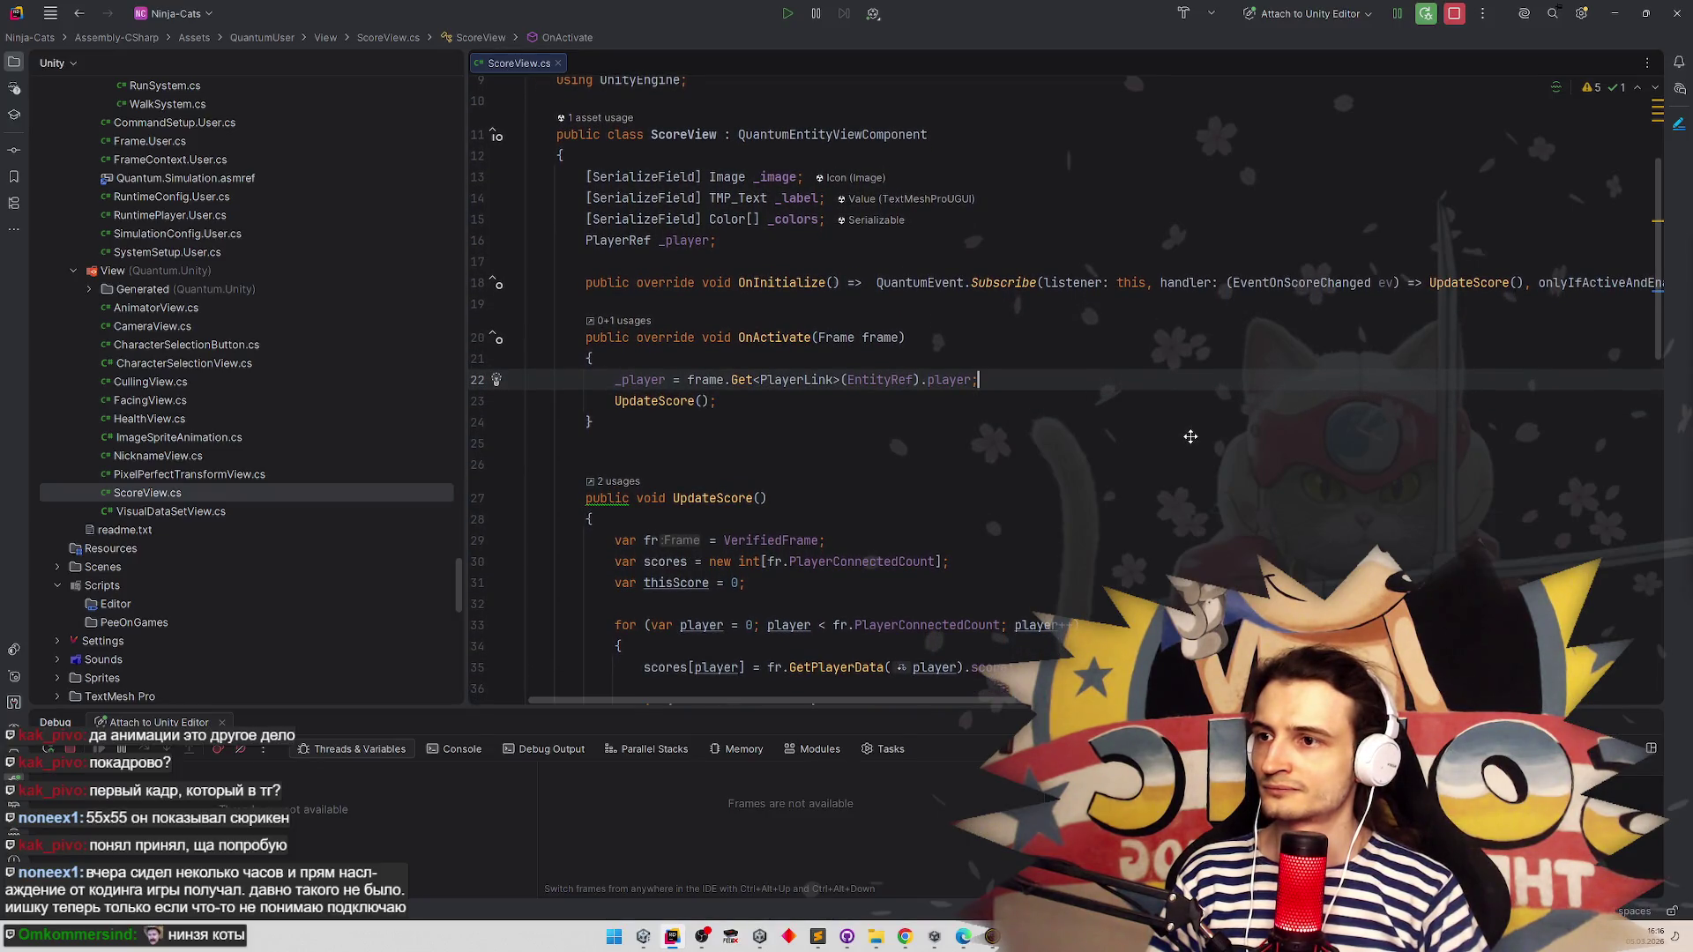
# Bring the Downloads File Explorer window to the front and shift it left
pyautogui.hscroll(2, 1138, 429)
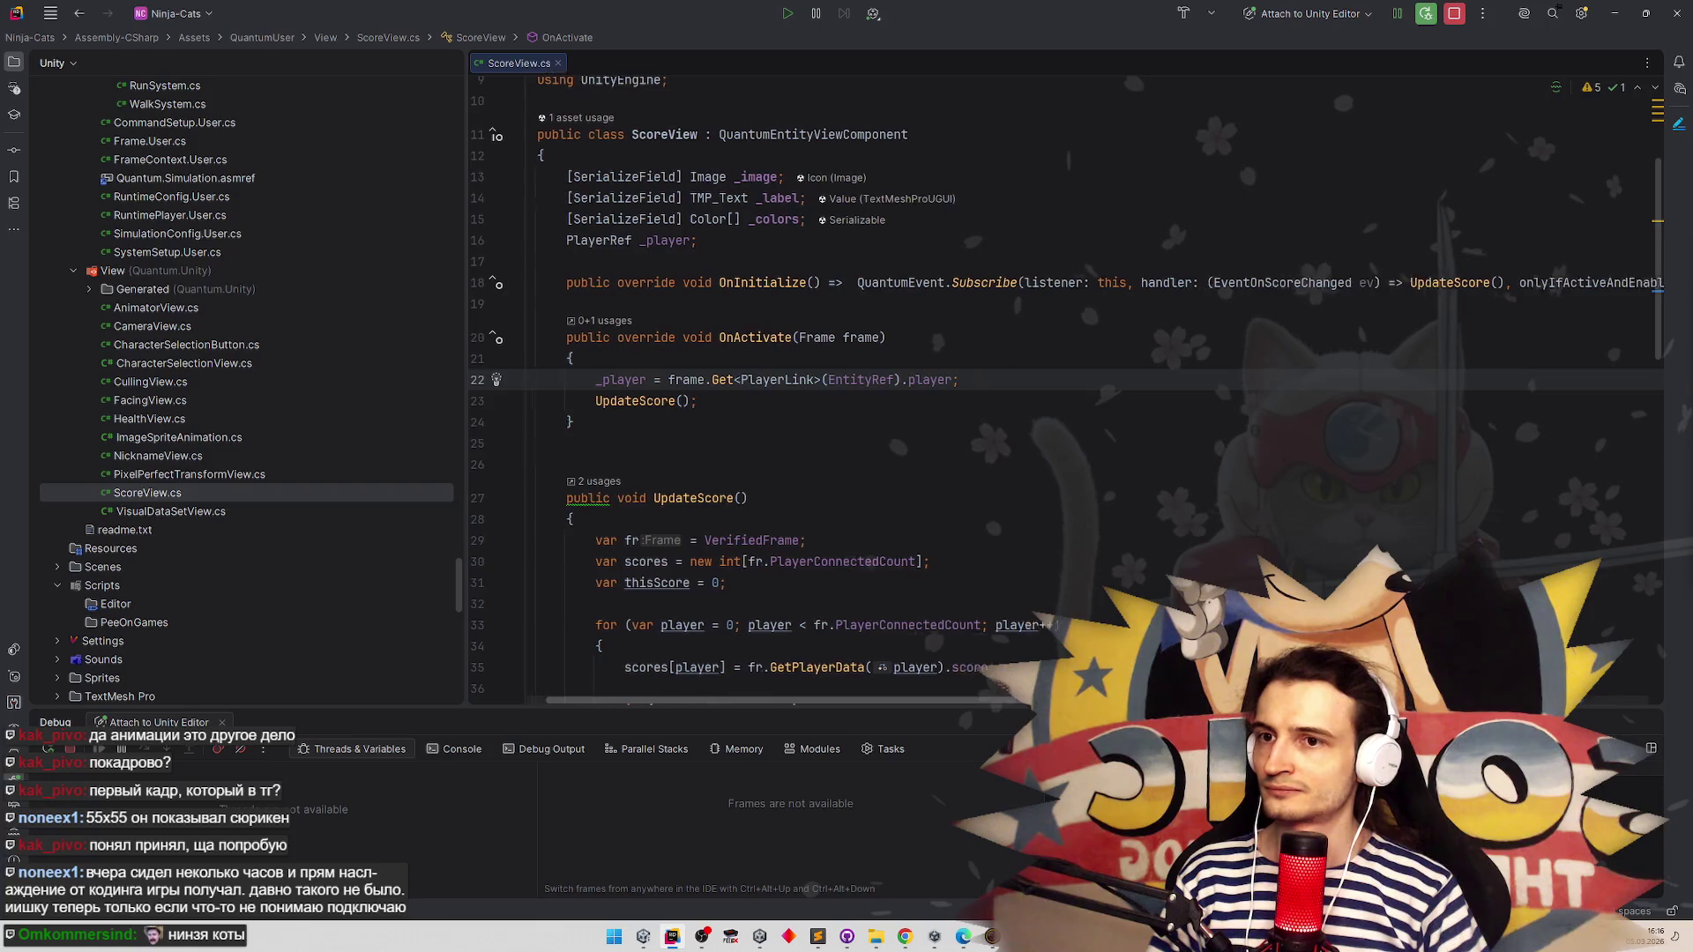
pyautogui.hscroll(-2, 1139, 429)
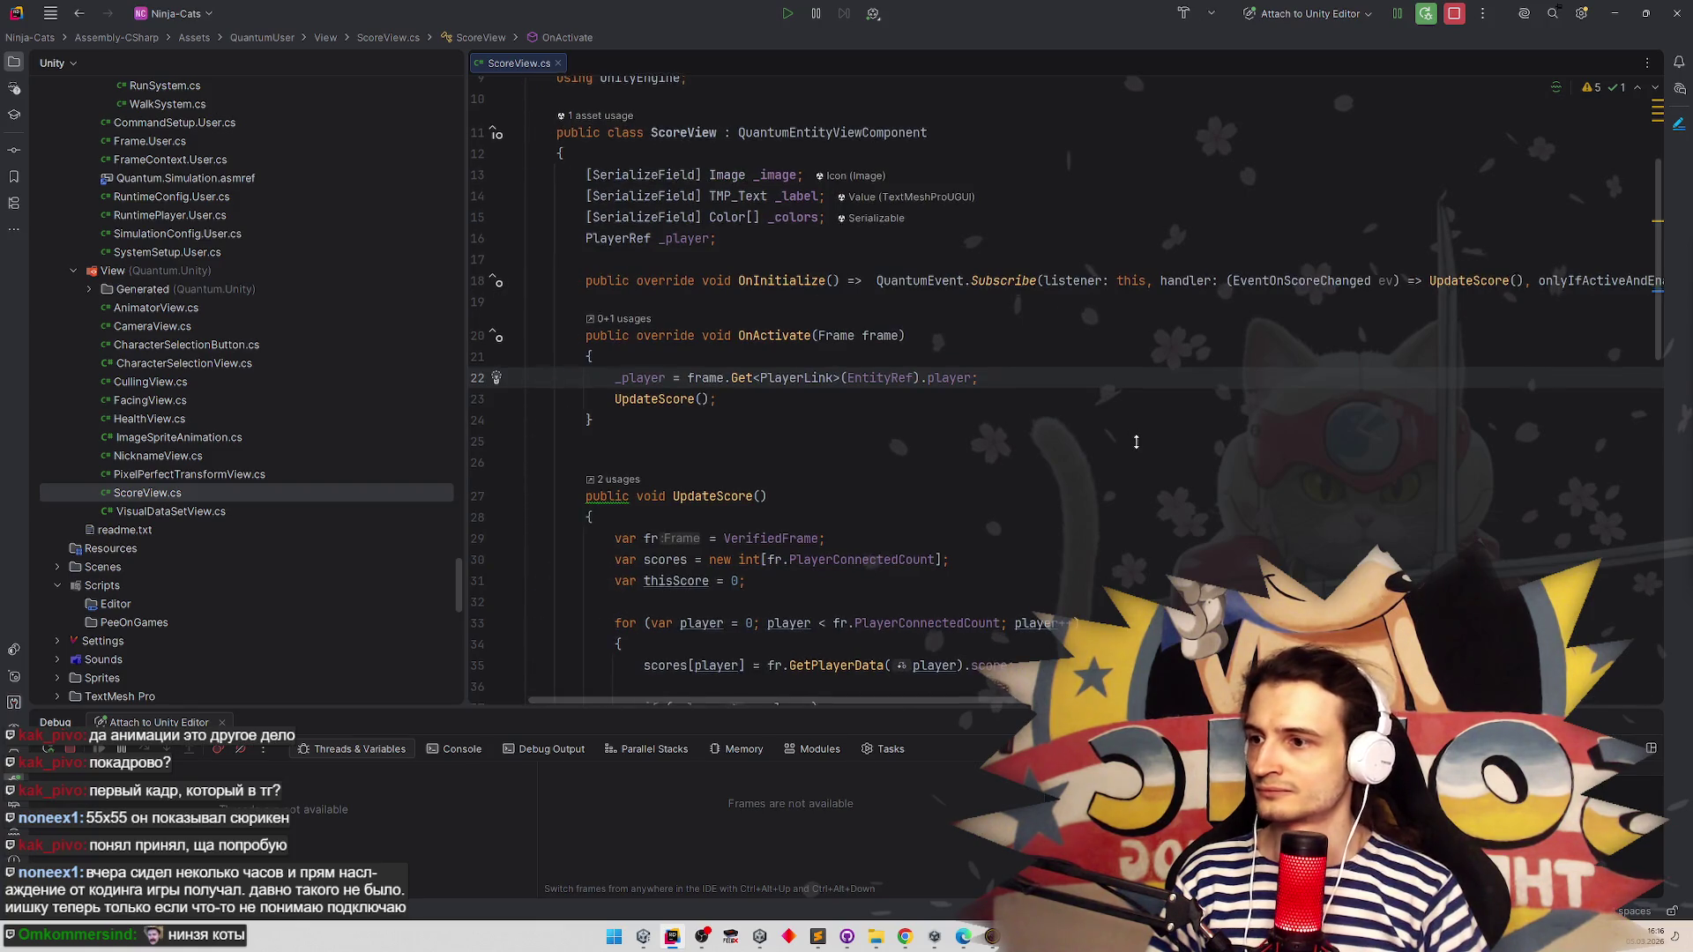
pyautogui.scroll(-1, 1139, 428)
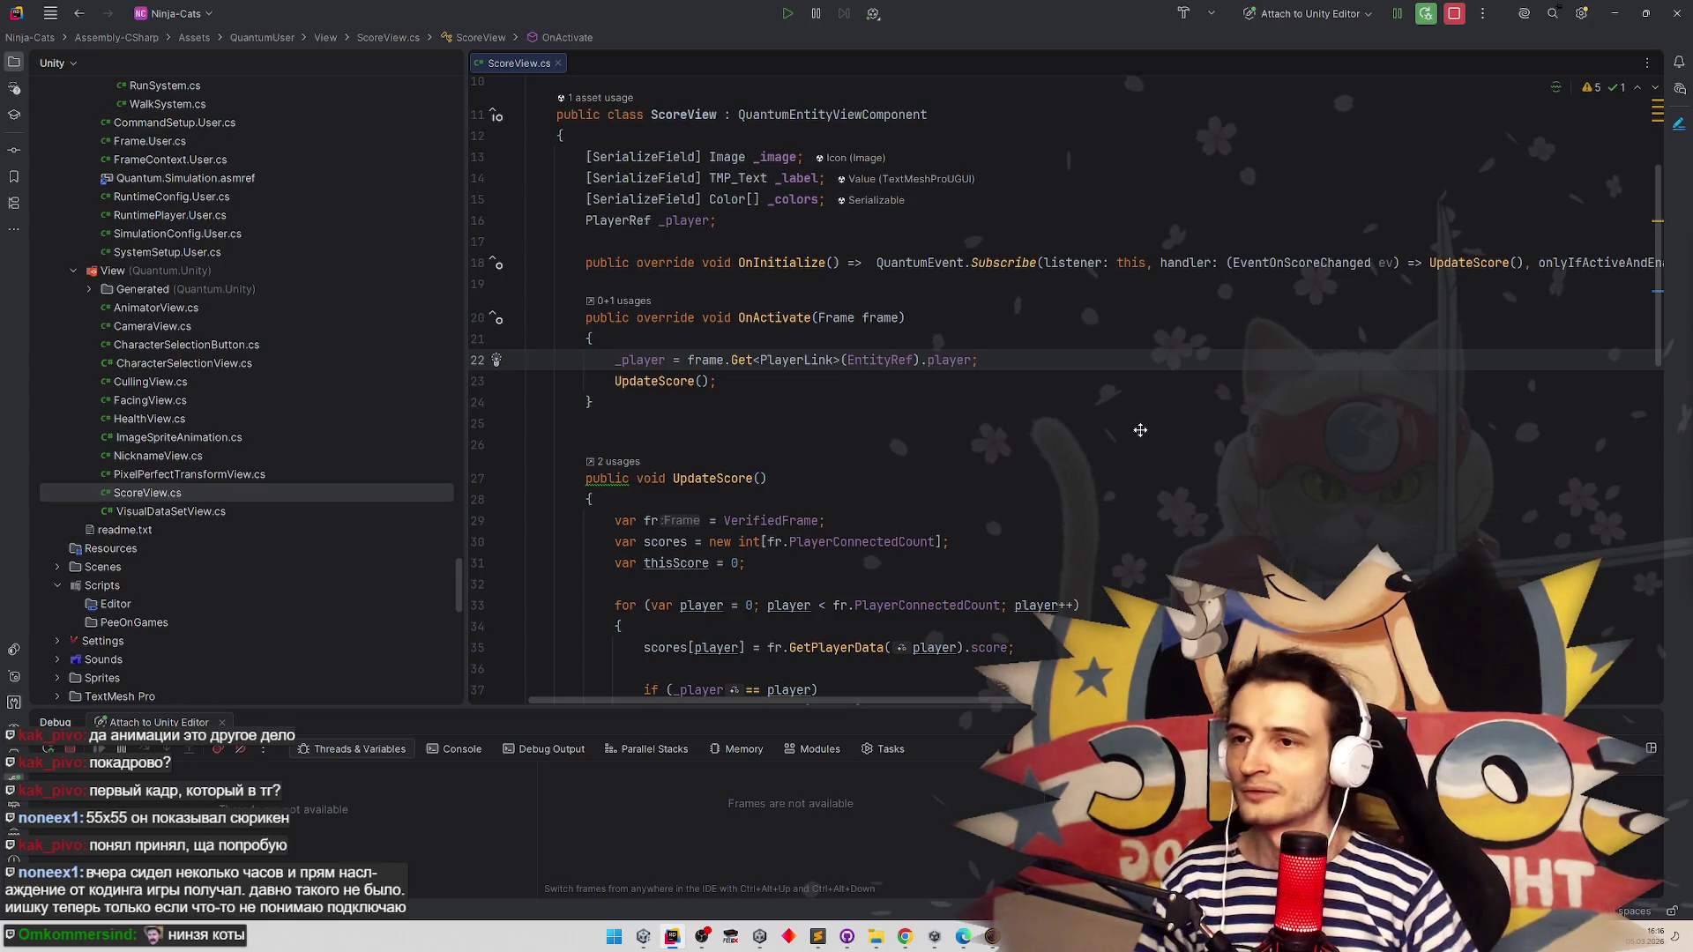
pyautogui.scroll(-2, 1135, 438)
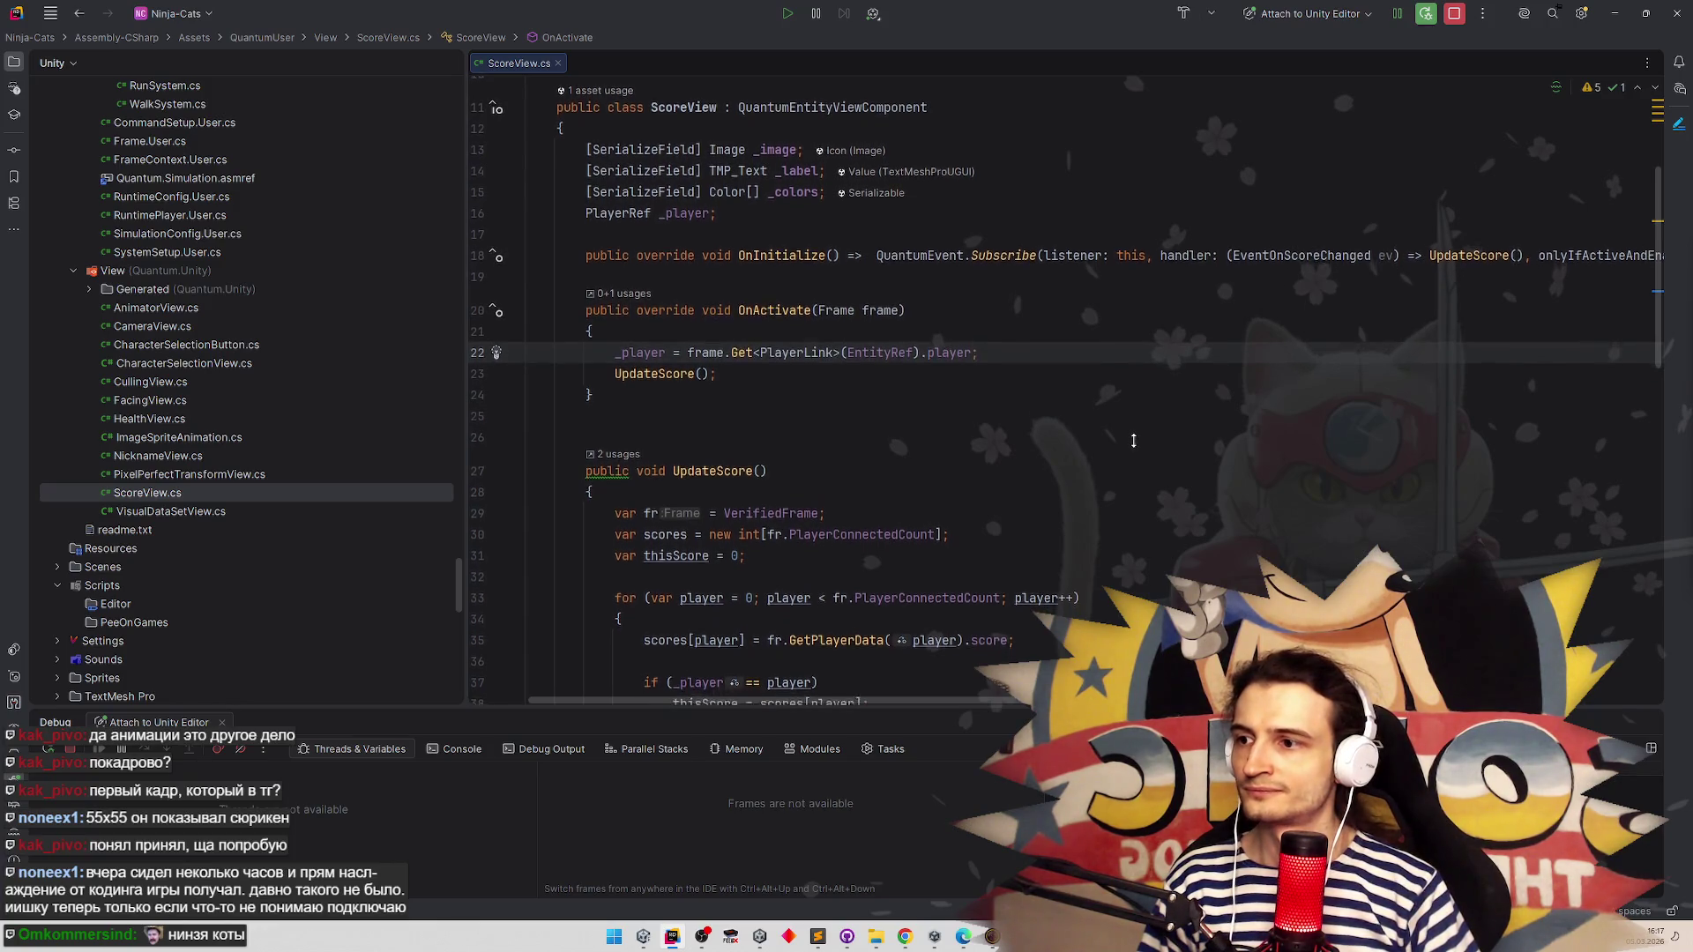
pyautogui.scroll(-3, 1133, 438)
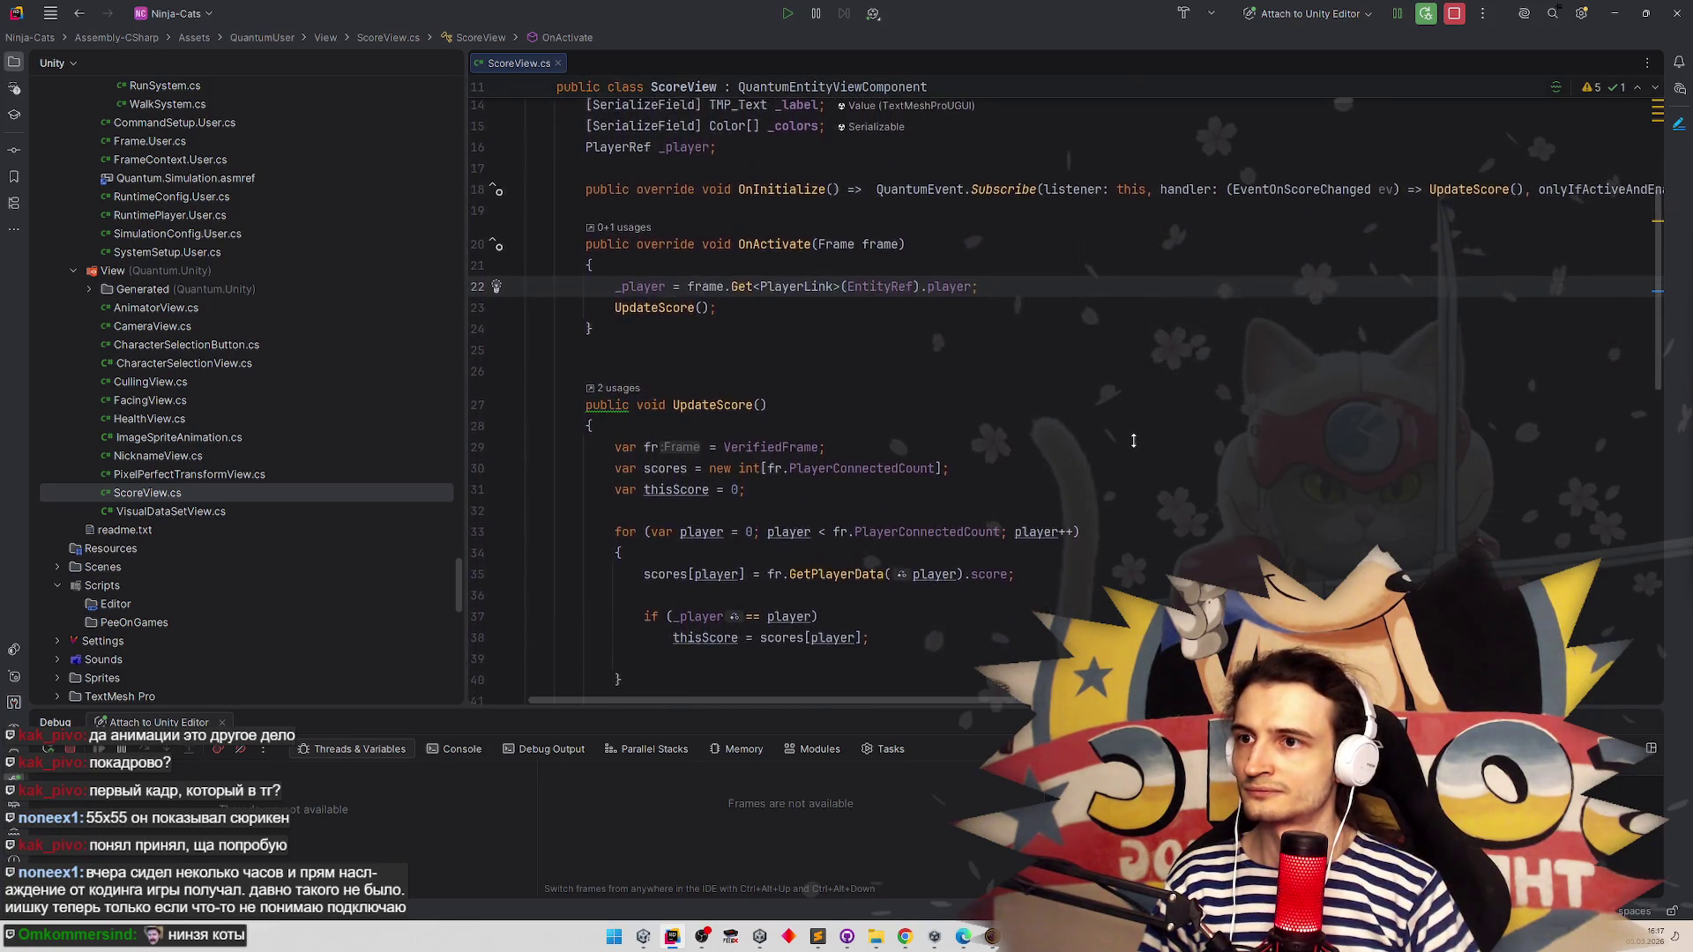
pyautogui.scroll(4, 1134, 431)
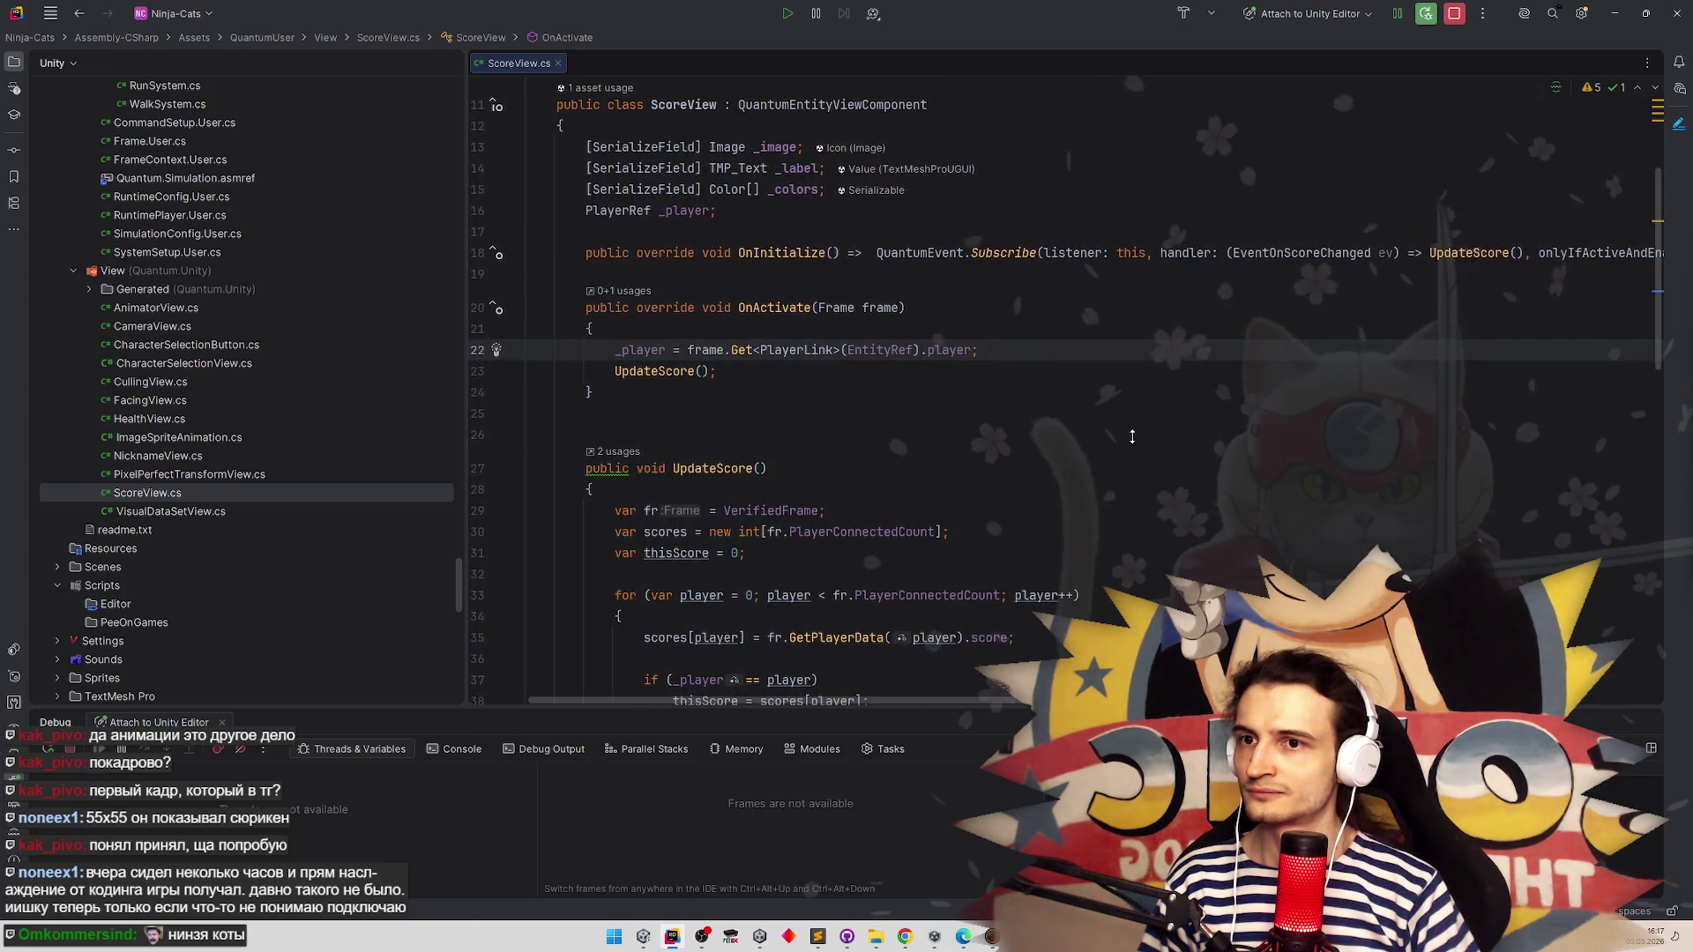
pyautogui.scroll(-5, 1132, 439)
pyautogui.scroll(-2, 1132, 445)
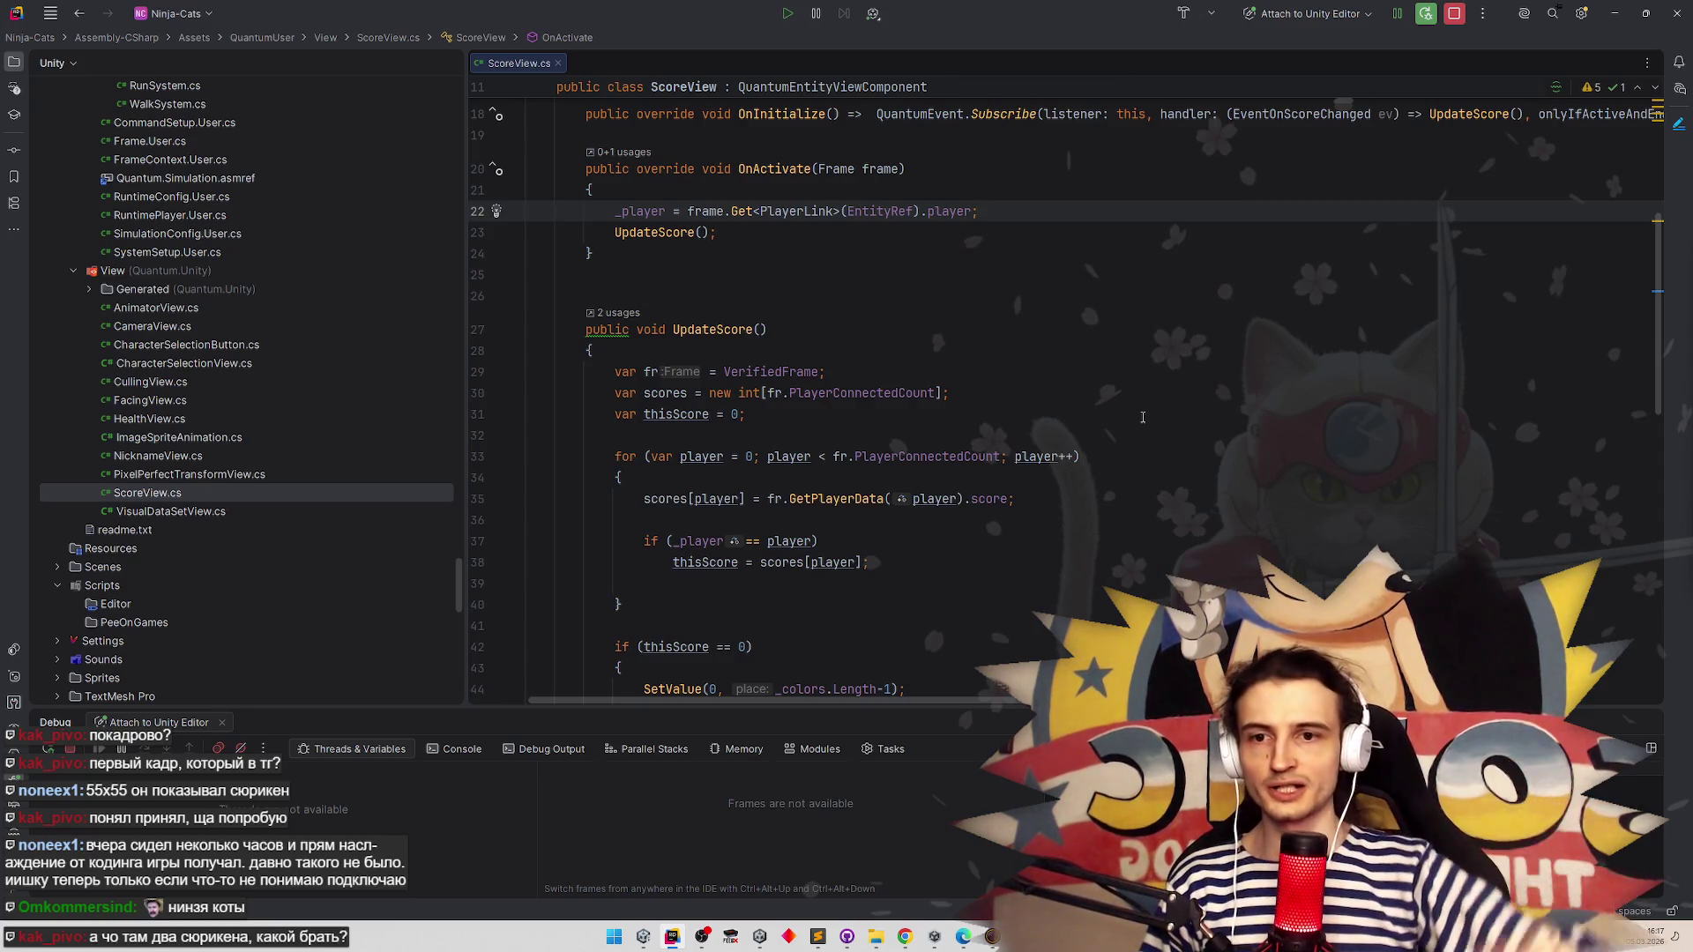
pyautogui.moveTo(876, 936)
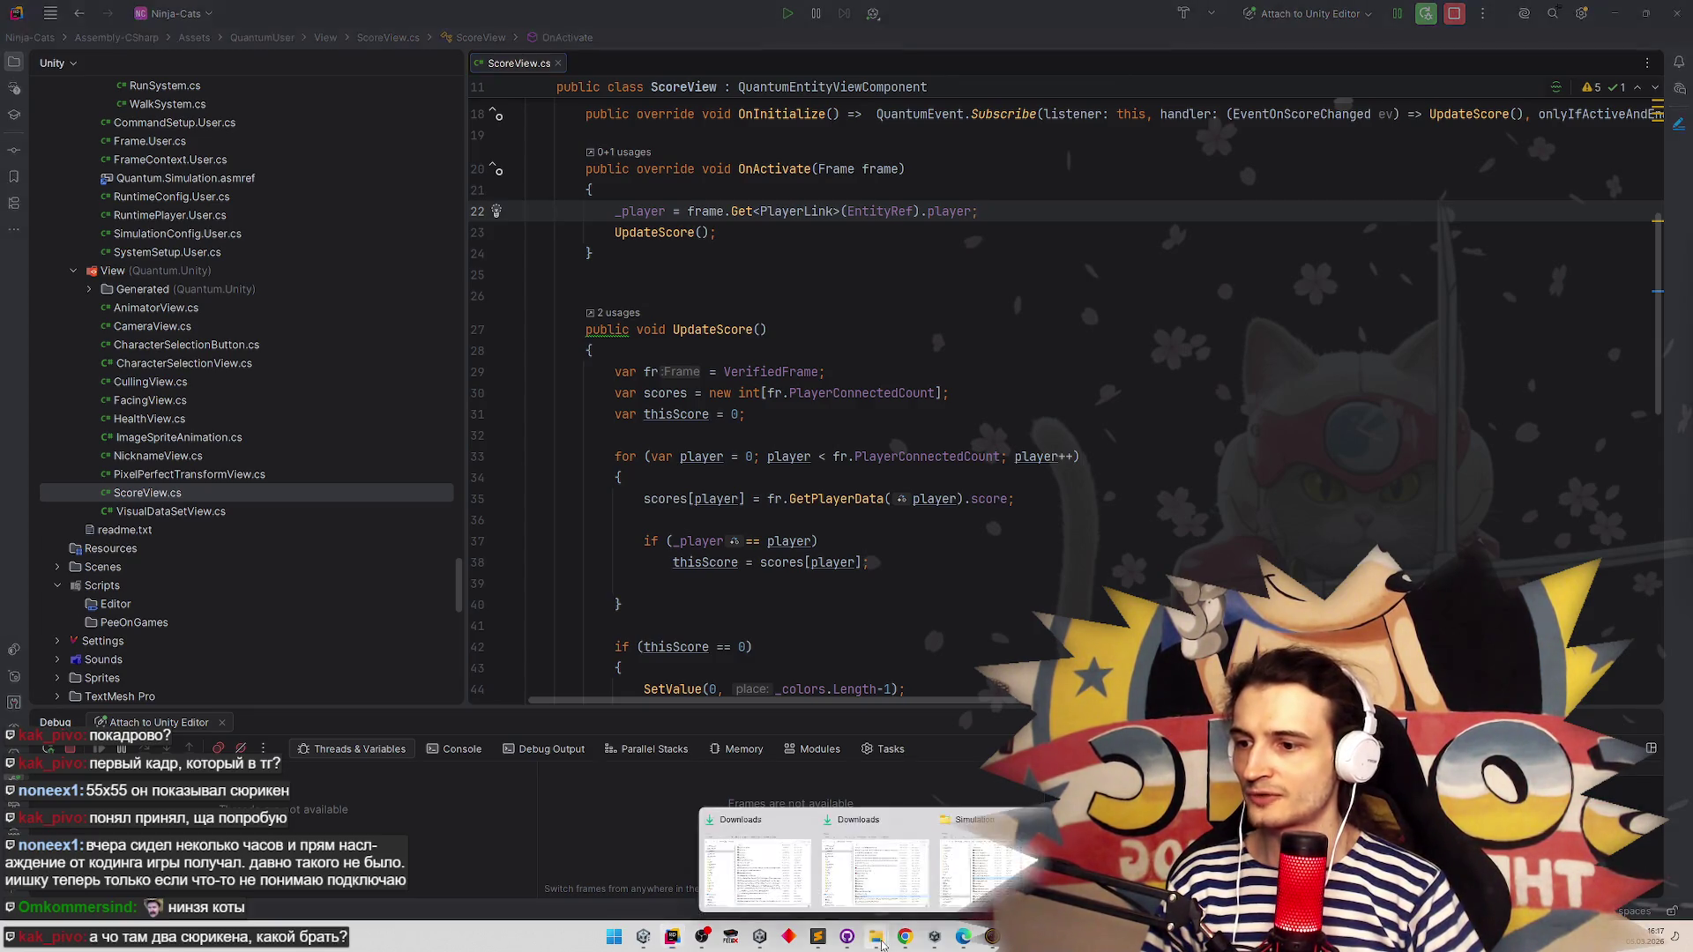
pyautogui.moveTo(977, 868)
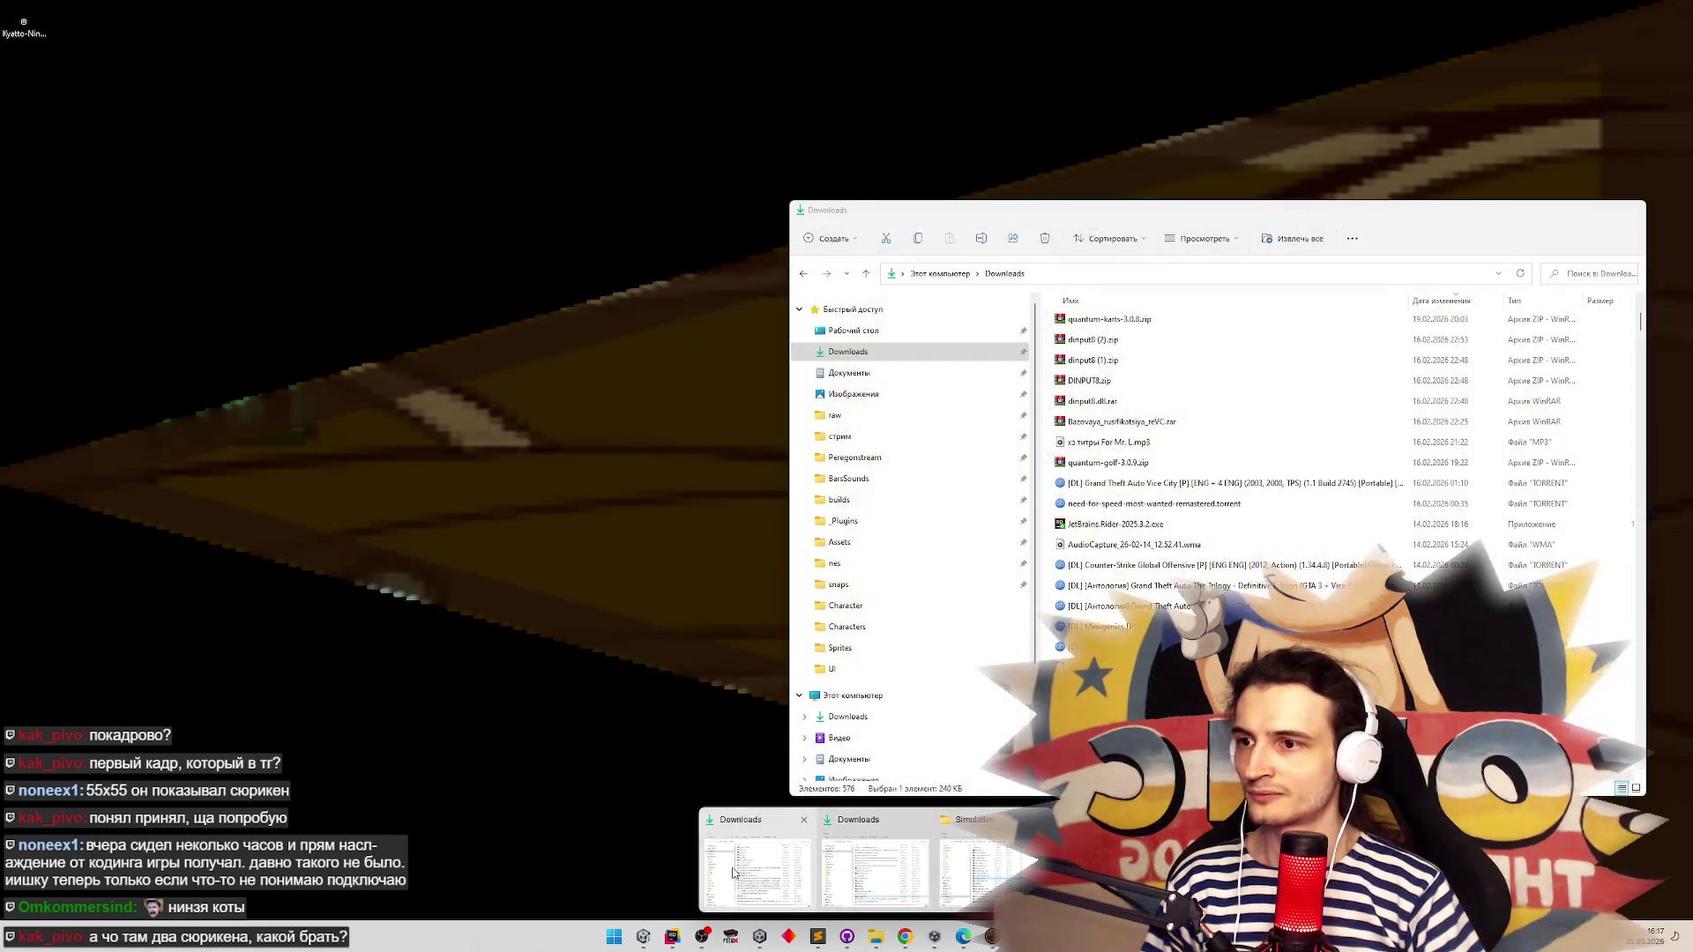
pyautogui.click(772, 850)
pyautogui.moveTo(967, 217); pyautogui.dragTo(745, 197)
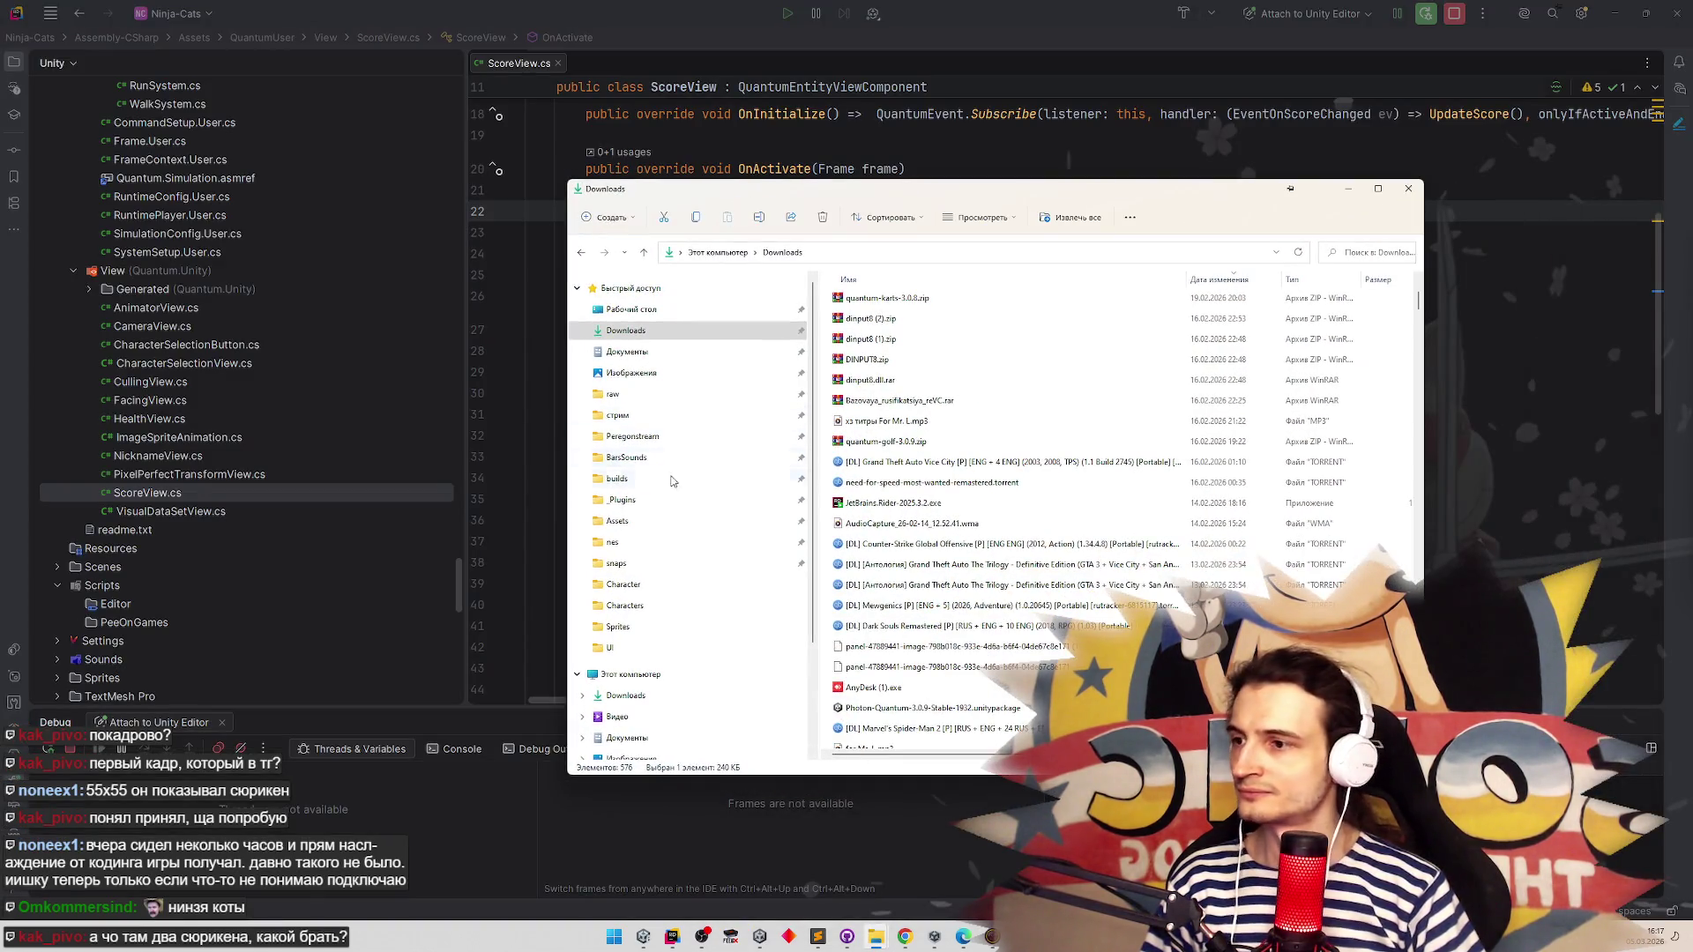
# View Speedy.png from Sprites\Characters, then open Telegram Web in a new browser tab
pyautogui.click(655, 586)
pyautogui.click(617, 626)
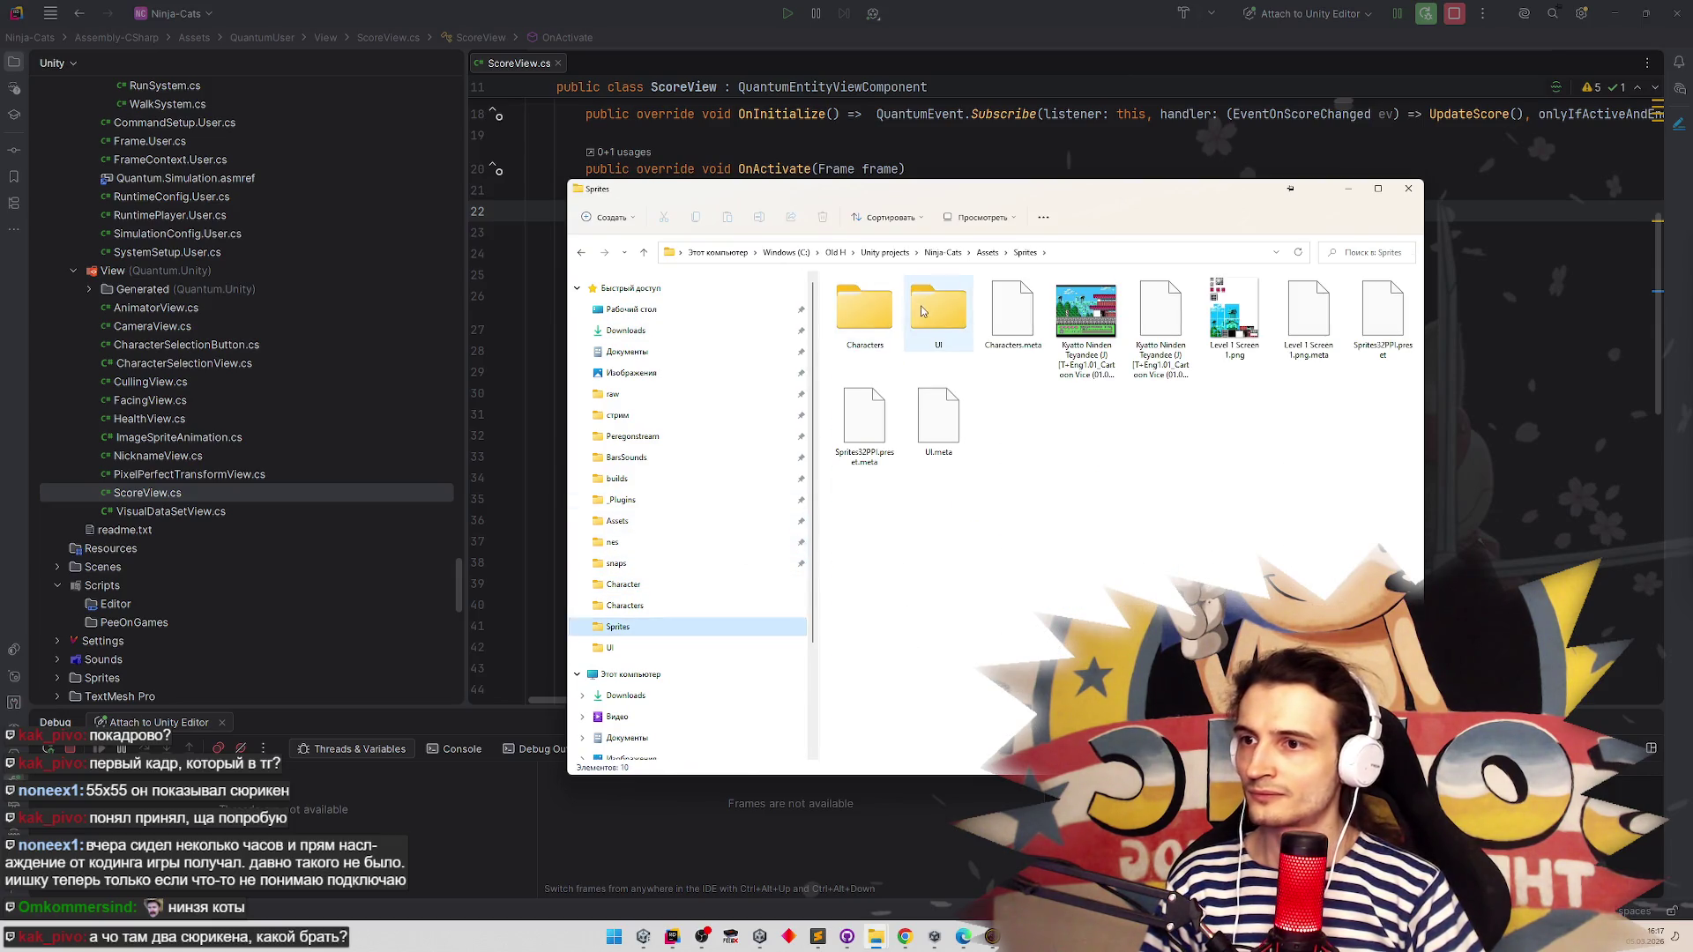
pyautogui.doubleClick(864, 310)
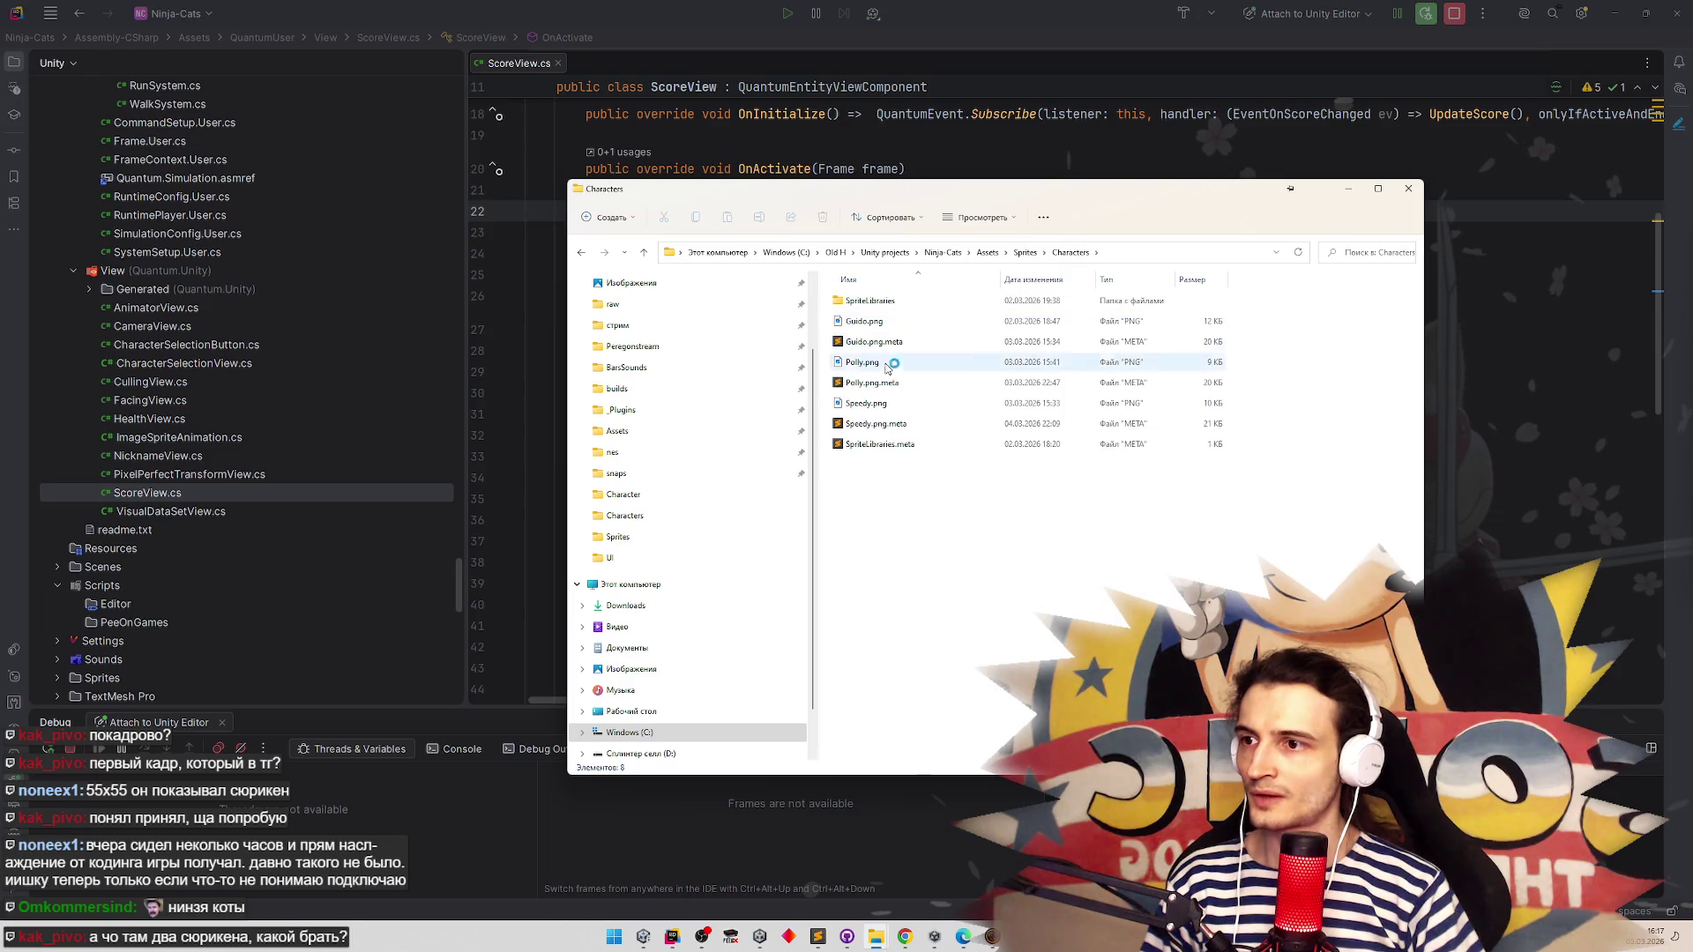
pyautogui.doubleClick(880, 402)
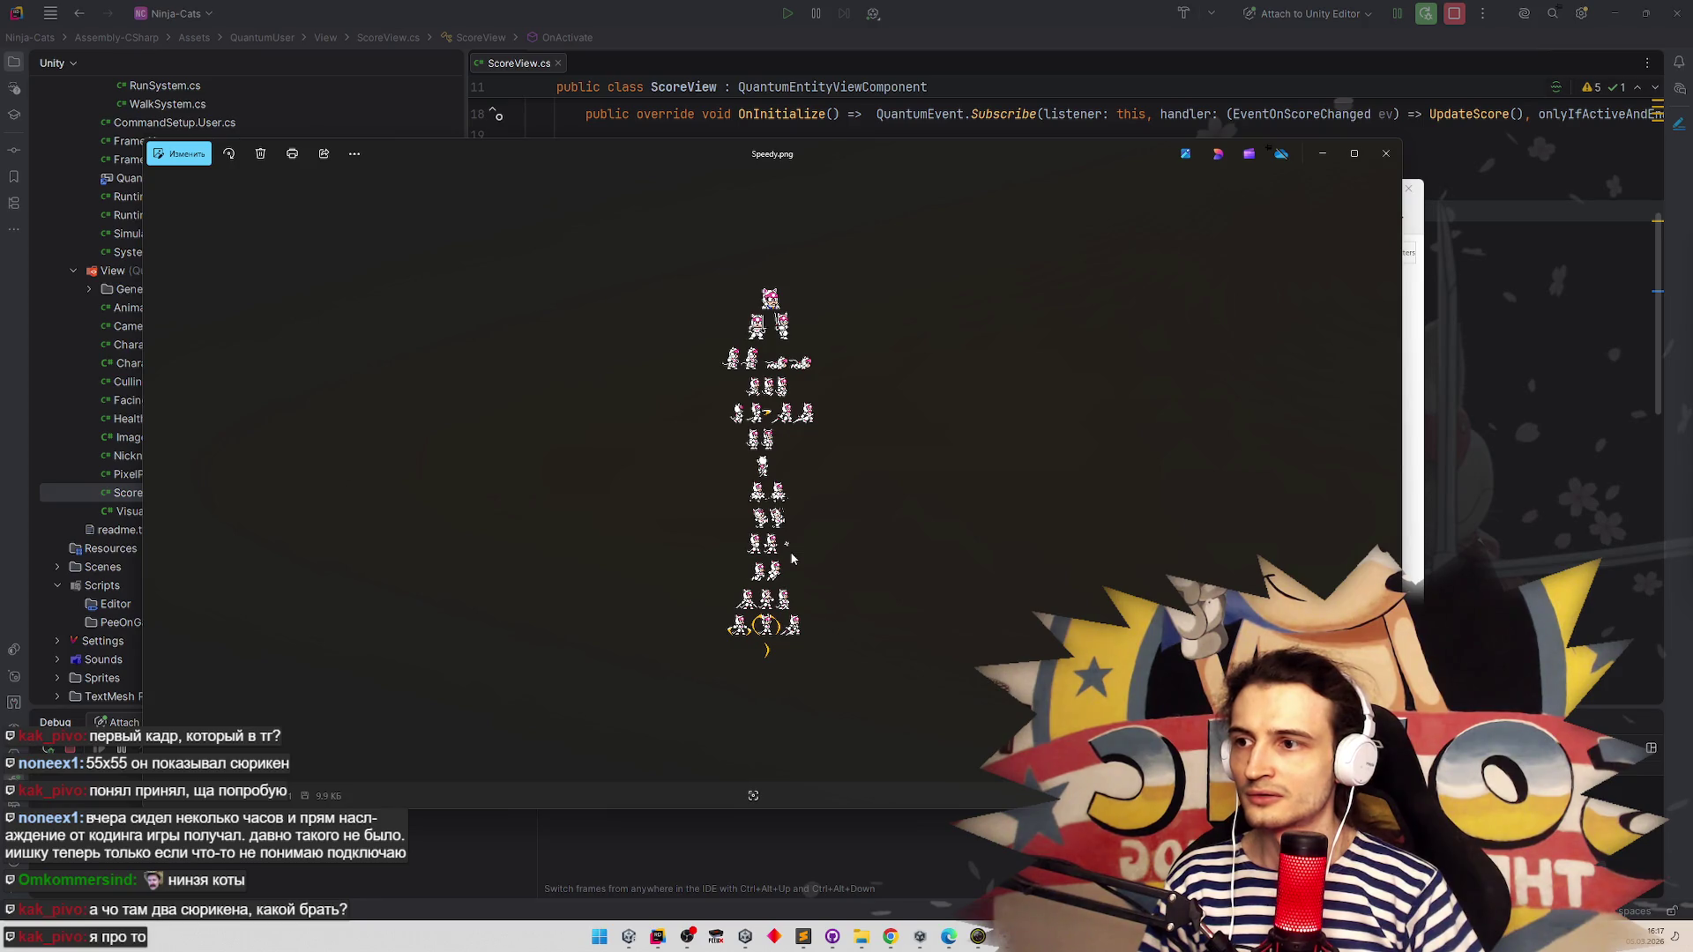
pyautogui.click(890, 936)
pyautogui.middleClick(714, 65)
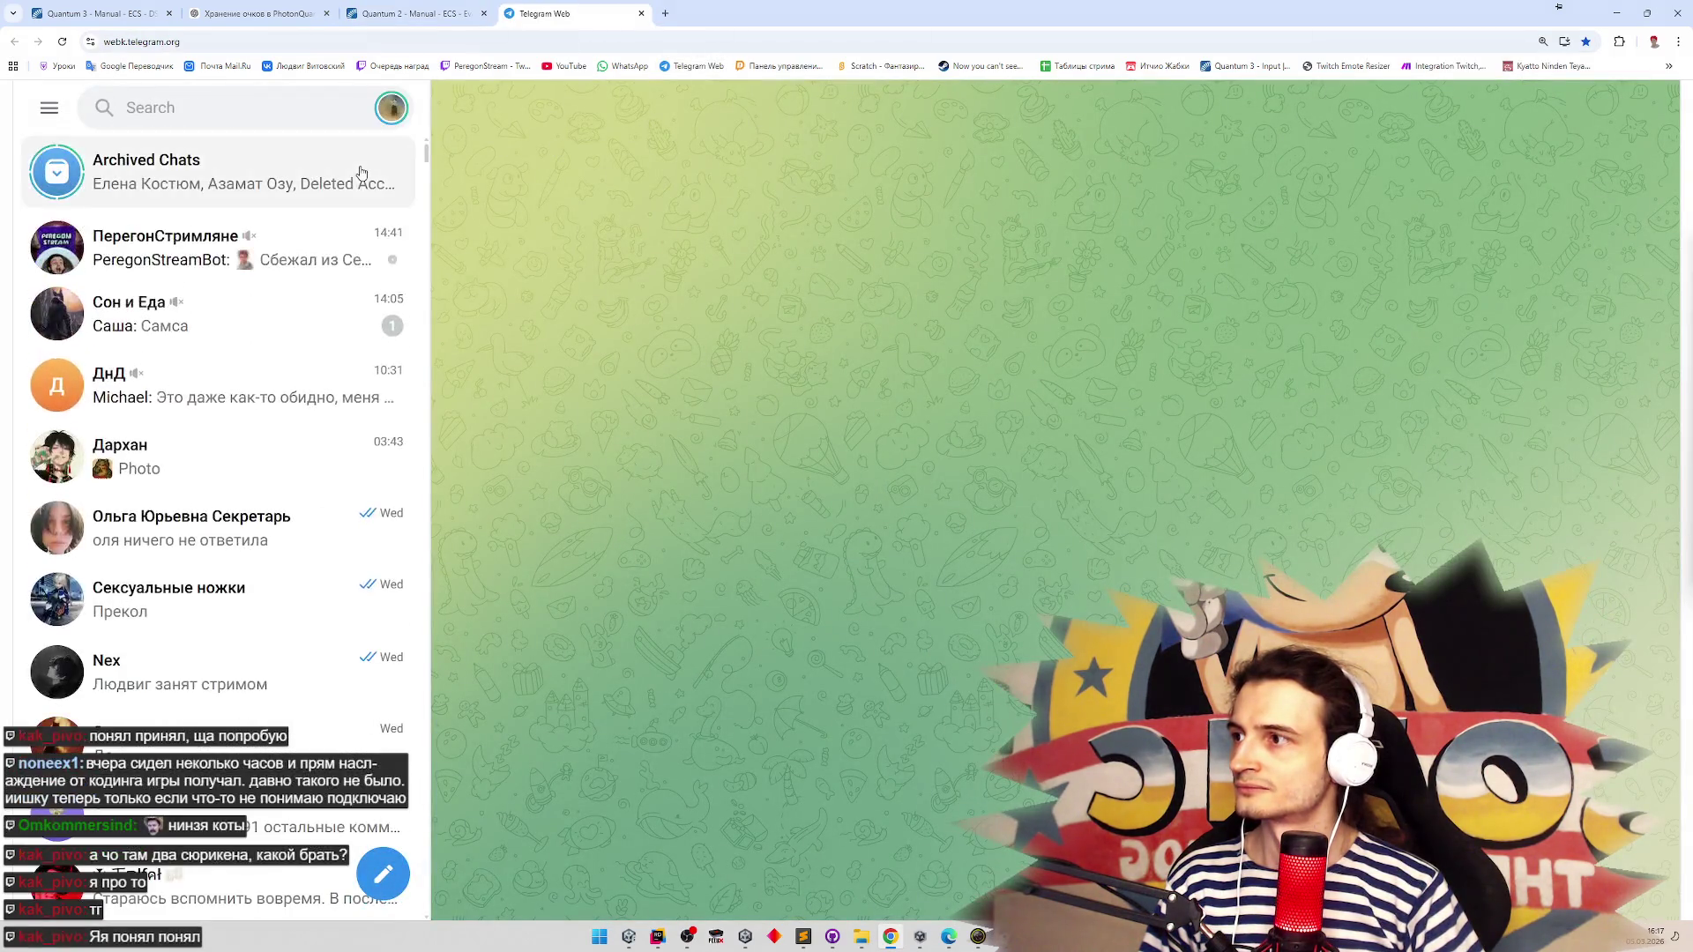
# Open the streamers' group chat in Telegram Web, then minimize the browser
pyautogui.click(347, 337)
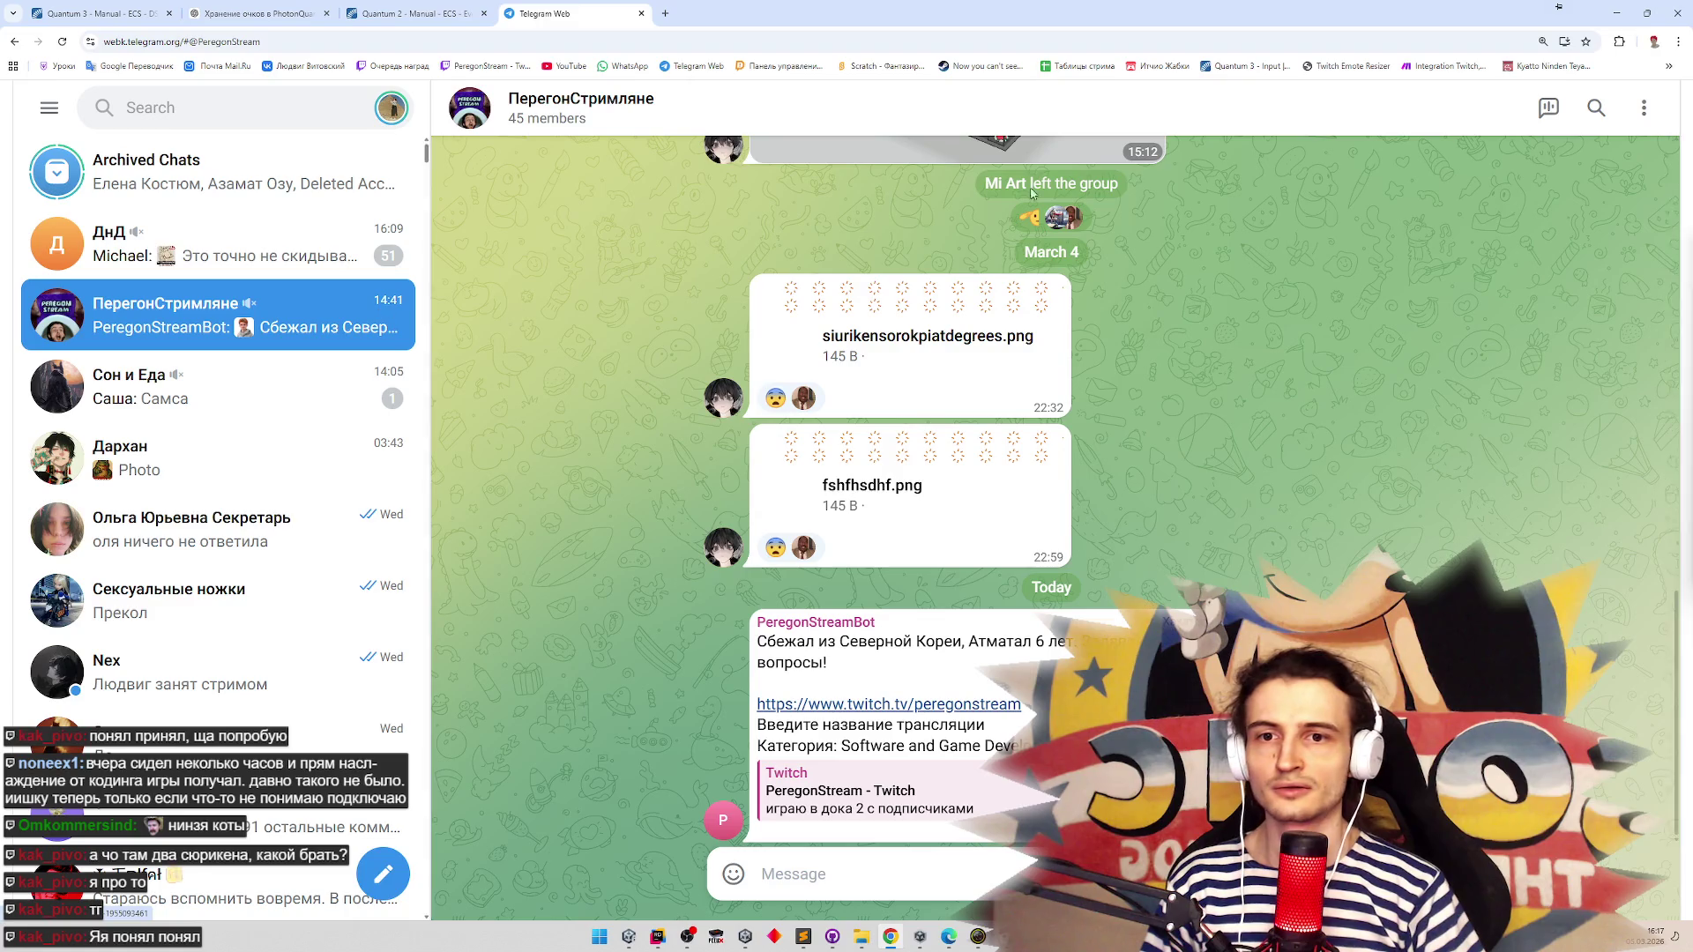
pyautogui.click(1617, 13)
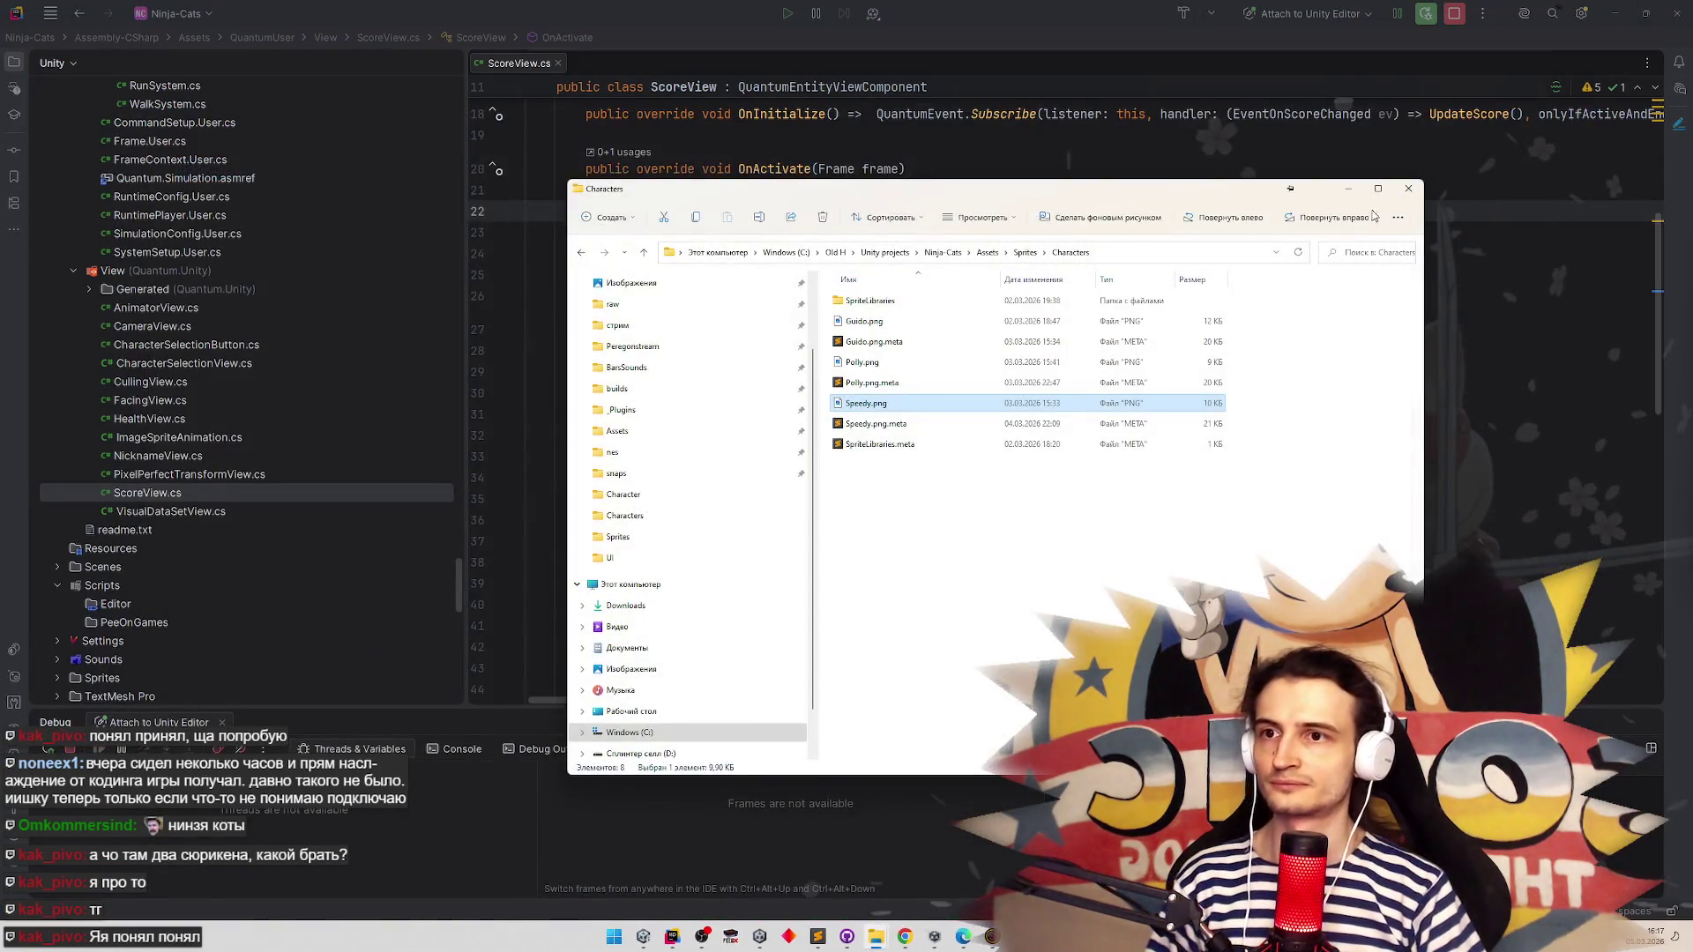
# Close the Characters Explorer window and highlight thisScore usages in ScoreView.cs's UpdateScore
pyautogui.click(1407, 188)
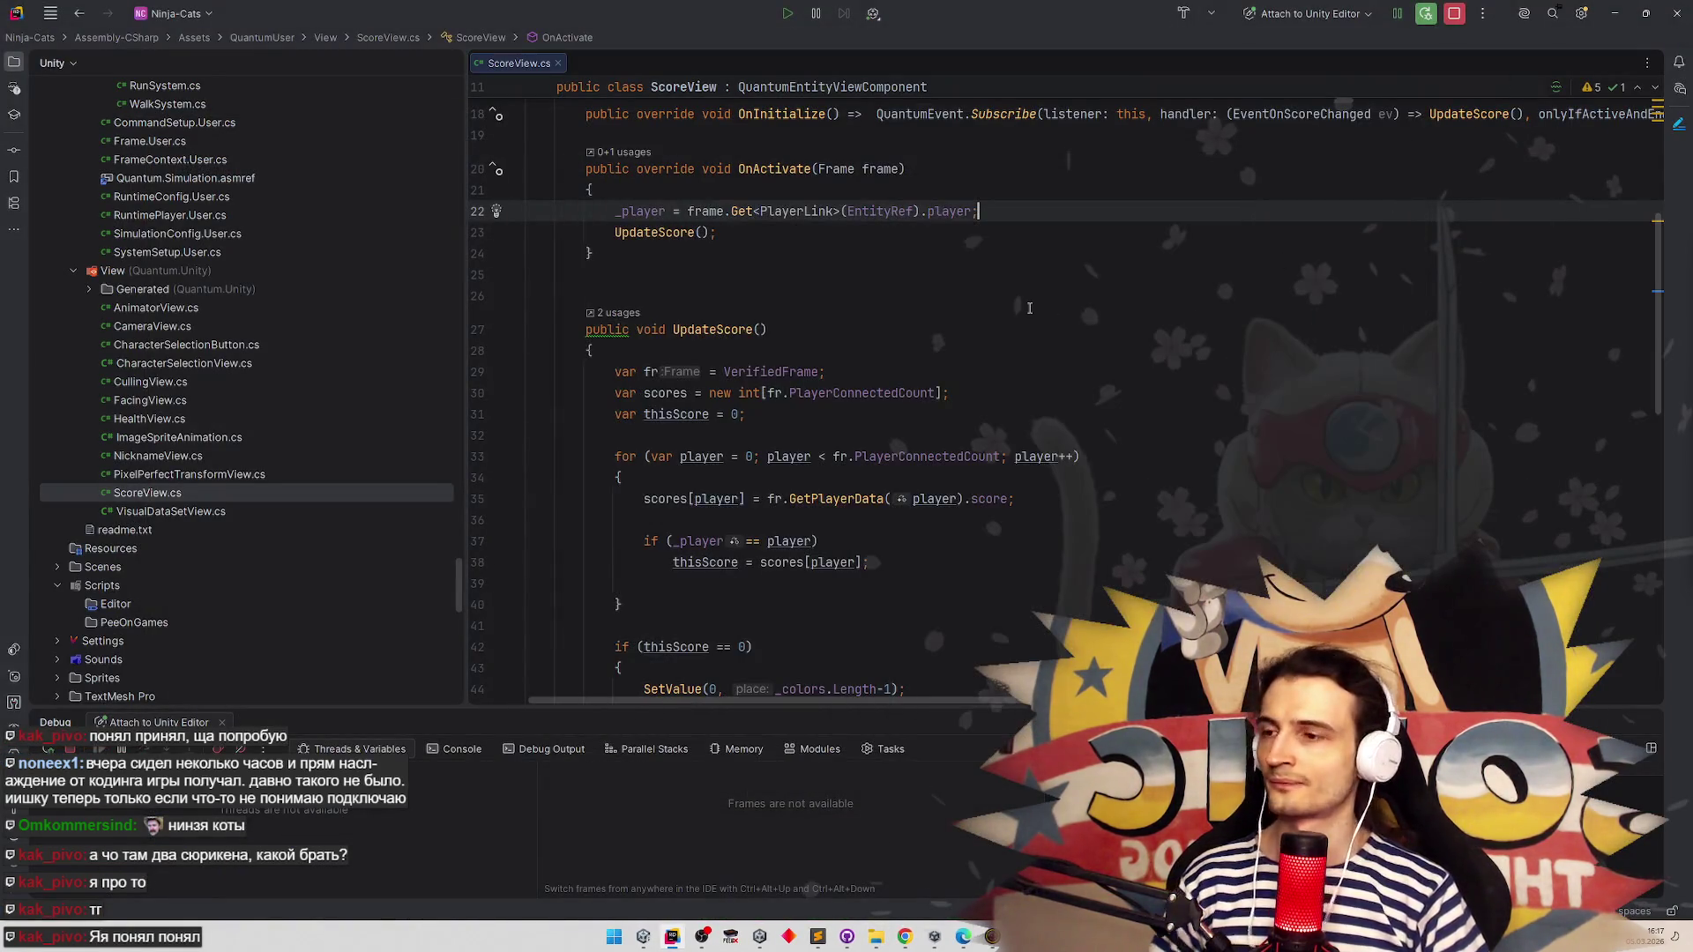
pyautogui.scroll(2, 1009, 313)
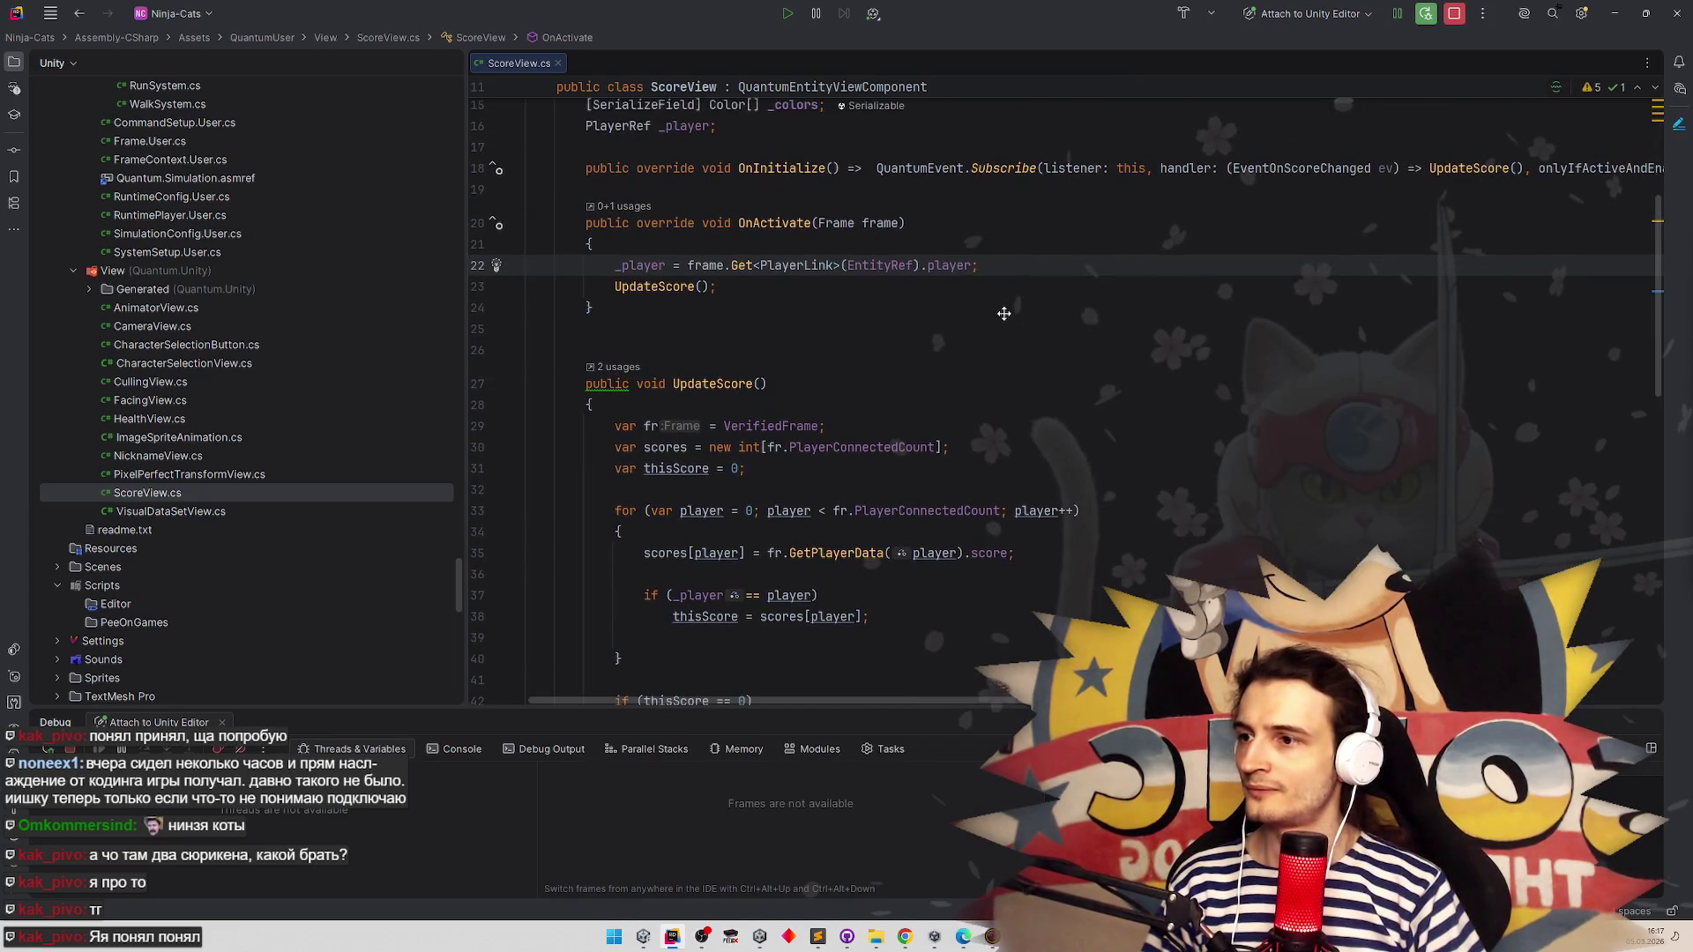
pyautogui.scroll(-5, 990, 338)
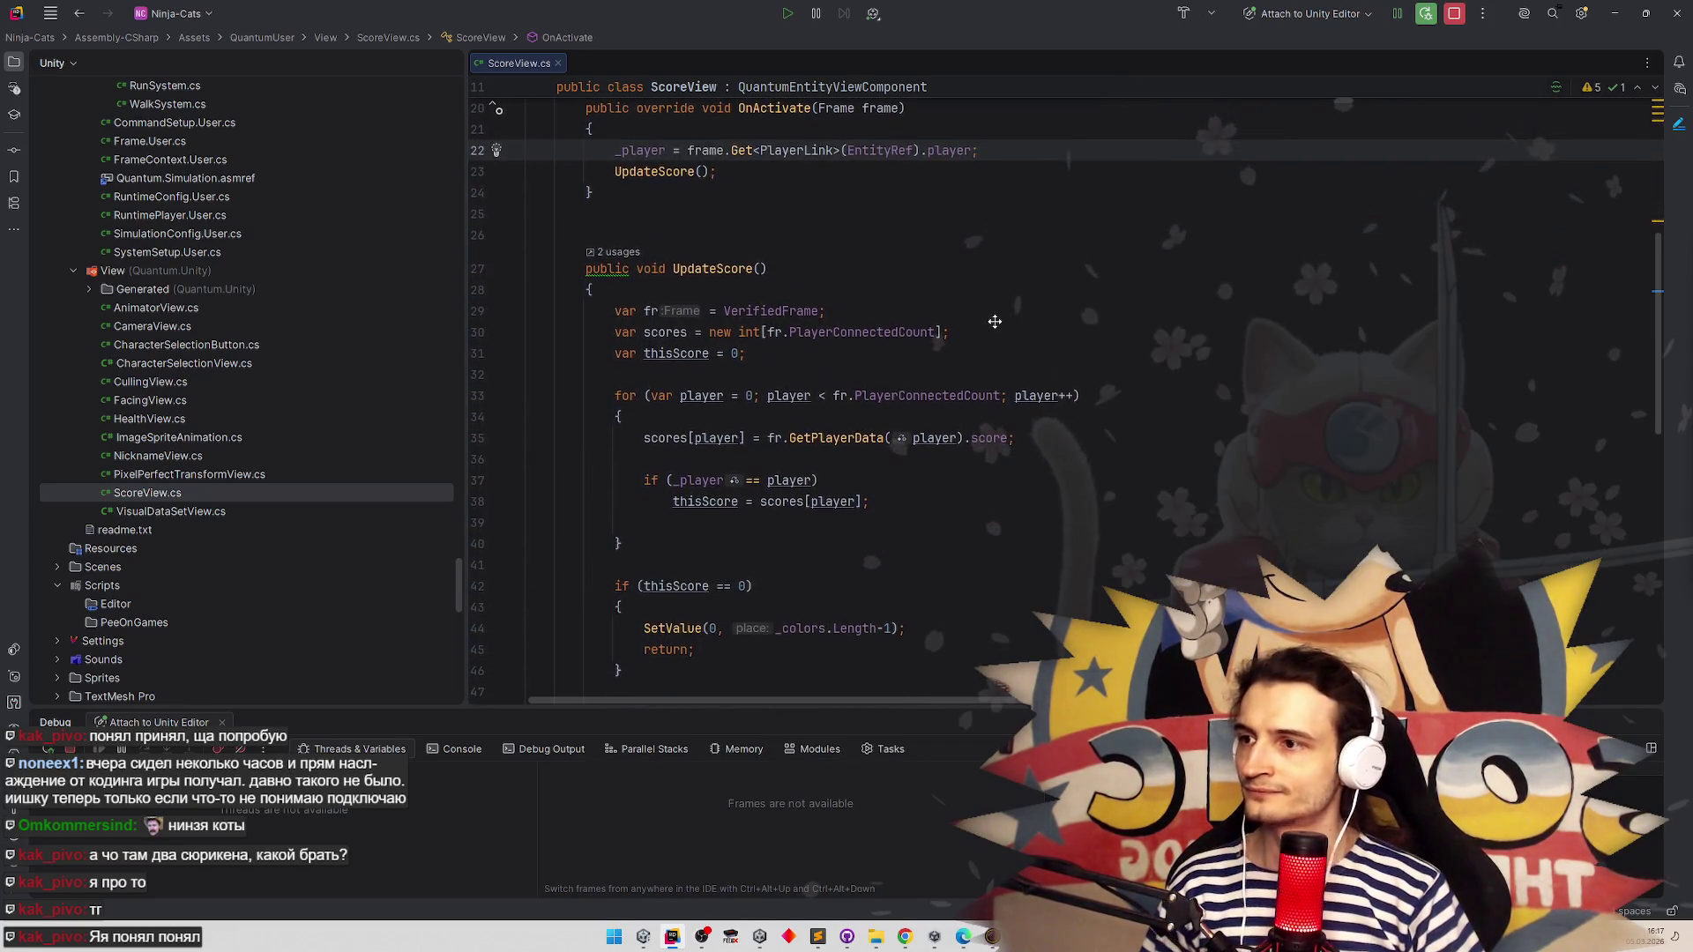
pyautogui.scroll(-2, 995, 330)
pyautogui.click(707, 317)
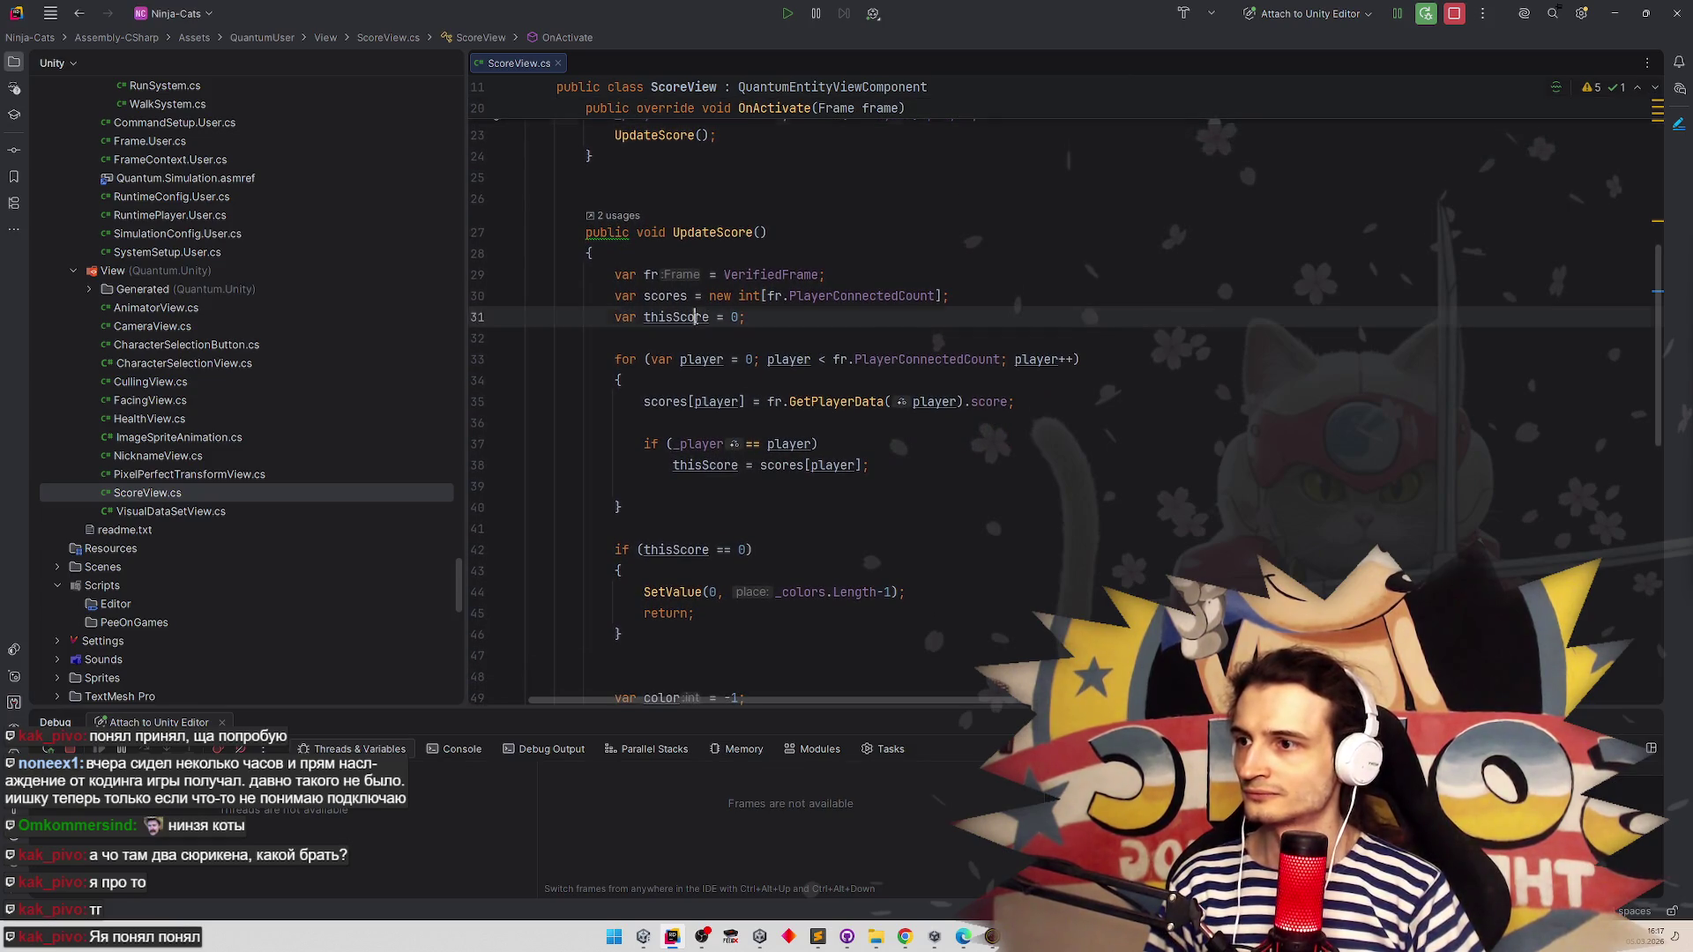
pyautogui.scroll(-2, 930, 428)
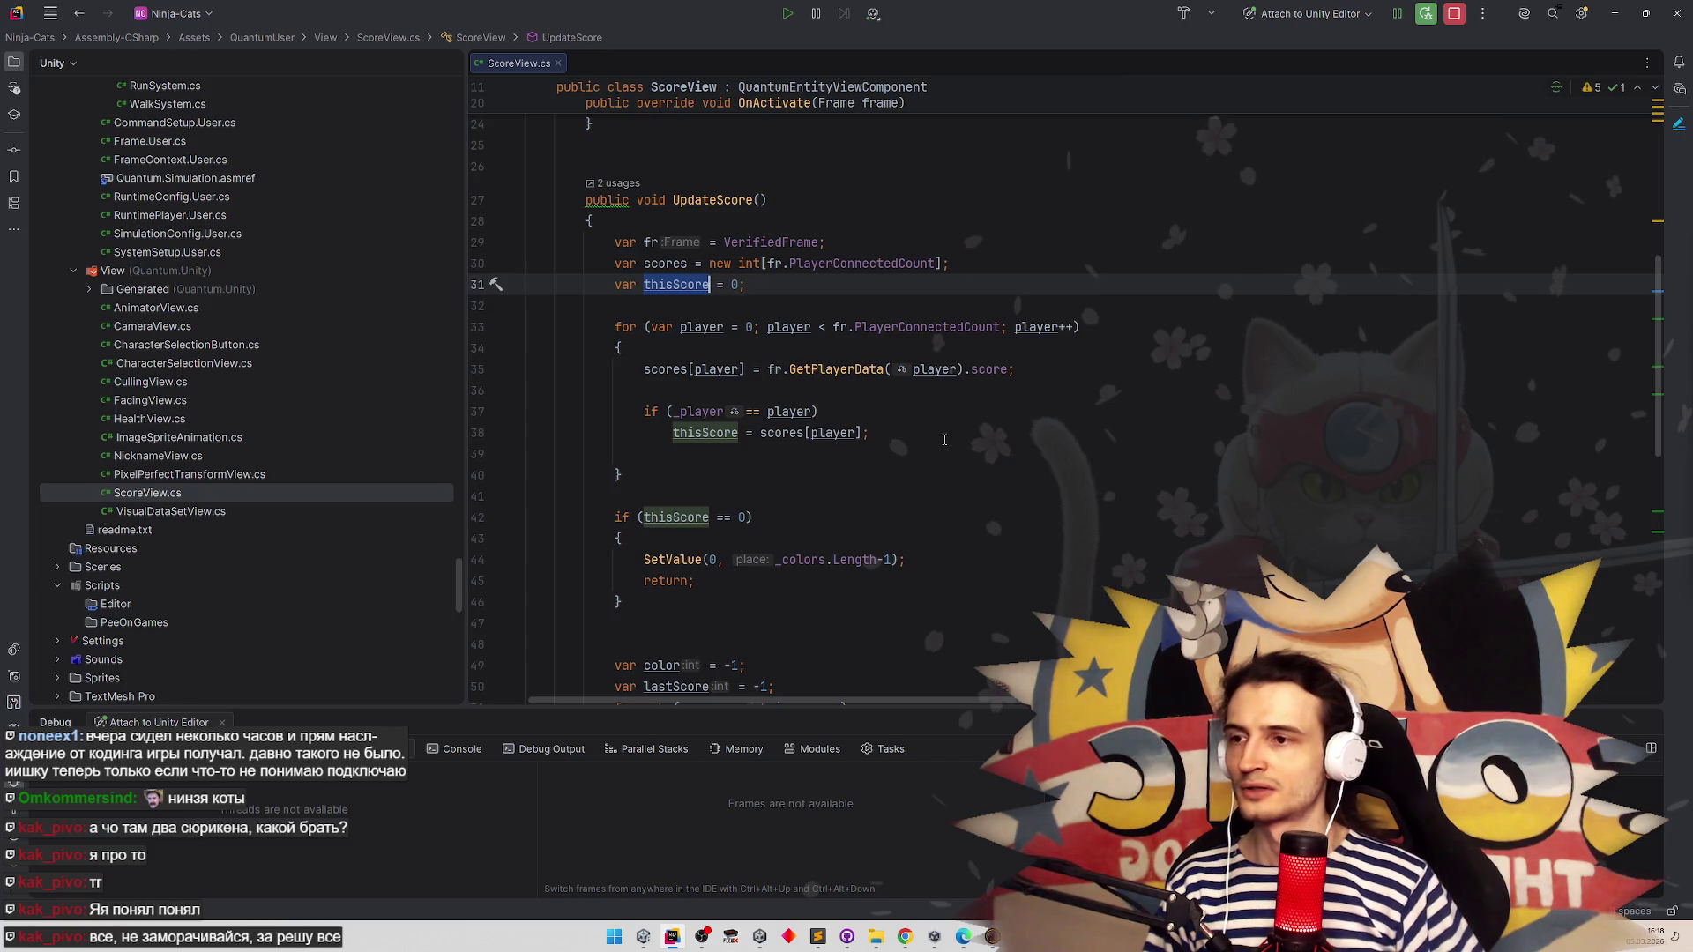
pyautogui.doubleClick(926, 327)
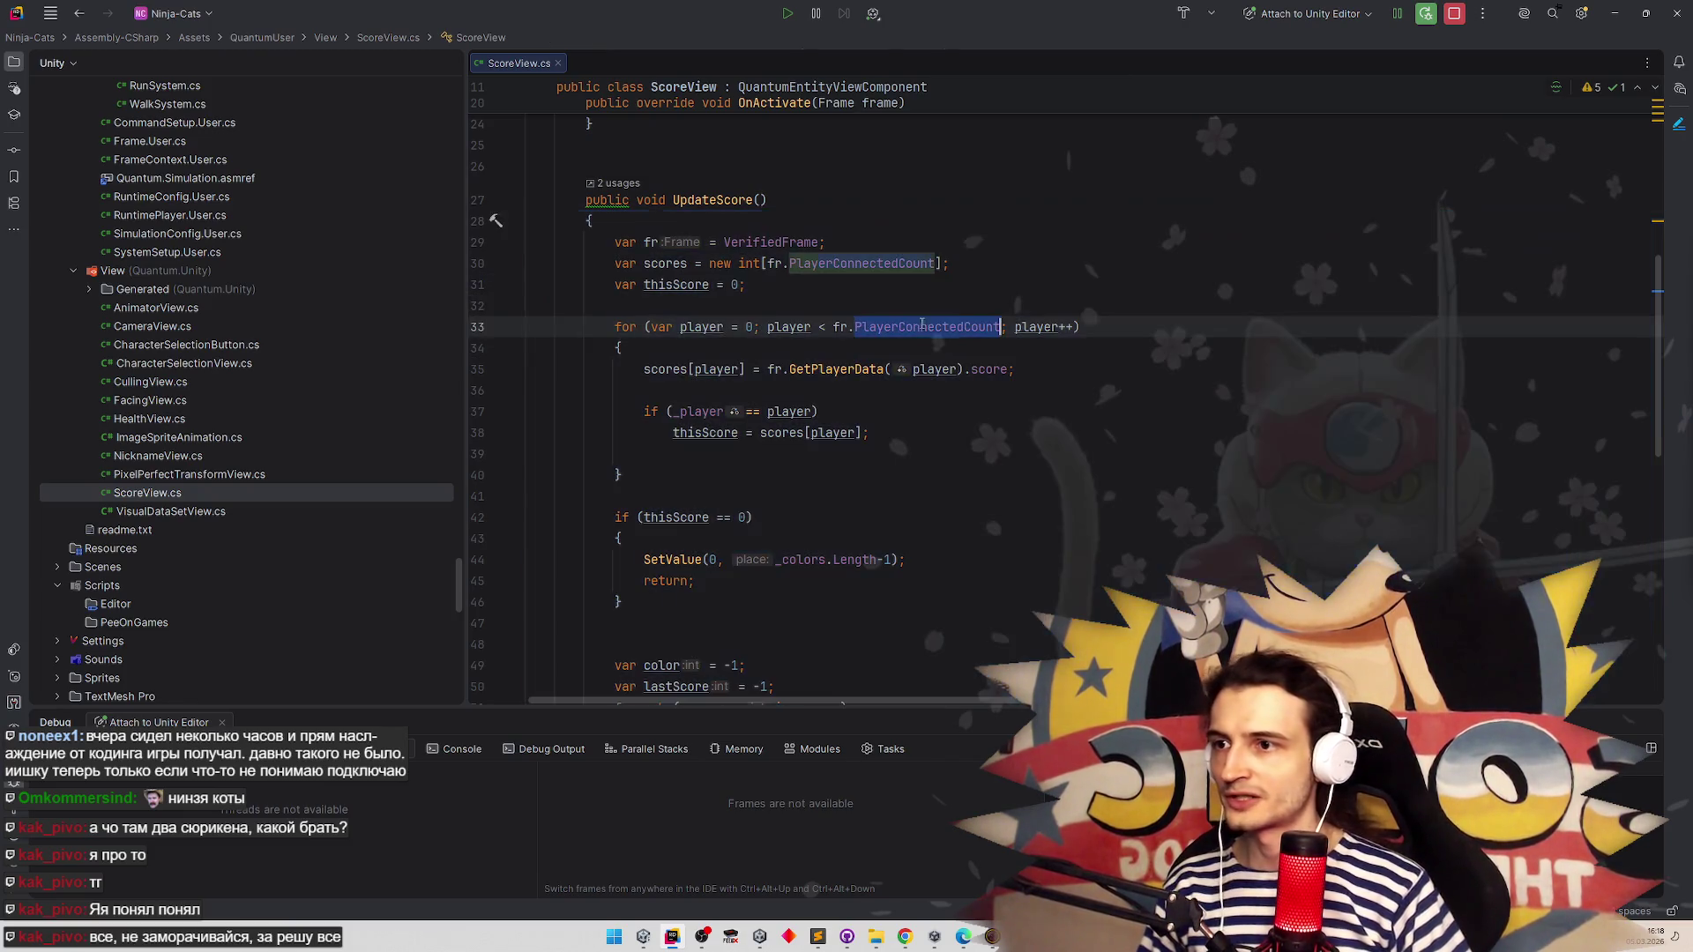
# Make the player loop run to MaxPlayerCount while the scores array keeps PlayerConnectedCount
pyautogui.doubleClick(925, 262)
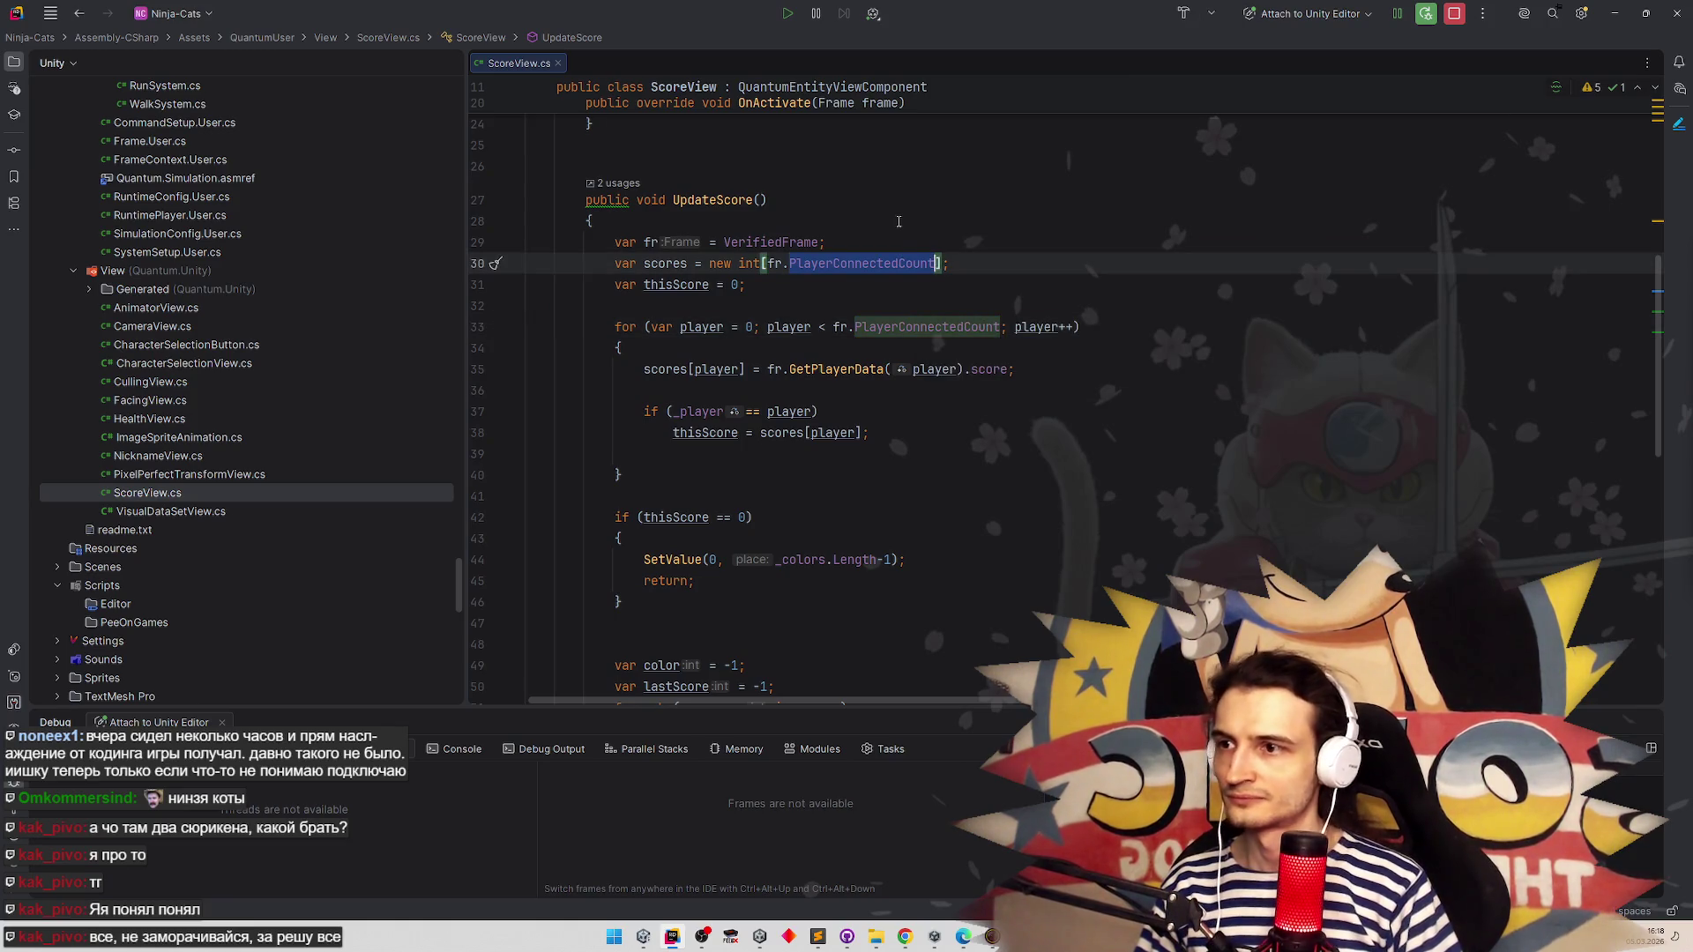
pyautogui.write('MaxPl')
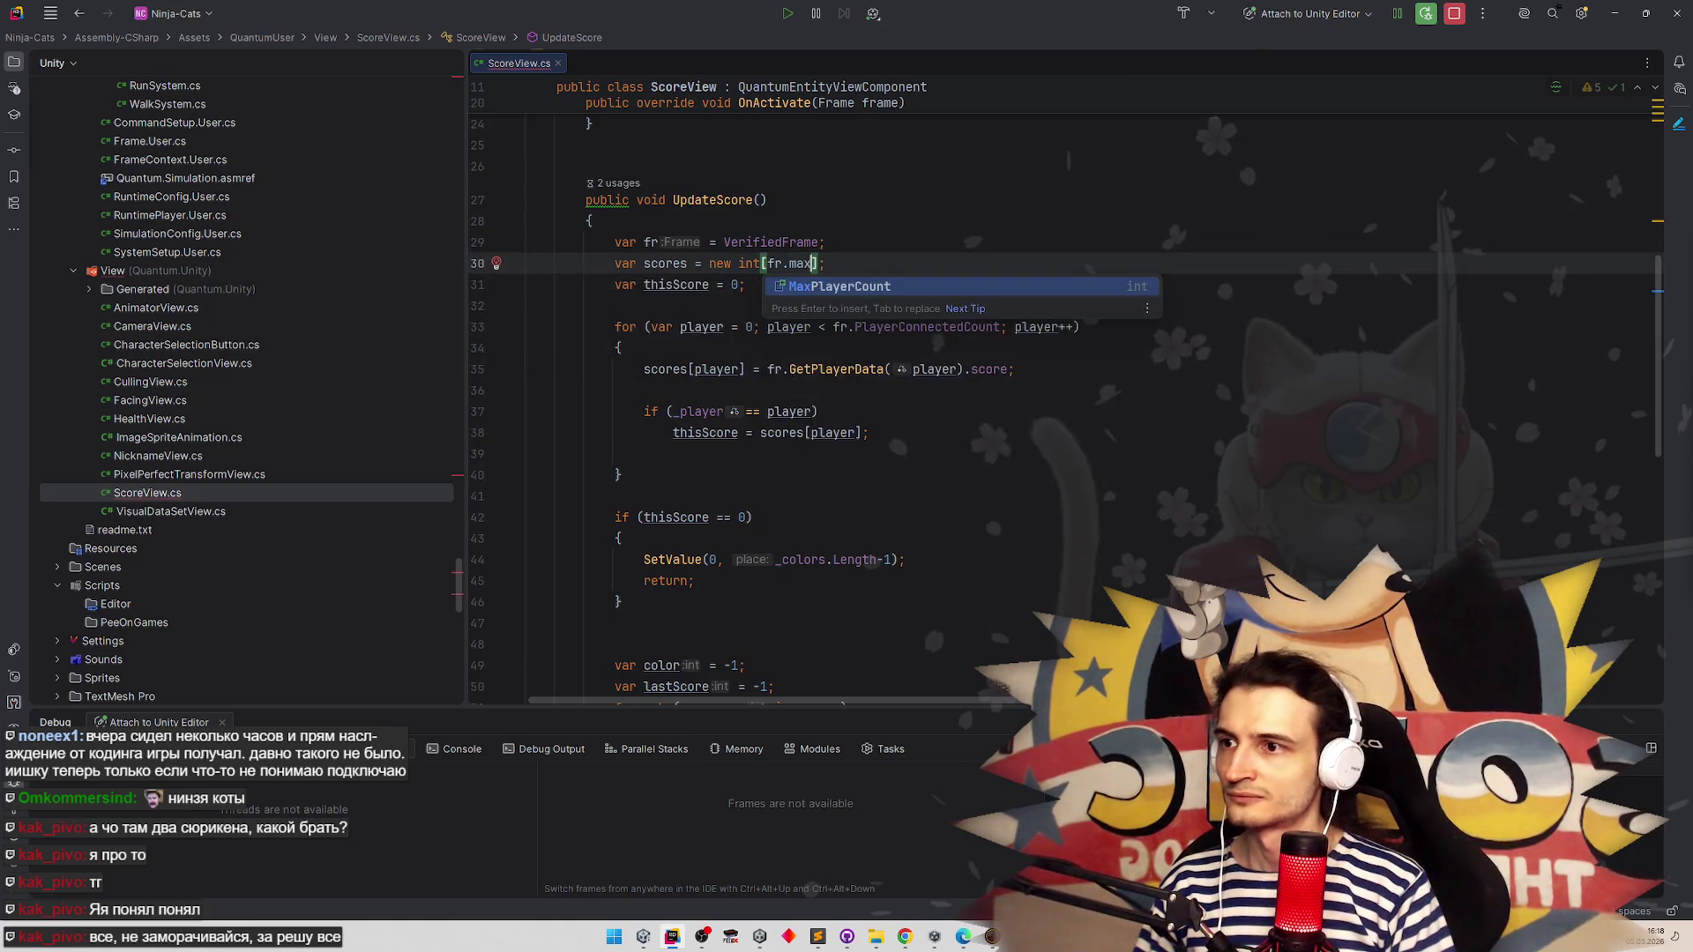
pyautogui.press('Return')
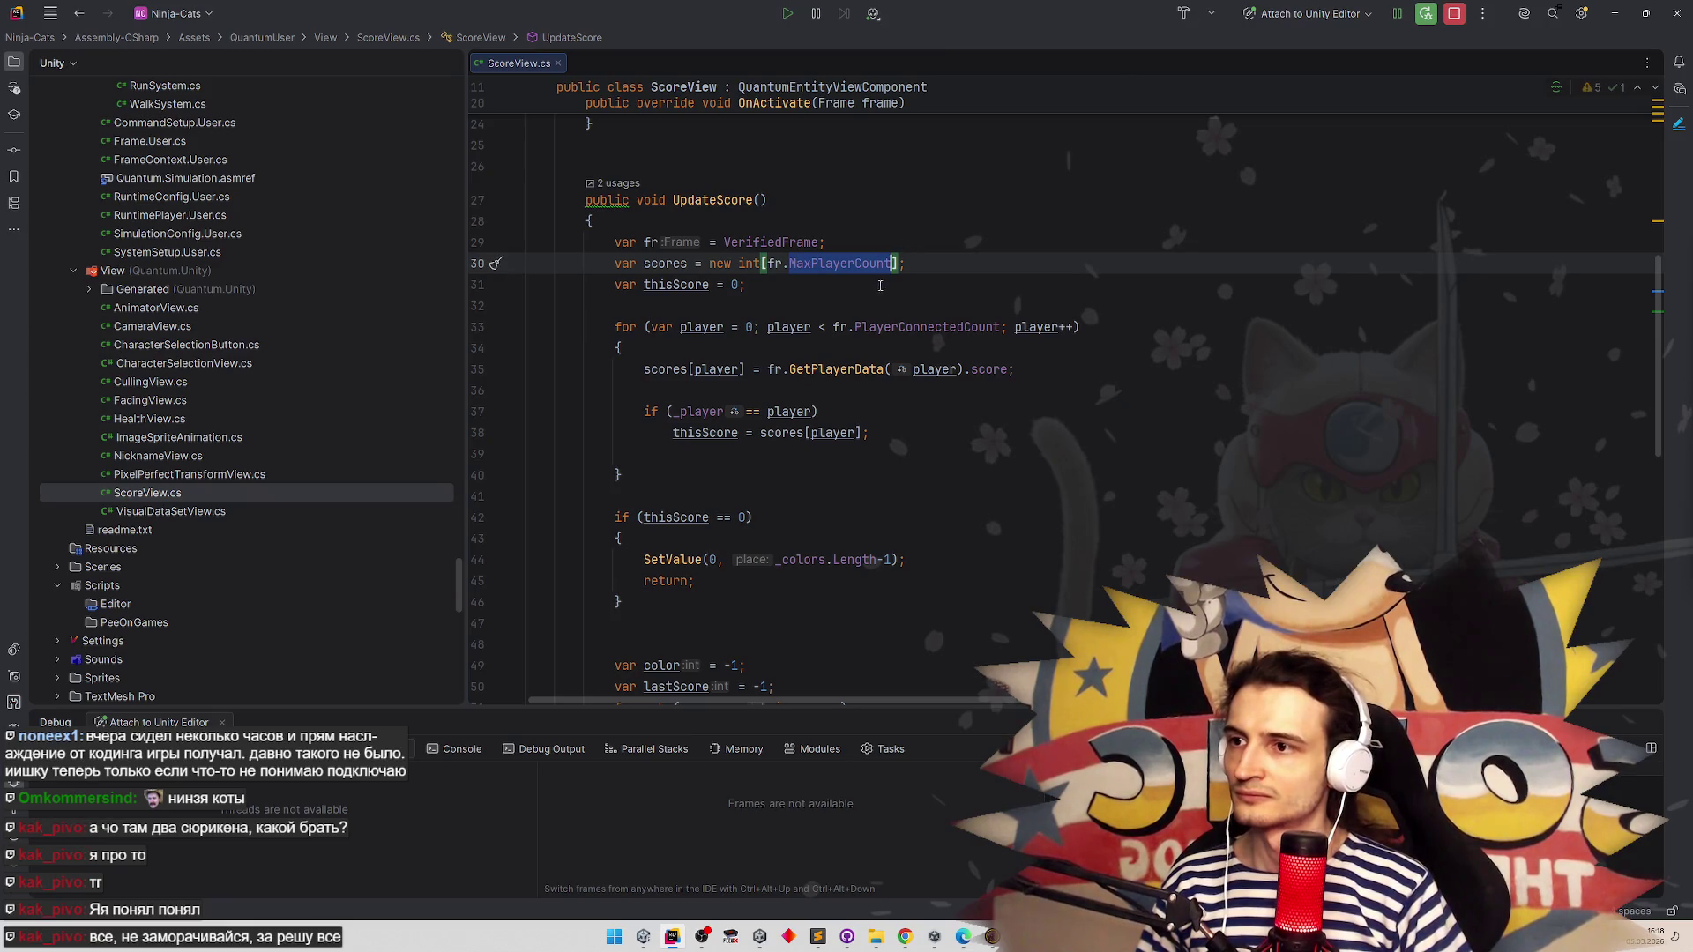
pyautogui.doubleClick(926, 327)
pyautogui.write('MaxPlayerCount')
pyautogui.click(939, 284)
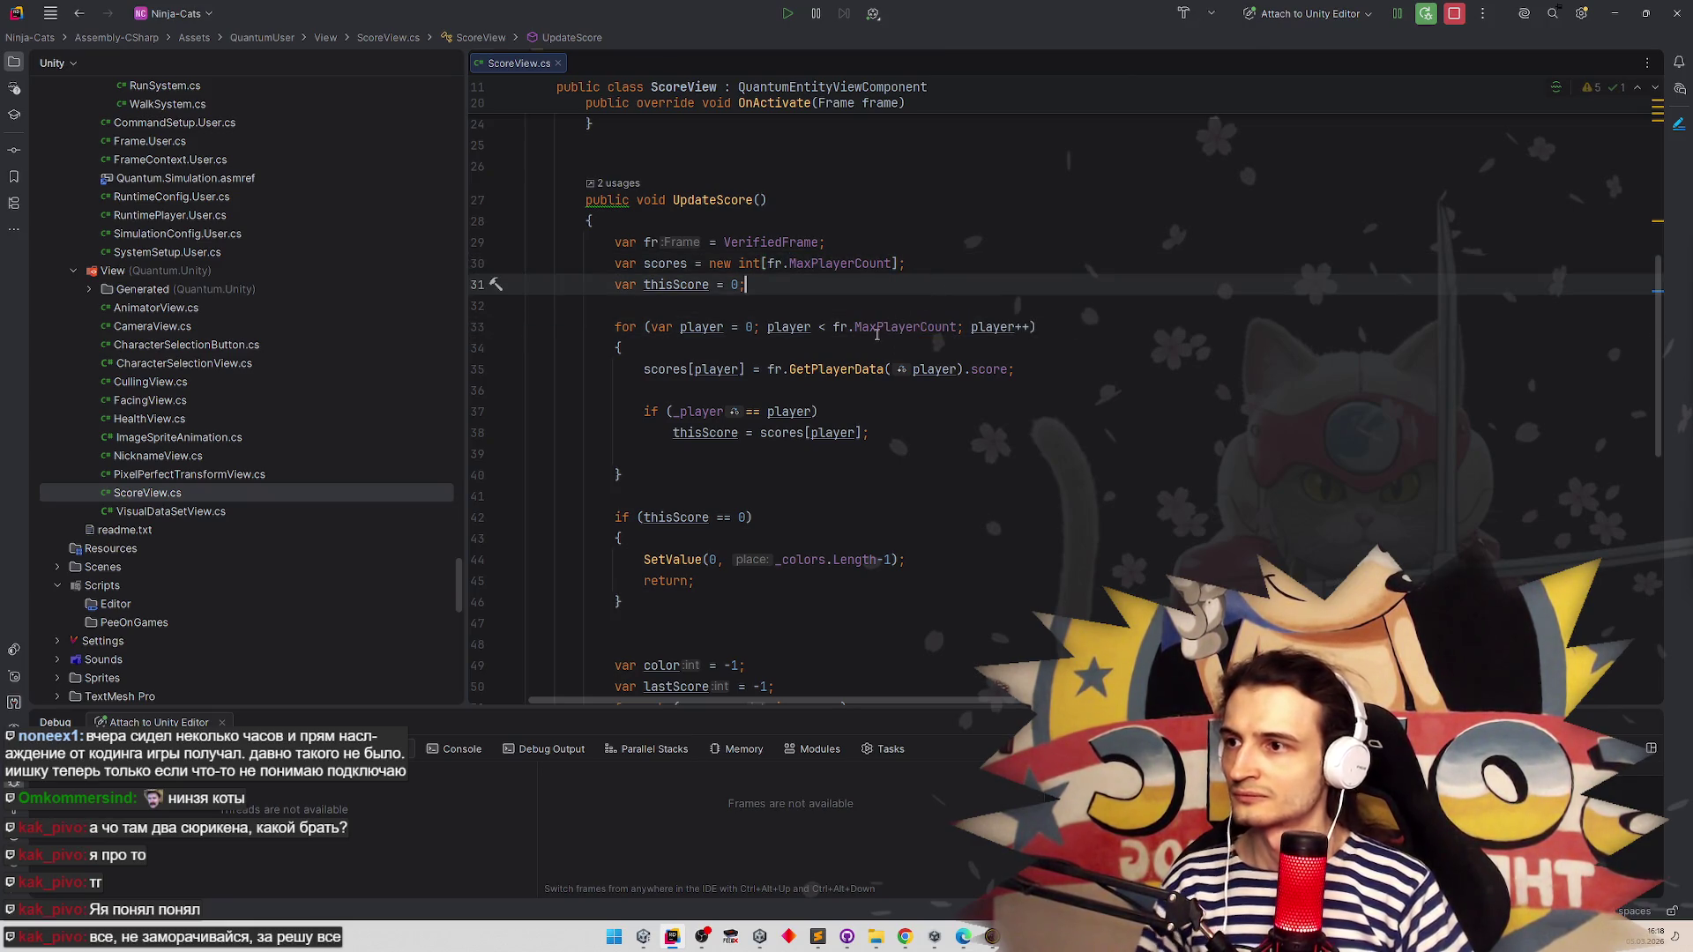
pyautogui.doubleClick(840, 263)
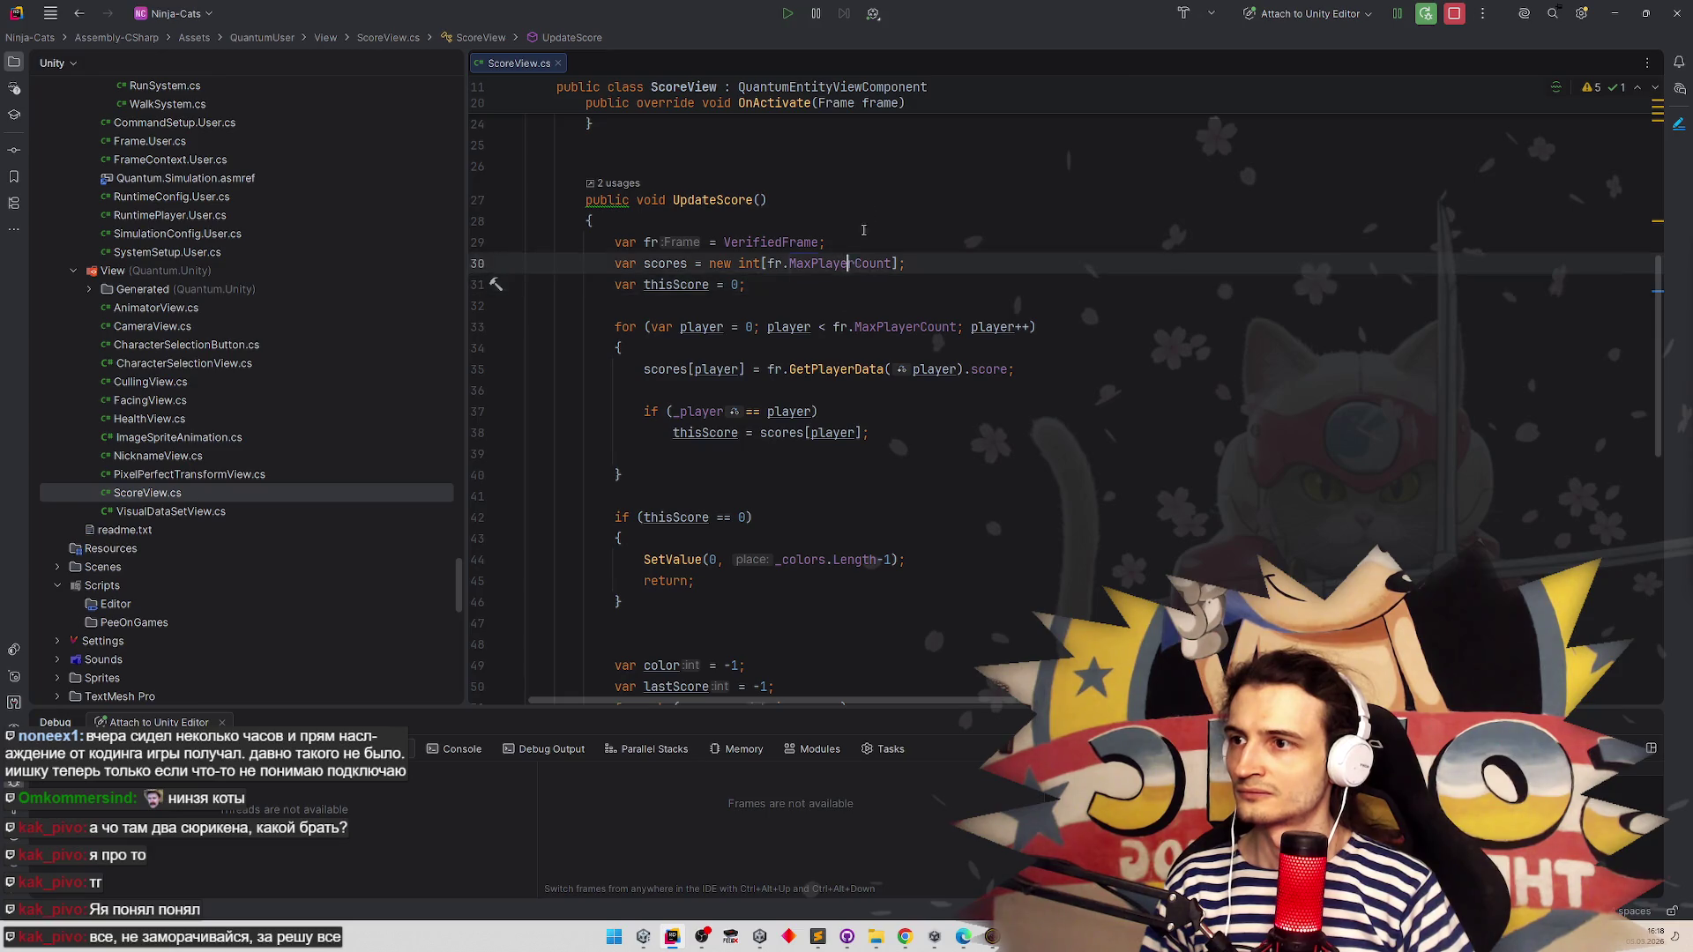
pyautogui.write('Con')
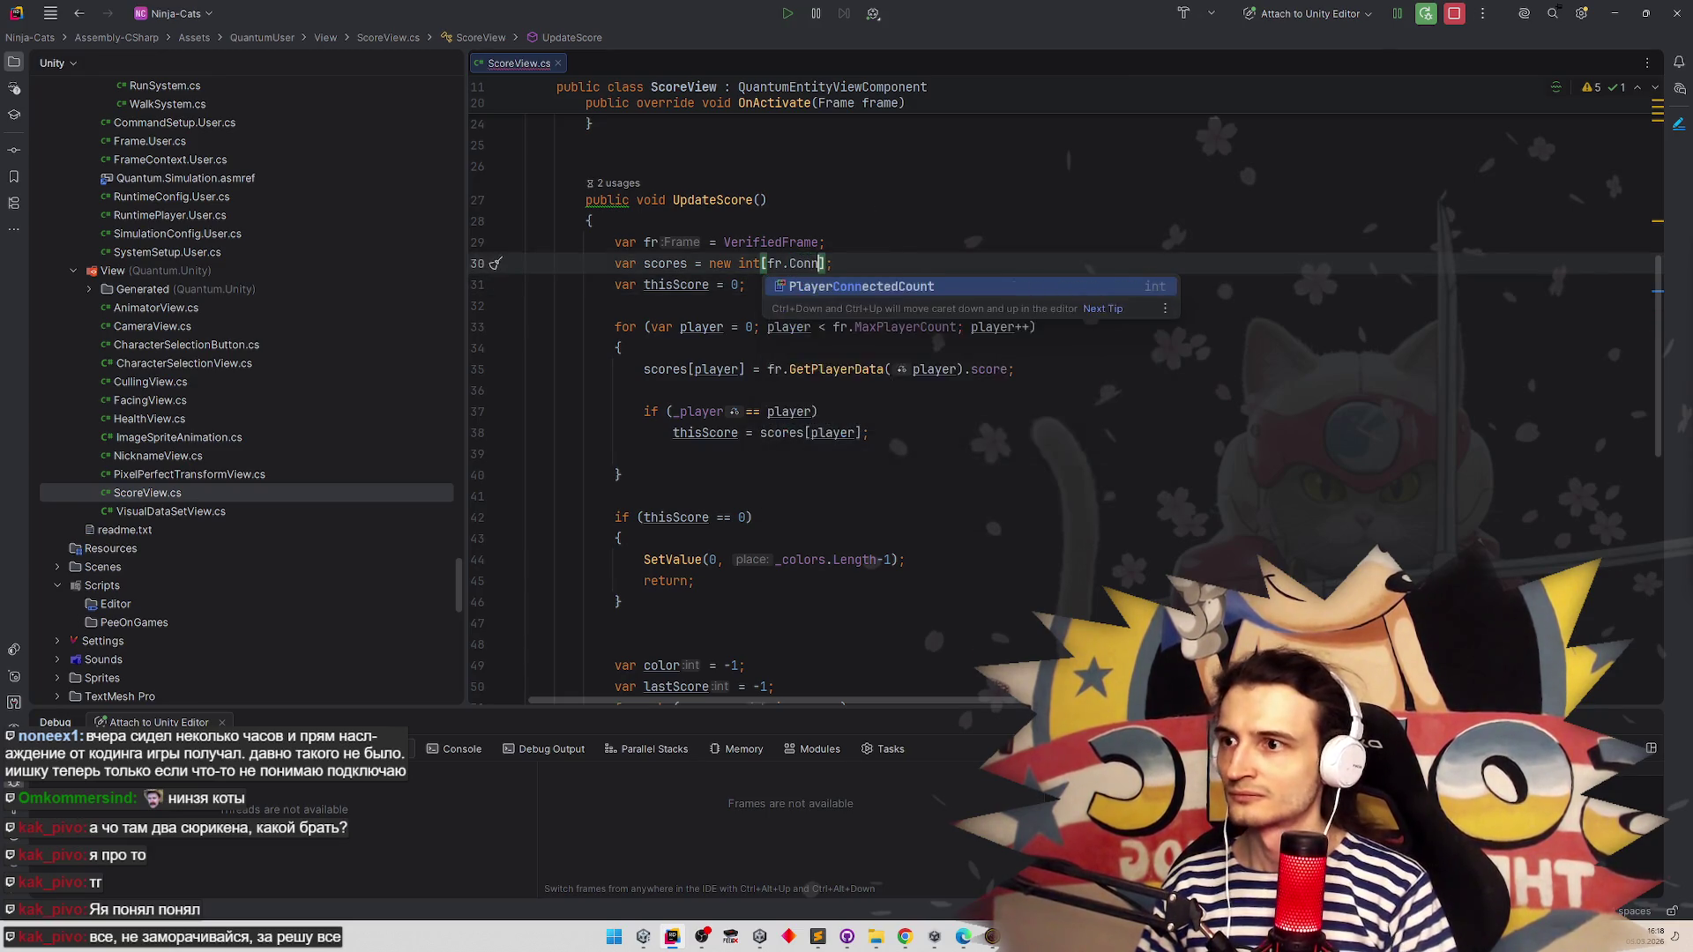
pyautogui.press('Return')
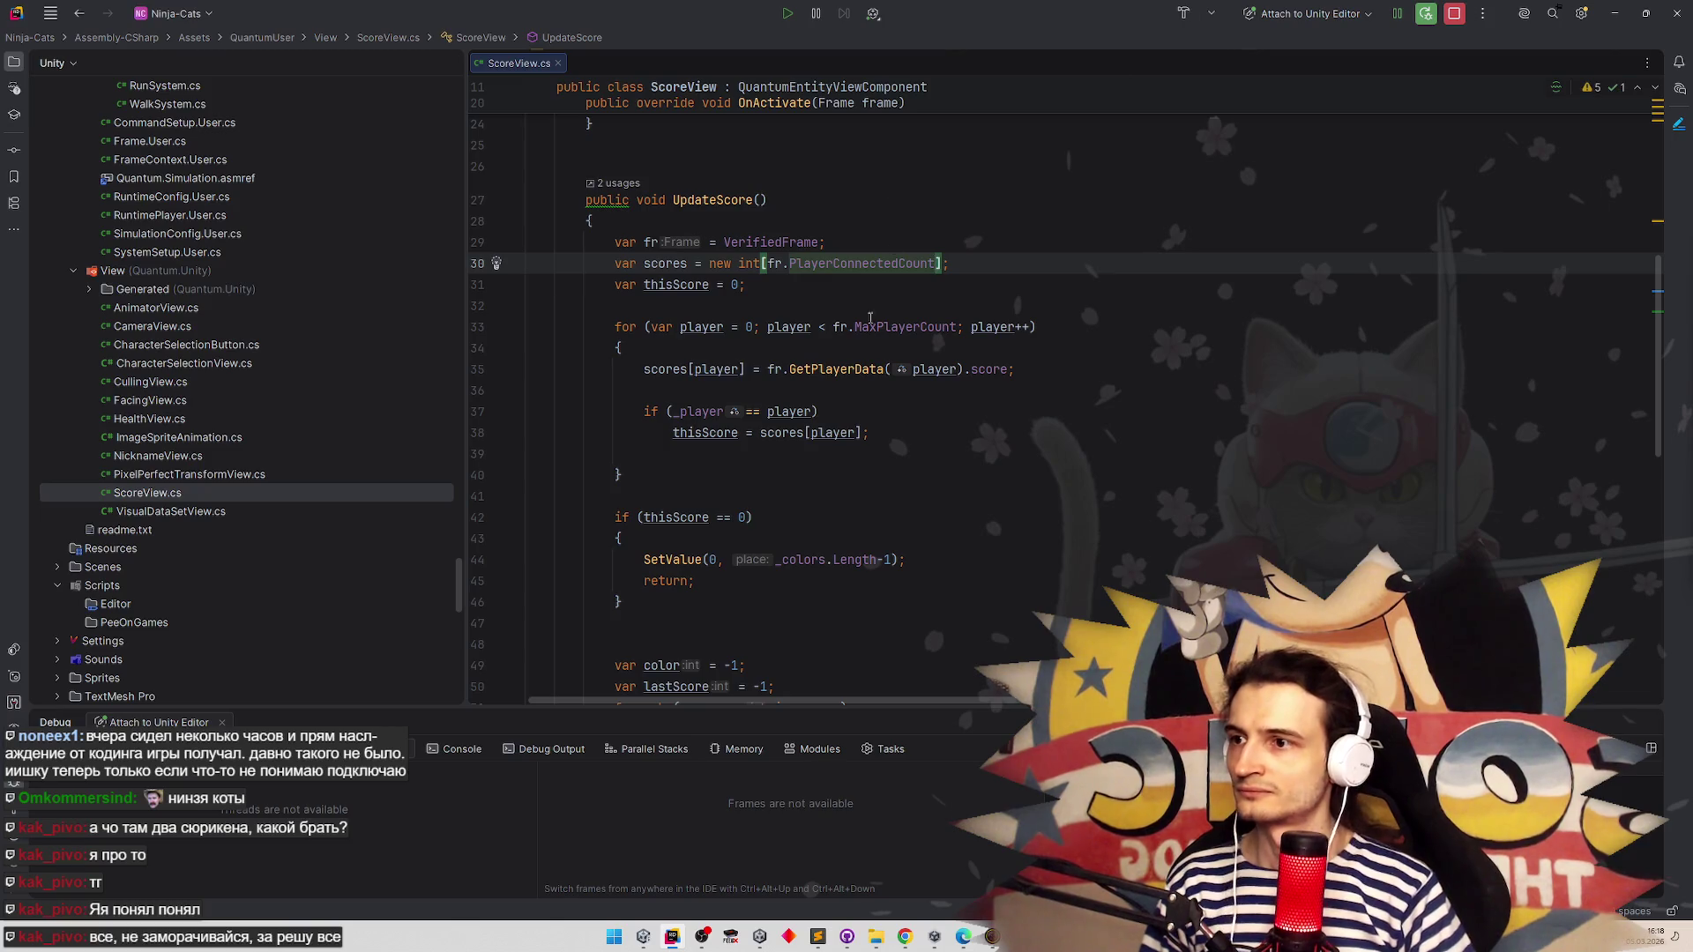
# Add blank lines at the start of the loop body and begin an if (player condition
pyautogui.click(930, 368)
pyautogui.press('Down')
pyautogui.press('Down')
pyautogui.click(936, 341)
pyautogui.press('Return')
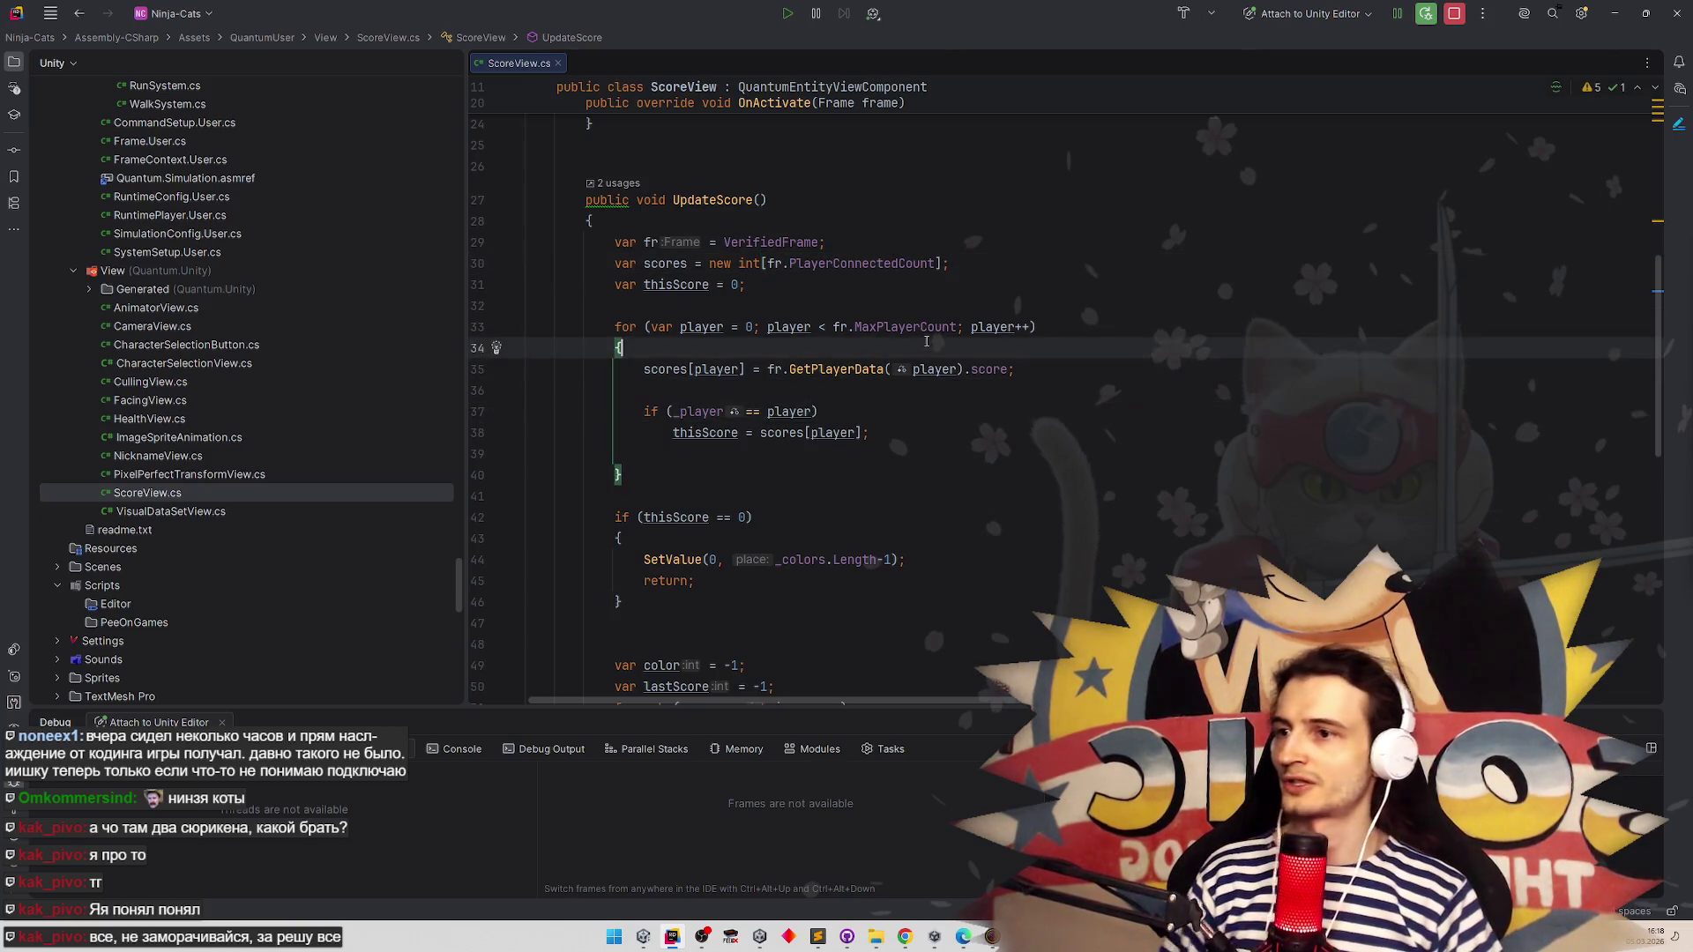
pyautogui.press('Return')
pyautogui.press('Up')
pyautogui.write('if (play')
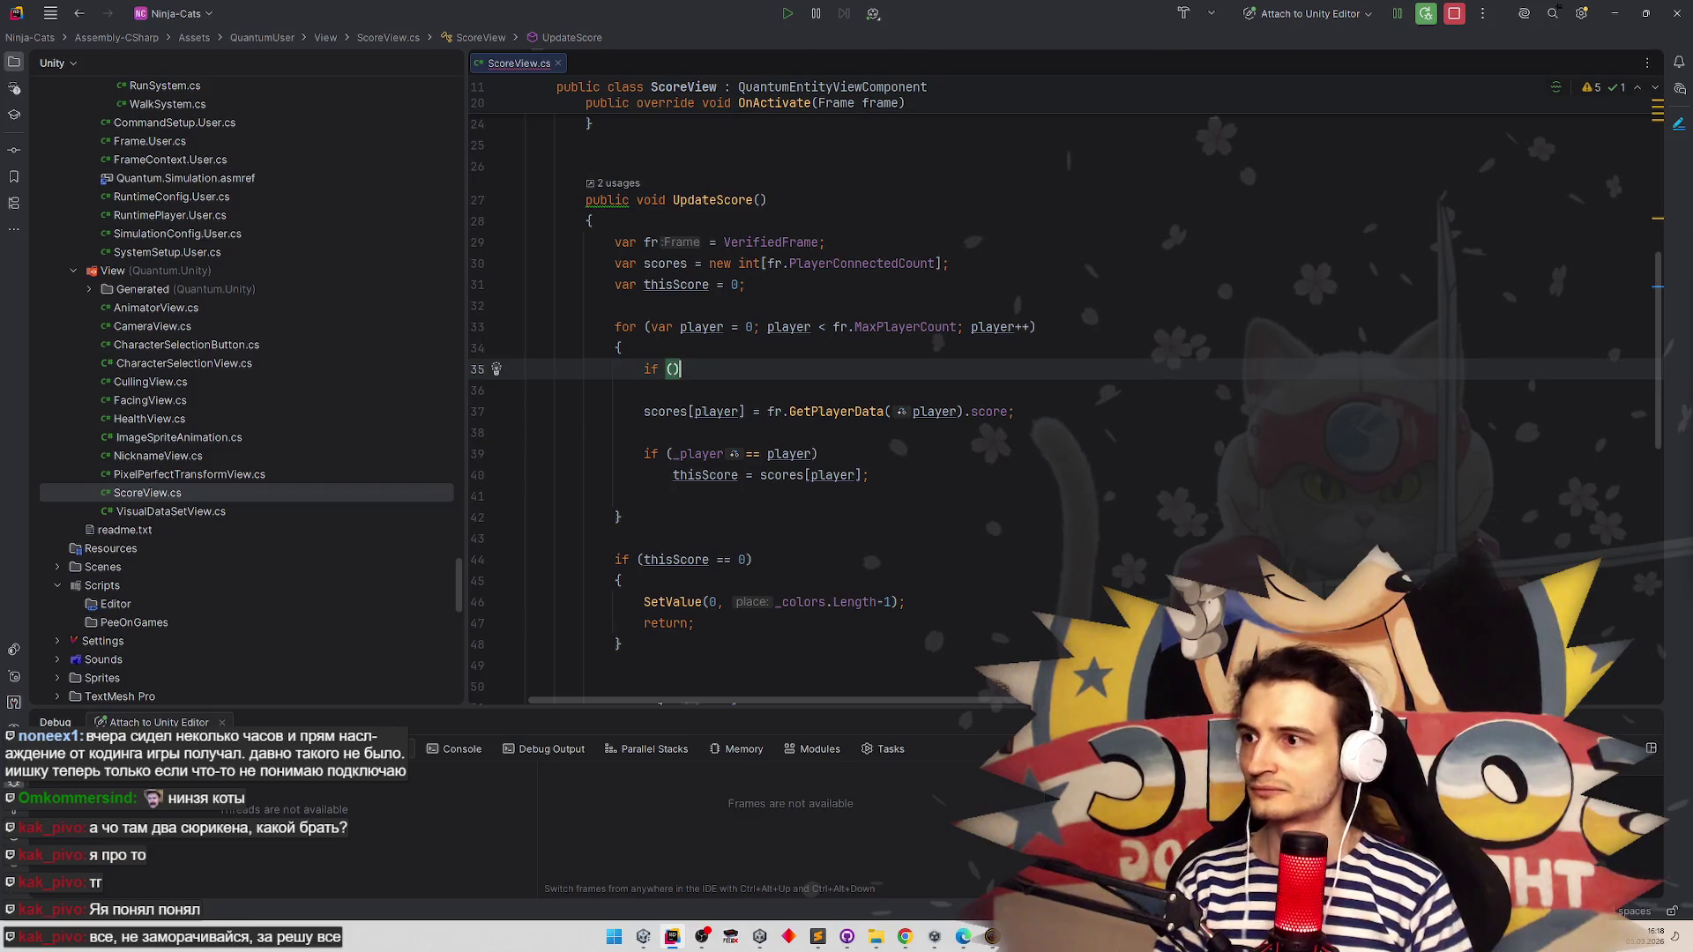
# Replace the unfinished if line with a 'runtimePlayer =' declaration
pyautogui.press('Return')
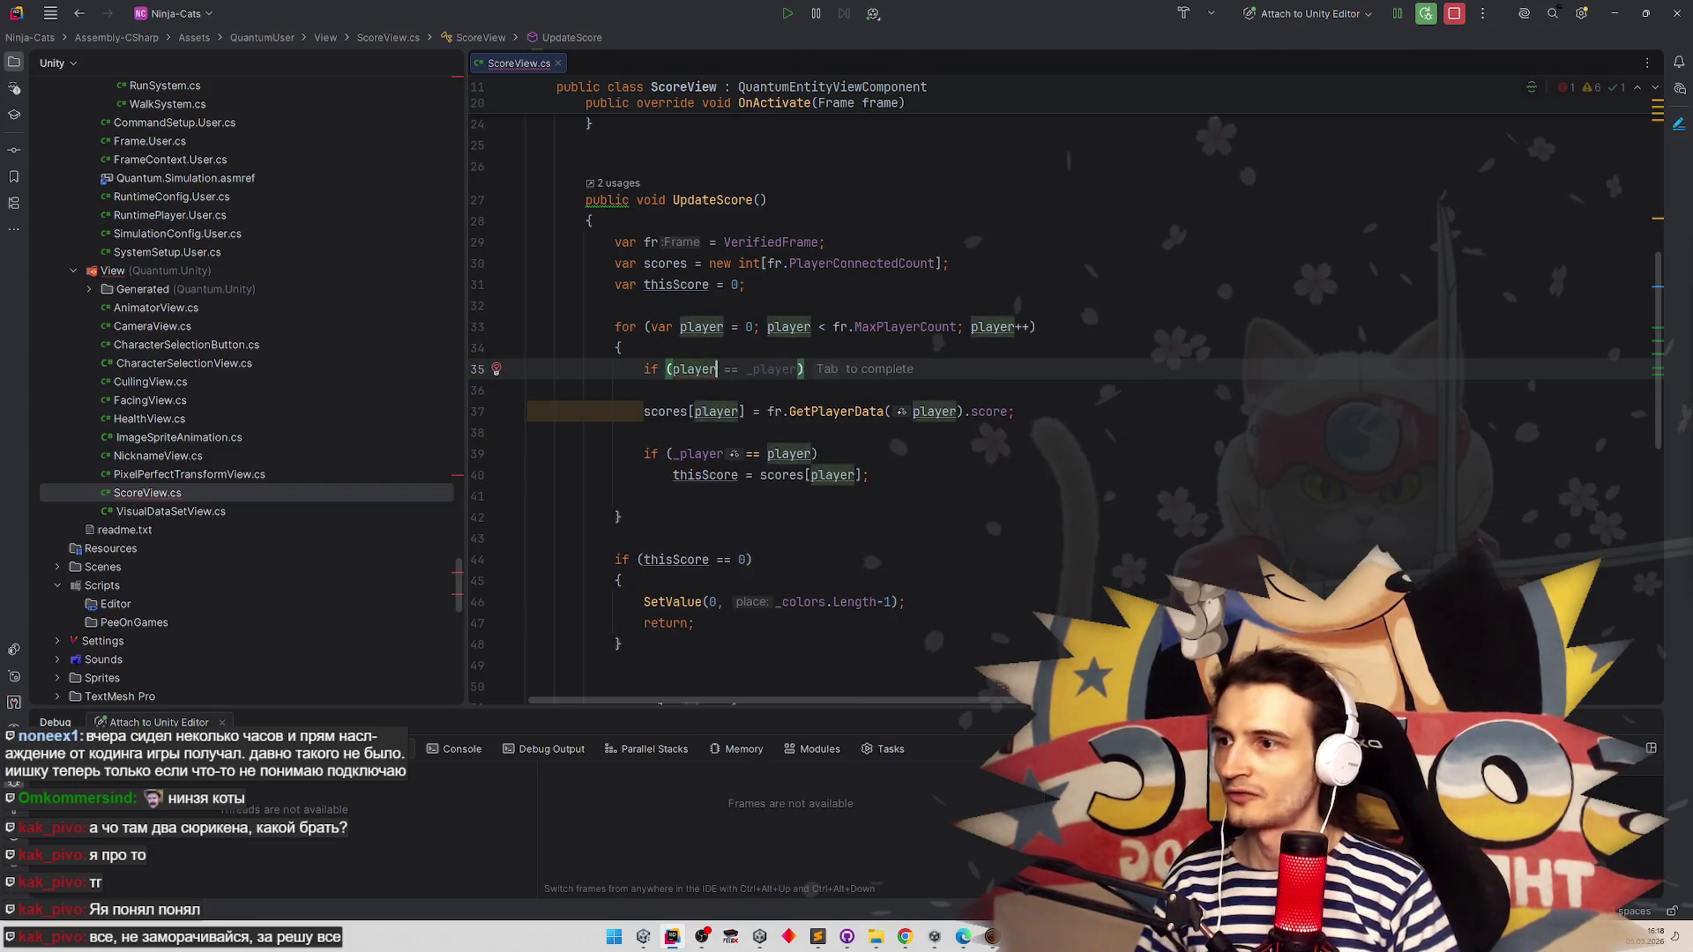
pyautogui.write('.')
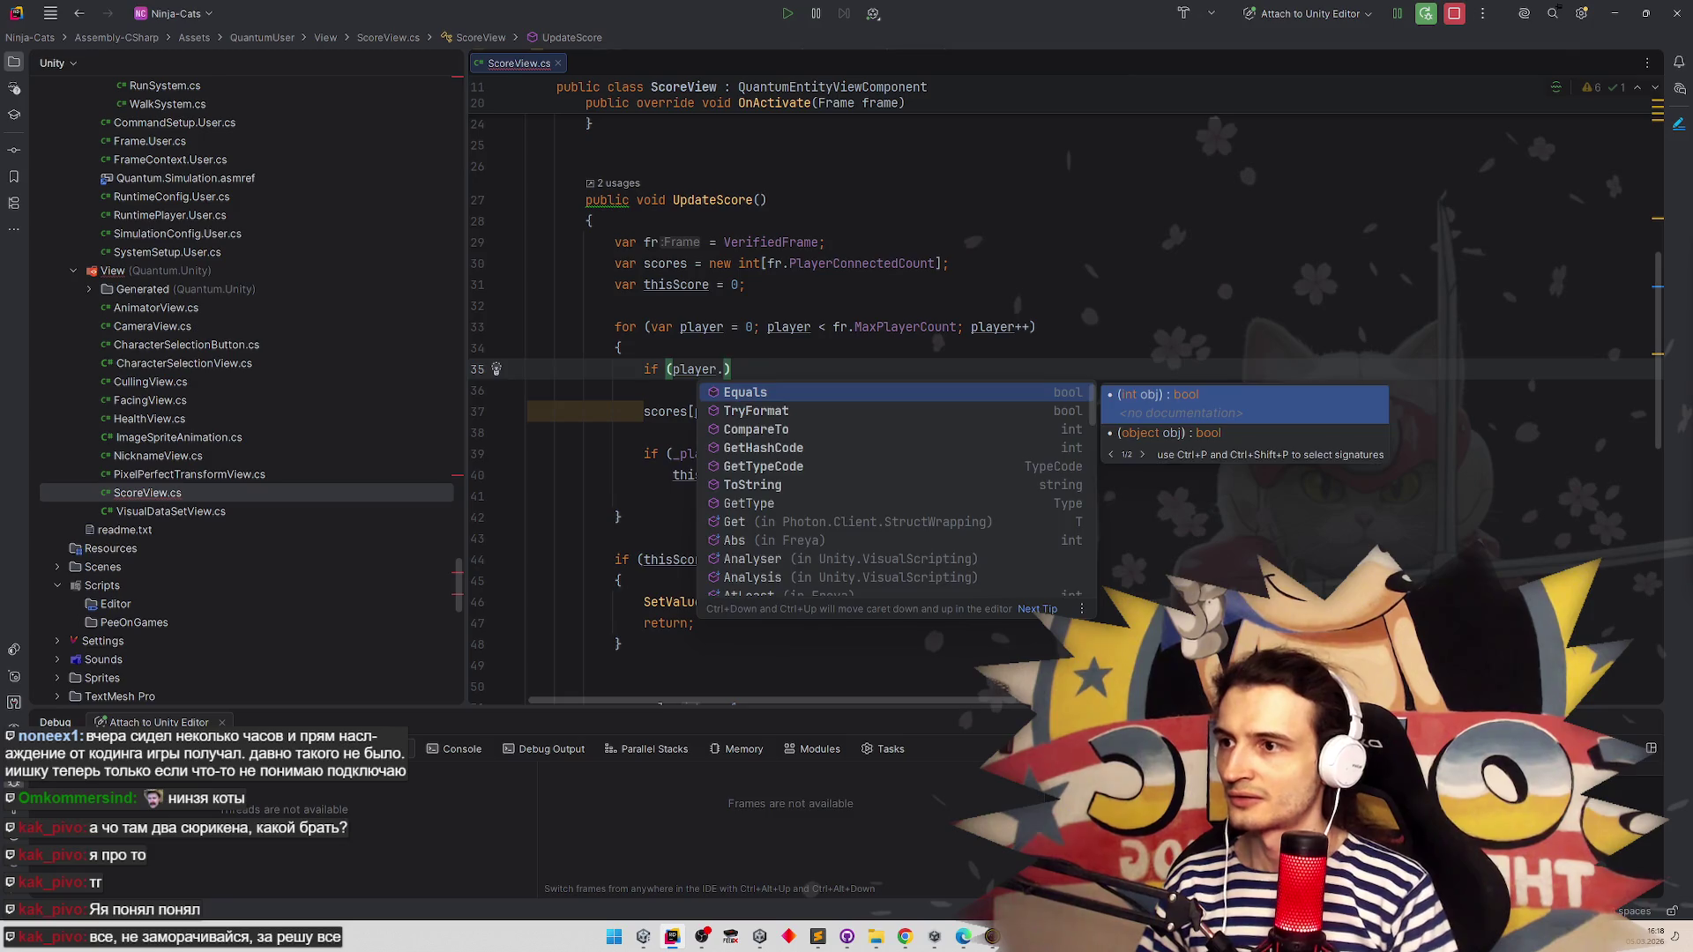
pyautogui.press('BackSpace')
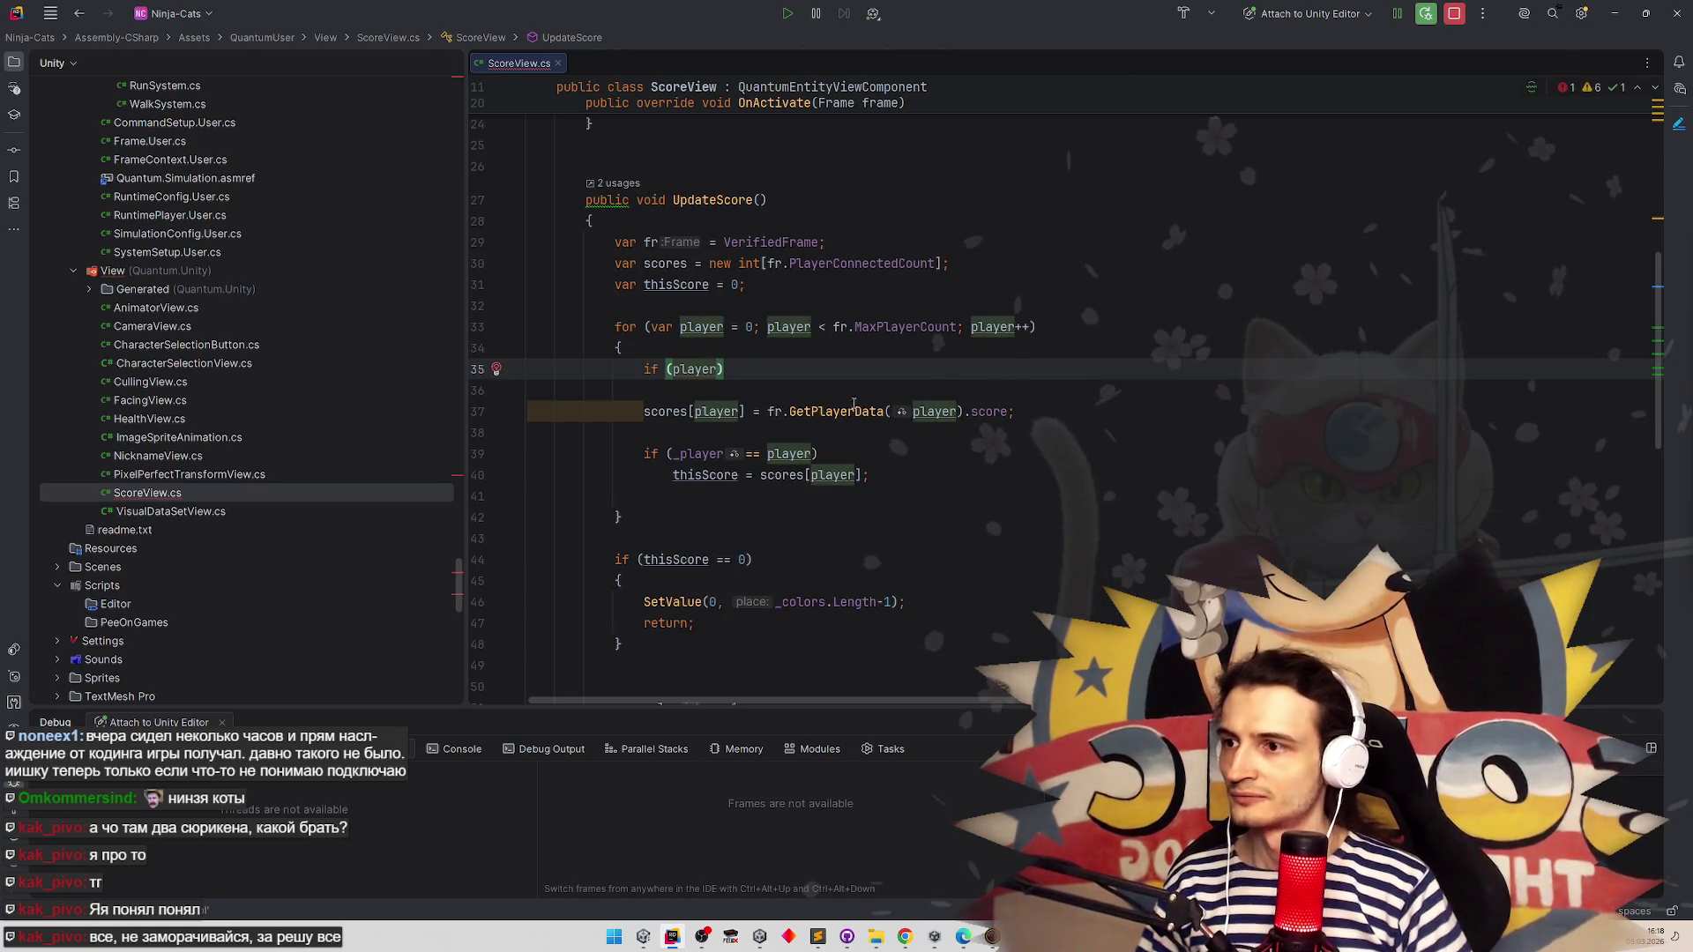
pyautogui.moveTo(769, 412); pyautogui.dragTo(959, 412)
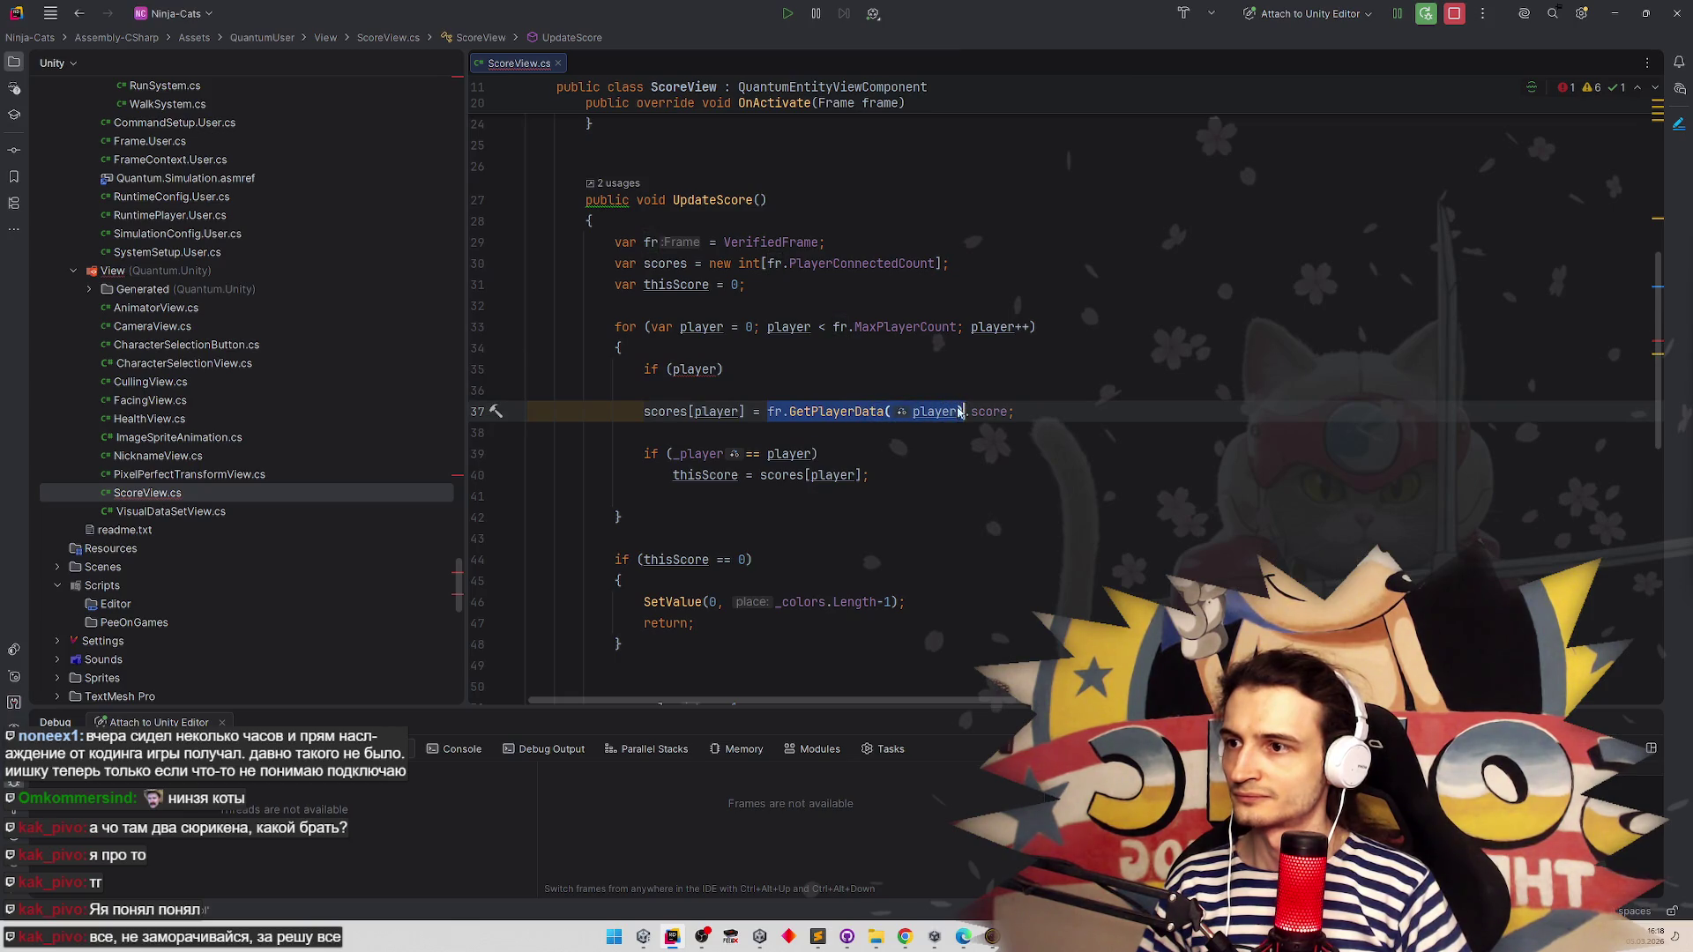
pyautogui.click(723, 370)
pyautogui.hotkey('shift', 'Home')
pyautogui.write('var ')
pyautogui.write('play')
pyautogui.press('BackSpace')
pyautogui.press('BackSpace')
pyautogui.press('BackSpace')
pyautogui.write('ru')
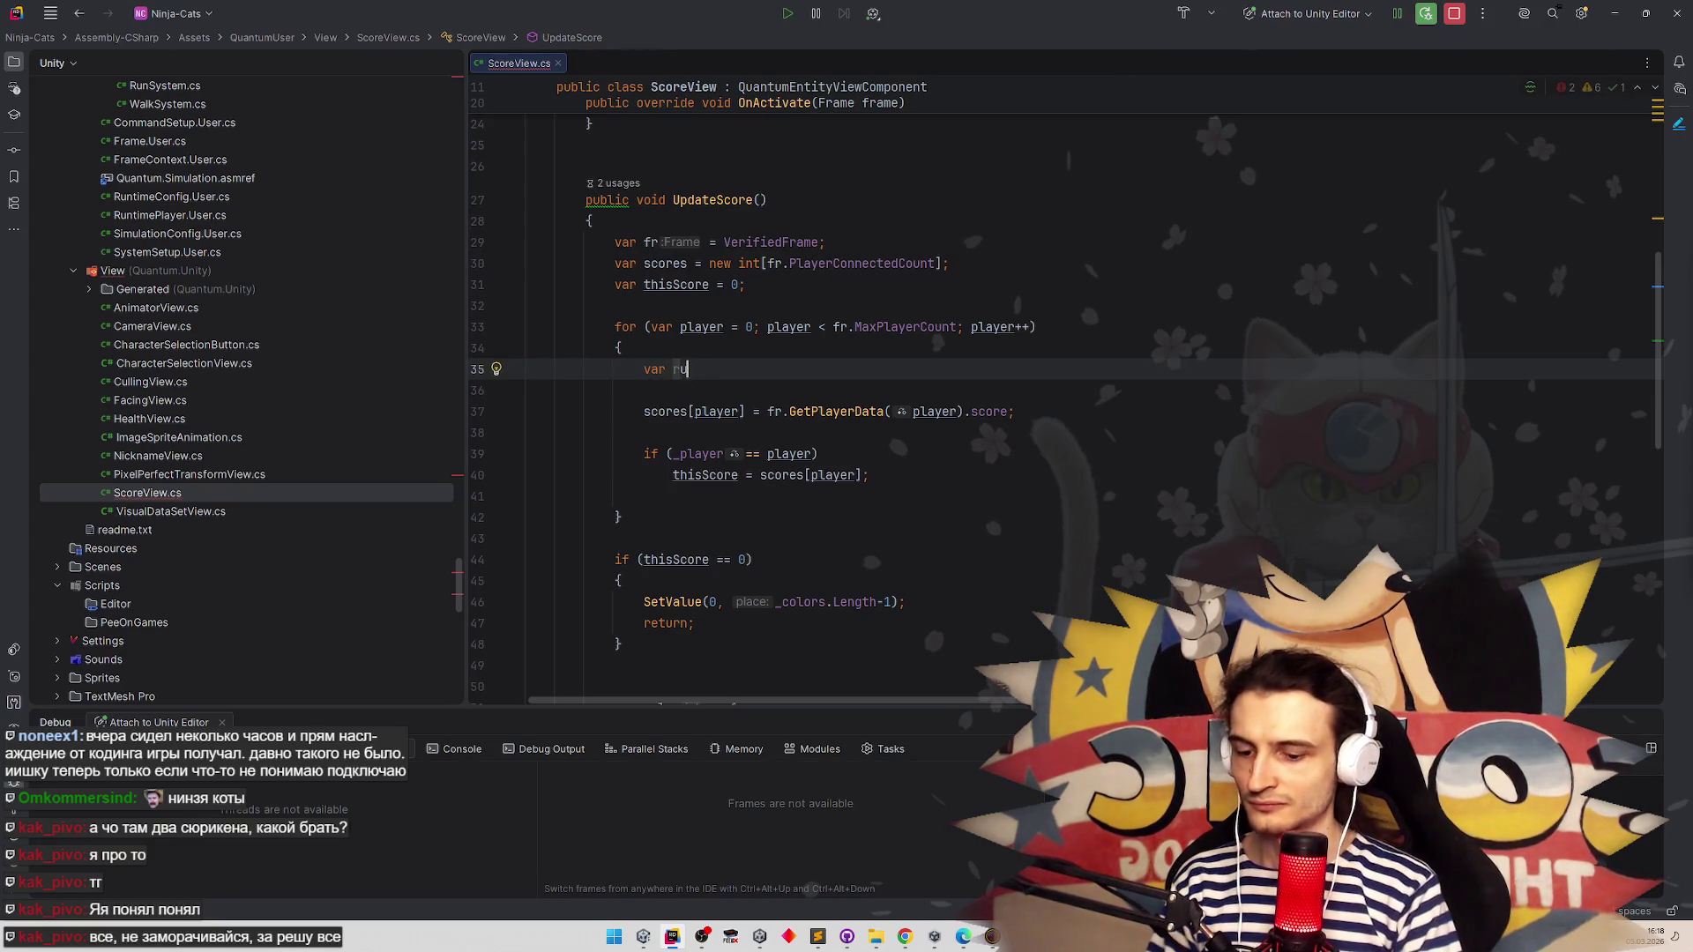
pyautogui.write('ntimePlayer =')
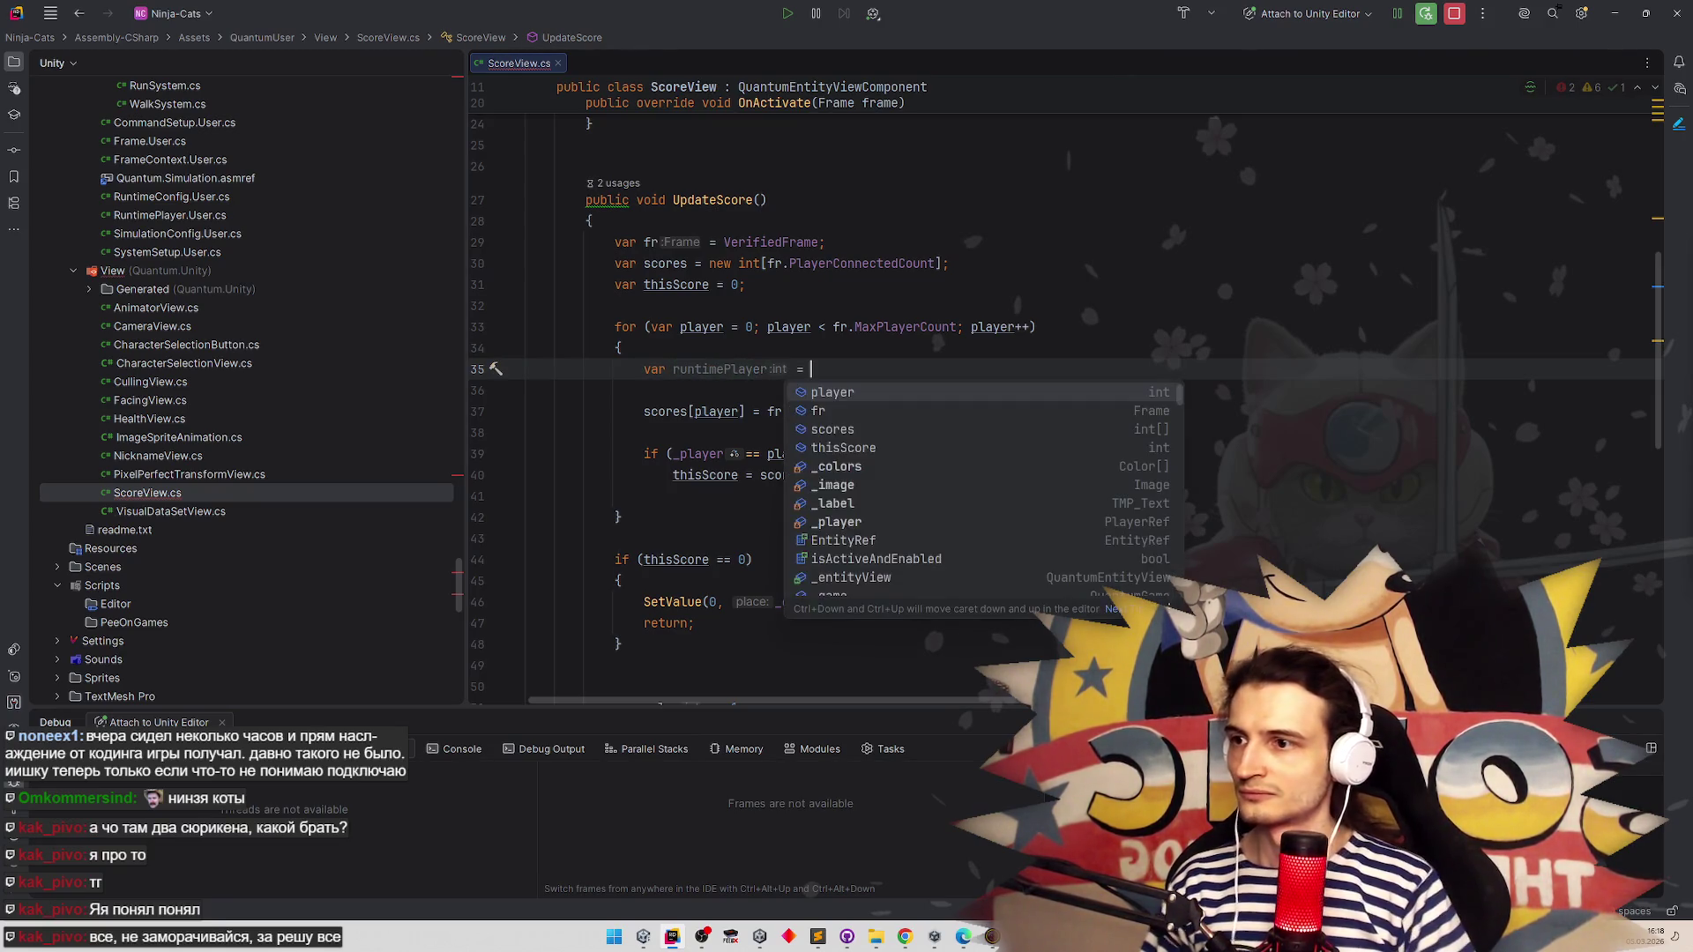
pyautogui.click(731, 306)
# Copy the GetPlayerData call into the runtimePlayer declaration and end it with a semicolon
pyautogui.moveTo(770, 411); pyautogui.dragTo(963, 410)
pyautogui.hotkey('ctrl', 'c')
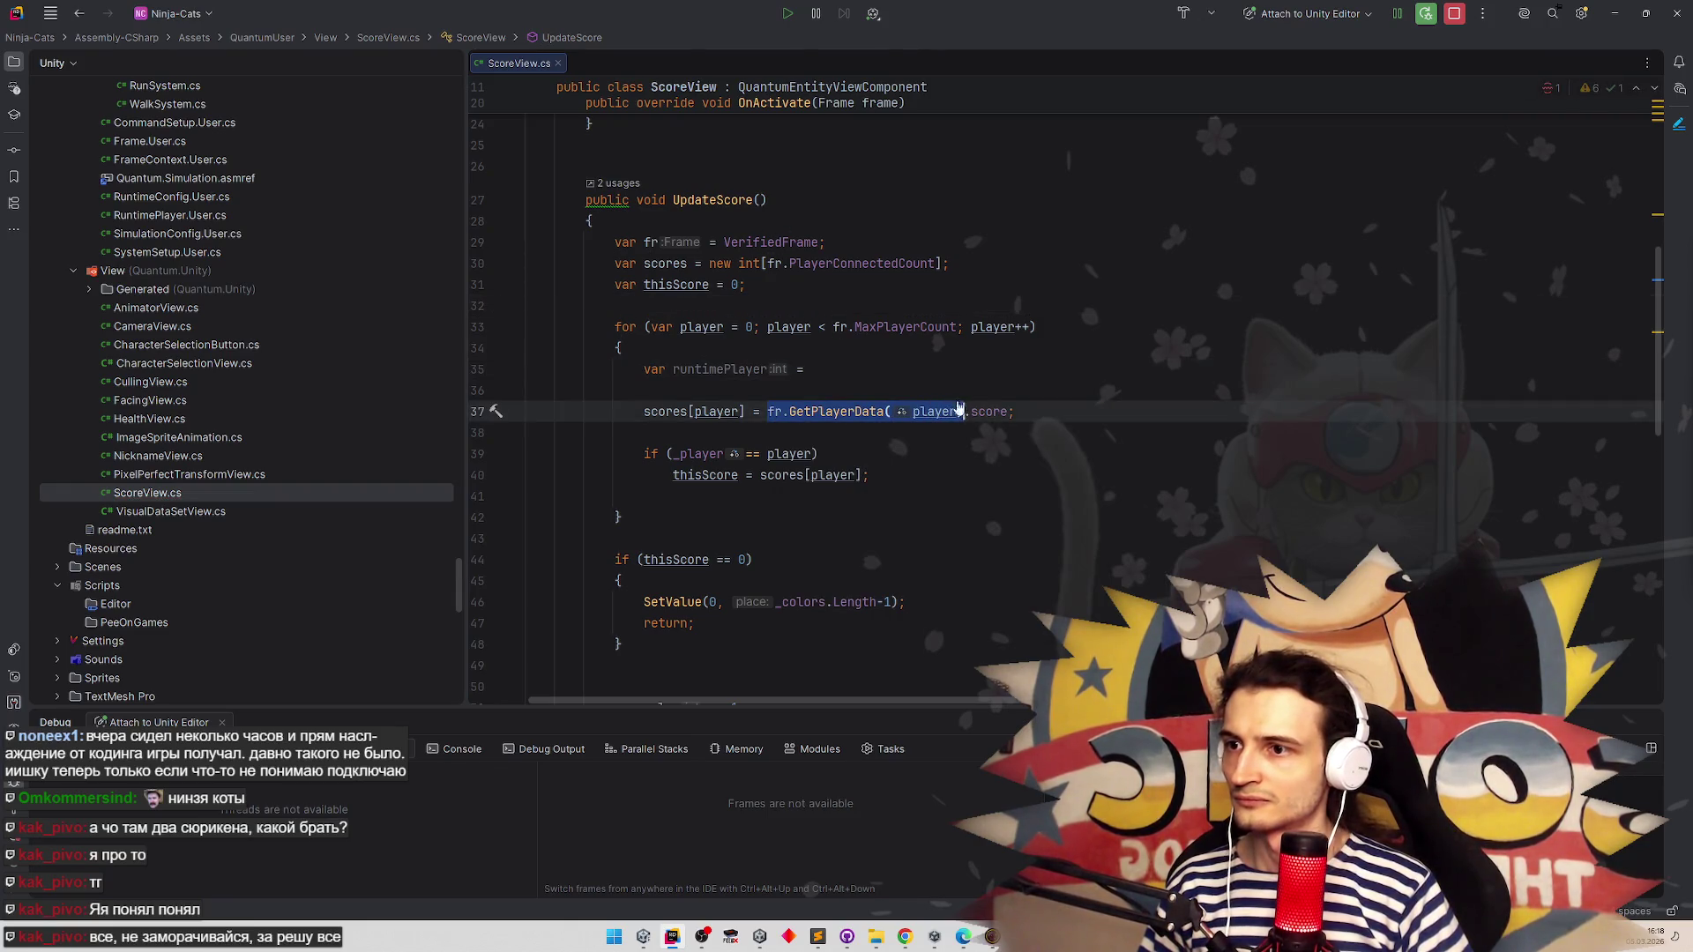
pyautogui.click(961, 369)
pyautogui.hotkey('ctrl', 'v')
pyautogui.write(';')
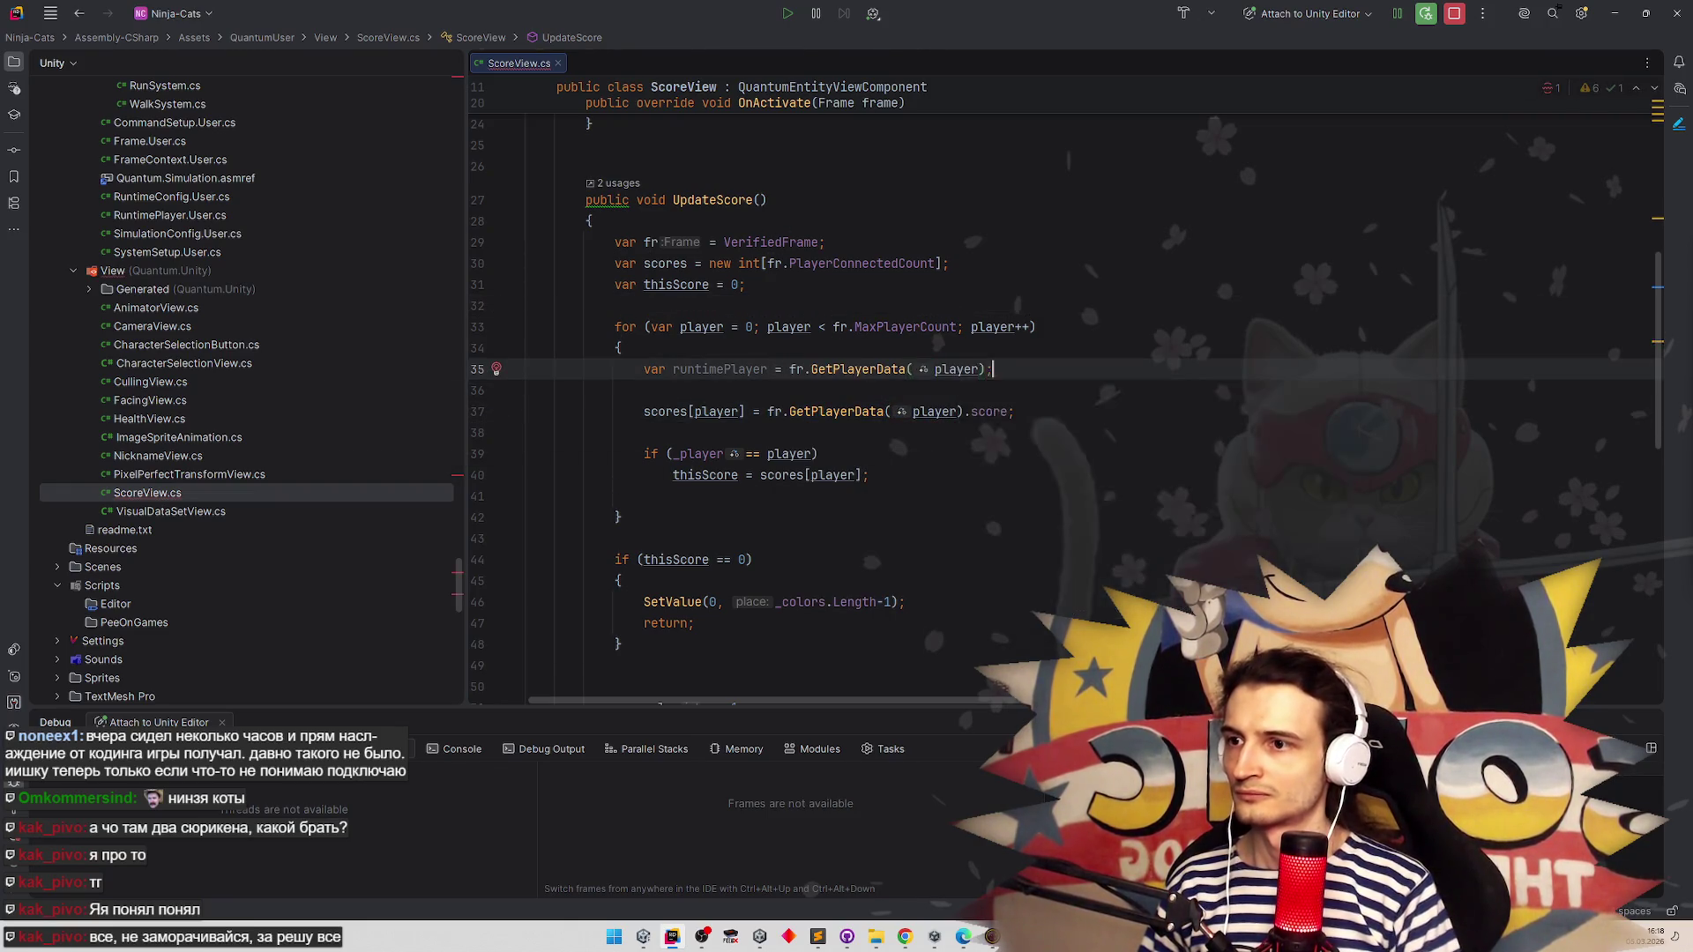
# Start an if (runtimePlayer. condition below and browse its members such as score
pyautogui.press('Return')
pyautogui.press('Return')
pyautogui.press('Up')
pyautogui.write('i')
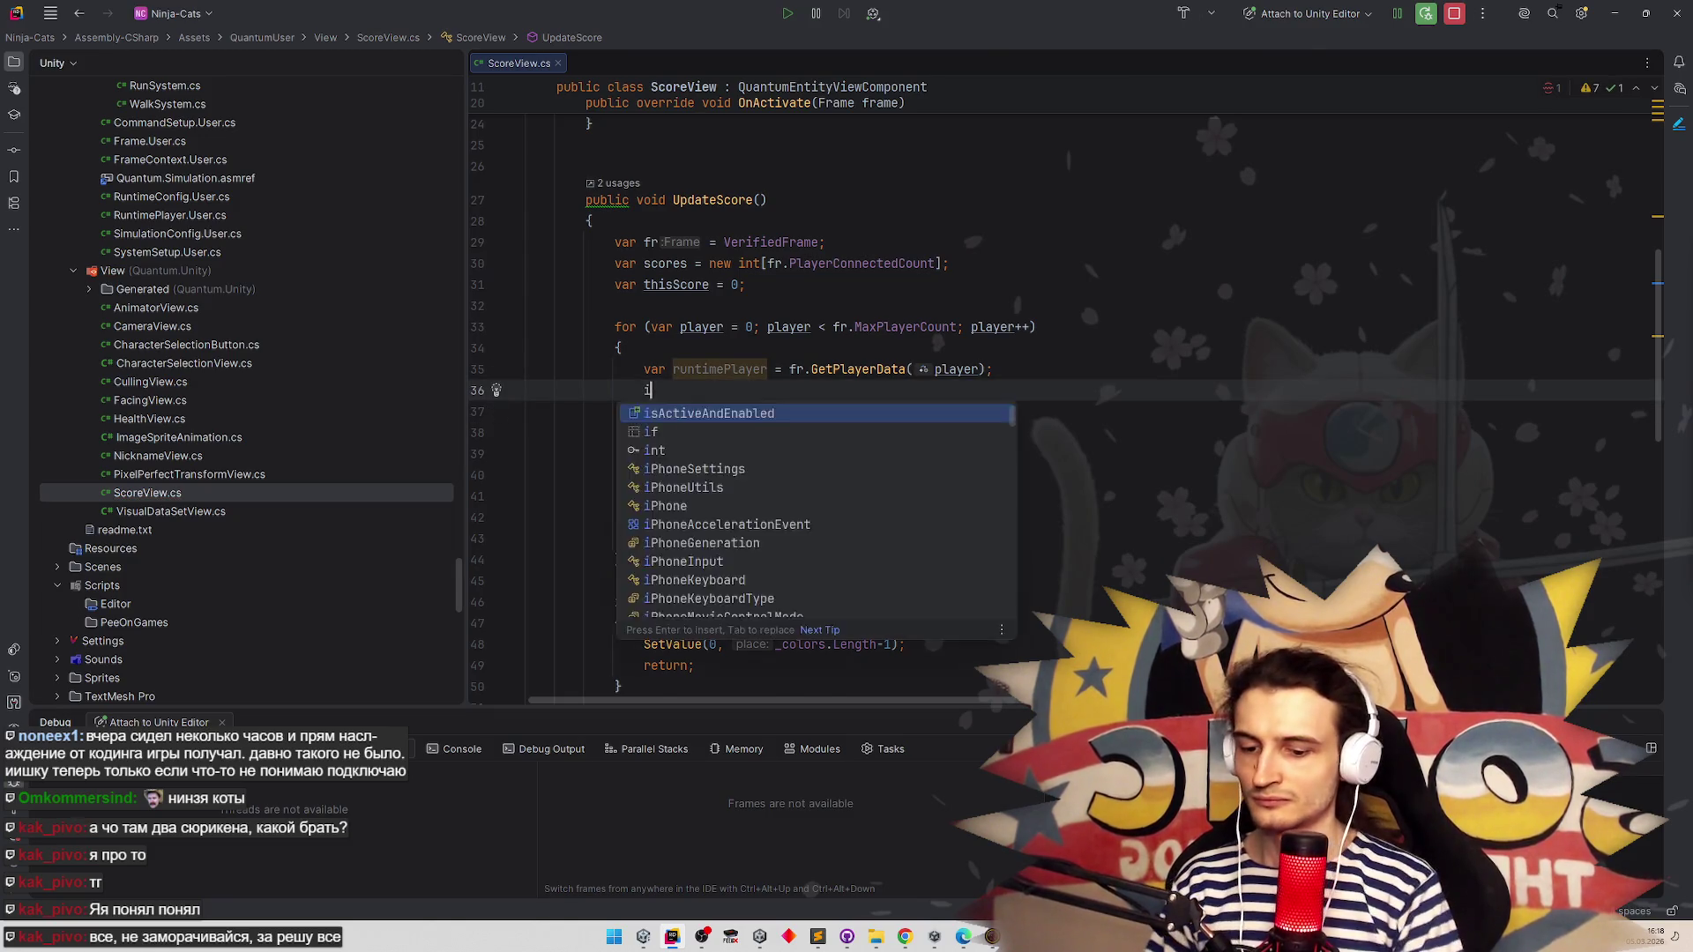
pyautogui.write('f (runtimePlayer.fl')
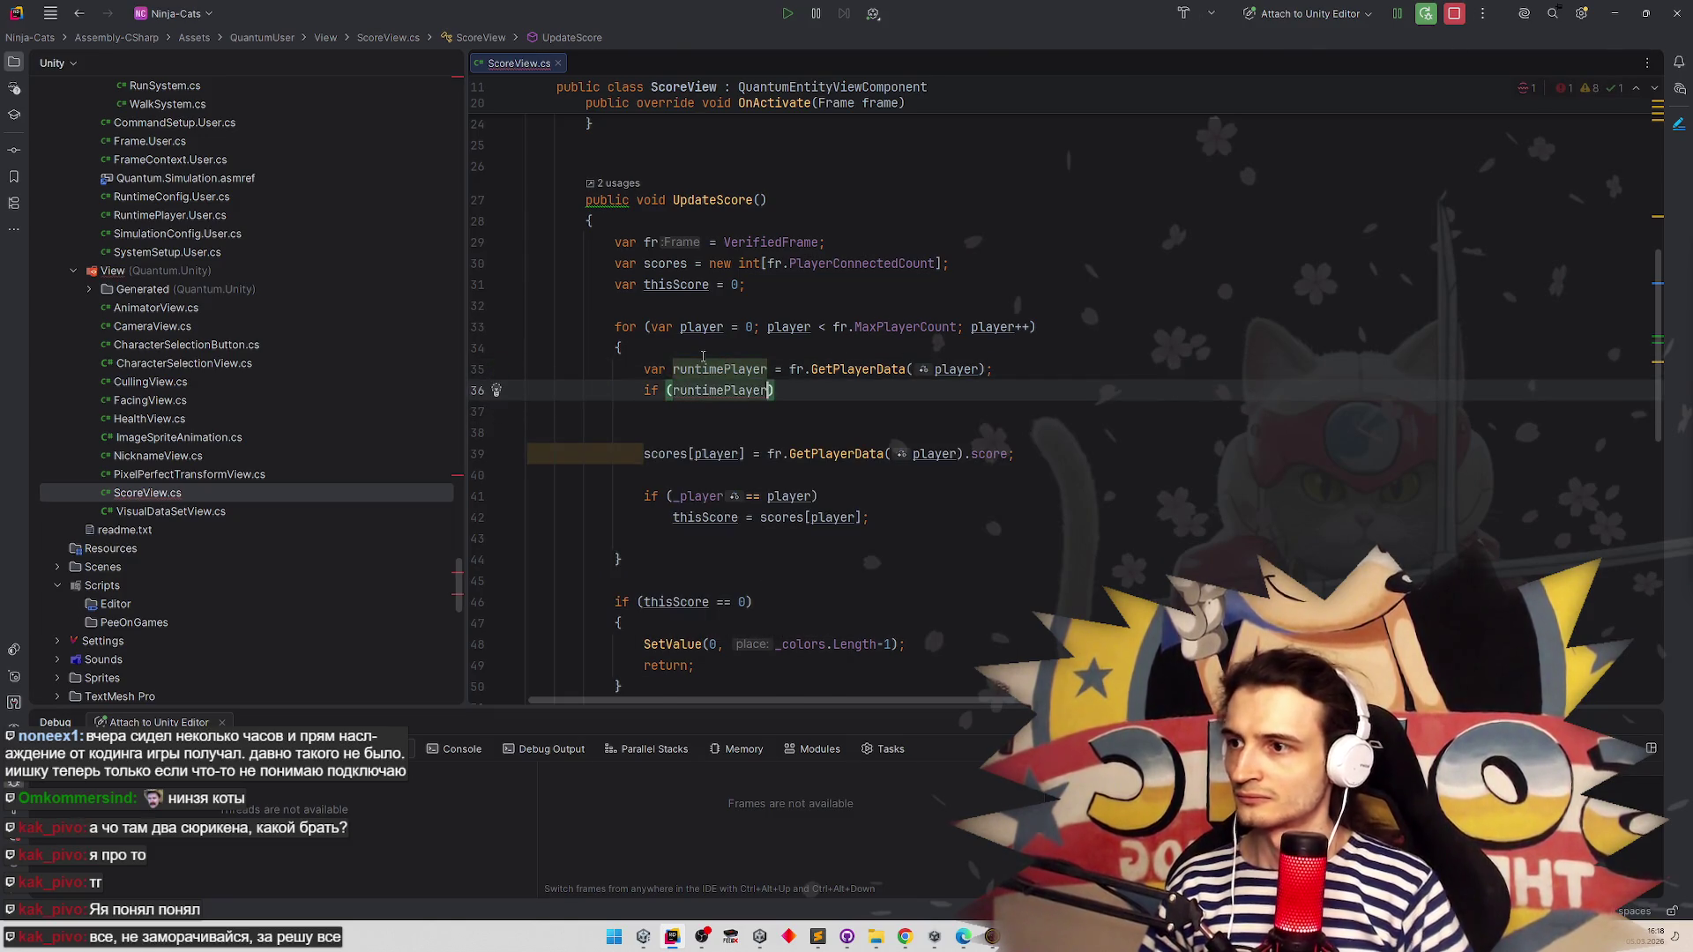
pyautogui.press('BackSpace')
pyautogui.press('BackSpace')
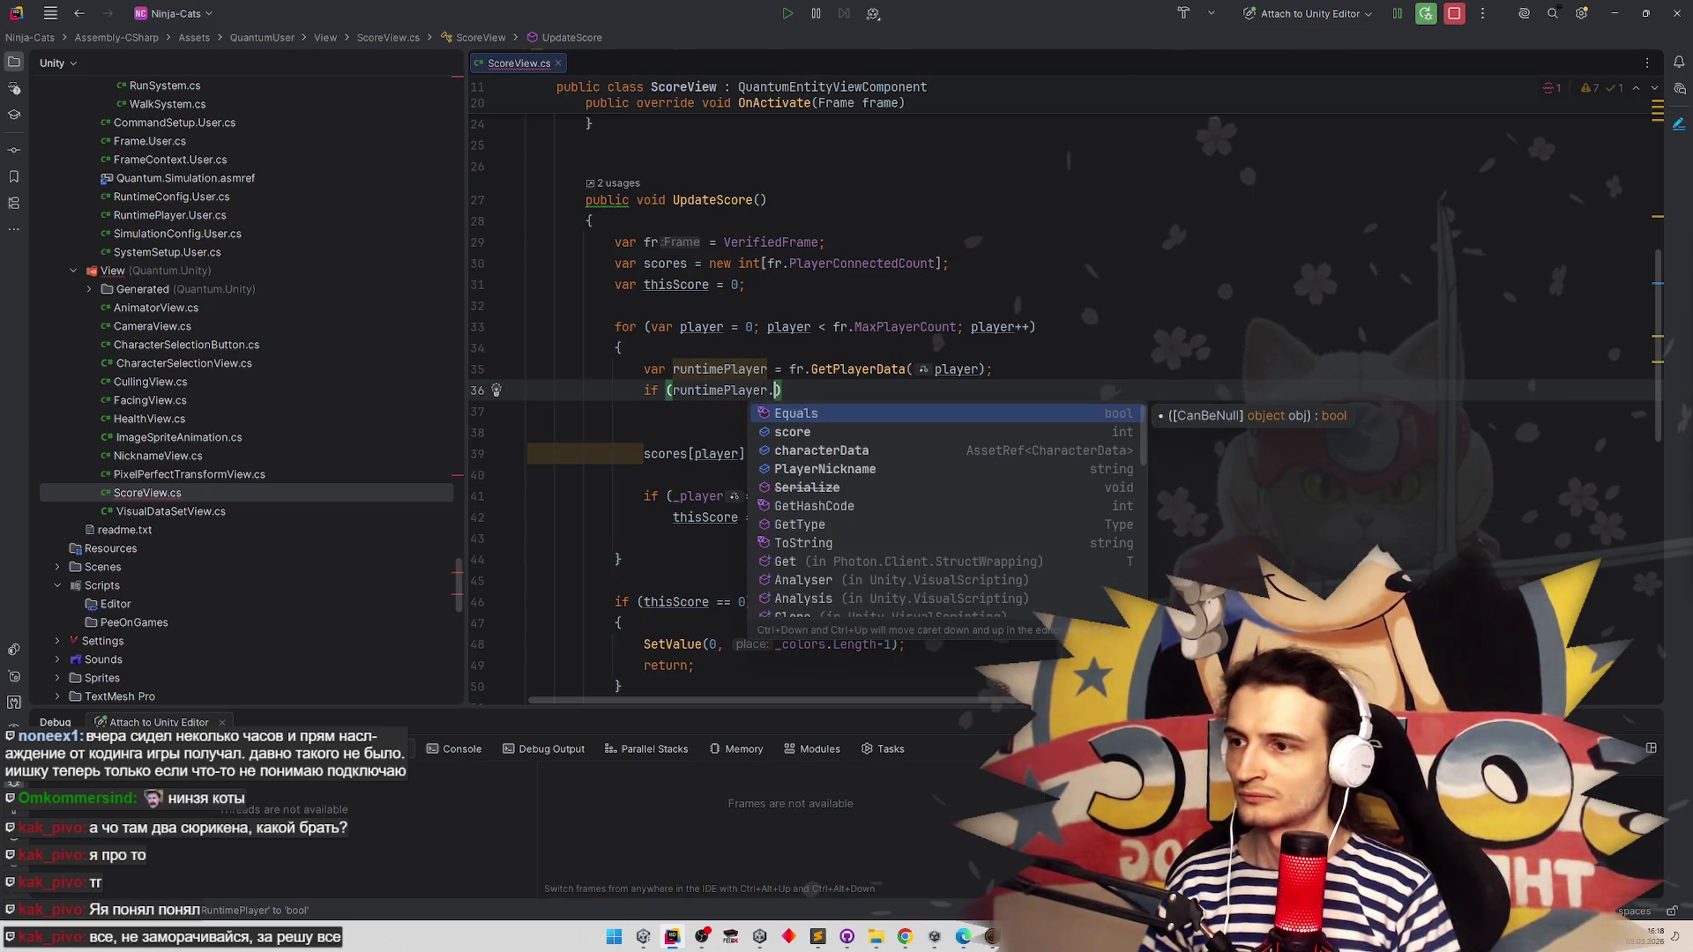
pyautogui.press('Down')
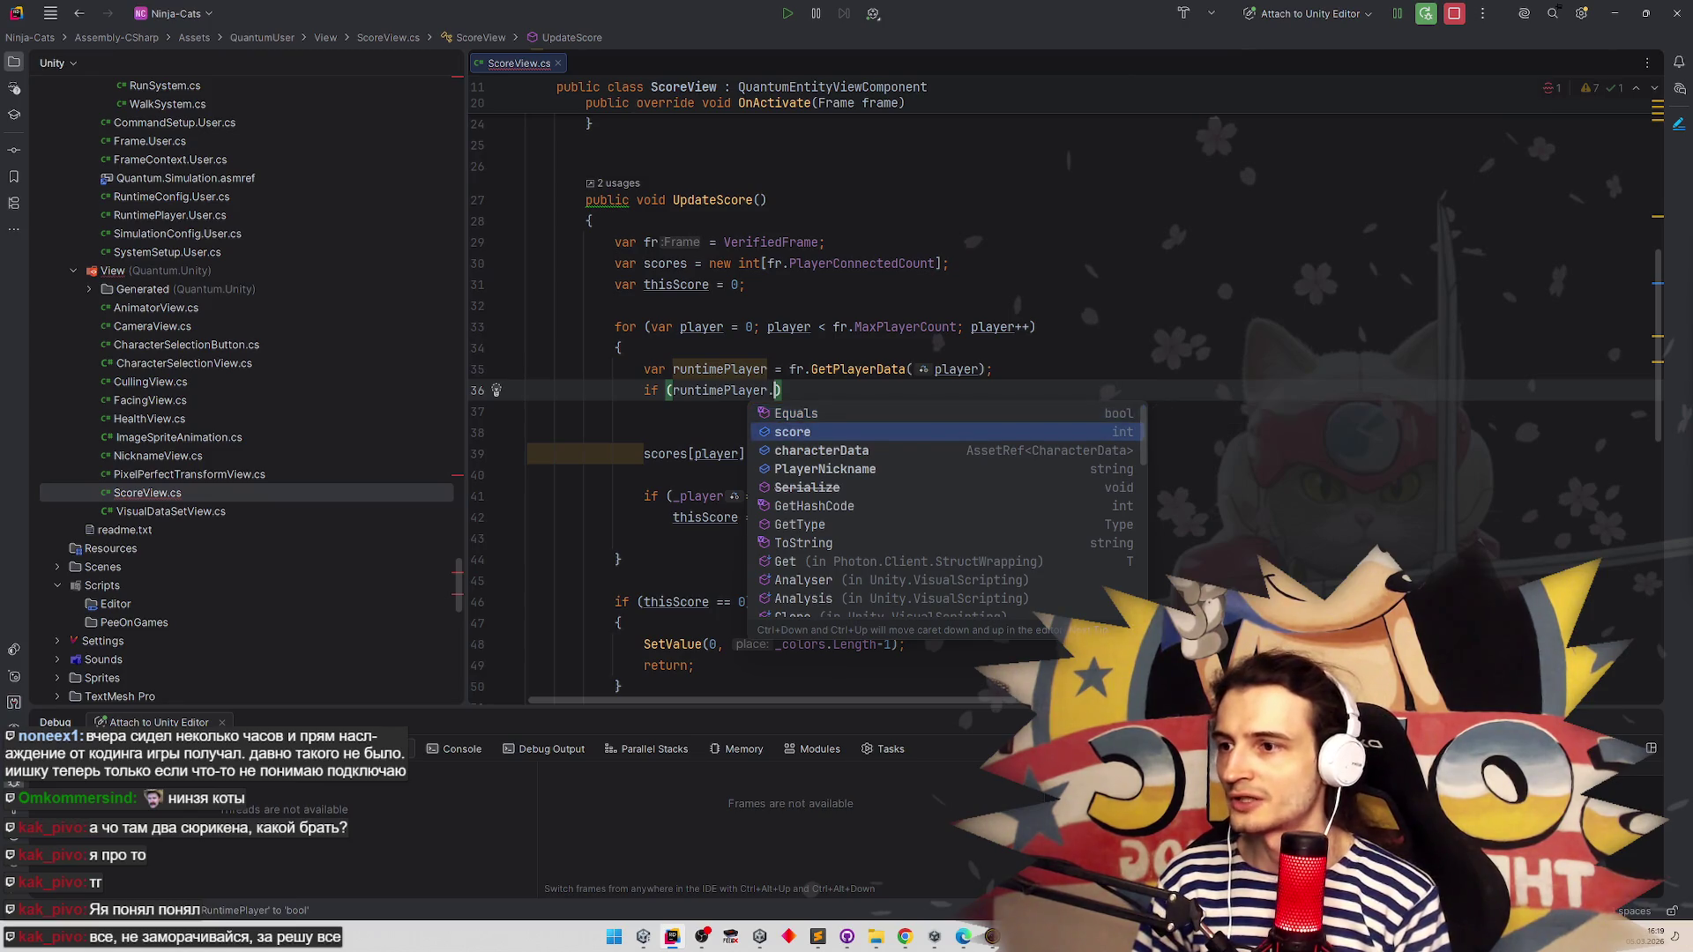
pyautogui.press('Up')
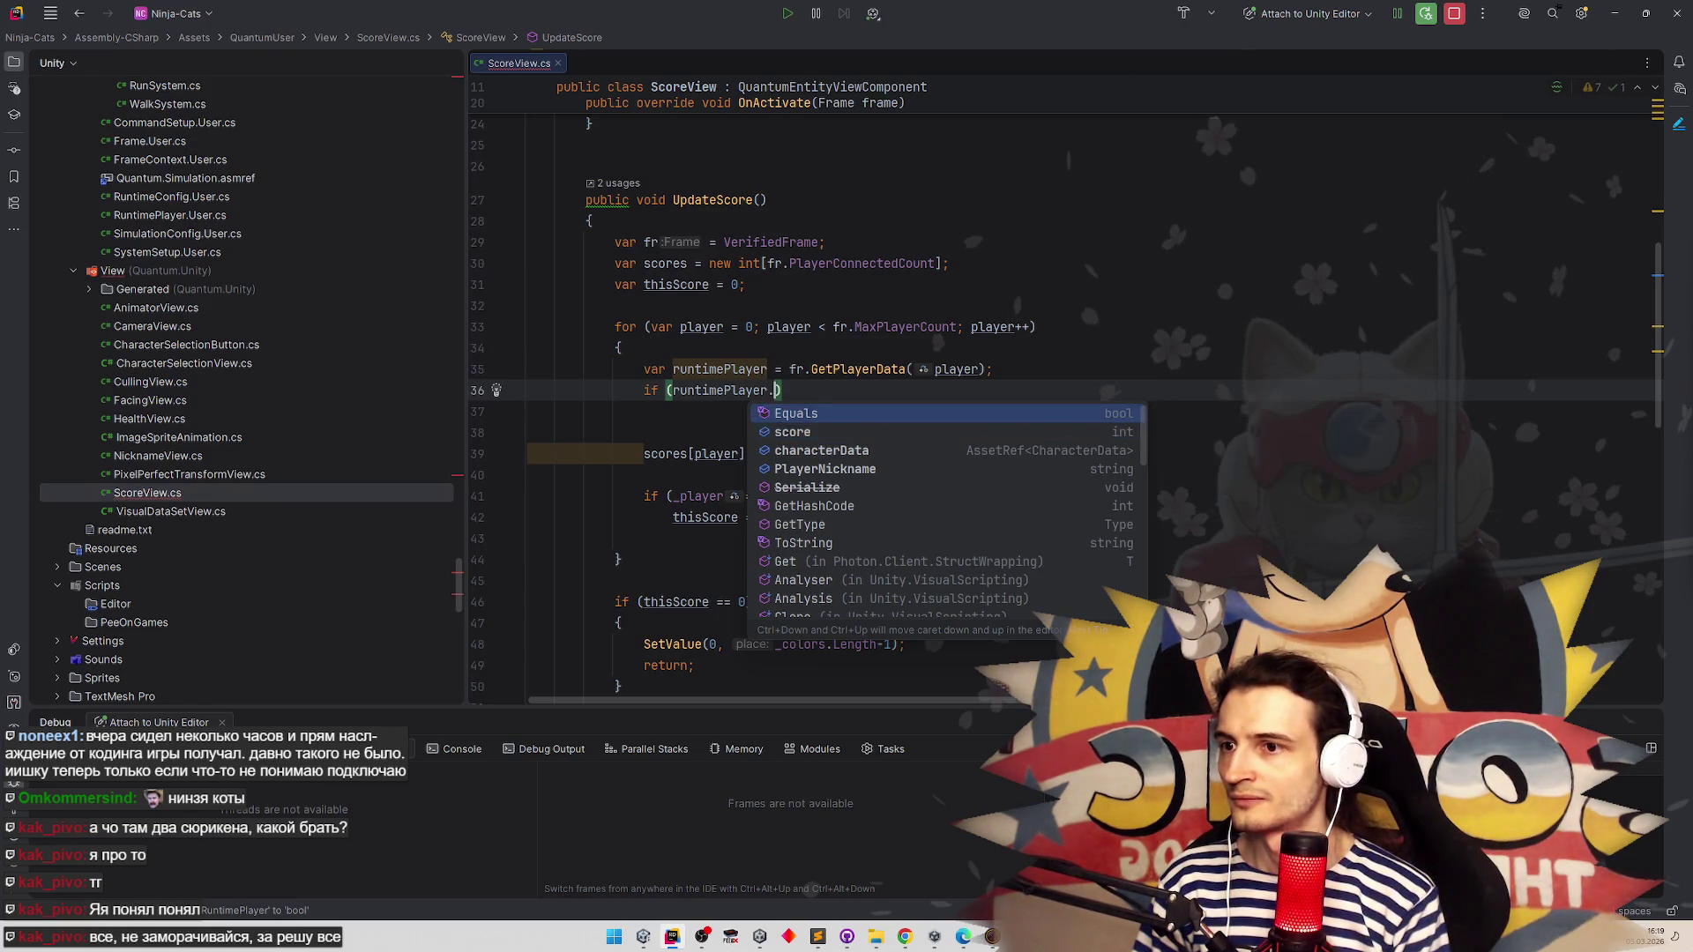
pyautogui.press('Down')
pyautogui.press('Down')
pyautogui.press('Down')
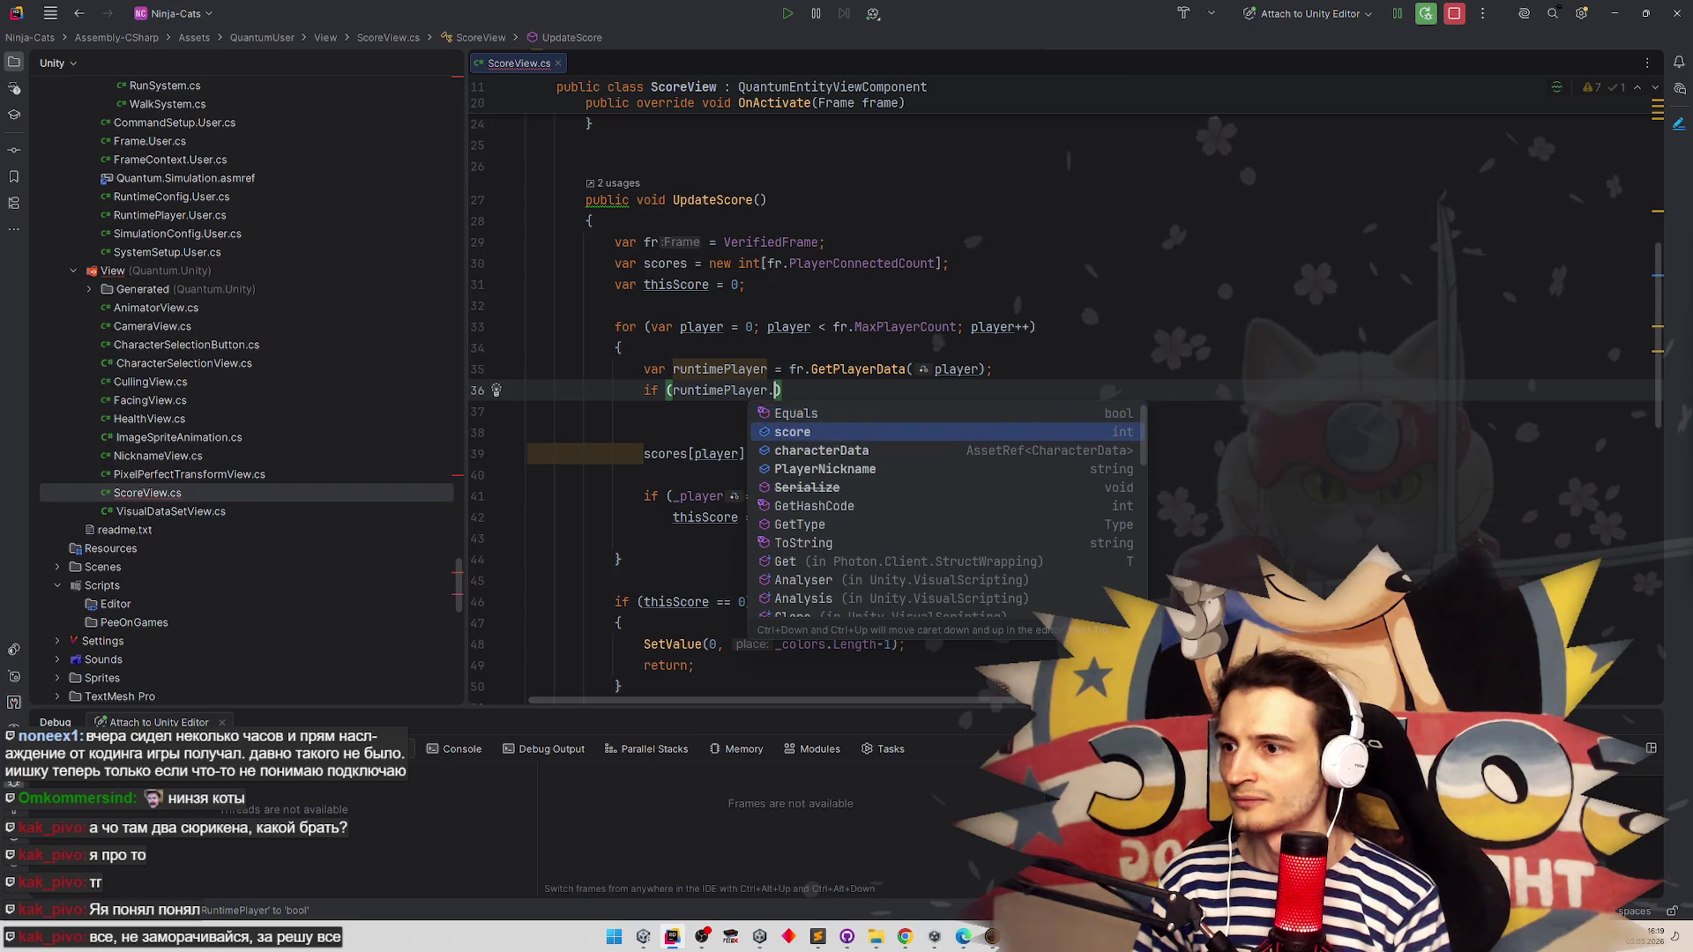
pyautogui.press('Up')
pyautogui.press('Up')
pyautogui.press('Up')
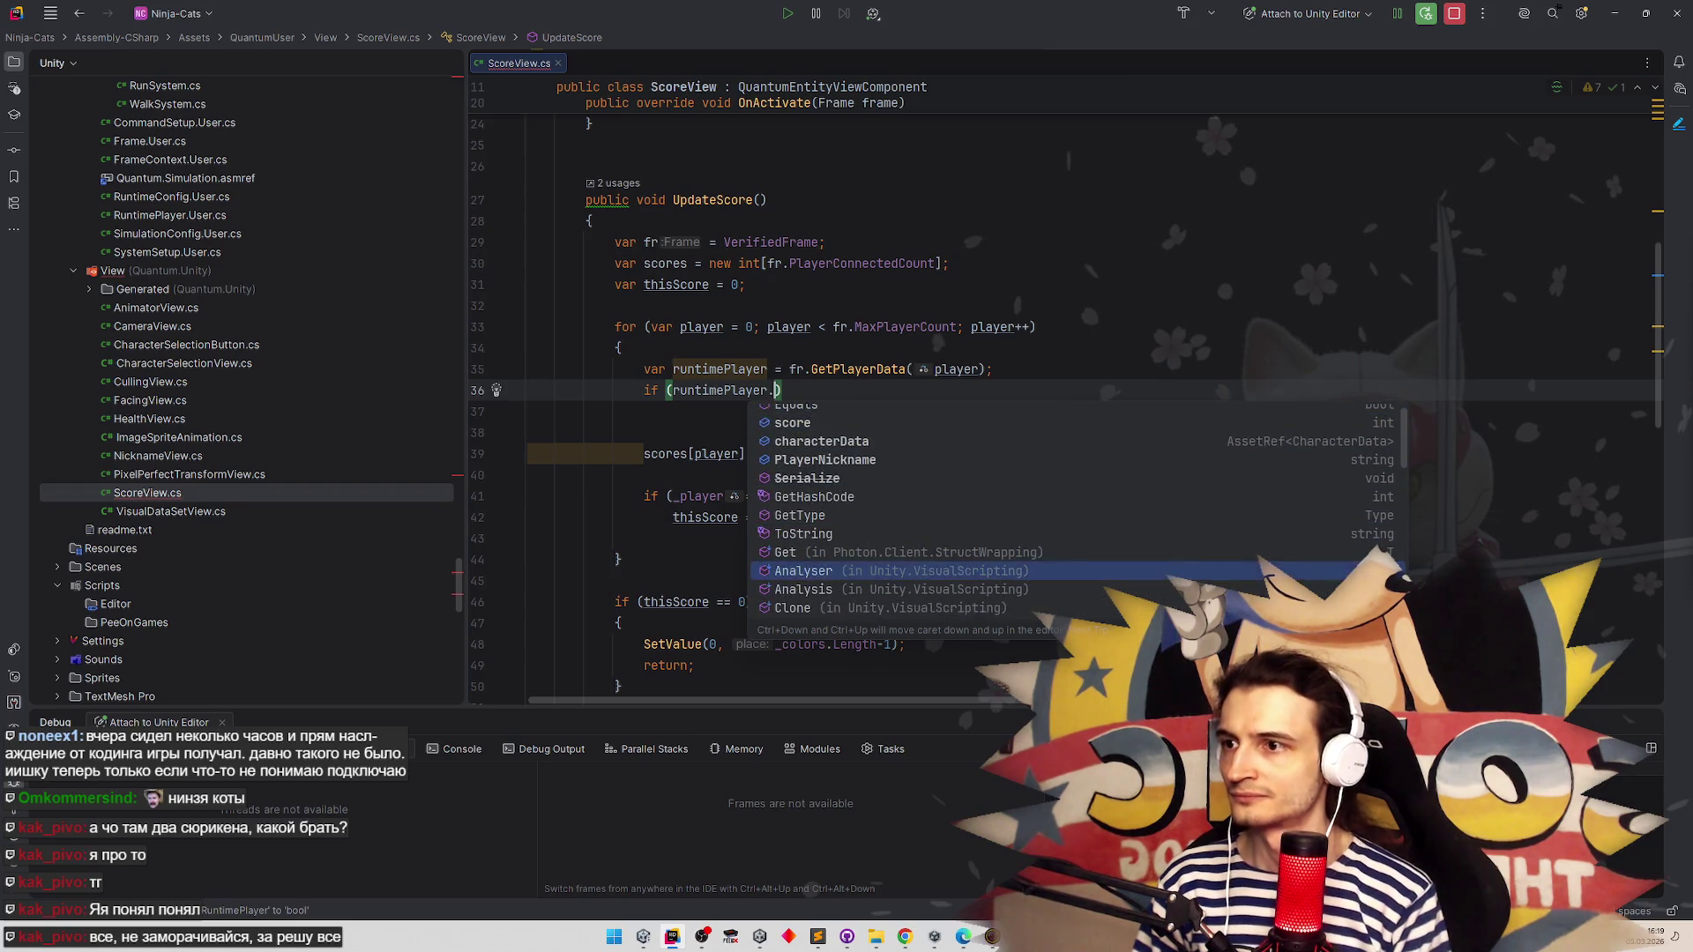
pyautogui.click(997, 264)
pyautogui.hotkey('ctrl', 'alt', 'Left')
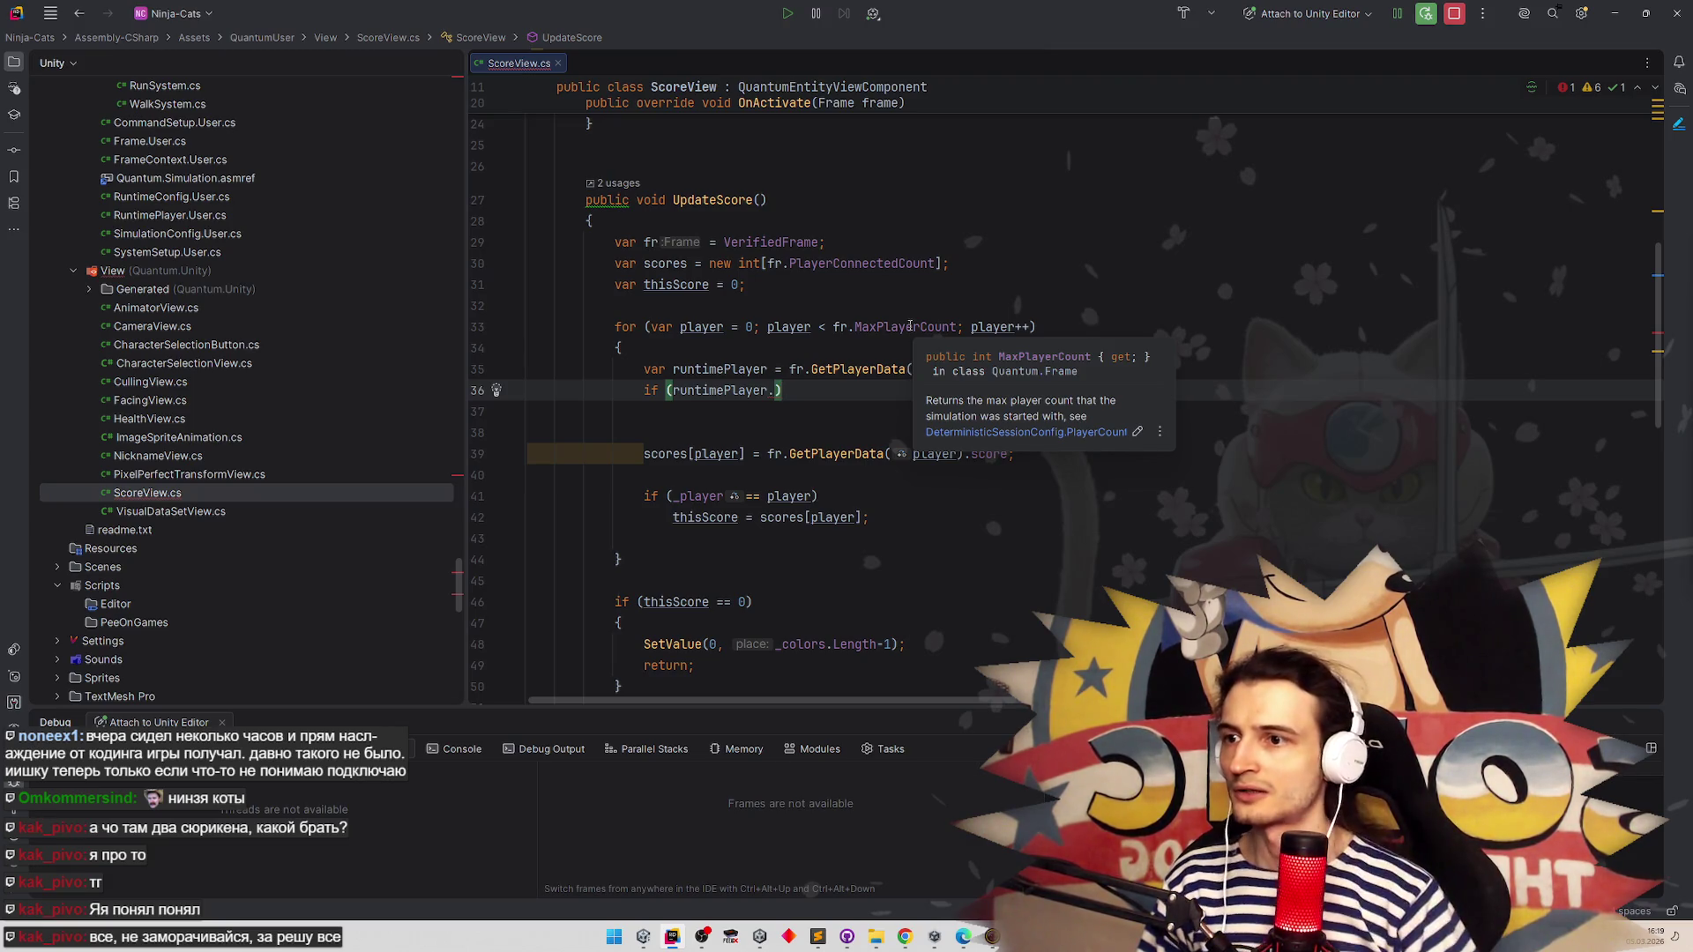
# Check the scores declaration, then reopen runtimePlayer's member suggestions around score
pyautogui.hotkey('ctrl', 'alt', 'Left')
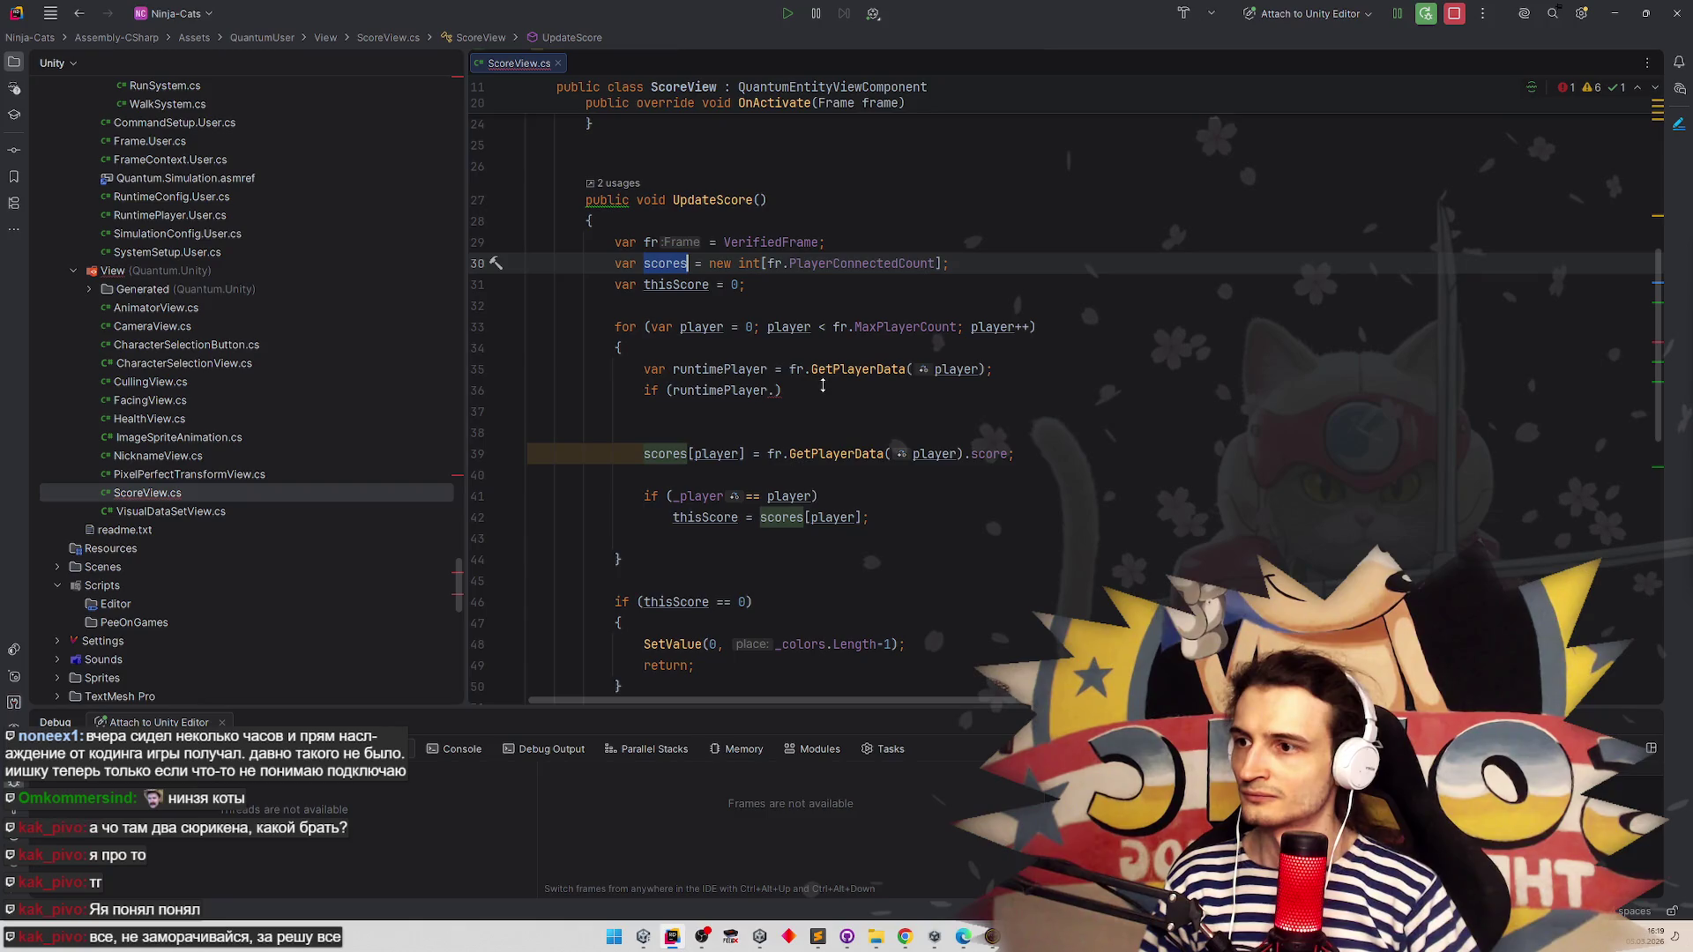
pyautogui.scroll(1, 820, 386)
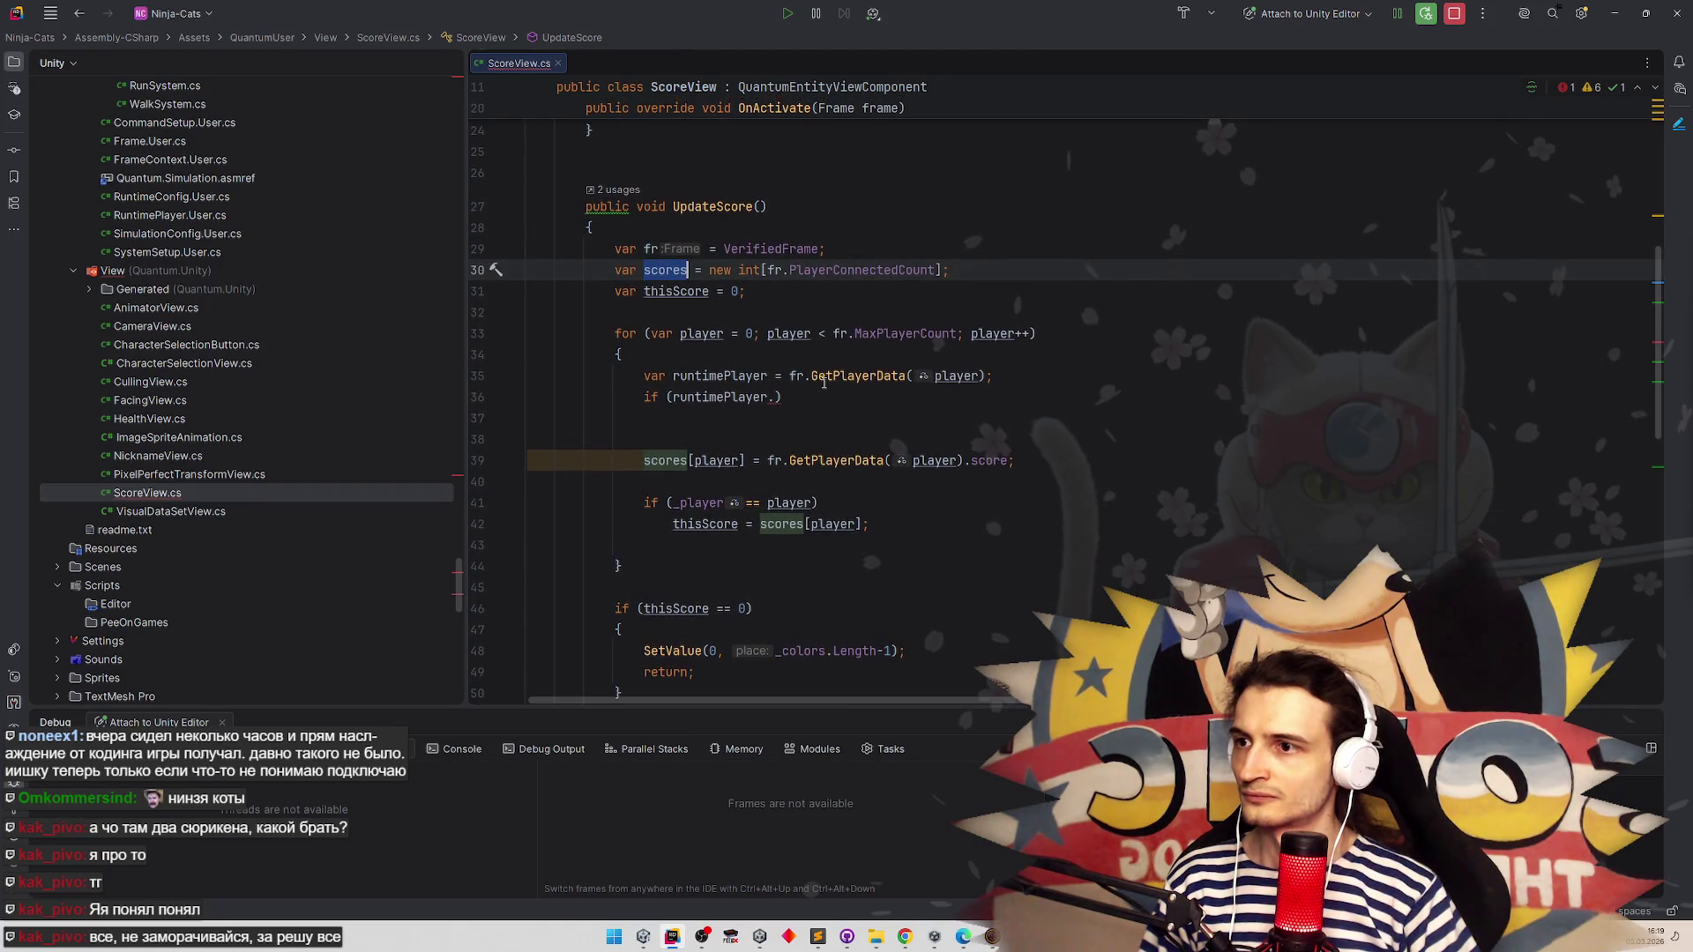
pyautogui.moveTo(834, 380)
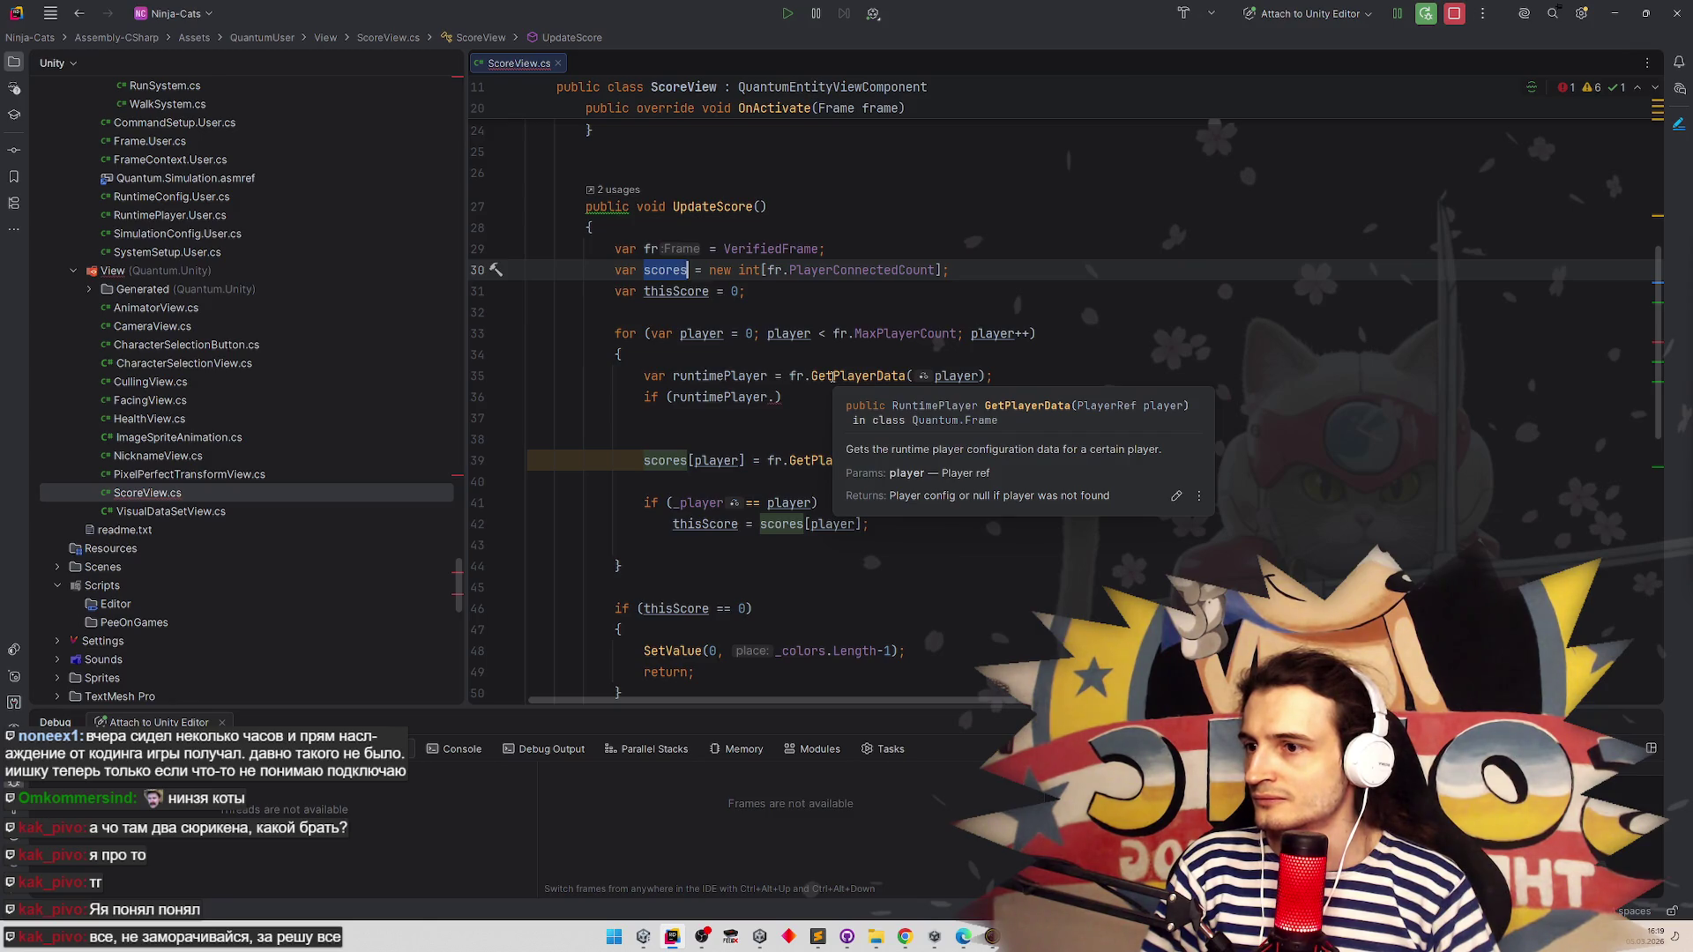
pyautogui.click(776, 398)
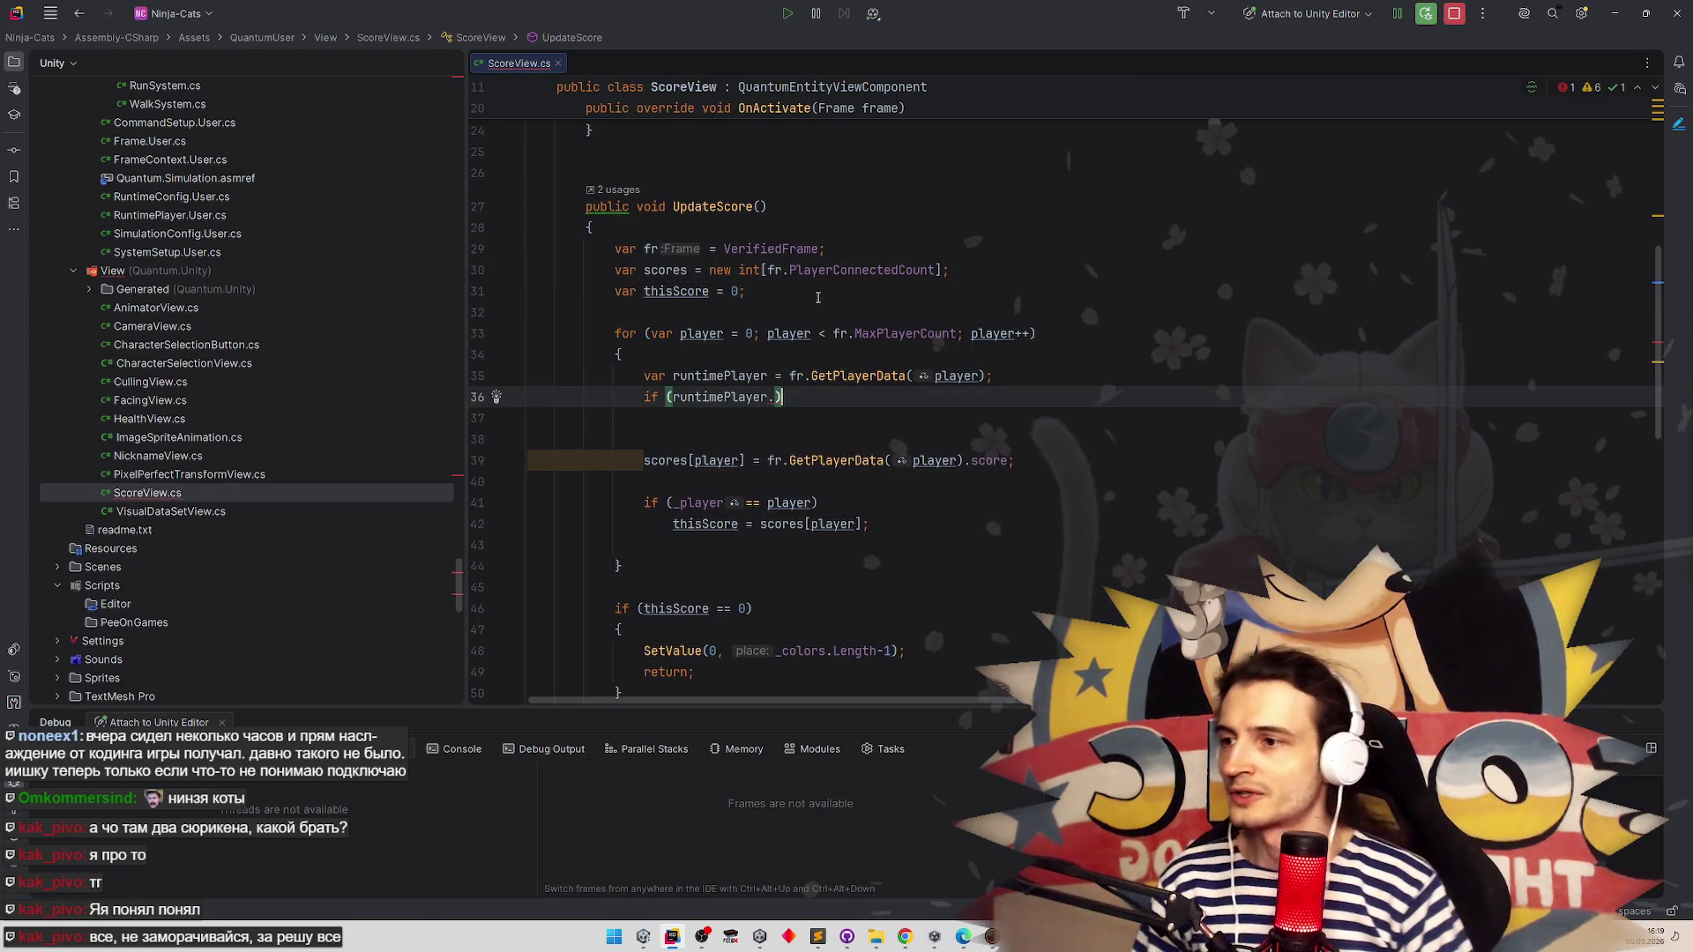
pyautogui.hotkey('ctrl', 'space')
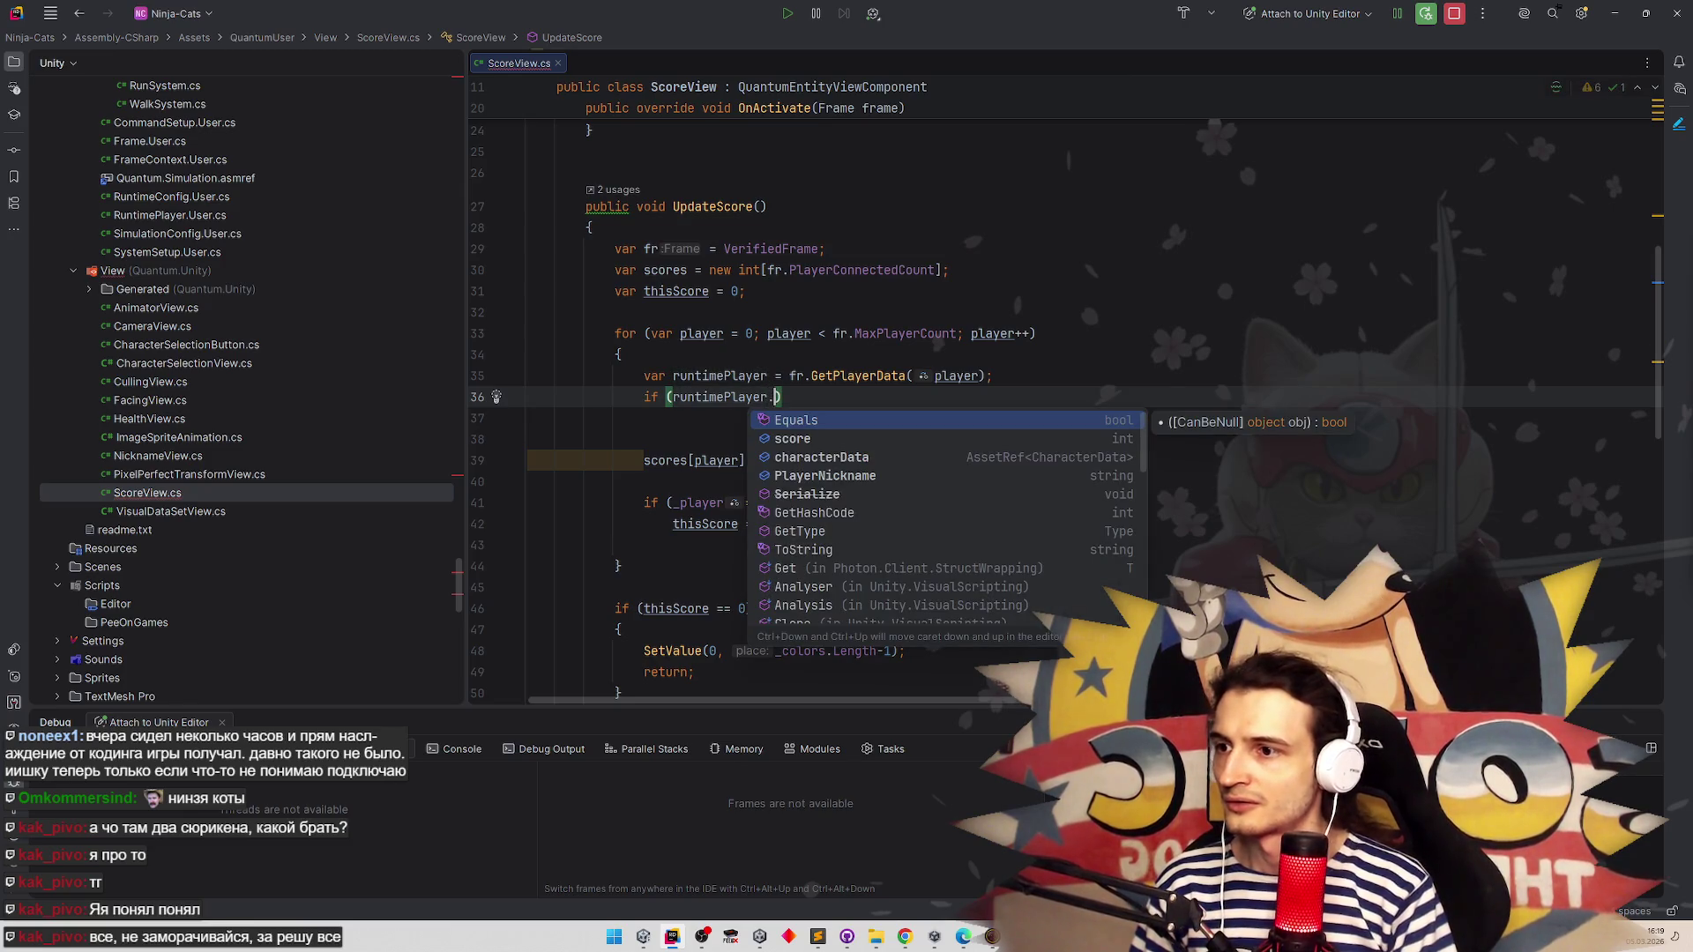
pyautogui.press('Down')
pyautogui.press('Down')
pyautogui.press('Down')
pyautogui.press('Down')
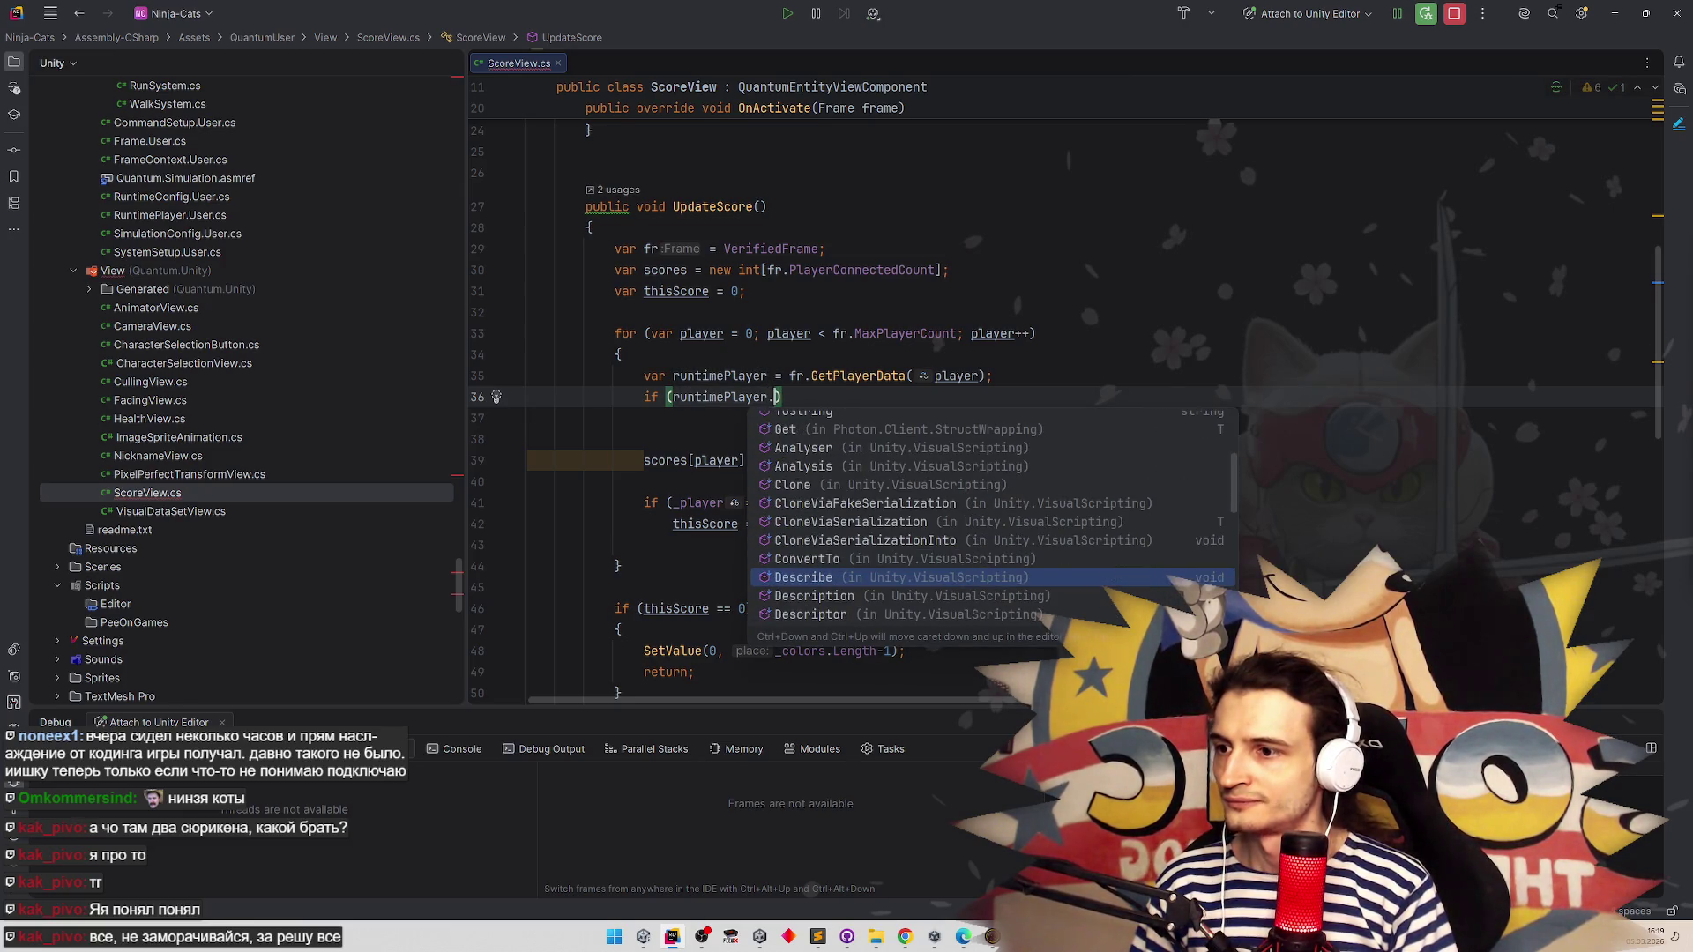
pyautogui.press('Down')
pyautogui.press('Down')
pyautogui.press('Down')
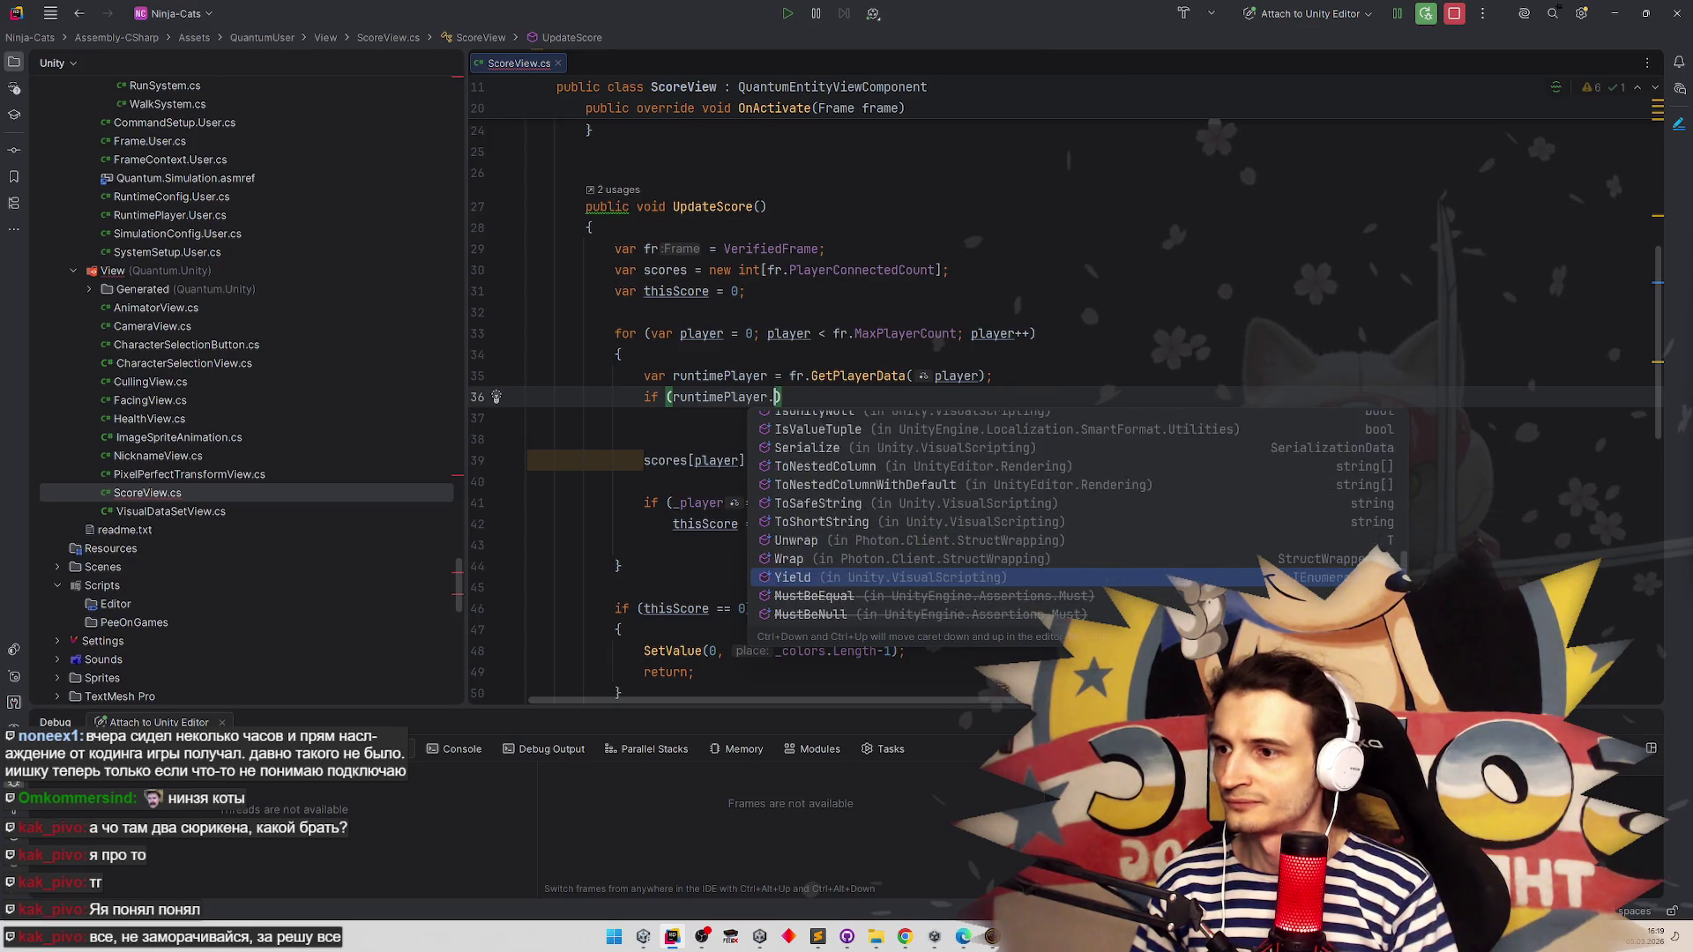
pyautogui.press('Down')
pyautogui.press('Down')
pyautogui.press('Down')
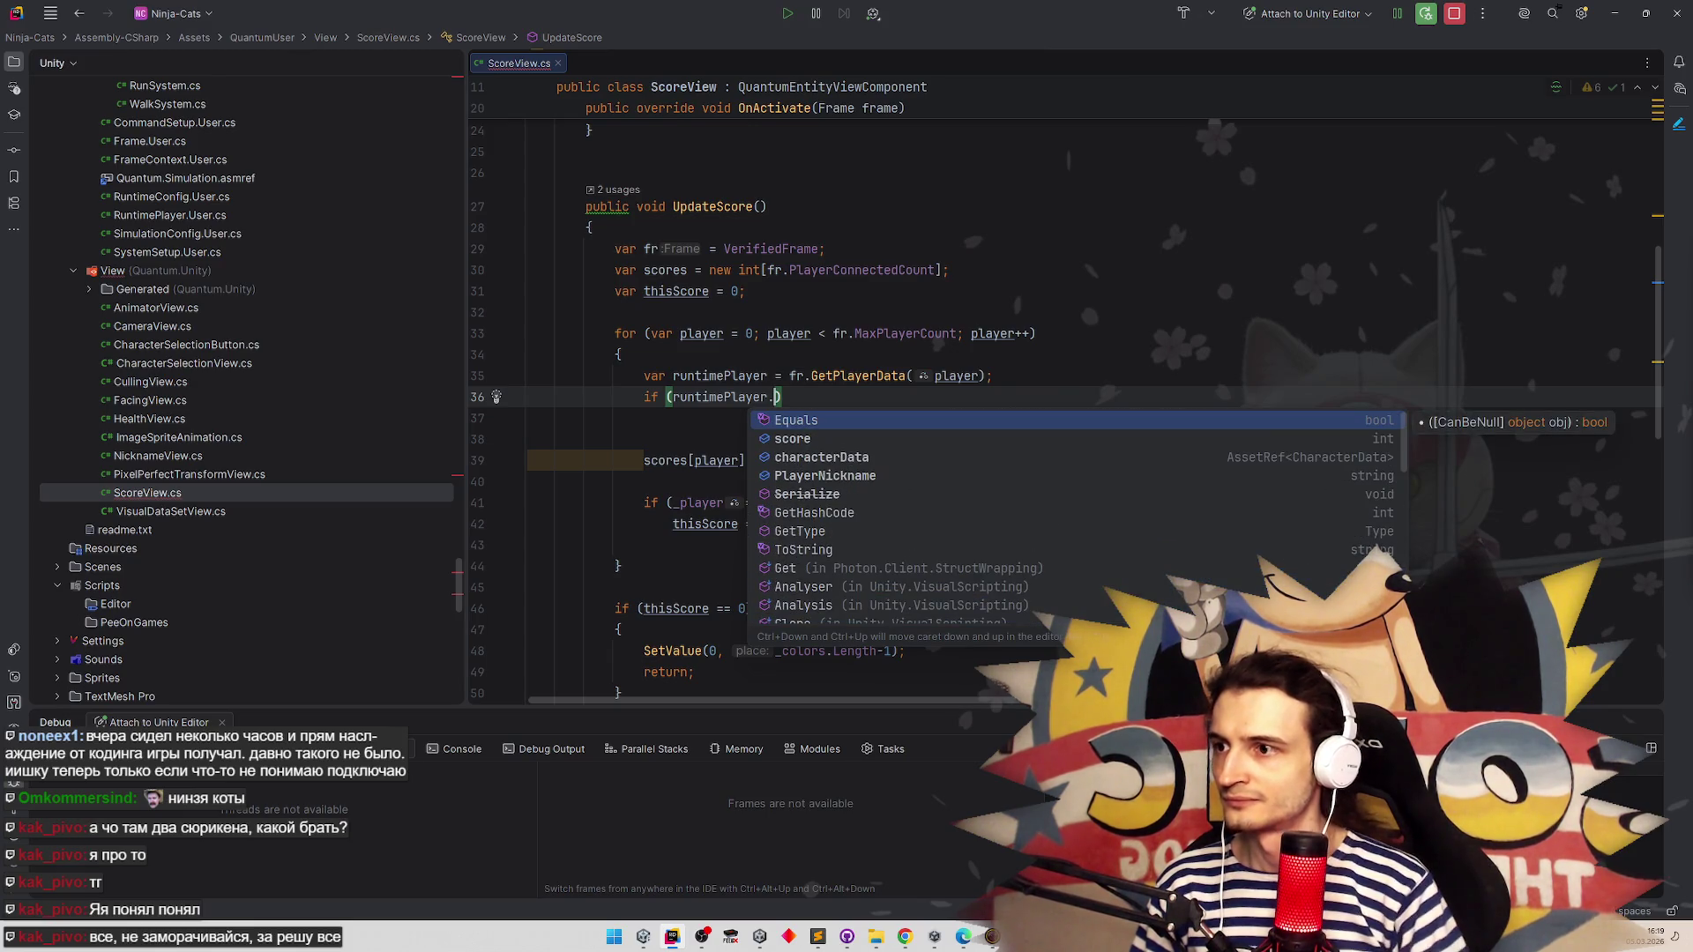
pyautogui.click(807, 291)
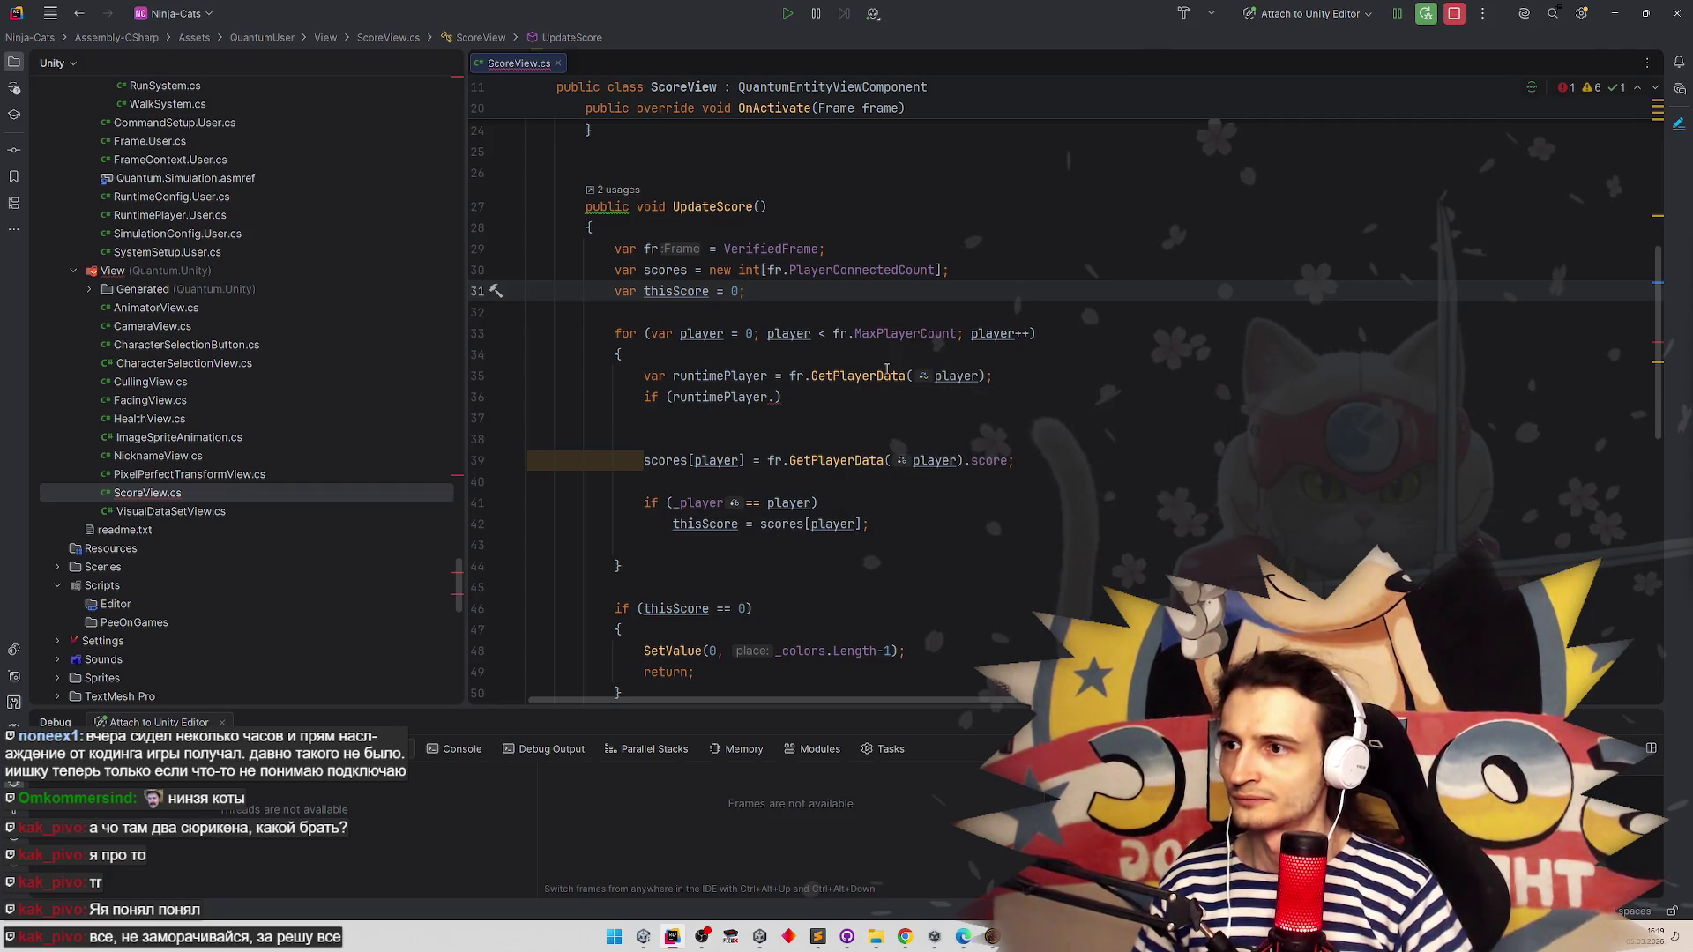
# Review UpdateScore and pick up the MaxPlayerCount name from the loop
pyautogui.moveTo(886, 370)
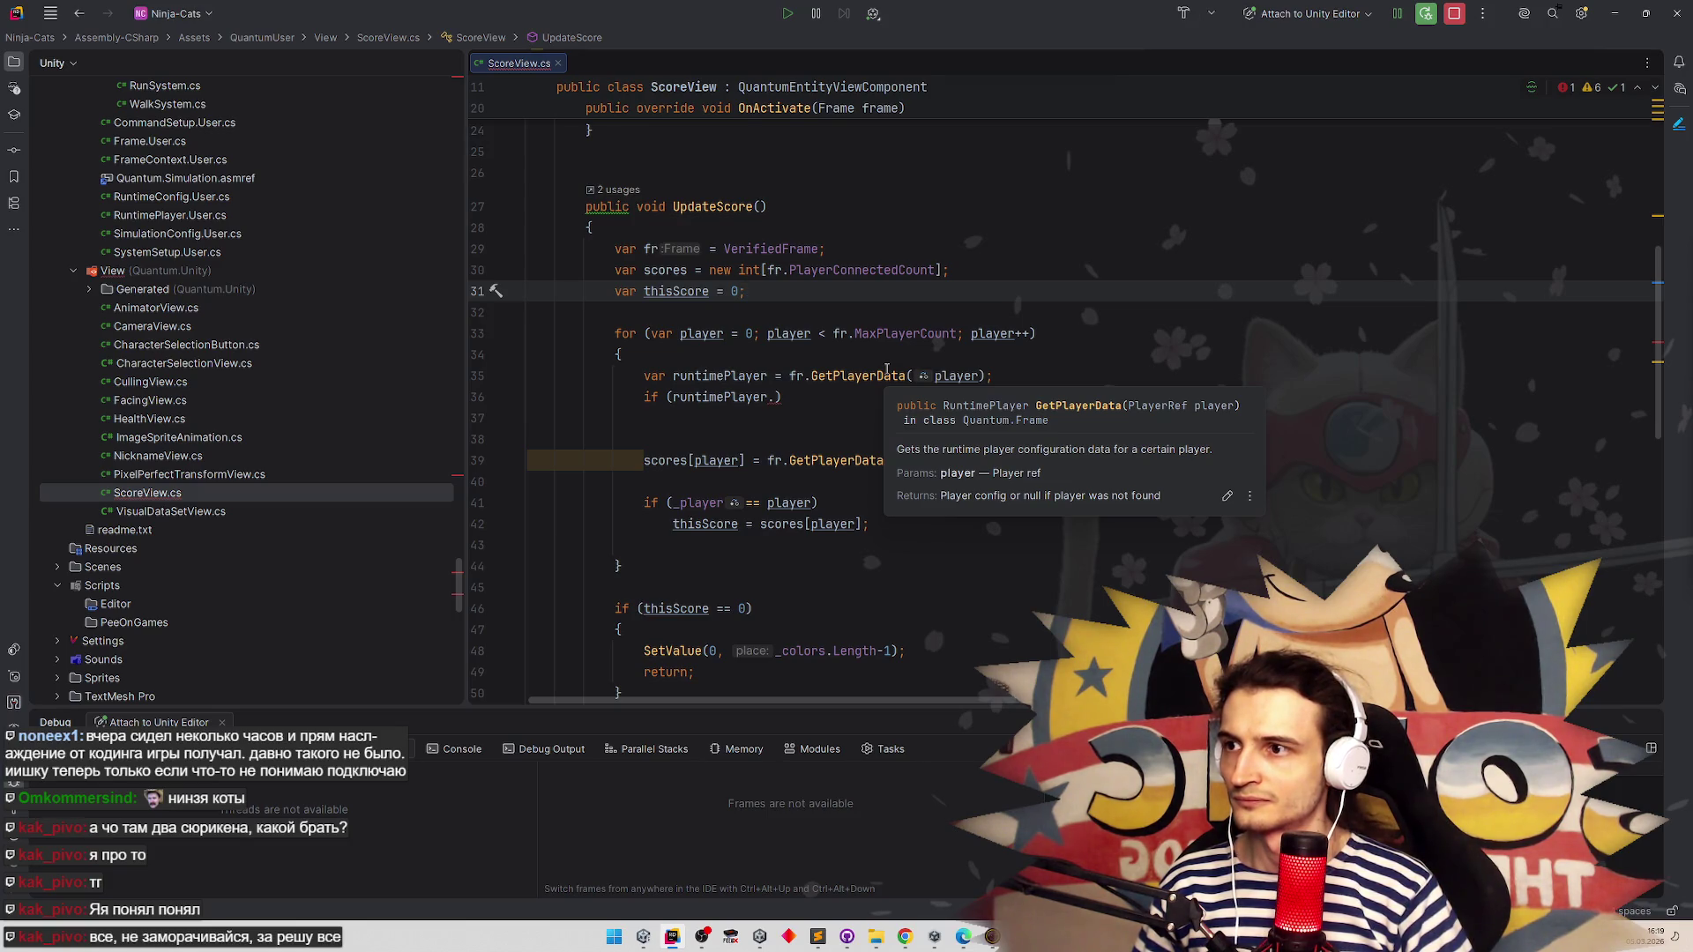
pyautogui.scroll(5, 969, 388)
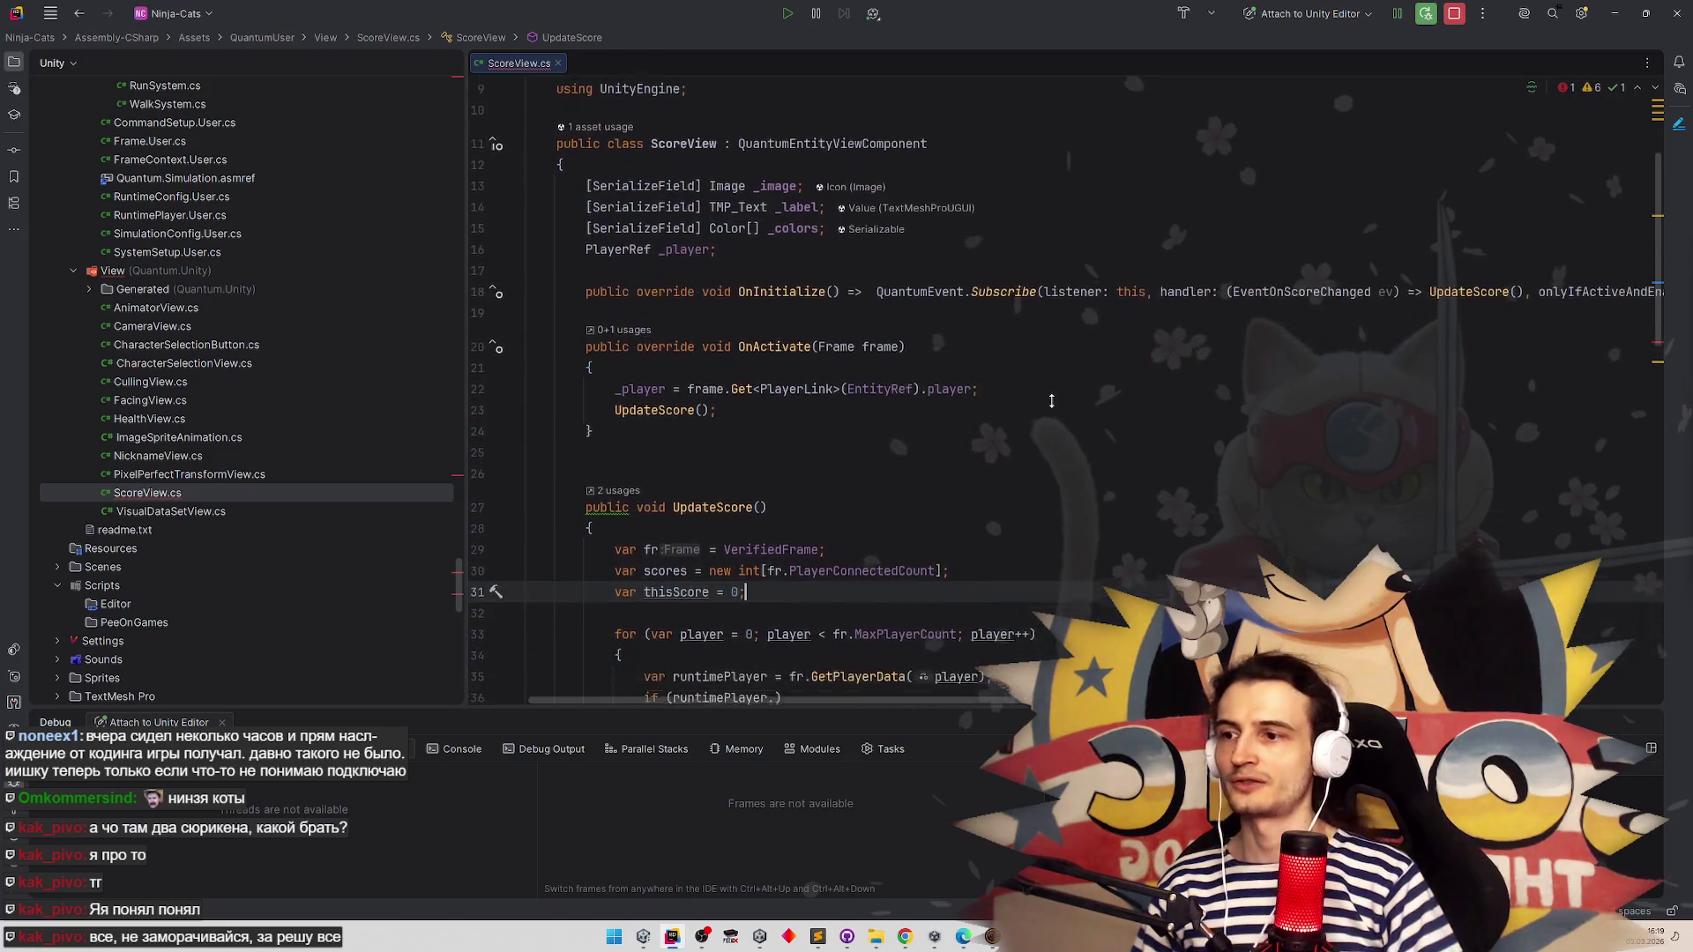
pyautogui.scroll(-4, 1051, 401)
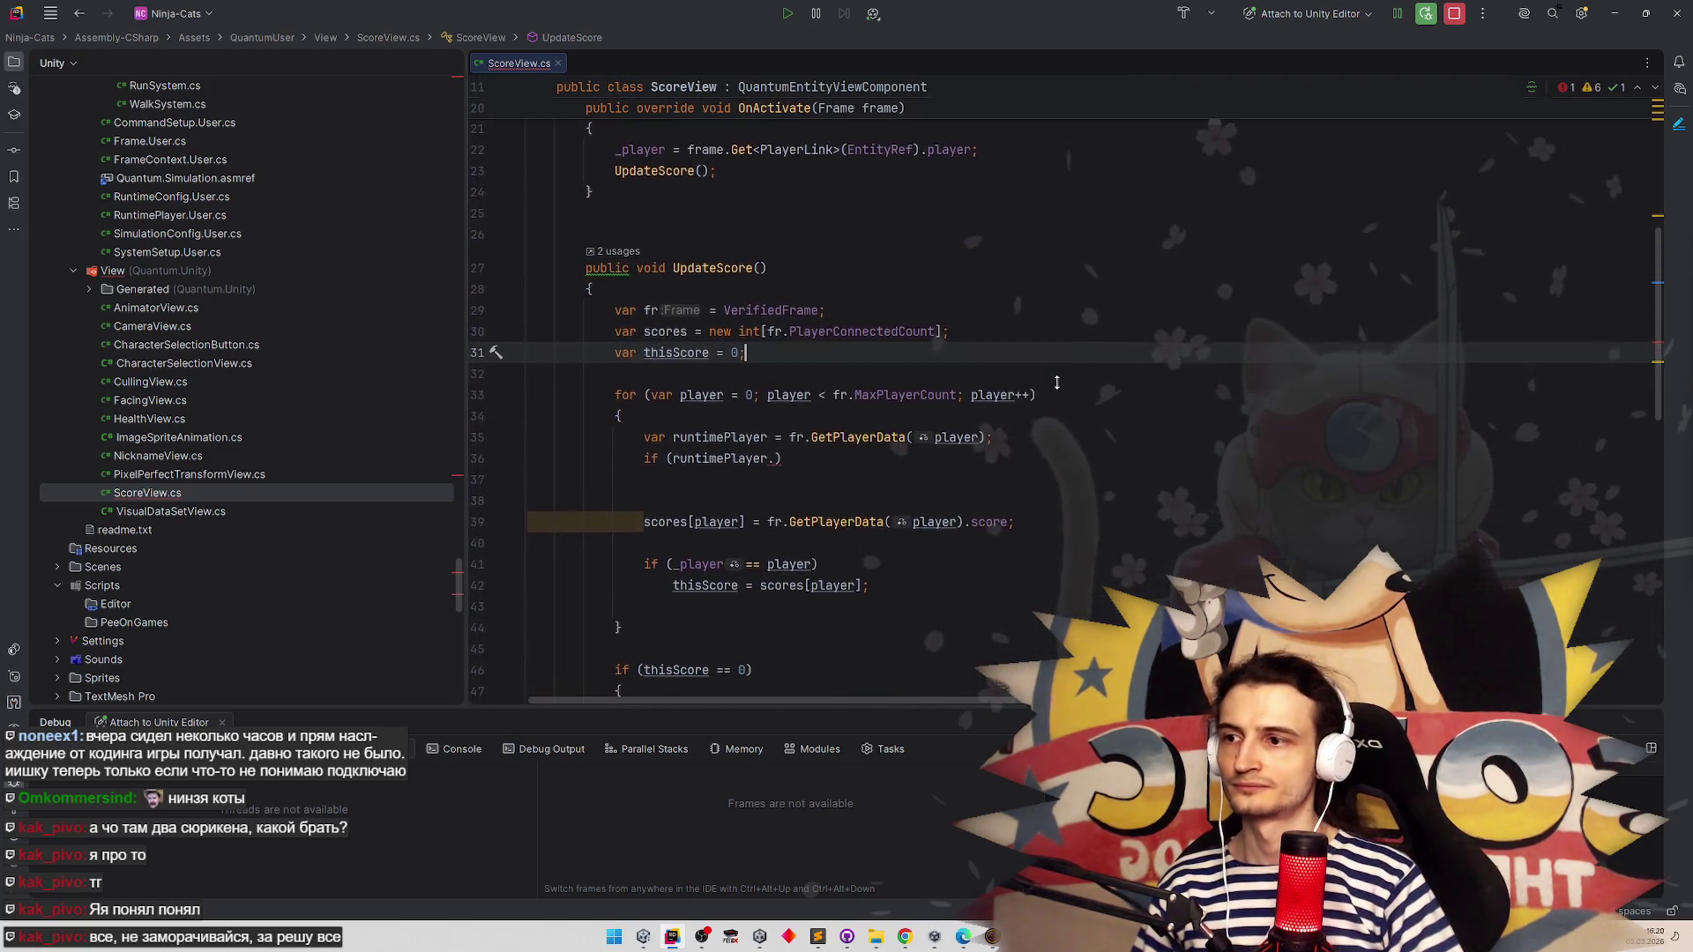
pyautogui.scroll(-1, 1056, 382)
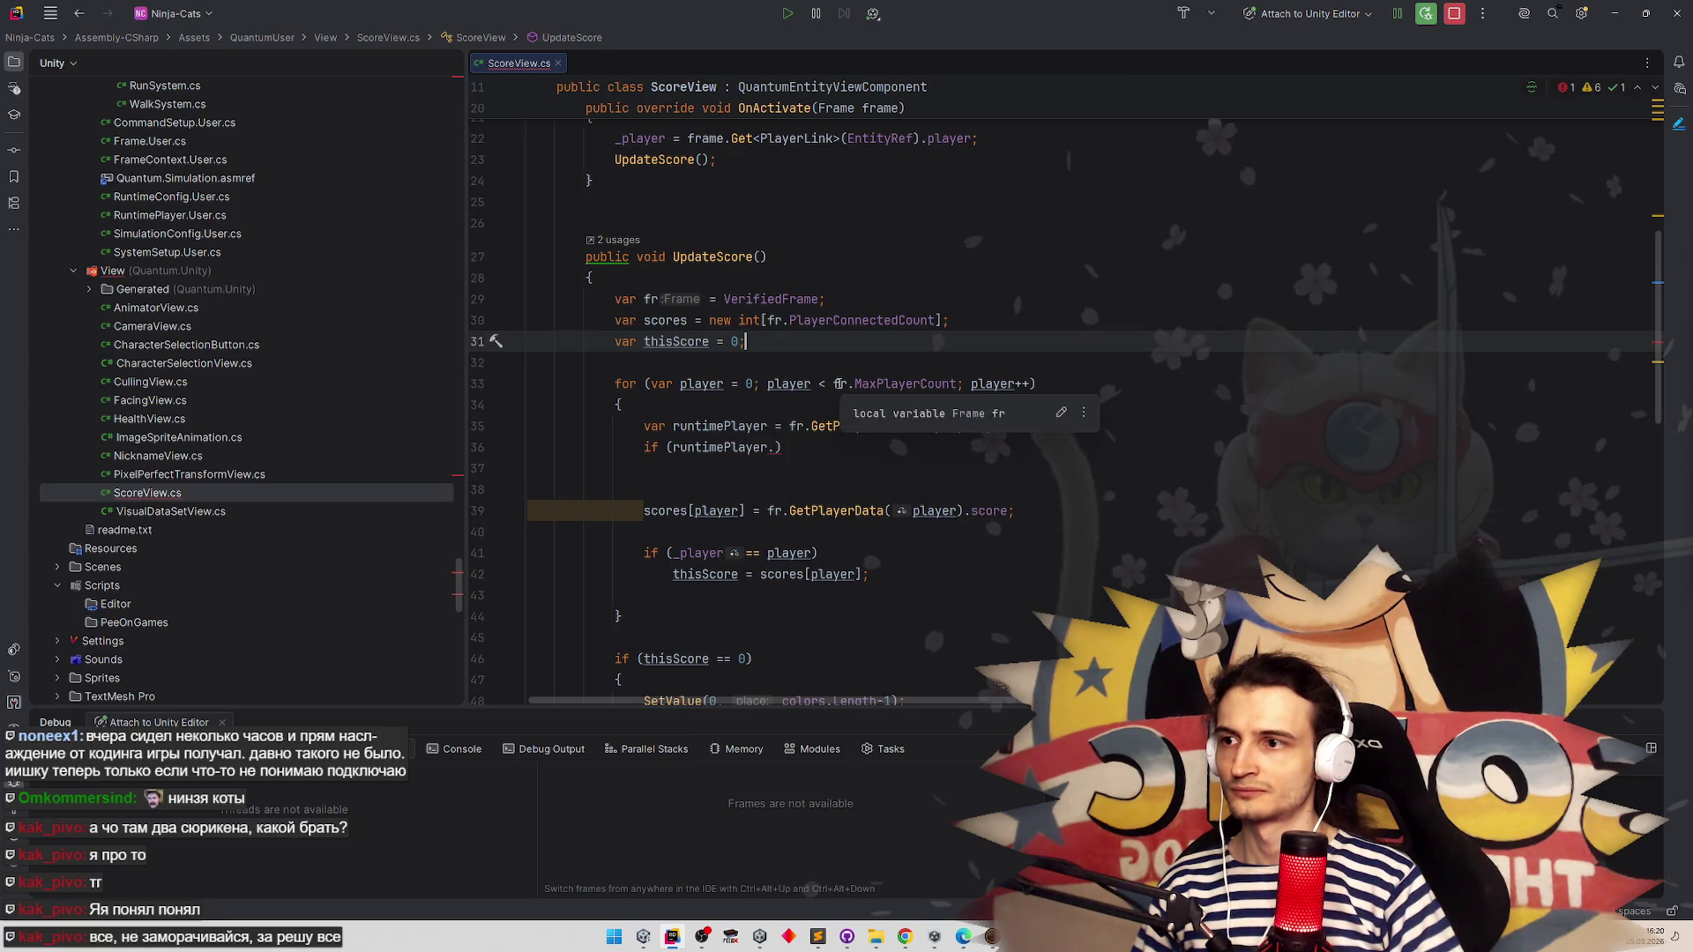
pyautogui.click(908, 383)
# Size the scores array by MaxPlayerCount instead of PlayerConnectedCount
pyautogui.doubleClick(899, 320)
pyautogui.write('MaxPlayerCount')
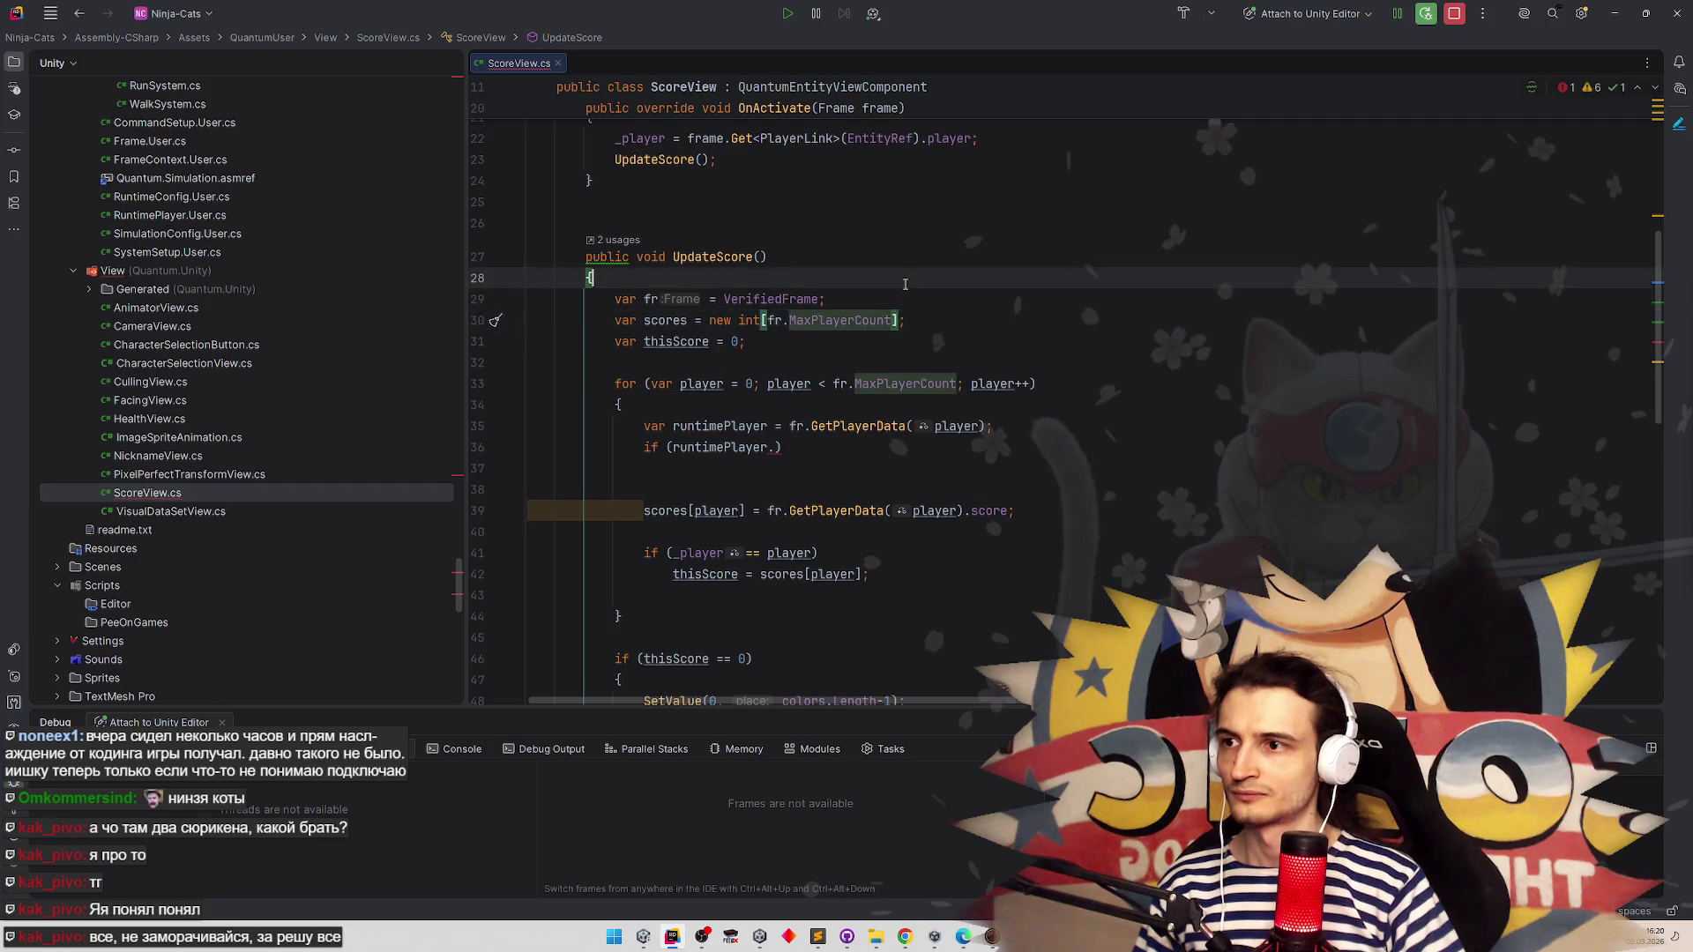
pyautogui.click(938, 320)
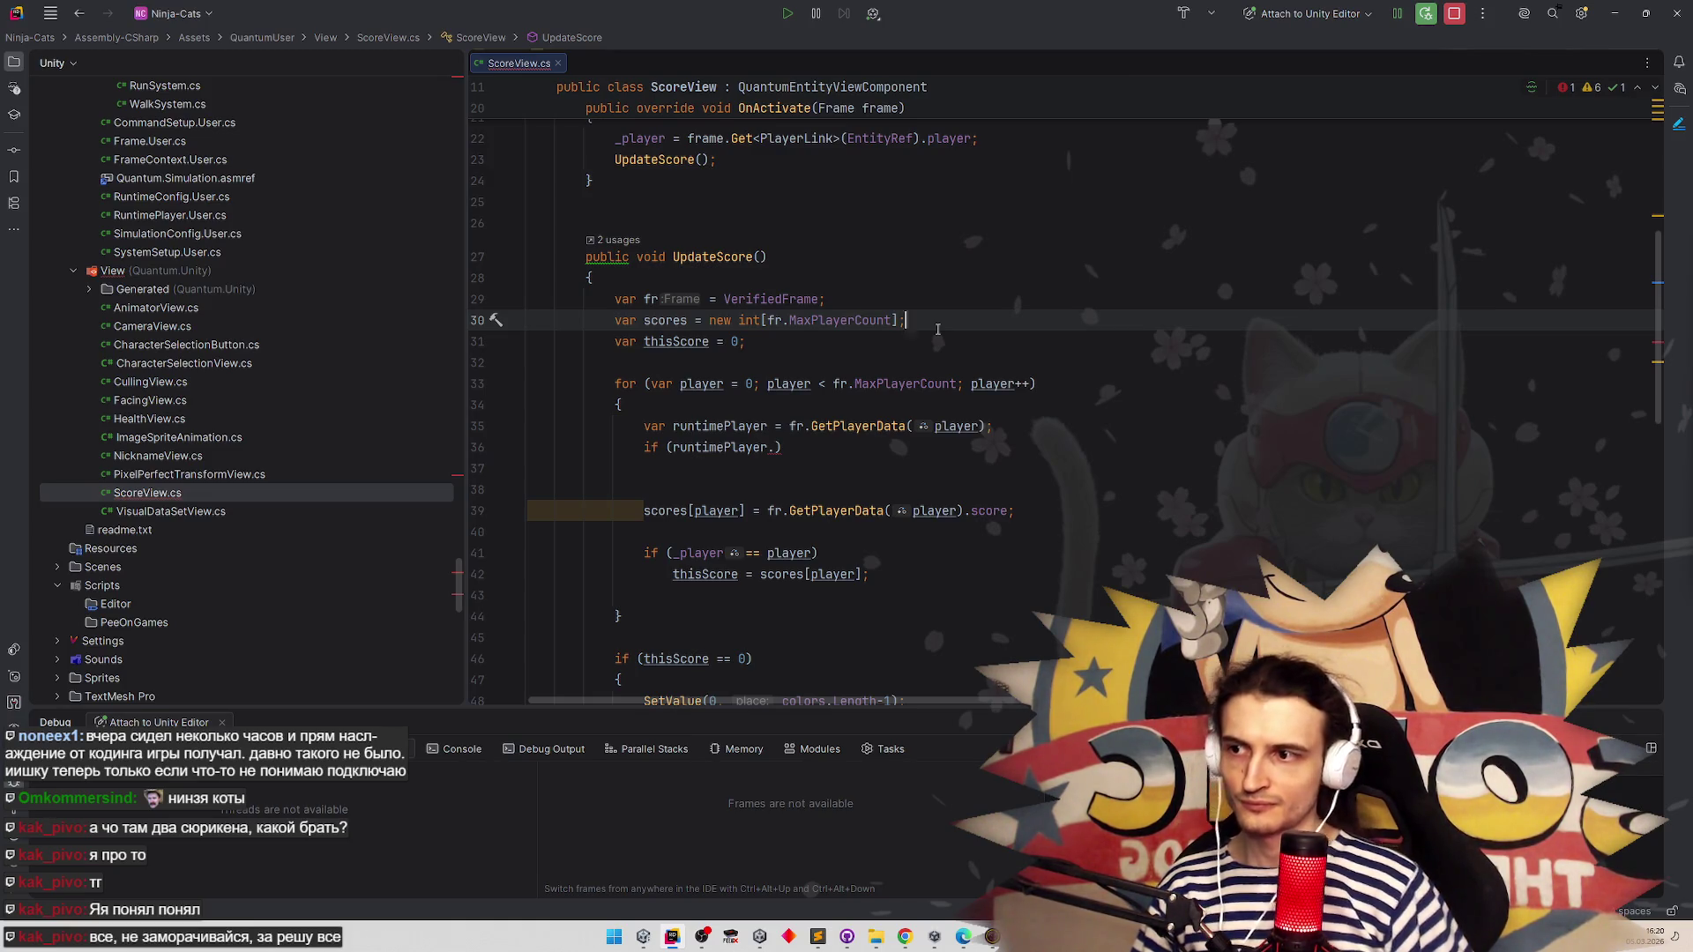
# Delete the unfinished runtimePlayer if line and go to GetPlayerData's declaration
pyautogui.click(514, 445)
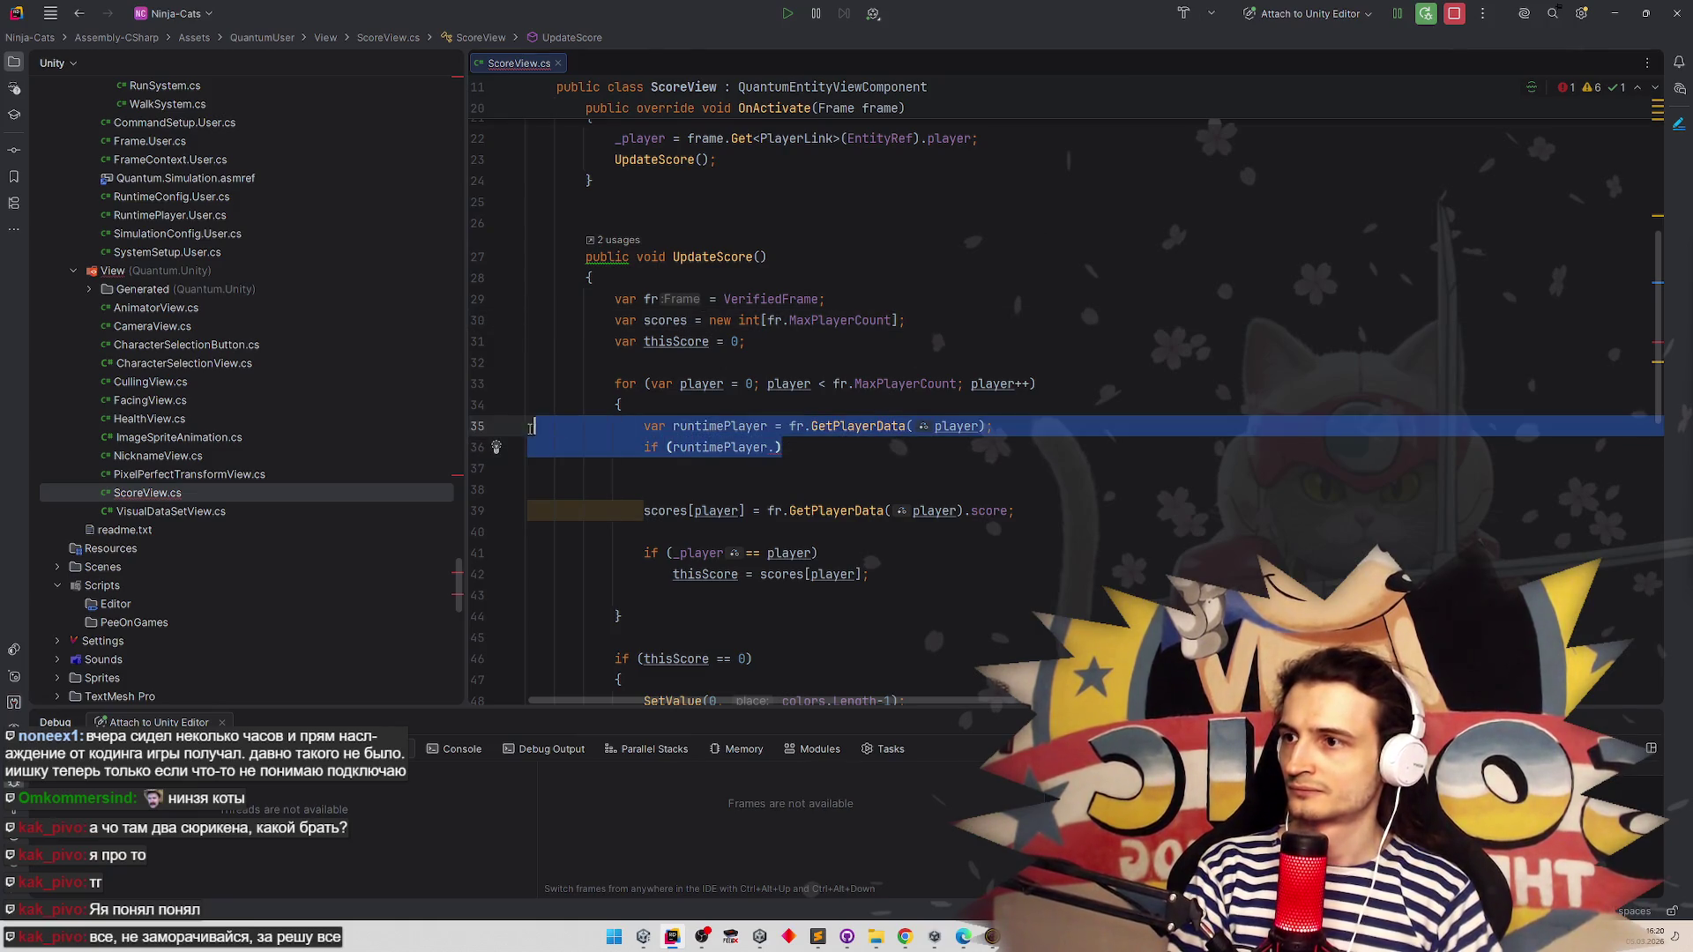
pyautogui.press('BackSpace')
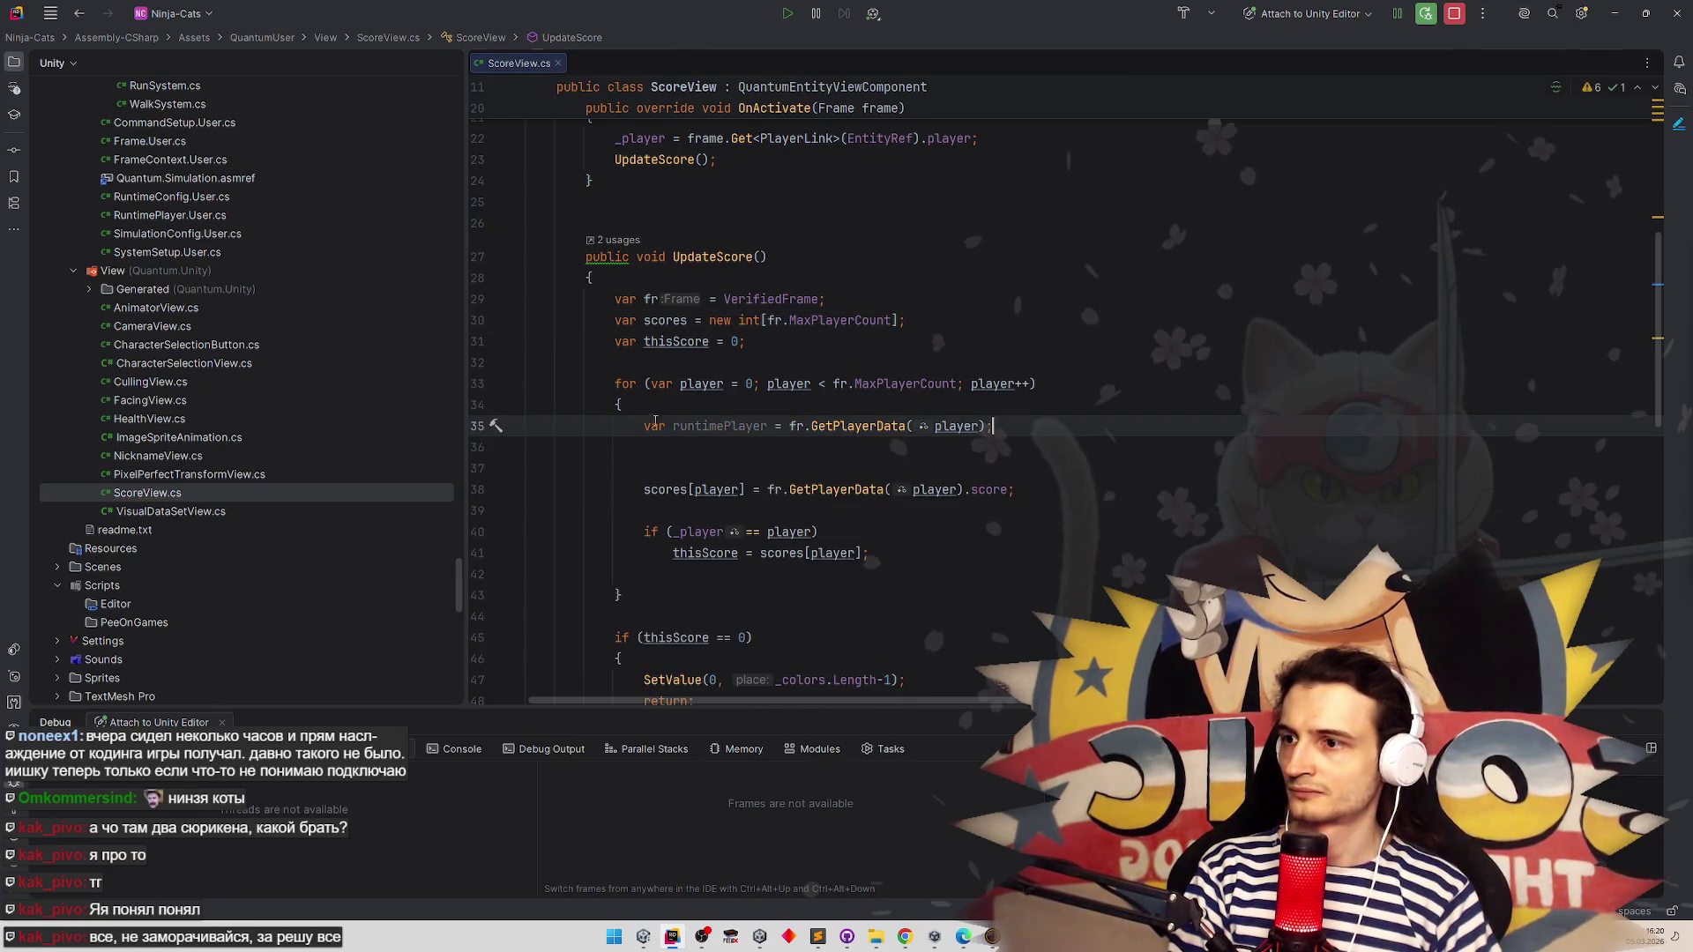
pyautogui.press('BackSpace')
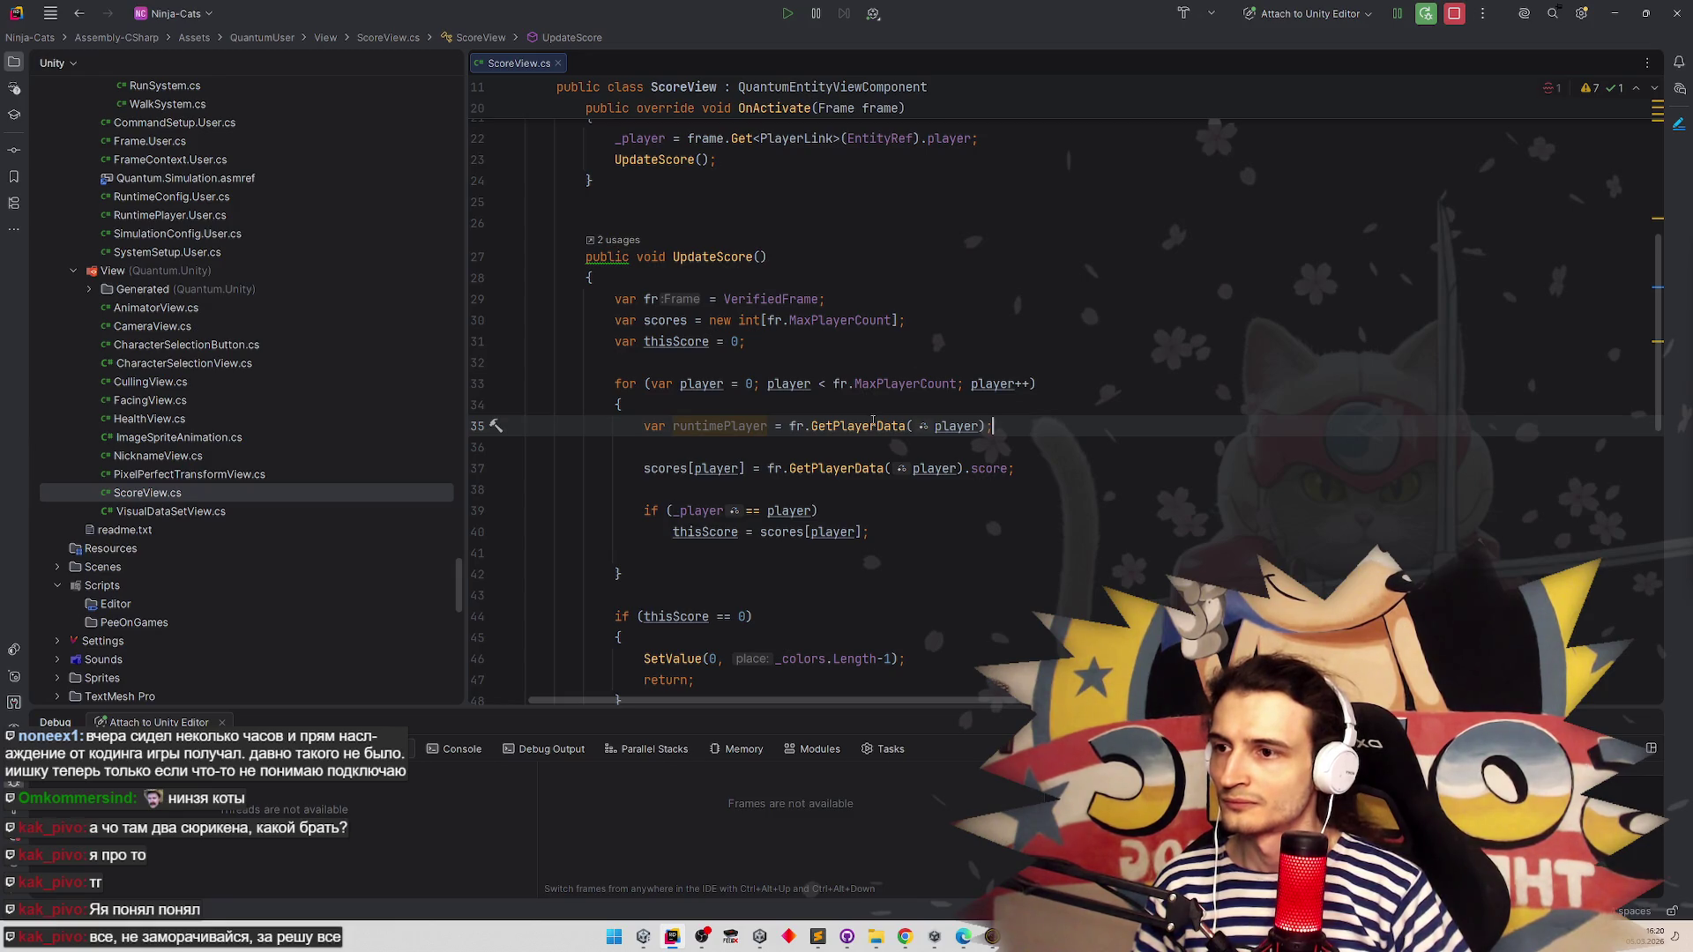
pyautogui.moveTo(873, 421)
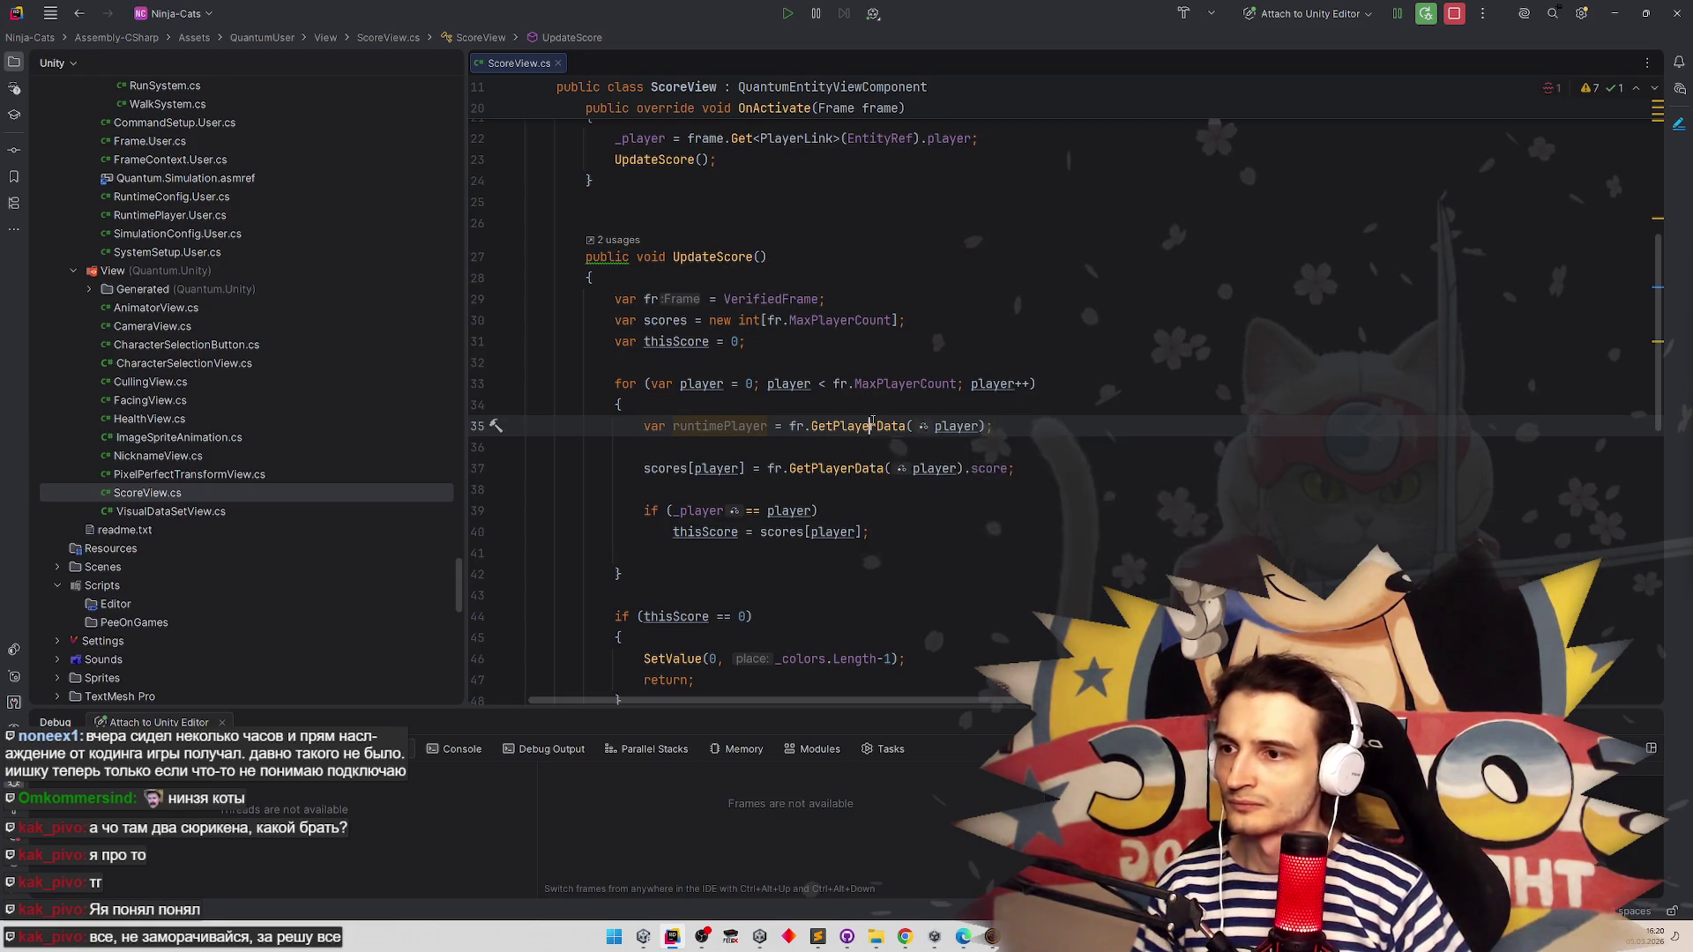
pyautogui.keyDown('ctrl'); pyautogui.click(873, 421); pyautogui.keyUp('ctrl')
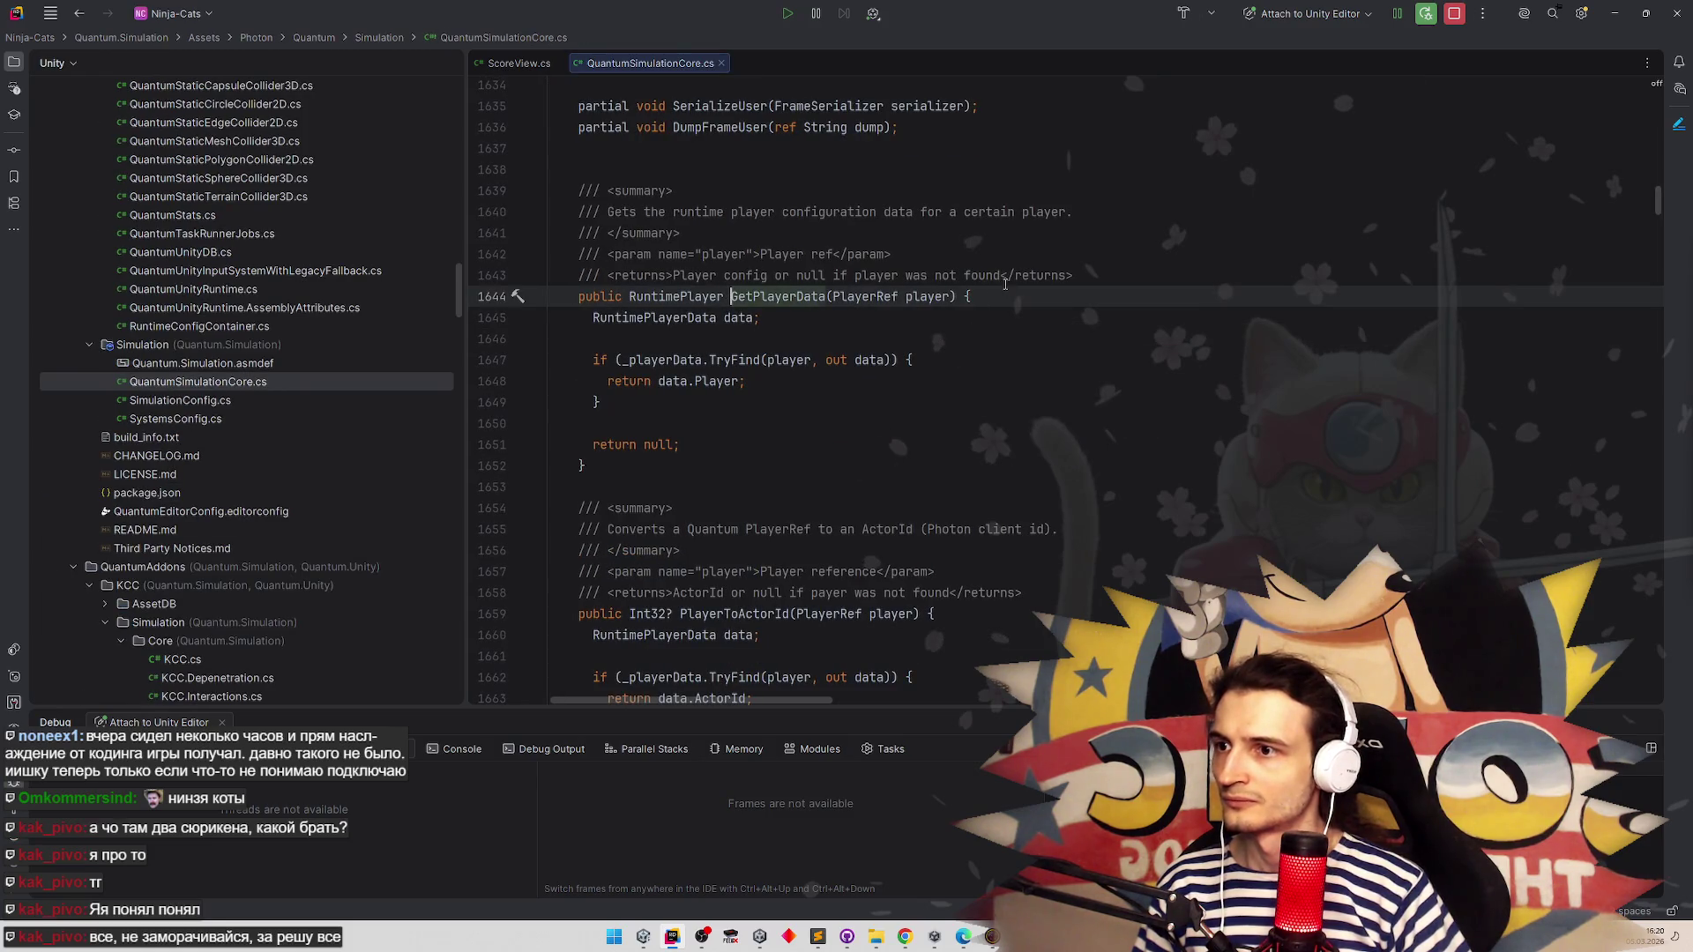
# Read GetPlayerData's declaration in QuantumSimulationCore.cs, then navigate back to ScoreView.cs
pyautogui.scroll(-1, 1013, 317)
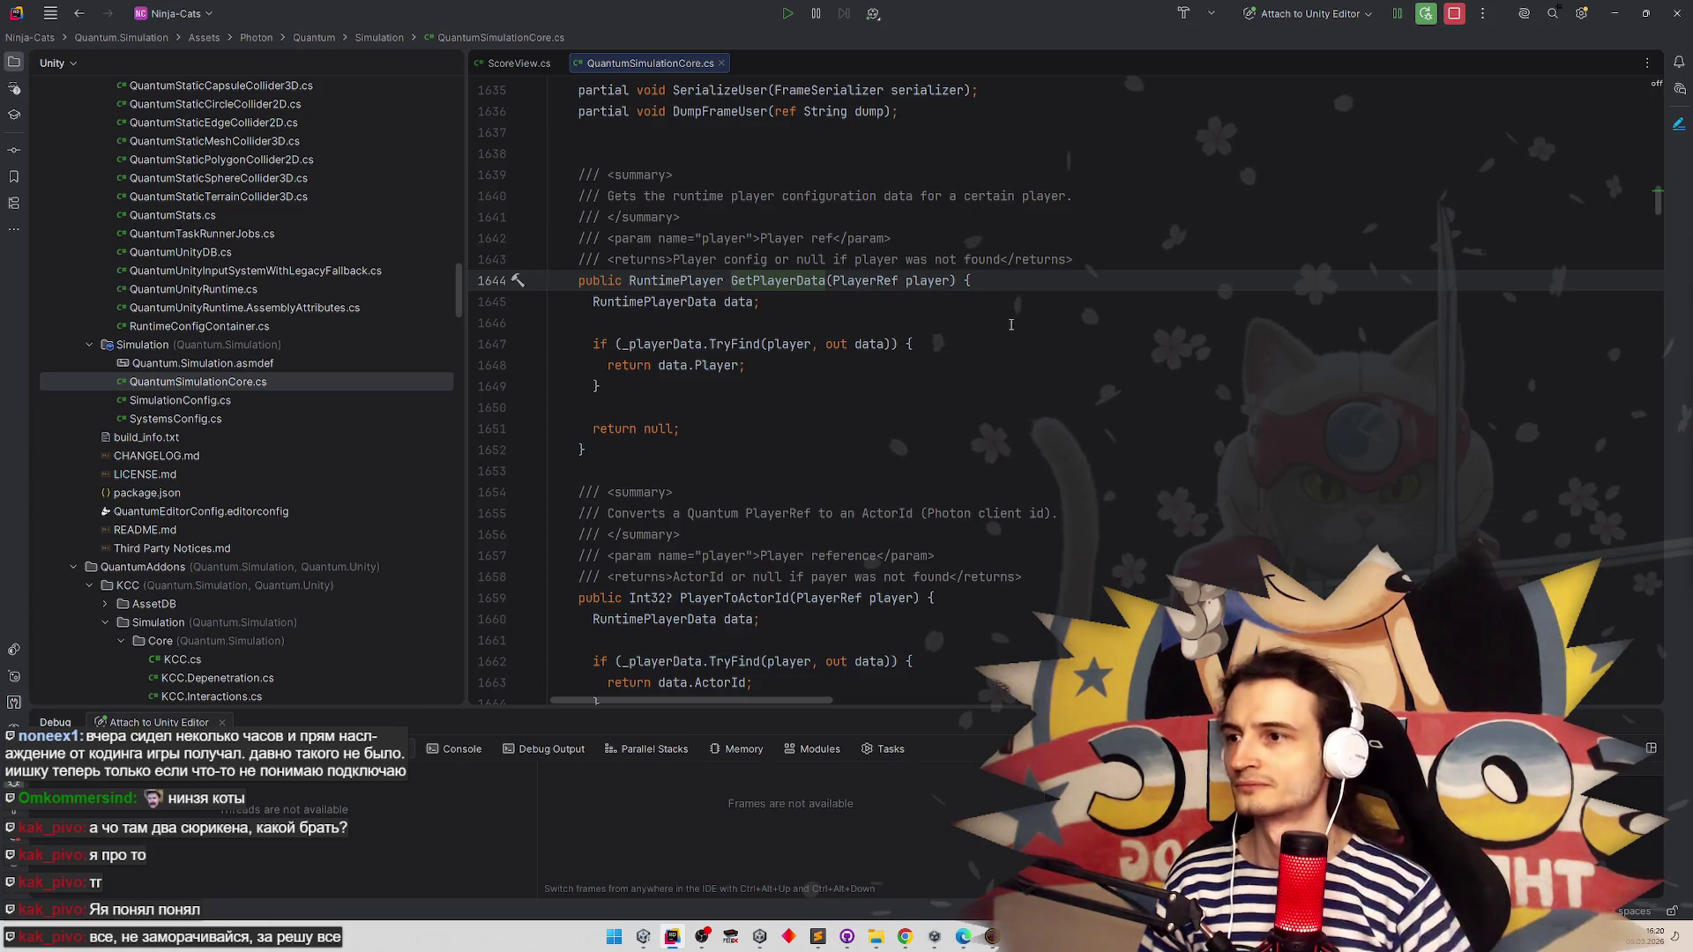
pyautogui.hotkey('ctrl', '-')
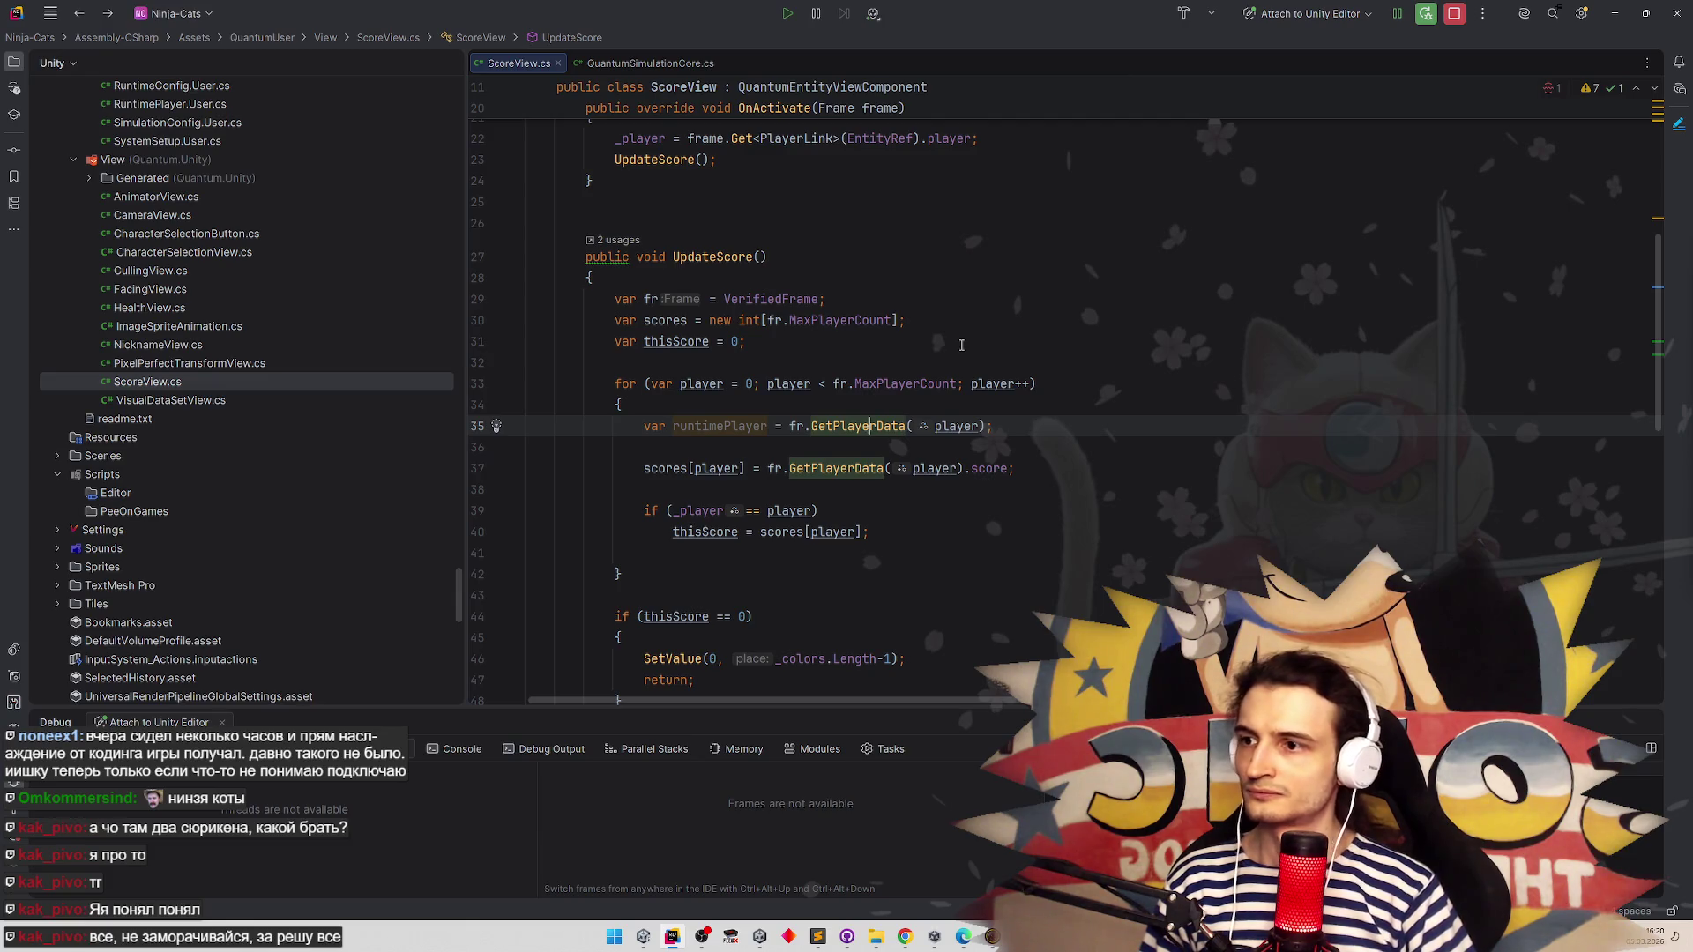
# Finish the runtimePlayer declaration with a semicolon and the GetPlayerData completion
pyautogui.click(991, 426)
pyautogui.write(';')
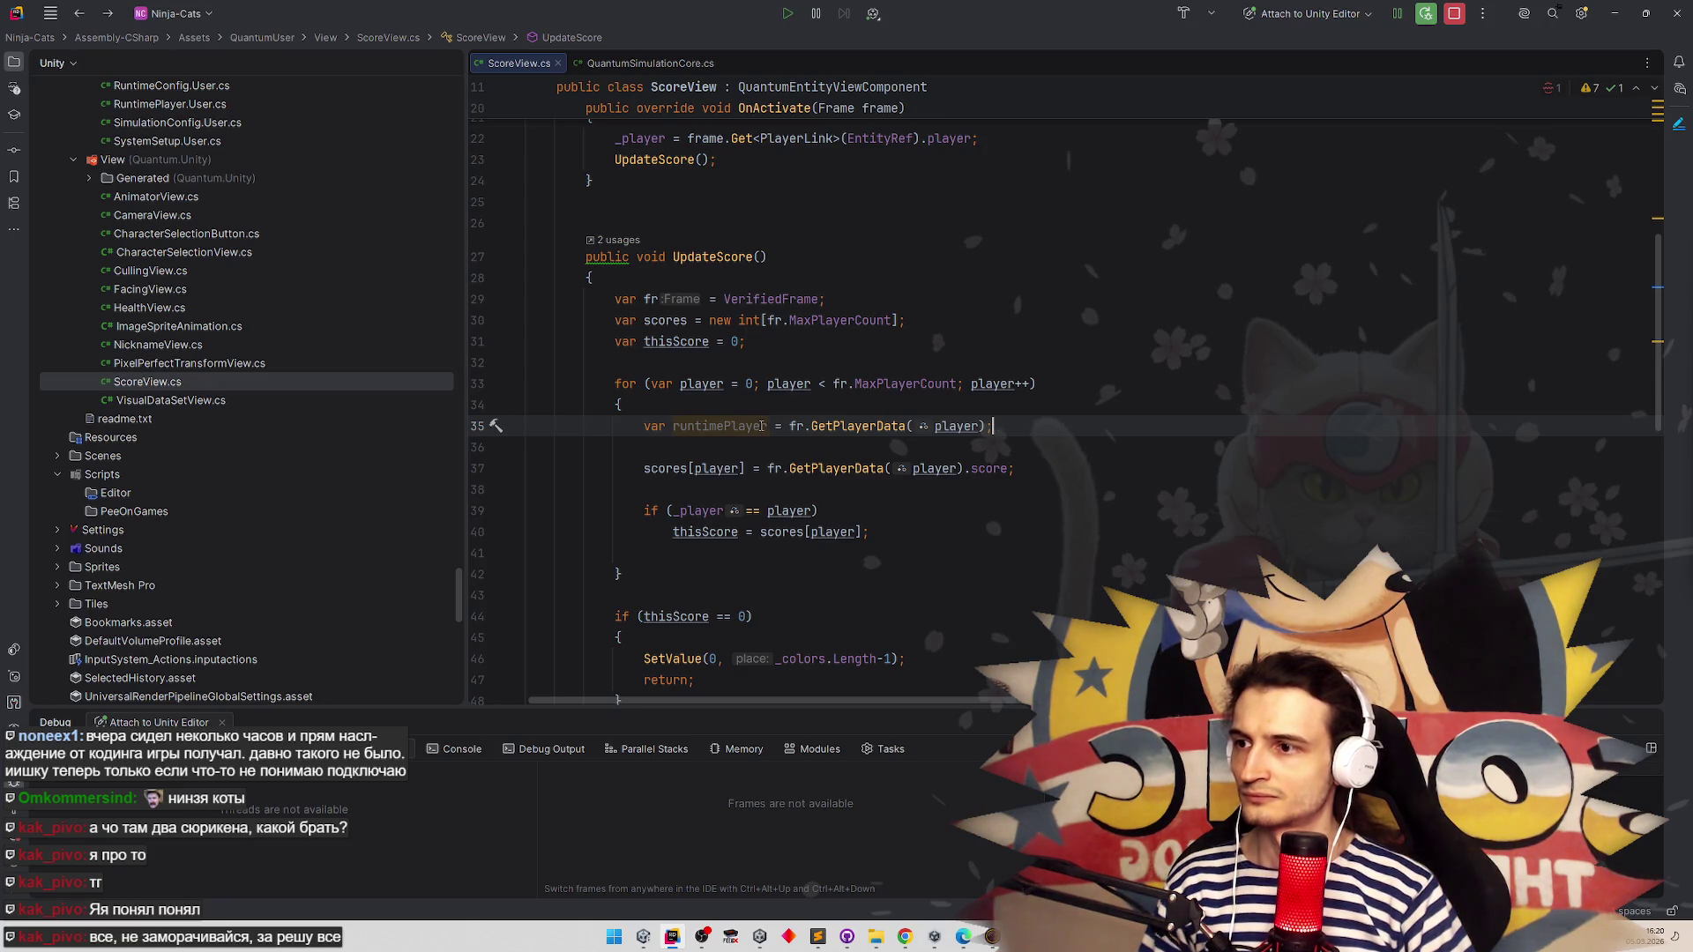
pyautogui.click(907, 425)
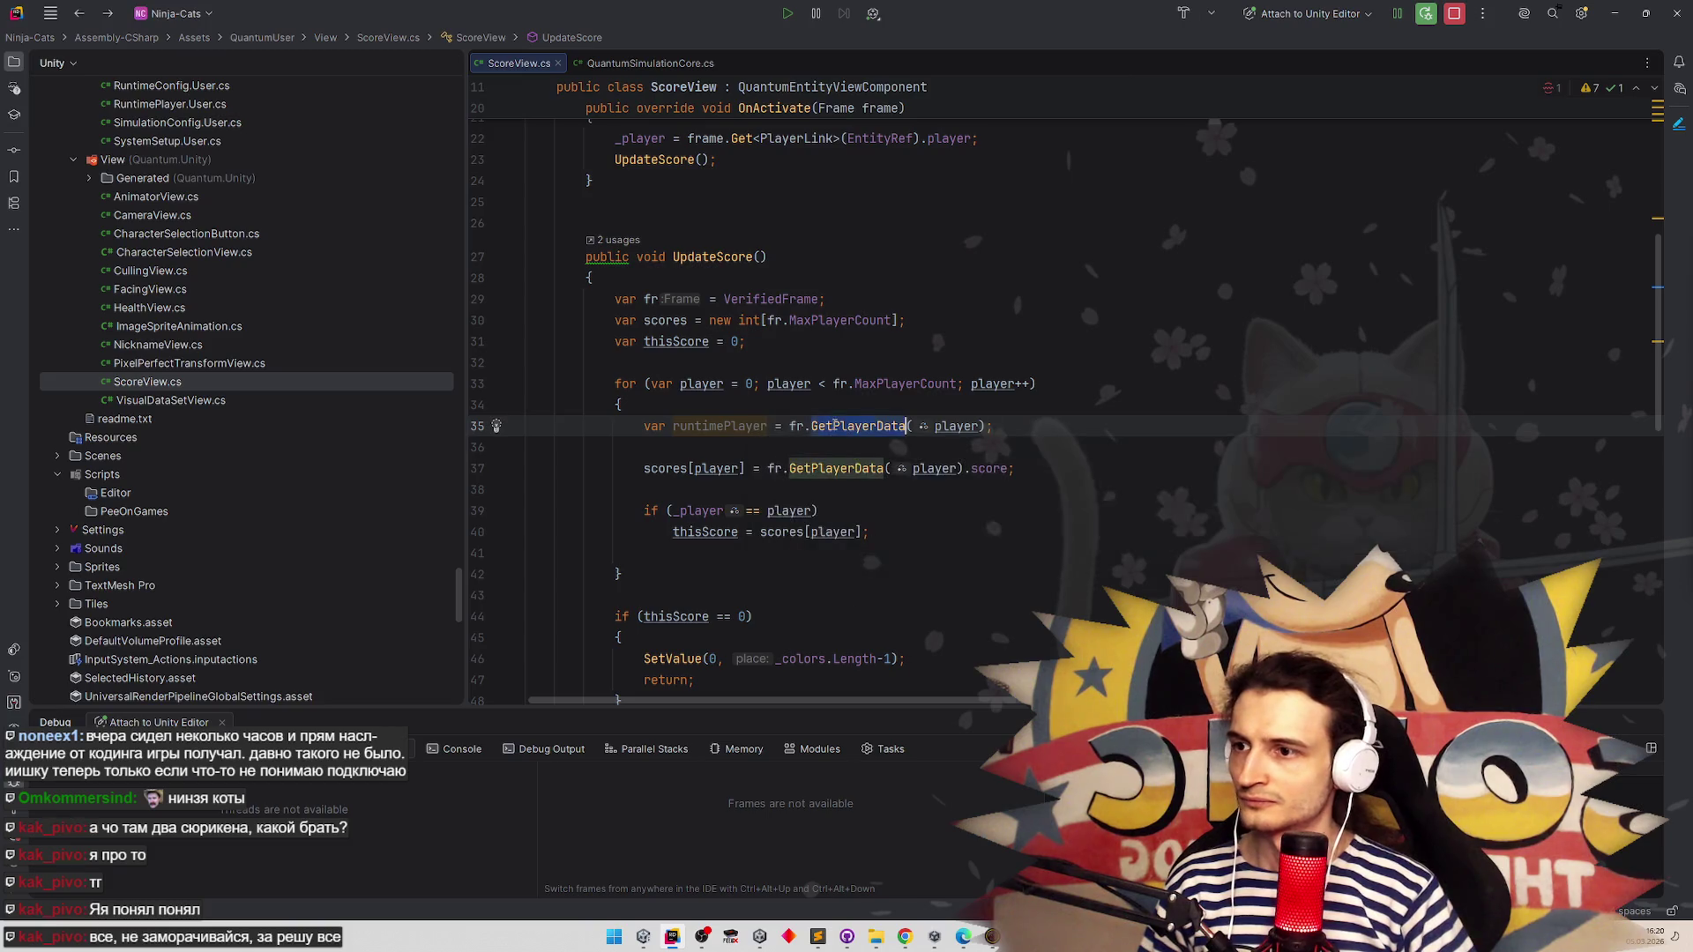
pyautogui.hotkey('ctrl', 'BackSpace')
pyautogui.write('Player')
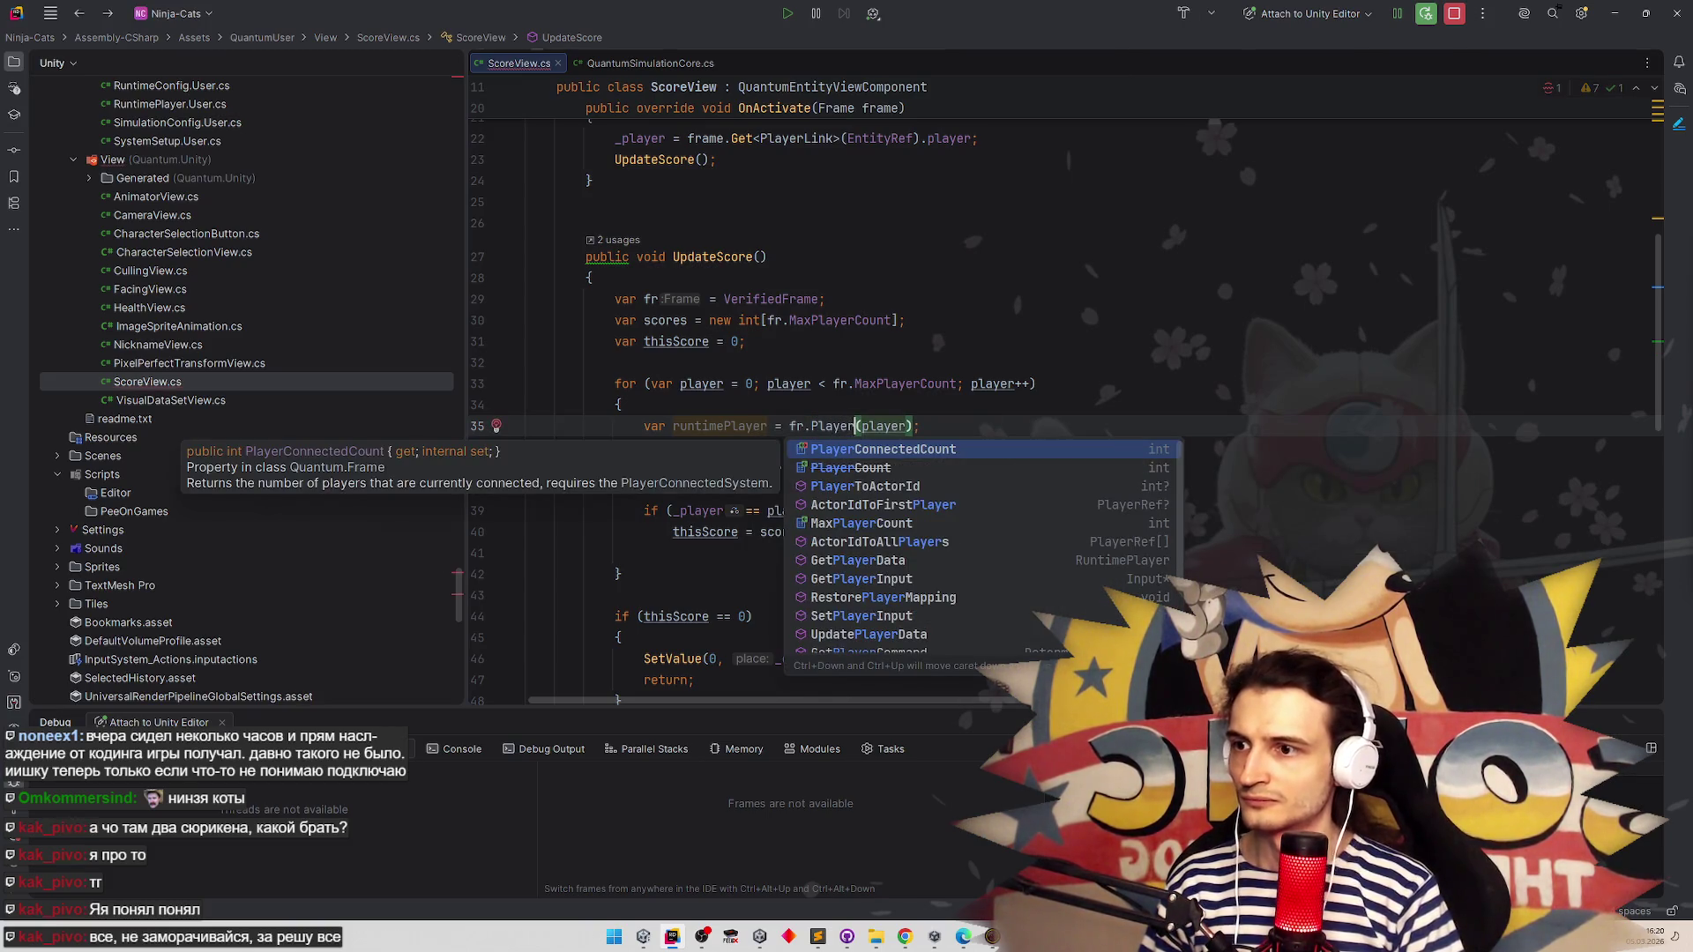
pyautogui.write('Da')
pyautogui.press('Down')
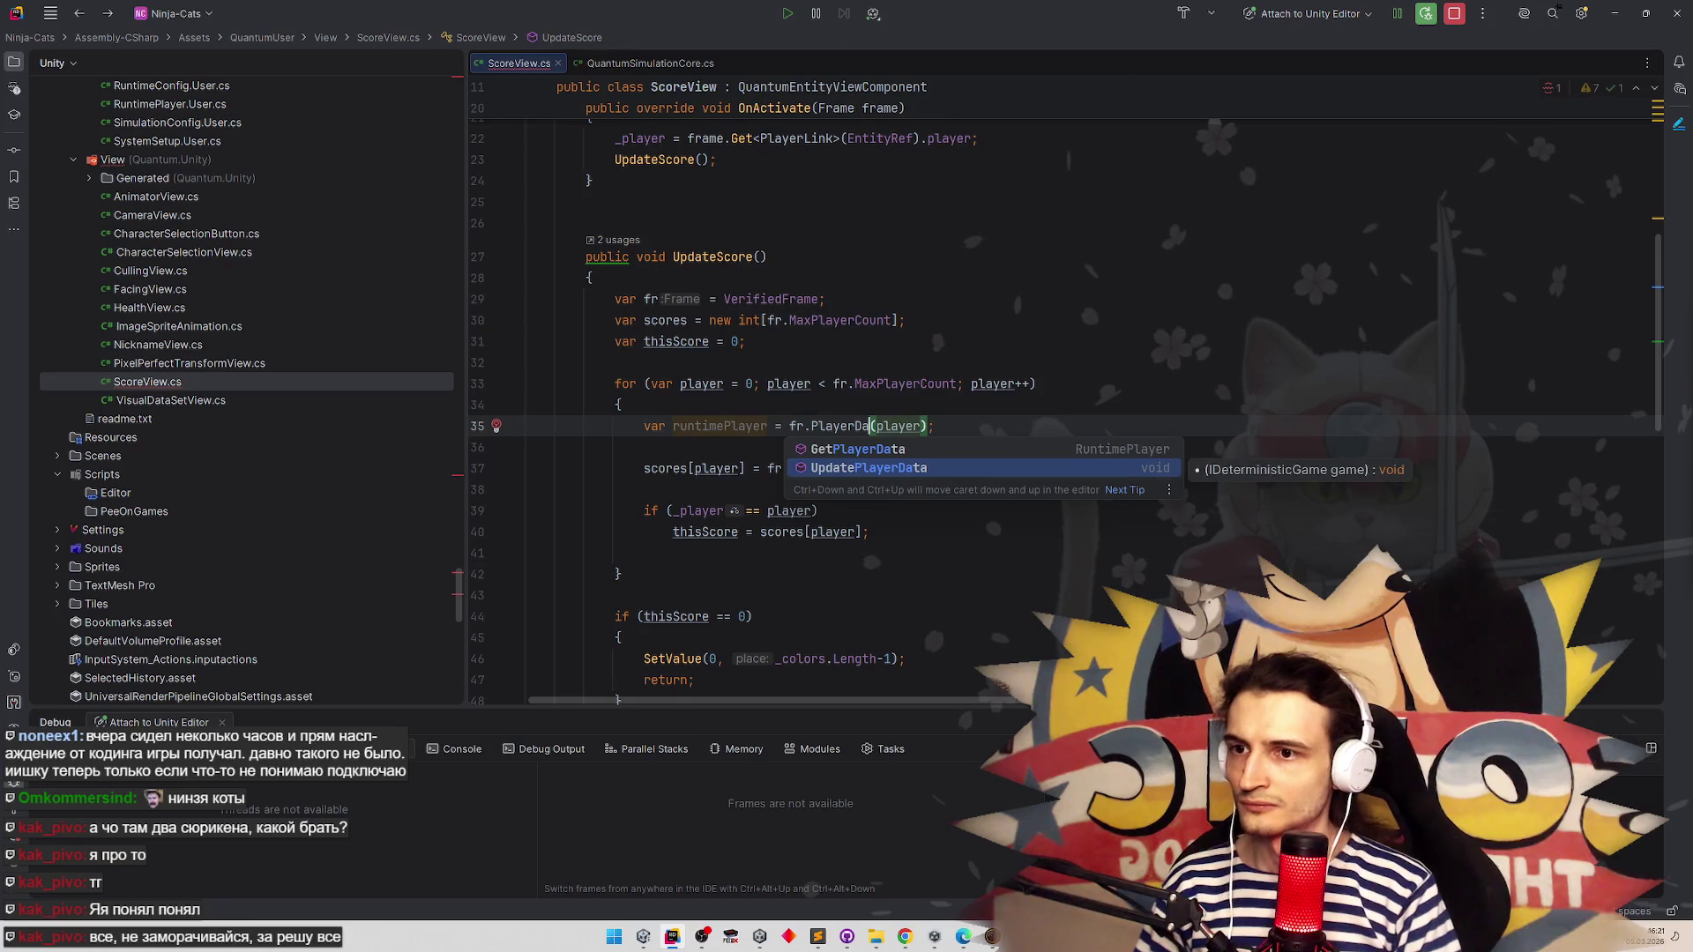
pyautogui.press('Up')
pyautogui.press('Return')
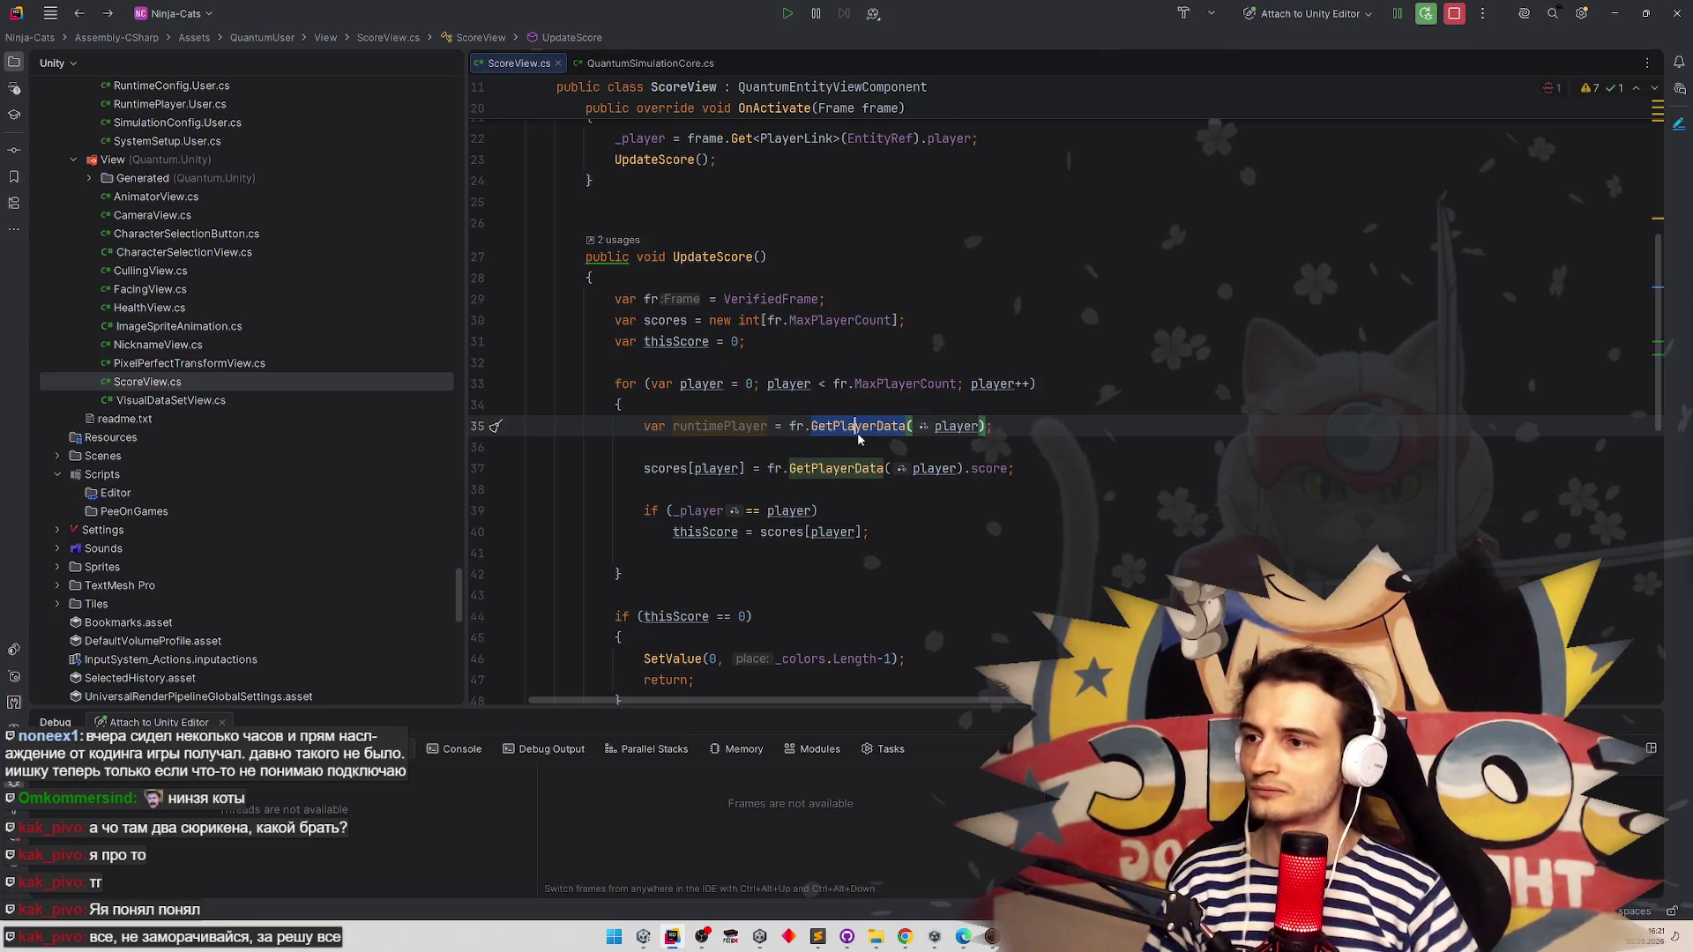
# Add 'if (runtimePlayer == null) continue;' below the runtimePlayer declaration
pyautogui.click(851, 442)
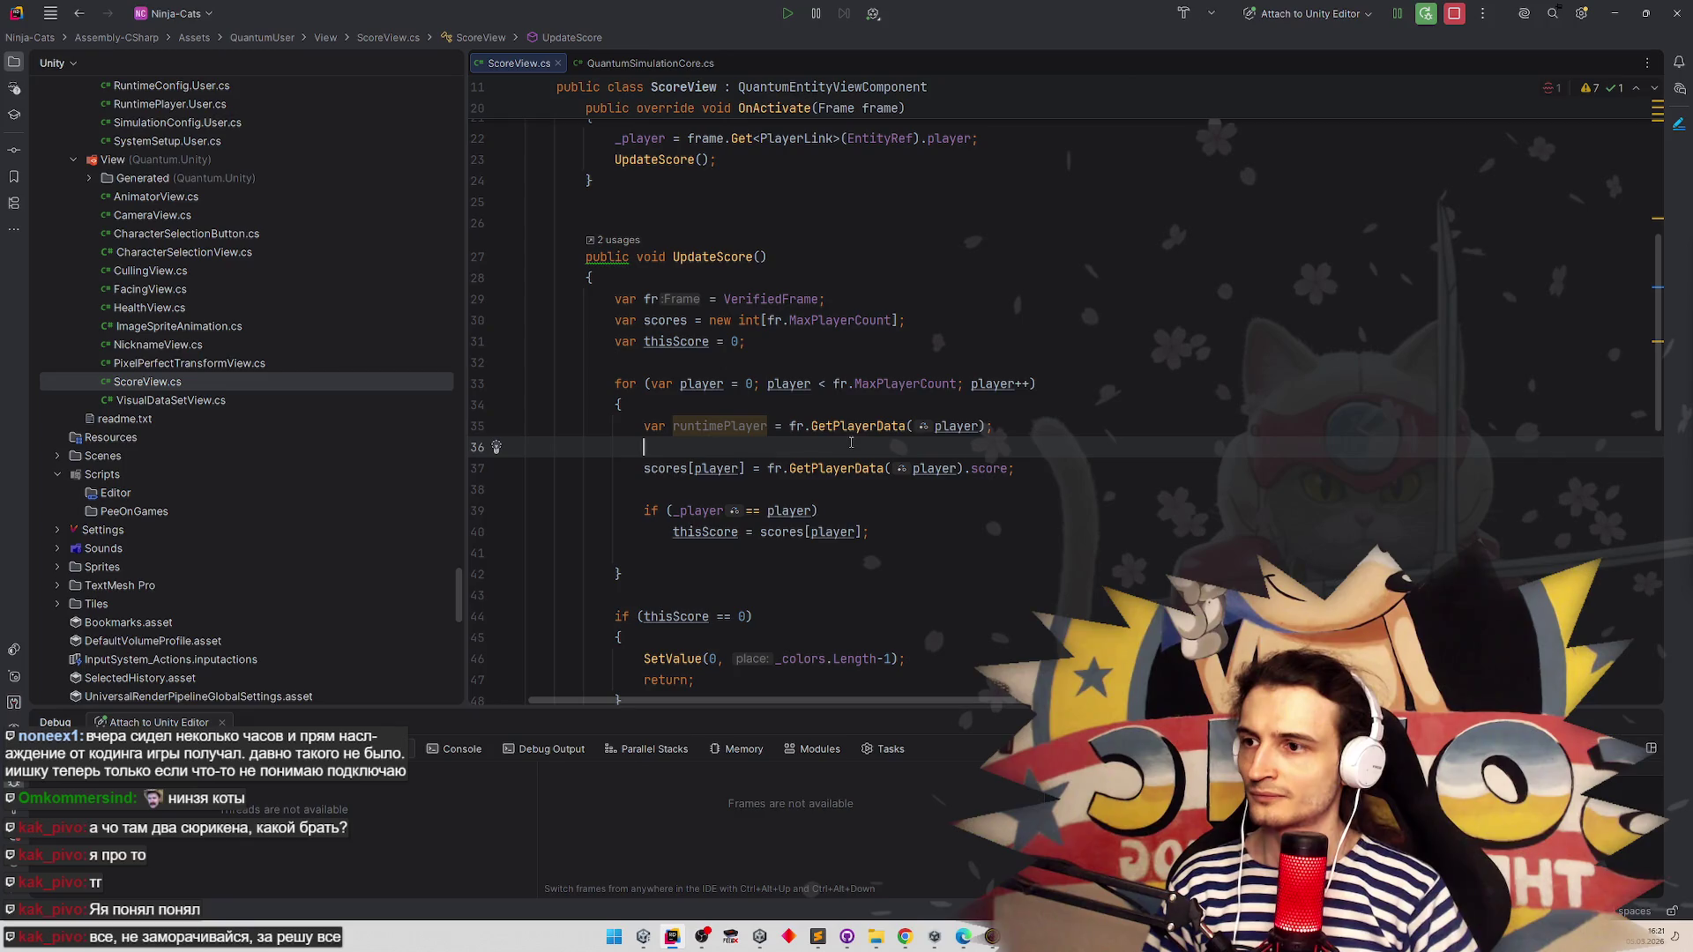
pyautogui.hotkey('ctrl', 'Return')
pyautogui.hotkey('ctrl', 'Return')
pyautogui.write('if (')
pyautogui.click(716, 426)
pyautogui.doubleClick(716, 426)
pyautogui.hotkey('ctrl', 'c')
pyautogui.click(672, 447)
pyautogui.hotkey('ctrl', 'v')
pyautogui.write('== null')
pyautogui.hotkey('shift', 'Return')
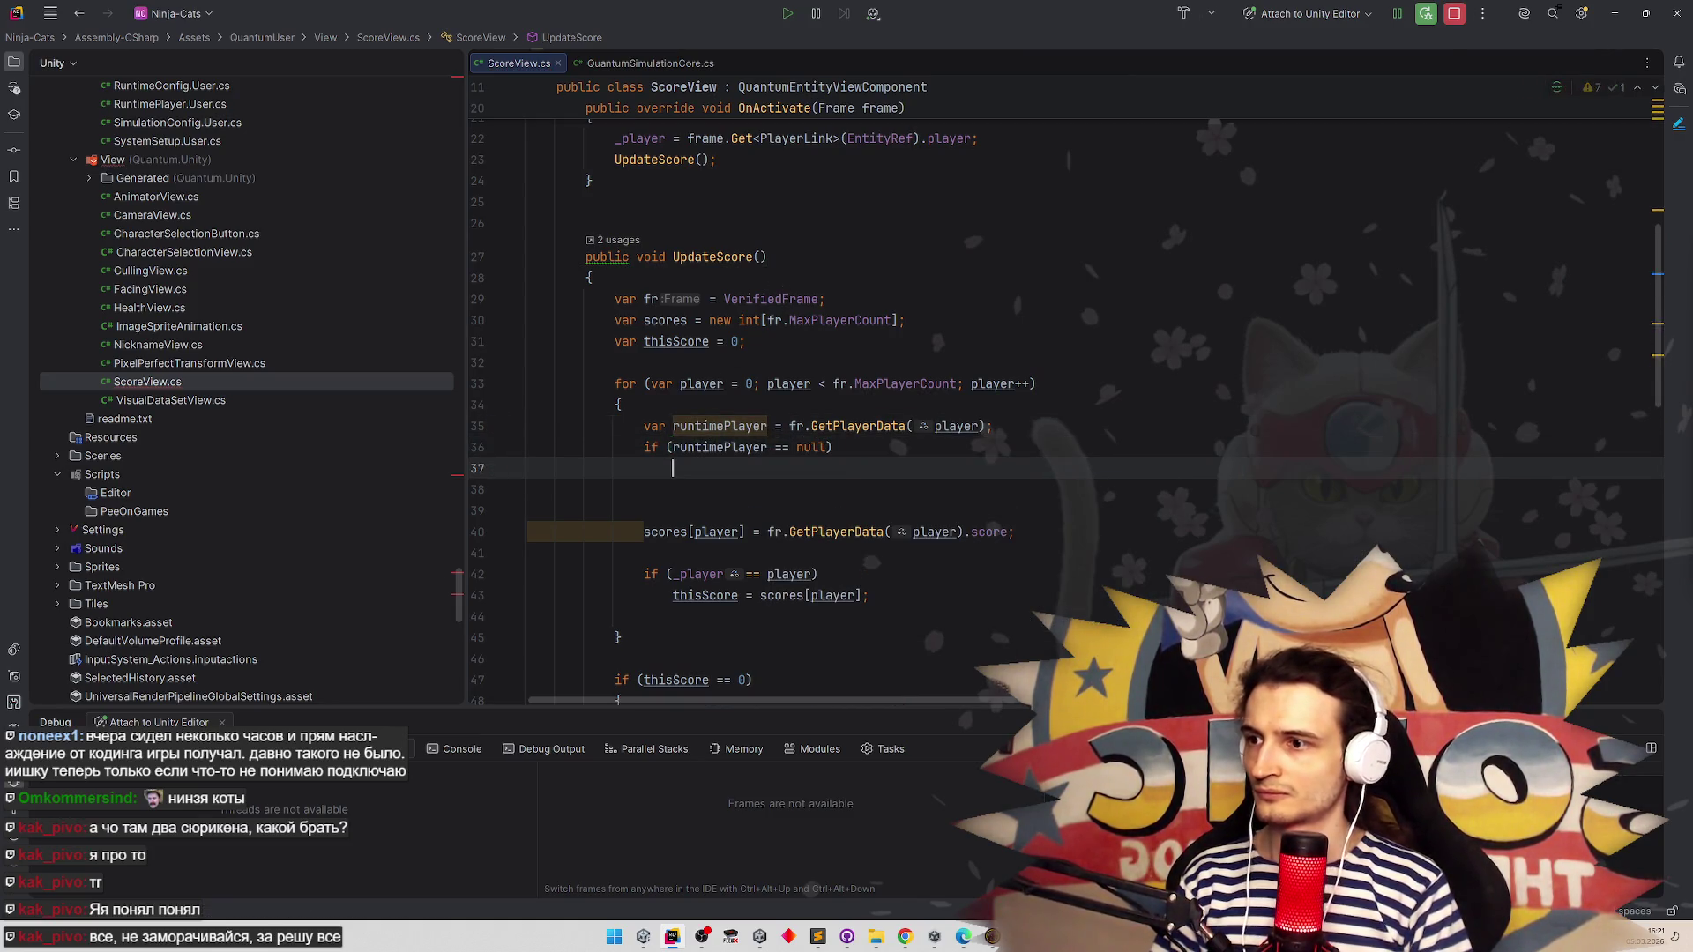
pyautogui.write('con')
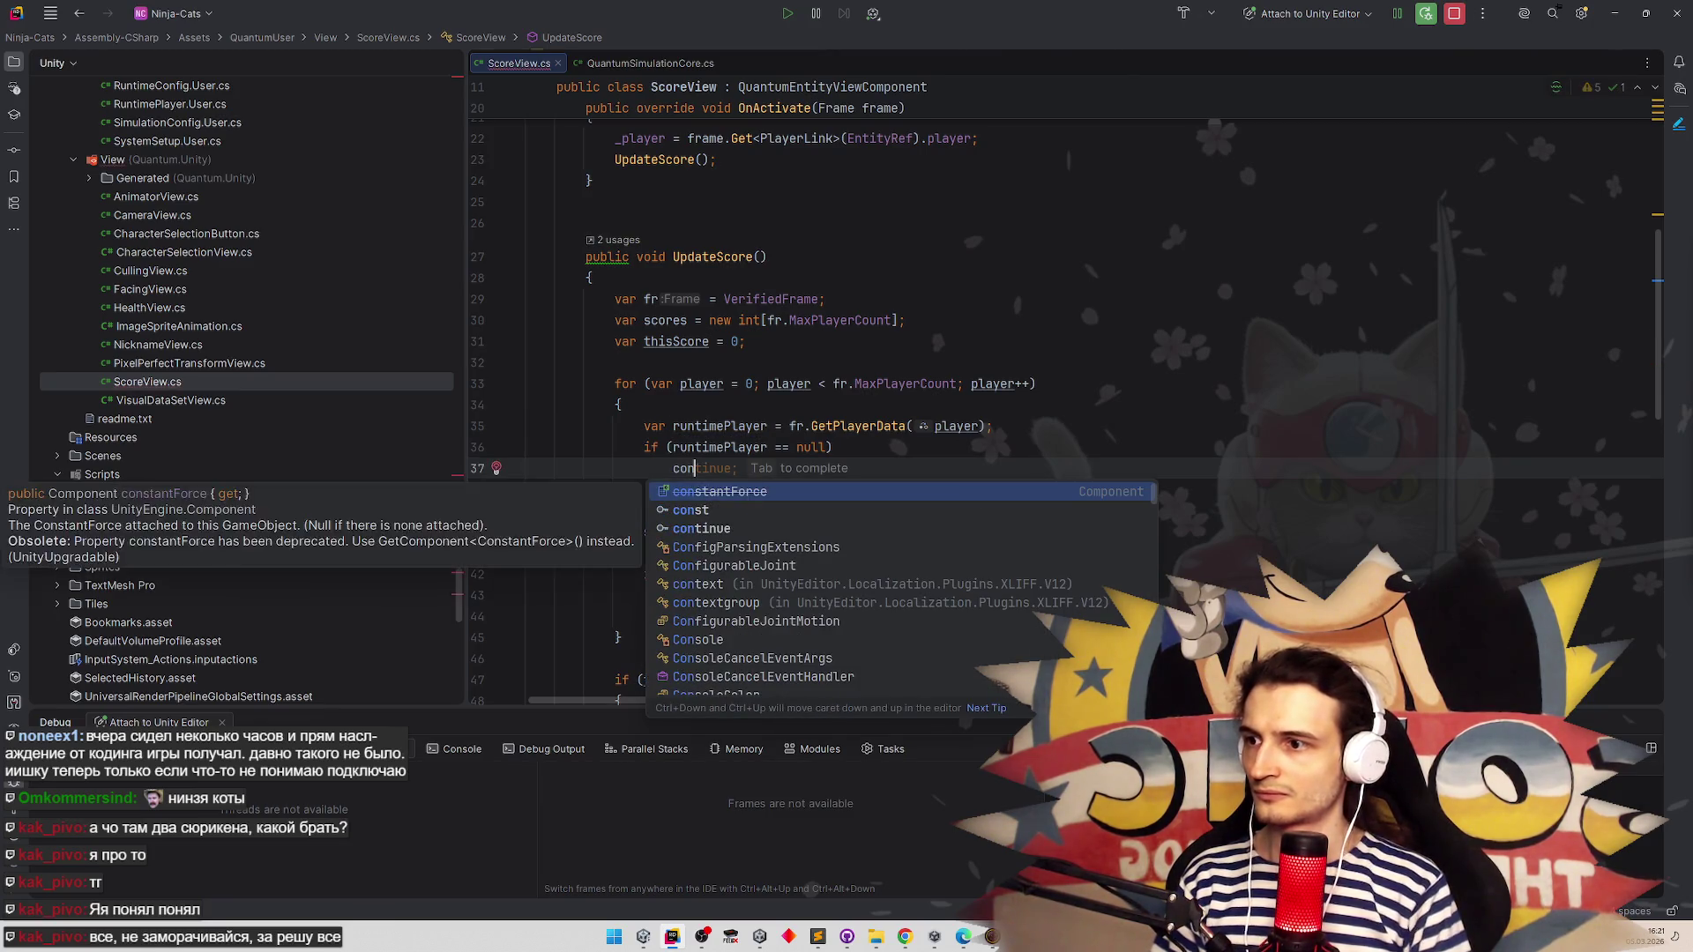
pyautogui.press('Tab')
# Replace the repeated GetPlayerData call on the scores line with runtimePlayer
pyautogui.click(739, 426)
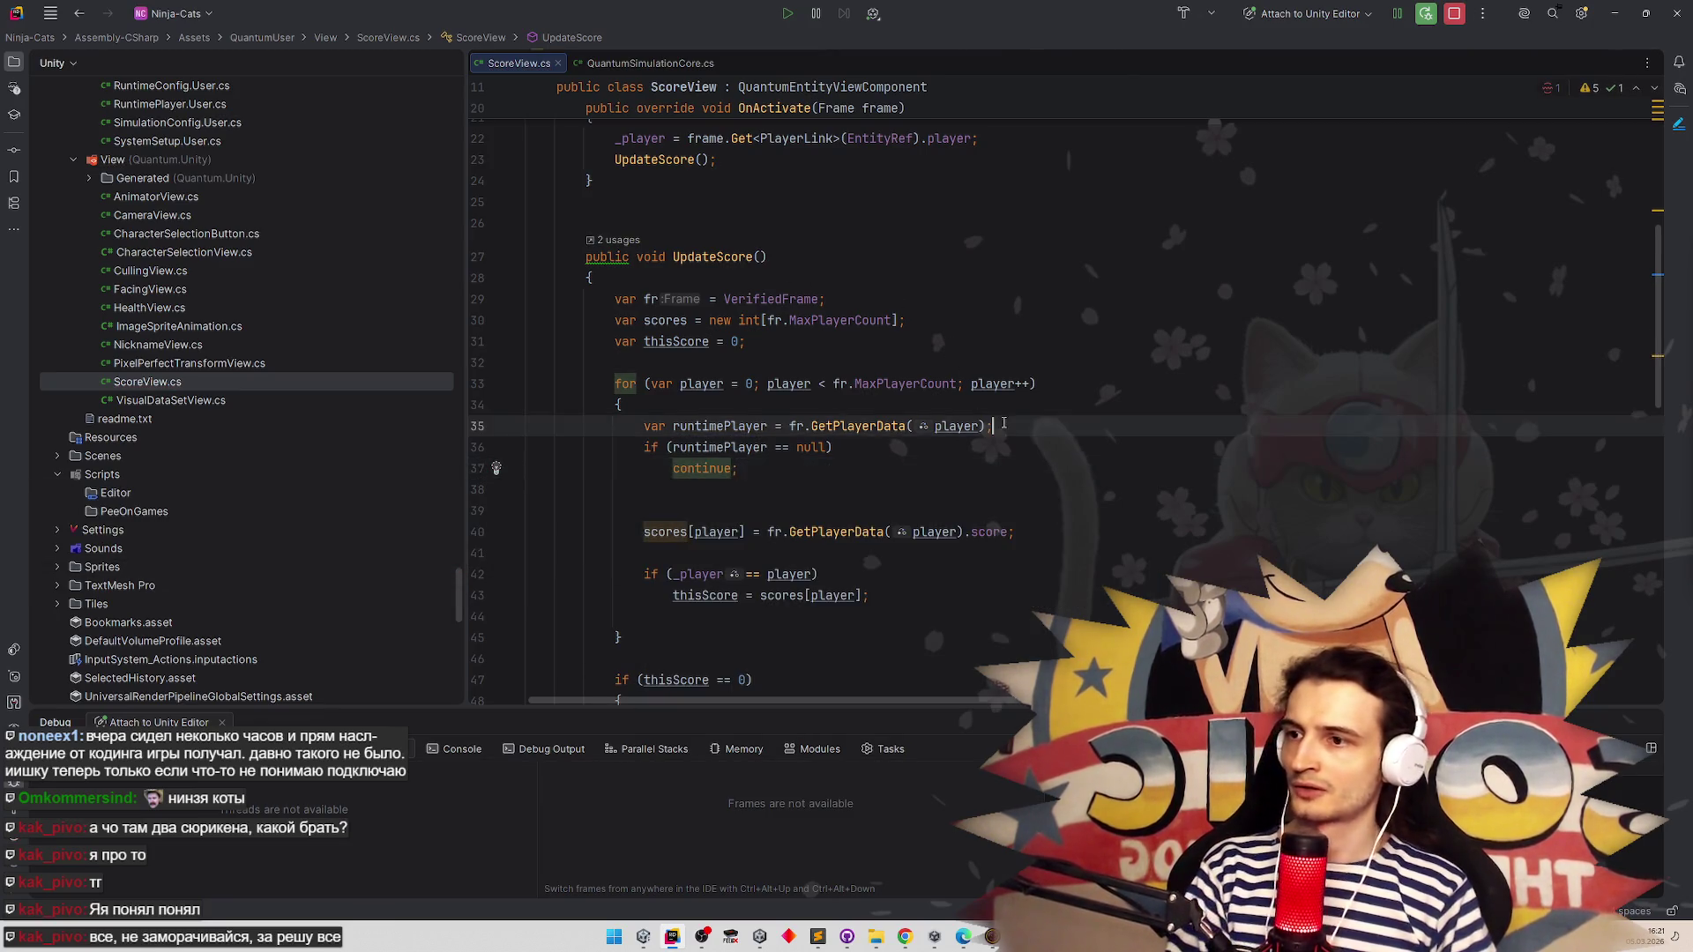
pyautogui.hotkey('shift', 'Return')
pyautogui.doubleClick(739, 425)
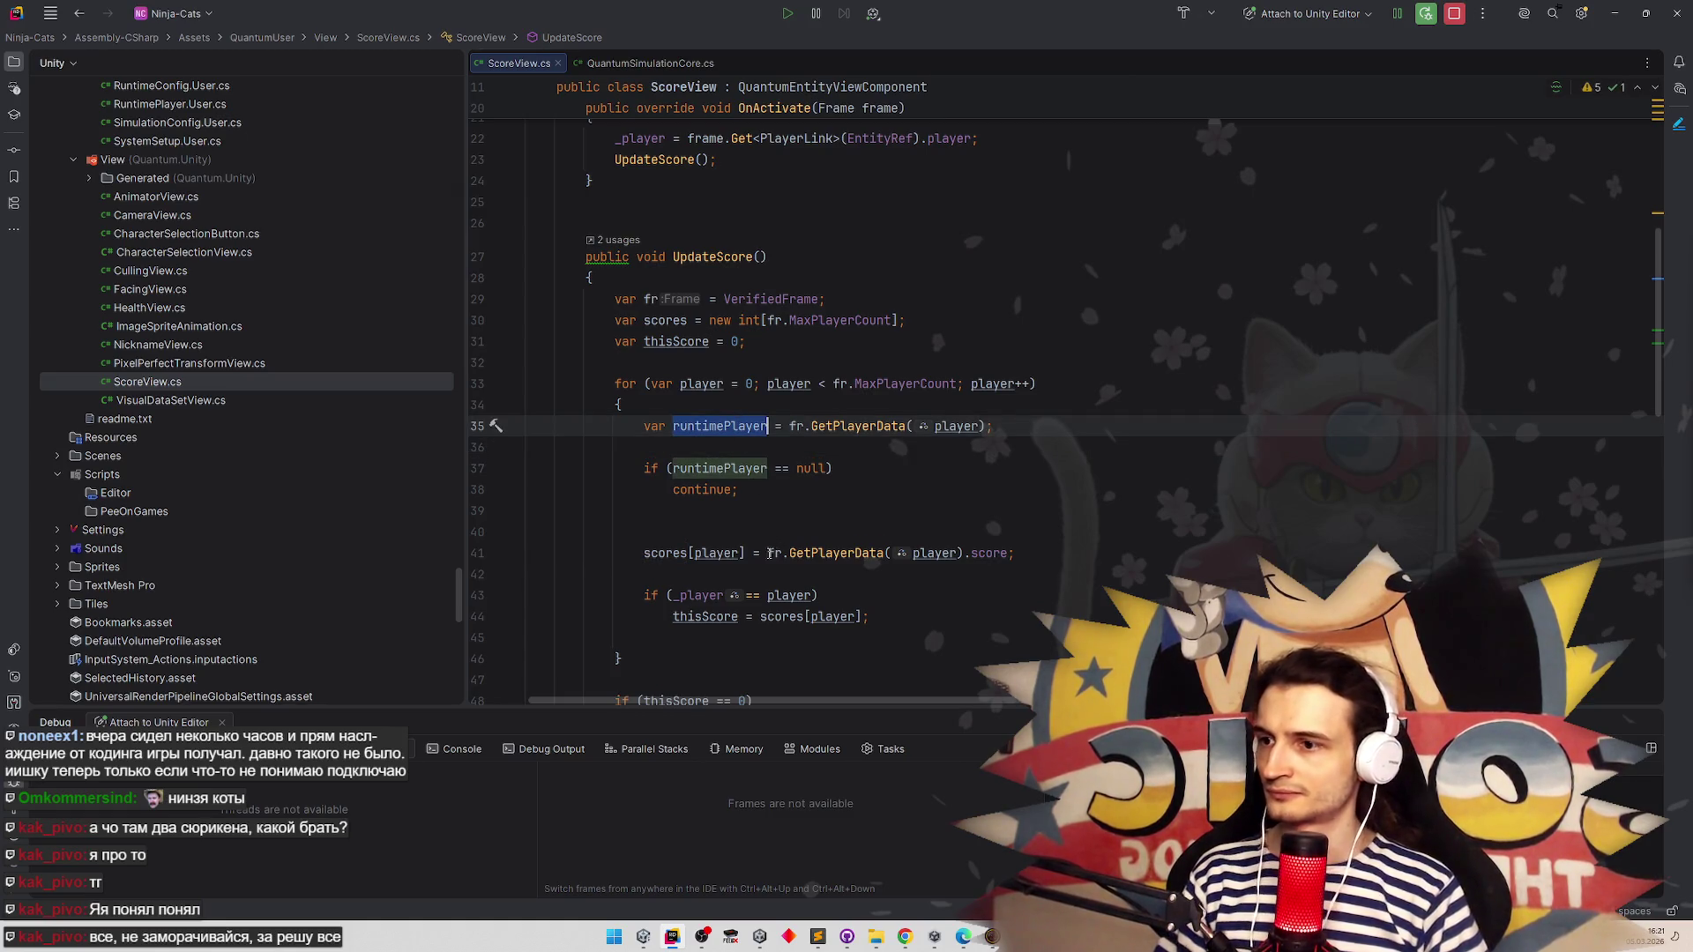
pyautogui.hotkey('ctrl', 'c')
pyautogui.moveTo(770, 553); pyautogui.dragTo(963, 552)
pyautogui.hotkey('ctrl', 'v')
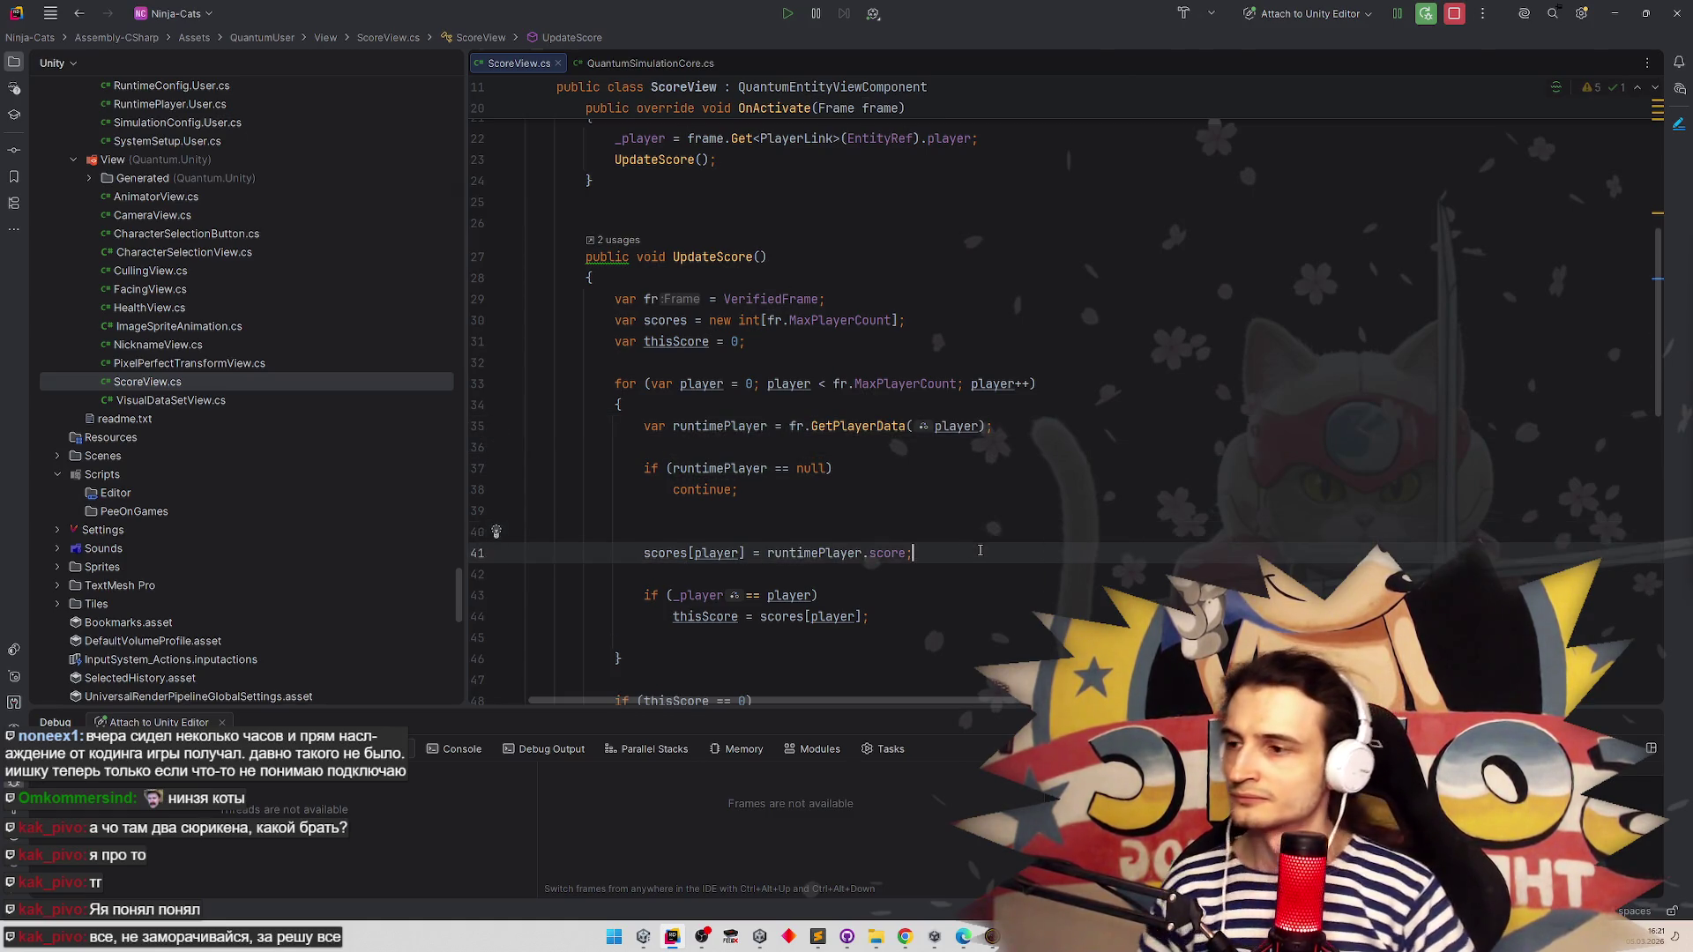
pyautogui.click(746, 531)
pyautogui.press('BackSpace')
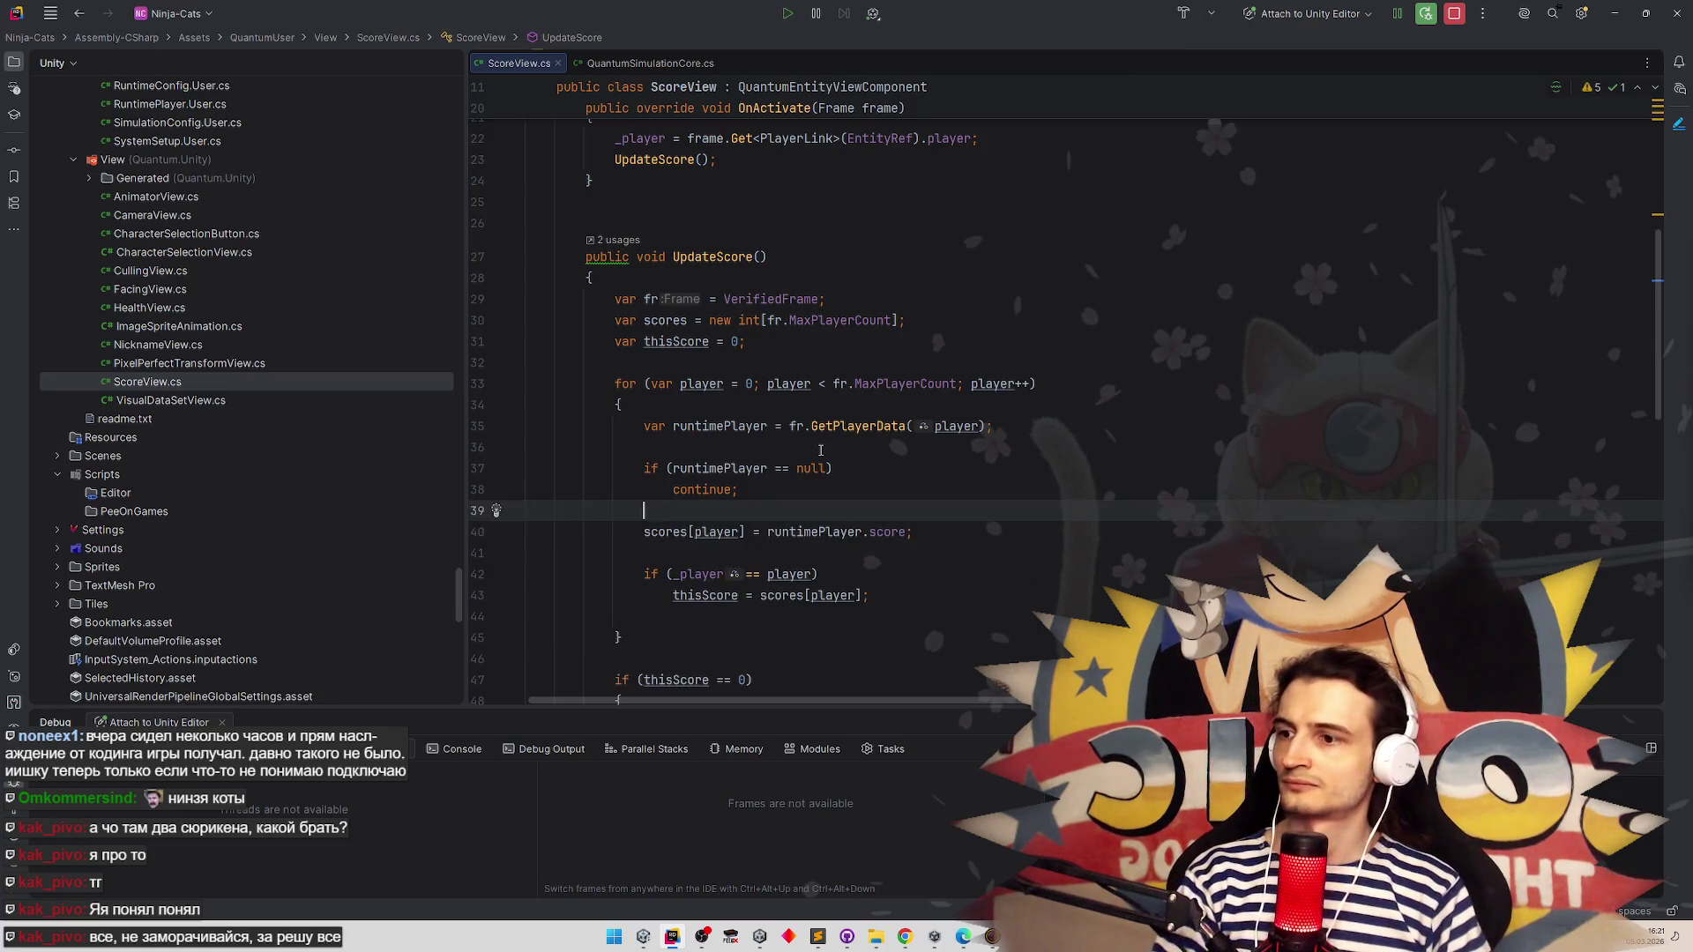
# Inspect _player's member completions in the line 42 comparison
pyautogui.click(942, 536)
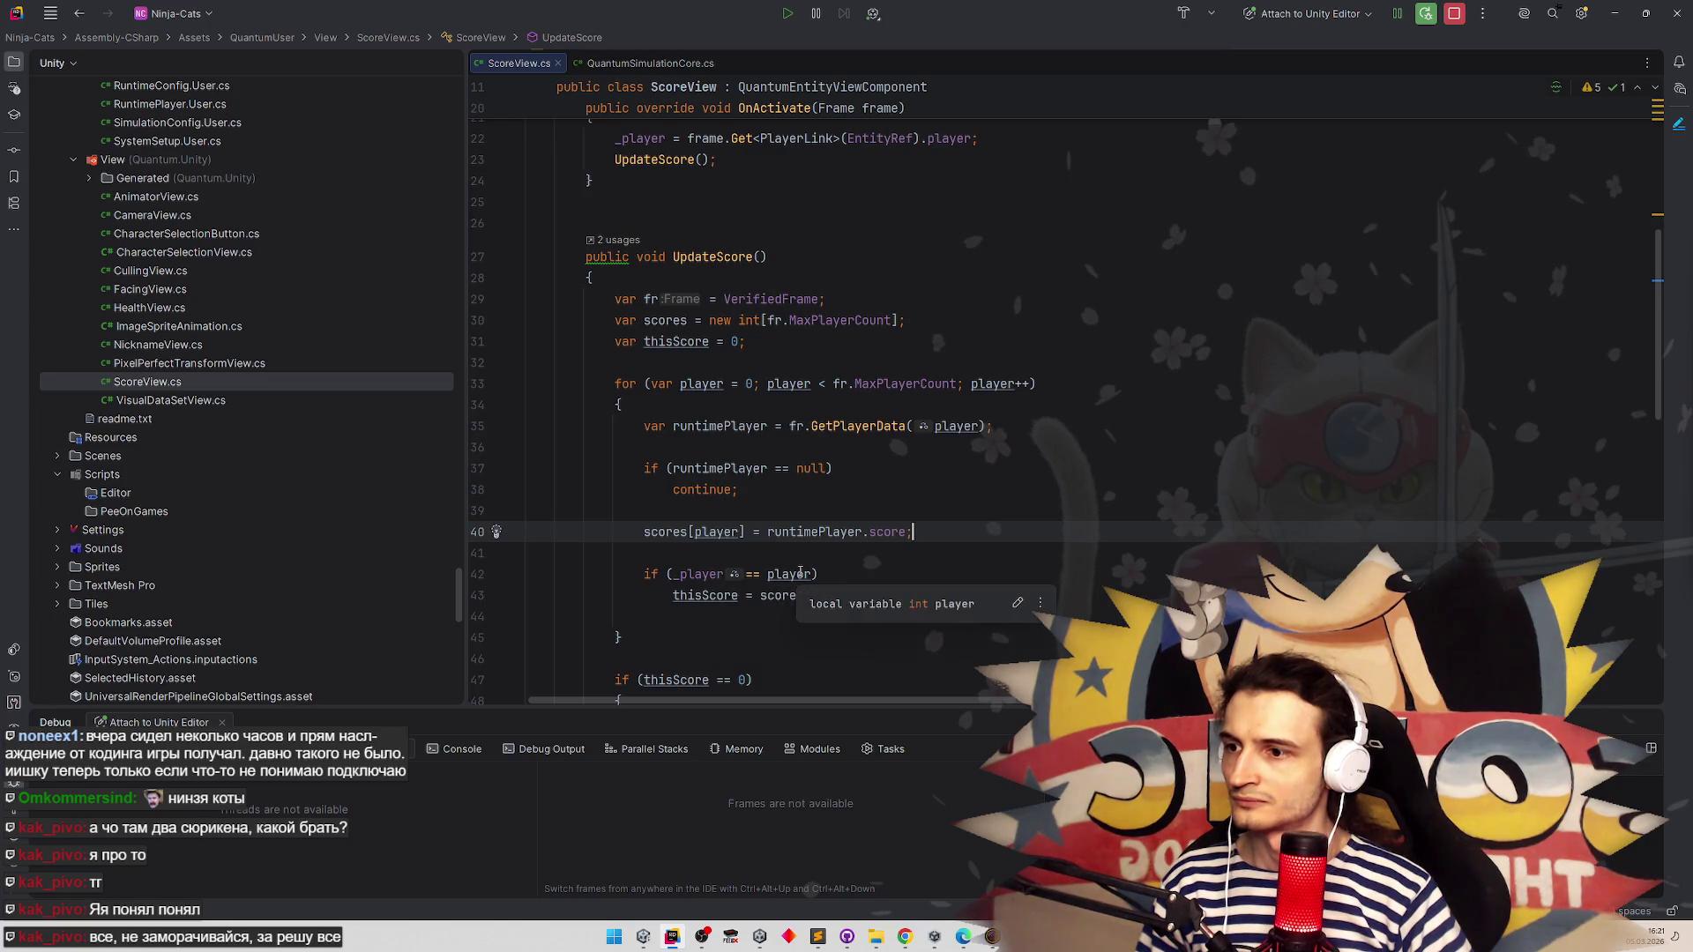
pyautogui.click(723, 574)
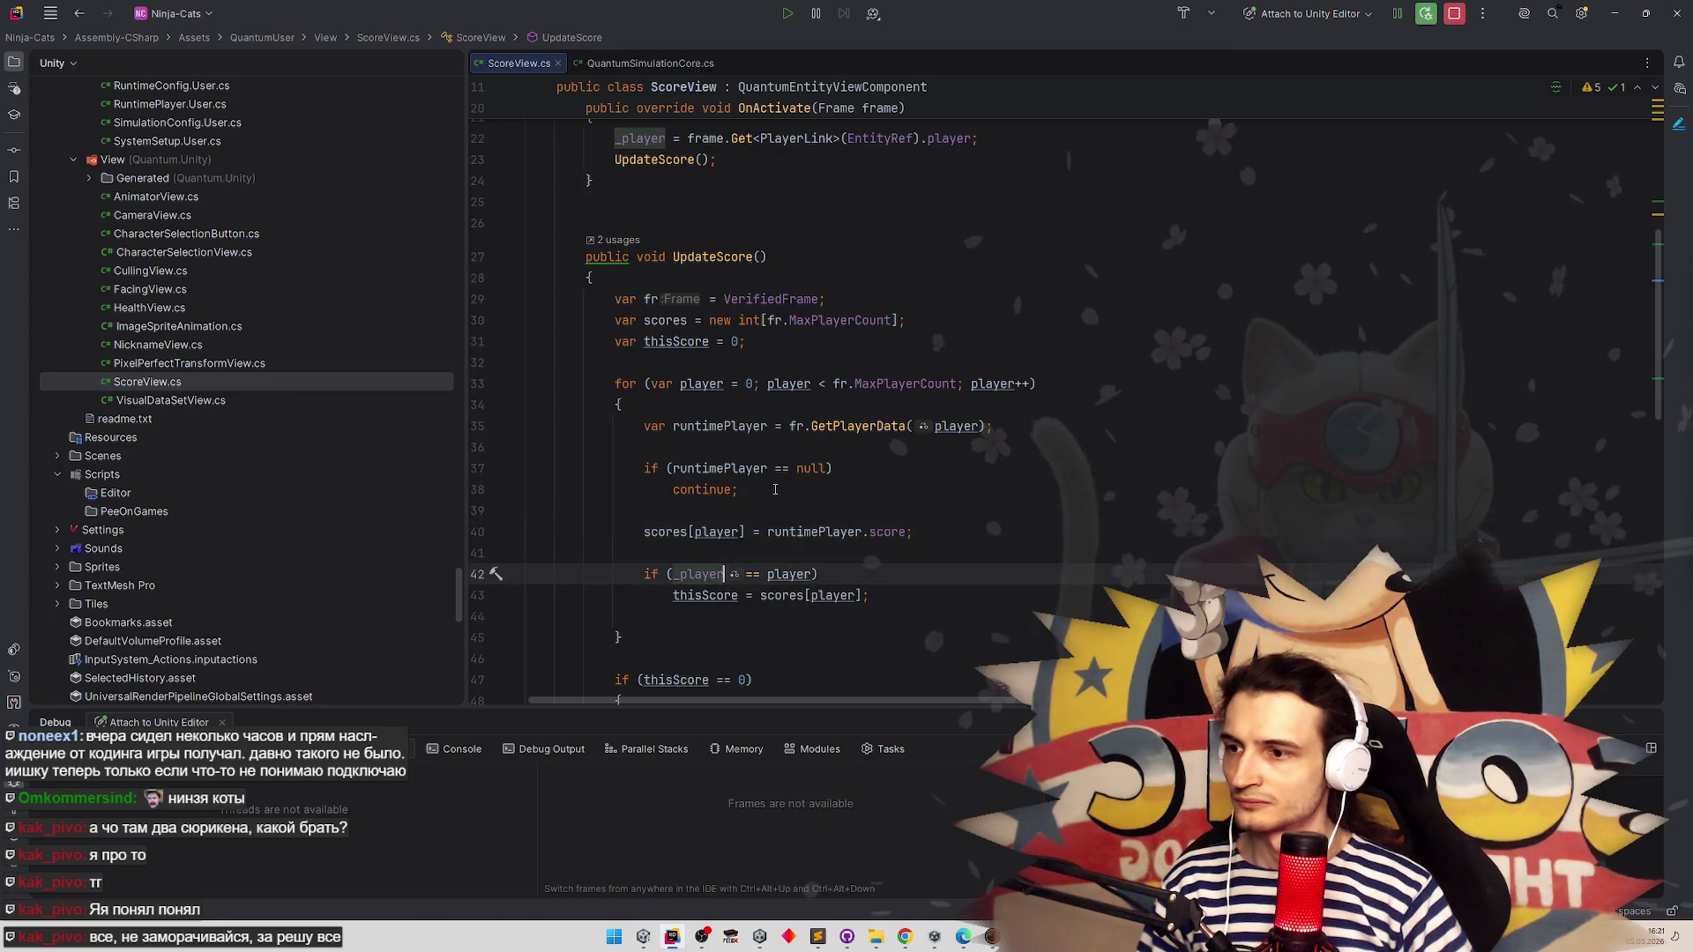
pyautogui.write('.')
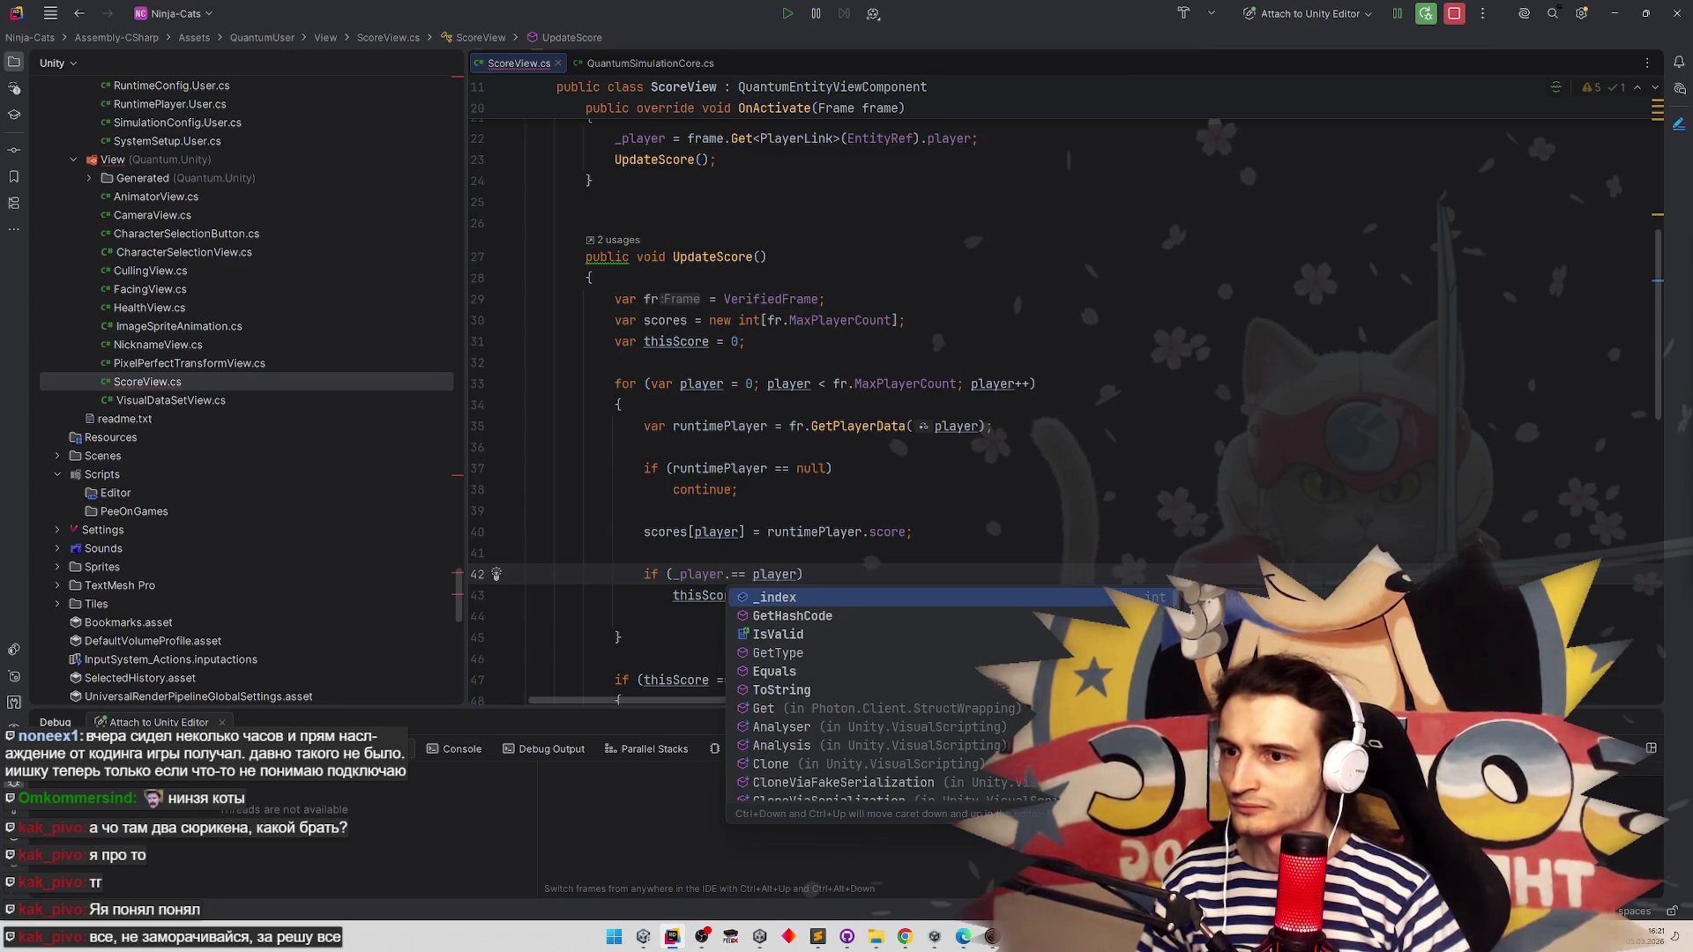
pyautogui.press('Return')
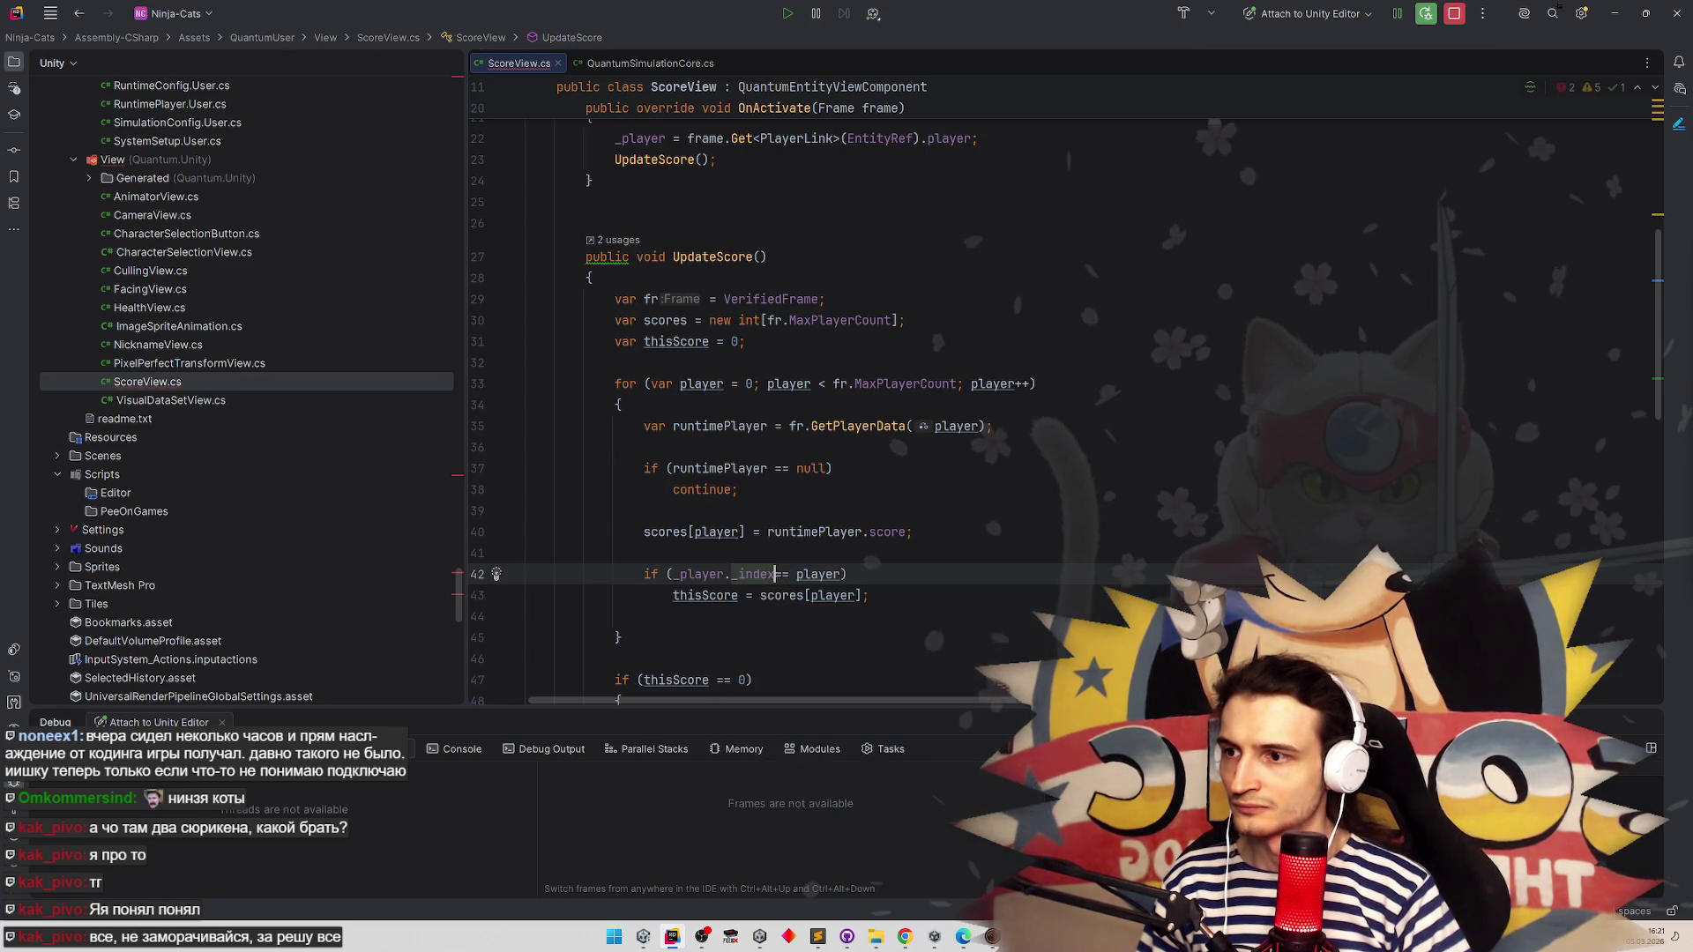
pyautogui.click(917, 470)
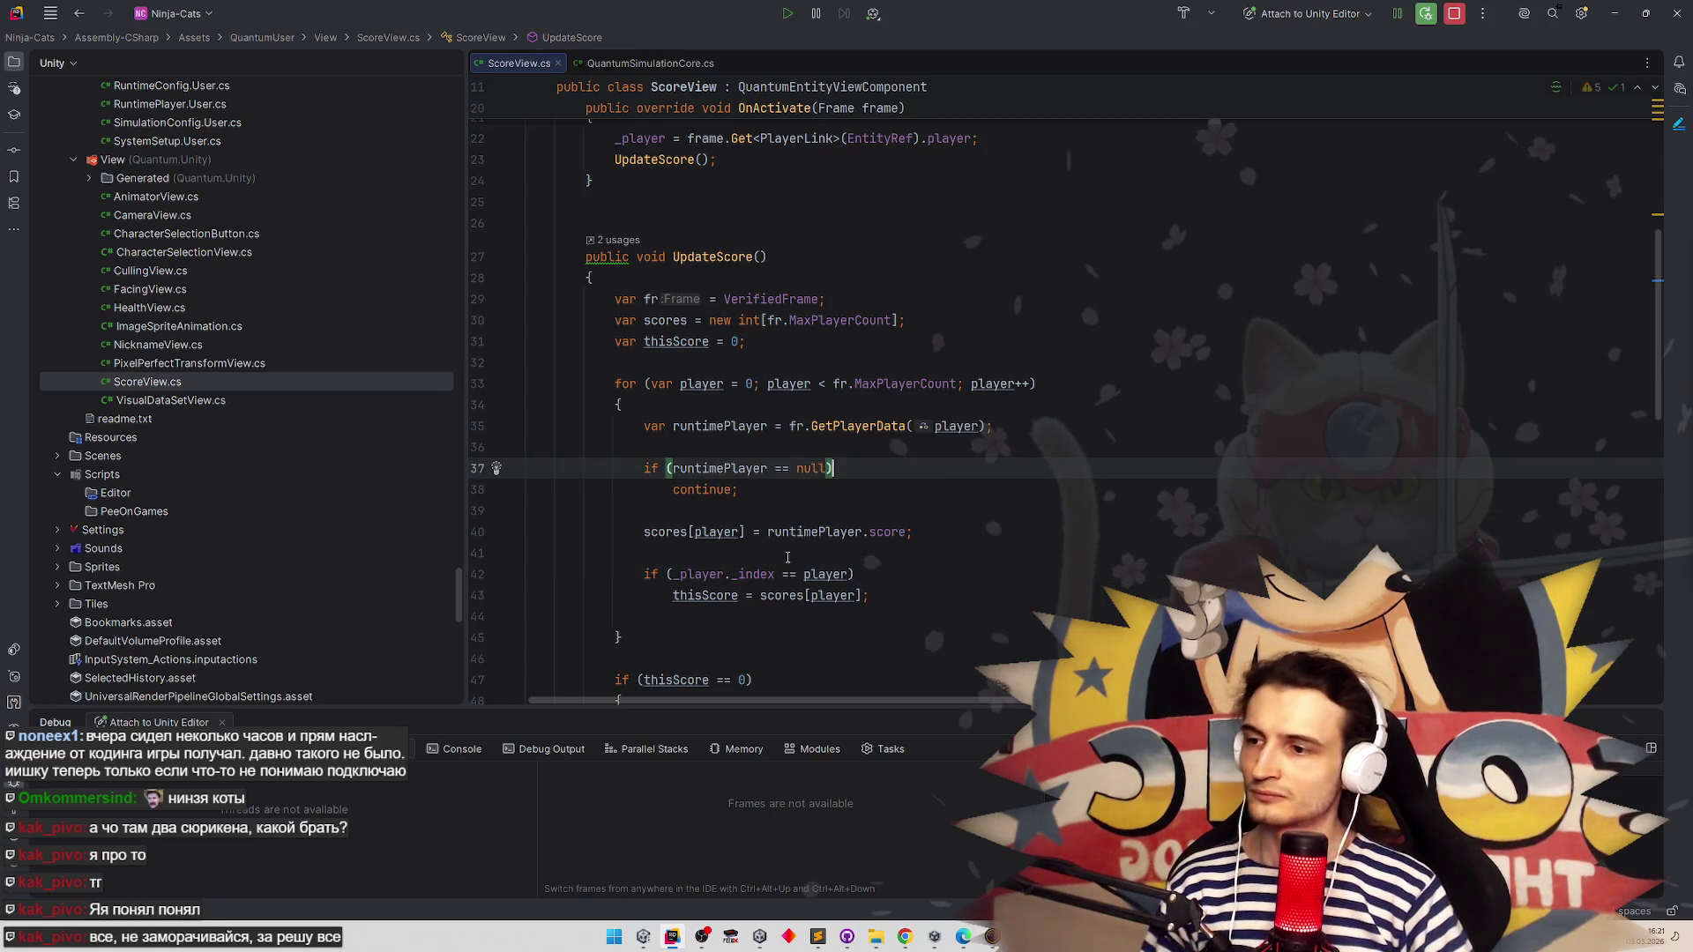
# Remove ._index so line 42 compares _player directly with player
pyautogui.moveTo(762, 574)
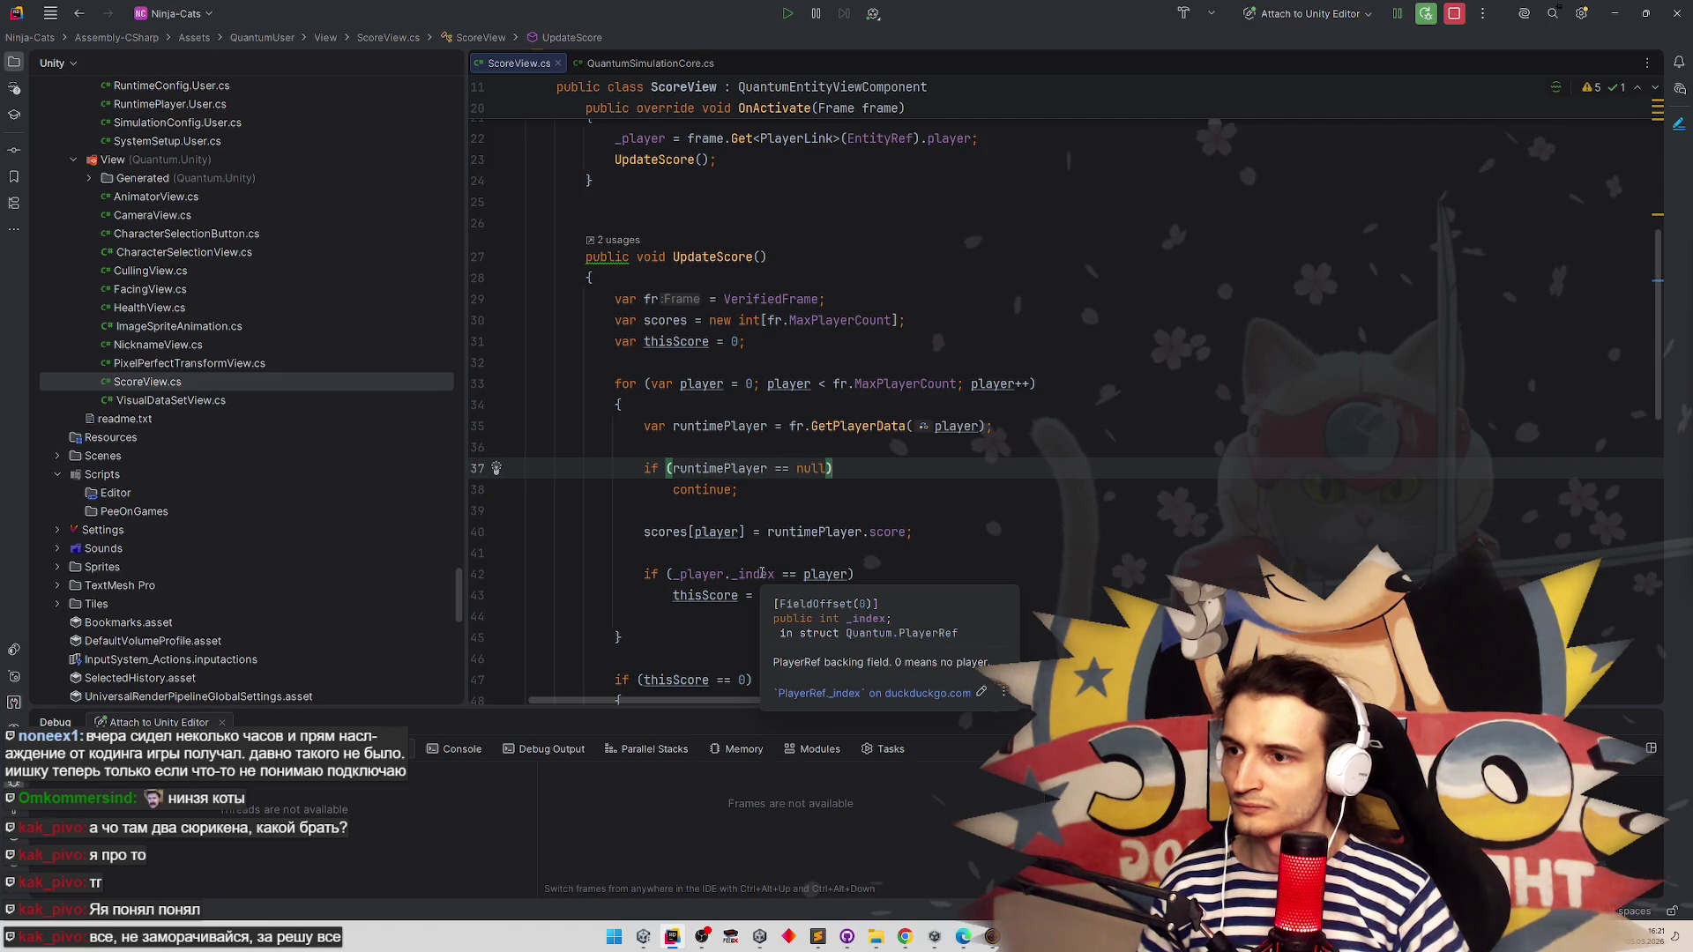
pyautogui.doubleClick(762, 574)
pyautogui.press('BackSpace')
pyautogui.press('BackSpace')
pyautogui.press('Delete')
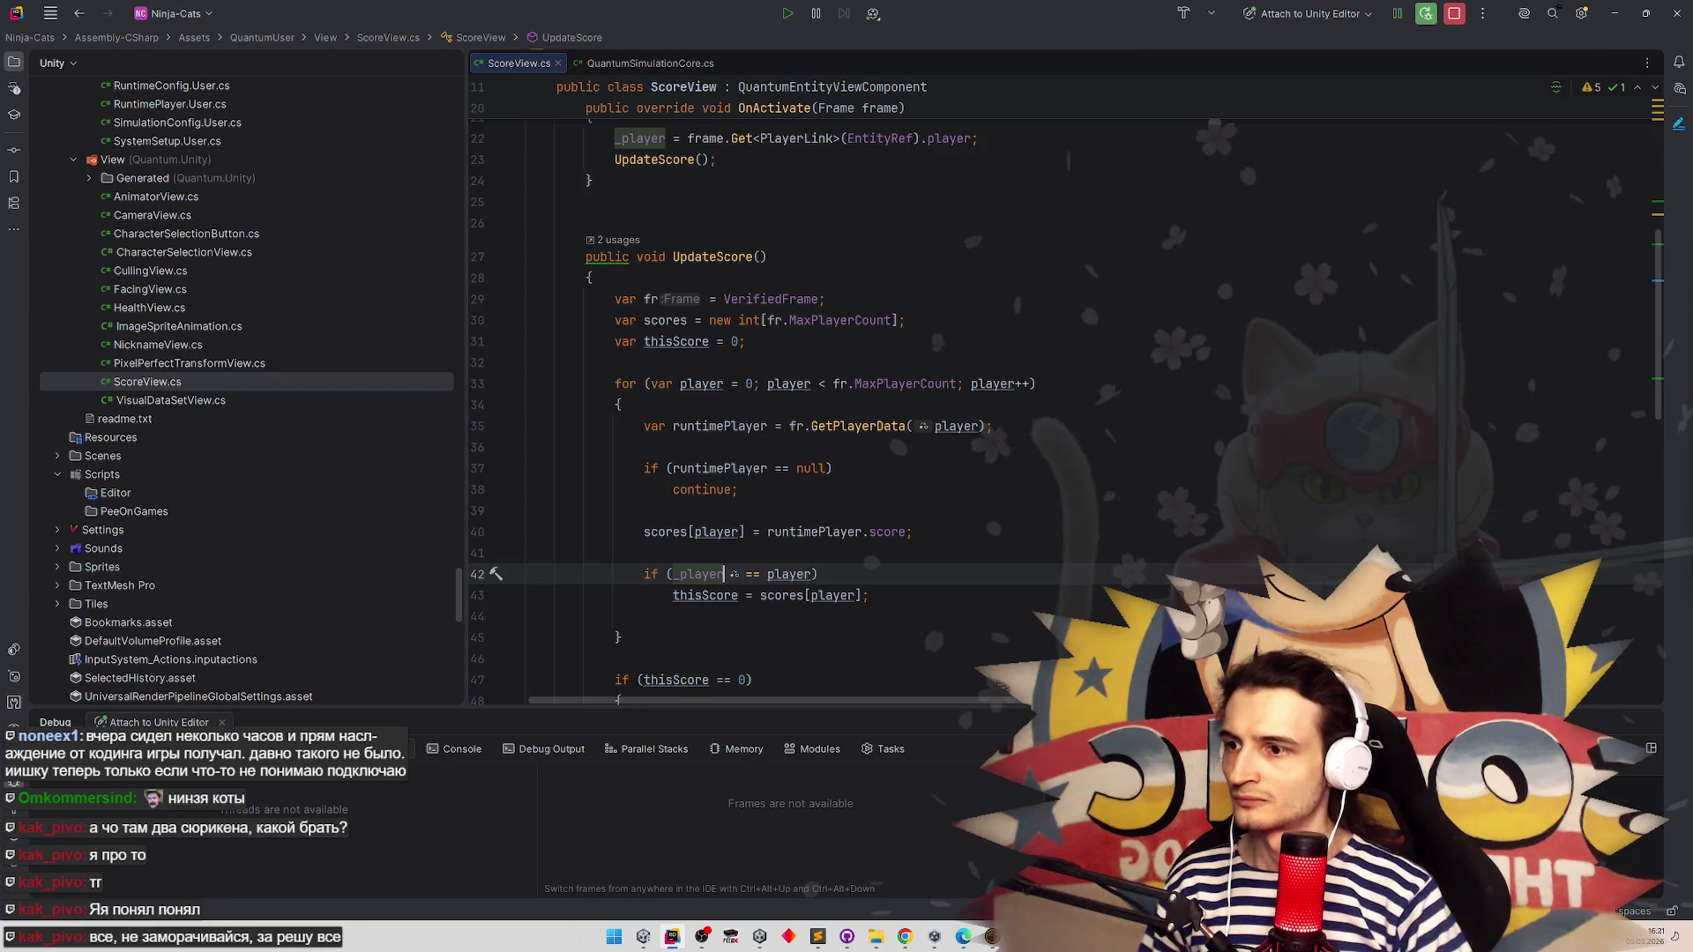
pyautogui.write('.')
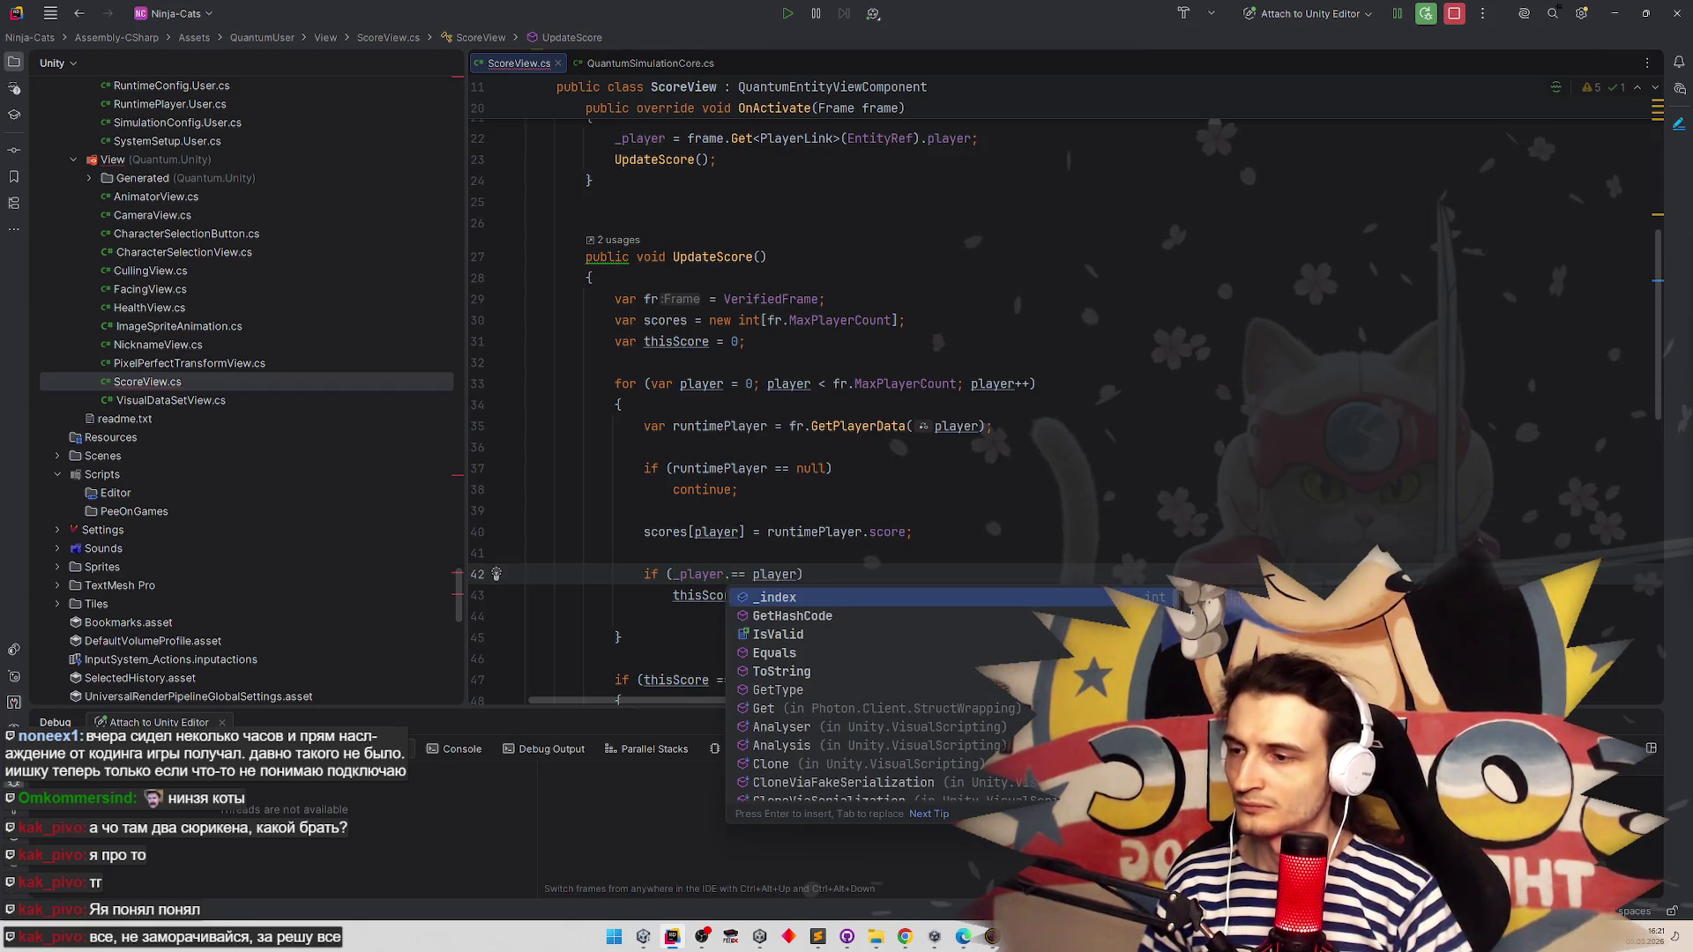
pyautogui.press('BackSpace')
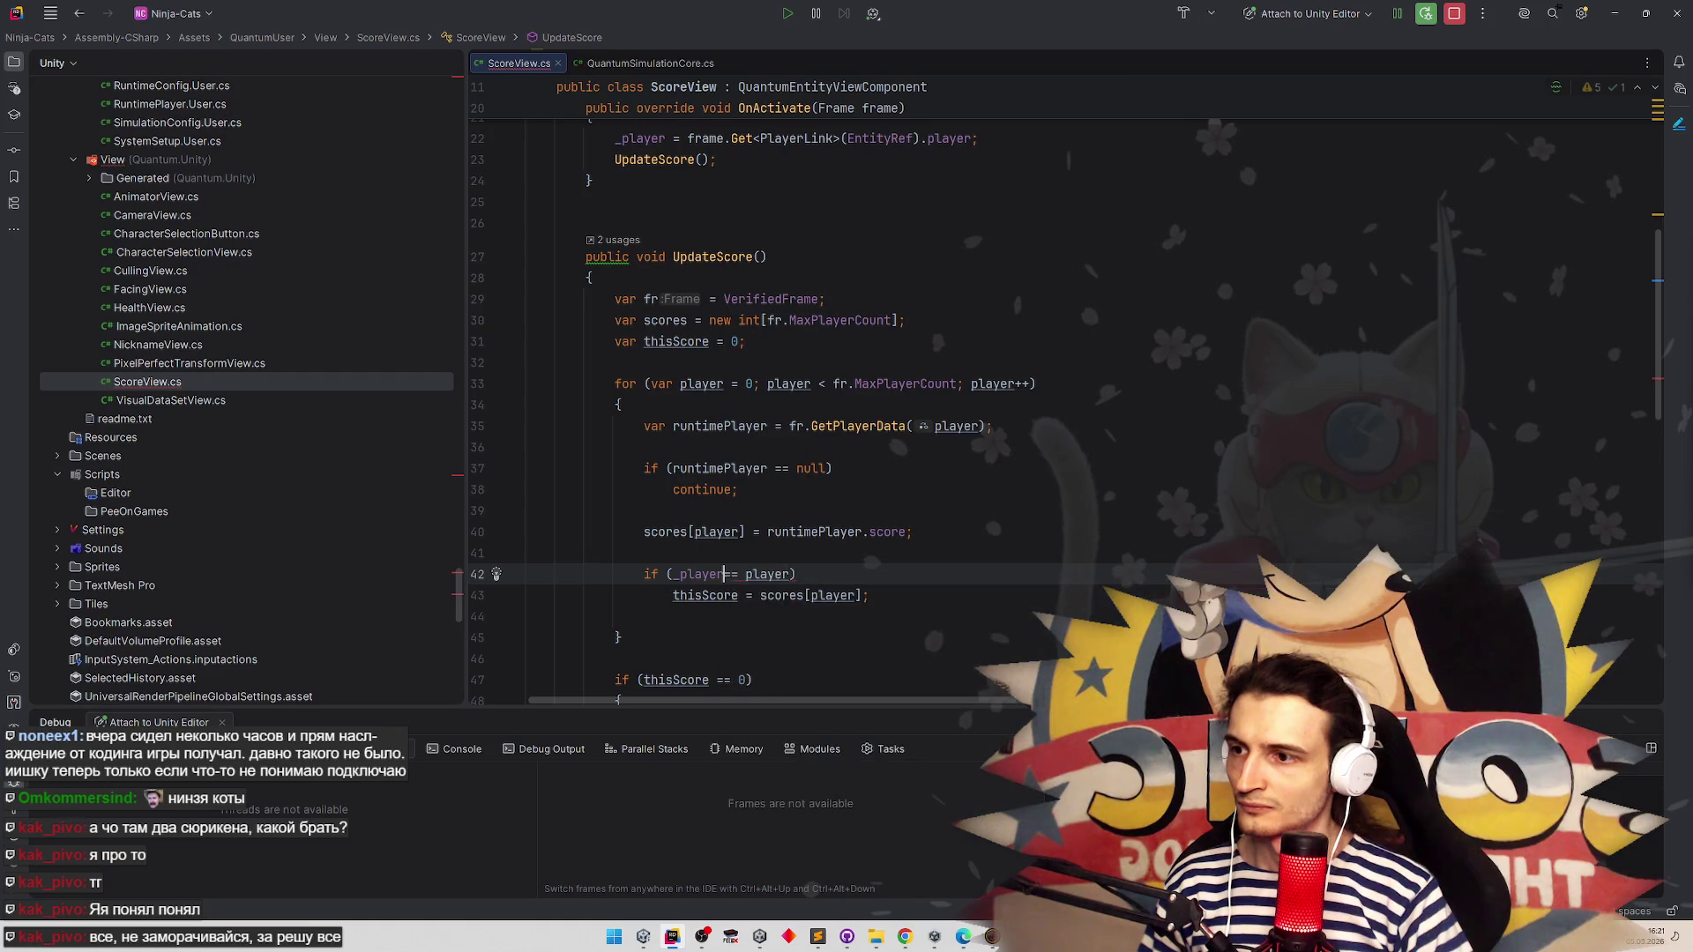
pyautogui.click(643, 511)
pyautogui.scroll(-2, 882, 553)
pyautogui.scroll(-3, 891, 557)
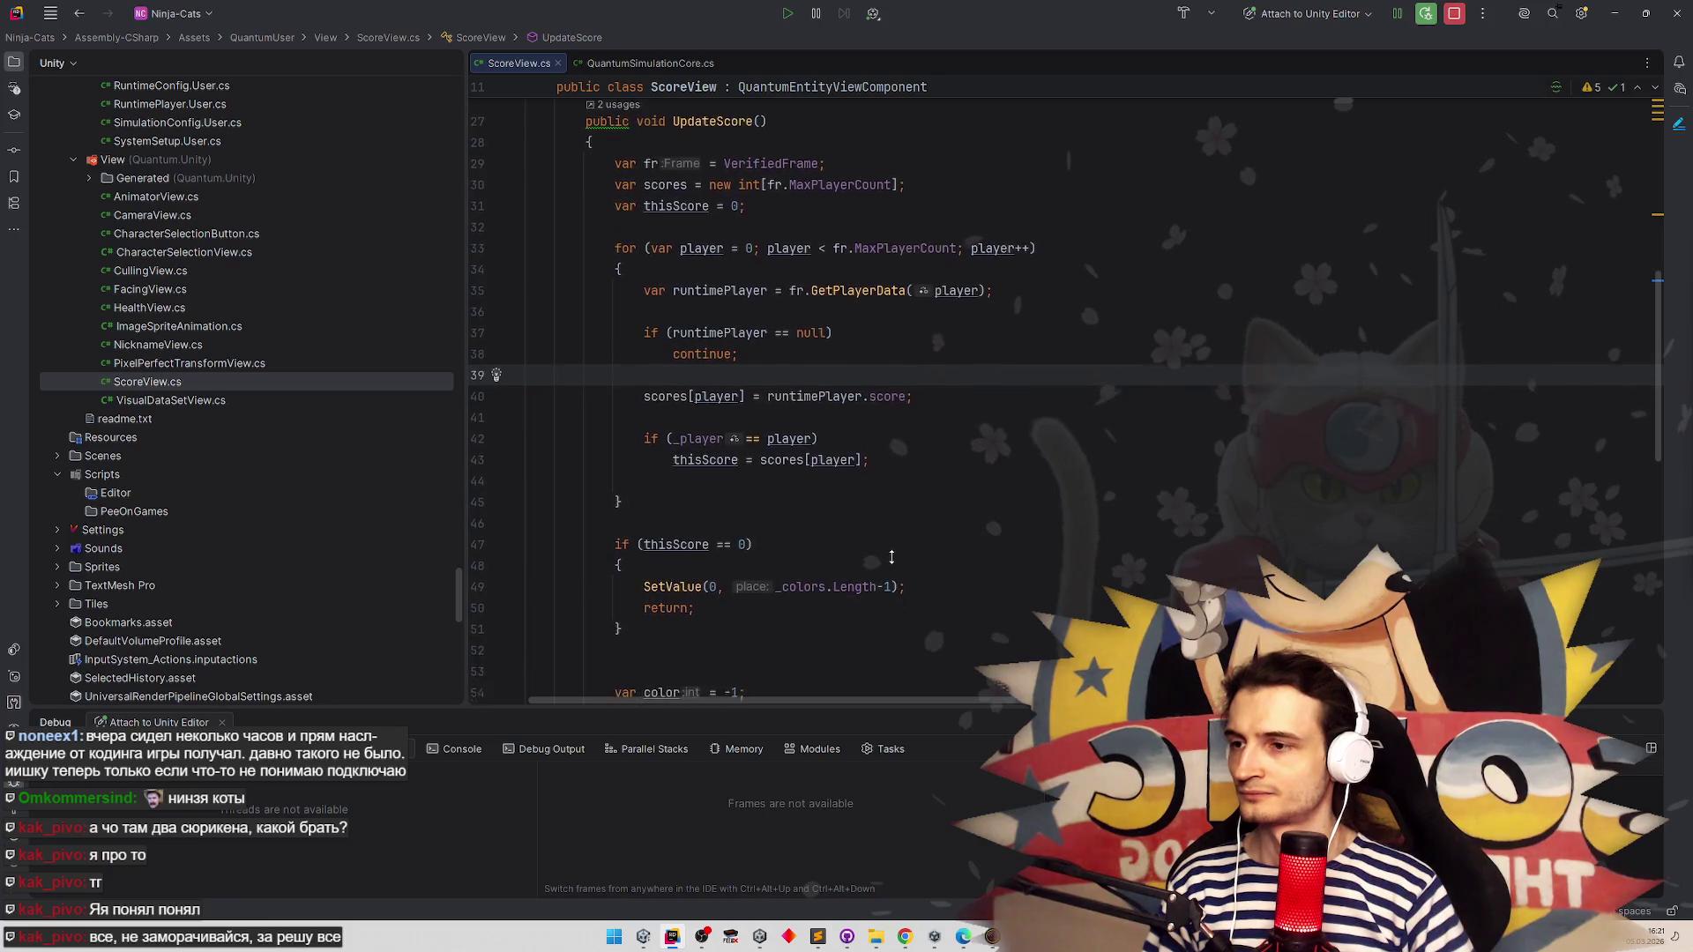
pyautogui.scroll(-2, 892, 562)
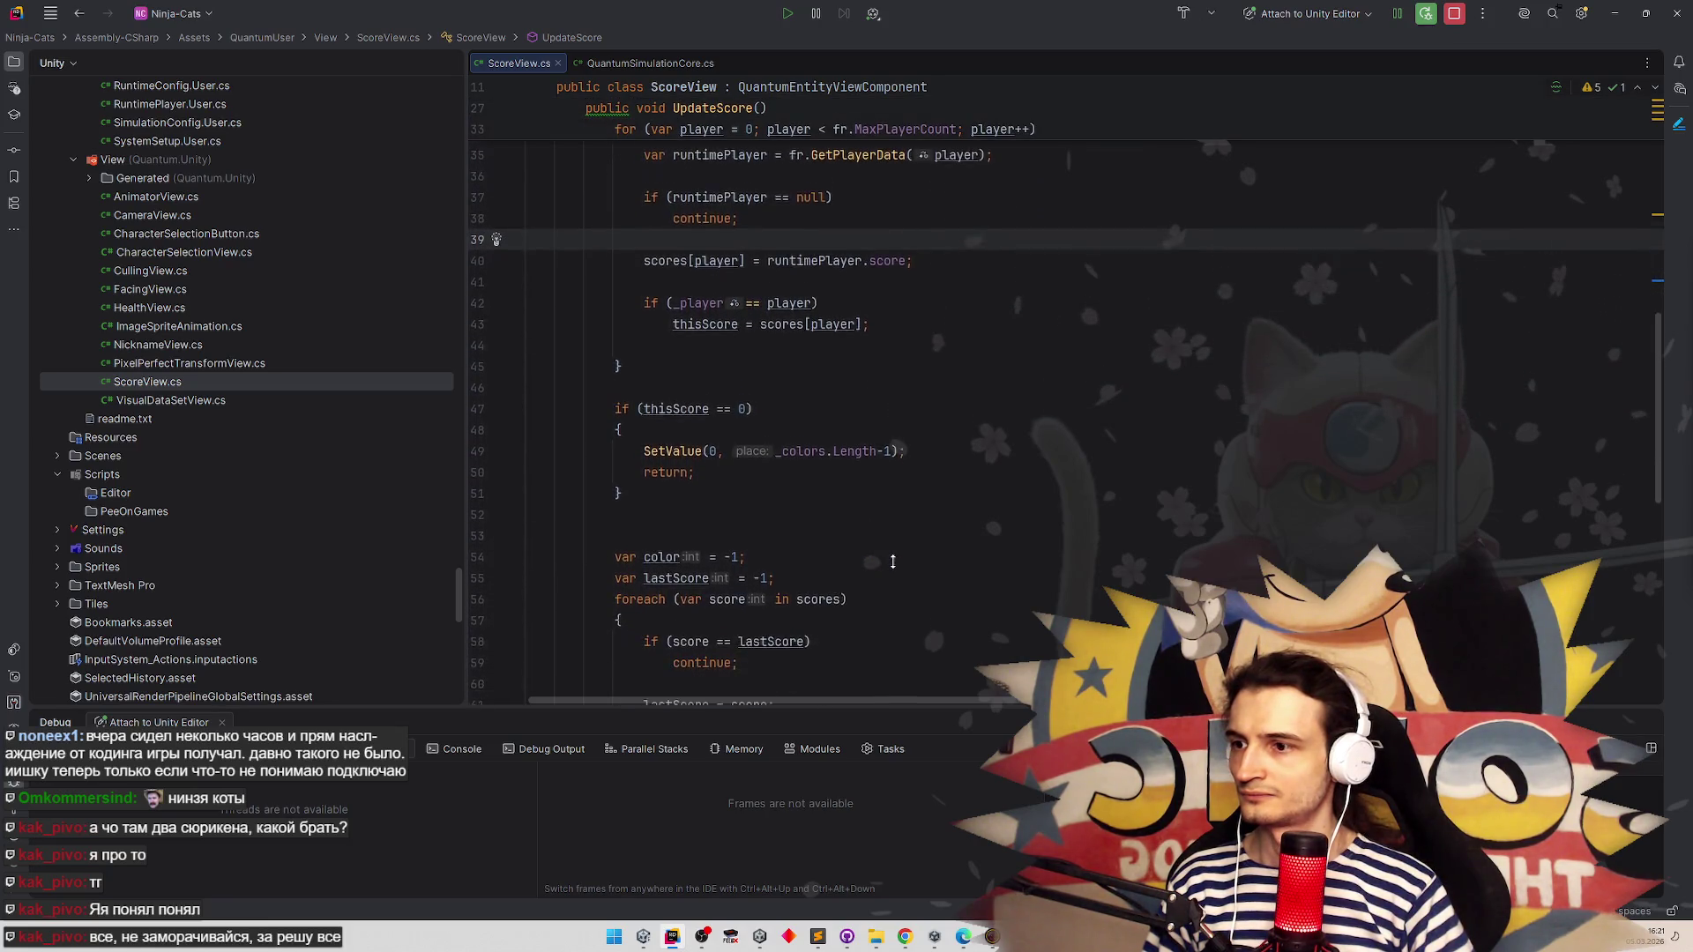
# Jump from the SetValue call on line 49 to its definition and select its place parameter
pyautogui.scroll(-2, 894, 551)
pyautogui.scroll(4, 898, 552)
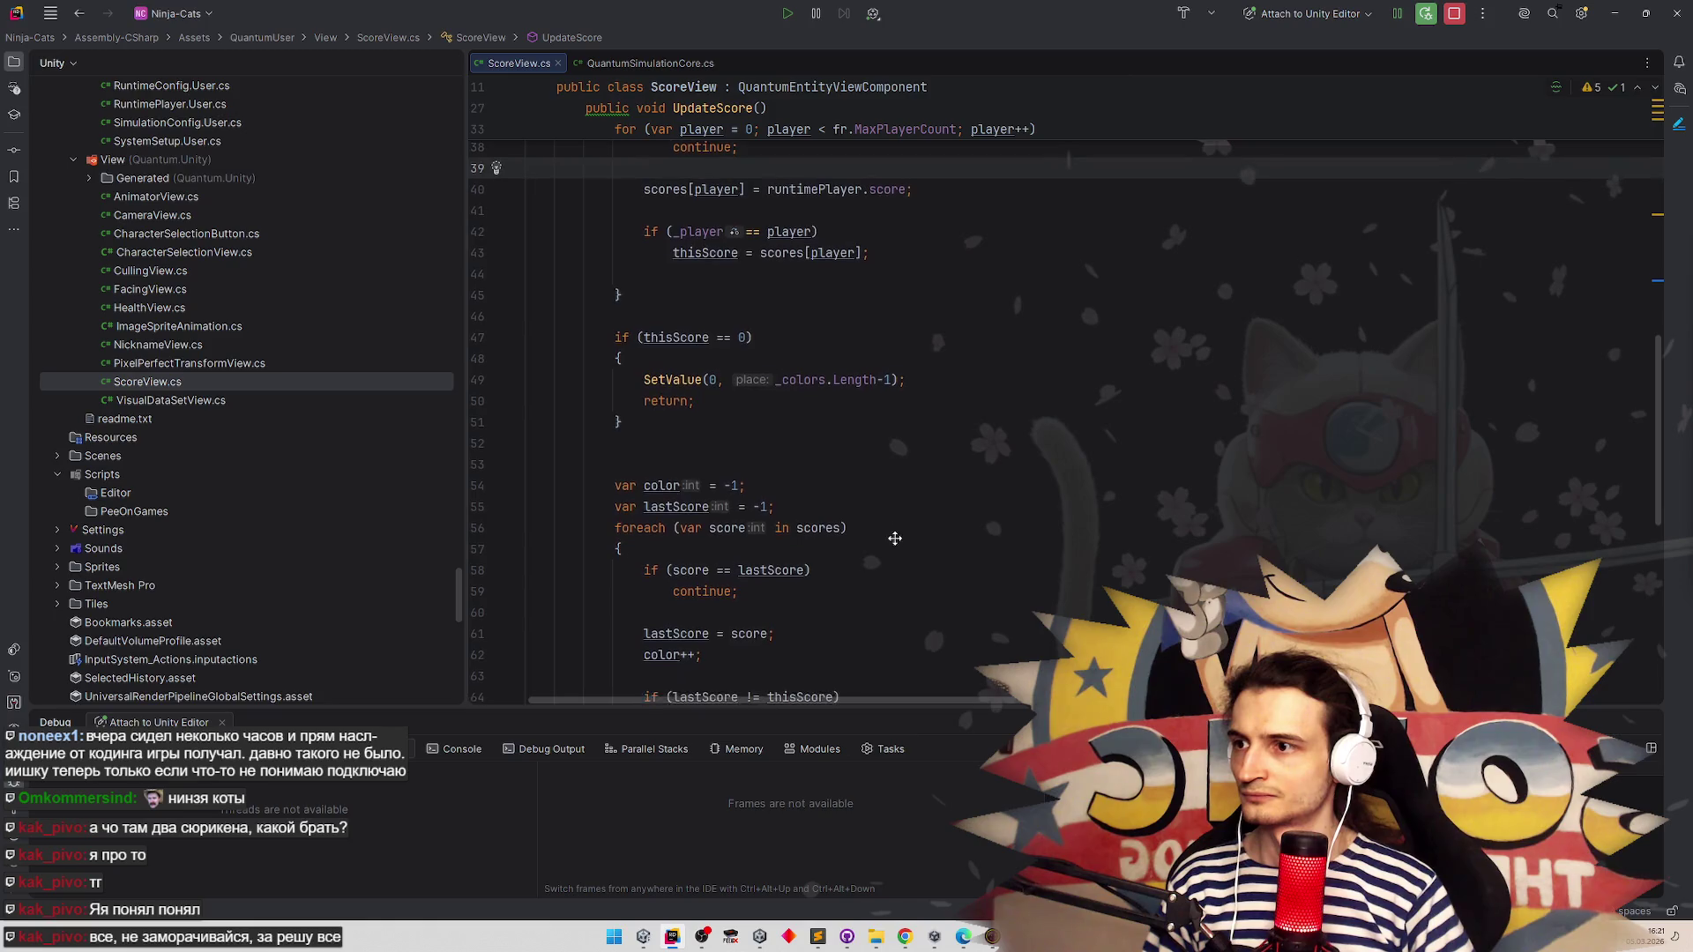
pyautogui.scroll(-2, 905, 555)
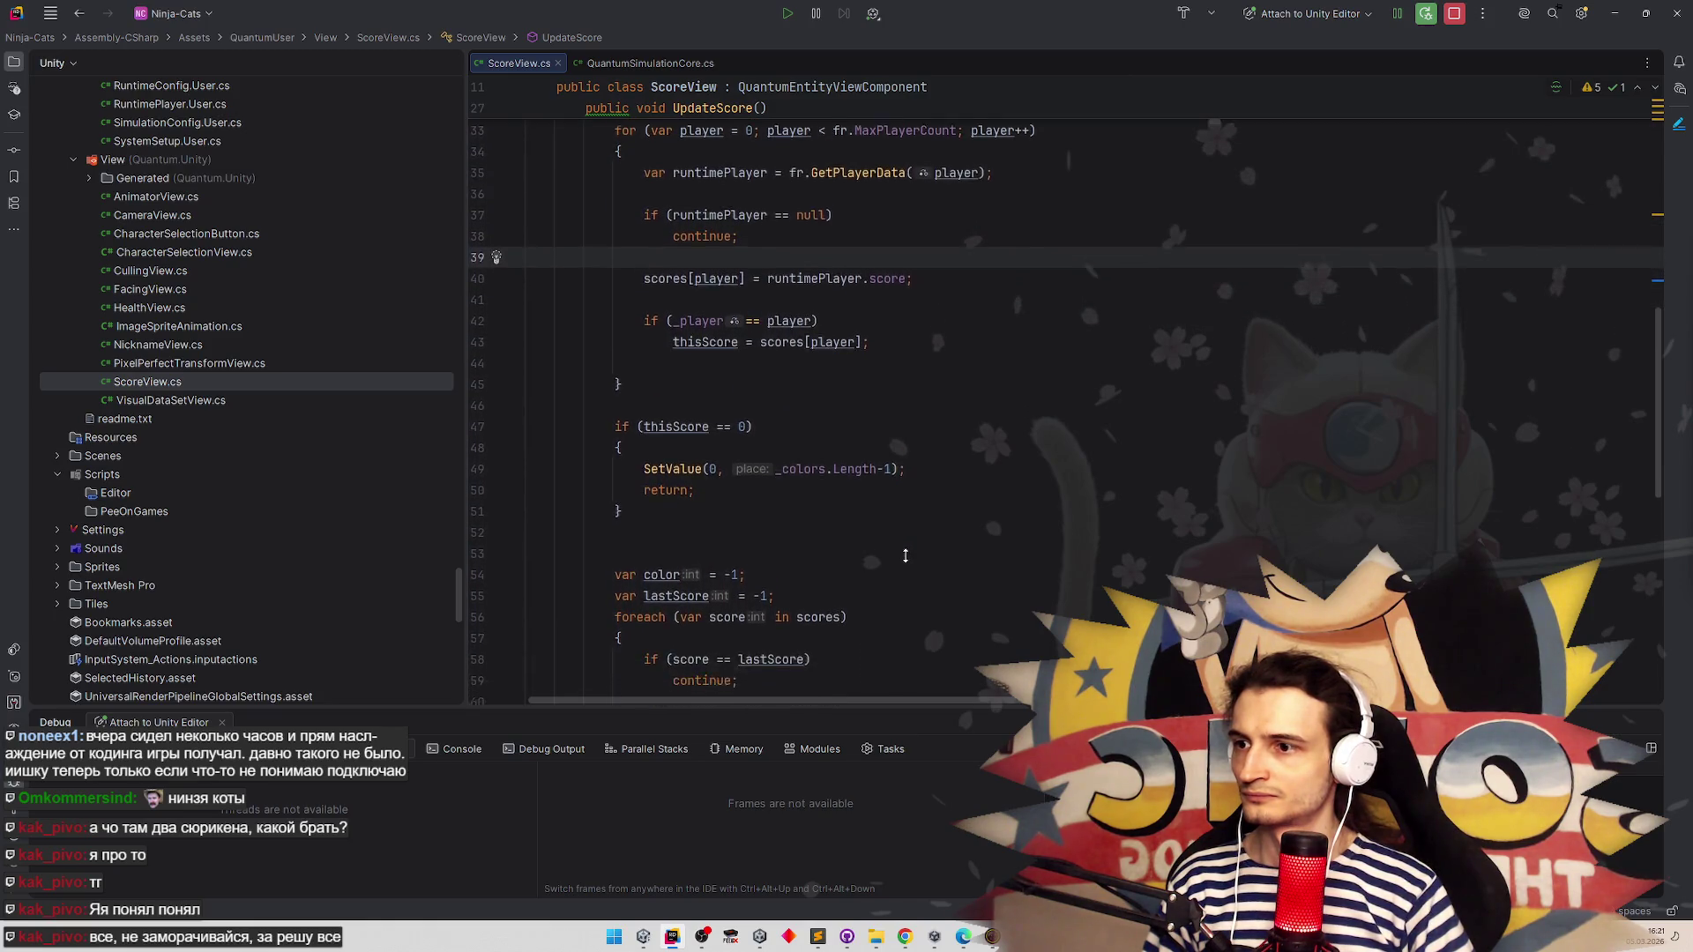
pyautogui.moveTo(856, 425)
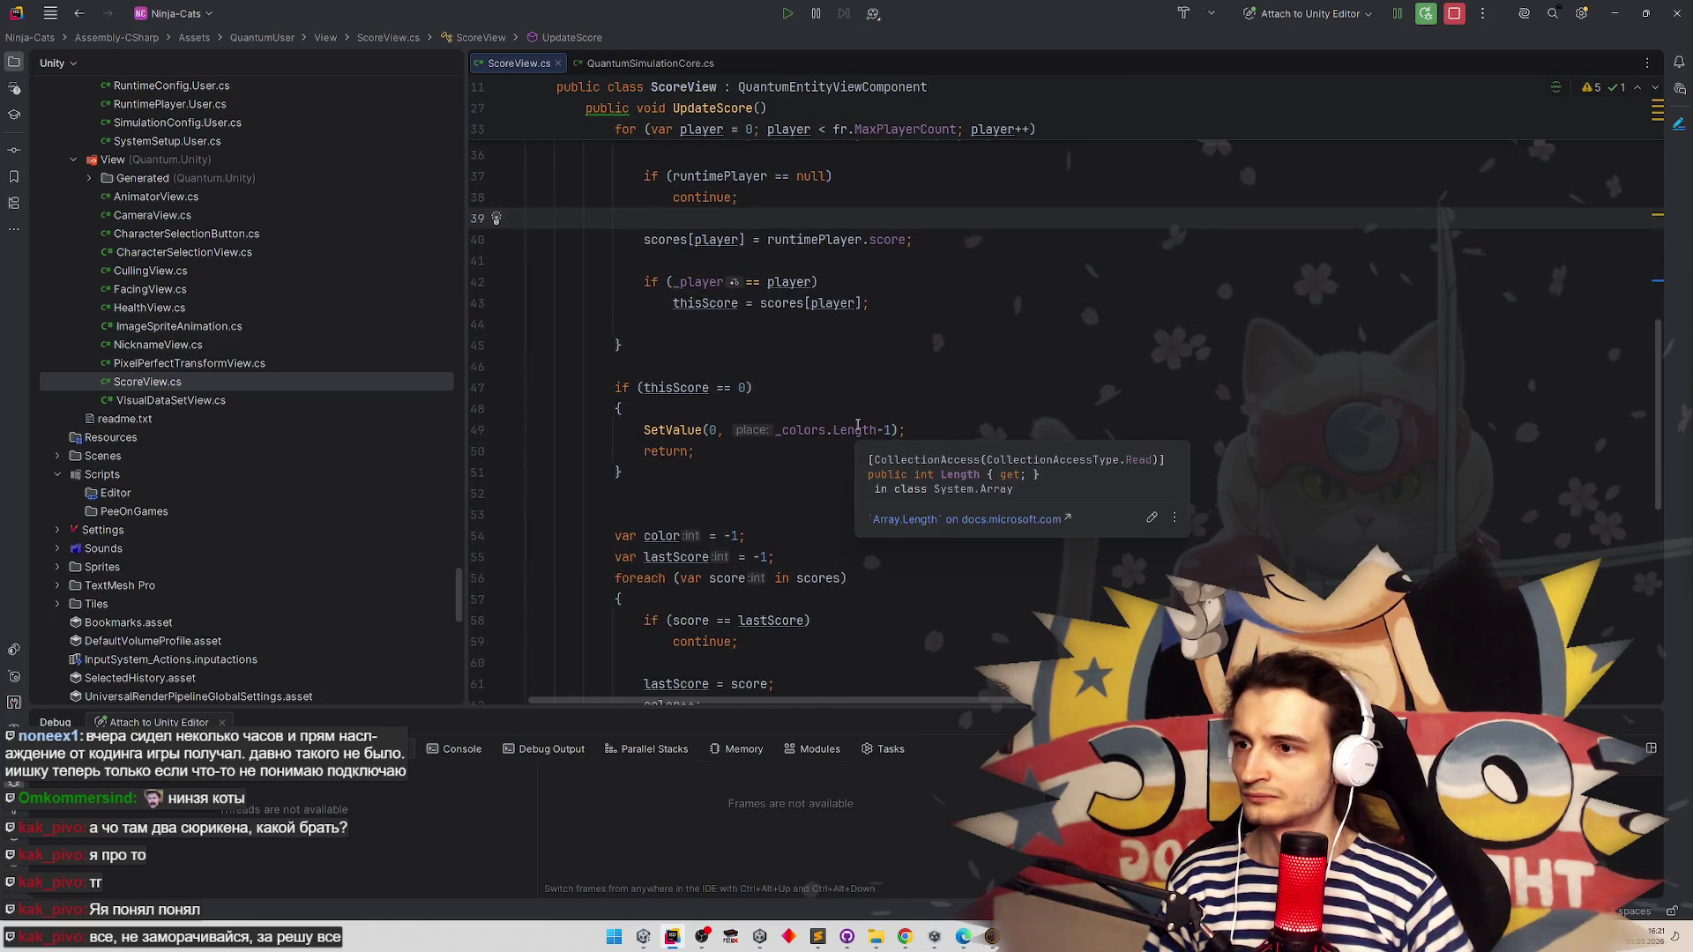
pyautogui.scroll(-5, 880, 349)
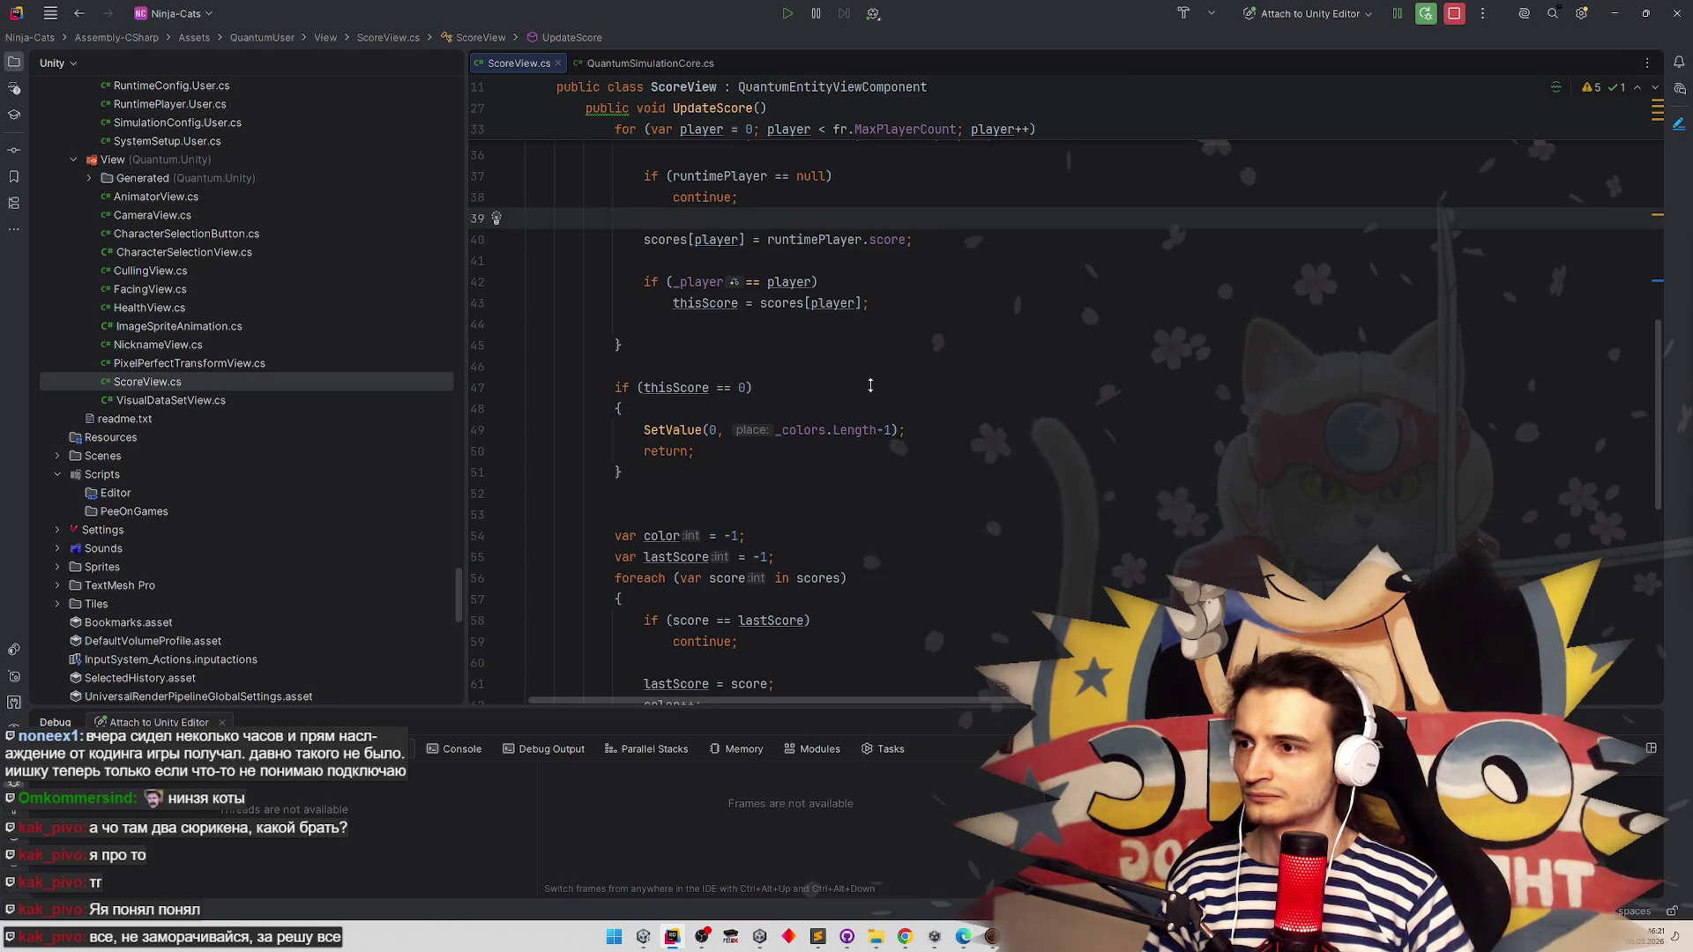
pyautogui.scroll(3, 881, 349)
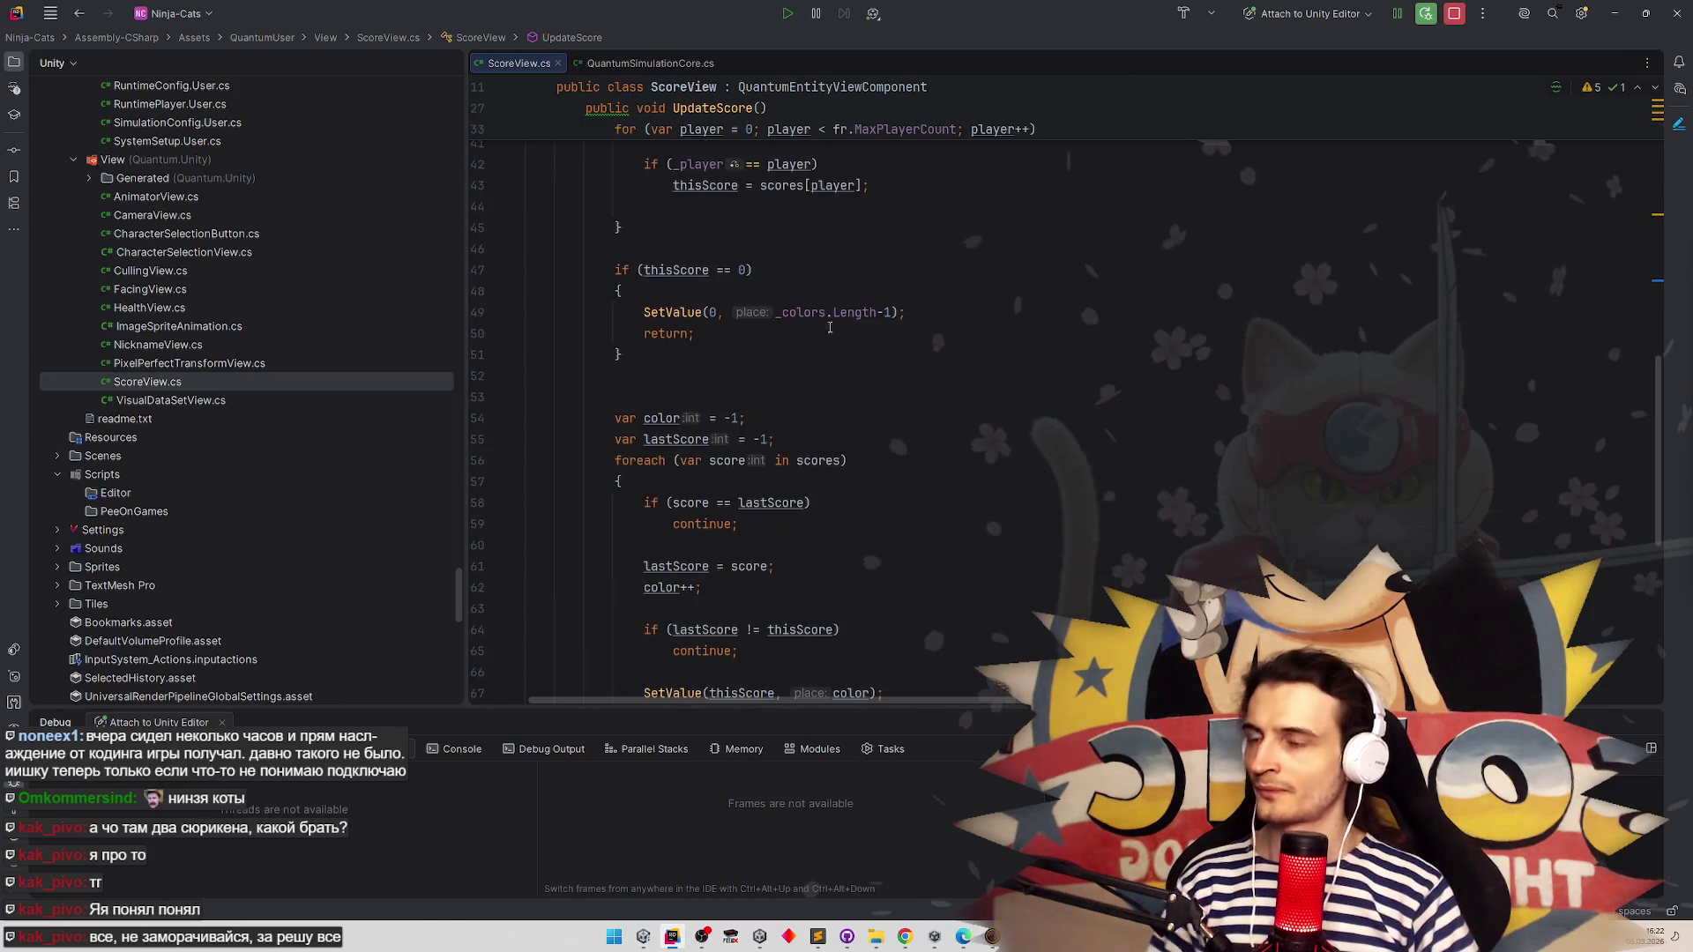
pyautogui.click(672, 312)
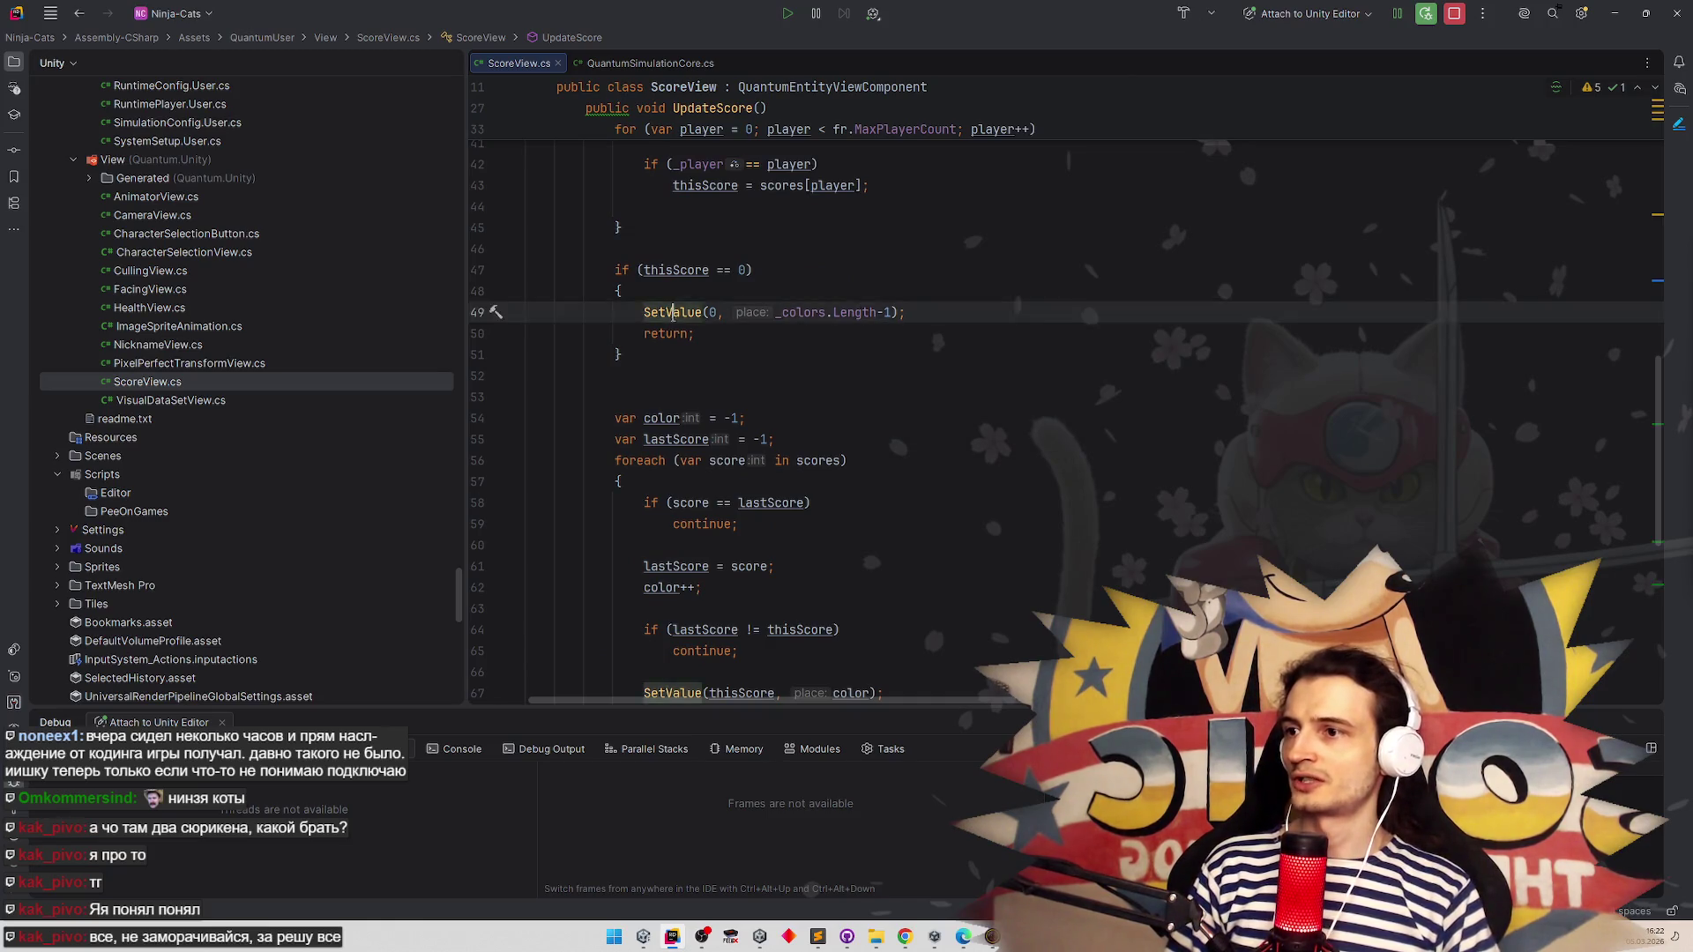
pyautogui.hotkey('ctrl', 'b')
pyautogui.click(820, 344)
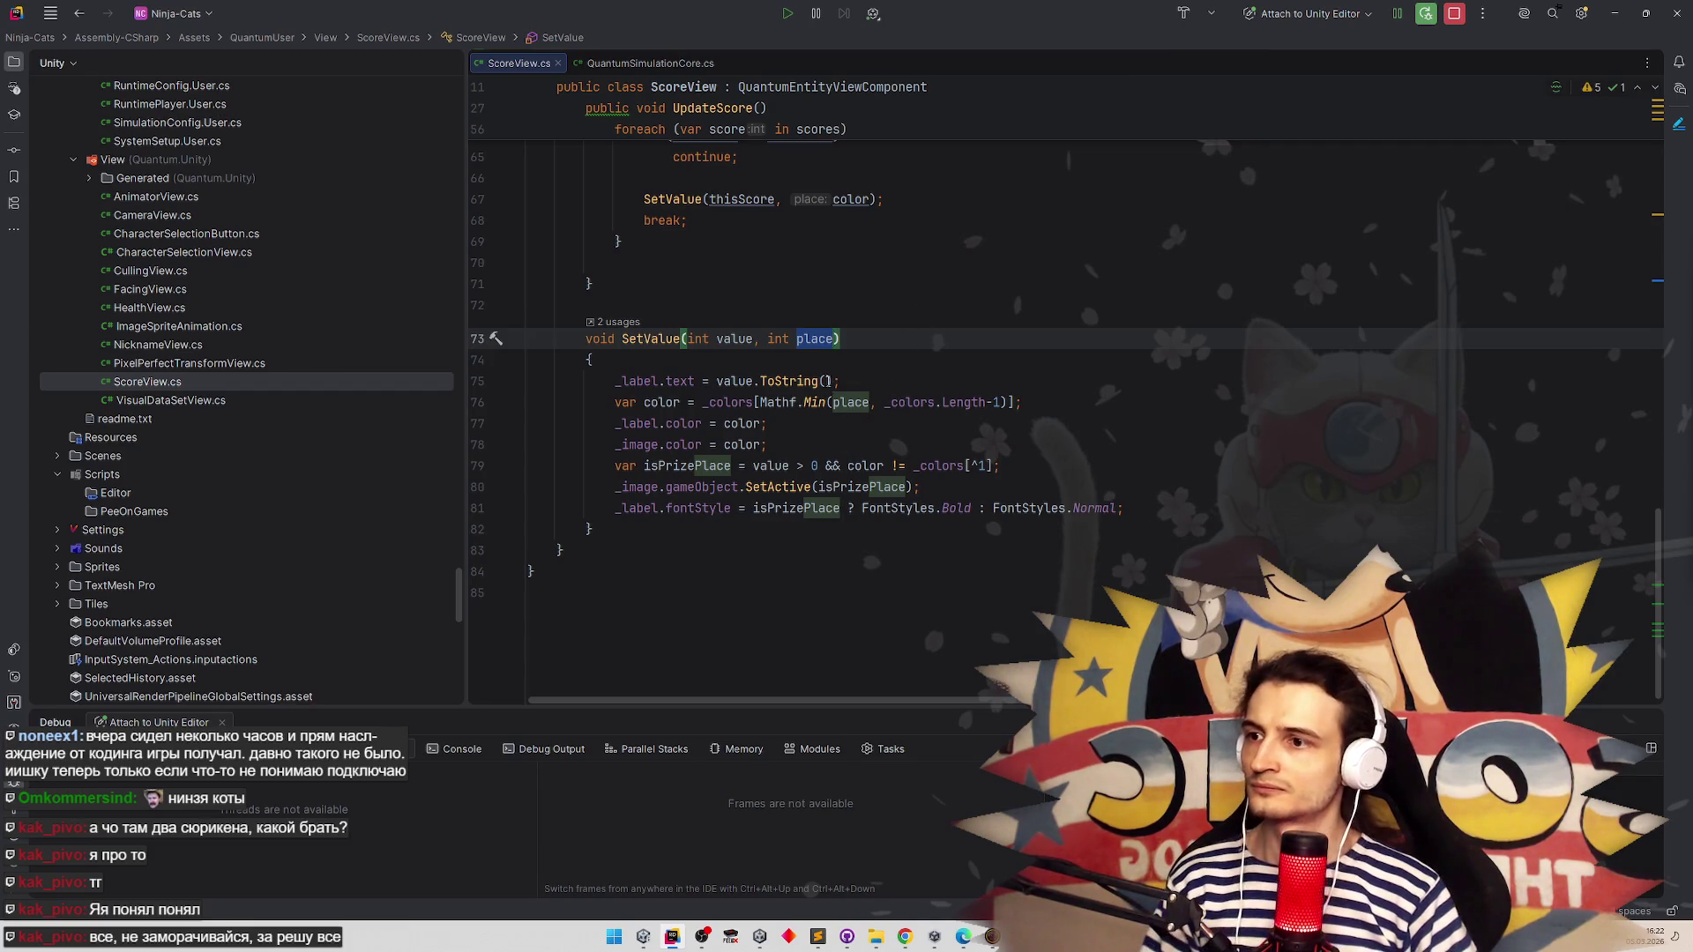
# Replace 'color != _colors[^1]' in isPrizePlace with 'place < _colors.Length-1'
pyautogui.moveTo(847, 465); pyautogui.dragTo(995, 466)
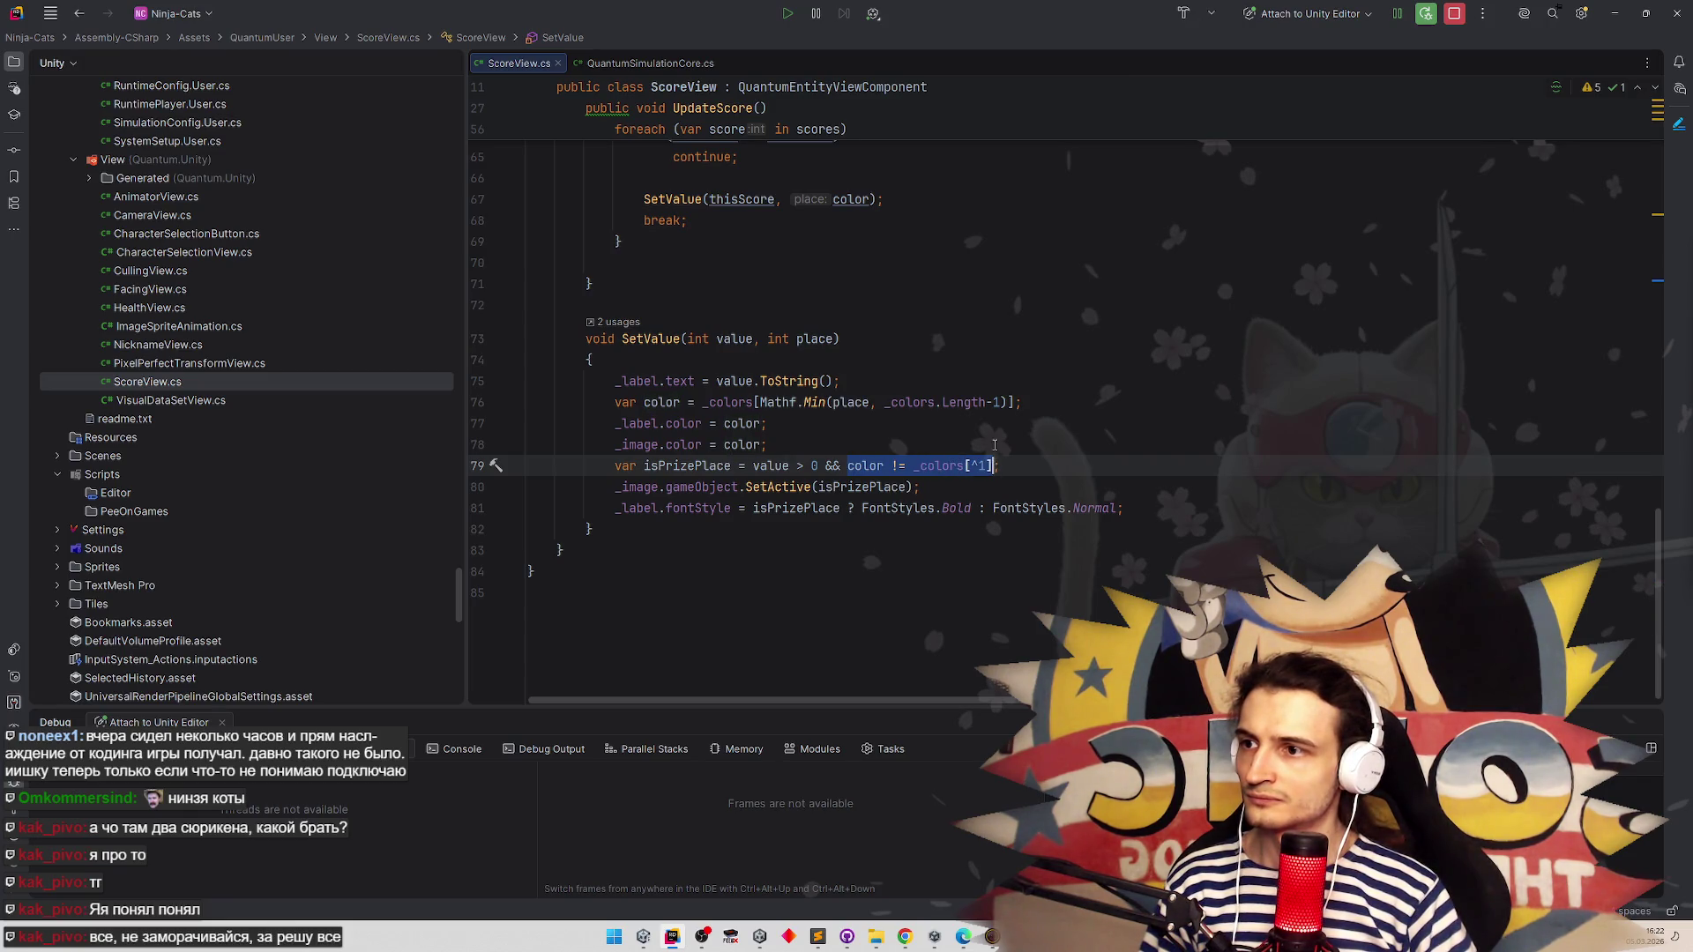
pyautogui.write('place')
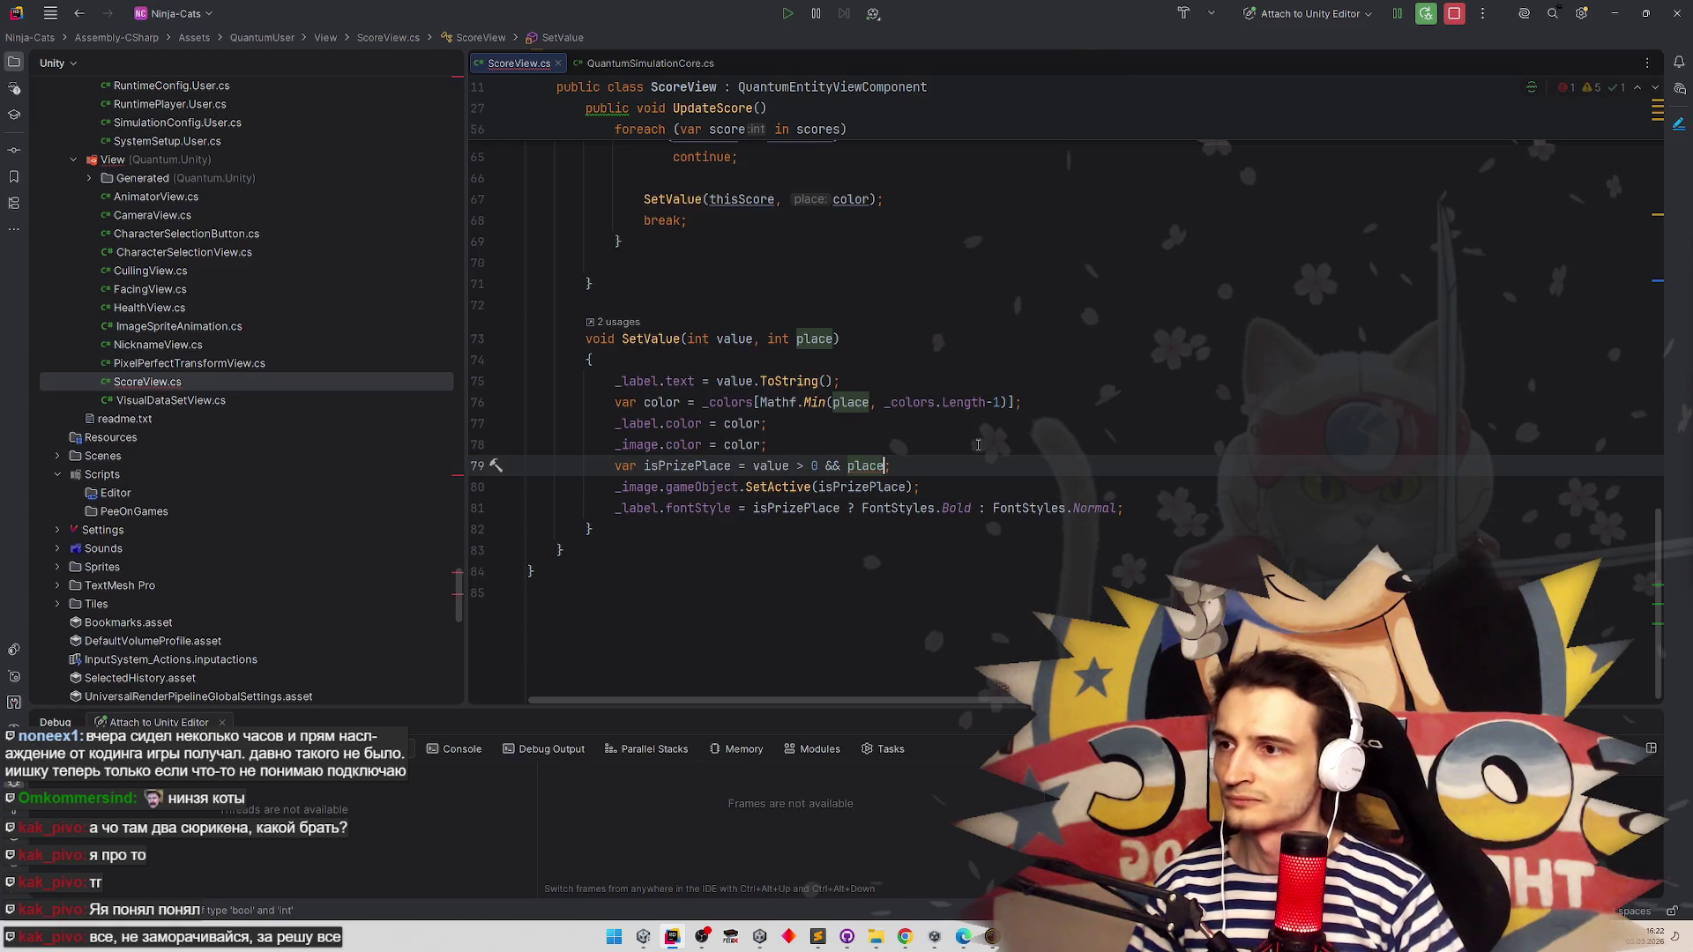
pyautogui.write(' <')
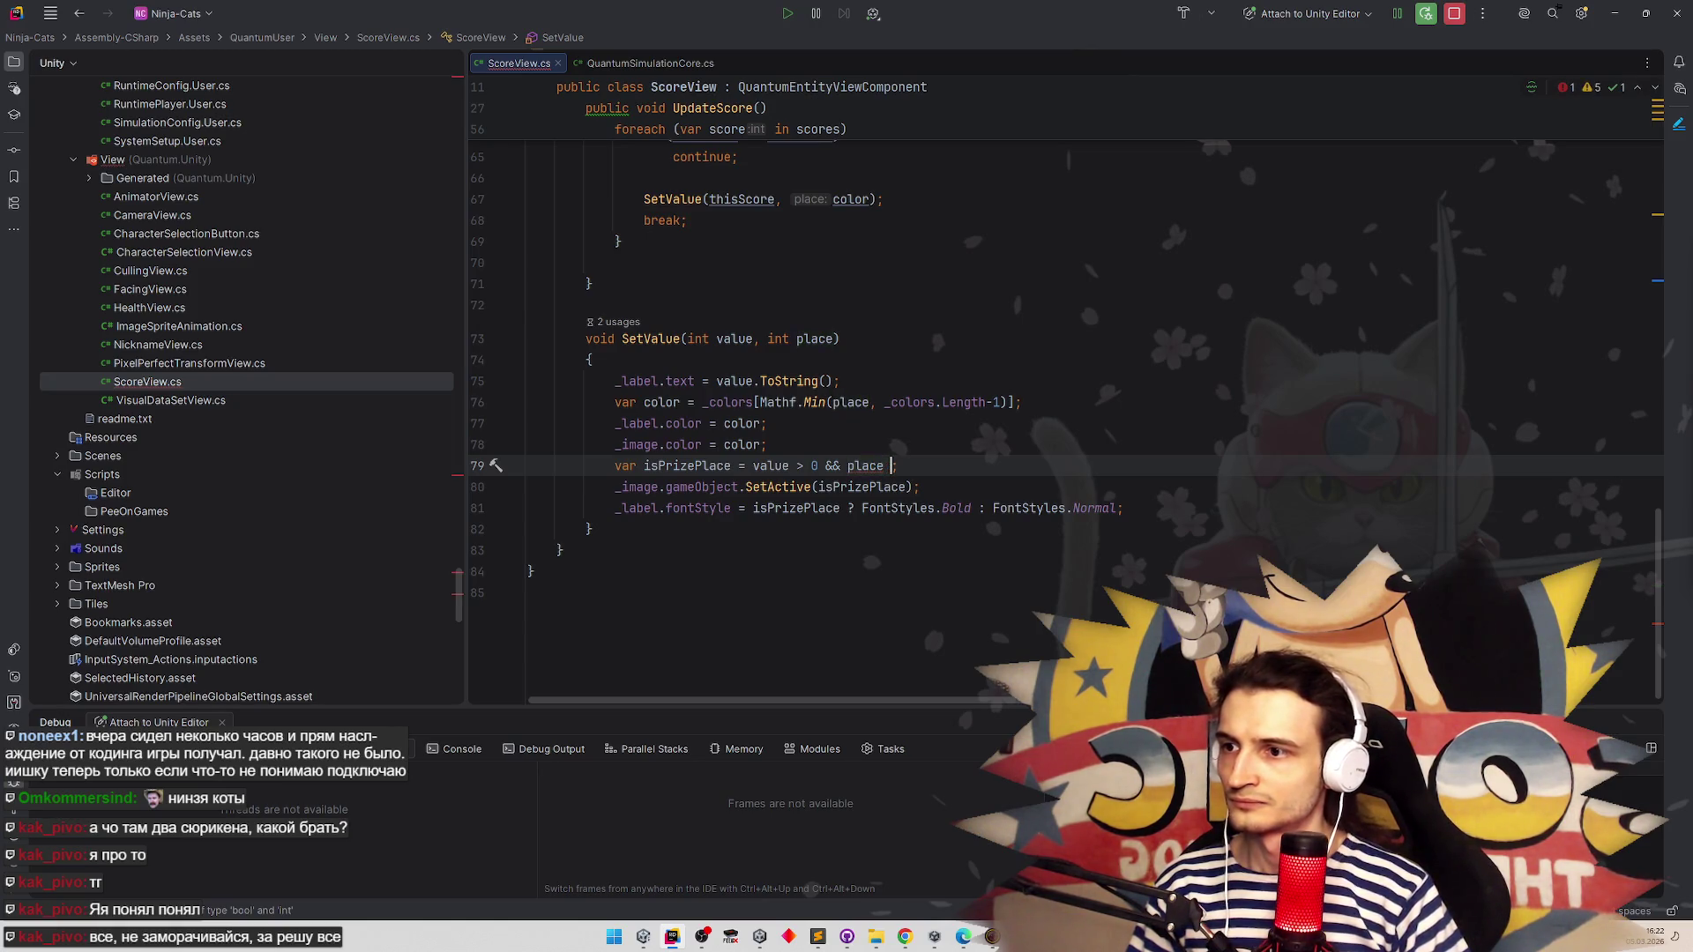
pyautogui.moveTo(884, 403); pyautogui.dragTo(1002, 403)
pyautogui.hotkey('ctrl', 'c')
pyautogui.click(908, 466)
pyautogui.hotkey('ctrl', 'v')
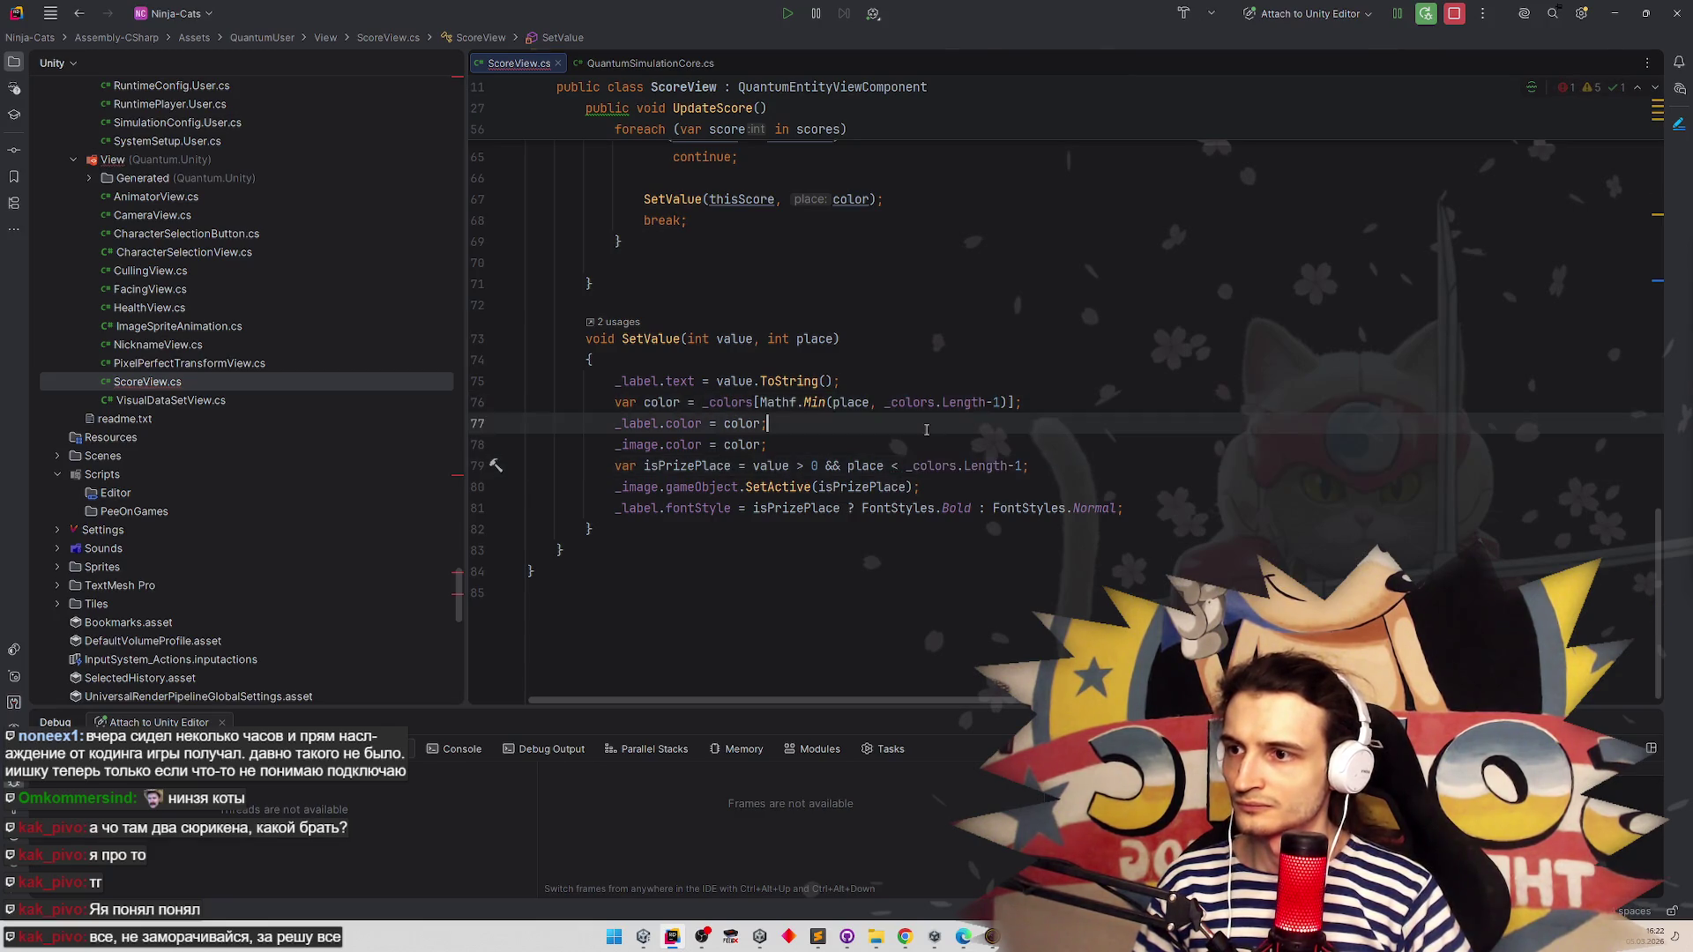
pyautogui.click(1048, 466)
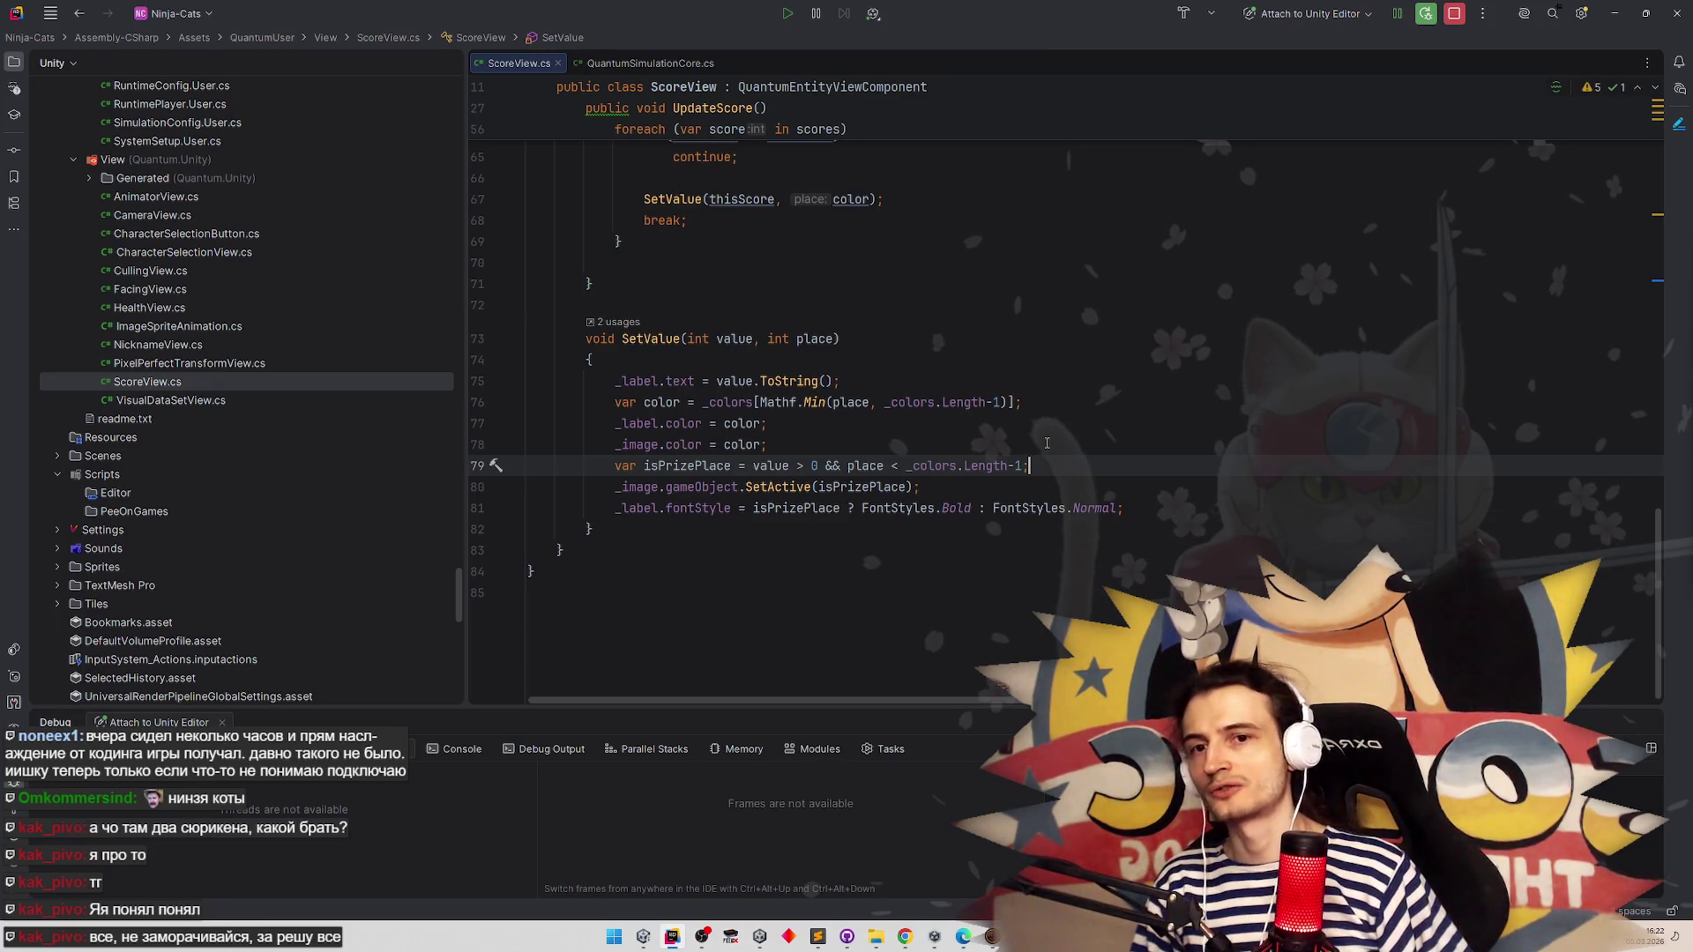
pyautogui.click(864, 381)
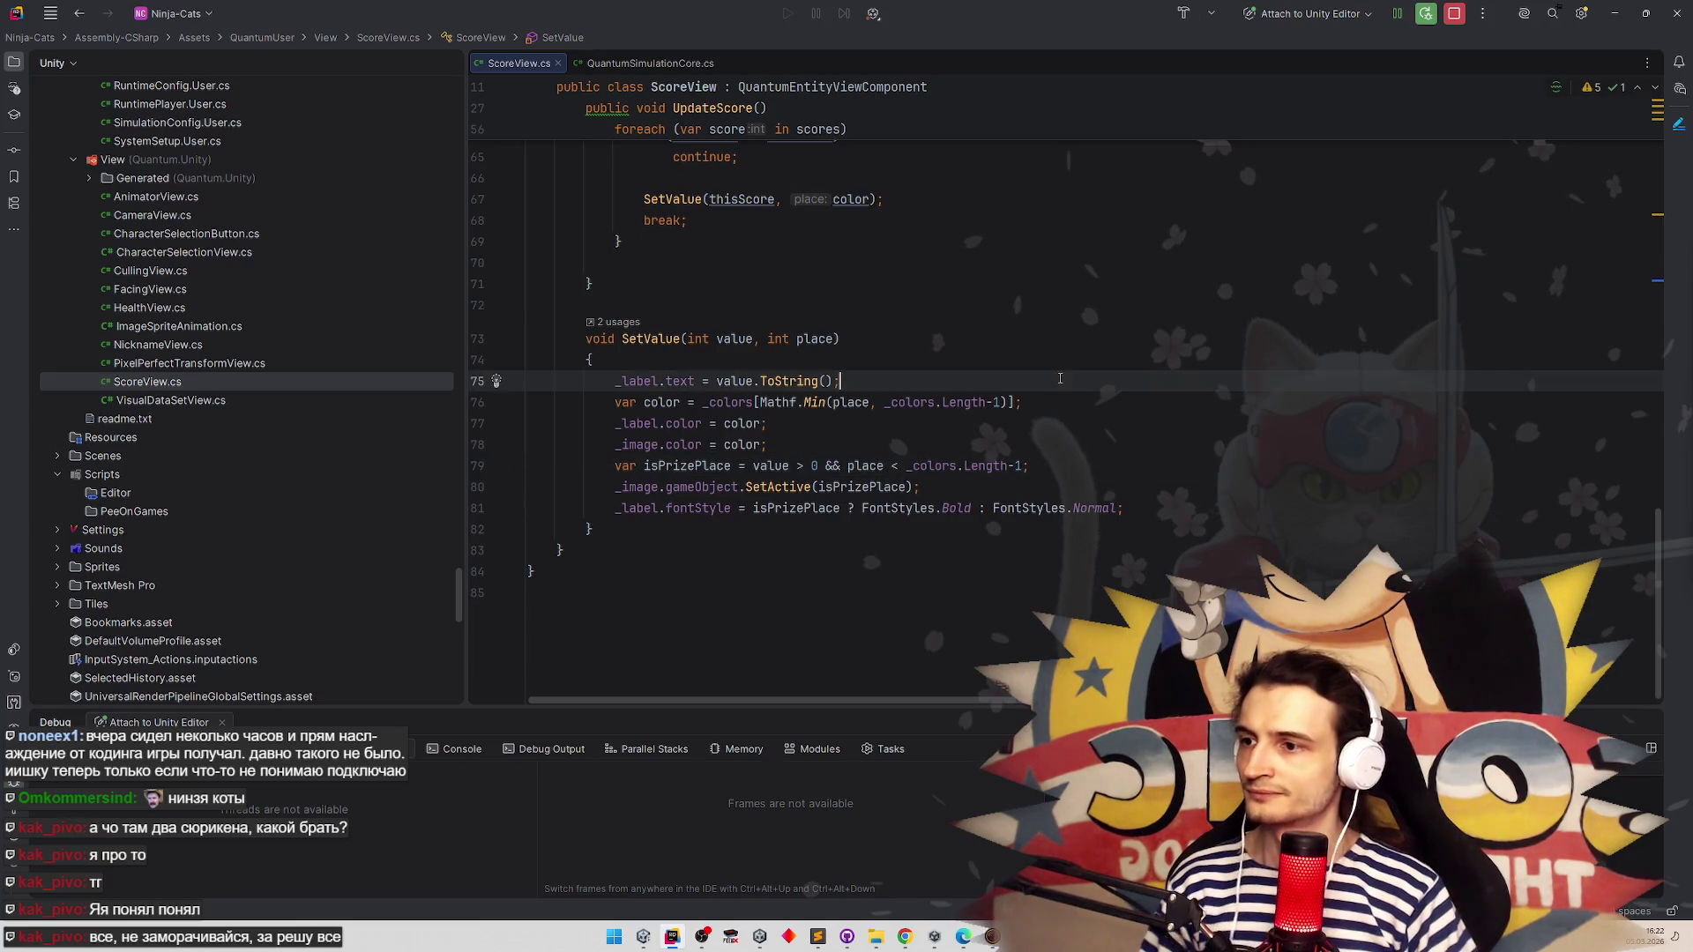
pyautogui.scroll(1, 863, 360)
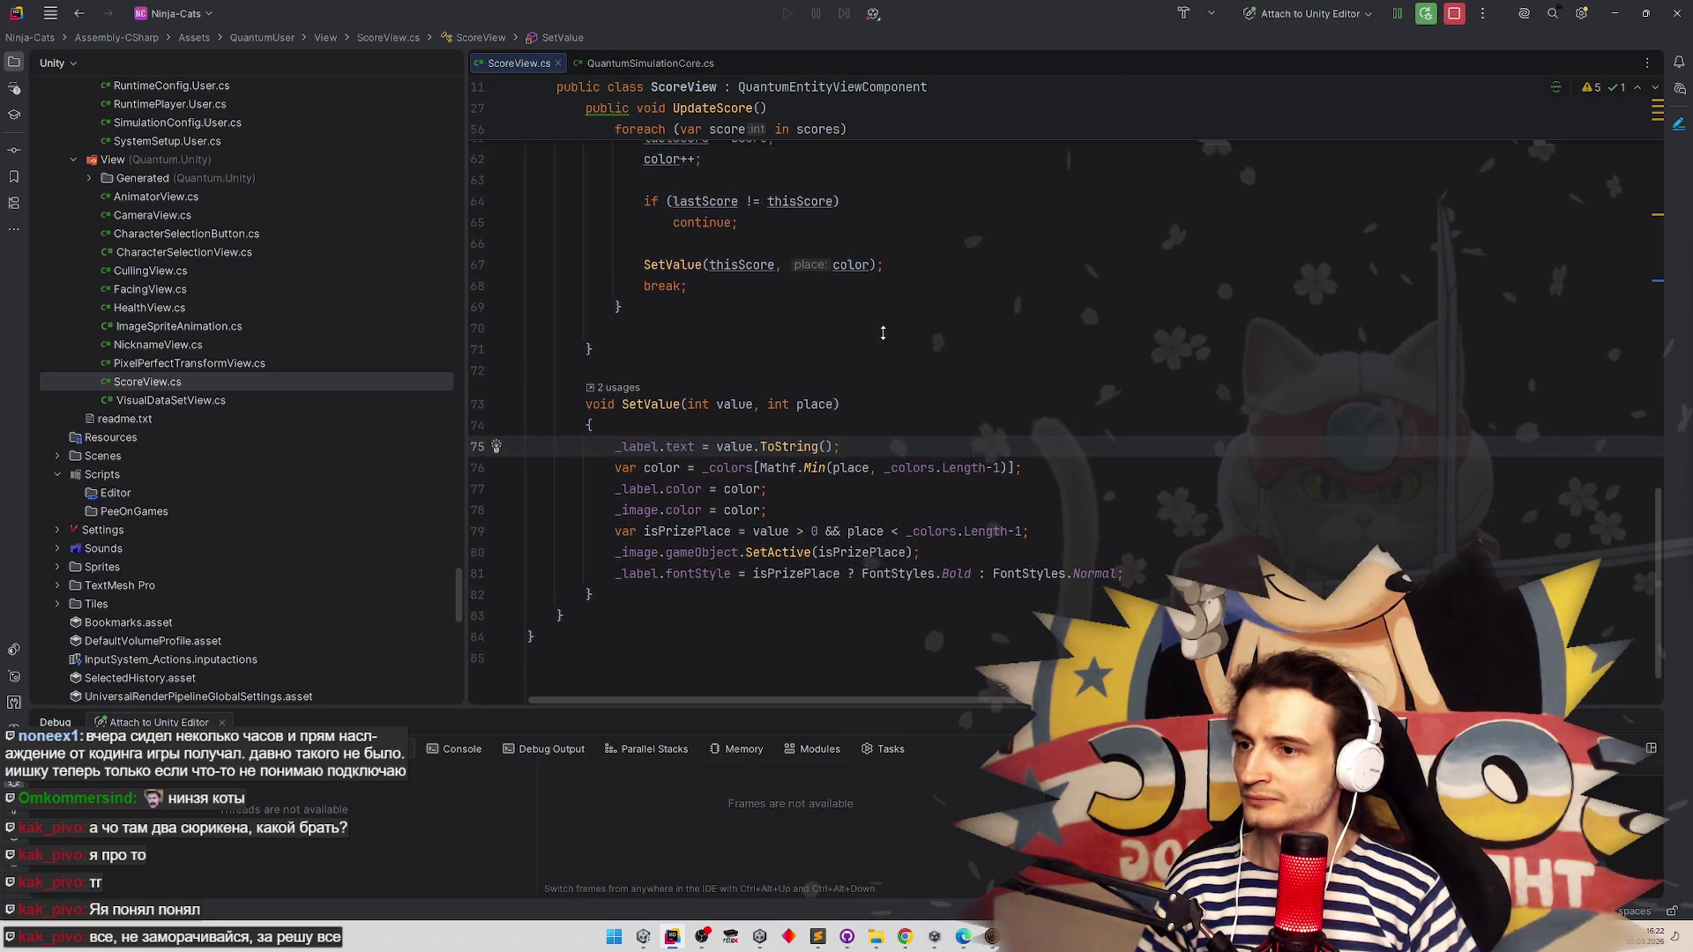
pyautogui.scroll(1, 883, 333)
pyautogui.scroll(10, 884, 329)
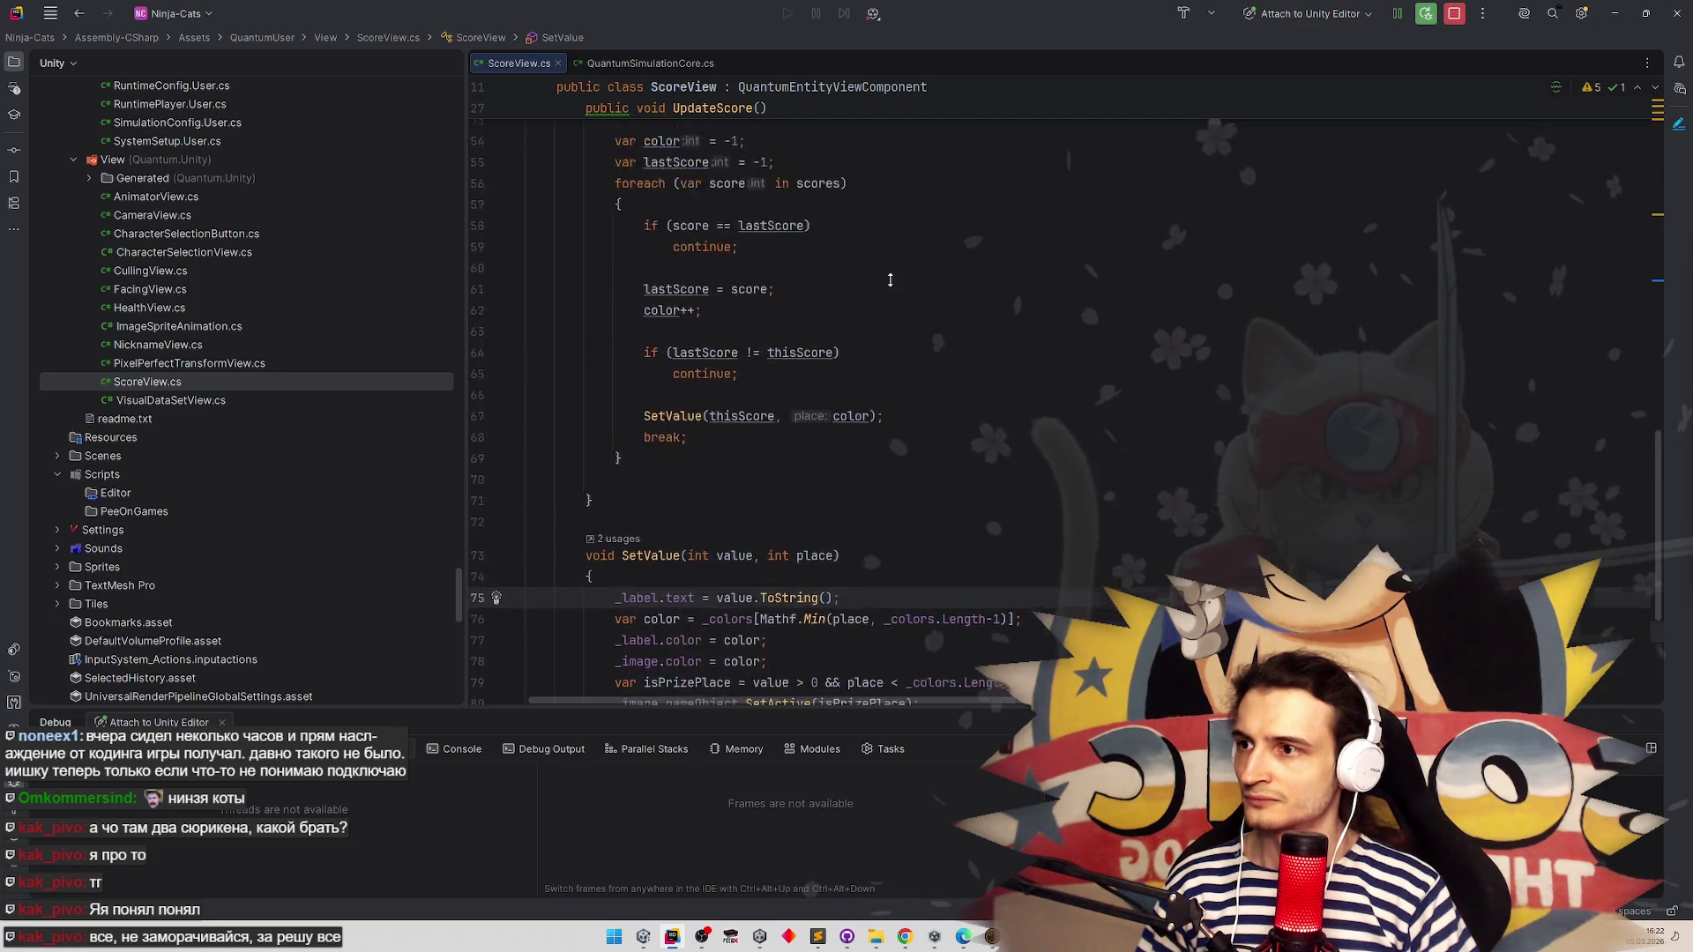
pyautogui.scroll(6, 919, 264)
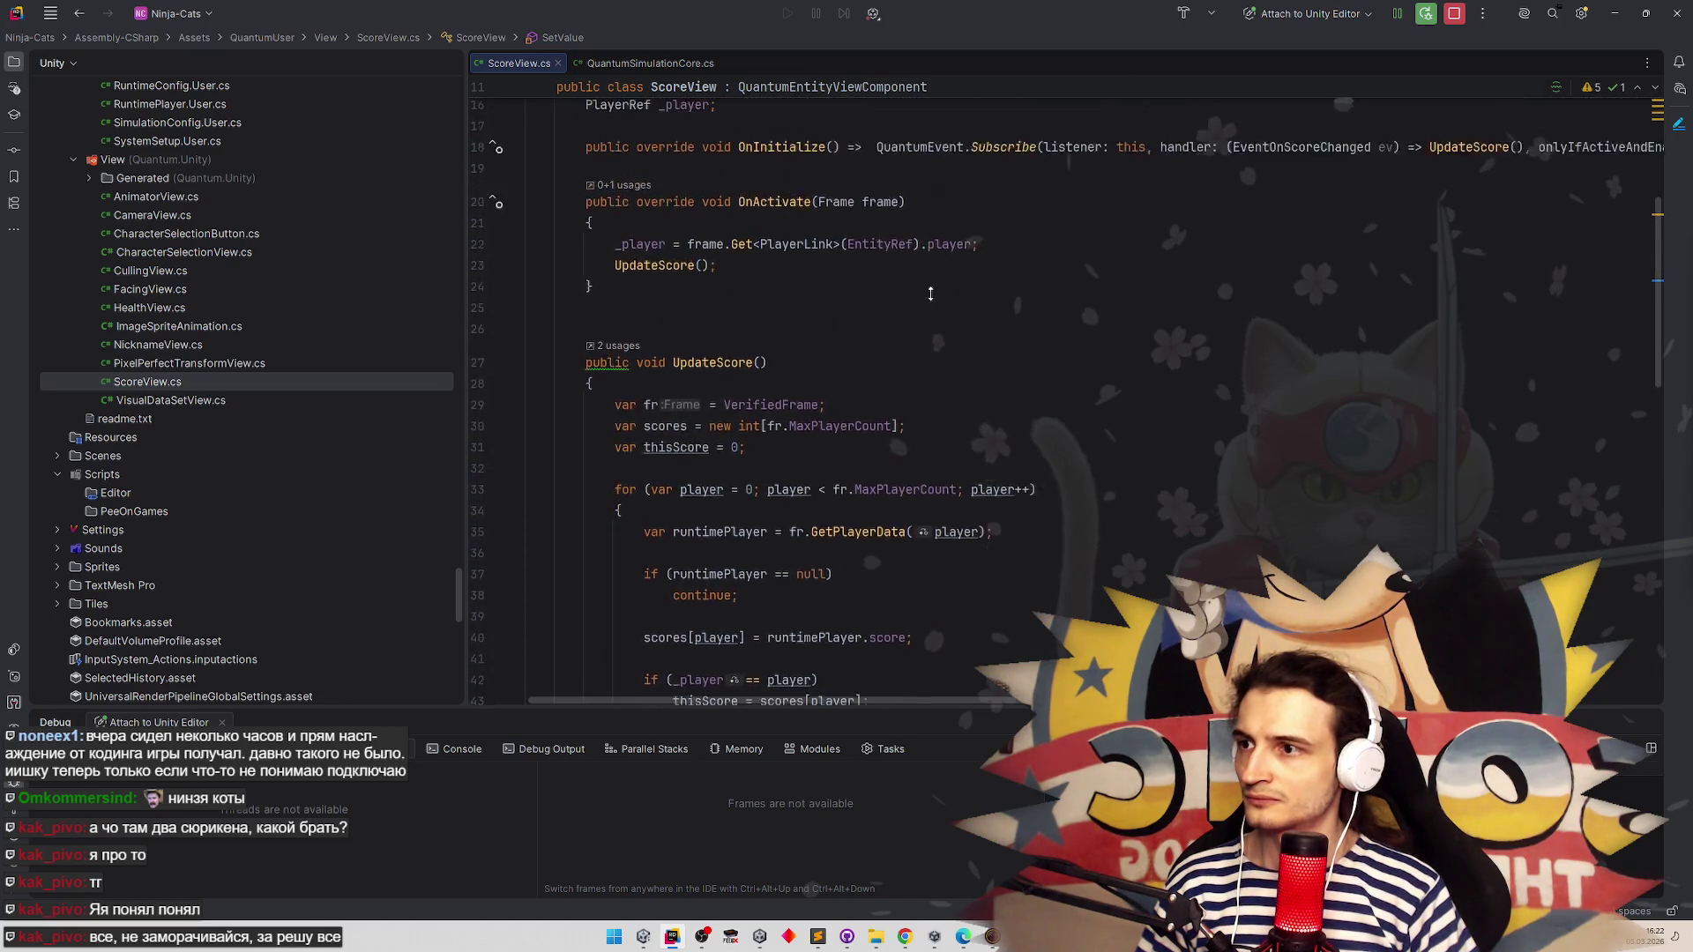
pyautogui.scroll(-4, 949, 369)
pyautogui.scroll(-2, 950, 361)
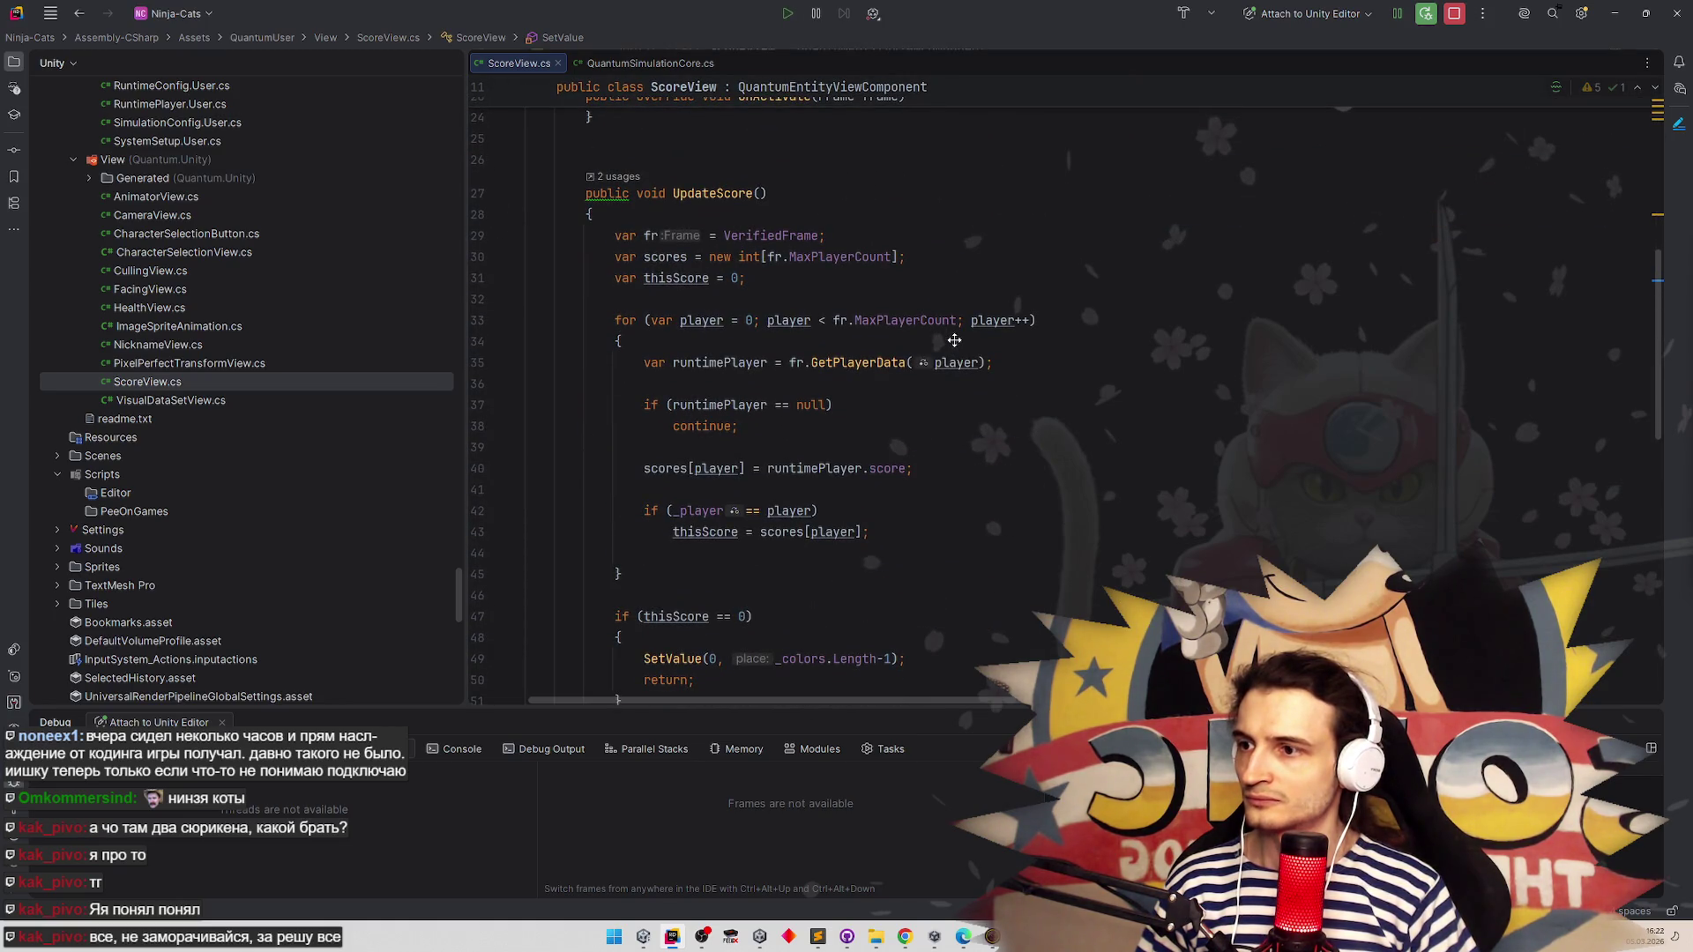
pyautogui.scroll(-3, 953, 349)
pyautogui.scroll(-5, 953, 360)
pyautogui.scroll(-4, 952, 360)
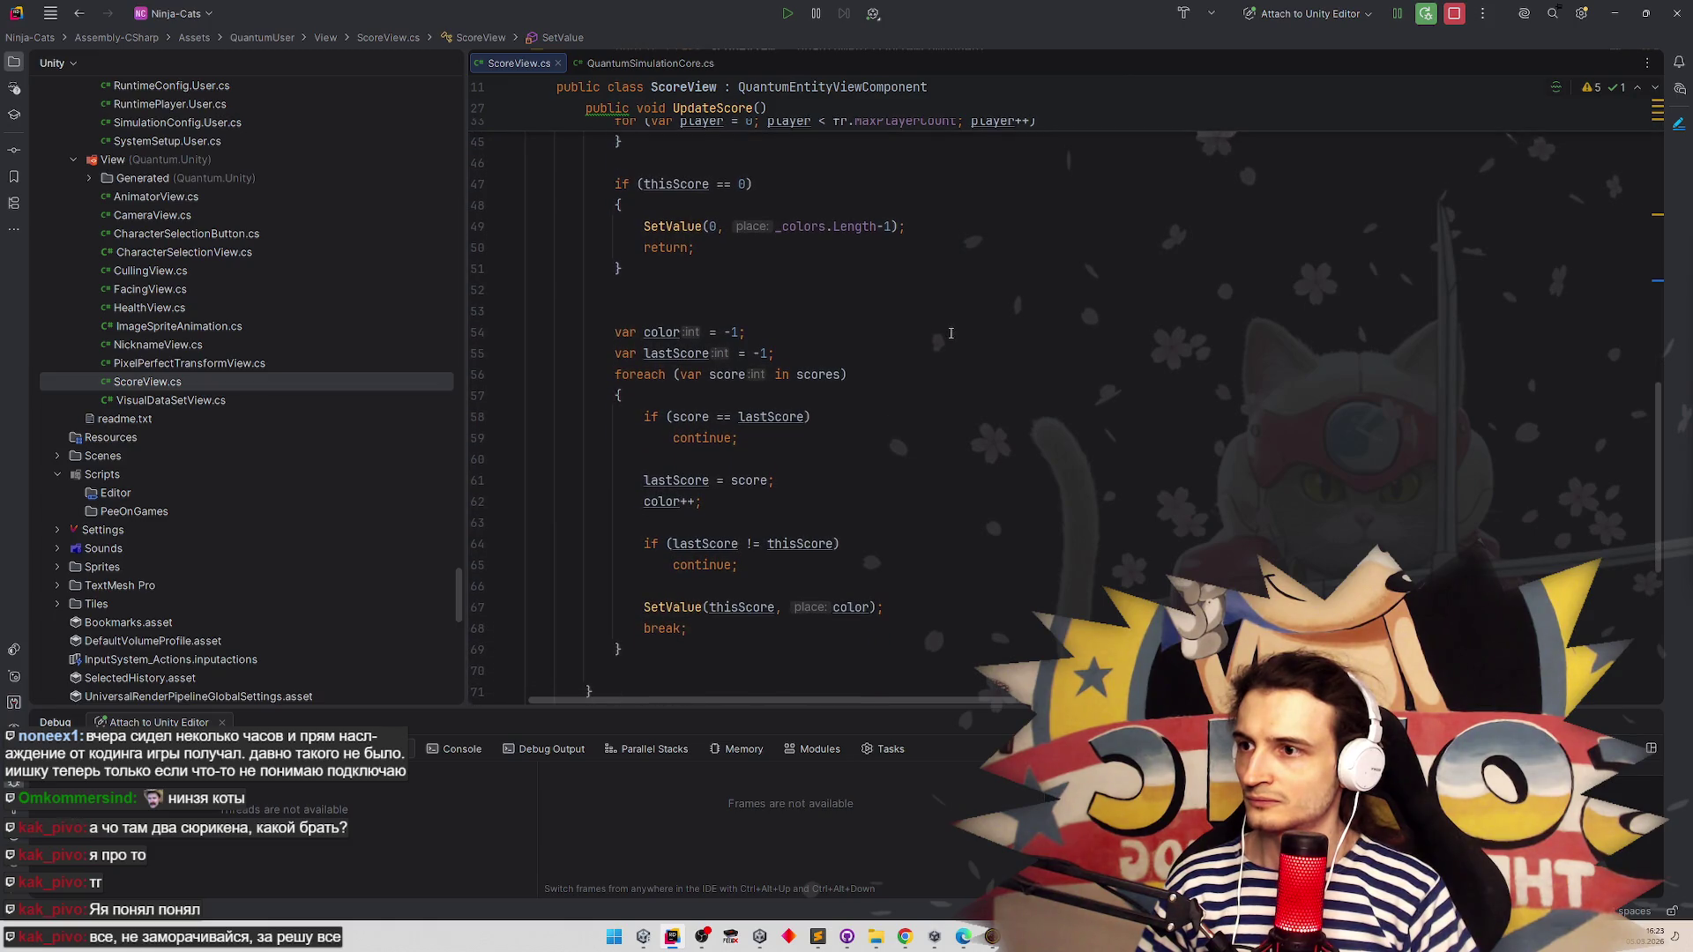
pyautogui.click(841, 374)
pyautogui.scroll(5, 890, 335)
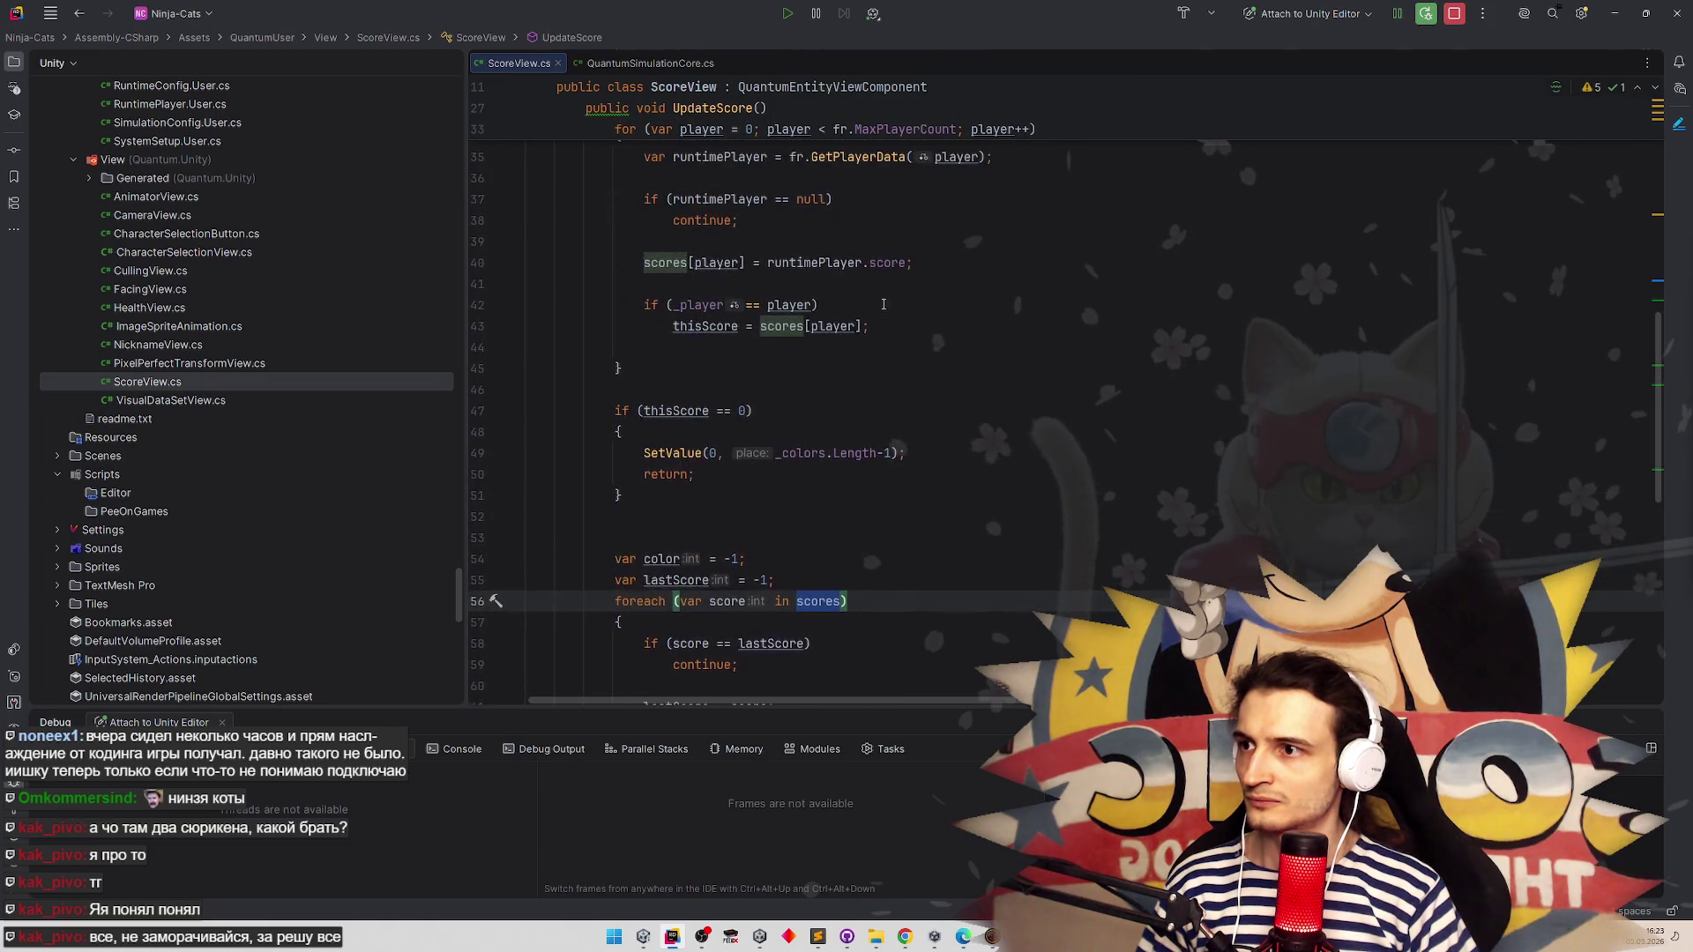
pyautogui.scroll(3, 892, 321)
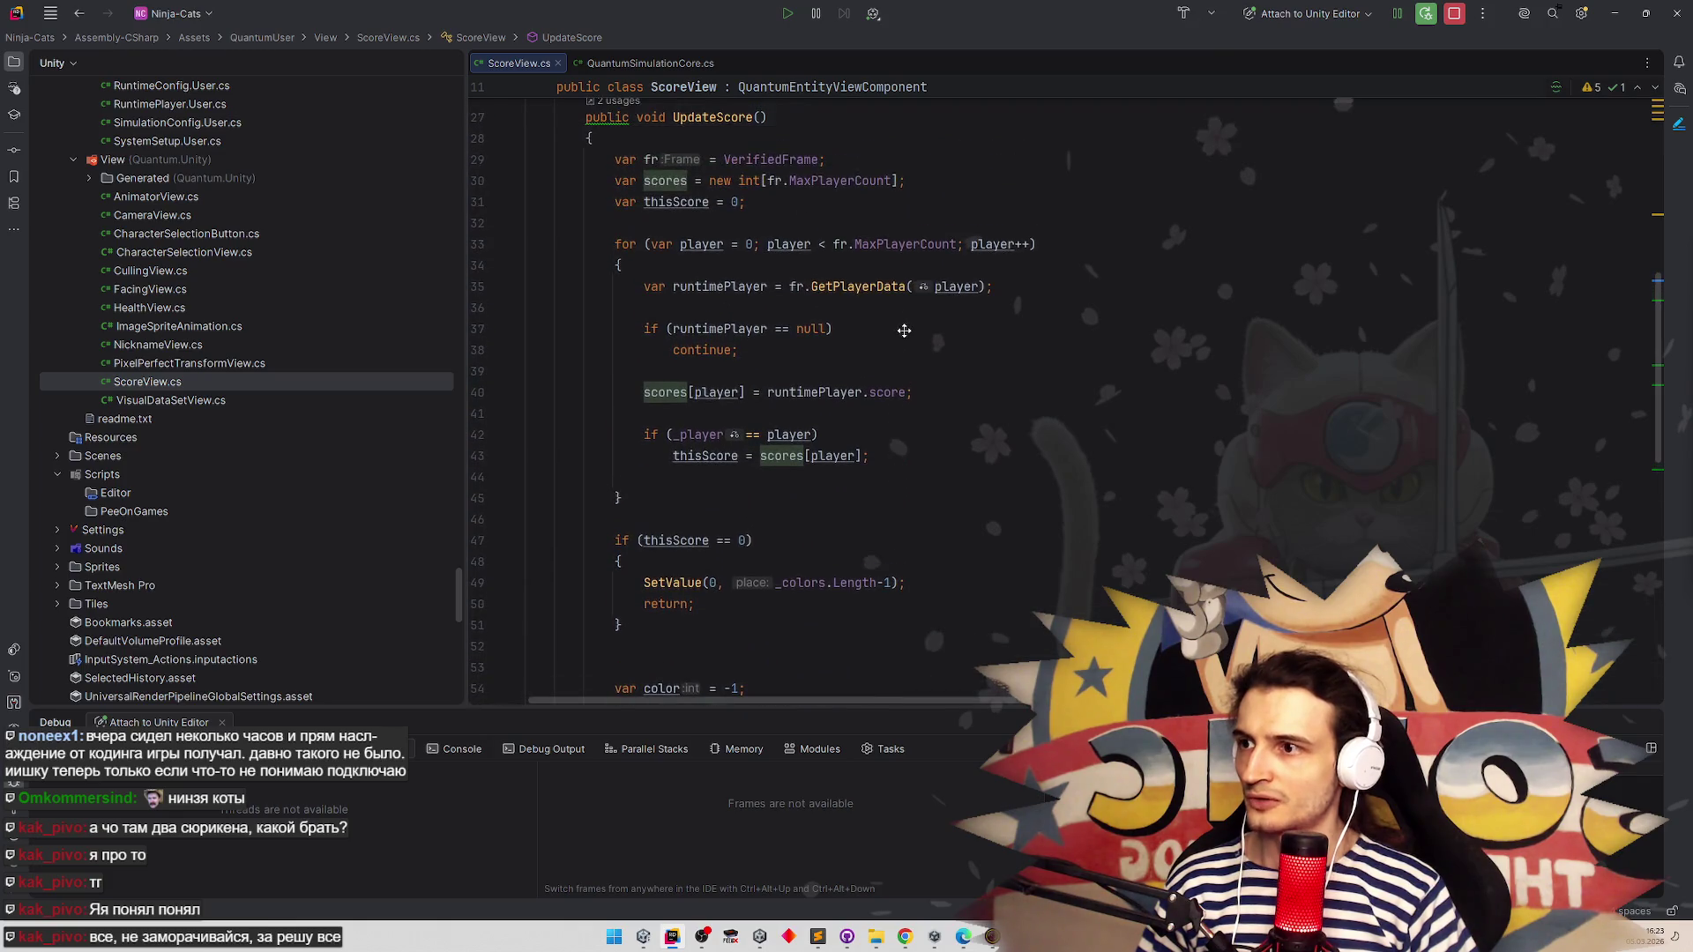
pyautogui.scroll(1, 906, 304)
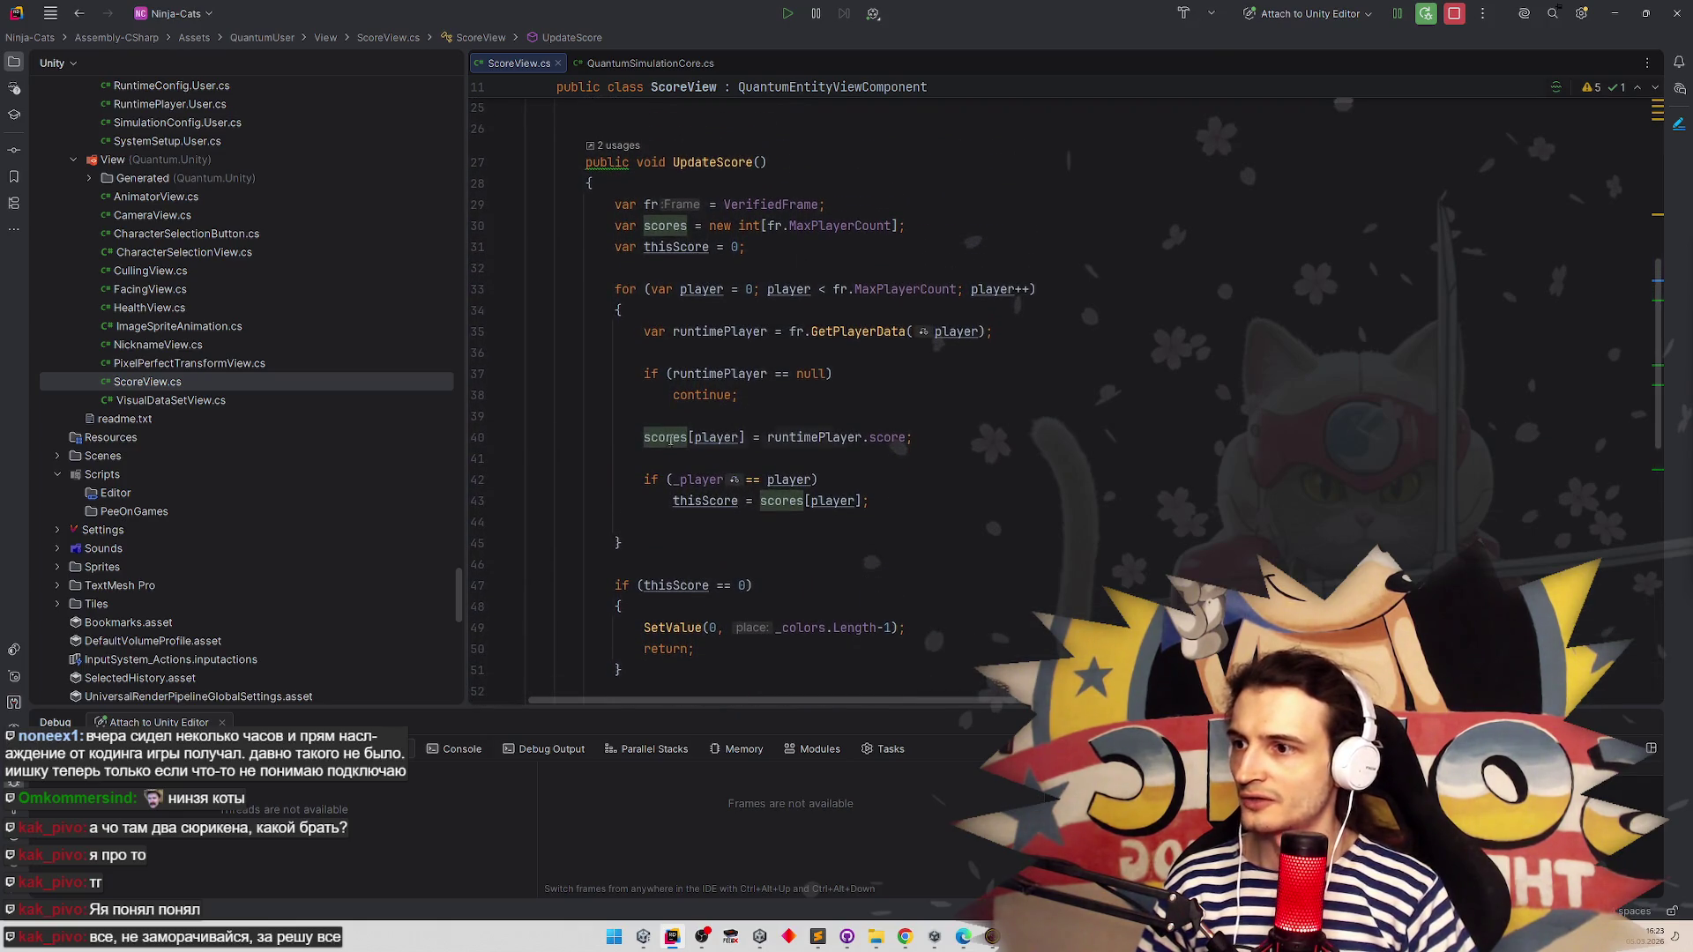
pyautogui.hotkey('ctrl', 'alt', 'pageup')
pyautogui.scroll(-5, 881, 428)
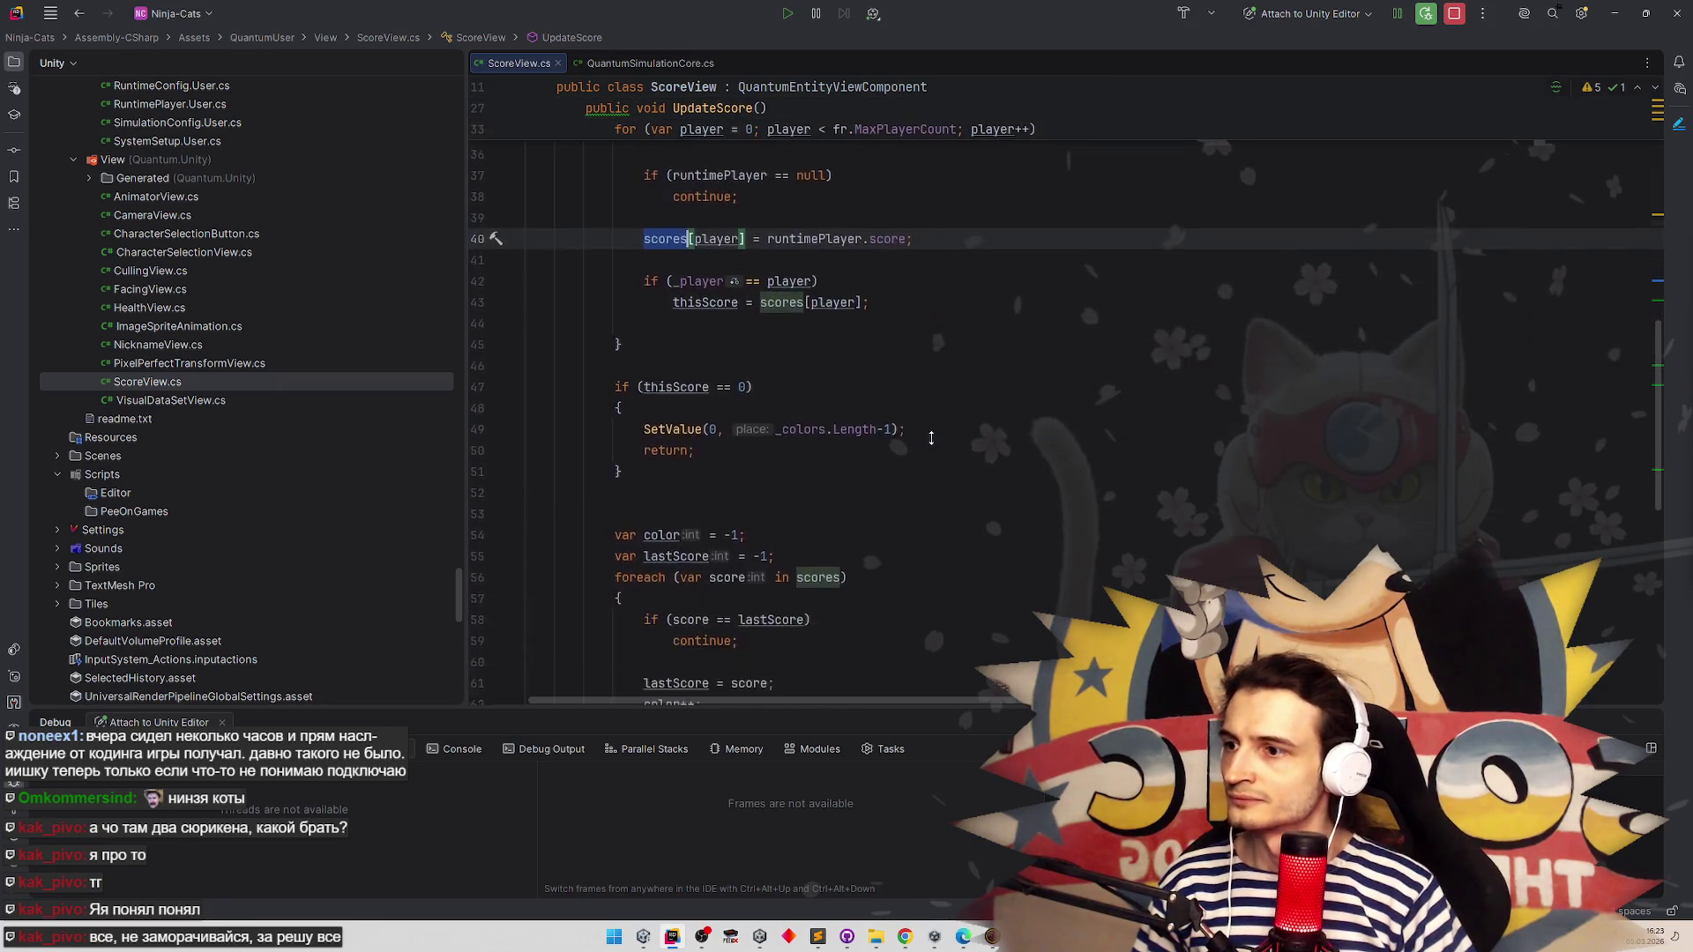
pyautogui.click(917, 410)
pyautogui.scroll(-2, 805, 381)
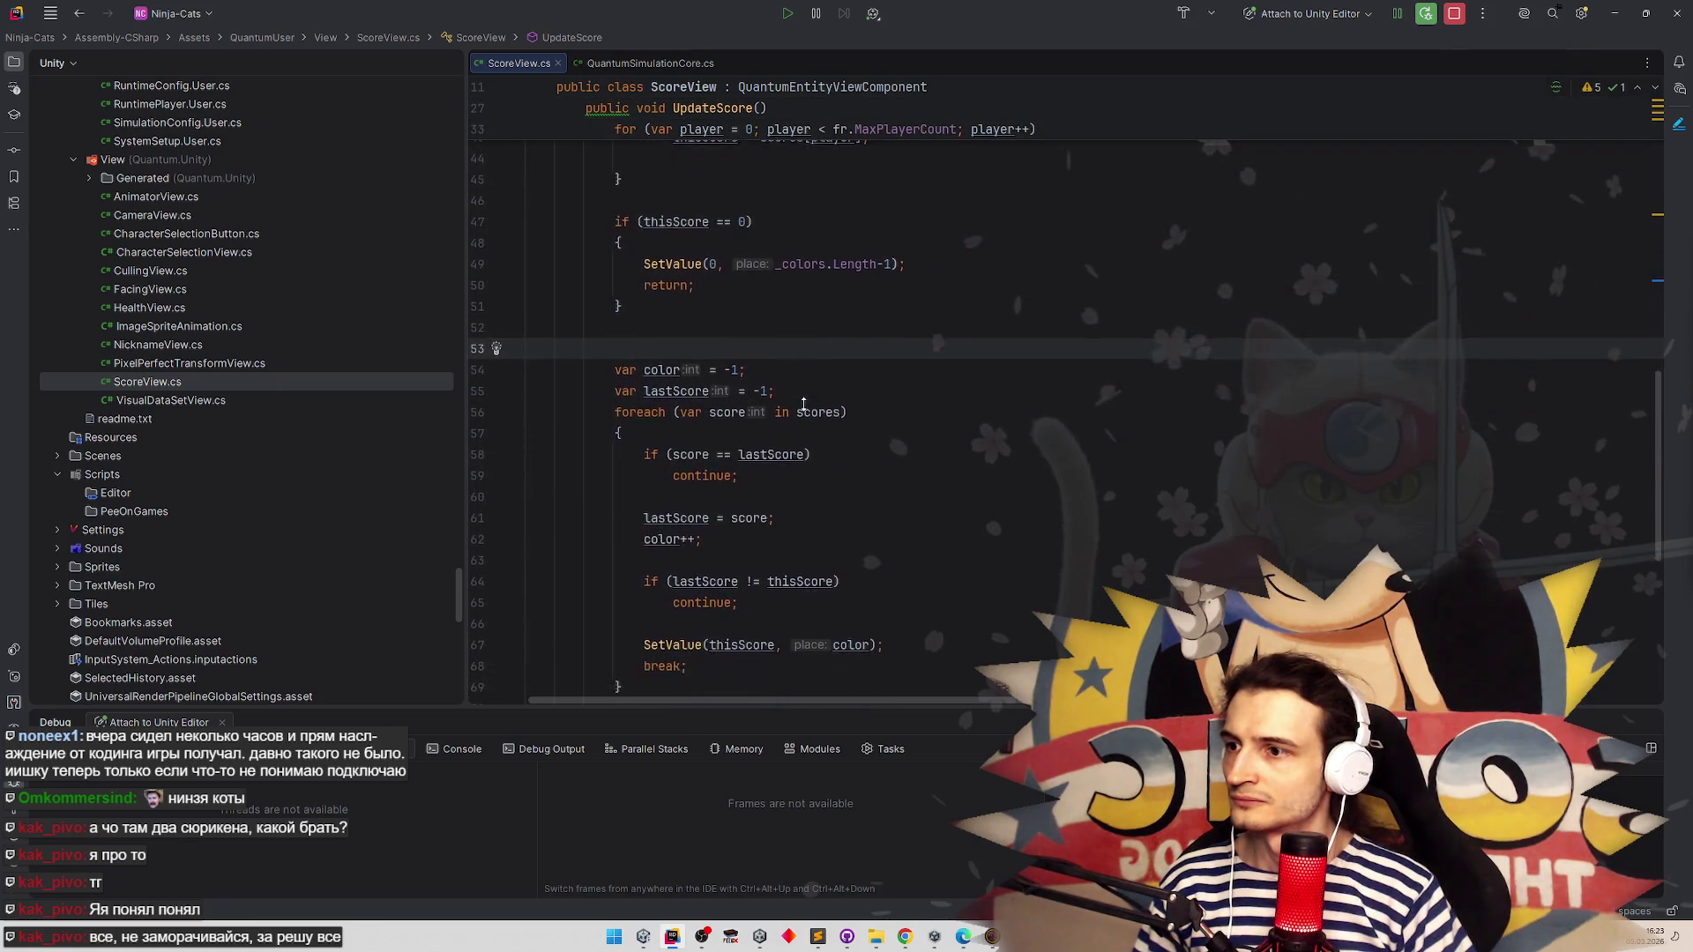
# Insert an Array.Sort(scores, ...) call on line 53 with a comparison lambda template
pyautogui.write('Array')
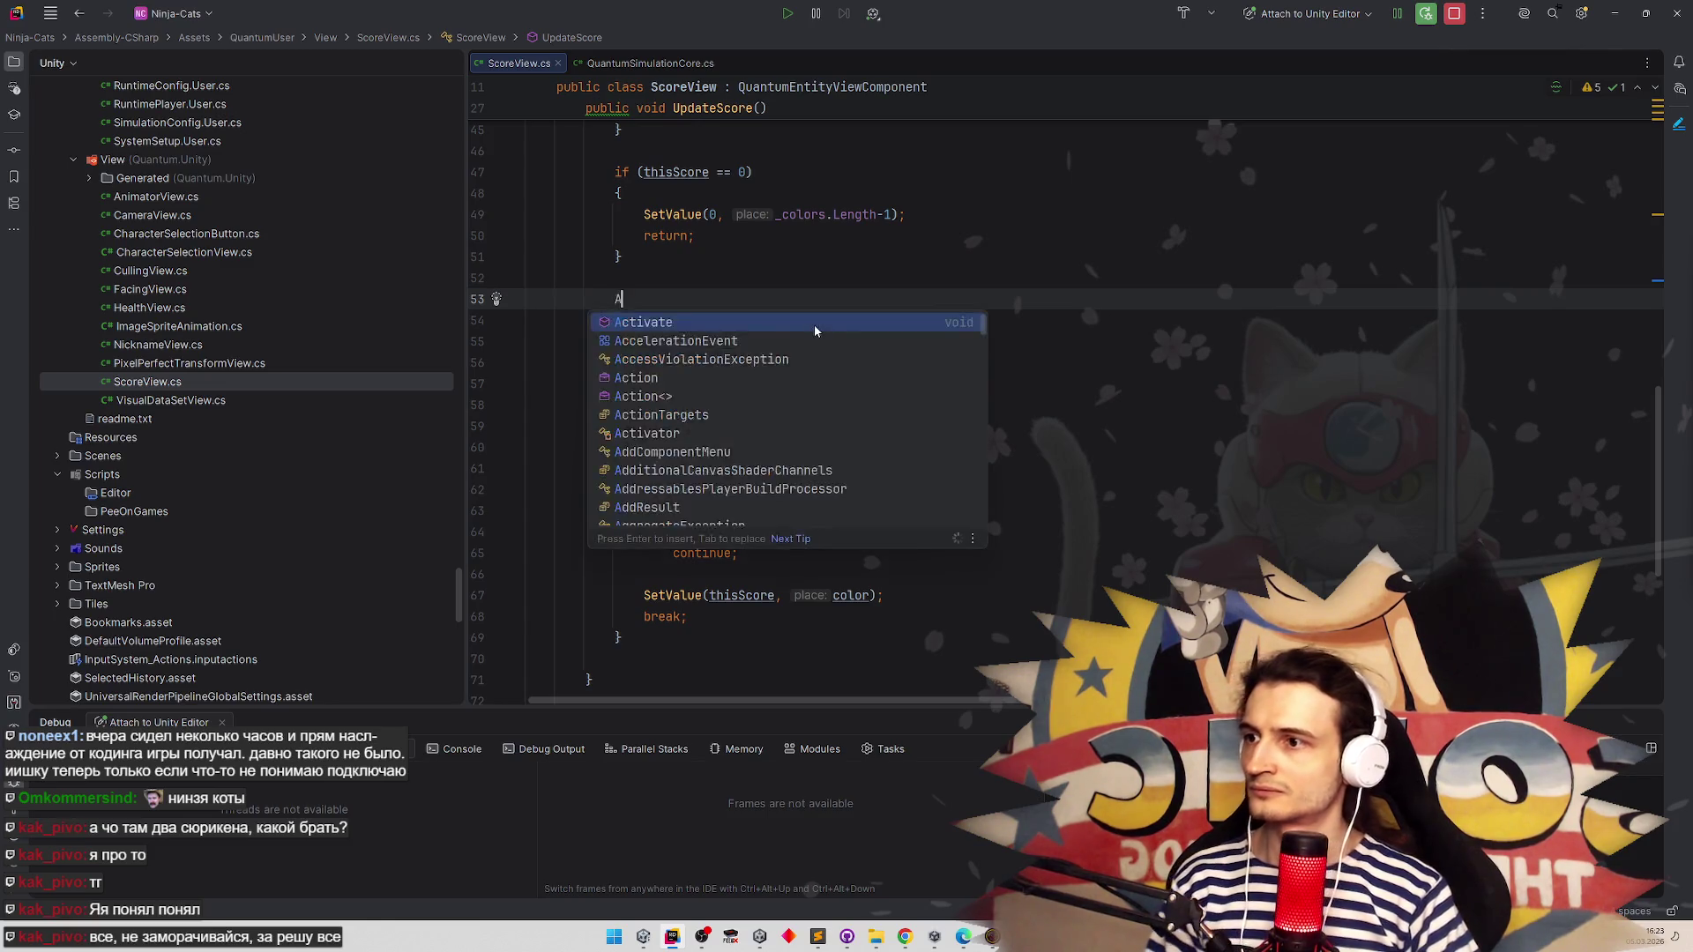
pyautogui.press('Escape')
pyautogui.write('.S')
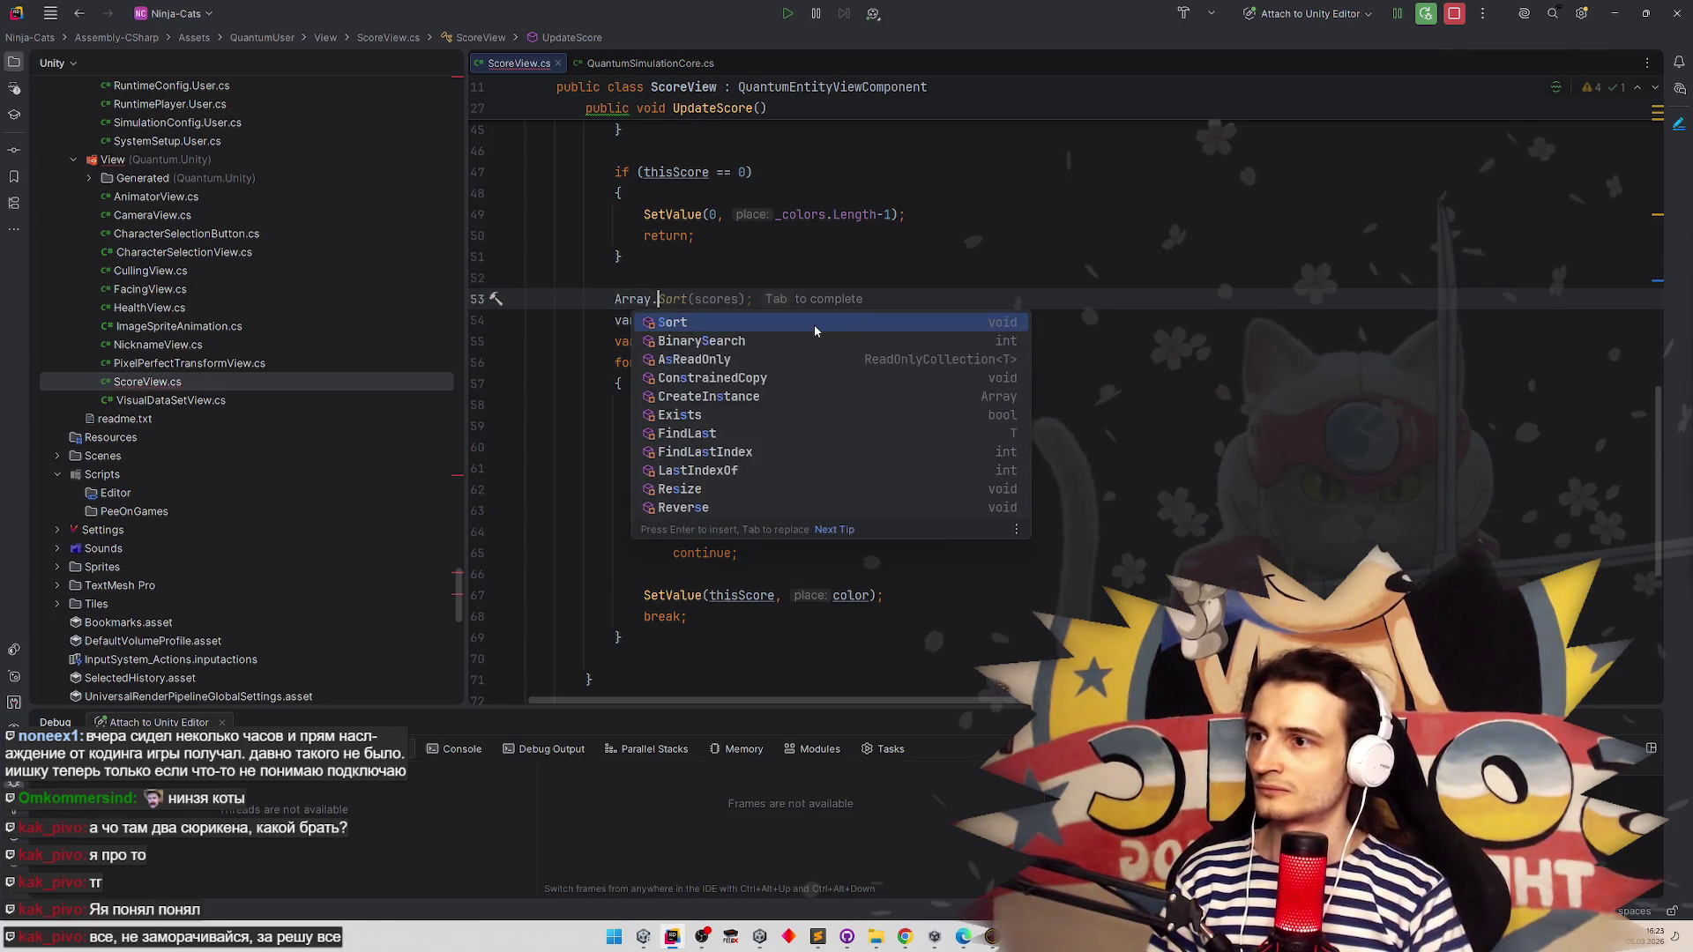
pyautogui.press('Tab')
pyautogui.press('Left')
pyautogui.press('Left')
pyautogui.write(',')
pyautogui.press('Return')
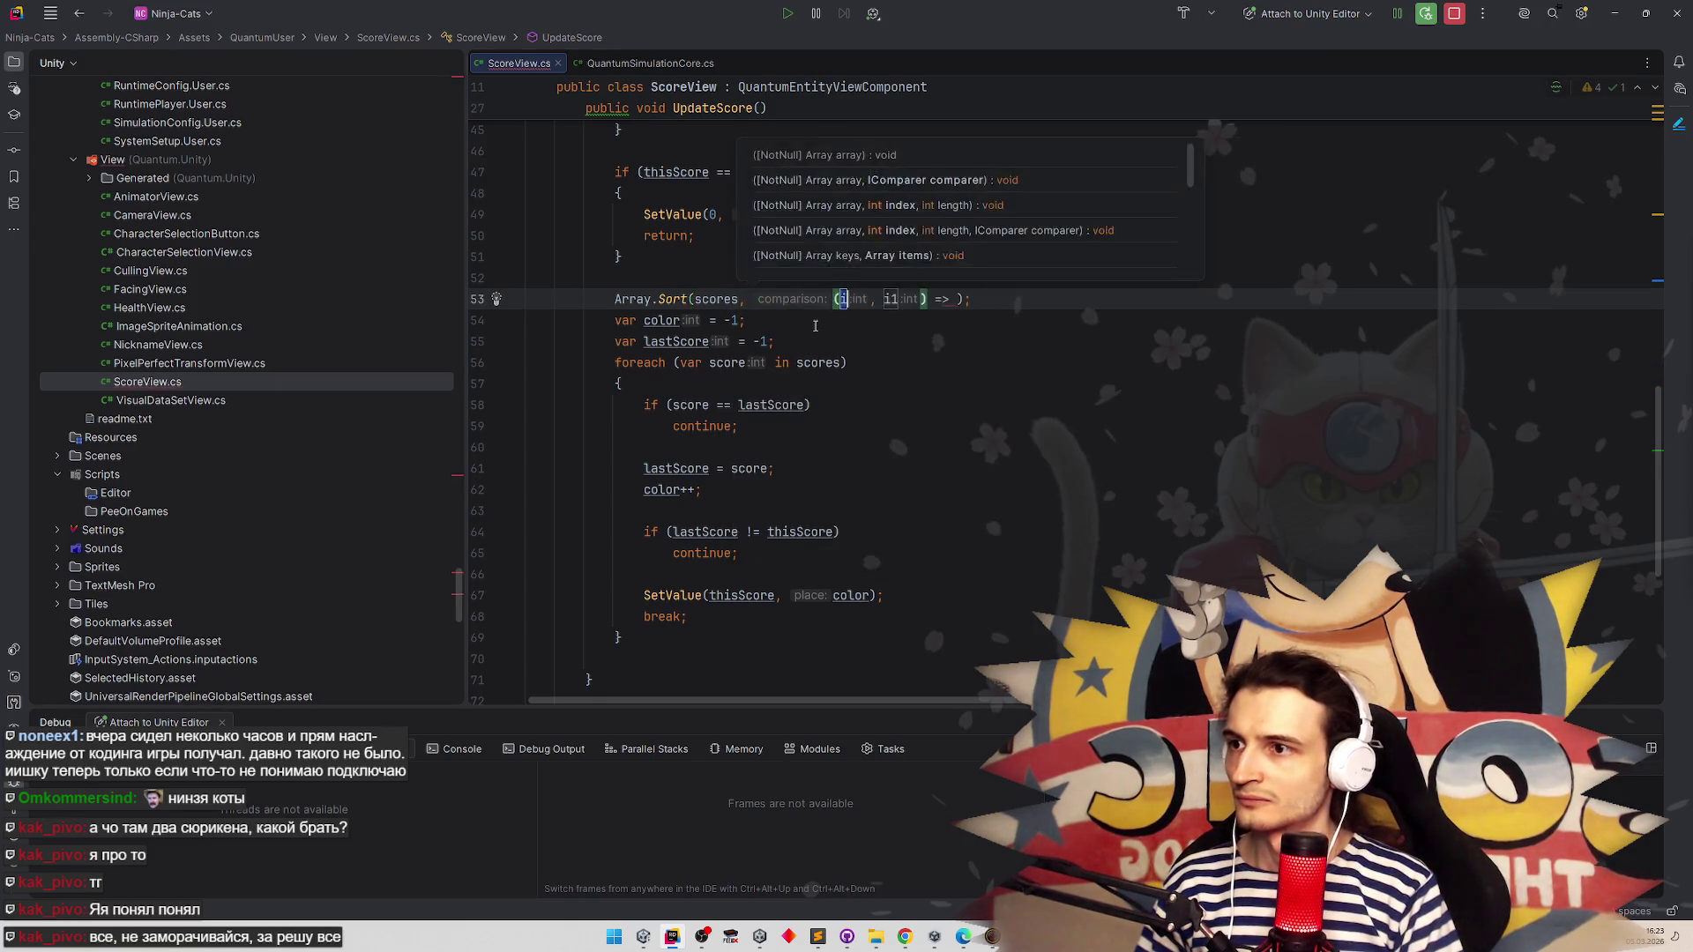
pyautogui.press('Tab')
pyautogui.press('Tab')
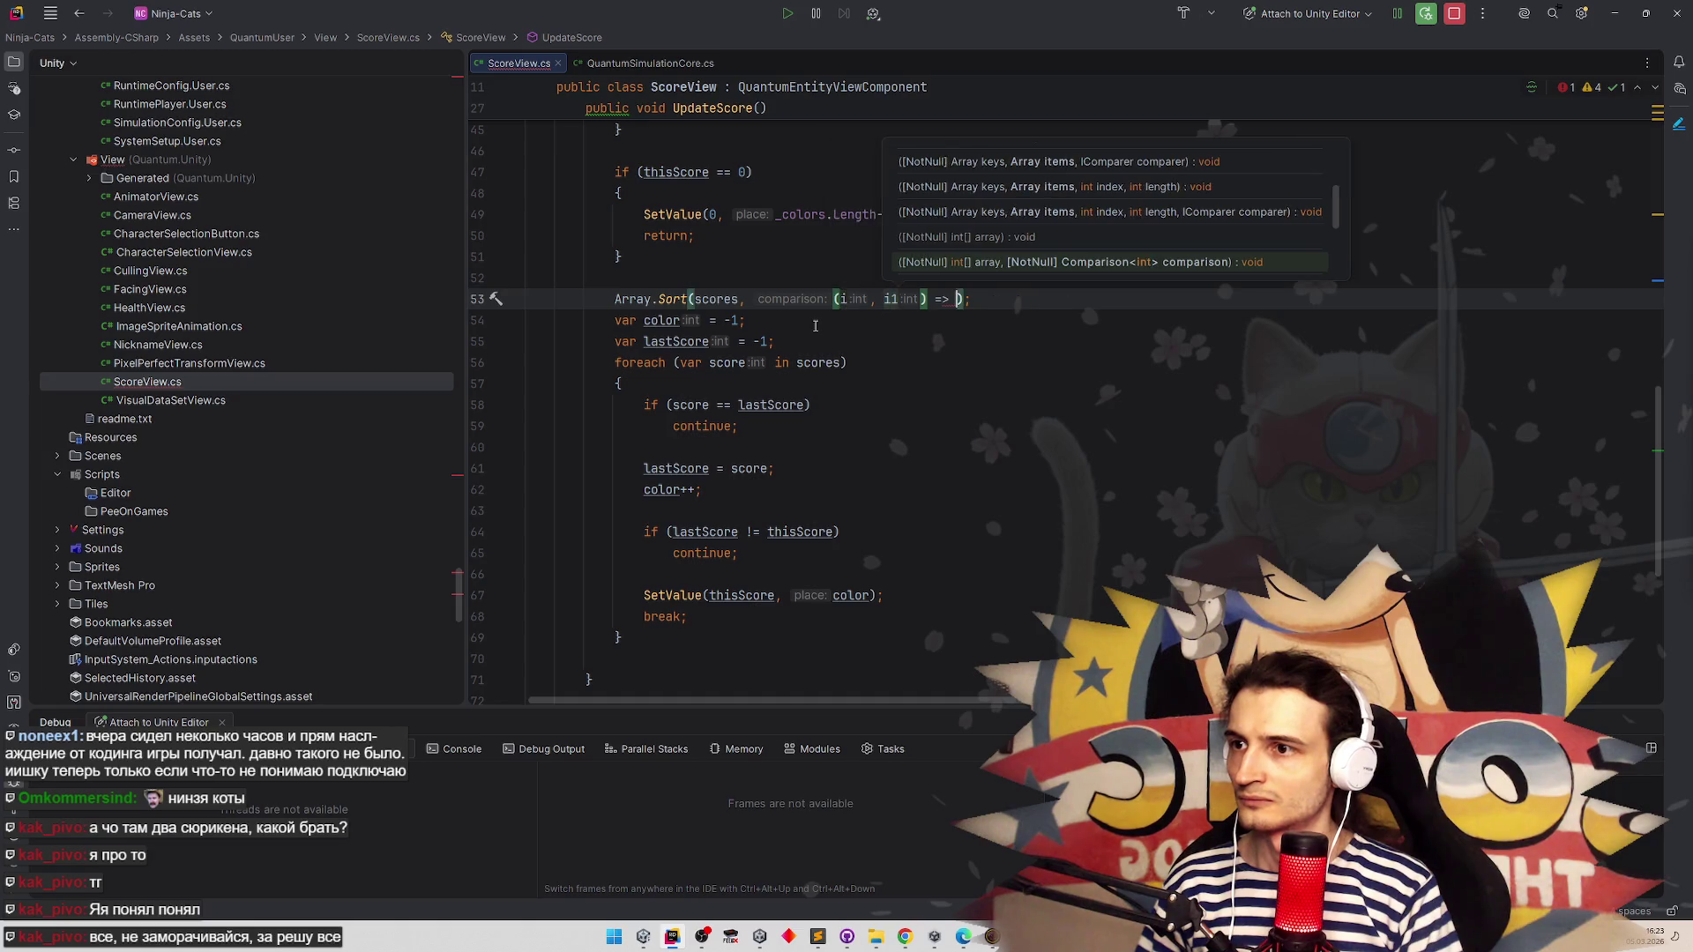
# Make the lambda body i - i1, then return to Unity so it reloads the script
pyautogui.write('i')
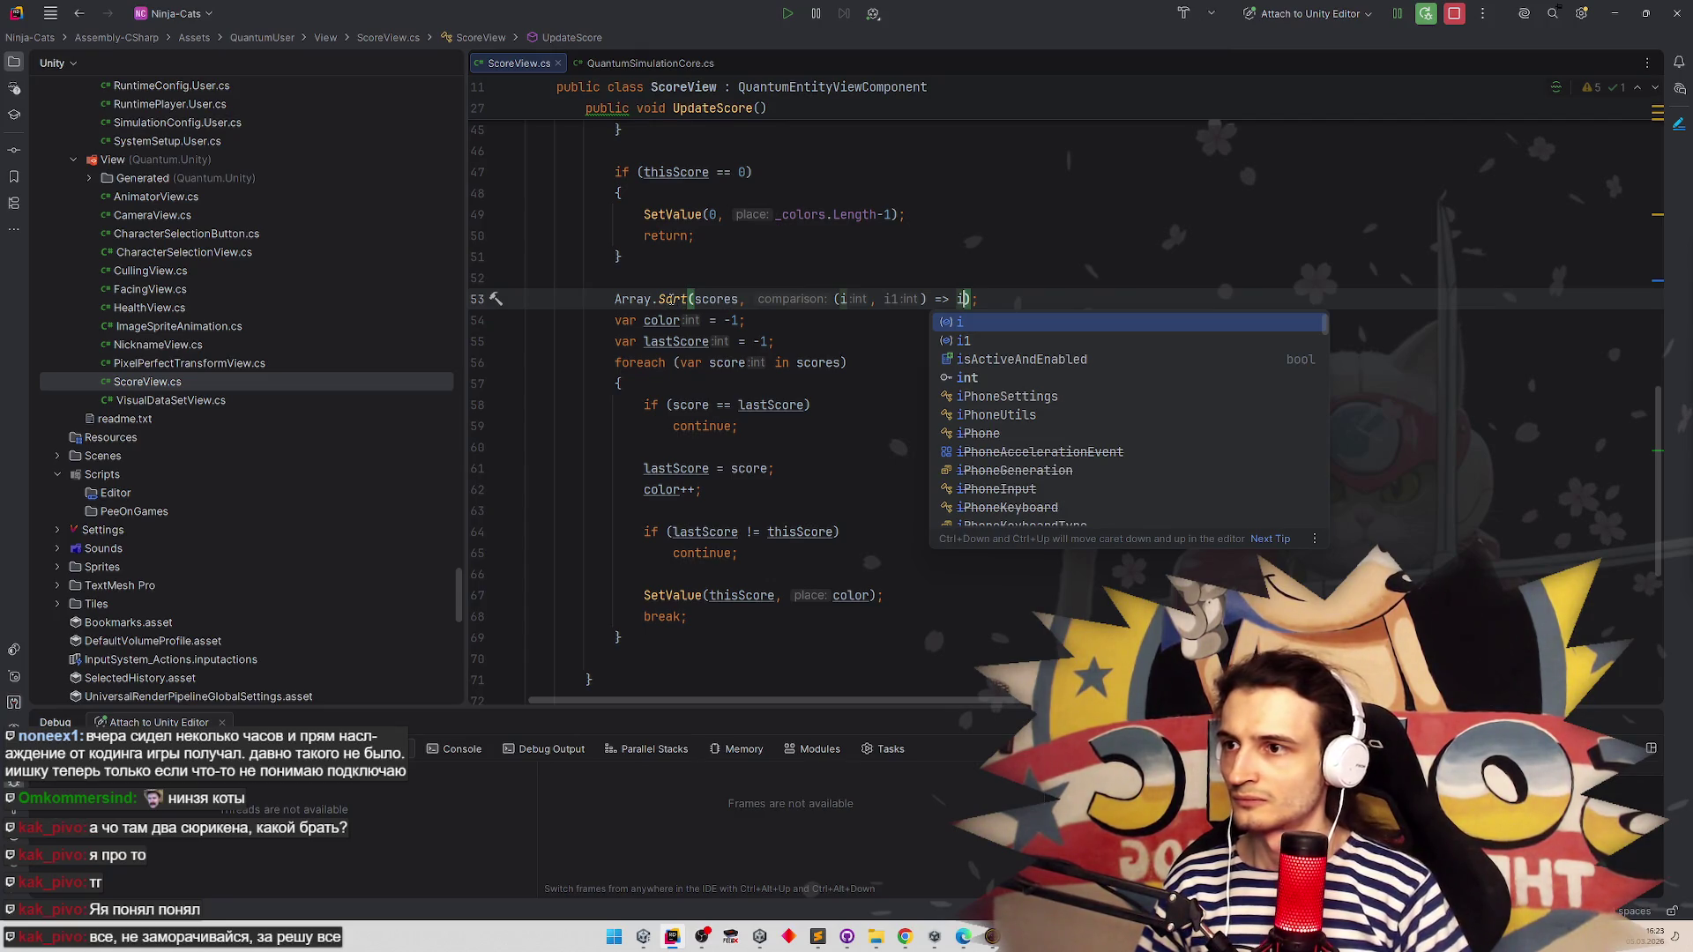
pyautogui.write('< i1')
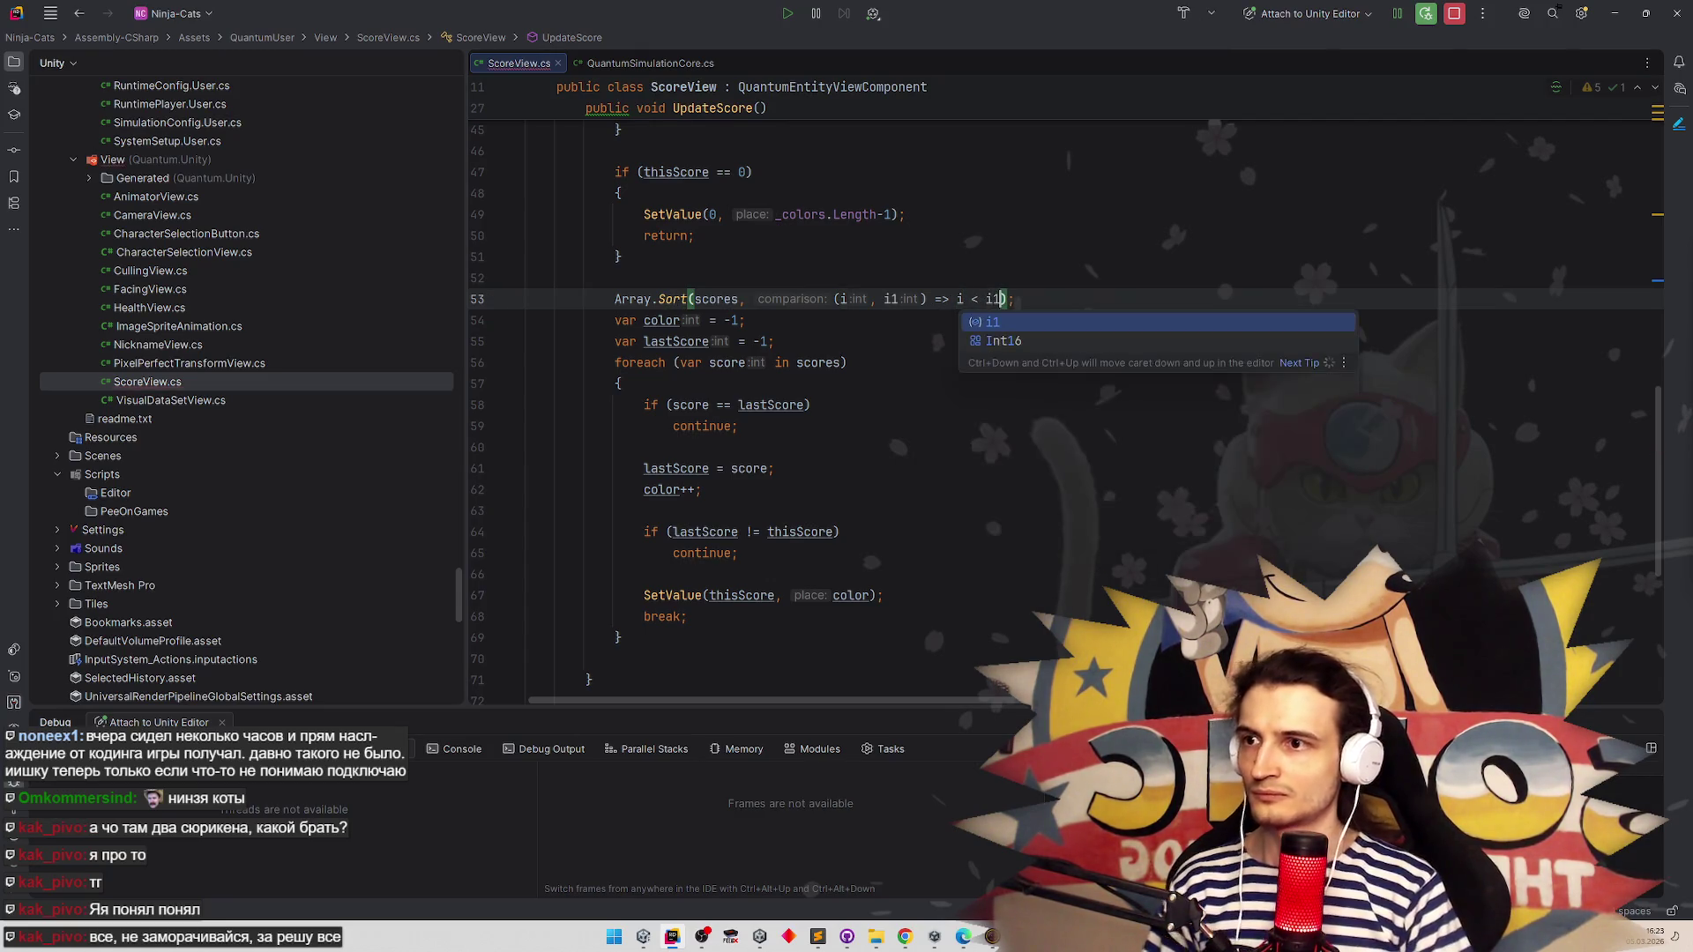
pyautogui.press('Escape')
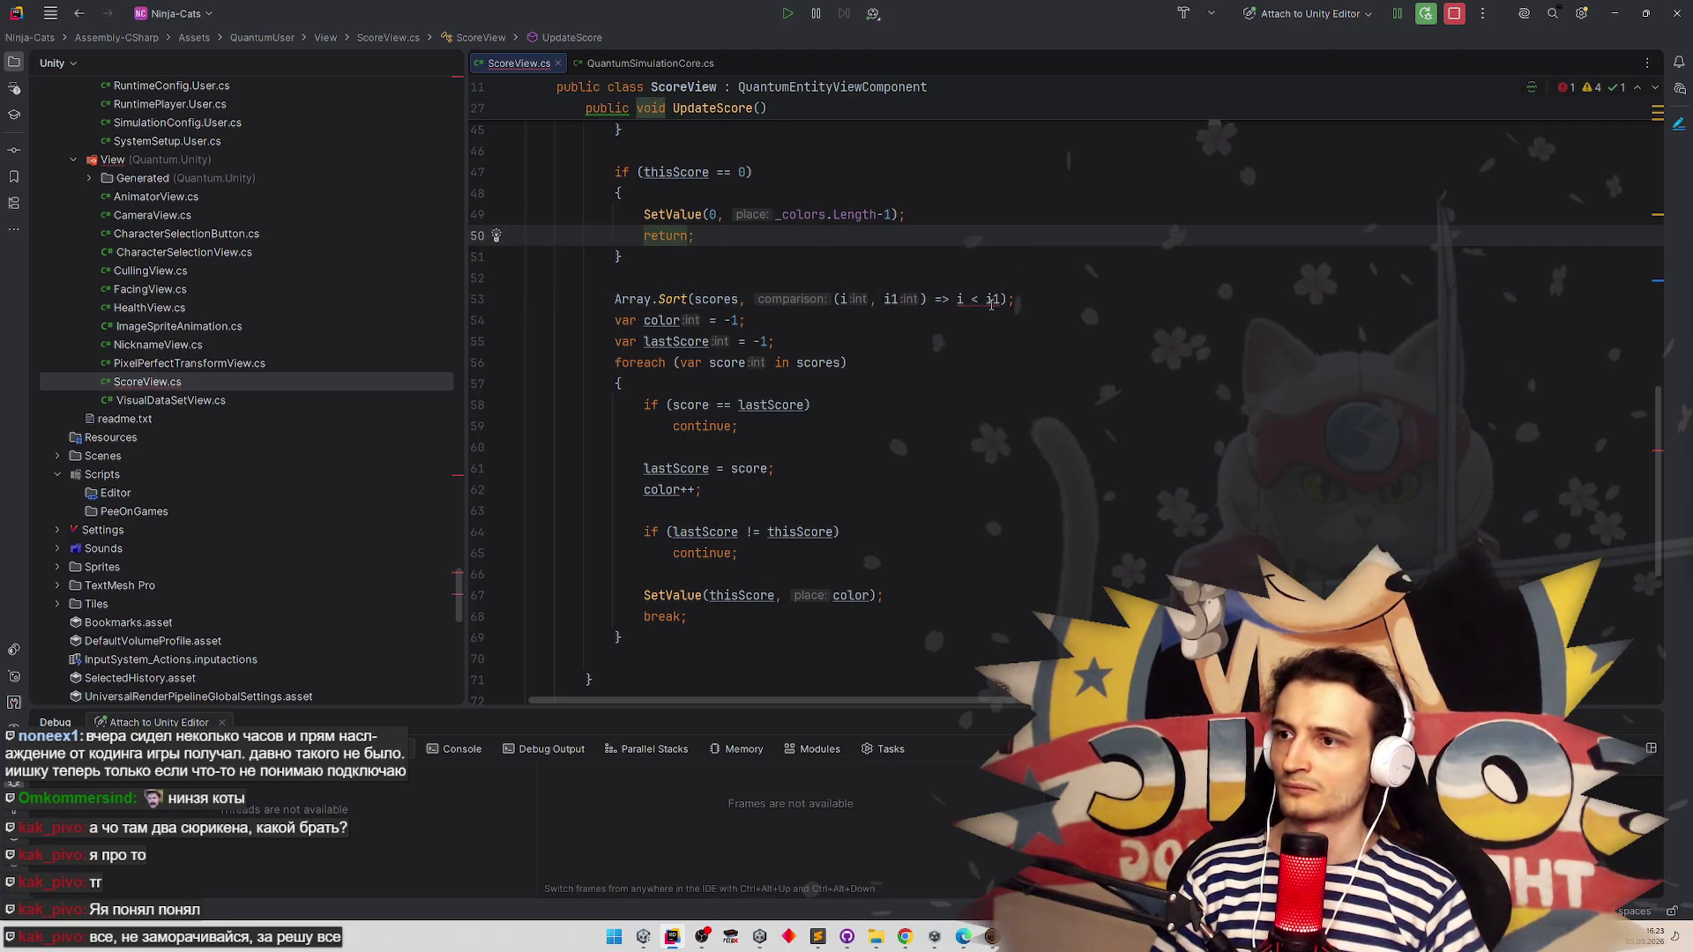
pyautogui.press('BackSpace')
pyautogui.press('BackSpace')
pyautogui.press('BackSpace')
pyautogui.write('< i1')
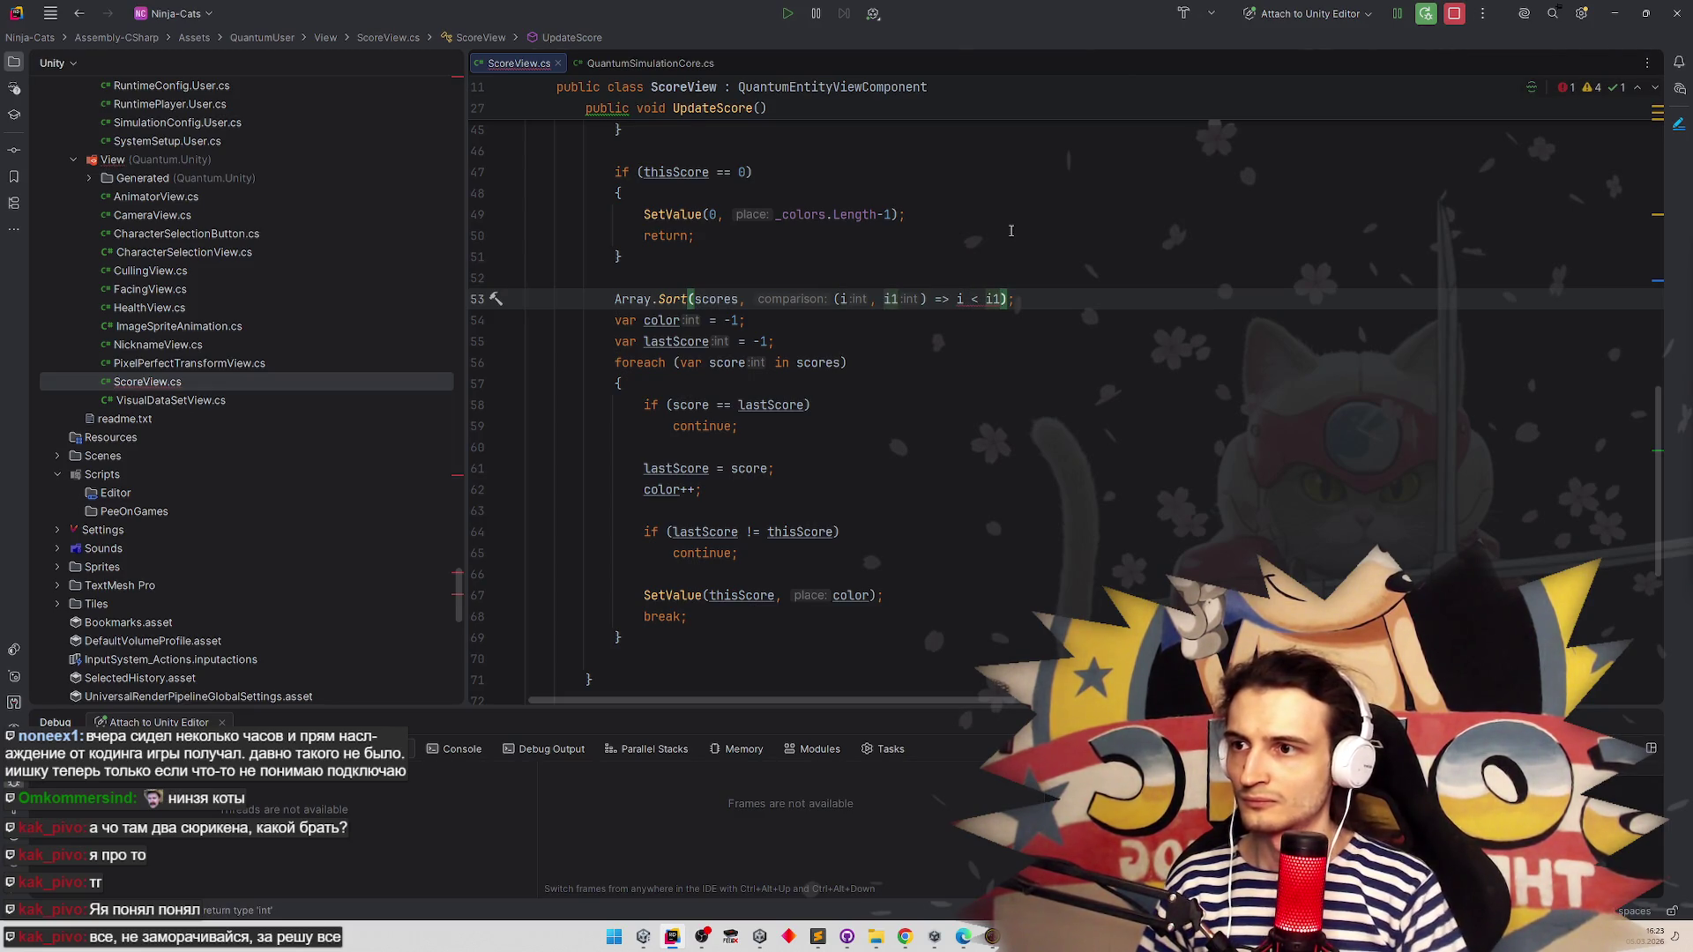
pyautogui.press('BackSpace')
pyautogui.press('BackSpace')
pyautogui.press('BackSpace')
pyautogui.press('BackSpace')
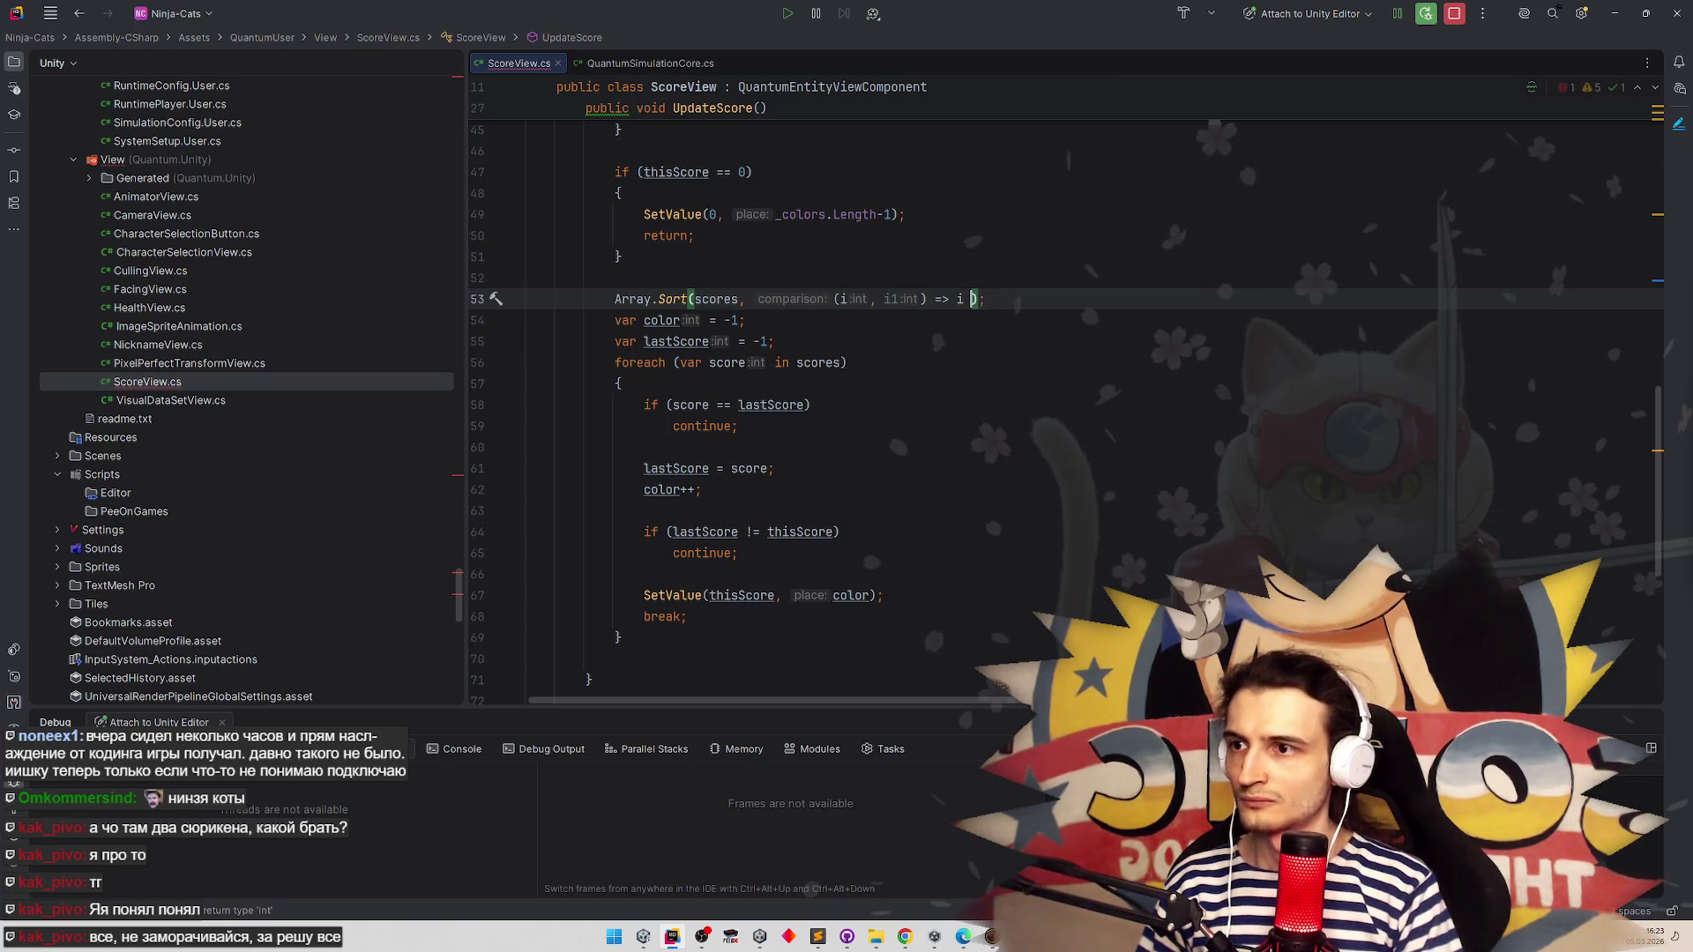
pyautogui.write('- i1')
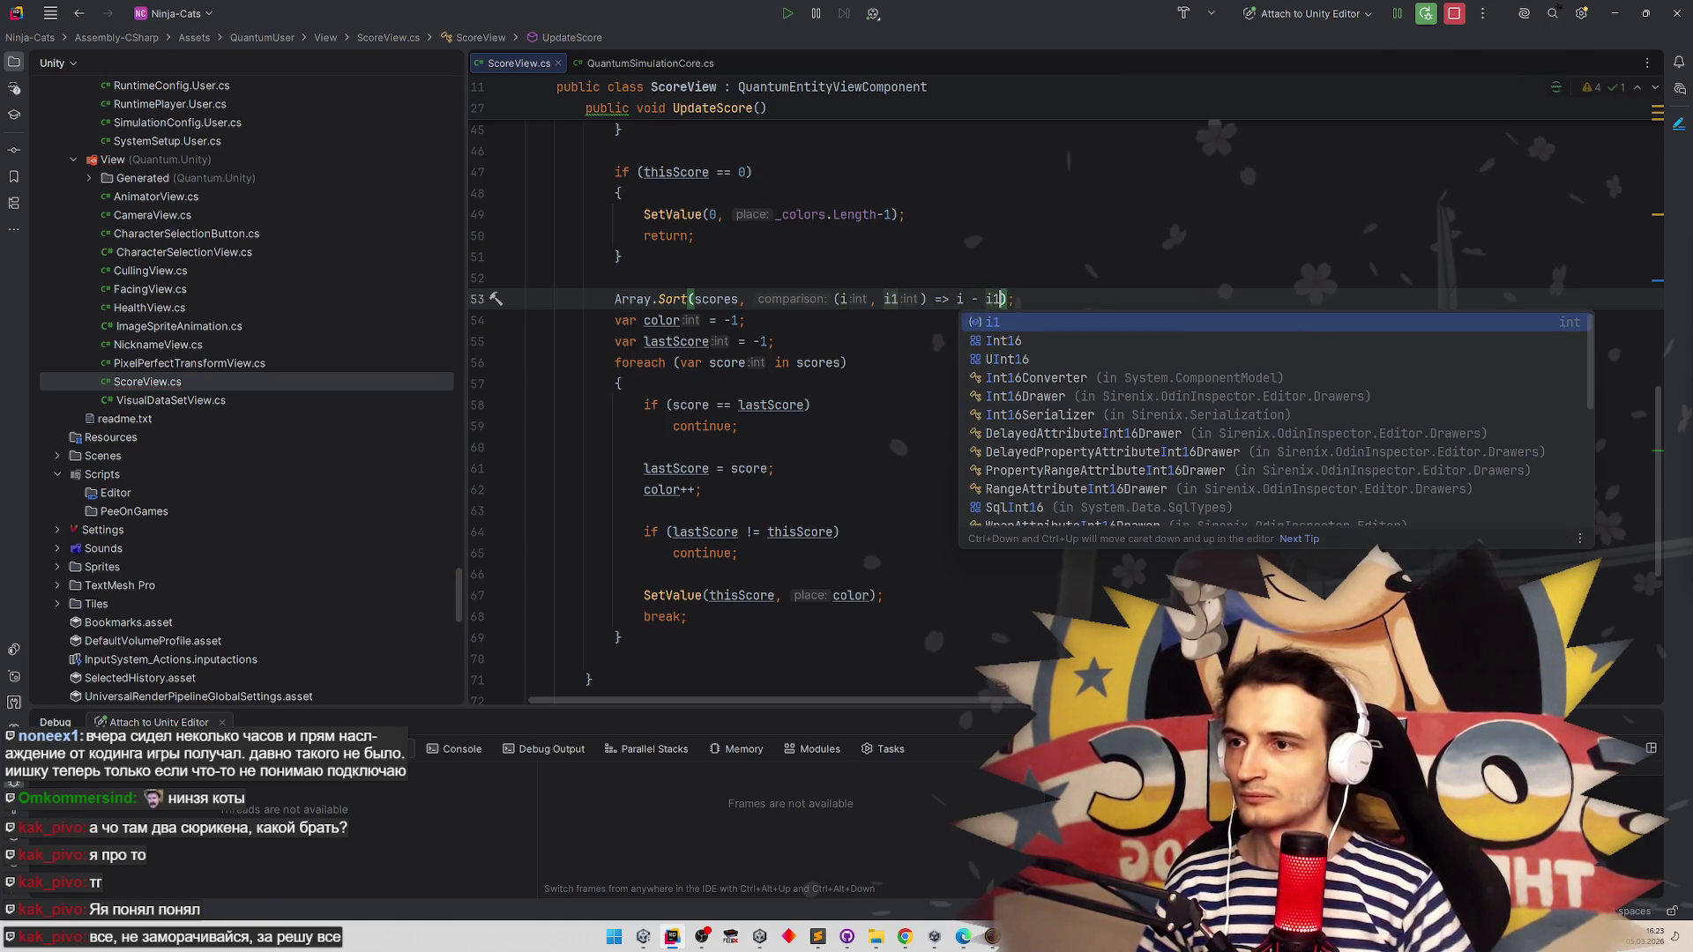
pyautogui.click(695, 236)
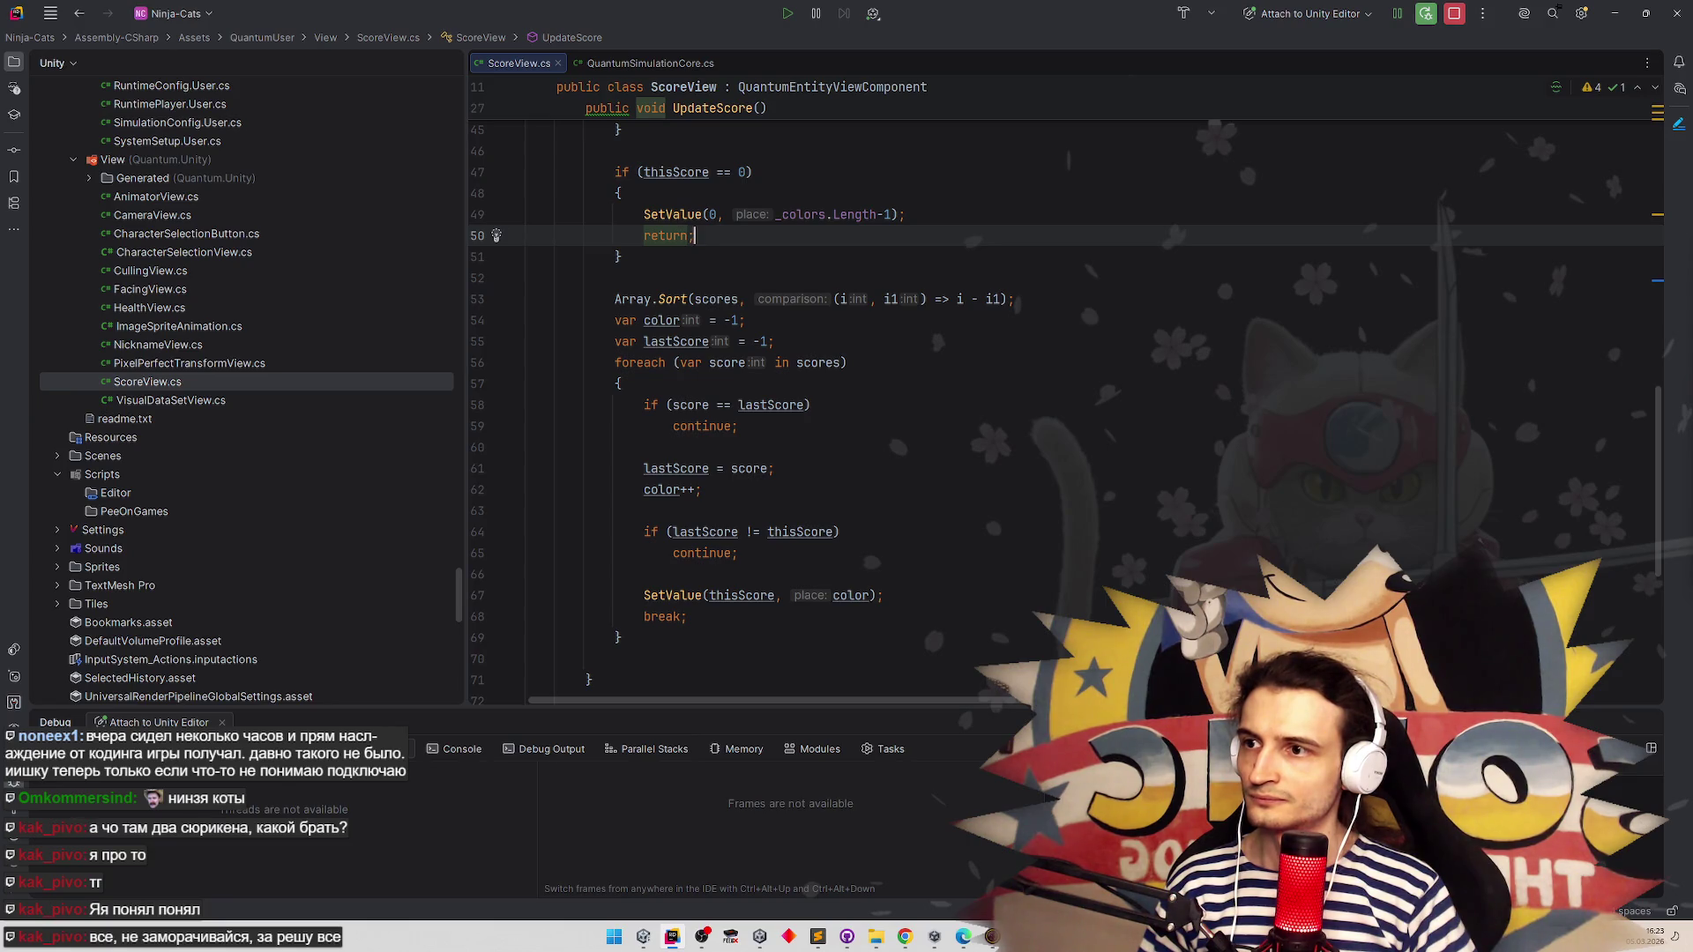
pyautogui.click(1614, 13)
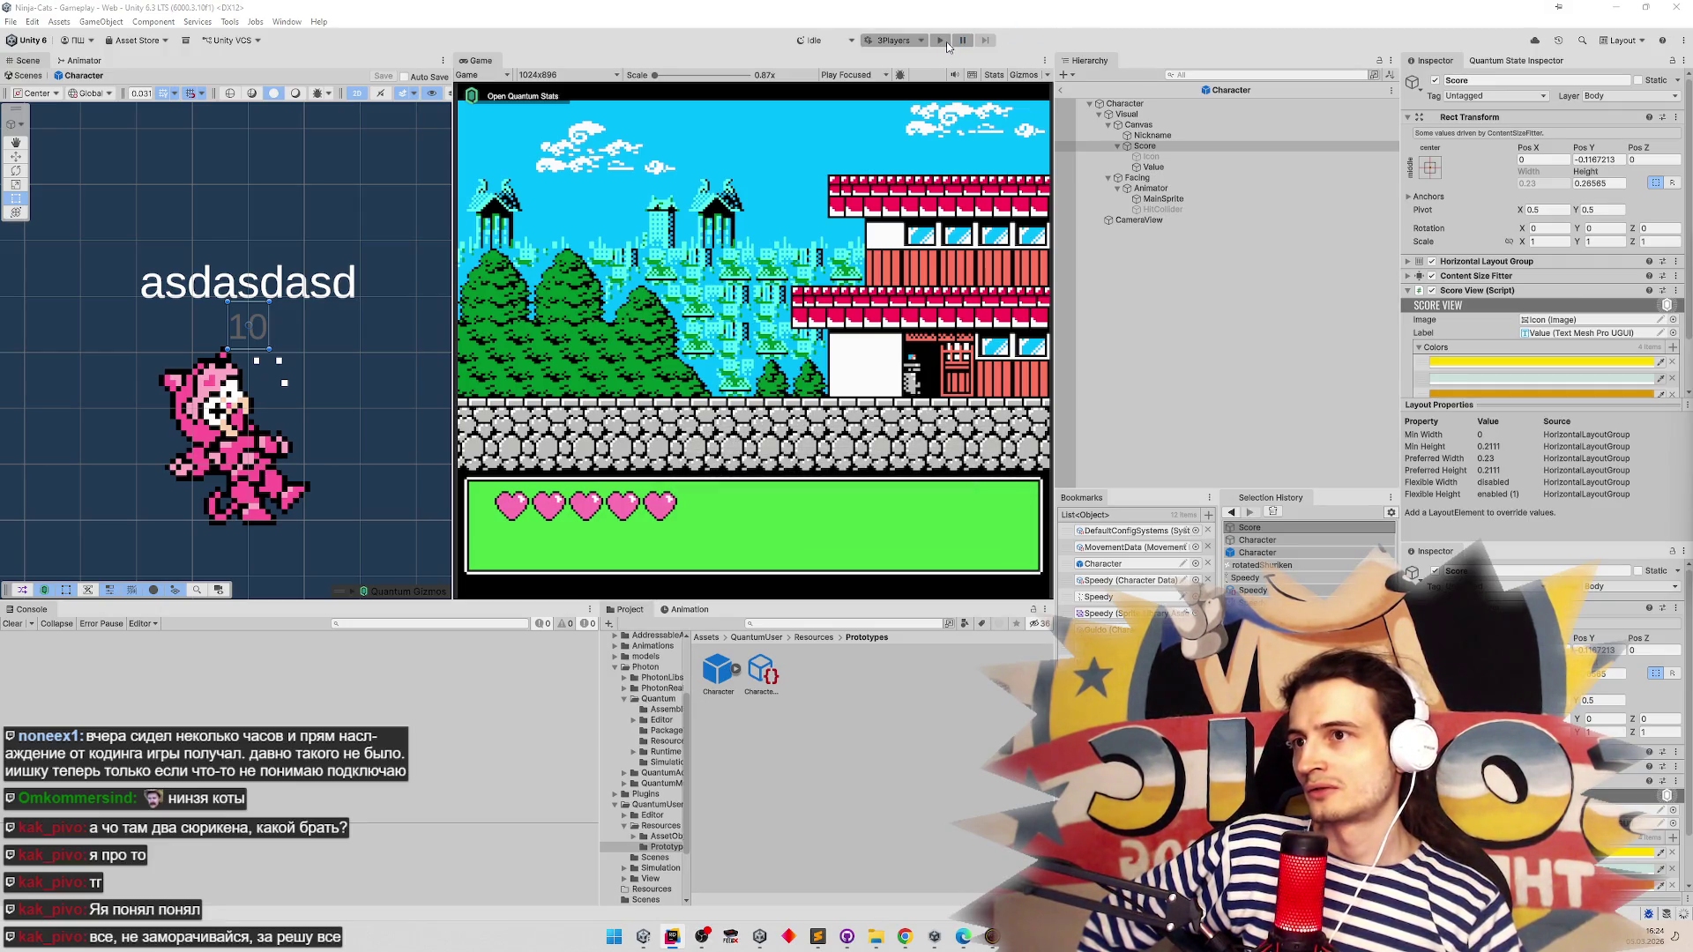
# Start play mode to run the 3Players scenario
pyautogui.click(942, 40)
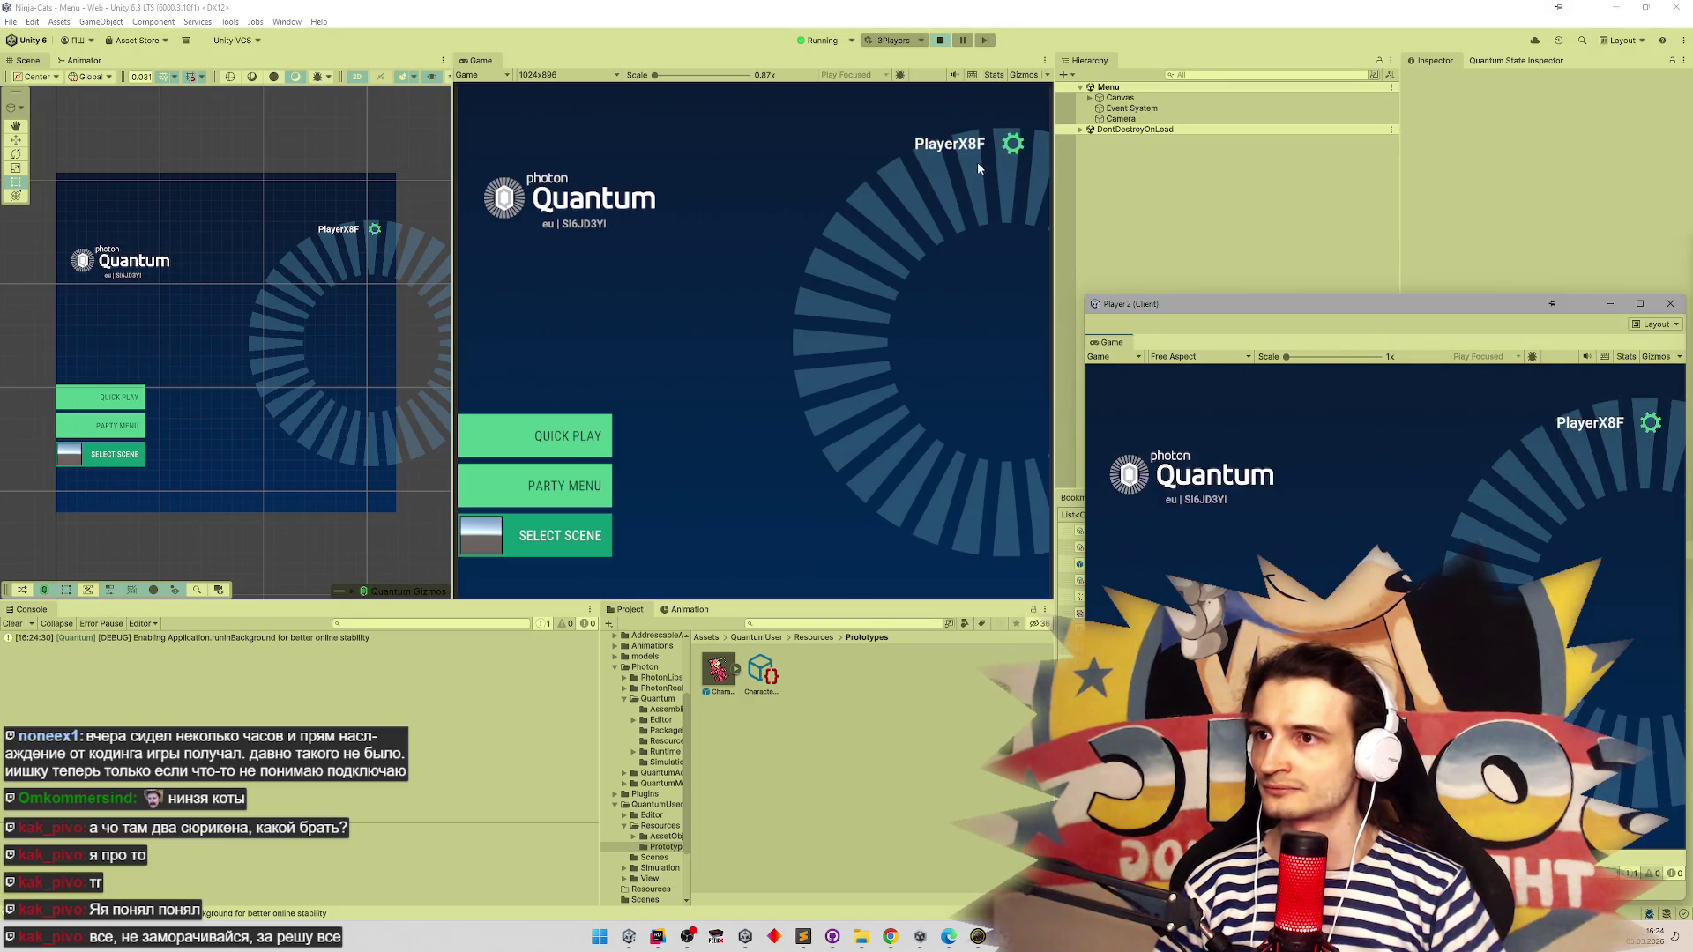
# Set the main client's nickname to p1
pyautogui.click(1011, 144)
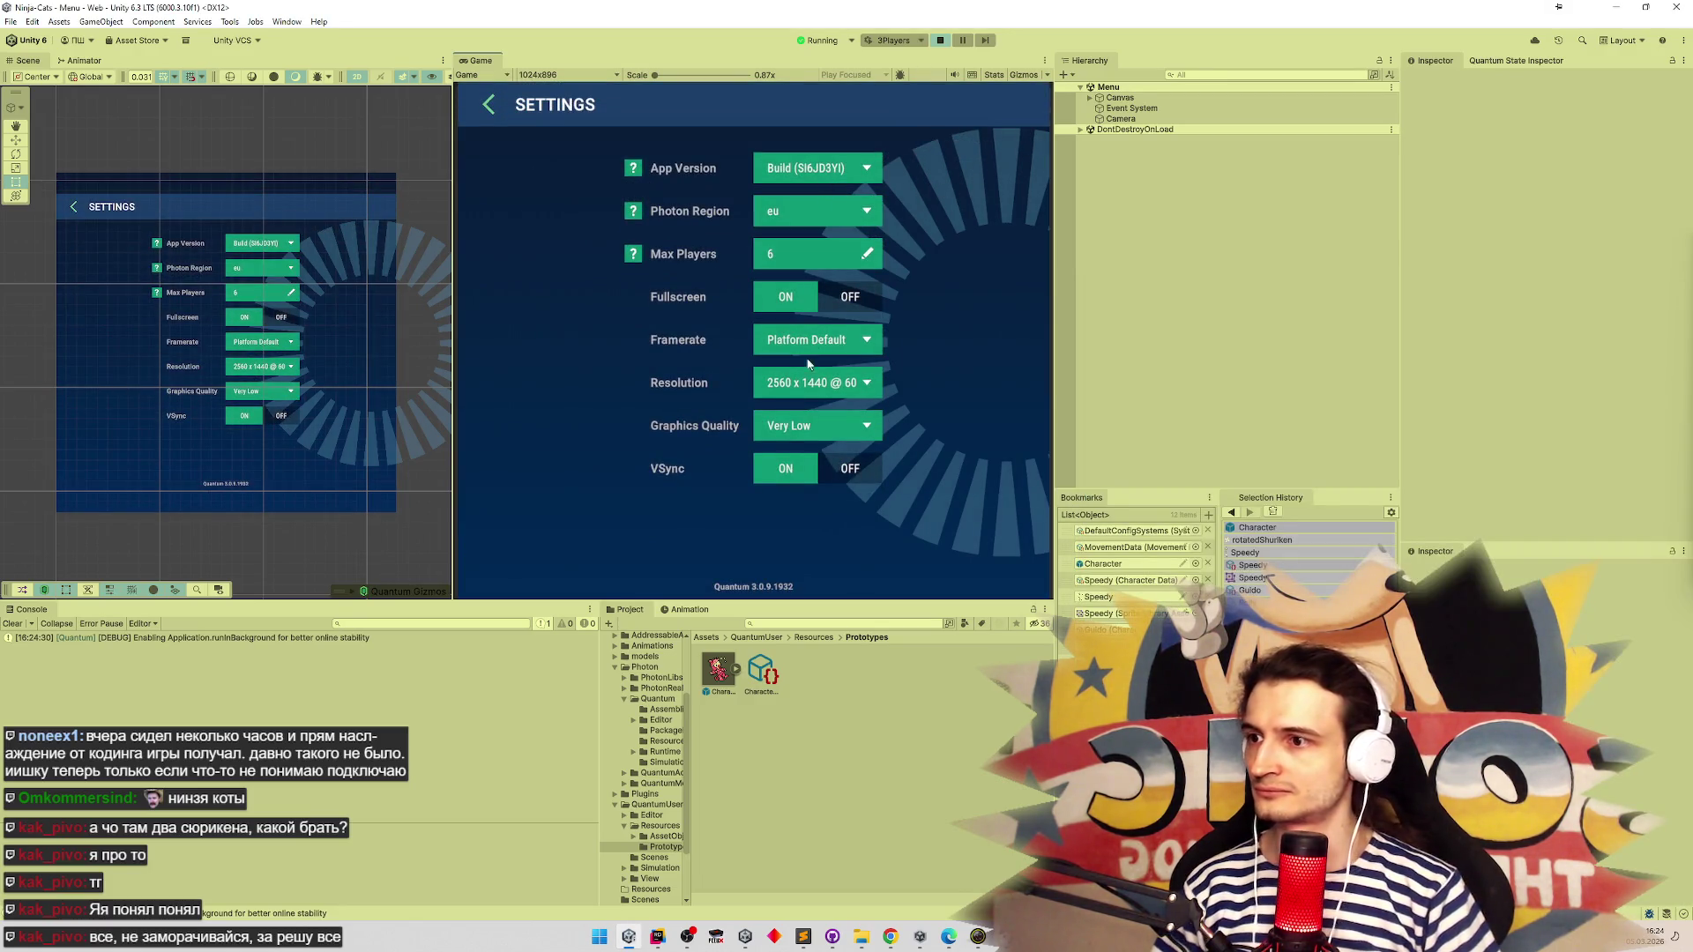
pyautogui.click(486, 106)
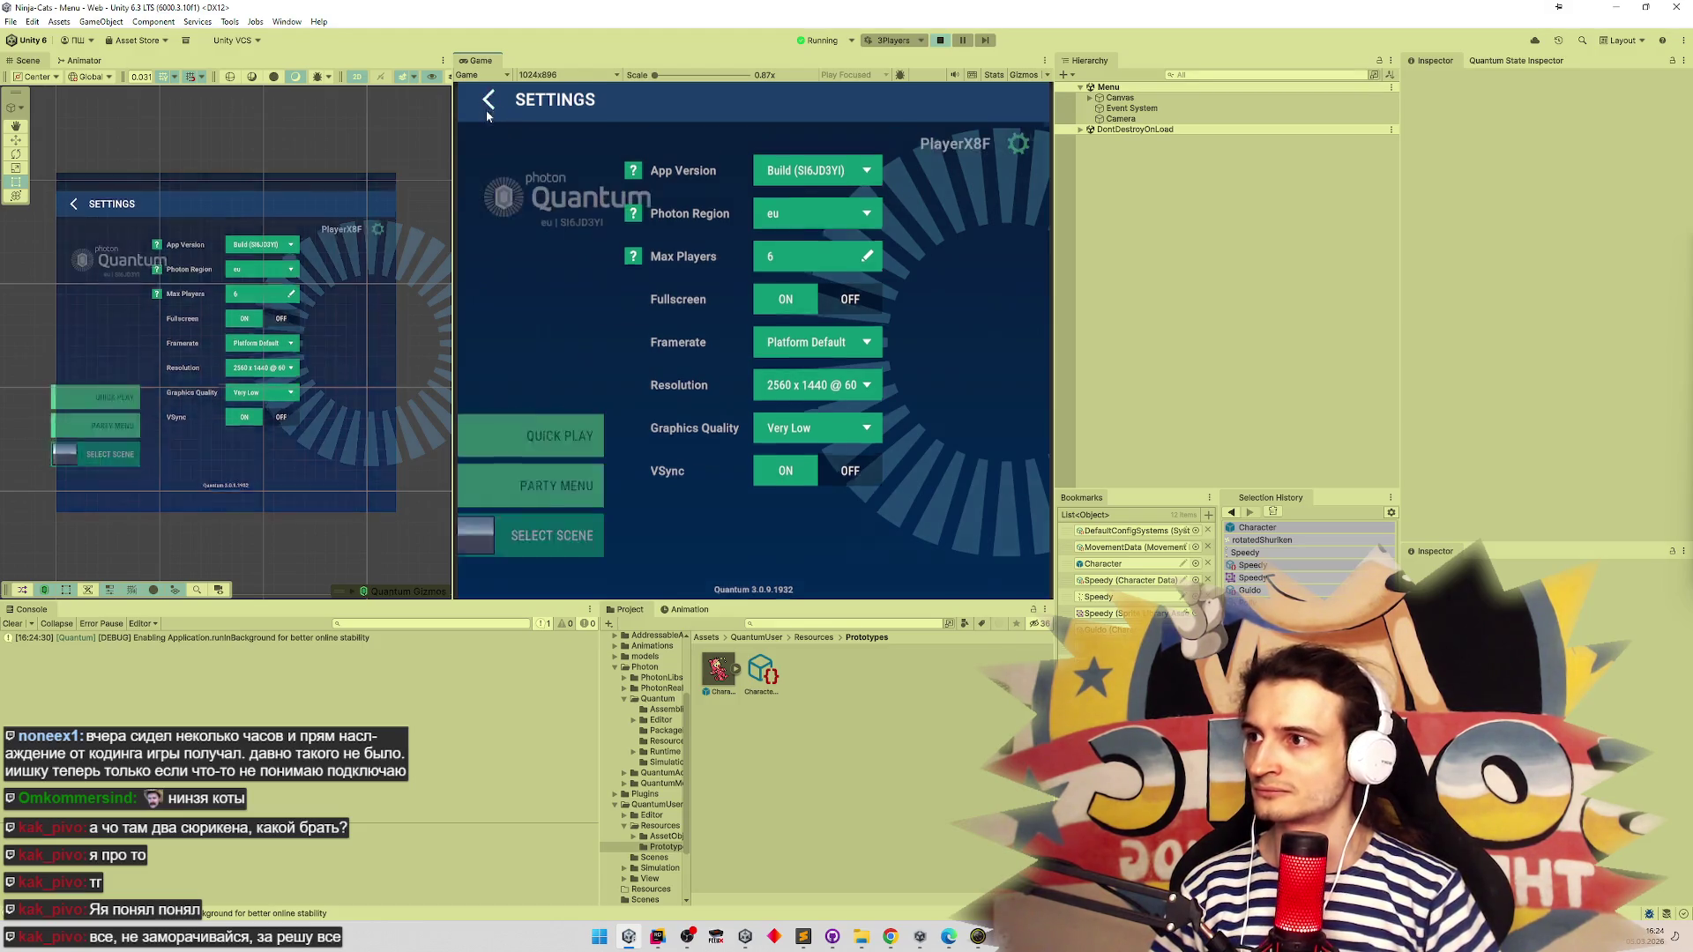
pyautogui.click(913, 145)
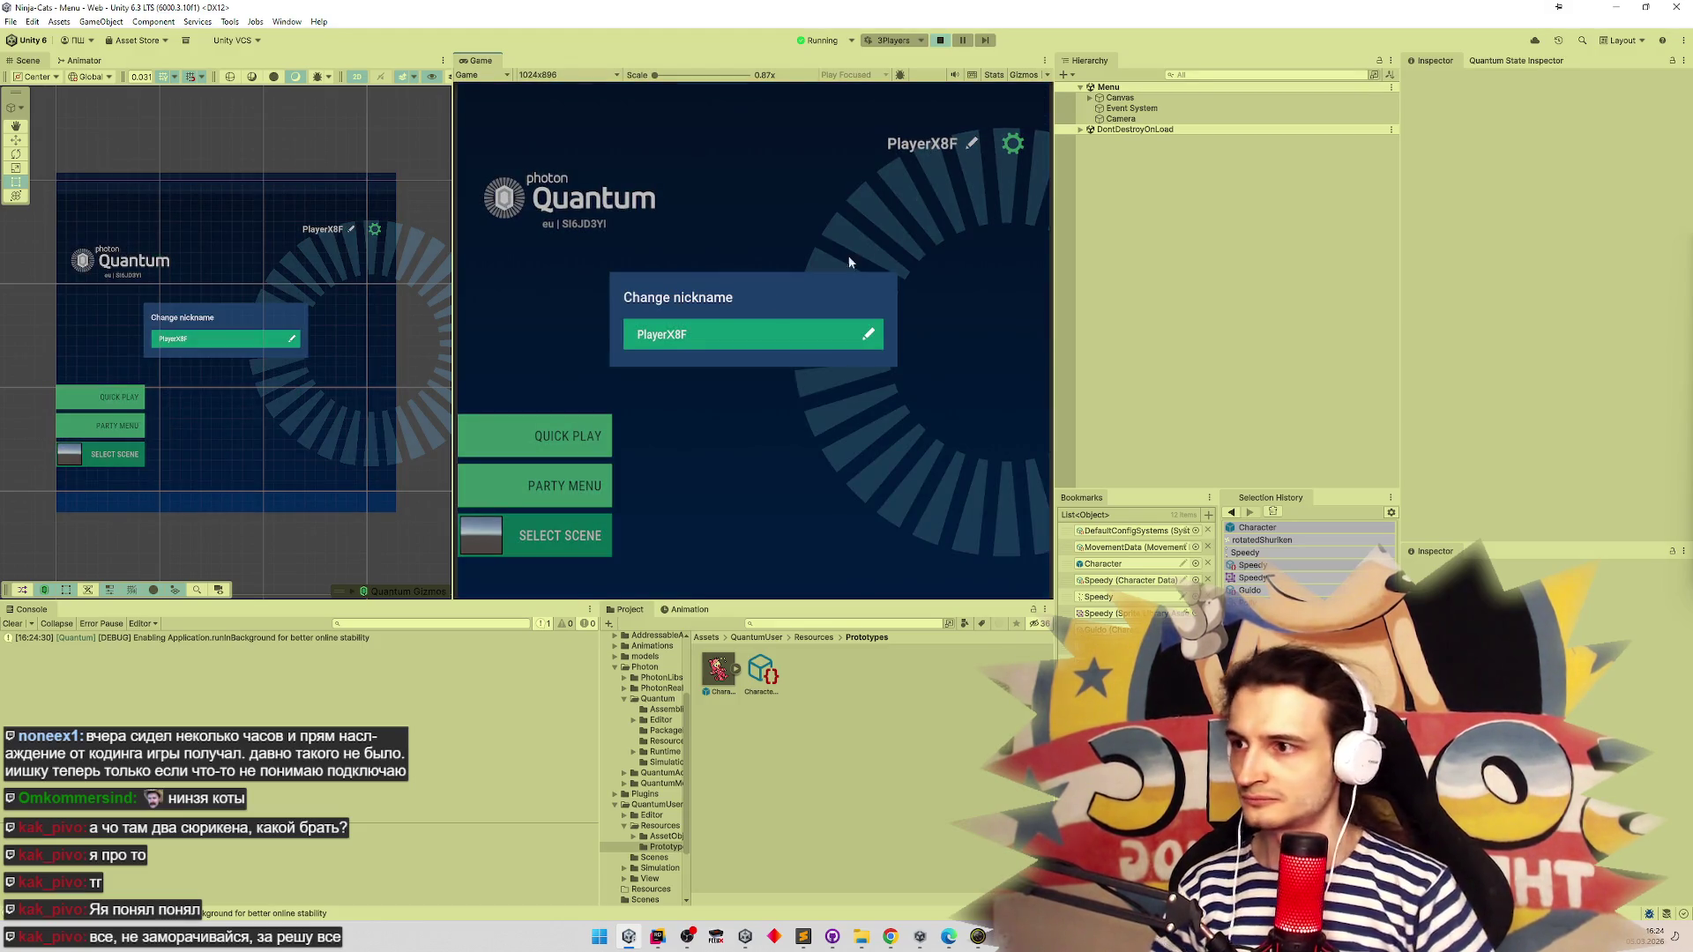
pyautogui.click(729, 331)
pyautogui.write('p1')
pyautogui.press('Return')
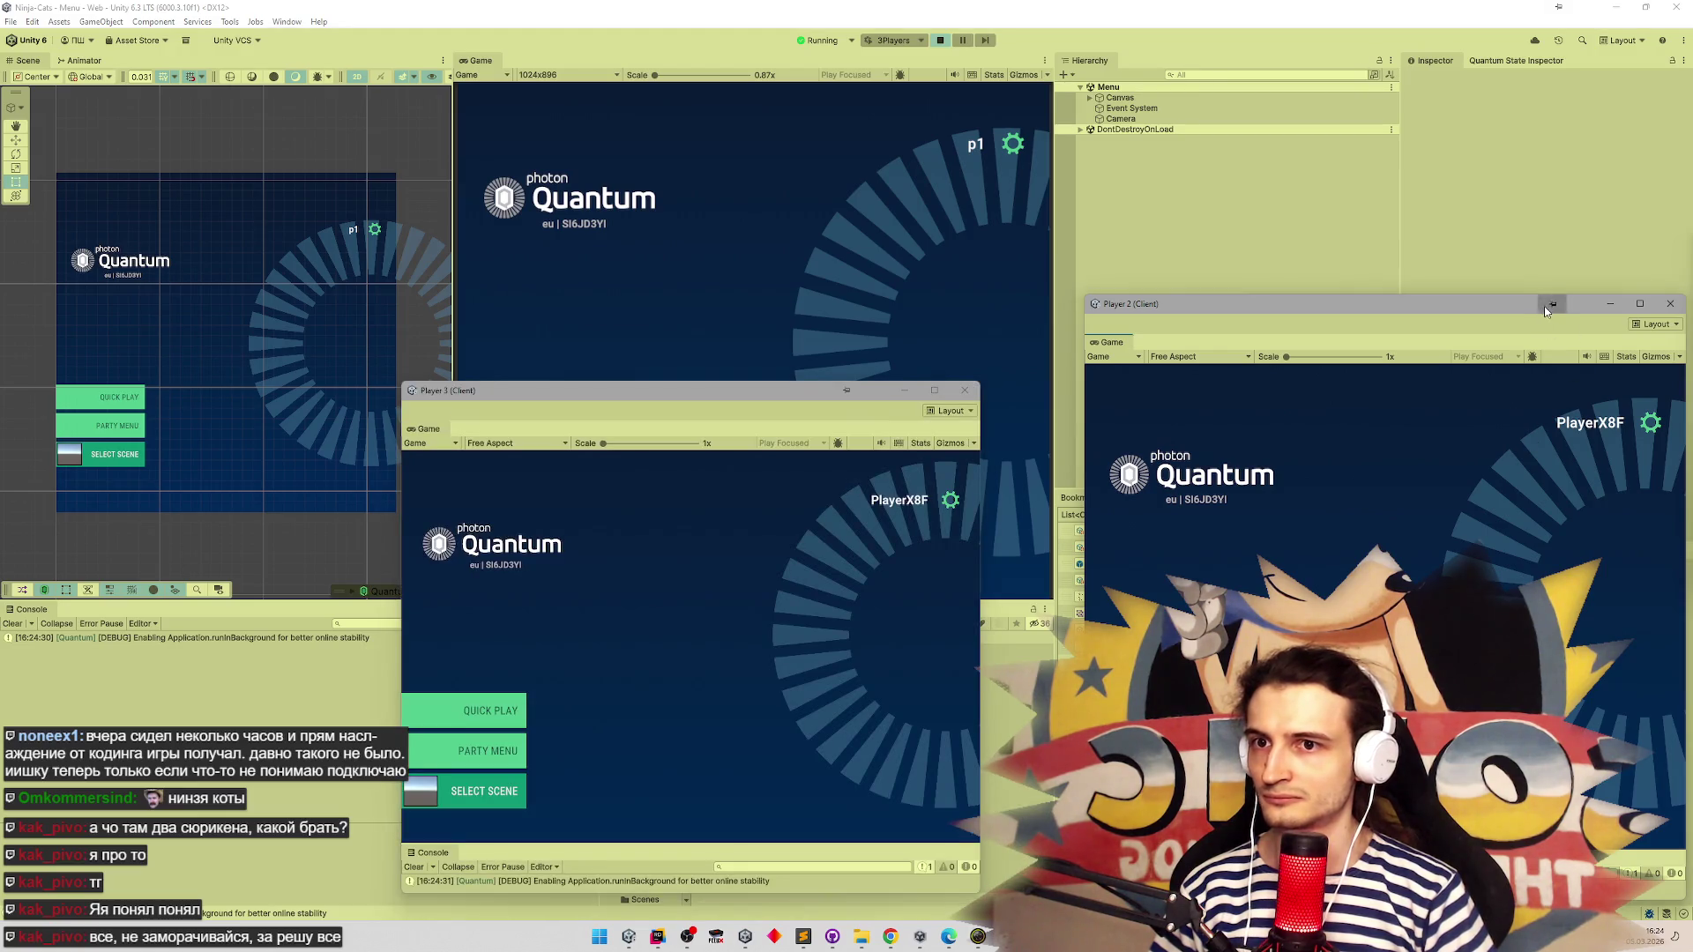
# Rename the other two clients' nicknames to p2 and p3
pyautogui.click(913, 499)
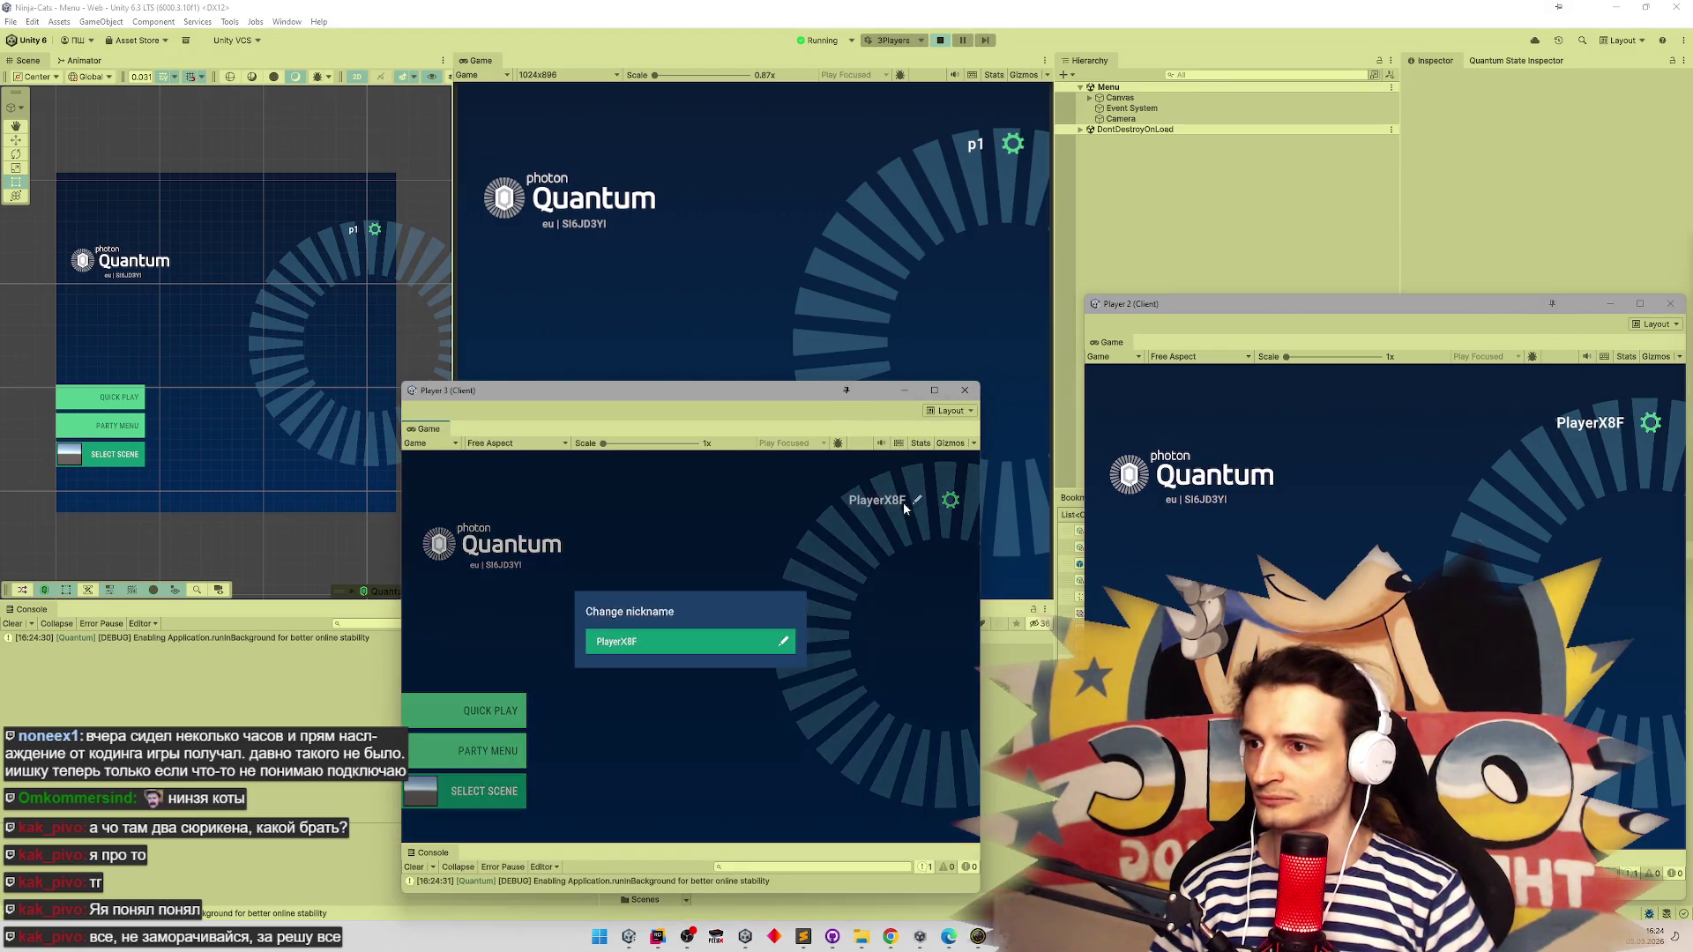
pyautogui.click(663, 640)
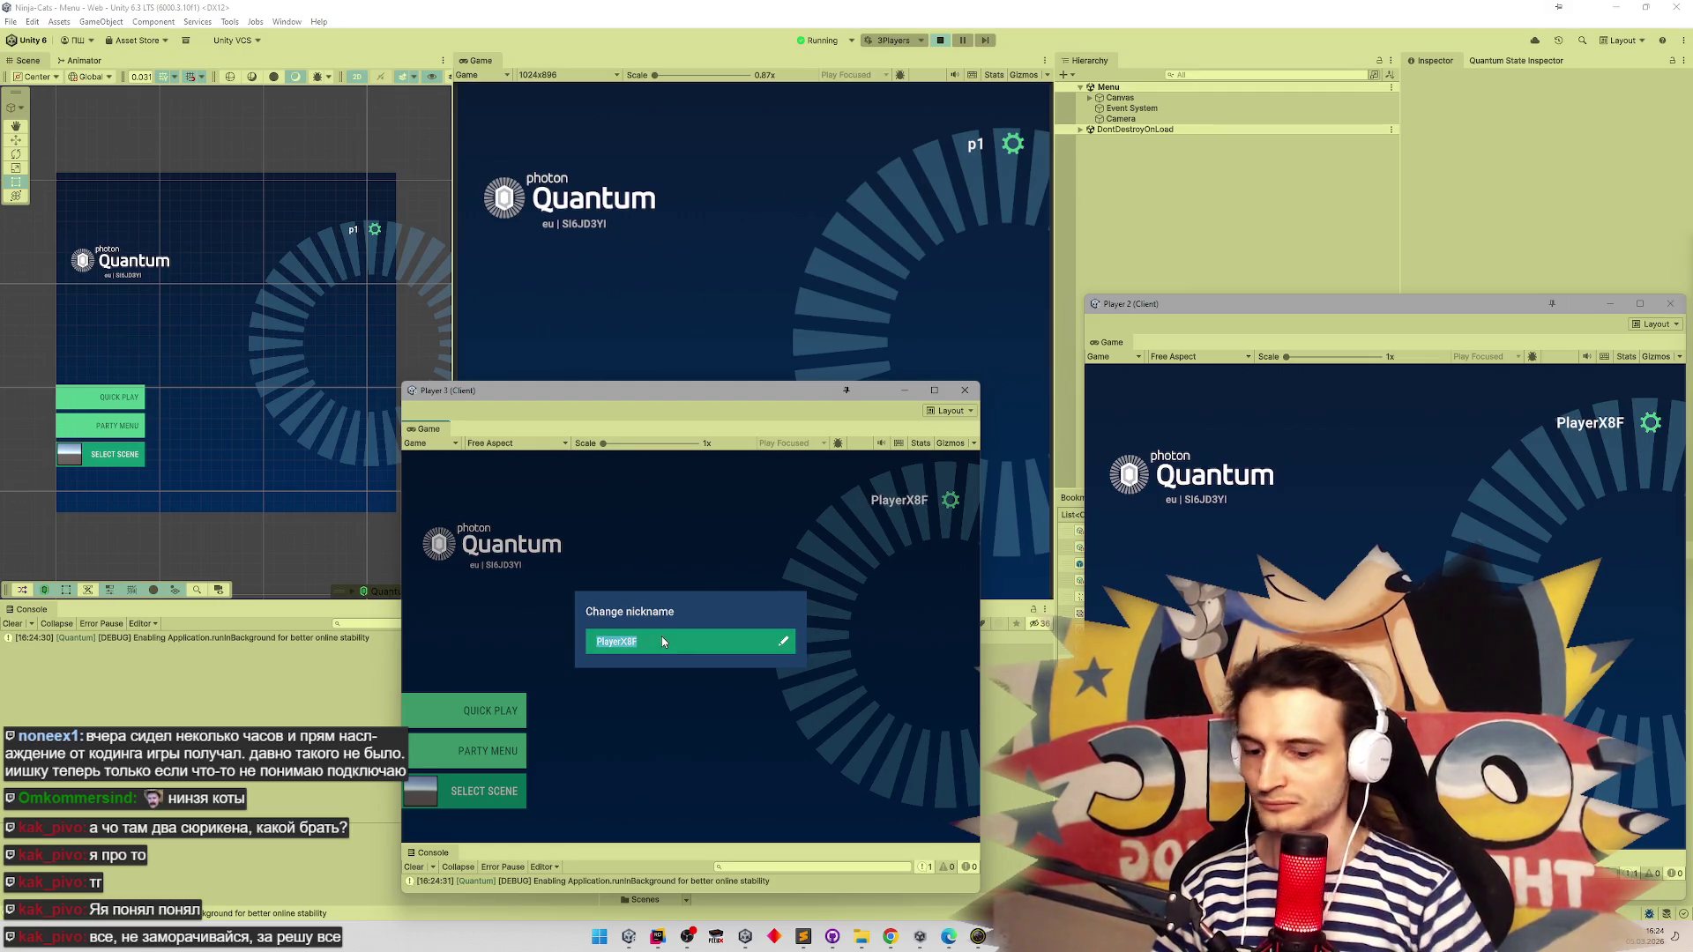
pyautogui.write('p2')
pyautogui.press('Return')
pyautogui.click(1550, 426)
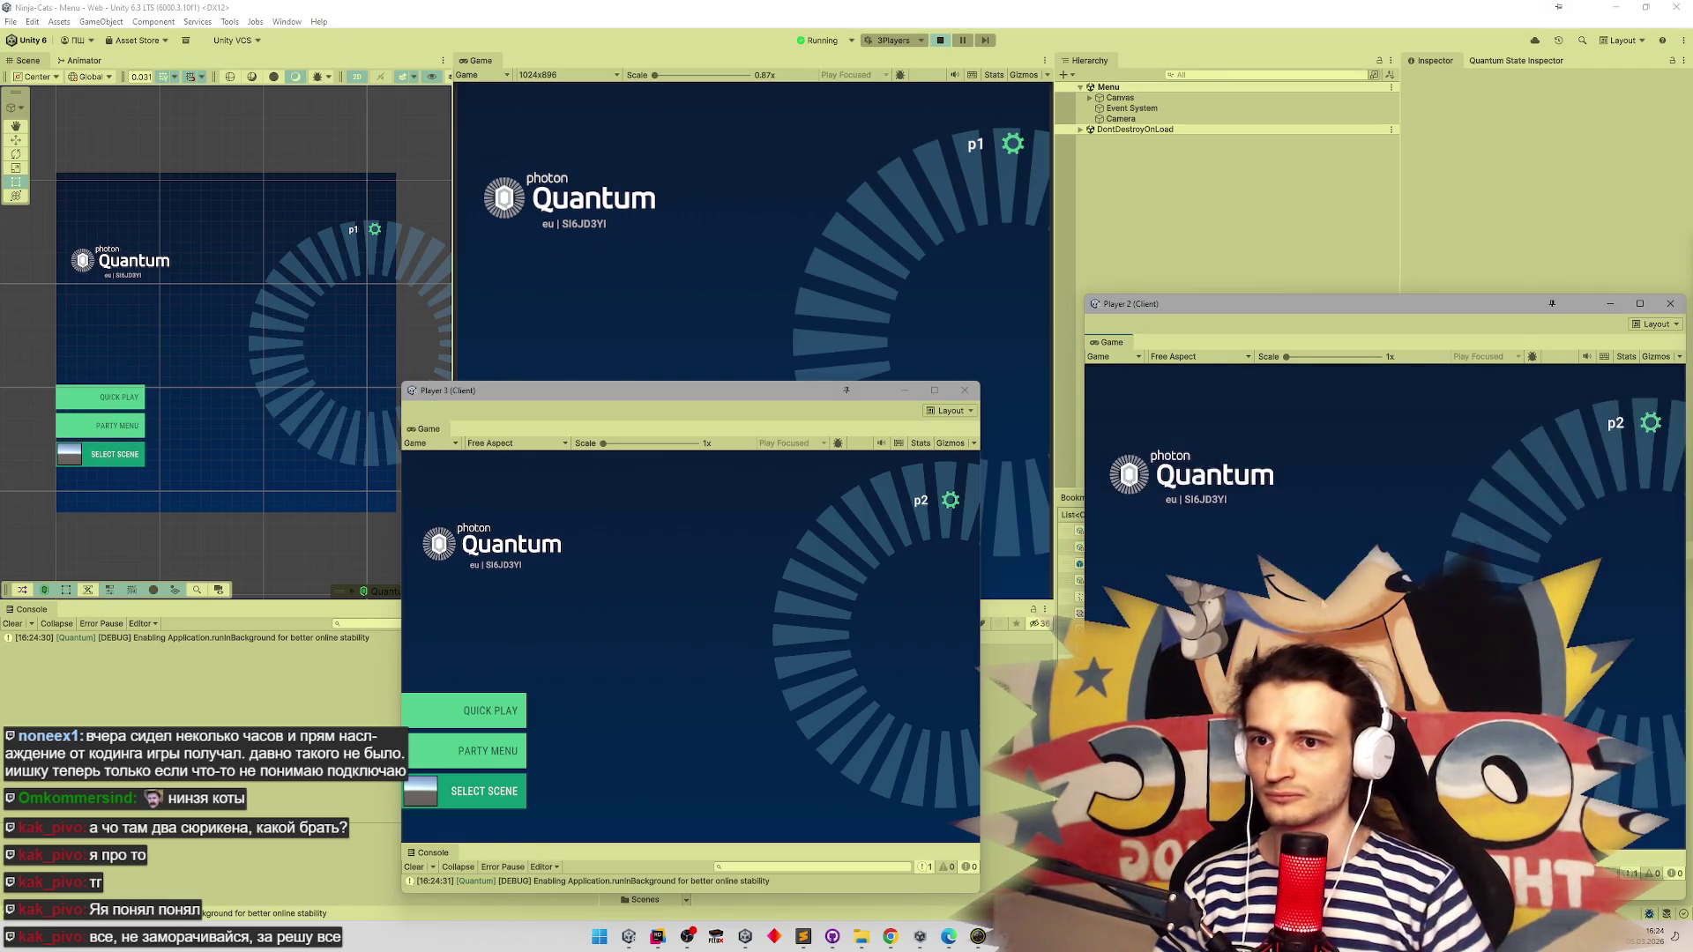
pyautogui.click(920, 505)
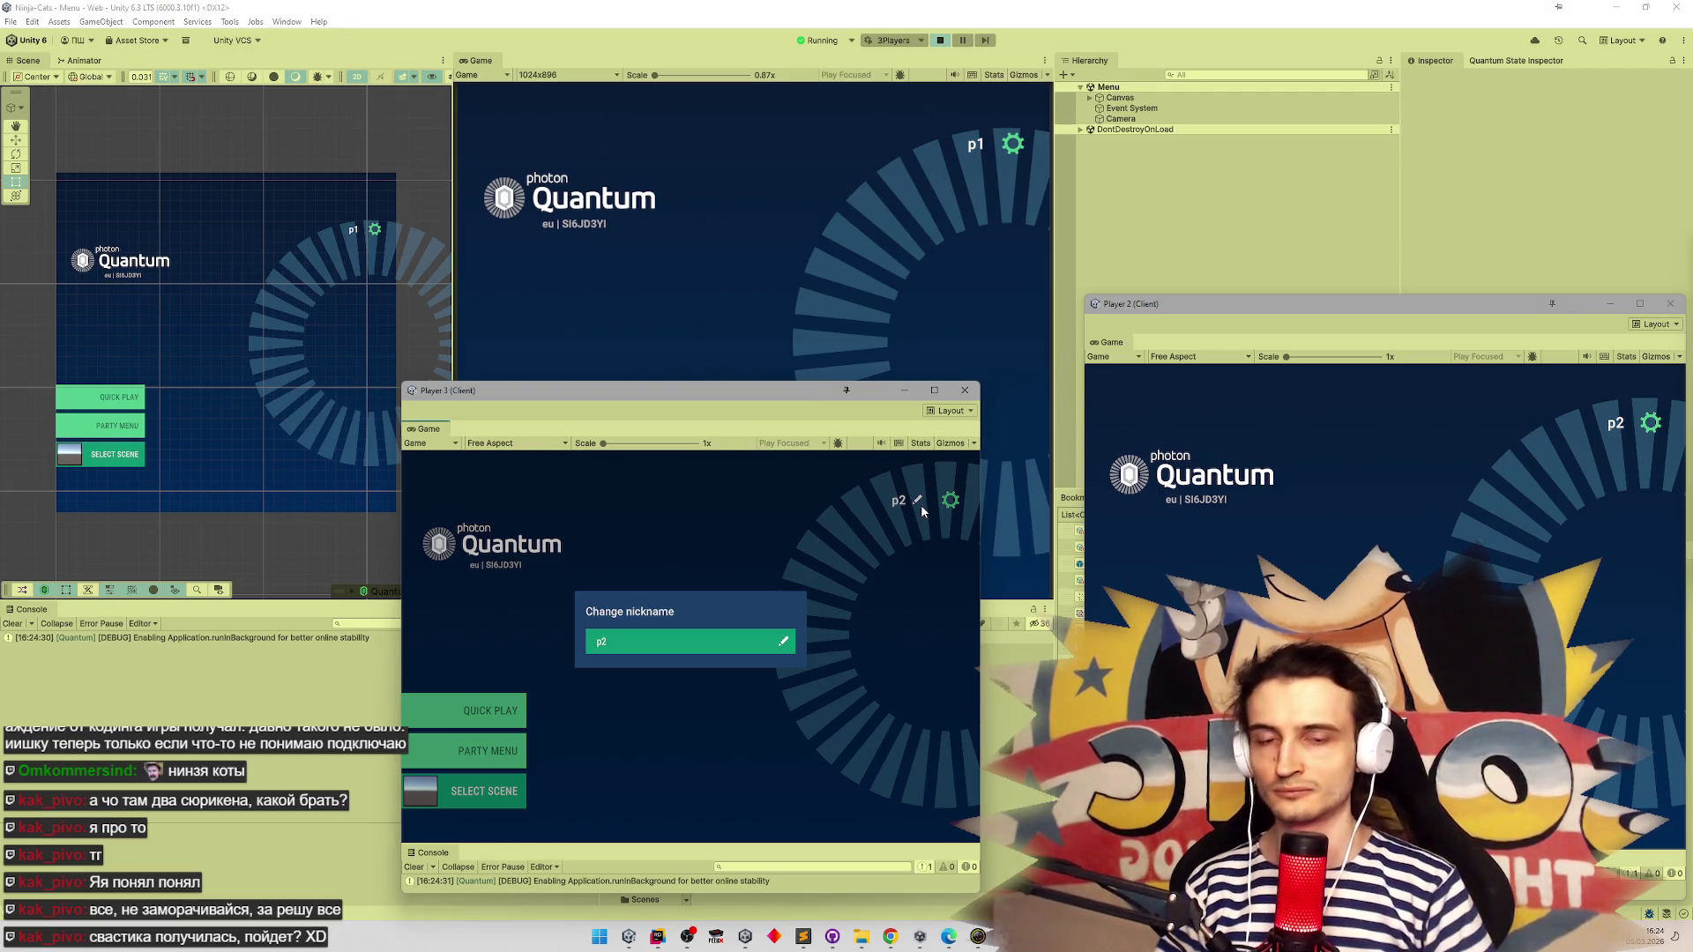
pyautogui.click(633, 648)
pyautogui.write('p3')
pyautogui.press('Return')
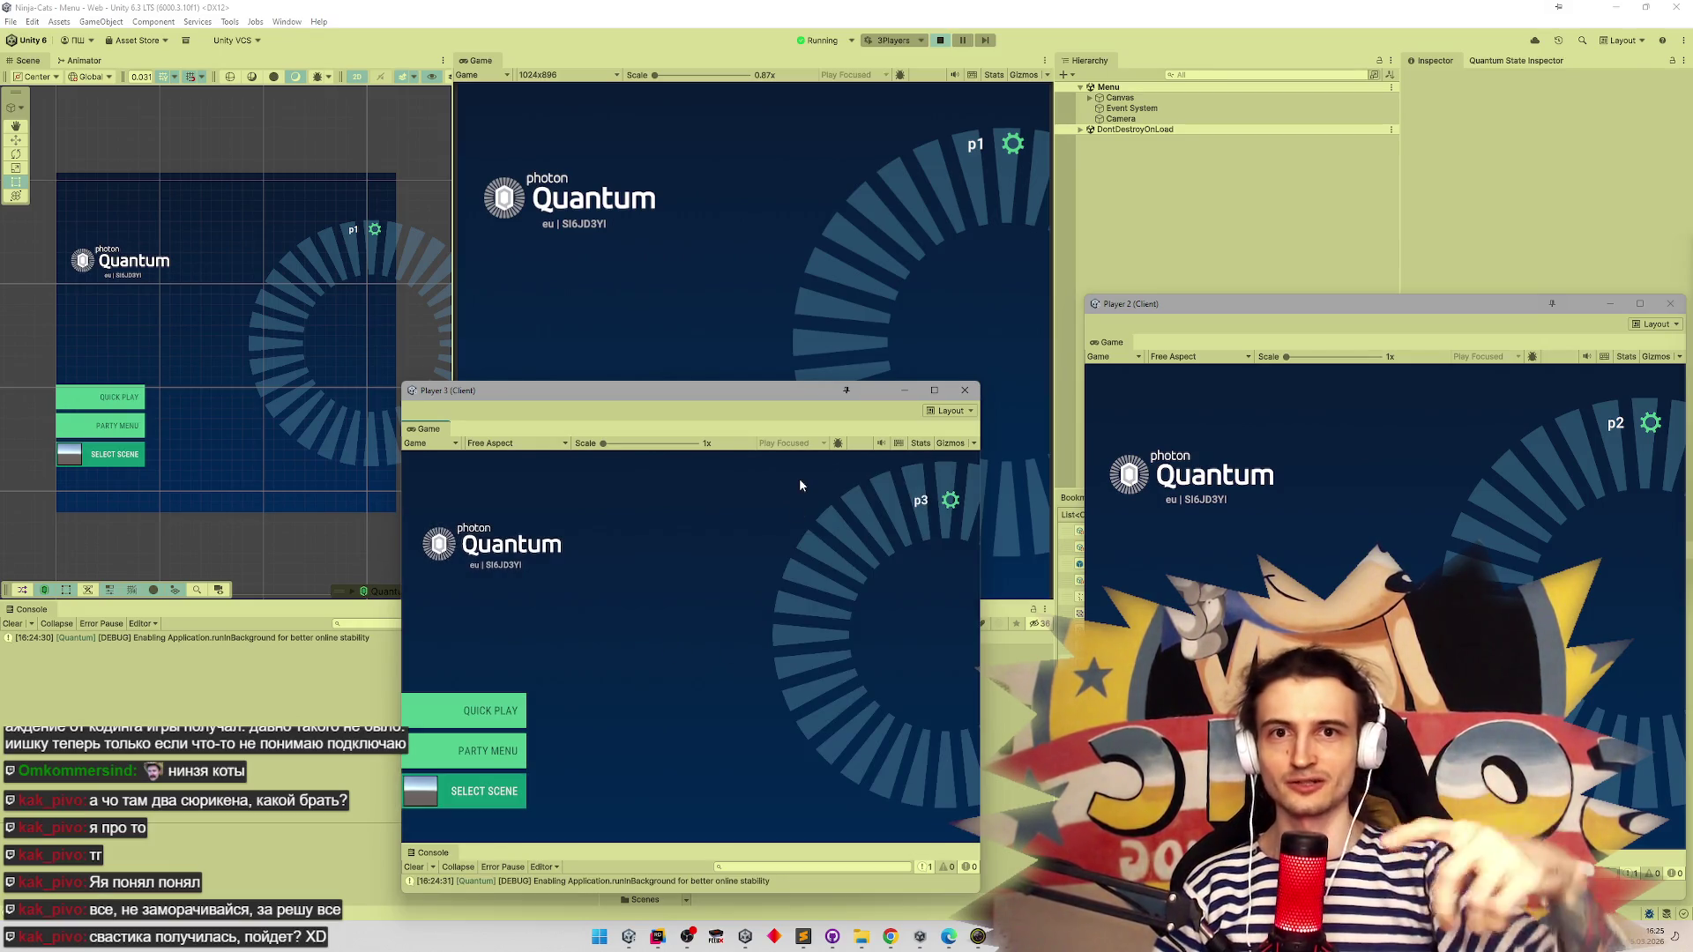
# Start a Quick Play match and pick characters for p1 and p3
pyautogui.moveTo(693, 392)
pyautogui.mouseDown()
pyautogui.moveTo(718, 499)
pyautogui.moveTo(886, 531)
pyautogui.moveTo(833, 452)
pyautogui.moveTo(323, 335)
pyautogui.moveTo(609, 440)
pyautogui.moveTo(442, 435)
pyautogui.mouseUp()
pyautogui.click(520, 426)
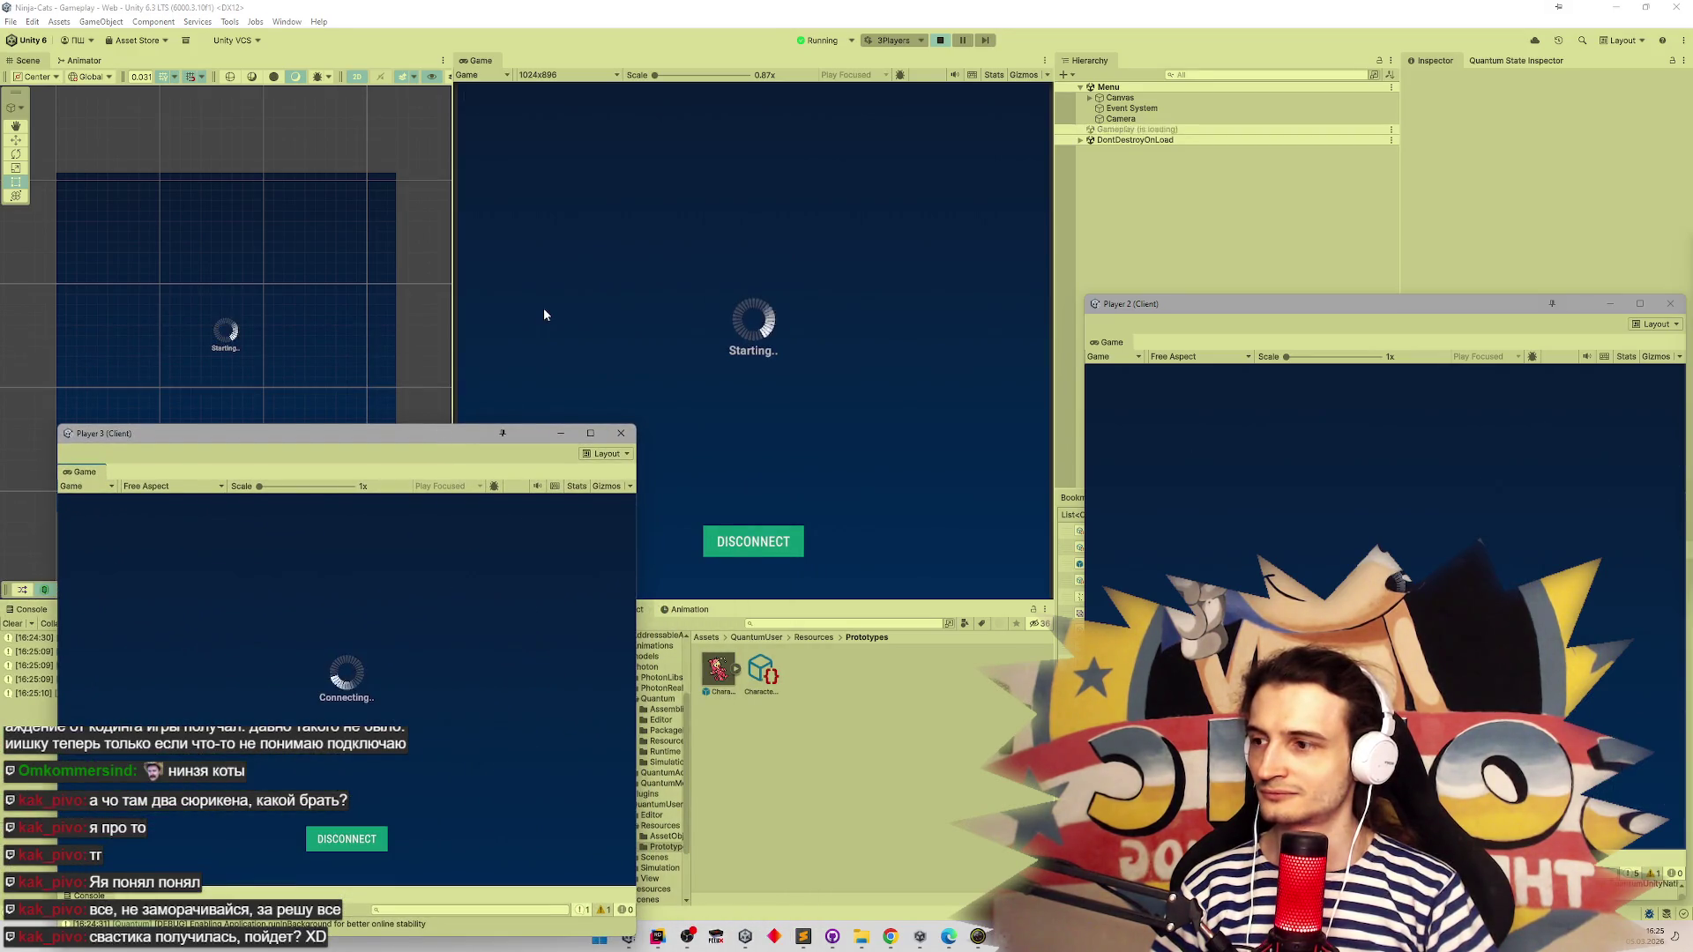
pyautogui.click(849, 520)
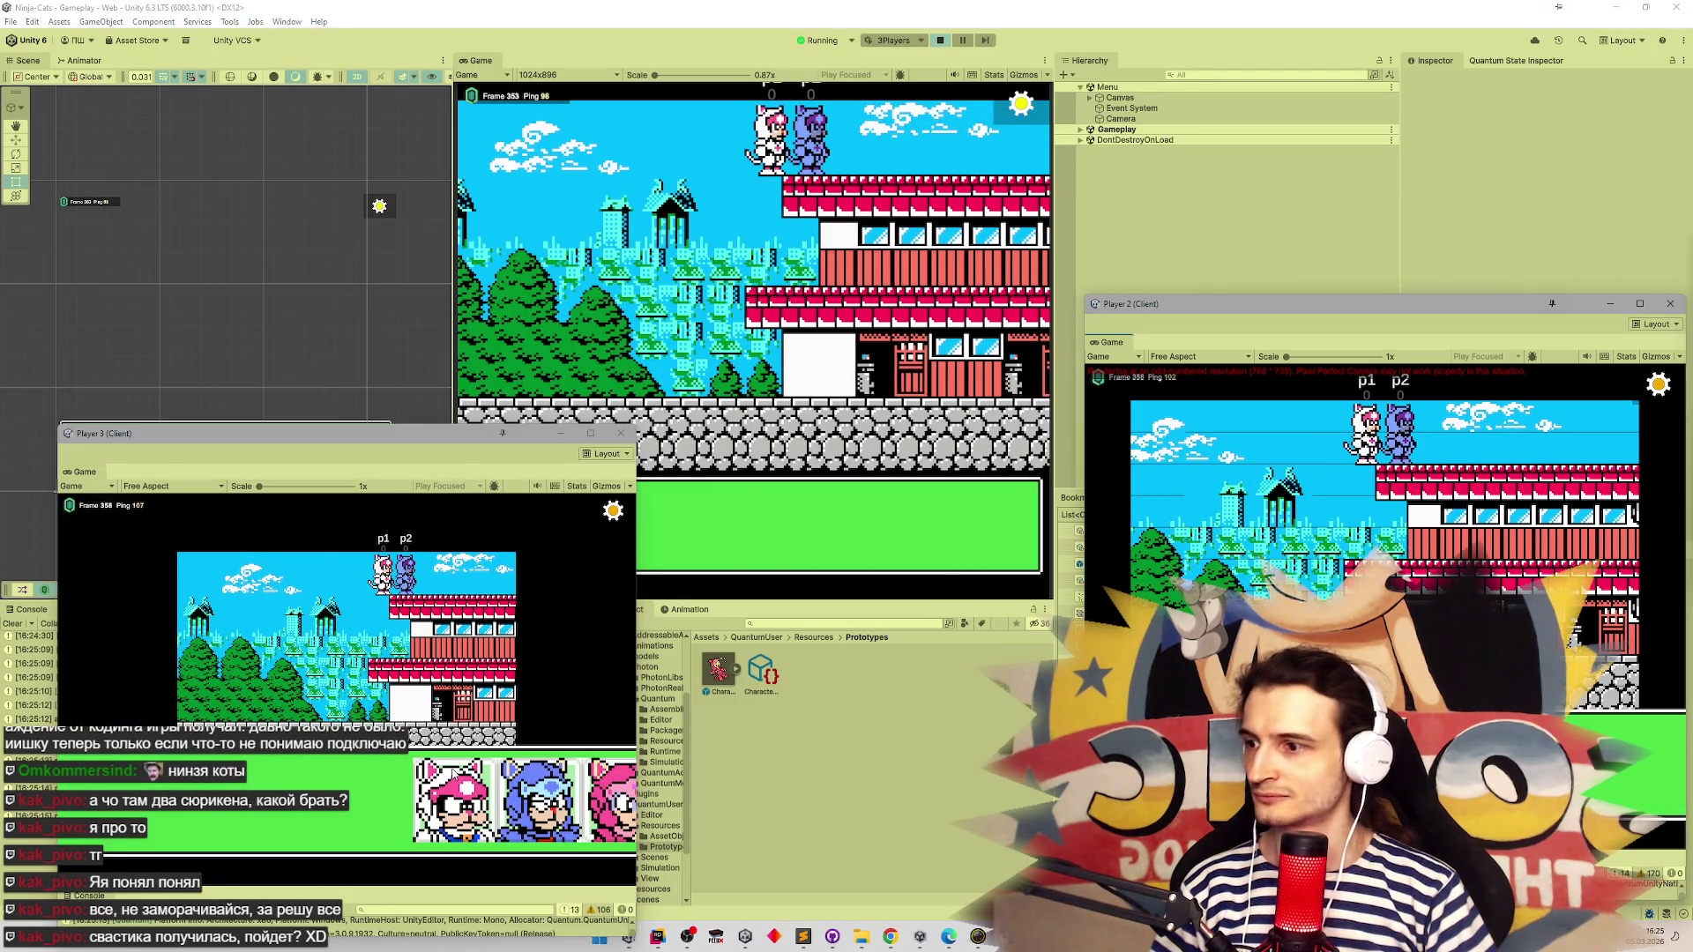
pyautogui.click(452, 798)
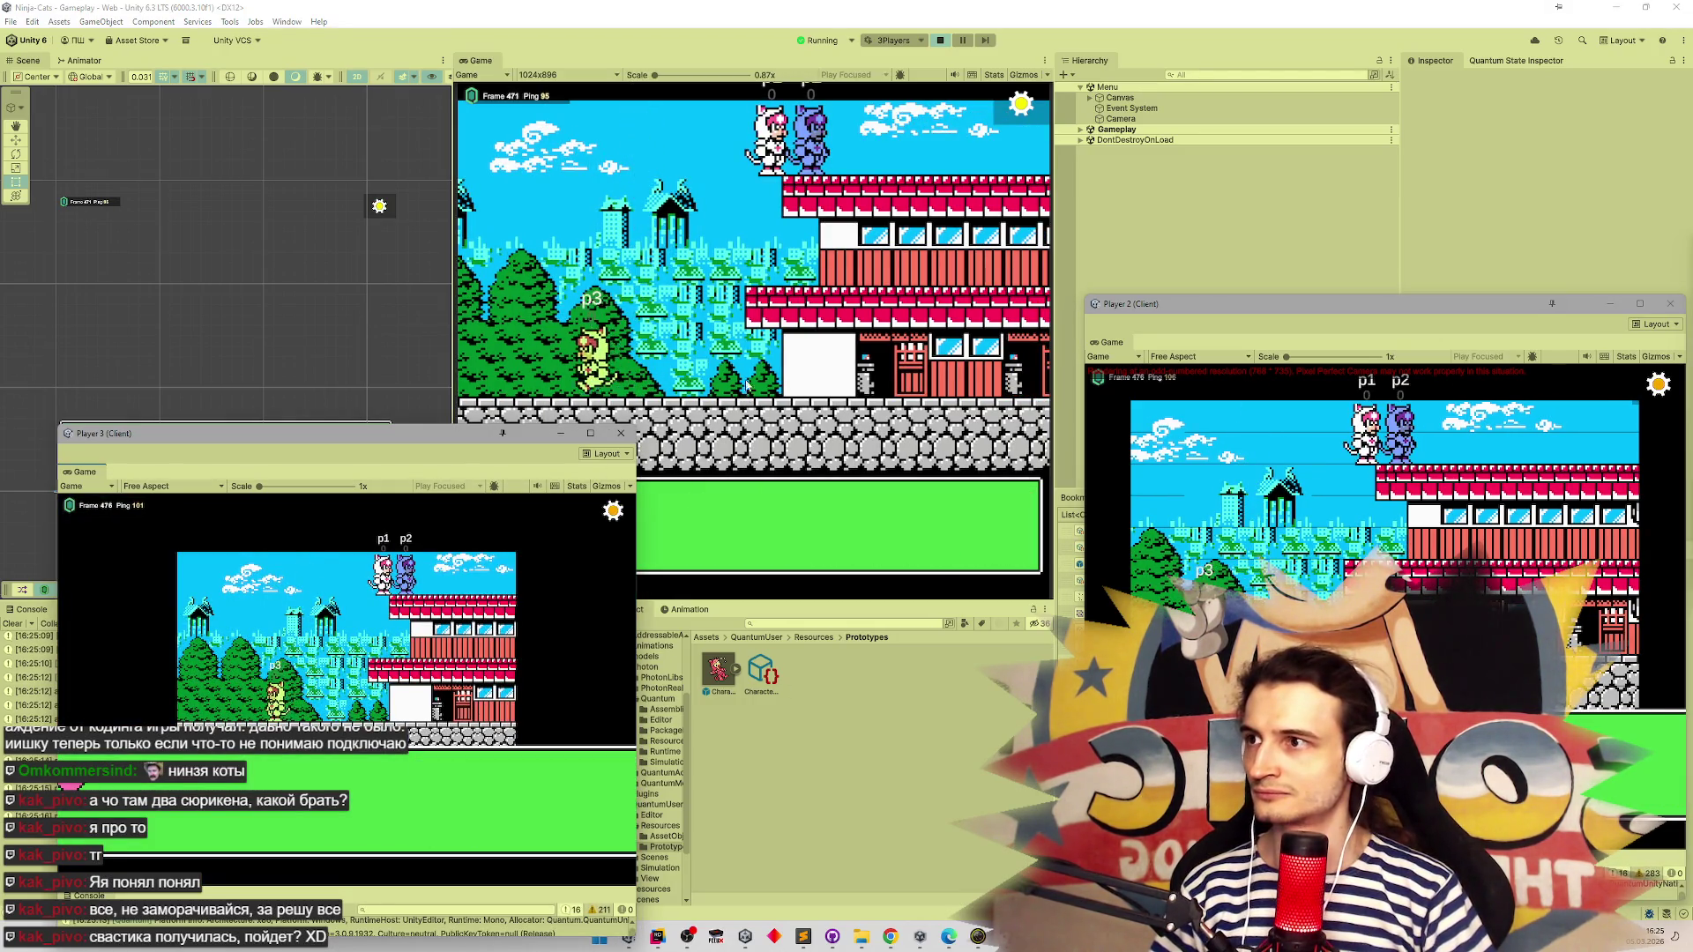
# Run the p1 cat left and right across the rooftops, then stop play mode
pyautogui.press('Right')
pyautogui.press('Left')
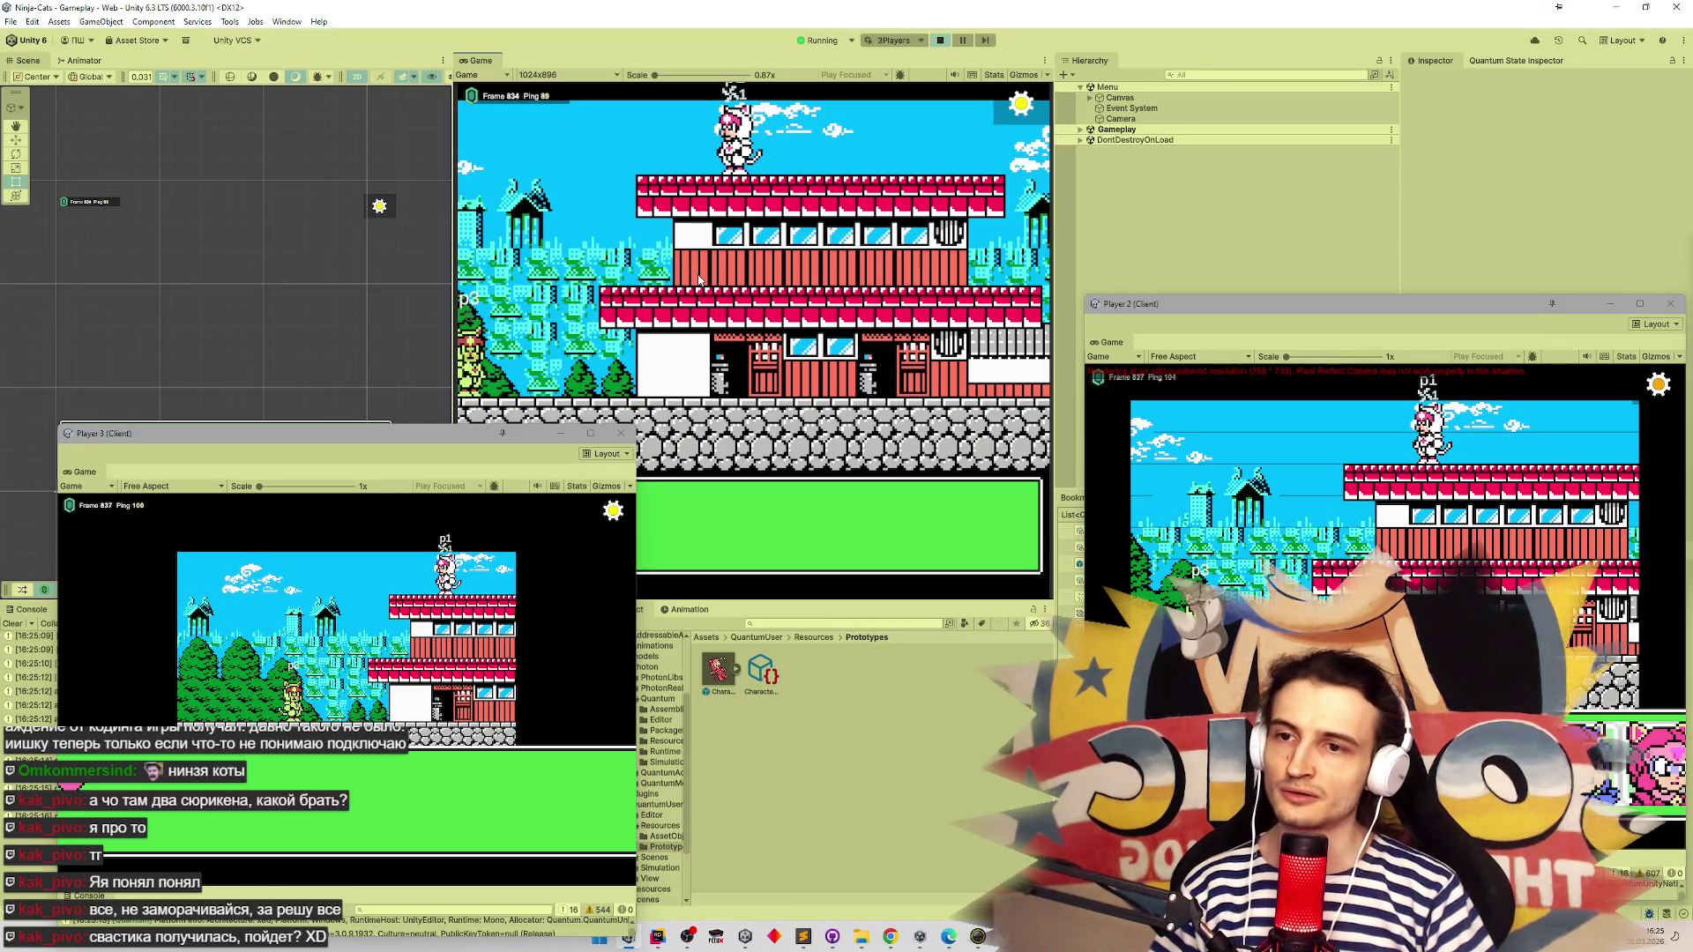
pyautogui.press('Left')
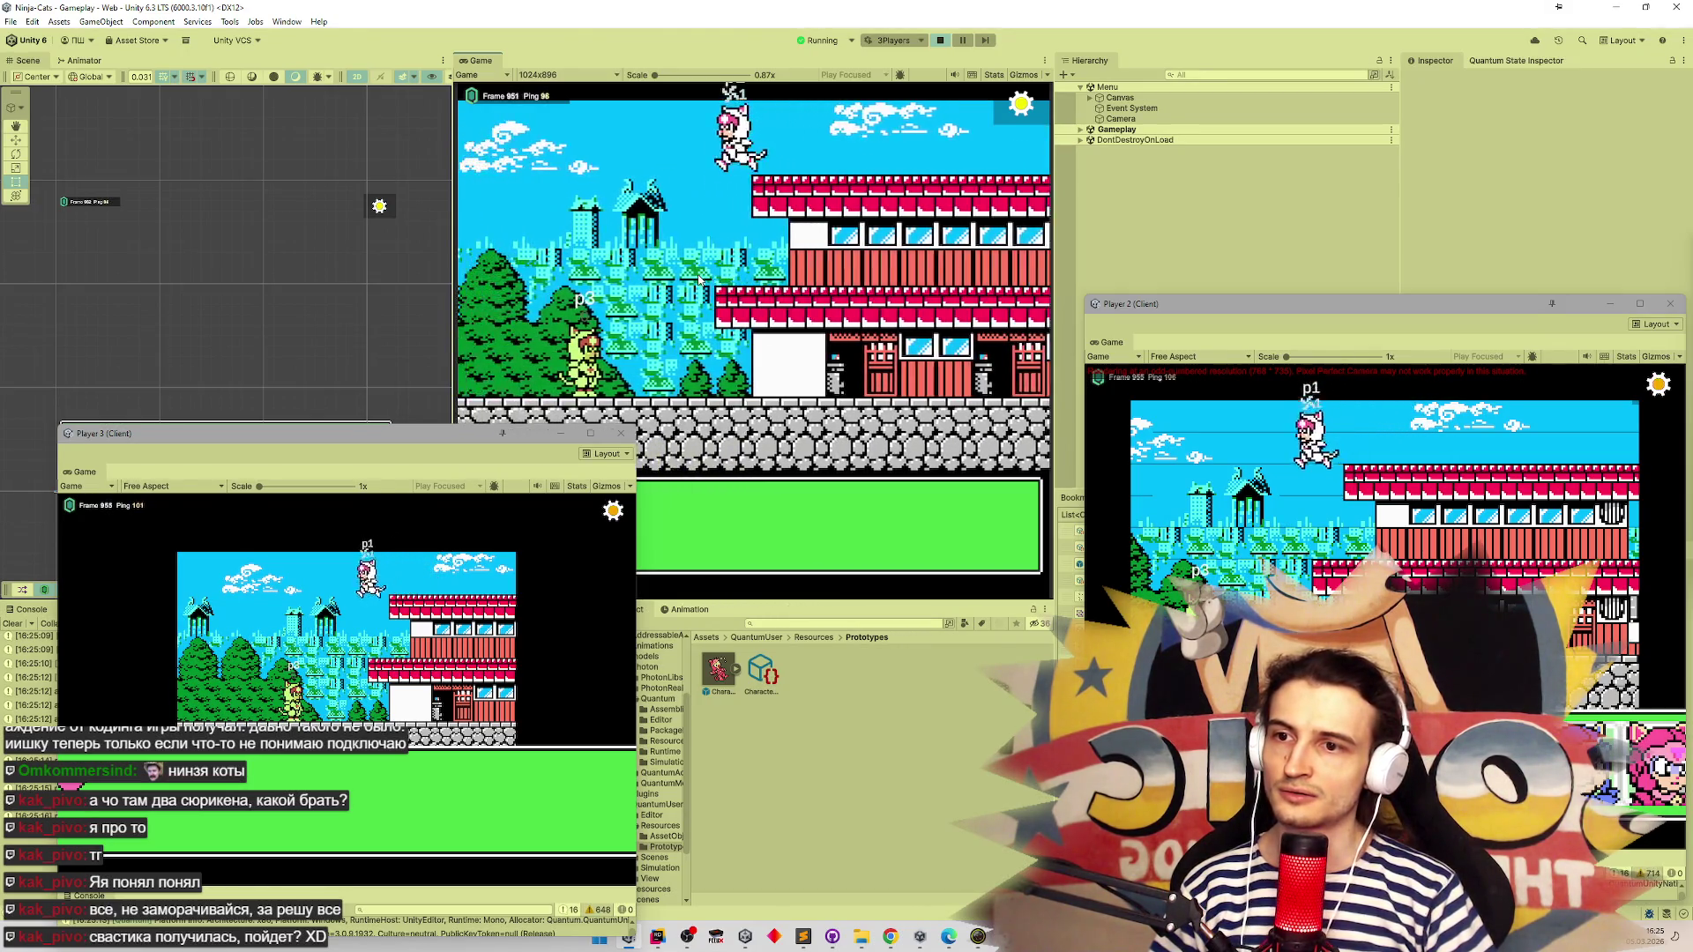
pyautogui.press('Right')
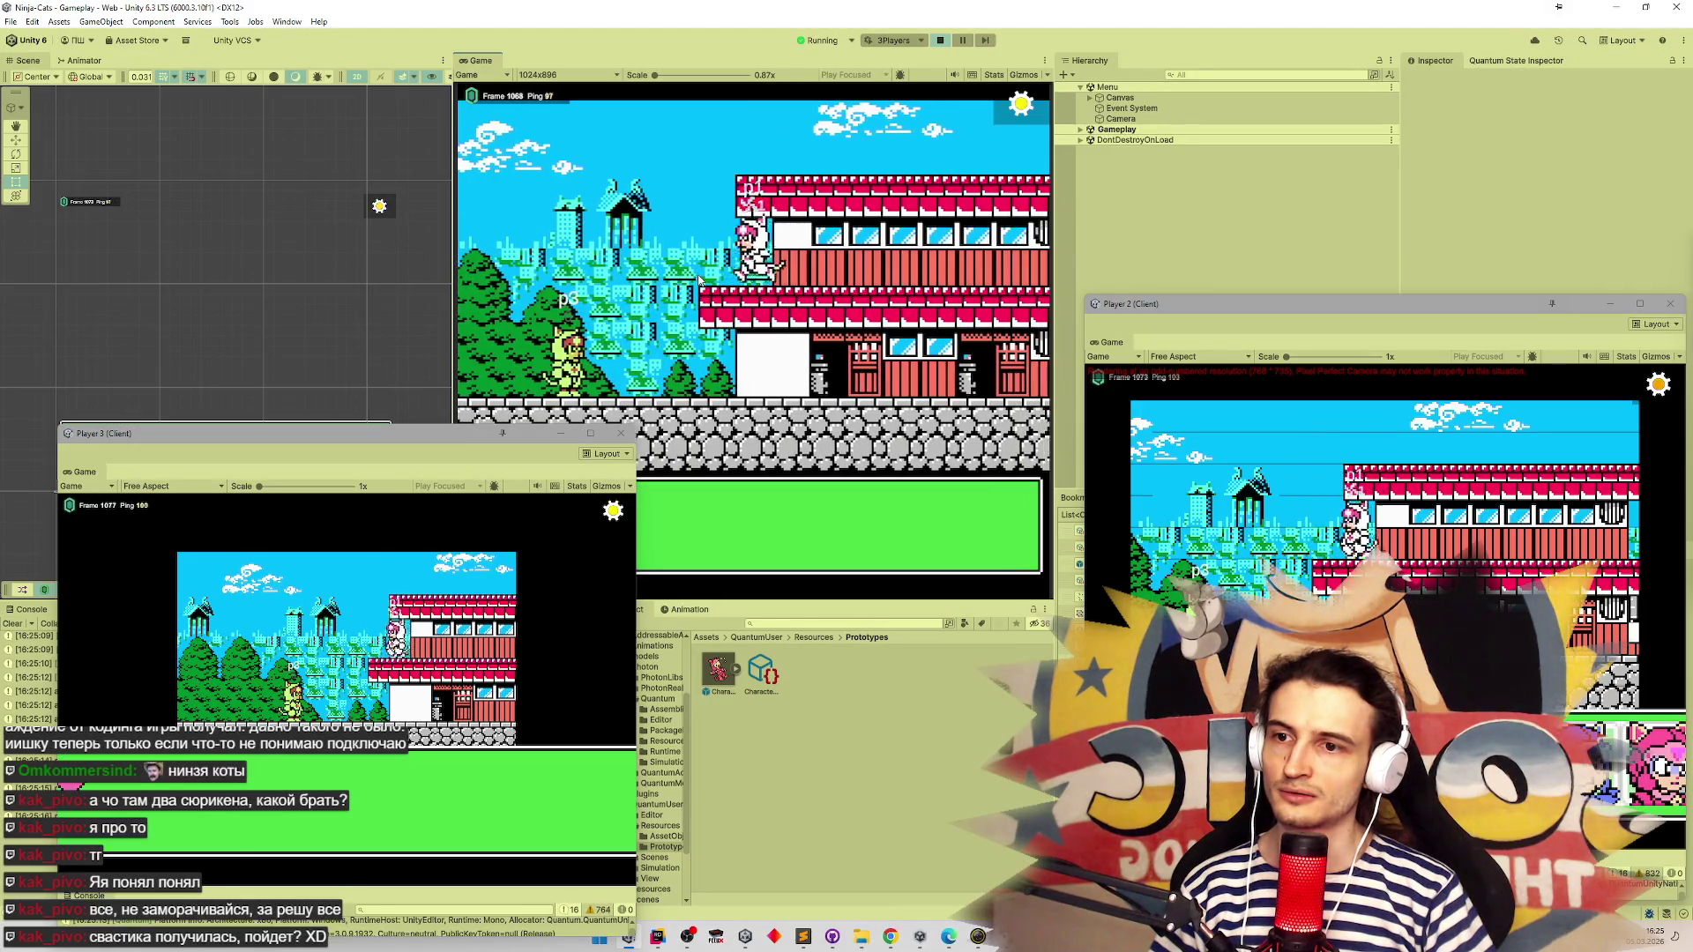
pyautogui.press('Left')
pyautogui.click(940, 40)
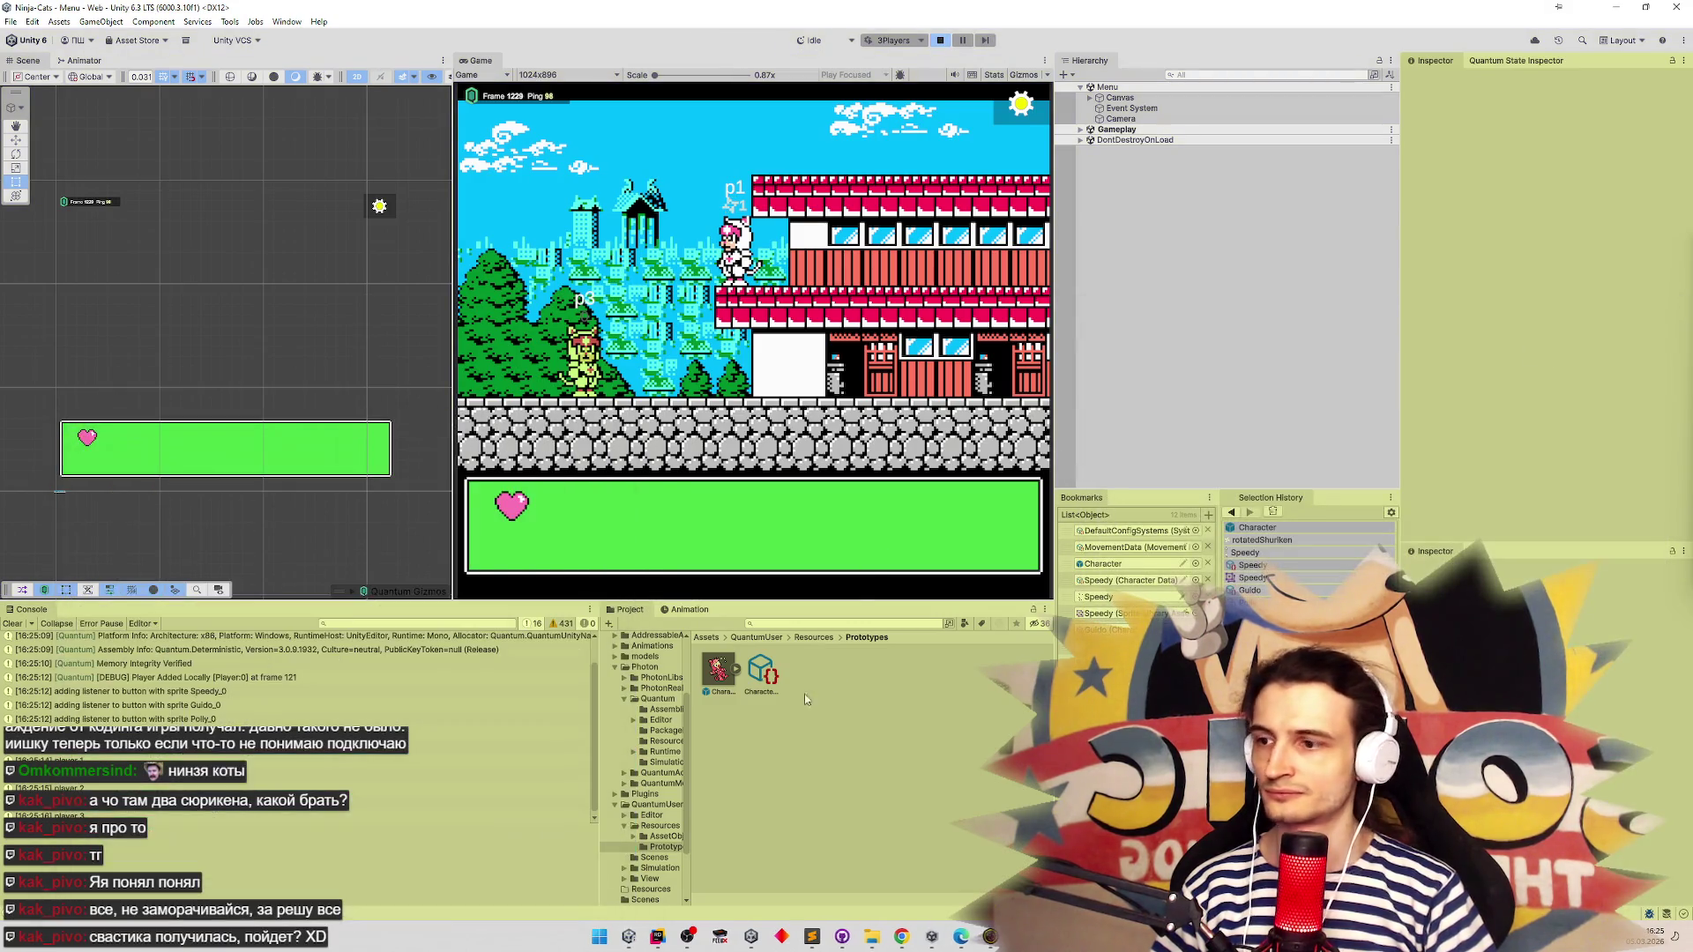
pyautogui.hotkey('alt', 'Tab')
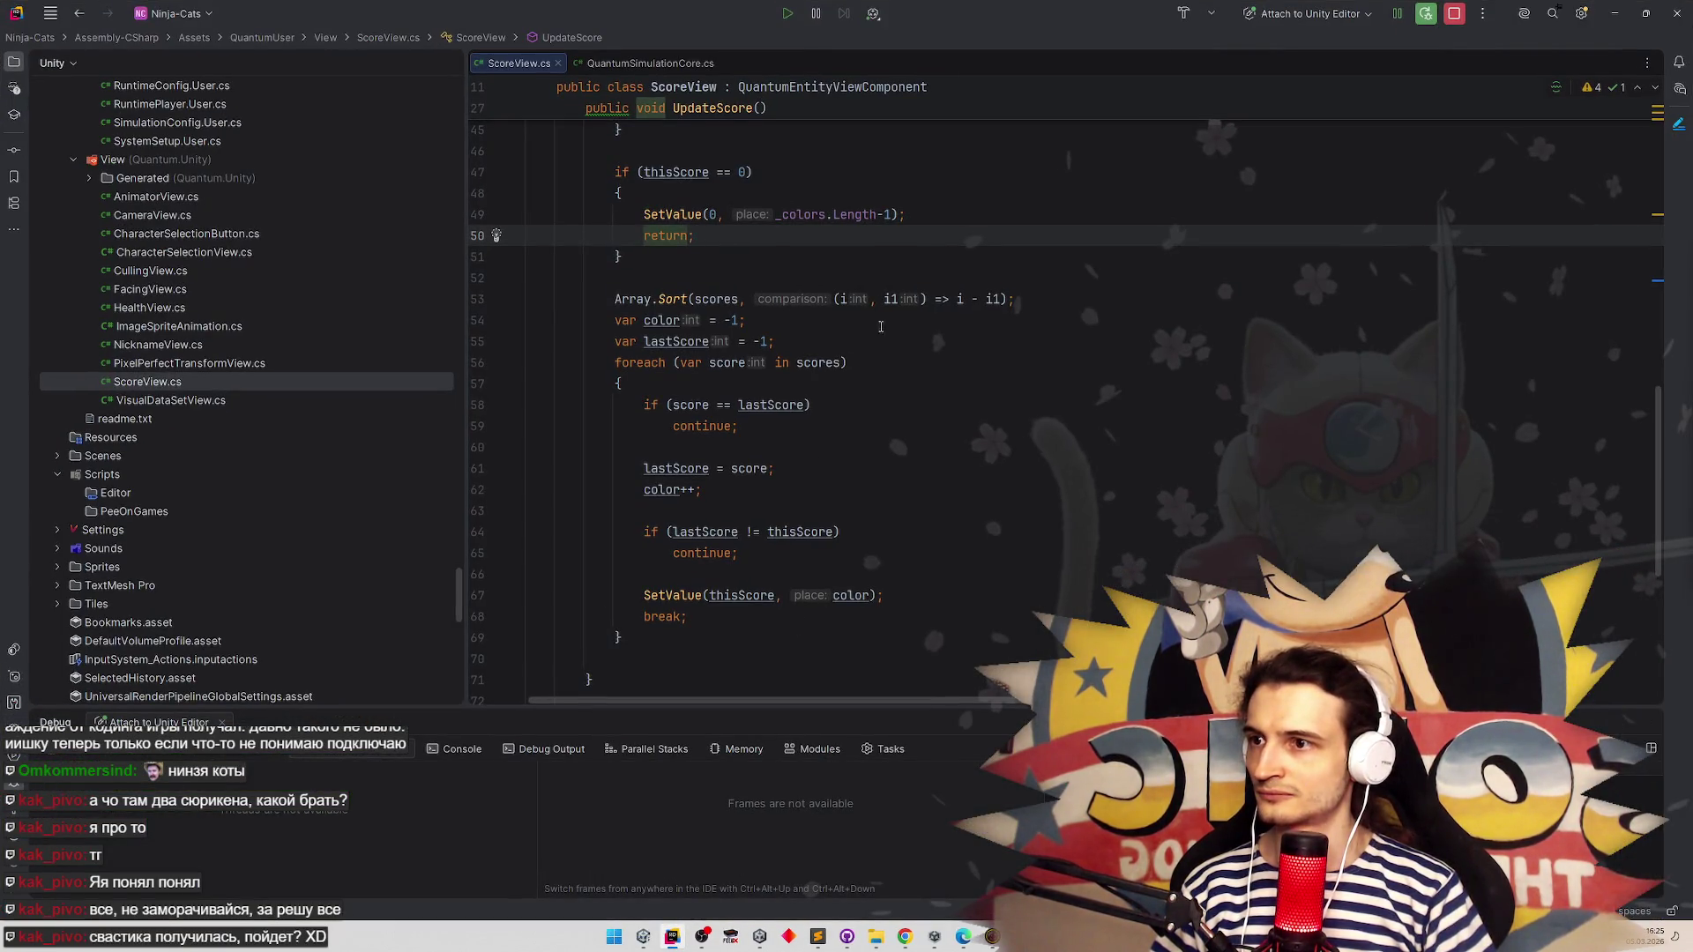
# Change the sort lambda to (i1, i2) => i2 - i1 for descending order
pyautogui.click(959, 299)
pyautogui.click(847, 299)
pyautogui.write('1')
pyautogui.click(904, 299)
pyautogui.press('BackSpace')
pyautogui.write('2')
pyautogui.click(925, 280)
pyautogui.click(973, 299)
pyautogui.write('2')
pyautogui.click(1008, 268)
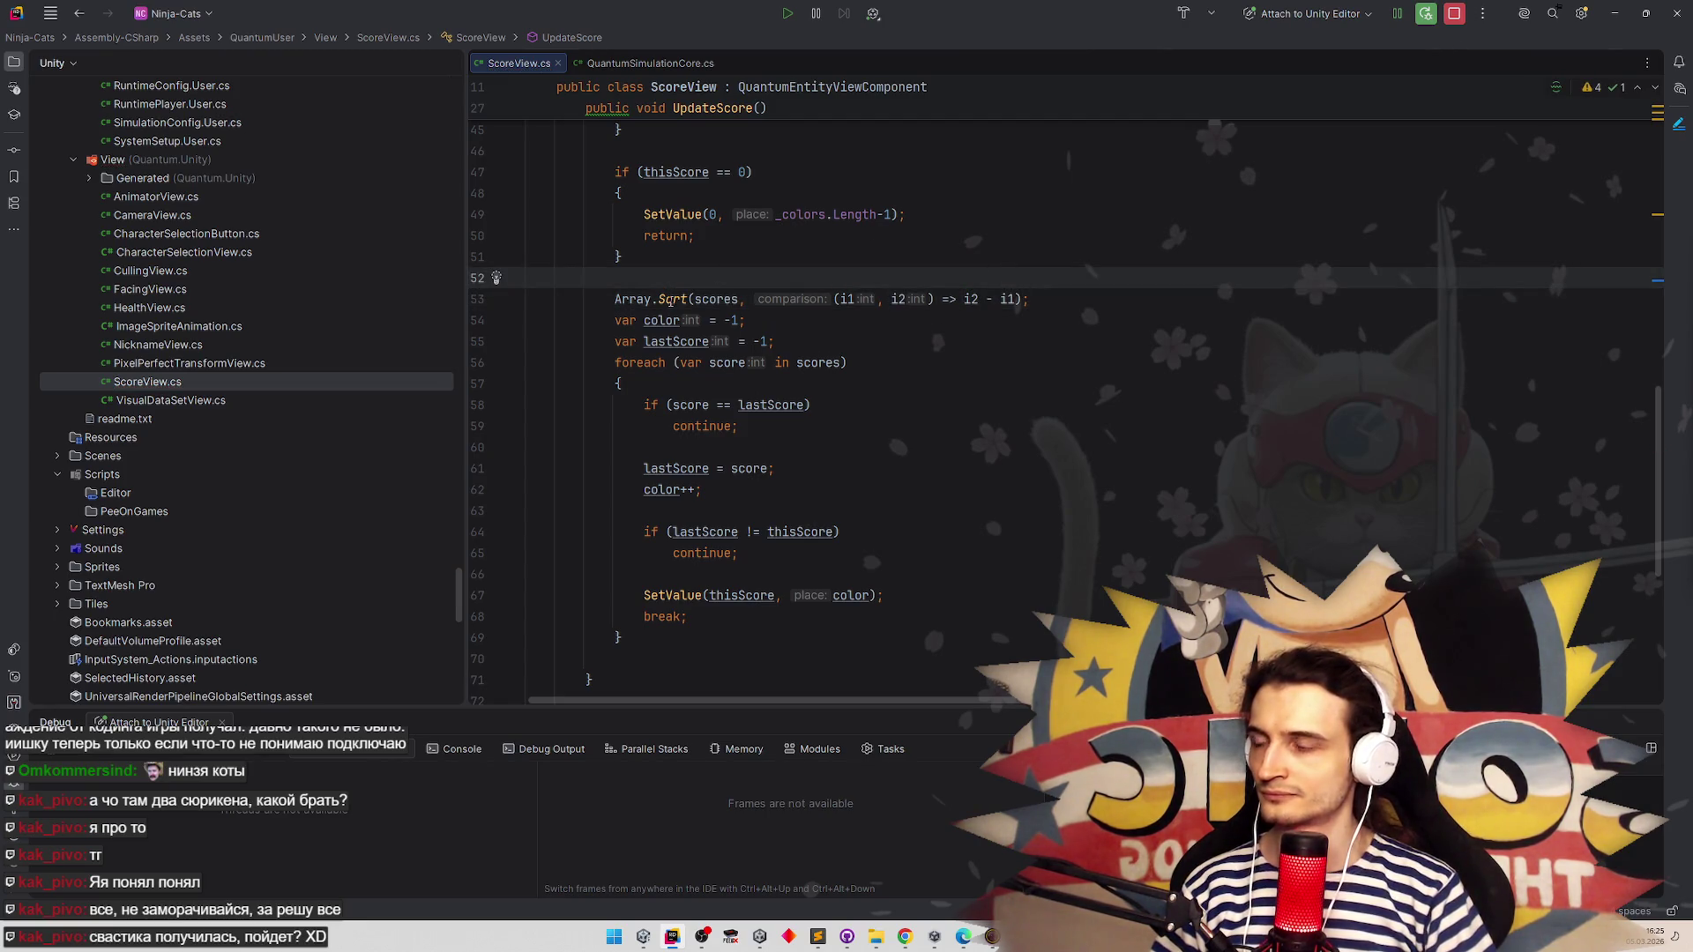
# Switch back to Unity and start play mode again
pyautogui.moveTo(672, 302)
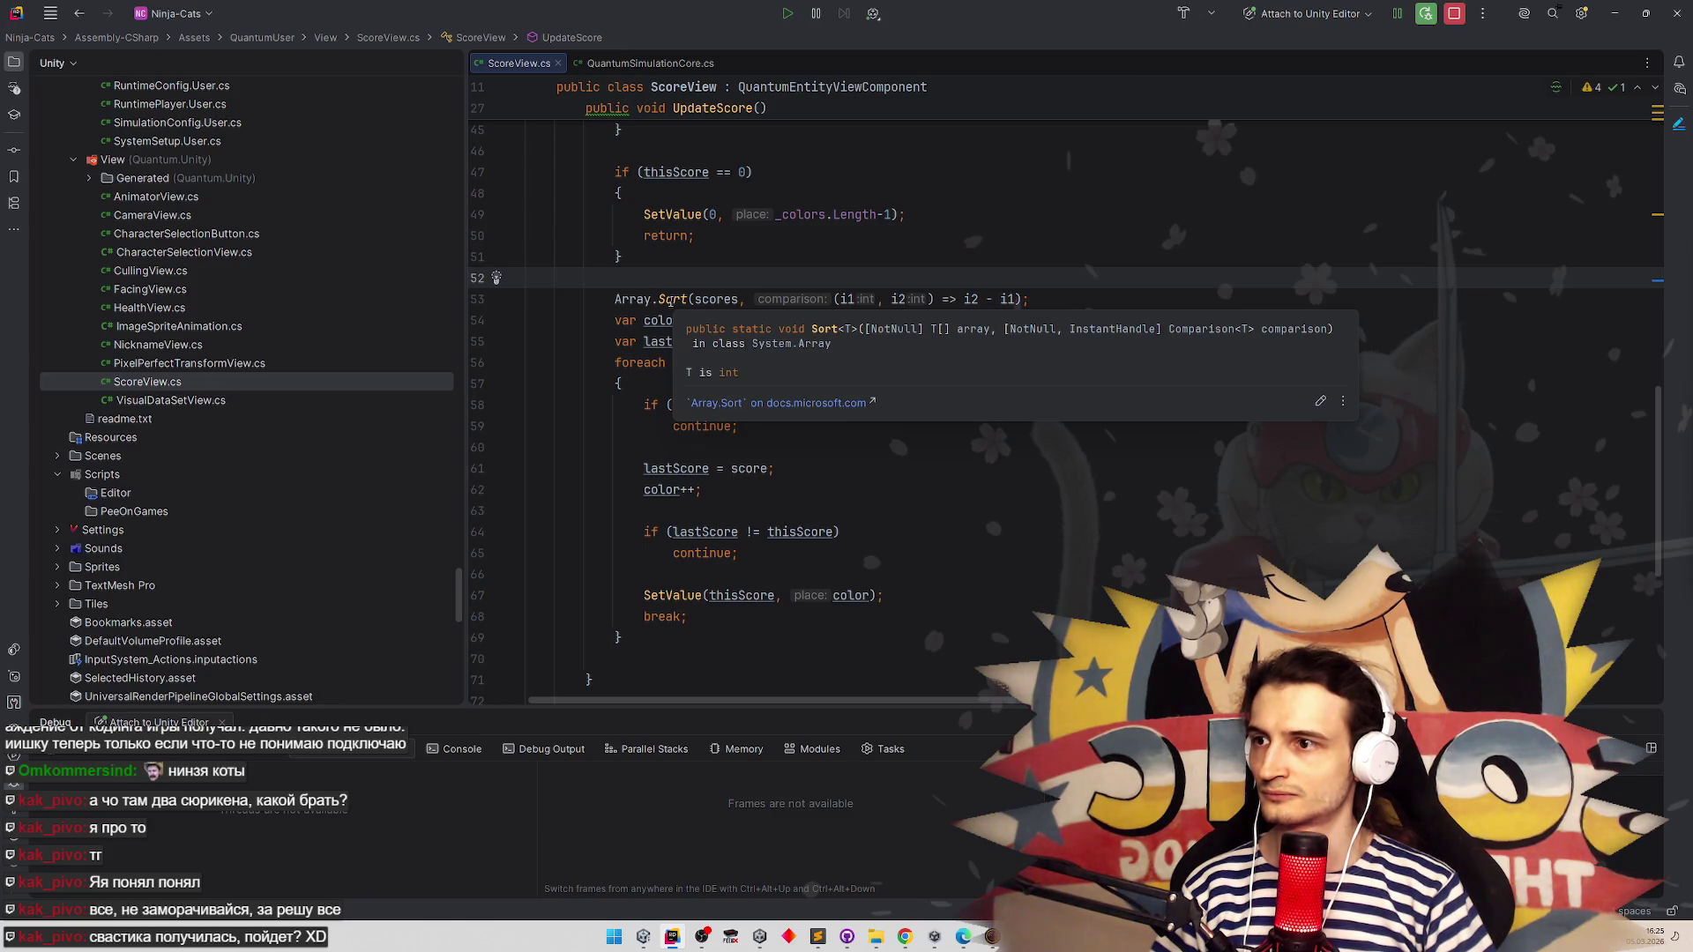
pyautogui.hotkey('alt', 'Tab')
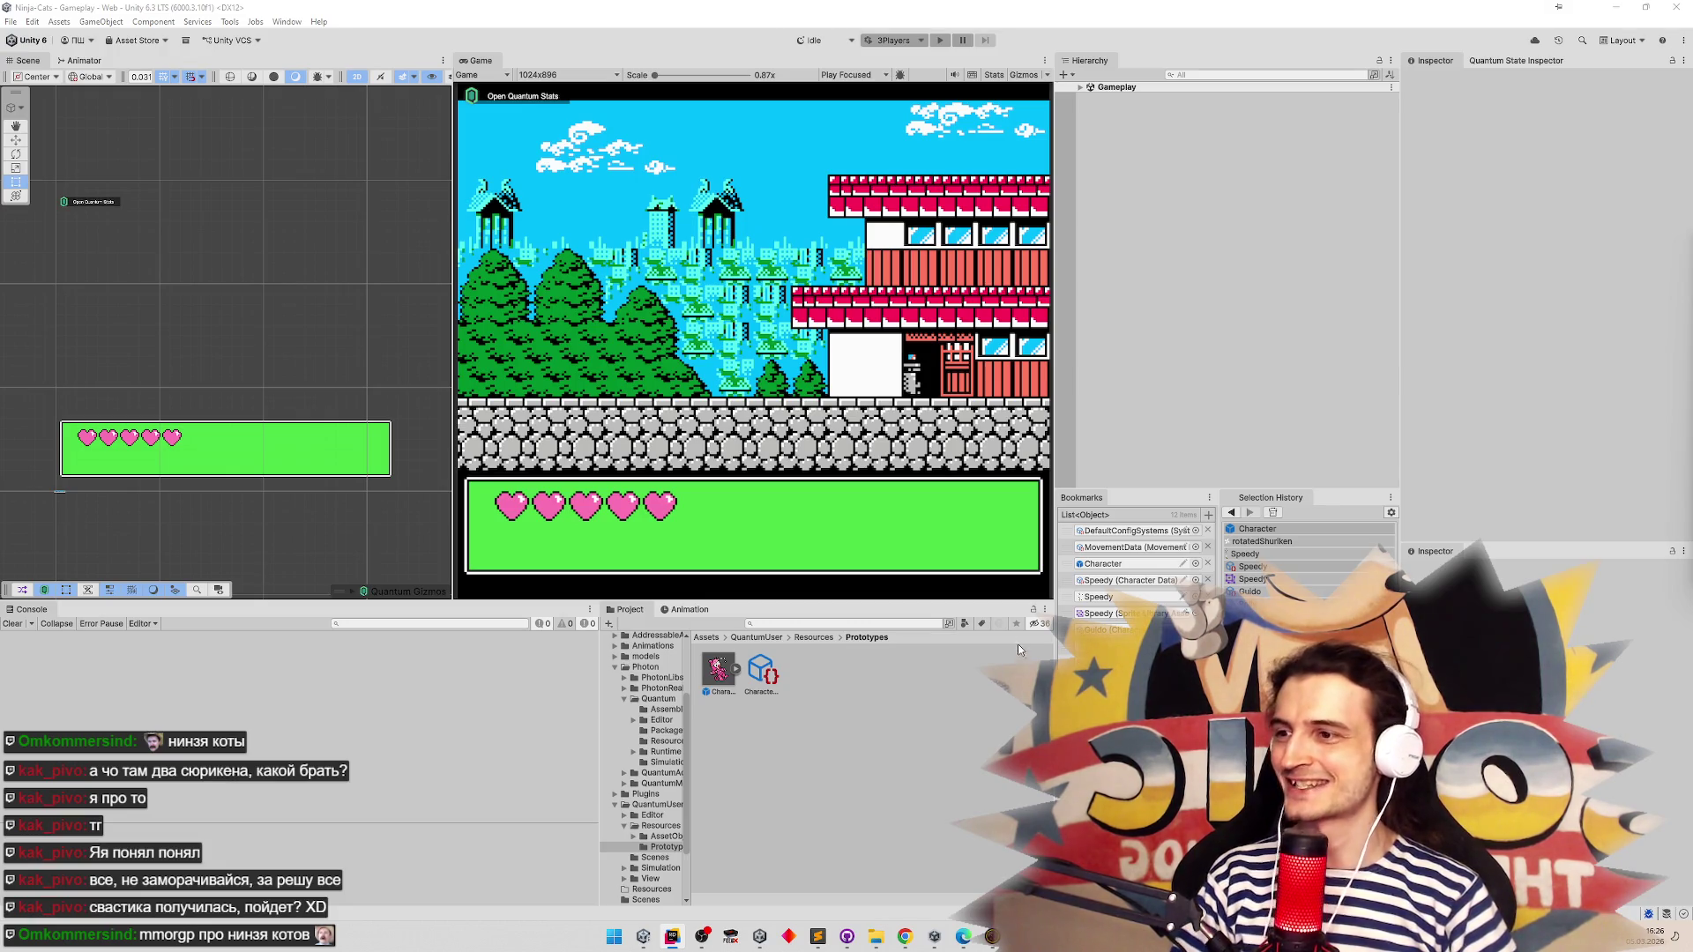
pyautogui.click(940, 39)
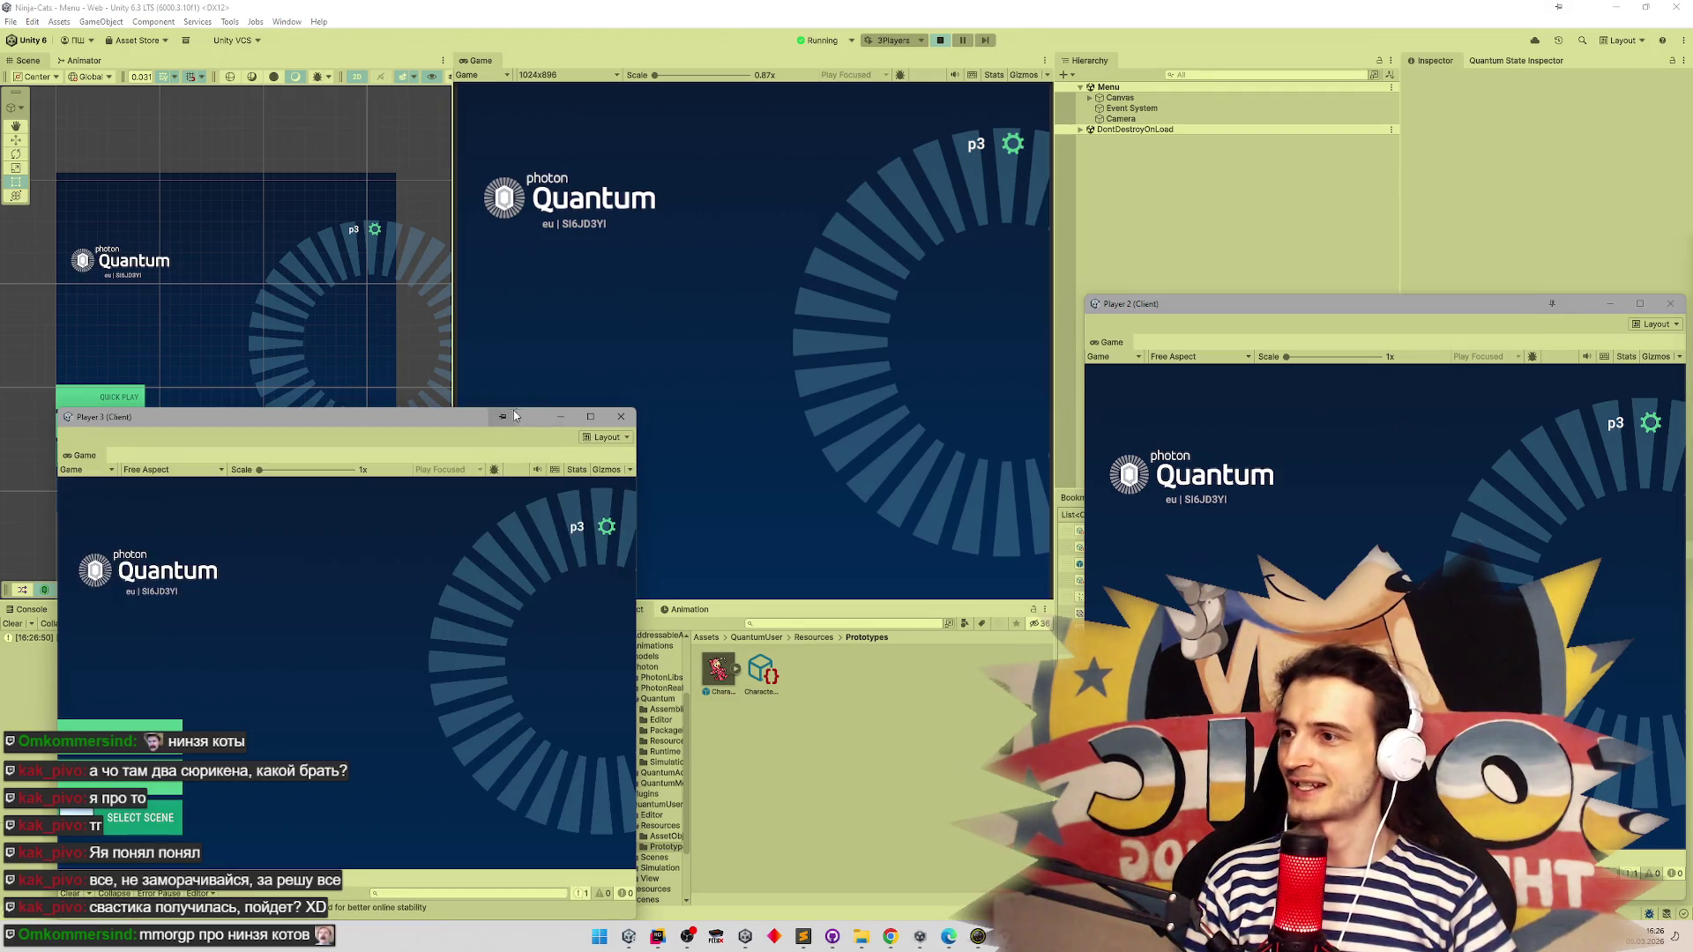
# Move the Player 3 window aside and join a Quick Play match in the main Game view
pyautogui.moveTo(491, 419); pyautogui.dragTo(380, 412)
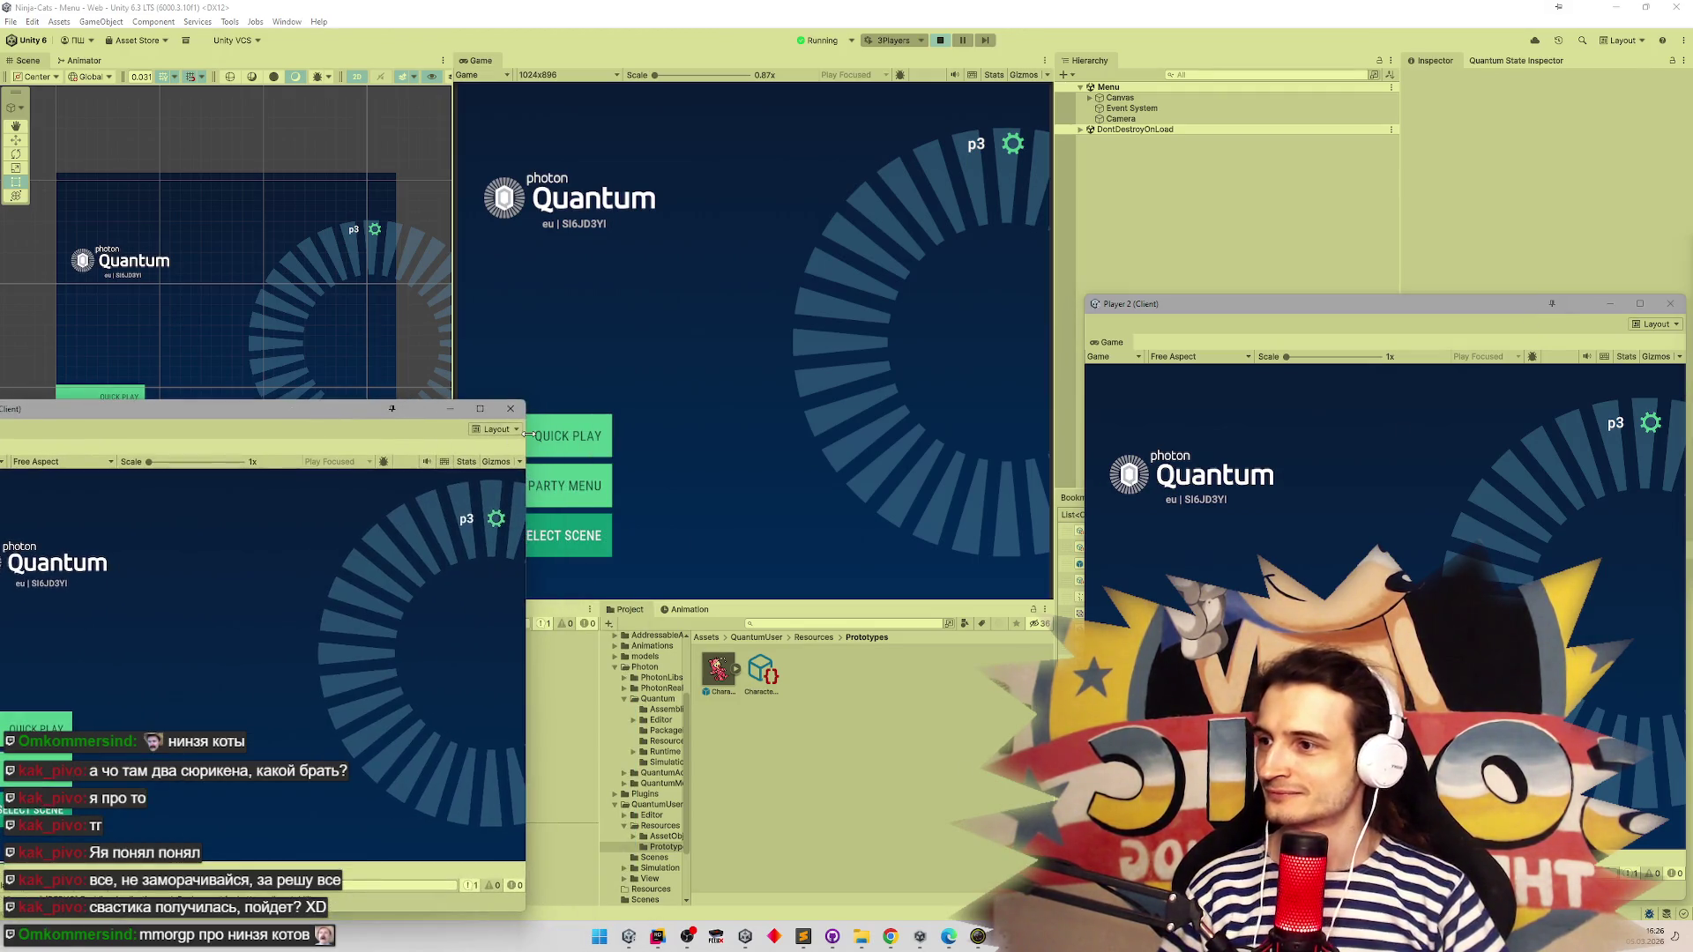
pyautogui.click(558, 428)
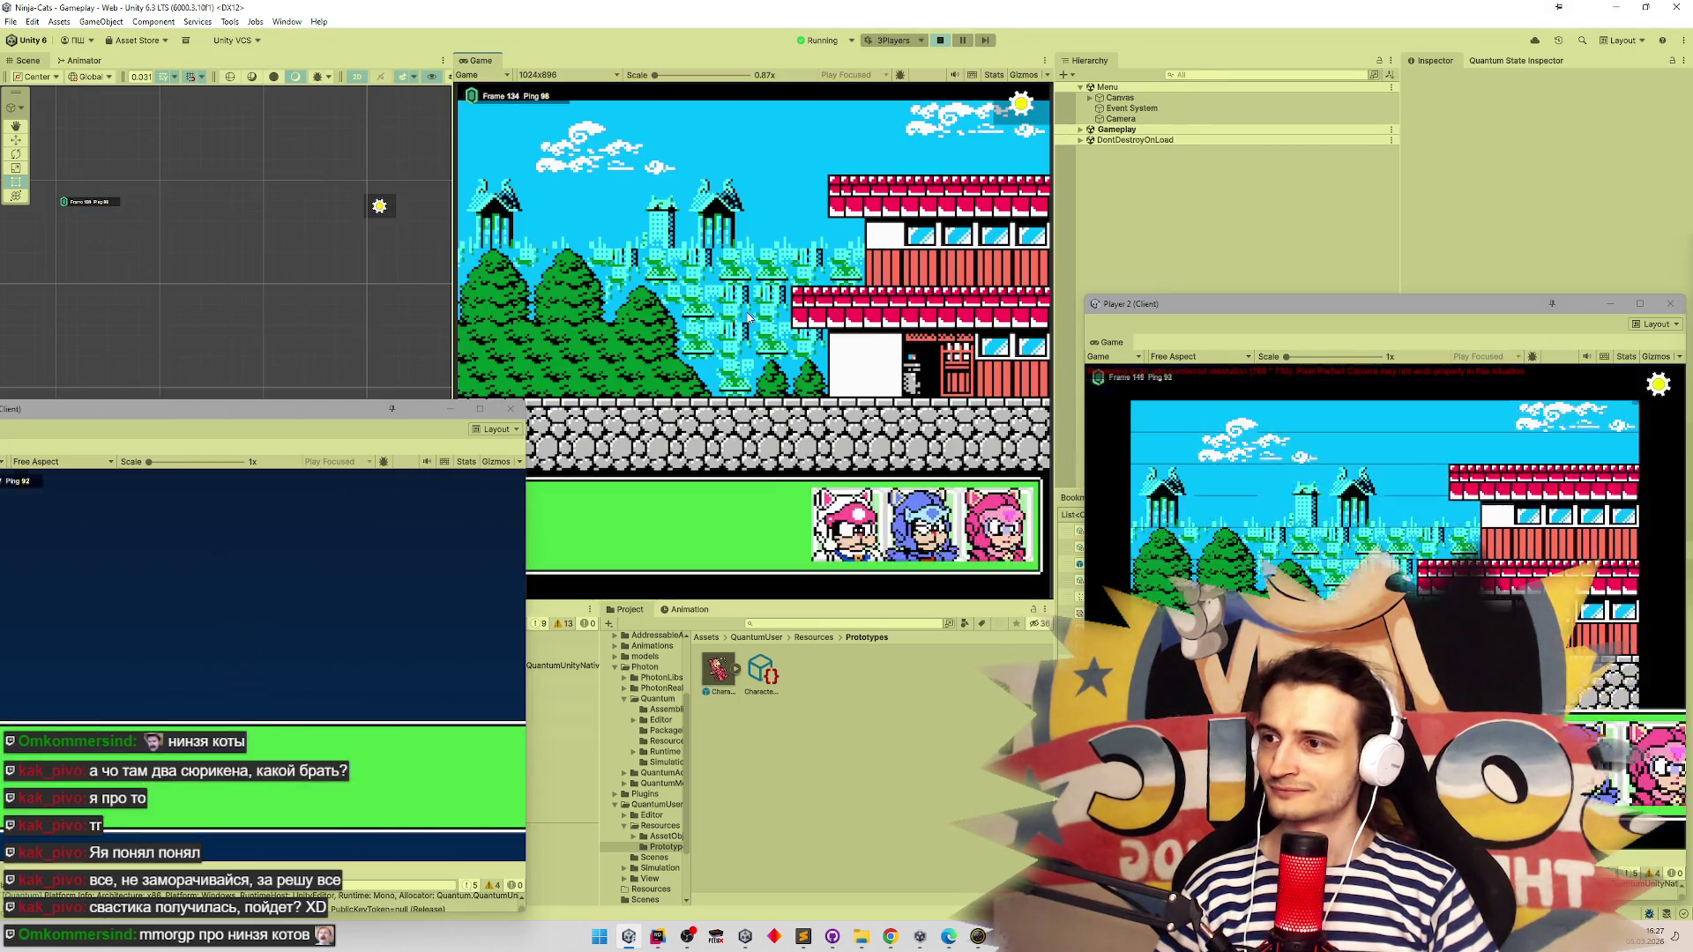
# Pick a cat for the main player and the green cat for Player 3, then show Player 2's session info
pyautogui.click(831, 518)
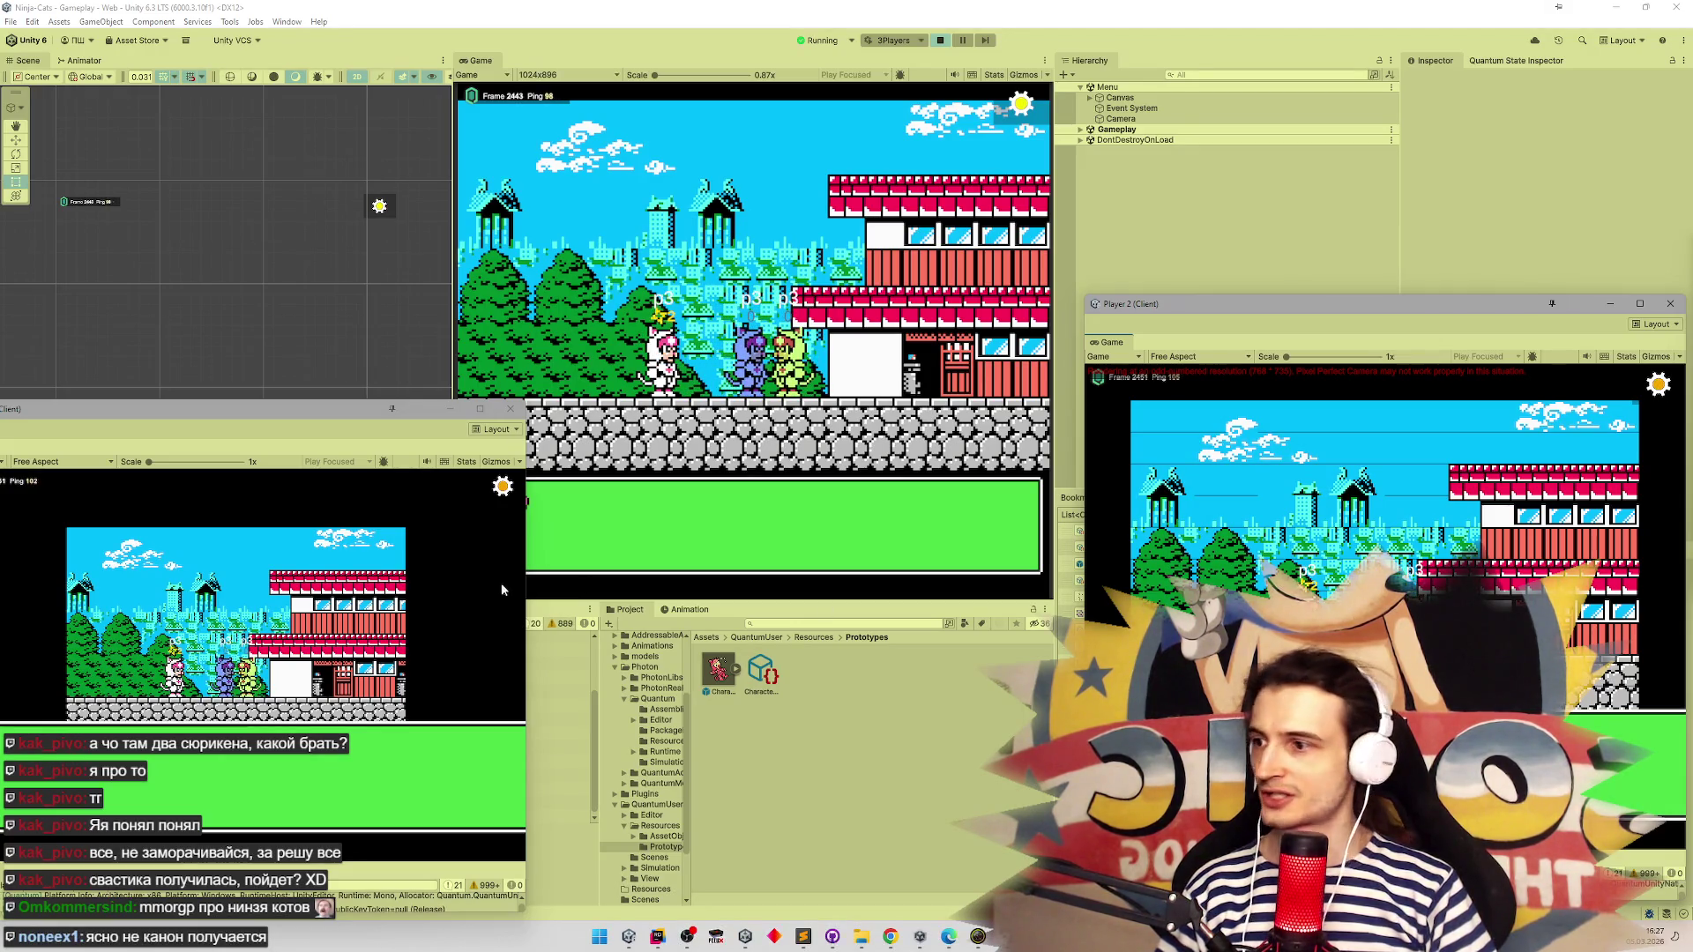
pyautogui.moveTo(356, 418); pyautogui.dragTo(482, 407)
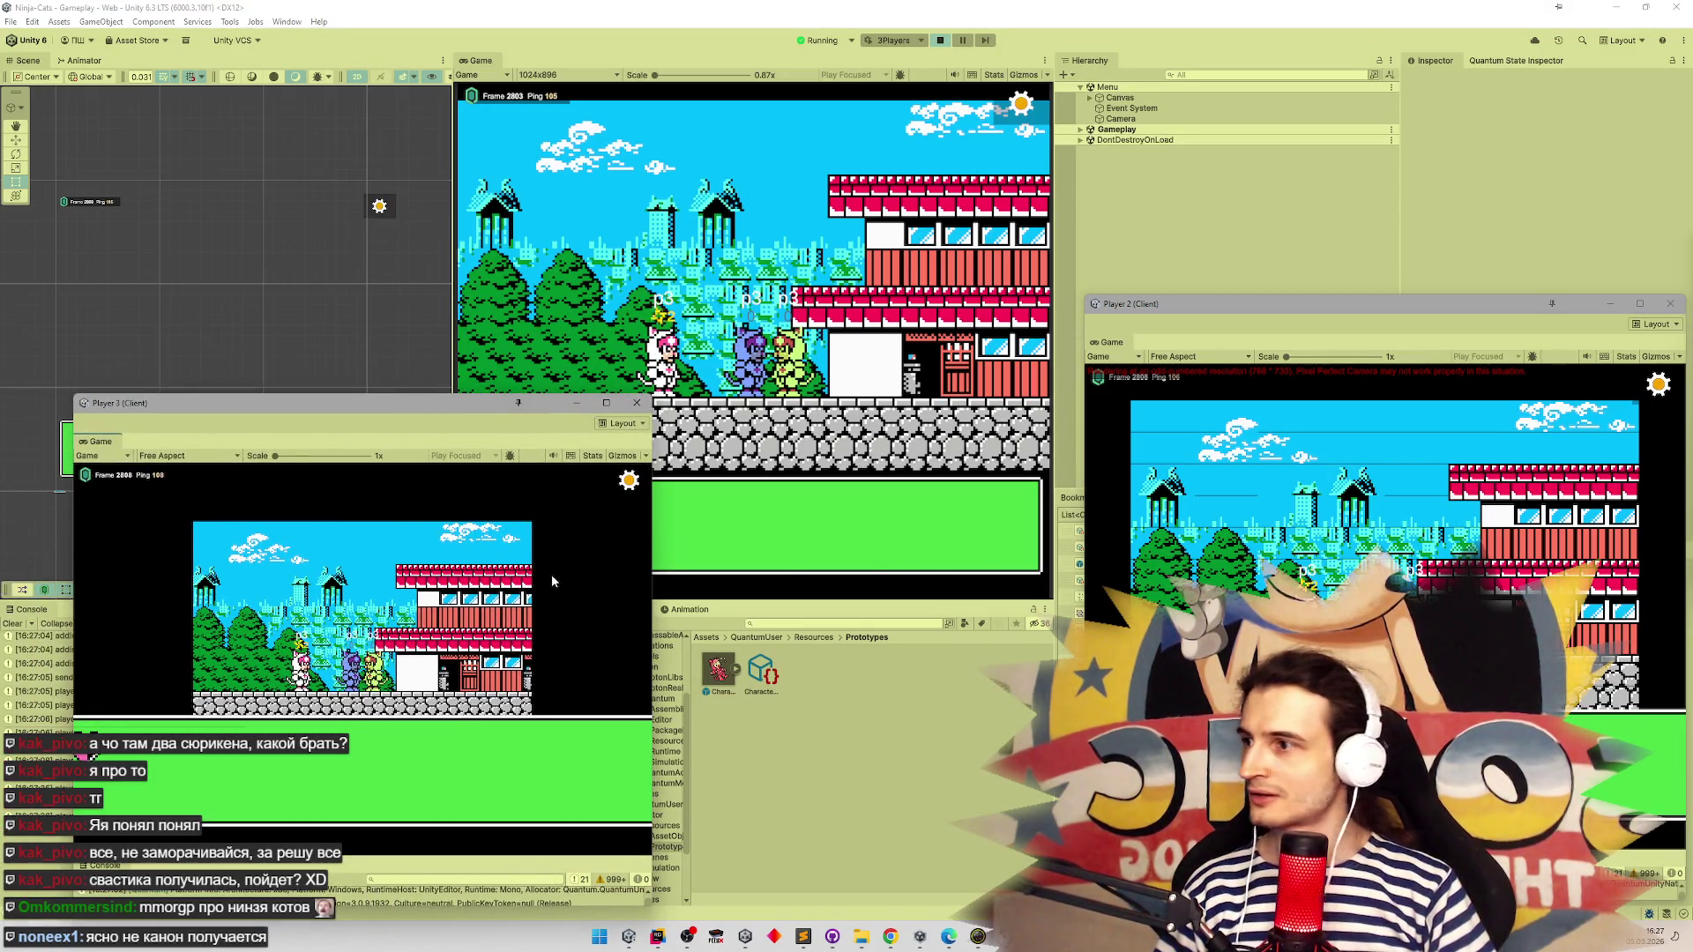
pyautogui.click(1349, 535)
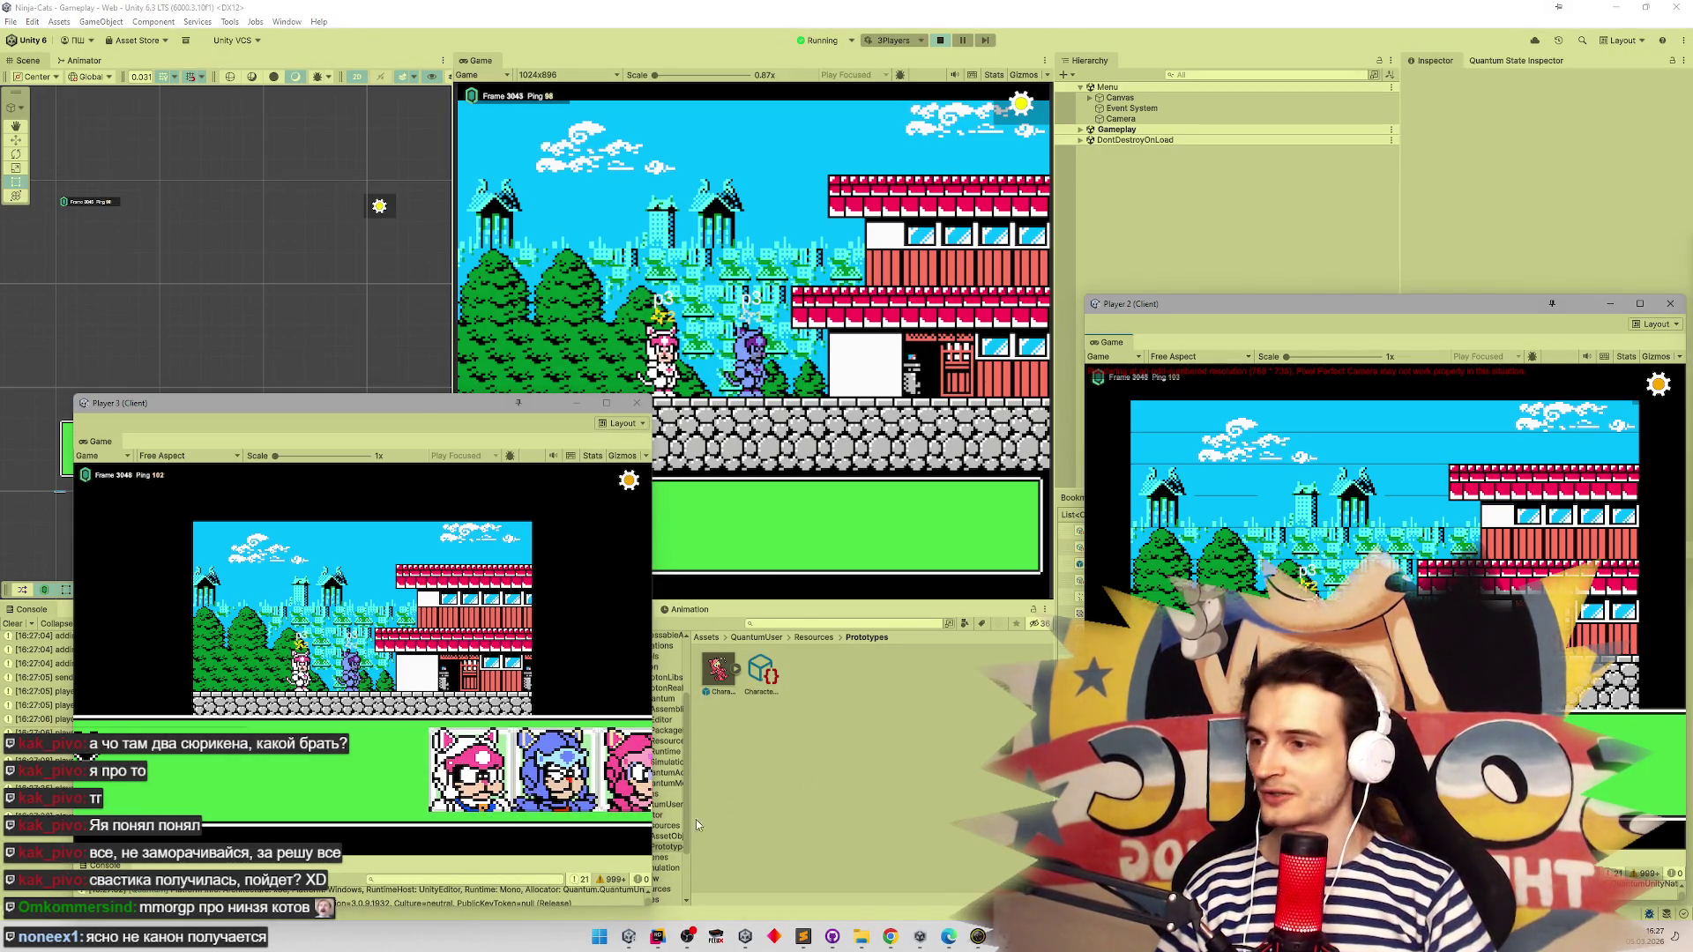
pyautogui.click(526, 809)
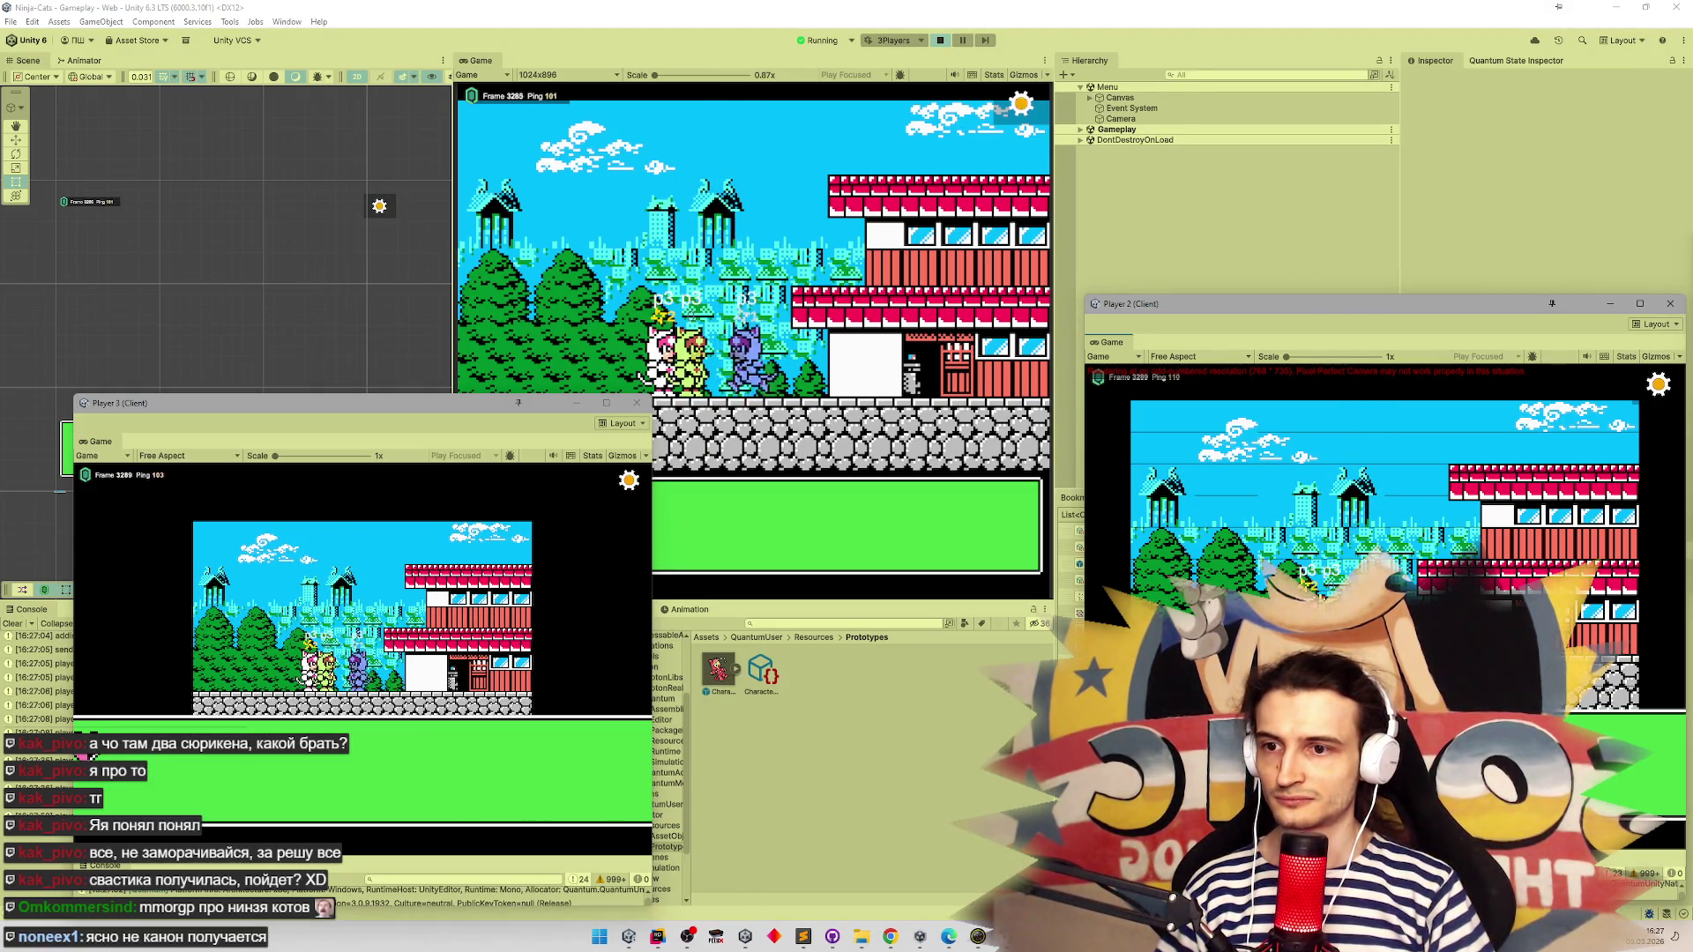
pyautogui.click(525, 809)
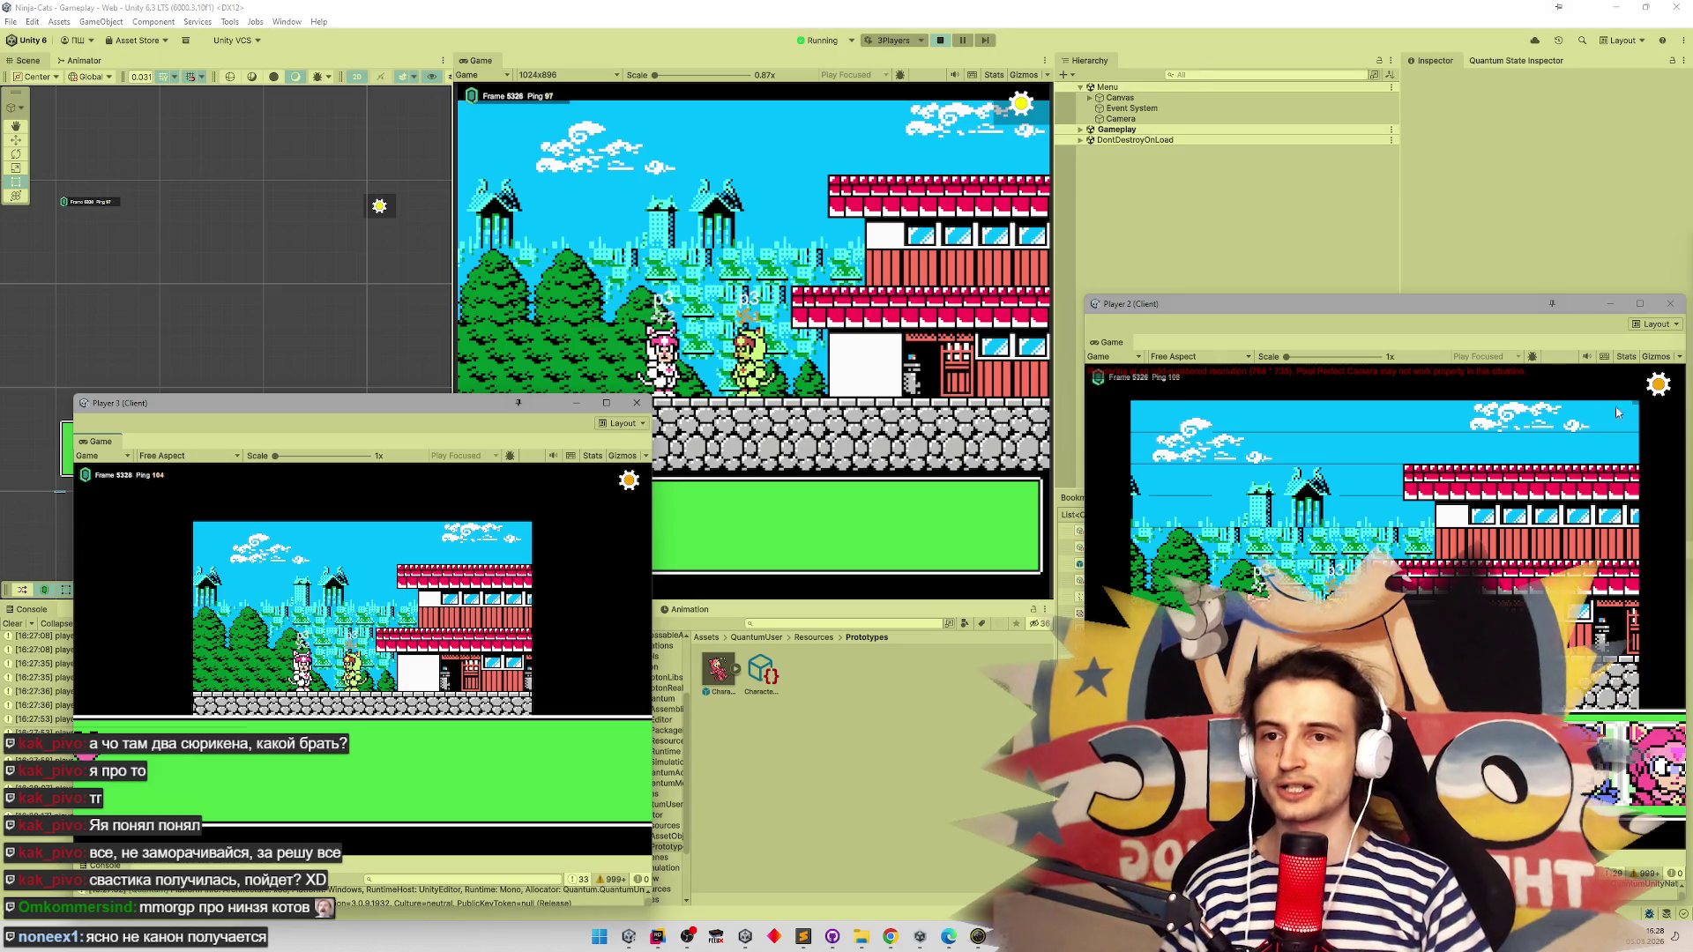
pyautogui.press('Escape')
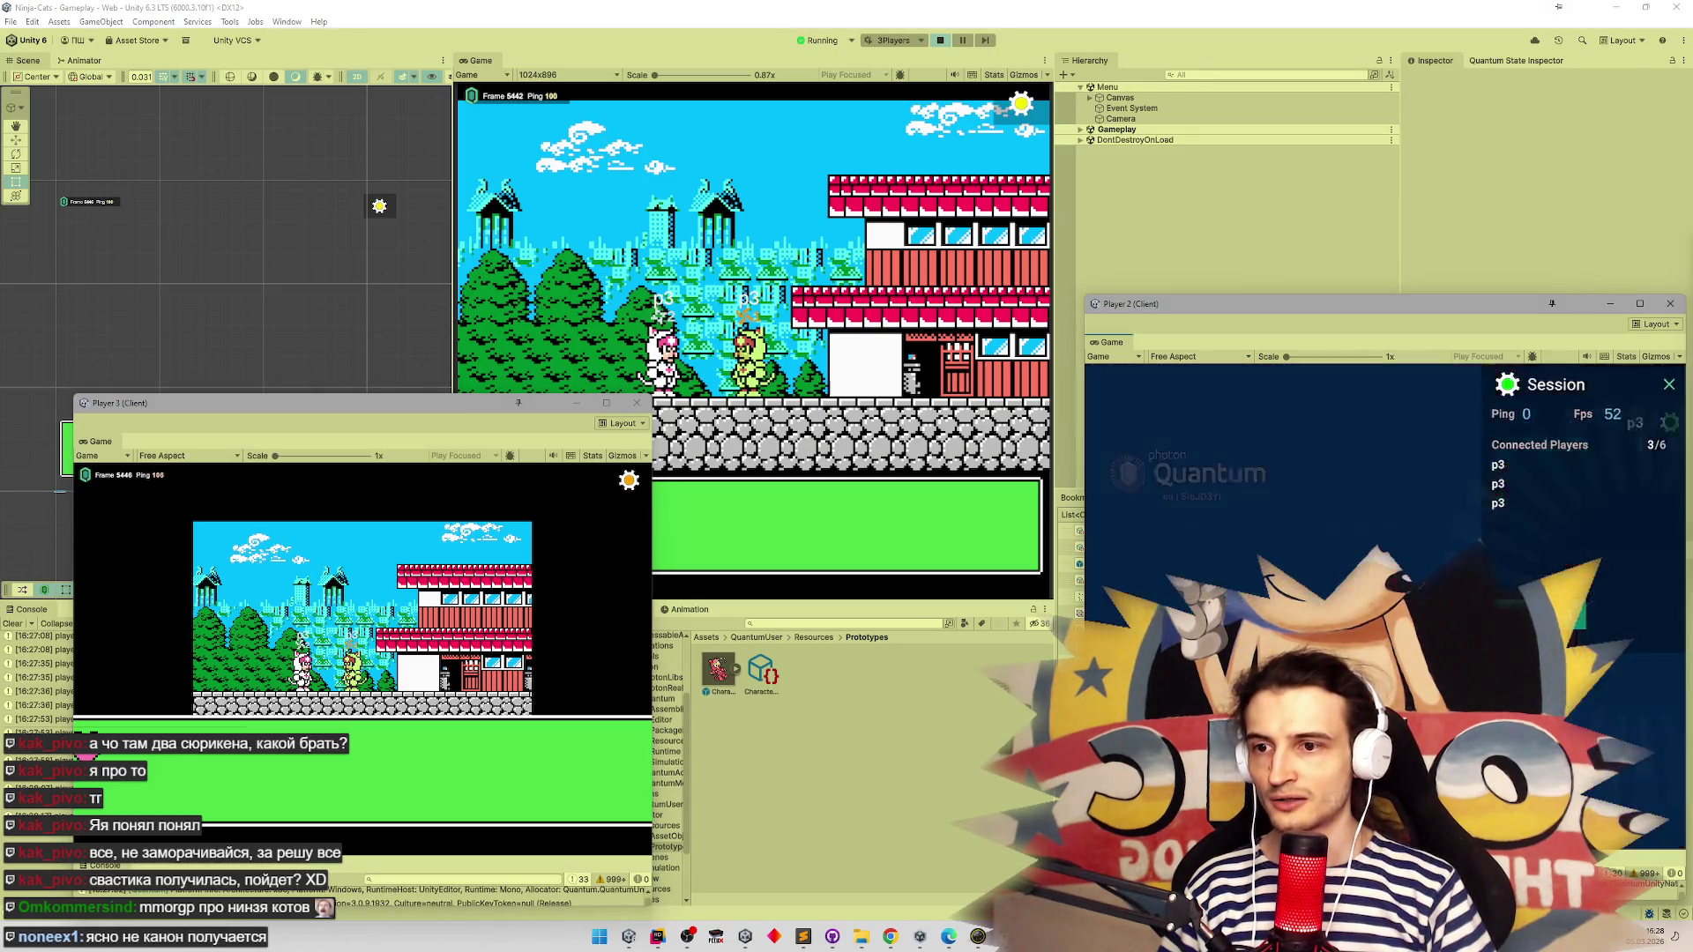
# Inspect the Canvas, Camera, Event System and Gameplay objects in the hierarchy
pyautogui.click(820, 267)
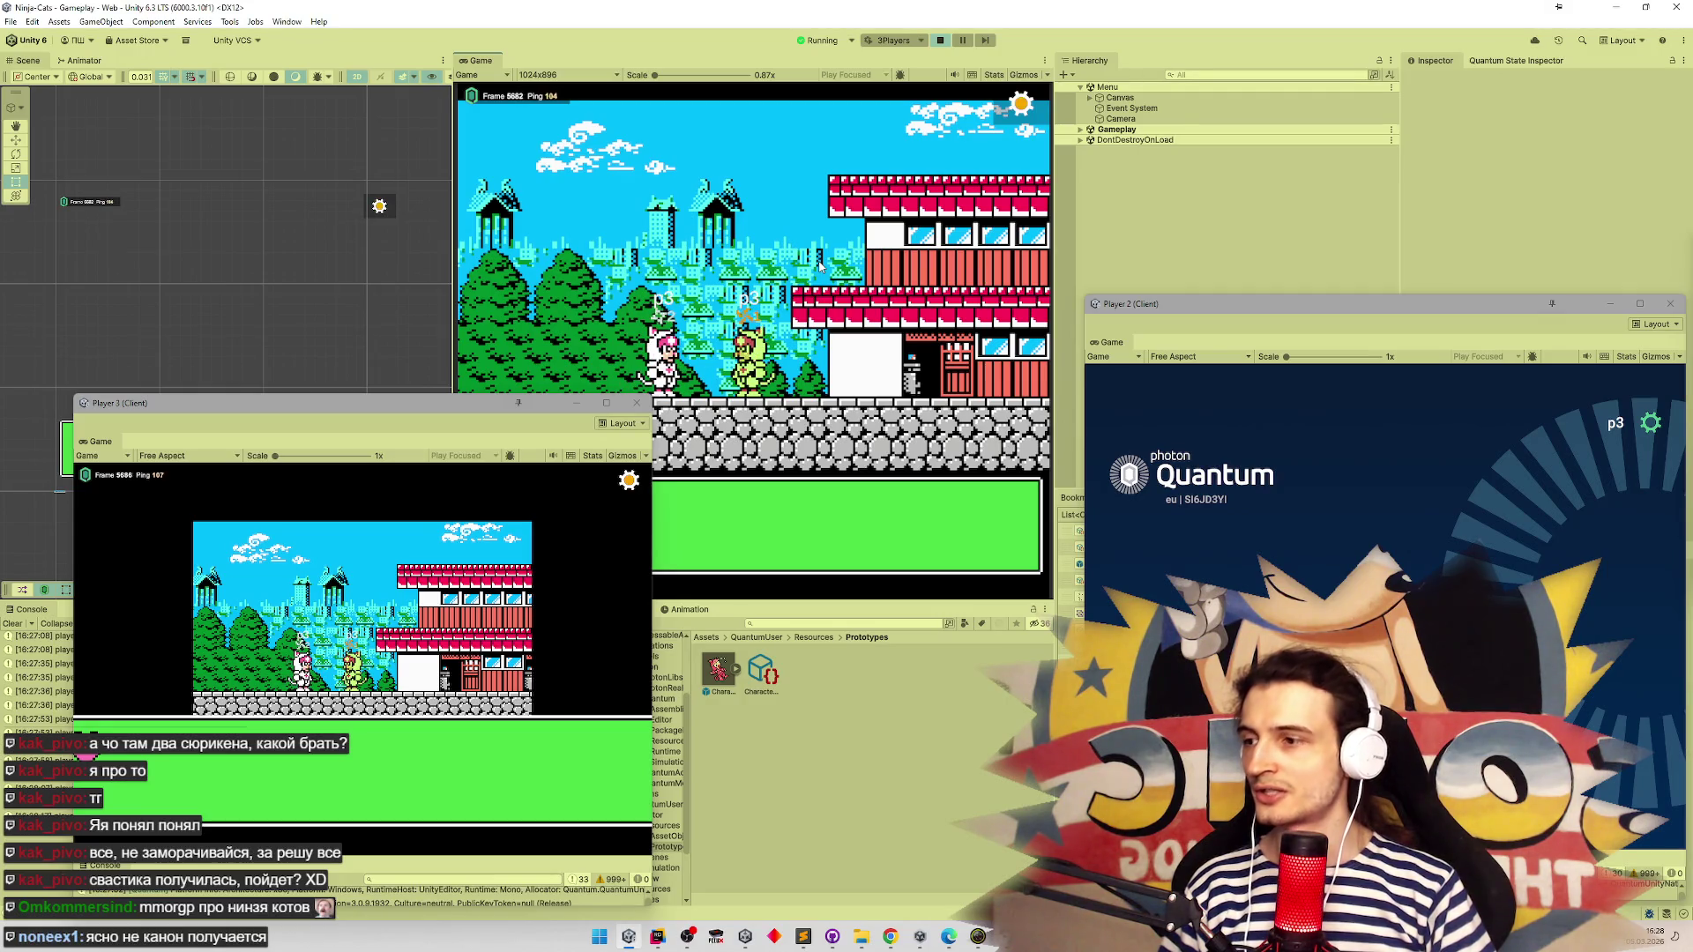
pyautogui.click(1163, 97)
pyautogui.click(1146, 118)
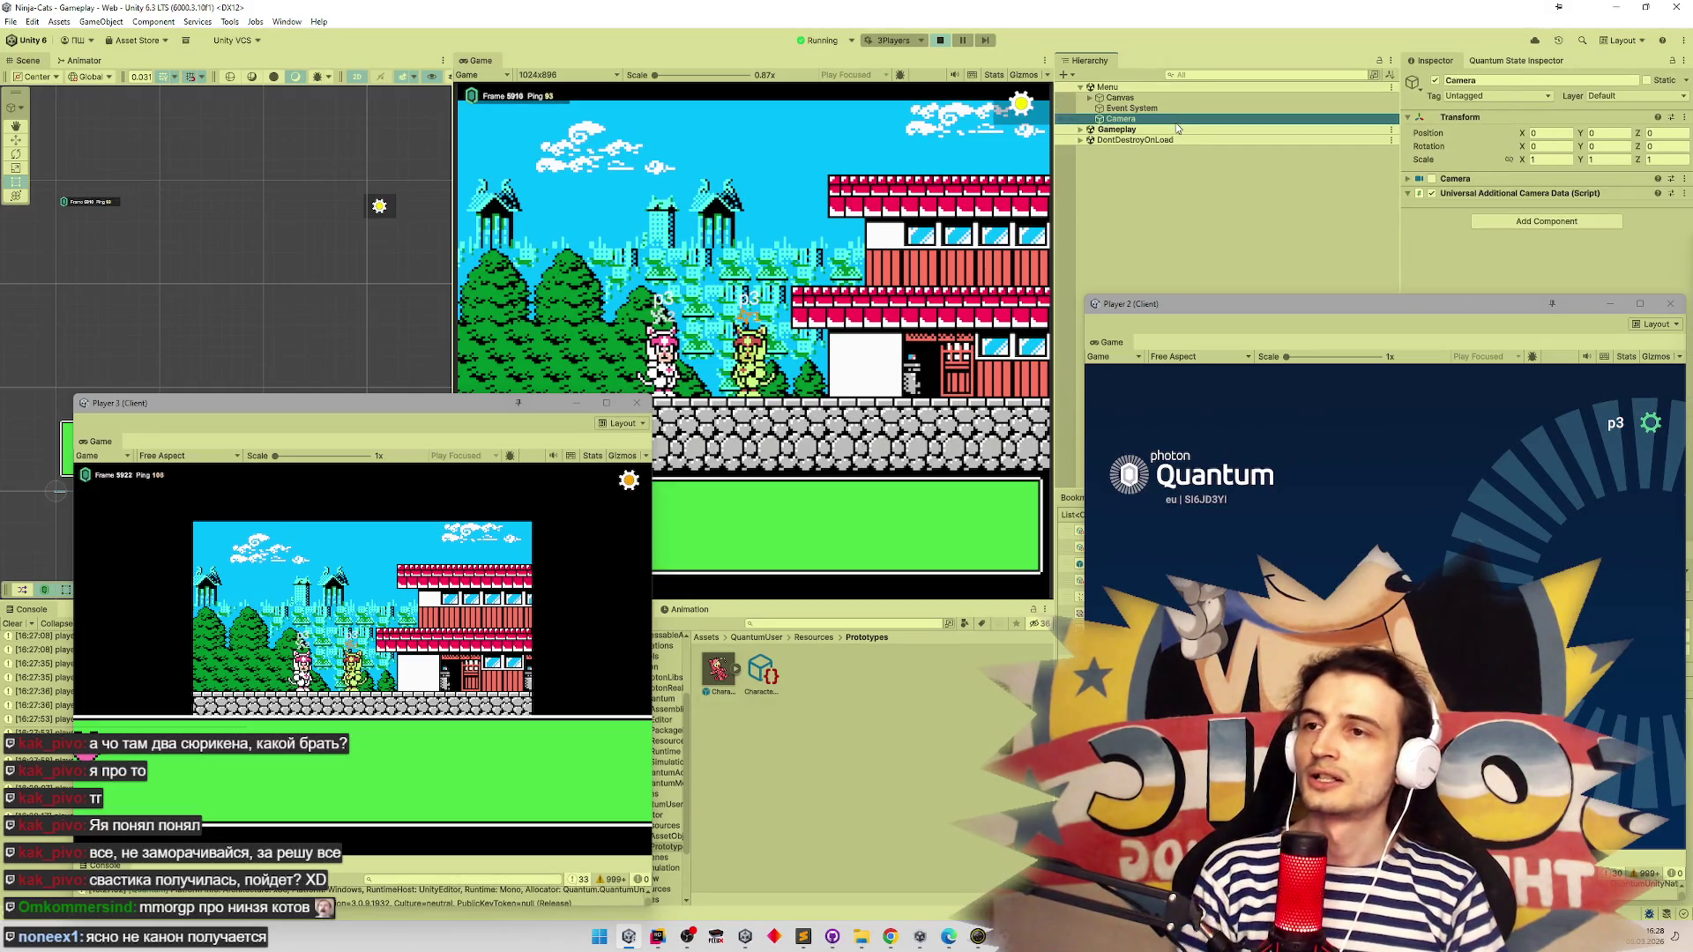
pyautogui.click(1080, 130)
pyautogui.click(1080, 129)
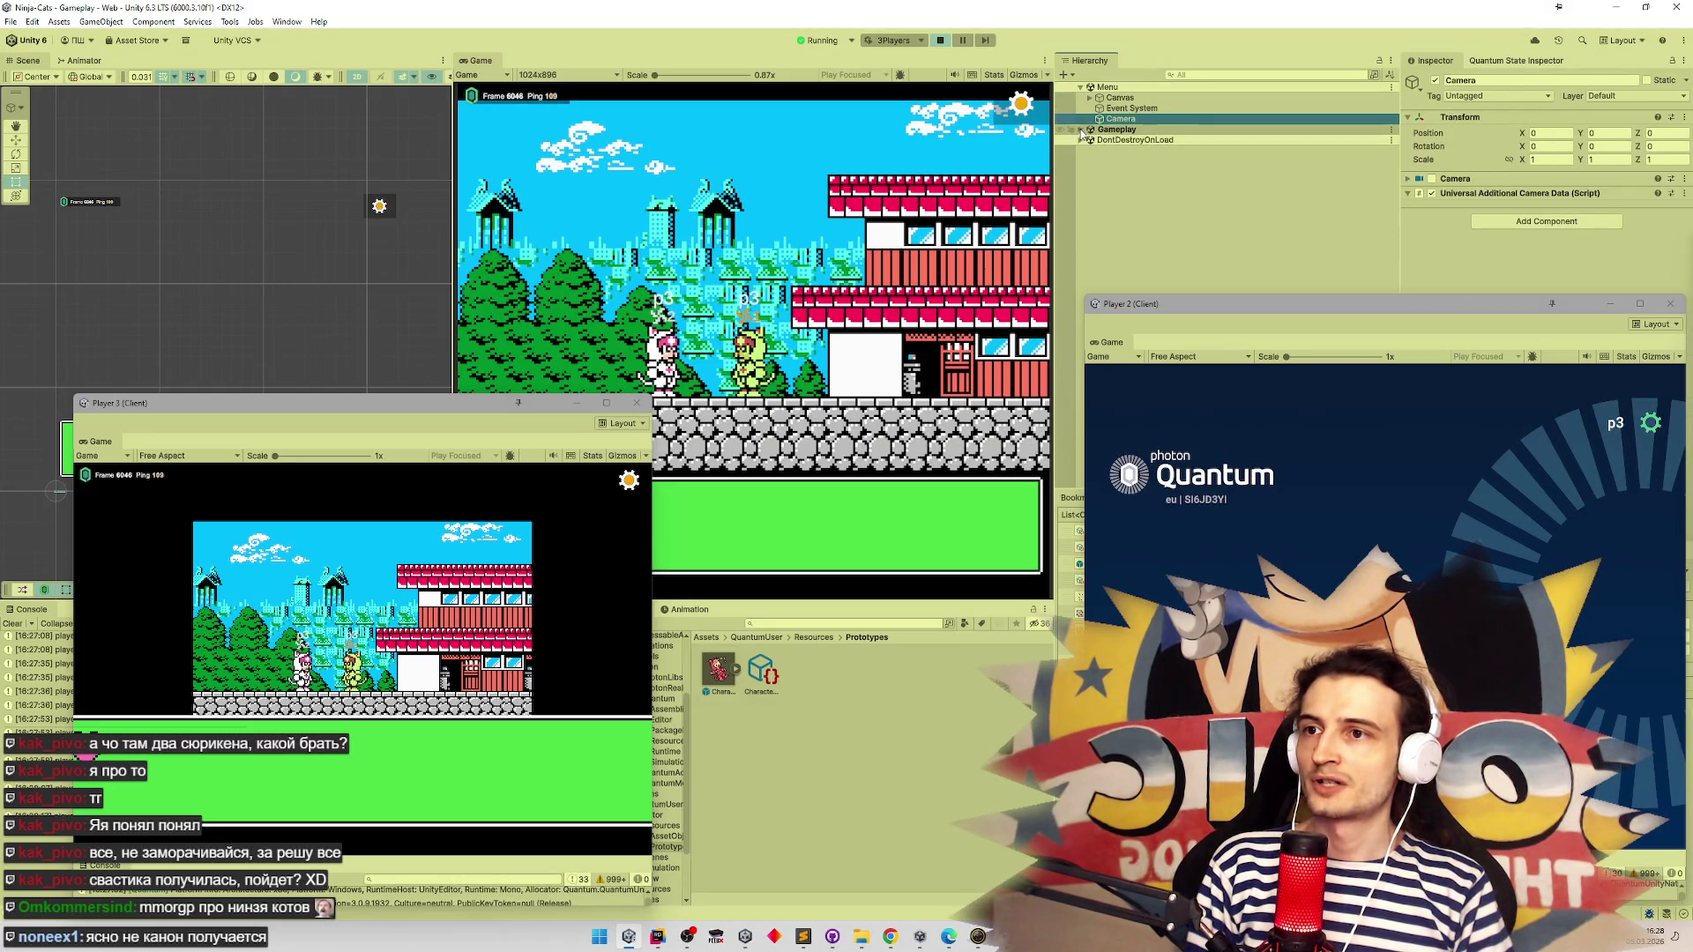
pyautogui.click(1127, 109)
pyautogui.click(1135, 101)
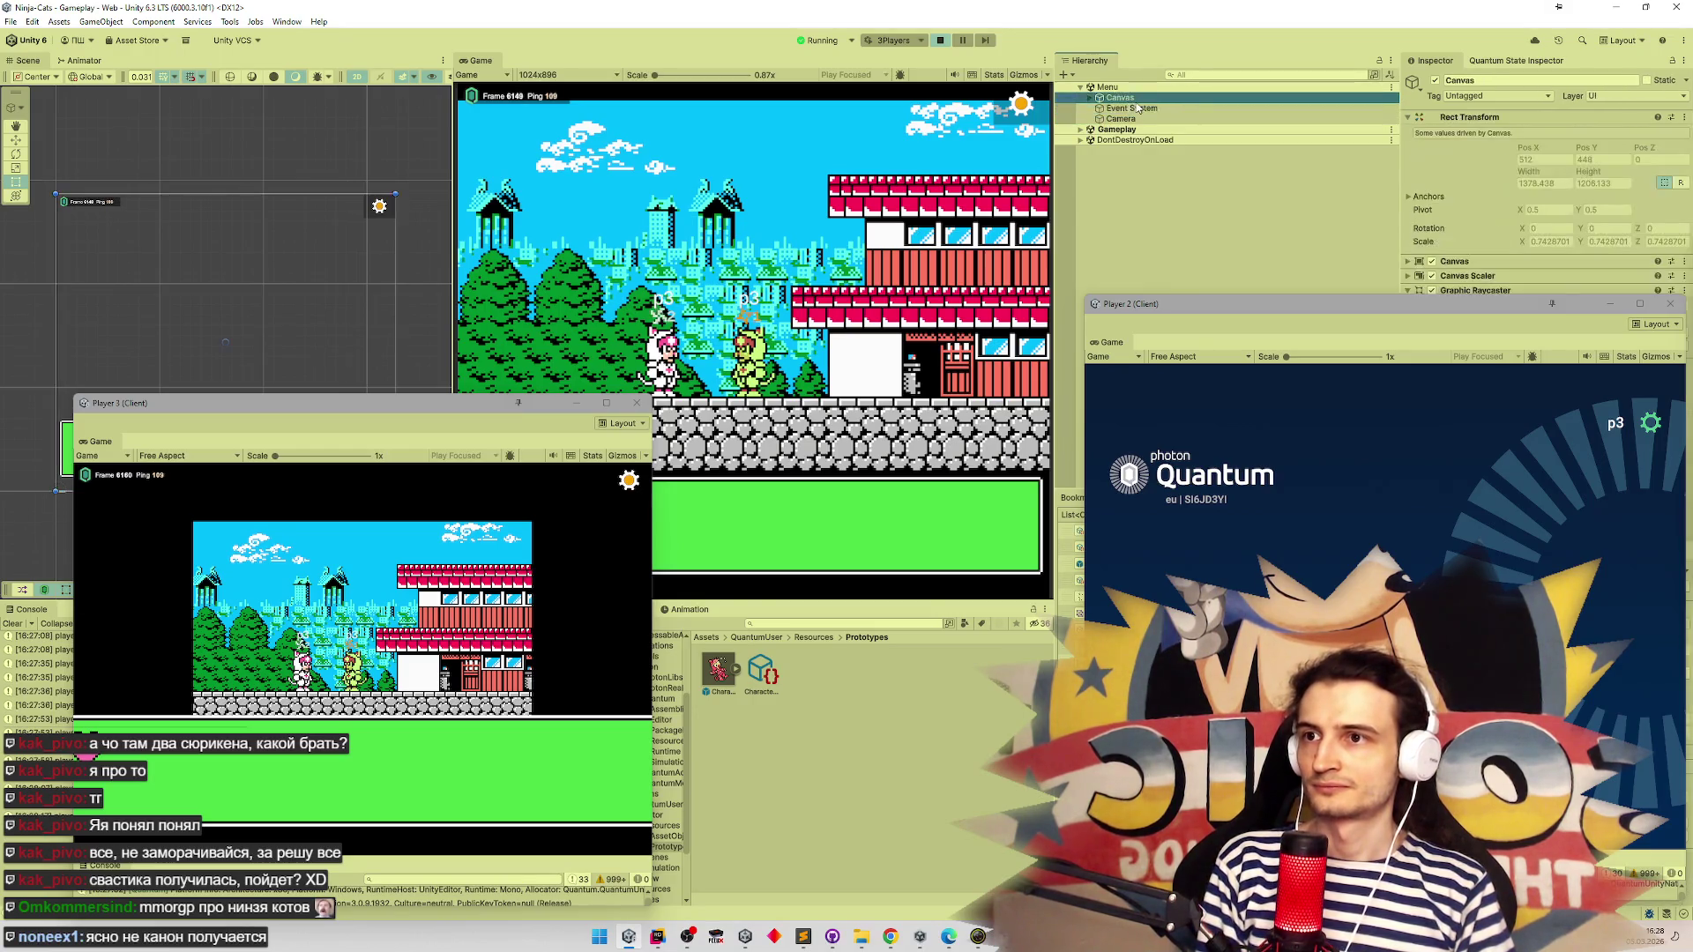
pyautogui.click(1138, 108)
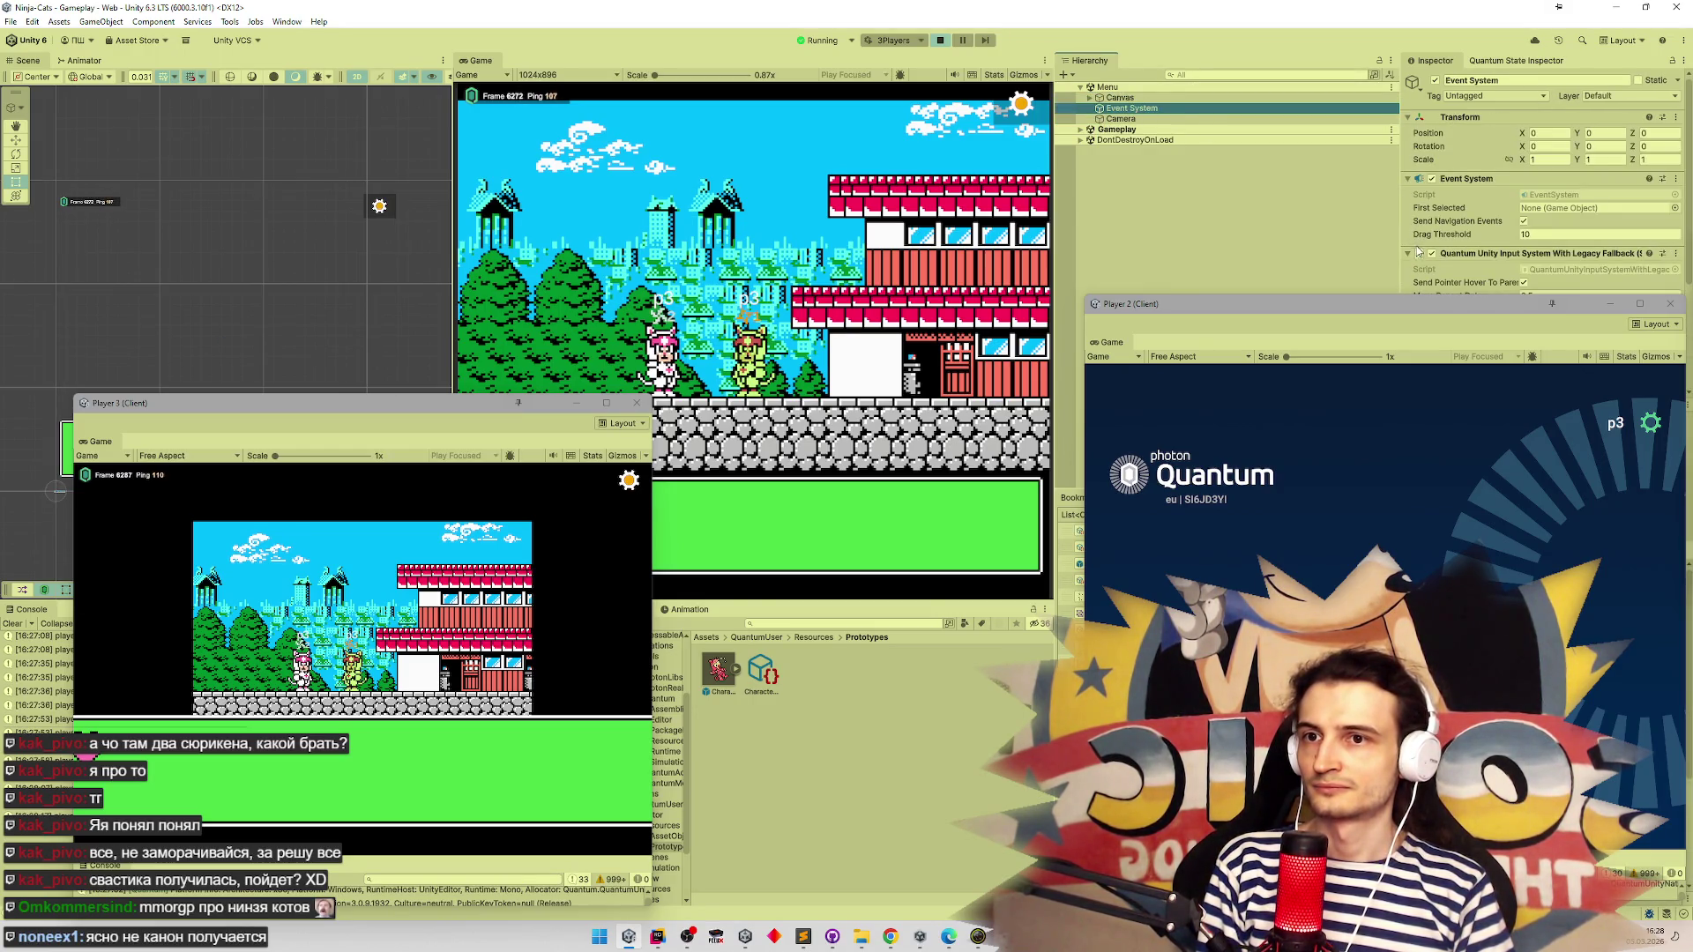
# Check Player:2 and Player:1 runtime data and score in the Quantum state inspector
pyautogui.click(1494, 61)
pyautogui.click(1457, 152)
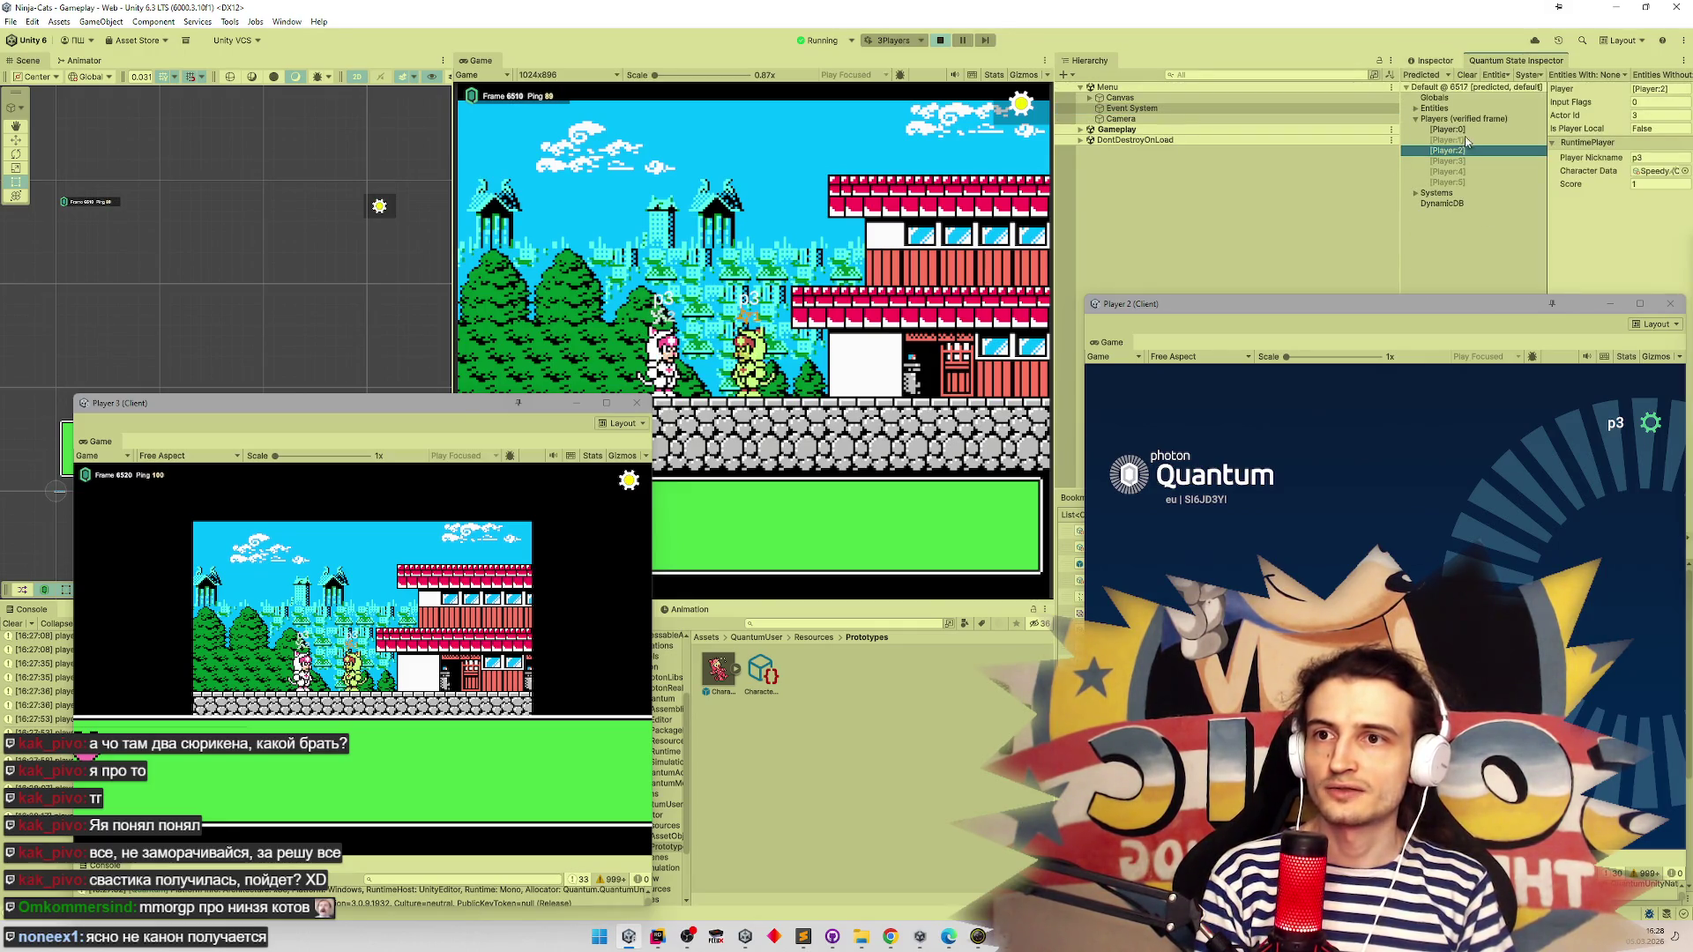
pyautogui.click(1467, 139)
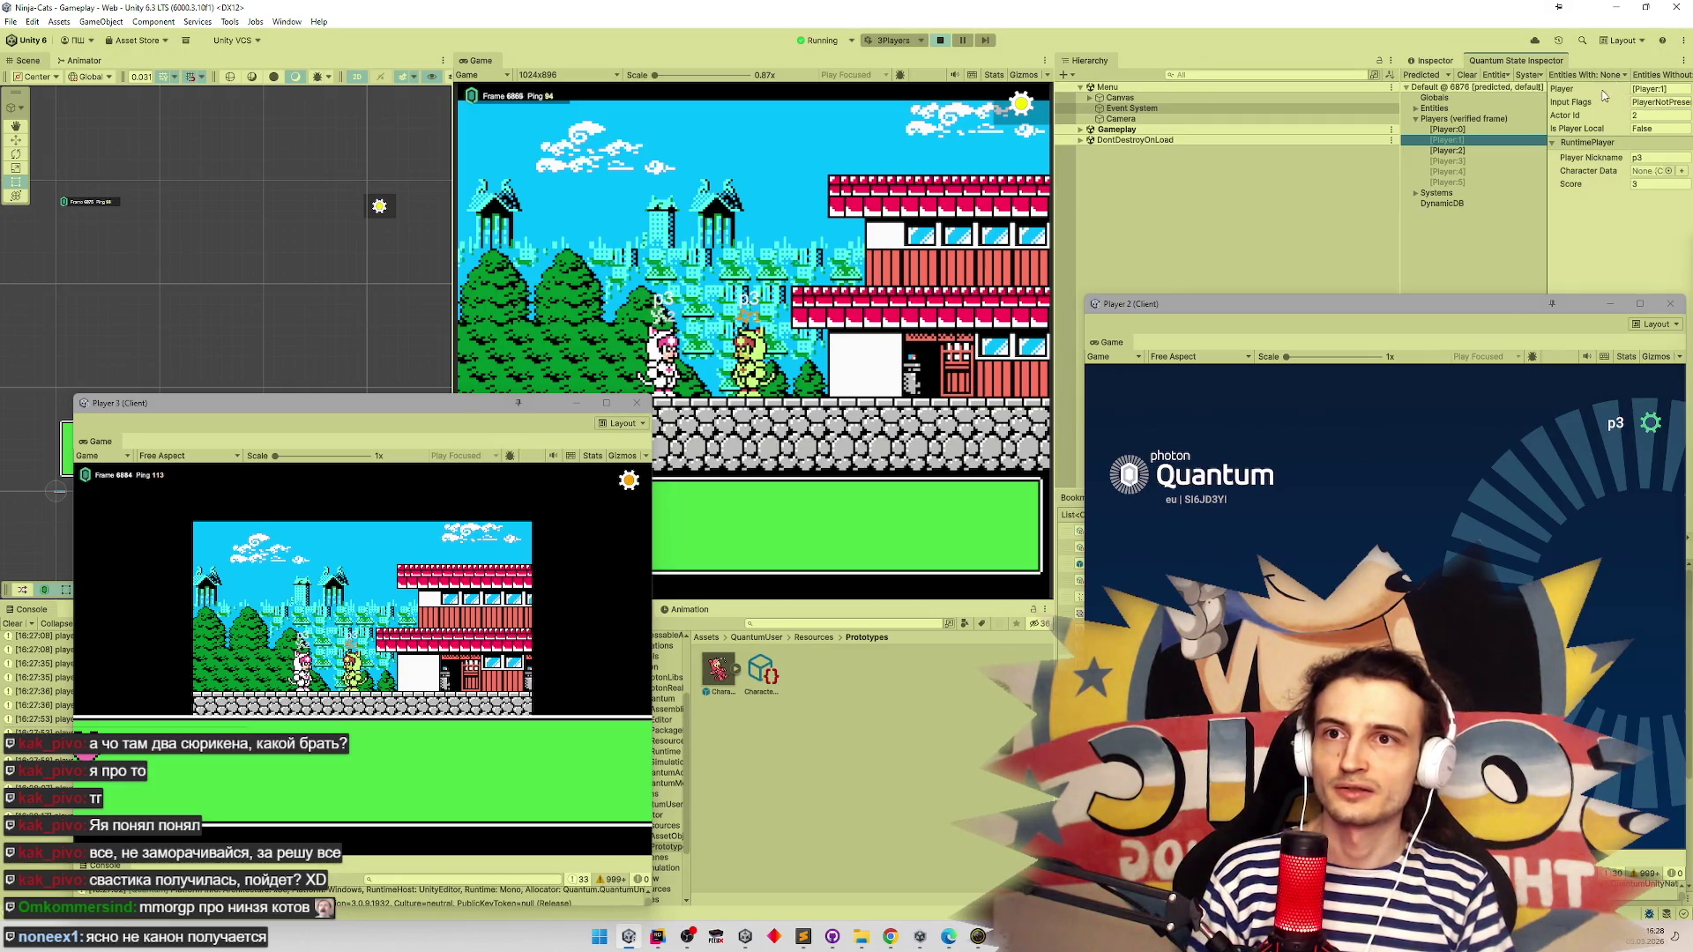
pyautogui.moveTo(1544, 152)
pyautogui.mouseDown()
pyautogui.moveTo(1461, 157)
pyautogui.moveTo(1542, 150)
pyautogui.mouseUp()
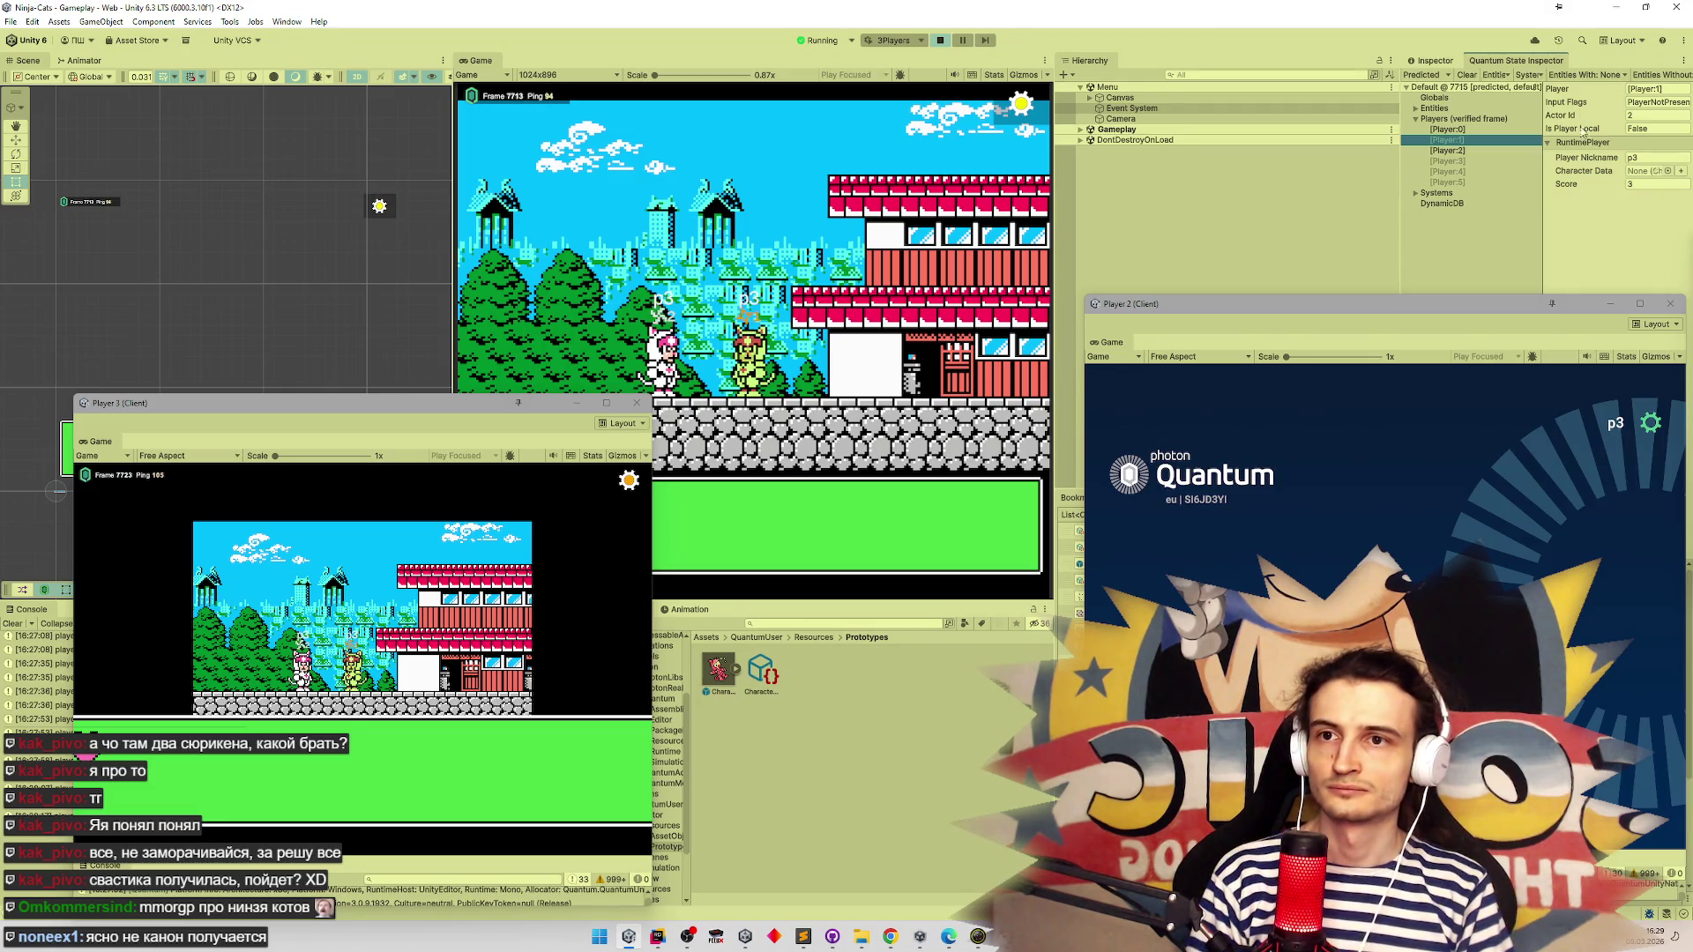
# Close the Player 2 client window and stop play mode
pyautogui.click(1672, 303)
pyautogui.click(937, 42)
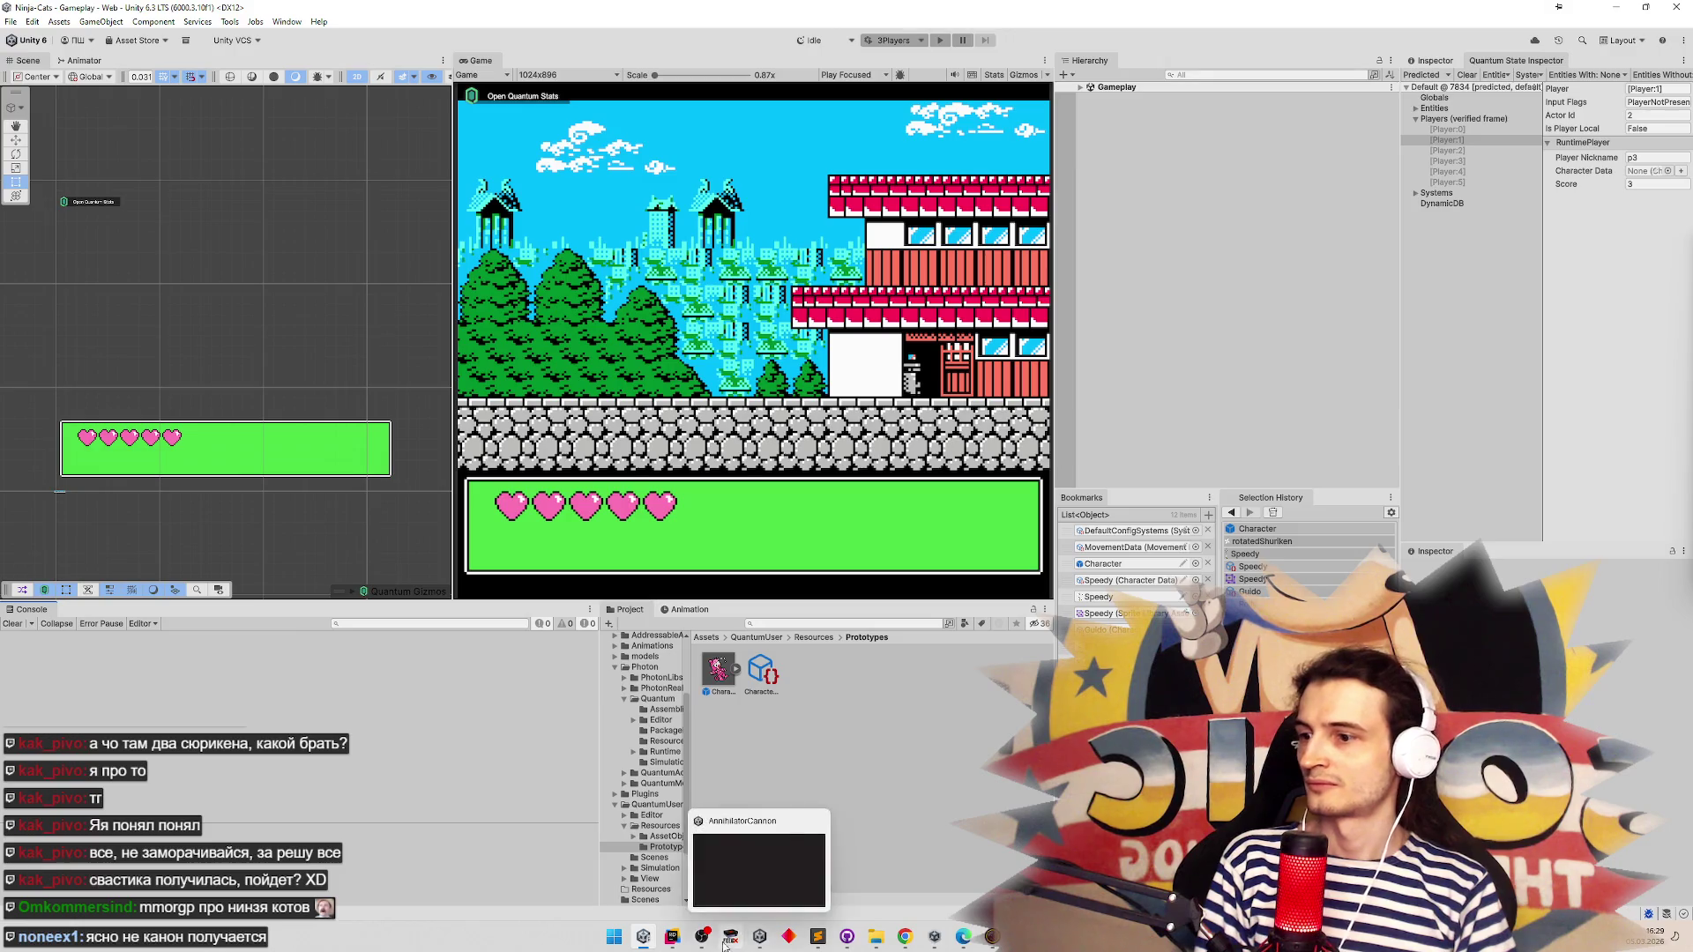
pyautogui.click(681, 946)
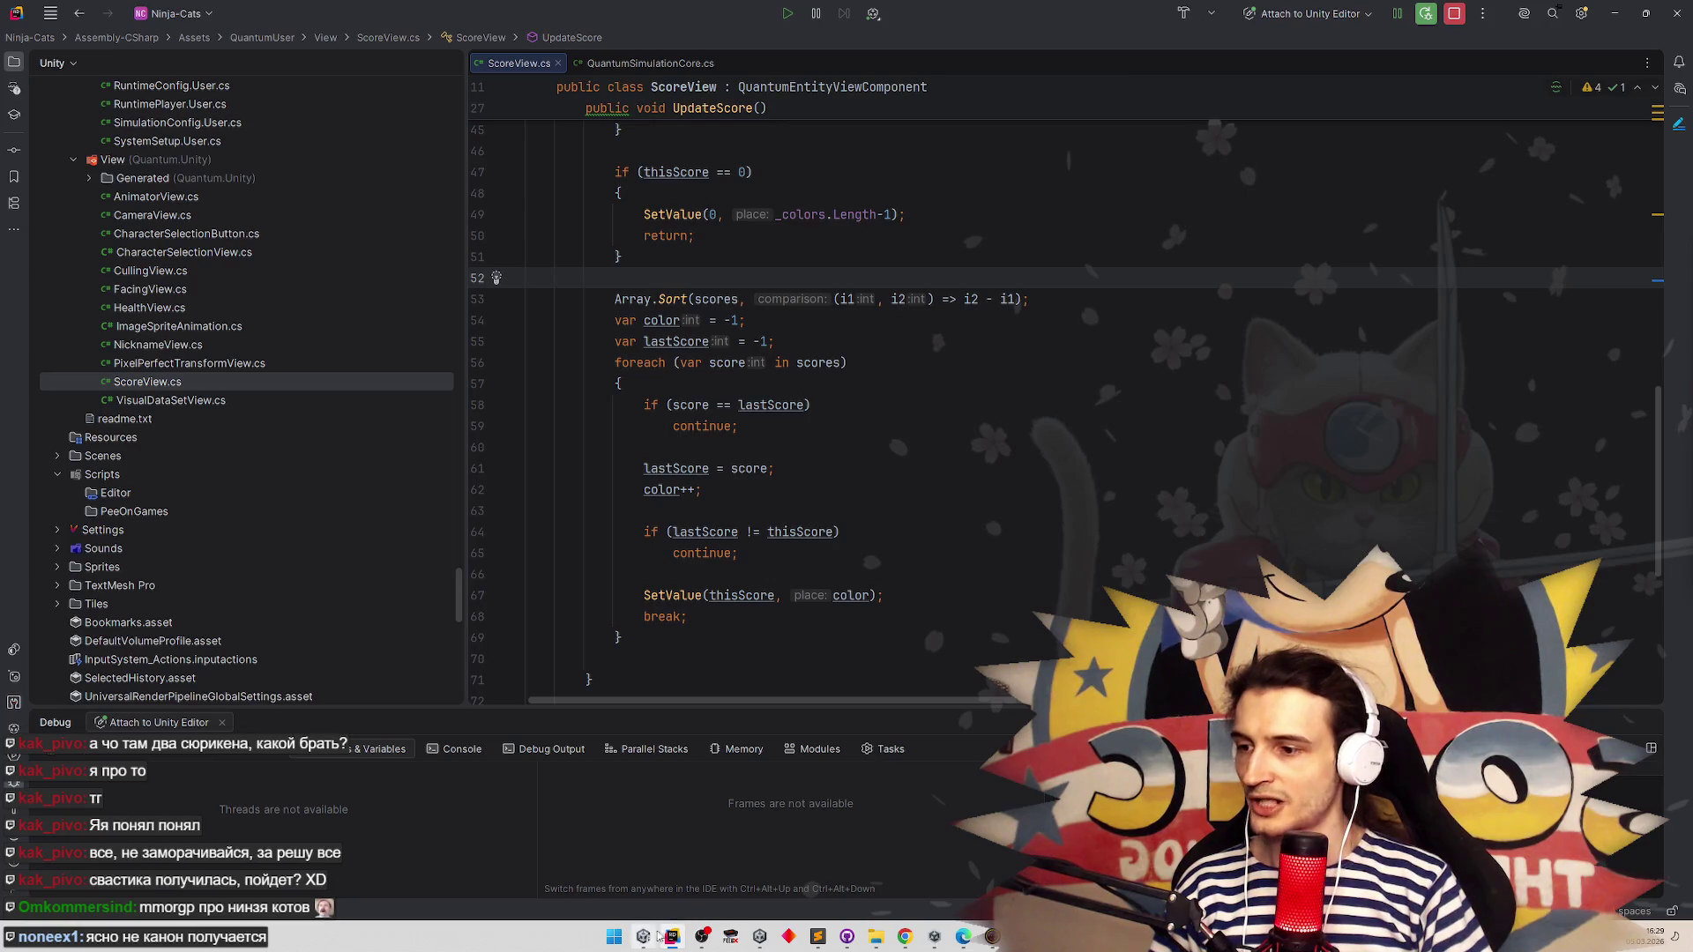
# Open PlayerAddedRemovedSystem.cs and go to the empty line after the removal loop
pyautogui.moveTo(671, 938)
pyautogui.click(606, 342)
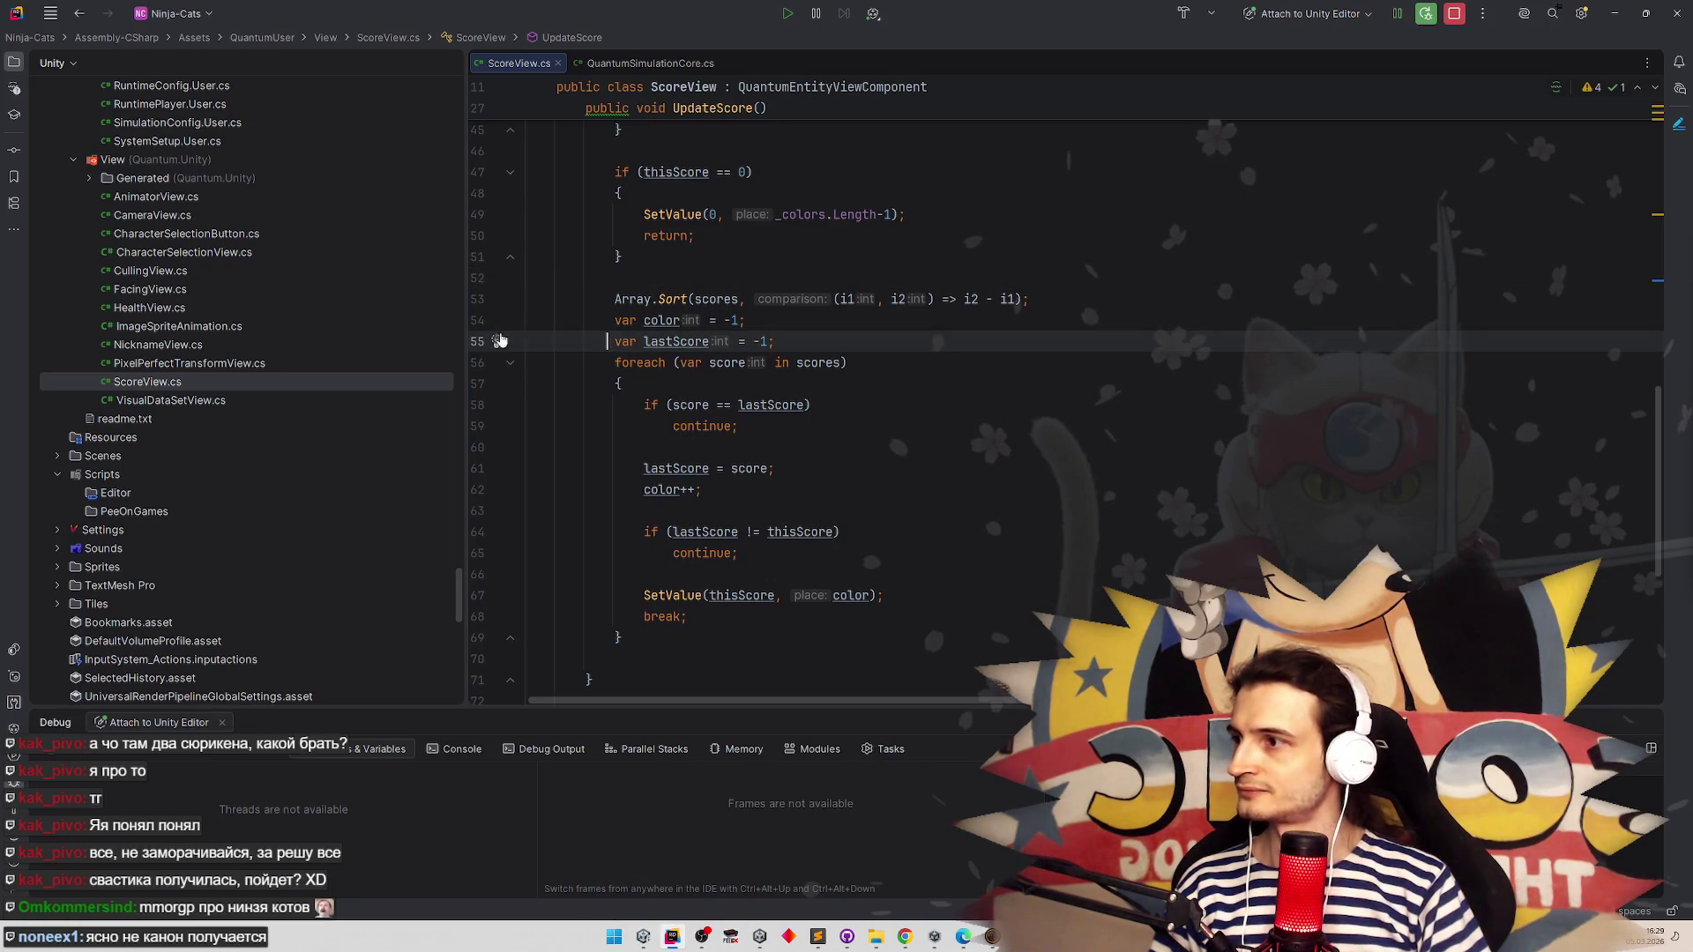
pyautogui.scroll(5, 336, 281)
pyautogui.scroll(3, 336, 281)
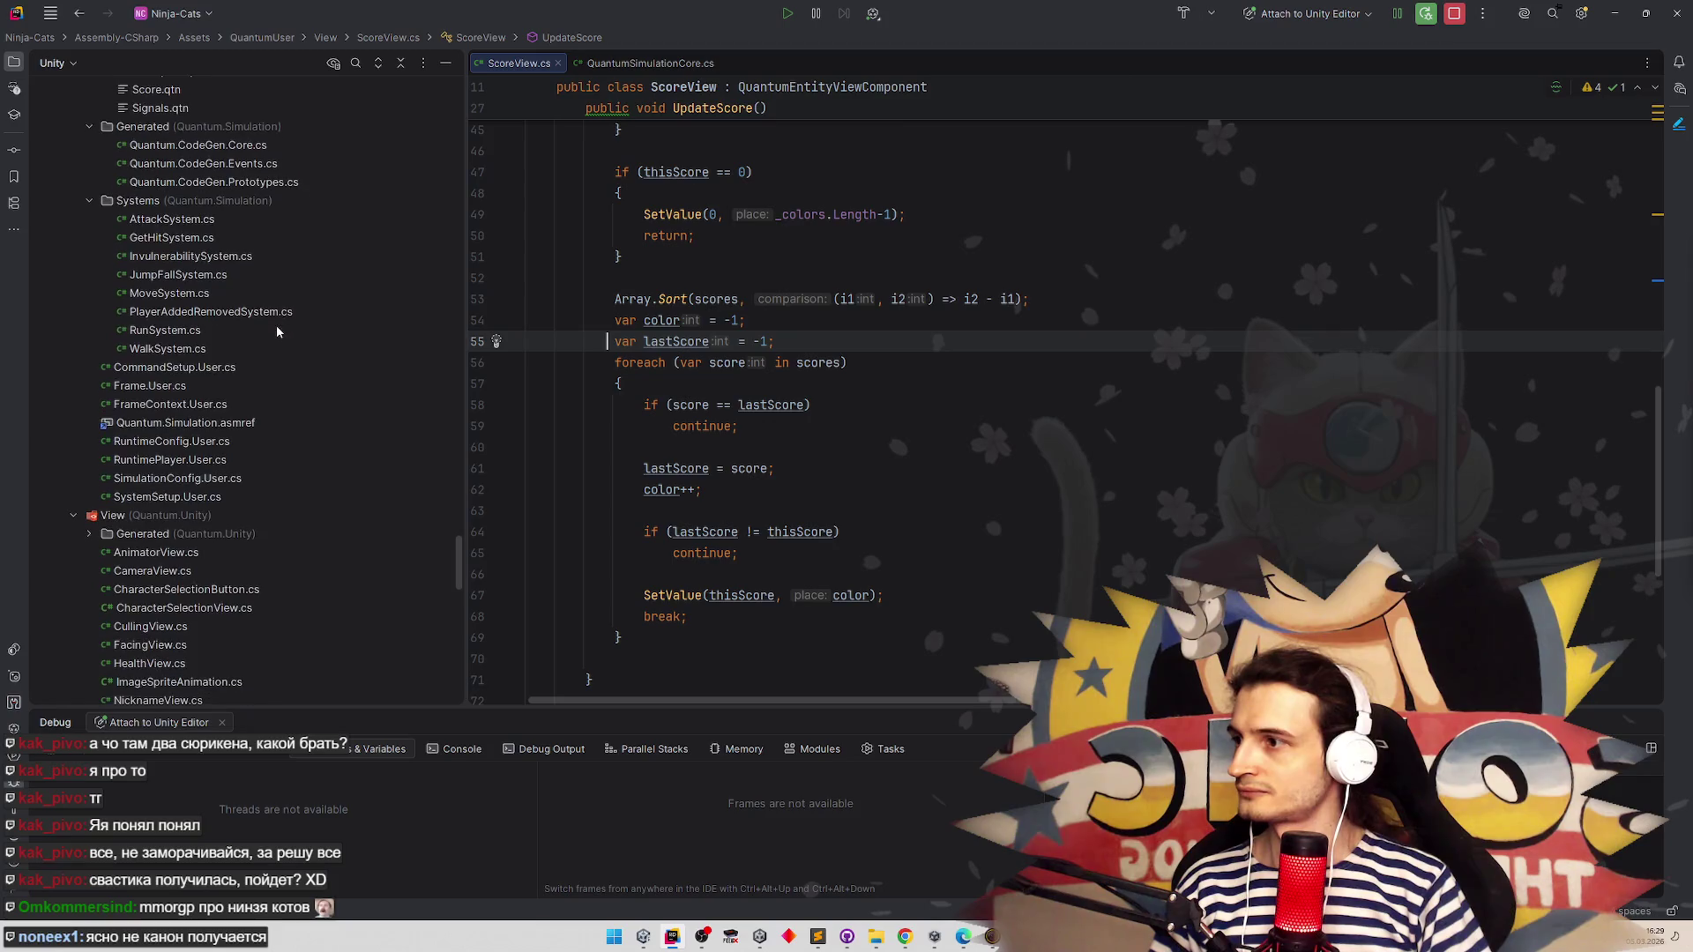
pyautogui.doubleClick(283, 313)
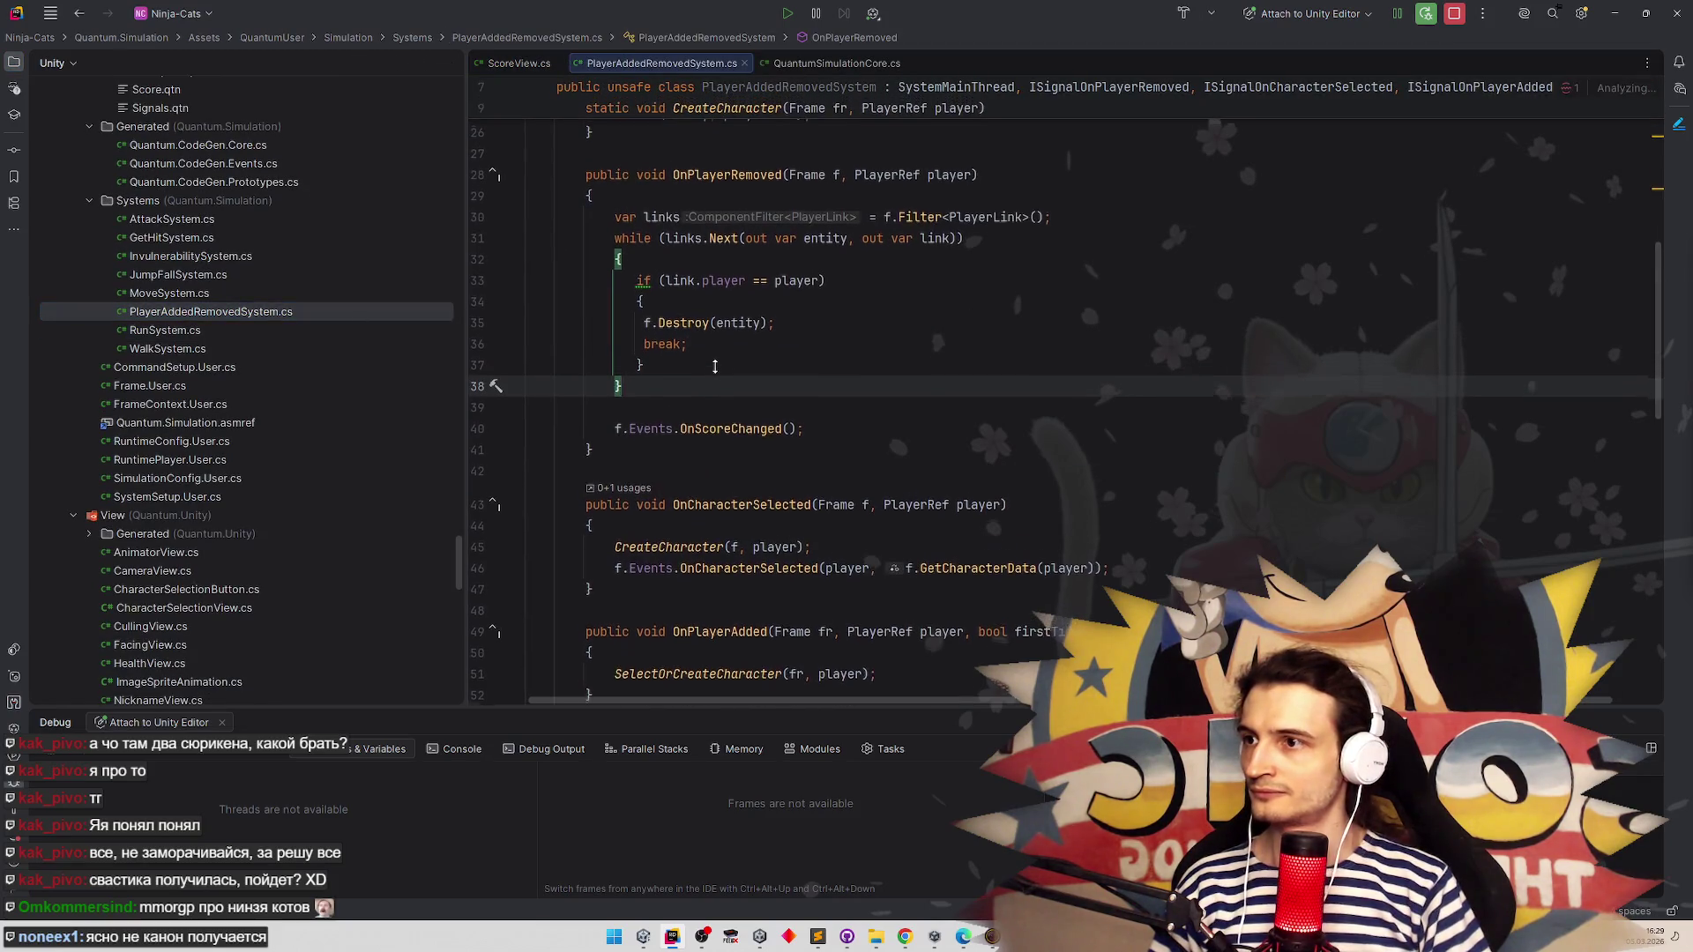
pyautogui.click(659, 438)
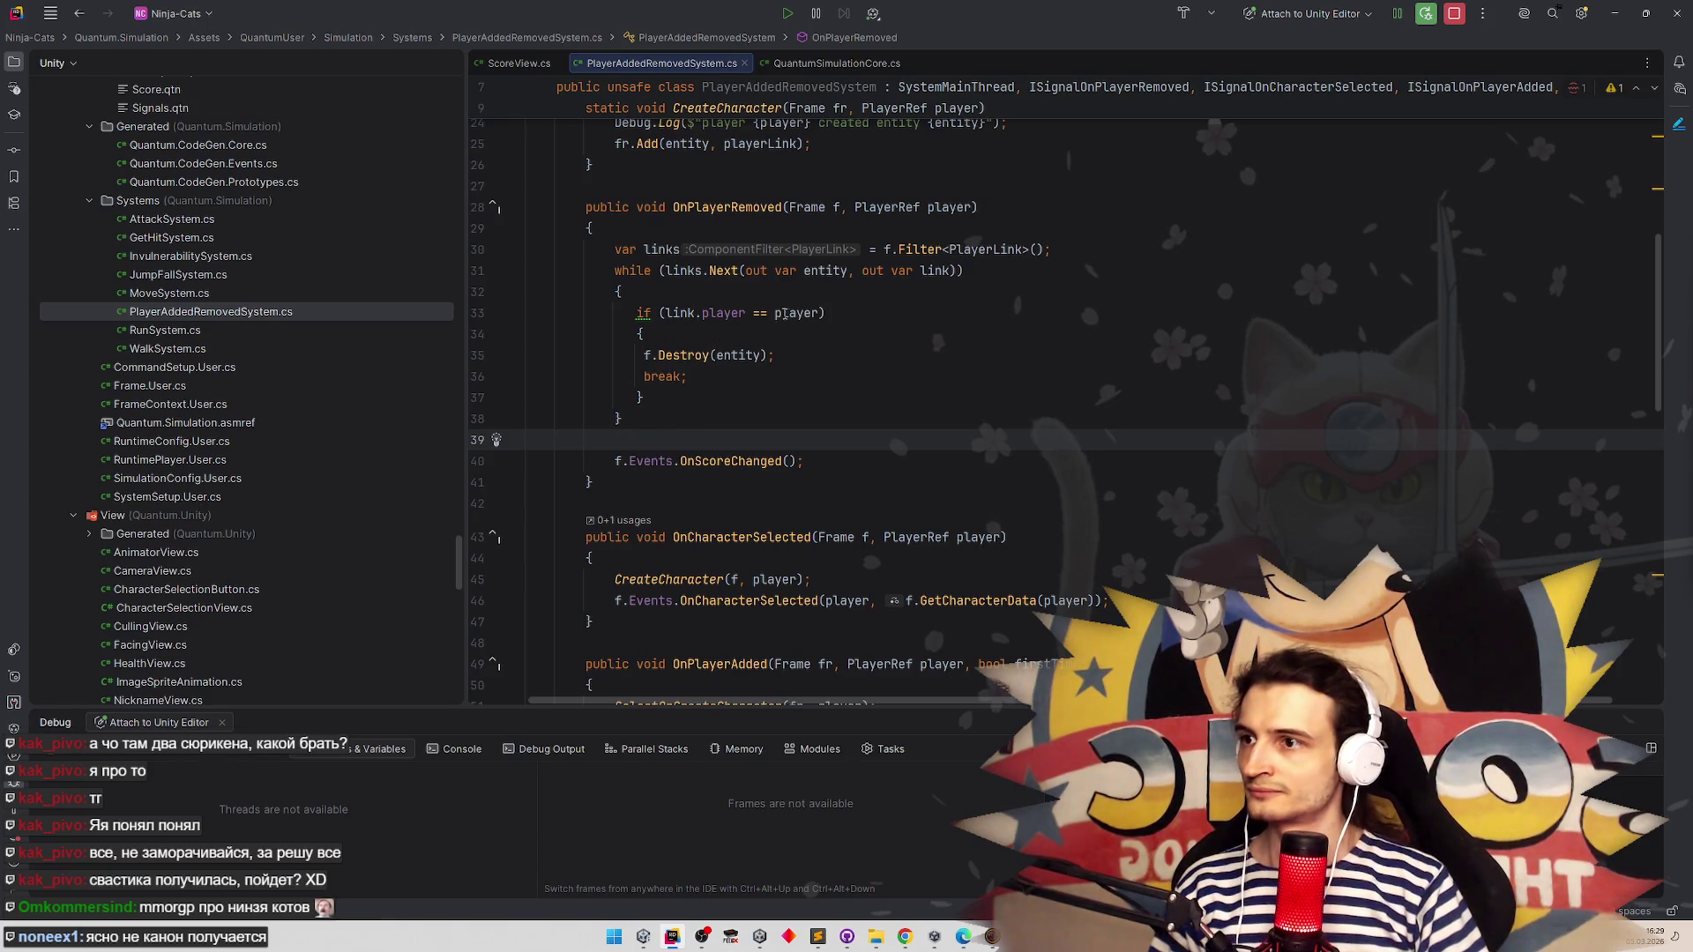
pyautogui.click(952, 215)
pyautogui.click(677, 435)
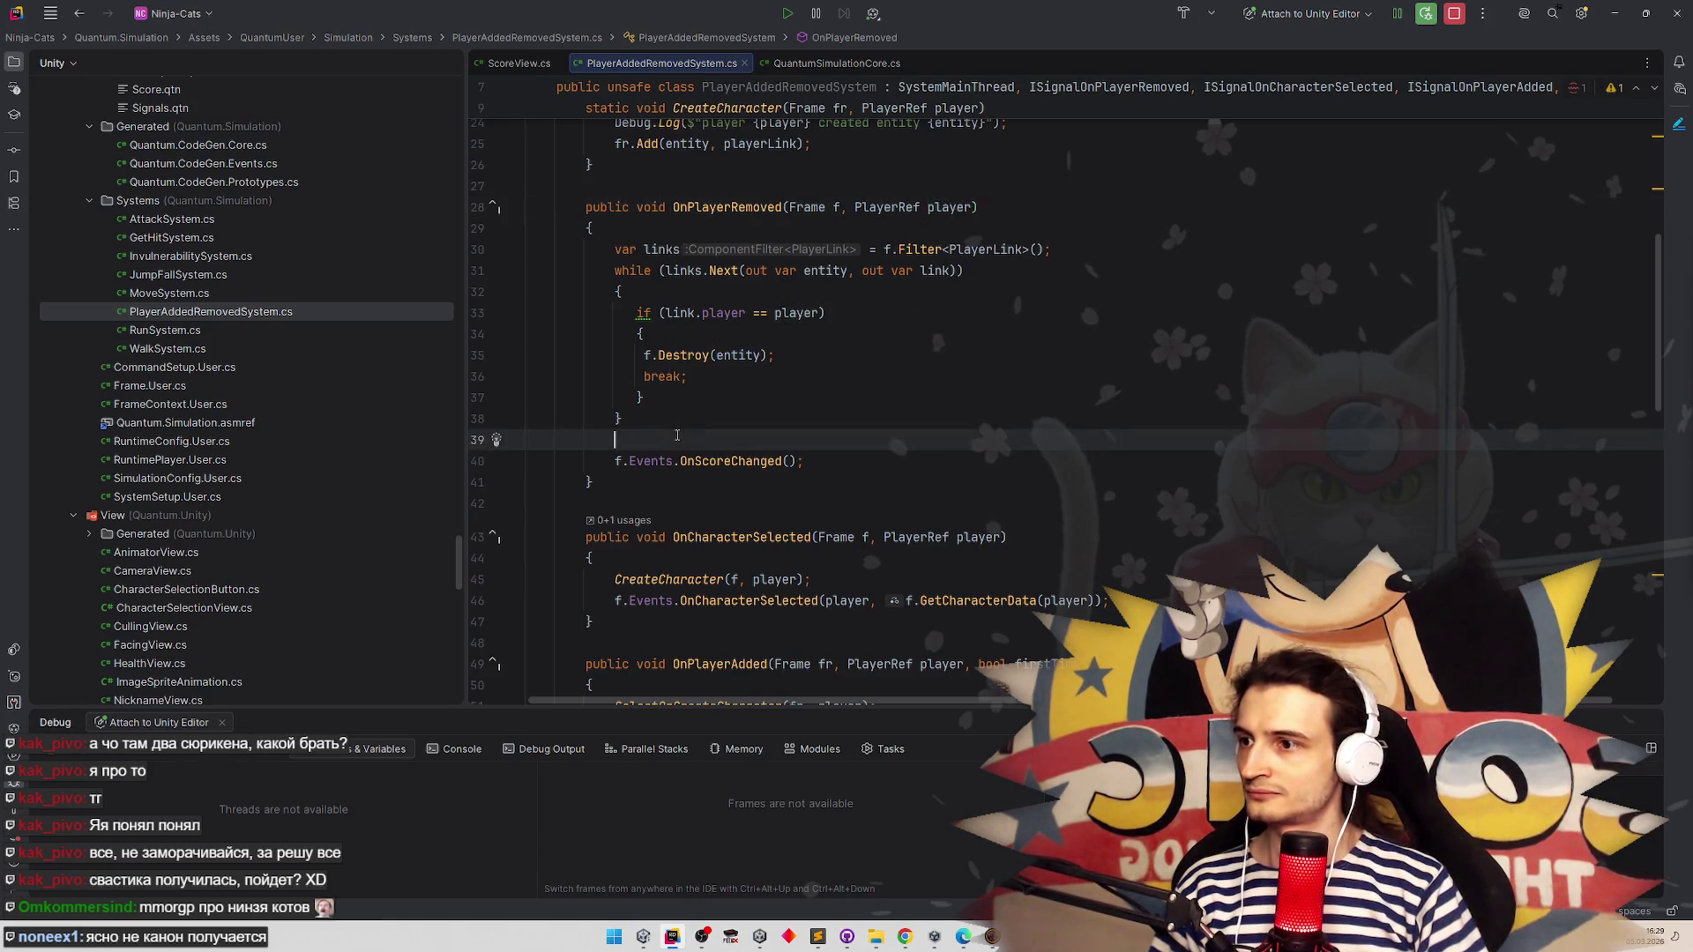
# Add f.GetPlayerData(player).score = 0 after the loop, then minimize Rider and show tasks.todo
pyautogui.press('Return')
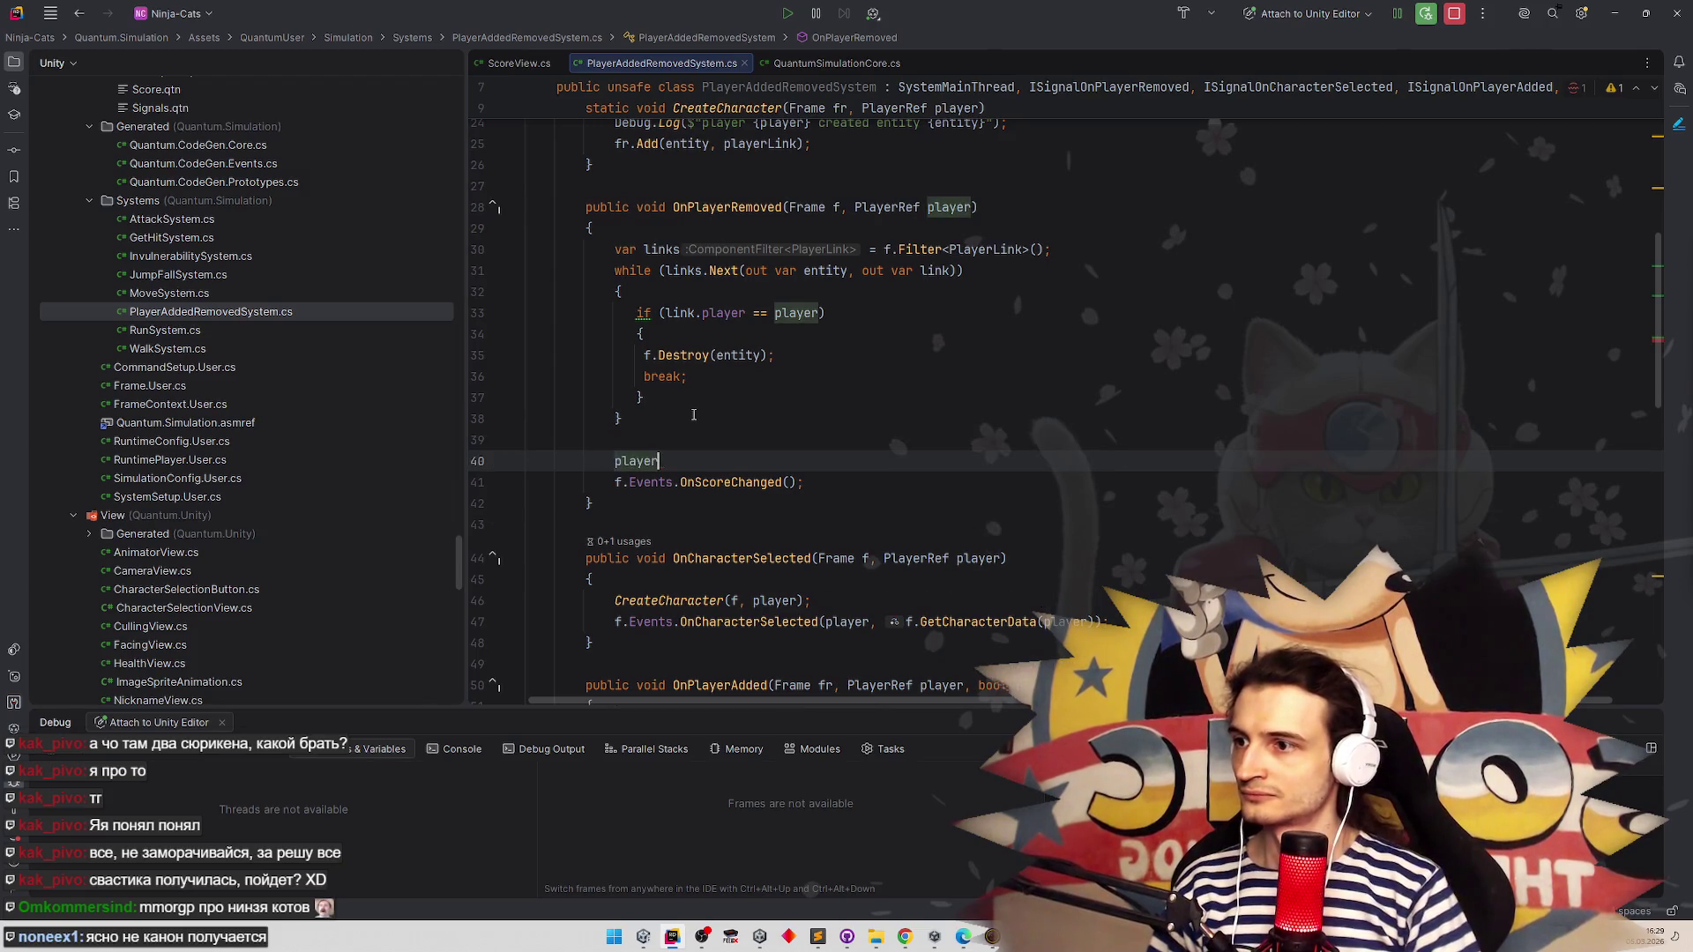
pyautogui.write('f')
pyautogui.press('Escape')
pyautogui.write('.Get')
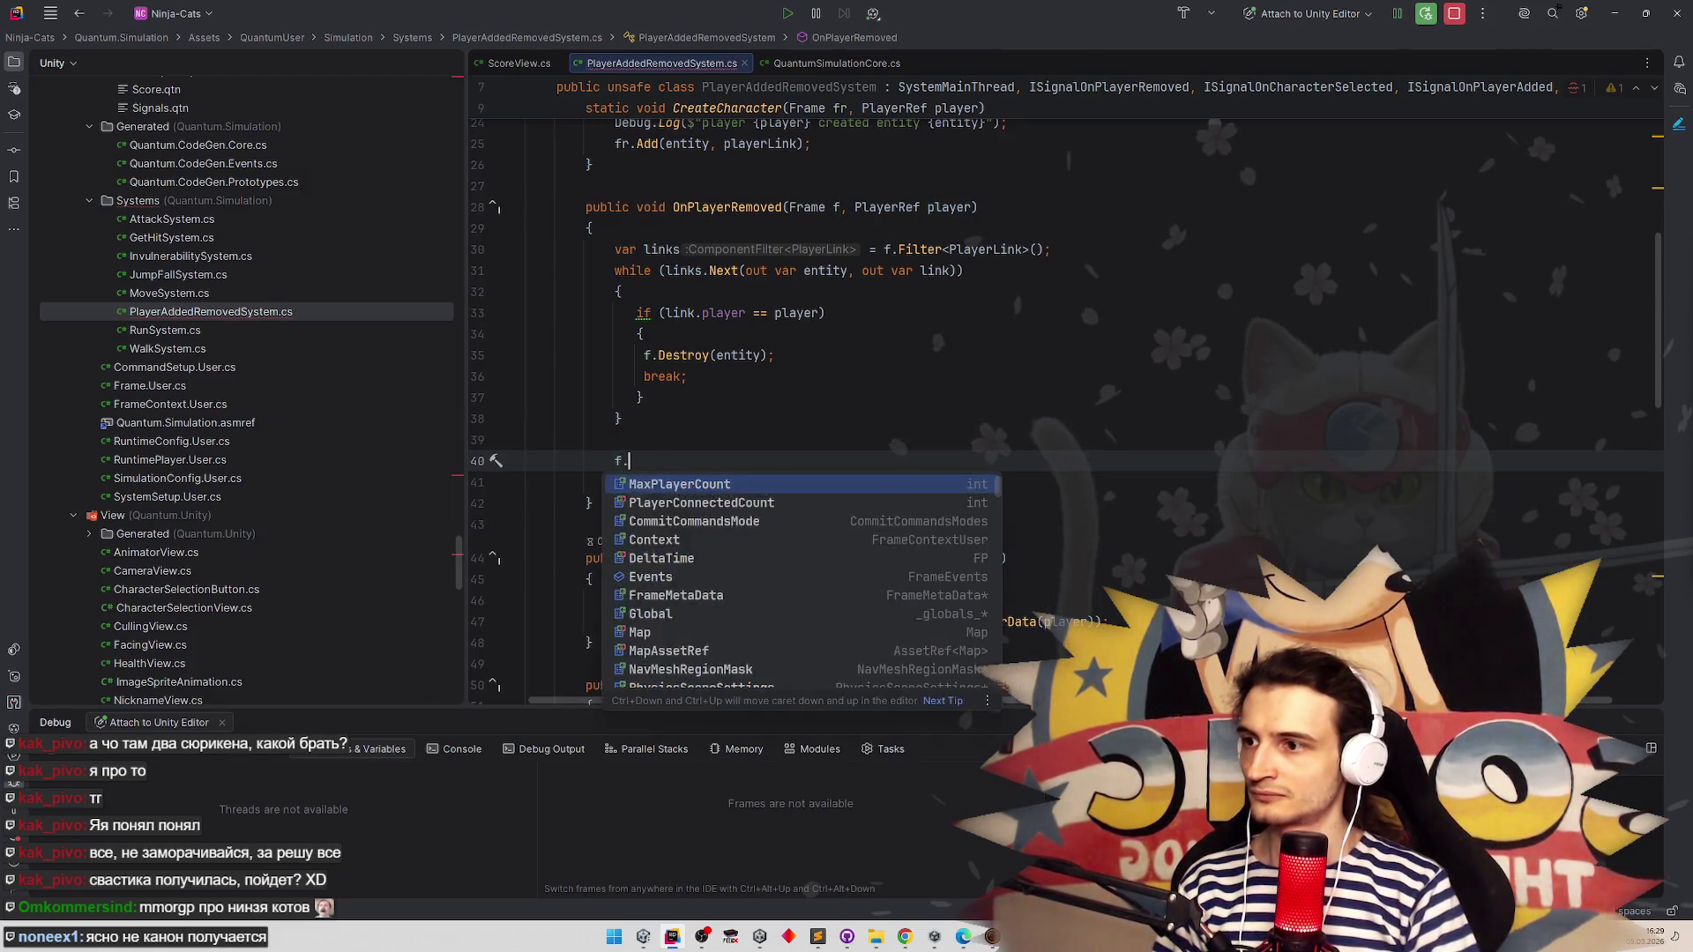
pyautogui.press('Escape')
pyautogui.write('P')
pyautogui.press('Return')
pyautogui.write('player).score = 0;')
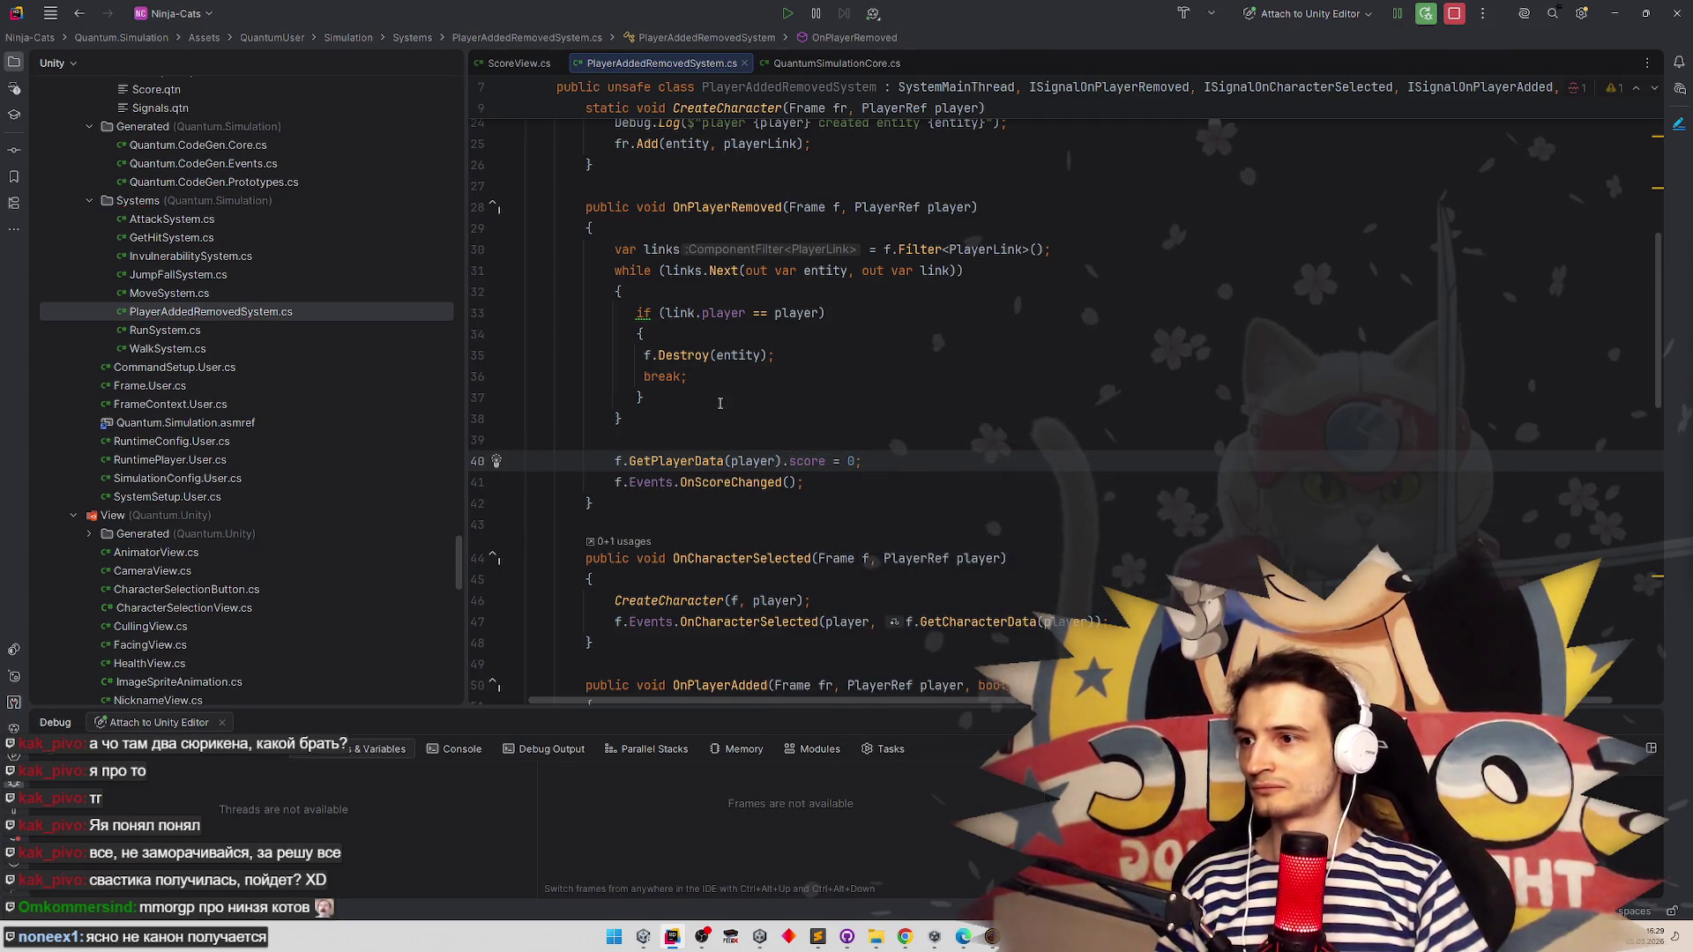
pyautogui.click(1622, 14)
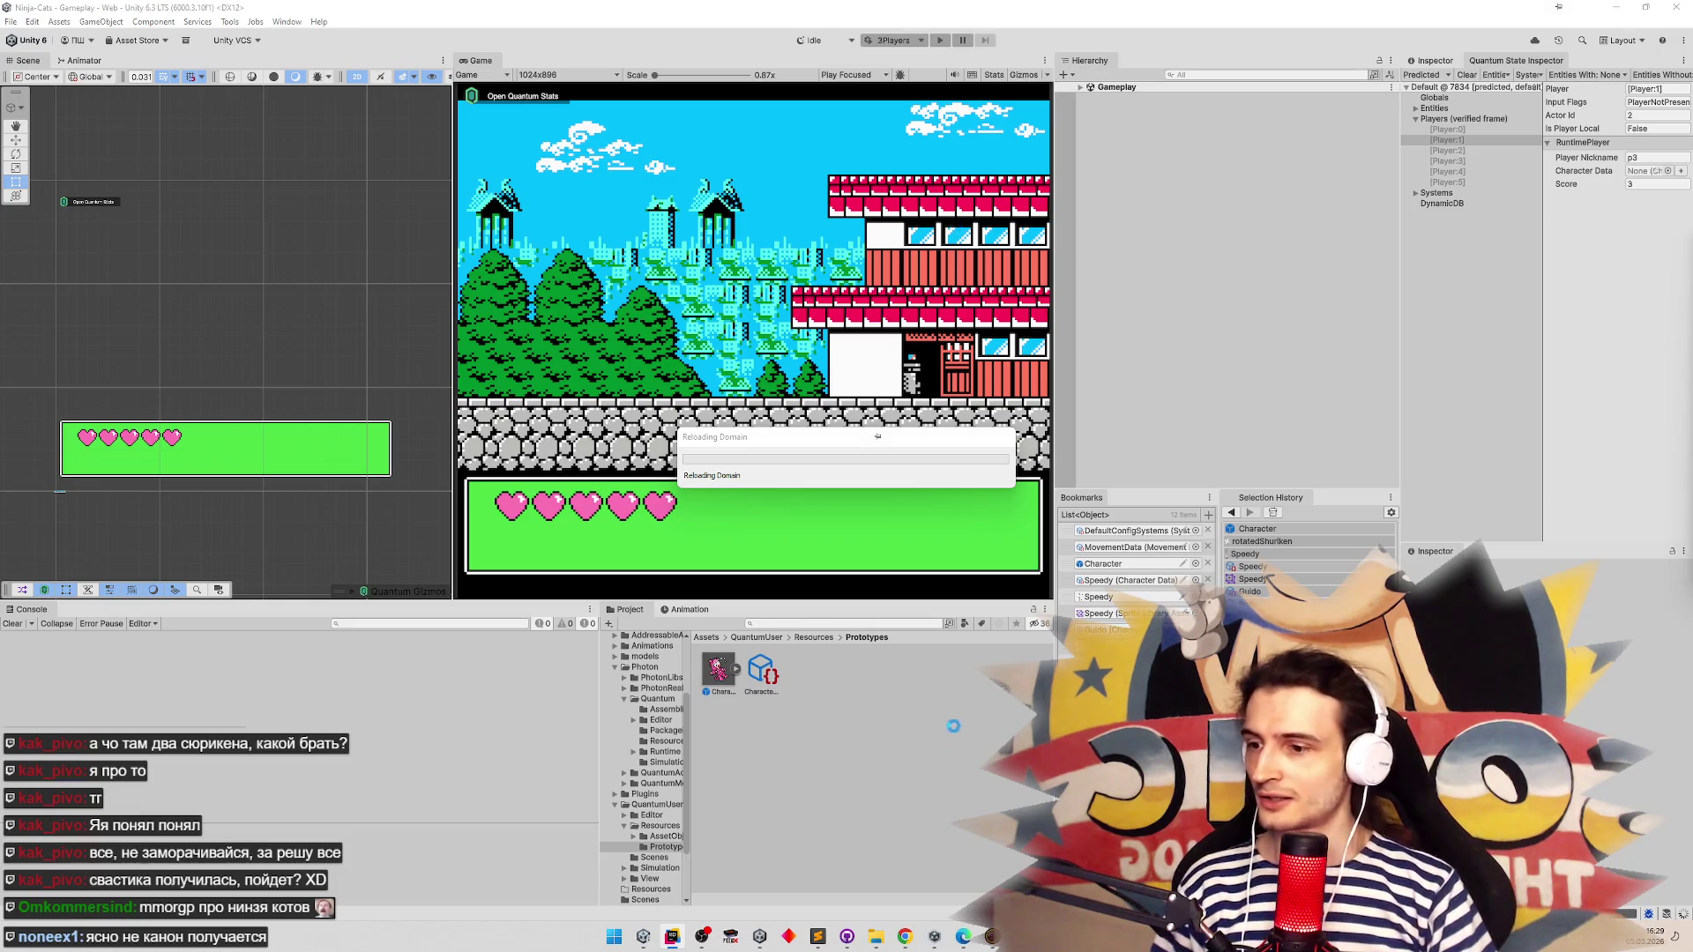
pyautogui.click(818, 936)
pyautogui.scroll(1, 906, 478)
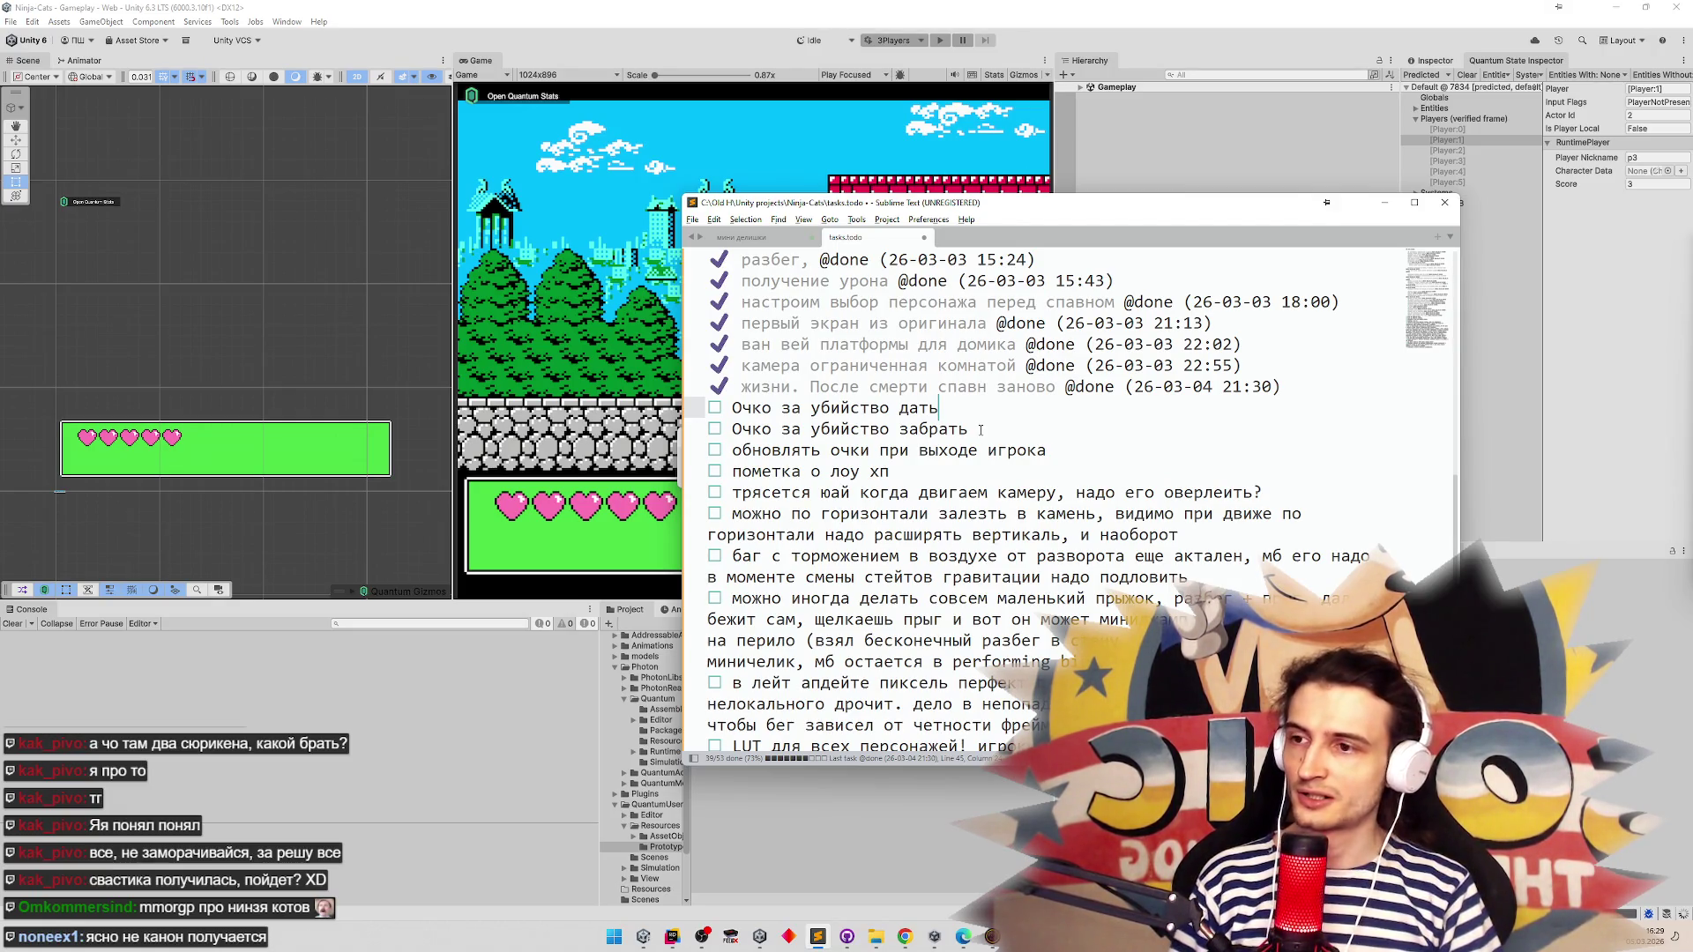
pyautogui.hotkey('ctrl', 'd')
pyautogui.press('Down')
pyautogui.hotkey('ctrl', 'd')
pyautogui.press('Down')
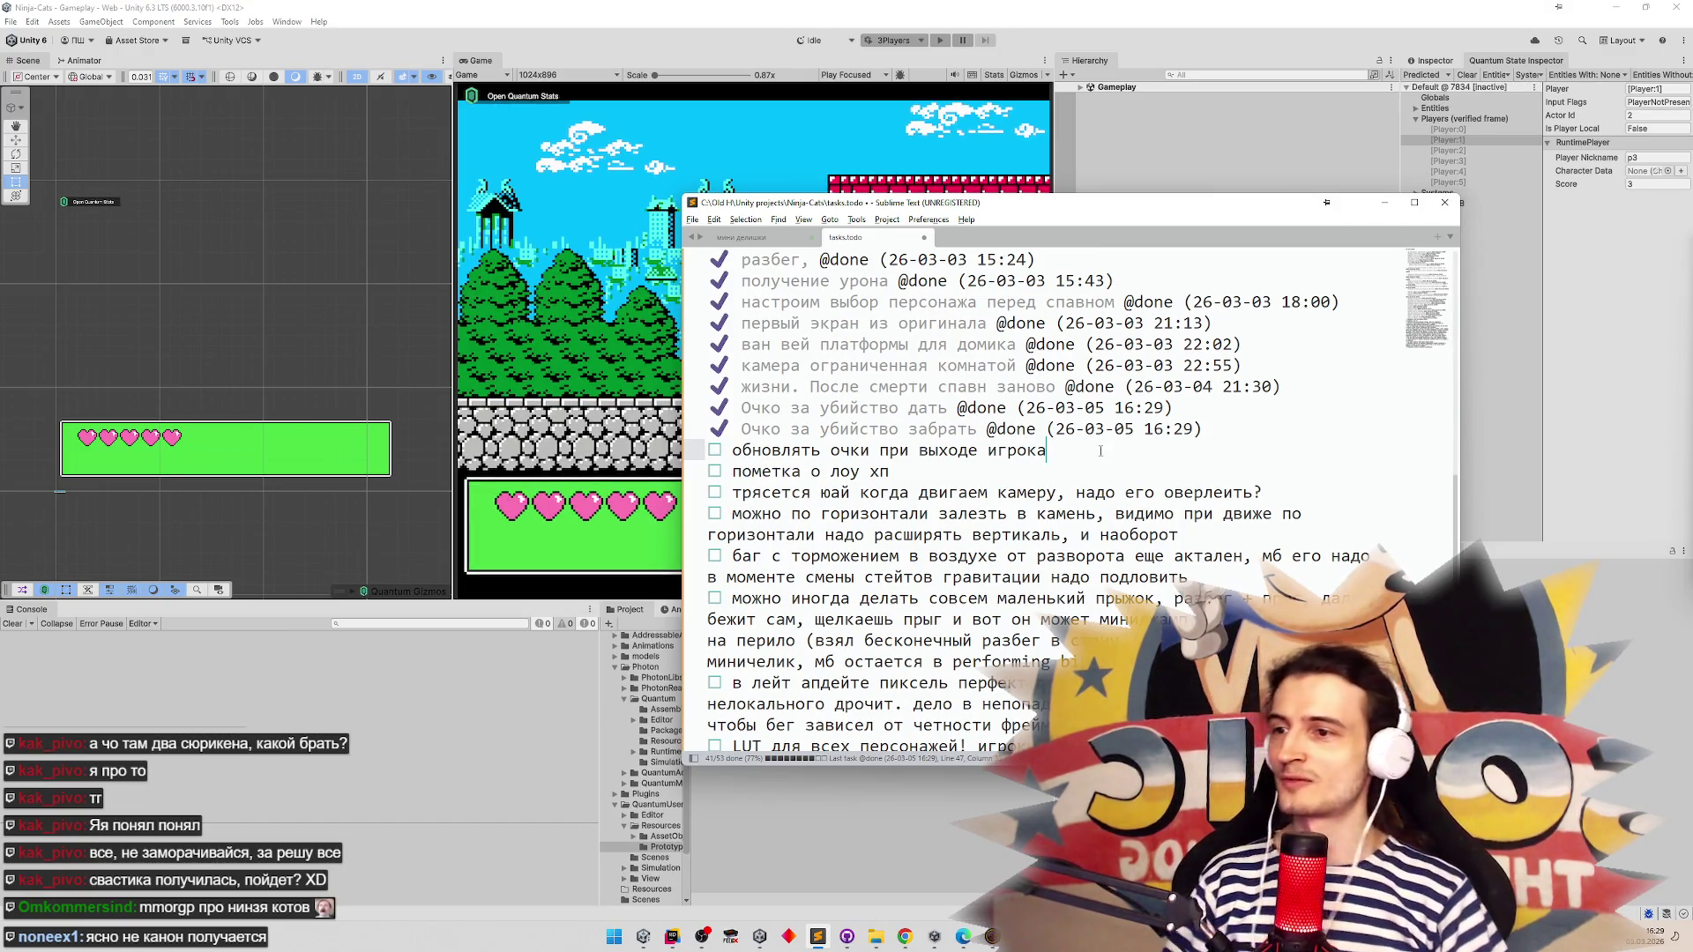
pyautogui.hotkey('ctrl', 'd')
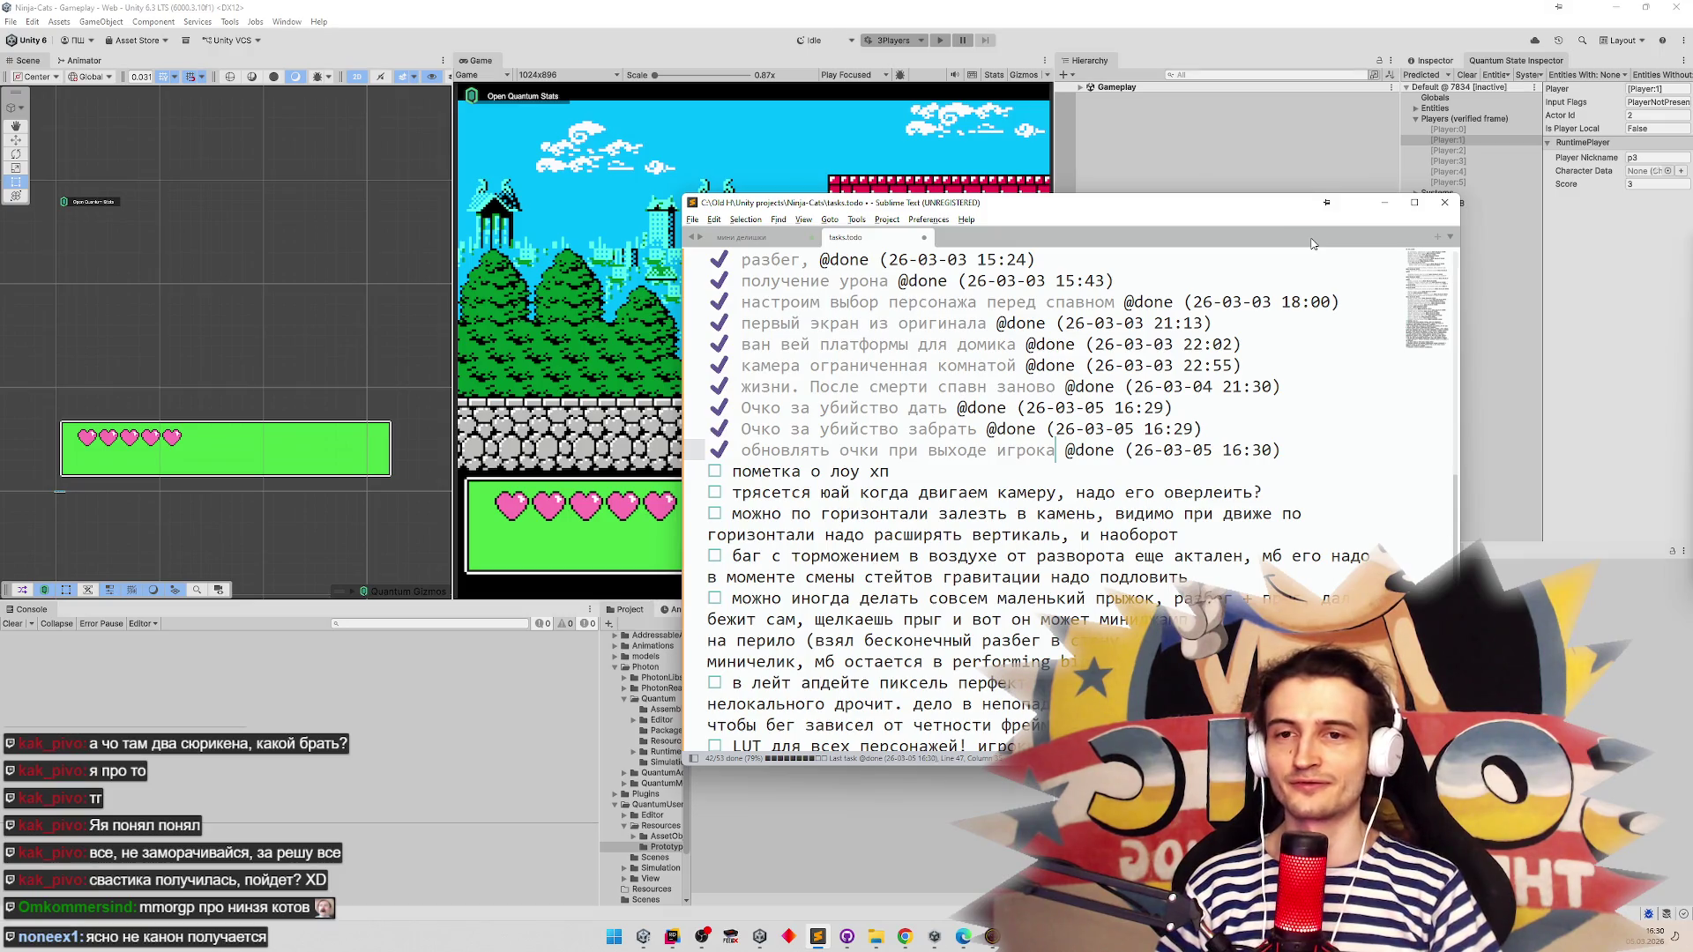
pyautogui.click(1384, 203)
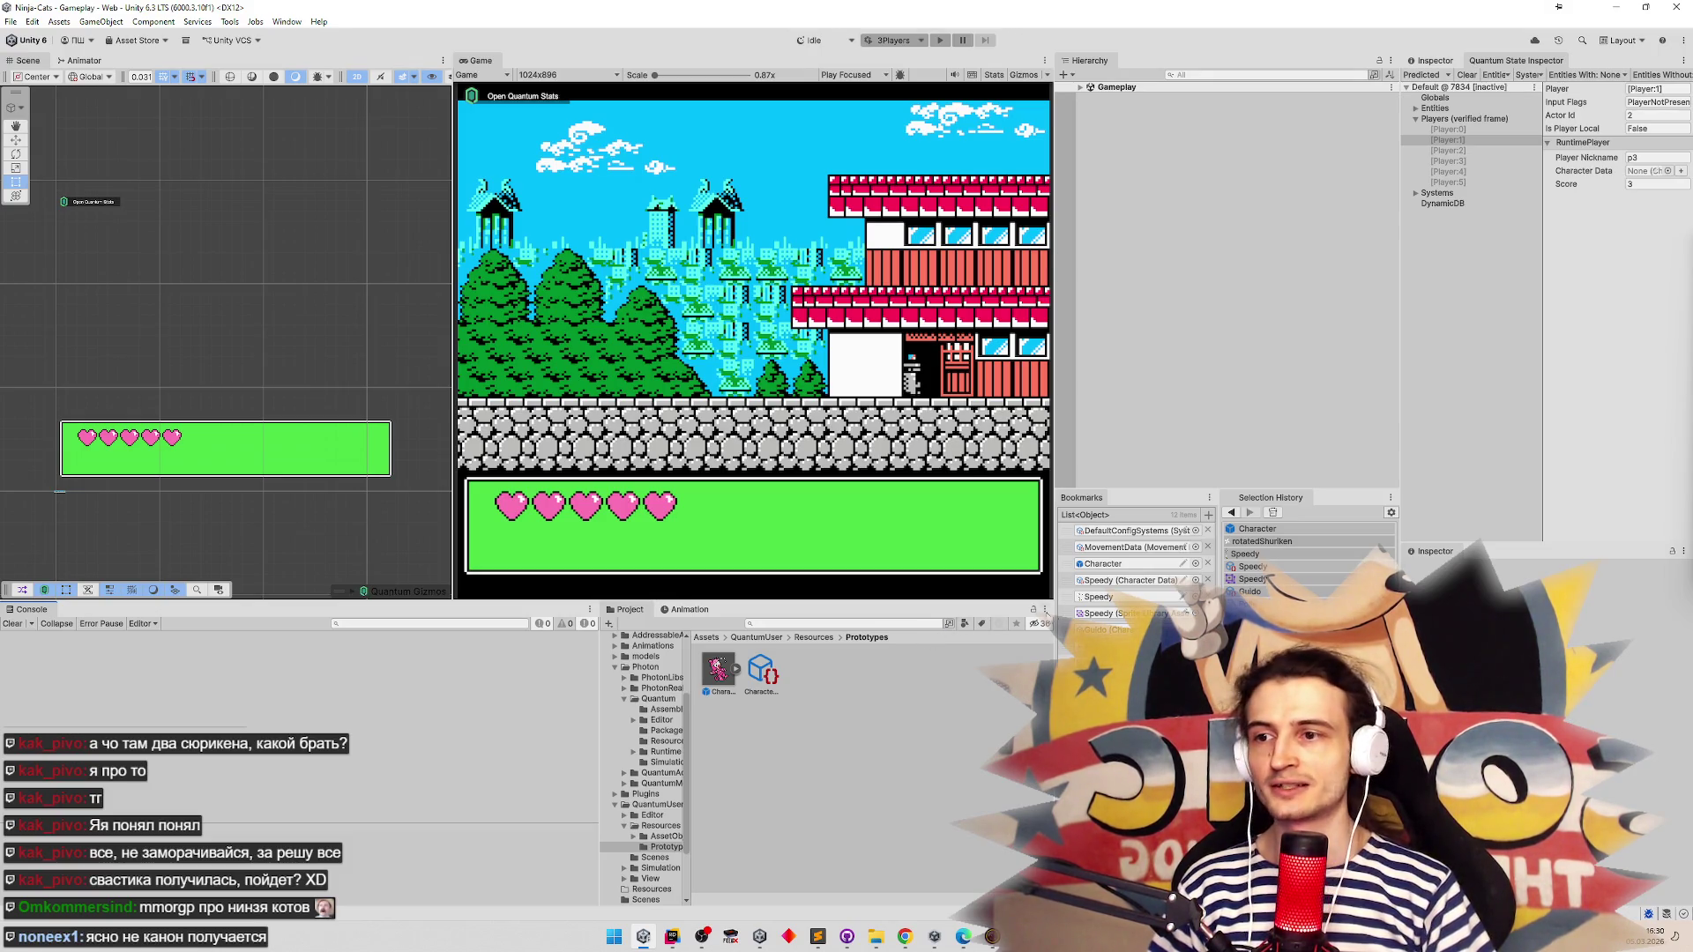
# Open the Character prefab via its project bookmark and widen the Scene view beside the Game view
pyautogui.click(1111, 567)
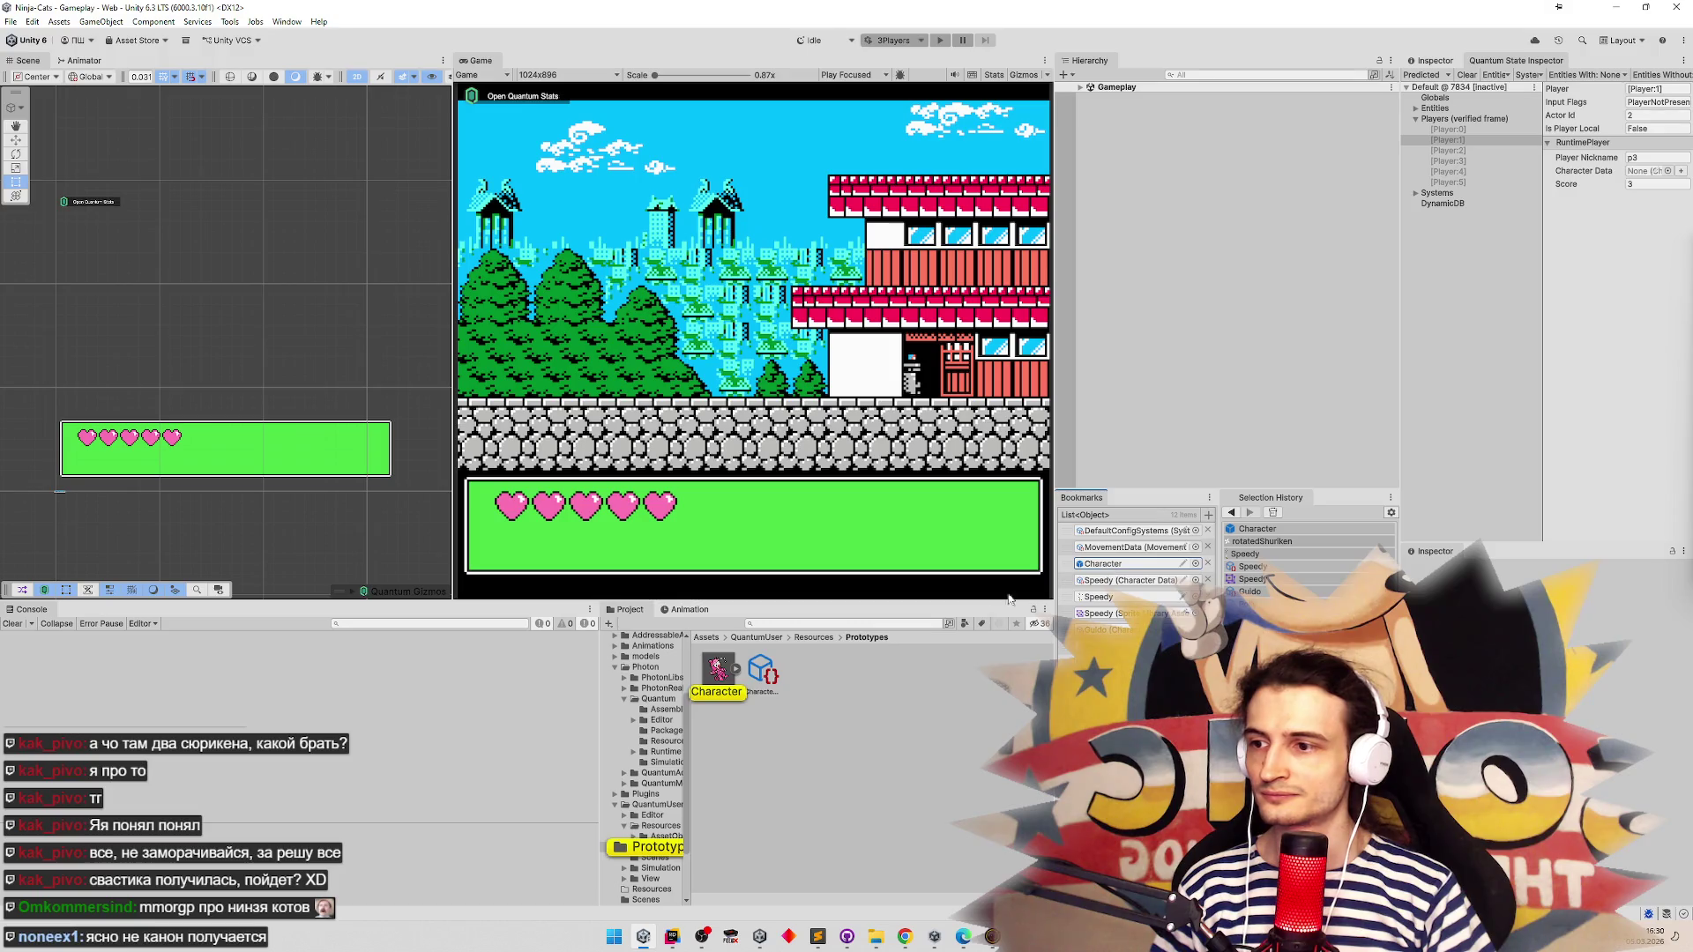
pyautogui.doubleClick(717, 670)
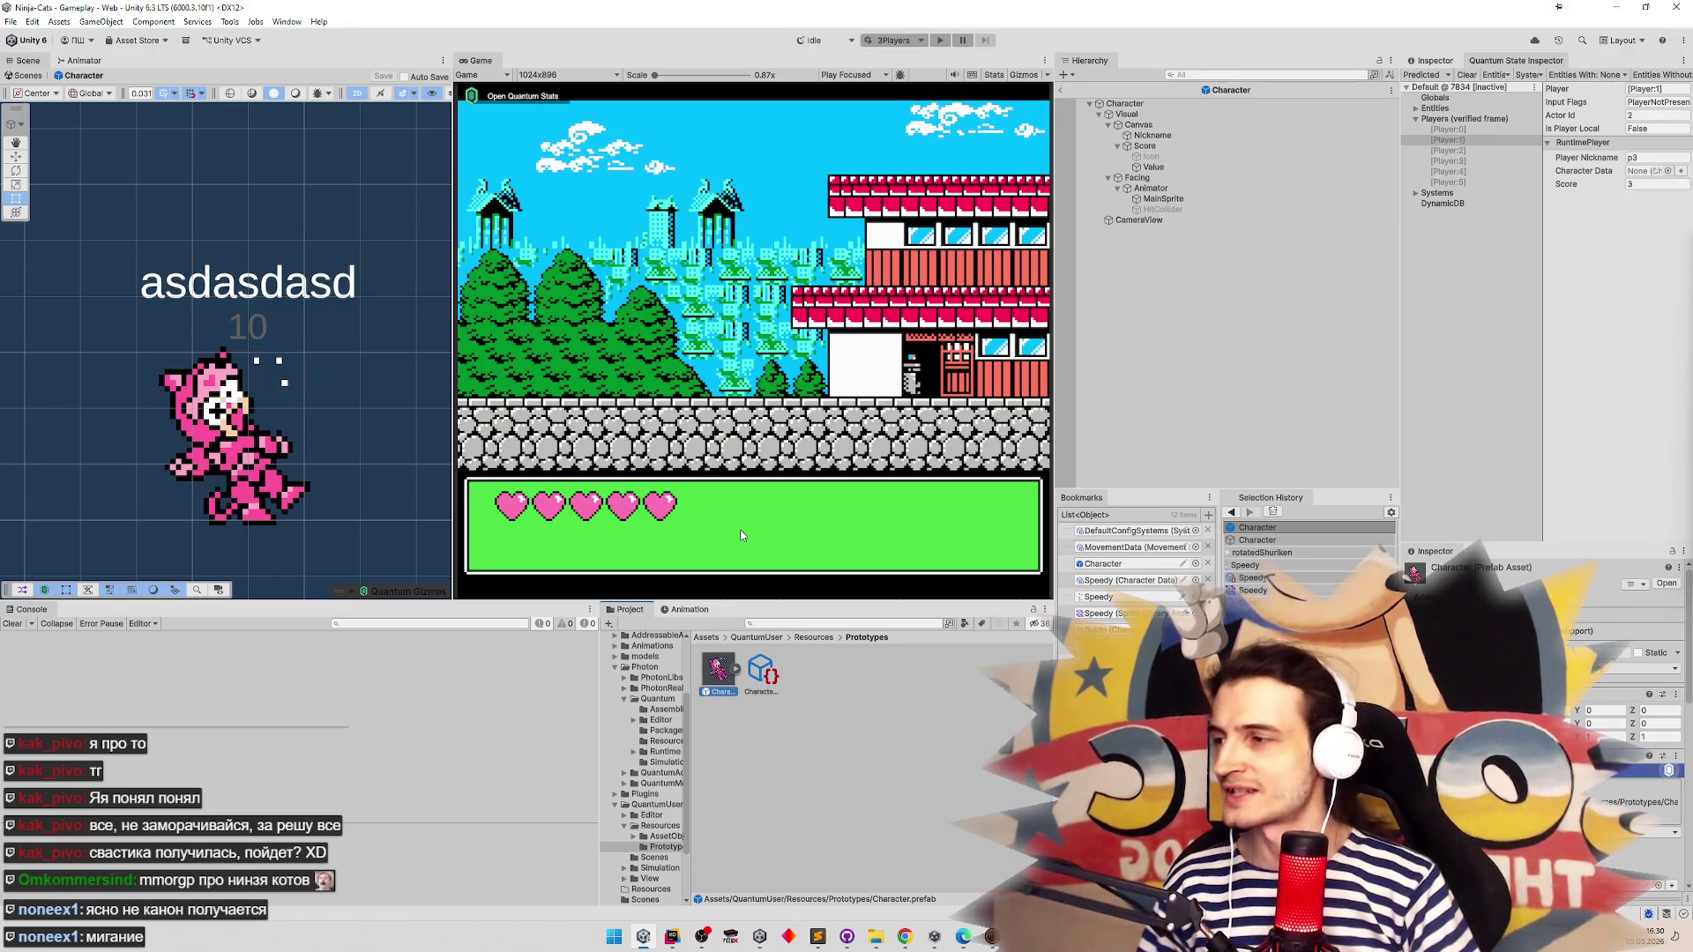
pyautogui.moveTo(454, 357); pyautogui.dragTo(495, 357)
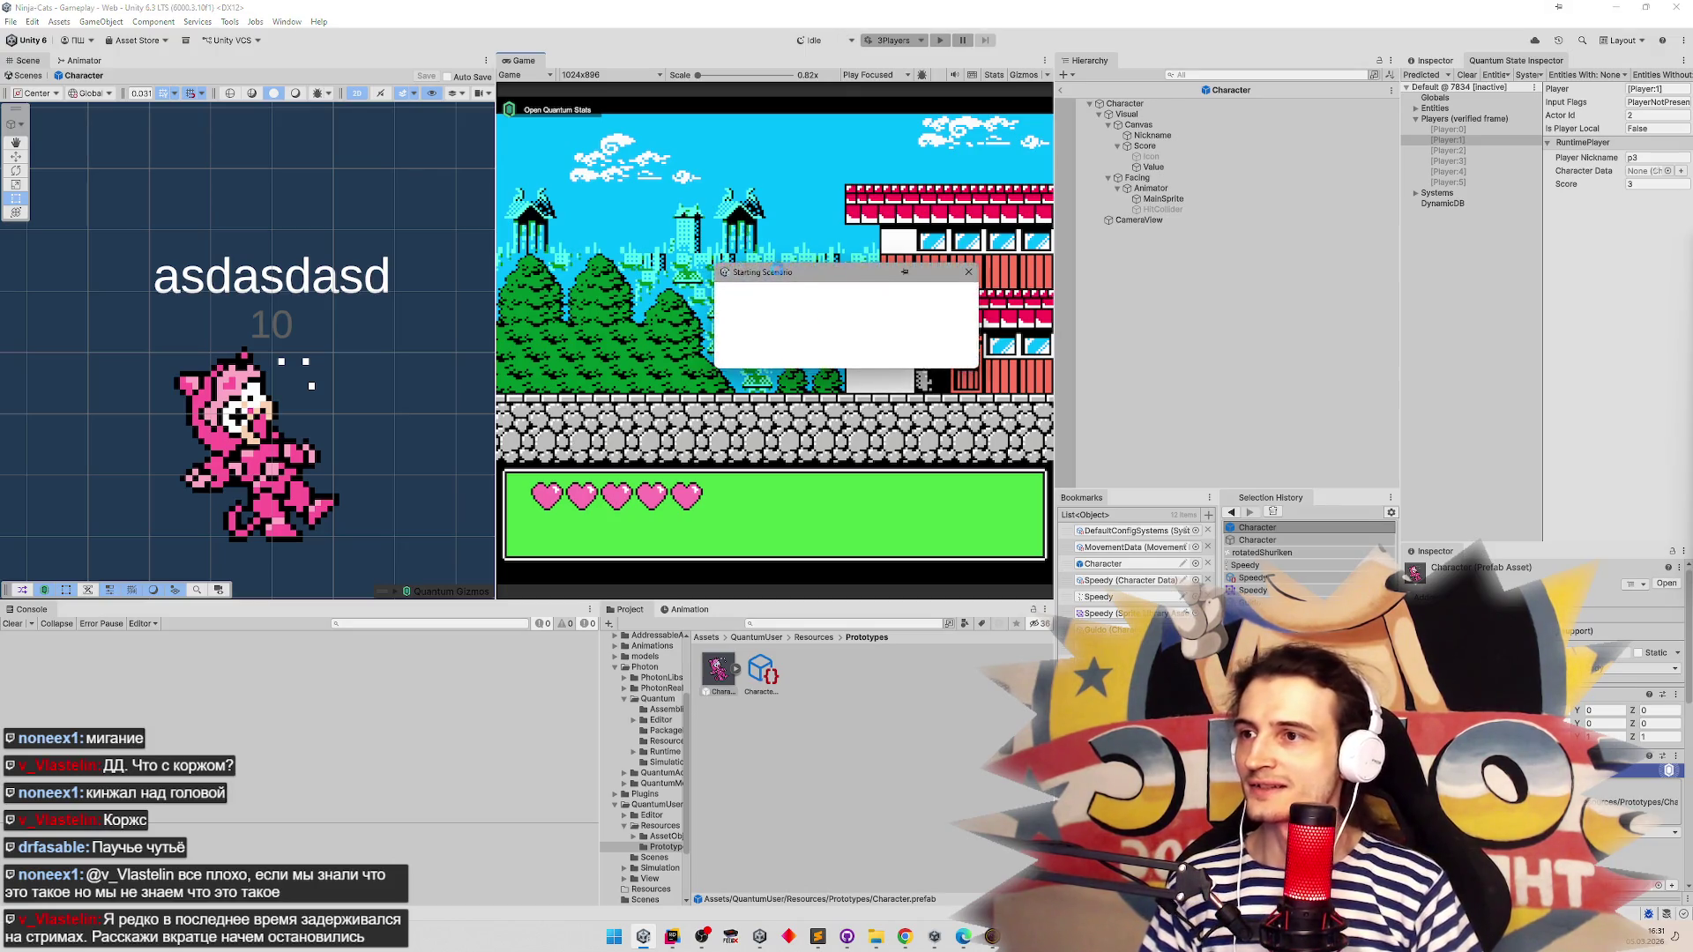
# Restart play mode in the Gameplay scene with the Game view maximized
pyautogui.click(940, 40)
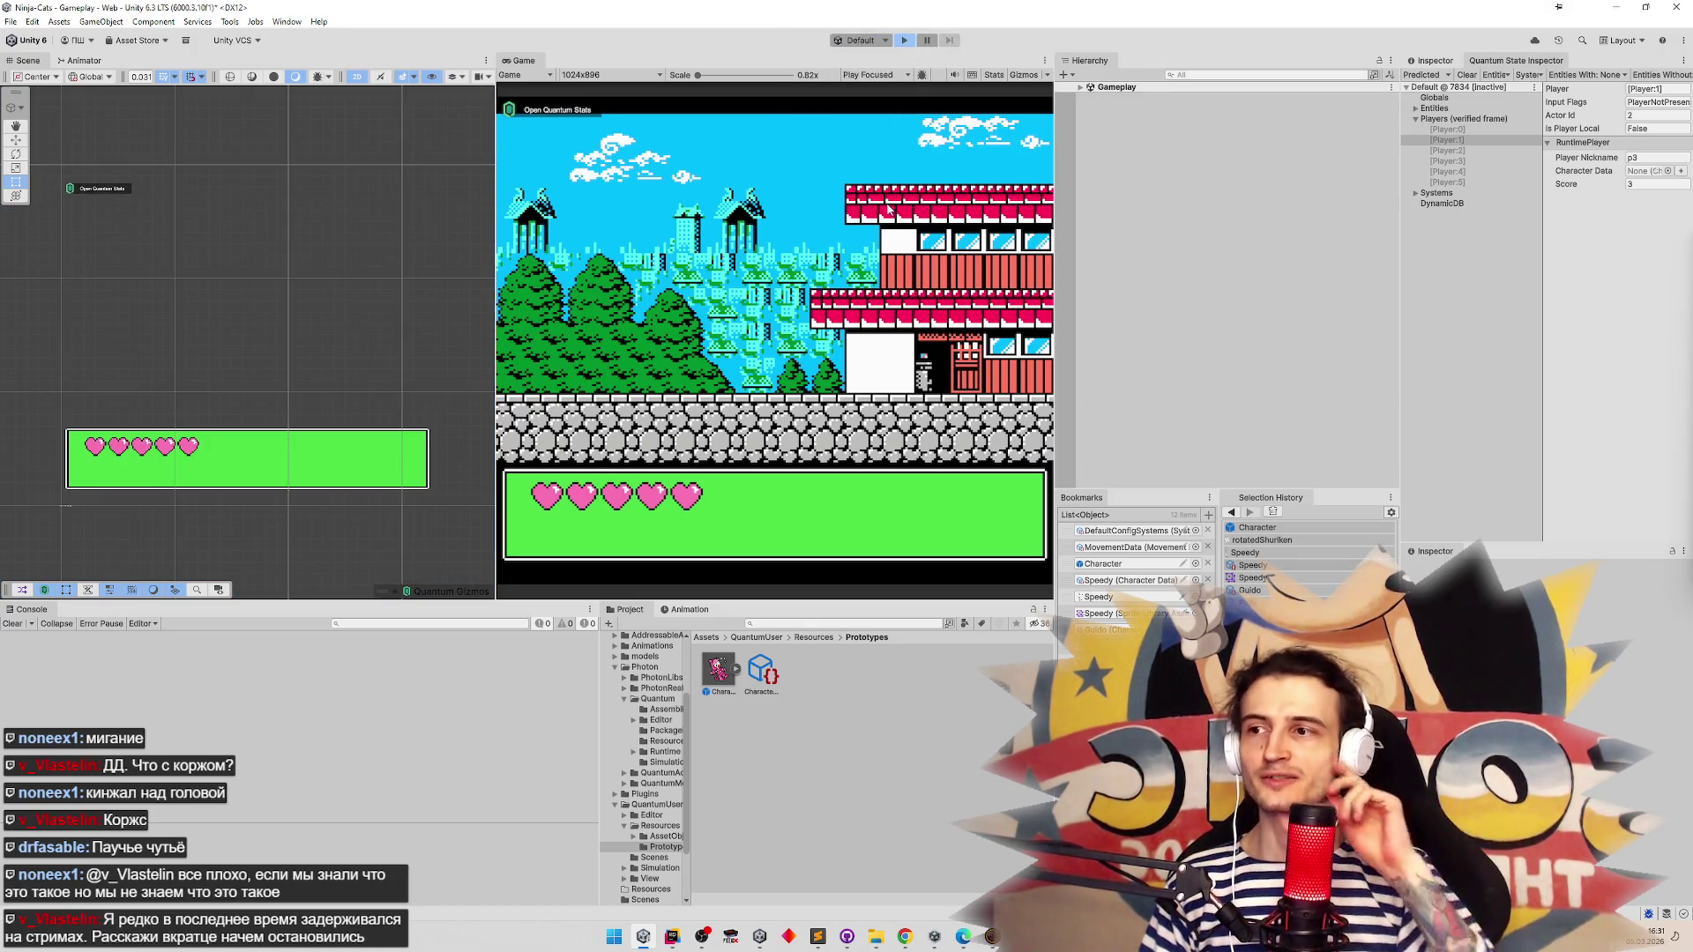
pyautogui.hotkey('ctrl', 'p')
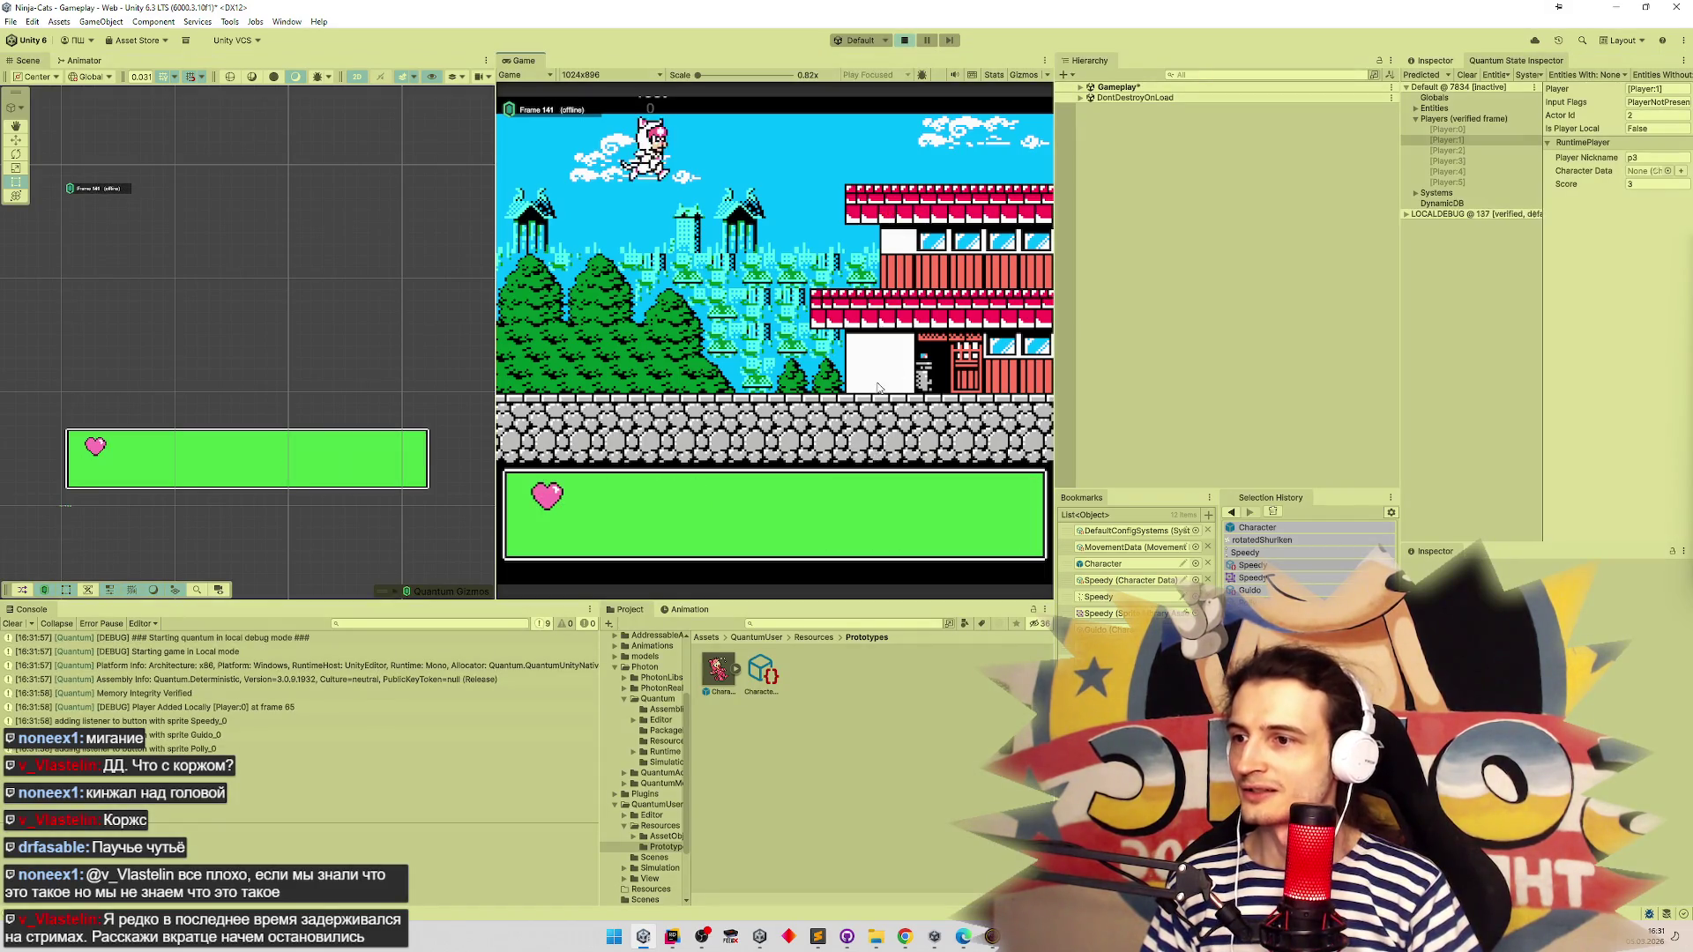
pyautogui.press('Right')
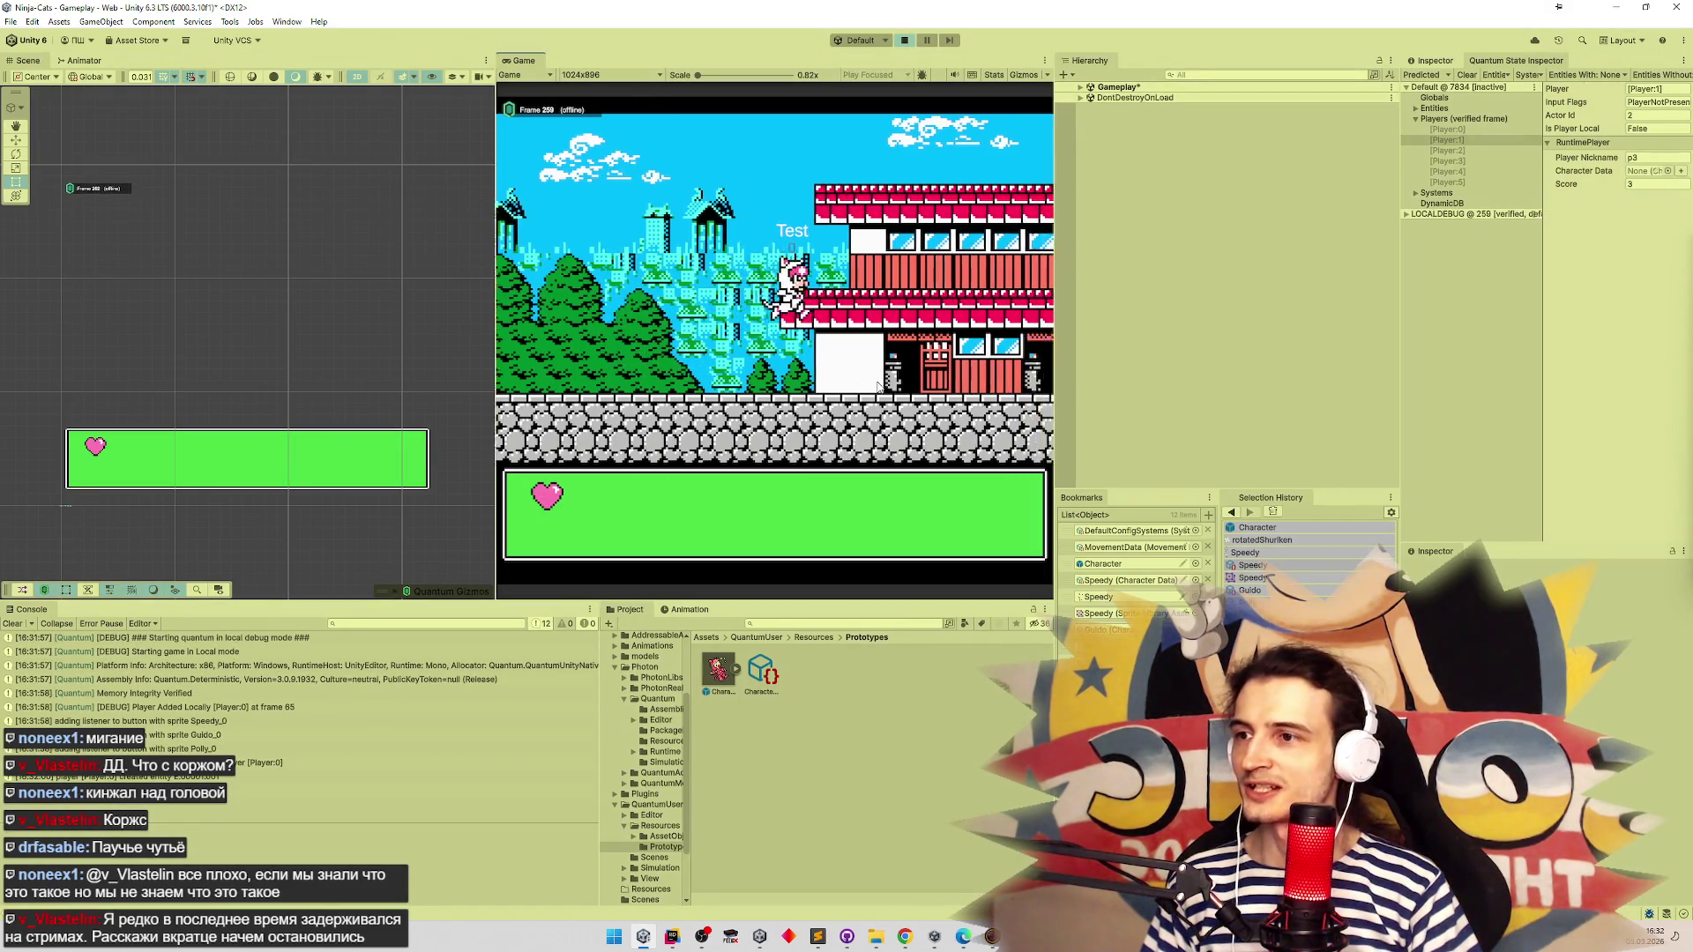
pyautogui.hotkey('shift', 'space')
# Run the cat right onto the stone wall, then jump back left down to the ground
pyautogui.press('Right')
pyautogui.press('Right')
pyautogui.press('space')
pyautogui.press('Left')
pyautogui.press('space')
pyautogui.press('Left')
pyautogui.press('Left')
pyautogui.press('Left')
pyautogui.press('Left')
# Run the cat right along the upper roof onto the higher stone wall, attacking mid-air
pyautogui.press('space')
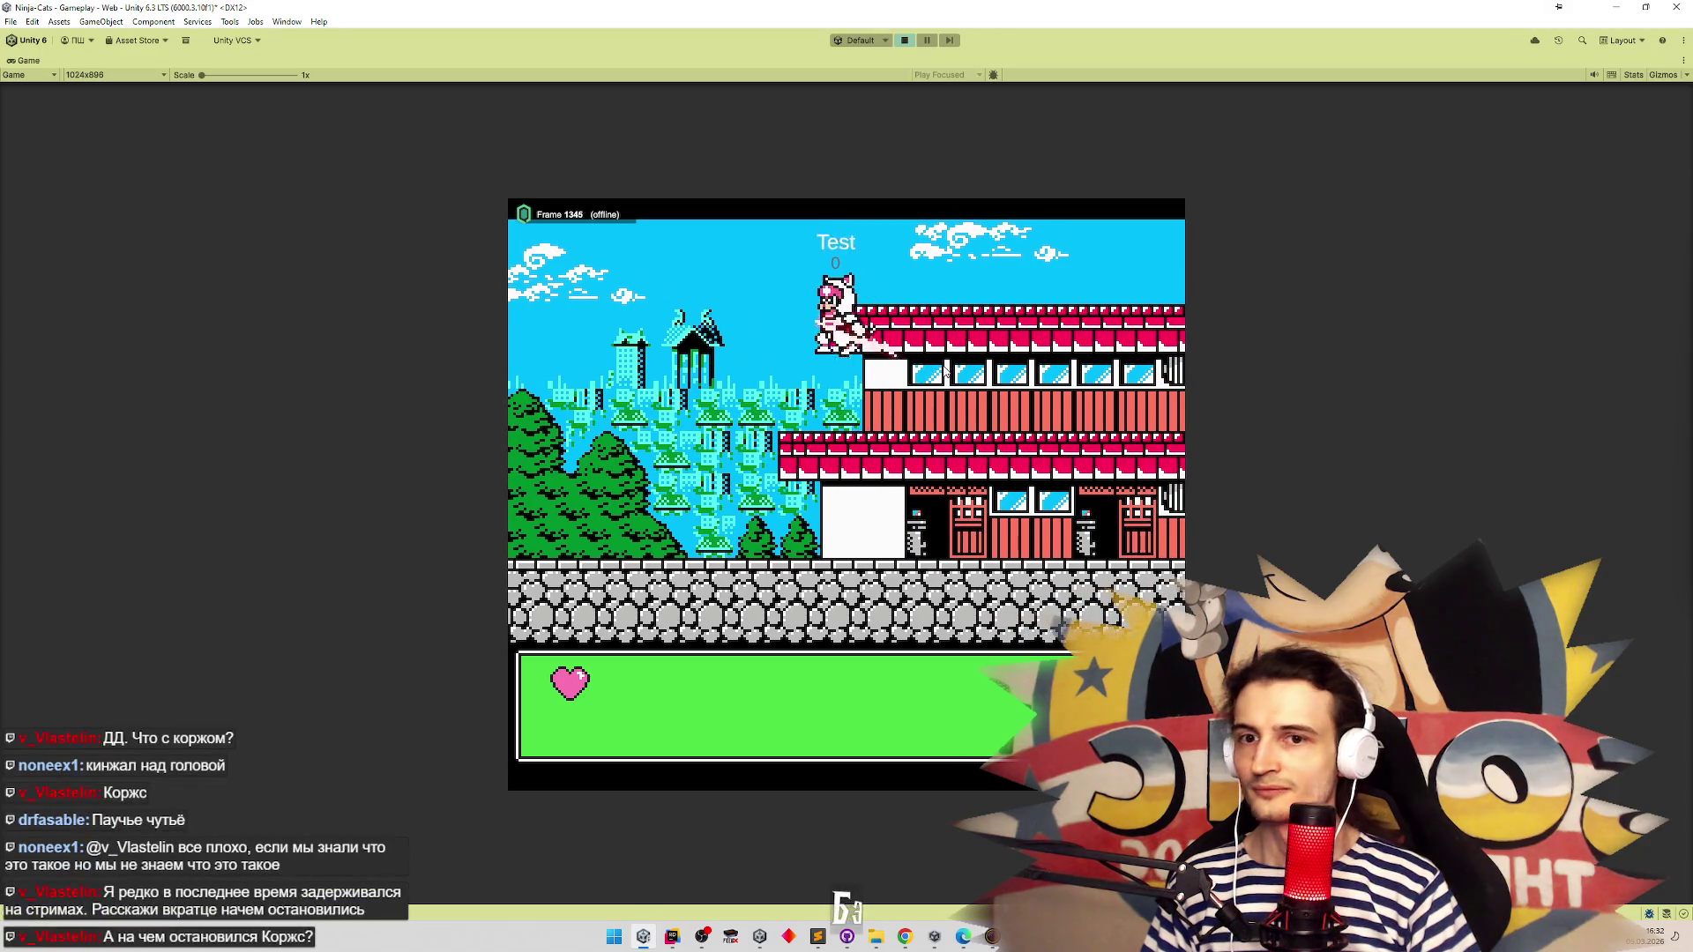
pyautogui.press('Right')
pyautogui.press('Right')
pyautogui.press('space')
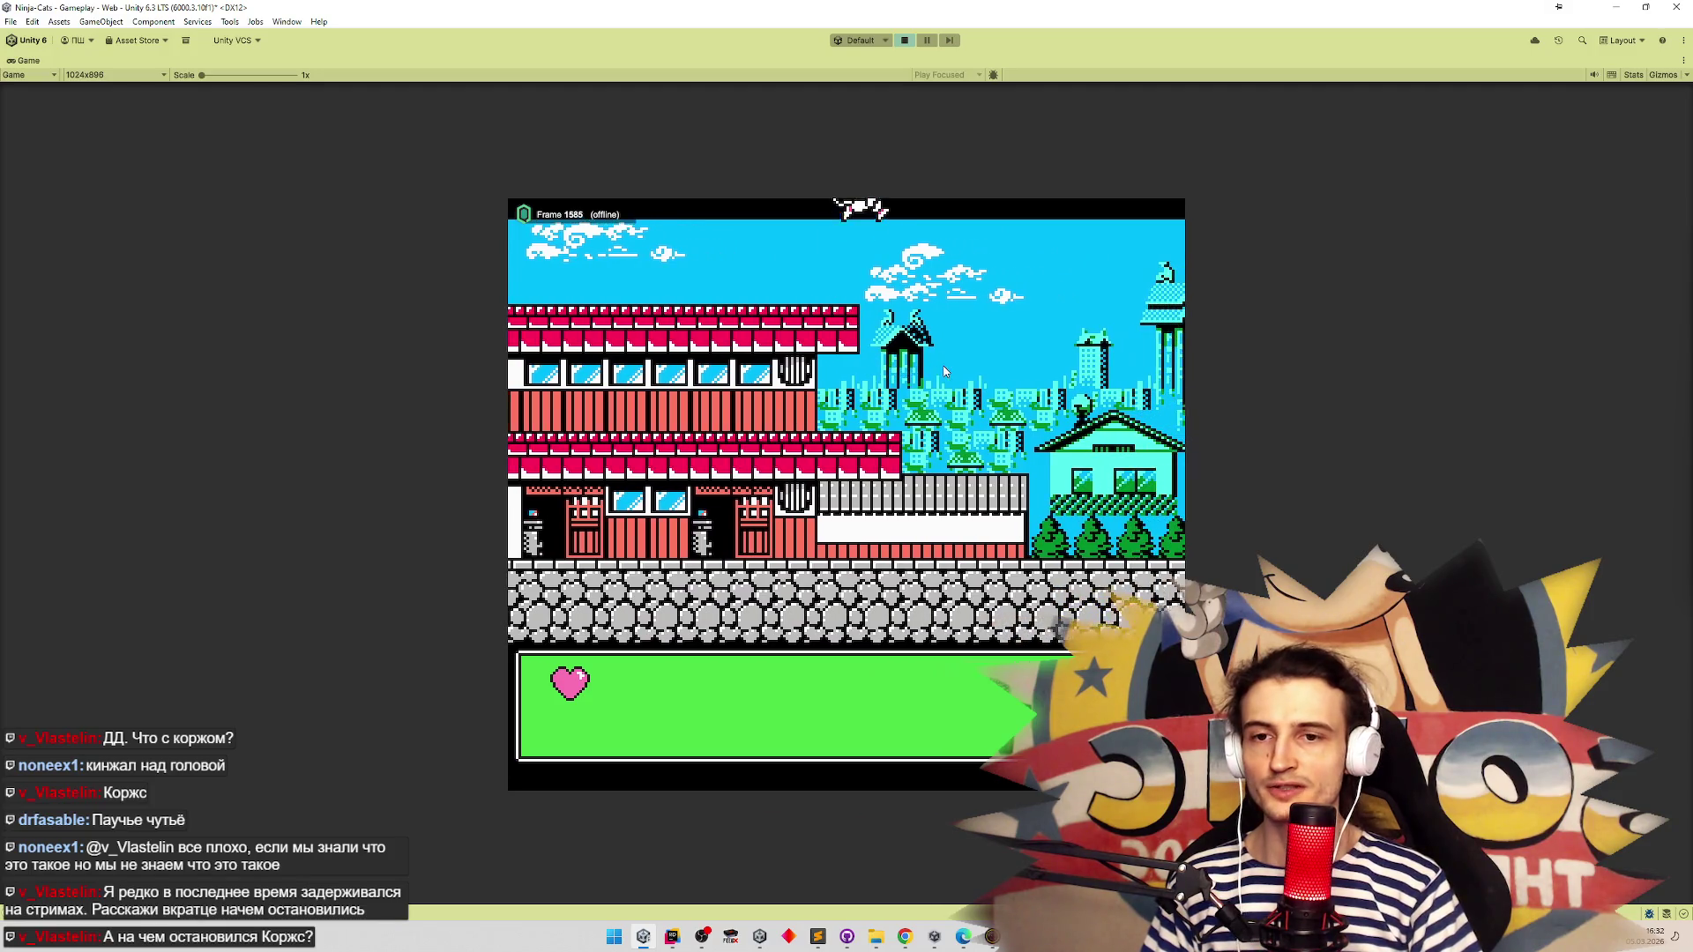
pyautogui.press('Right')
pyautogui.press('Right')
pyautogui.press('space')
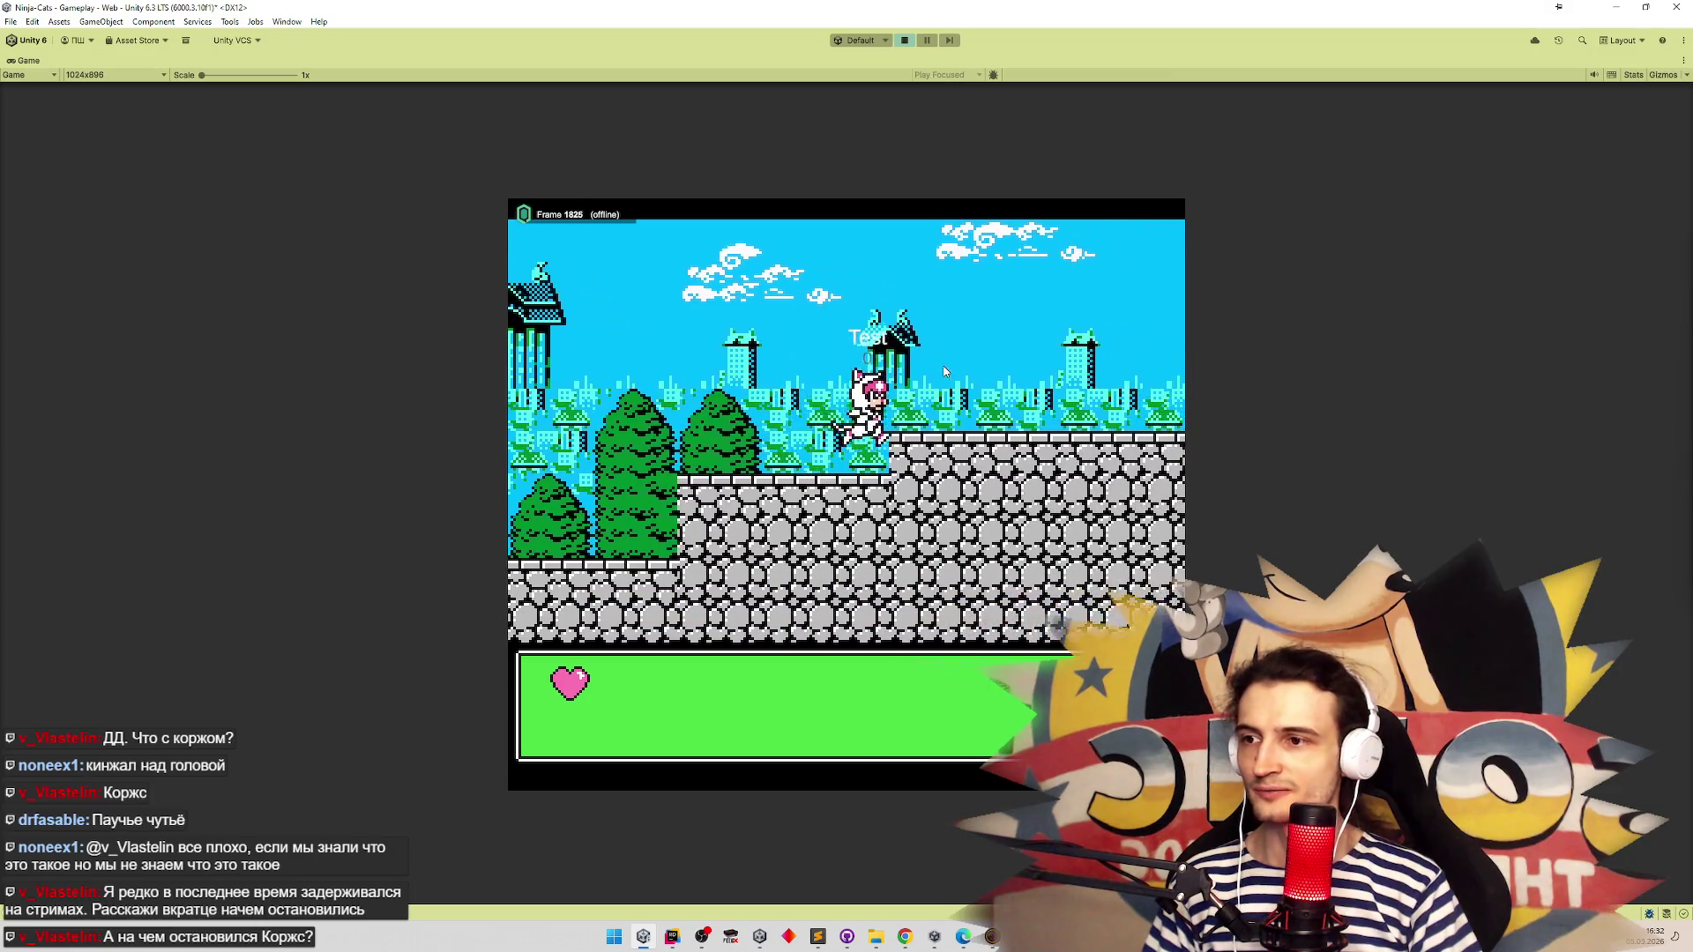
pyautogui.press('Right')
pyautogui.press('Right')
pyautogui.press('Right')
pyautogui.press('space')
pyautogui.press('Right')
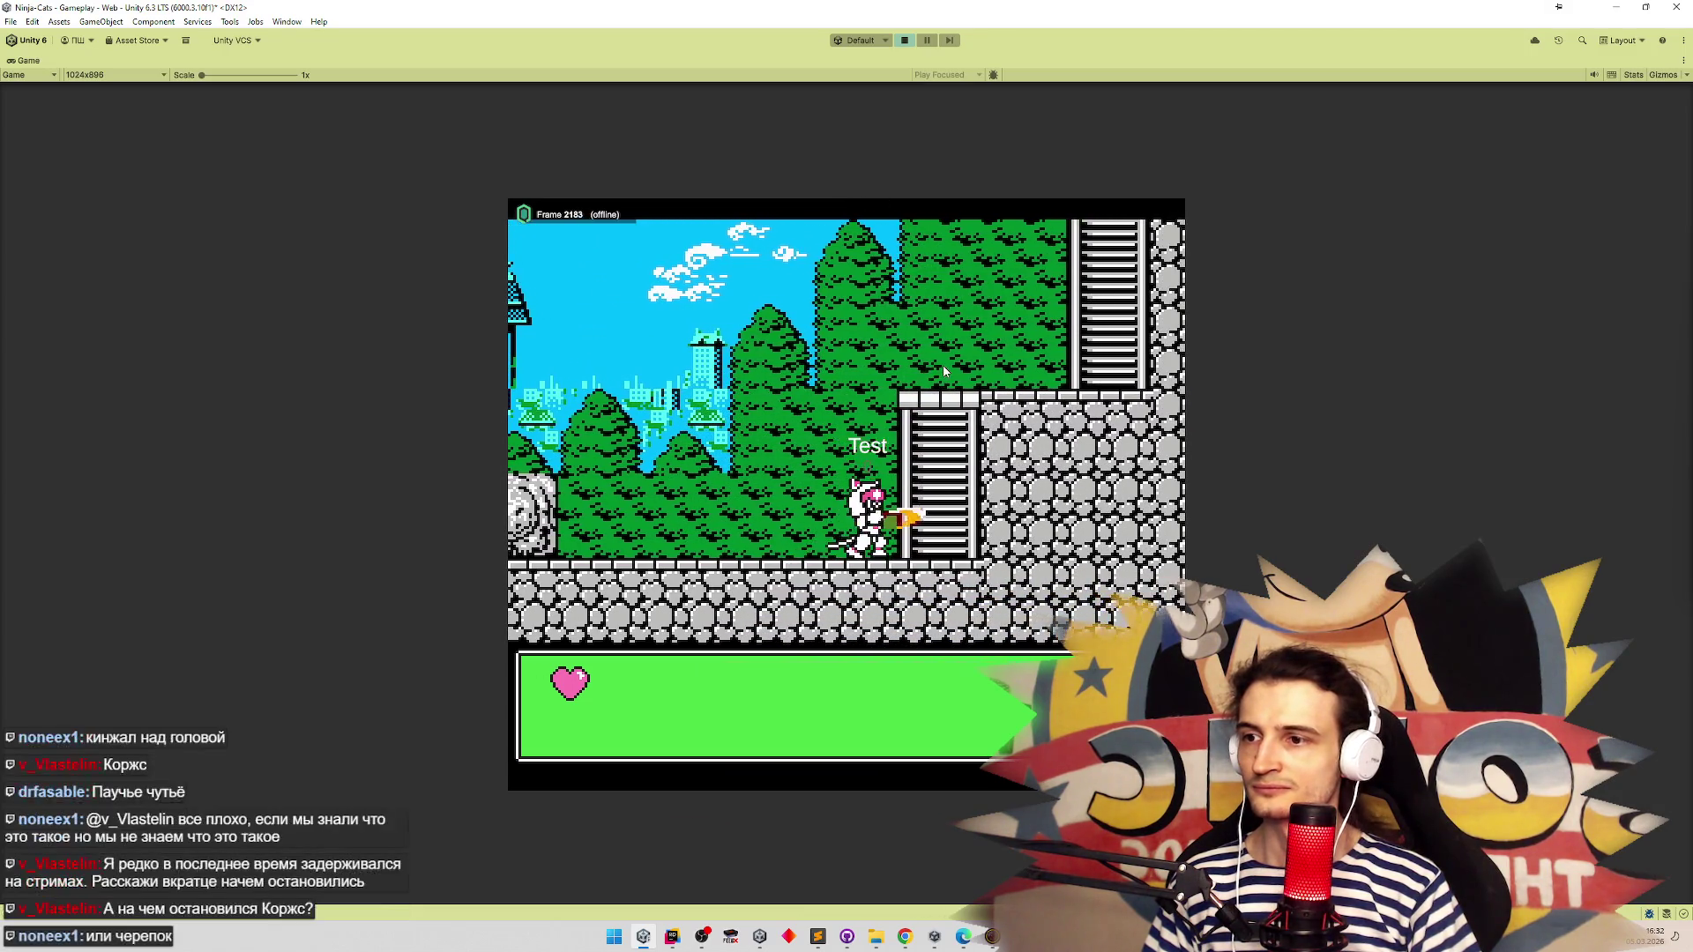
# Run and jump the cat left across the stone walls, then head right and jump over the trees
pyautogui.press('Left')
pyautogui.press('space')
pyautogui.press('Left')
pyautogui.press('Left')
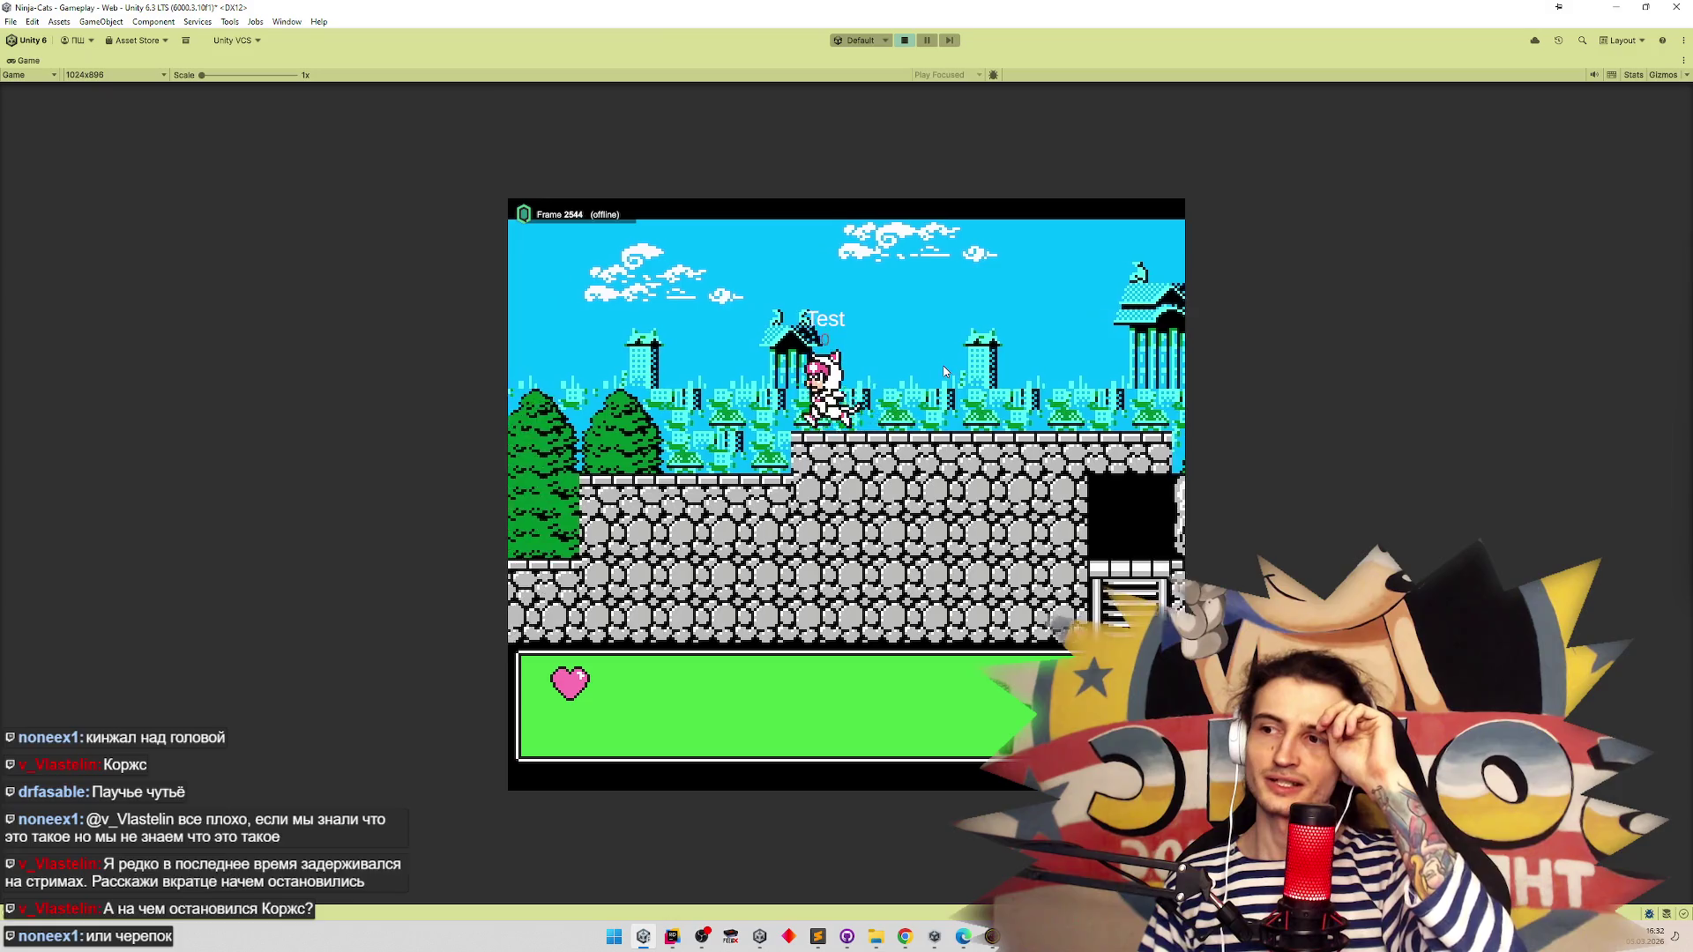
pyautogui.press('Left')
pyautogui.press('space')
pyautogui.press('Left')
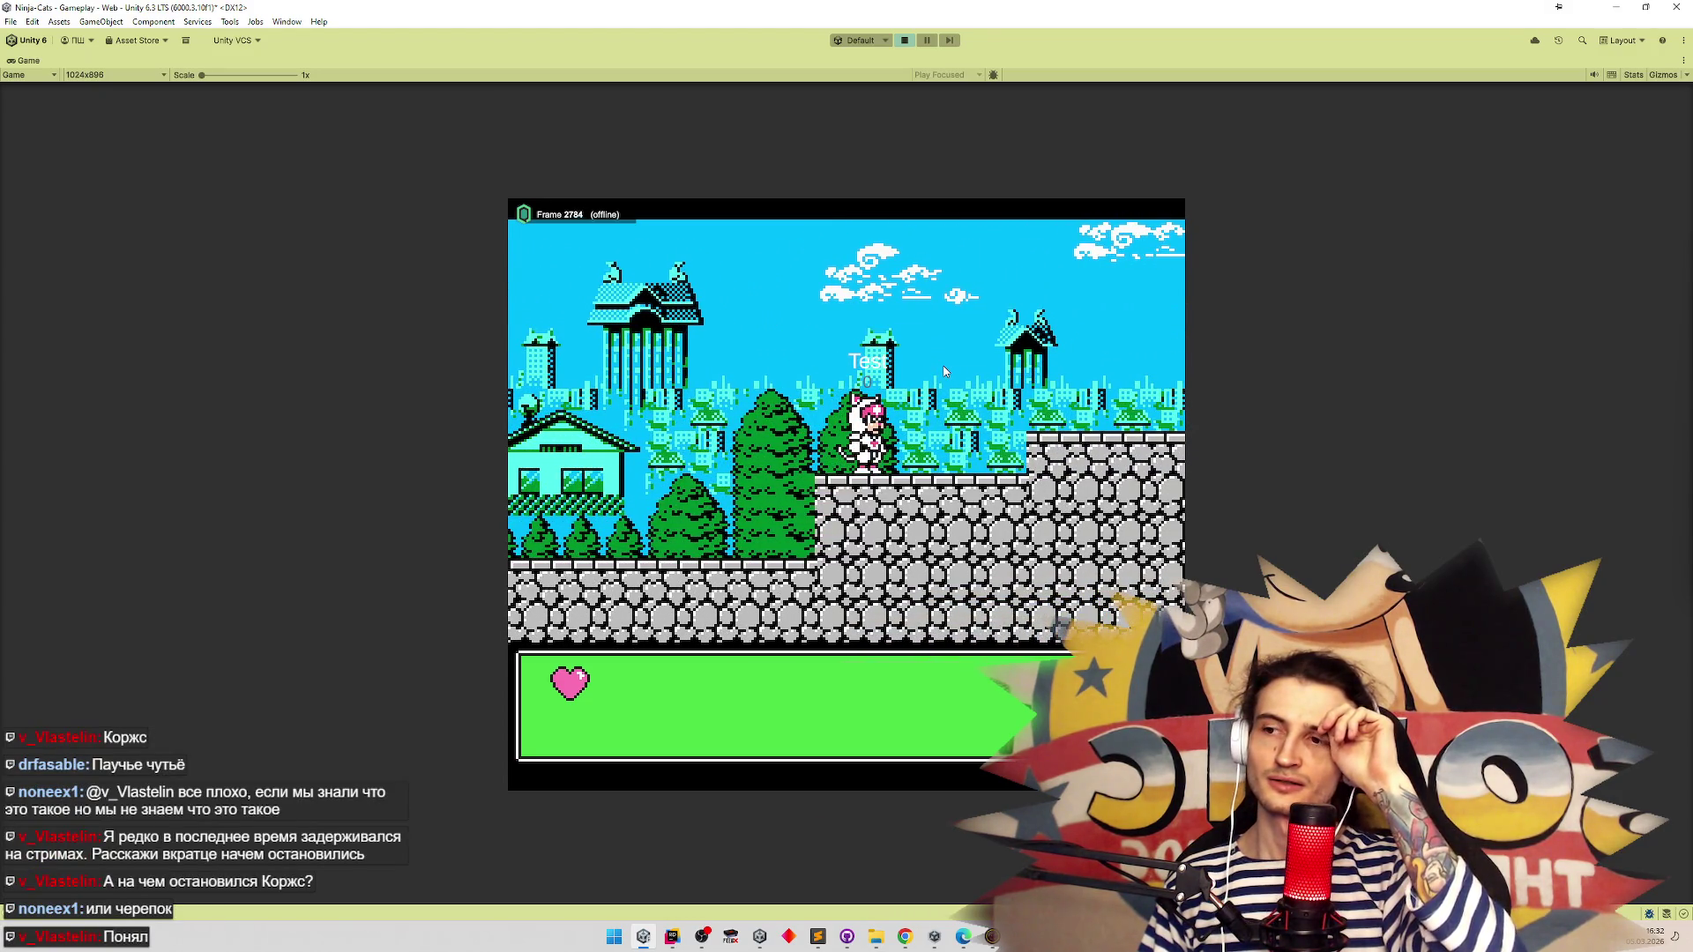
pyautogui.press('Left')
pyautogui.press('Left')
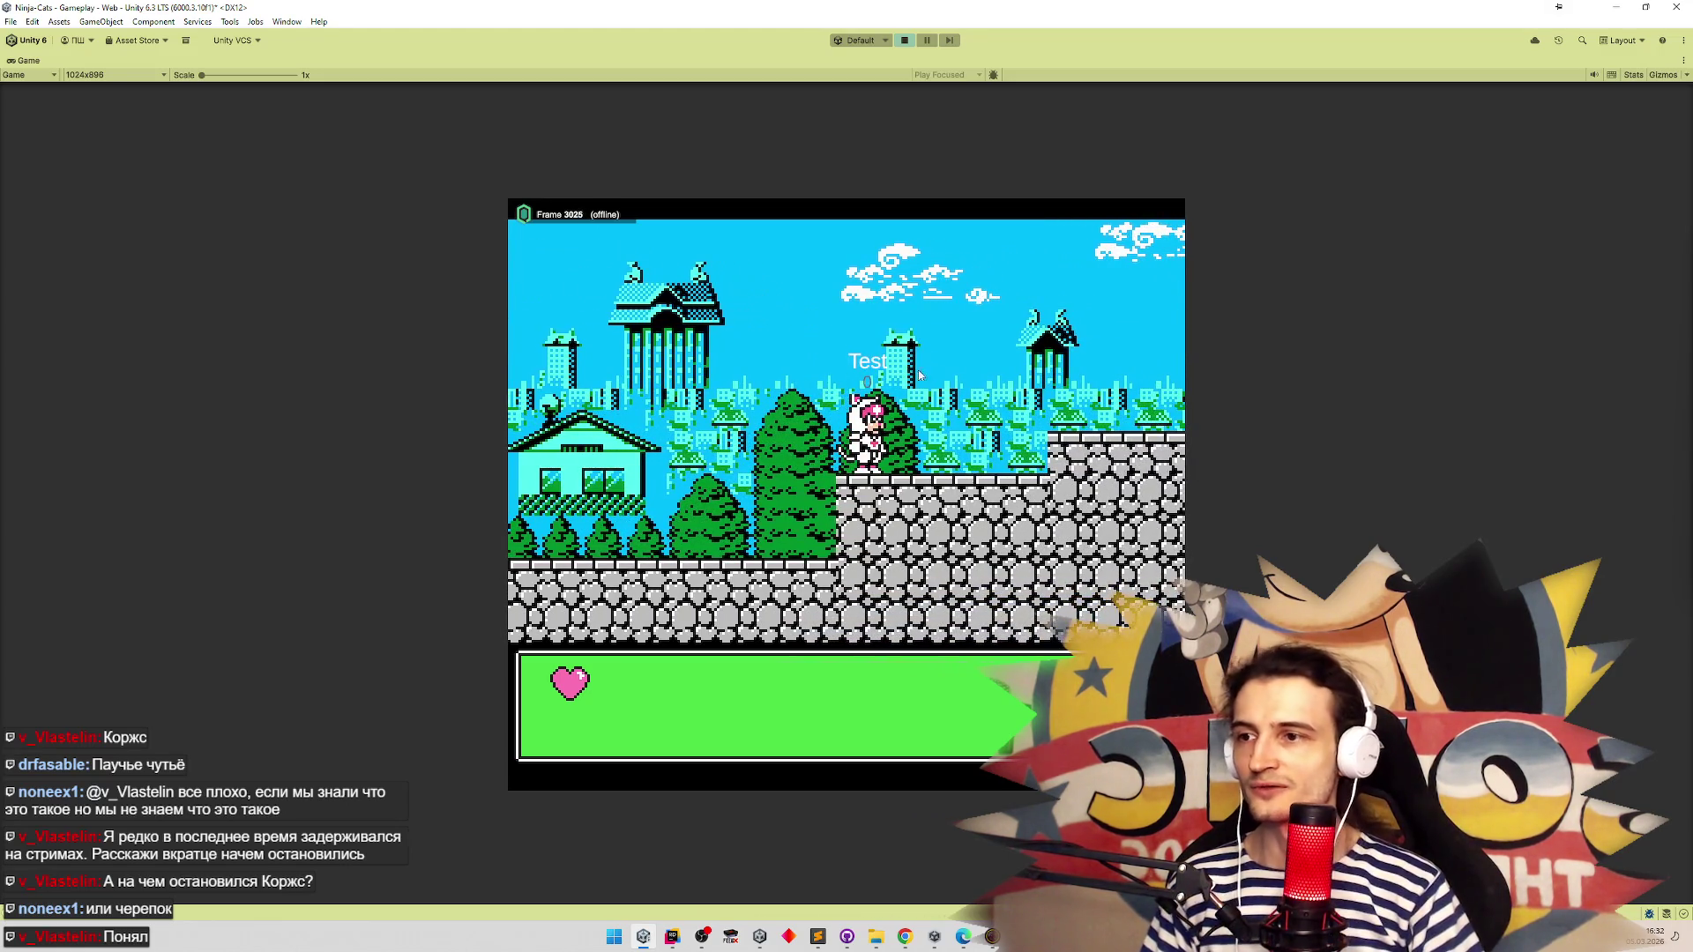
pyautogui.press('Left')
pyautogui.press('space')
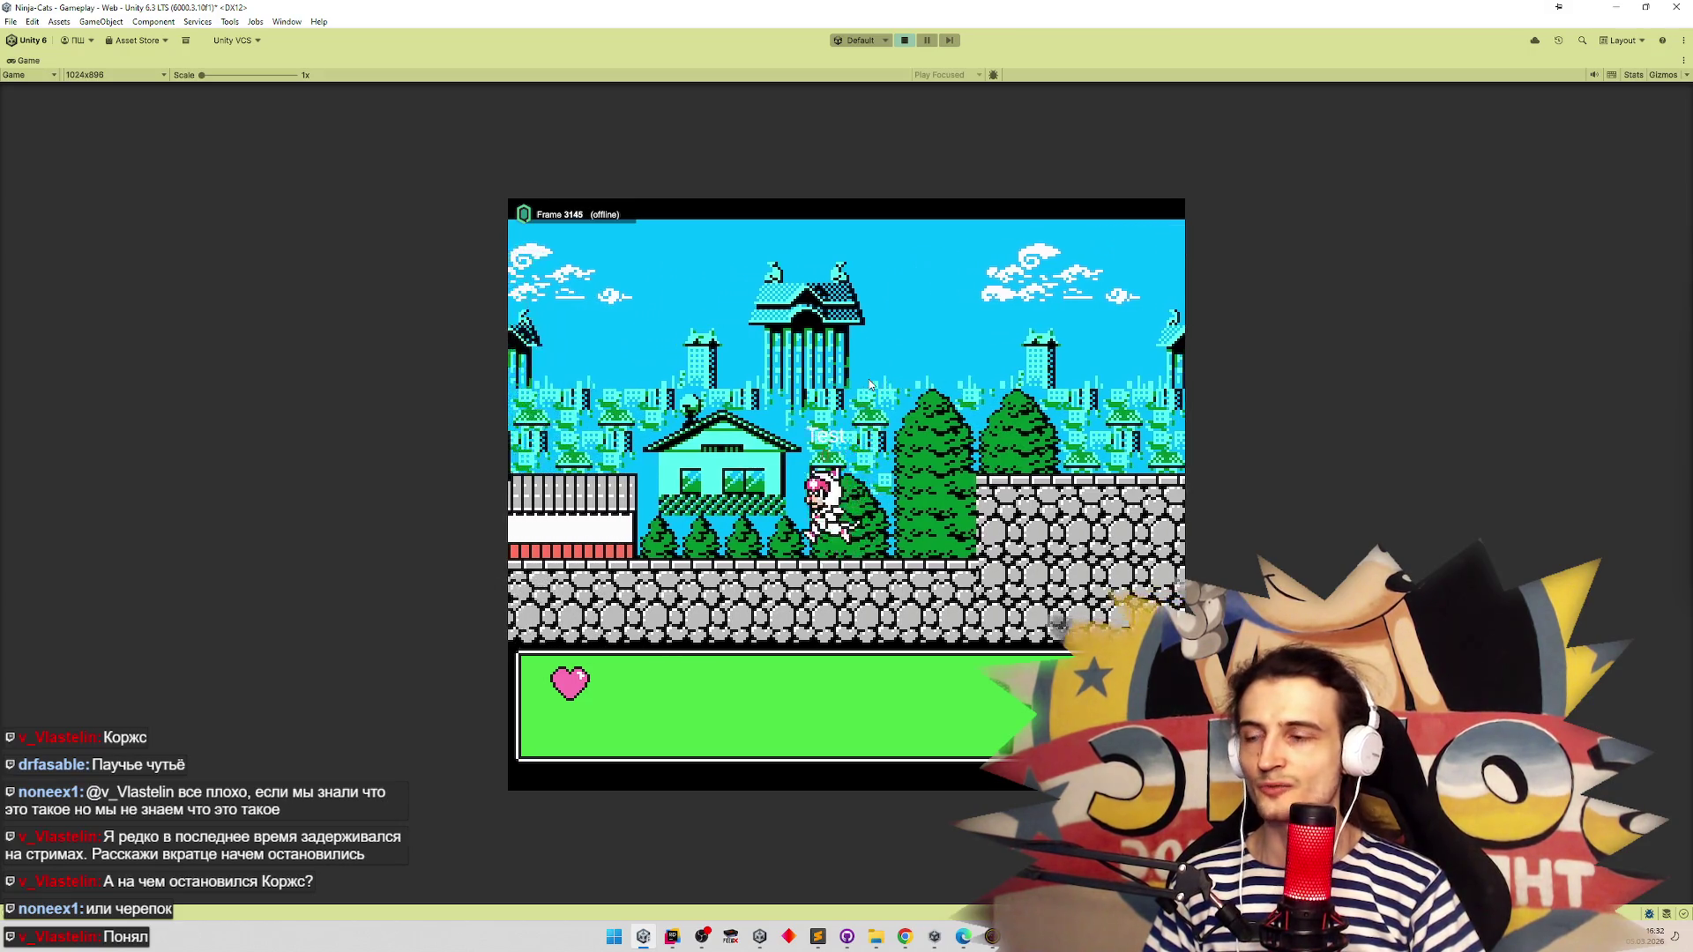
pyautogui.press('Left')
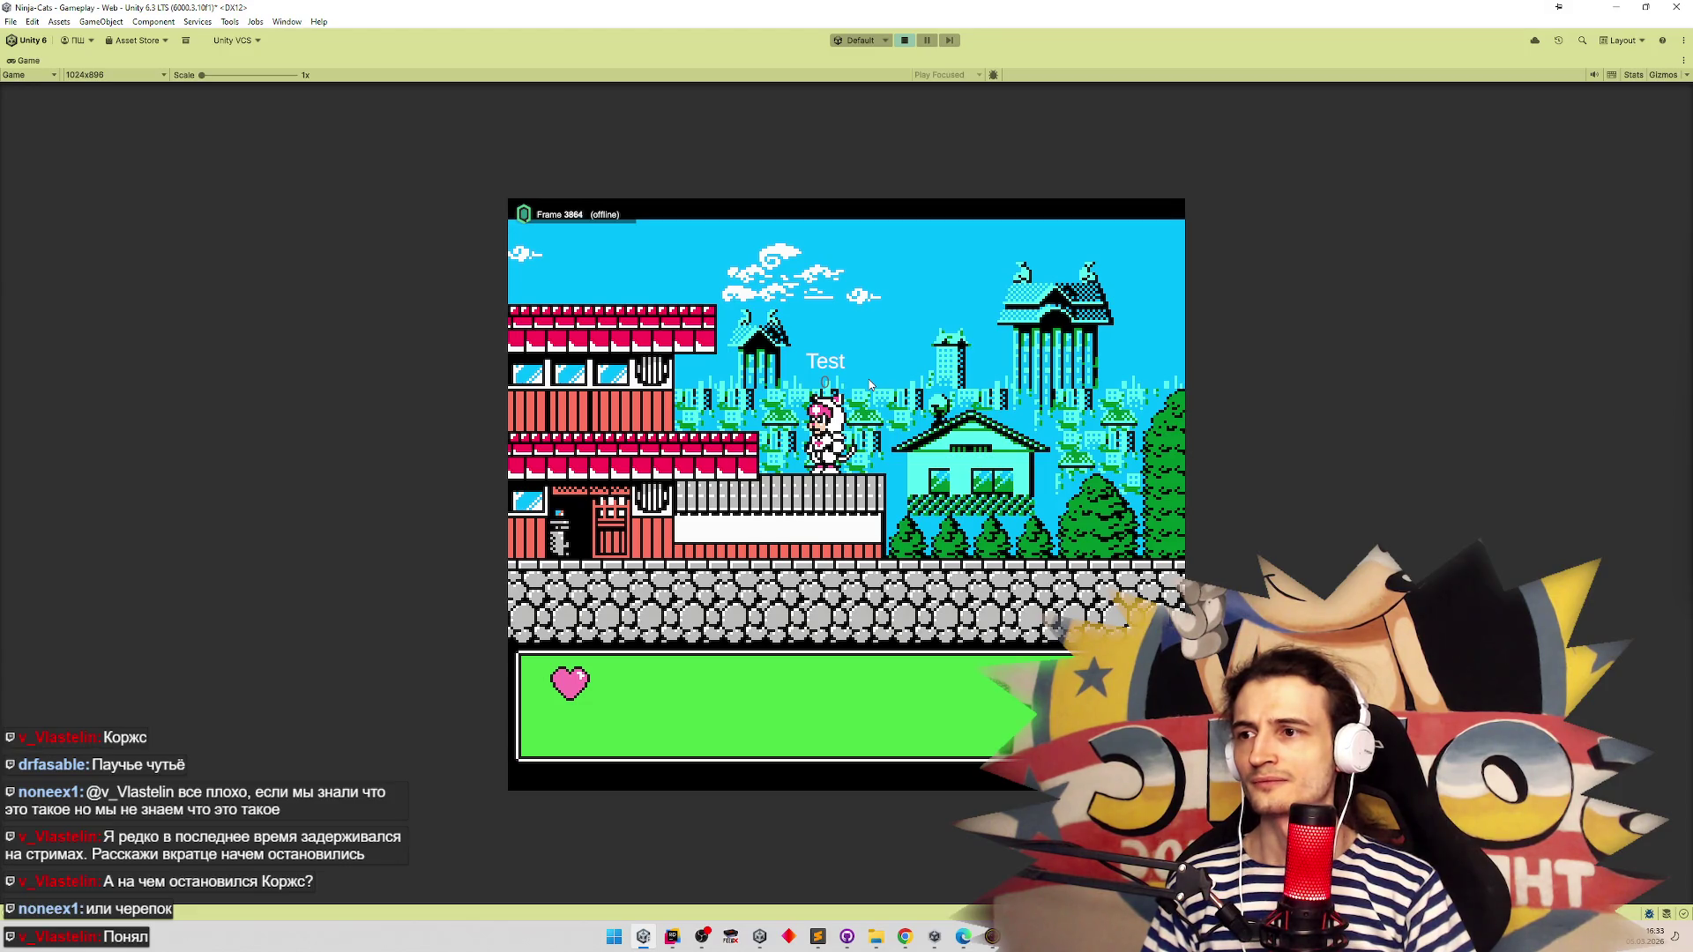
pyautogui.press('Right')
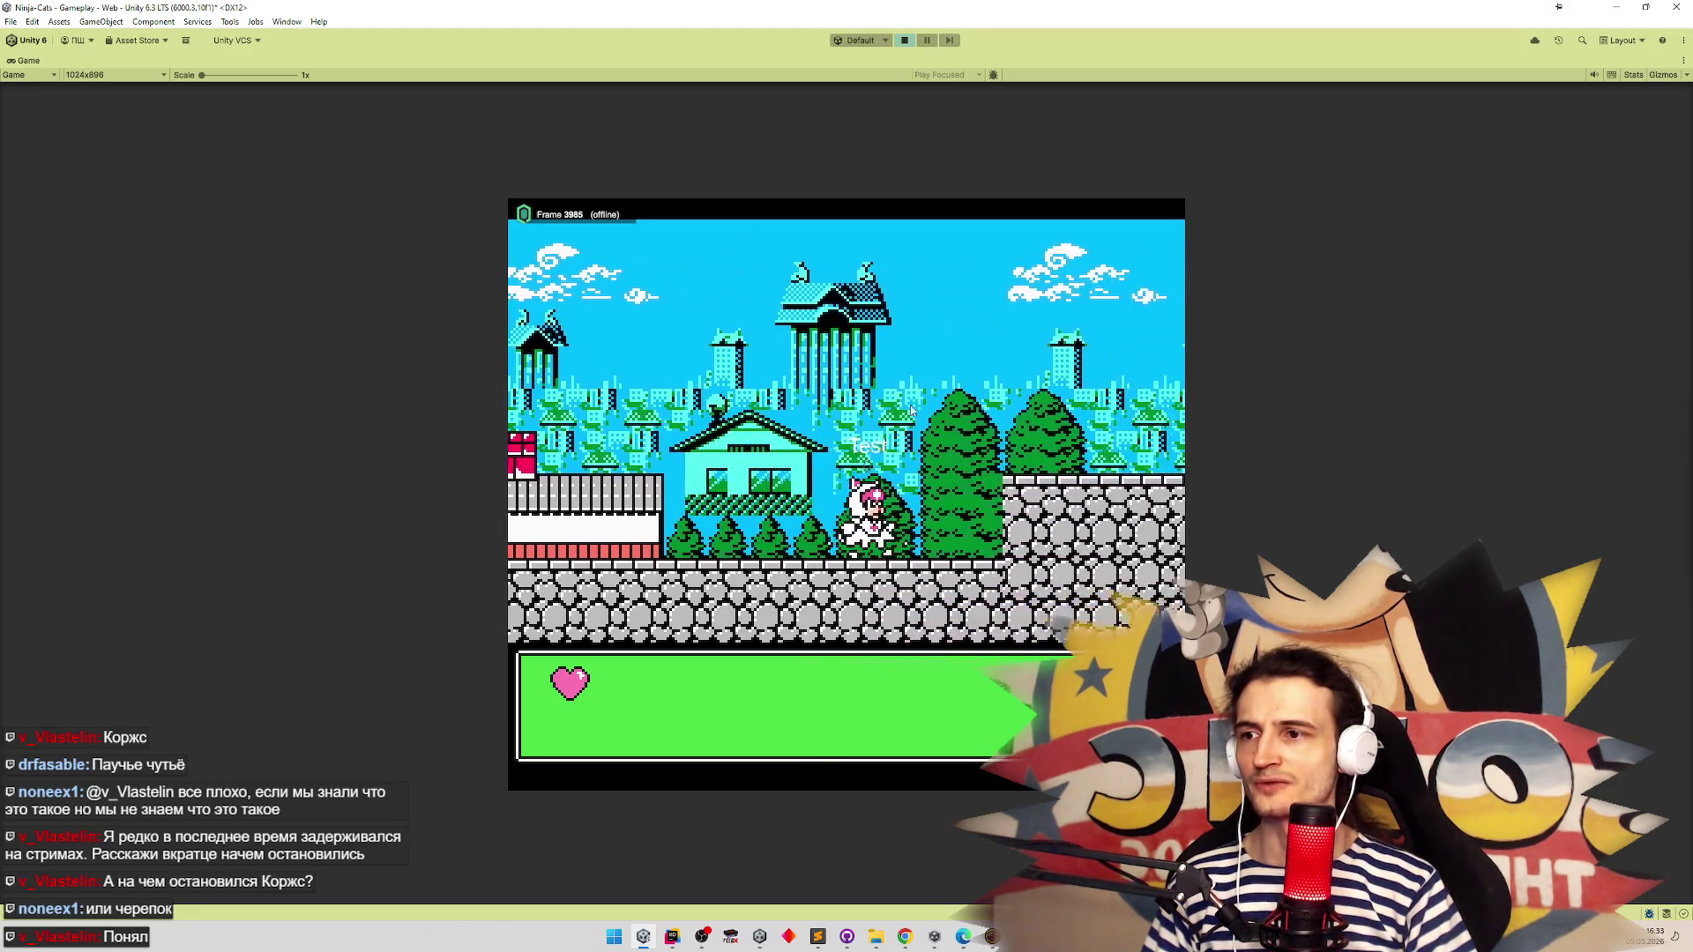
pyautogui.press('Right')
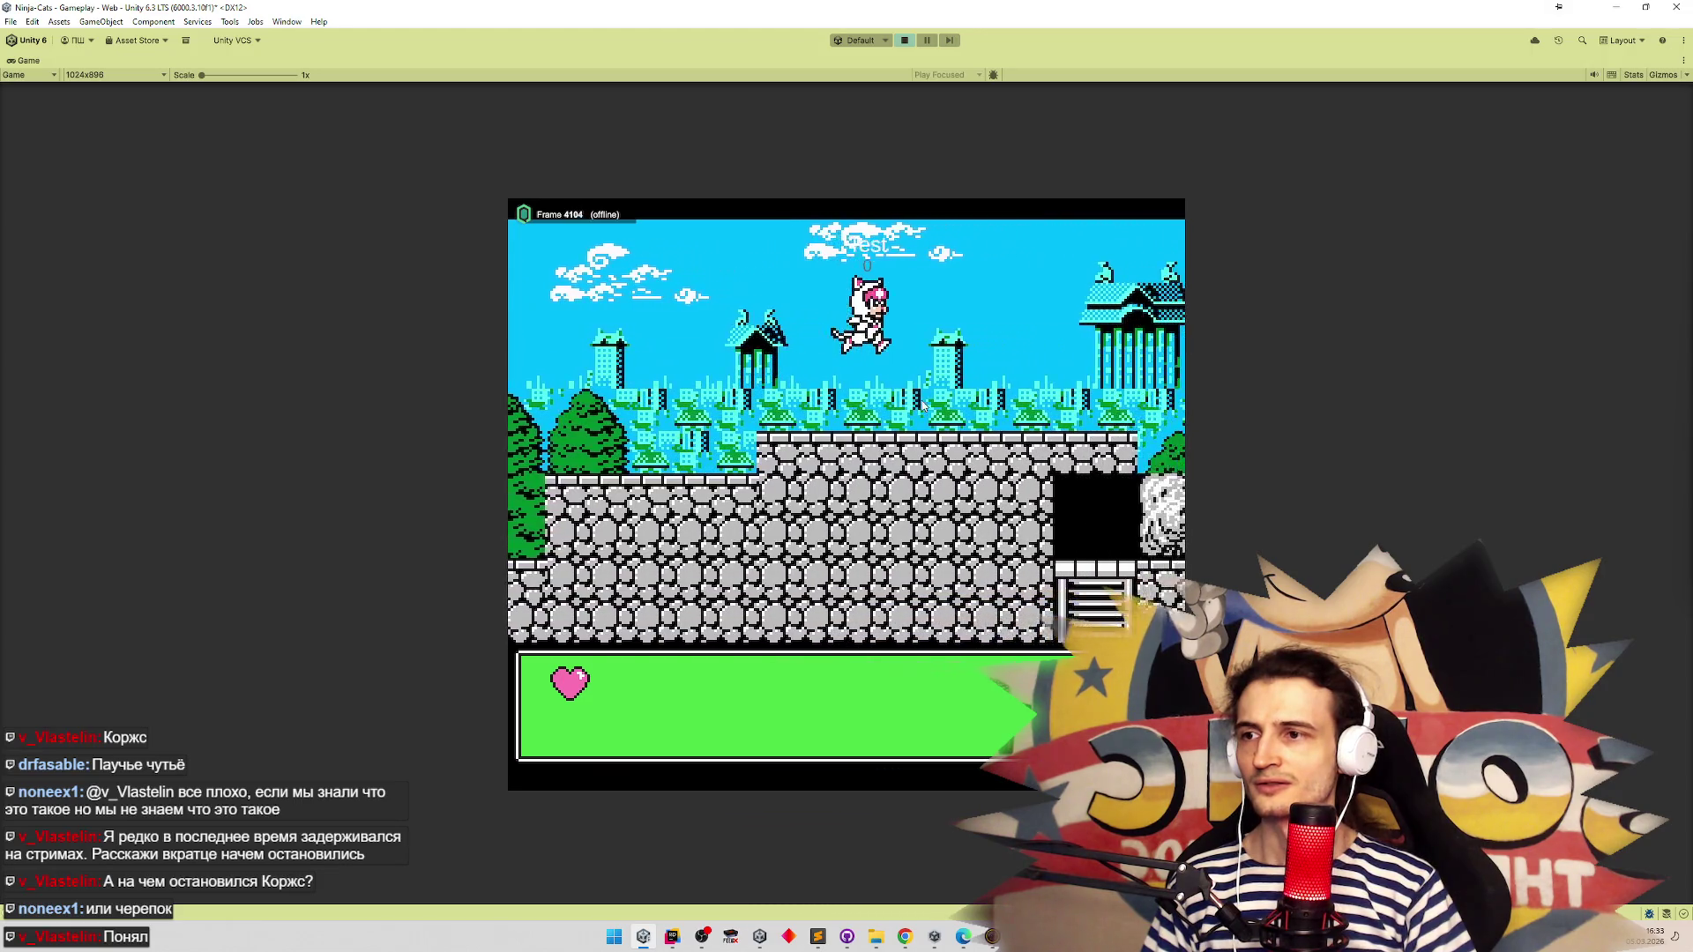
pyautogui.press('Left')
pyautogui.press('space')
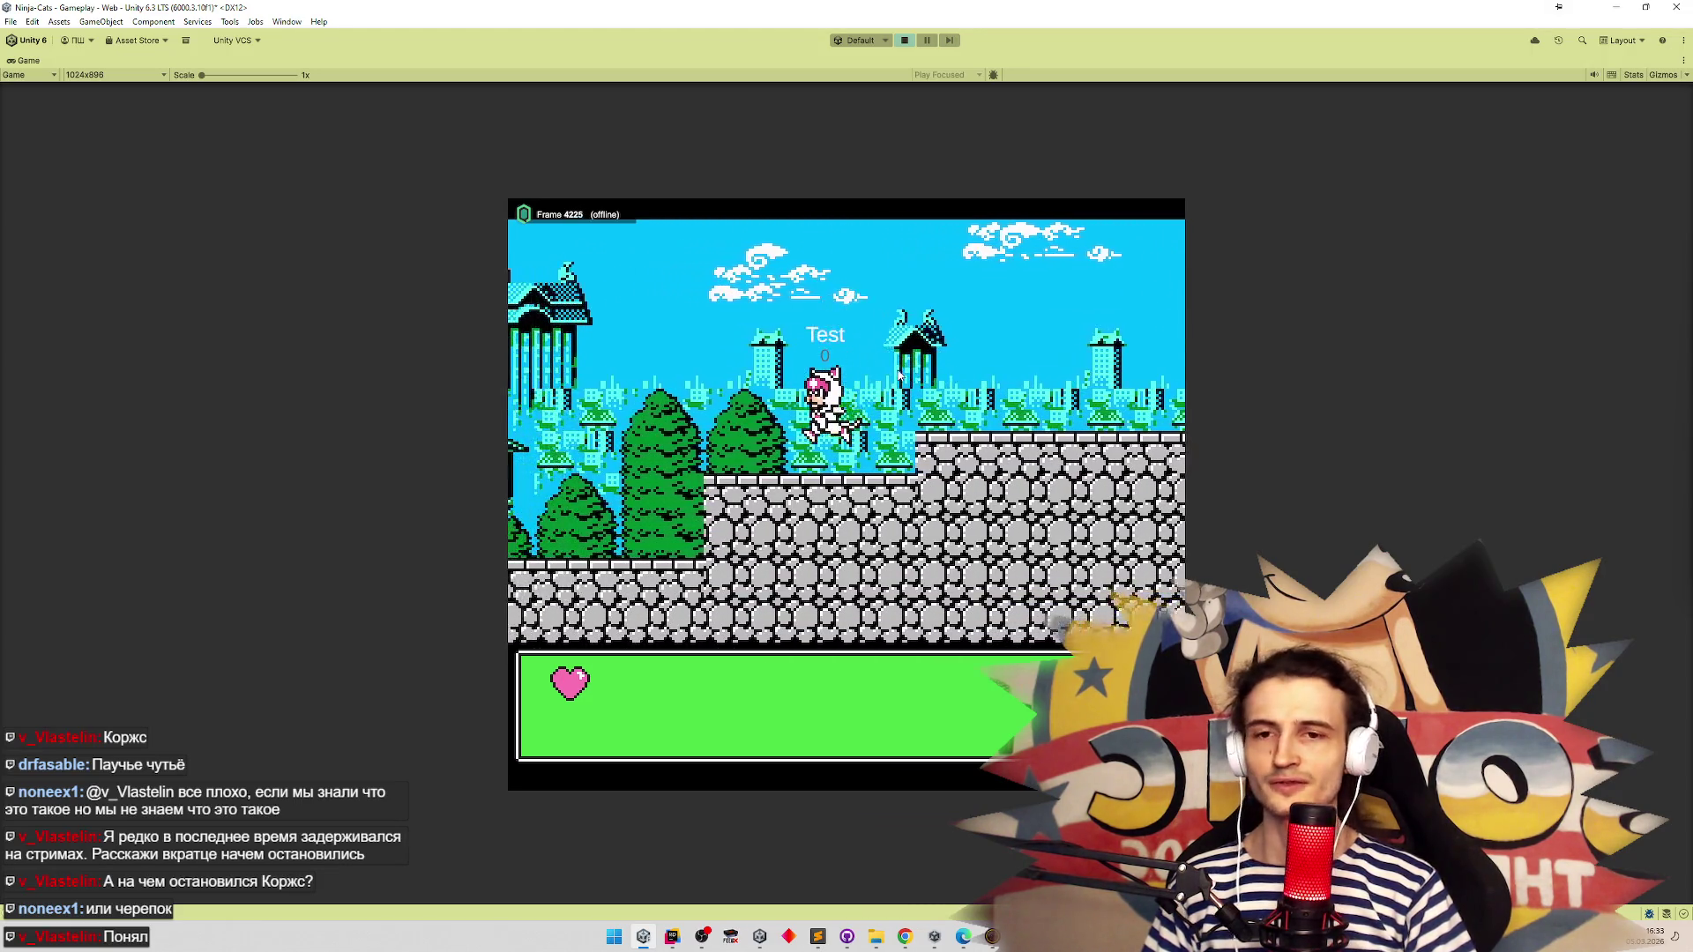
# Move the cat across the red building's rooftops and treetops, then up onto the higher stone wall
pyautogui.press('Left')
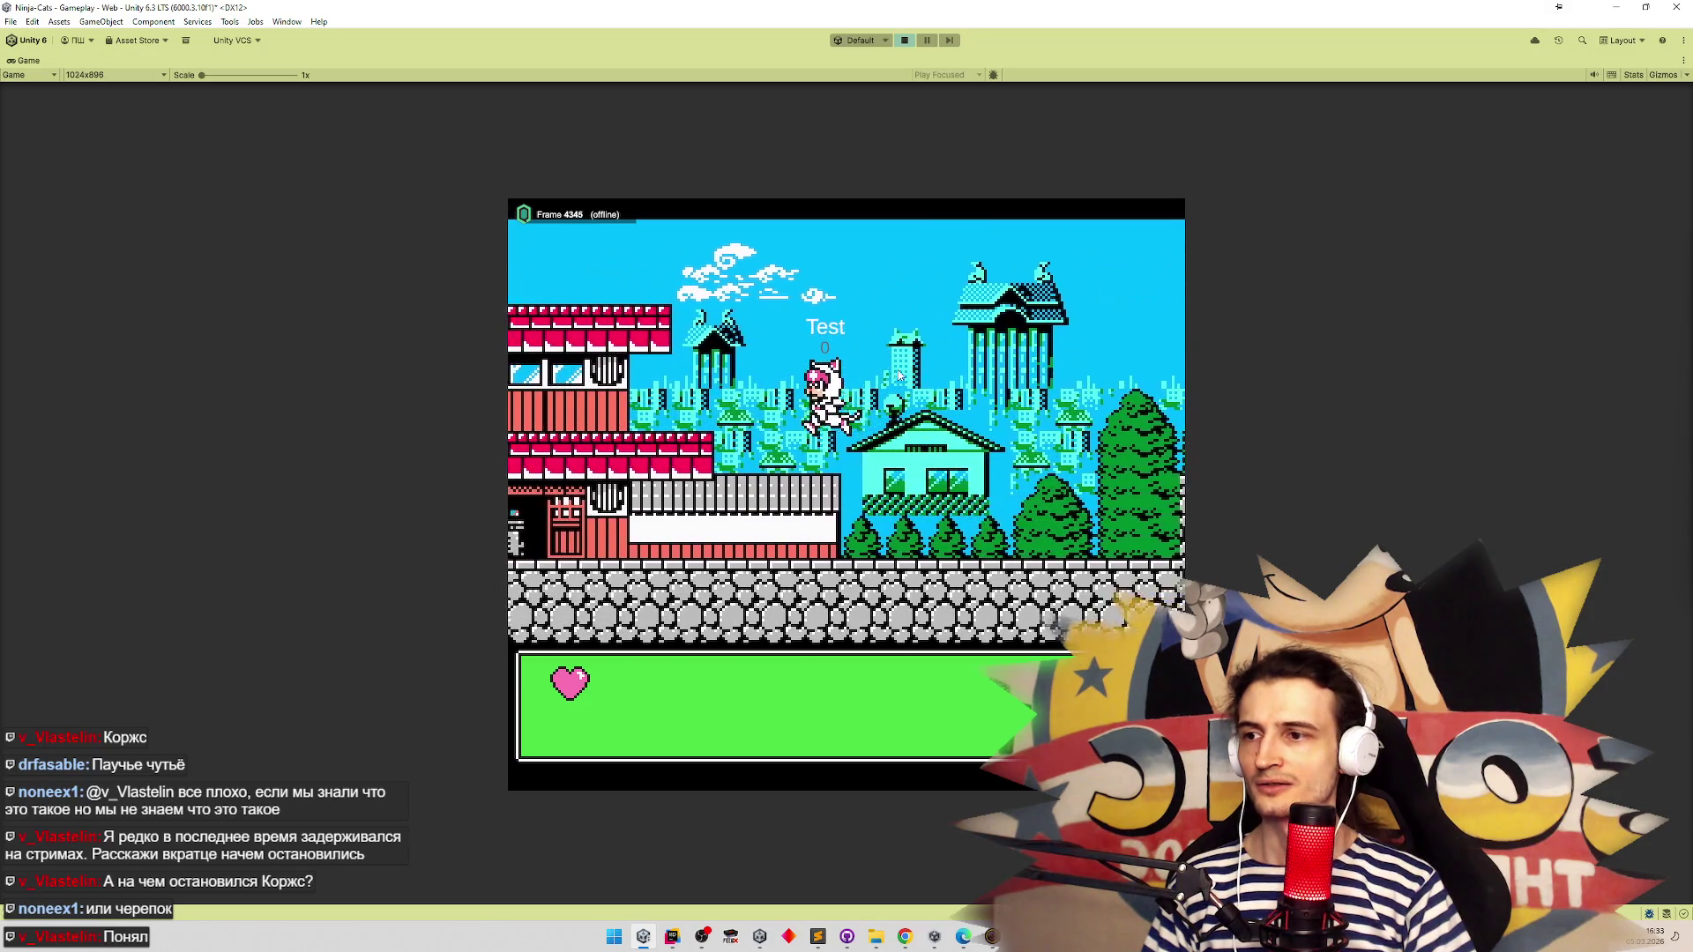
pyautogui.press('Left')
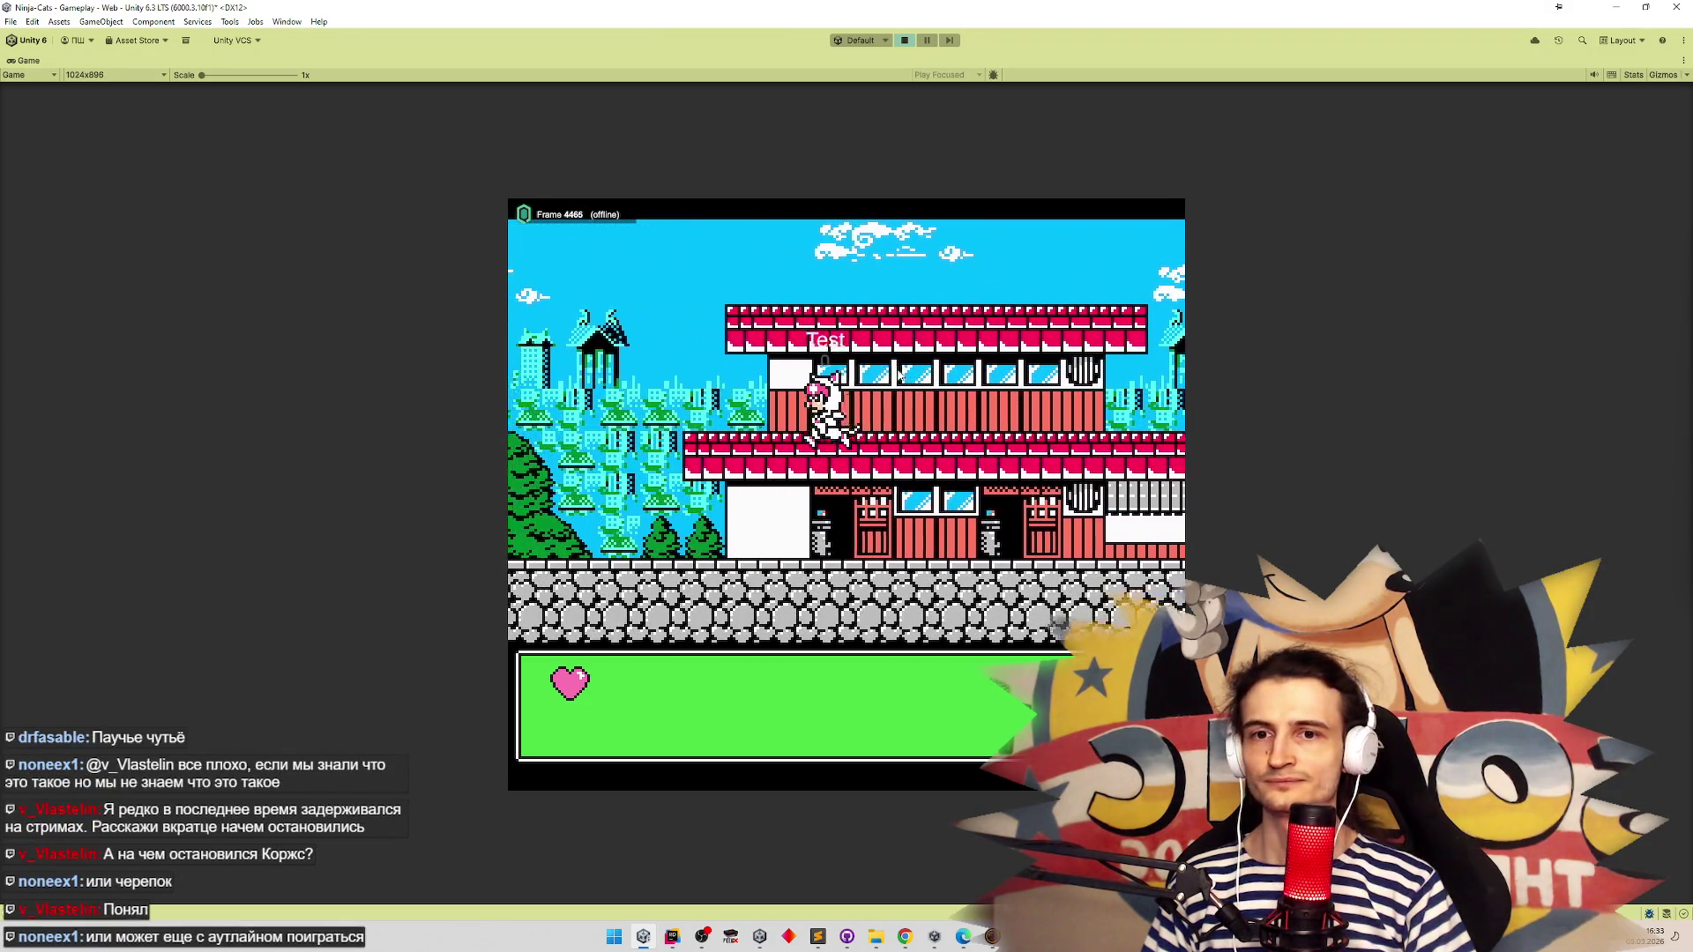
pyautogui.press('Right')
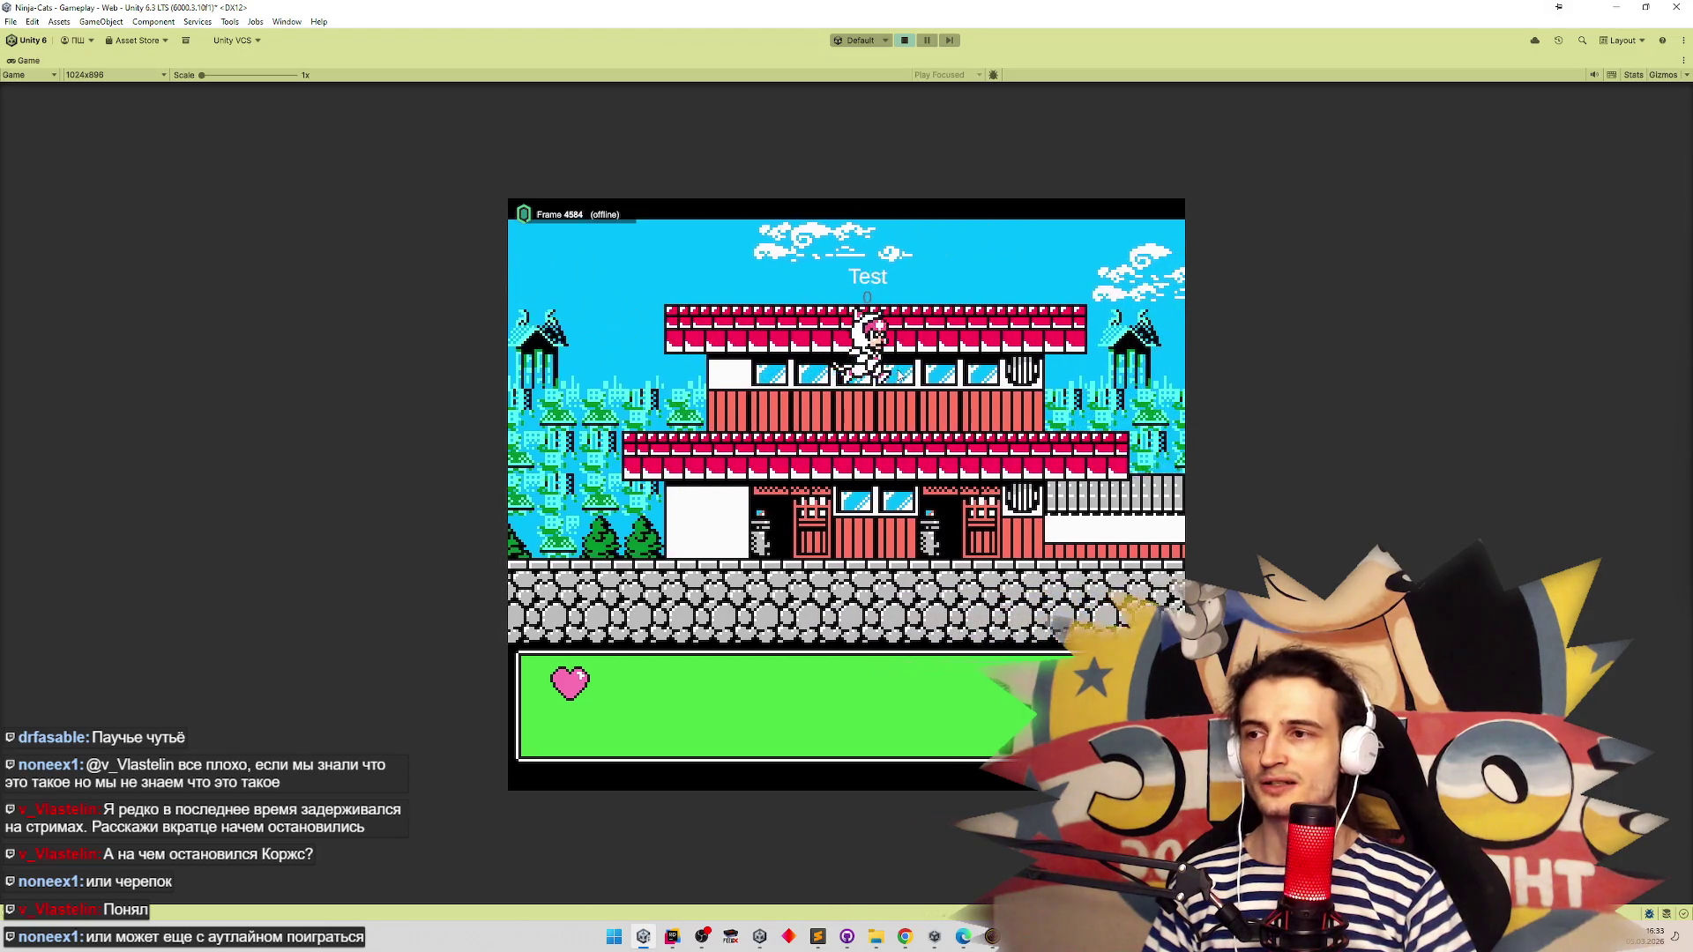
pyautogui.press('Right')
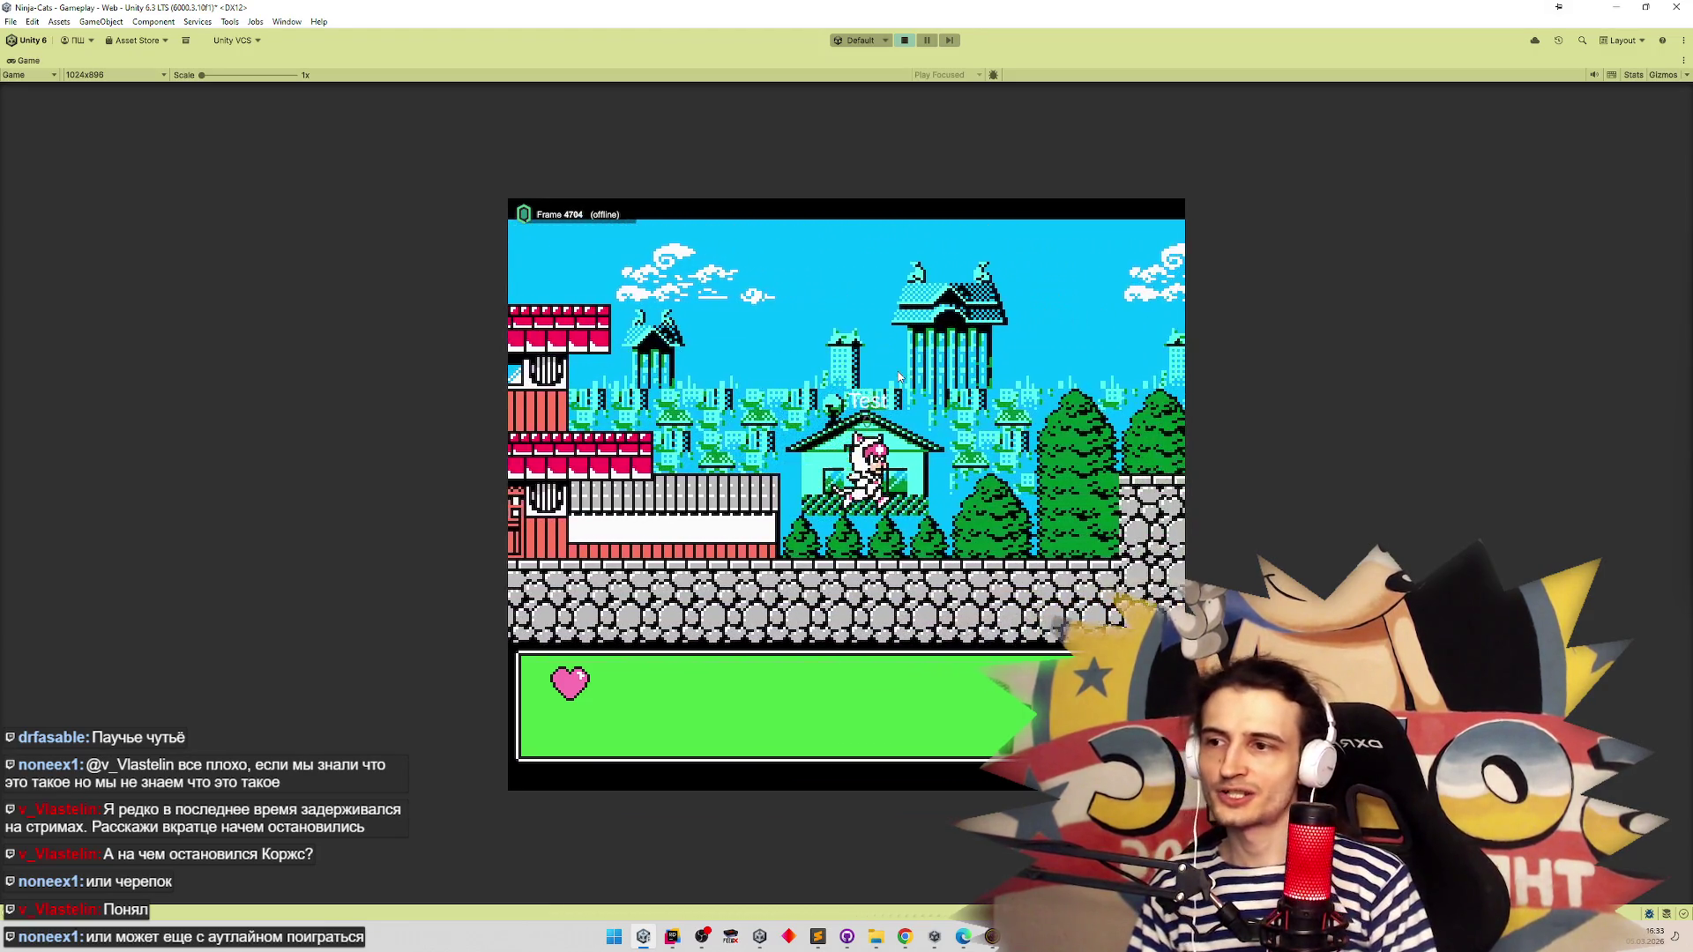
pyautogui.press('Right')
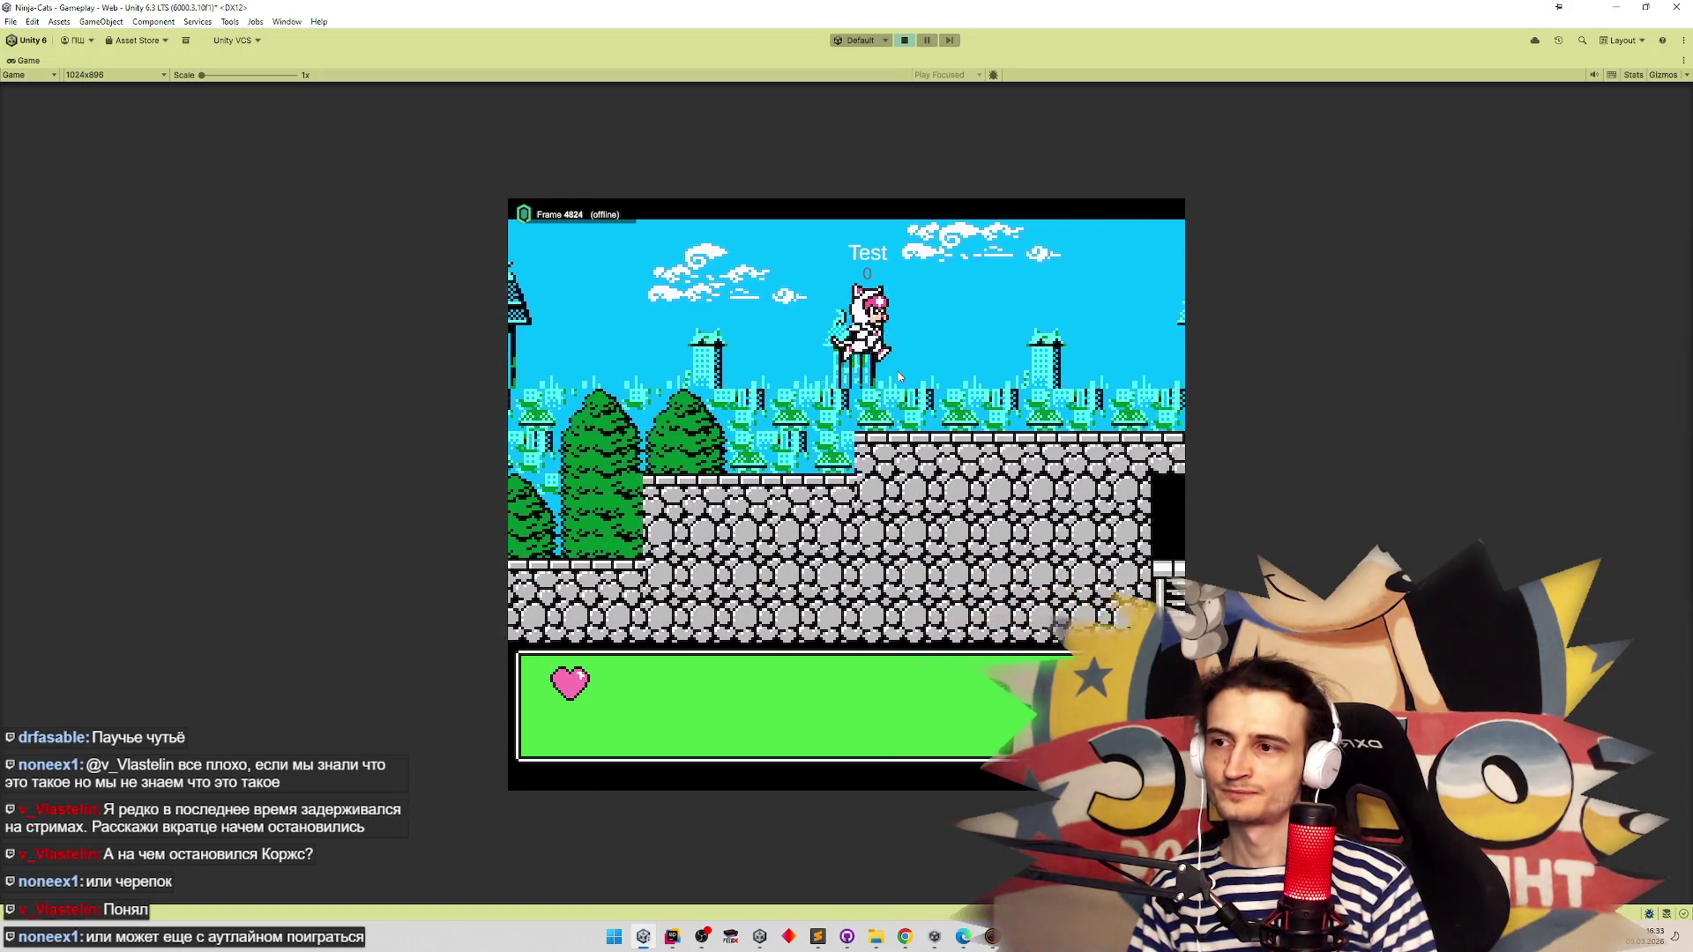
pyautogui.press('Right')
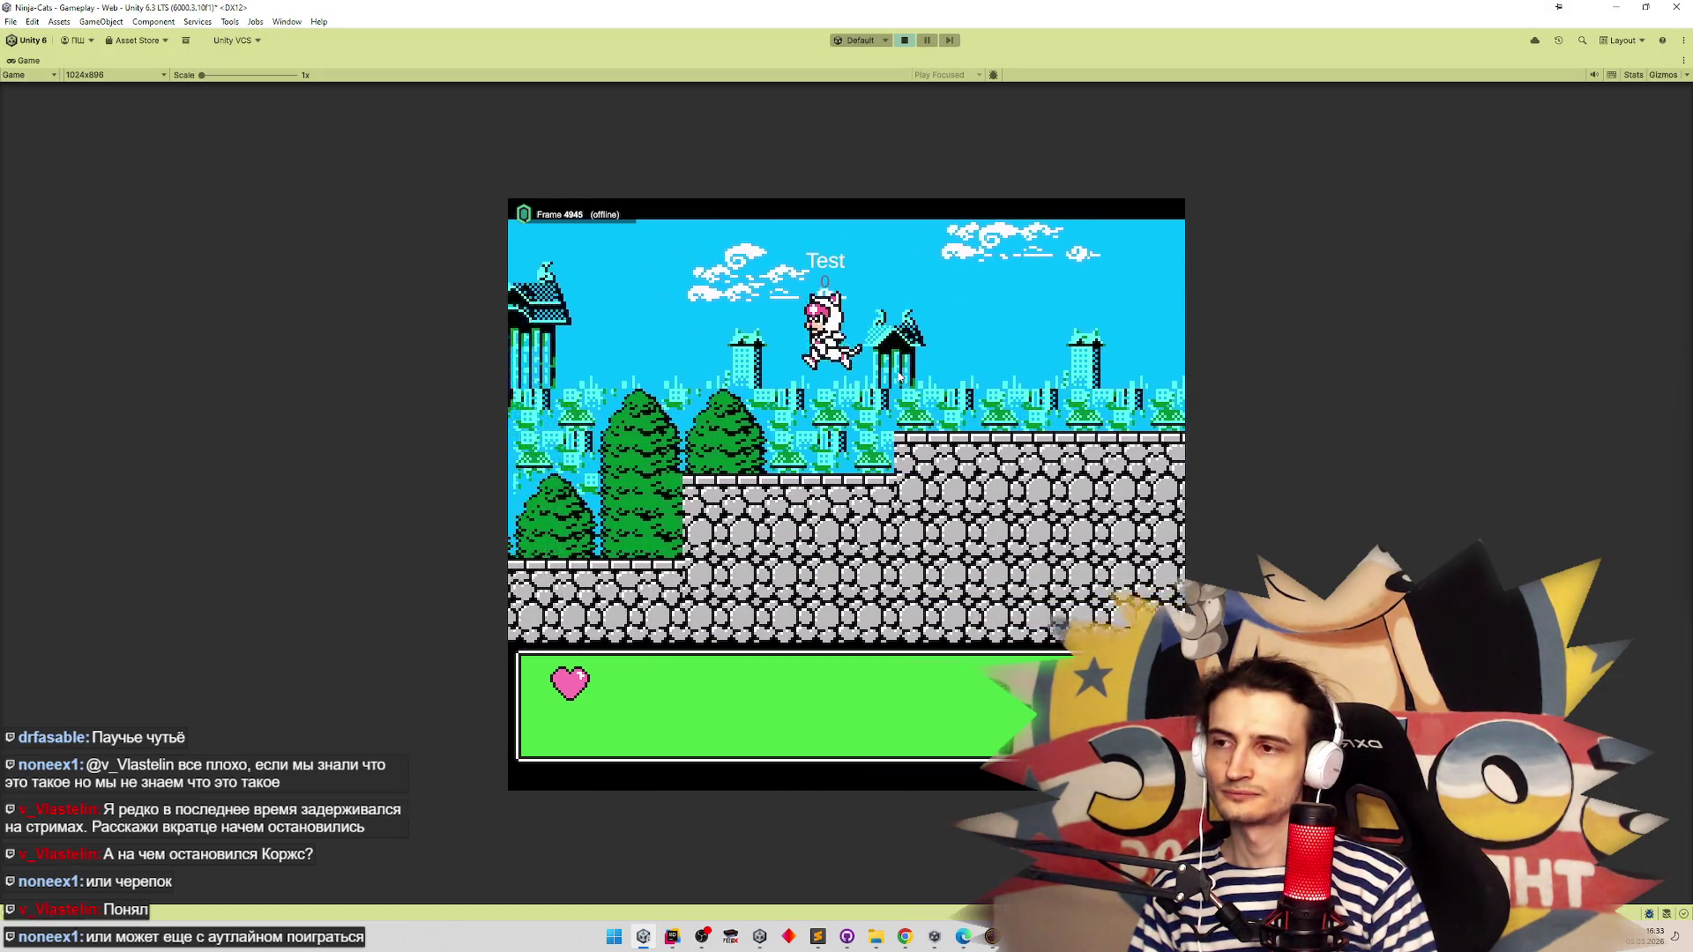
pyautogui.press('Left')
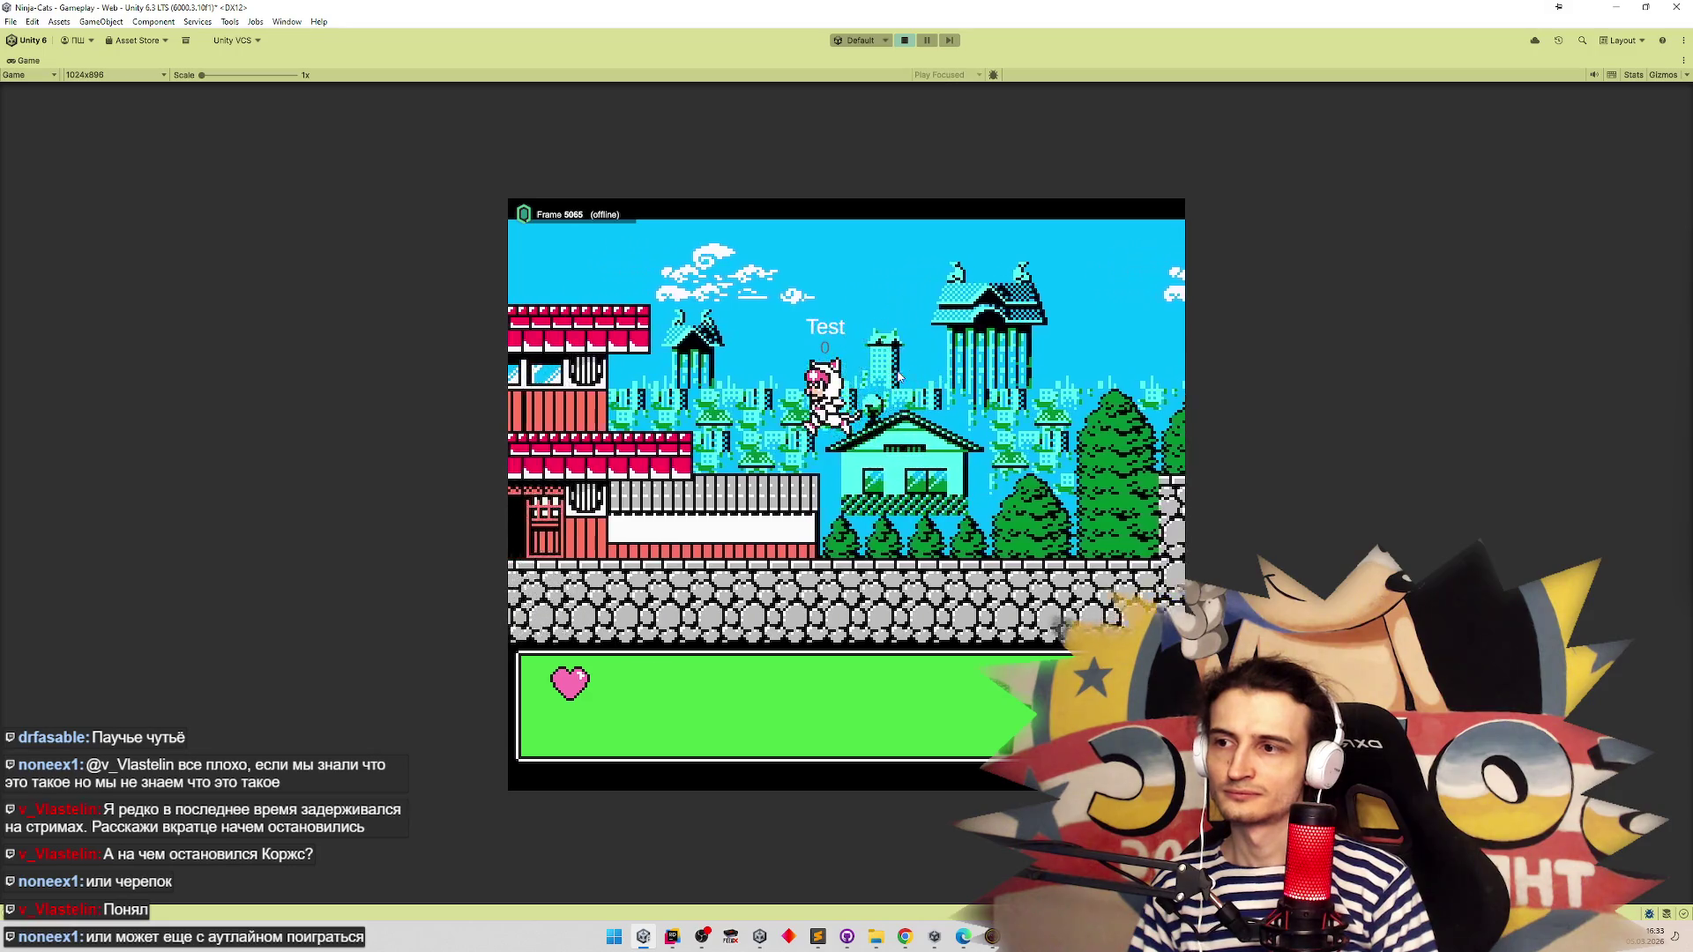
pyautogui.press('Left')
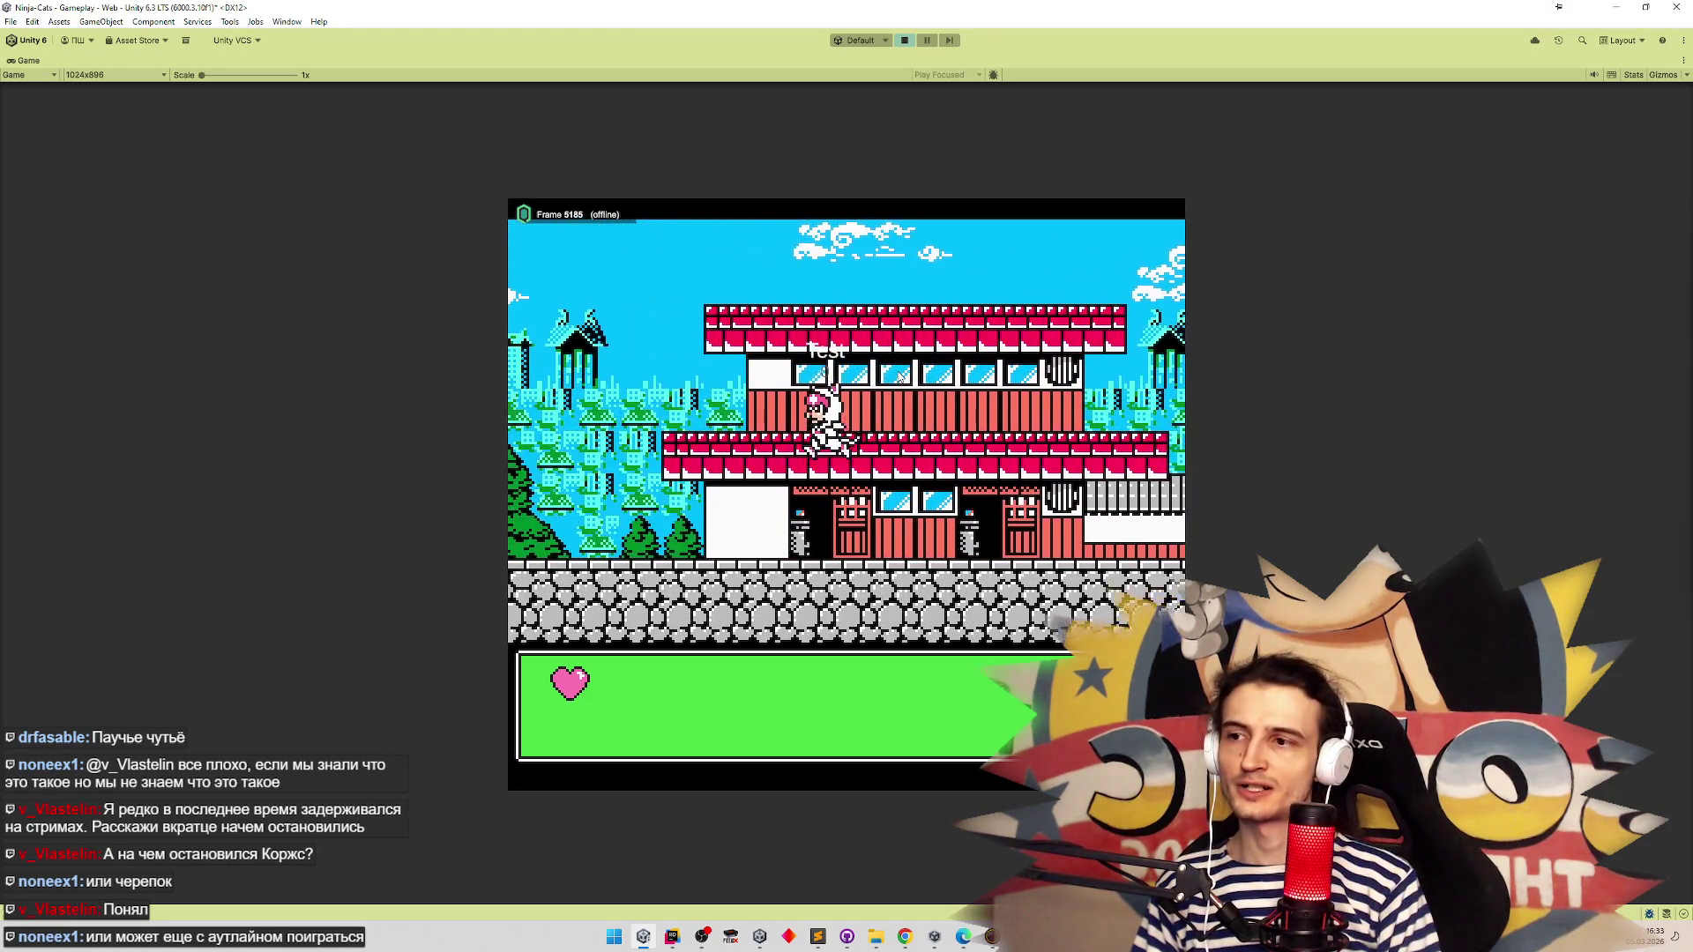
pyautogui.press('Right')
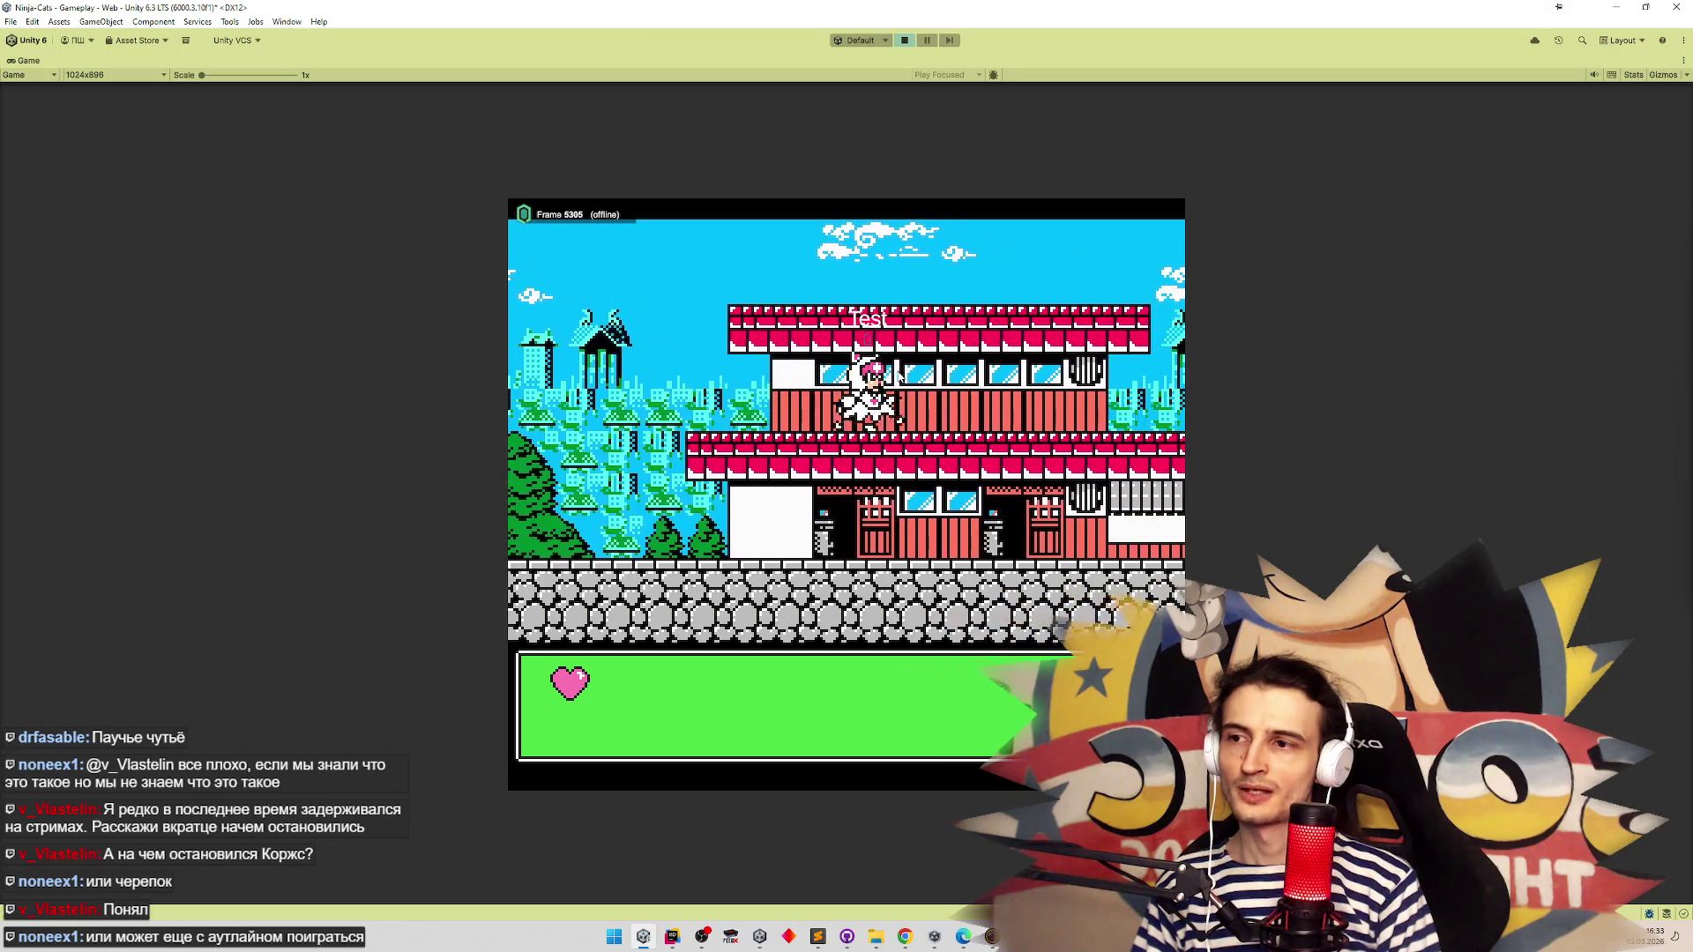
pyautogui.press('Right')
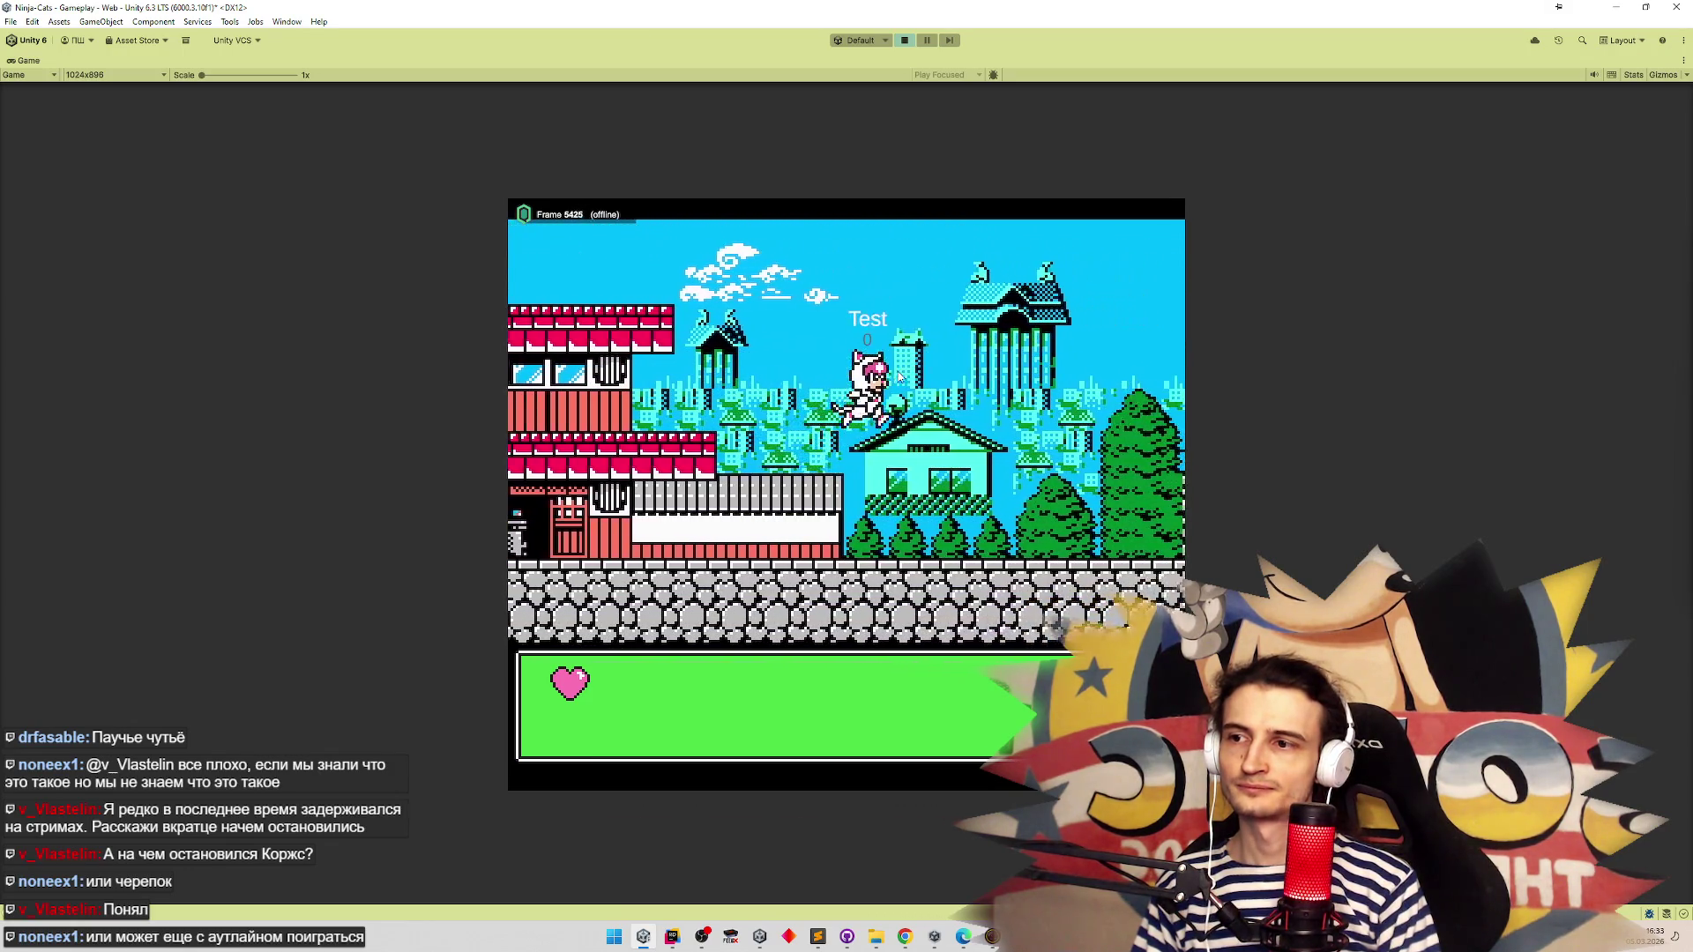
pyautogui.press('Right')
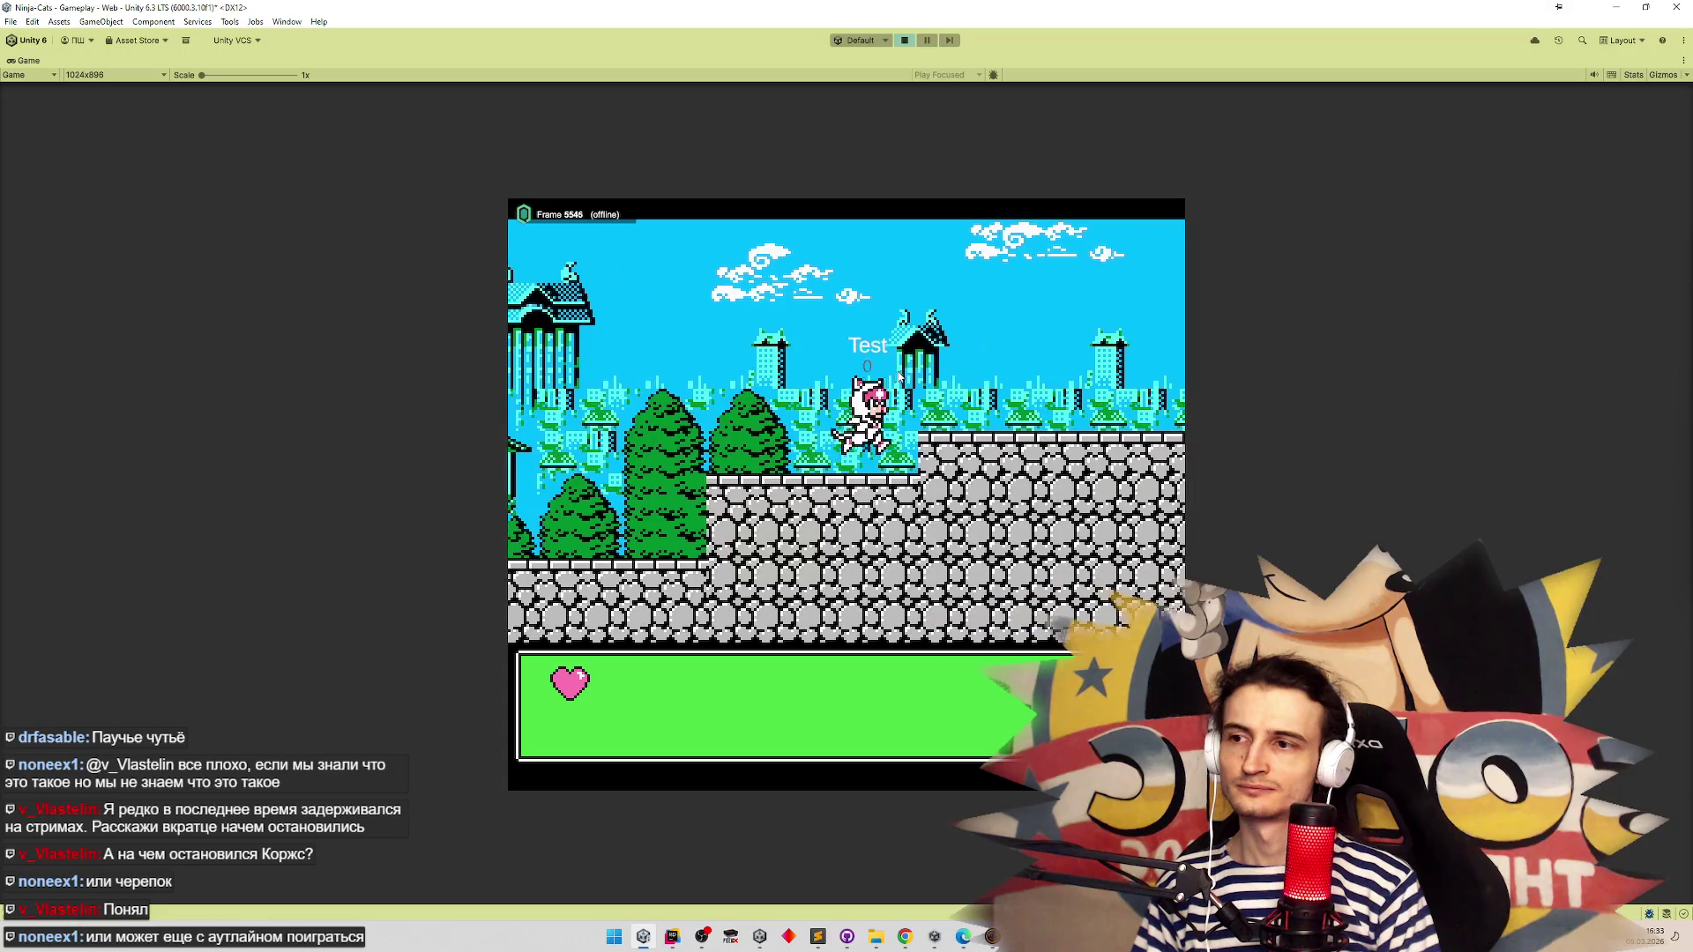
# Run the cat right past the gate over the red buildings, then reverse and drop from the roof
pyautogui.press('Right')
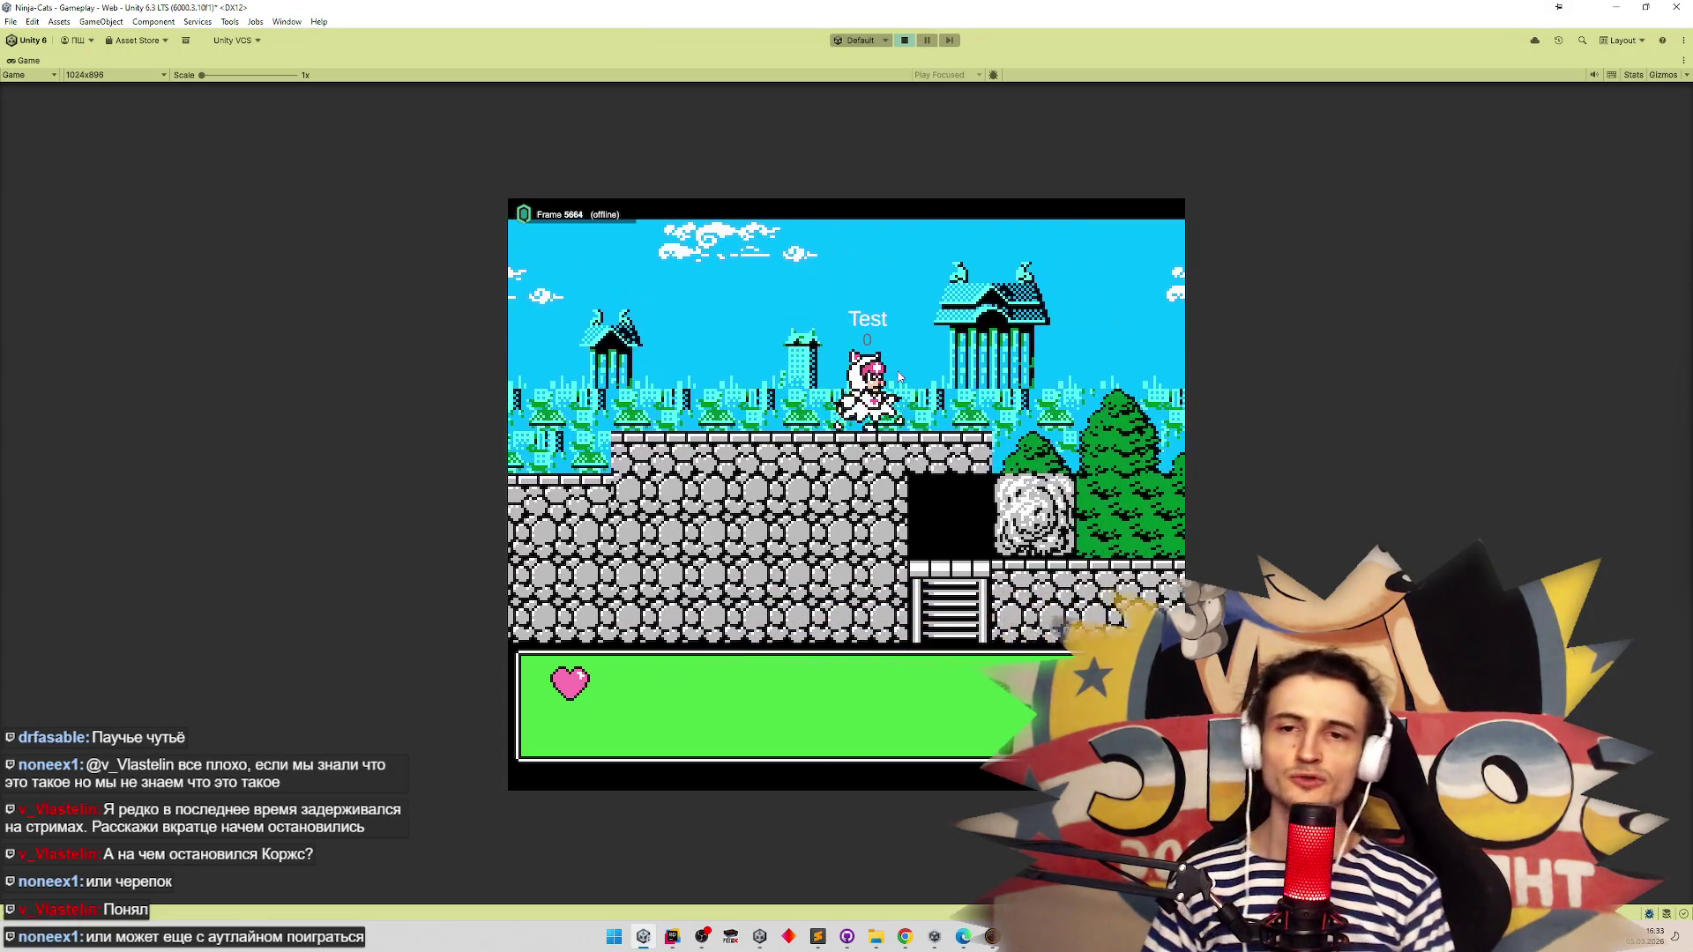
pyautogui.press('Right')
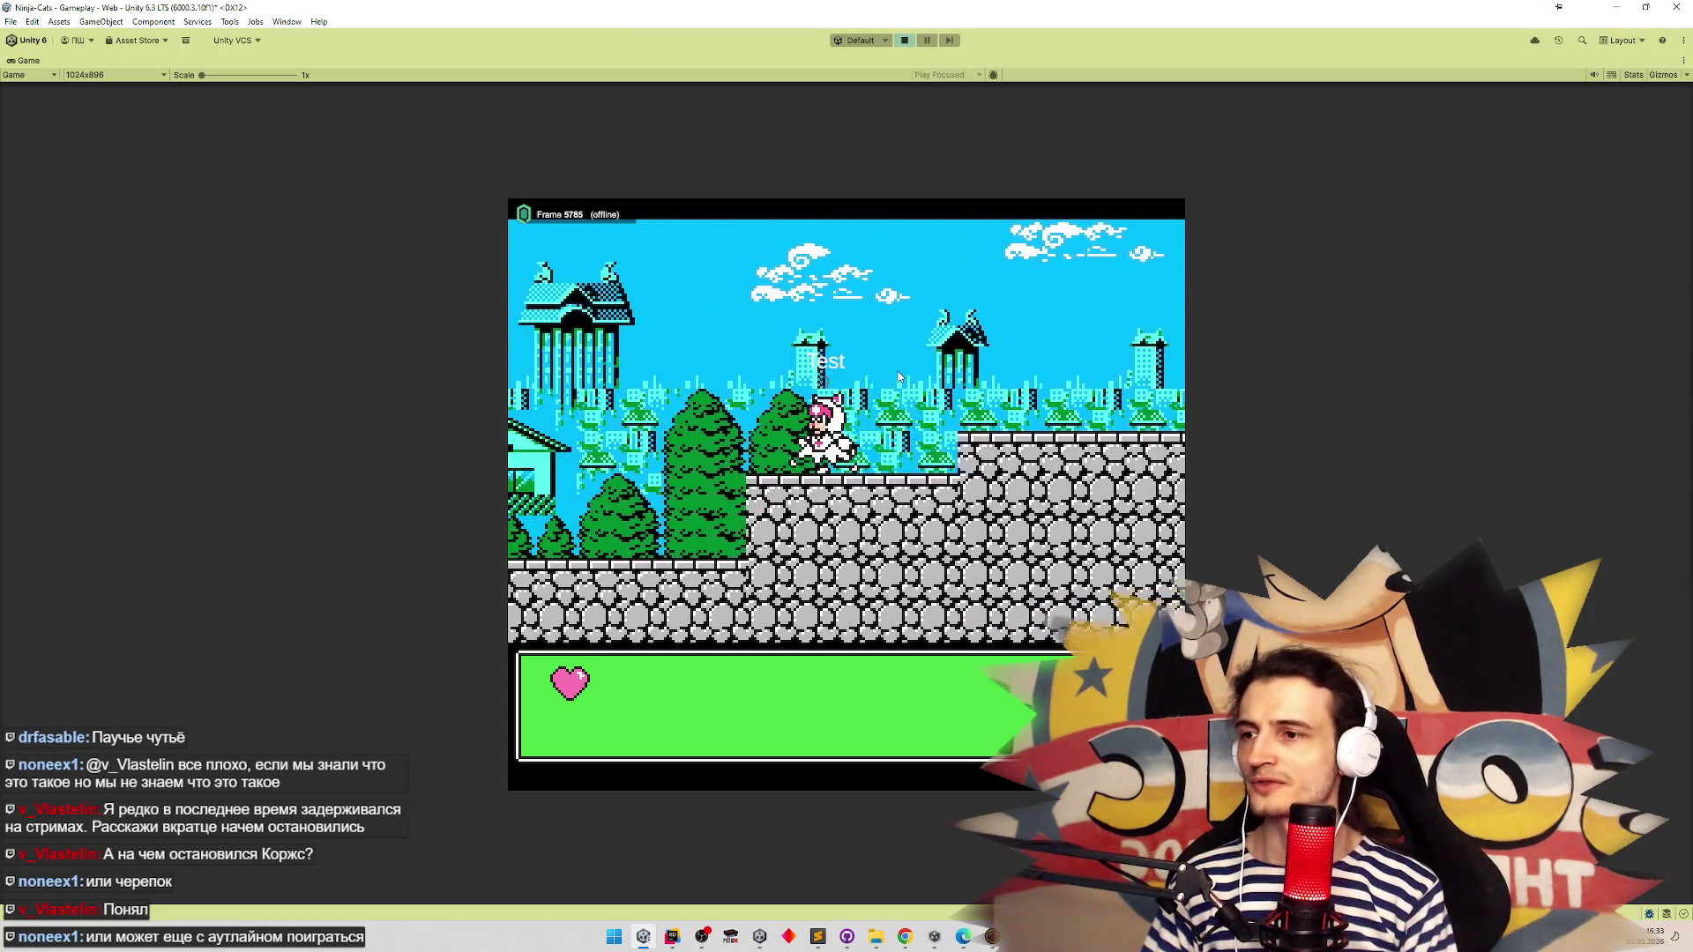
pyautogui.press('Right')
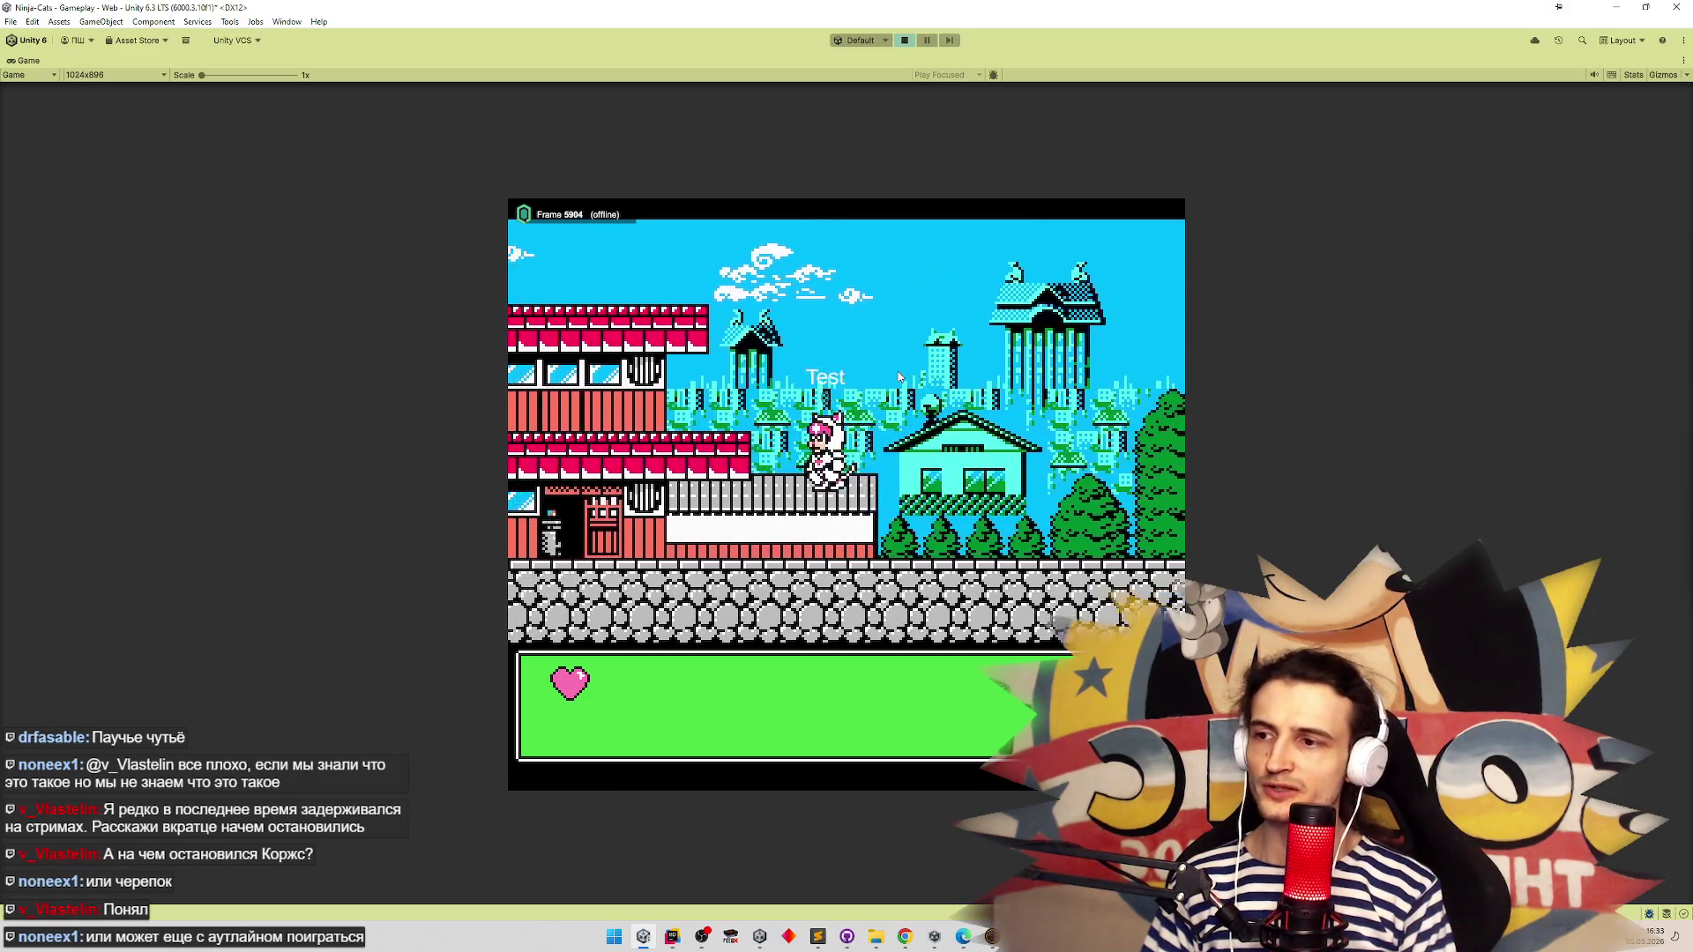
pyautogui.press('Right')
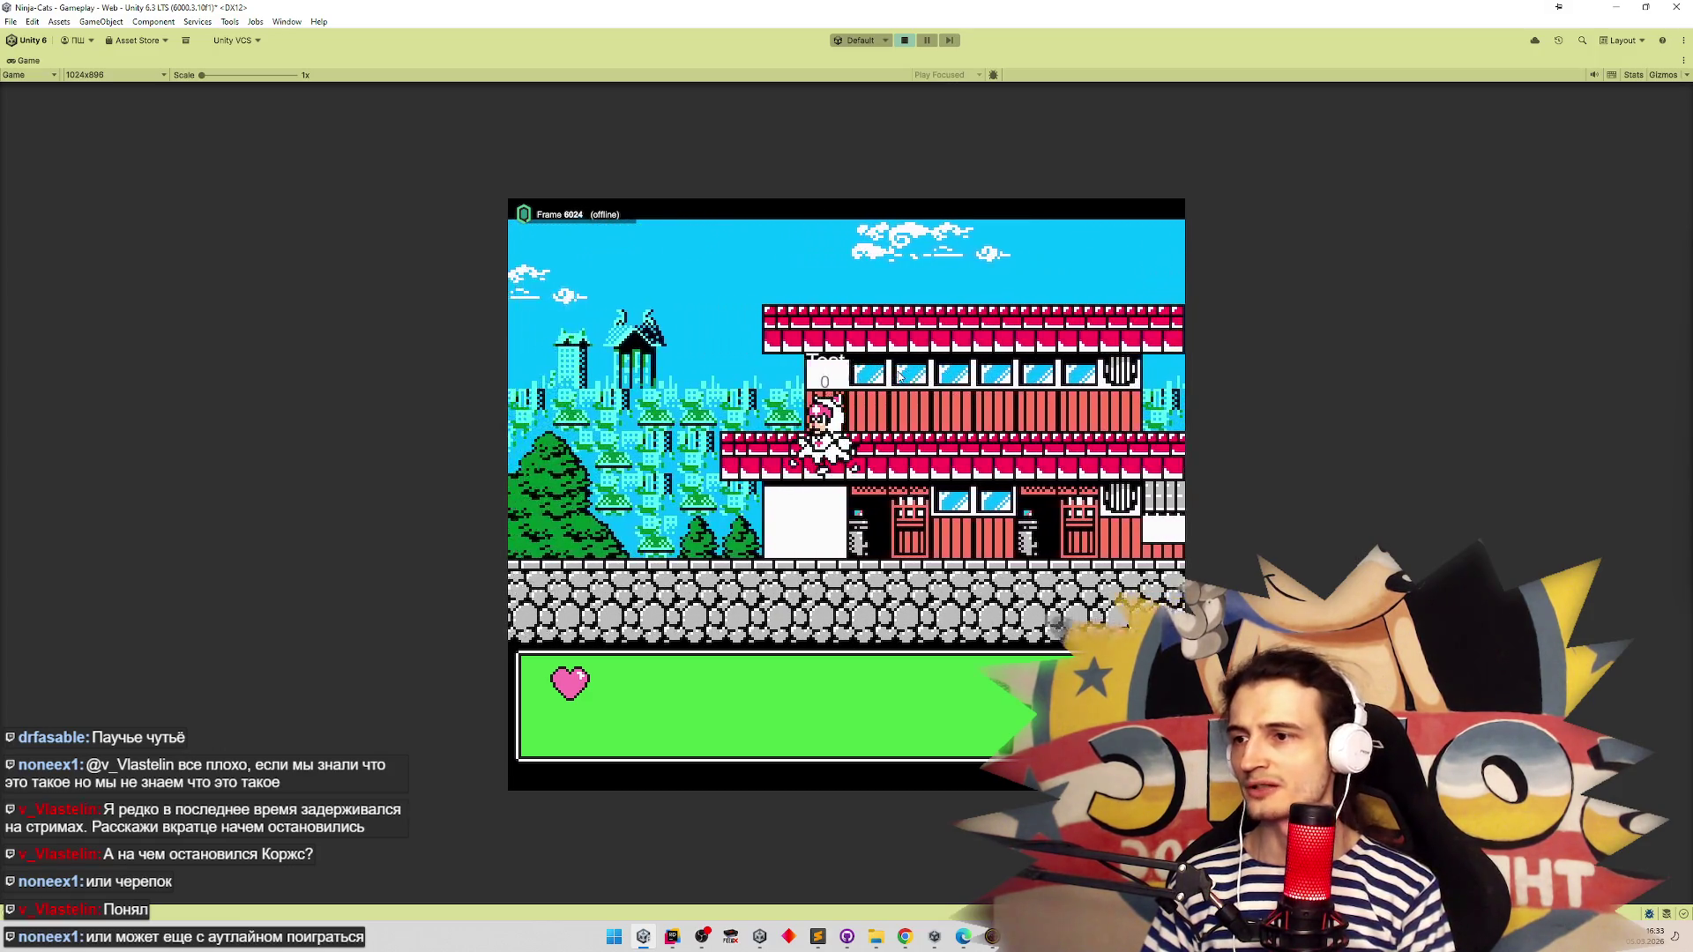
pyautogui.press('Right')
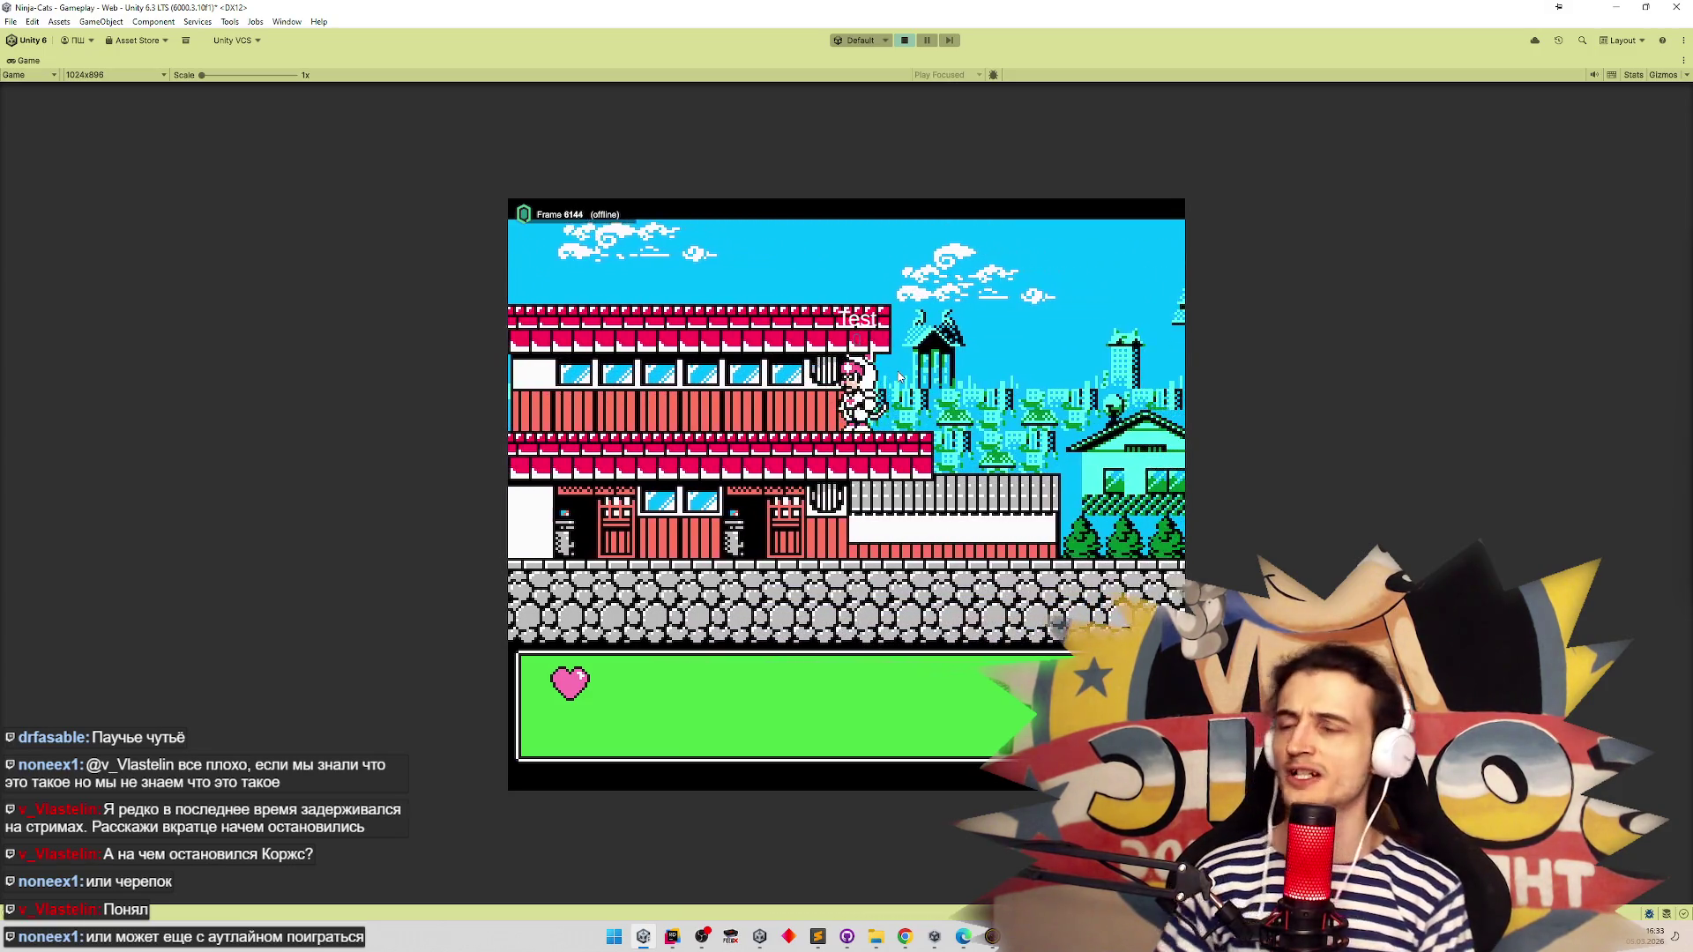
pyautogui.press('Right')
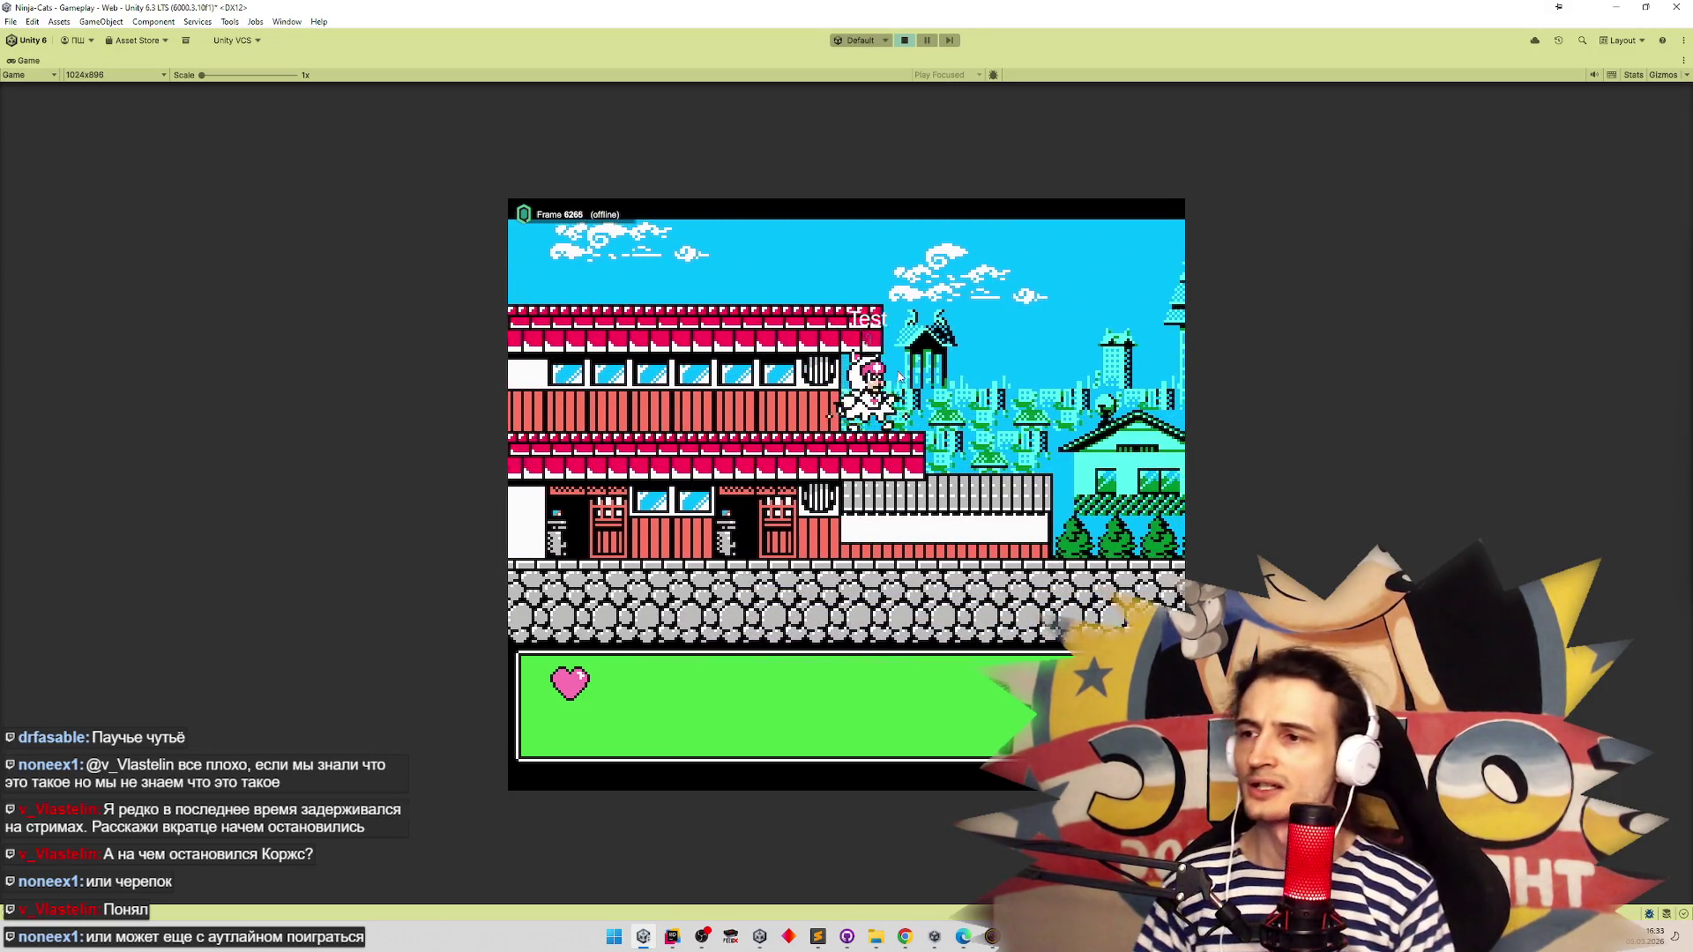
pyautogui.press('Right')
pyautogui.press('space')
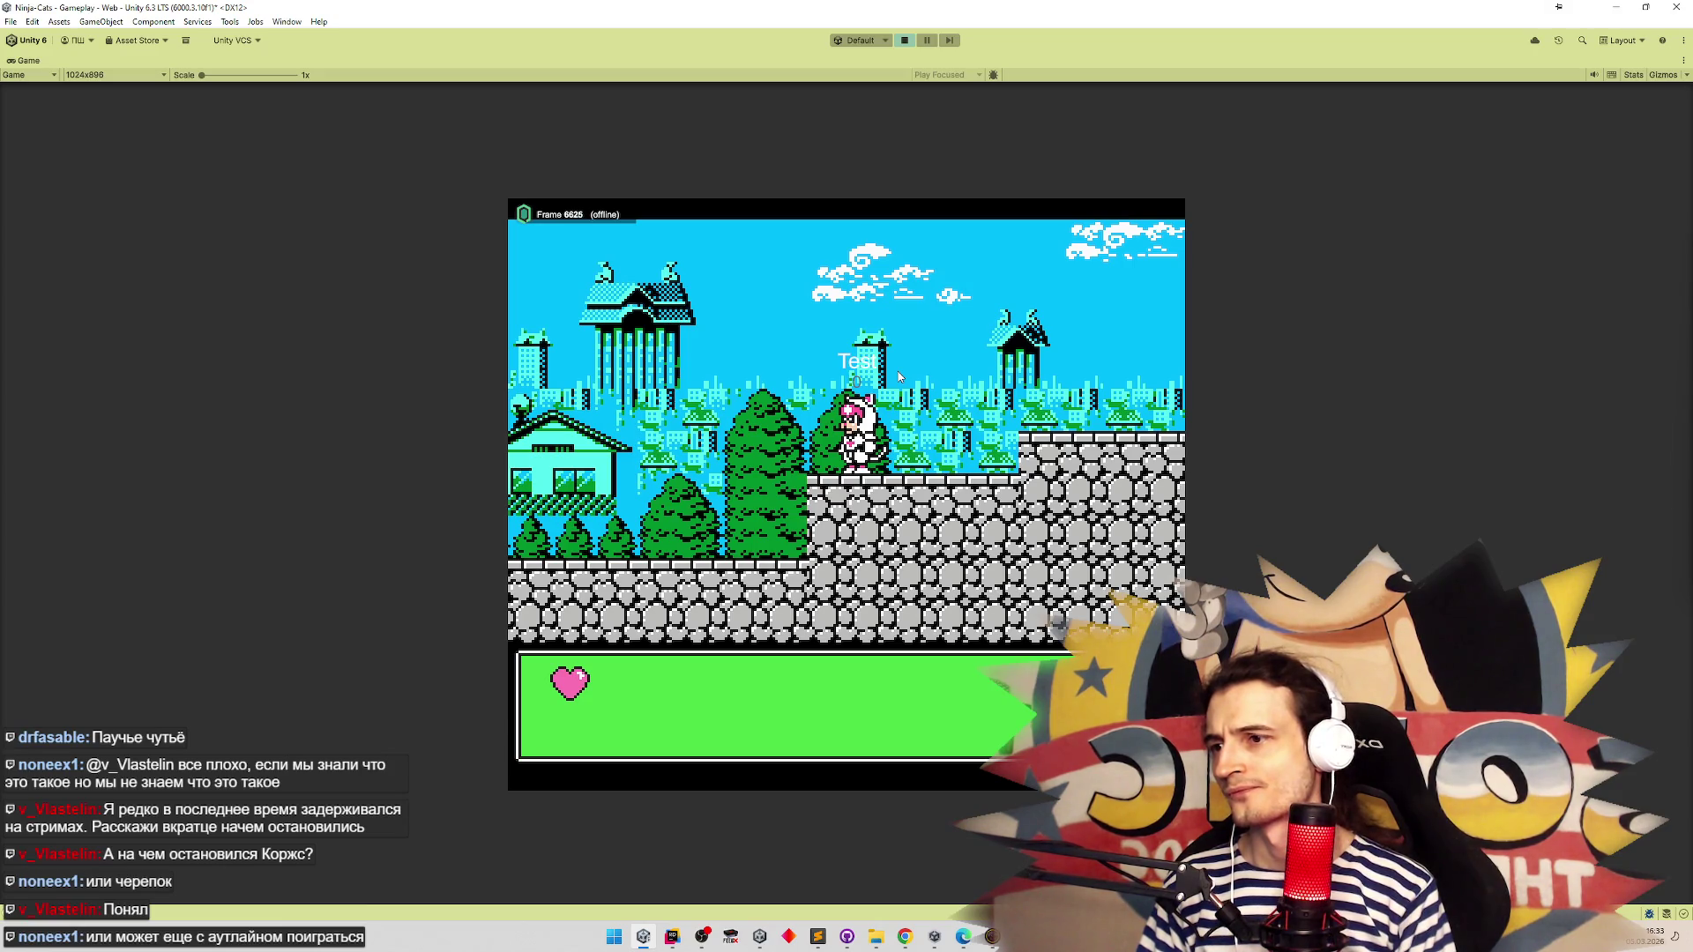
pyautogui.press('Left')
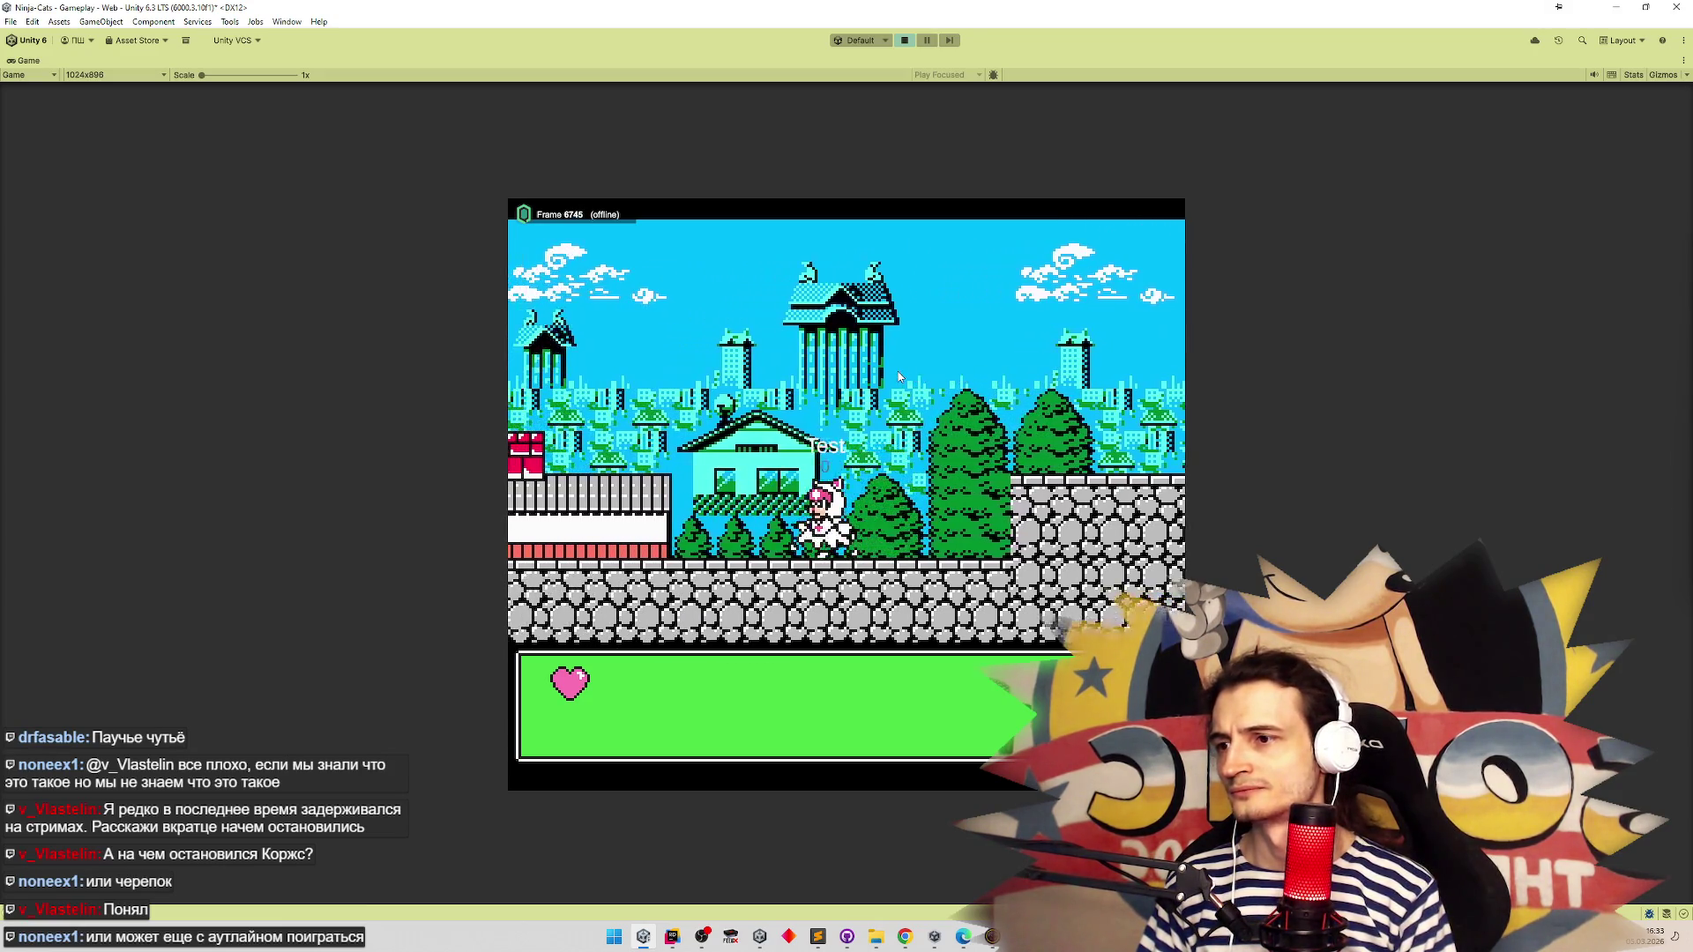
pyautogui.press('Left')
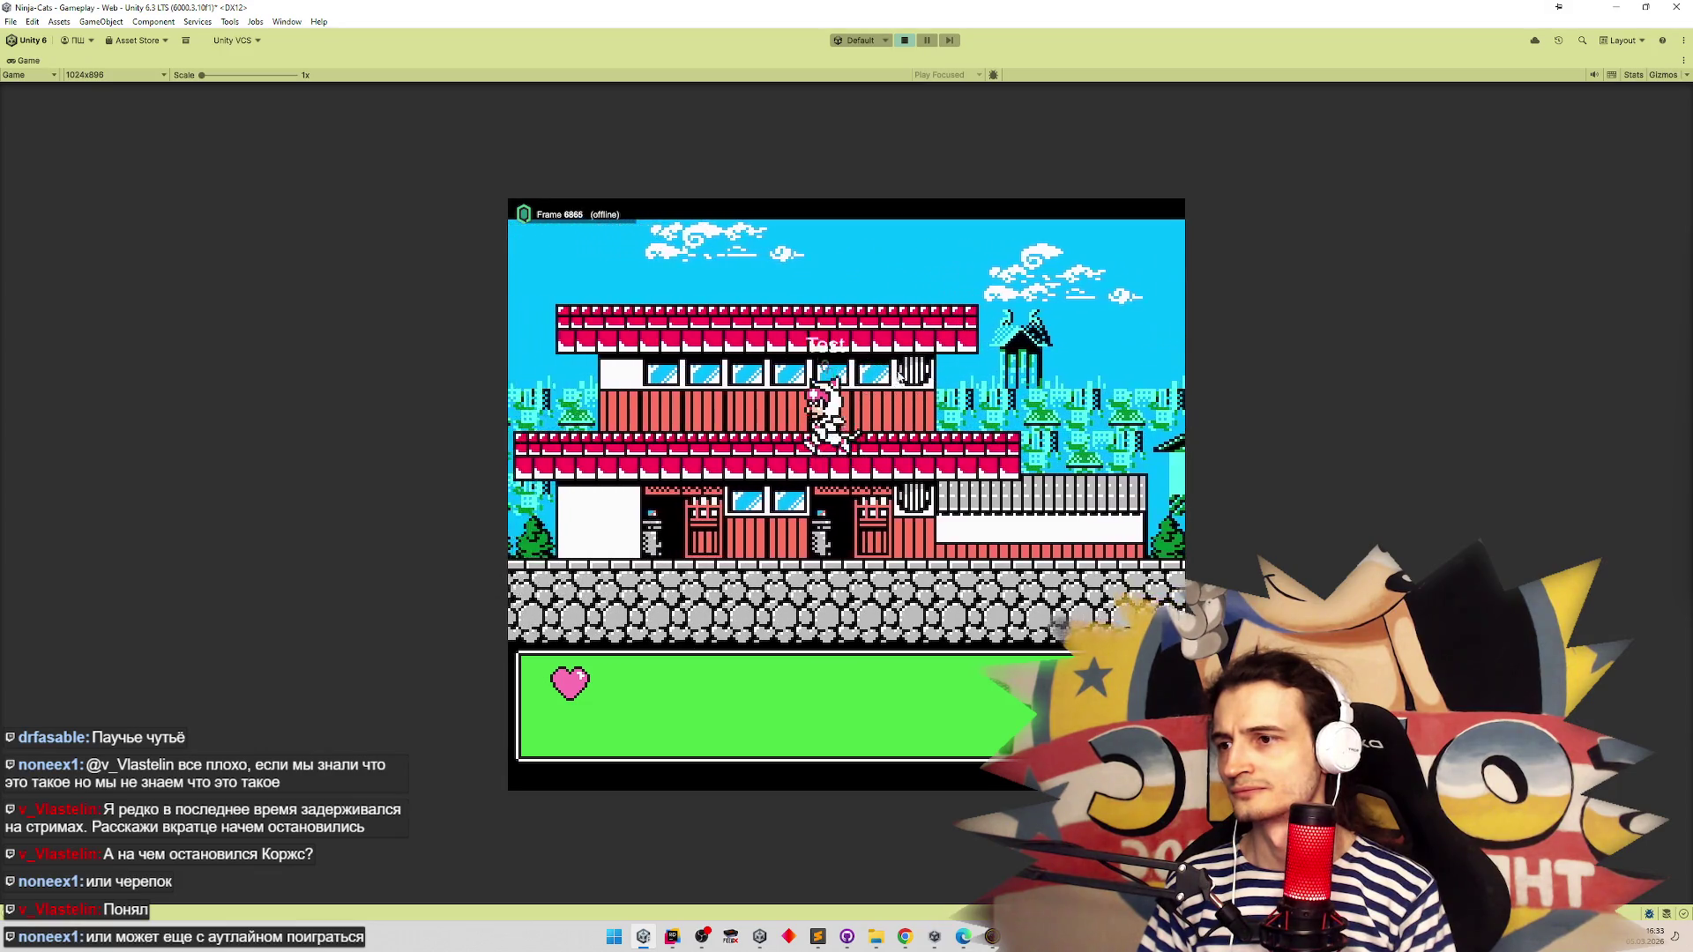
pyautogui.press('Right')
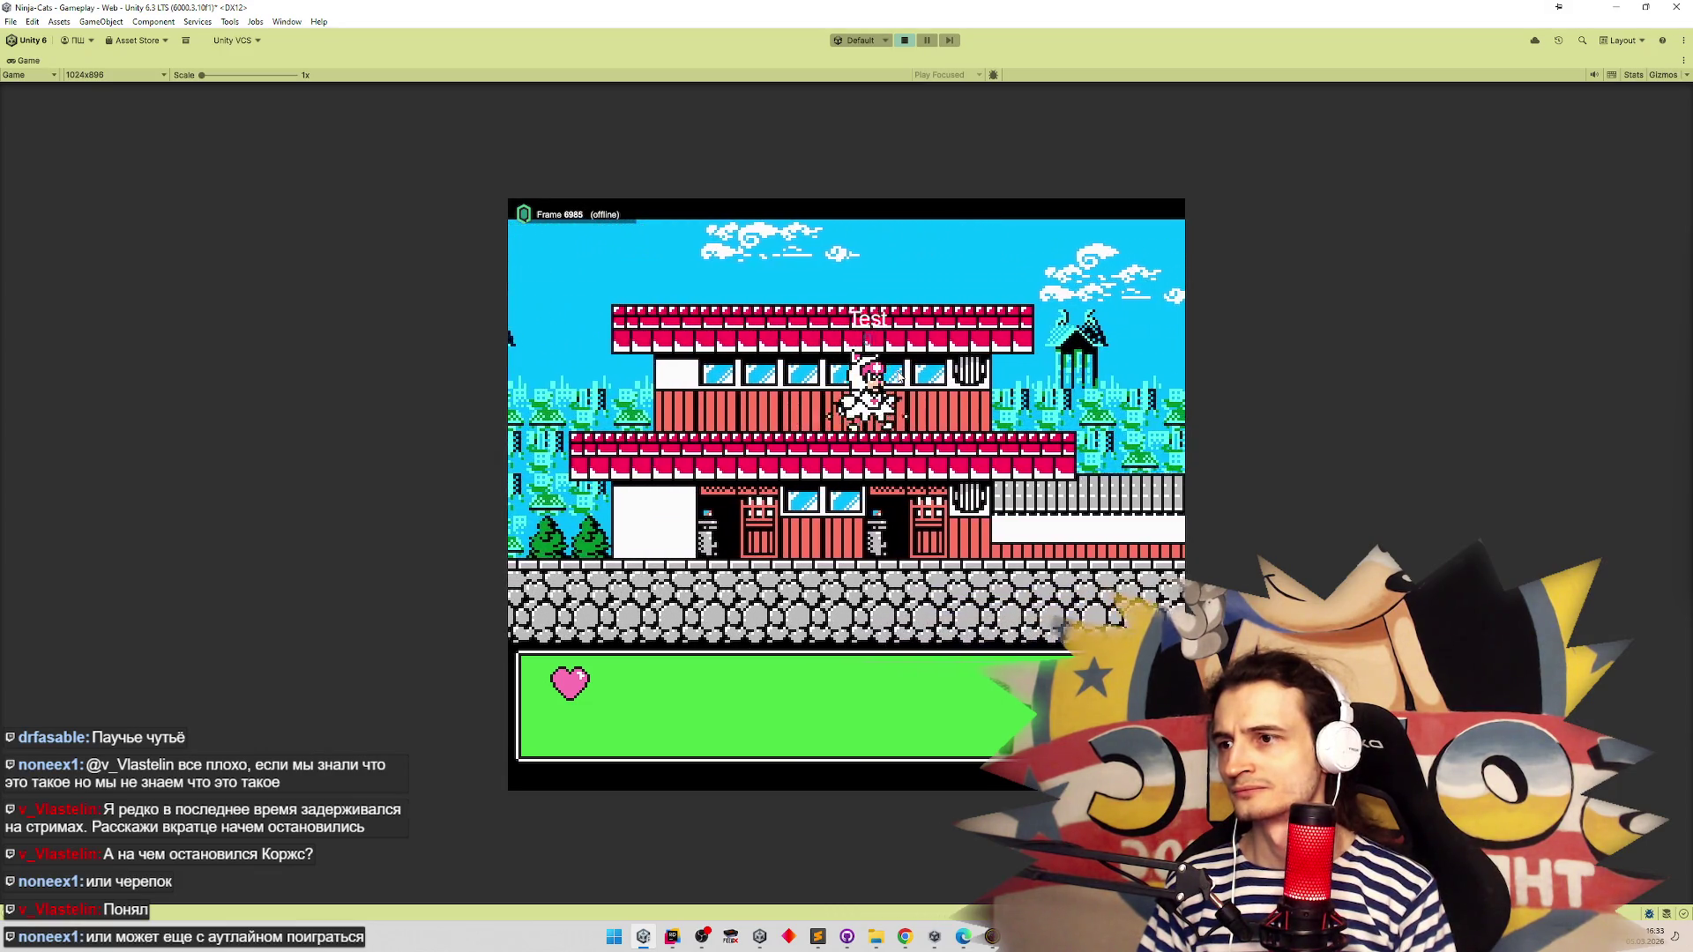
pyautogui.press('Right')
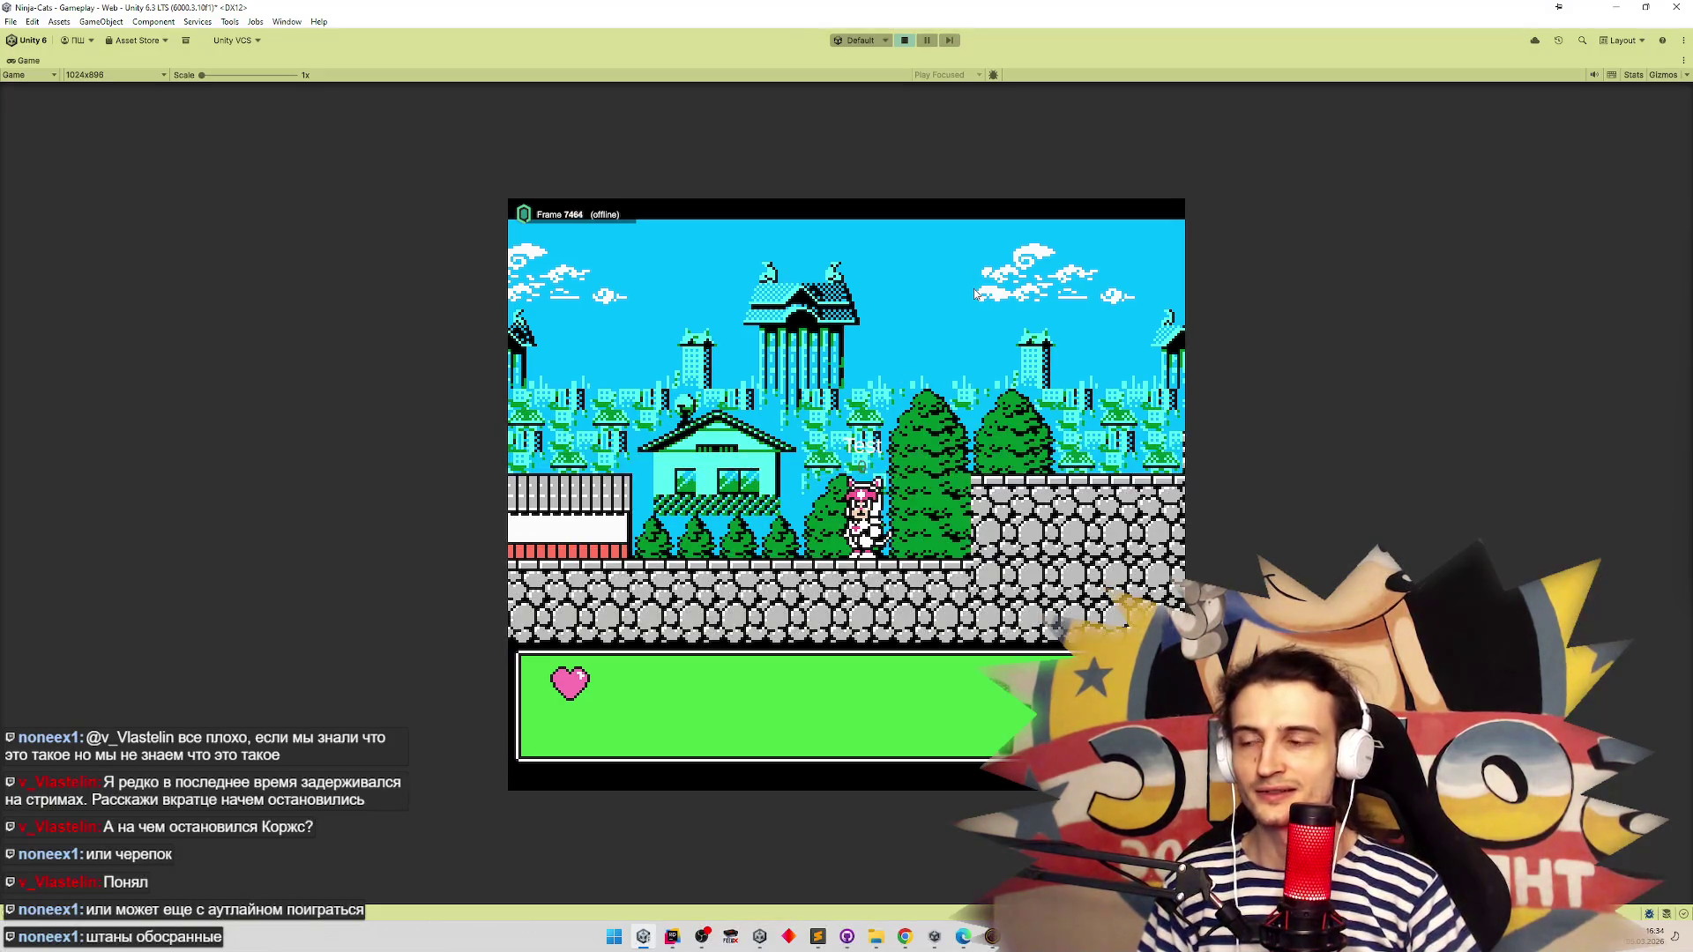
# Jump, fire and slash with the cat, then end play and switch to the spriters-resource.com tab
pyautogui.press('Left')
pyautogui.press('space')
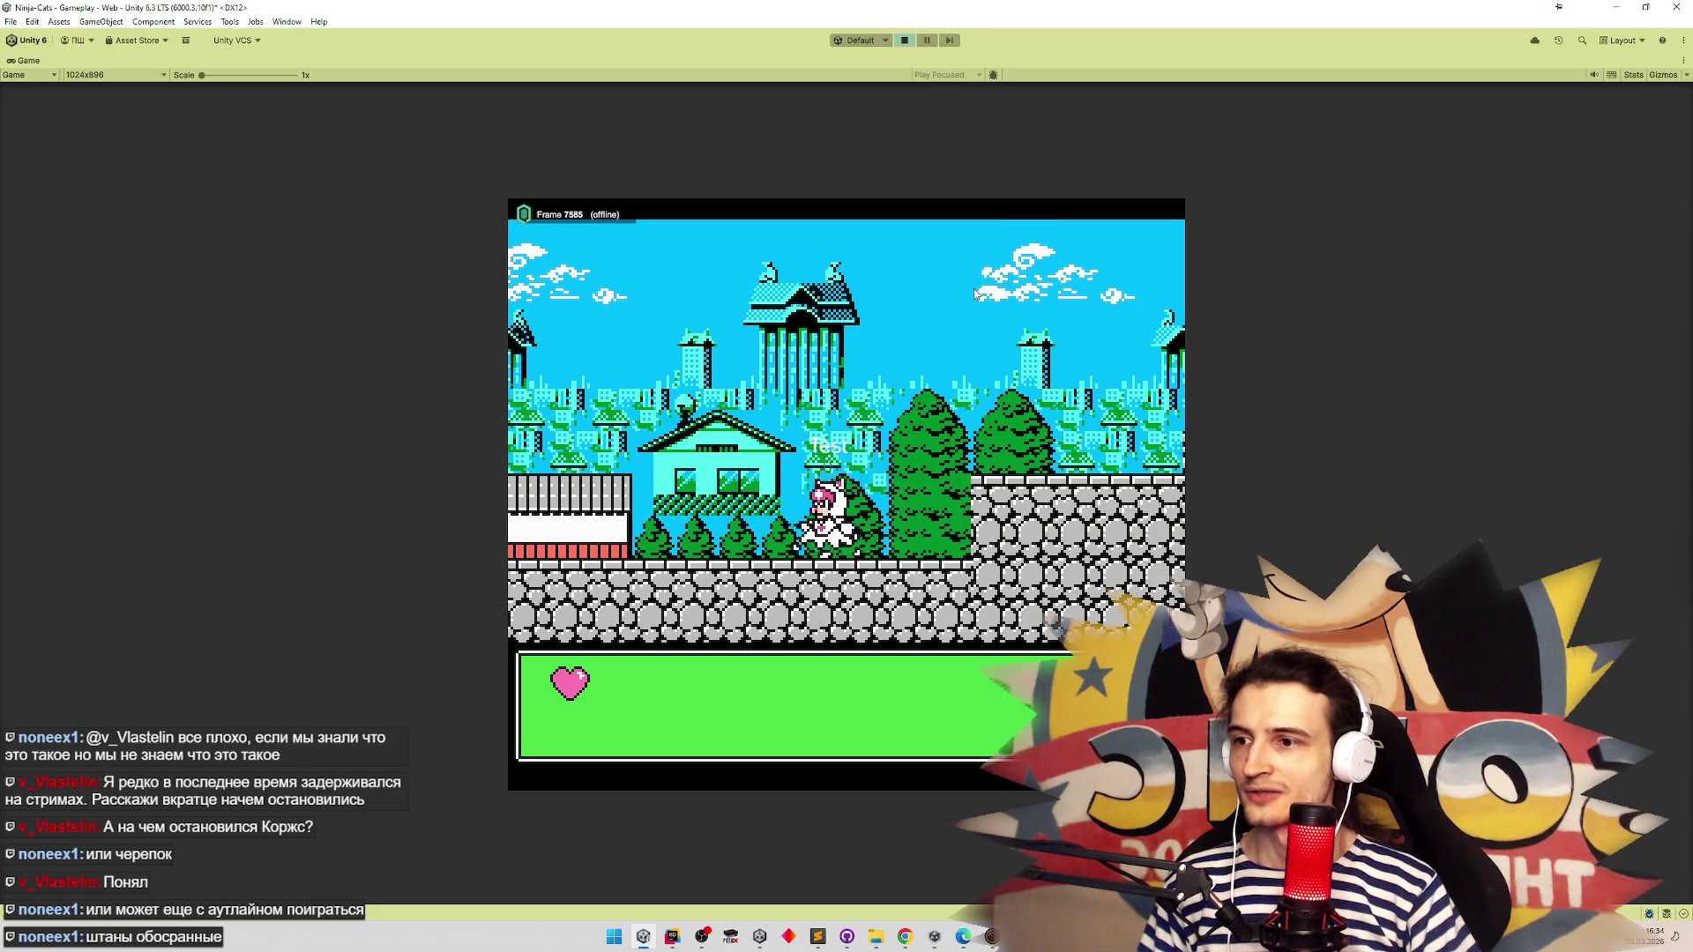
pyautogui.press('Left')
pyautogui.press('space')
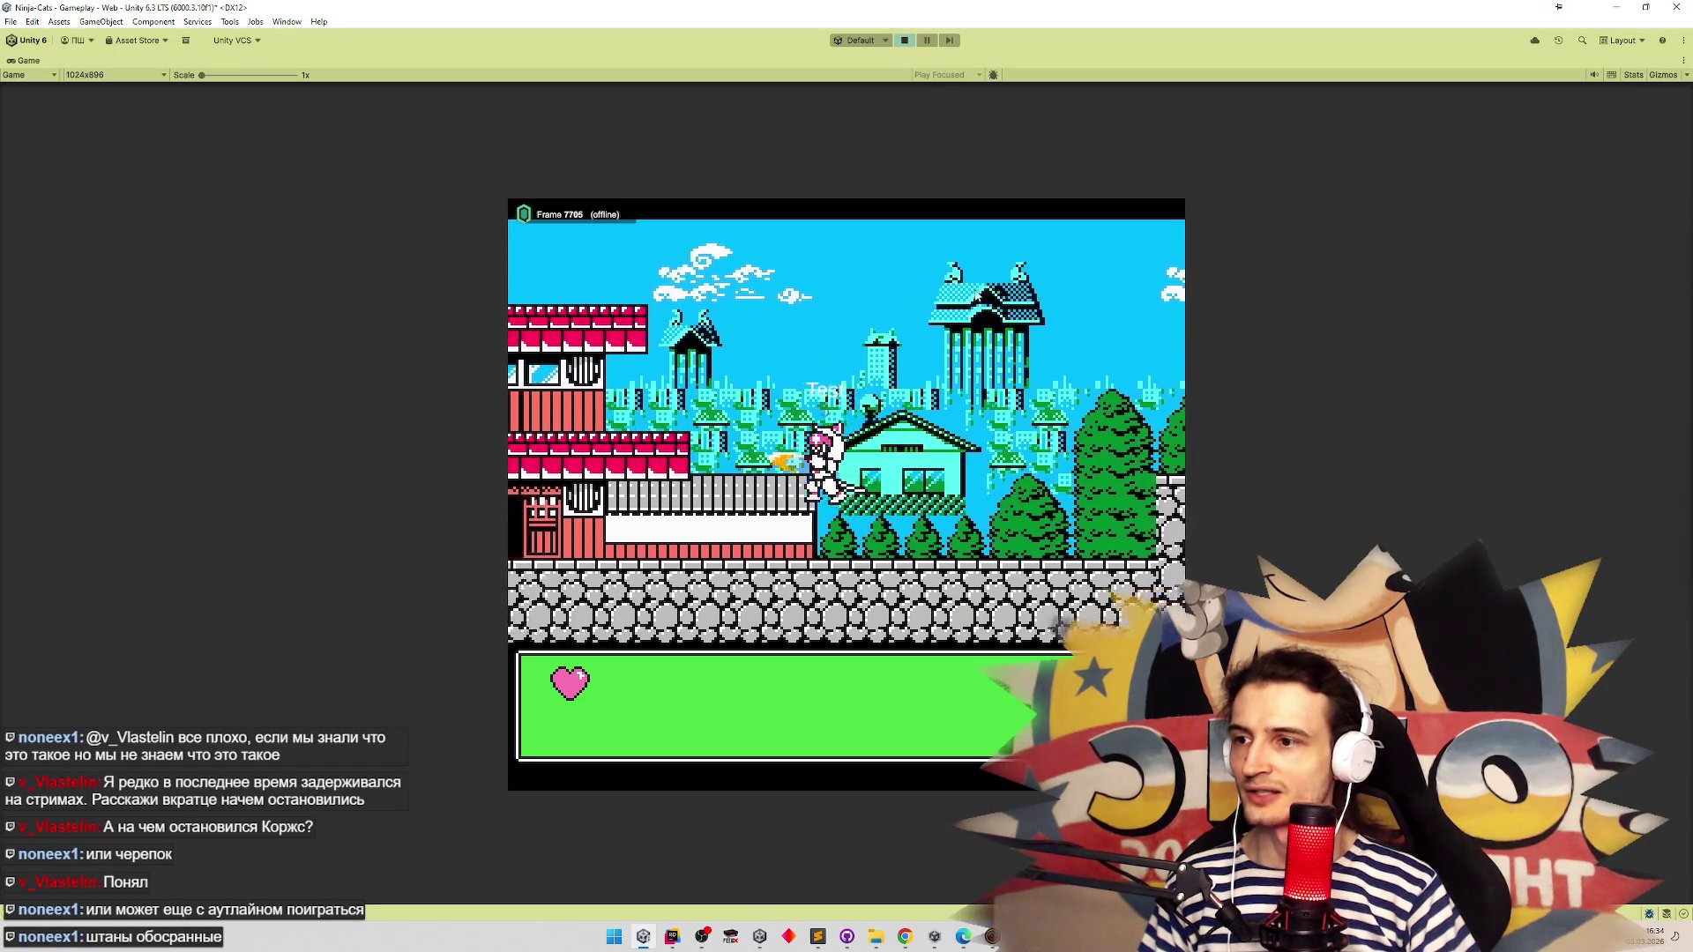
pyautogui.press('Left')
pyautogui.press('x')
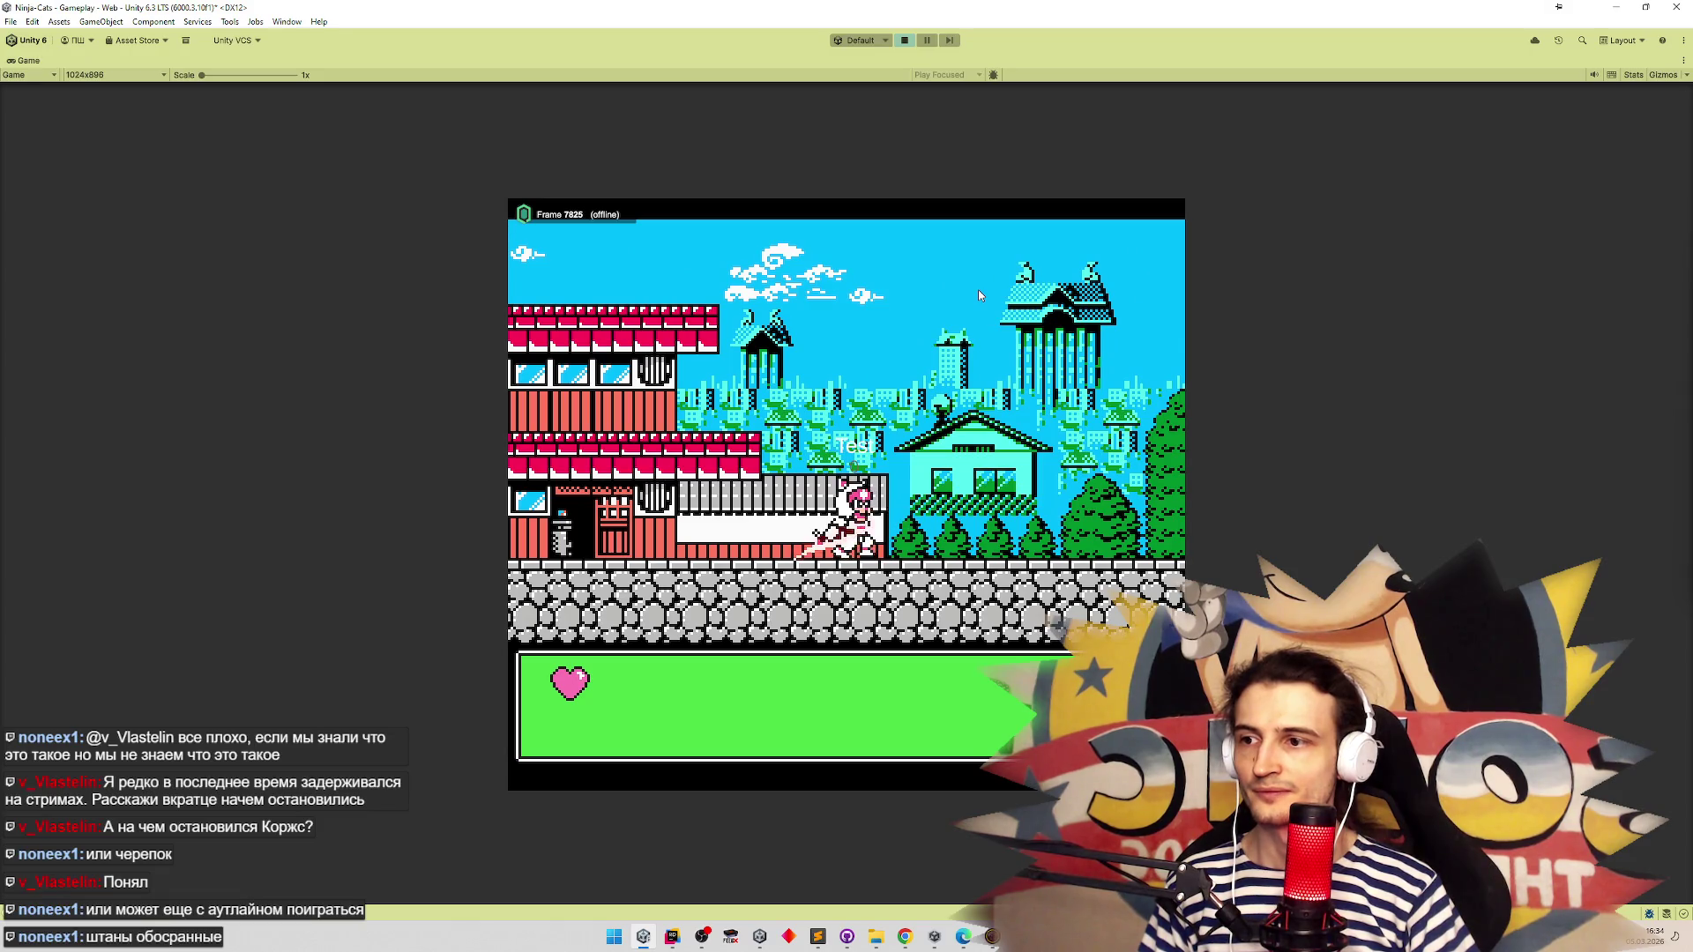
pyautogui.press('Right')
pyautogui.press('space')
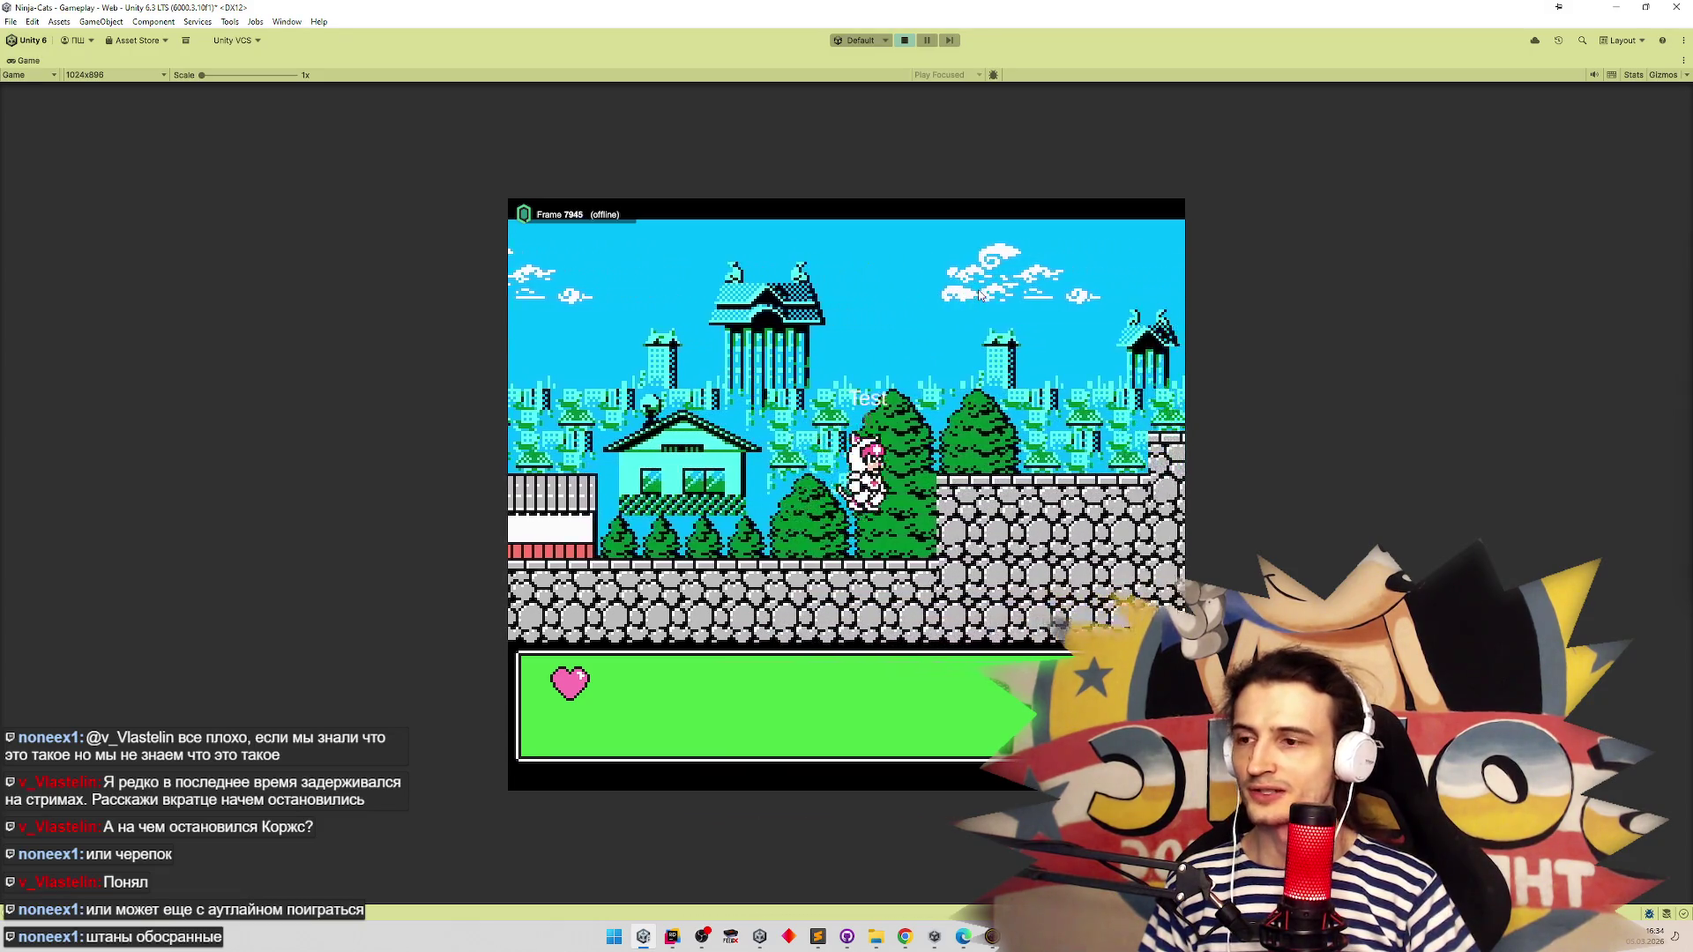
pyautogui.press('Right')
pyautogui.press('space')
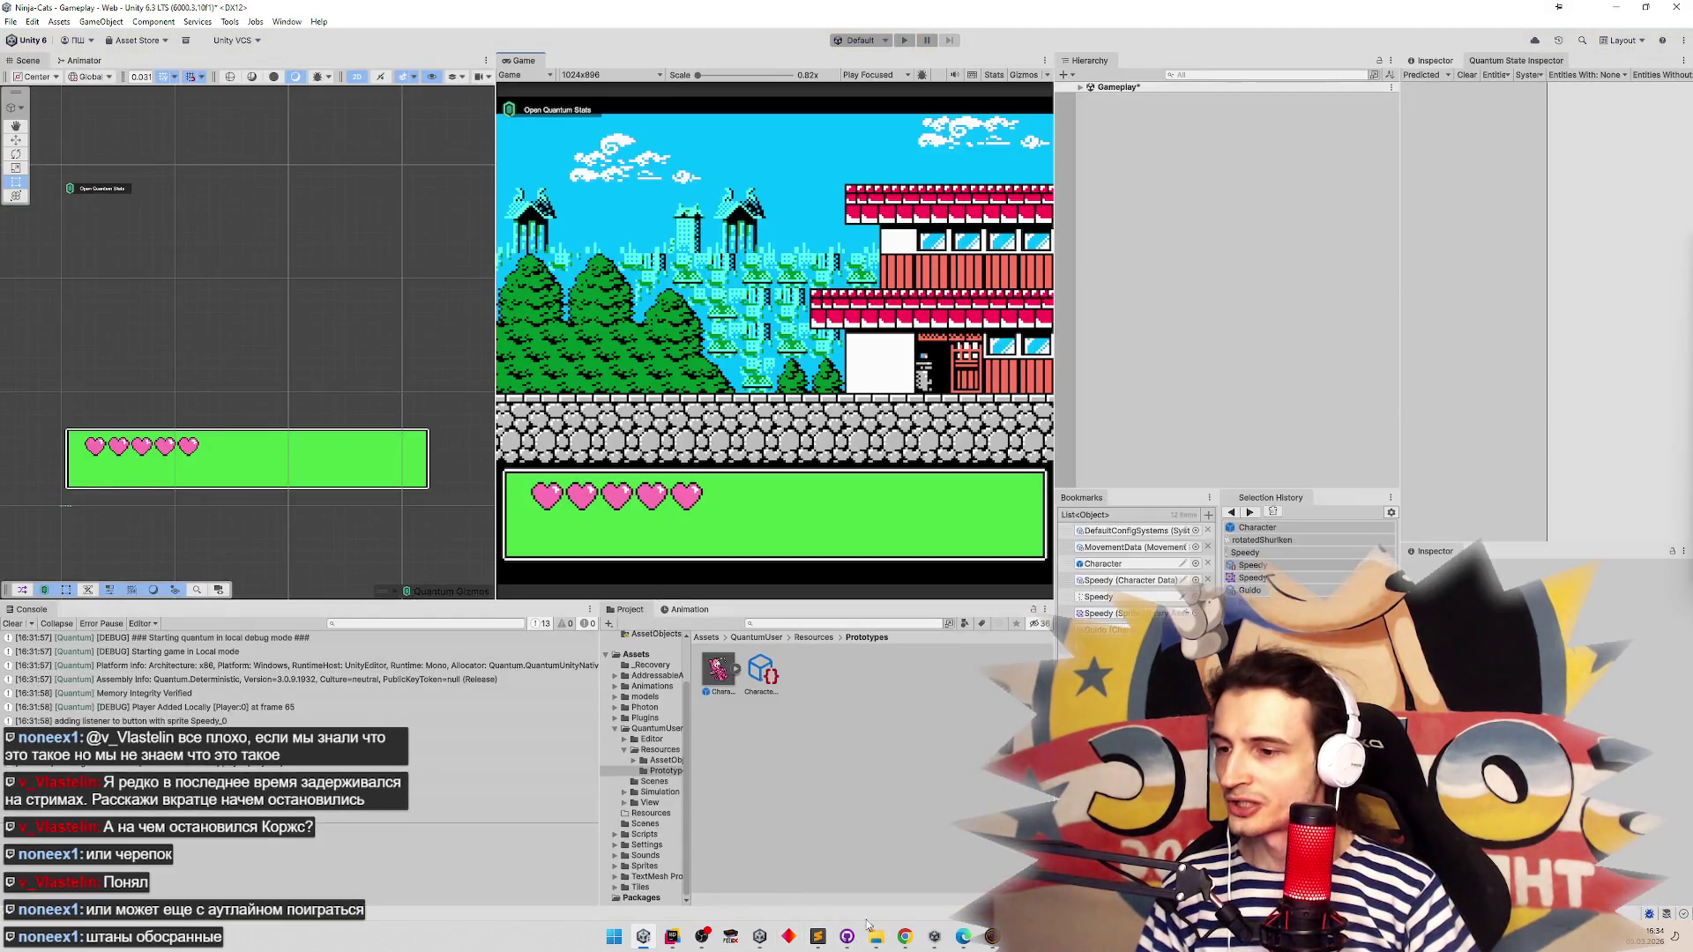
pyautogui.click(903, 934)
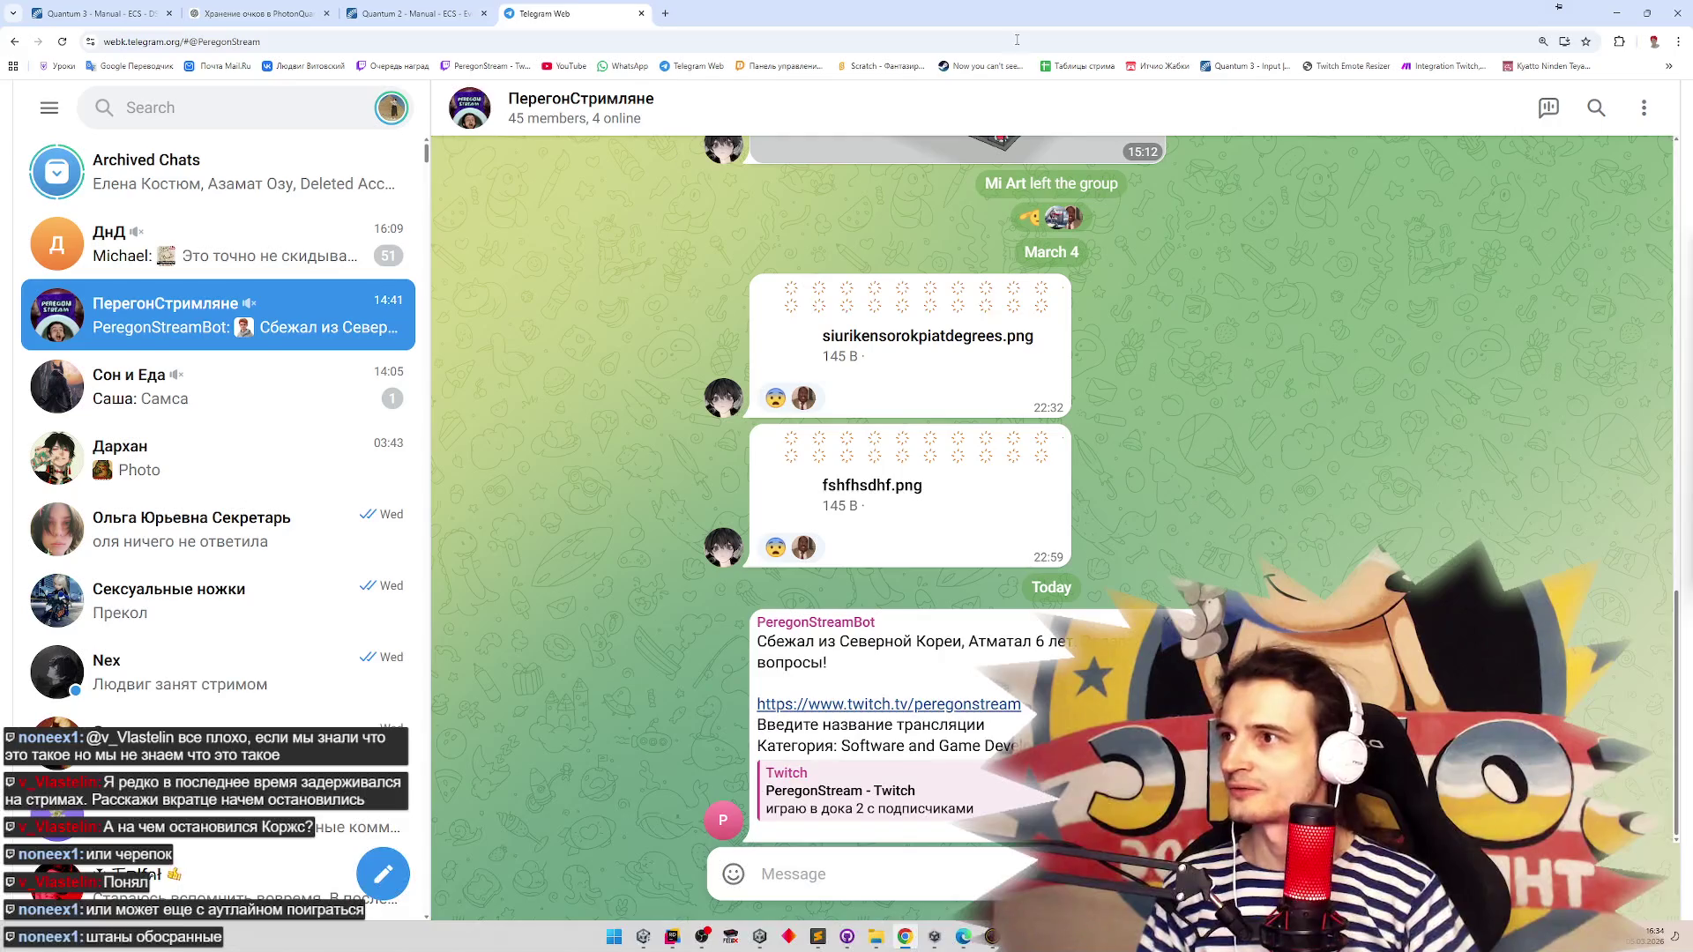
pyautogui.click(811, 12)
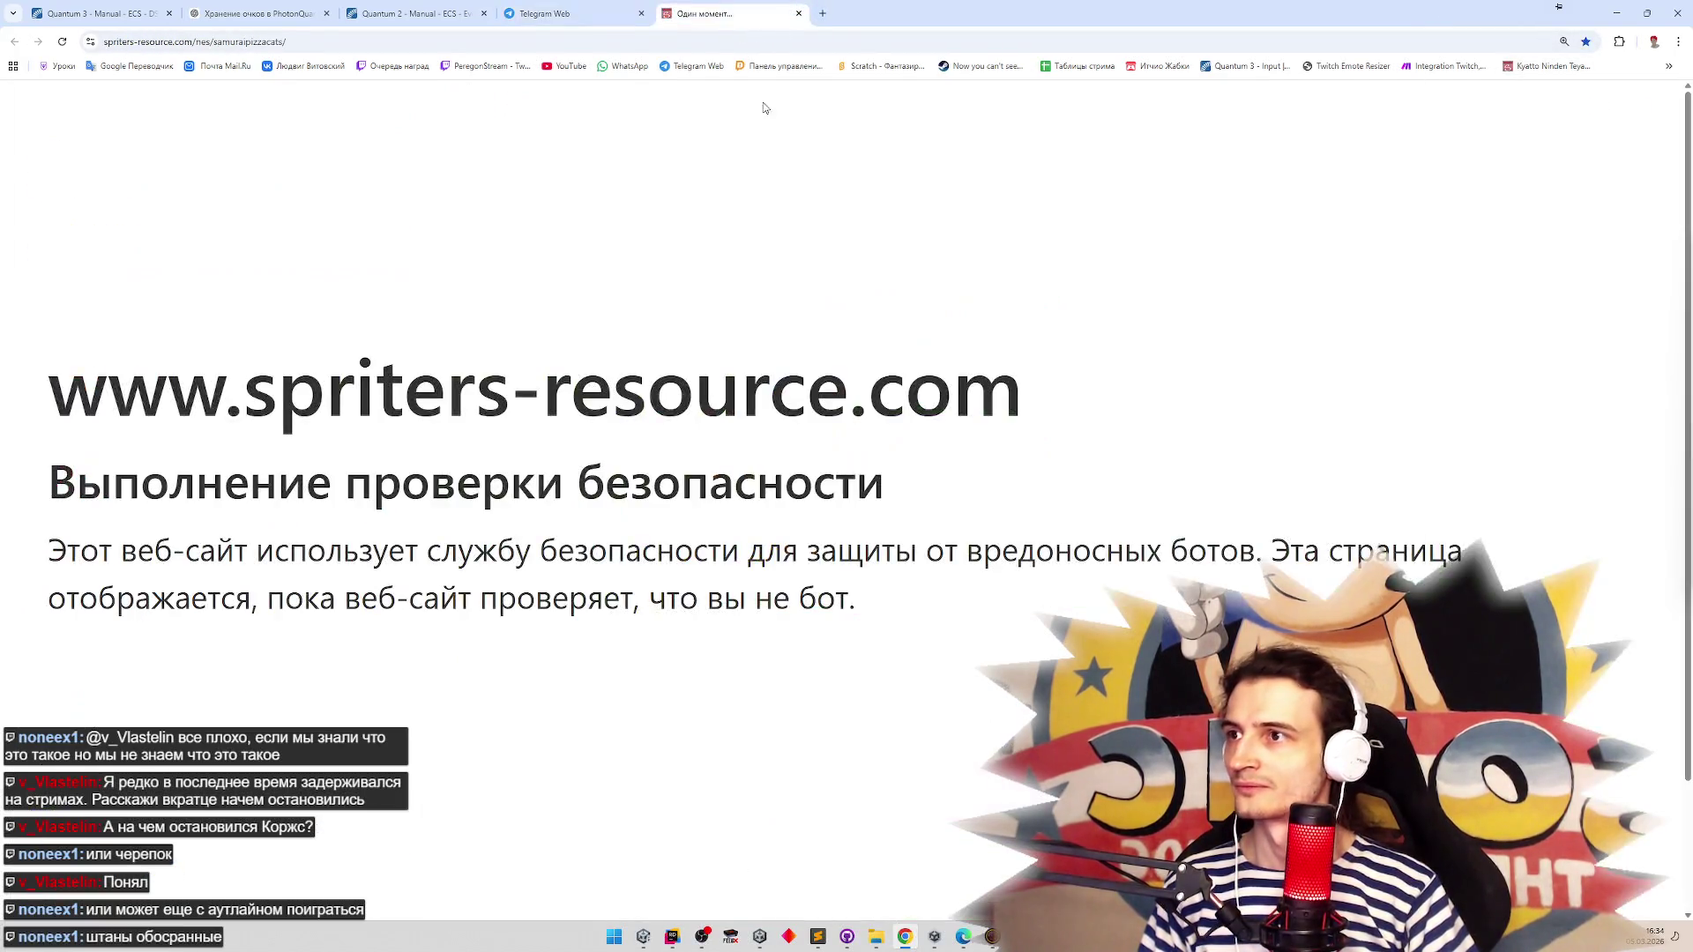
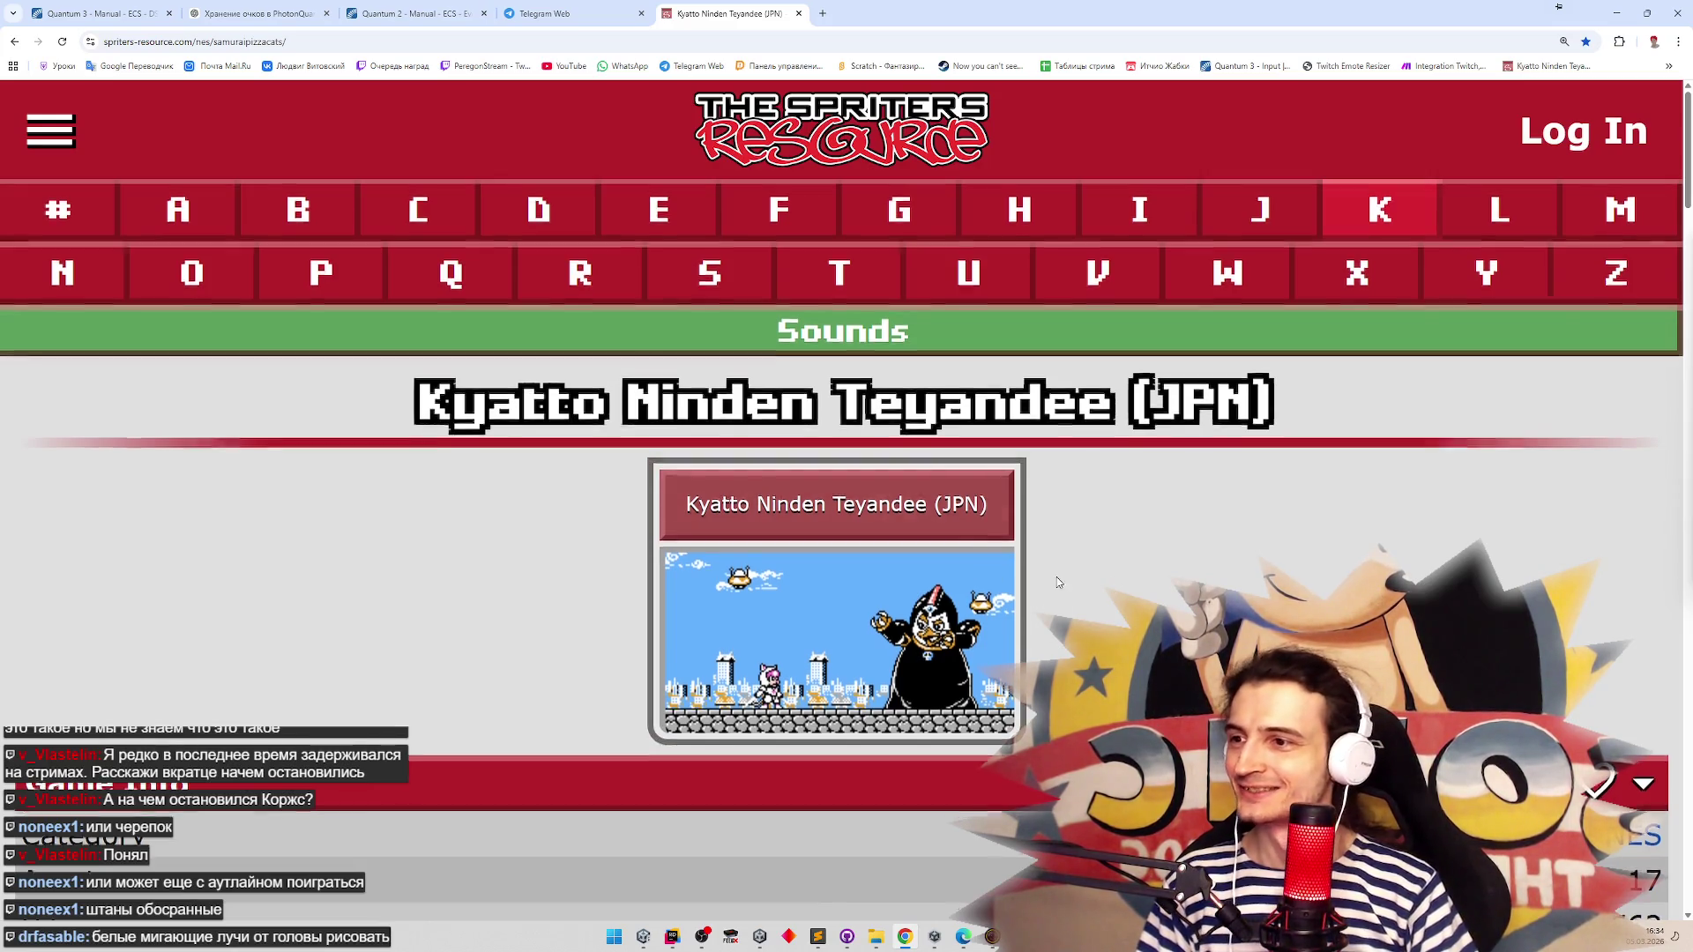
# Look over the Doctor Purple sprite sheet, then go back and select the asset part of the address
pyautogui.scroll(-1, 1054, 589)
pyautogui.scroll(-12, 1020, 570)
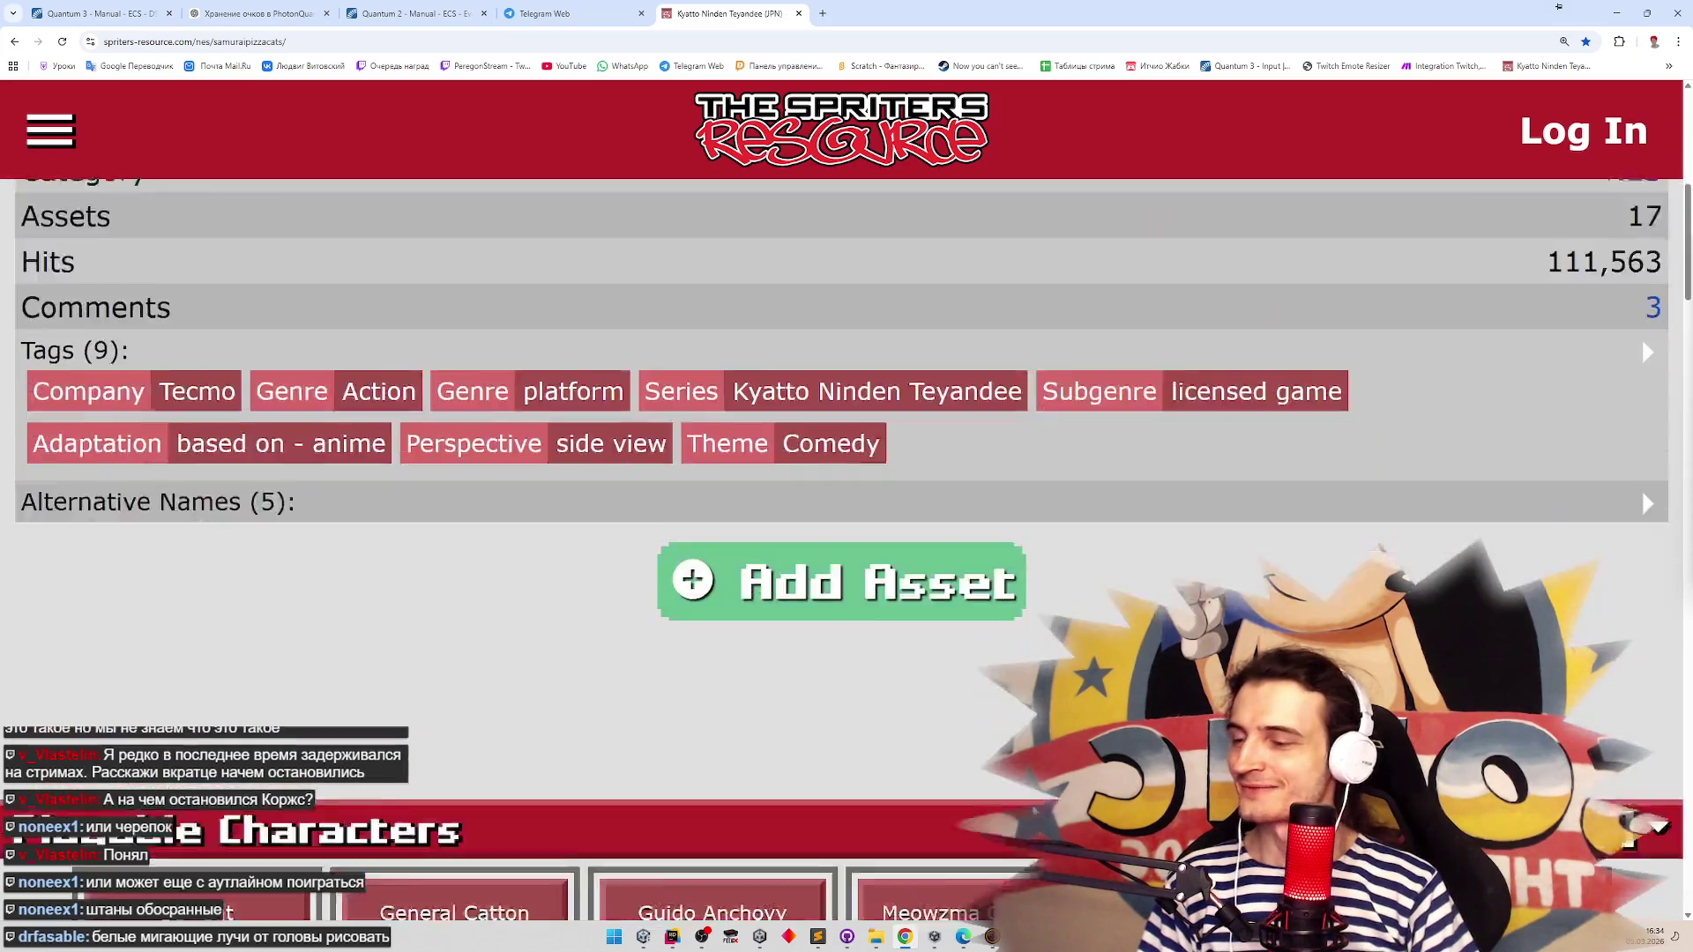
pyautogui.scroll(-7, 1023, 573)
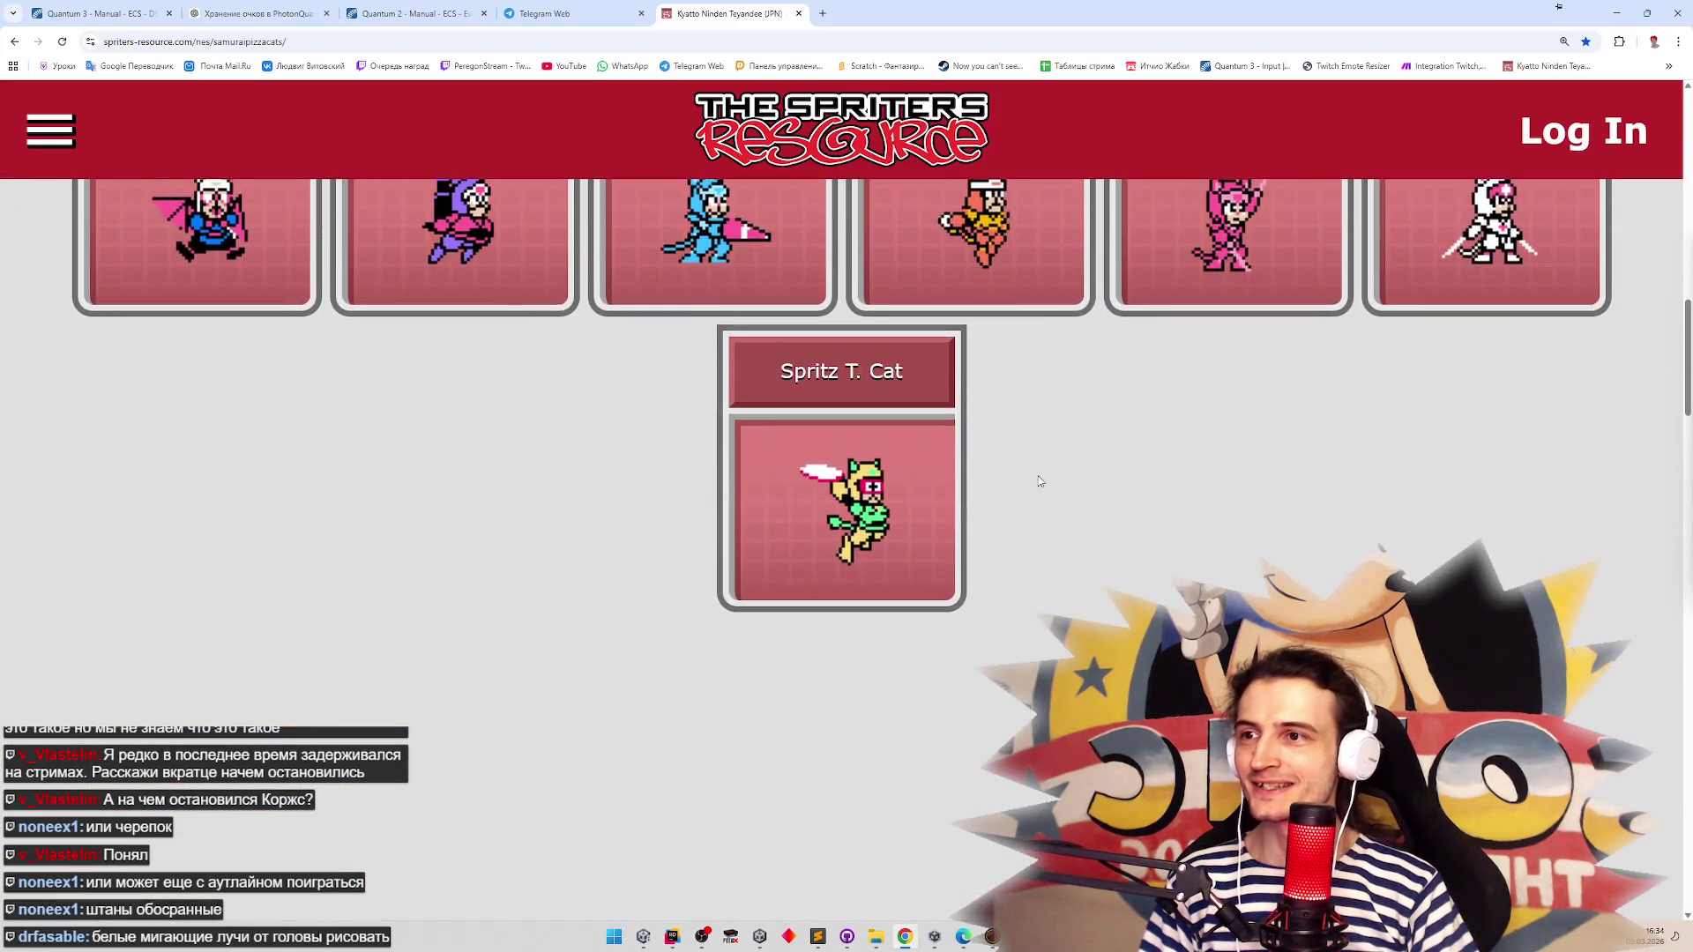
pyautogui.scroll(-2, 1039, 579)
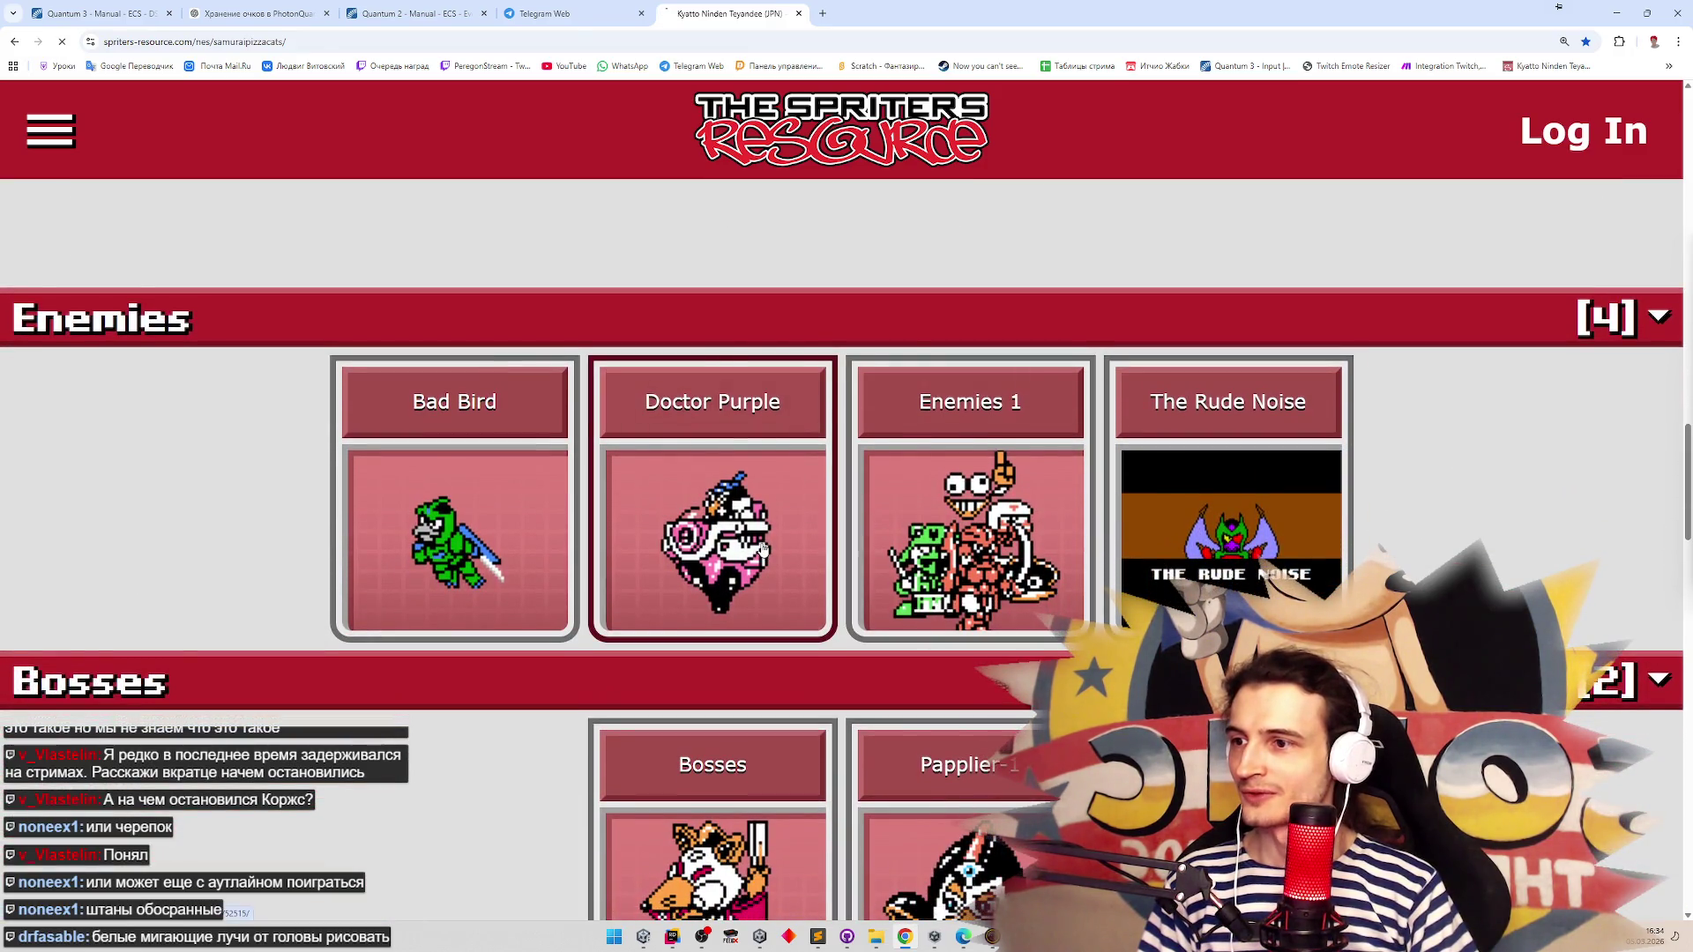
pyautogui.scroll(-3, 1027, 781)
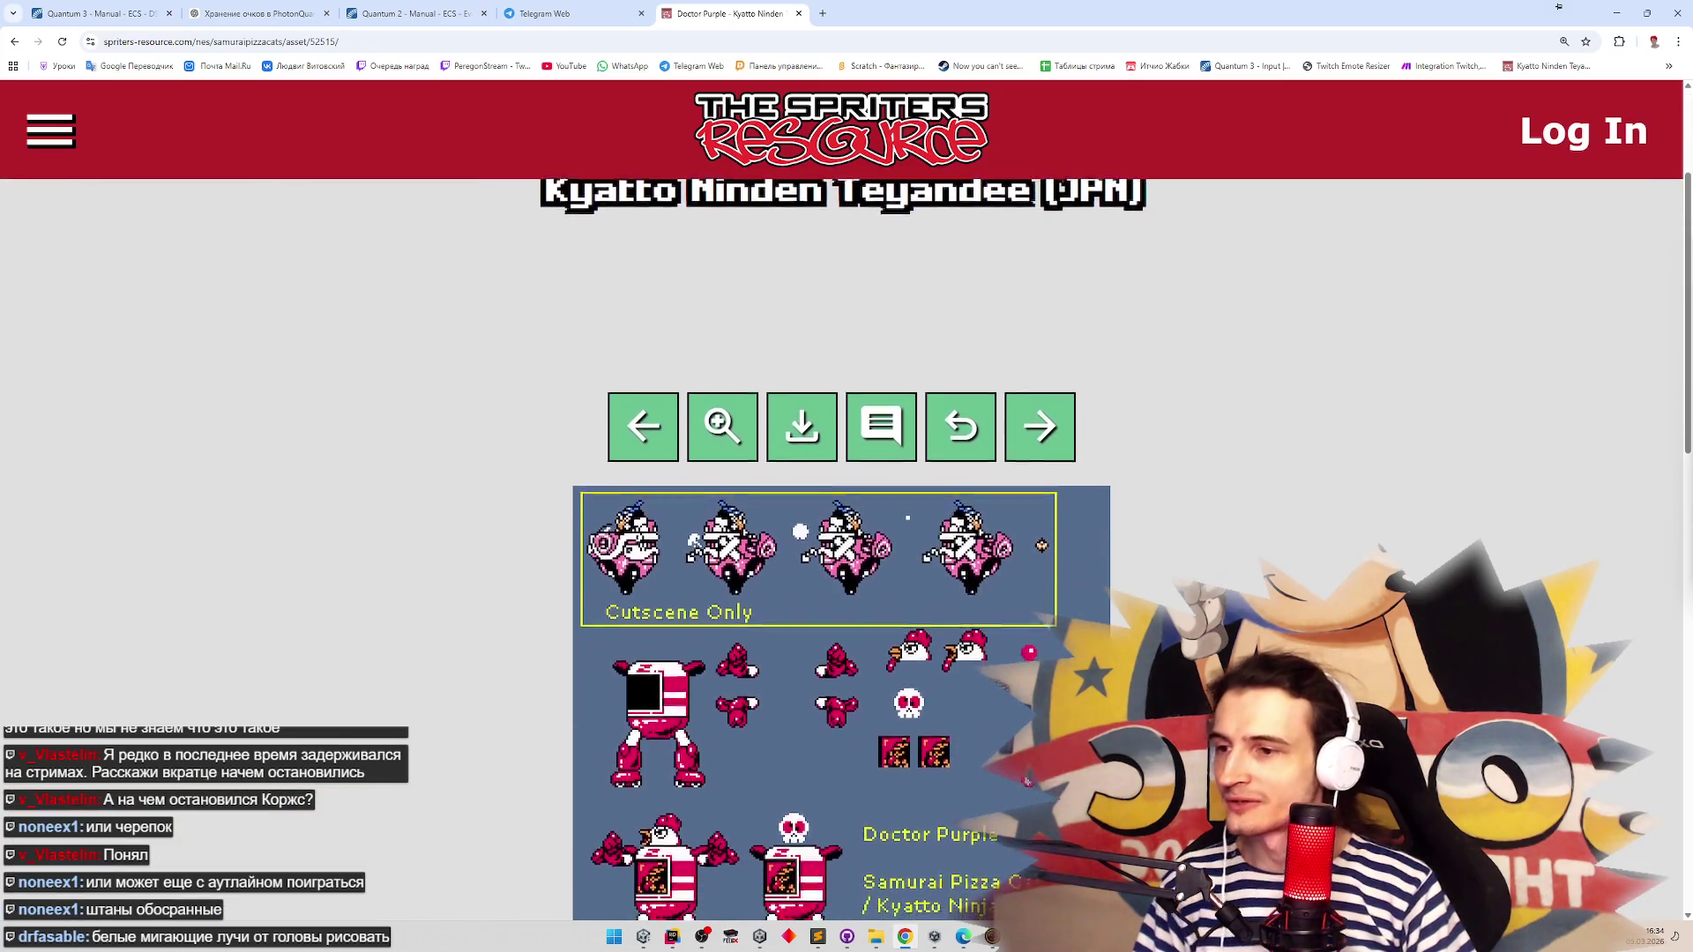
pyautogui.scroll(-2, 1027, 780)
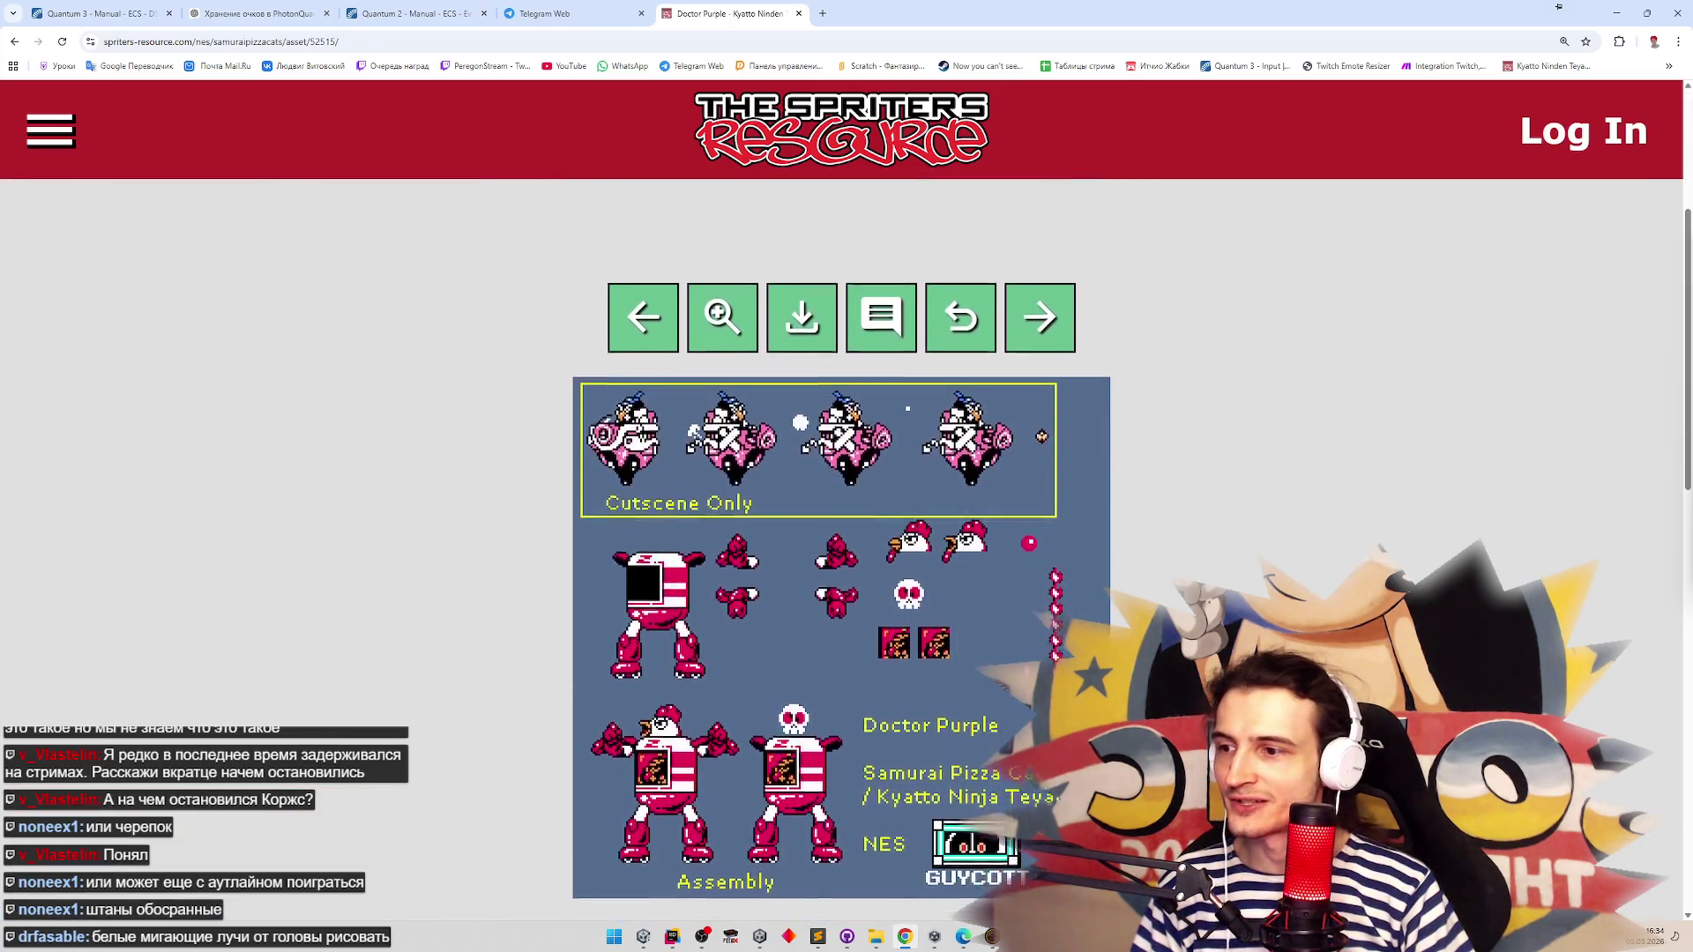
pyautogui.scroll(-2, 841, 476)
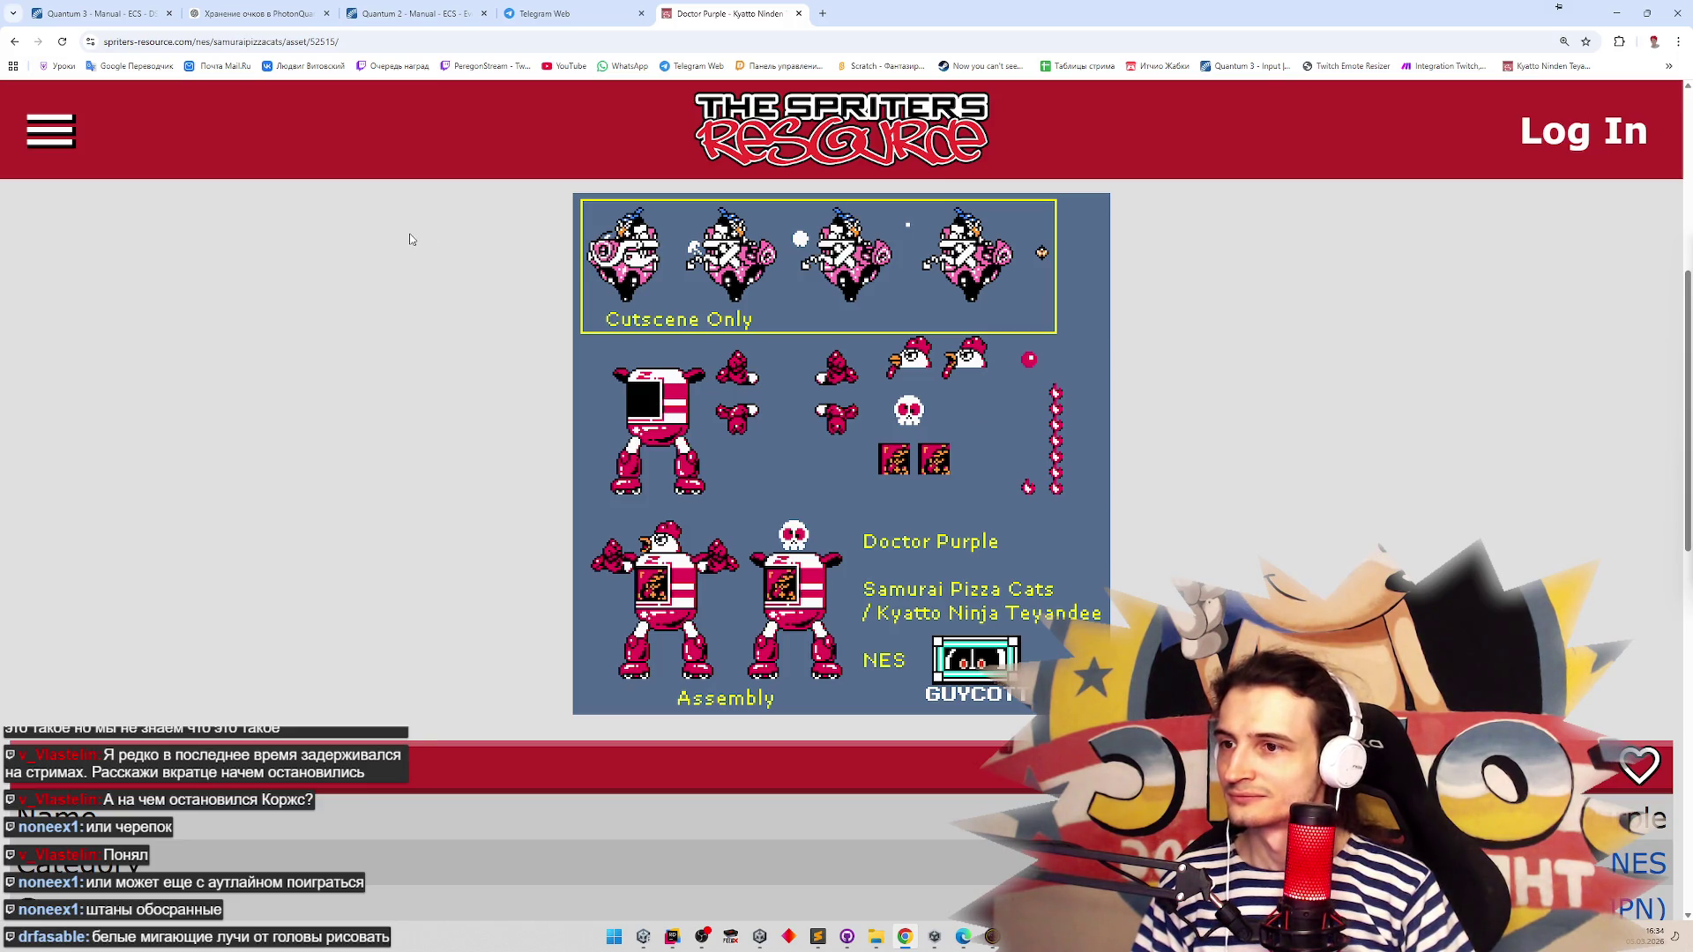
pyautogui.click(15, 41)
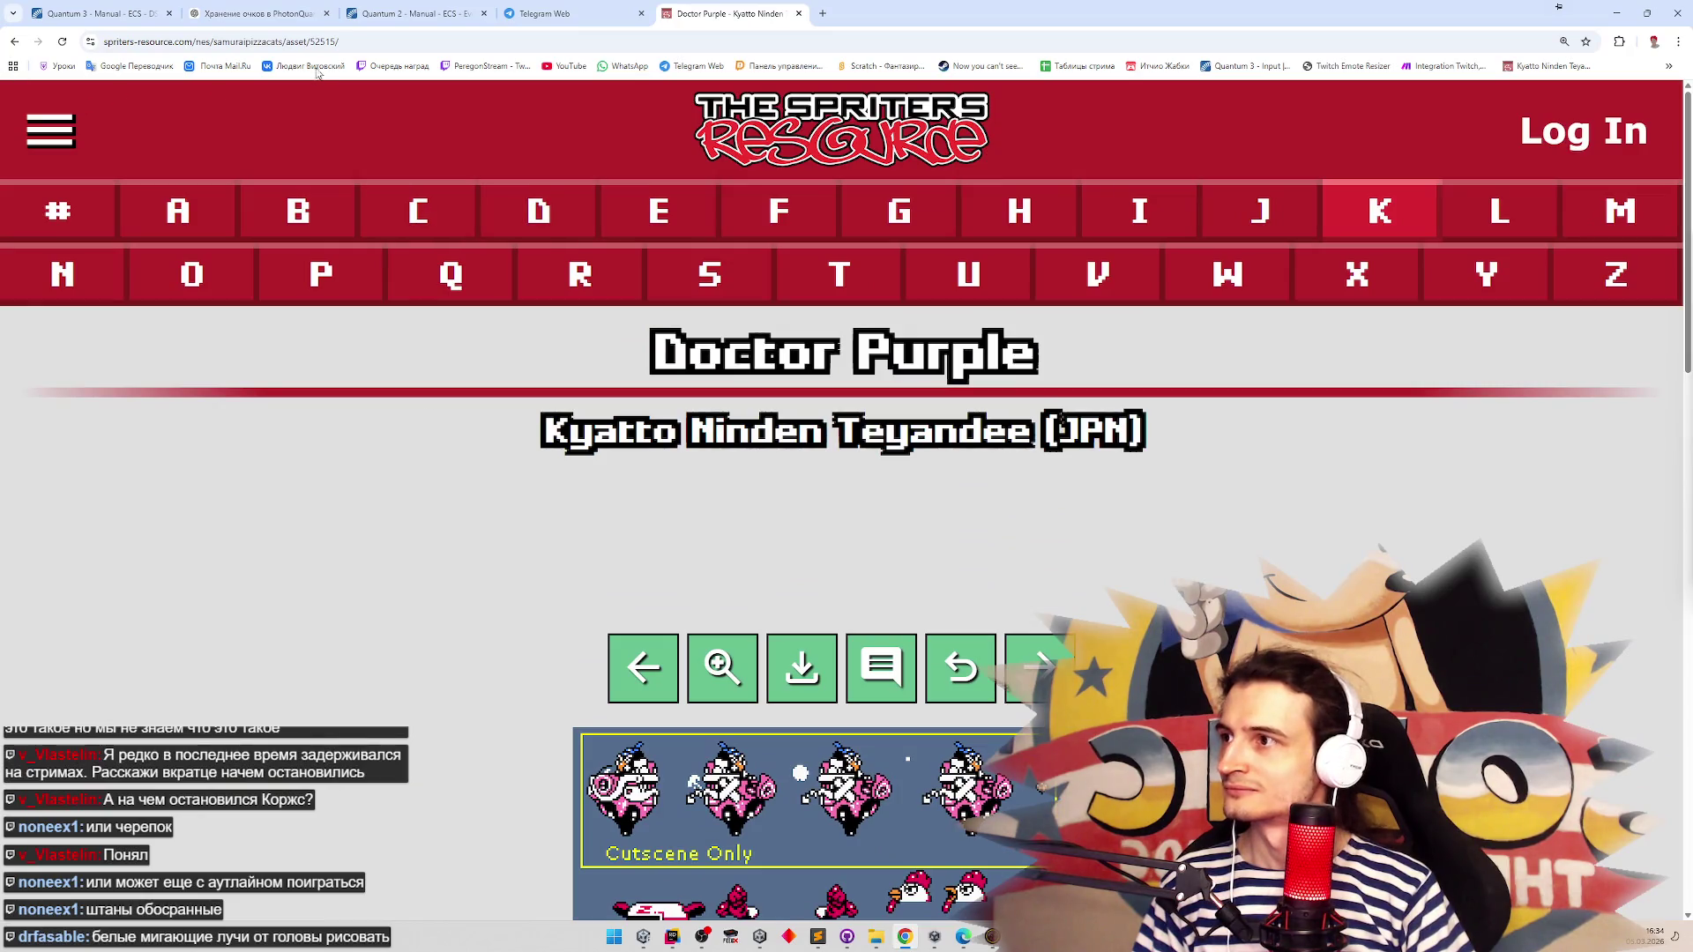
pyautogui.moveTo(339, 42); pyautogui.dragTo(318, 41)
# Strip the asset path from the address to reload the Kyatto Ninden Teyandee overview page
pyautogui.press('BackSpace')
pyautogui.press('Return')
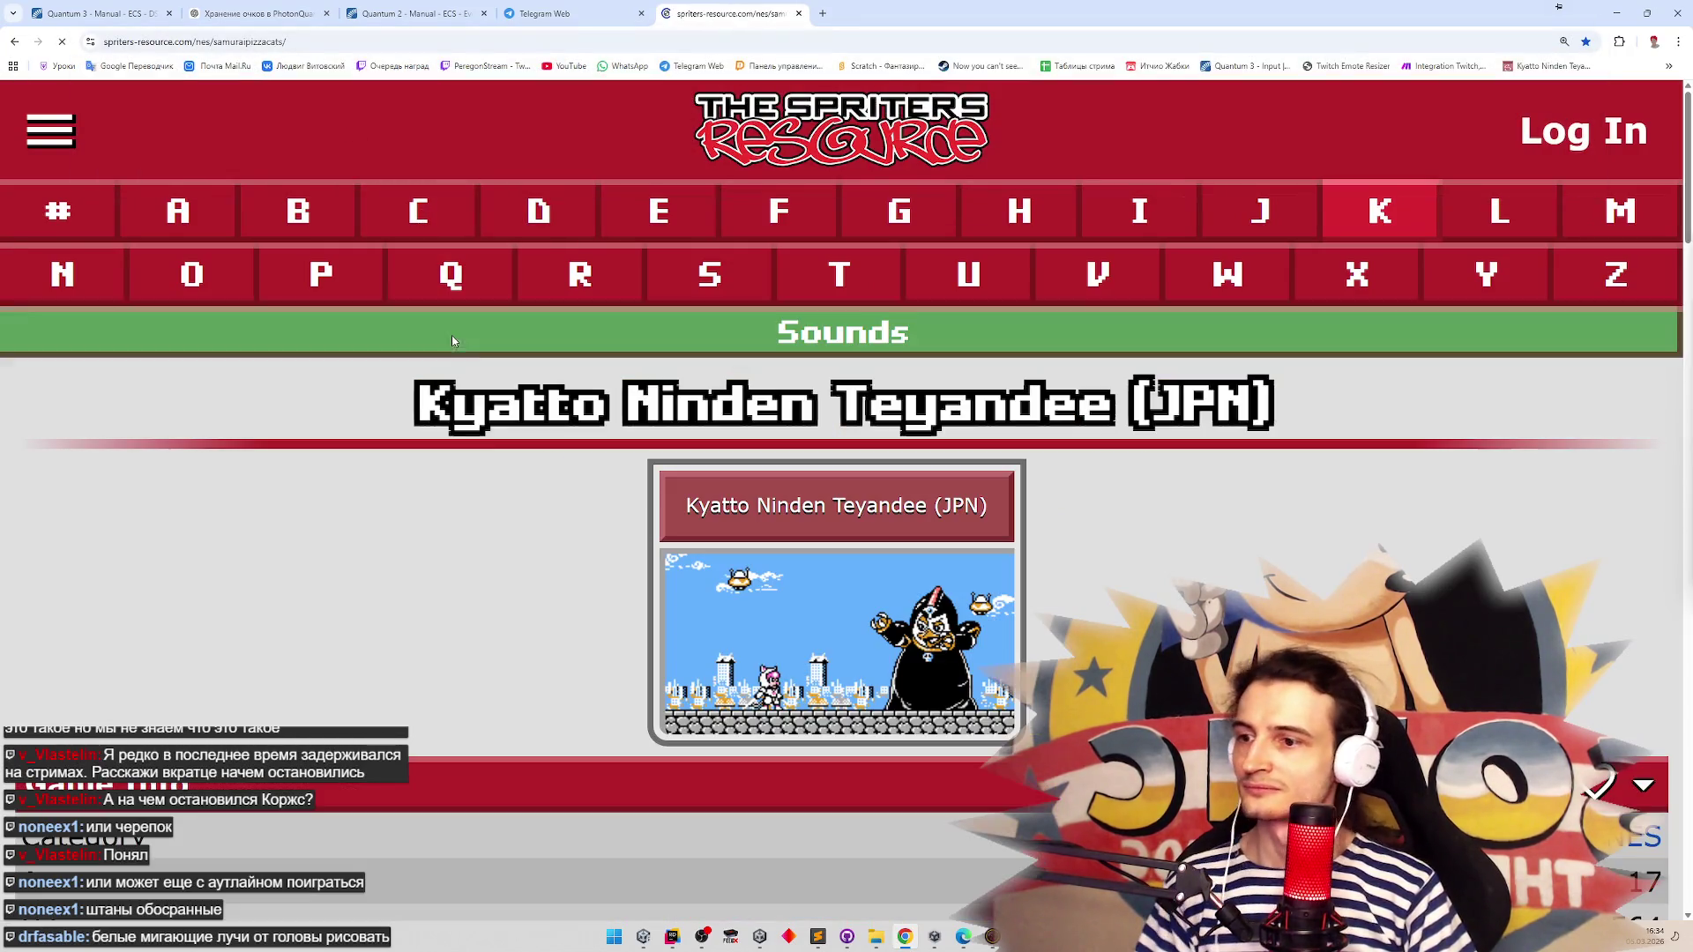
pyautogui.scroll(-4, 511, 772)
pyautogui.scroll(-15, 511, 773)
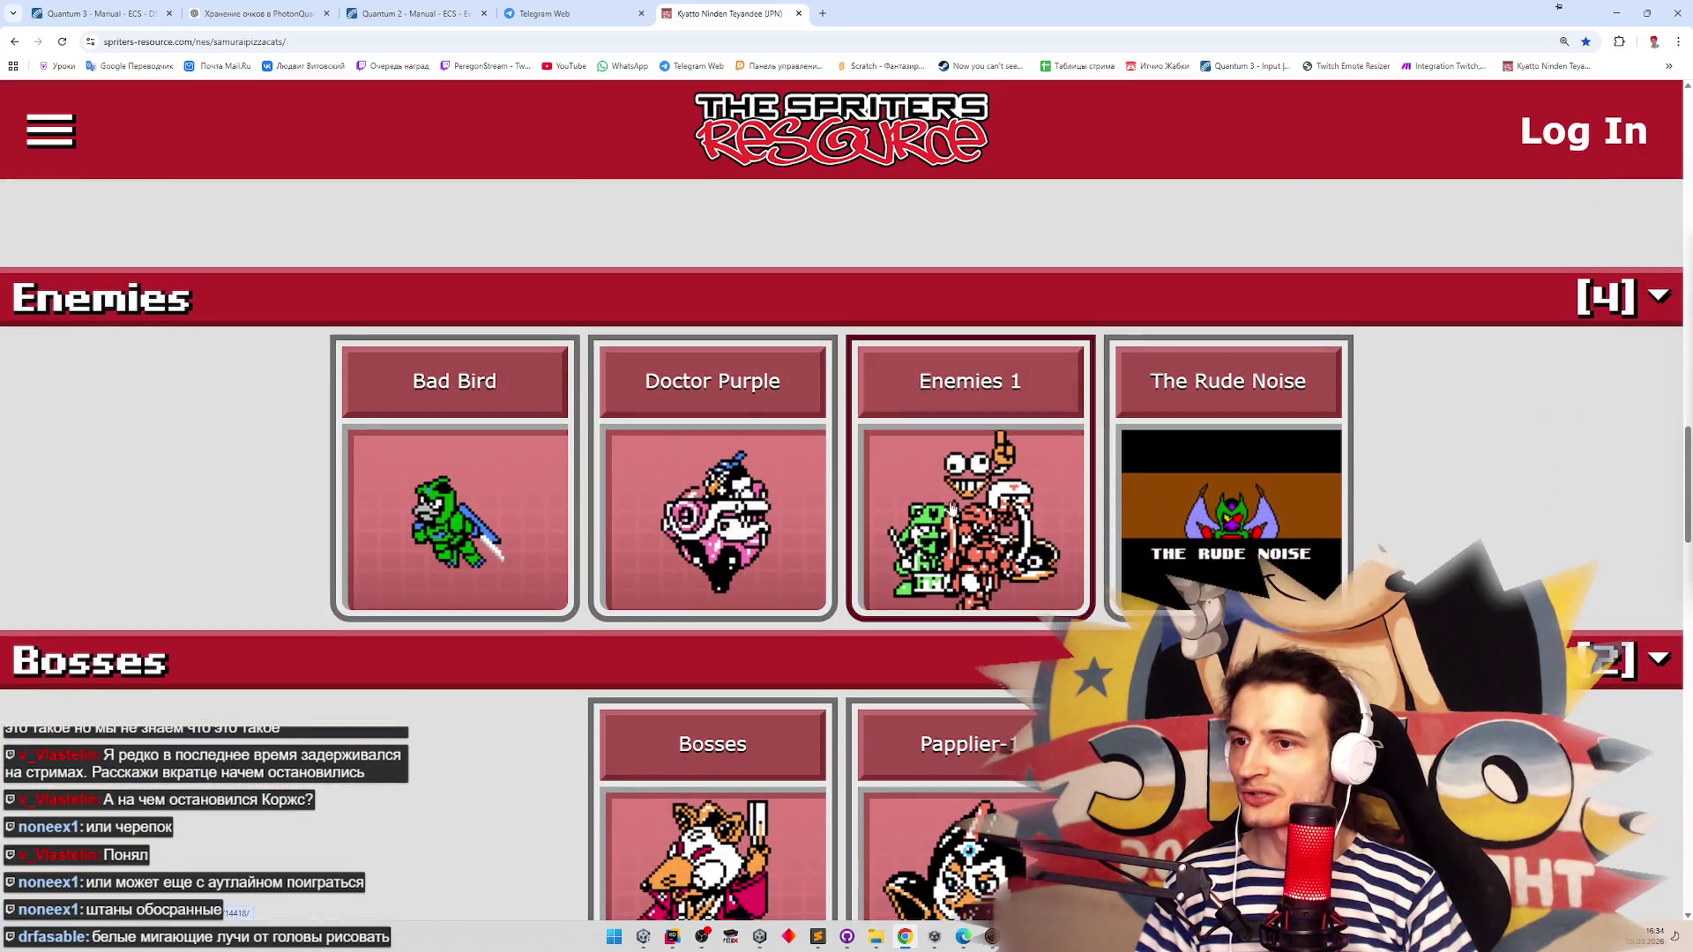
# Open the Enemies 1, Items & Abilities and both Story Art sheets in new tabs
pyautogui.middleClick(955, 508)
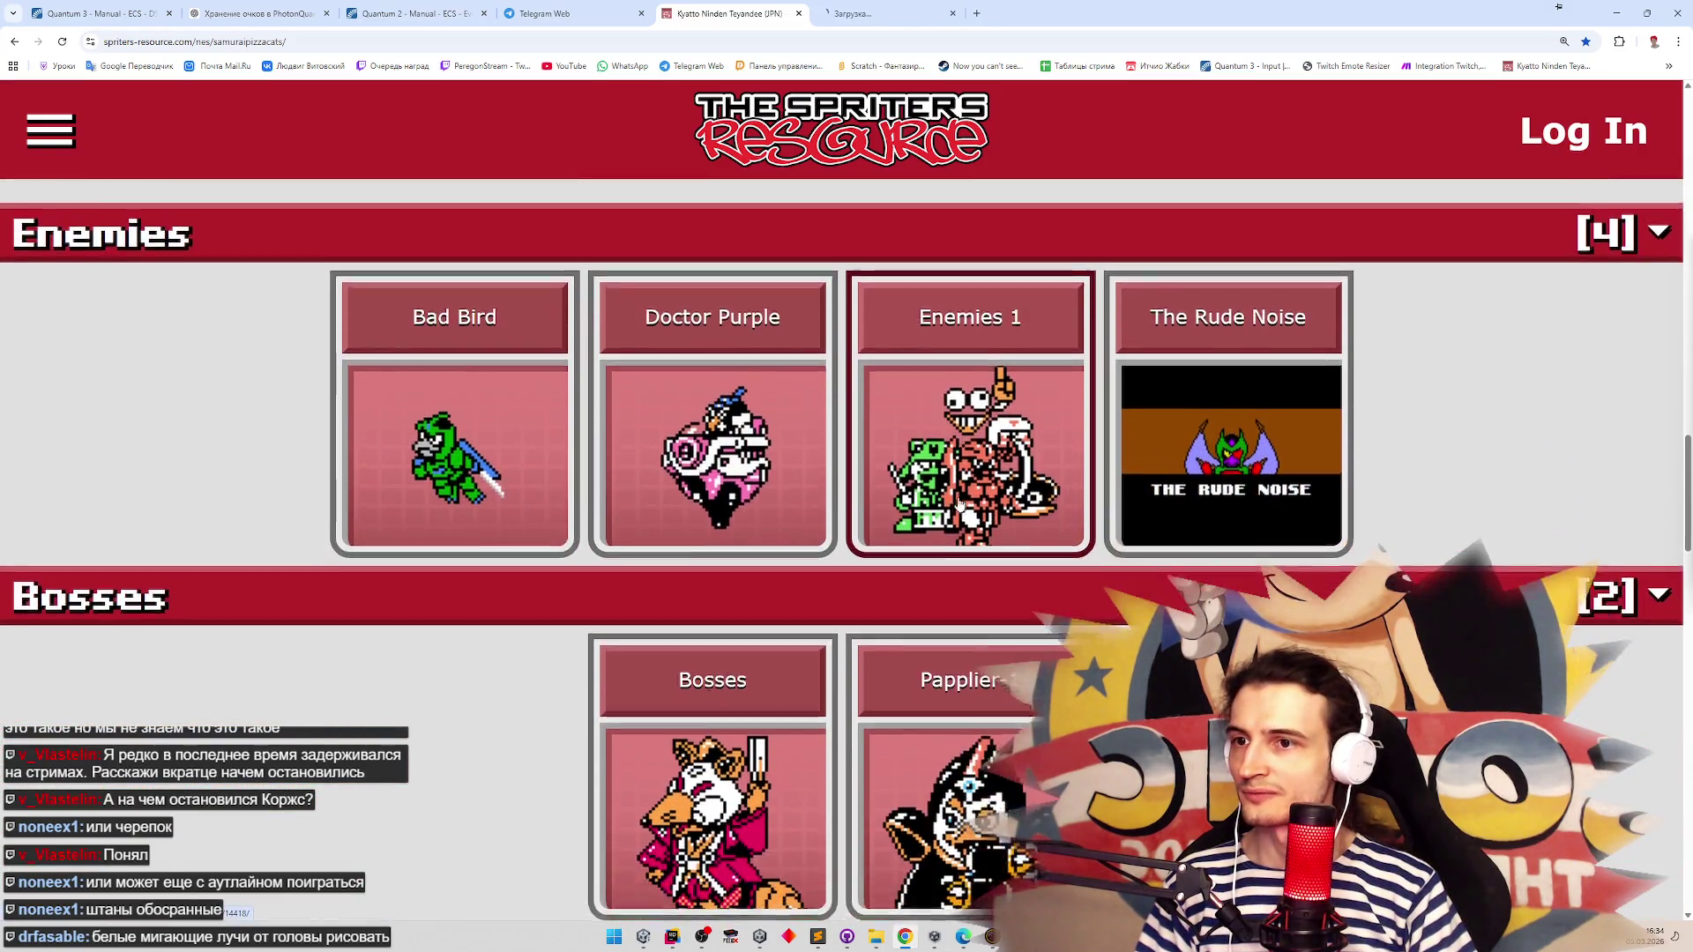
pyautogui.scroll(-3, 1422, 512)
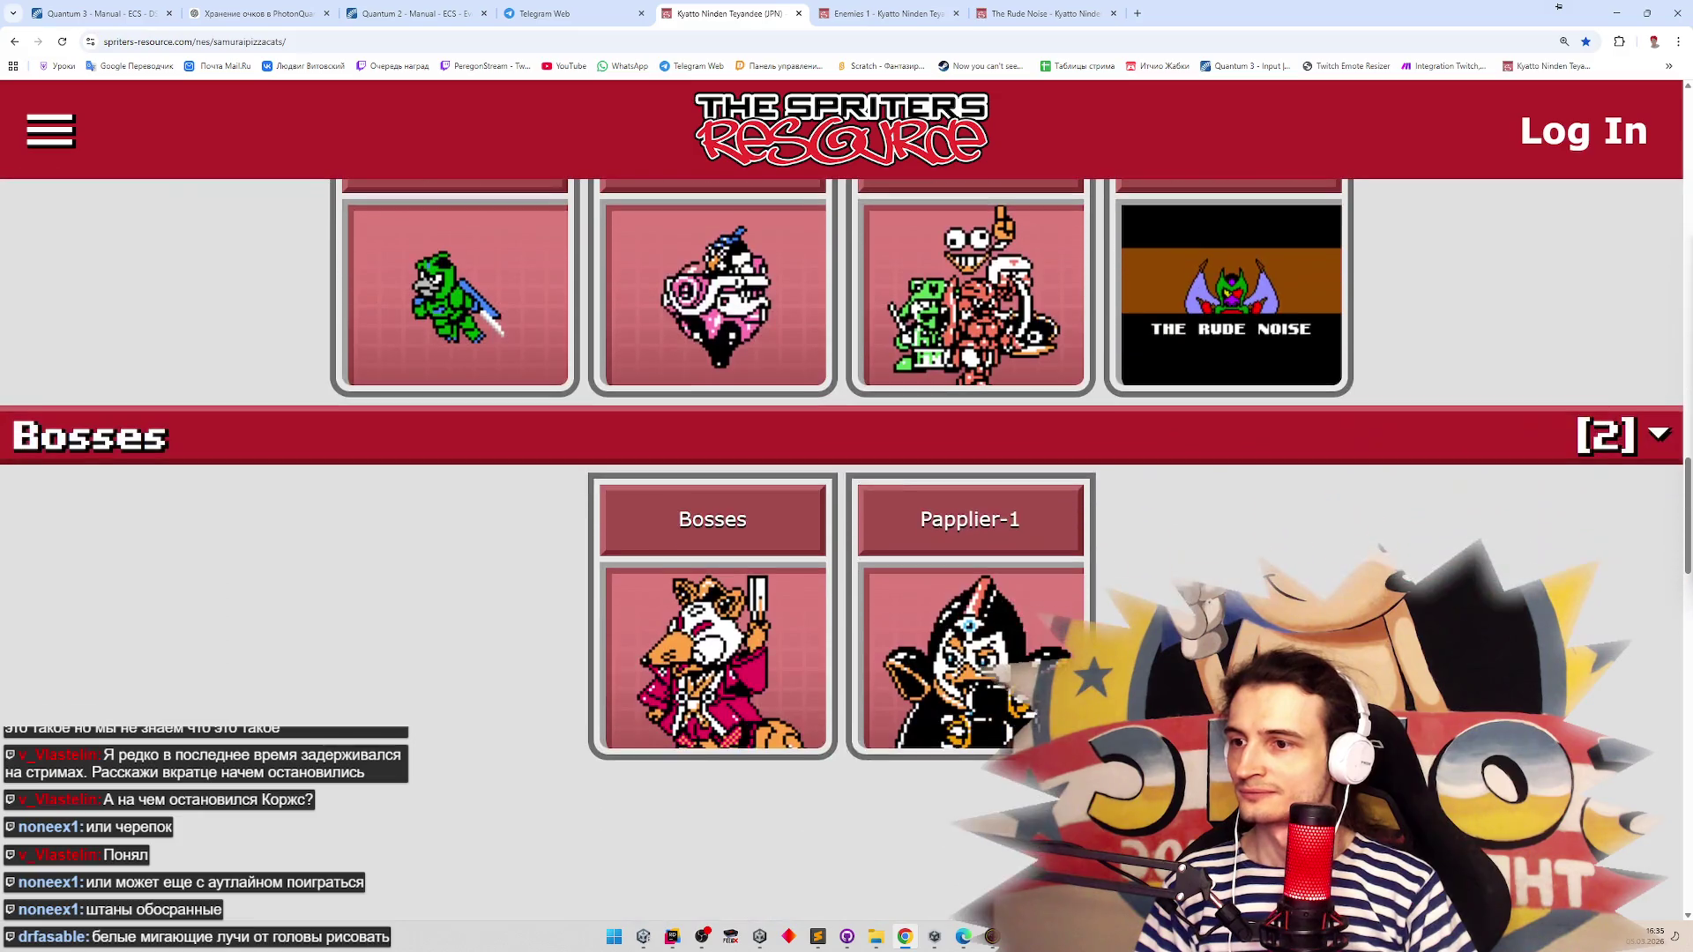
pyautogui.scroll(-7, 842, 546)
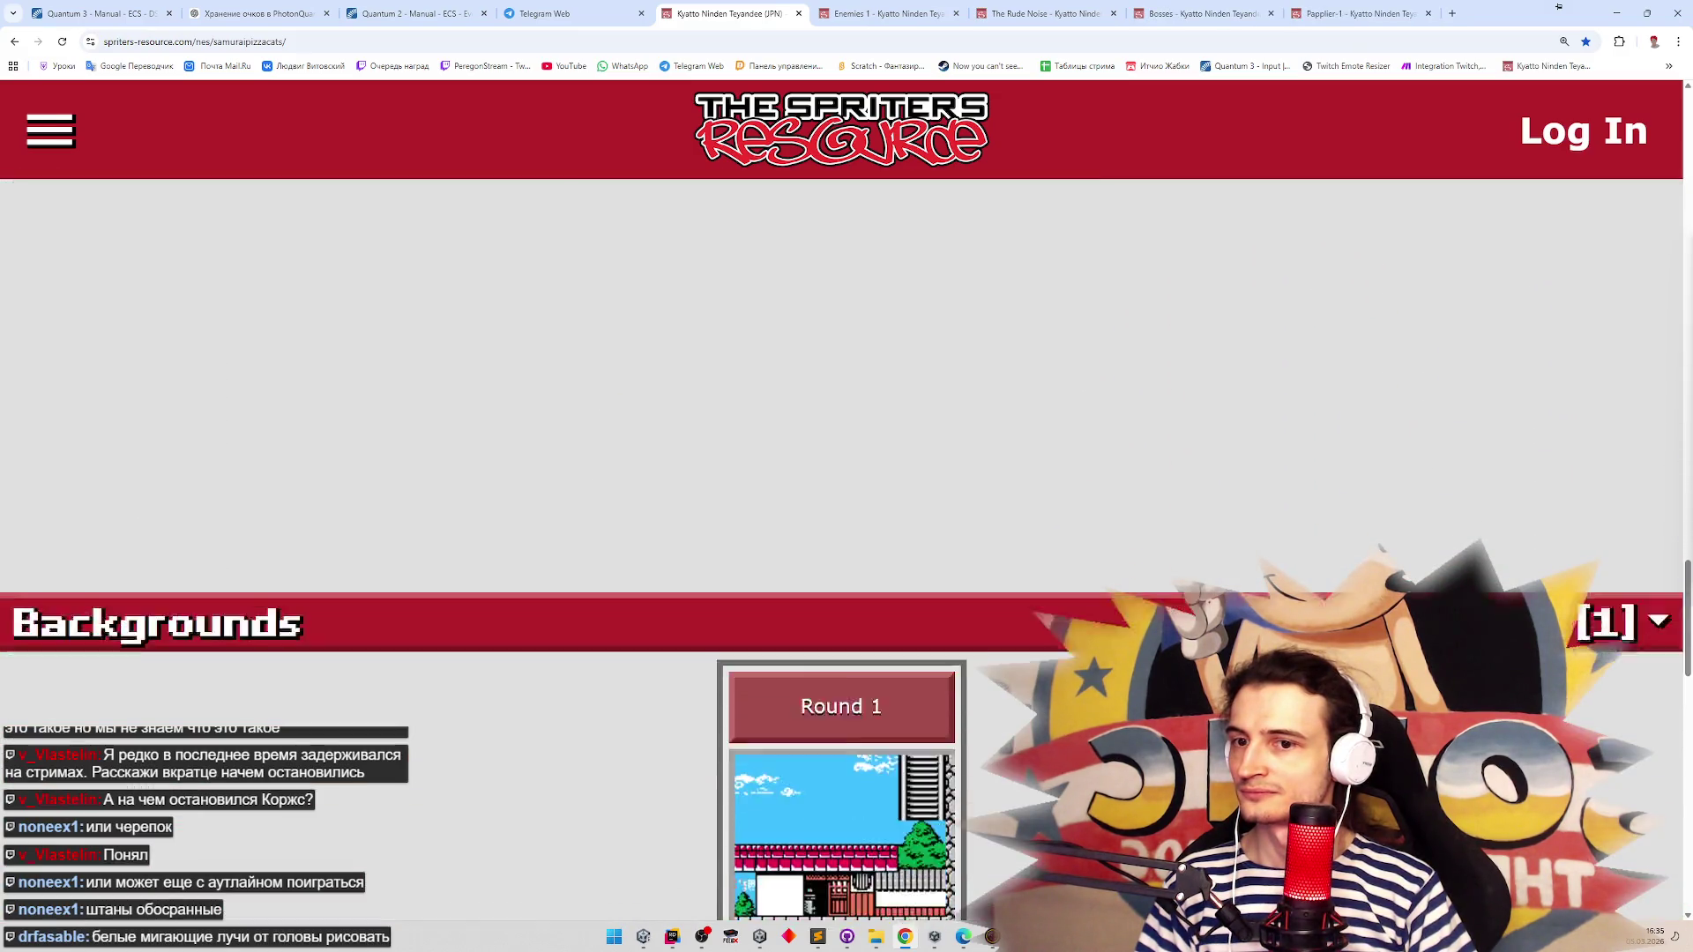
pyautogui.scroll(-5, 708, 585)
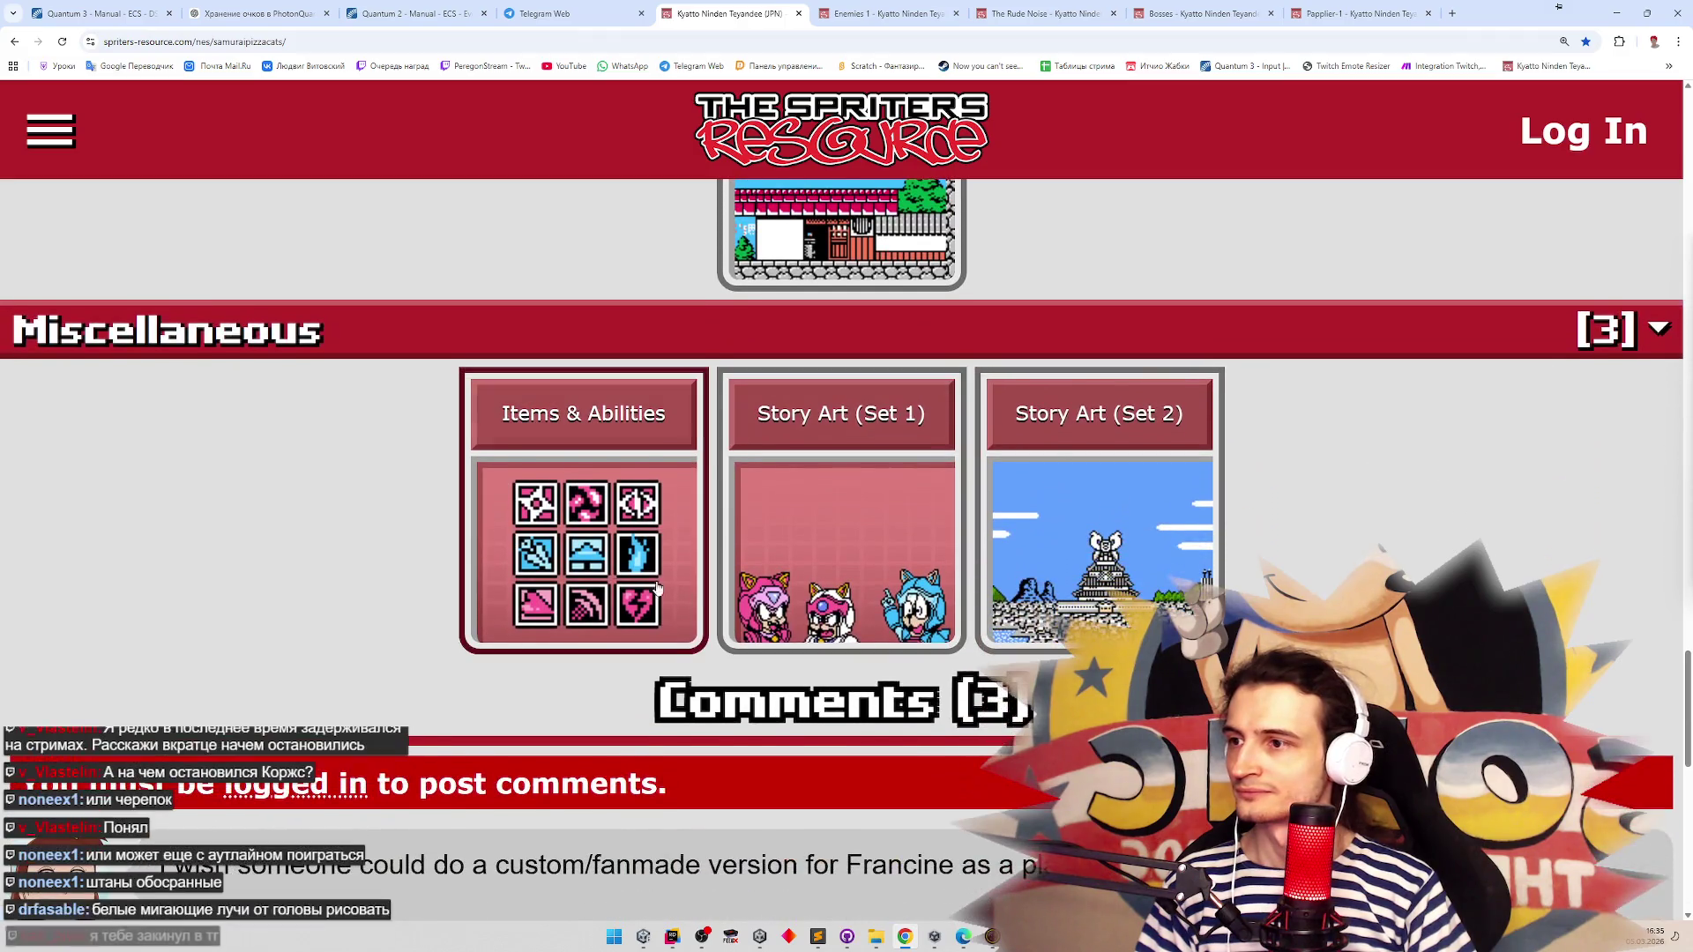
pyautogui.middleClick(708, 586)
pyautogui.keyDown('ctrl'); pyautogui.click(842, 617); pyautogui.keyUp('ctrl')
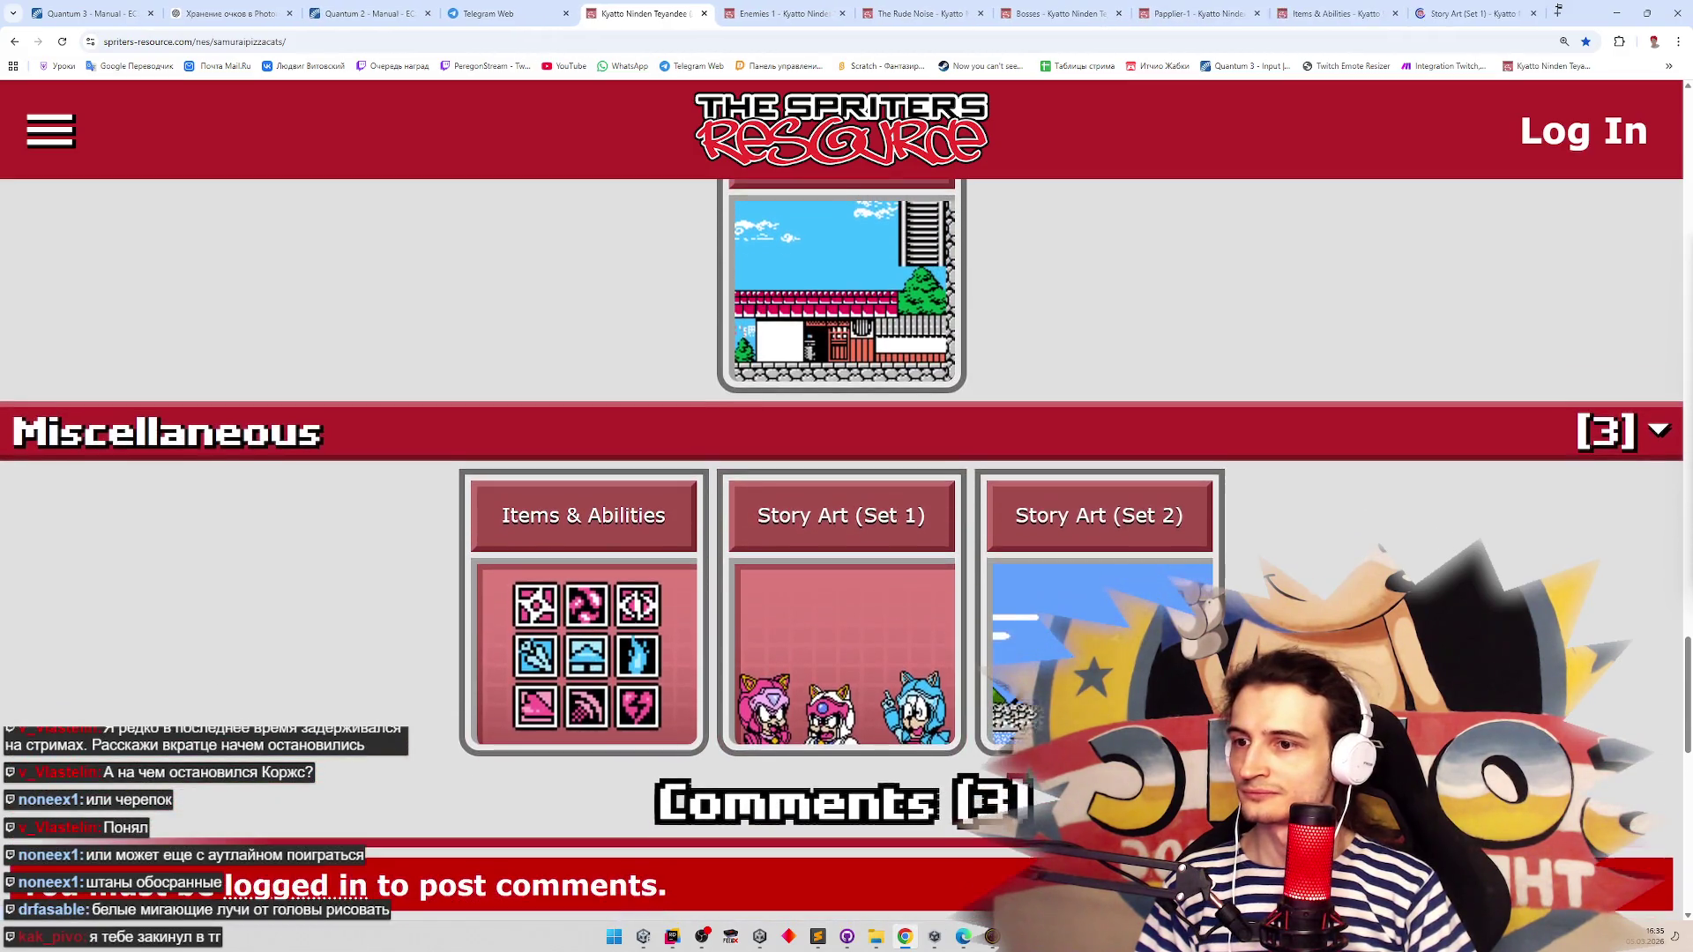
pyautogui.keyDown('ctrl'); pyautogui.click(1100, 617); pyautogui.keyUp('ctrl')
# Check the newly arrived photo in Telegram Web, then return to the game's overview tab
pyautogui.scroll(2, 1099, 617)
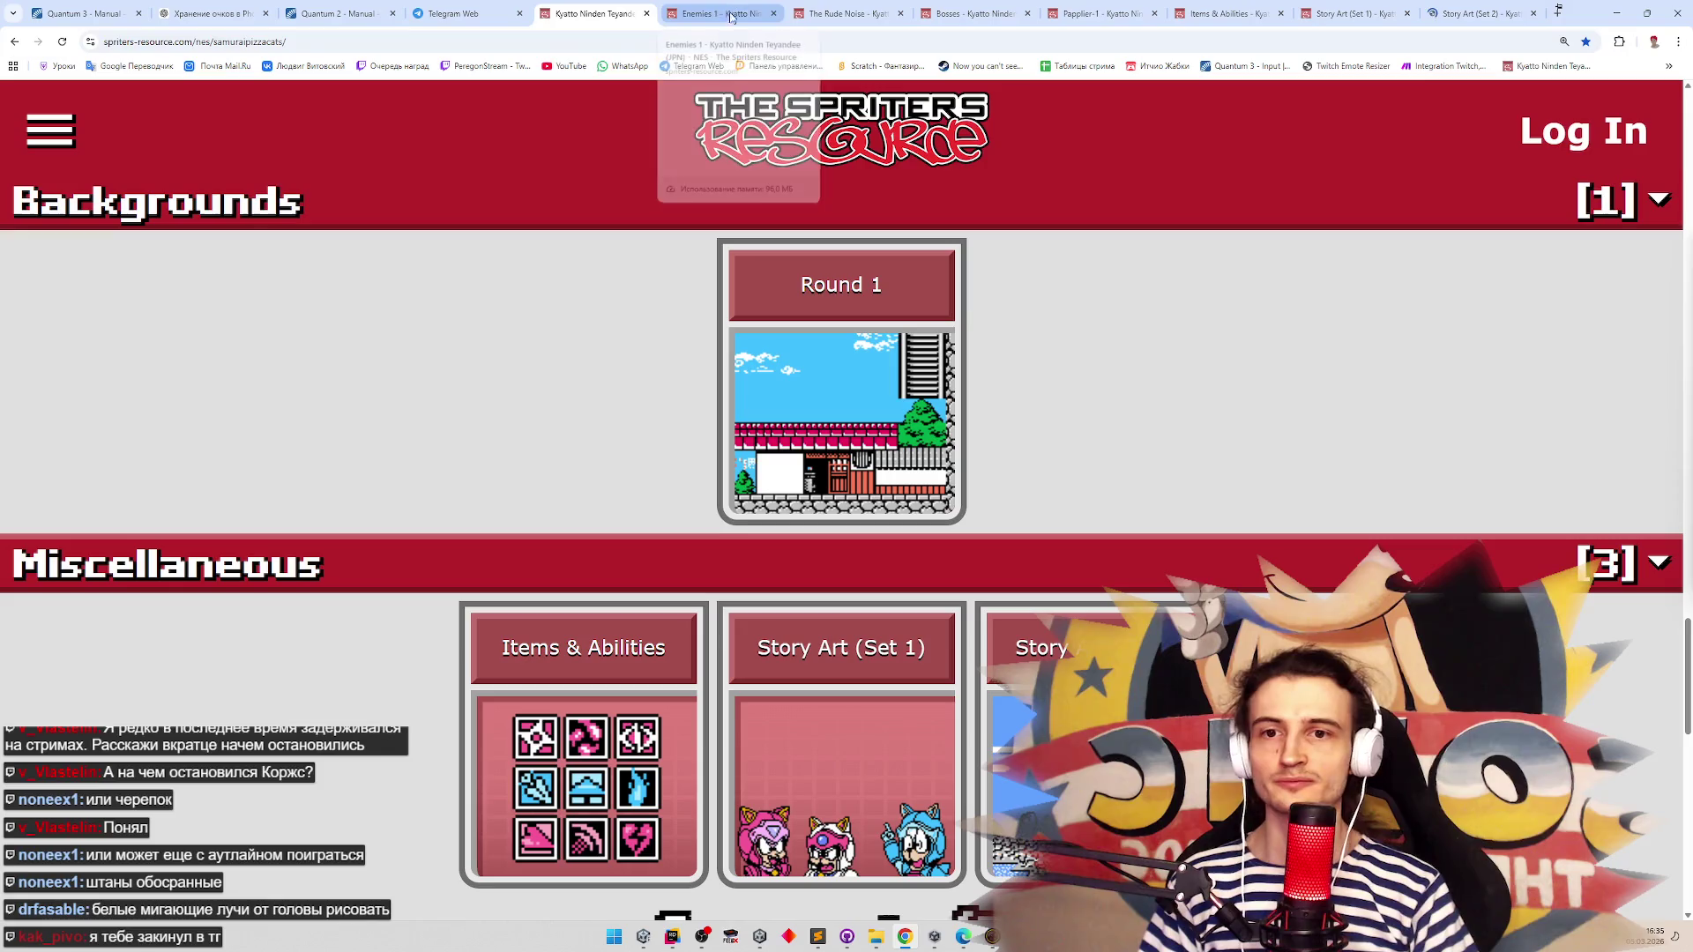
pyautogui.click(462, 7)
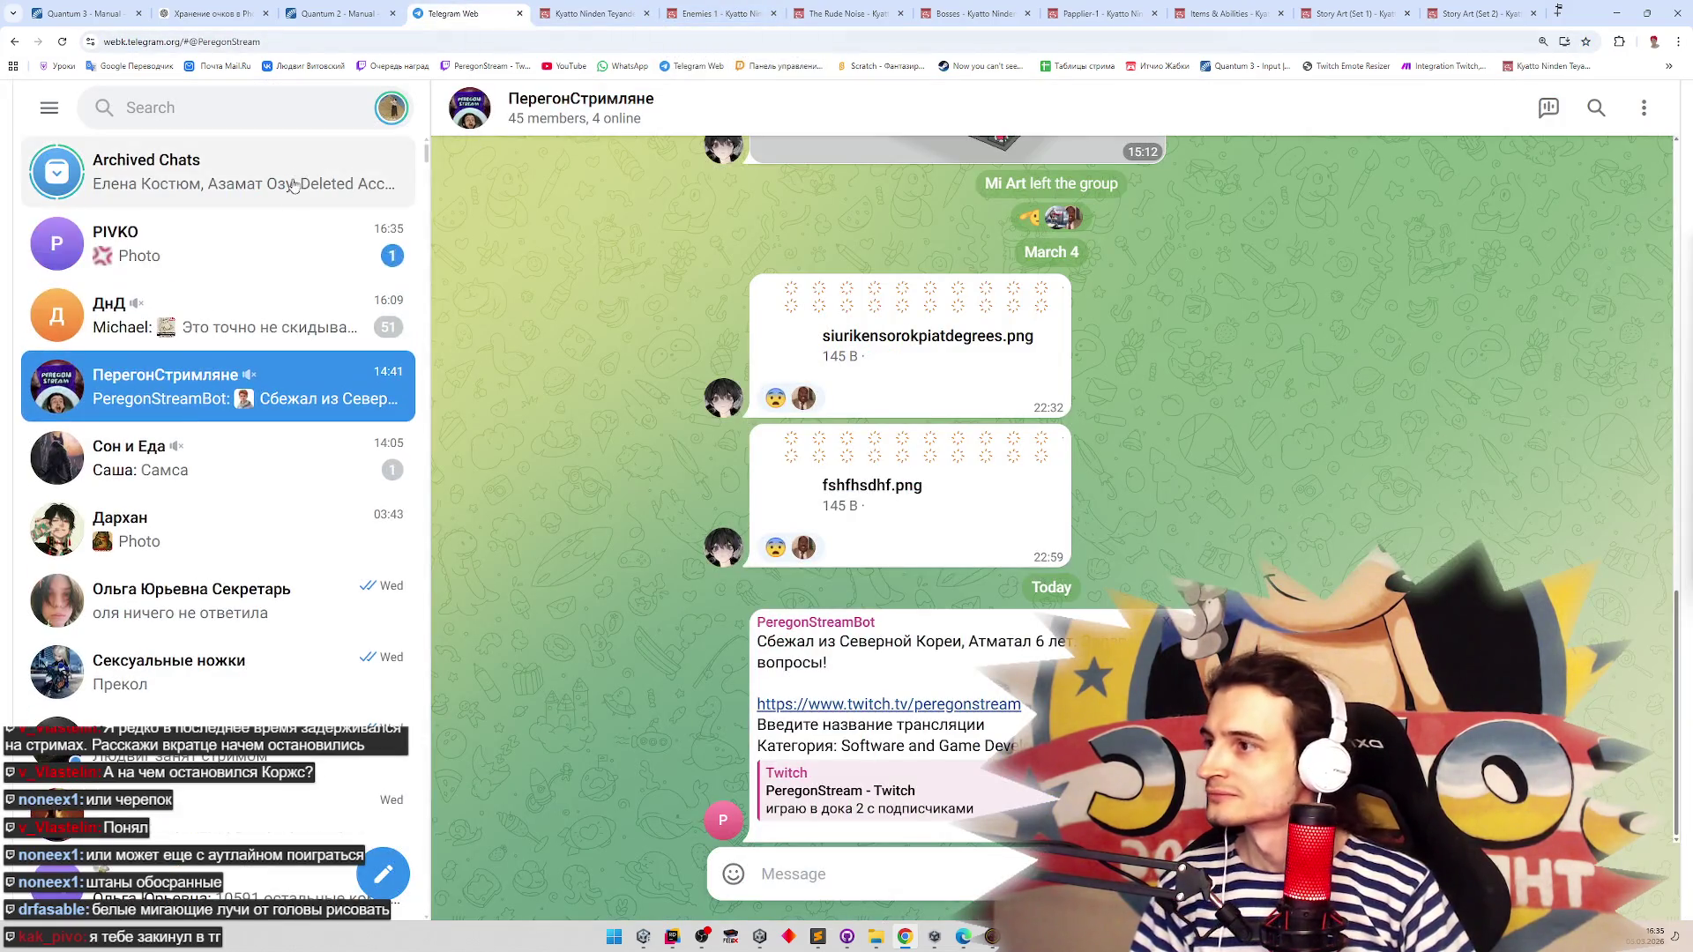
pyautogui.click(297, 267)
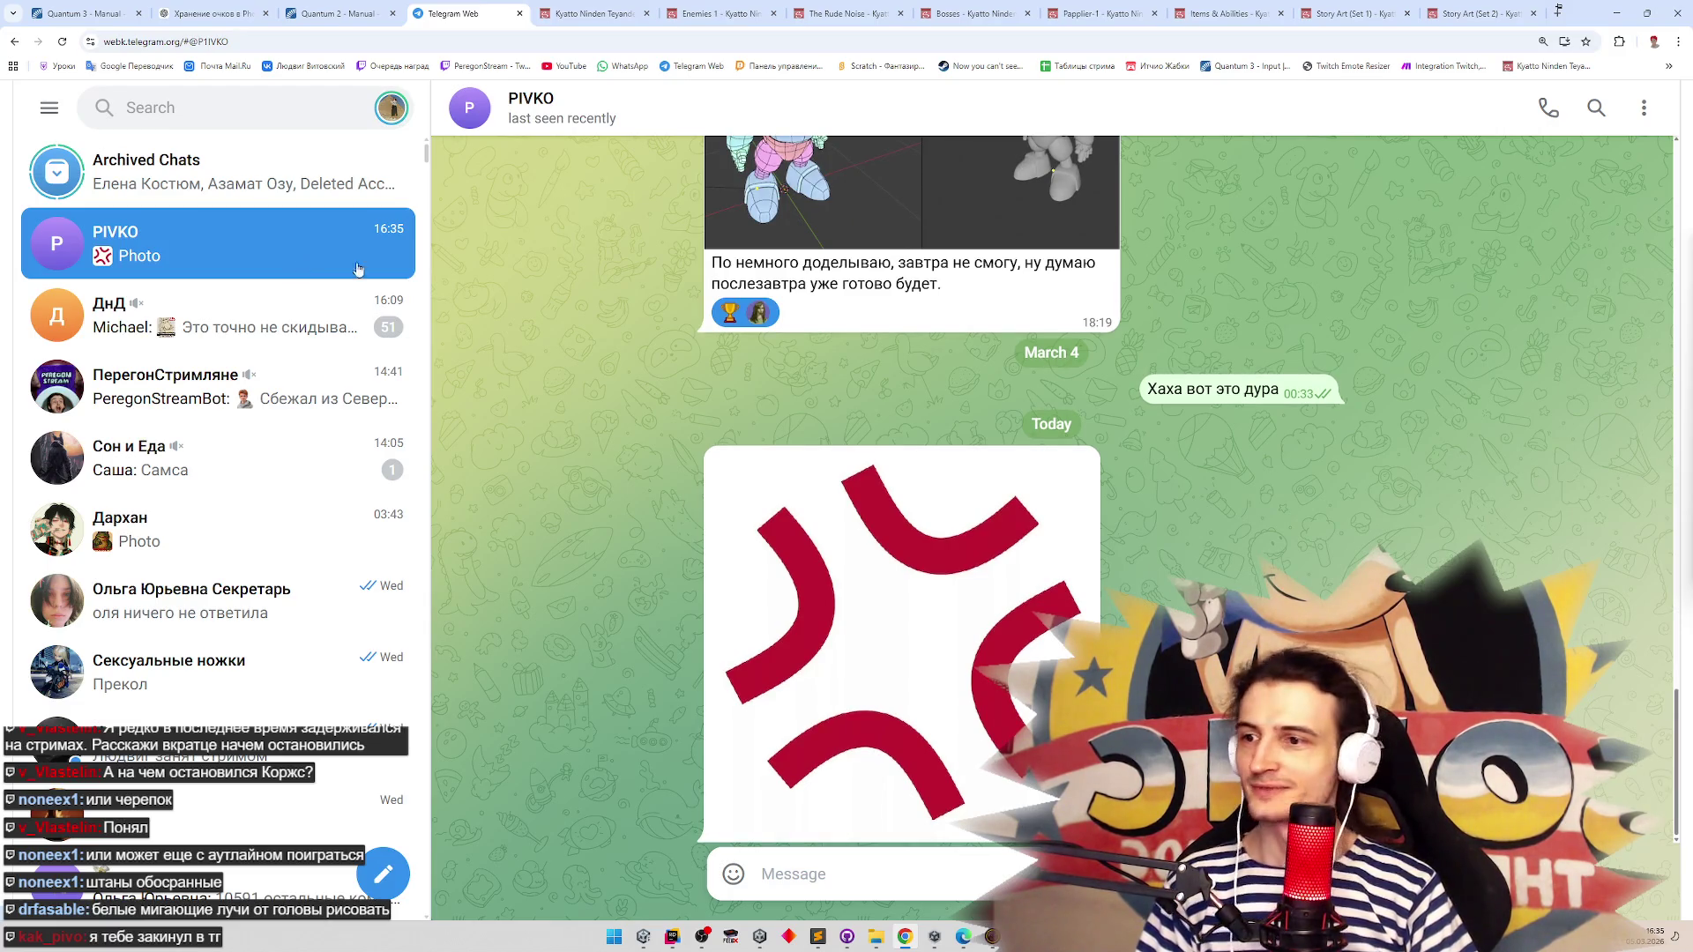
pyautogui.click(594, 7)
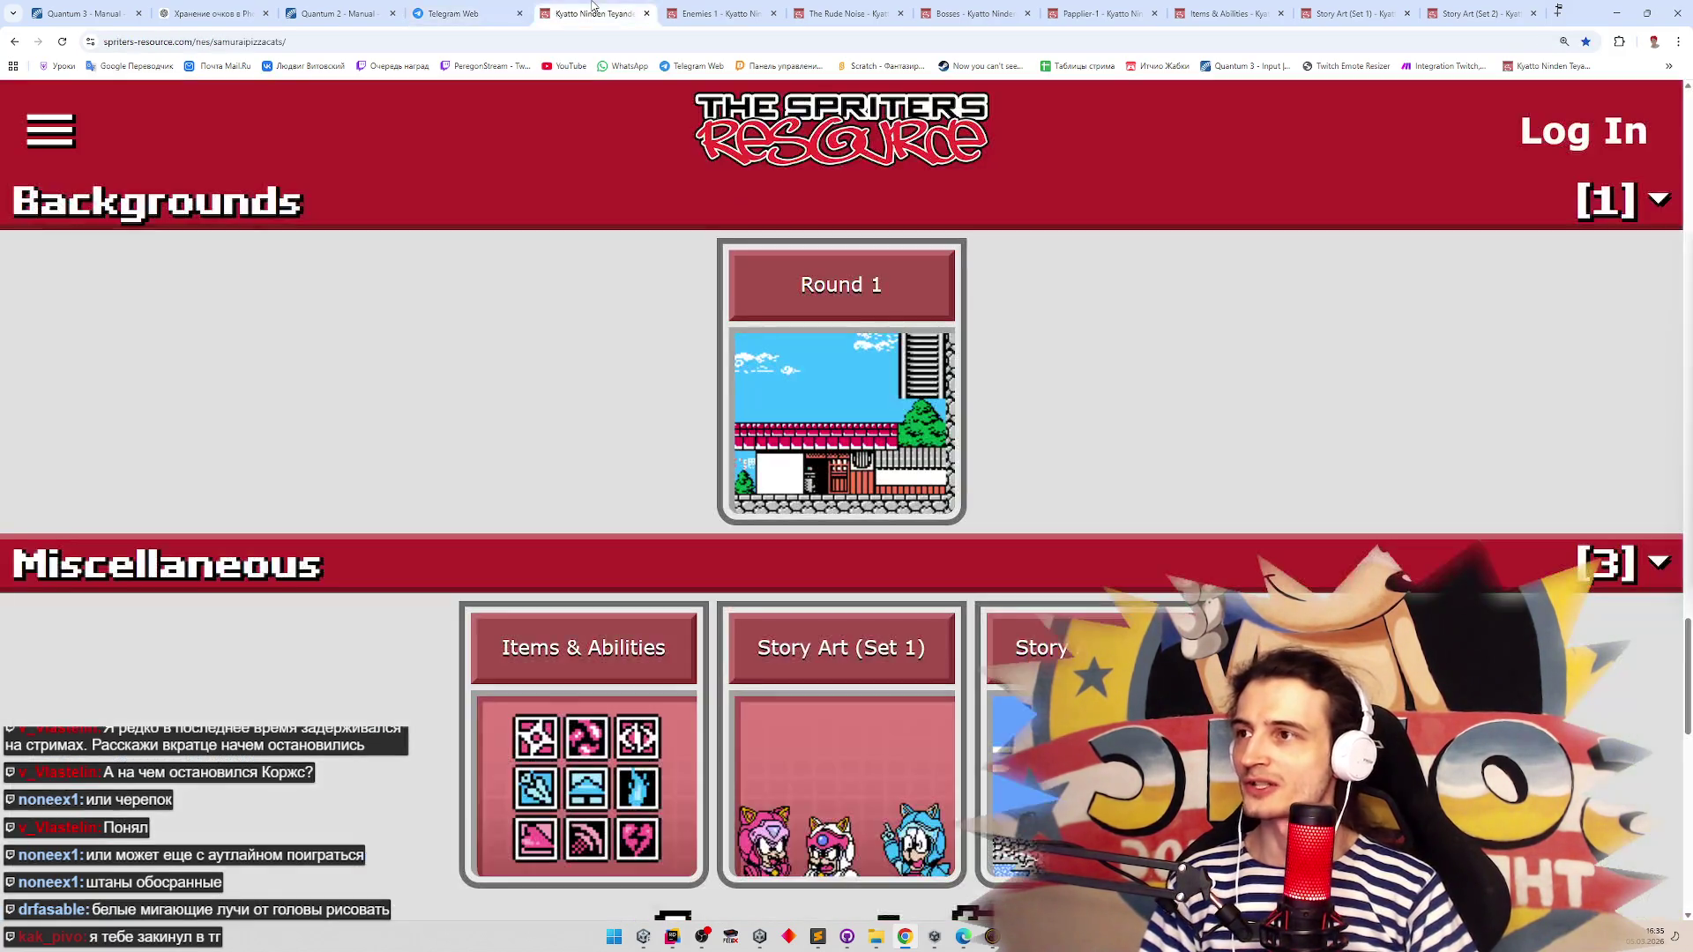
# Switch to the Enemies 1 sprite sheet and scroll down through its sprites
pyautogui.scroll(-9, 1169, 434)
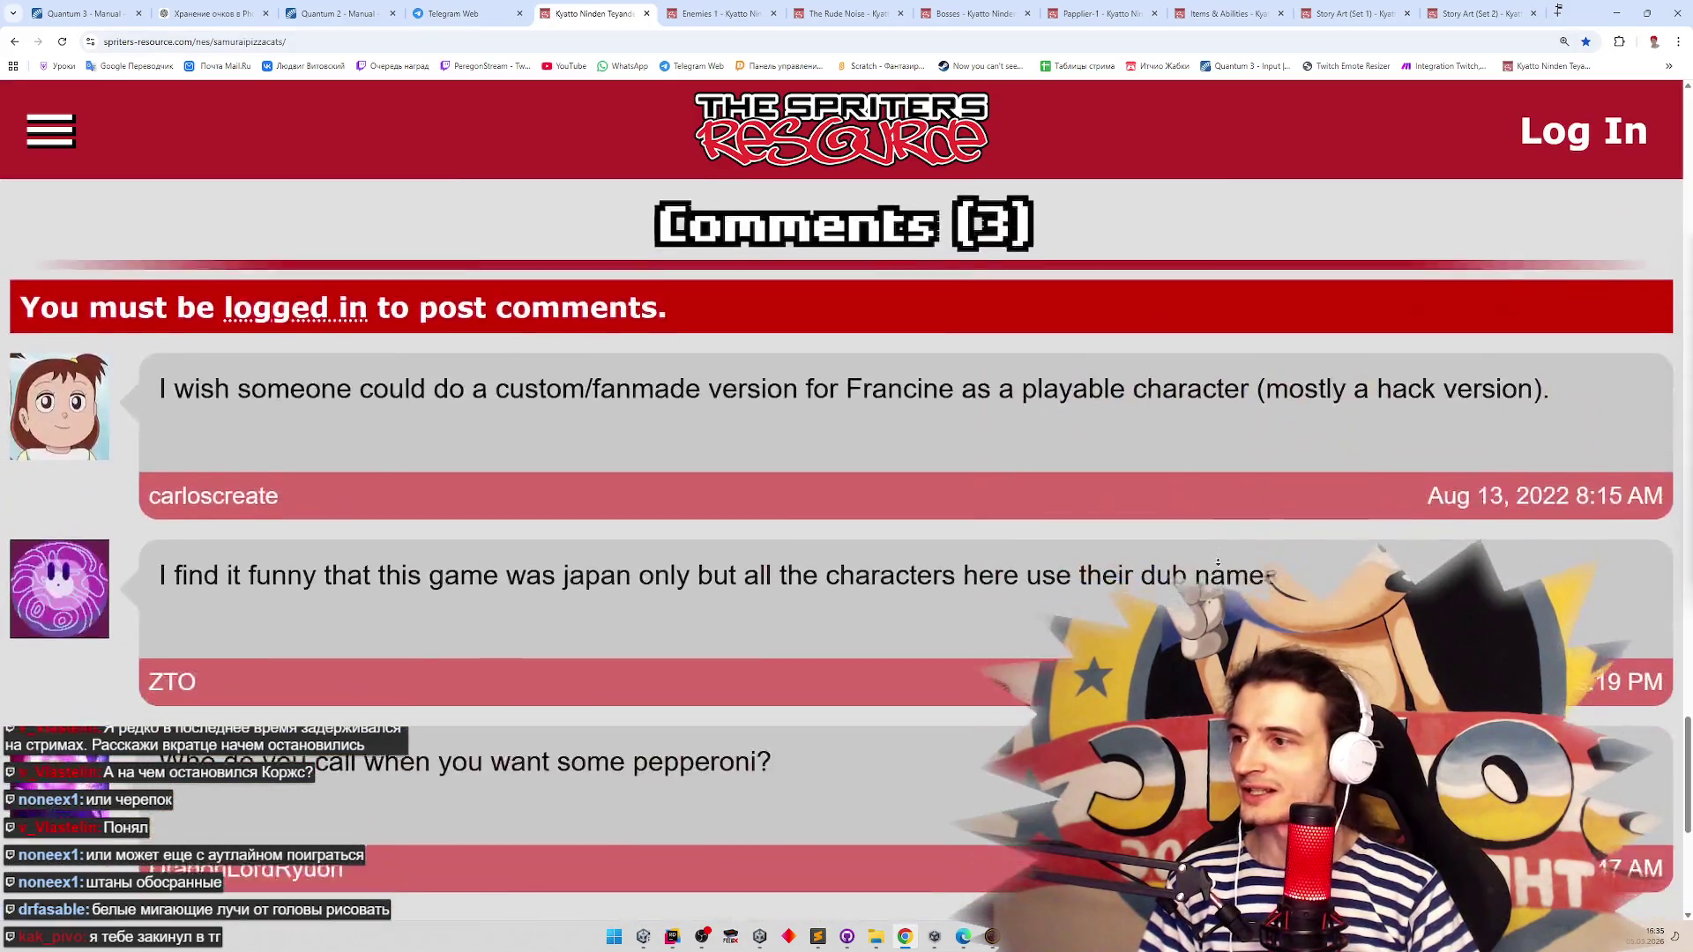
pyautogui.scroll(8, 1194, 359)
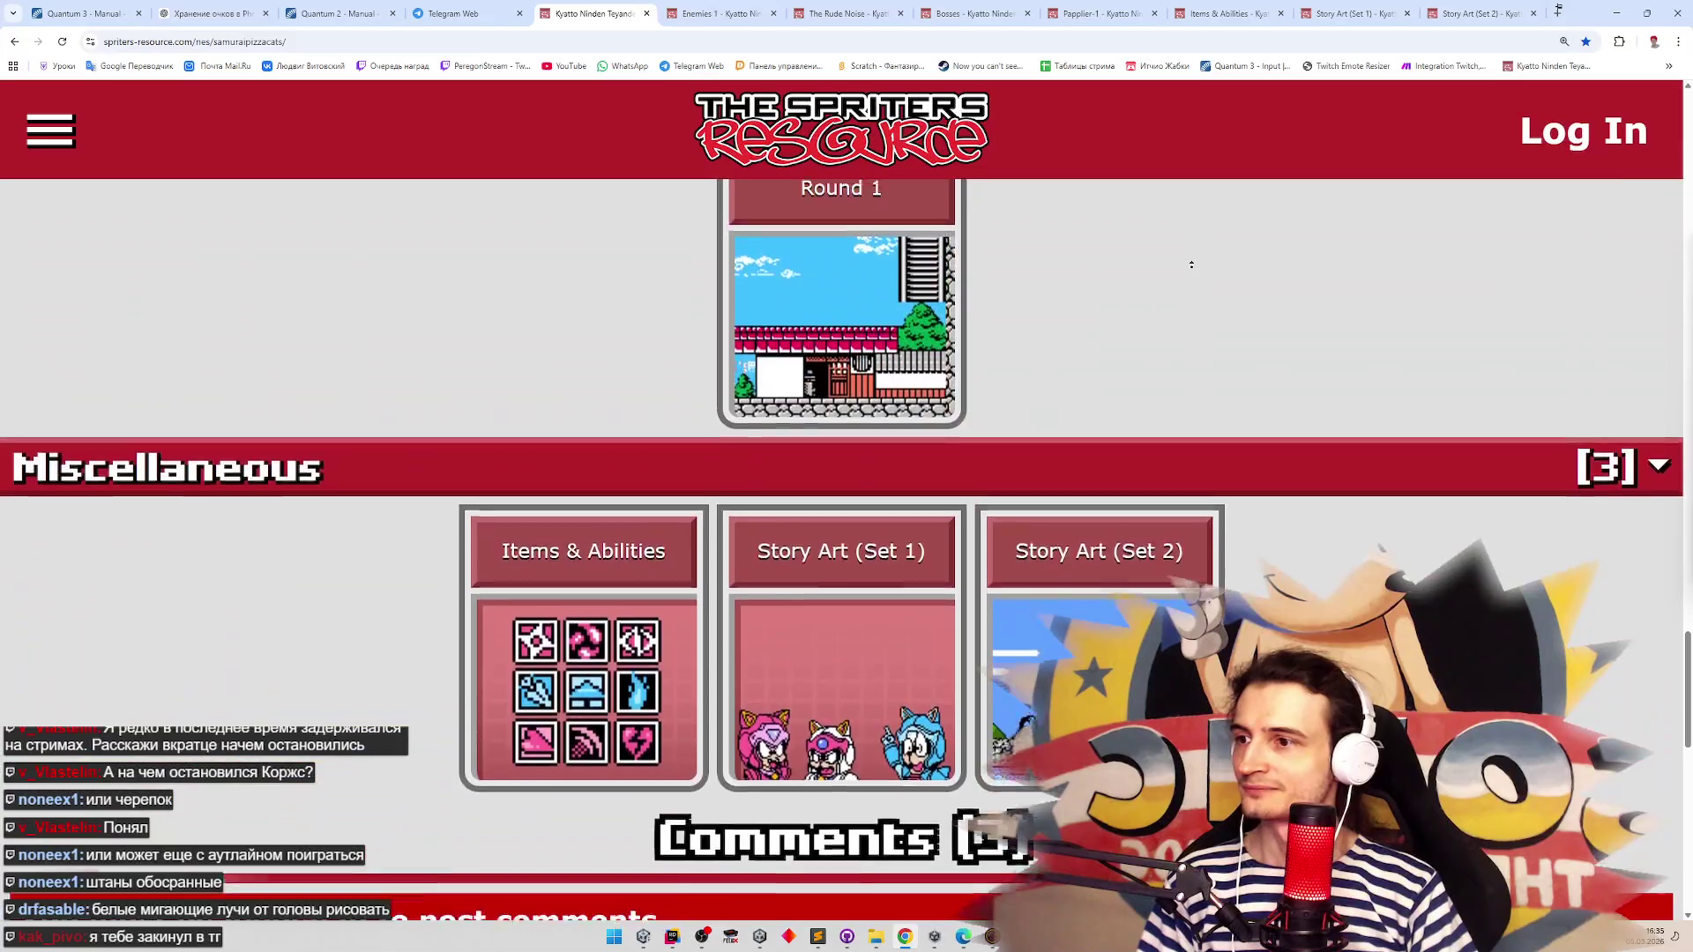
pyautogui.scroll(1, 1191, 265)
pyautogui.click(760, 7)
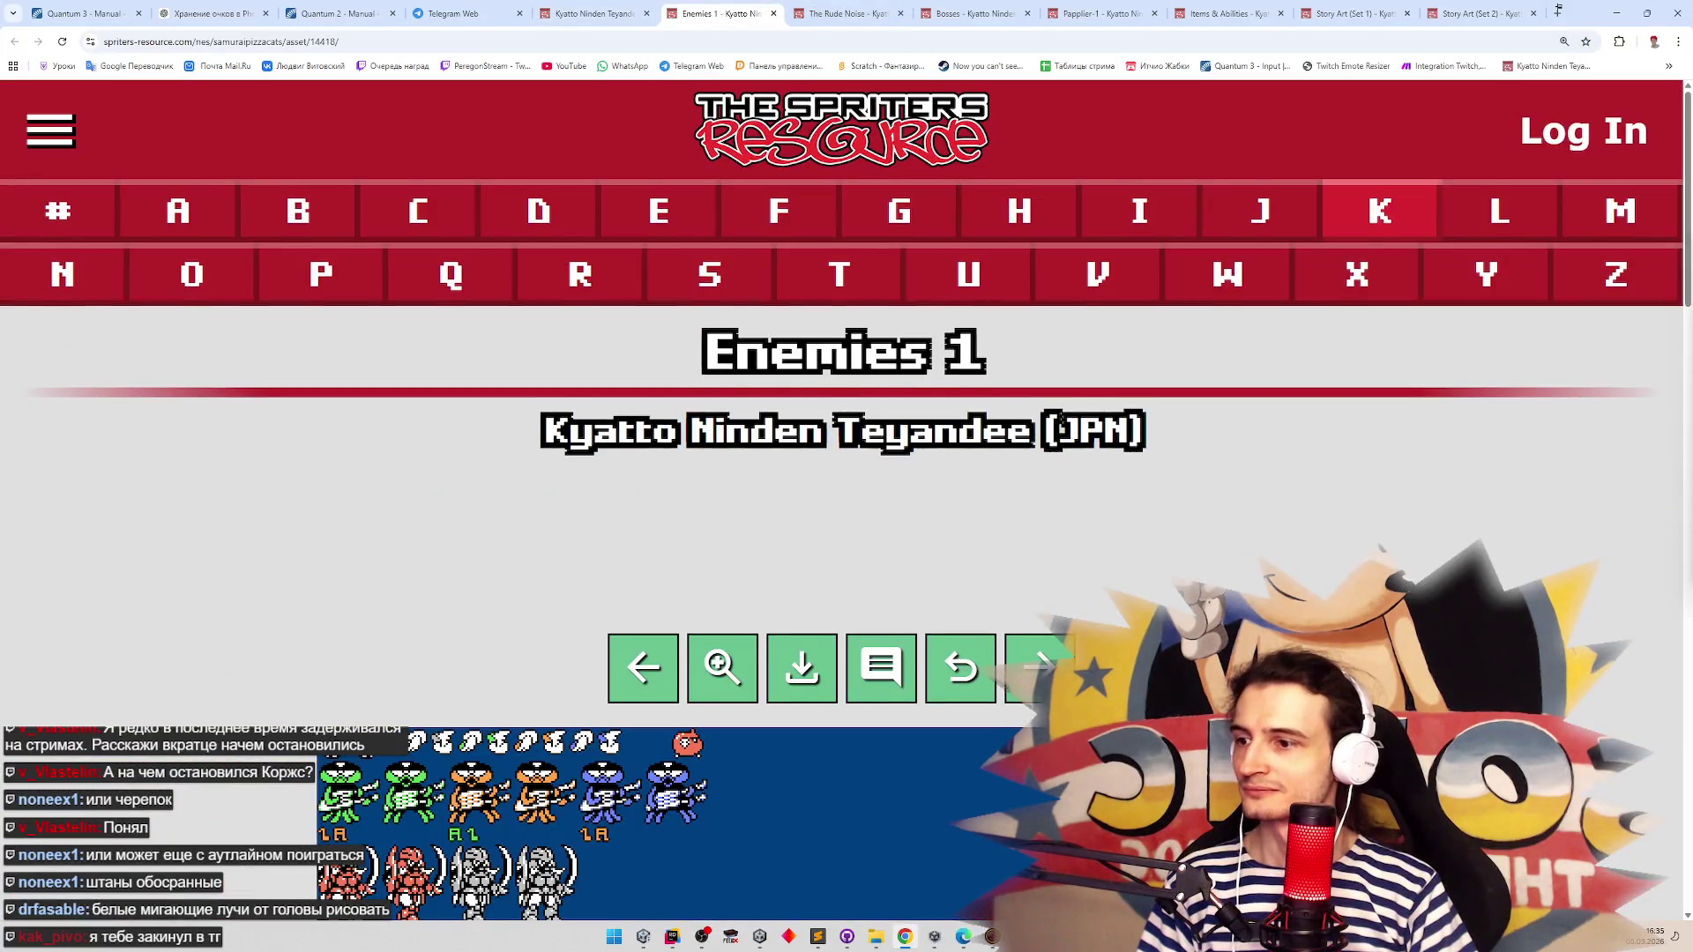
pyautogui.scroll(-2, 847, 493)
pyautogui.scroll(-1, 846, 494)
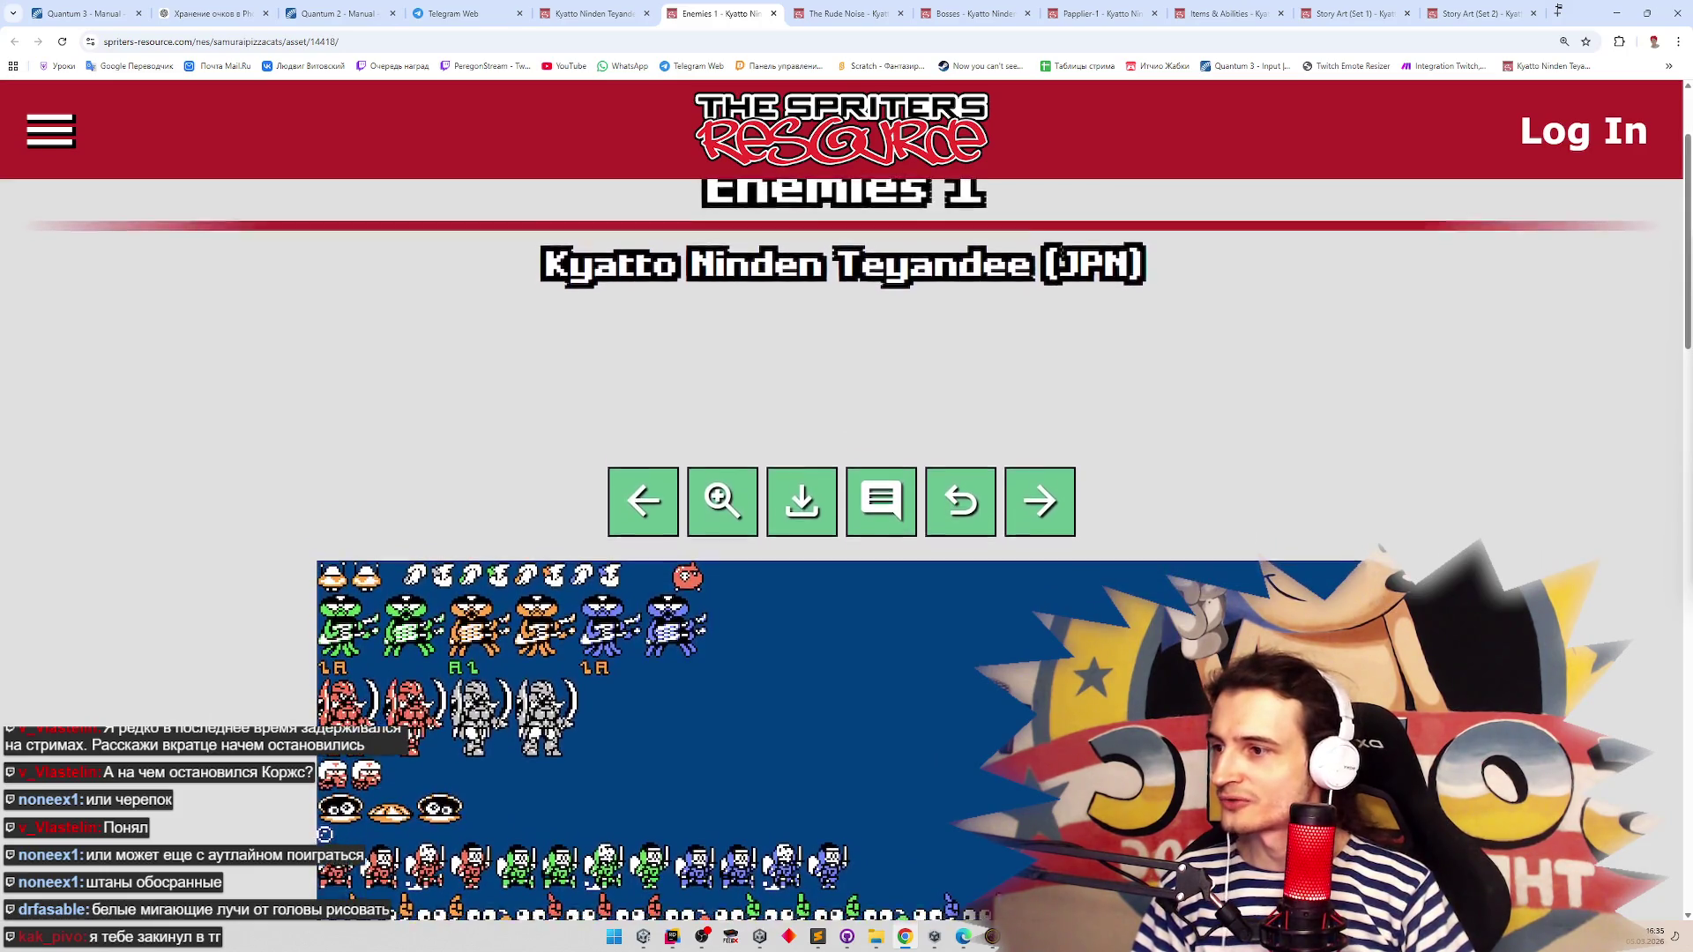
pyautogui.scroll(-2, 846, 494)
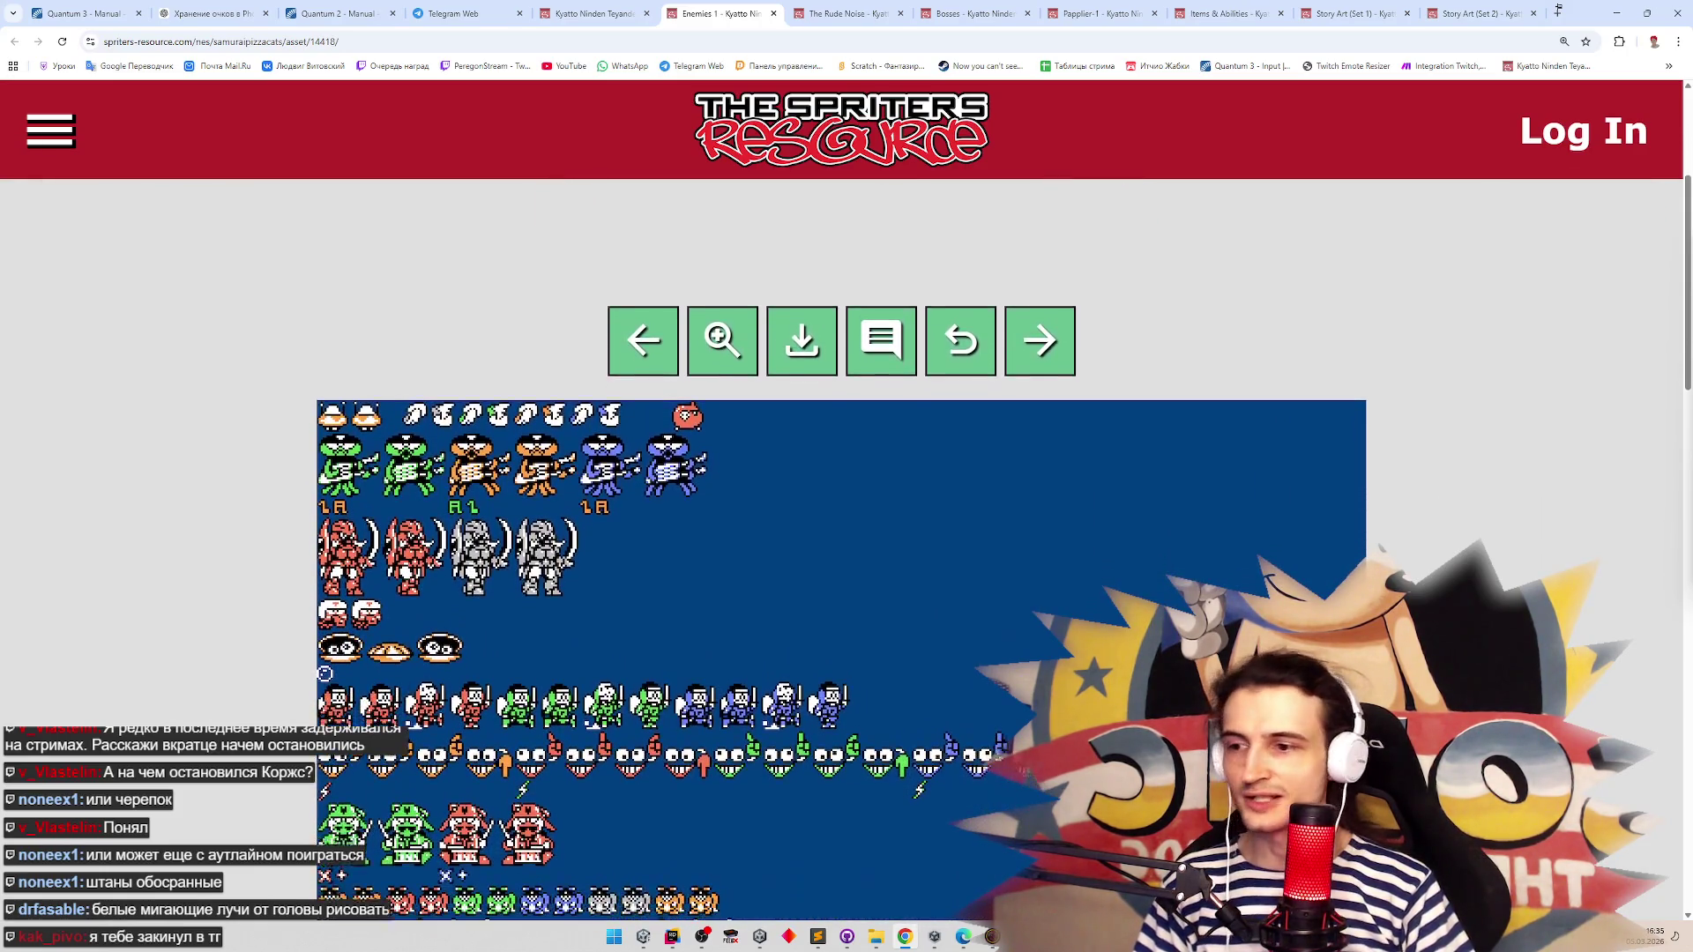
pyautogui.scroll(-2, 847, 546)
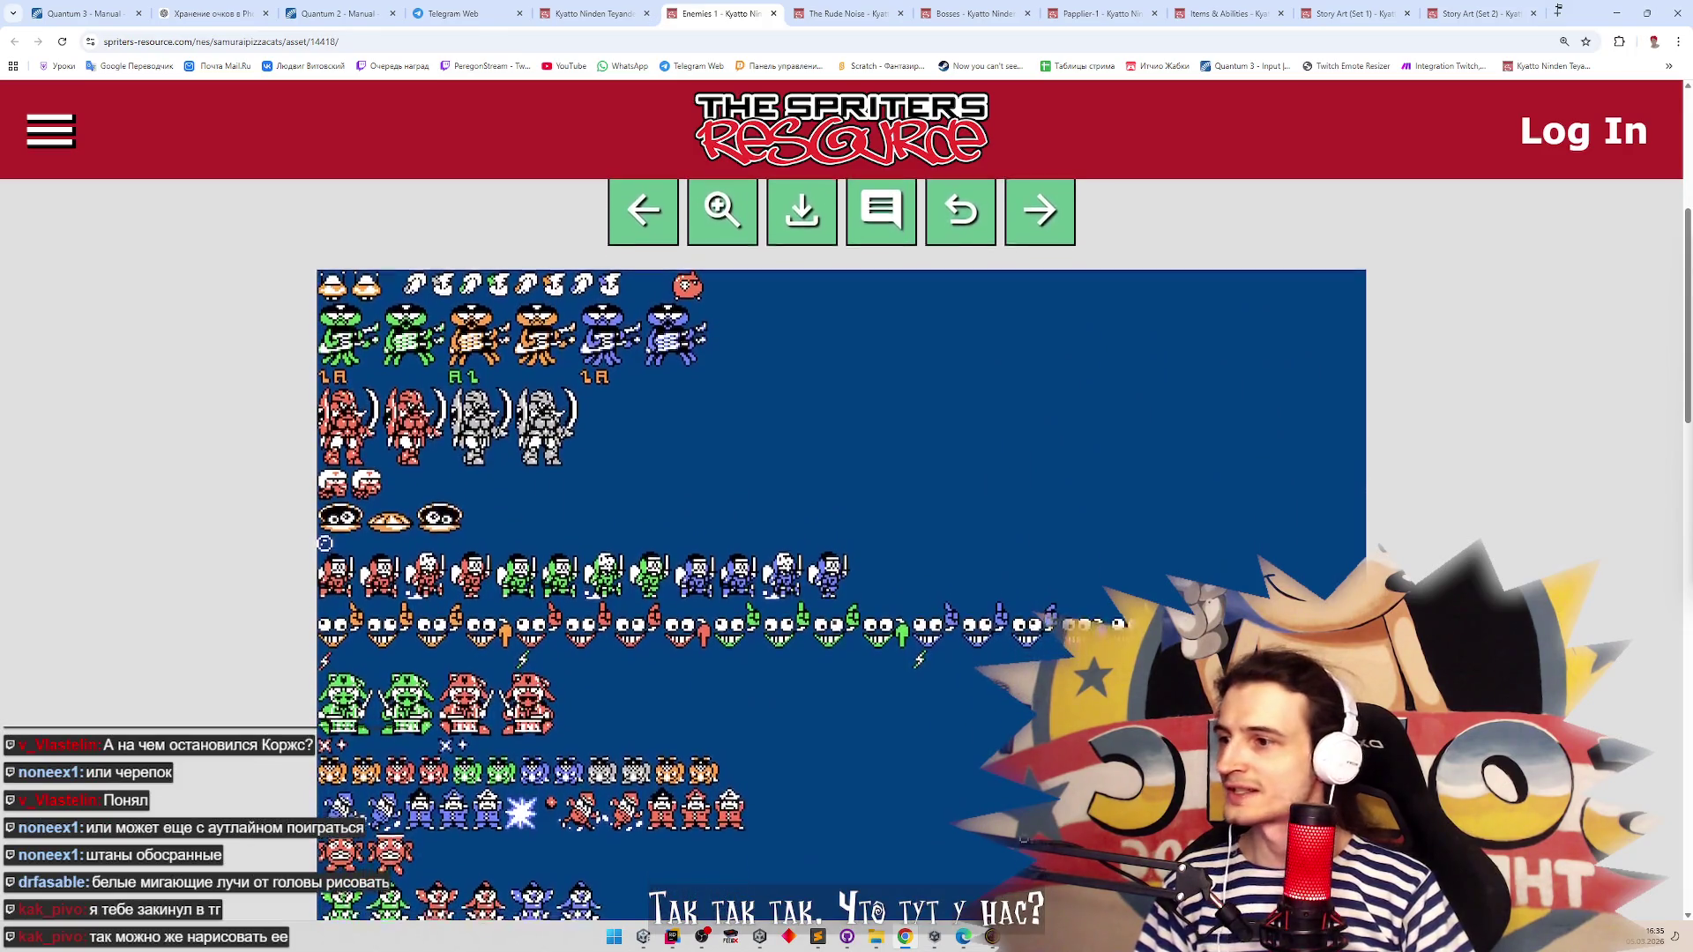
pyautogui.scroll(-1, 842, 546)
pyautogui.scroll(-1, 1014, 723)
pyautogui.scroll(-1, 1071, 656)
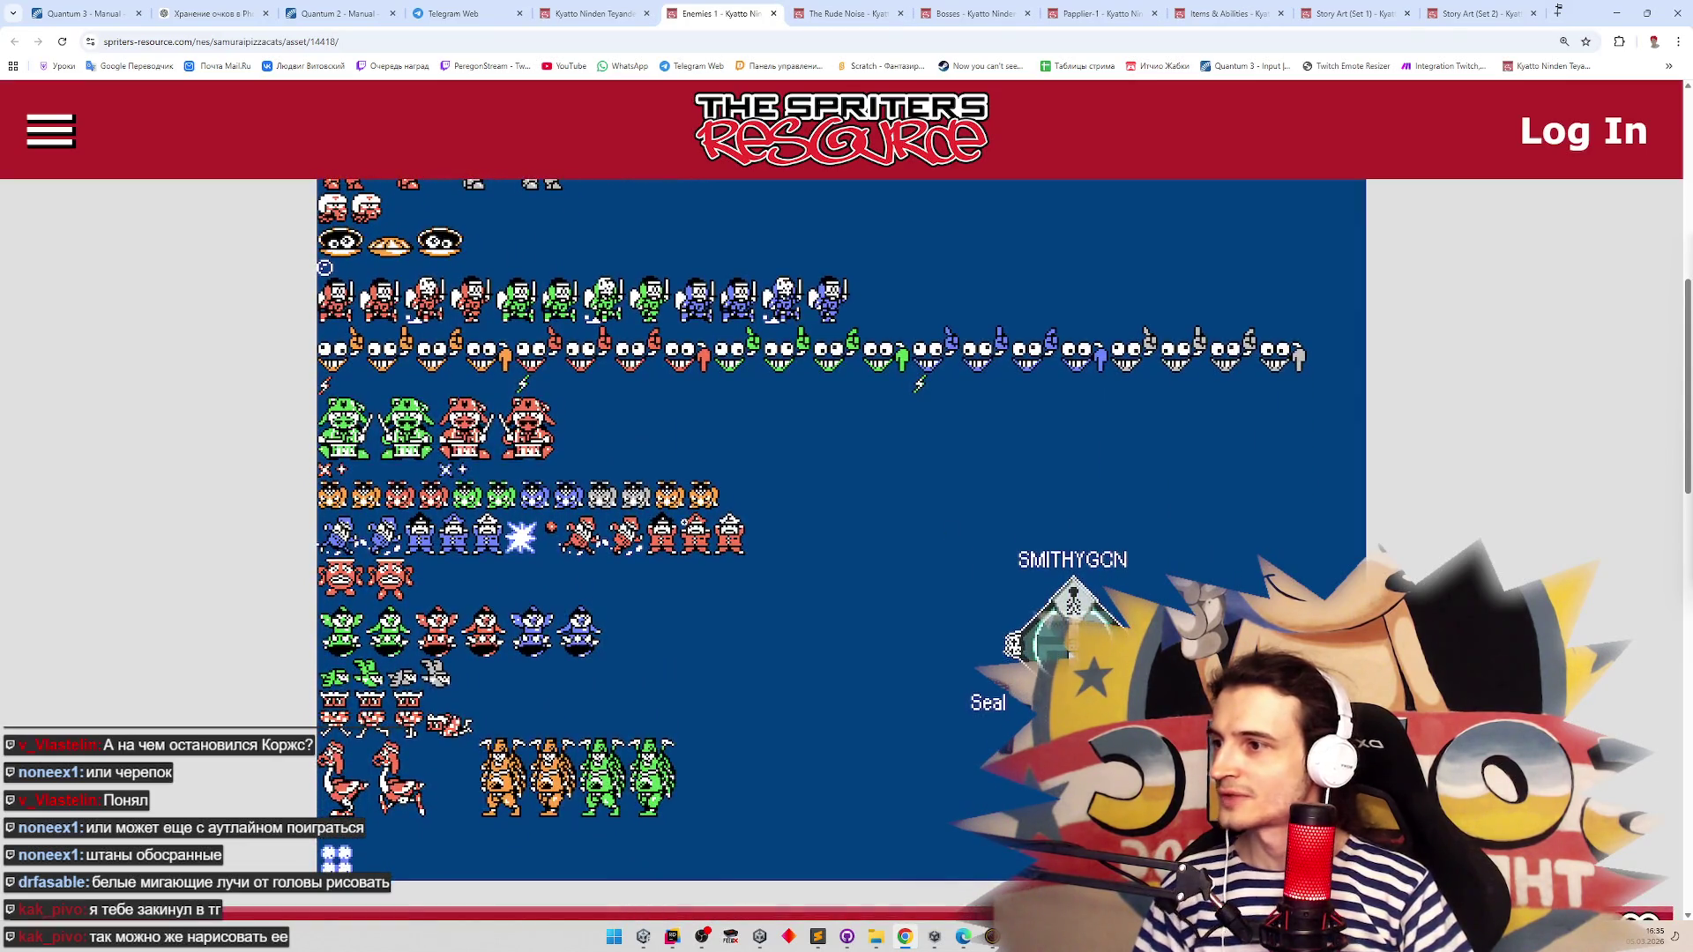
# Zoom the page in to inspect the Enemies 1 sprites, then bring up The Rude Noise sheet
pyautogui.hotkey('ctrl', '+')
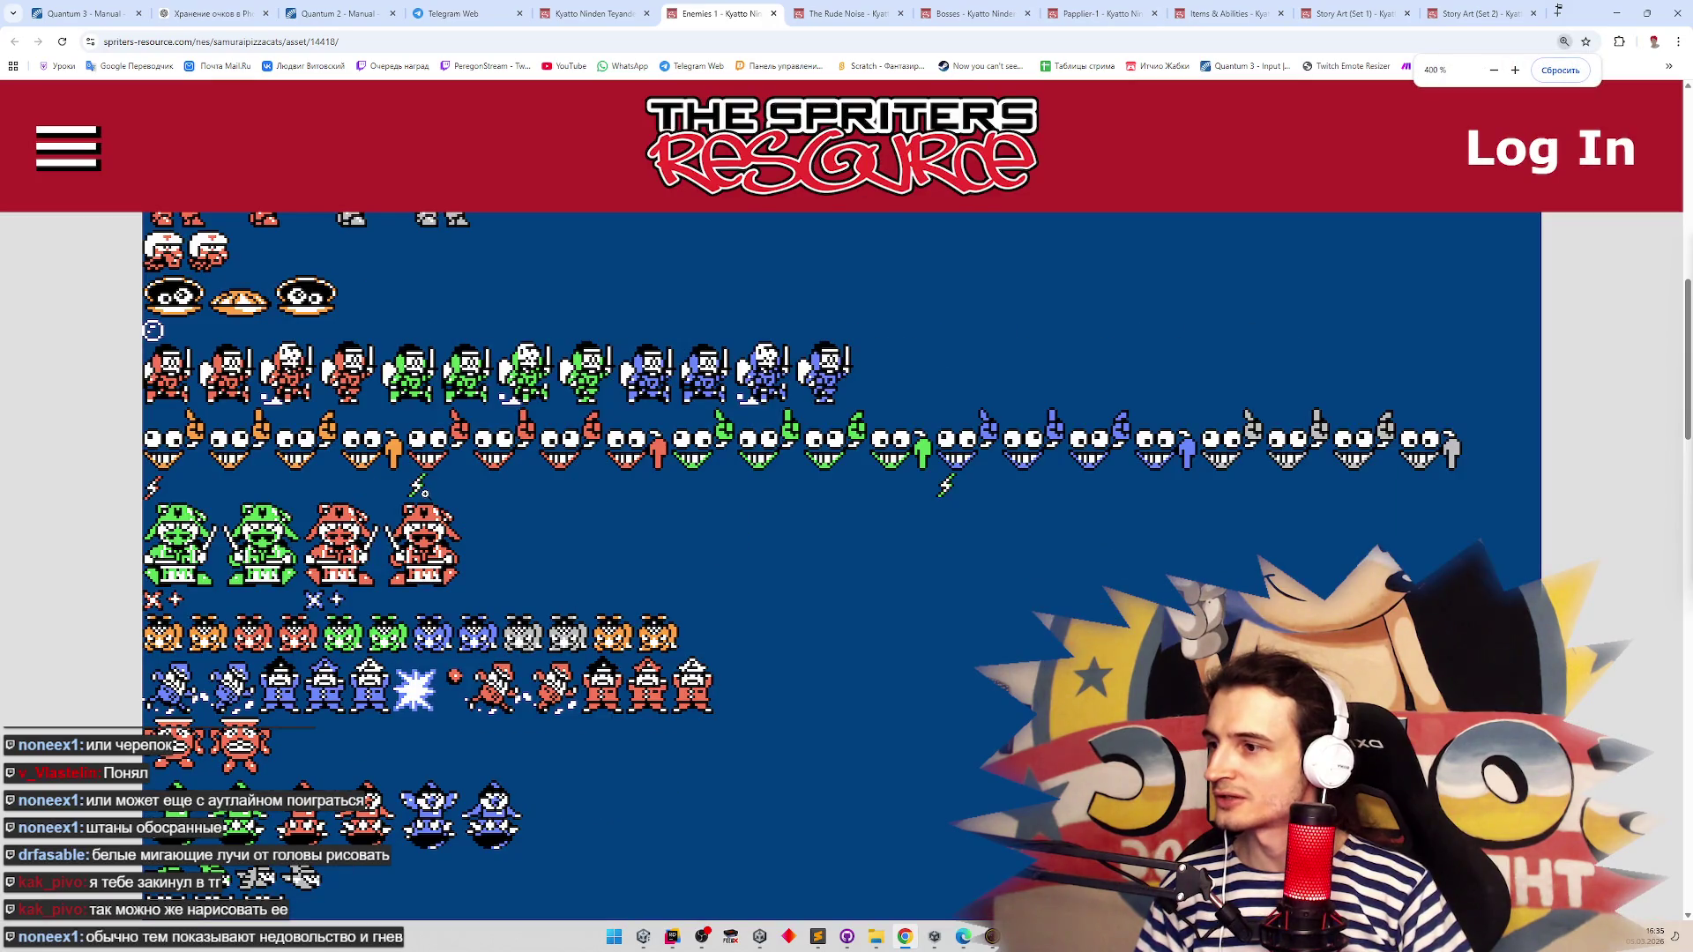
pyautogui.scroll(-1, 540, 514)
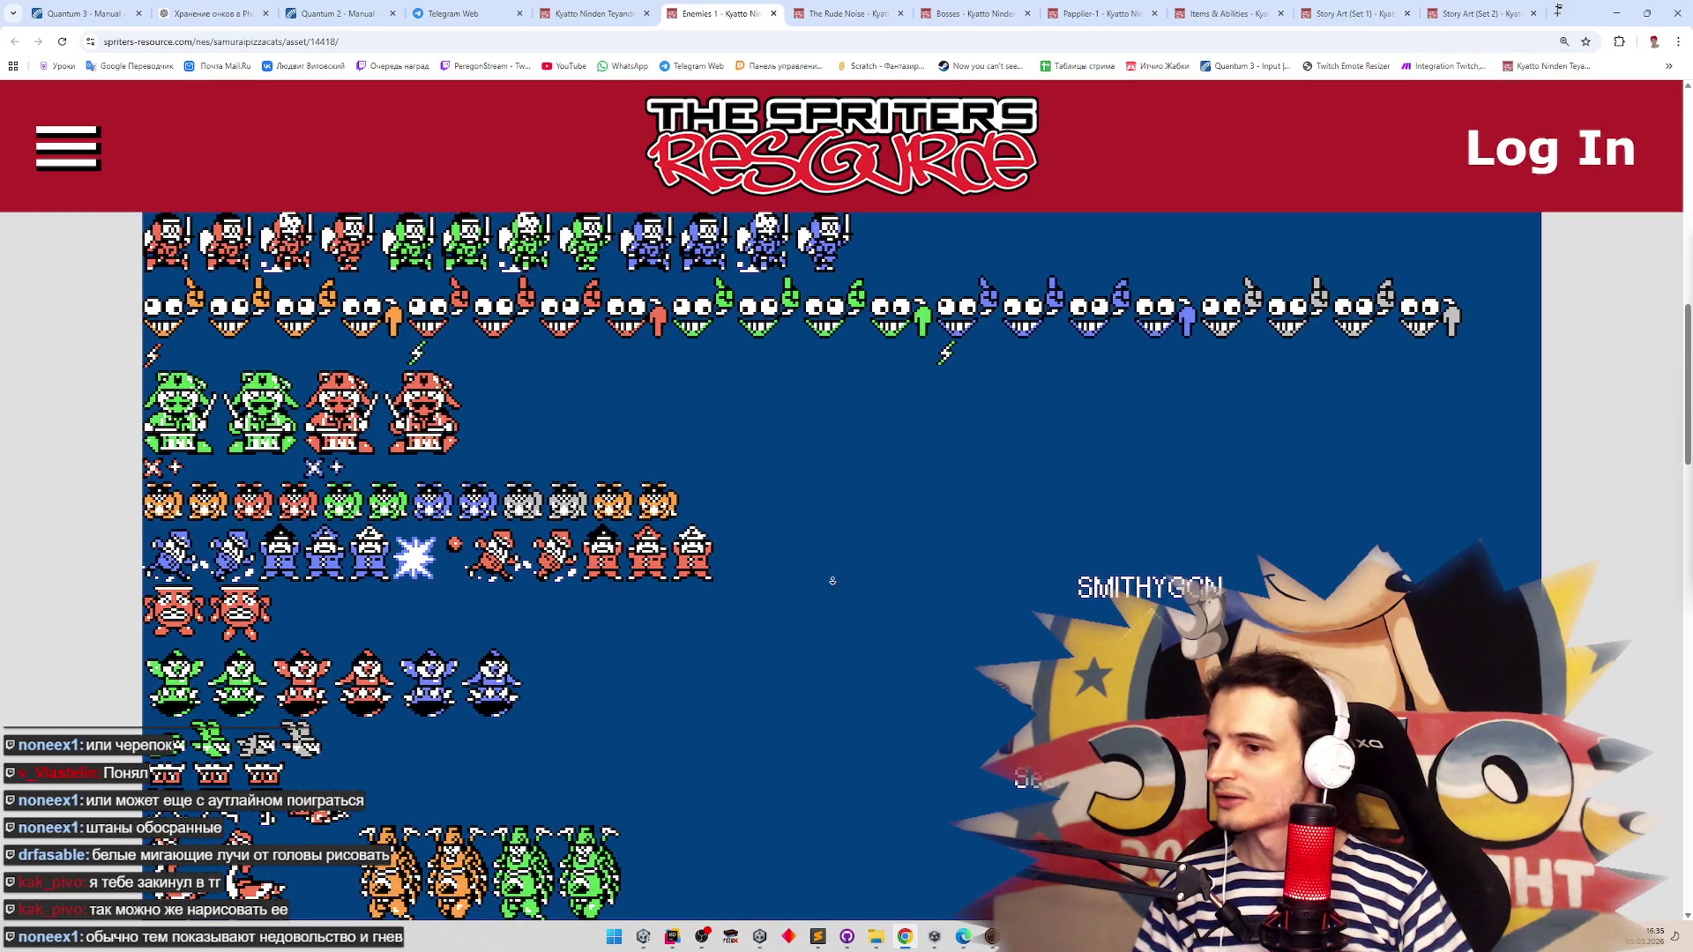
pyautogui.scroll(-1, 832, 581)
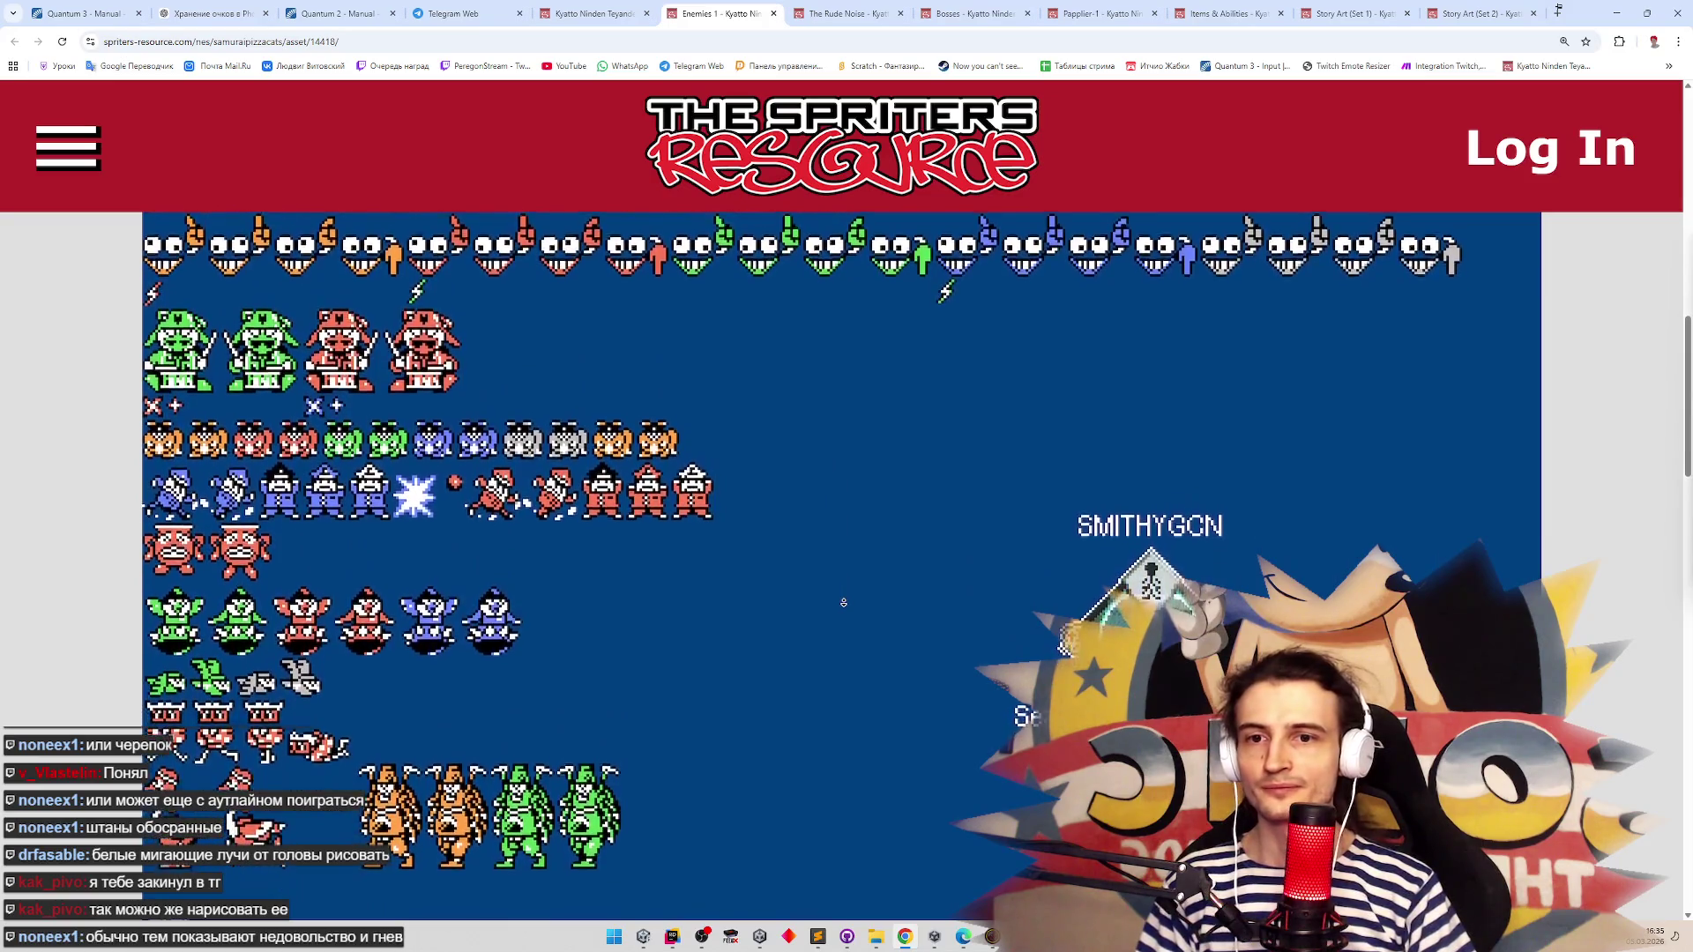
pyautogui.scroll(-1, 838, 630)
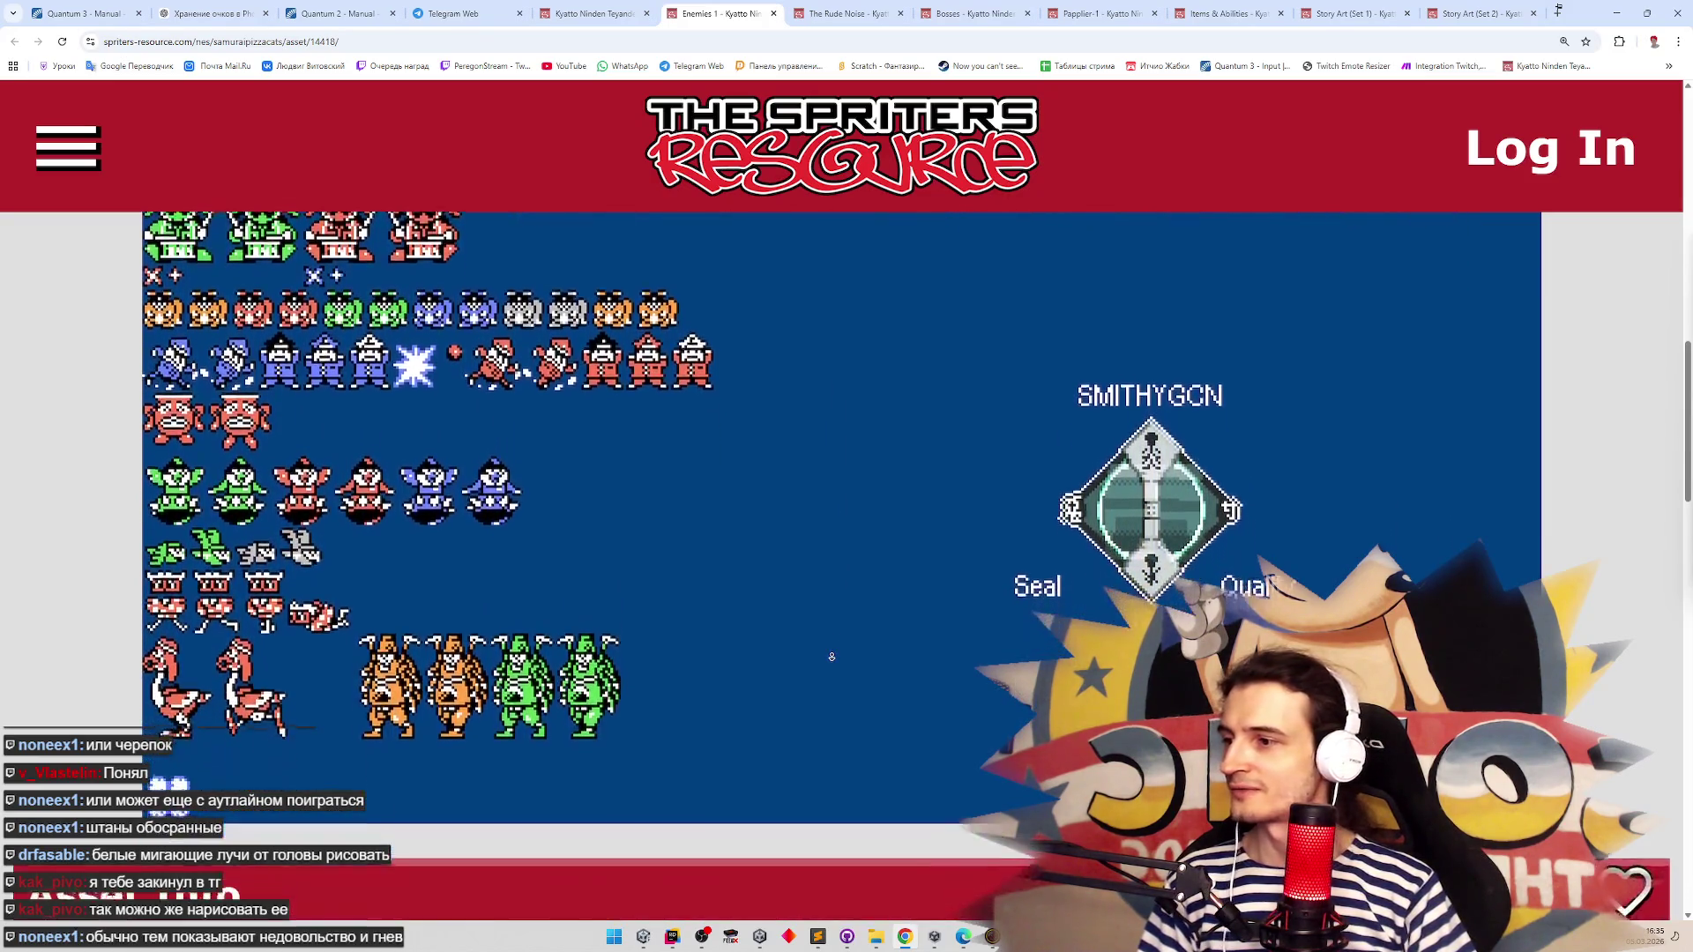
pyautogui.scroll(5, 824, 394)
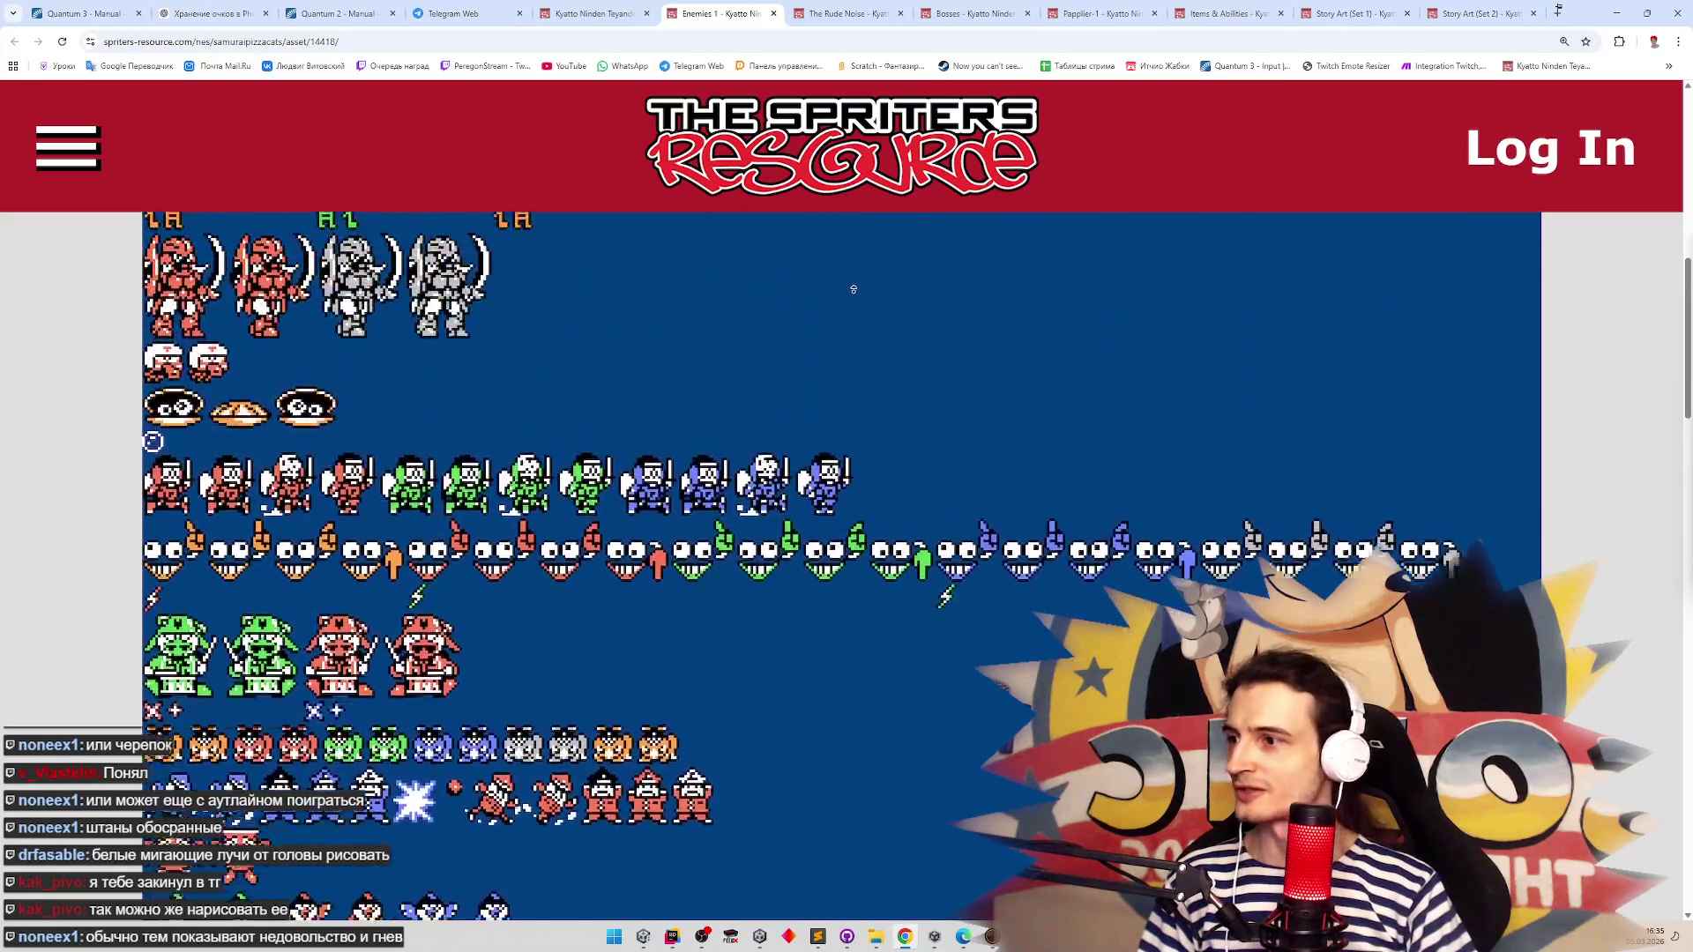
pyautogui.scroll(4, 853, 289)
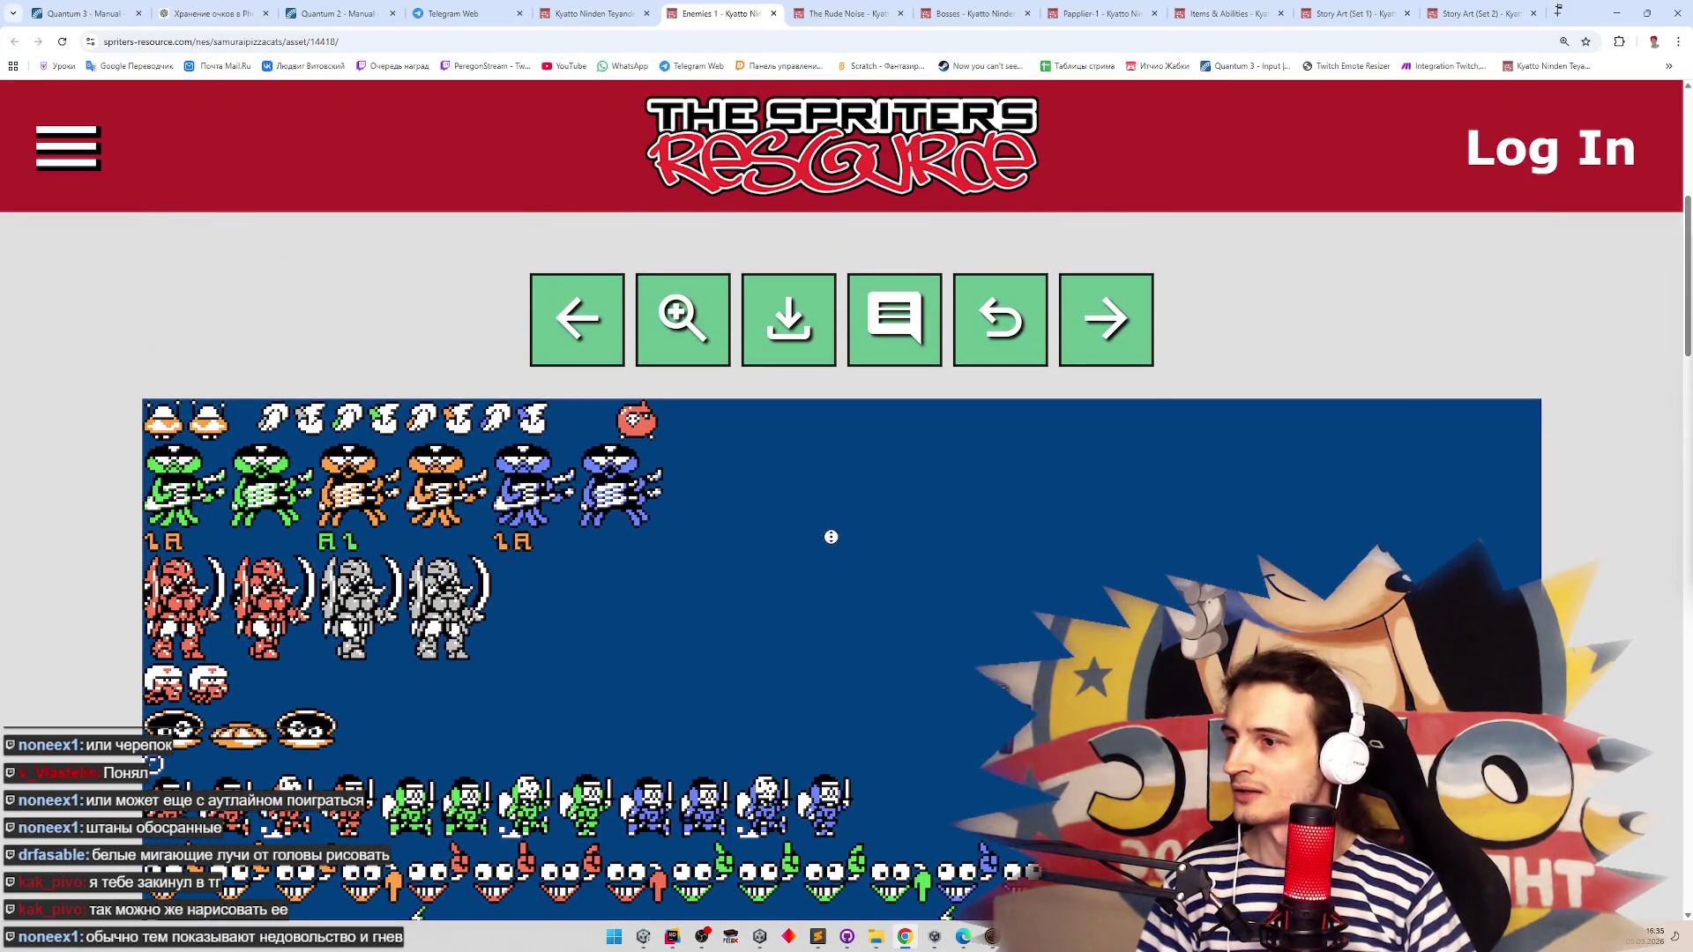
pyautogui.scroll(-8, 829, 578)
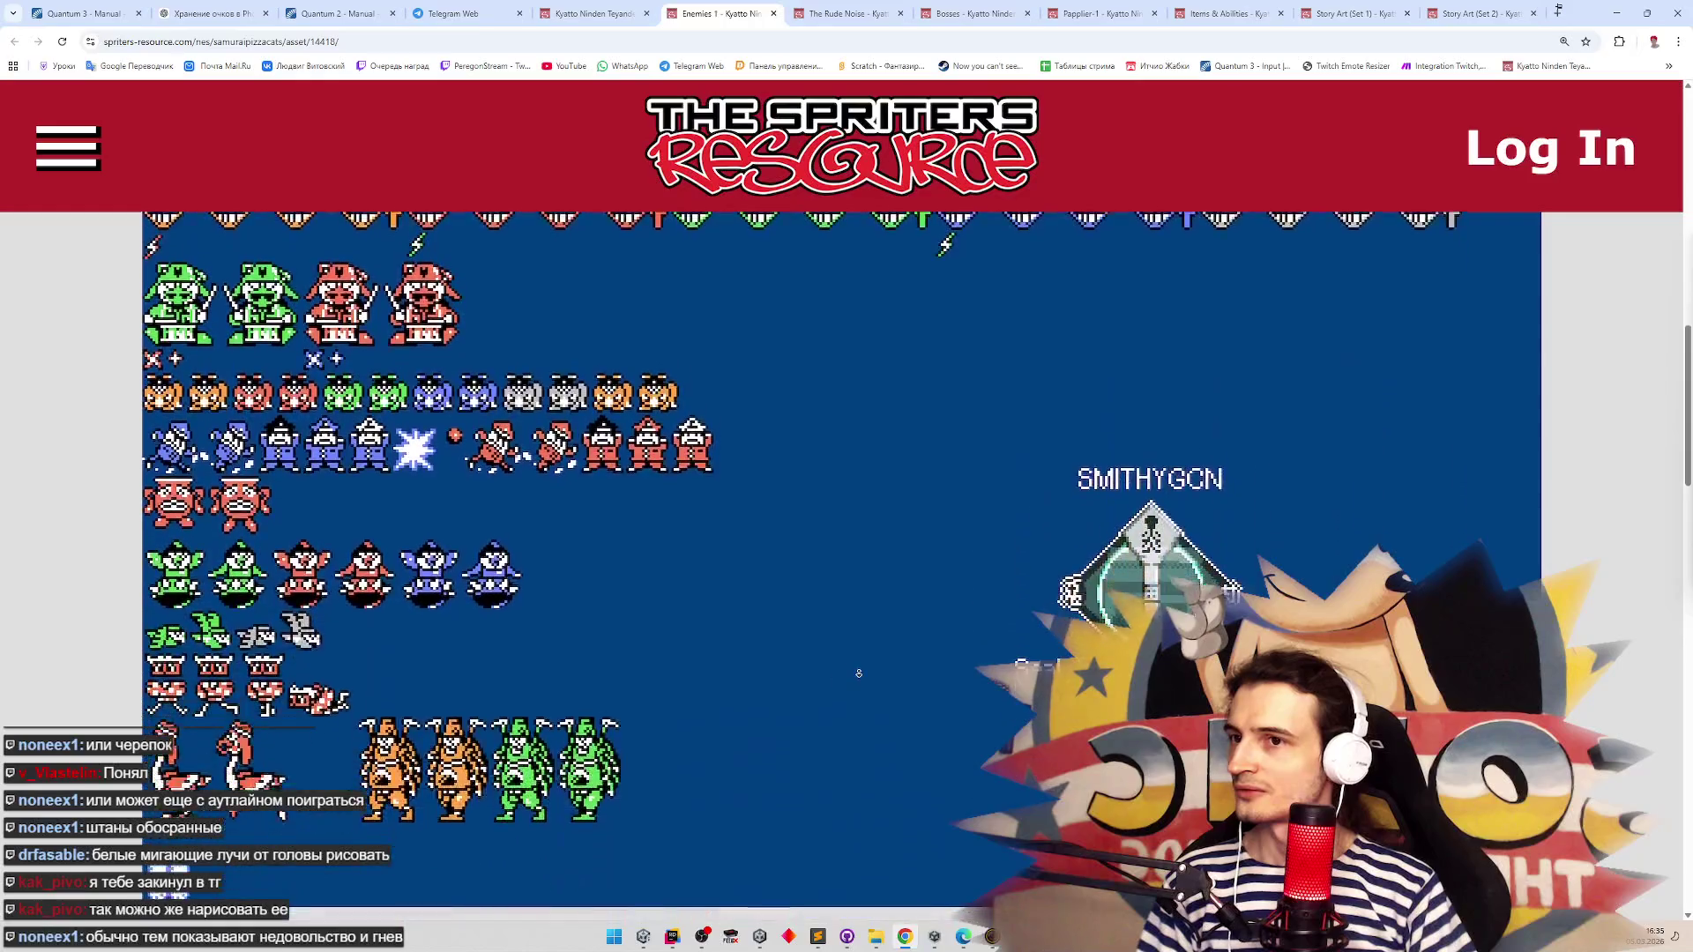
pyautogui.scroll(-1, 858, 674)
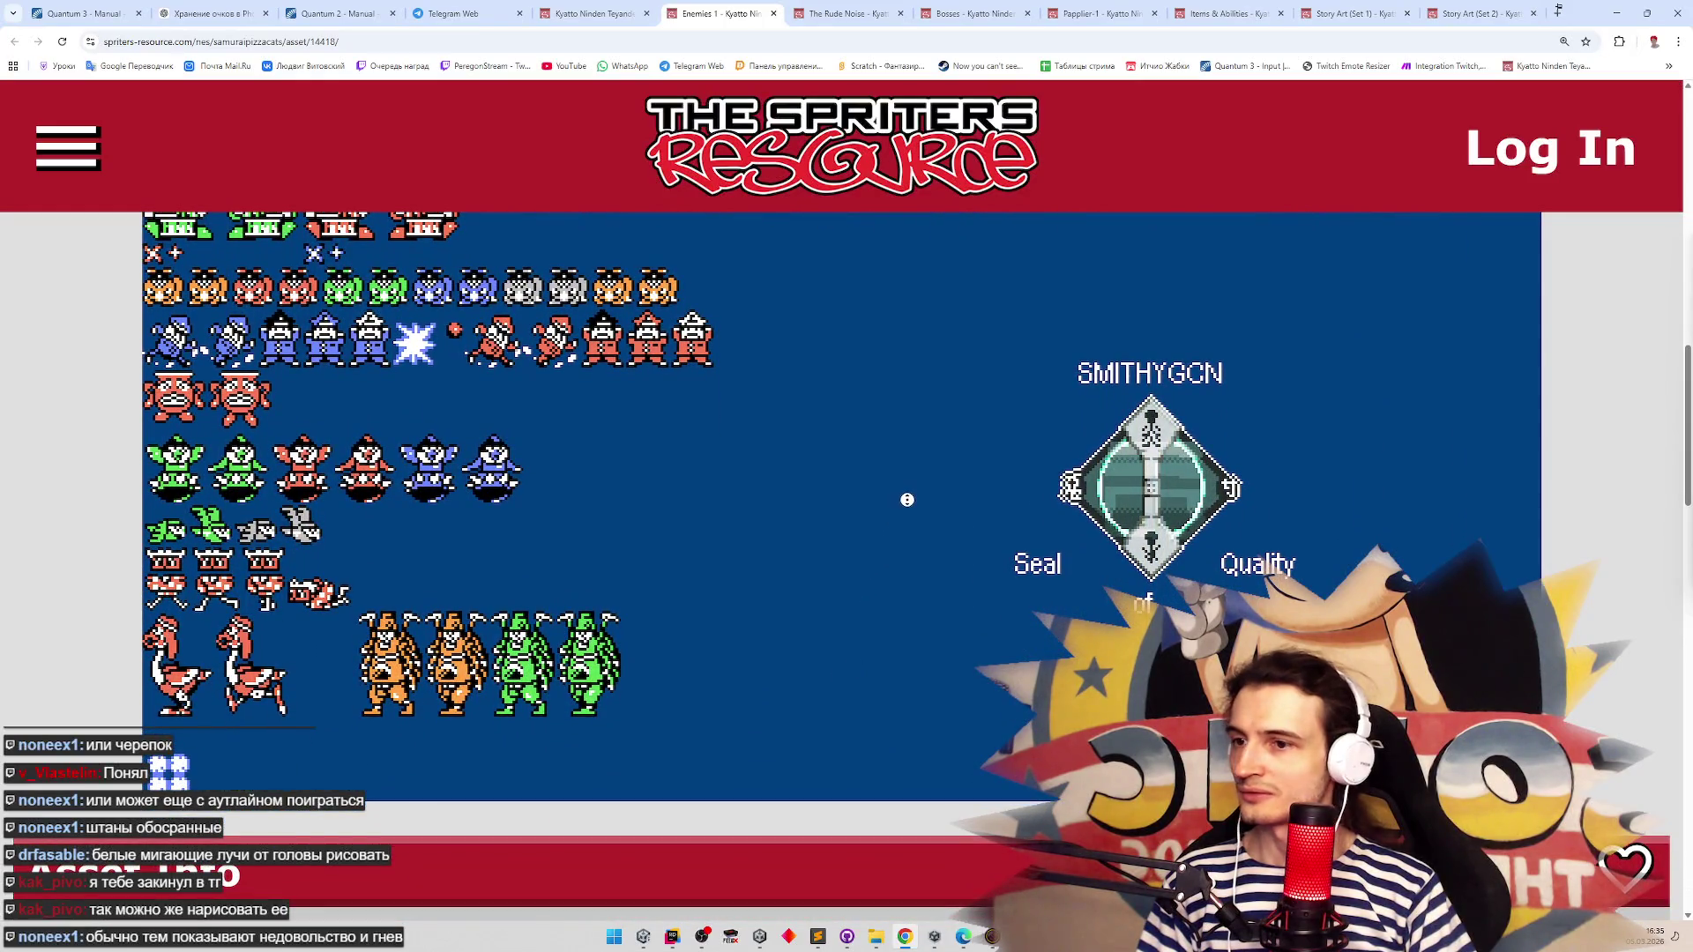
pyautogui.scroll(2, 929, 447)
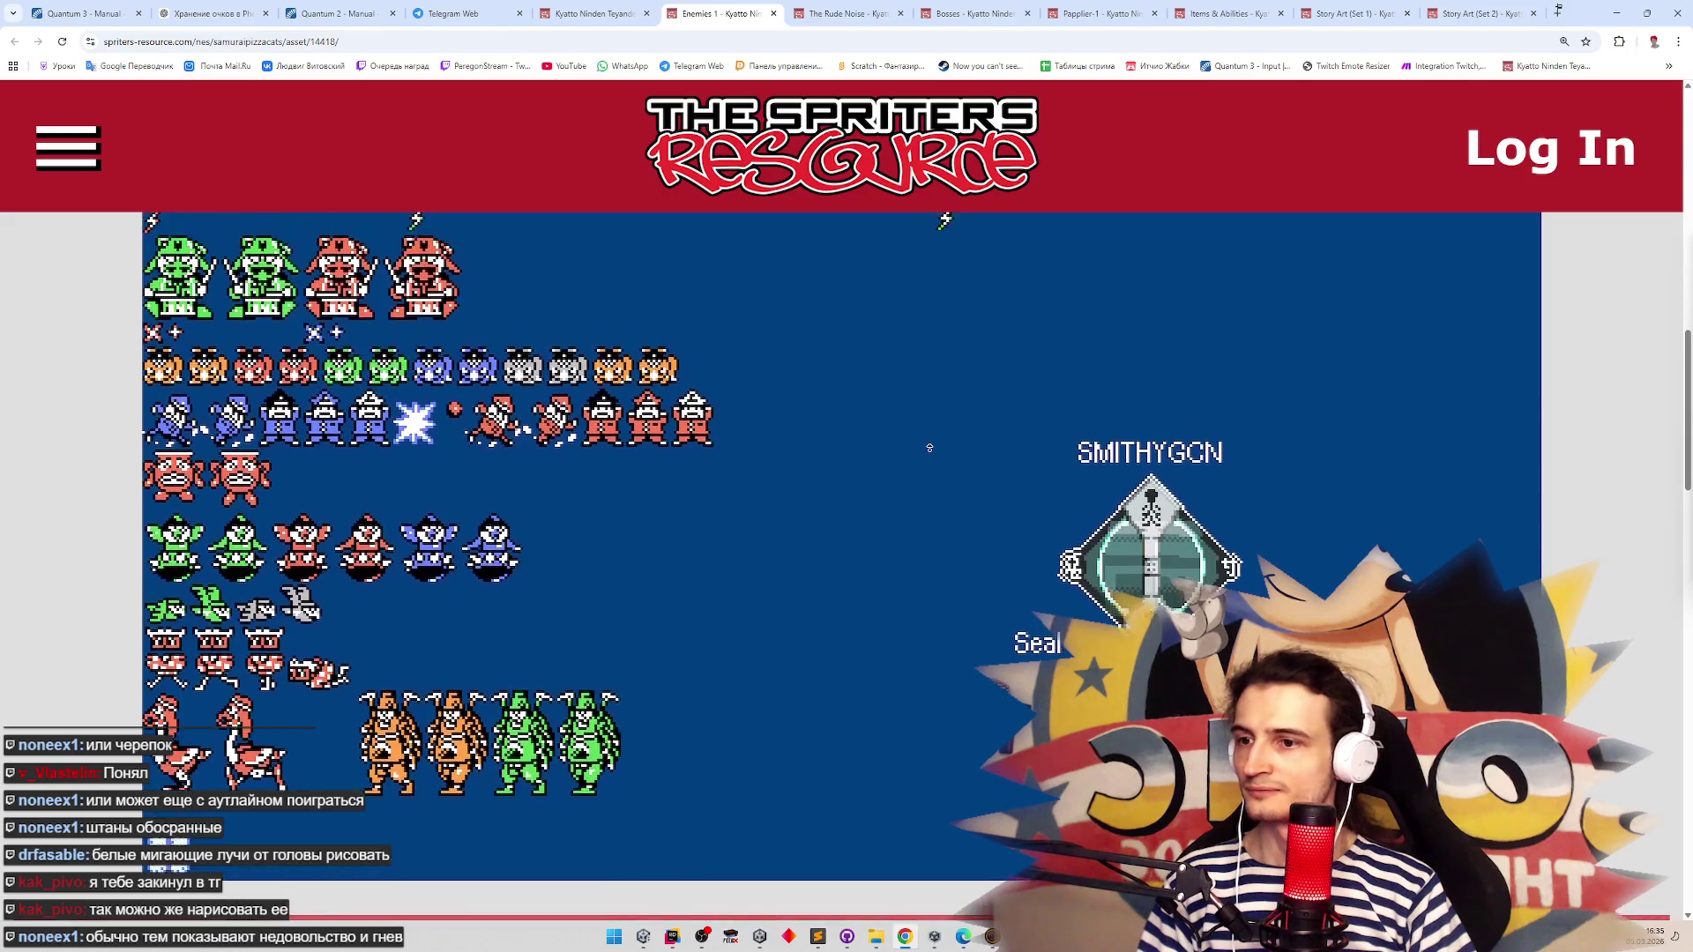
pyautogui.scroll(2, 930, 447)
pyautogui.click(839, 7)
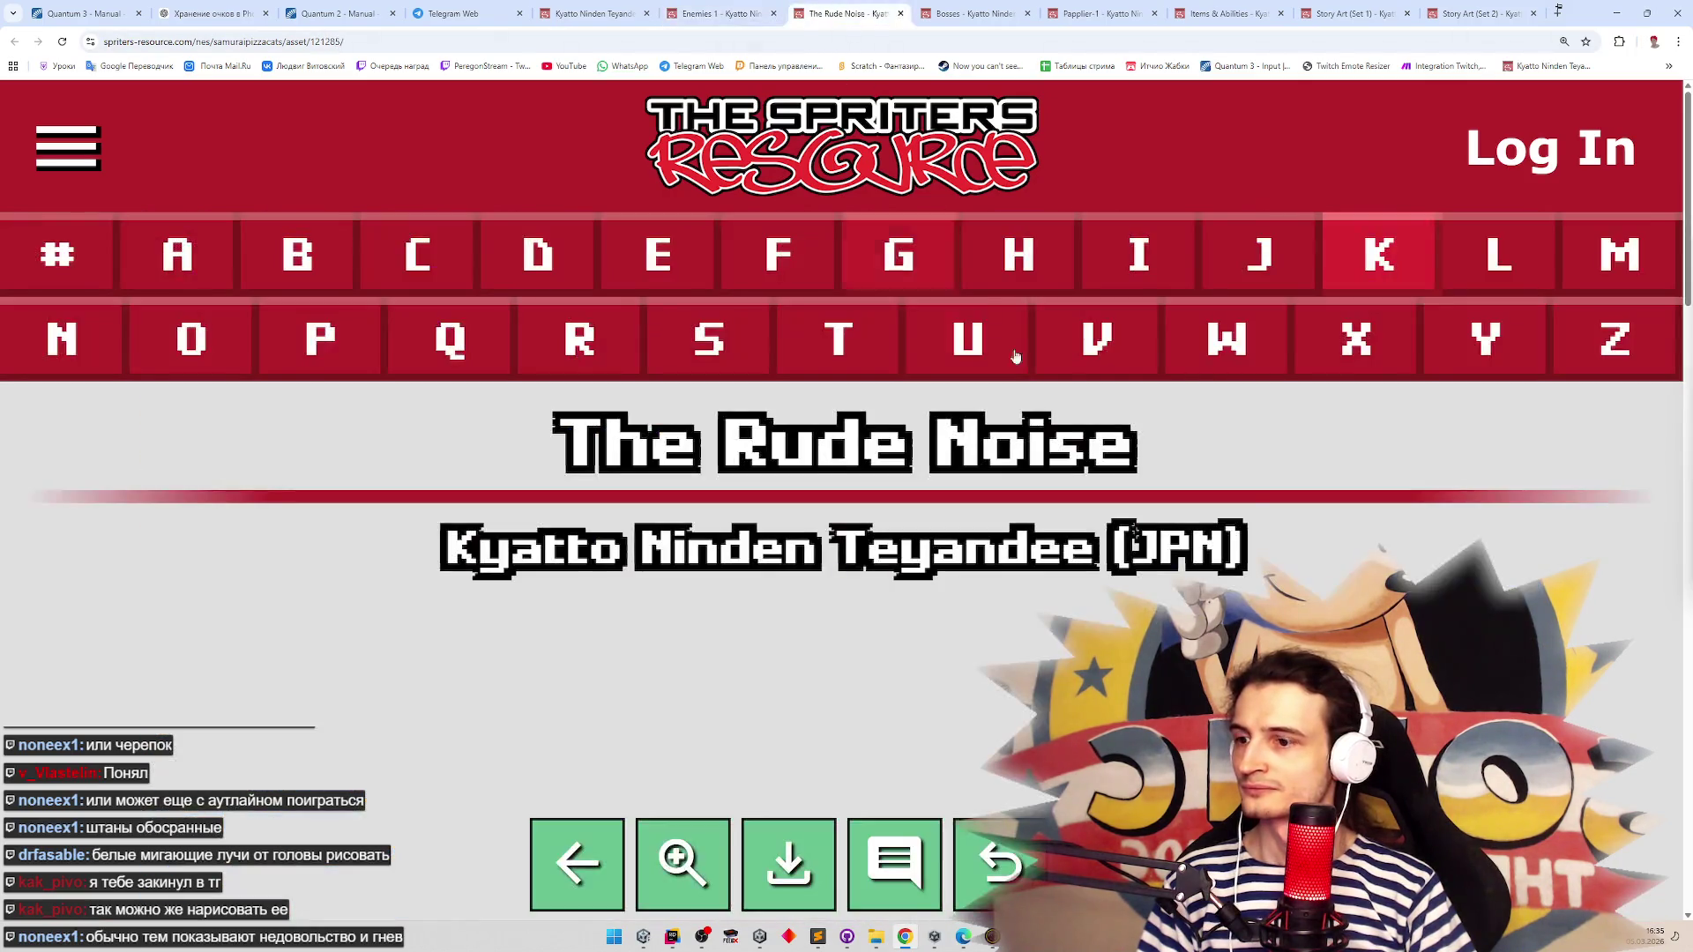
# Scroll The Rude Noise sheet, then browse down the Bosses sprite sheet
pyautogui.scroll(-5, 846, 529)
pyautogui.scroll(-5, 842, 529)
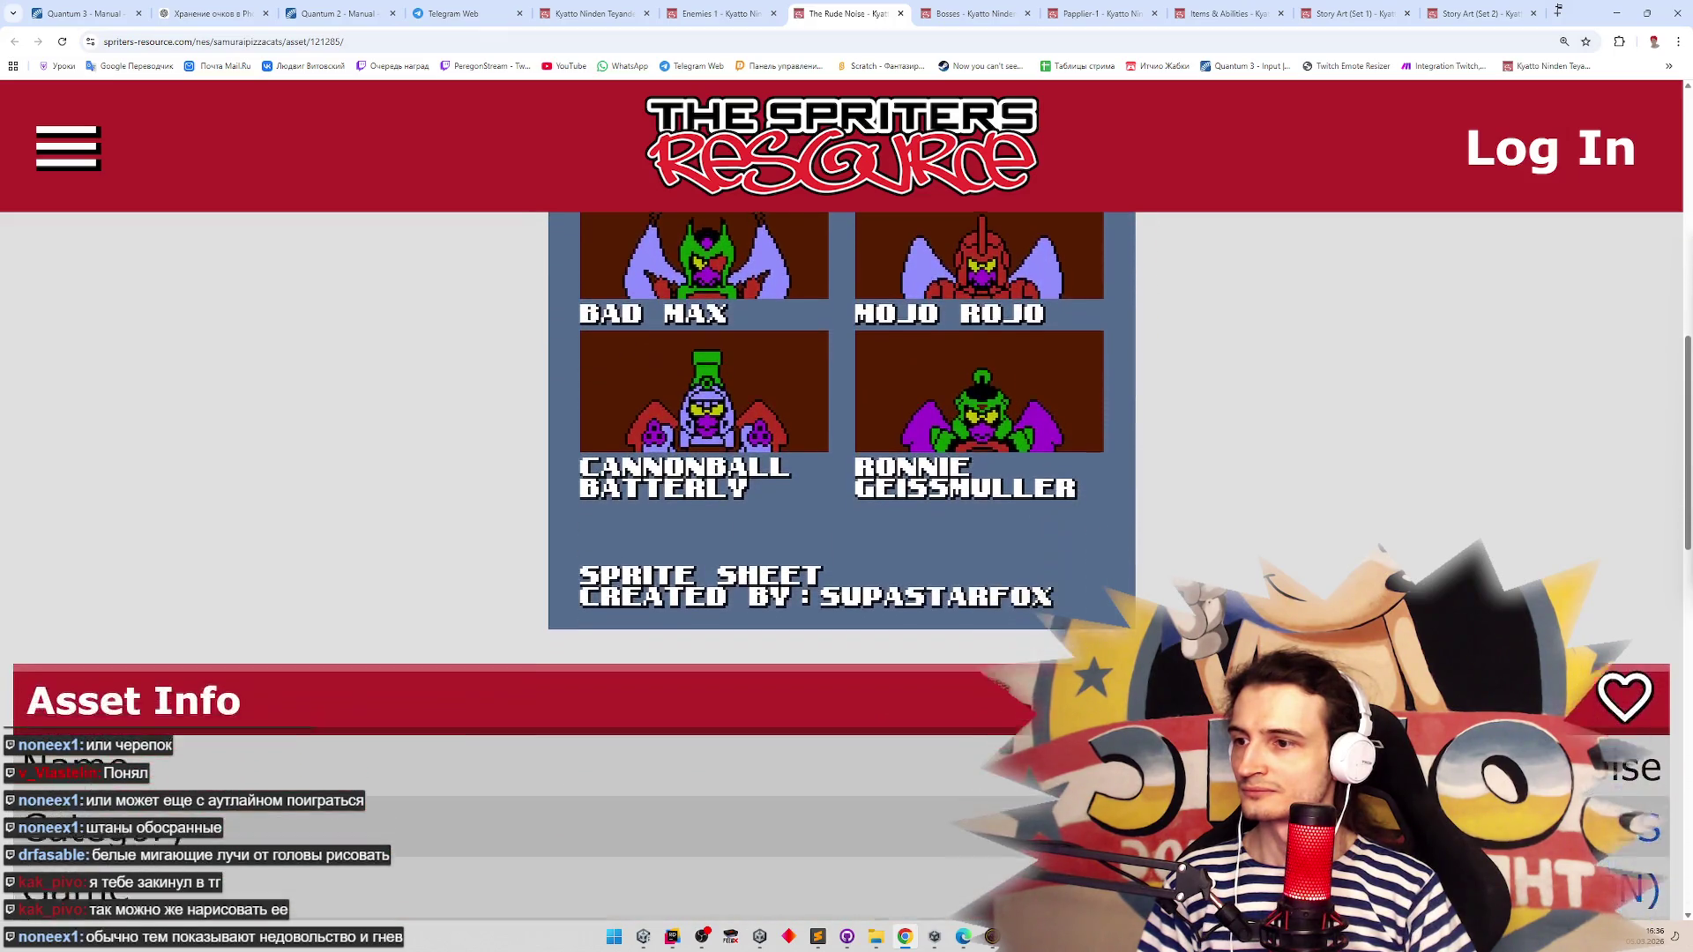
pyautogui.click(959, 15)
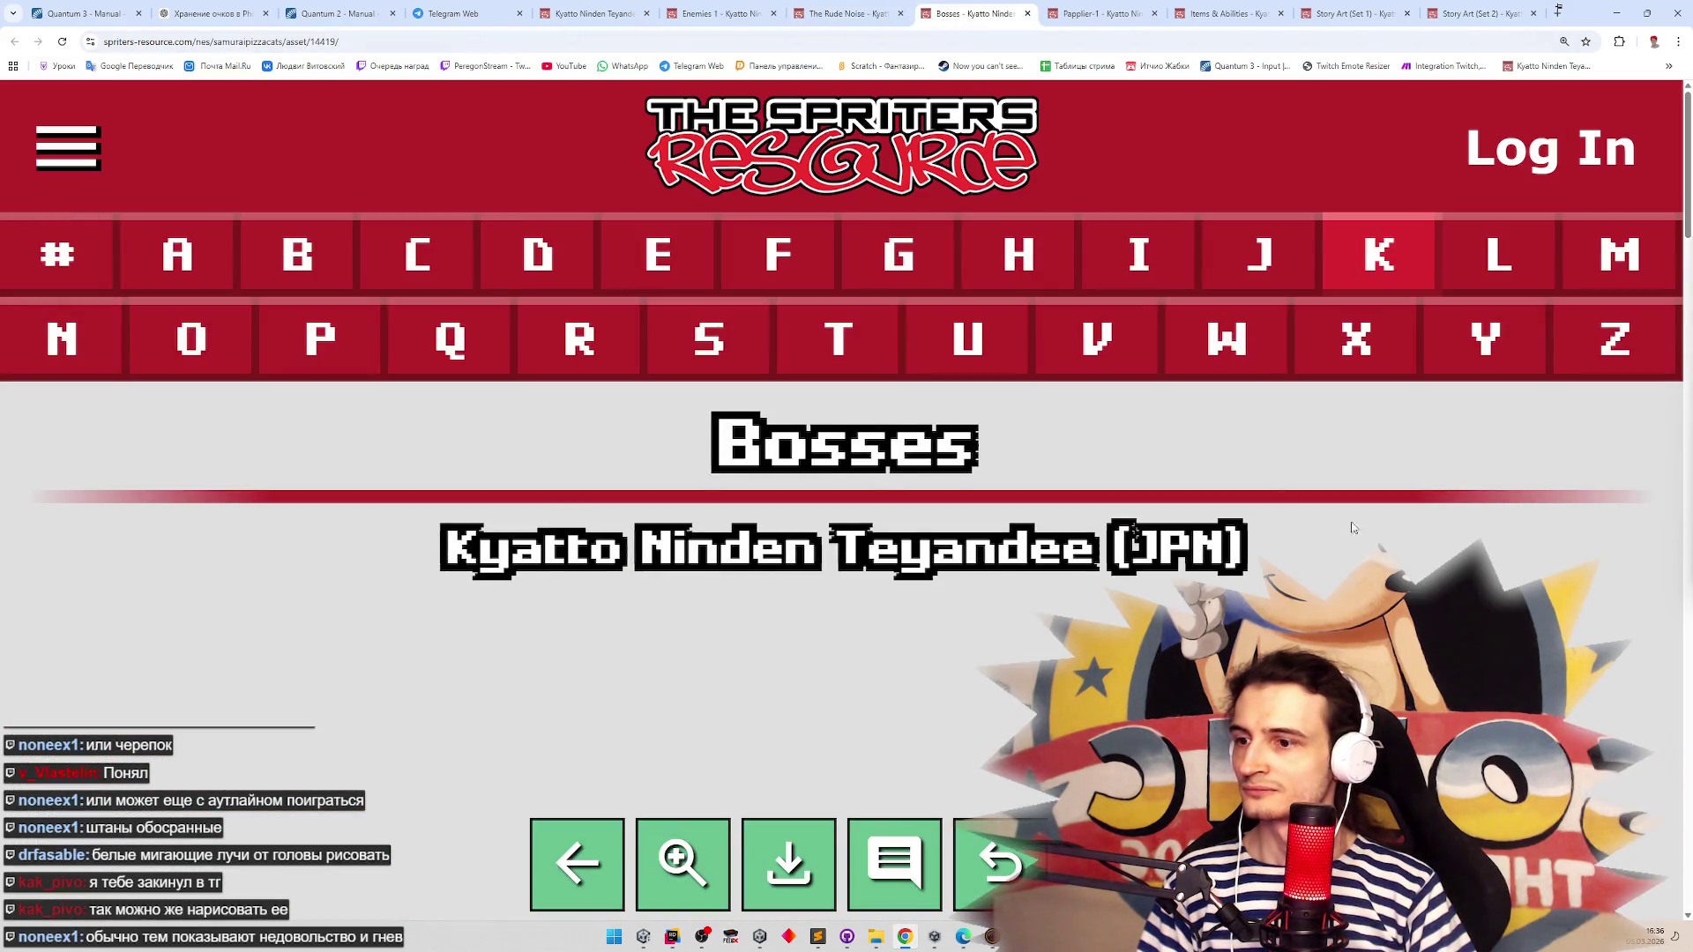
pyautogui.scroll(-7, 1353, 527)
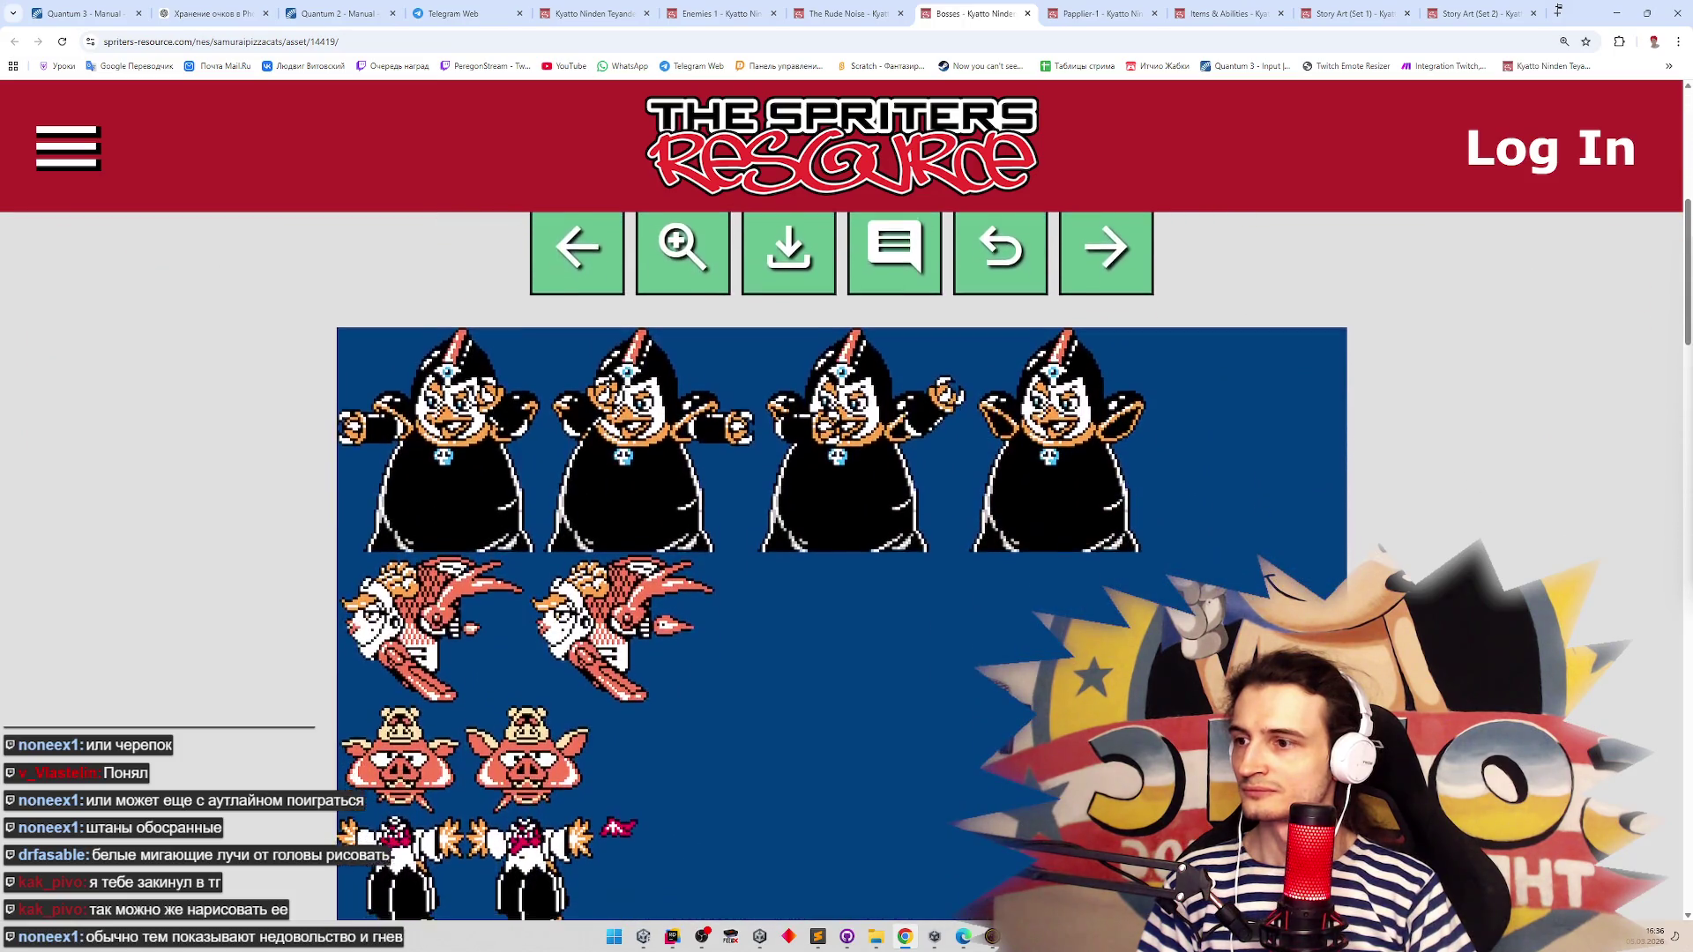
pyautogui.scroll(-1, 841, 573)
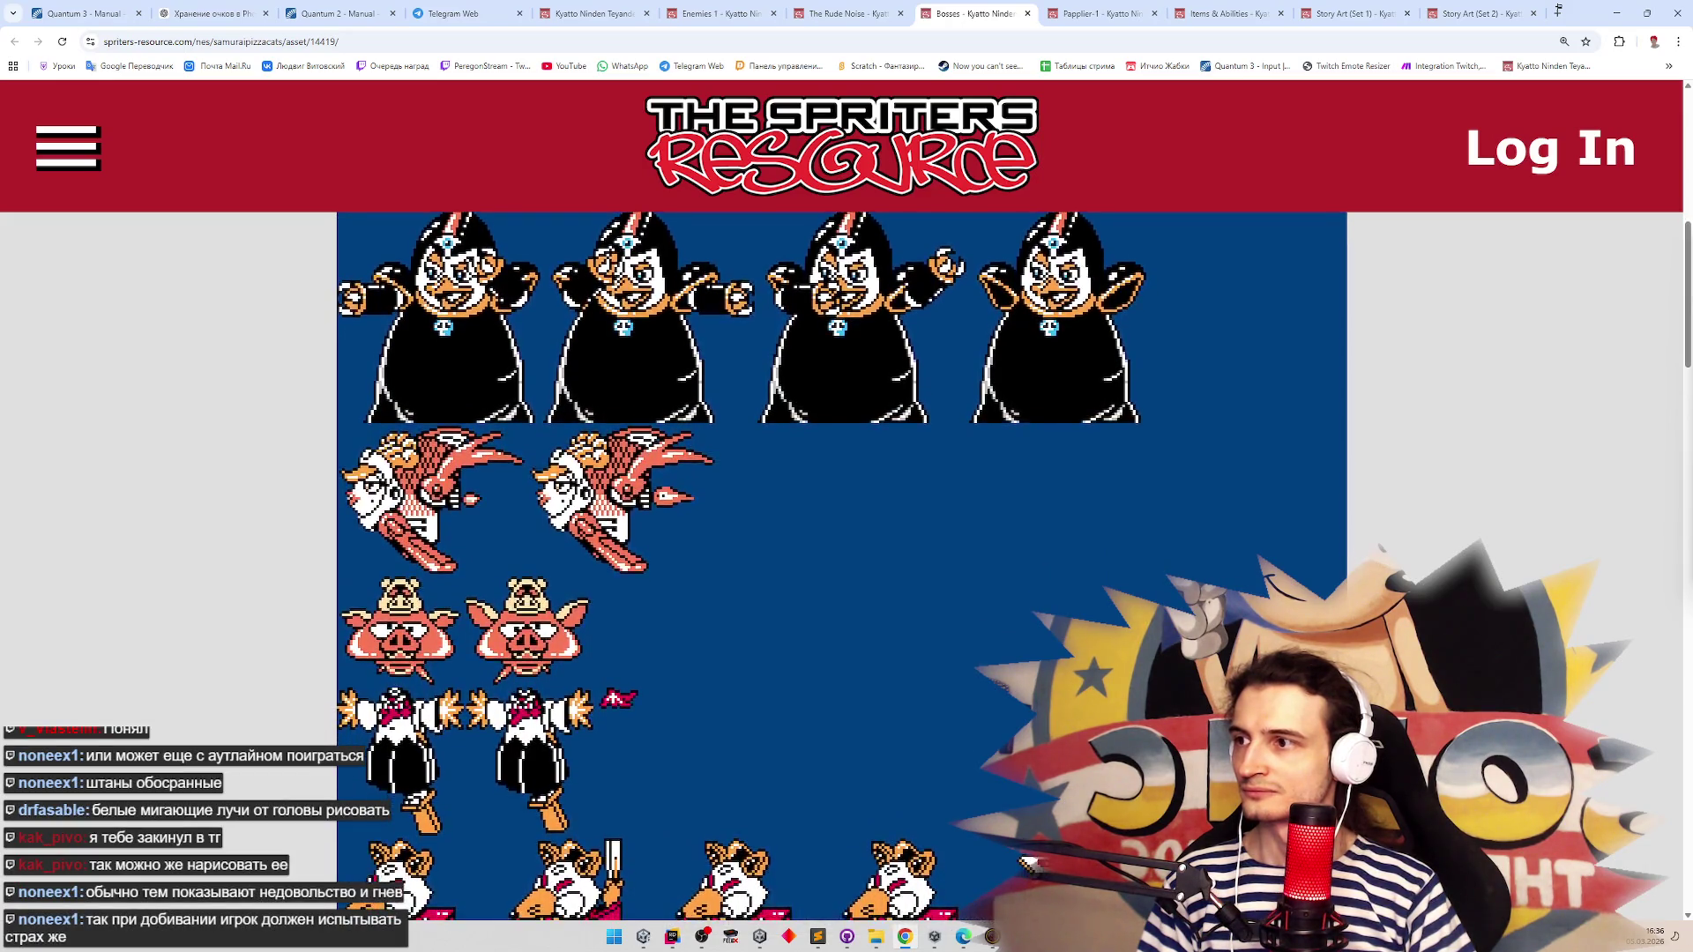
pyautogui.middleClick(625, 851)
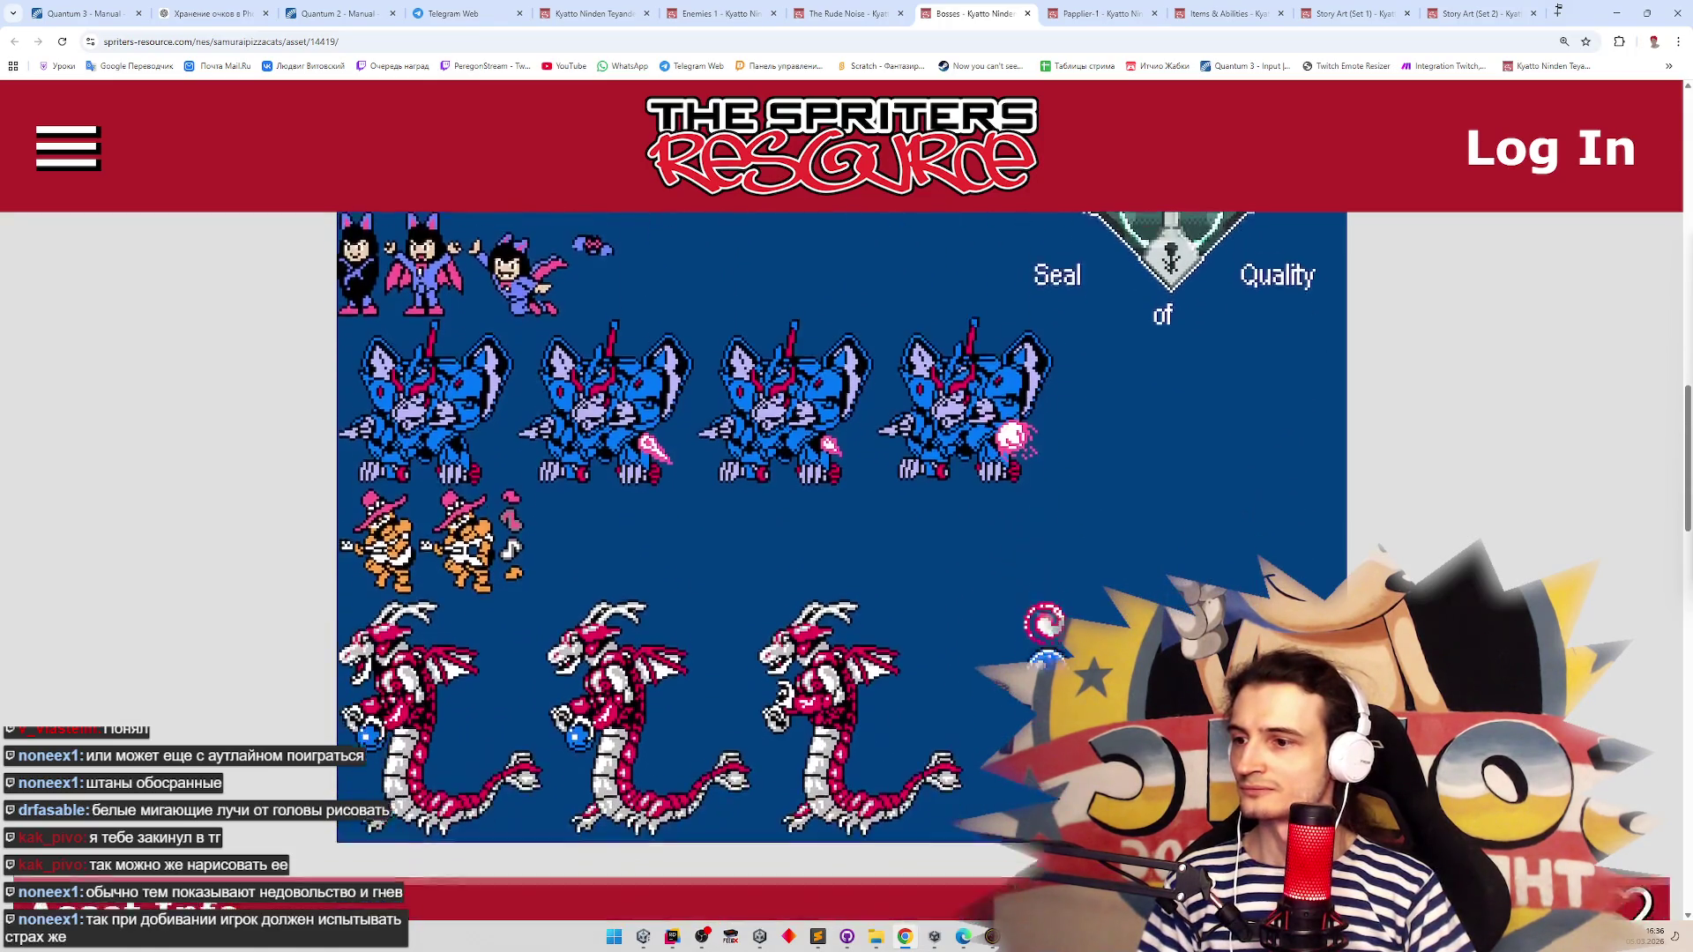
# Scroll through the Papplier-1 and Items & Abilities sprite sheets
pyautogui.click(1069, 11)
pyautogui.scroll(-5, 1134, 134)
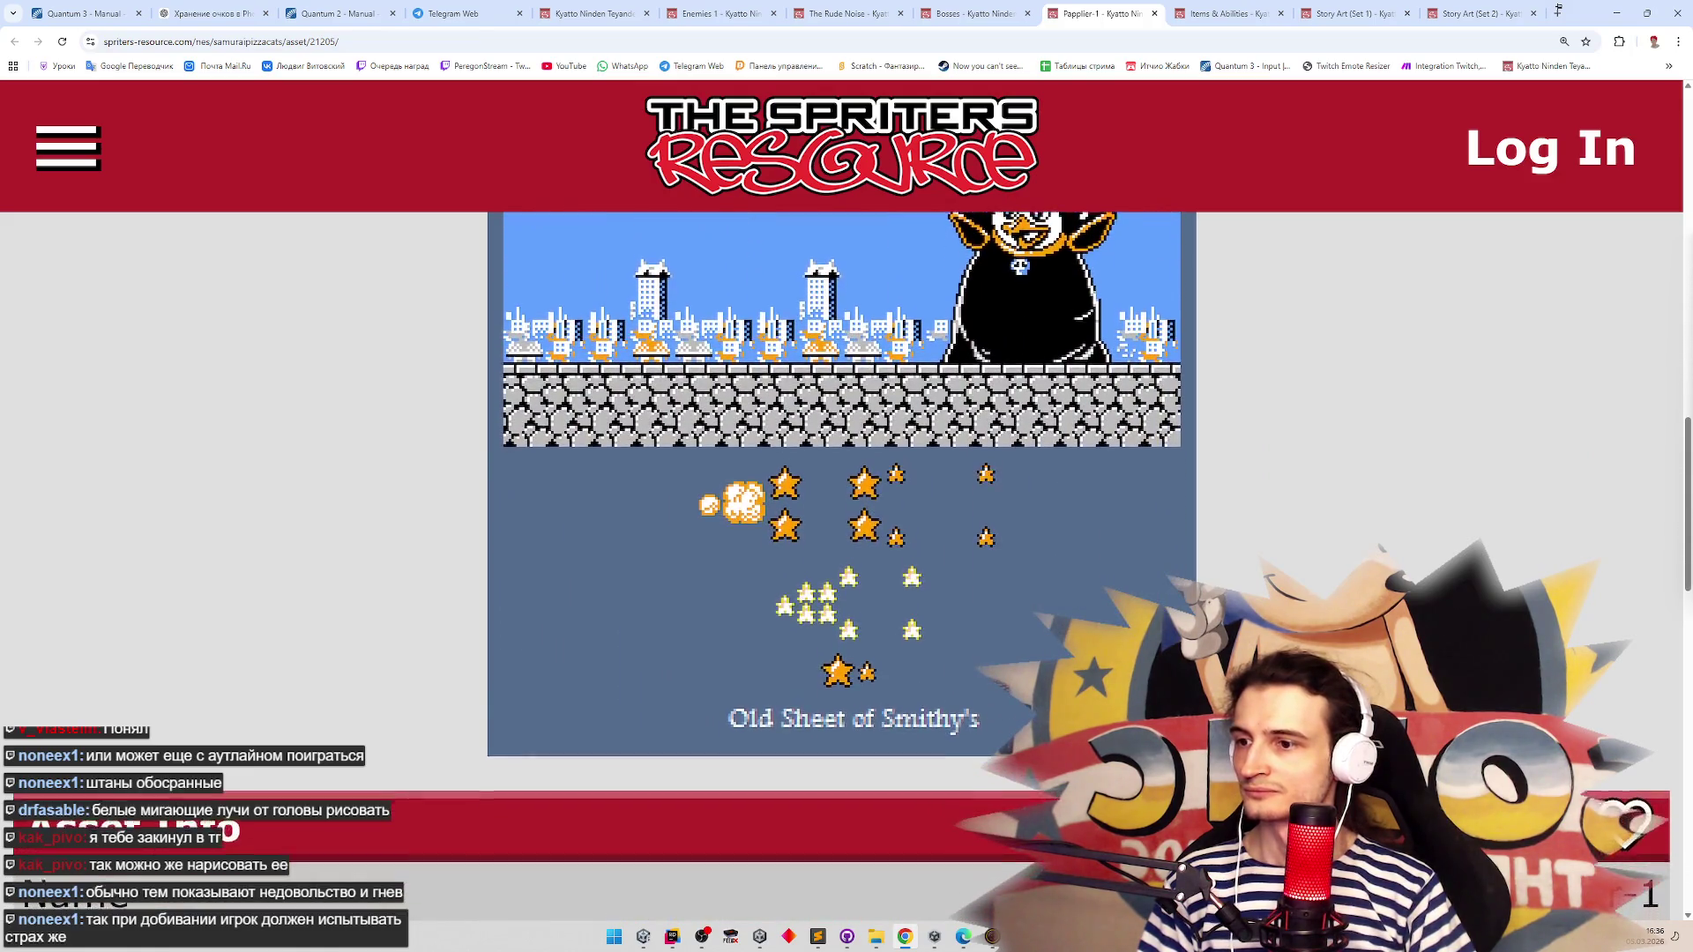
pyautogui.scroll(-3, 1236, 376)
pyautogui.scroll(1, 1237, 375)
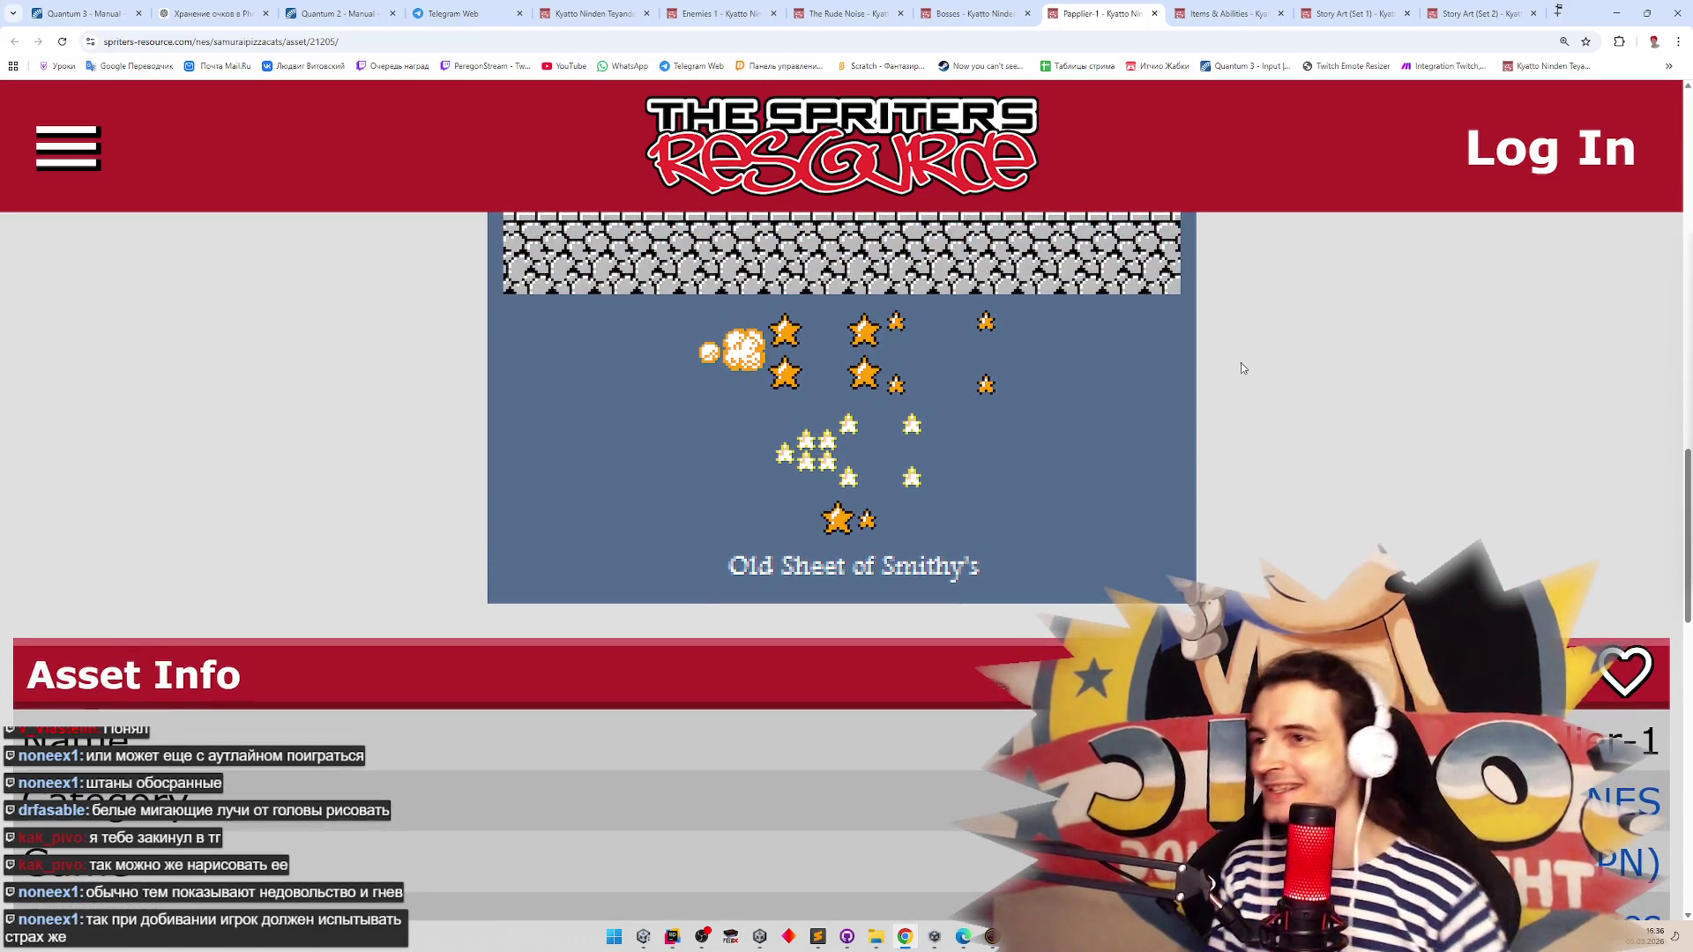
pyautogui.click(1215, 7)
pyautogui.scroll(-3, 1311, 498)
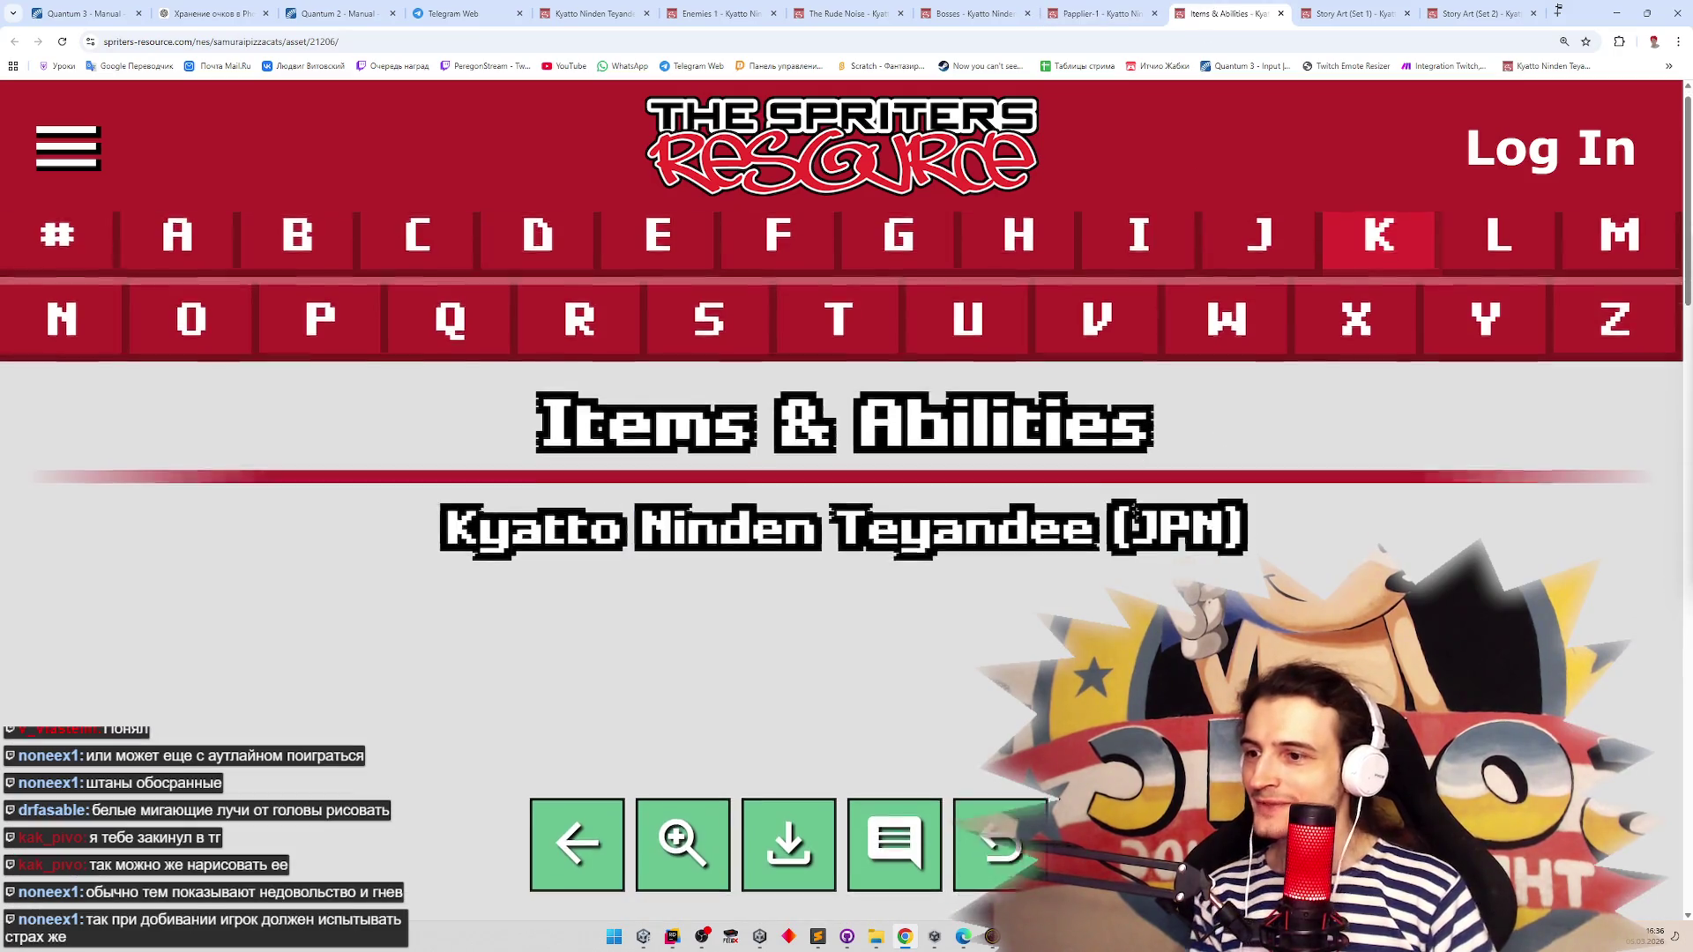
pyautogui.scroll(-2, 1289, 556)
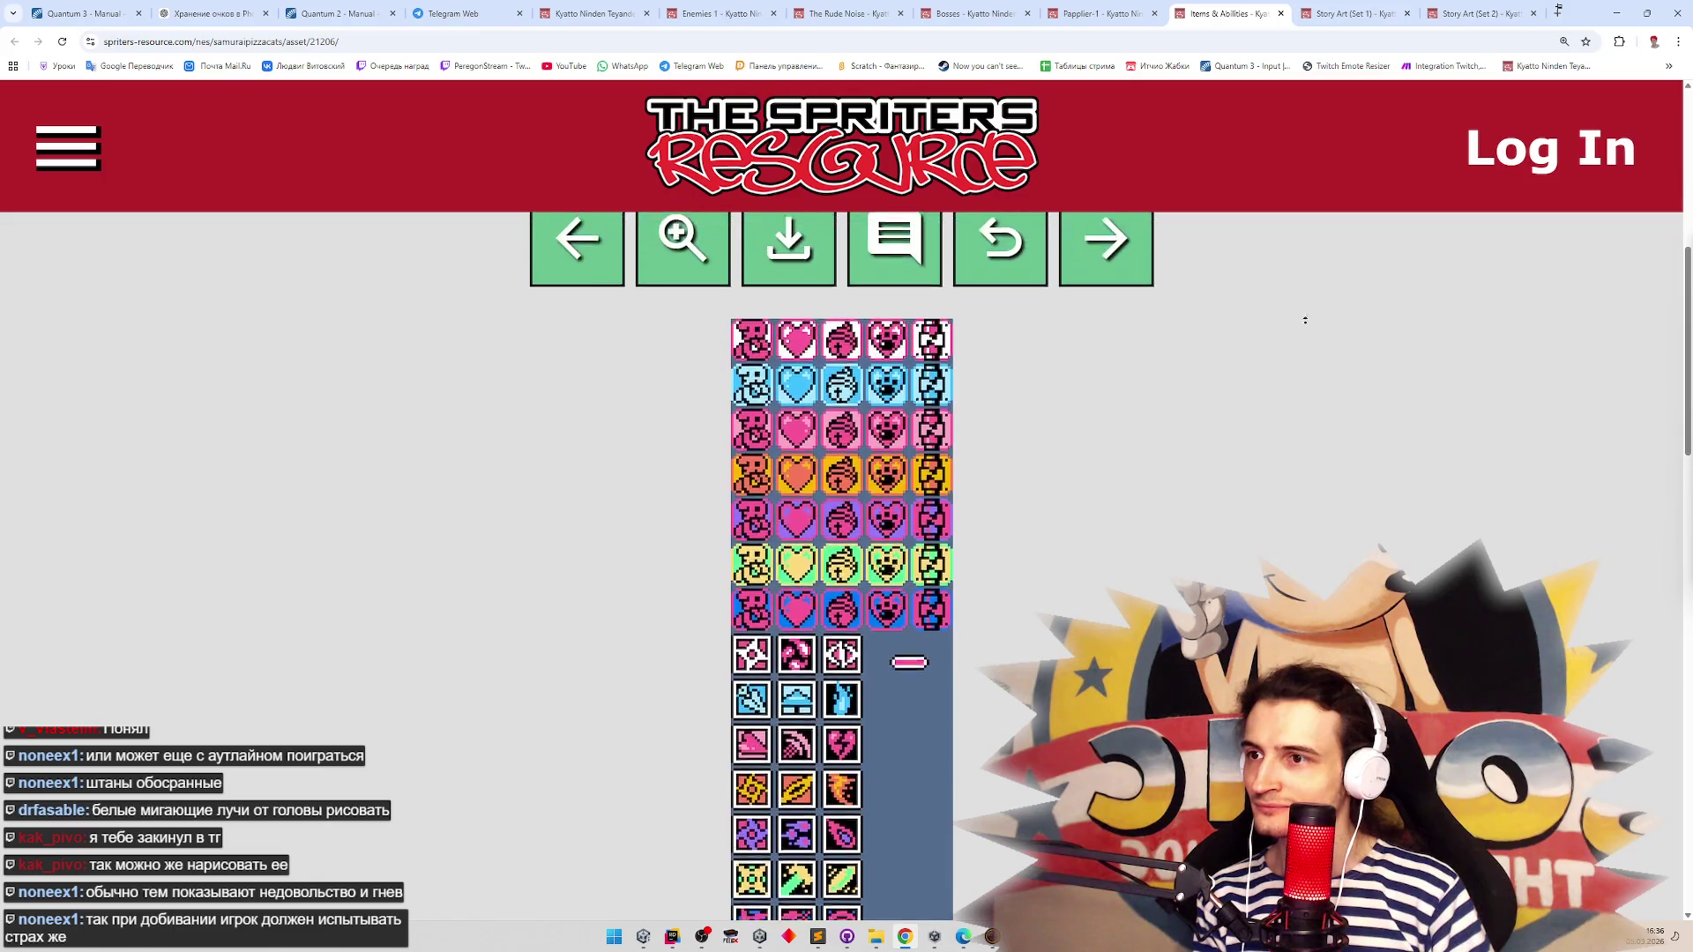
pyautogui.scroll(-1, 1305, 321)
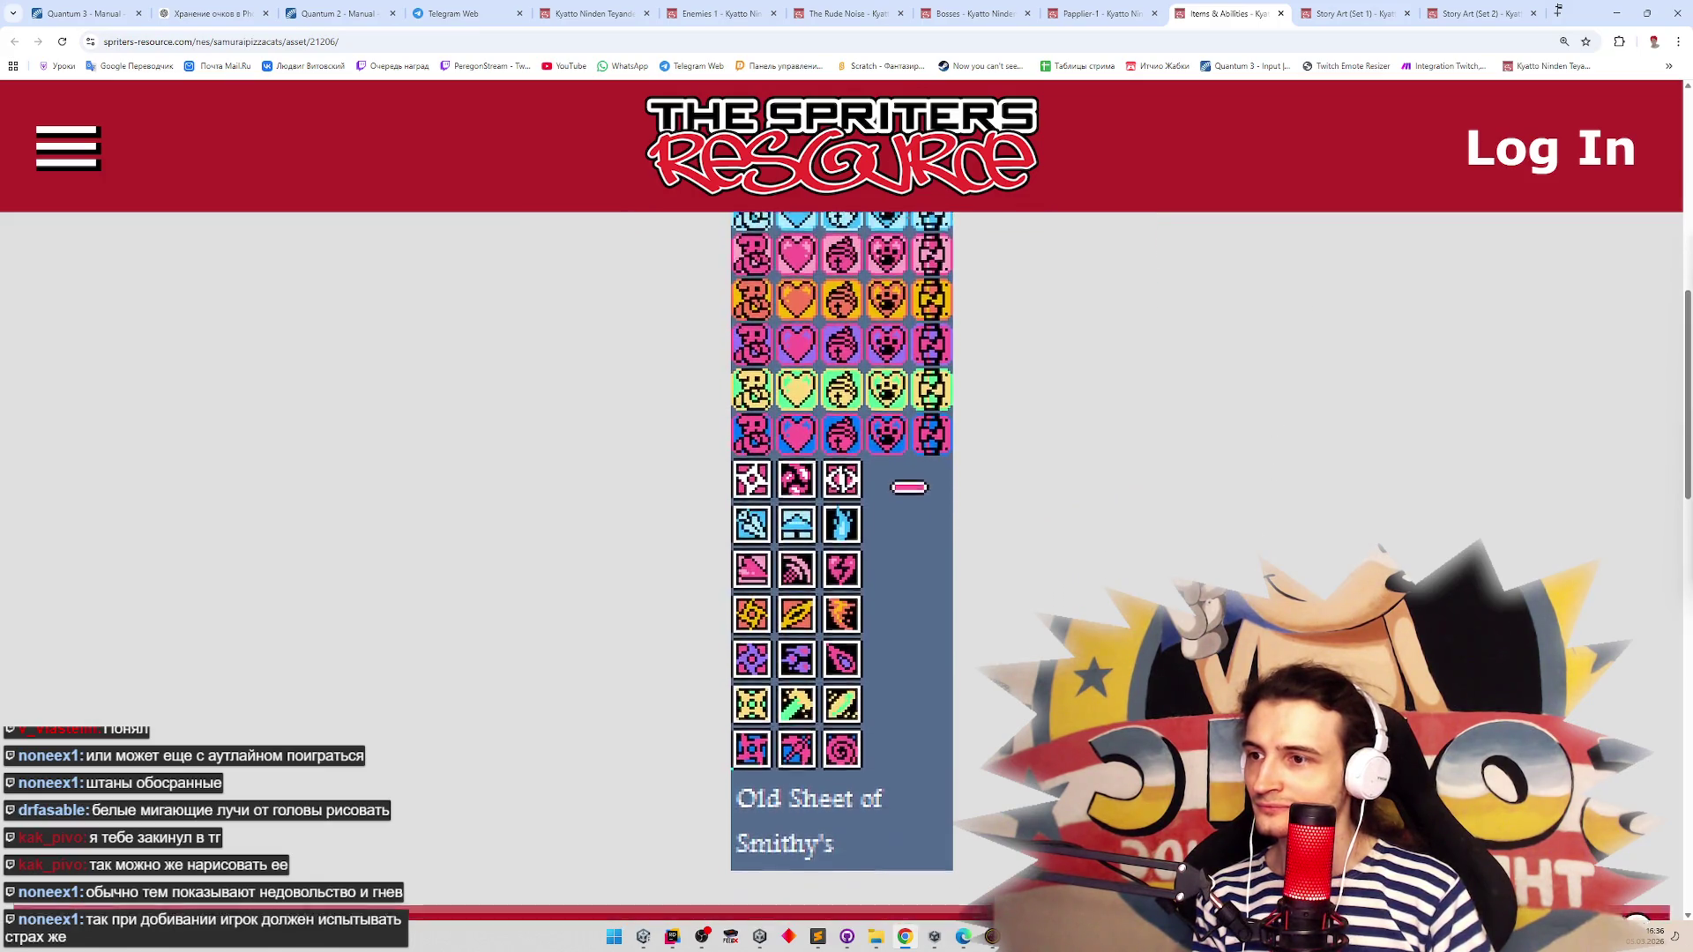
pyautogui.scroll(-2, 842, 529)
pyautogui.scroll(1, 1268, 417)
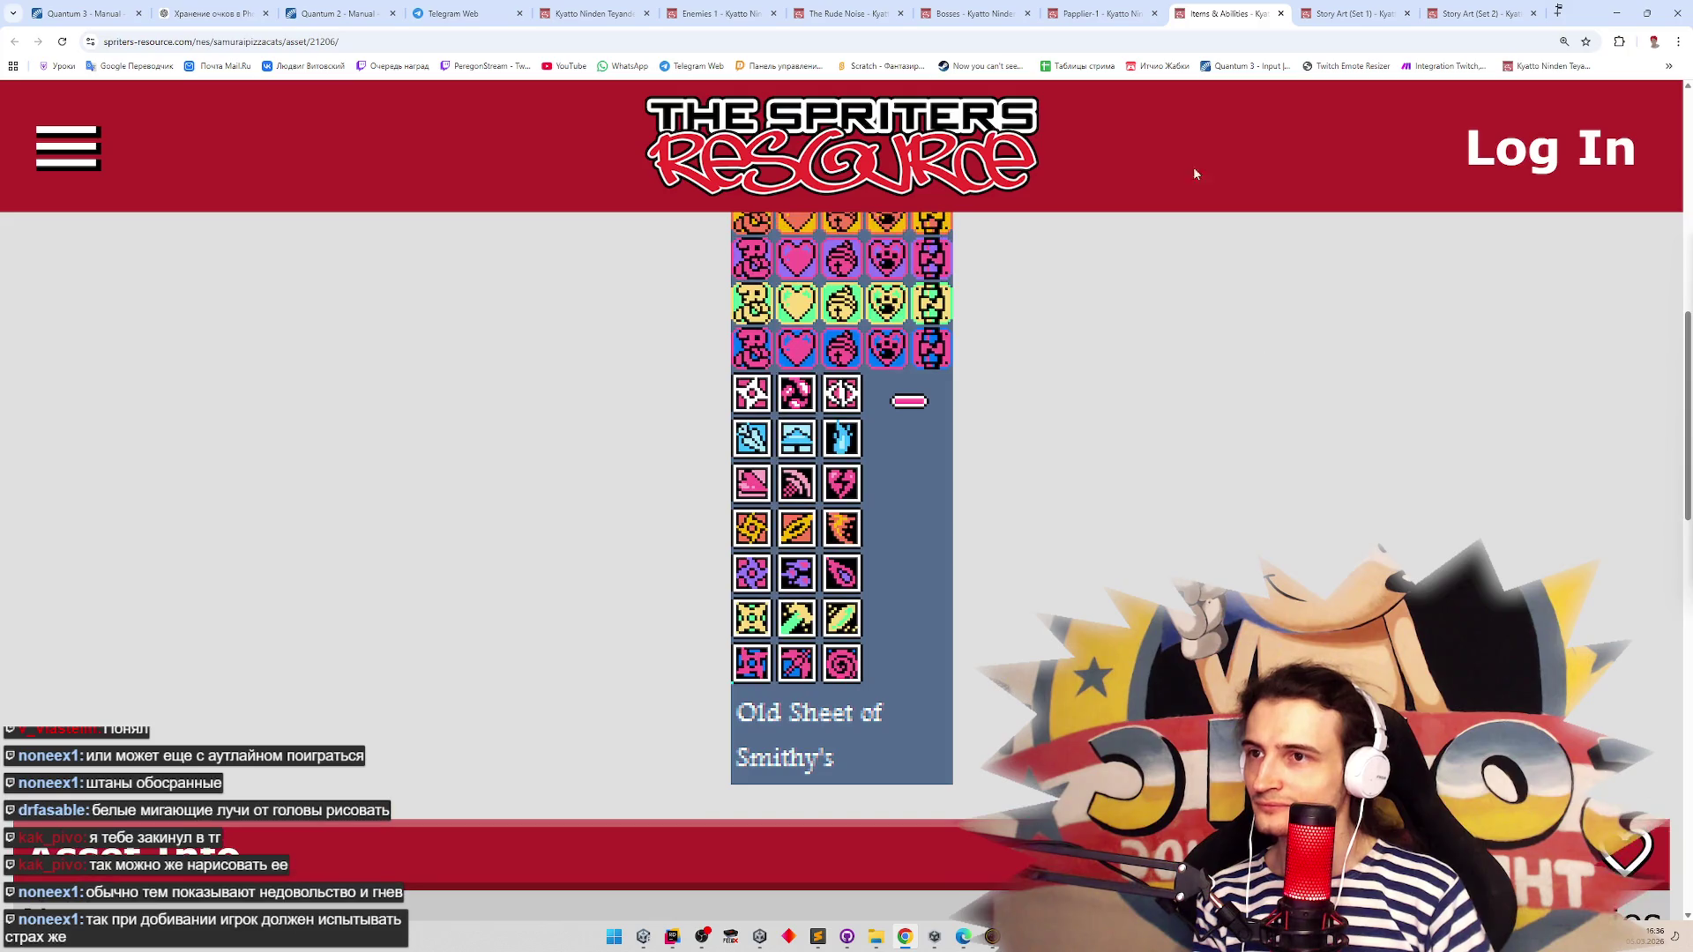
# Scroll the Story Art (Set 1) sheet down to its Old Sheet of Smithy's caption
pyautogui.click(1296, 14)
pyautogui.scroll(-3, 1293, 480)
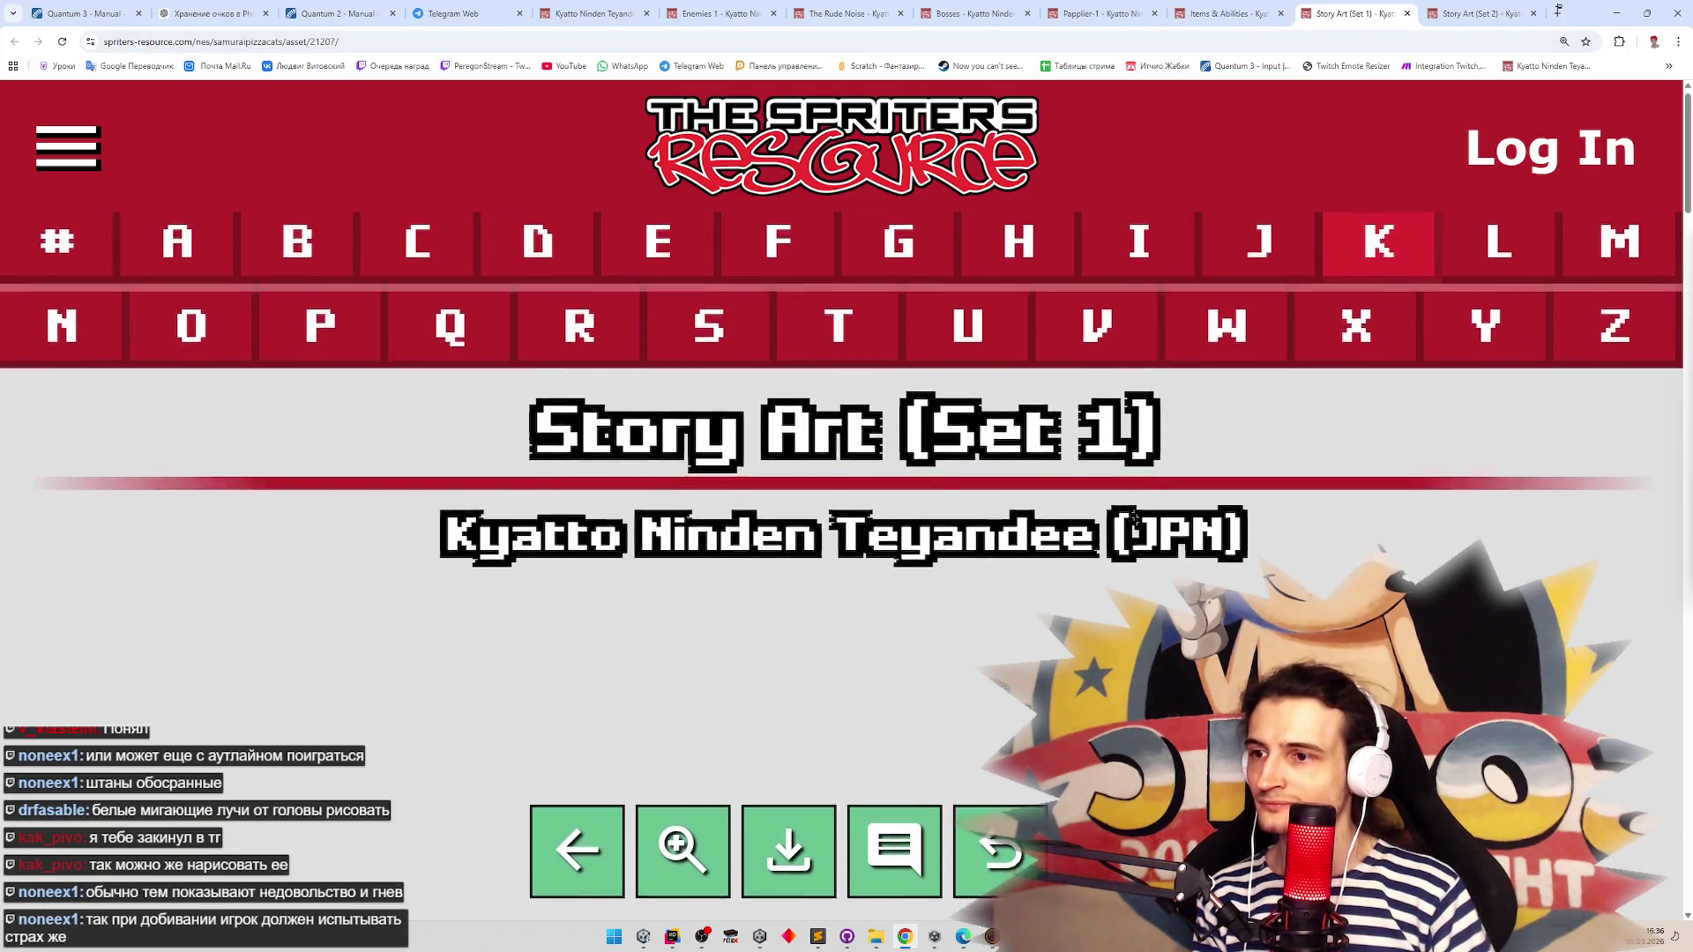
pyautogui.scroll(-4, 1136, 253)
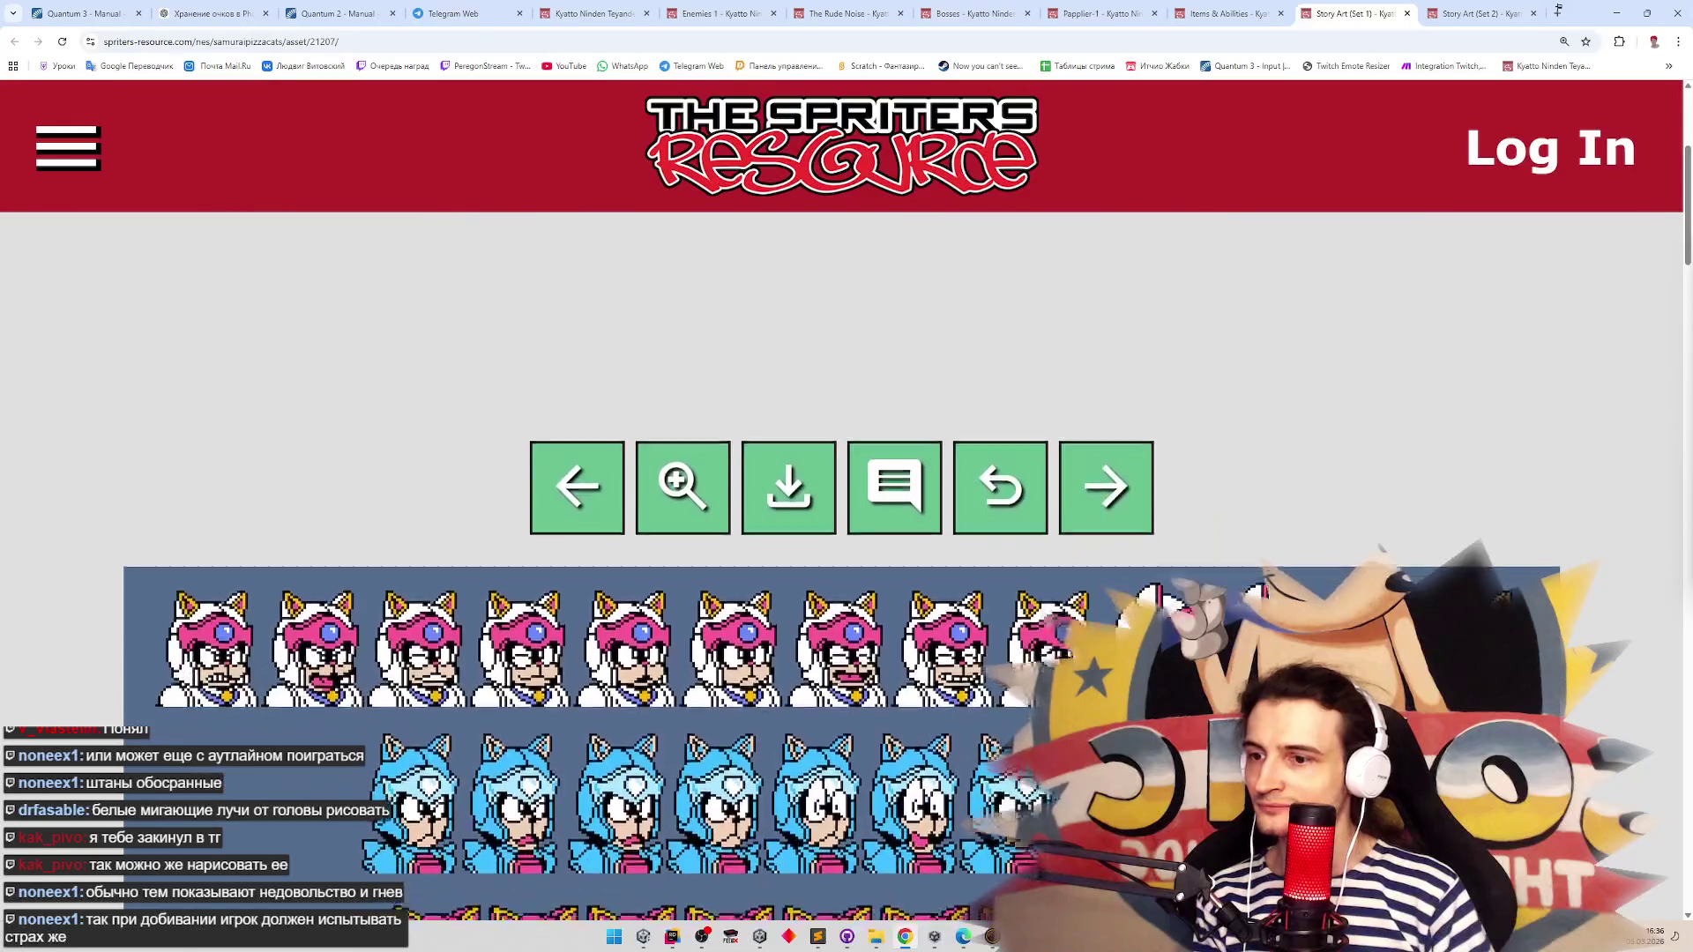
pyautogui.scroll(-3, 841, 556)
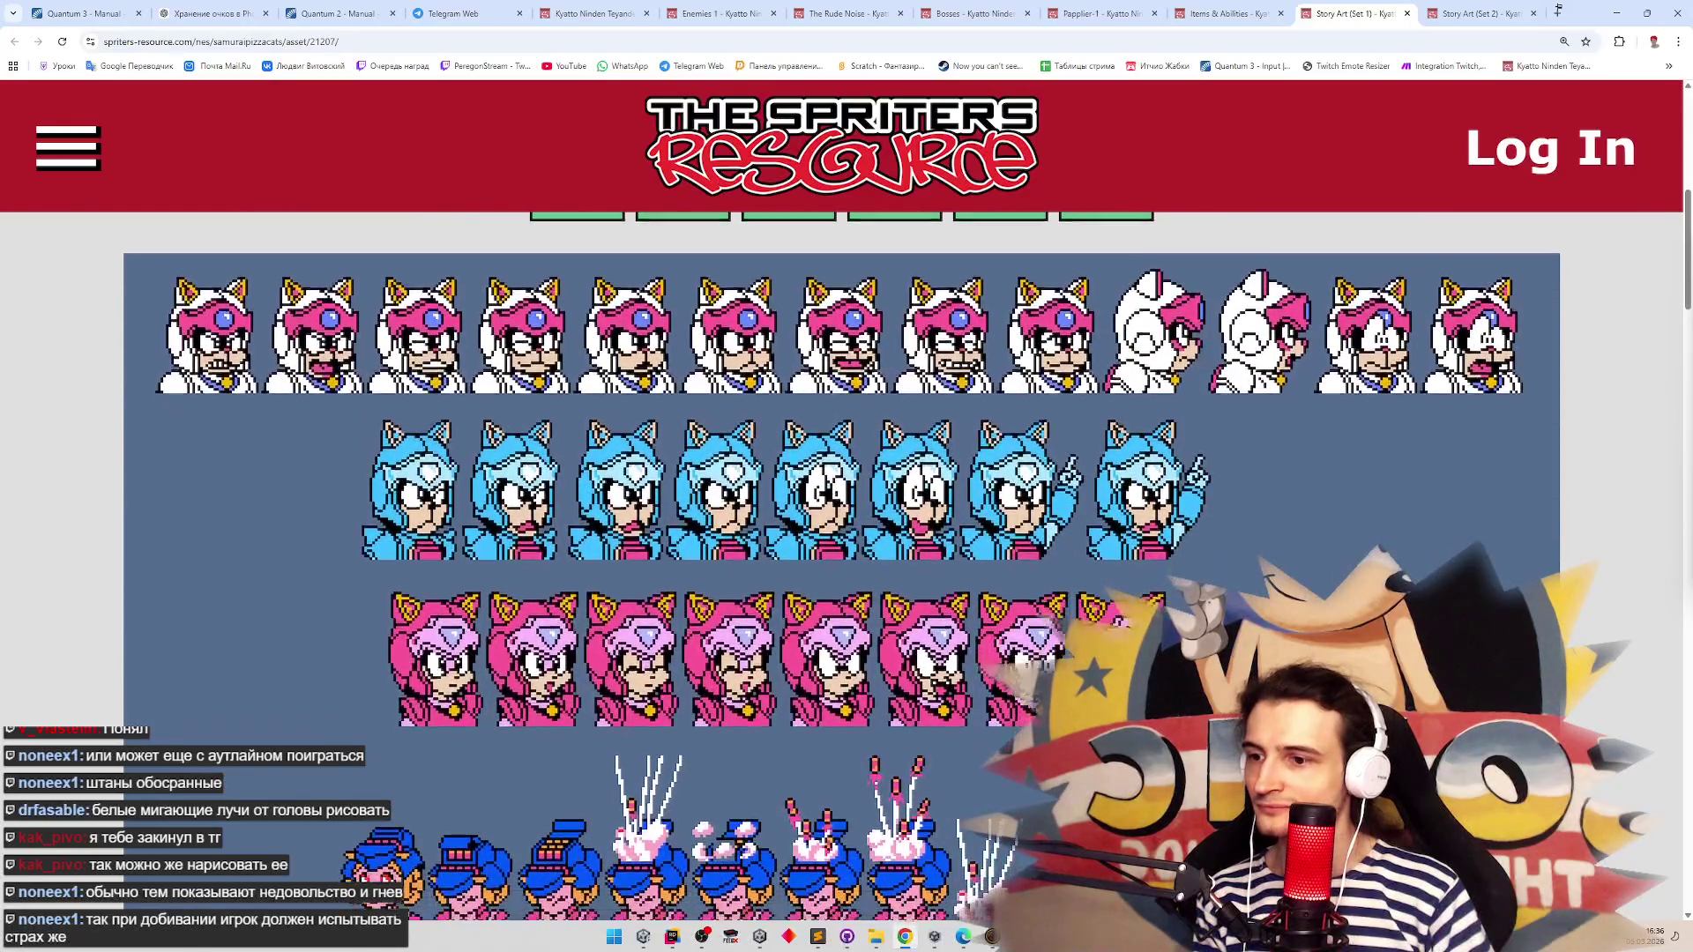
pyautogui.scroll(-8, 1028, 710)
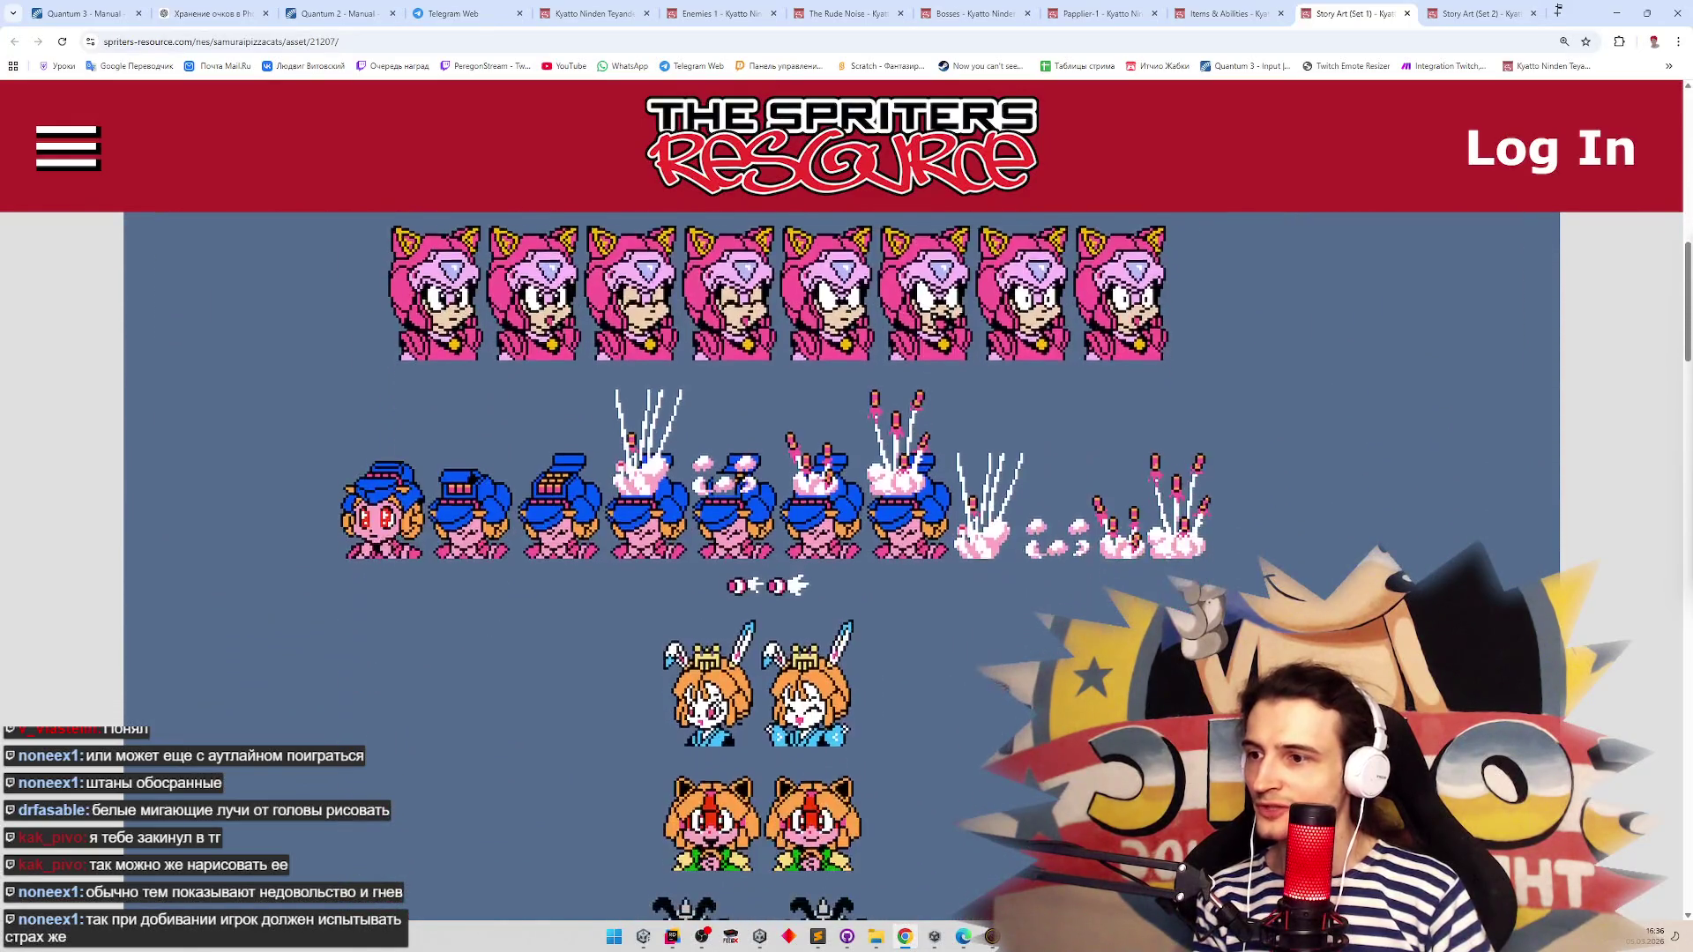
pyautogui.scroll(-7, 842, 564)
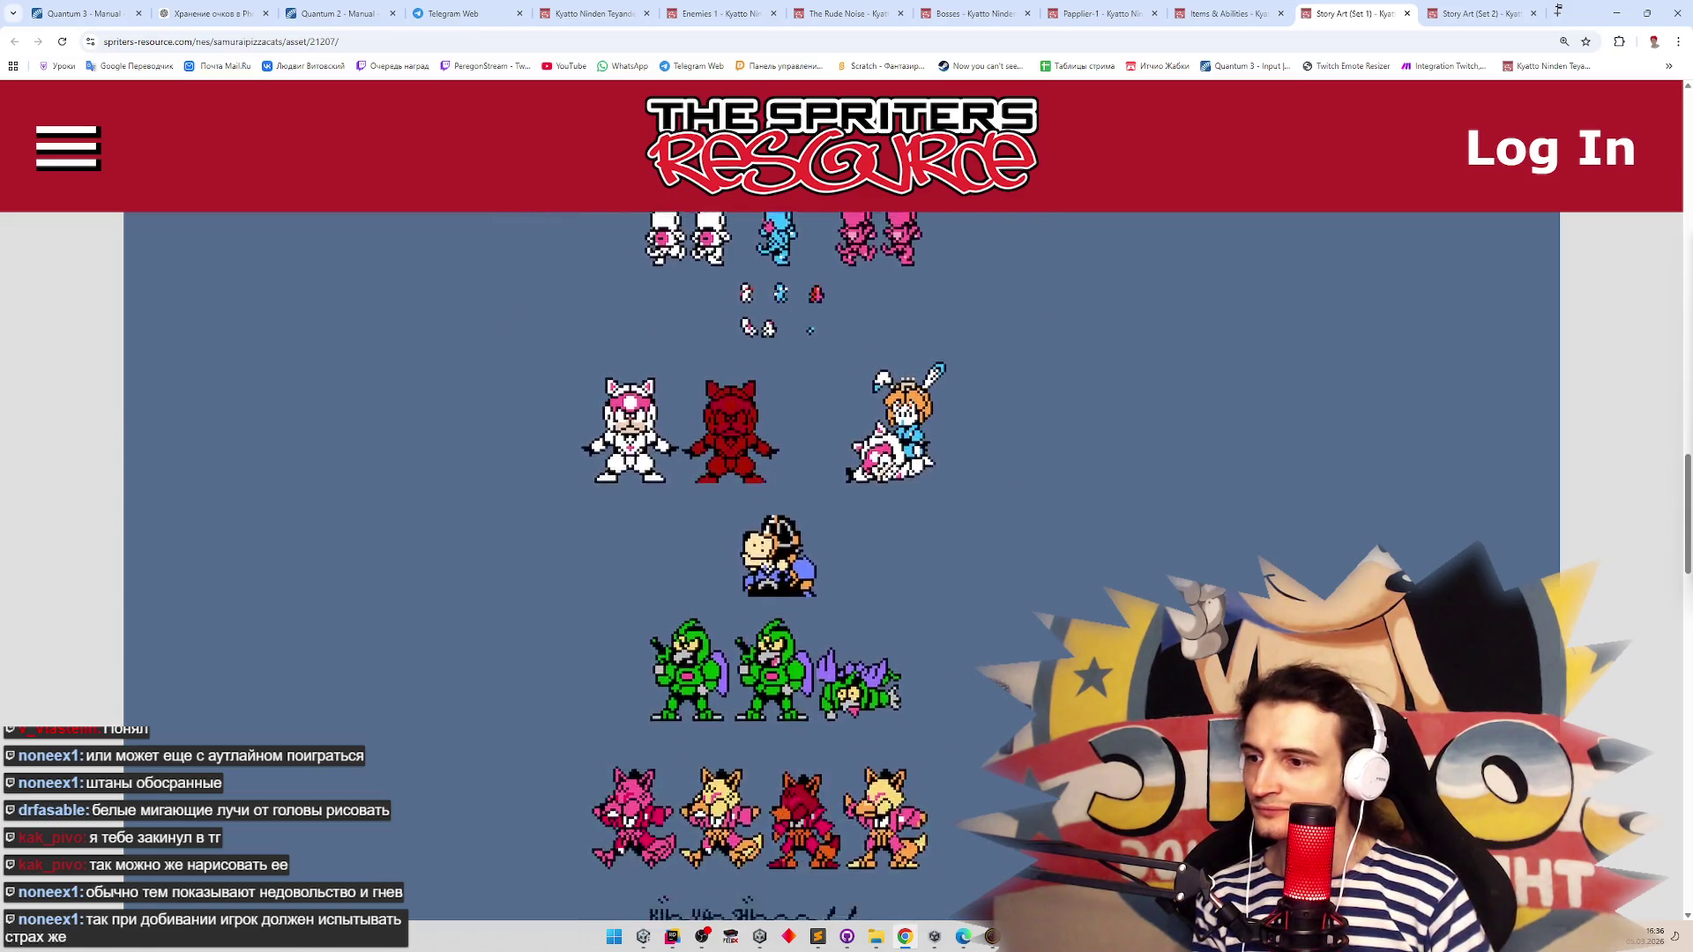
pyautogui.scroll(-3, 1297, 514)
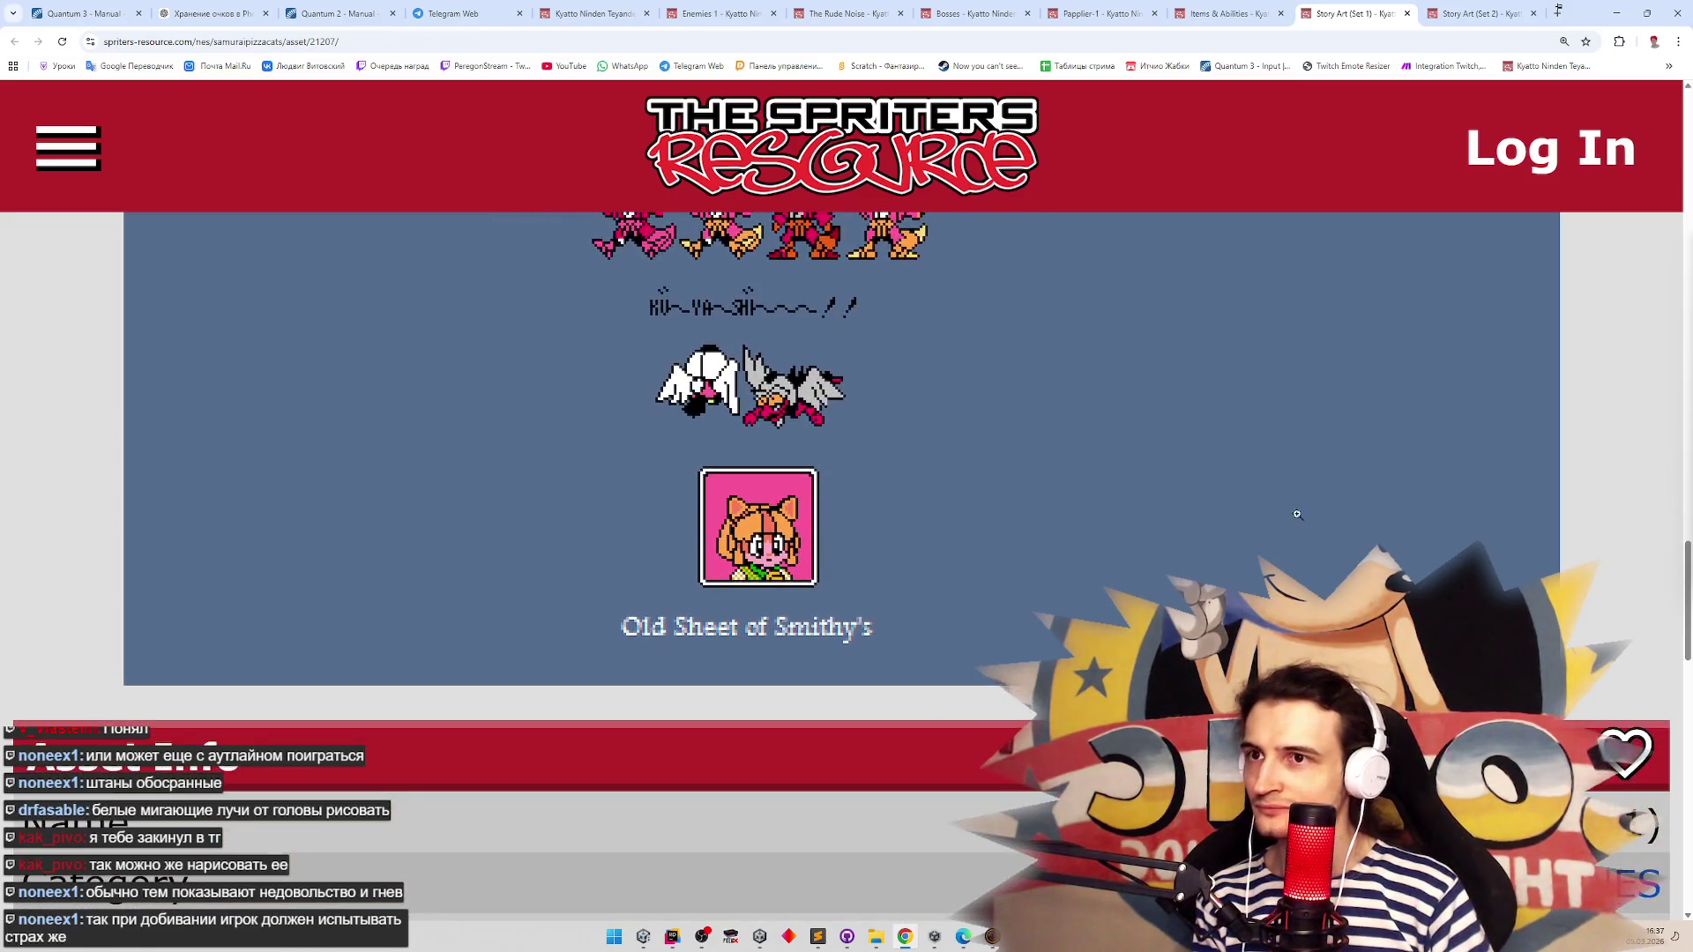
pyautogui.click(1452, 13)
pyautogui.scroll(-8, 1338, 586)
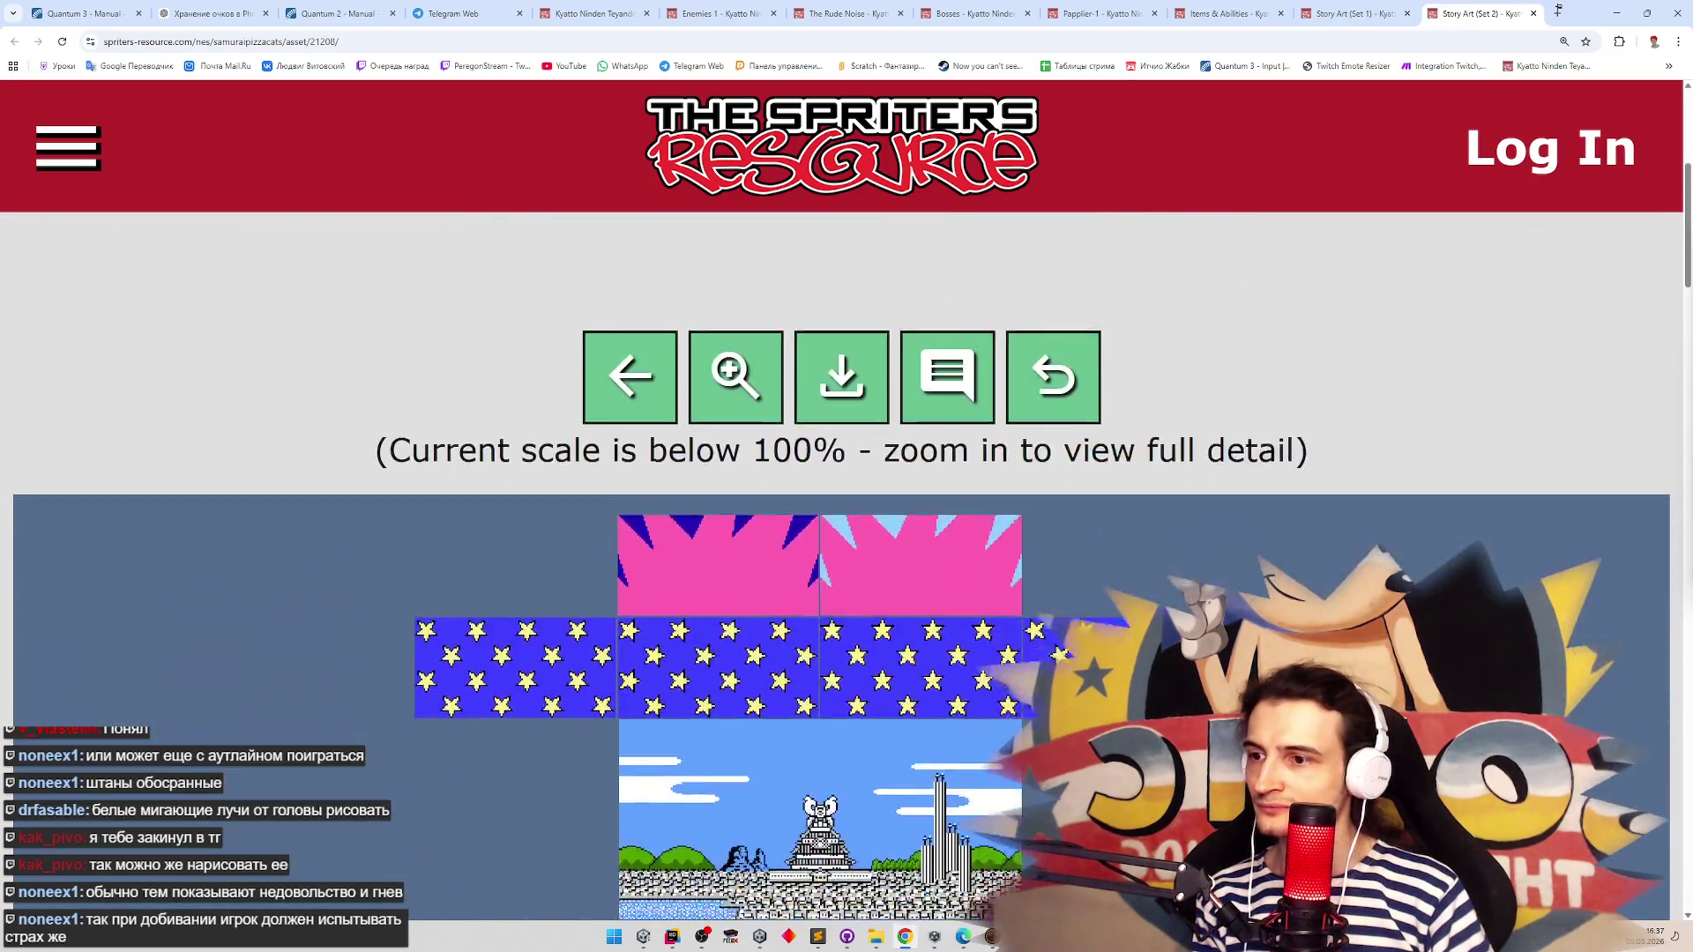
pyautogui.scroll(-7, 1339, 586)
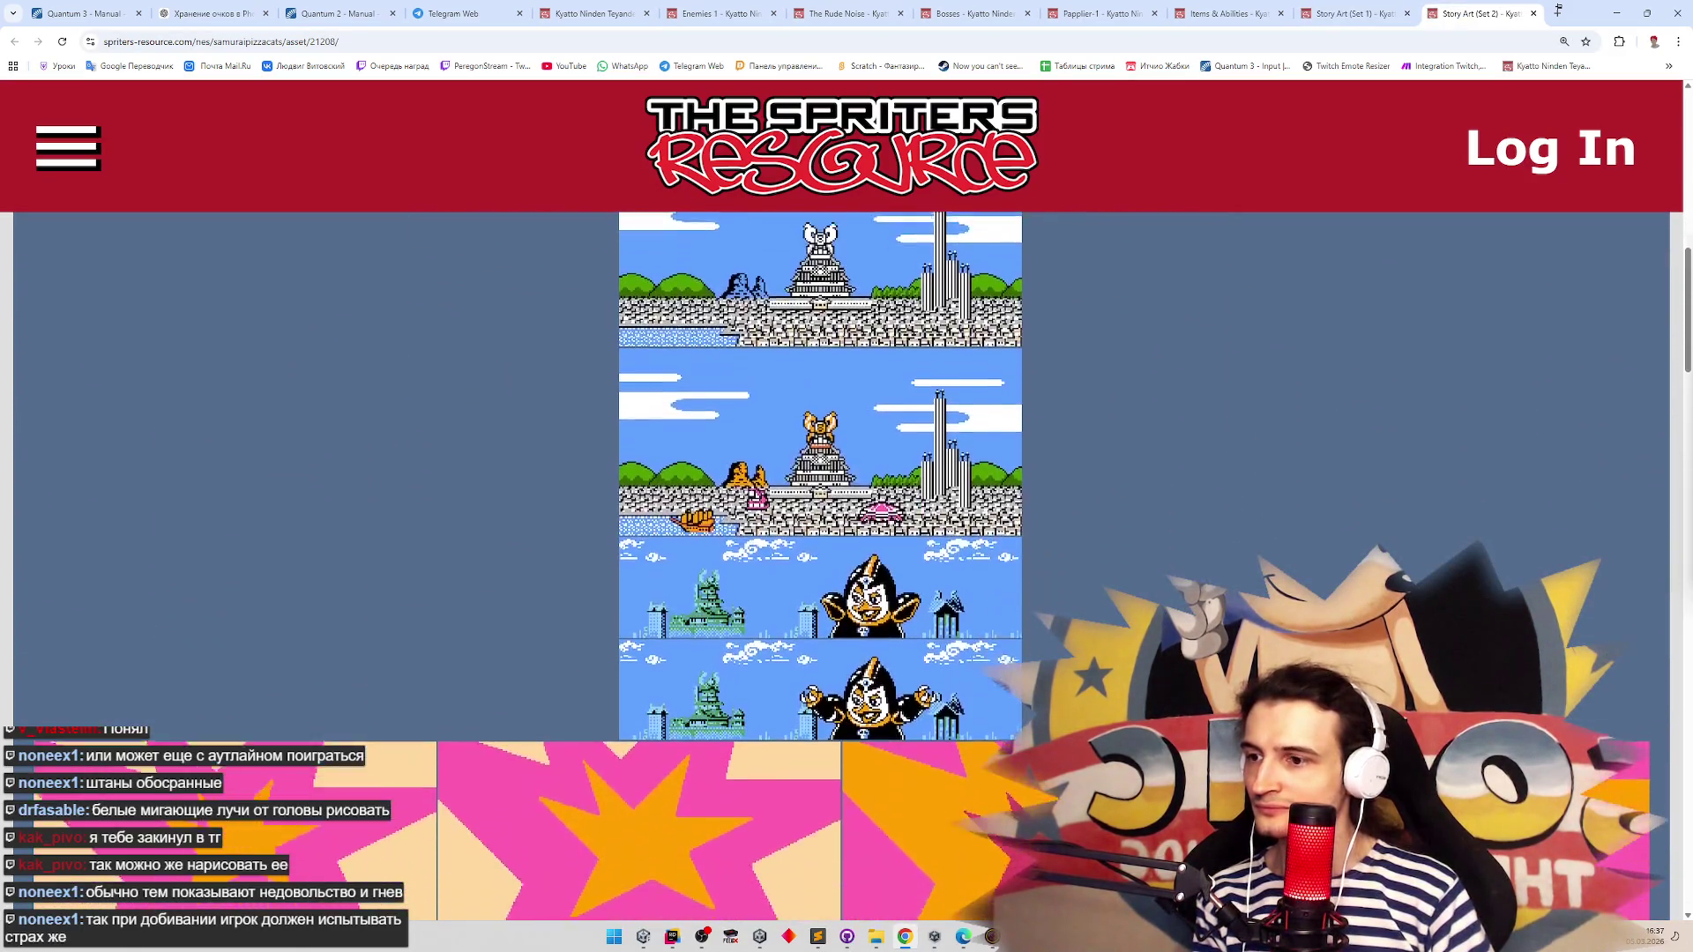
pyautogui.scroll(-5, 1339, 586)
pyautogui.scroll(-1, 806, 529)
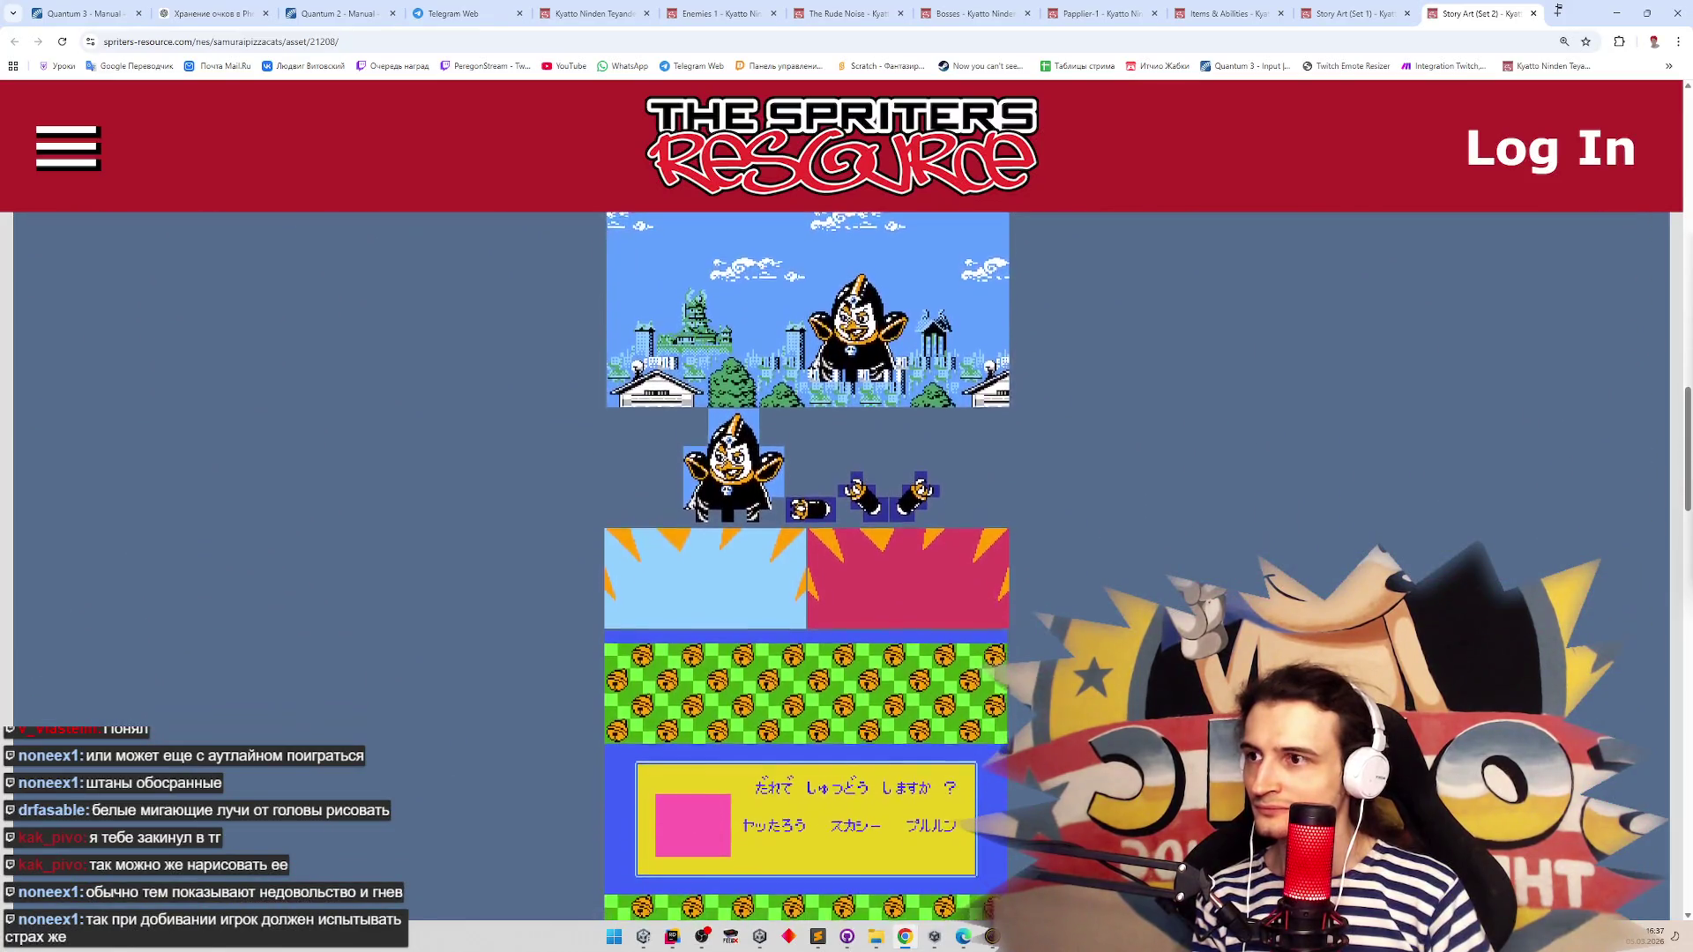
pyautogui.scroll(-5, 813, 595)
pyautogui.scroll(10, 1336, 126)
pyautogui.scroll(10, 1335, 127)
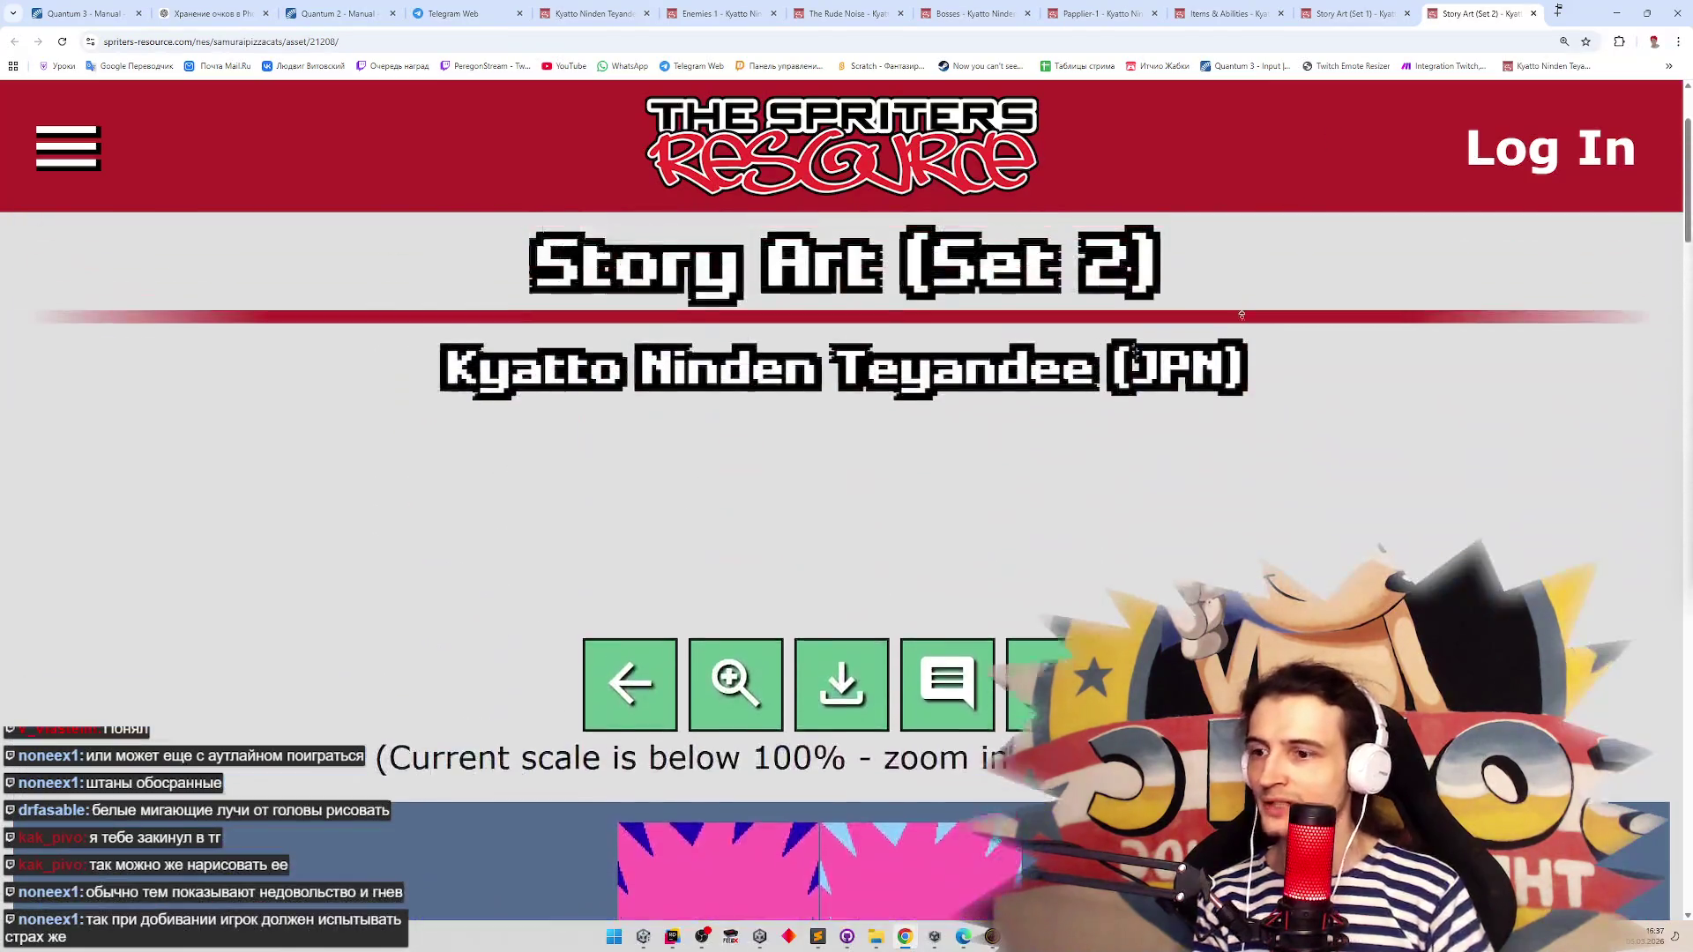
pyautogui.scroll(-5, 1336, 126)
pyautogui.scroll(-15, 846, 564)
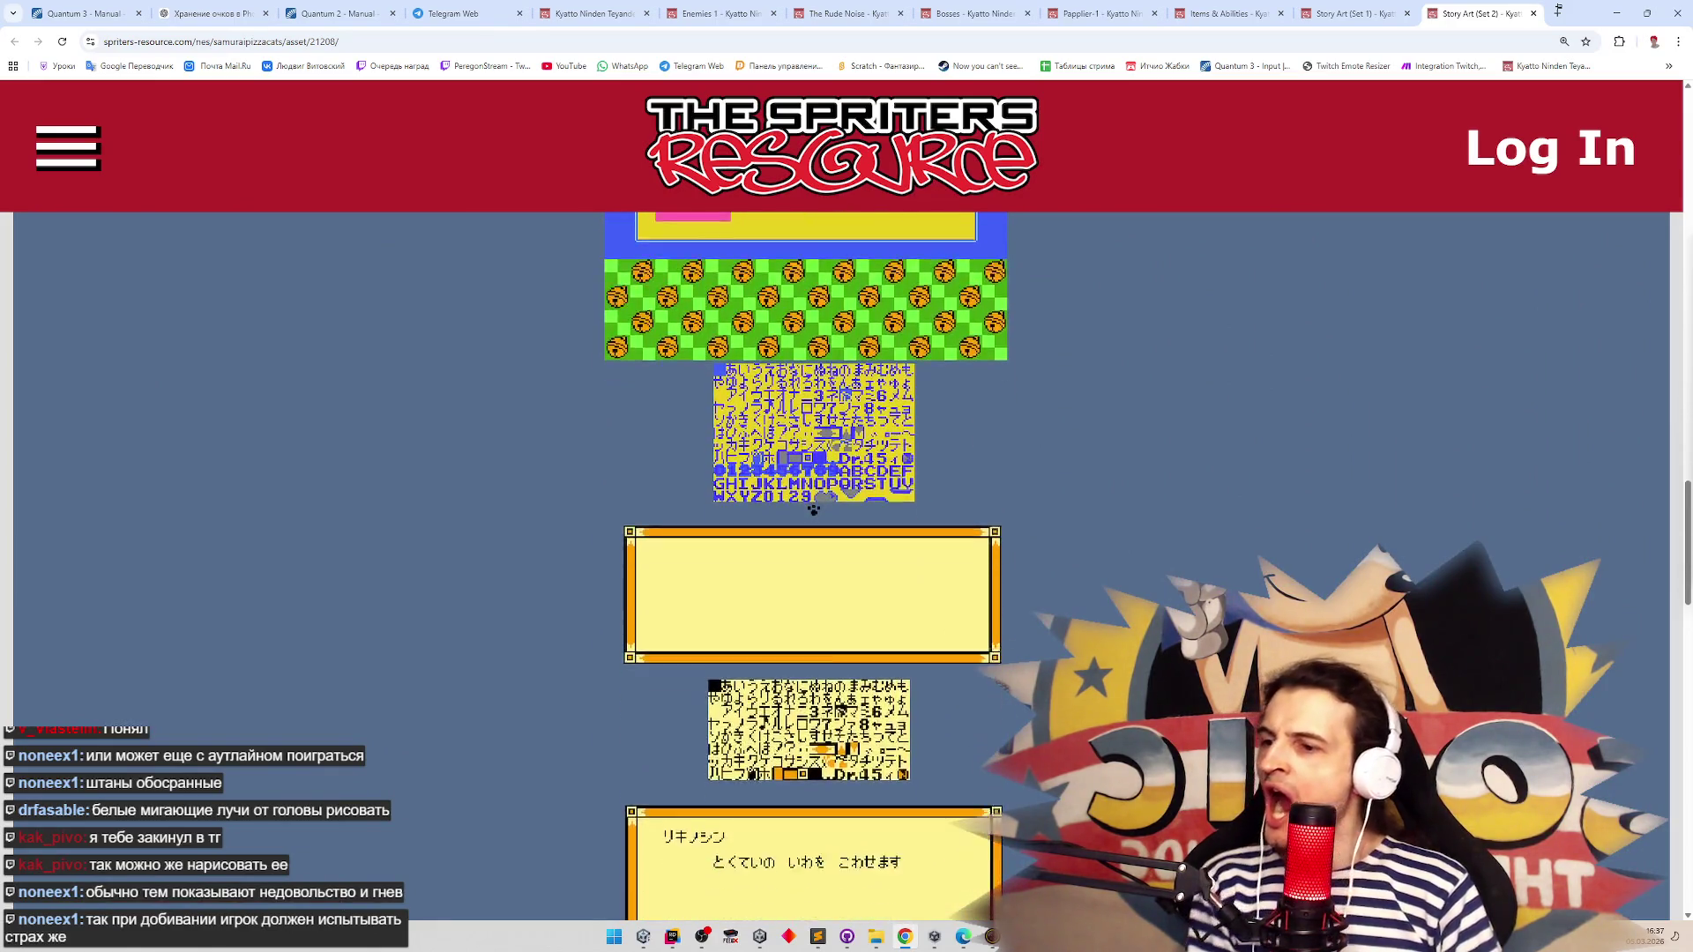
pyautogui.scroll(-1, 813, 509)
pyautogui.scroll(15, 812, 510)
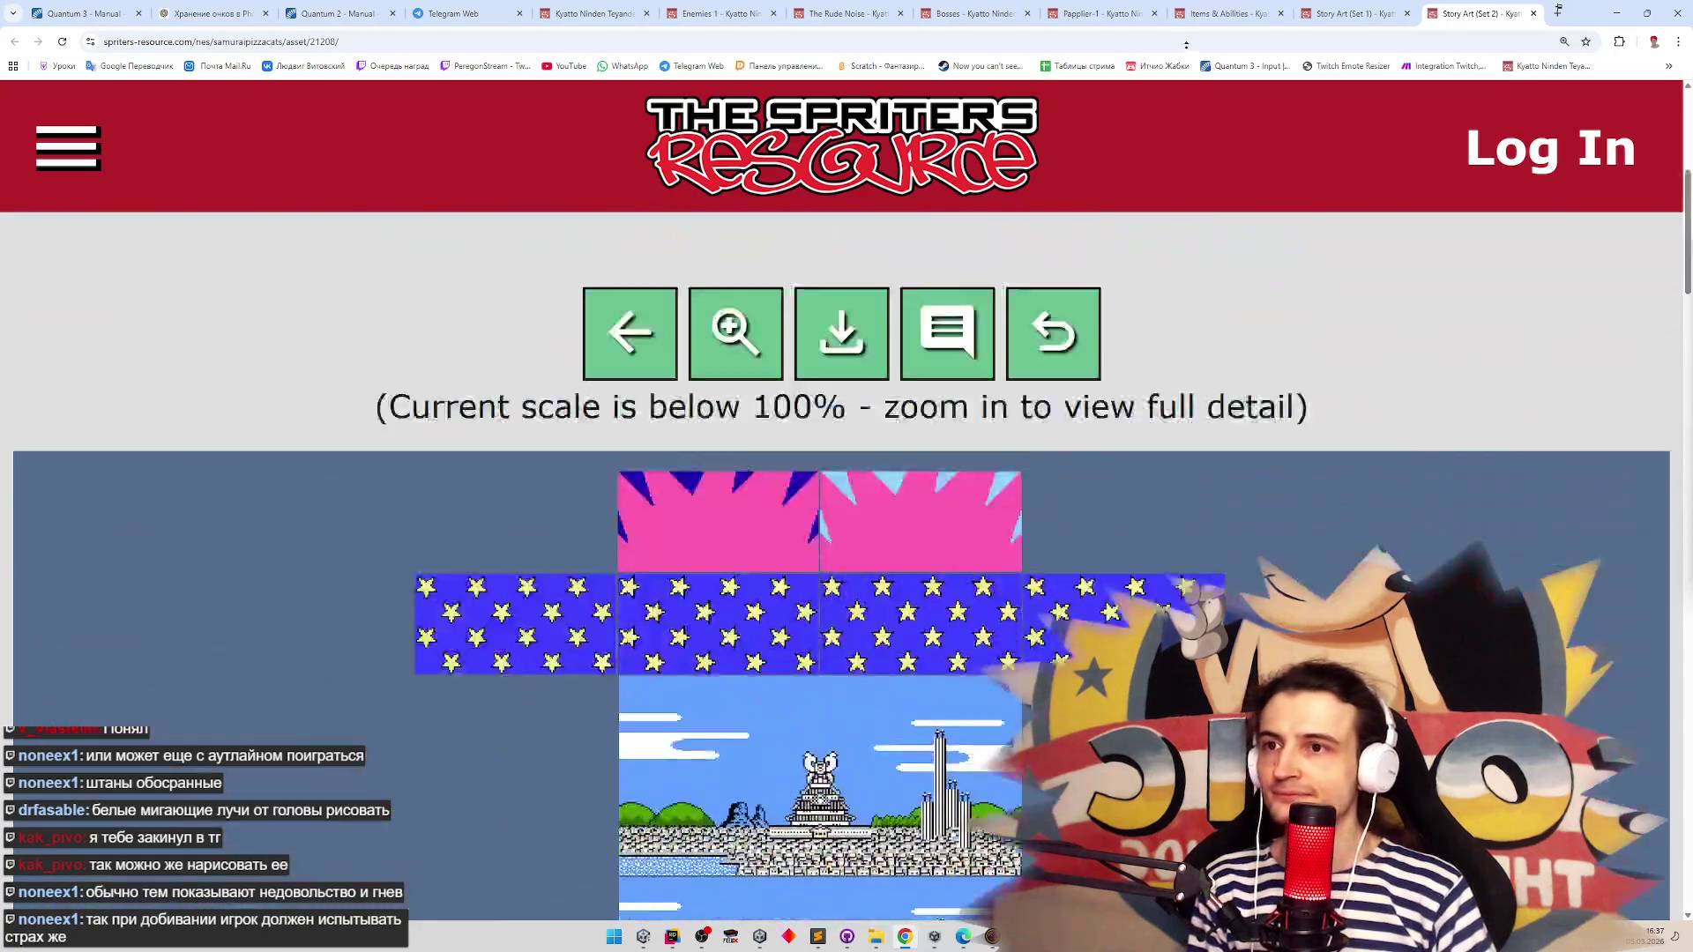
pyautogui.scroll(6, 1184, 44)
pyautogui.click(1367, 15)
pyautogui.scroll(2, 1164, 348)
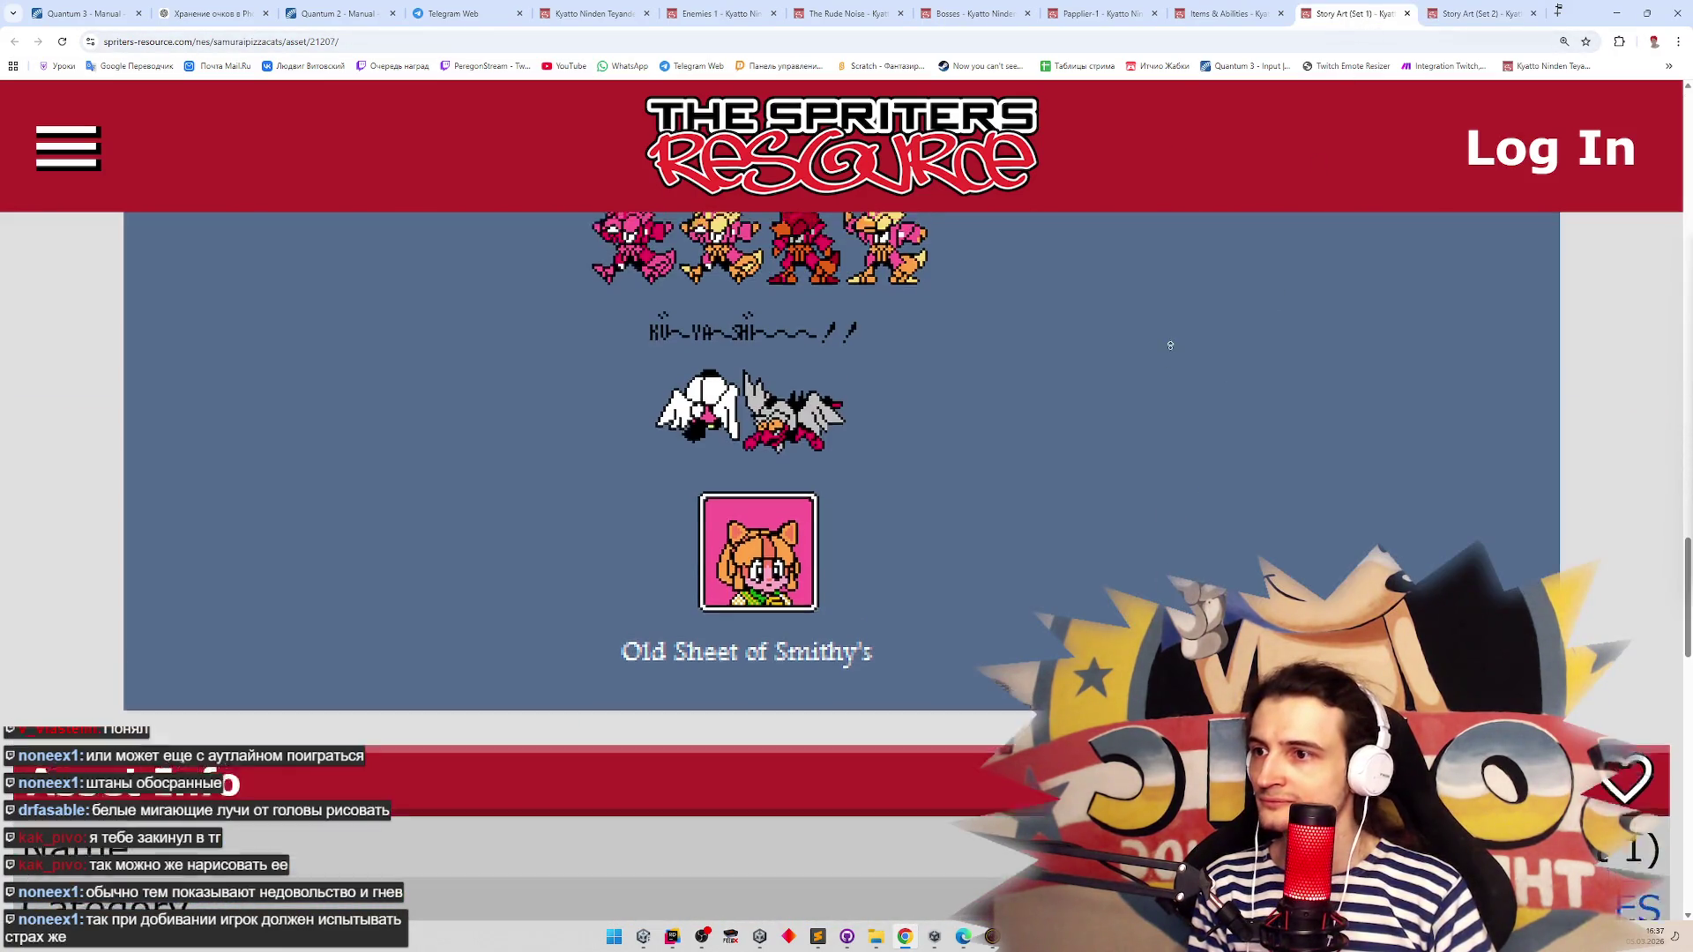
pyautogui.scroll(1, 1172, 335)
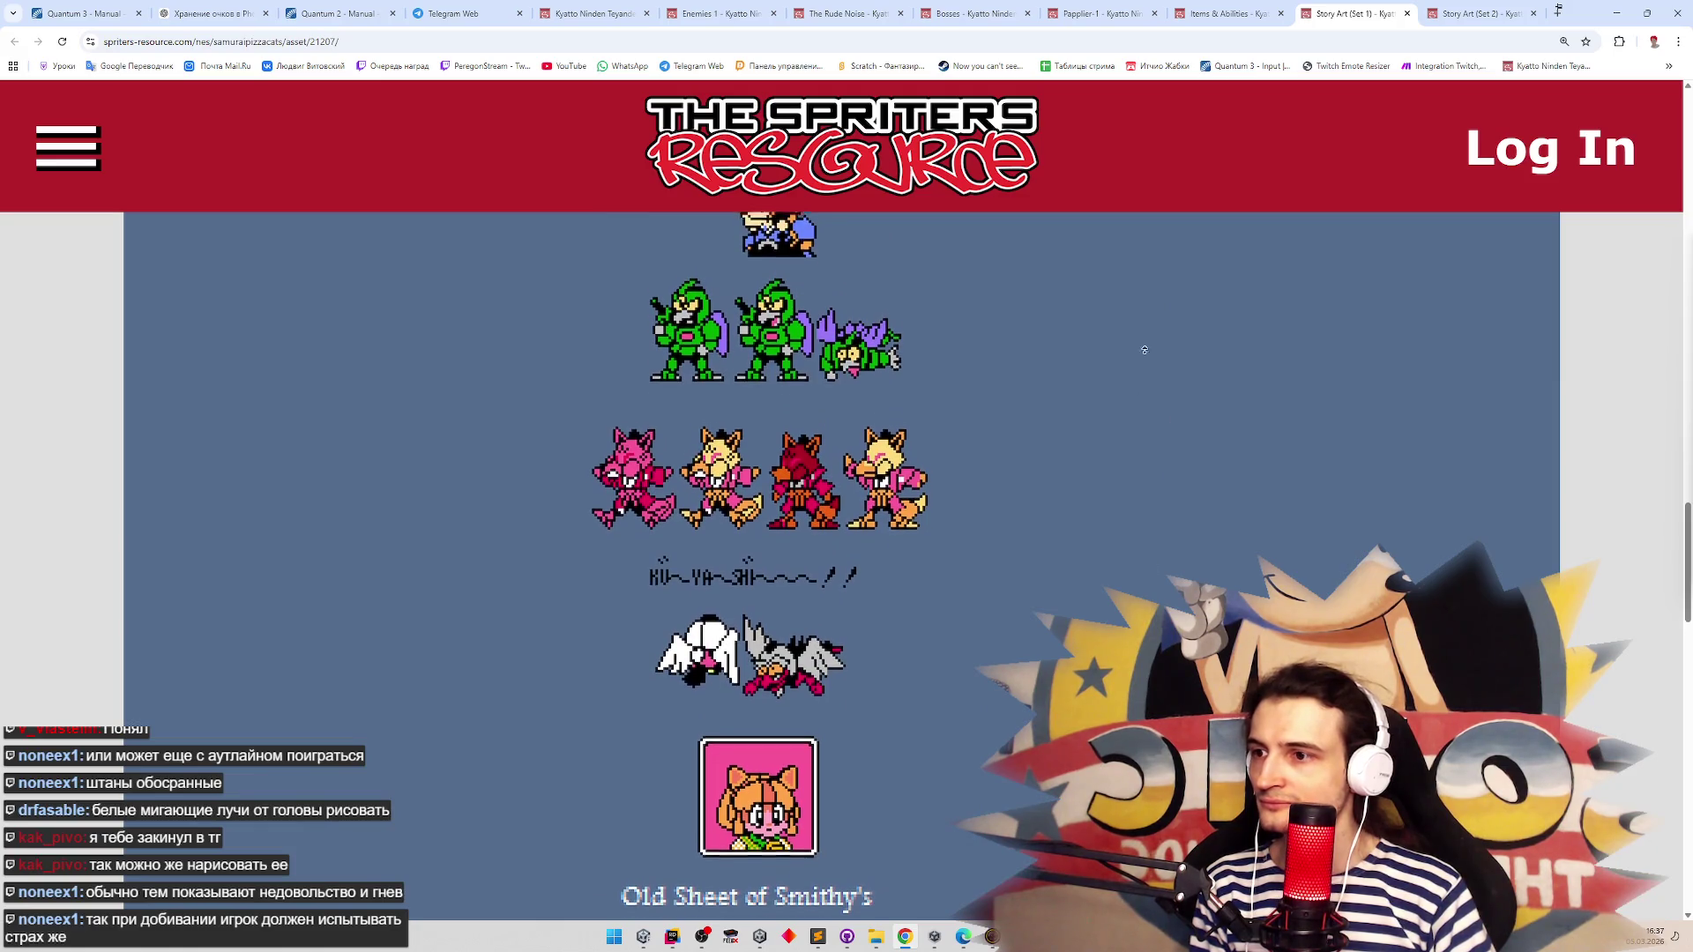
pyautogui.scroll(5, 1169, 304)
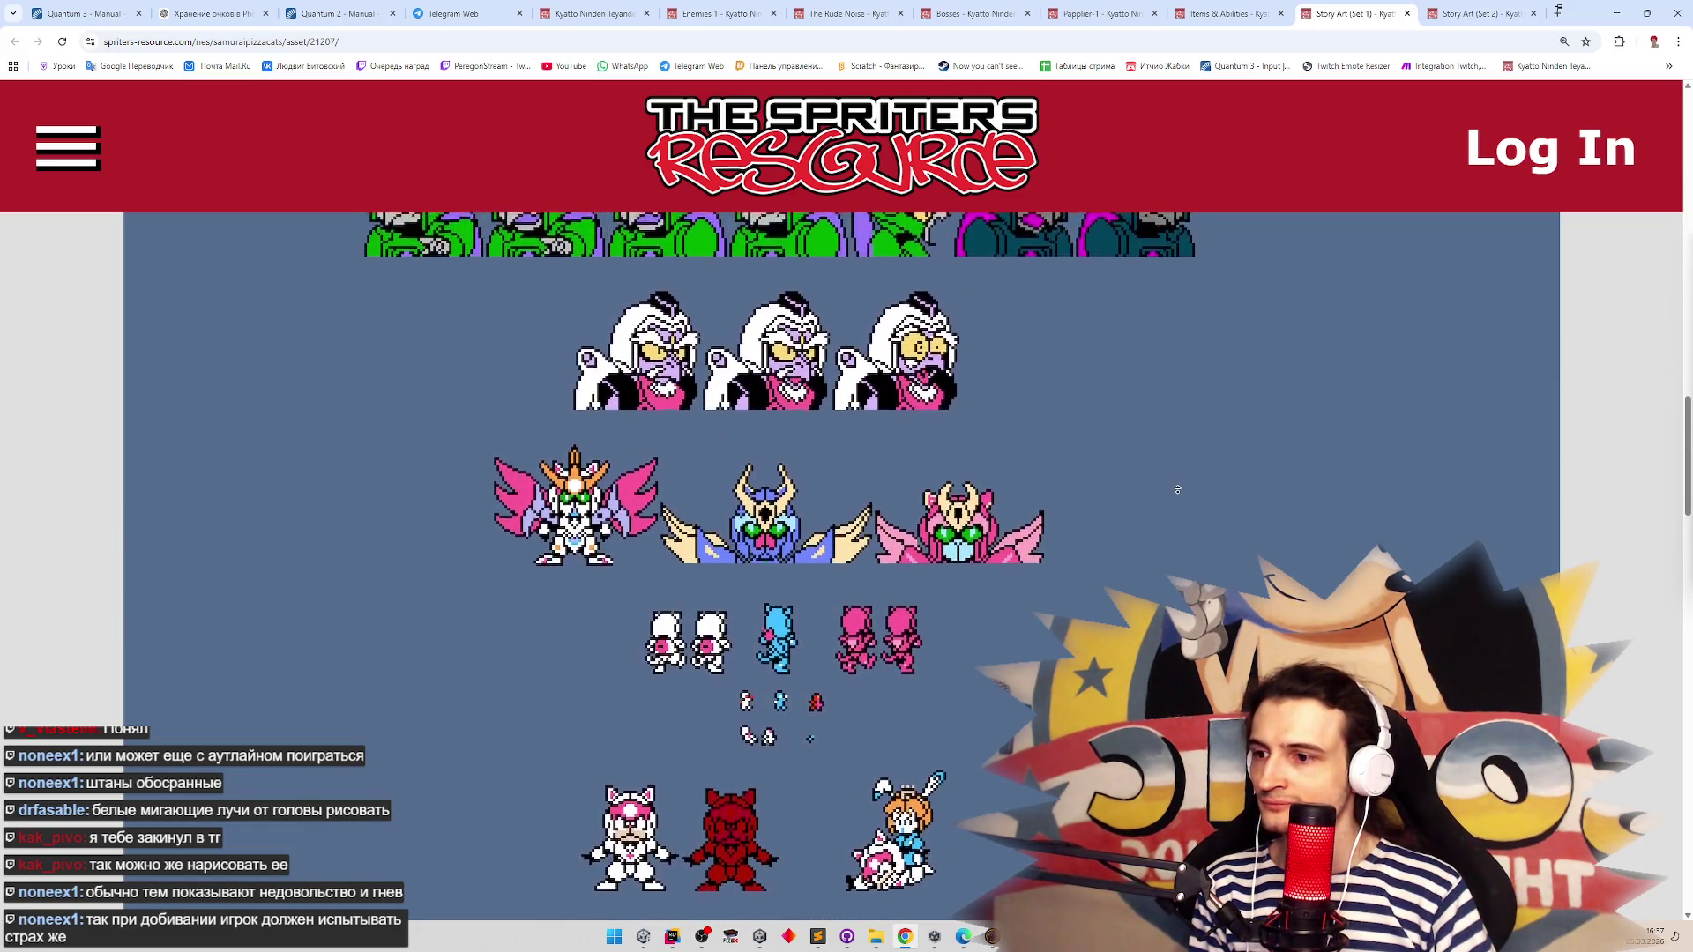
pyautogui.scroll(15, 1178, 448)
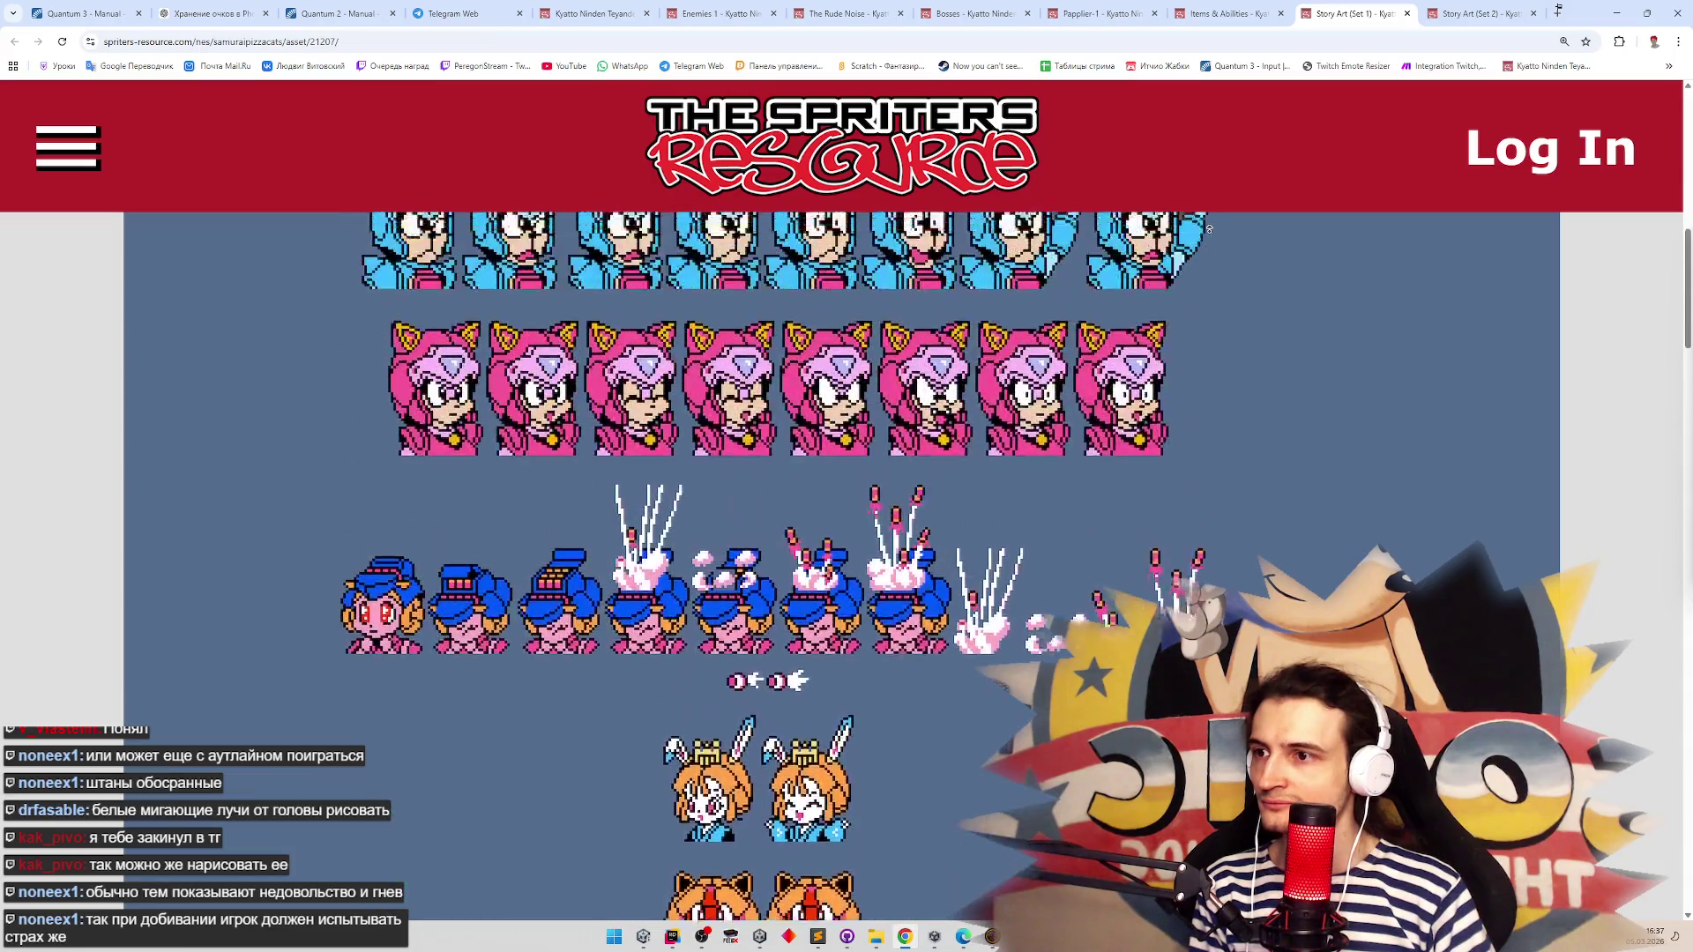
pyautogui.scroll(8, 1218, 457)
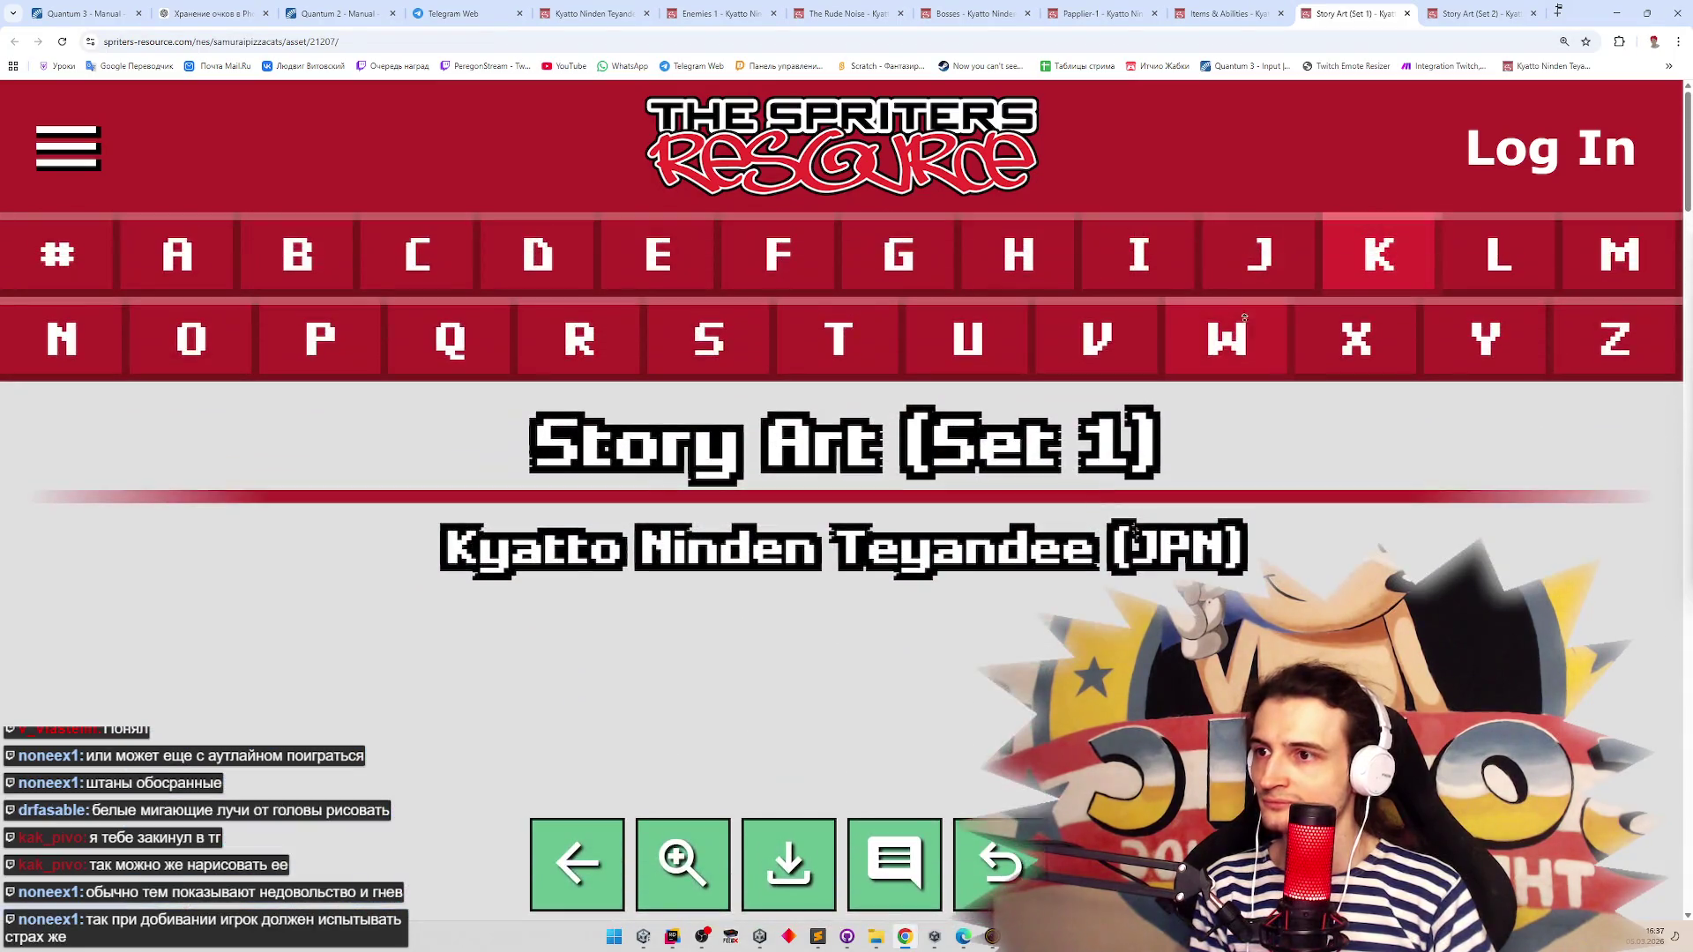
pyautogui.click(1092, 15)
# Flip between the Bosses and The Rude Noise sheets, scrolling them back up
pyautogui.click(970, 11)
pyautogui.click(908, 7)
pyautogui.click(970, 12)
pyautogui.scroll(5, 1146, 370)
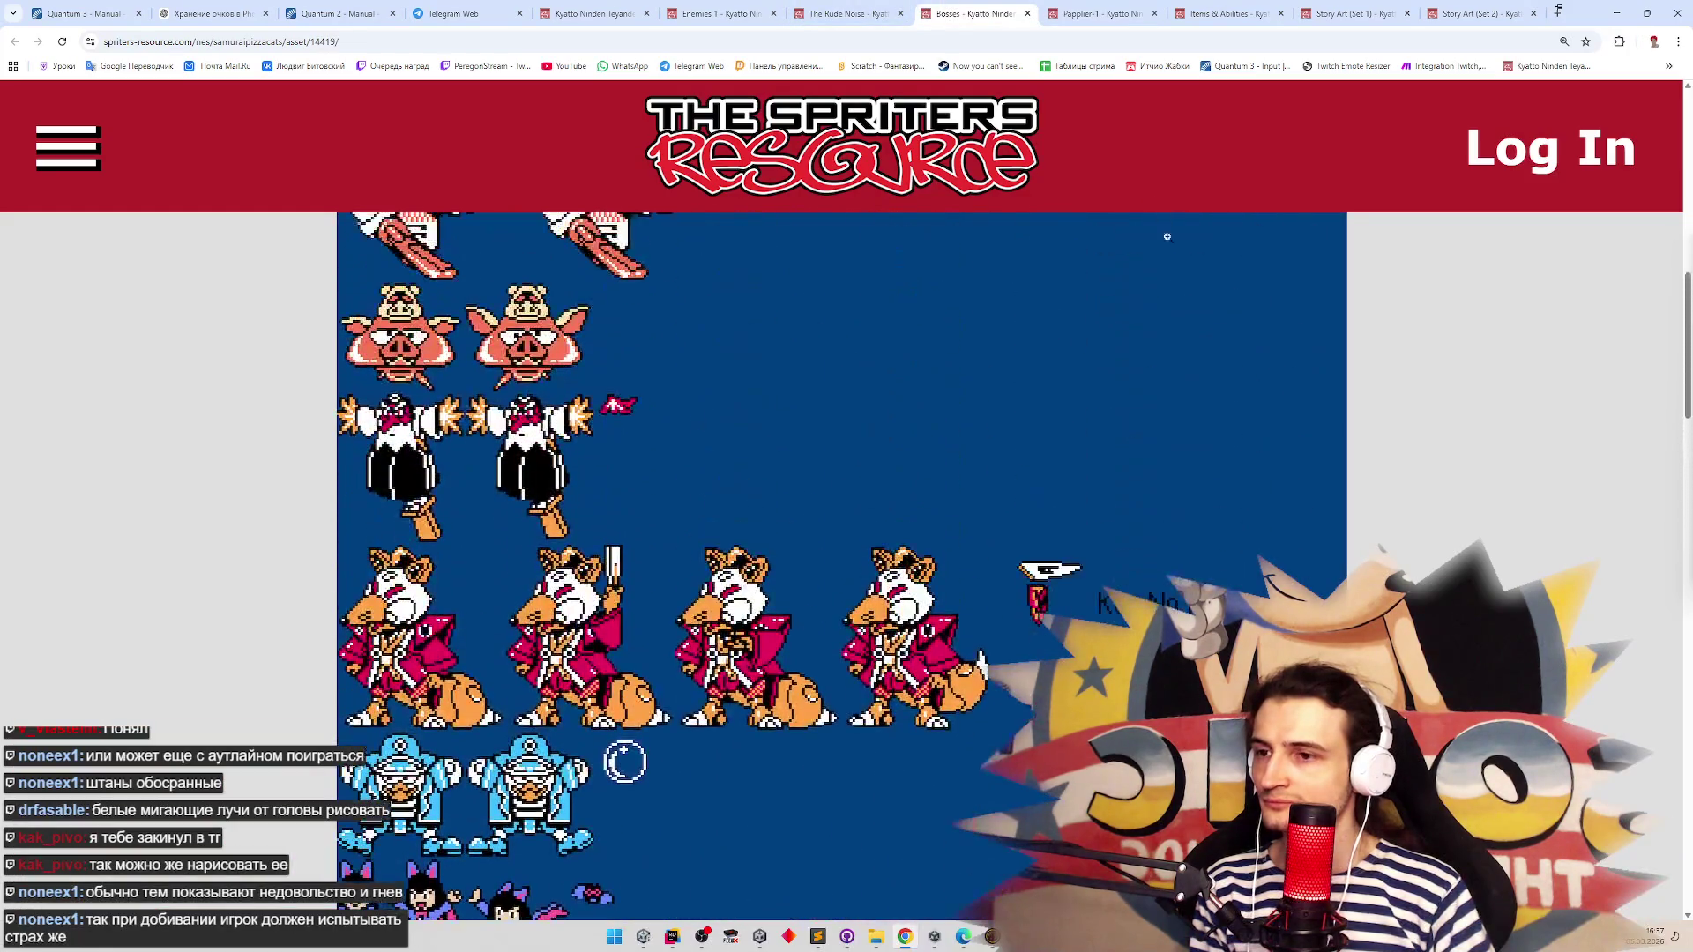
pyautogui.scroll(10, 1175, 450)
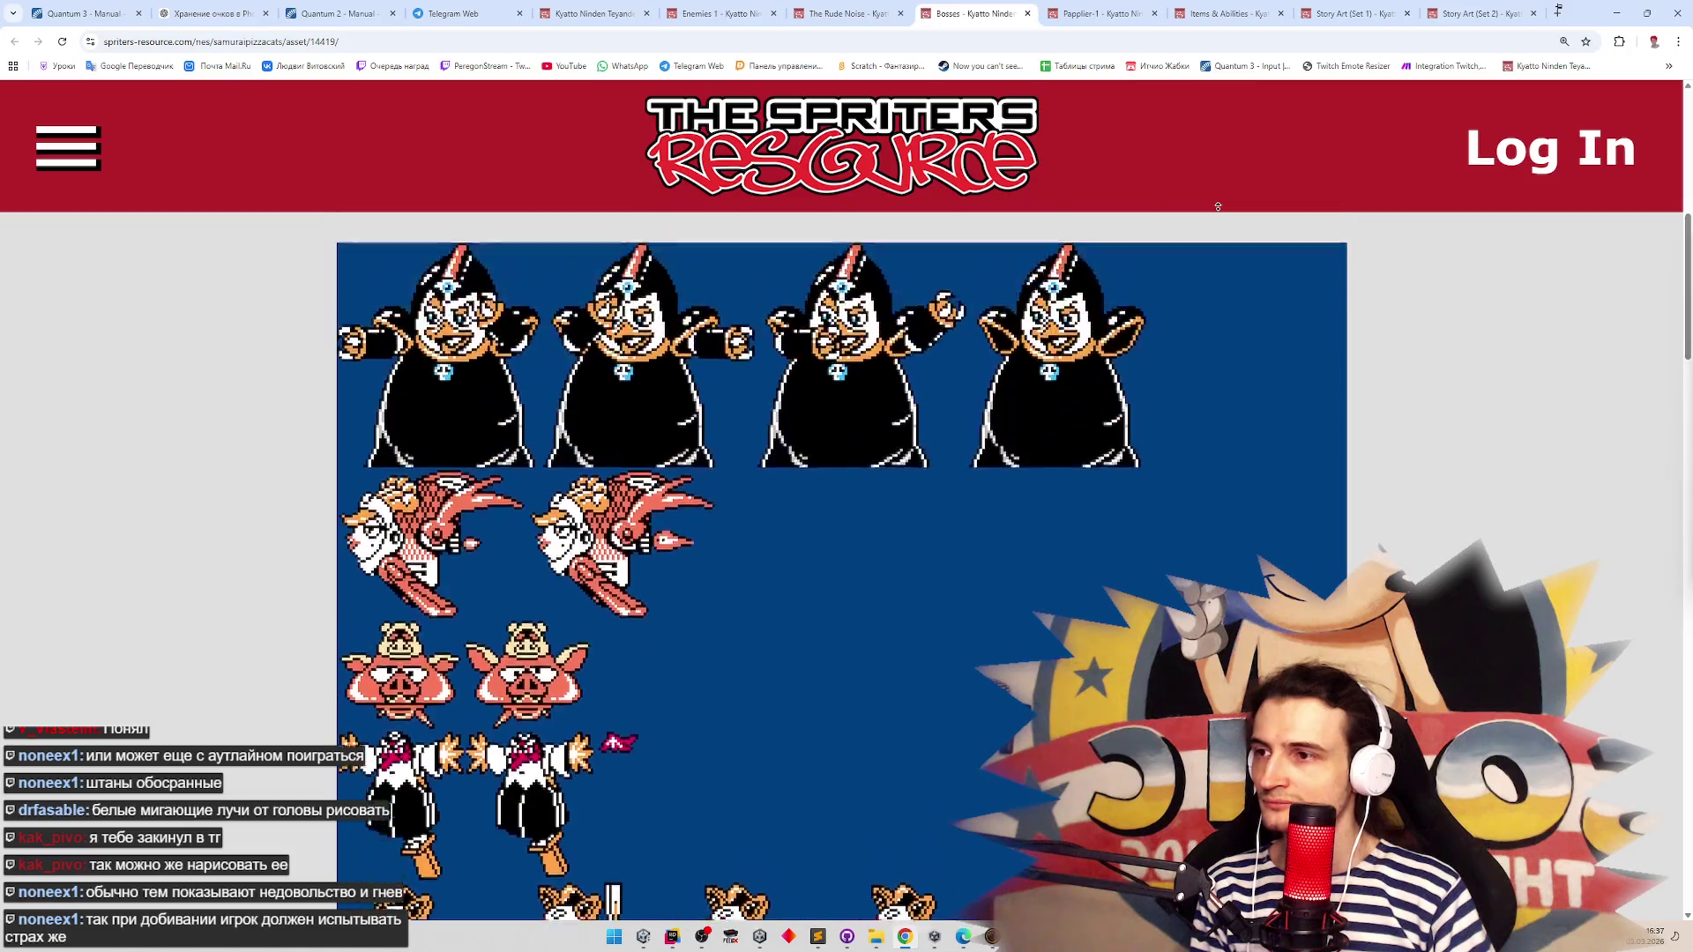
pyautogui.click(891, 8)
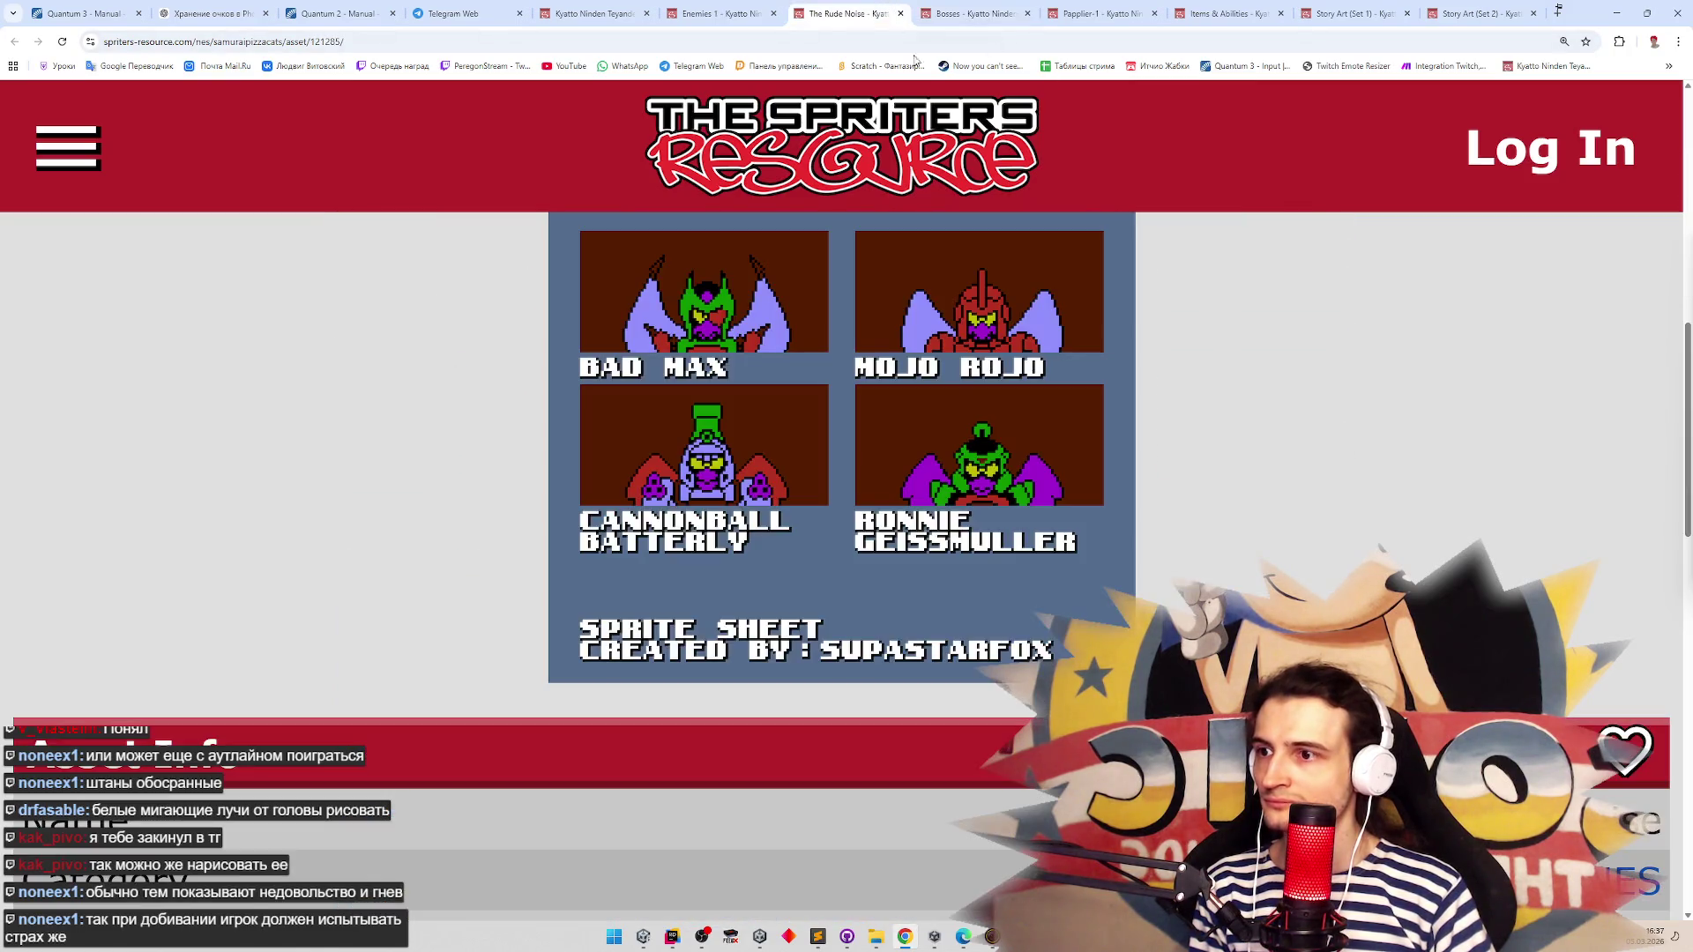
pyautogui.scroll(10, 1222, 373)
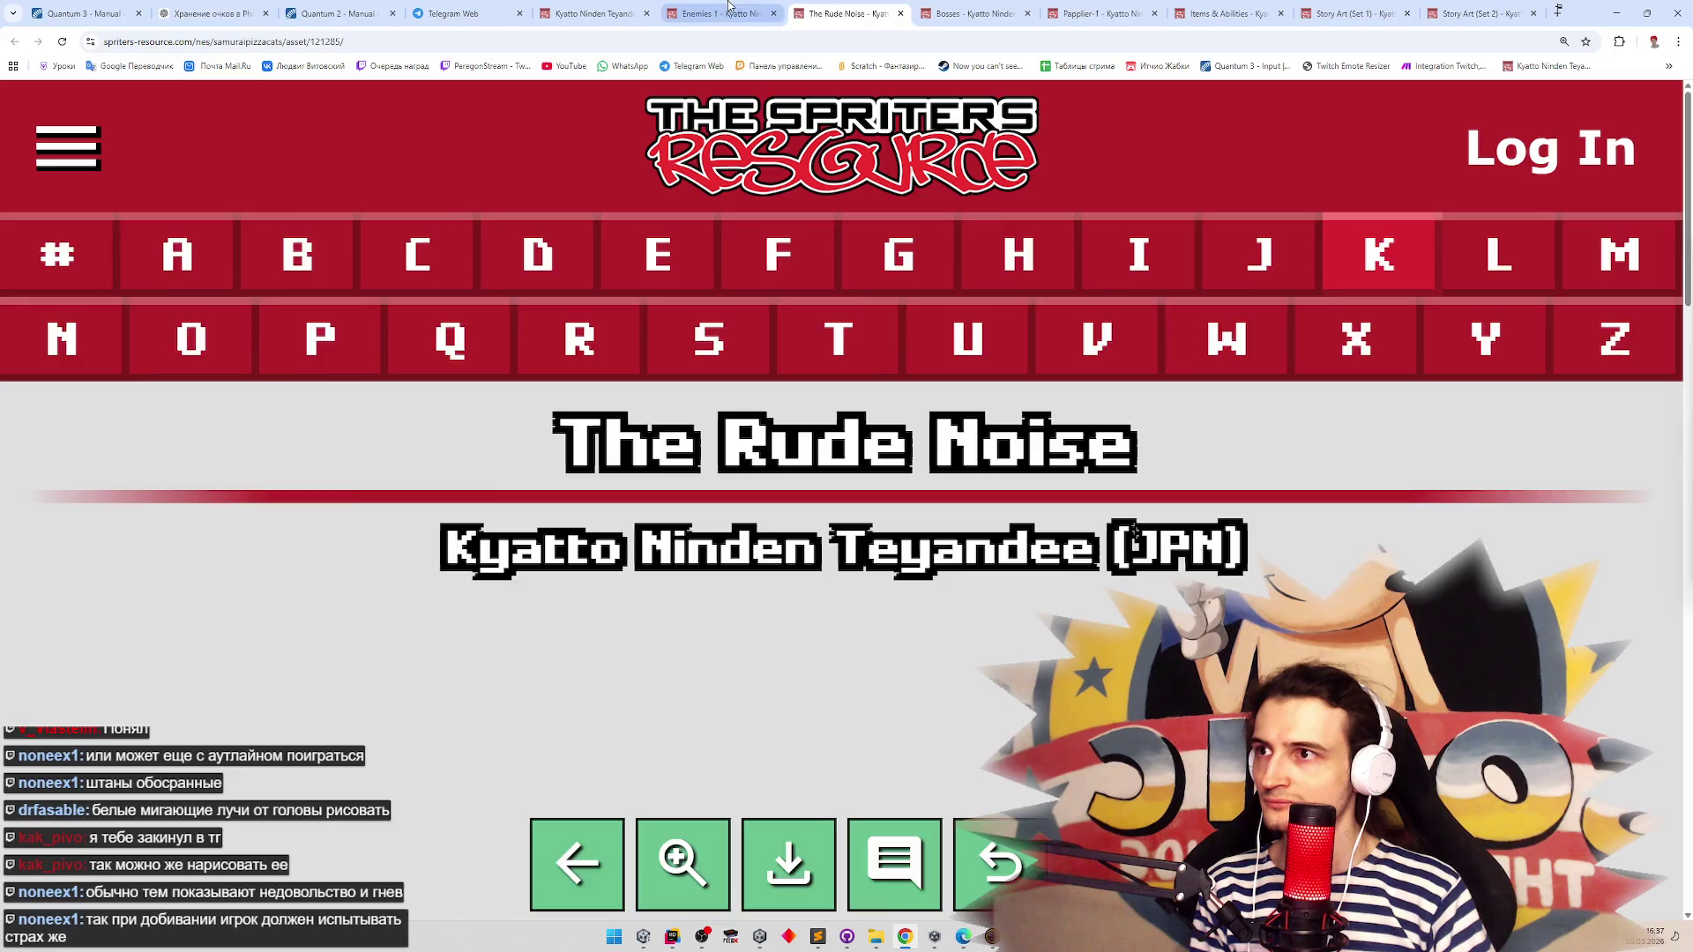
# Scroll through the Enemies 1 sheet and back up to its top
pyautogui.click(728, 9)
pyautogui.scroll(-1, 845, 557)
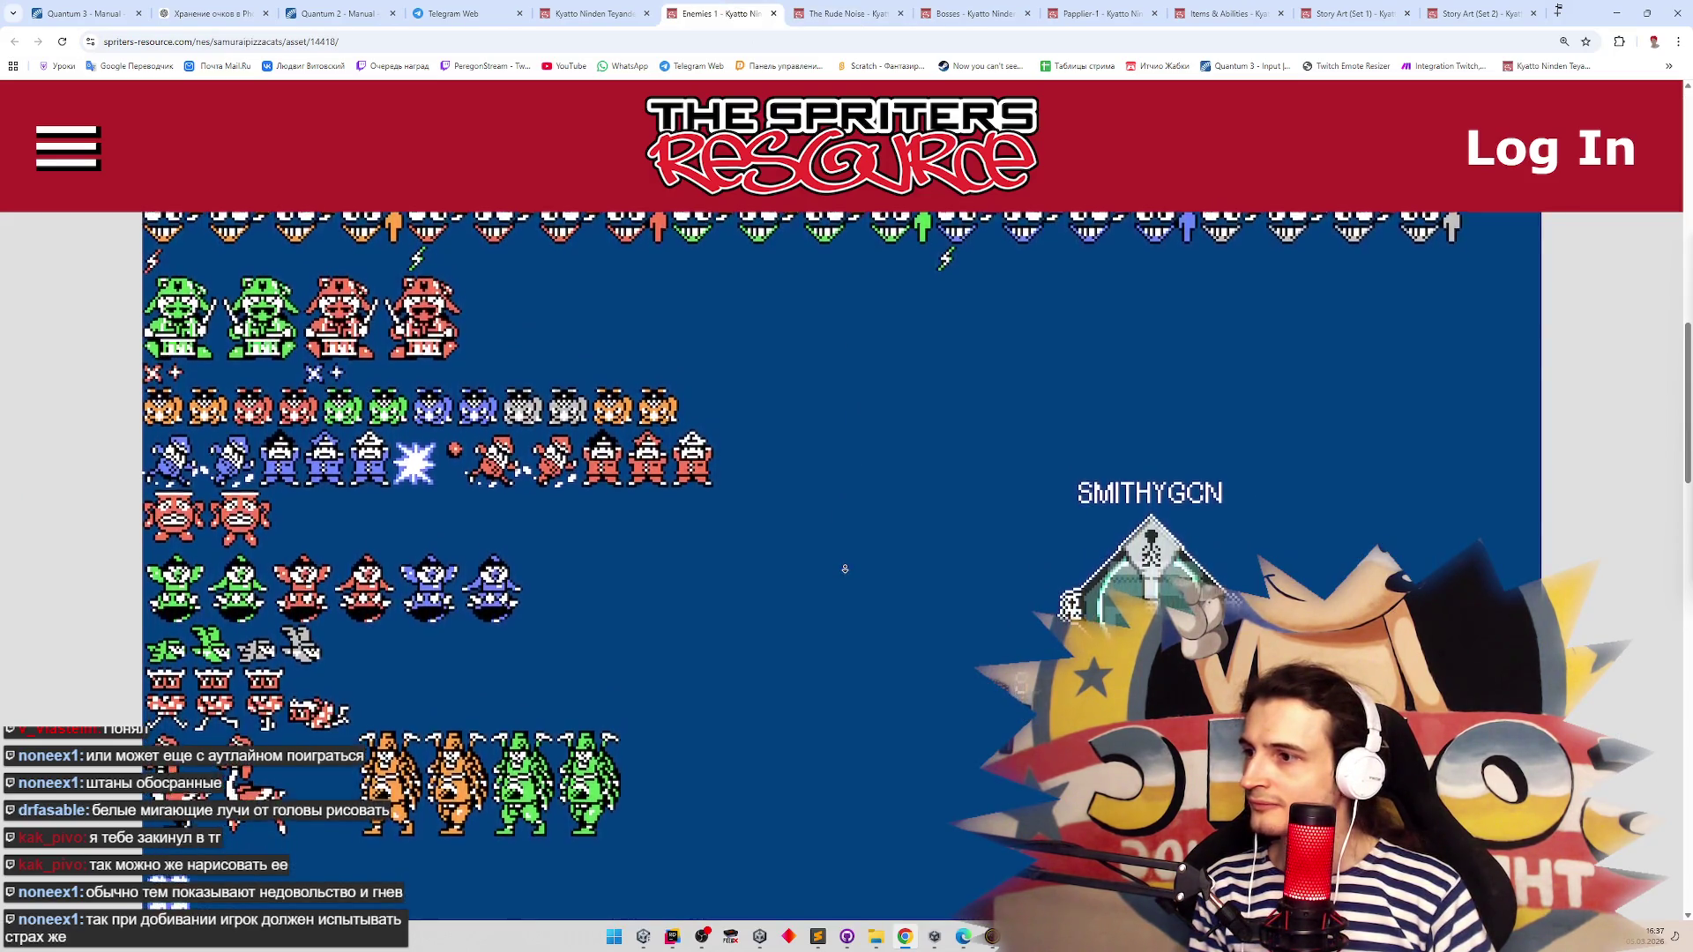
pyautogui.scroll(-1, 844, 569)
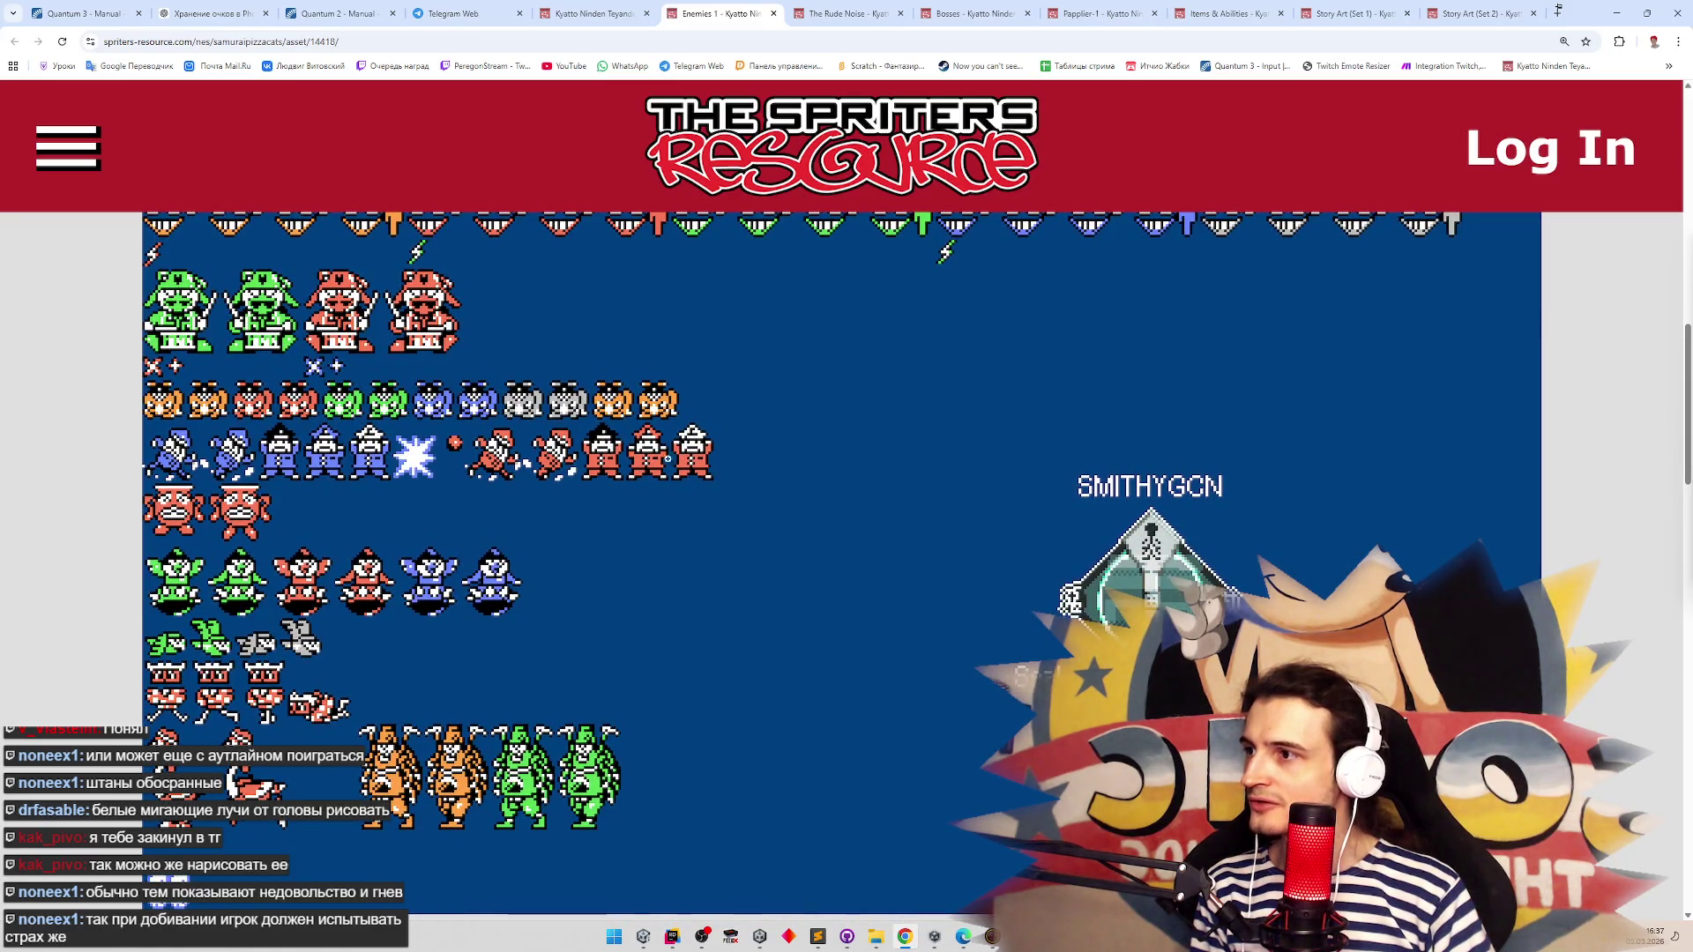
pyautogui.scroll(2, 835, 484)
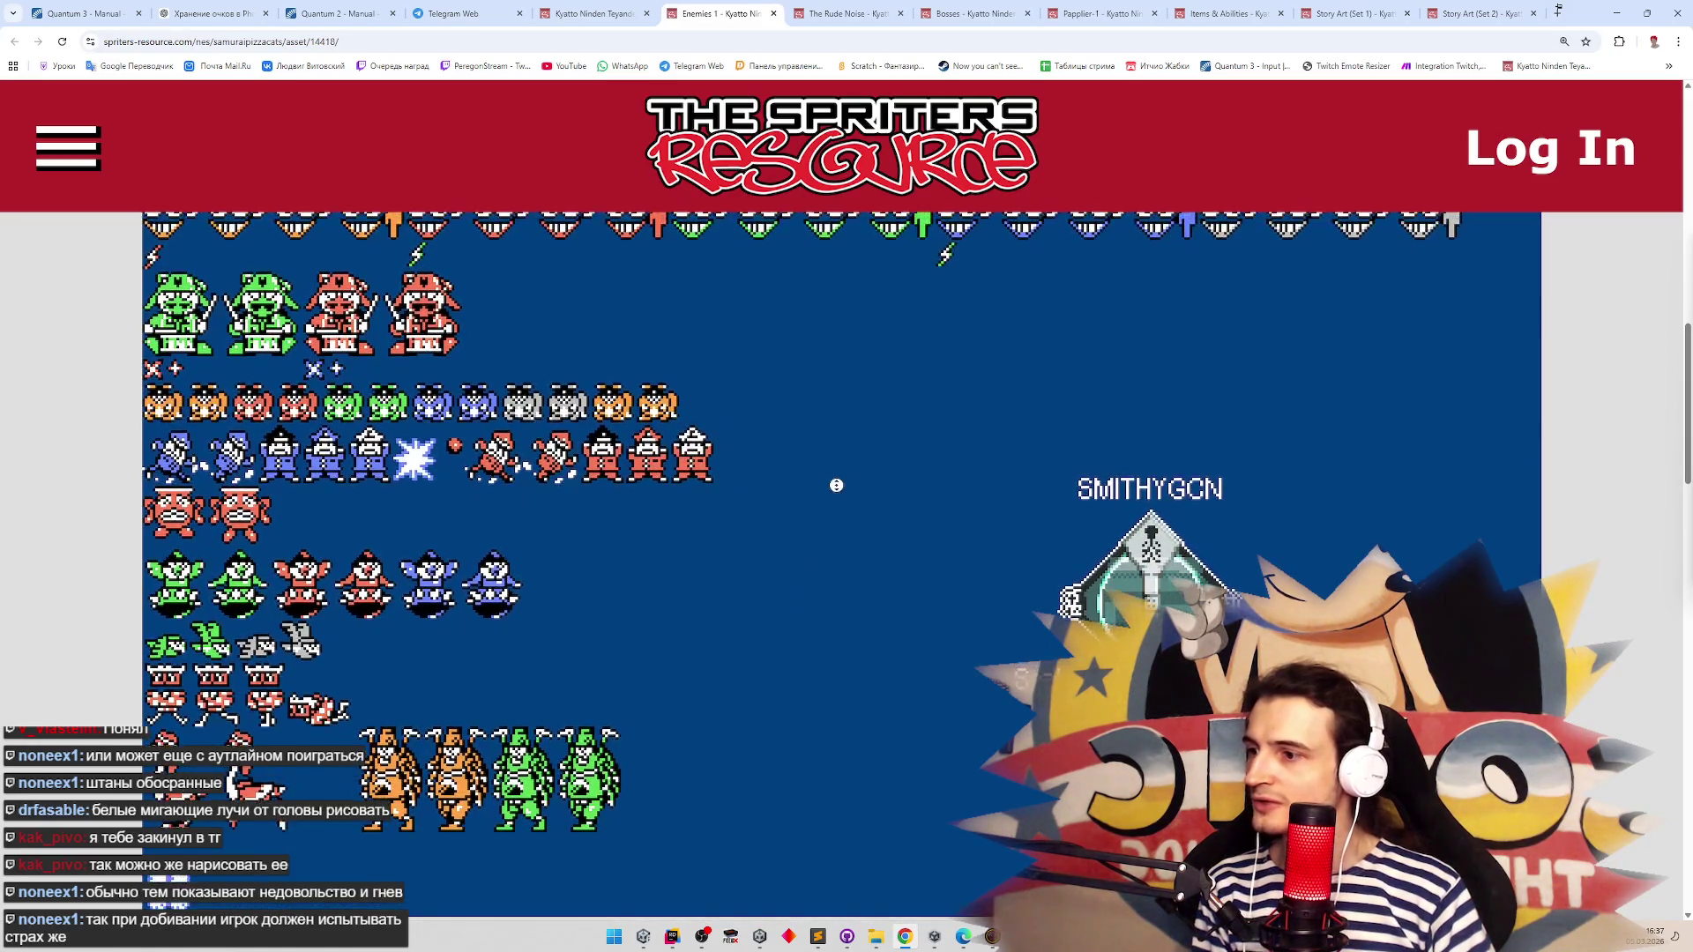
pyautogui.scroll(5, 827, 311)
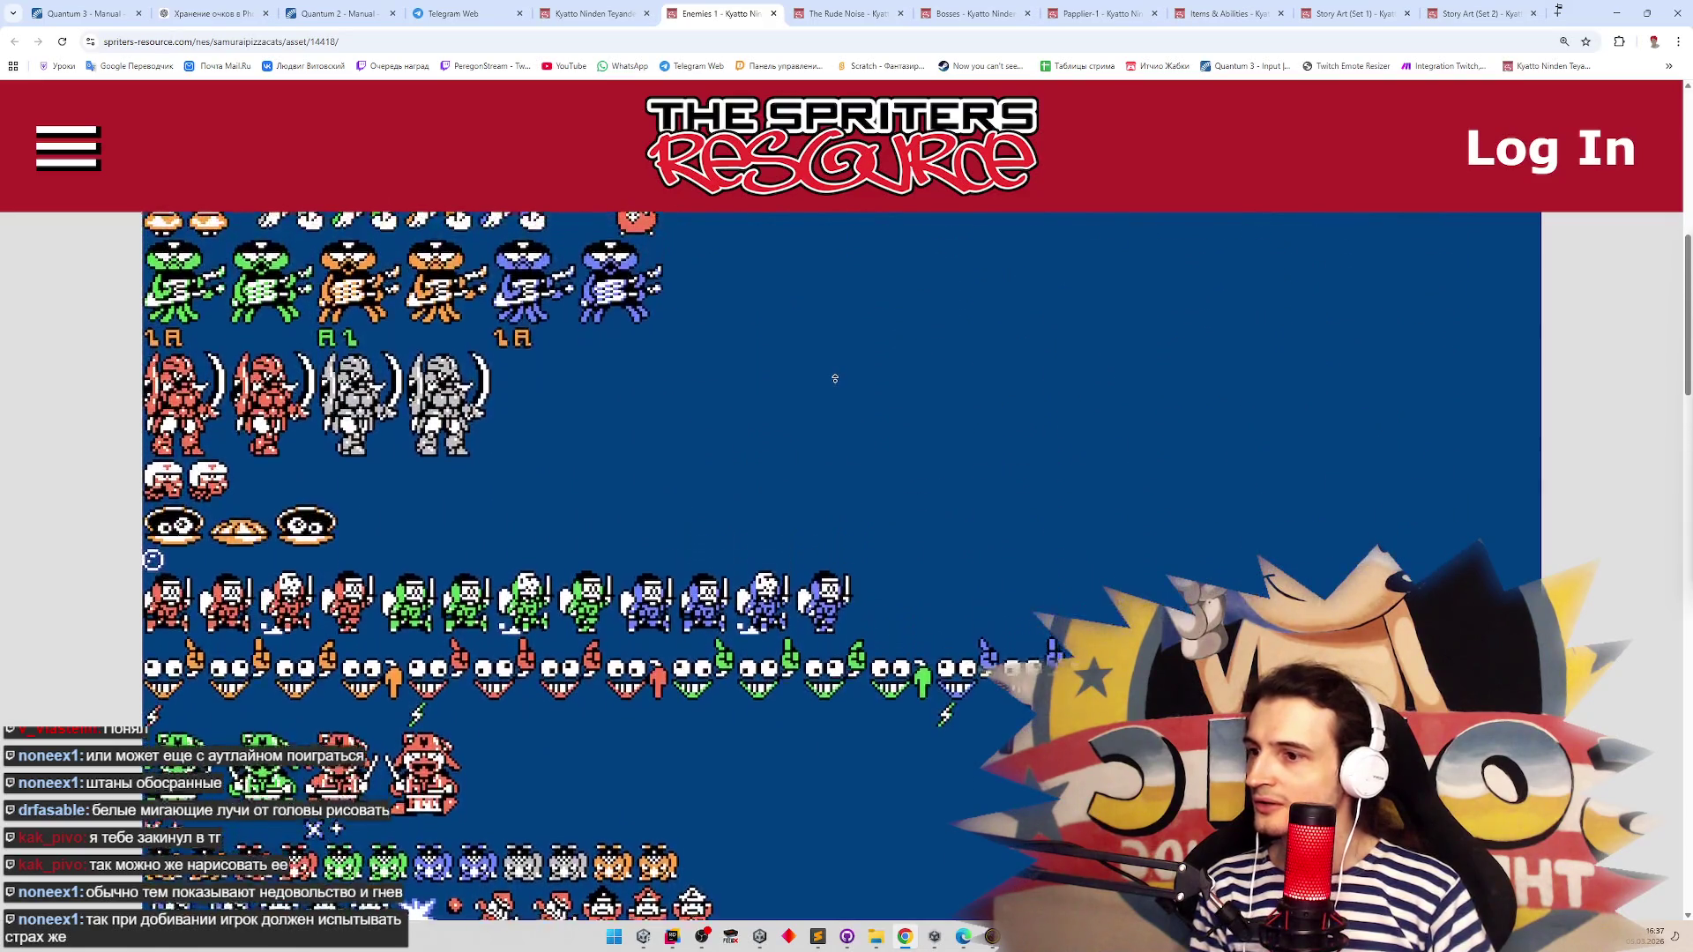
pyautogui.scroll(2, 835, 378)
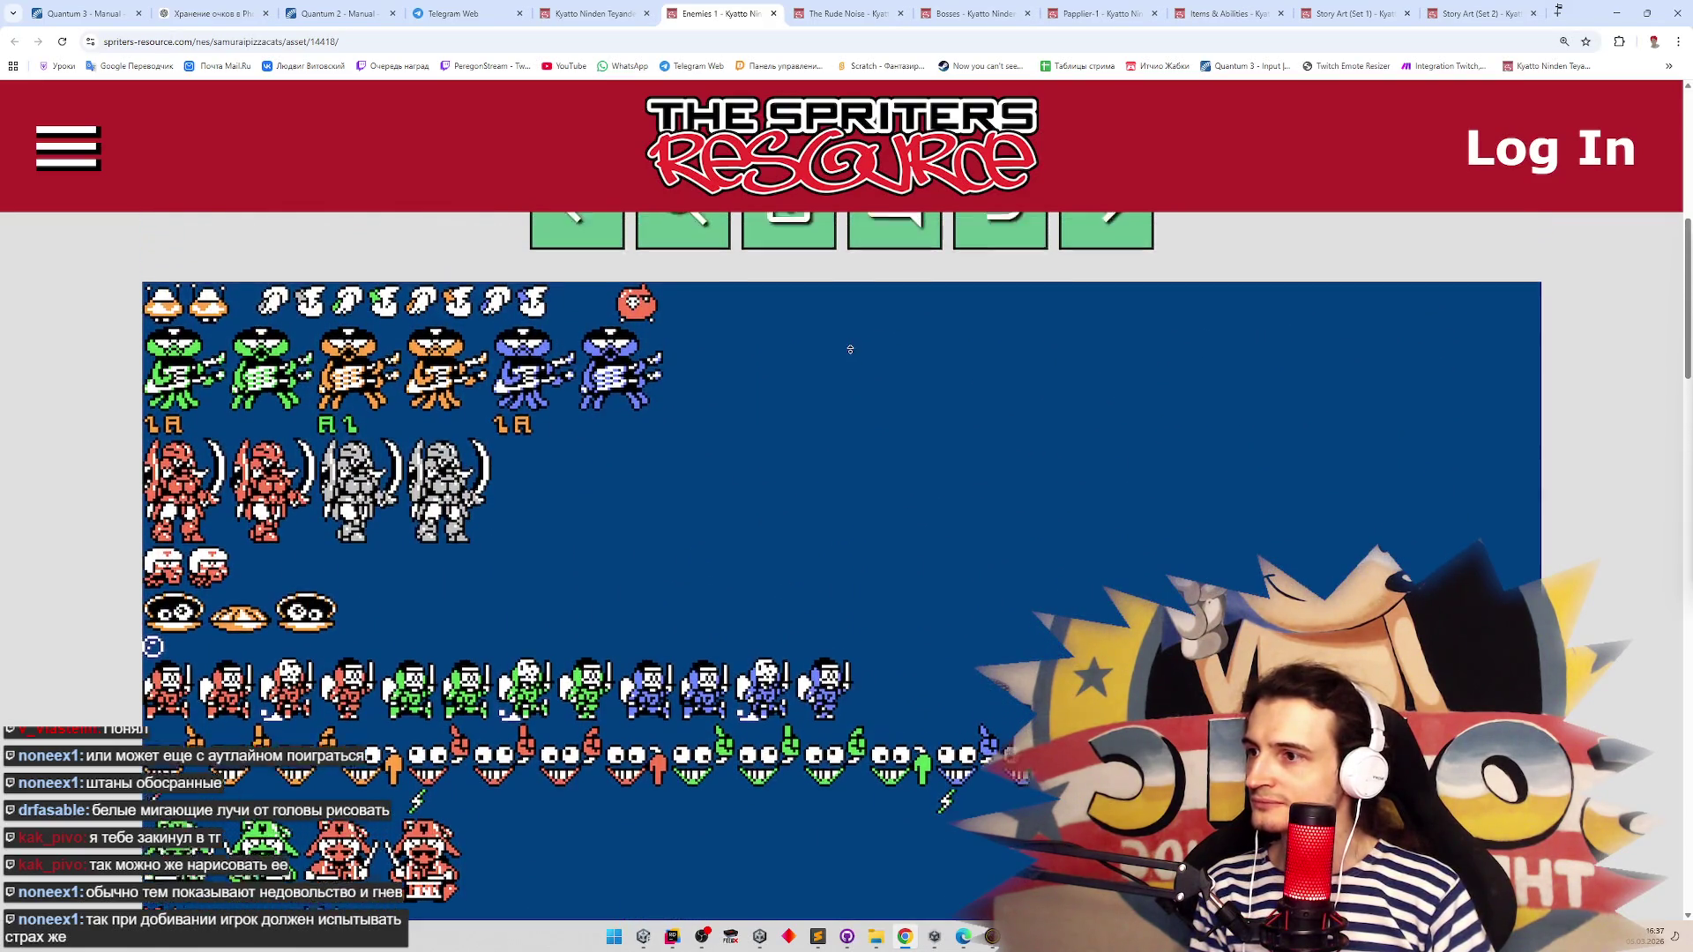
pyautogui.scroll(2, 844, 406)
# Glance at the game page and Telegram, then revisit the Bosses and The Rude Noise sheets
pyautogui.hotkey('ctrl', 'shift', 'Tab')
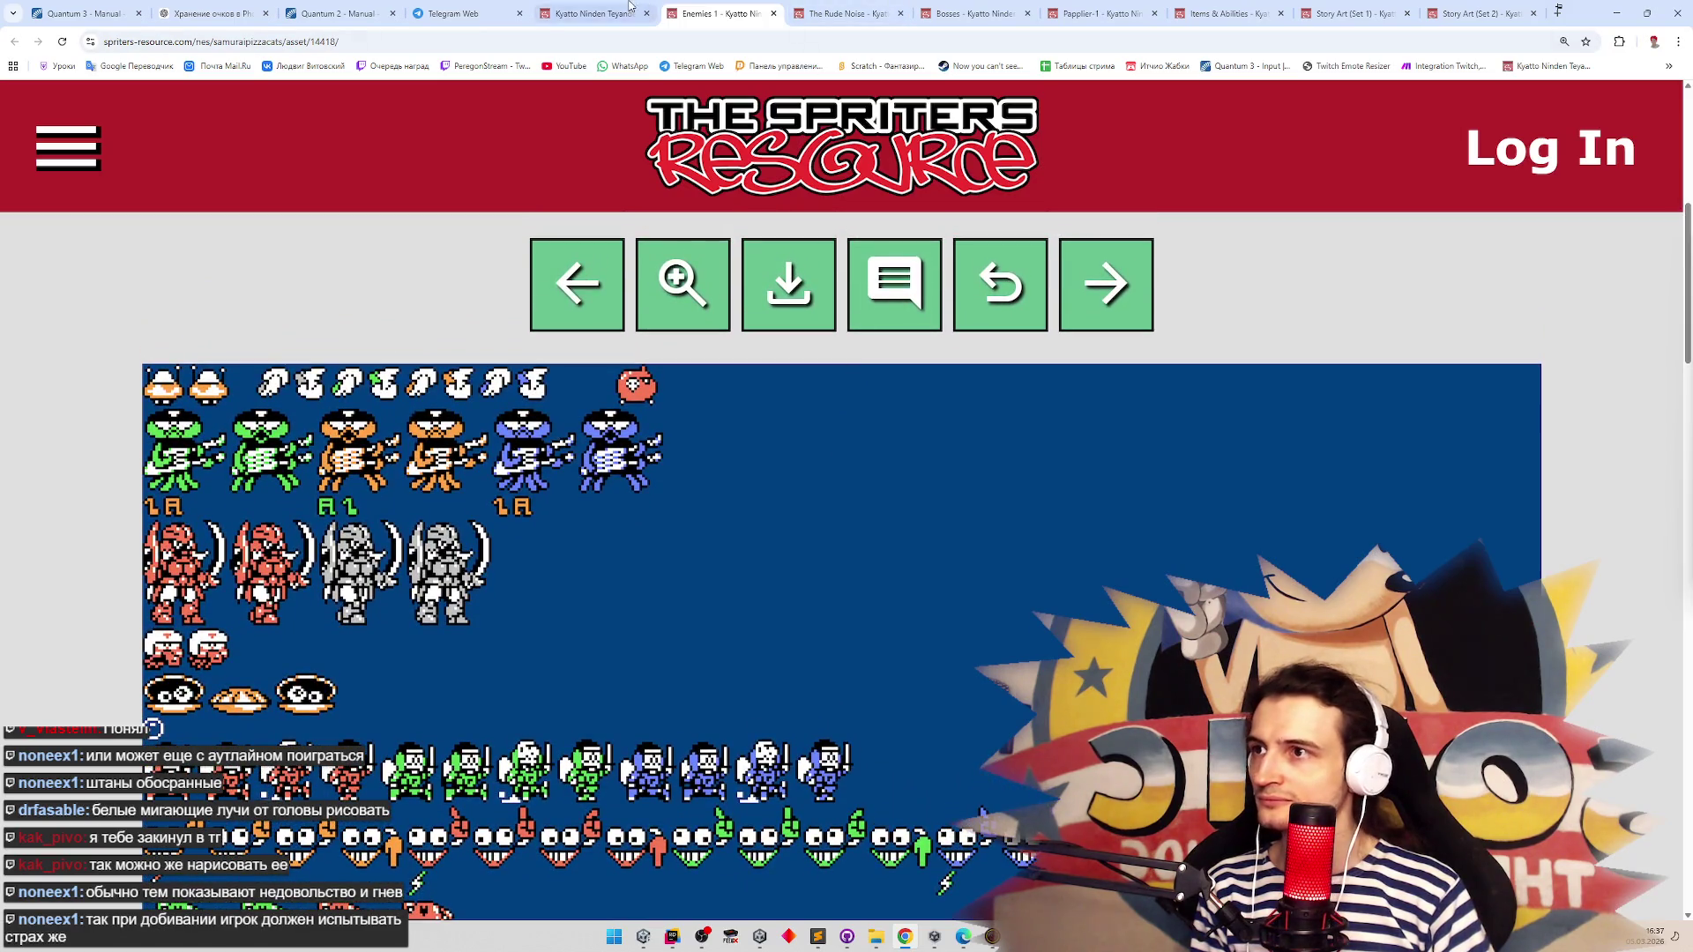
pyautogui.scroll(-10, 1135, 492)
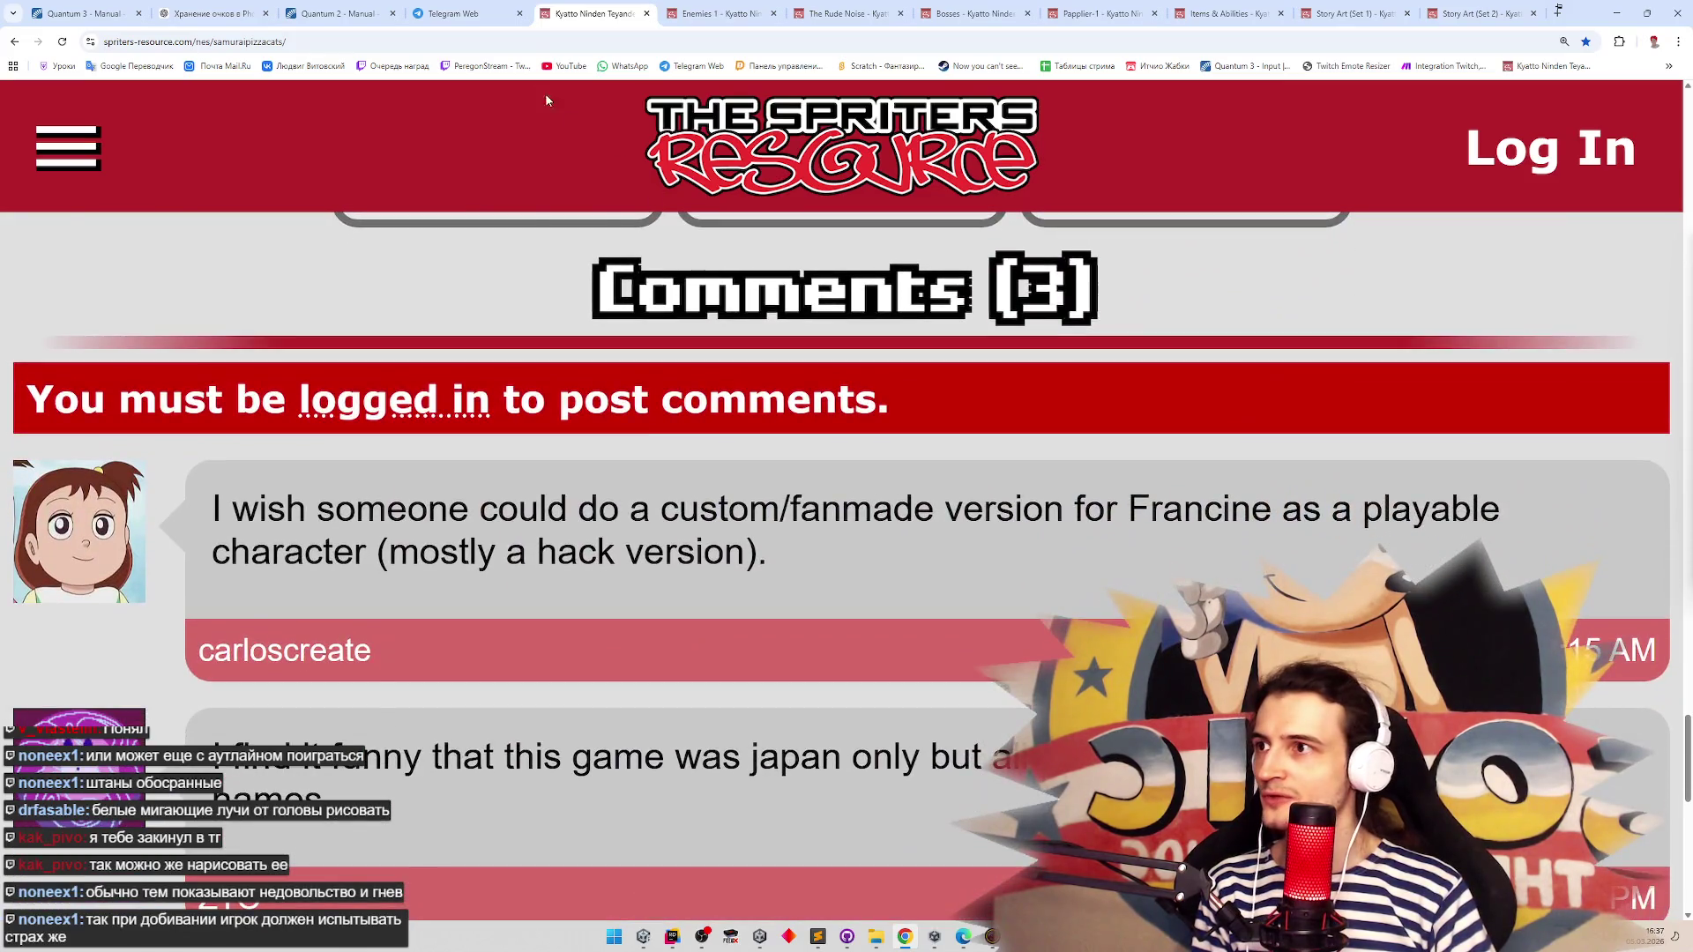
pyautogui.click(459, 13)
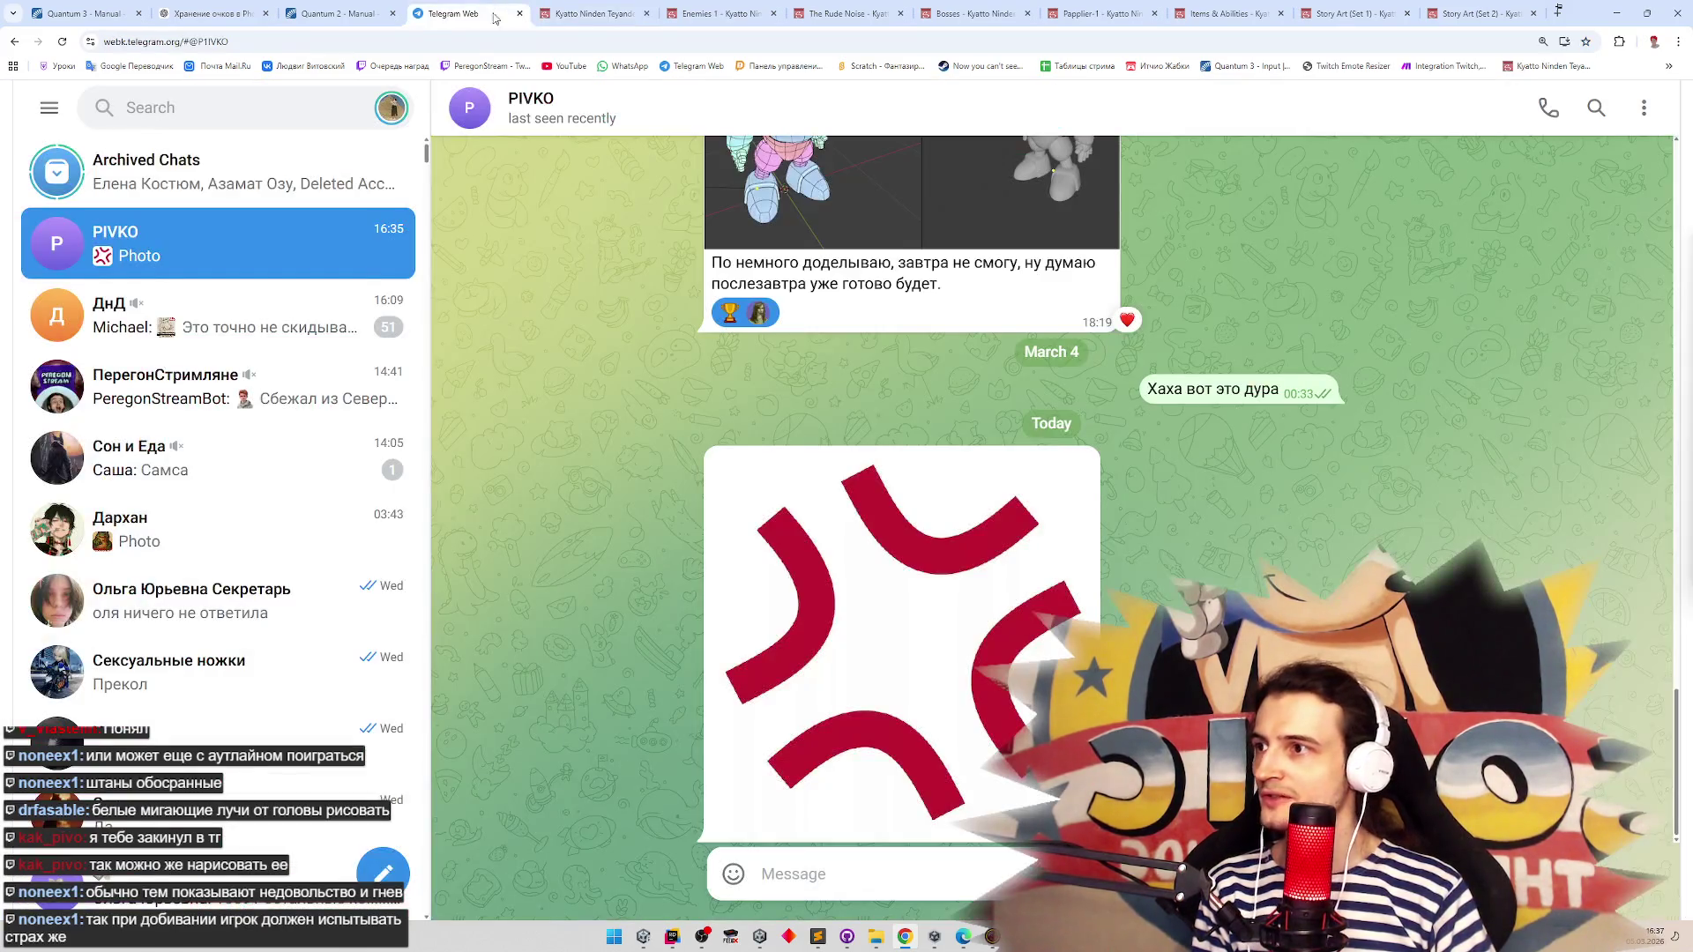
pyautogui.click(981, 11)
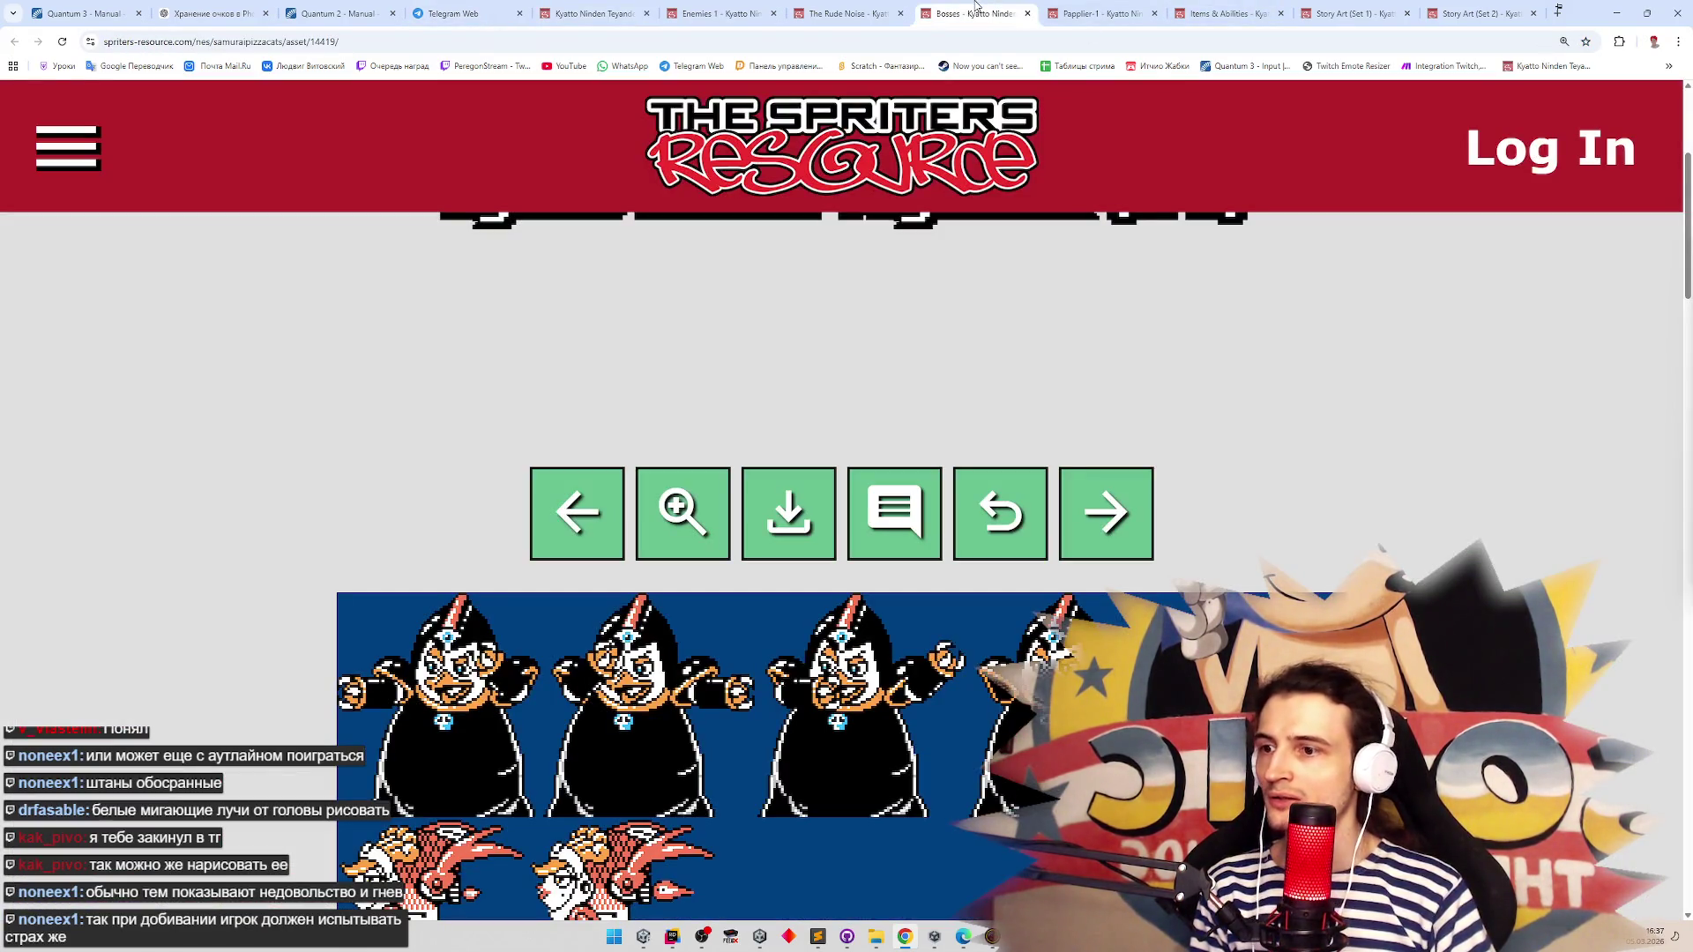
pyautogui.click(846, 14)
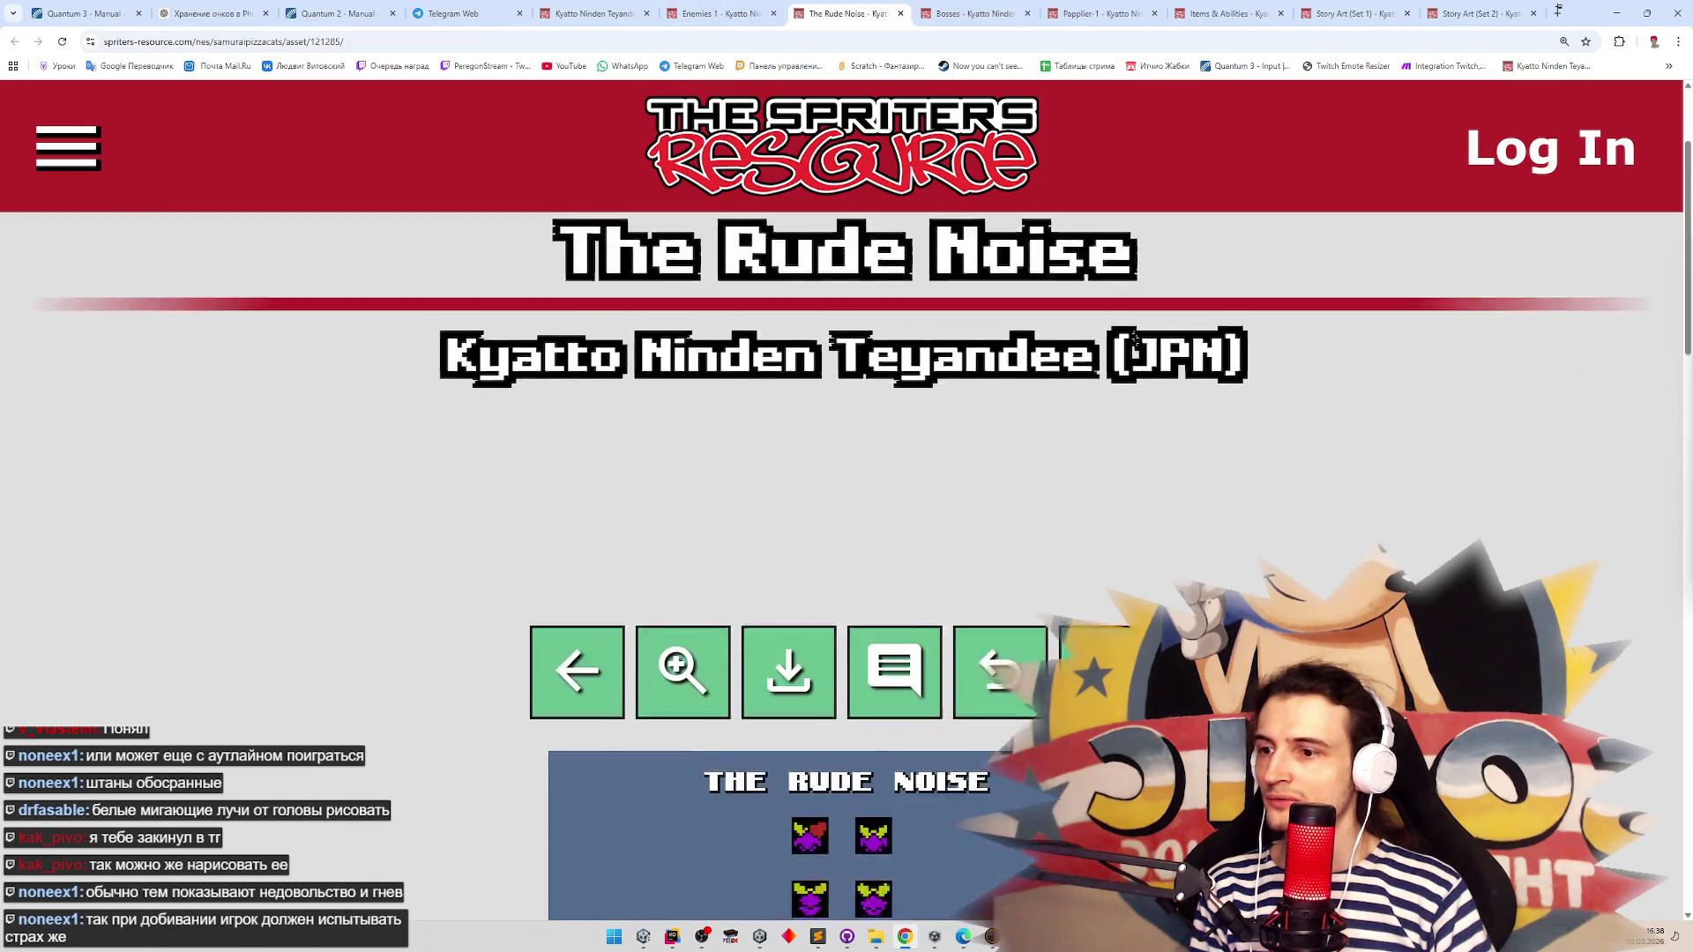
pyautogui.scroll(-5, 1135, 339)
# Return to the Enemies 1 sheet and scroll down through its sprites
pyautogui.click(683, 9)
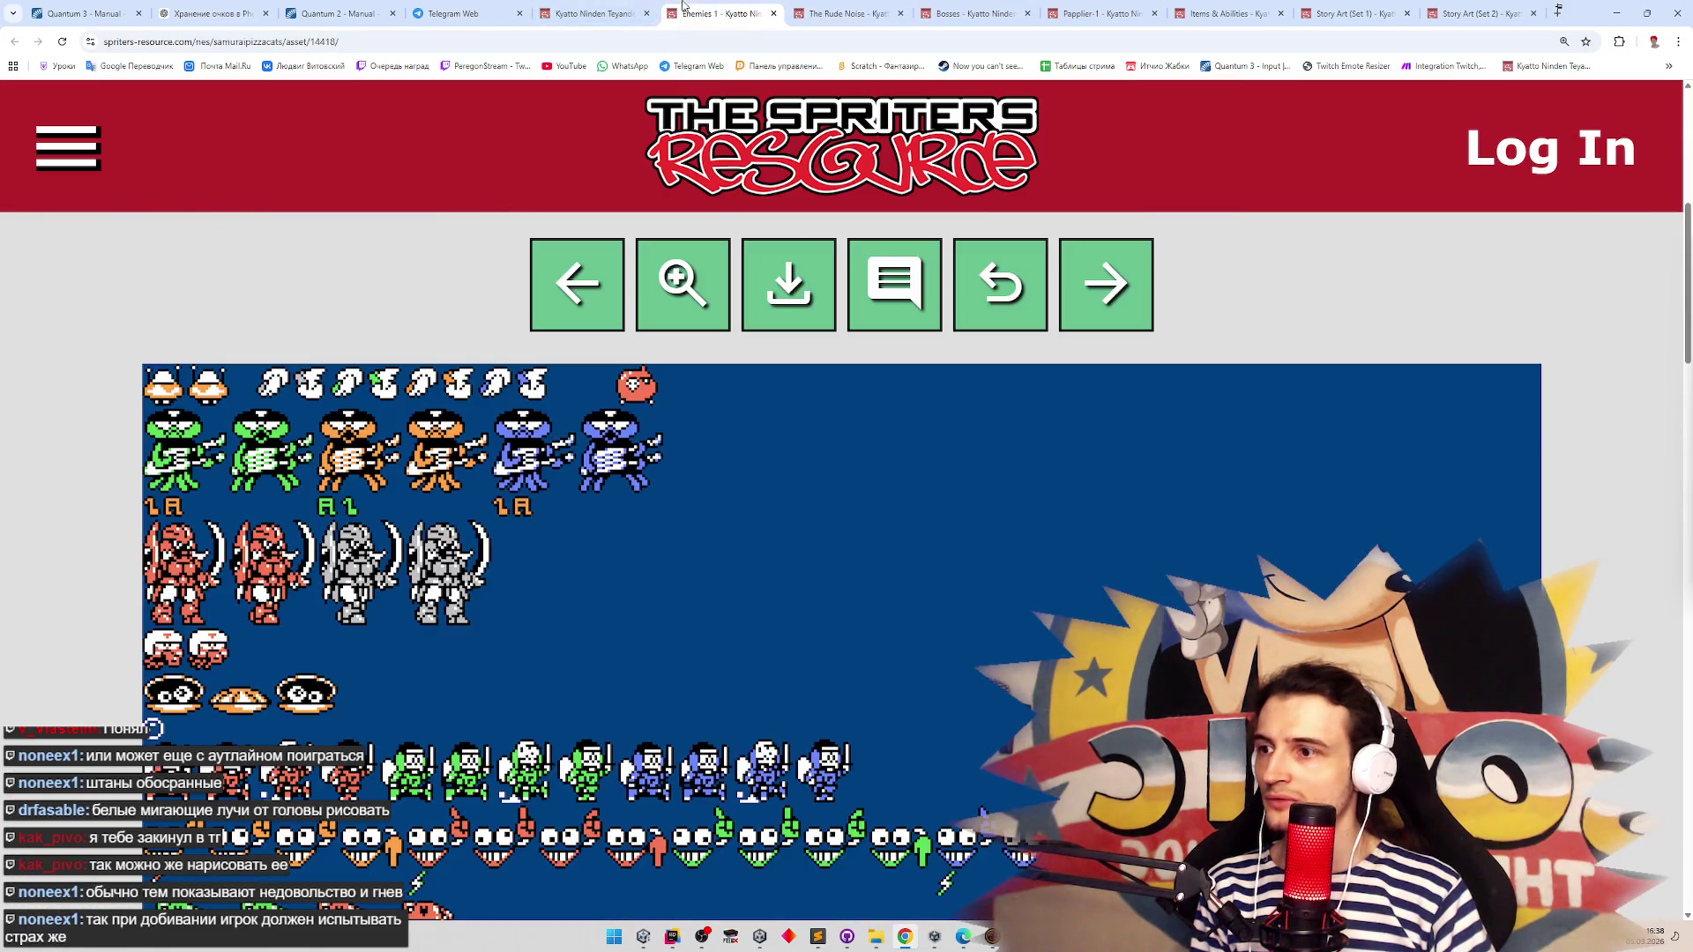
pyautogui.scroll(-3, 1058, 557)
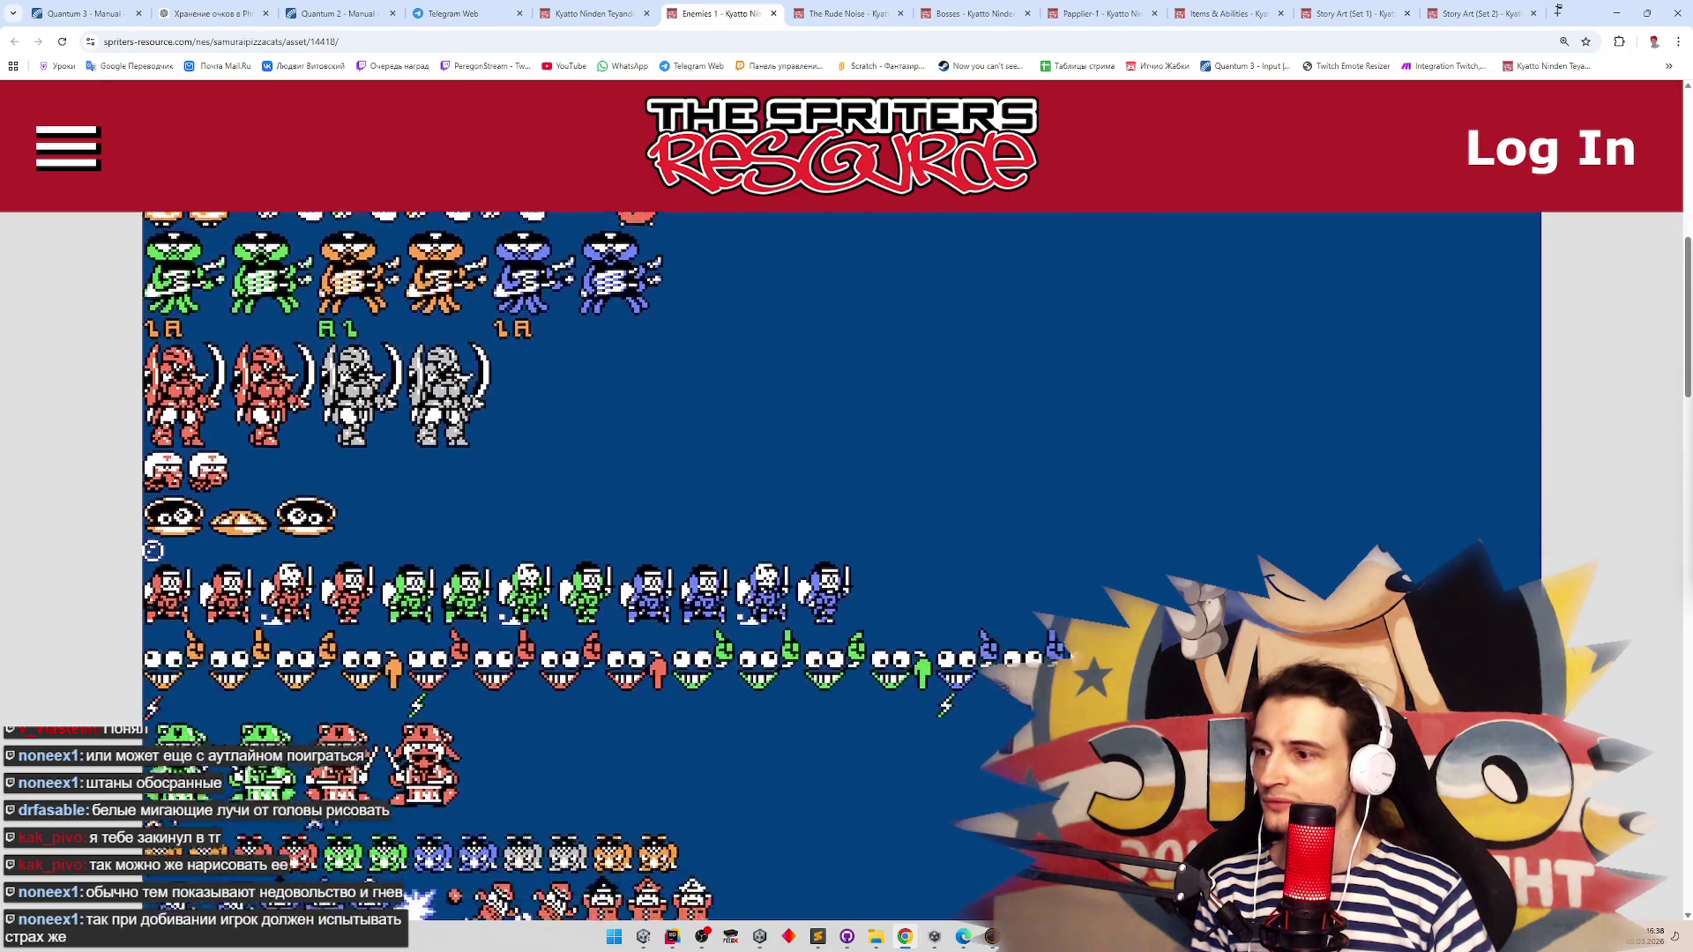
pyautogui.scroll(-4, 1029, 708)
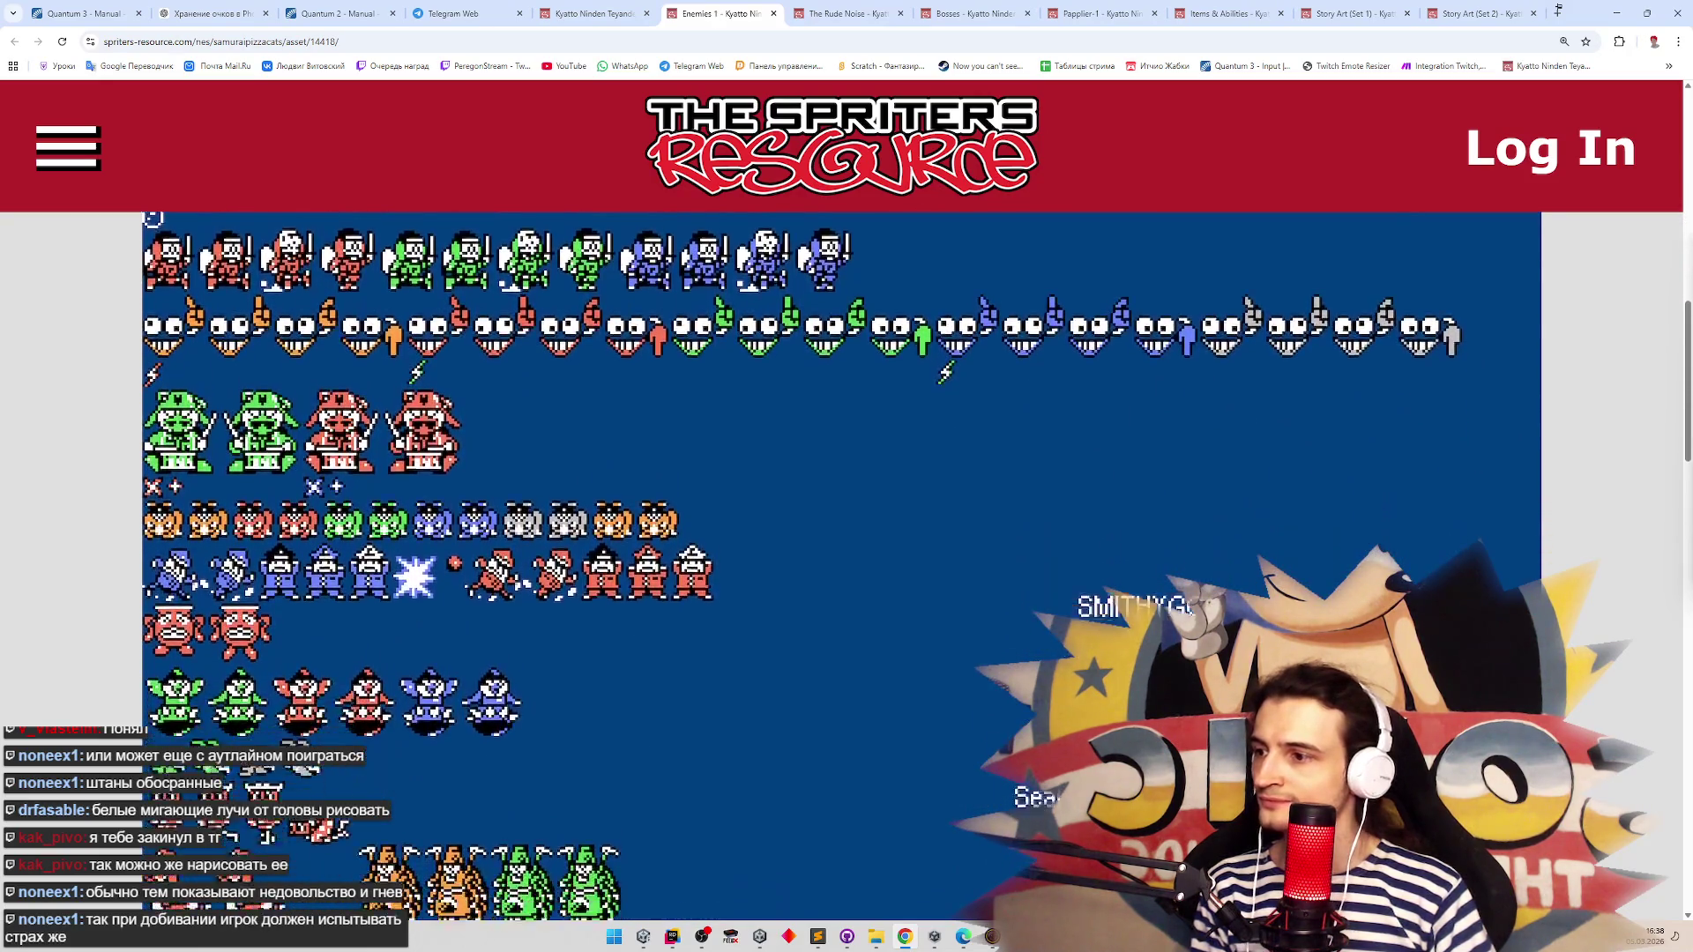
pyautogui.scroll(-1, 1030, 708)
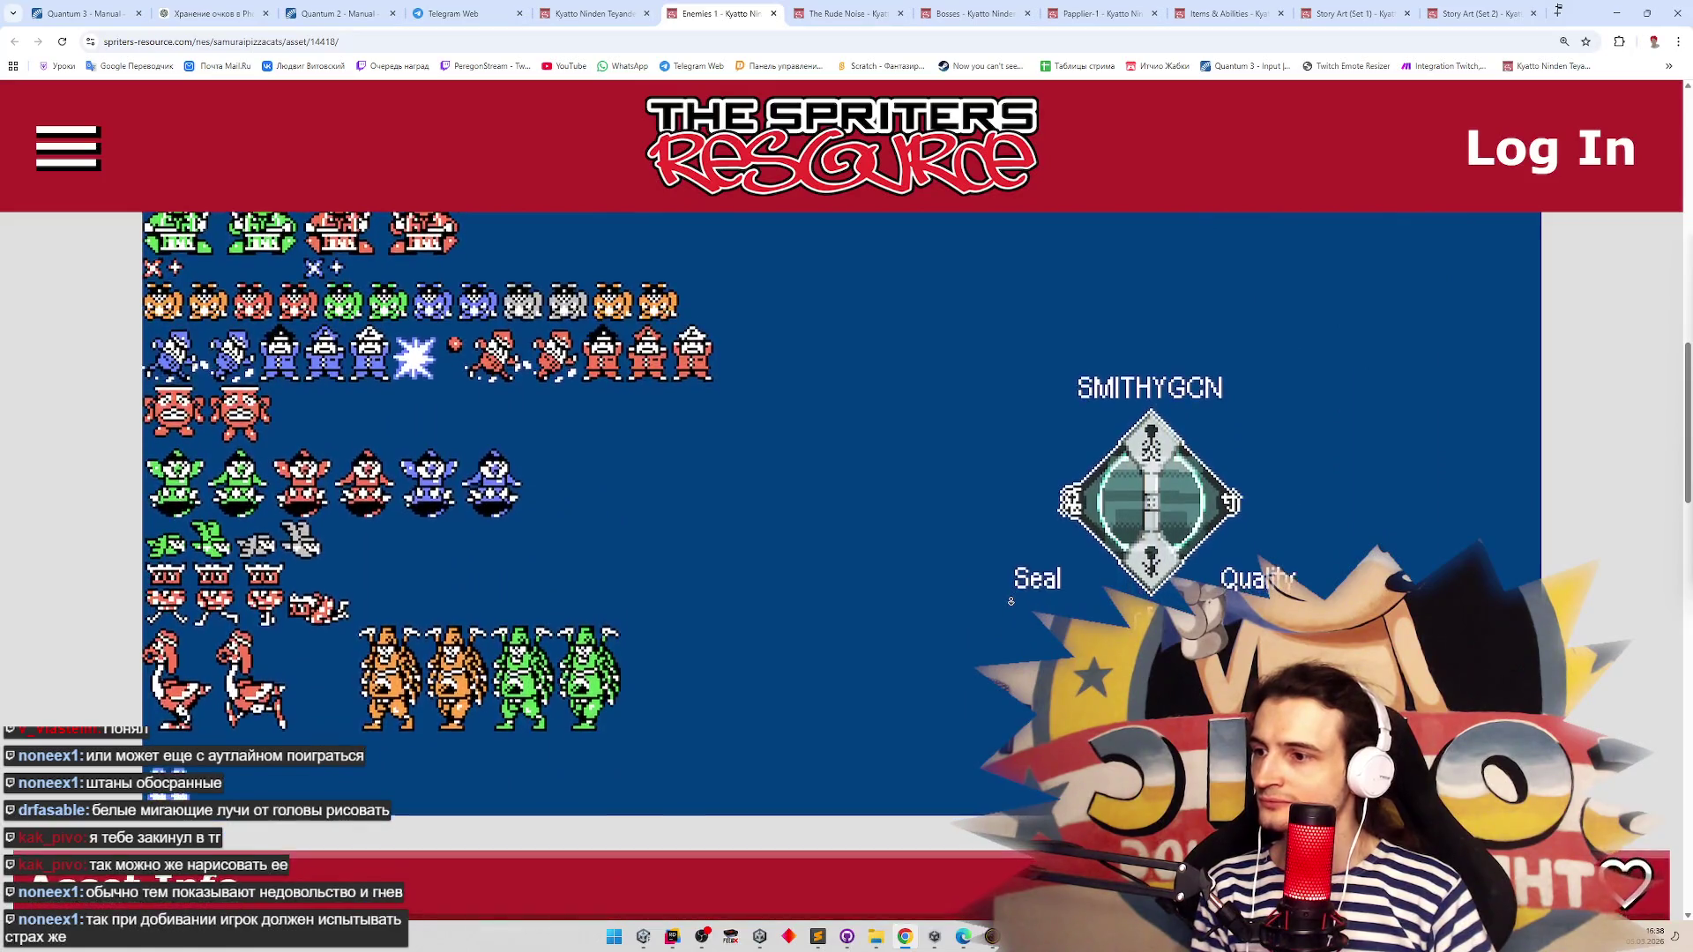
pyautogui.scroll(-1, 1010, 601)
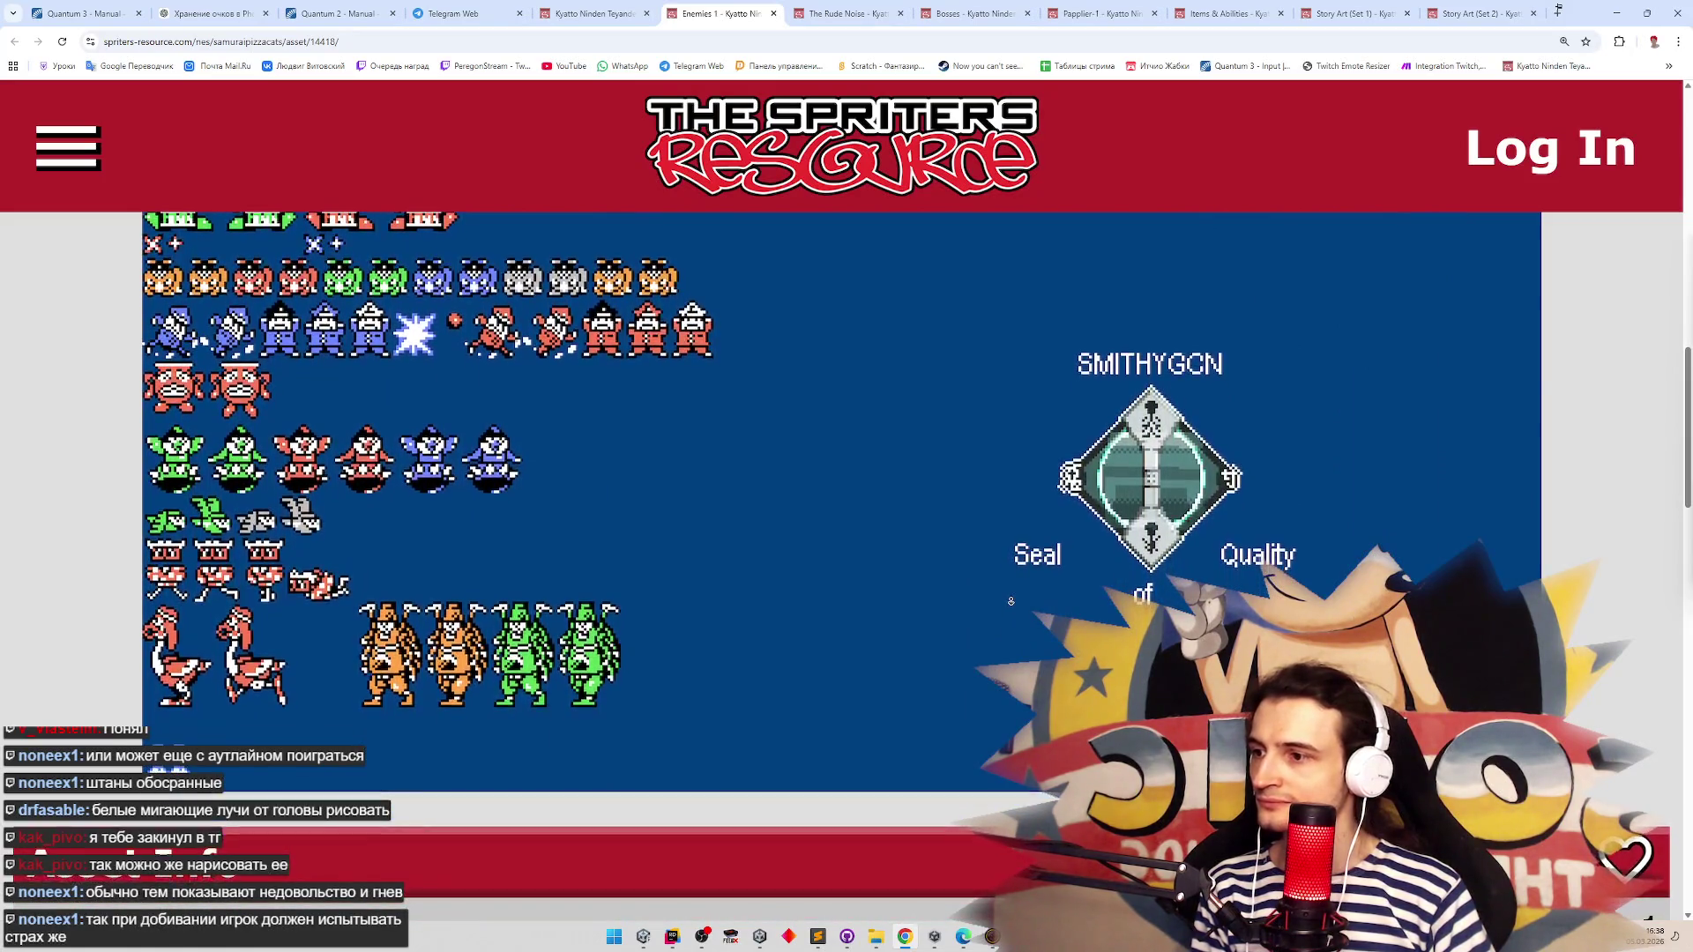
pyautogui.middleClick(1011, 581)
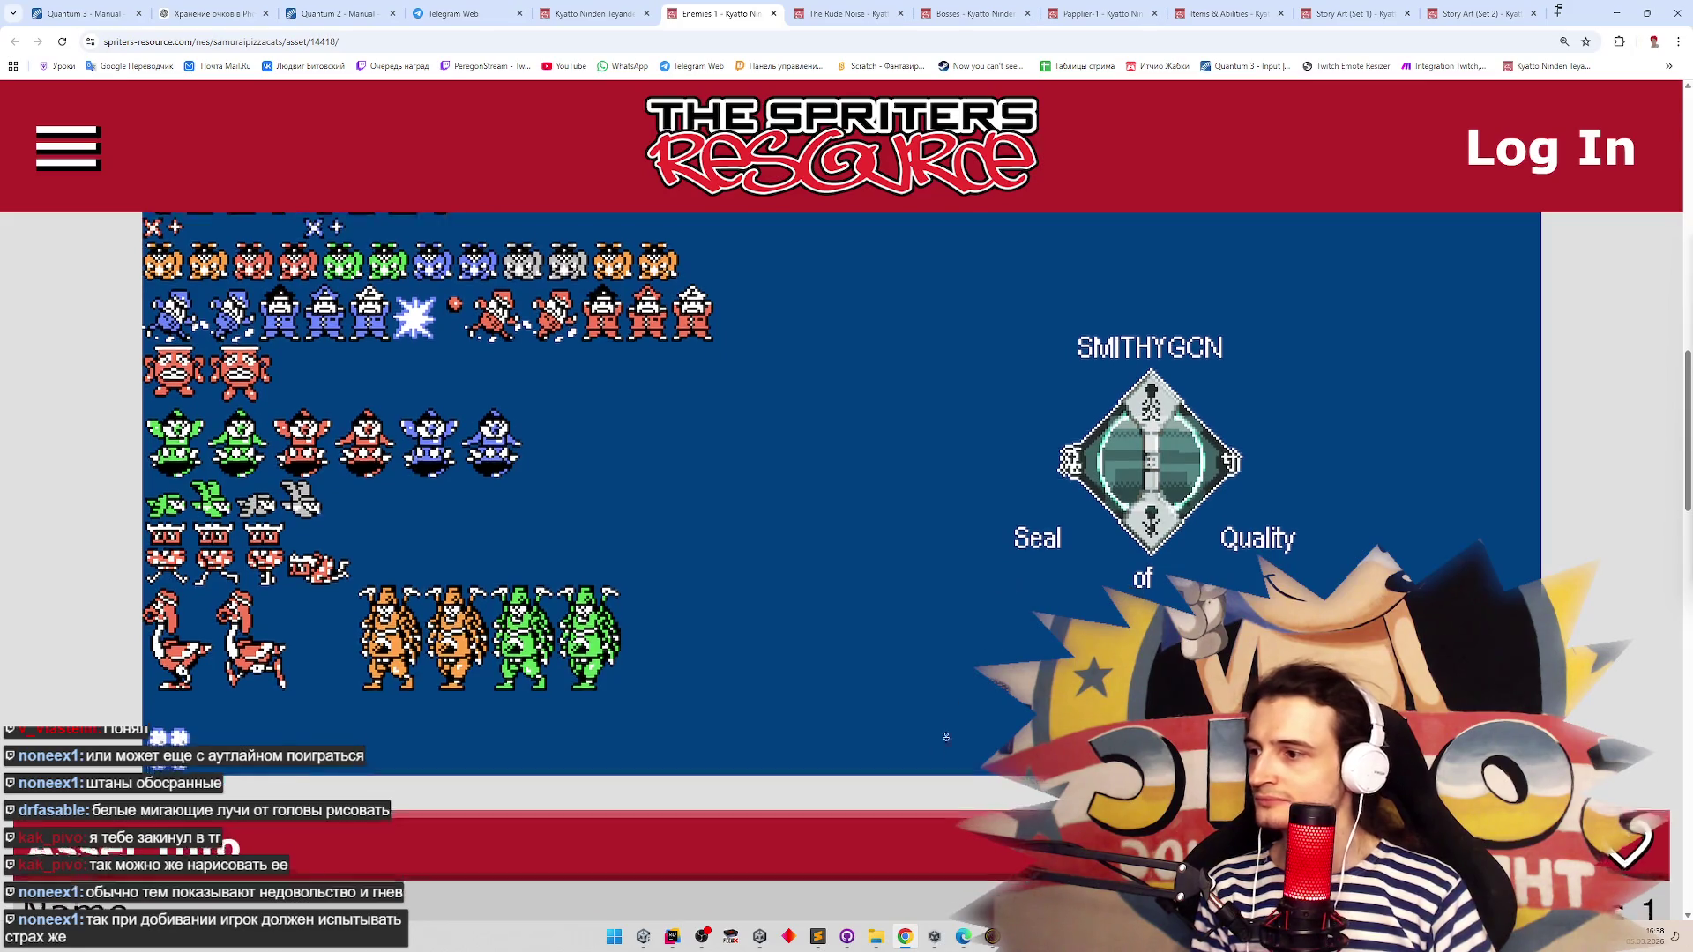
pyautogui.scroll(-3, 1010, 576)
pyautogui.scroll(5, 955, 335)
pyautogui.scroll(4, 955, 336)
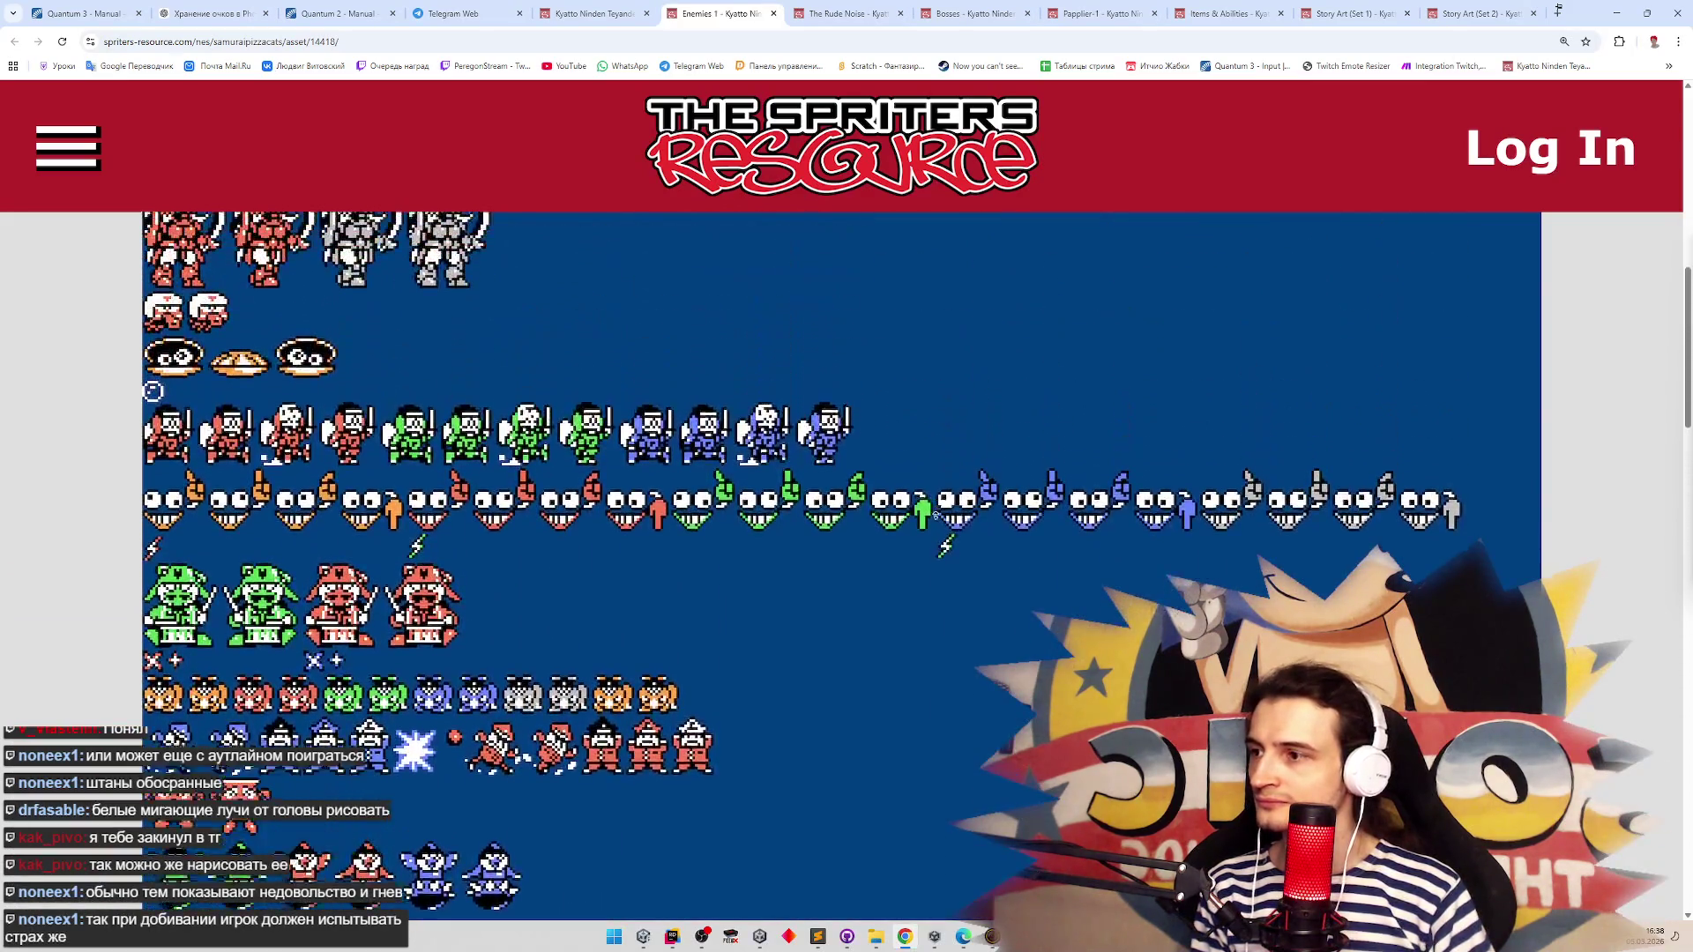
pyautogui.scroll(1, 930, 575)
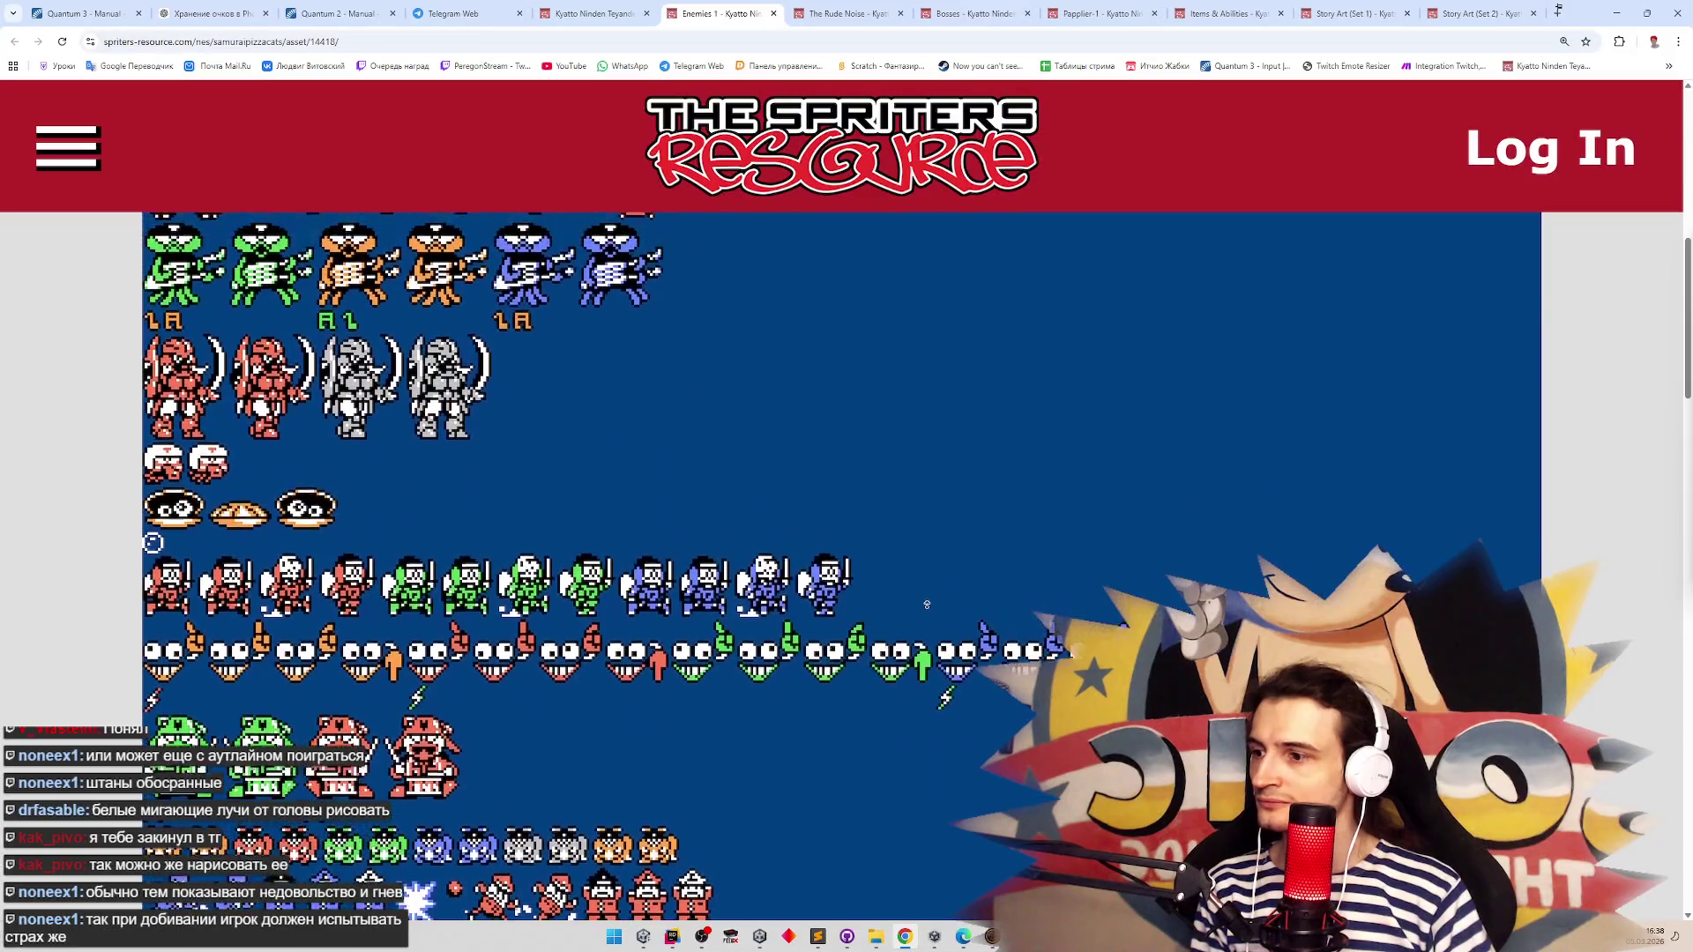
pyautogui.scroll(-1, 896, 732)
pyautogui.scroll(-1, 896, 732)
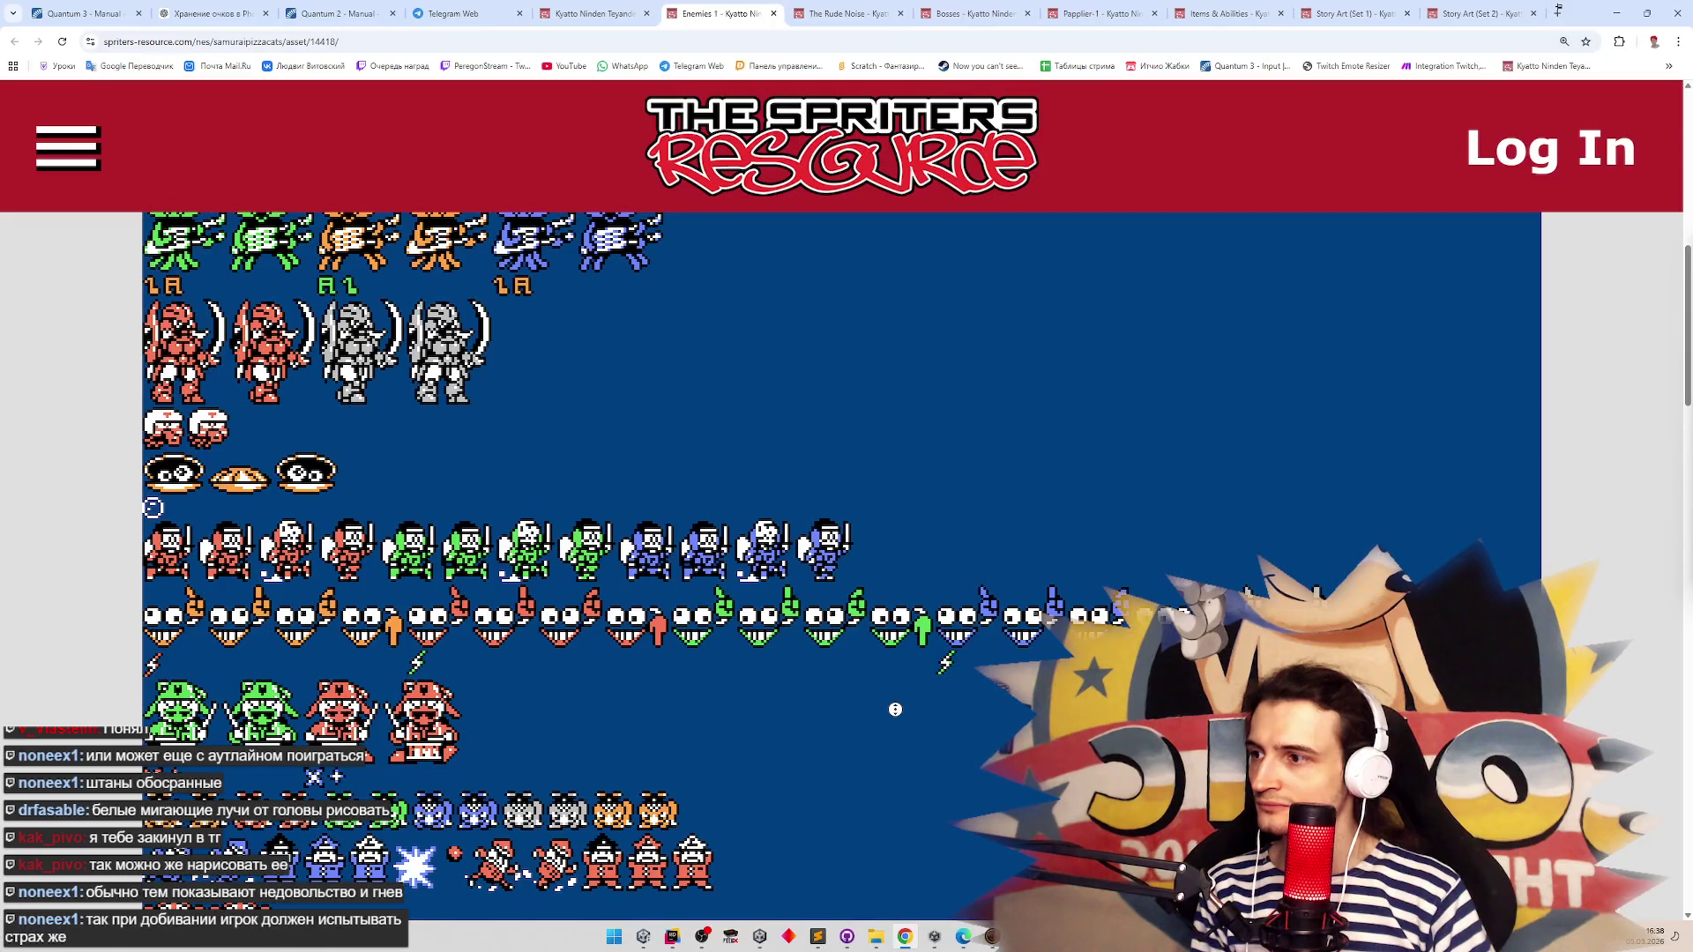
# Scroll Enemies 1 back to the top, read the game page's comments, and open a new tab
pyautogui.scroll(1, 910, 598)
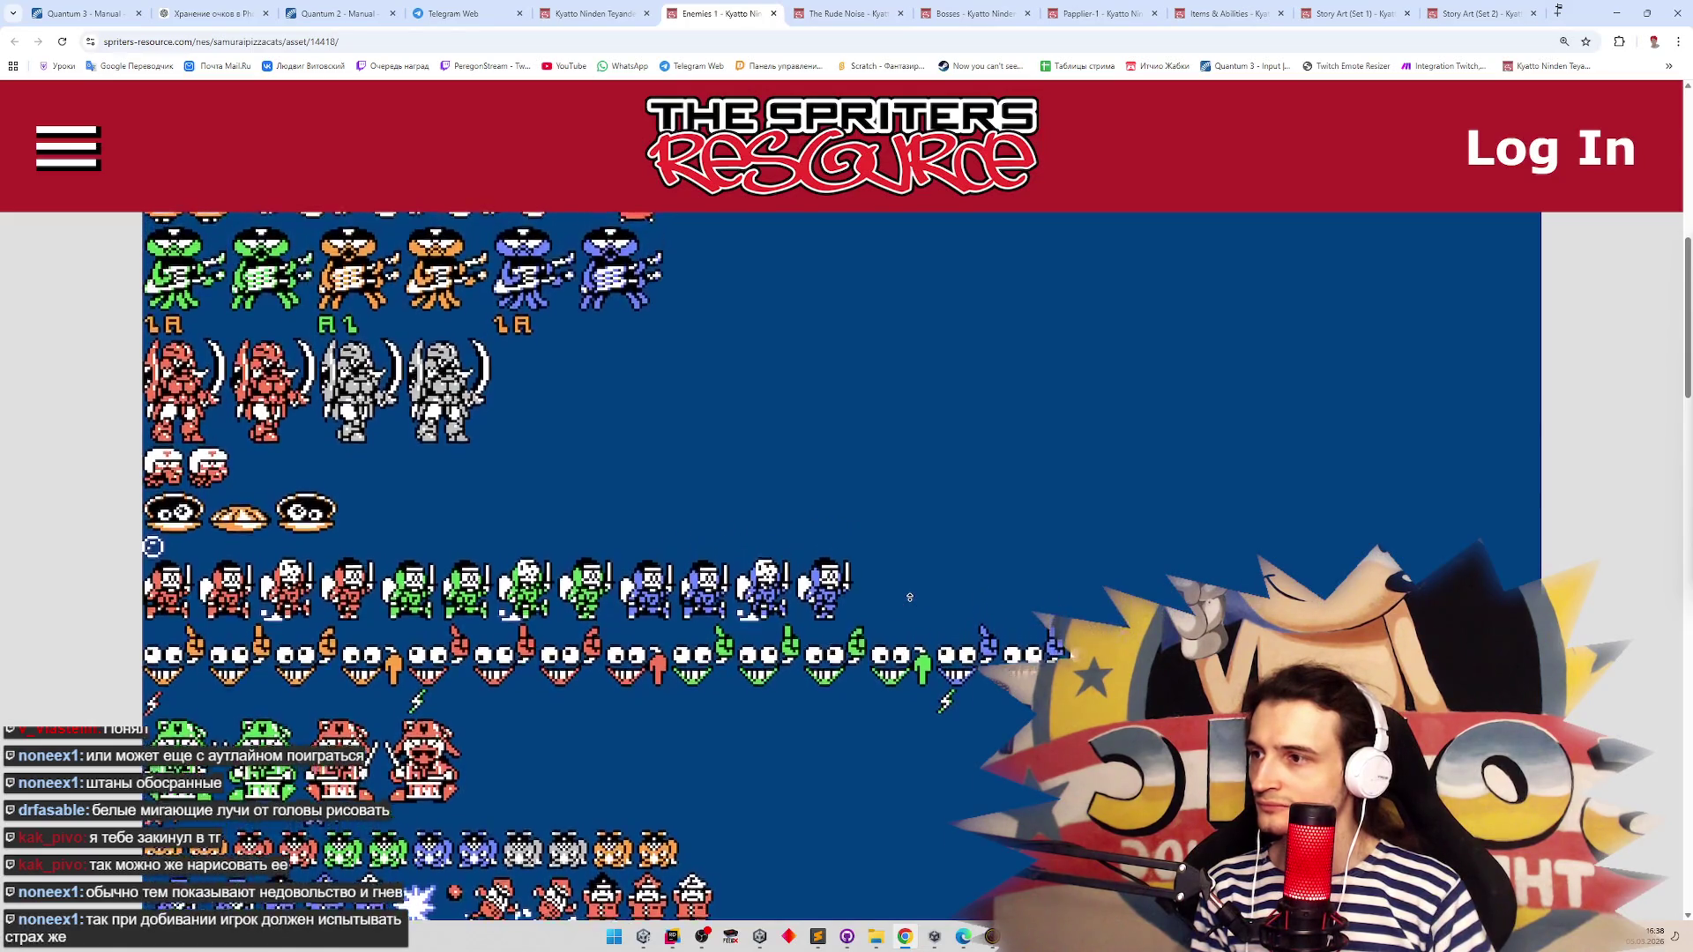
pyautogui.scroll(1, 909, 598)
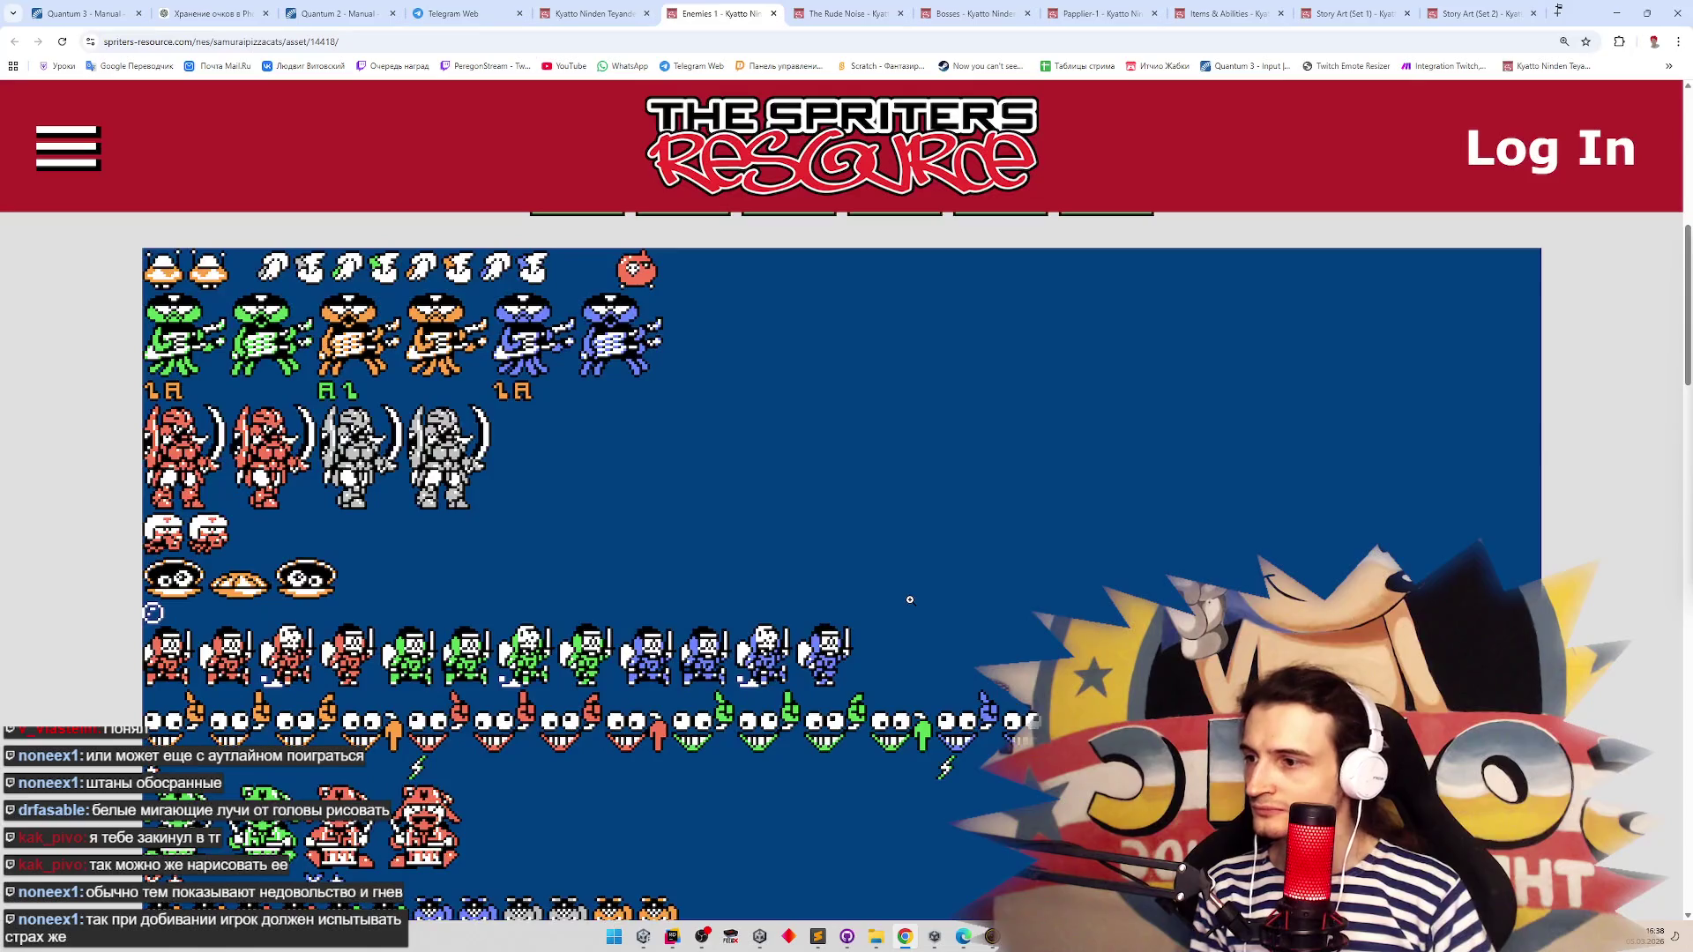
pyautogui.scroll(1, 910, 560)
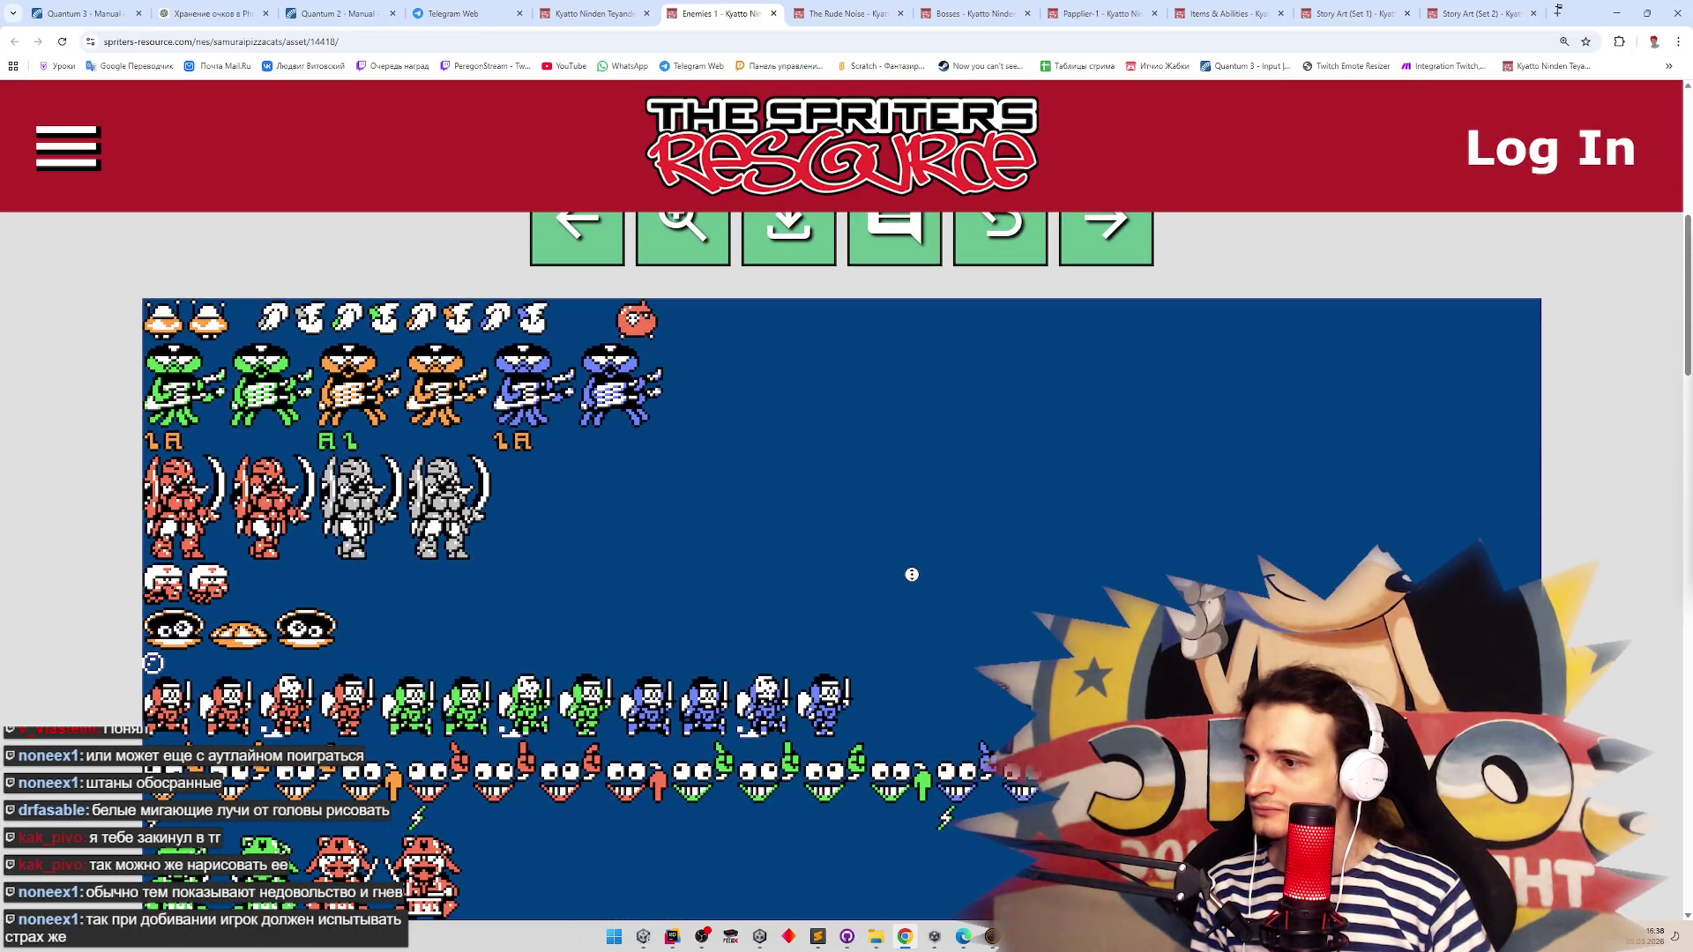
pyautogui.scroll(1, 912, 560)
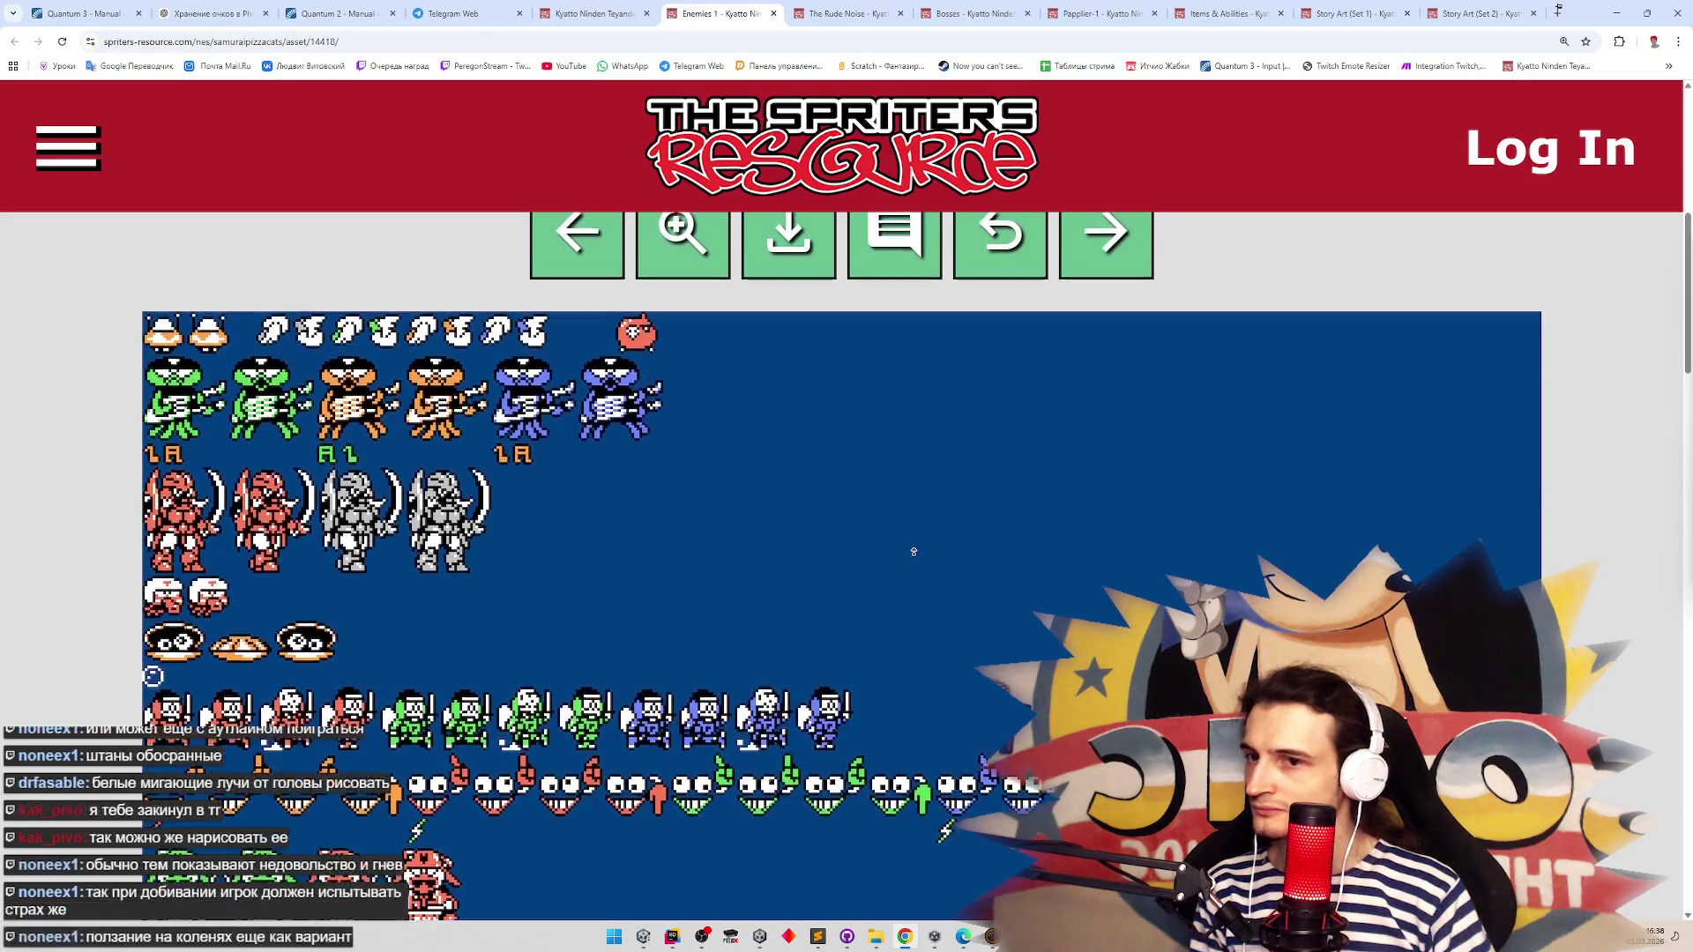
pyautogui.scroll(1, 914, 552)
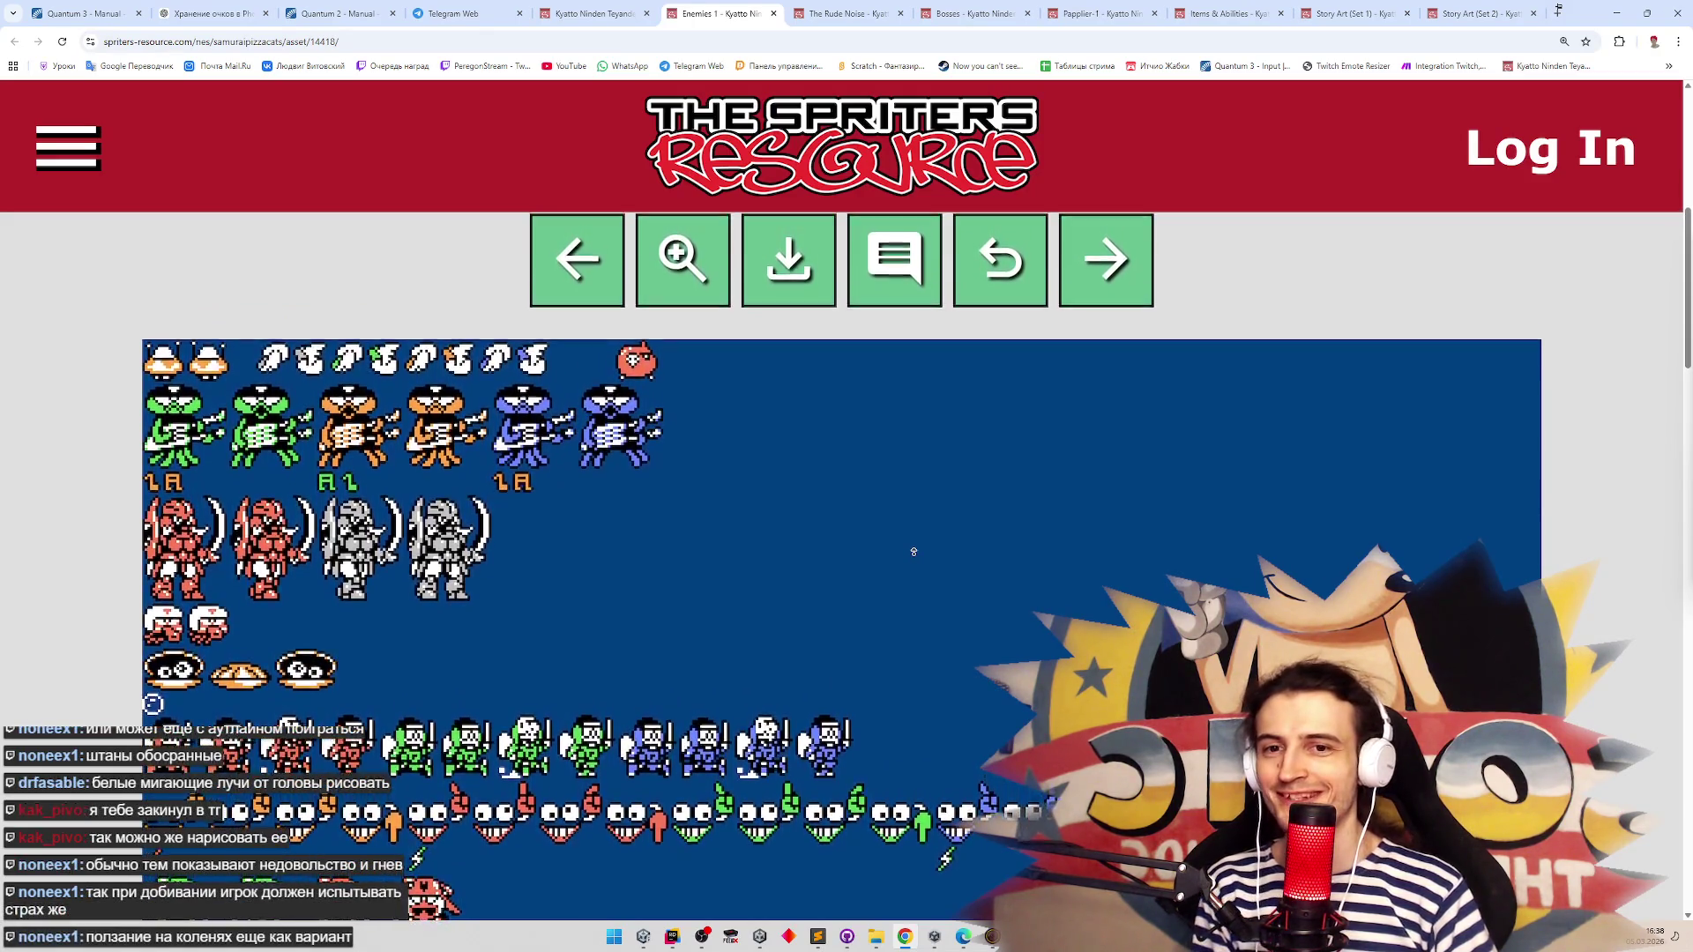
pyautogui.scroll(1, 914, 552)
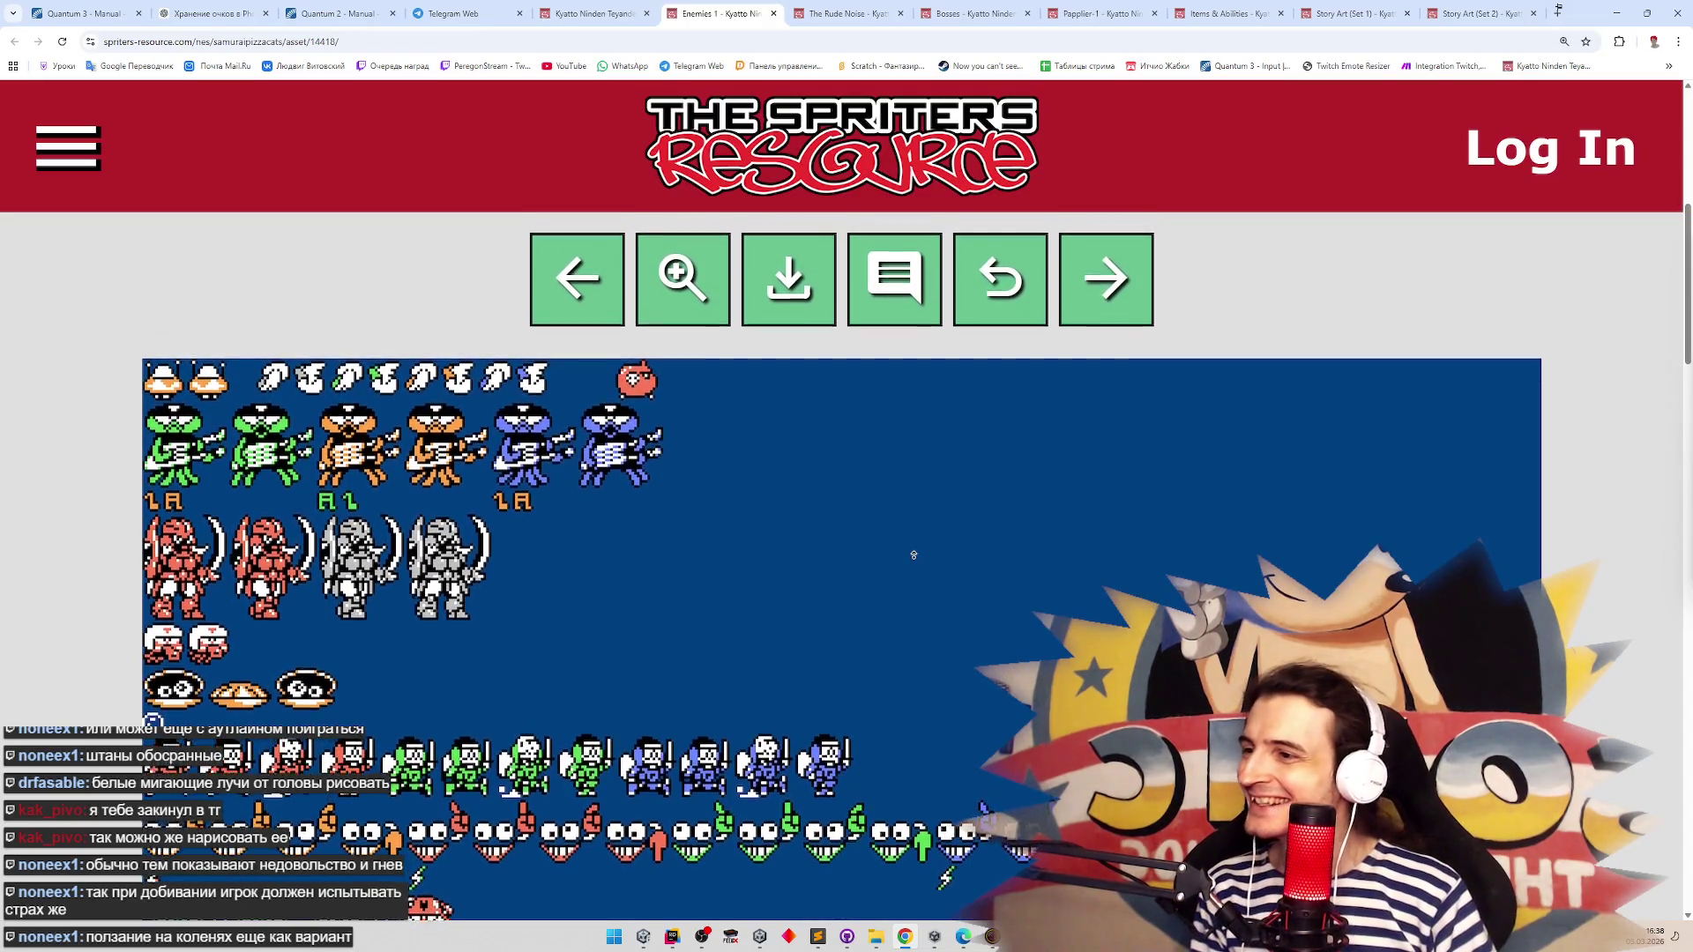
pyautogui.scroll(1, 931, 554)
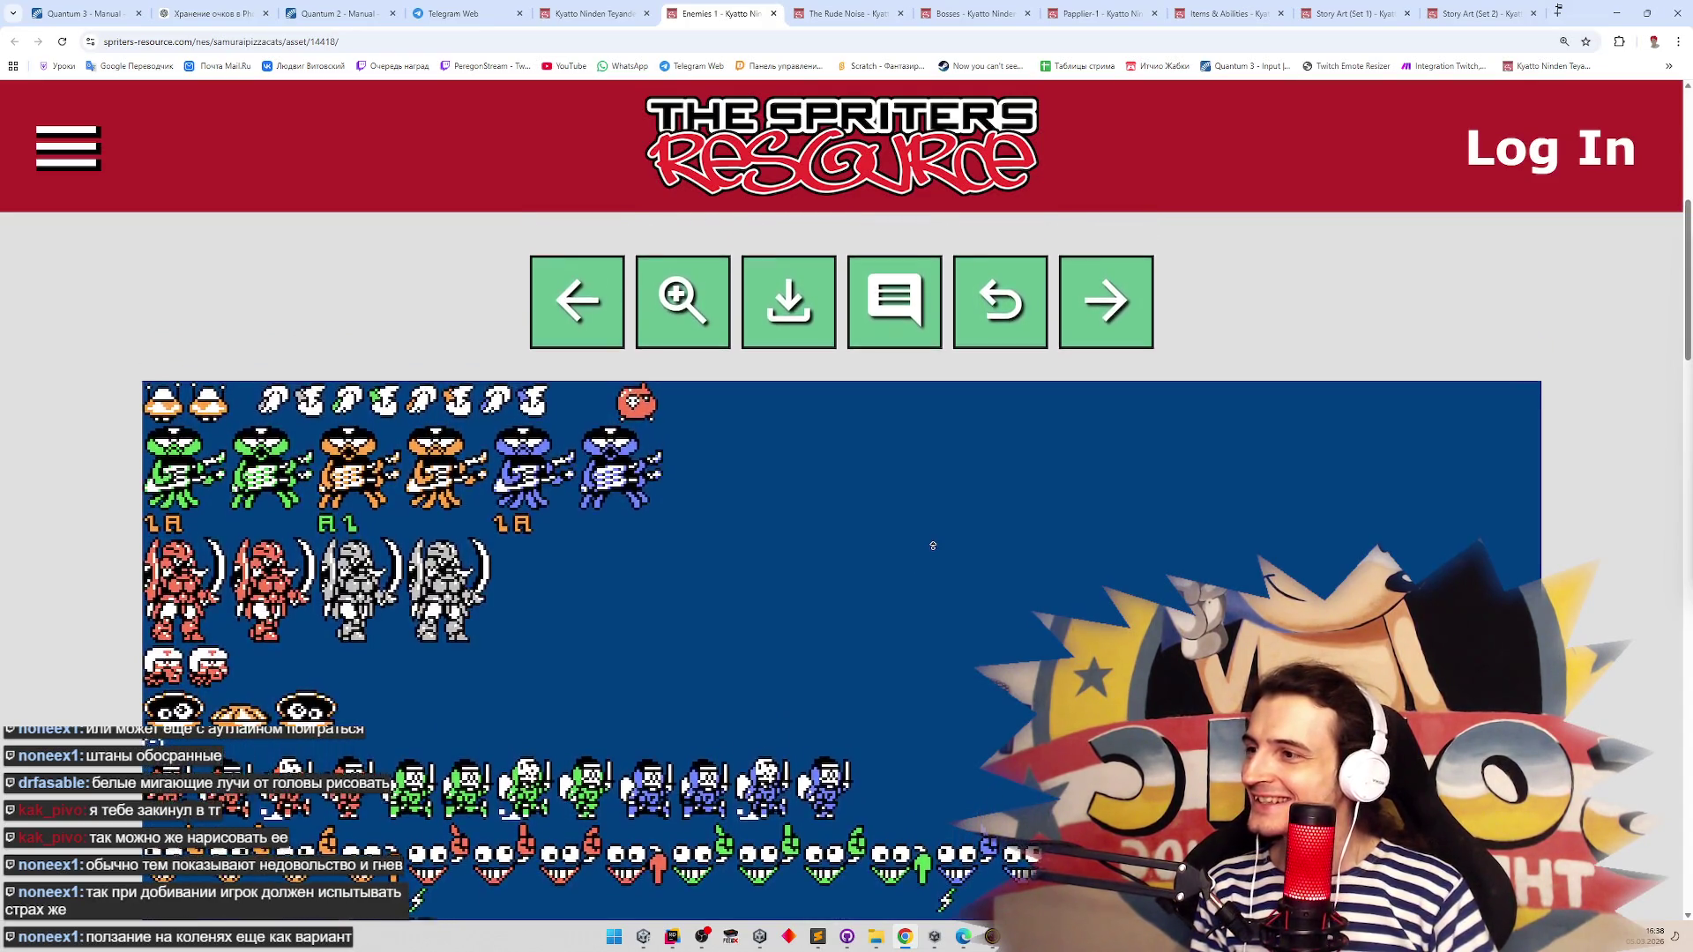
pyautogui.scroll(2, 933, 546)
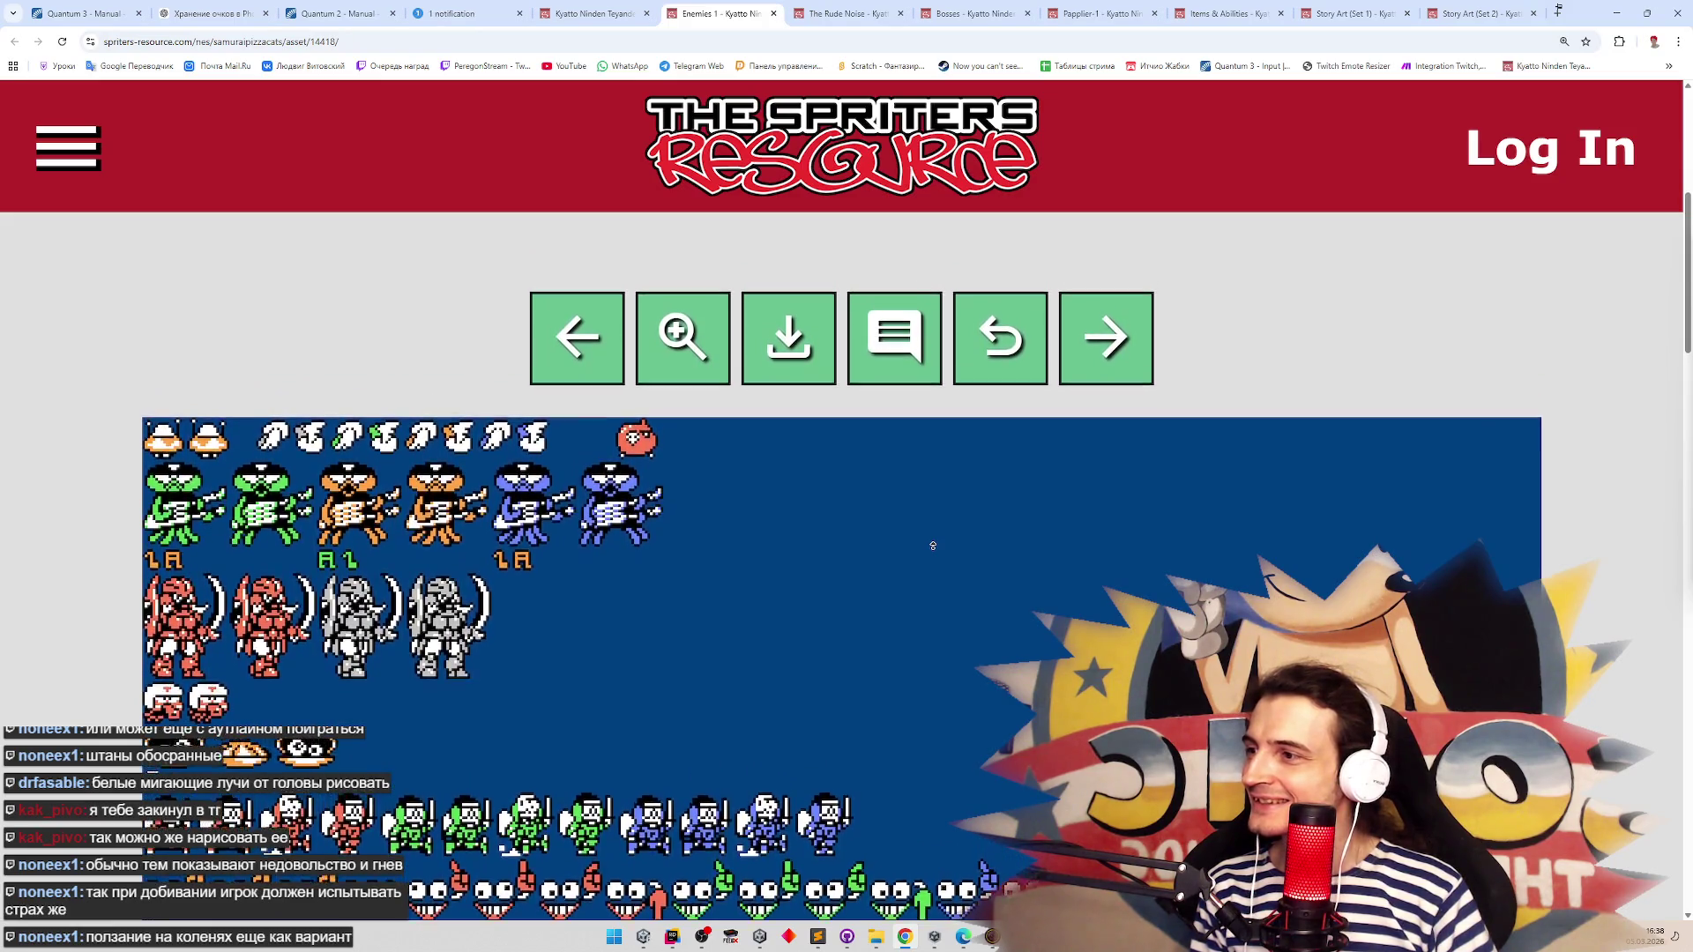
pyautogui.scroll(2, 960, 368)
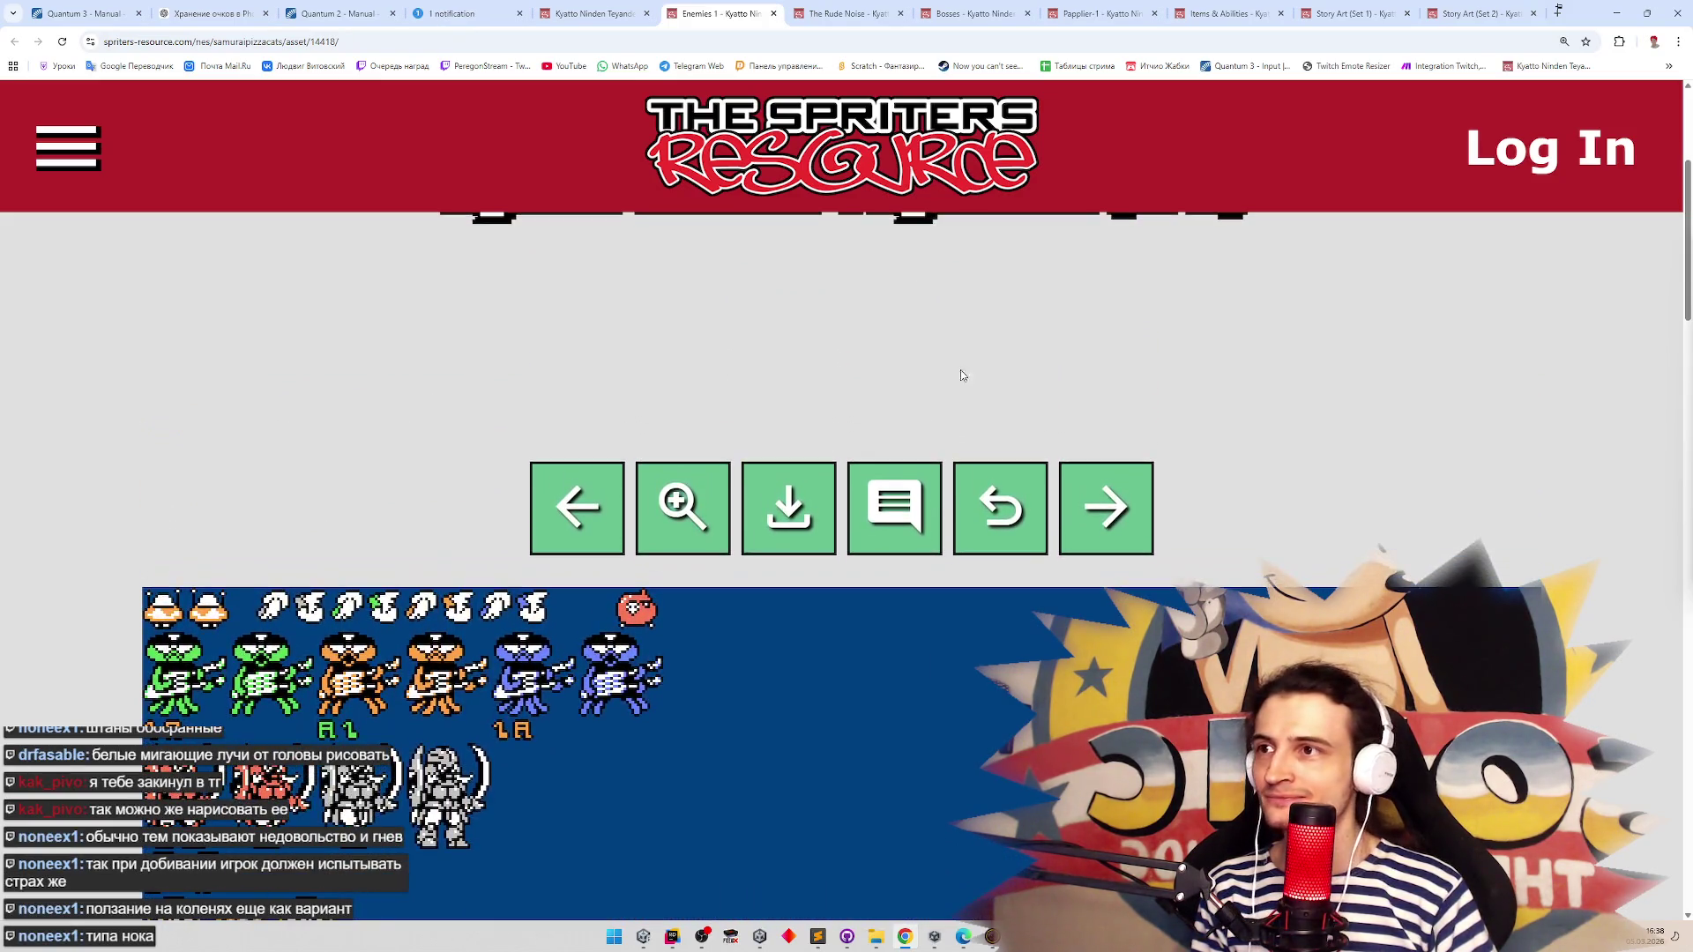
pyautogui.hotkey('ctrl', 'shift', 'Tab')
pyautogui.scroll(-10, 775, 215)
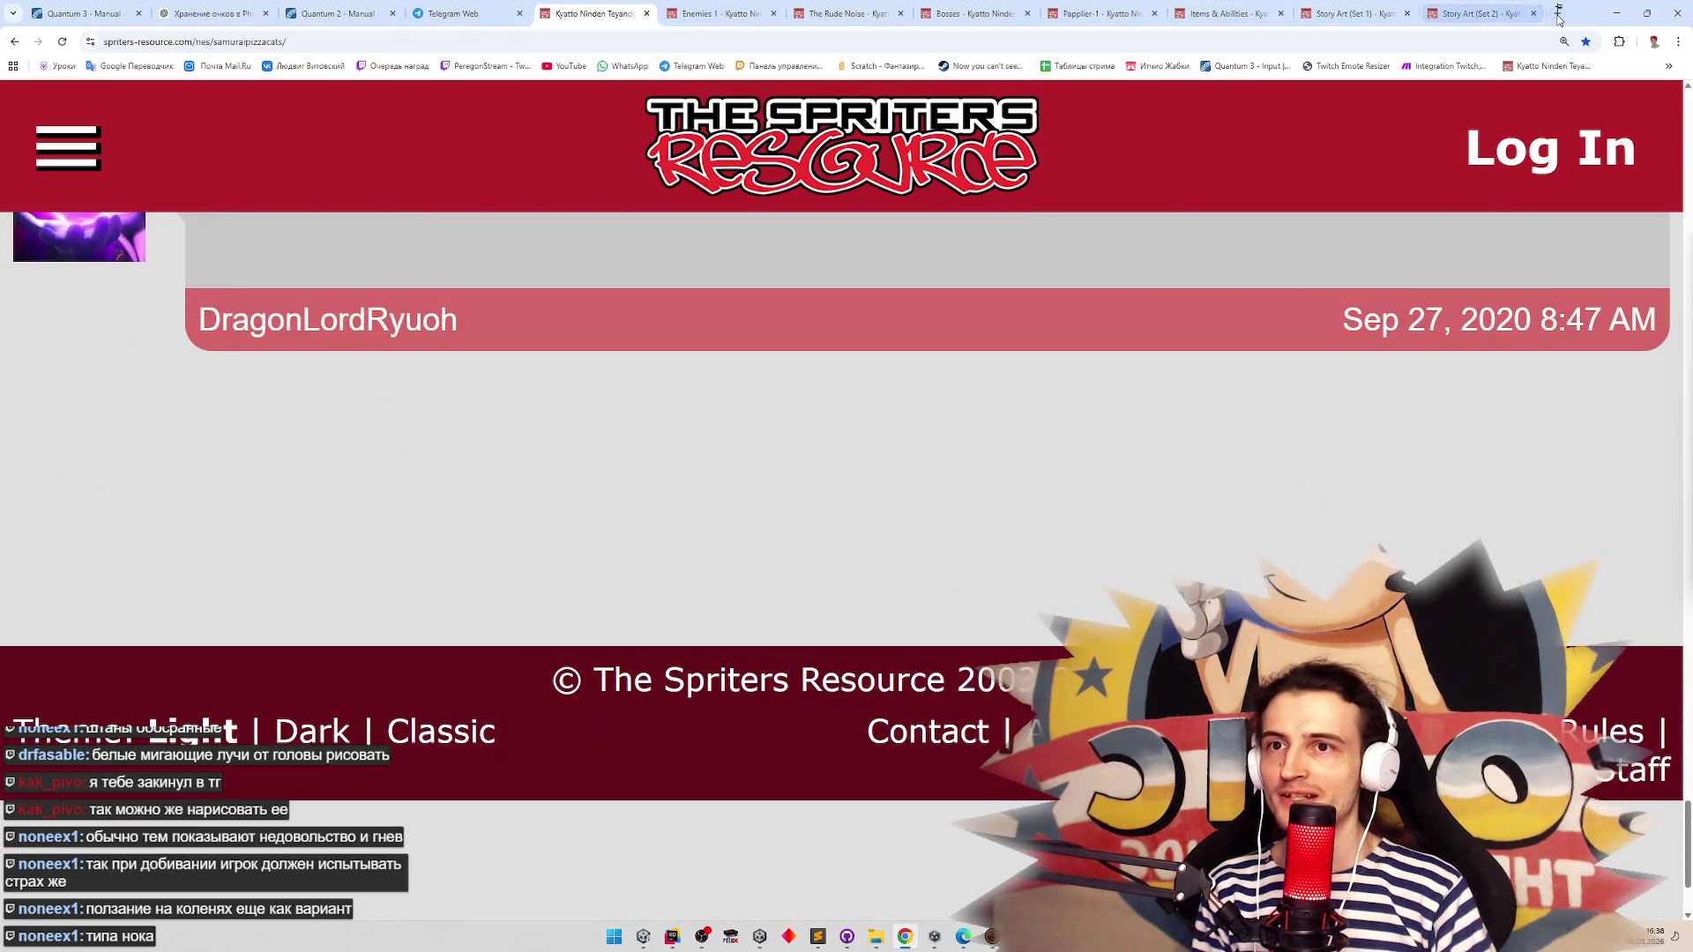
pyautogui.click(1557, 12)
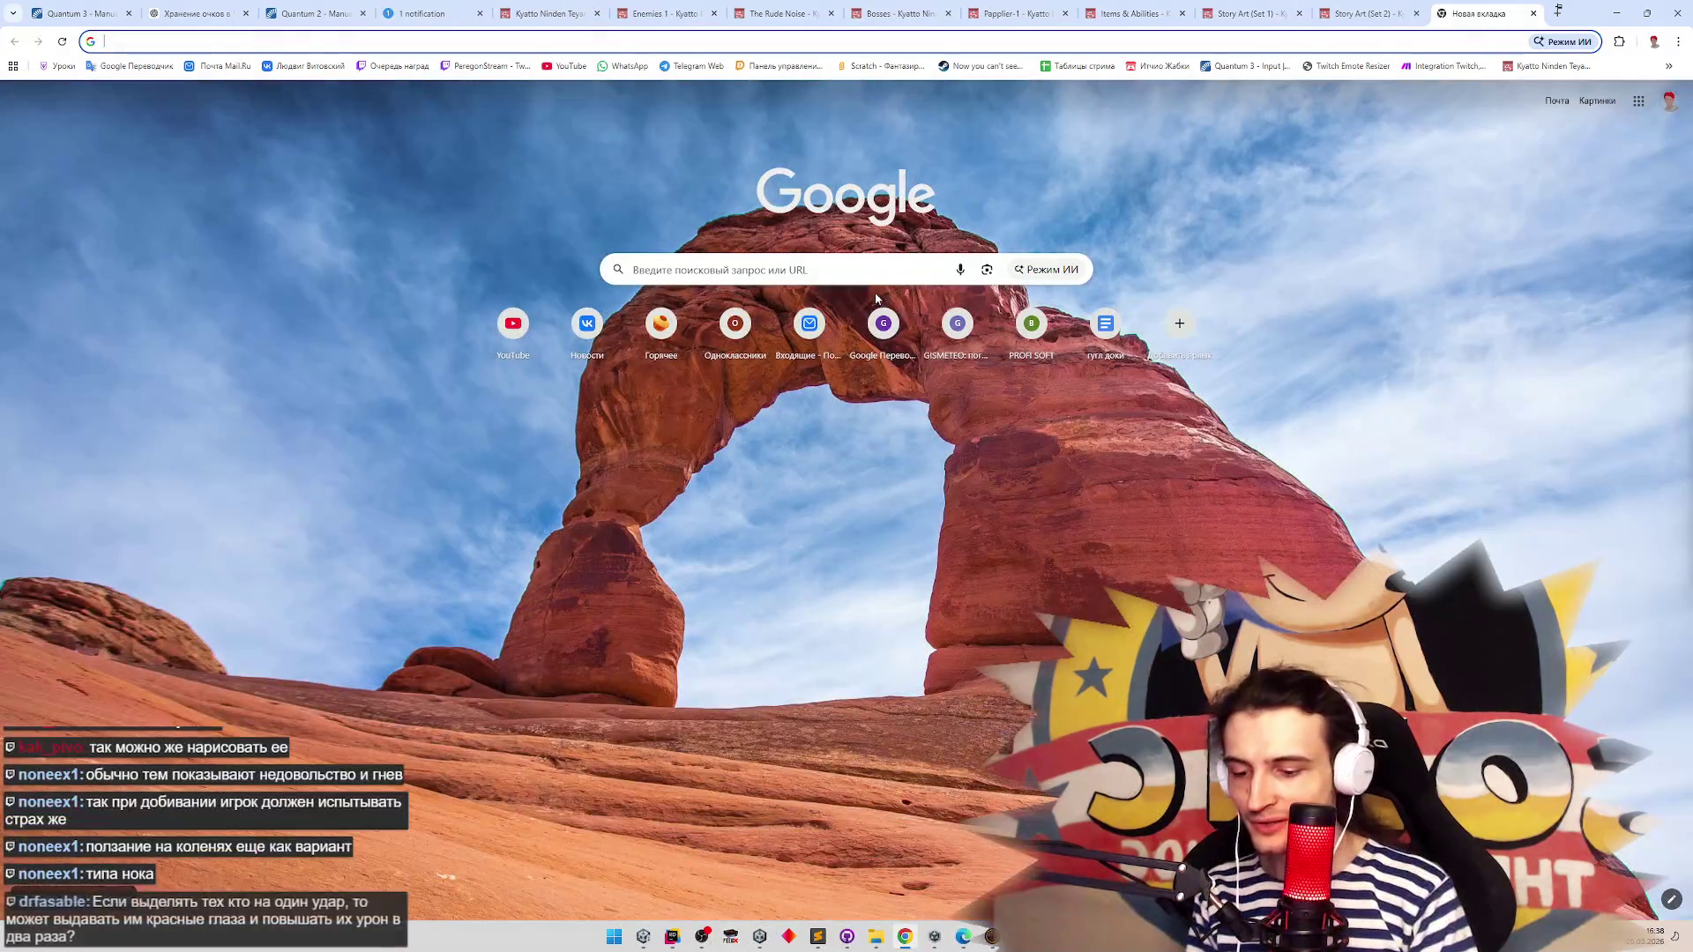
# Search 'animae emoji' in Google and Yandex Images and view an anime emote panel
pyautogui.write('ani')
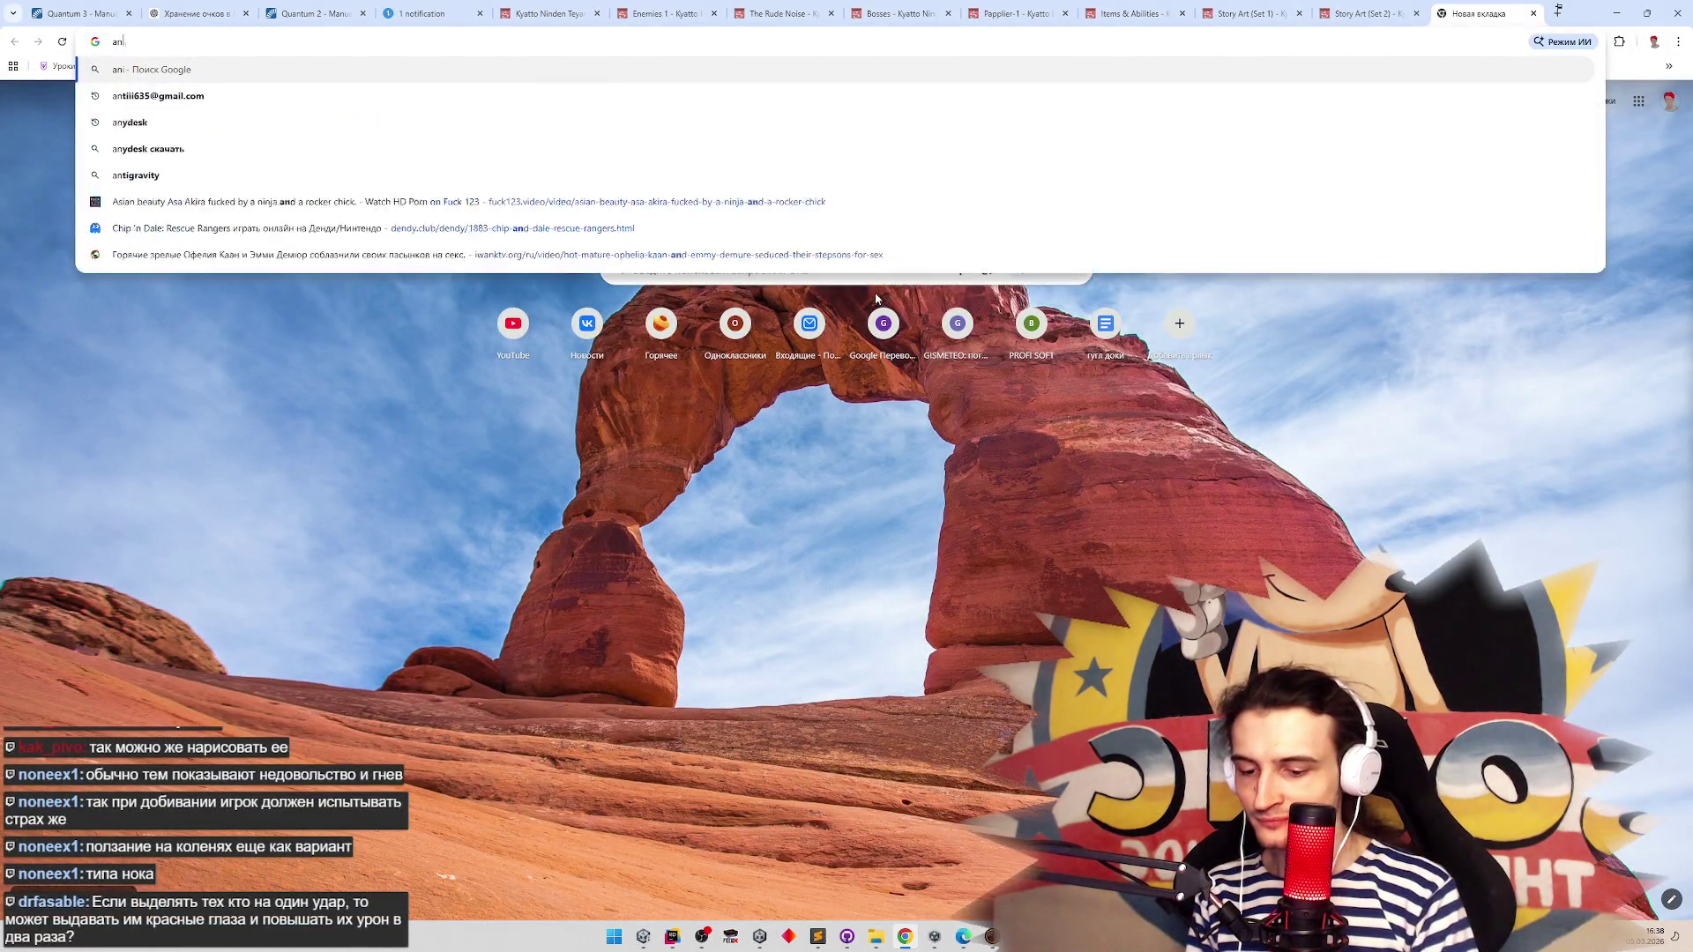
pyautogui.write('mae emoji')
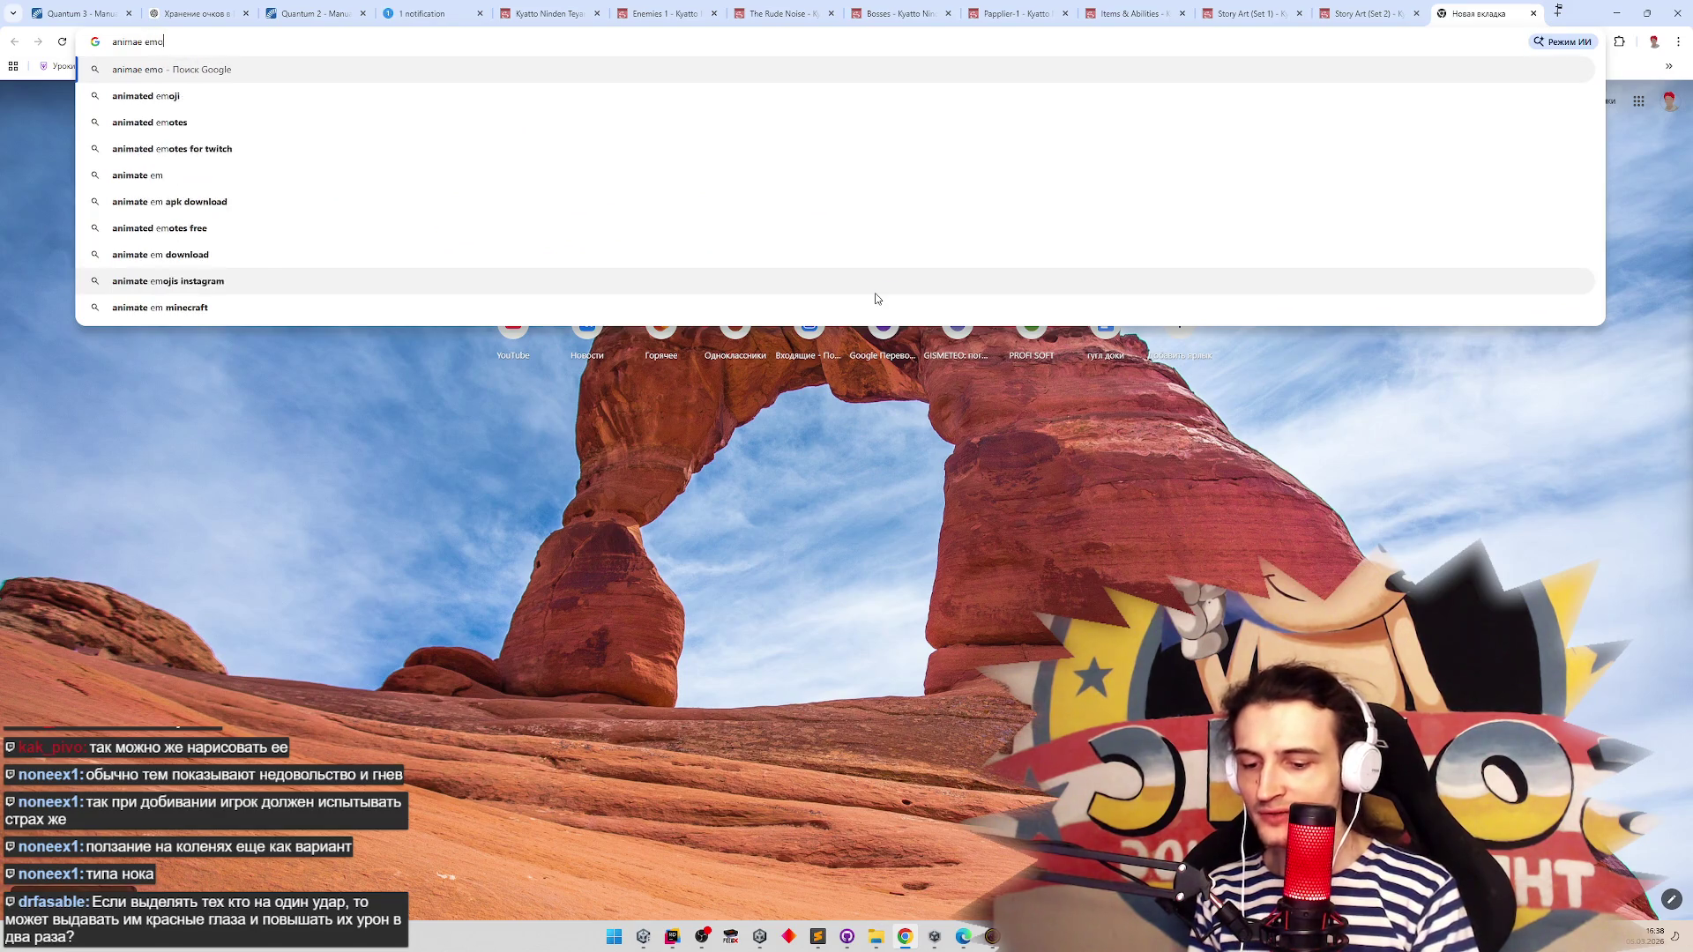
pyautogui.press('Return')
pyautogui.click(398, 218)
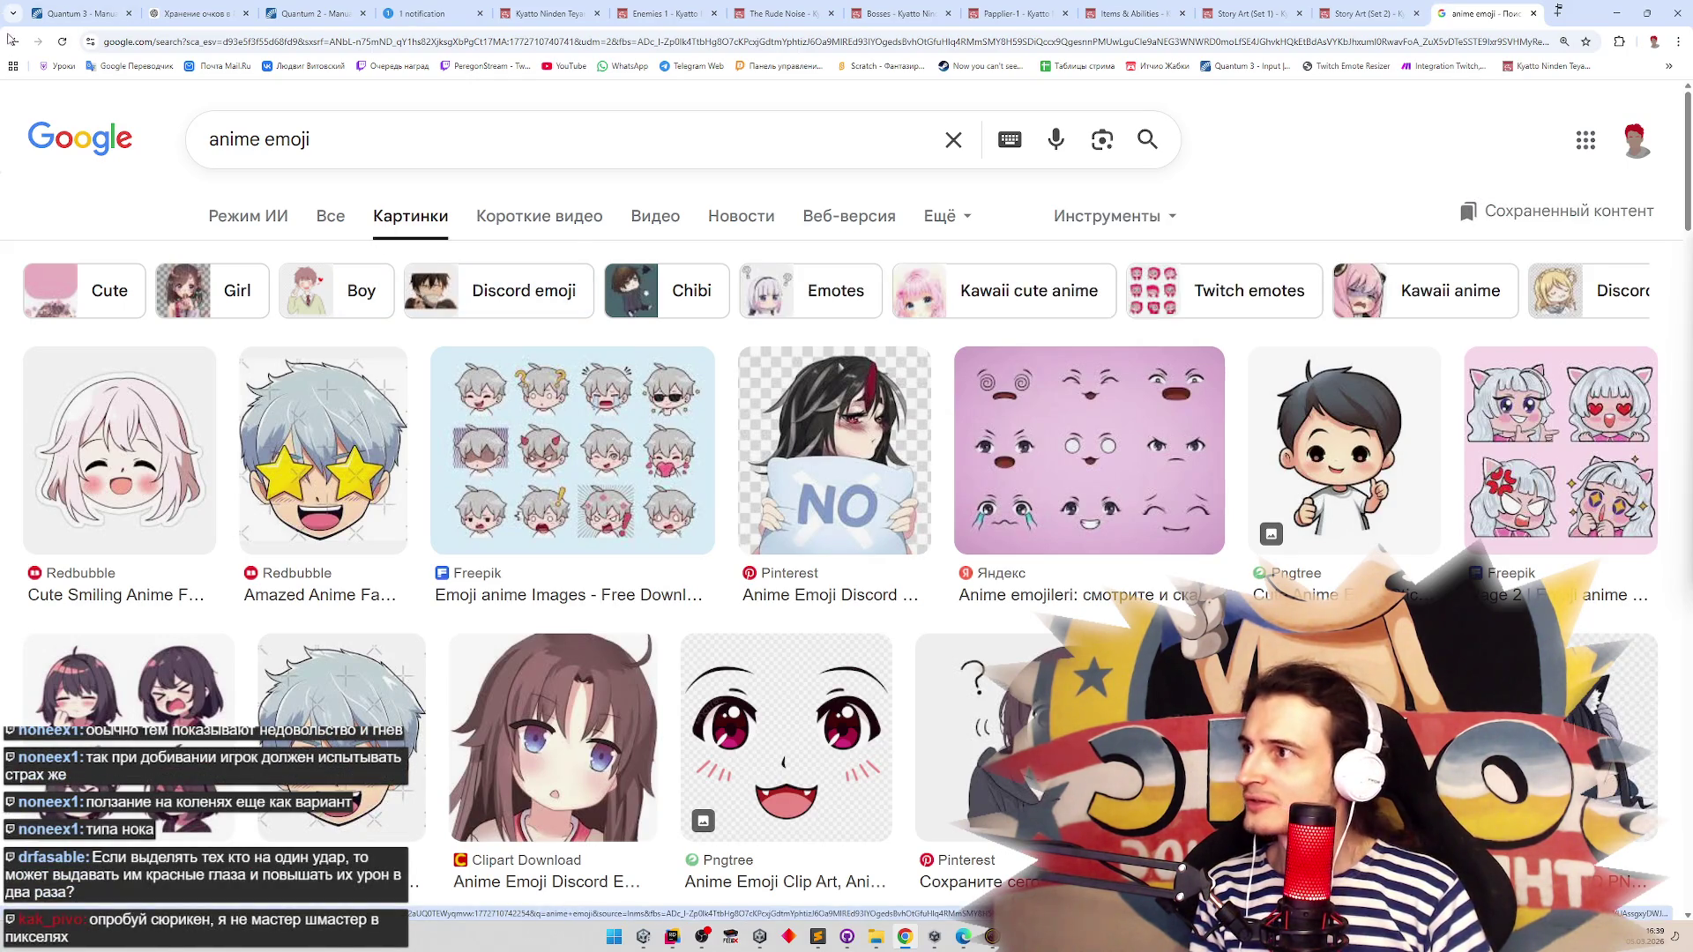
pyautogui.hotkey('alt', 'Left')
pyautogui.click(753, 406)
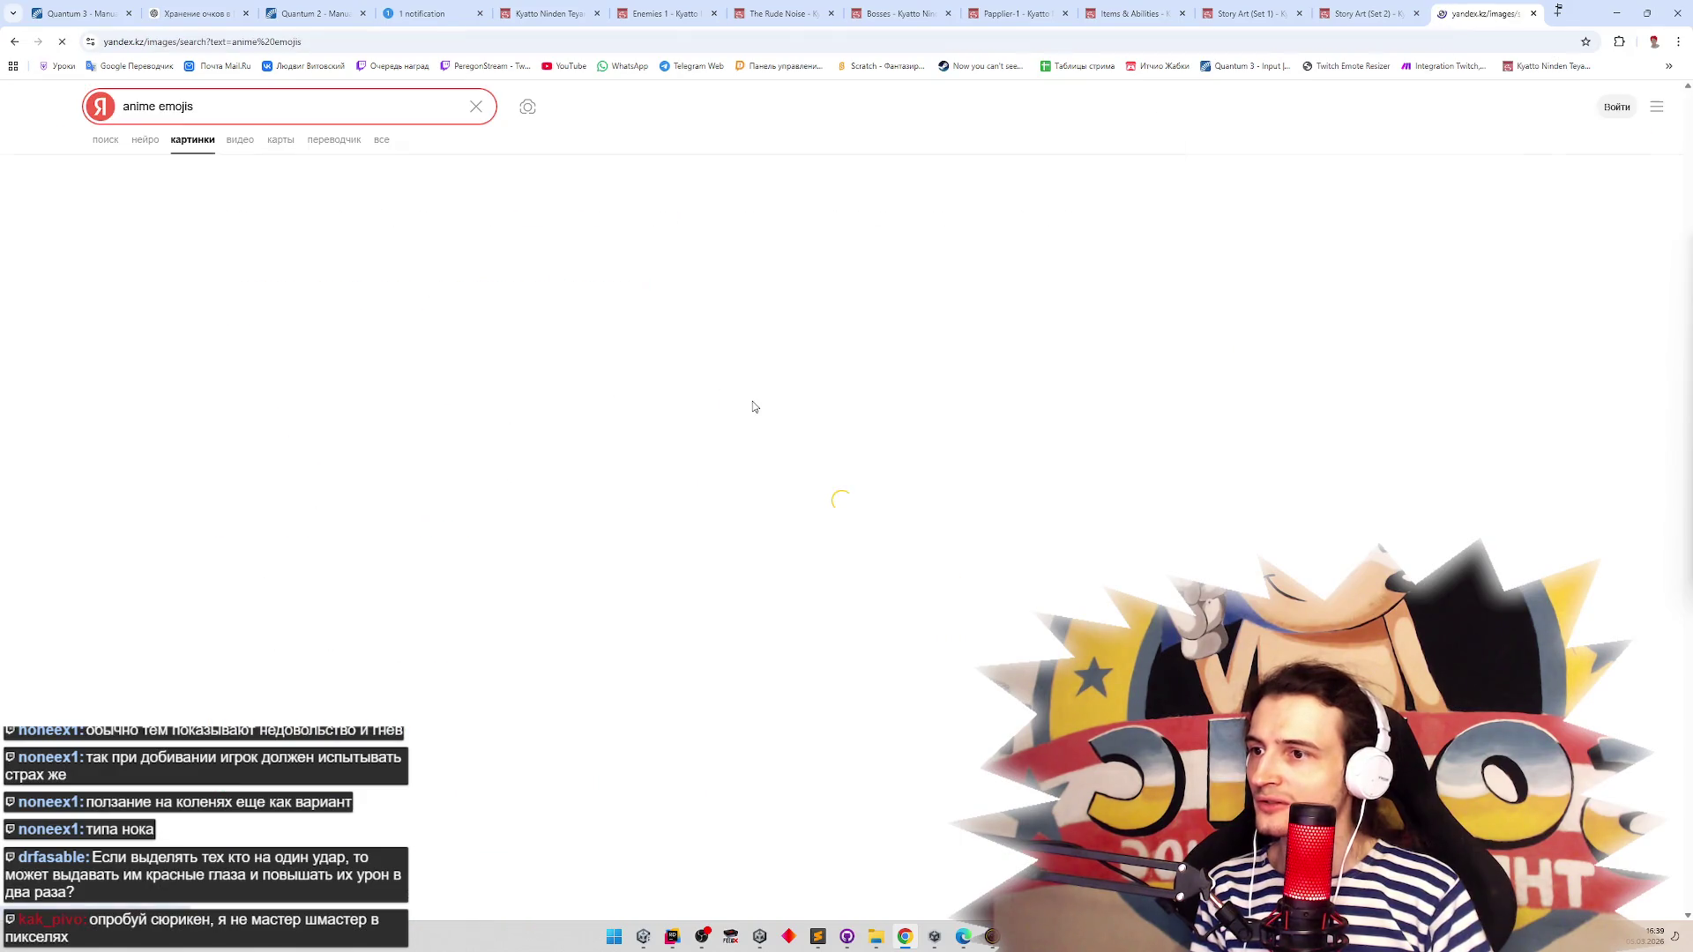
pyautogui.click(192, 258)
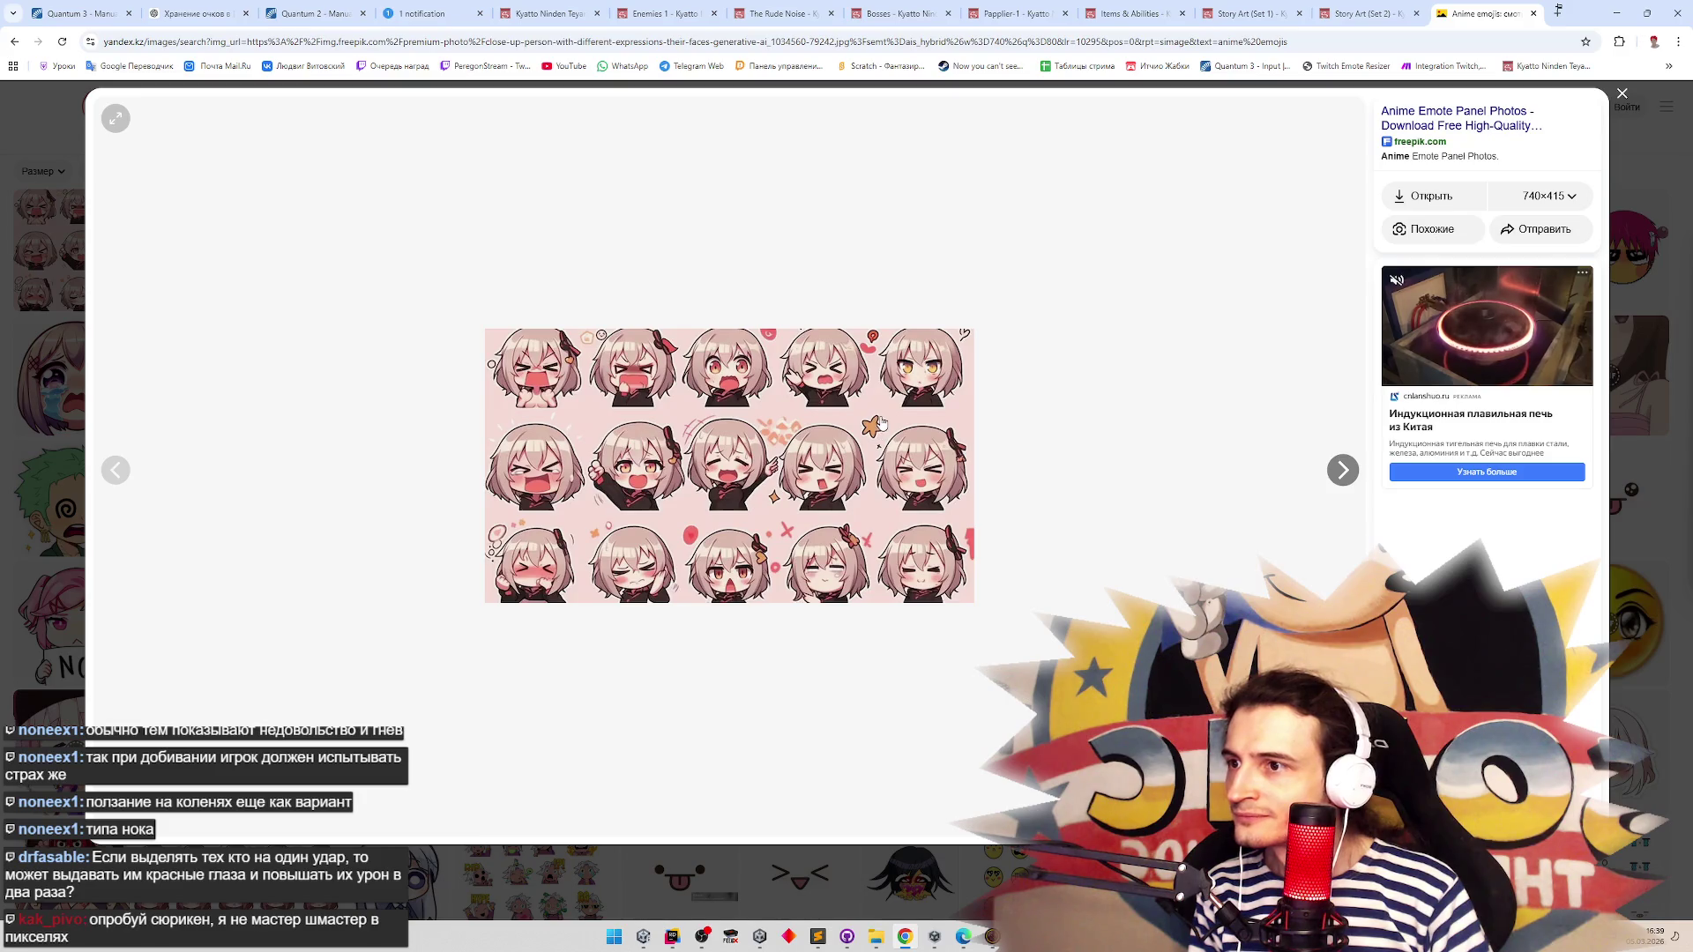
pyautogui.press('Escape')
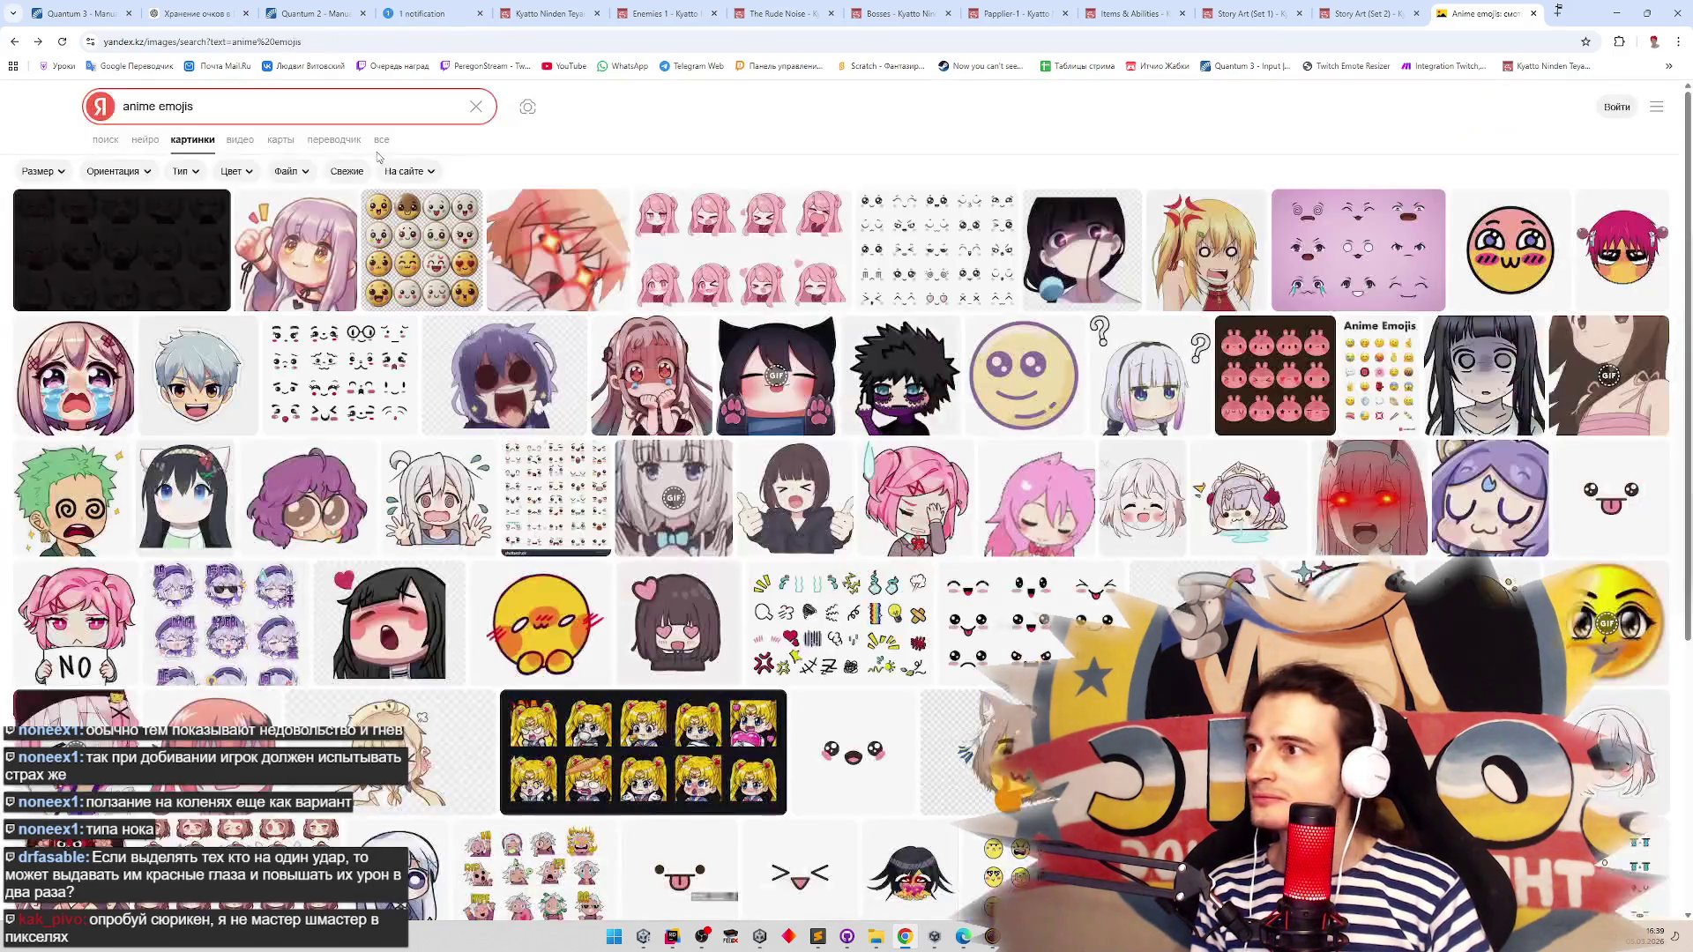
# Refine the Yandex Images query to 'anime emotion marks', then go to Telegram Web
pyautogui.click(209, 107)
pyautogui.press('BackSpace')
pyautogui.press('BackSpace')
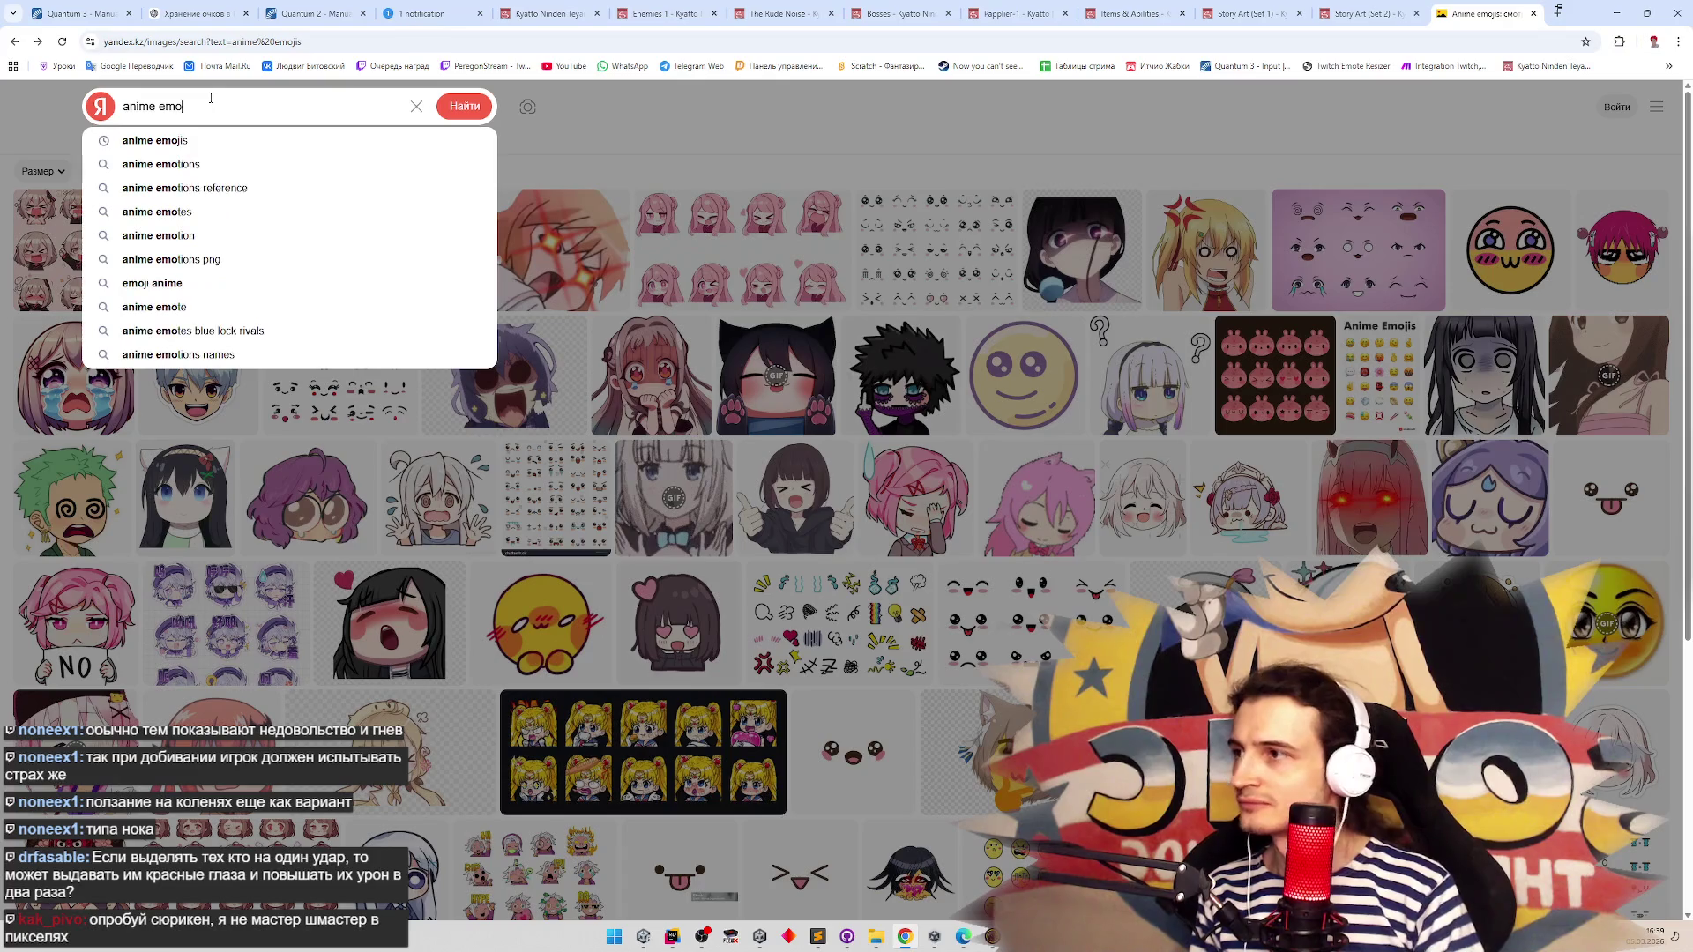
pyautogui.write('tu')
pyautogui.press('BackSpace')
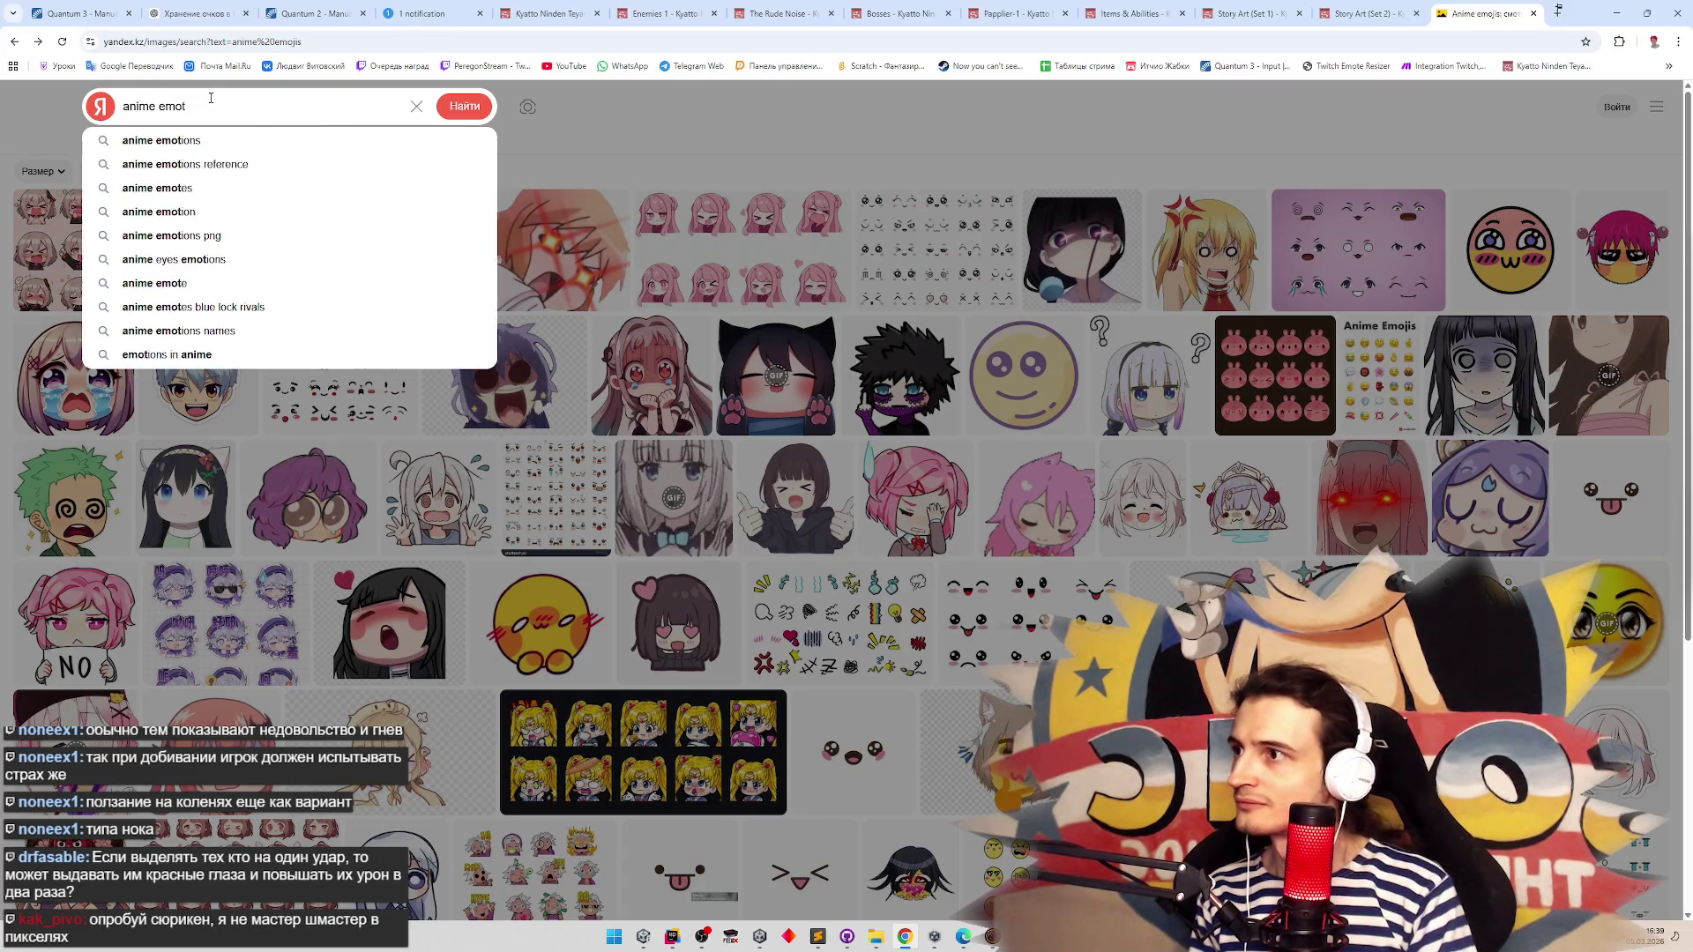
pyautogui.write('on marks')
pyautogui.press('Return')
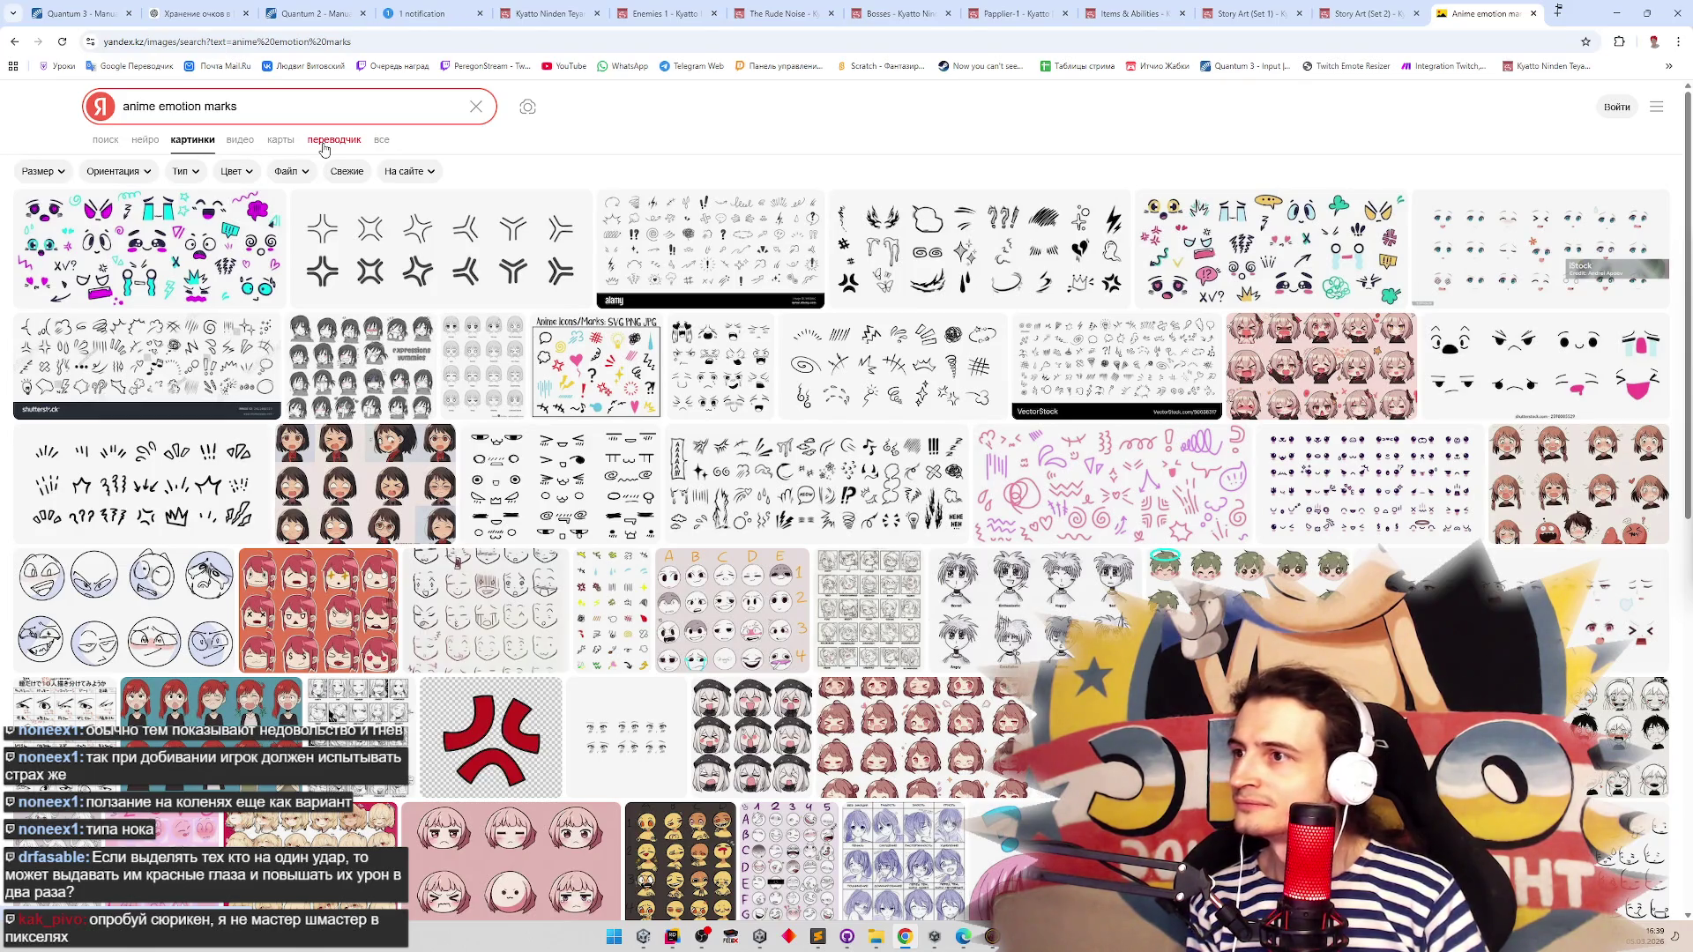
pyautogui.click(425, 14)
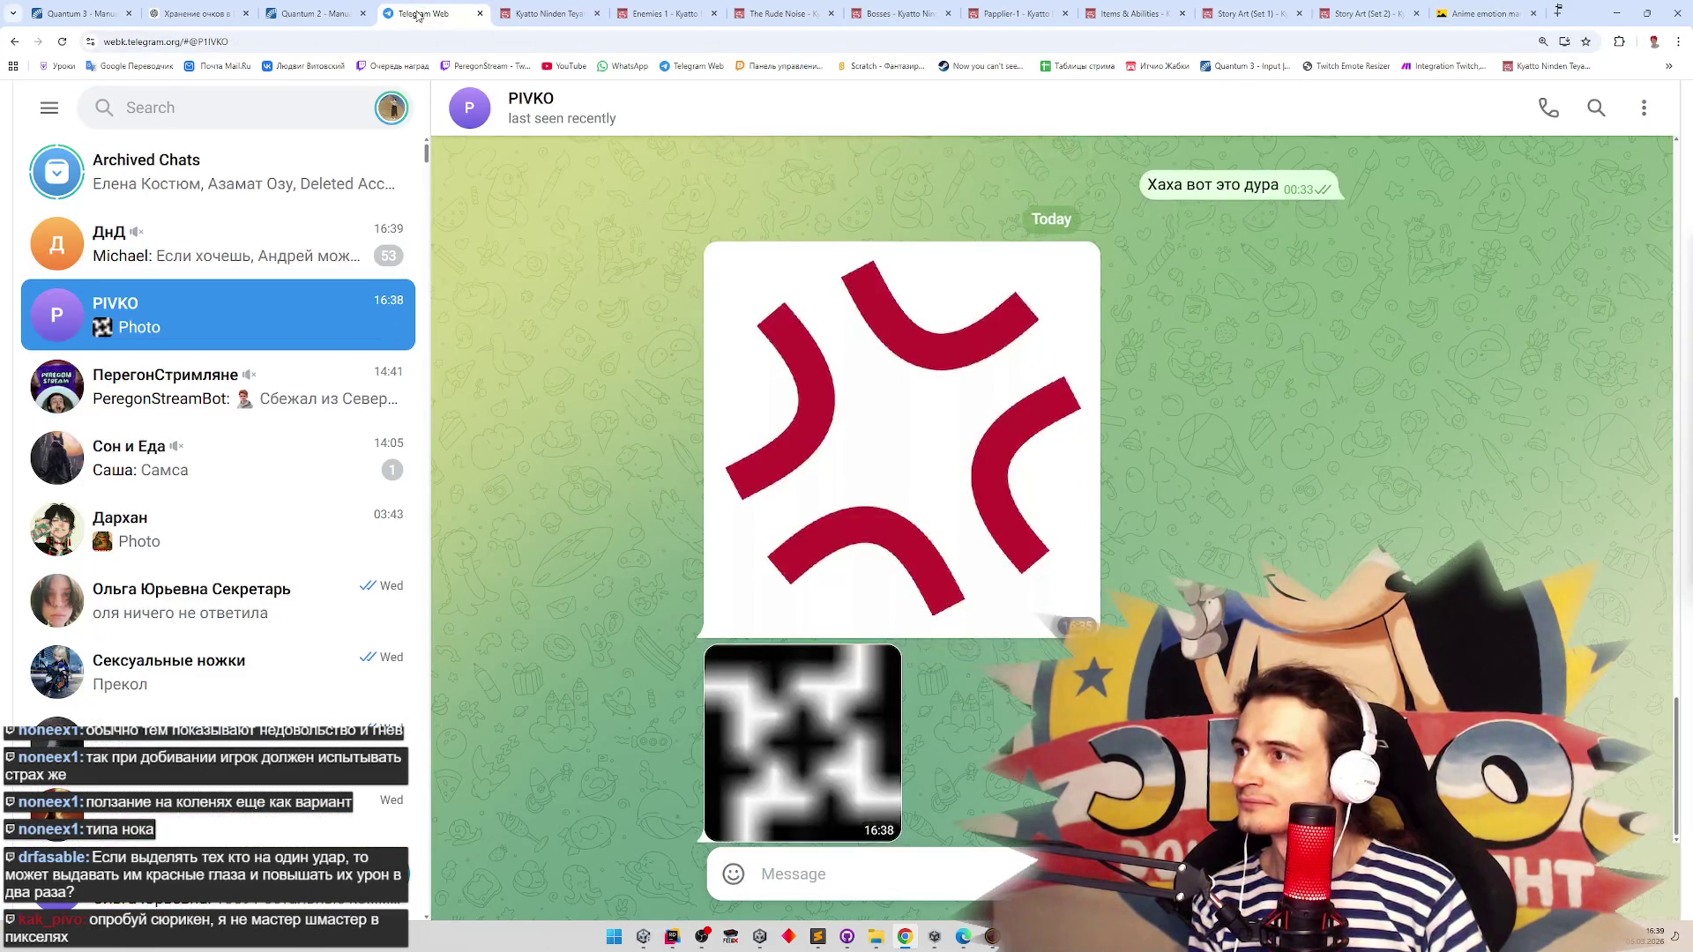
# Preview the pixel-art photo and received image in Telegram, then view GitHub Desktop's Ninja-Cats changes
pyautogui.click(761, 703)
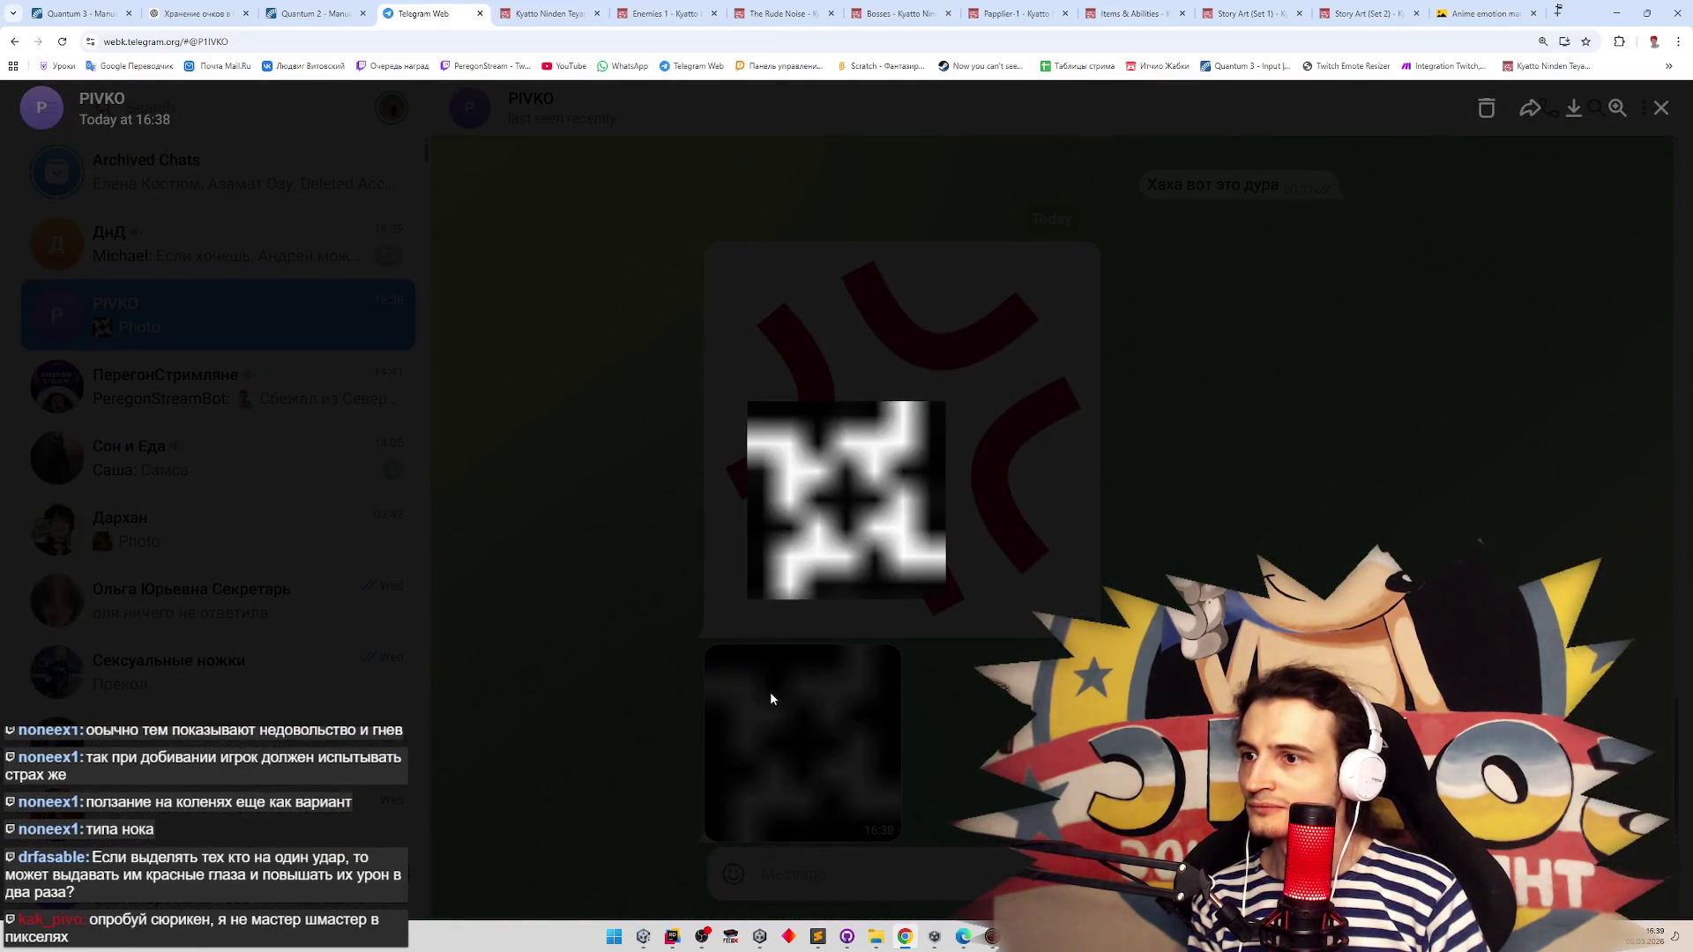
pyautogui.click(769, 691)
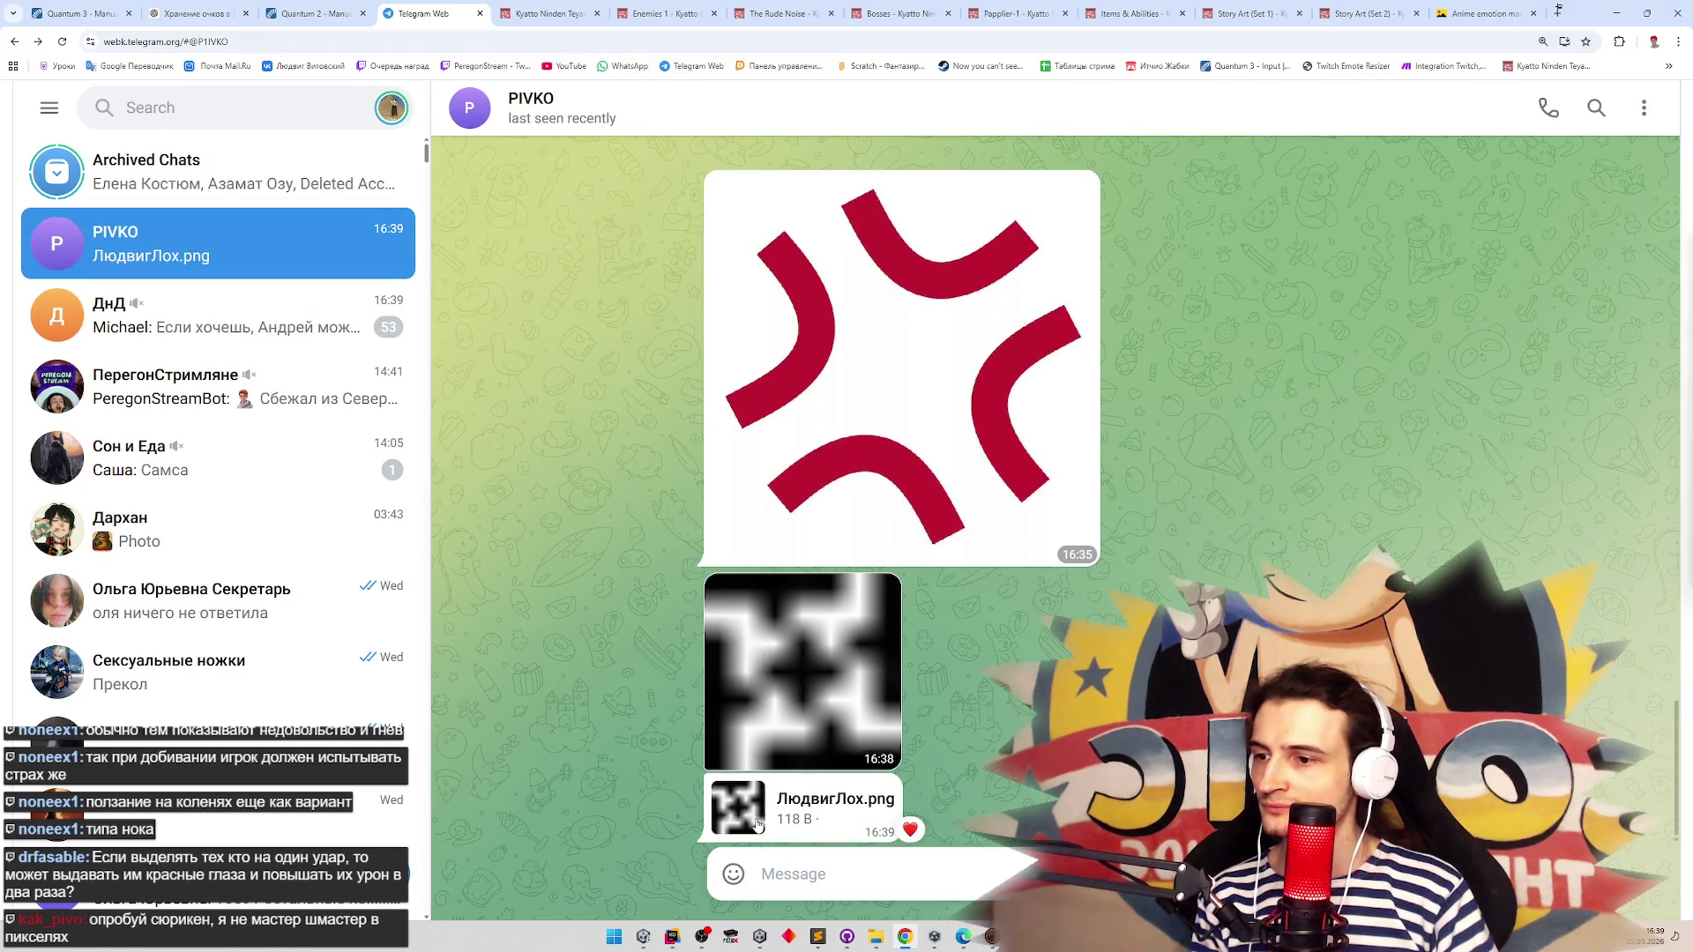
pyautogui.click(755, 818)
pyautogui.click(853, 823)
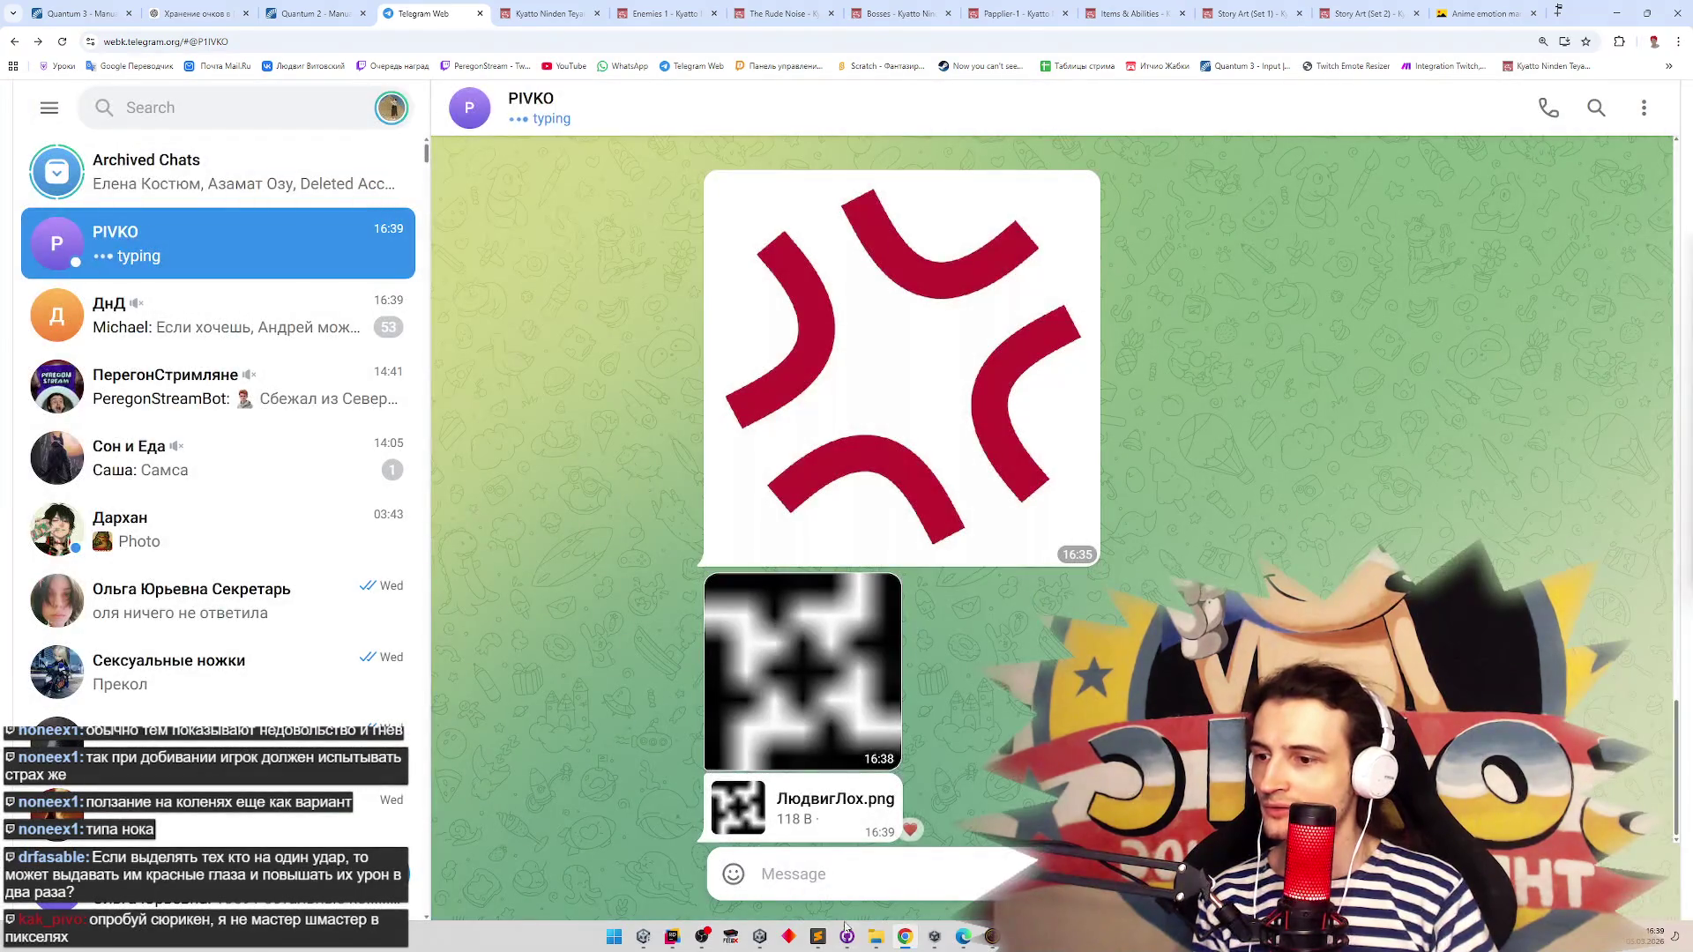
pyautogui.click(847, 936)
pyautogui.click(845, 244)
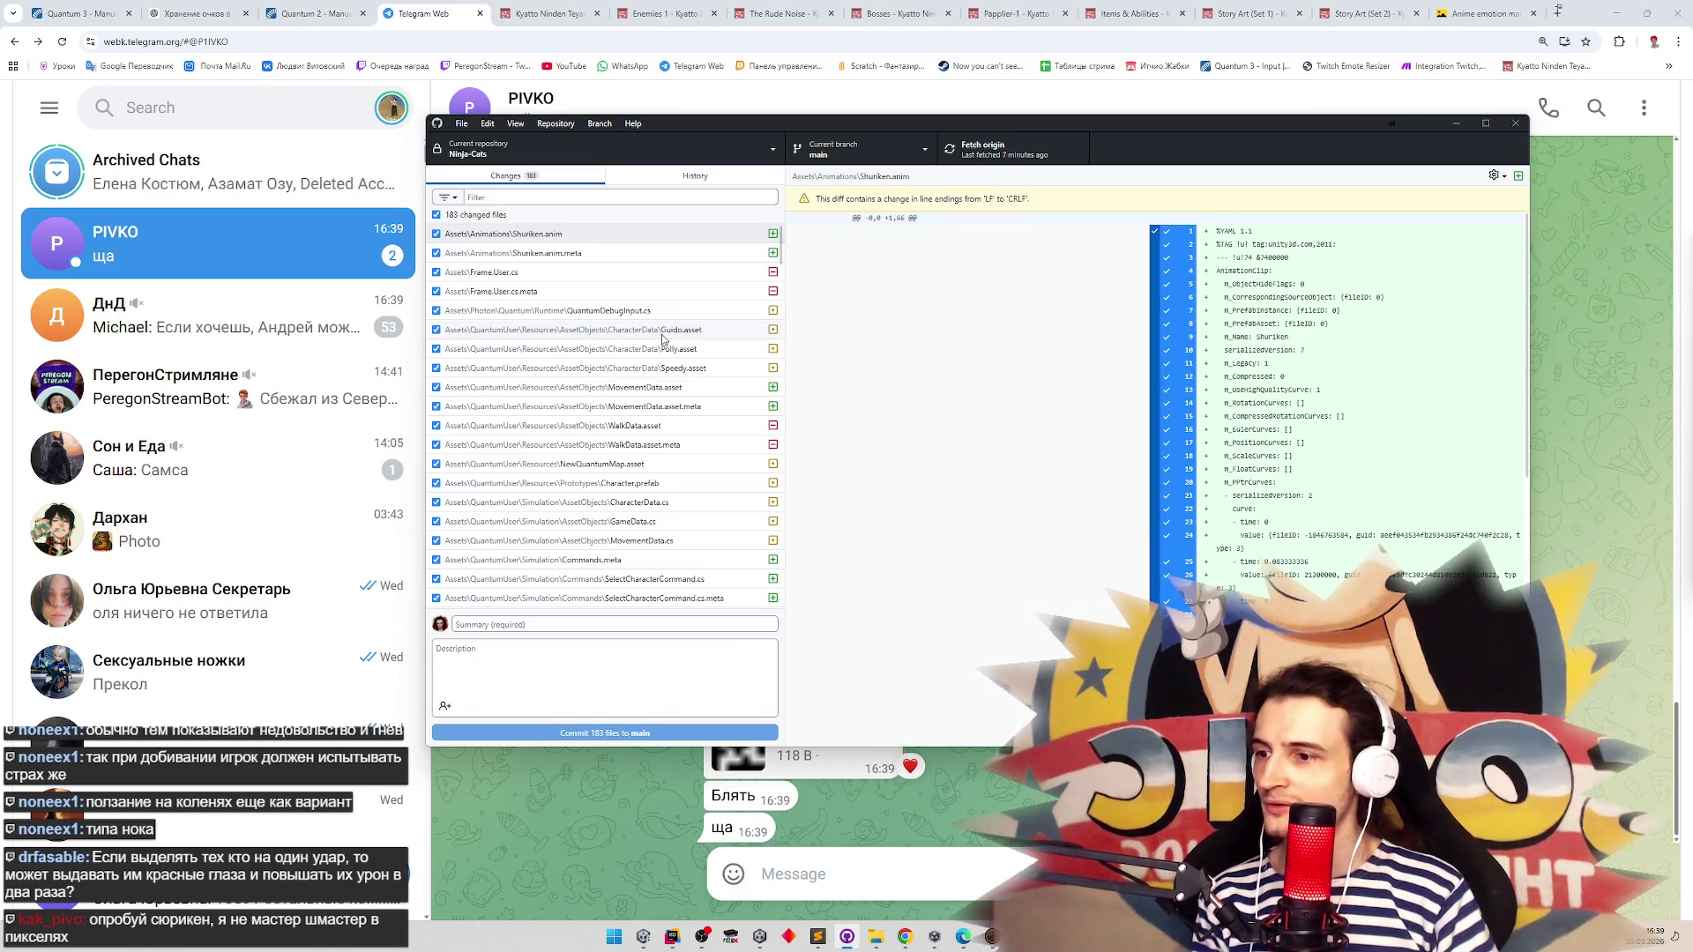
pyautogui.moveTo(1012, 125)
pyautogui.mouseDown()
pyautogui.moveTo(1012, 917)
pyautogui.moveTo(1012, 124)
pyautogui.mouseUp()
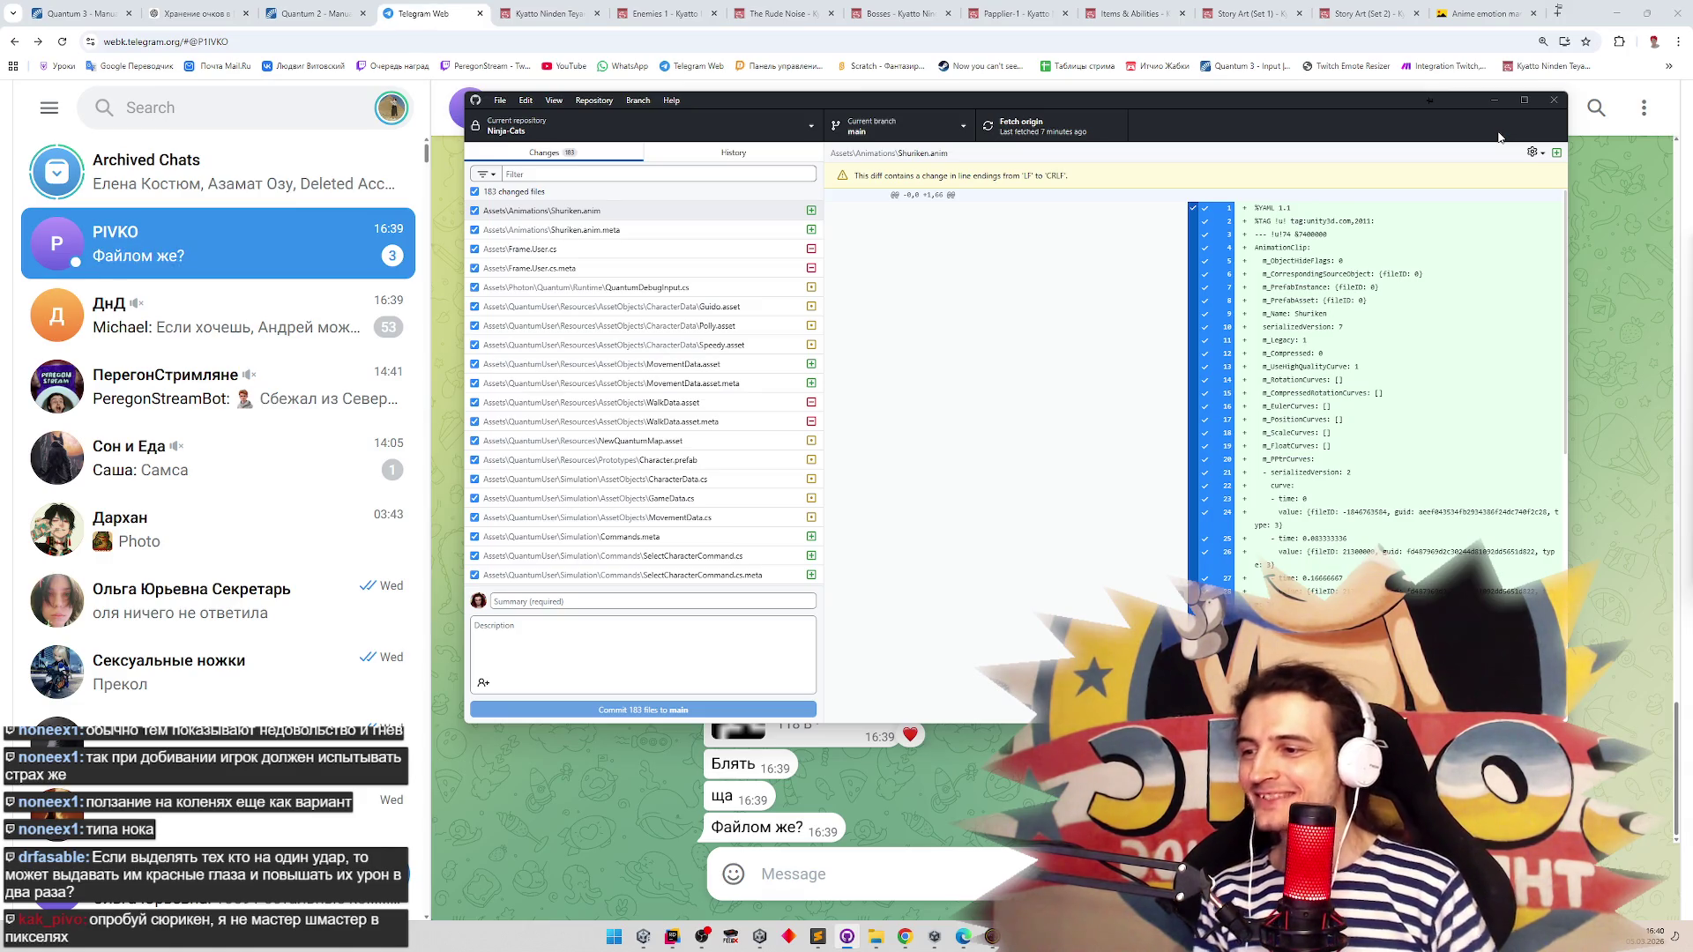
pyautogui.moveTo(1460, 103)
pyautogui.mouseDown()
pyautogui.moveTo(1375, 1)
pyautogui.moveTo(1261, 2)
pyautogui.moveTo(1365, 6)
pyautogui.moveTo(1684, 712)
pyautogui.moveTo(1545, 751)
pyautogui.moveTo(1345, 240)
pyautogui.moveTo(1448, 97)
pyautogui.mouseUp()
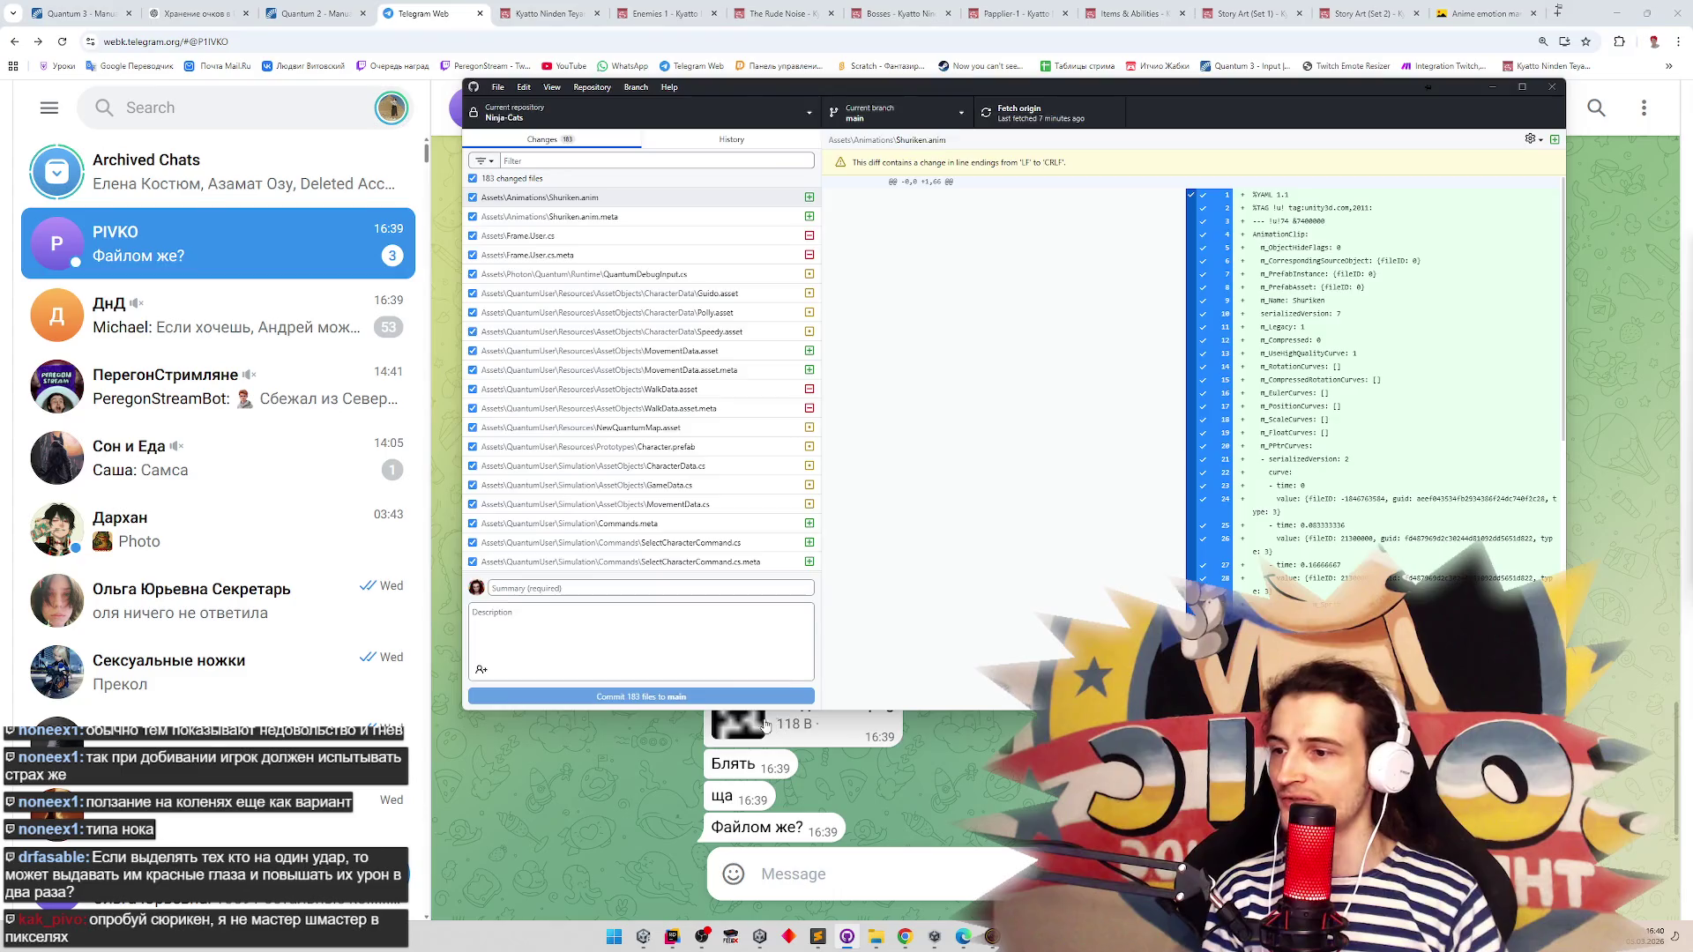
pyautogui.click(738, 723)
# Save the received image over rotatedShuriken.png in Ninja-Cats Assets/Sprites/UI, then return to Unity
pyautogui.rightClick(845, 502)
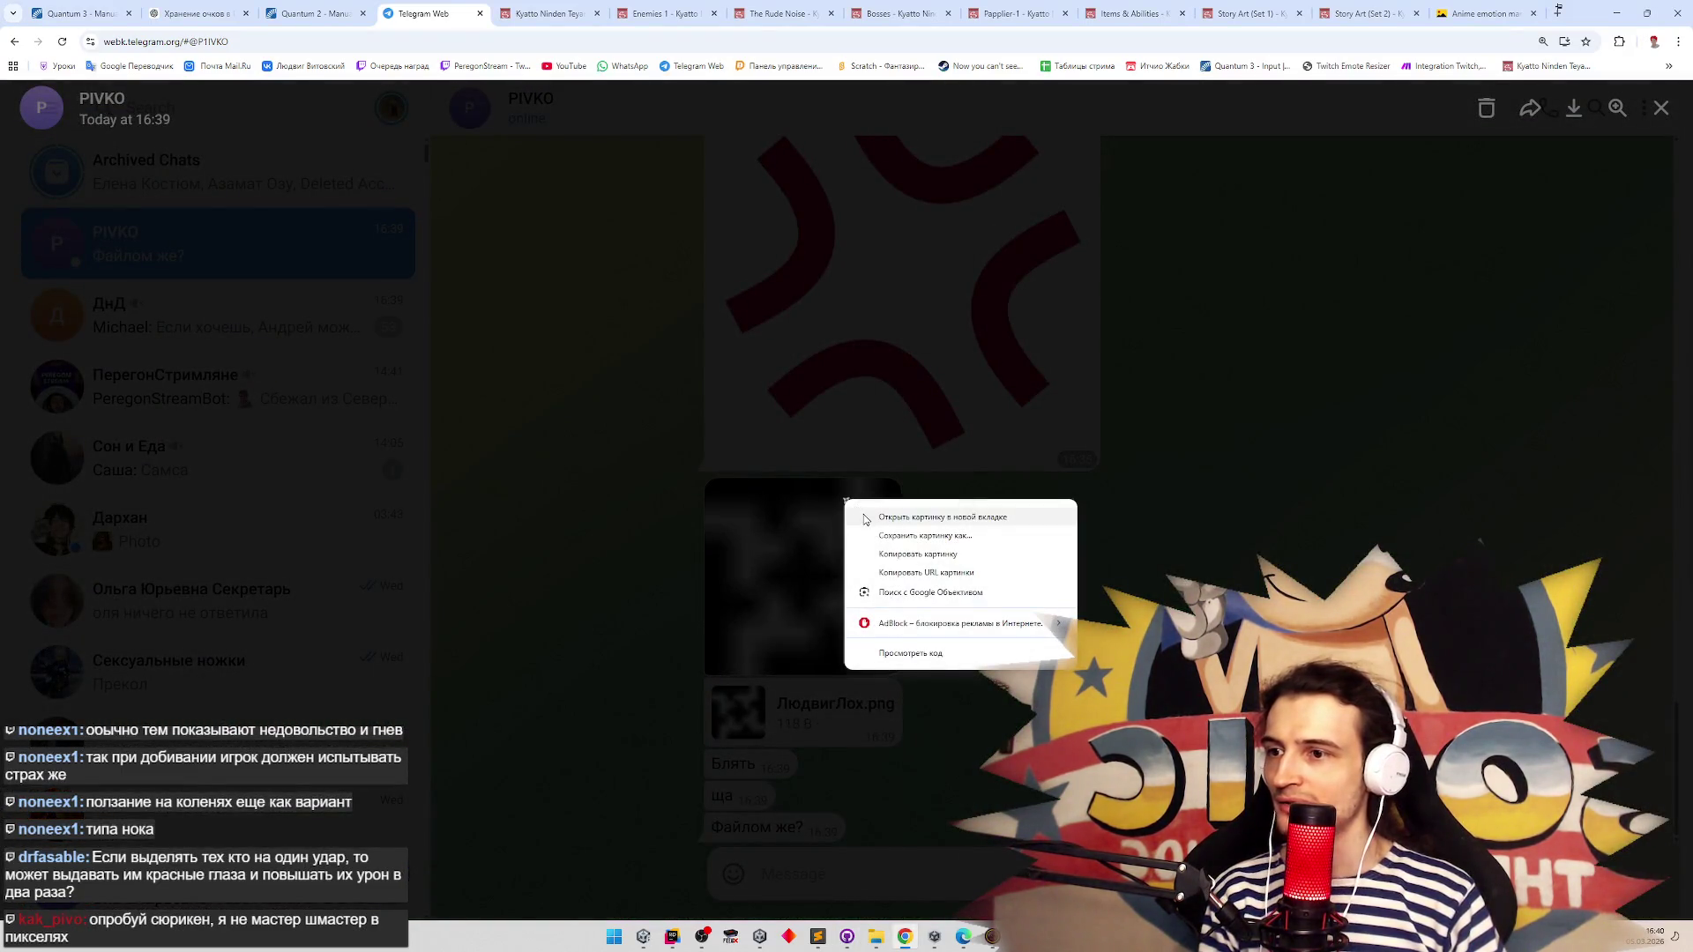
pyautogui.click(866, 535)
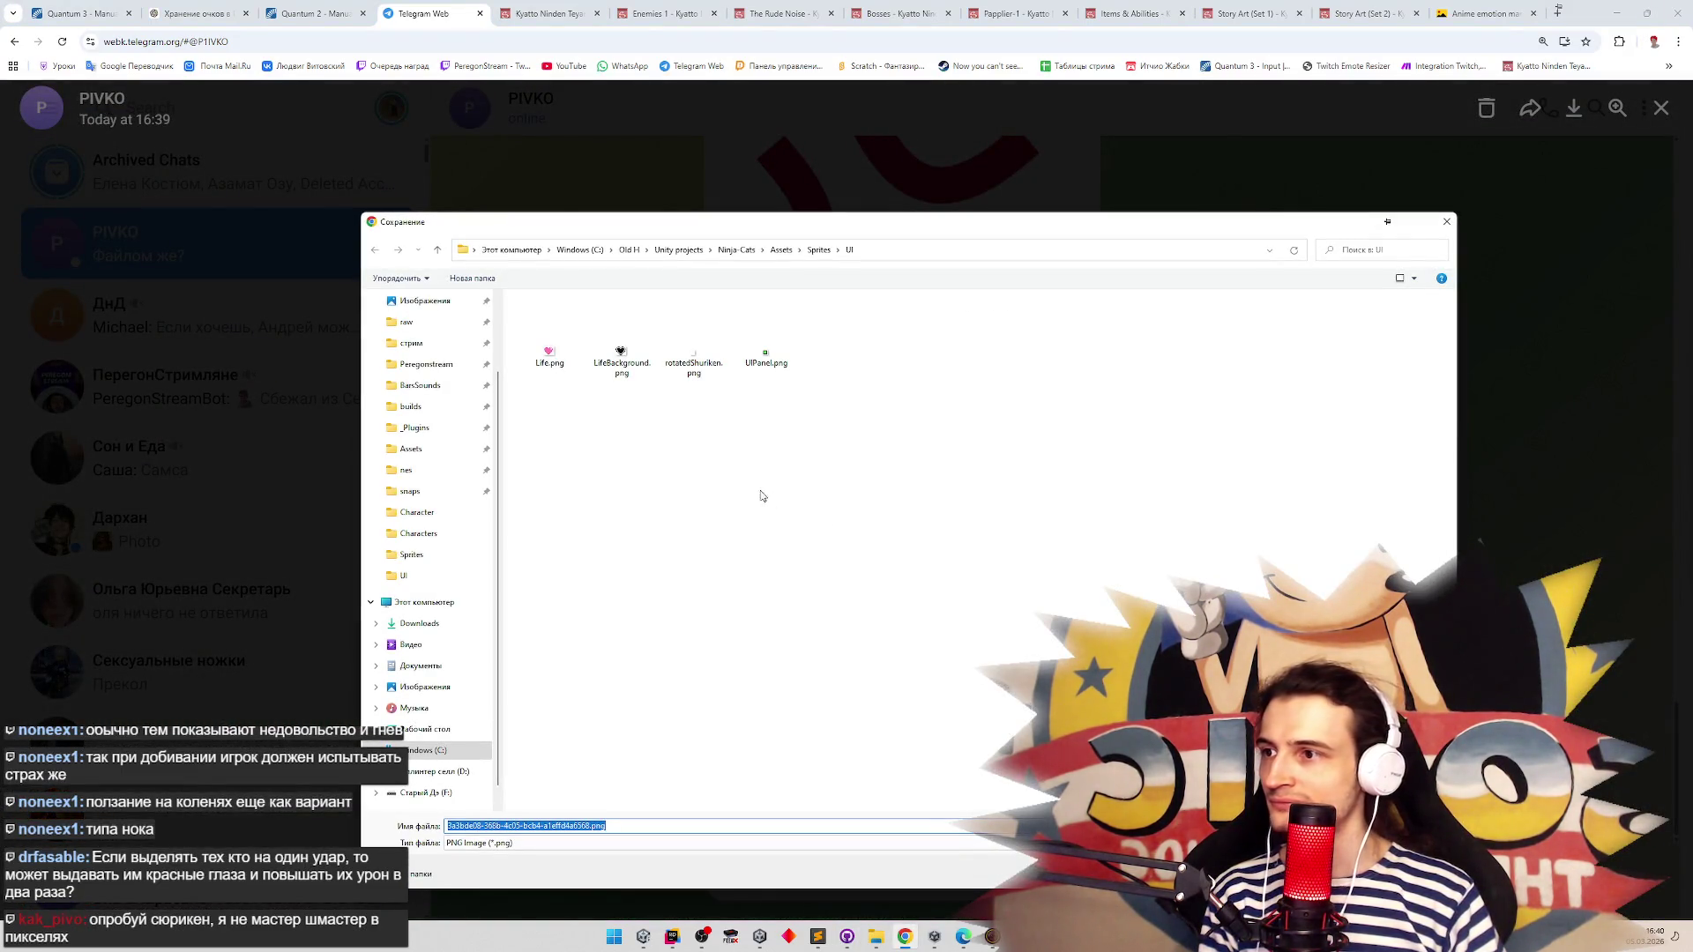
pyautogui.click(705, 375)
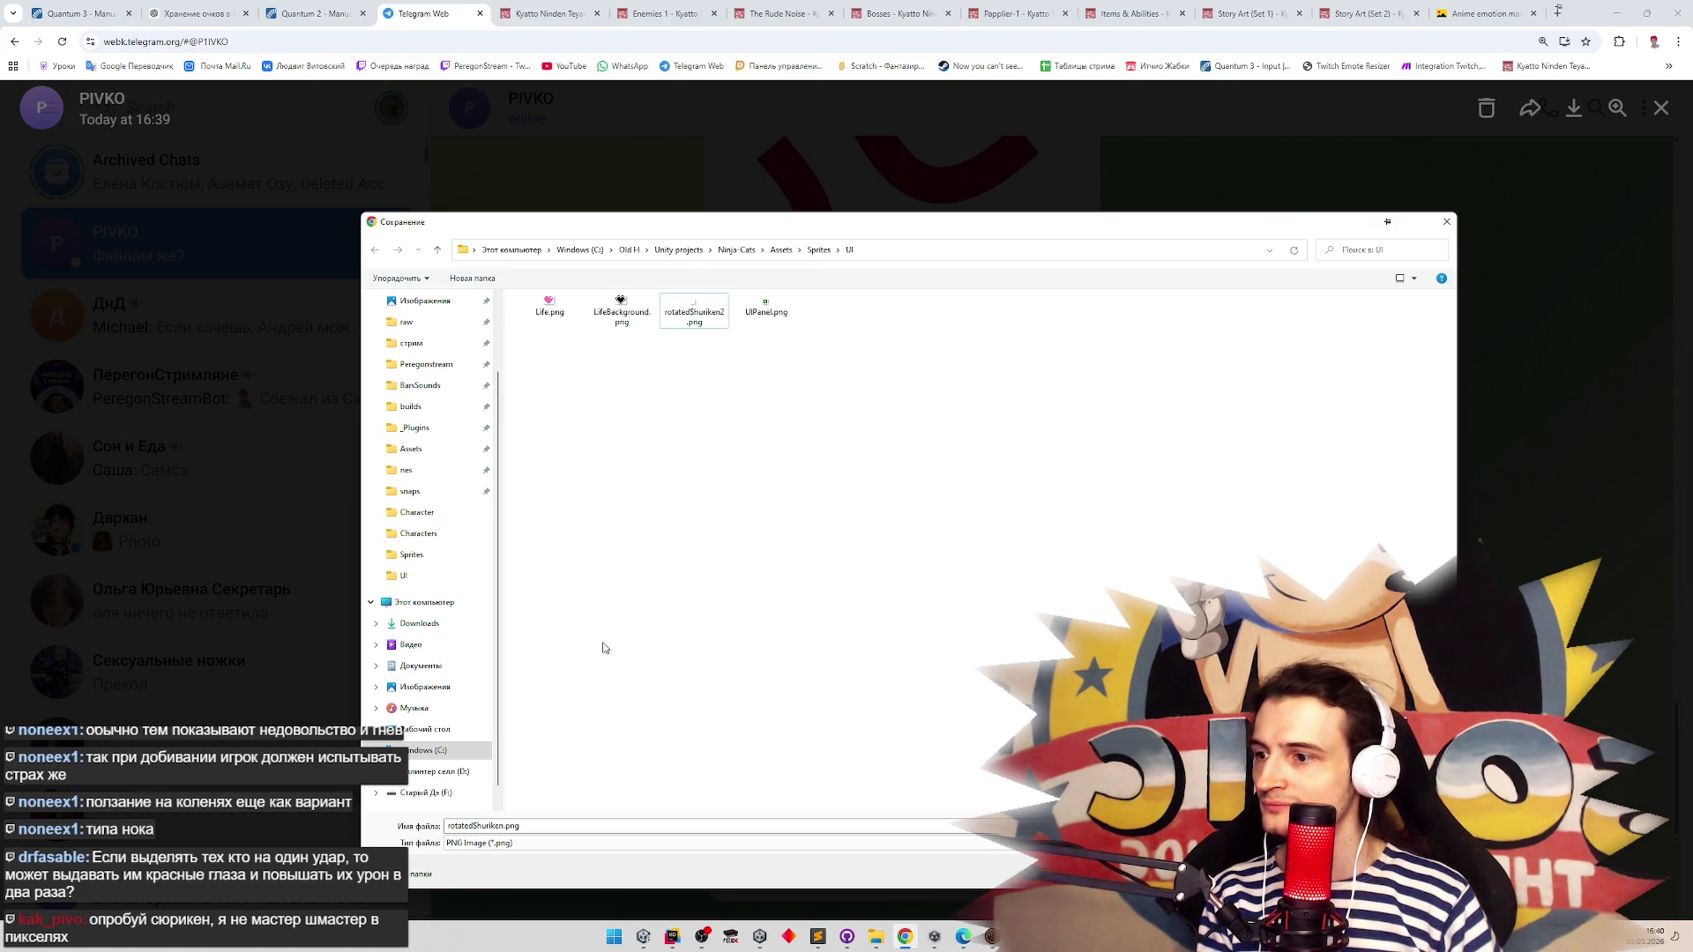
pyautogui.press('Return')
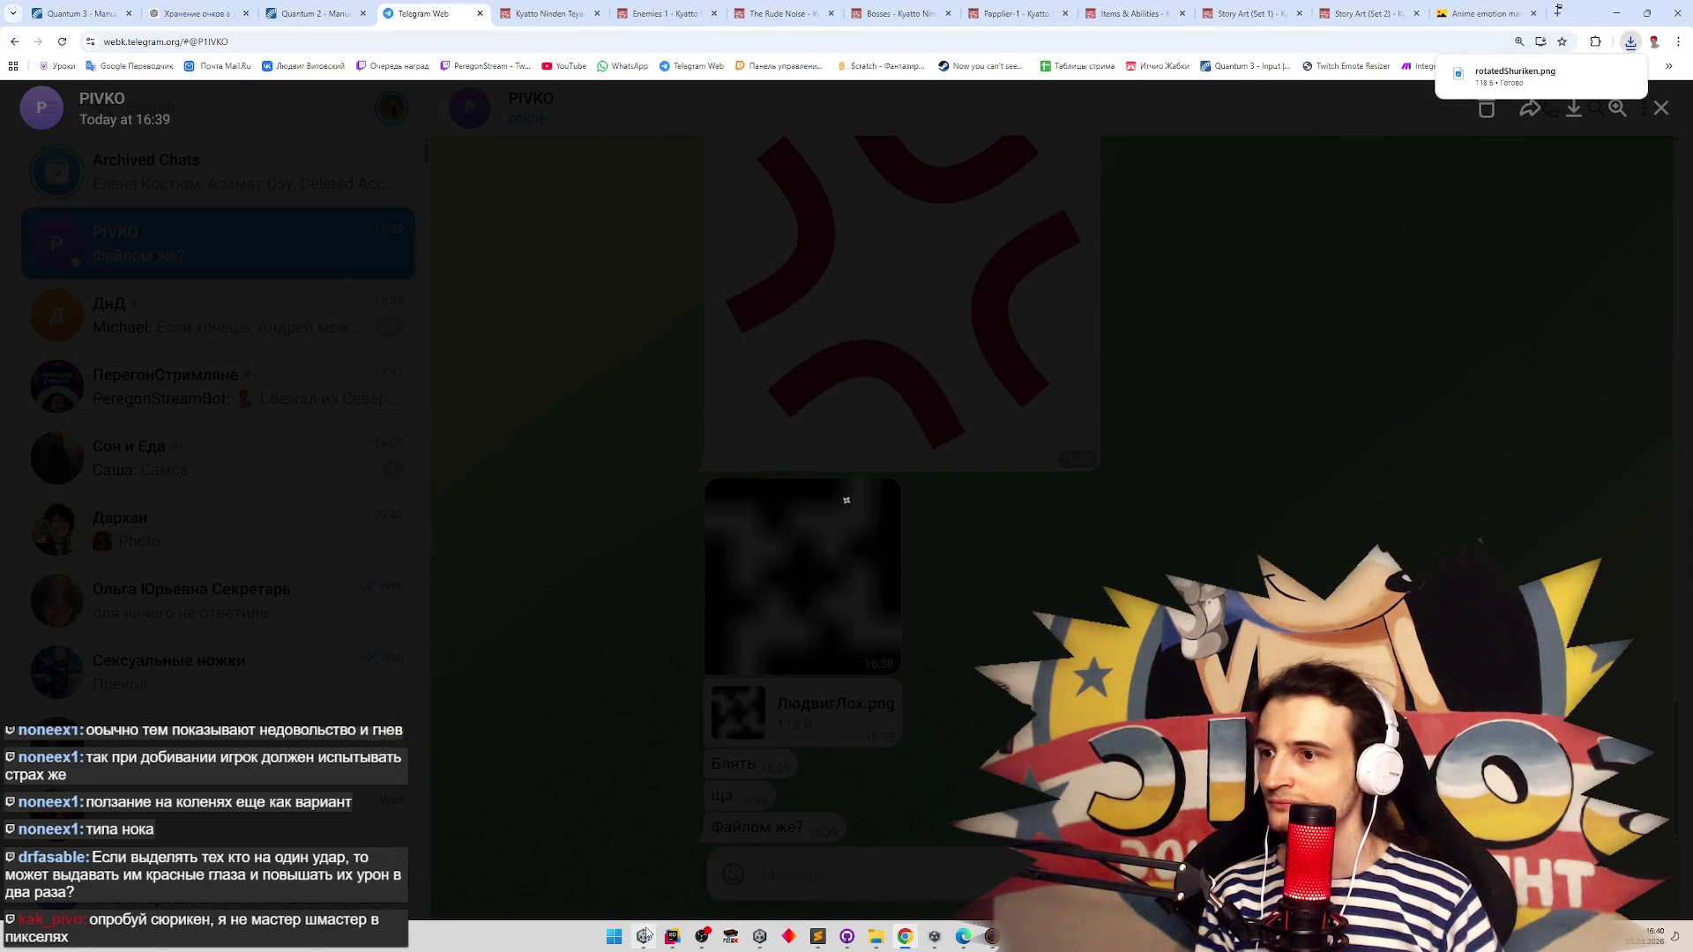
pyautogui.click(645, 935)
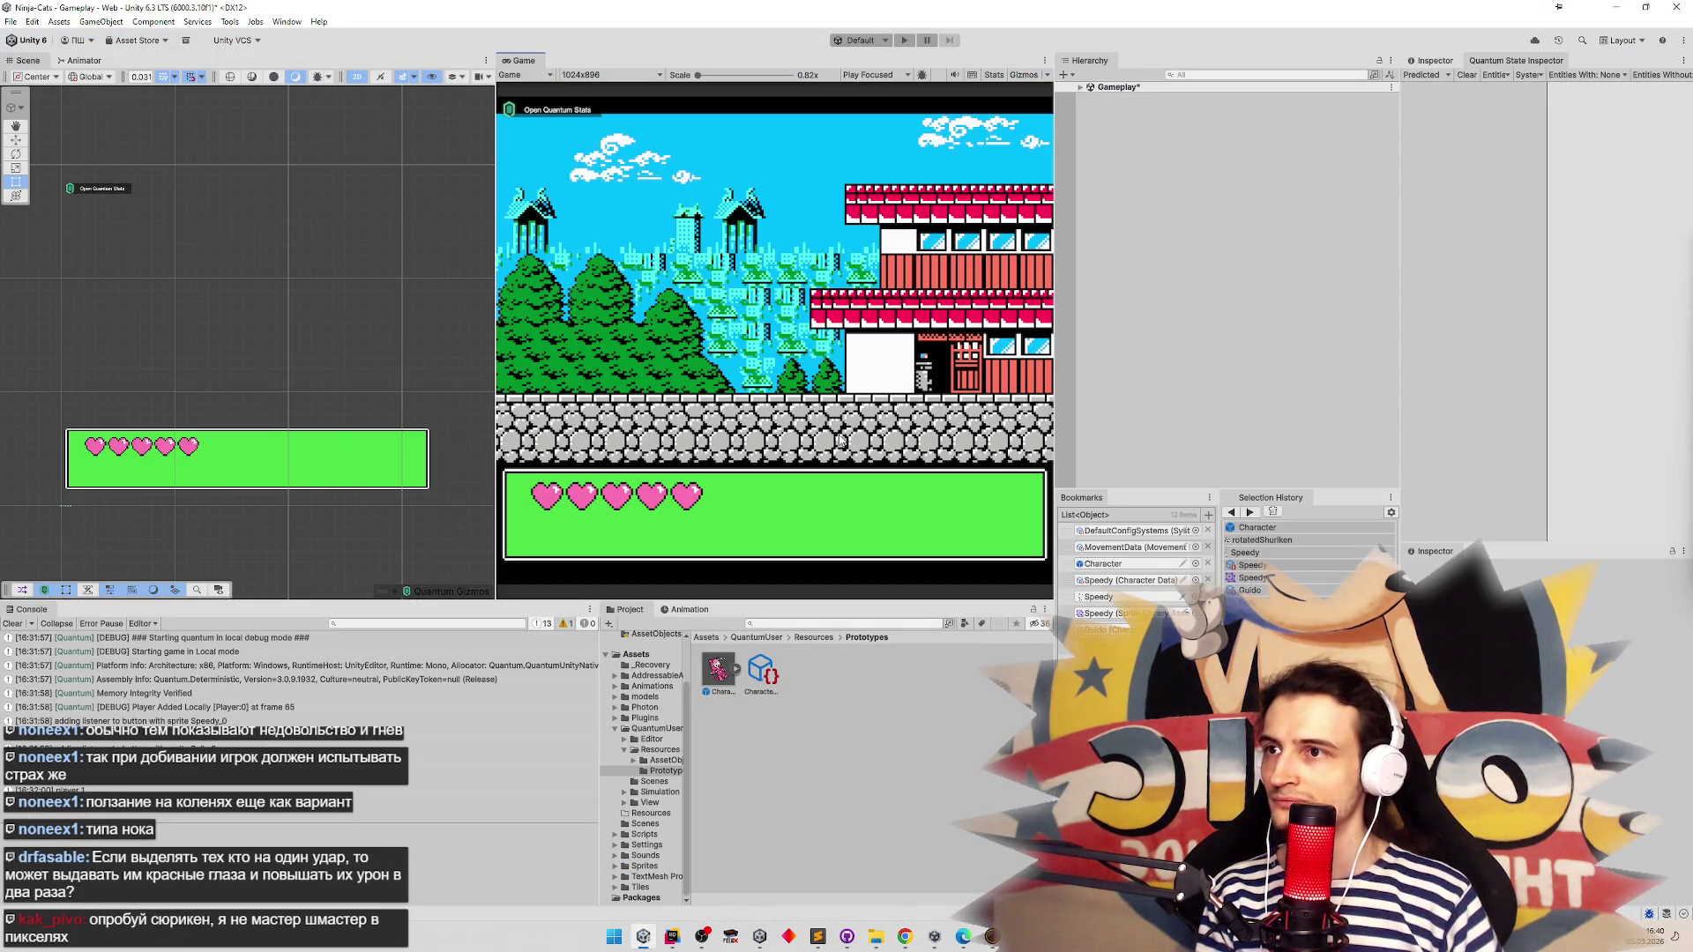
# Start play mode and expand LOCALDEBUG > Players > Player:0 > RuntimePlayer in the Quantum State Inspector
pyautogui.hotkey('ctrl', 'p')
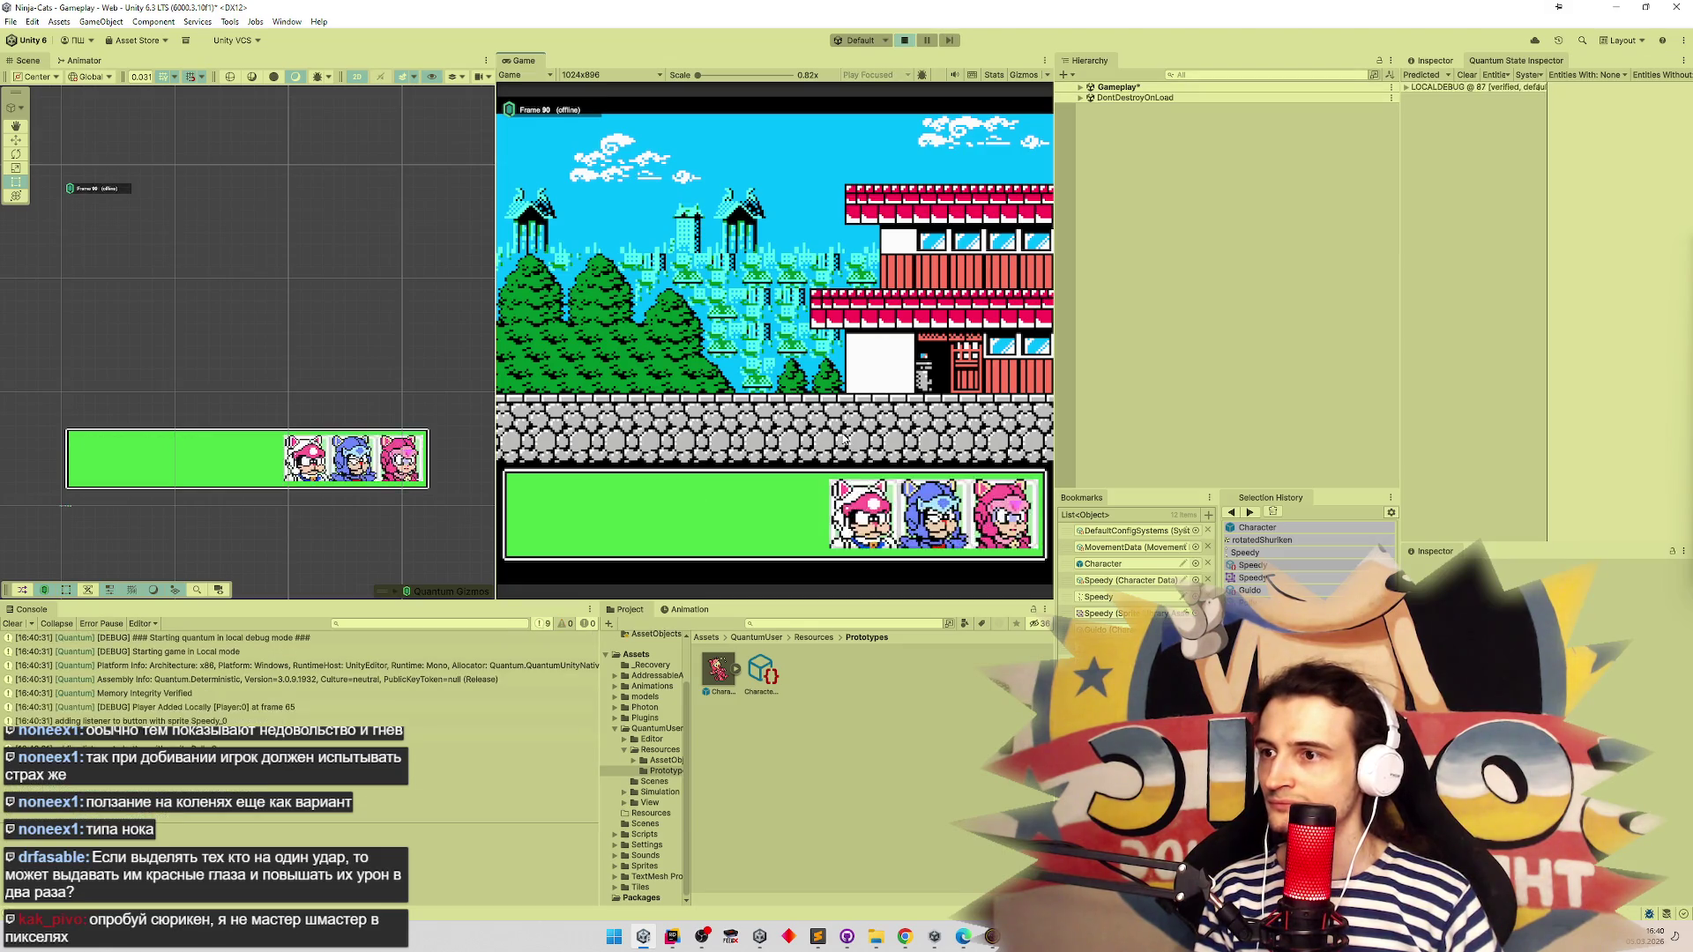
pyautogui.press('Right')
pyautogui.click(1407, 88)
pyautogui.click(1415, 119)
pyautogui.click(1432, 129)
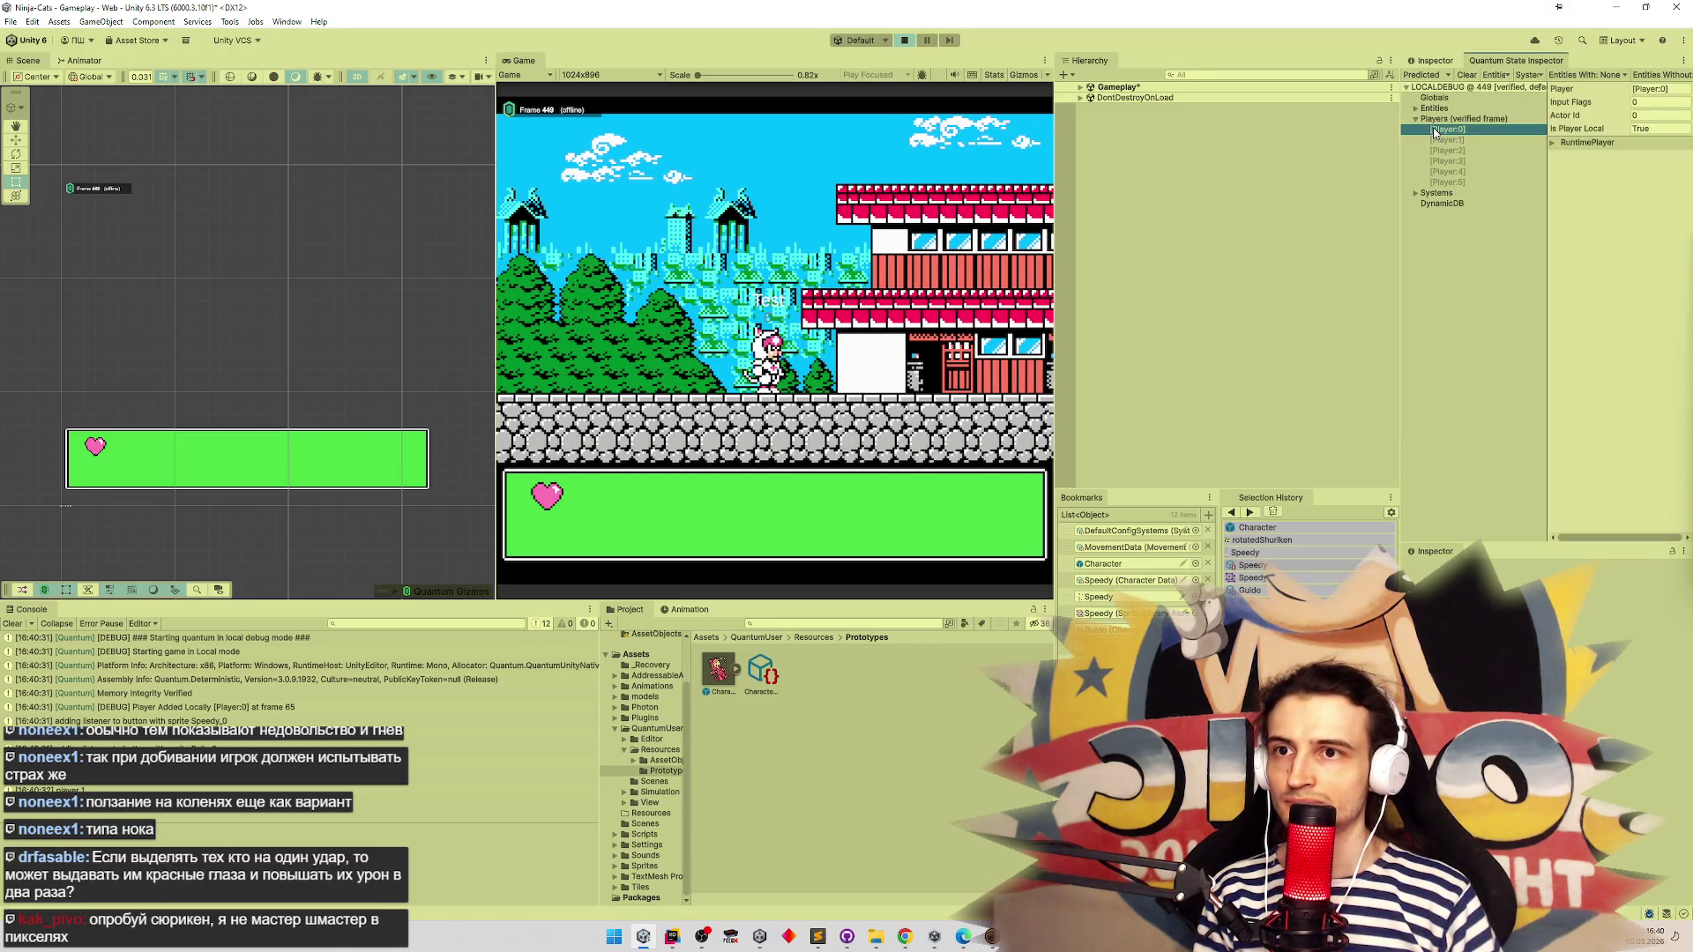
pyautogui.click(1616, 143)
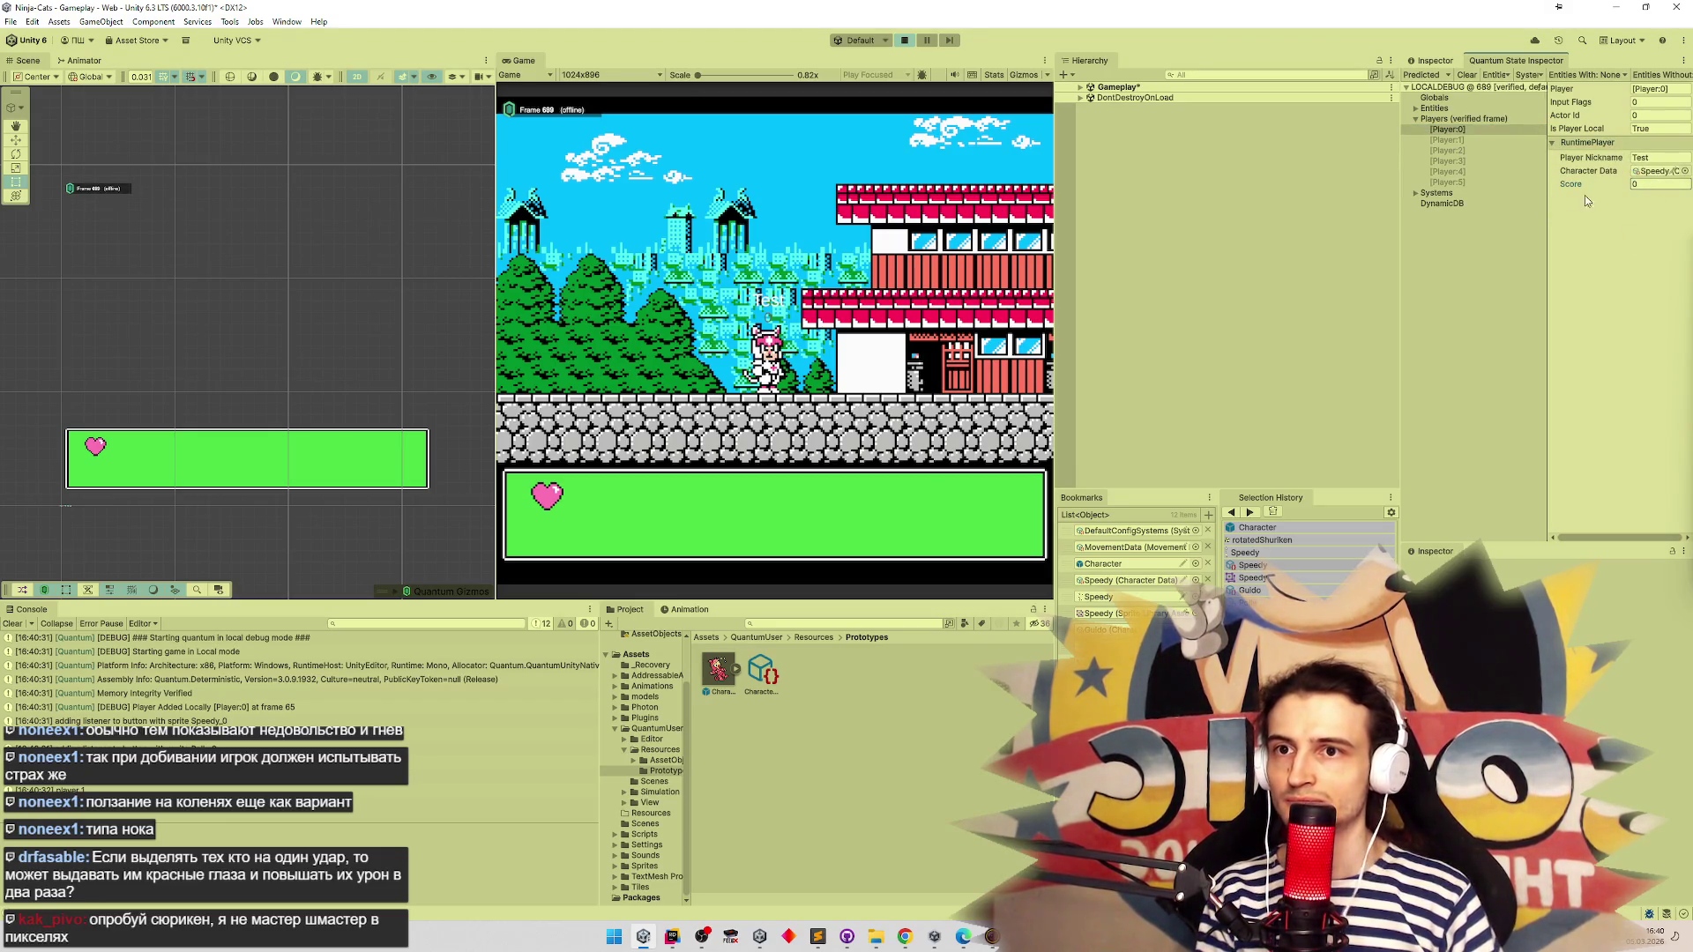
# Check Player:0's Score field (0) and widen the state inspector panel
pyautogui.rightClick(1636, 187)
pyautogui.rightClick(1609, 187)
pyautogui.rightClick(1603, 187)
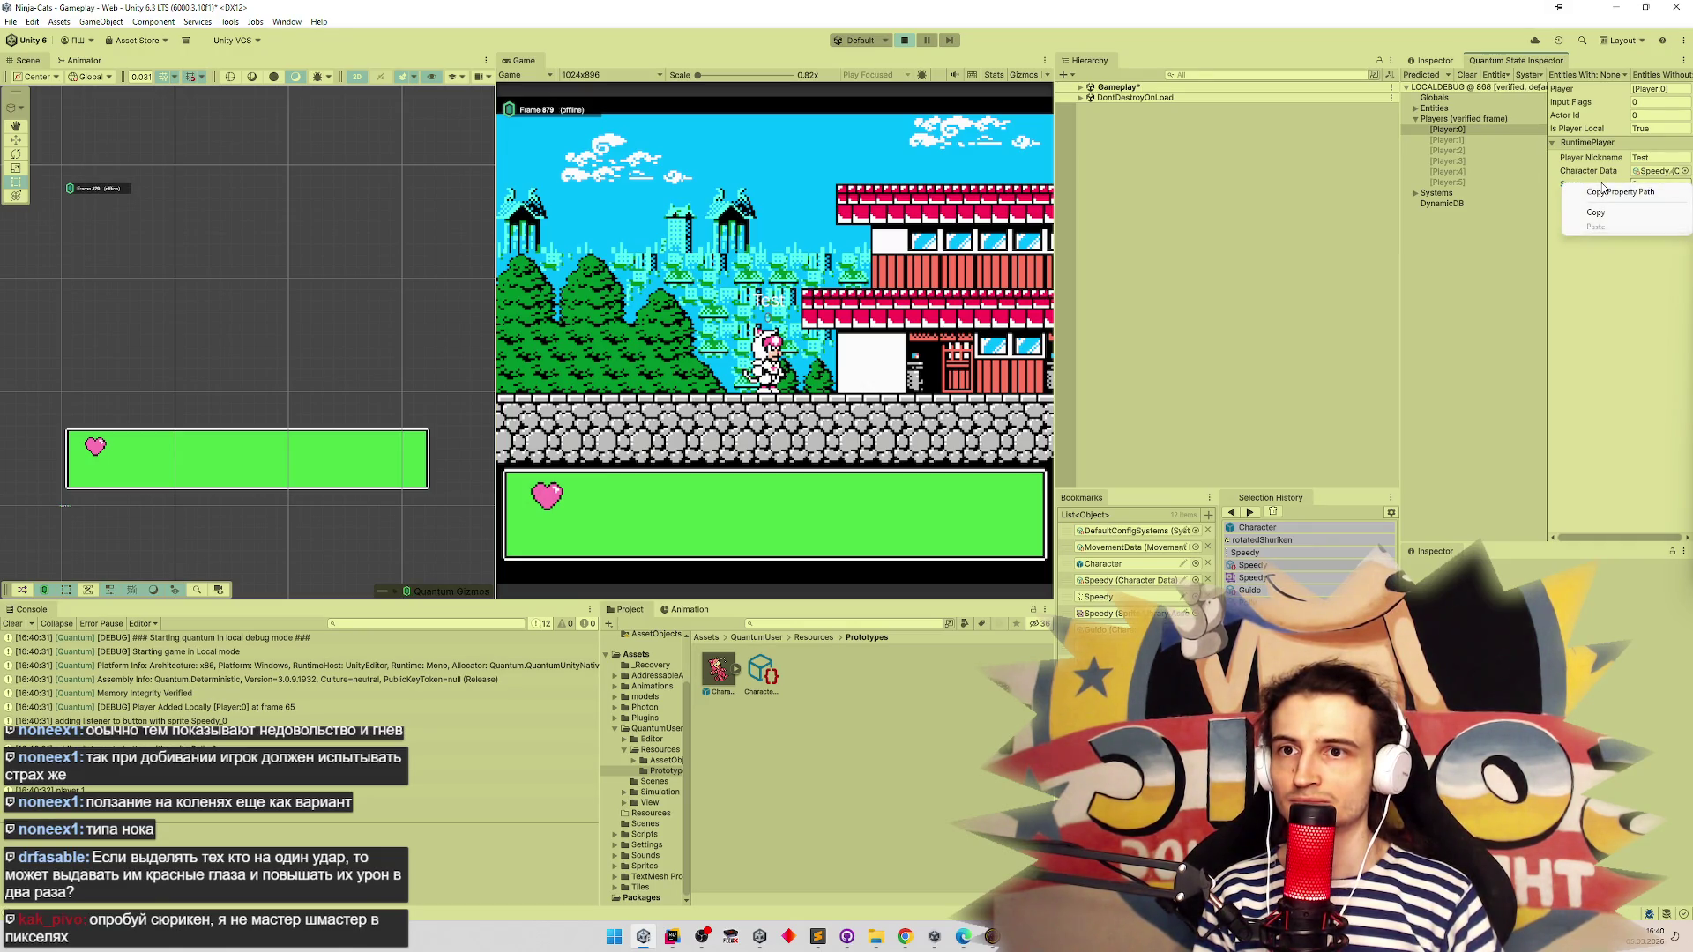
pyautogui.click(1597, 213)
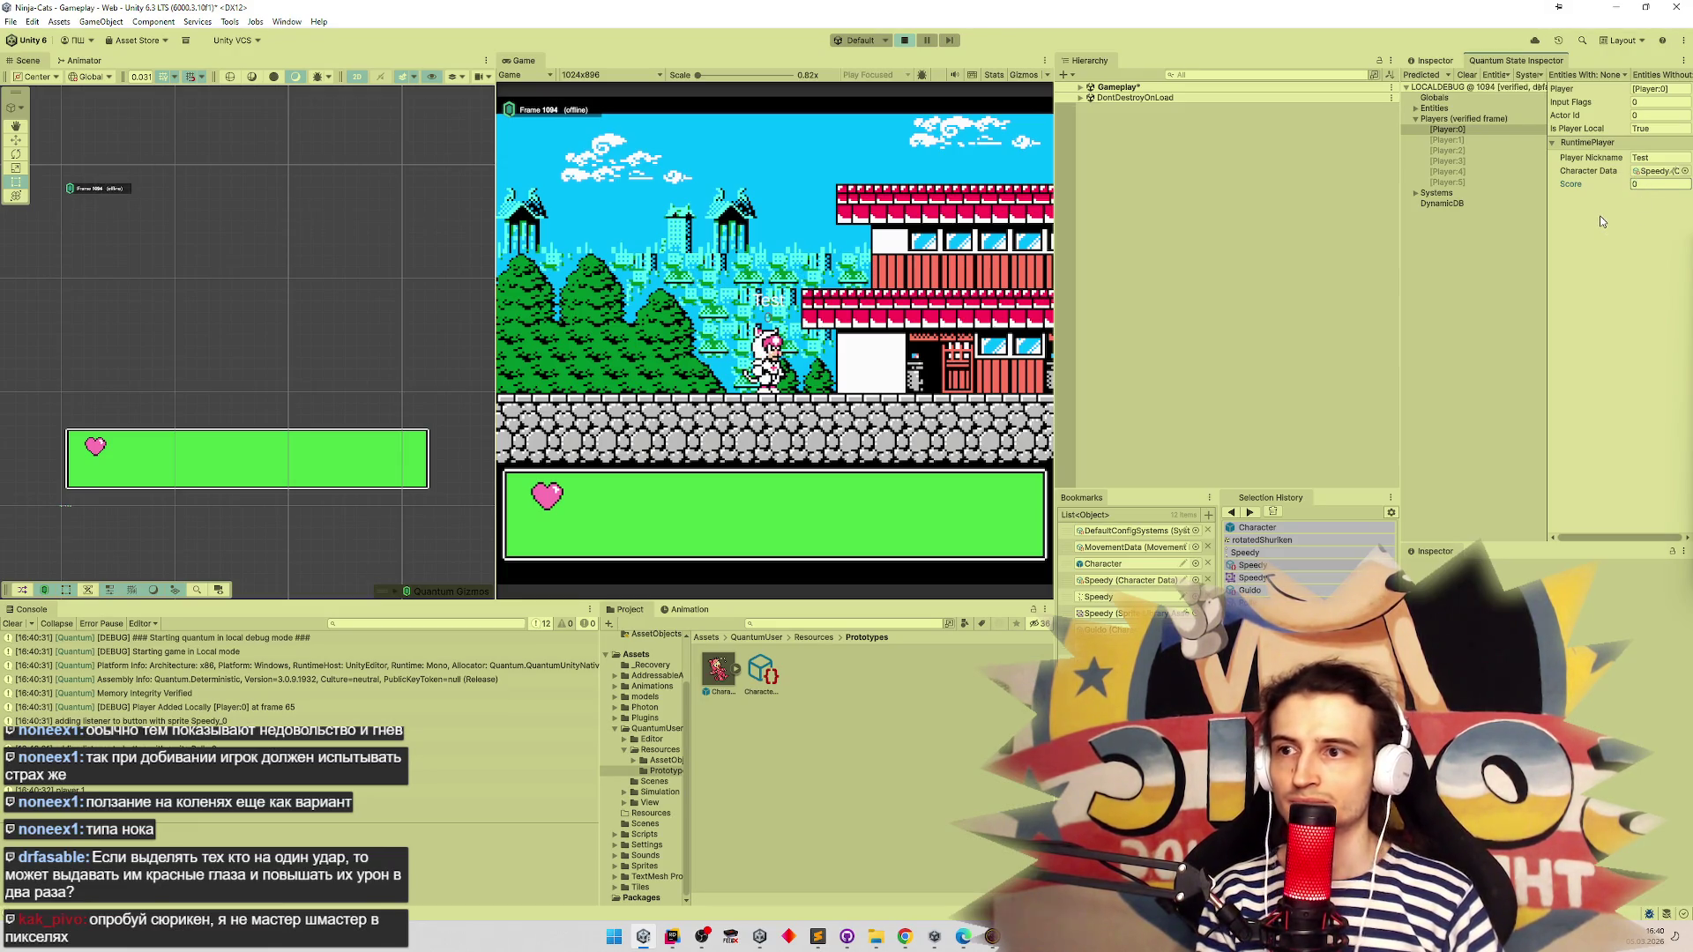
pyautogui.click(1340, 185)
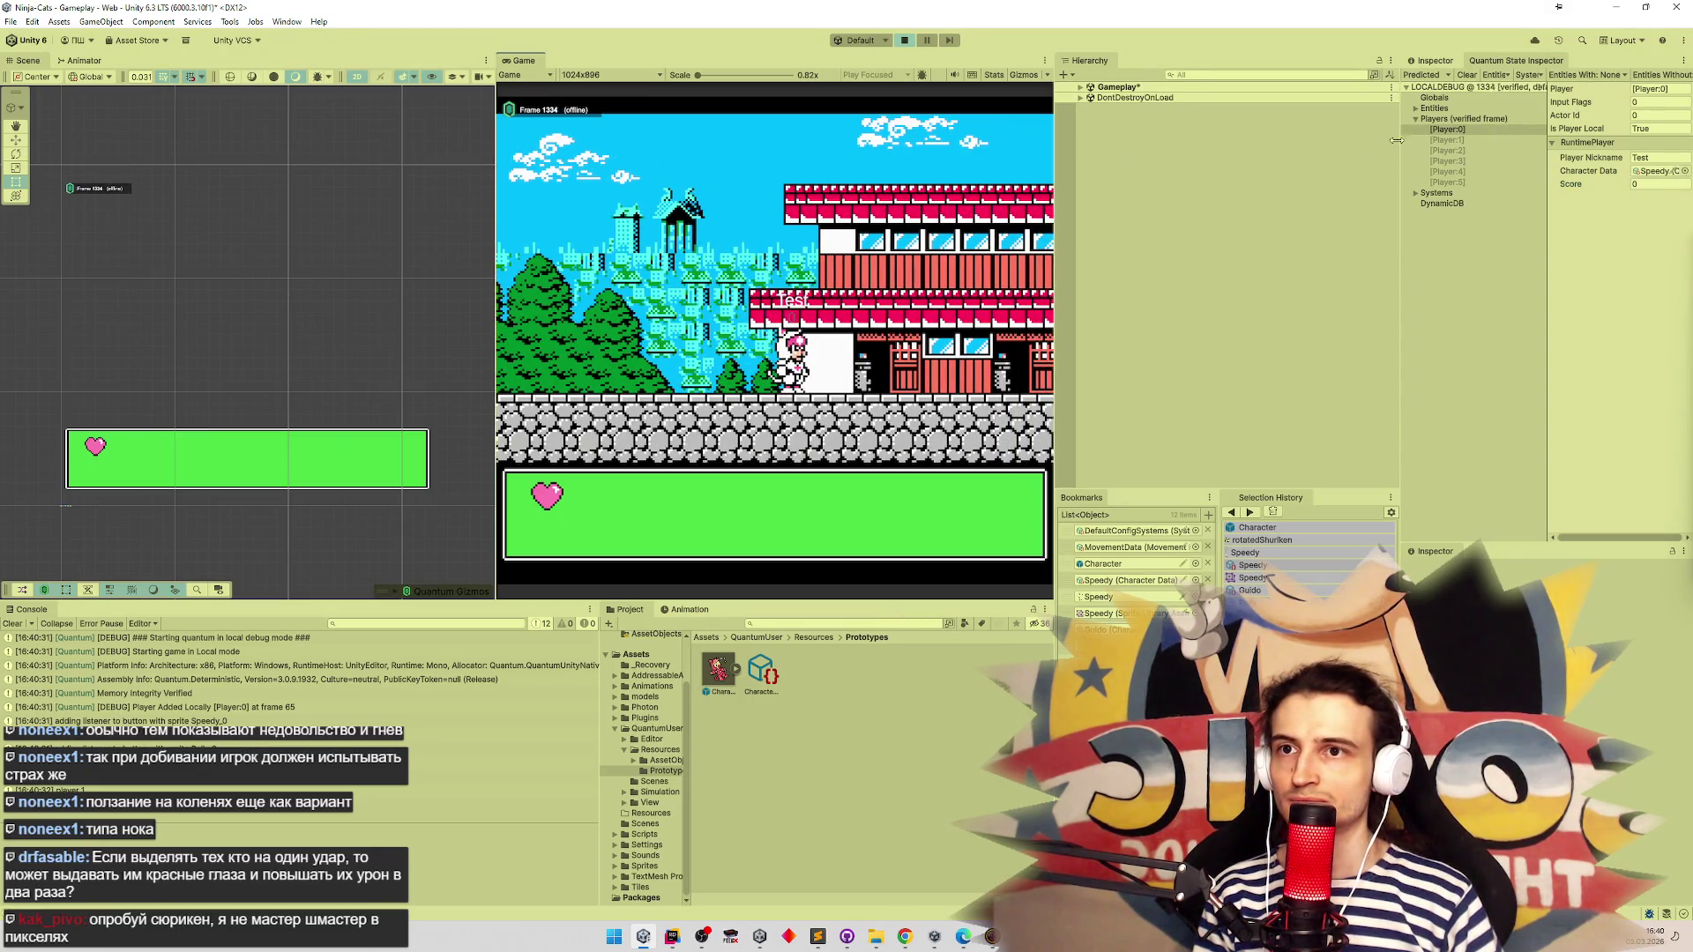
pyautogui.moveTo(1398, 151)
pyautogui.mouseDown()
pyautogui.moveTo(1137, 176)
pyautogui.moveTo(1236, 185)
pyautogui.mouseUp()
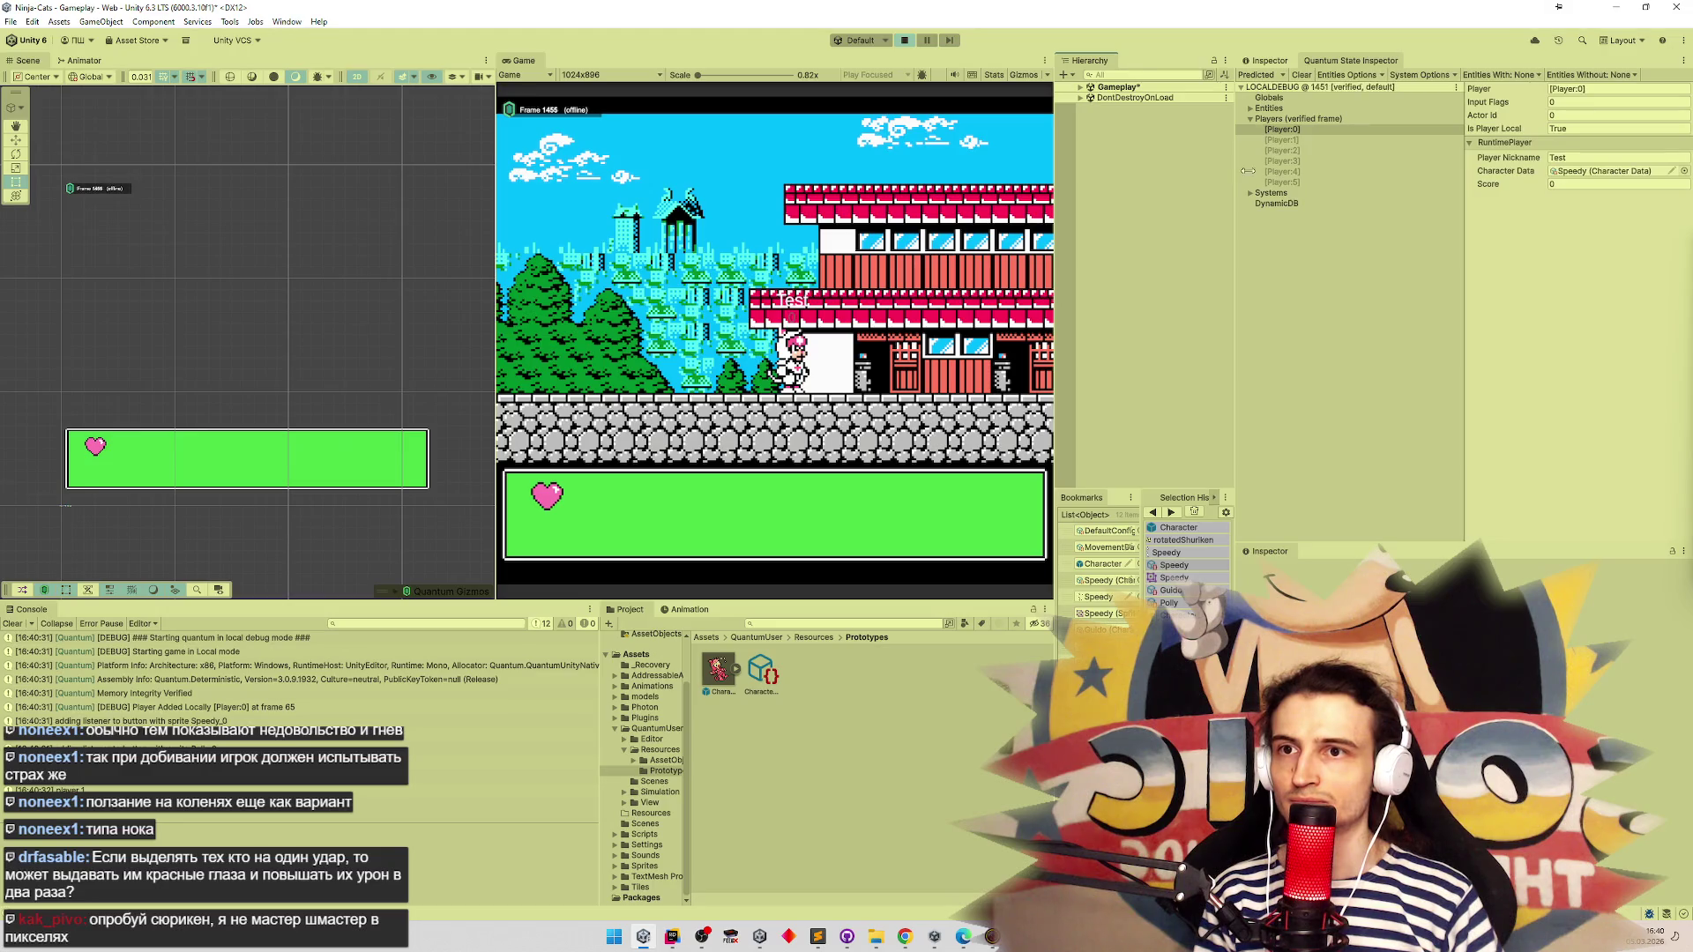
pyautogui.click(1250, 119)
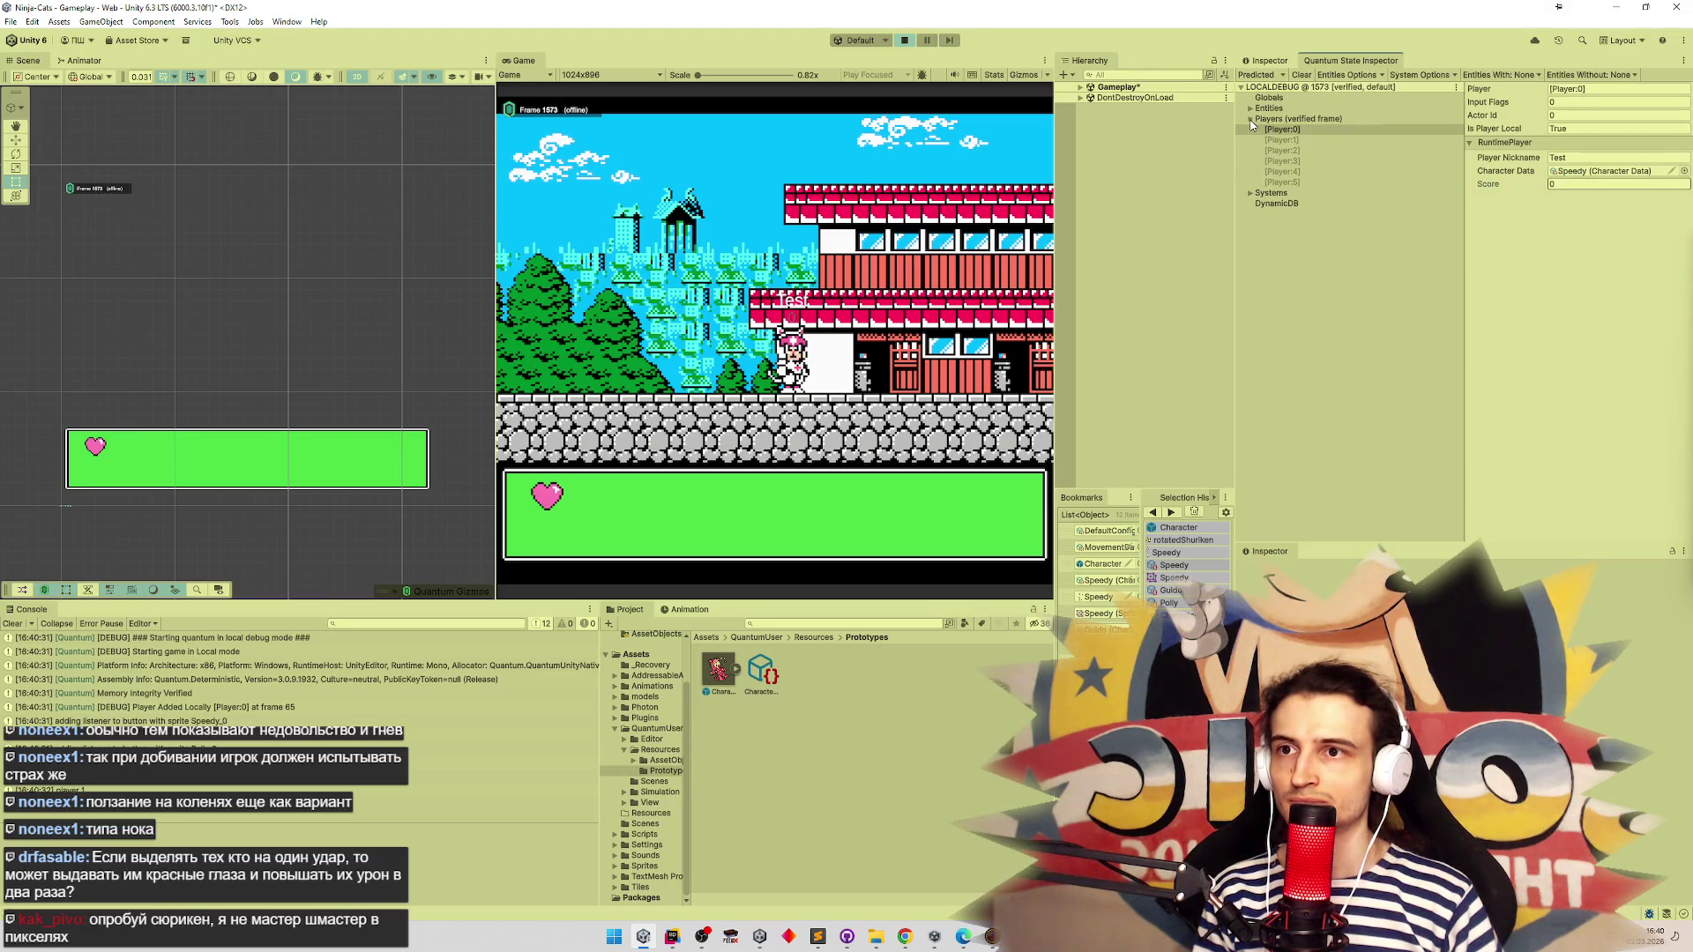
pyautogui.click(1250, 119)
pyautogui.click(783, 246)
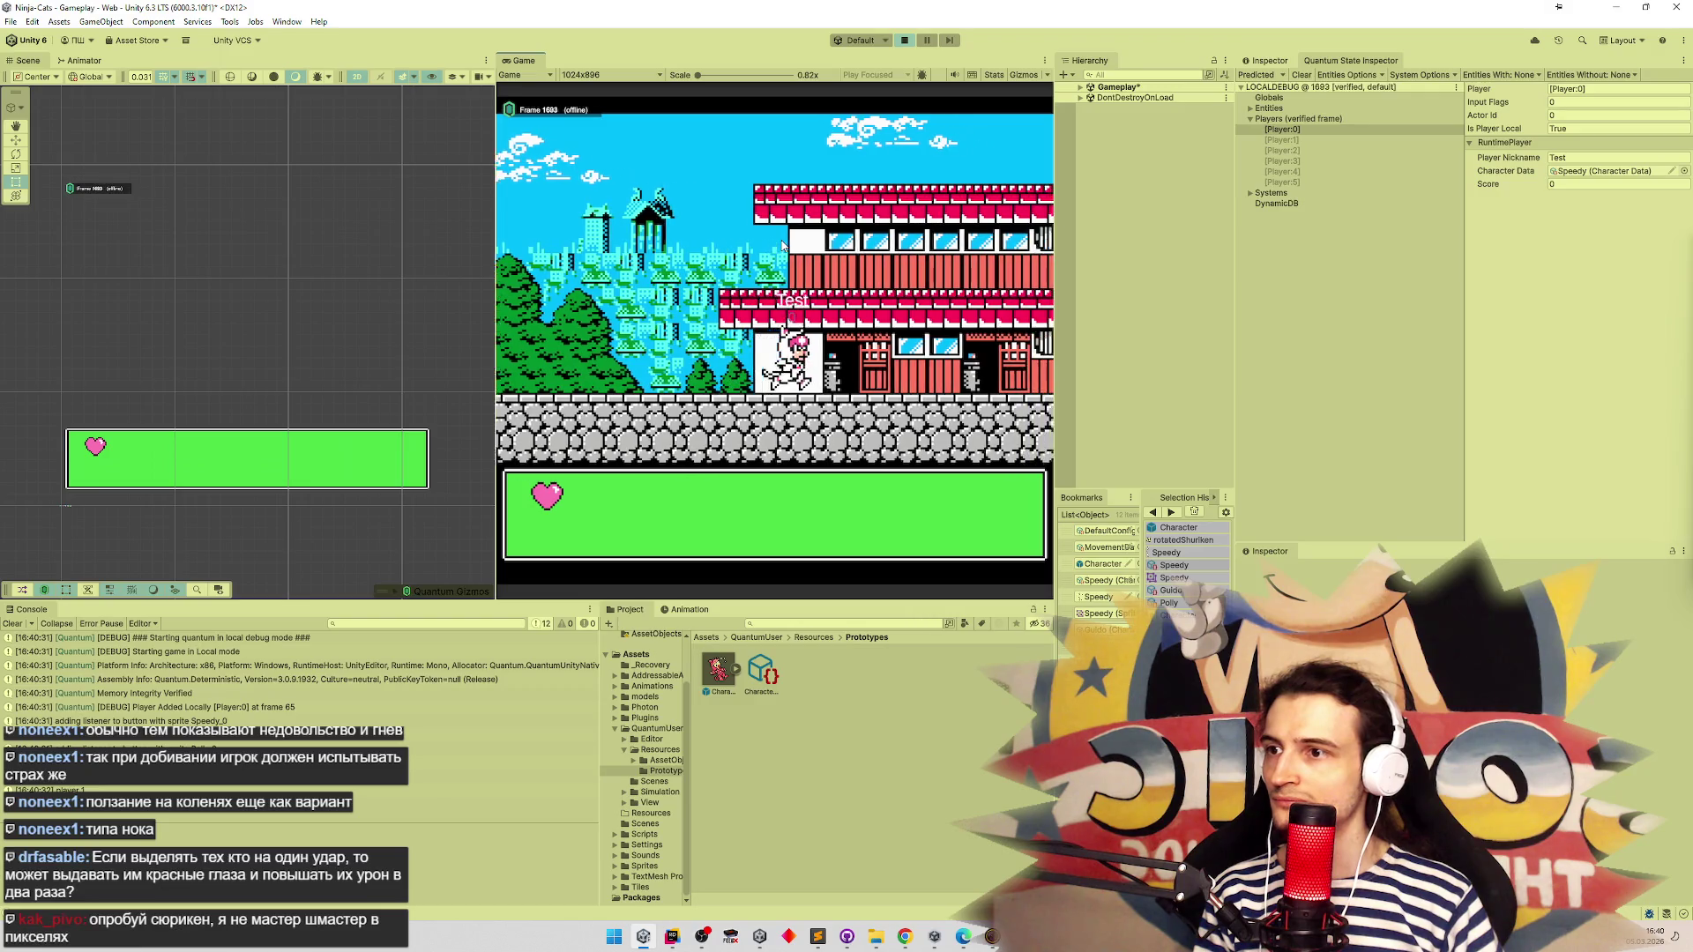
# Move the cat left off the roof and jump, then stop play mode
pyautogui.press('Left')
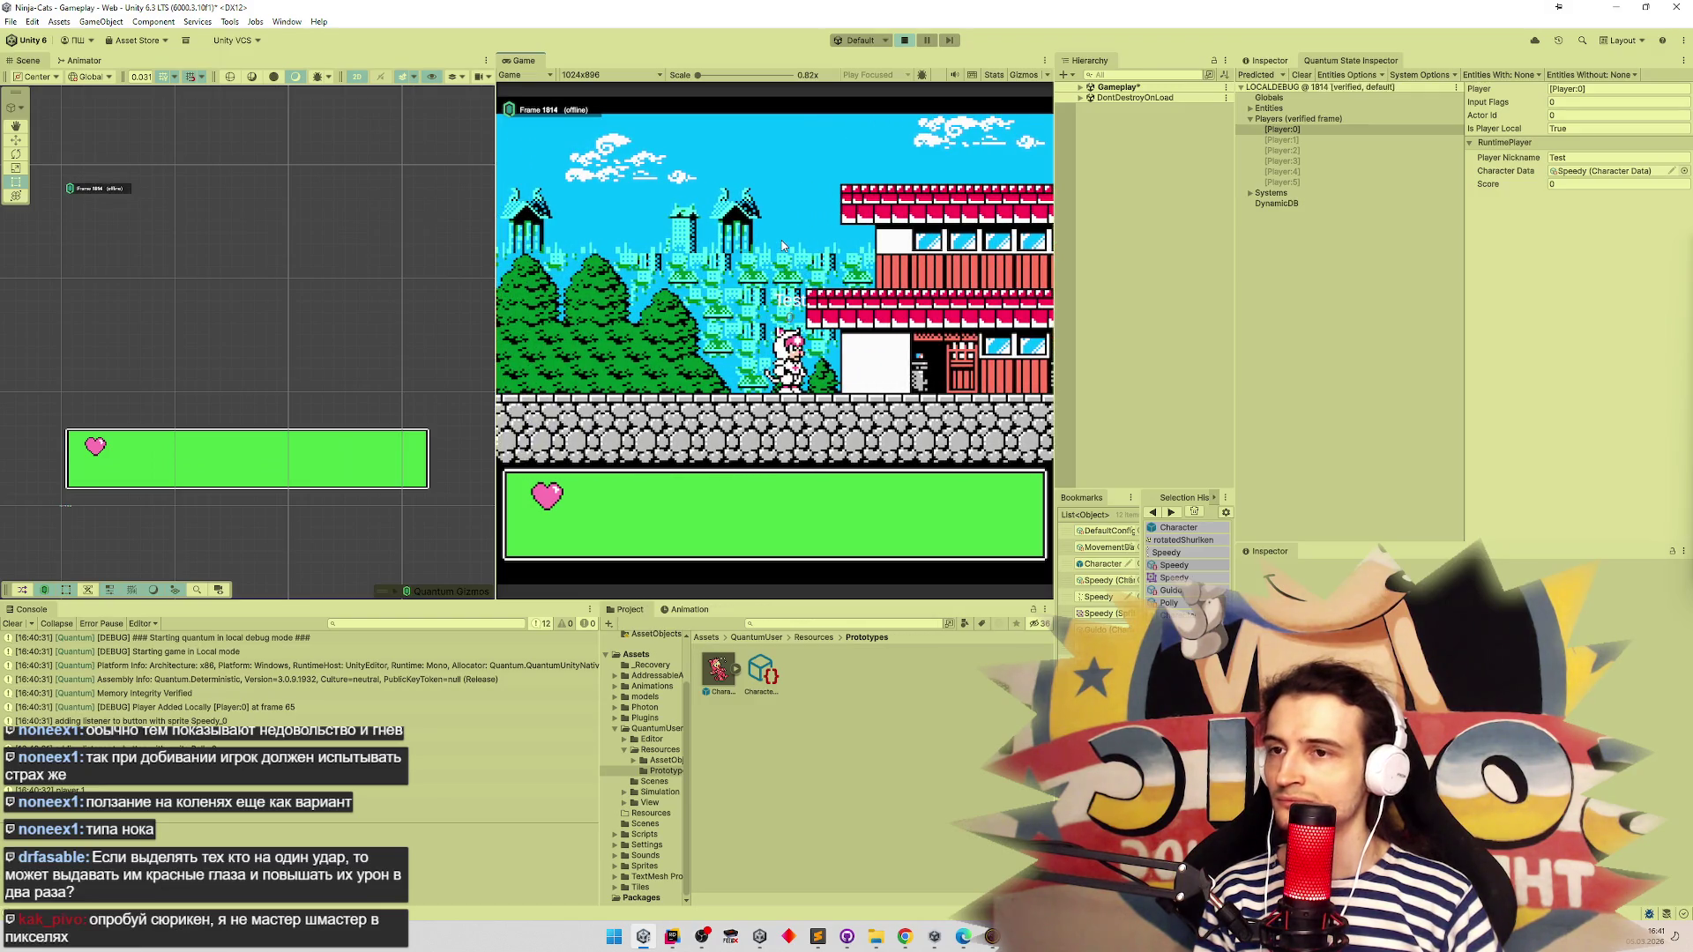
pyautogui.press('Up')
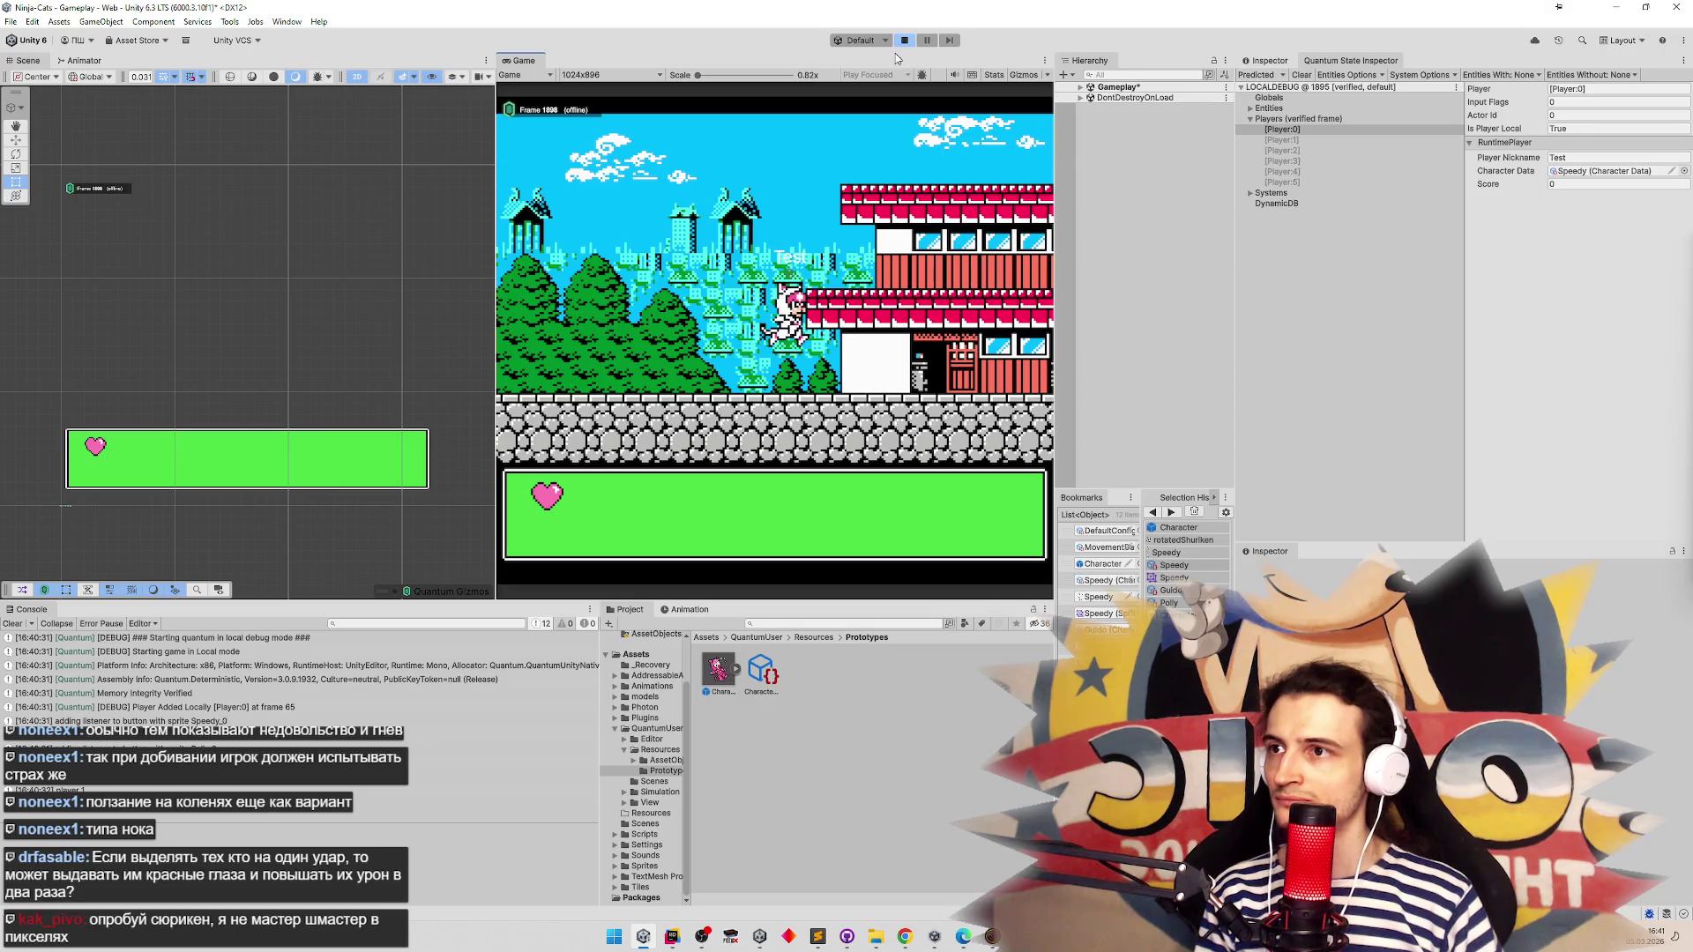
pyautogui.click(904, 40)
pyautogui.click(884, 40)
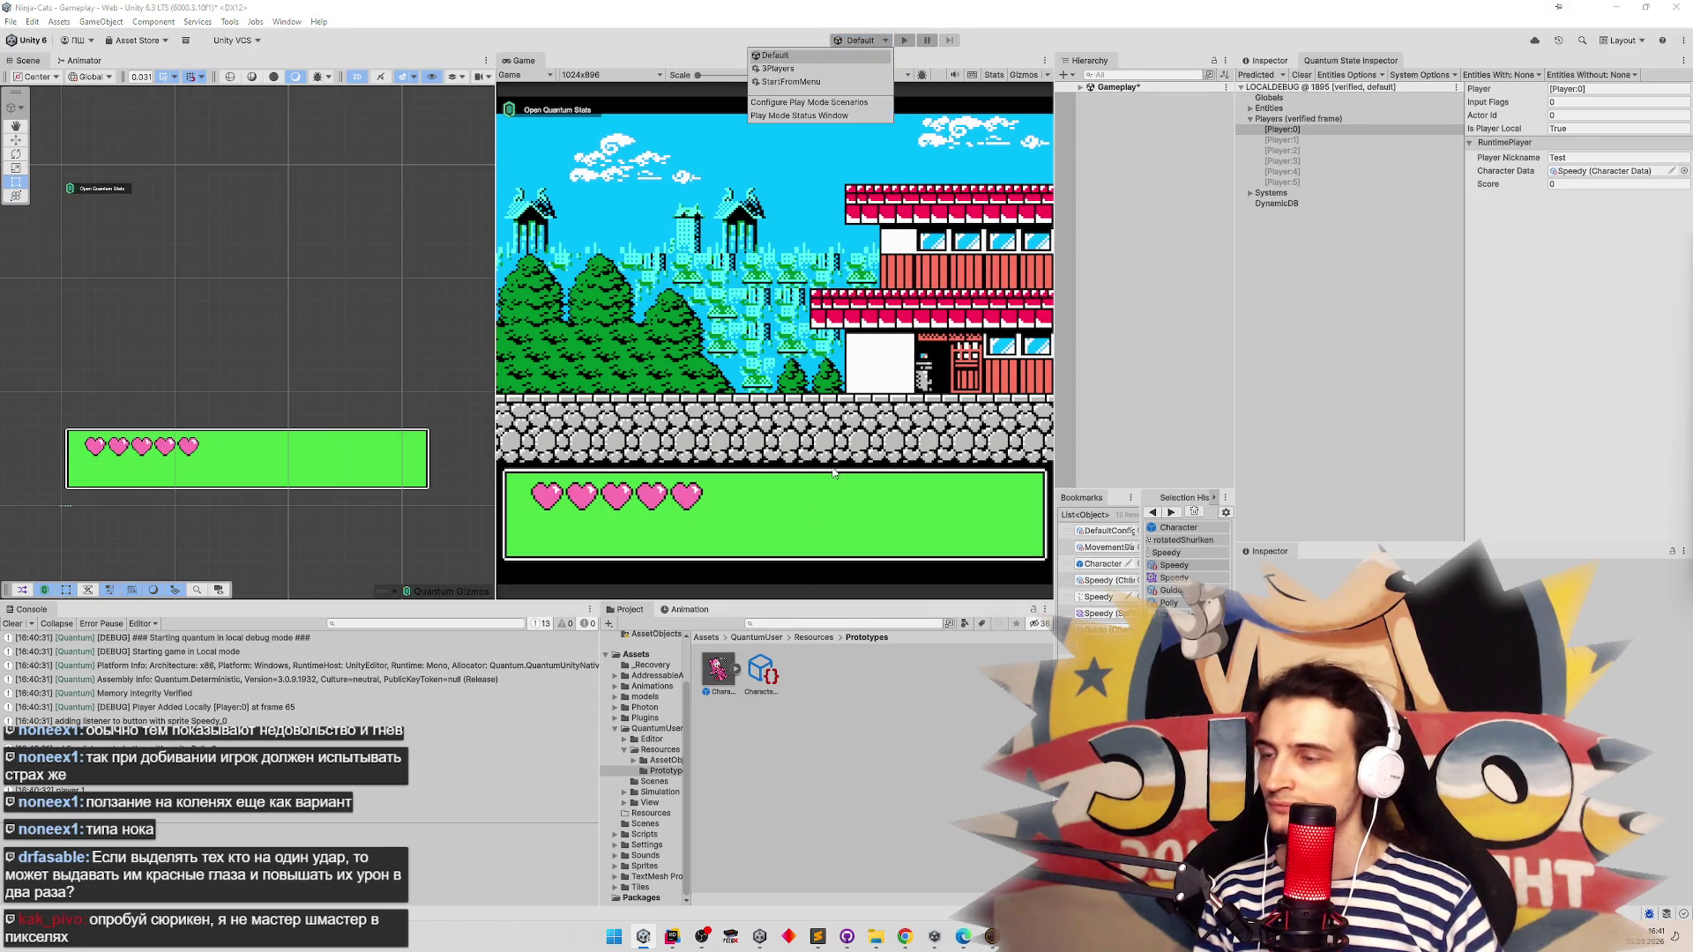
# Open the Character prefab and show Icon's sprite animation: Speedy_23, rotatedShuriken at 0.25 frame duration
pyautogui.click(693, 612)
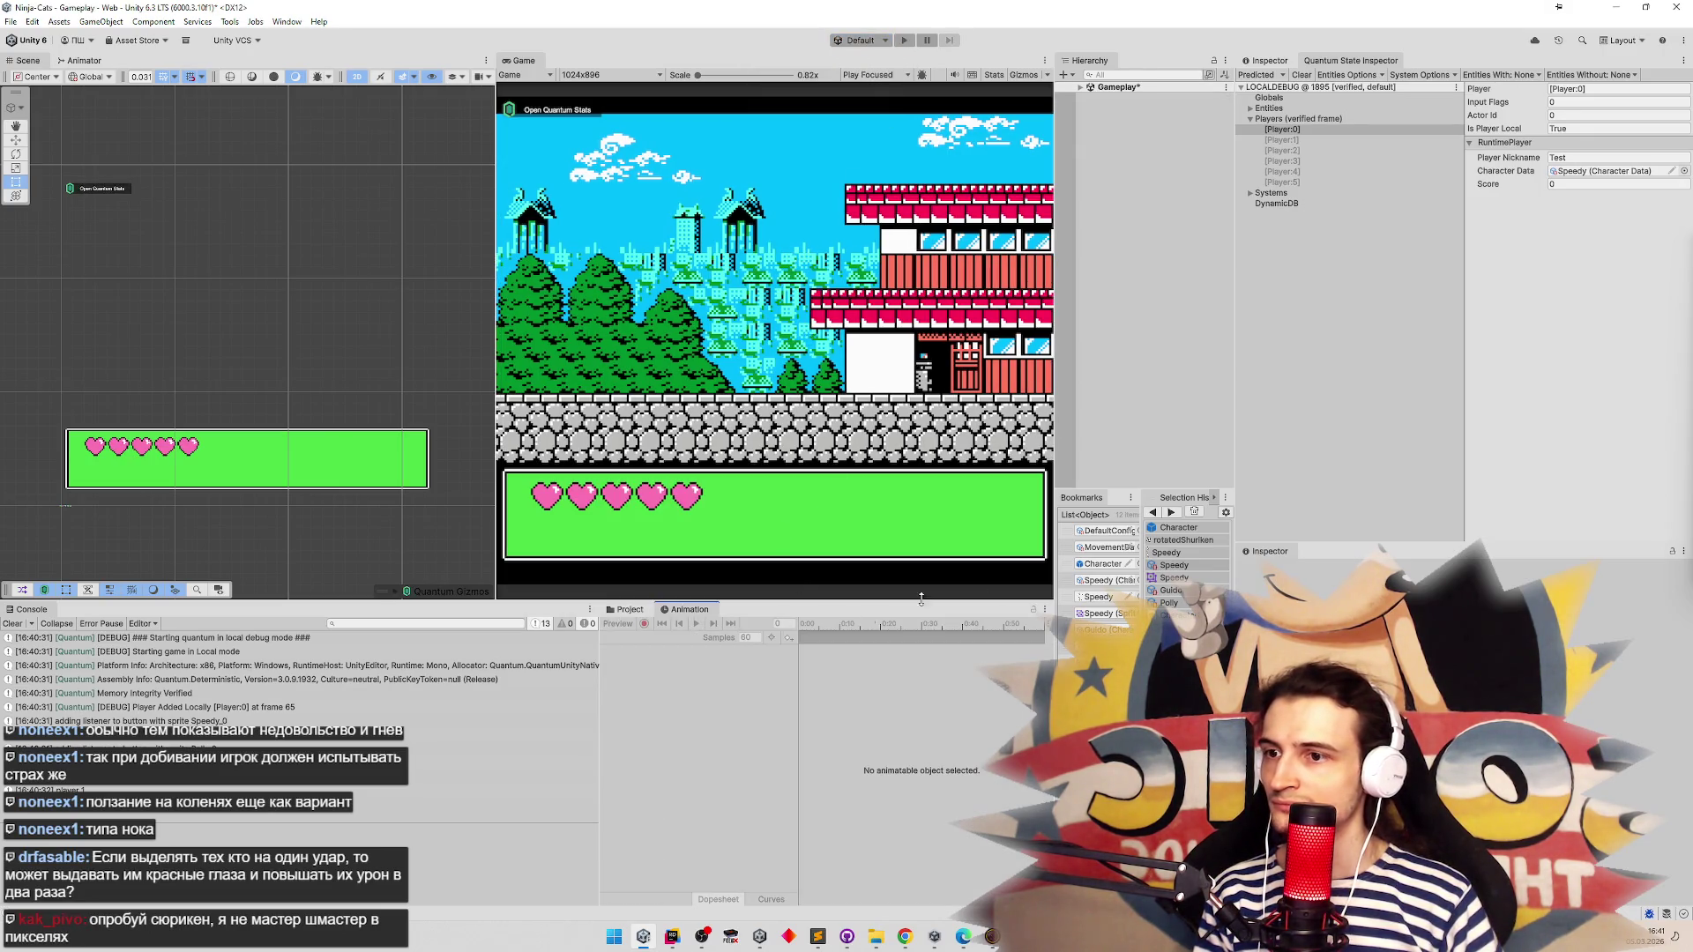
pyautogui.doubleClick(1102, 564)
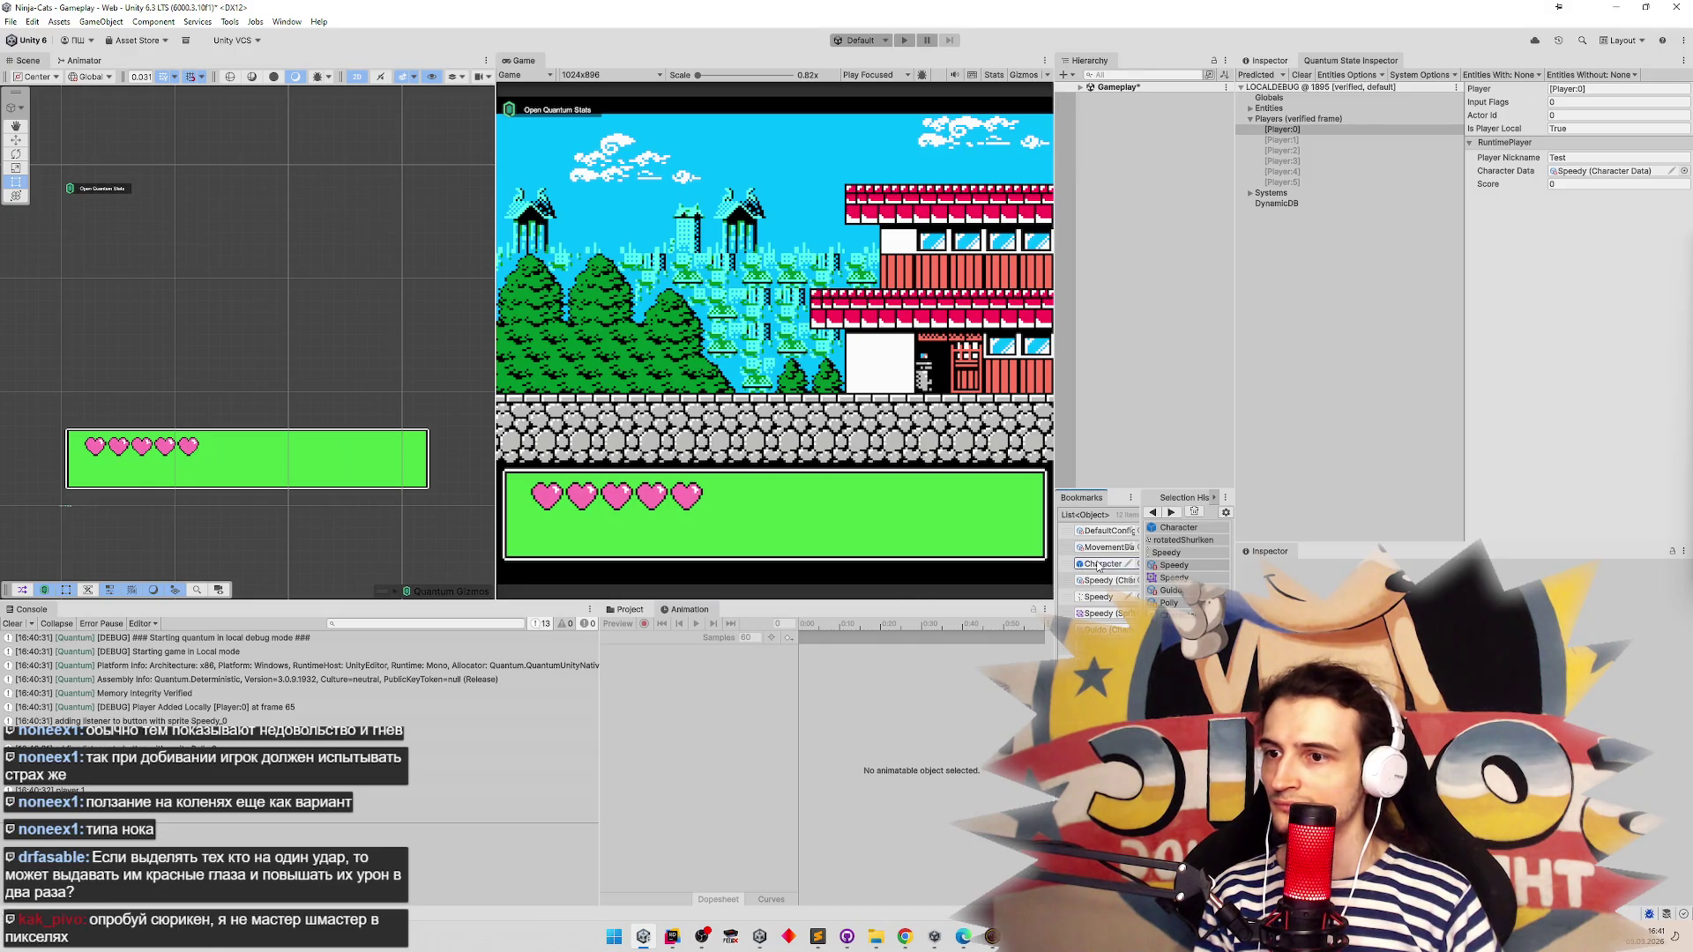
pyautogui.click(1150, 157)
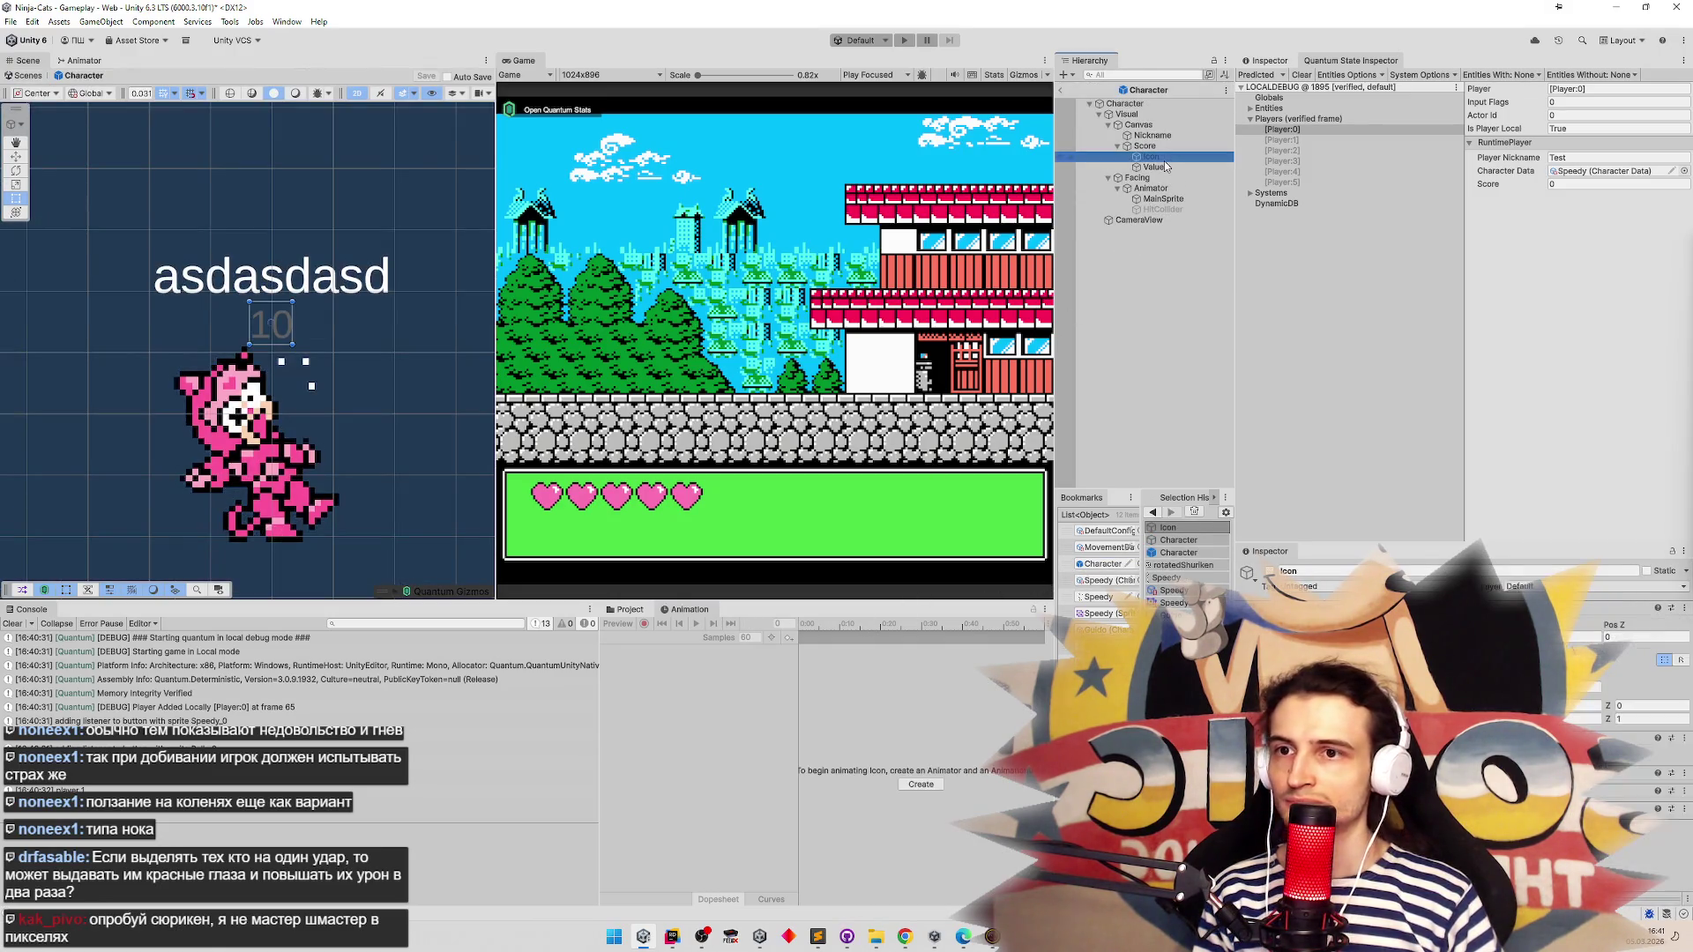
pyautogui.click(1270, 60)
pyautogui.scroll(-5, 1423, 263)
pyautogui.scroll(-5, 1423, 262)
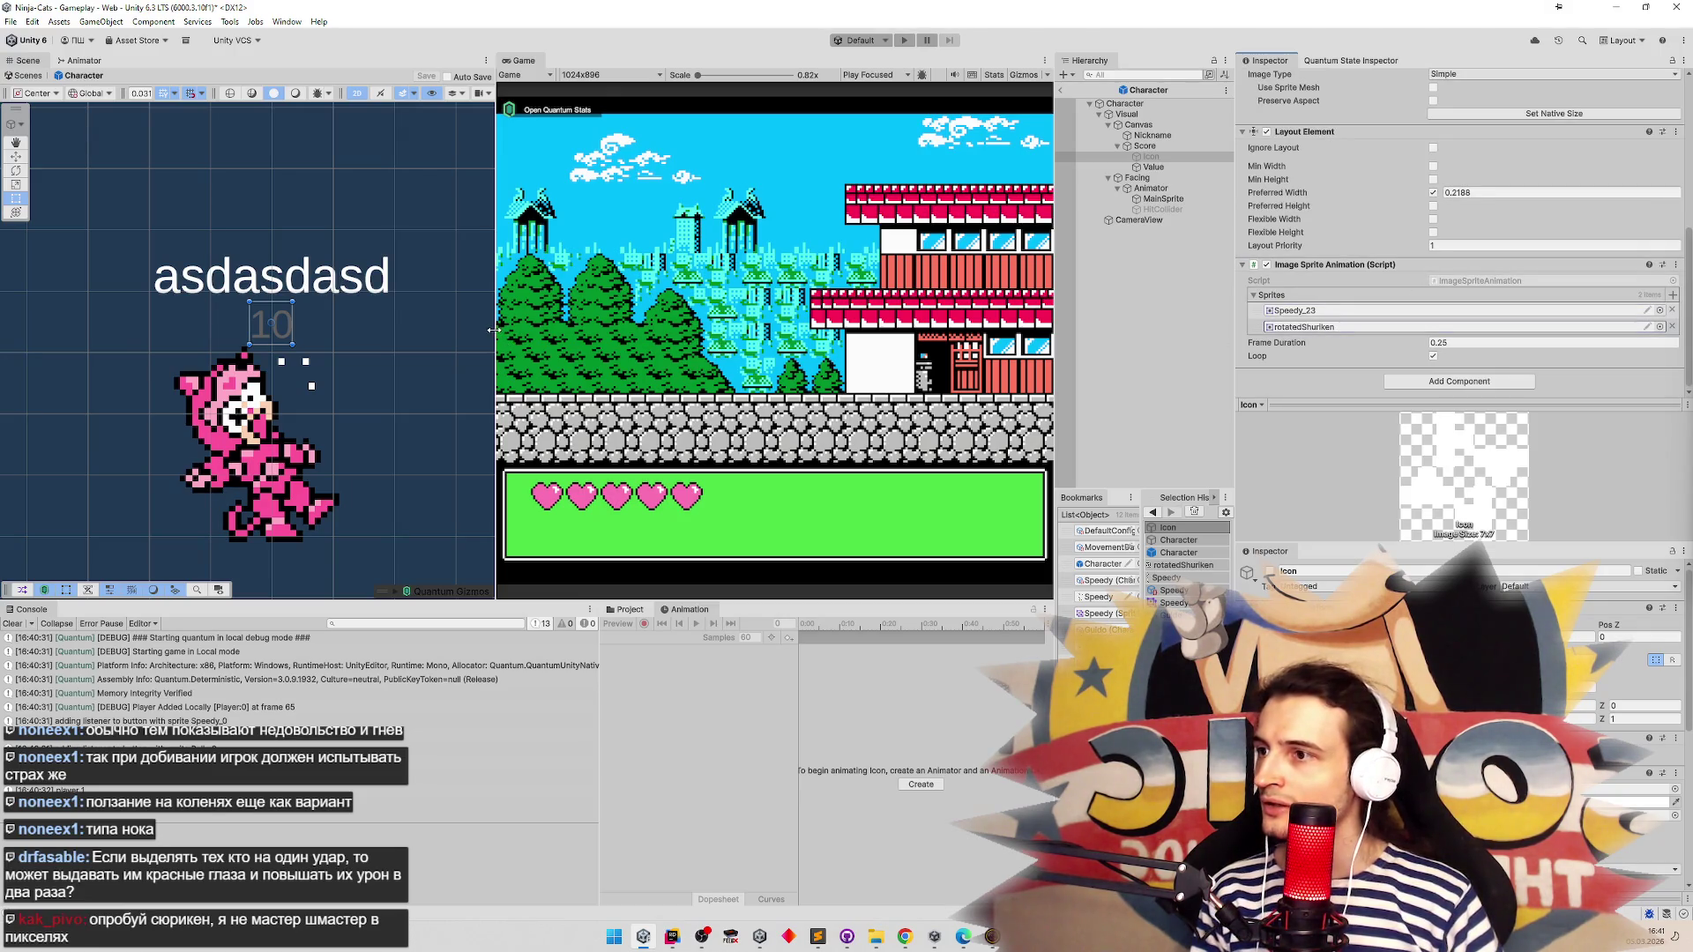
pyautogui.moveTo(493, 329); pyautogui.dragTo(498, 330)
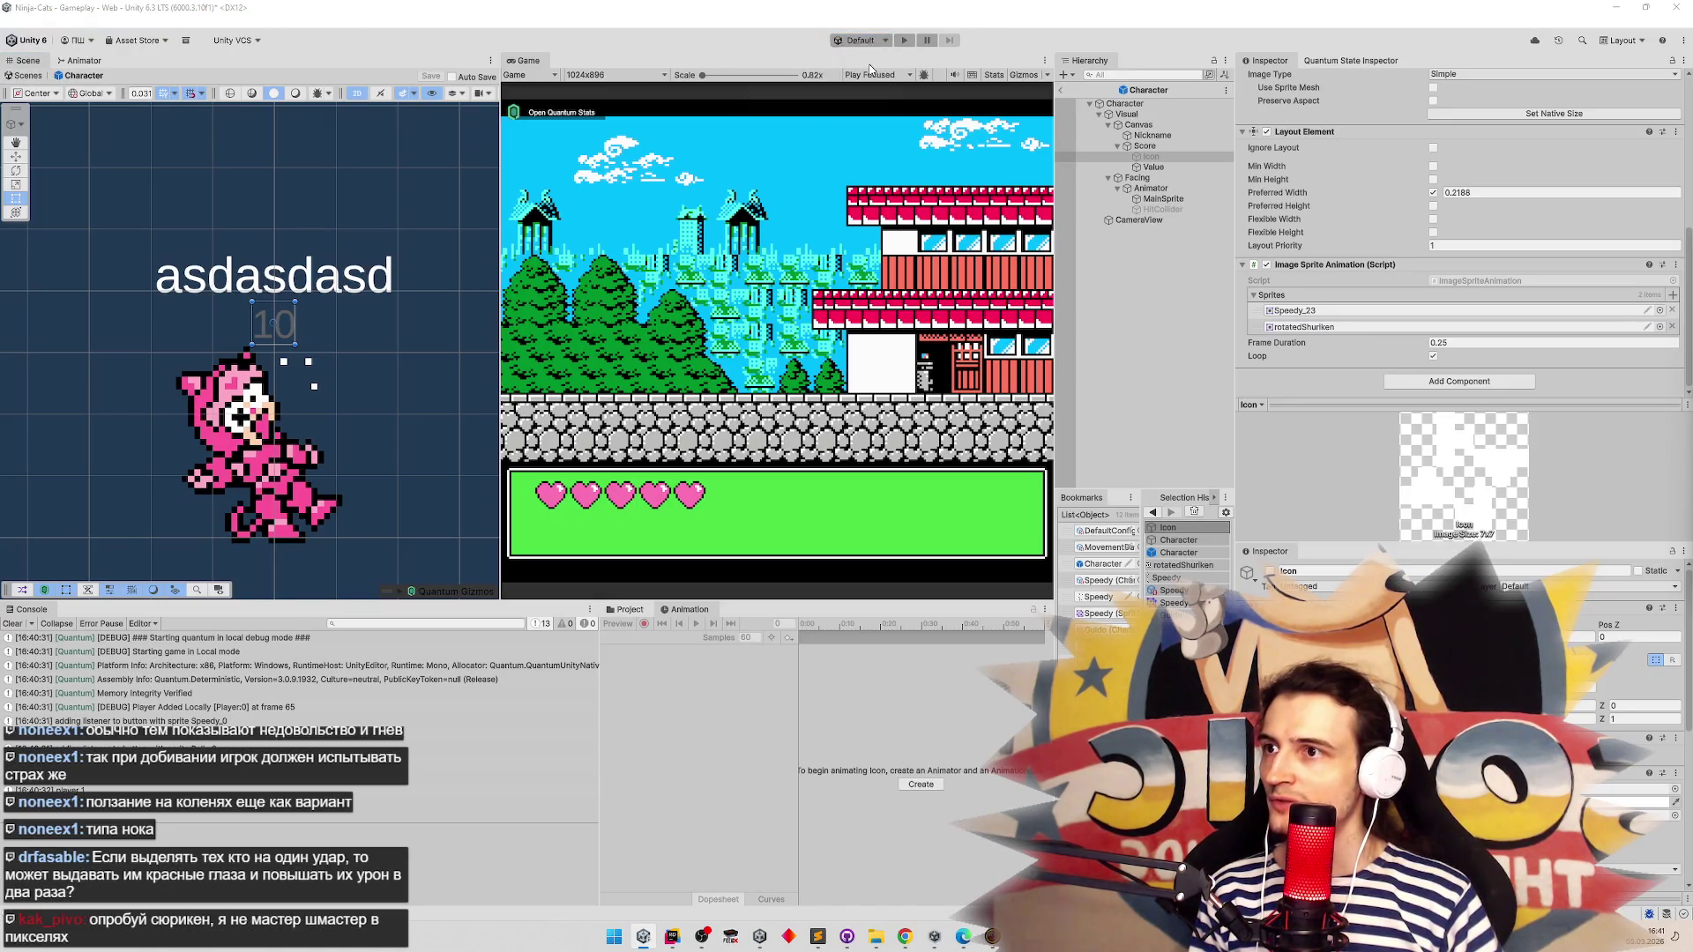
pyautogui.click(891, 39)
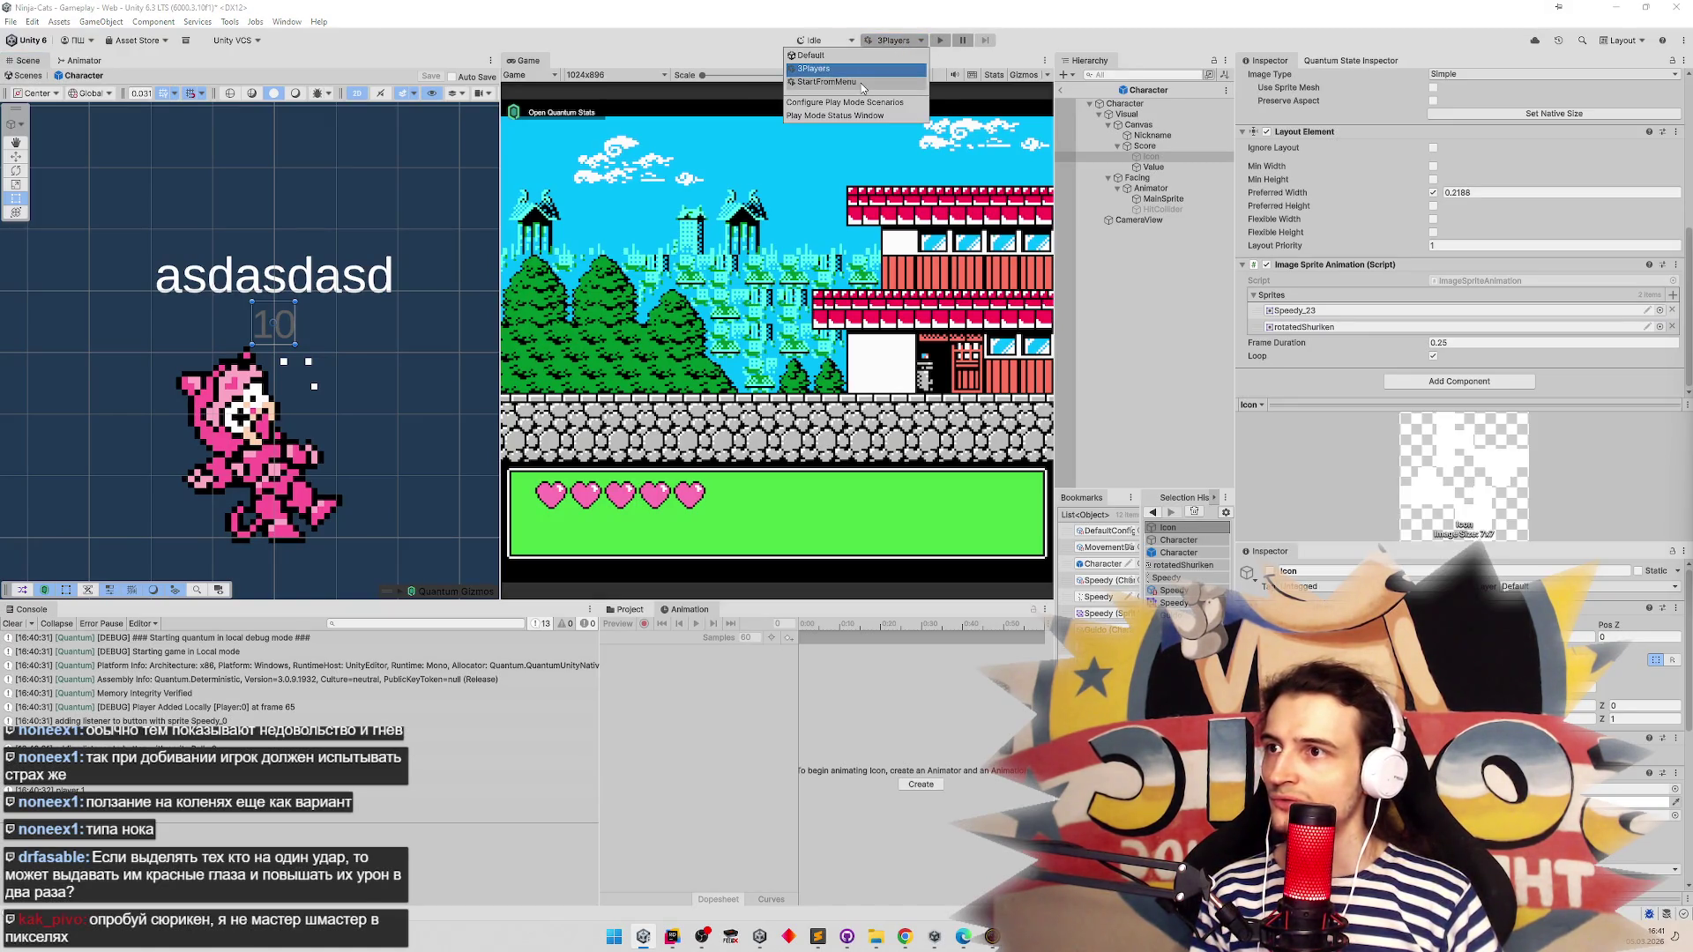
# Play the StartFromMenu scenario, saving the modified scenes, and join a Quick Play match
pyautogui.click(862, 82)
pyautogui.press('Return')
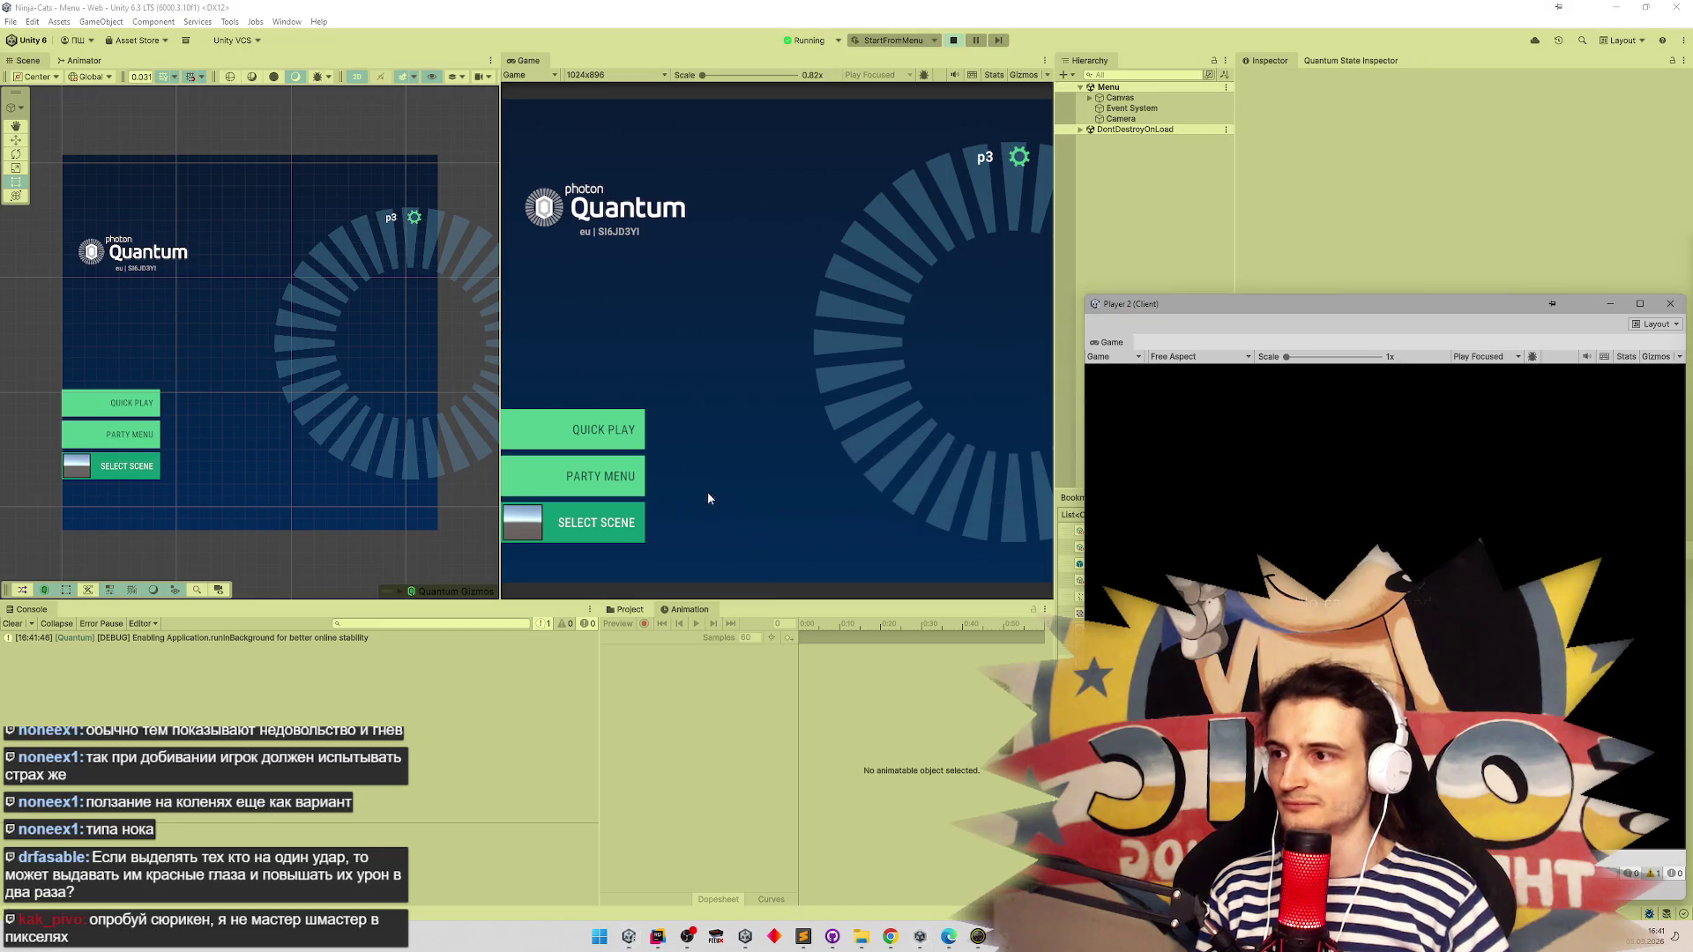
pyautogui.click(641, 425)
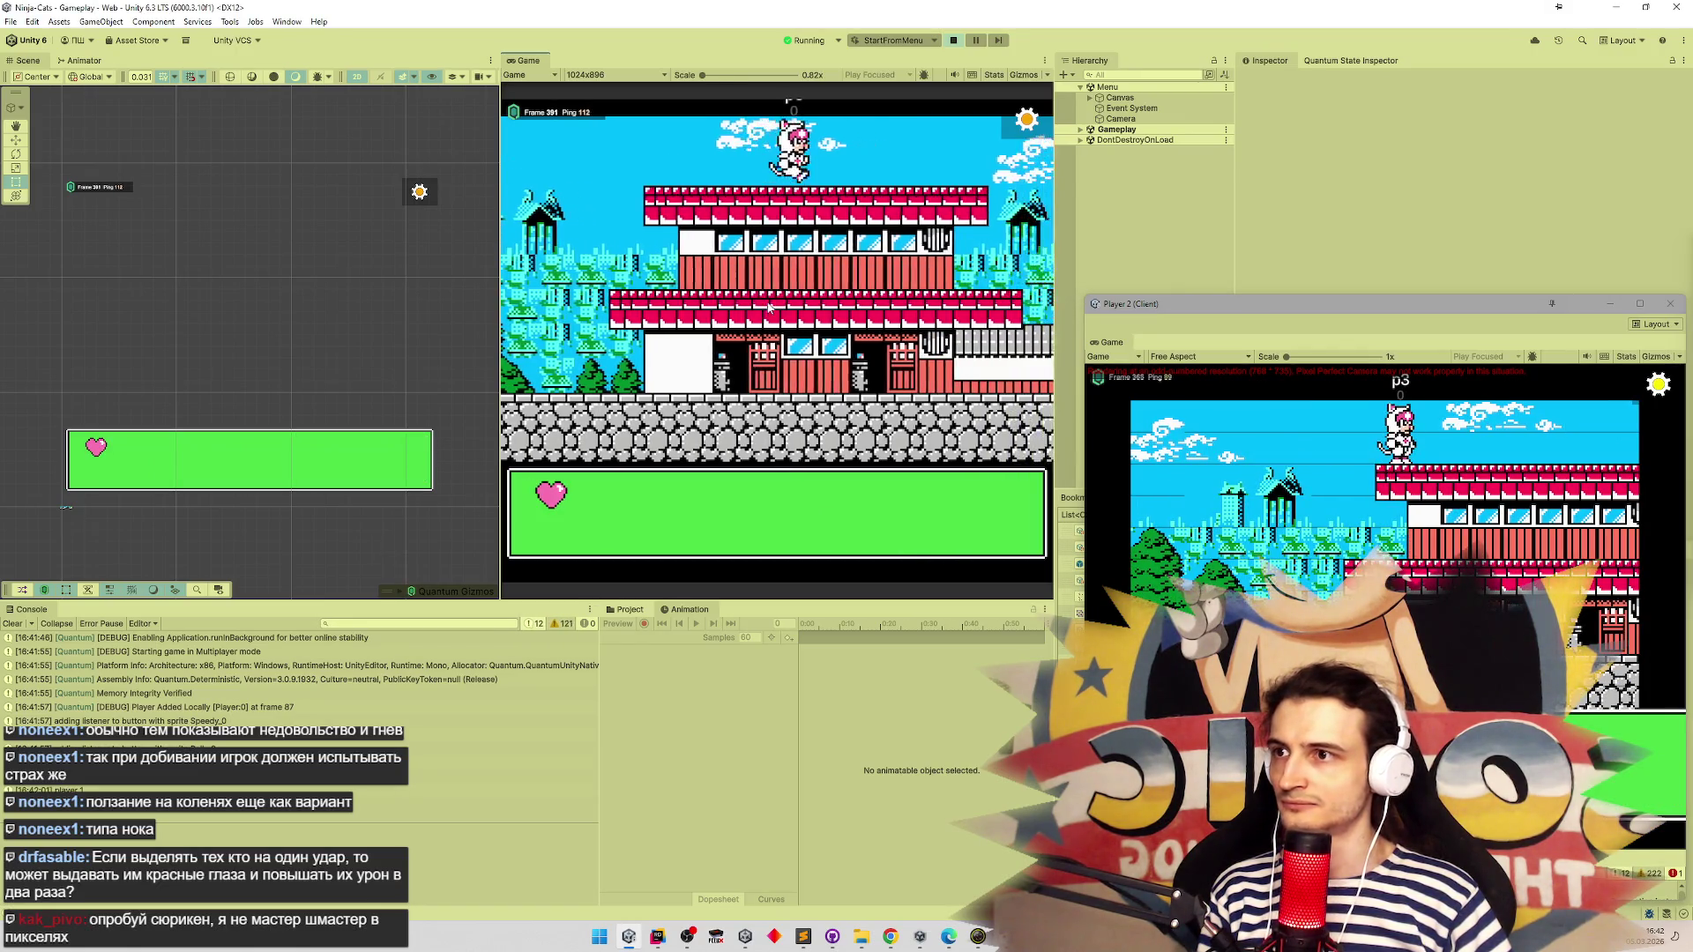
pyautogui.click(1027, 120)
pyautogui.click(930, 335)
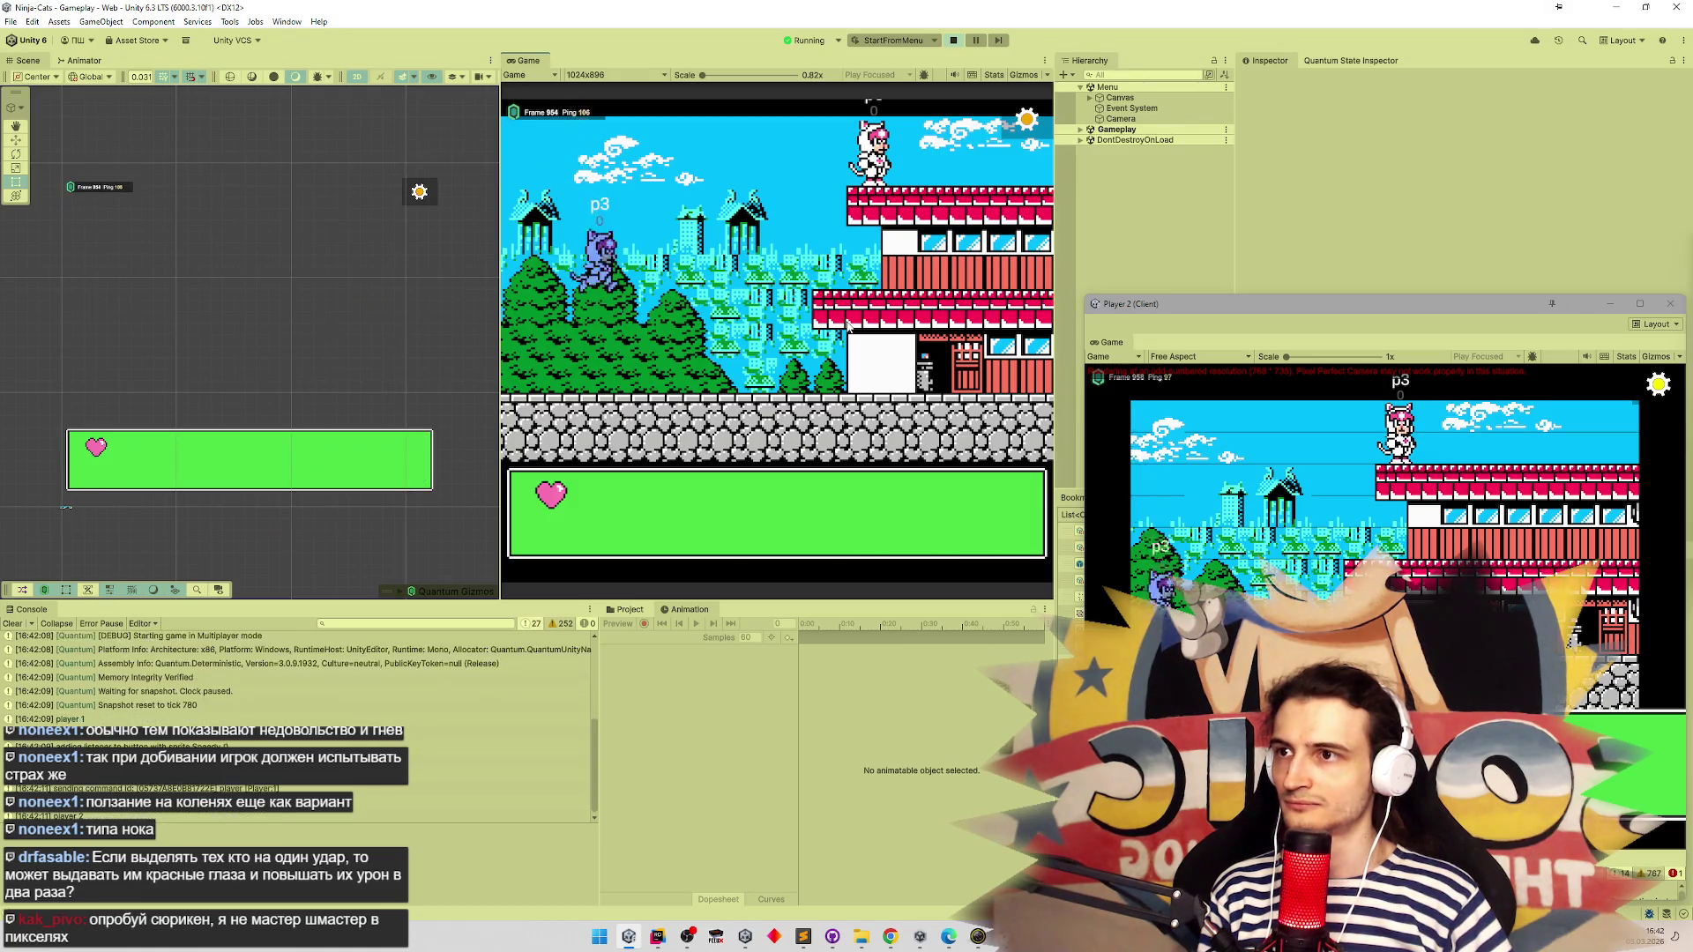
# Run the blue cat up the rooftops to attack the white cat, then close the Player 2 window
pyautogui.press('Right')
pyautogui.press('space')
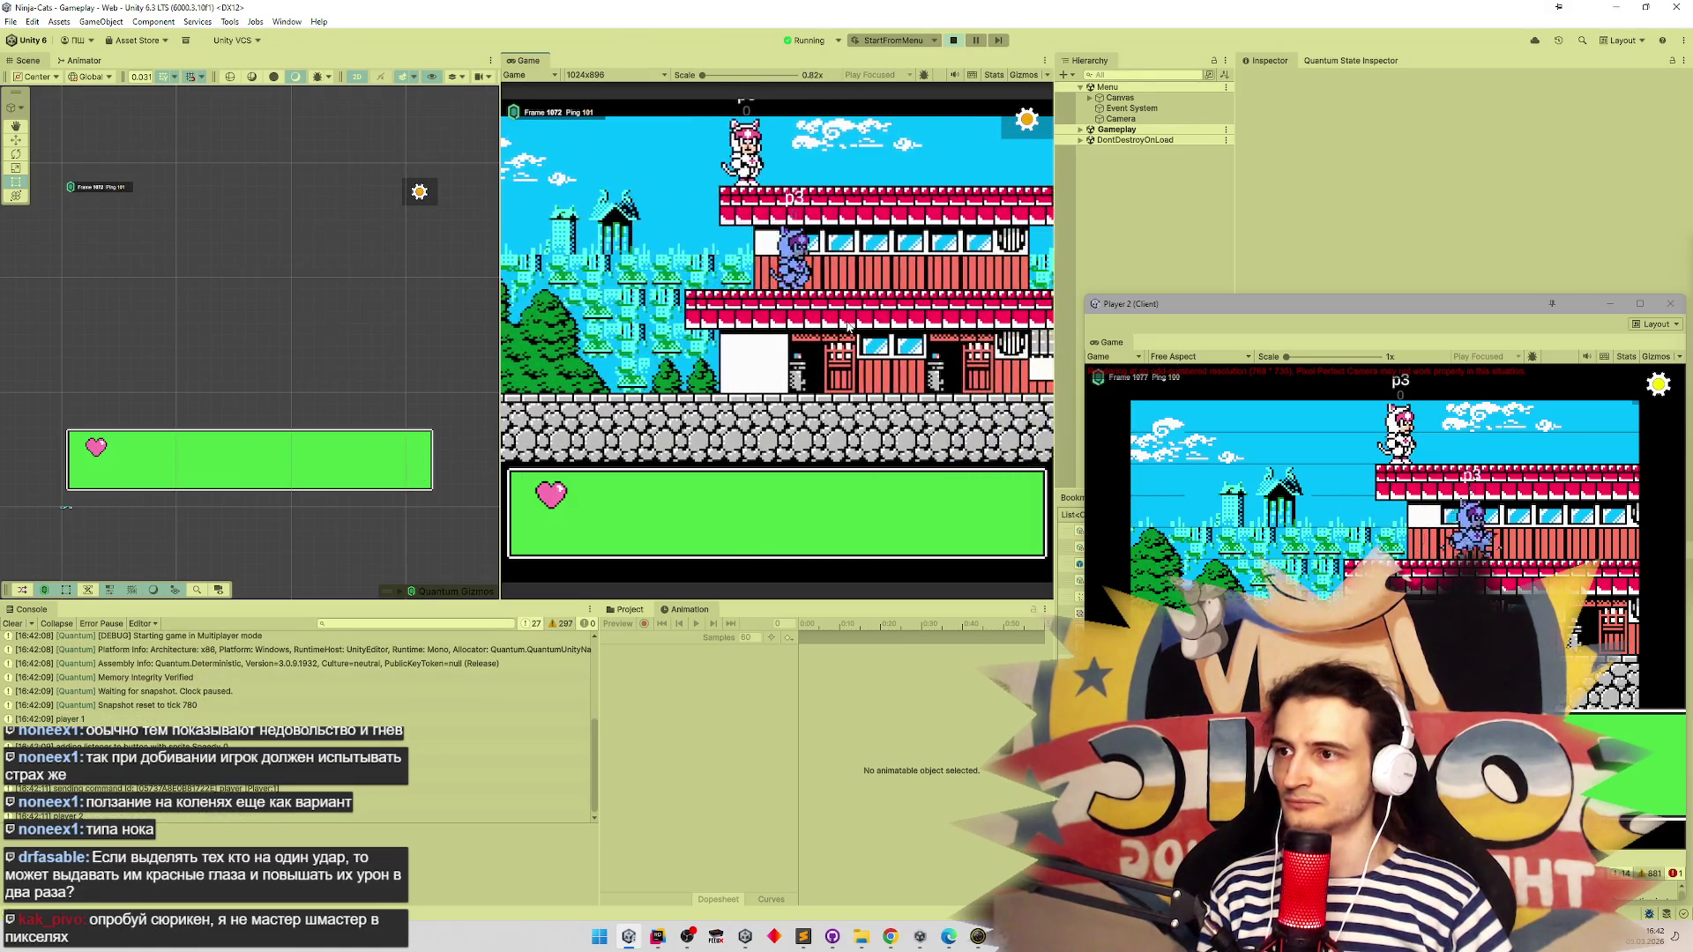
pyautogui.press('space')
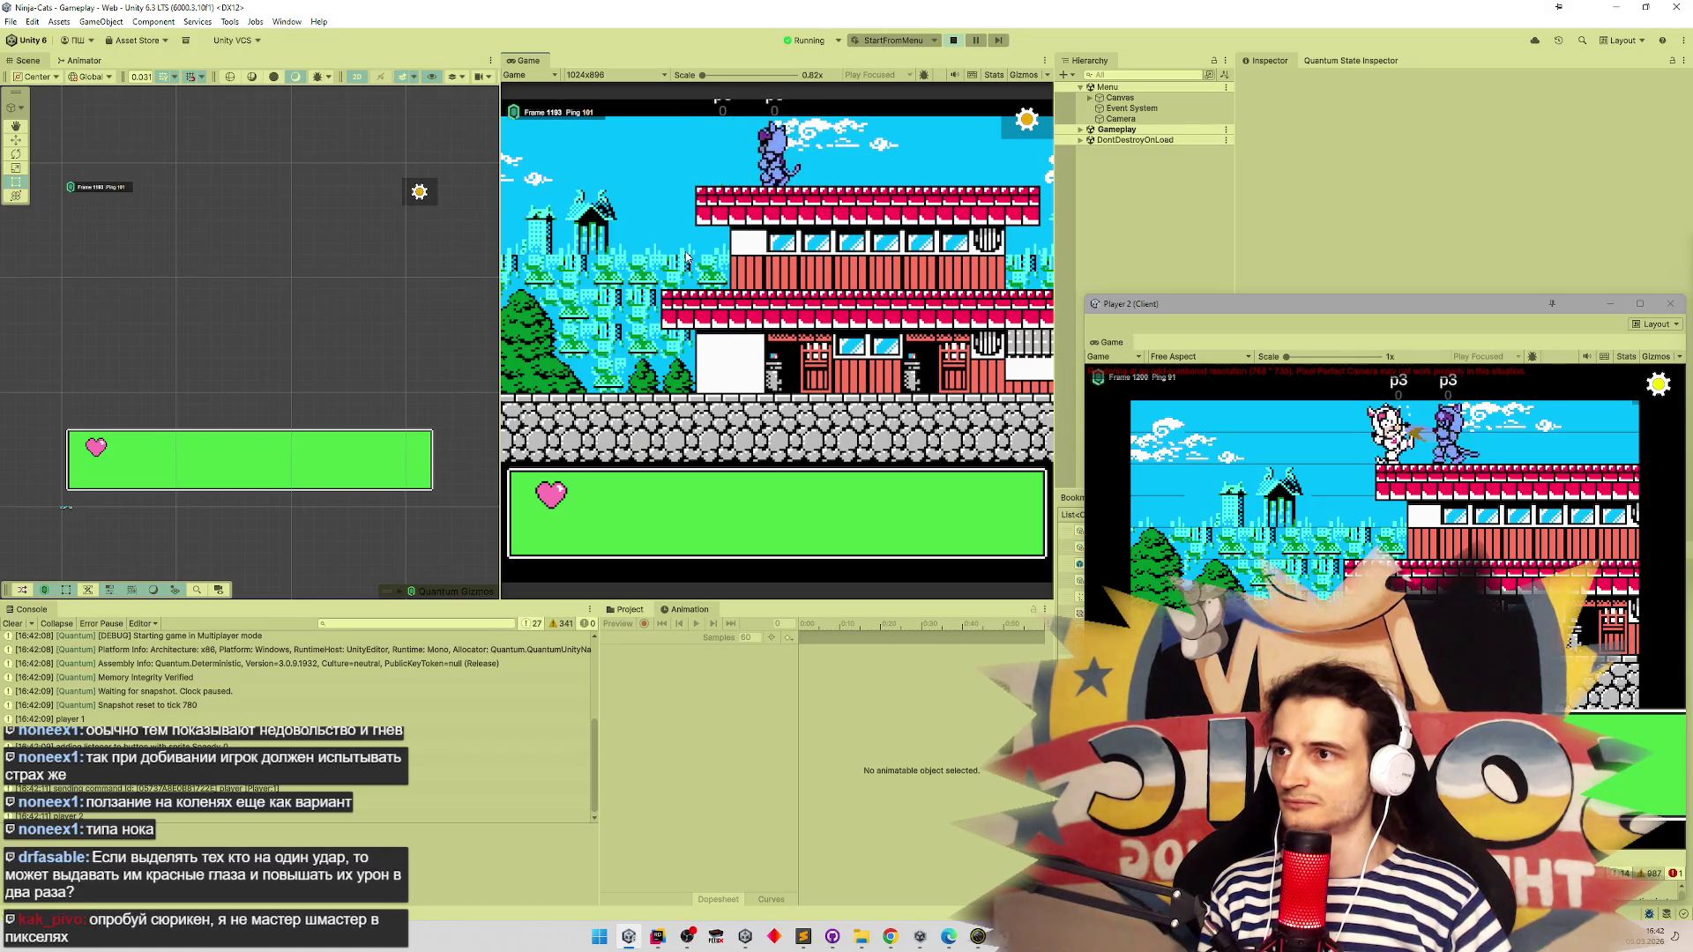
pyautogui.press('Left')
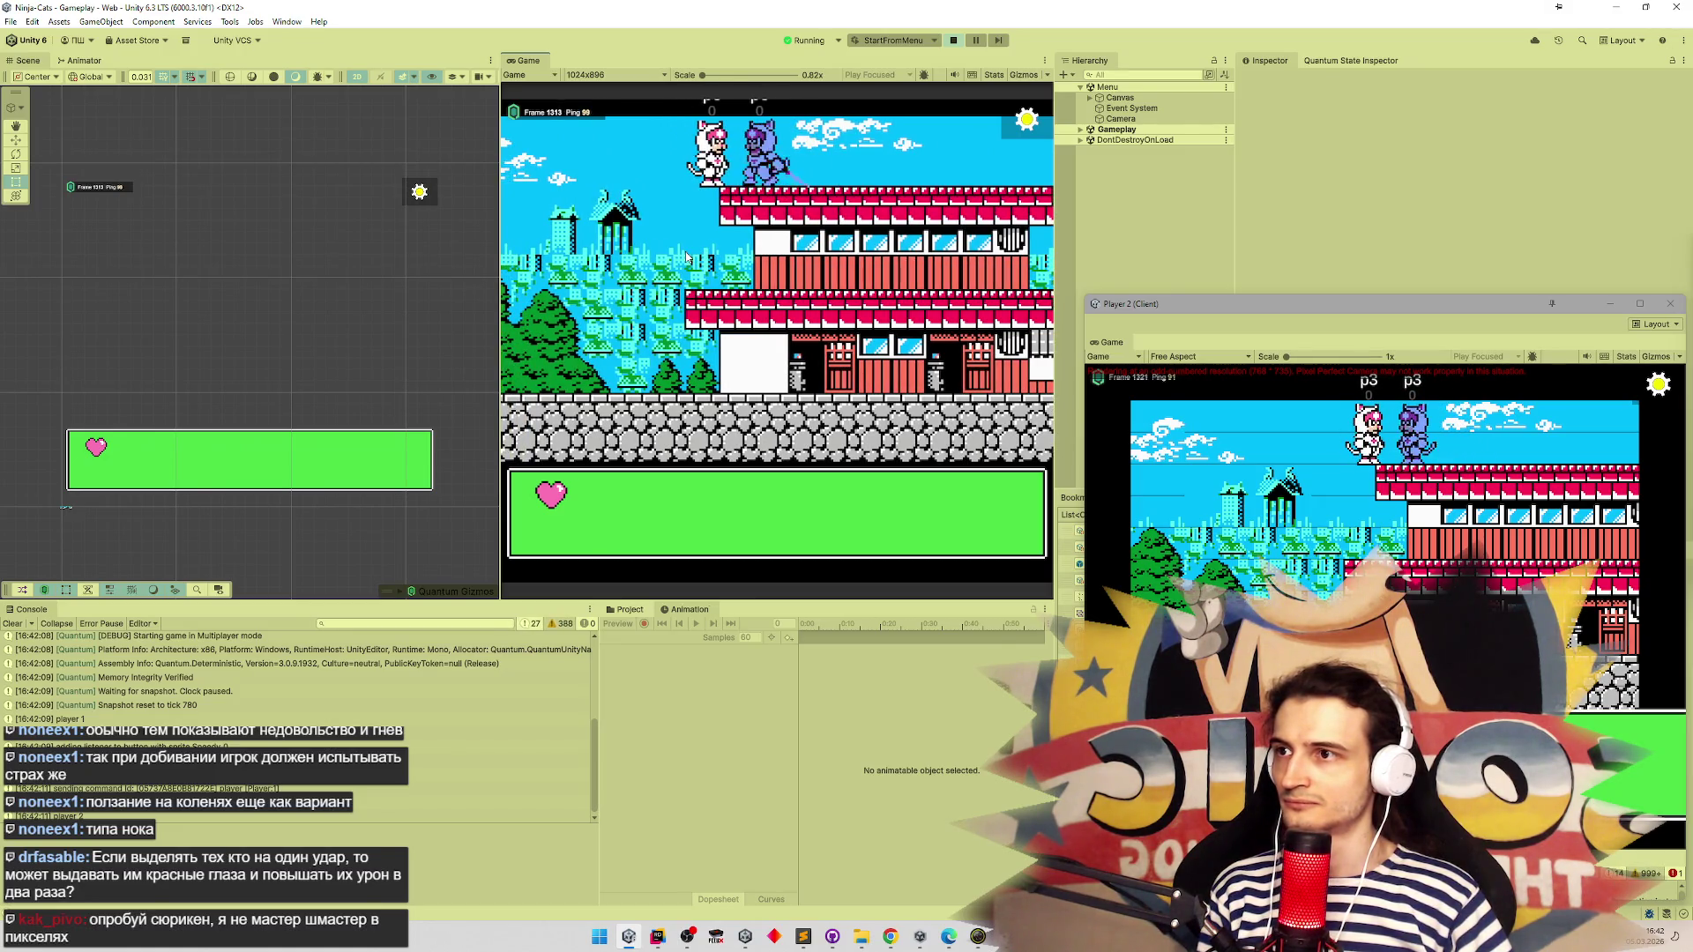
pyautogui.press('x')
pyautogui.press('Left')
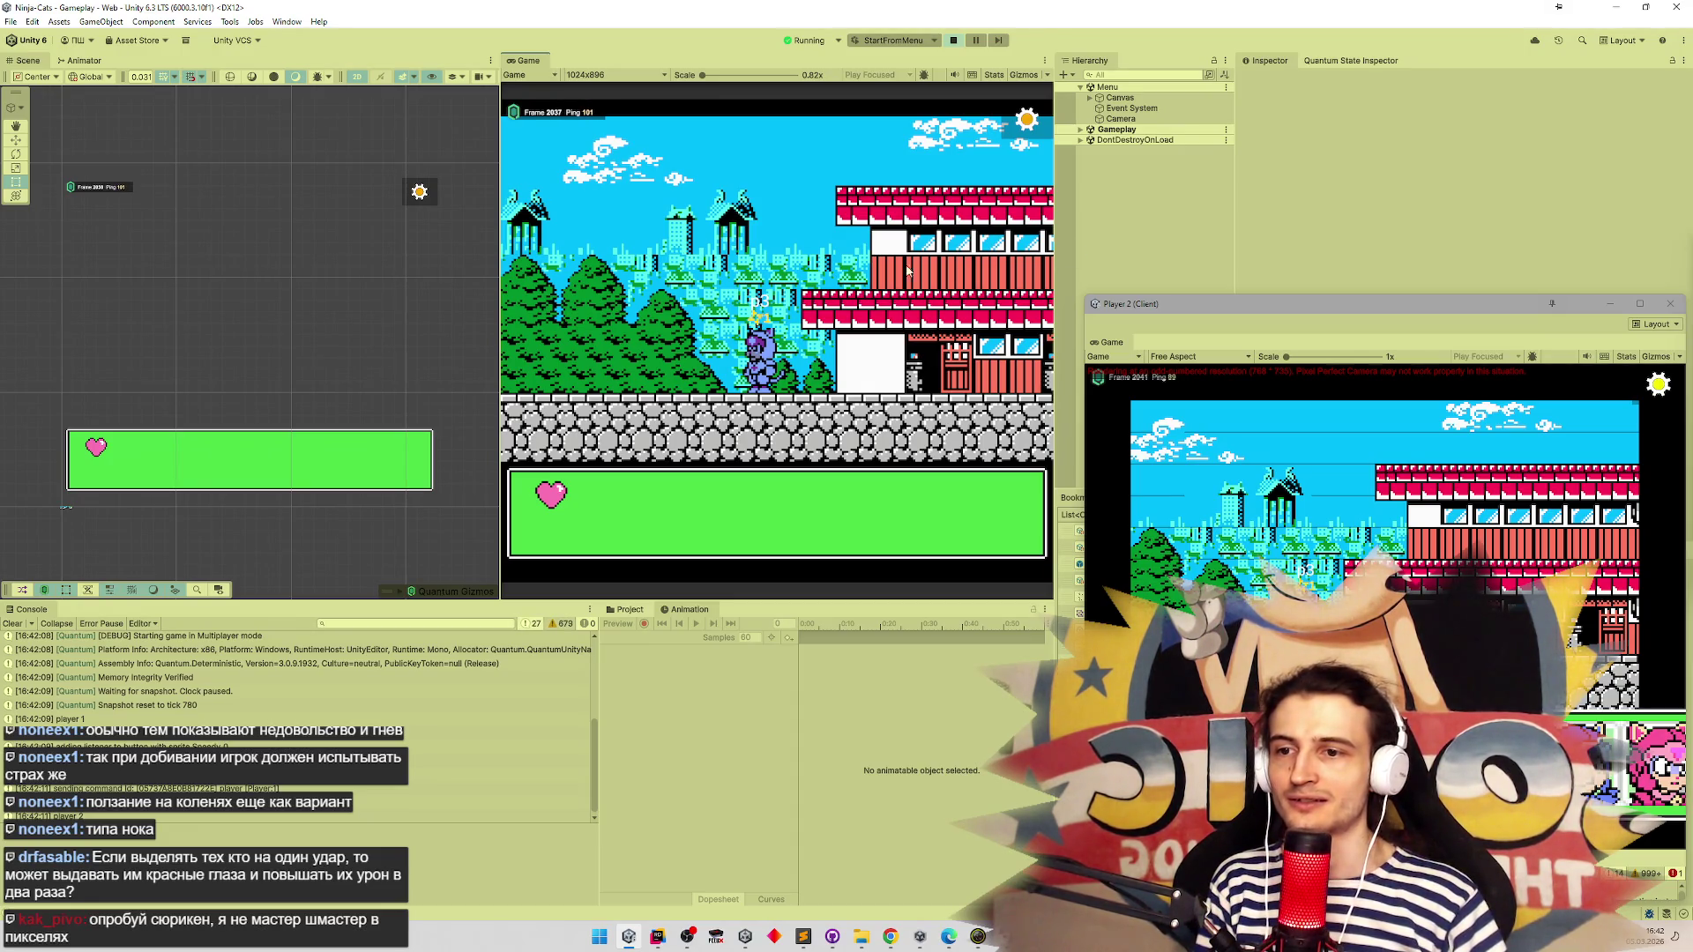
pyautogui.click(1670, 303)
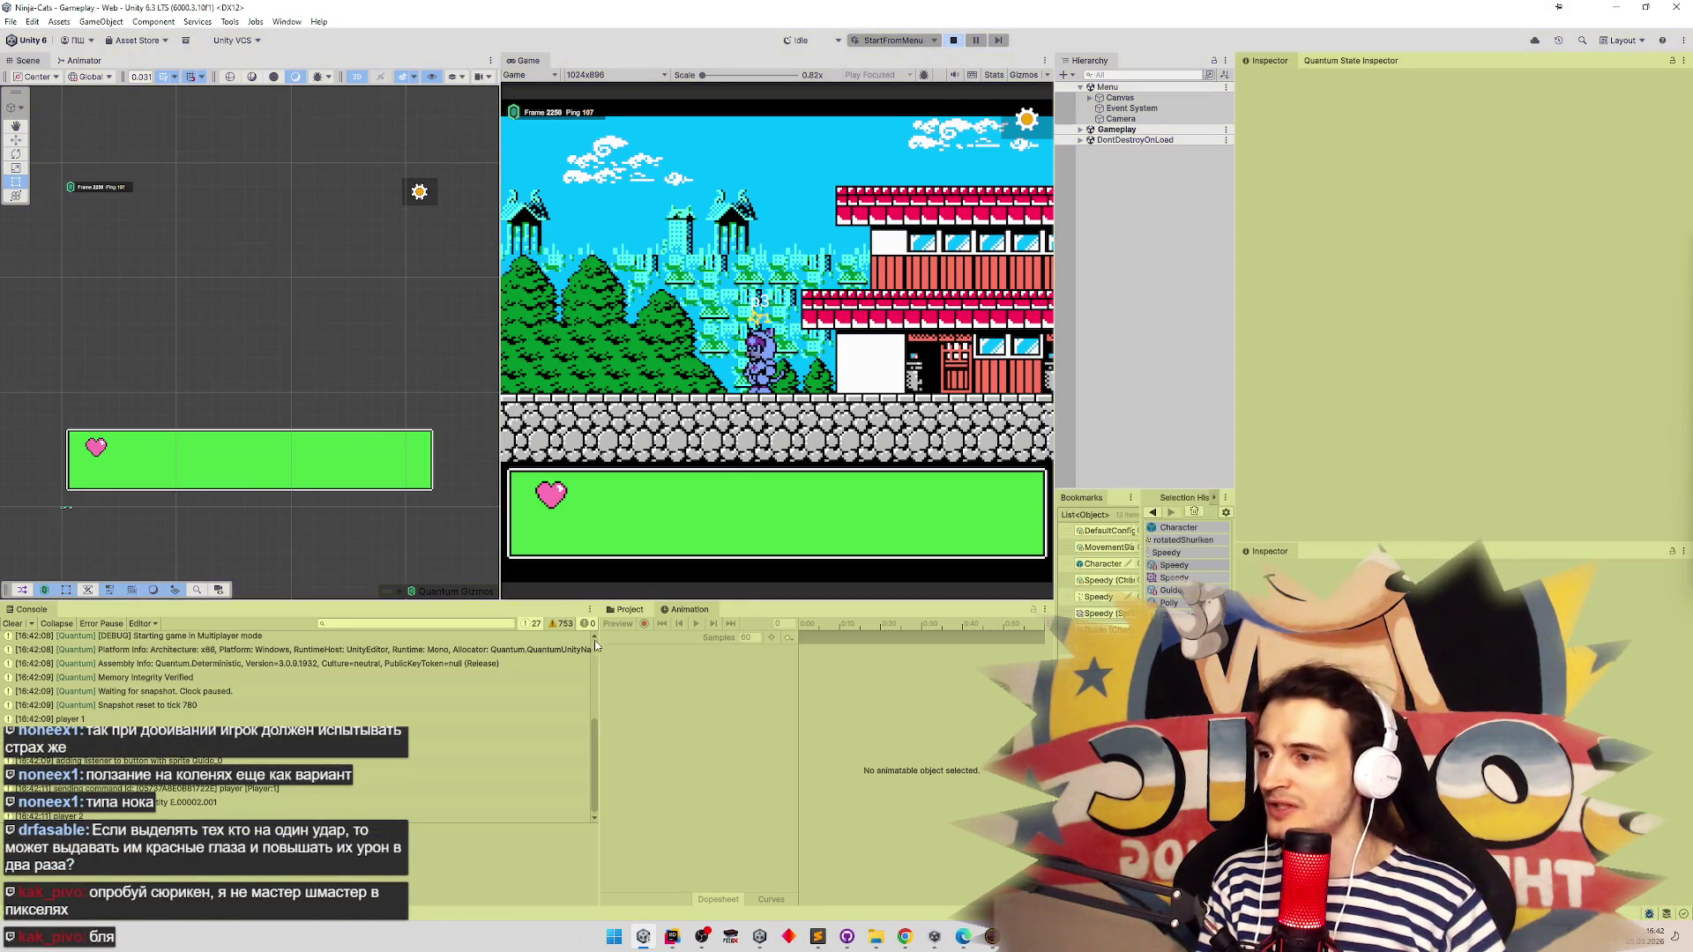
# Inspect rotatedShuriken's import settings in the UI sprites folder
pyautogui.click(622, 610)
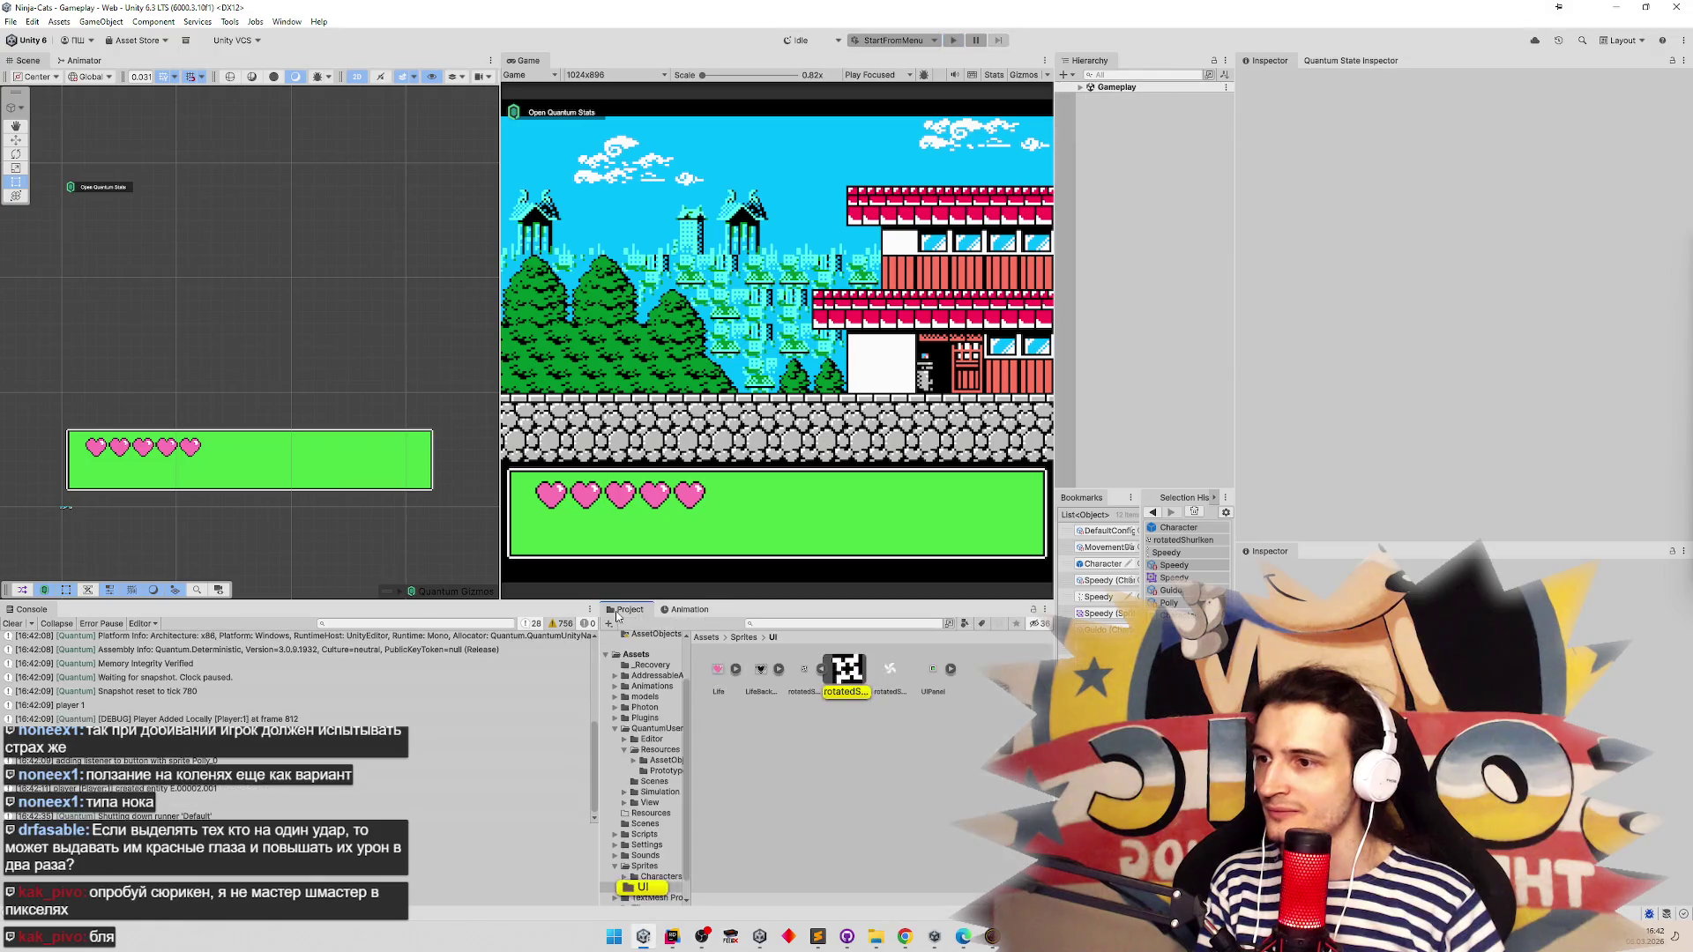
pyautogui.click(804, 670)
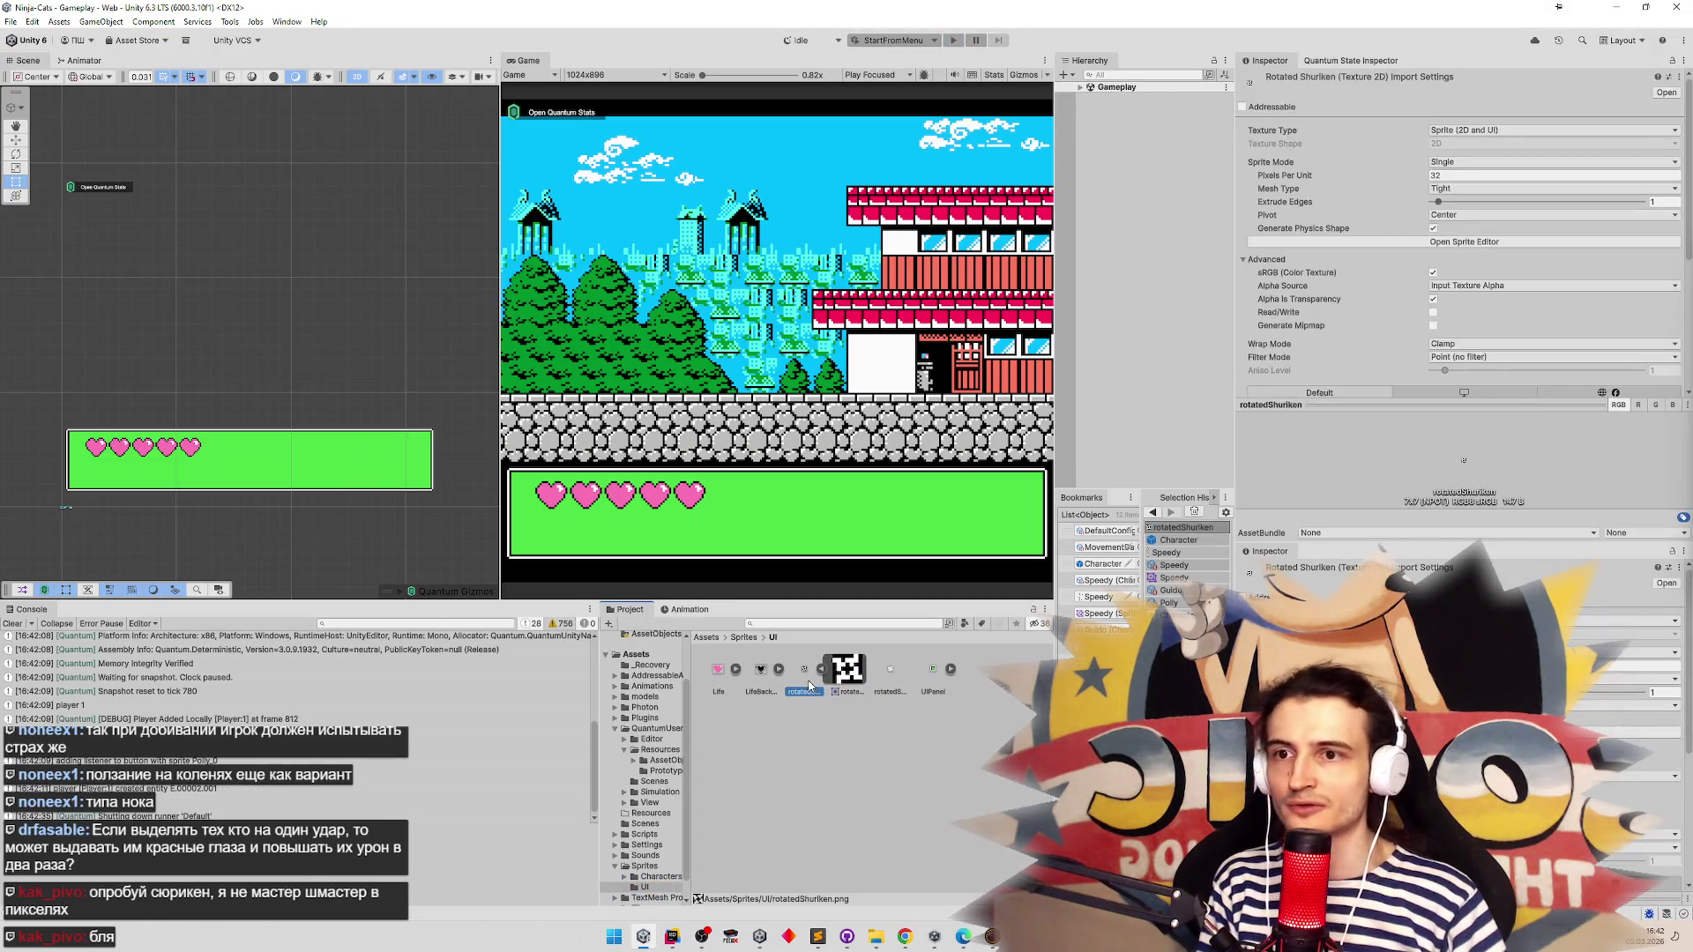
pyautogui.click(1685, 234)
pyautogui.scroll(-3, 1675, 264)
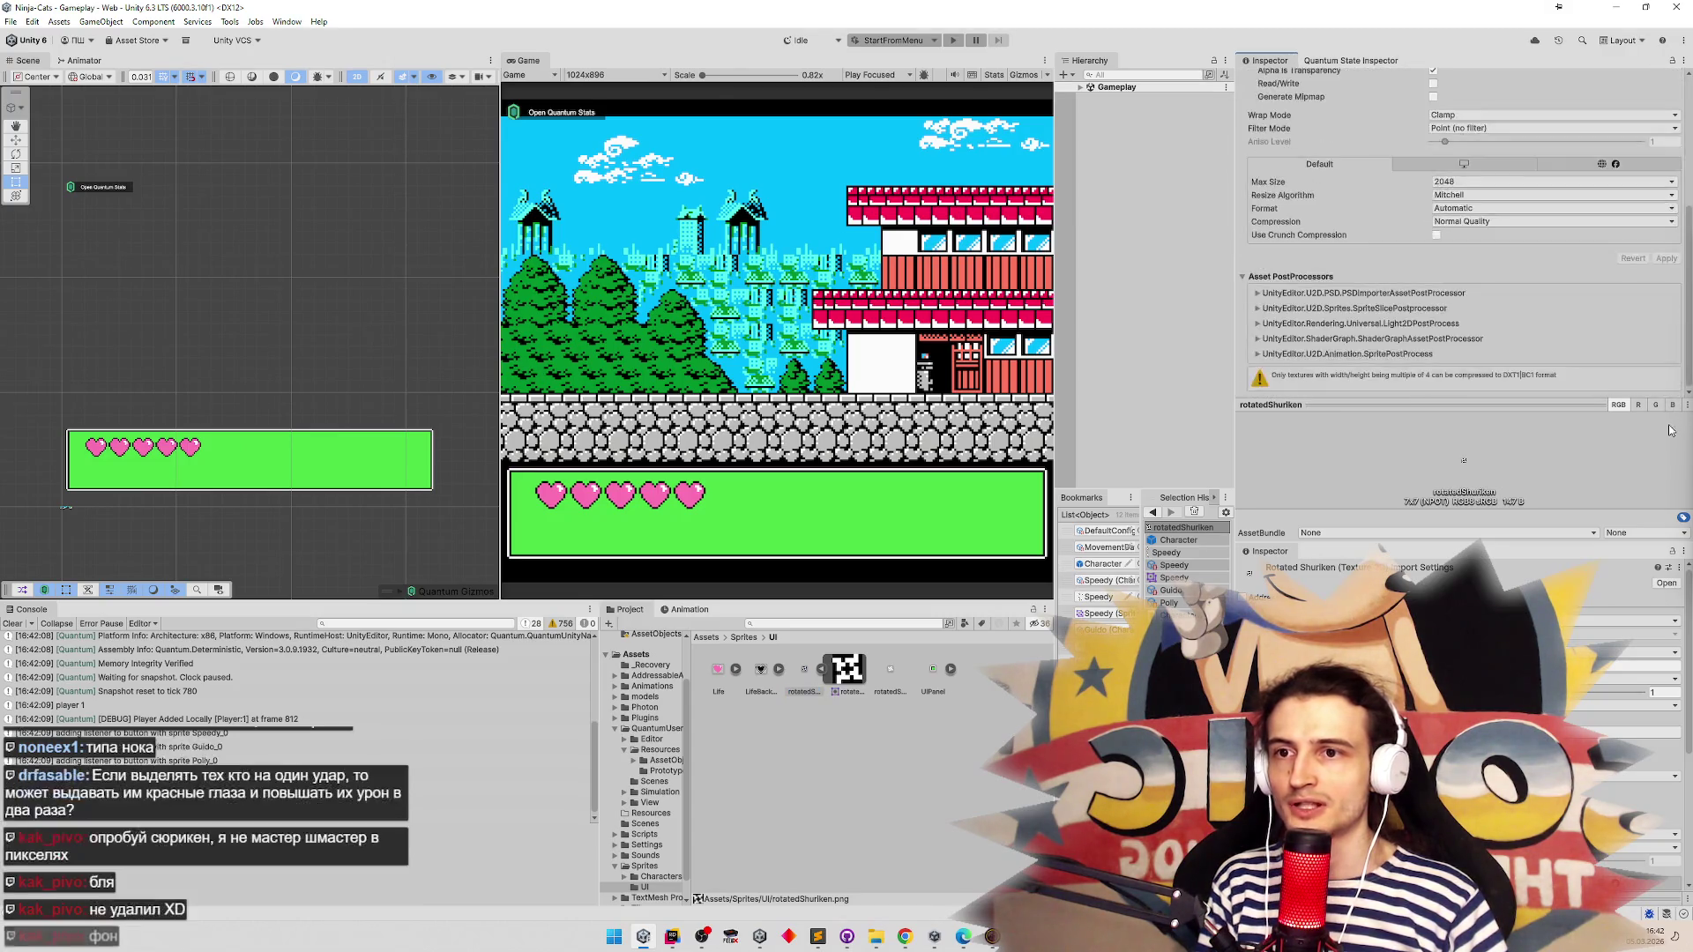
pyautogui.scroll(3, 1658, 229)
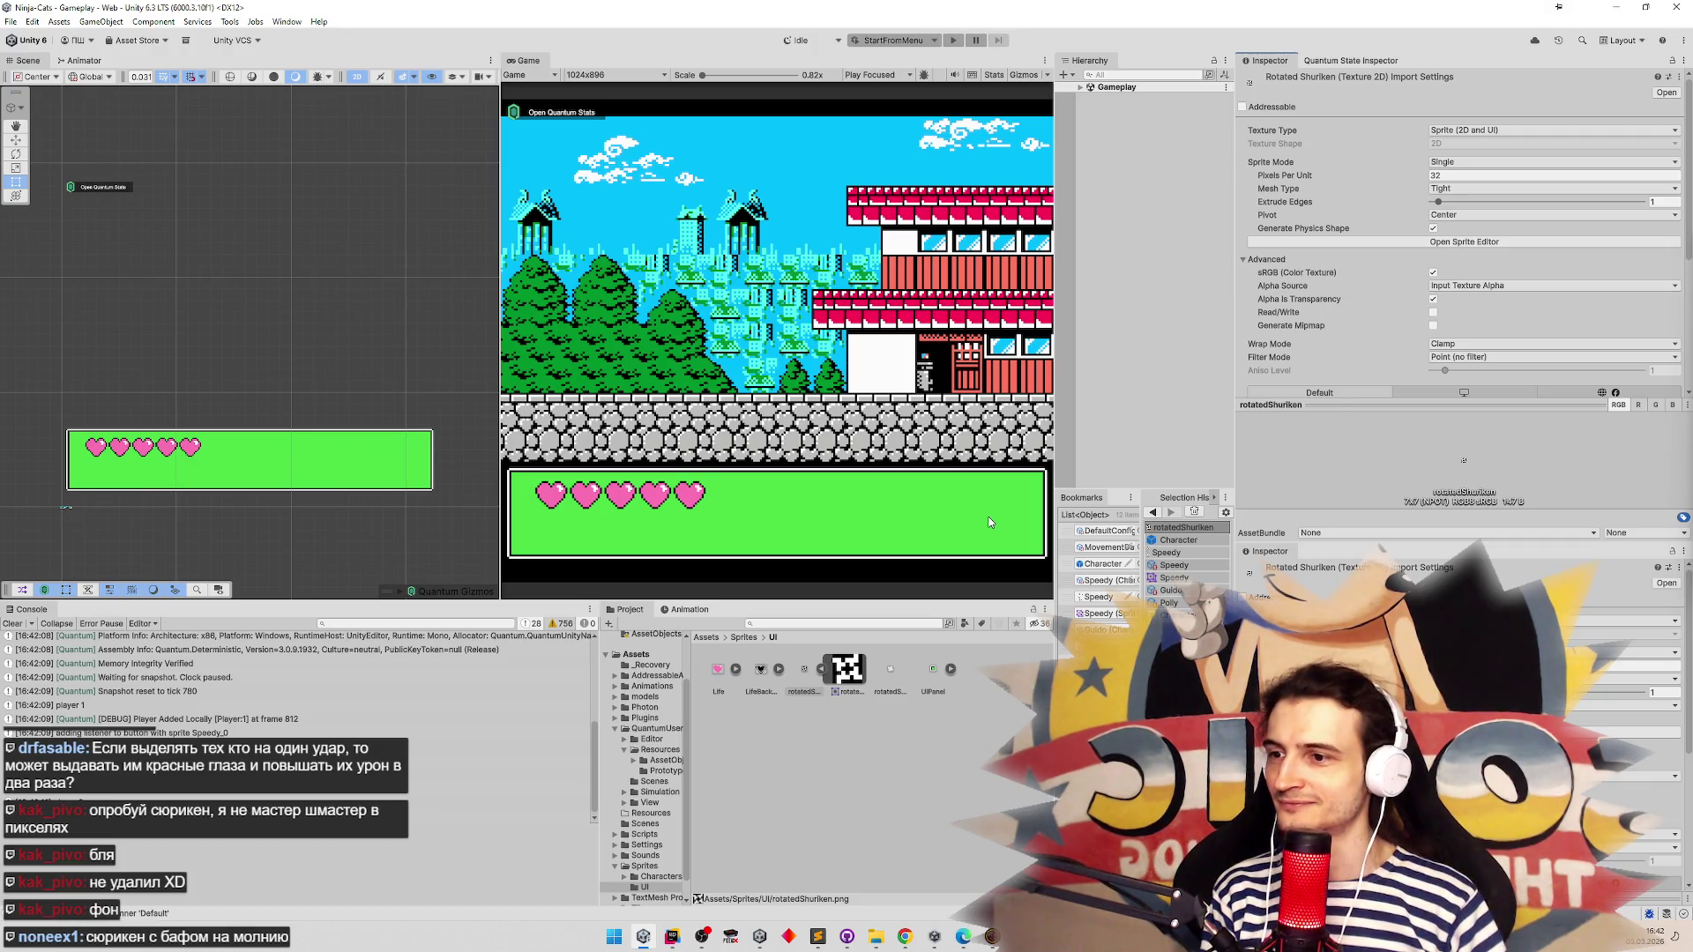
# Compare the rotatedShuriken and rotatedShuriken2 sprites, then switch to the Telegram chat in Chrome
pyautogui.click(804, 673)
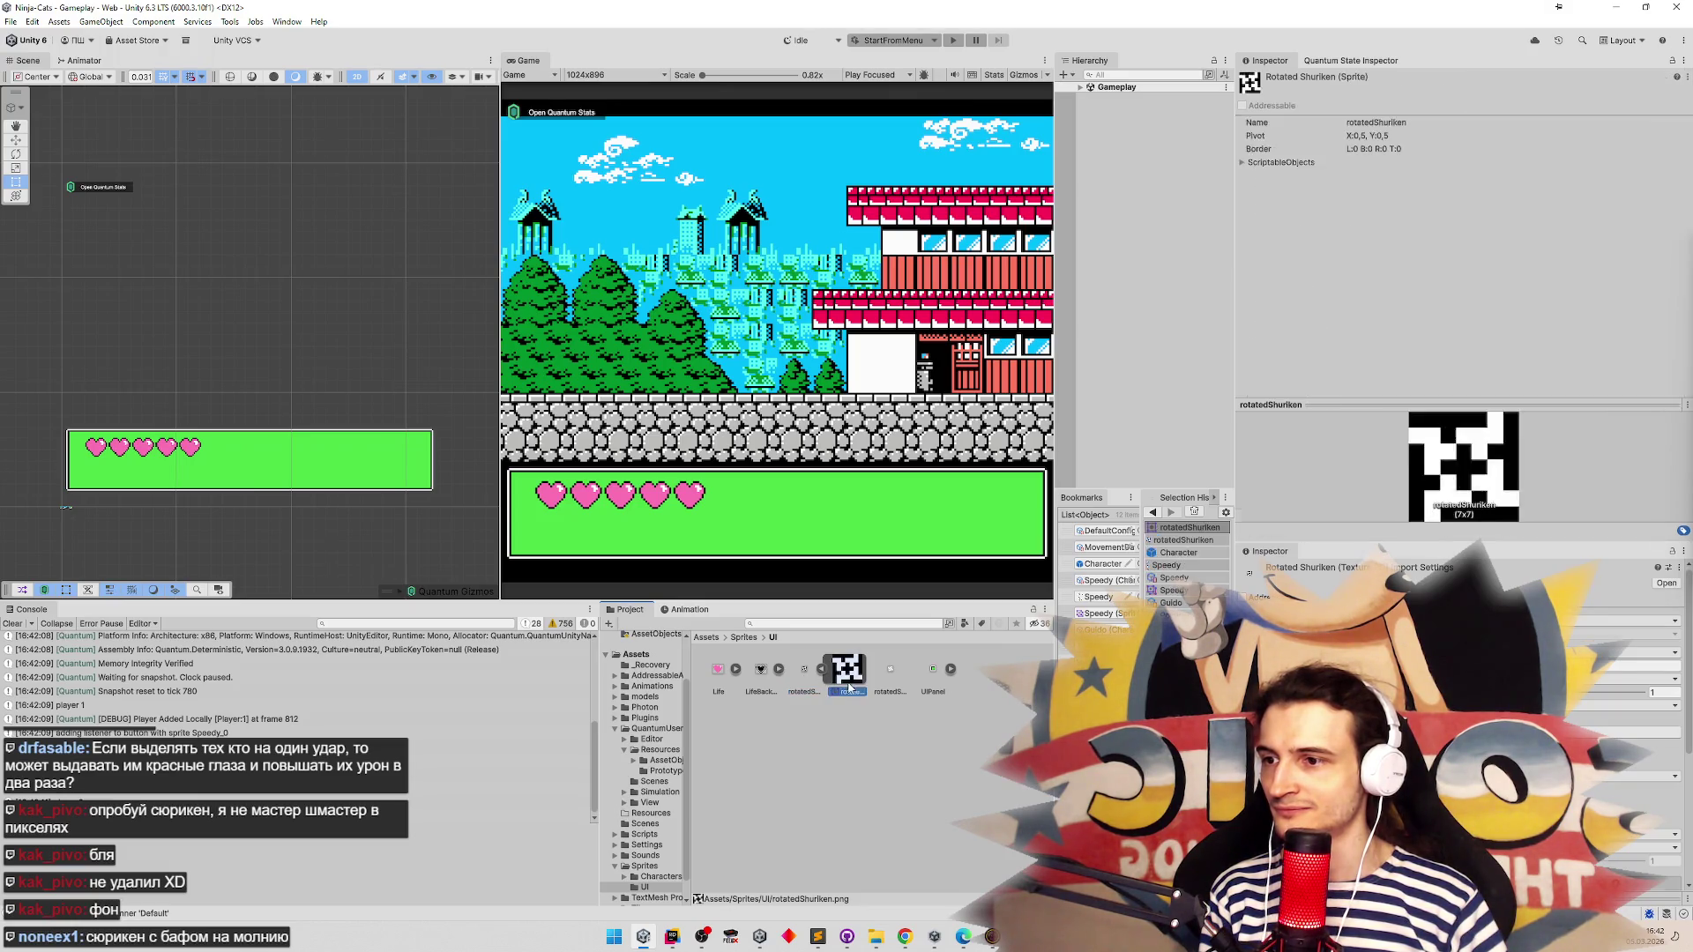
pyautogui.click(831, 680)
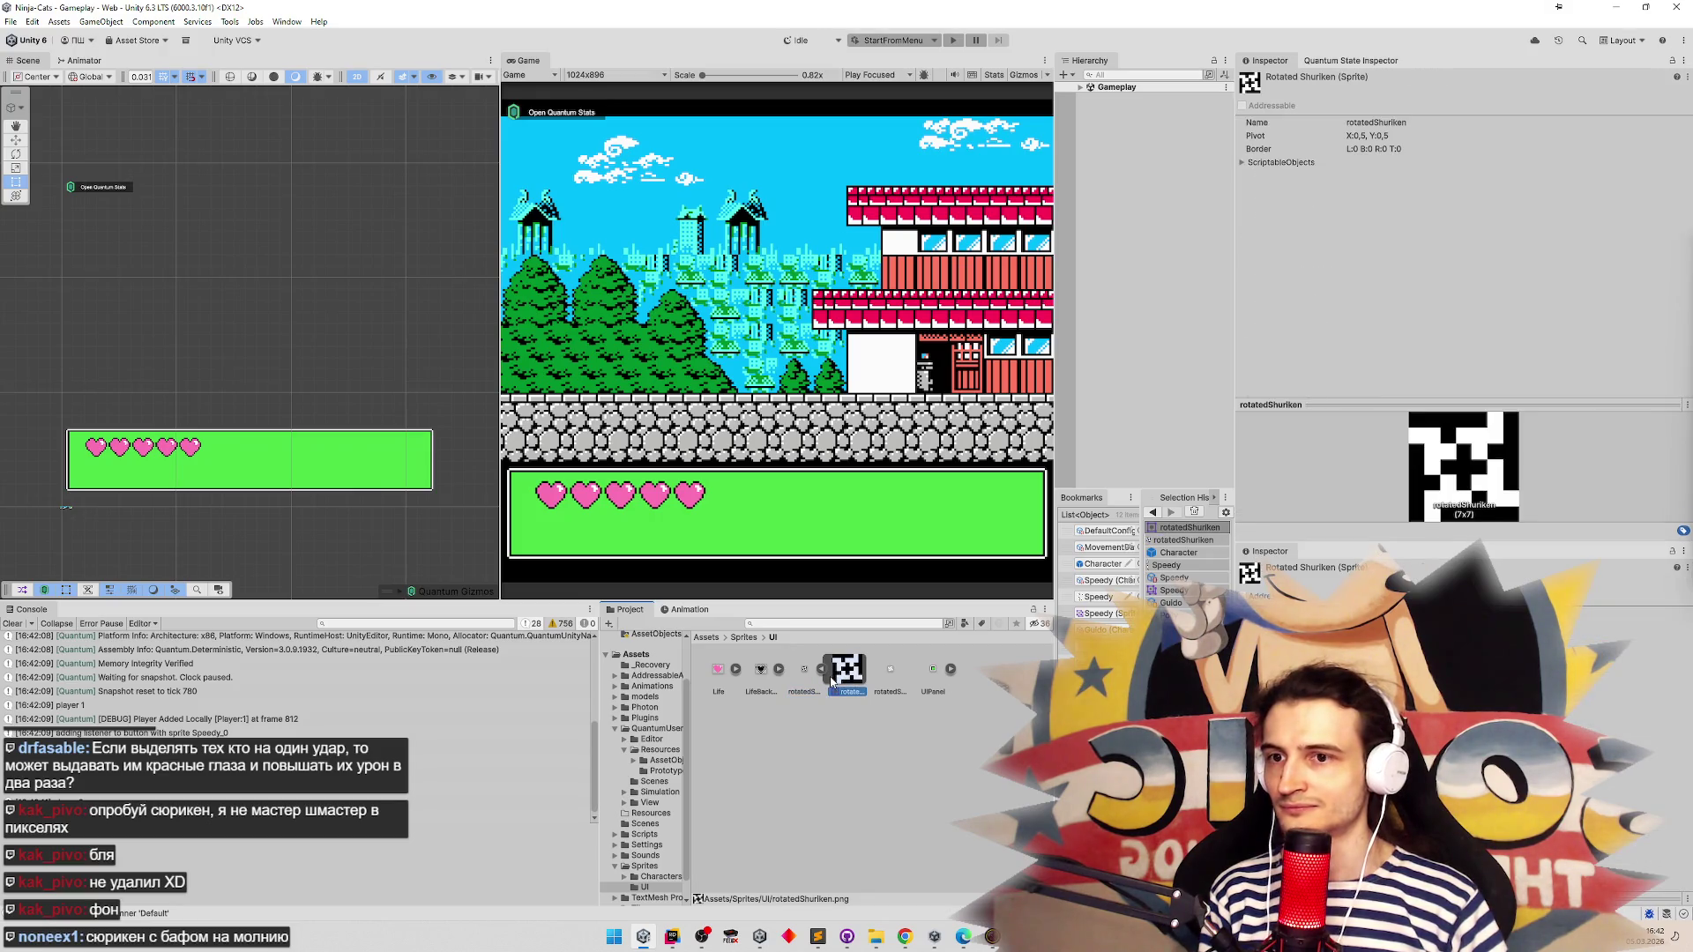
pyautogui.click(890, 675)
pyautogui.click(855, 676)
pyautogui.click(890, 671)
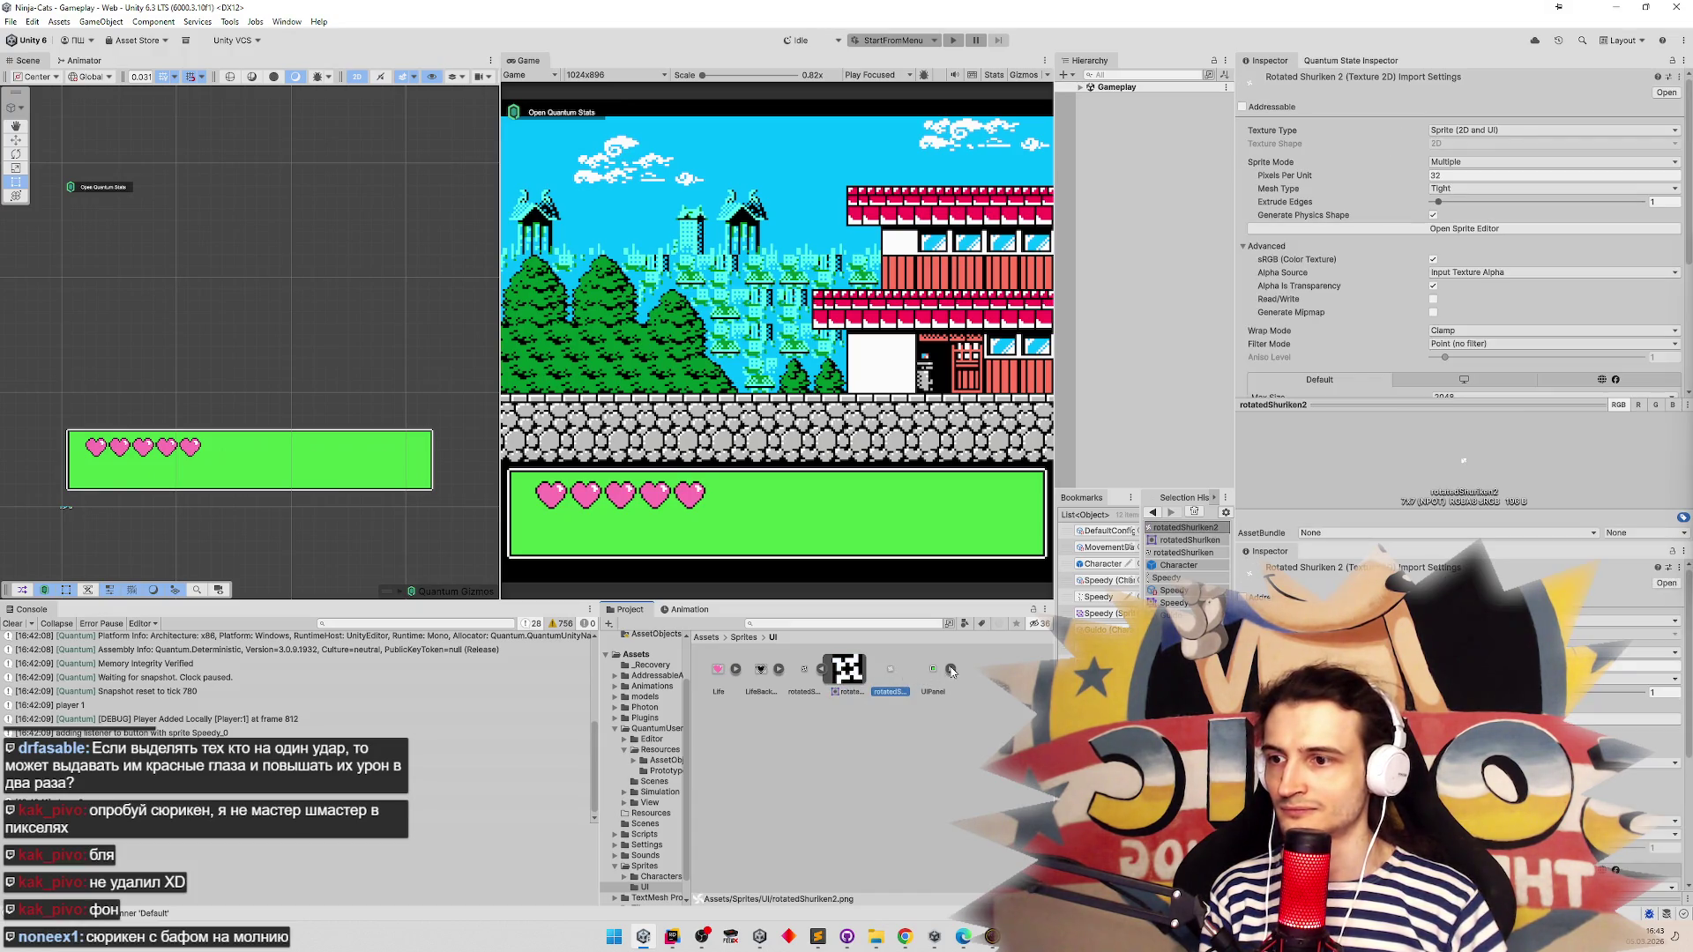
pyautogui.scroll(5, 931, 693)
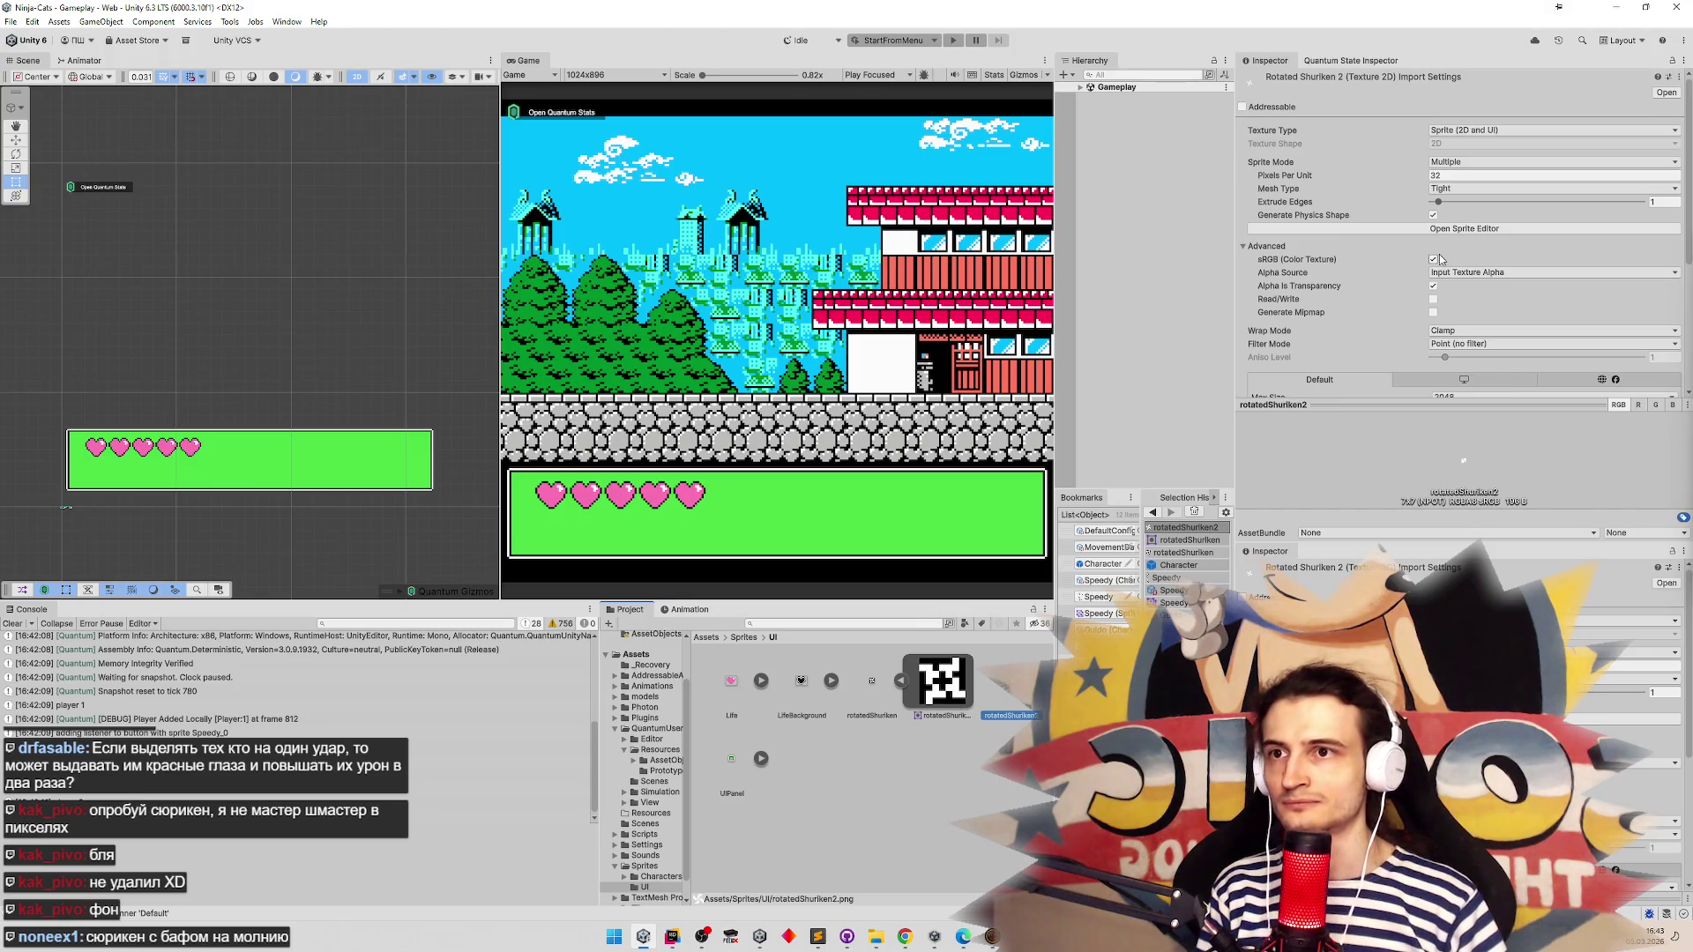
pyautogui.click(891, 692)
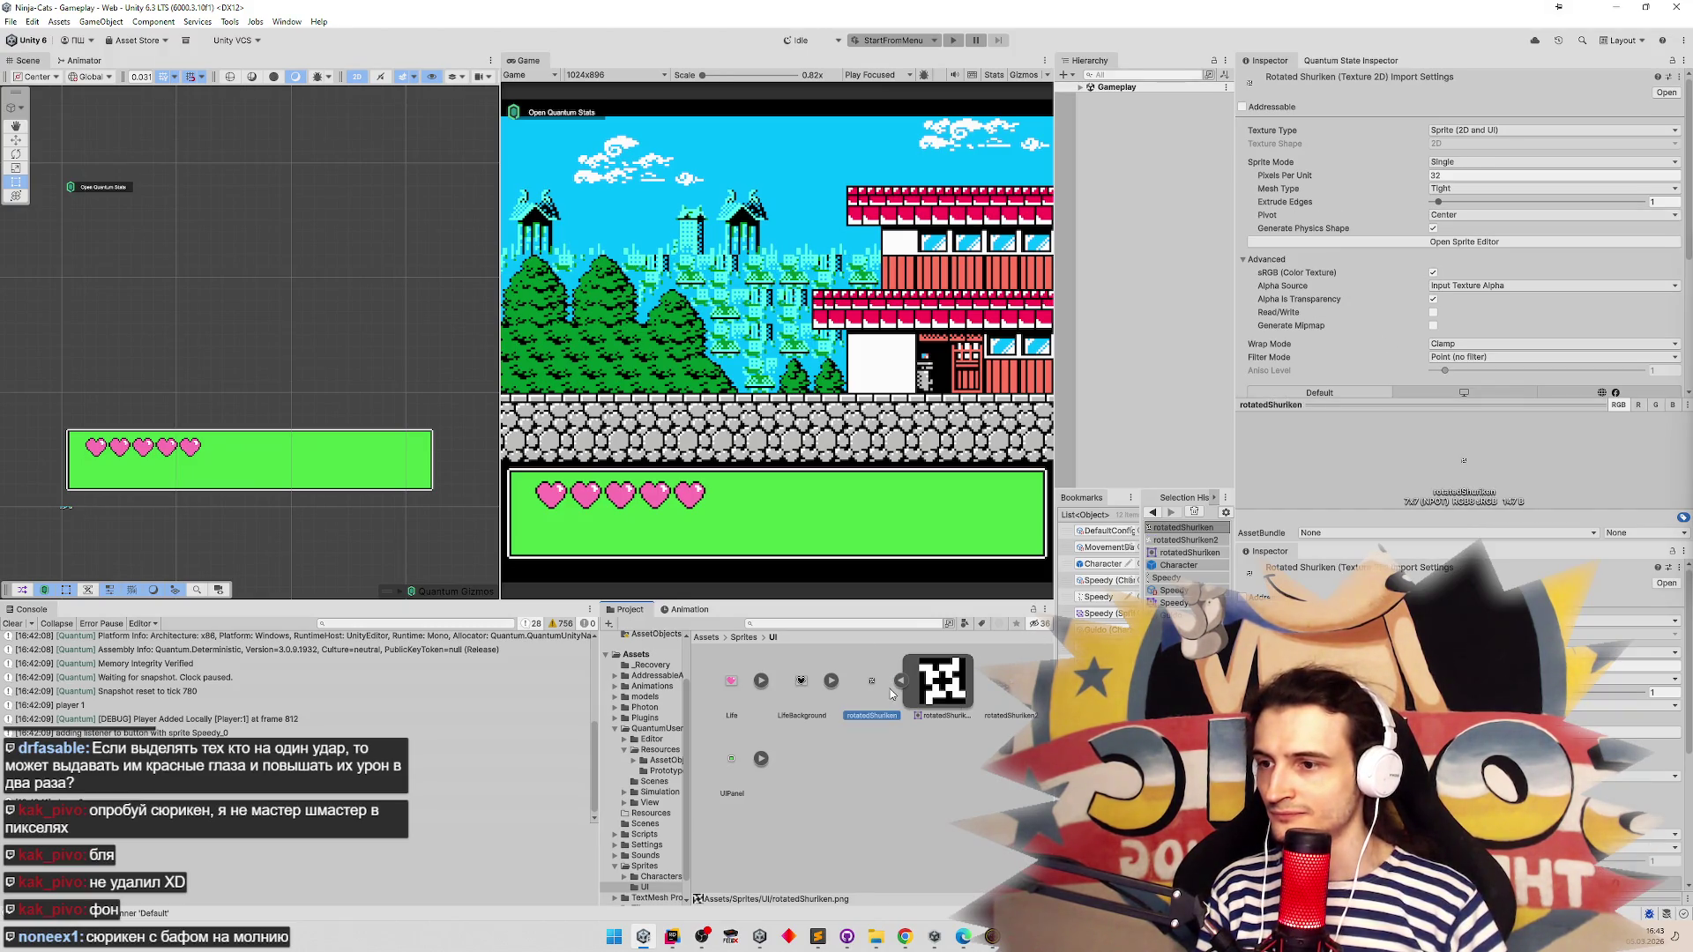
pyautogui.click(893, 705)
pyautogui.scroll(-3, 904, 679)
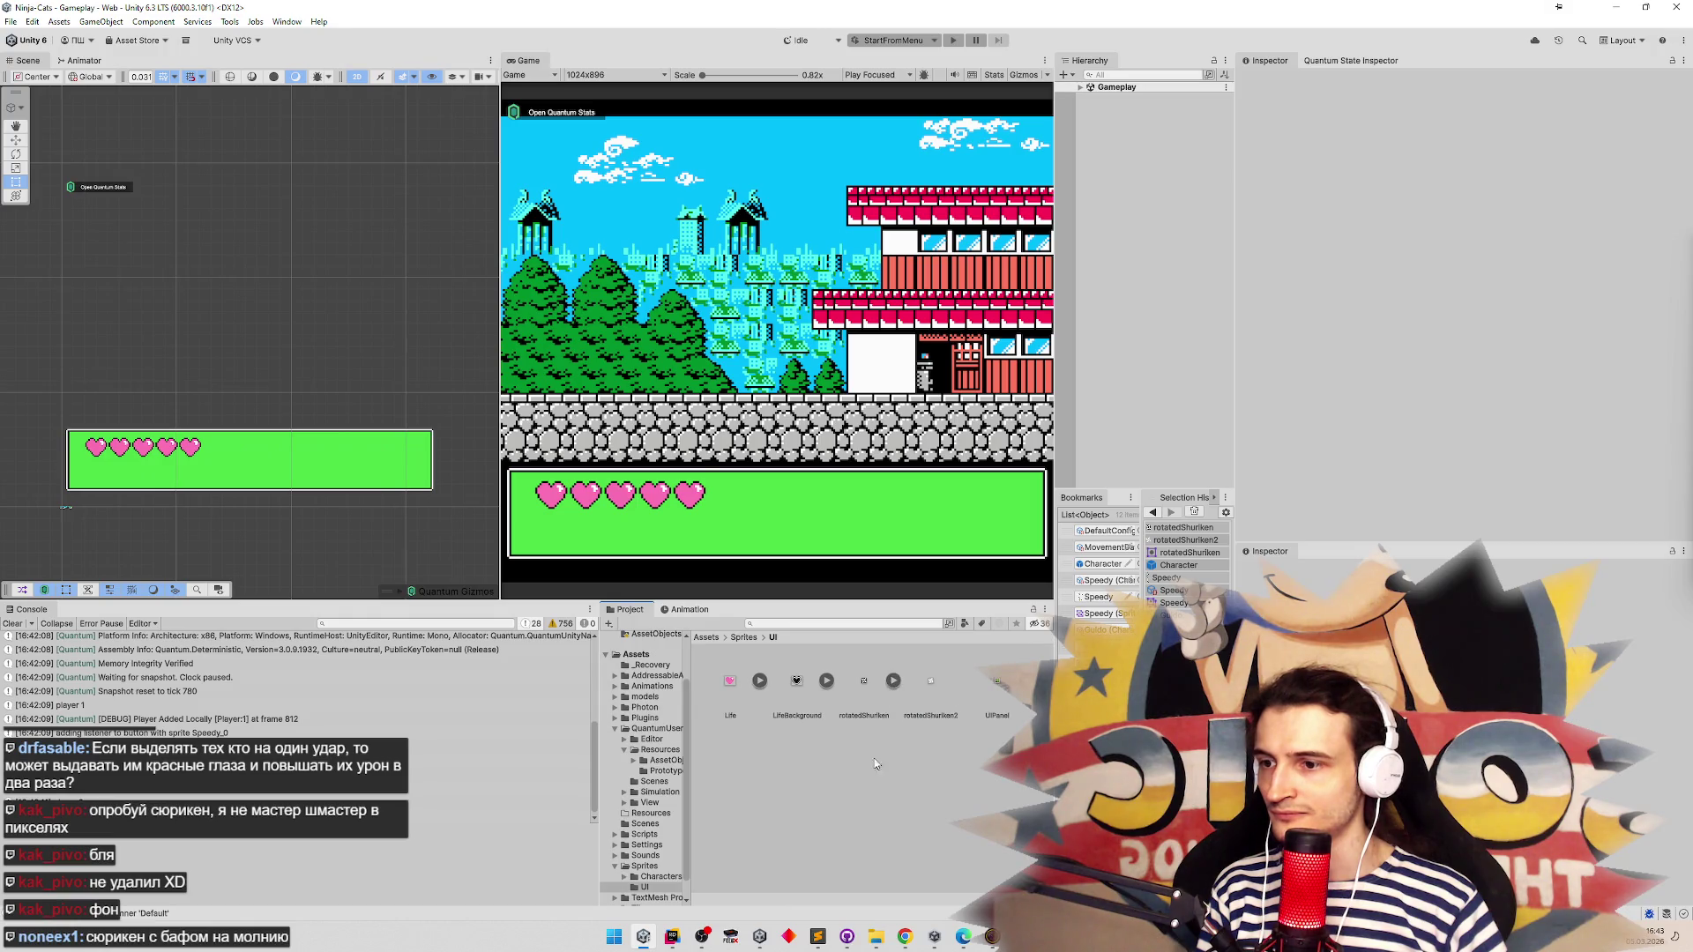
pyautogui.click(904, 936)
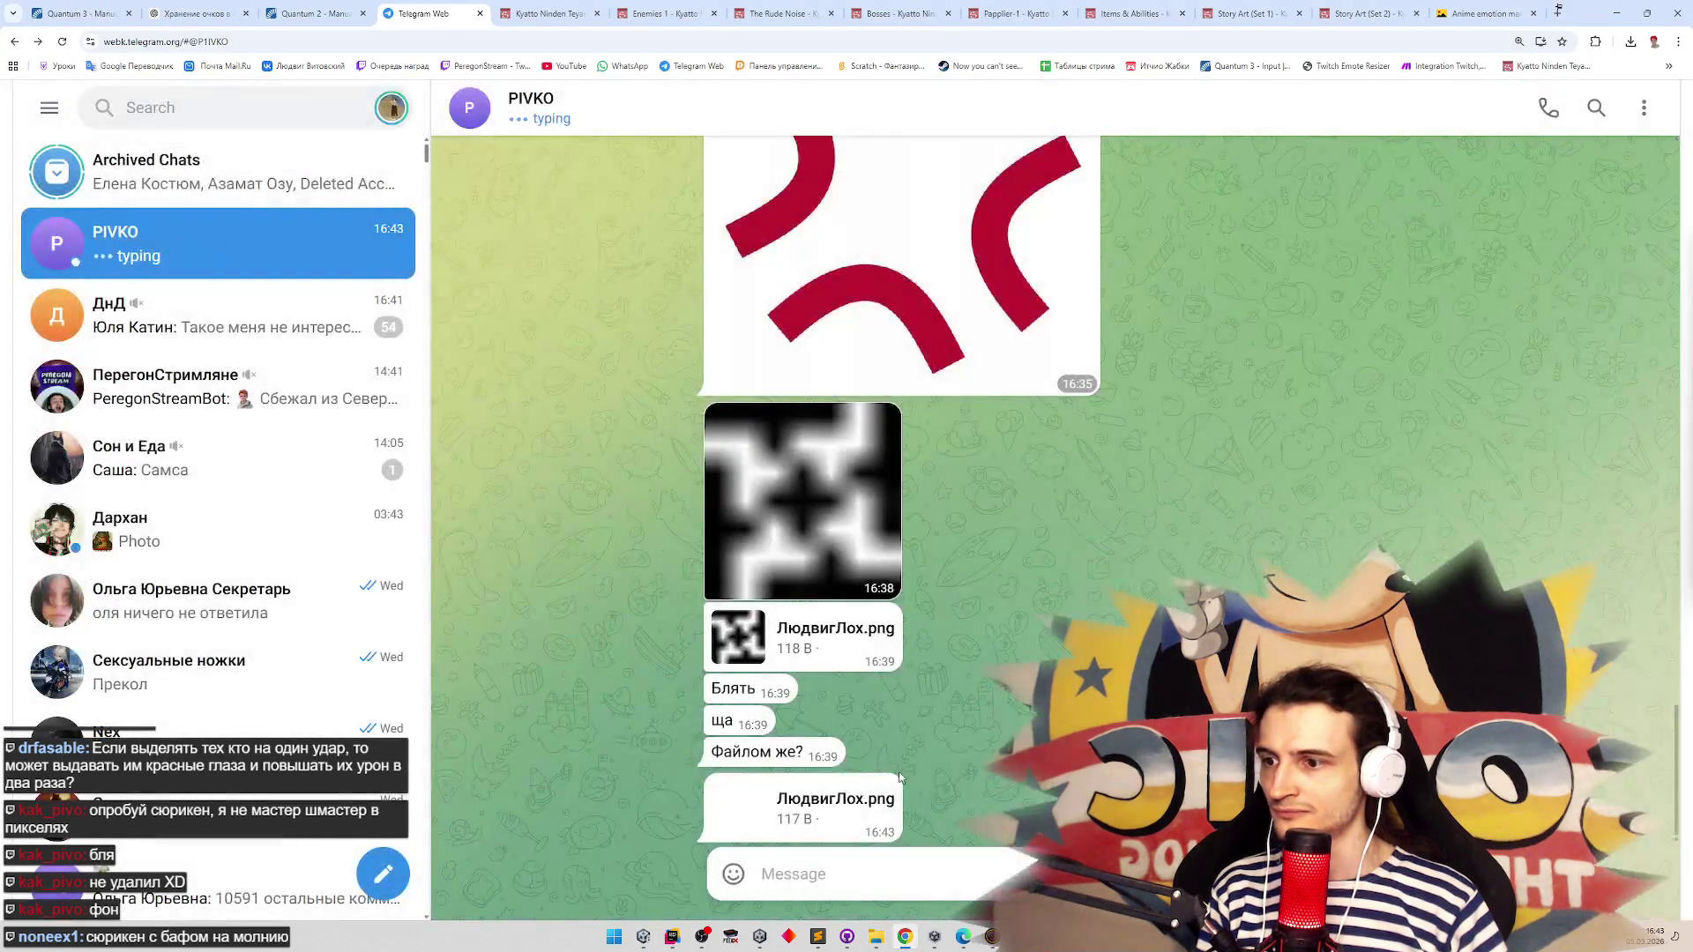
# Save the newest Telegram image over Assets/Sprites/UI/rotatedShuriken.png and return to Unity
pyautogui.doubleClick(863, 796)
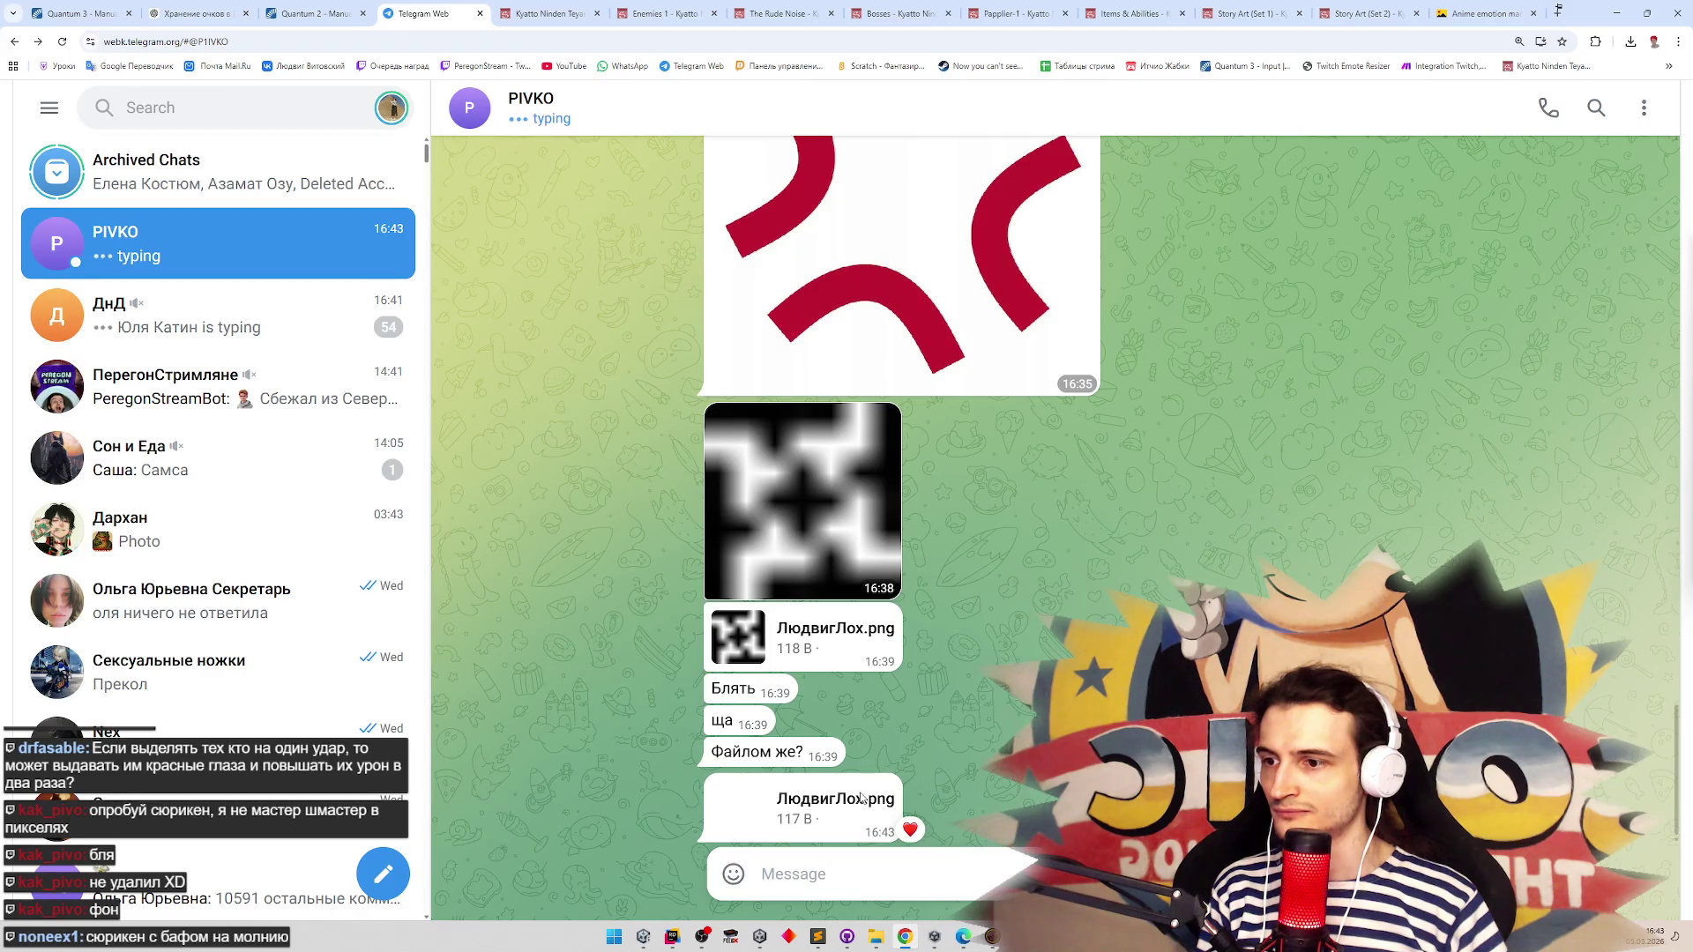
pyautogui.click(861, 798)
pyautogui.rightClick(849, 503)
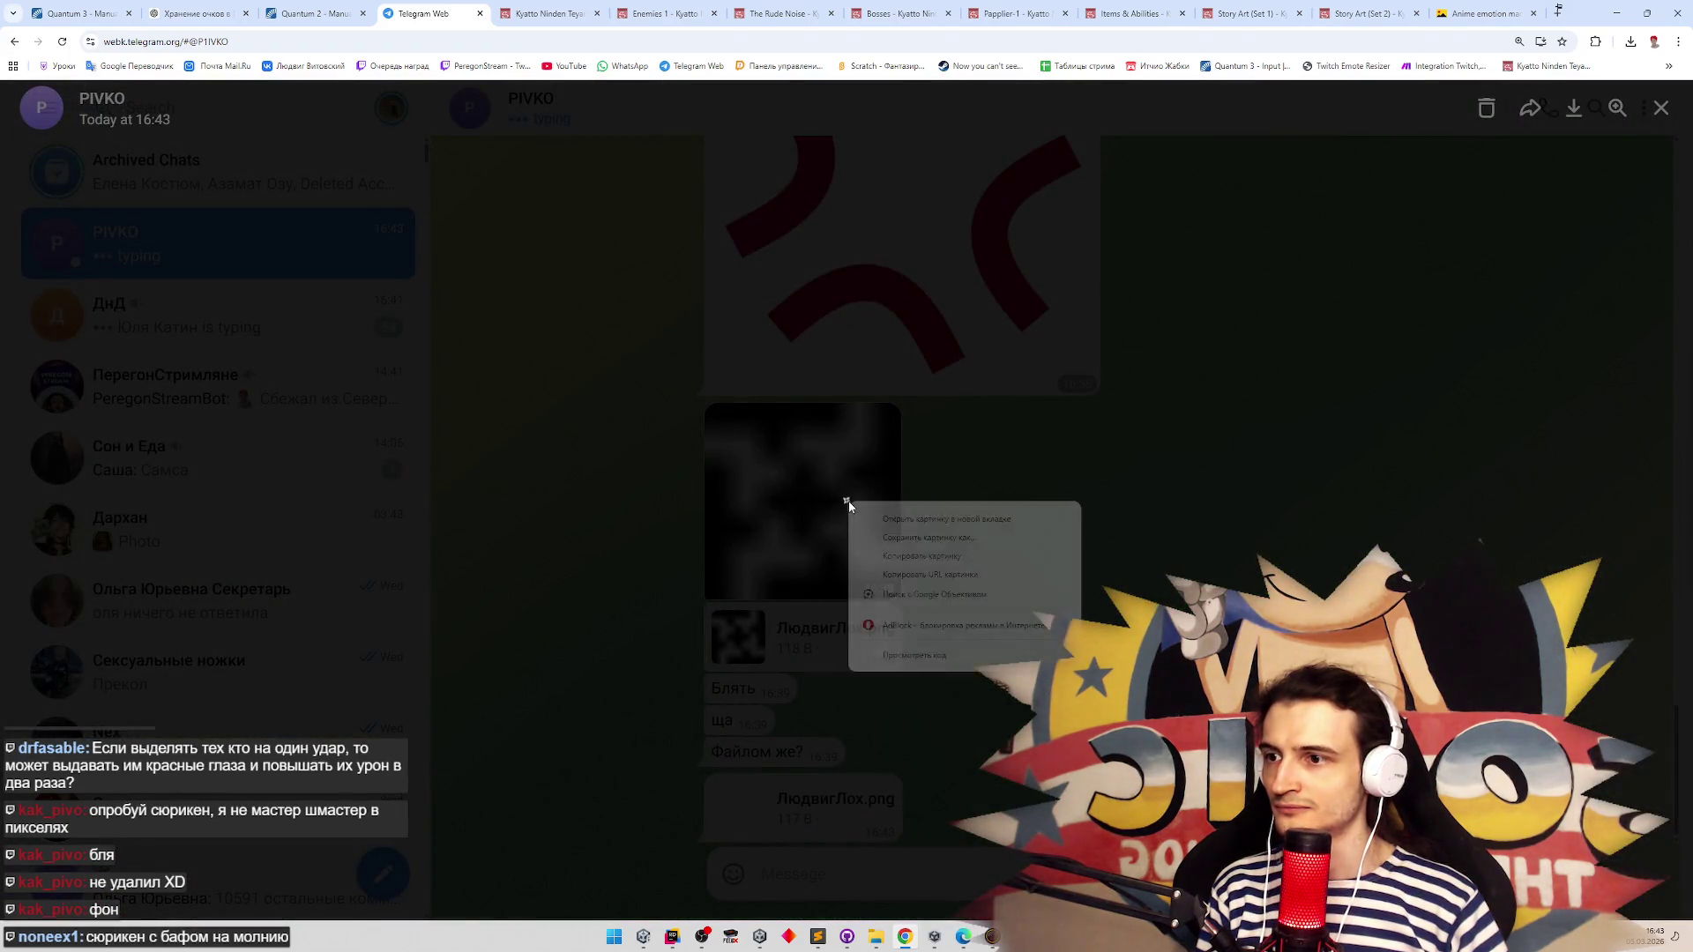
pyautogui.click(881, 538)
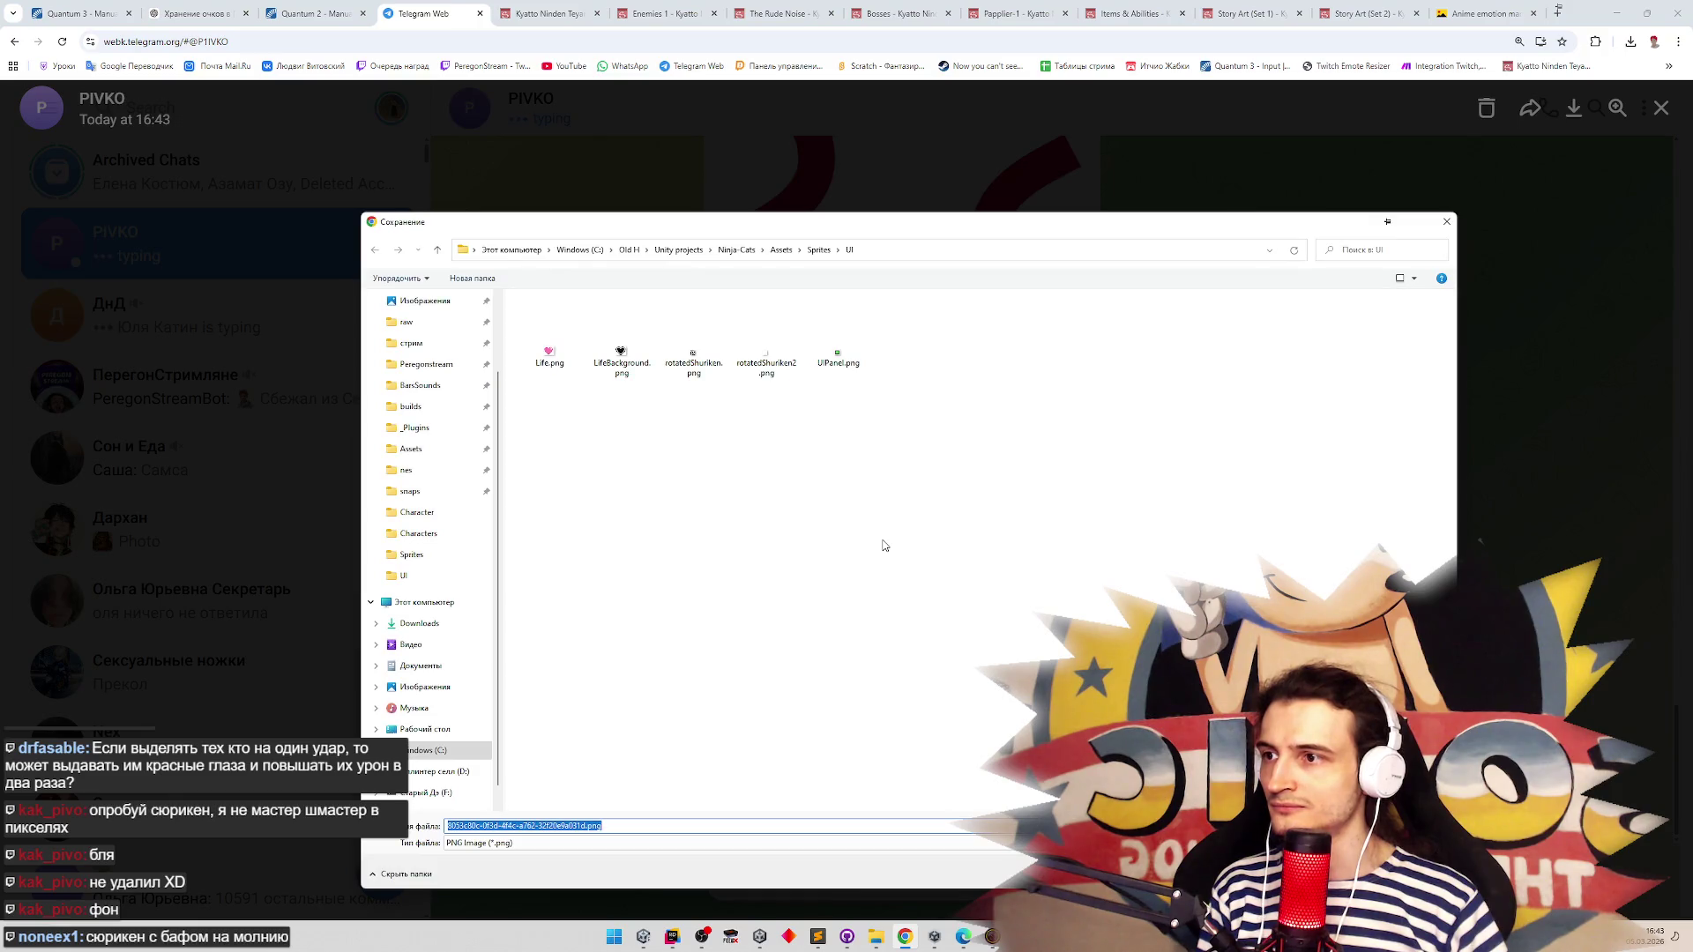
pyautogui.click(819, 251)
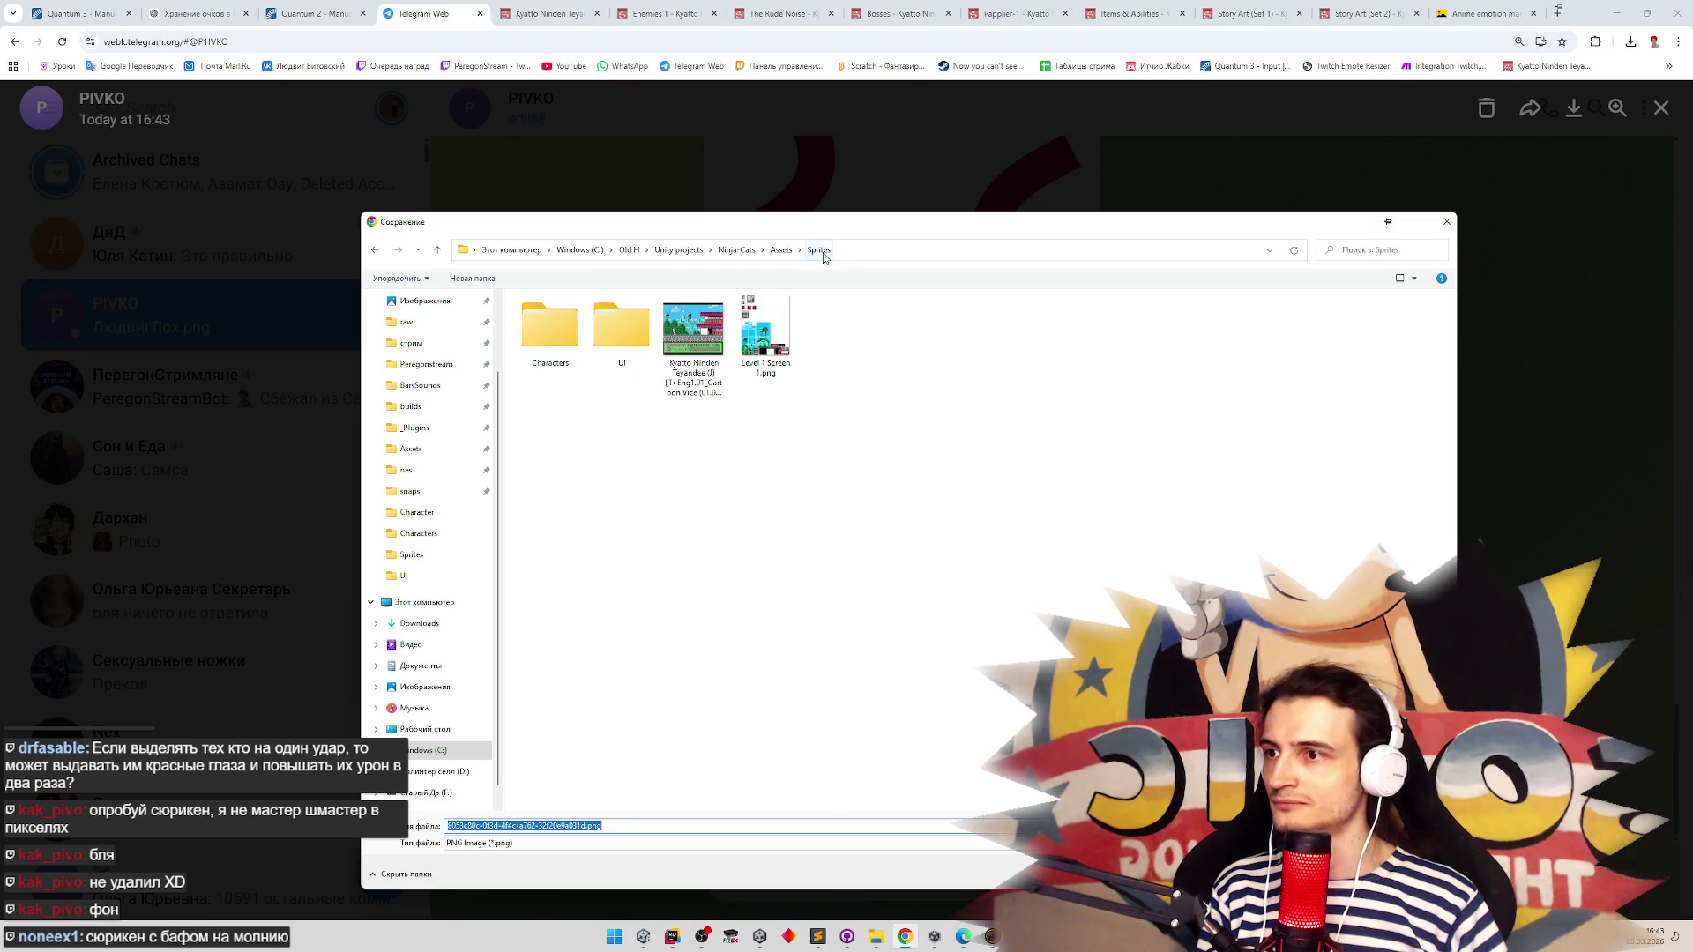
pyautogui.doubleClick(622, 330)
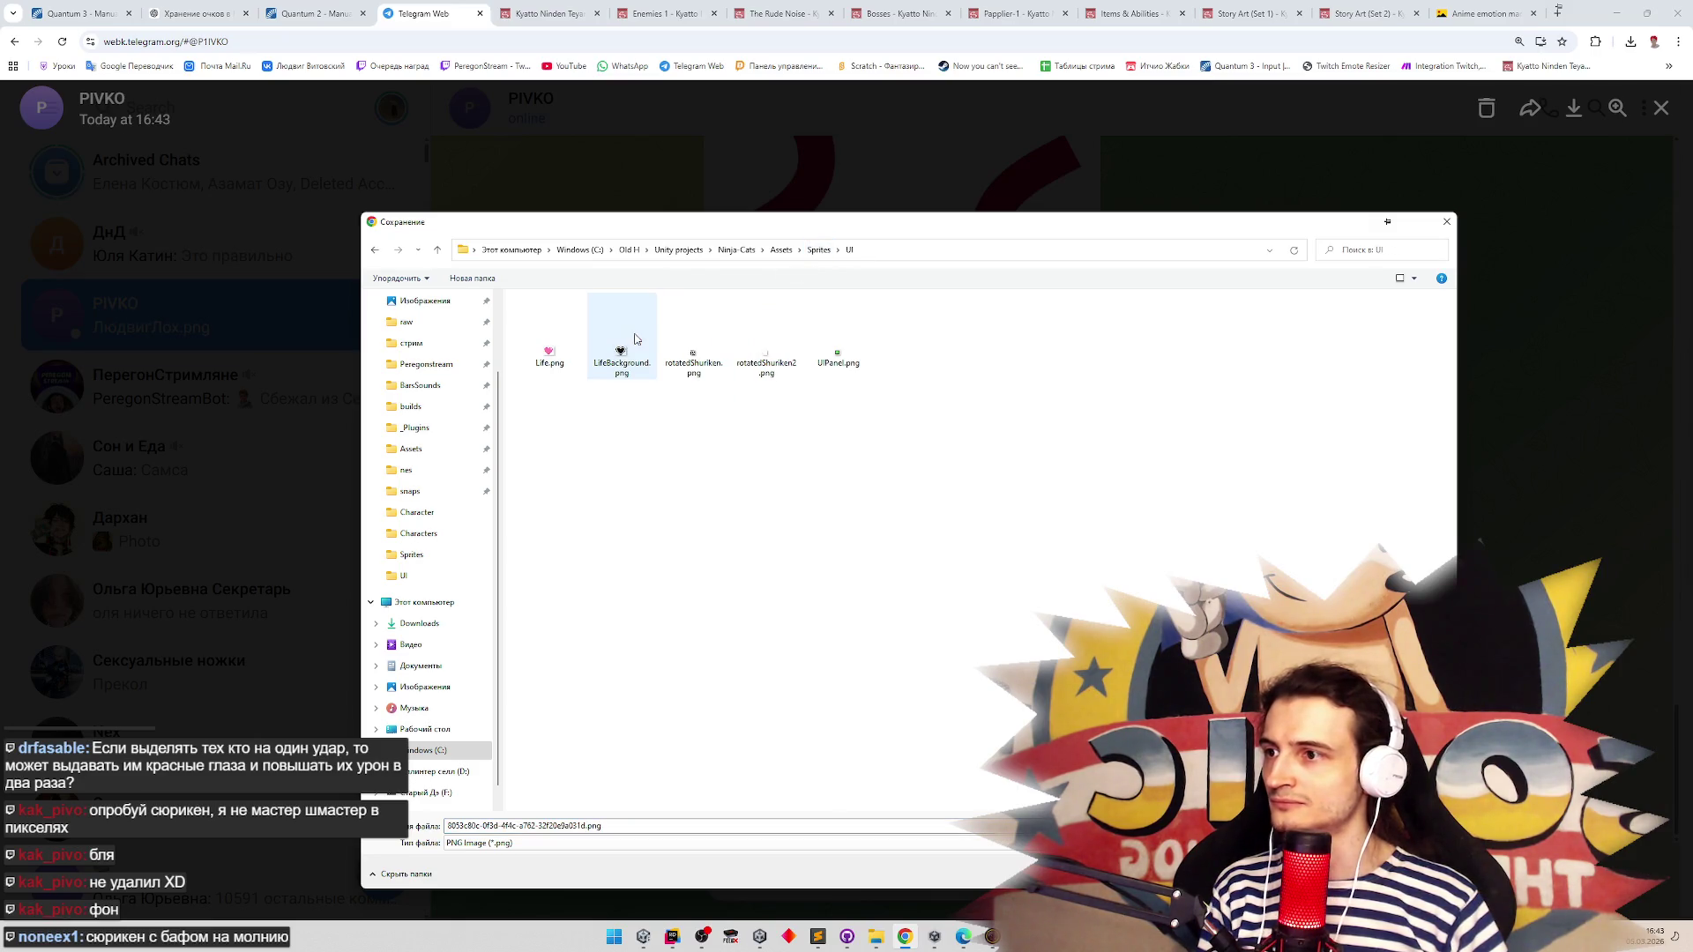
pyautogui.doubleClick(693, 347)
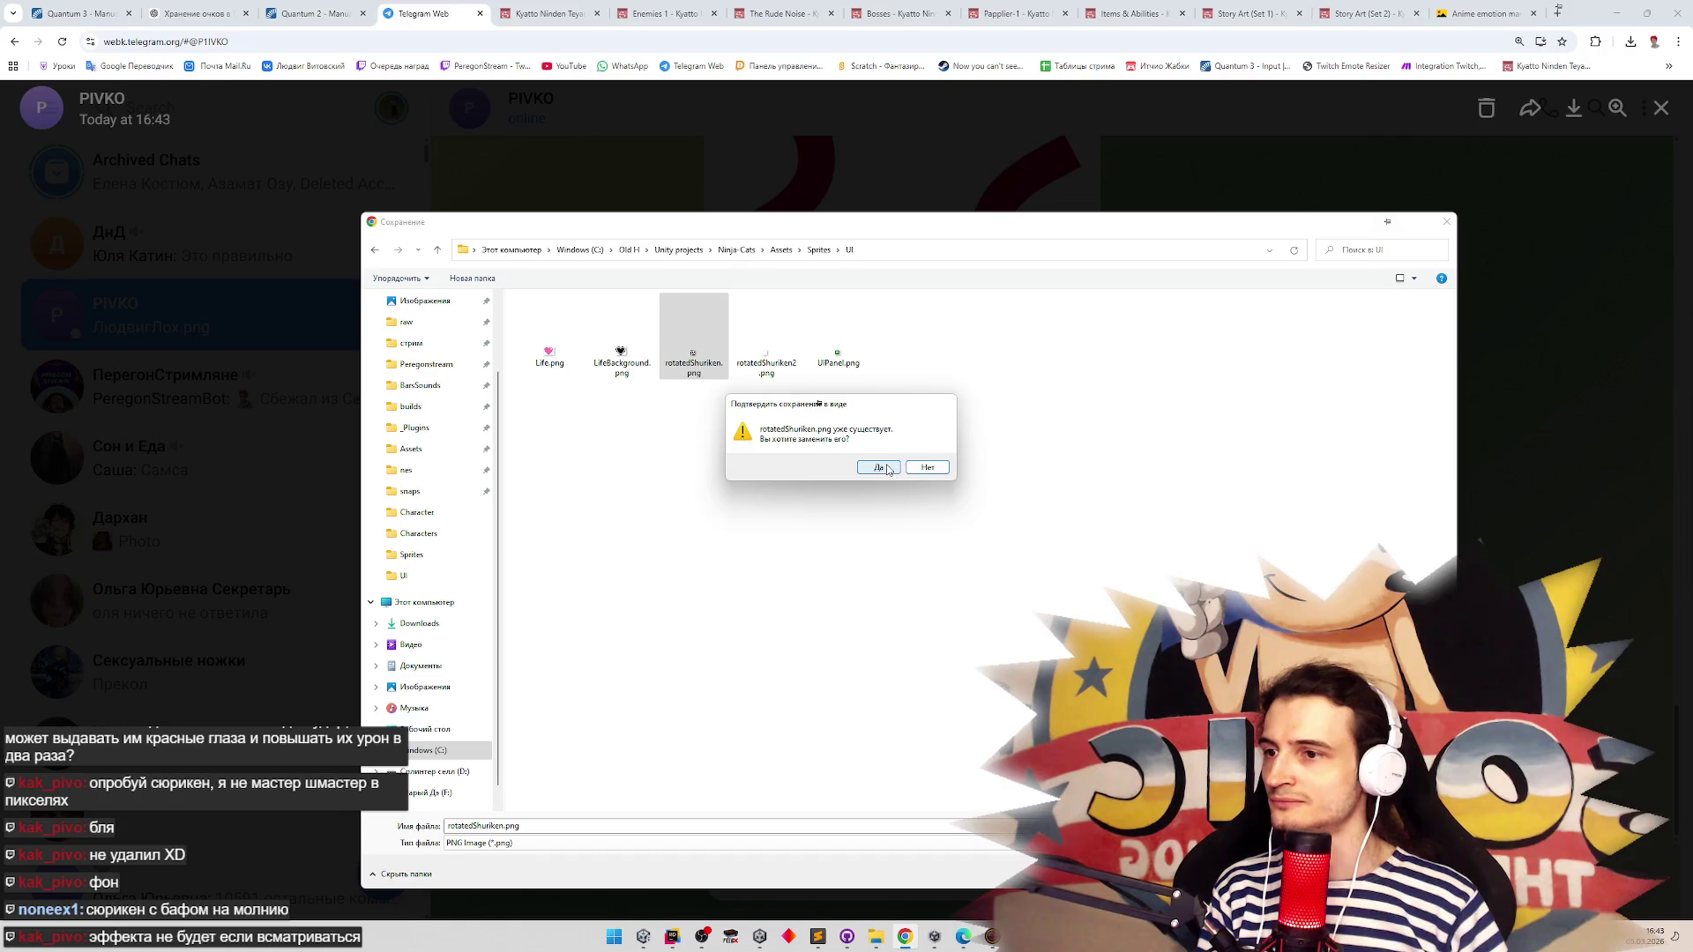
pyautogui.click(884, 467)
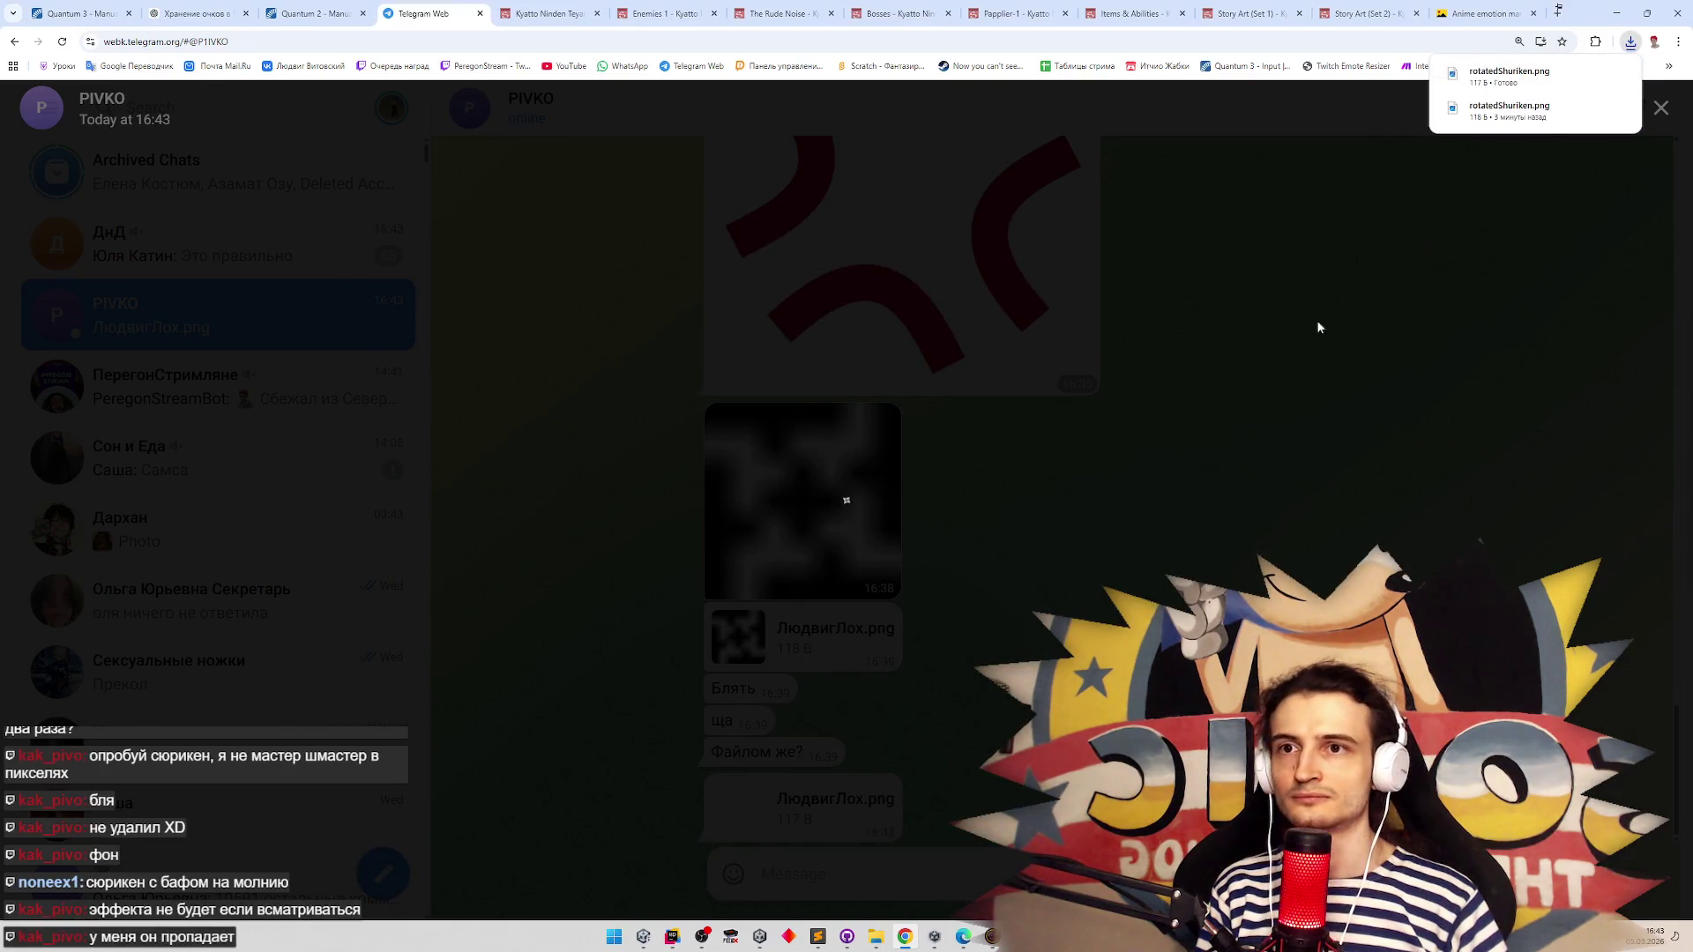
pyautogui.click(1616, 13)
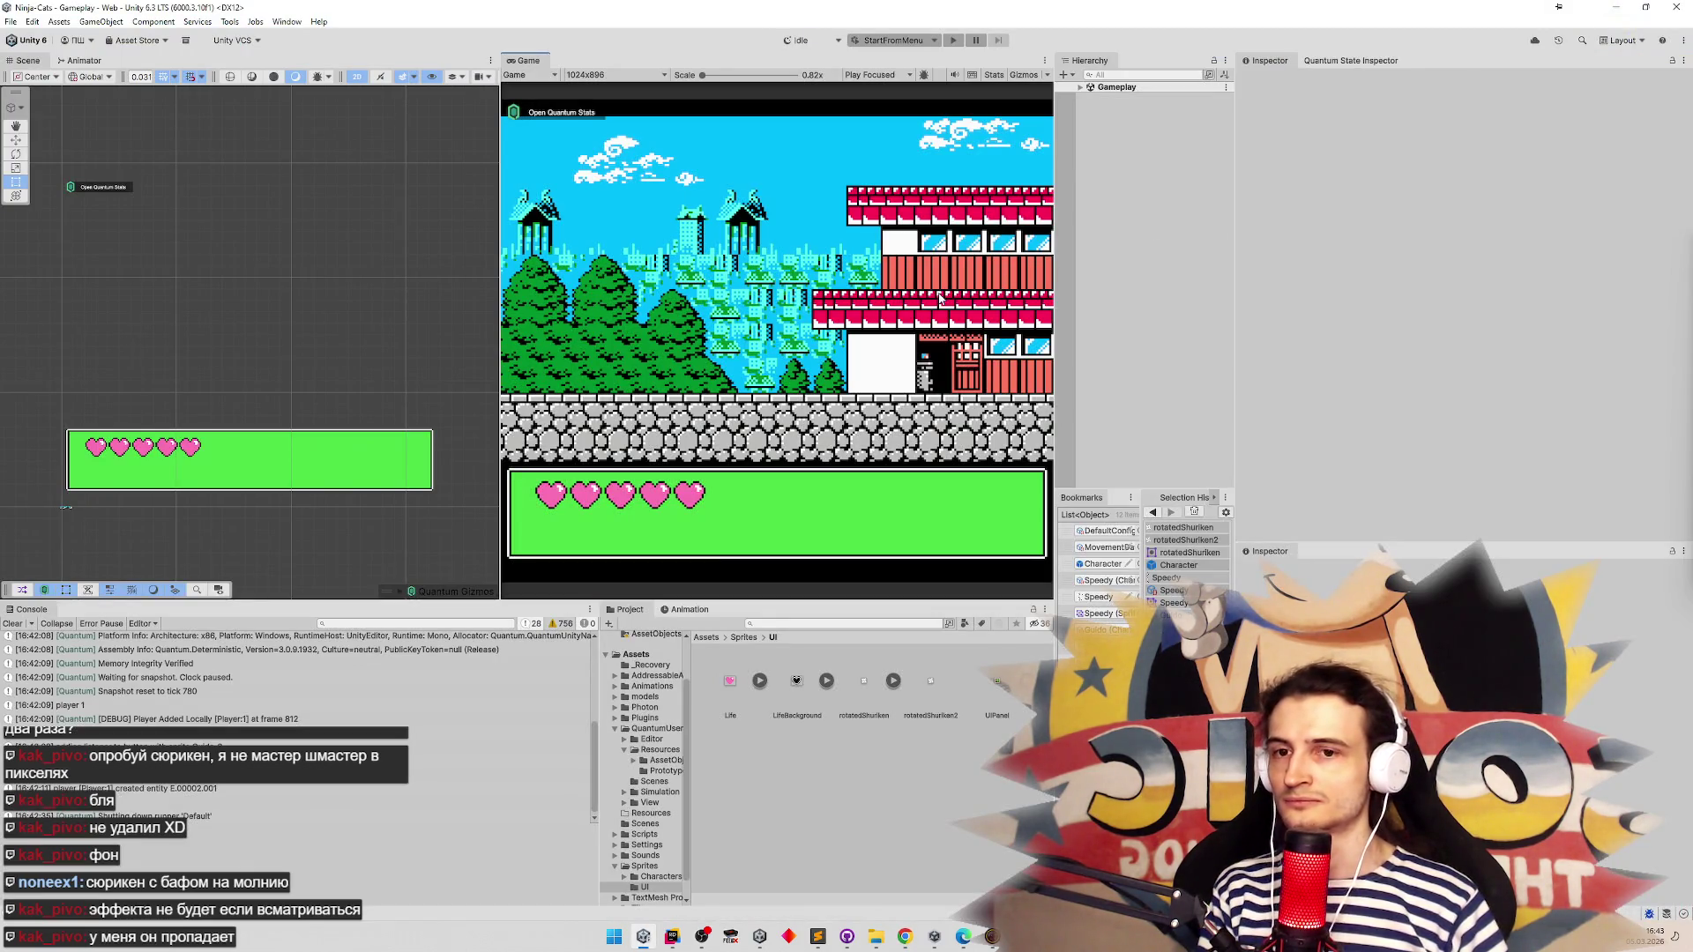
# Play a Quick Play match, running the white cat up the rooftops to hit the blue cat
pyautogui.hotkey('ctrl', 'p')
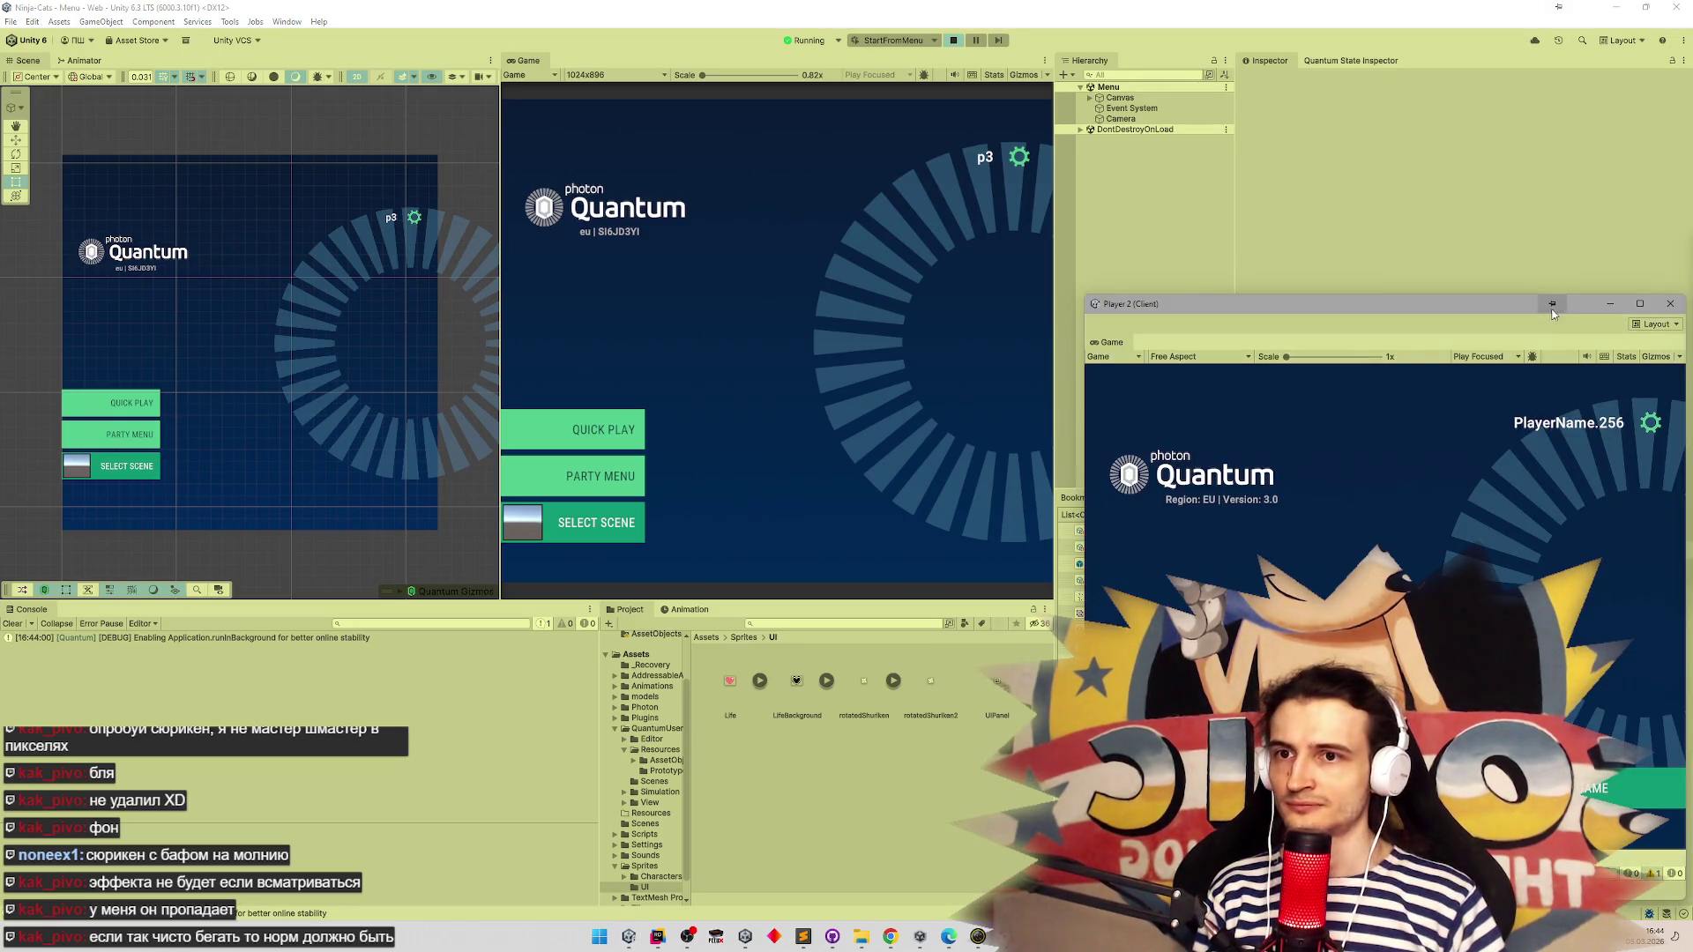
pyautogui.click(610, 428)
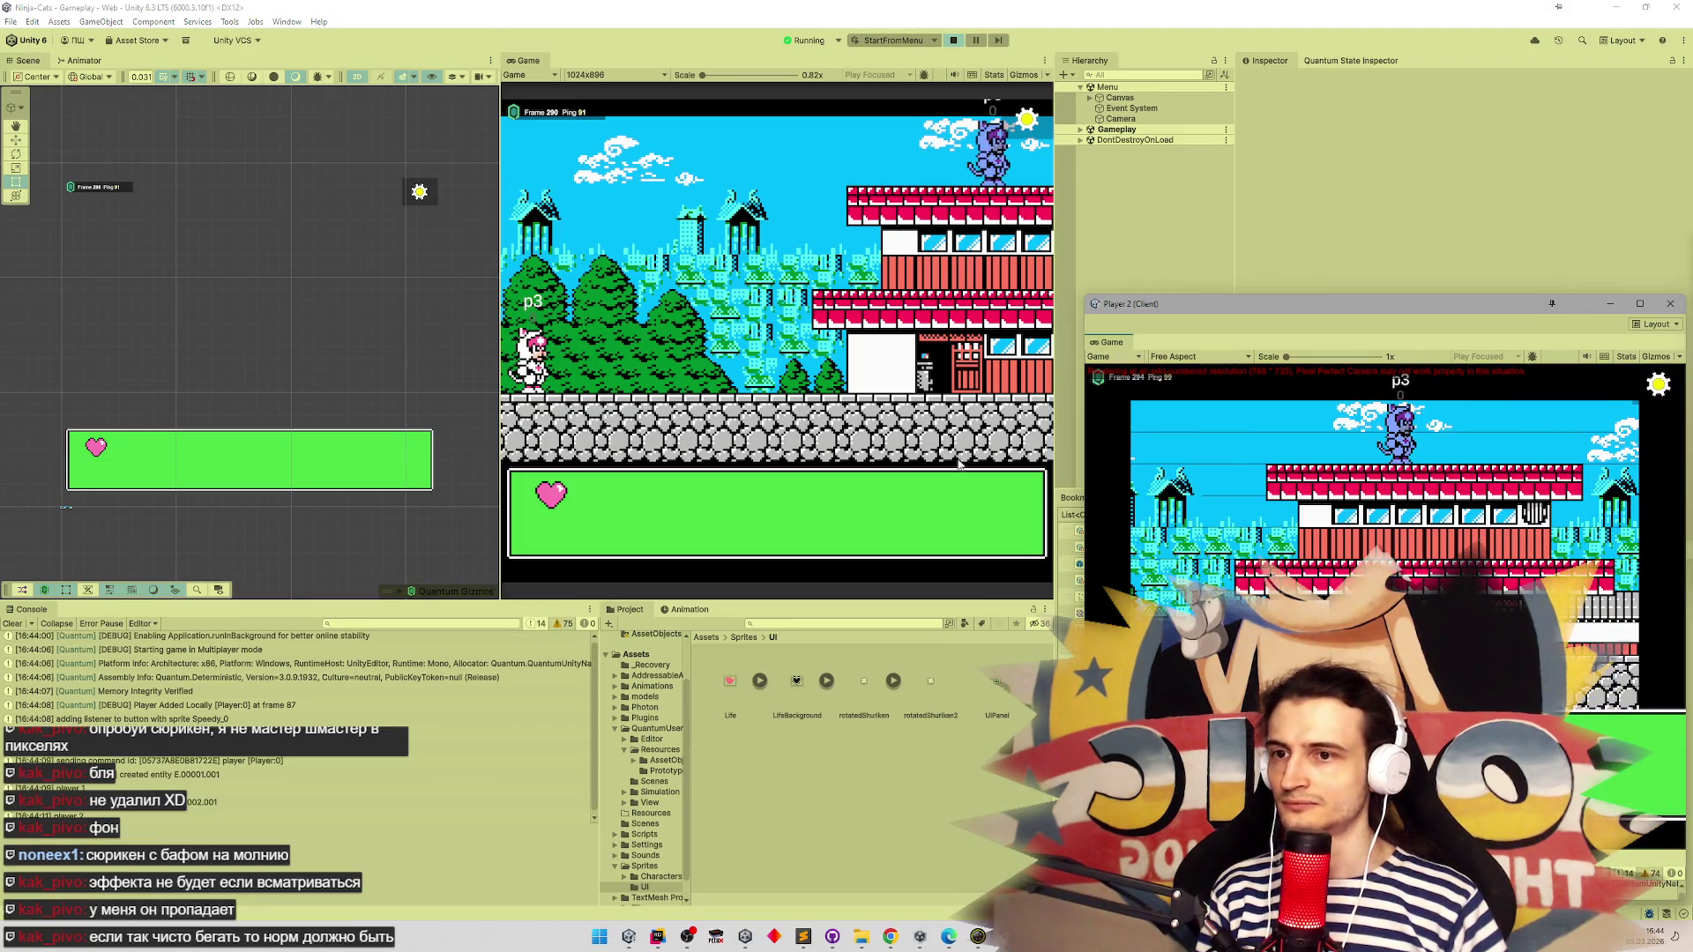
pyautogui.press('Right')
pyautogui.press('space')
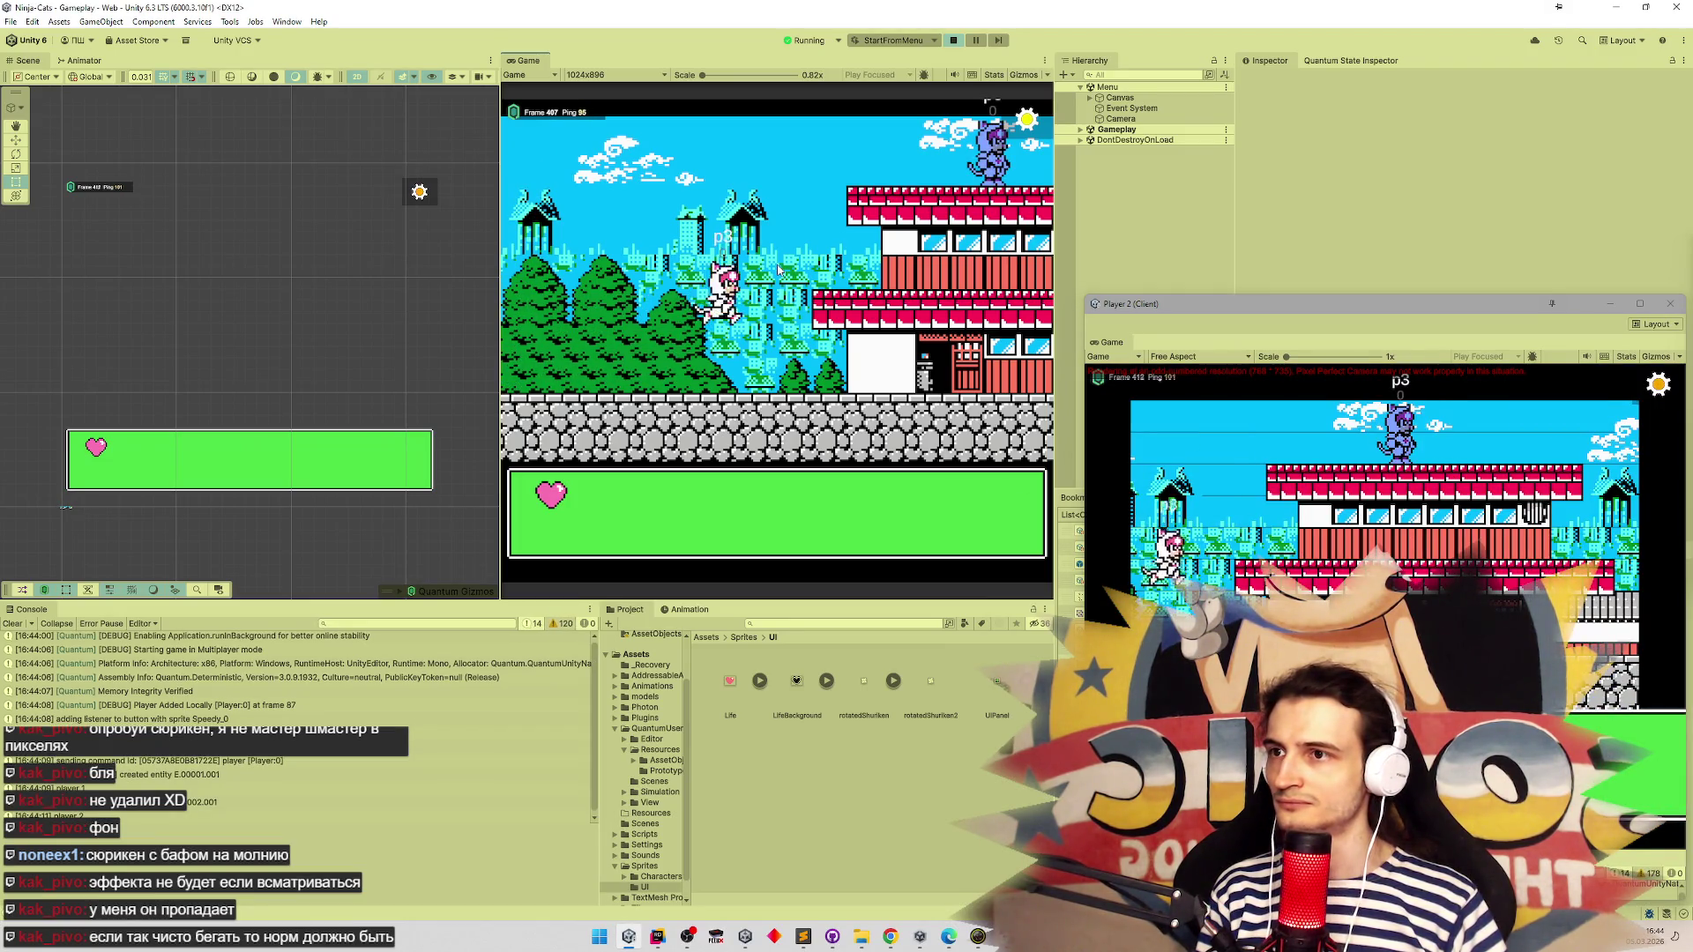
pyautogui.press('Right')
pyautogui.press('space')
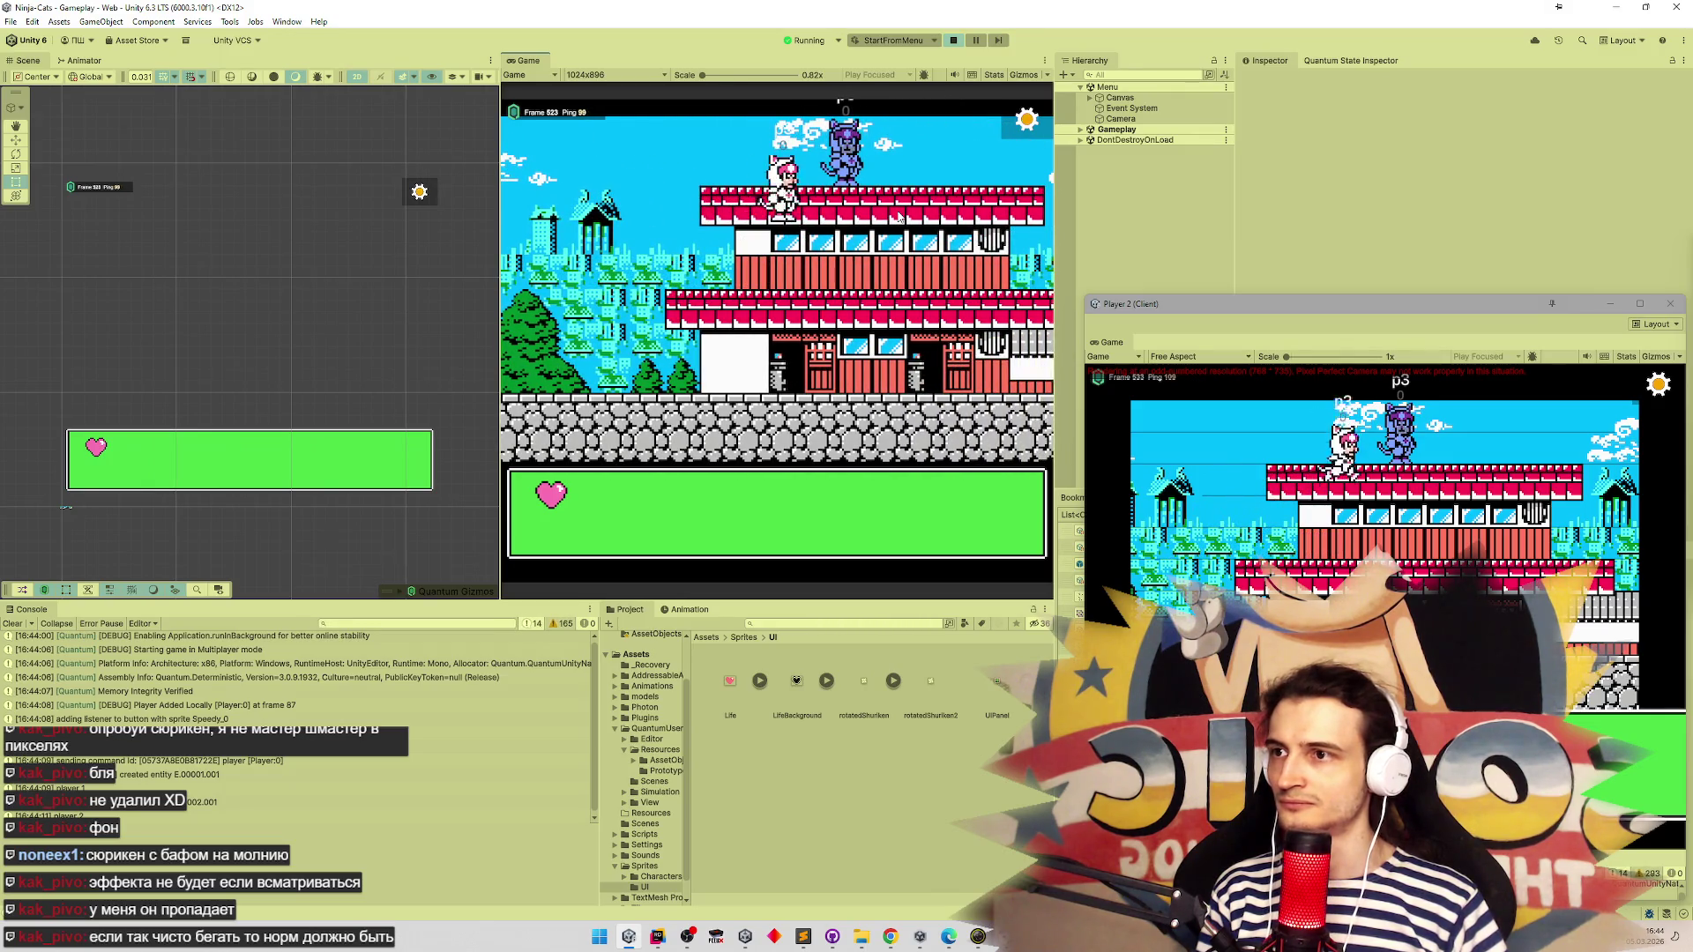
pyautogui.press('Right')
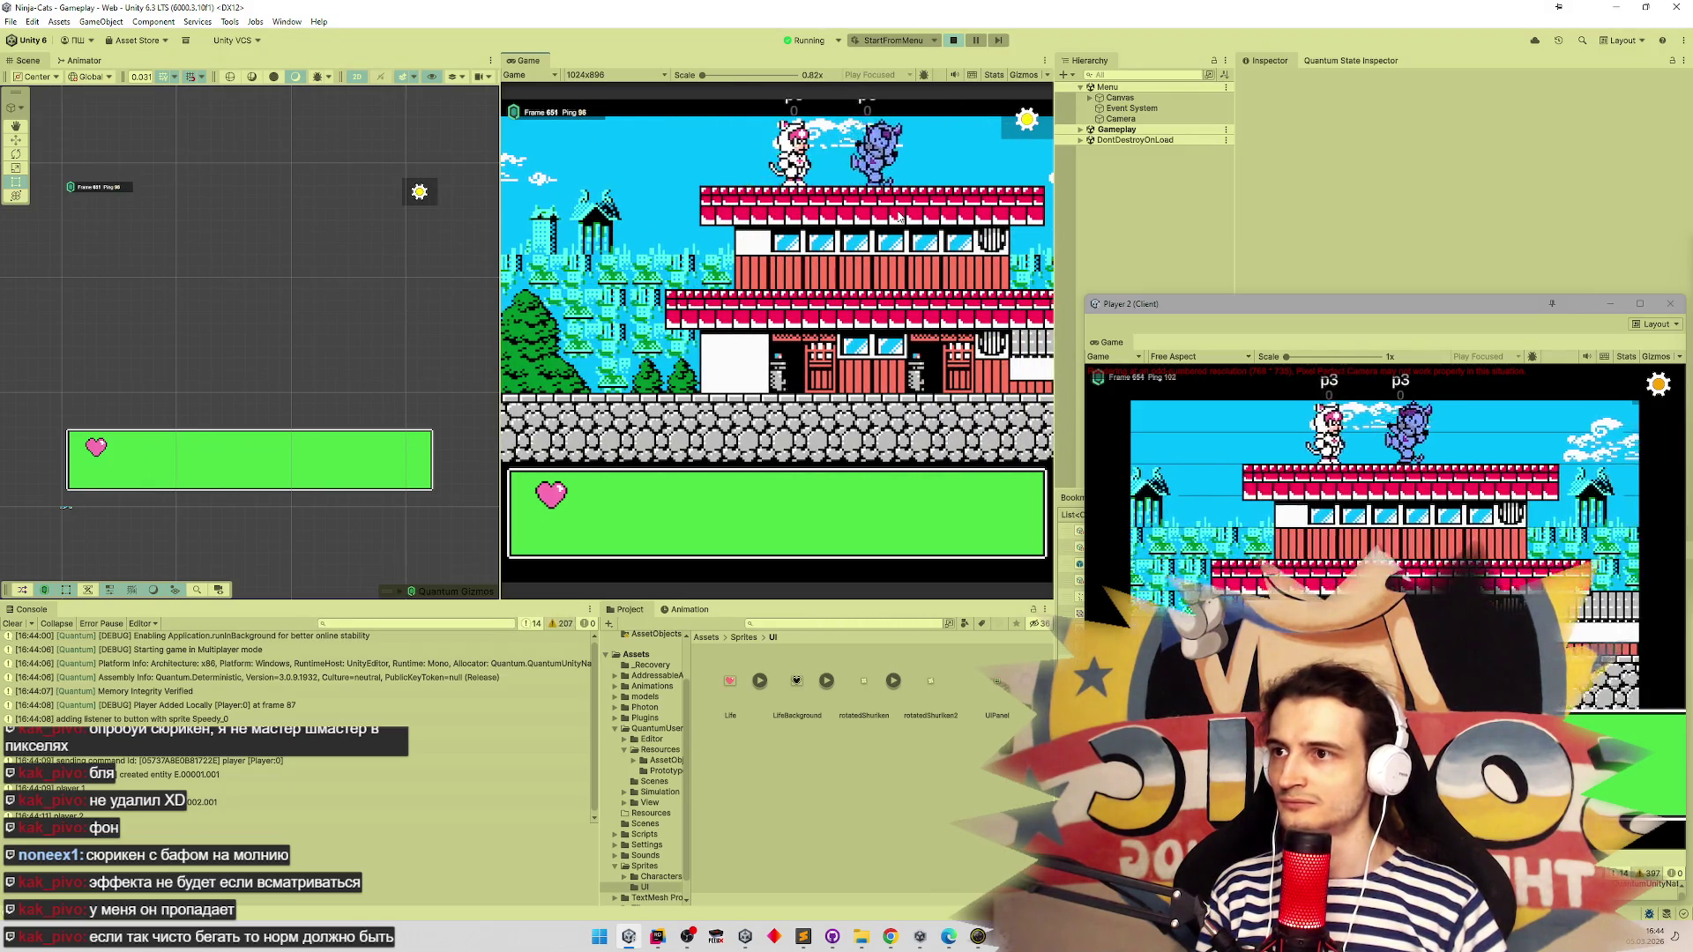
pyautogui.press('Left')
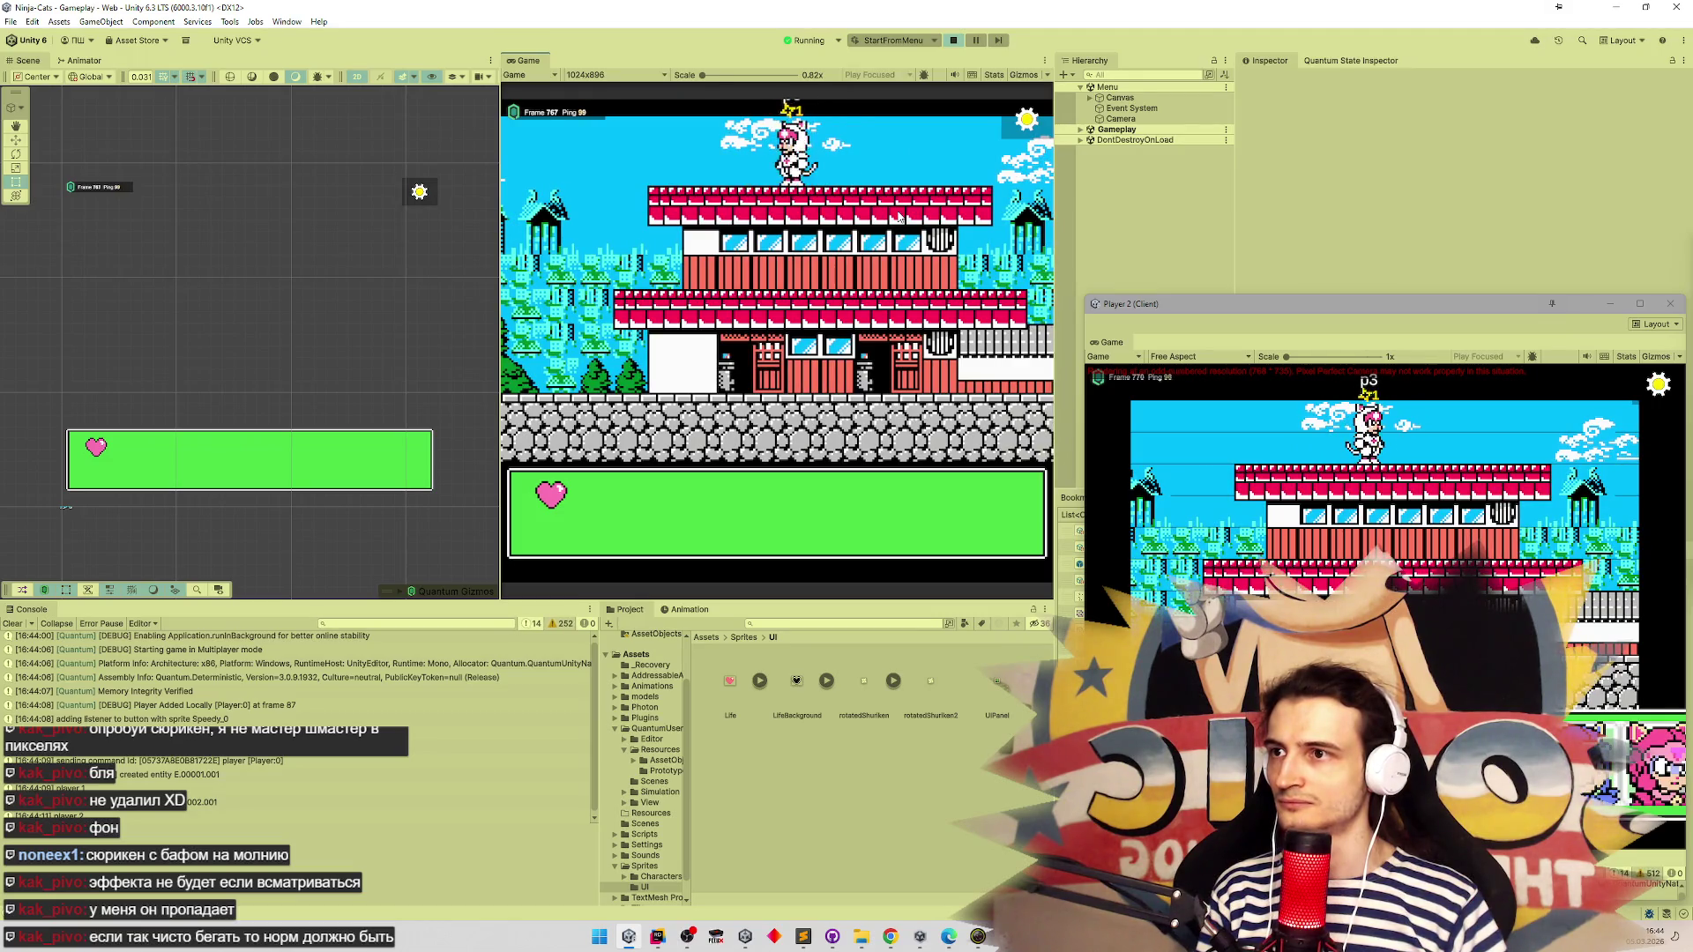
pyautogui.press('Left')
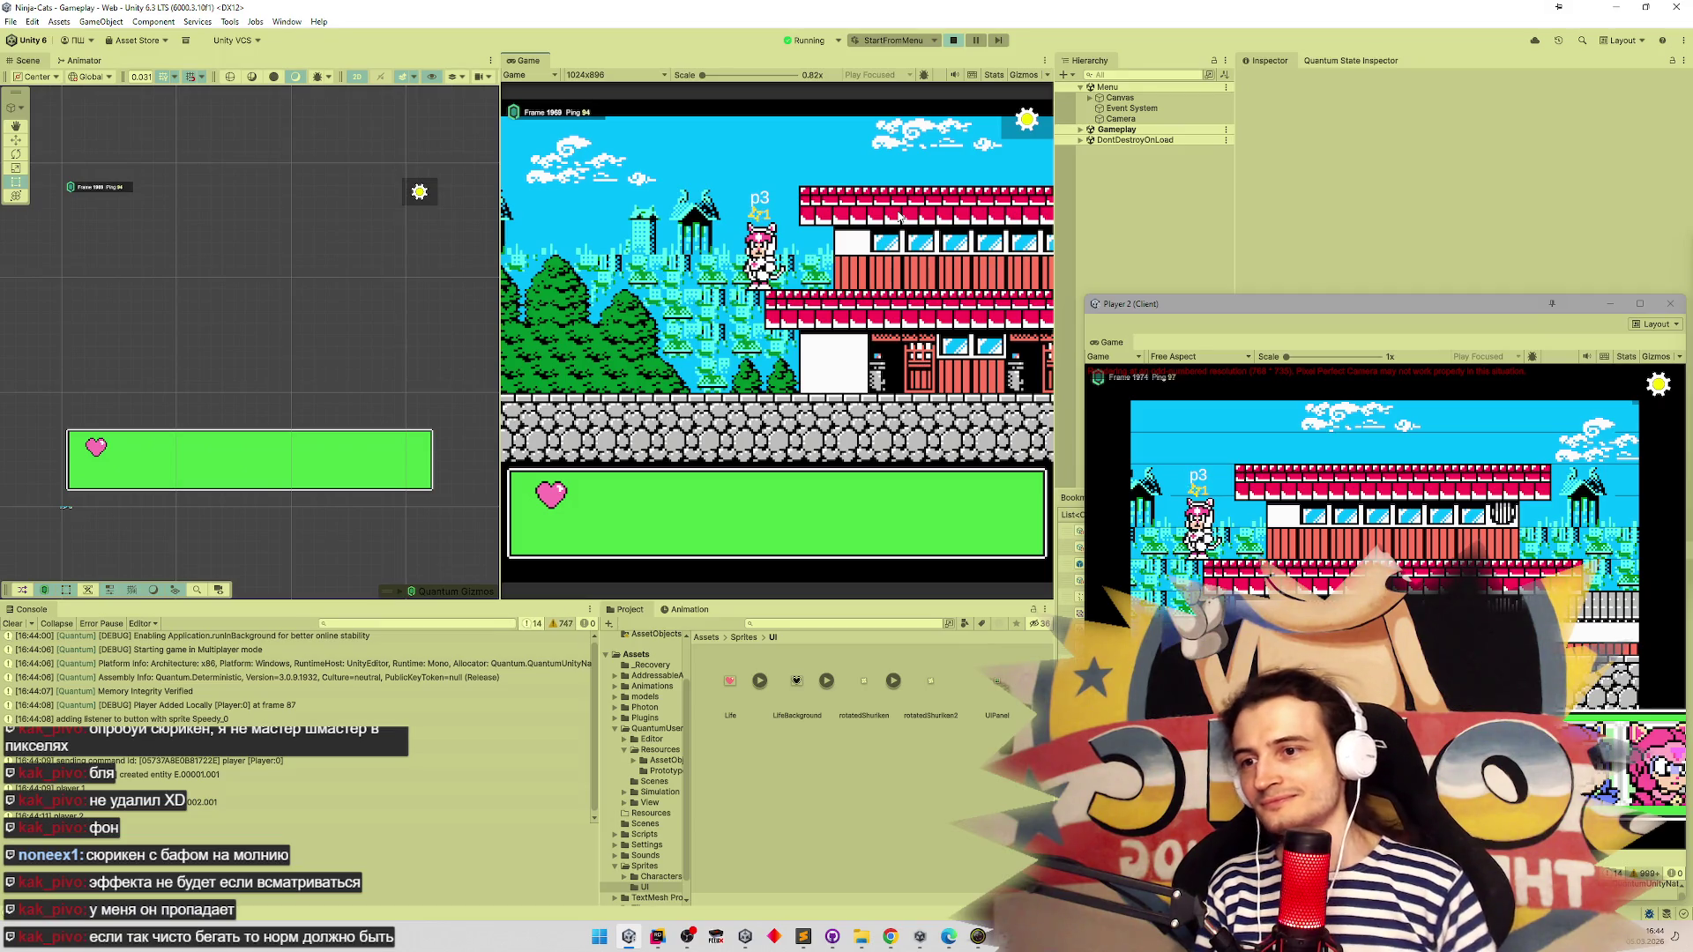
# Close the Player 2 window, stop play mode, close Telegram's image viewer, and return to Unity
pyautogui.click(1675, 305)
pyautogui.click(953, 39)
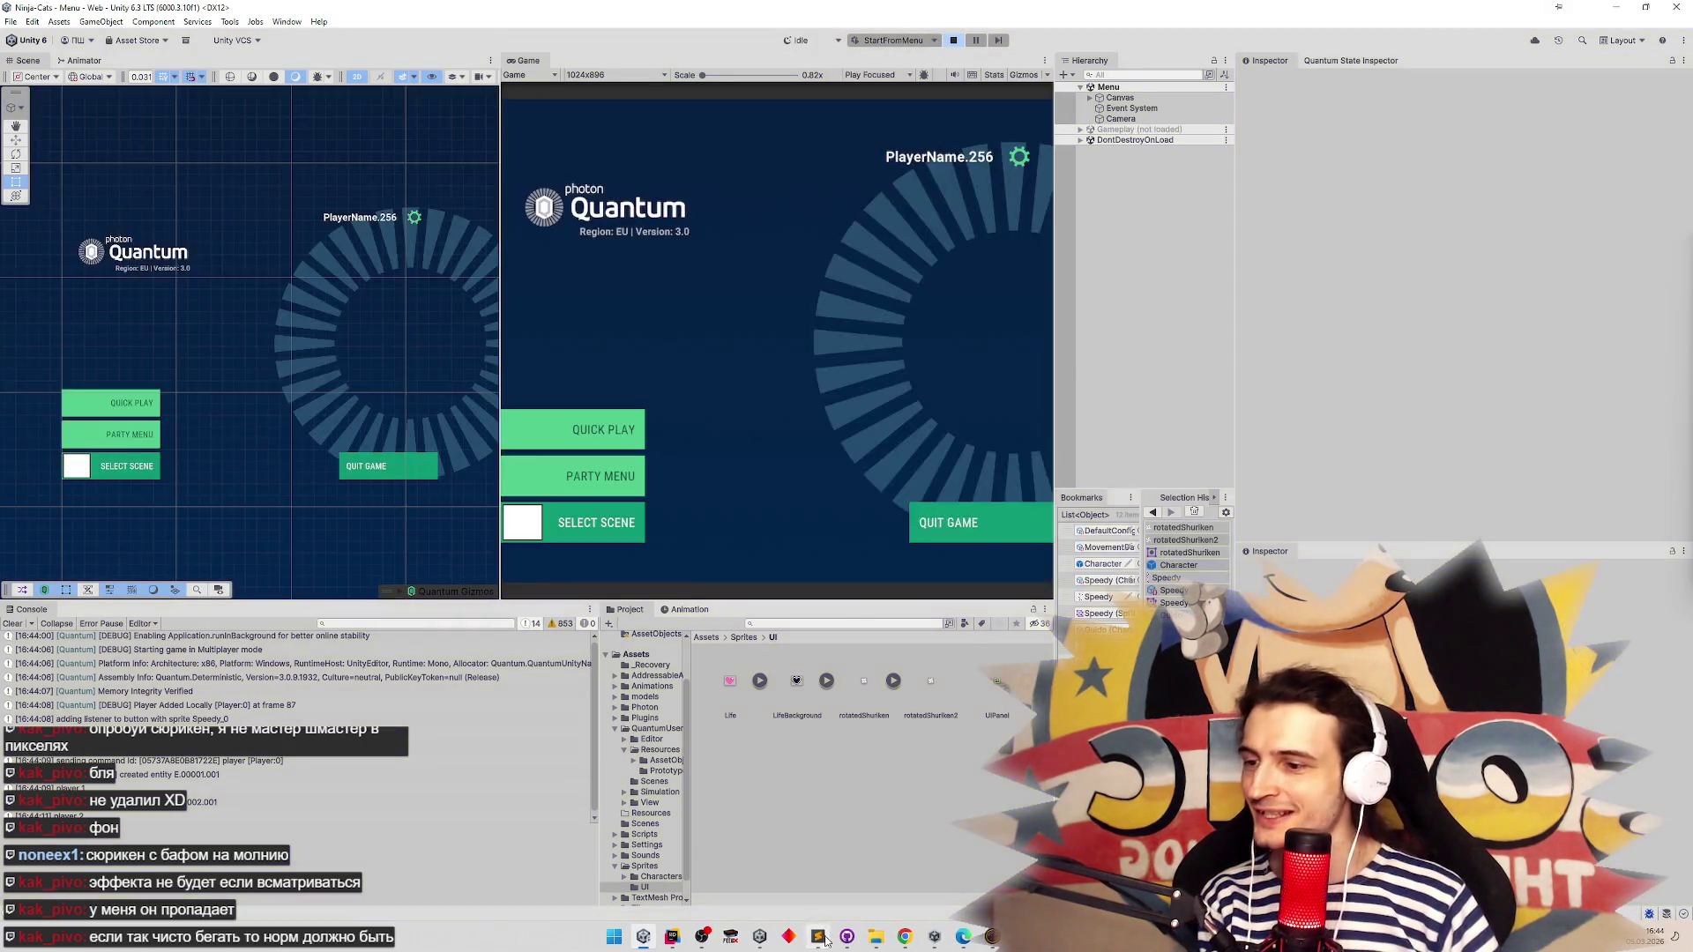
pyautogui.click(826, 940)
pyautogui.click(905, 937)
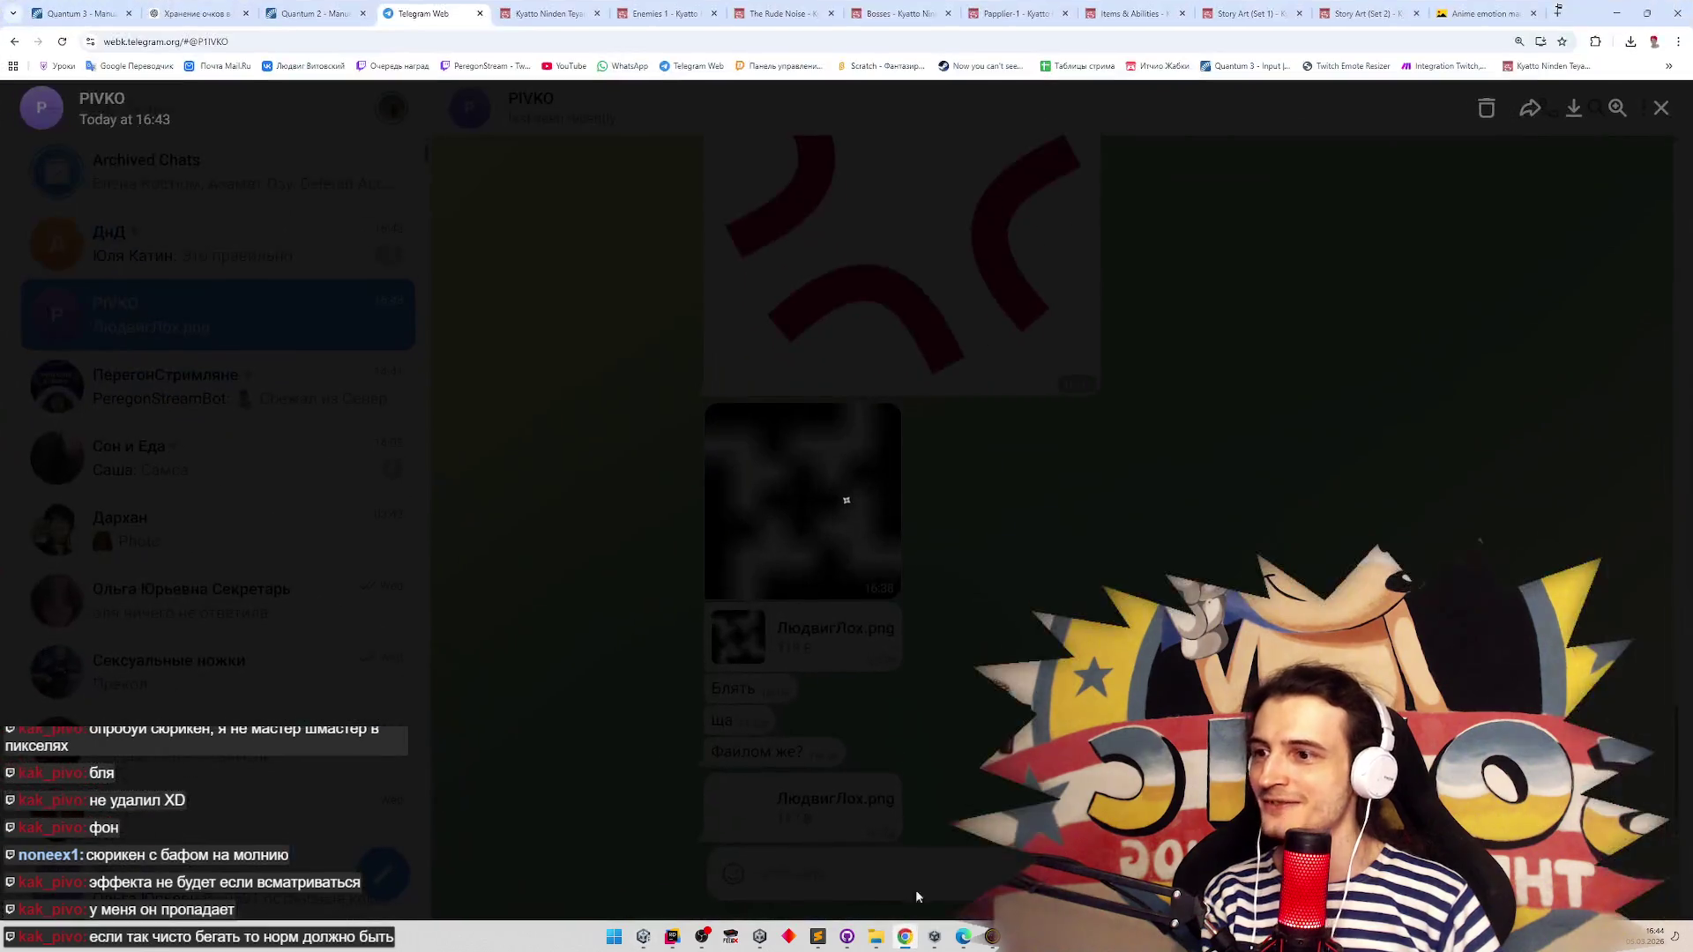
pyautogui.click(1152, 393)
pyautogui.hotkey('alt', 'Tab')
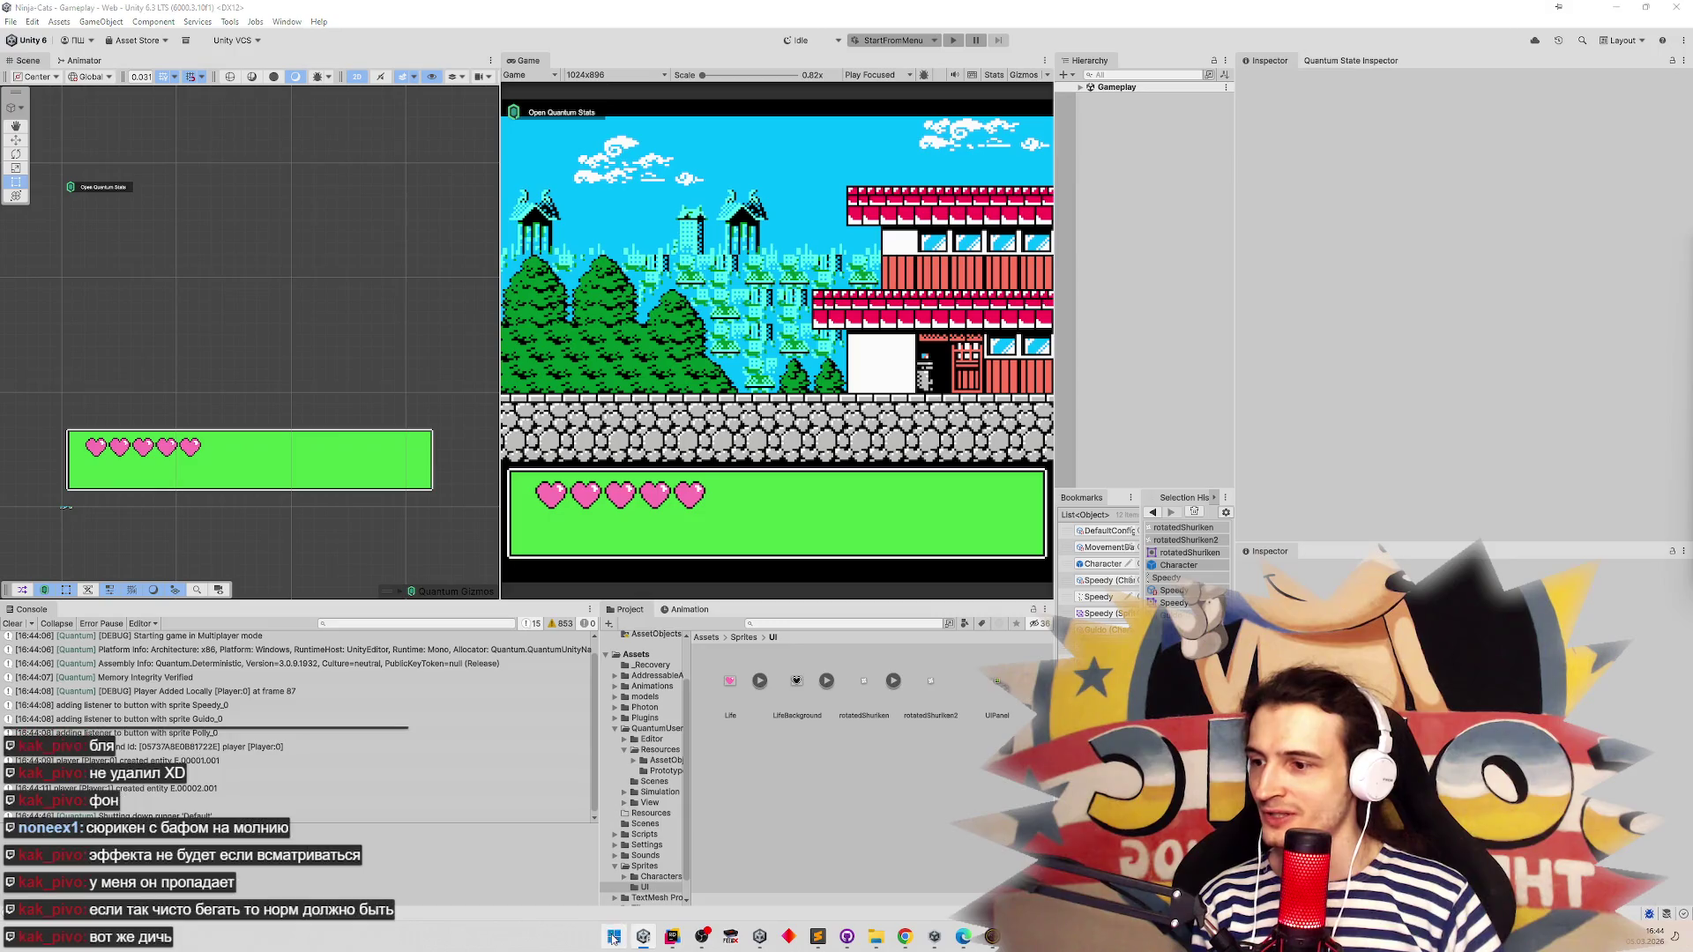
# Launch Adobe Photoshop from the Windows app search
pyautogui.click(616, 930)
pyautogui.write('зрще')
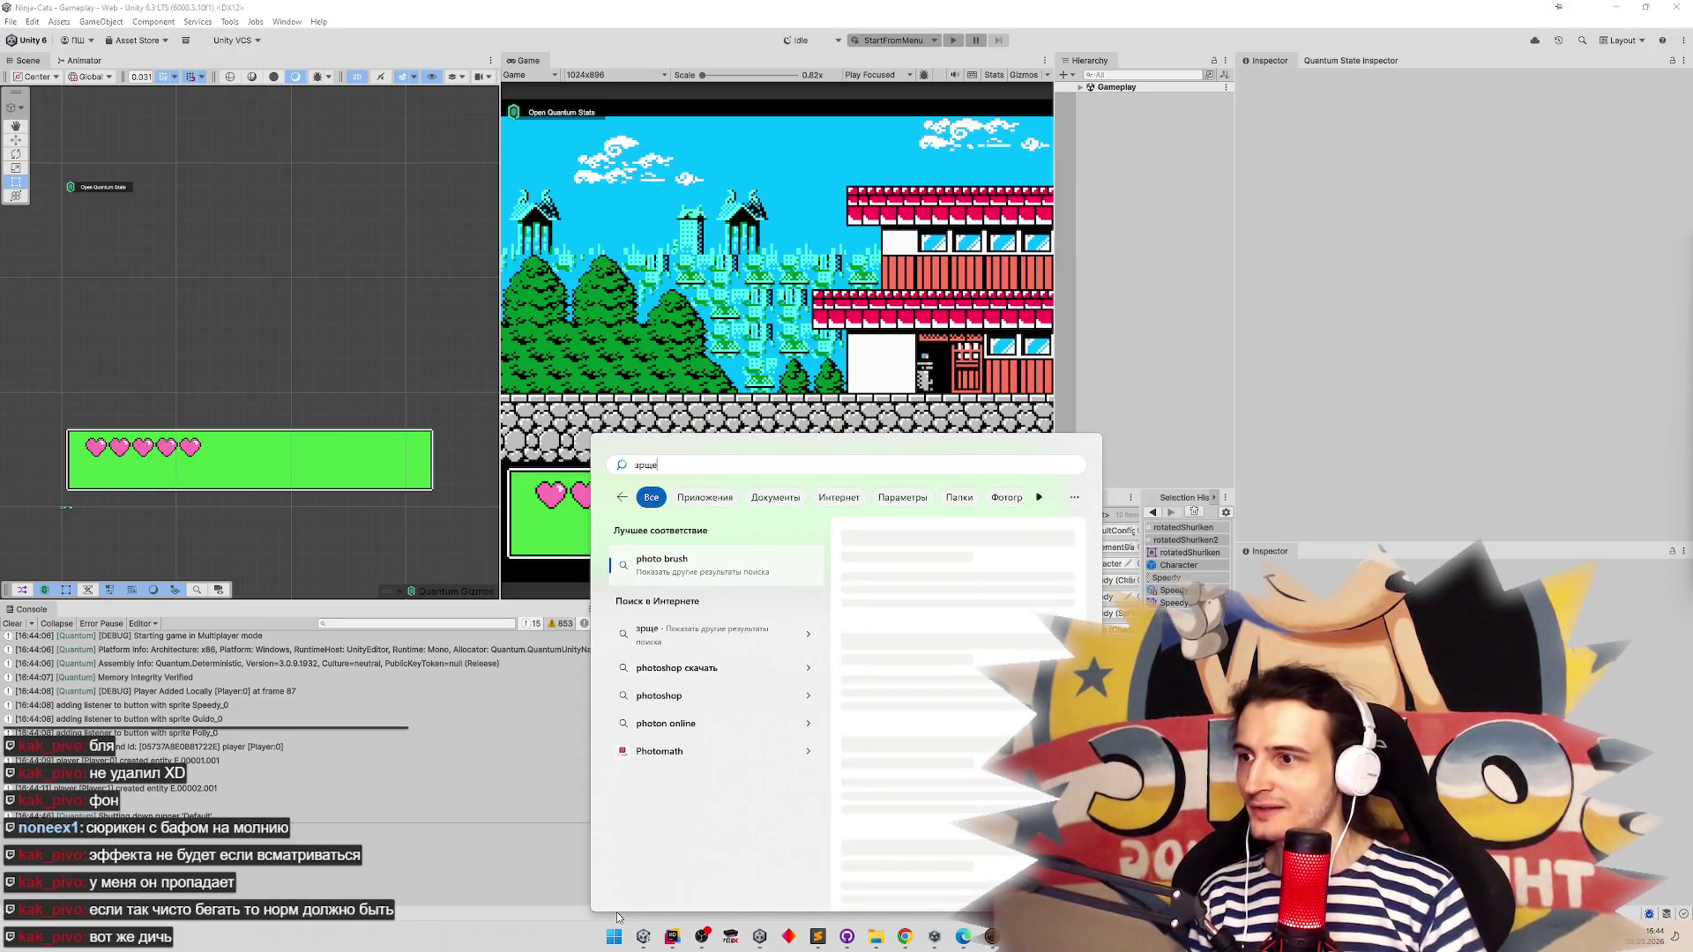
pyautogui.press('BackSpace')
pyautogui.press('BackSpace')
pyautogui.press('BackSpace')
pyautogui.hotkey('alt', 'shift')
pyautogui.write('photo')
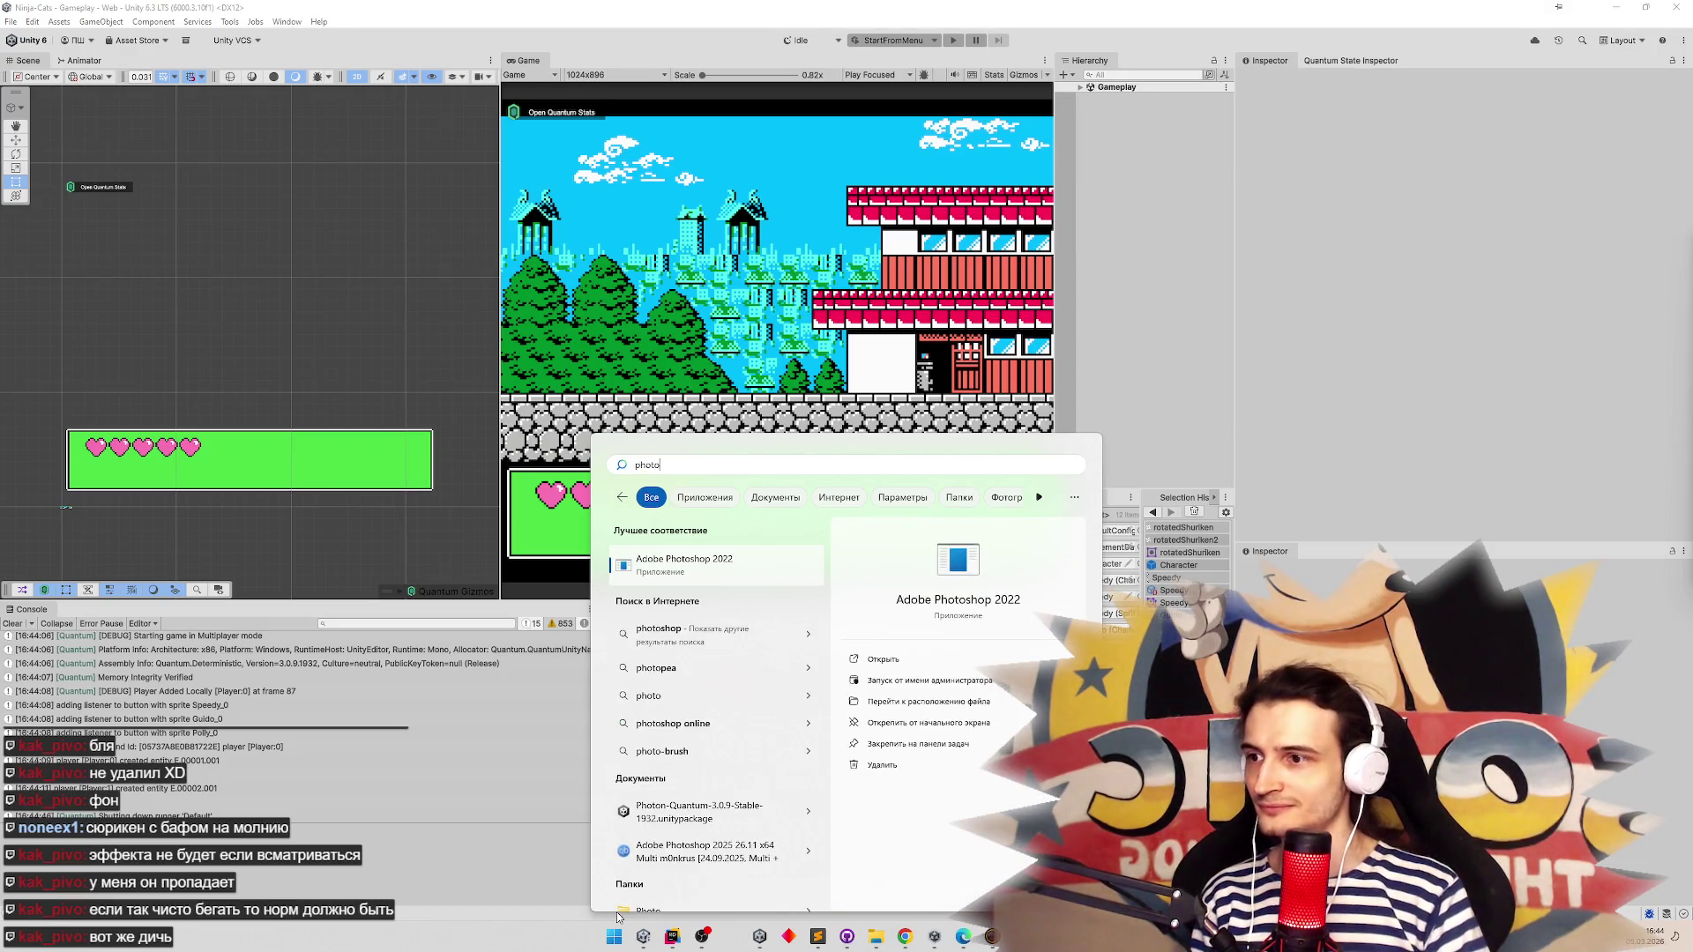
pyautogui.press('Return')
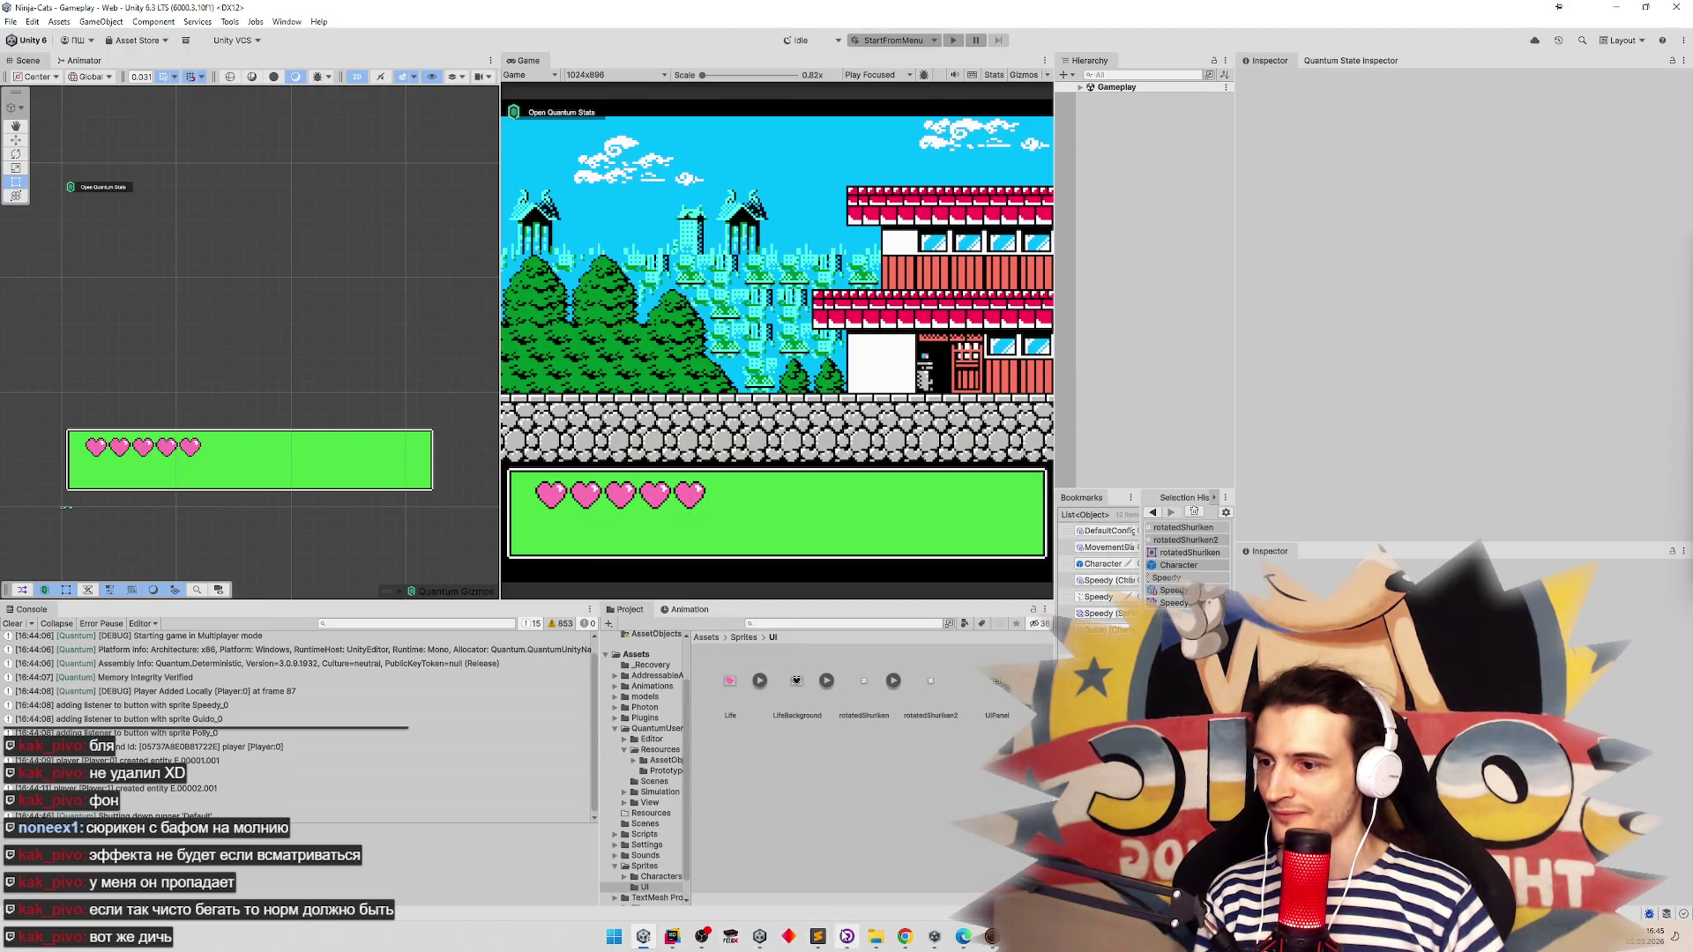
# Open Speedy.png from Ninja-Cats Sprites/Characters with Adobe Photoshop 2025
pyautogui.moveTo(874, 936)
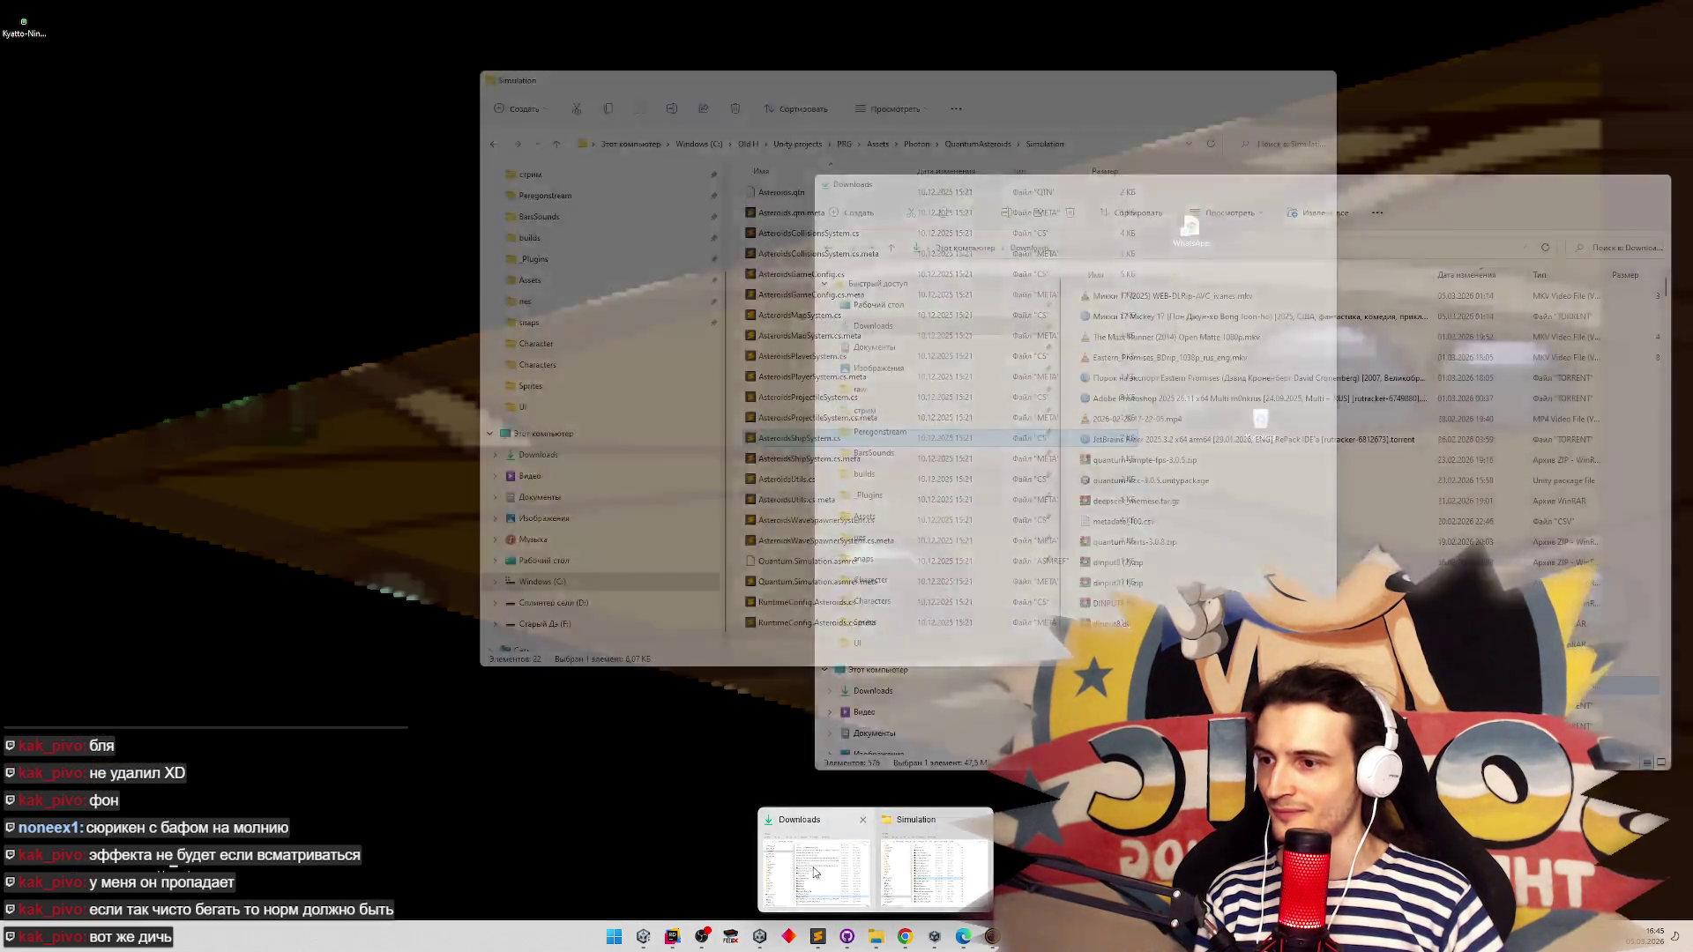
pyautogui.click(855, 891)
pyautogui.click(917, 869)
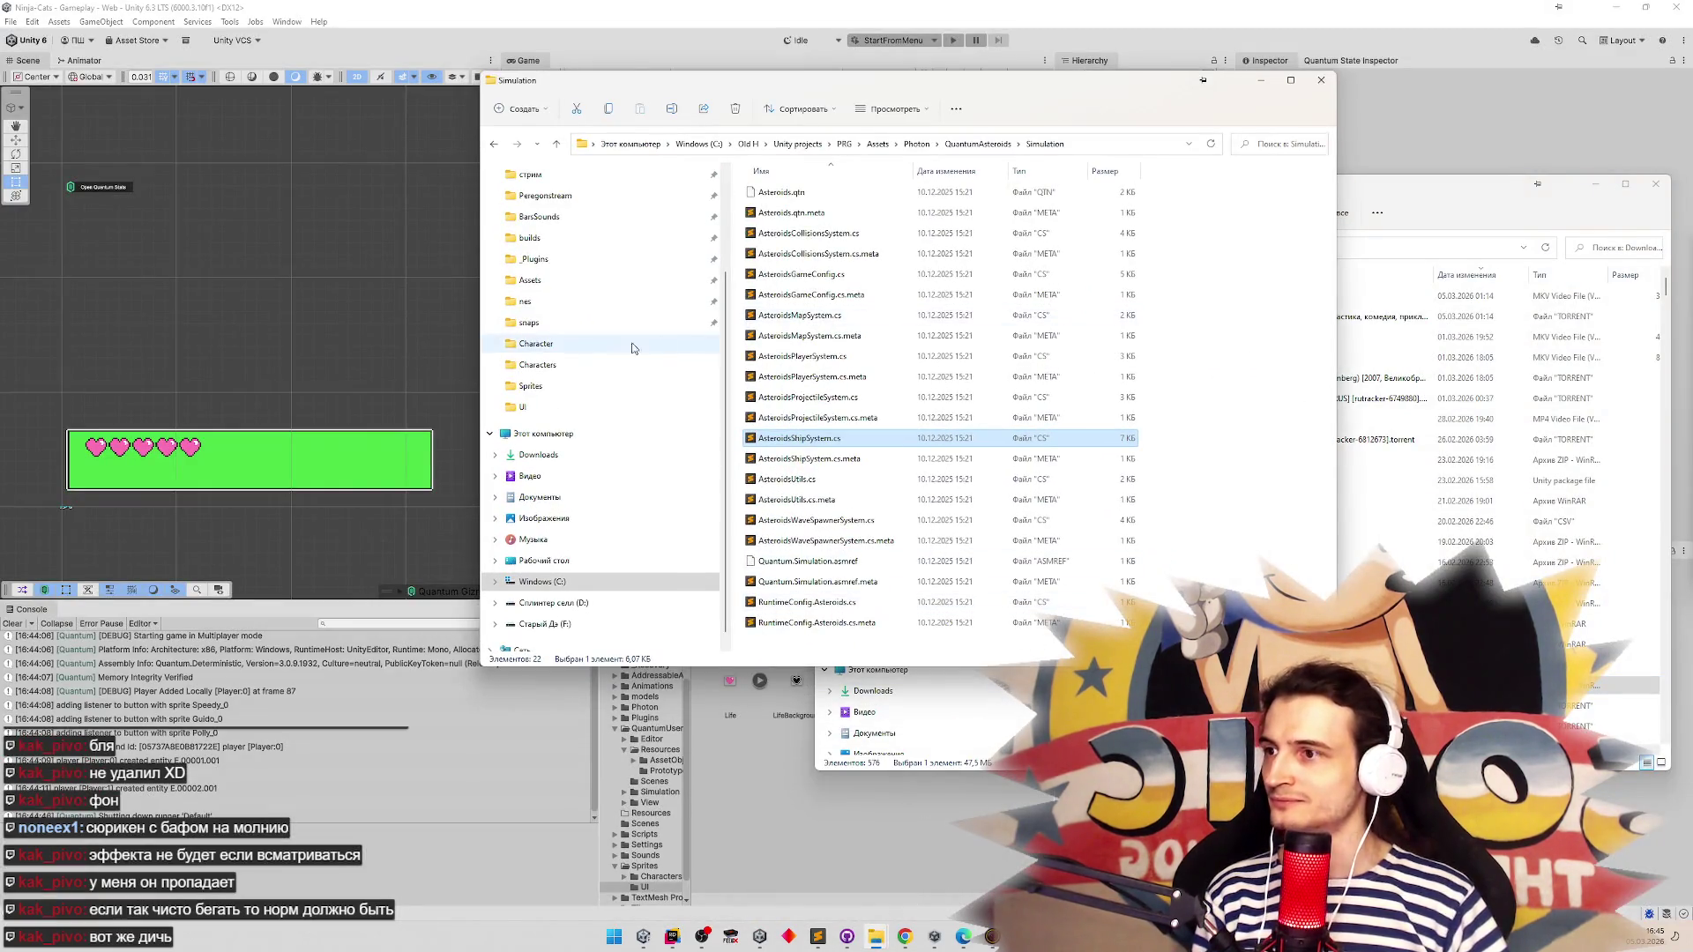
pyautogui.scroll(1, 631, 343)
pyautogui.click(532, 450)
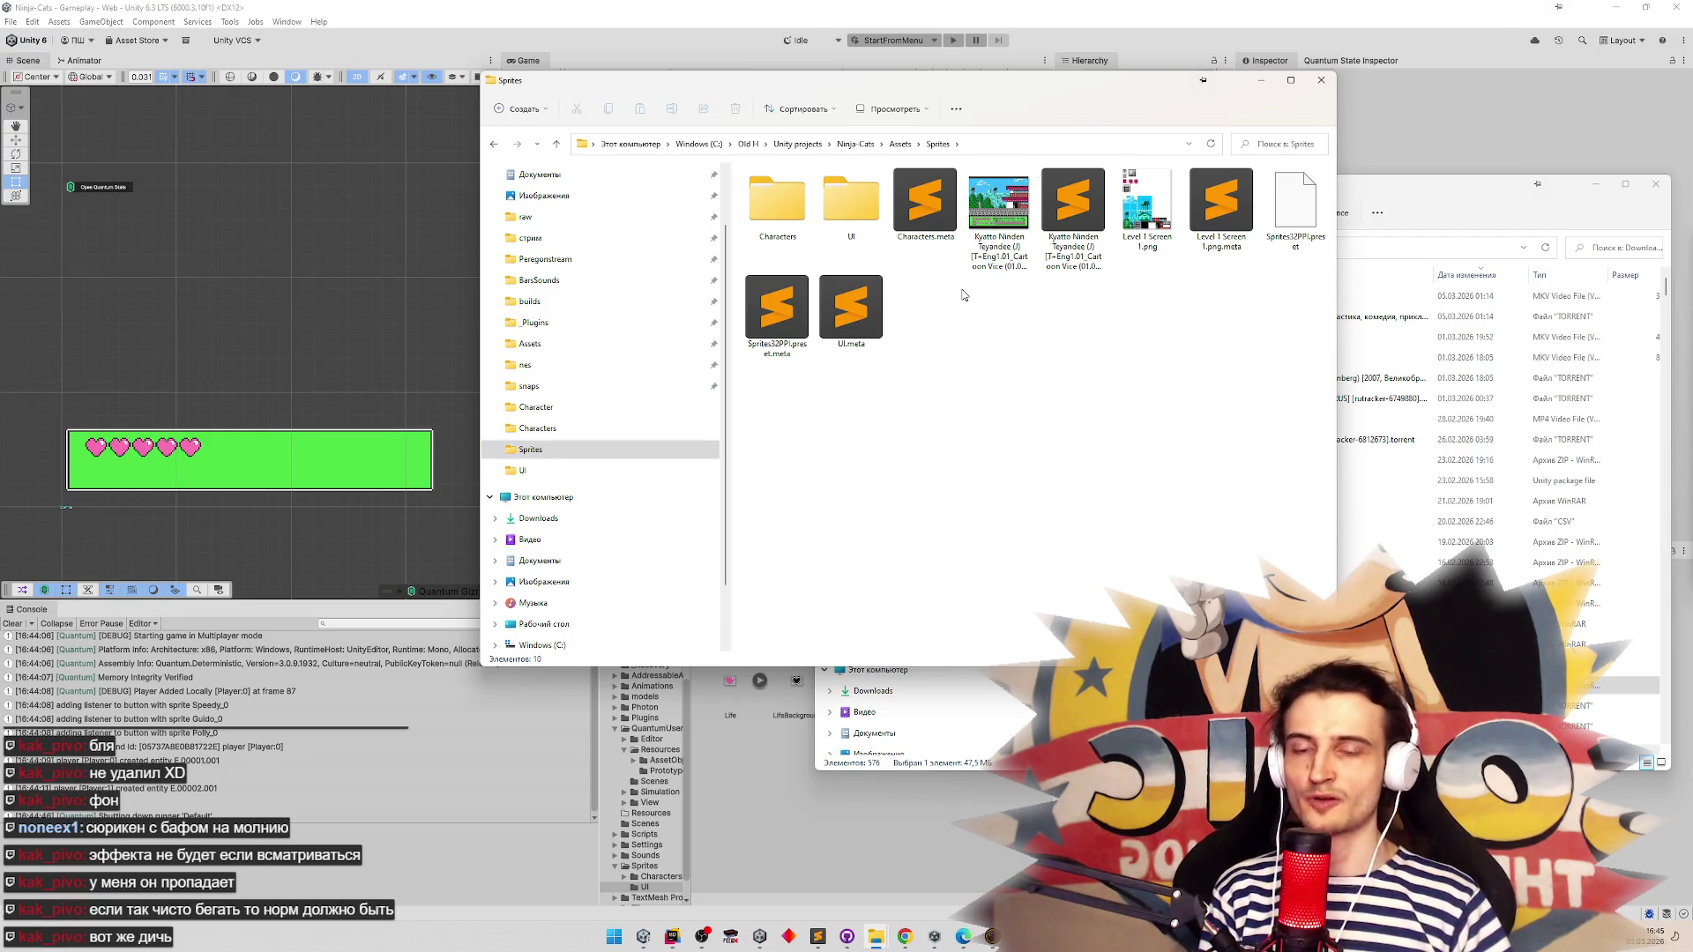
pyautogui.doubleClick(859, 231)
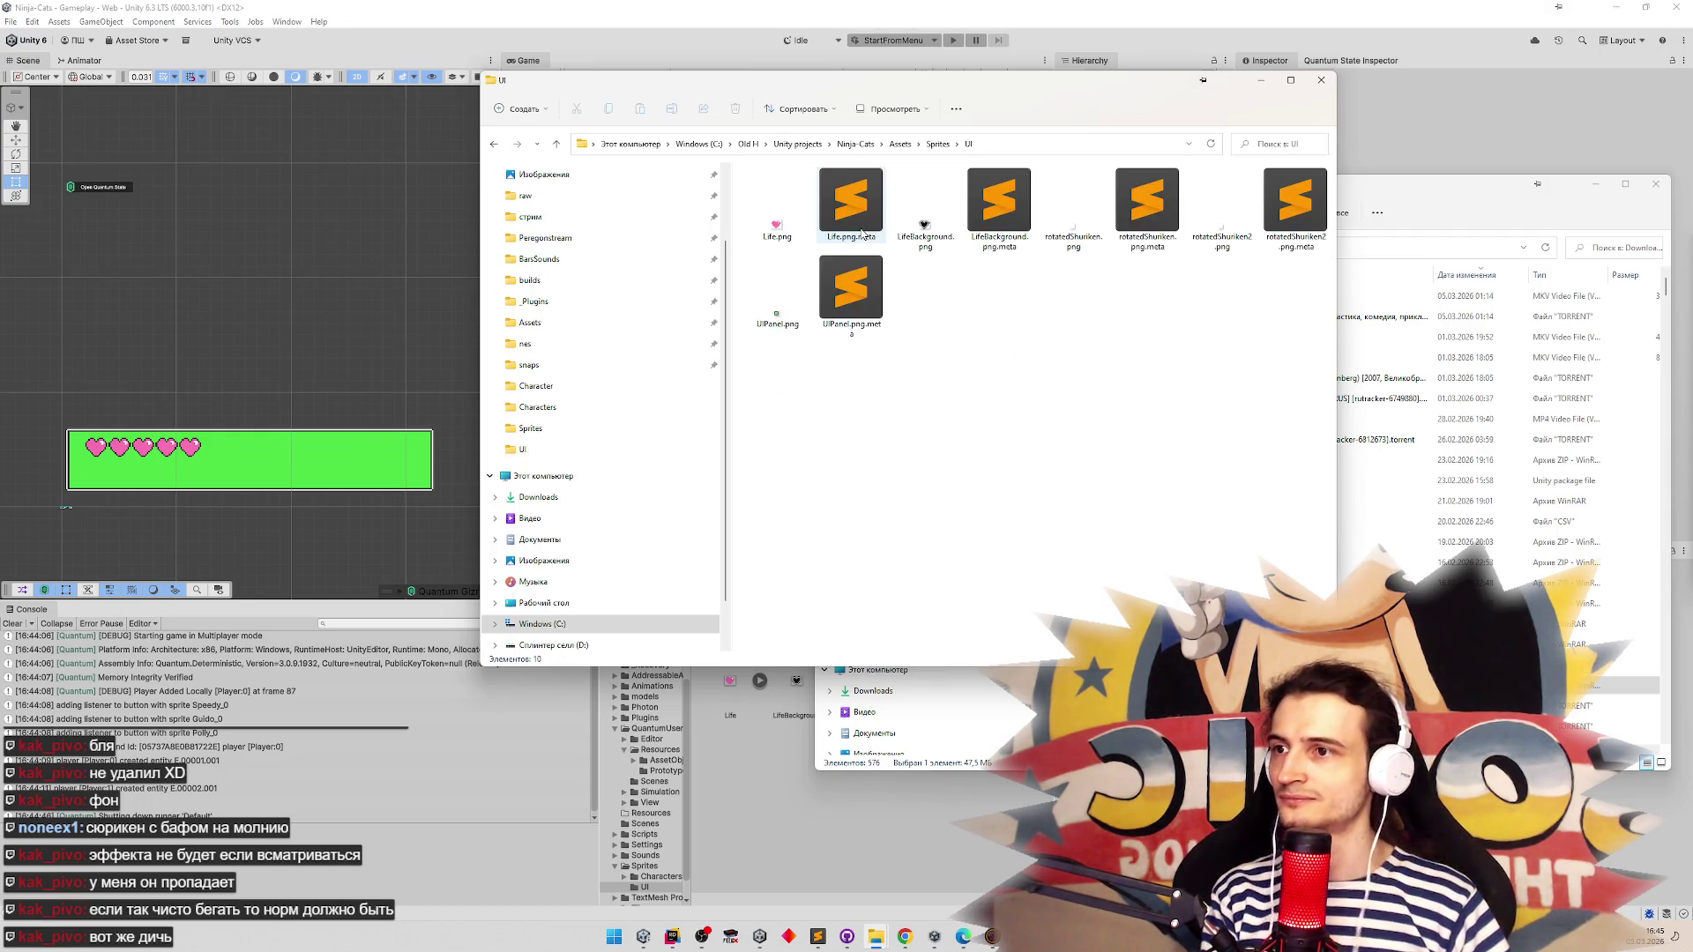
pyautogui.hotkey('alt', 'Left')
pyautogui.doubleClick(776, 205)
pyautogui.rightClick(790, 295)
pyautogui.moveTo(955, 384)
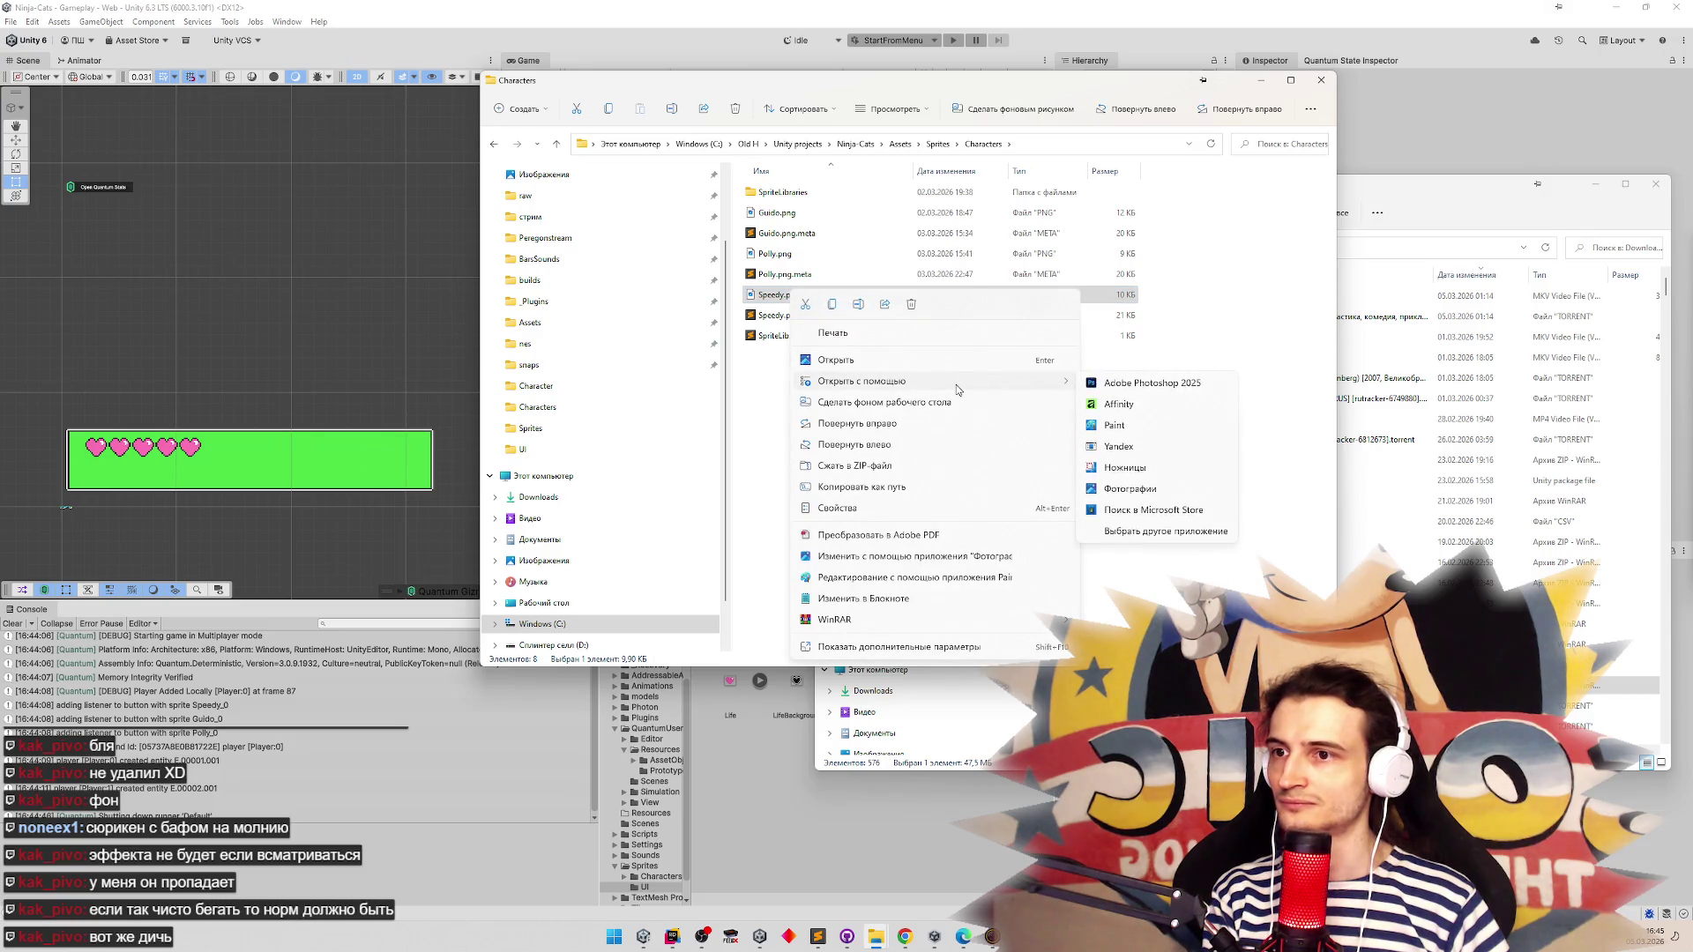
pyautogui.click(1098, 385)
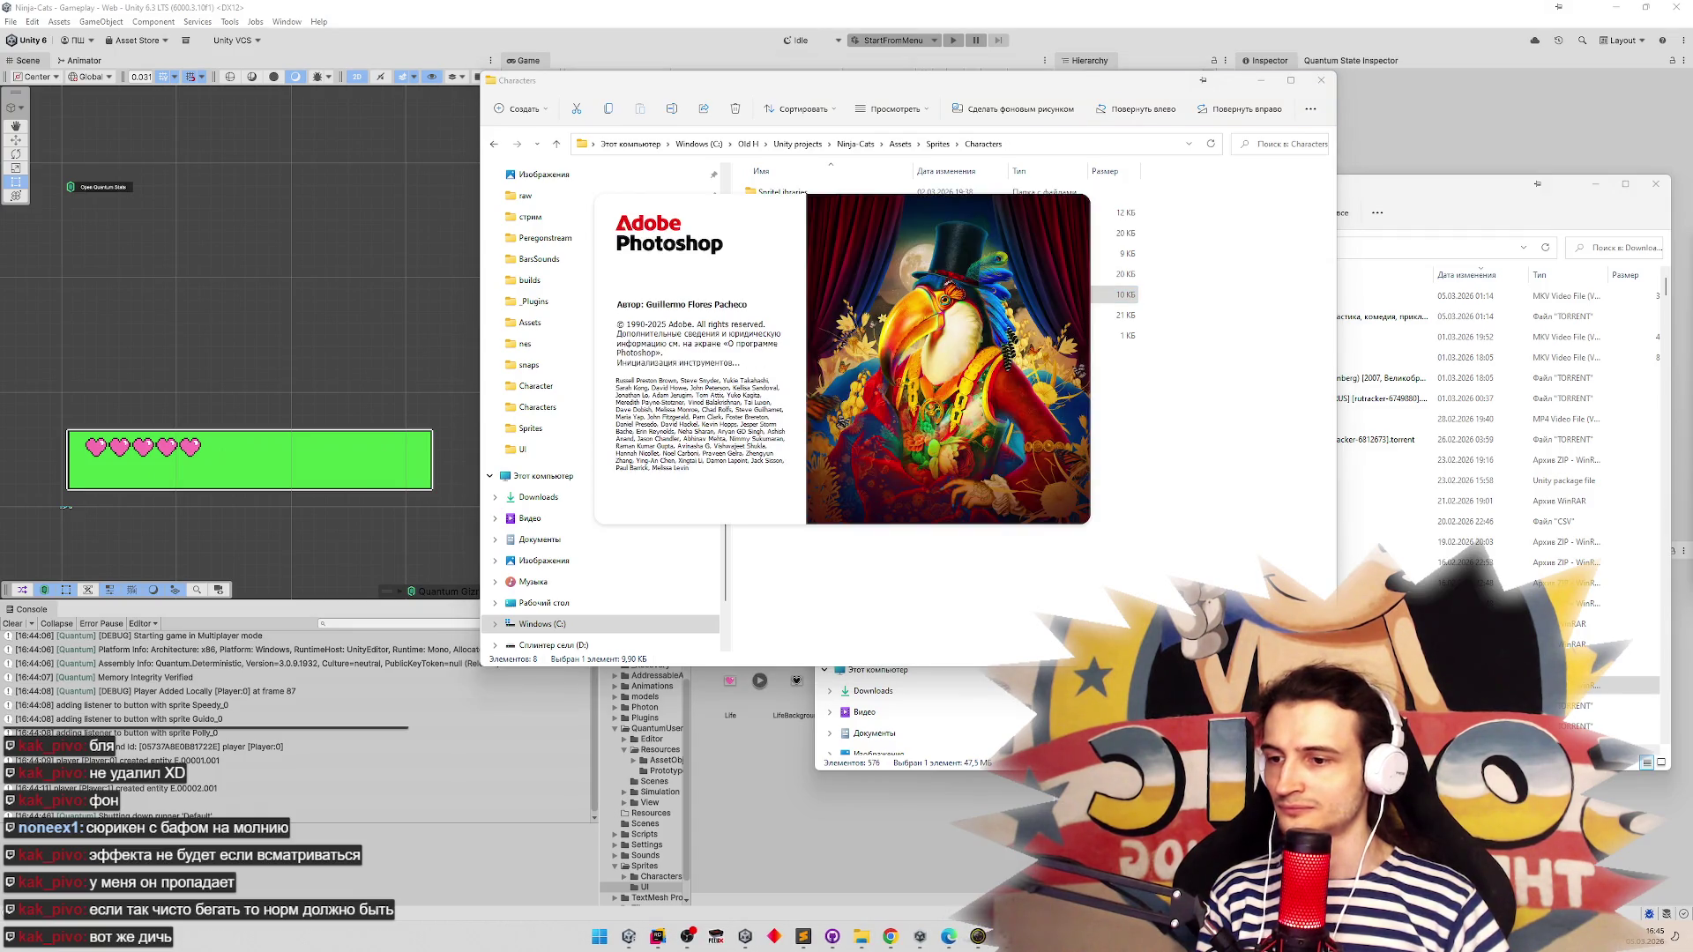
# Close the Rider code editor, confirming Exit, and maximise the Photoshop window
pyautogui.rightClick(1094, 936)
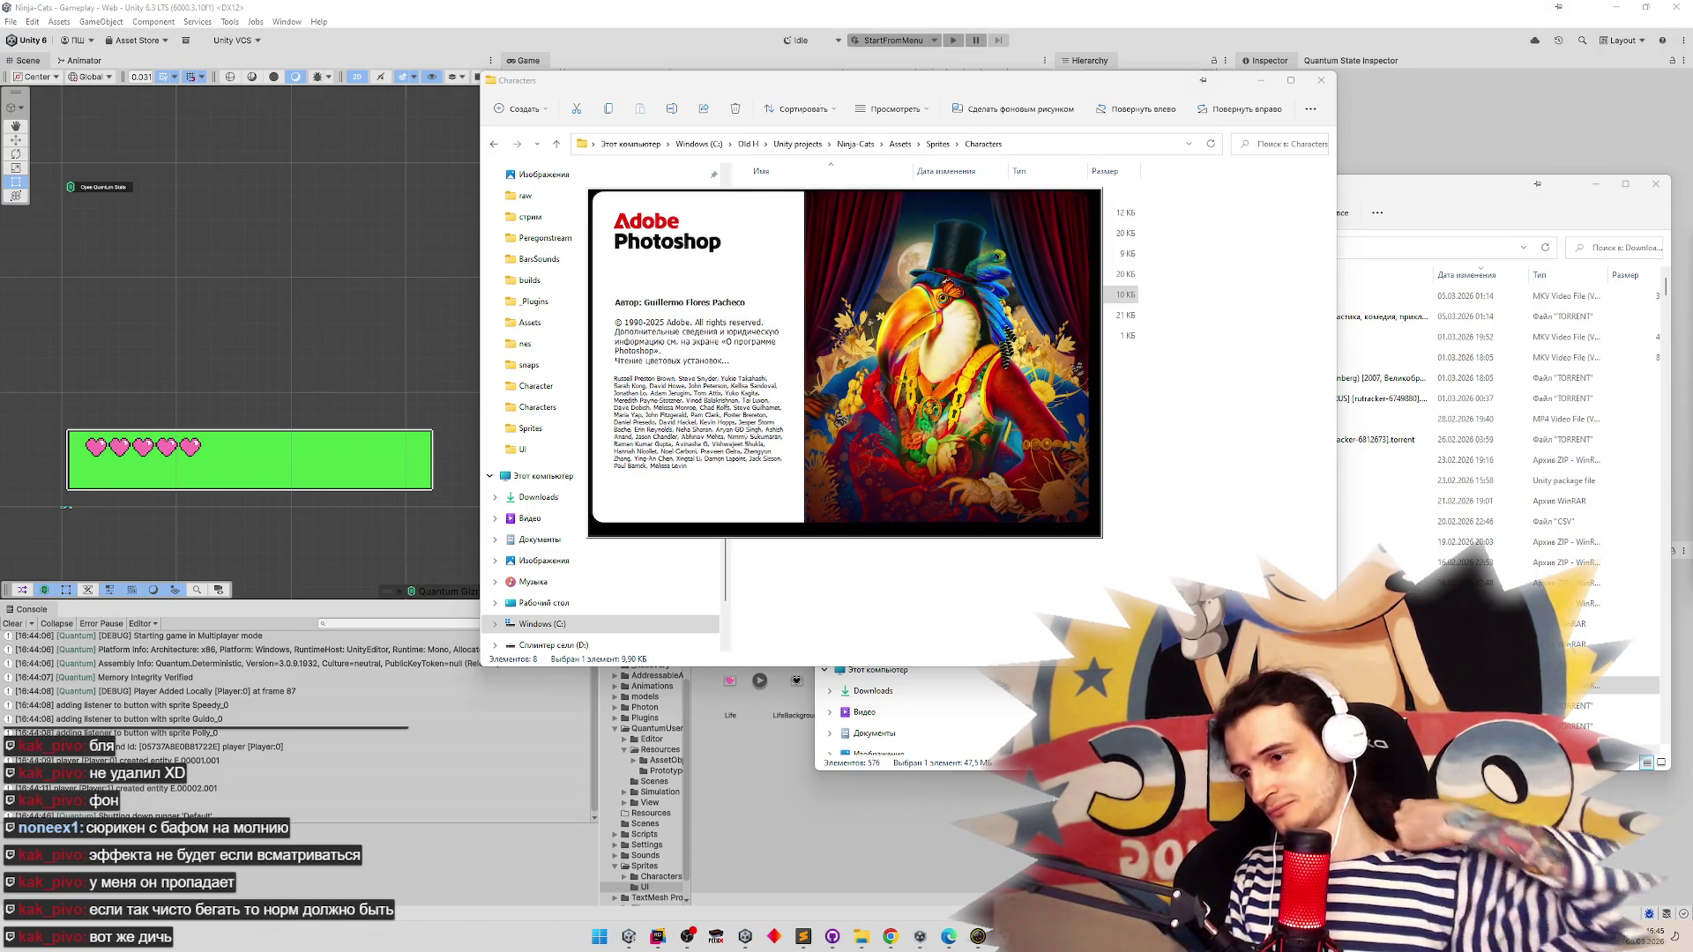
pyautogui.hotkey('alt', 'Tab')
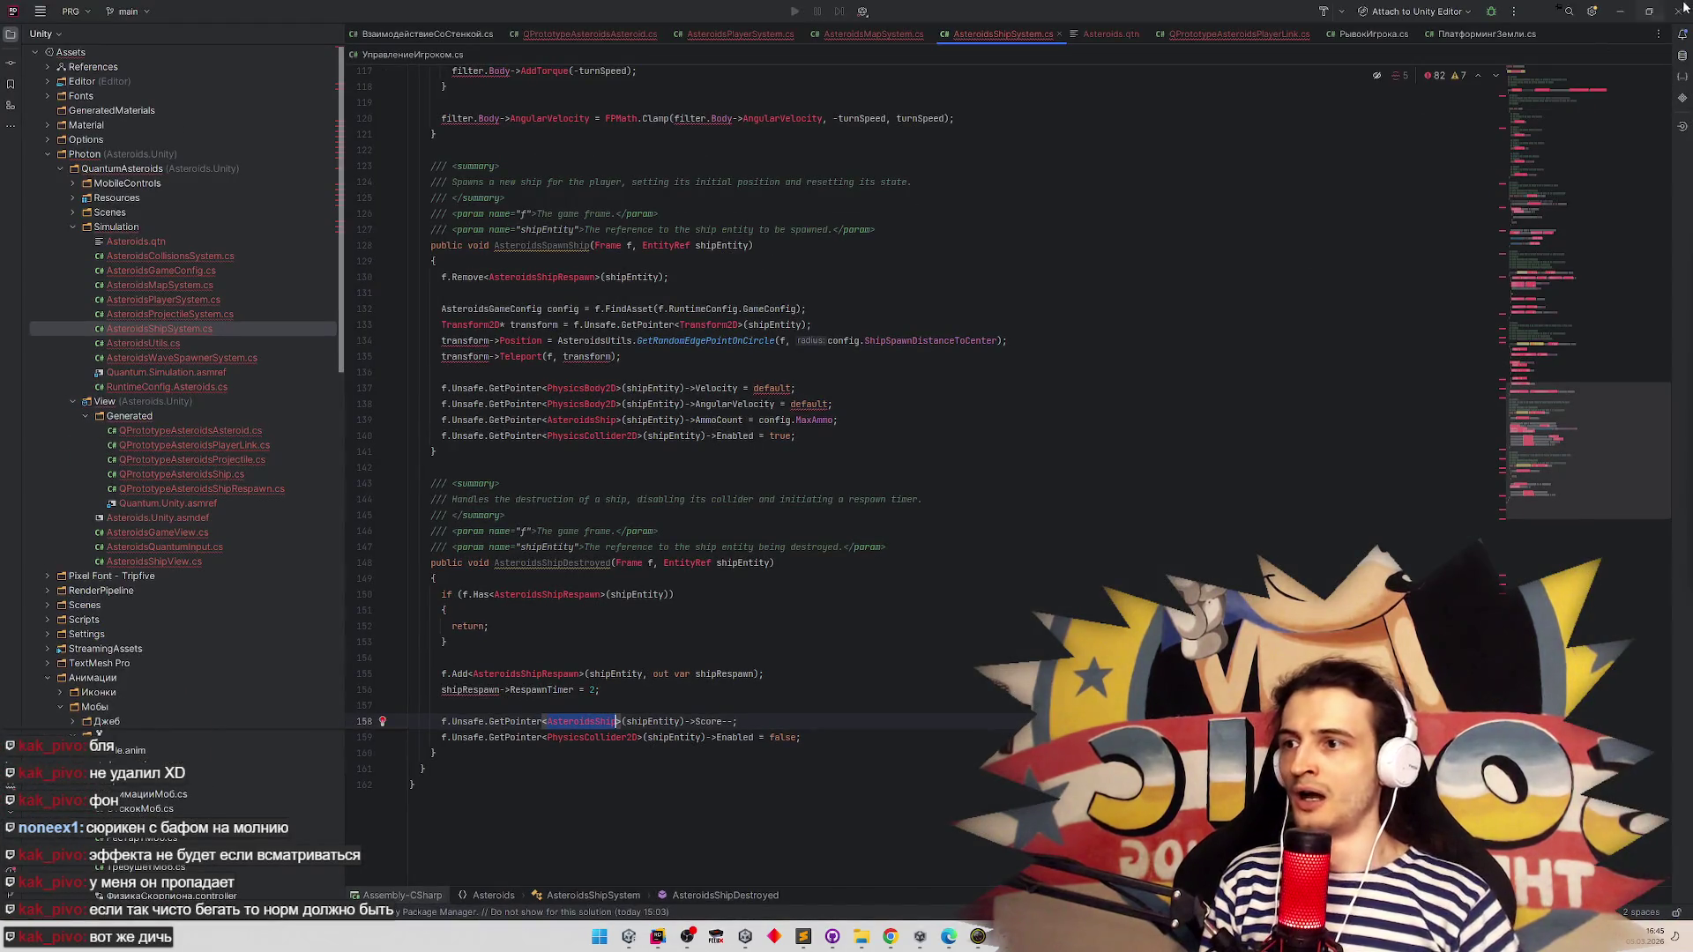
pyautogui.click(1676, 10)
pyautogui.click(870, 494)
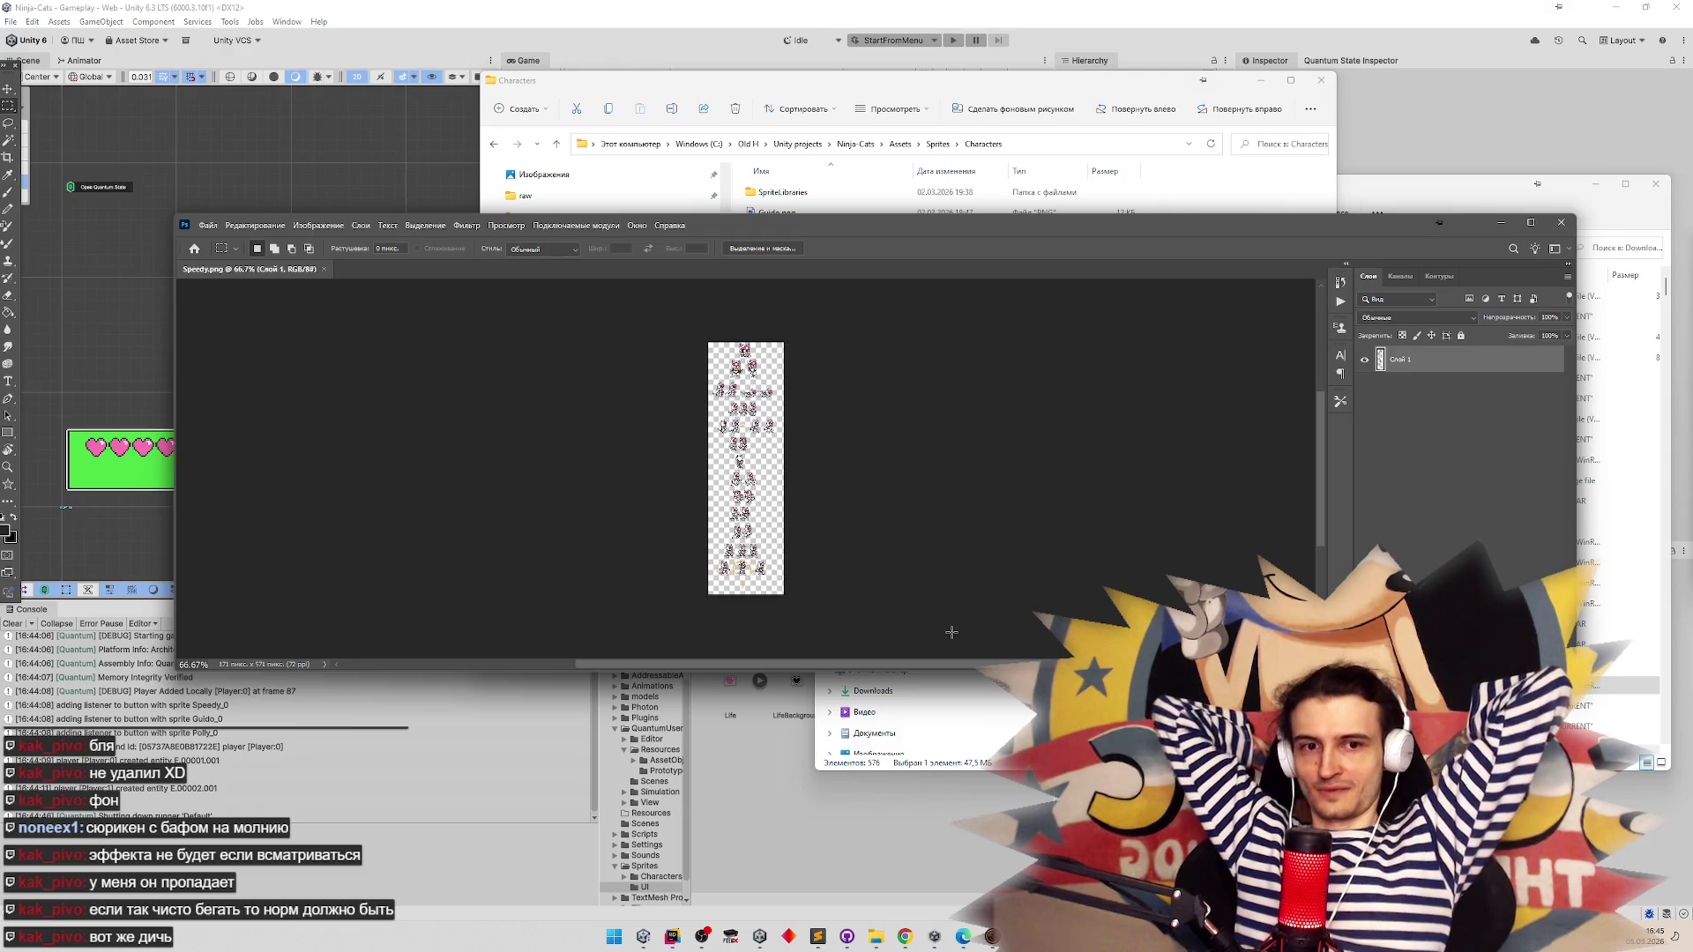
pyautogui.click(1531, 223)
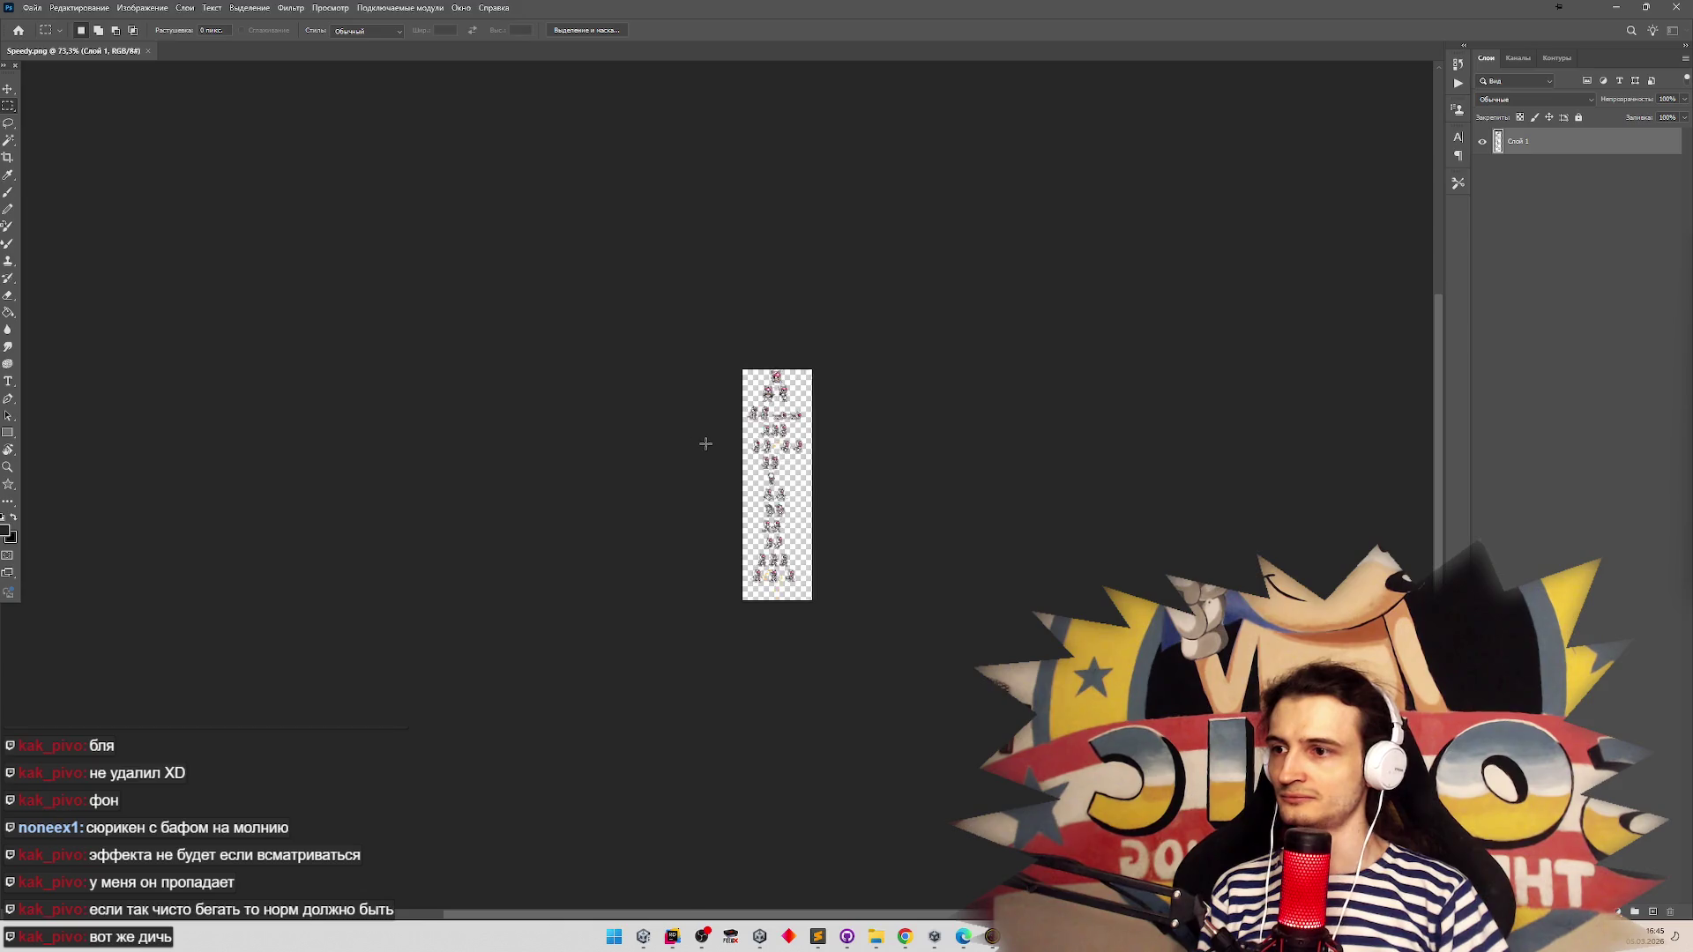
# Zoom in and add layers Слой 2 and Слой 3, moving Слой 3 below Слой 1
pyautogui.scroll(6, 705, 444)
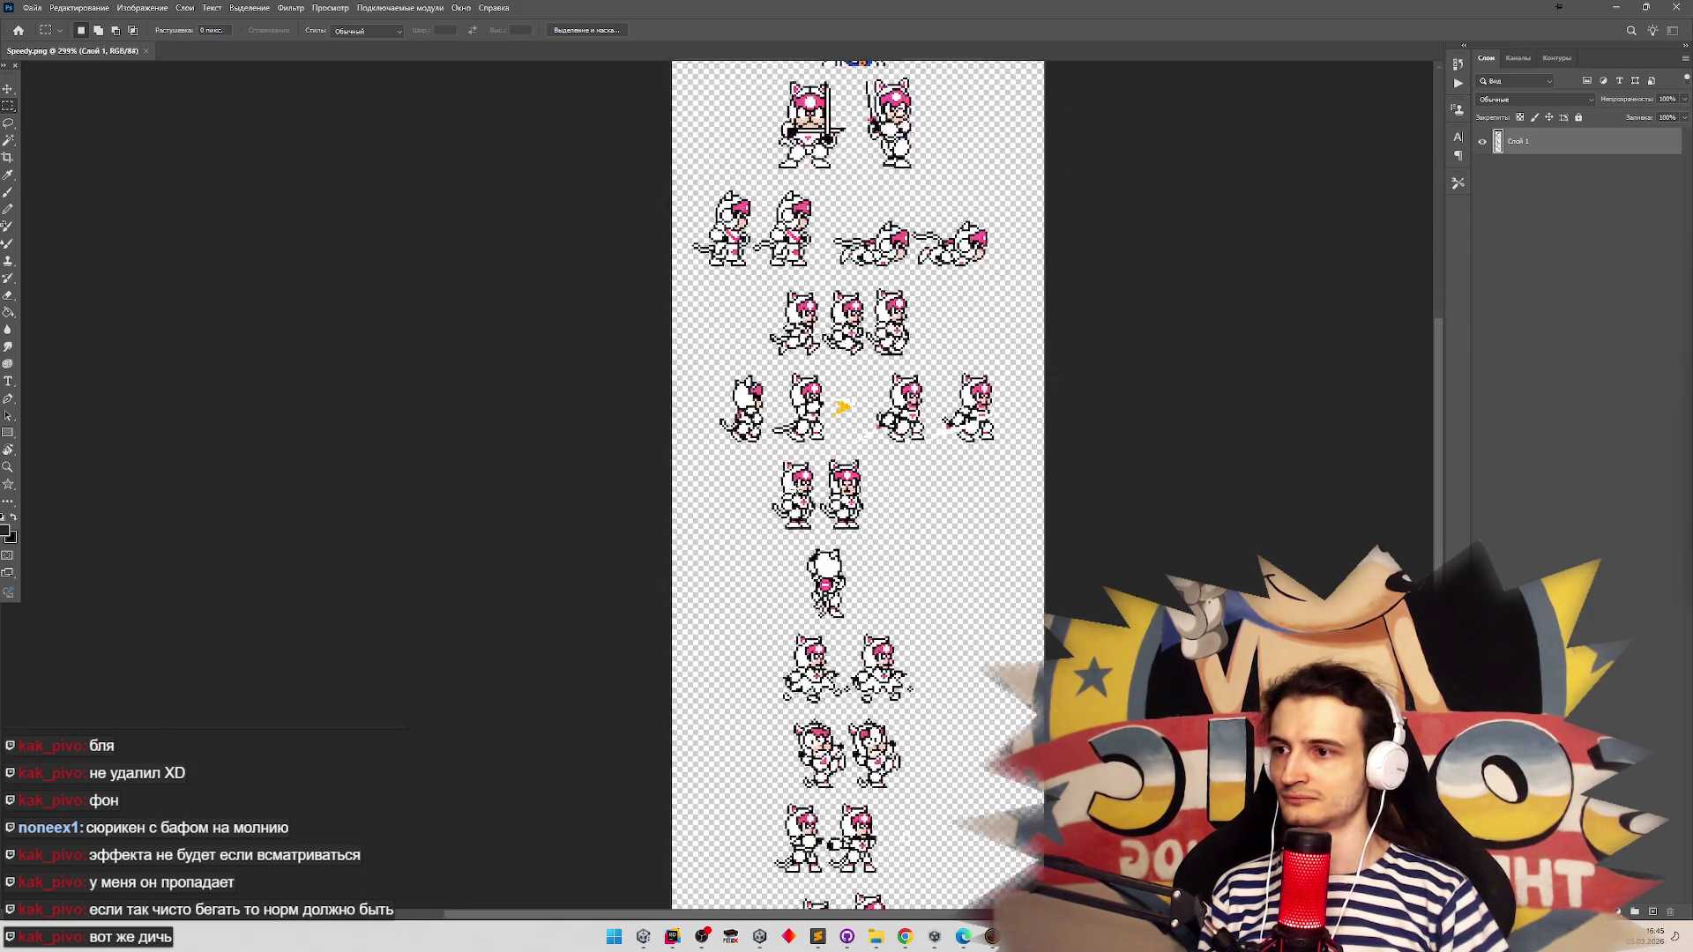
pyautogui.scroll(3, 811, 485)
pyautogui.click(1651, 911)
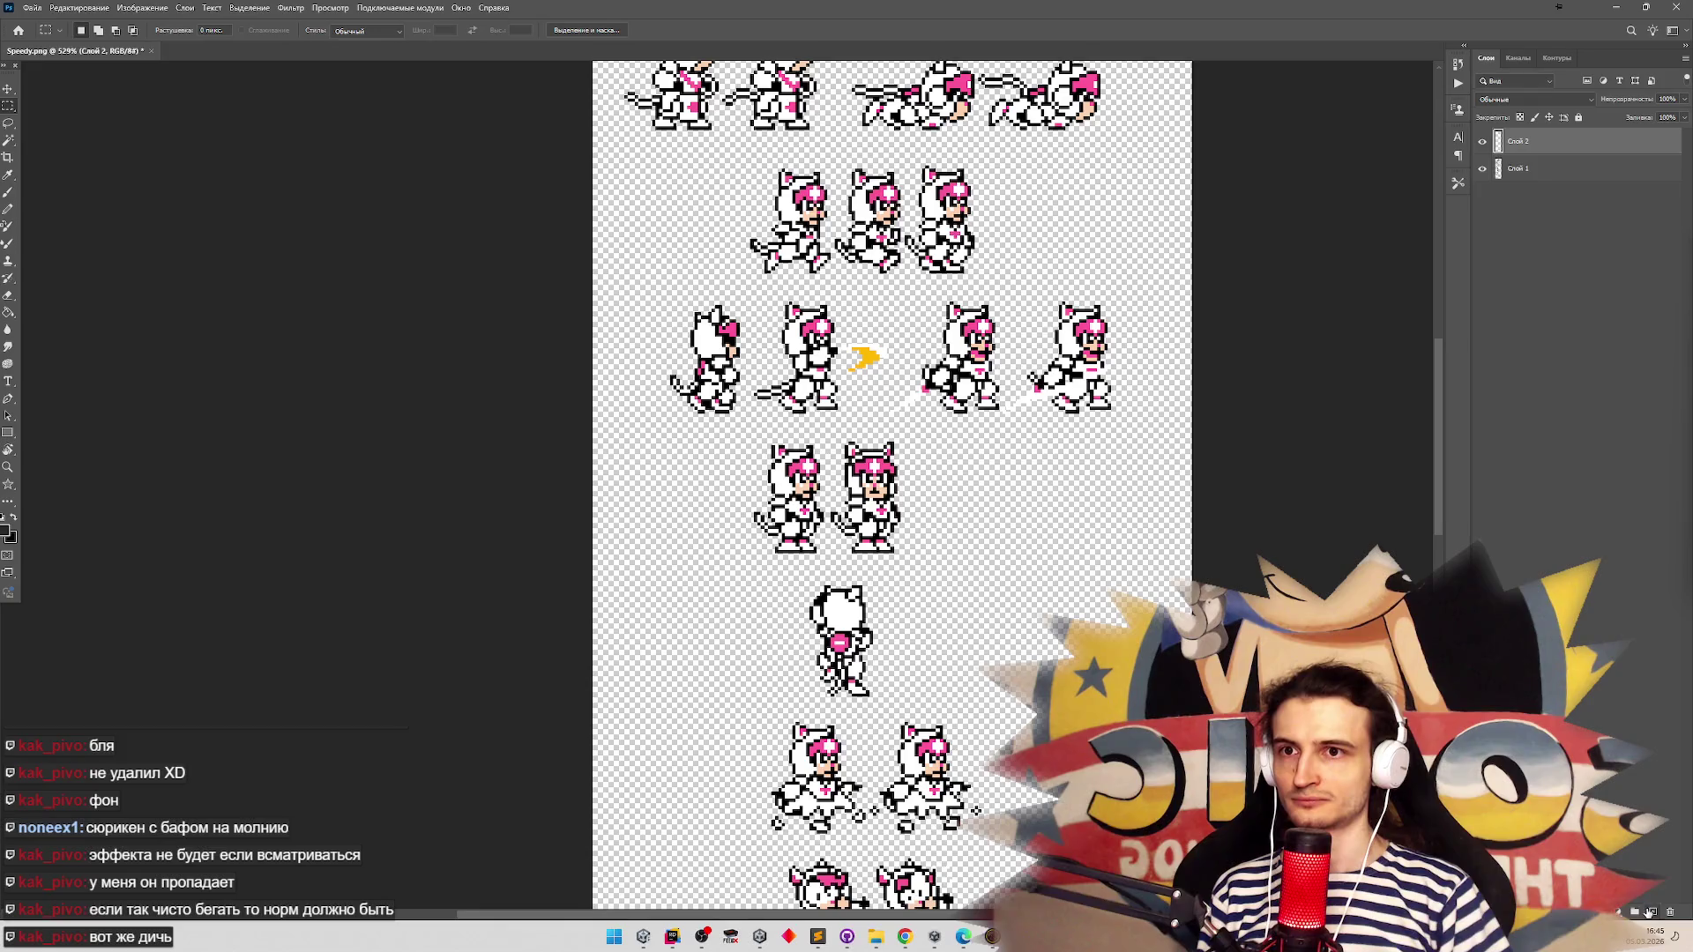
pyautogui.scroll(3, 676, 356)
pyautogui.scroll(3, 675, 356)
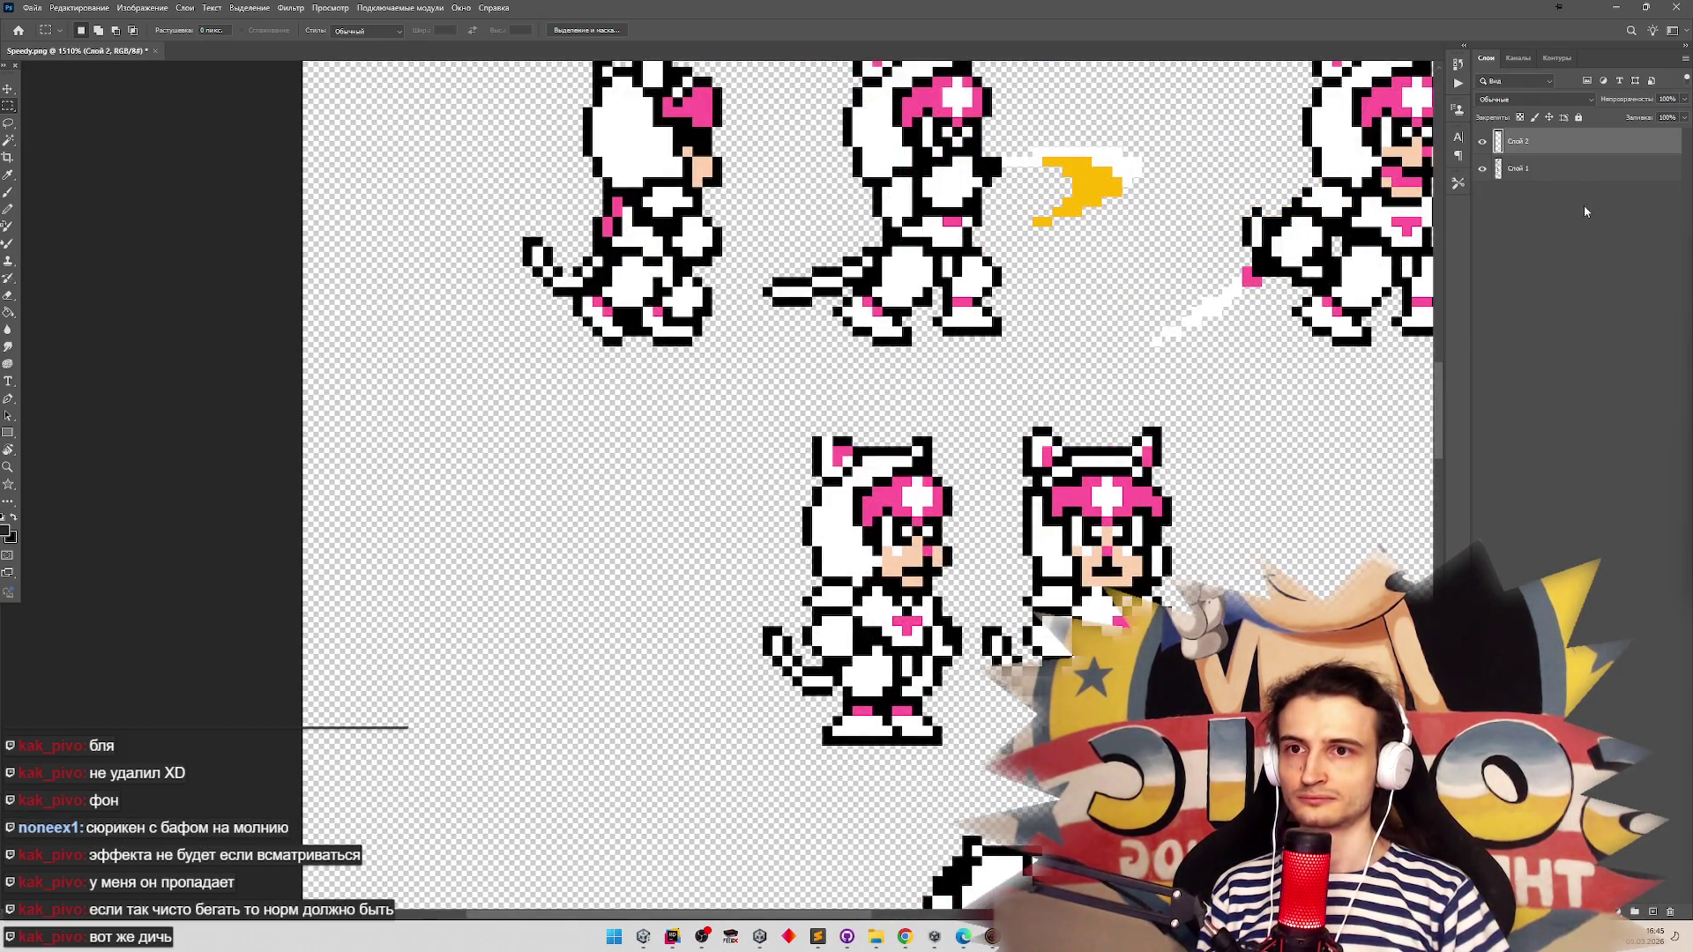
pyautogui.click(1654, 912)
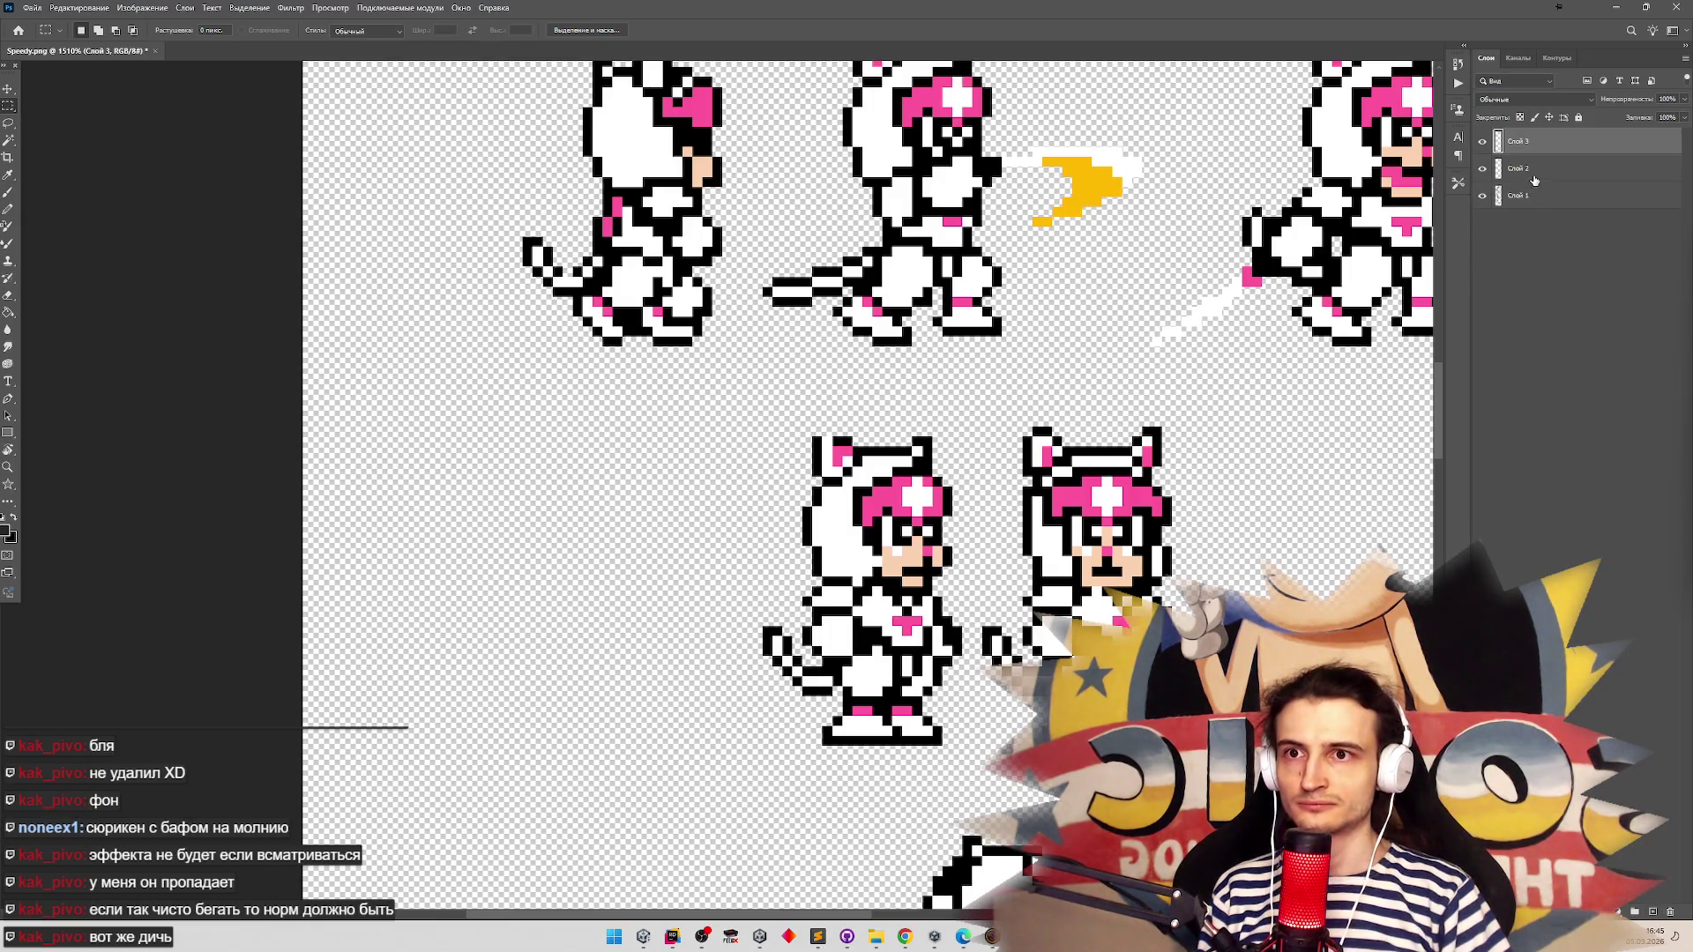
pyautogui.moveTo(1544, 172); pyautogui.dragTo(1549, 215)
# Select the Paint Bucket tool and briefly switch to Unity and back
pyautogui.click(9, 312)
pyautogui.click(904, 937)
pyautogui.click(904, 936)
pyautogui.click(653, 928)
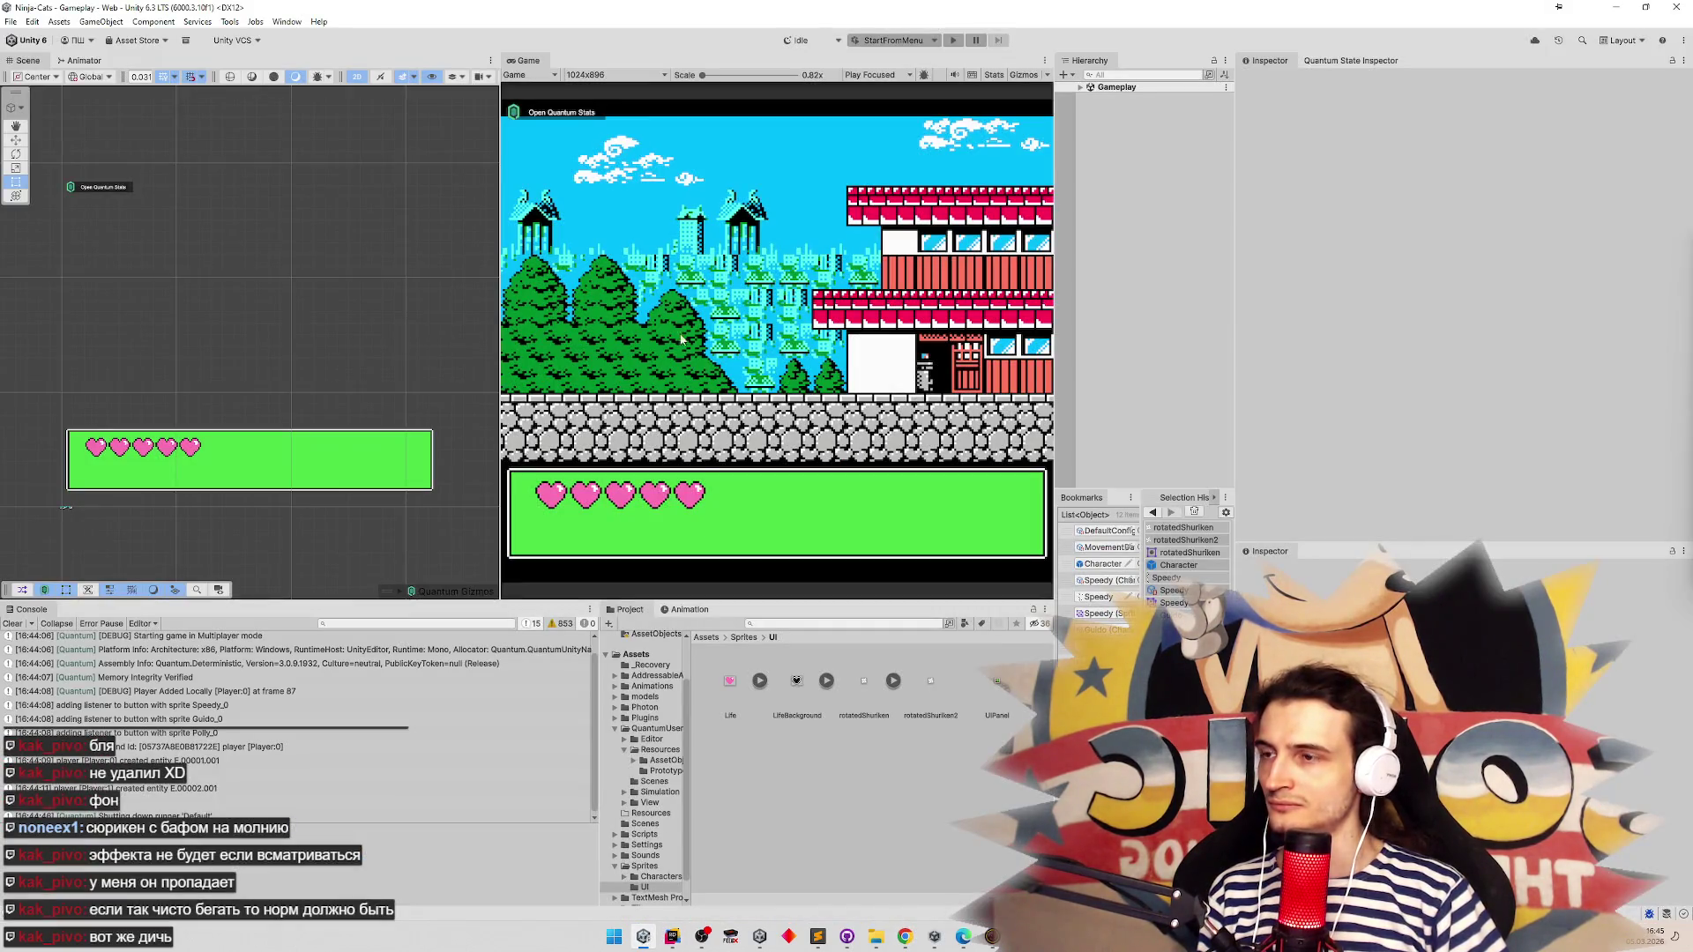
pyautogui.hotkey('alt', 'Tab')
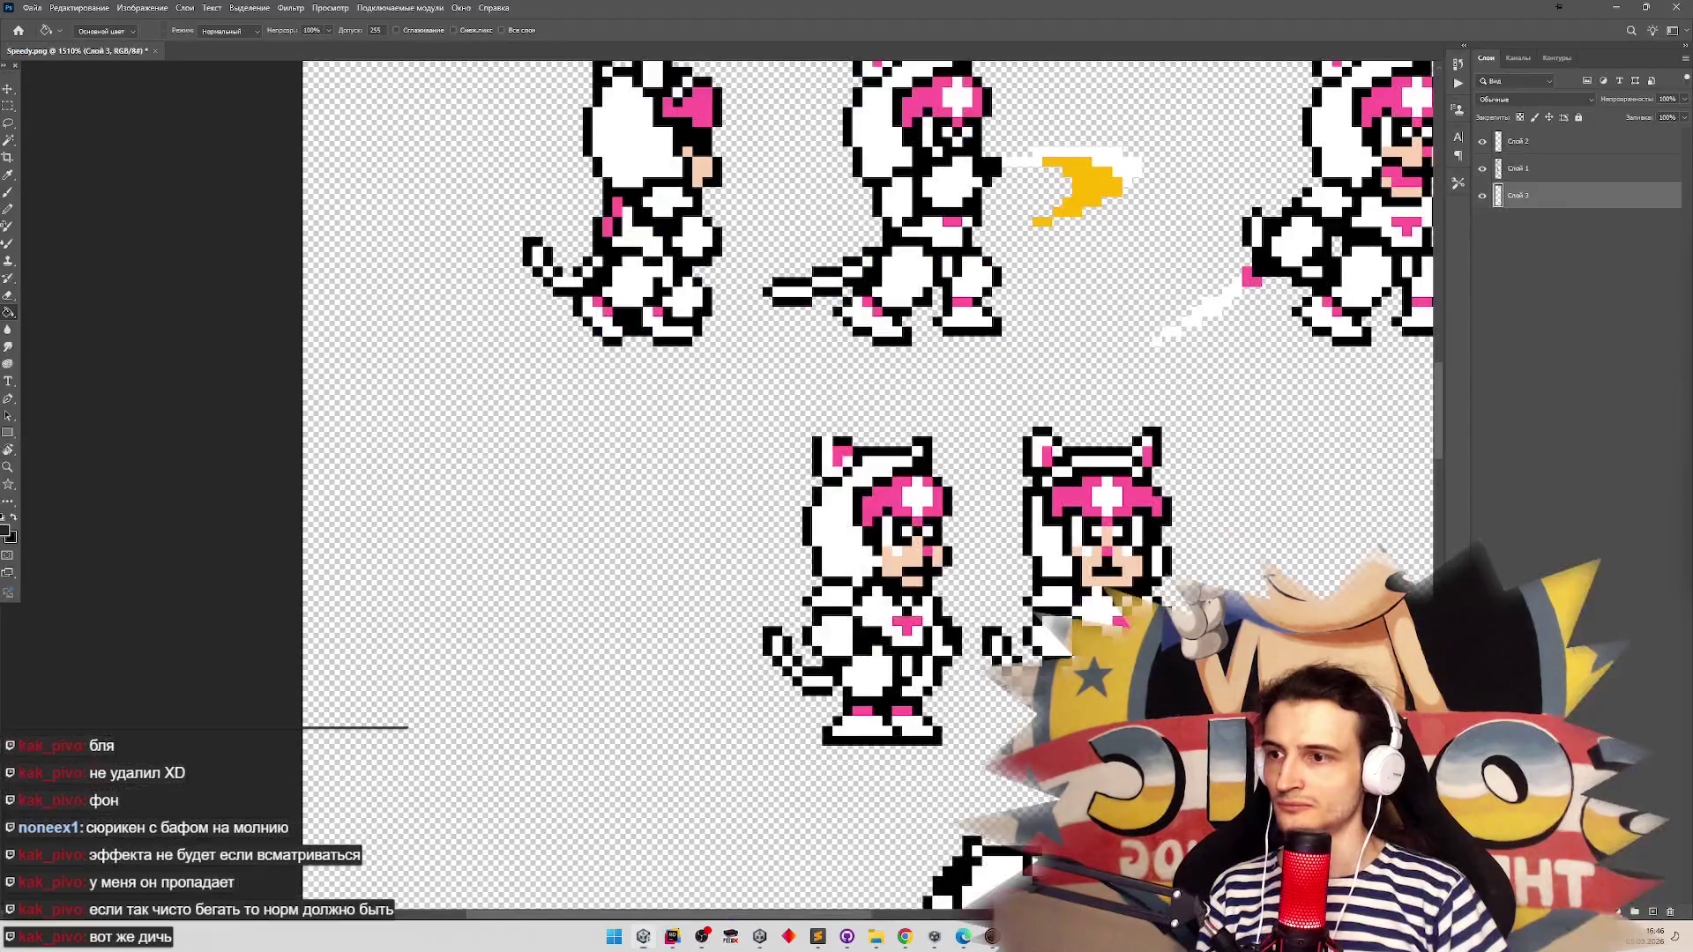
# Paste the game-scene screenshot into Слой 3, scaled to about 52% behind the sprites
pyautogui.hotkey('ctrl', 'z')
pyautogui.scroll(-3, 582, 344)
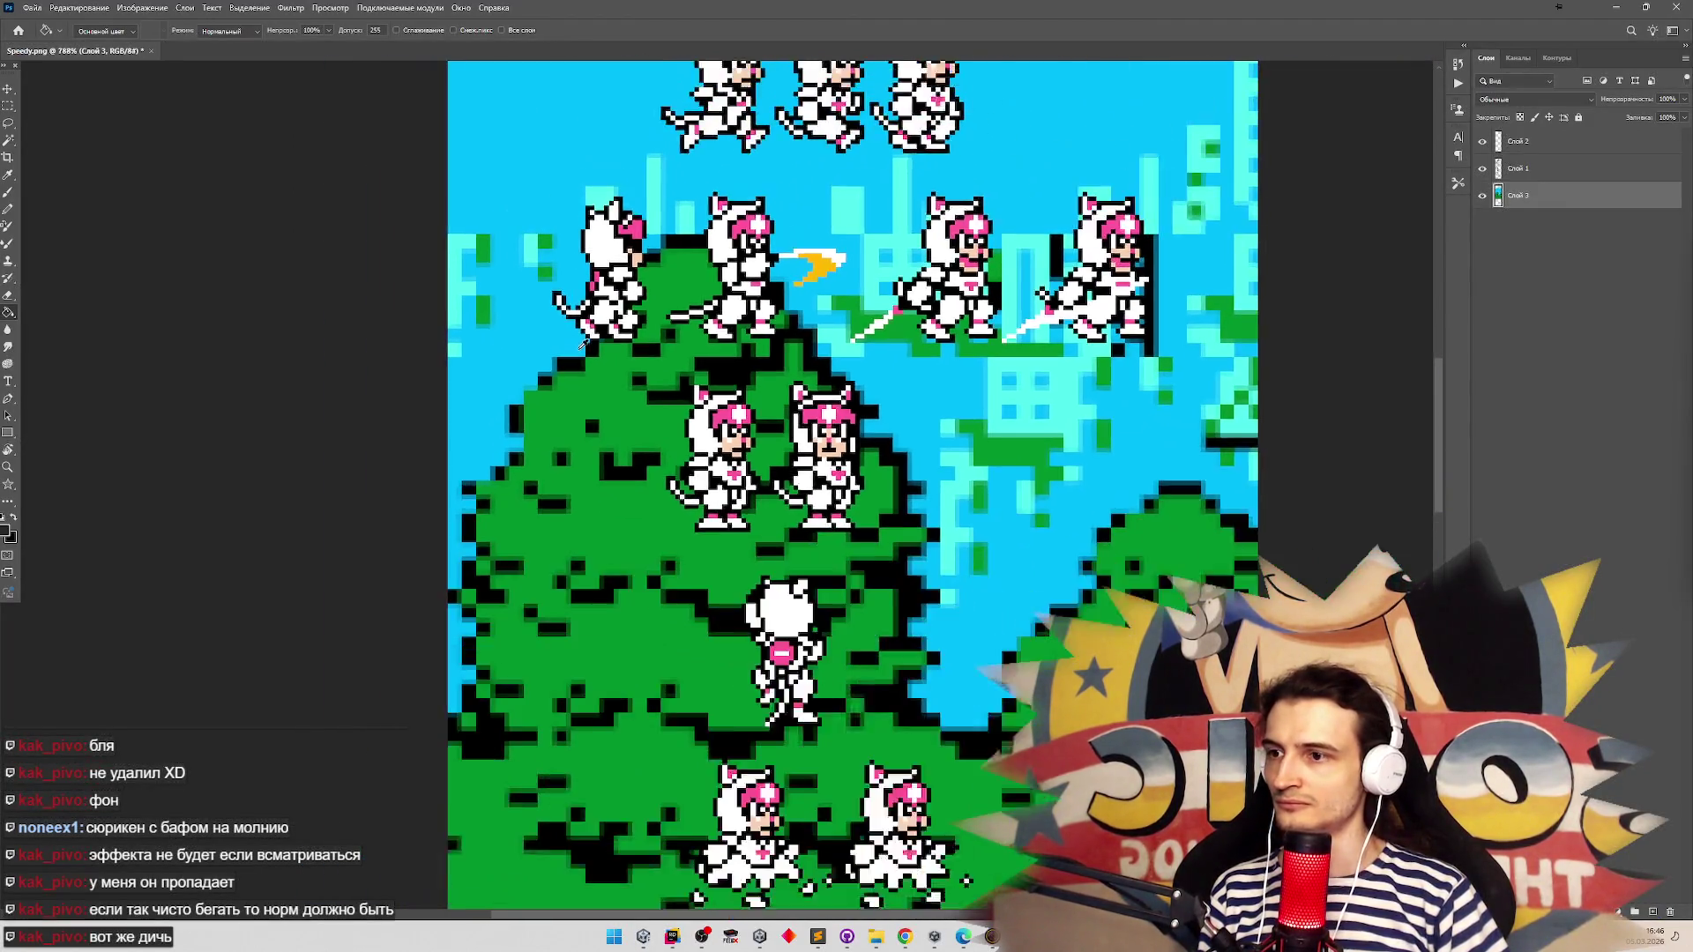
pyautogui.scroll(-1, 582, 344)
pyautogui.hotkey('ctrl', 't')
pyautogui.moveTo(529, 311); pyautogui.dragTo(526, 553)
pyautogui.moveTo(375, 304)
pyautogui.mouseDown()
pyautogui.moveTo(794, 662)
pyautogui.moveTo(391, 238)
pyautogui.moveTo(670, 441)
pyautogui.moveTo(332, 76)
pyautogui.moveTo(339, 253)
pyautogui.mouseUp()
pyautogui.moveTo(476, 467)
pyautogui.mouseDown()
pyautogui.moveTo(553, 514)
pyautogui.moveTo(567, 303)
pyautogui.moveTo(547, 247)
pyautogui.moveTo(536, 278)
pyautogui.mouseUp()
pyautogui.press('Return')
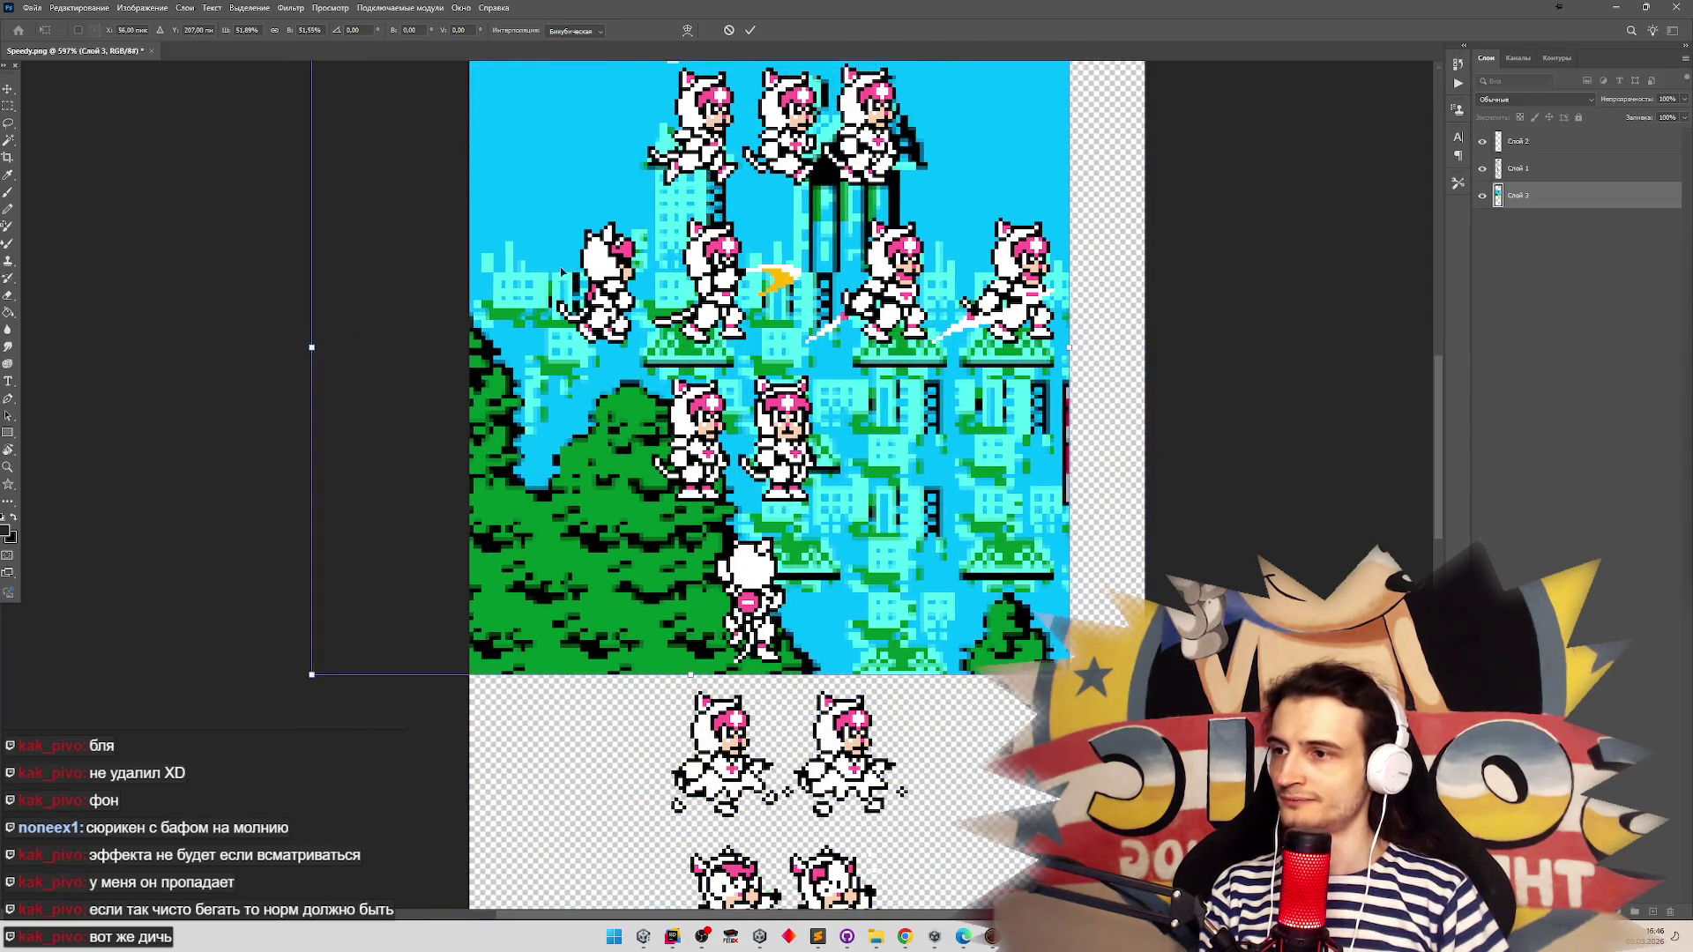
pyautogui.press('g')
pyautogui.scroll(4, 573, 264)
pyautogui.scroll(1, 783, 376)
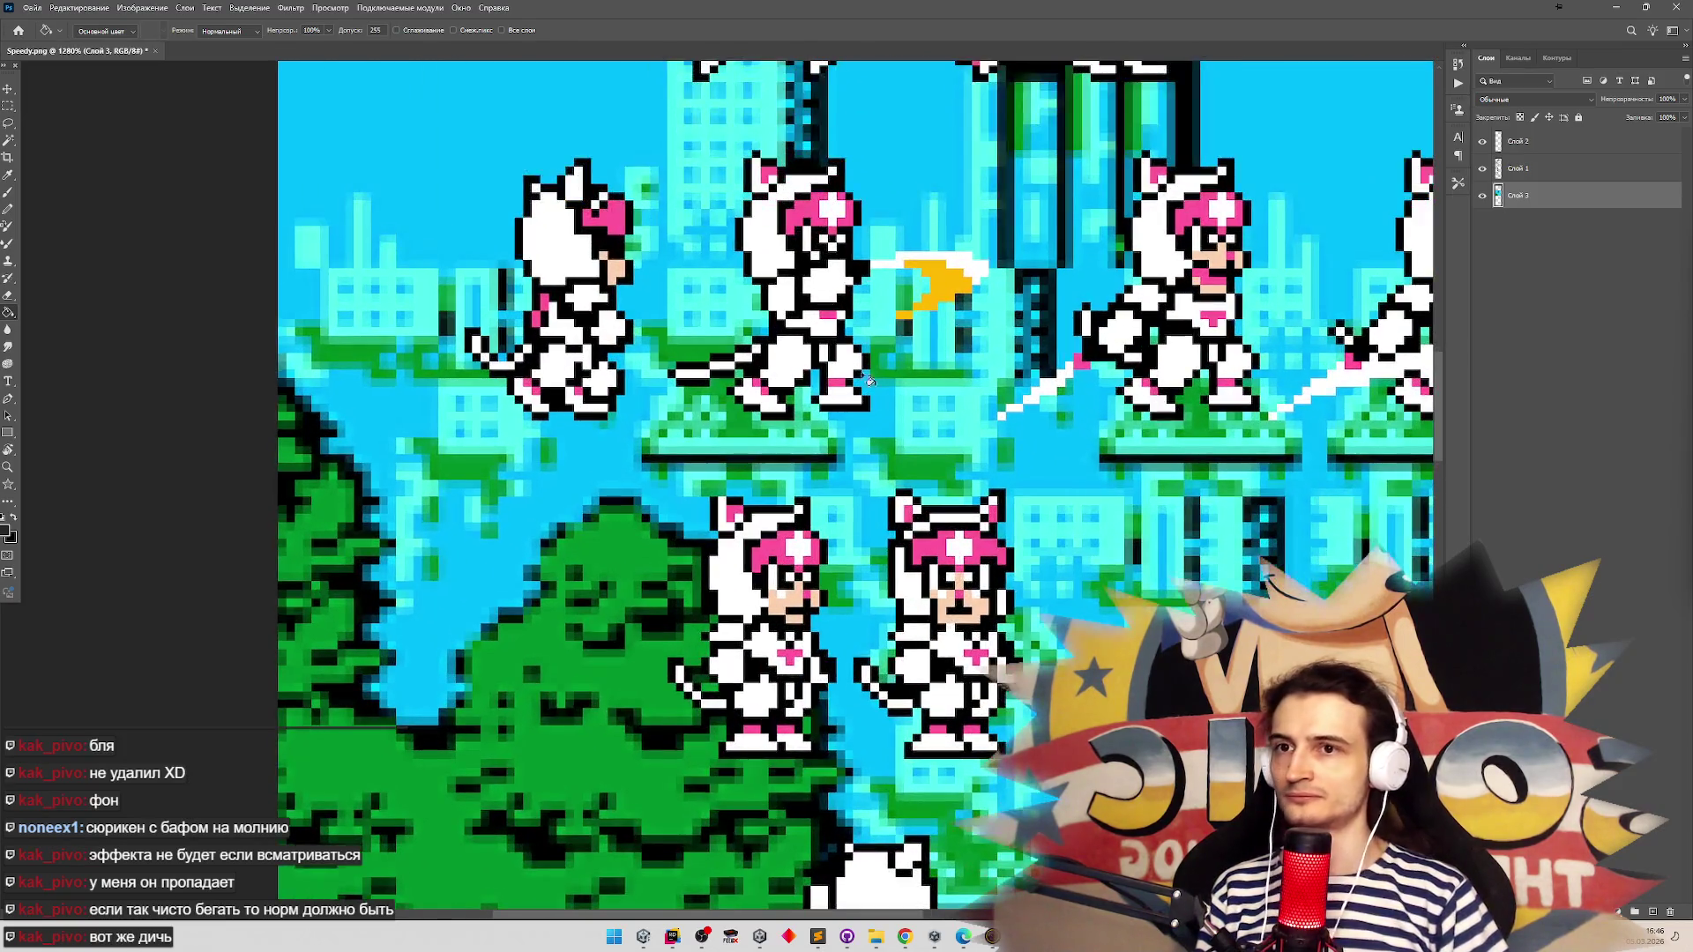
# Make white the Pencil colour and draw a short white pixel stroke on Слой 2 beside the cat's head
pyautogui.press('i')
pyautogui.click(6, 531)
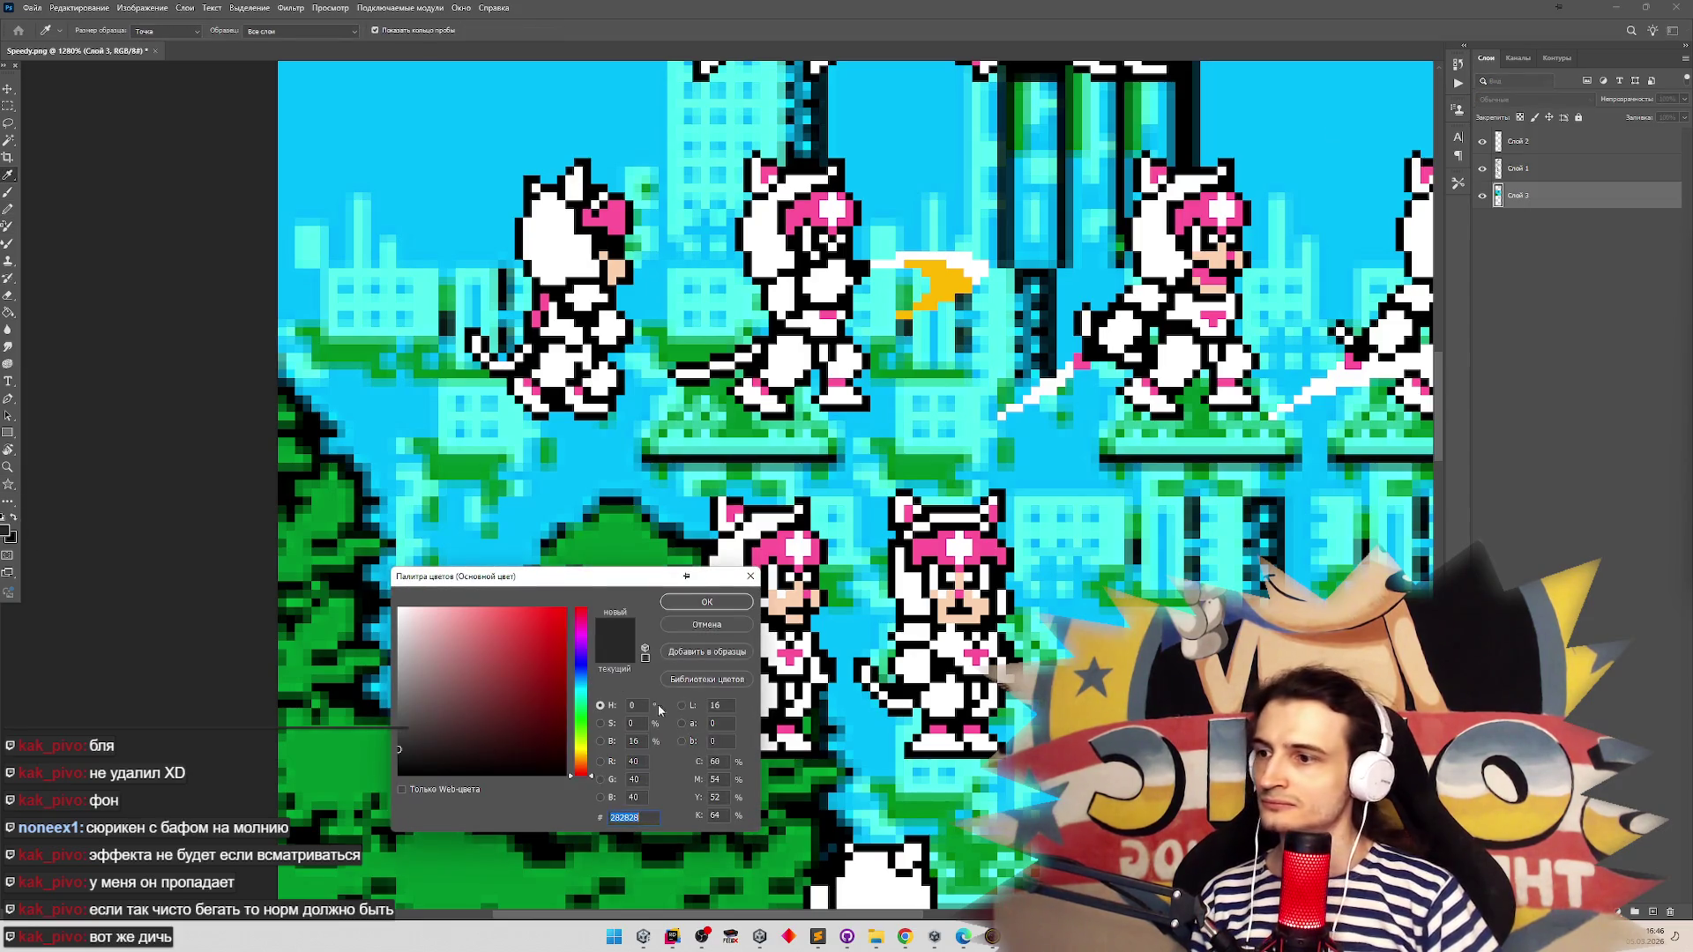
pyautogui.click(697, 624)
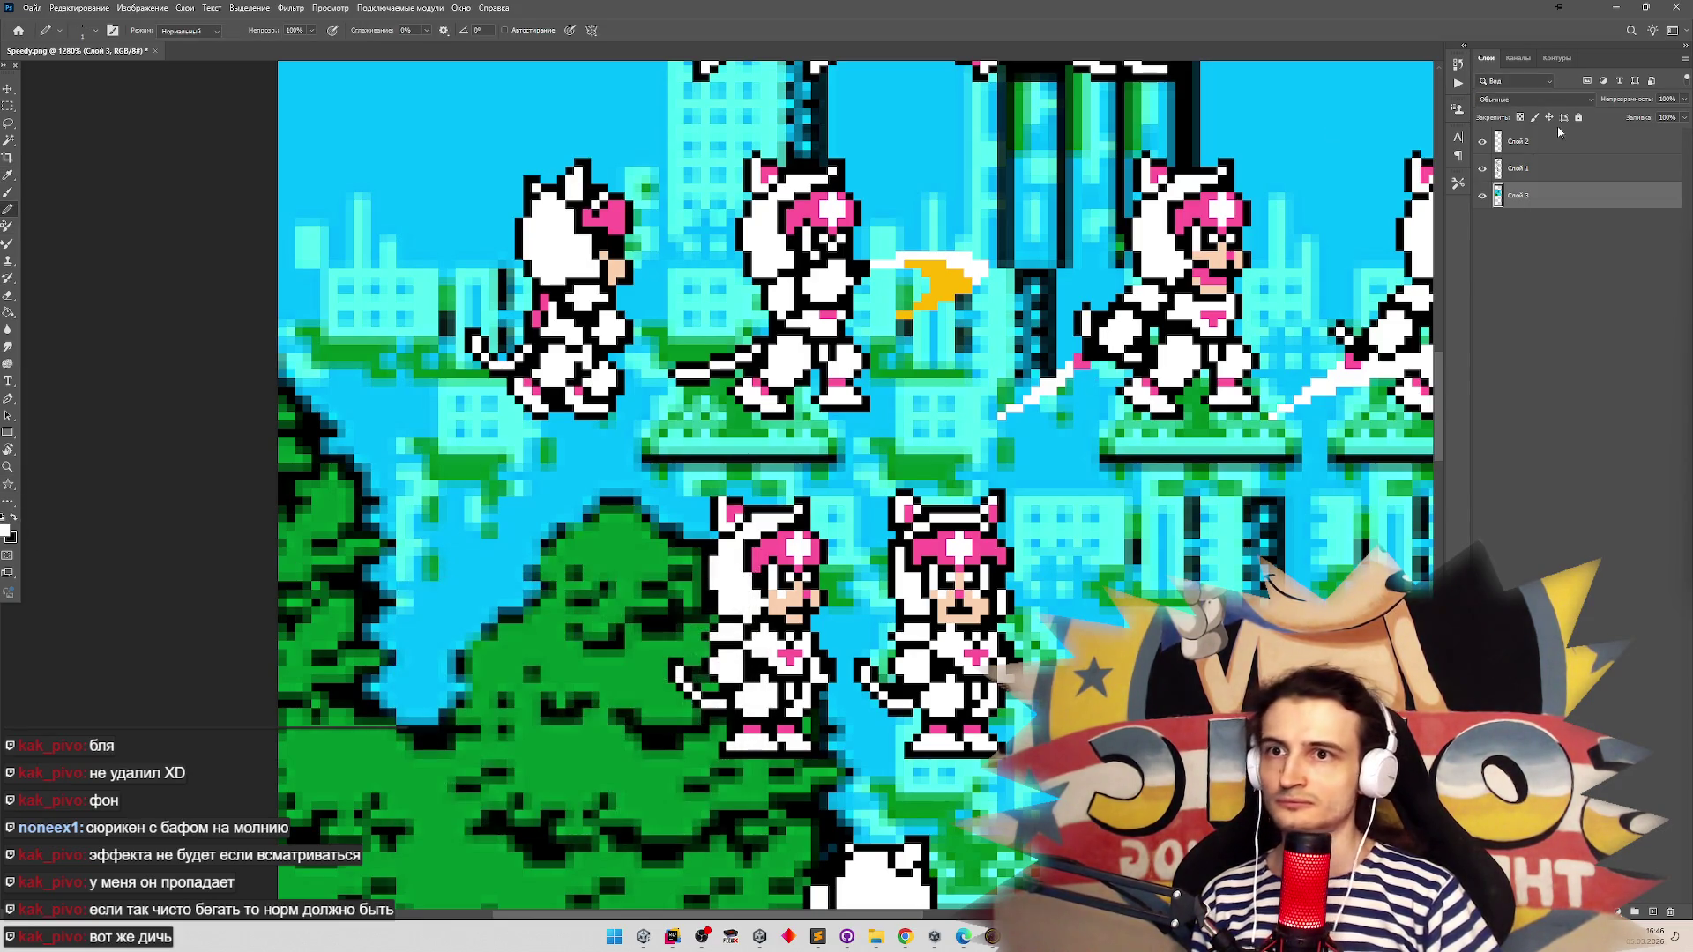
pyautogui.press('b')
pyautogui.press('x')
pyautogui.click(1525, 142)
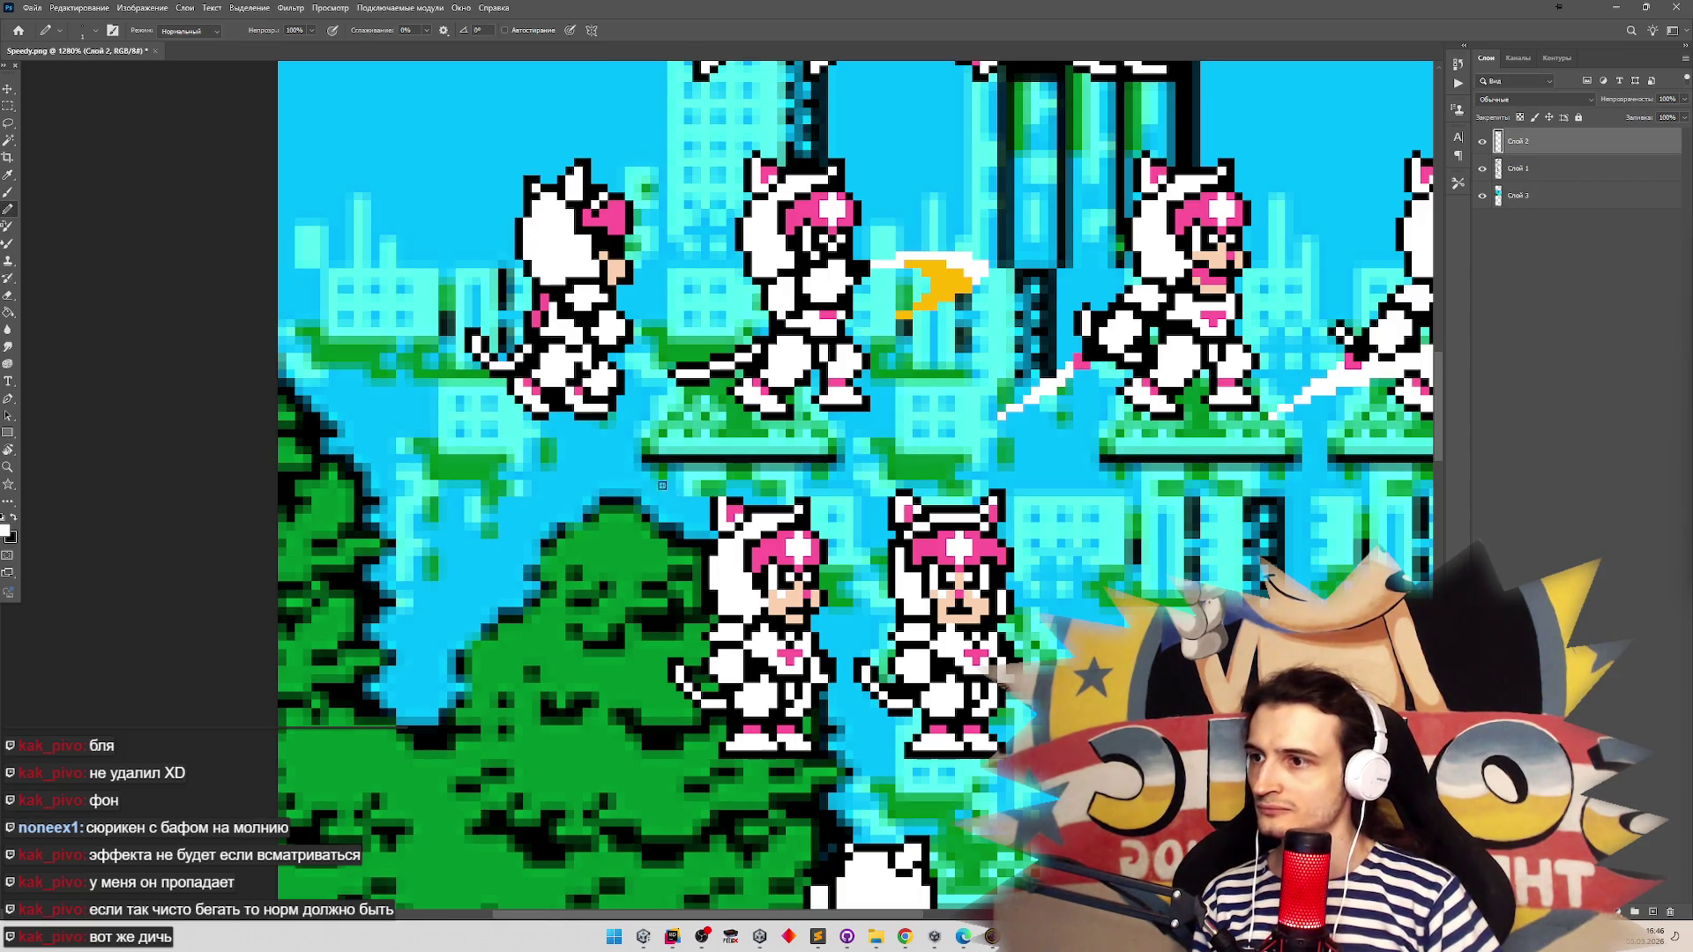
pyautogui.moveTo(678, 530); pyautogui.dragTo(666, 527)
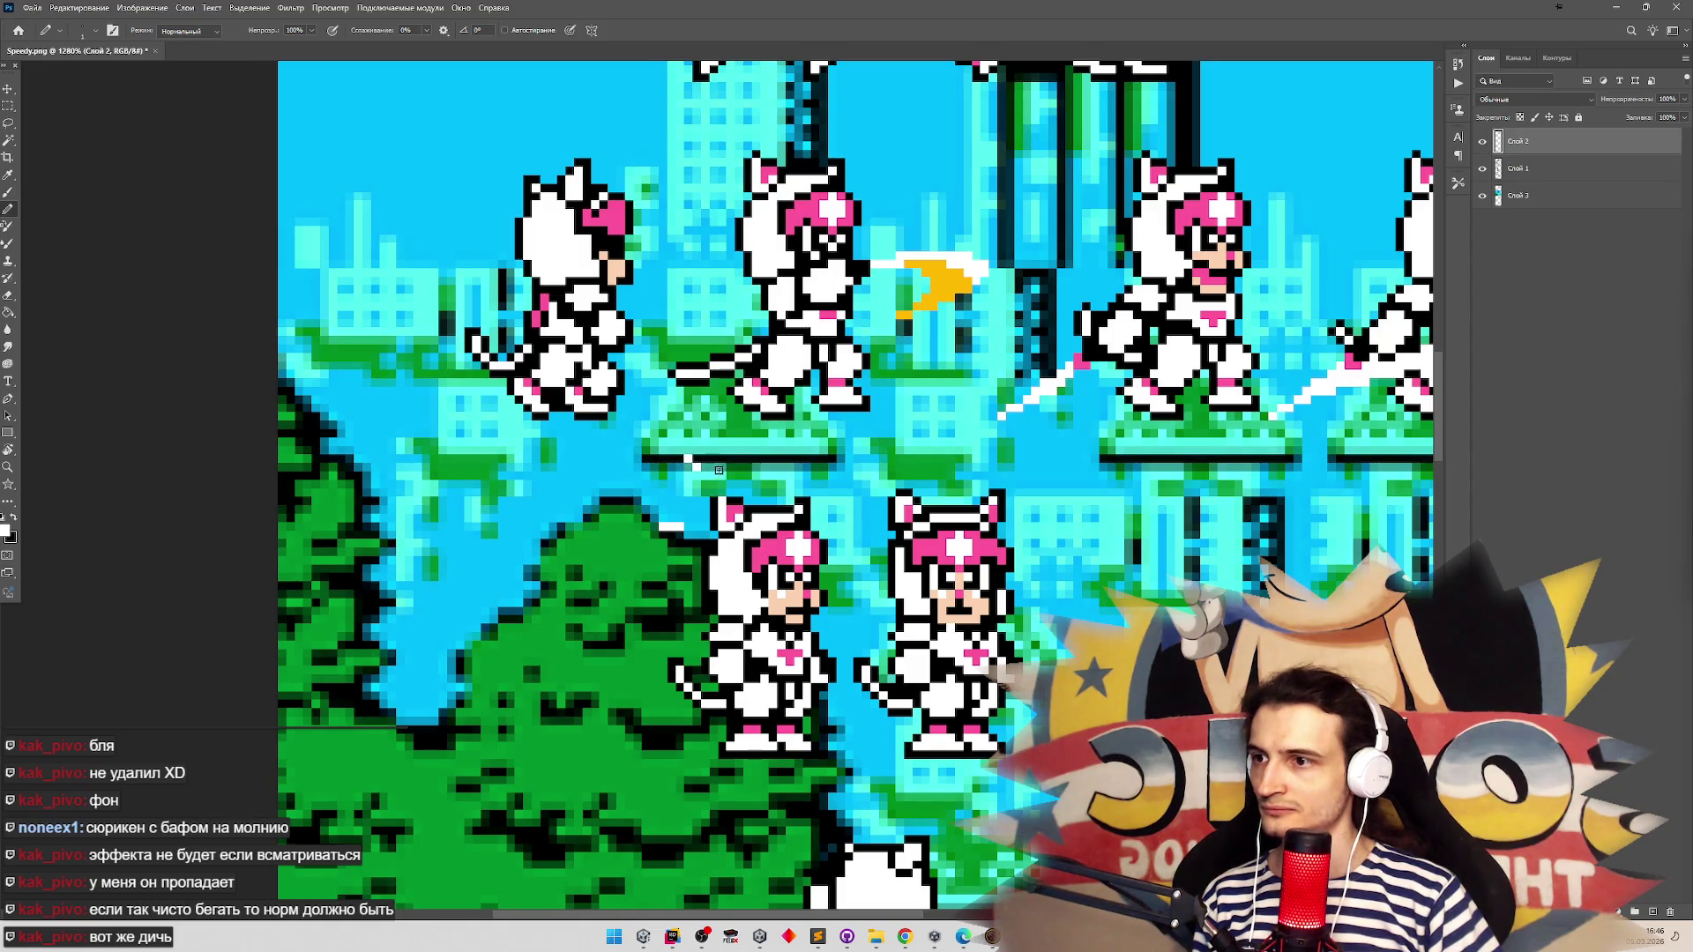
# Confirm pure white in the Color Picker and add a white pixel above the lower-left cat
pyautogui.click(7, 531)
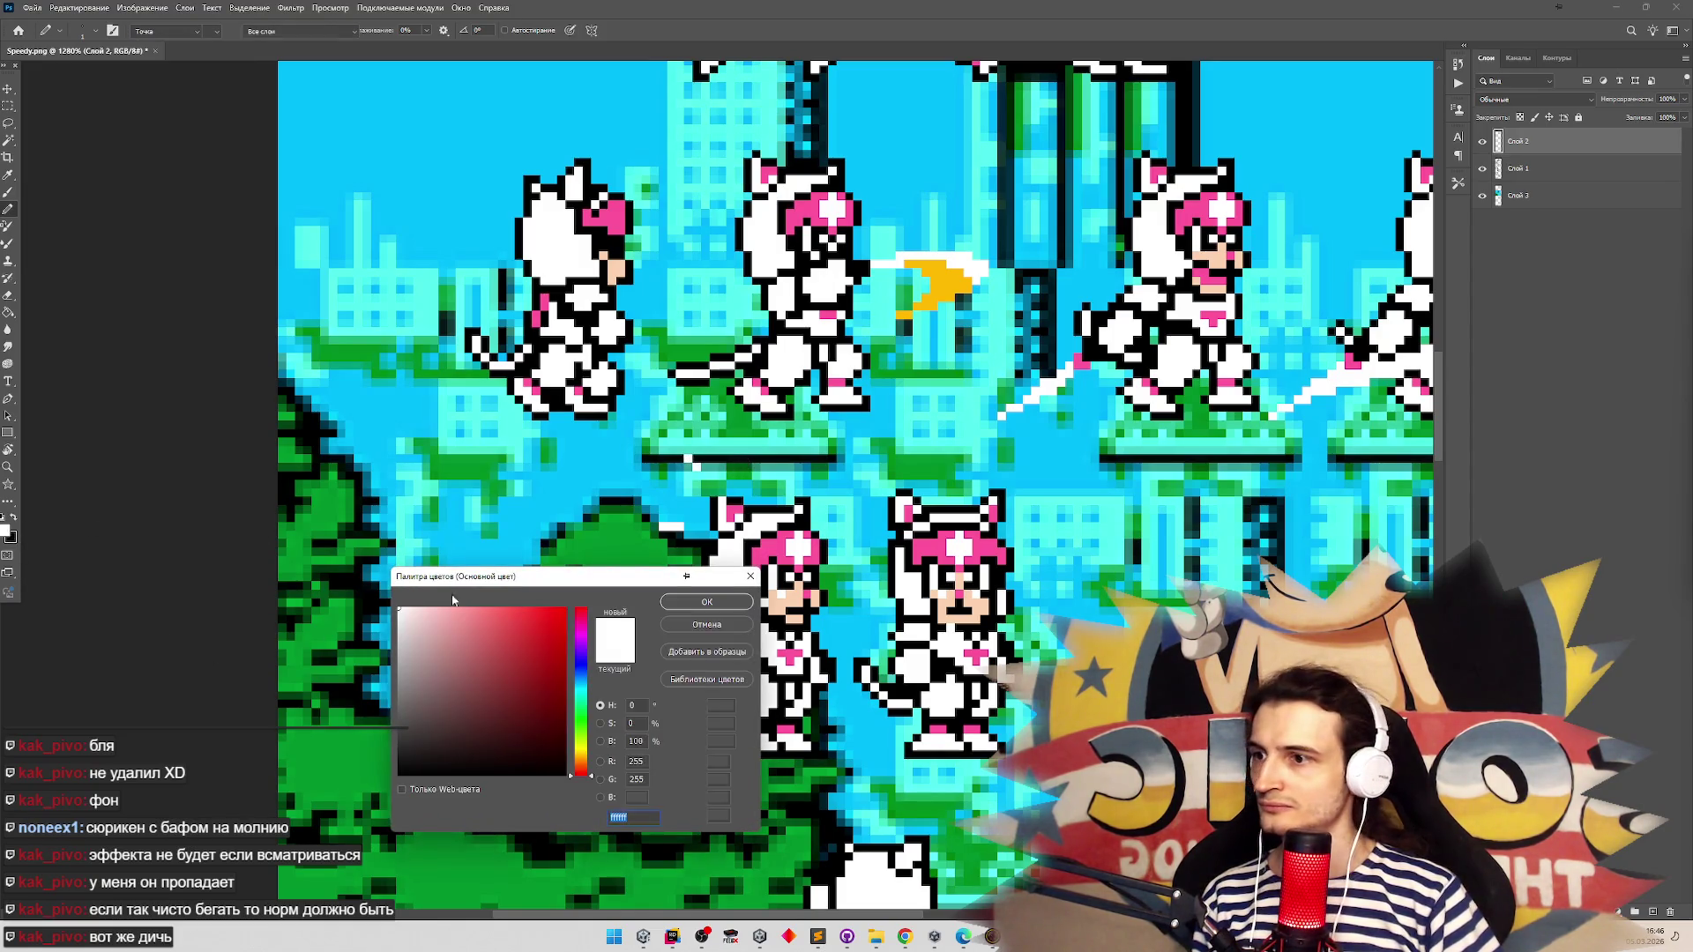
pyautogui.click(706, 602)
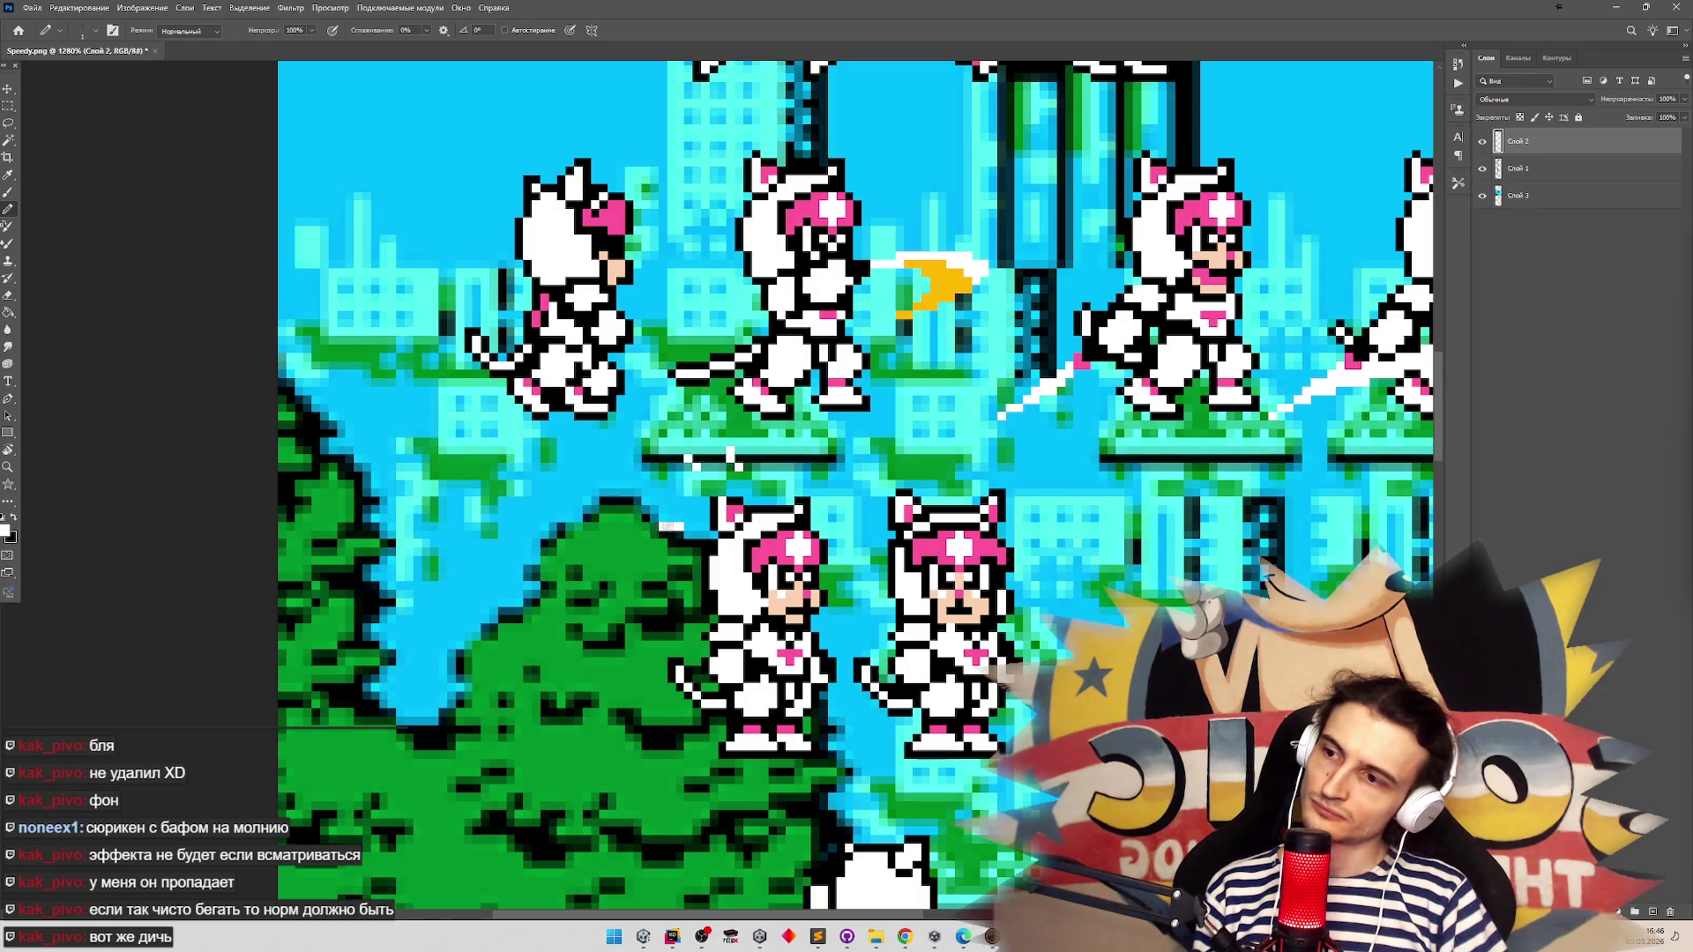
pyautogui.click(670, 526)
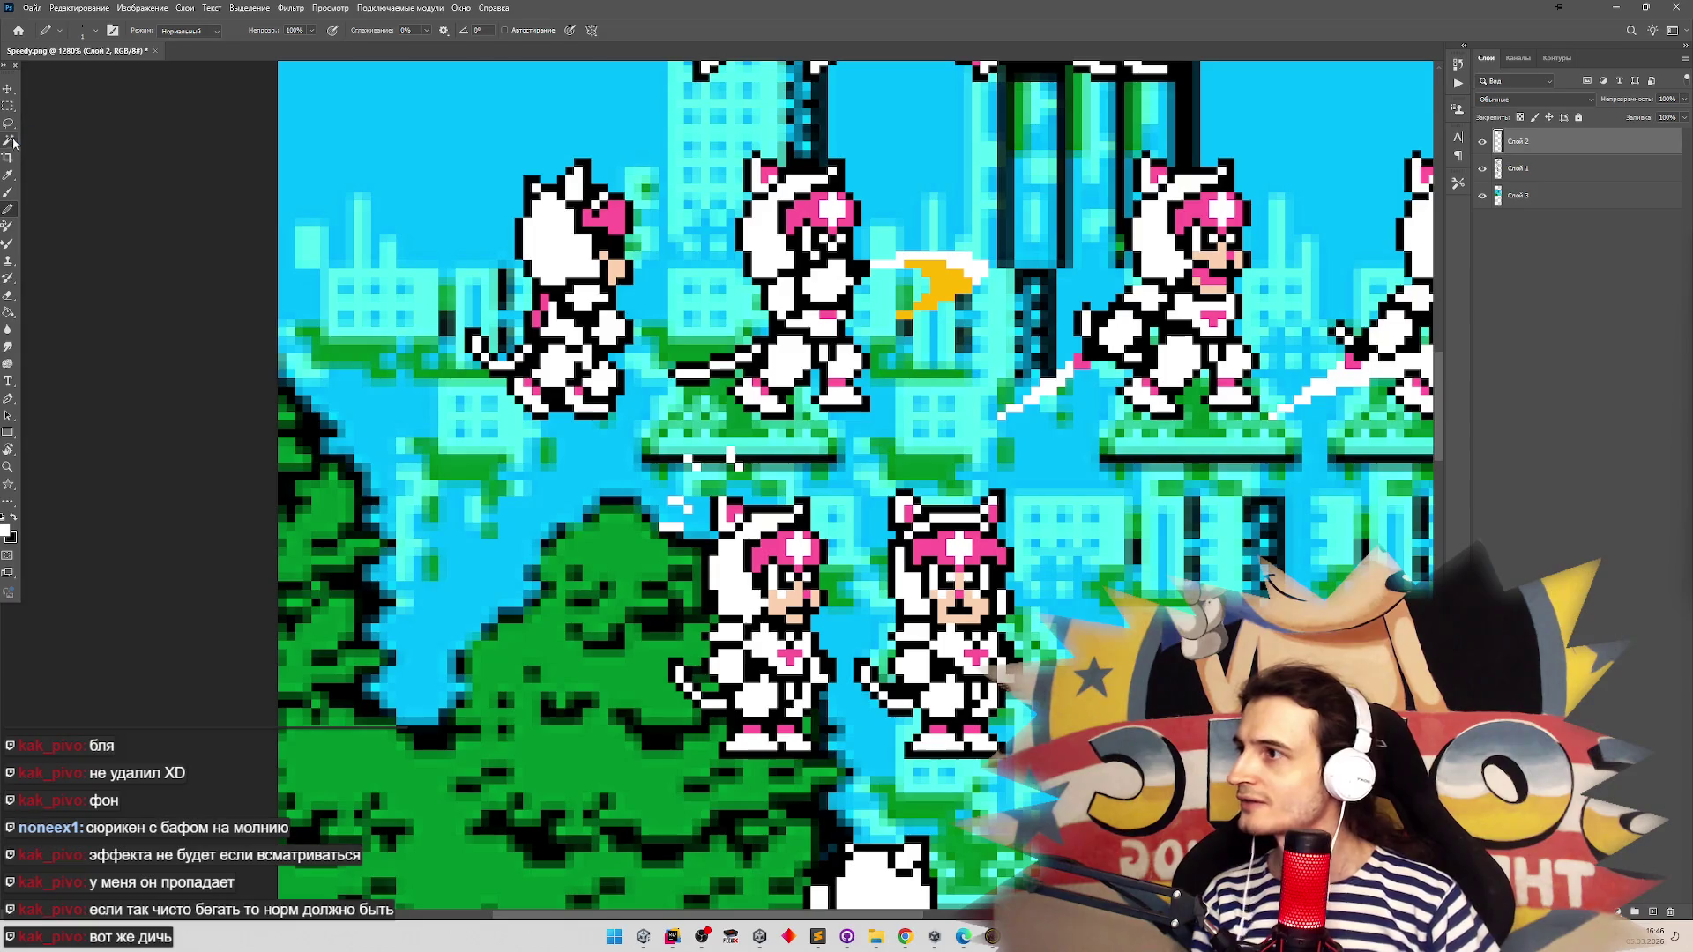
pyautogui.click(8, 296)
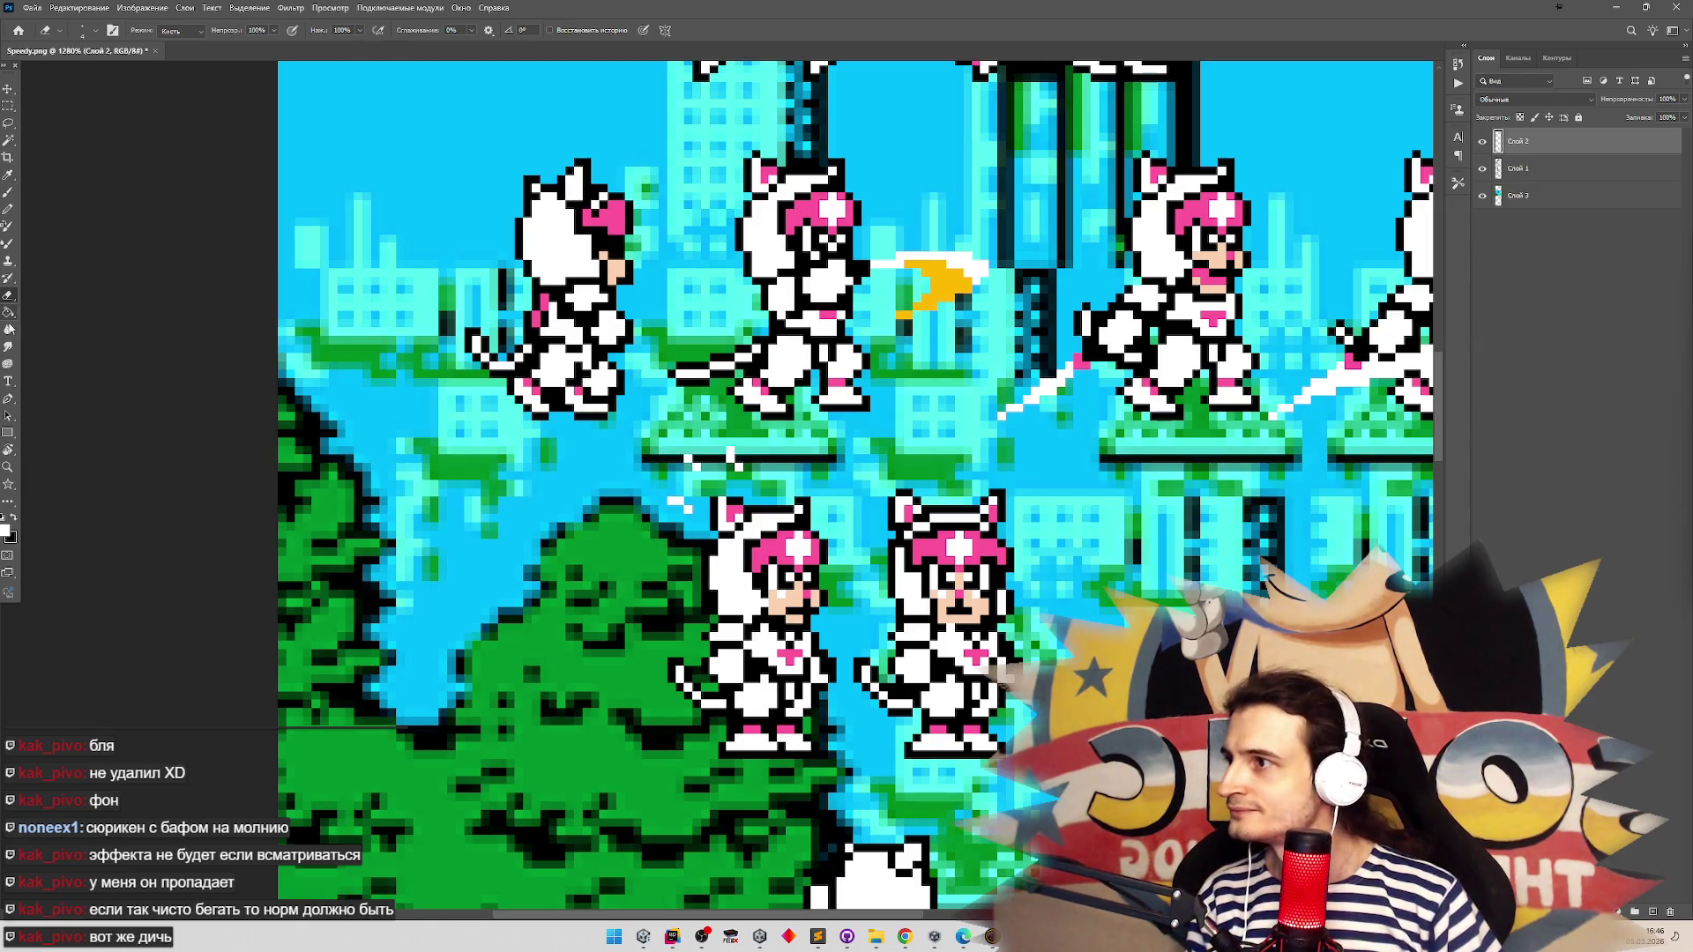
pyautogui.click(8, 210)
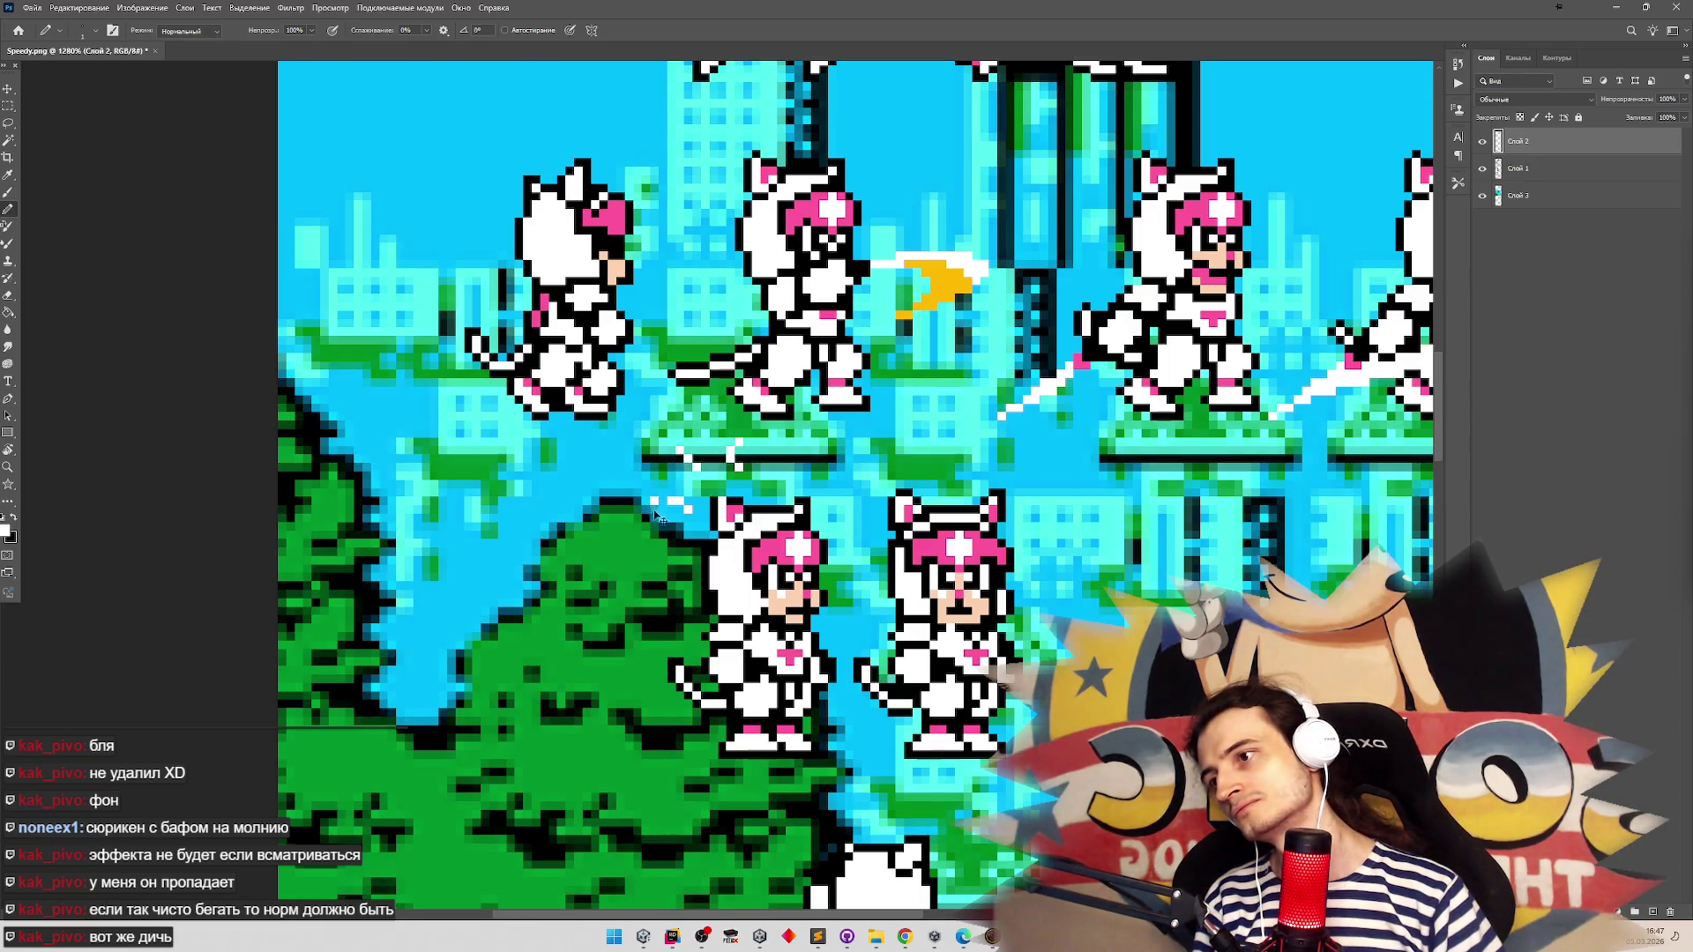
pyautogui.press('e')
pyautogui.click(53, 30)
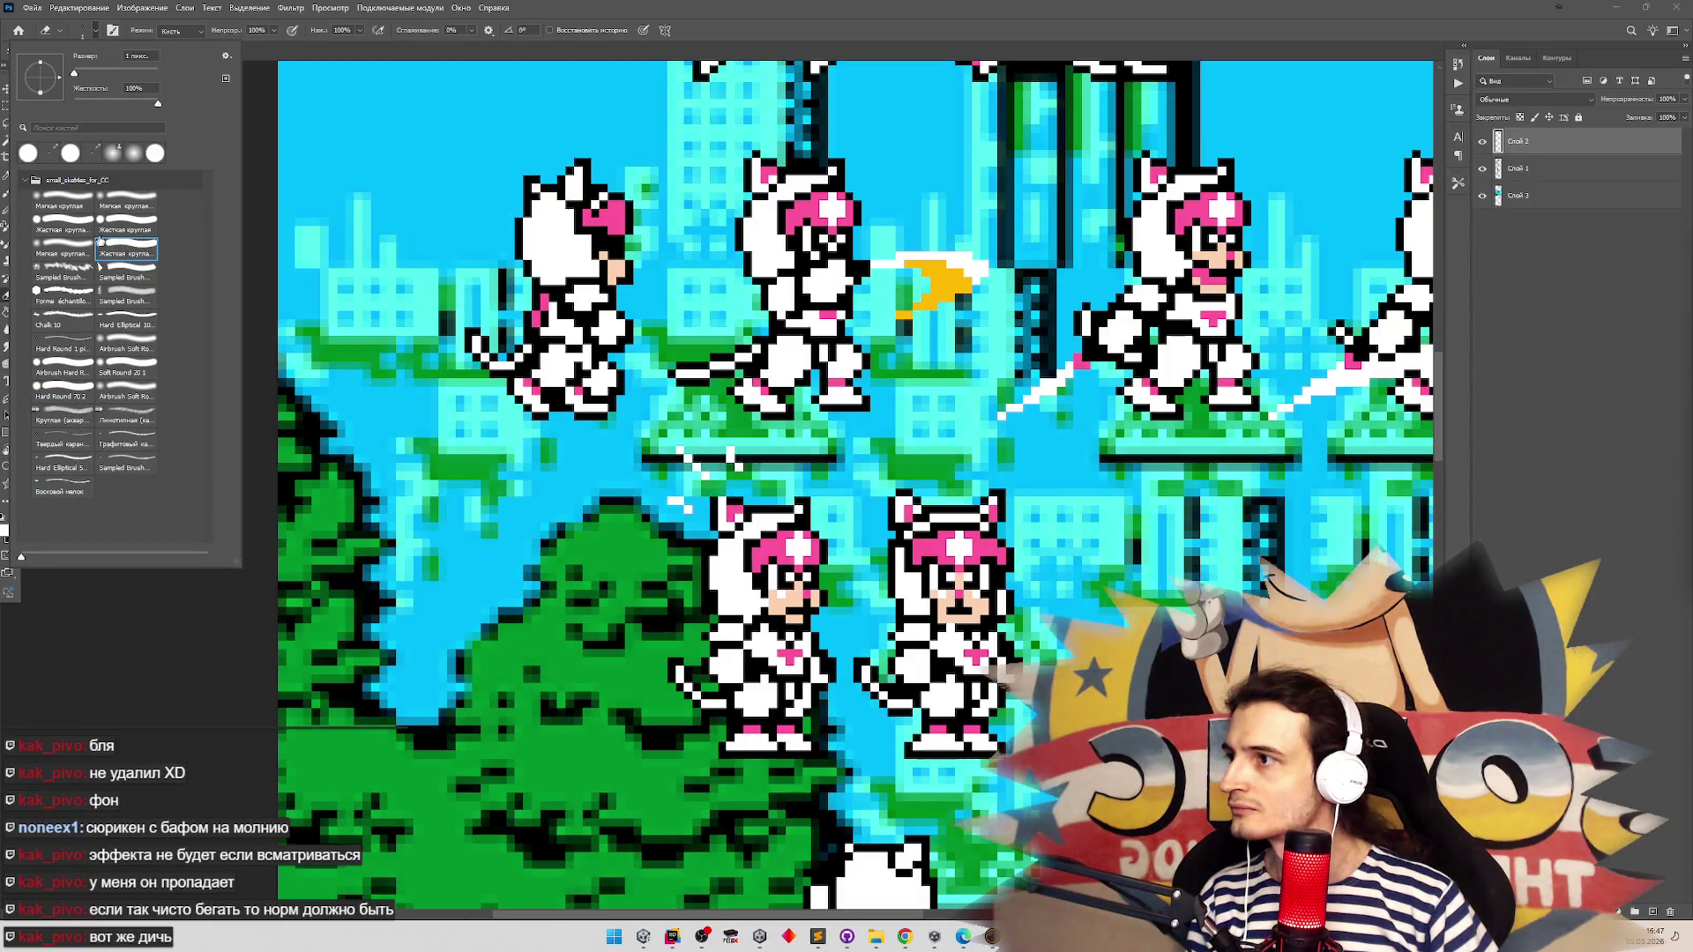
# Pick the hard round tip for the Eraser
pyautogui.click(63, 230)
pyautogui.click(127, 229)
pyautogui.click(63, 230)
pyautogui.click(126, 229)
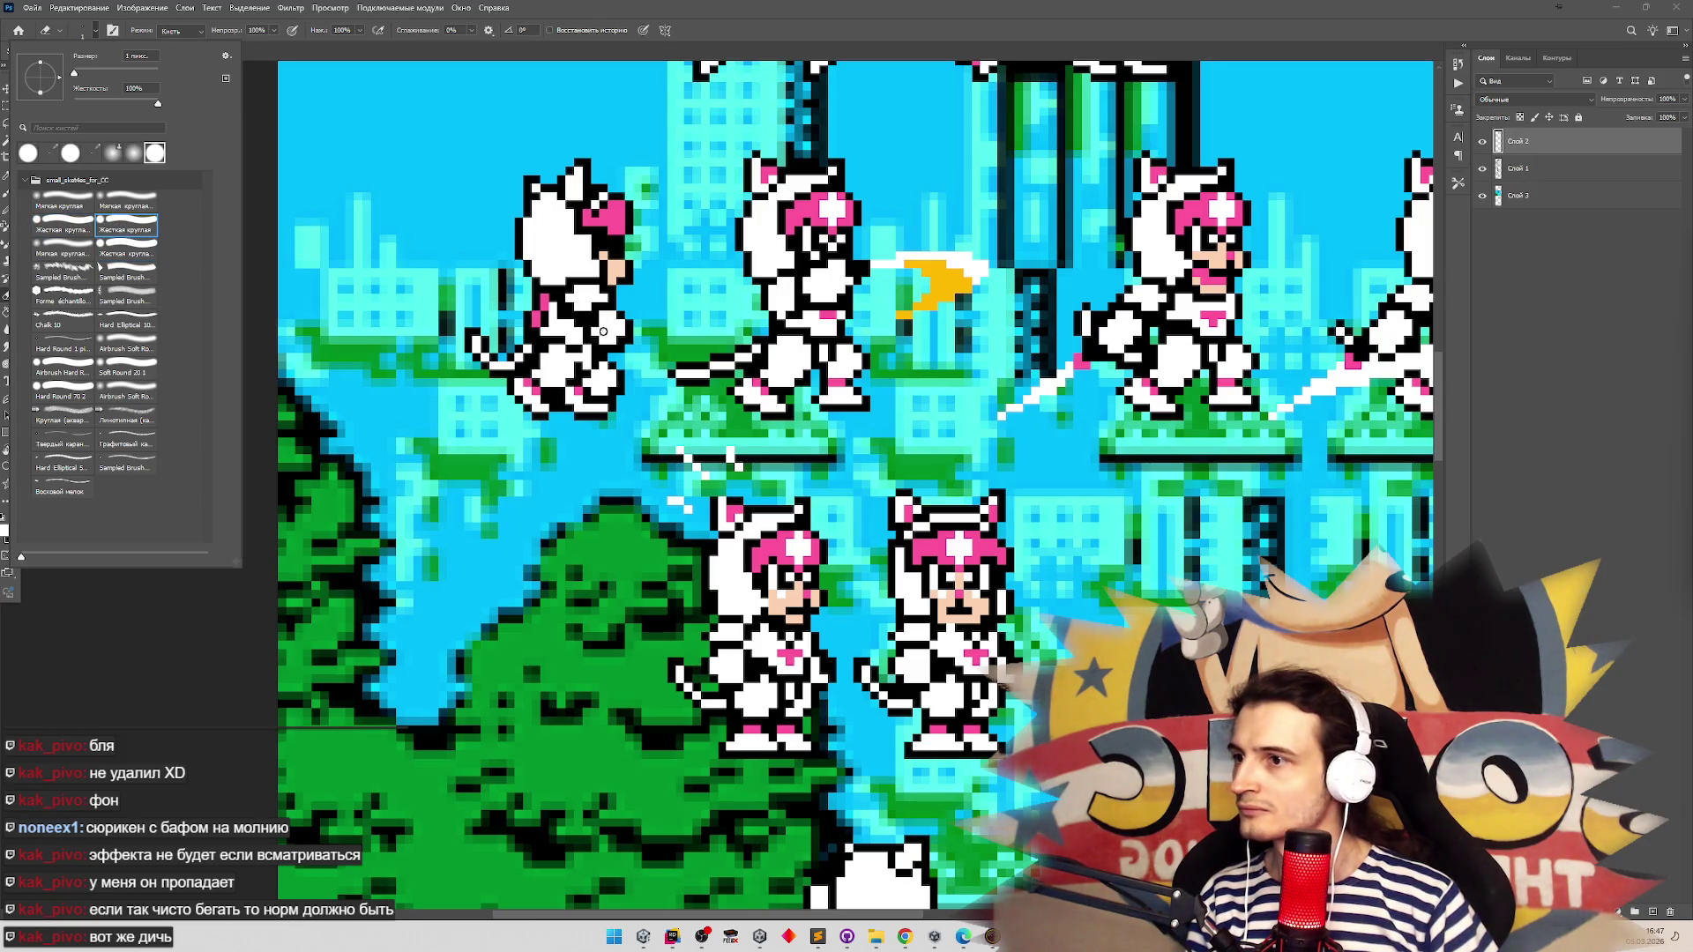
pyautogui.click(677, 455)
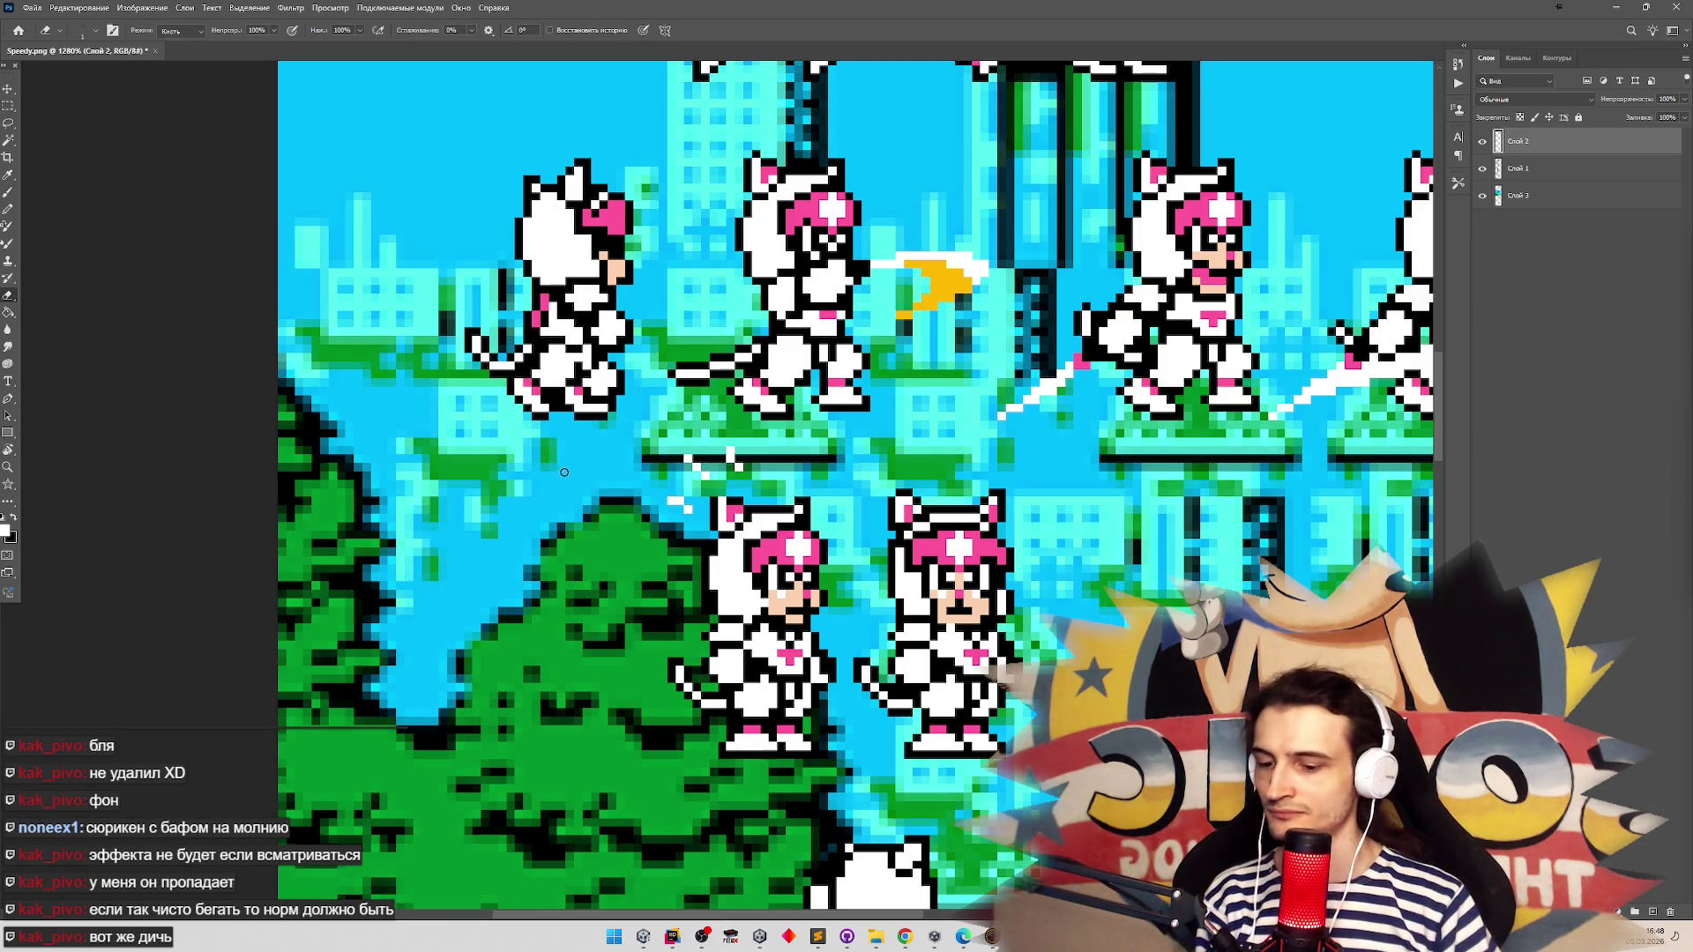
# Erase the stray white pixels above the lower cat
pyautogui.click(677, 514)
pyautogui.click(674, 506)
pyautogui.click(684, 509)
pyautogui.press('b')
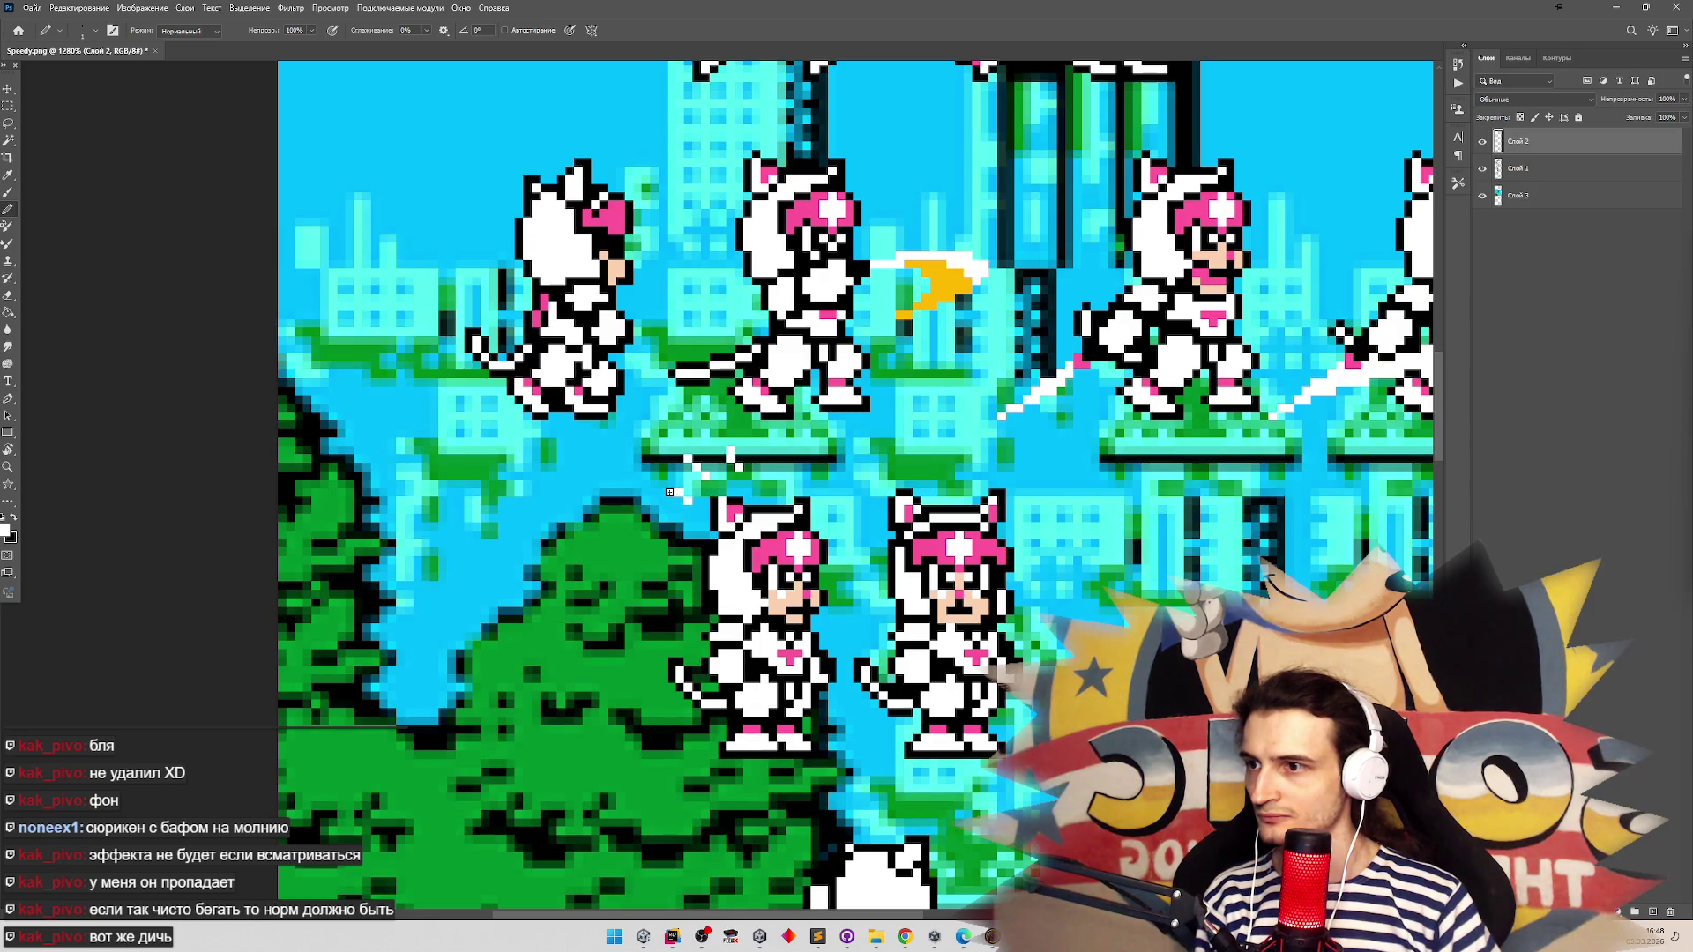
pyautogui.press('e')
pyautogui.press('b')
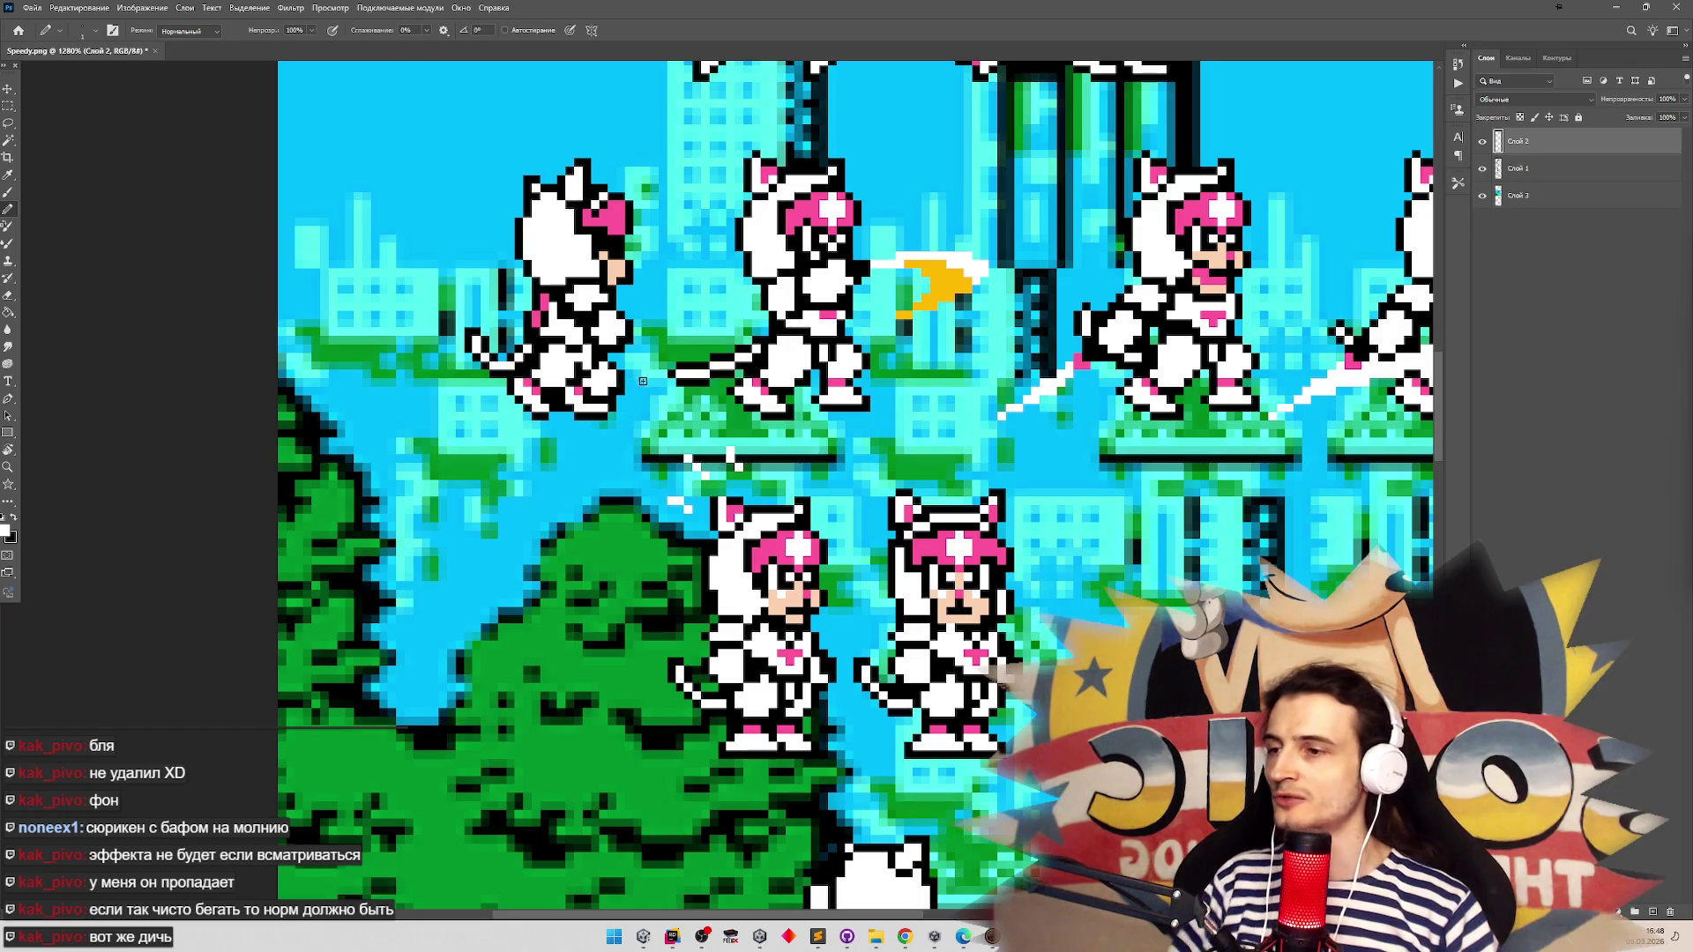
# Add a new empty layer, Слой 4
pyautogui.scroll(1, 635, 468)
pyautogui.scroll(1, 635, 468)
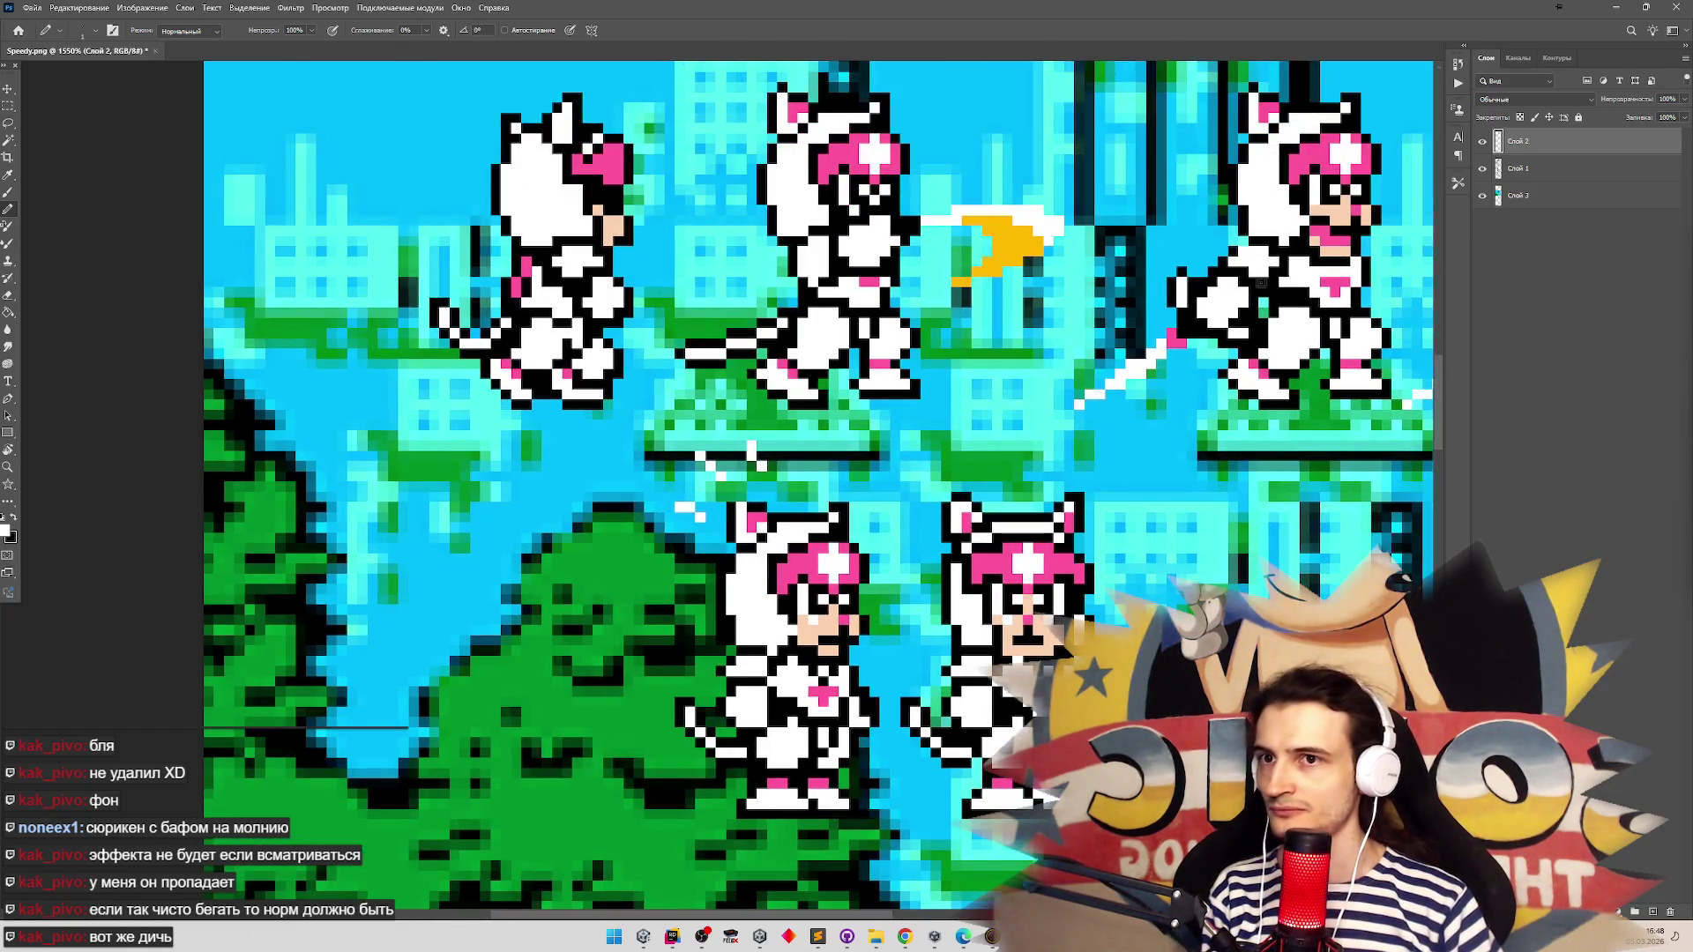
pyautogui.click(1650, 913)
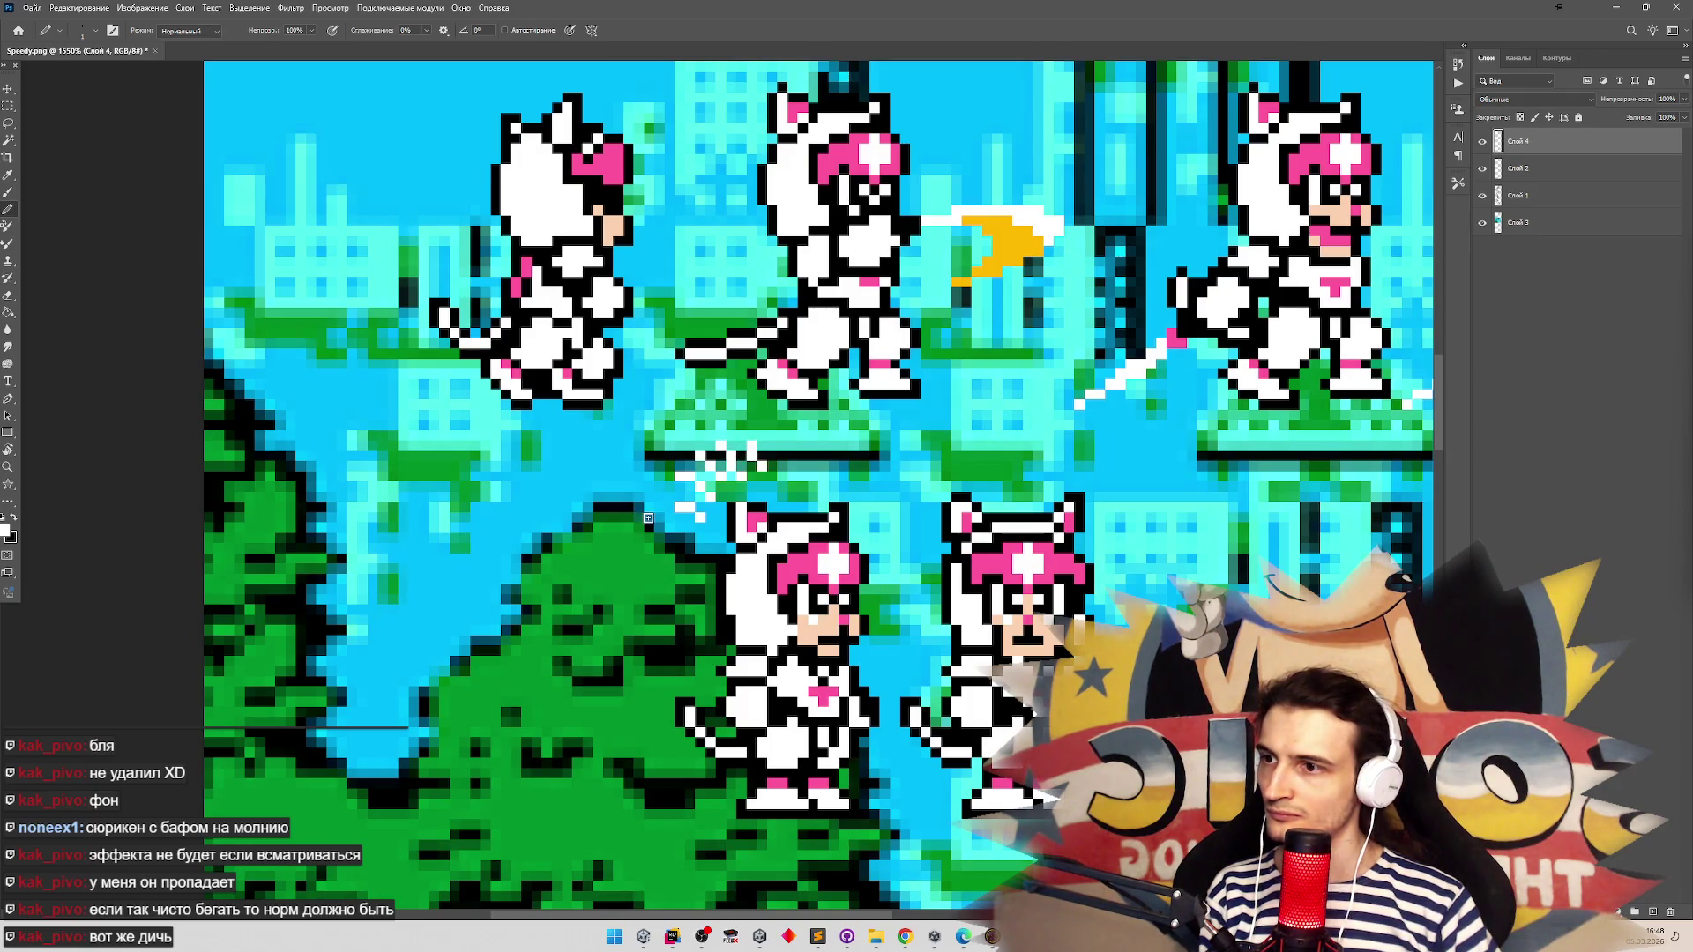
# Toggle Слой 4 and Слой 2 visibility to compare their sparkle pixels, leaving Слой 2 hidden
pyautogui.click(1484, 143)
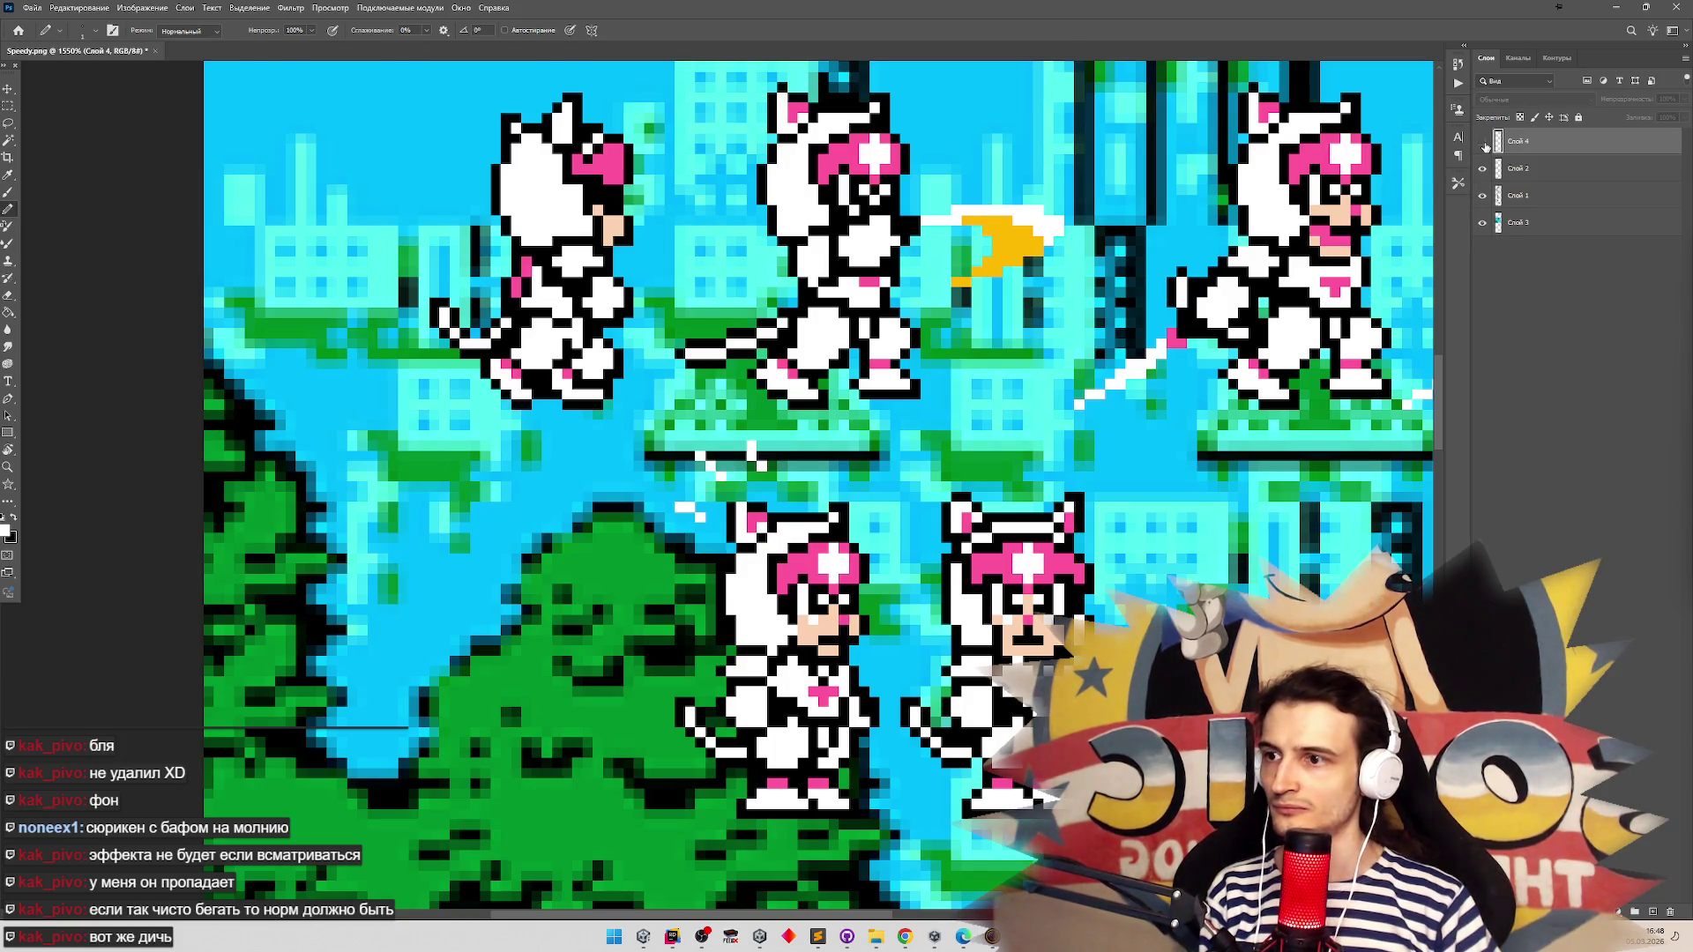
pyautogui.click(1483, 168)
pyautogui.click(1482, 142)
pyautogui.click(1483, 142)
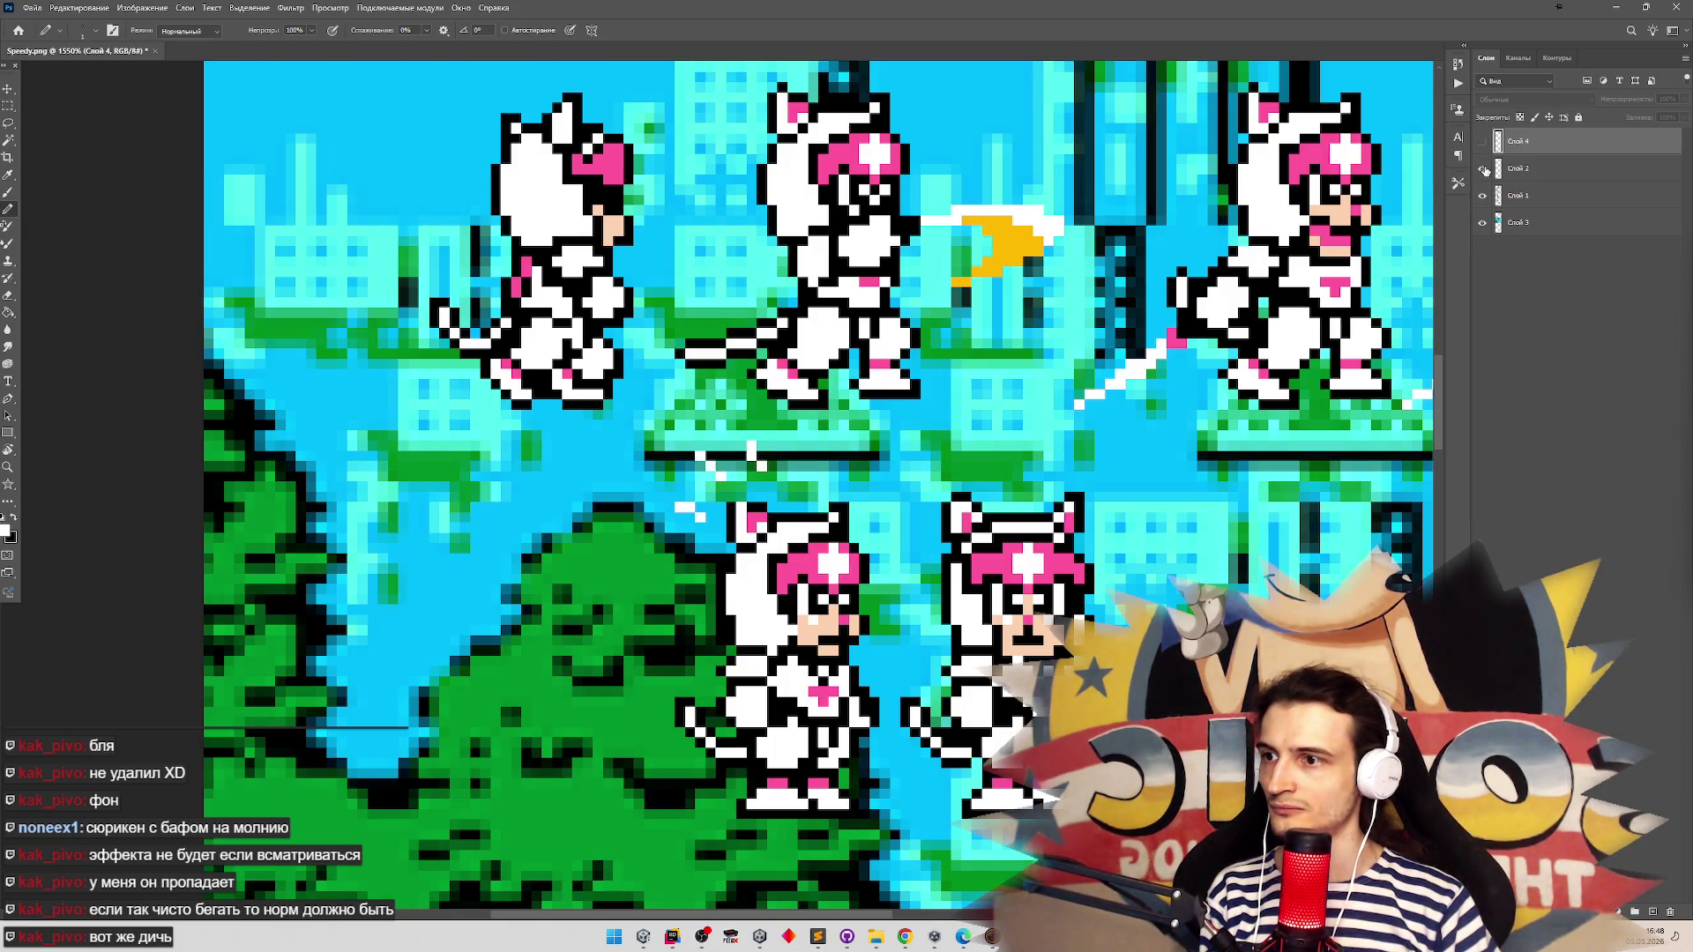
pyautogui.click(1483, 169)
pyautogui.click(1484, 143)
pyautogui.click(1484, 169)
pyautogui.click(1483, 168)
pyautogui.click(1484, 143)
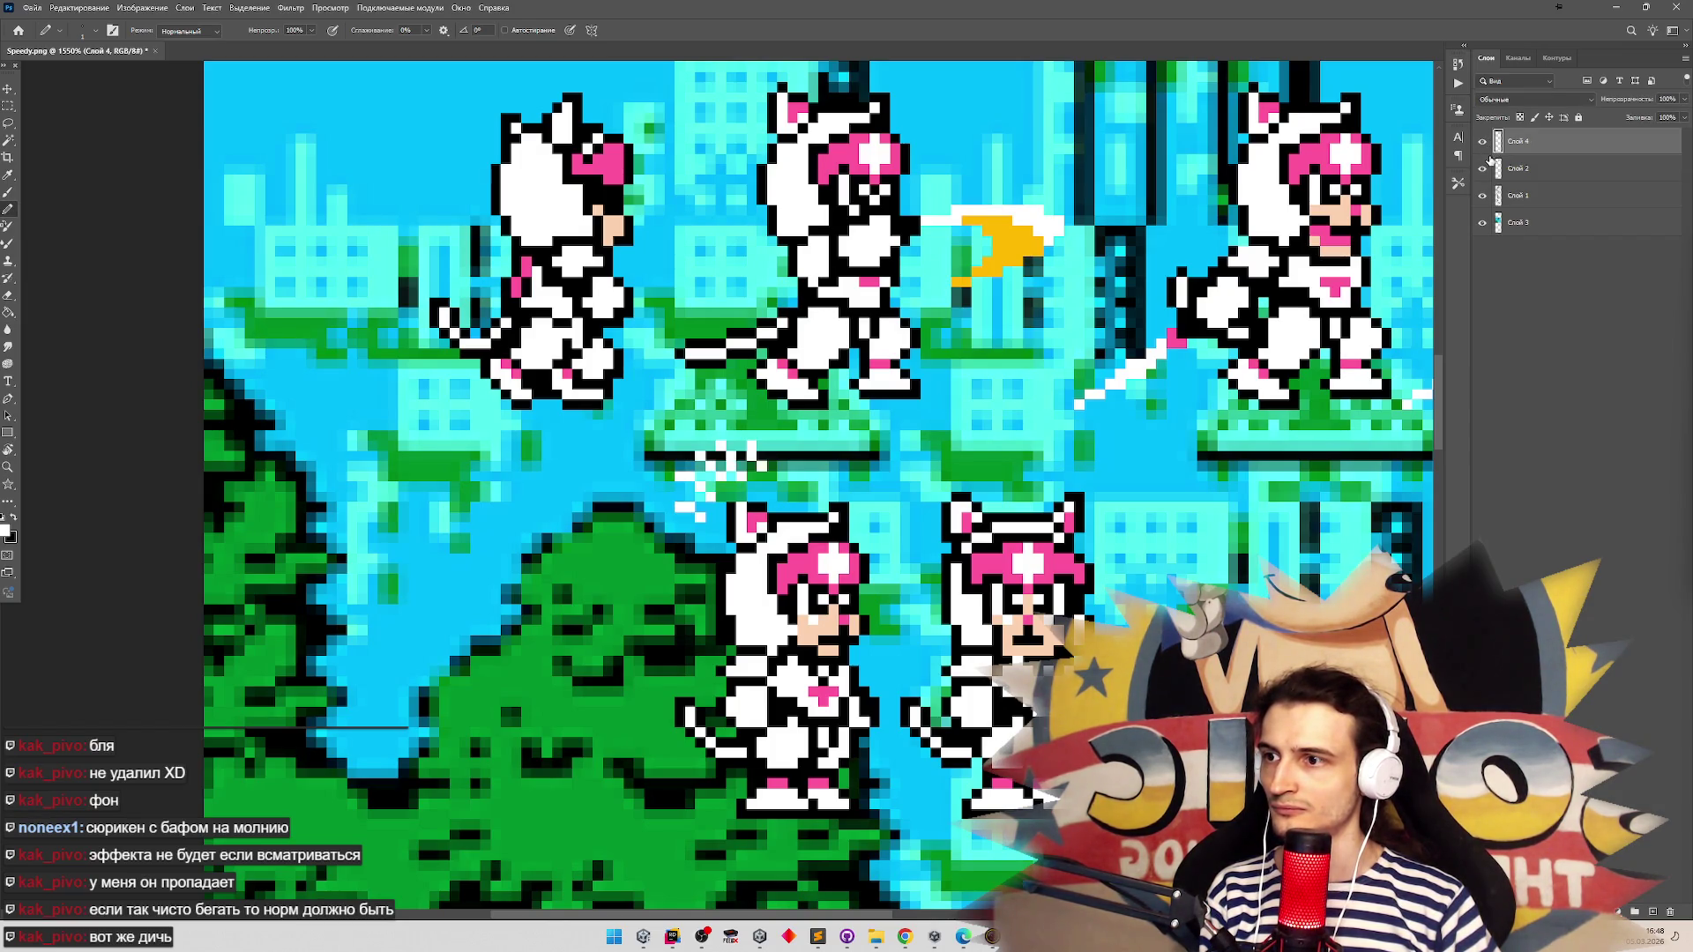
pyautogui.click(1484, 168)
pyautogui.press('e')
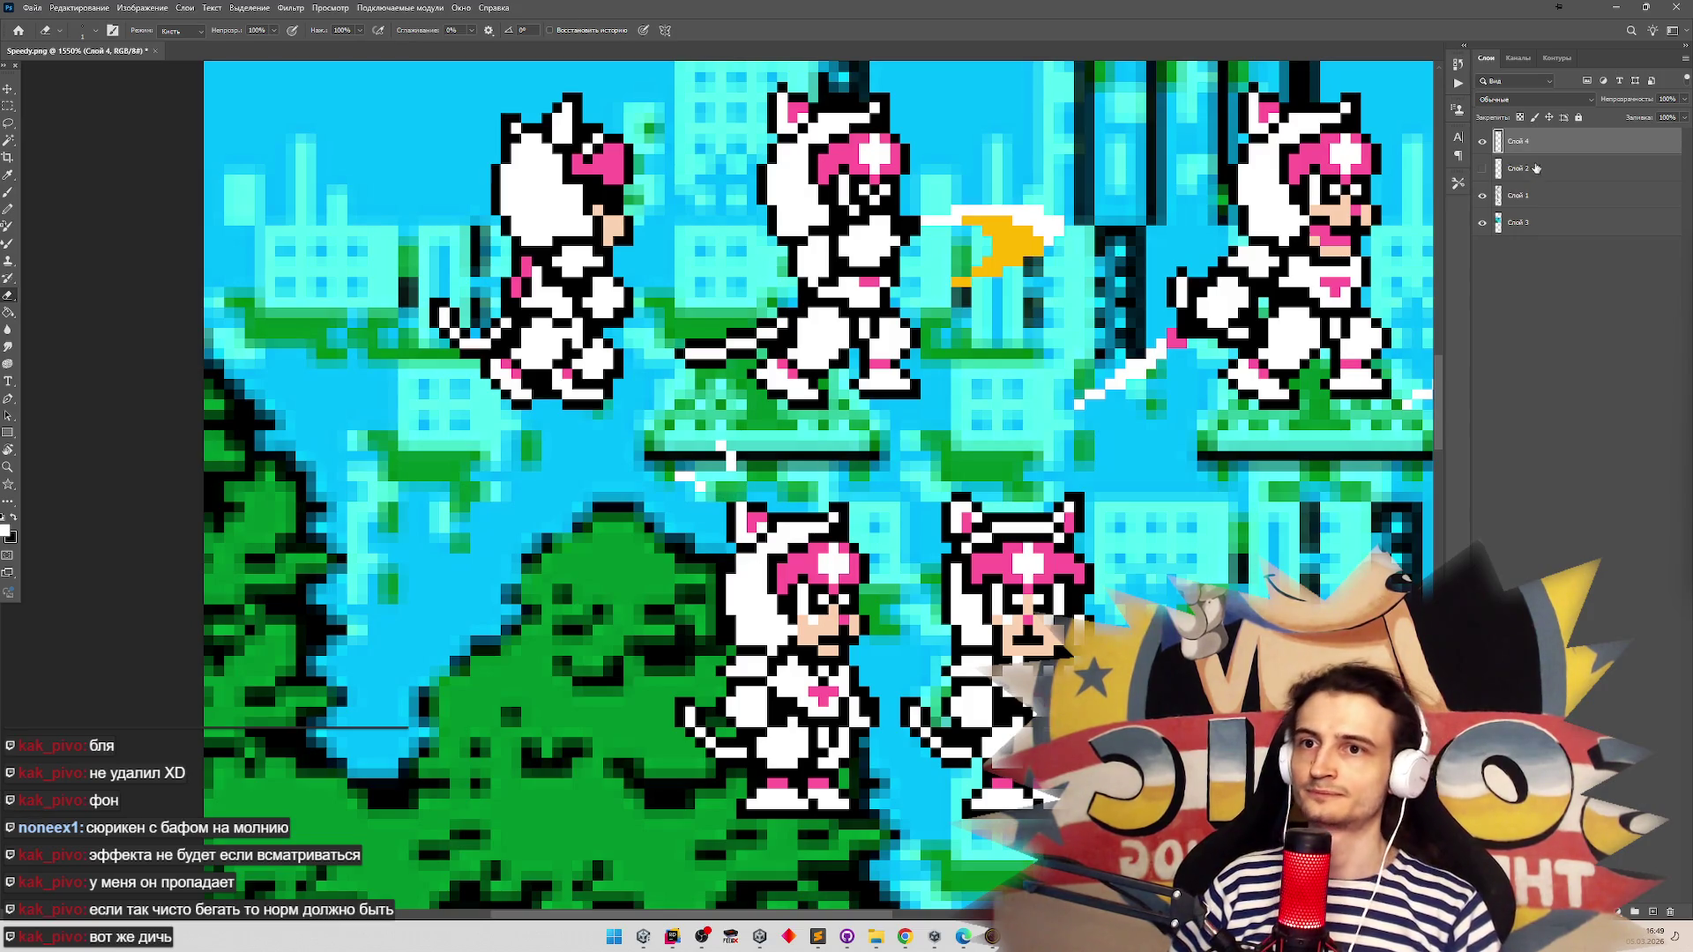
pyautogui.click(1484, 168)
# Hide the characters and background layers so only the white sweat pixels show
pyautogui.click(1482, 195)
pyautogui.click(1482, 223)
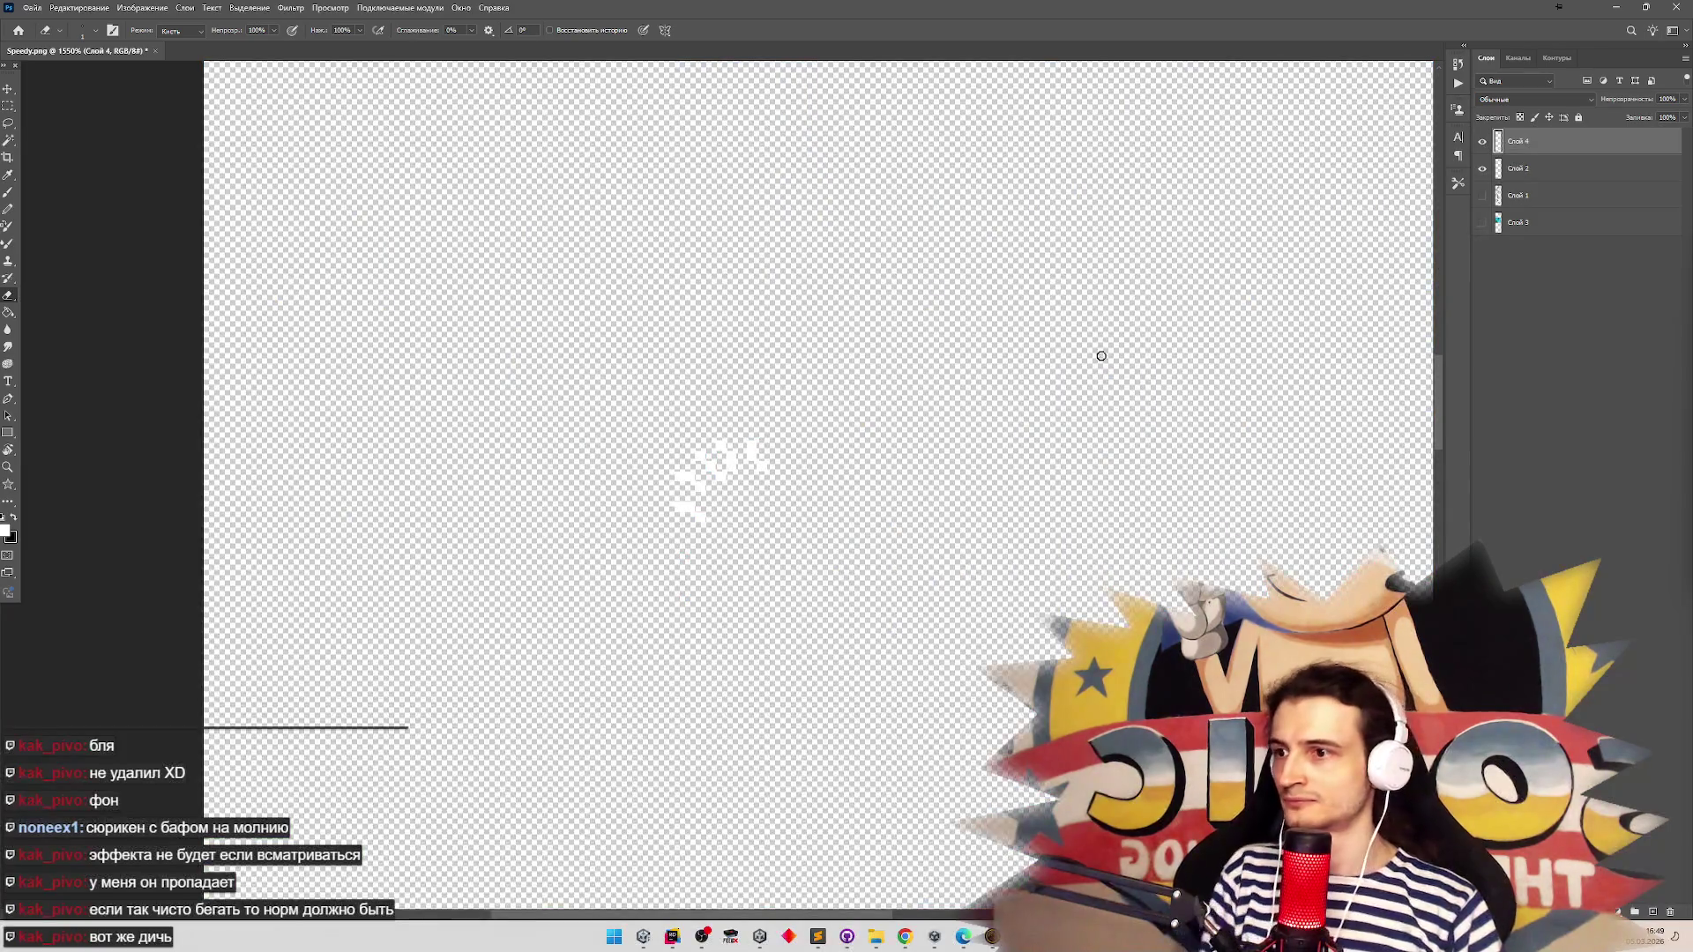
pyautogui.scroll(4, 701, 450)
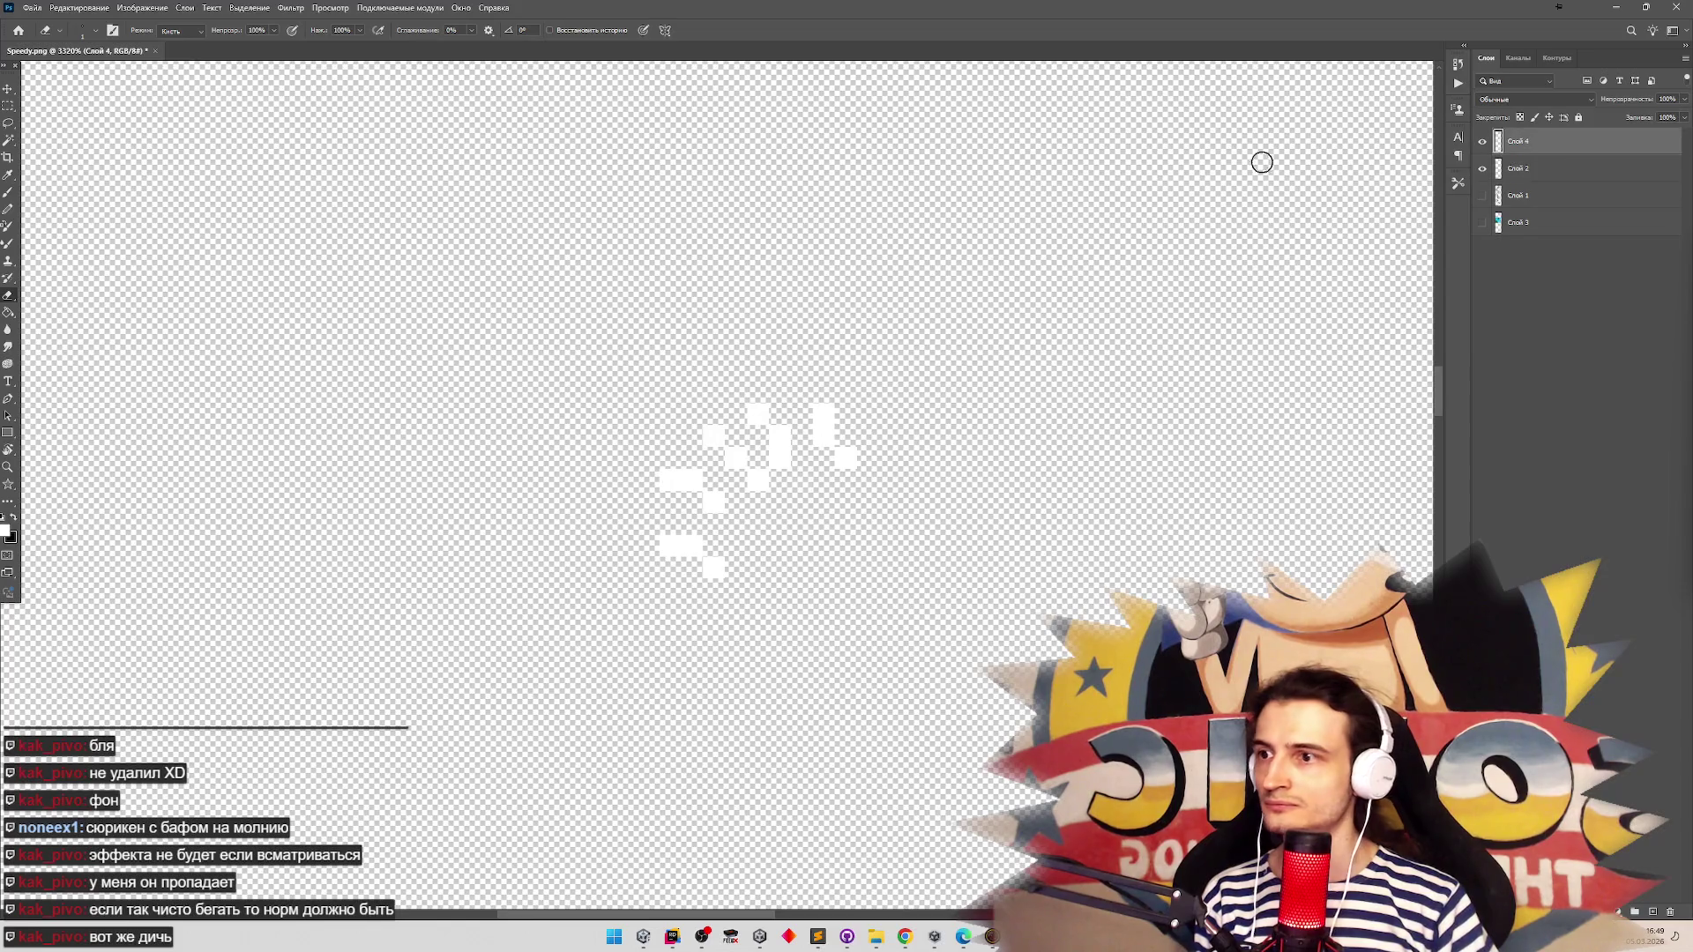
# Spread the white pieces into three separate frames and draw a crop box around them
pyautogui.click(8, 89)
pyautogui.moveTo(717, 461)
pyautogui.mouseDown()
pyautogui.moveTo(824, 484)
pyautogui.moveTo(964, 453)
pyautogui.moveTo(936, 477)
pyautogui.moveTo(846, 458)
pyautogui.moveTo(753, 490)
pyautogui.moveTo(788, 493)
pyautogui.moveTo(741, 491)
pyautogui.moveTo(954, 491)
pyautogui.mouseUp()
pyautogui.click(769, 473)
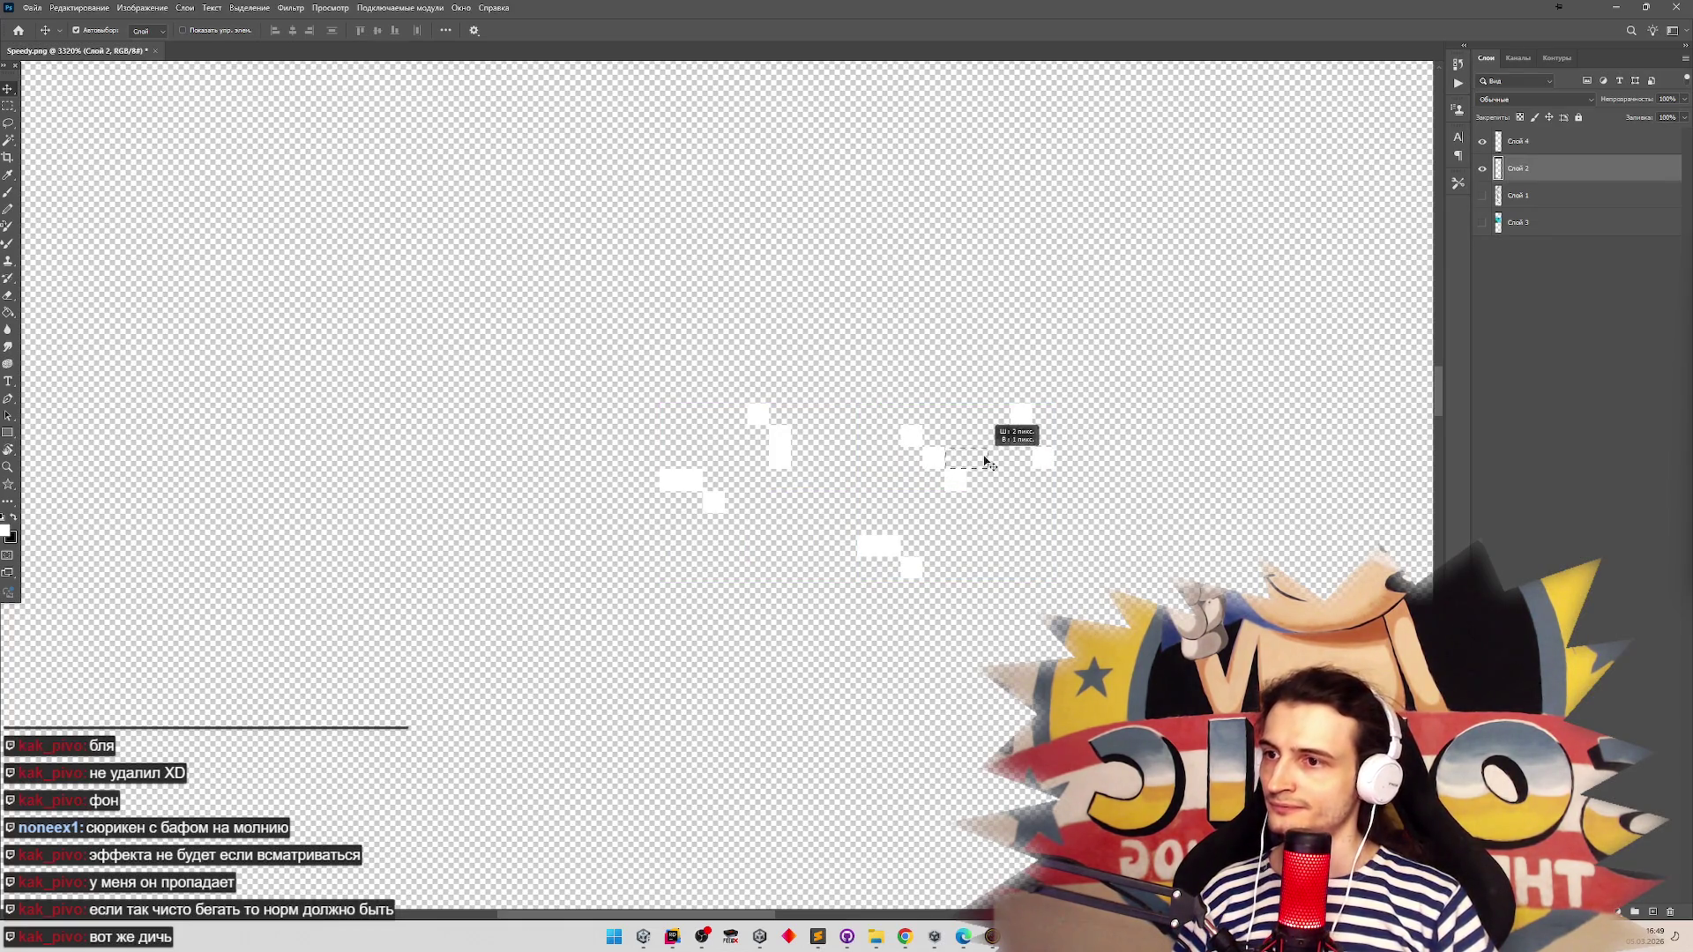
pyautogui.click(918, 389)
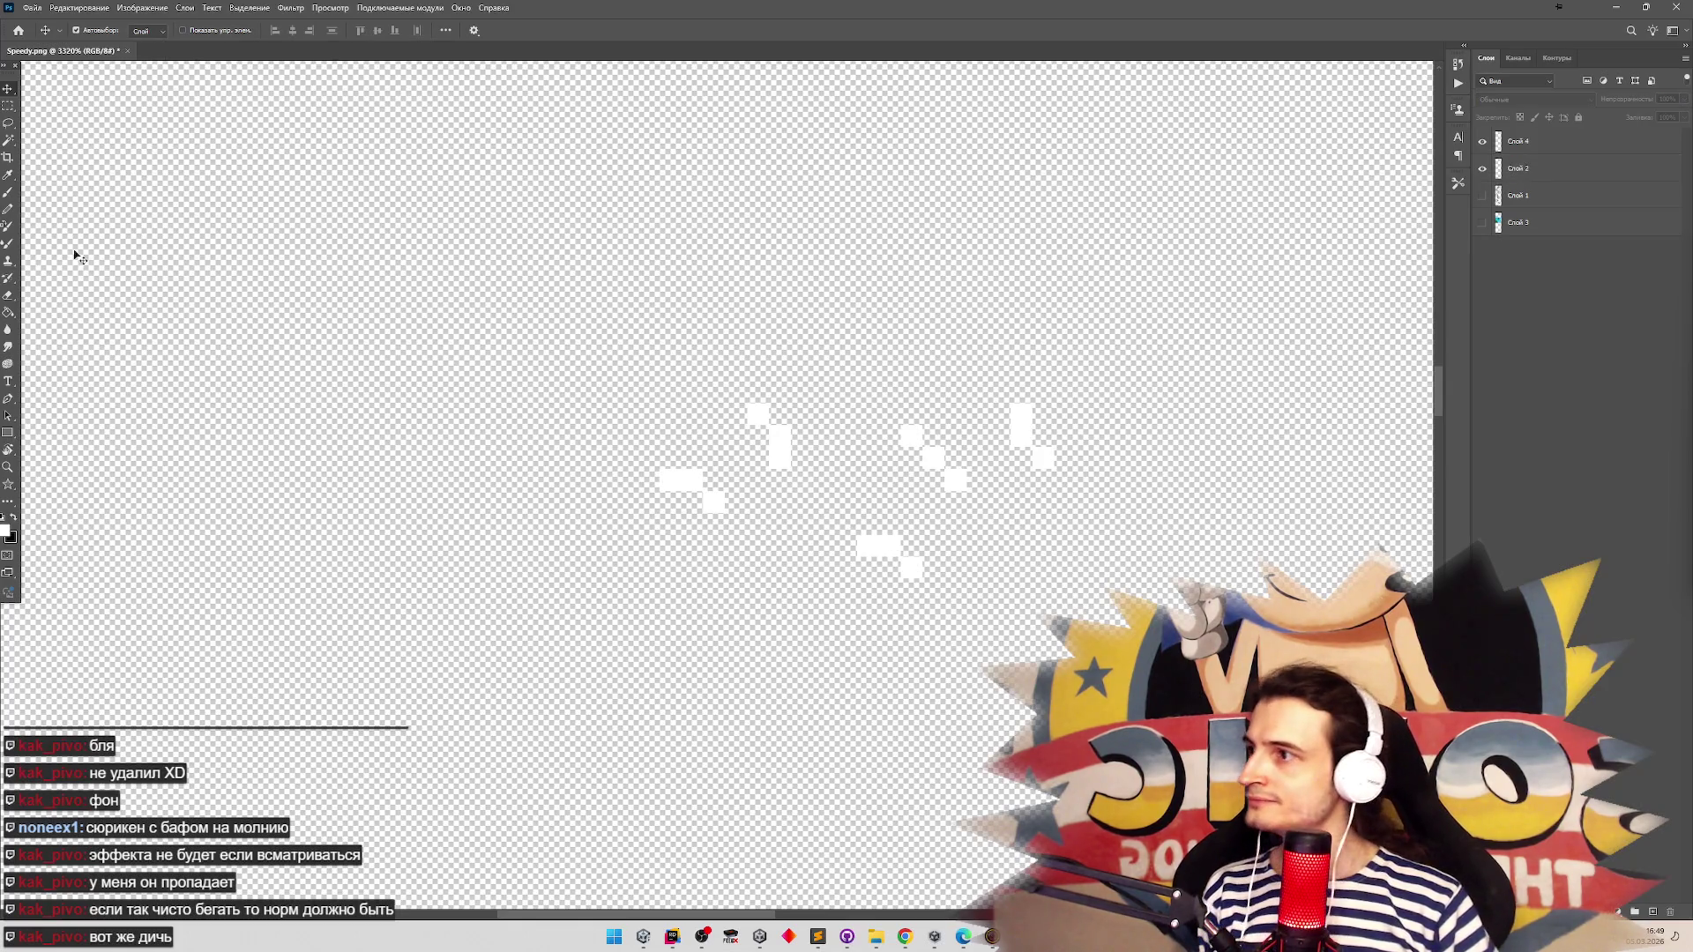
pyautogui.click(8, 156)
pyautogui.moveTo(637, 579)
pyautogui.mouseDown()
pyautogui.moveTo(846, 441)
pyautogui.moveTo(1014, 379)
pyautogui.moveTo(1065, 401)
pyautogui.mouseUp()
# Crop the canvas tightly to the three effect frames
pyautogui.press('Return')
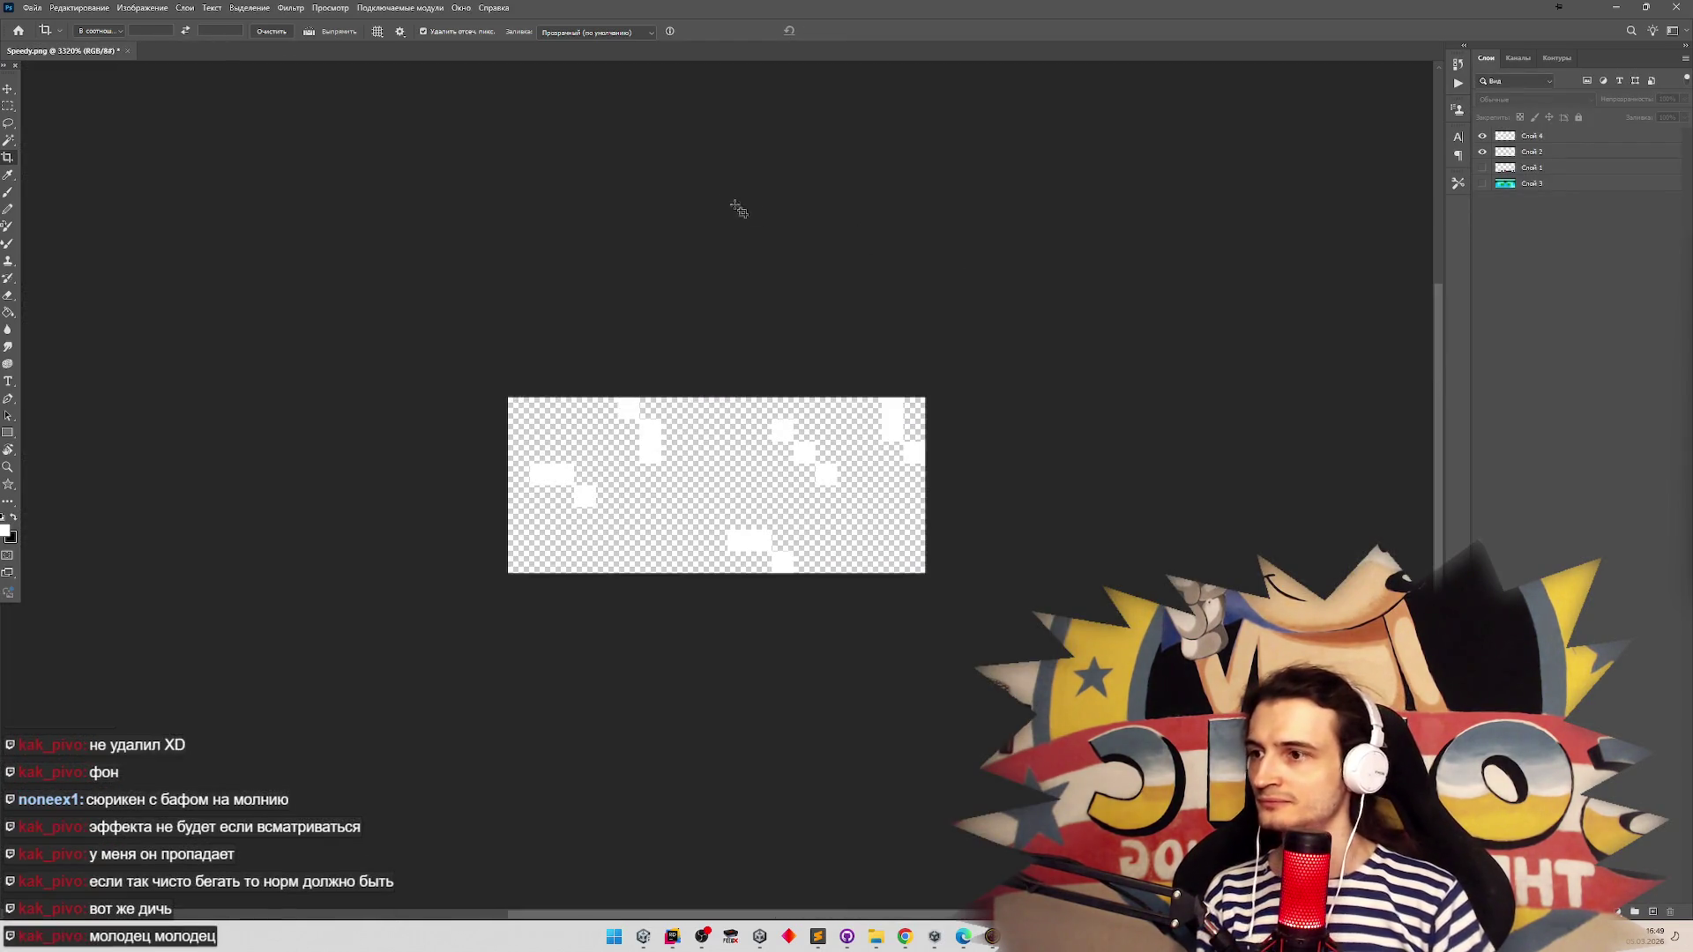
pyautogui.click(44, 11)
pyautogui.press('Escape')
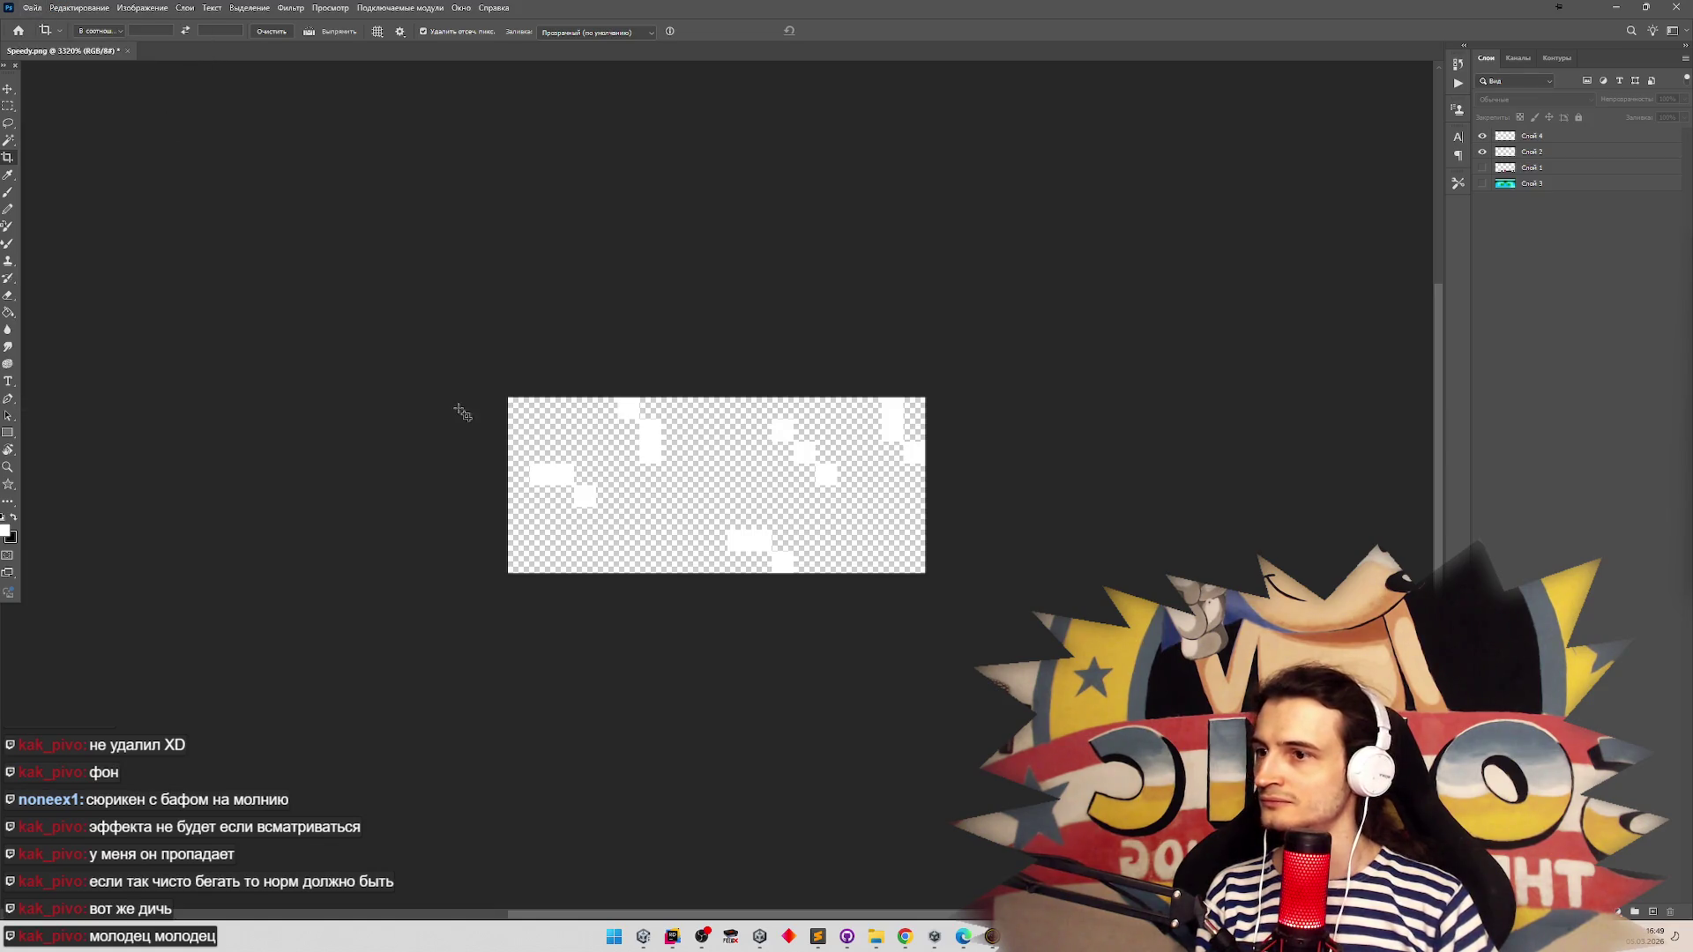
pyautogui.moveTo(529, 405); pyautogui.dragTo(965, 556)
pyautogui.press('Return')
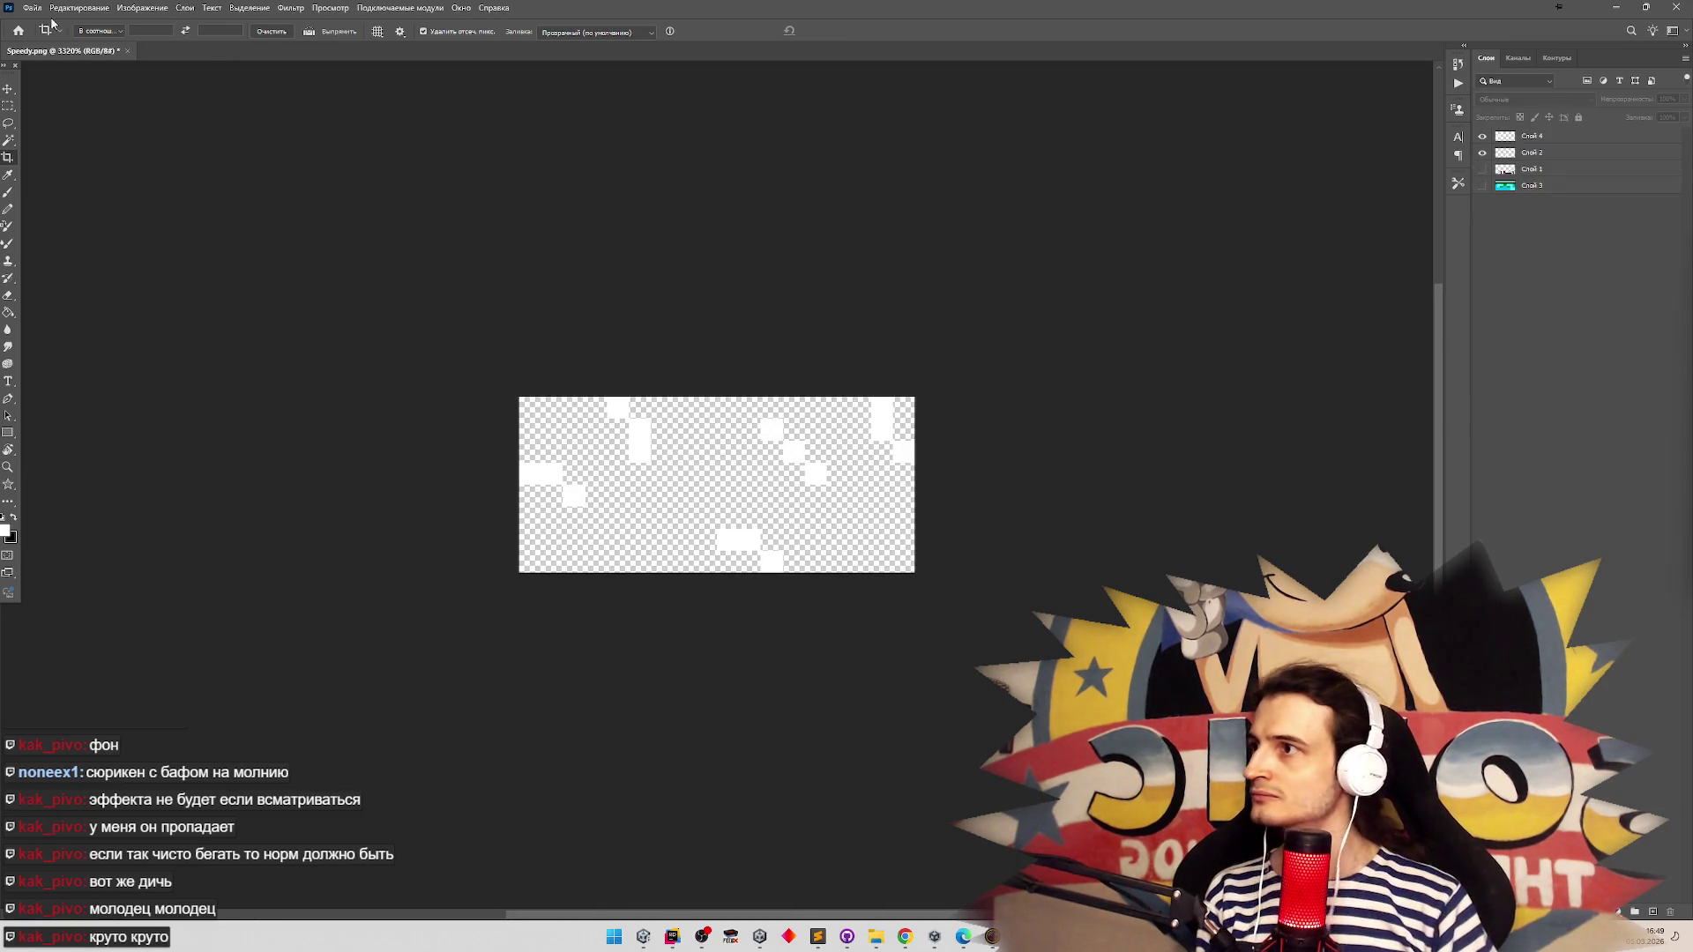
# Quick Export the image as PNG, navigating to the project's Assets/Sprites folder
pyautogui.click(31, 8)
pyautogui.click(223, 215)
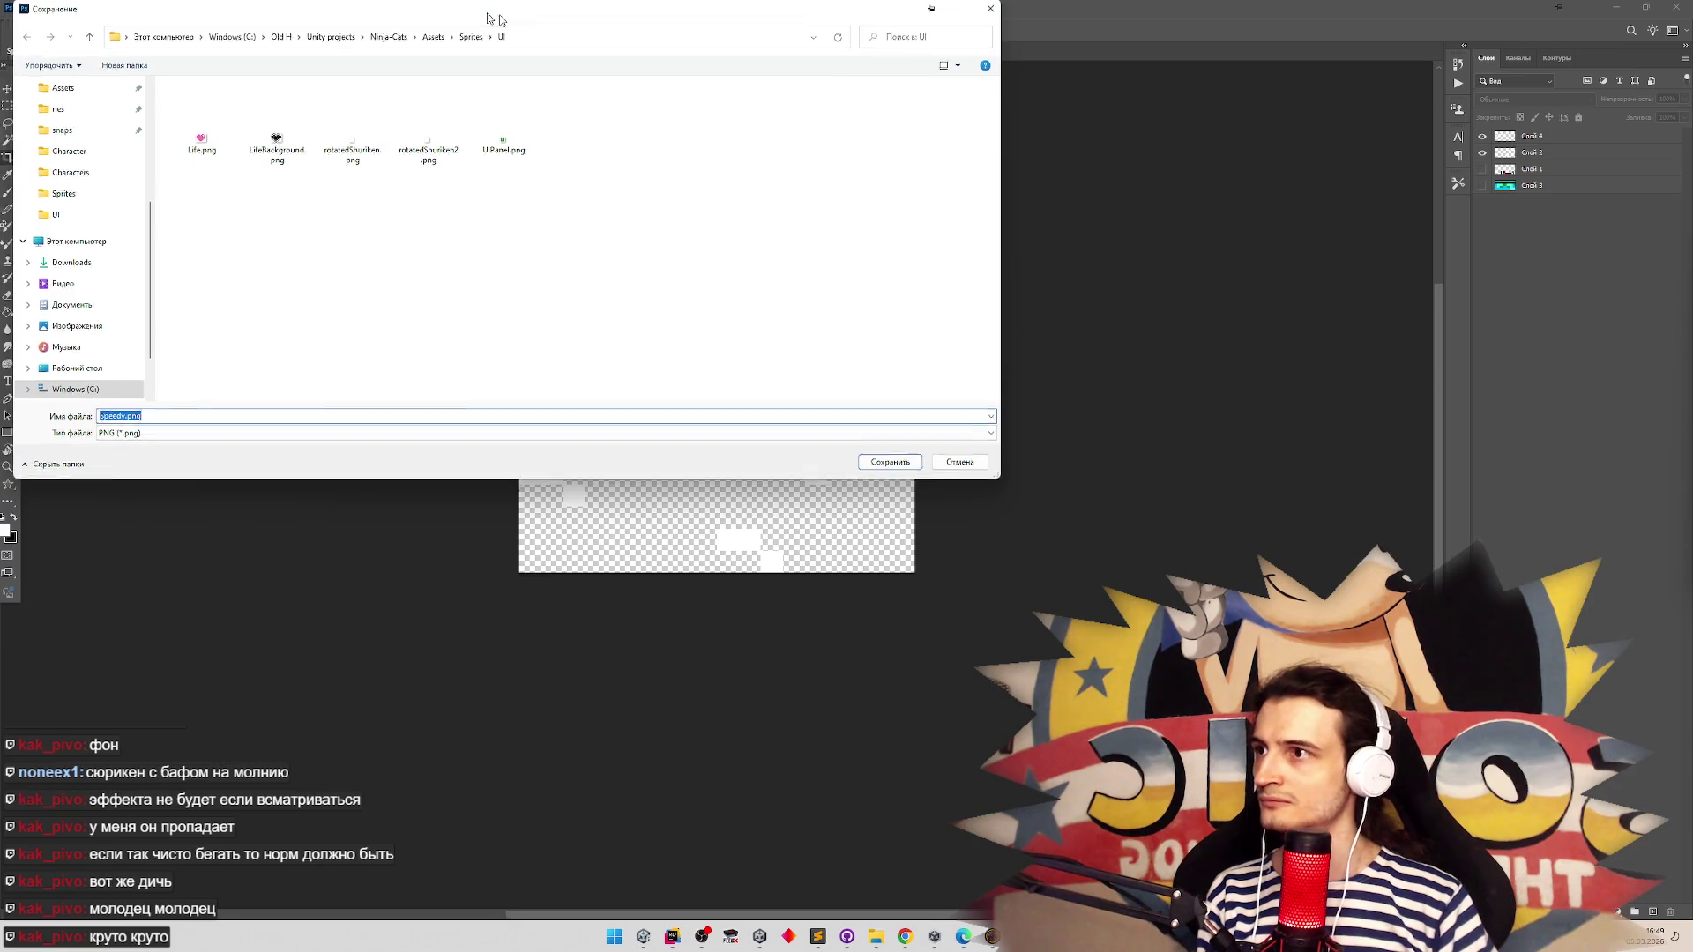
pyautogui.moveTo(474, 18); pyautogui.dragTo(922, 200)
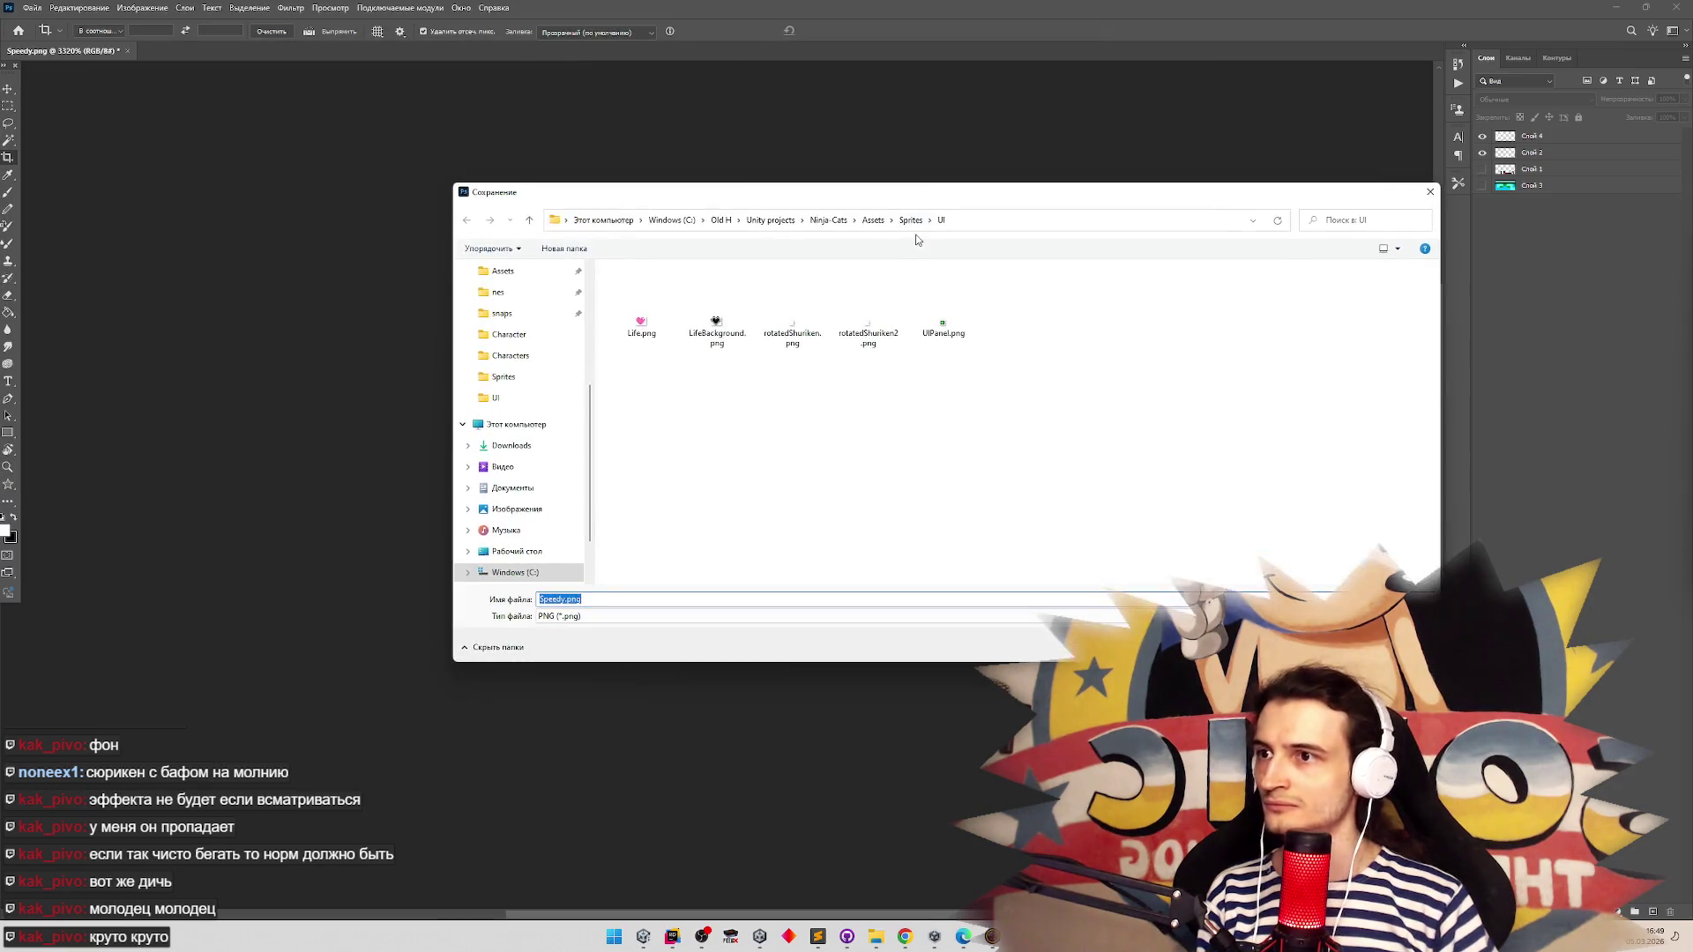
pyautogui.click(873, 219)
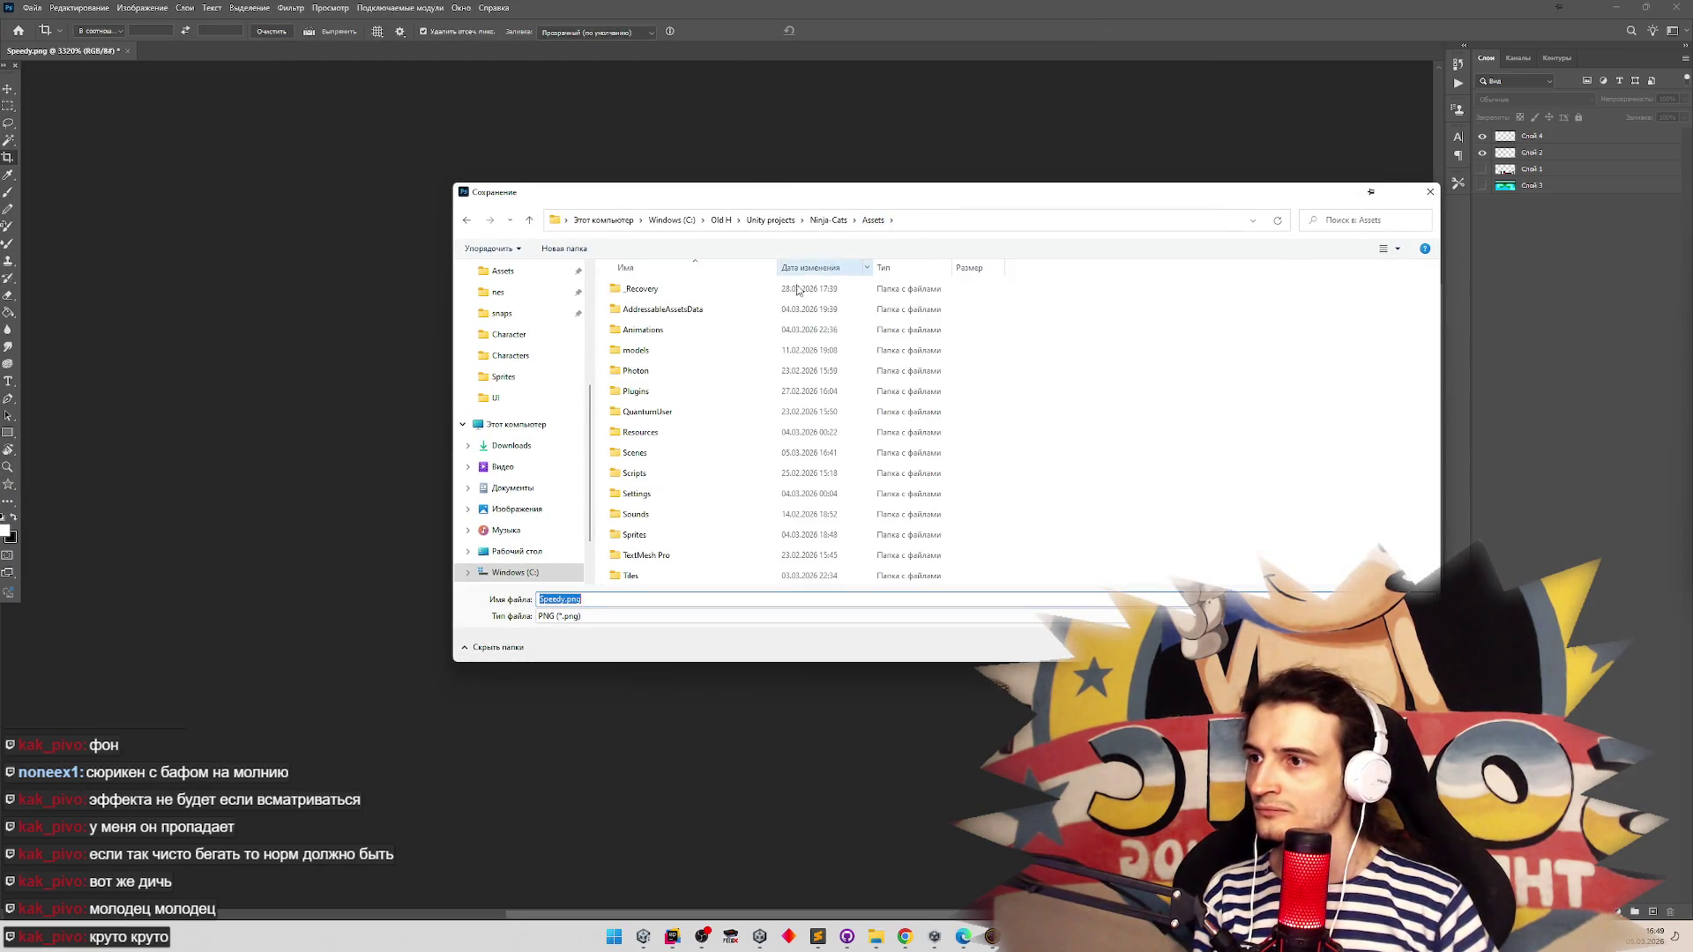
pyautogui.doubleClick(653, 534)
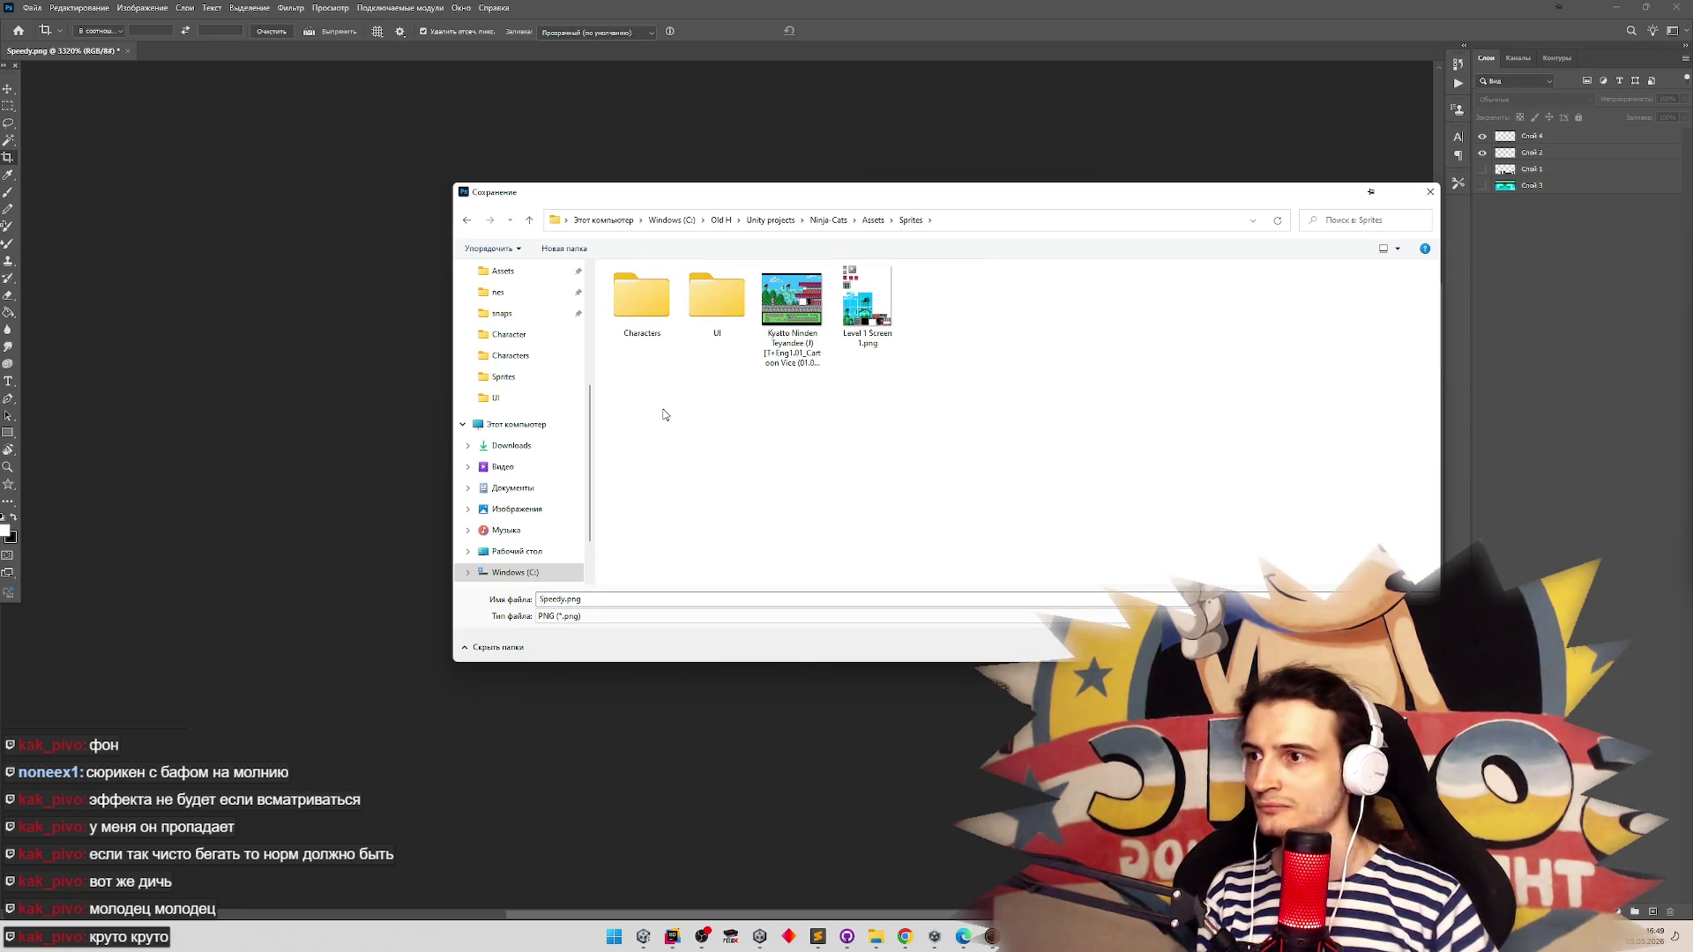
# Create an Sfx folder inside Sprites and save the export there as Sweat.png
pyautogui.hotkey('ctrl', 'shift', 'n')
pyautogui.write('E')
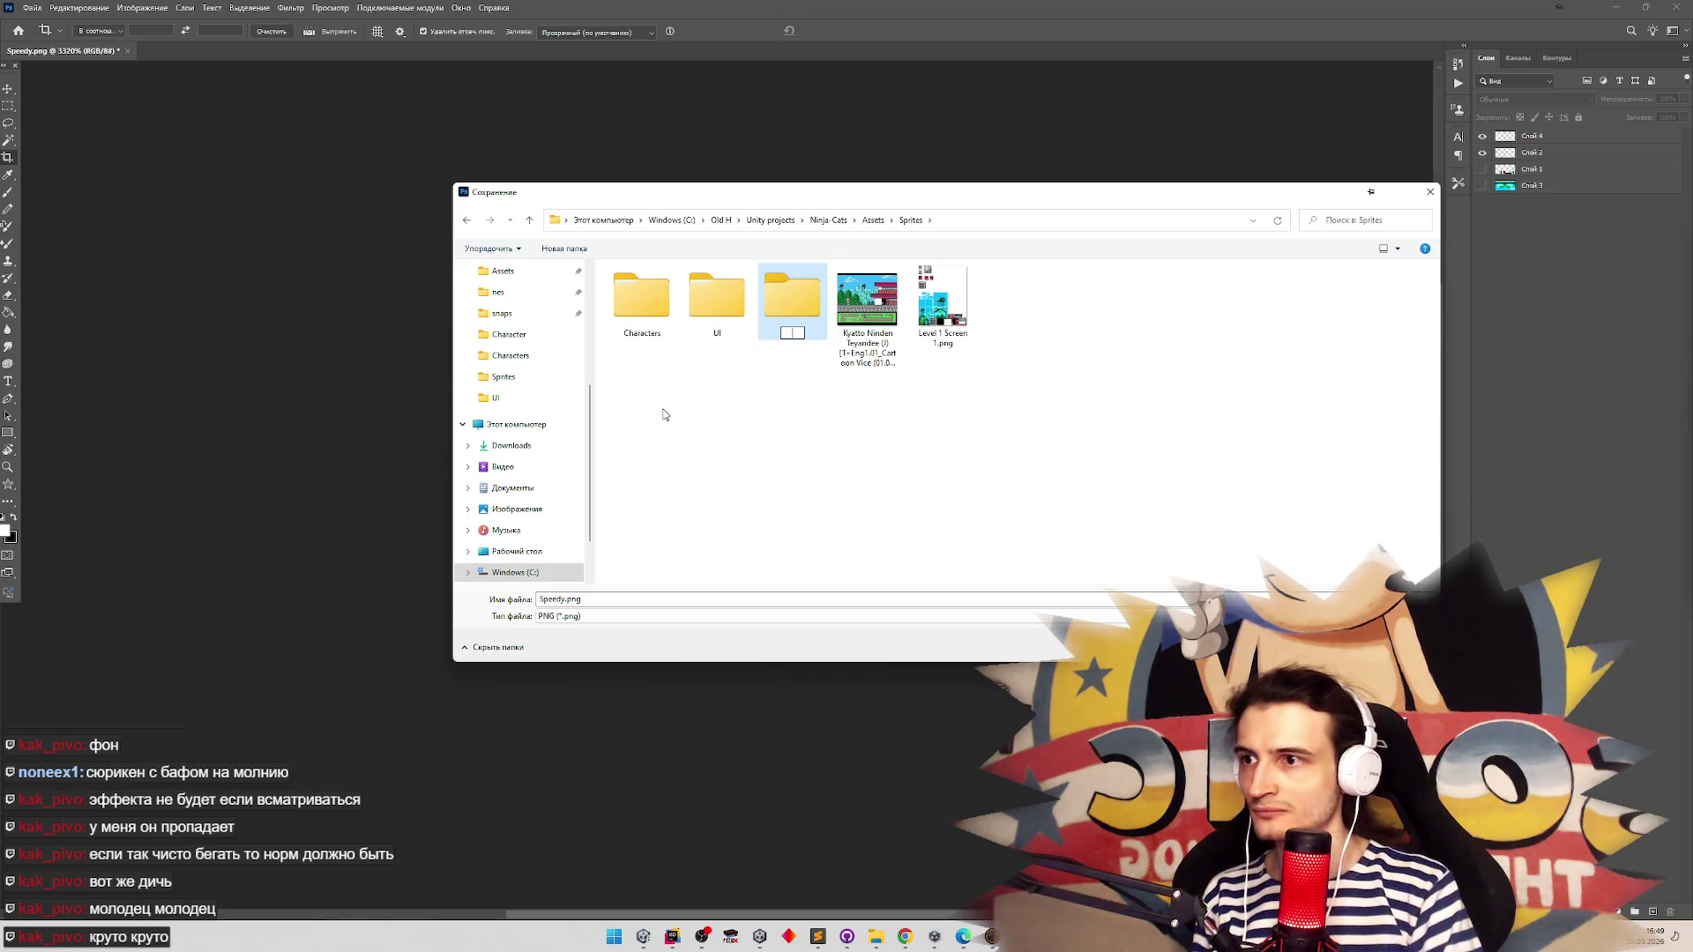
pyautogui.press('Return')
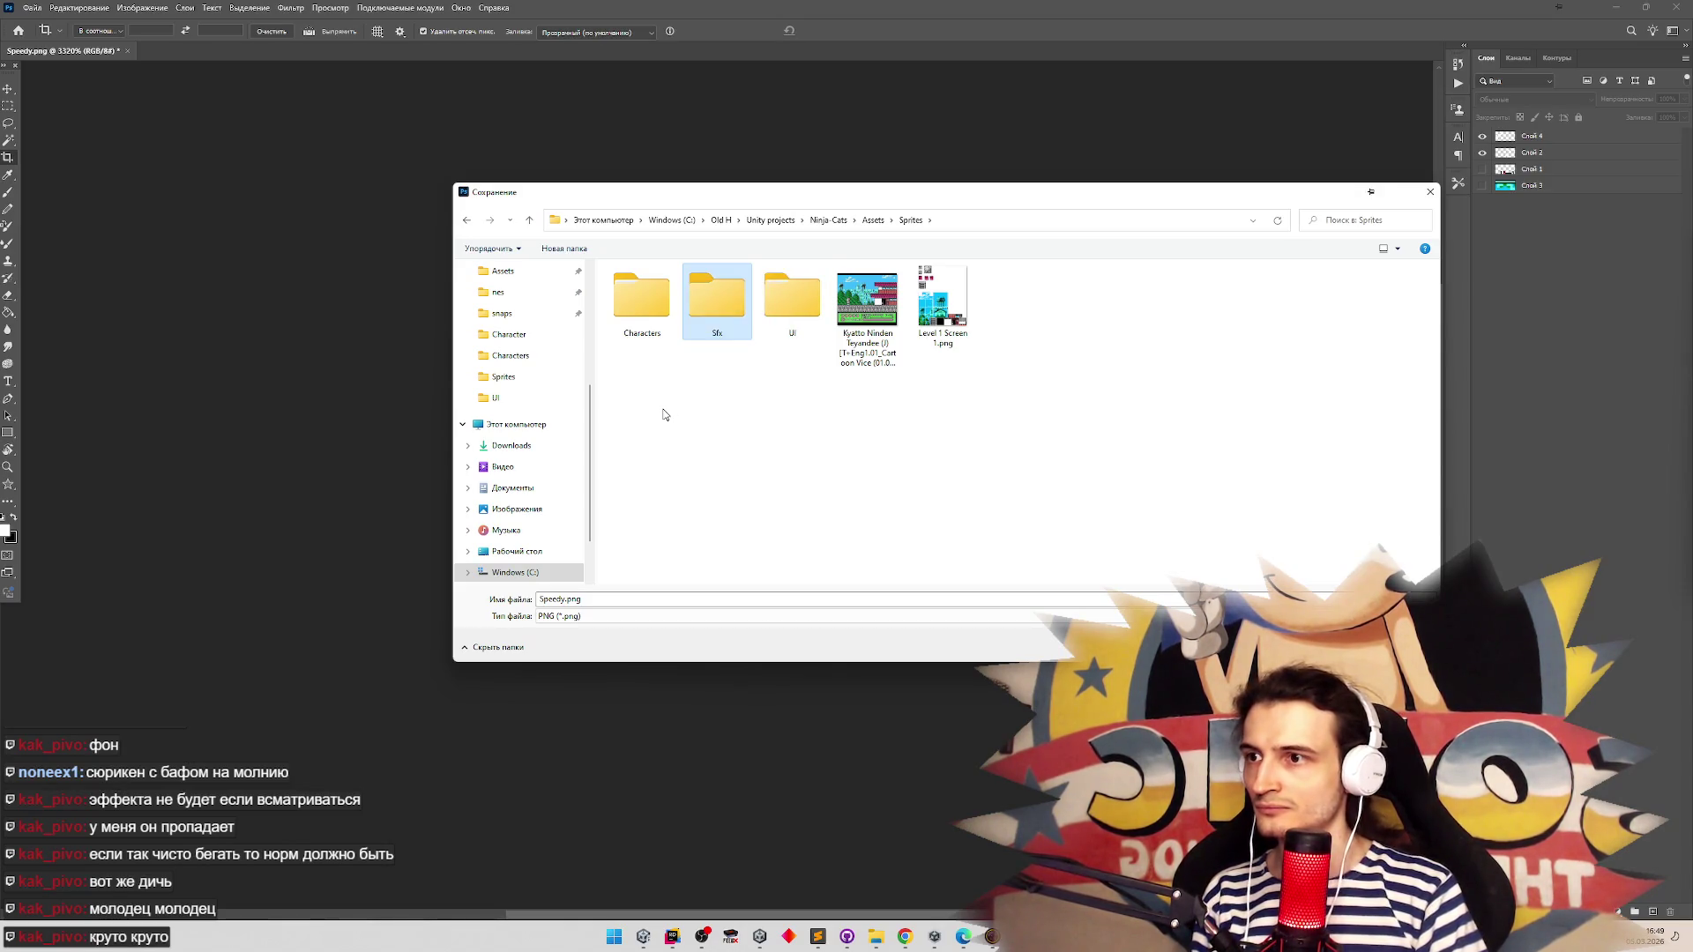
pyautogui.press('Return')
pyautogui.moveTo(564, 599); pyautogui.dragTo(517, 604)
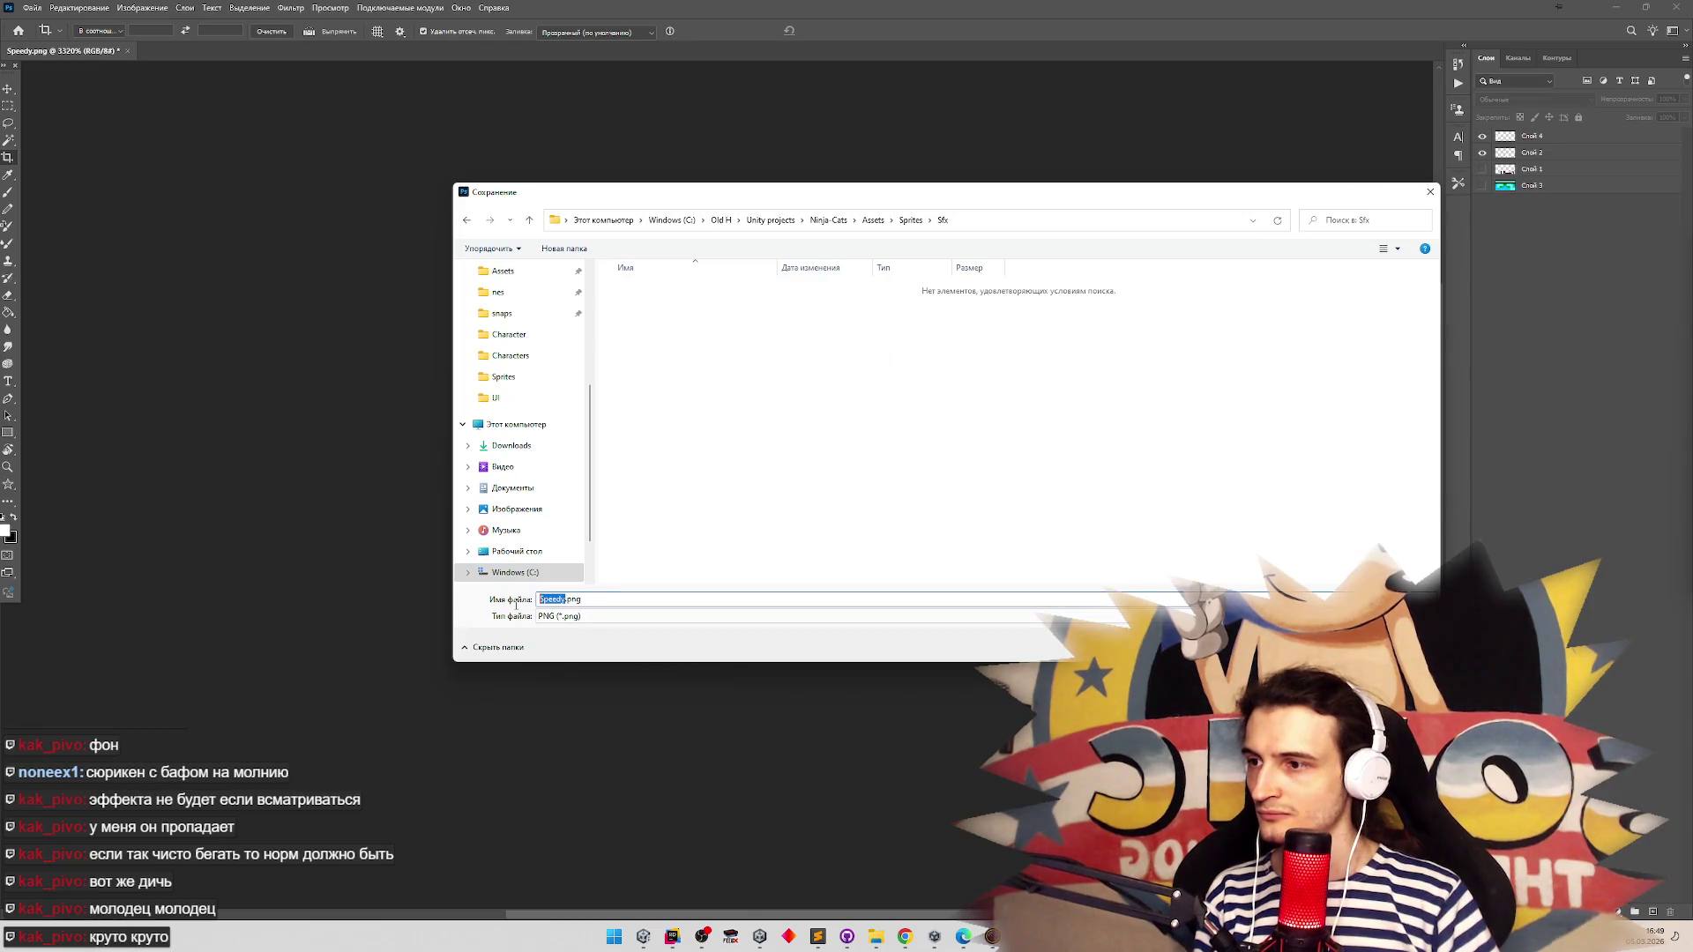
pyautogui.write('Sweat')
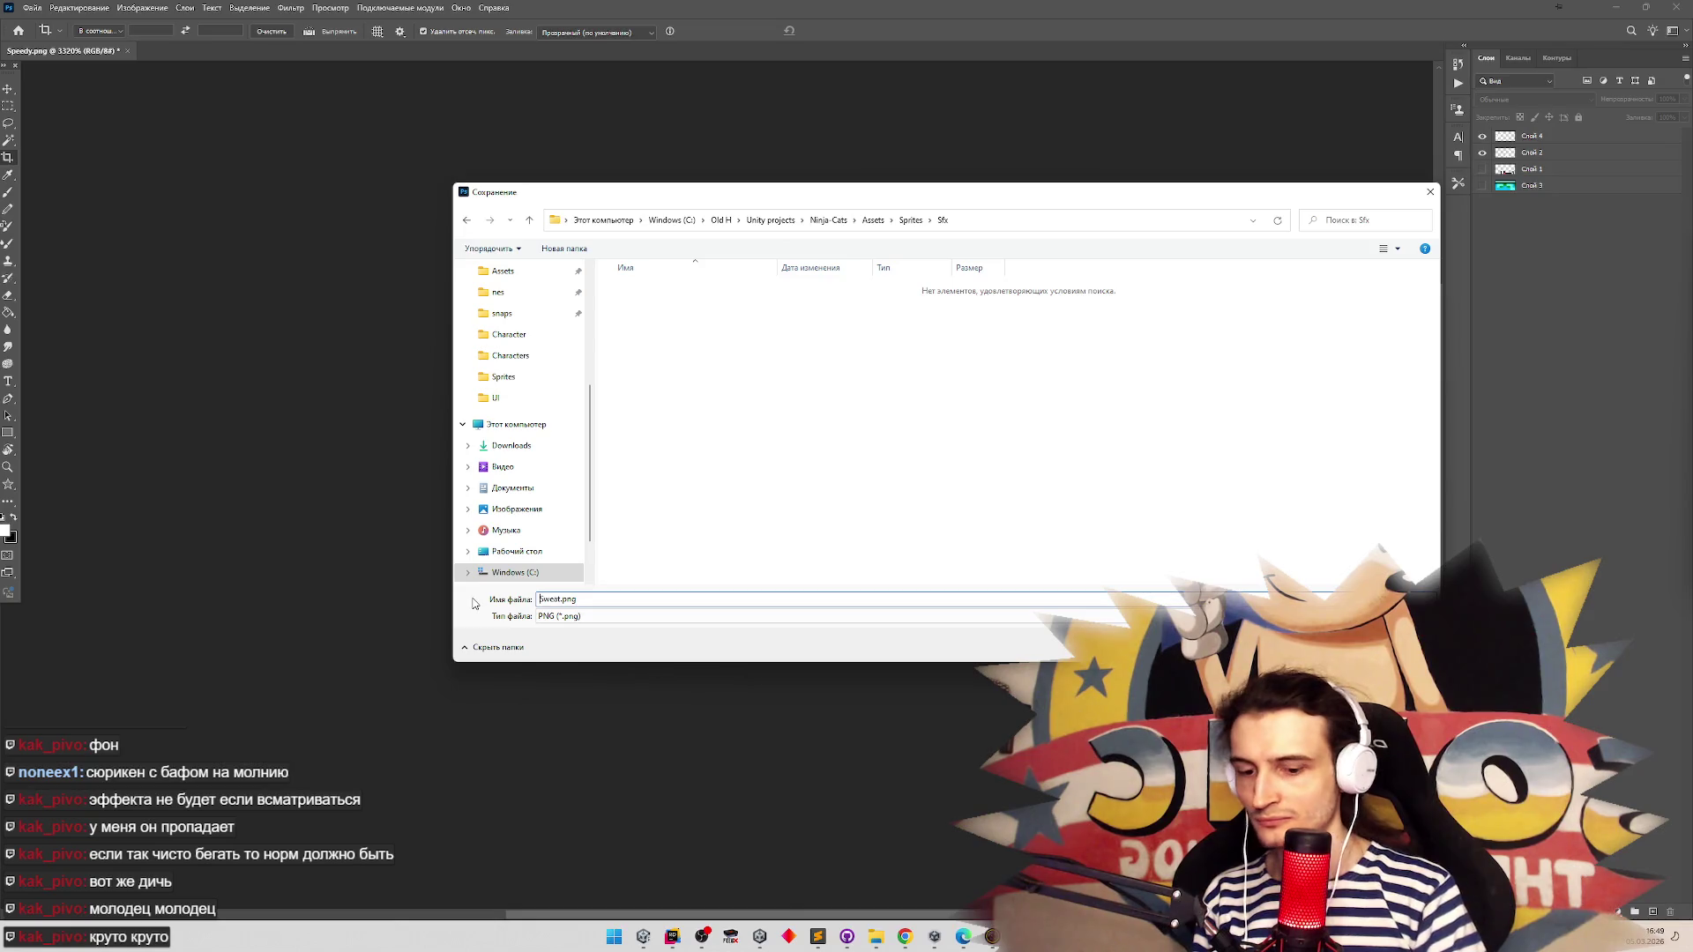
pyautogui.press('Return')
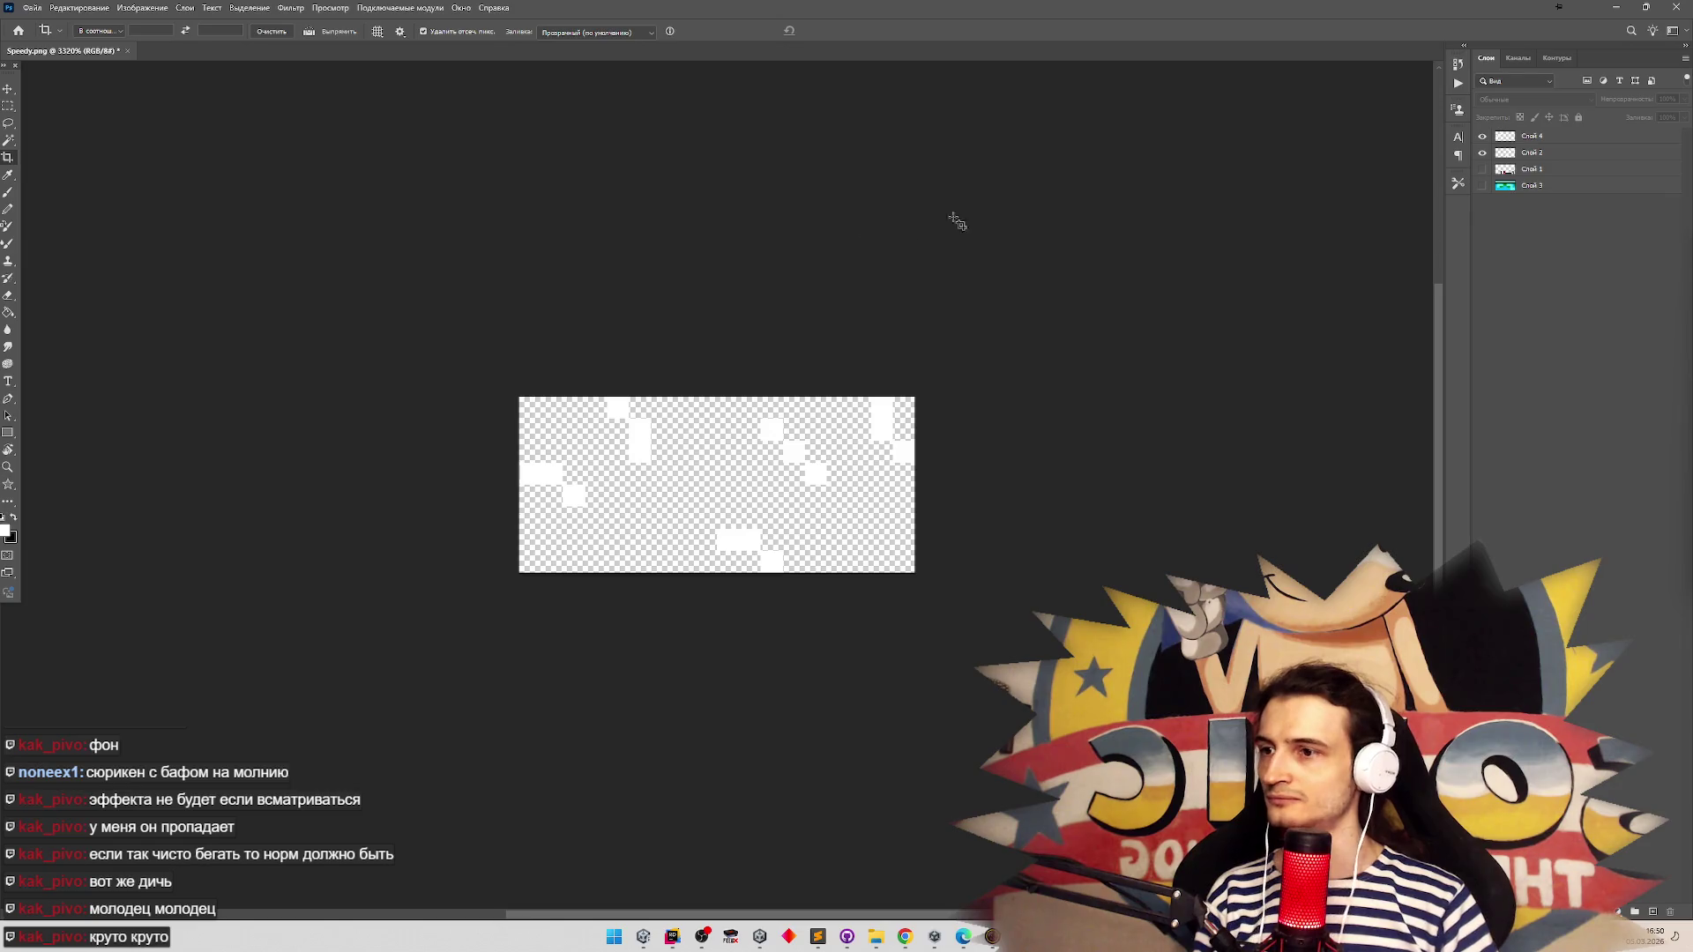
pyautogui.click(1618, 9)
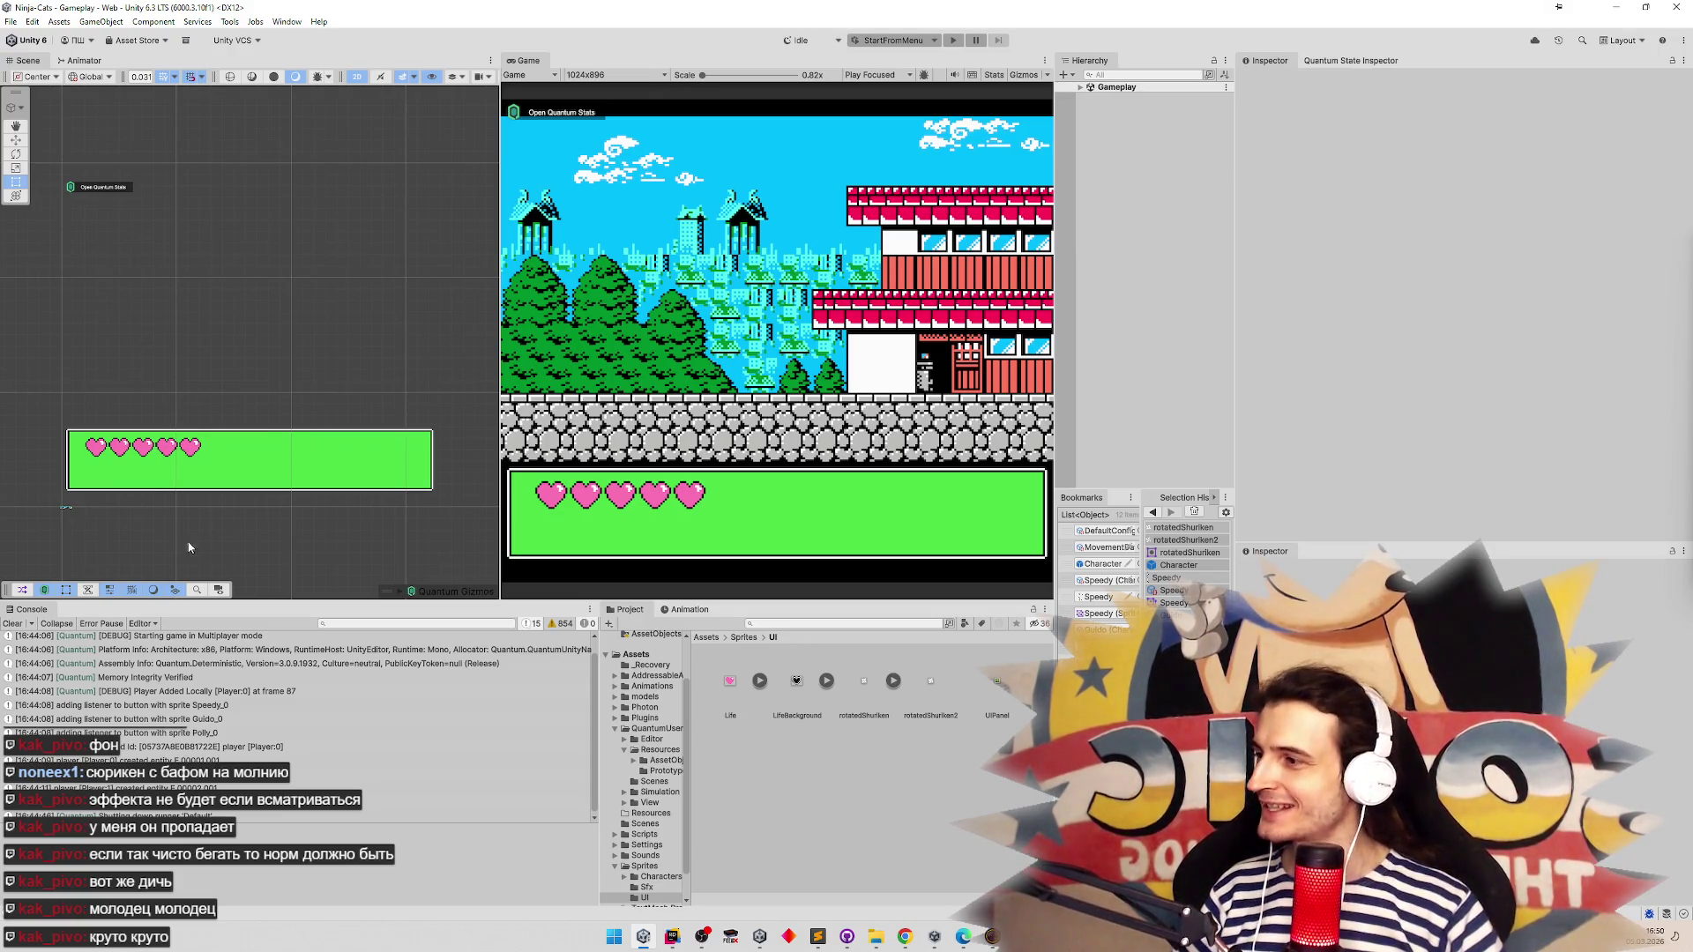
# Clear the Console and open the Character prefab for editing
pyautogui.click(14, 624)
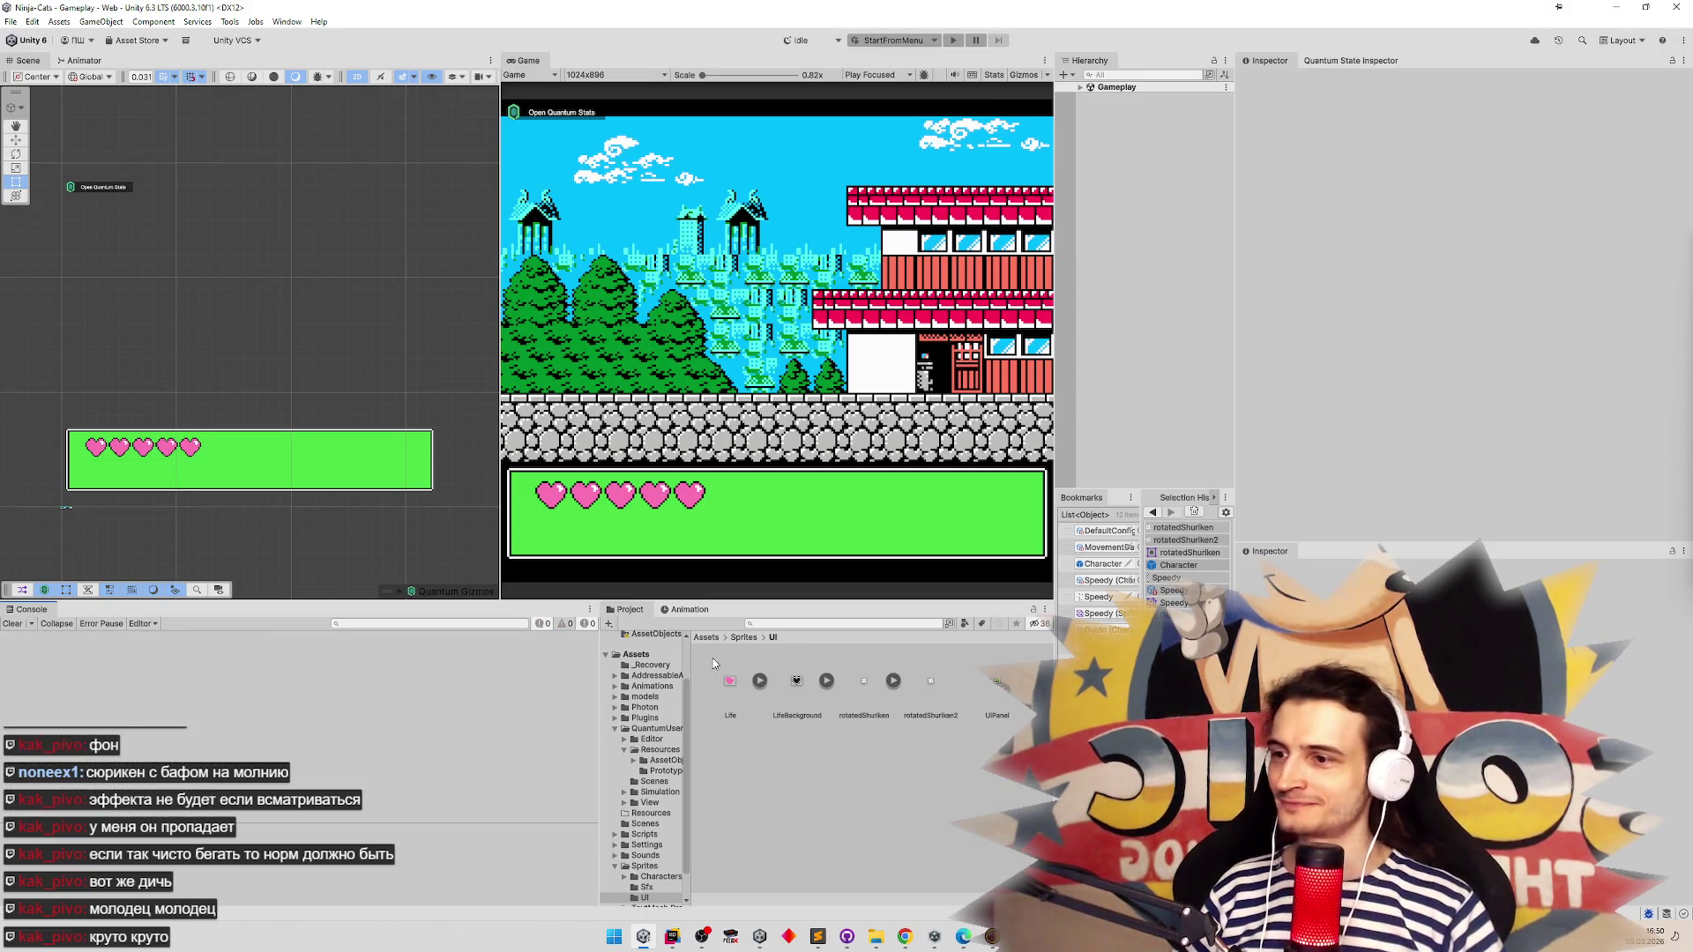
pyautogui.moveTo(595, 683); pyautogui.dragTo(466, 691)
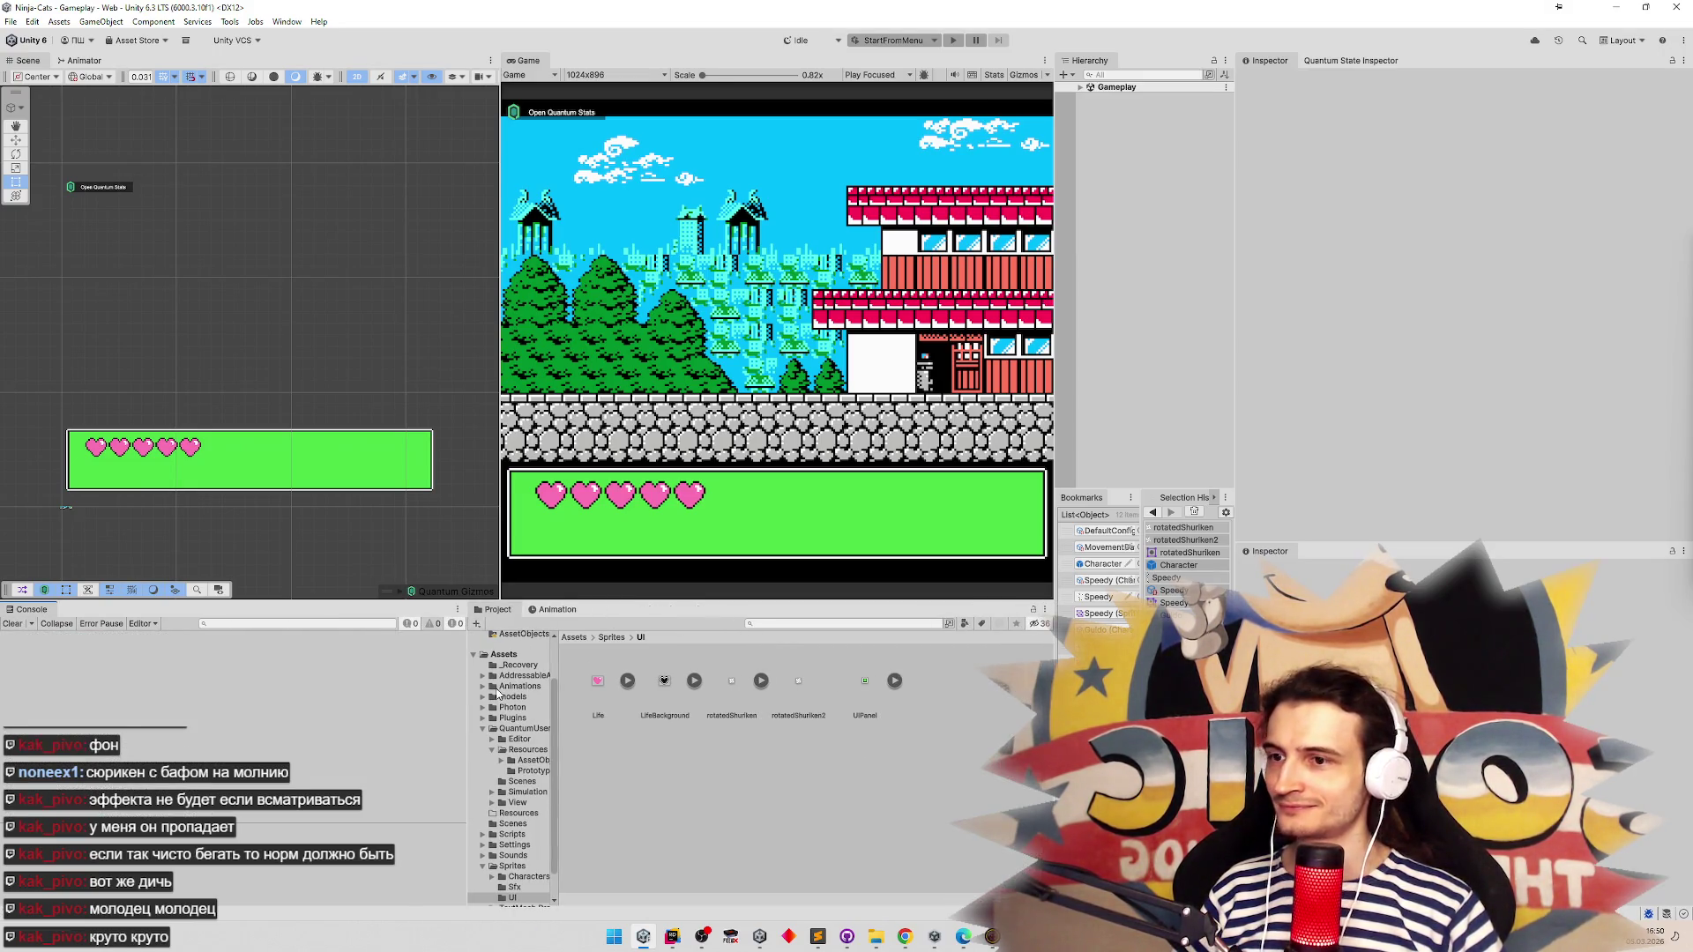
pyautogui.click(1104, 564)
pyautogui.doubleClick(1105, 565)
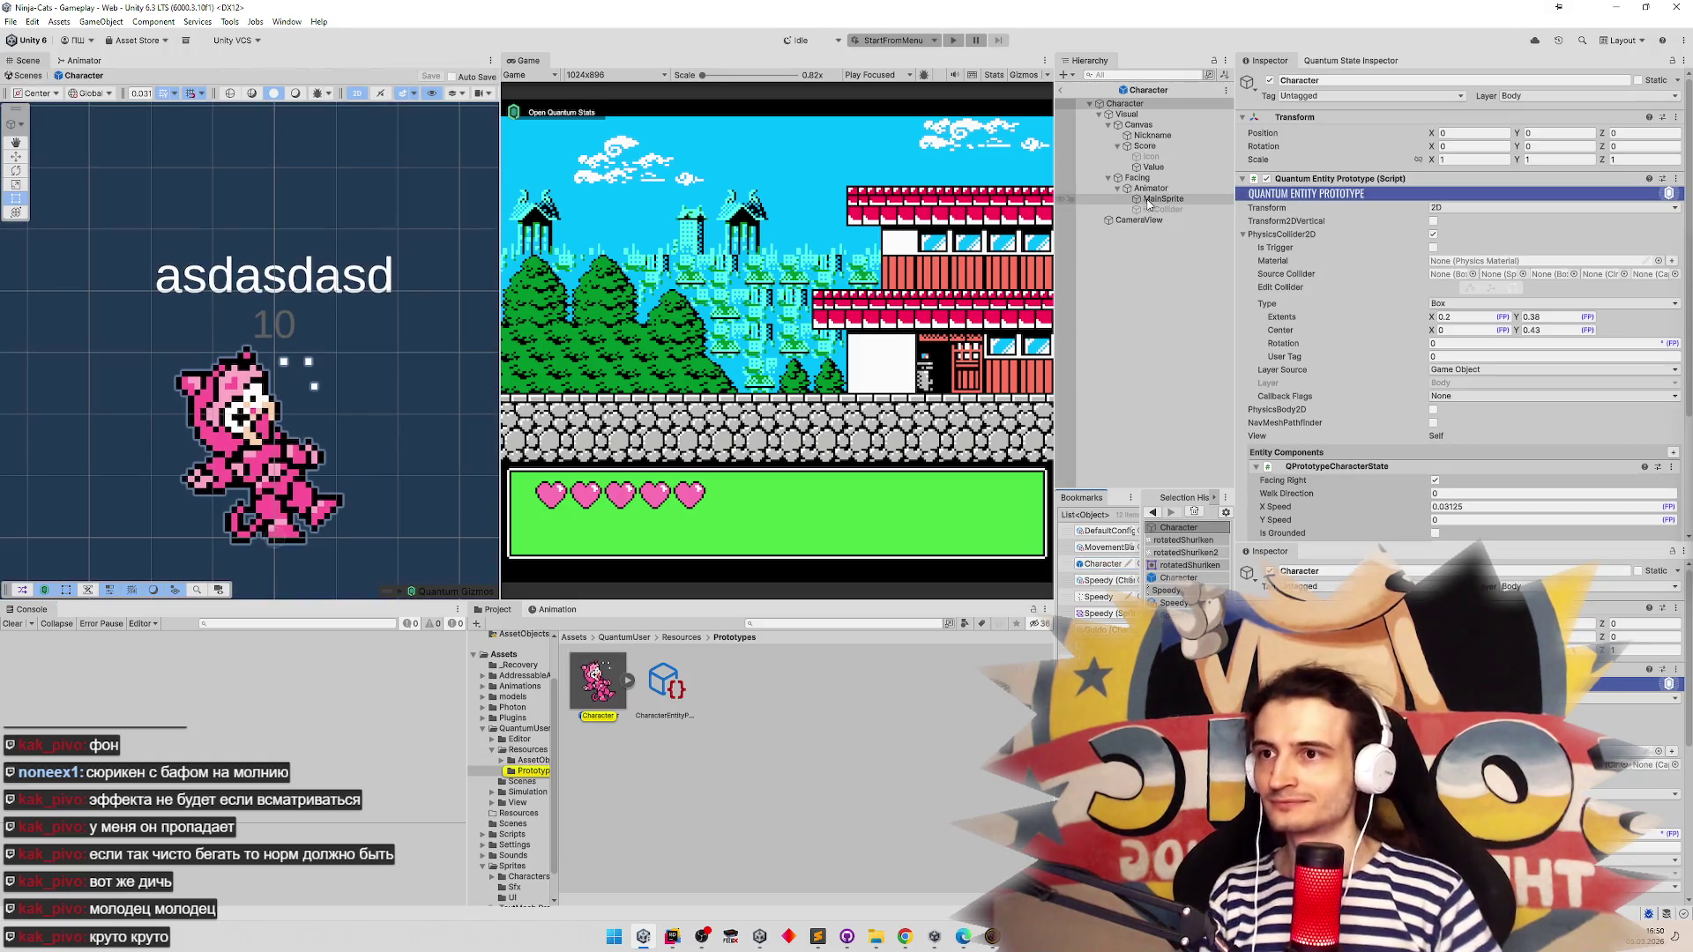
pyautogui.click(1172, 158)
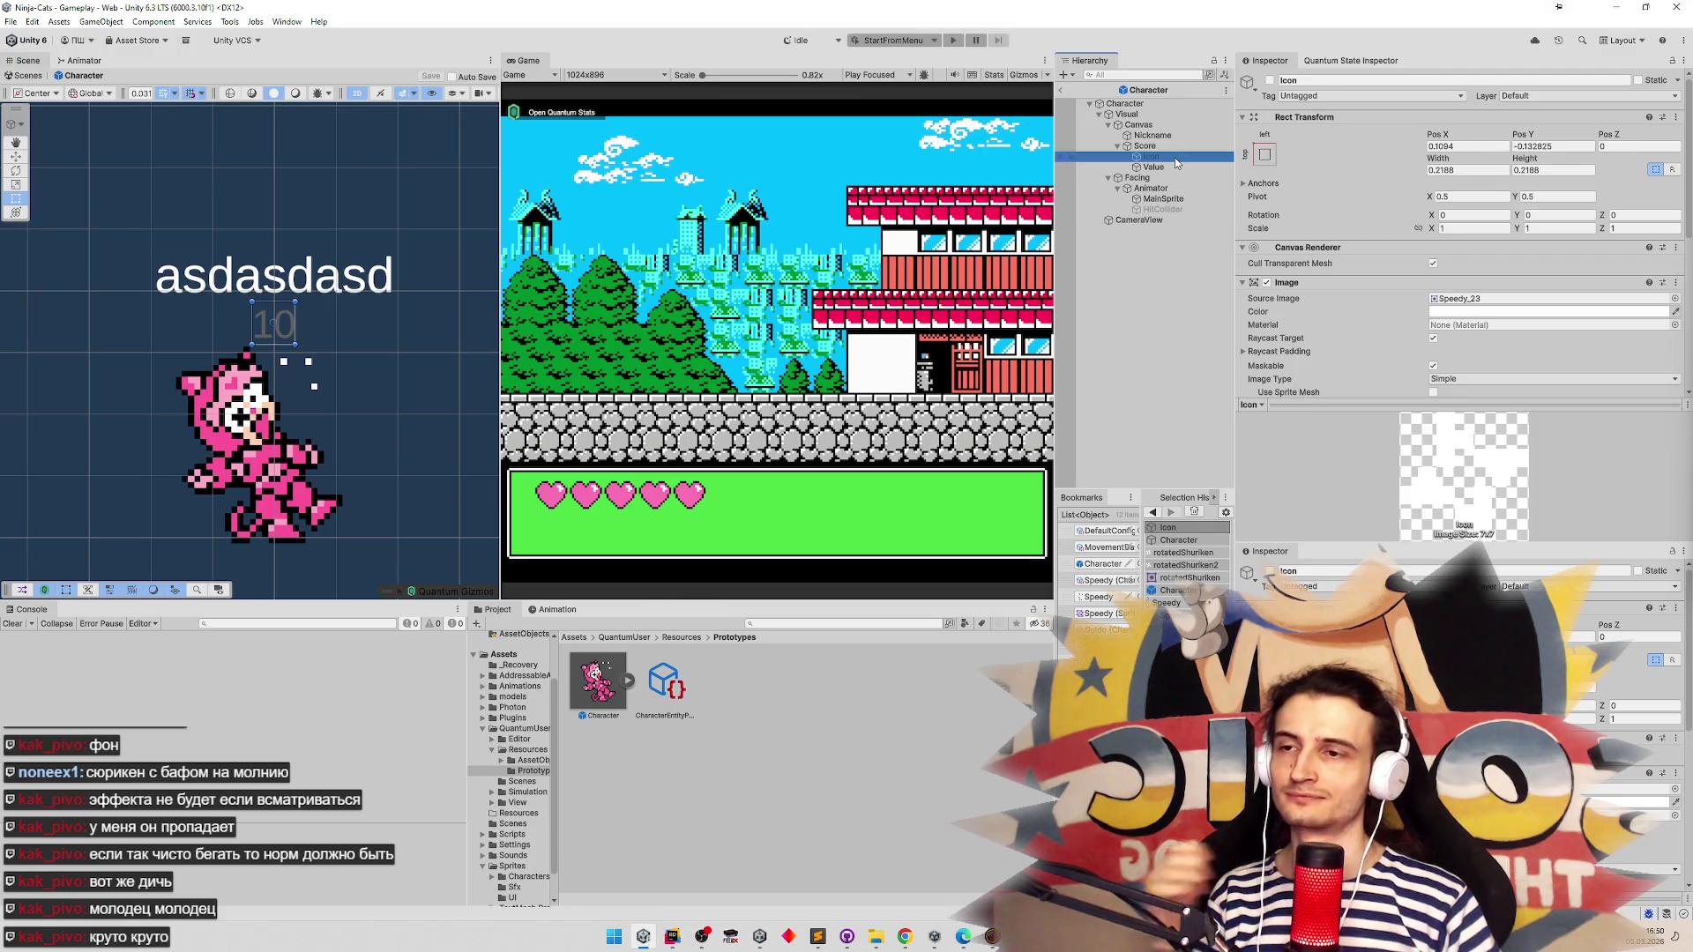
pyautogui.scroll(-3, 1442, 209)
pyautogui.scroll(-4, 1442, 208)
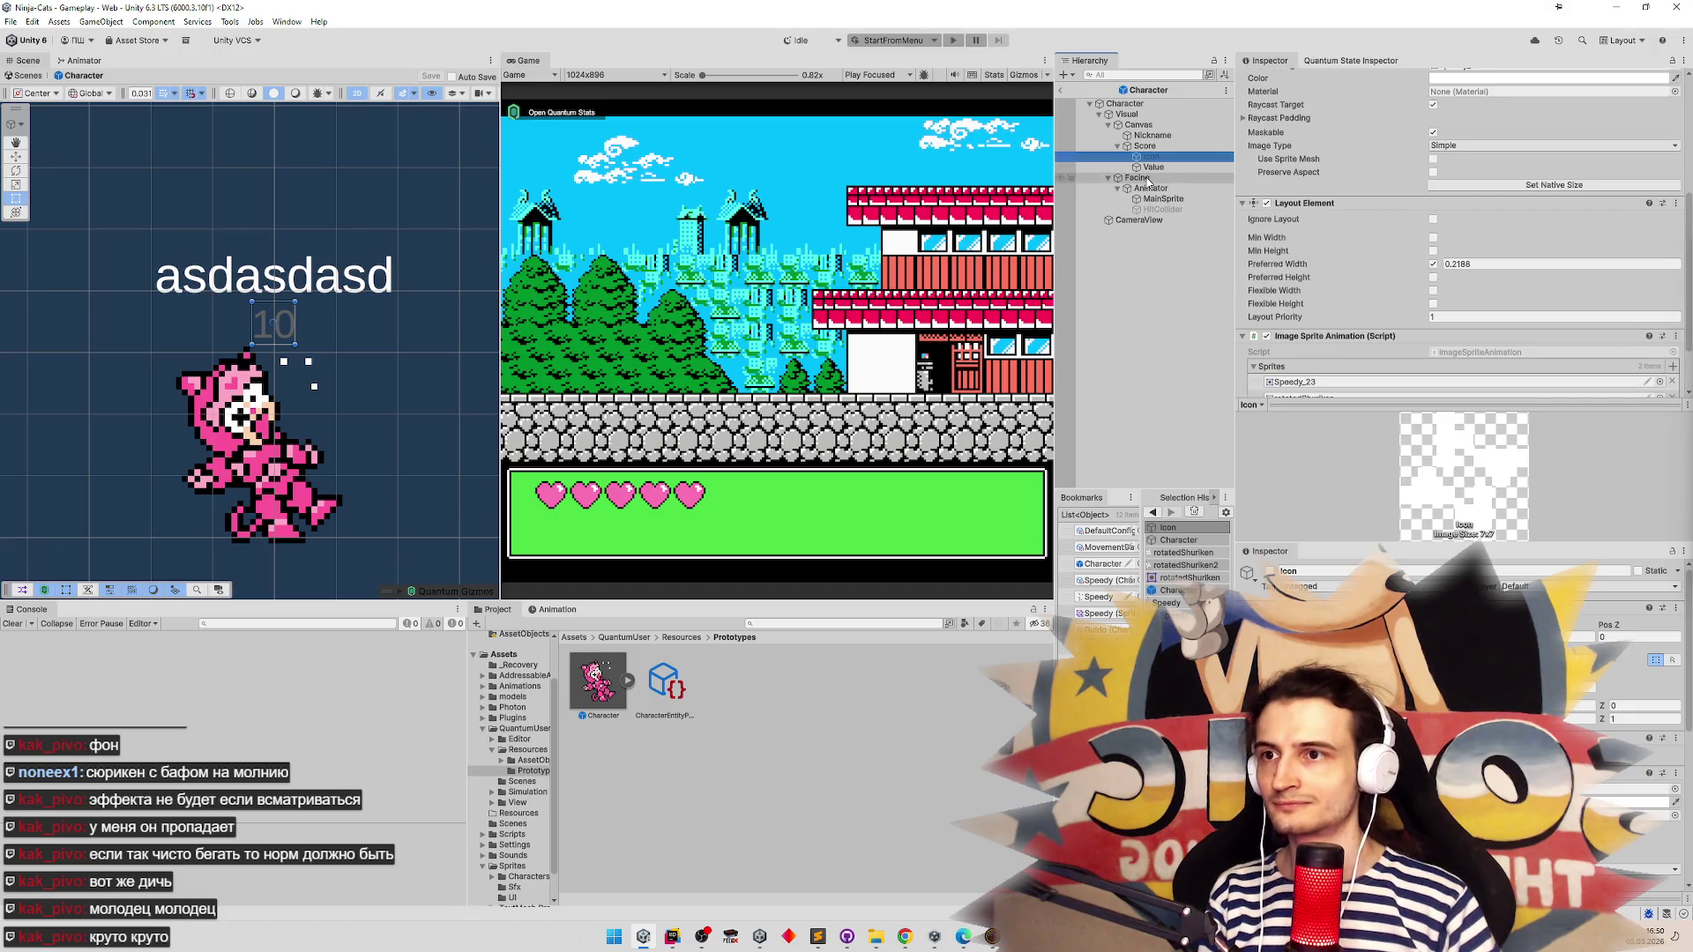
# Create an empty child named LastHpEffect under the Facing object
pyautogui.rightClick(1146, 178)
pyautogui.click(1163, 422)
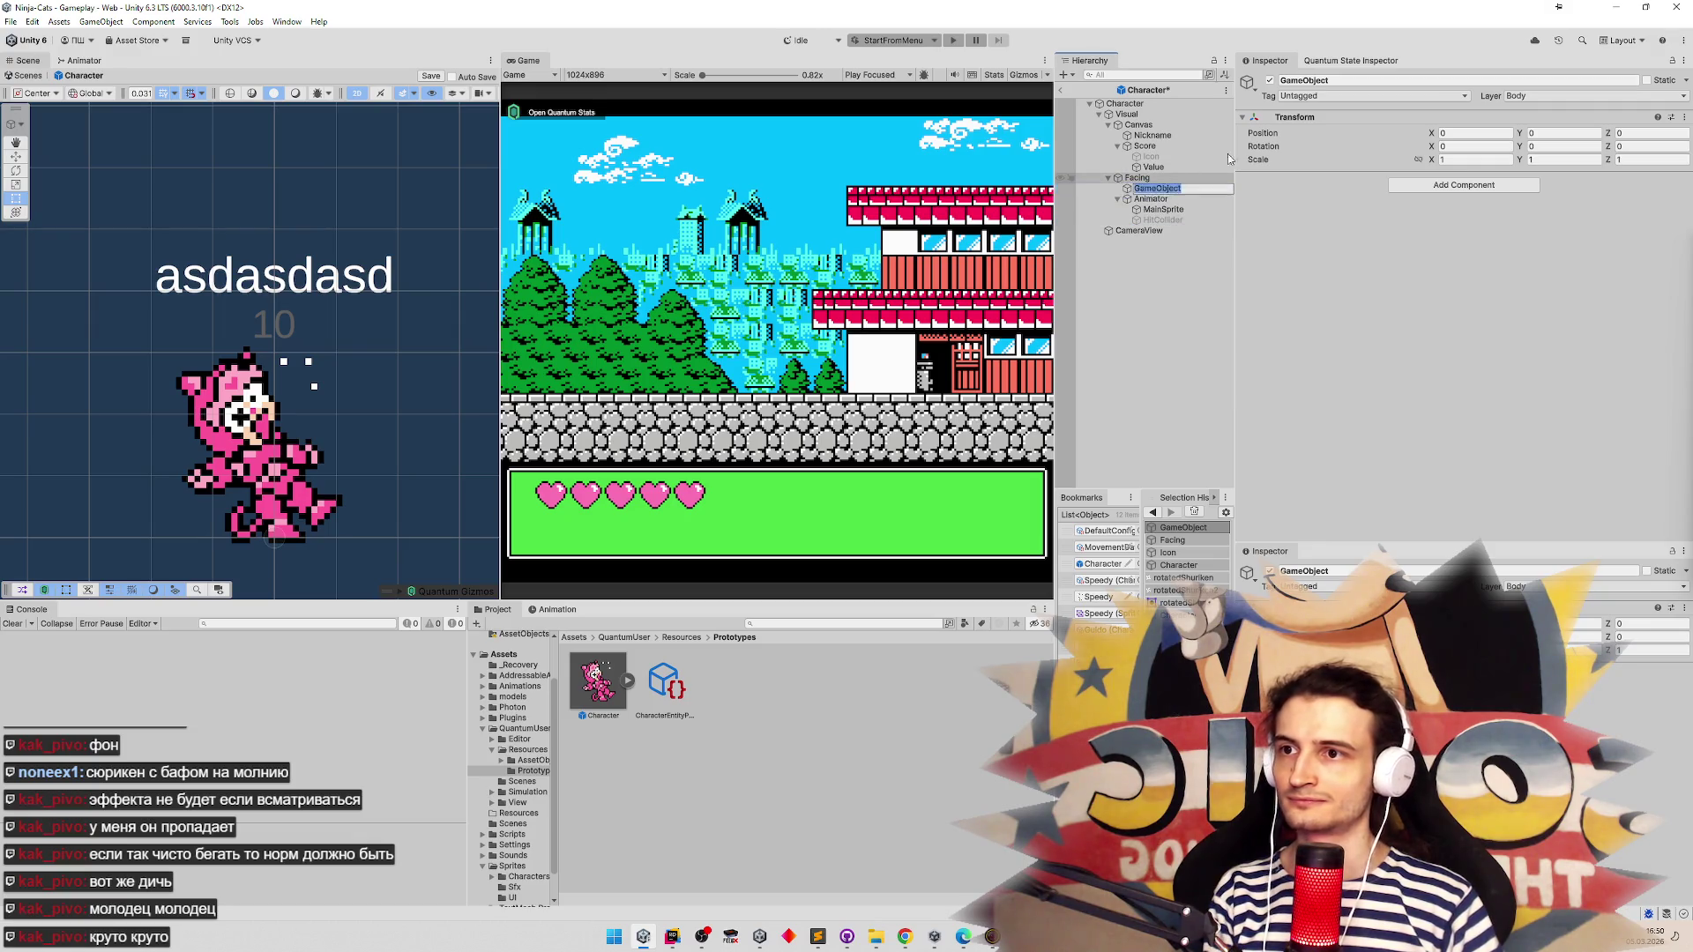
pyautogui.write('P')
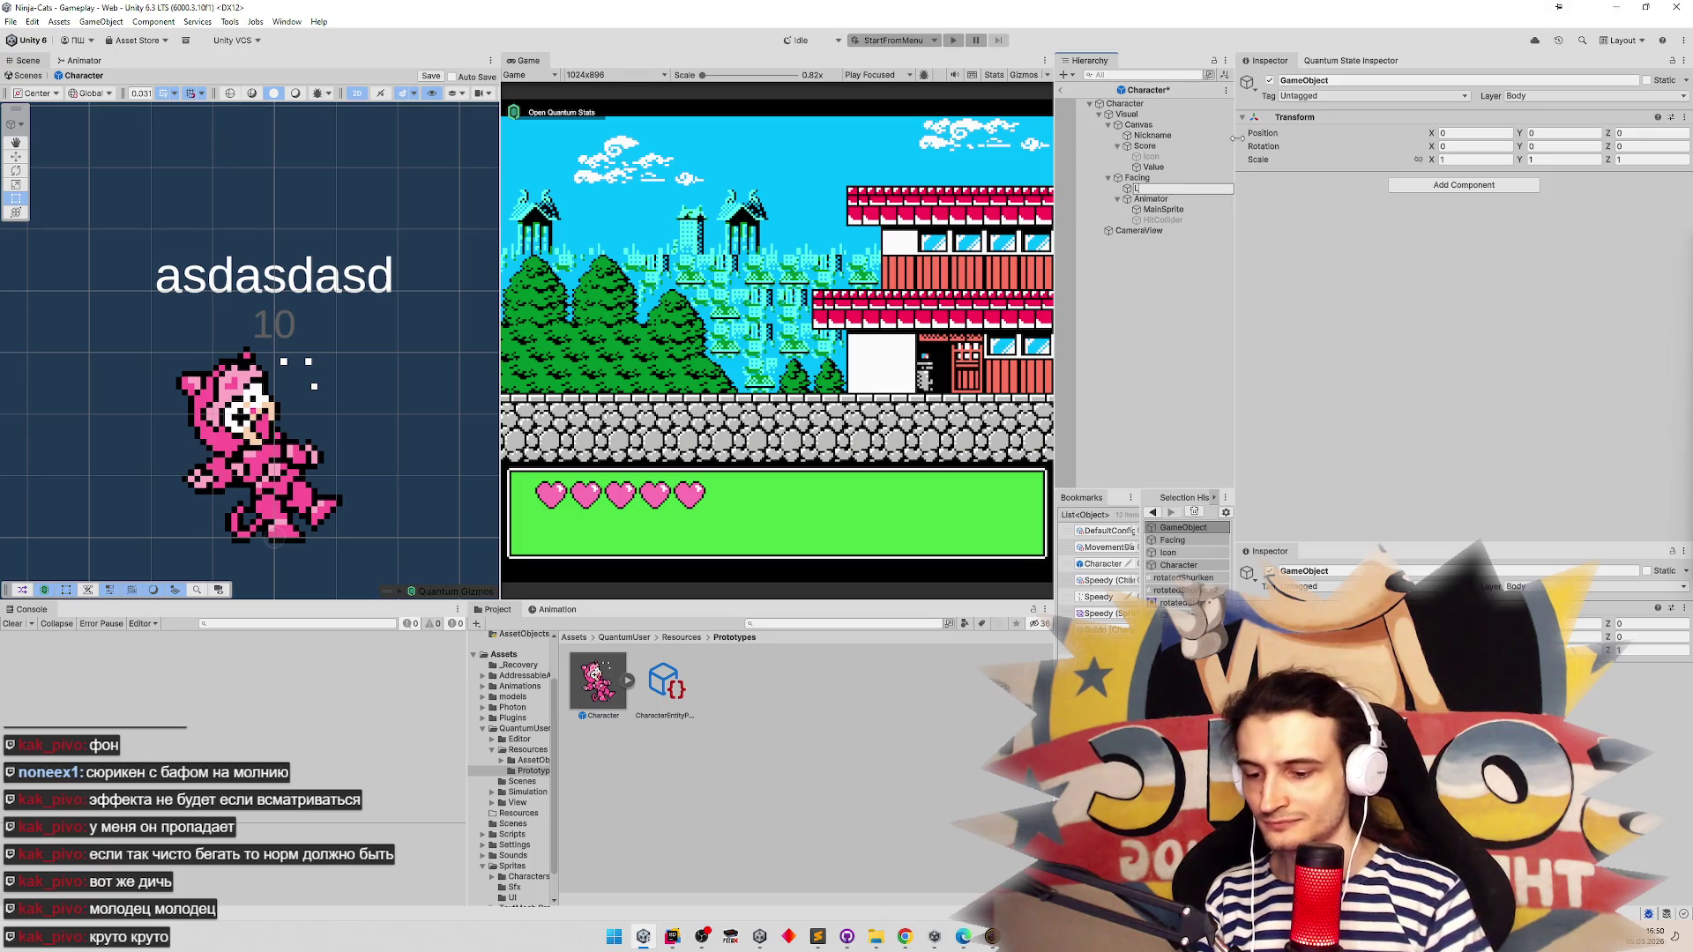
pyautogui.write('ect')
pyautogui.press('Return')
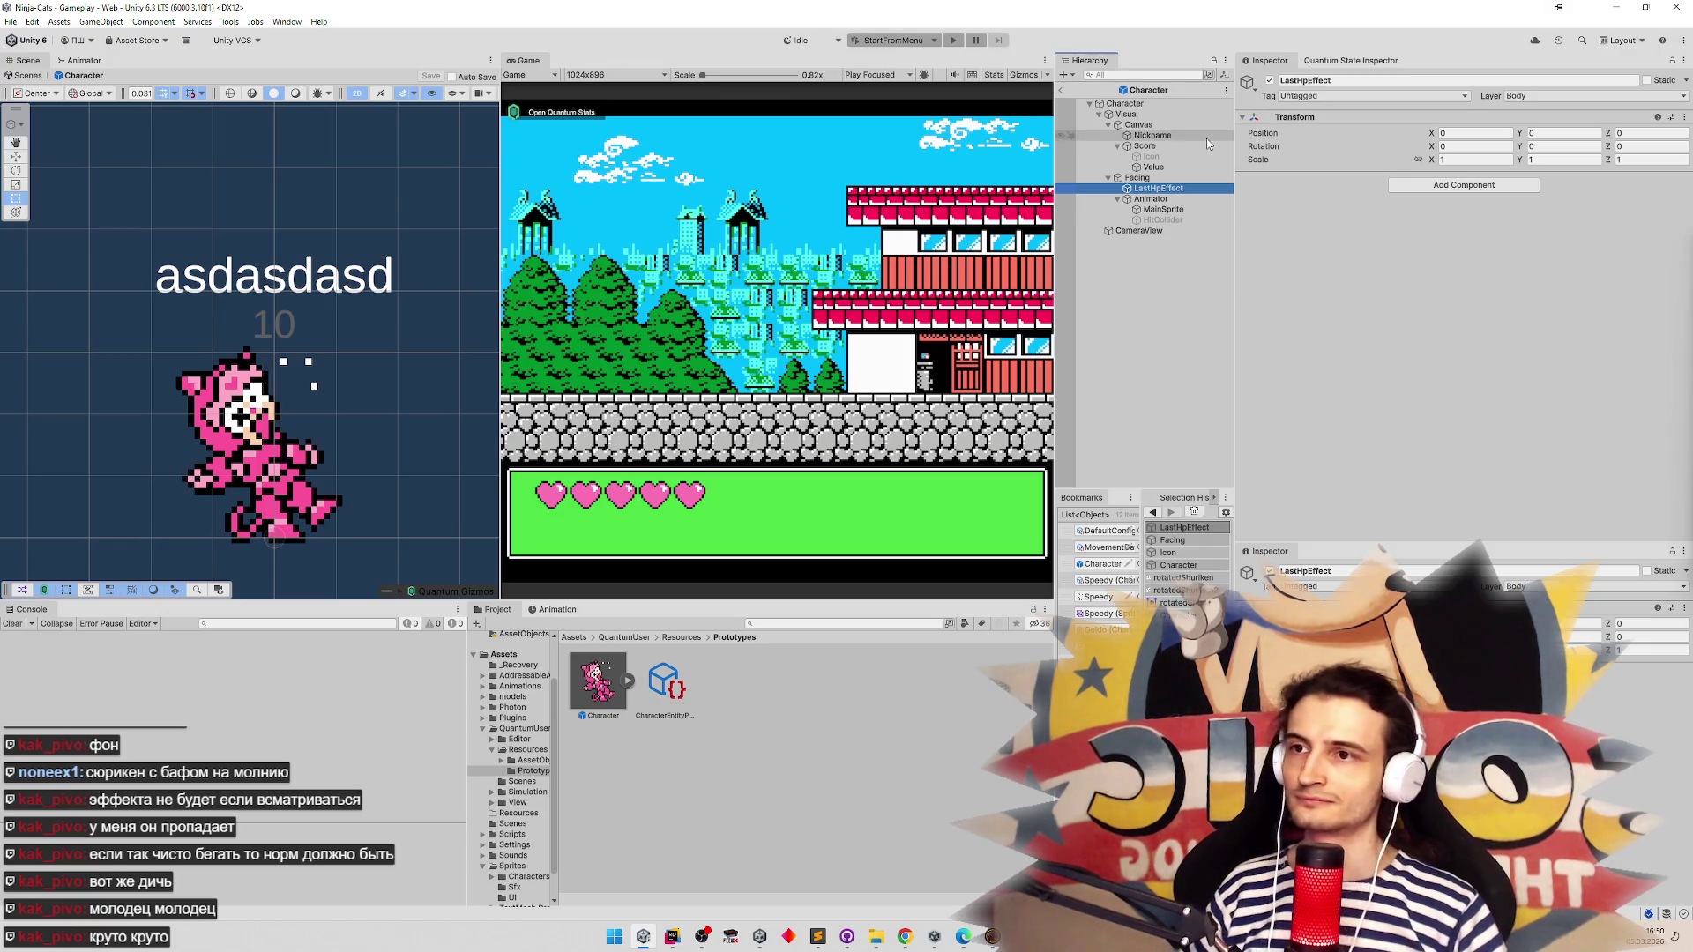
pyautogui.click(1170, 178)
# Add a Sprite Renderer component to LastHpEffect via the 'sprite' component search
pyautogui.click(1164, 188)
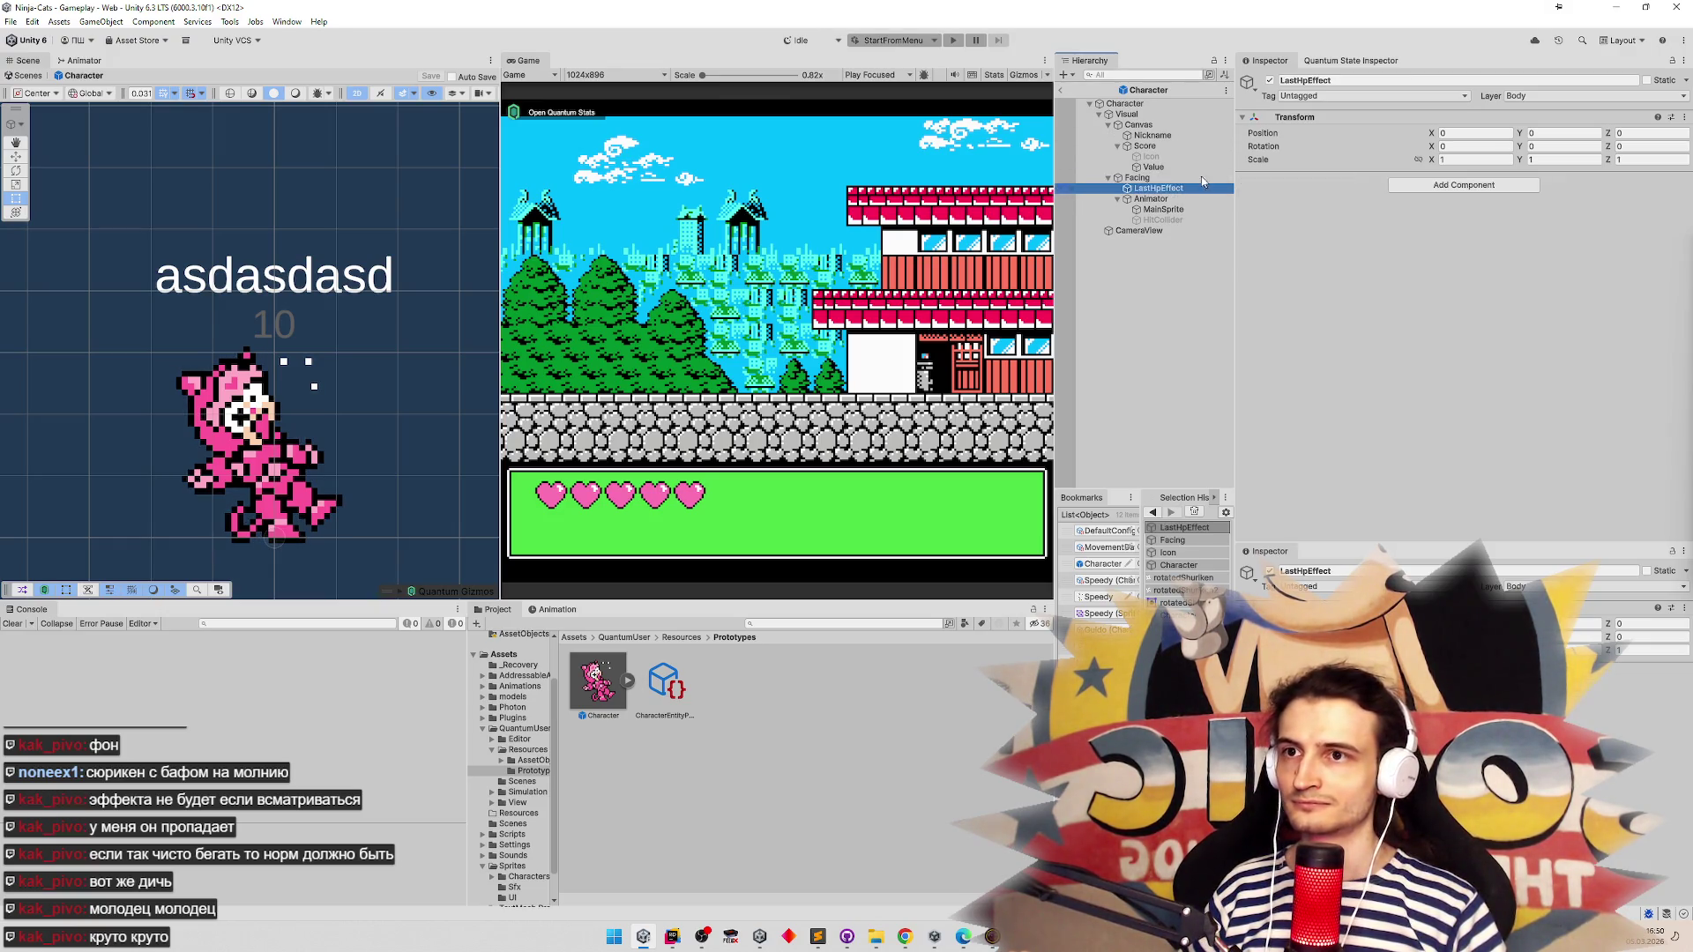
pyautogui.click(1427, 187)
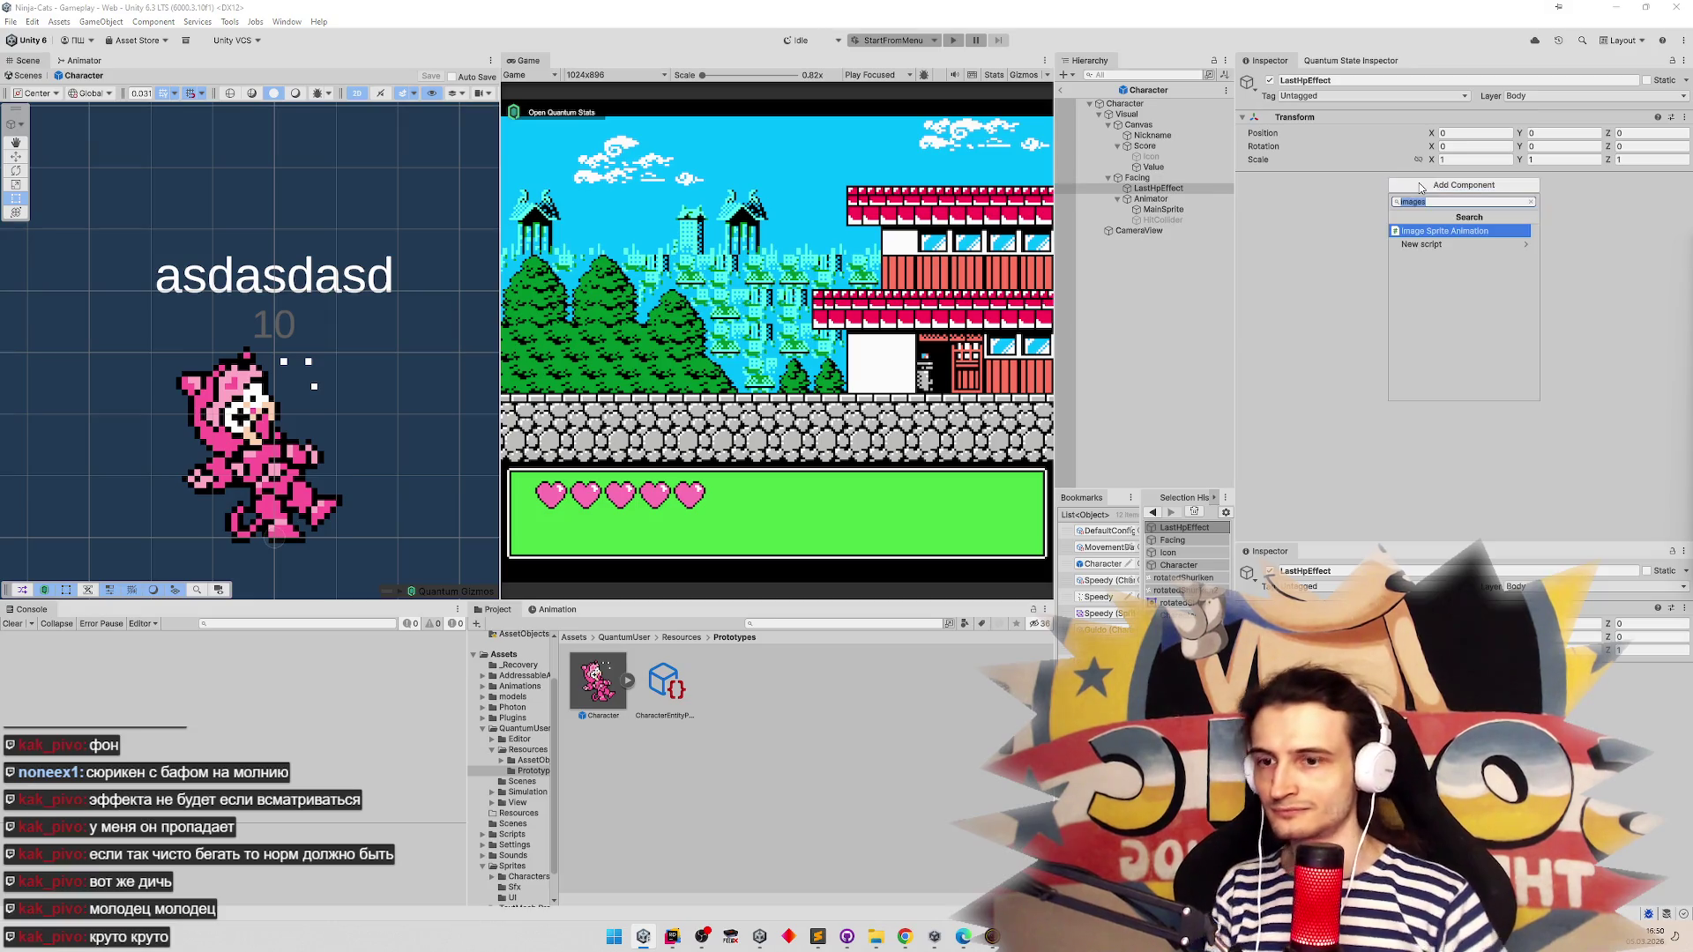
pyautogui.write('aniamtio')
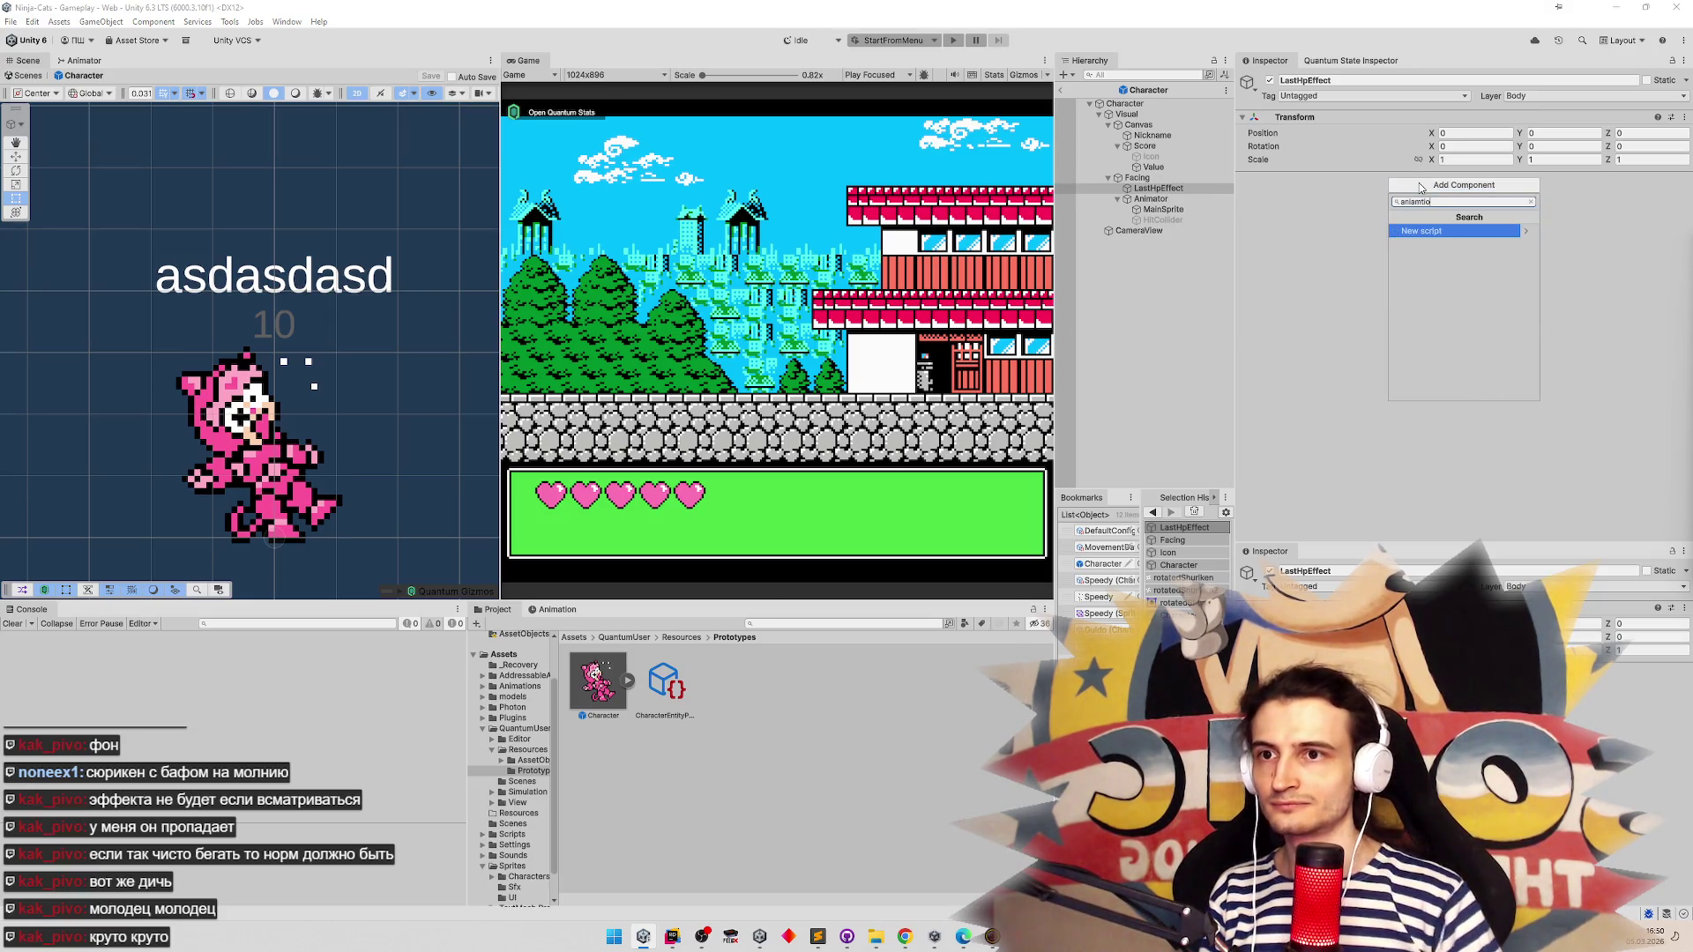
pyautogui.press('BackSpace')
pyautogui.press('BackSpace')
pyautogui.press('BackSpace')
pyautogui.write('s')
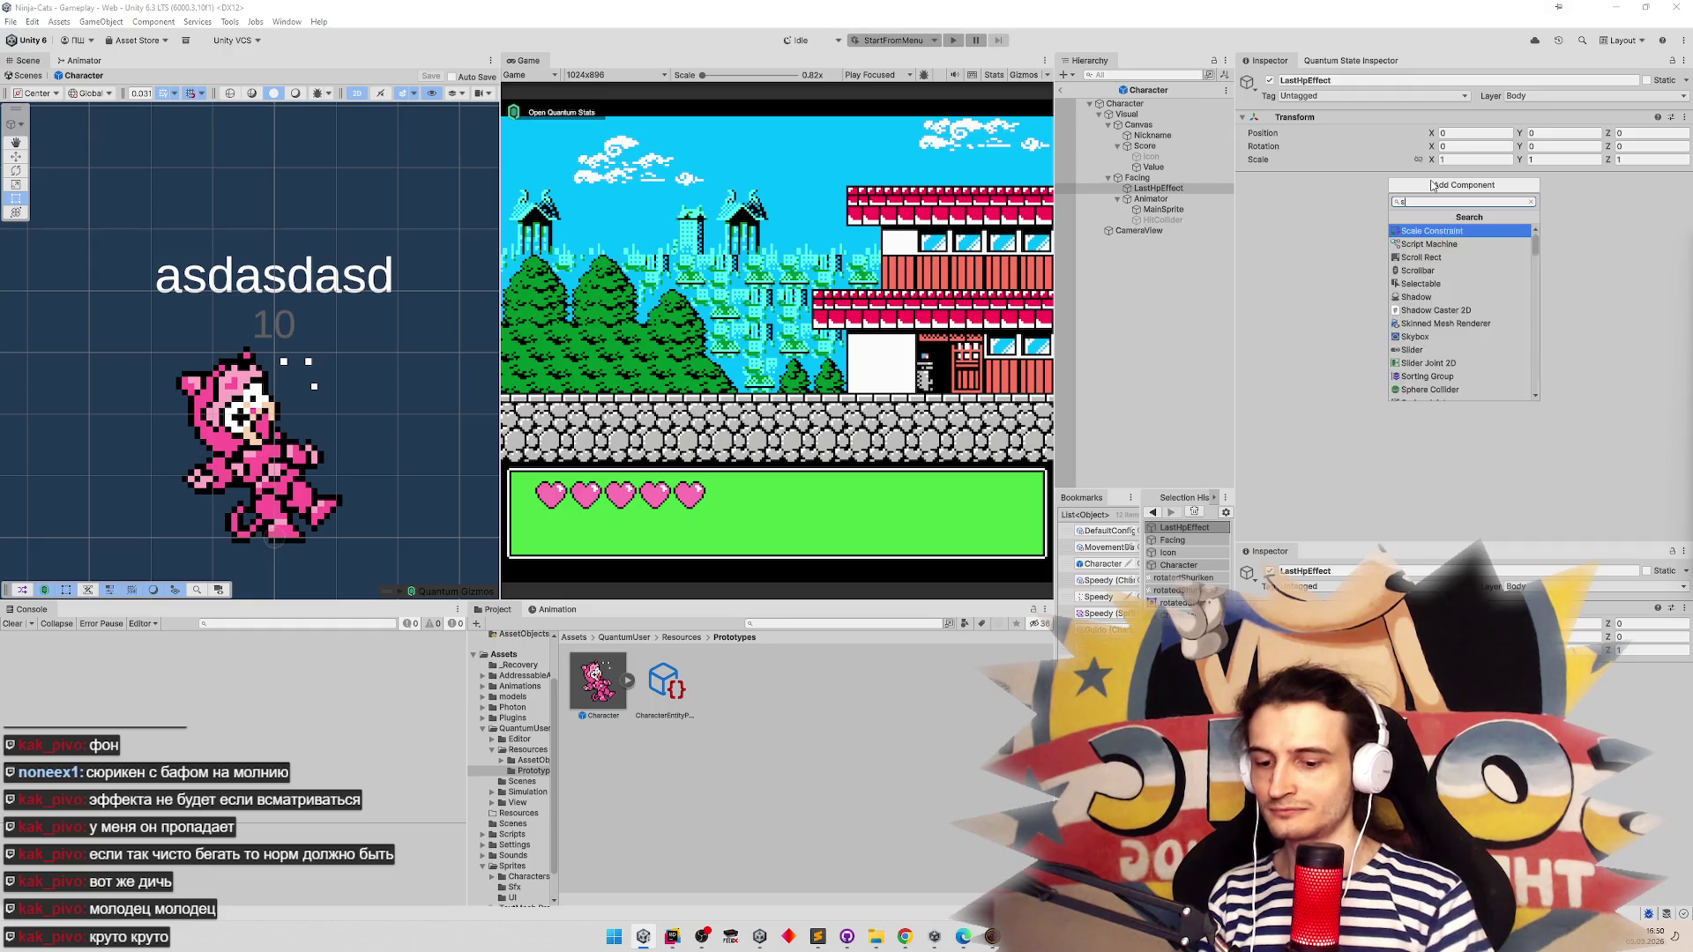
pyautogui.write('prit')
pyautogui.press('Down')
pyautogui.press('Down')
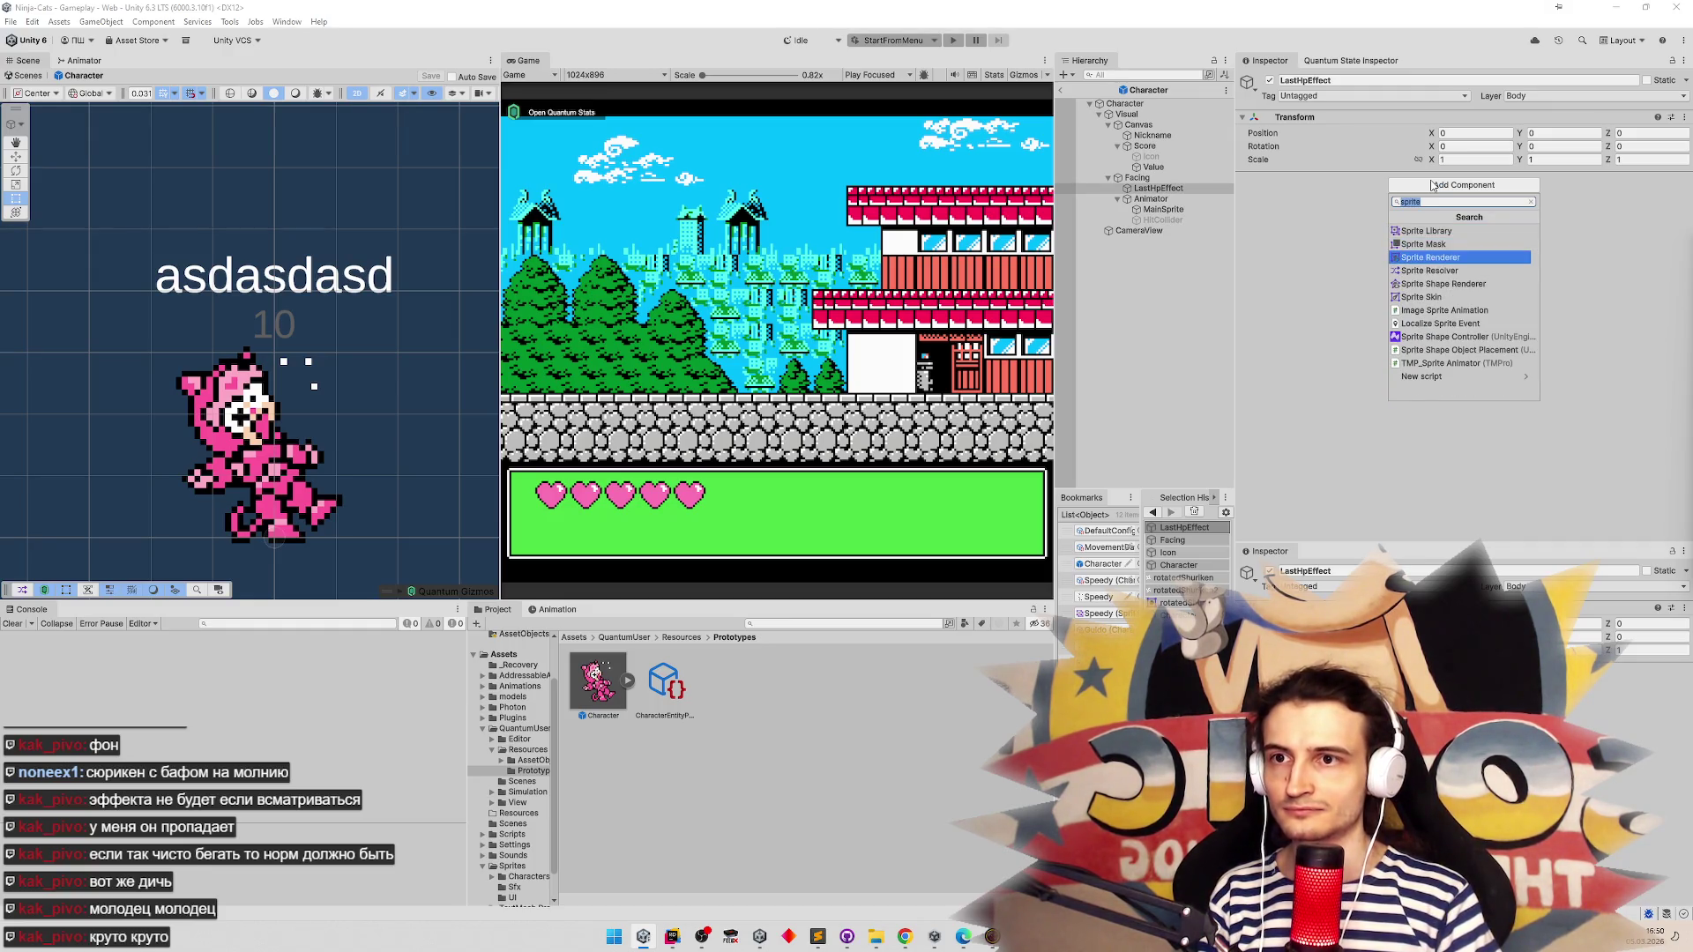
pyautogui.press('Return')
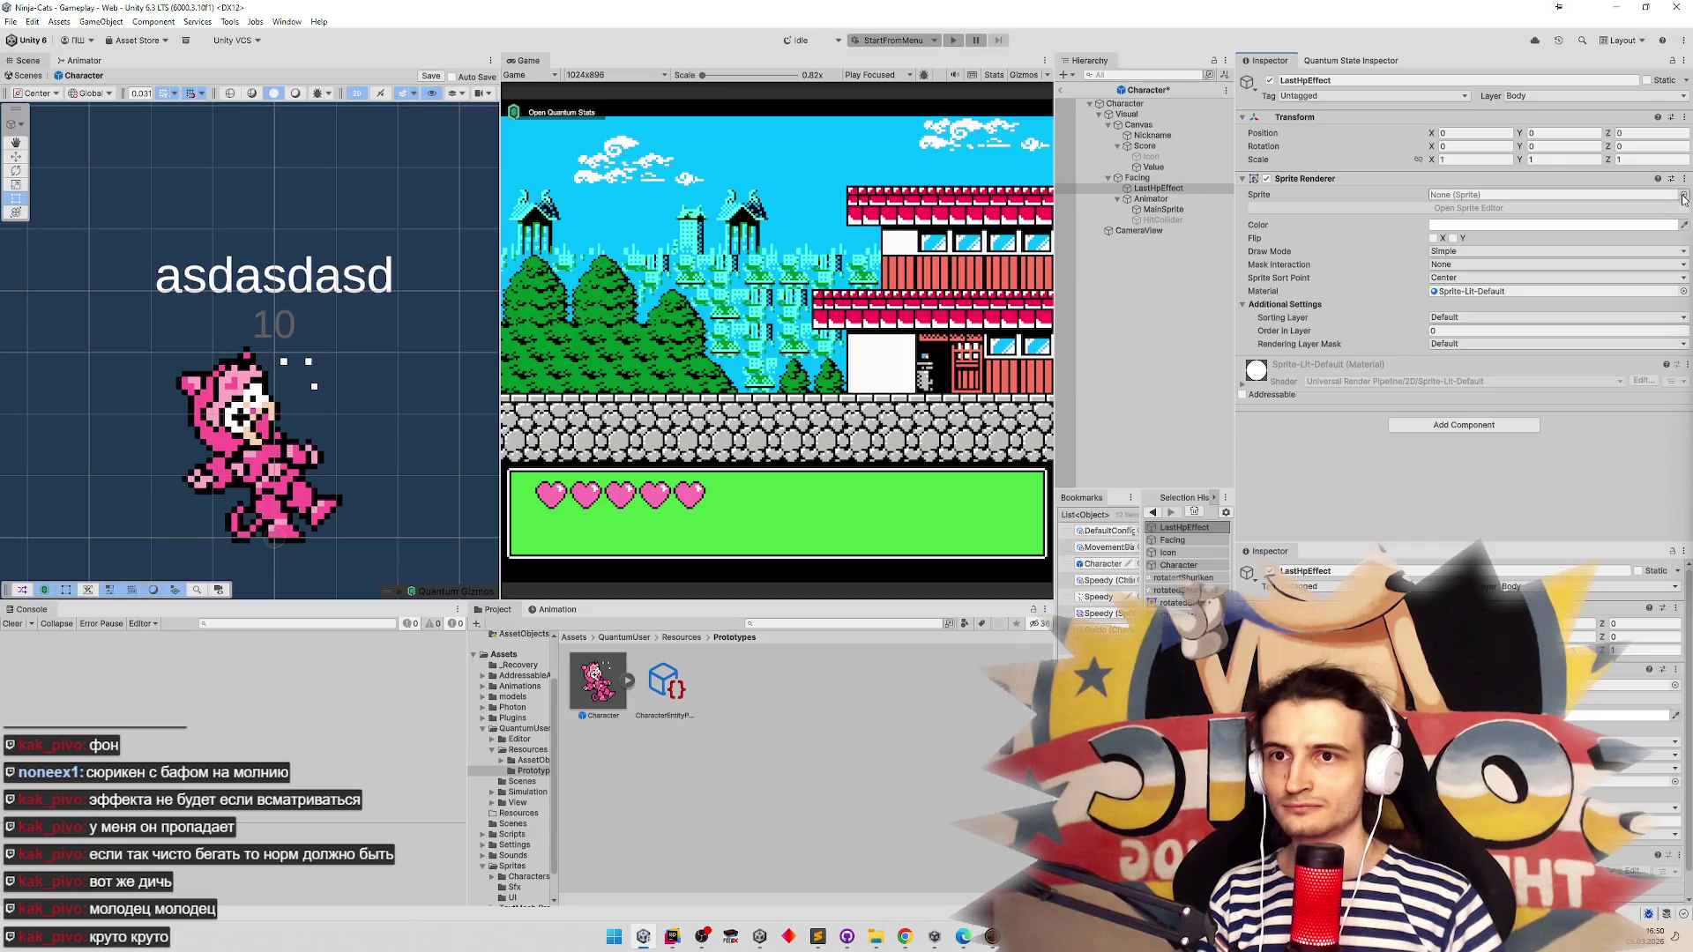
# Filter the Project window to the PanicSweat texture and select it
pyautogui.click(1683, 194)
pyautogui.click(1681, 244)
pyautogui.click(776, 621)
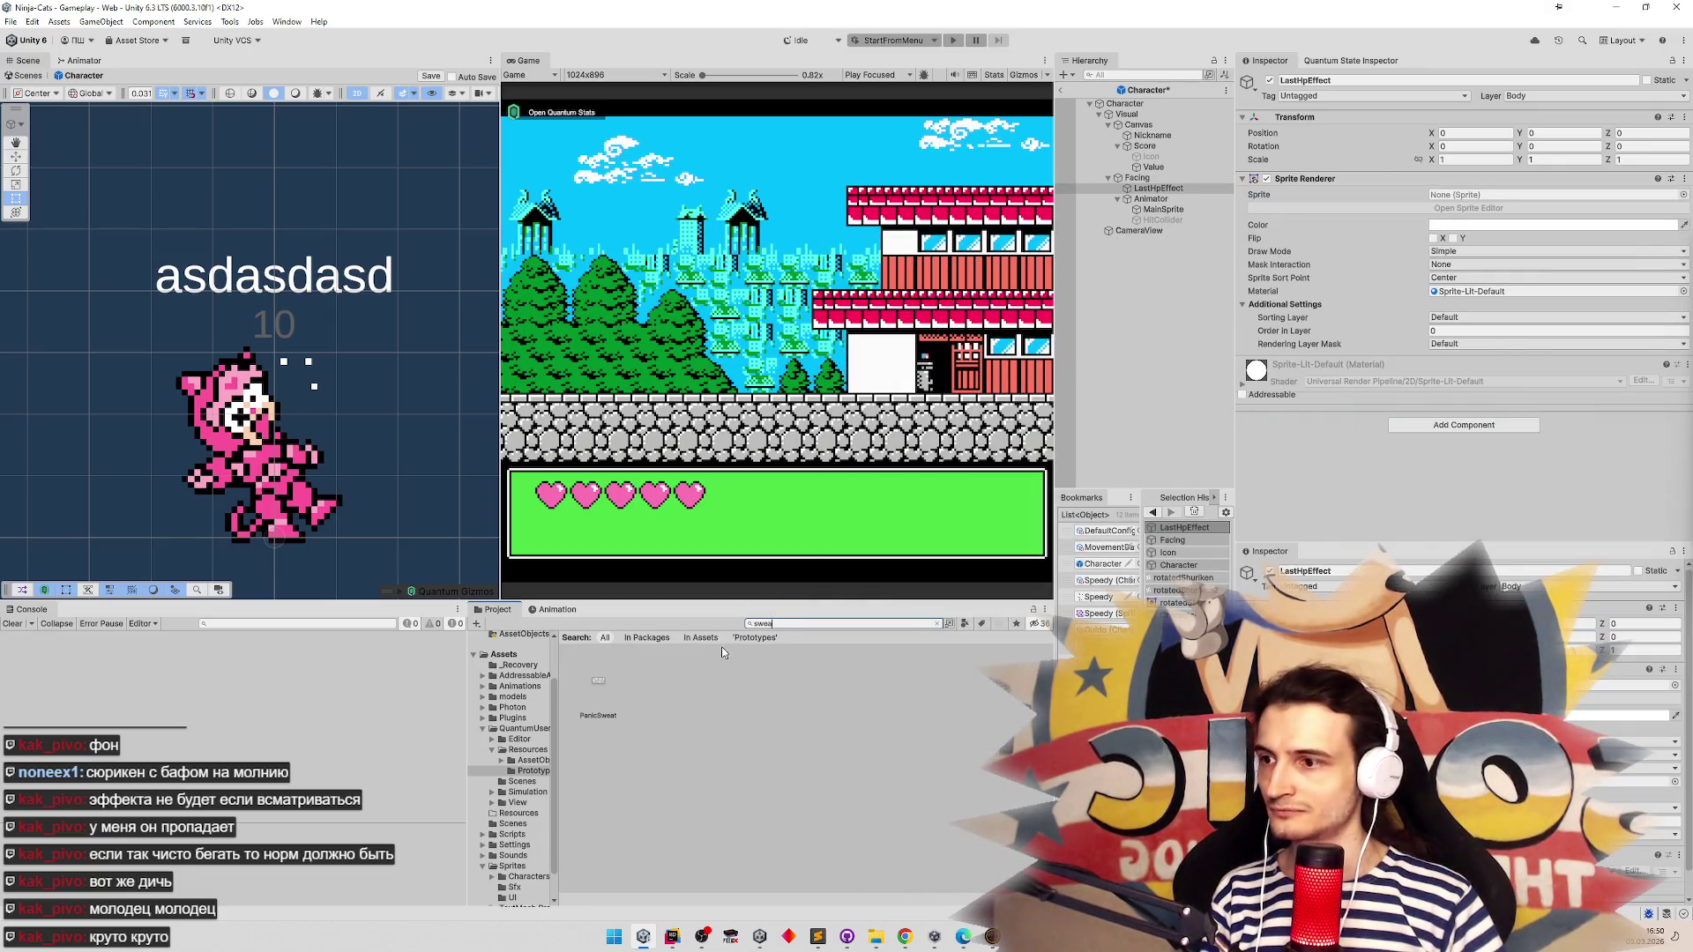
pyautogui.click(603, 684)
# Slice PanicSweat by cell count into 2 columns and 1 row, then apply
pyautogui.click(1481, 231)
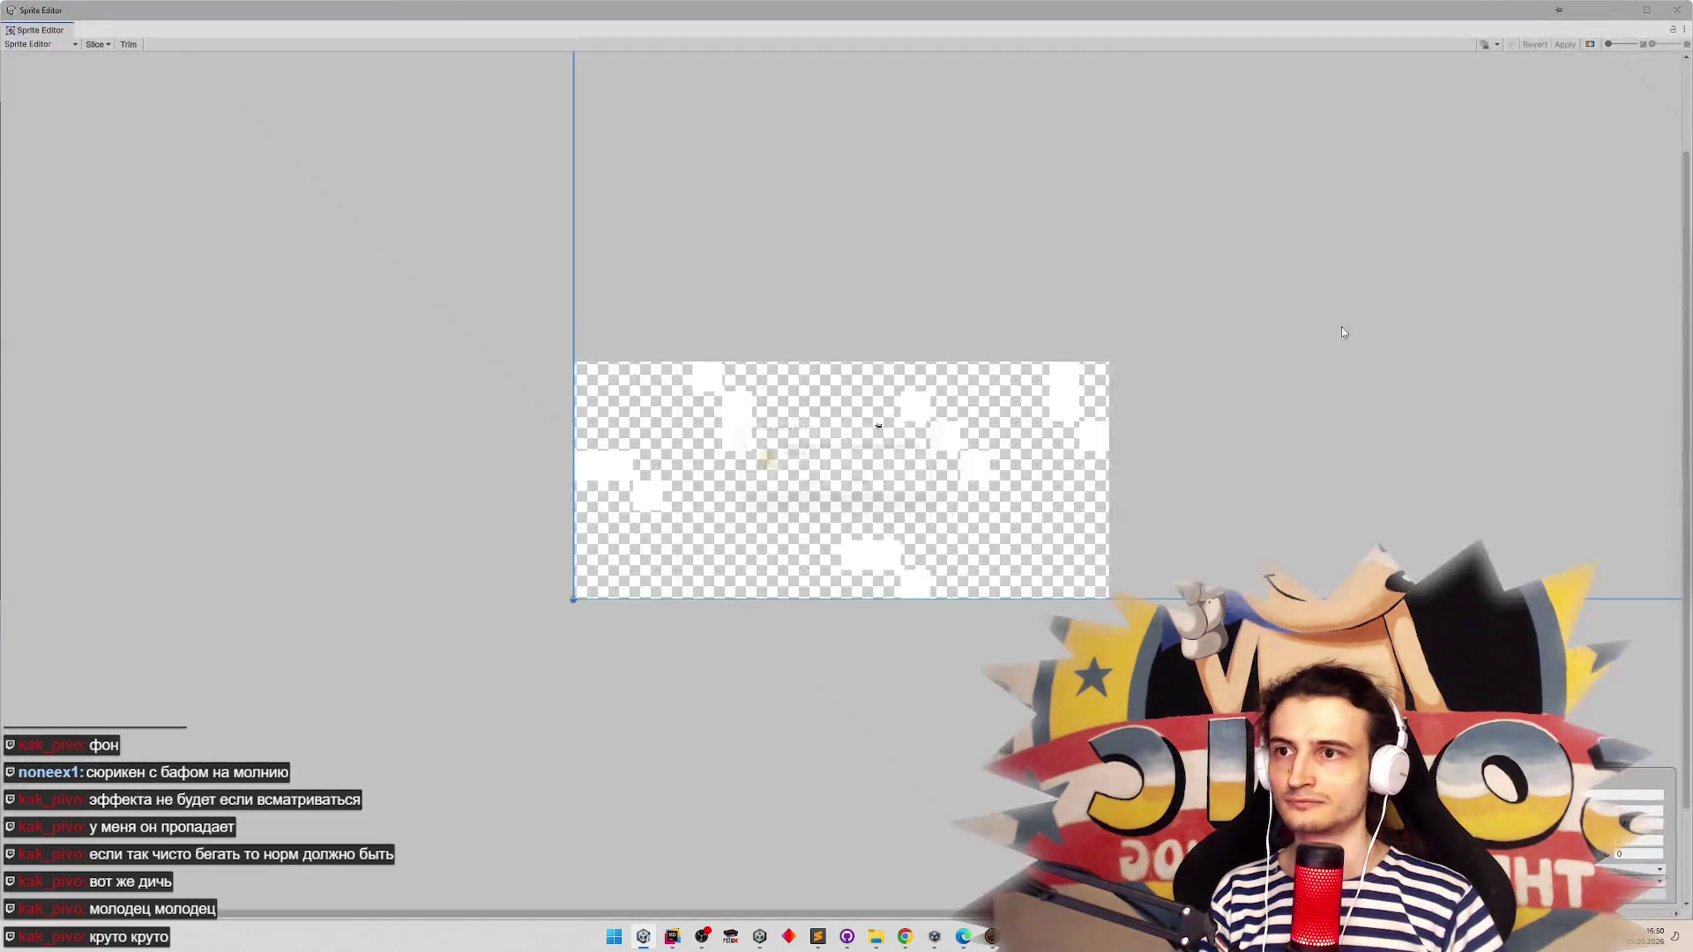
pyautogui.click(811, 487)
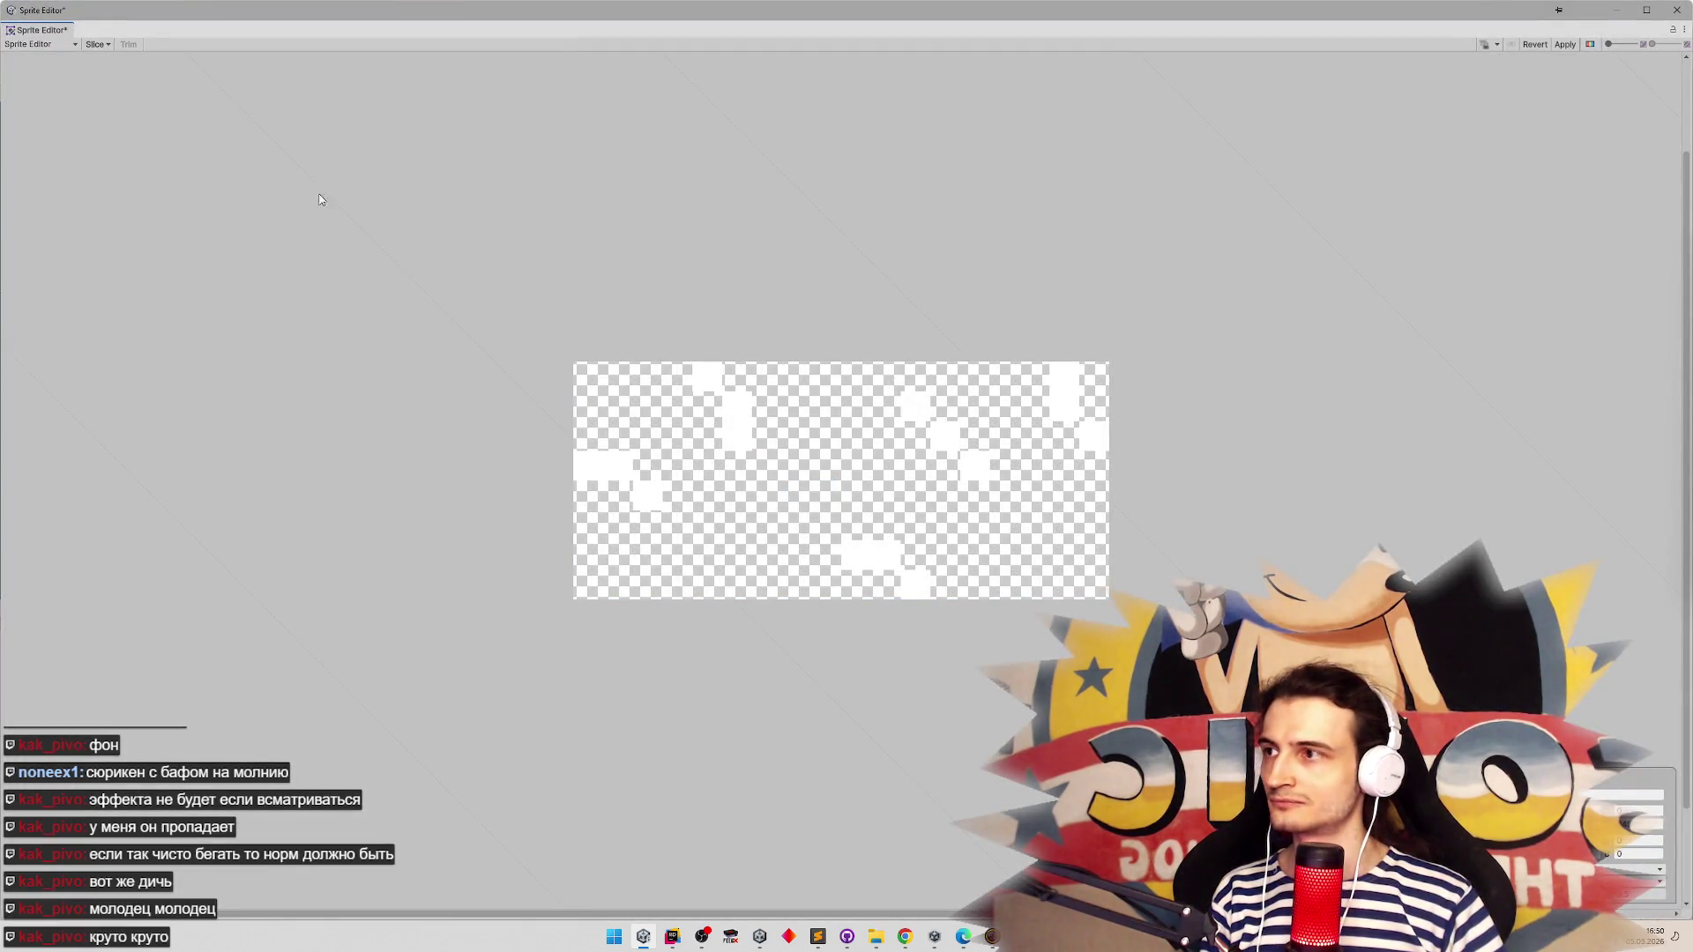
pyautogui.click(98, 46)
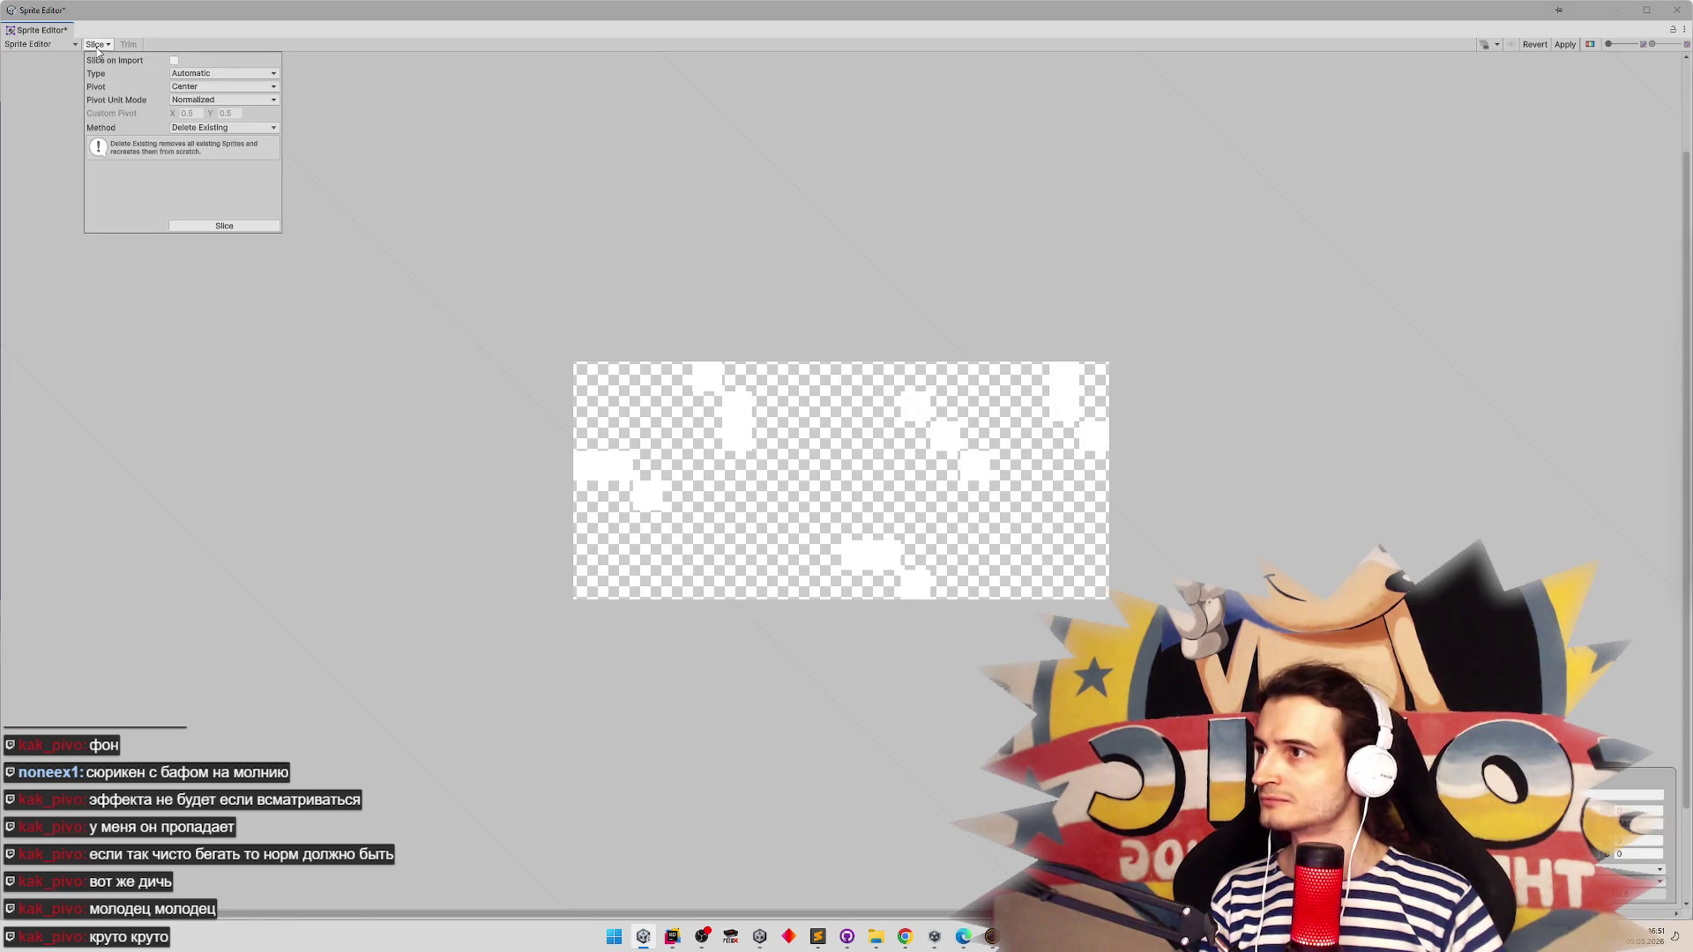
pyautogui.click(216, 230)
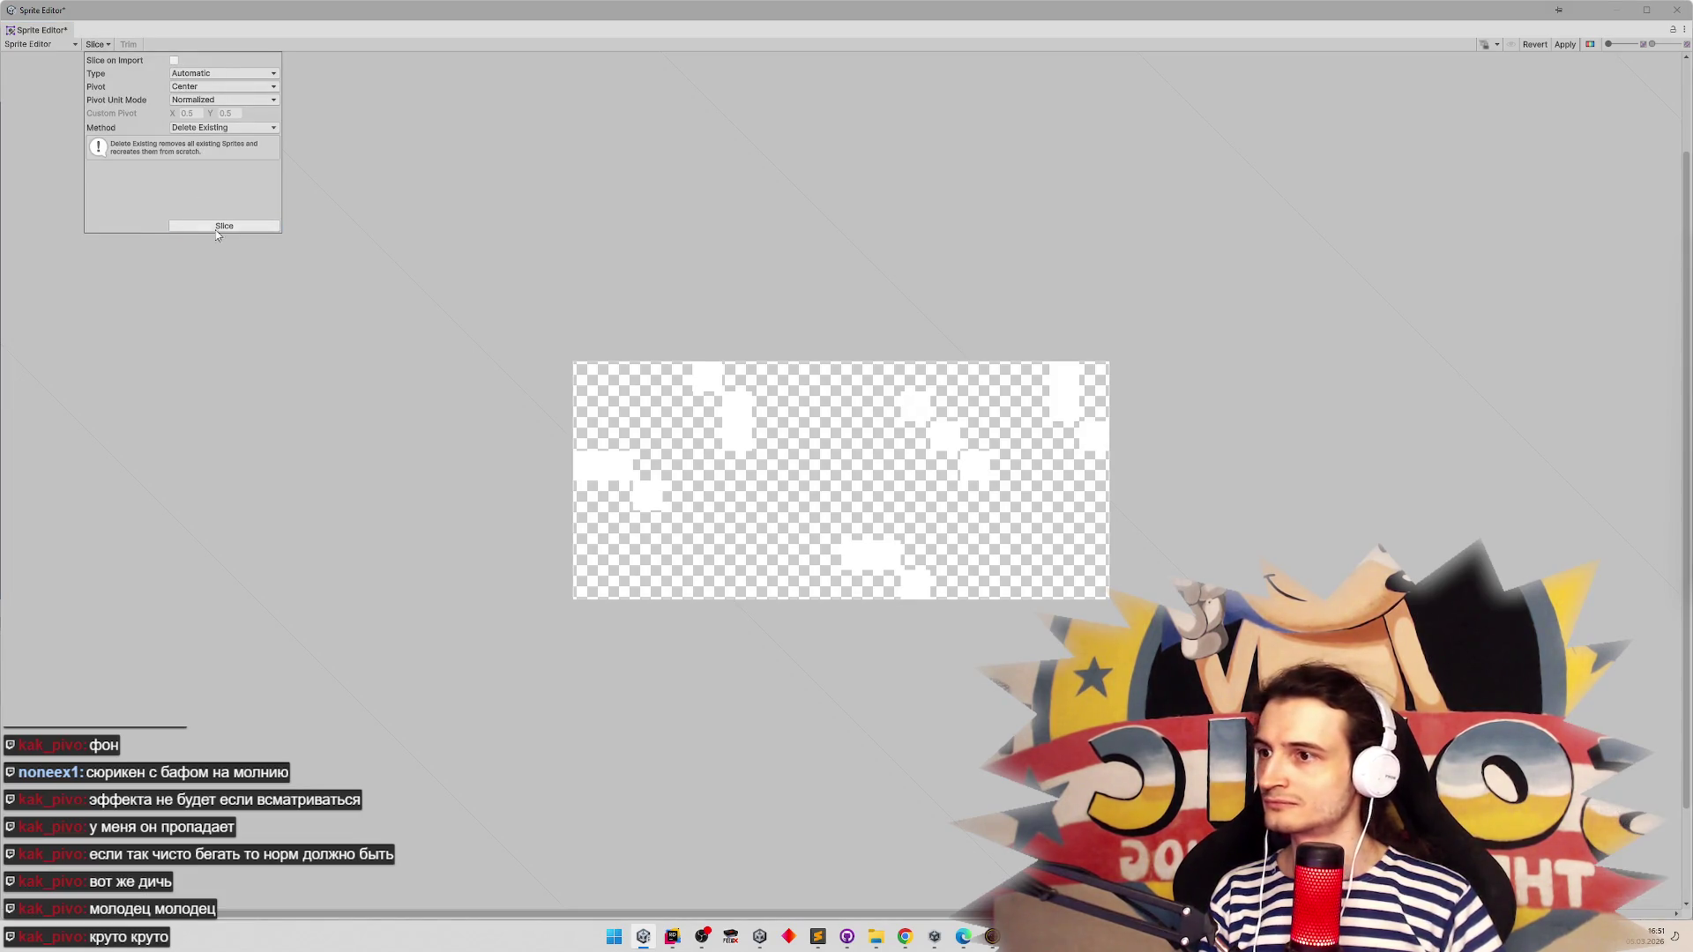
pyautogui.click(247, 76)
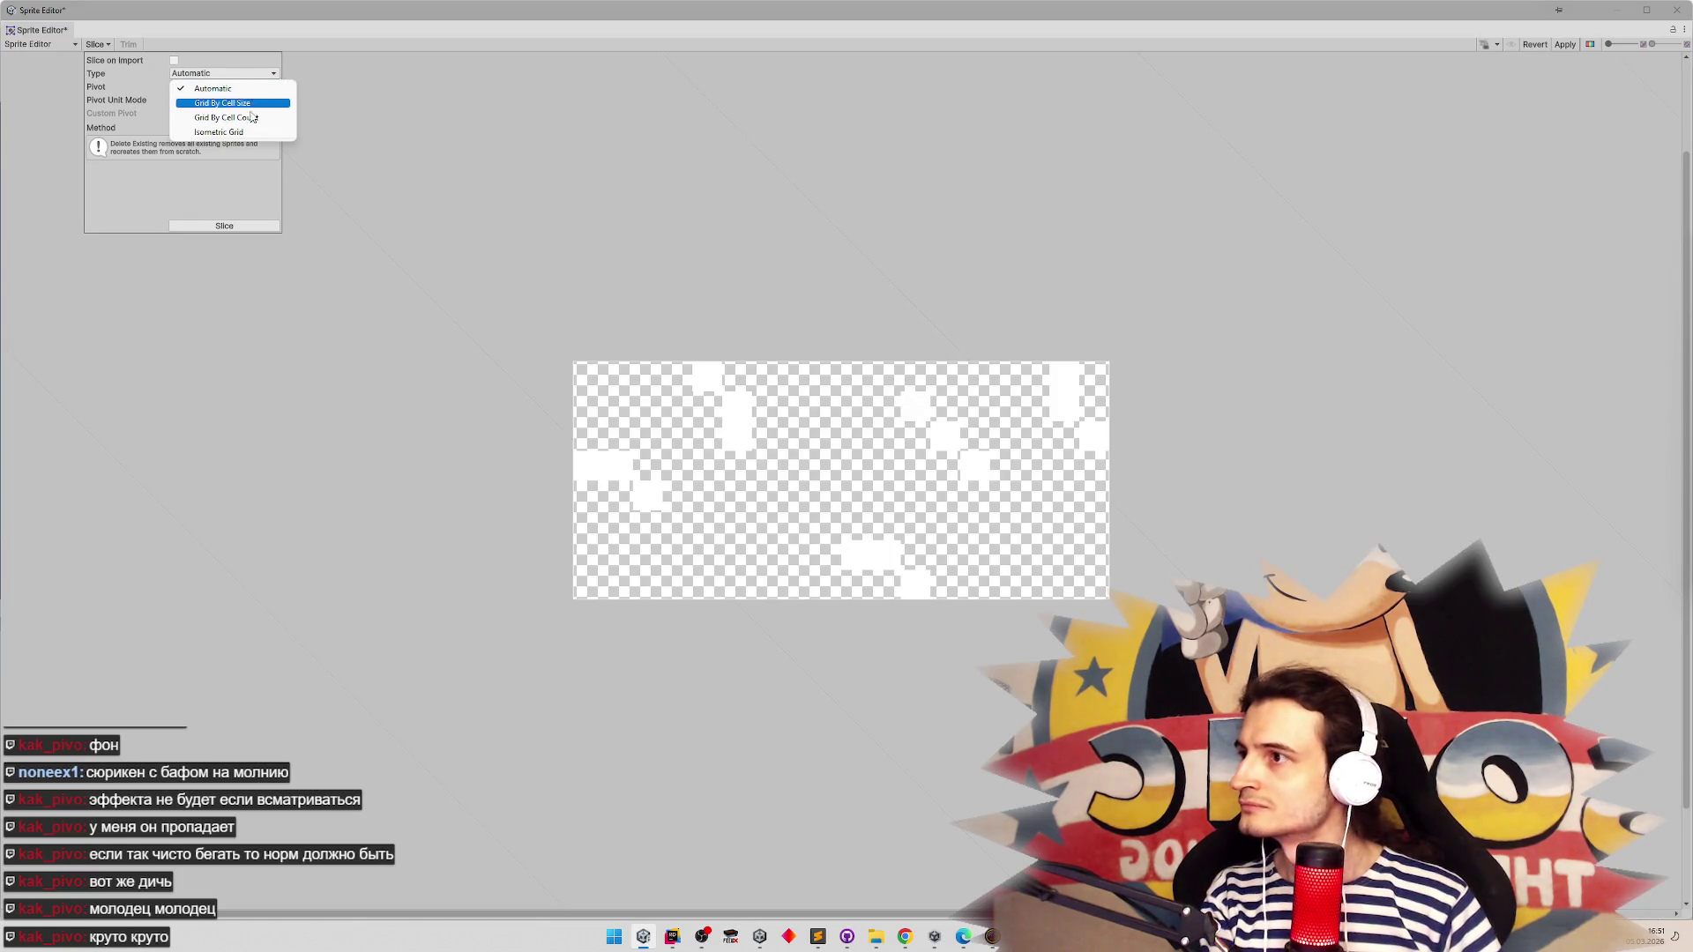
pyautogui.click(252, 117)
pyautogui.click(205, 88)
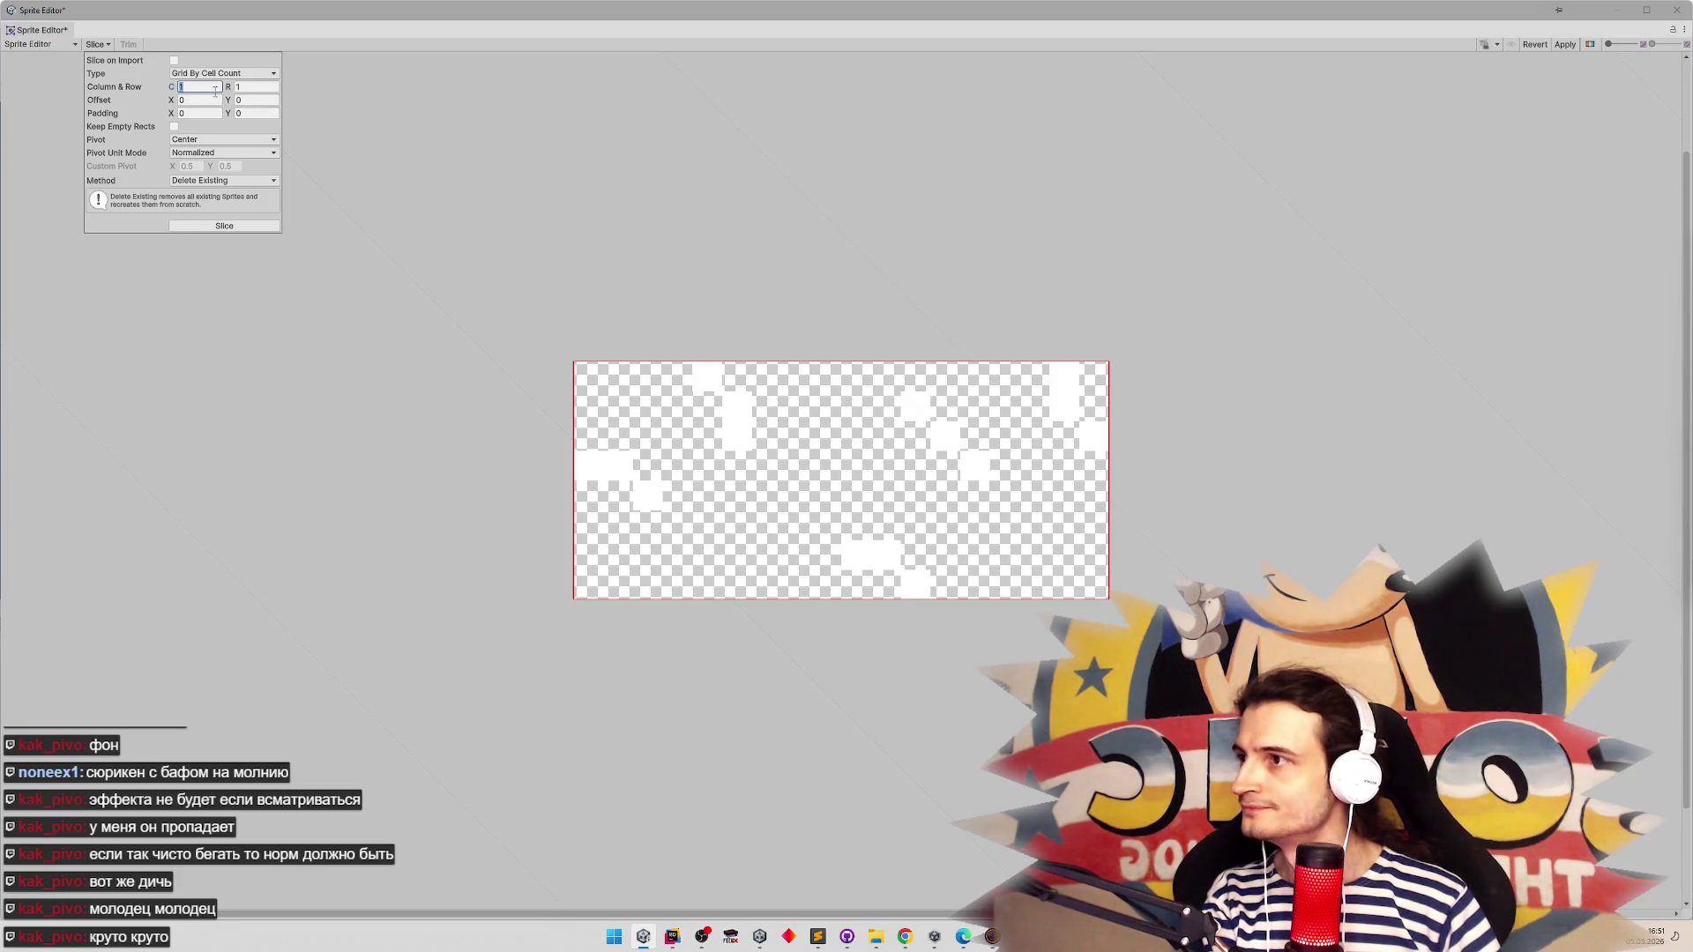
pyautogui.write('2')
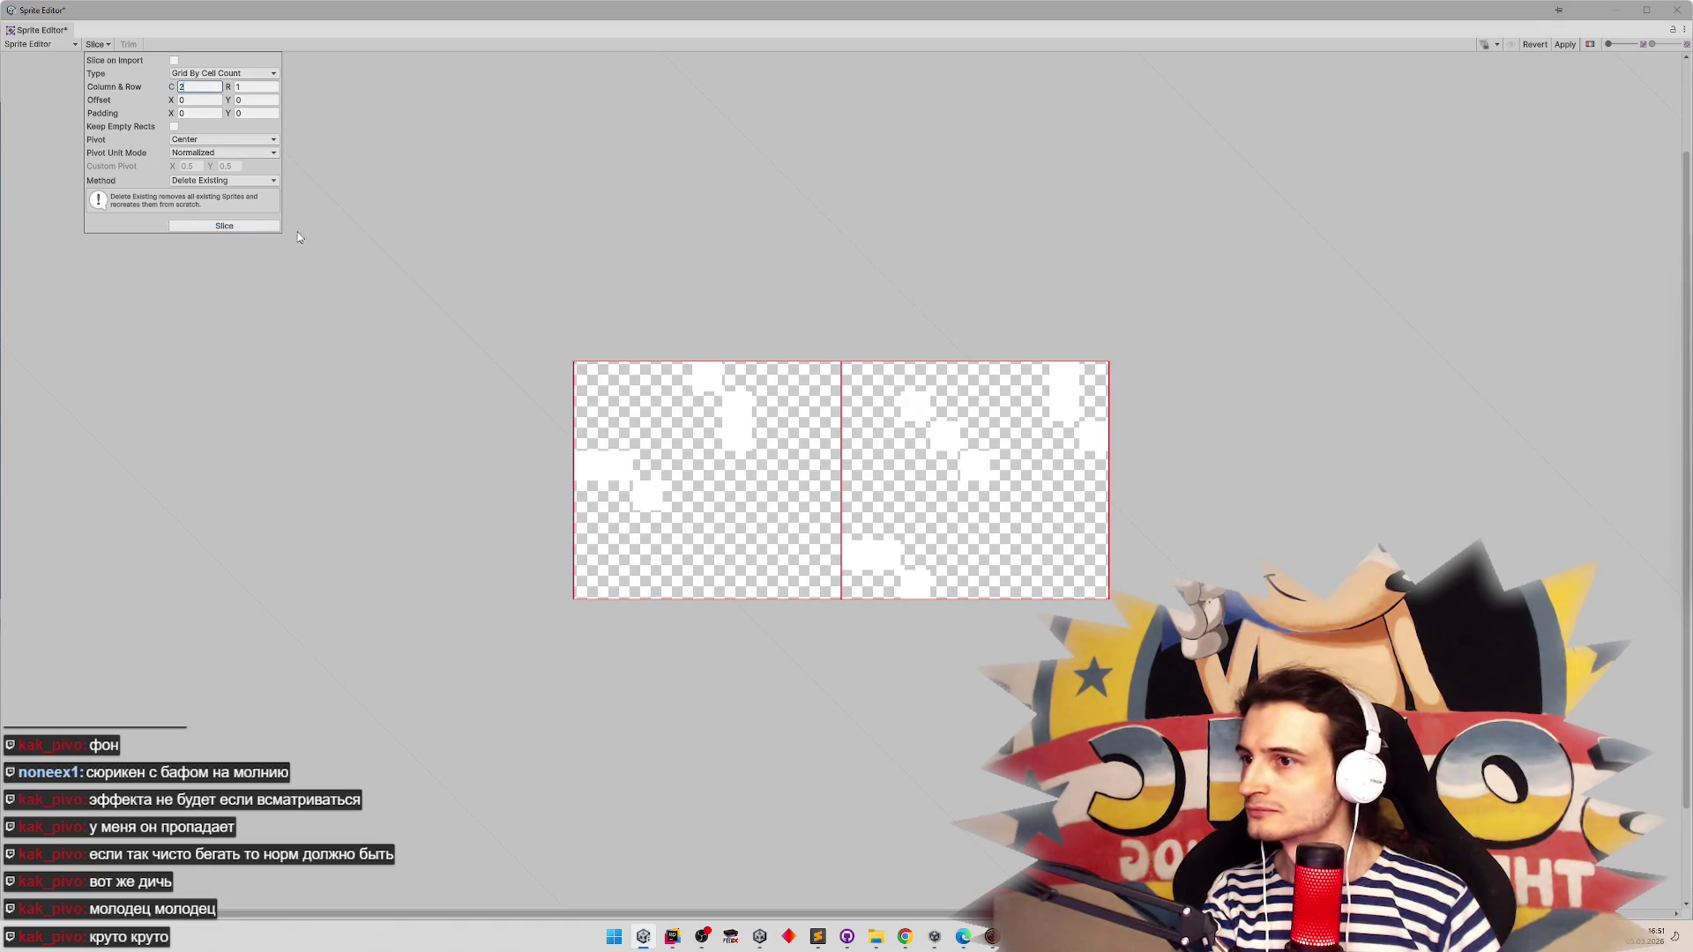
pyautogui.click(1566, 44)
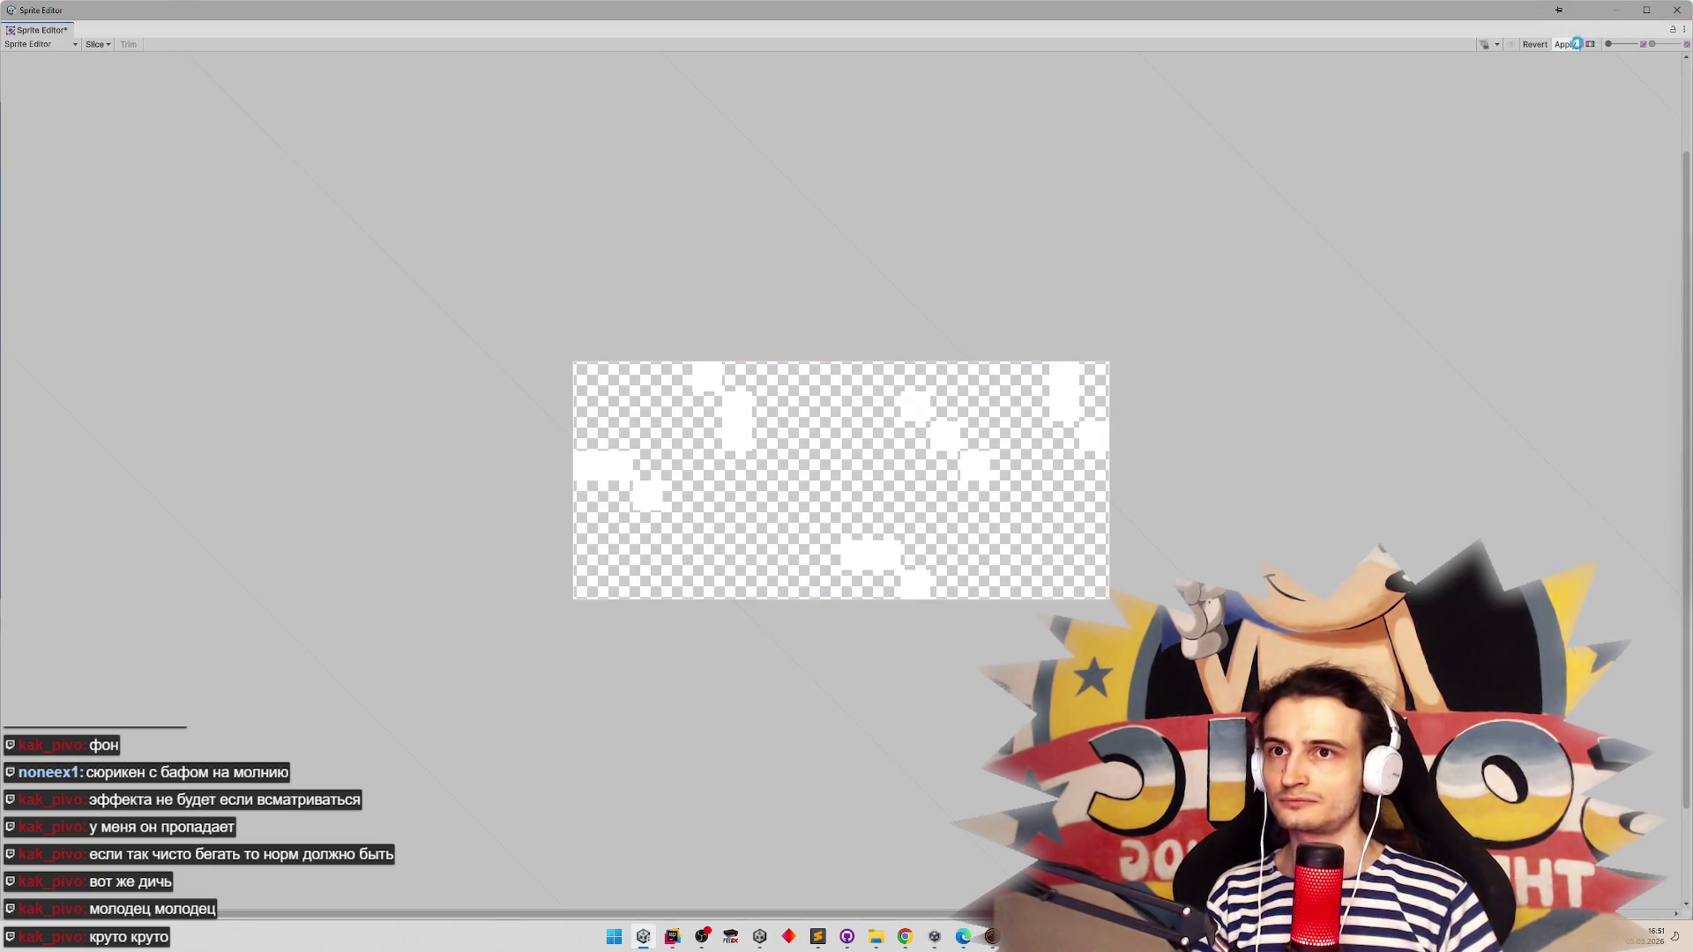
pyautogui.click(1674, 11)
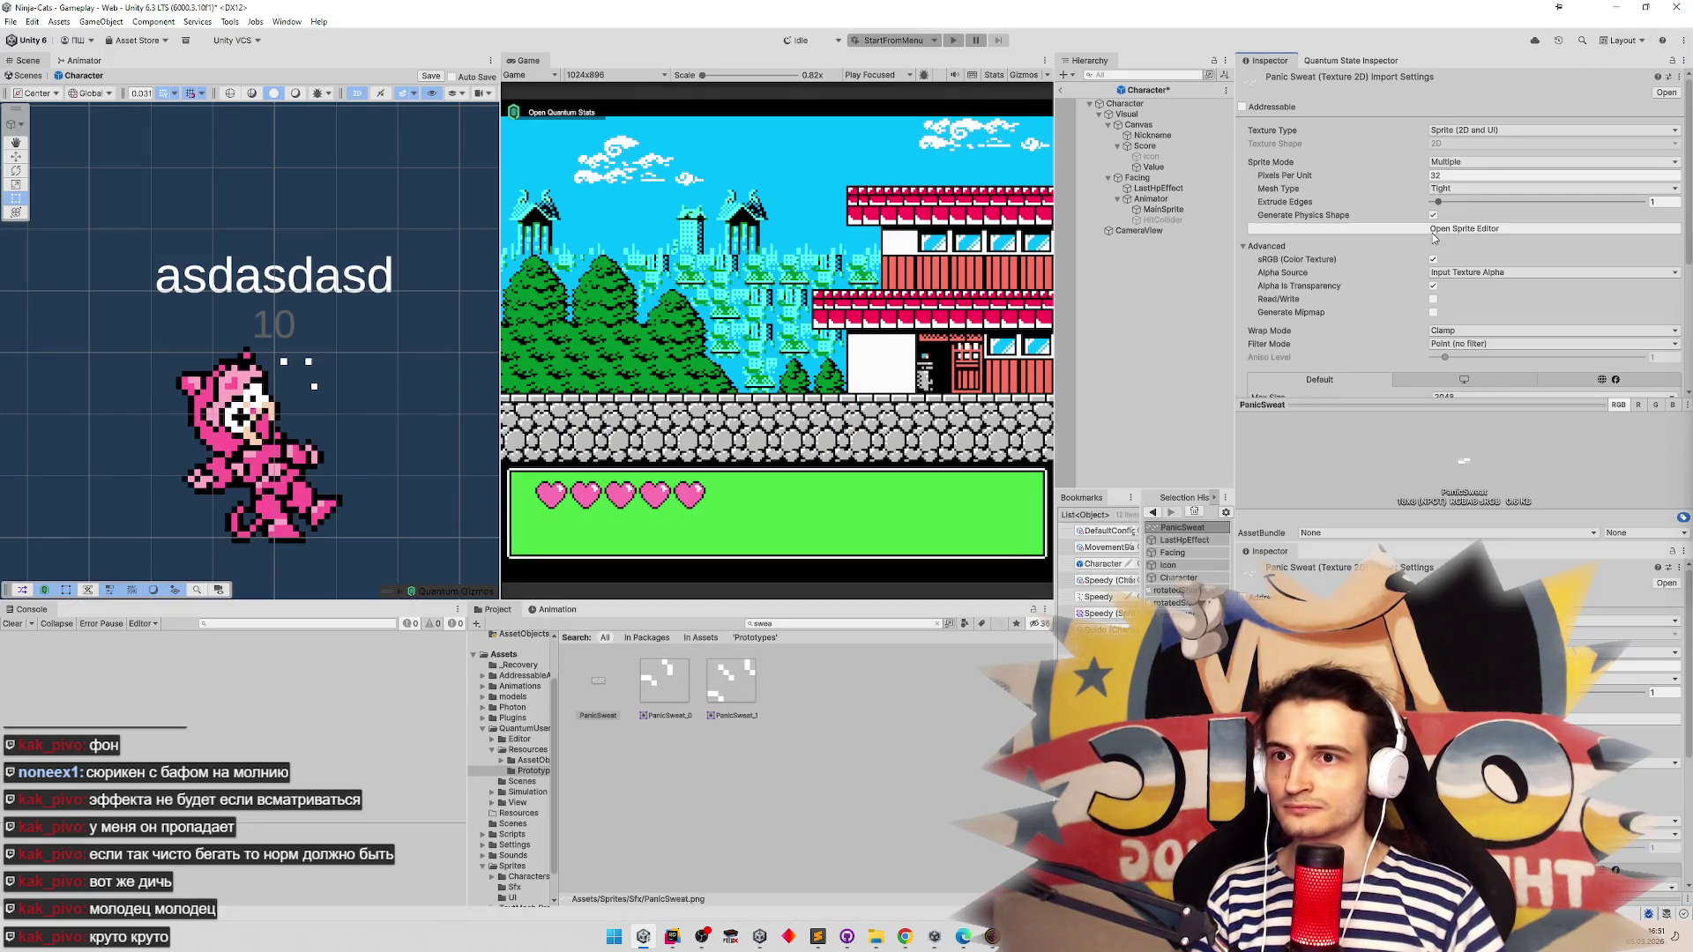
# Assign the PanicSweat_0 sprite to LastHpEffect's Sprite Renderer
pyautogui.click(1177, 190)
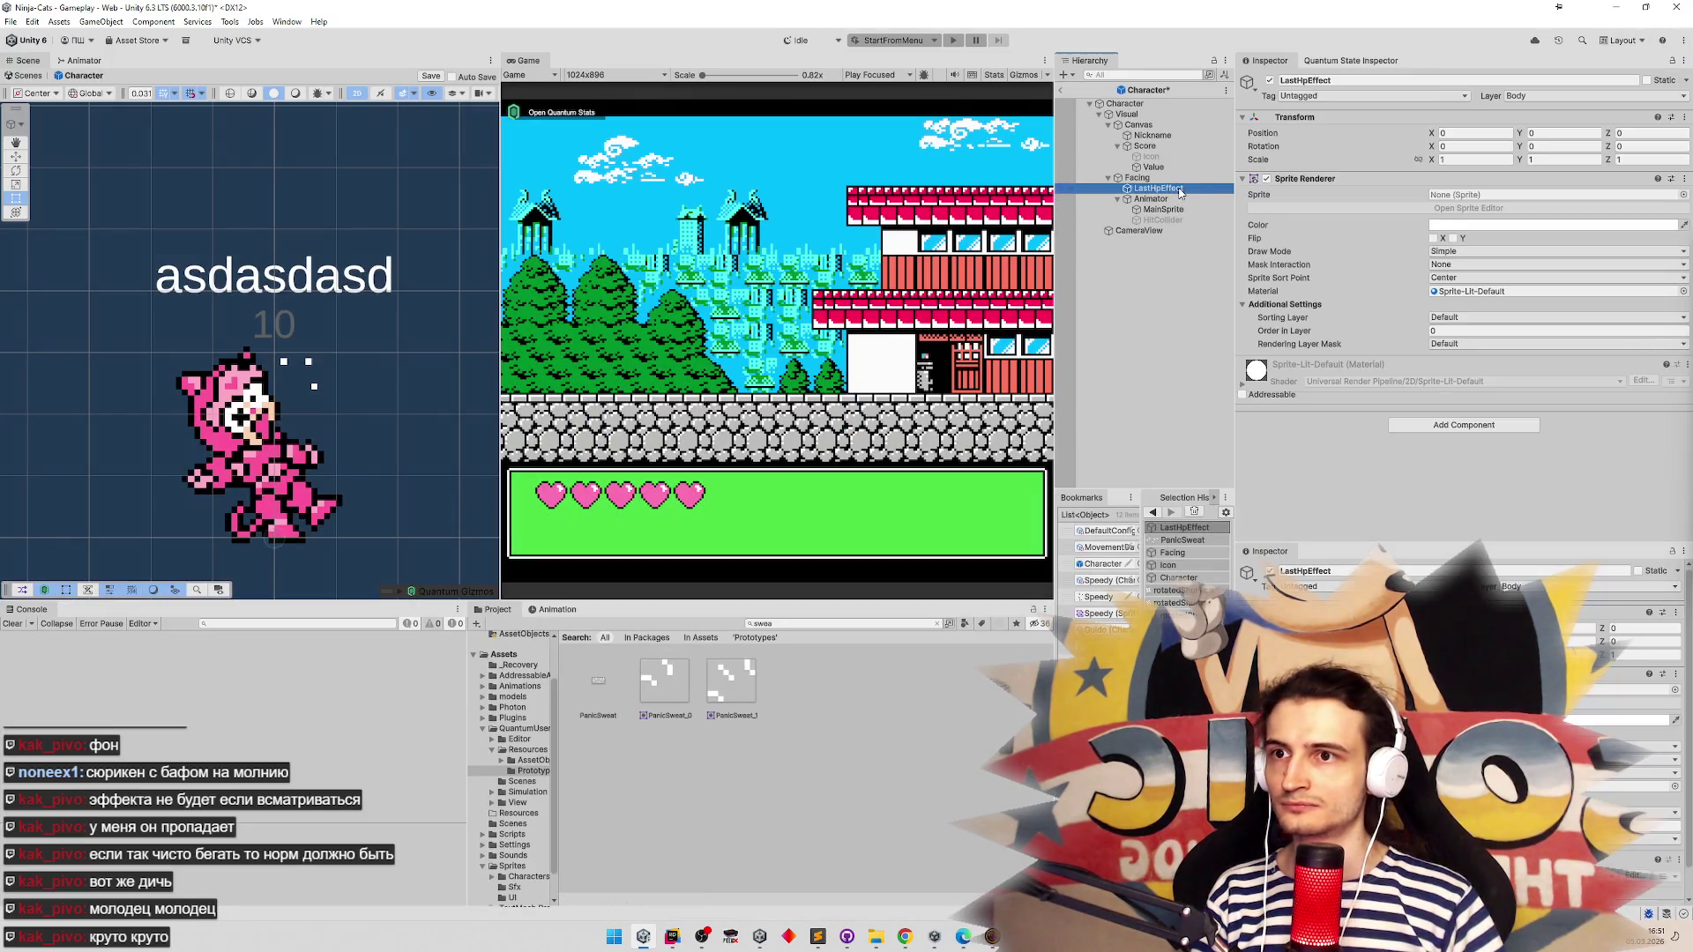
pyautogui.click(1684, 195)
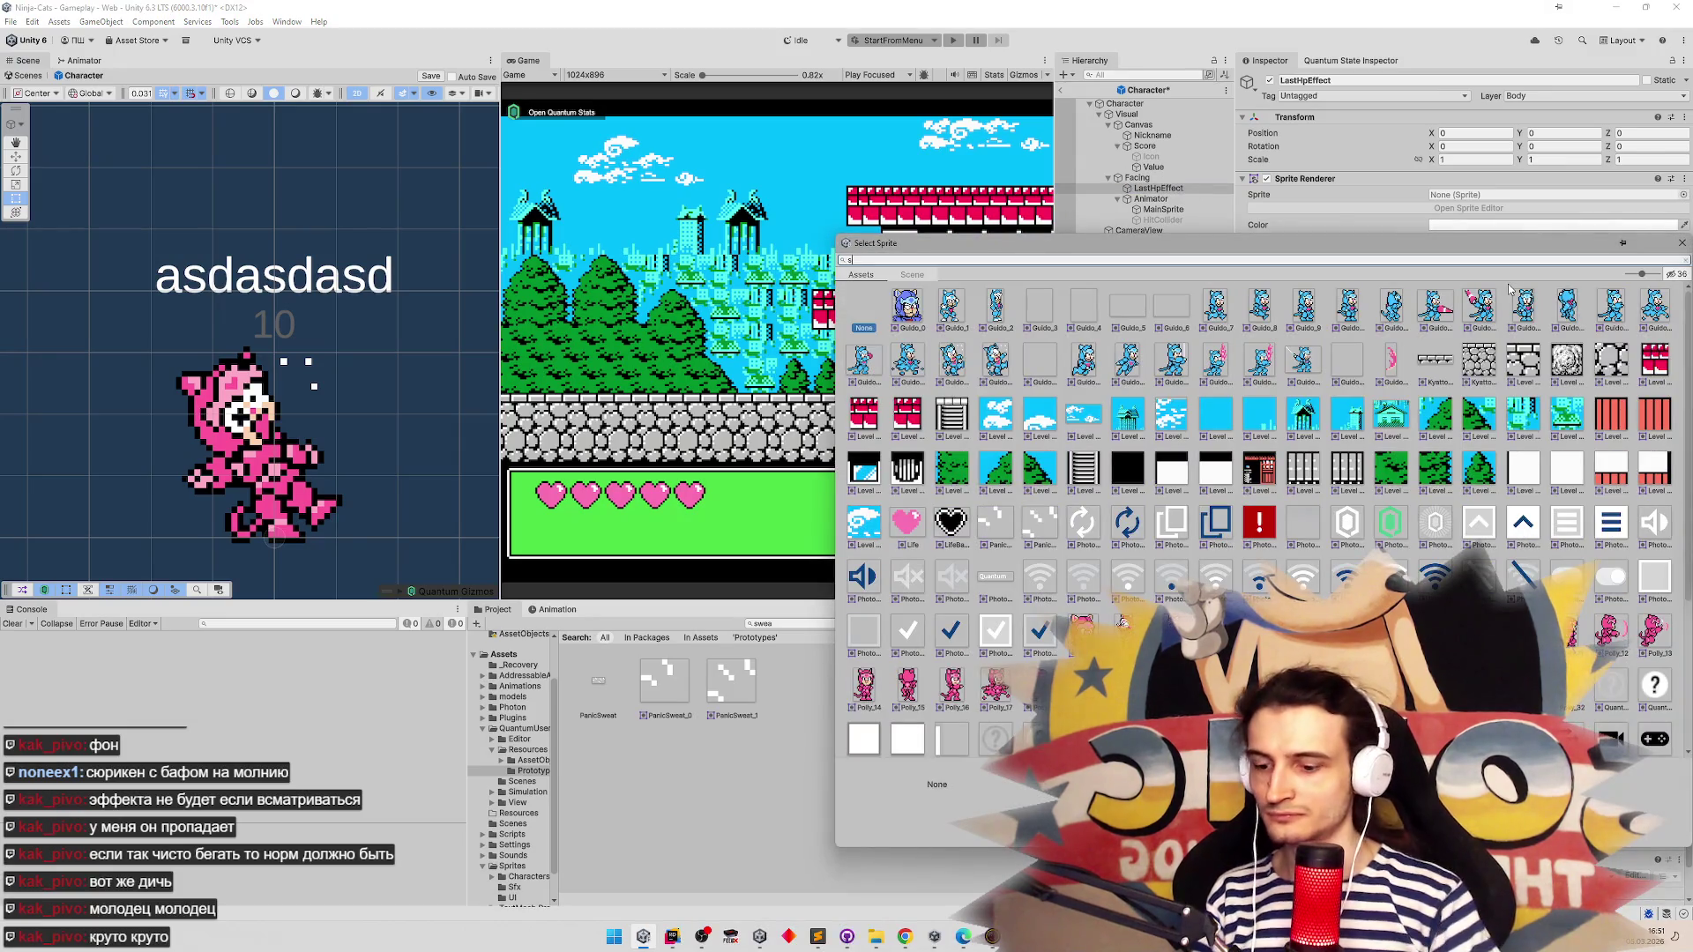
pyautogui.write('we')
pyautogui.click(908, 309)
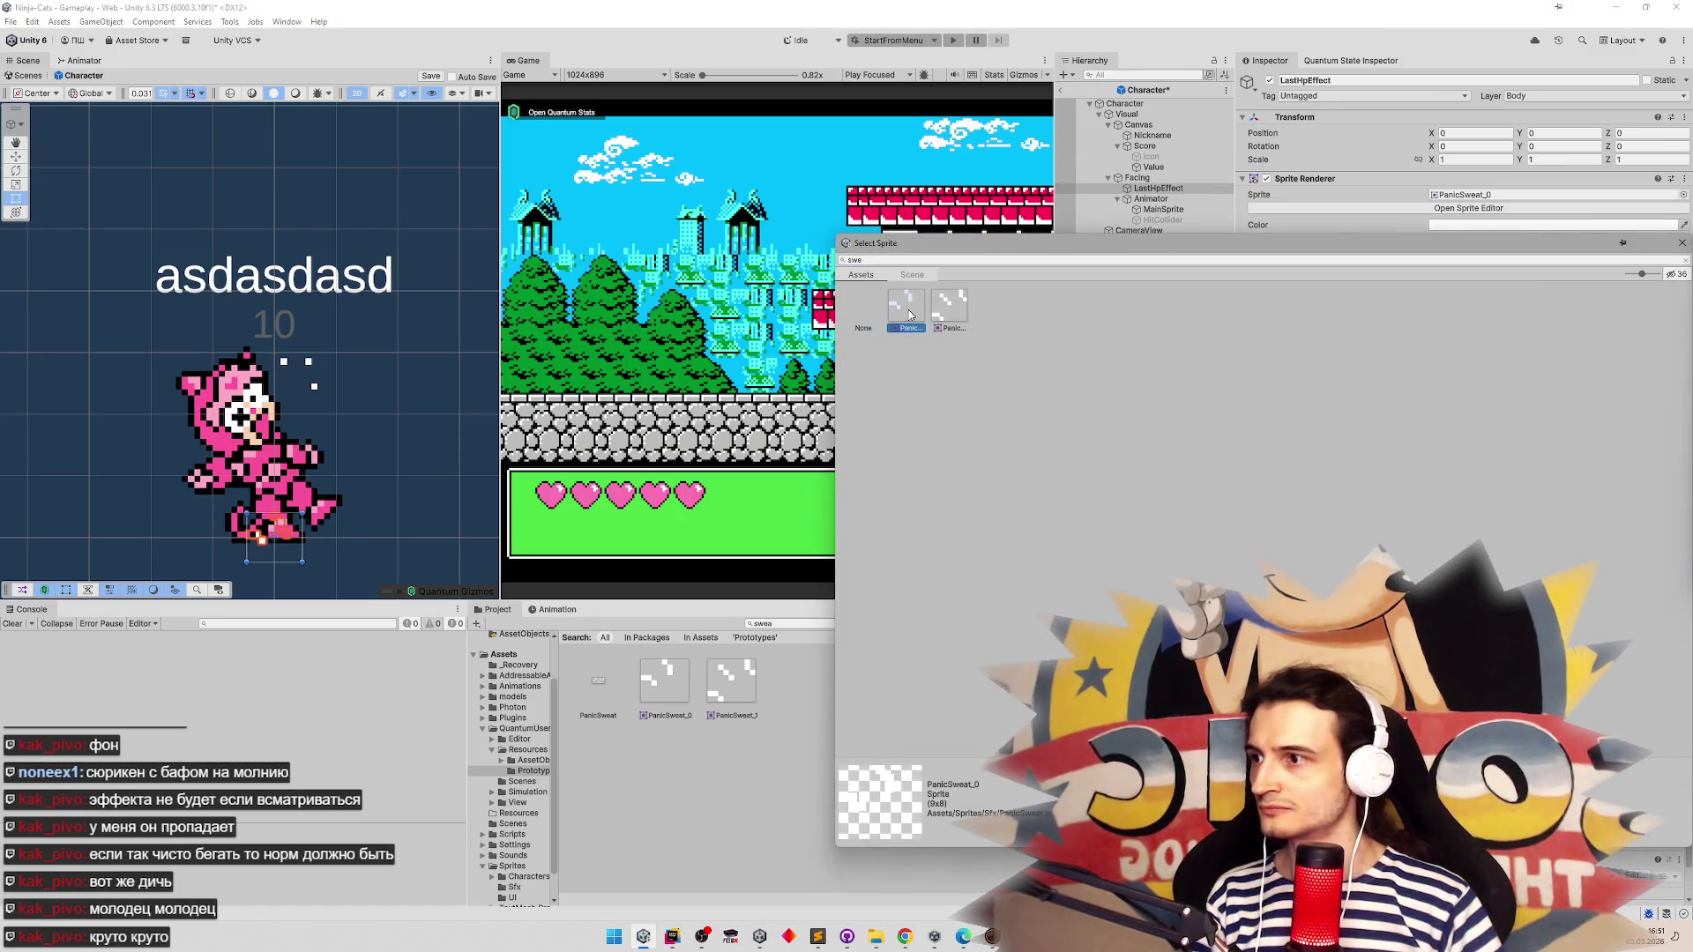
pyautogui.doubleClick(908, 309)
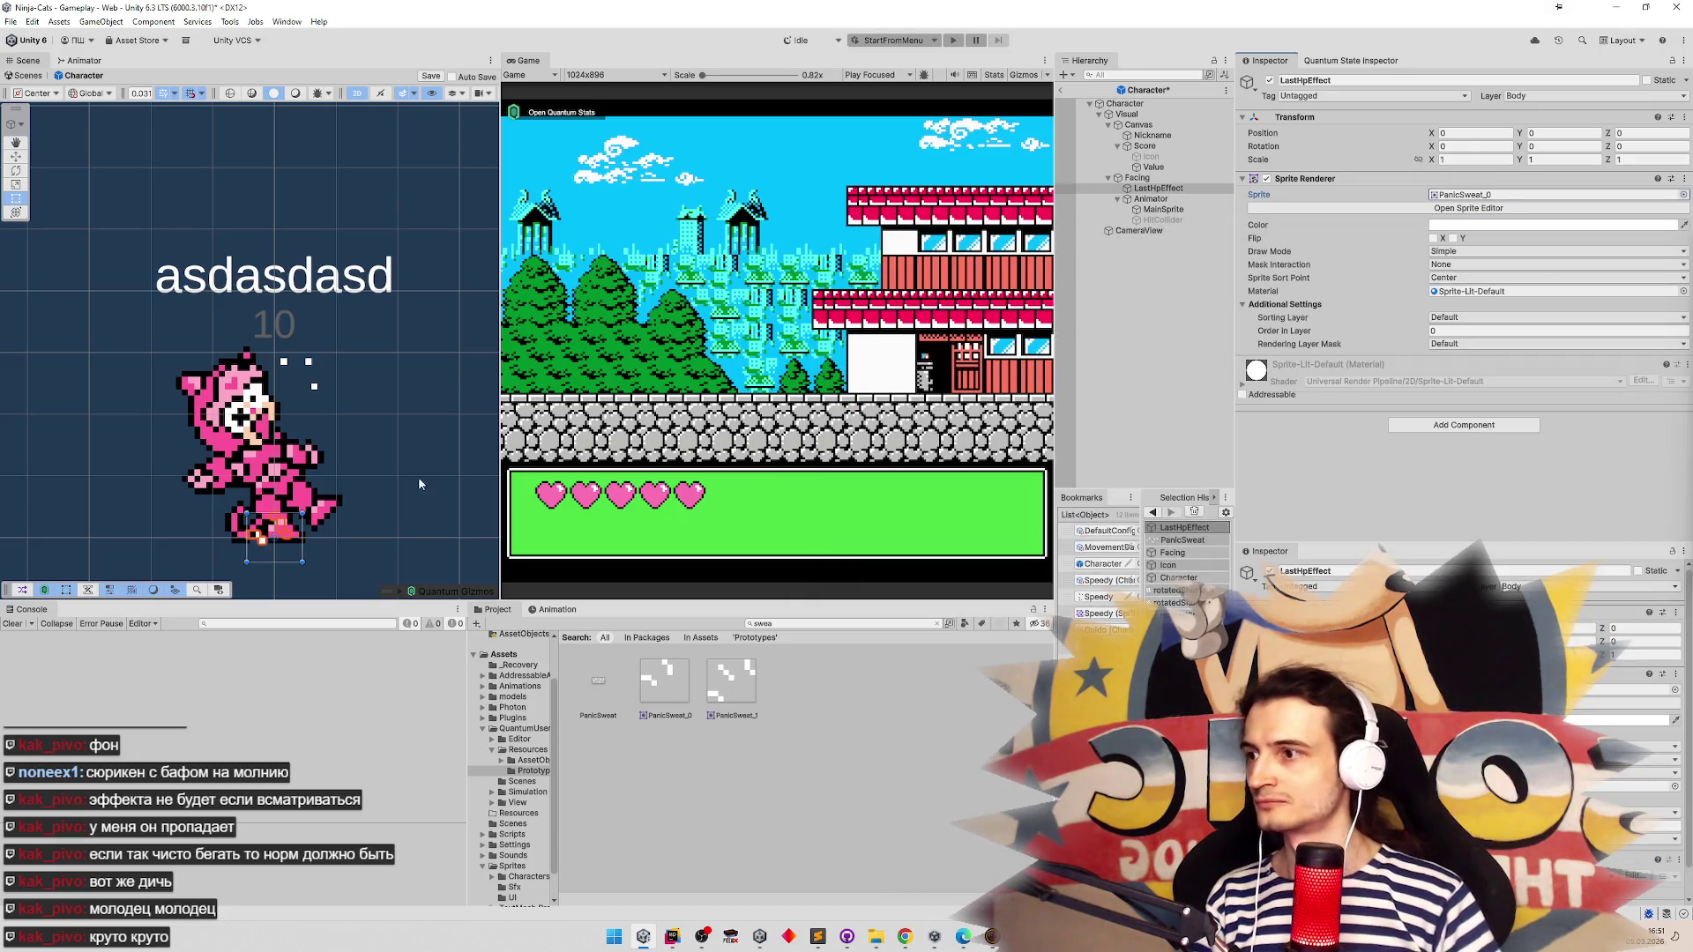
# Set MainSprite's Sprite Resolver category to Idle
pyautogui.click(1176, 212)
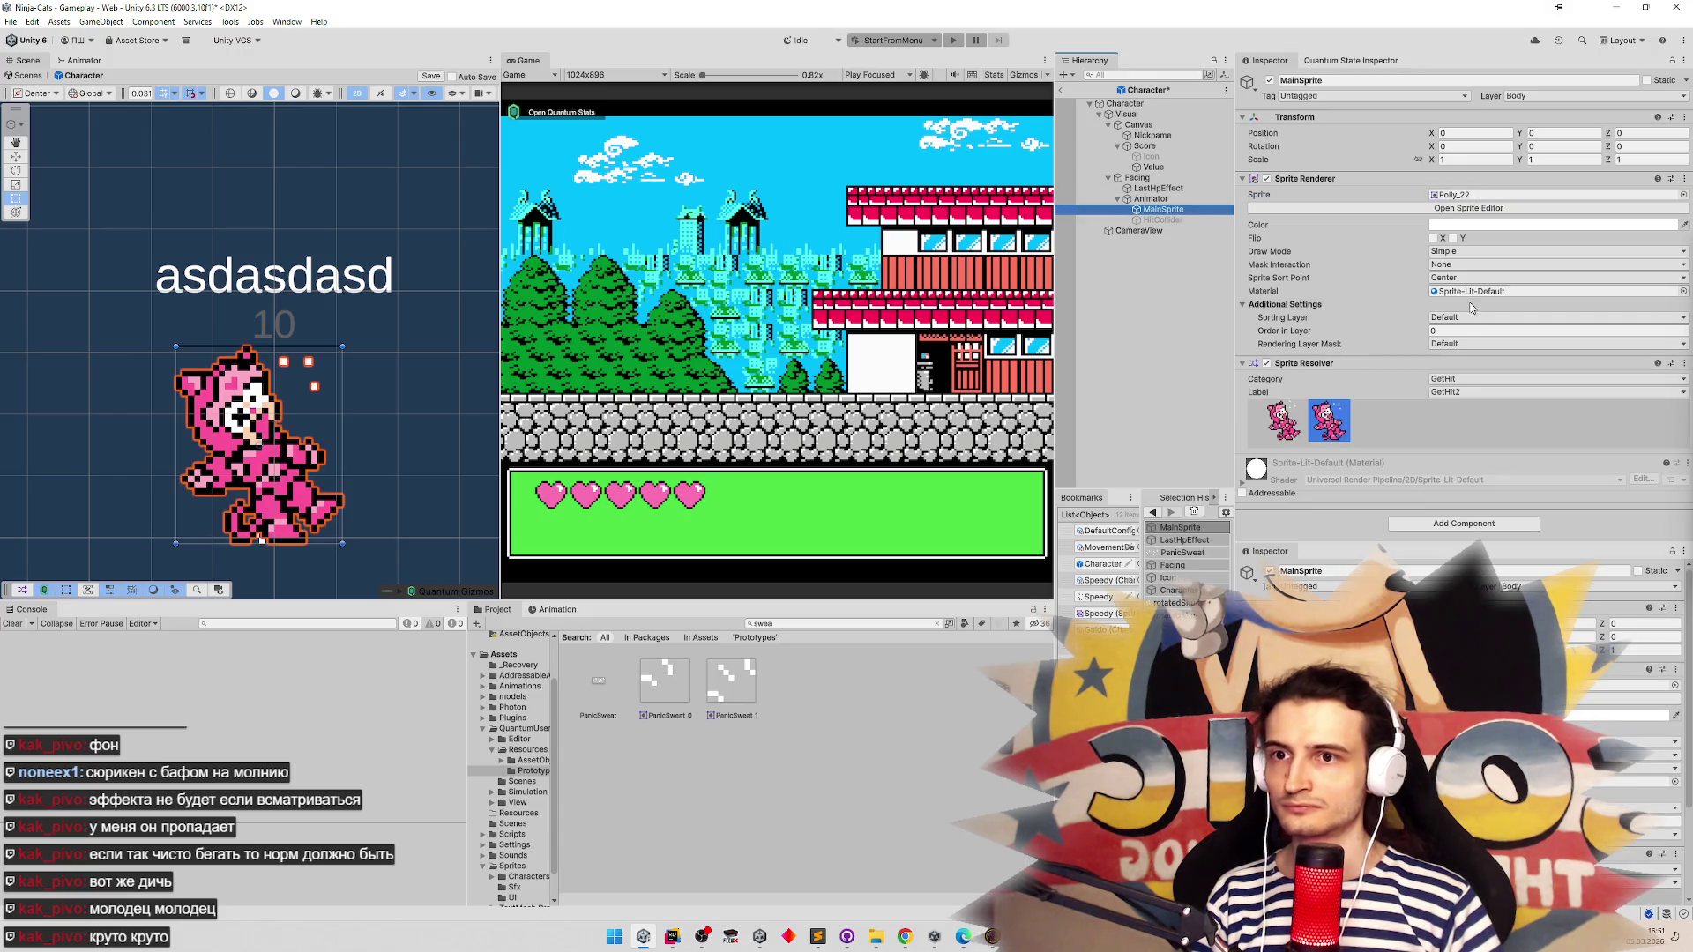
pyautogui.click(1451, 380)
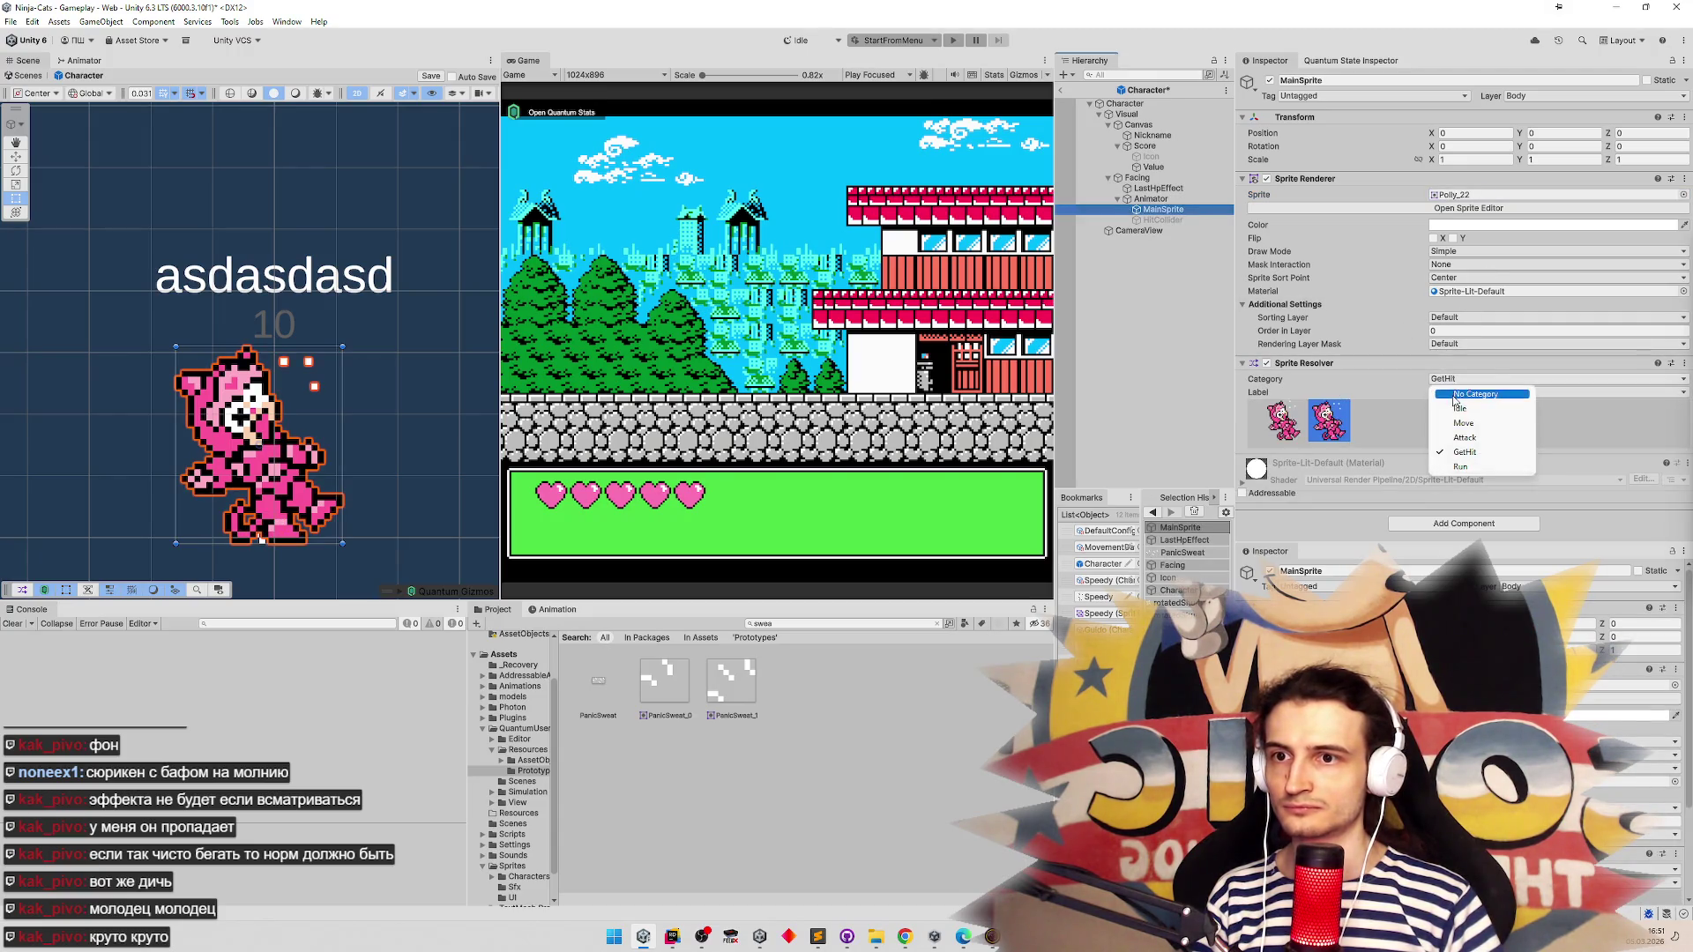
pyautogui.click(1460, 408)
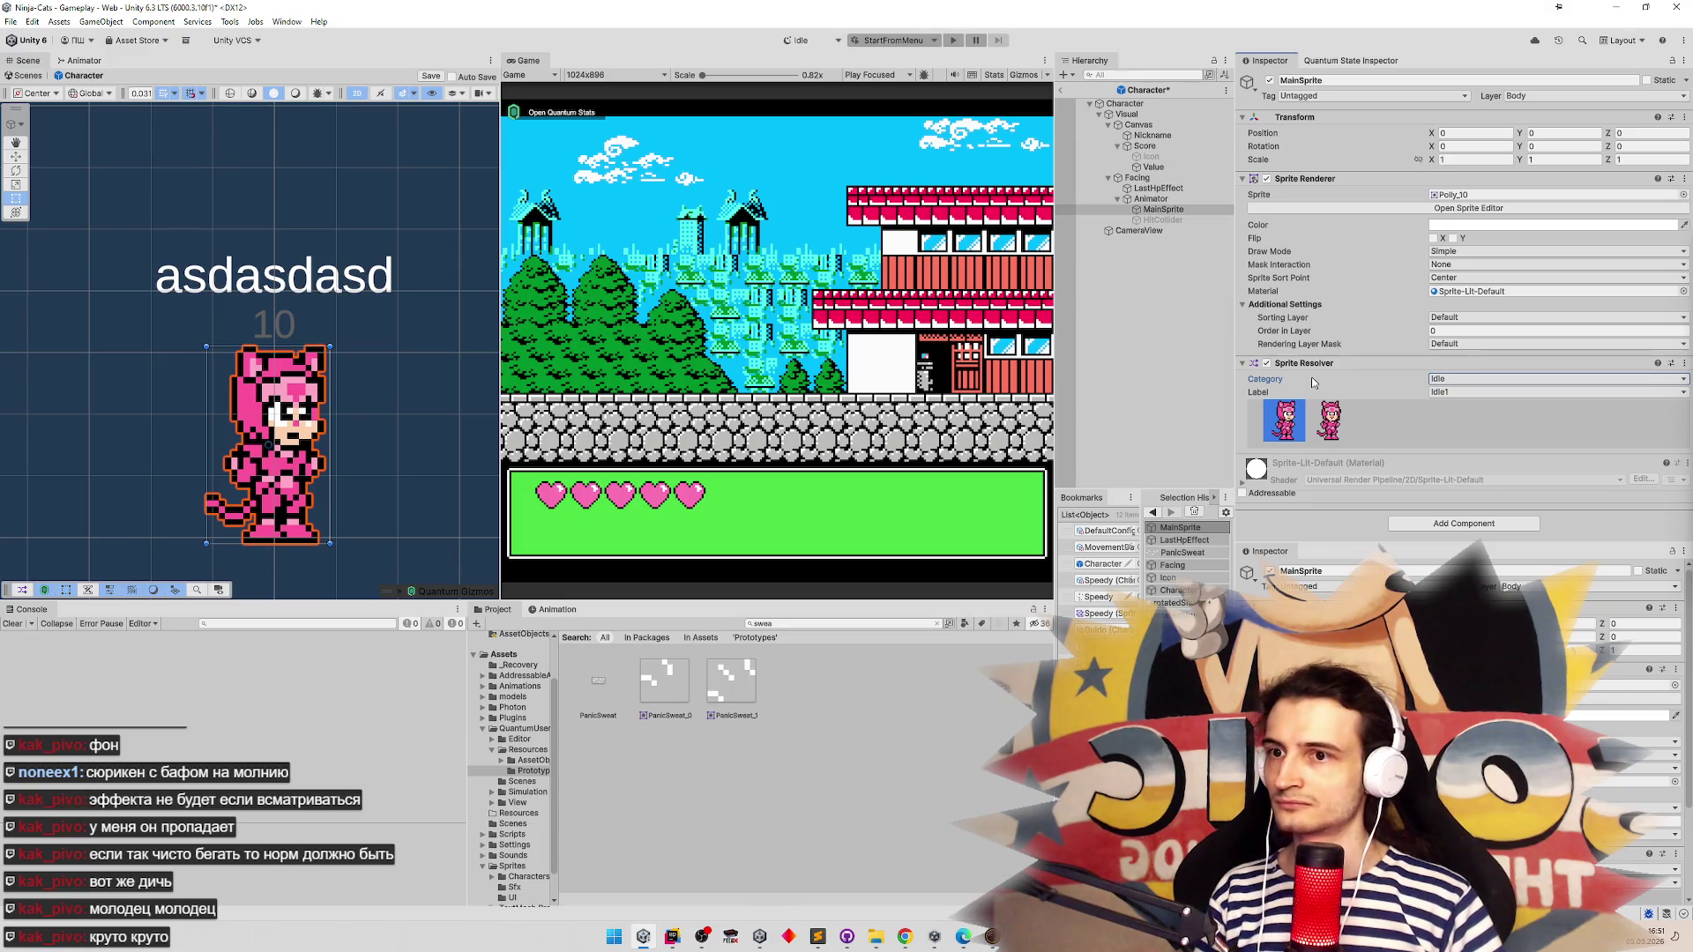
# Move LastHpEffect up beside the cat's head, around X -0.26, Y 0.99
pyautogui.click(1153, 167)
pyautogui.click(1157, 188)
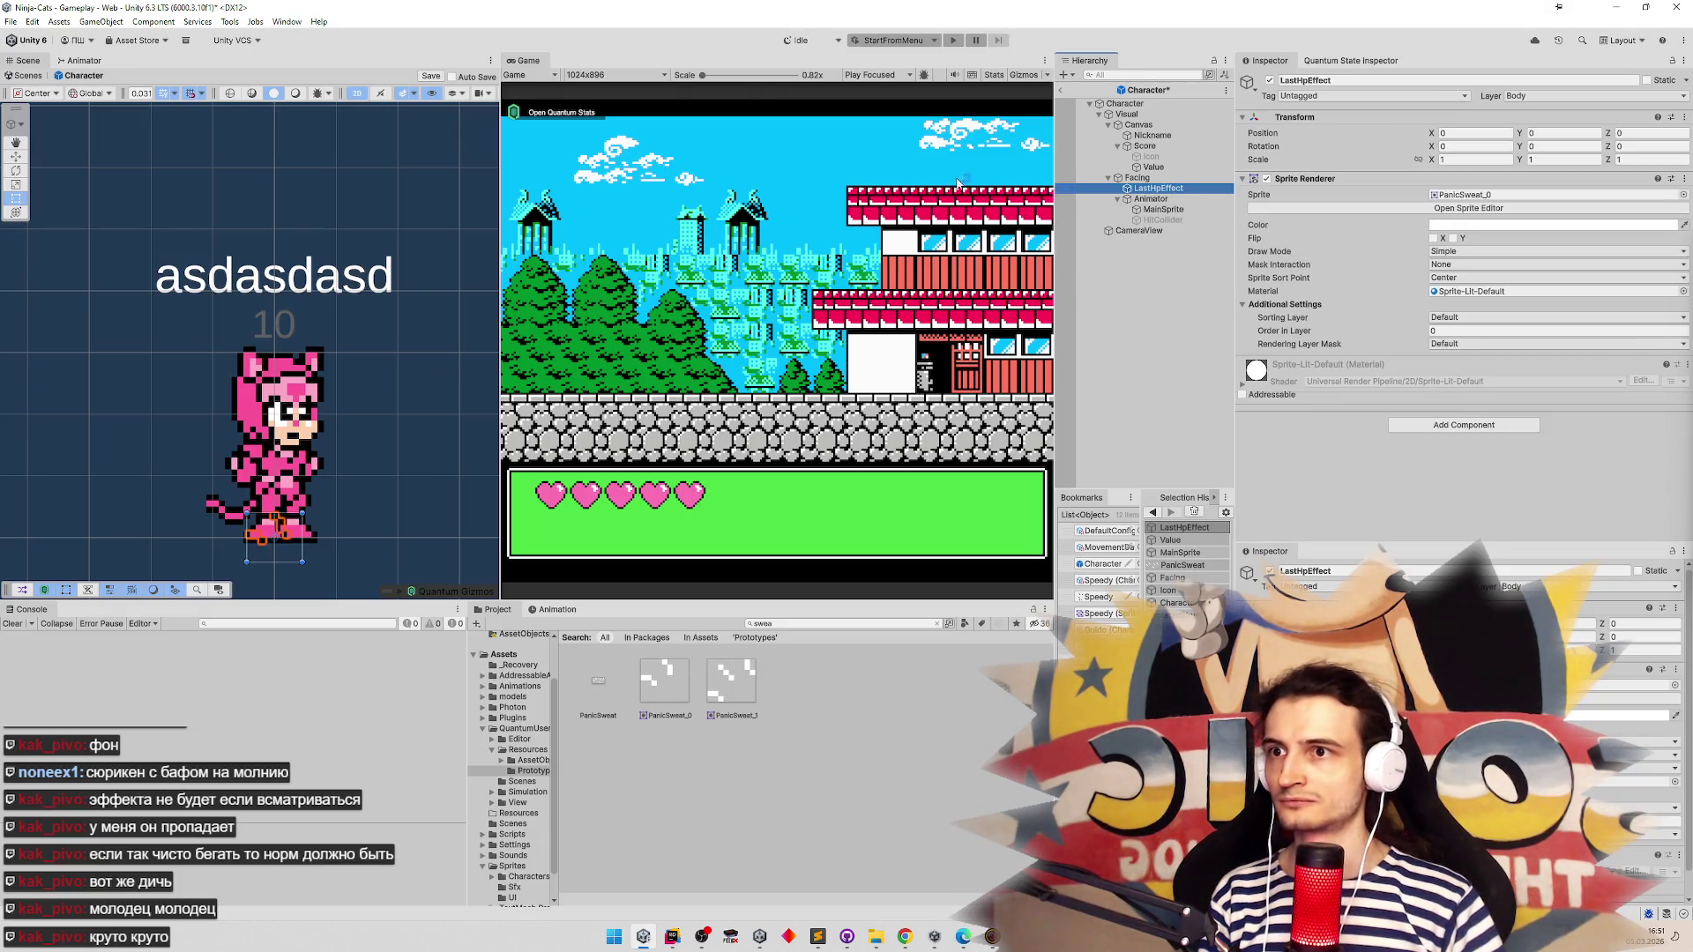
pyautogui.moveTo(290, 529)
pyautogui.mouseDown()
pyautogui.moveTo(296, 365)
pyautogui.moveTo(236, 340)
pyautogui.mouseUp()
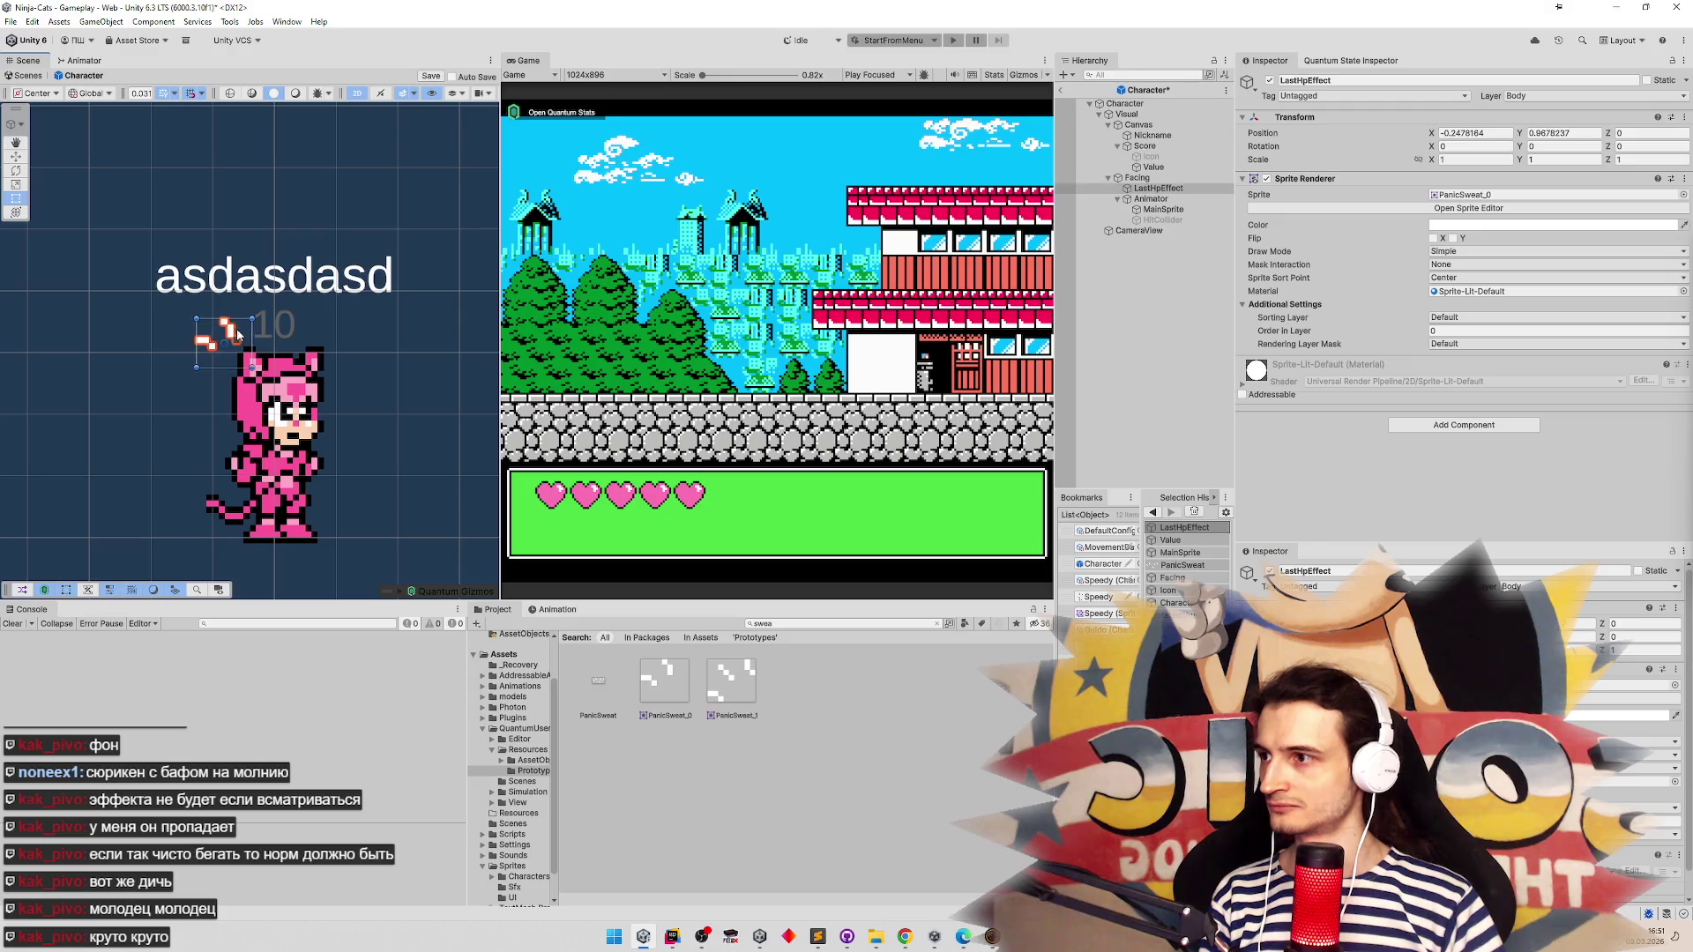
pyautogui.scroll(3, 242, 349)
pyautogui.scroll(3, 161, 309)
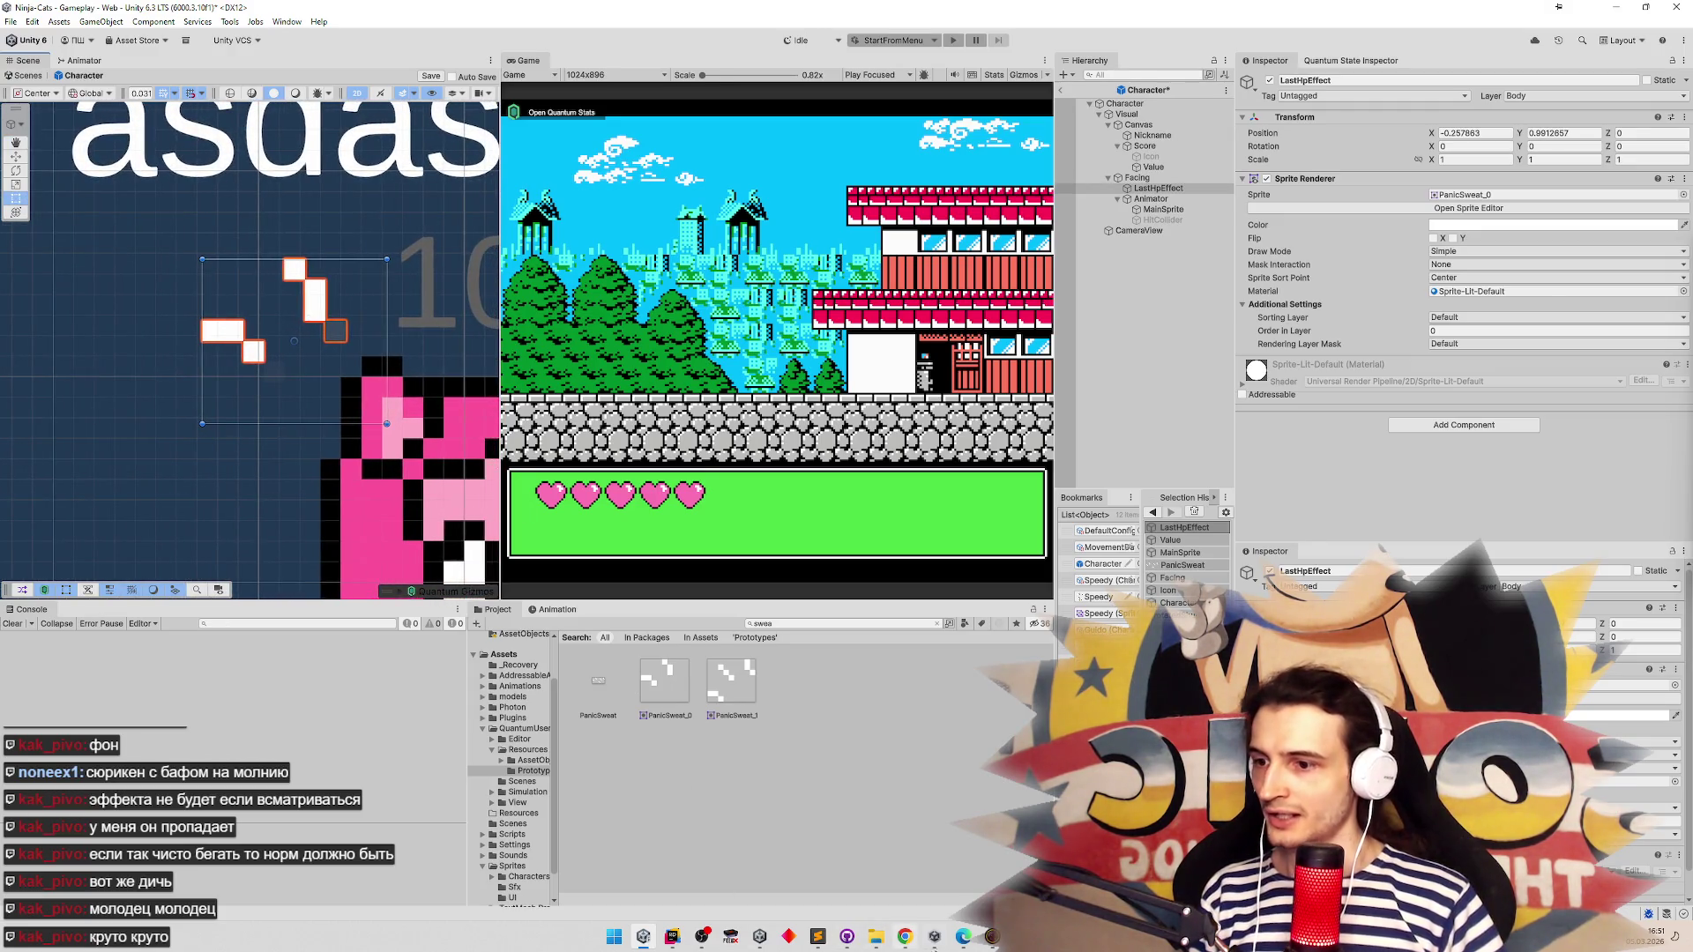
# Back in Speedy.png, check Слой 2 and make Слой 4 the active layer
pyautogui.click(963, 936)
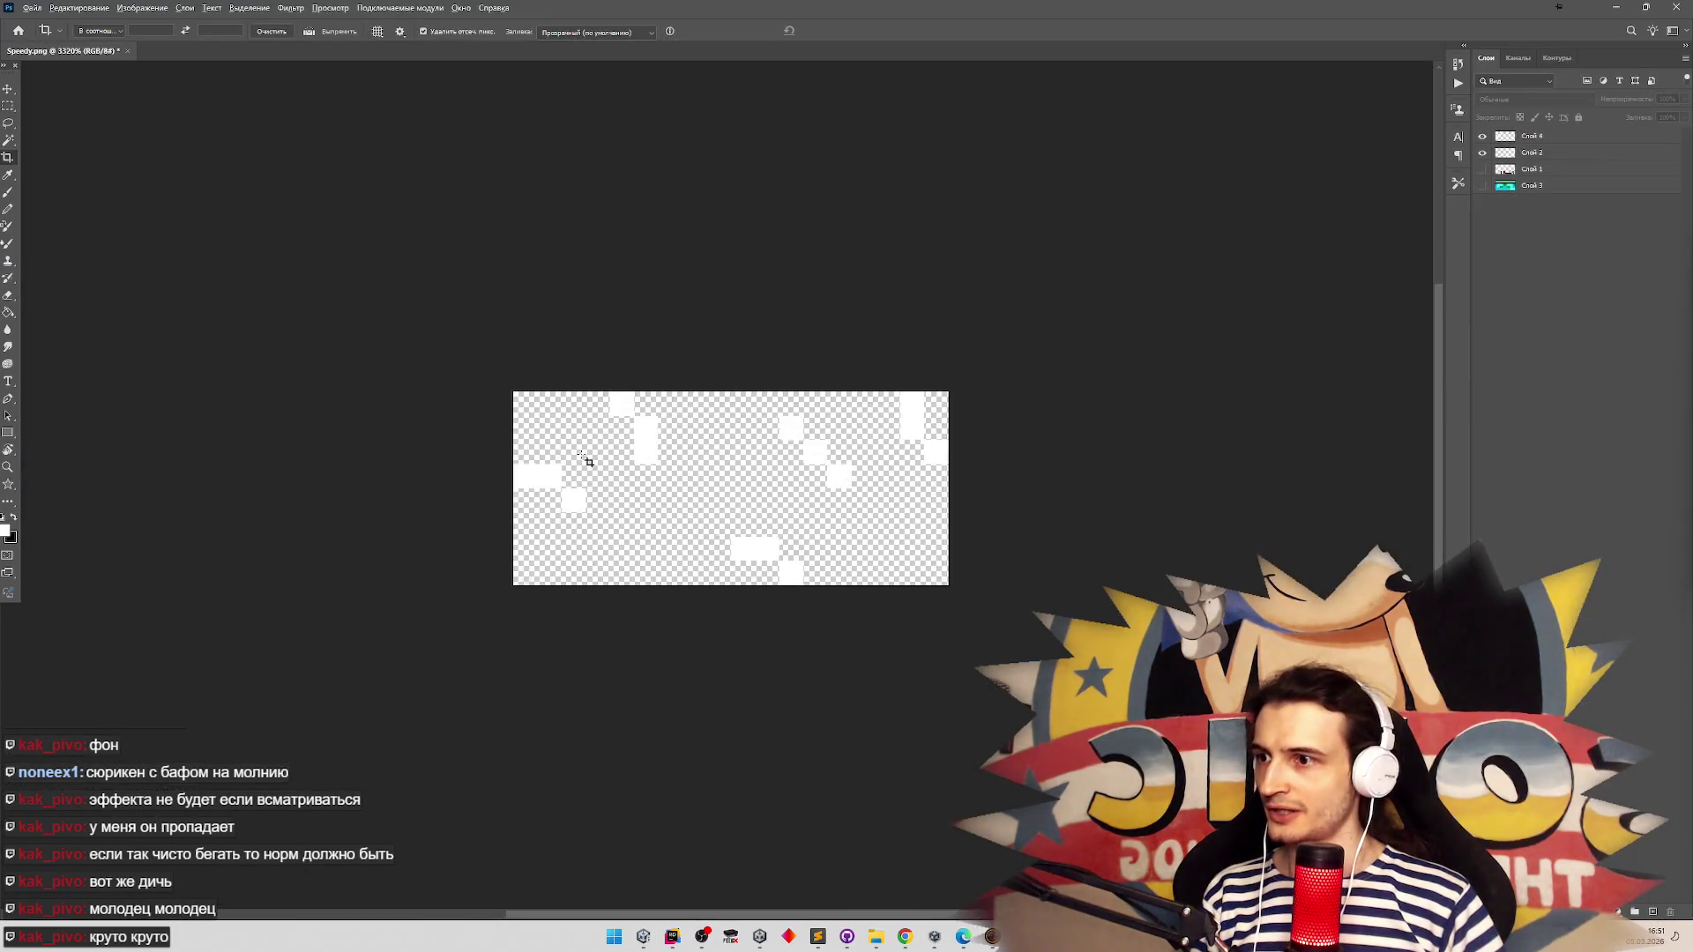
pyautogui.scroll(3, 617, 459)
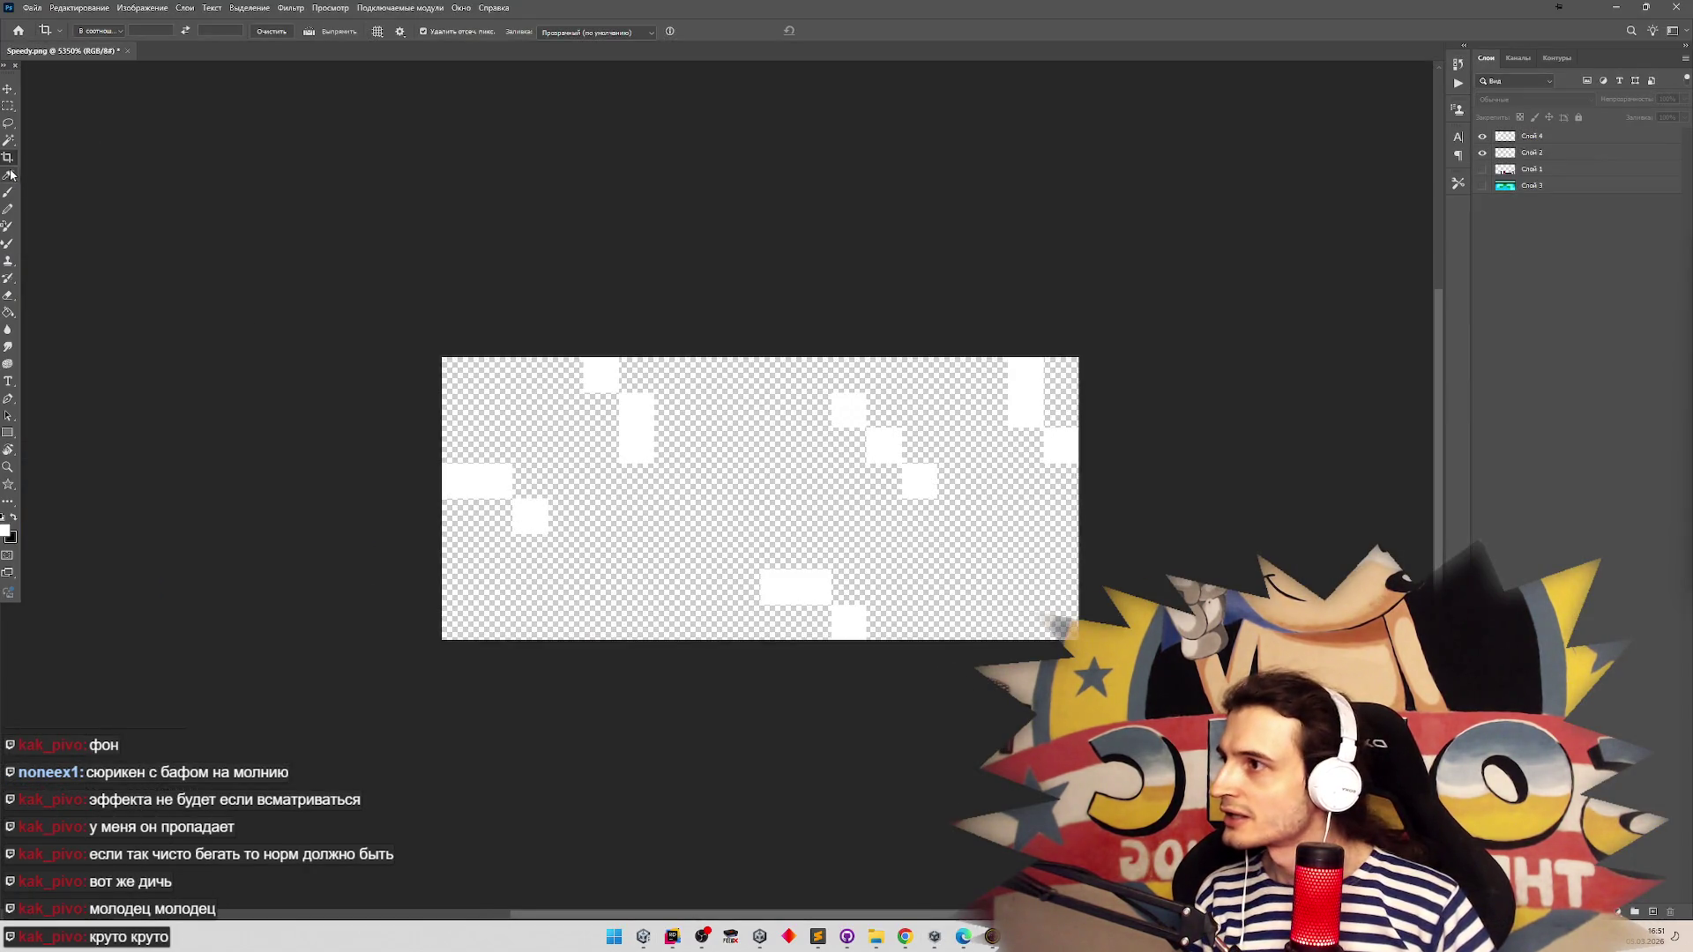
pyautogui.click(8, 296)
pyautogui.click(653, 519)
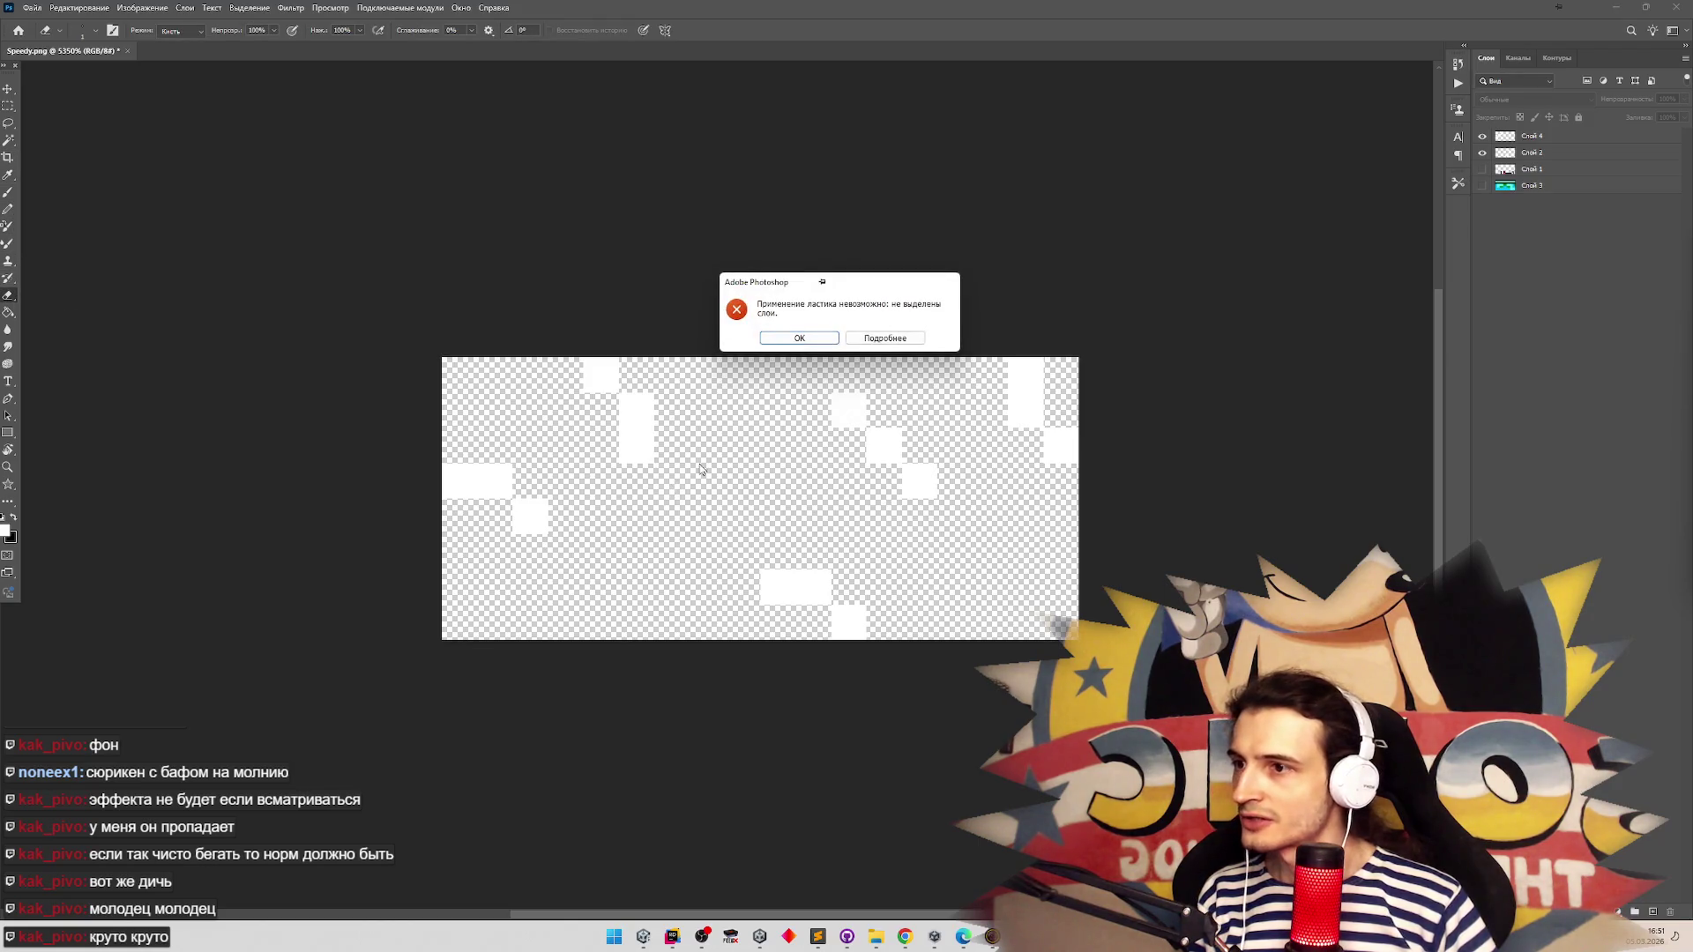
pyautogui.click(817, 343)
pyautogui.click(1557, 141)
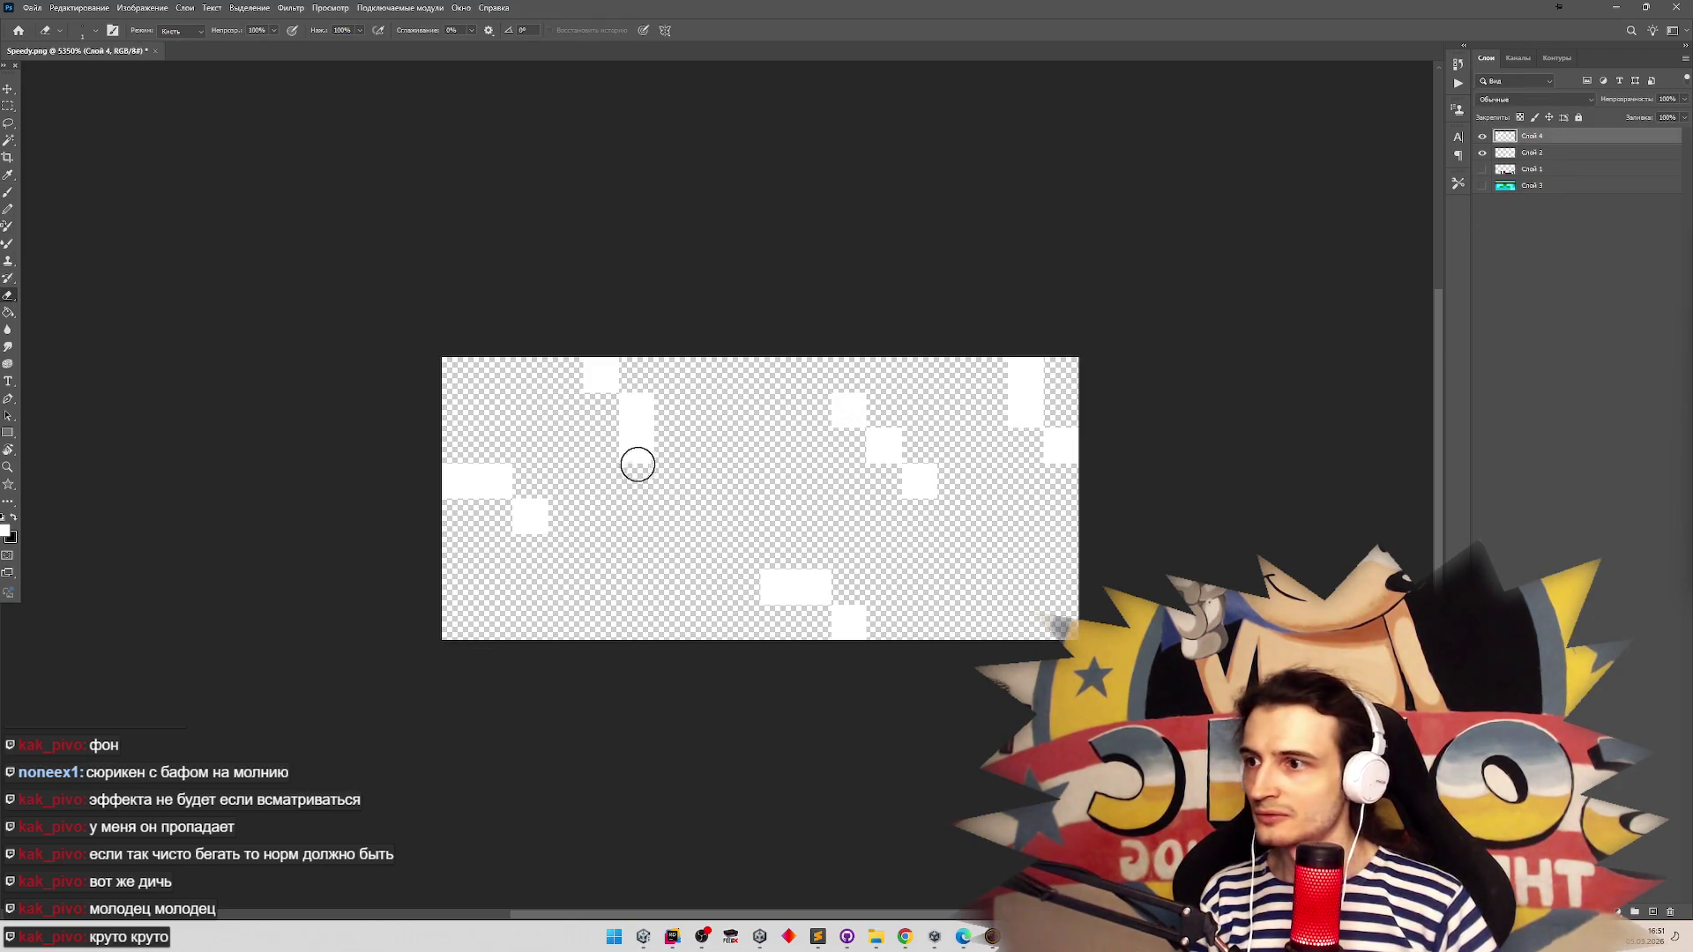
pyautogui.click(1483, 154)
pyautogui.click(1484, 154)
pyautogui.click(1534, 154)
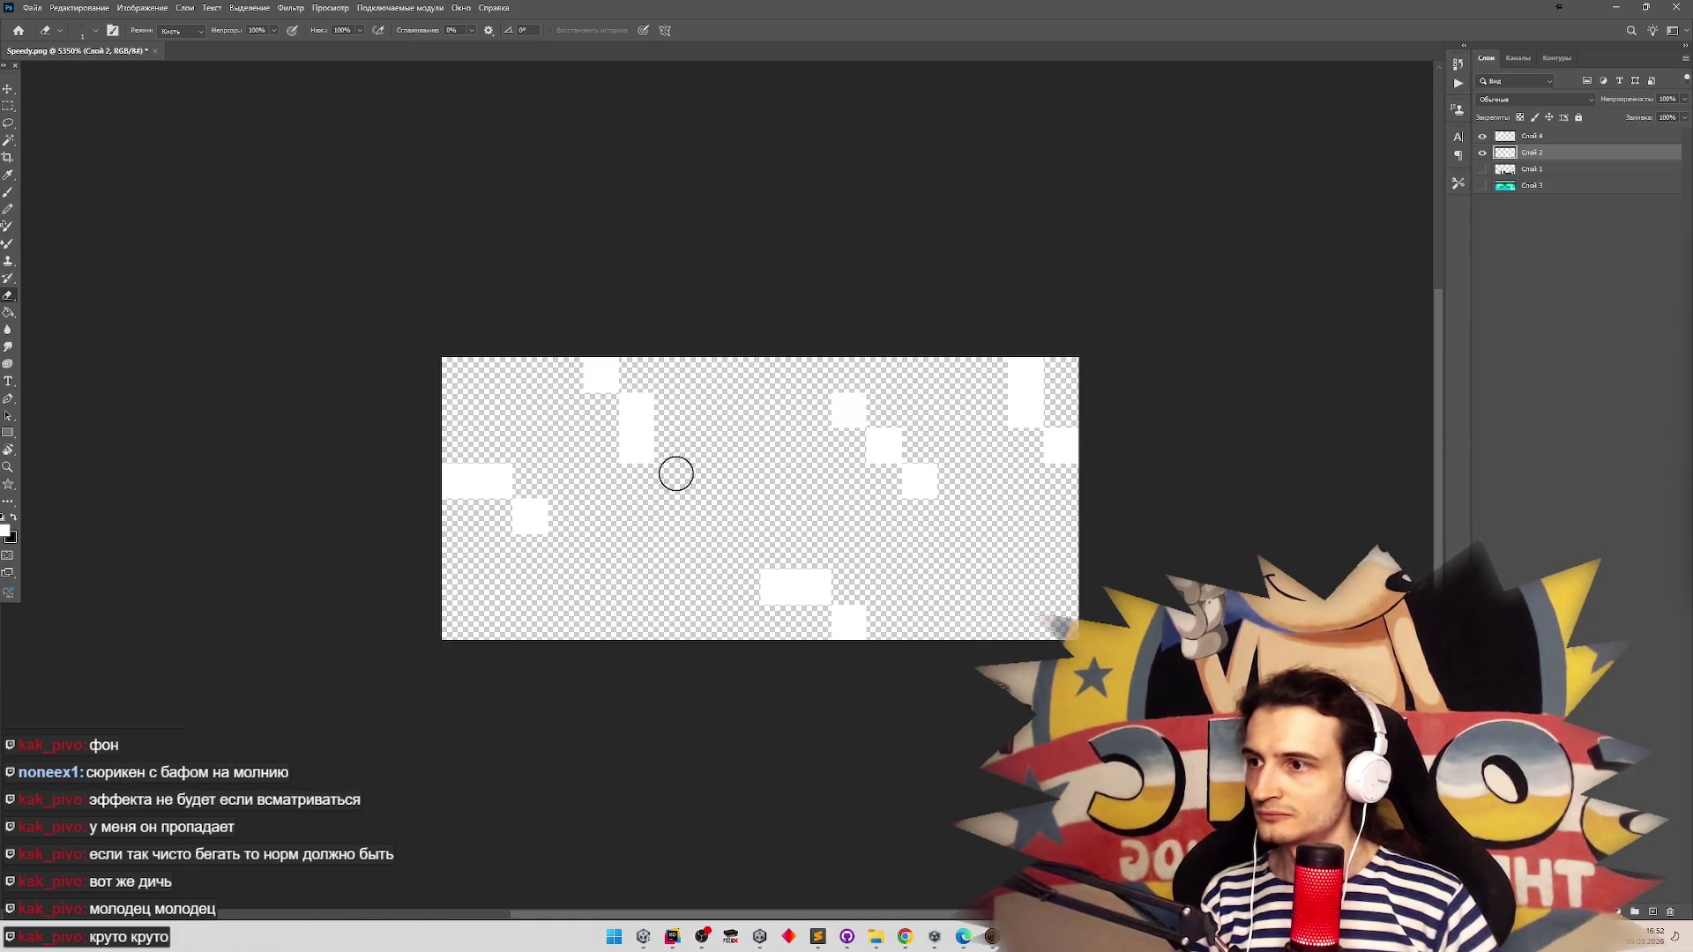
pyautogui.click(1539, 136)
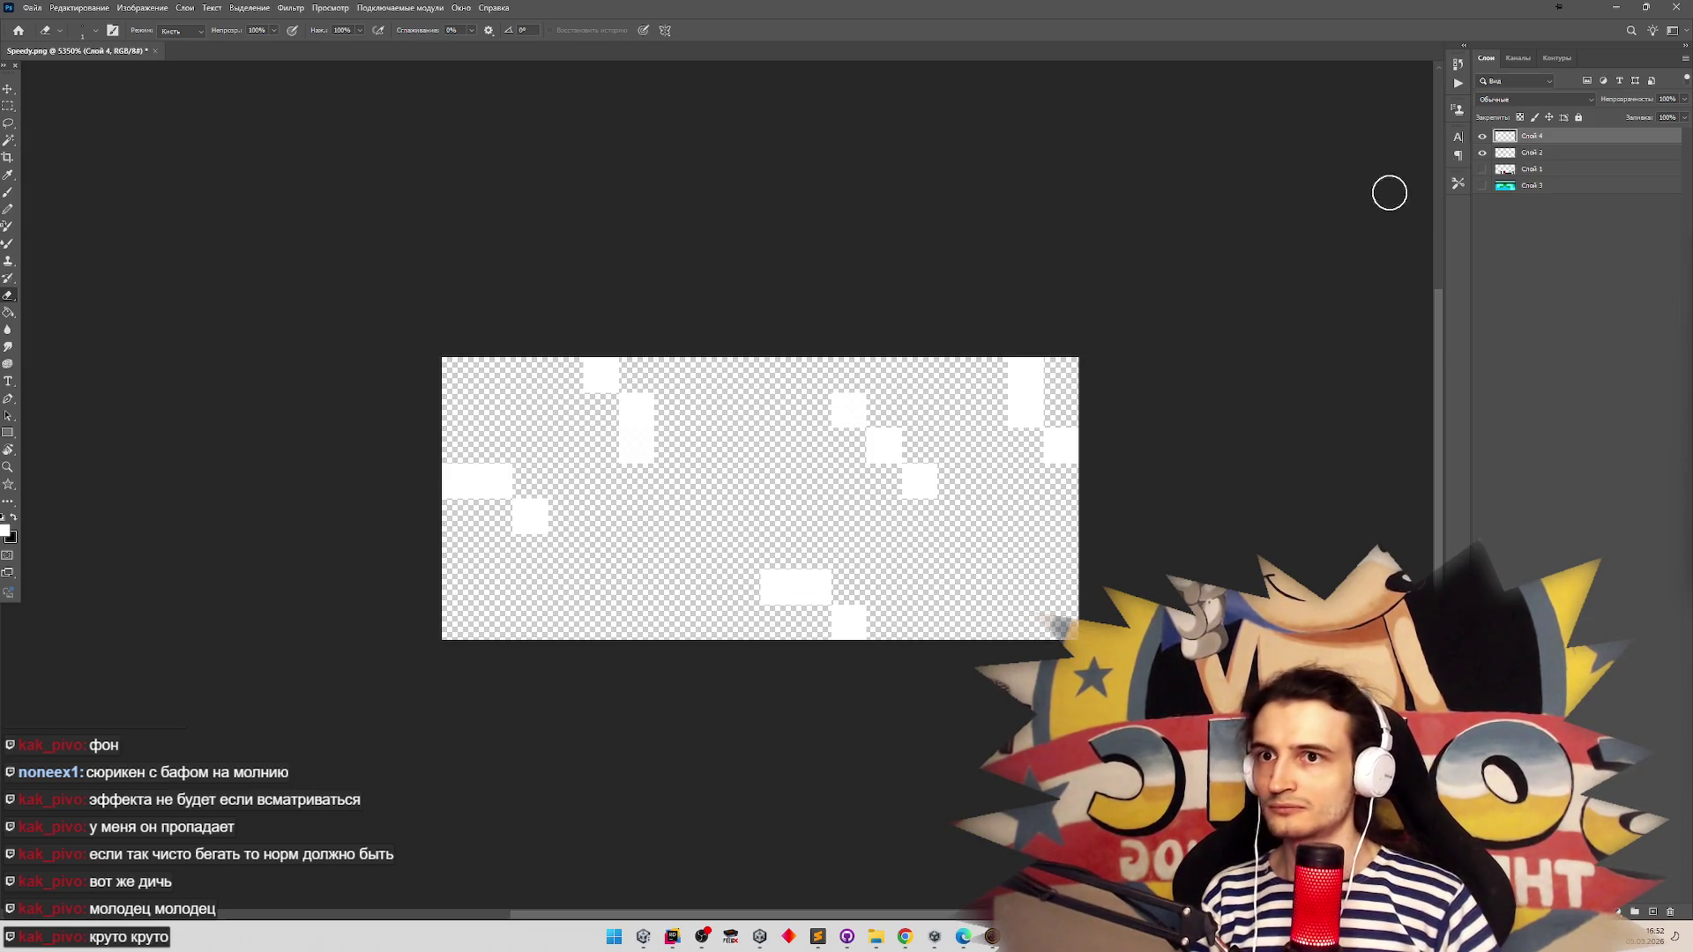
# Export the artwork as PanicSweat.png into Assets/Sprites/Sfx, replacing the existing file
pyautogui.hotkey('ctrl', 'shift', 's')
pyautogui.press('Escape')
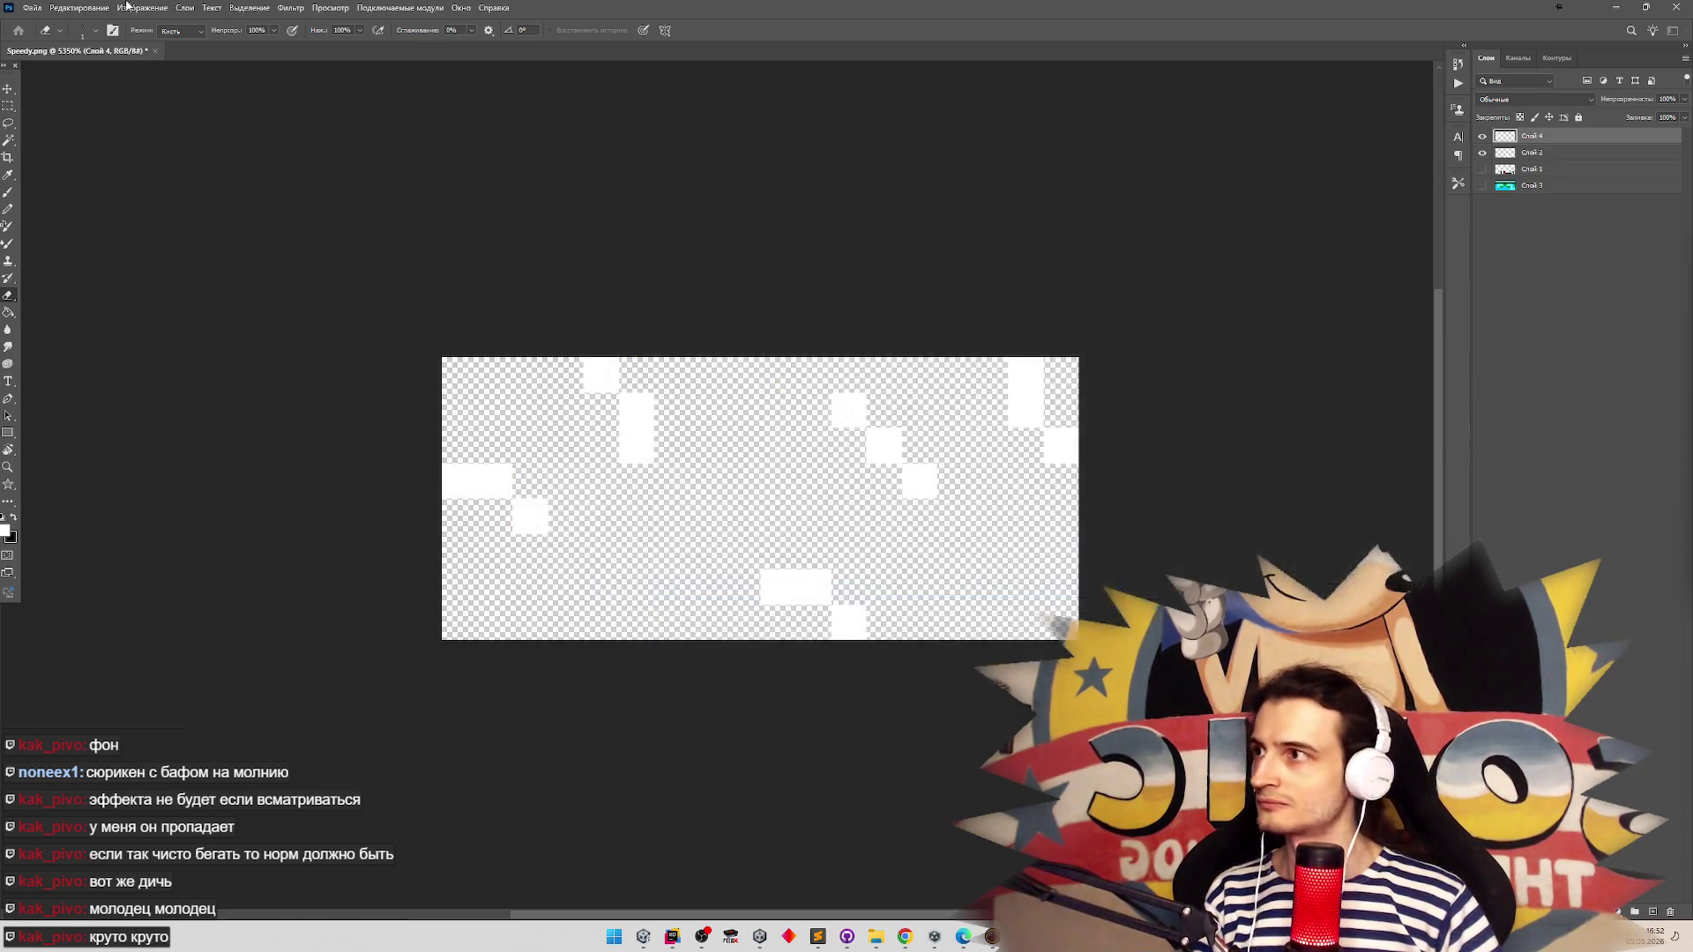
pyautogui.click(32, 7)
pyautogui.moveTo(192, 220)
pyautogui.click(261, 226)
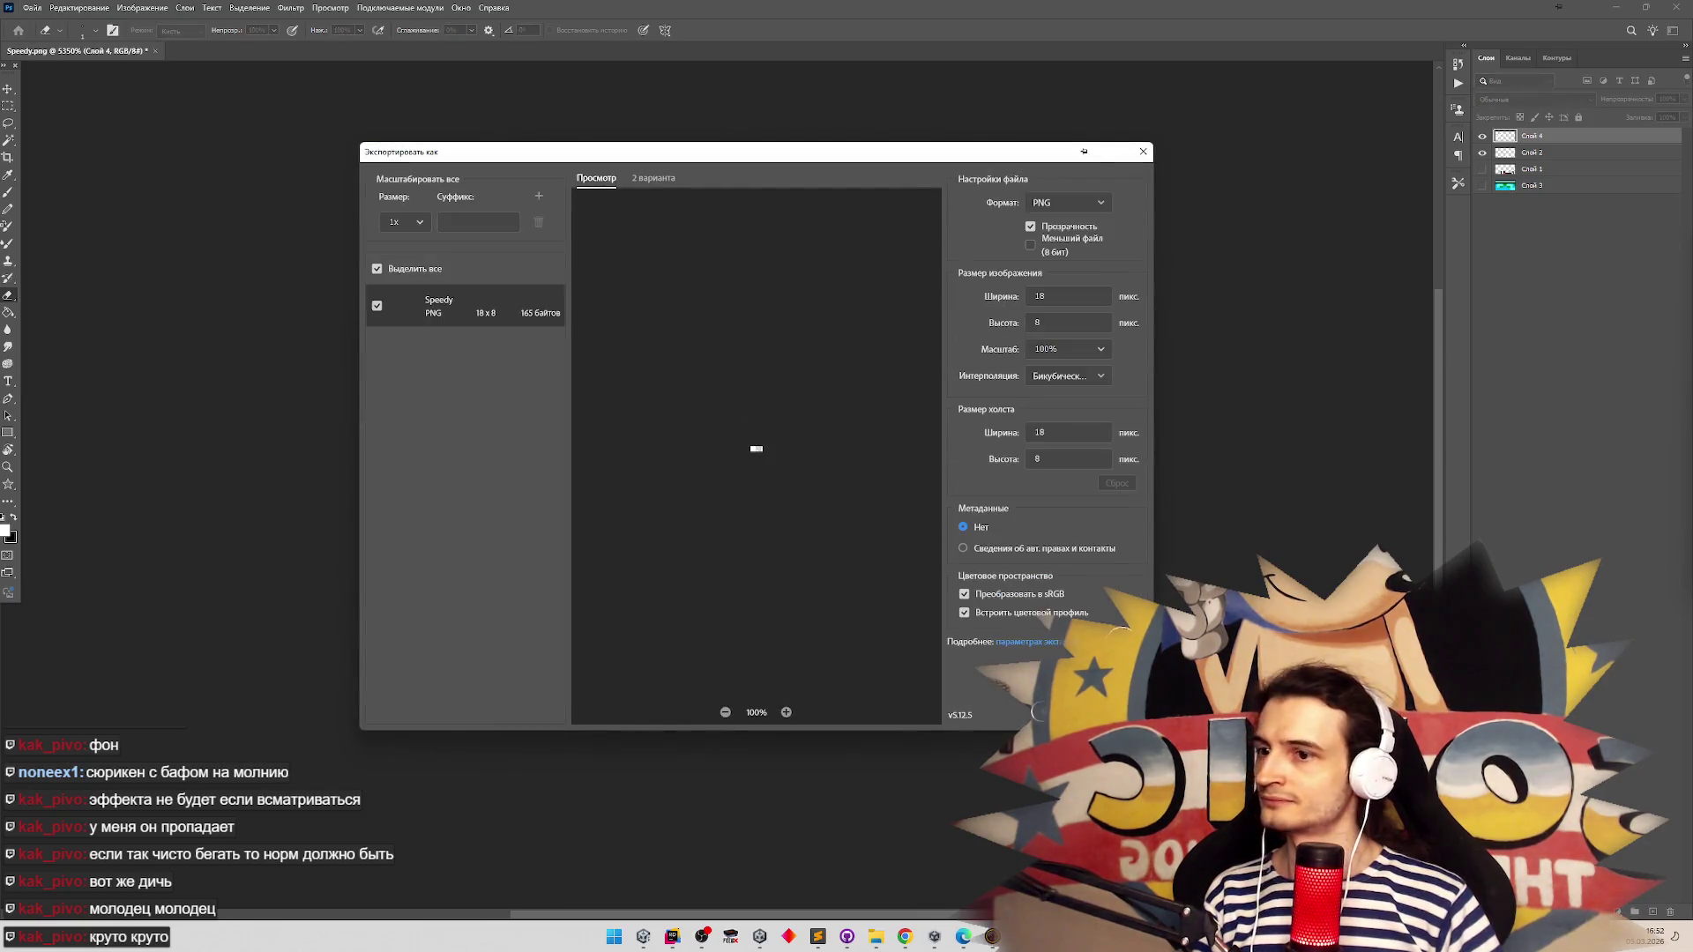
pyautogui.click(1039, 711)
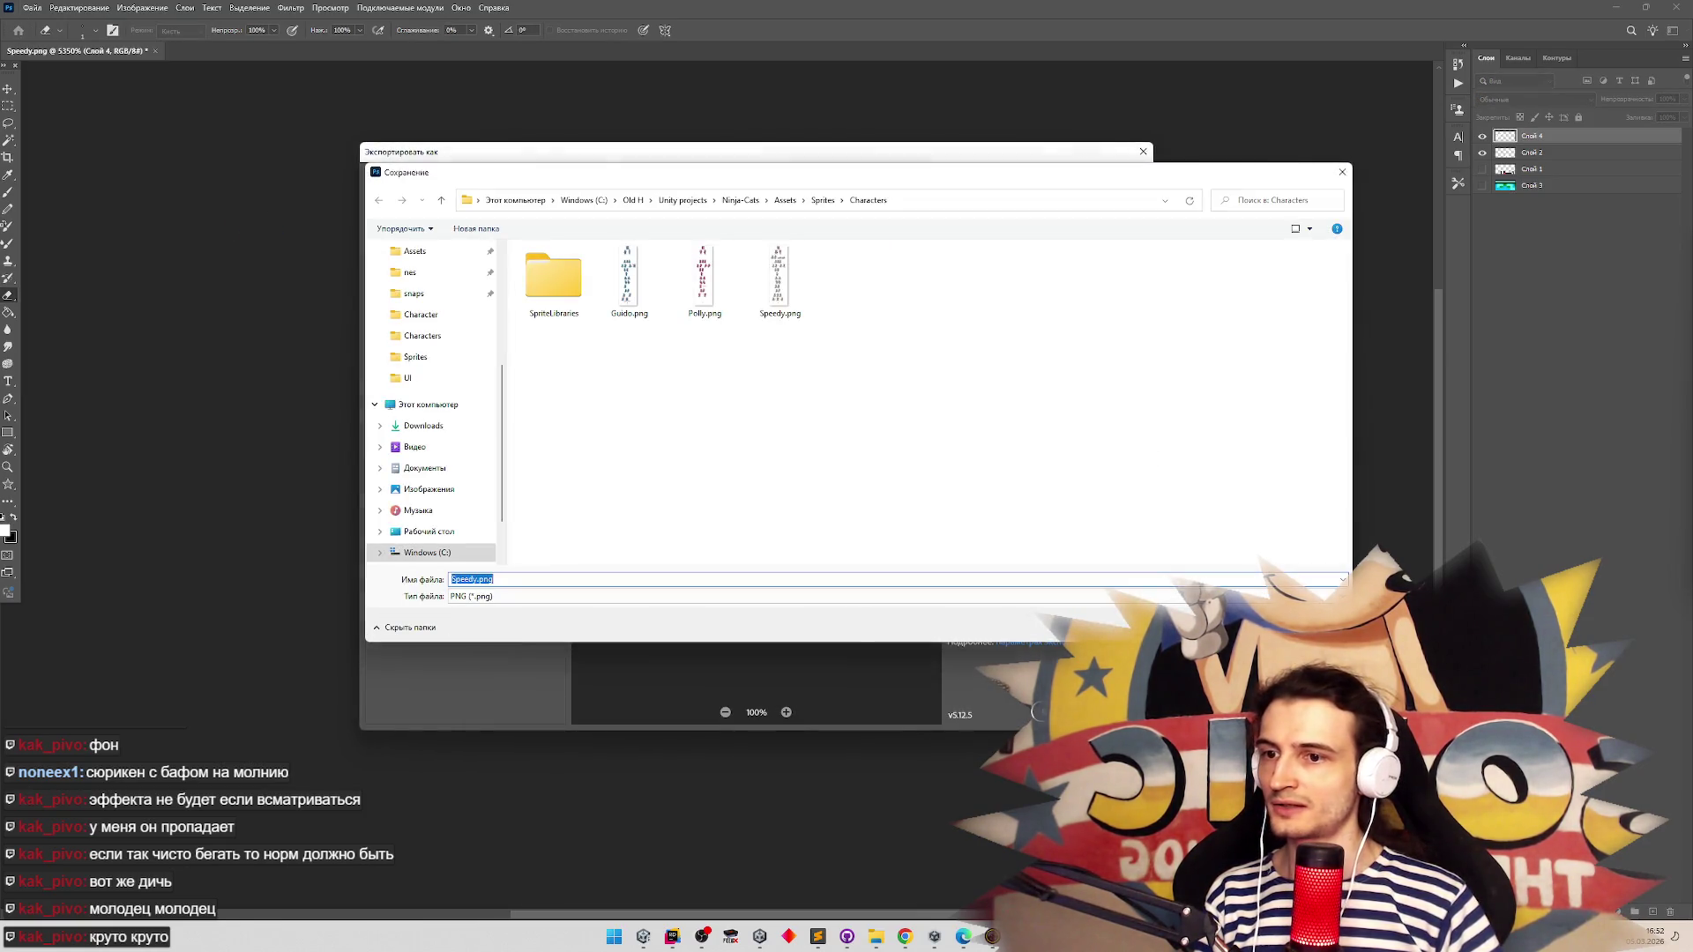
pyautogui.press('Escape')
pyautogui.press('Escape')
pyautogui.click(32, 7)
pyautogui.click(265, 214)
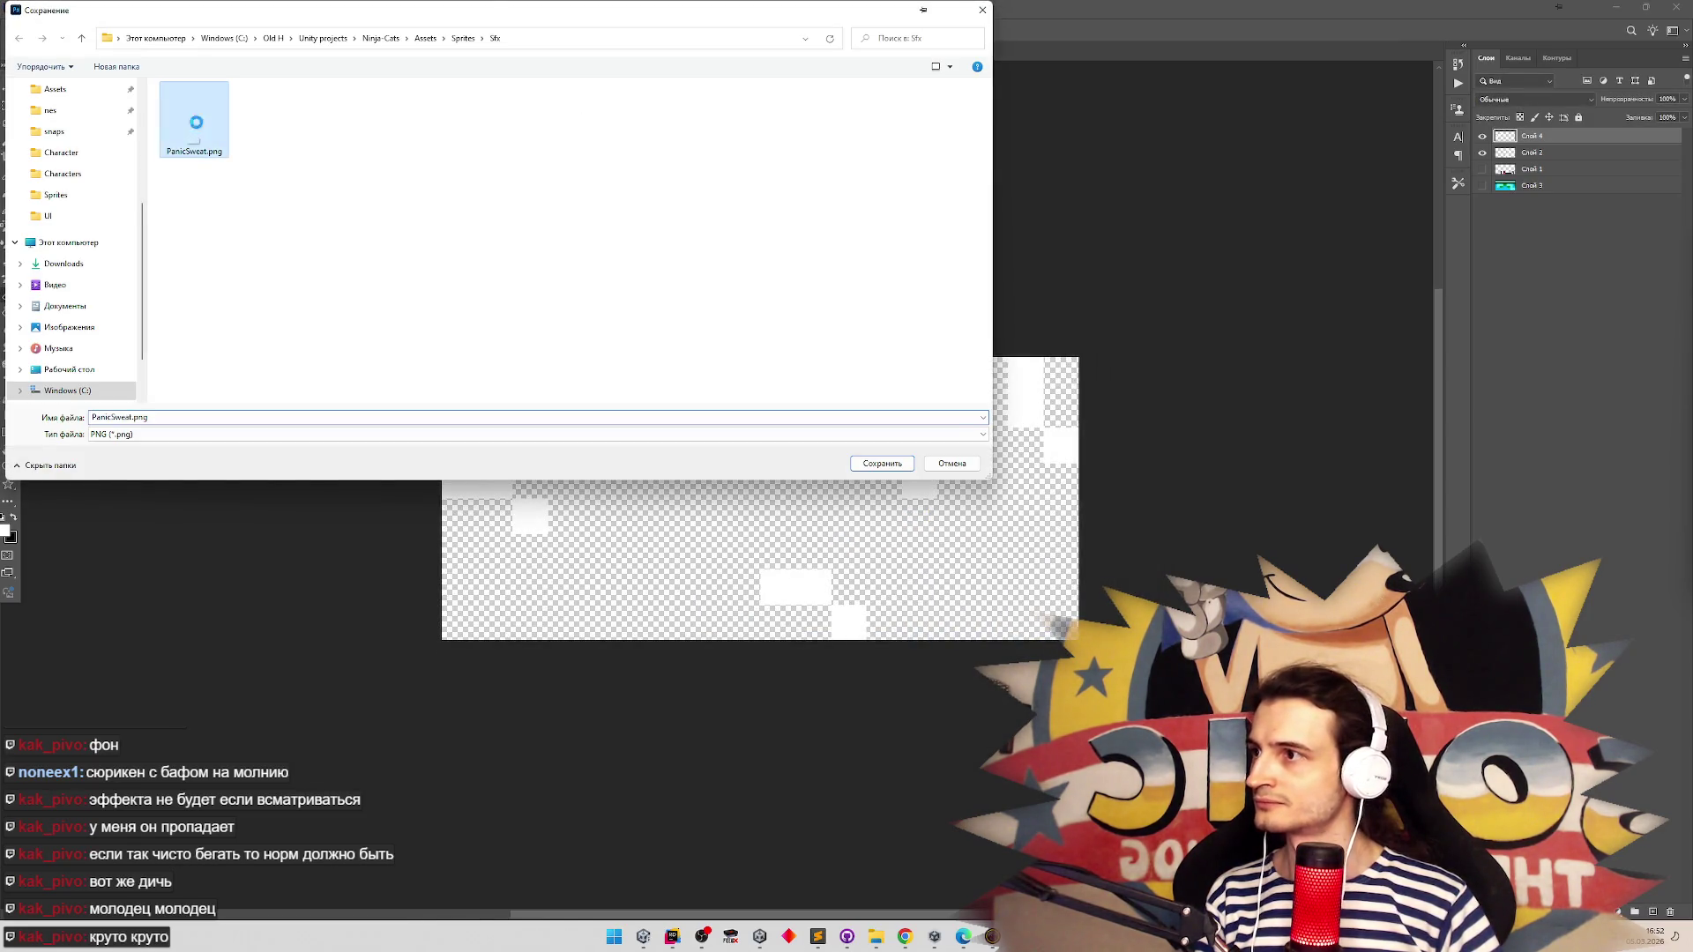
pyautogui.click(875, 458)
pyautogui.click(877, 465)
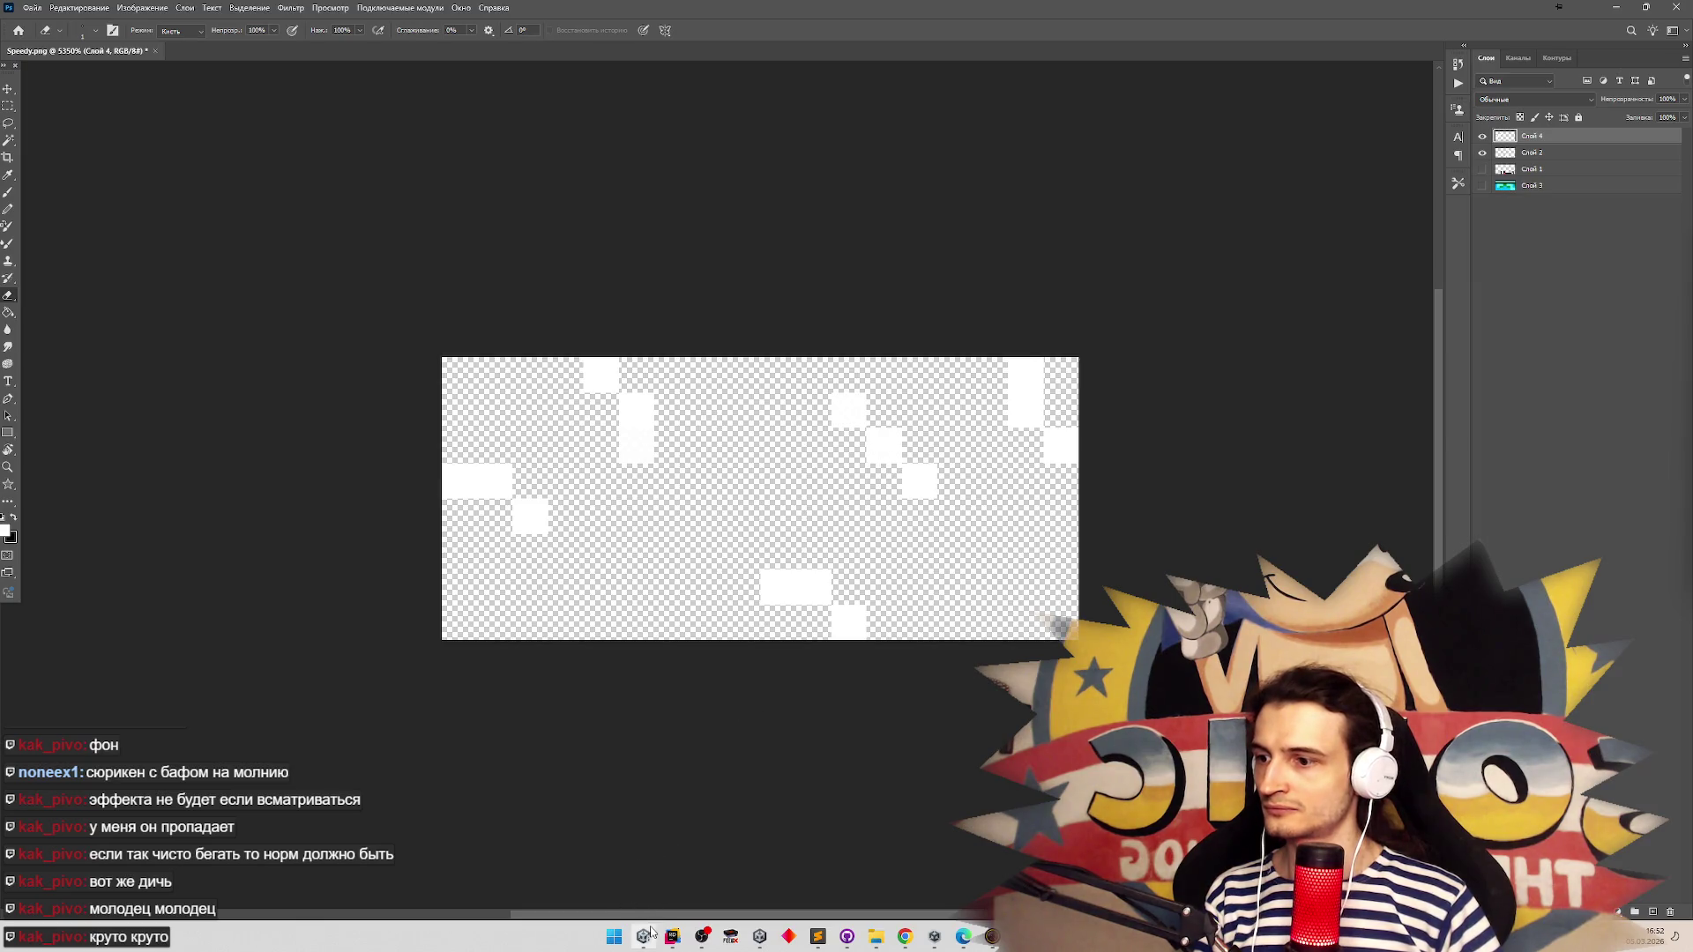
pyautogui.click(643, 936)
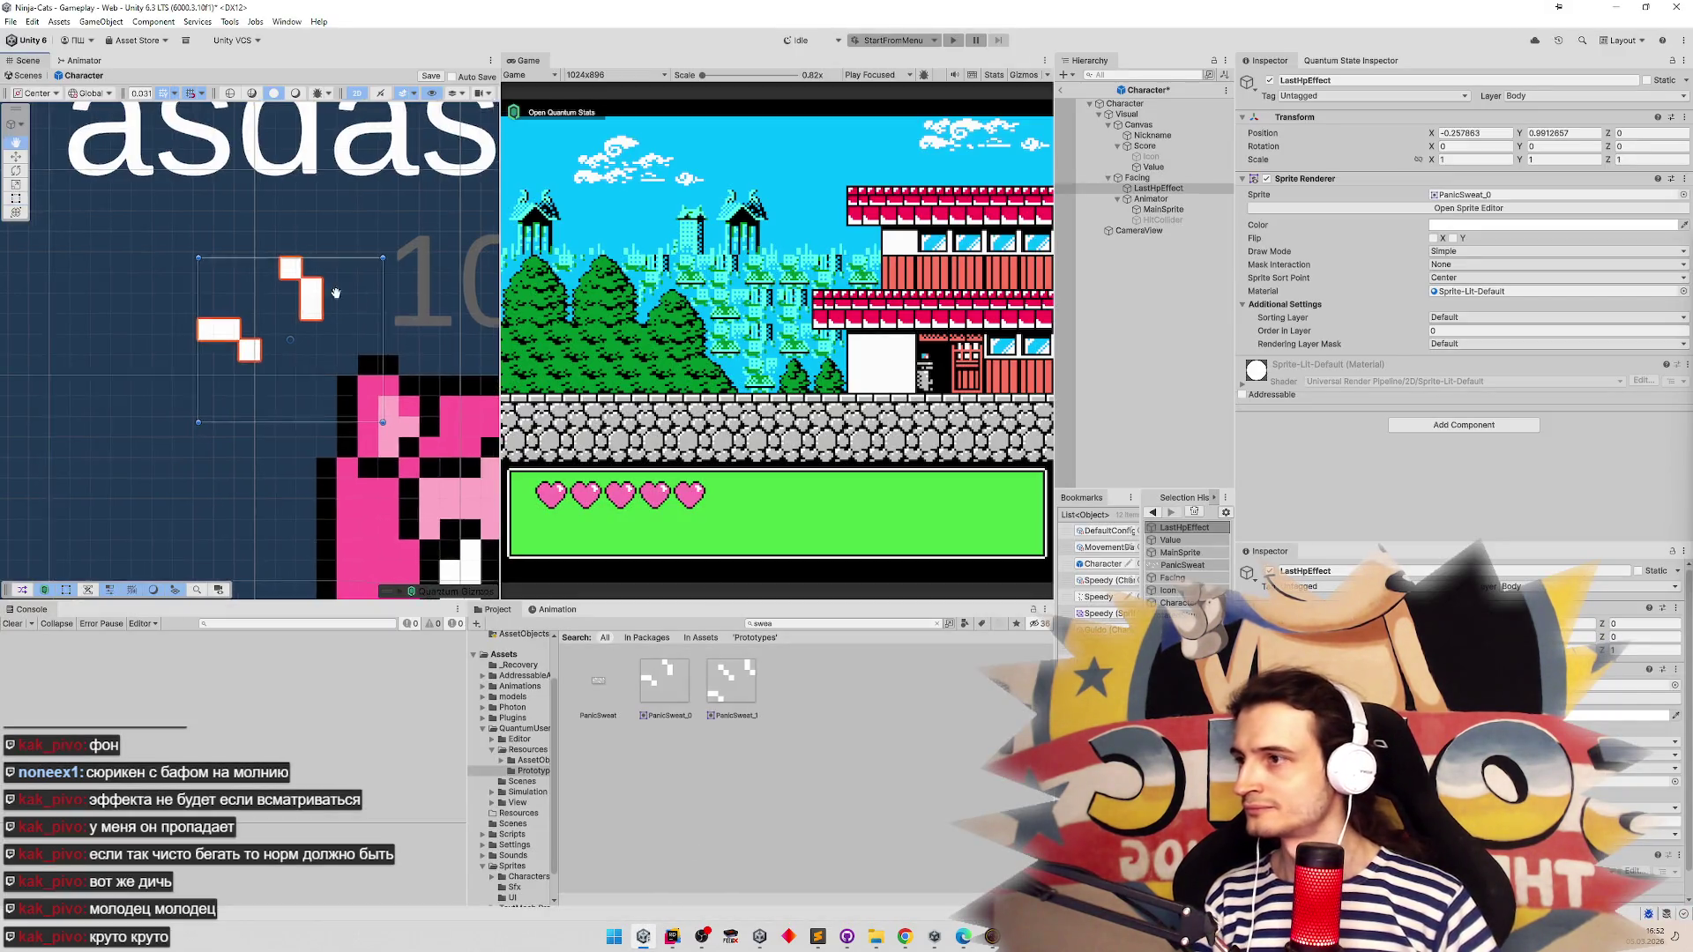
# Zoom the Scene view and drag the LastHpEffect sweat sprite toward the character's head
pyautogui.scroll(-5, 259, 252)
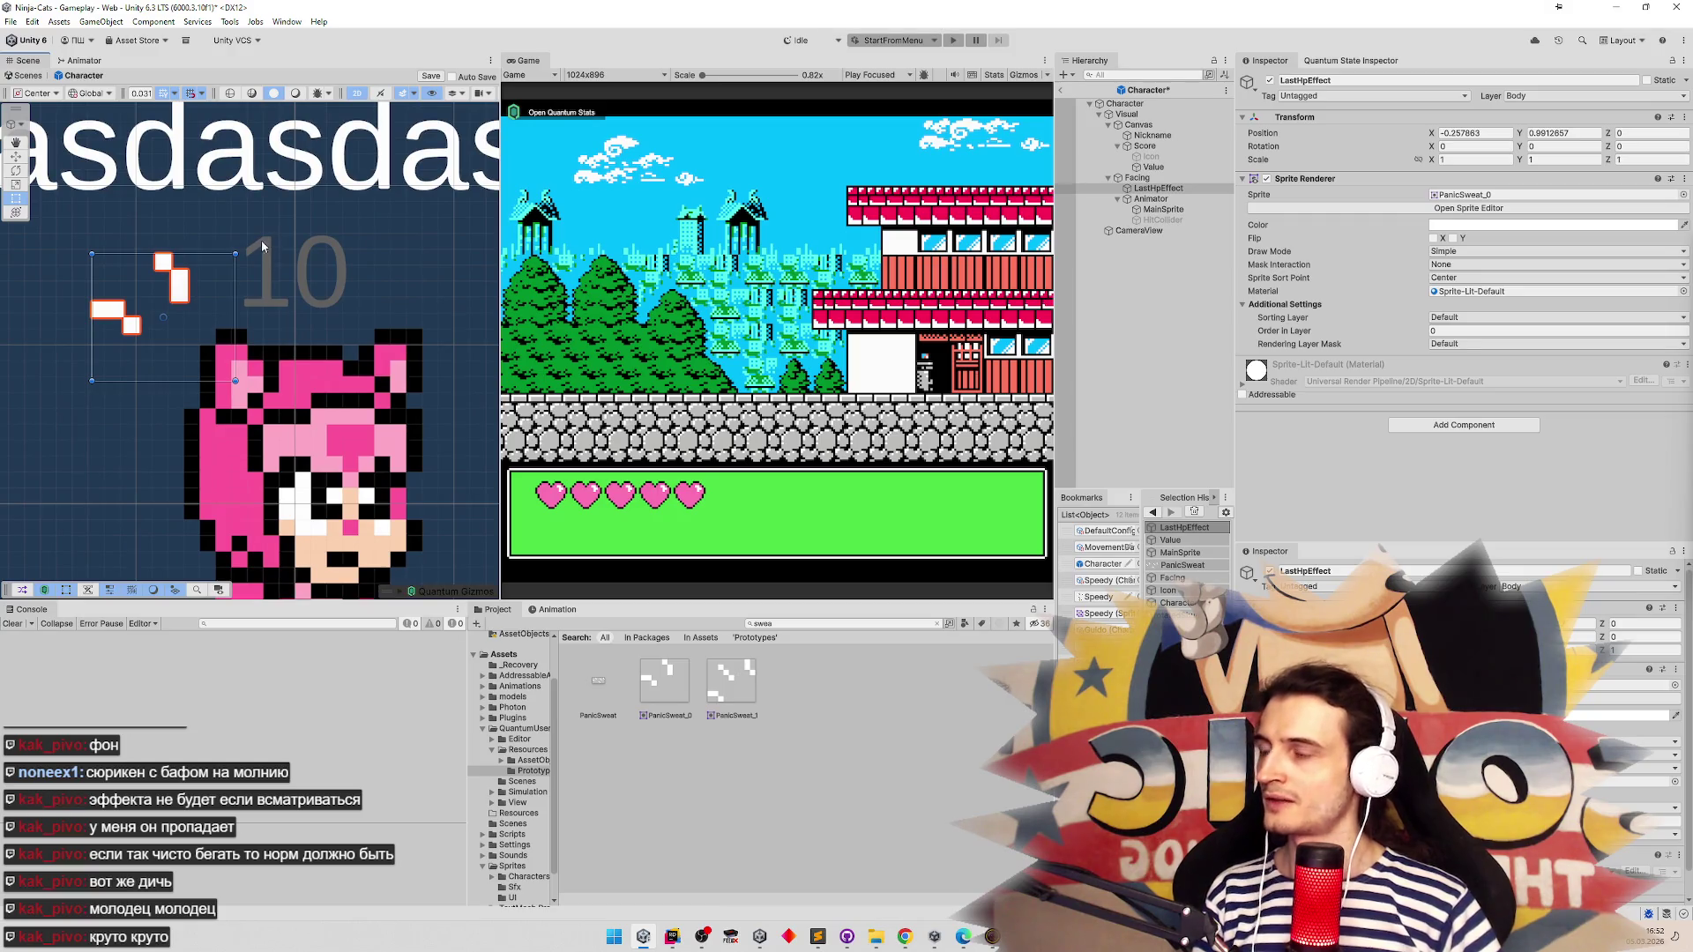
pyautogui.scroll(-5, 259, 244)
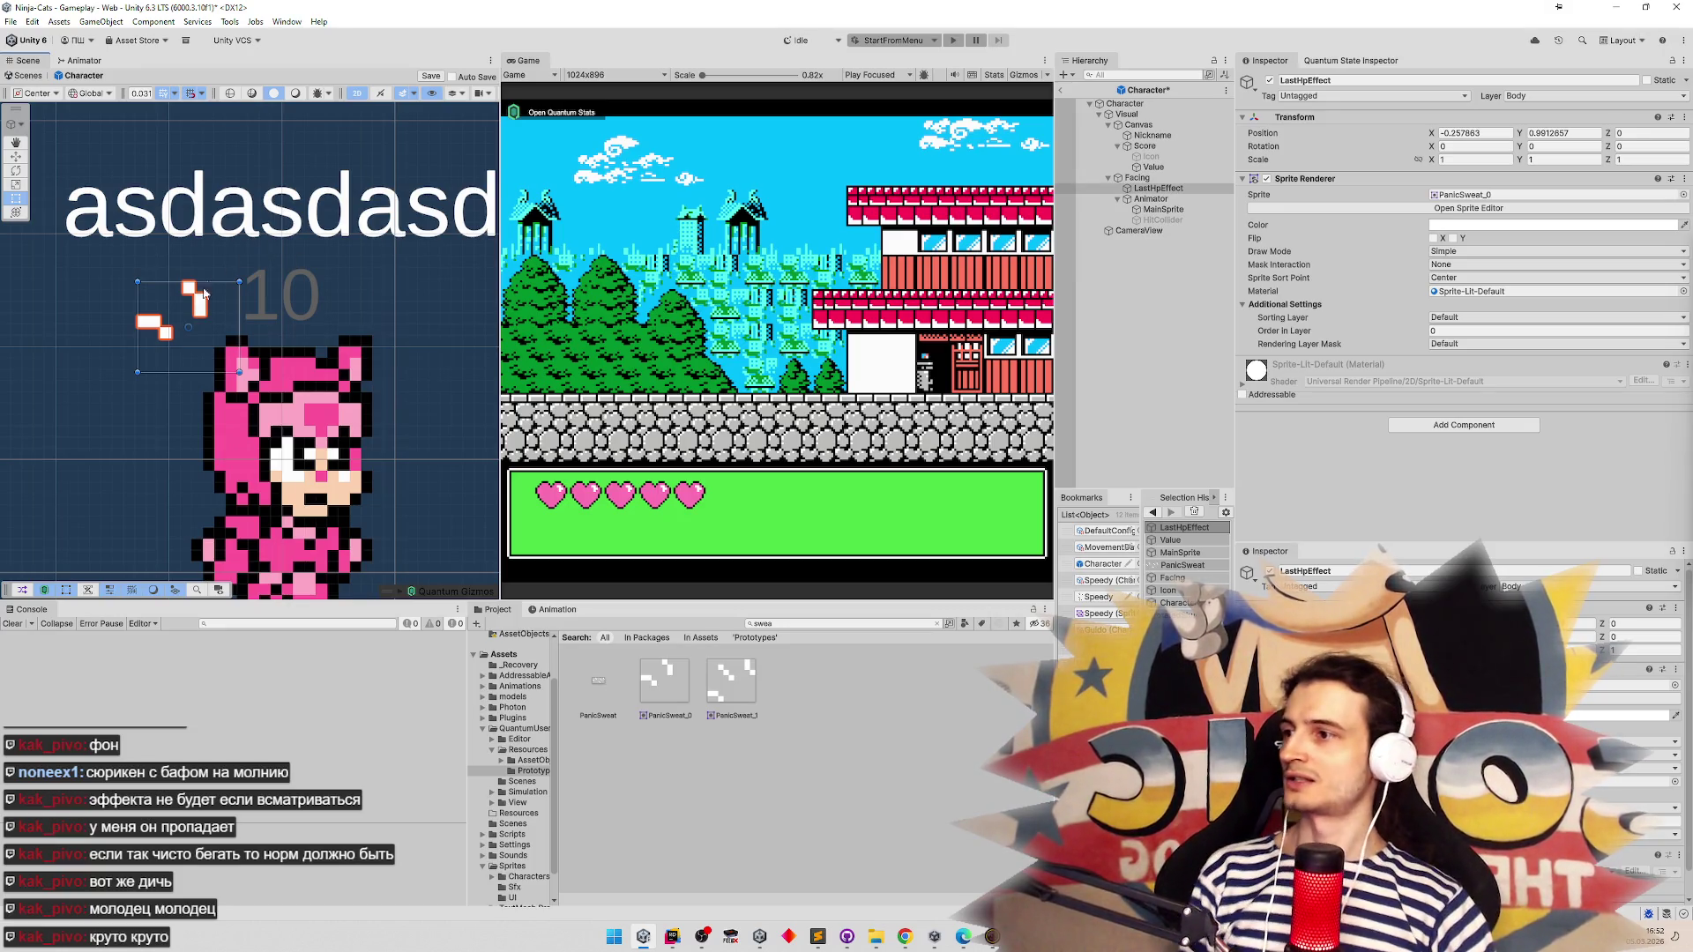
pyautogui.moveTo(199, 334); pyautogui.dragTo(236, 352)
pyautogui.scroll(3, 113, 250)
pyautogui.scroll(5, 118, 251)
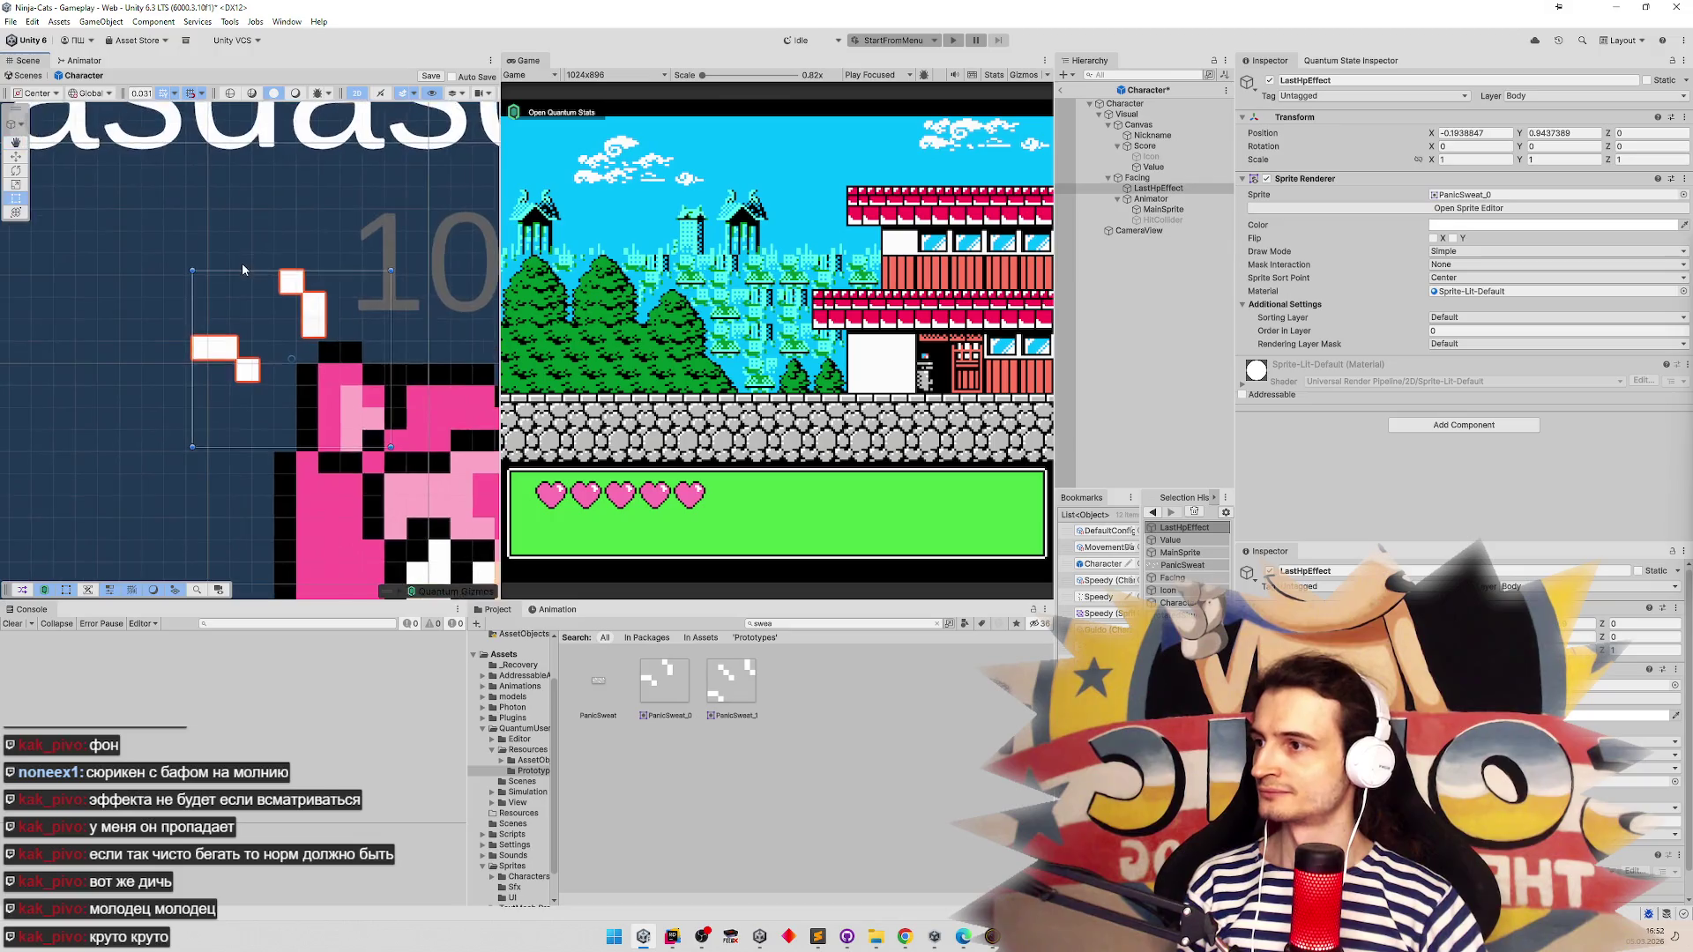
pyautogui.moveTo(276, 320); pyautogui.dragTo(246, 264)
# With the Move tool, nudge LastHpEffect one grid step right, just above-left of the head
pyautogui.click(16, 156)
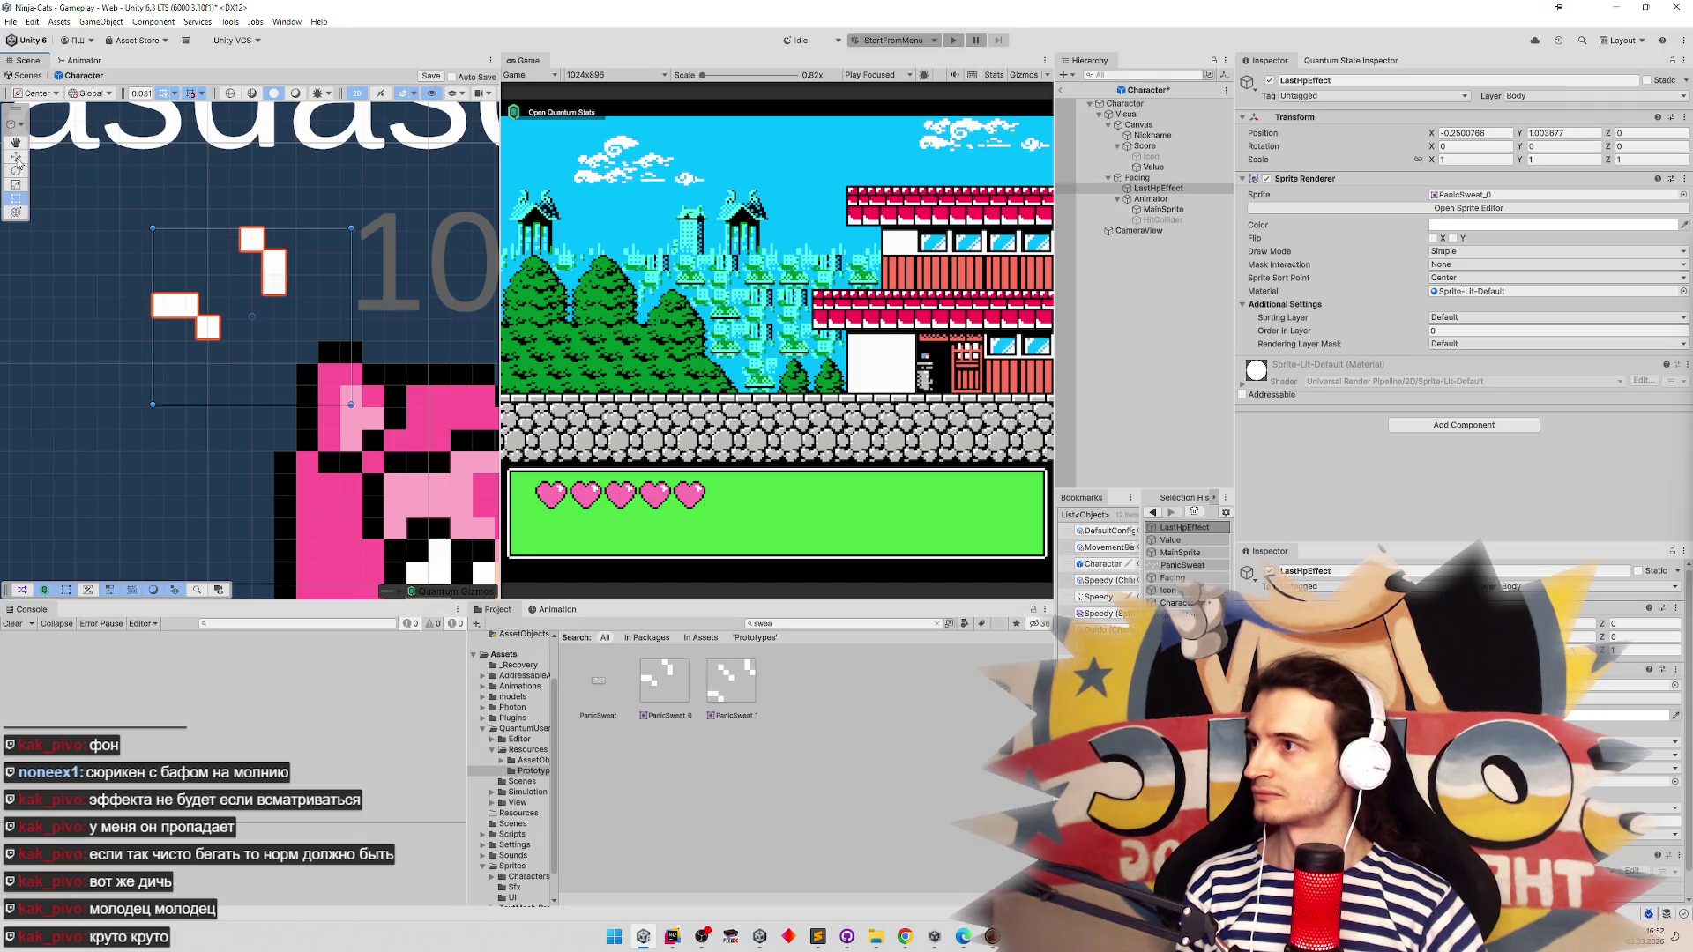
pyautogui.moveTo(265, 323); pyautogui.dragTo(330, 371)
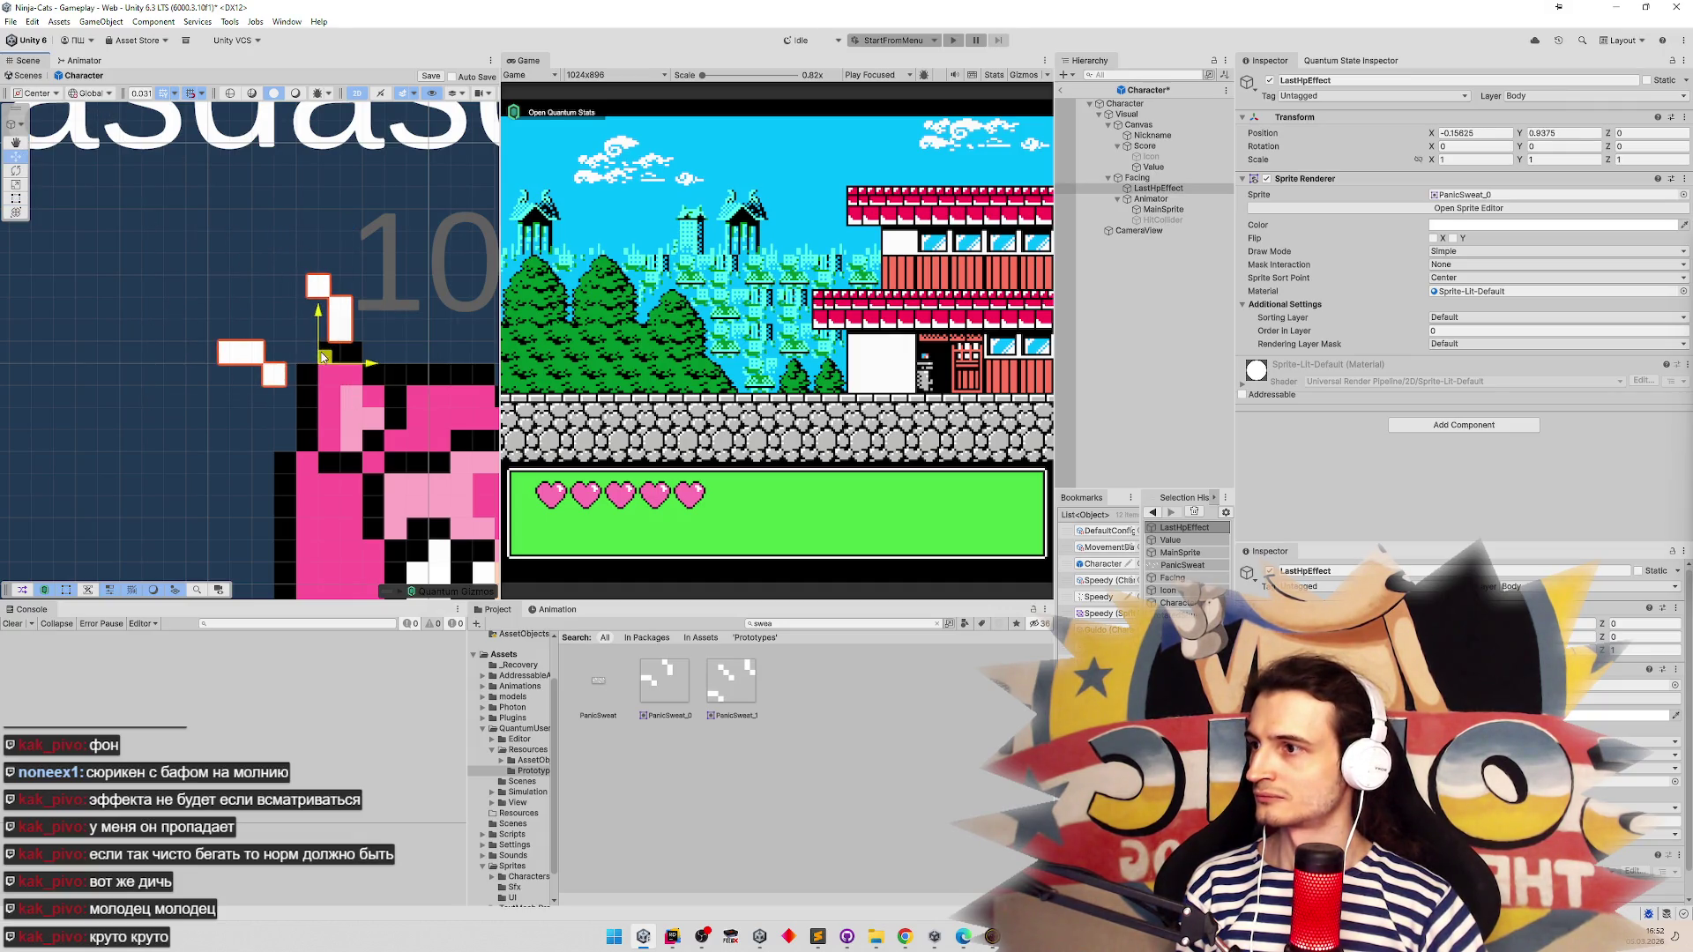
pyautogui.scroll(3, 303, 315)
pyautogui.moveTo(322, 298); pyautogui.dragTo(238, 295)
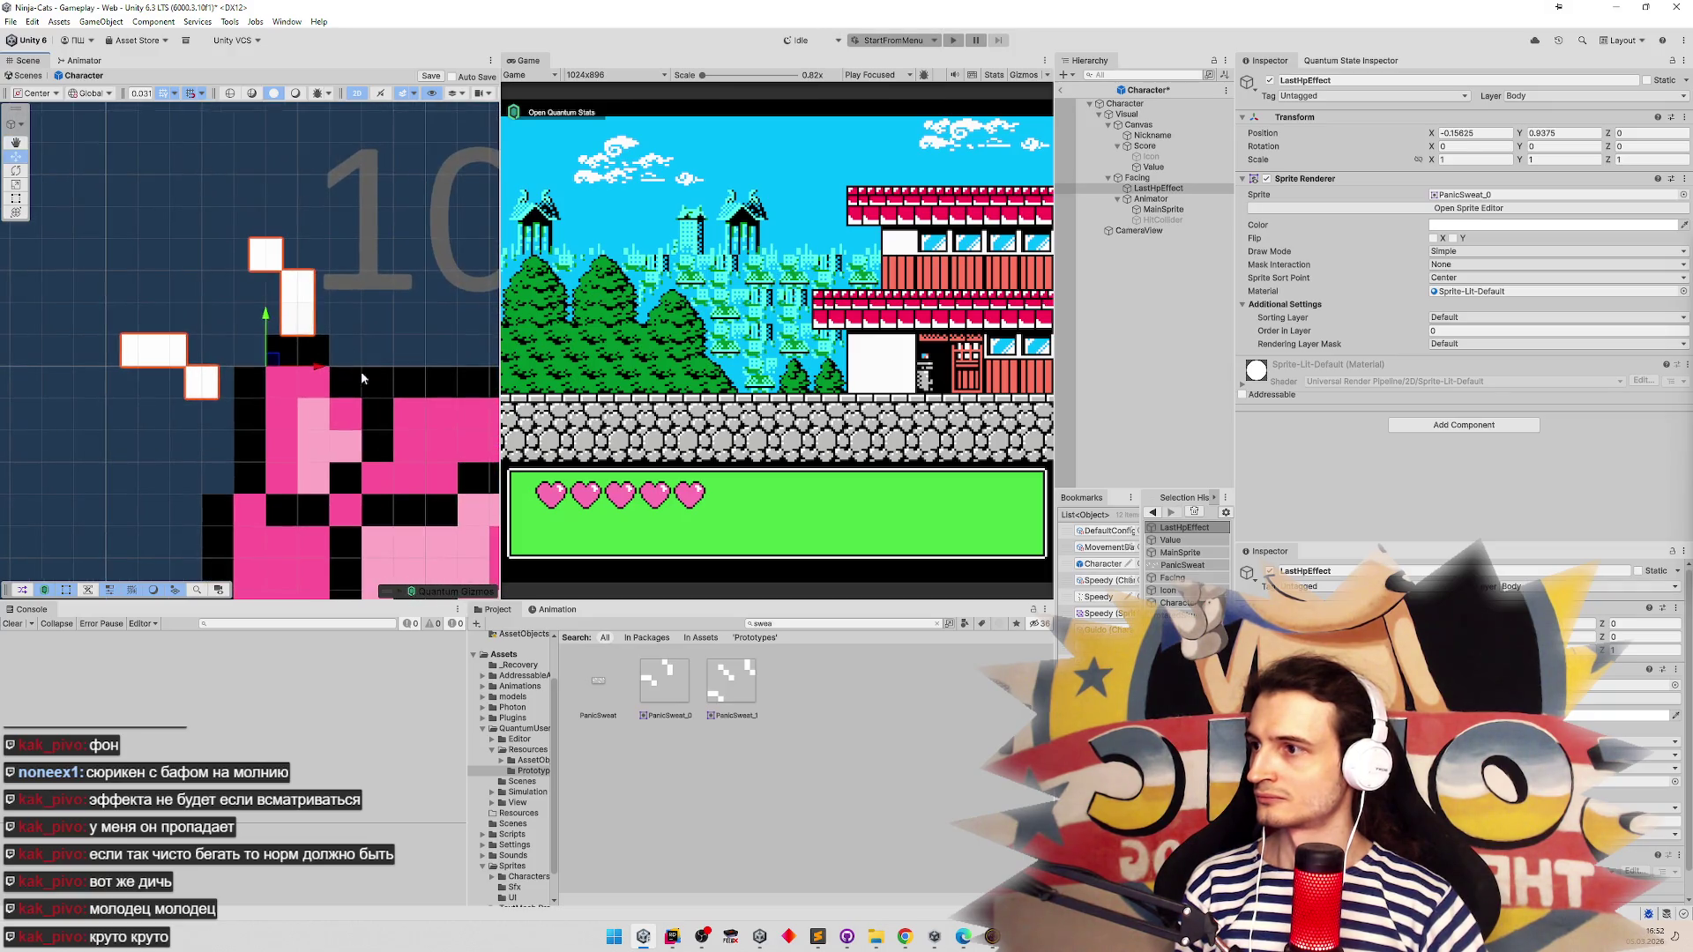
pyautogui.moveTo(322, 375)
pyautogui.mouseDown()
pyautogui.moveTo(343, 373)
pyautogui.moveTo(264, 371)
pyautogui.mouseUp()
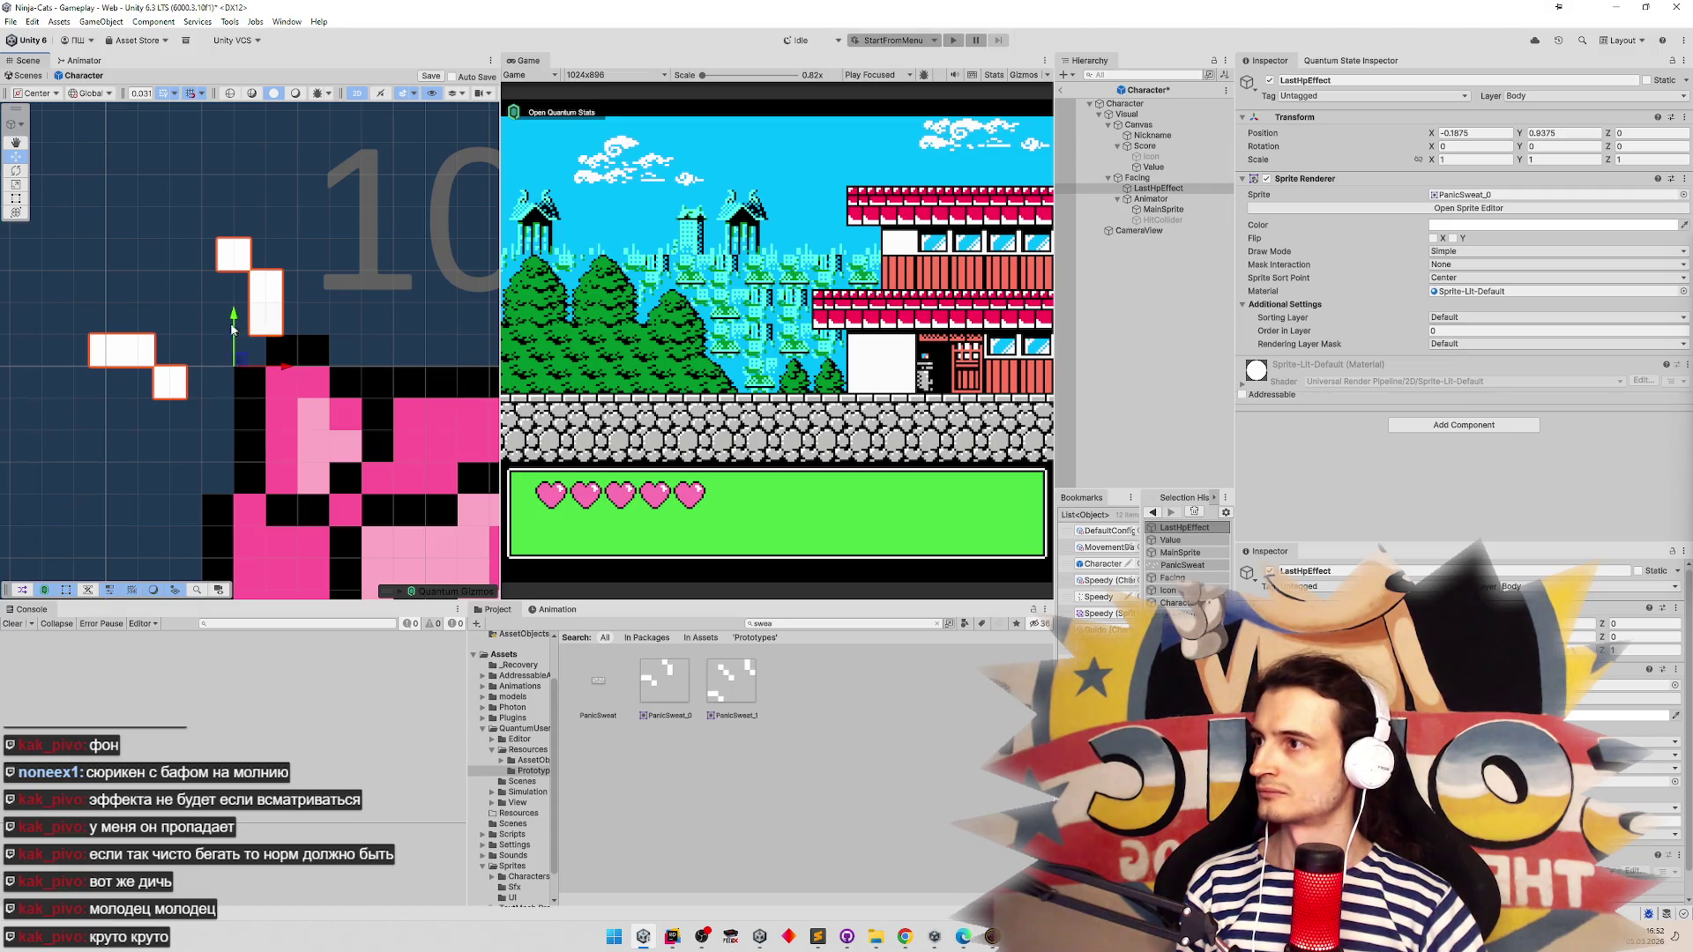
pyautogui.scroll(-2, 232, 348)
# Check the grid snapping and display settings, then reselect LastHpEffect and snap it into place
pyautogui.click(201, 92)
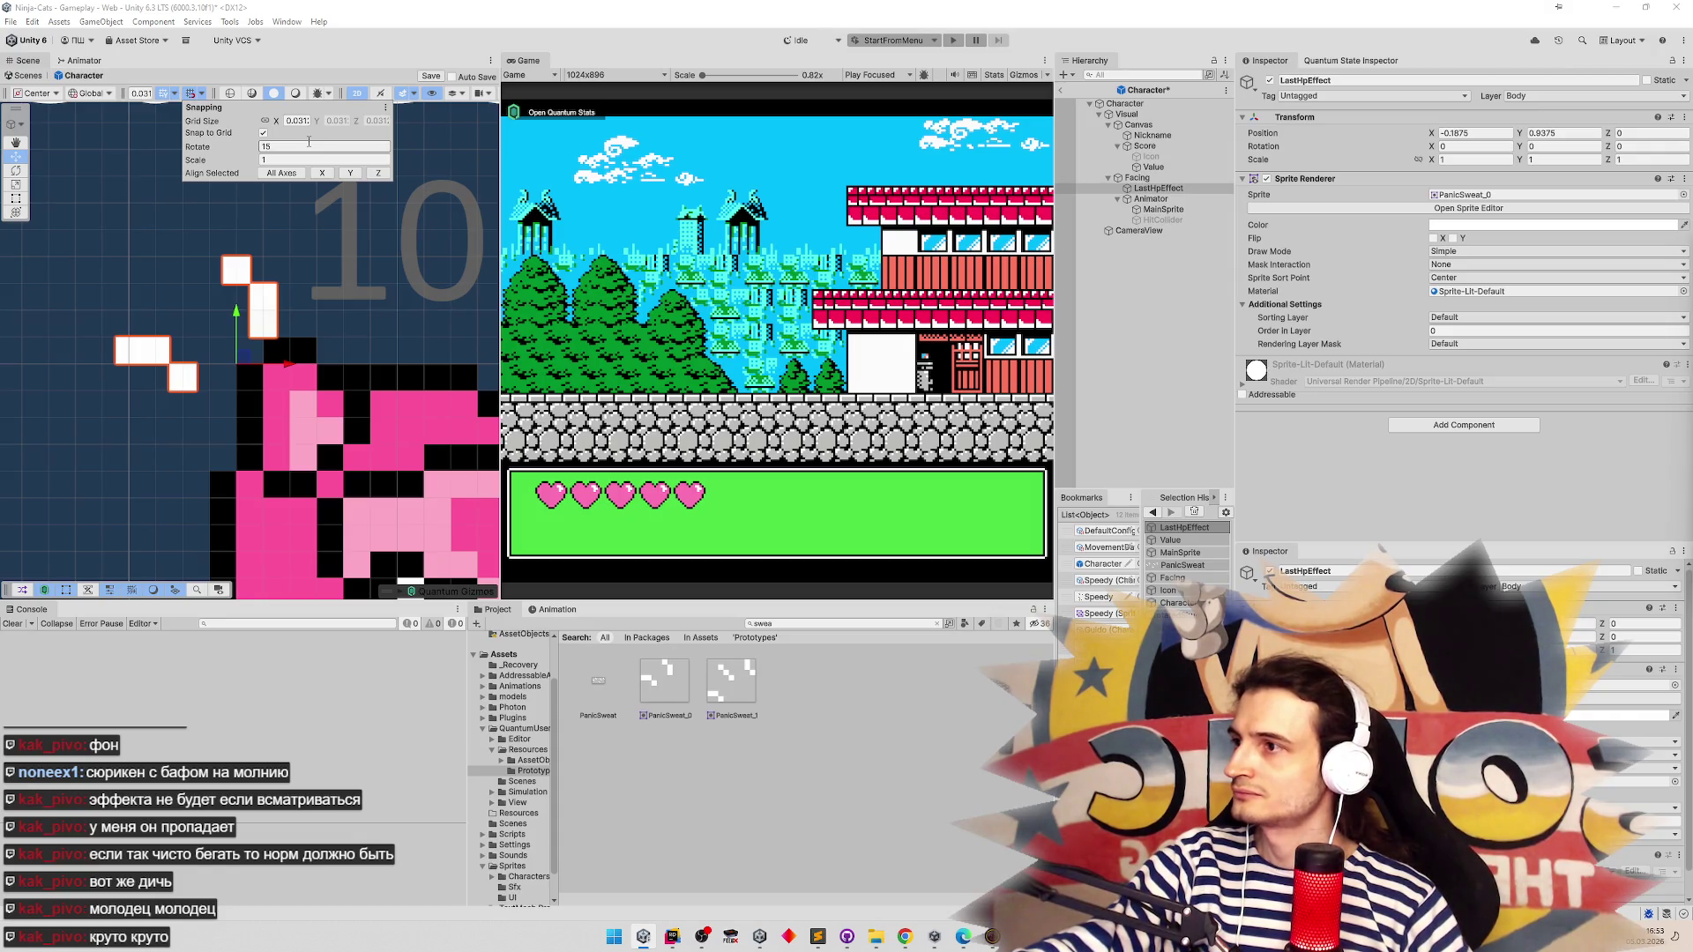
pyautogui.click(175, 94)
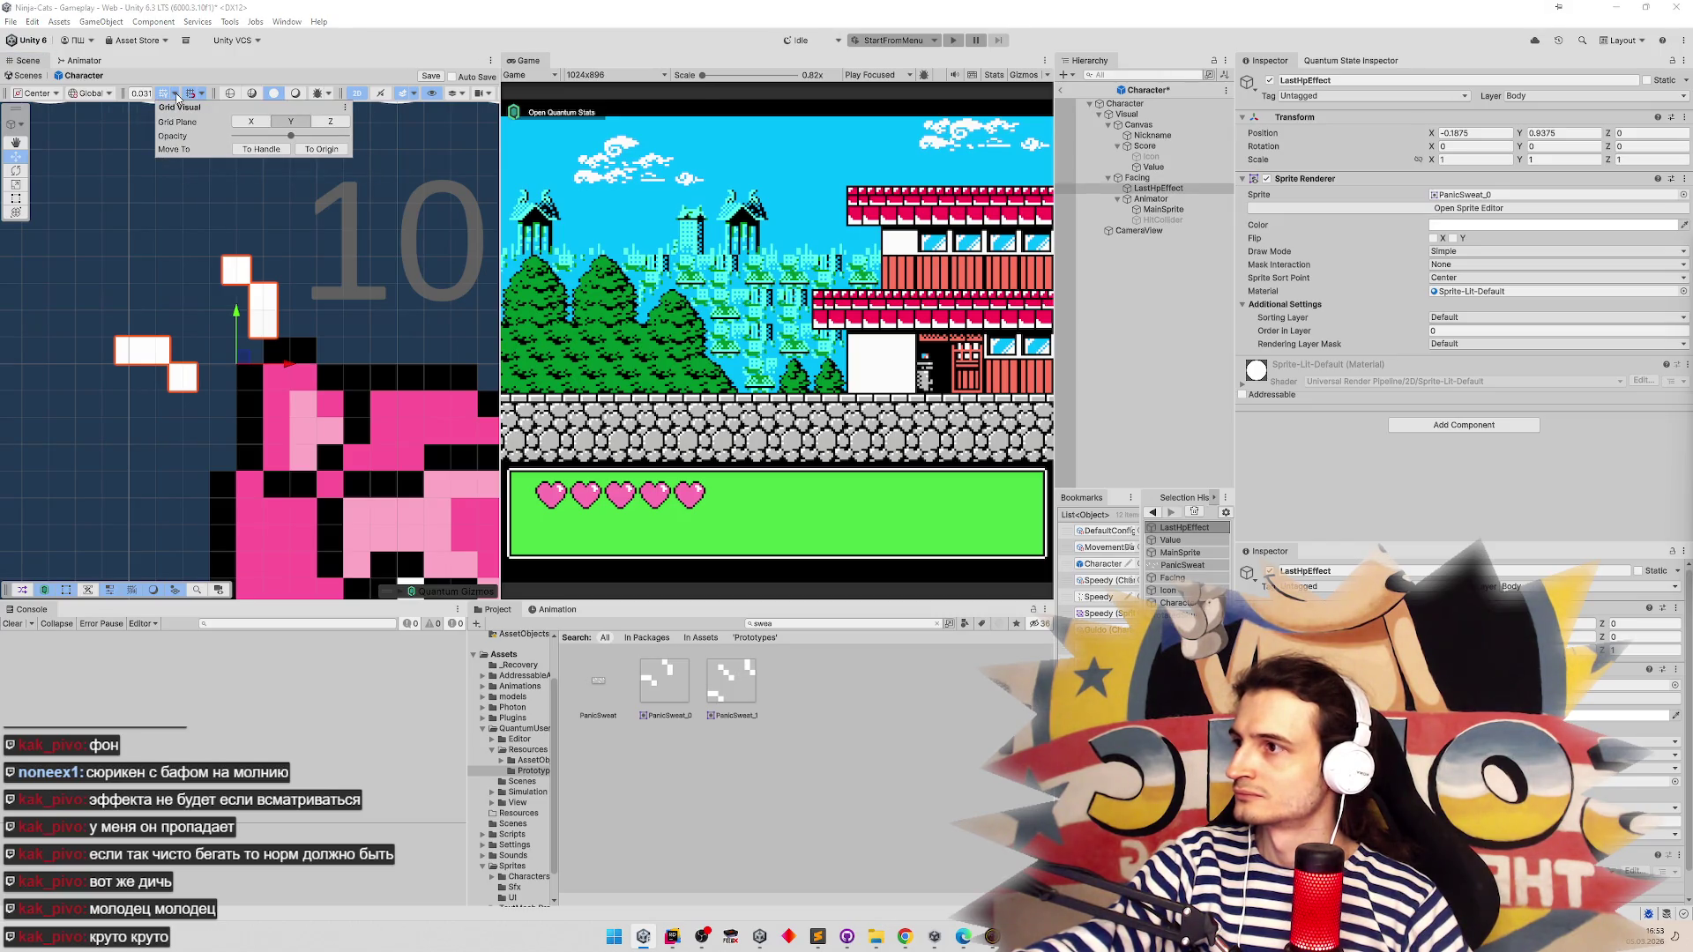
pyautogui.click(140, 104)
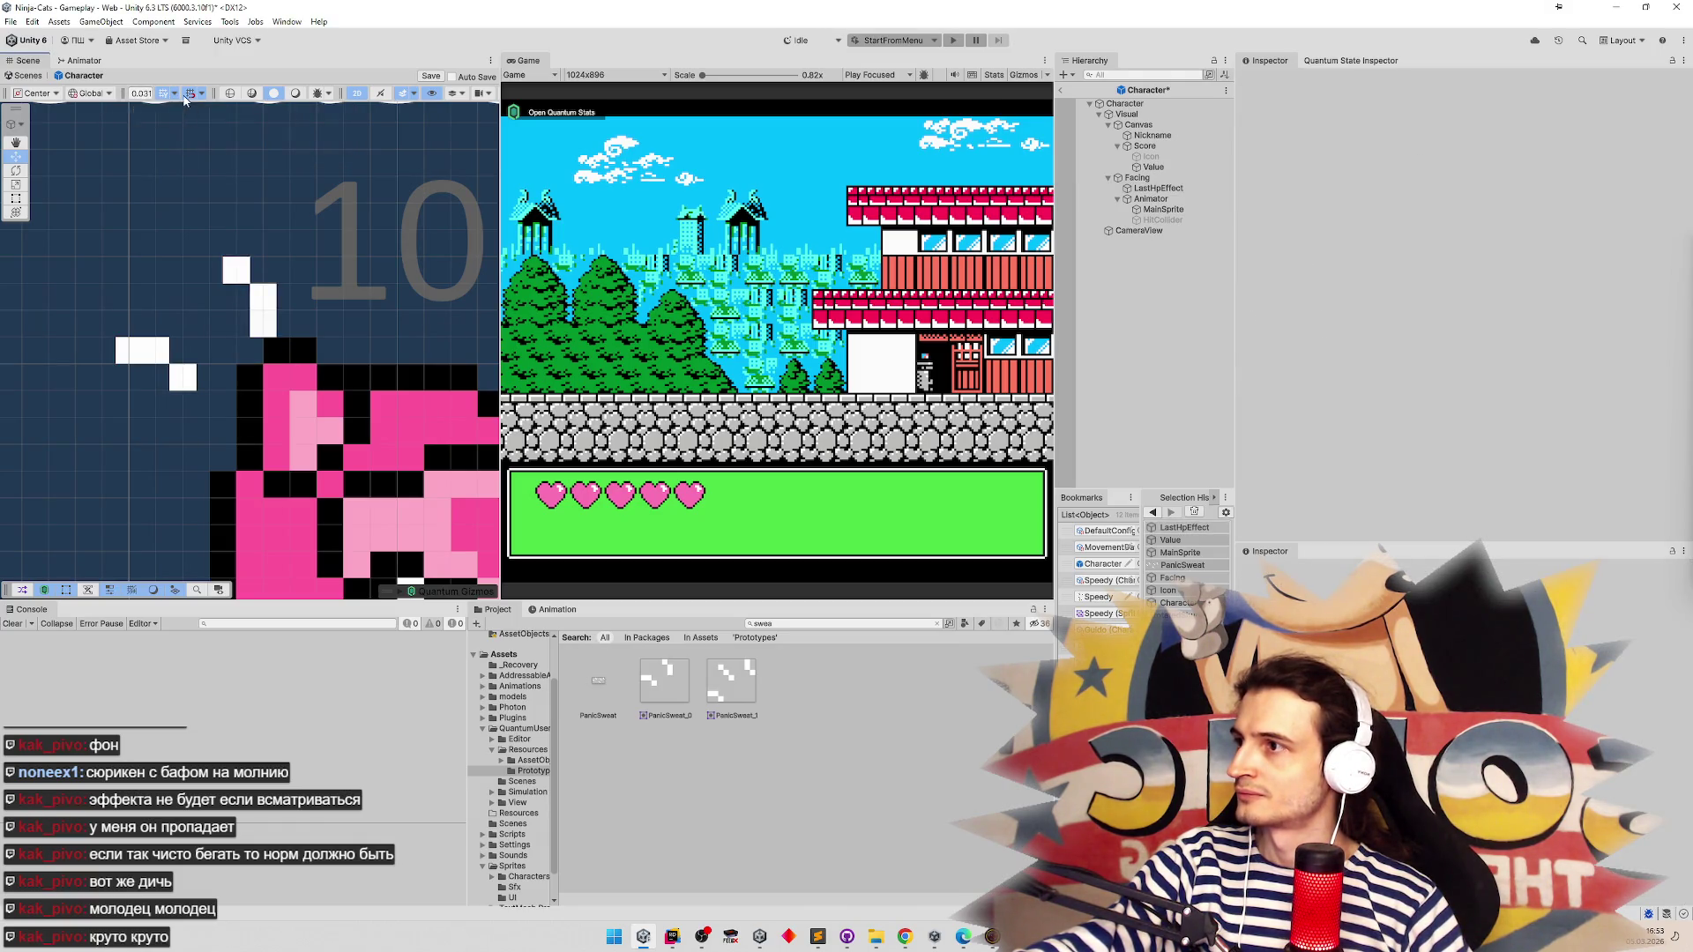
pyautogui.click(163, 351)
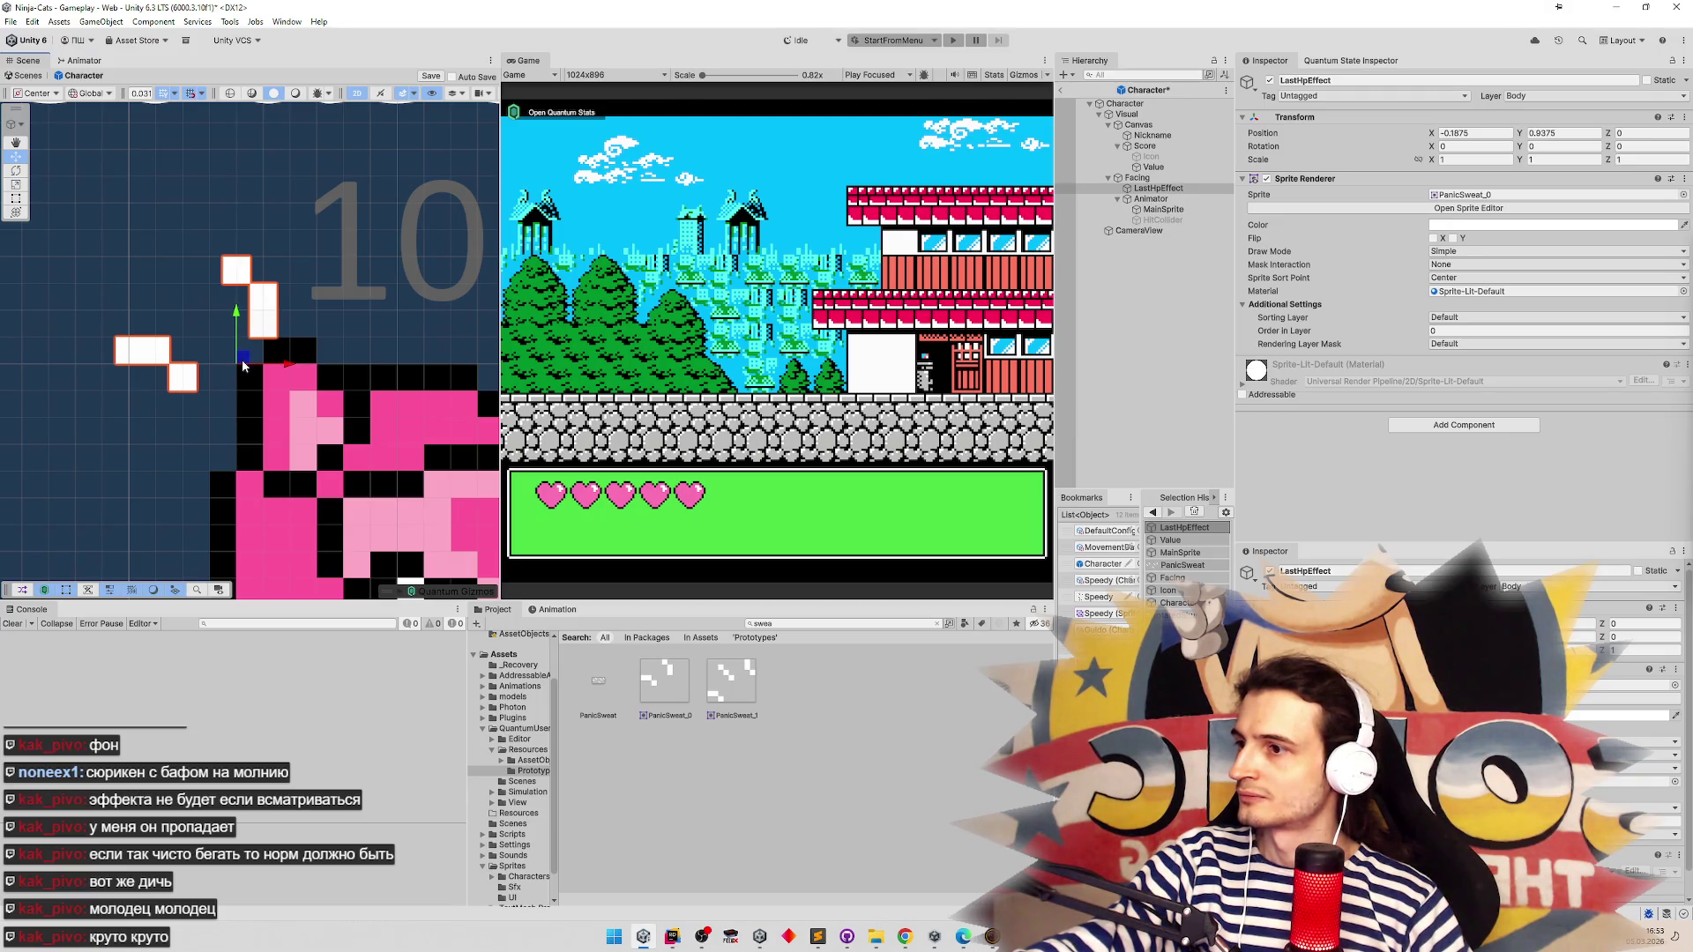
pyautogui.moveTo(245, 365)
pyautogui.mouseDown()
pyautogui.moveTo(271, 365)
pyautogui.moveTo(211, 333)
pyautogui.moveTo(261, 321)
pyautogui.moveTo(246, 330)
pyautogui.moveTo(258, 355)
pyautogui.mouseUp()
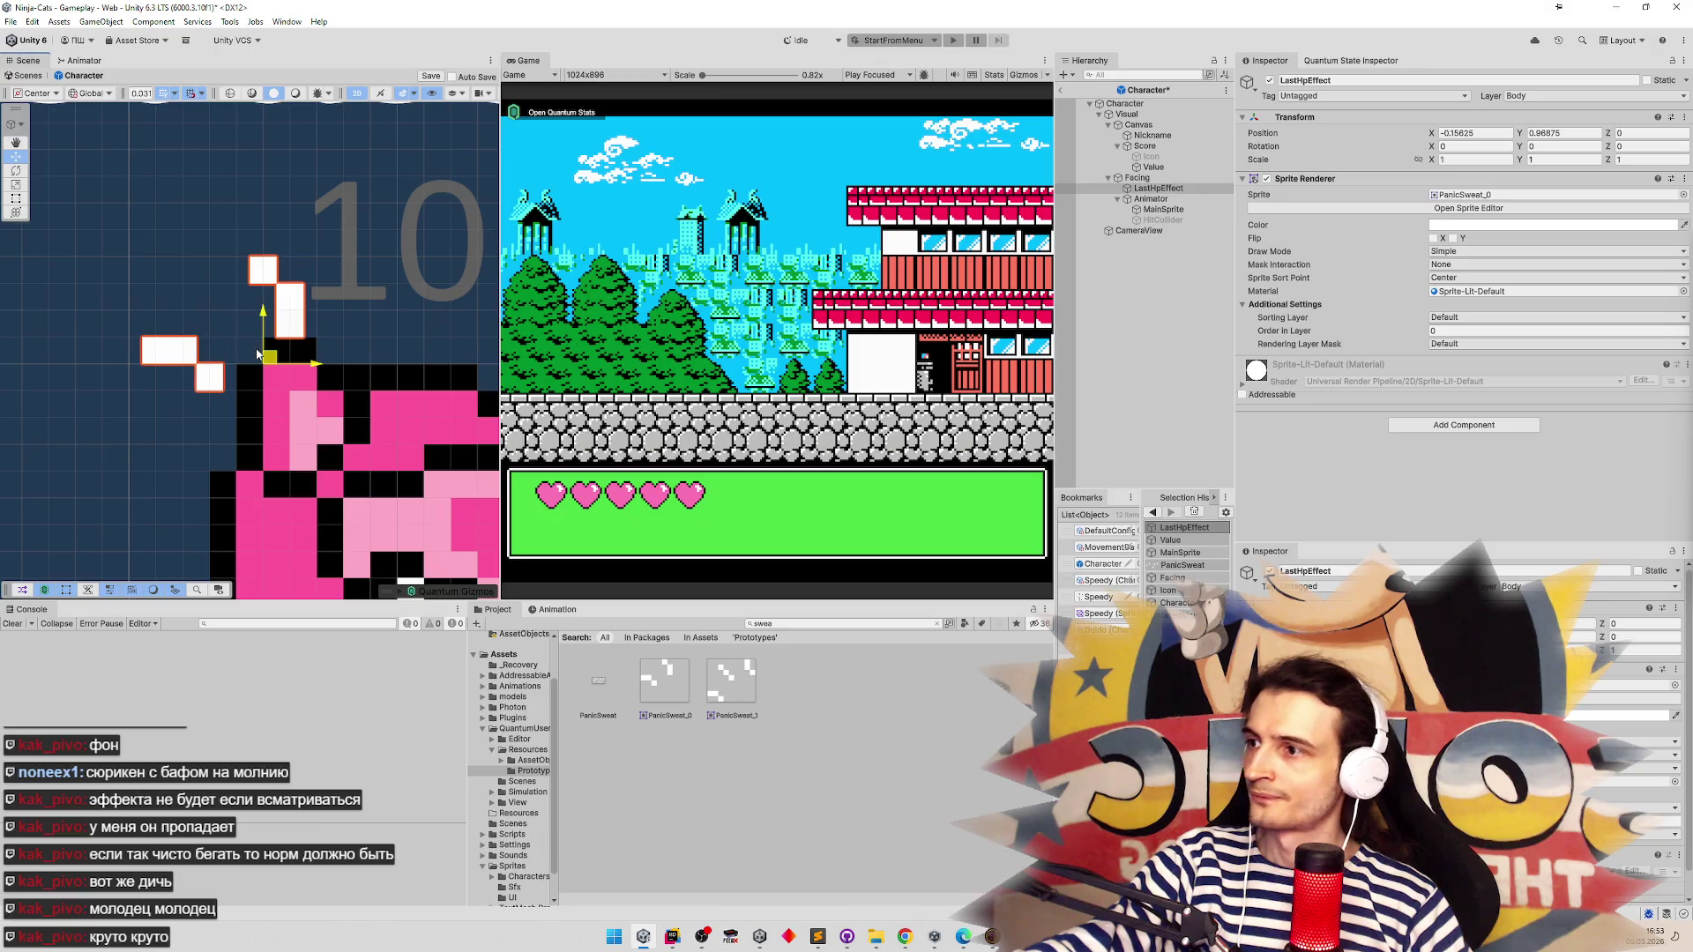
# In the Sprite Editor, set the first PanicSweat slice's pivot to Top Left and apply
pyautogui.click(1418, 209)
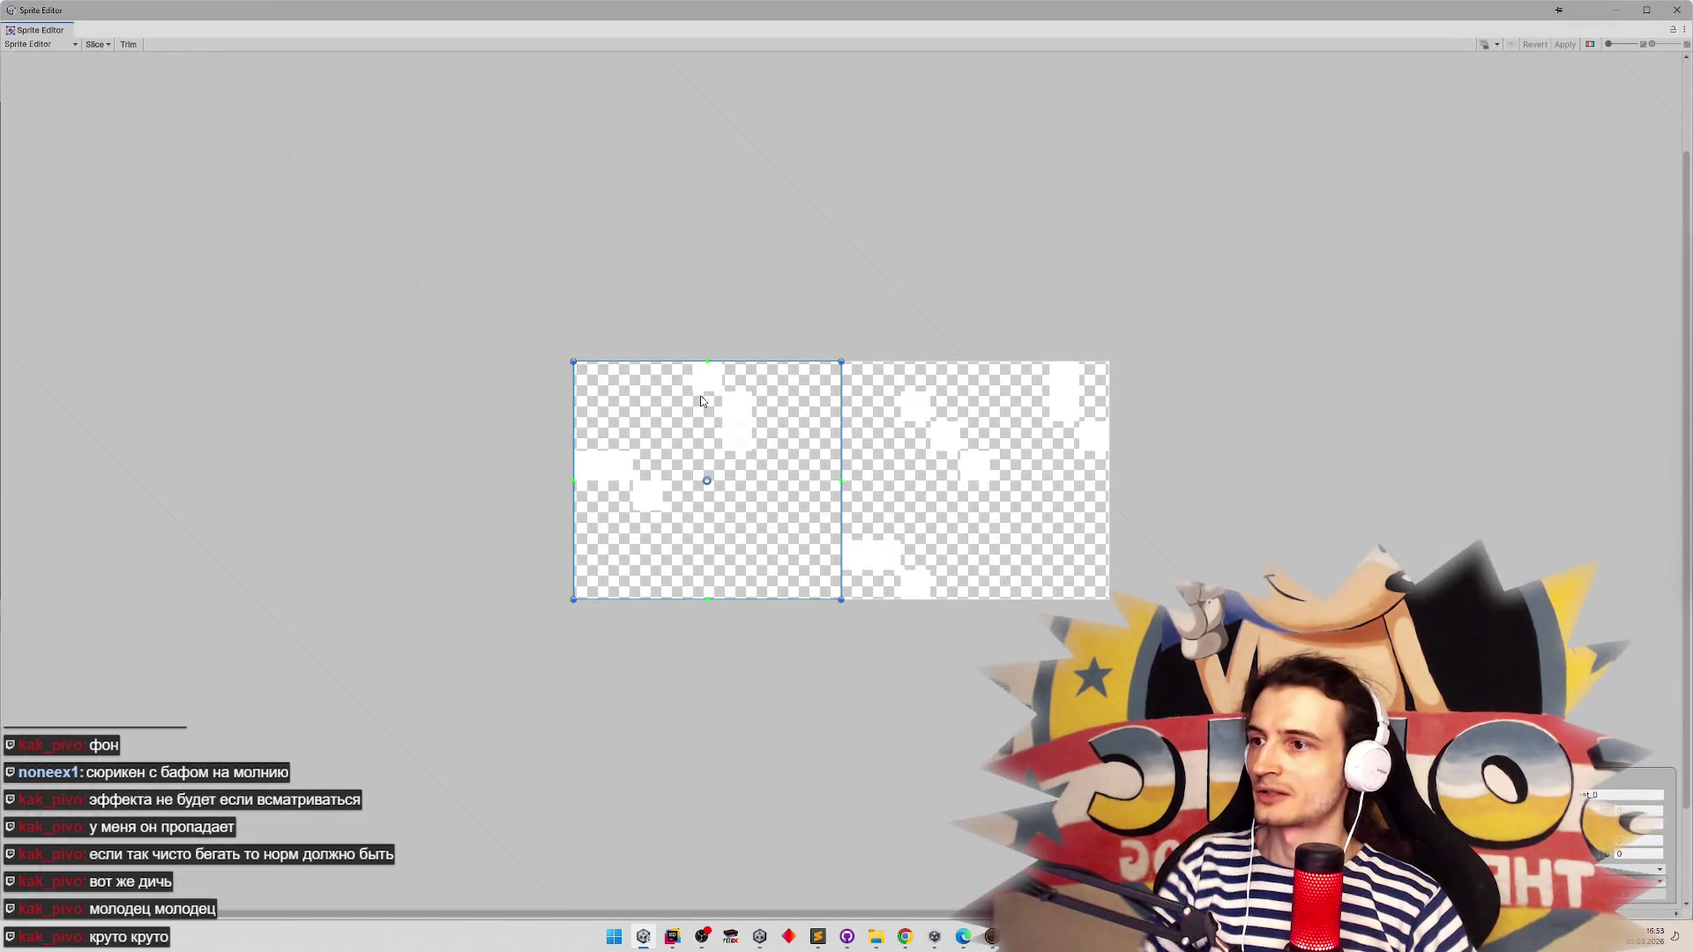
pyautogui.moveTo(707, 482)
pyautogui.mouseDown()
pyautogui.moveTo(556, 348)
pyautogui.moveTo(622, 387)
pyautogui.mouseUp()
pyautogui.click(1626, 868)
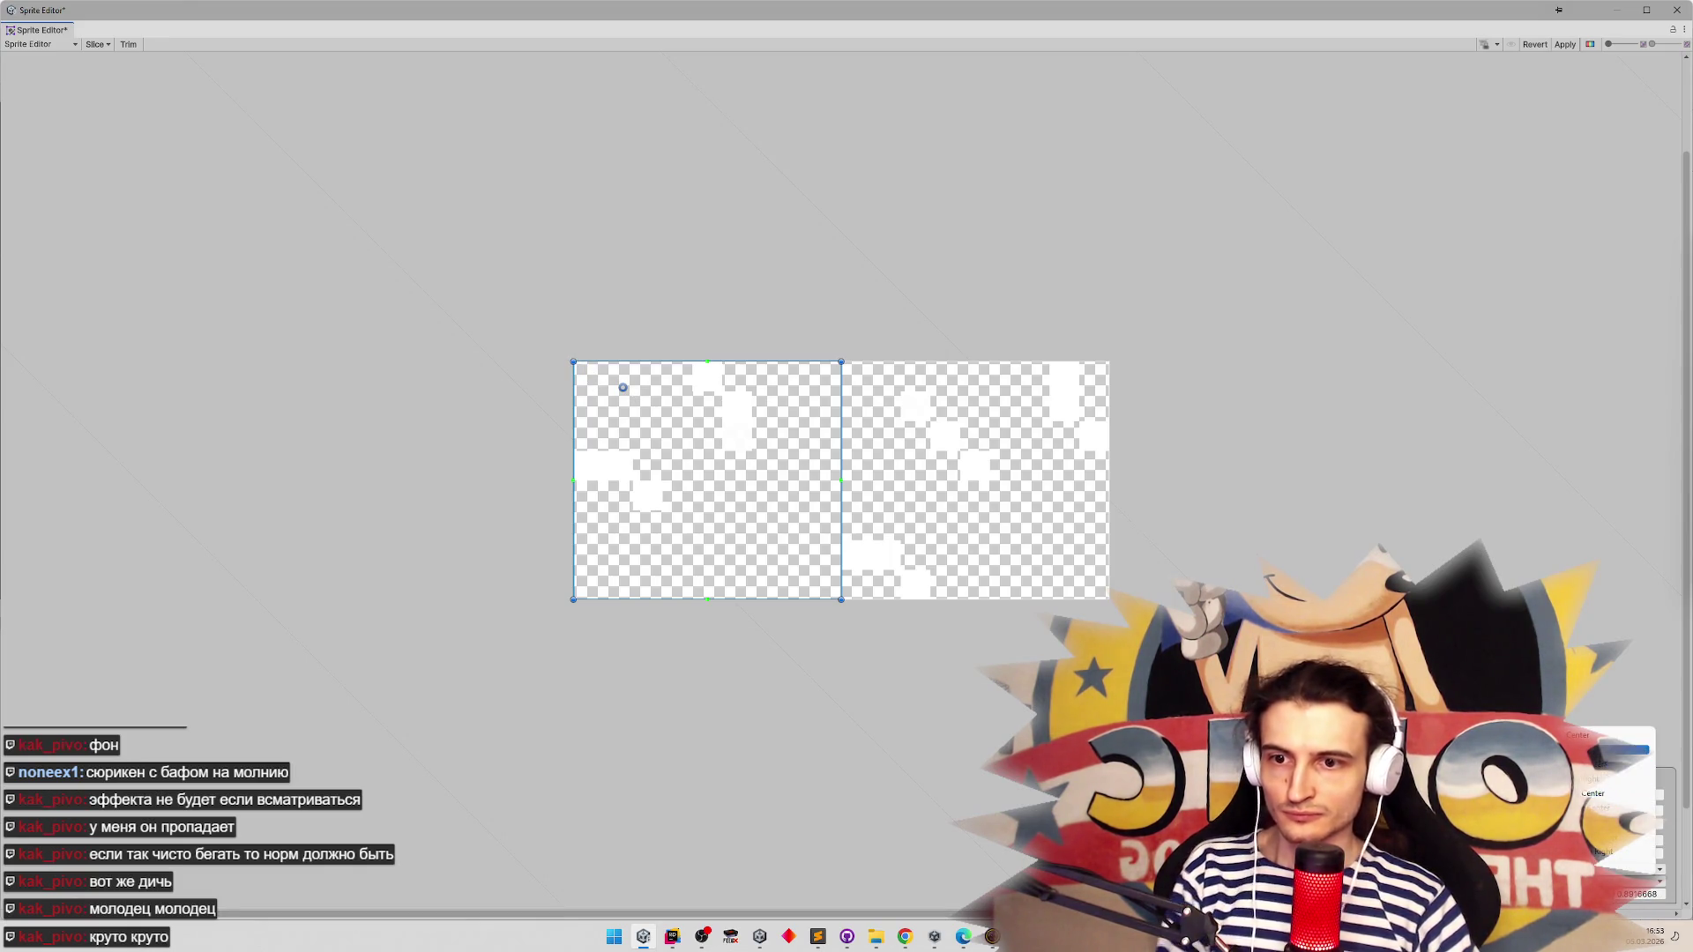
pyautogui.click(1600, 749)
pyautogui.click(1566, 46)
# Give the second slice a Top Left pivot, then drag LastHpEffect to (-0.328125, 1.09375)
pyautogui.click(1028, 454)
pyautogui.click(1626, 869)
pyautogui.click(1600, 749)
pyautogui.click(1566, 46)
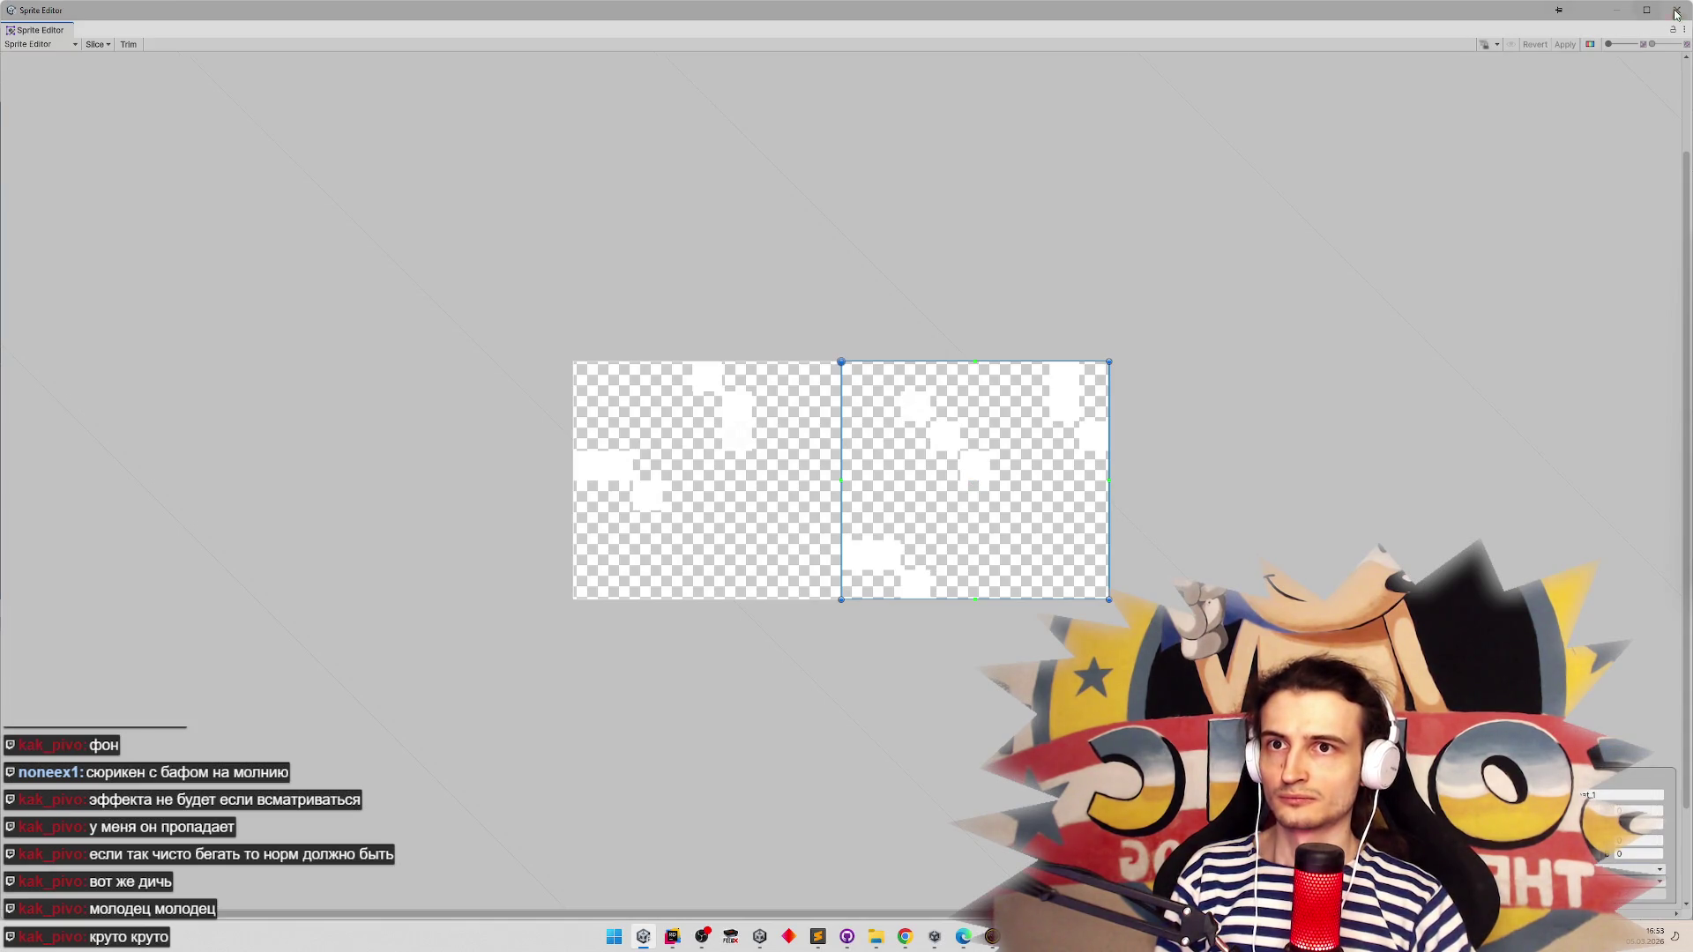
pyautogui.click(1676, 10)
pyautogui.moveTo(390, 462)
pyautogui.mouseDown()
pyautogui.moveTo(268, 409)
pyautogui.moveTo(256, 335)
pyautogui.mouseUp()
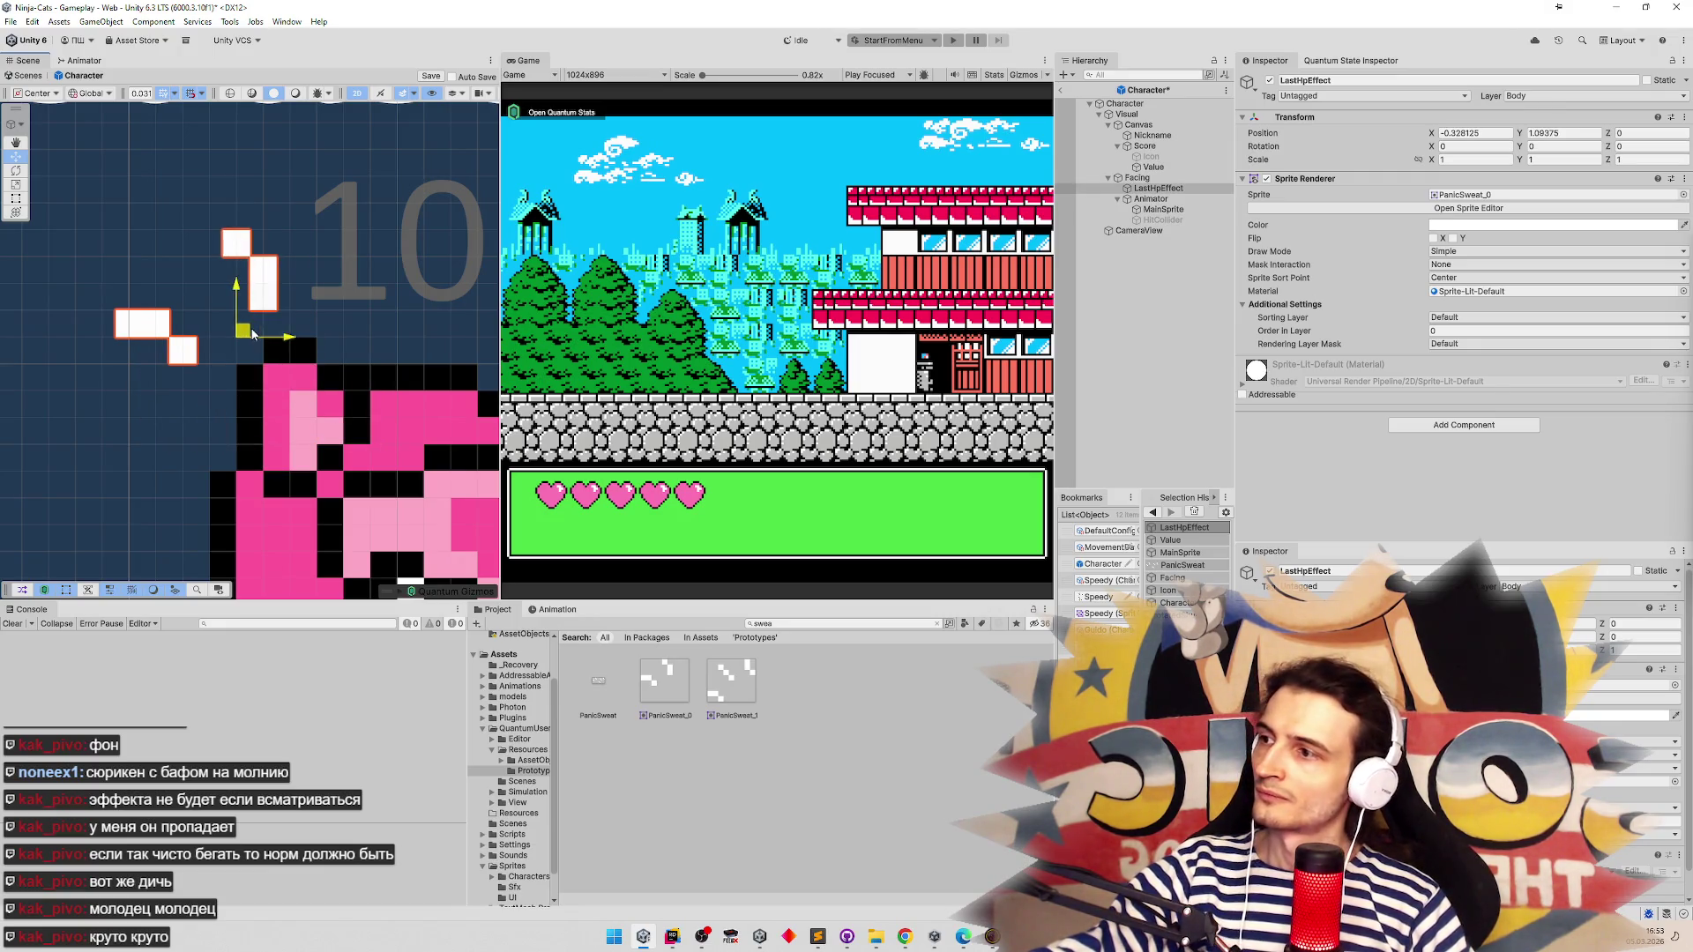
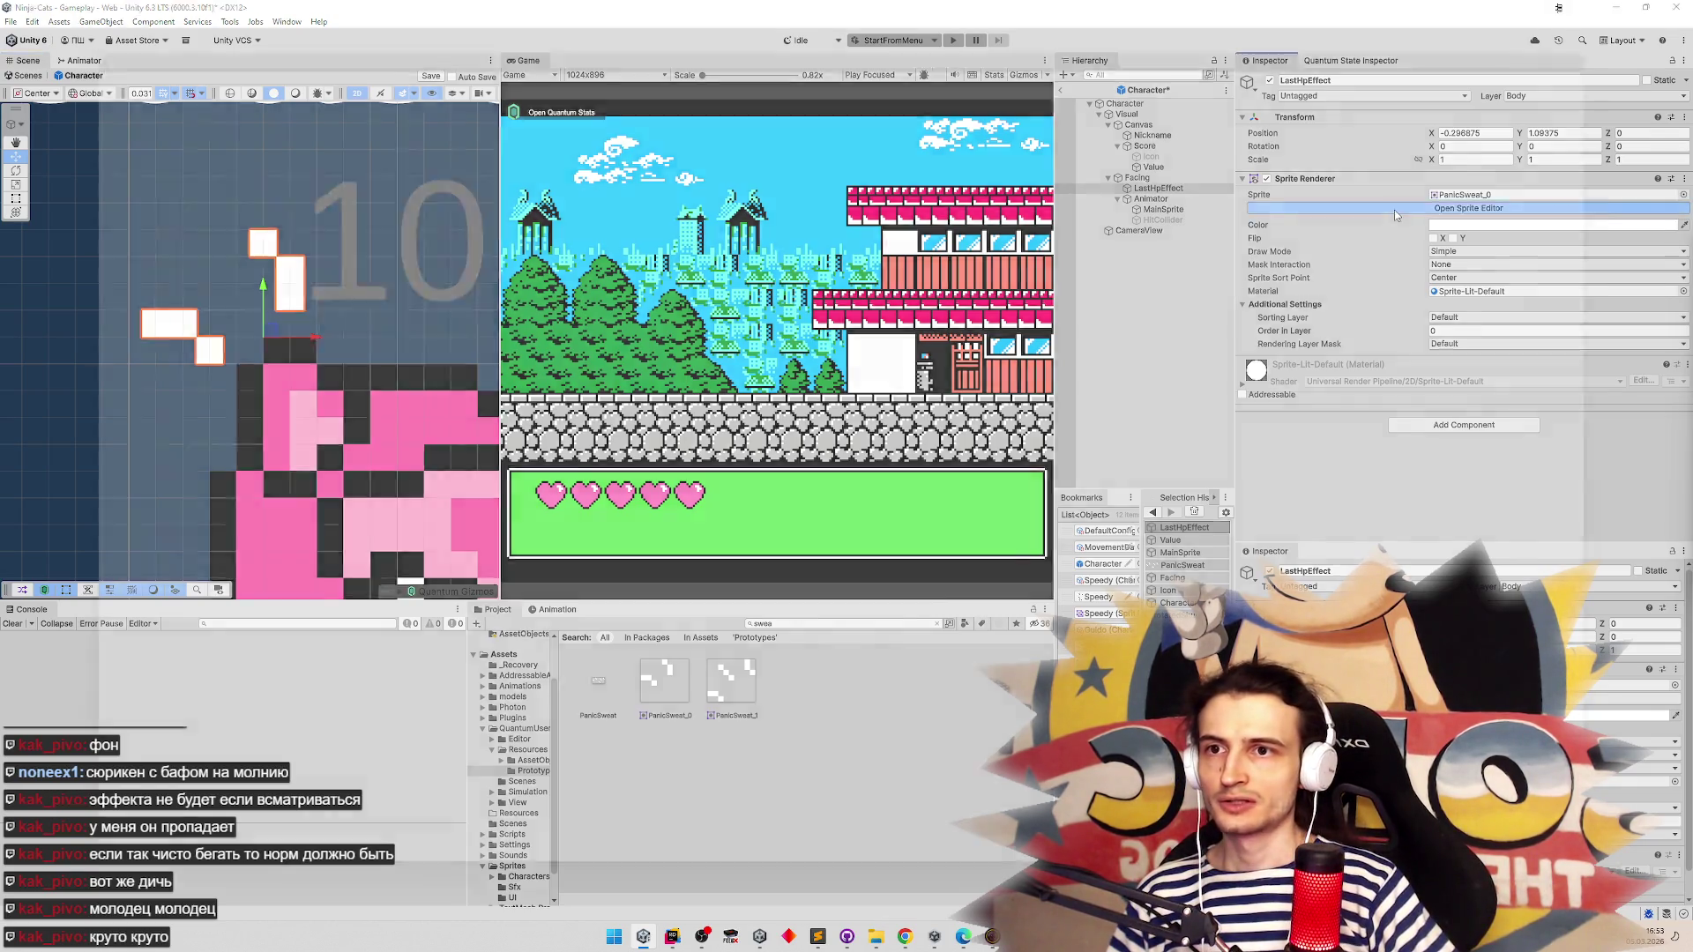
# In Sprite Editor, move the PanicSweat left sprite's pivot to 0.11 and apply
pyautogui.click(1394, 210)
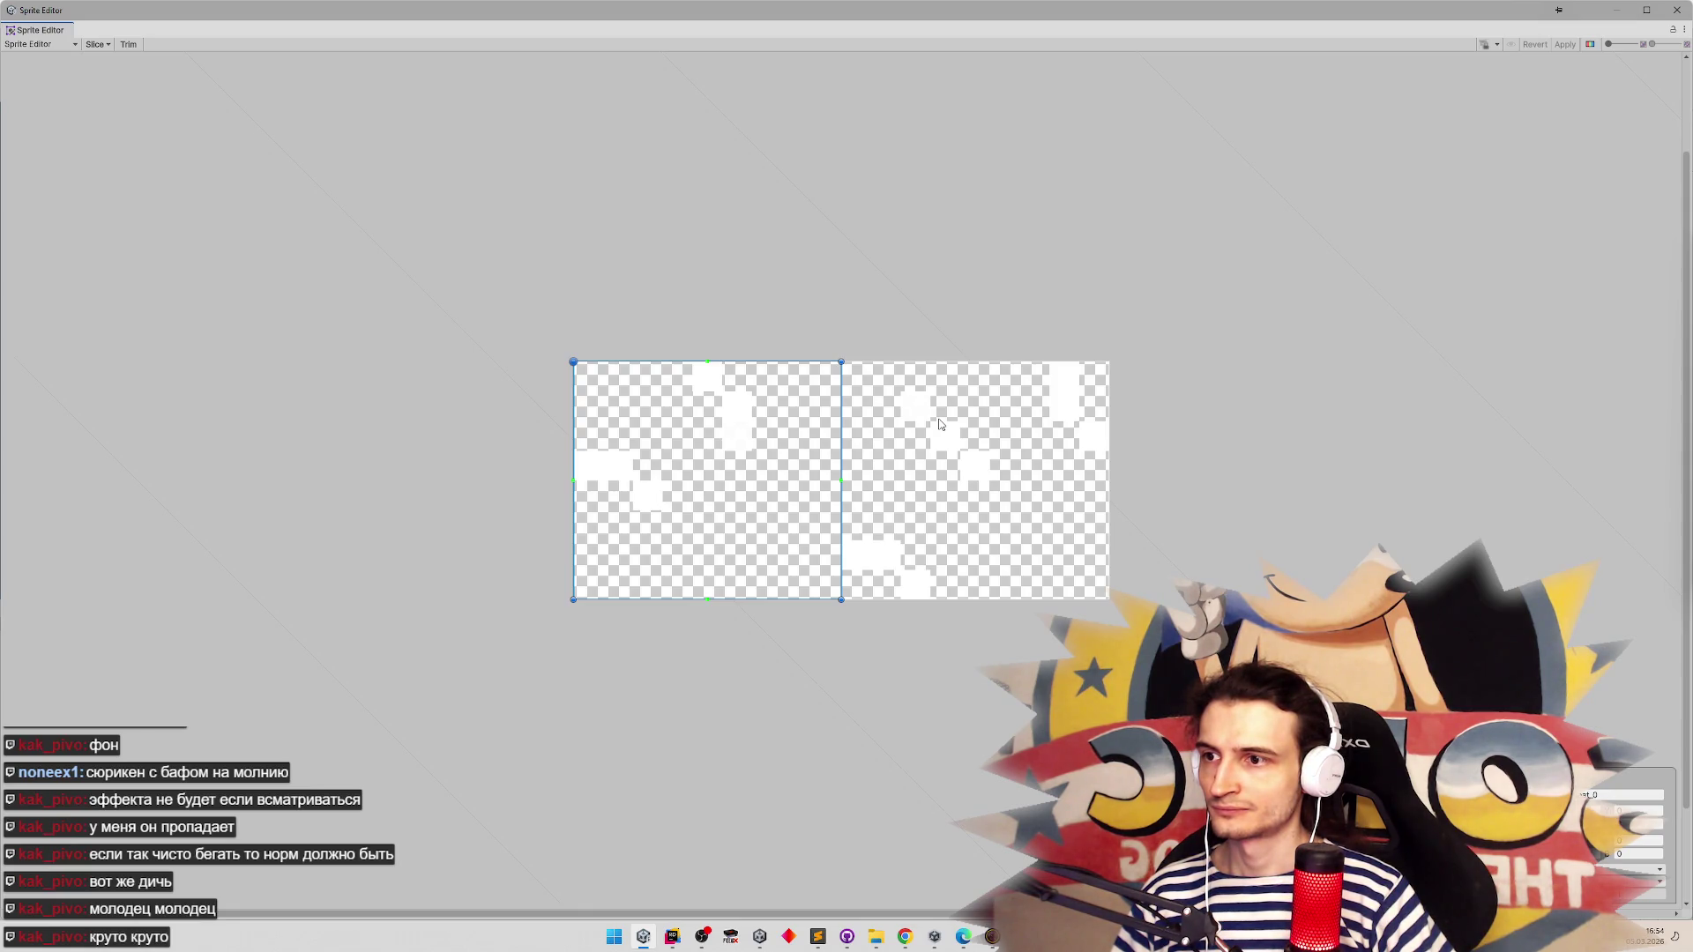
pyautogui.moveTo(571, 363); pyautogui.dragTo(587, 362)
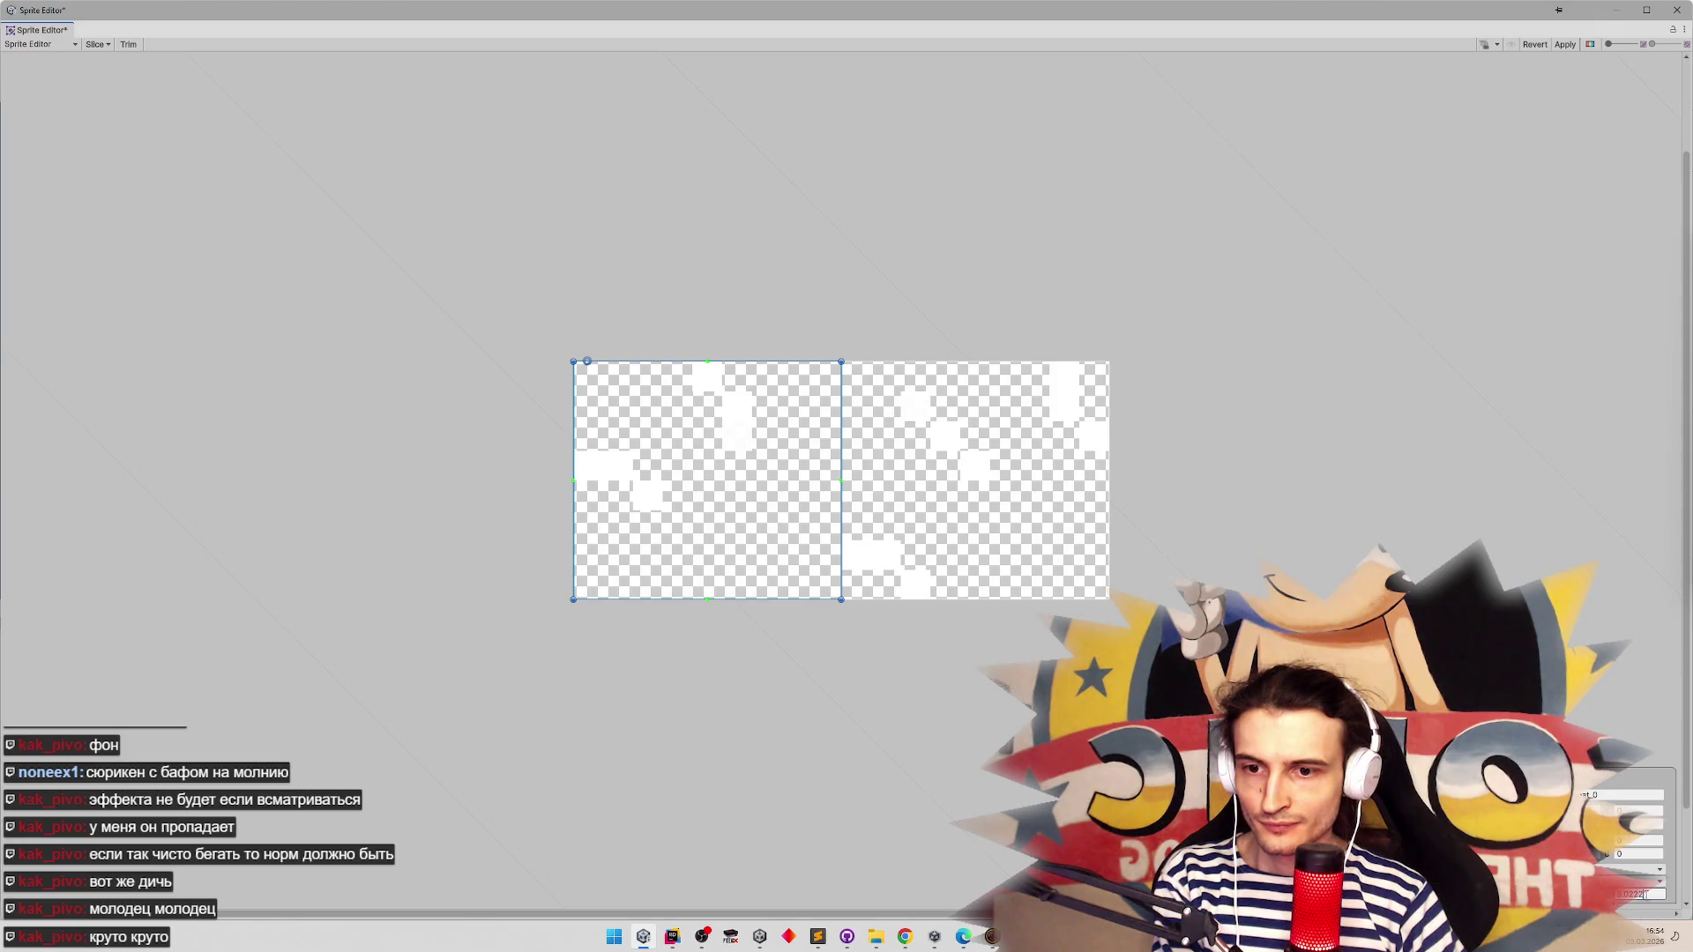
pyautogui.write('0.11')
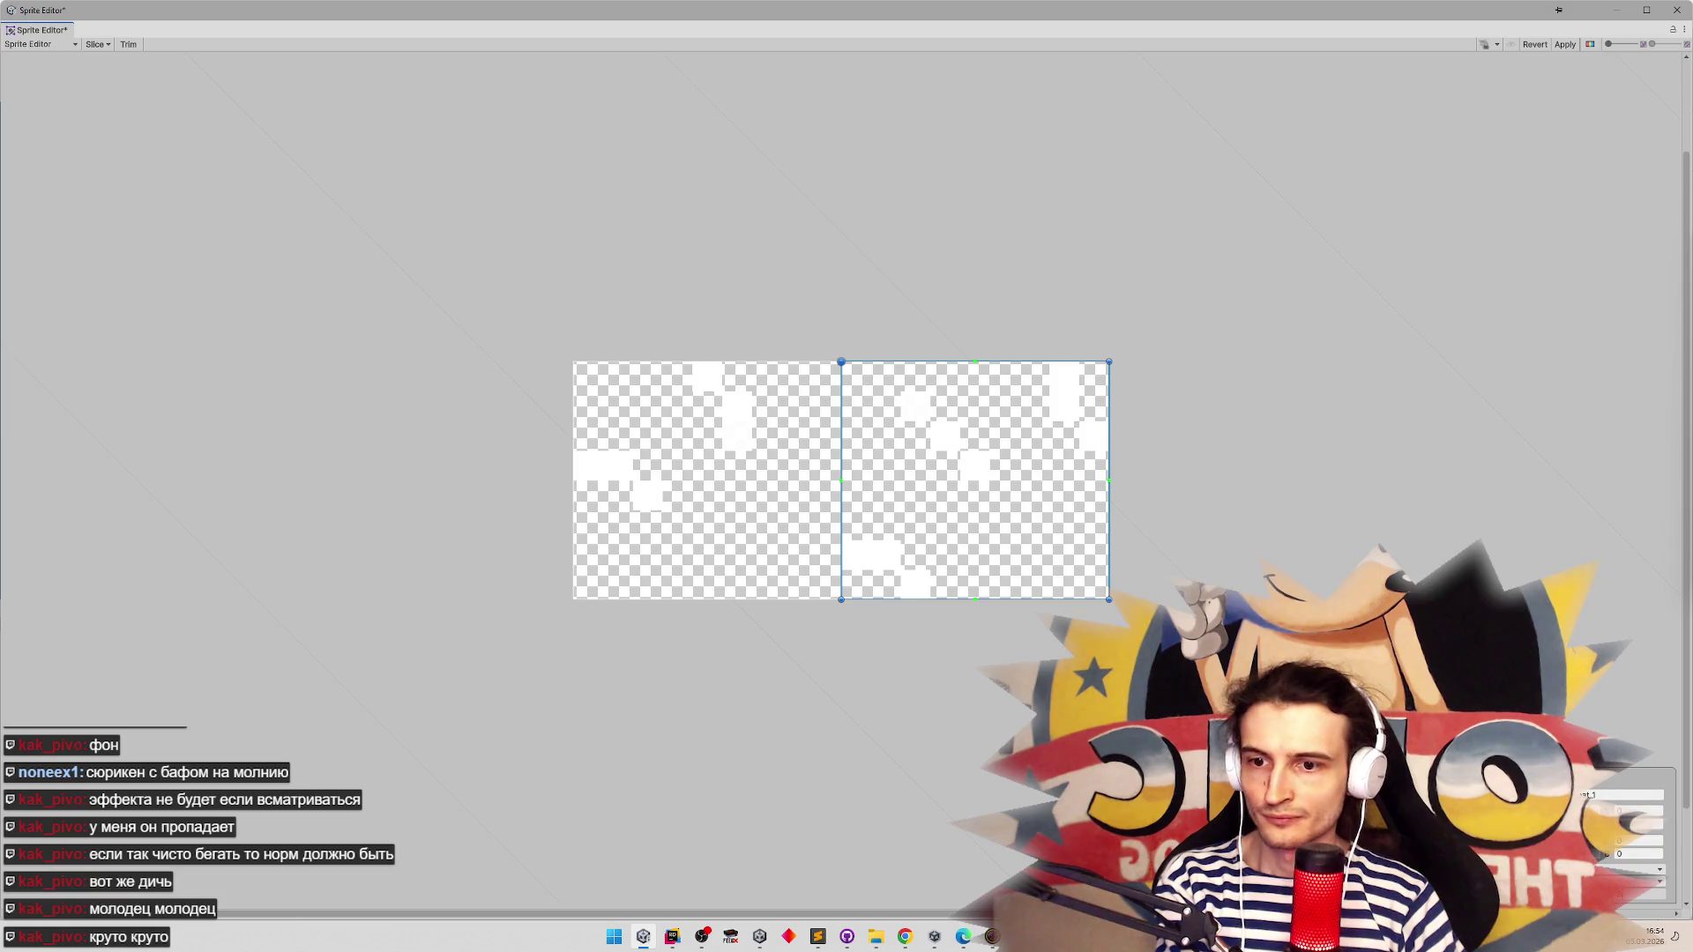
pyautogui.click(1631, 869)
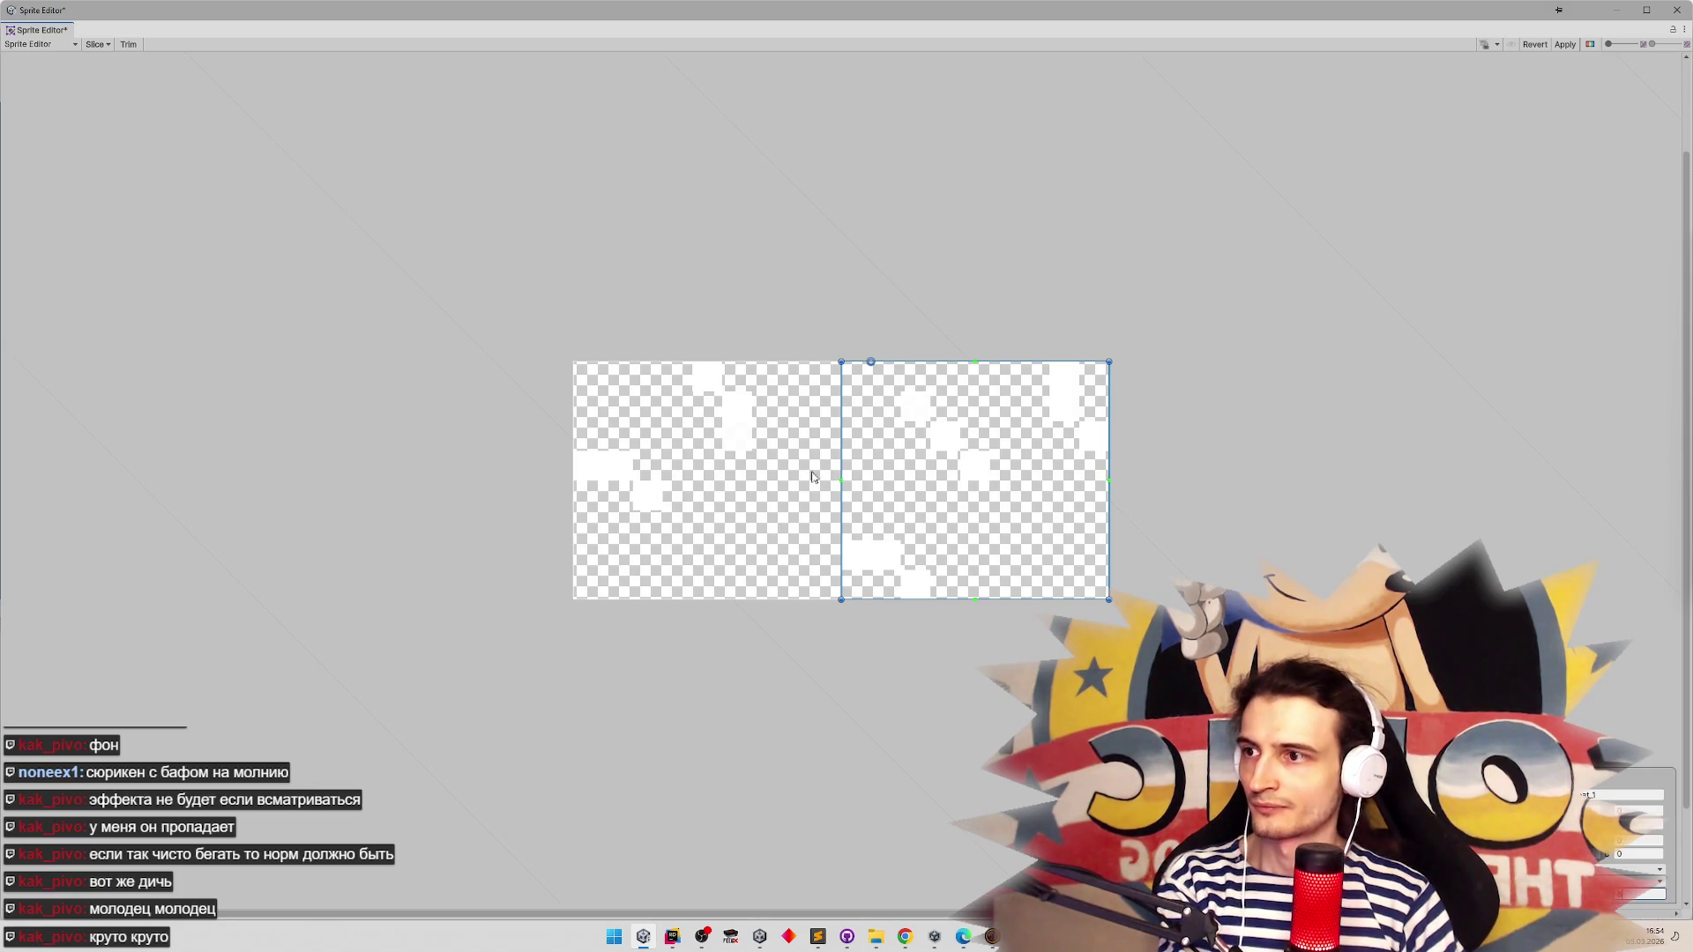
pyautogui.click(1562, 45)
pyautogui.click(1676, 9)
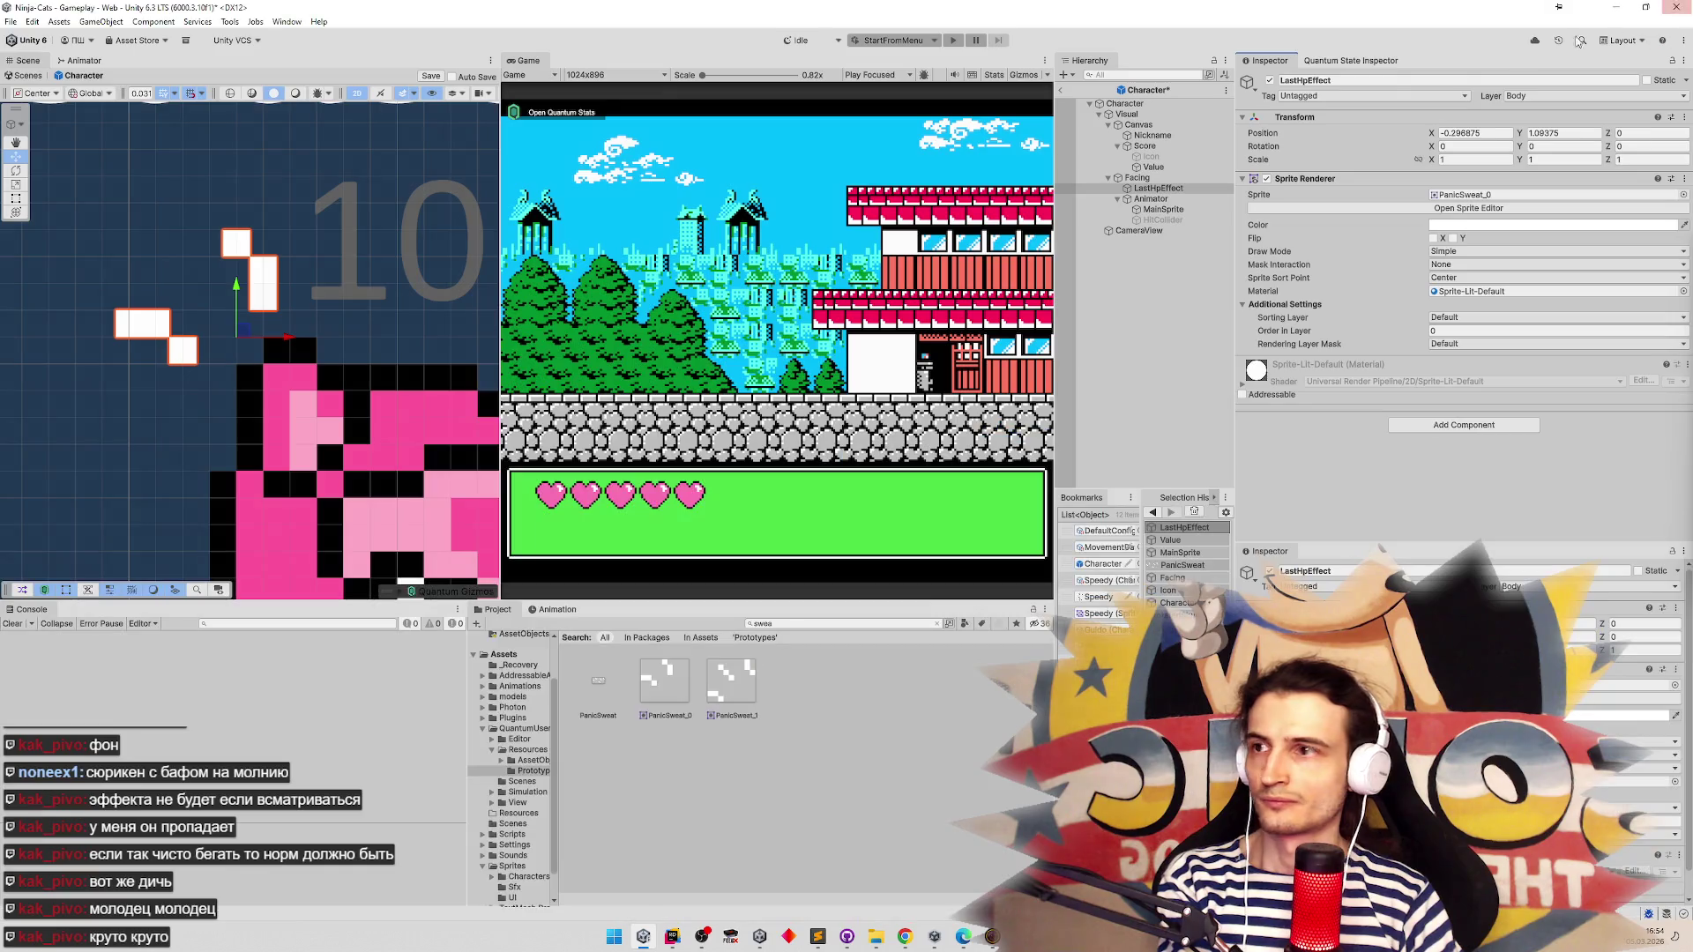
# Nudge the sweat effect right, recheck the right PanicSweat sprite, then deselect LastHpEffect
pyautogui.moveTo(246, 338)
pyautogui.mouseDown()
pyautogui.moveTo(275, 338)
pyautogui.moveTo(251, 339)
pyautogui.mouseUp()
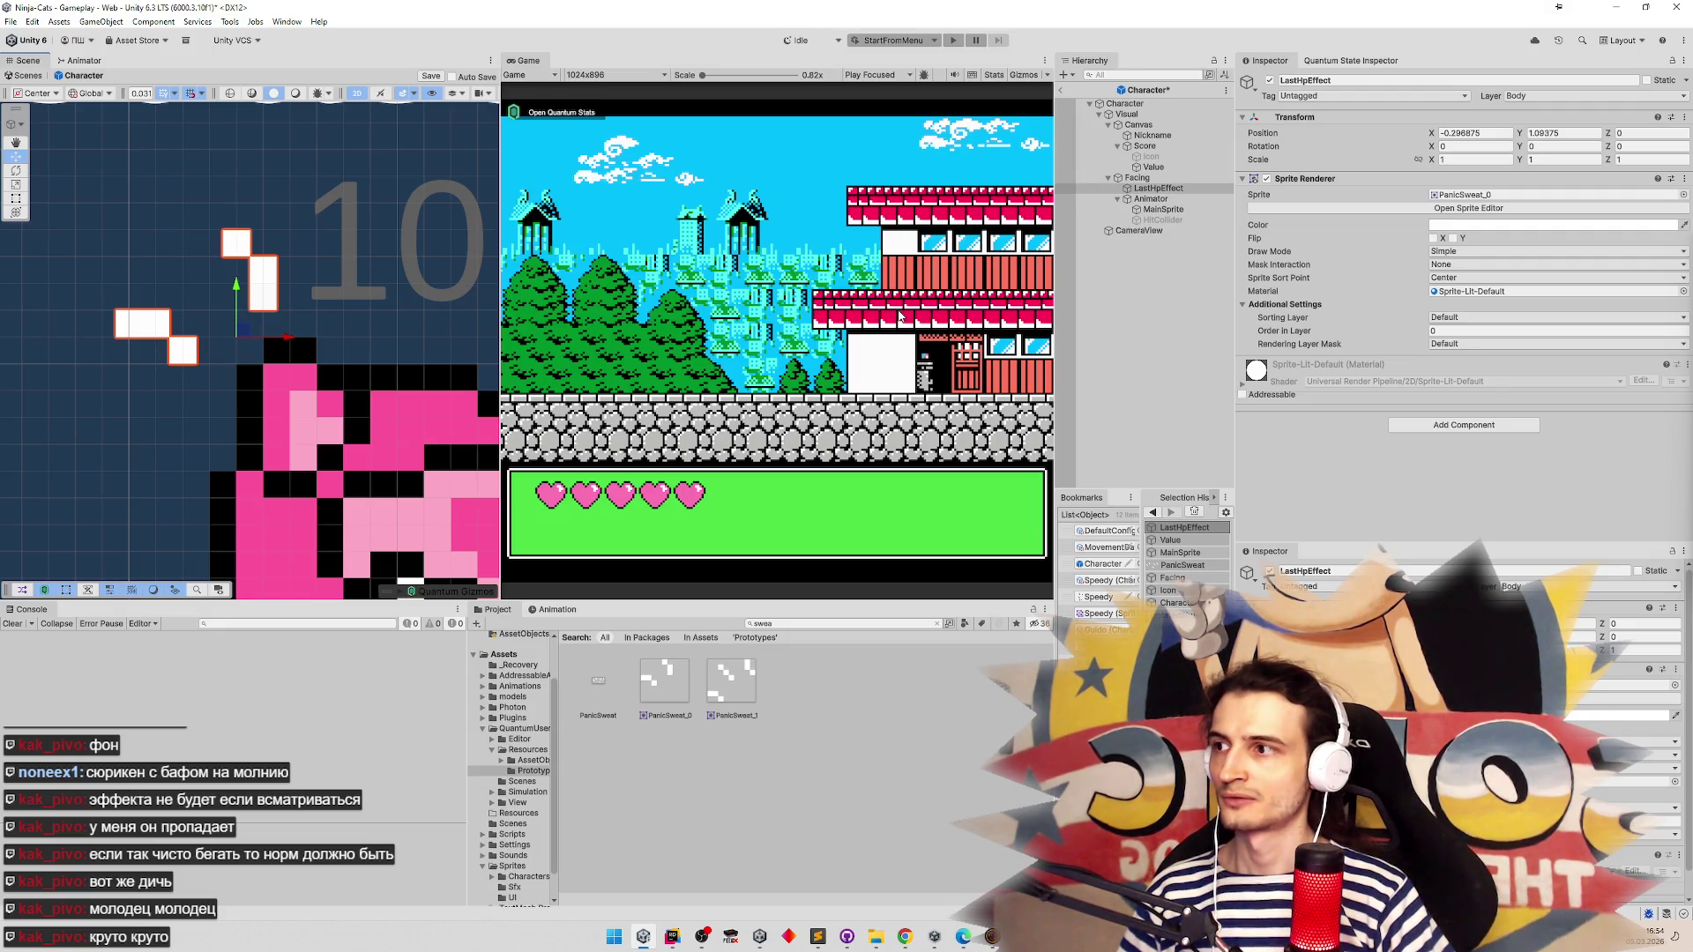
pyautogui.click(1468, 208)
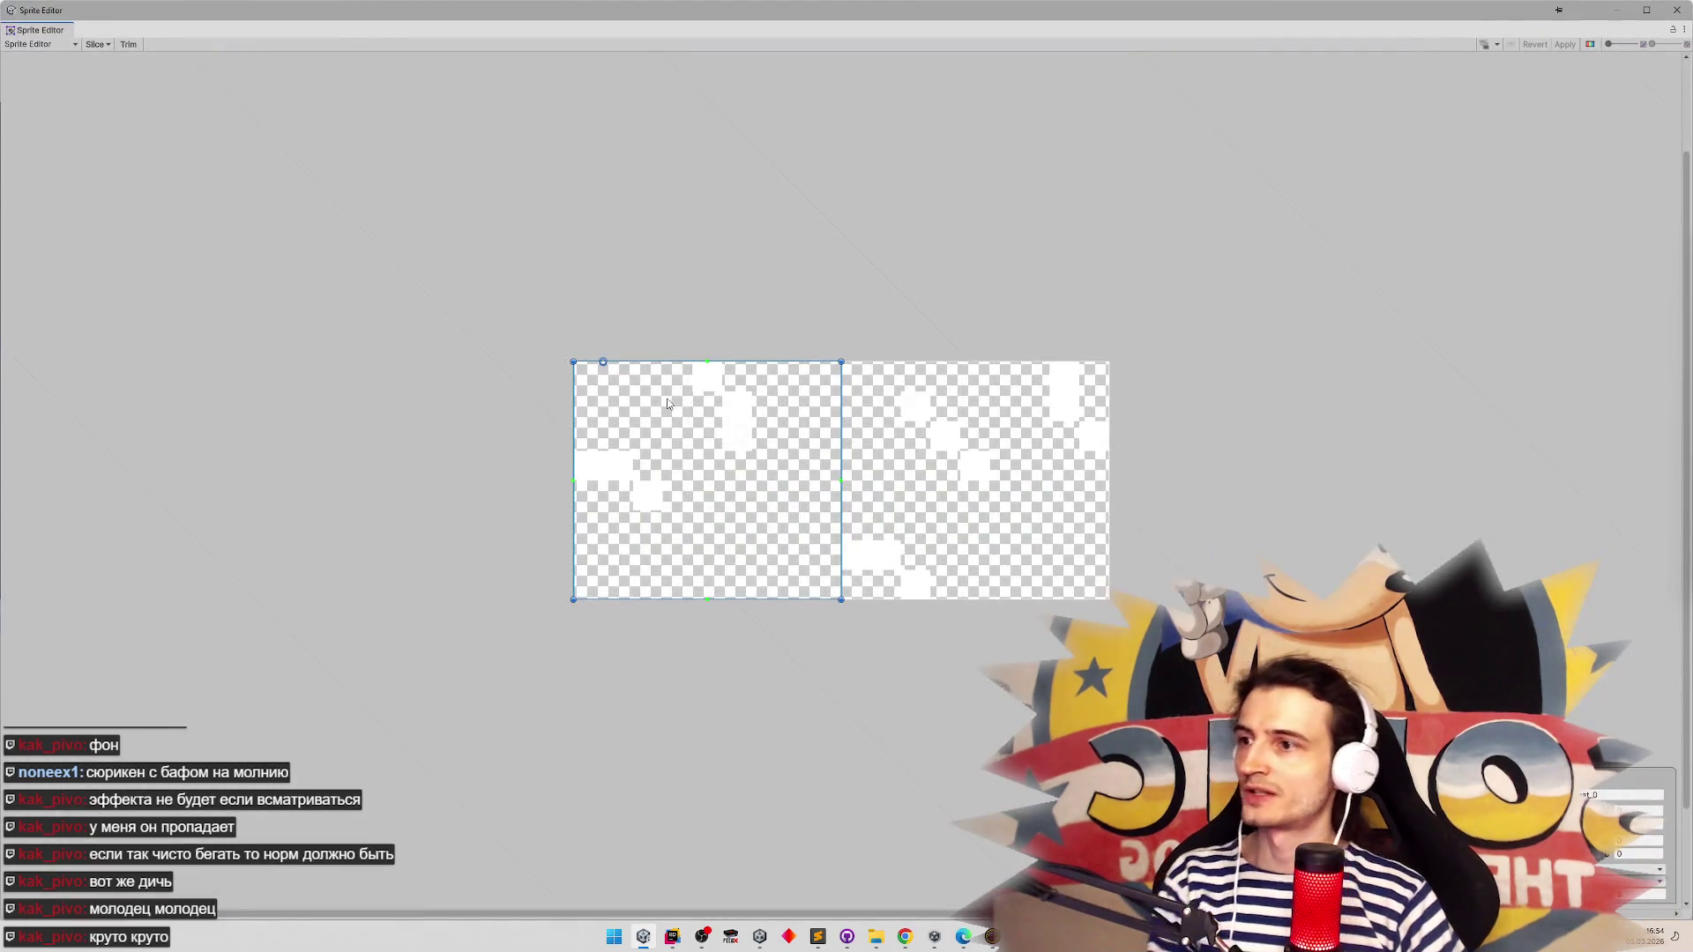
pyautogui.click(849, 441)
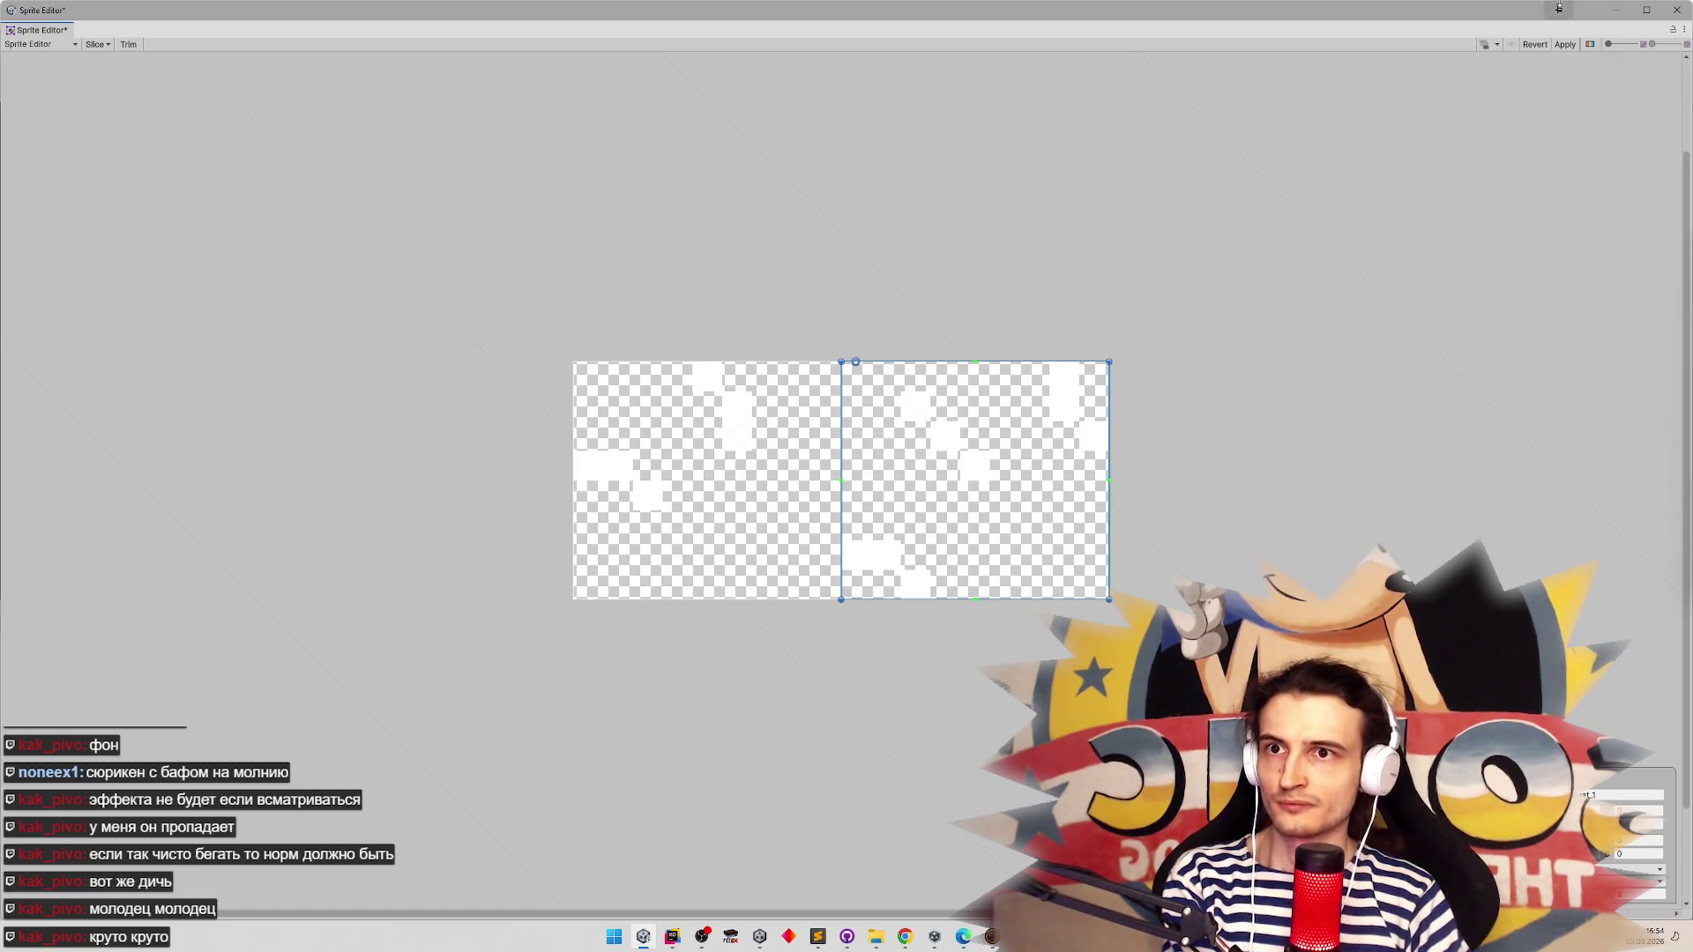
pyautogui.click(1665, 17)
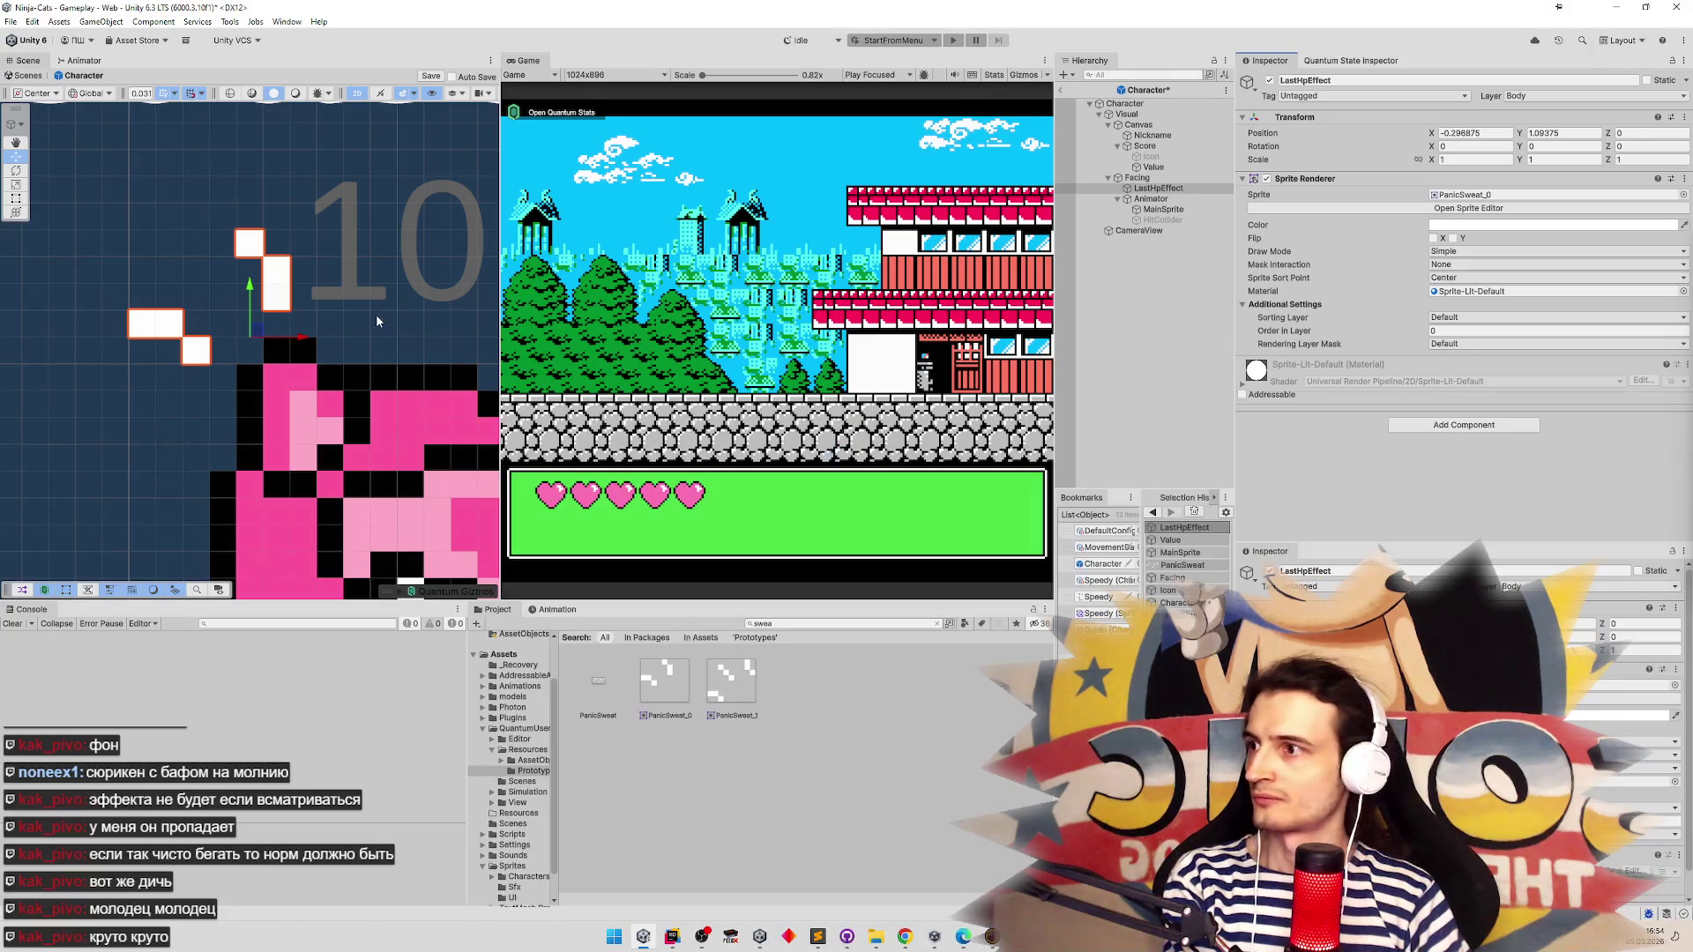
pyautogui.click(356, 315)
# Drag LastHpEffect left beside the character to Position X -0.375
pyautogui.click(276, 305)
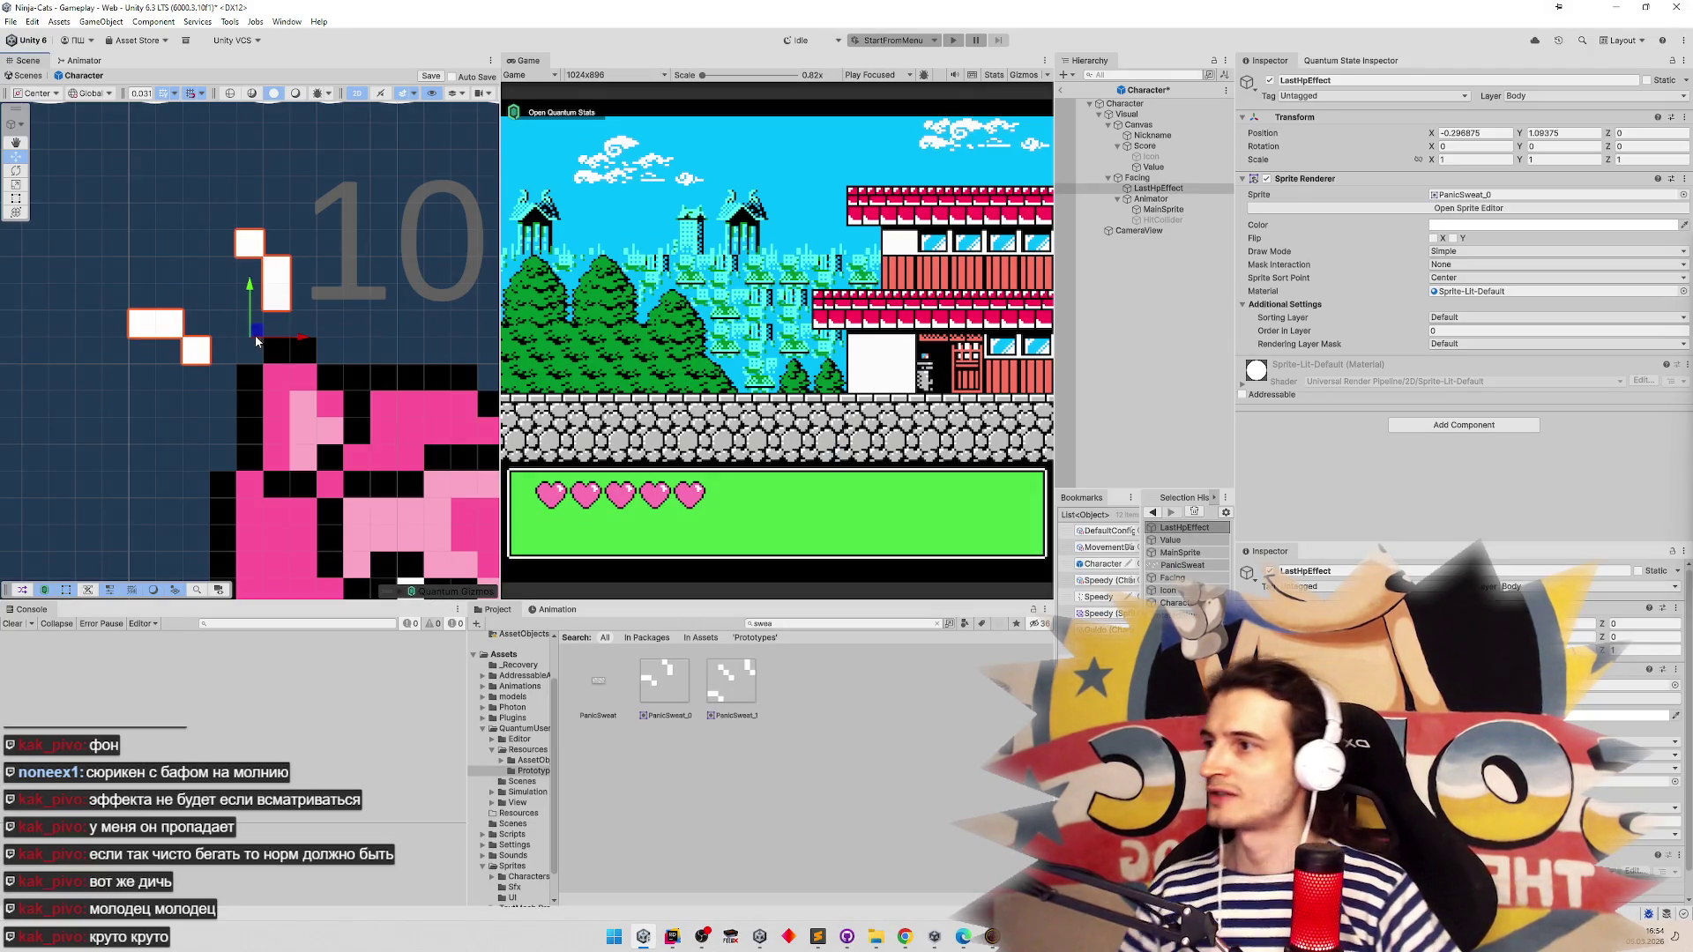
pyautogui.scroll(-5, 283, 293)
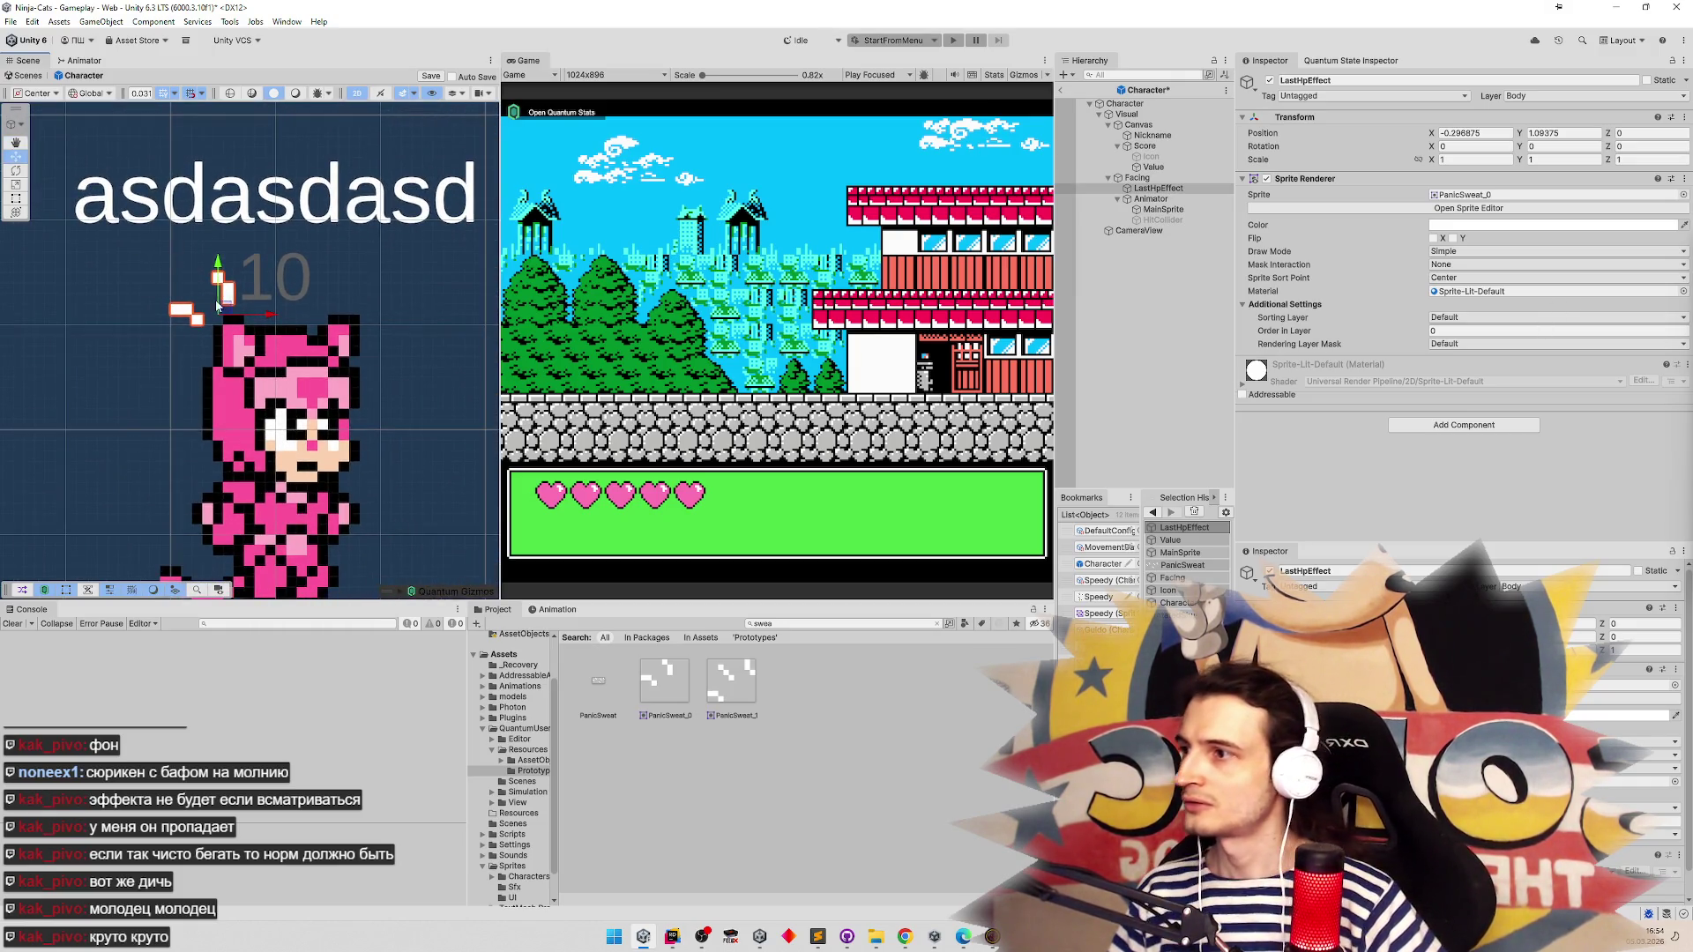
pyautogui.moveTo(217, 306); pyautogui.dragTo(202, 304)
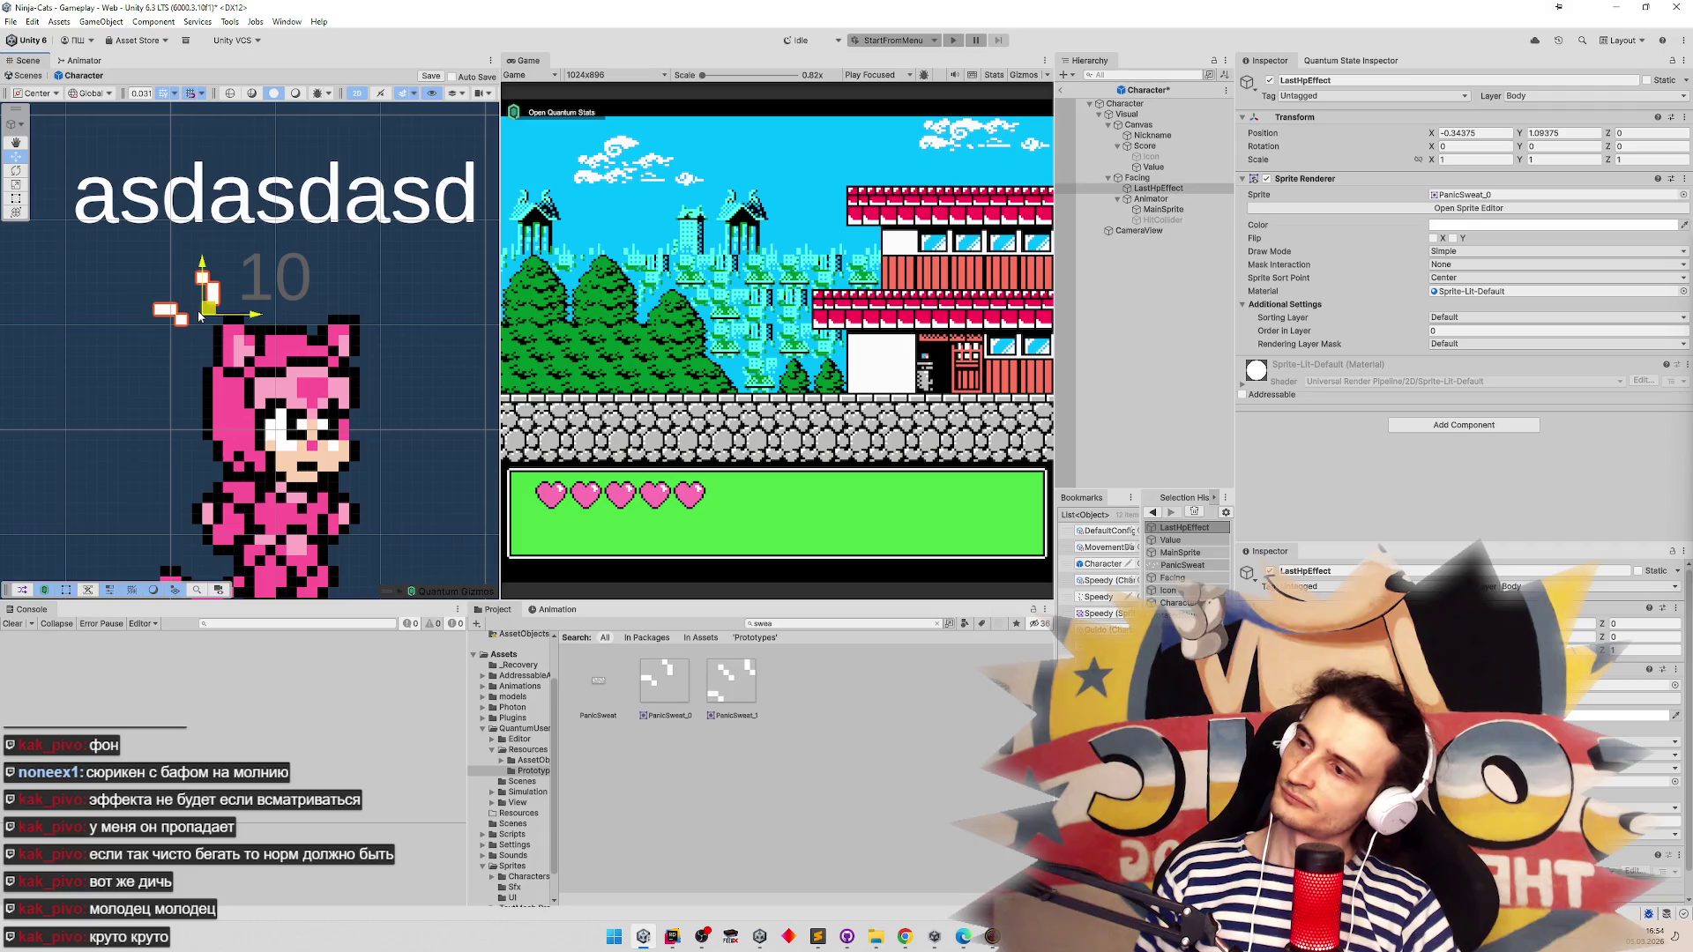
pyautogui.moveTo(206, 306); pyautogui.dragTo(196, 307)
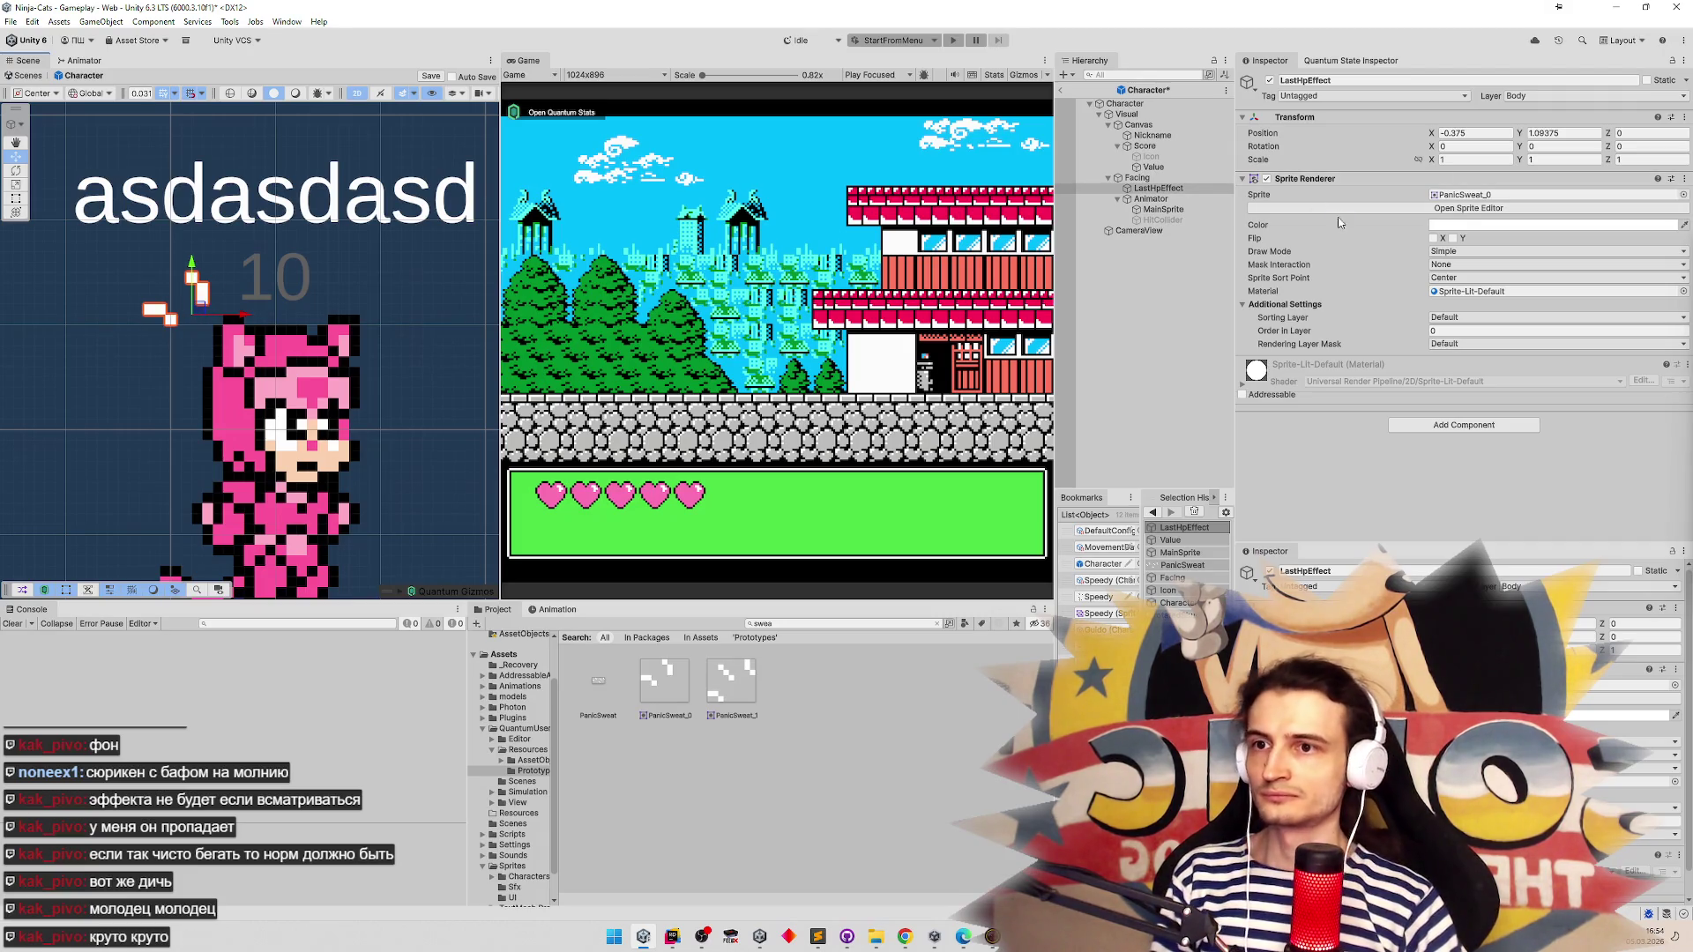
# Add an Animation component to LastHpEffect and begin creating a clip in the Animation window
pyautogui.click(1427, 424)
pyautogui.write('animati')
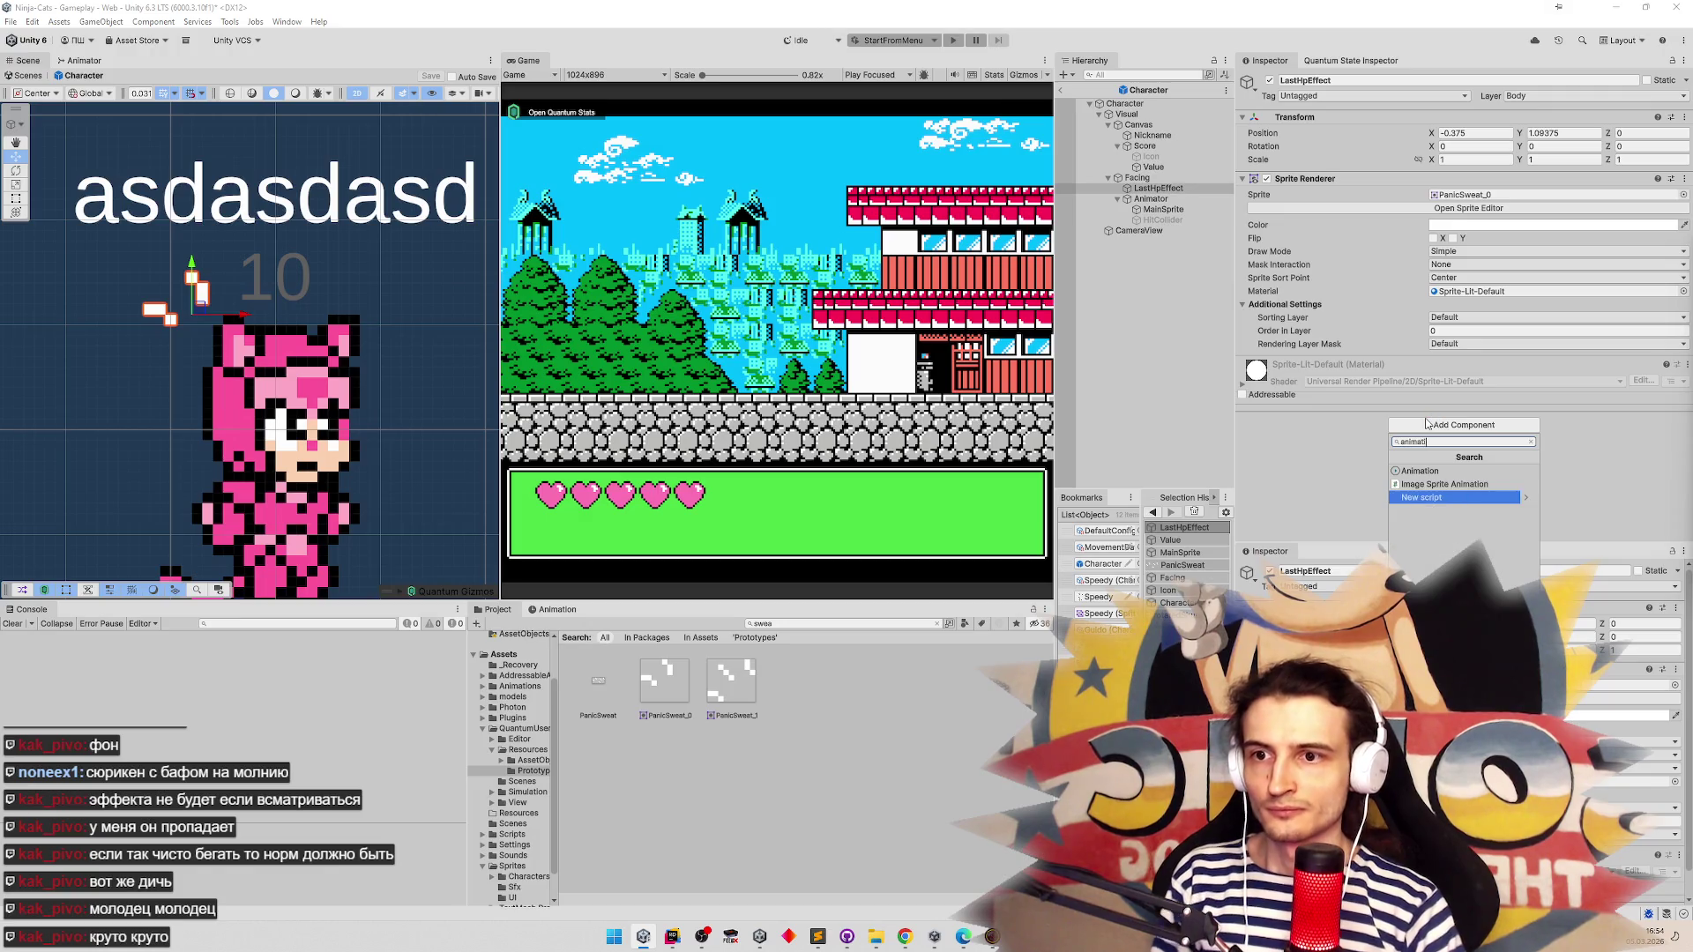
pyautogui.click(1419, 471)
pyautogui.scroll(-1, 1588, 349)
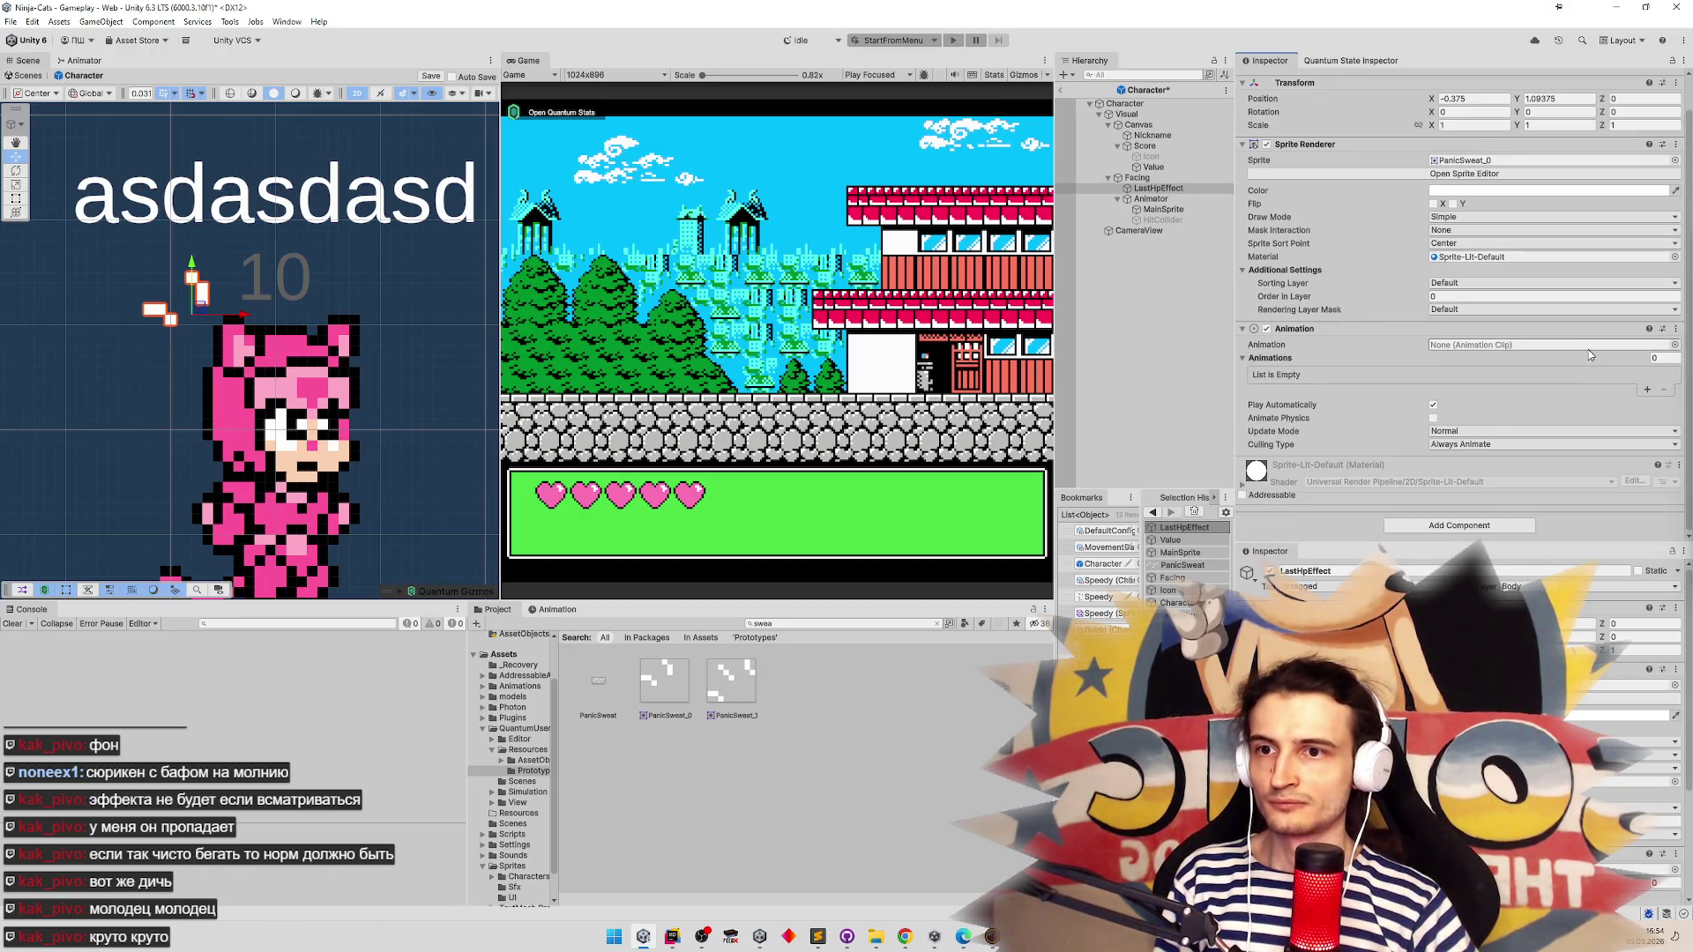
pyautogui.click(569, 611)
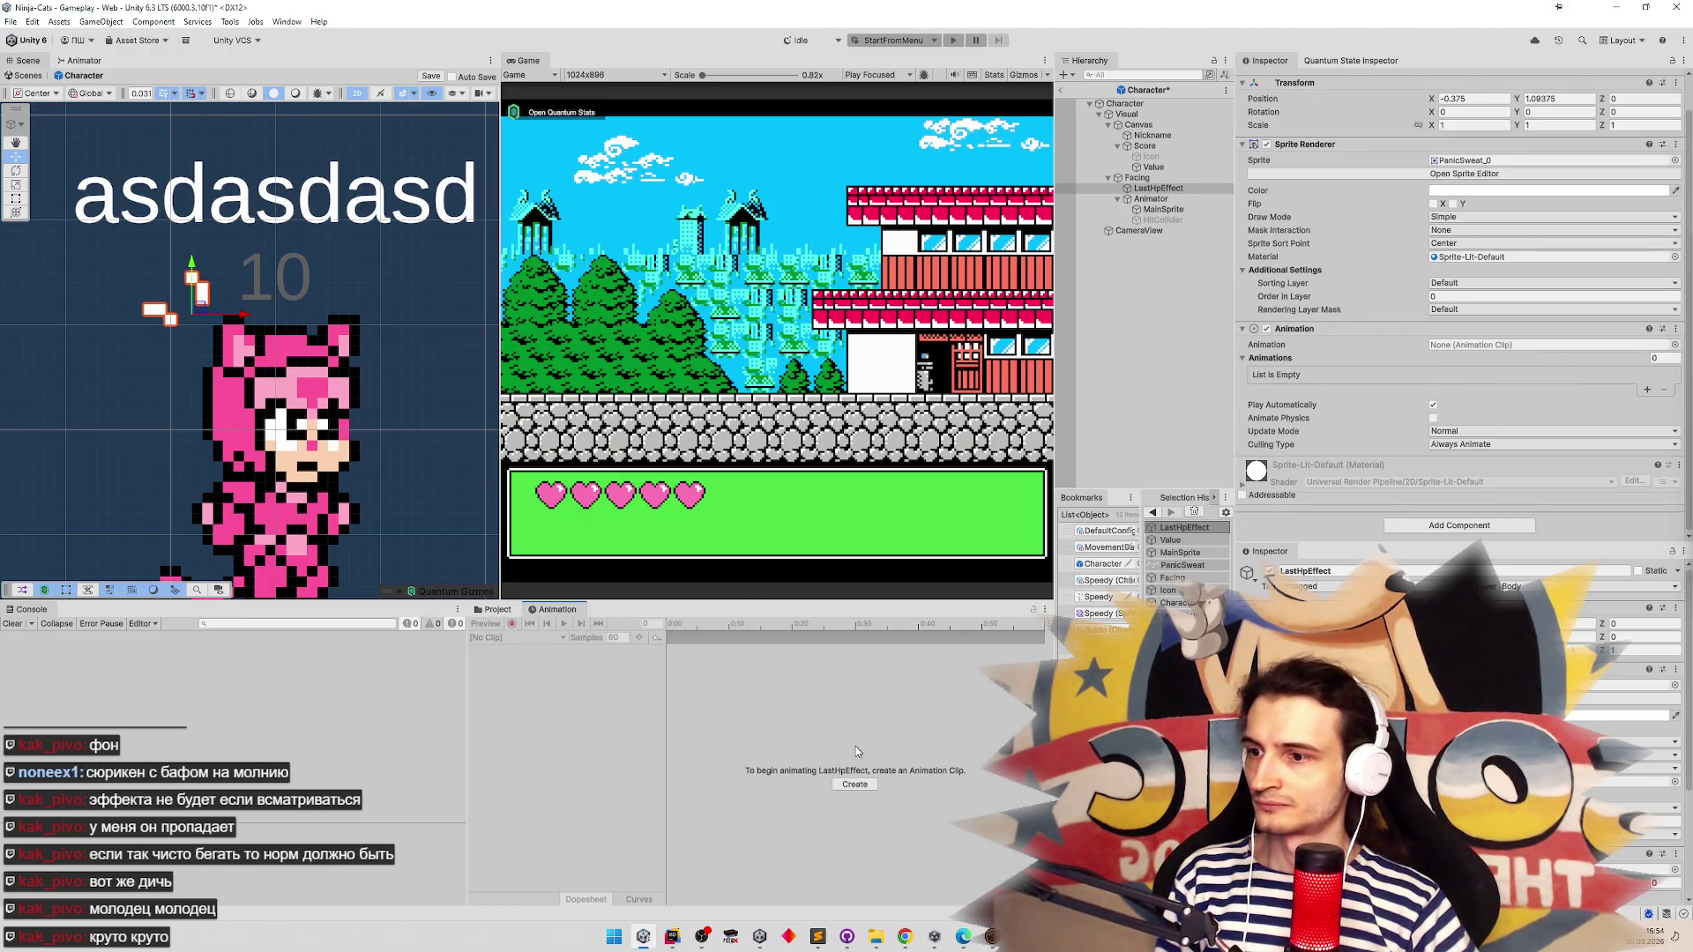
pyautogui.click(855, 785)
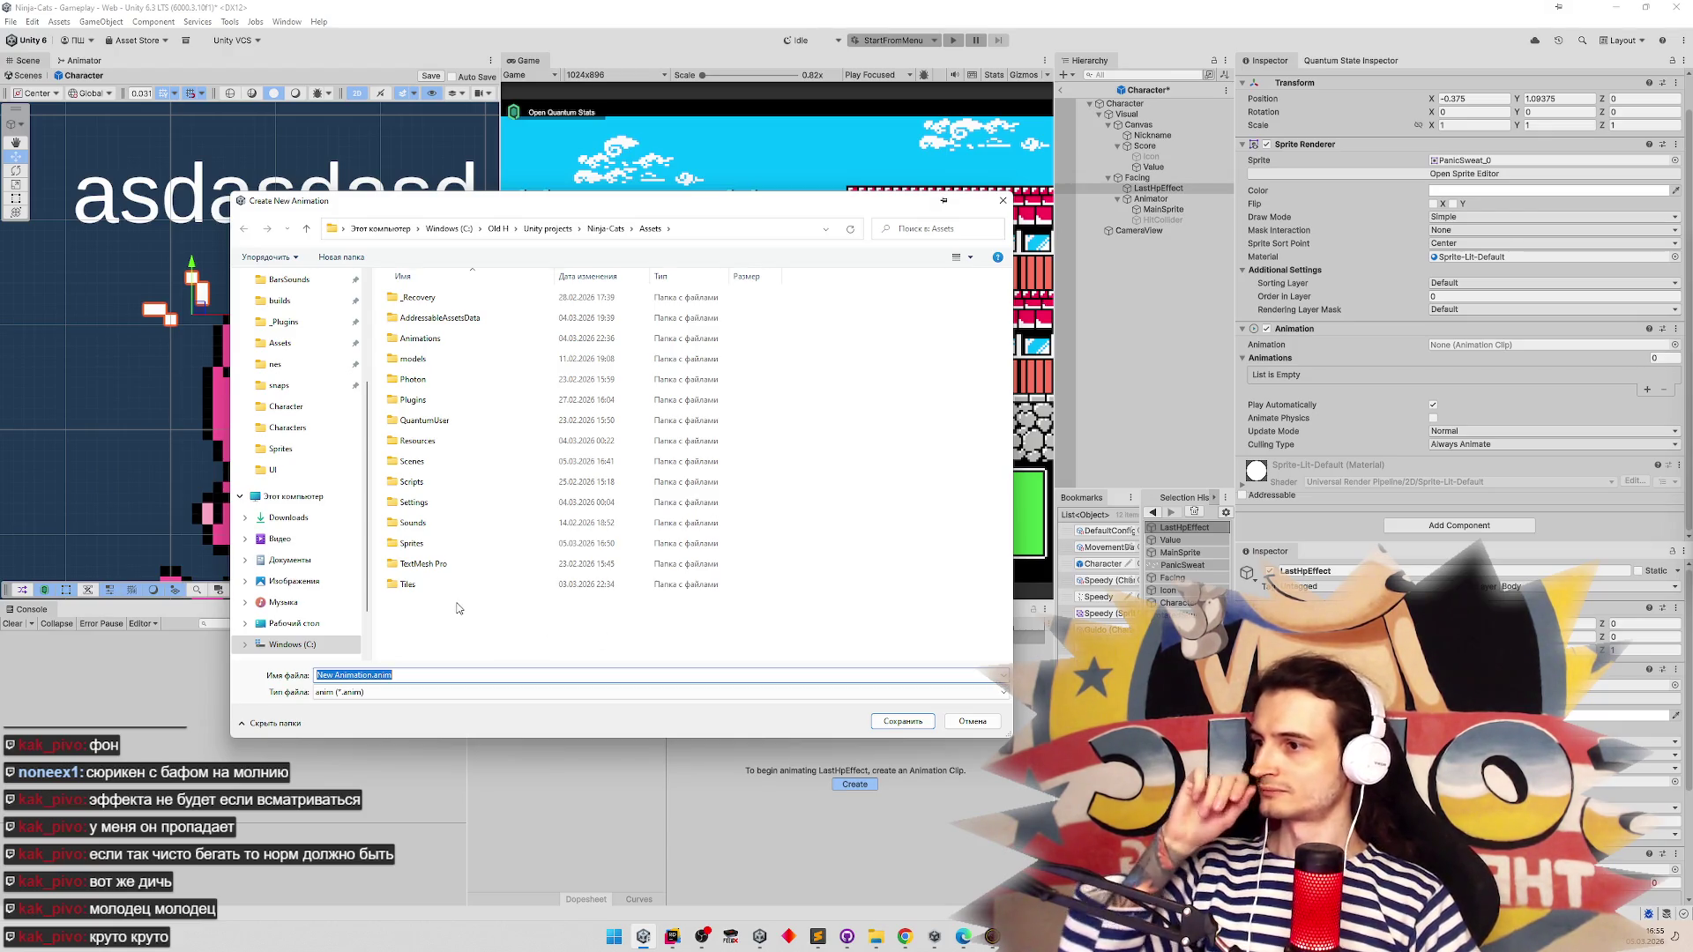
# Save the new clip as SweatPanic in Assets/Animations and enable keyframe recording
pyautogui.doubleClick(438, 339)
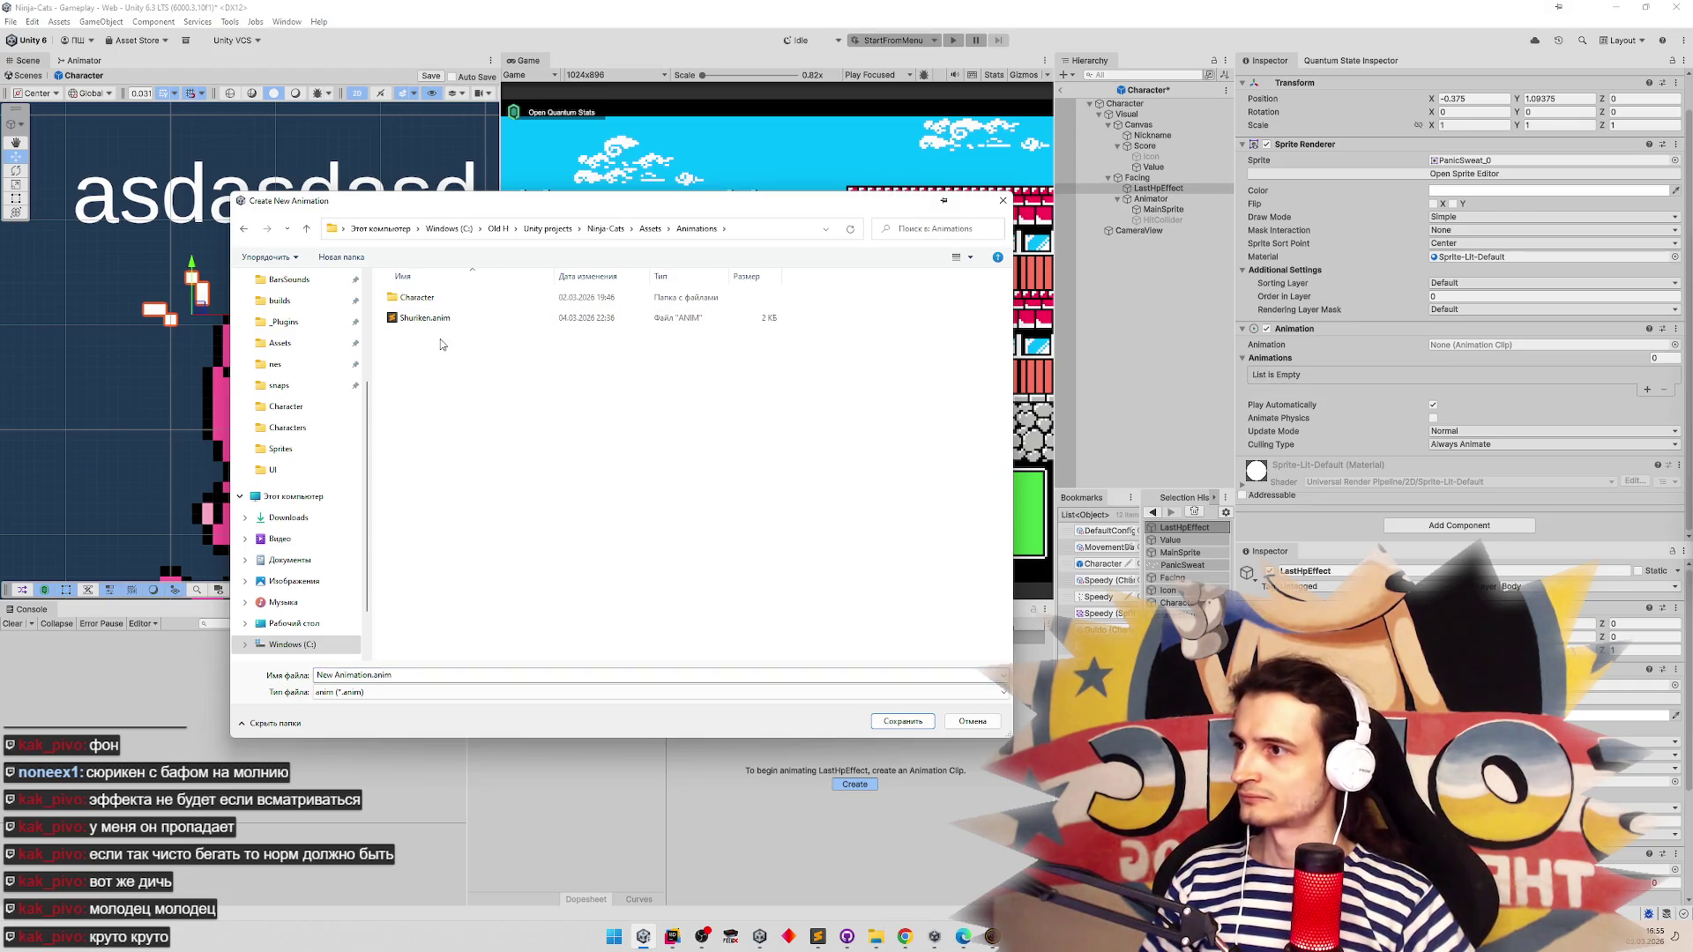
pyautogui.click(374, 675)
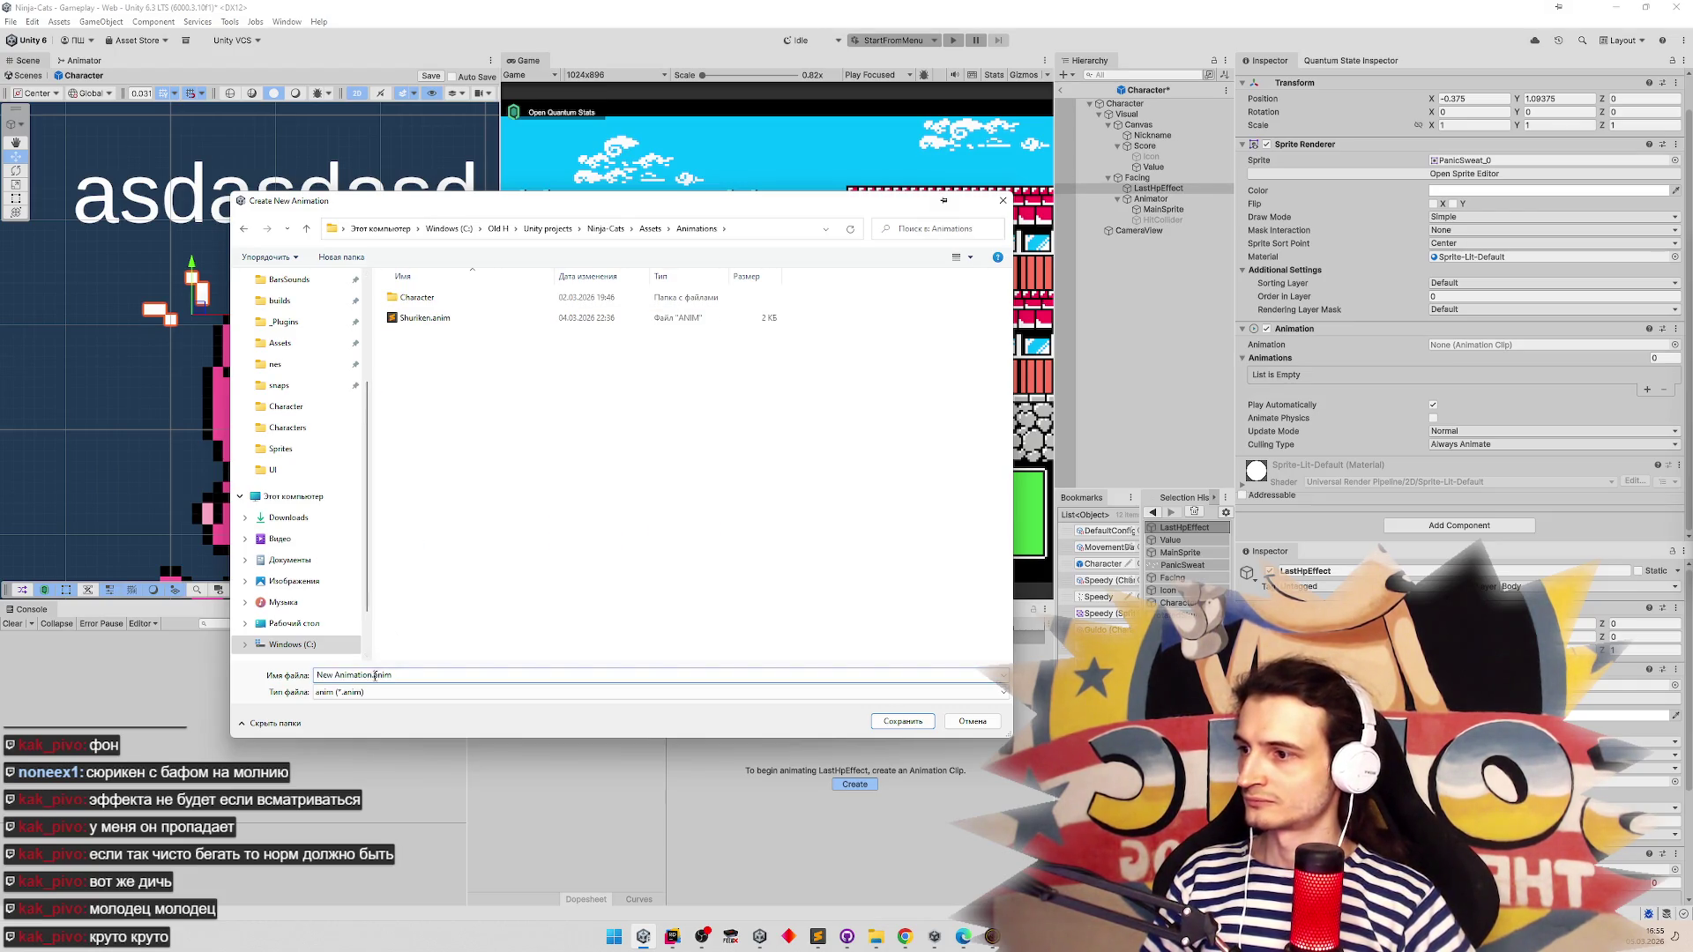
pyautogui.moveTo(368, 676); pyautogui.dragTo(284, 679)
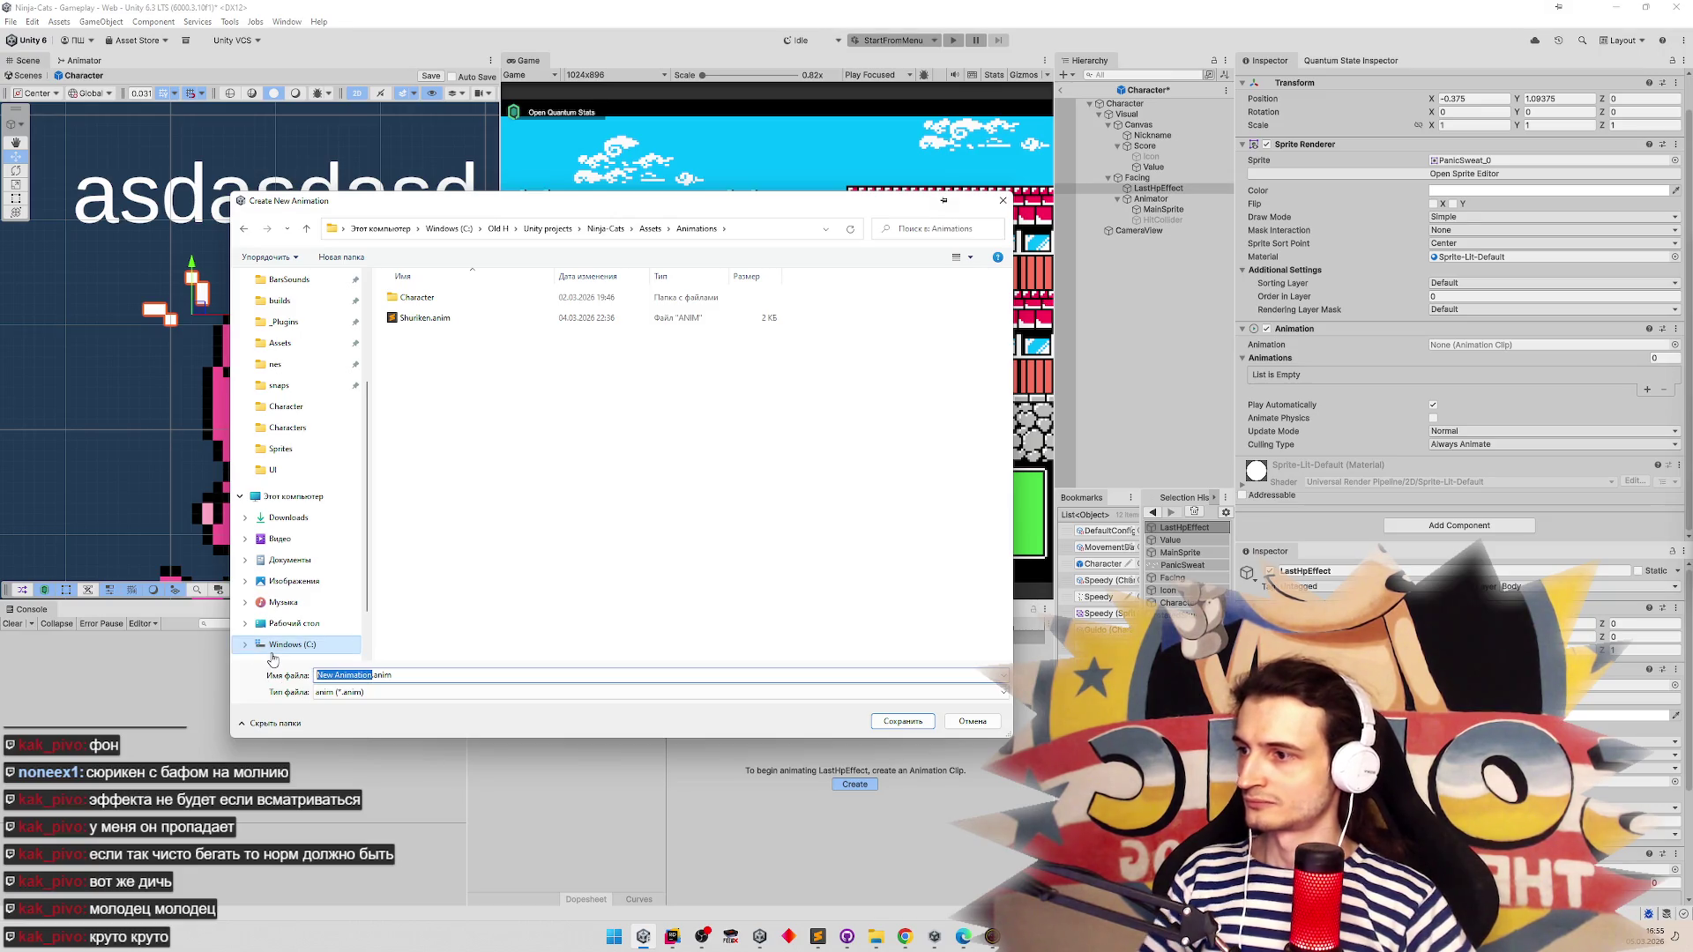
pyautogui.write('Sw')
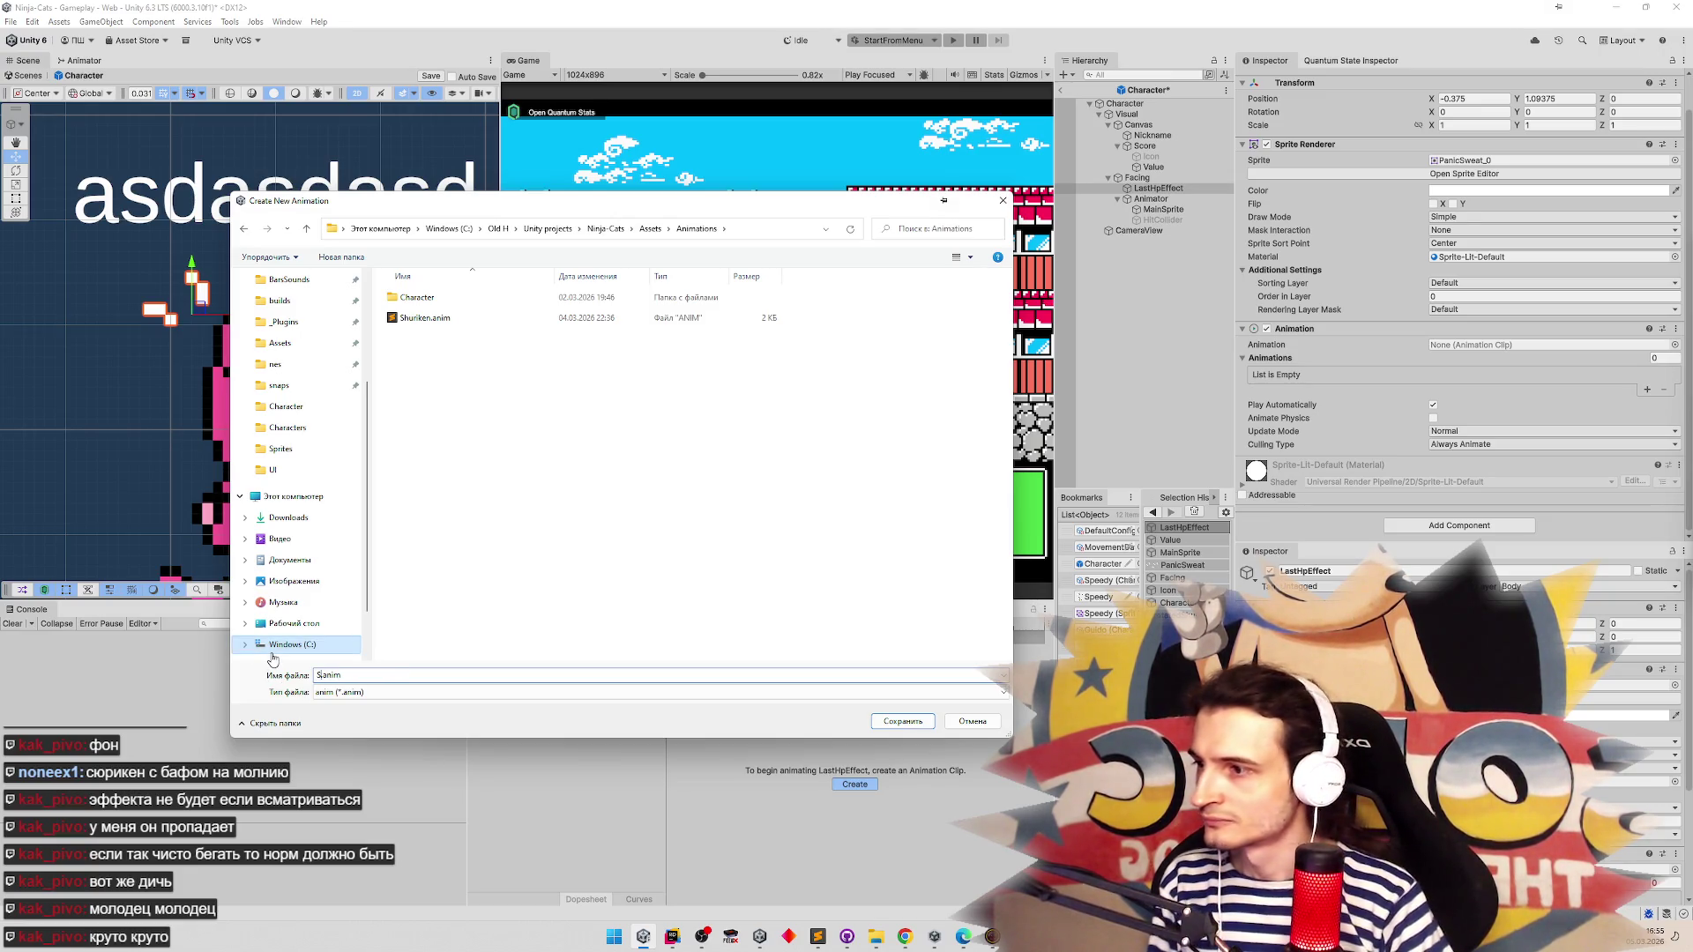
pyautogui.write('eatPan')
pyautogui.write('ic')
pyautogui.press('Return')
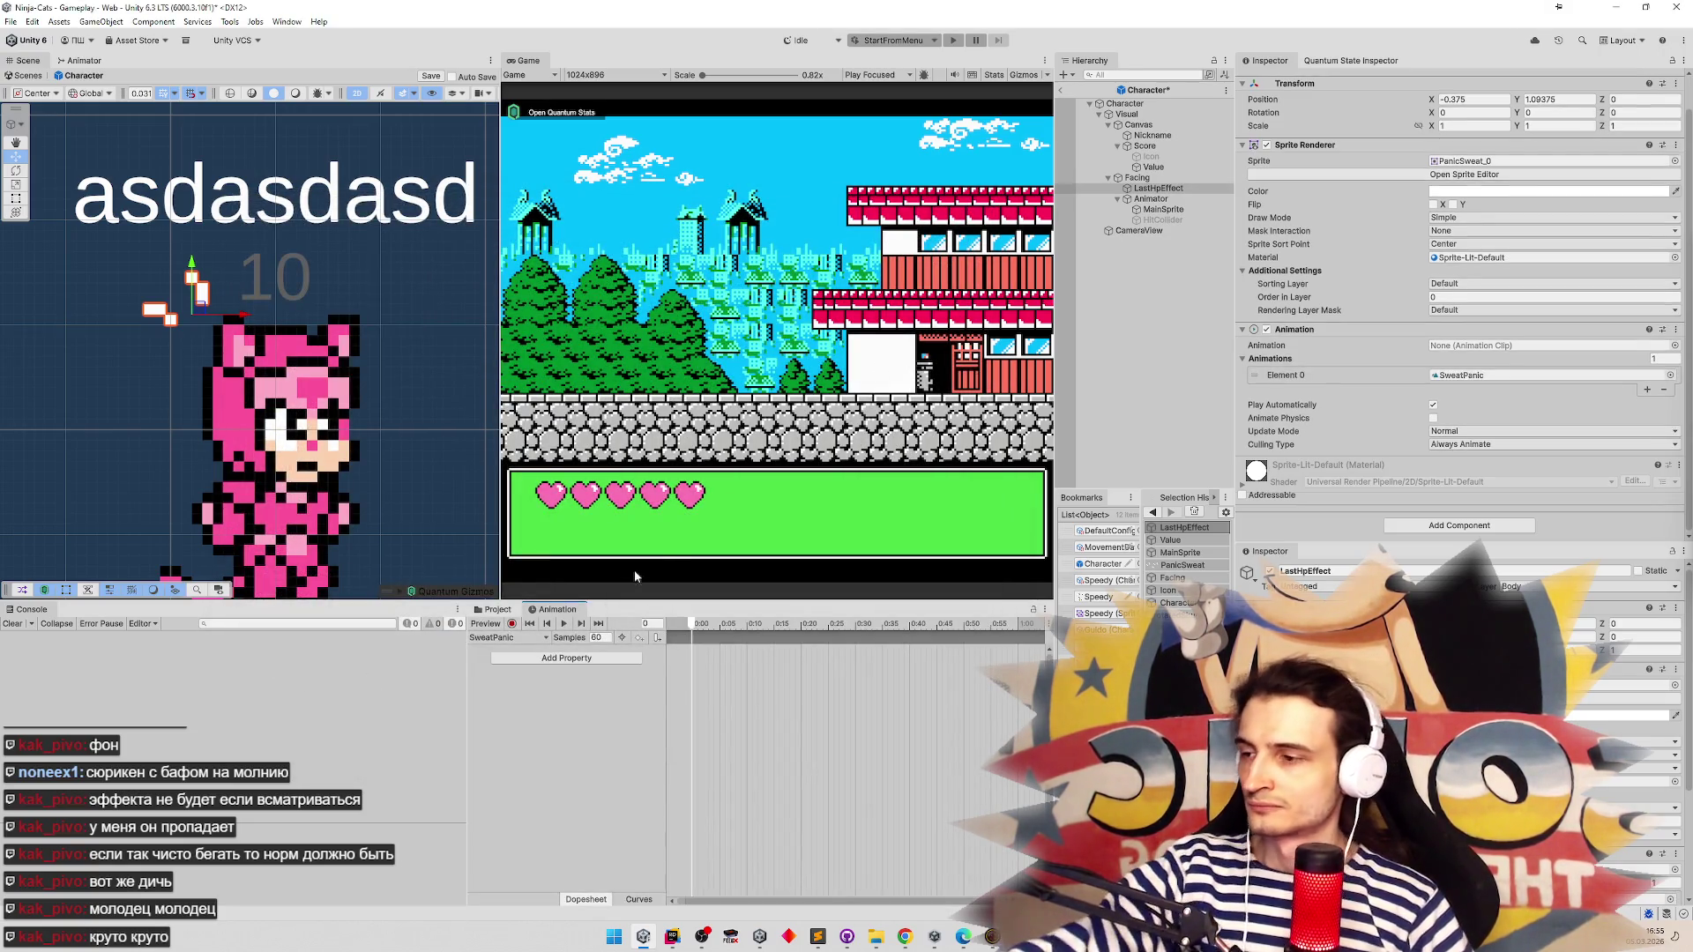
pyautogui.click(512, 623)
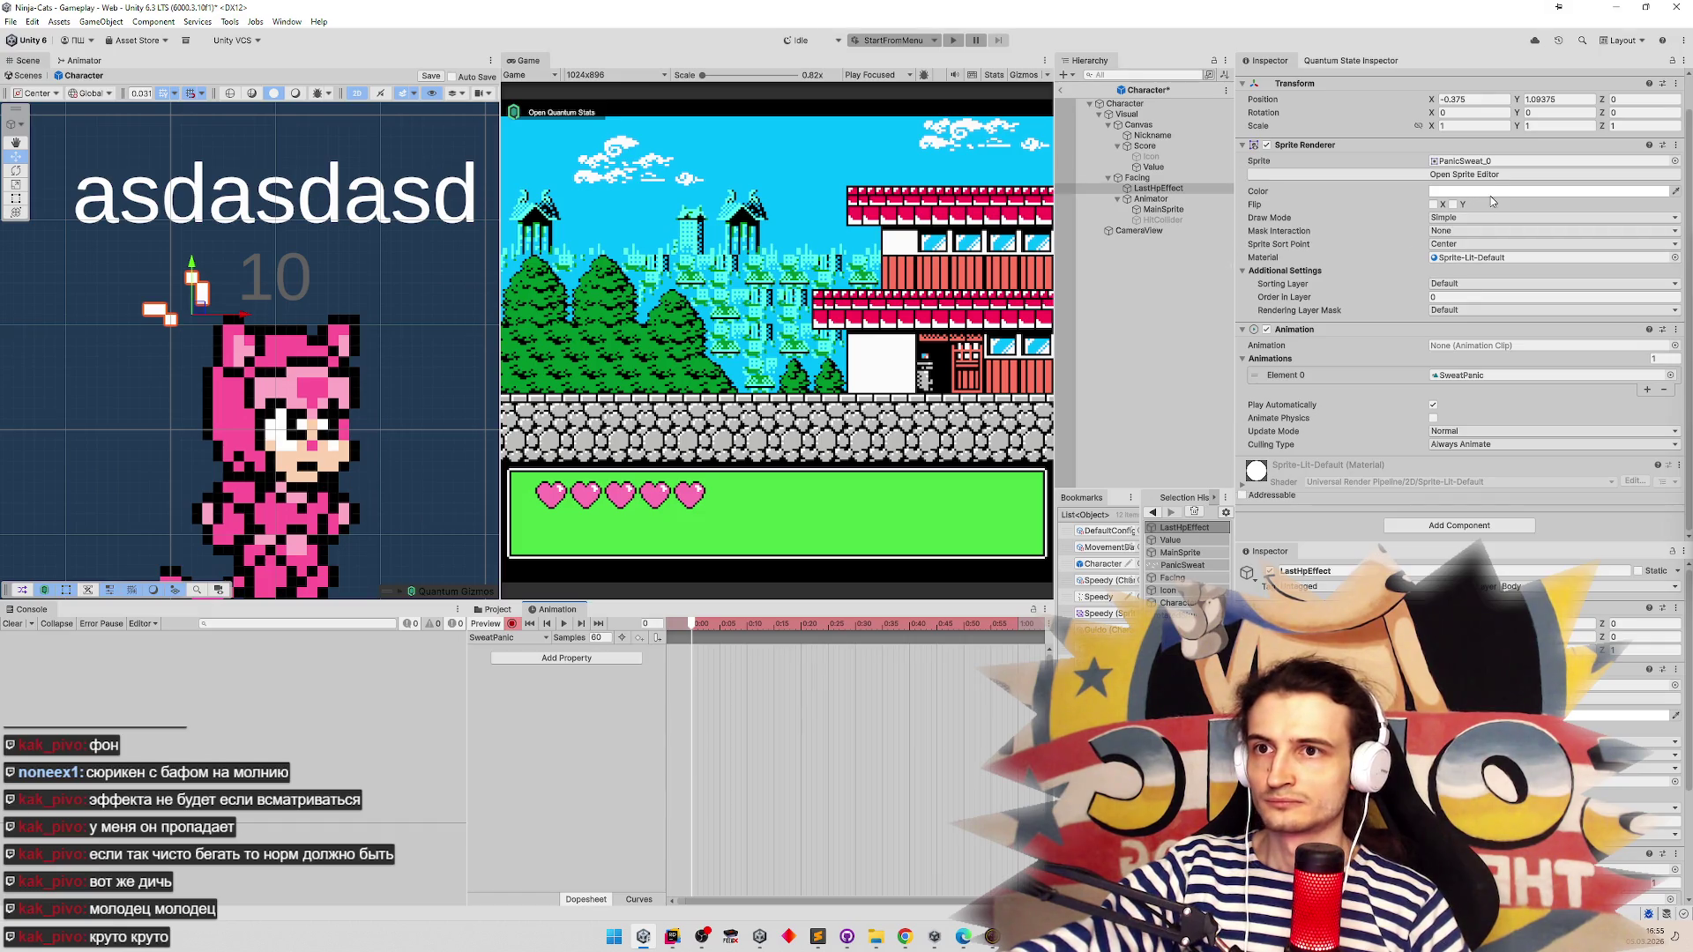
# Keyframe PanicSweat_0 at the start and PanicSweat_1 at a later frame
pyautogui.click(1674, 162)
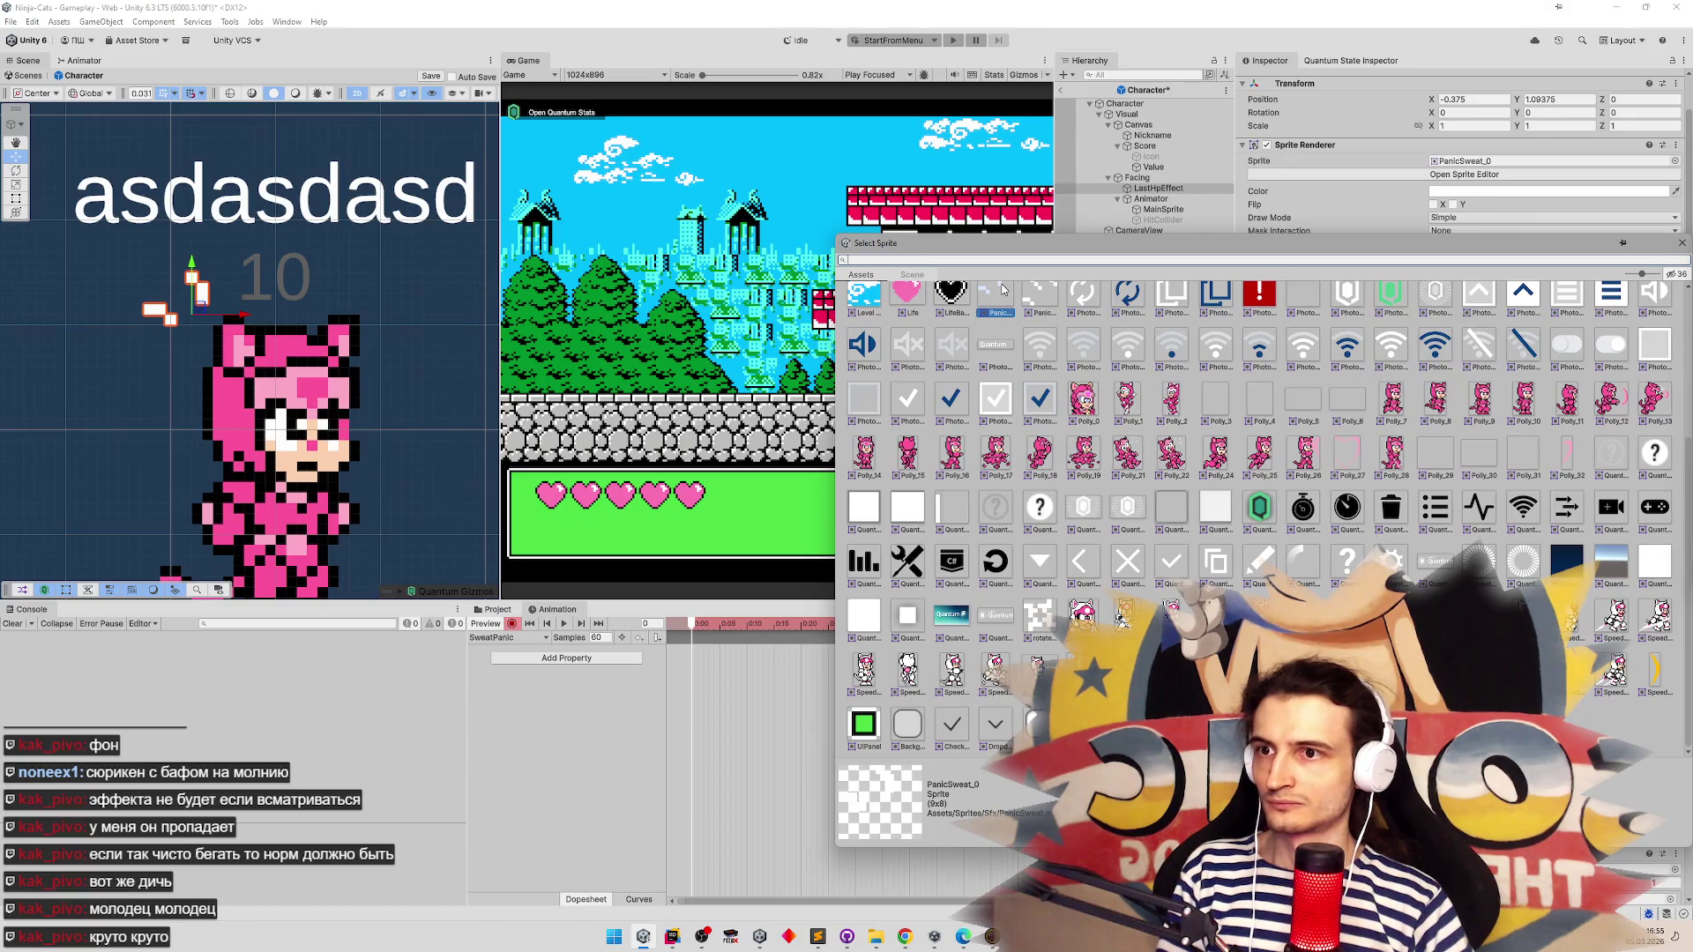
pyautogui.click(918, 311)
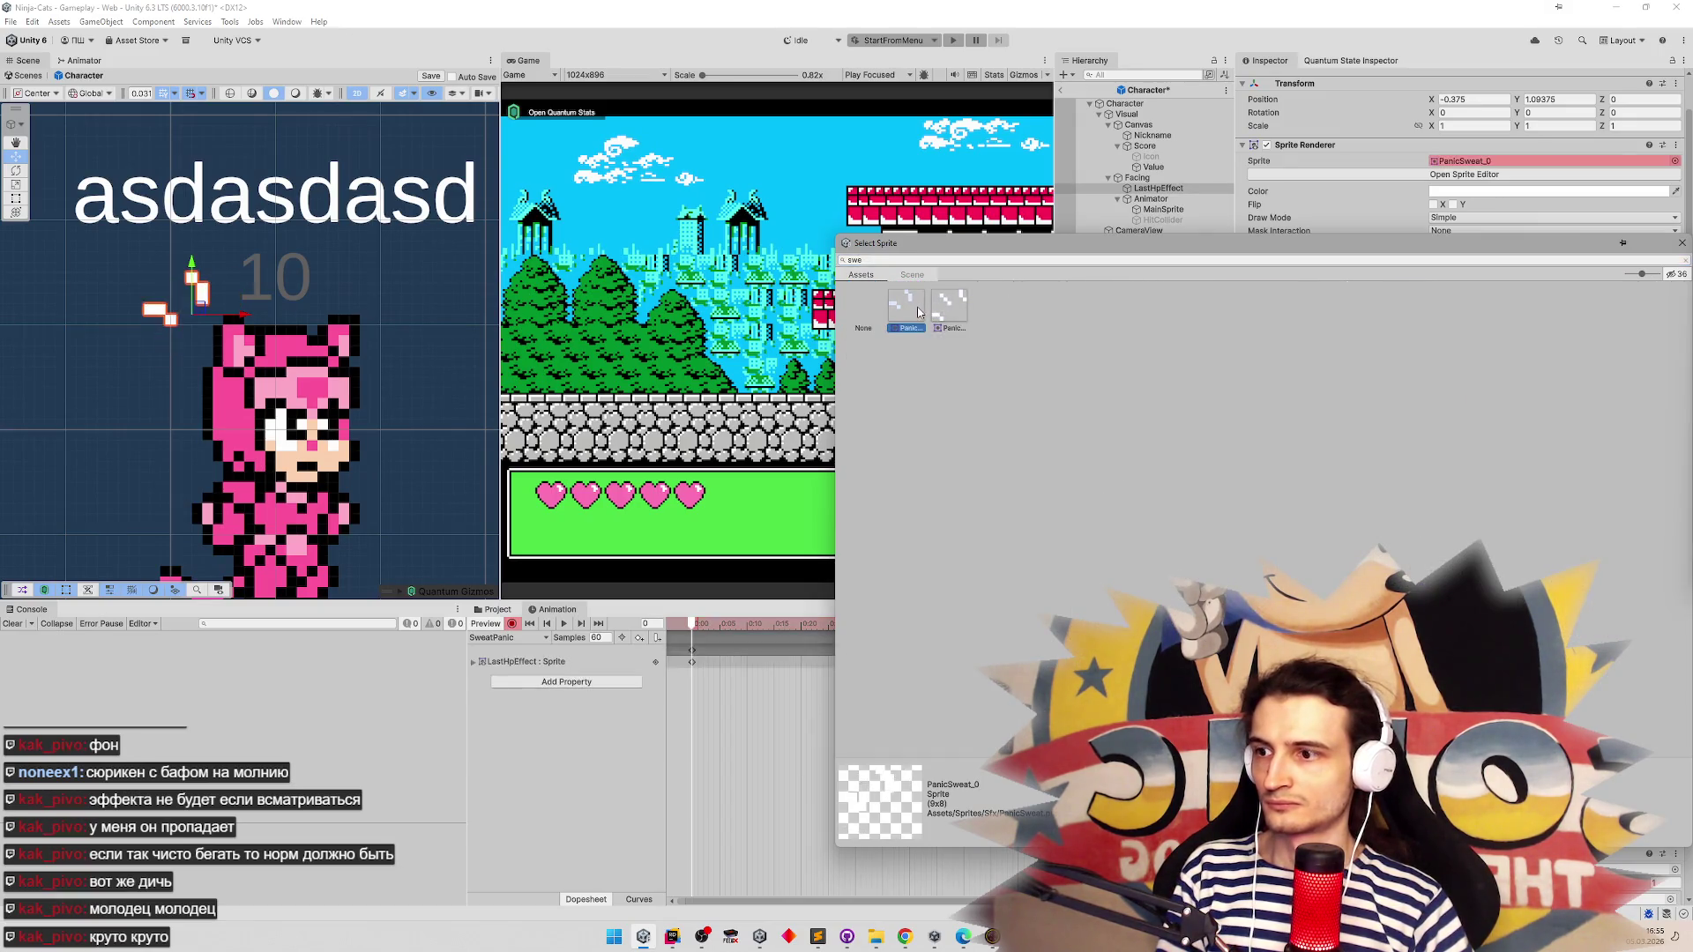
pyautogui.click(694, 629)
pyautogui.moveTo(700, 626); pyautogui.dragTo(721, 627)
pyautogui.click(1674, 160)
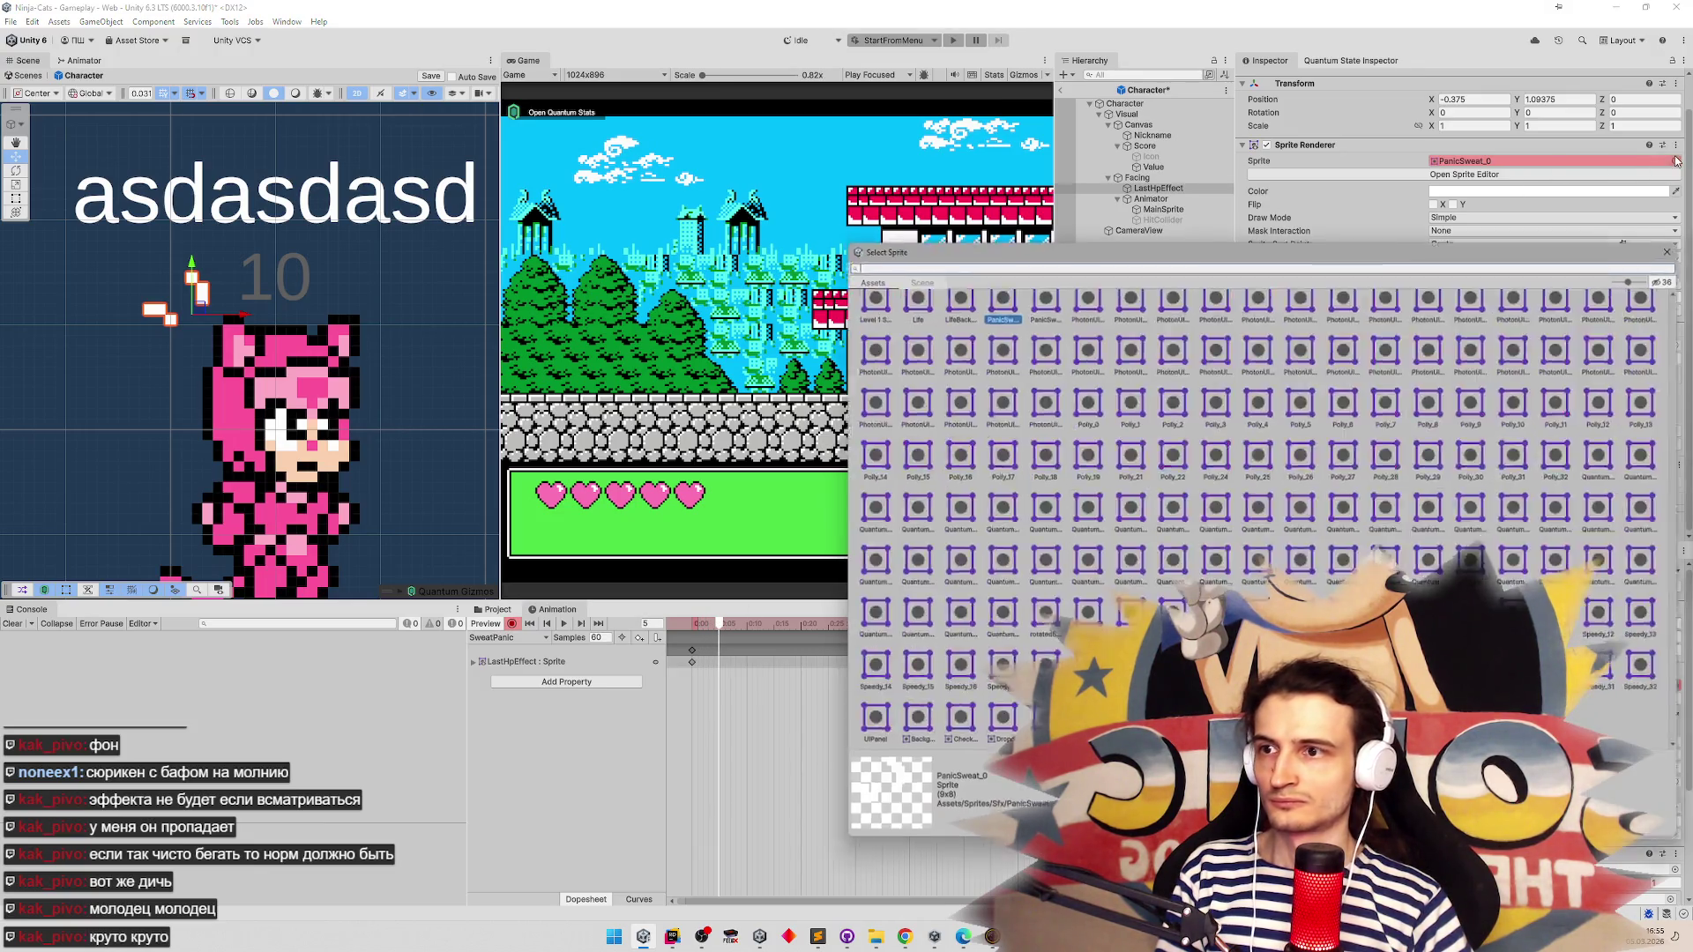
pyautogui.write('sw')
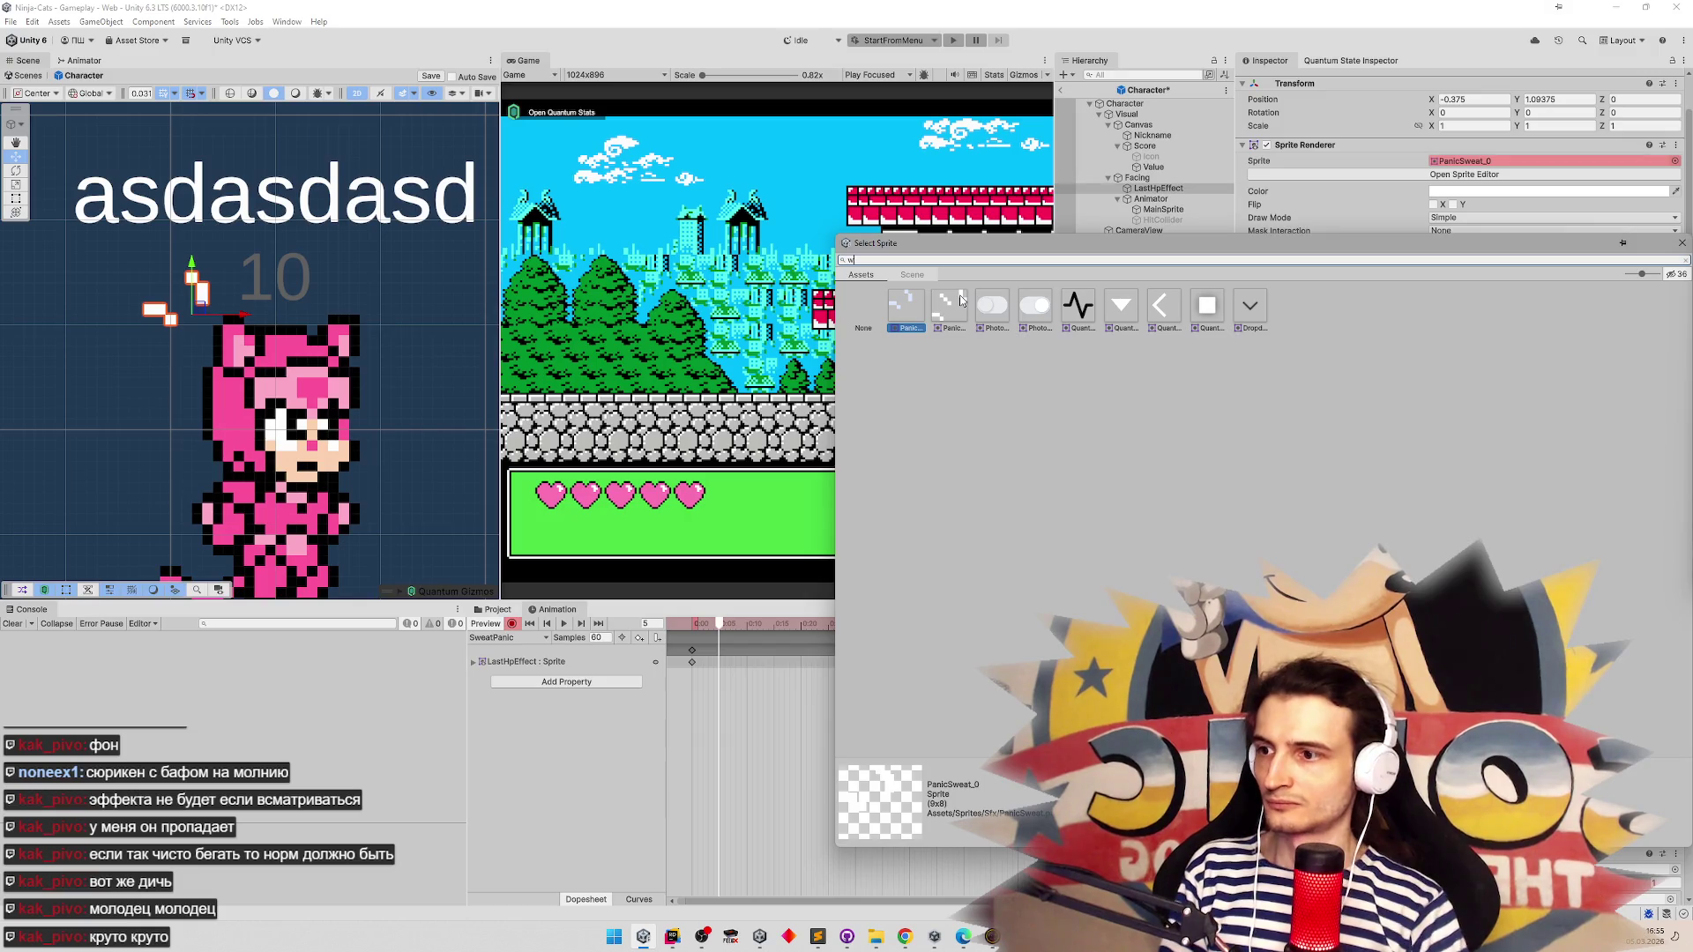
pyautogui.doubleClick(967, 313)
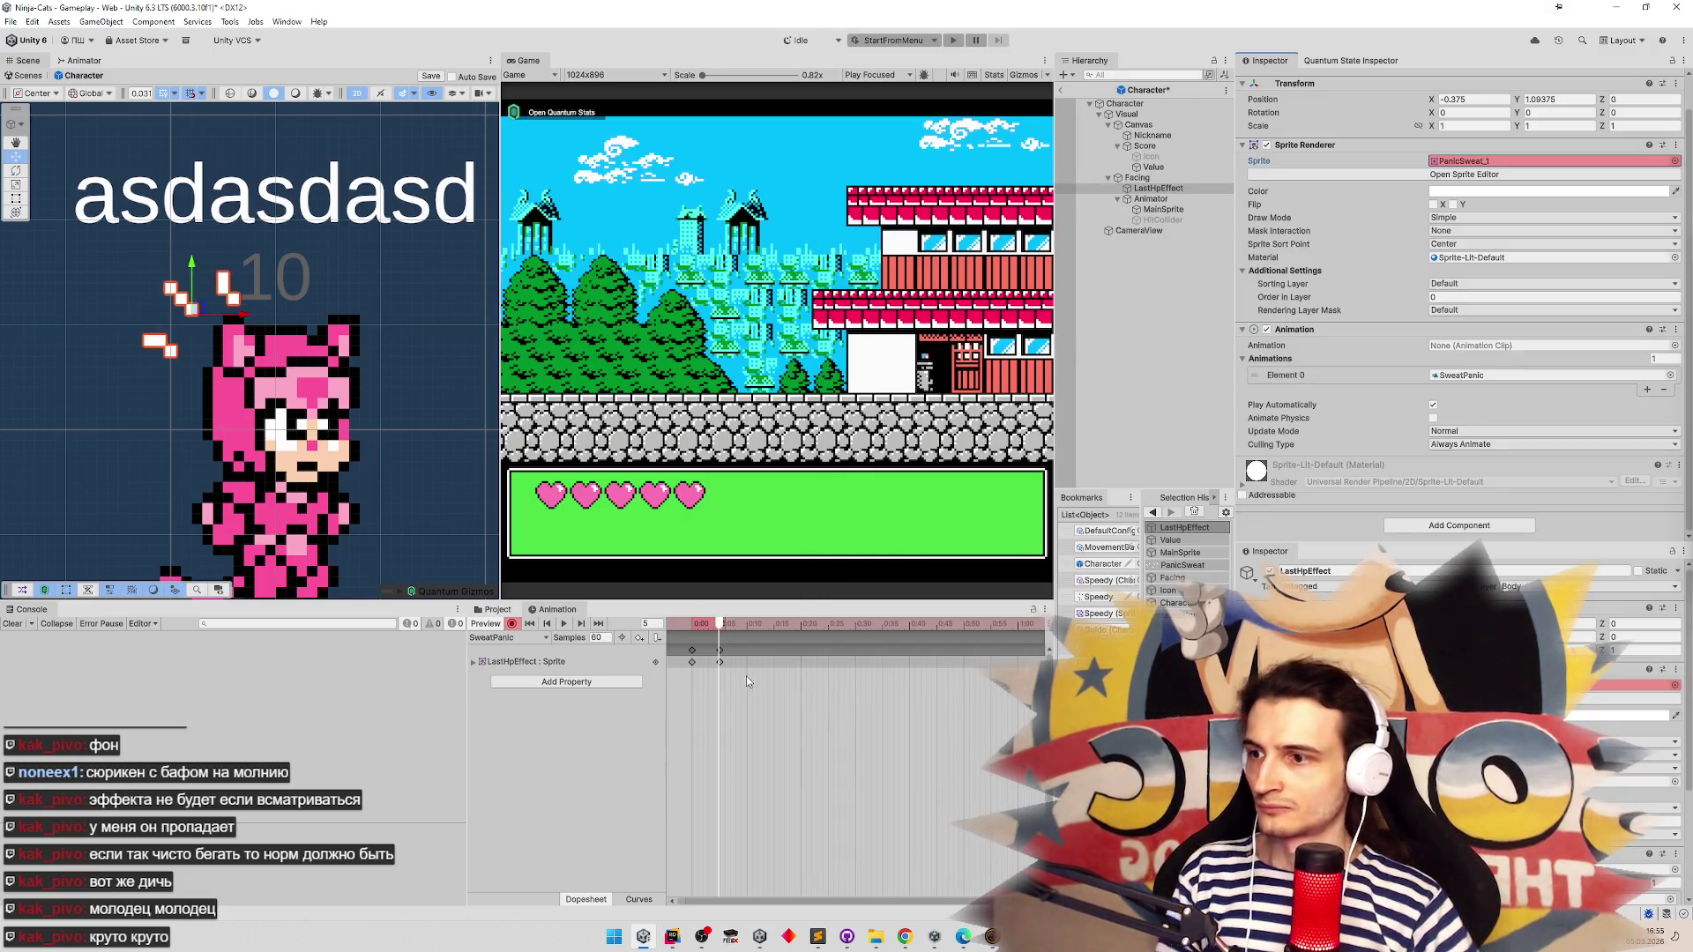
pyautogui.moveTo(729, 630)
pyautogui.mouseDown()
pyautogui.moveTo(742, 626)
pyautogui.moveTo(687, 633)
pyautogui.moveTo(743, 627)
pyautogui.mouseUp()
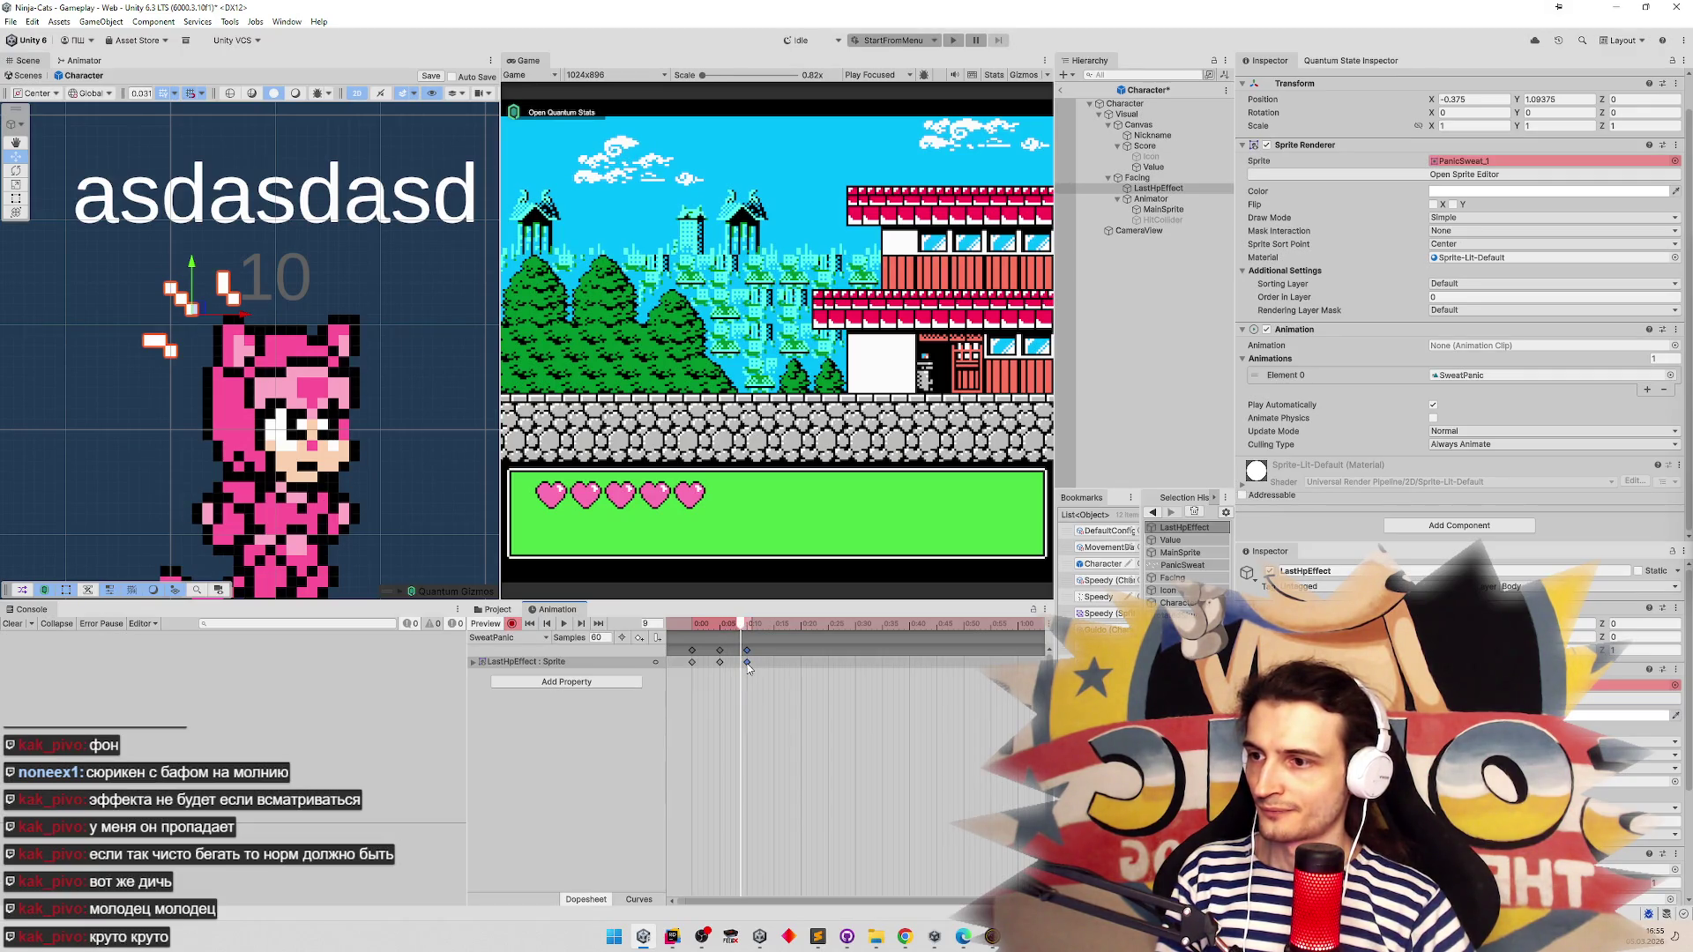
# Scrub the SweatPanic timeline to preview the frames and save the Character prefab
pyautogui.scroll(2, 696, 673)
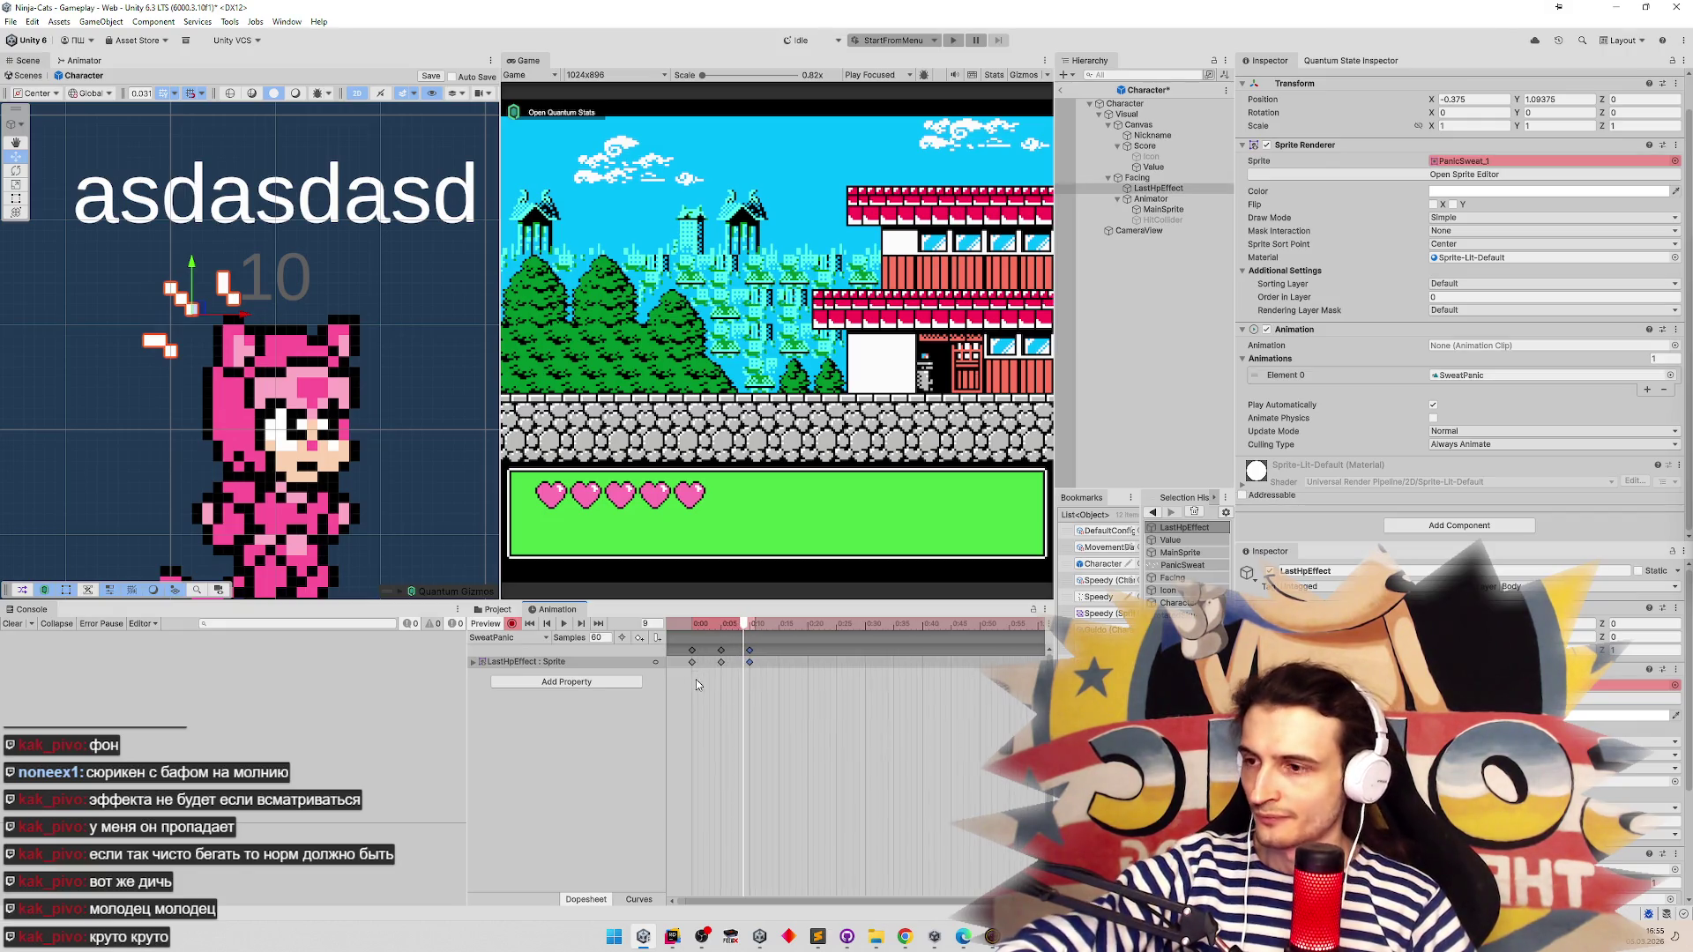
pyautogui.scroll(4, 706, 677)
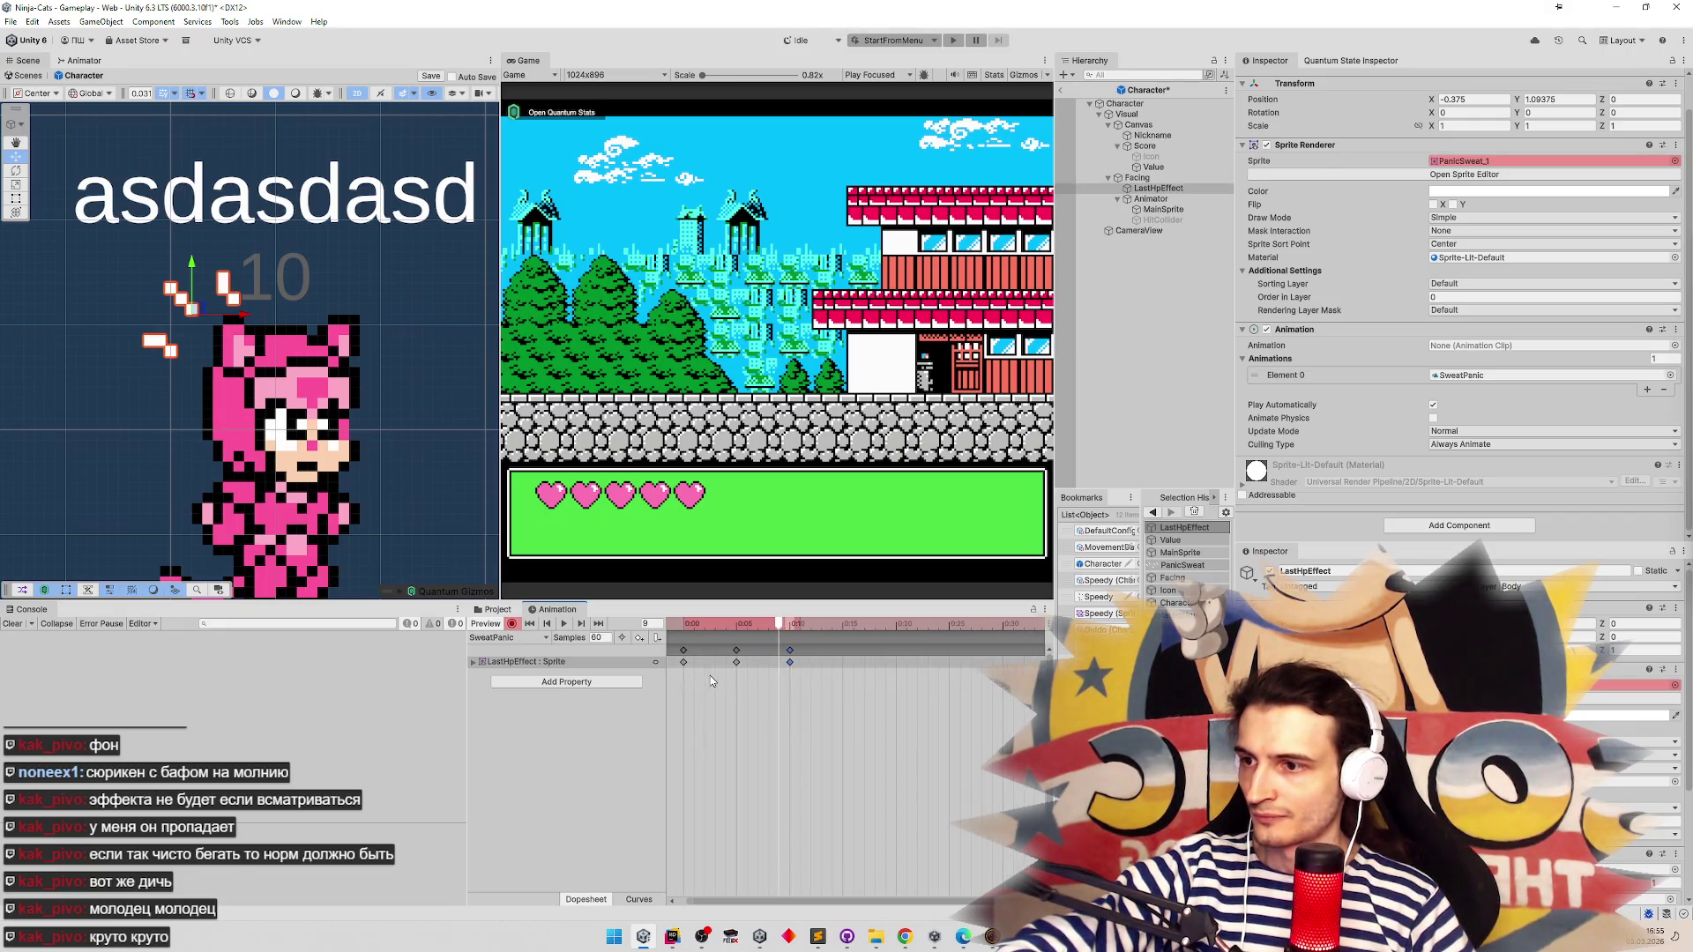
pyautogui.click(757, 625)
pyautogui.moveTo(688, 624)
pyautogui.mouseDown()
pyautogui.moveTo(822, 623)
pyautogui.moveTo(675, 624)
pyautogui.mouseUp()
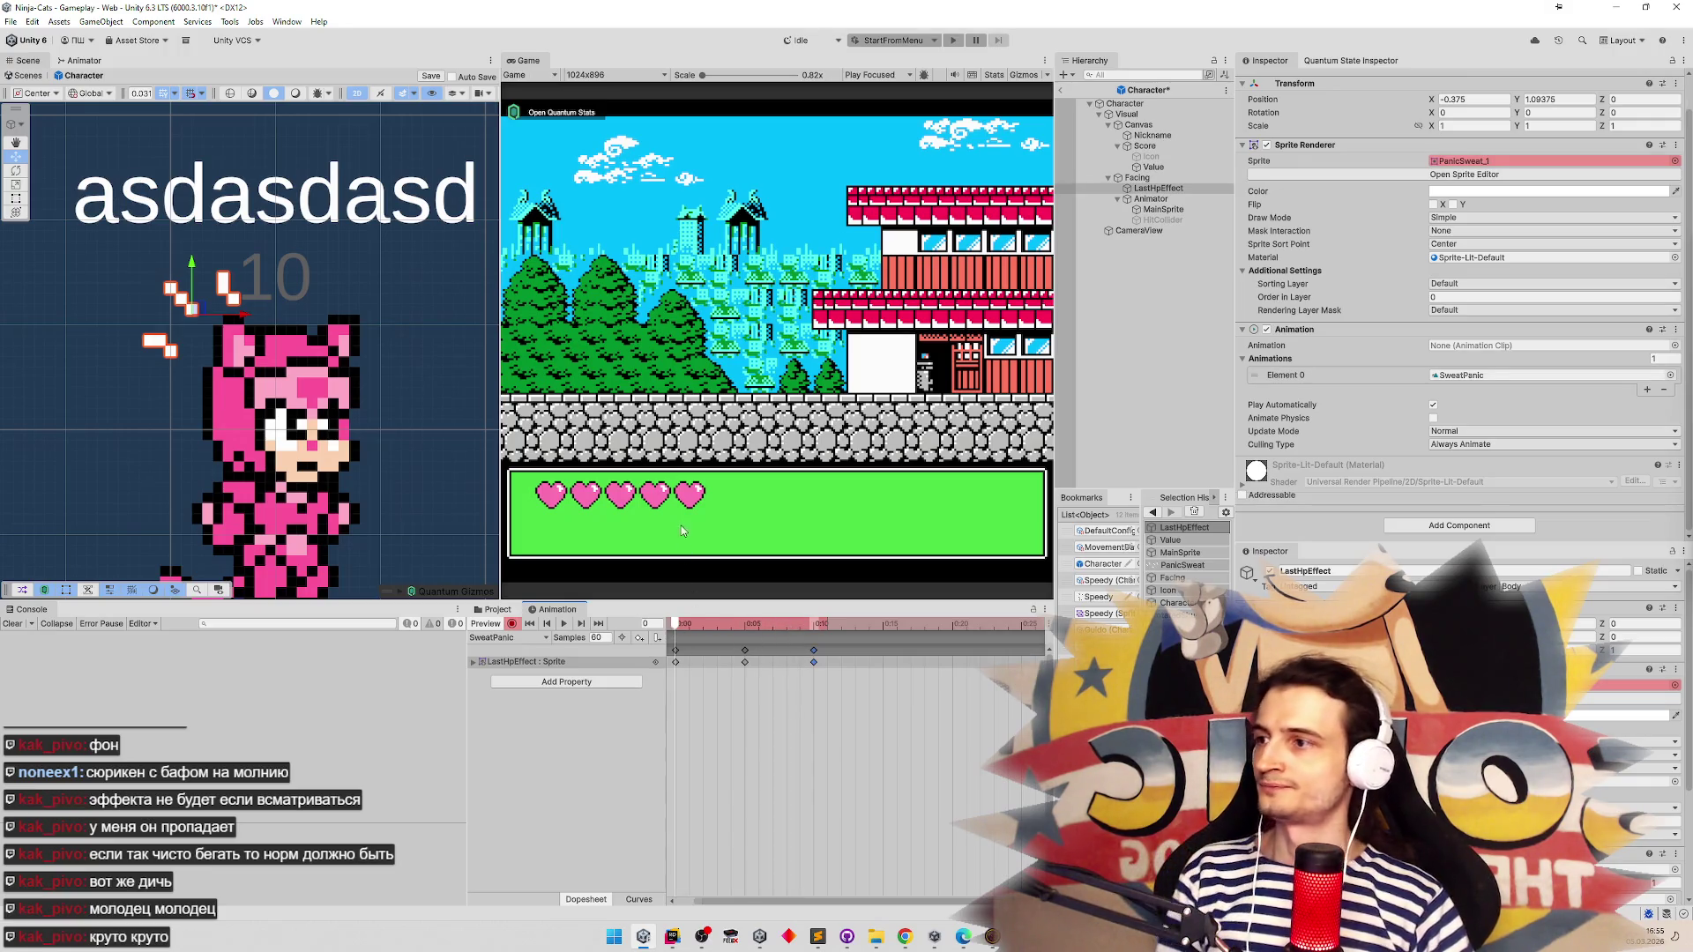
pyautogui.hotkey('ctrl', 's')
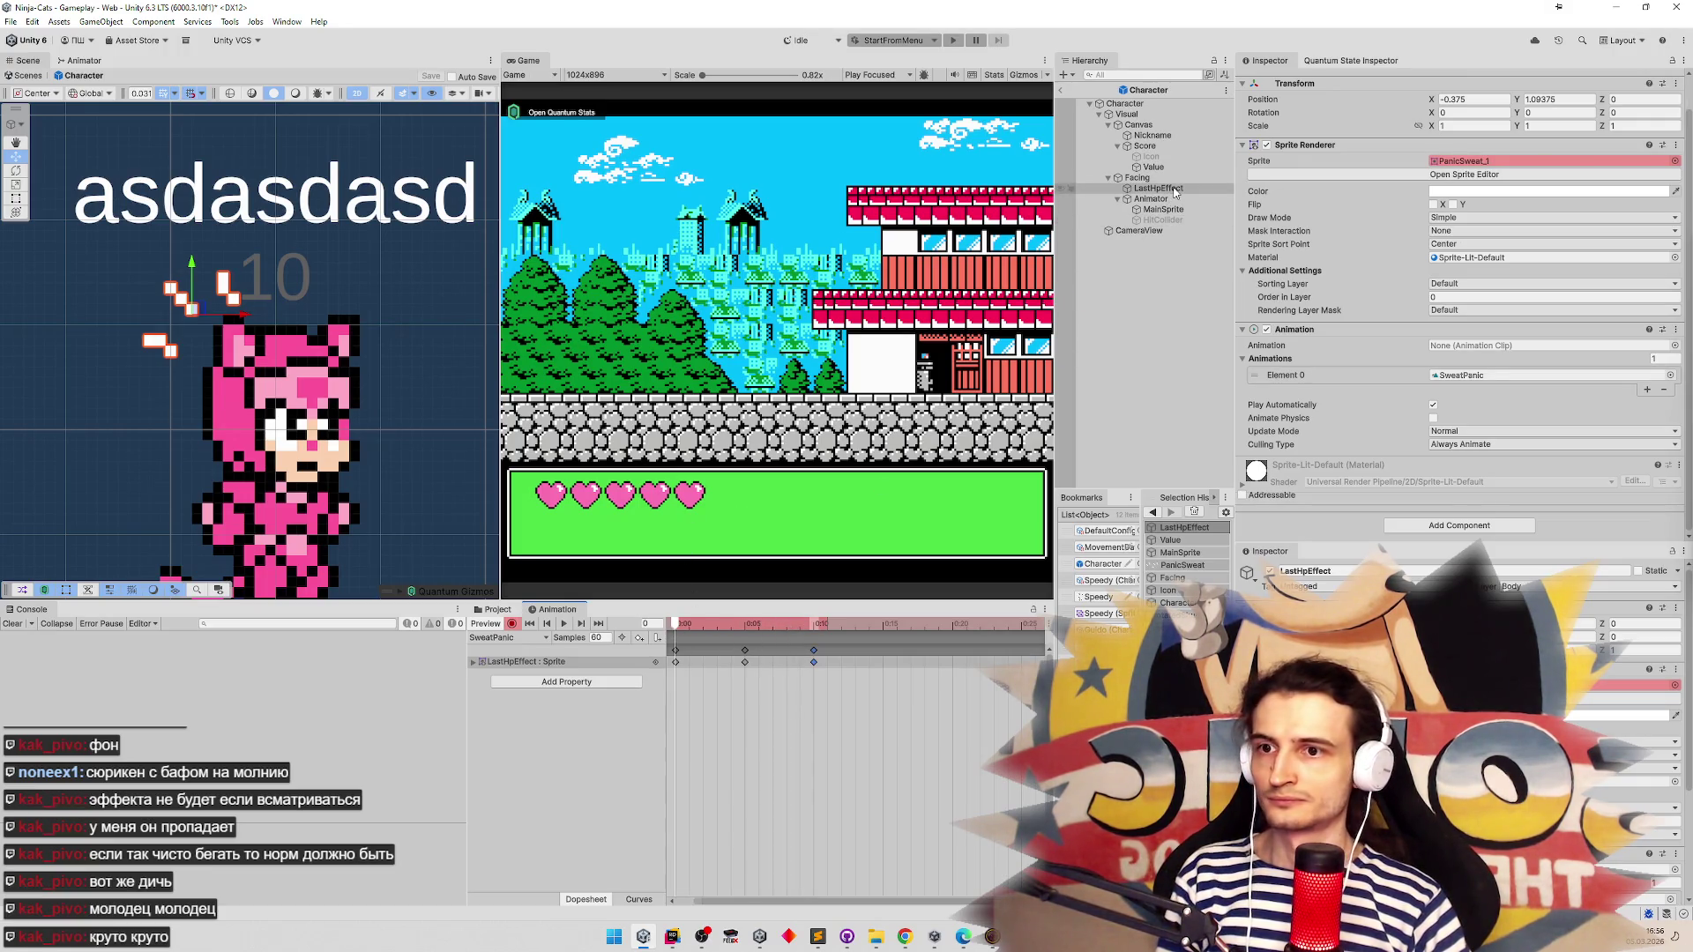
# Play-test with the Default startup option using the pink-white cat, then stop
pyautogui.click(1174, 189)
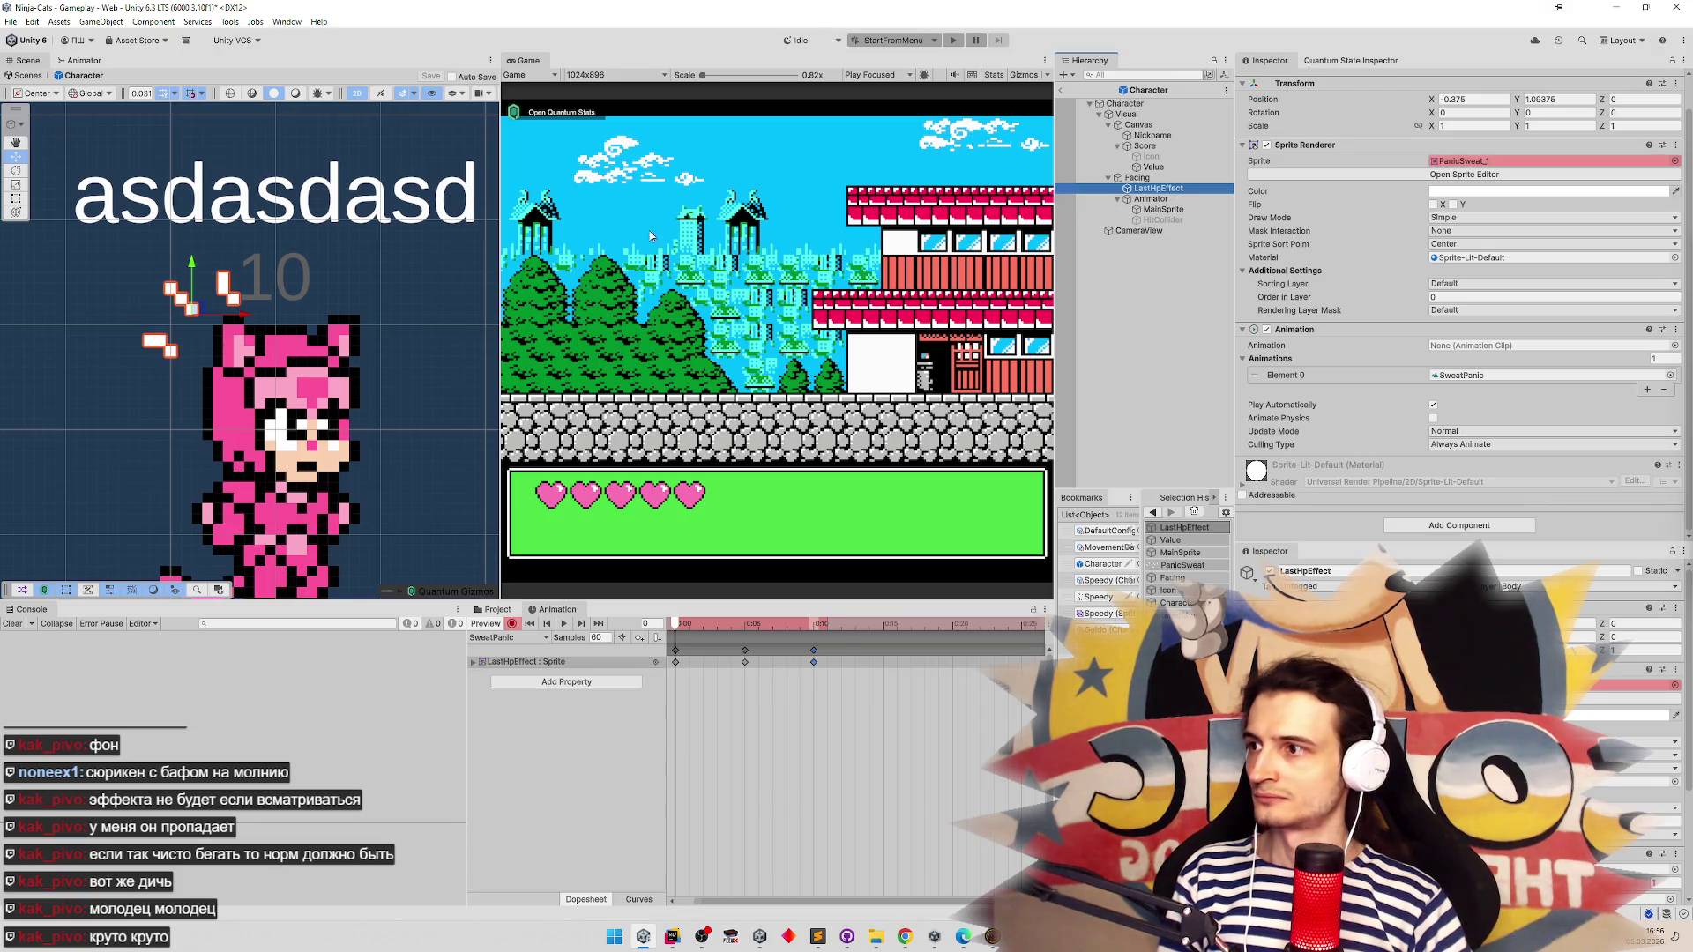
pyautogui.moveTo(500, 305); pyautogui.dragTo(459, 304)
pyautogui.click(931, 41)
pyautogui.click(924, 56)
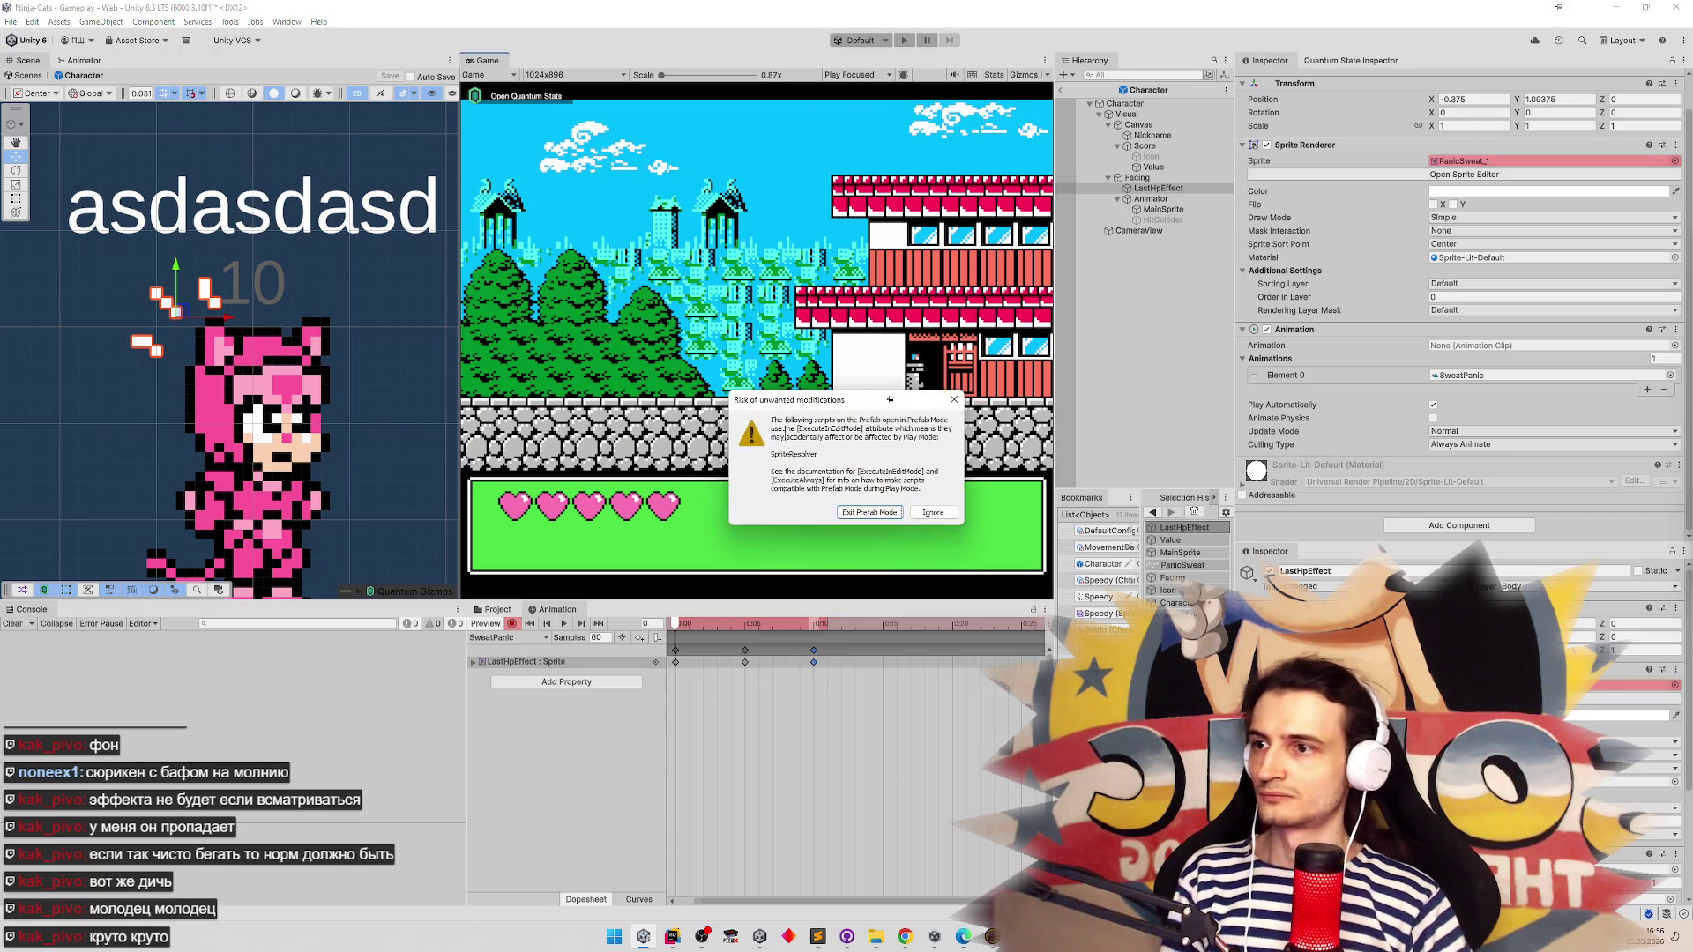
pyautogui.click(871, 513)
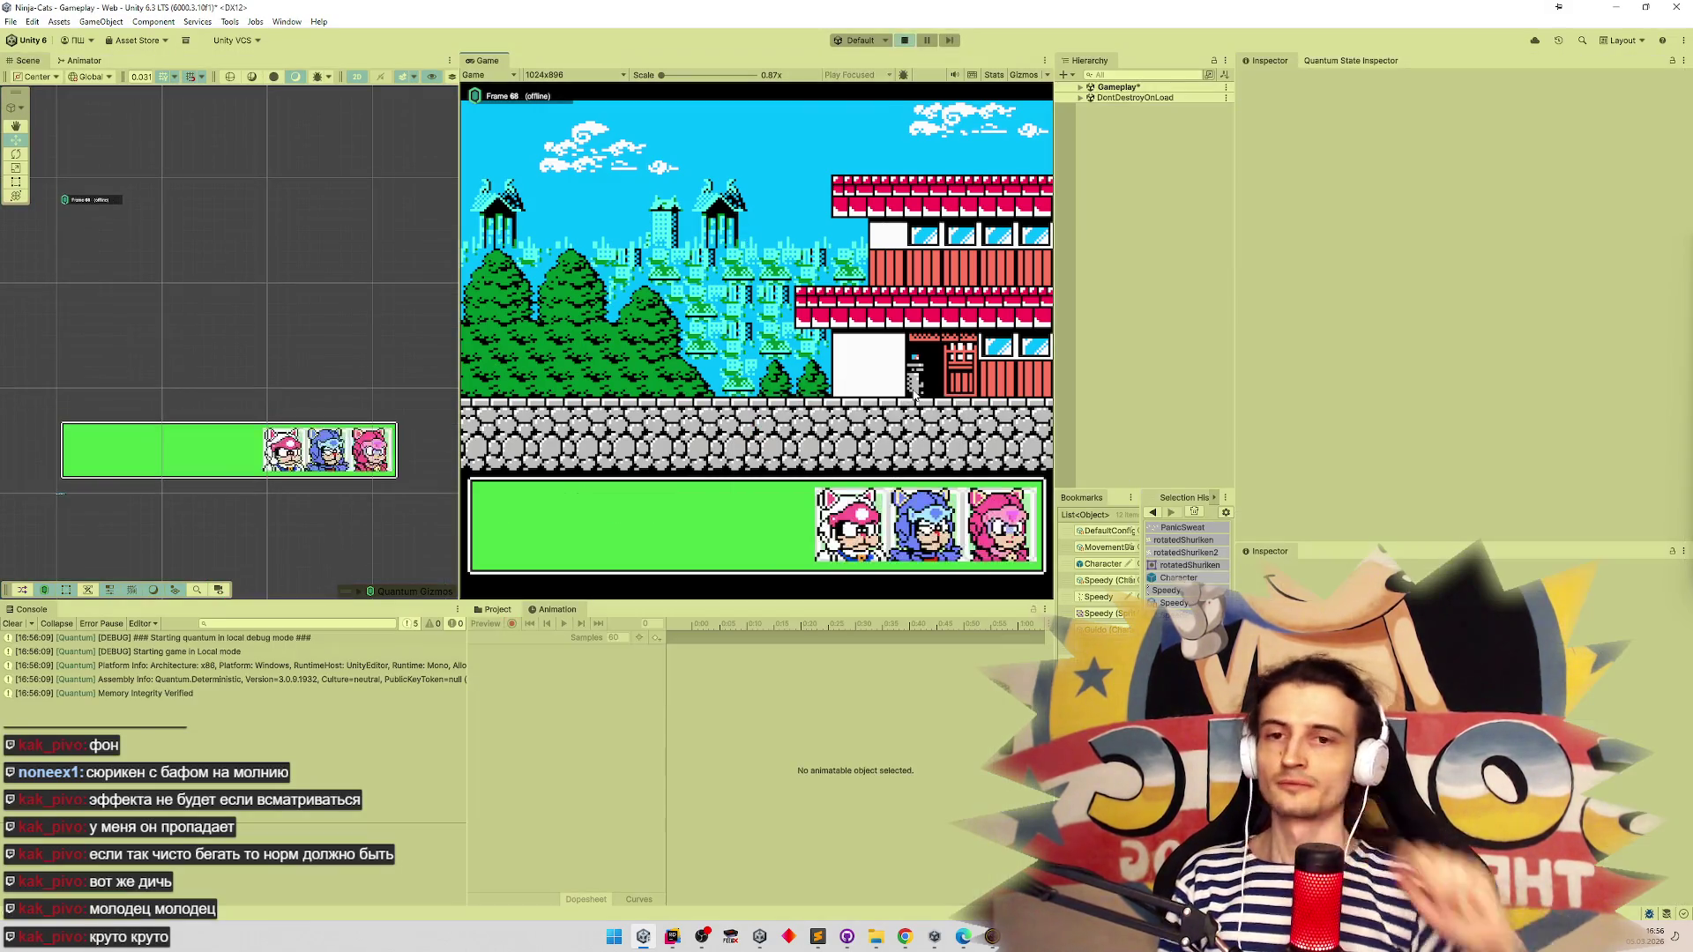
pyautogui.click(848, 524)
pyautogui.press('Right')
pyautogui.press('Left')
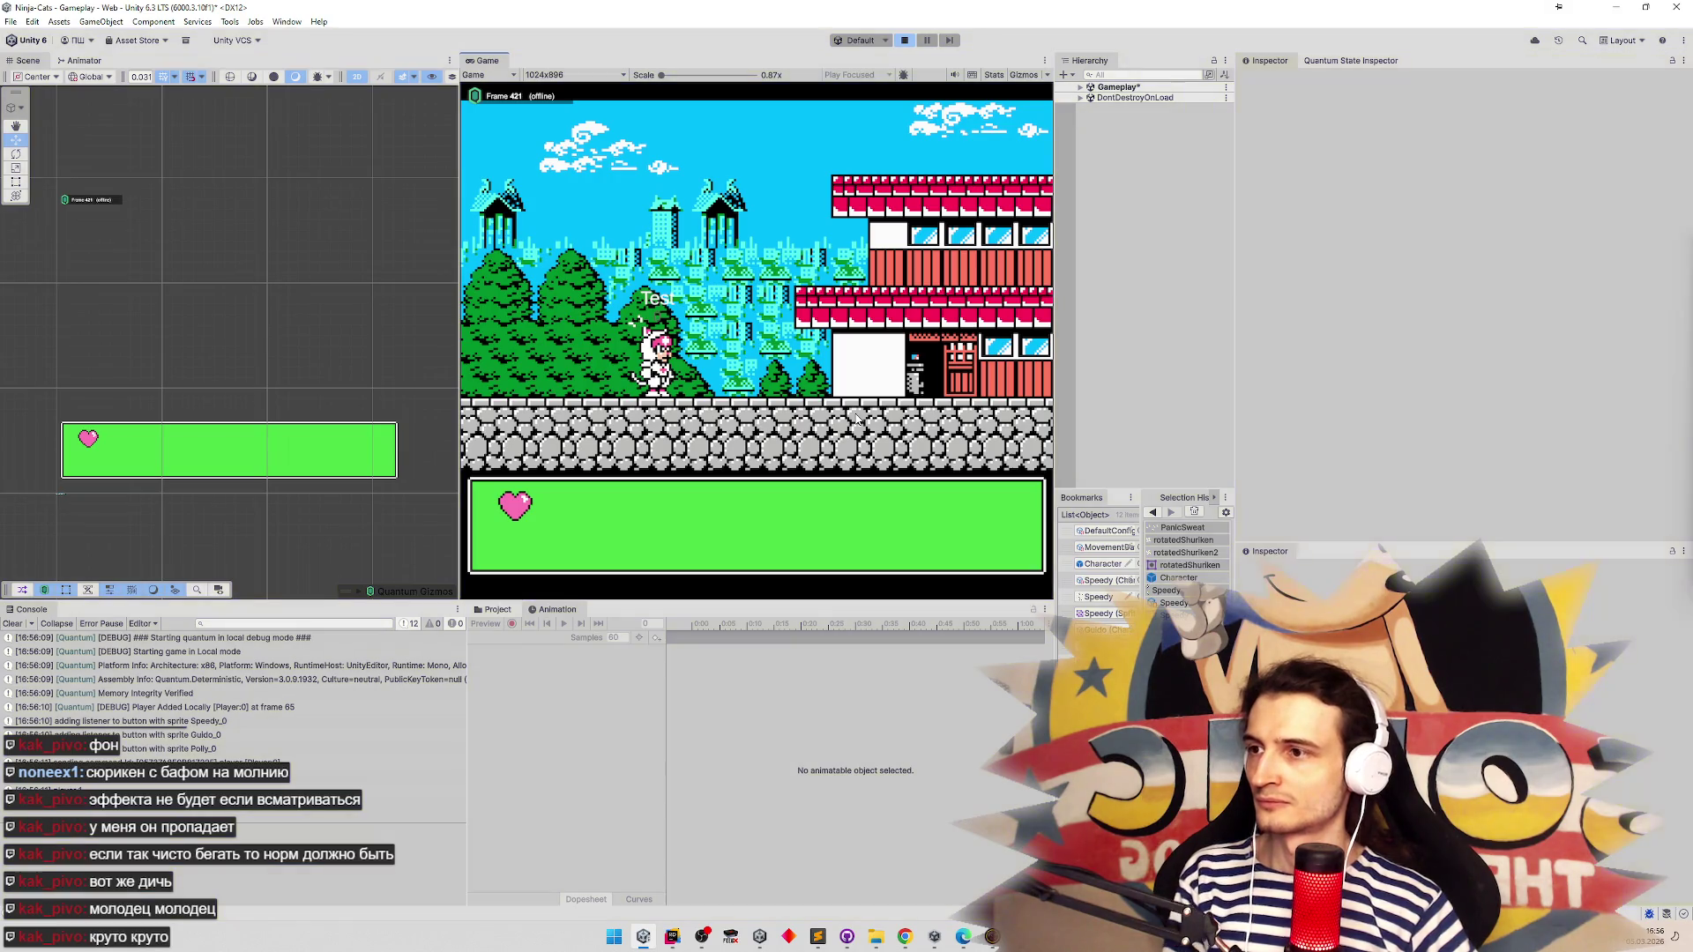
pyautogui.hotkey('ctrl', 'p')
# Set the SweatPanic clip's Wrap Mode to Loop and play again to test it
pyautogui.click(498, 611)
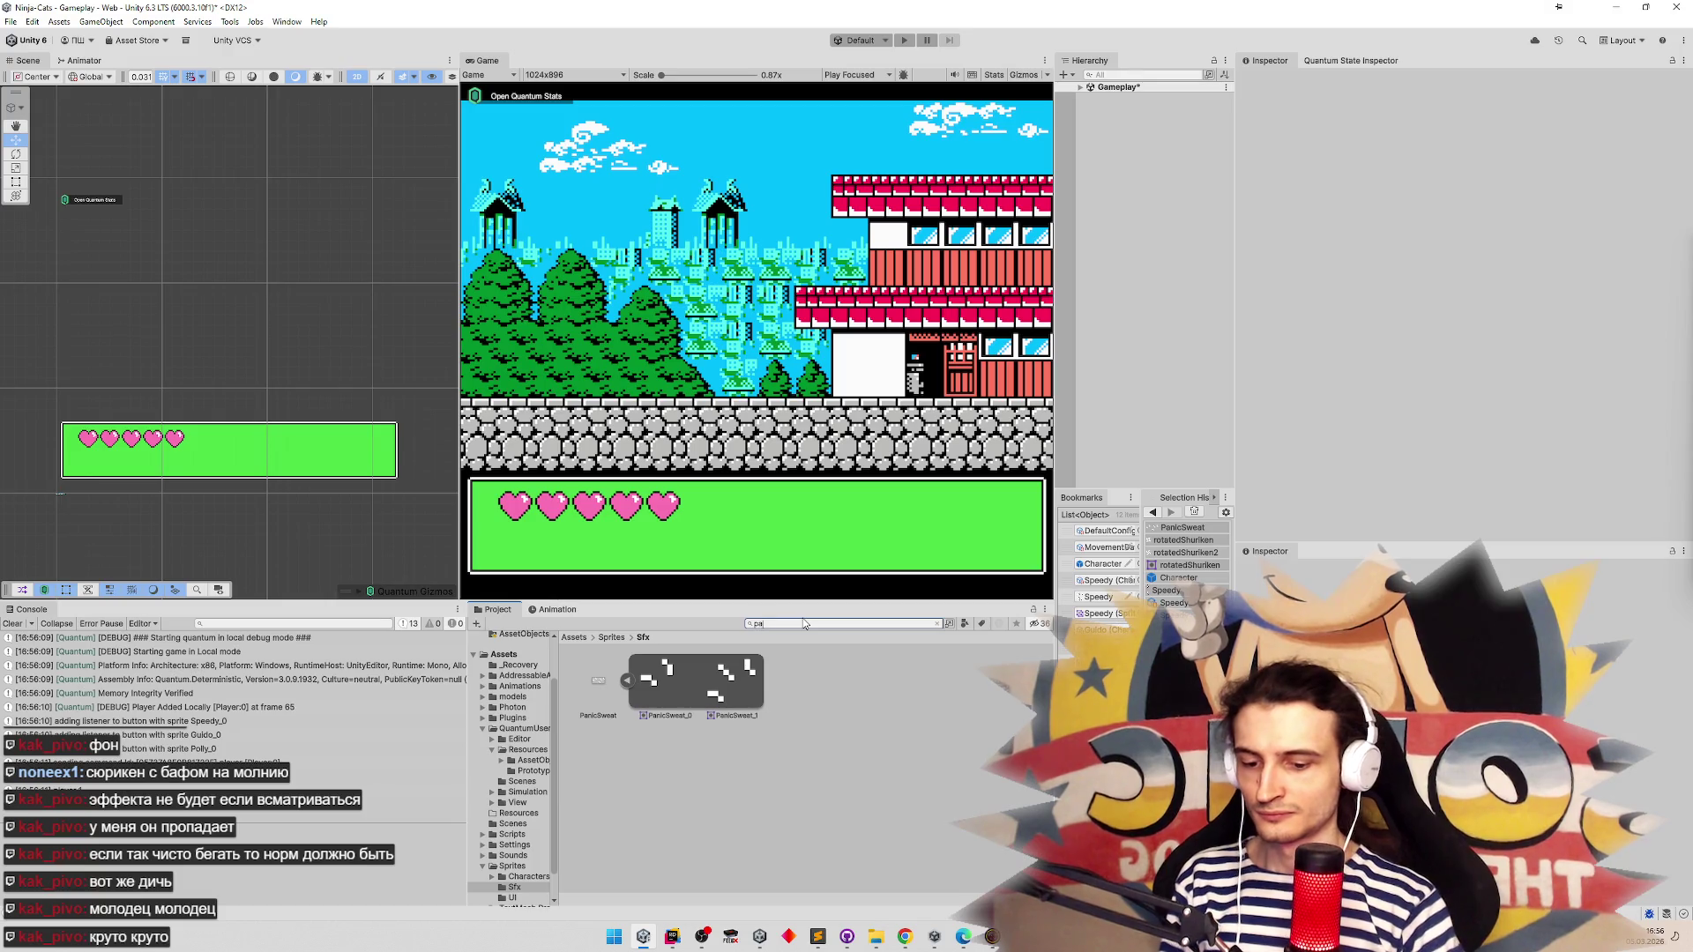
pyautogui.write('n')
pyautogui.click(798, 684)
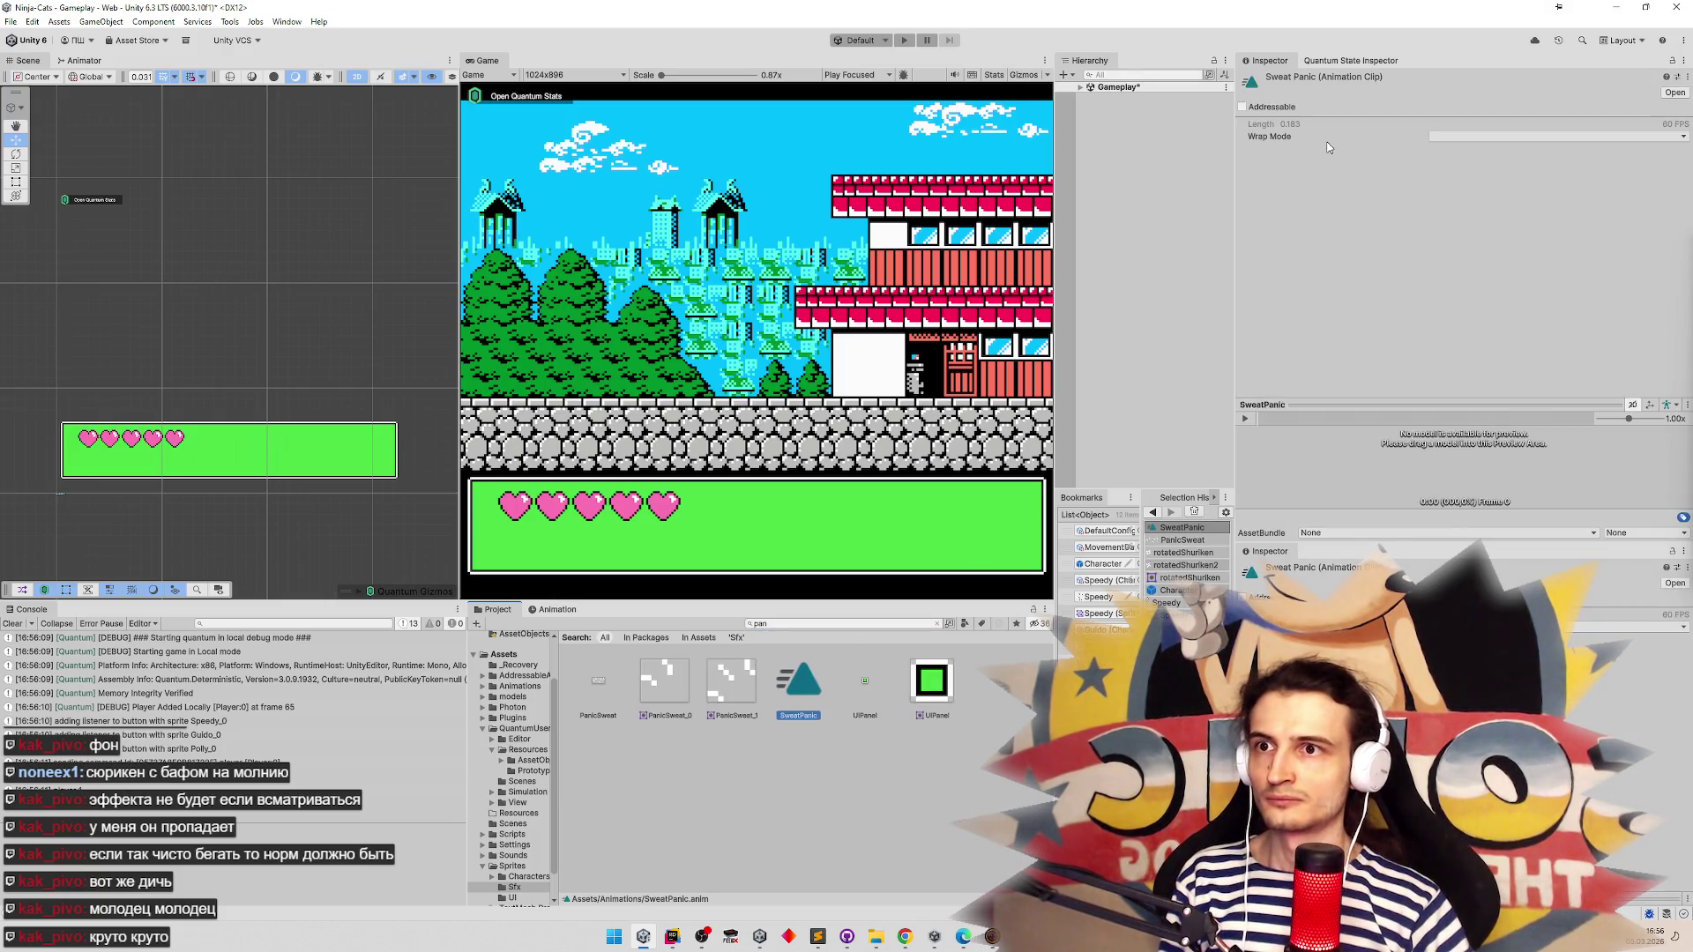
pyautogui.click(1666, 141)
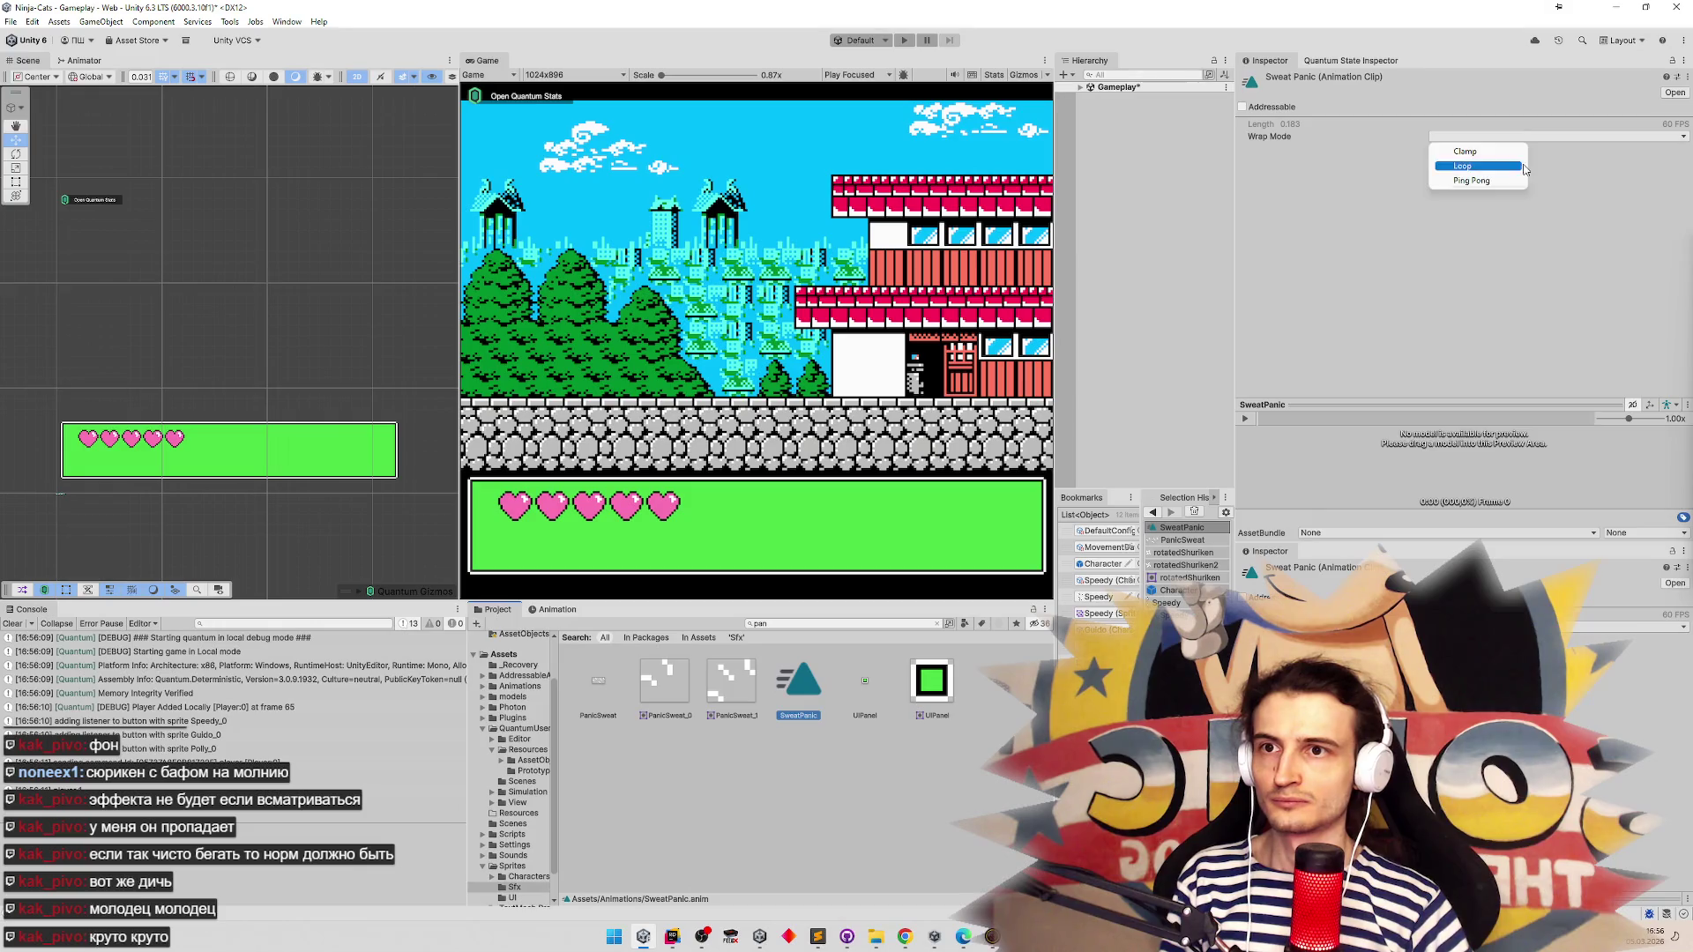
pyautogui.click(1481, 168)
pyautogui.hotkey('ctrl', 'p')
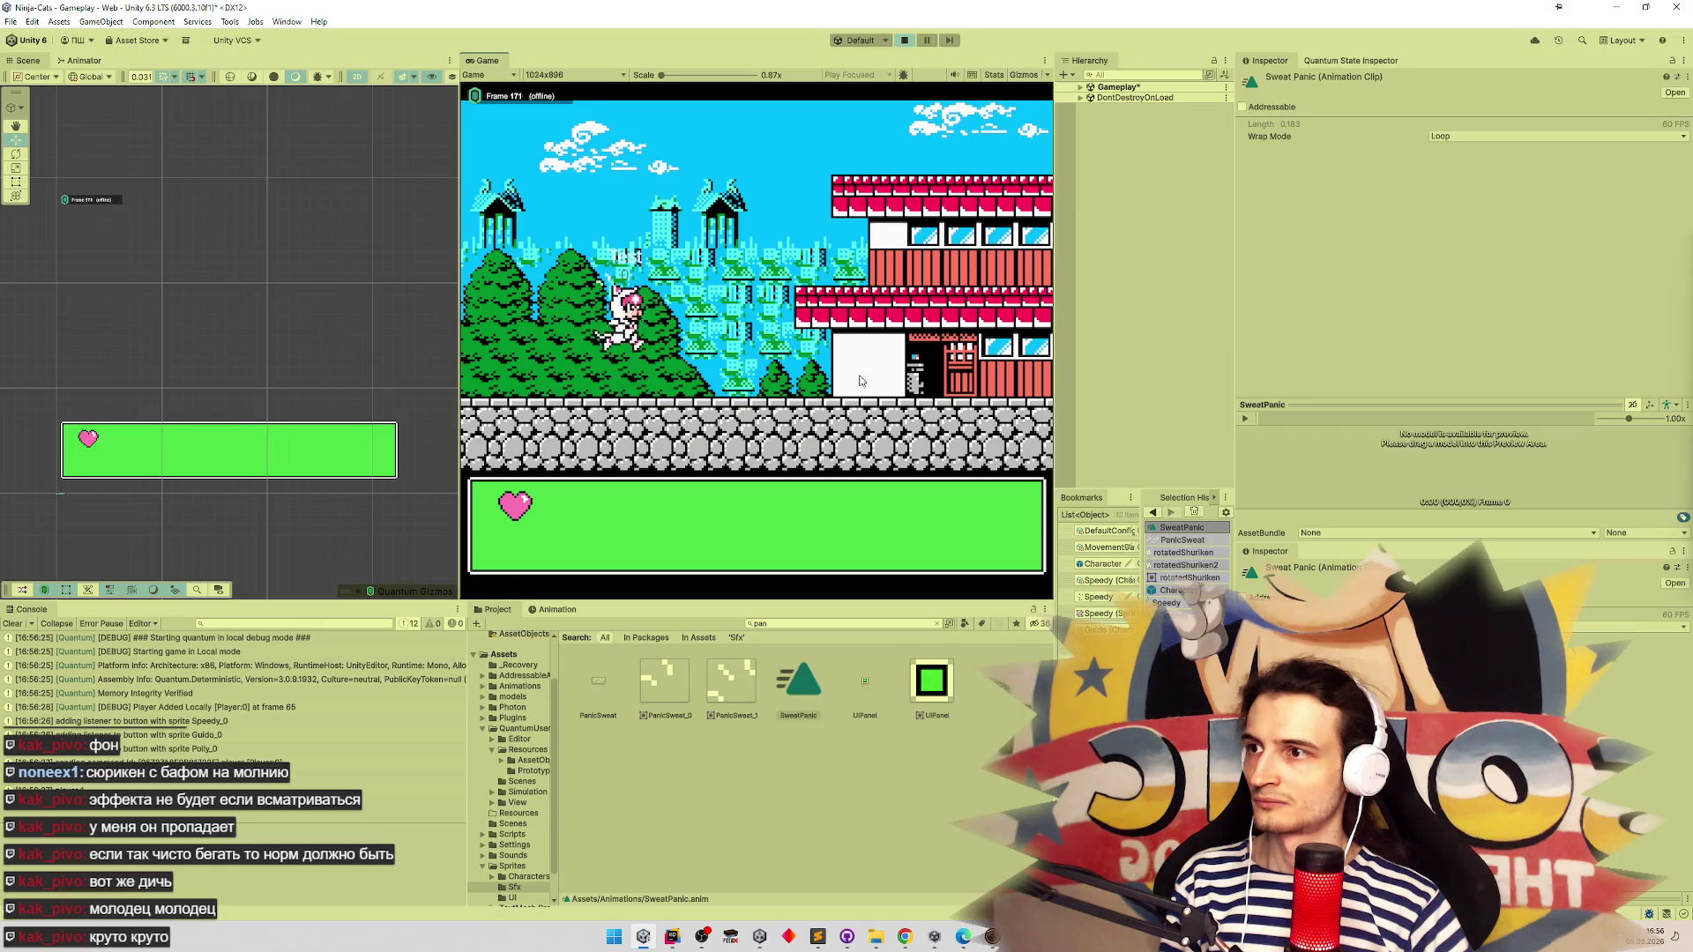
pyautogui.press('Right')
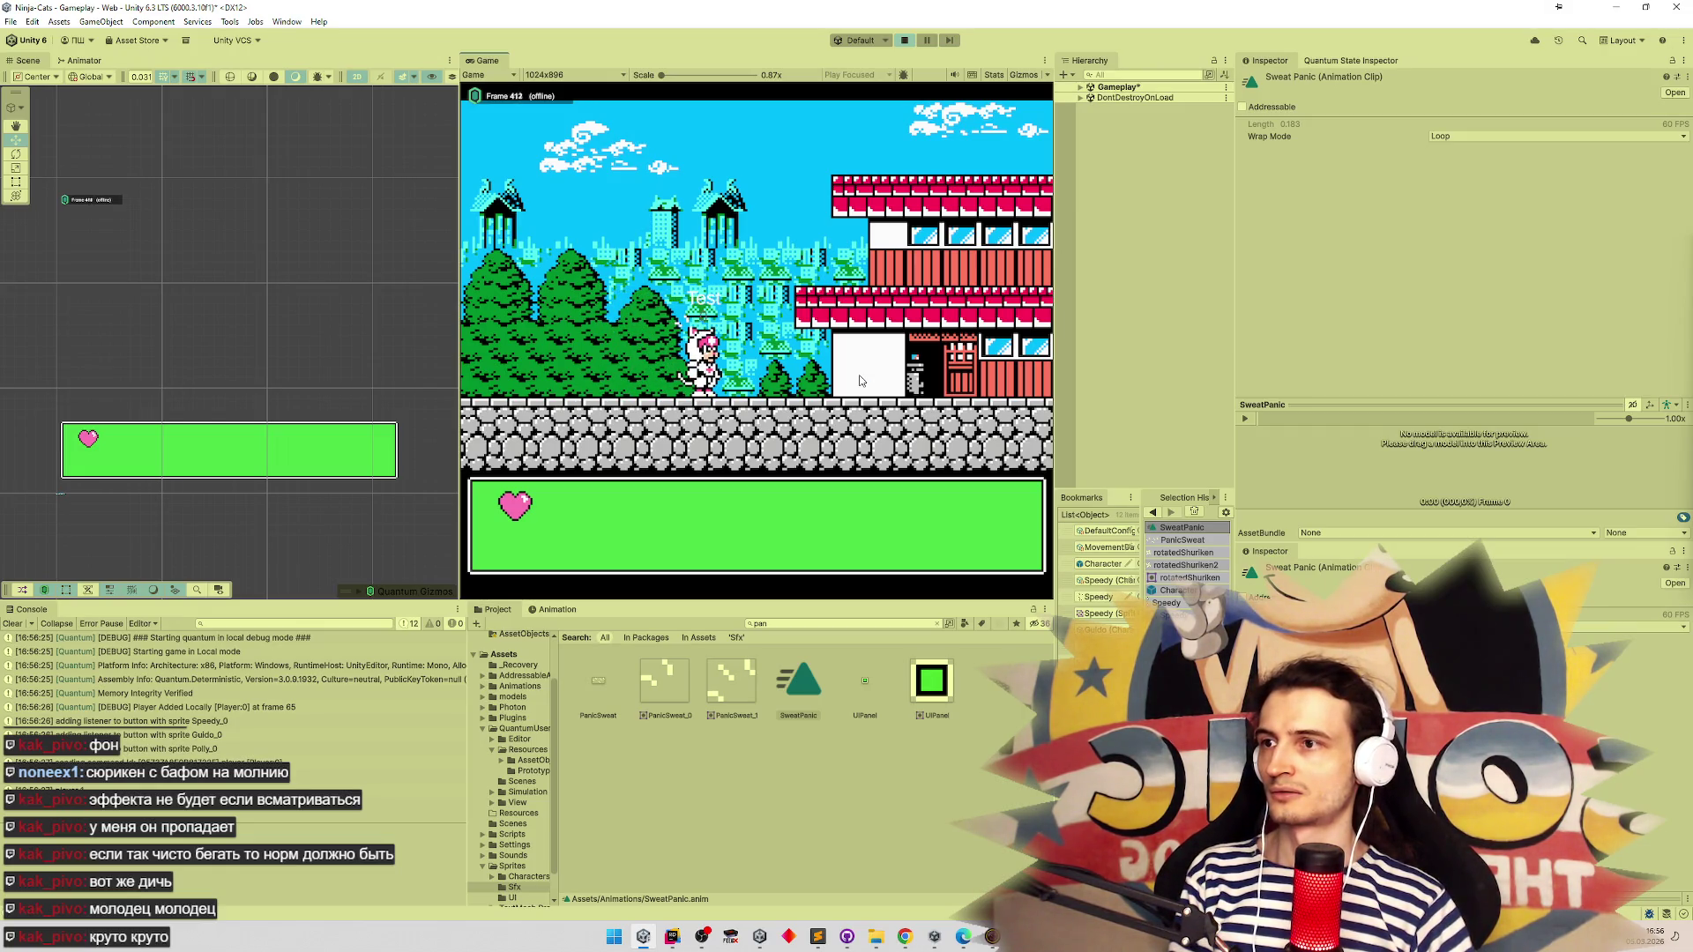
# Stop Play mode and scrub through SweatPanic's Sprite track keyframes
pyautogui.hotkey('ctrl', 'p')
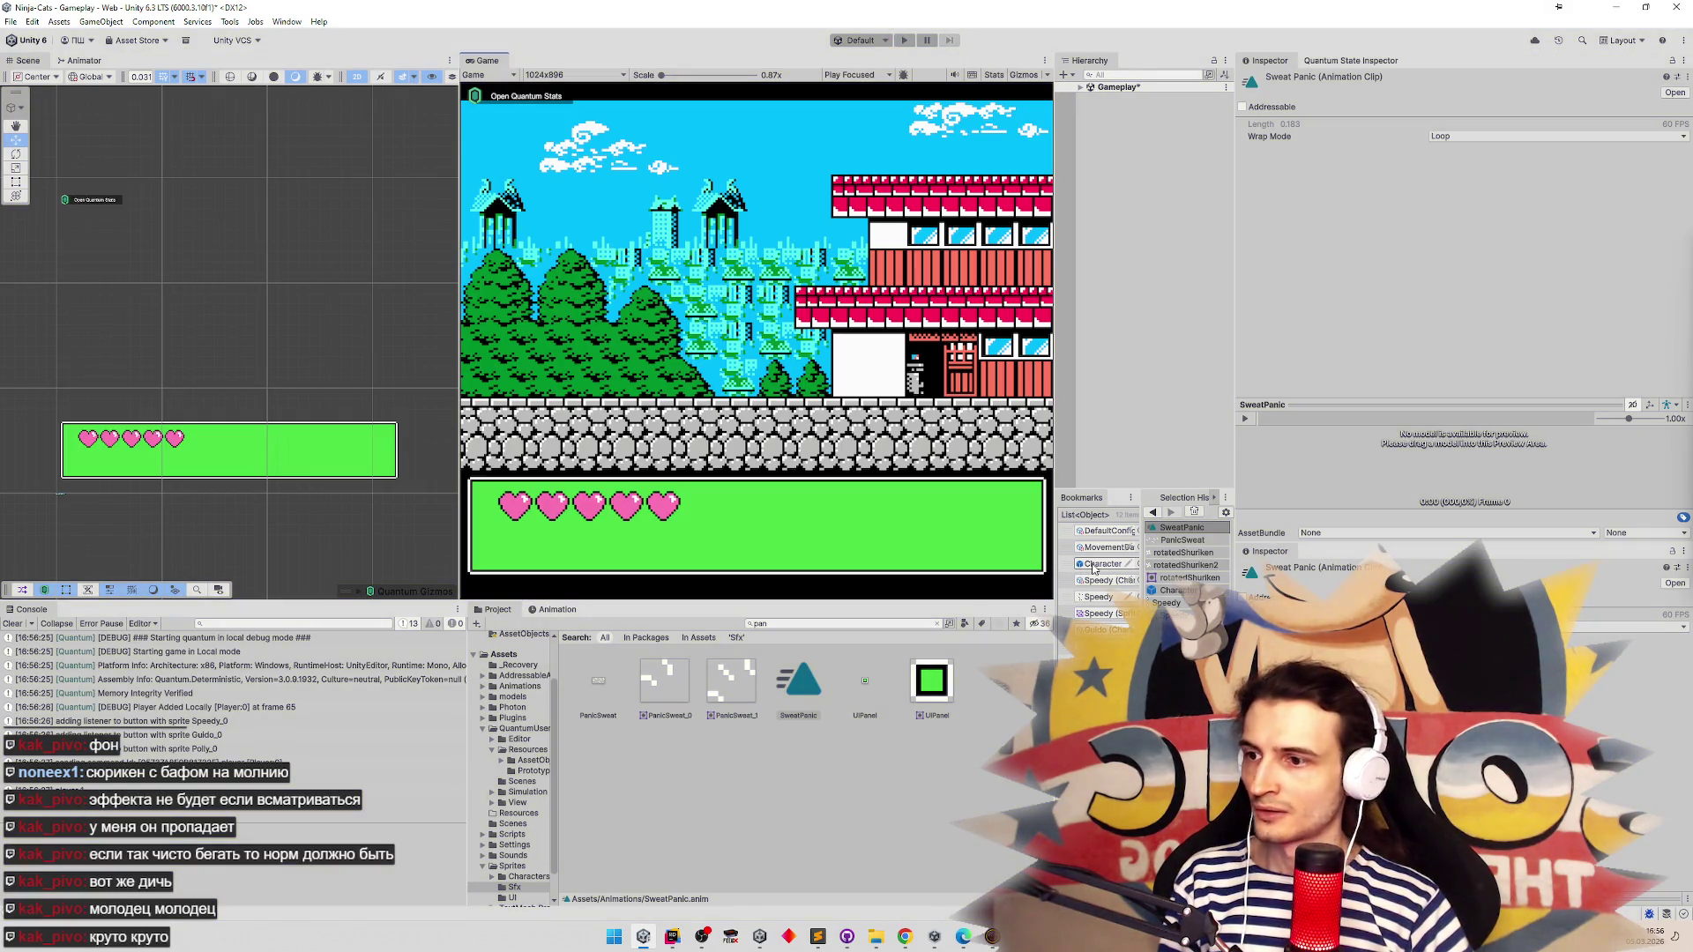
pyautogui.doubleClick(798, 683)
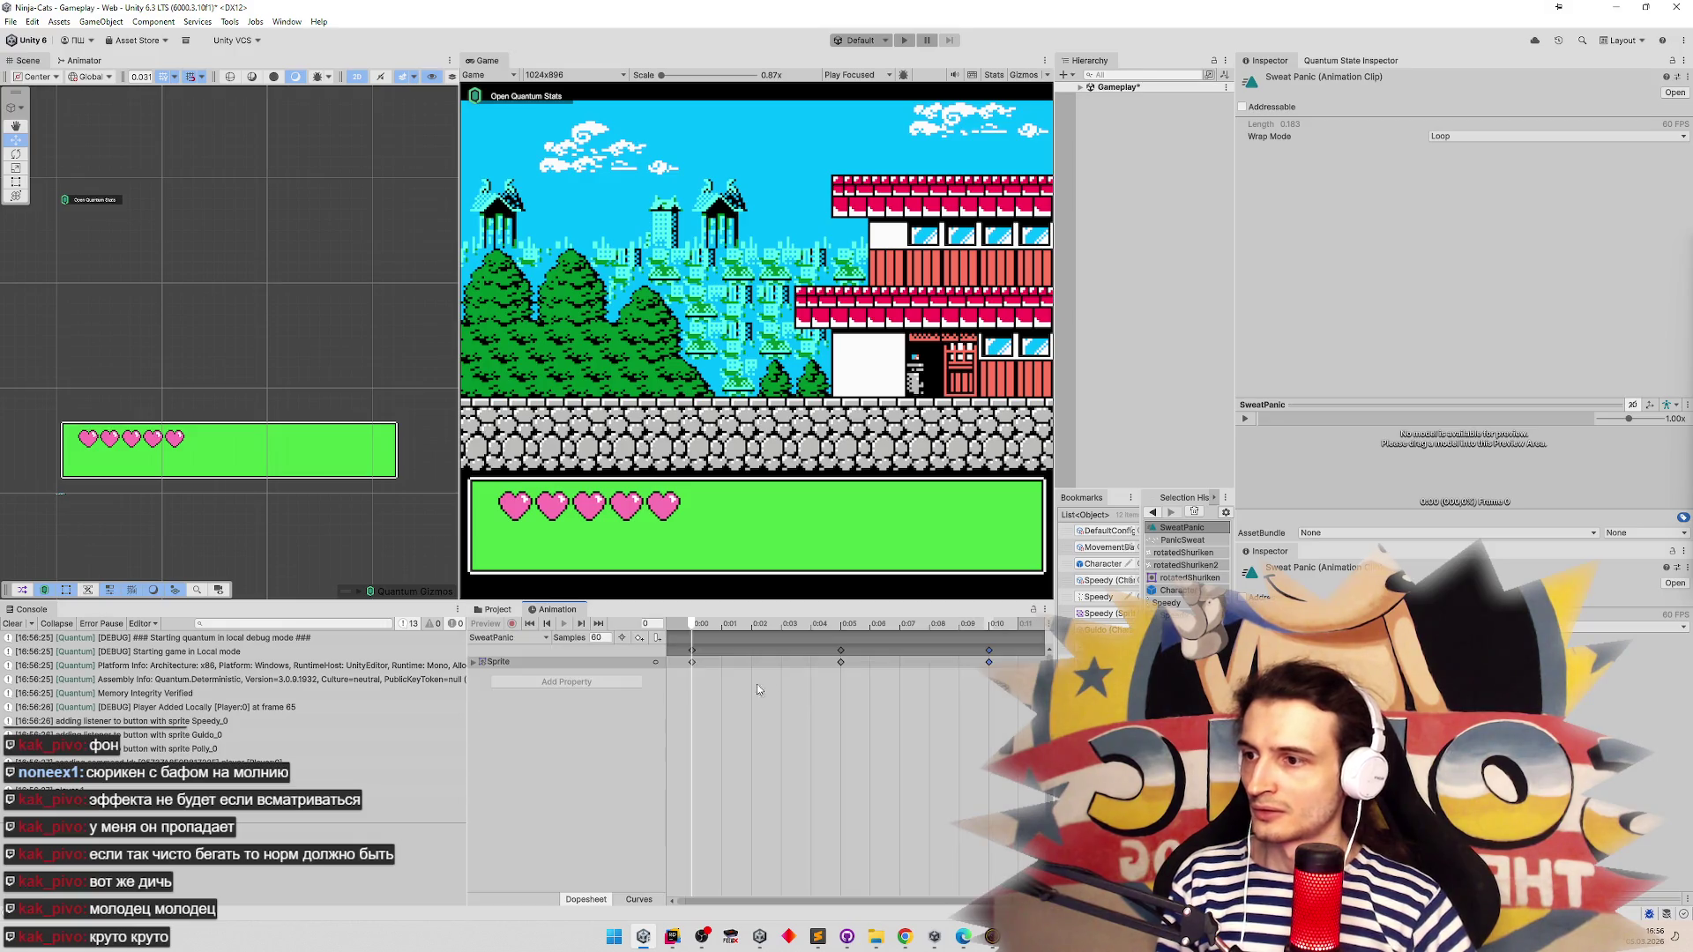
pyautogui.click(474, 662)
pyautogui.moveTo(699, 632)
pyautogui.mouseDown()
pyautogui.moveTo(899, 630)
pyautogui.moveTo(692, 630)
pyautogui.mouseUp()
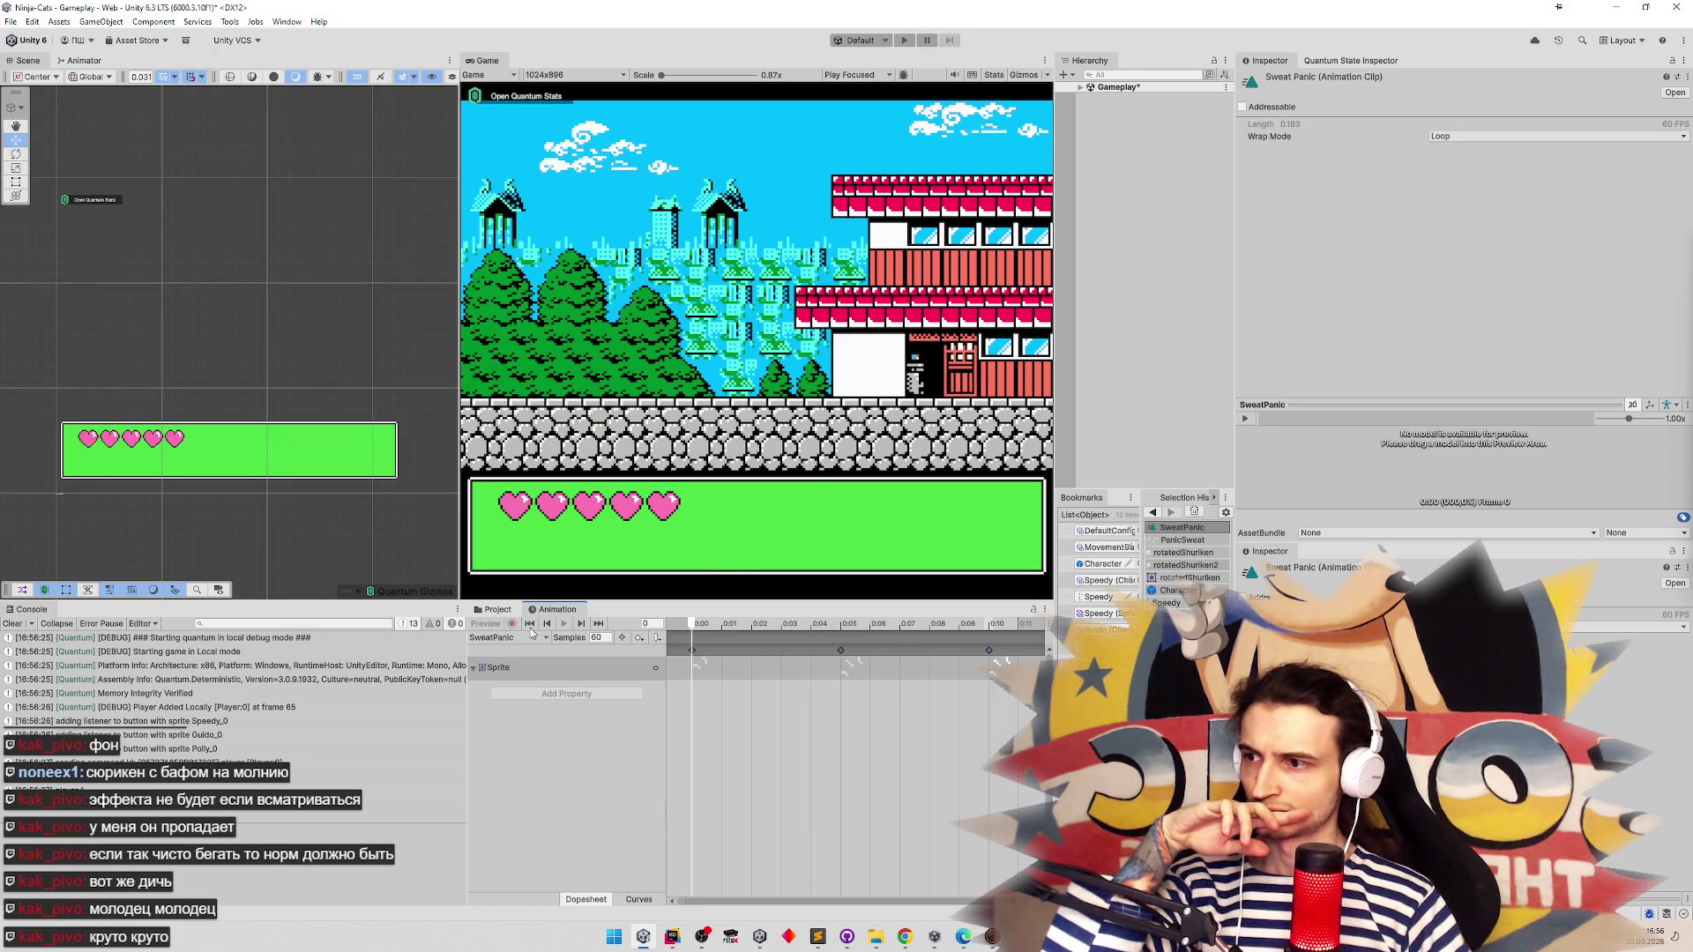
# Confirm SweatPanic stays on Loop, clear the Project search, and open the Character prefab
pyautogui.click(499, 609)
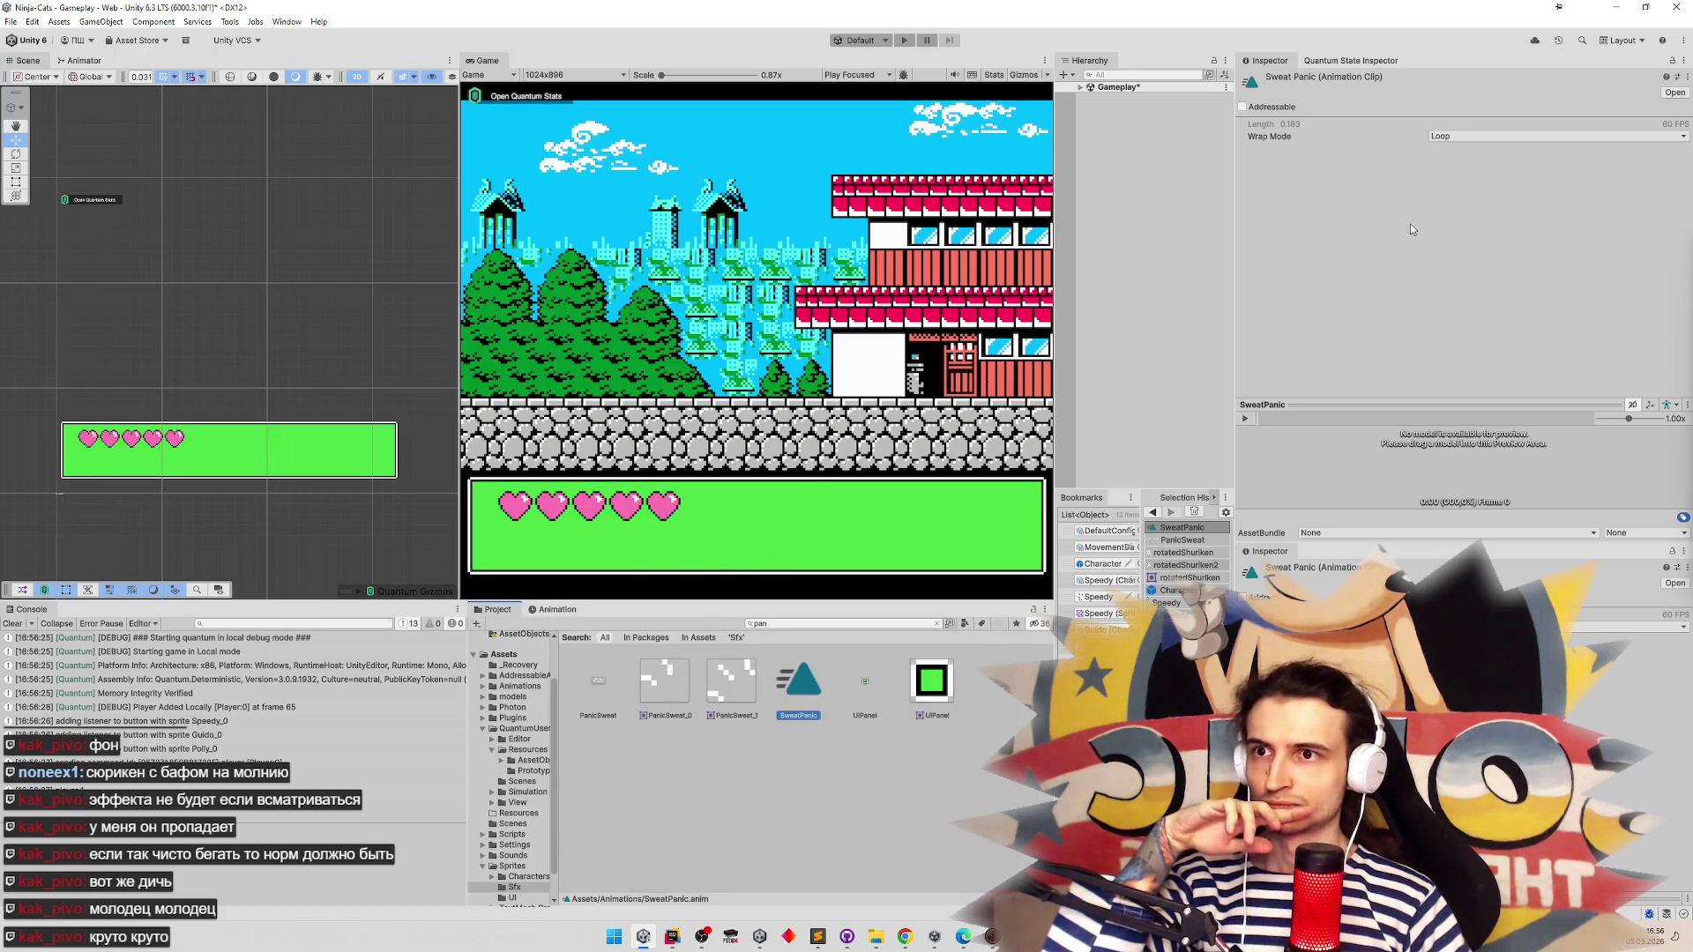
pyautogui.click(1468, 136)
pyautogui.click(1466, 170)
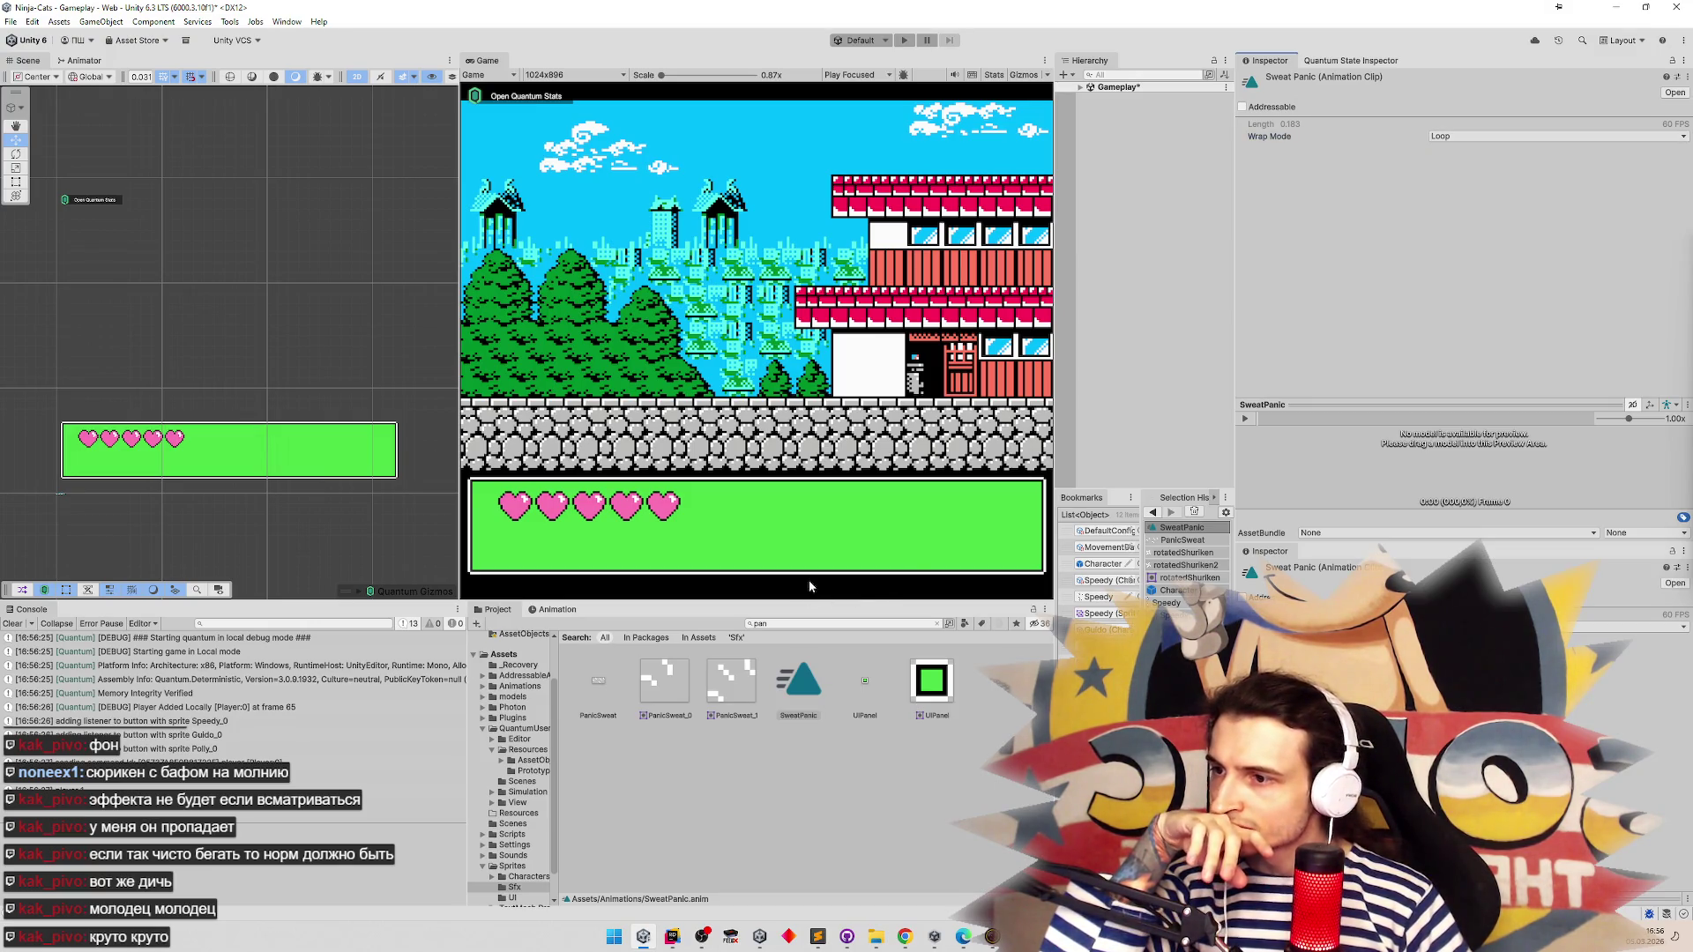
pyautogui.click(937, 623)
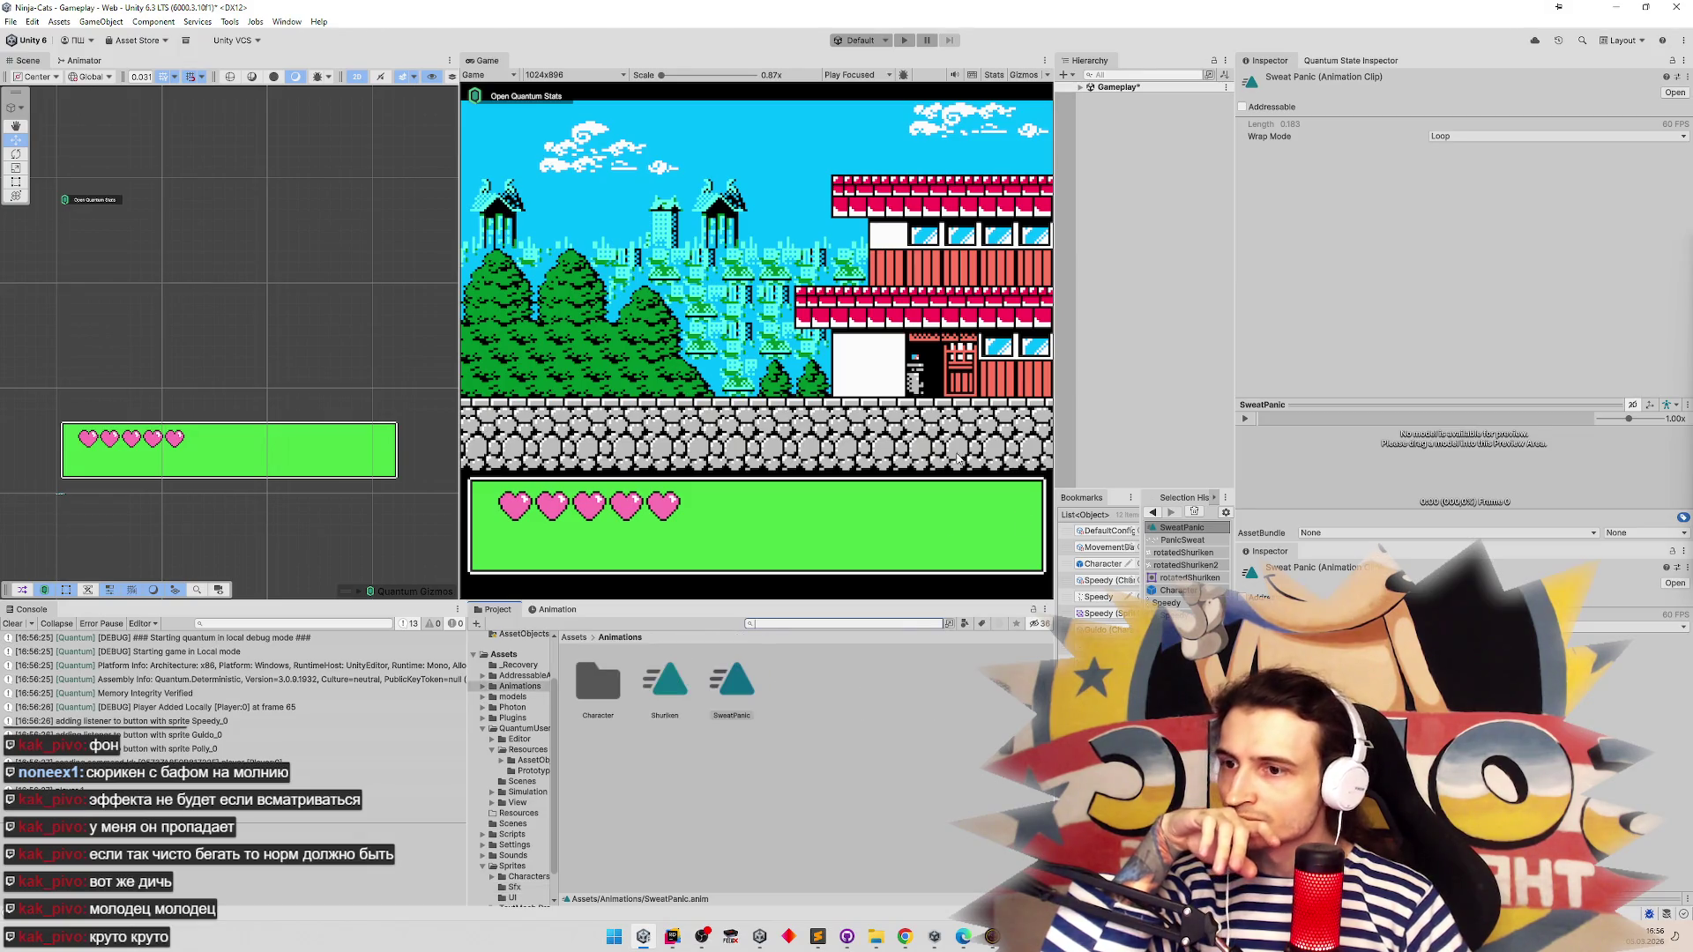
pyautogui.doubleClick(1072, 564)
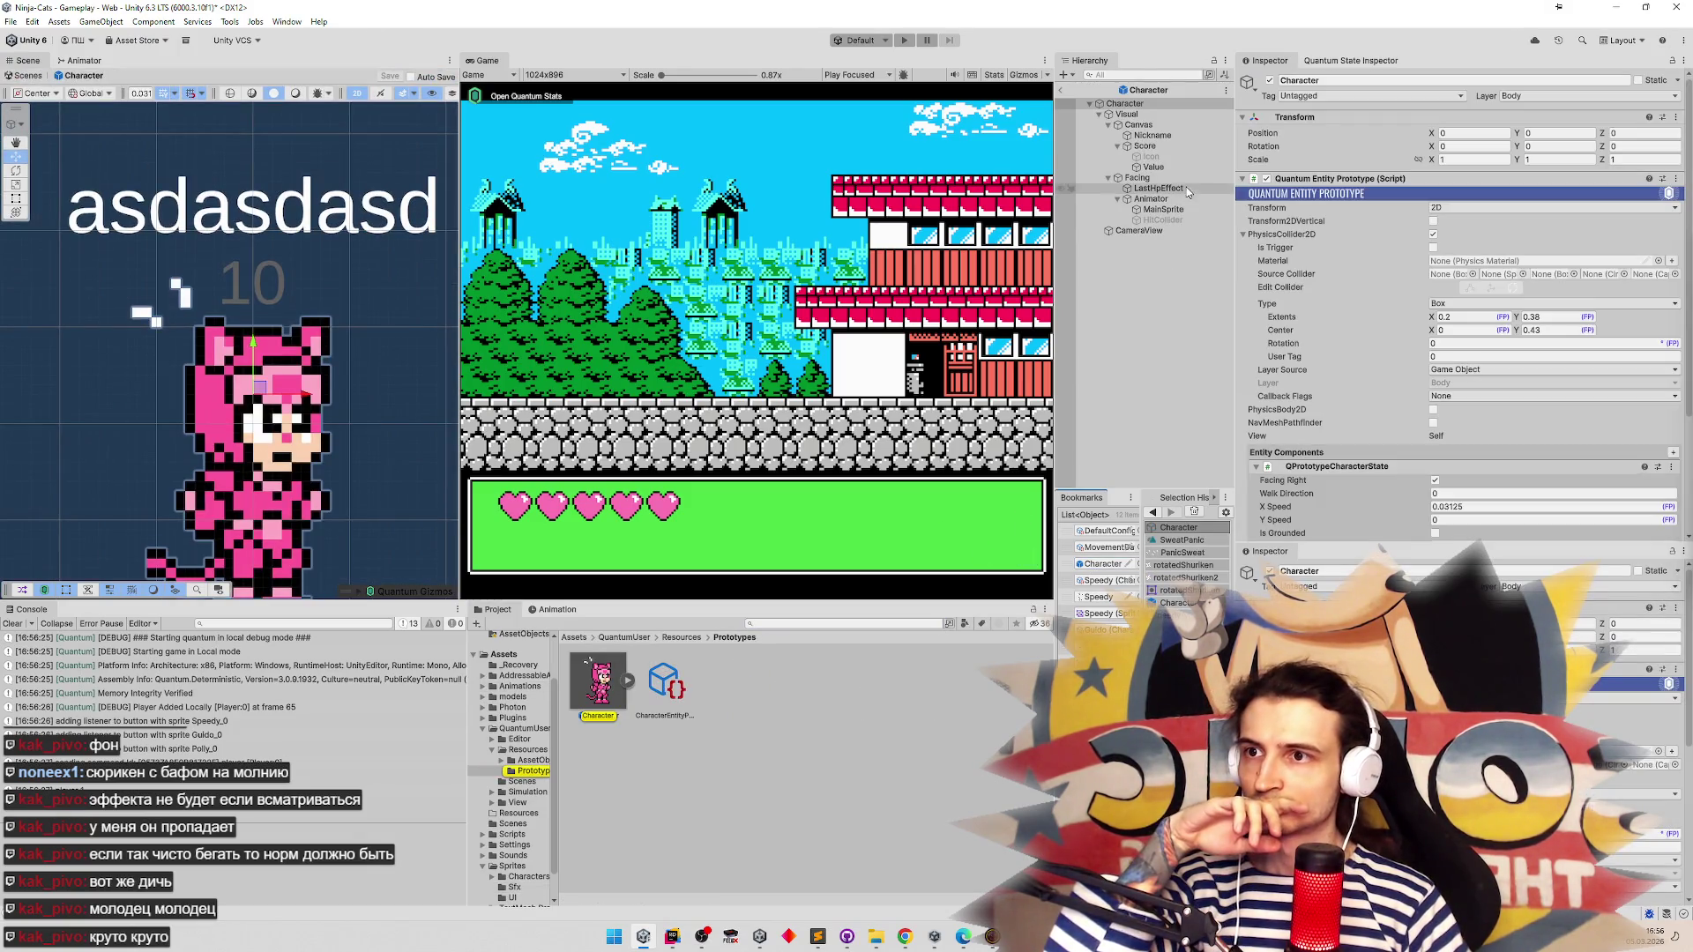
# Browse the prefab's LastHpEffect, Animator and MainSprite objects, ending on LastHpEffect
pyautogui.click(1181, 188)
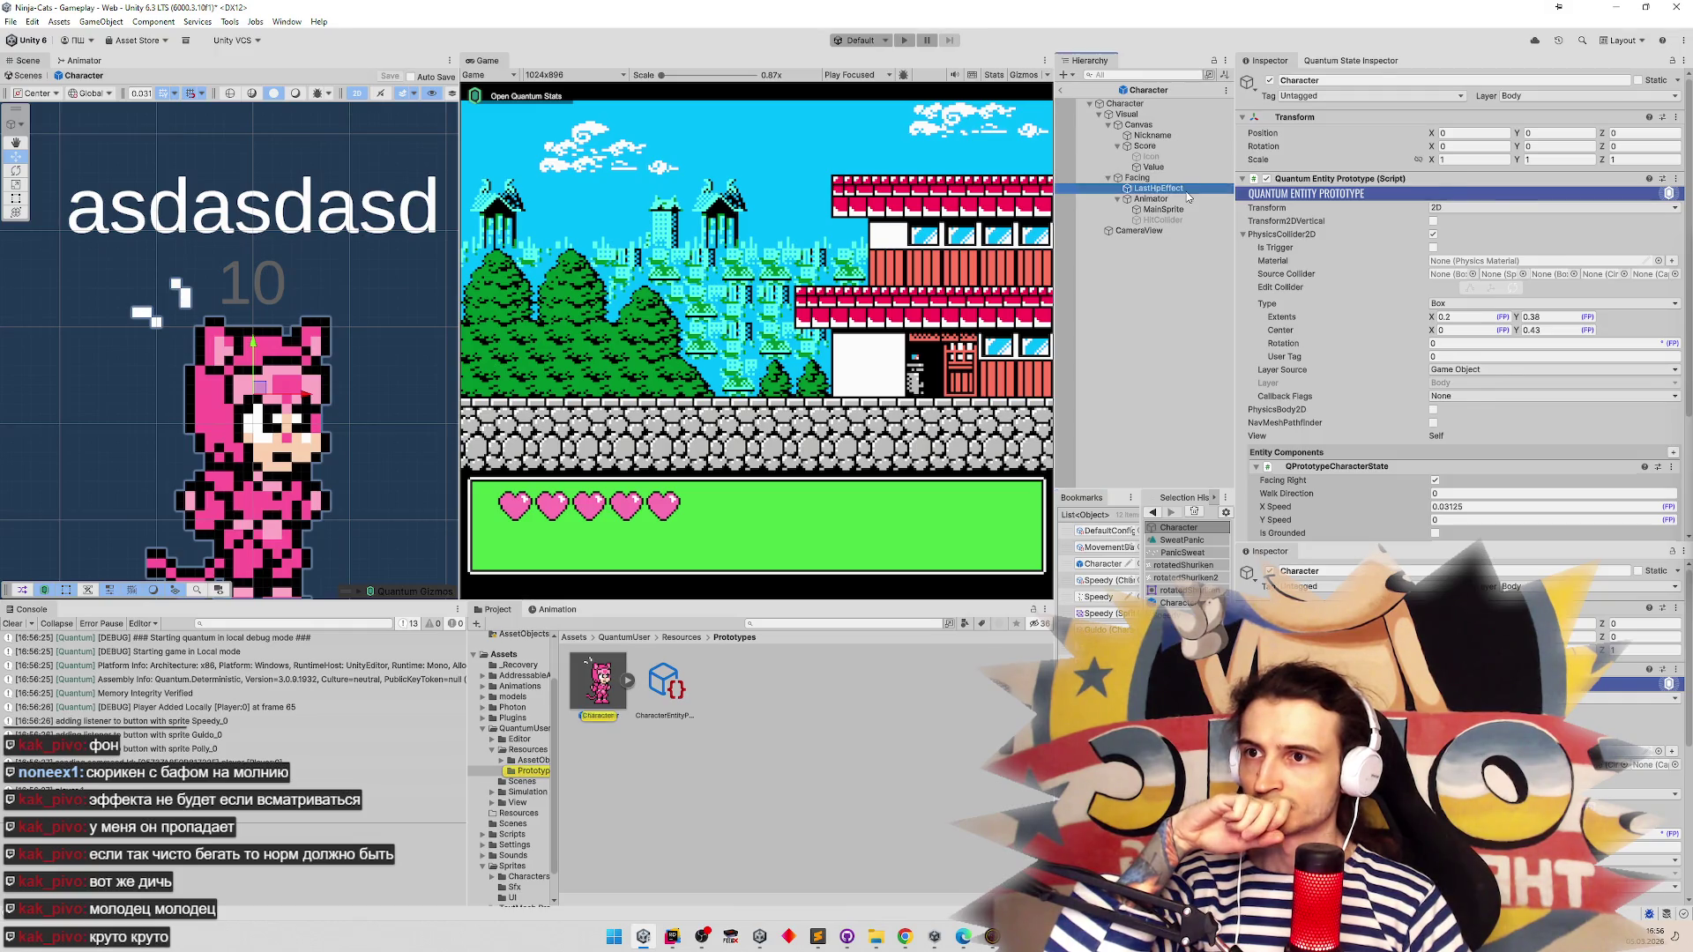
pyautogui.click(1184, 200)
pyautogui.press('Down')
pyautogui.press('Up')
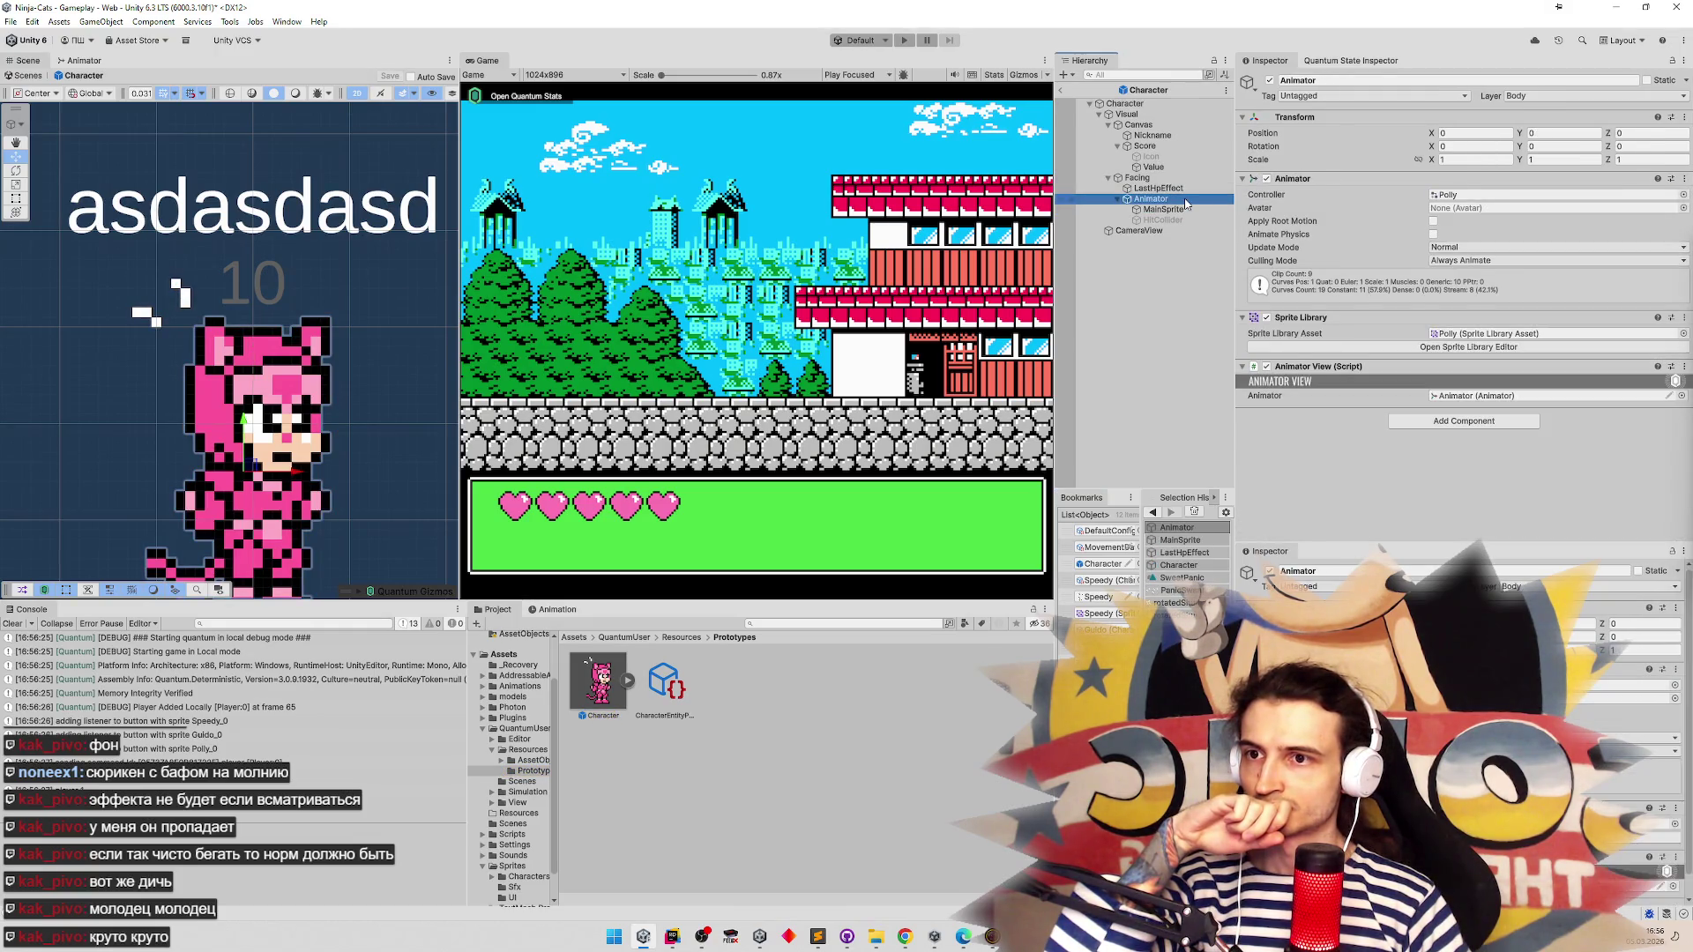
pyautogui.click(1182, 210)
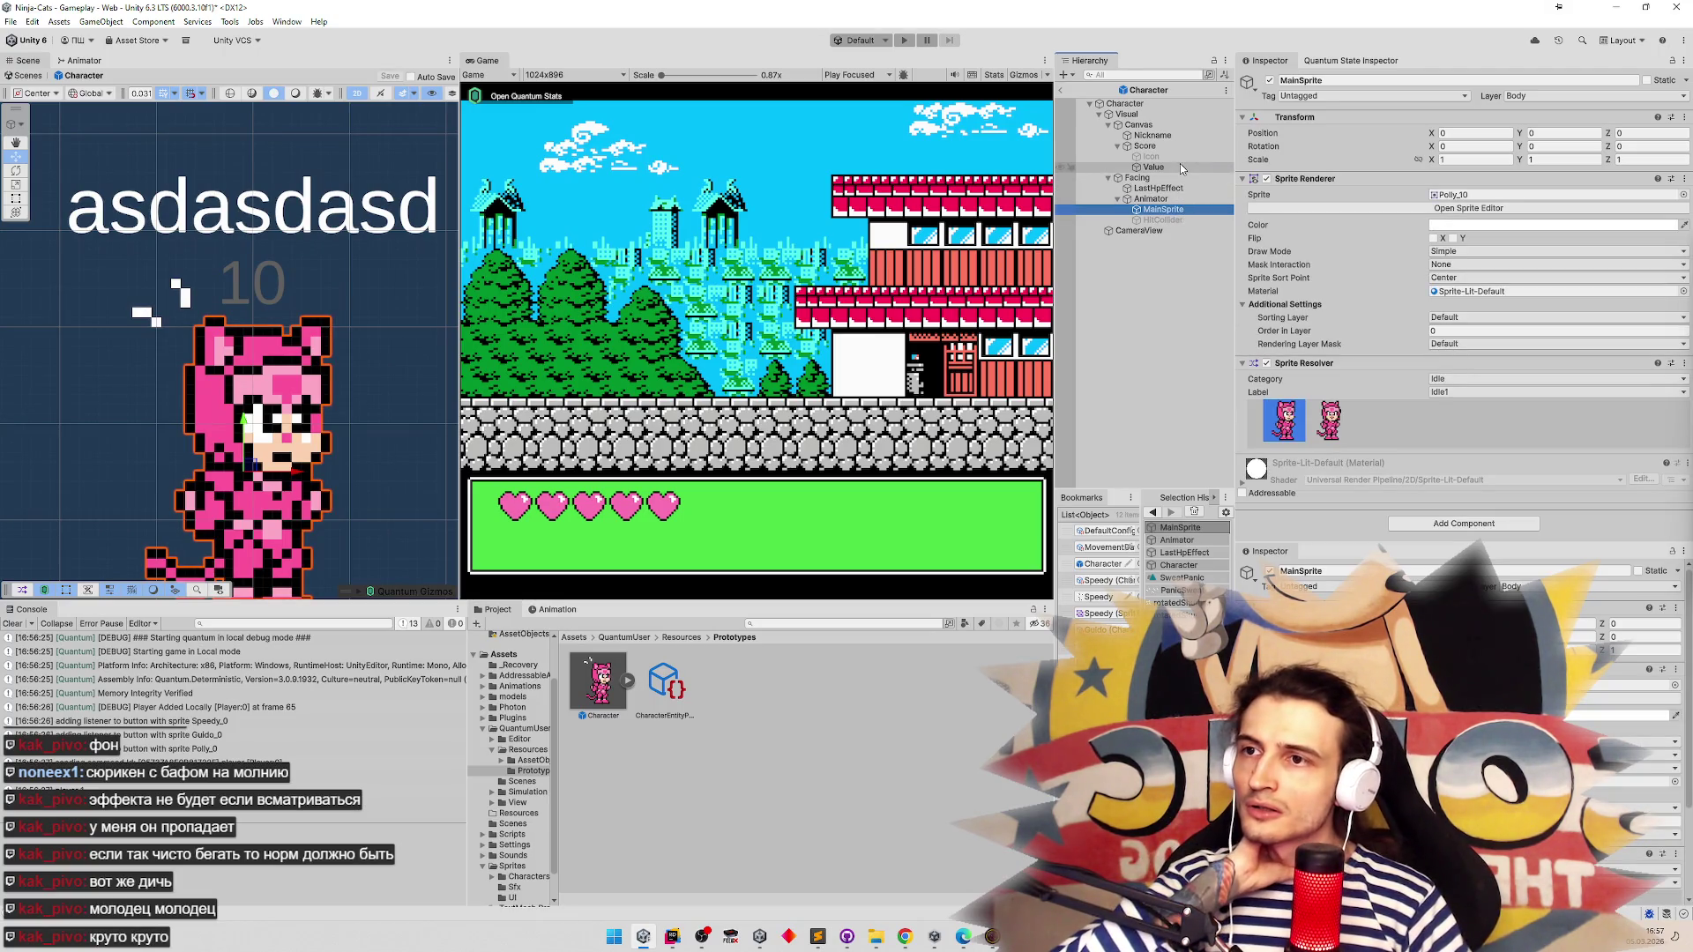
pyautogui.click(1190, 188)
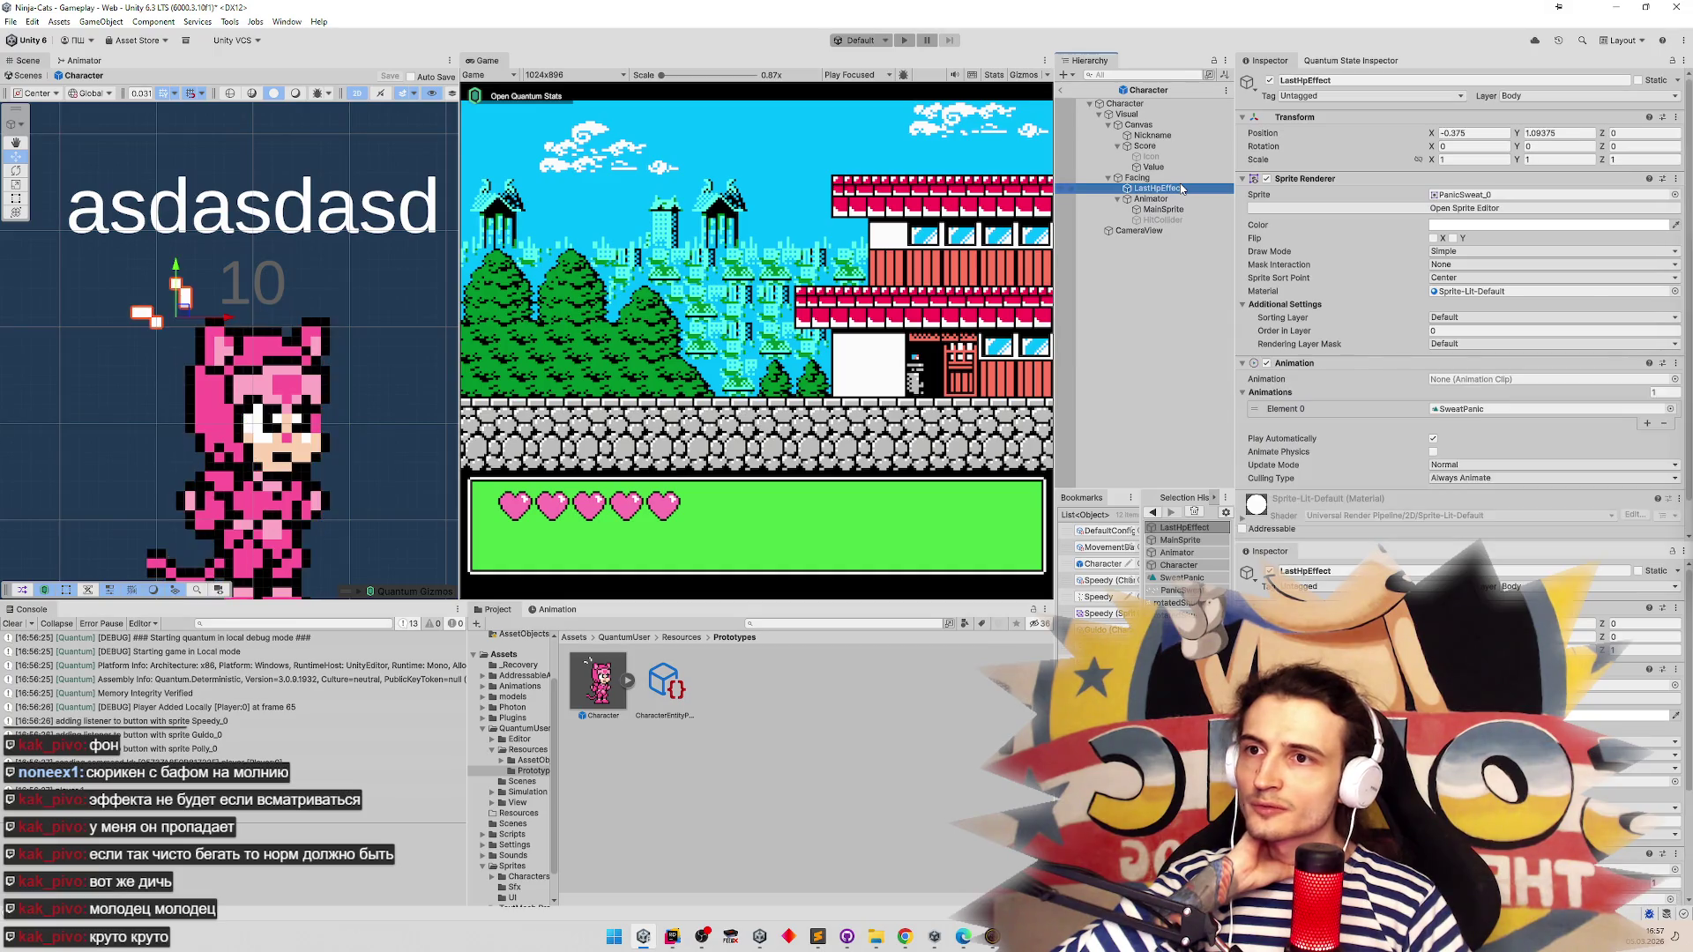
# Drag SweatPanic into LastHpEffect's Animation field, then start playing past the prefab warning
pyautogui.scroll(-1, 1294, 252)
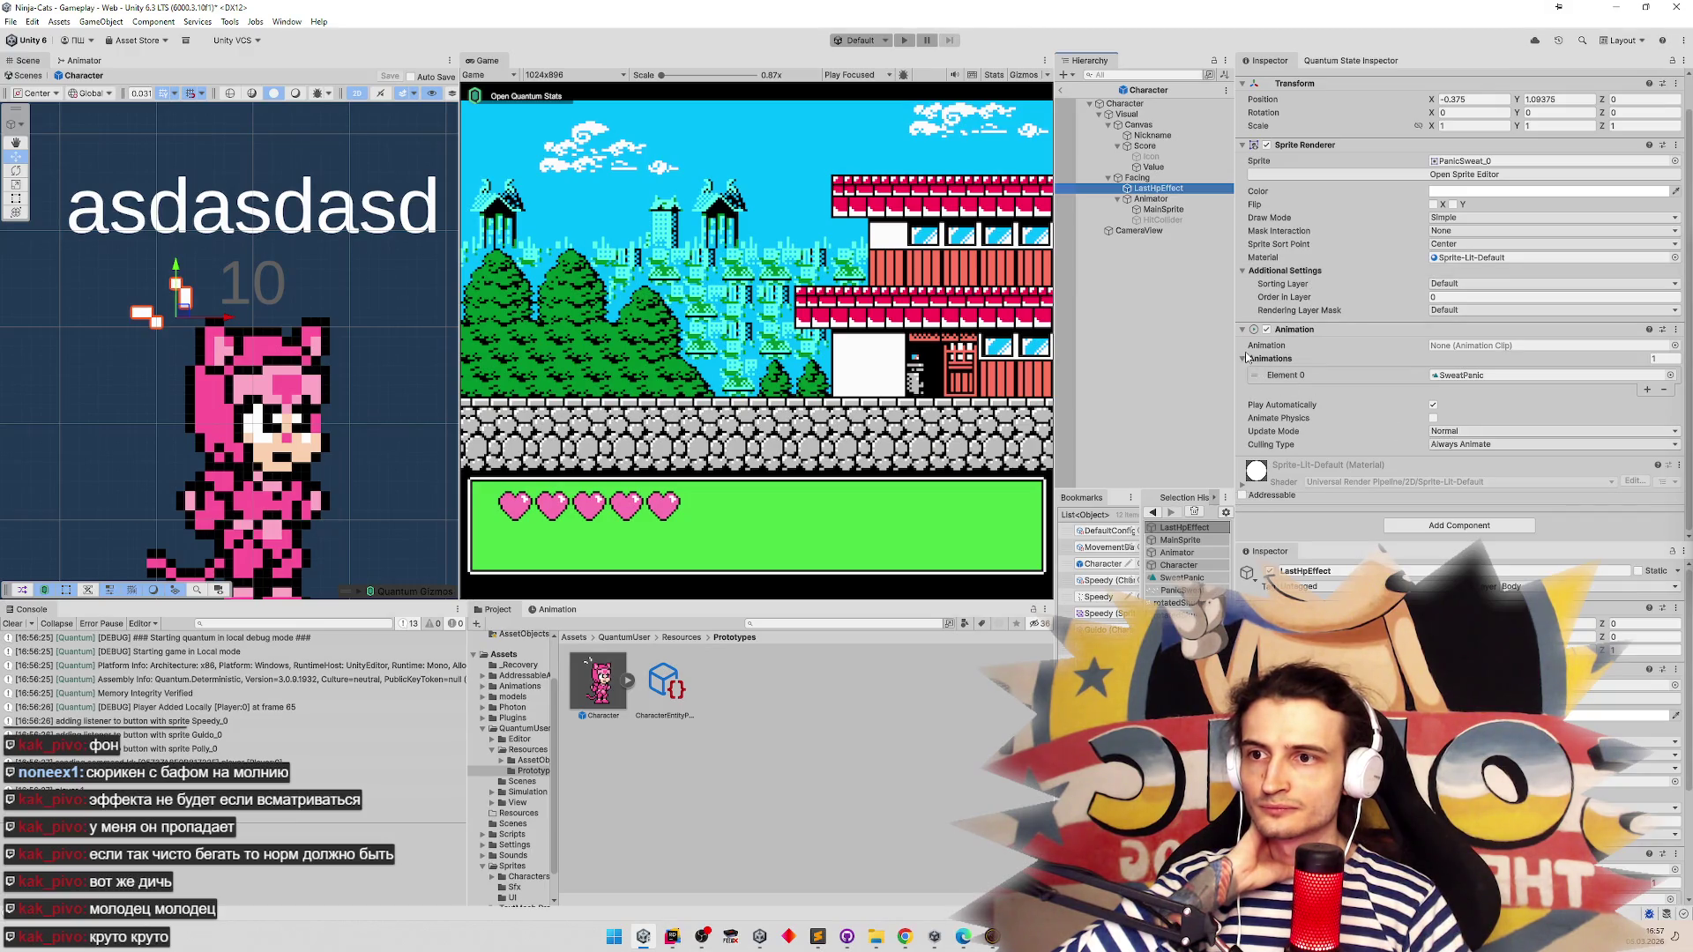
pyautogui.click(1442, 379)
pyautogui.moveTo(729, 679)
pyautogui.mouseDown()
pyautogui.moveTo(1454, 375)
pyautogui.moveTo(1482, 347)
pyautogui.mouseUp()
pyautogui.click(913, 254)
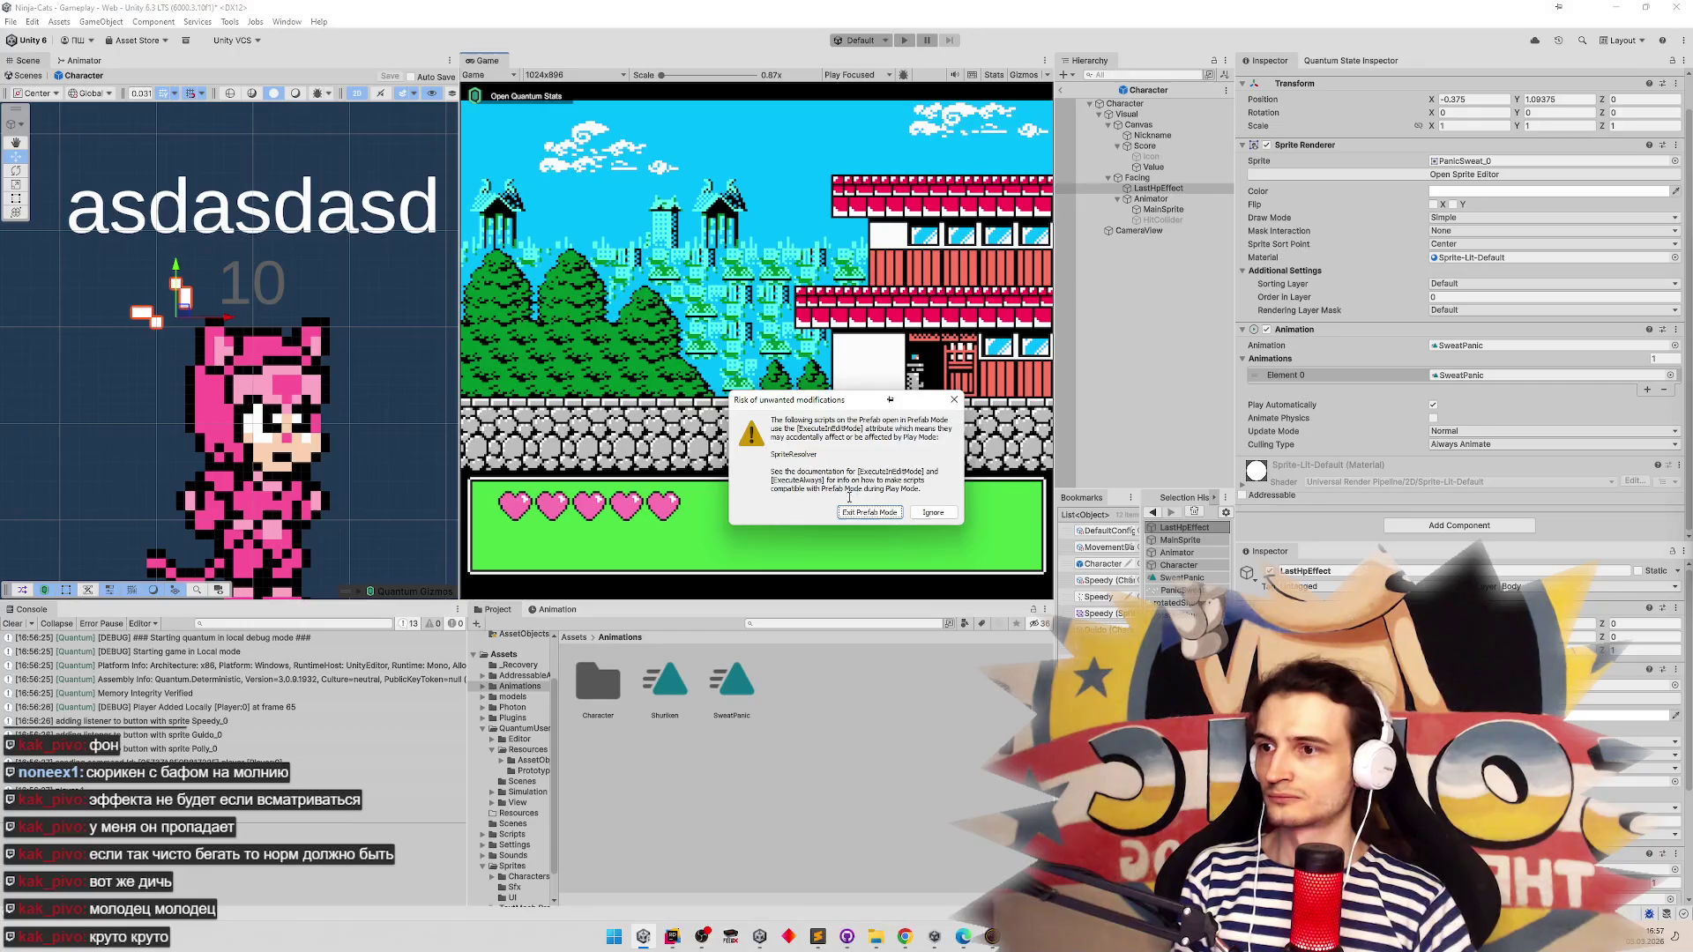
pyautogui.click(859, 513)
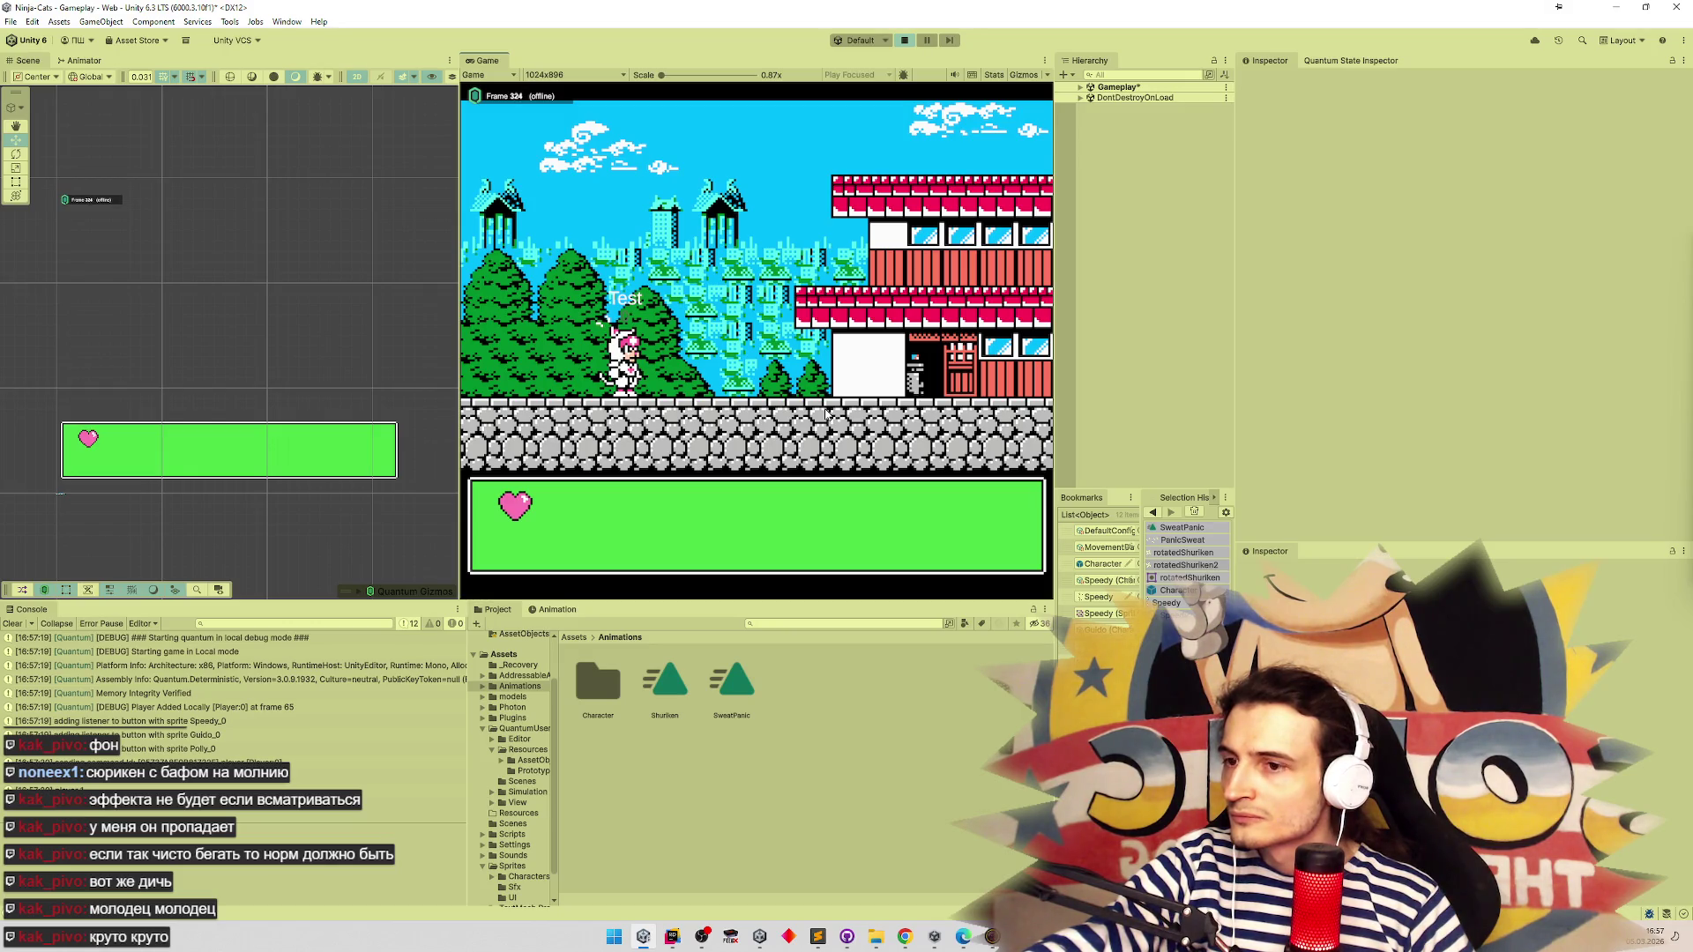
# Stop the game, reopen the Character prefab, and select LastHpEffect
pyautogui.hotkey('ctrl', 'p')
pyautogui.doubleClick(1102, 563)
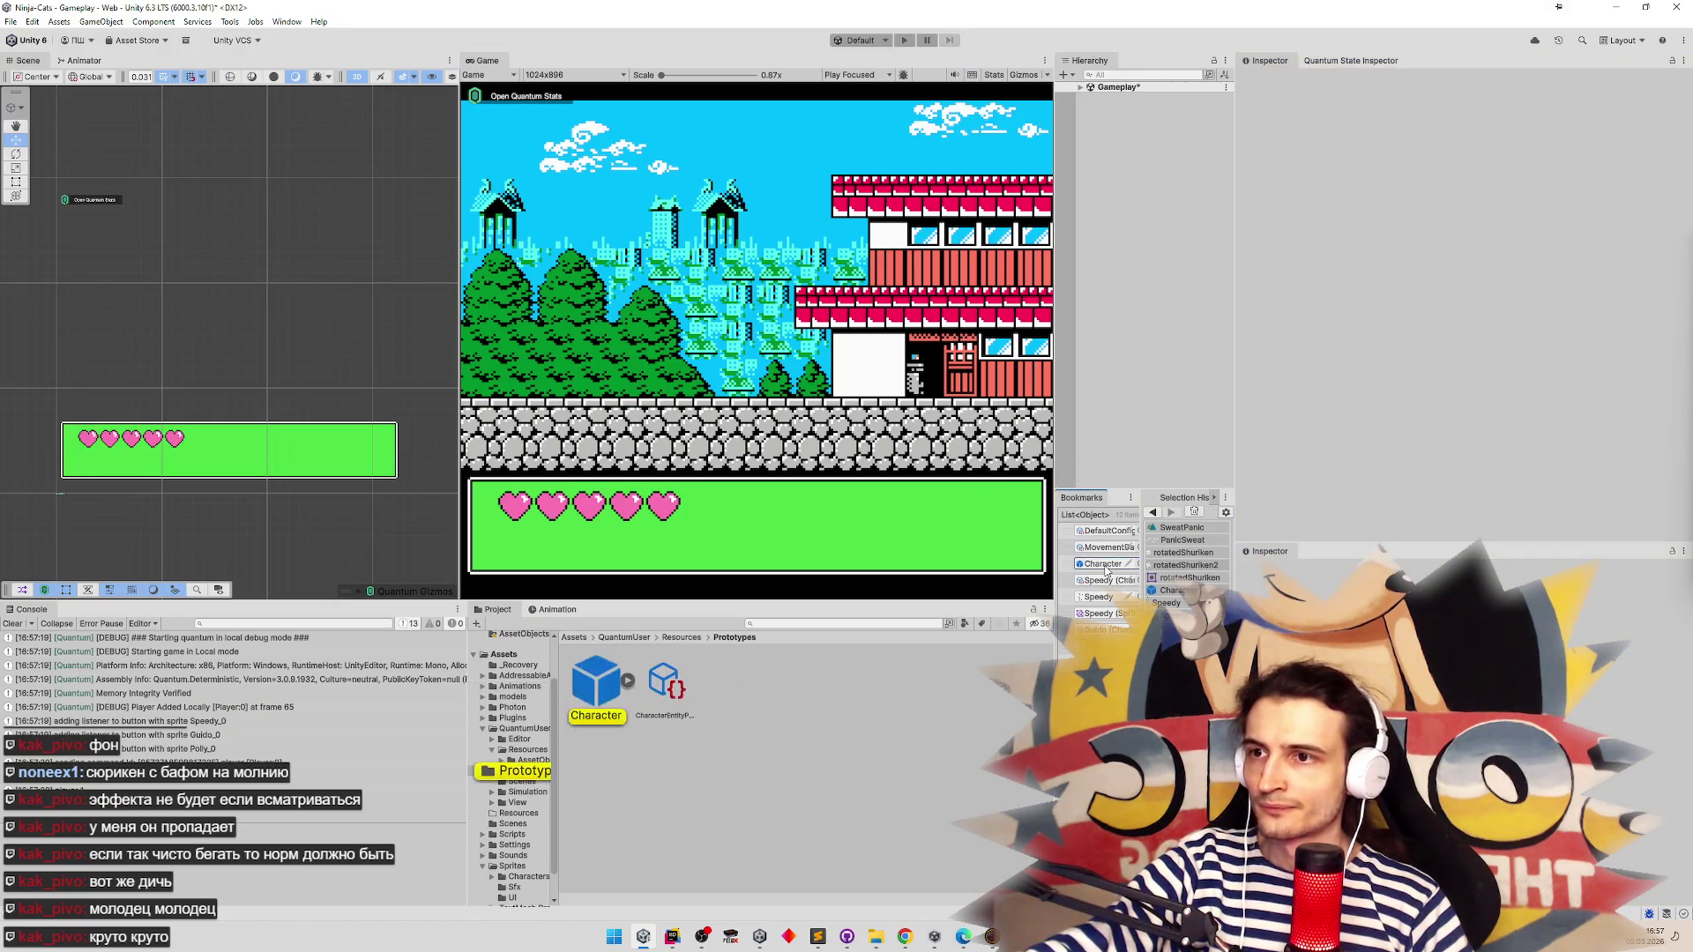
pyautogui.click(1162, 220)
pyautogui.click(1159, 188)
pyautogui.click(1167, 167)
pyautogui.click(1173, 199)
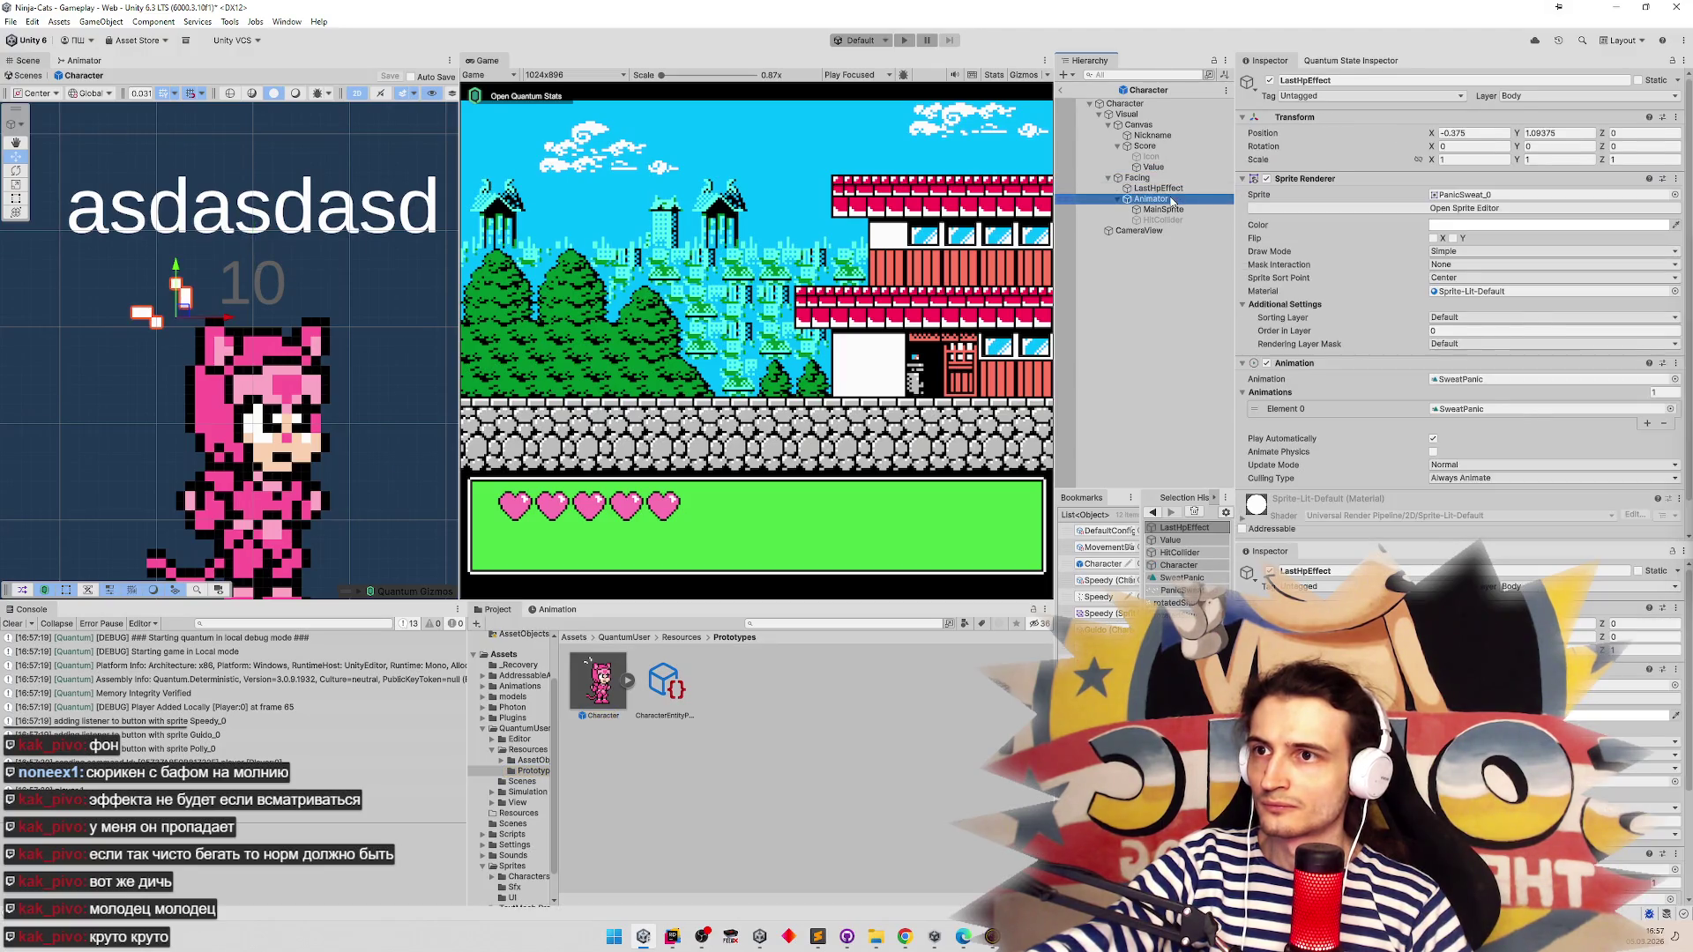
pyautogui.click(1175, 189)
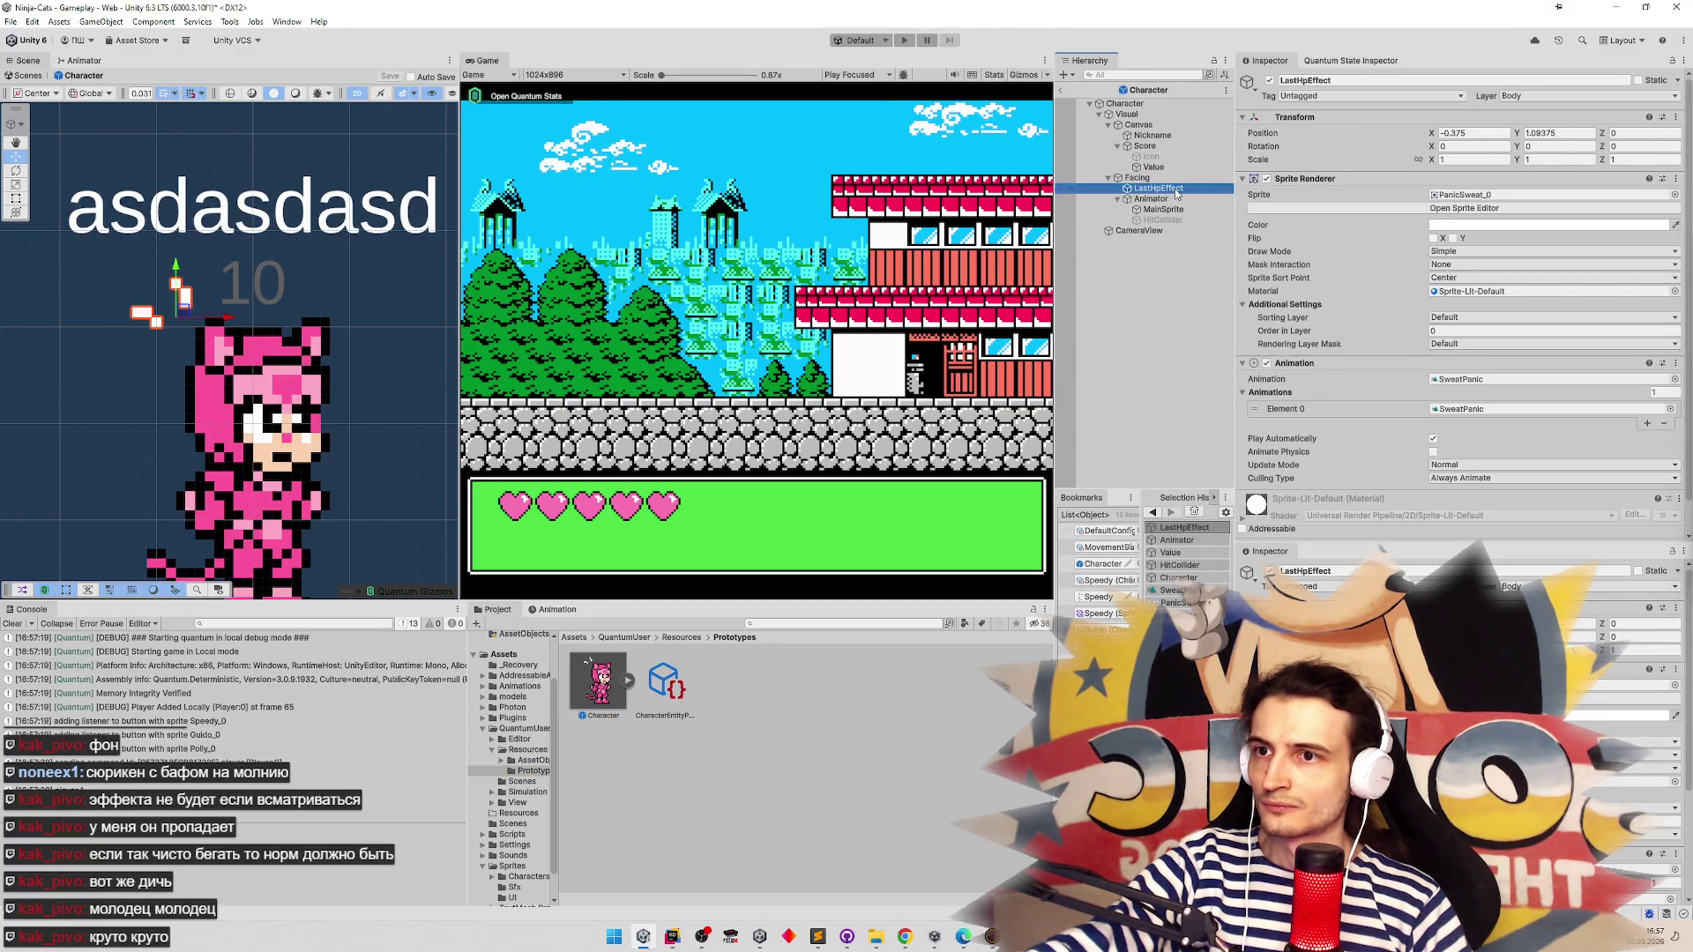
# Review Update Mode and keep Culling Type at Always Animate, then open the Sprite picker
pyautogui.scroll(-1, 1449, 308)
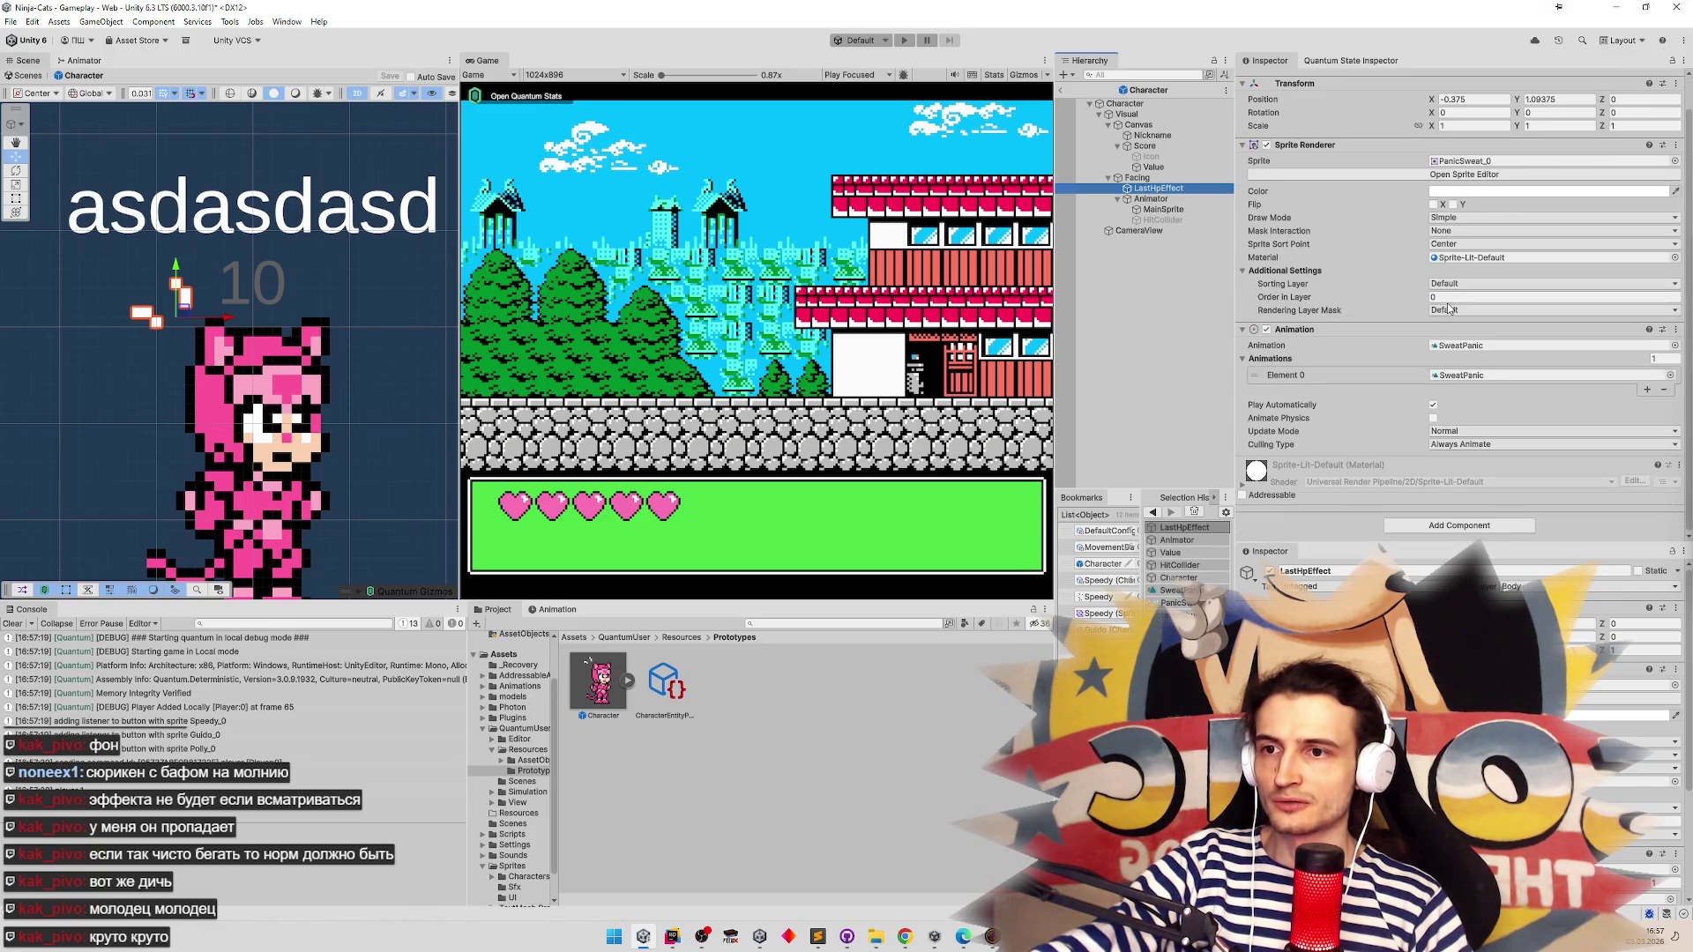
pyautogui.click(1490, 431)
pyautogui.click(1408, 438)
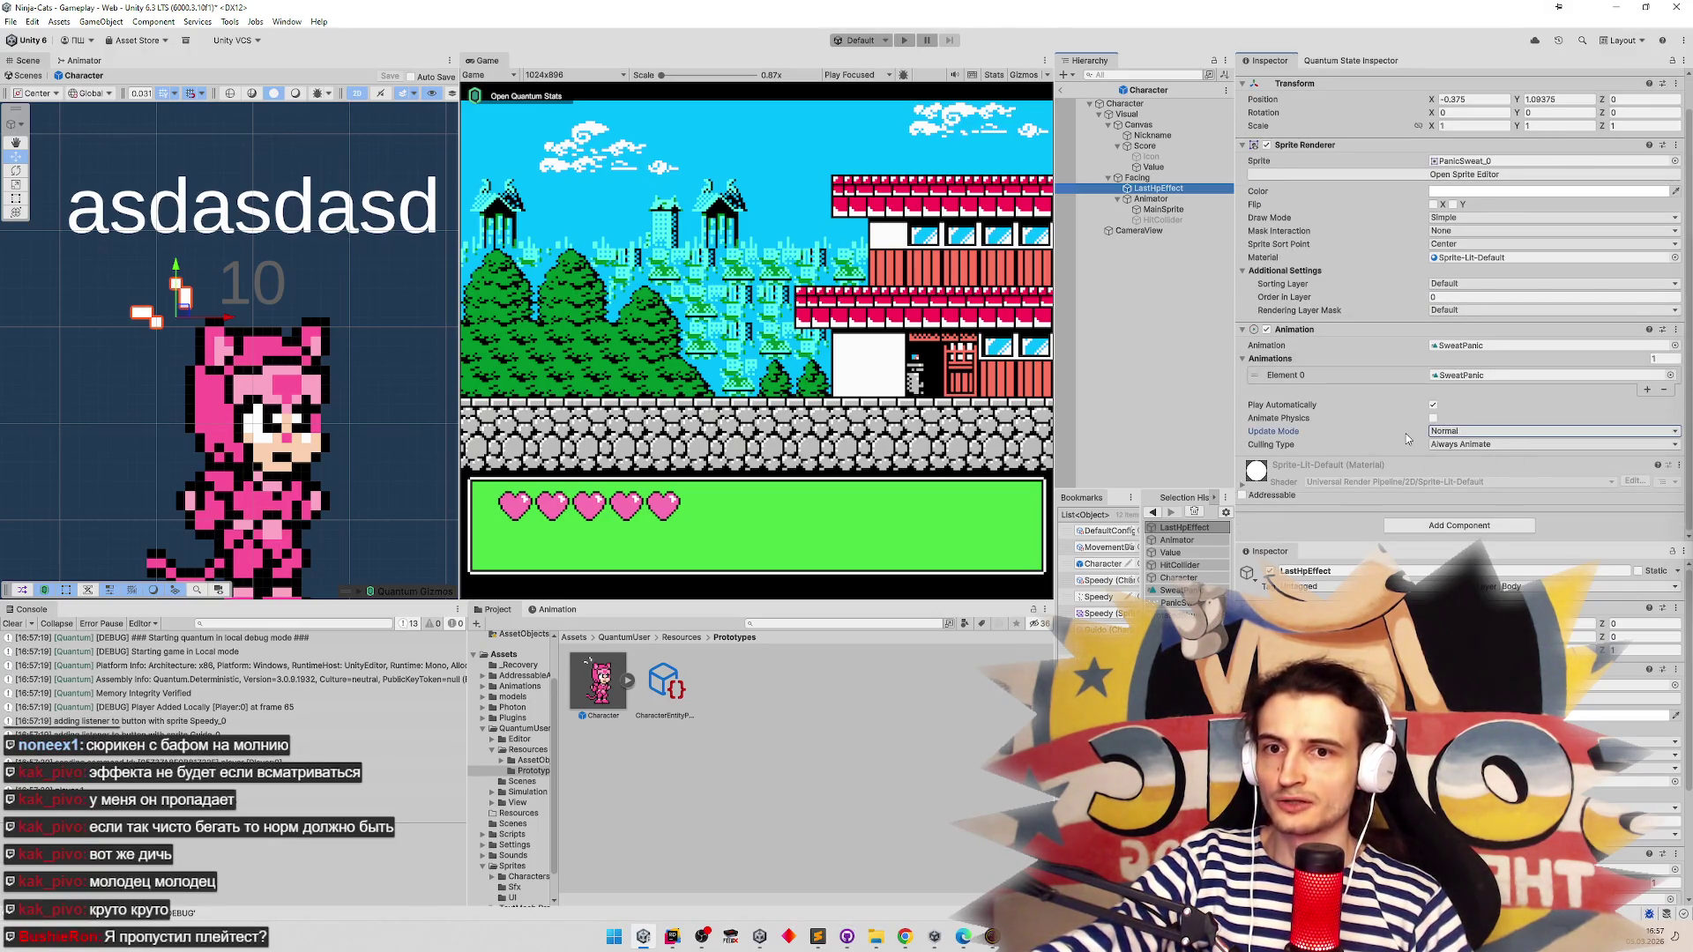
pyautogui.click(1467, 446)
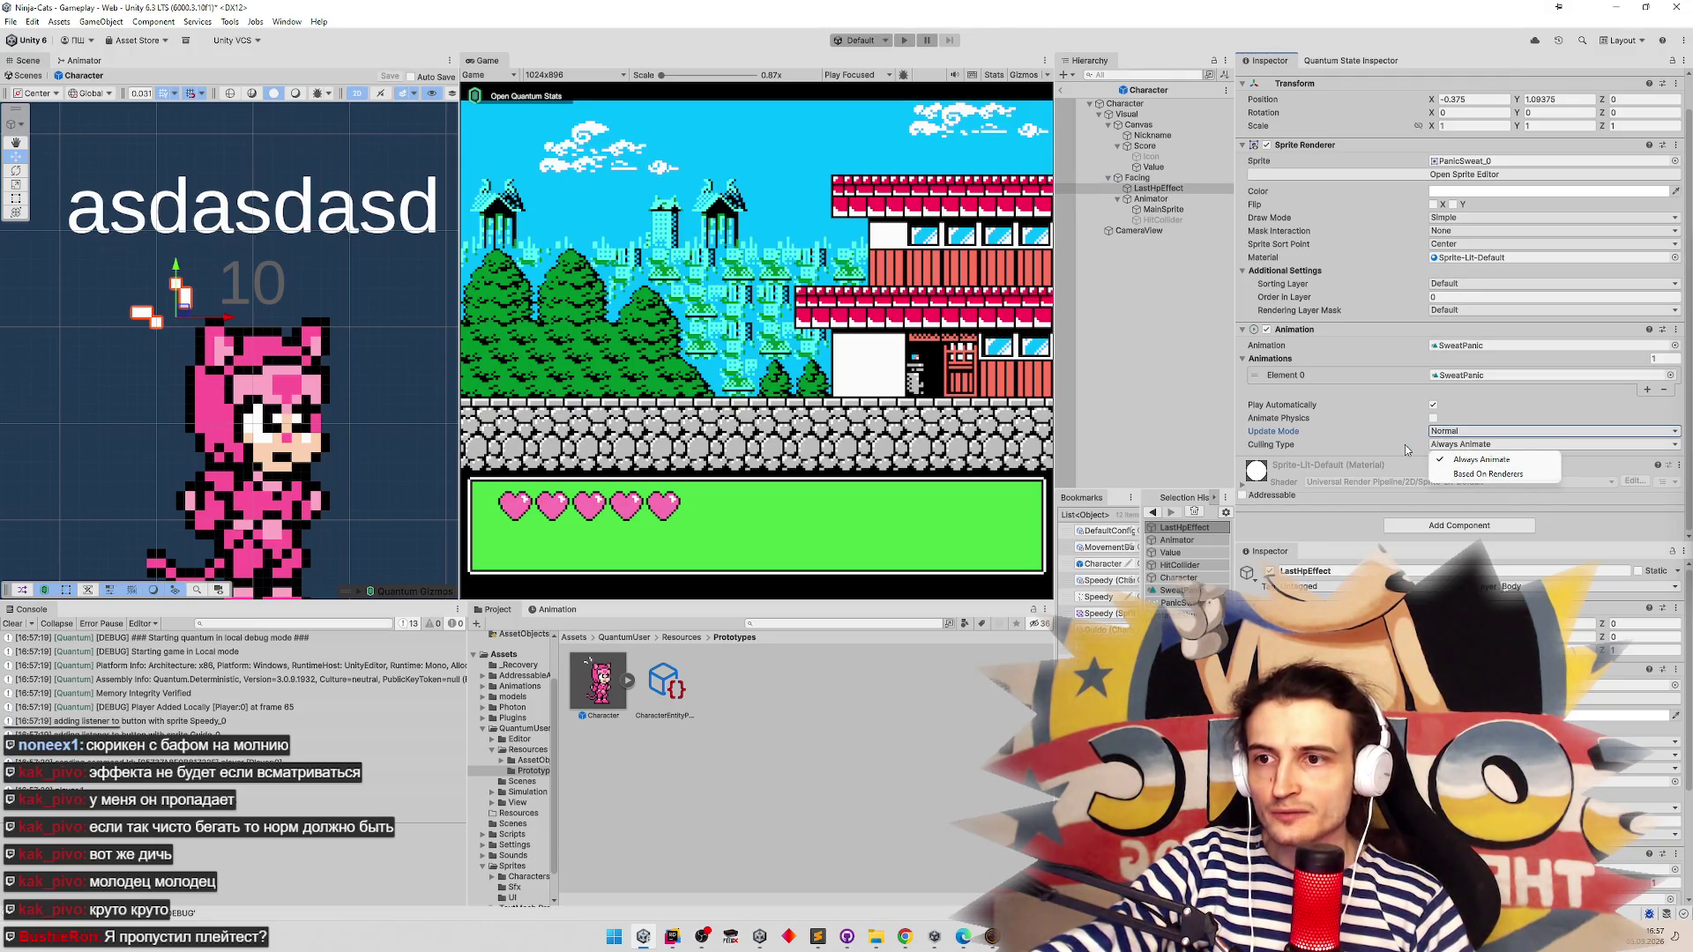
pyautogui.click(1404, 444)
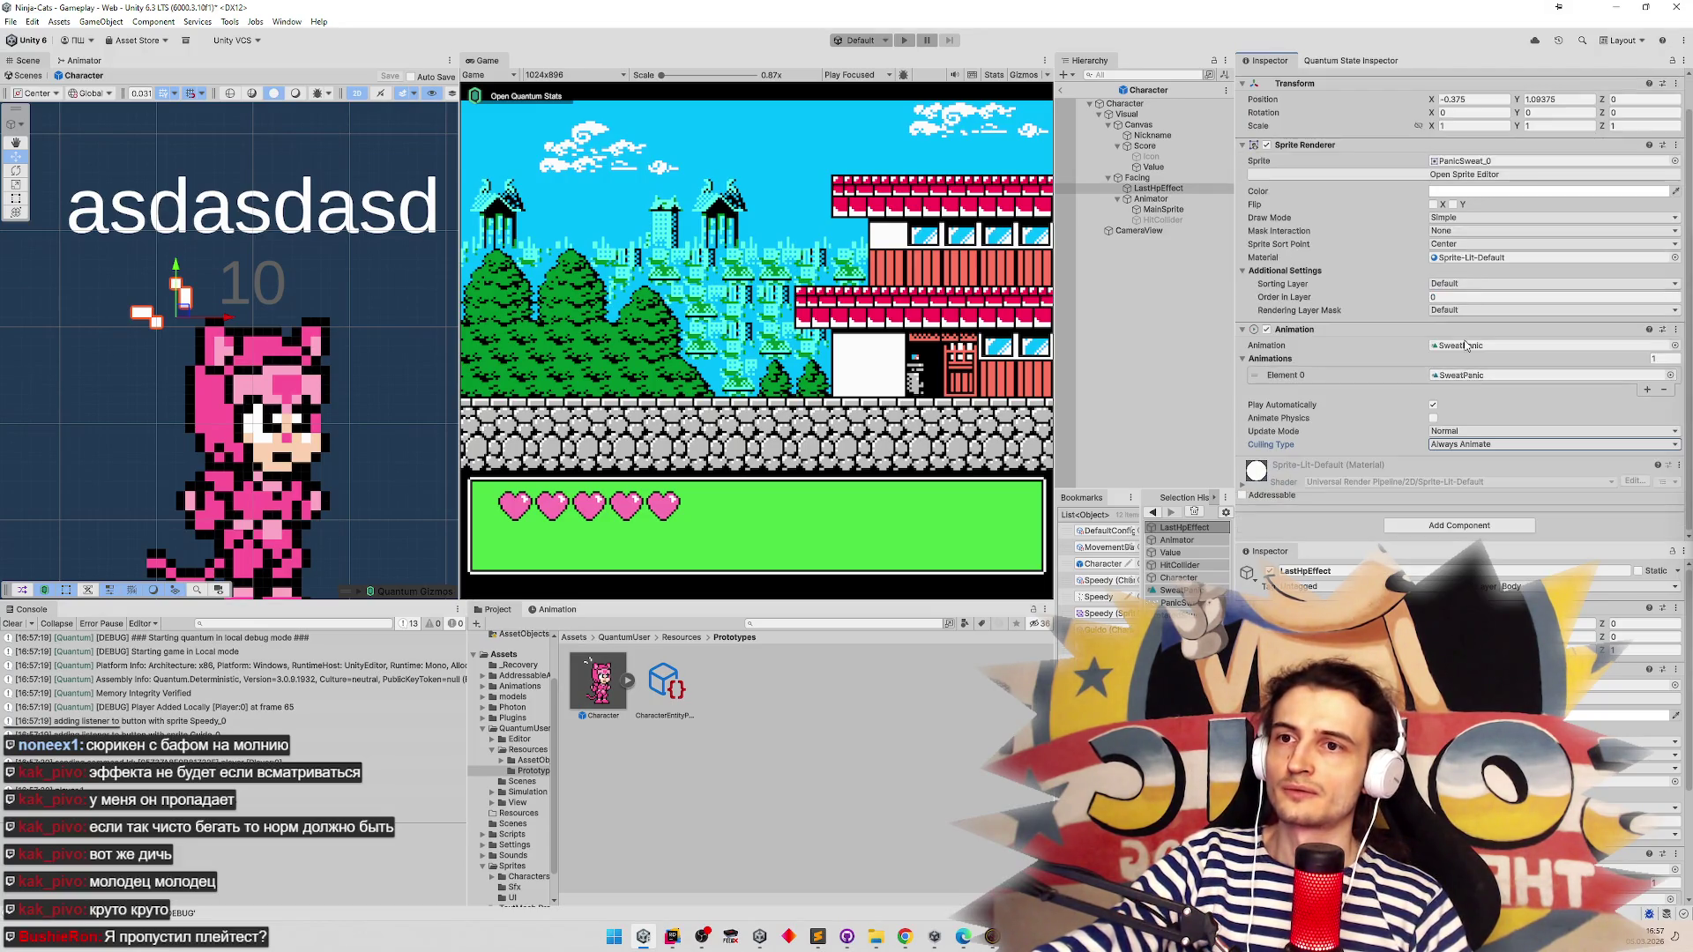
pyautogui.click(1675, 161)
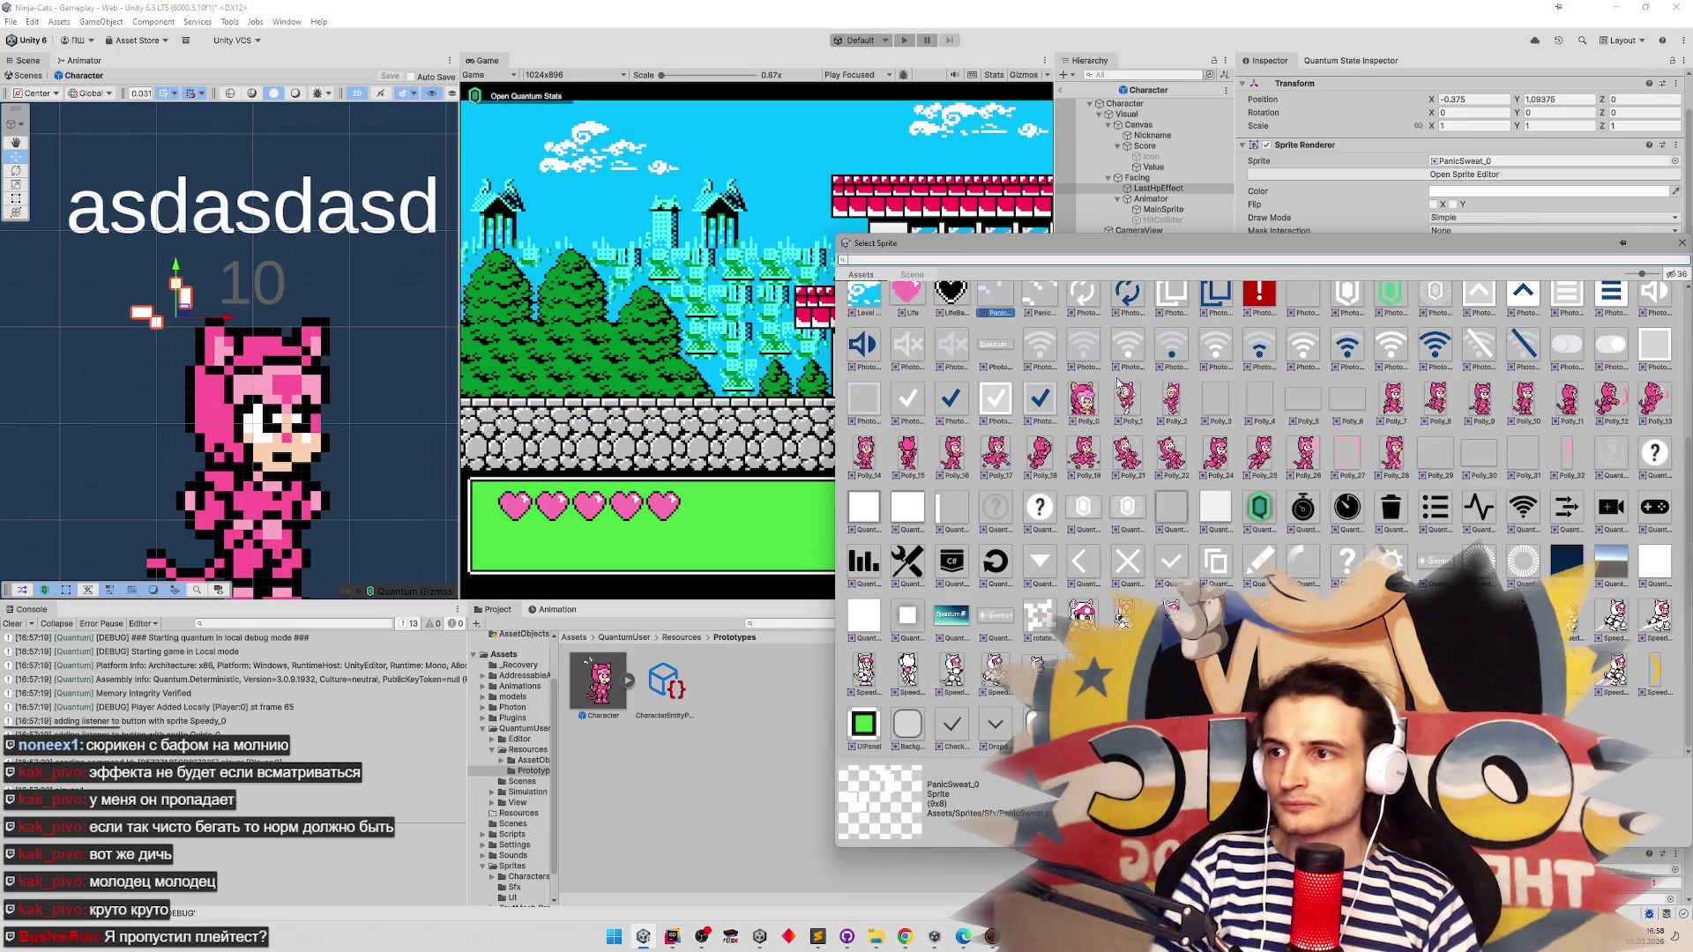
# Switch LastHpEffect's sprite to PanicSweat_1, save, briefly play-test, then reopen the Character prefab
pyautogui.doubleClick(1049, 302)
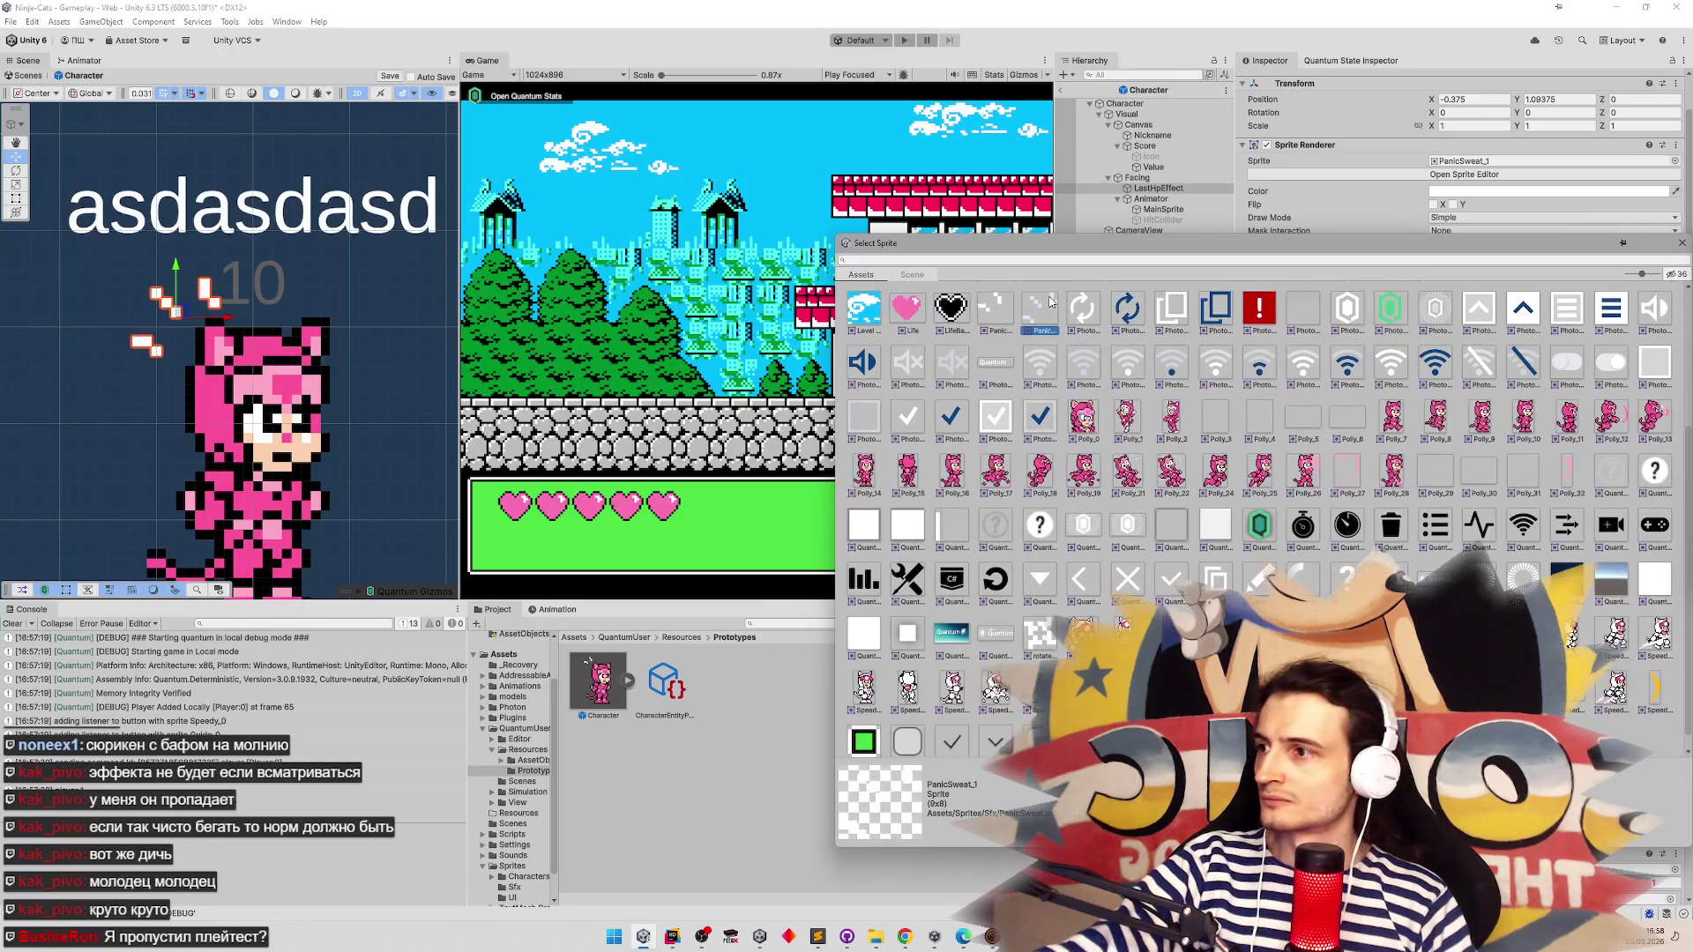
pyautogui.hotkey('ctrl', 's')
pyautogui.hotkey('ctrl', 'p')
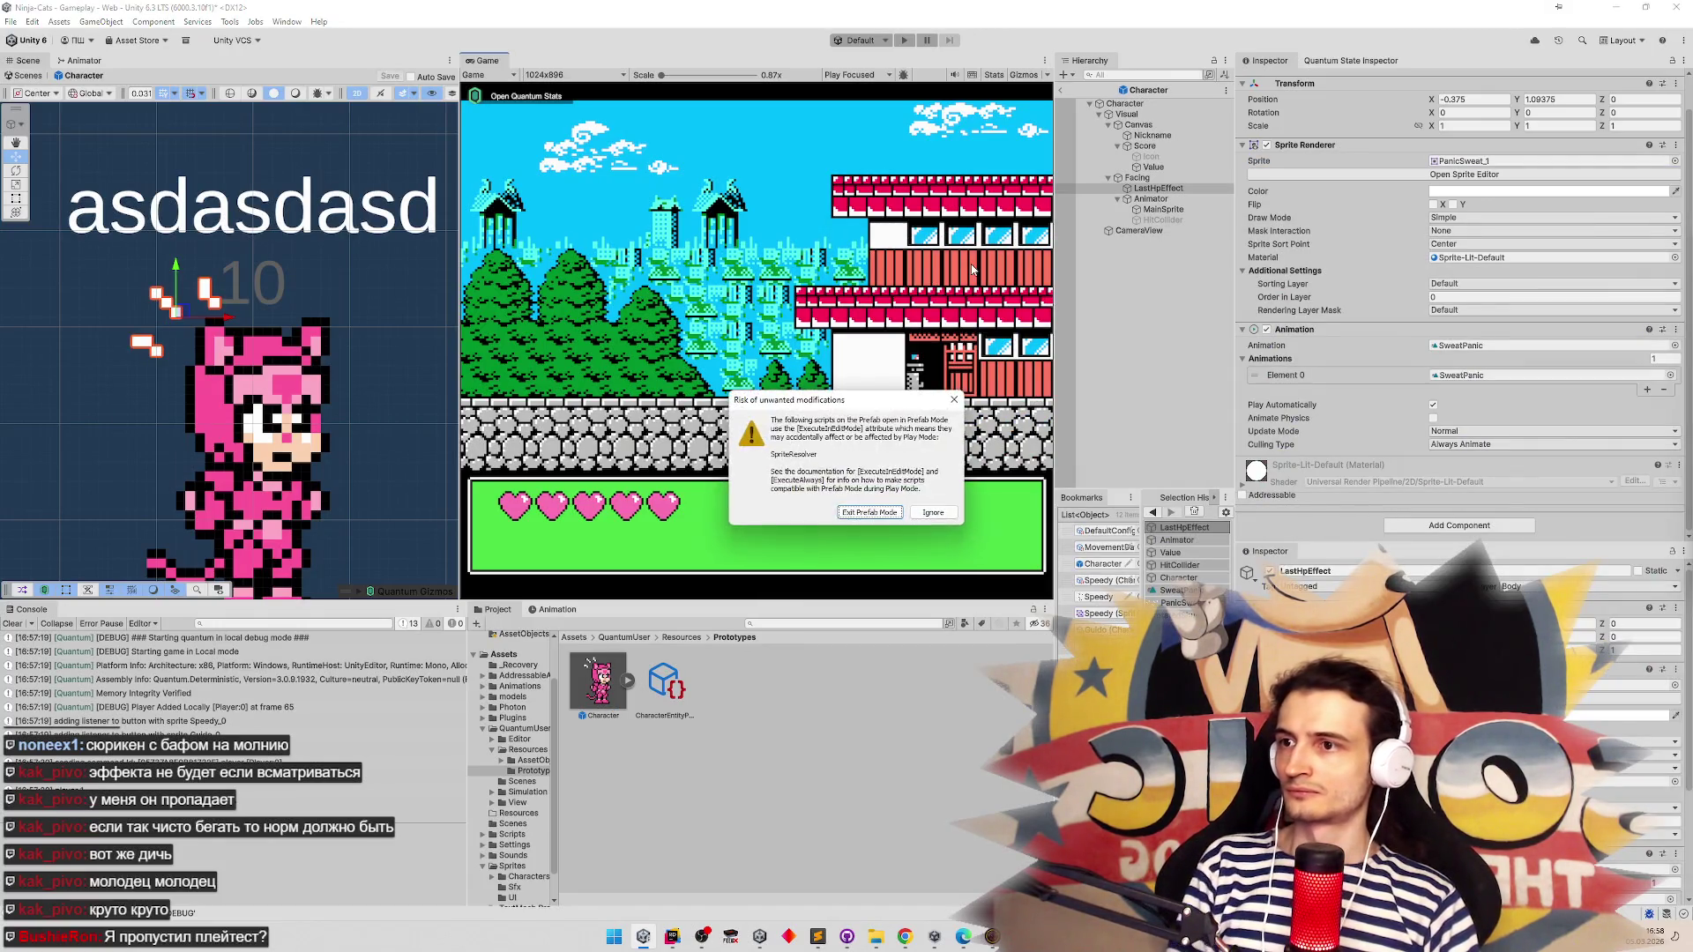
pyautogui.click(870, 511)
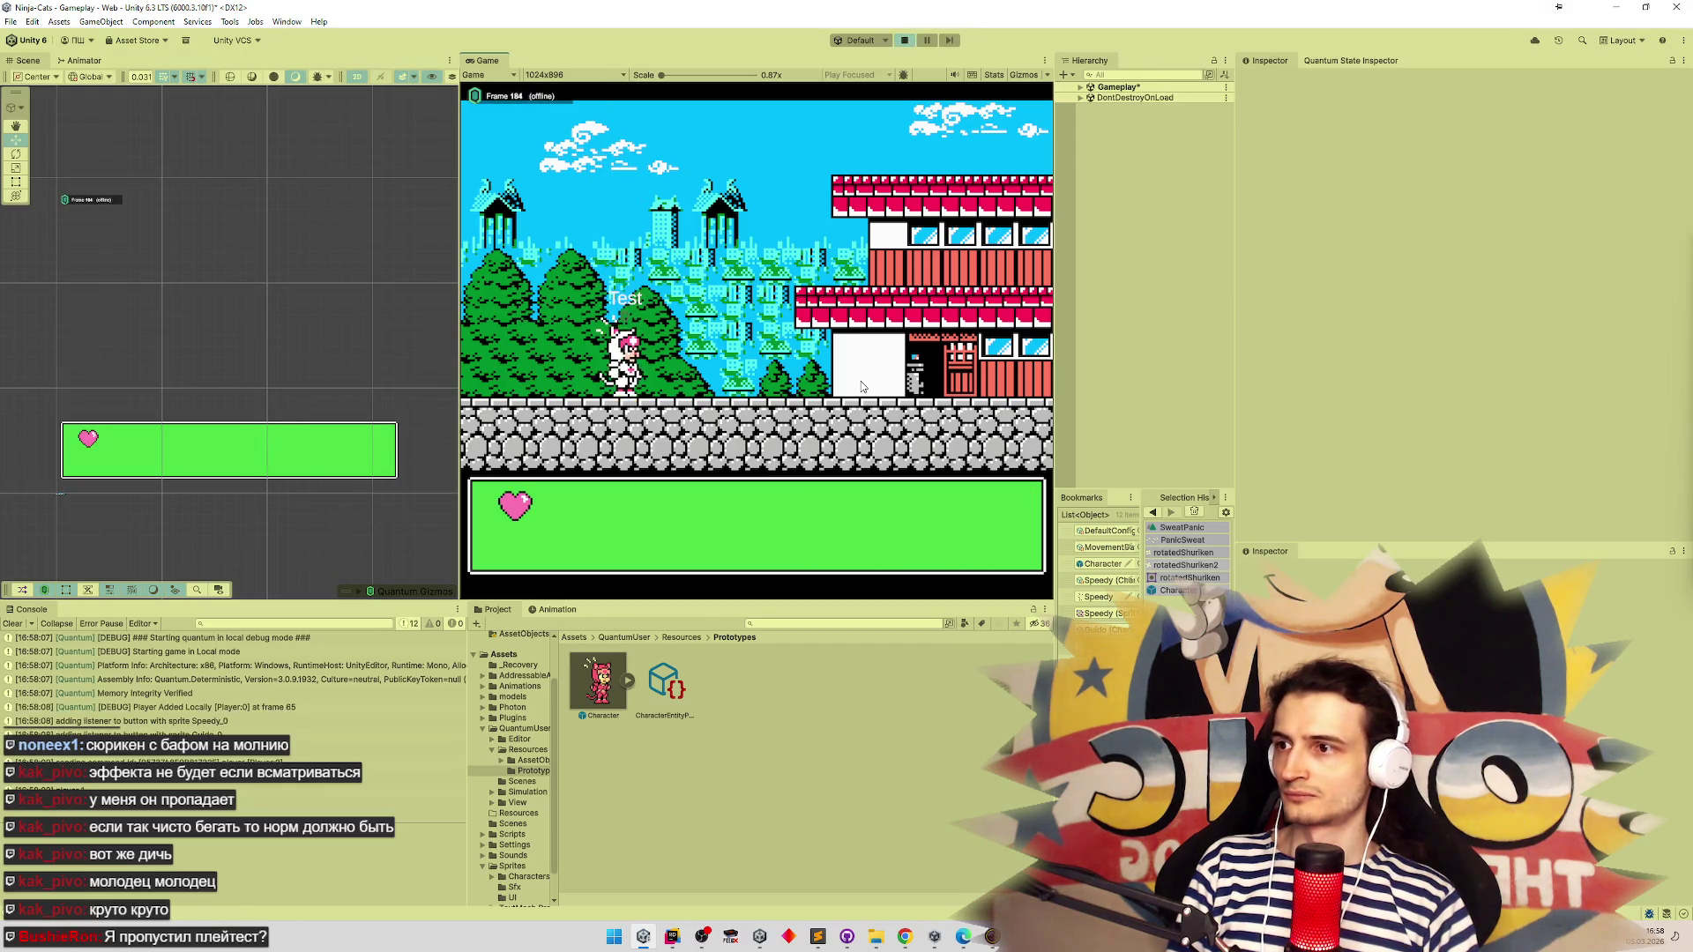
pyautogui.hotkey('ctrl', 'p')
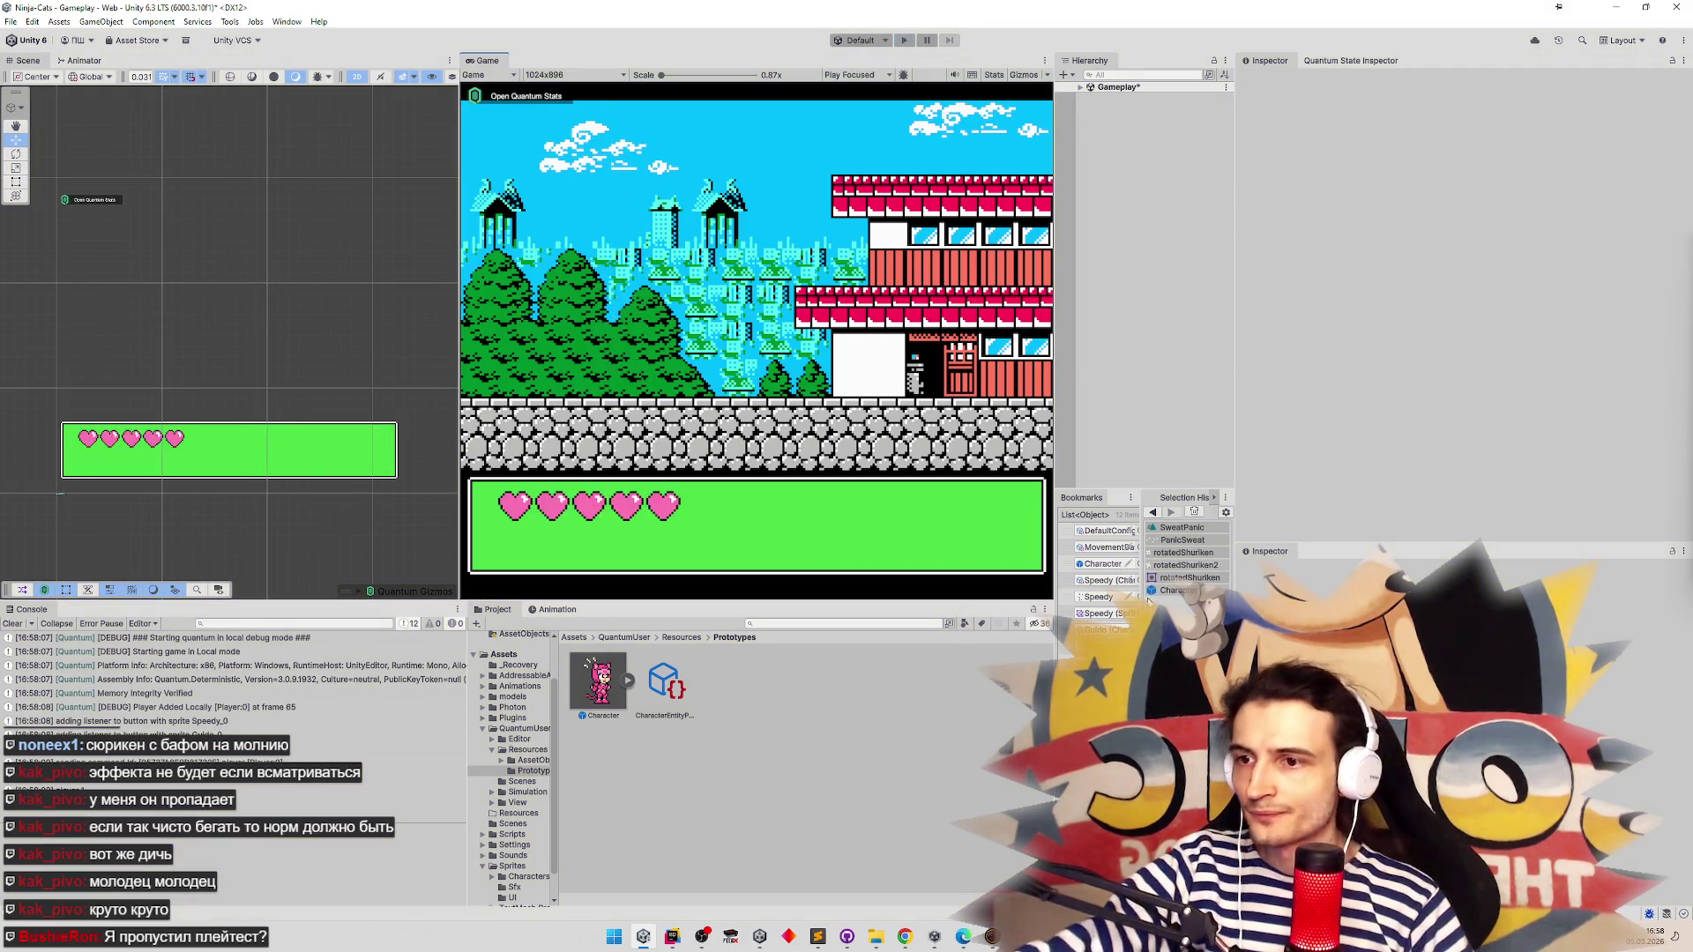
pyautogui.doubleClick(1102, 564)
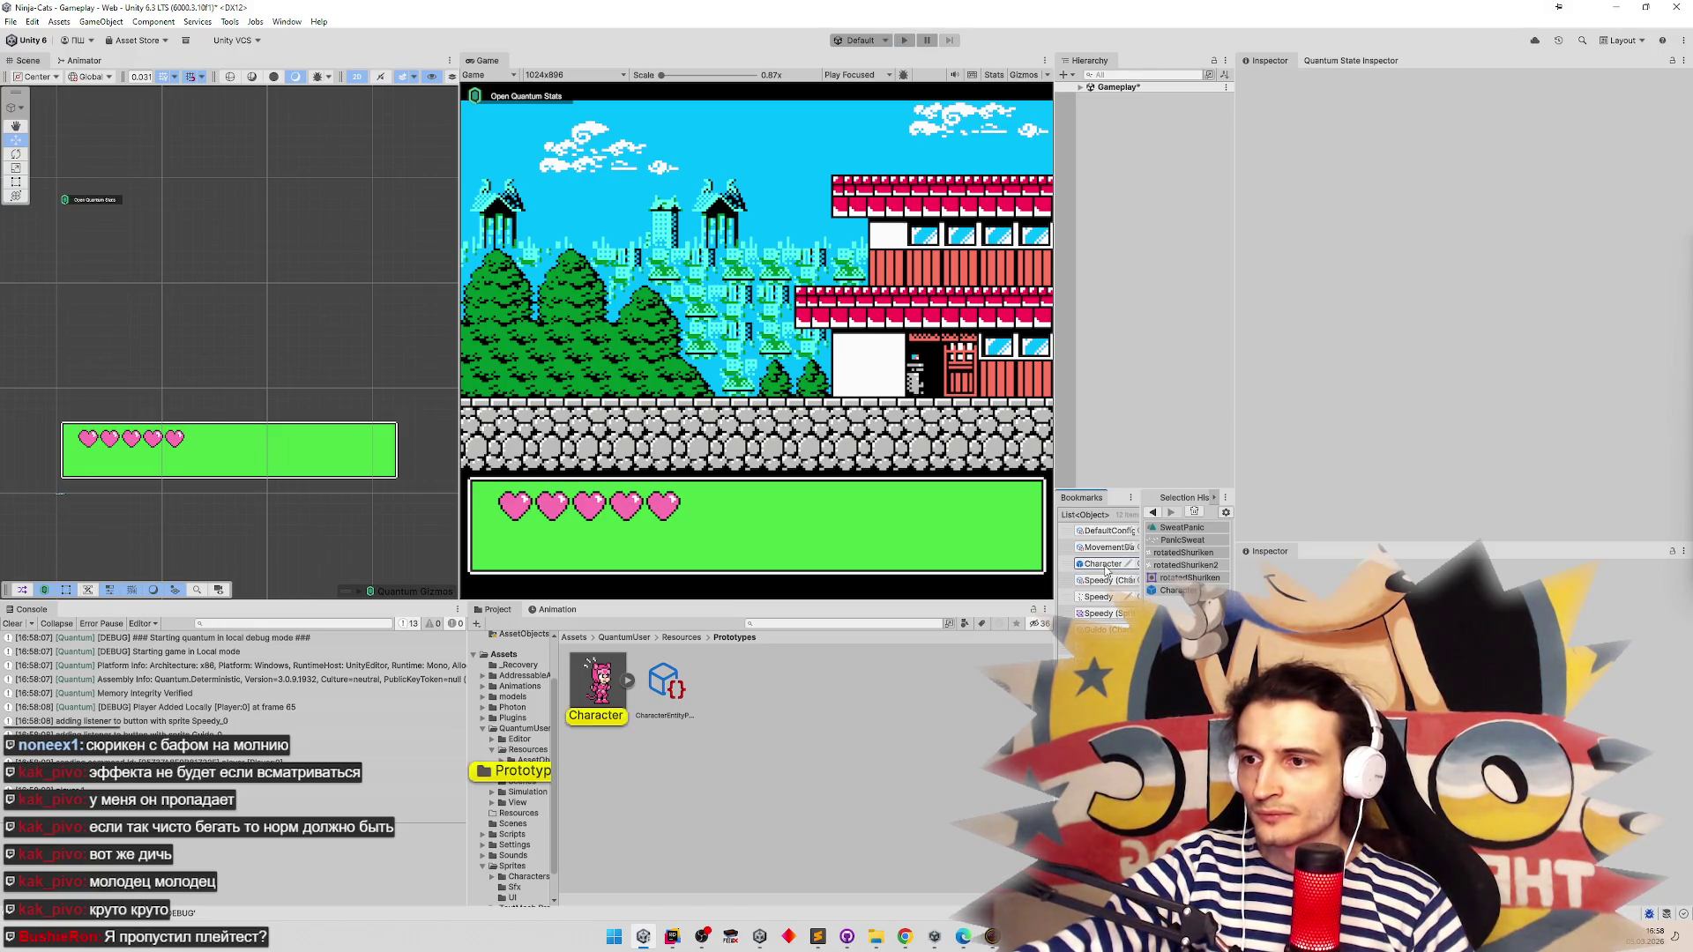
# Ping LastHpEffect's SweatPanic clip in Assets/Animations, dismiss the warning, and enter Play mode
pyautogui.click(1157, 189)
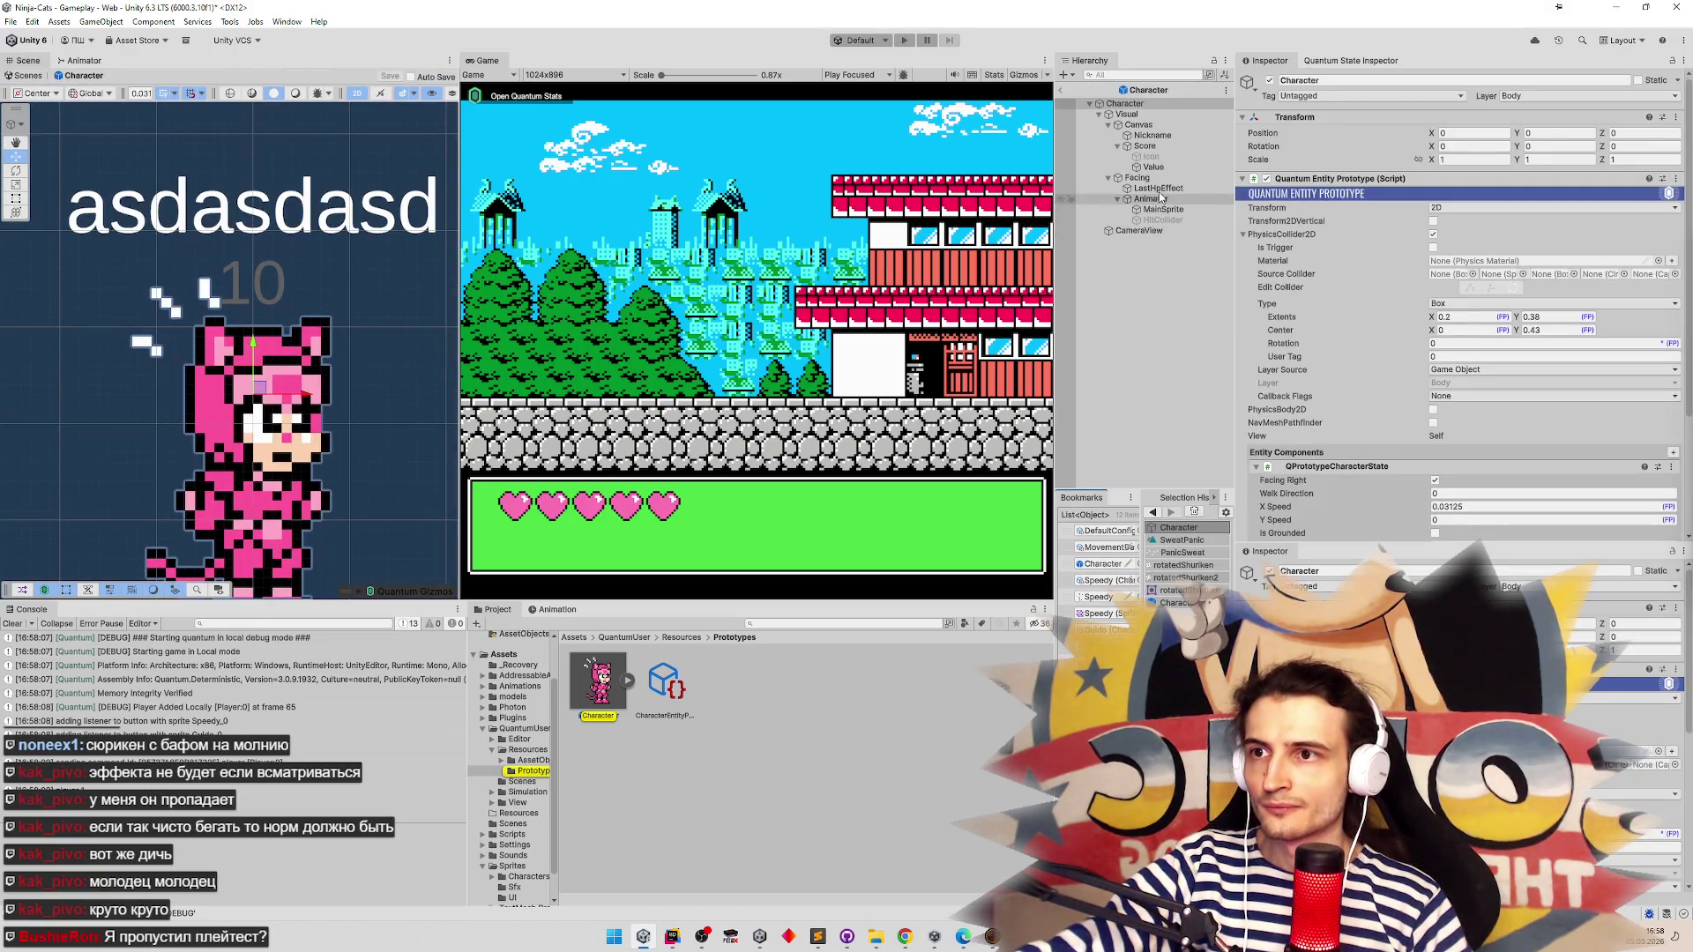
pyautogui.click(1165, 201)
pyautogui.click(1158, 189)
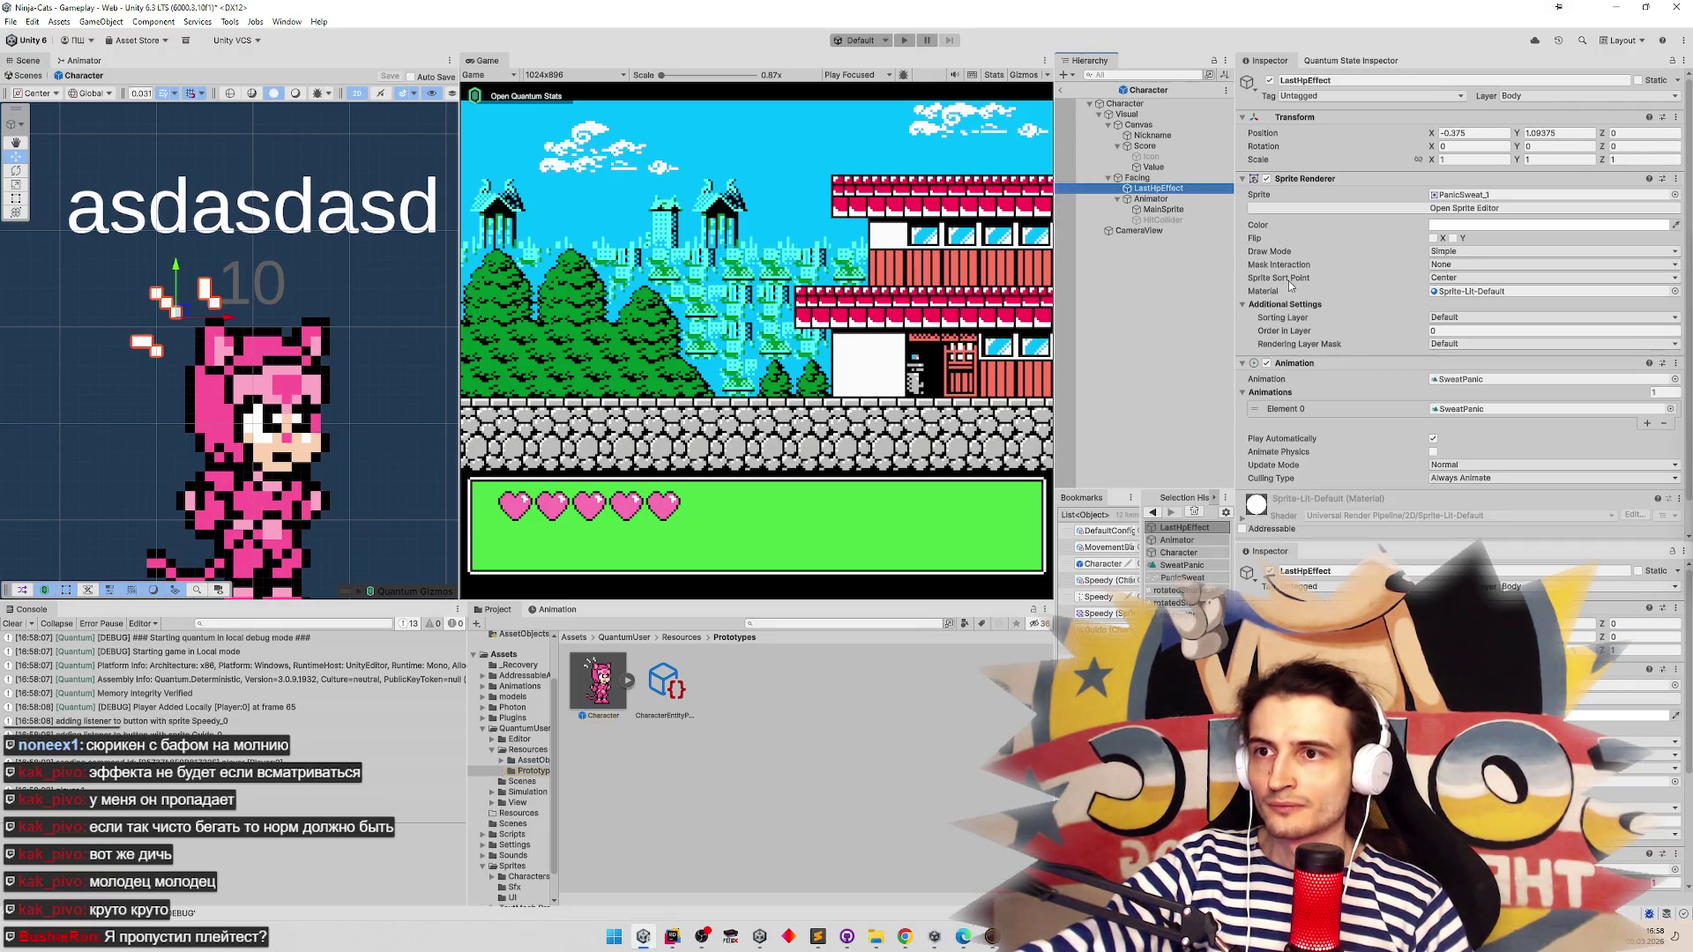
pyautogui.scroll(-1, 1276, 287)
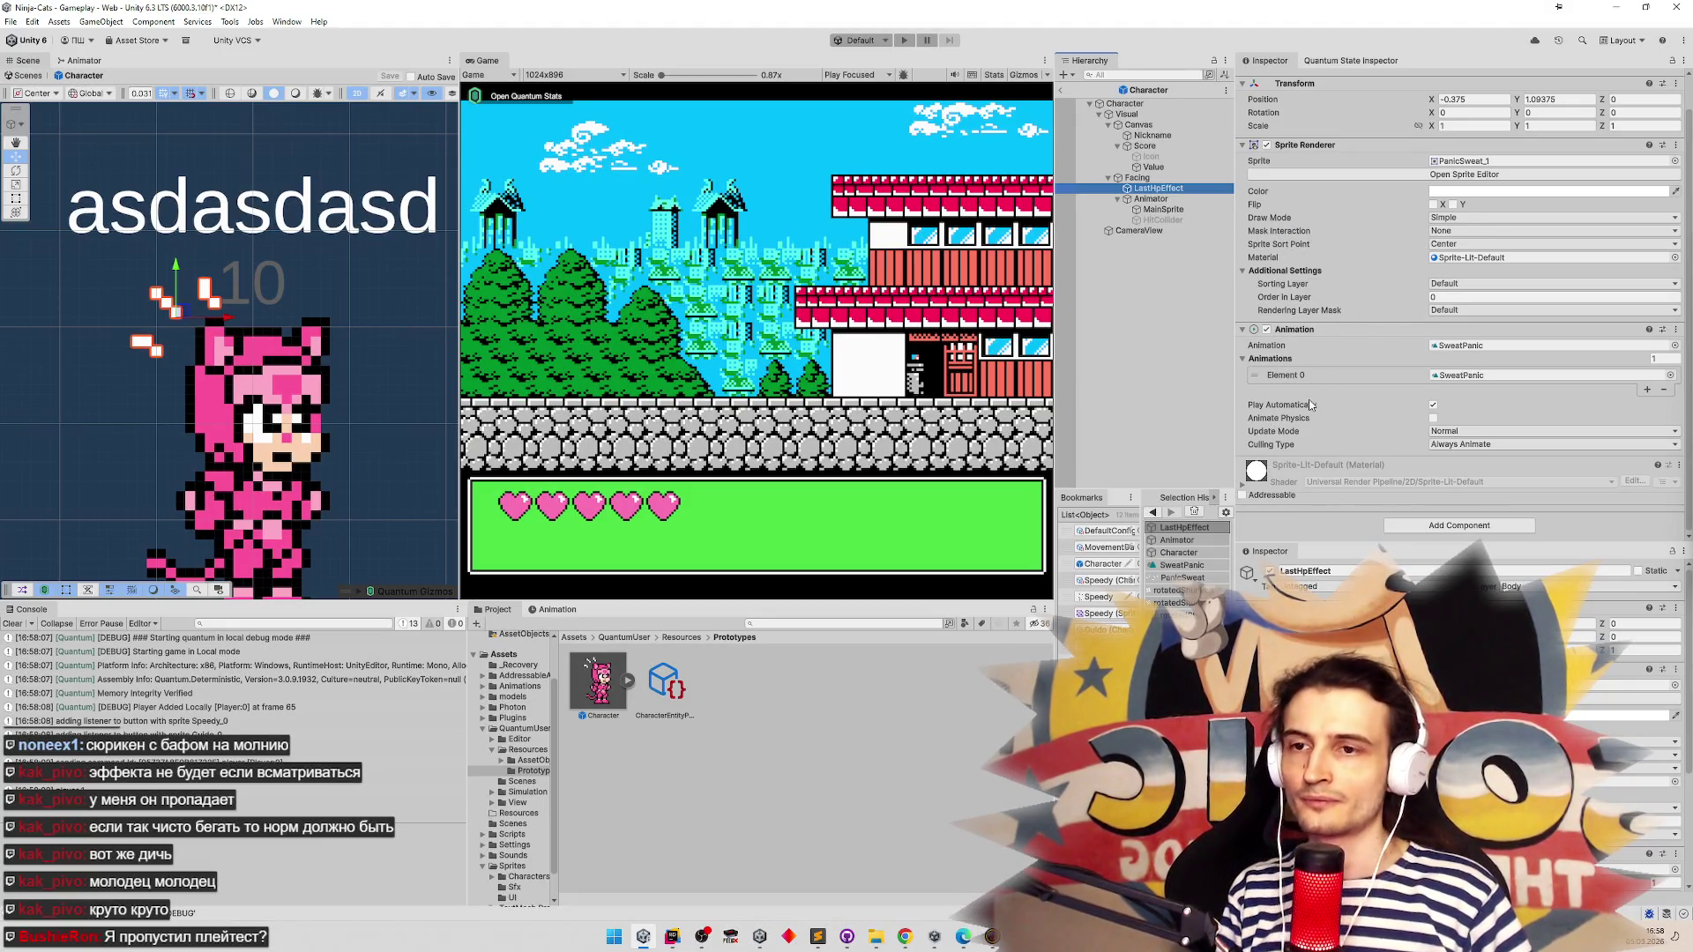
pyautogui.click(1461, 375)
pyautogui.doubleClick(730, 664)
pyautogui.click(864, 519)
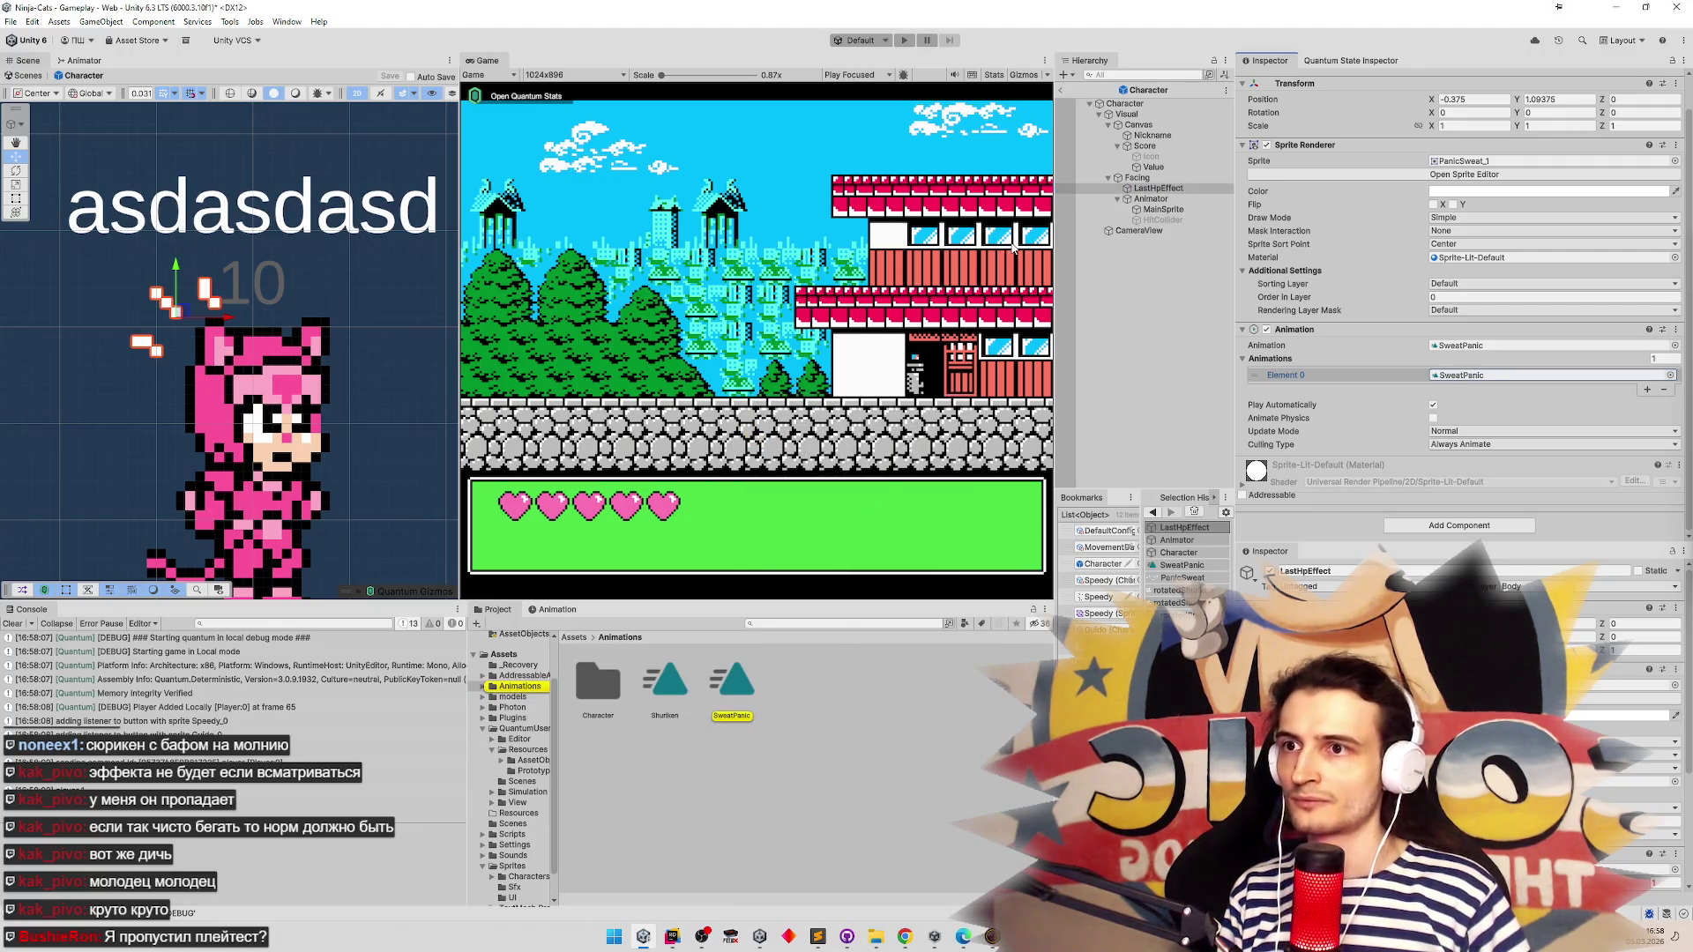
pyautogui.hotkey('ctrl', 'p')
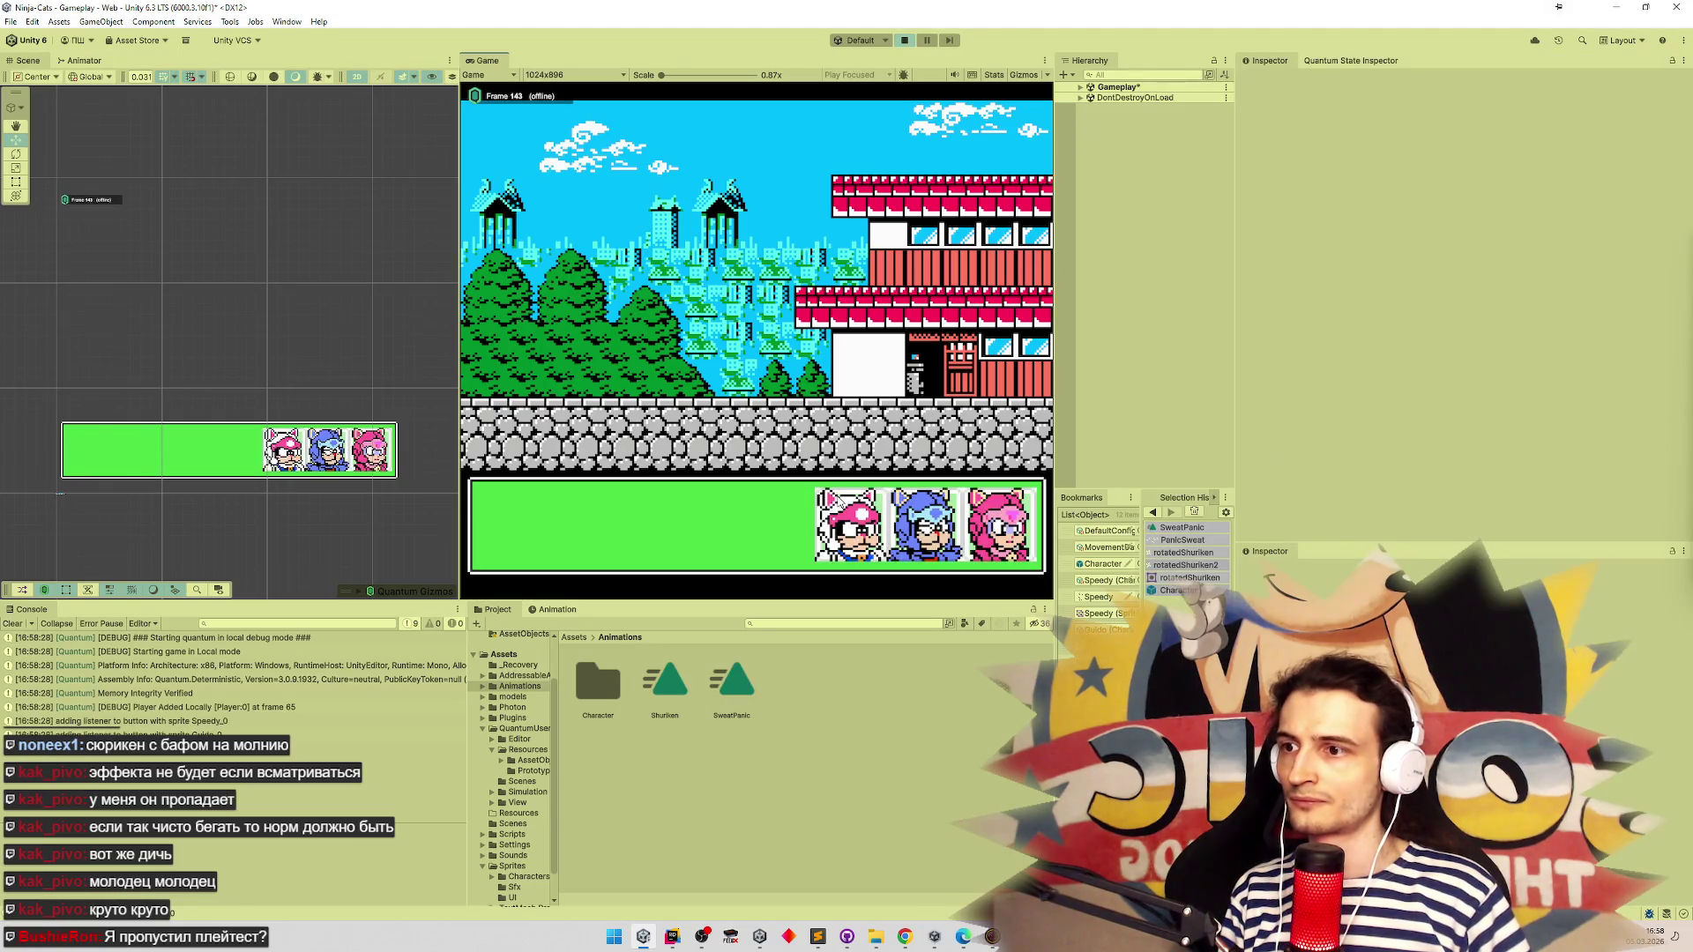
# Find LastHpEffect in the running Hierarchy and toggle its Animation component off and on
pyautogui.click(1162, 74)
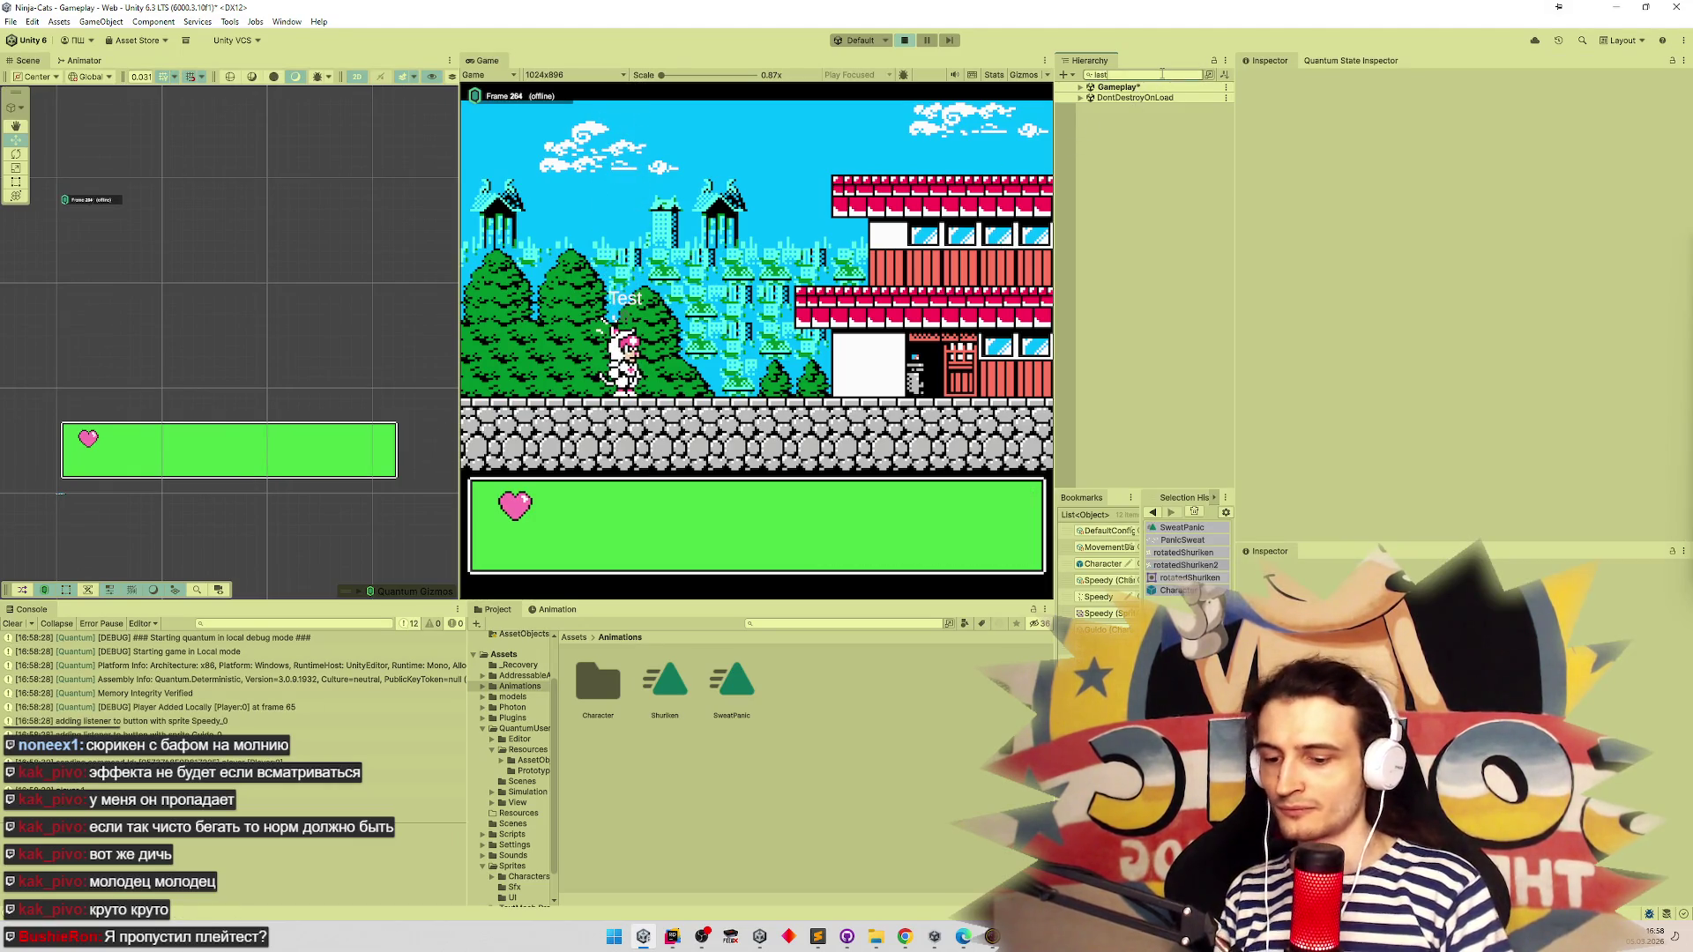
pyautogui.write('HP')
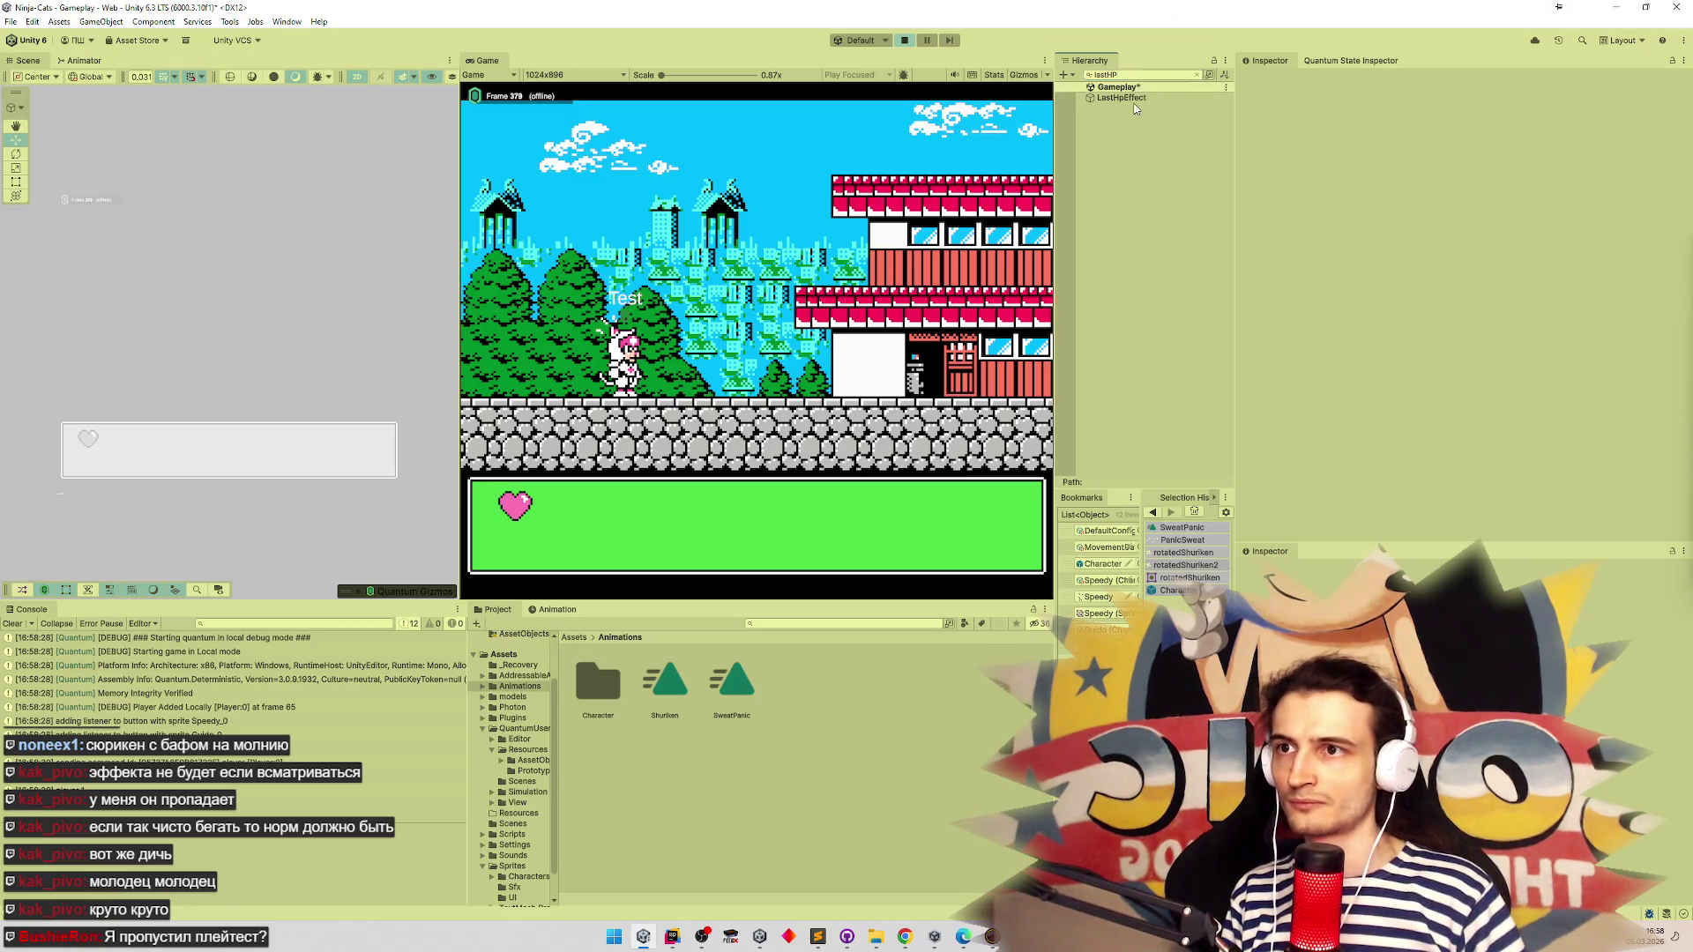
pyautogui.click(1132, 97)
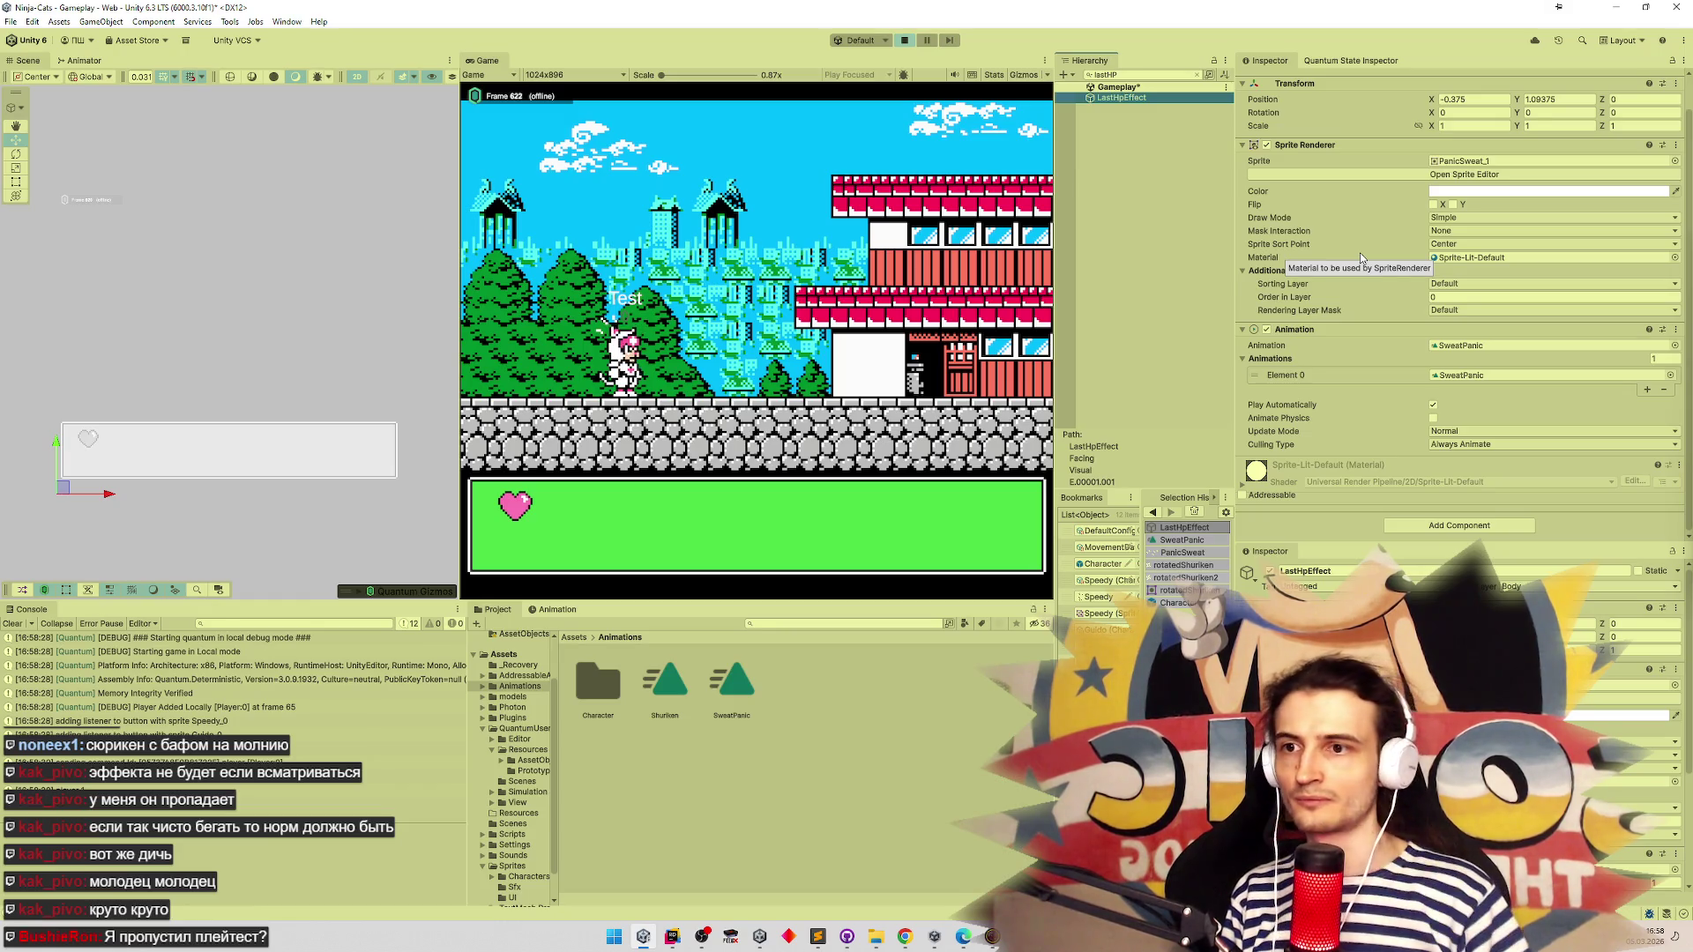
pyautogui.click(1267, 330)
pyautogui.click(1267, 330)
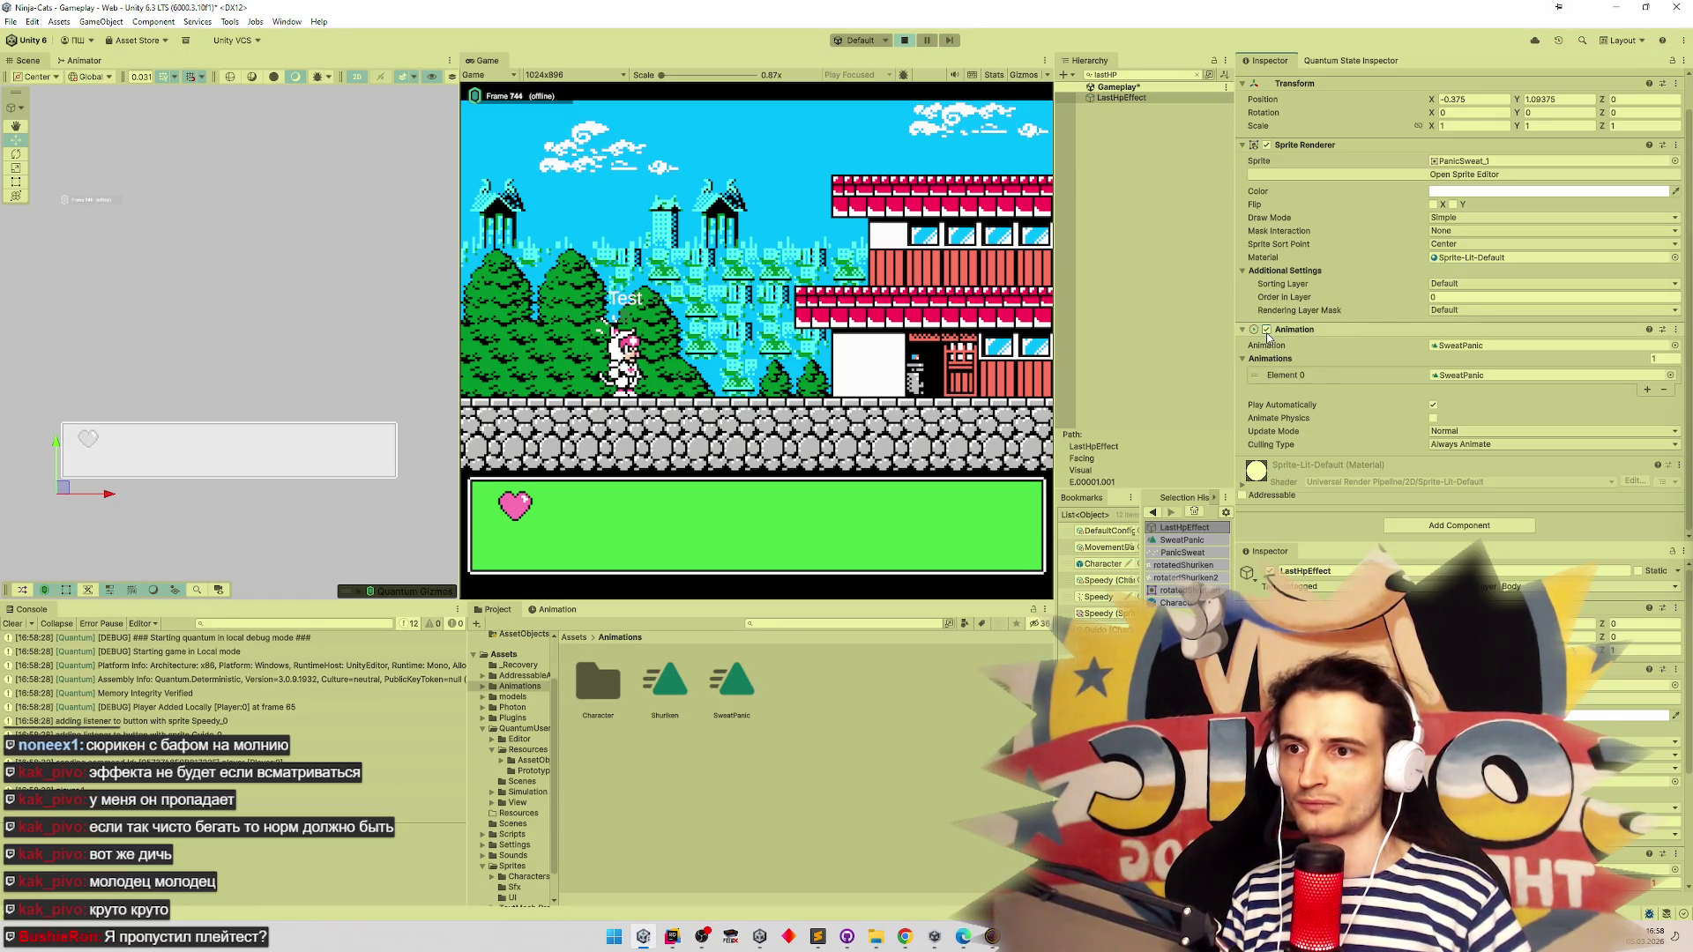
# Leave the update mode unchanged, open the SweatPanic clip timeline, and stop Play mode
pyautogui.click(1435, 431)
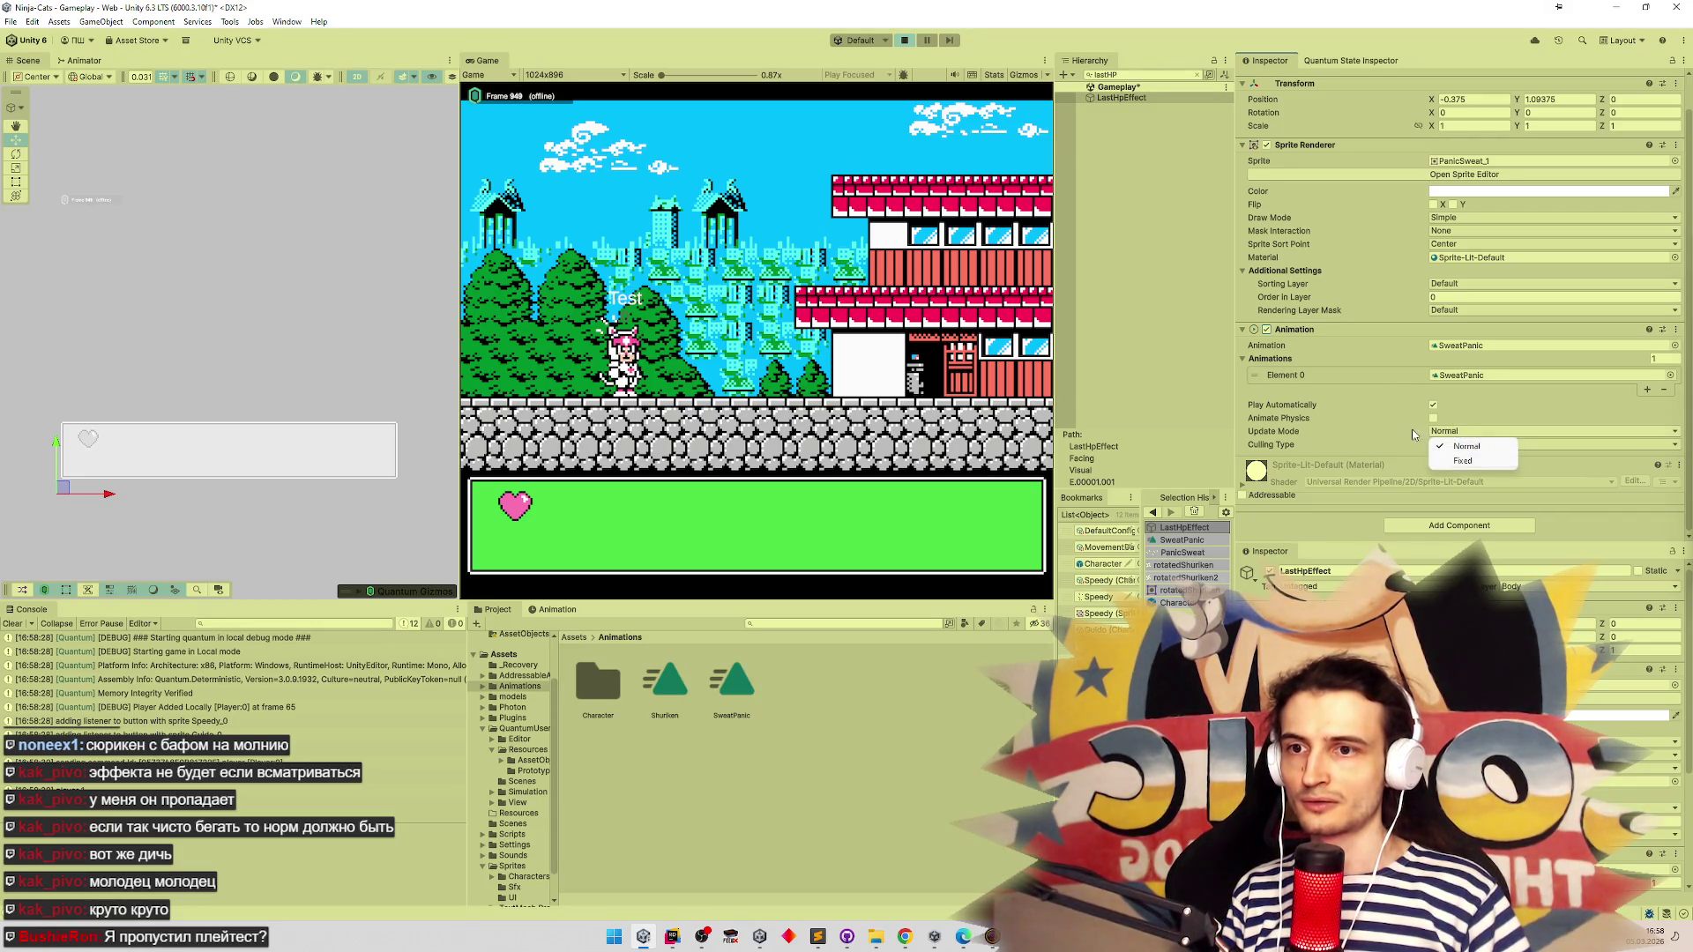
pyautogui.click(1410, 435)
pyautogui.doubleClick(1464, 345)
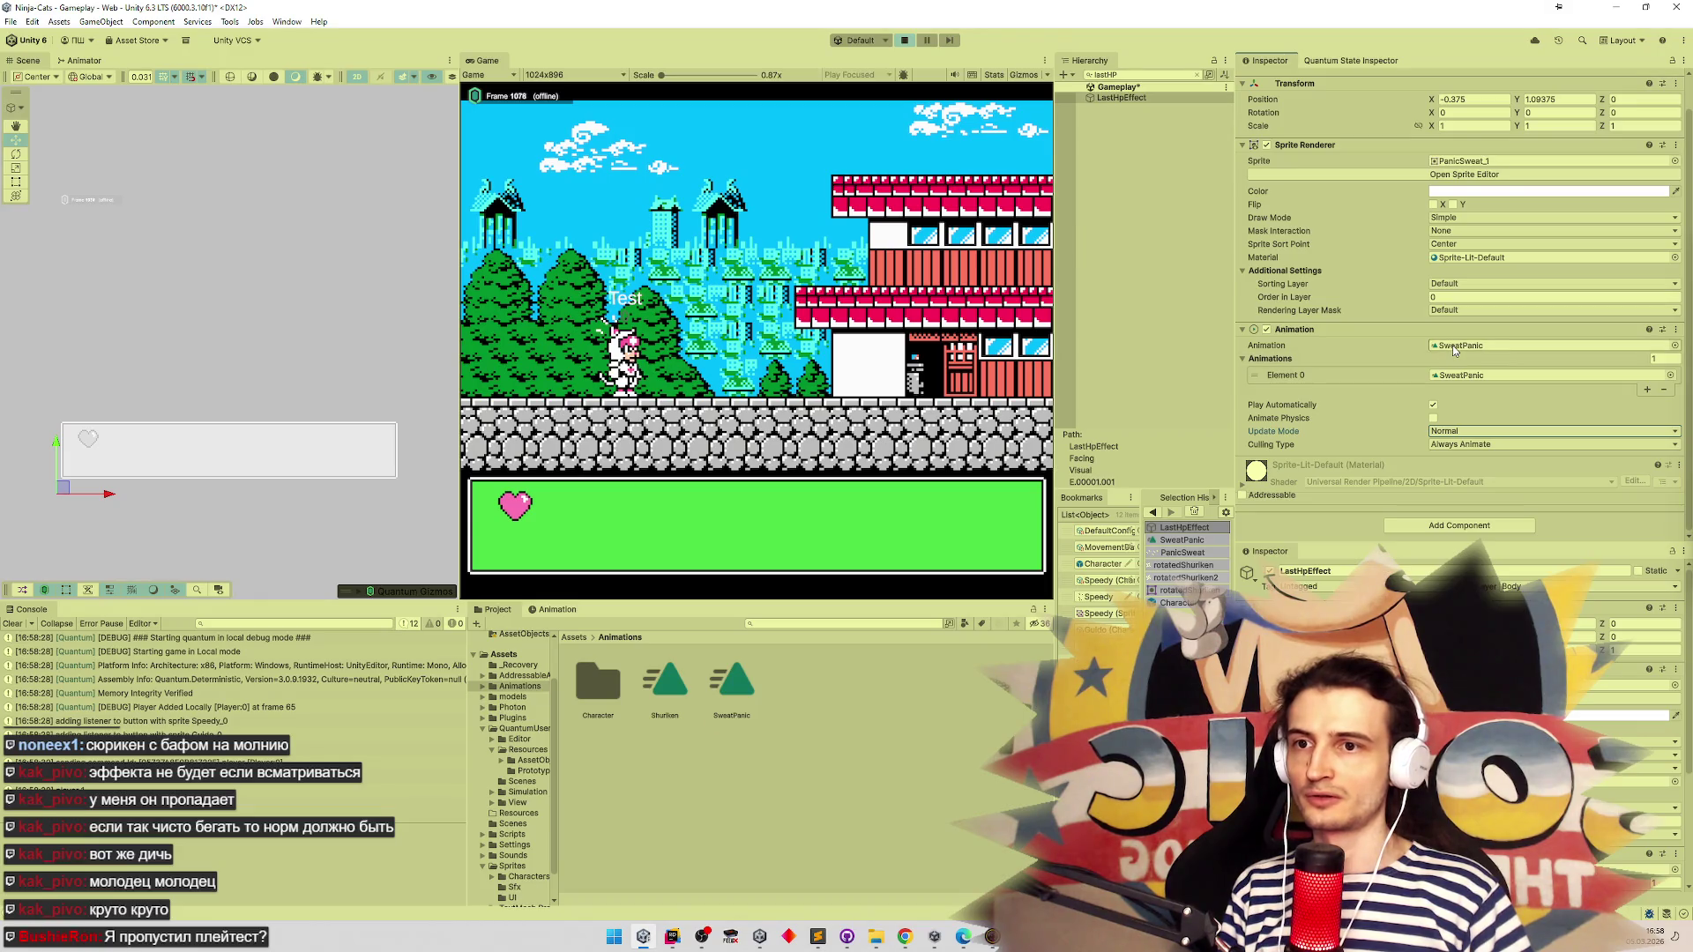
pyautogui.hotkey('ctrl', 'p')
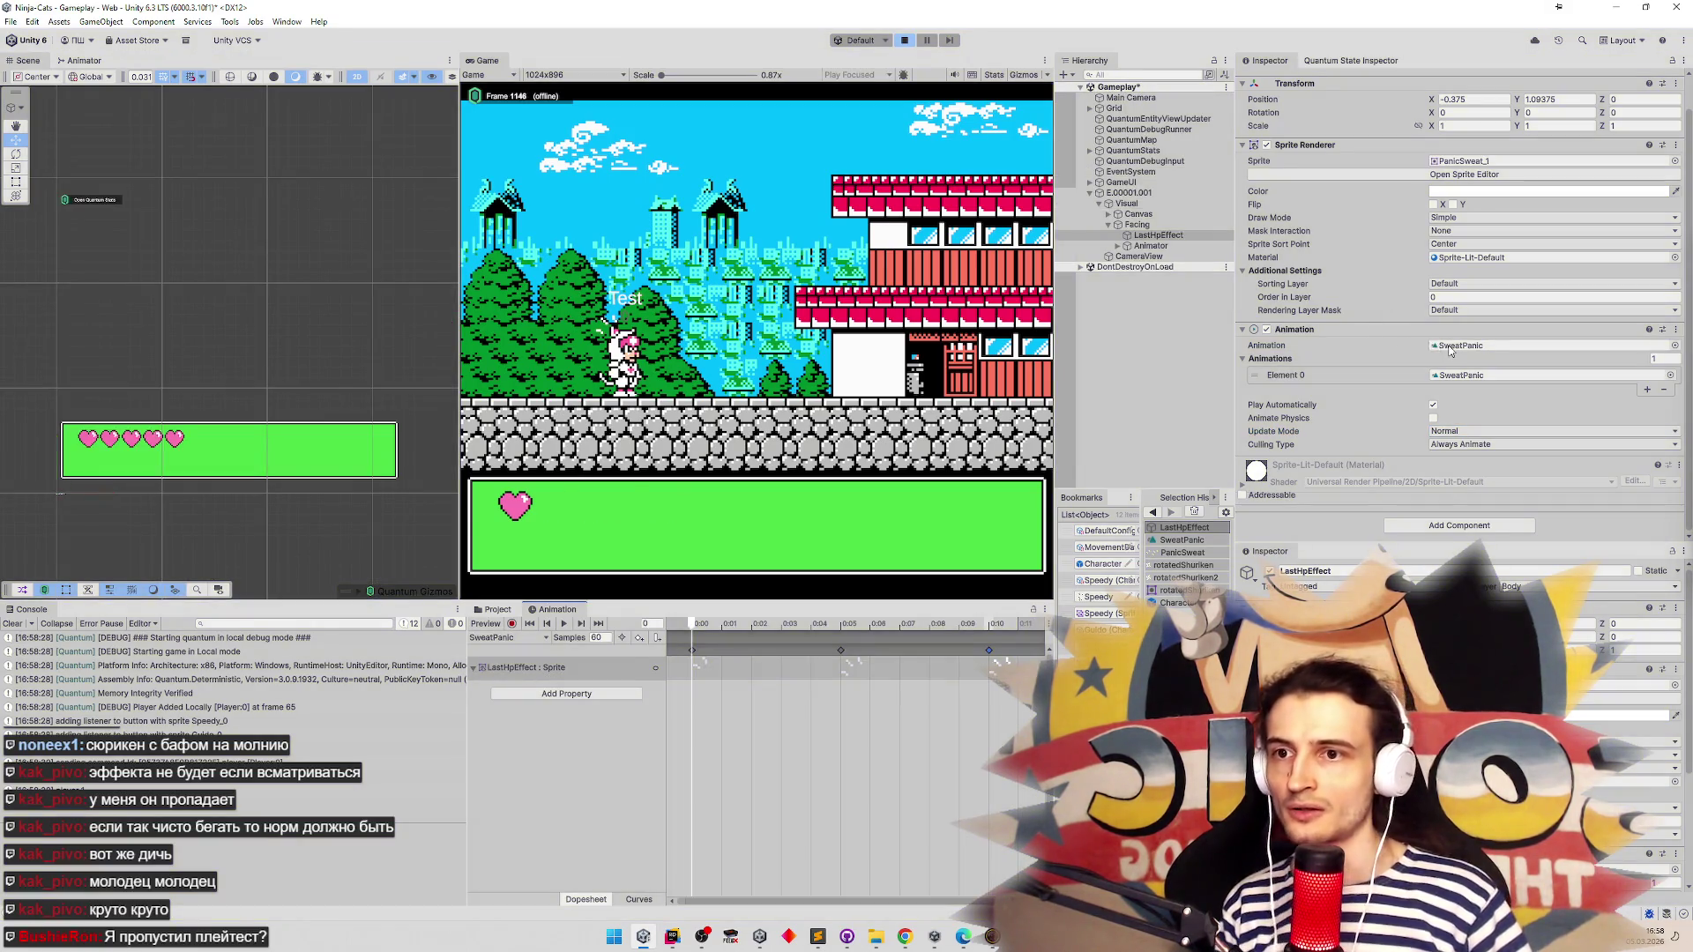
pyautogui.click(494, 609)
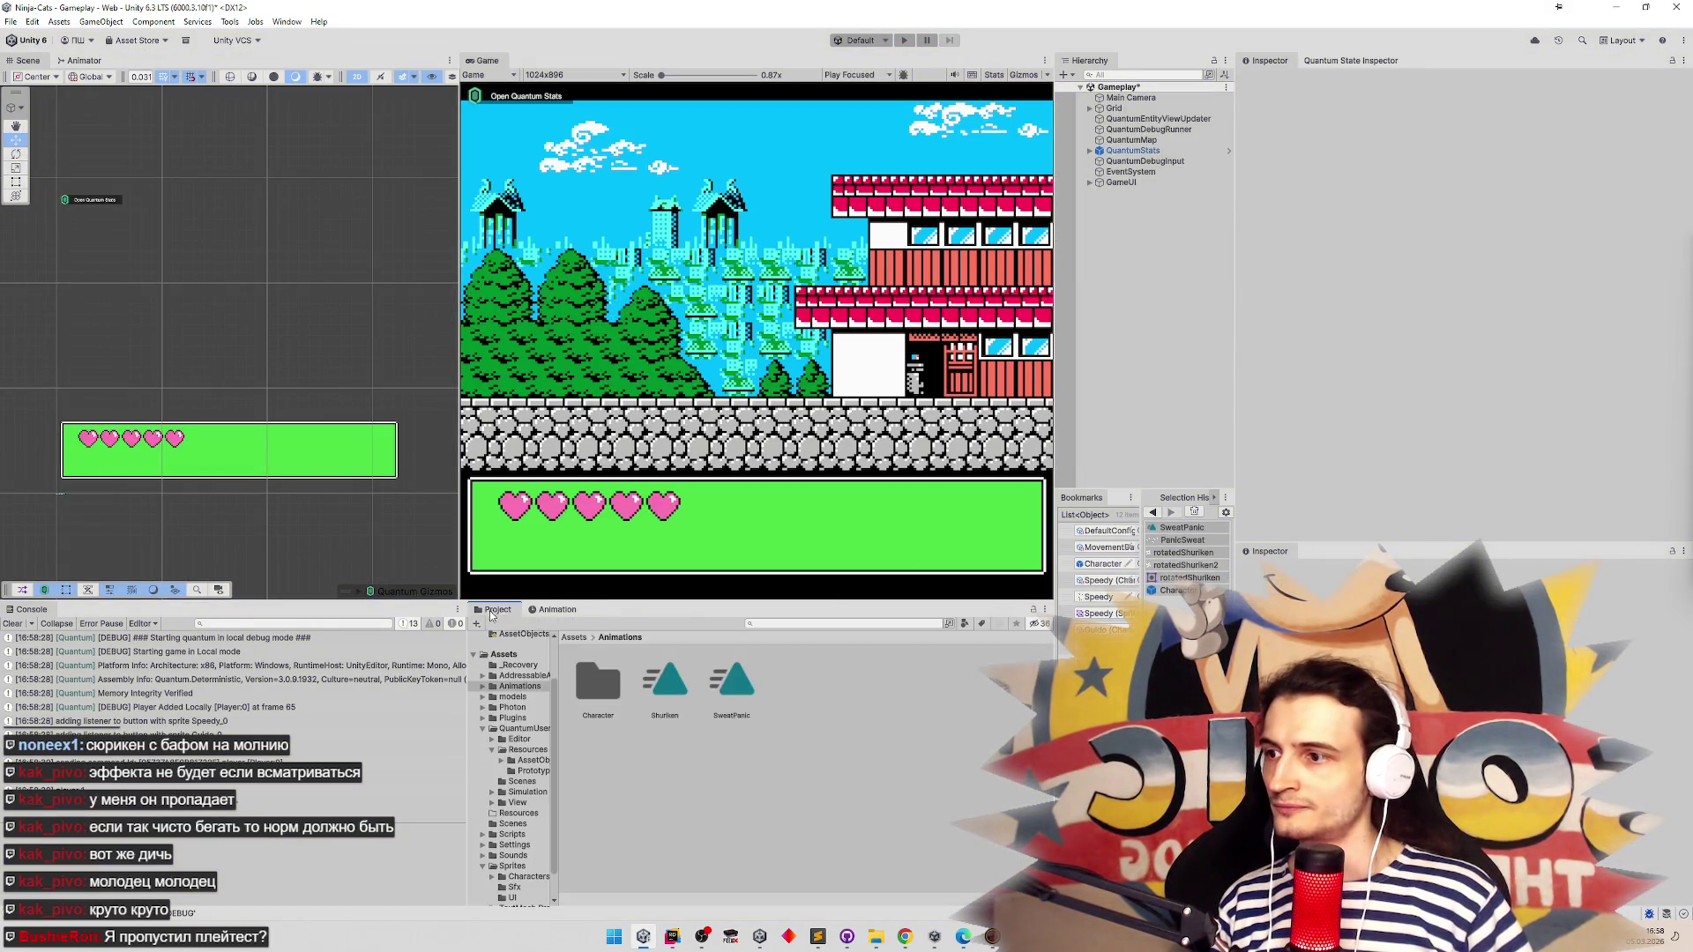
# Inspect the SweatPanic clip's Animation Clip Settings in the Inspector's debug view
pyautogui.click(740, 684)
pyautogui.click(1683, 60)
pyautogui.click(1611, 125)
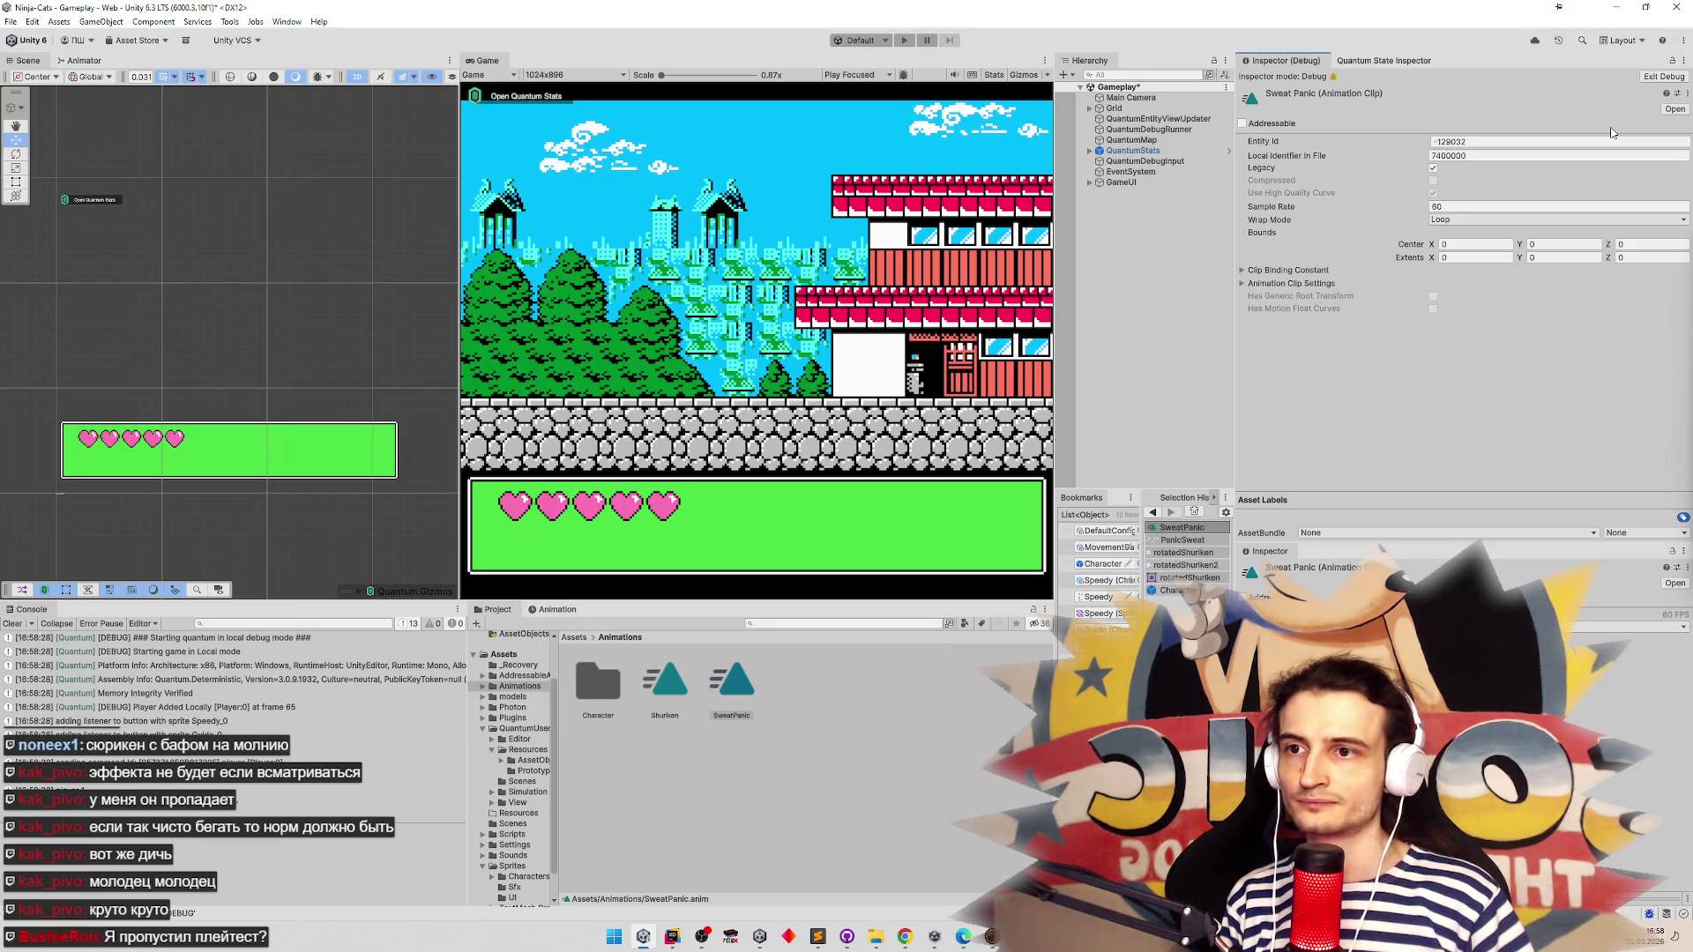
pyautogui.click(1269, 284)
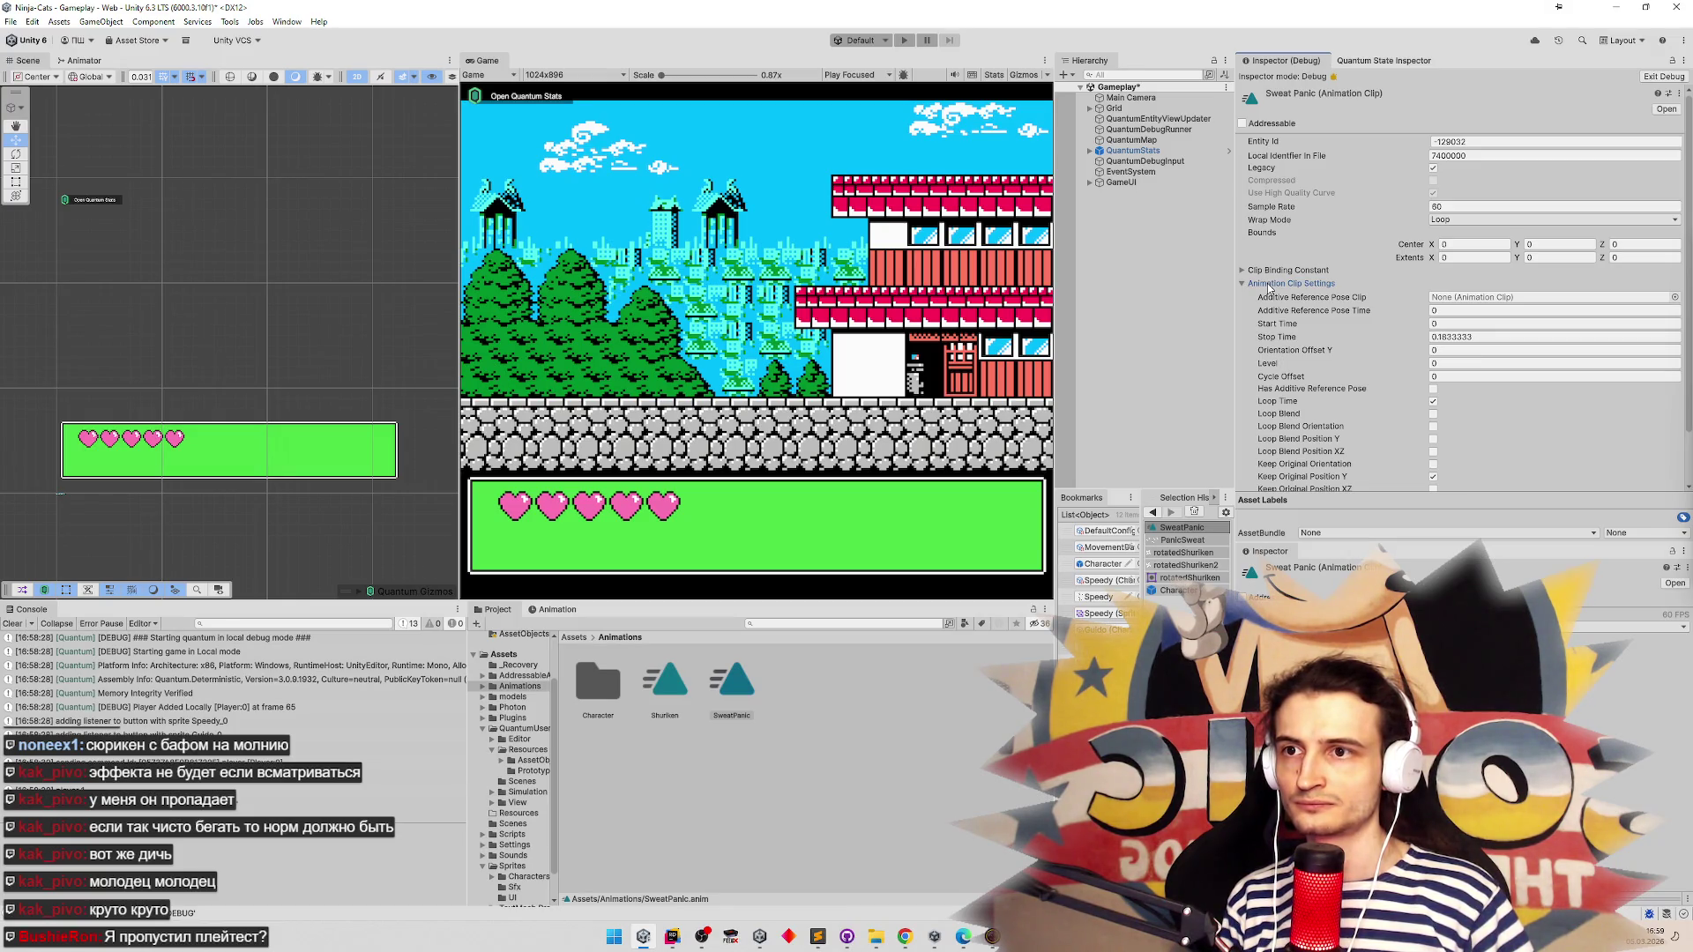
pyautogui.scroll(-1, 1272, 288)
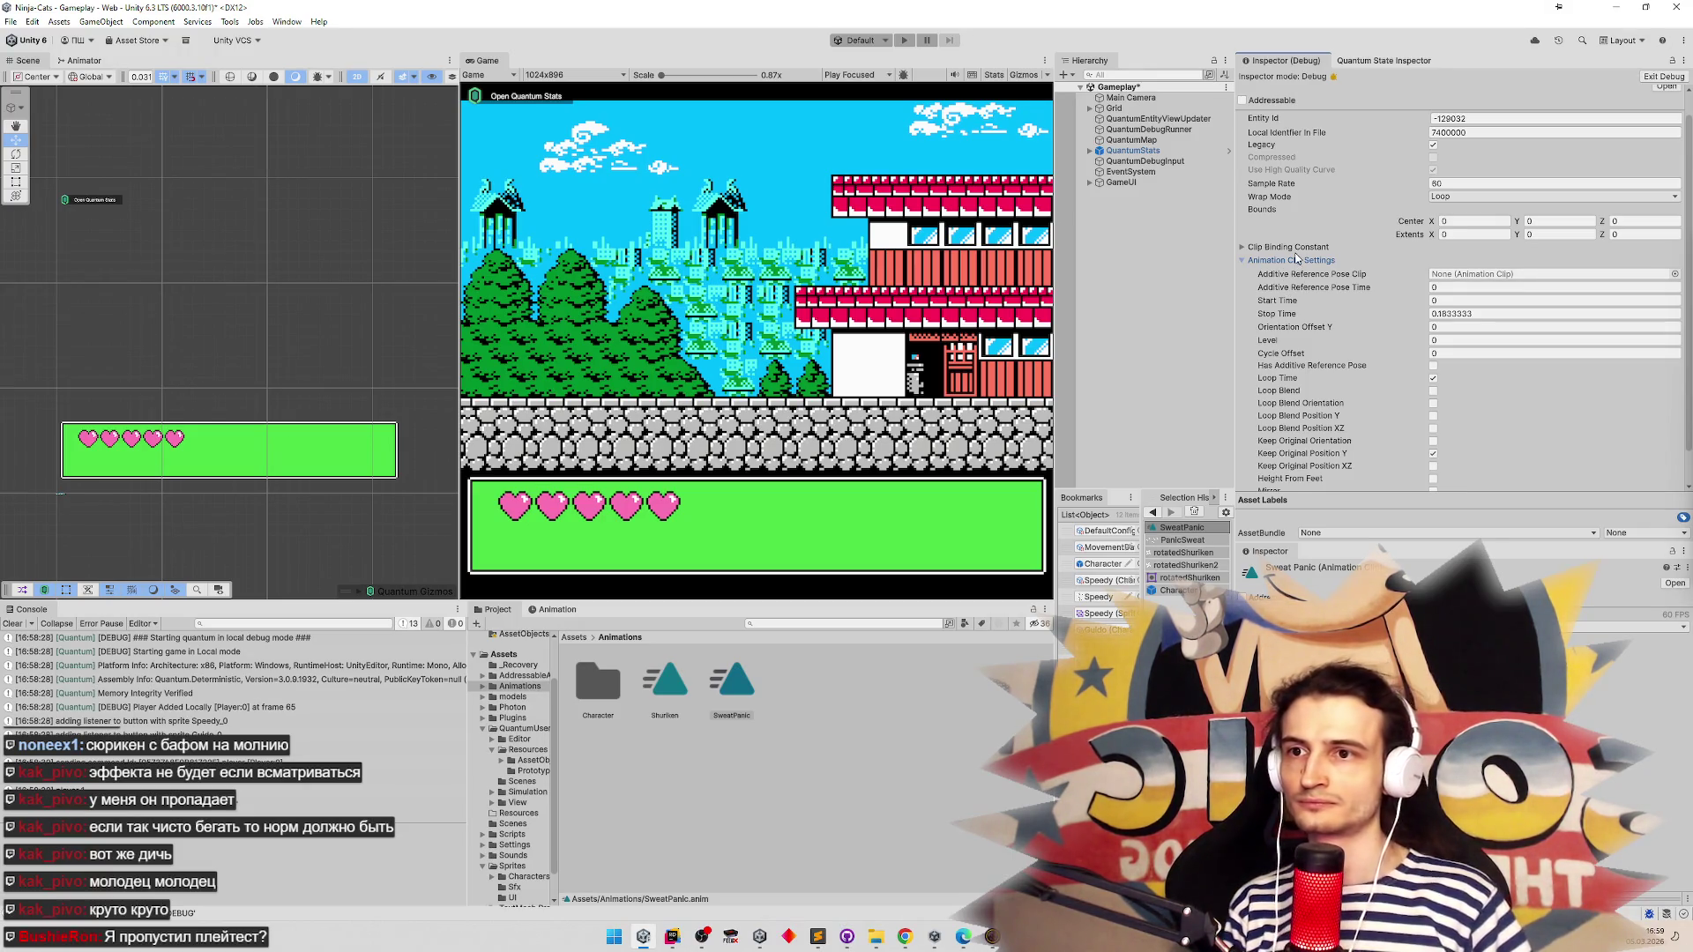
pyautogui.click(1293, 261)
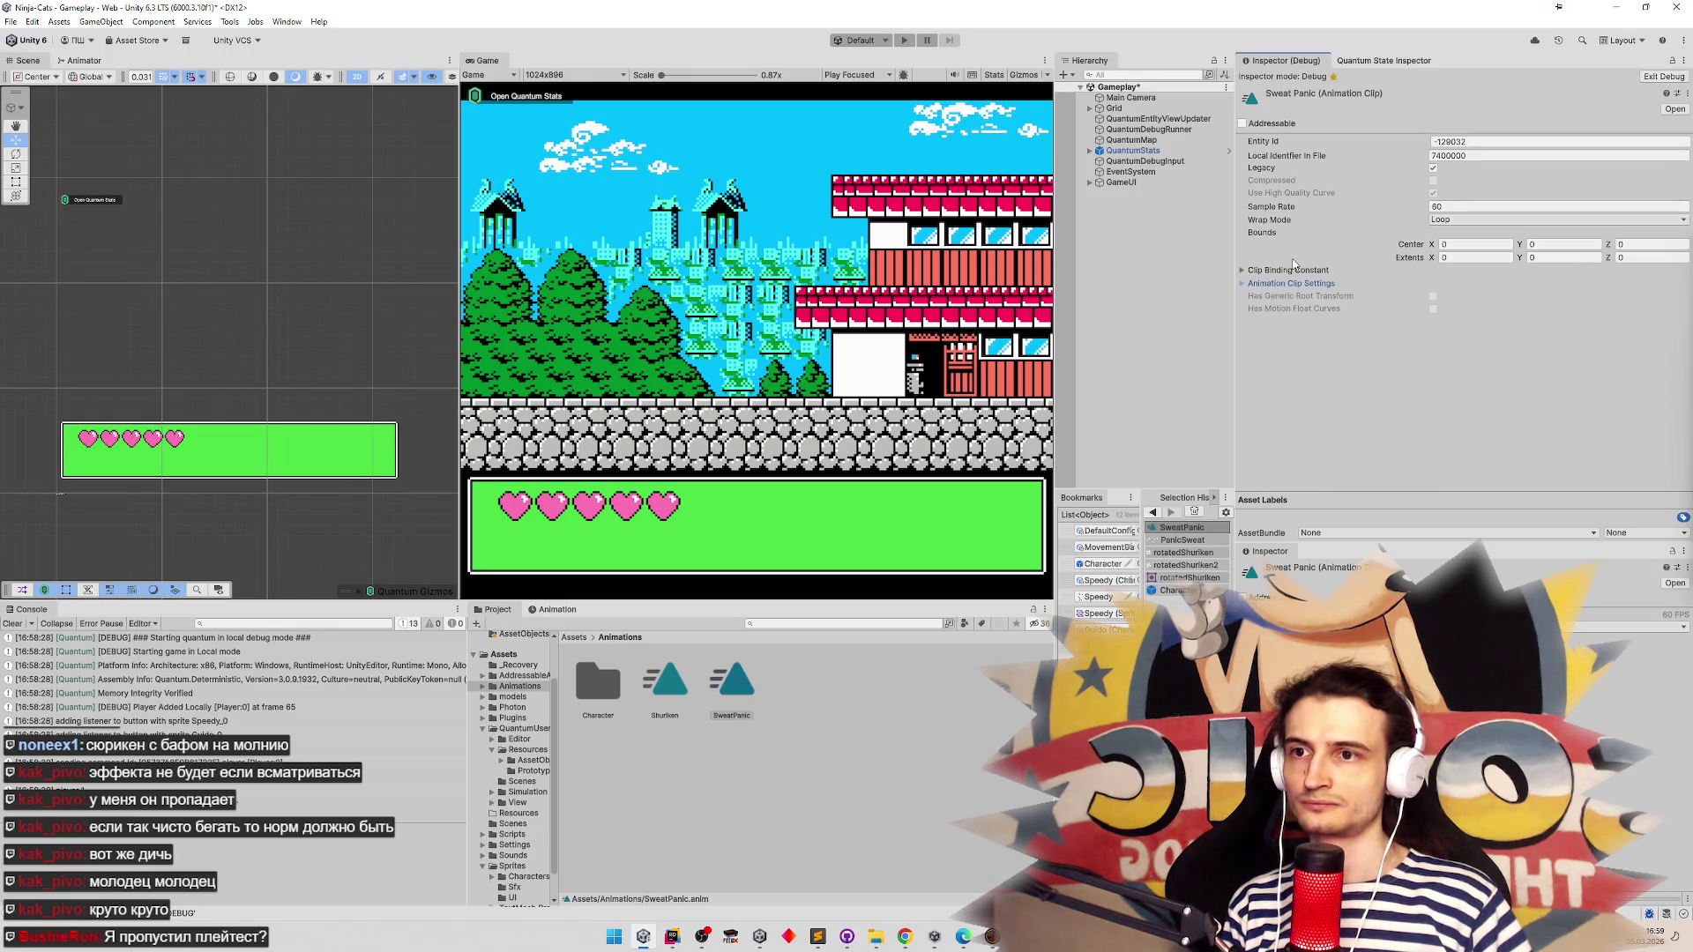
# Review SweatPanic's Clip Binding Constant, Generic Bindings and Pptr Curve Mapping lists
pyautogui.click(1294, 271)
pyautogui.click(1287, 286)
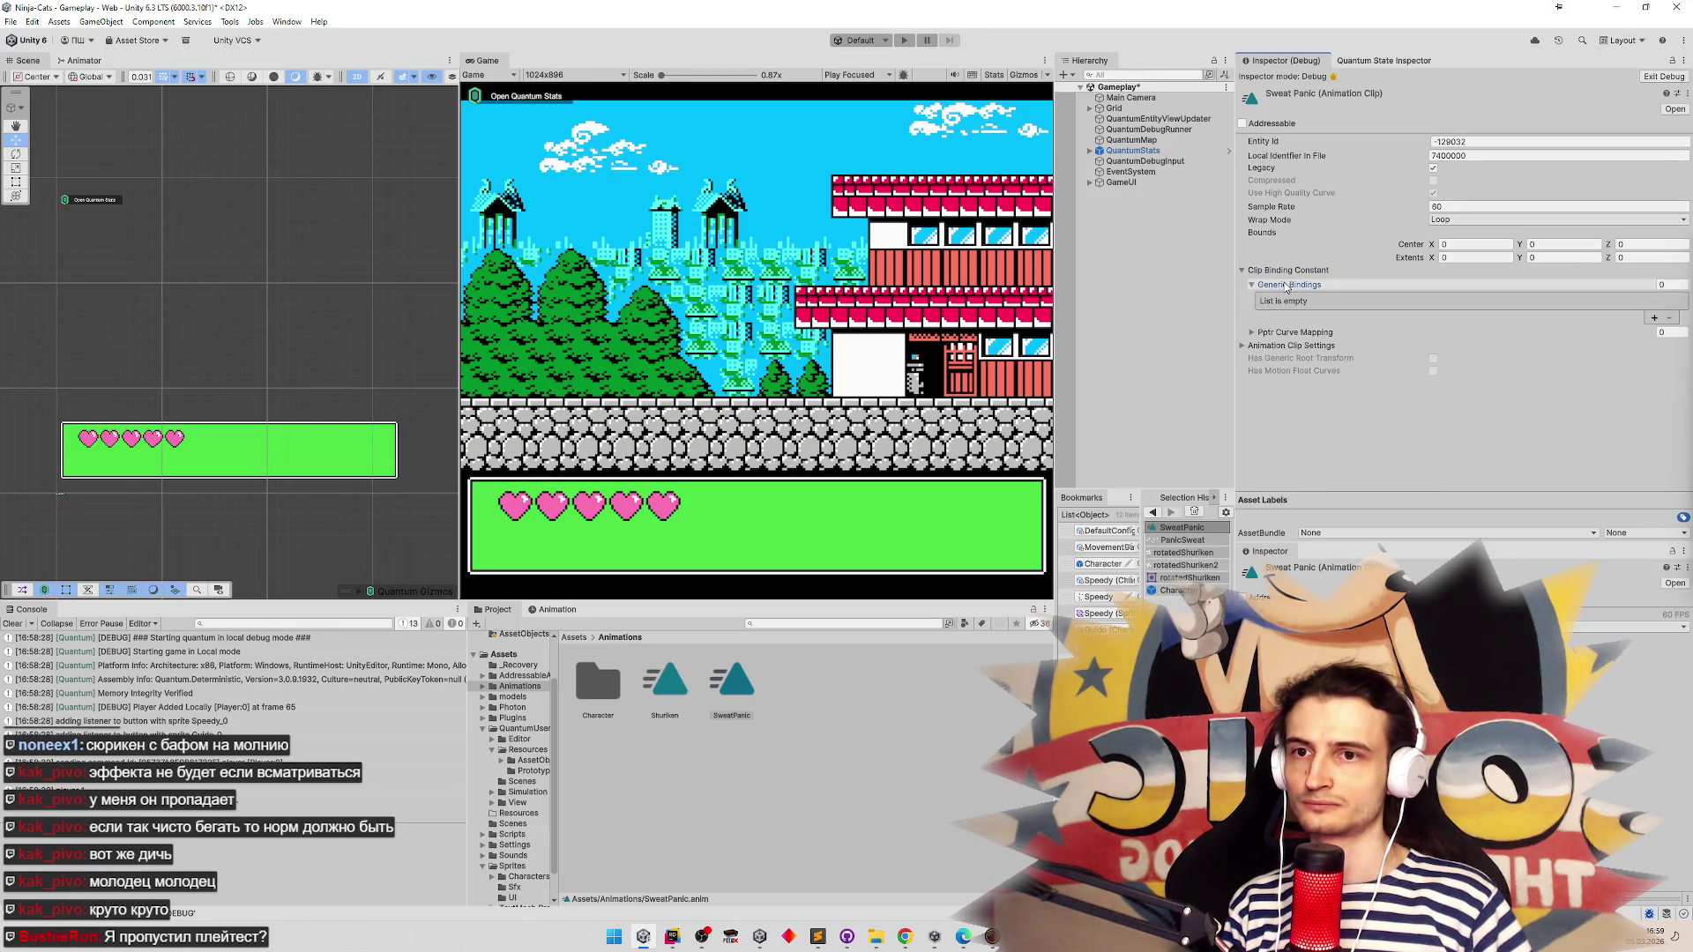
pyautogui.click(1287, 286)
pyautogui.click(1287, 301)
pyautogui.click(1286, 300)
pyautogui.click(1292, 271)
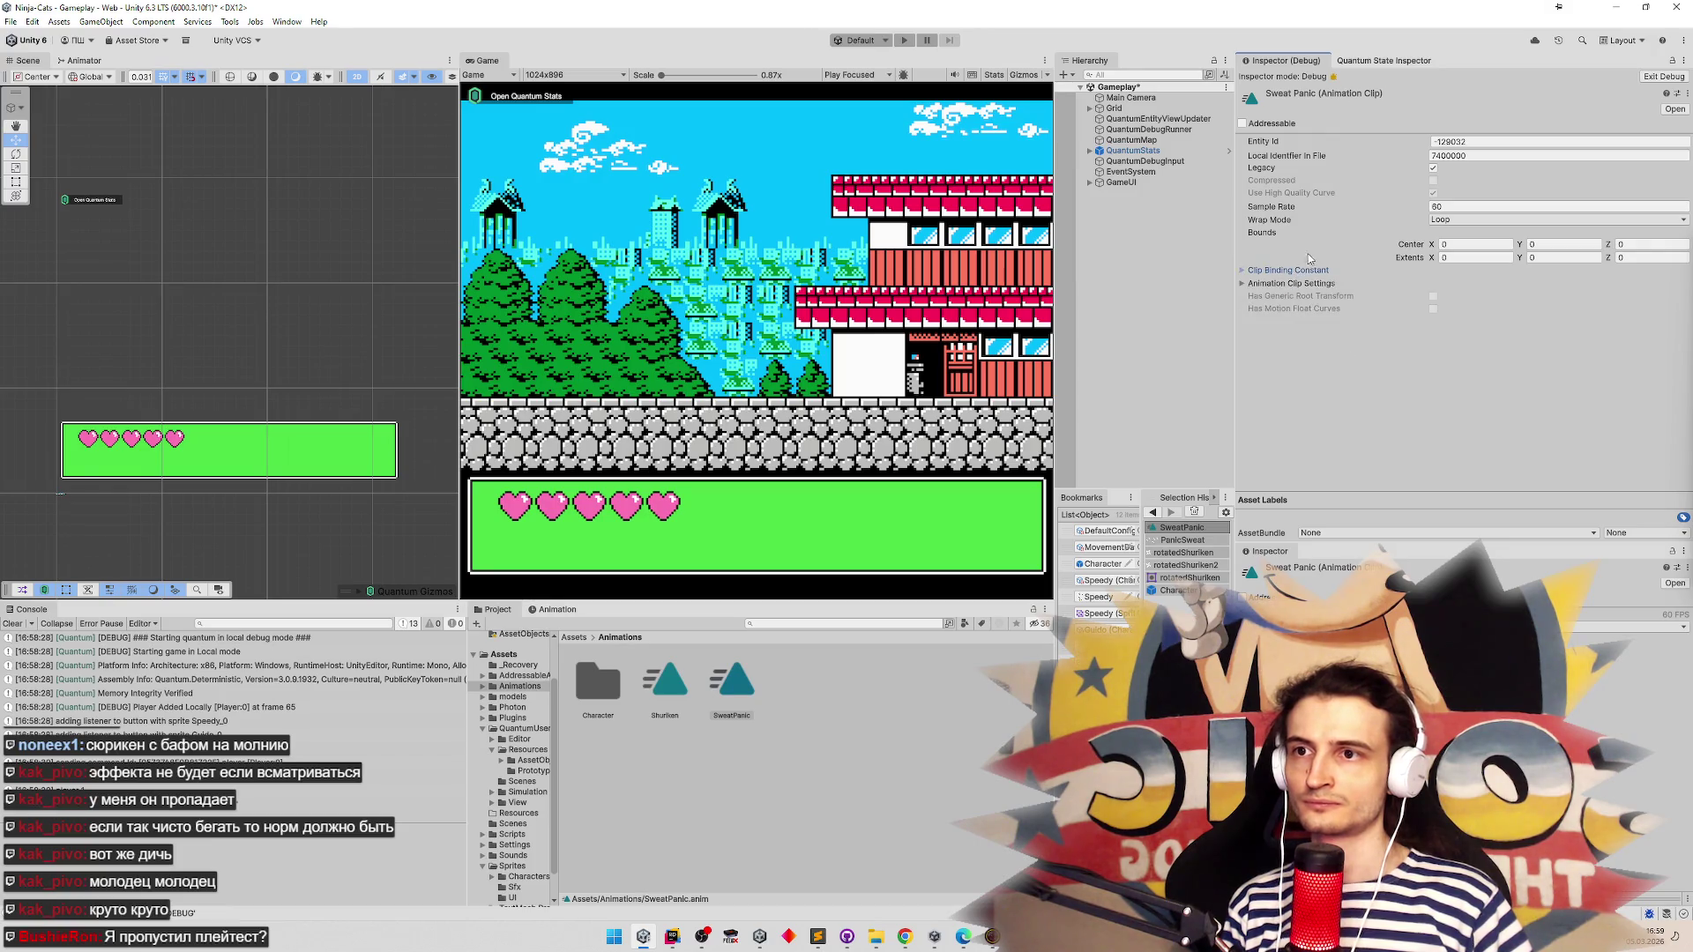
# Leave debug view and keep the clip's wrap mode at Loop
pyautogui.click(1443, 222)
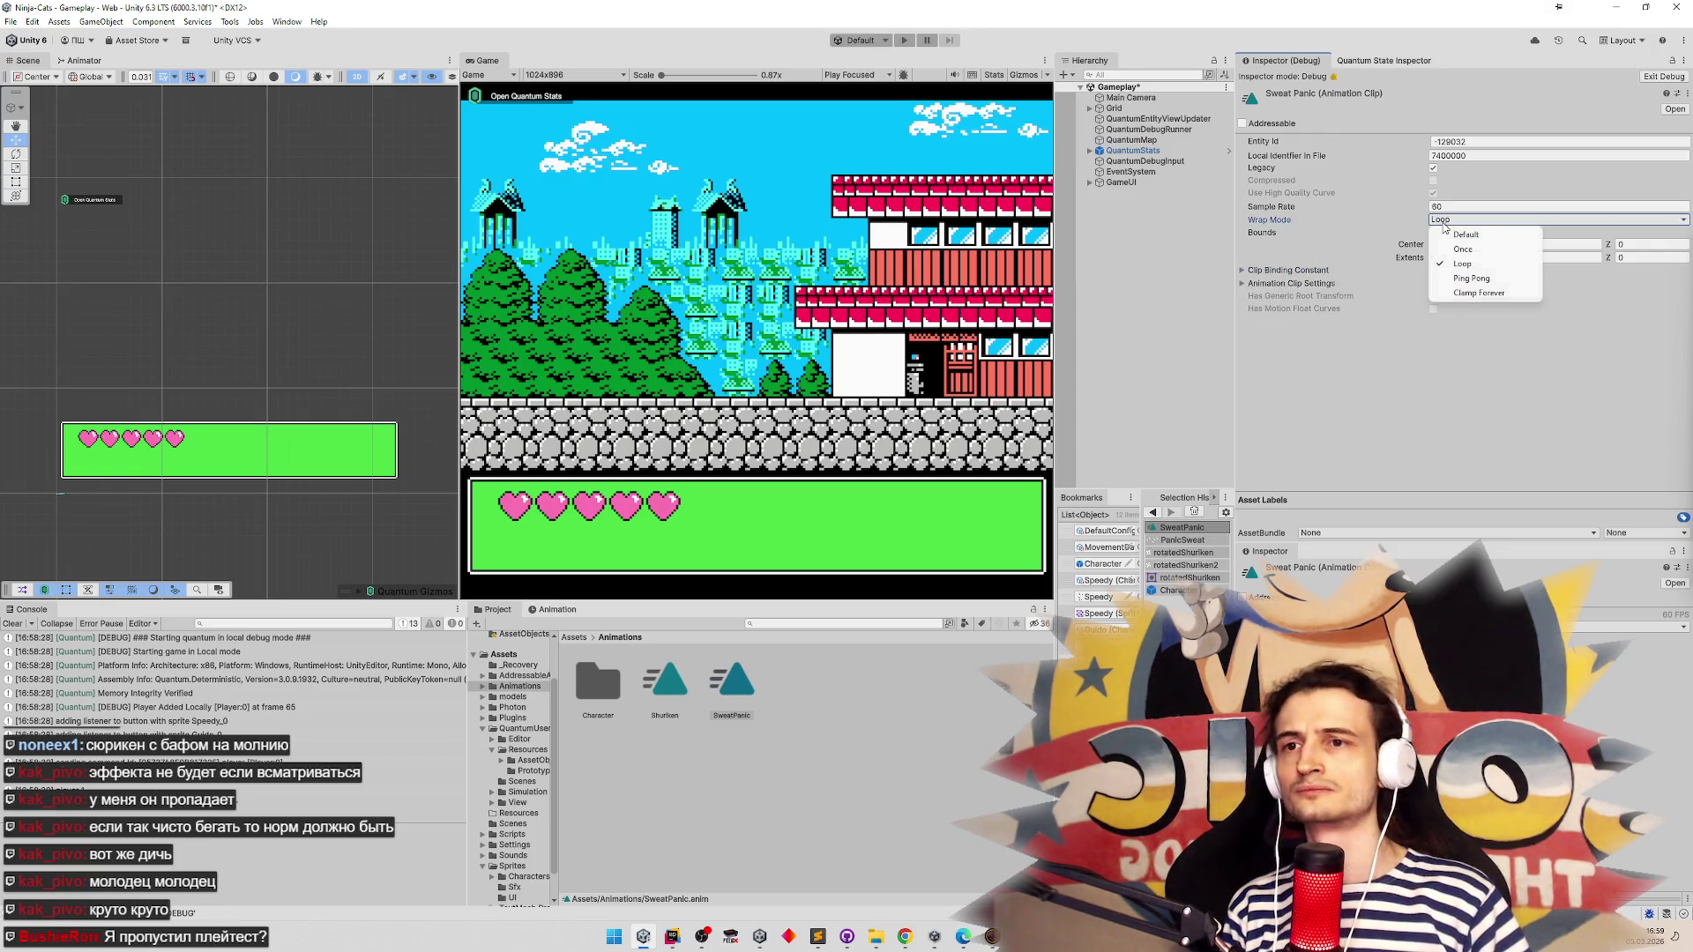
pyautogui.click(1674, 126)
pyautogui.click(1663, 76)
pyautogui.click(1473, 136)
pyautogui.click(1330, 202)
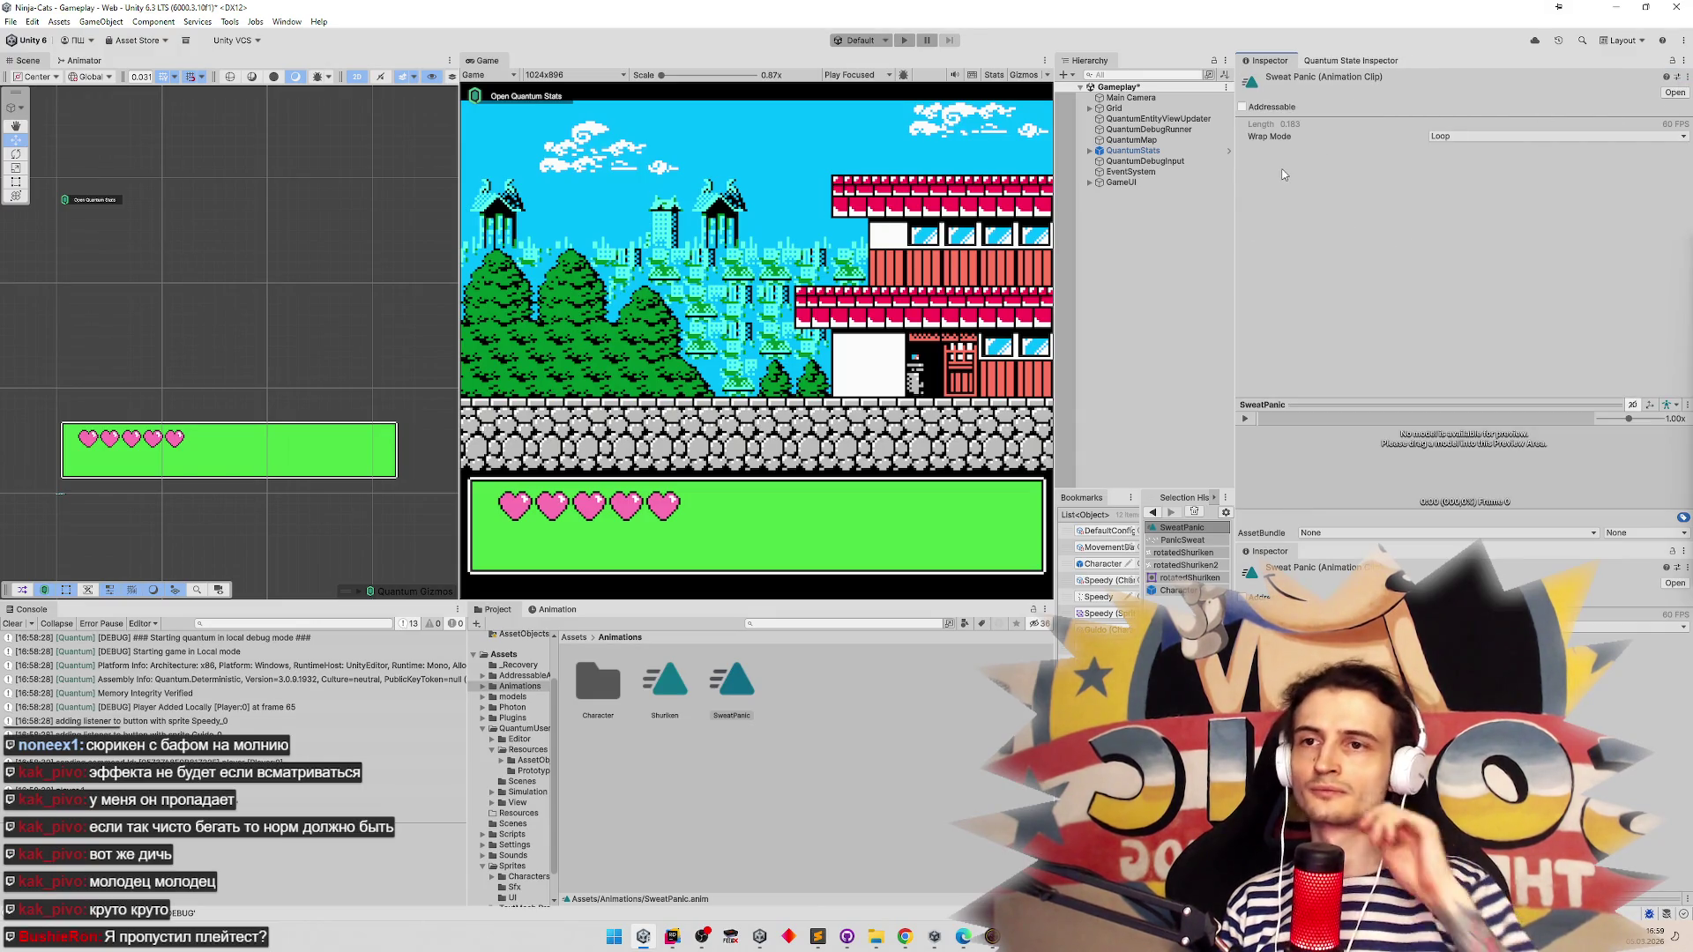
# Pause the SweatPanic preview and open the Character prefab from Resources/Prototypes
pyautogui.click(1244, 420)
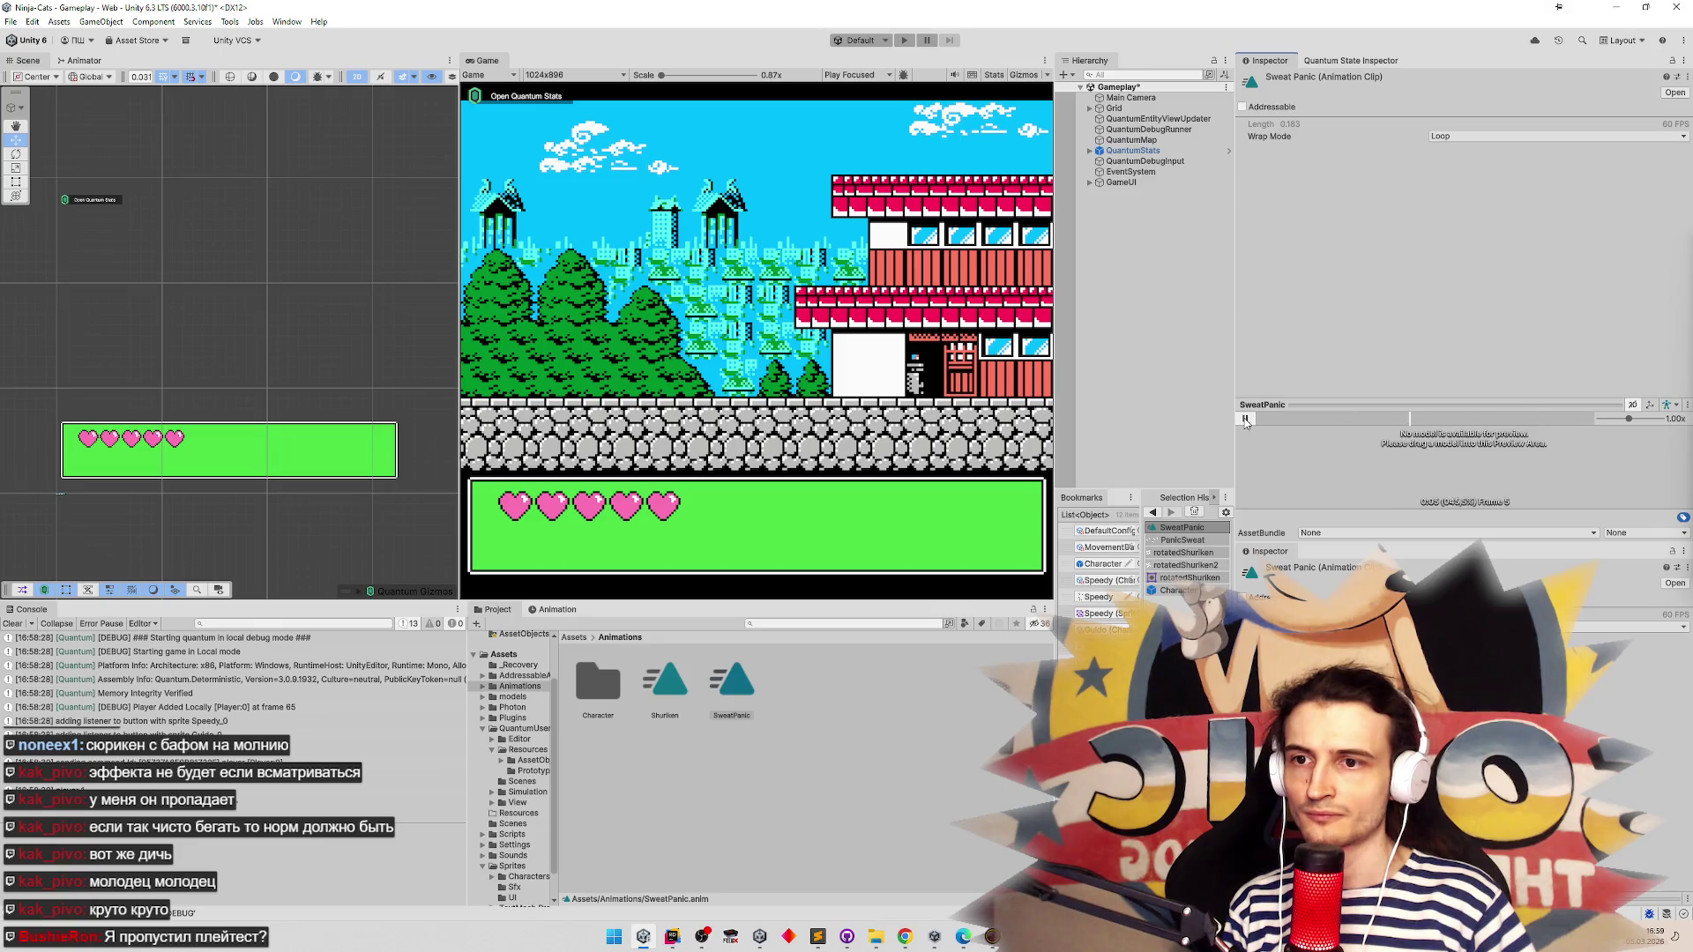
pyautogui.click(1245, 419)
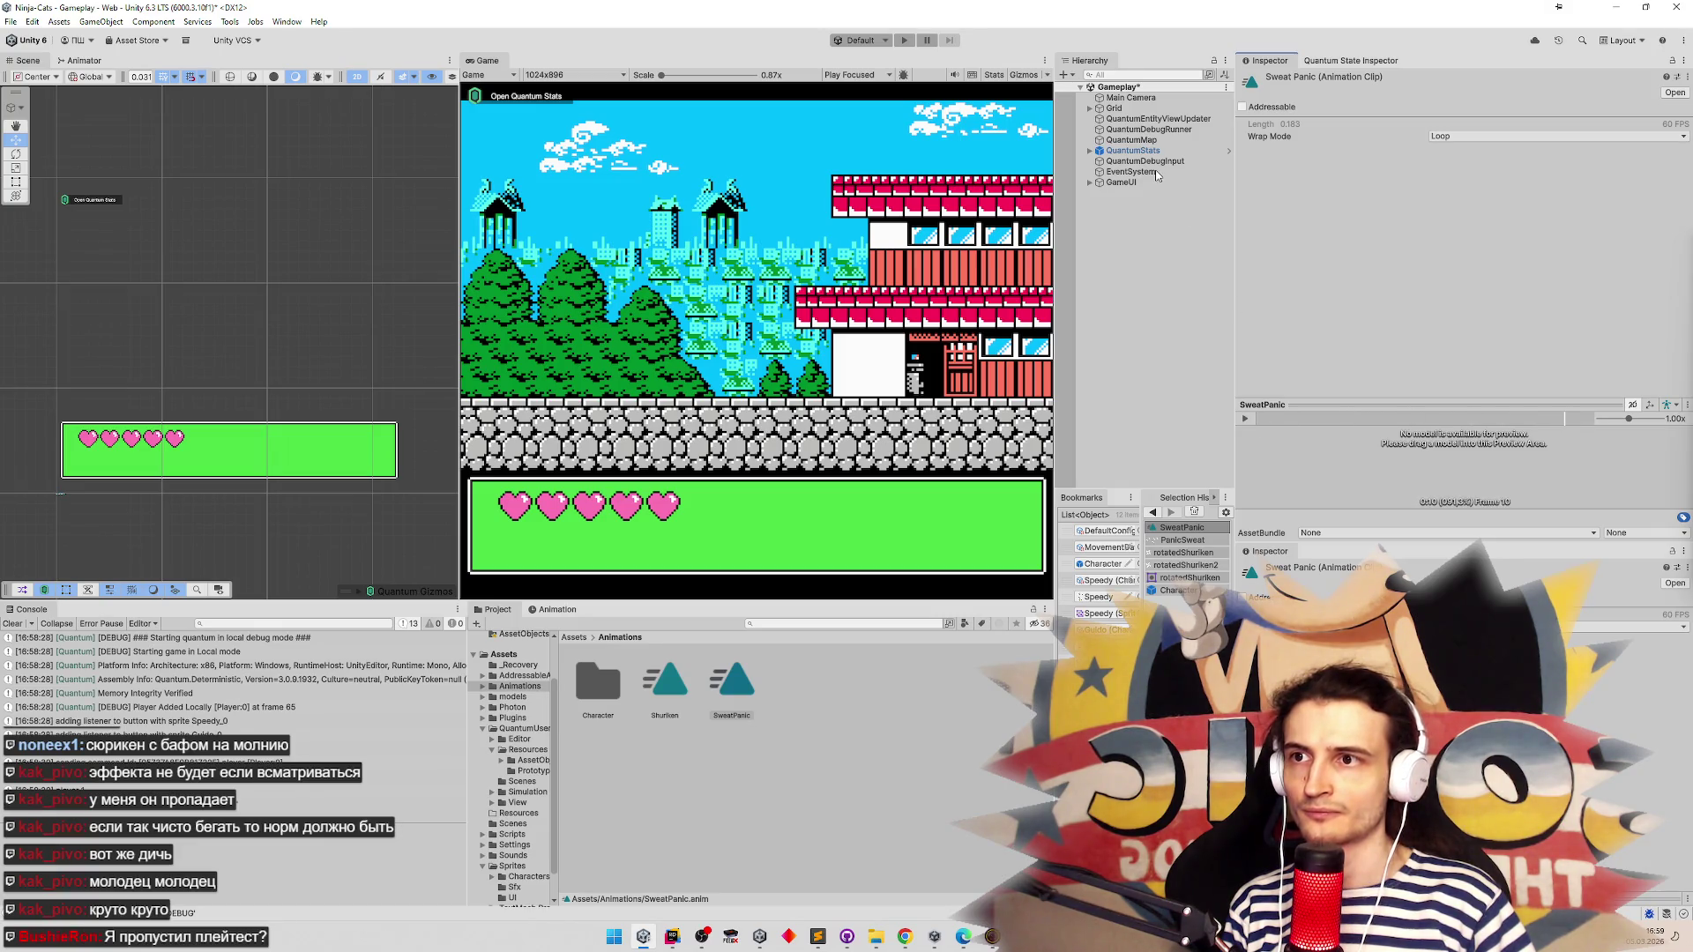
pyautogui.doubleClick(1093, 565)
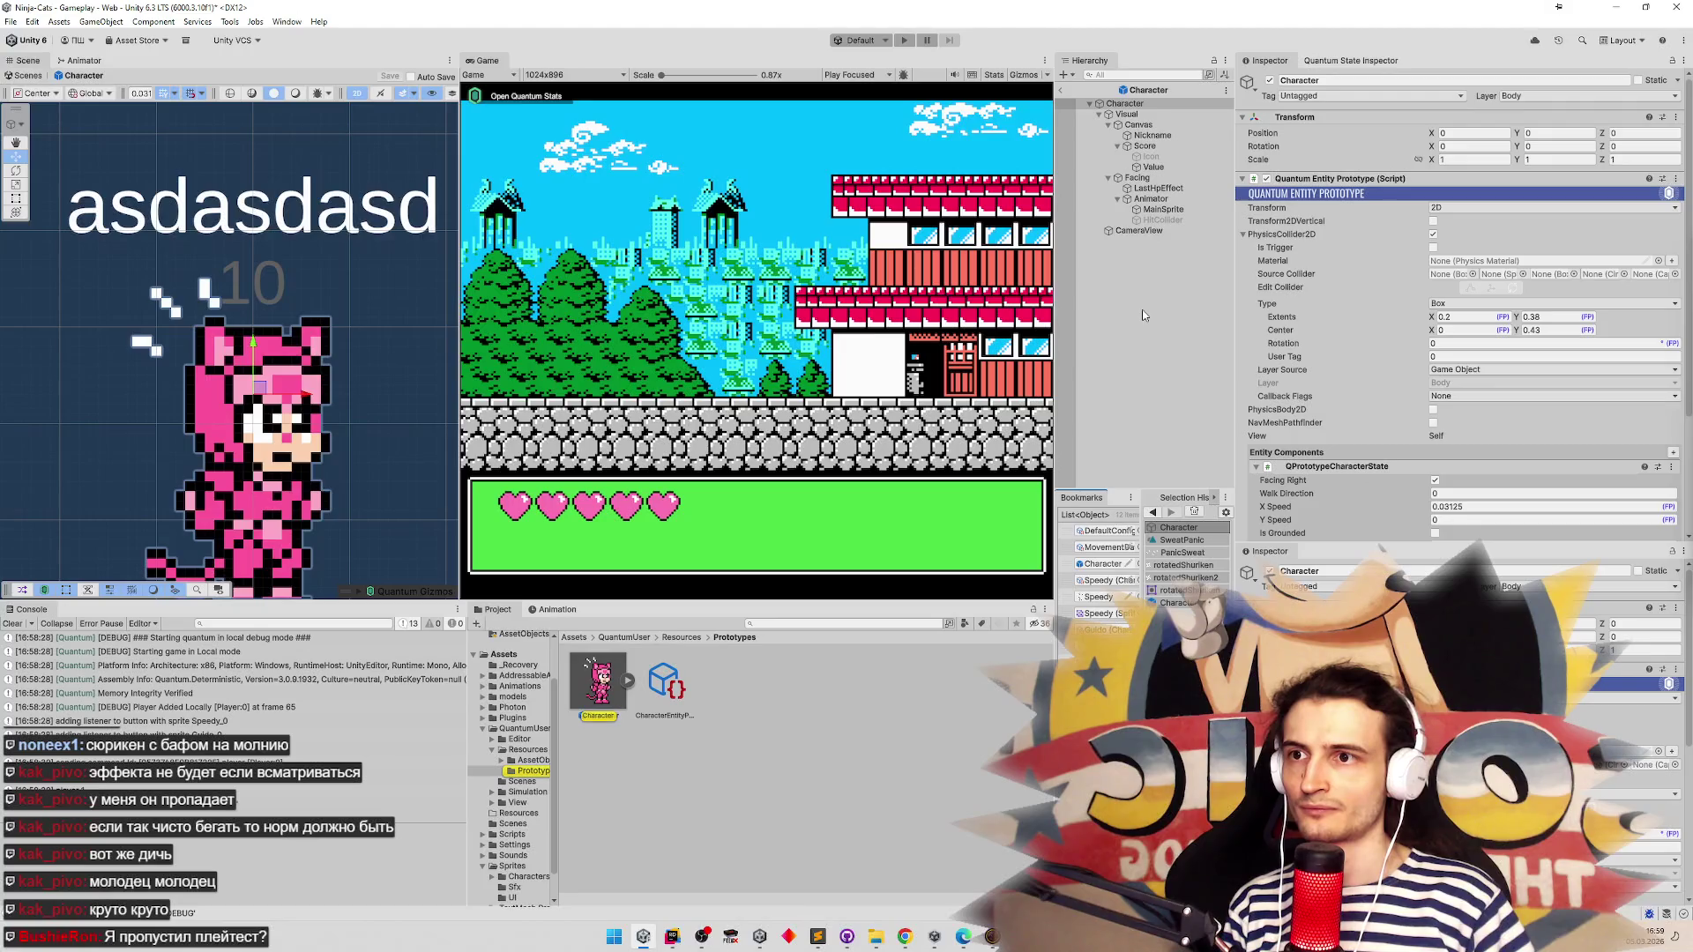
# Duplicate LastHpEffect, nest the copy under it, and rename it Sprite
pyautogui.click(1171, 156)
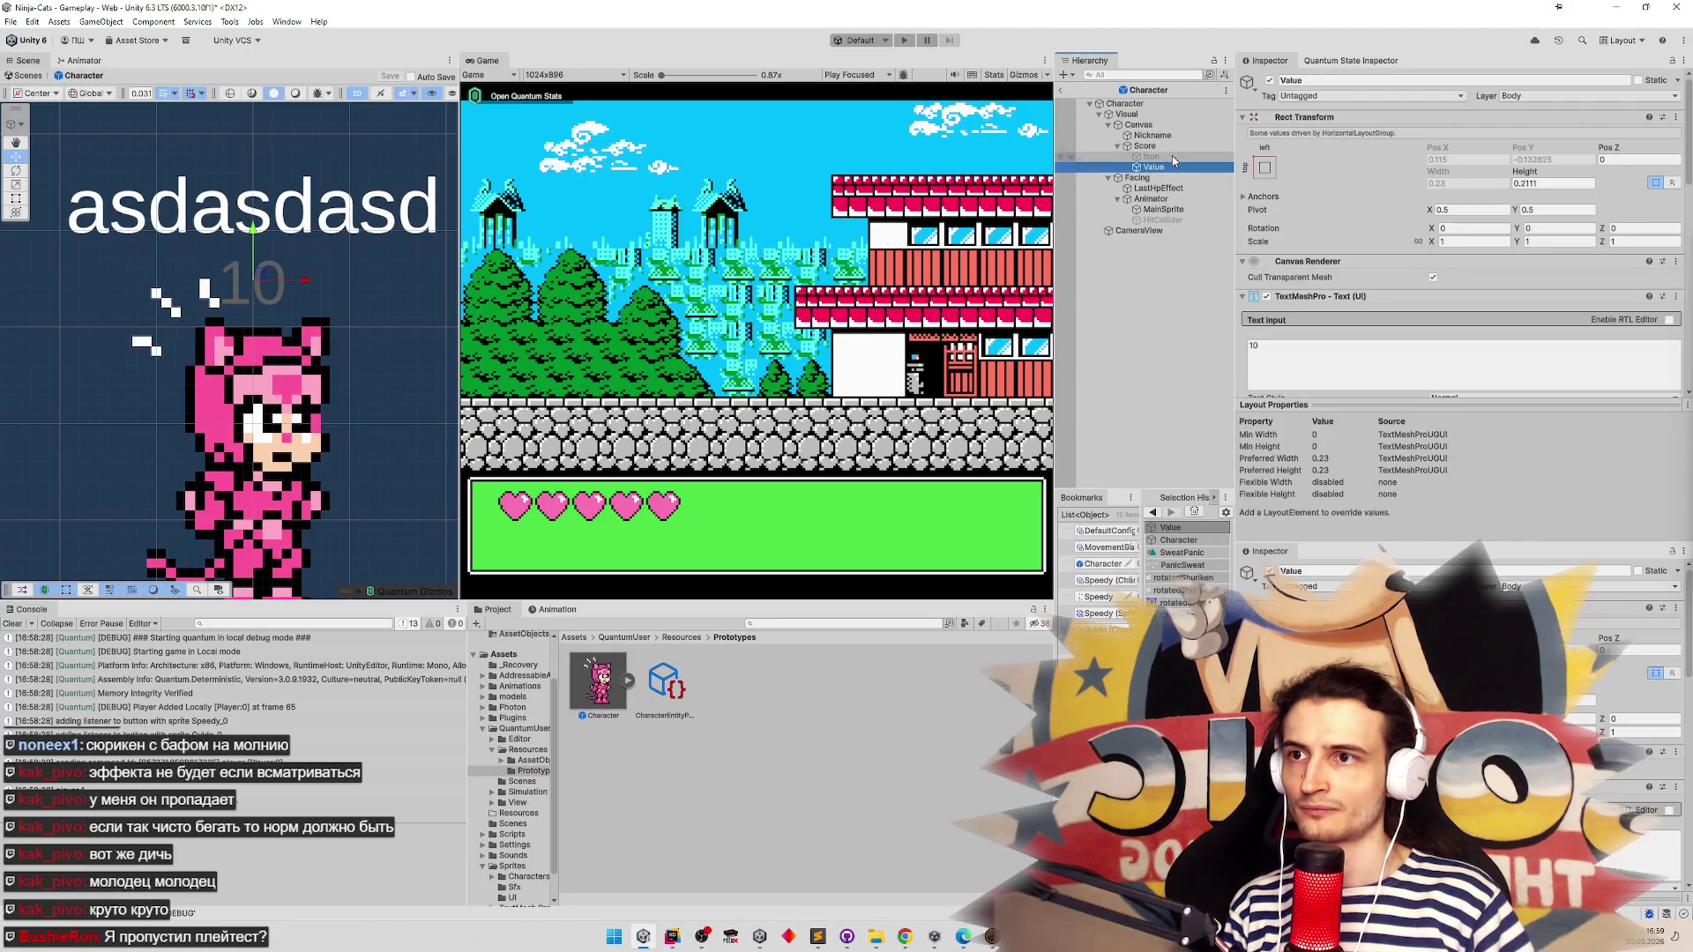
pyautogui.click(1173, 189)
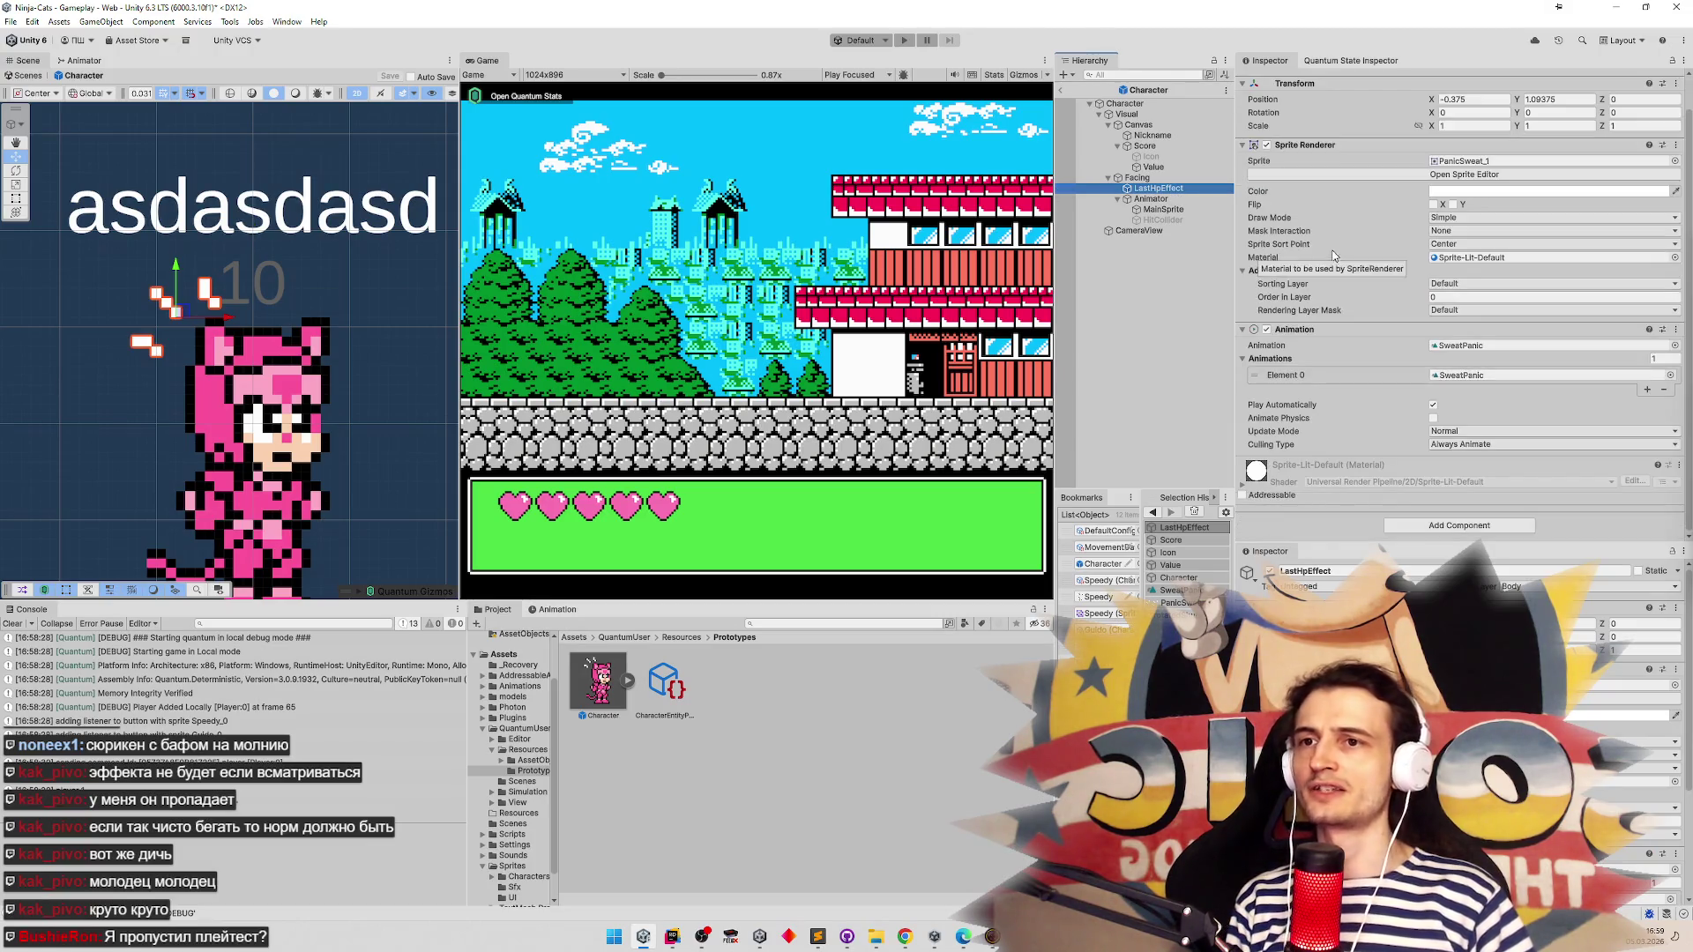
pyautogui.hotkey('ctrl', 'd')
pyautogui.moveTo(1172, 198); pyautogui.dragTo(1164, 188)
pyautogui.press('F2')
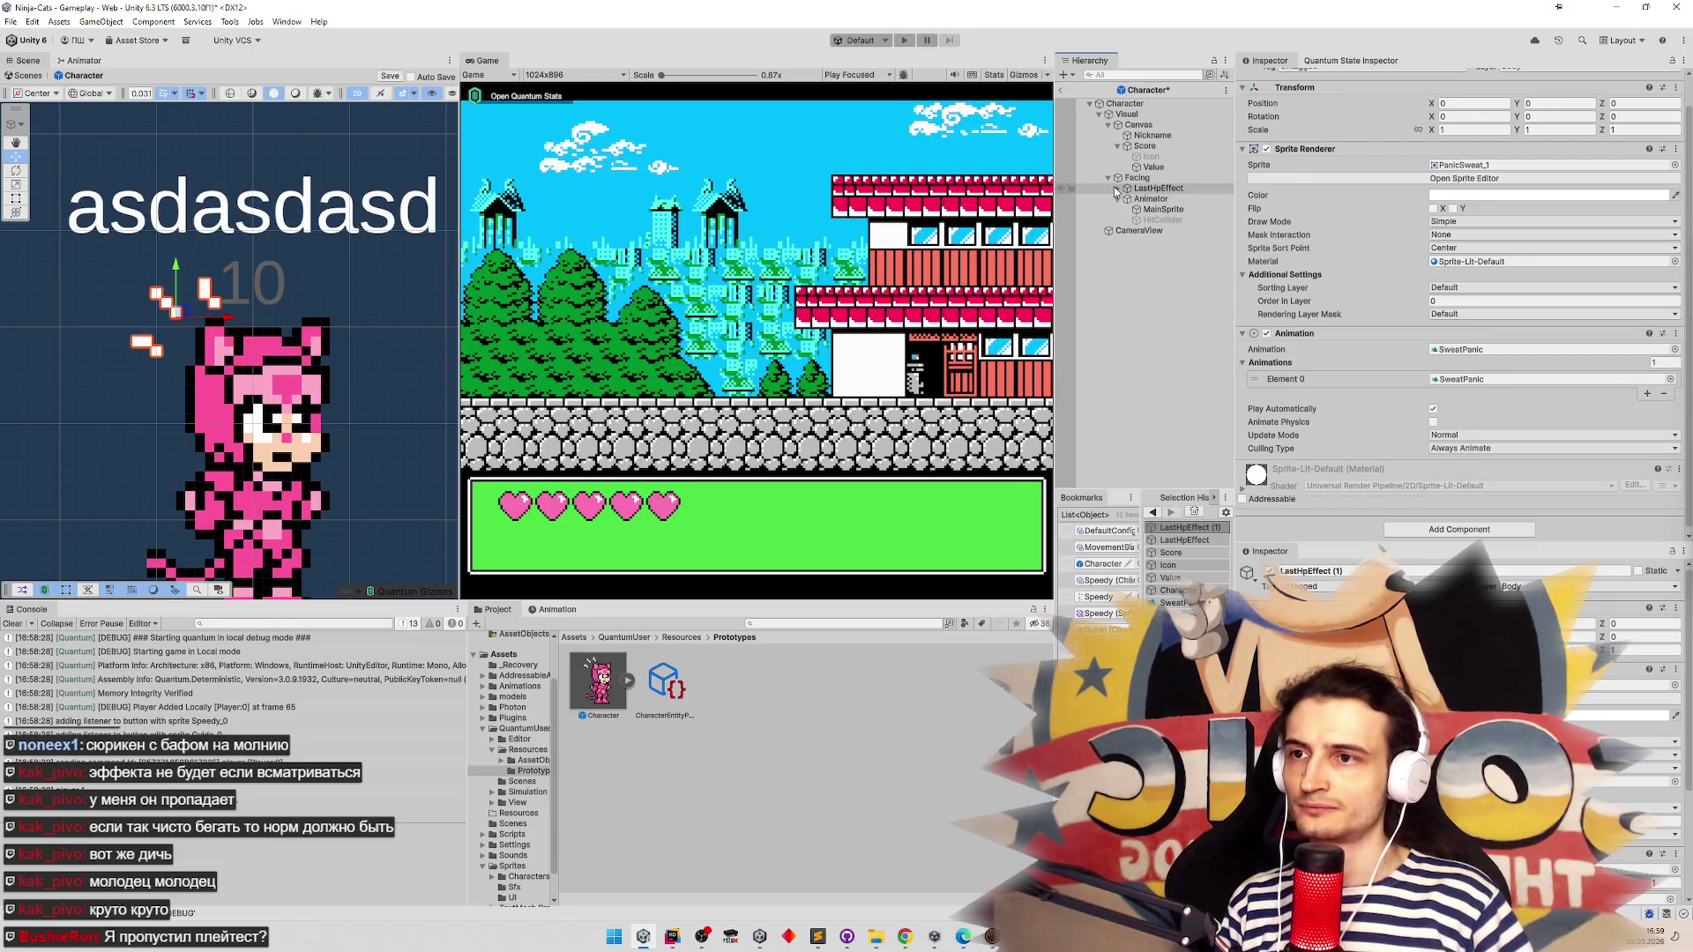
pyautogui.write('Sprite')
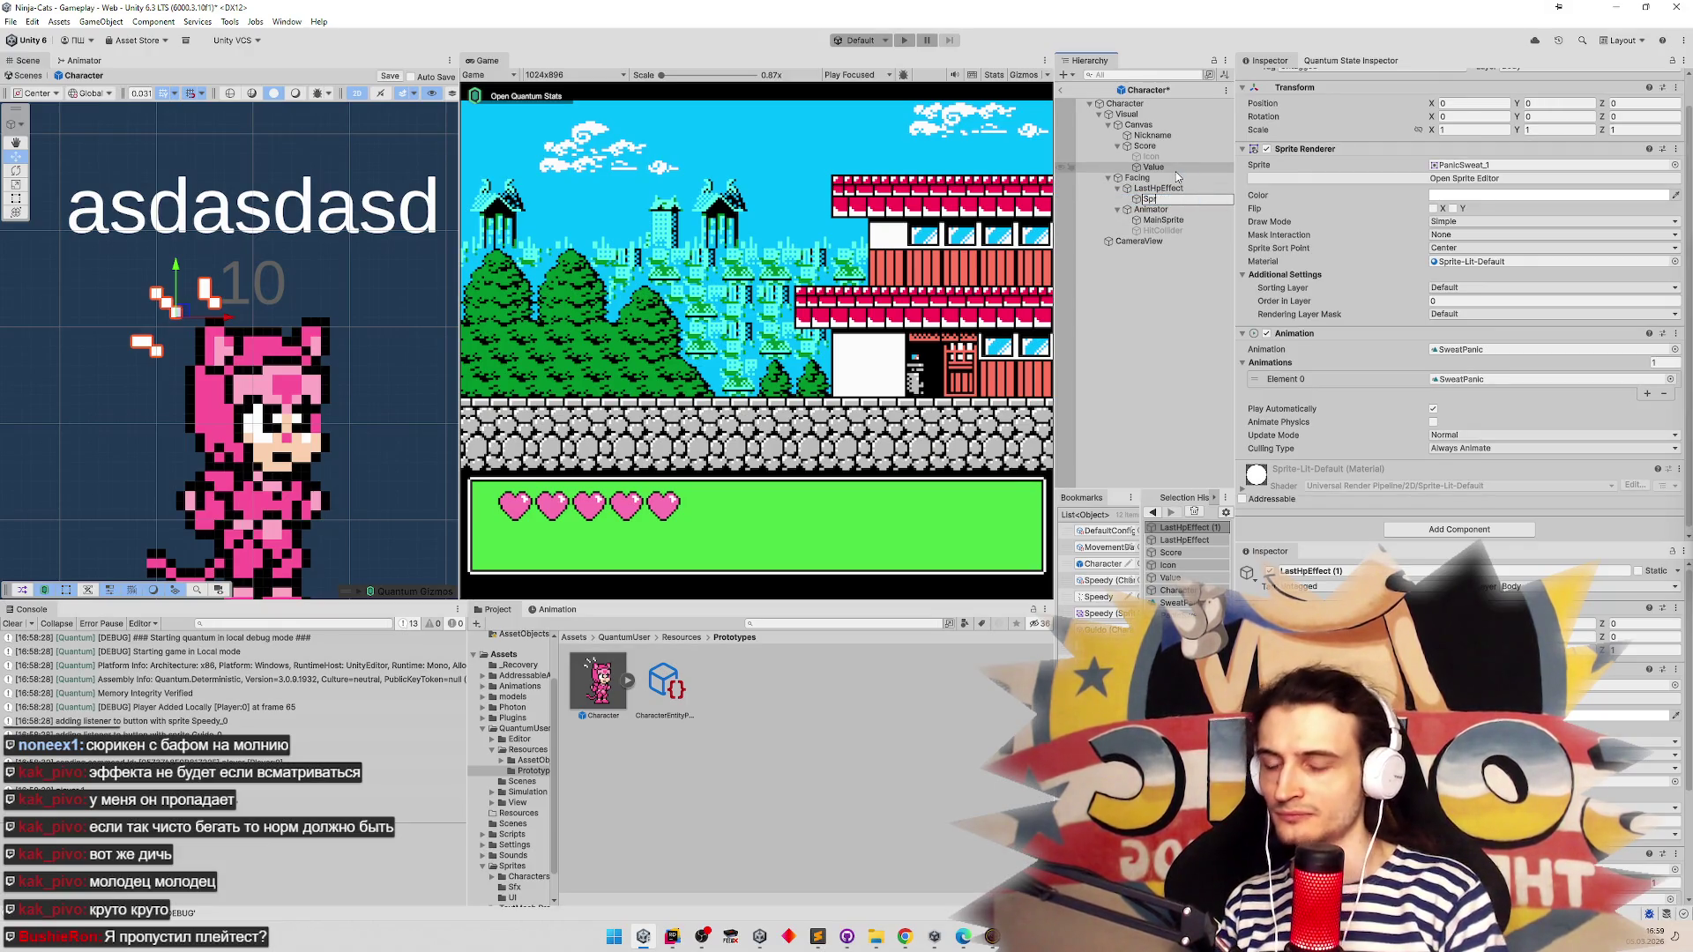
pyautogui.press('Return')
pyautogui.press('Up')
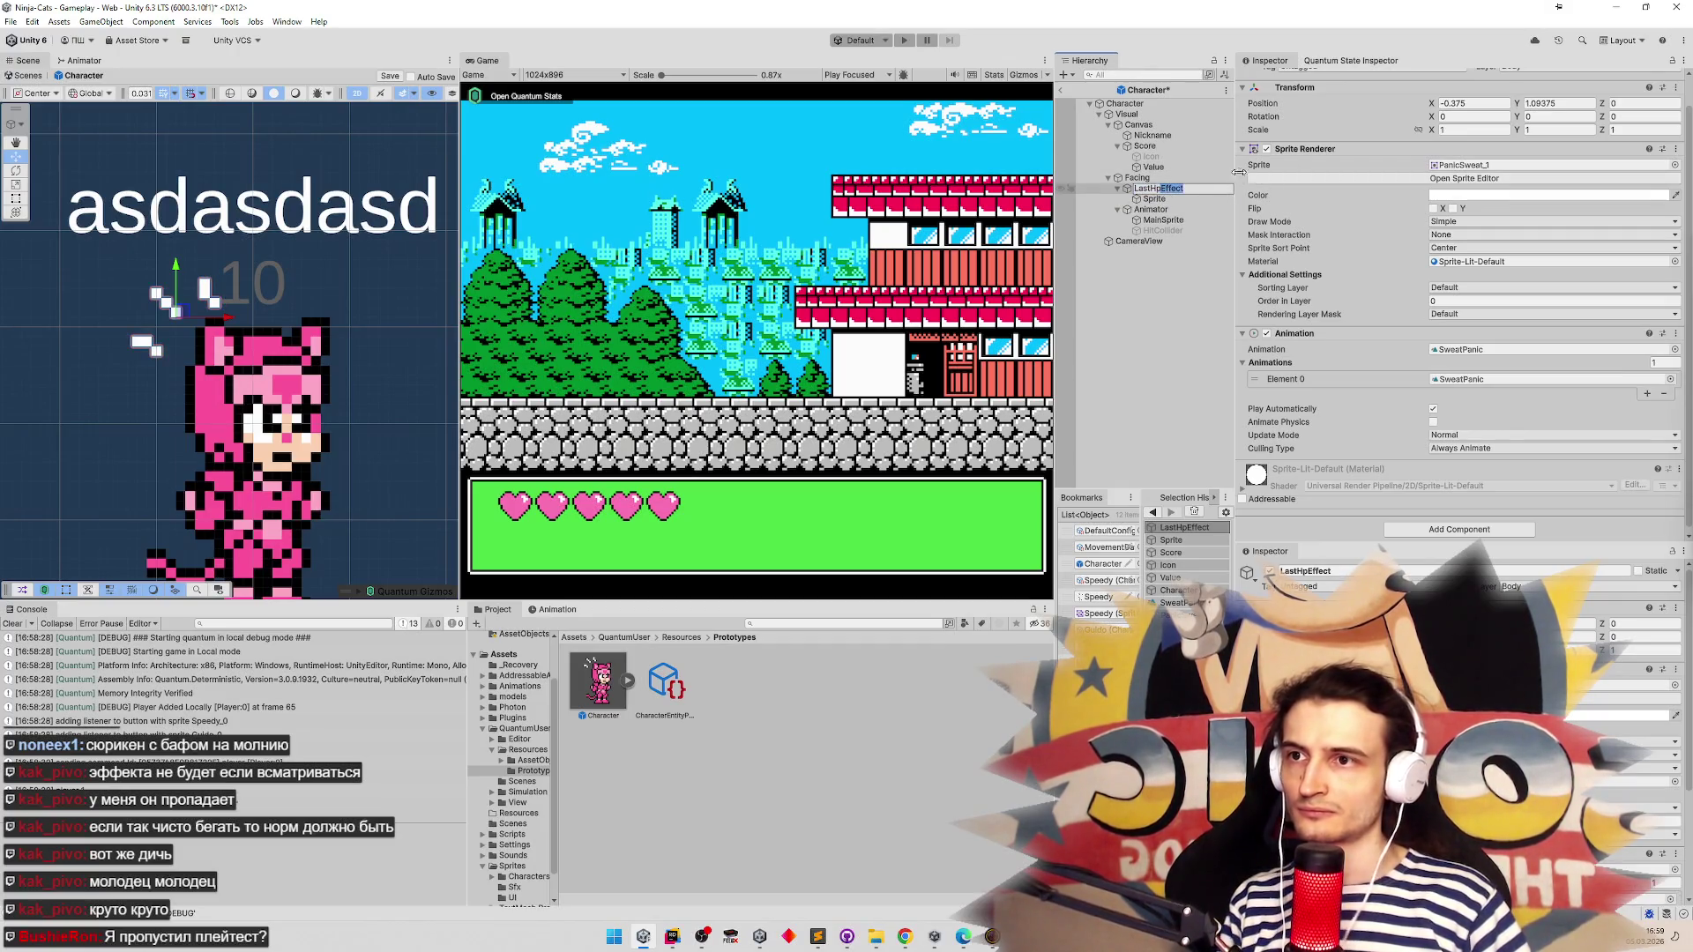
pyautogui.press('Down')
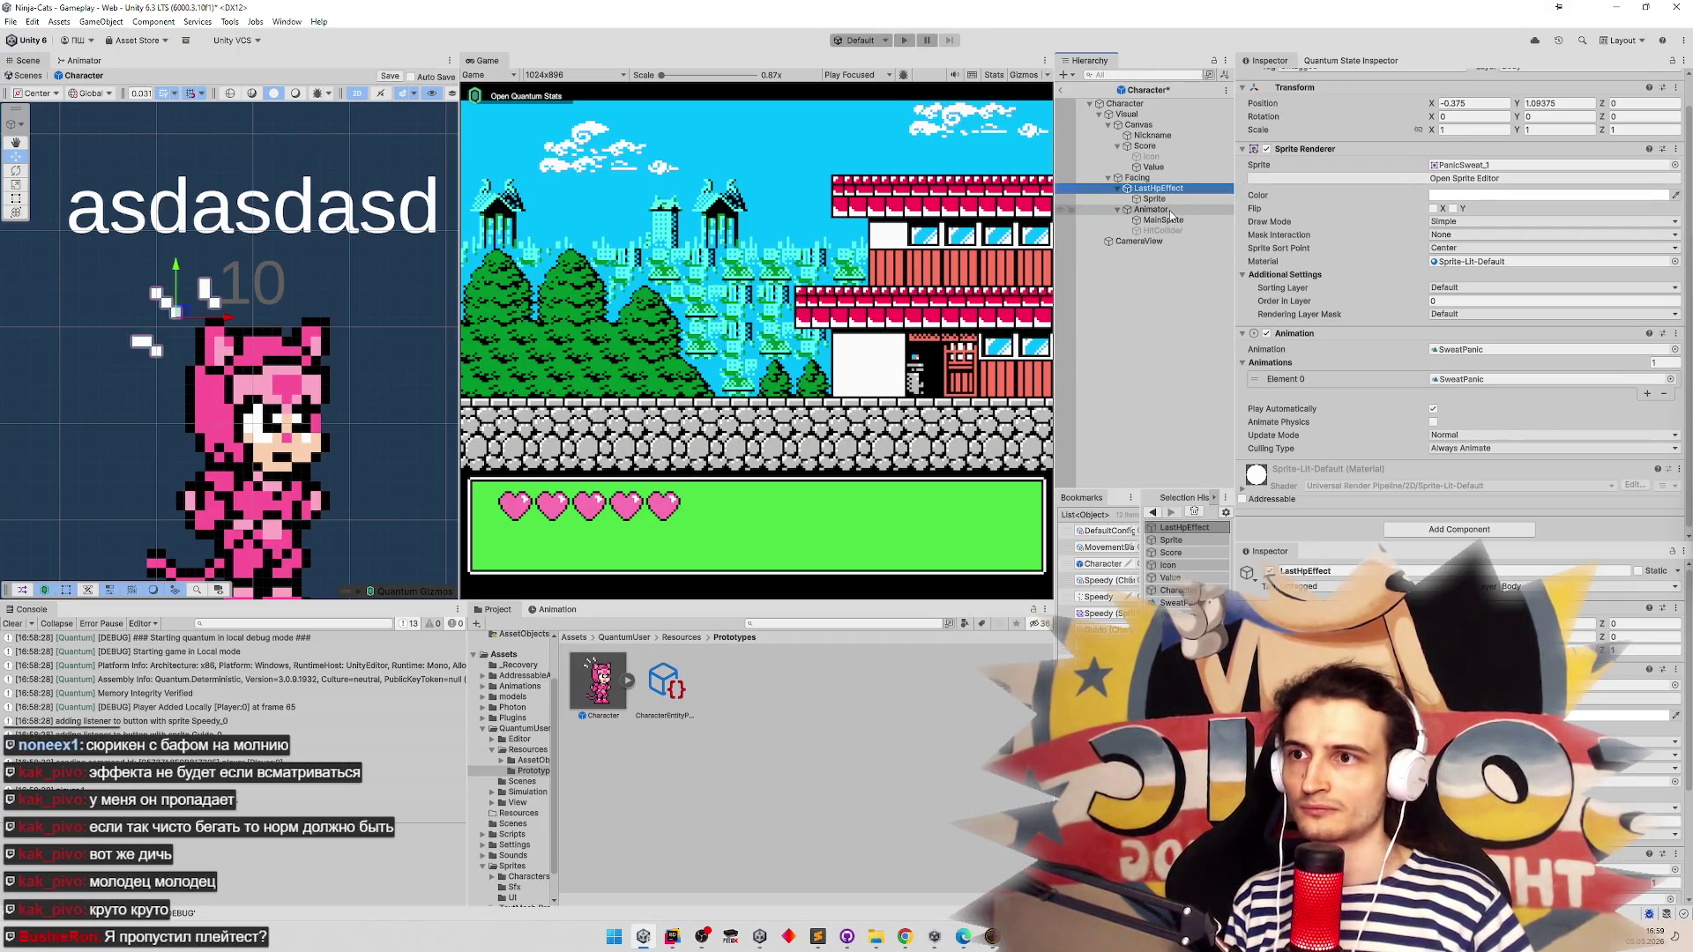
# Remove Animation from Sprite and the Sprite Renderer from LastHpEffect, then open SweatPanic's timeline
pyautogui.rightClick(1334, 340)
pyautogui.click(1368, 371)
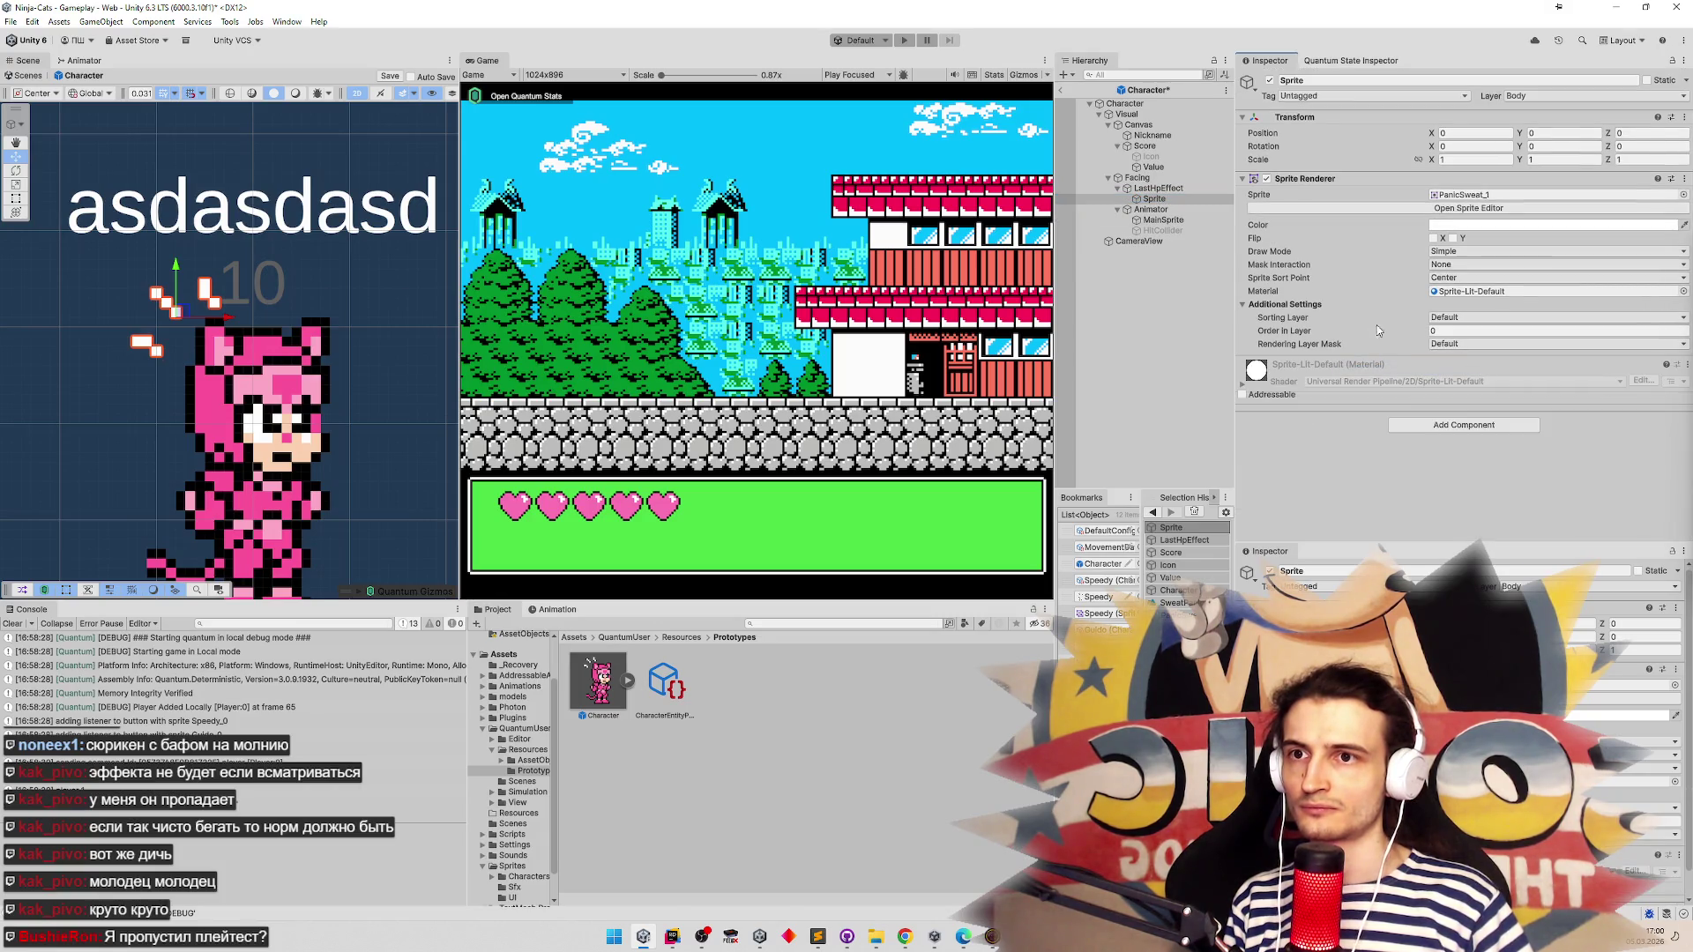
pyautogui.click(1155, 189)
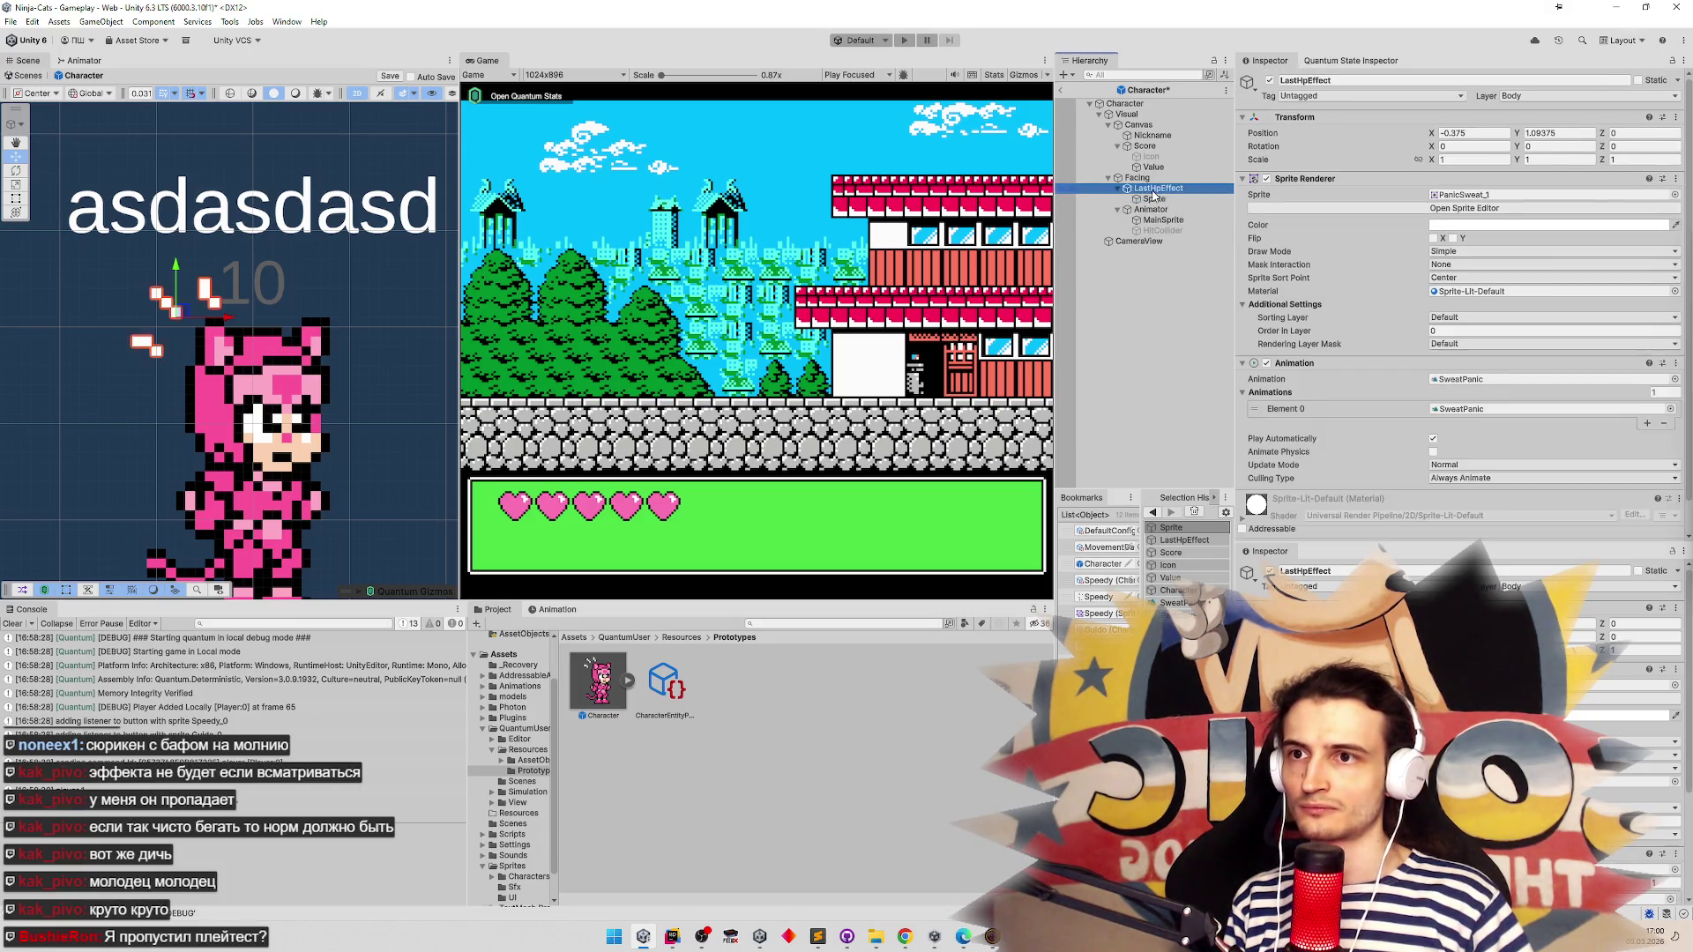
pyautogui.rightClick(1332, 184)
pyautogui.click(1365, 231)
pyautogui.click(1464, 224)
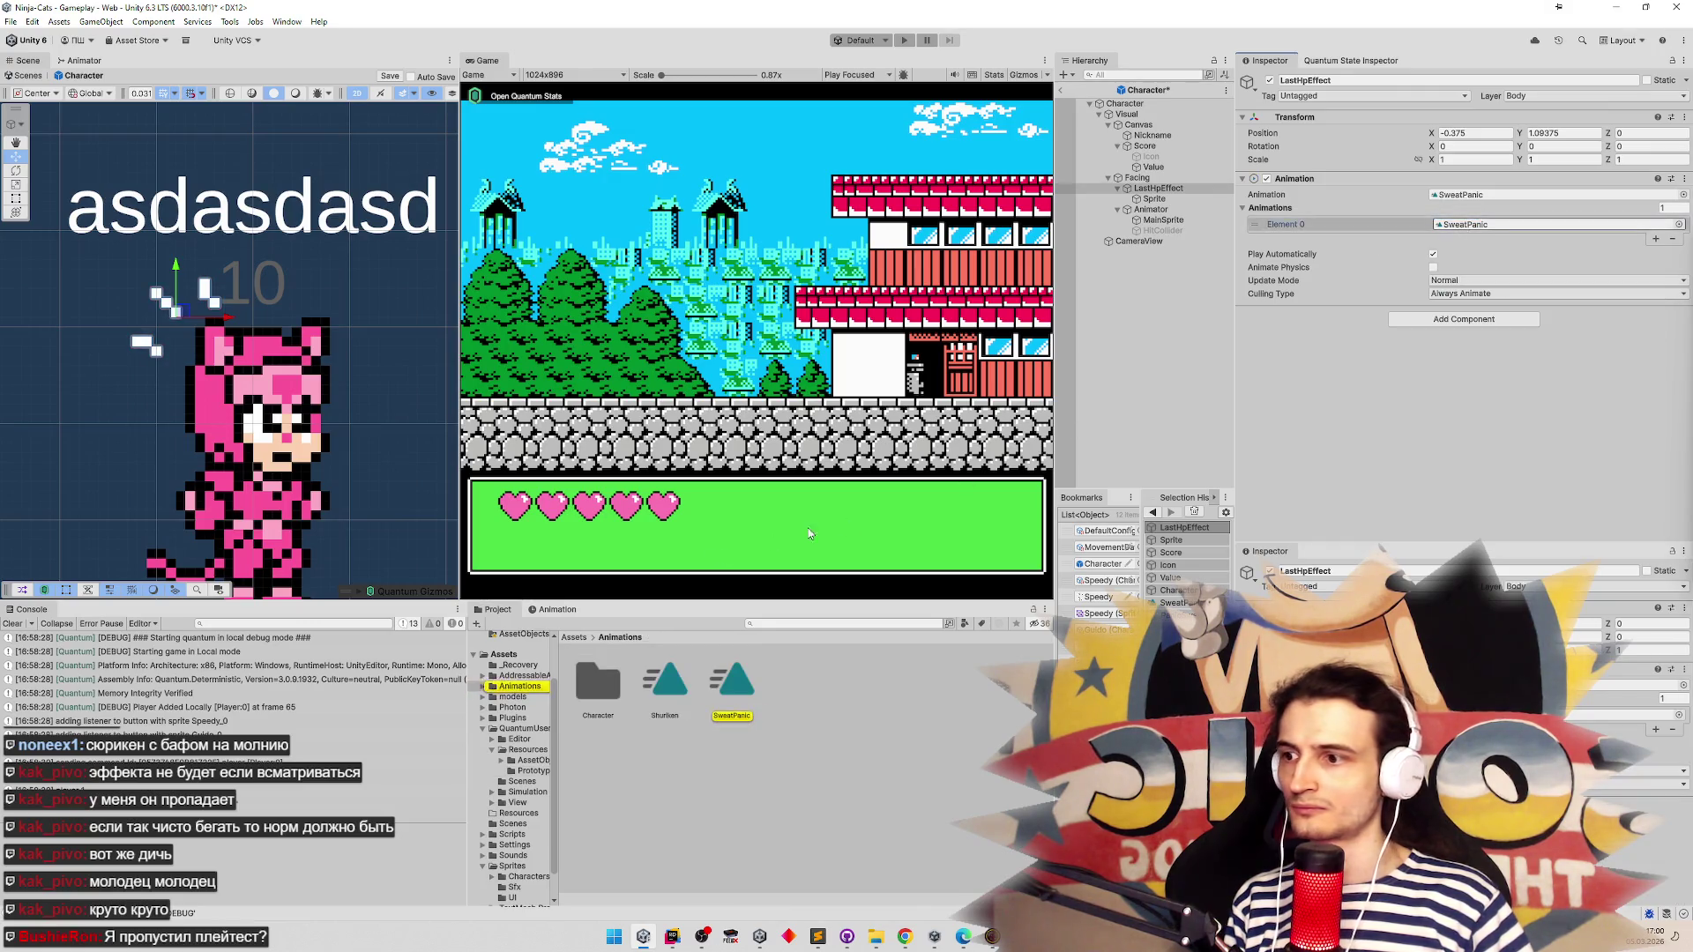
pyautogui.click(575, 608)
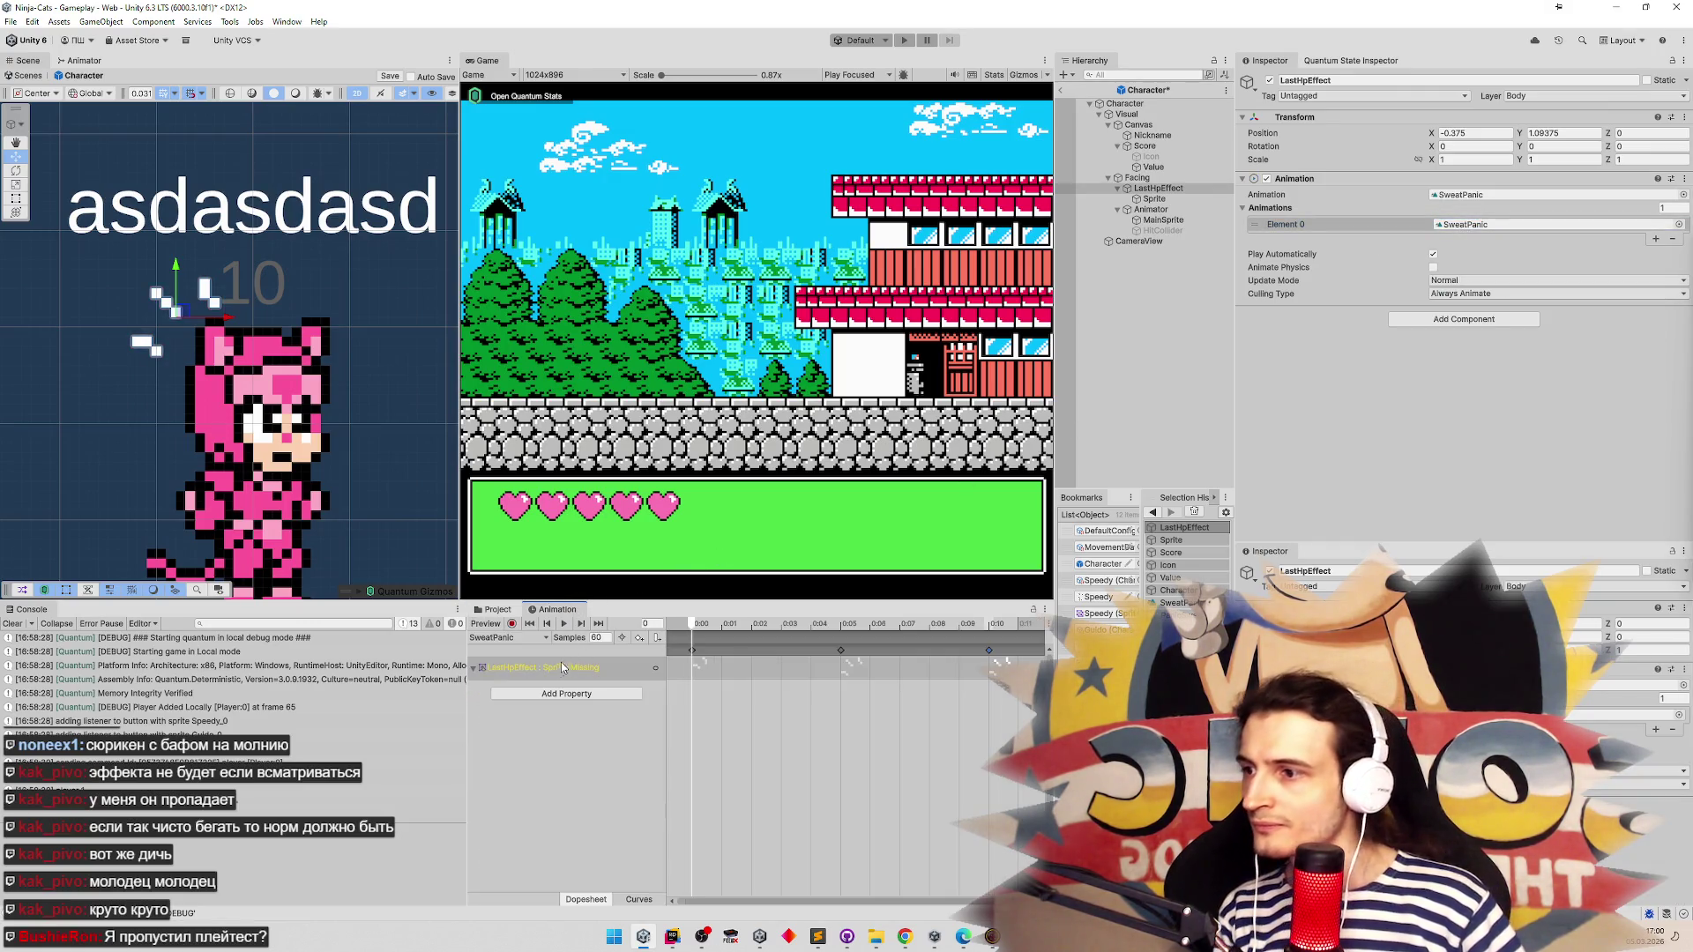
# Assign PanicSweat_0 to the Sprite child's Sprite field, creating a keyed Sprite track
pyautogui.hotkey('shift', 'space')
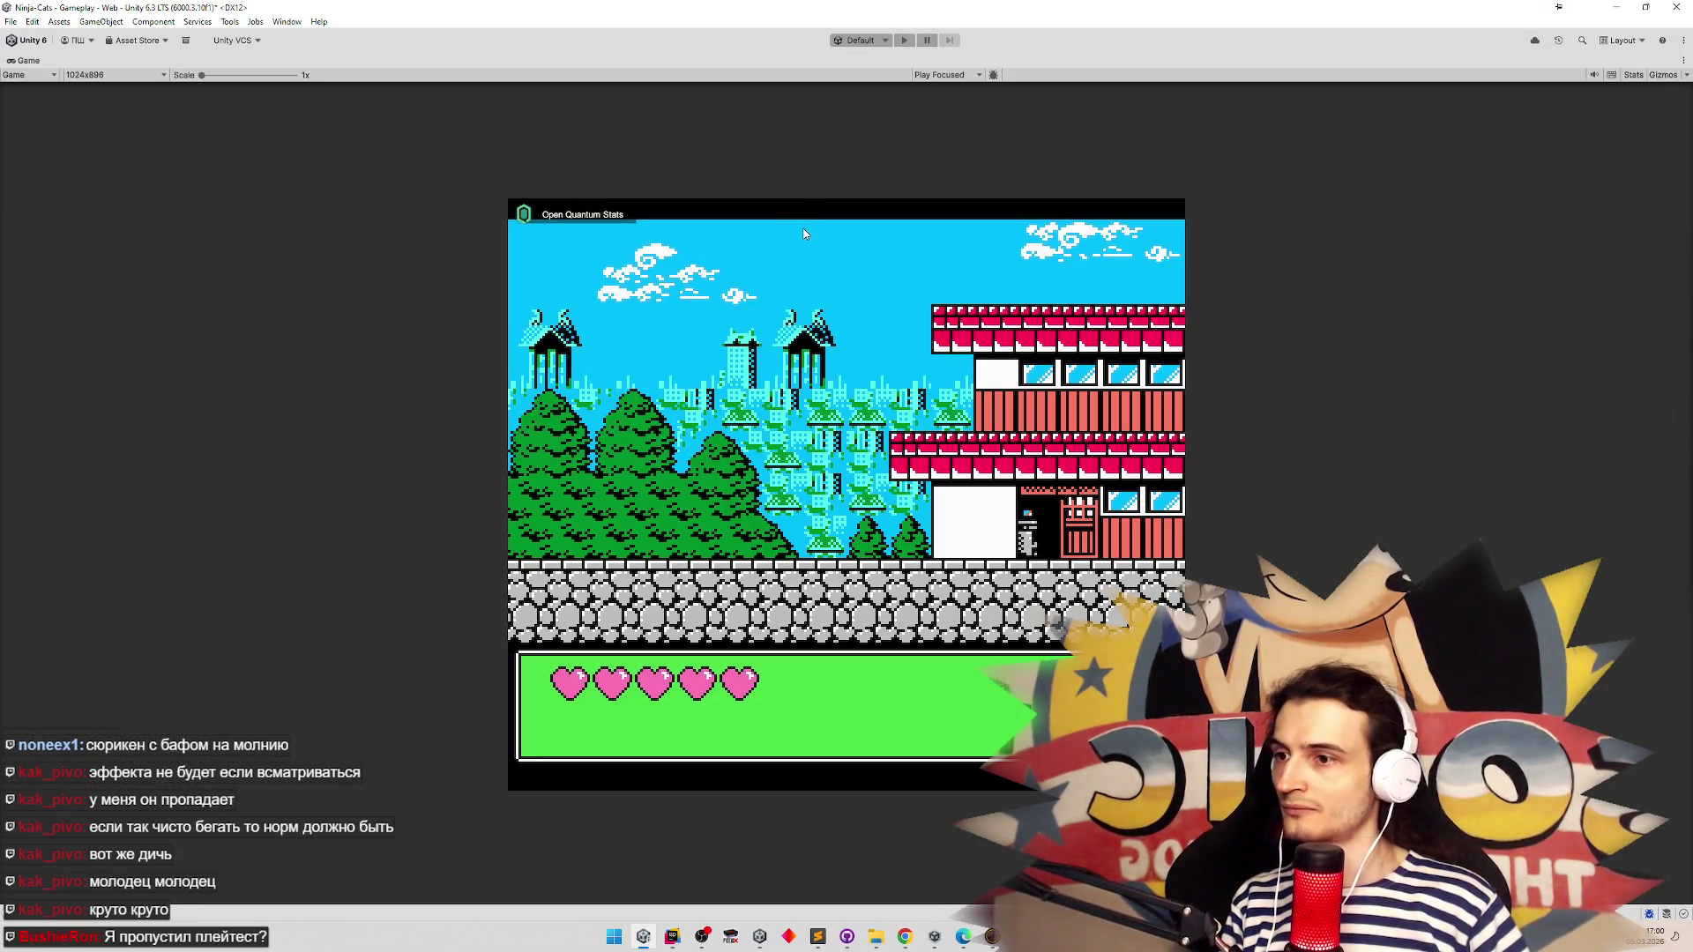
pyautogui.hotkey('shift', 'space')
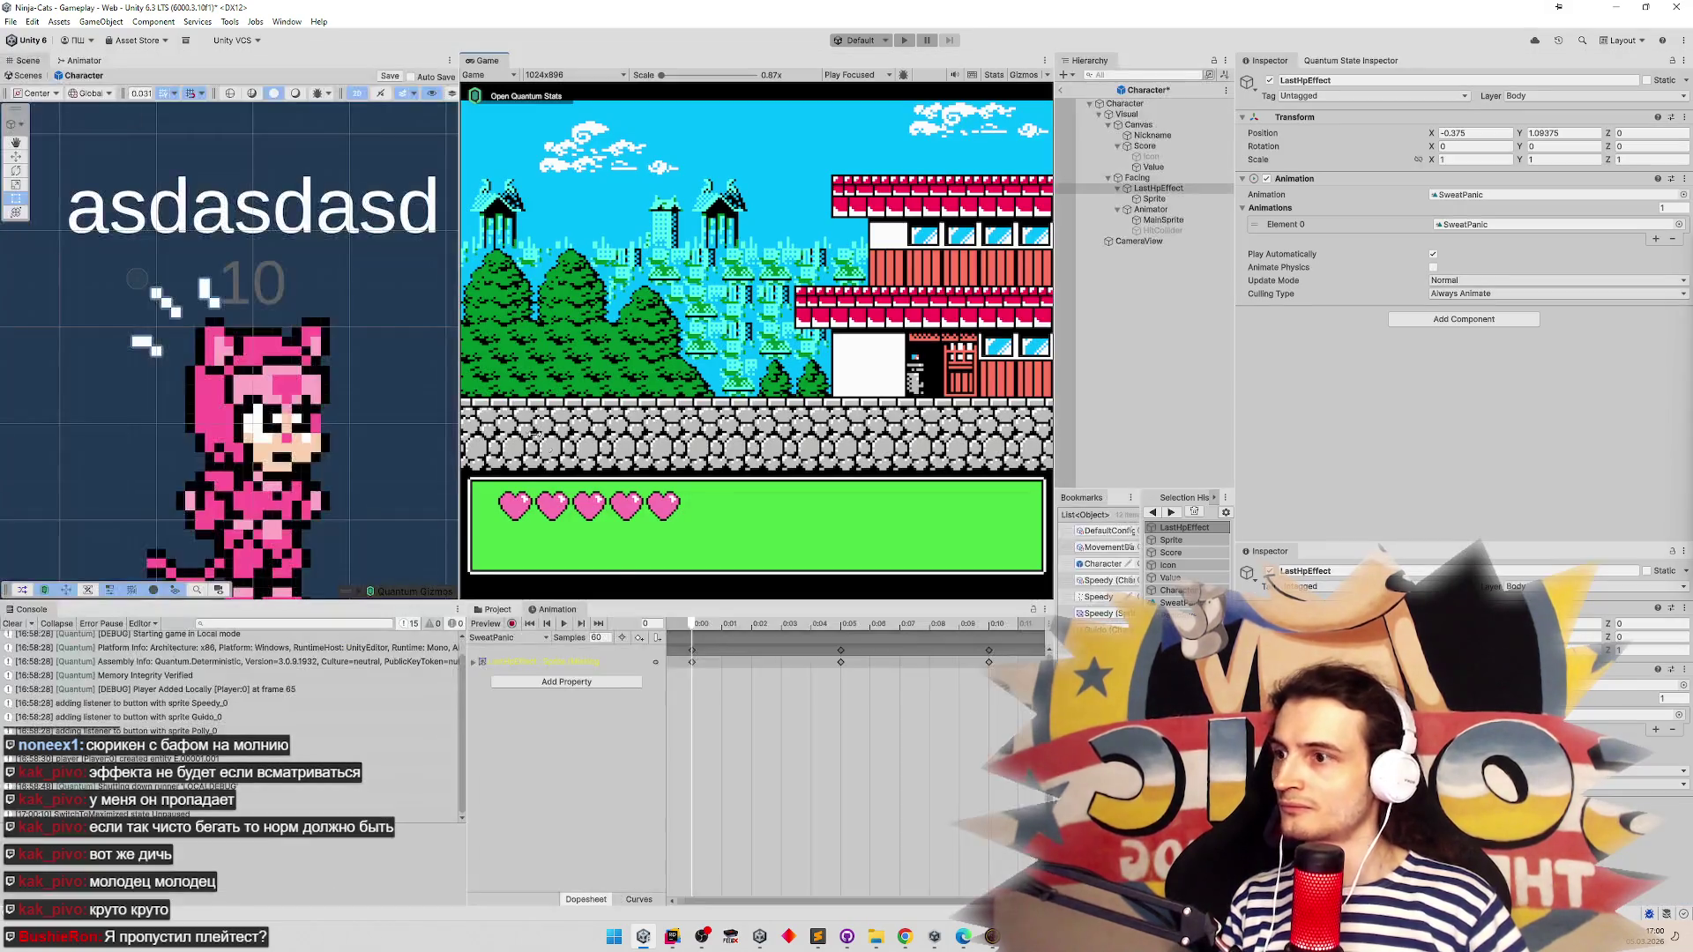
pyautogui.click(531, 662)
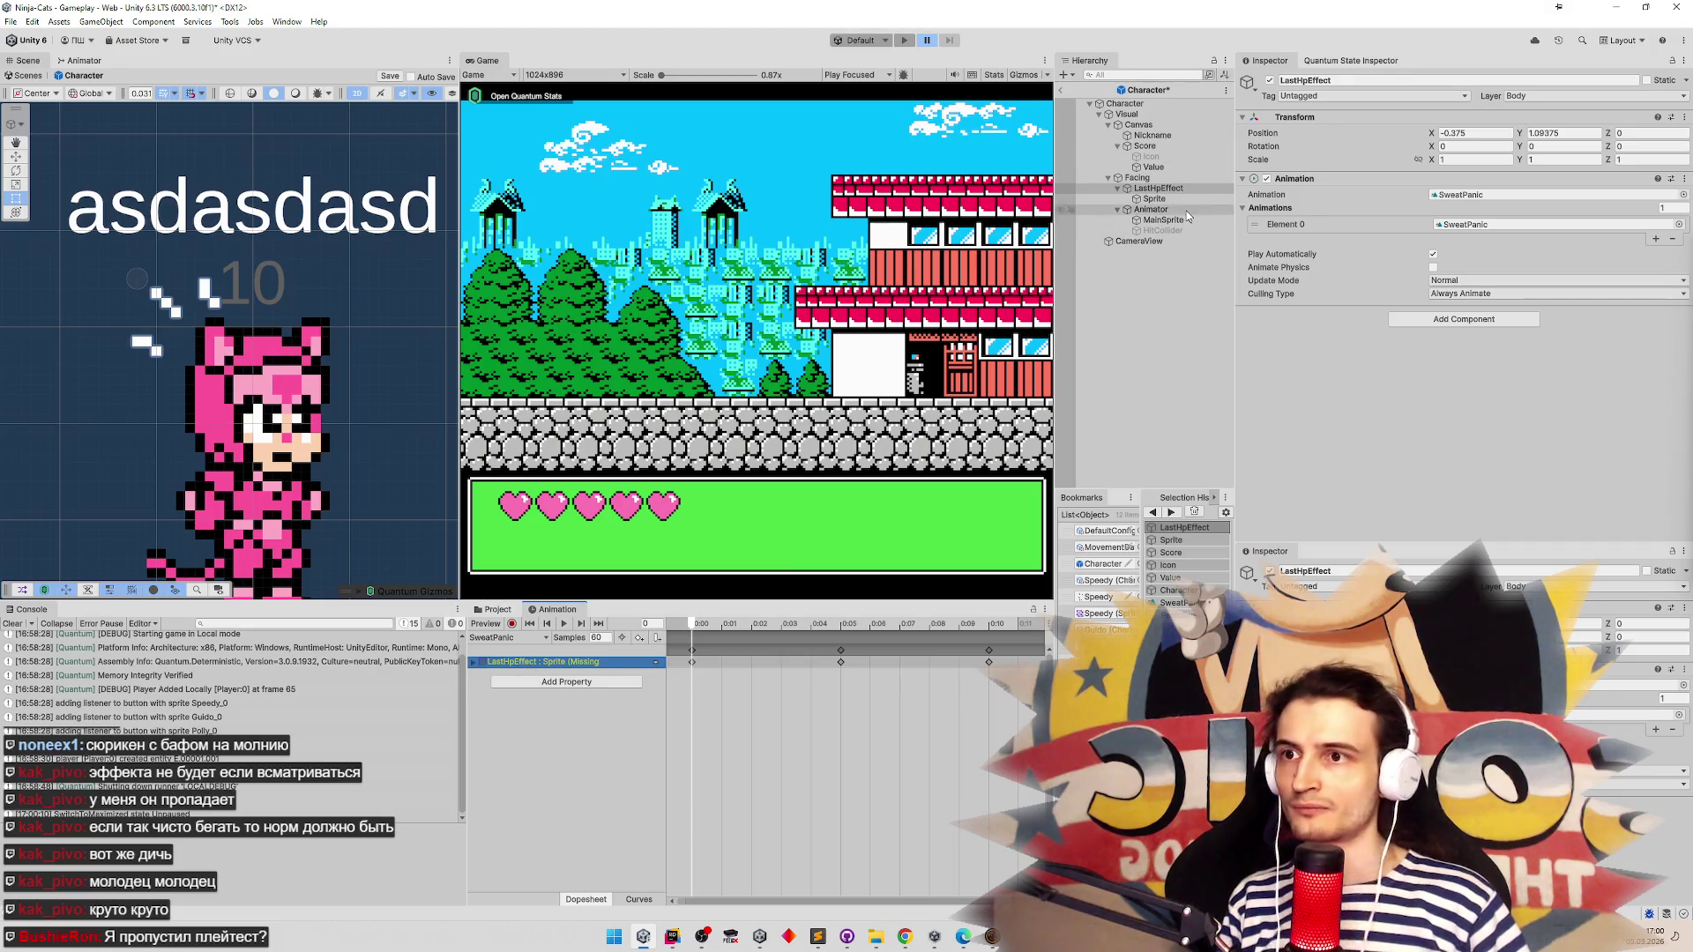
pyautogui.click(1162, 199)
pyautogui.click(1682, 195)
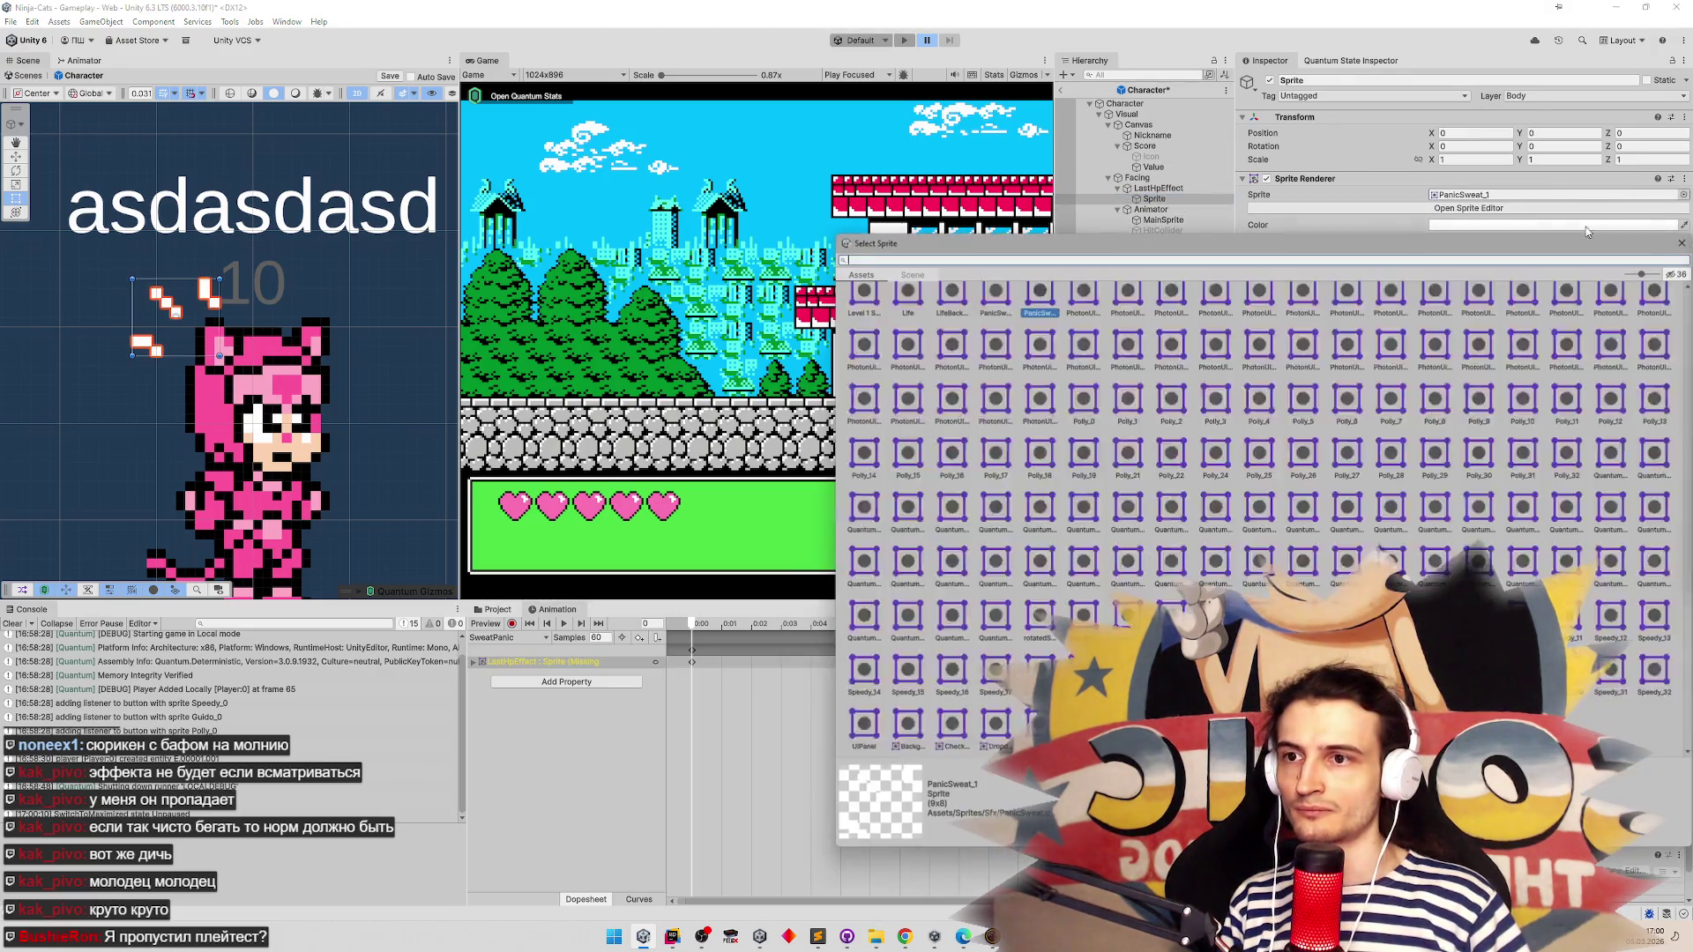
pyautogui.press('Escape')
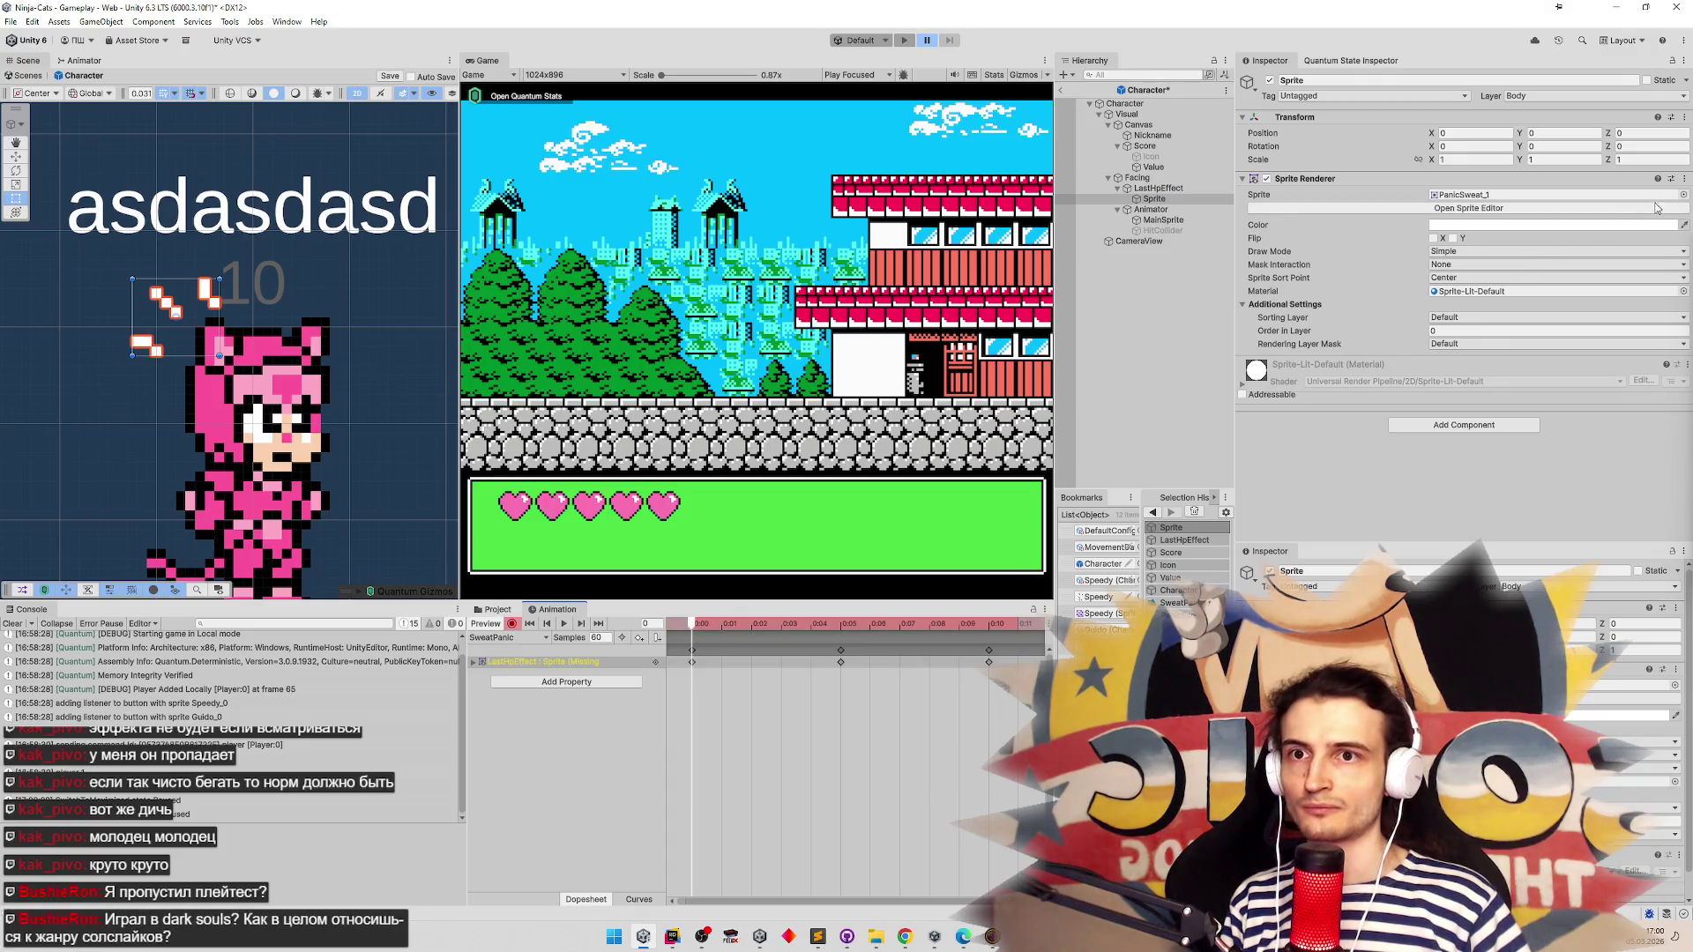
pyautogui.click(1682, 195)
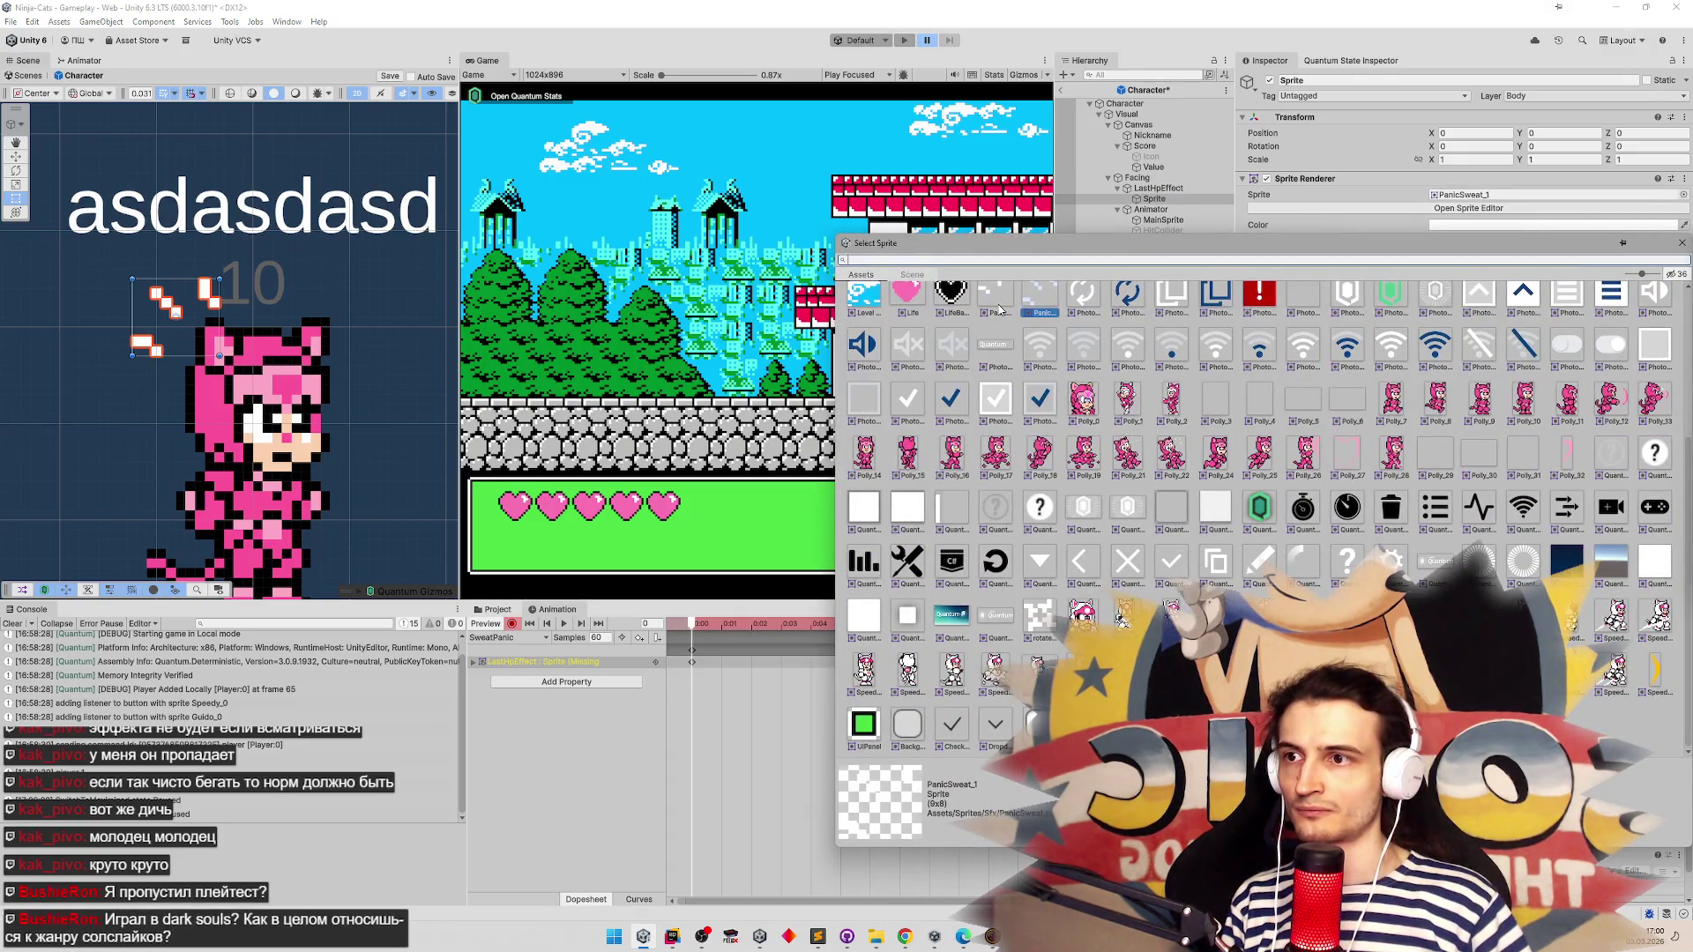
pyautogui.click(998, 305)
pyautogui.doubleClick(1006, 333)
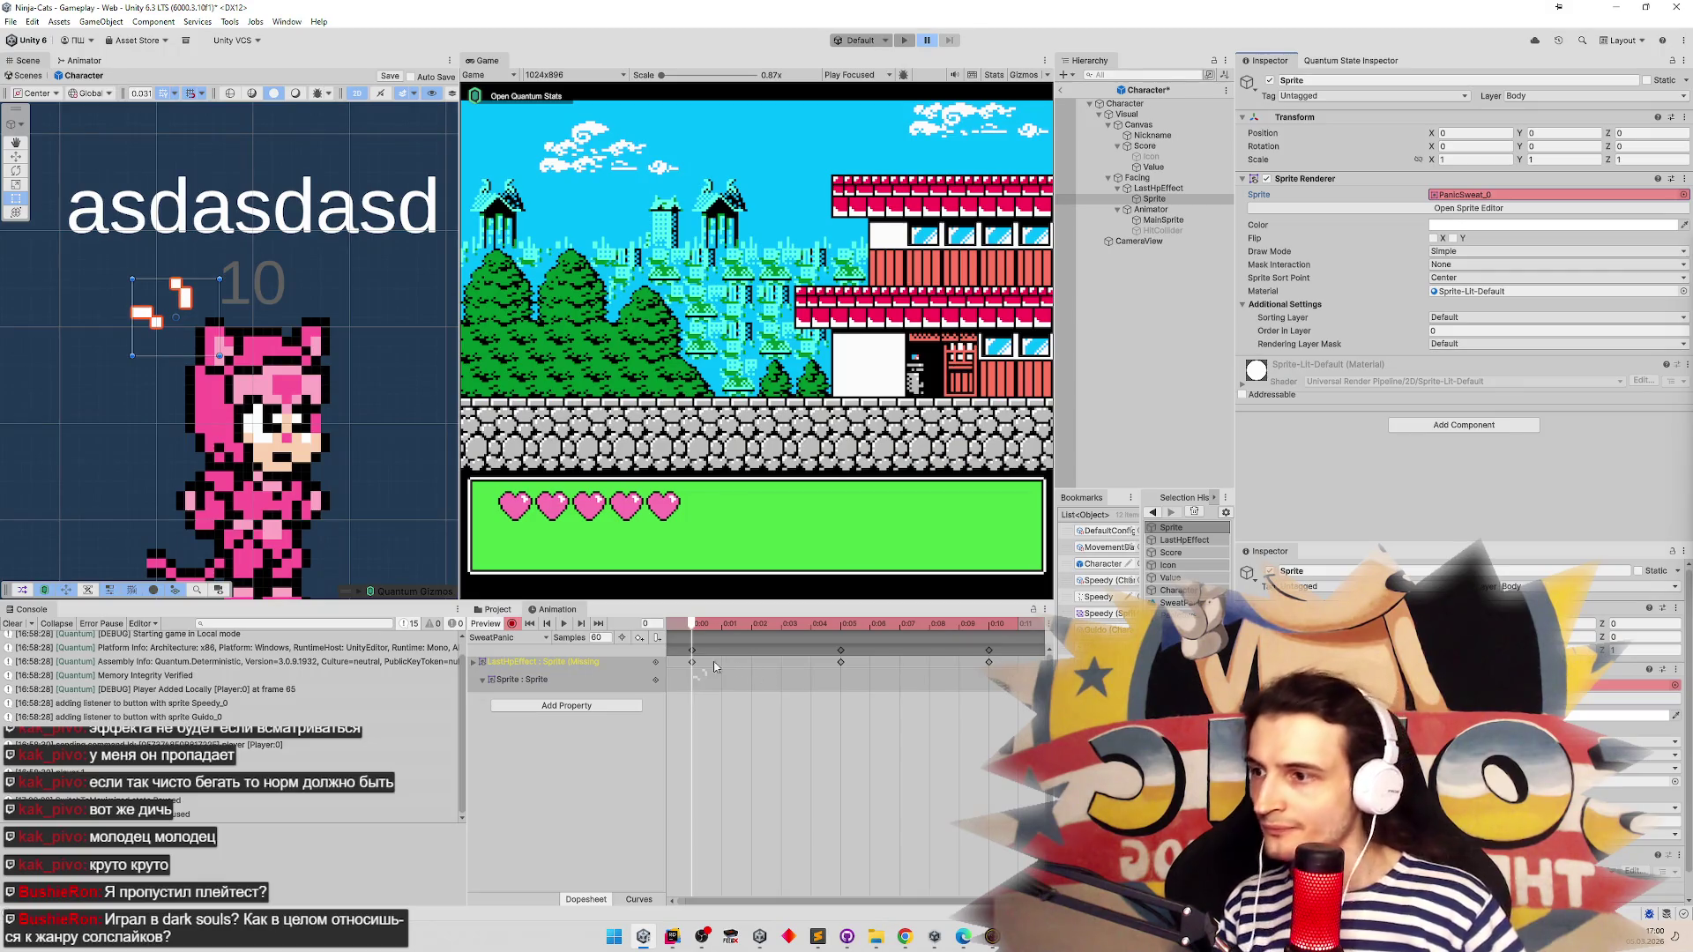
# Save the Character prefab and preview the SweatPanic clip up to frame 4
pyautogui.hotkey('ctrl', 'a')
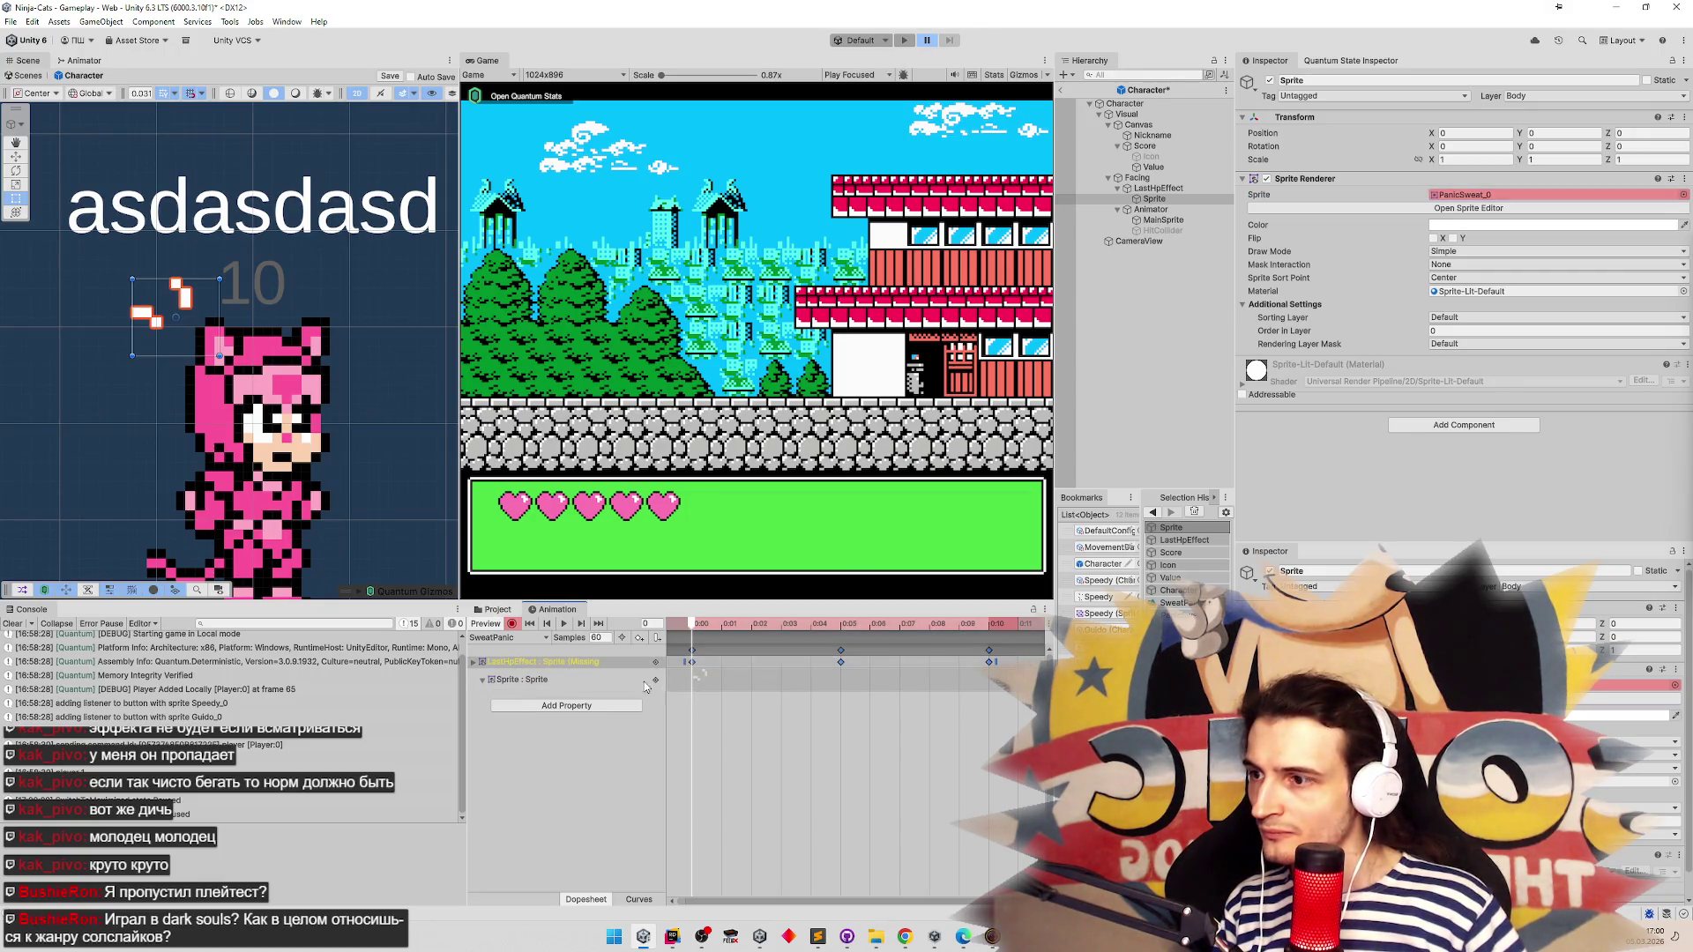
pyautogui.click(595, 667)
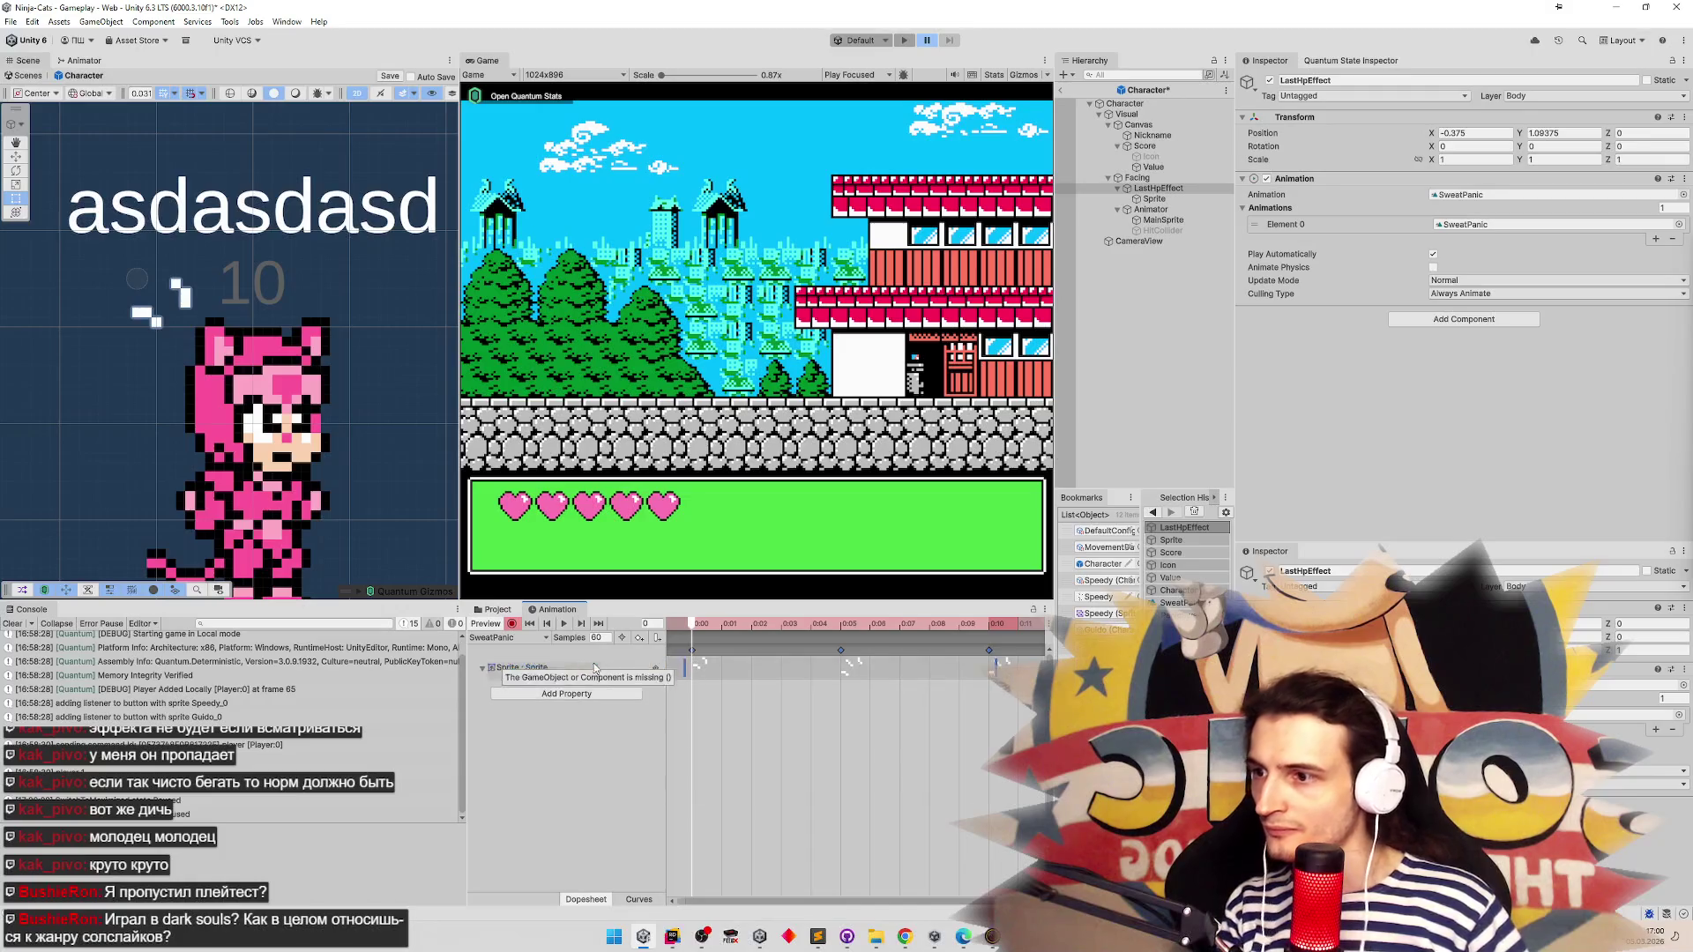
pyautogui.click(706, 694)
pyautogui.hotkey('ctrl', 's')
pyautogui.press('space')
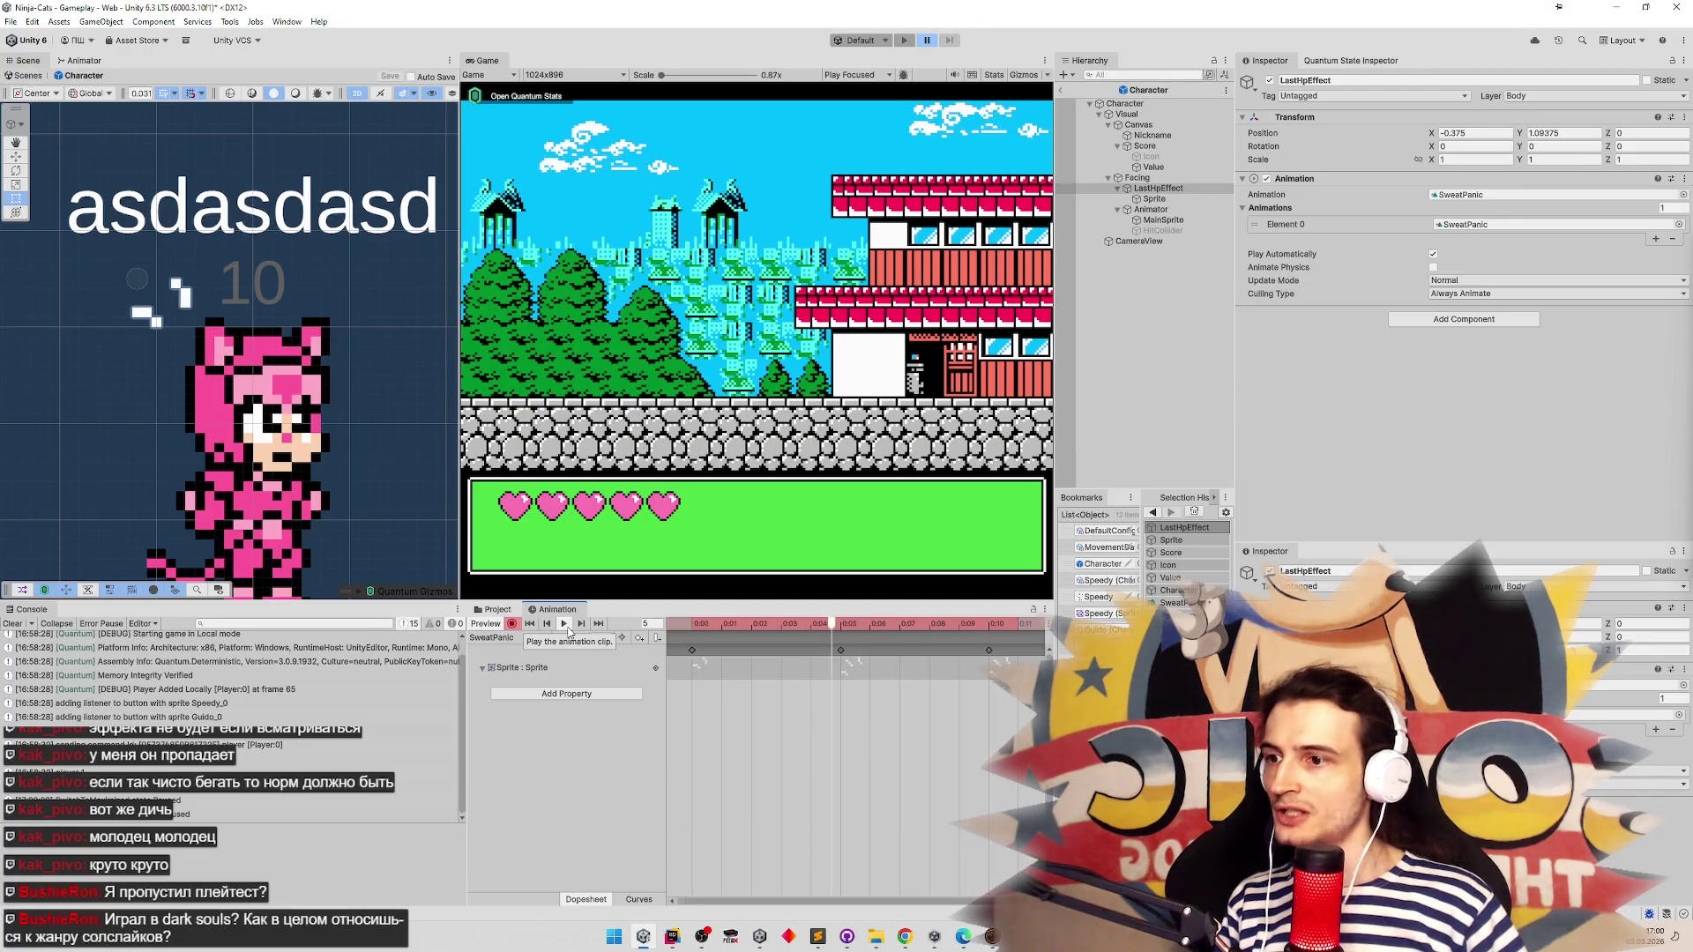
pyautogui.click(482, 667)
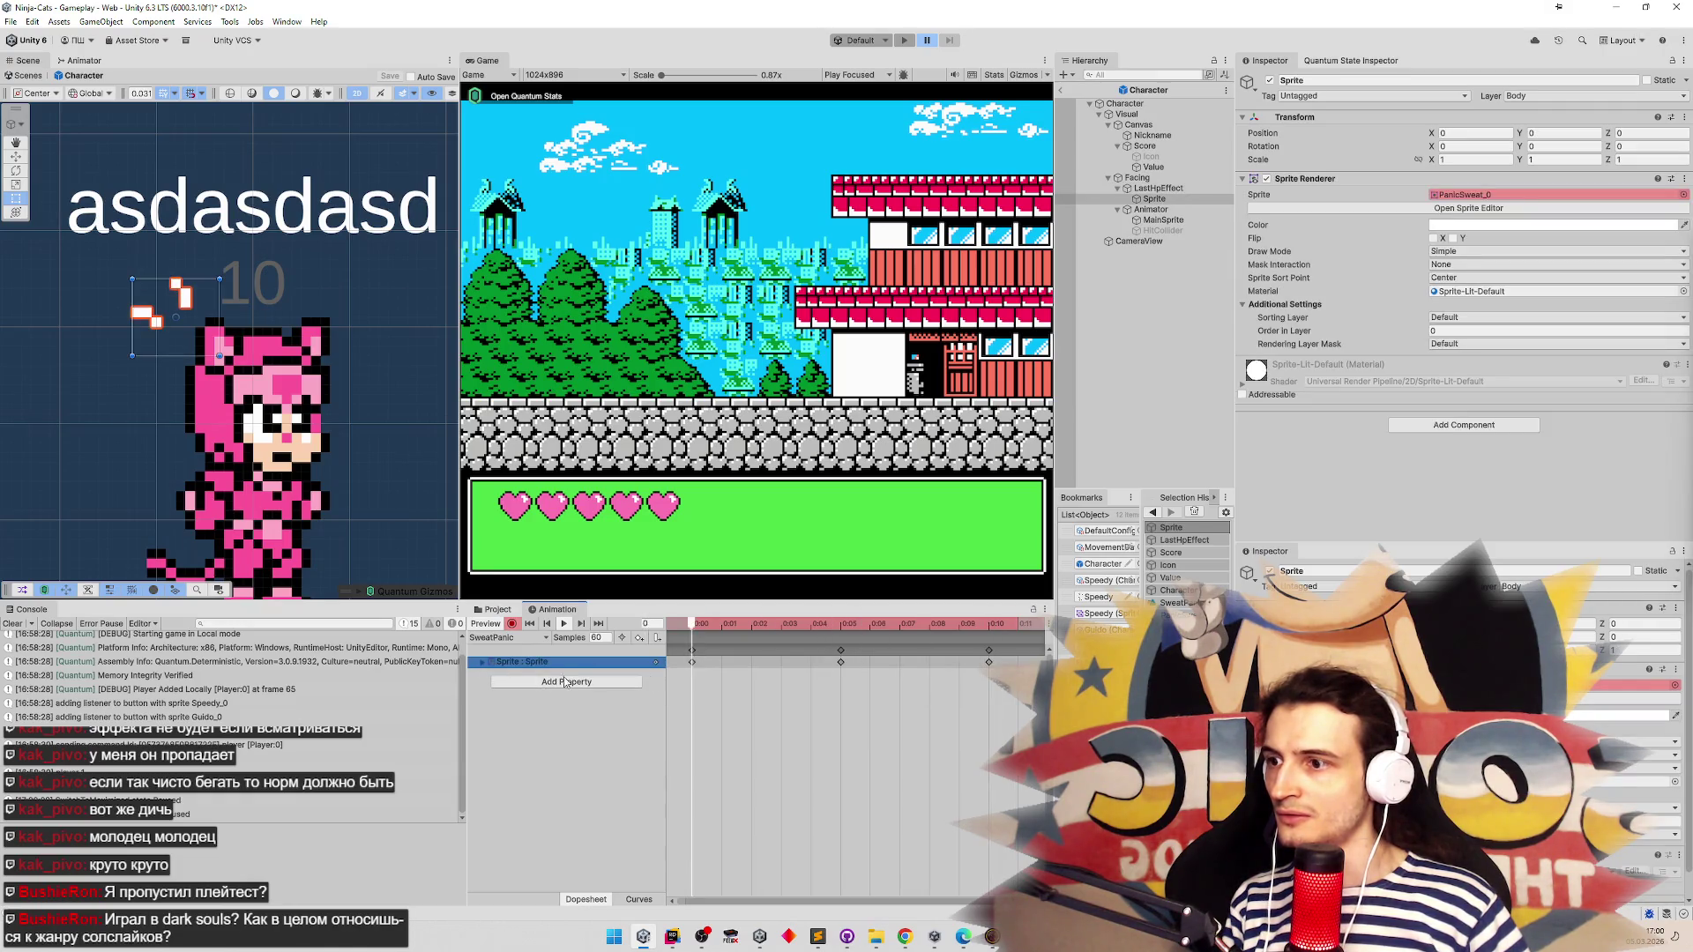
pyautogui.moveTo(732, 626); pyautogui.dragTo(867, 623)
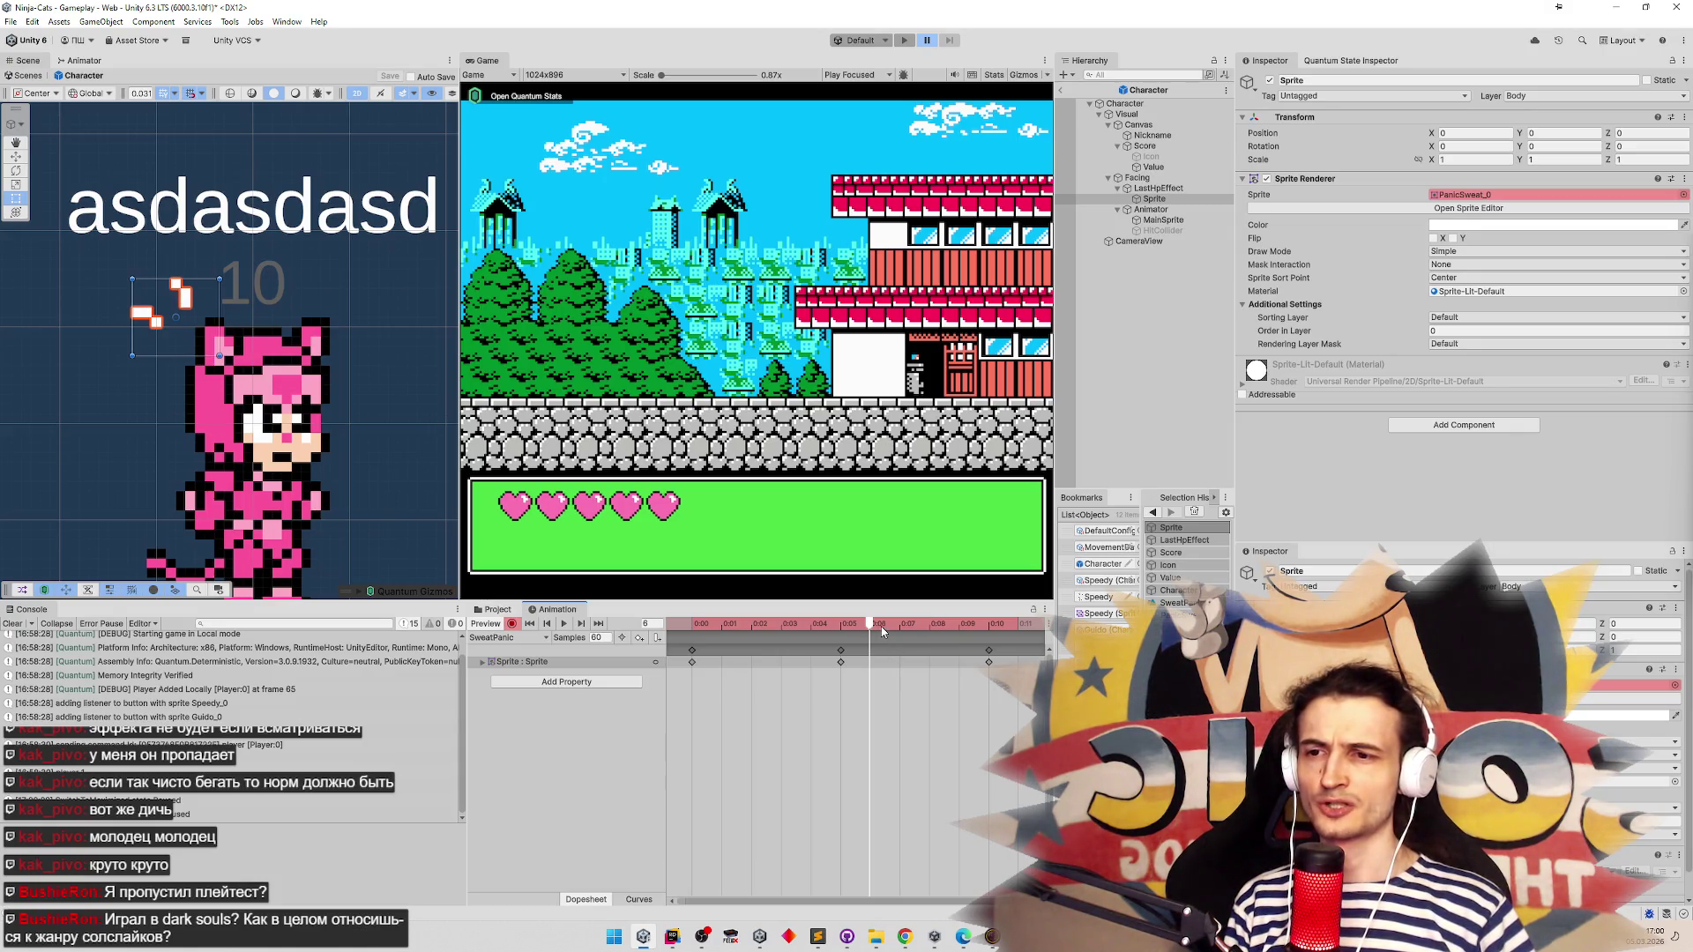
# Step through SweatPanic's keyframes, check the clip list, and expand the sprite track
pyautogui.press('.')
pyautogui.press('.')
pyautogui.press('.')
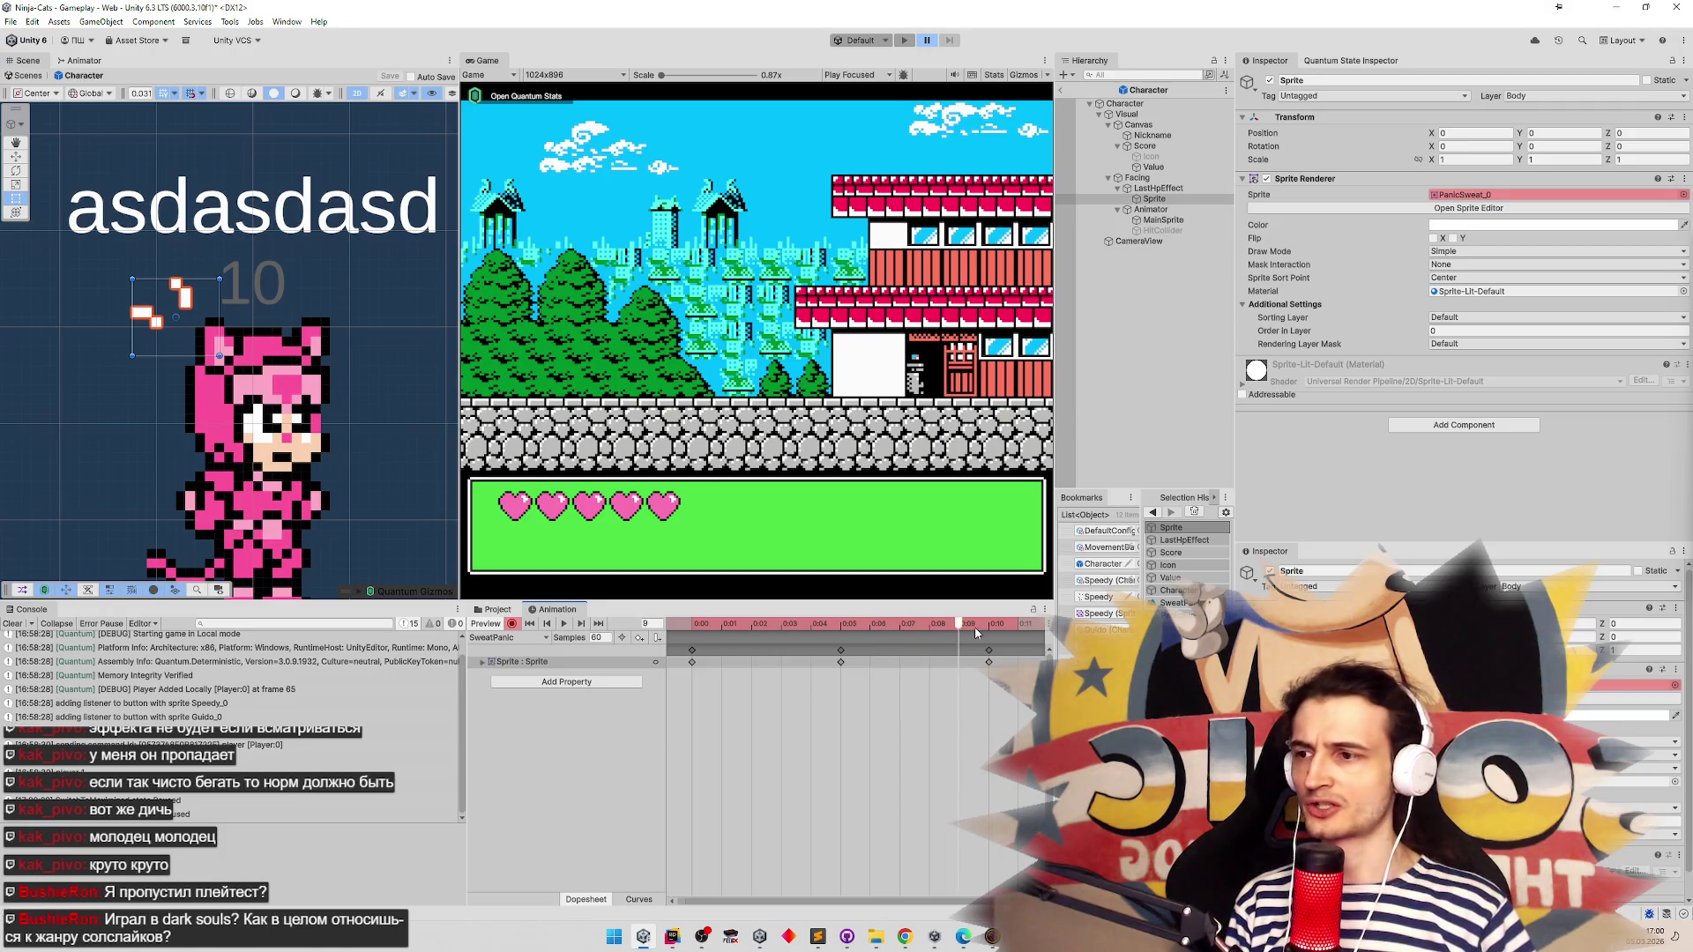
pyautogui.hotkey('alt', ',')
pyautogui.hotkey('alt', ',')
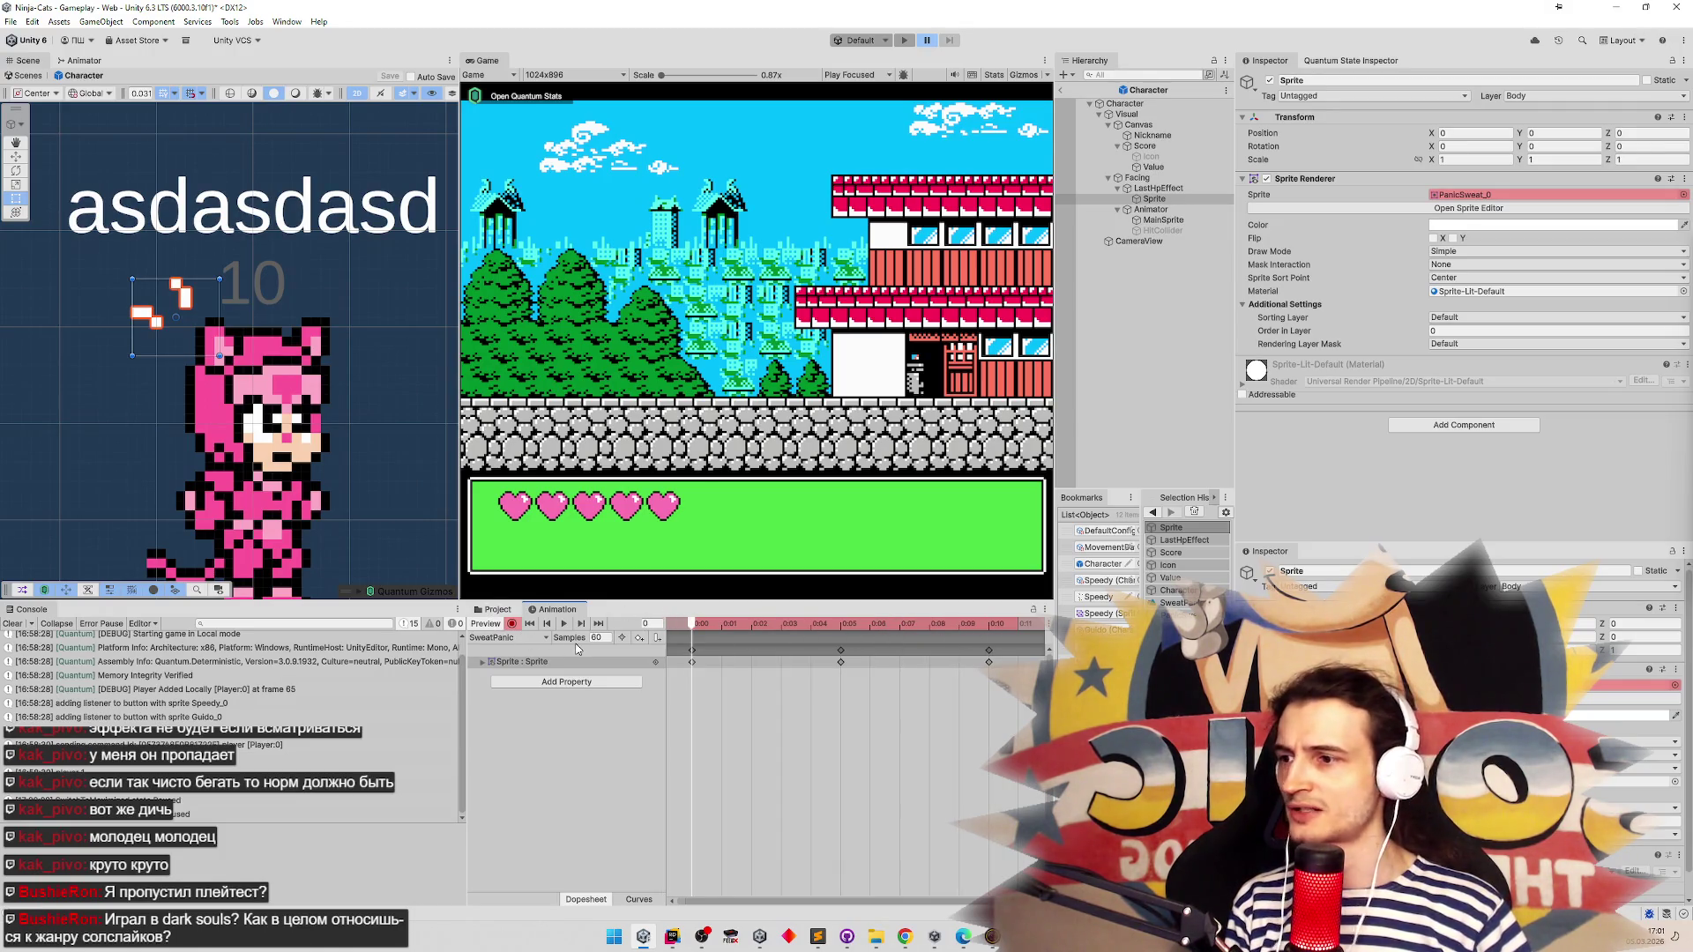
pyautogui.click(507, 638)
pyautogui.click(511, 652)
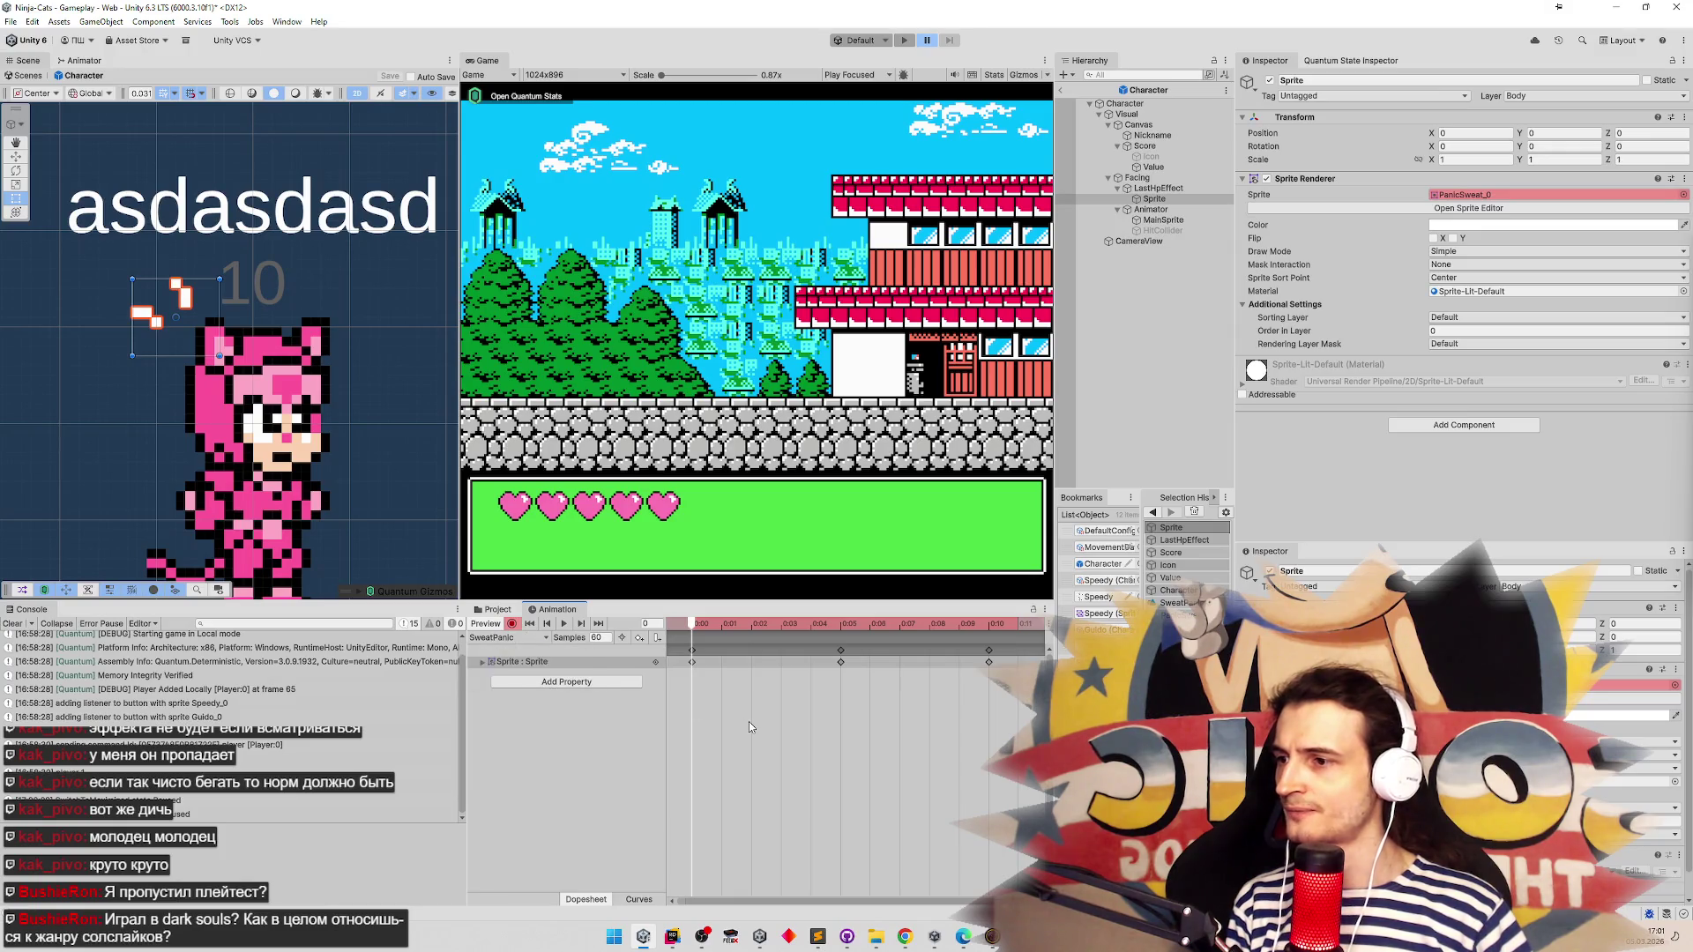
pyautogui.moveTo(700, 633)
pyautogui.mouseDown()
pyautogui.moveTo(957, 633)
pyautogui.moveTo(601, 642)
pyautogui.mouseUp()
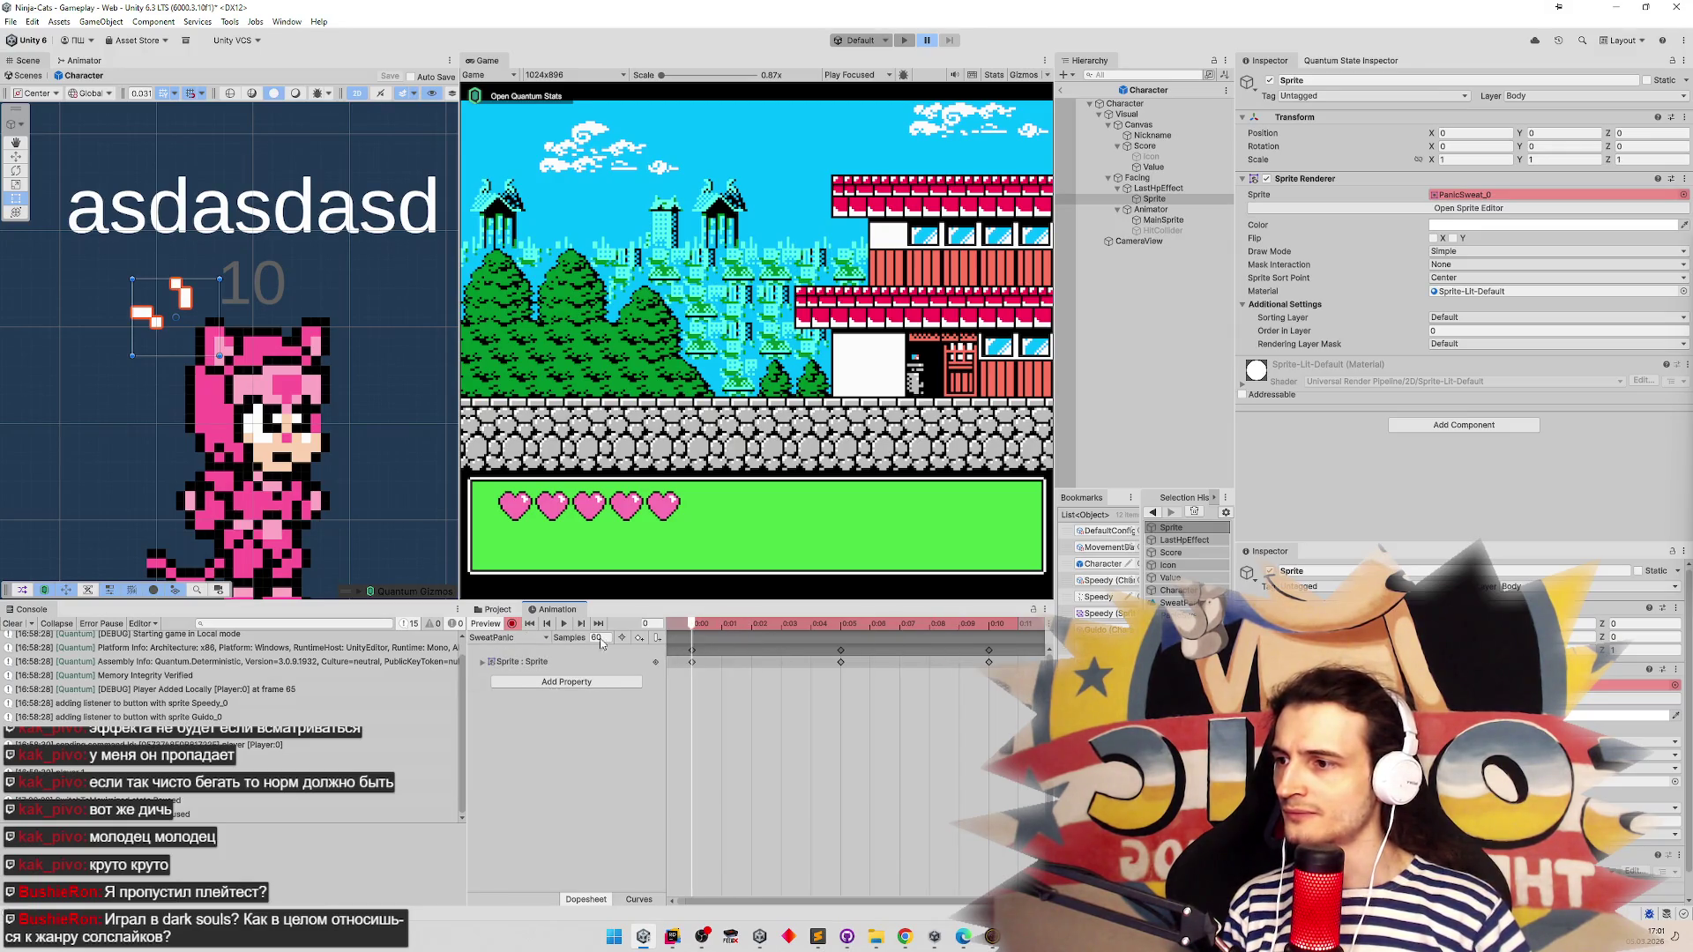
pyautogui.click(508, 638)
pyautogui.click(511, 652)
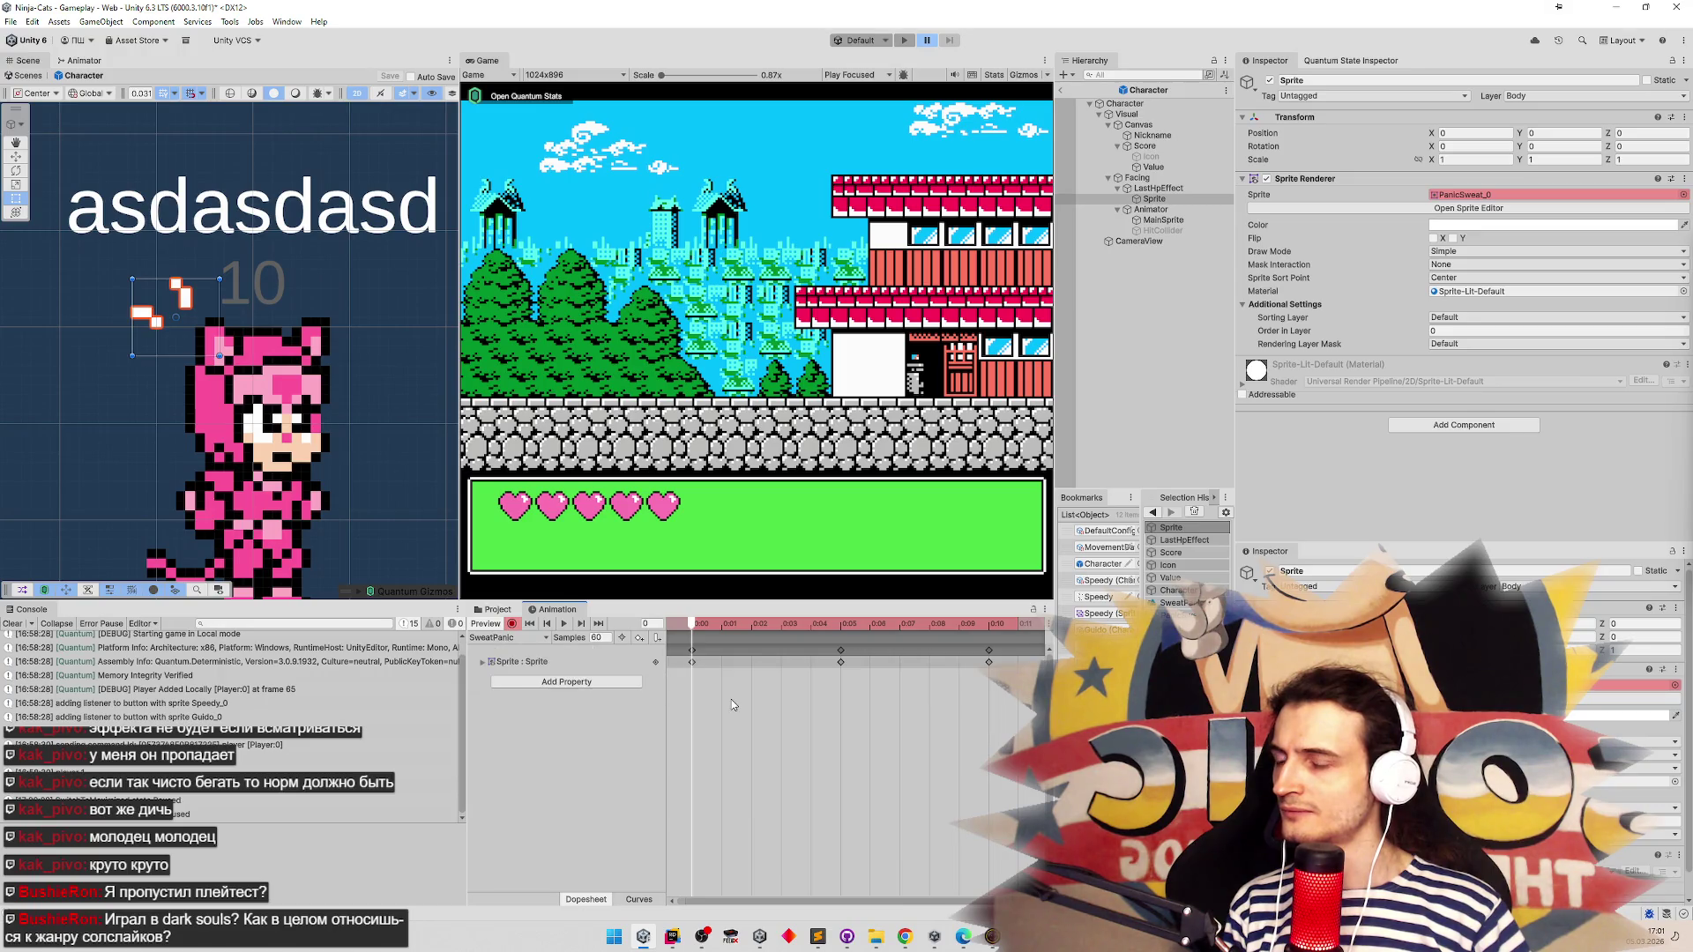
pyautogui.moveTo(705, 632)
pyautogui.mouseDown()
pyautogui.moveTo(989, 631)
pyautogui.moveTo(721, 631)
pyautogui.moveTo(870, 626)
pyautogui.moveTo(852, 626)
pyautogui.mouseUp()
pyautogui.click(485, 663)
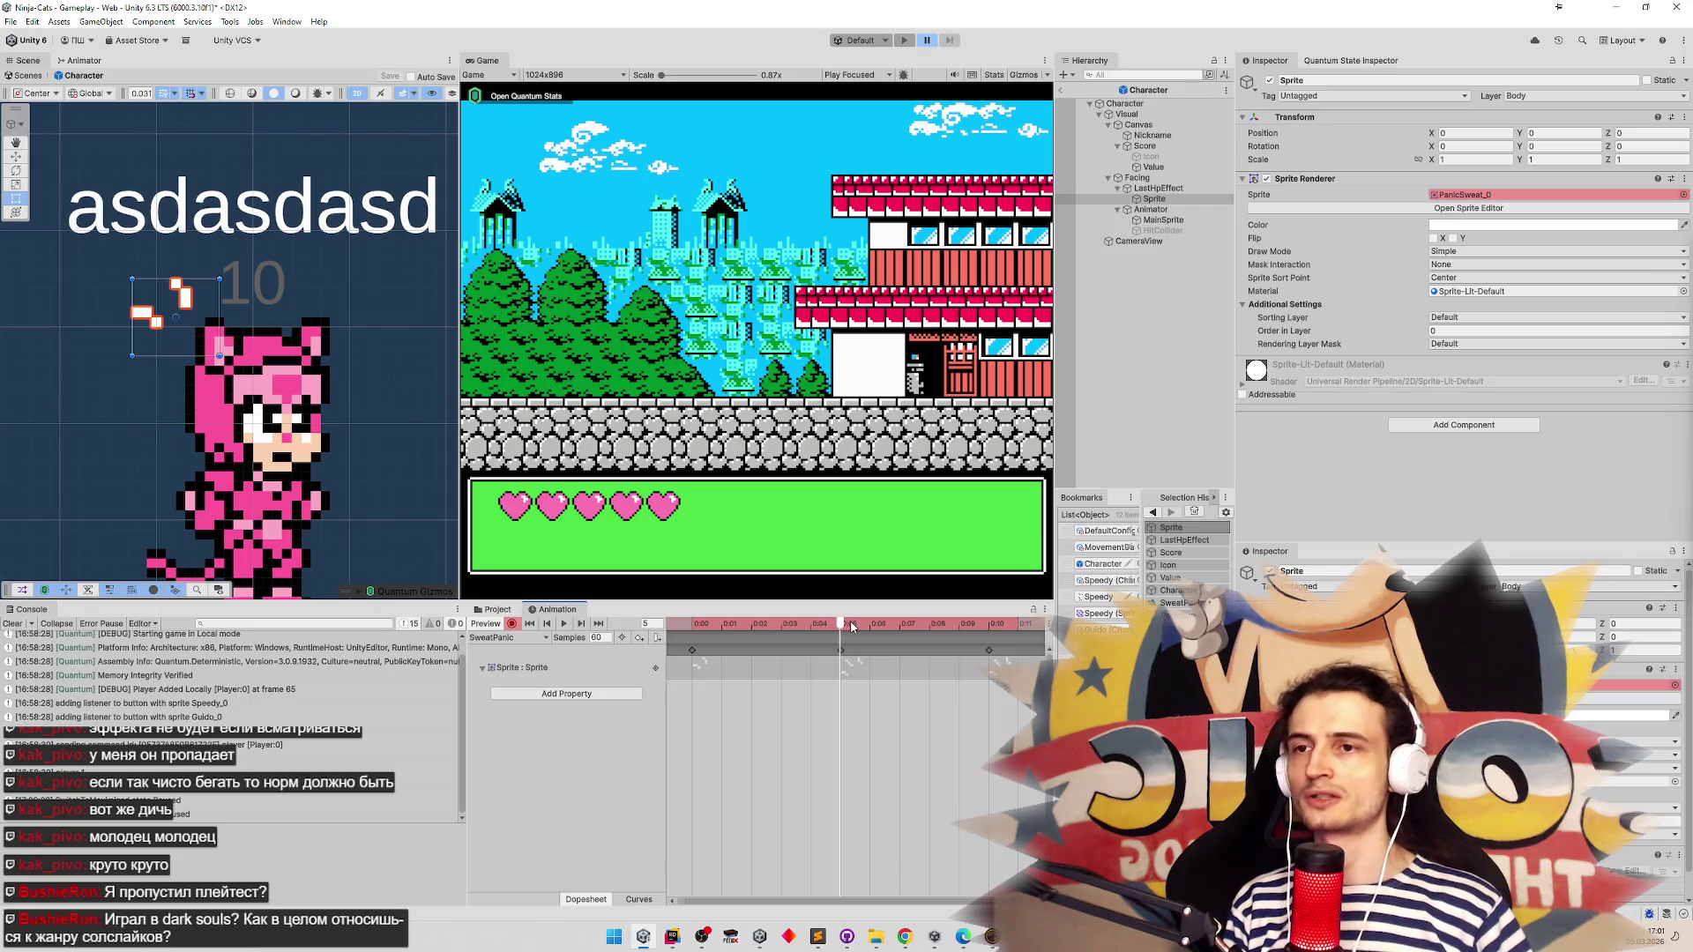
# Rename the Sprite child to Visual in the Hierarchy
pyautogui.click(1170, 199)
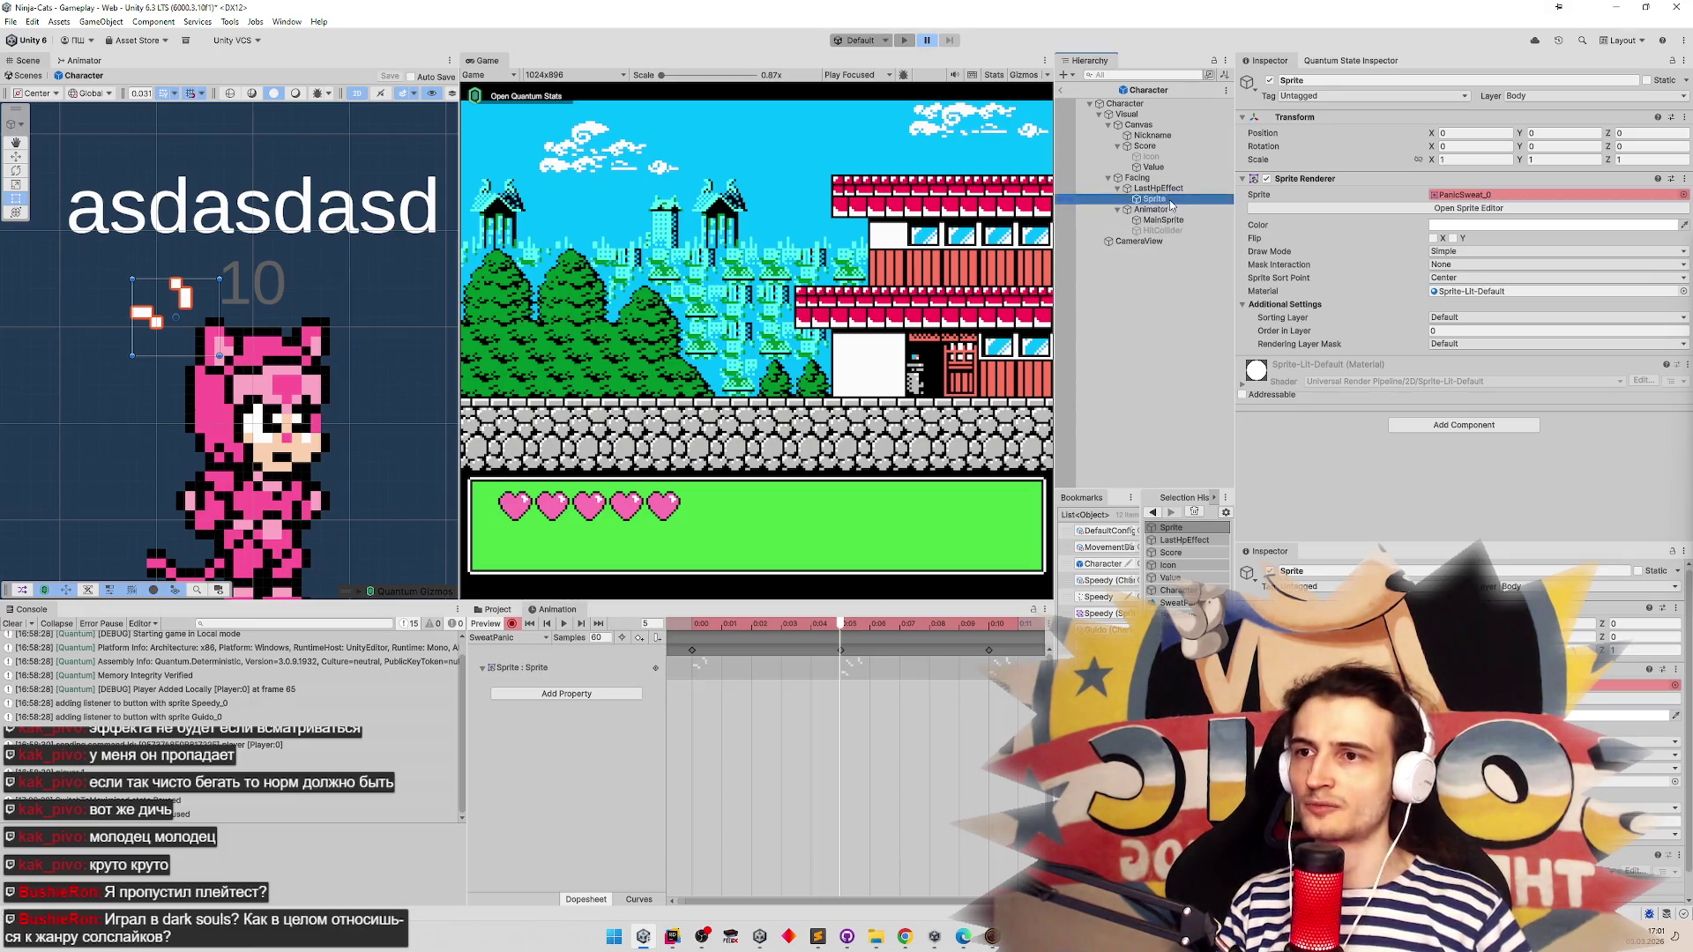
pyautogui.write('Visual')
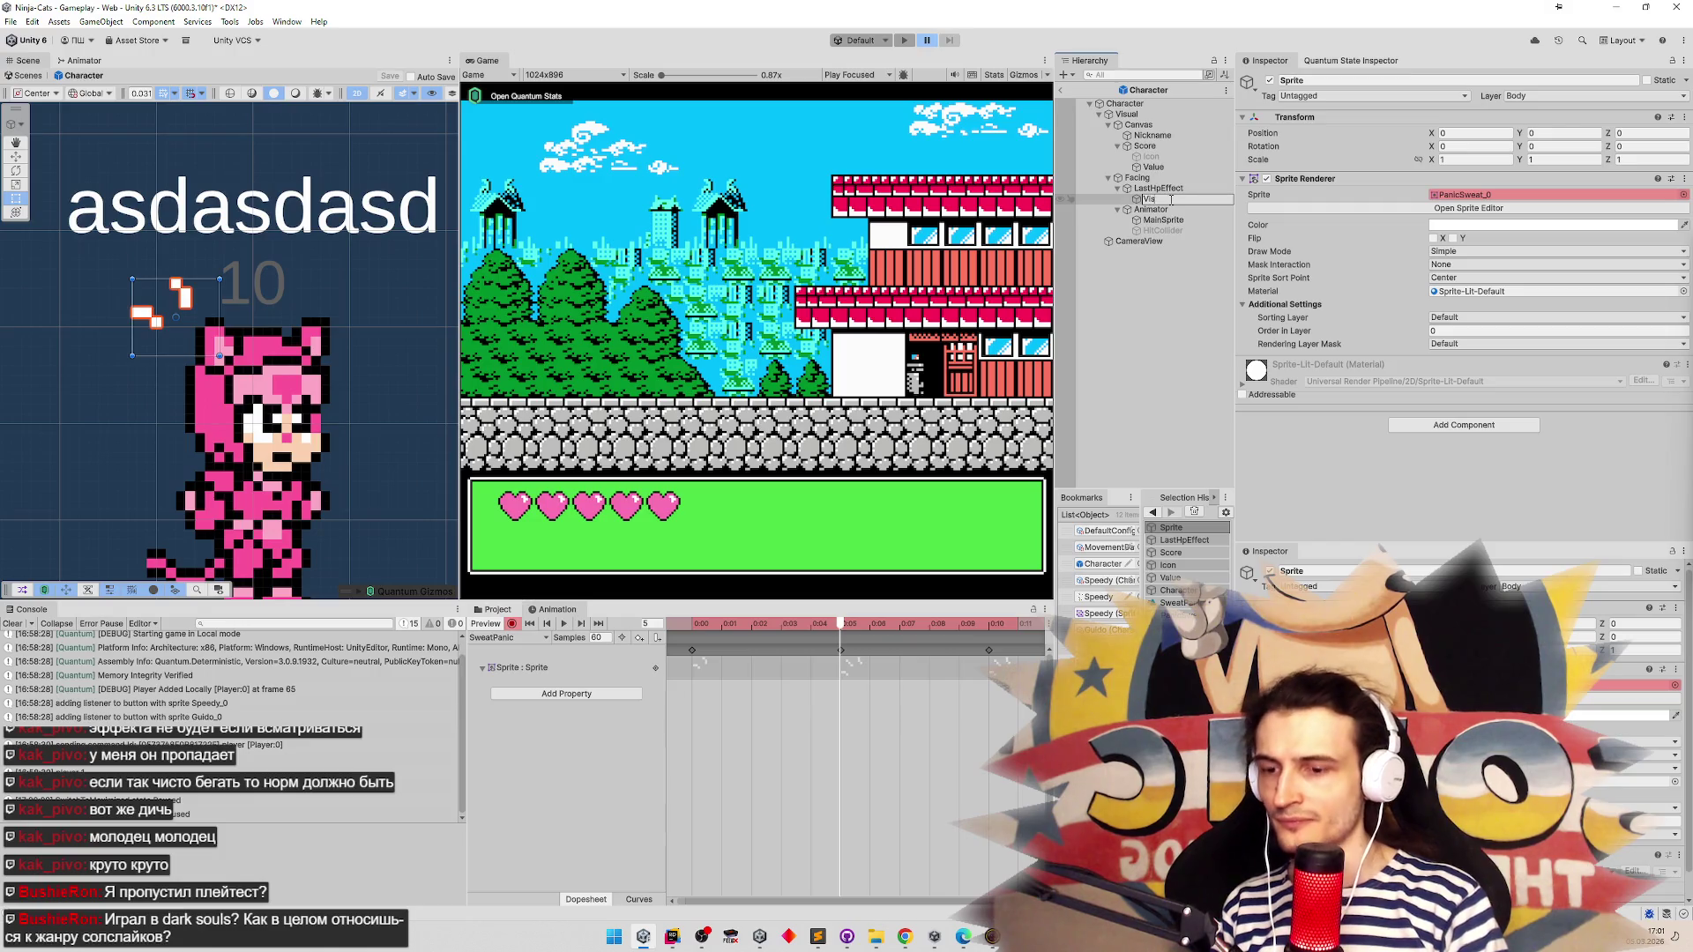
pyautogui.press('Return')
# Rename the missing track's property path to Visual so it reads Visual : Sprite, and save
pyautogui.click(529, 668)
pyautogui.click(558, 668)
pyautogui.write('Visual')
pyautogui.hotkey('ctrl', 's')
pyautogui.press('Return')
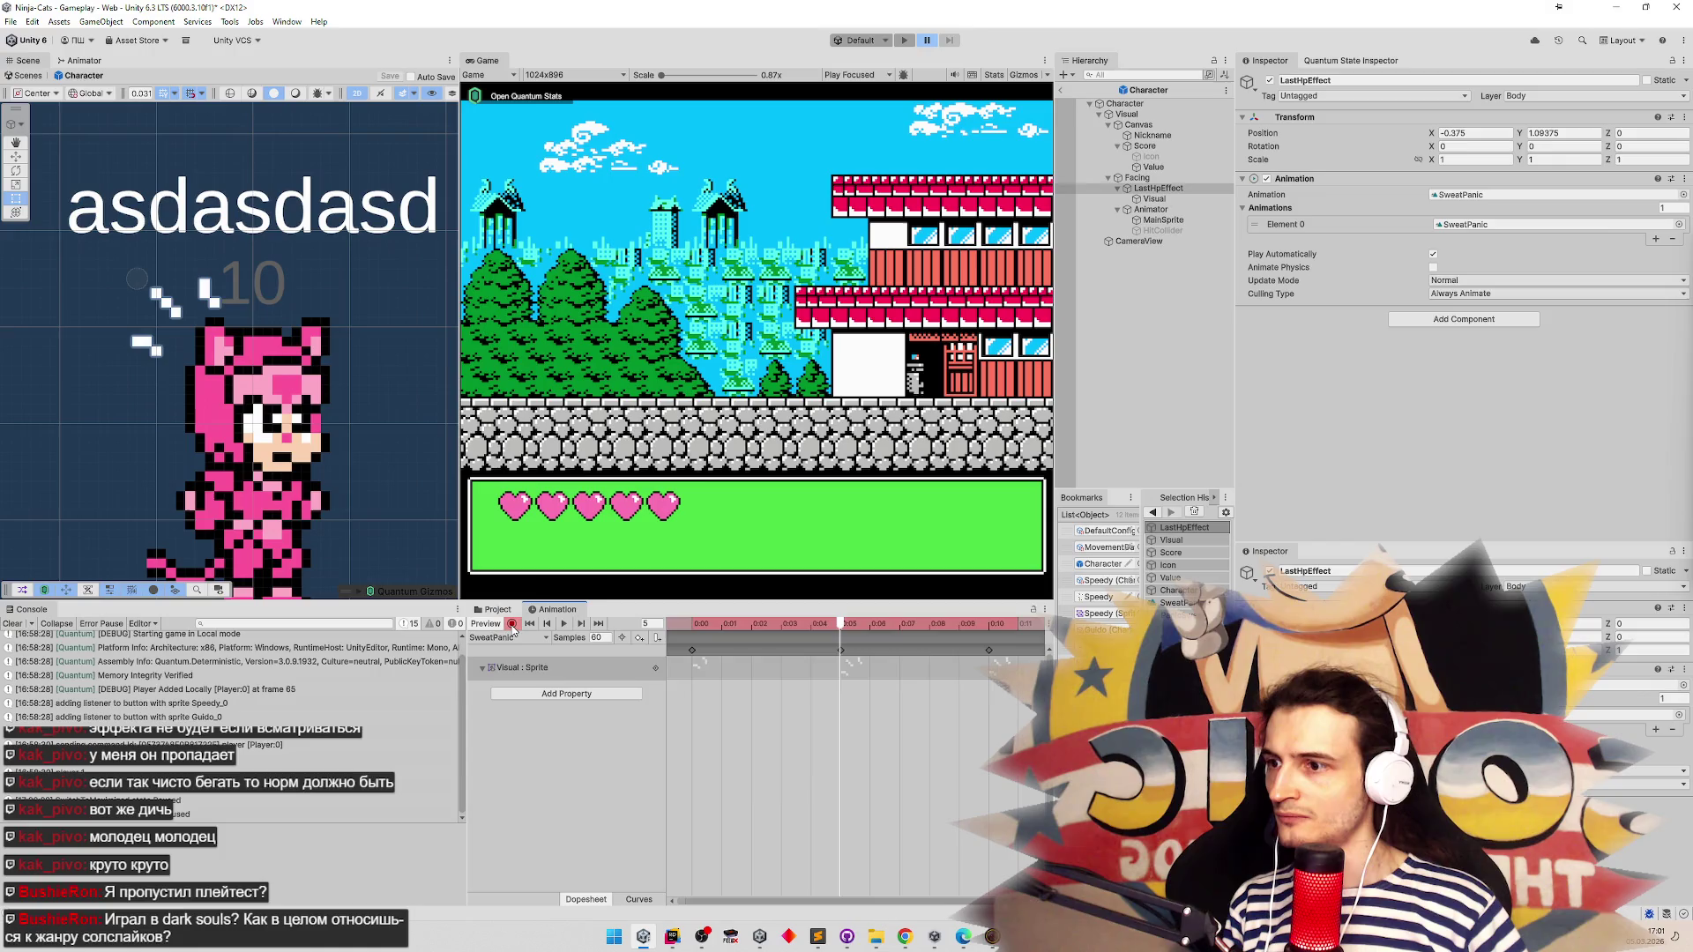
# Play the SweatPanic preview and scrub it to frames 5 and 10
pyautogui.click(565, 623)
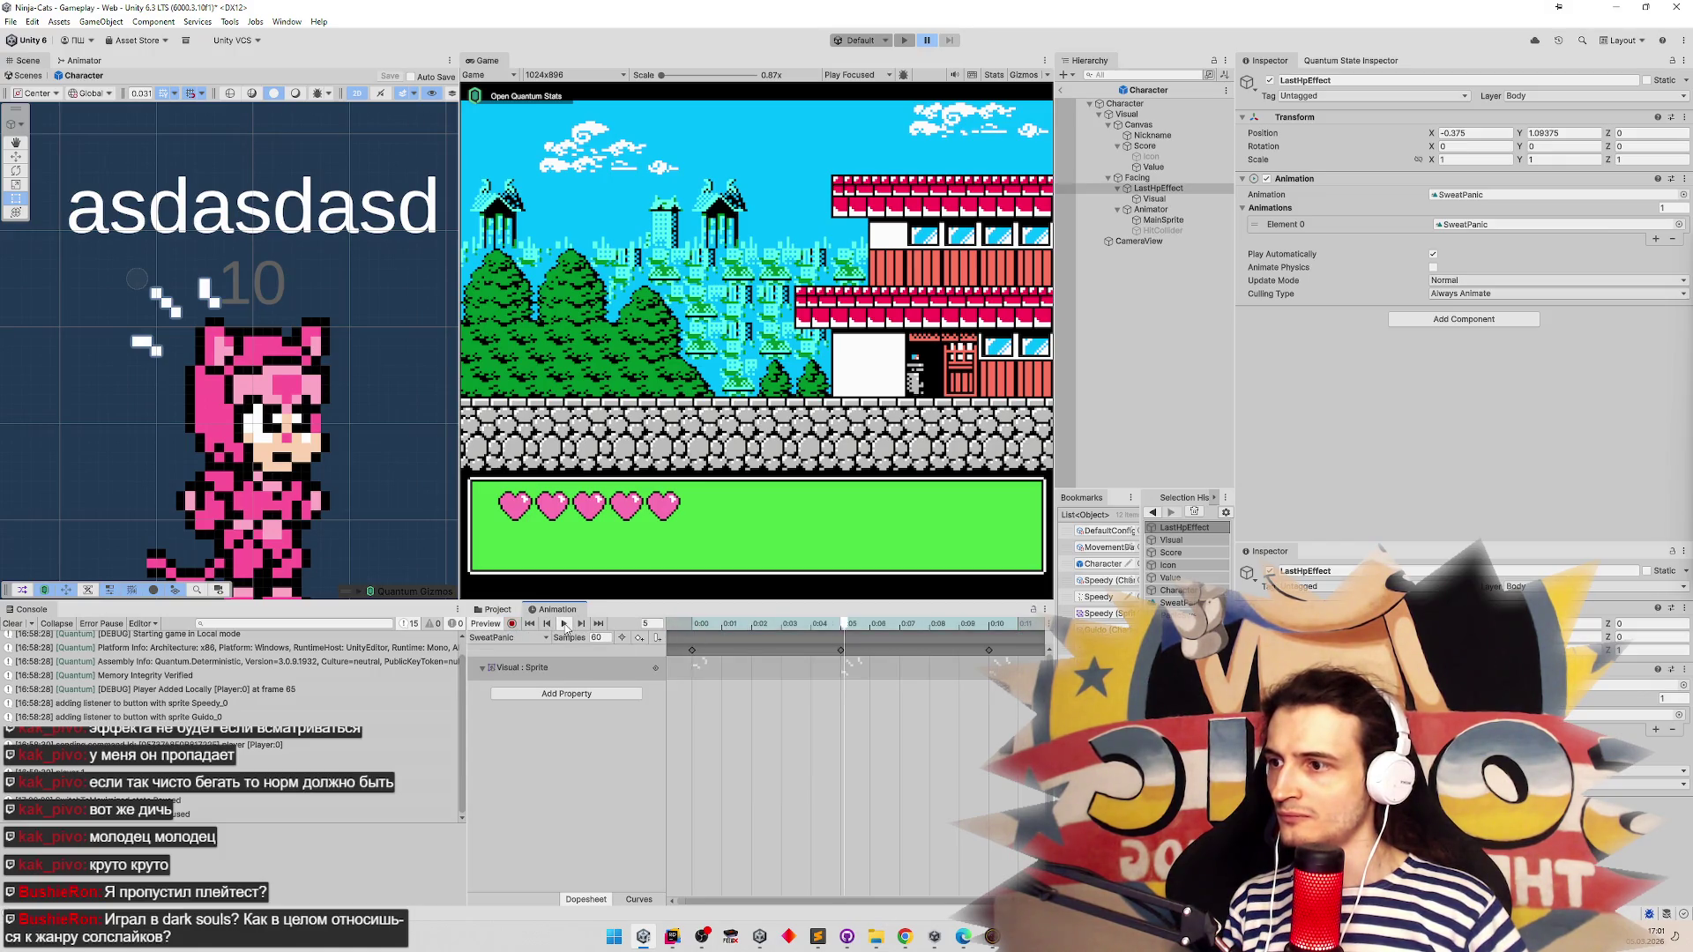
pyautogui.click(512, 623)
pyautogui.click(512, 623)
pyautogui.click(692, 651)
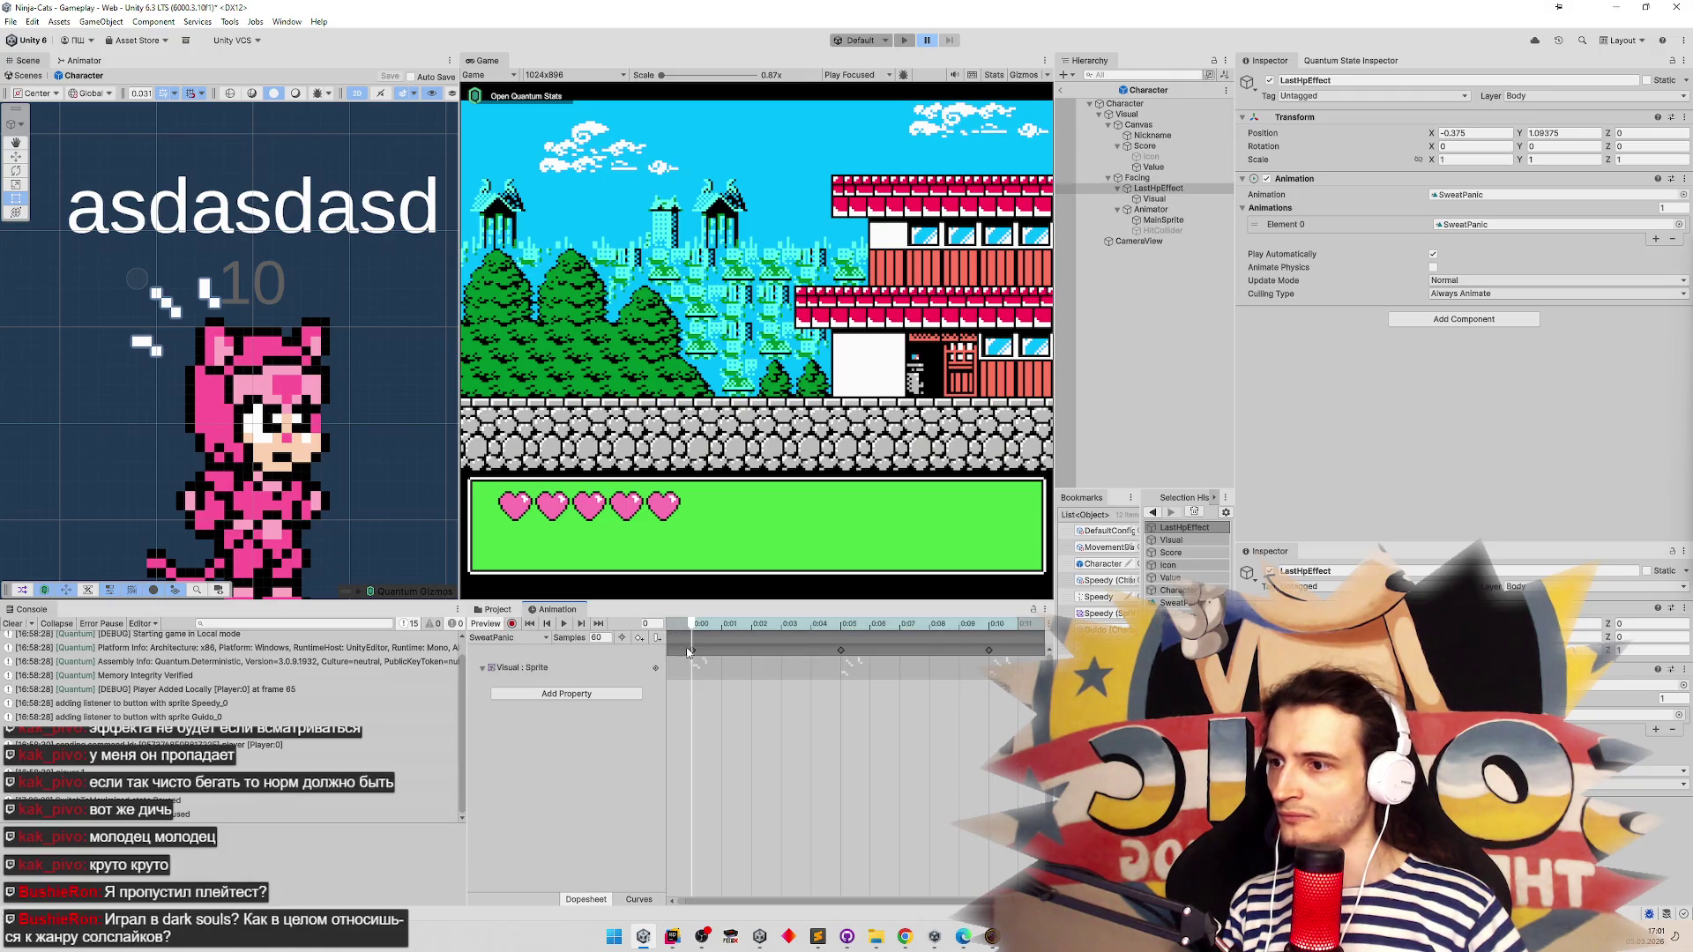
pyautogui.moveTo(714, 649); pyautogui.dragTo(989, 627)
pyautogui.click(993, 650)
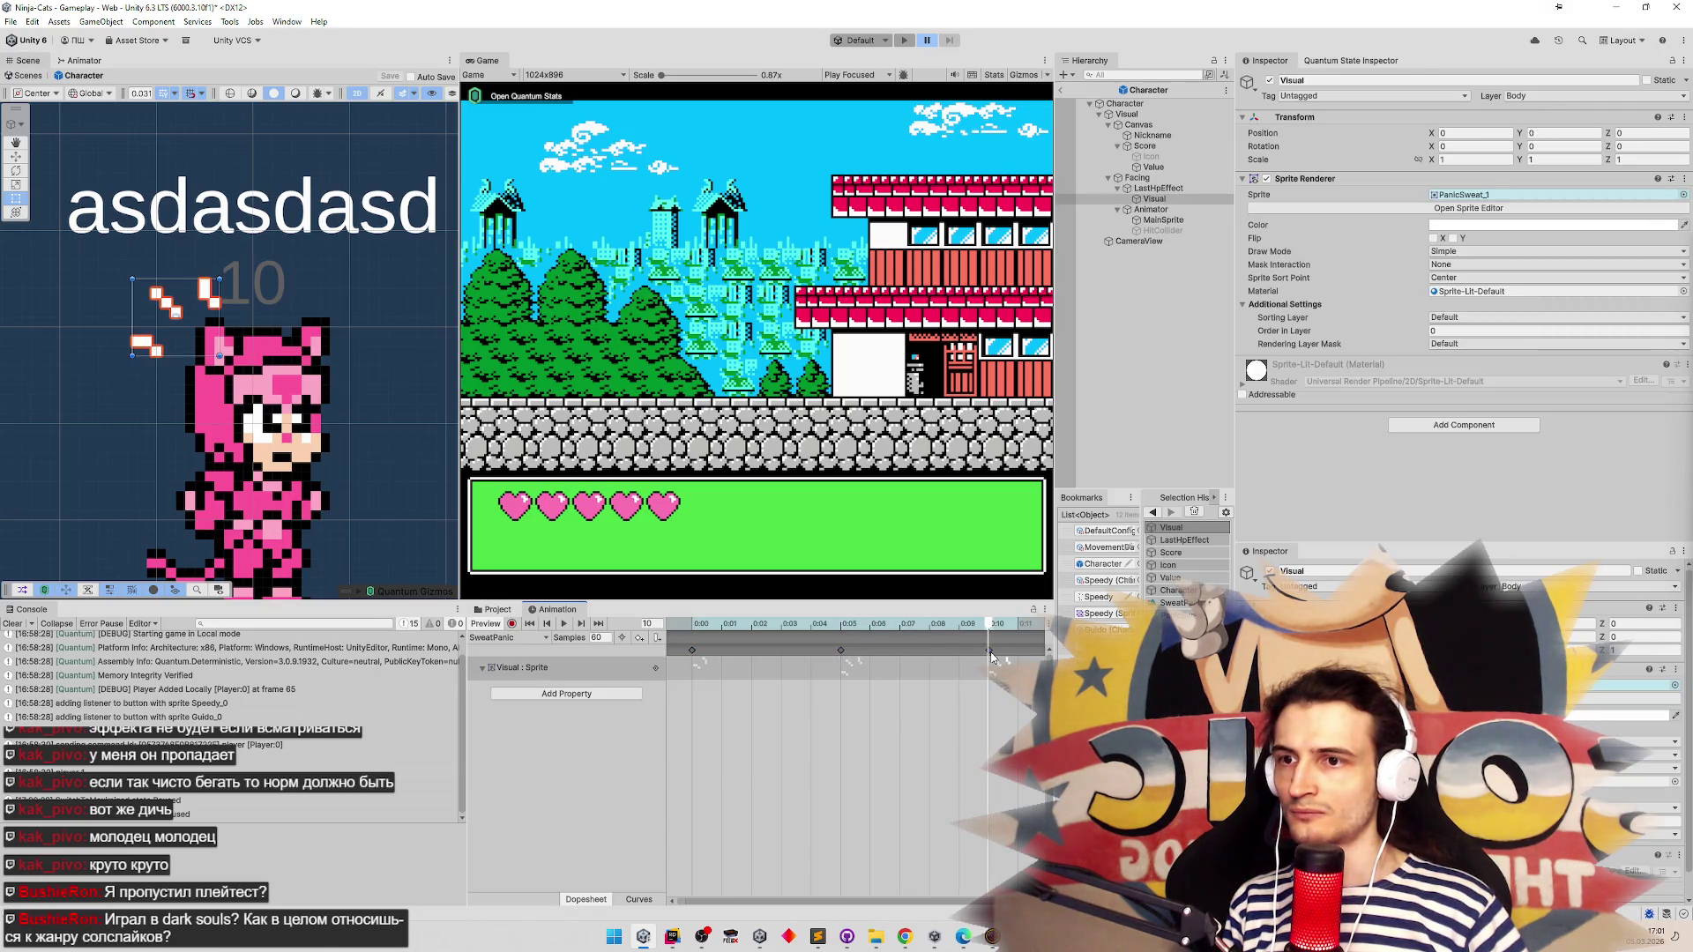
# Check the Visual : Sprite keyframes at 0:00 and 0:05, then select LastHpEffect
pyautogui.click(490, 670)
pyautogui.click(487, 669)
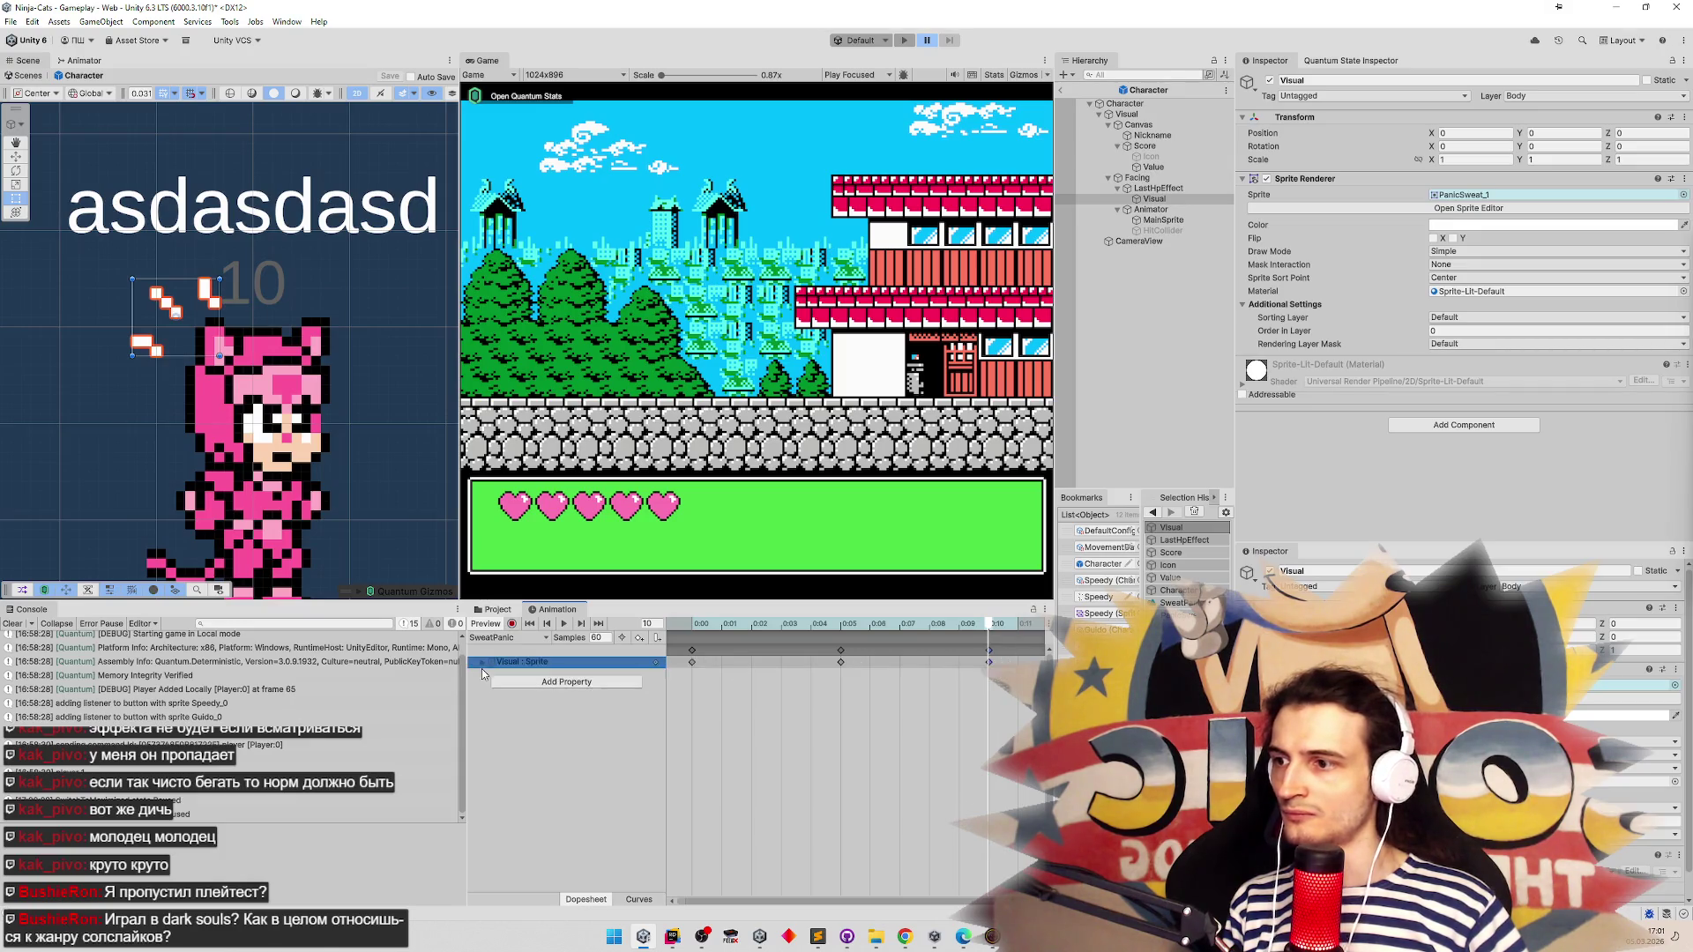
pyautogui.click(691, 663)
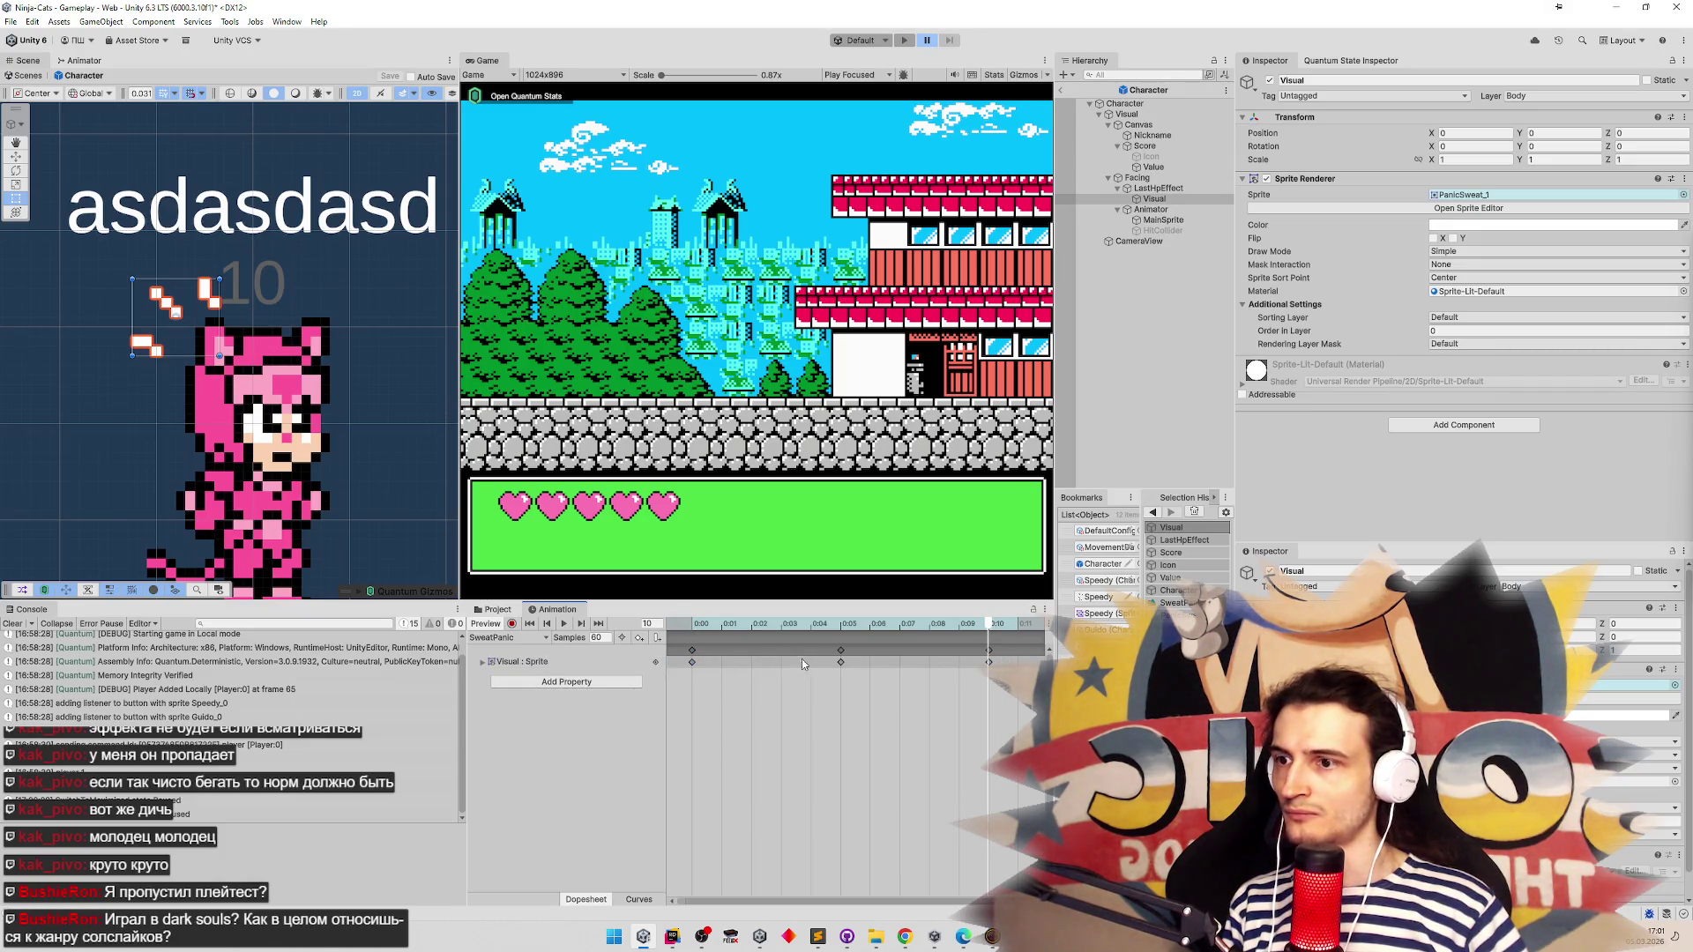
pyautogui.click(841, 662)
pyautogui.click(780, 624)
pyautogui.moveTo(679, 624); pyautogui.dragTo(869, 581)
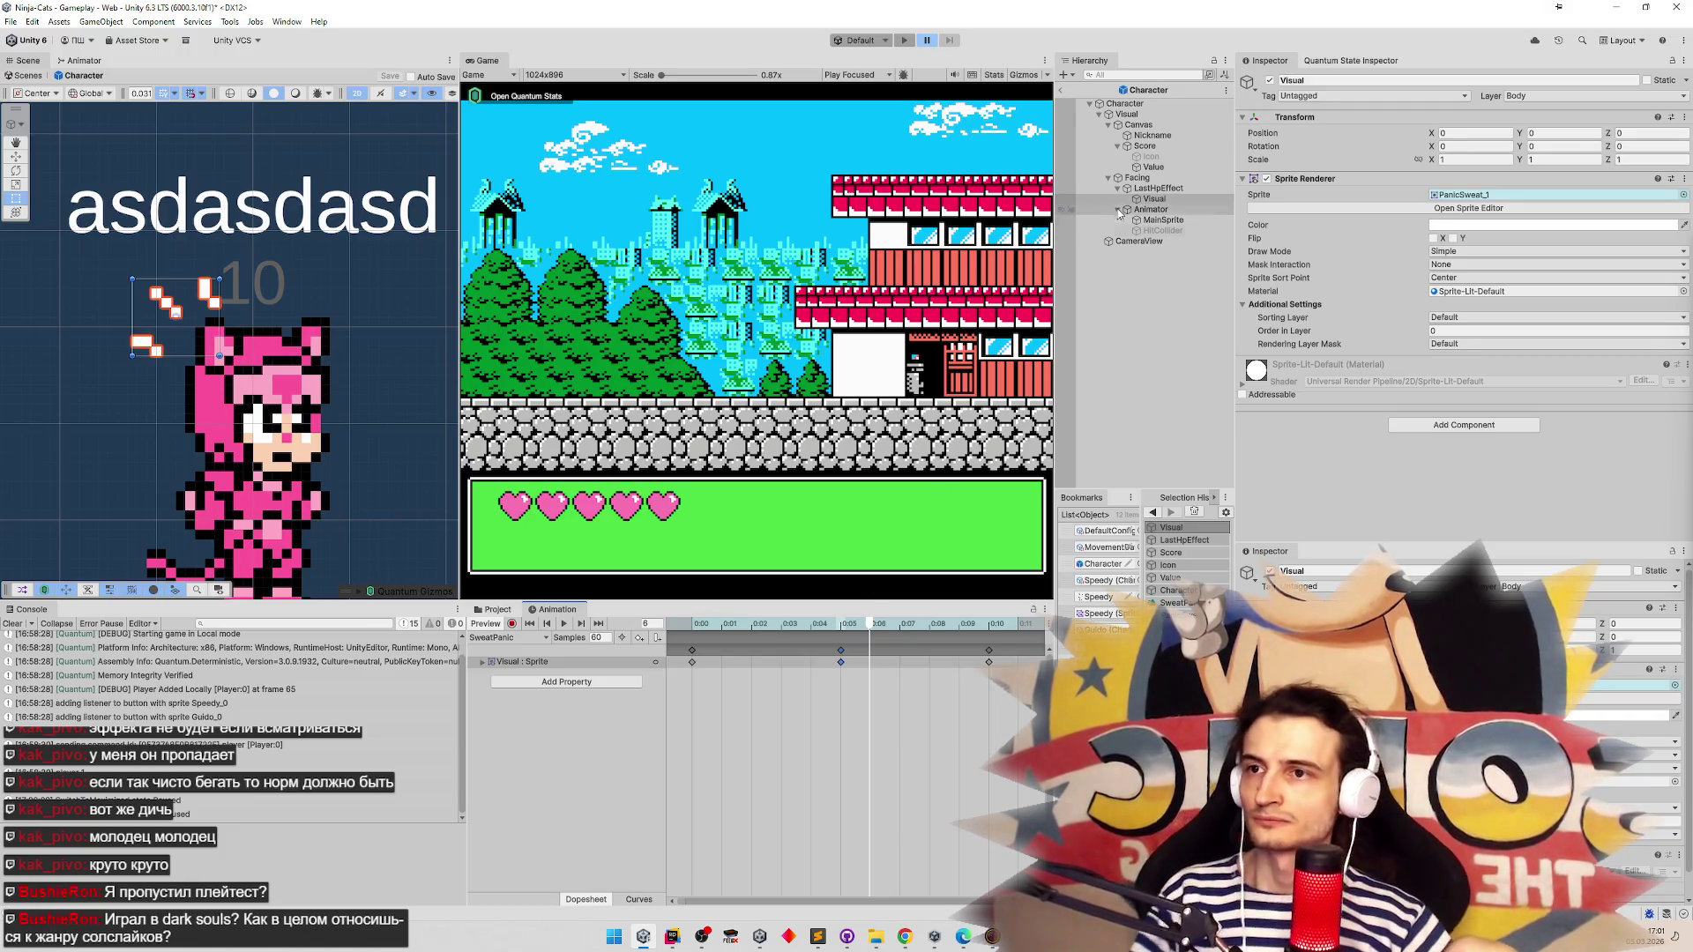
pyautogui.click(1159, 188)
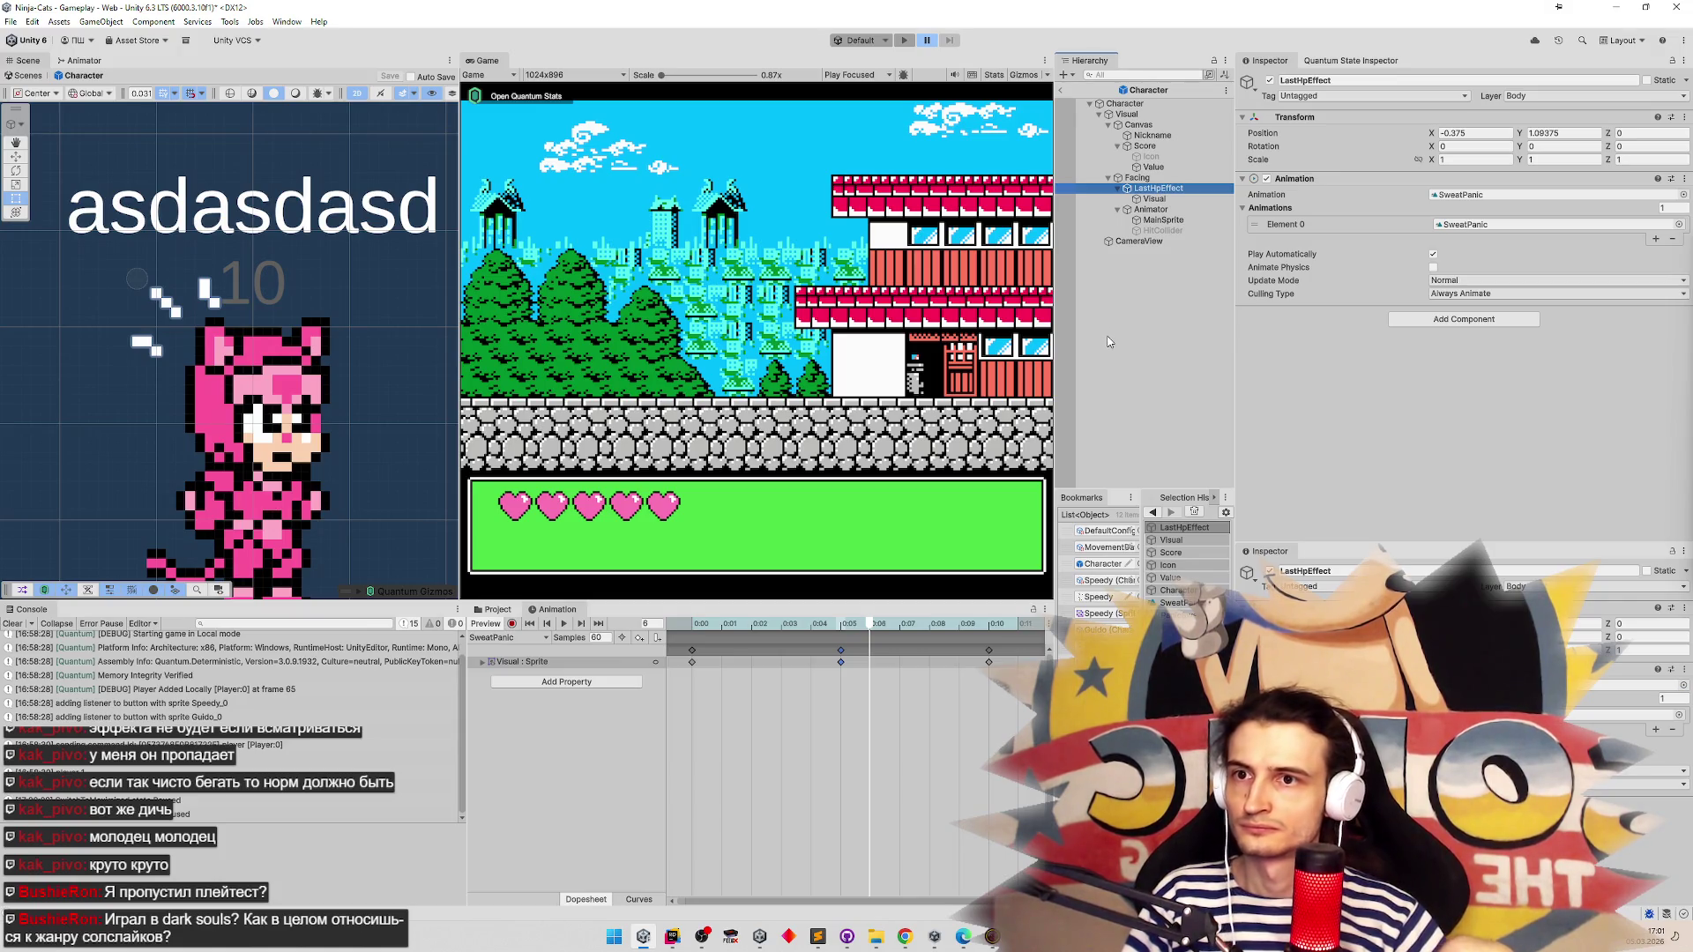
# Preview frames 0–10 and switch Update Mode to Fixed and back to Normal
pyautogui.moveTo(675, 628); pyautogui.dragTo(996, 632)
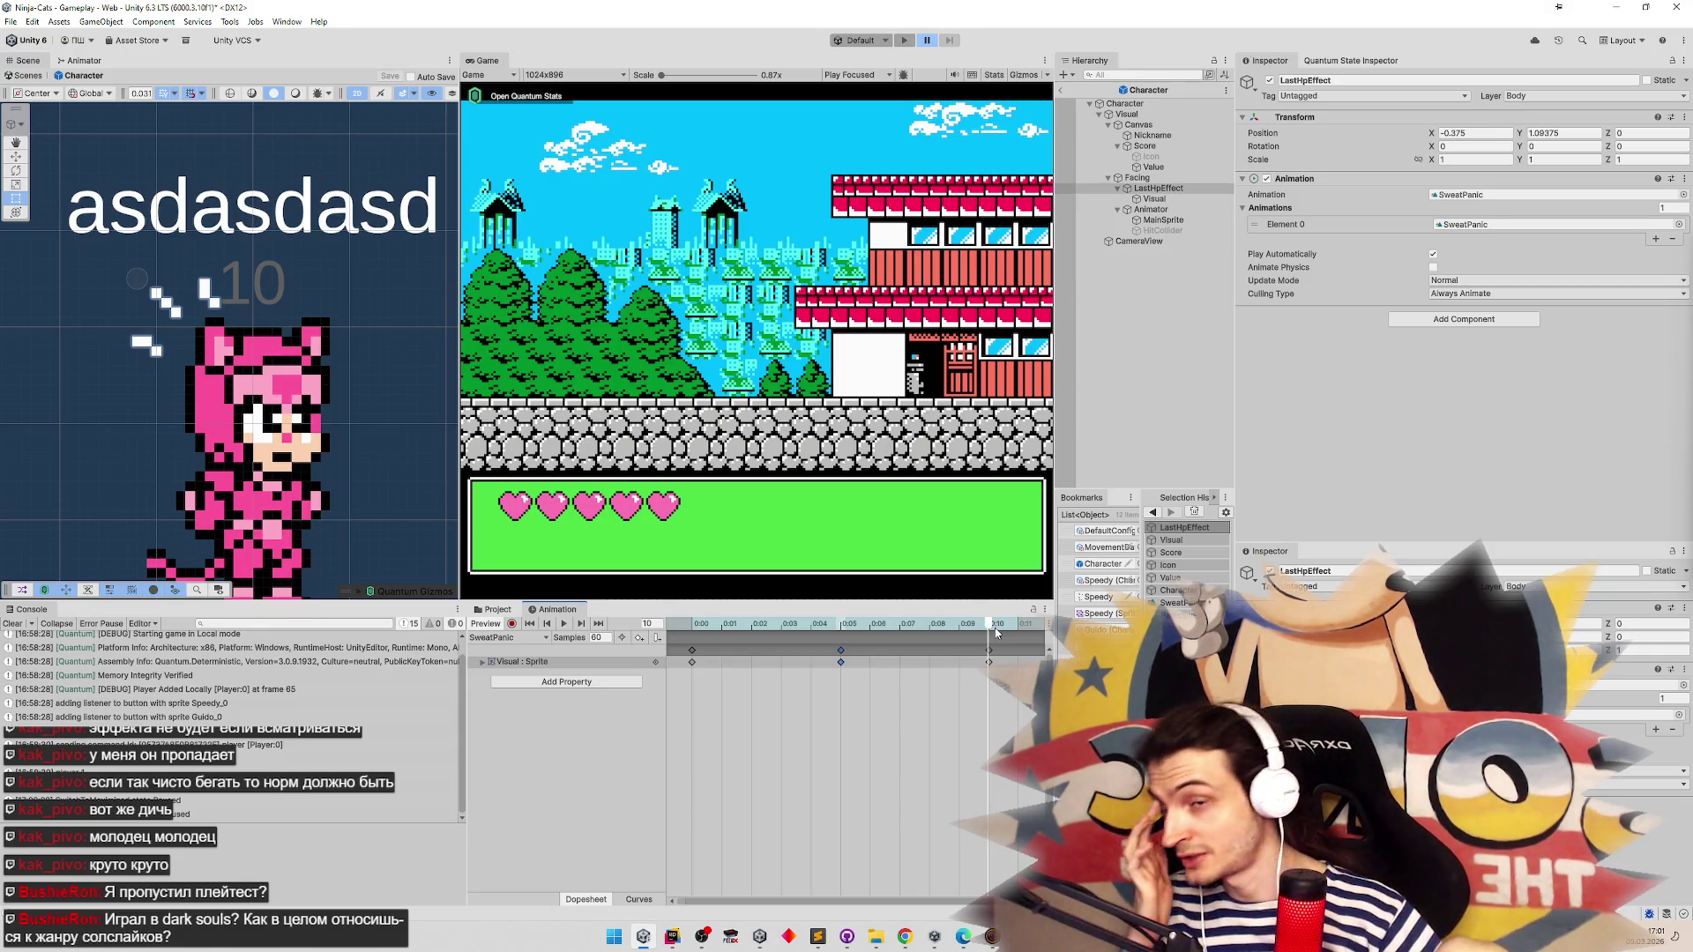
pyautogui.moveTo(959, 631); pyautogui.dragTo(700, 612)
pyautogui.click(1463, 281)
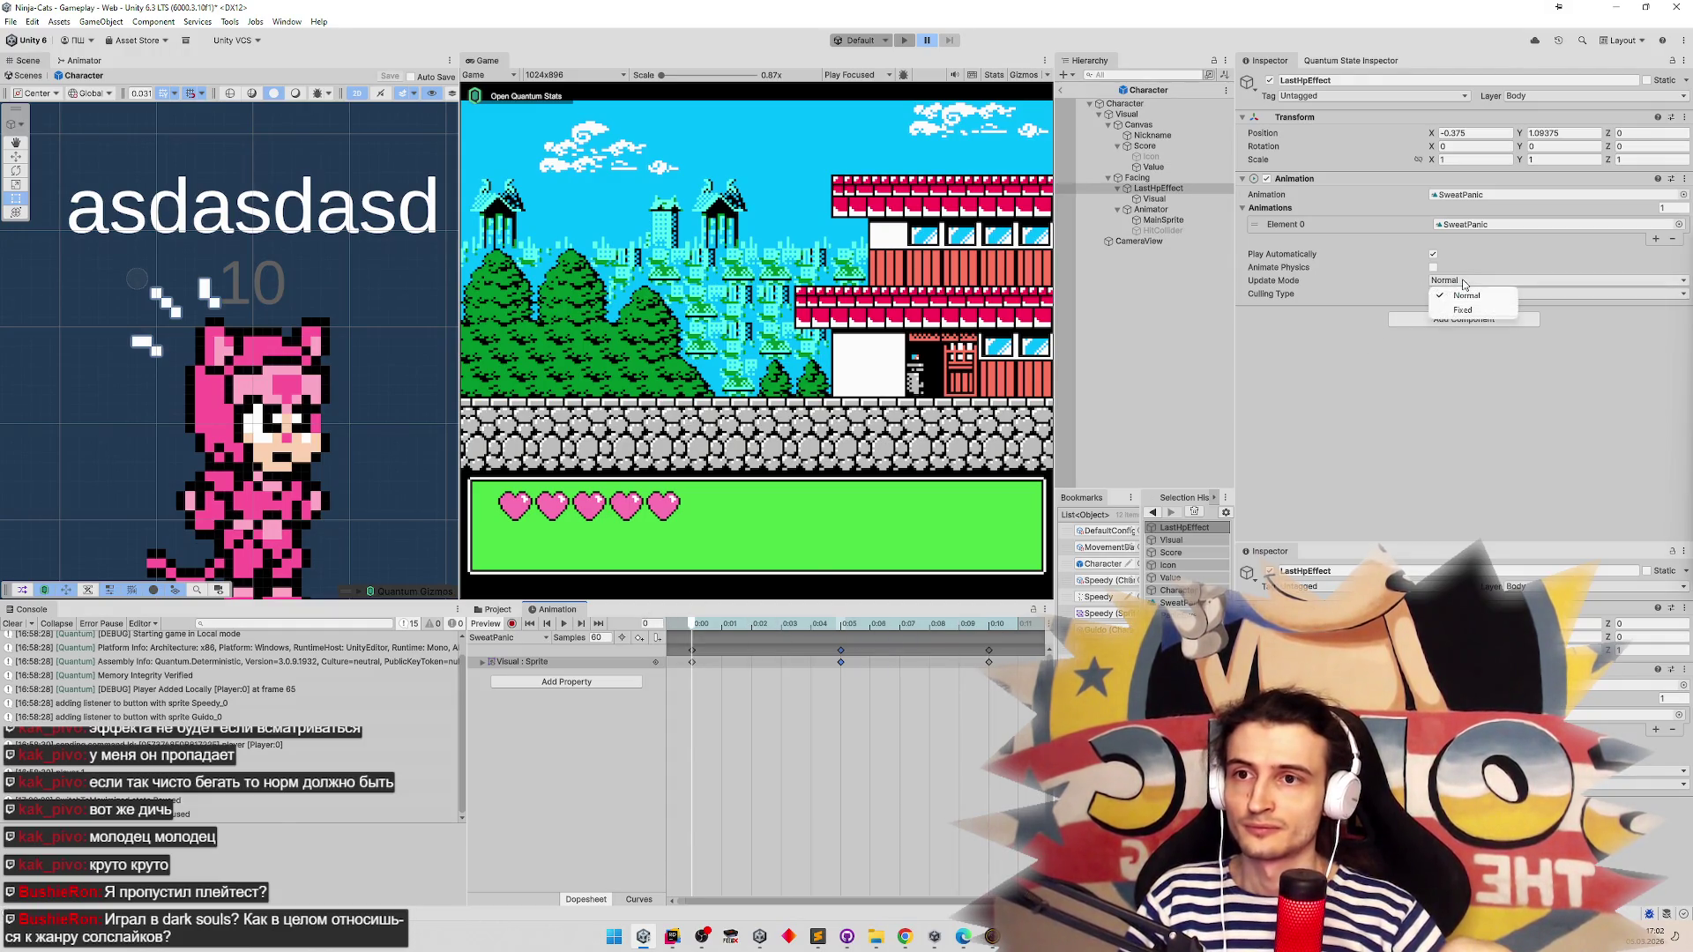
pyautogui.click(1463, 303)
pyautogui.moveTo(696, 631)
pyautogui.mouseDown()
pyautogui.moveTo(960, 629)
pyautogui.moveTo(643, 612)
pyautogui.moveTo(988, 628)
pyautogui.moveTo(721, 628)
pyautogui.mouseUp()
pyautogui.click(1486, 280)
pyautogui.click(1464, 290)
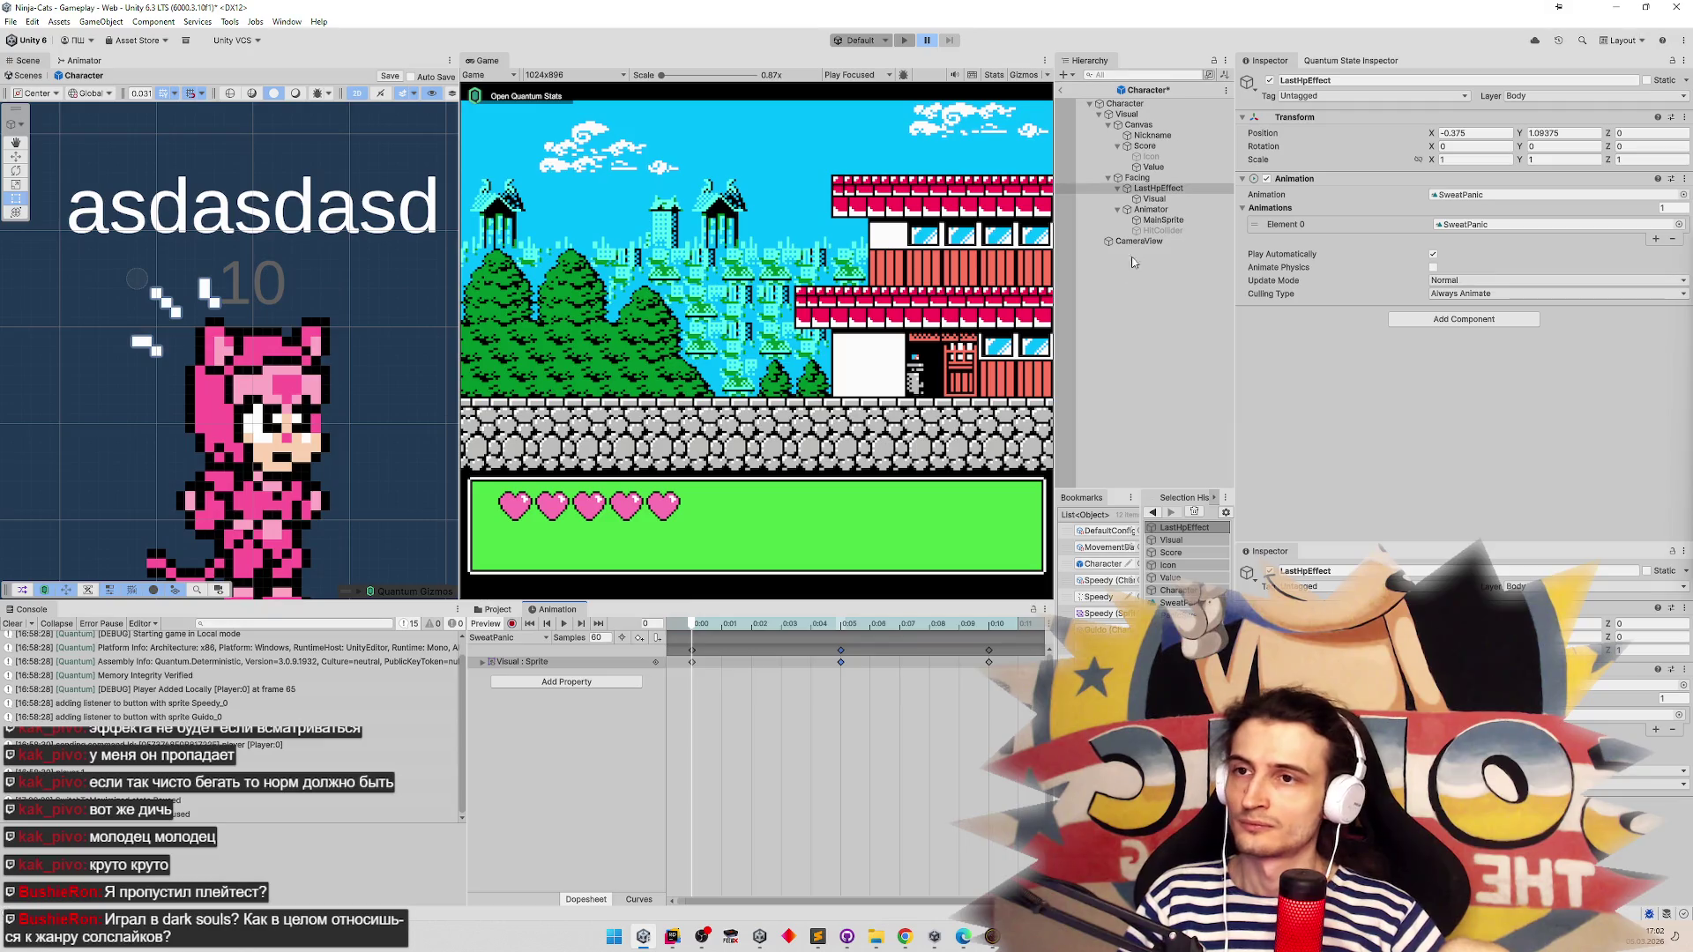
# Set the default Animation clip to None, keeping SweatPanic as Element 0, and enable recording
pyautogui.doubleClick(1257, 208)
pyautogui.click(1483, 198)
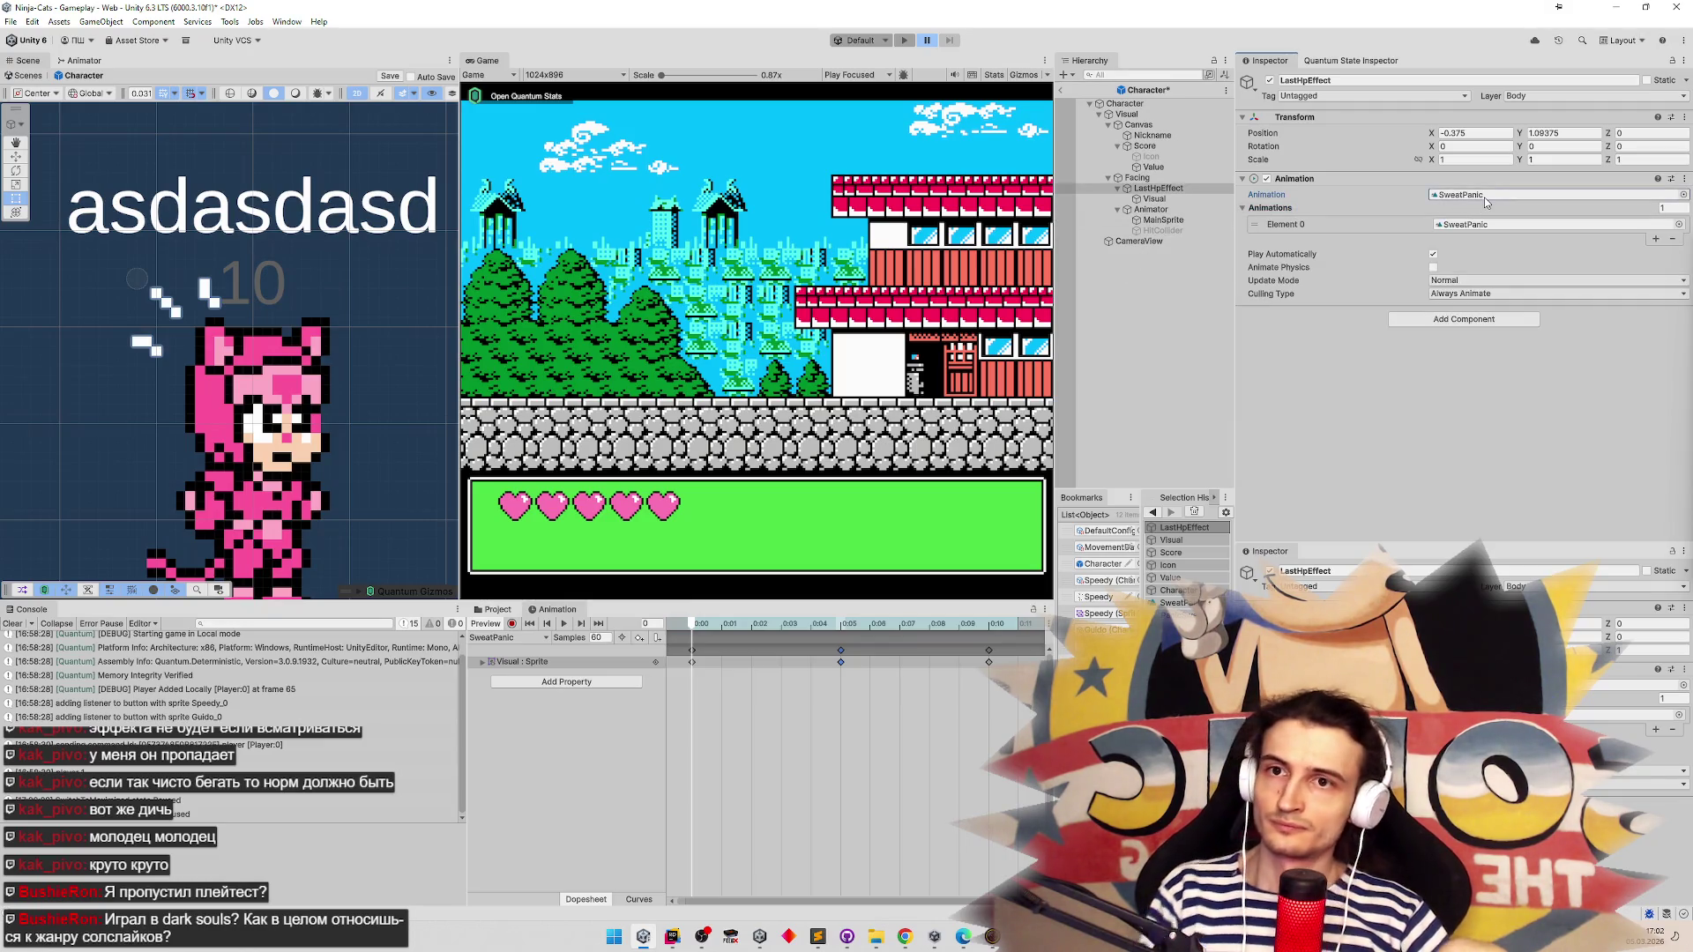
pyautogui.hotkey('ctrl', 's')
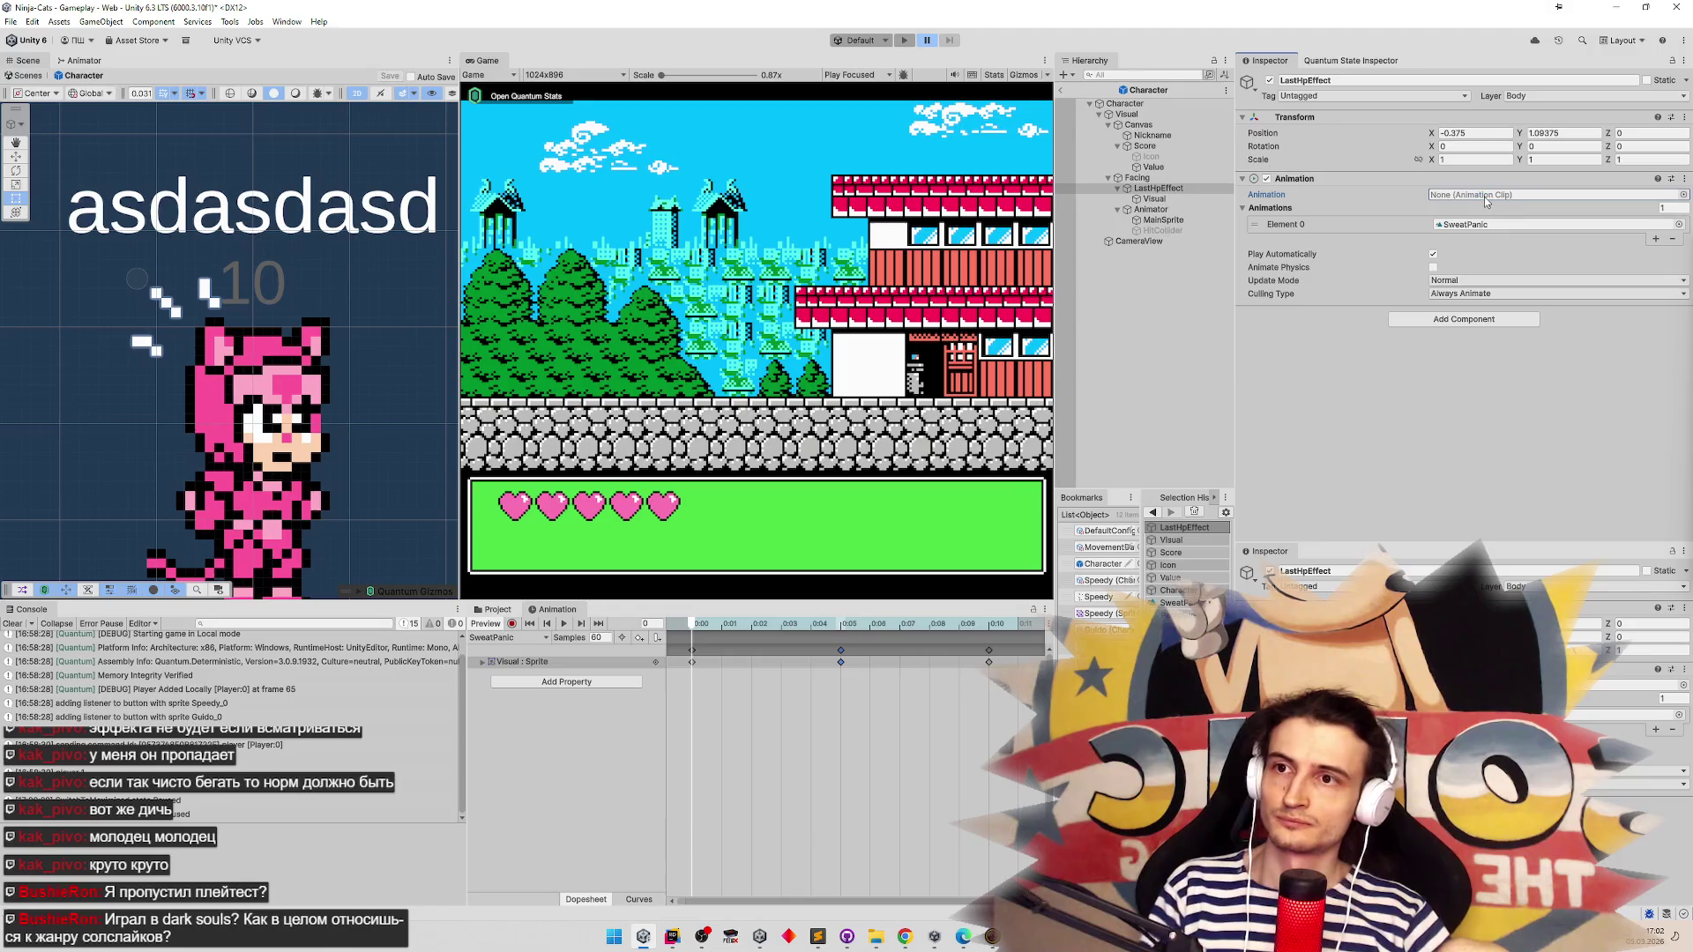
pyautogui.click(1483, 225)
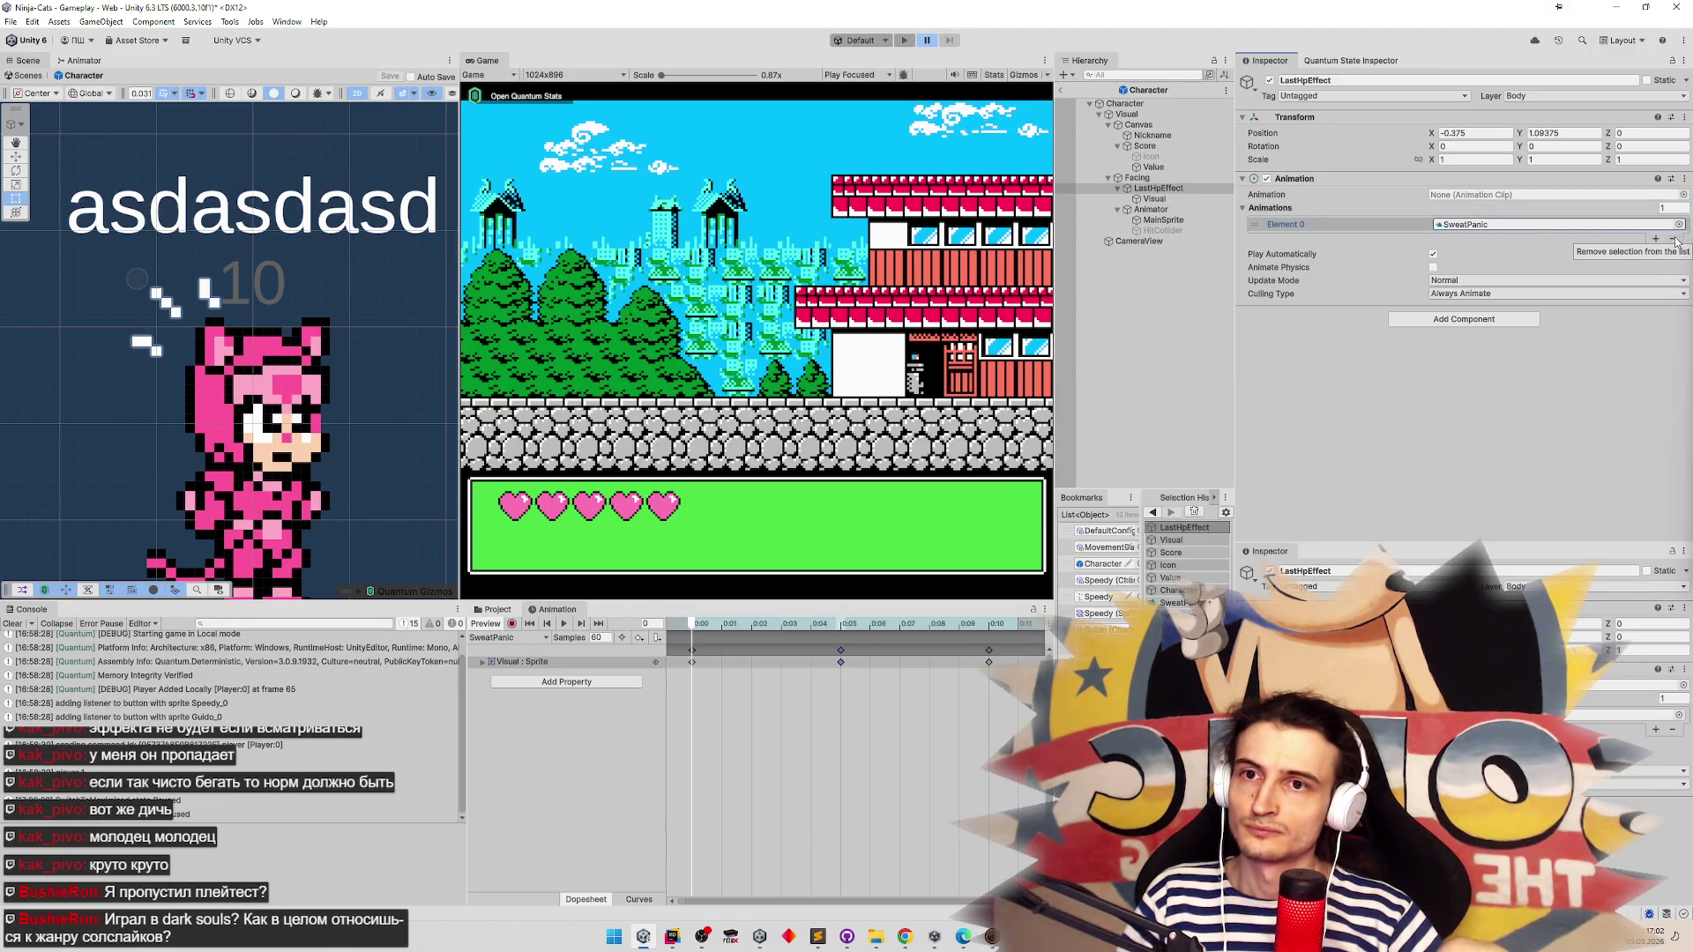
pyautogui.click(486, 662)
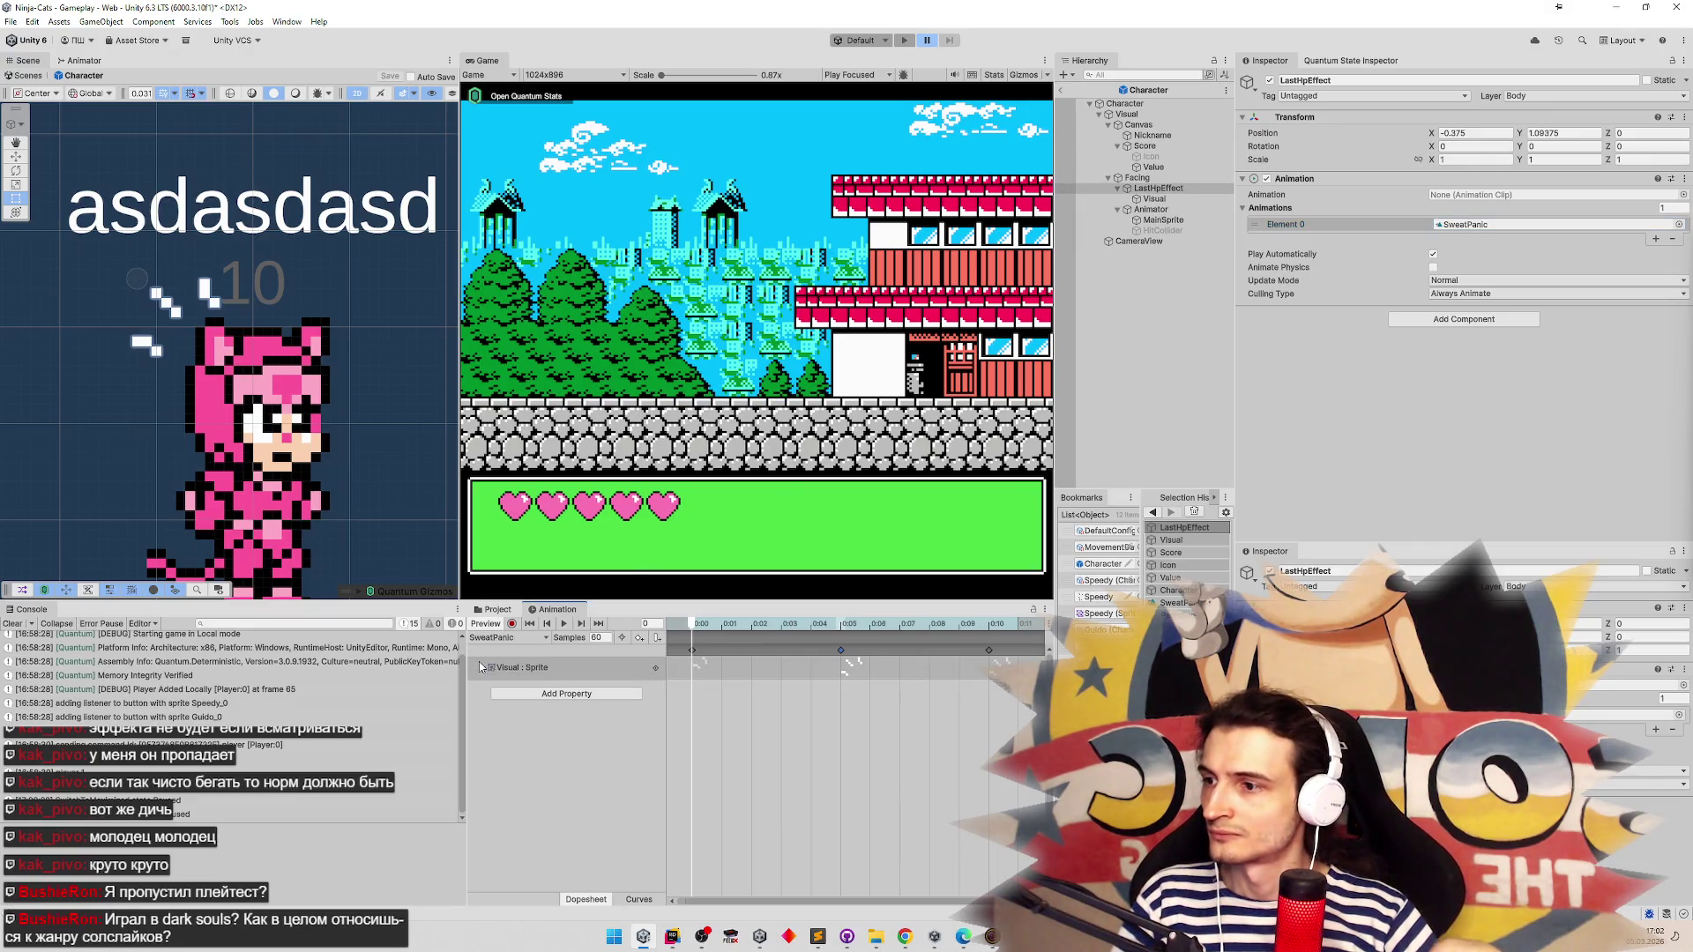
pyautogui.click(483, 667)
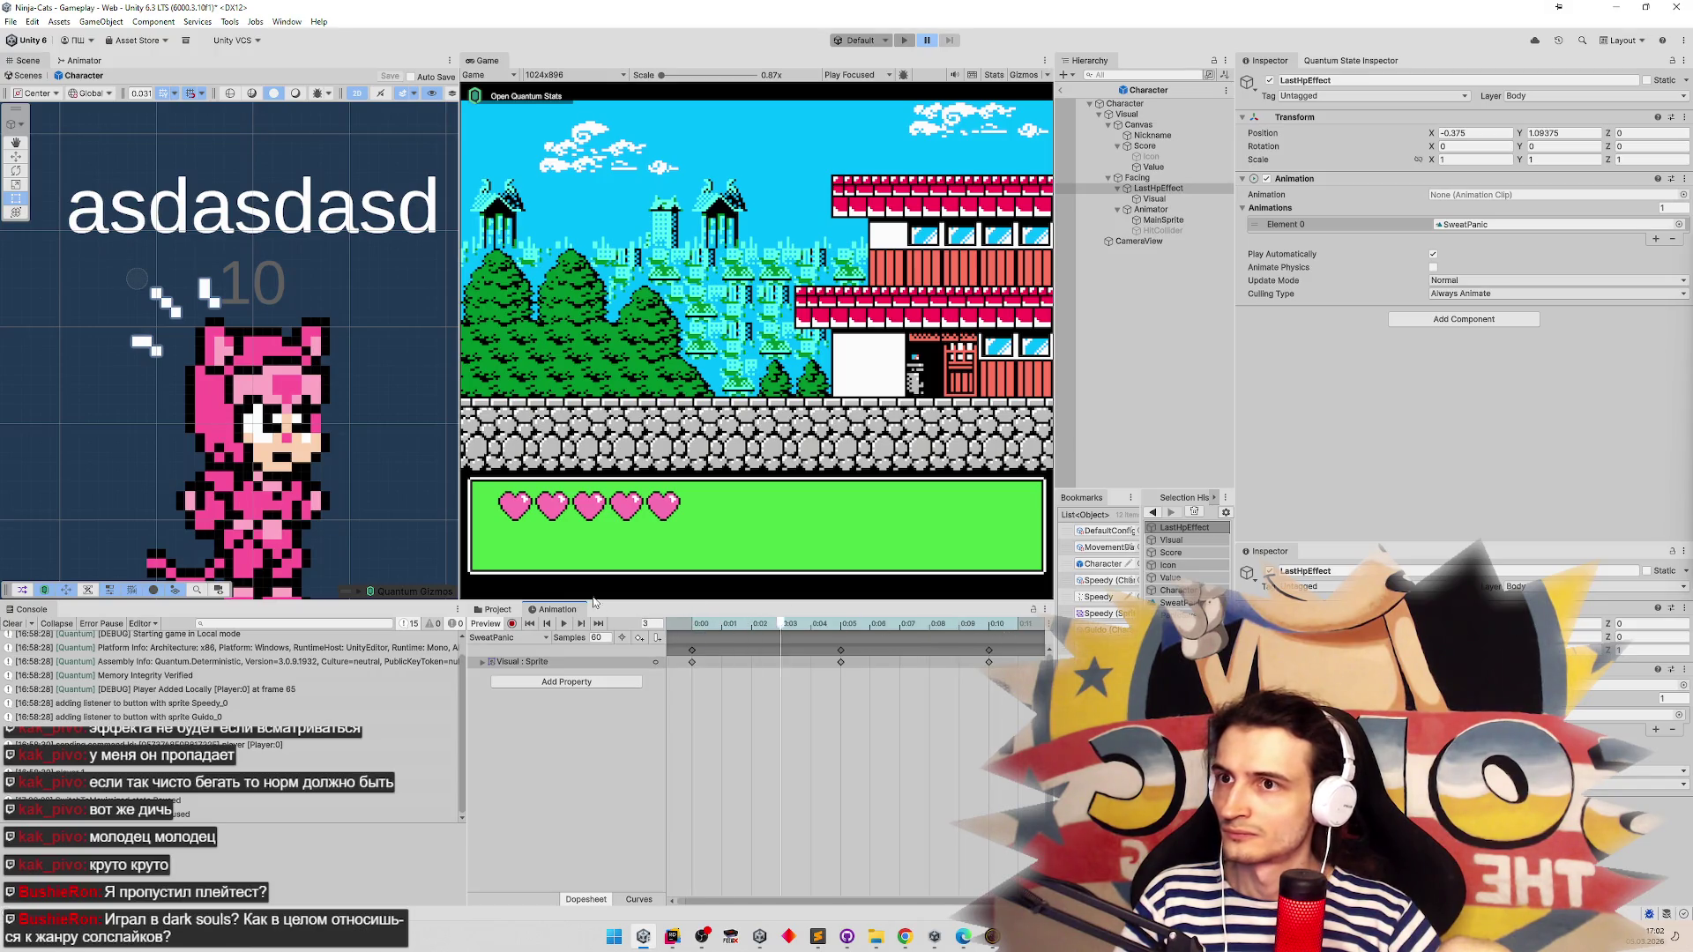
pyautogui.click(511, 624)
pyautogui.click(1166, 189)
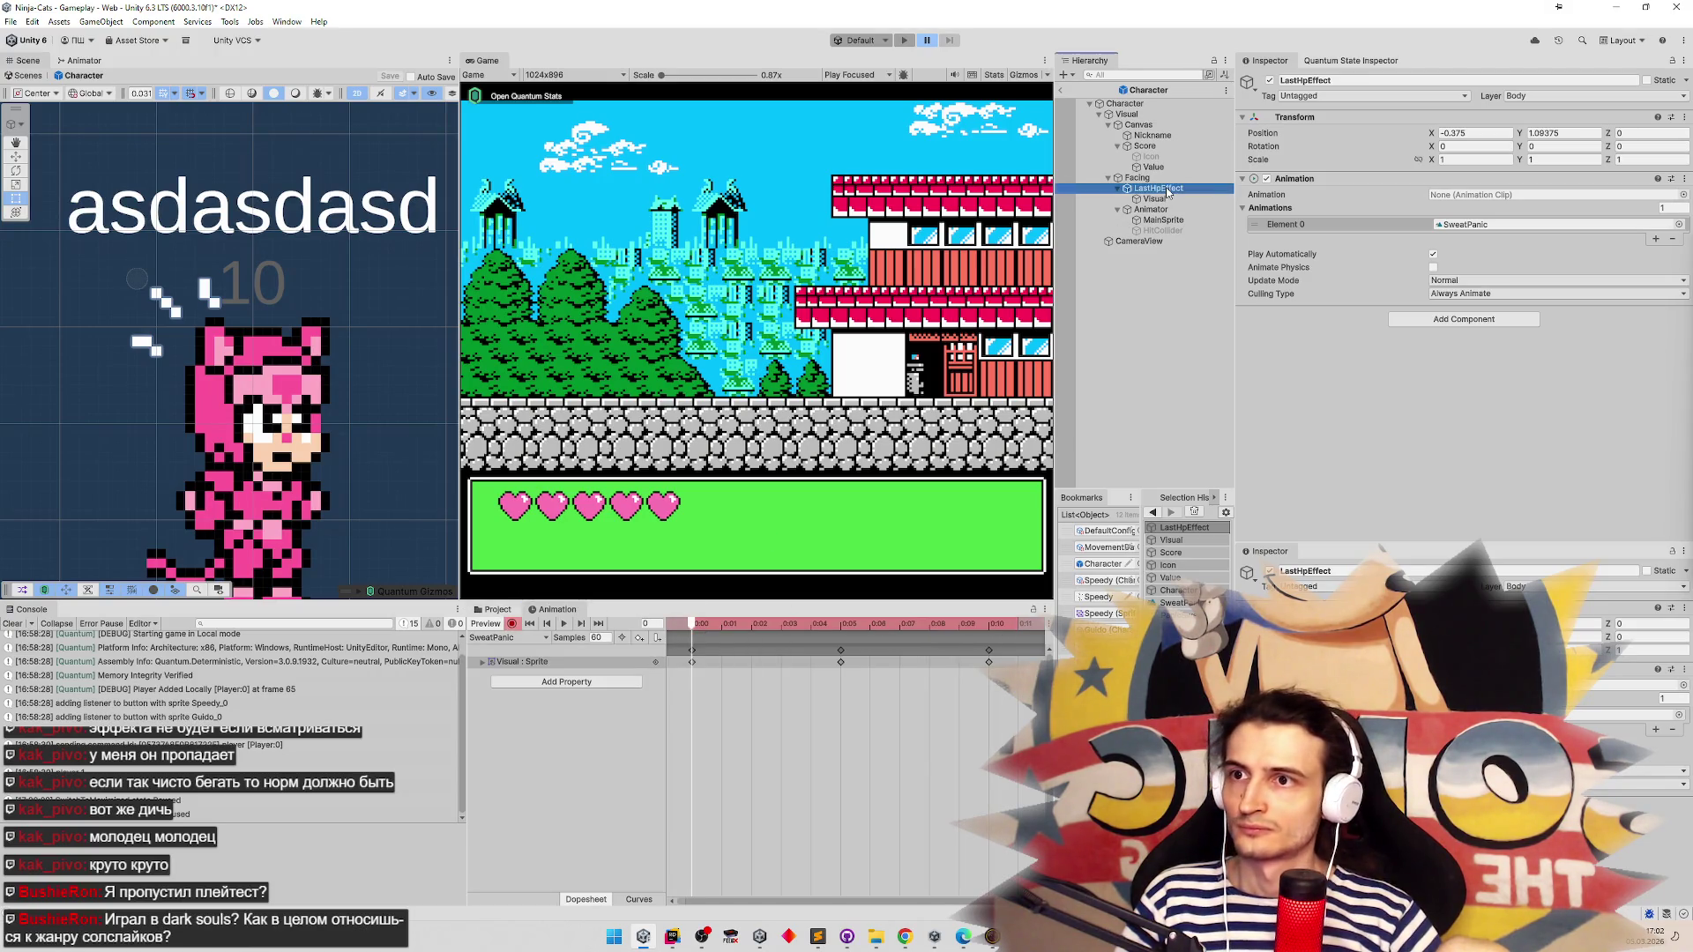
# Key Visual's Position X at -0.88 on frame 0 and 0.93 on frame 5, then exit prefab mode
pyautogui.click(1178, 199)
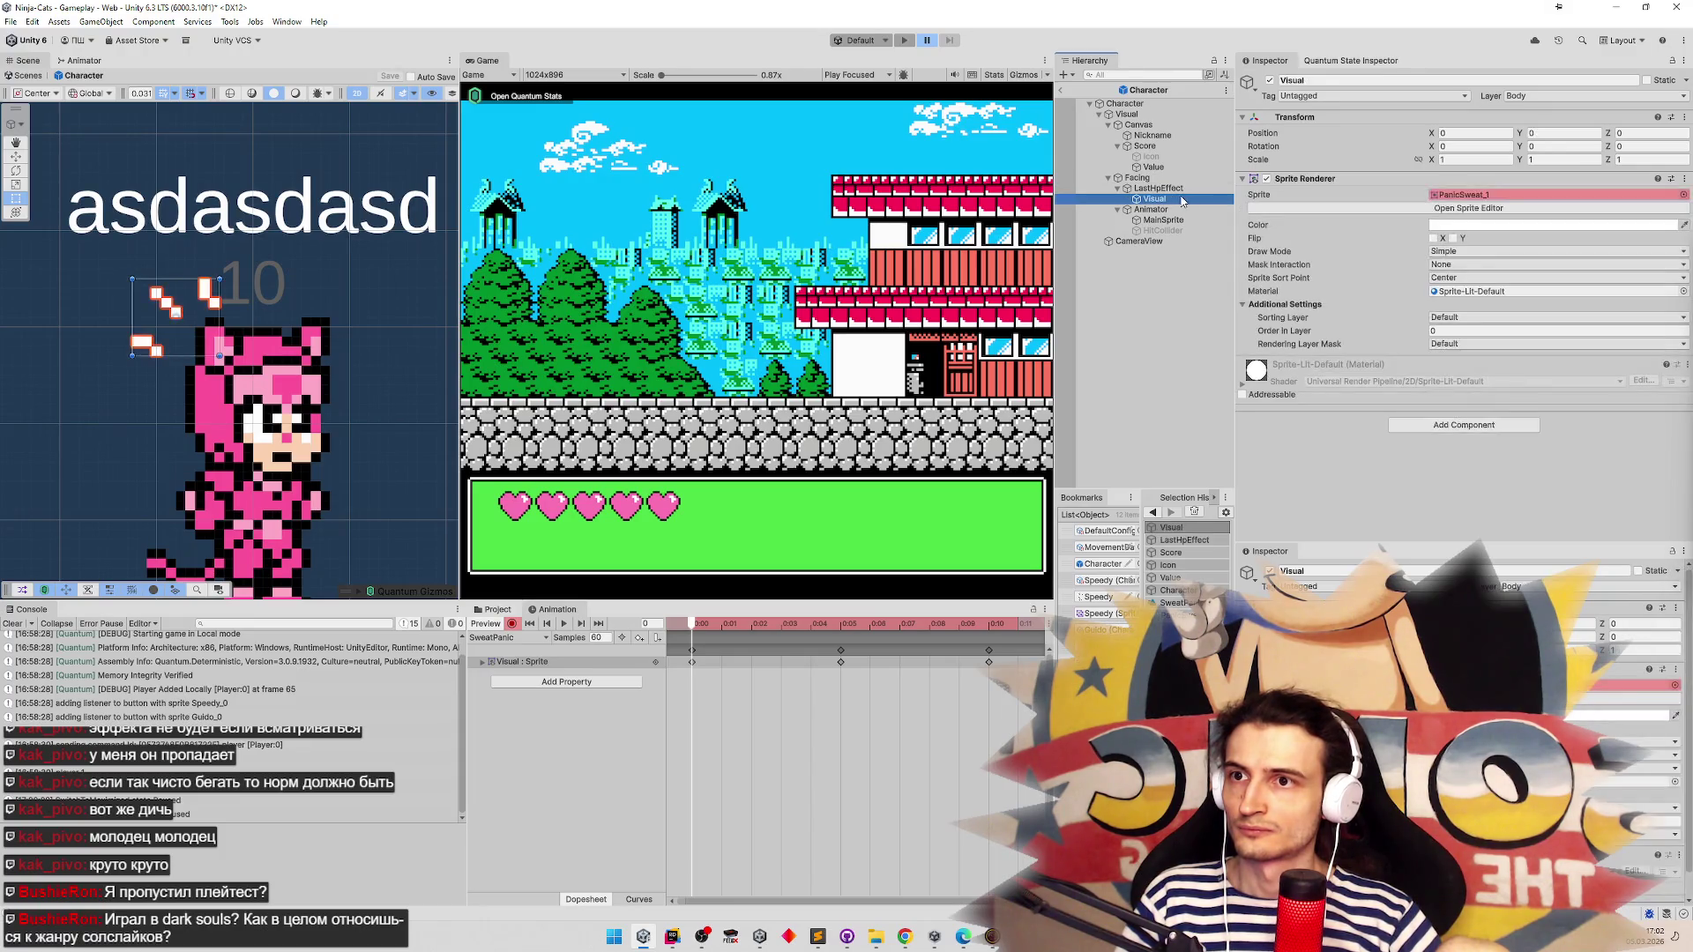
pyautogui.moveTo(1435, 132); pyautogui.dragTo(1397, 131)
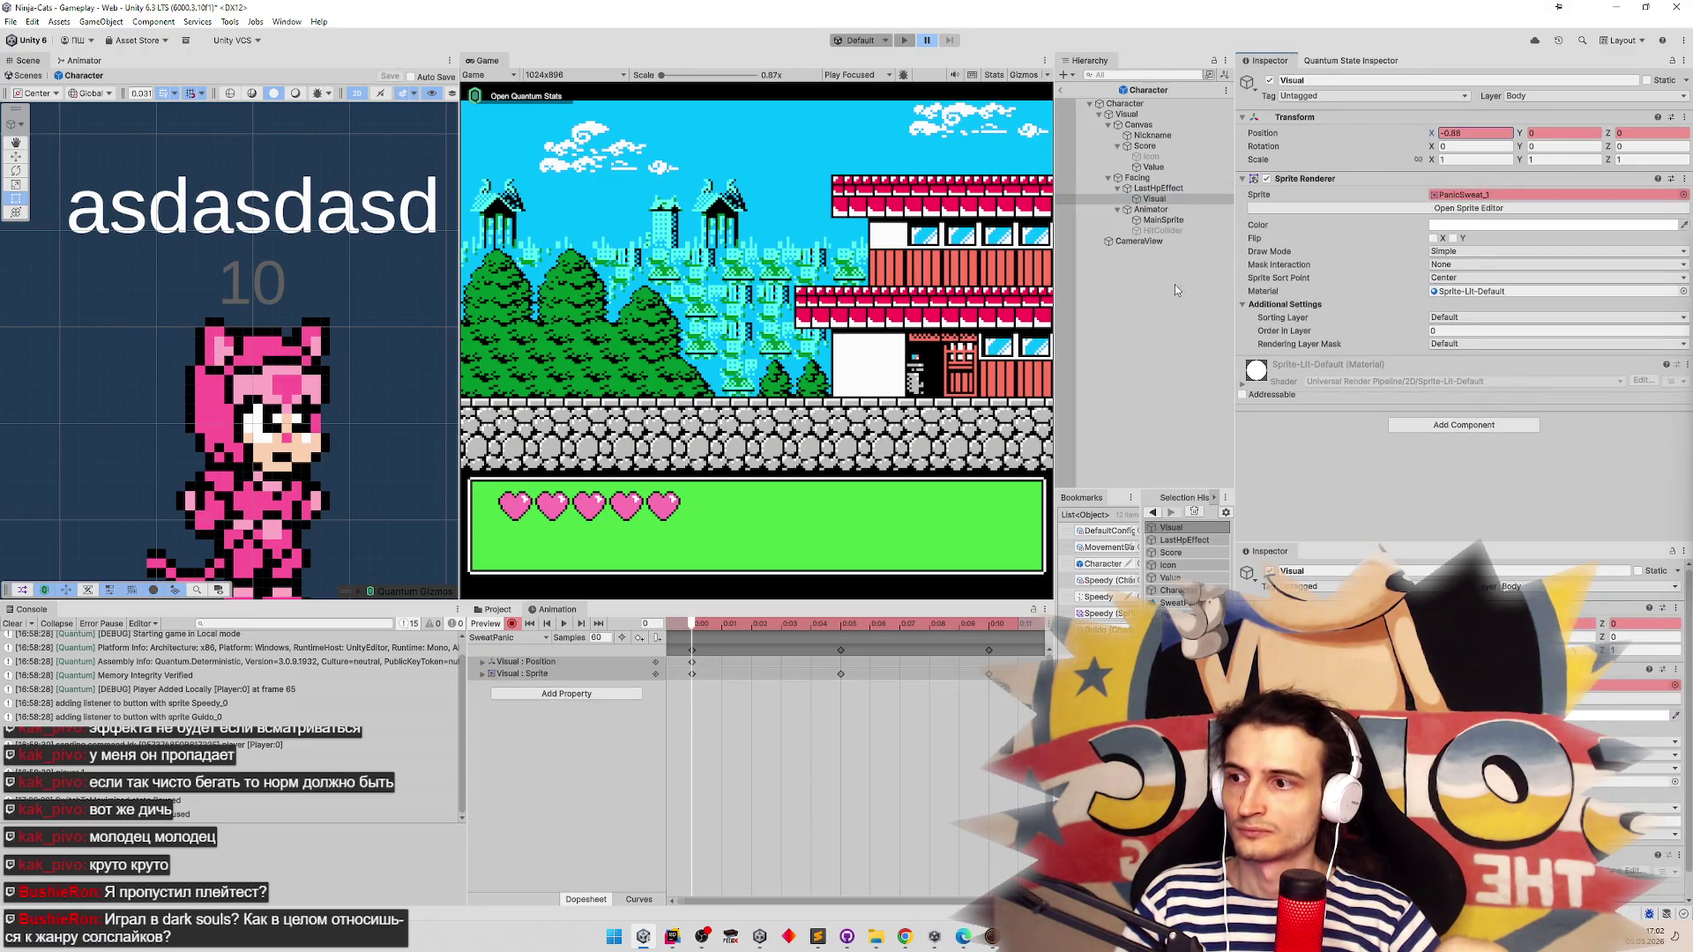
pyautogui.click(840, 623)
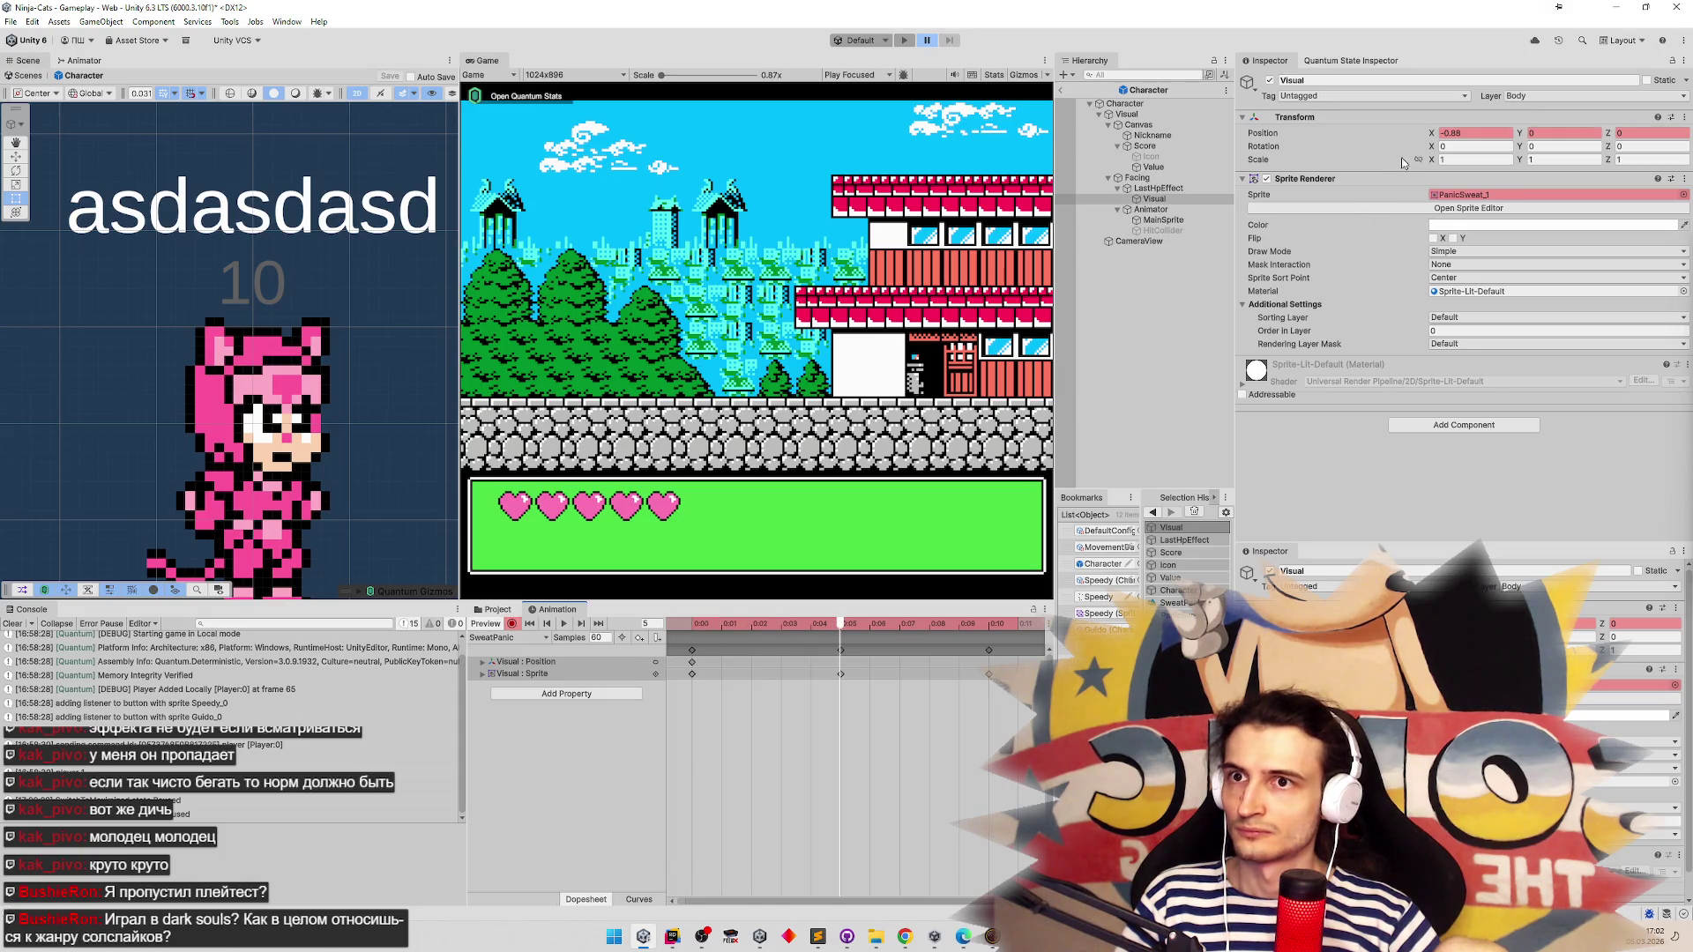
pyautogui.moveTo(1435, 132)
pyautogui.mouseDown()
pyautogui.moveTo(1468, 134)
pyautogui.moveTo(1435, 151)
pyautogui.mouseUp()
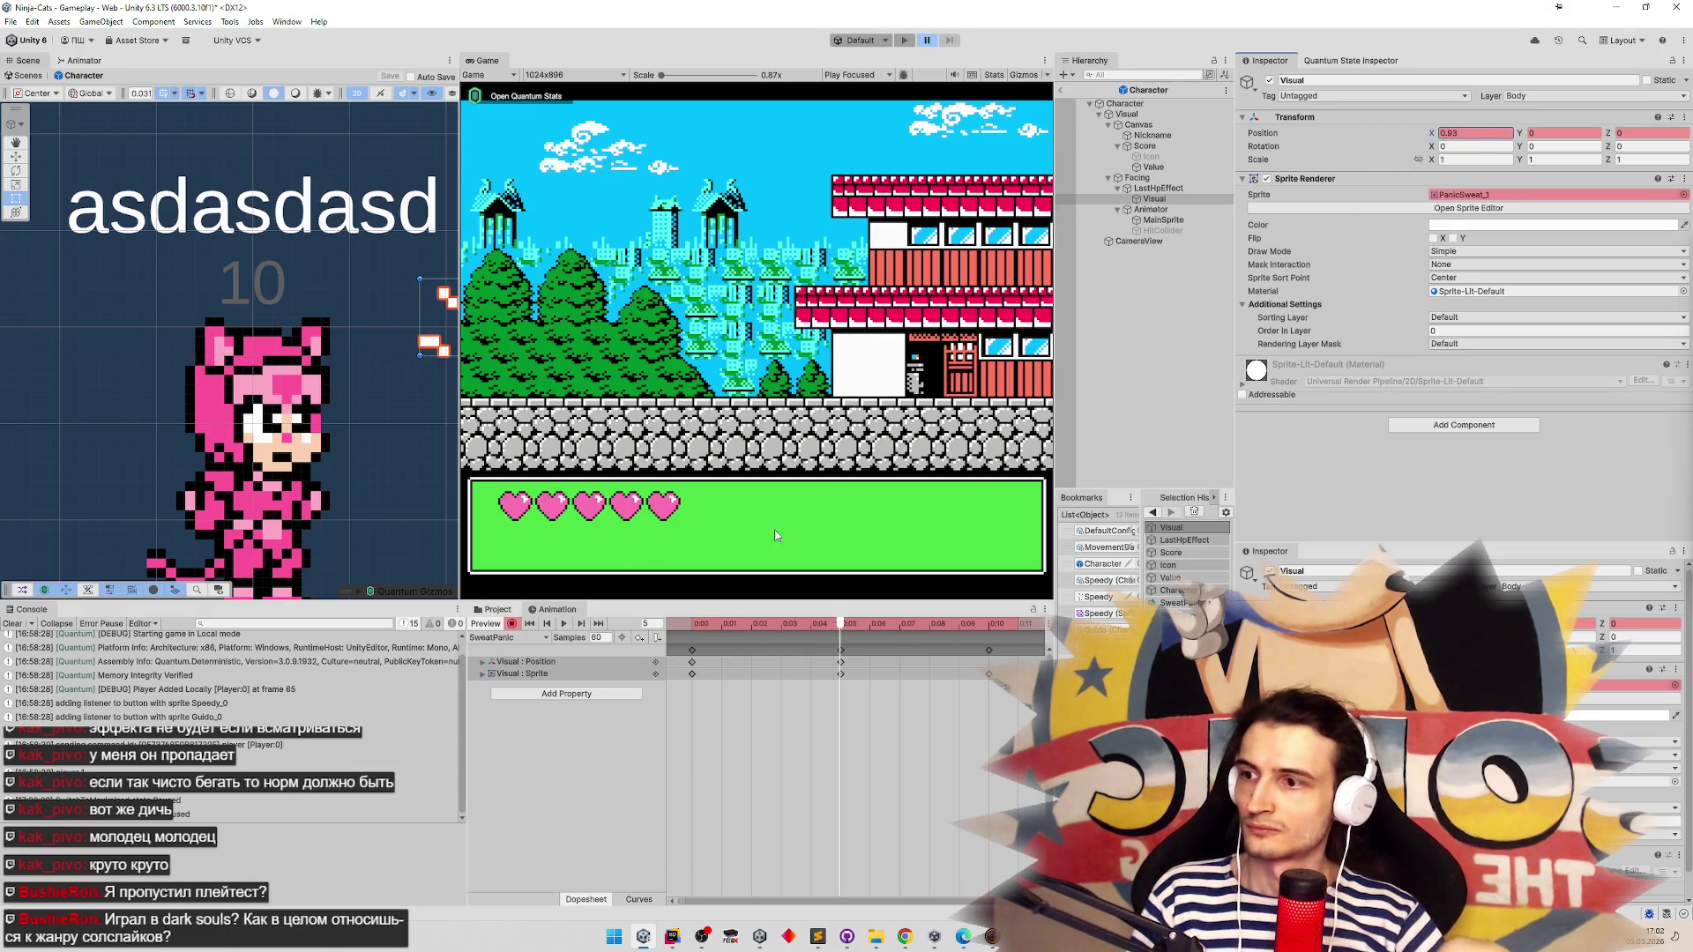
pyautogui.click(563, 624)
pyautogui.click(715, 627)
pyautogui.moveTo(715, 628)
pyautogui.mouseDown()
pyautogui.moveTo(702, 623)
pyautogui.moveTo(873, 623)
pyautogui.moveTo(696, 623)
pyautogui.moveTo(827, 627)
pyautogui.mouseUp()
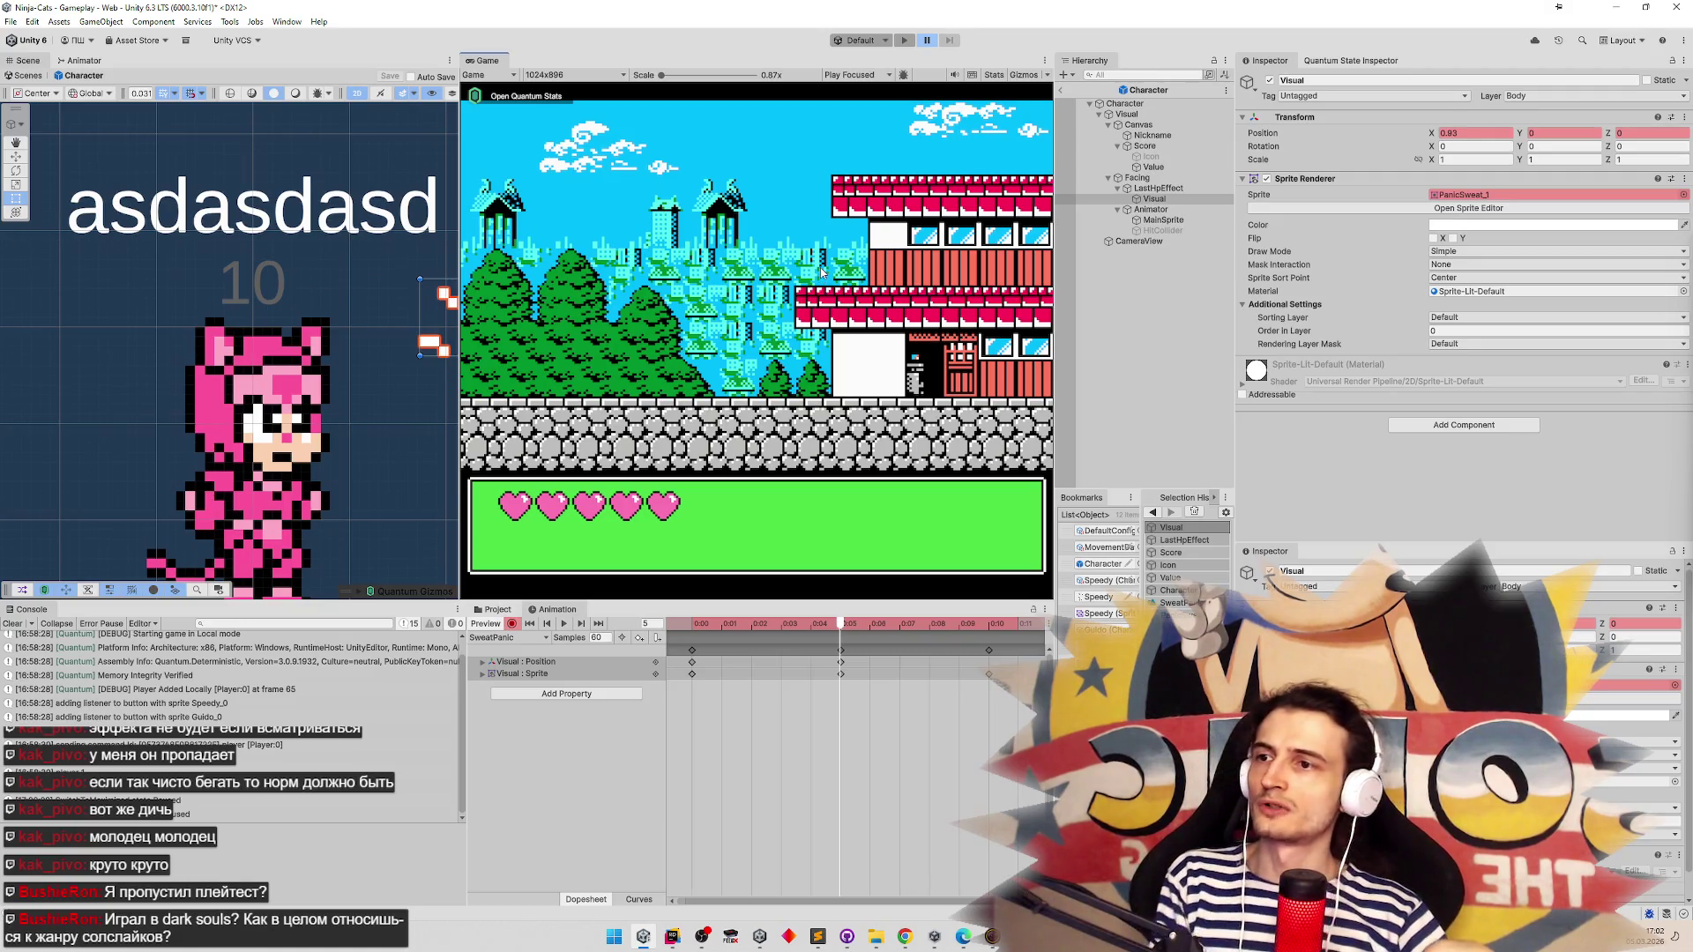
pyautogui.click(859, 511)
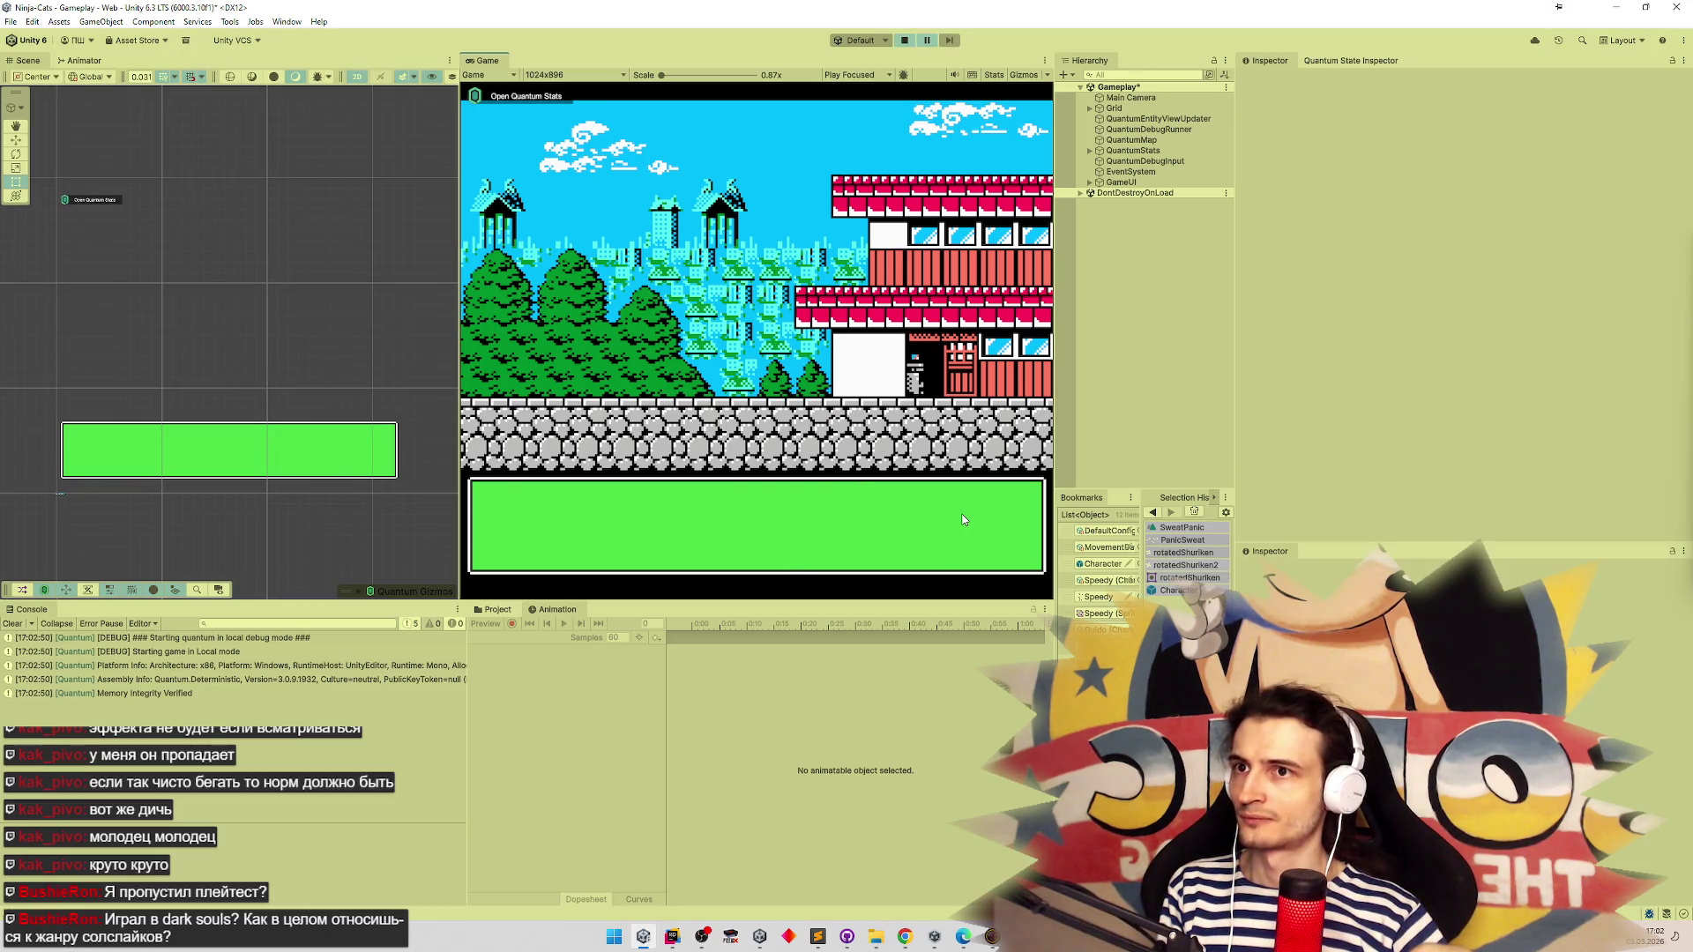
# Restart Play mode and reopen the Character prefab, dismissing the prefab mode warning
pyautogui.hotkey('ctrl', 'p')
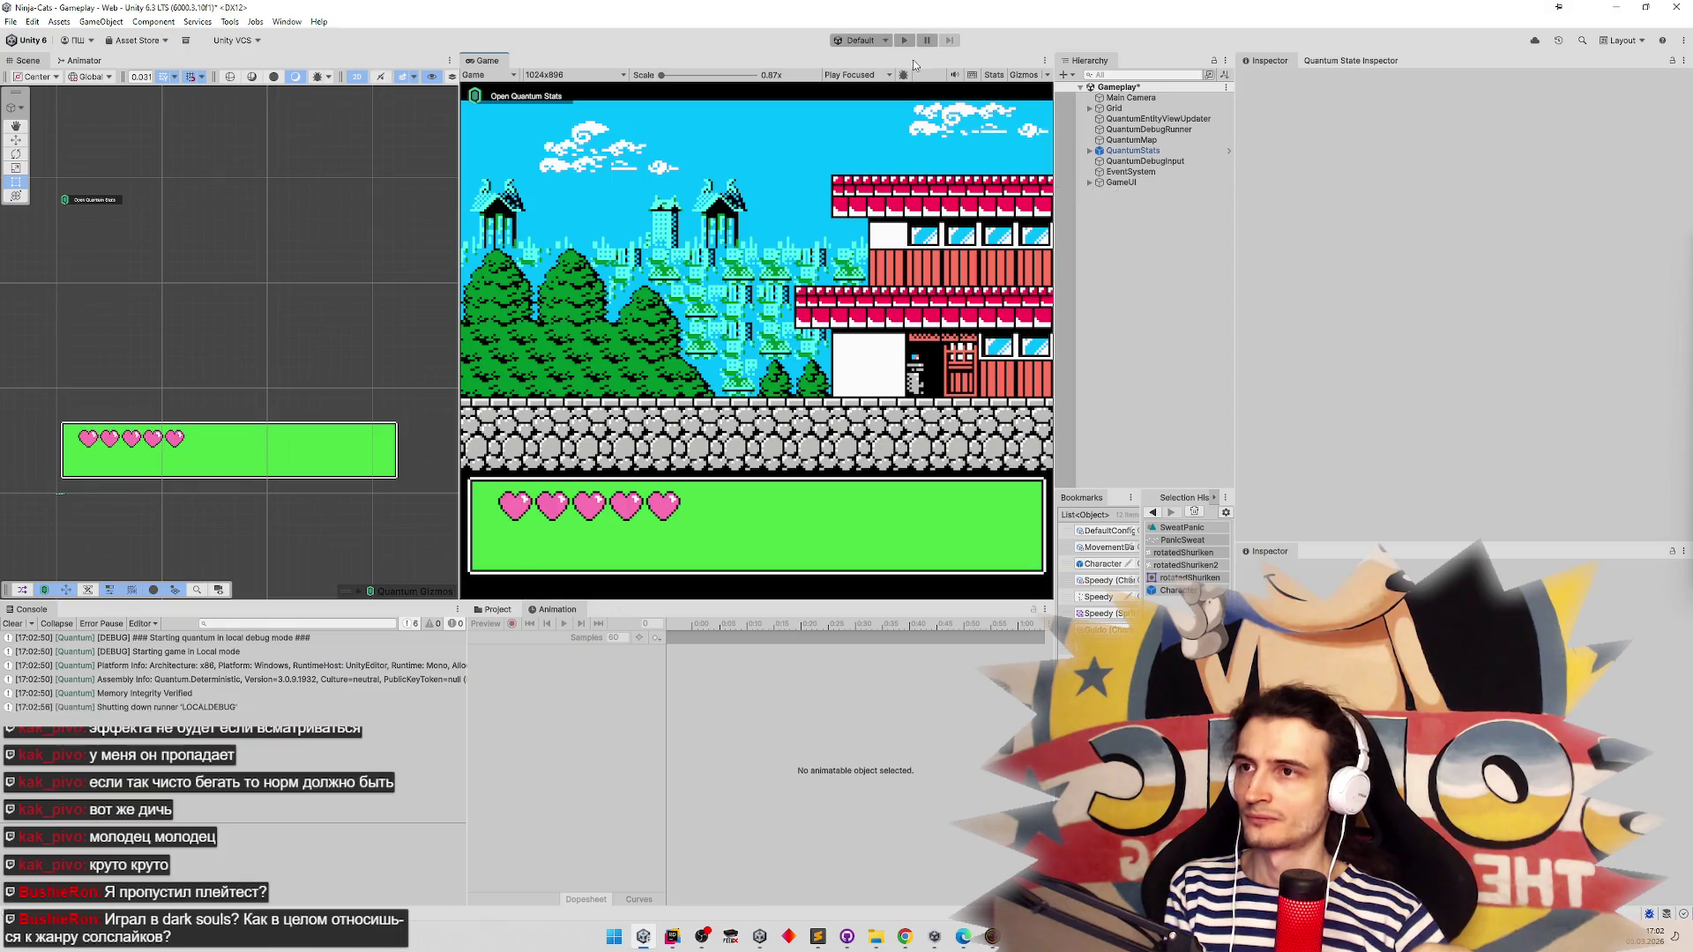
pyautogui.click(904, 40)
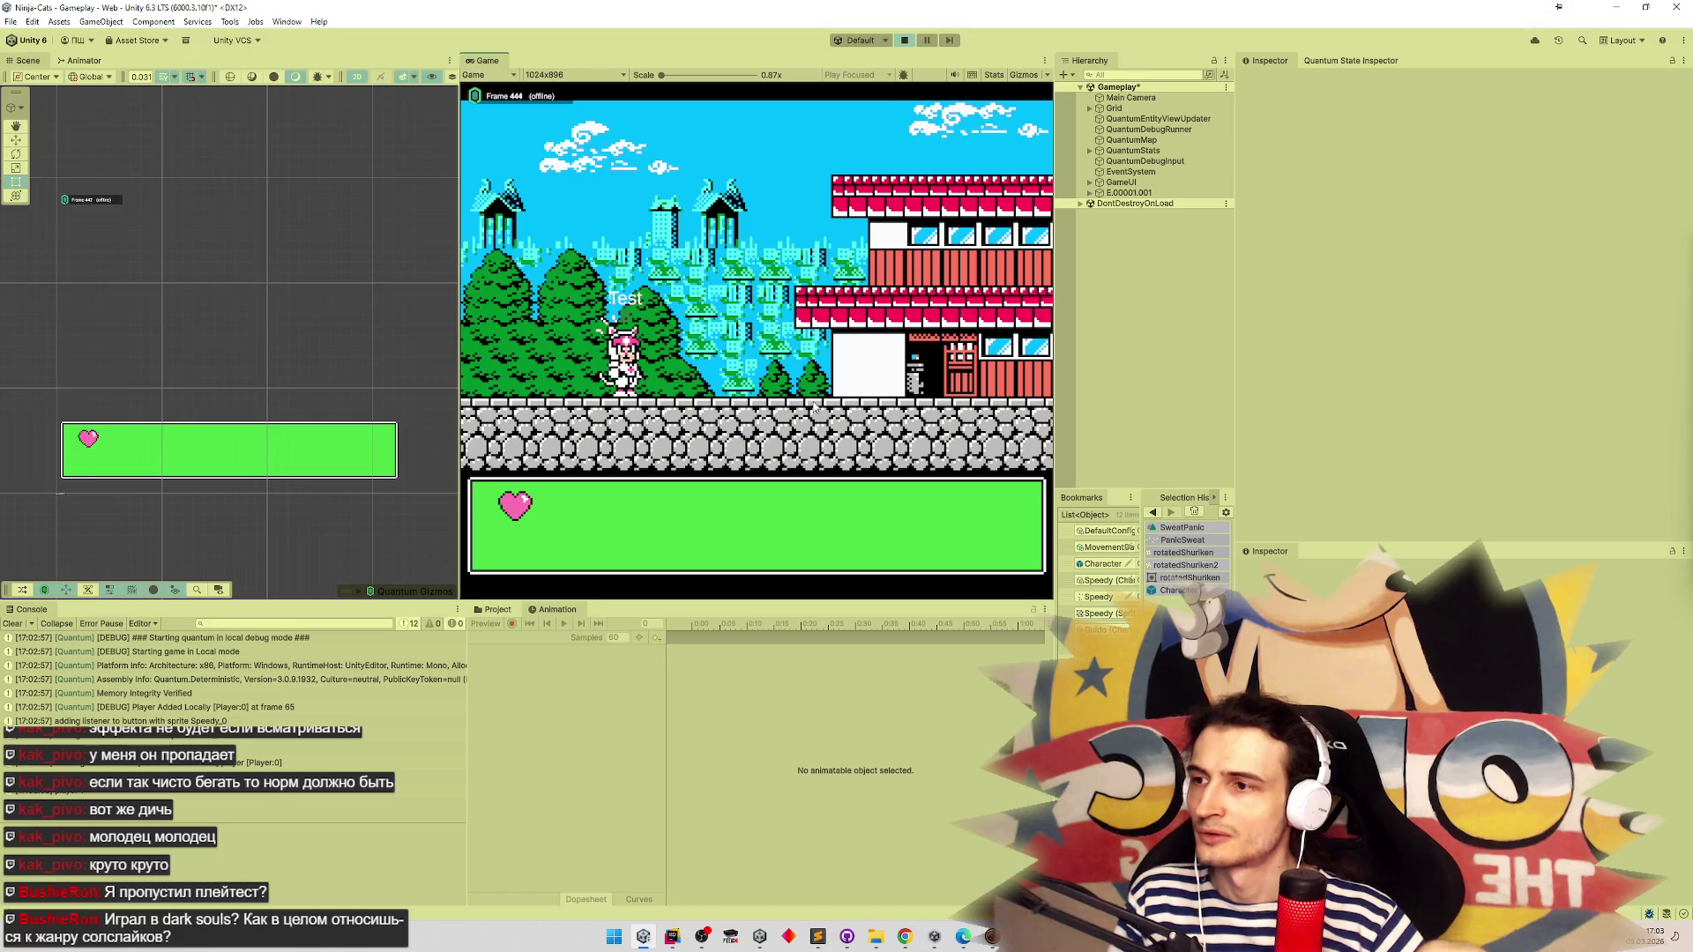
pyautogui.doubleClick(1102, 563)
pyautogui.click(934, 511)
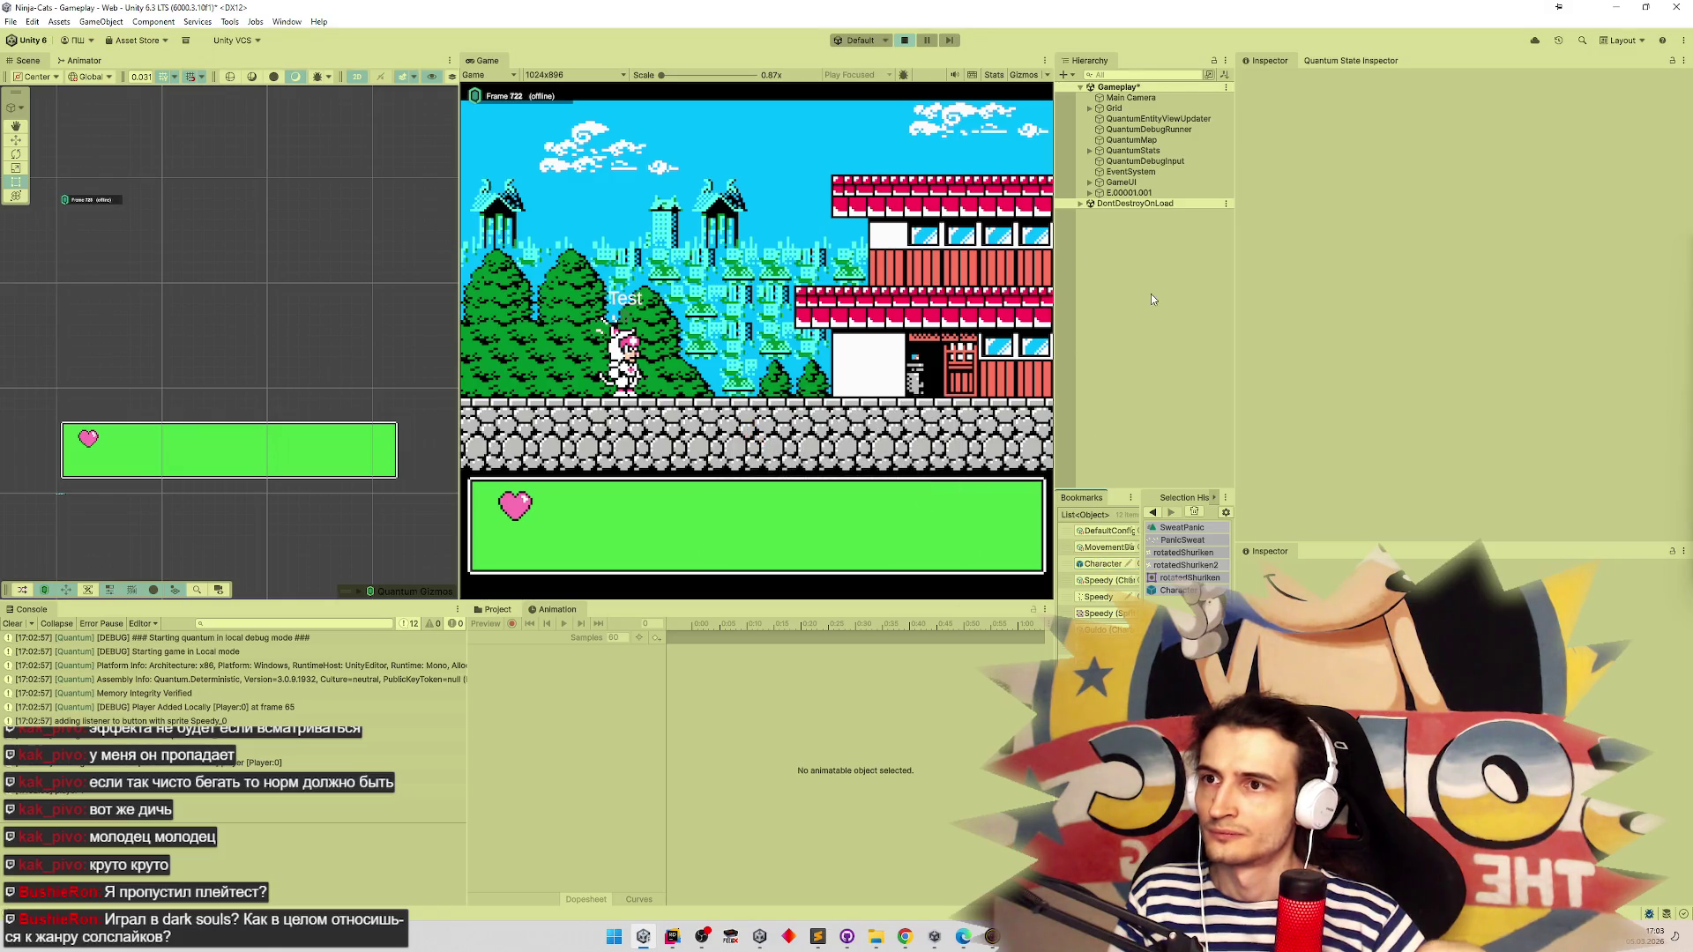
# Inspect the spawned character's LastHpEffect, its Visual sprite renderer, and its Animation component
pyautogui.click(1090, 193)
pyautogui.click(1098, 204)
pyautogui.click(1108, 225)
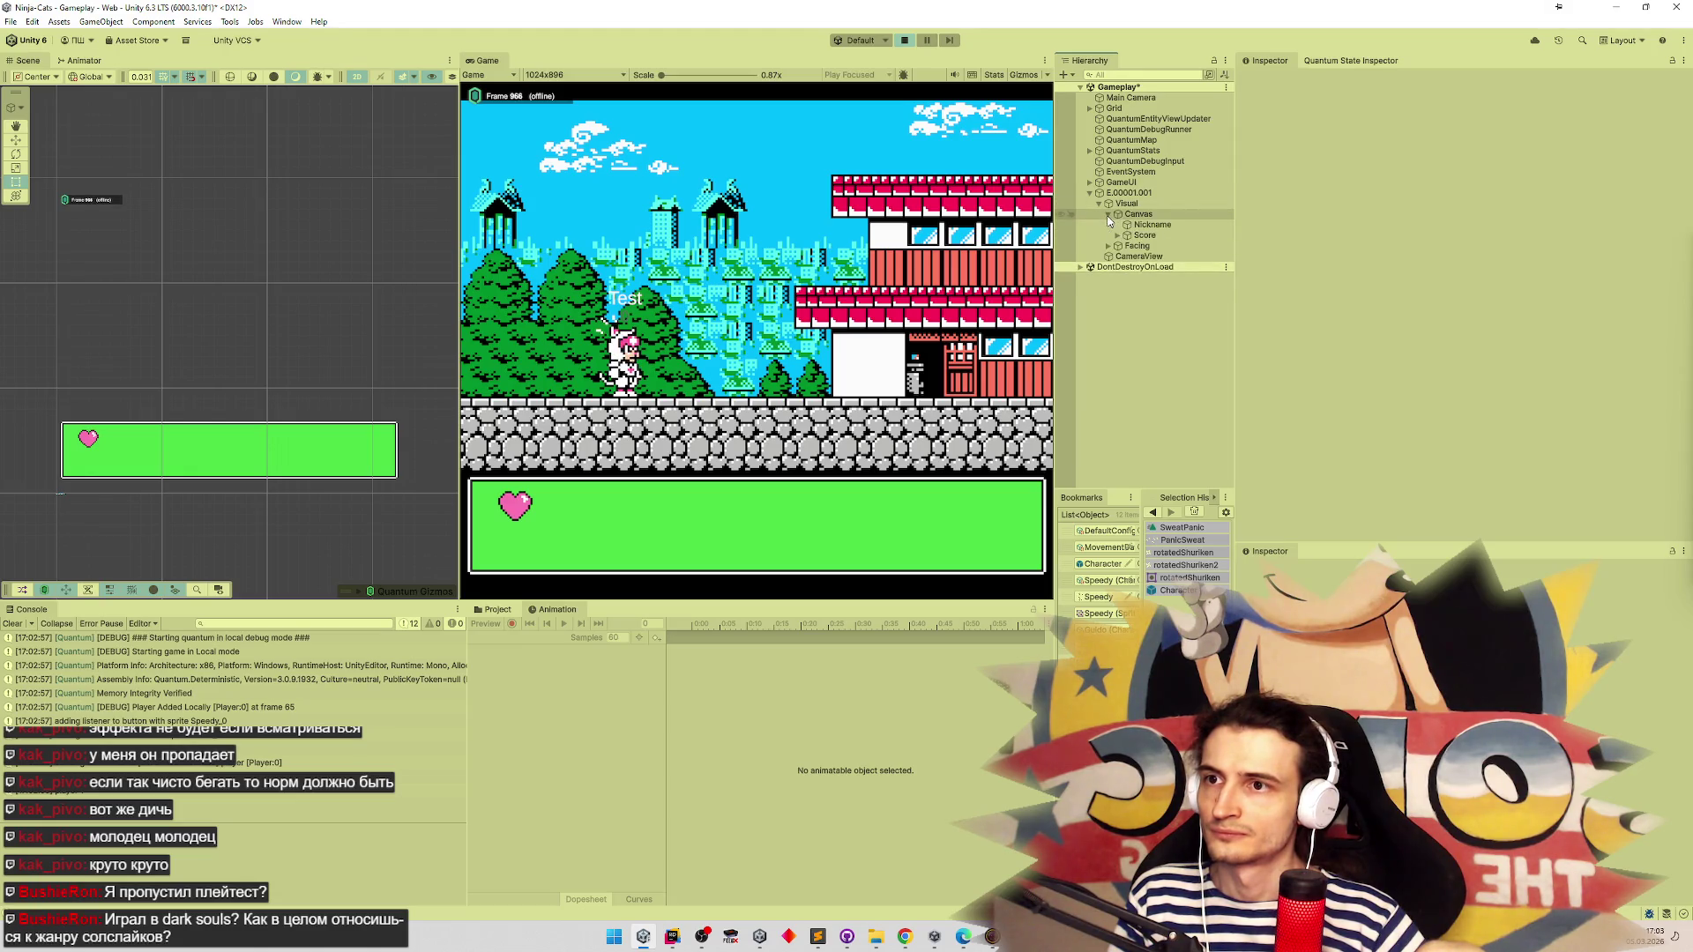
pyautogui.click(1118, 235)
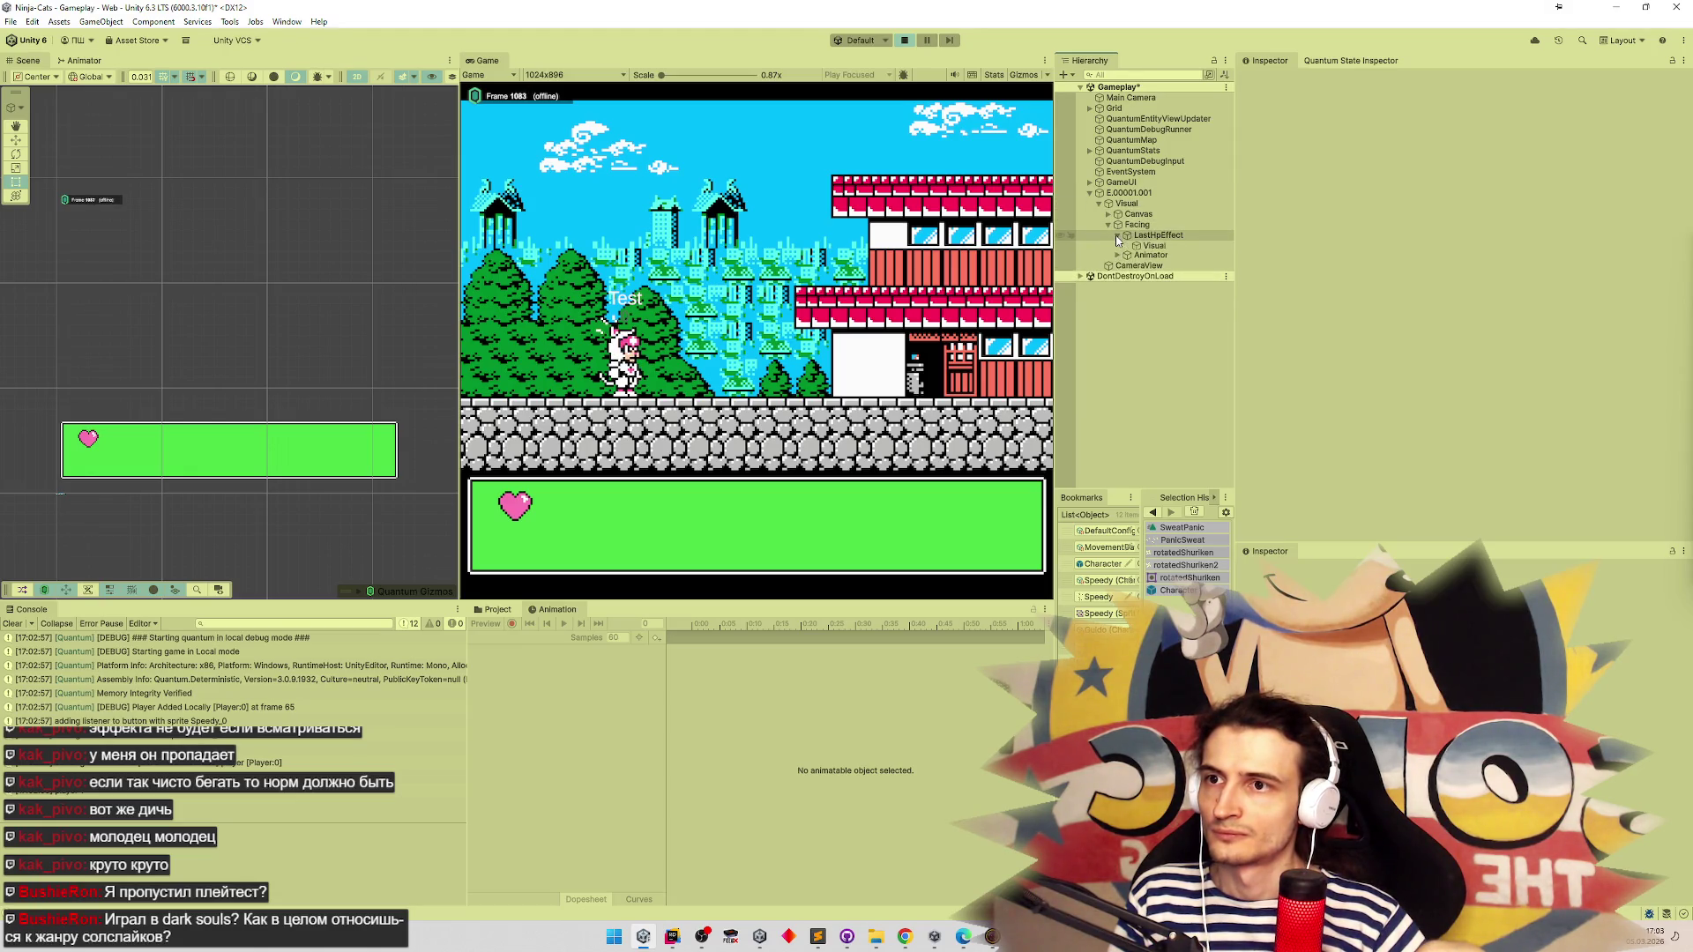
pyautogui.click(1155, 236)
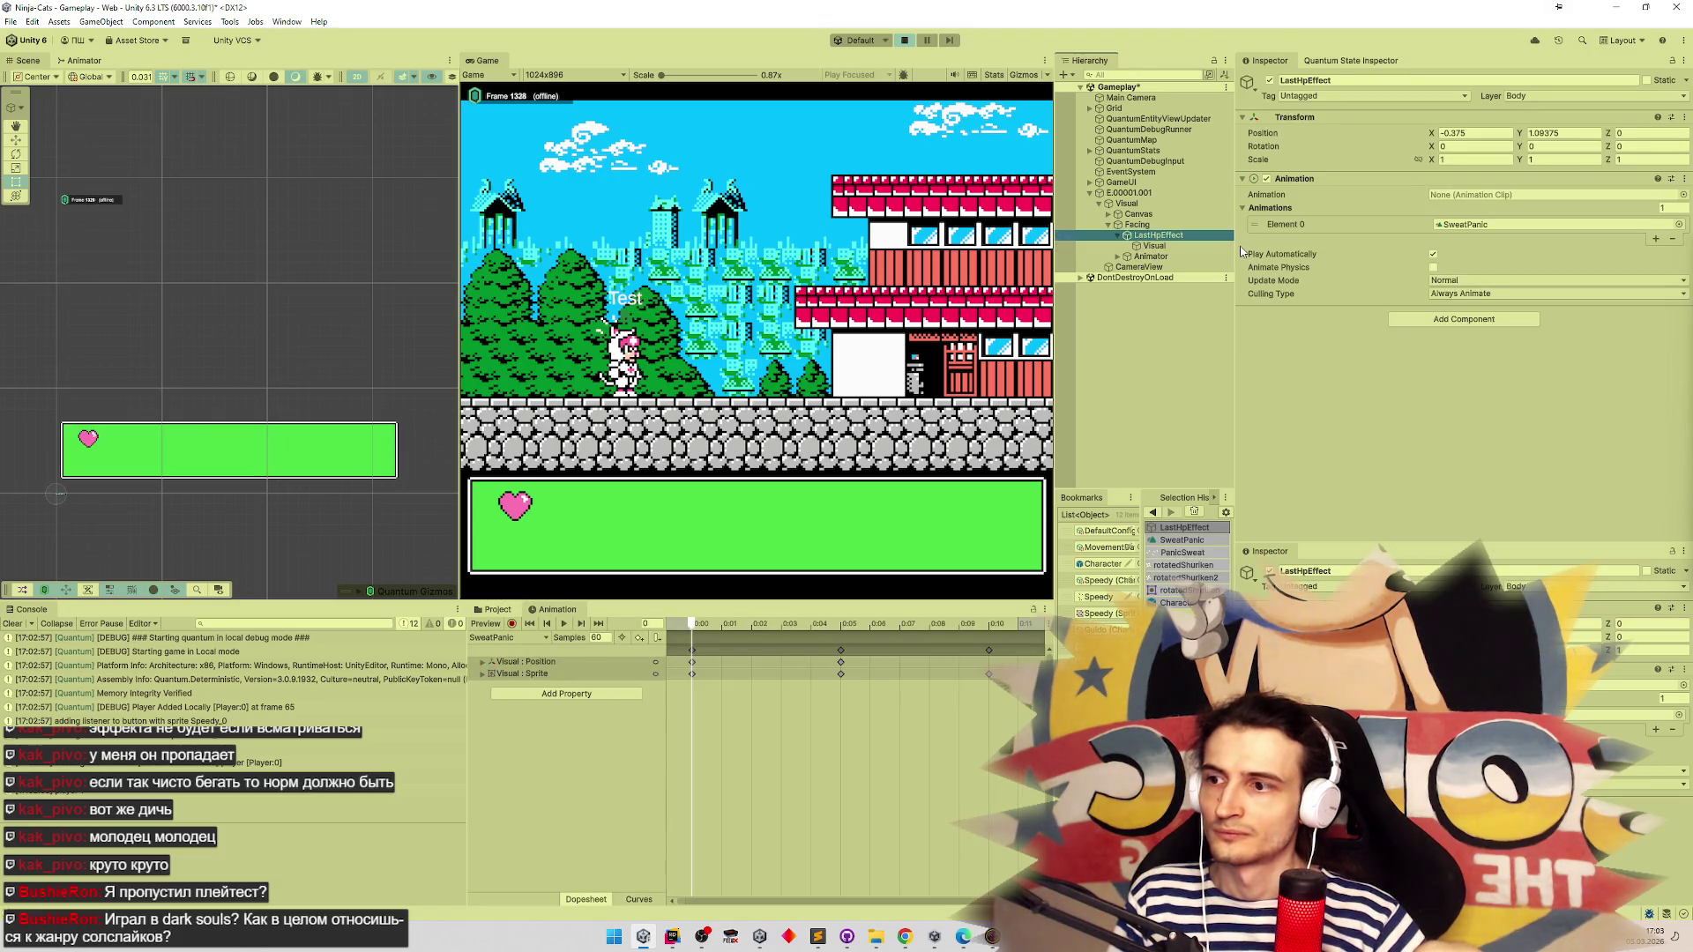
pyautogui.click(1197, 245)
pyautogui.click(1197, 236)
pyautogui.click(1197, 237)
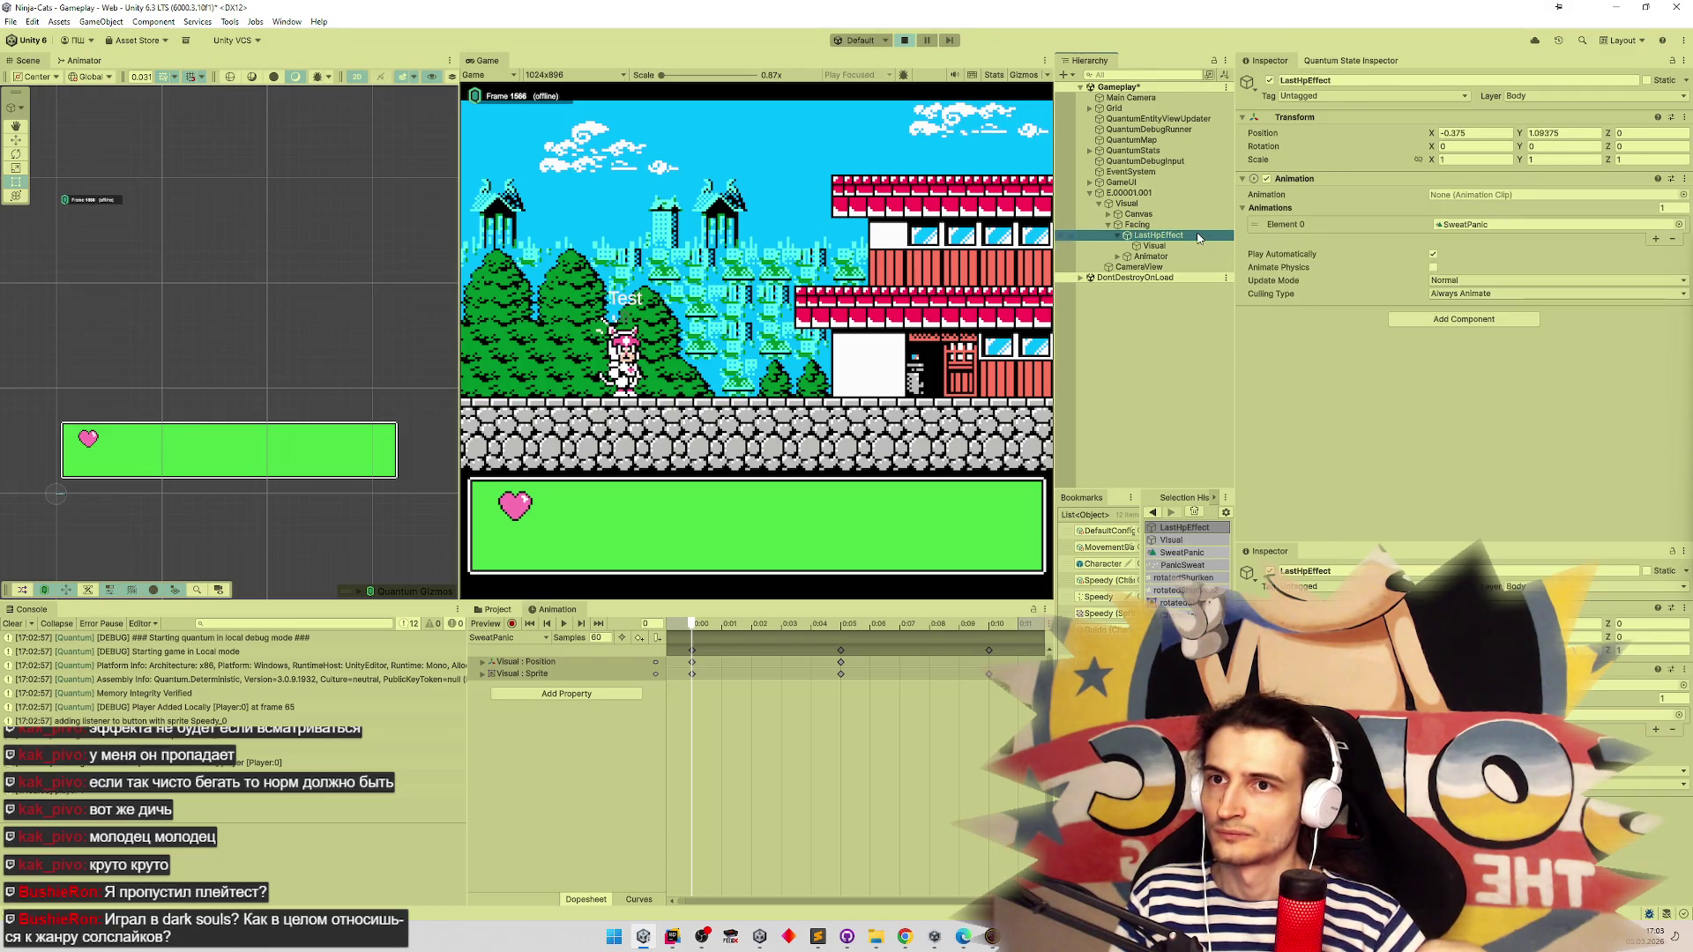
pyautogui.click(1491, 227)
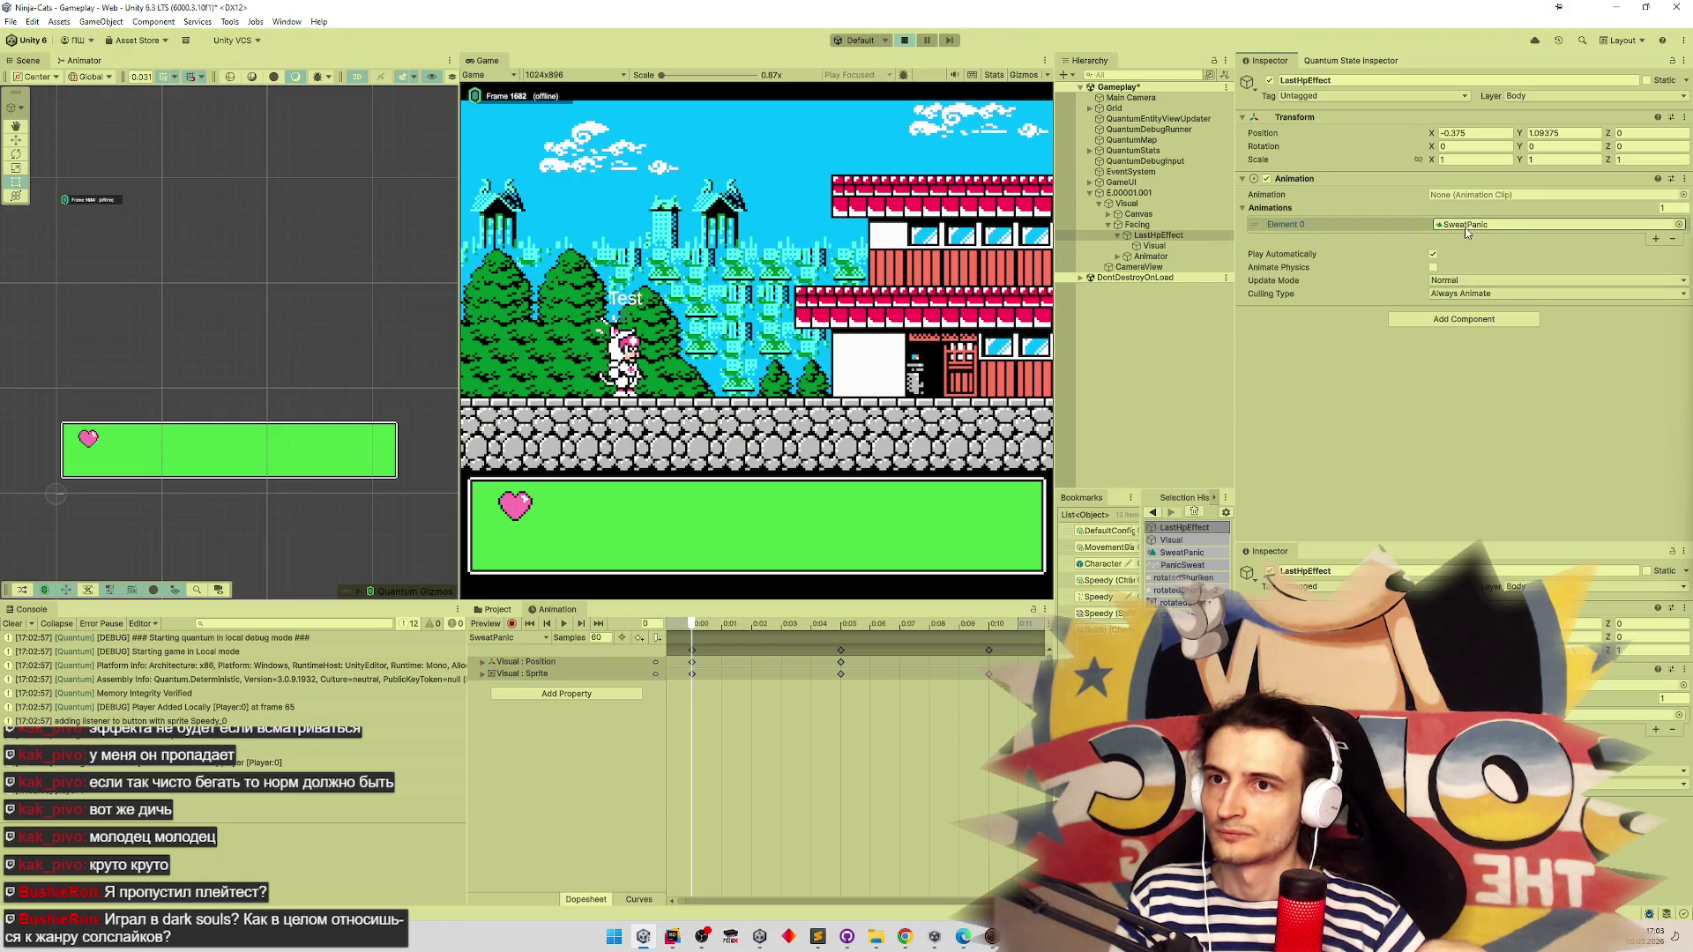
# Assign SweatPanic as LastHpEffect's default clip and toggle the object off and on to replay it
pyautogui.click(496, 610)
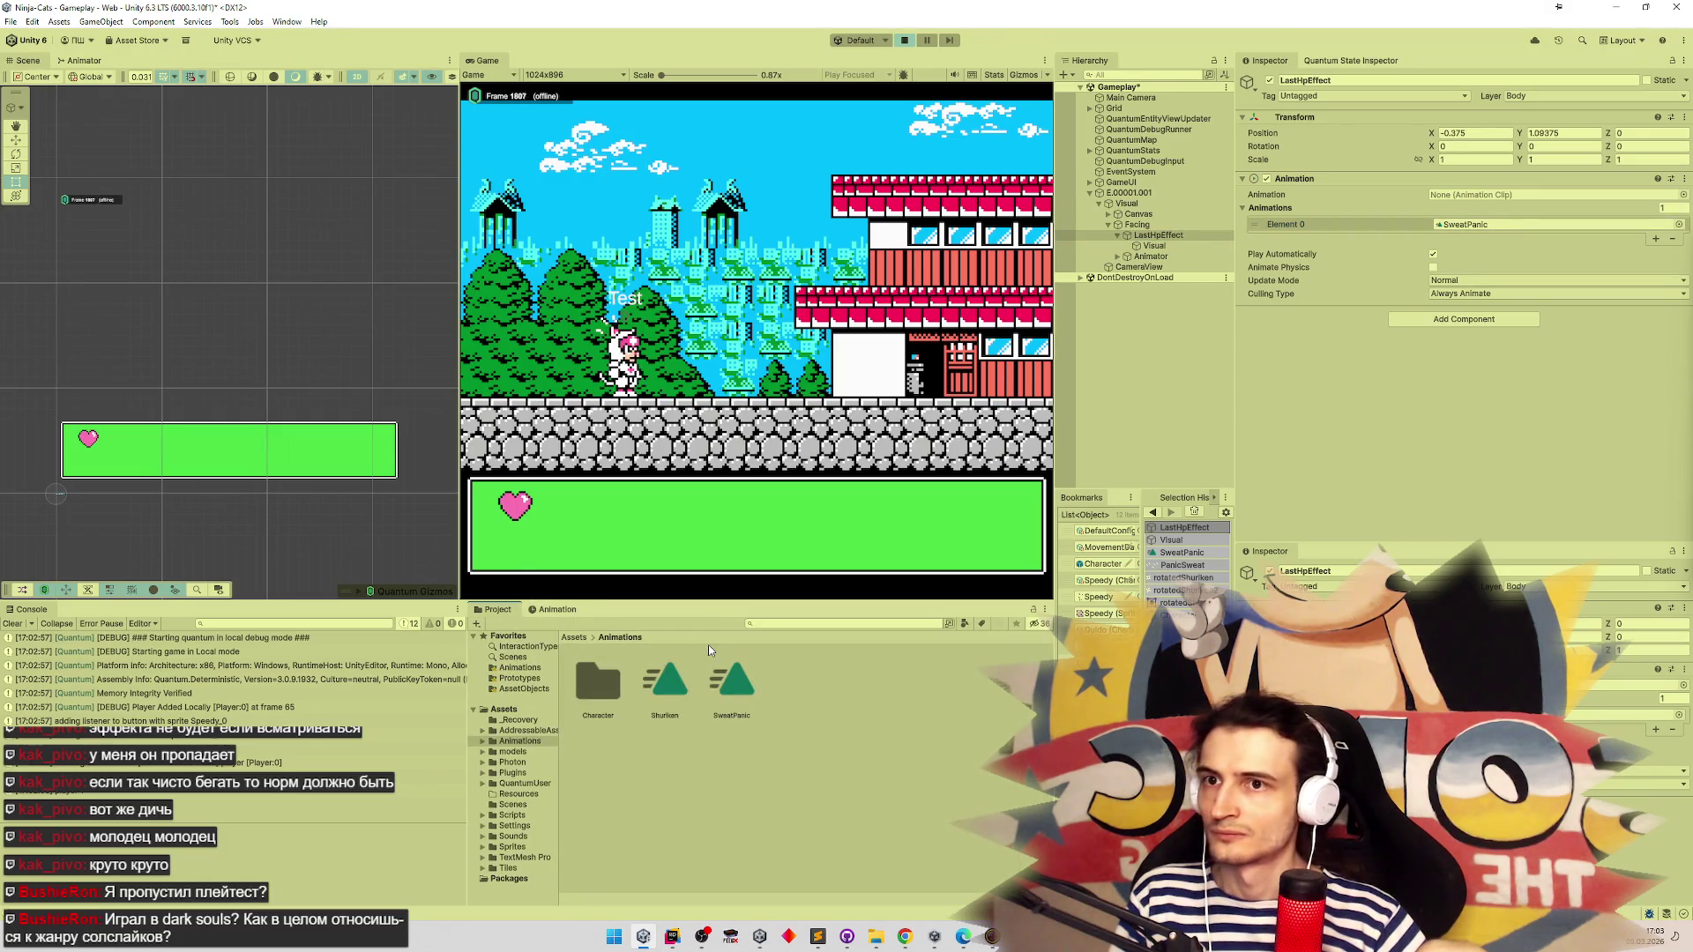
pyautogui.moveTo(732, 683); pyautogui.dragTo(1472, 197)
pyautogui.click(1269, 80)
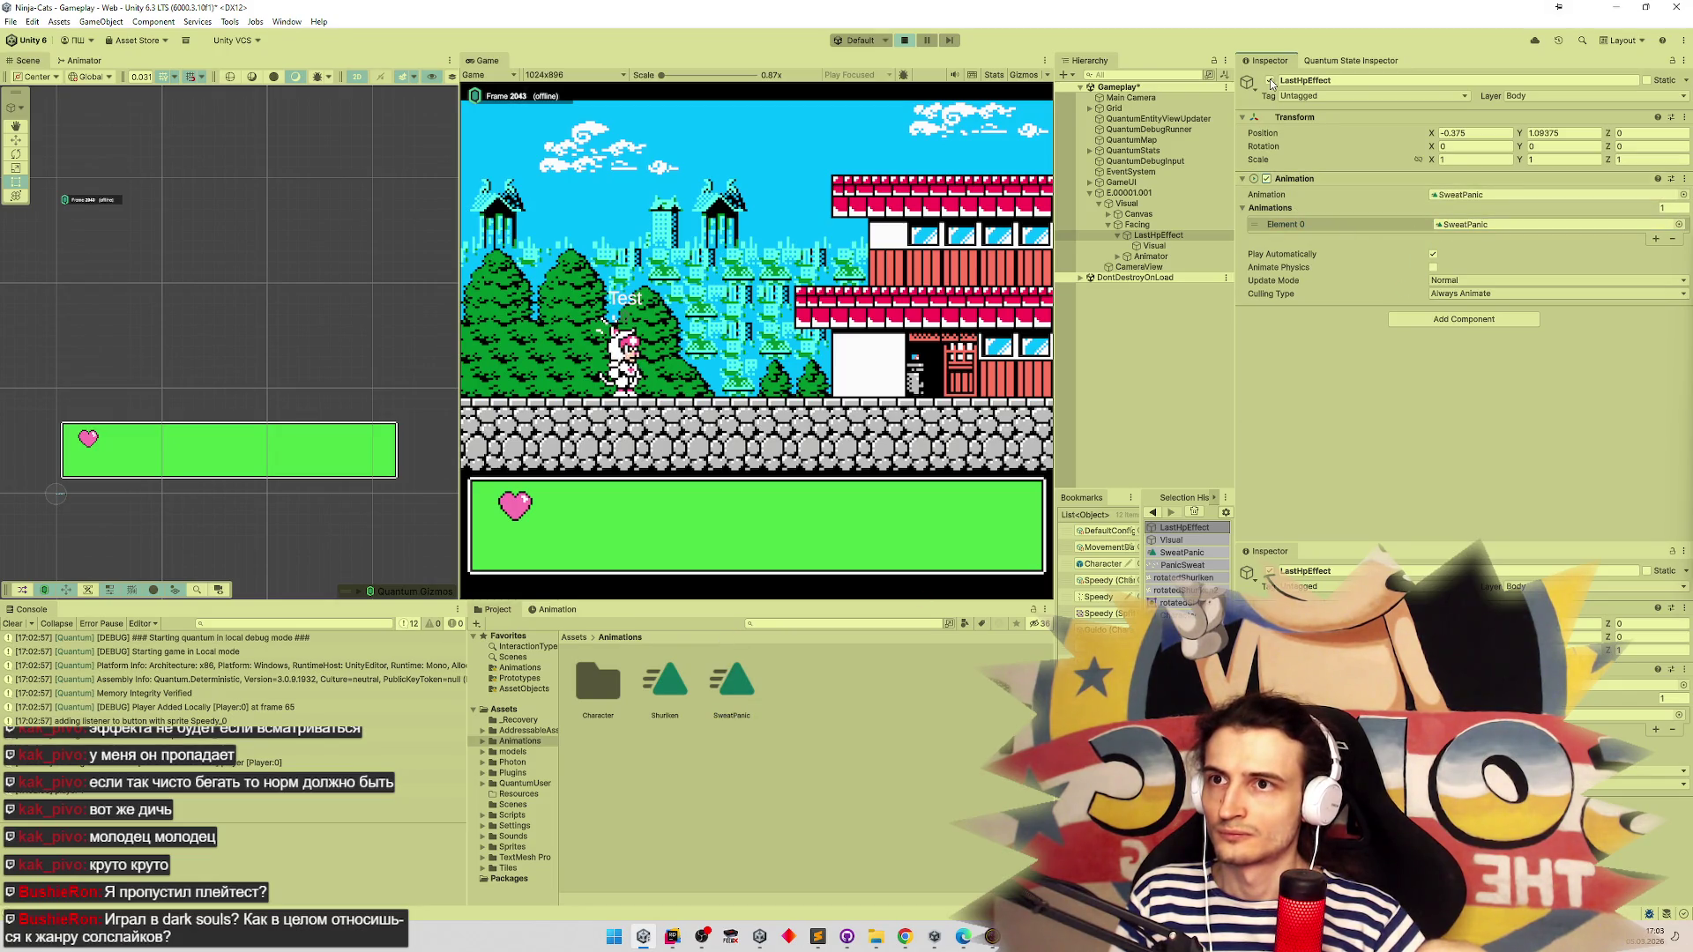
pyautogui.click(1270, 81)
pyautogui.click(1269, 81)
pyautogui.click(1269, 80)
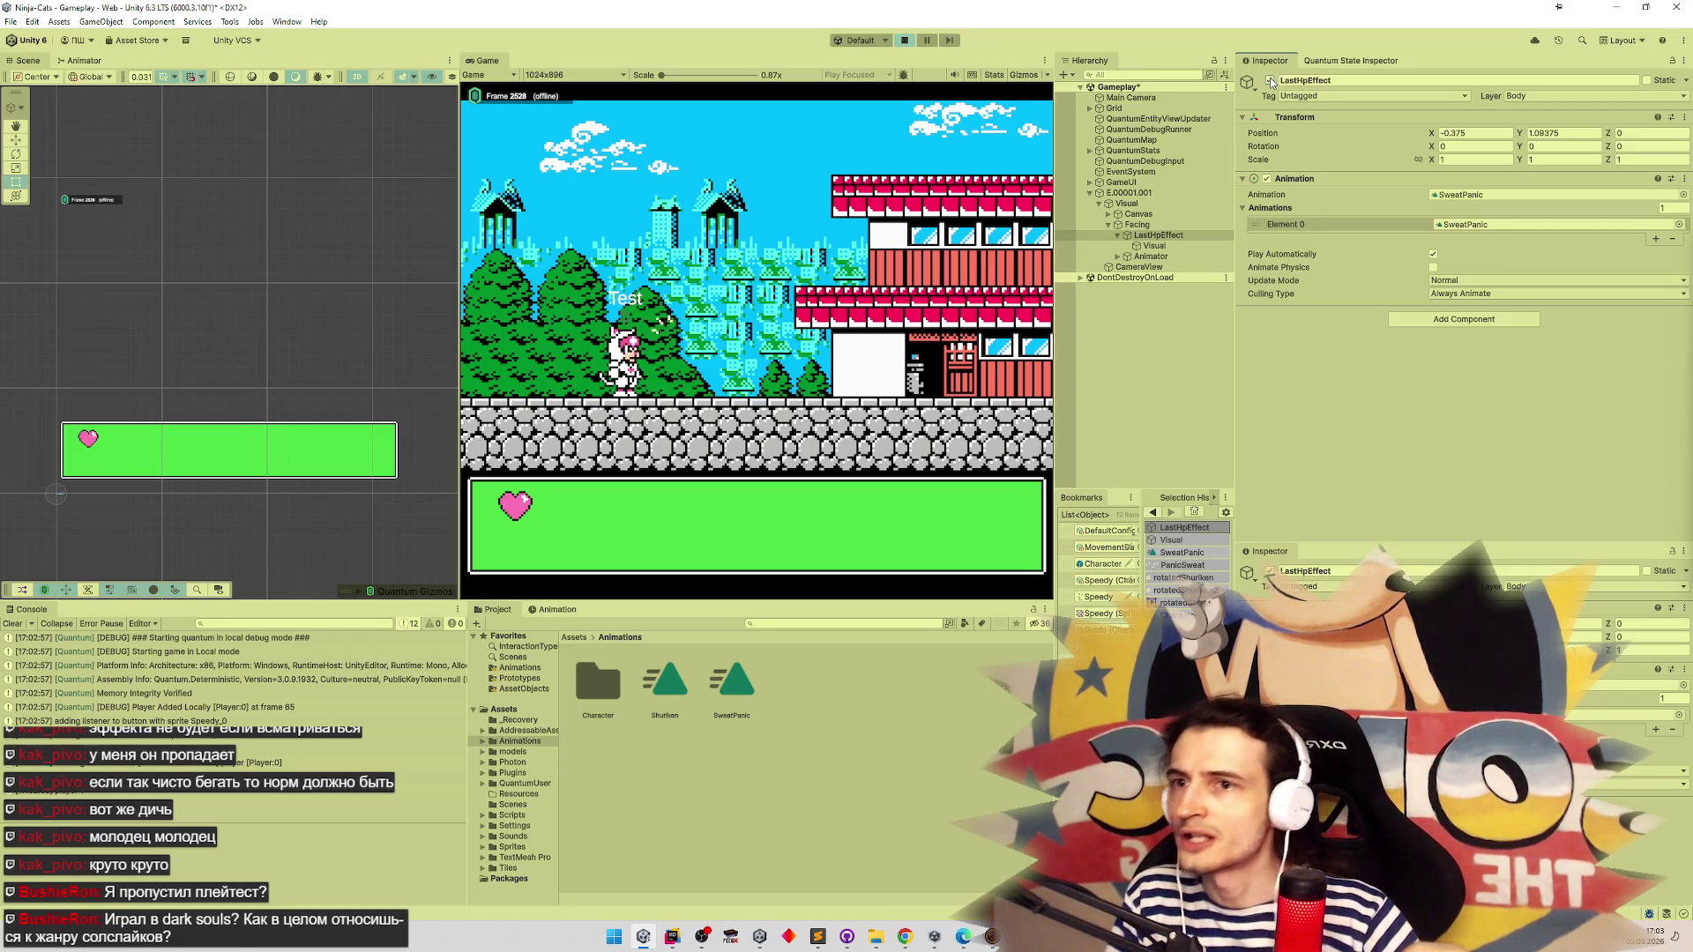
pyautogui.click(571, 609)
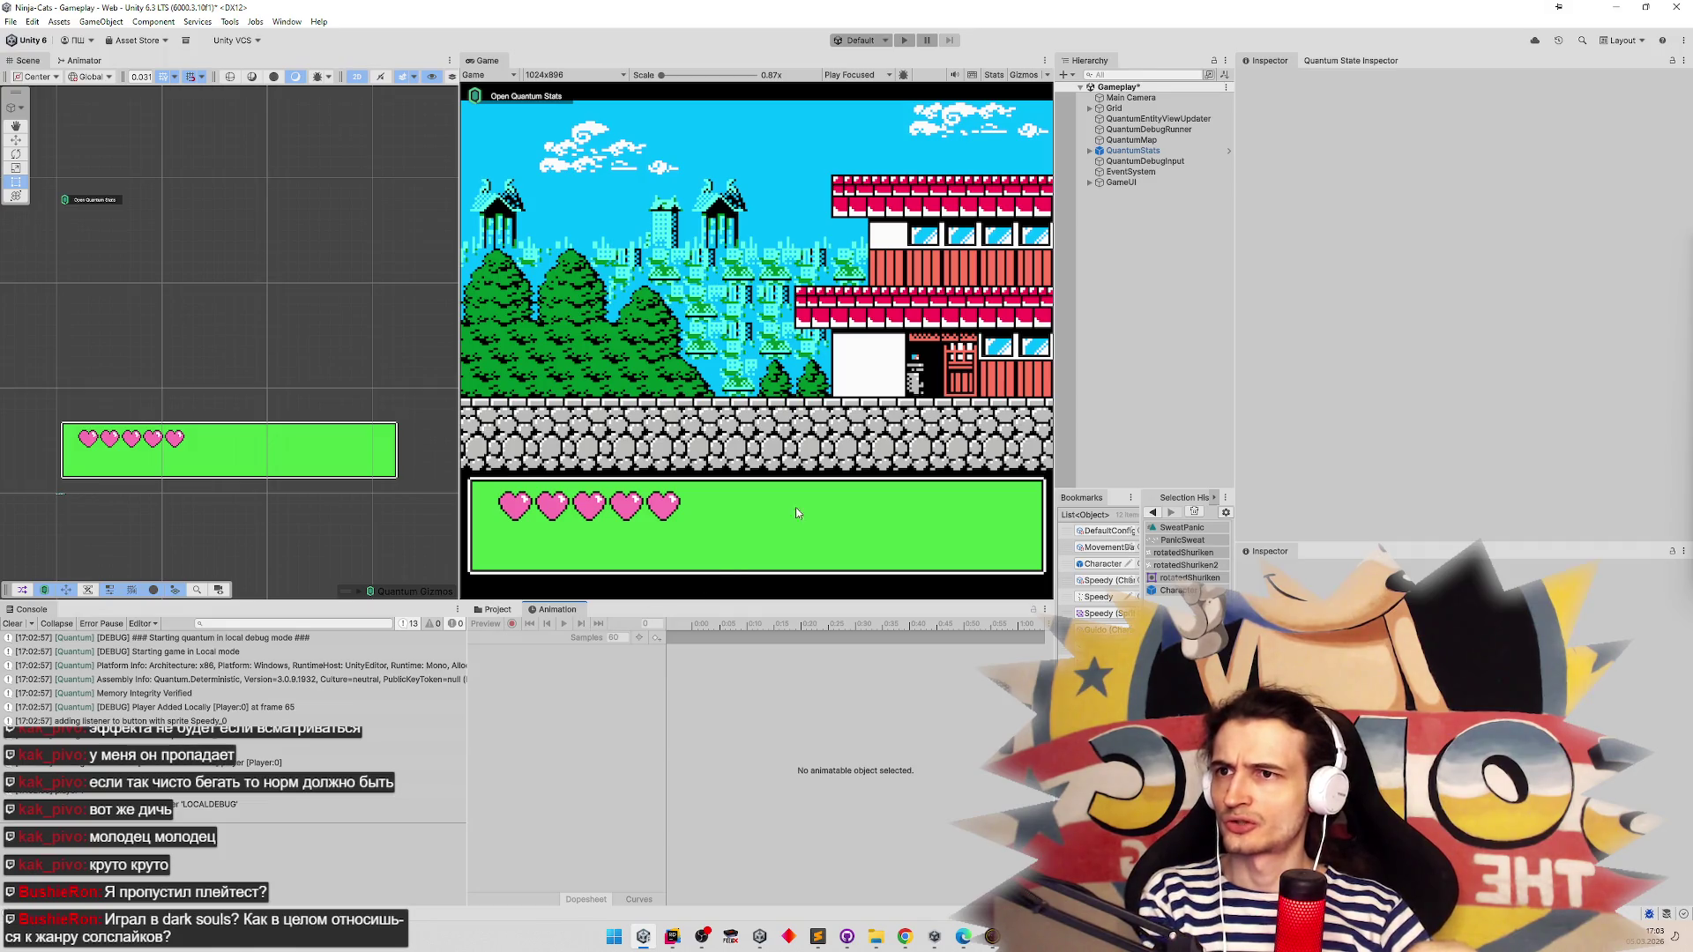
# In the Character prefab, delete the Visual : Position track from the SweatPanic clip
pyautogui.click(1160, 150)
pyautogui.click(1156, 140)
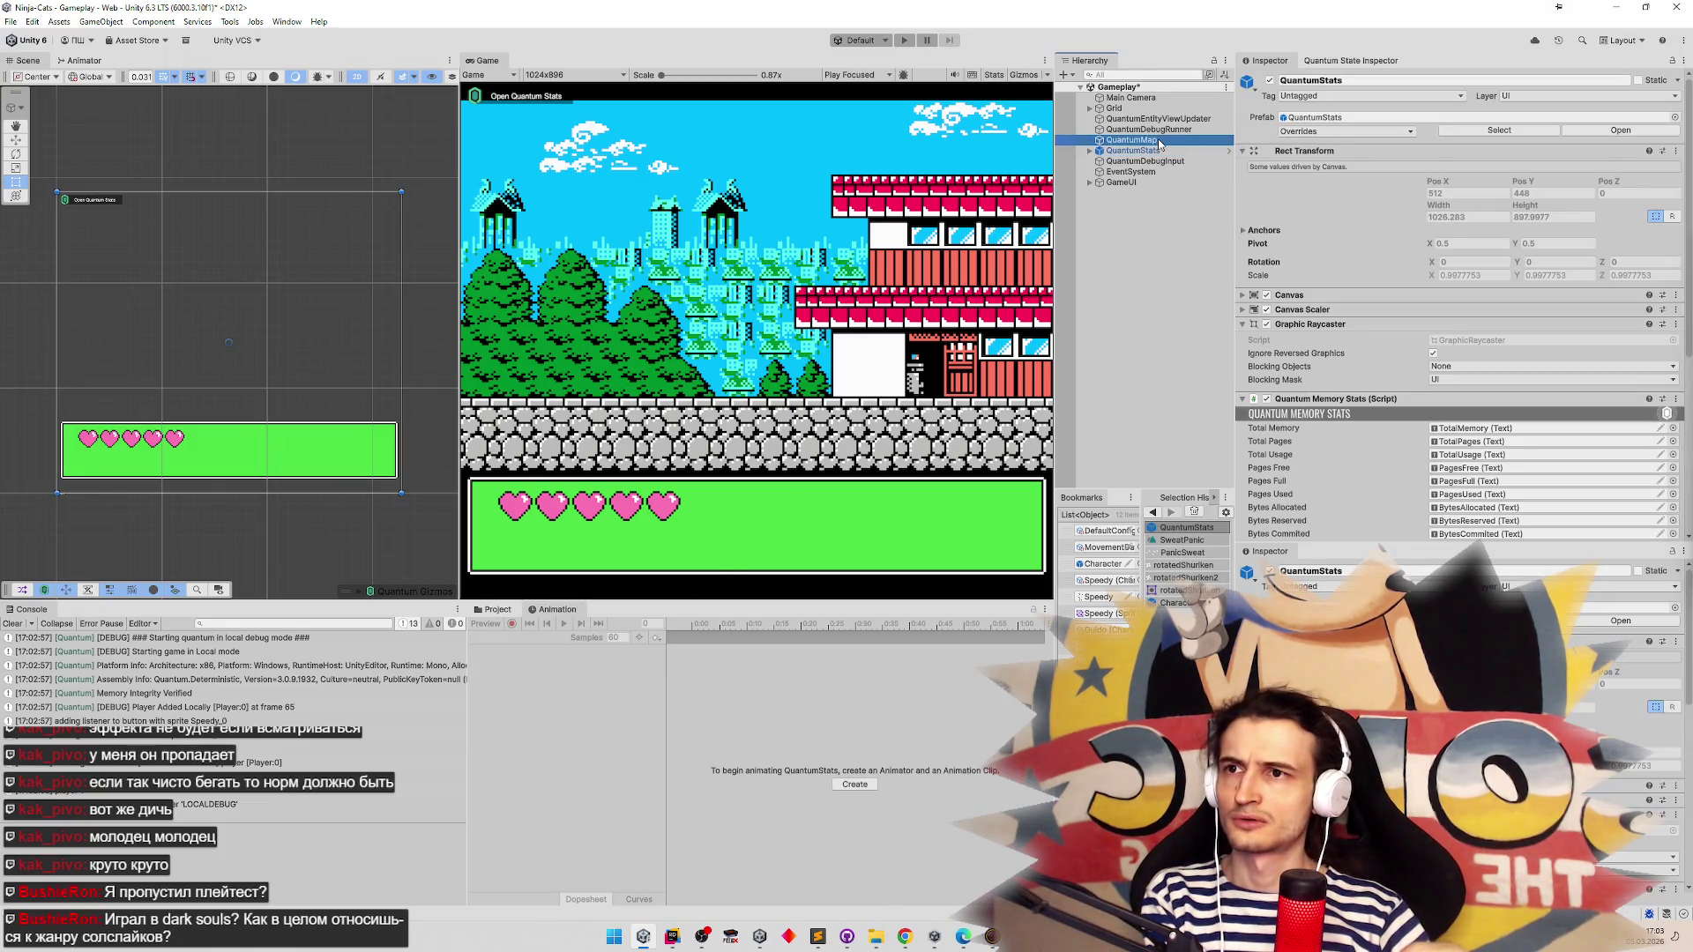
pyautogui.click(1160, 162)
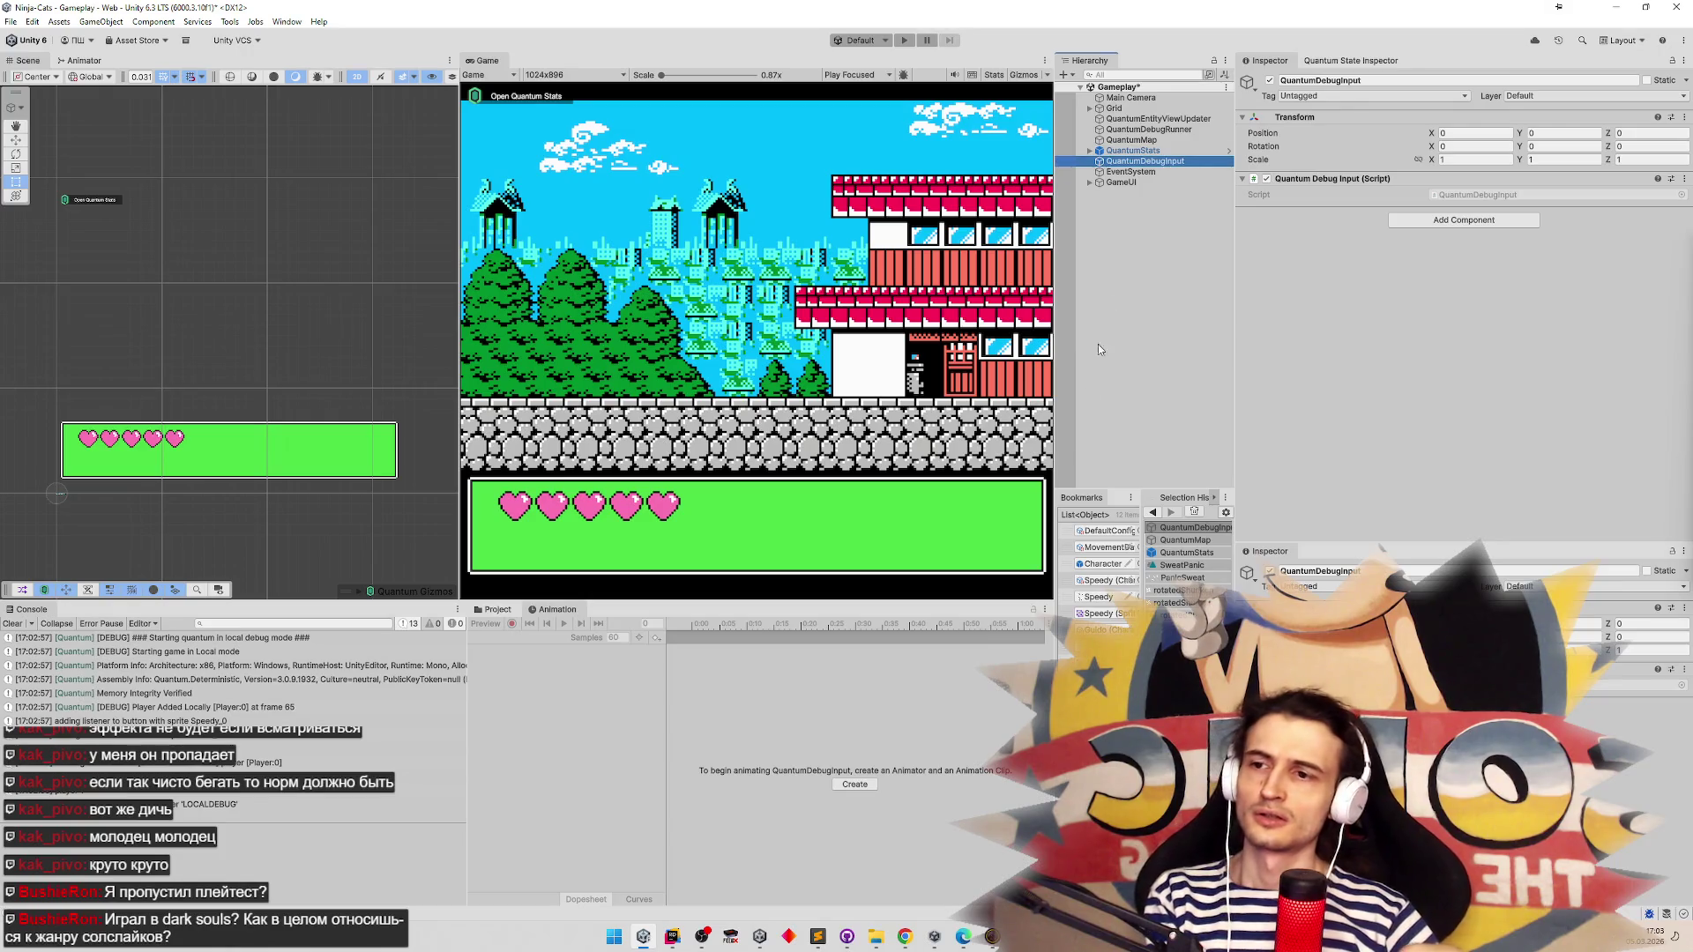
pyautogui.doubleClick(1080, 568)
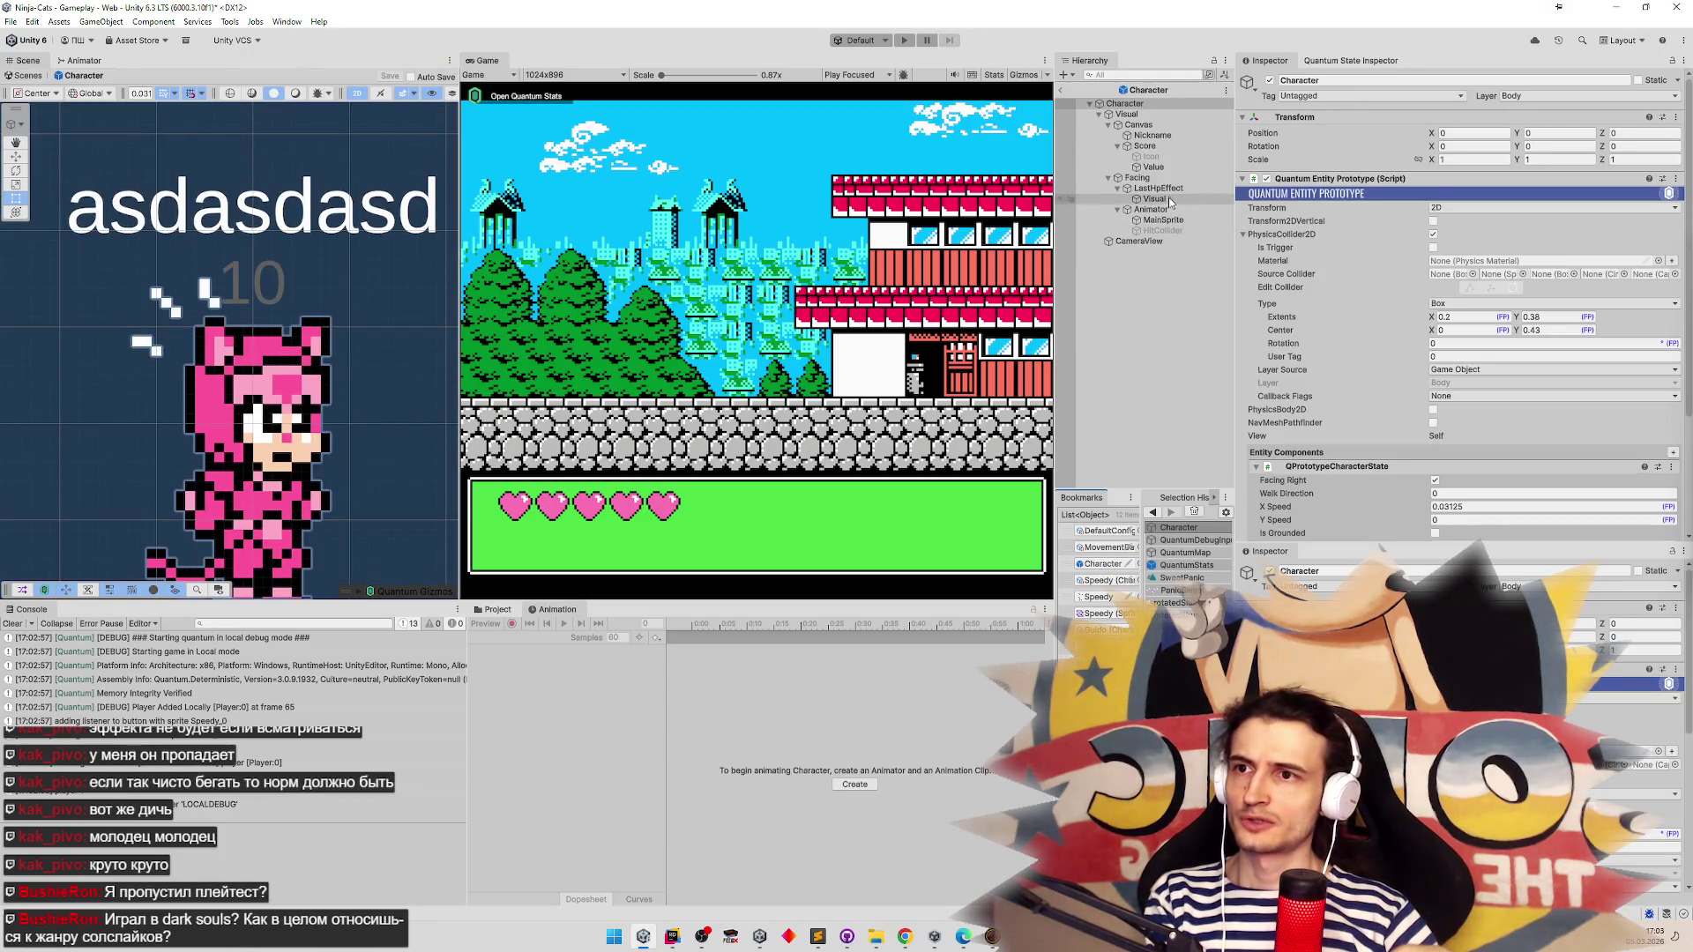
pyautogui.click(1168, 197)
pyautogui.click(1169, 188)
pyautogui.click(564, 661)
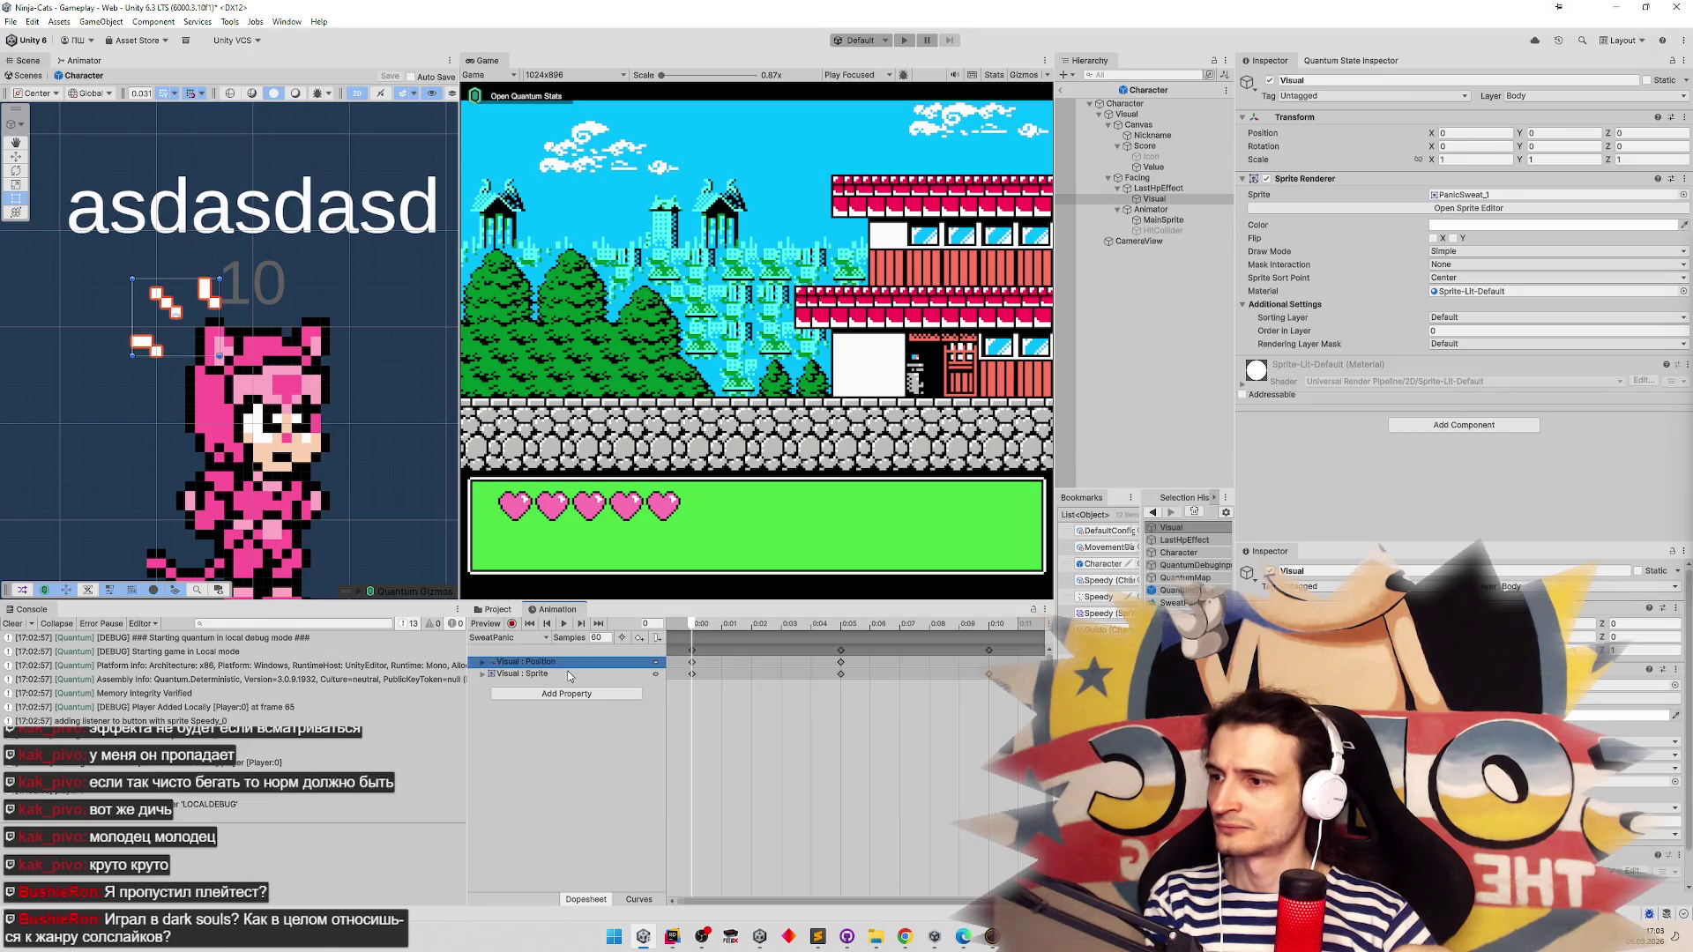
pyautogui.press('Delete')
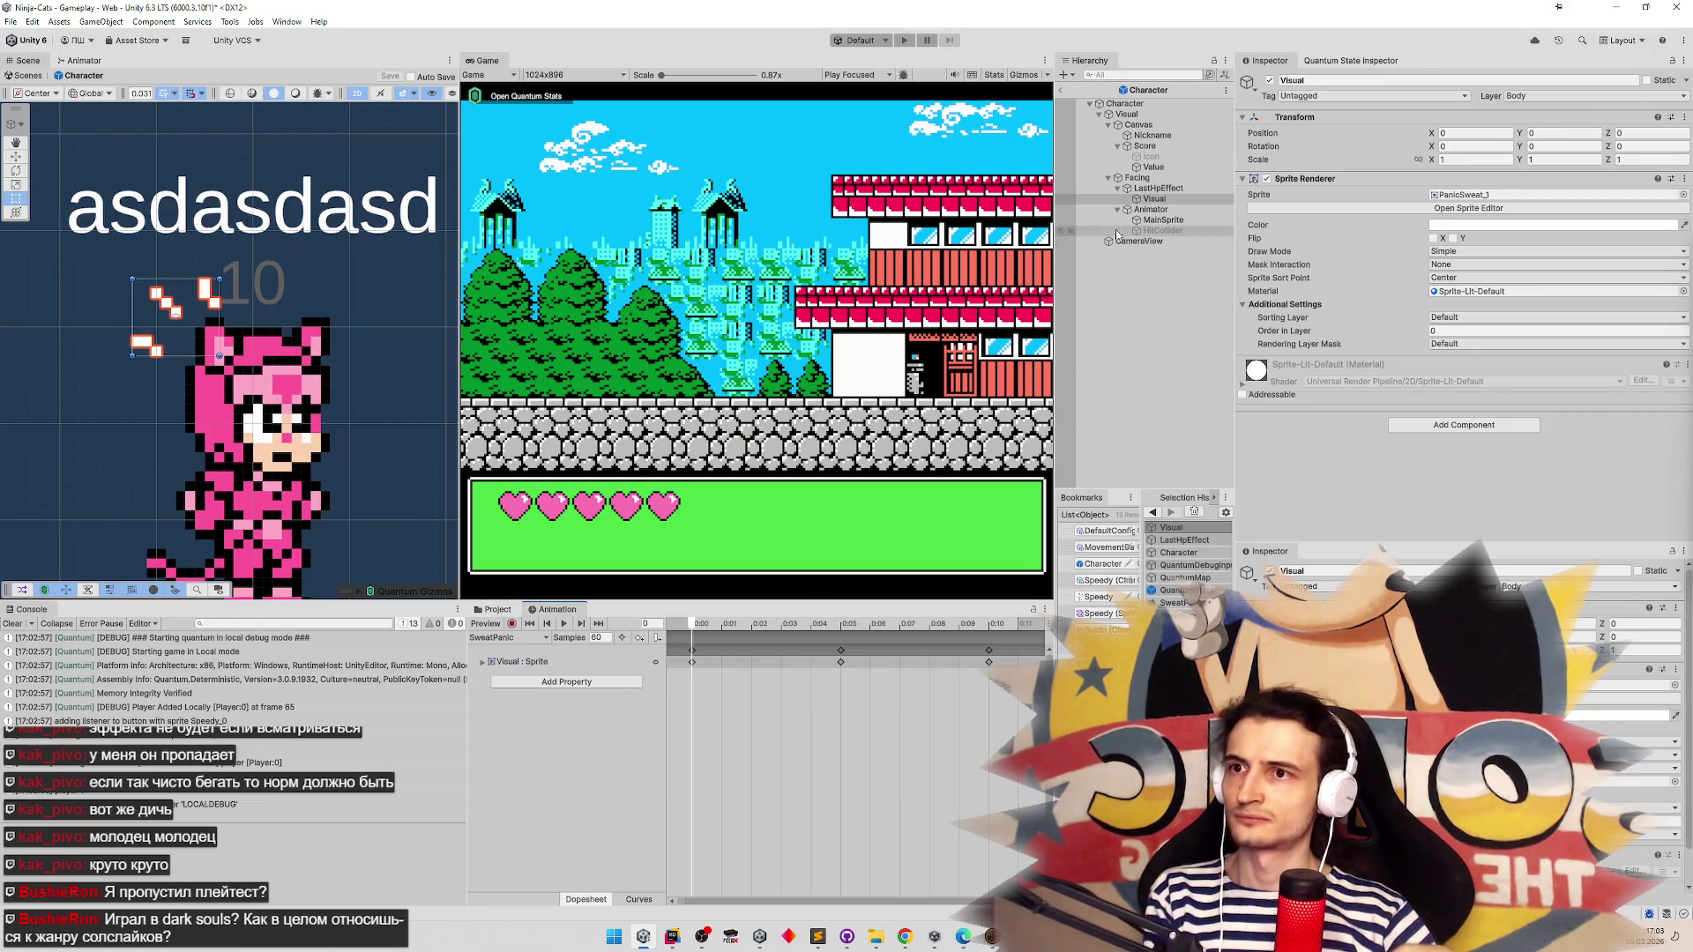
# Play the game, spawn a character, and select LastHpEffect under the player's Visual > Facing
pyautogui.click(1066, 92)
pyautogui.click(904, 40)
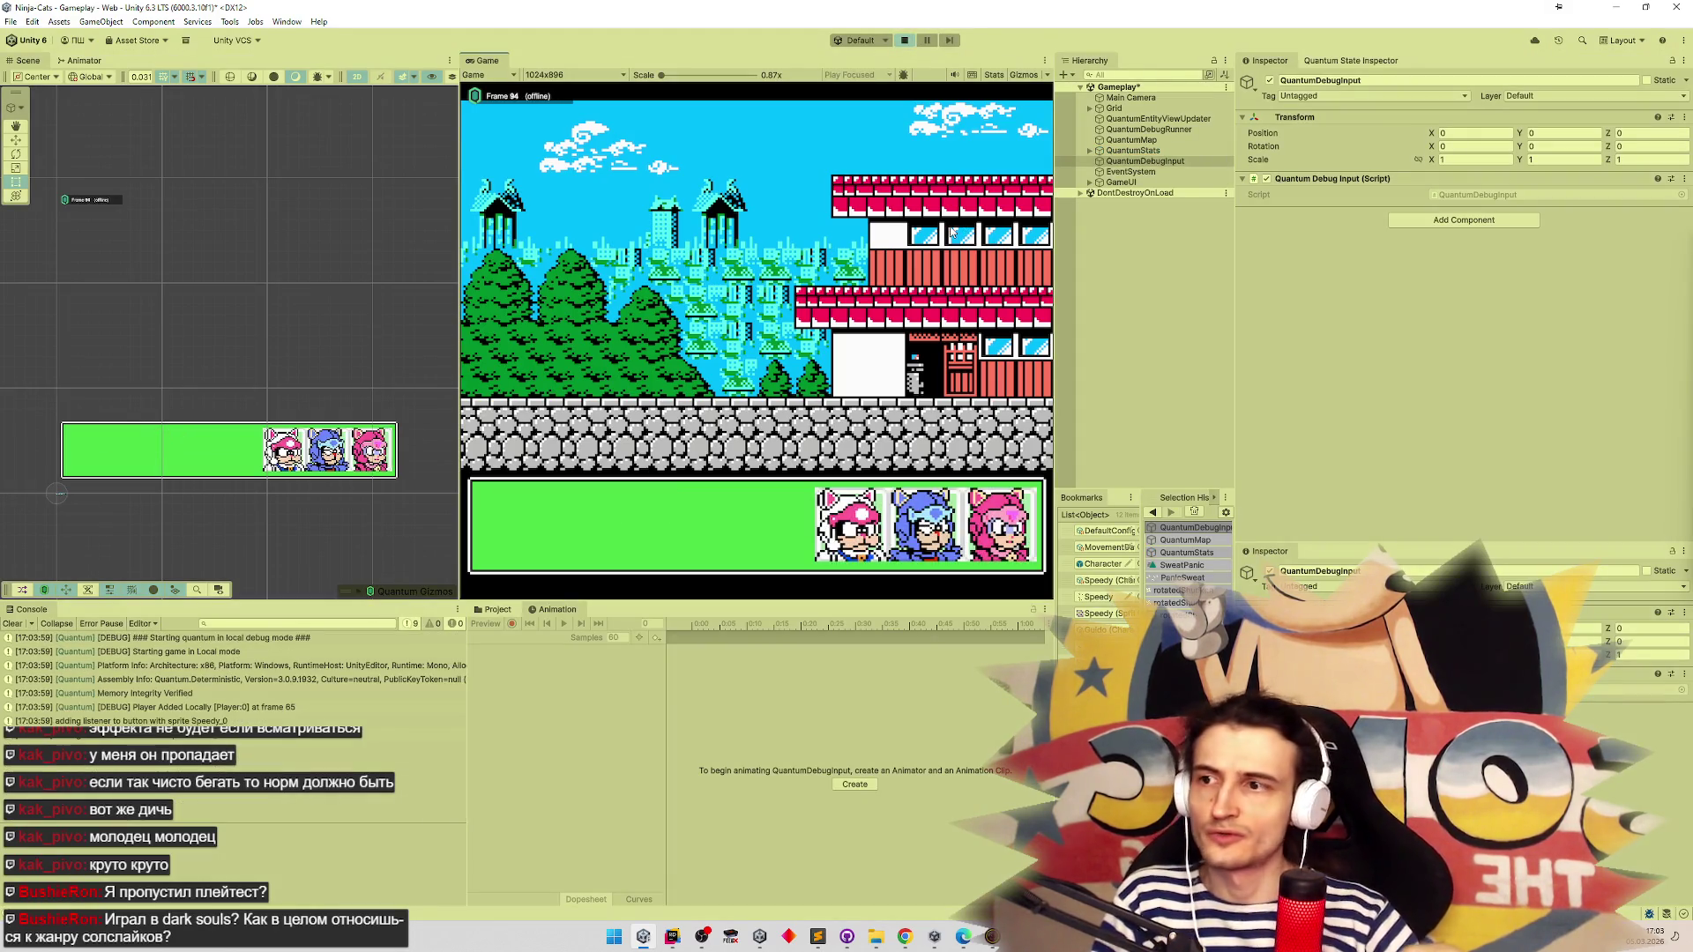
pyautogui.click(846, 537)
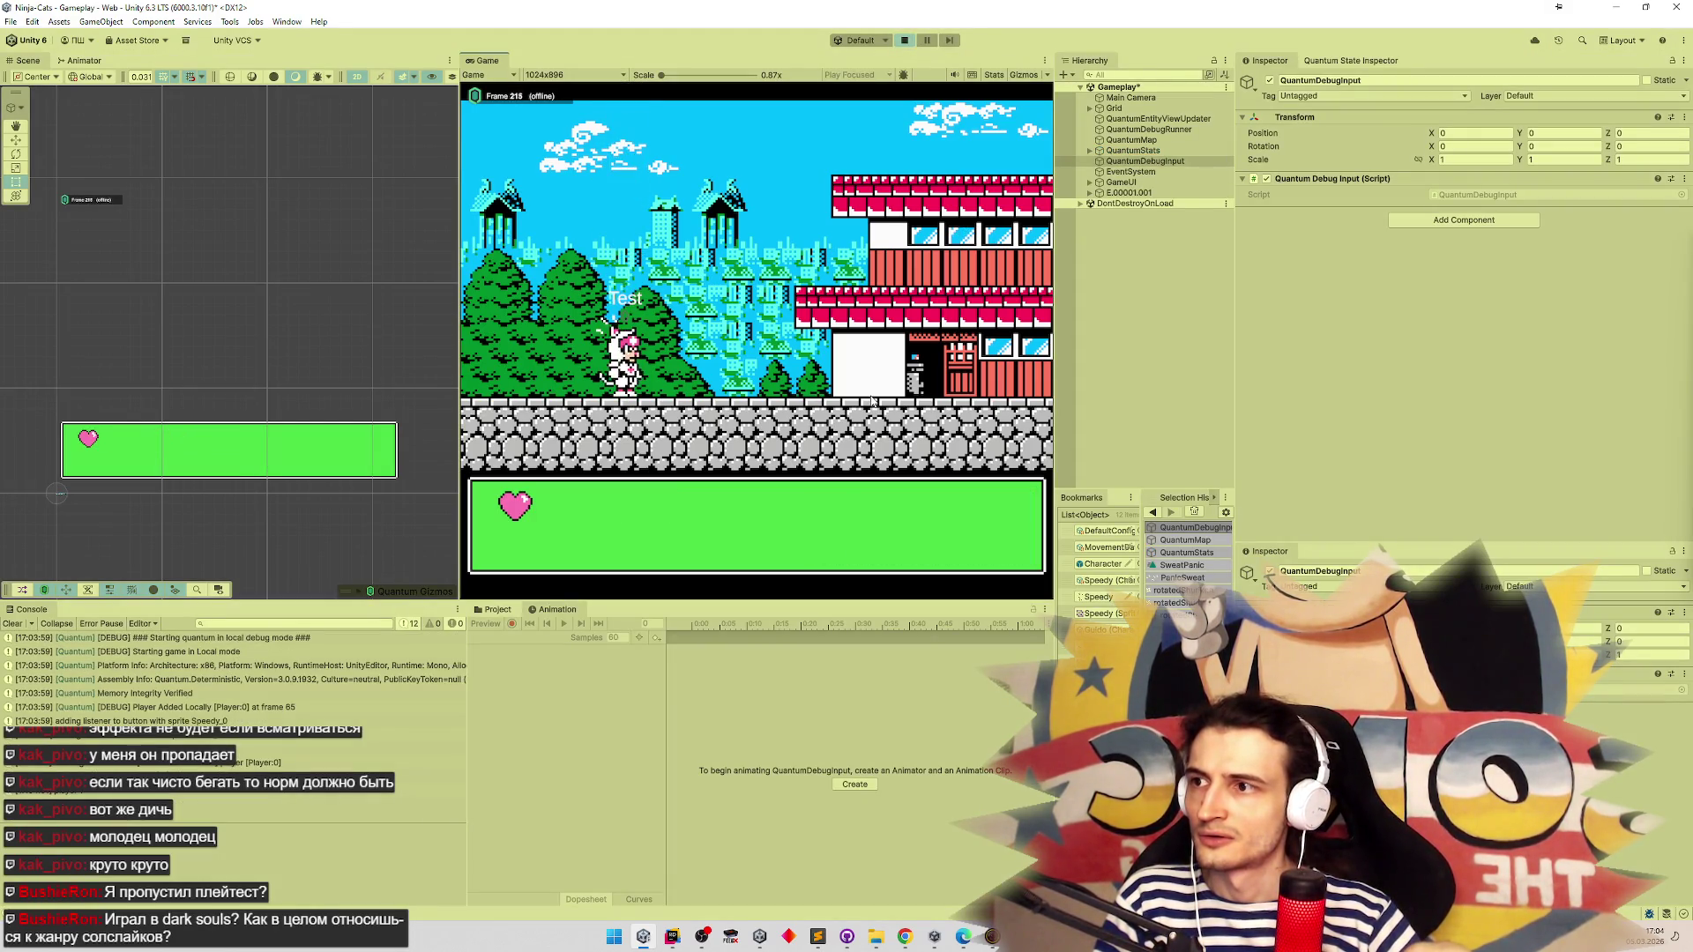
pyautogui.click(1128, 192)
pyautogui.click(1090, 192)
pyautogui.click(1101, 203)
pyautogui.click(1109, 225)
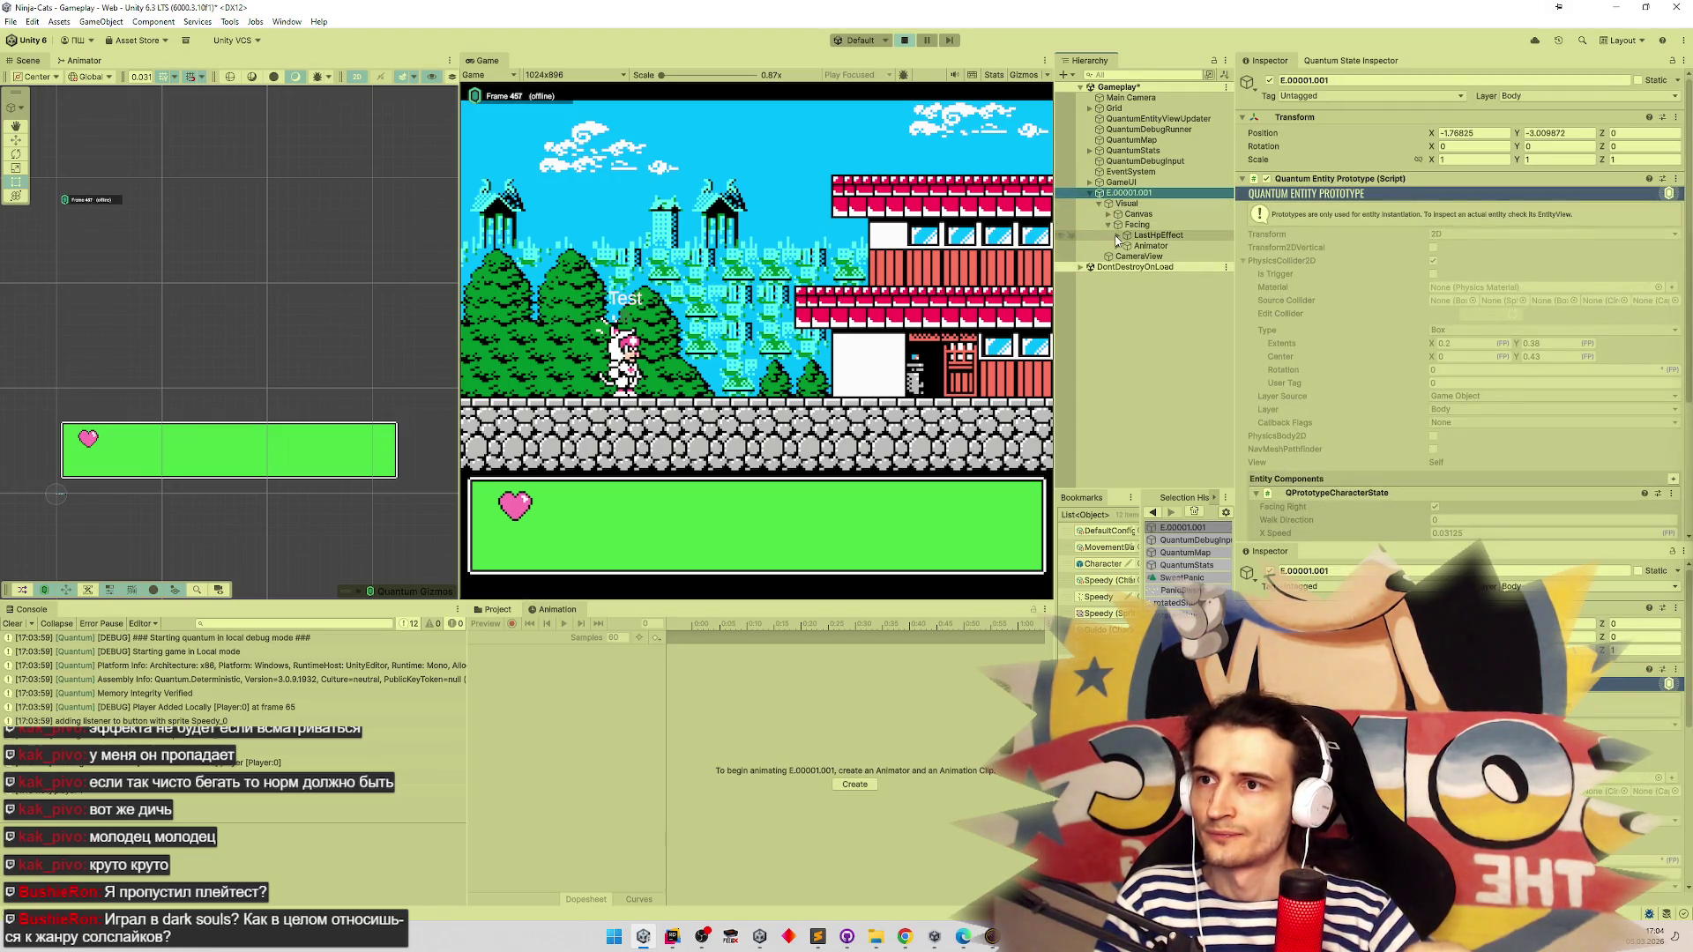
pyautogui.click(1138, 236)
pyautogui.click(1118, 235)
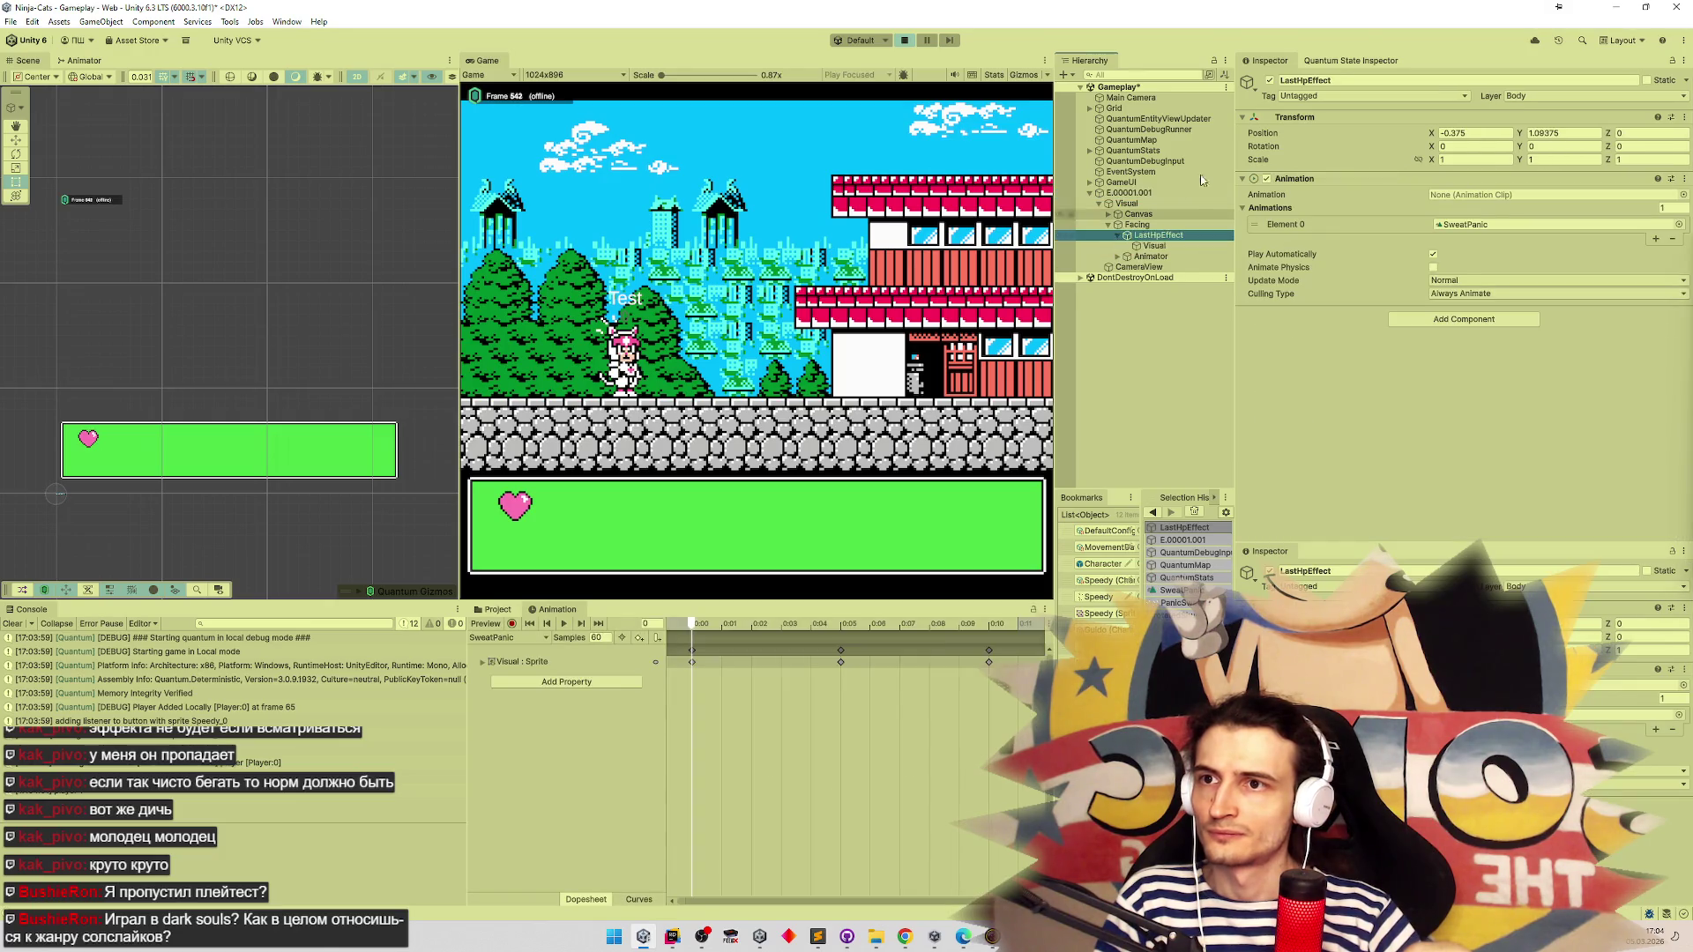
# Toggle LastHpEffect off and on to replay it, checking the Visual child's sprite renderer
pyautogui.click(1269, 82)
pyautogui.click(1270, 82)
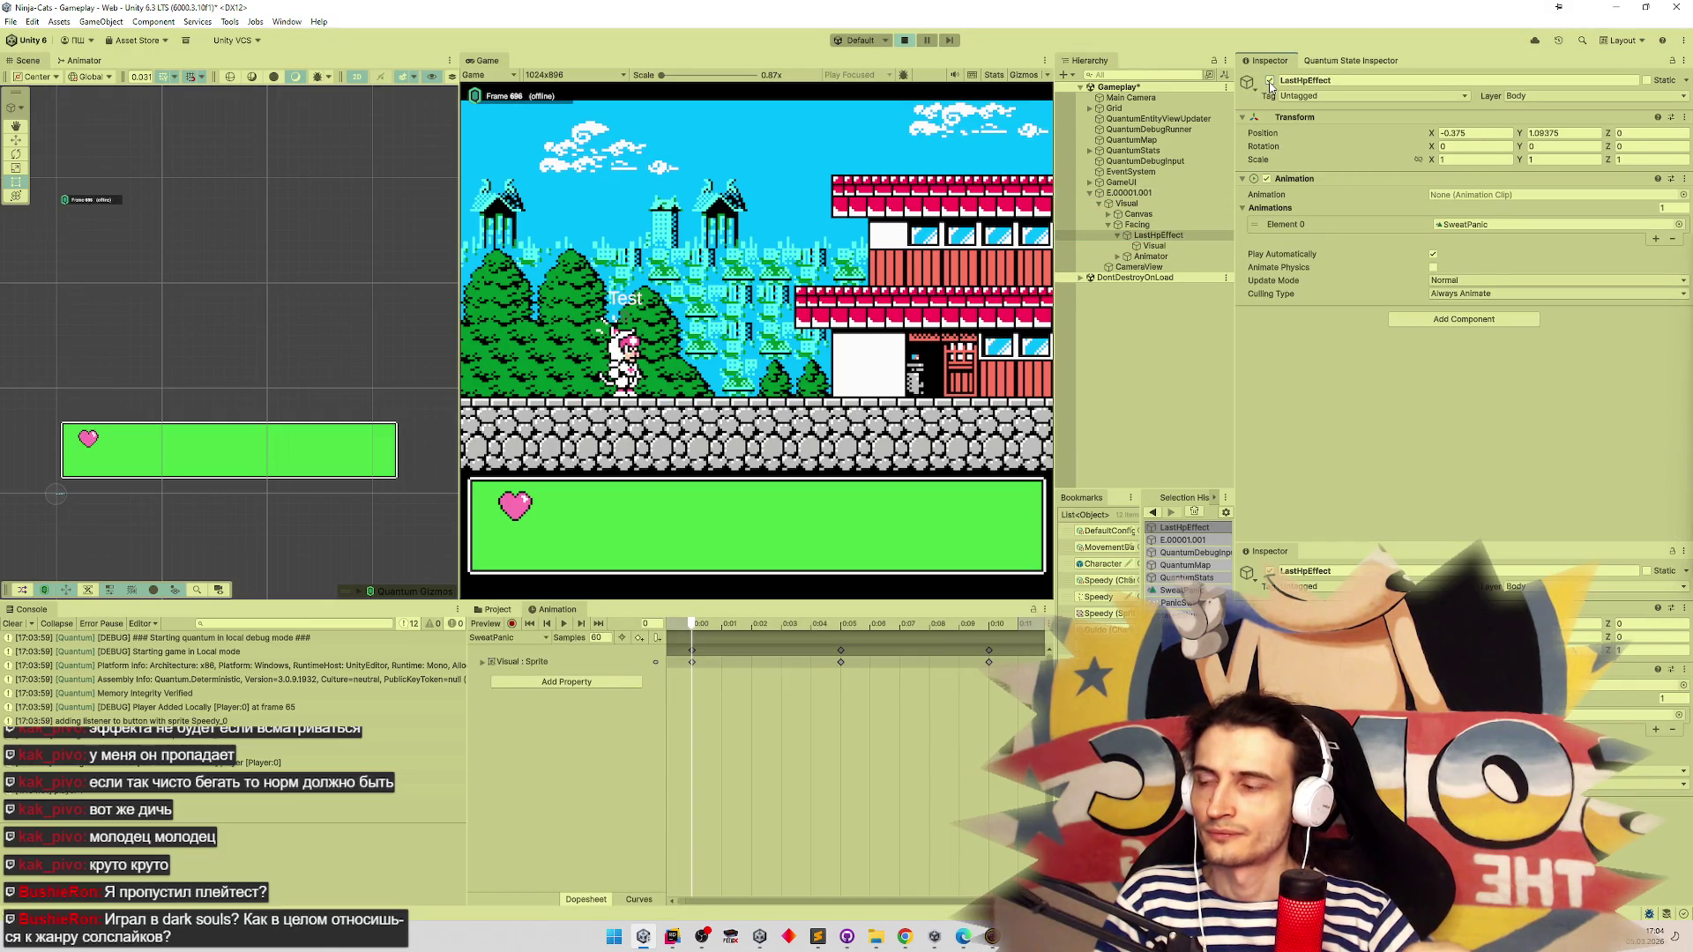
pyautogui.click(1270, 82)
pyautogui.click(1153, 245)
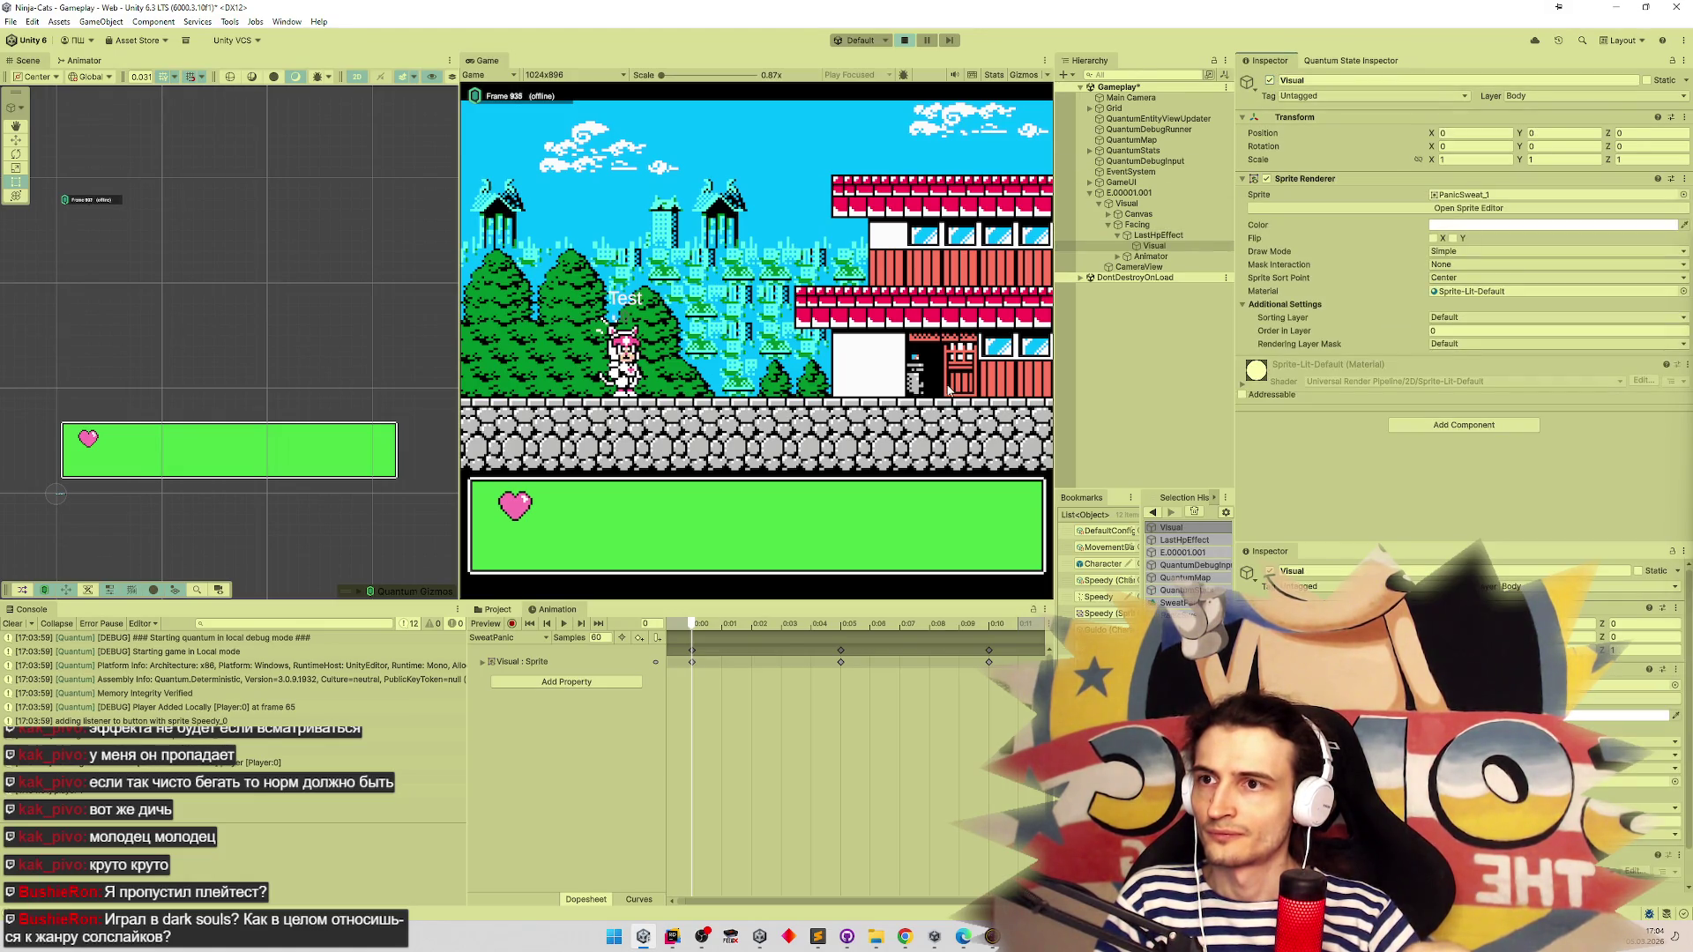
pyautogui.click(1155, 235)
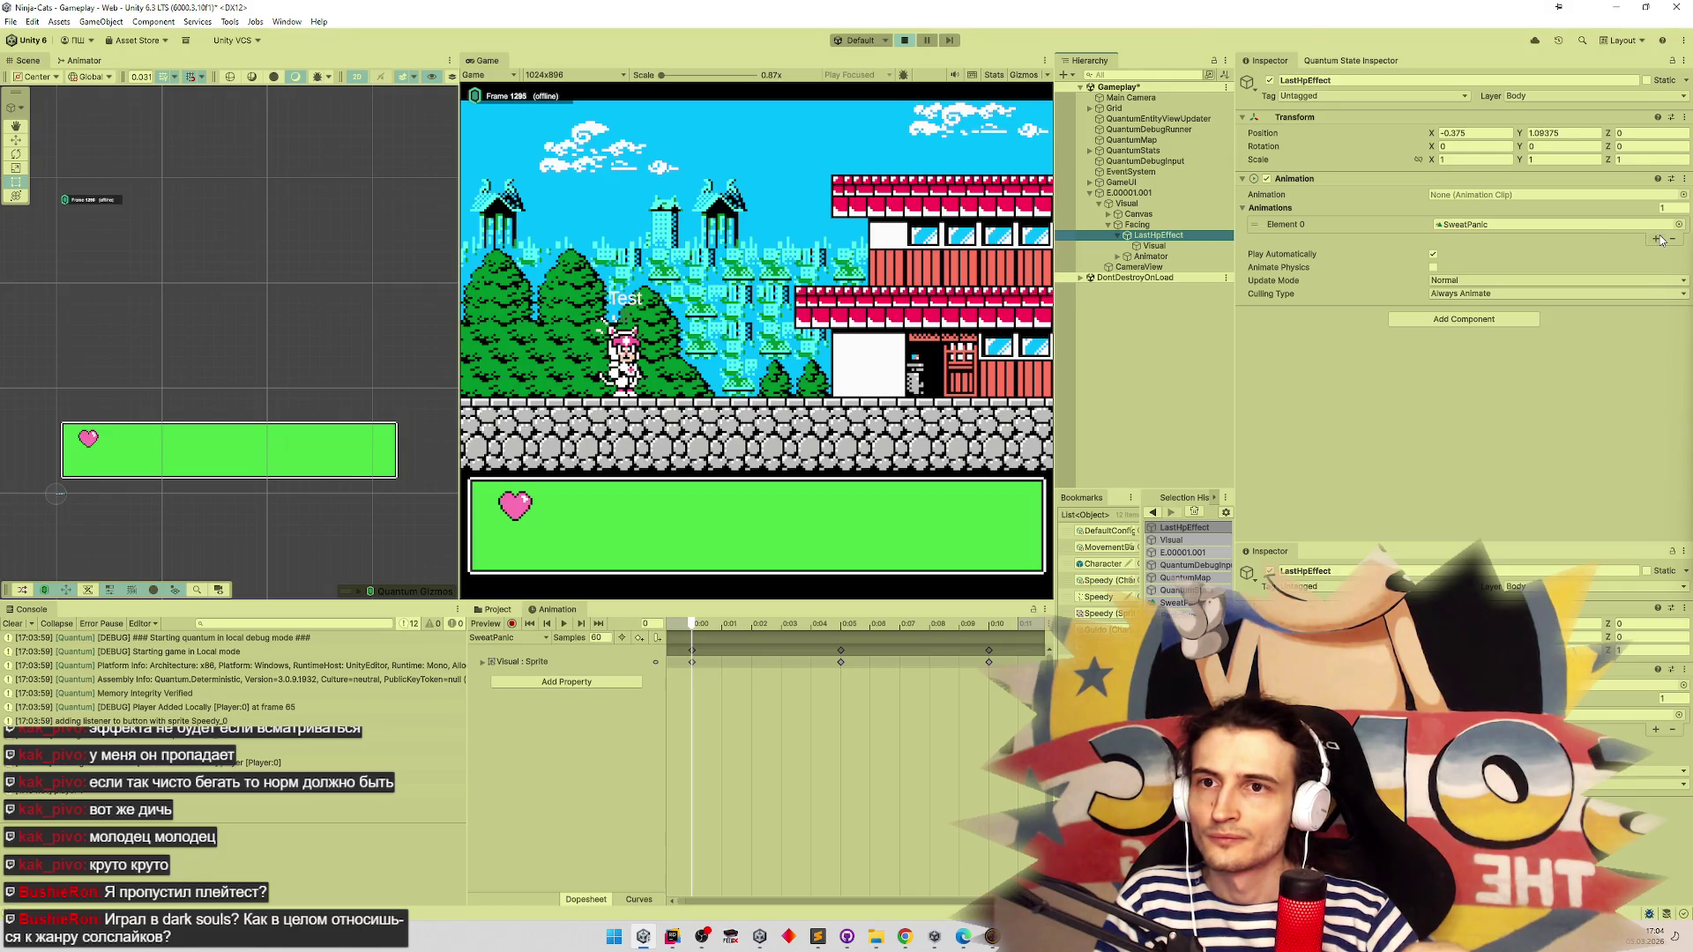
# Set the Animation's Culling Type to Based On Renderers, re-toggle the component, then stop the game
pyautogui.click(1444, 294)
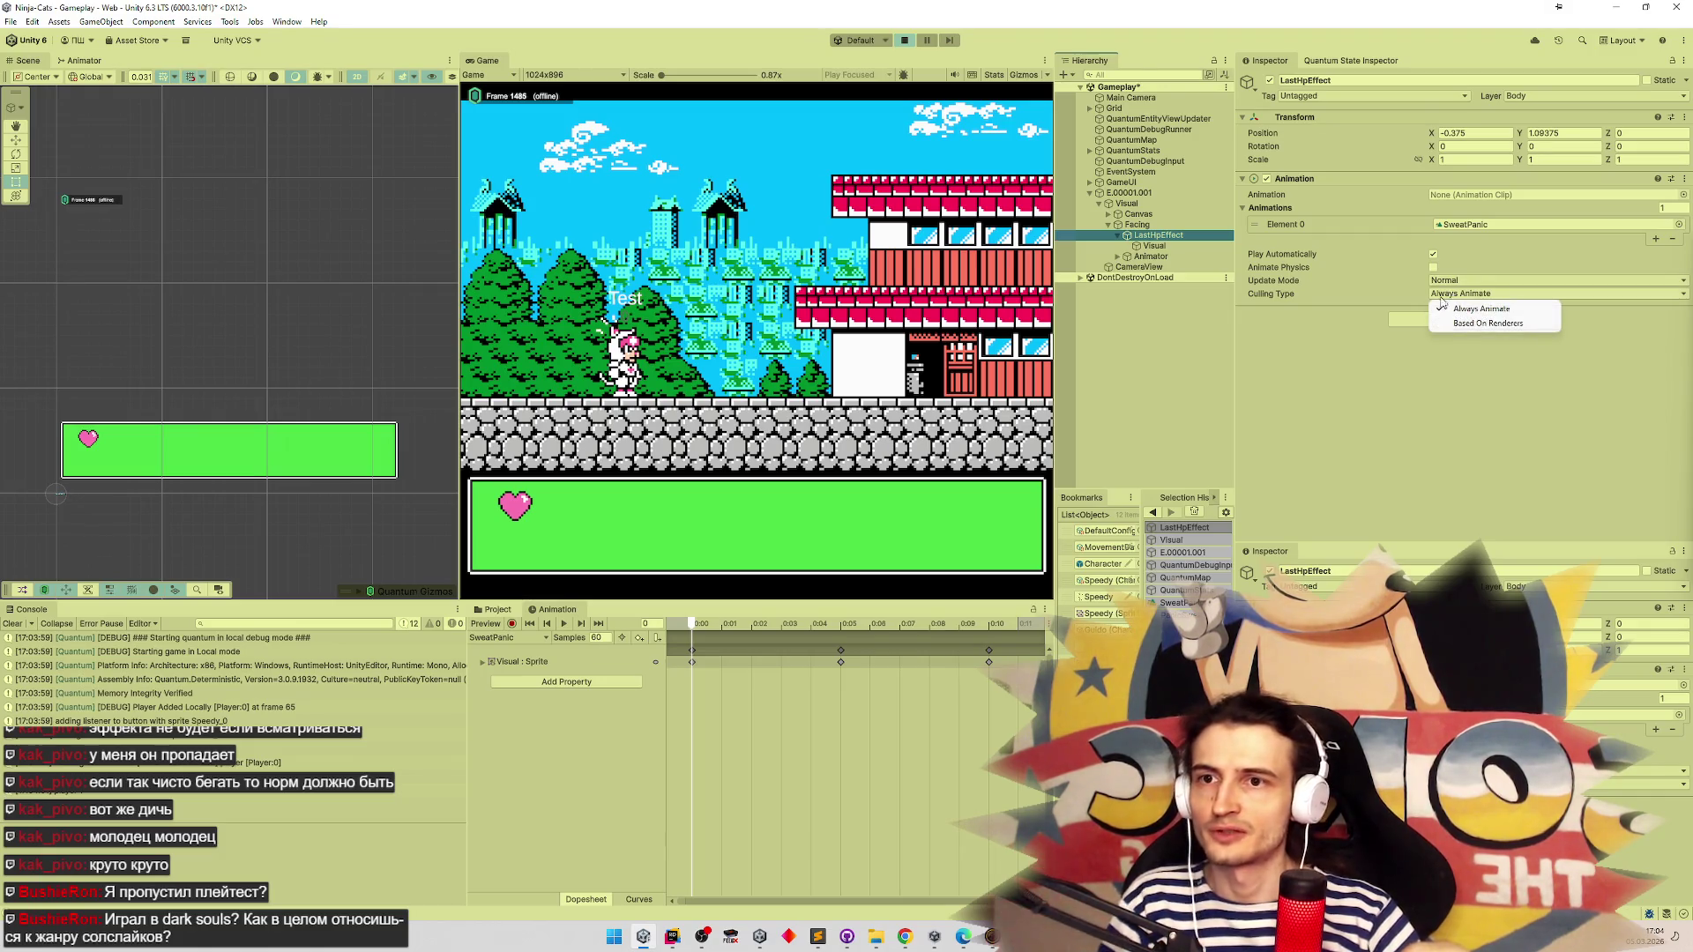
pyautogui.click(1451, 324)
pyautogui.click(1268, 180)
pyautogui.click(1268, 180)
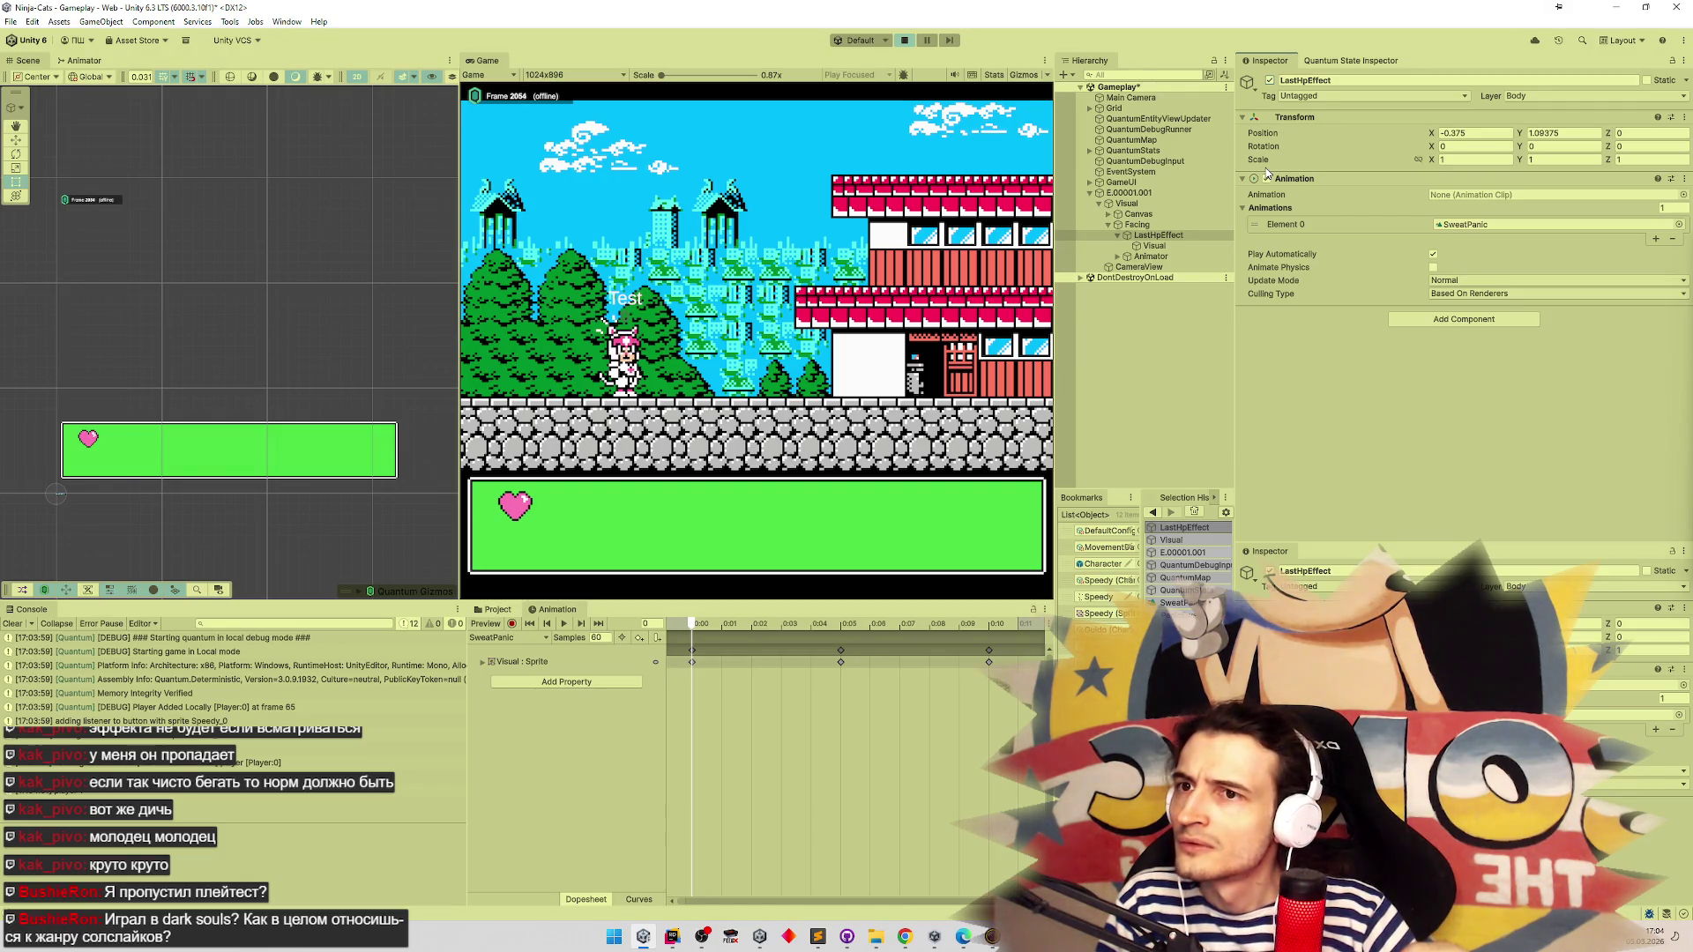
pyautogui.click(1241, 209)
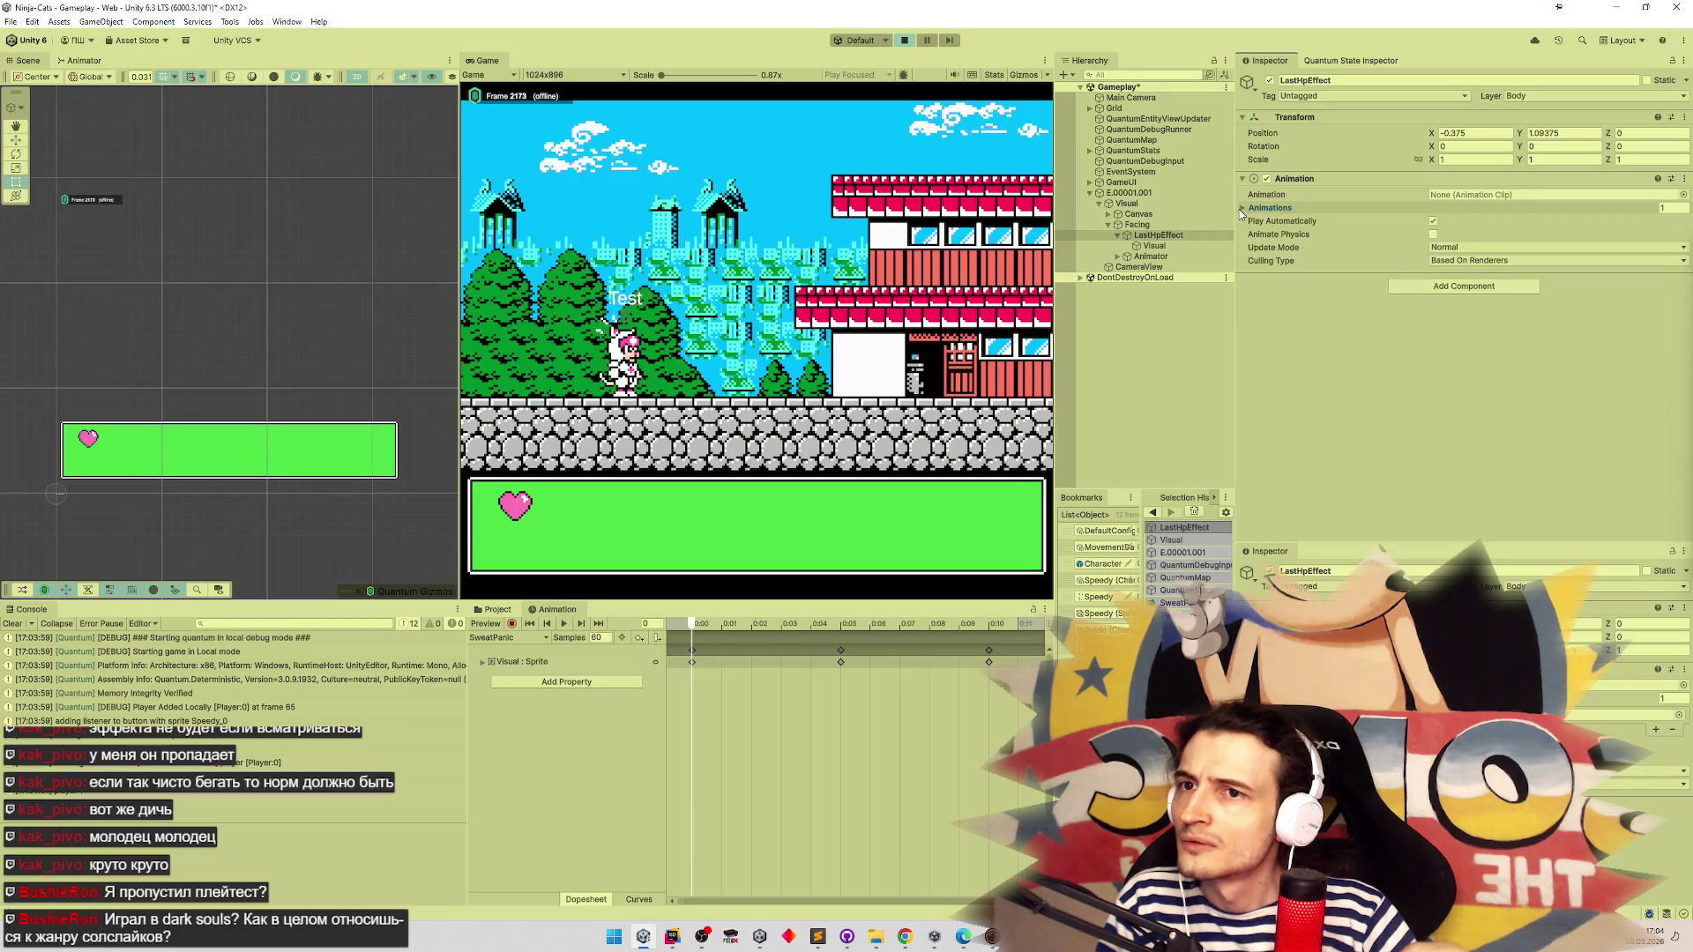
pyautogui.click(1241, 209)
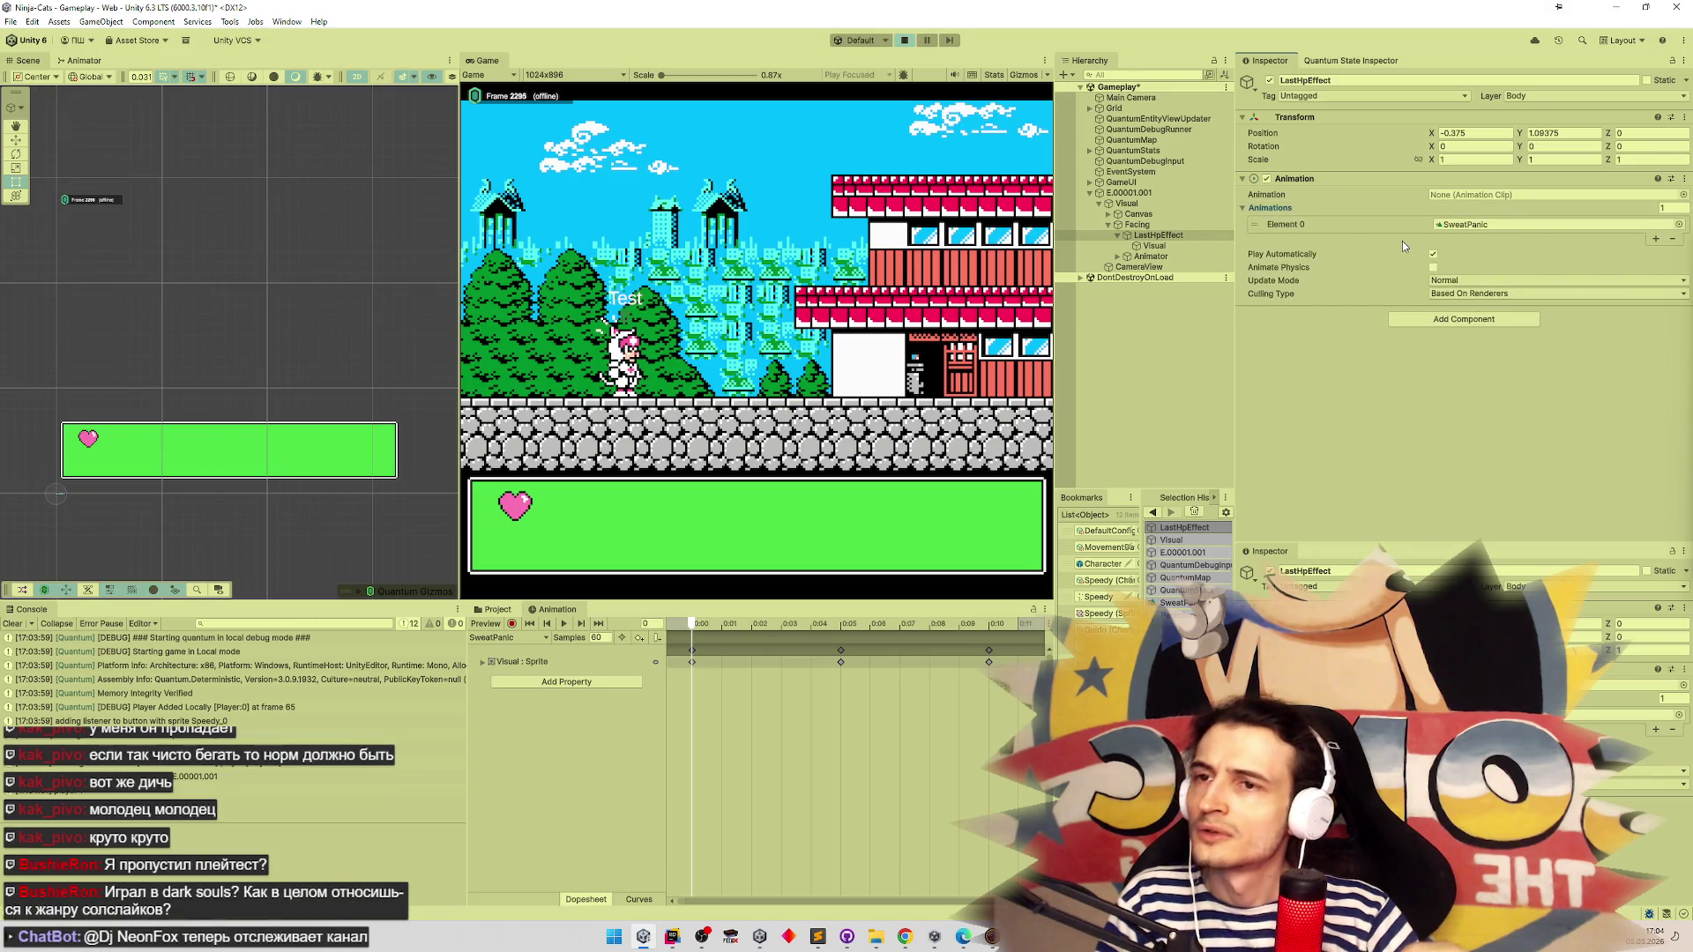
pyautogui.hotkey('ctrl', 'p')
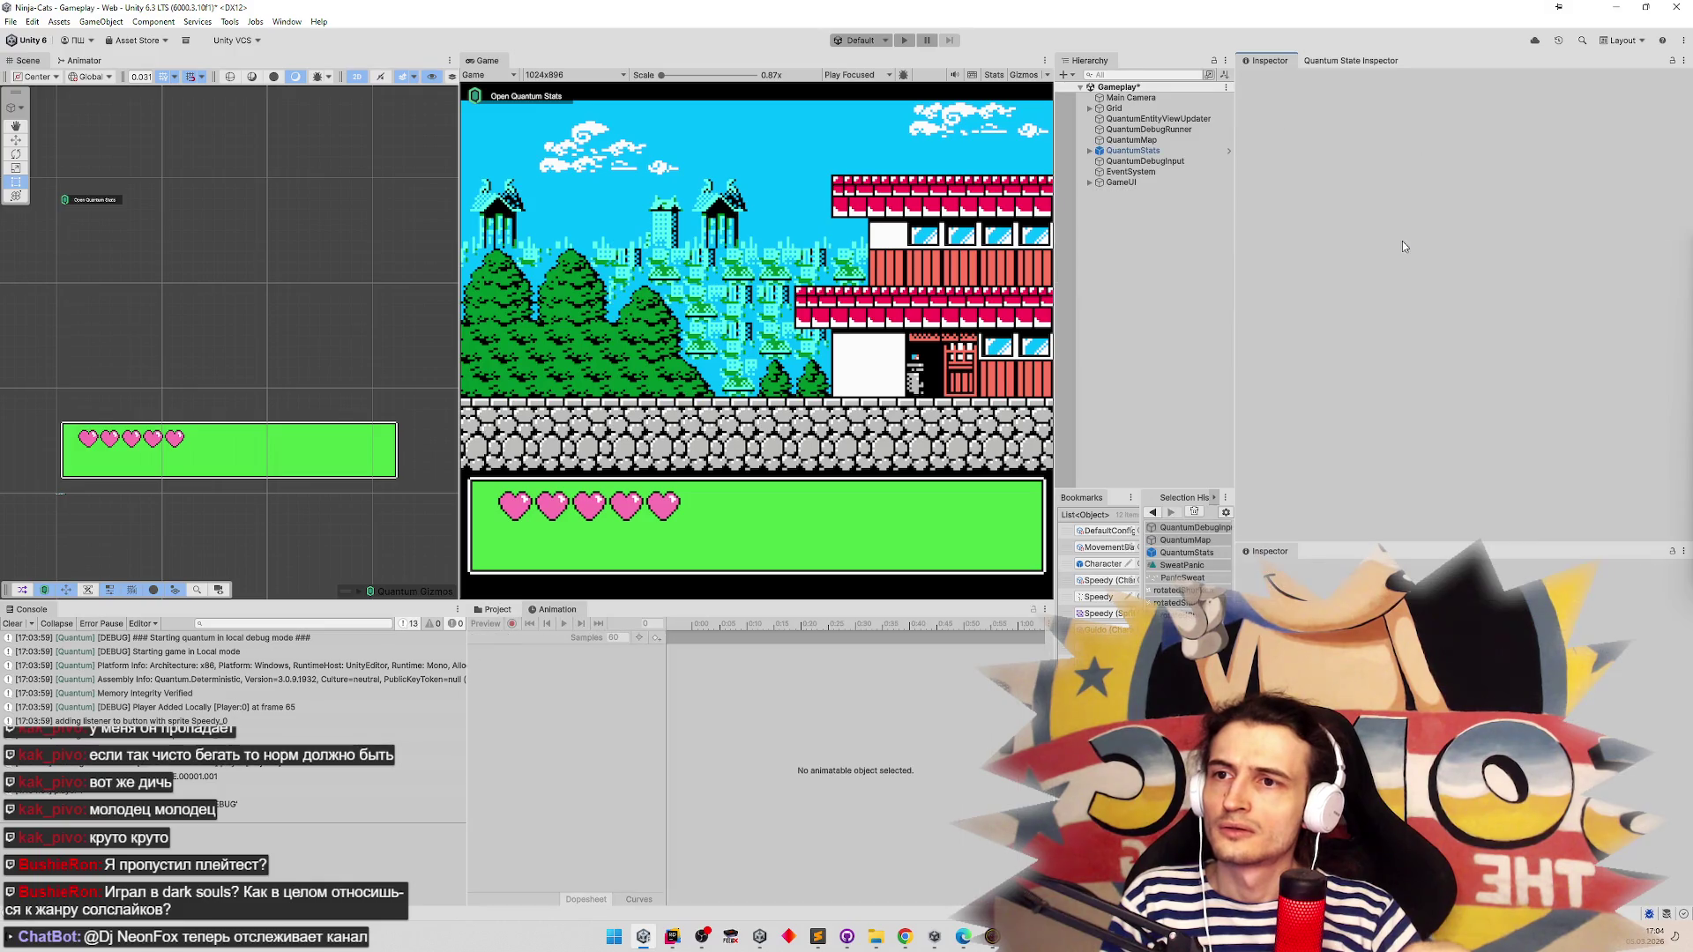
# Clear the console, reopen the Character prefab and preview LastHpEffect's SweatPanic clip
pyautogui.click(14, 625)
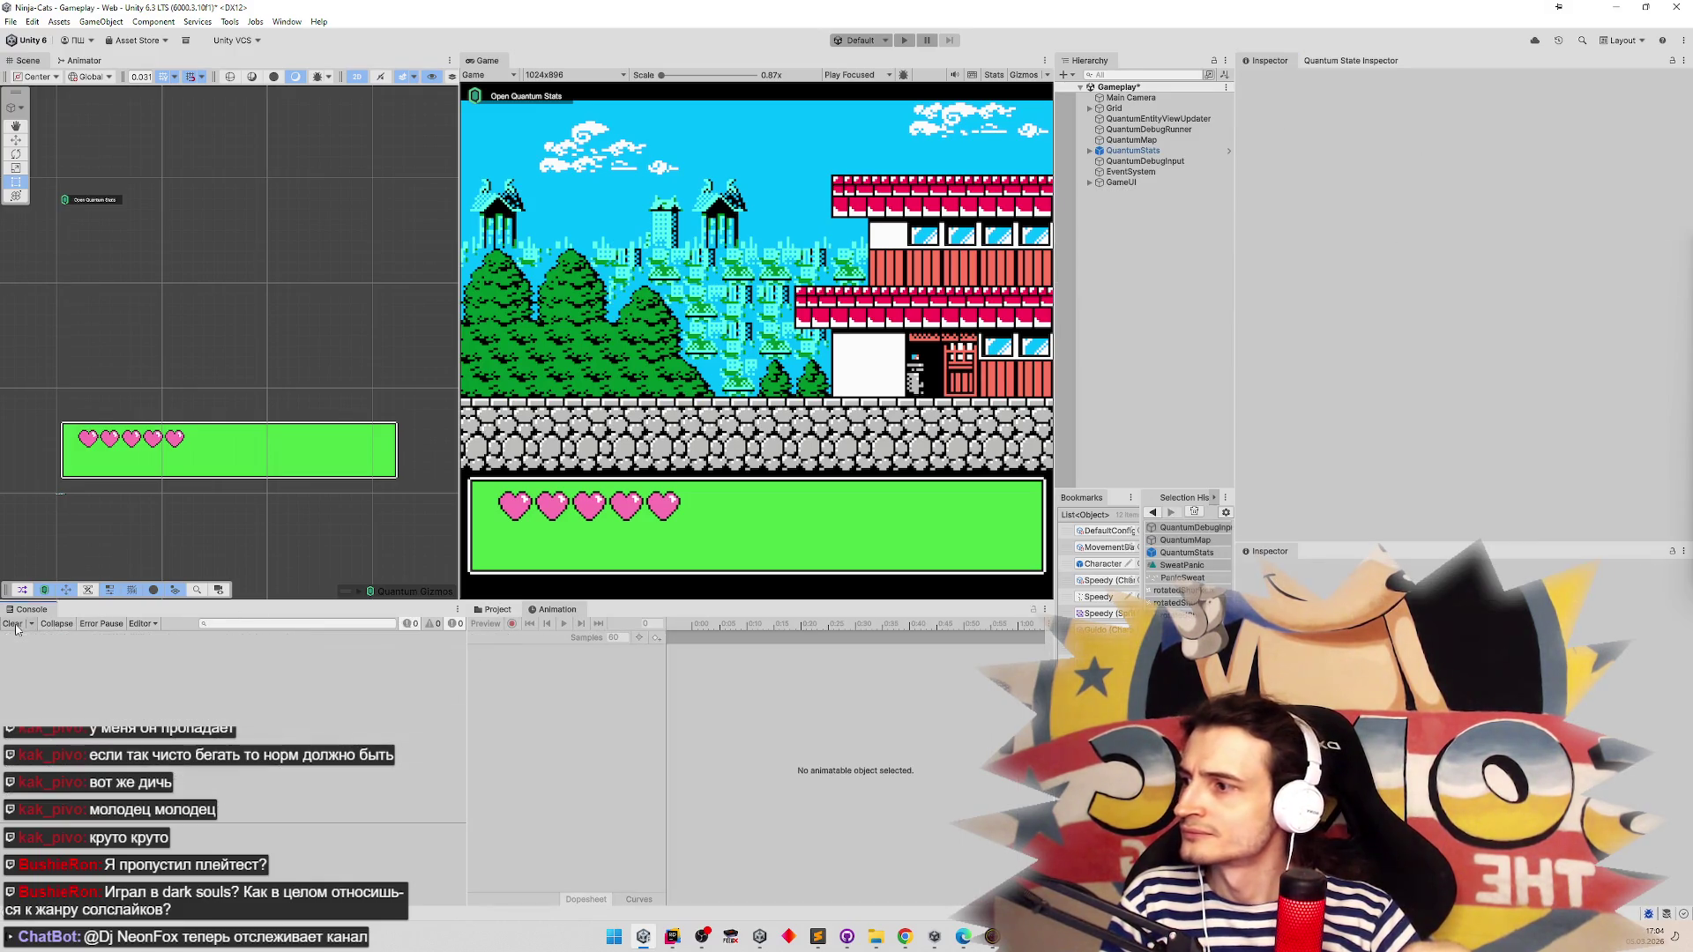
pyautogui.doubleClick(1102, 563)
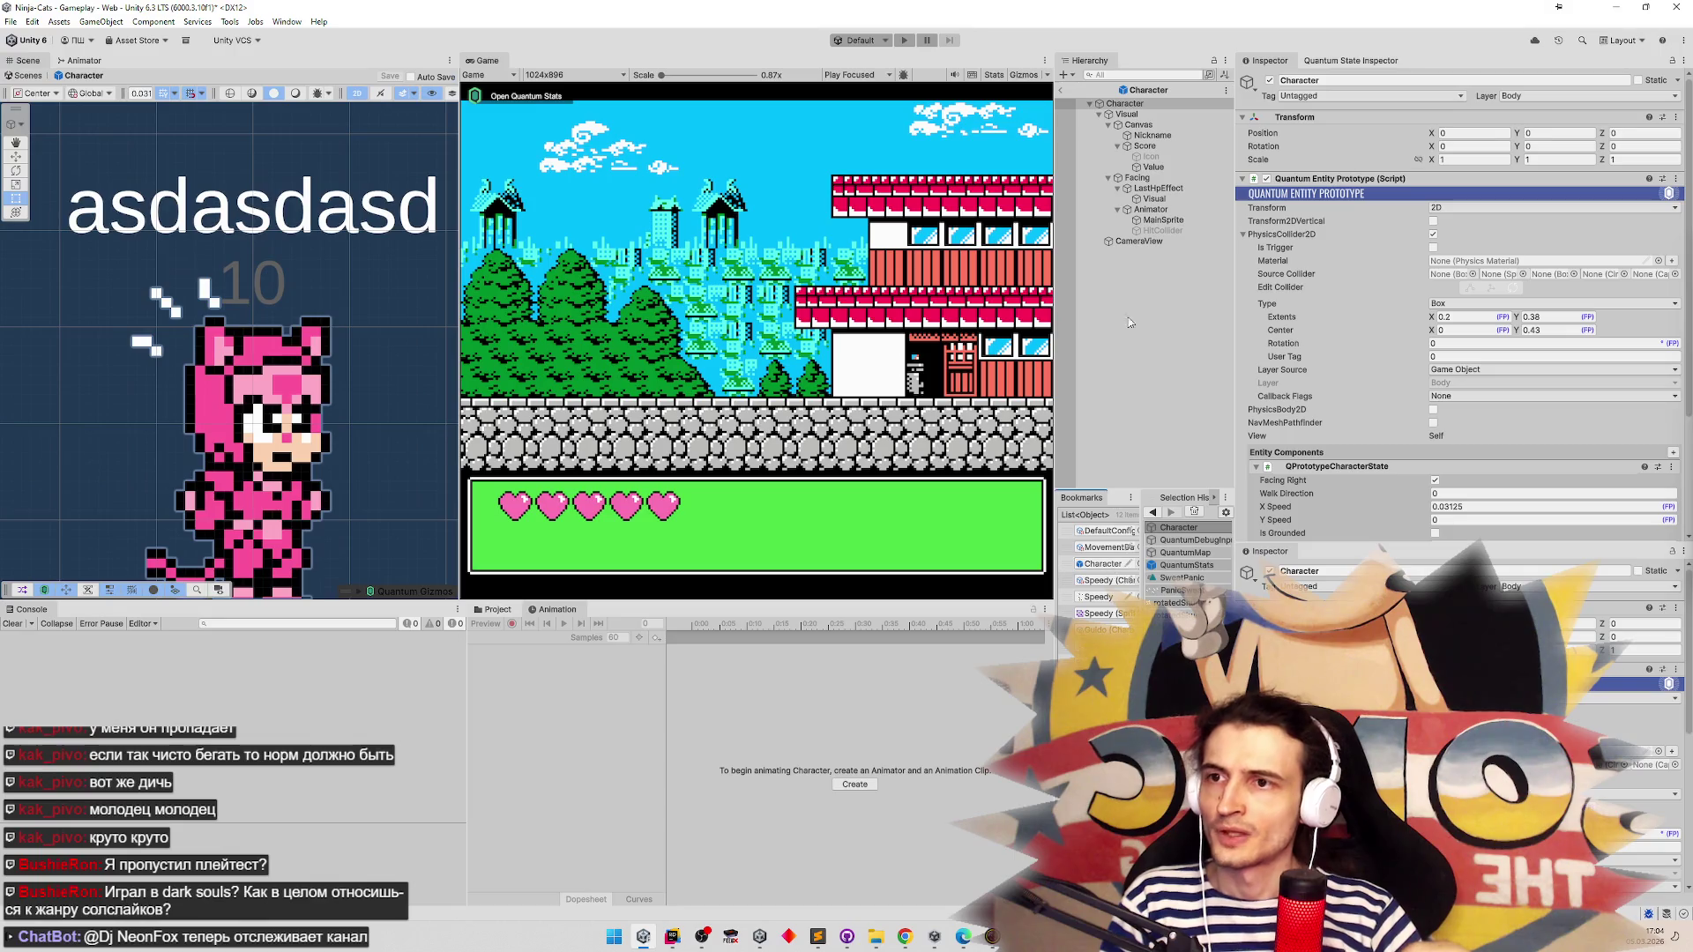
pyautogui.click(1199, 186)
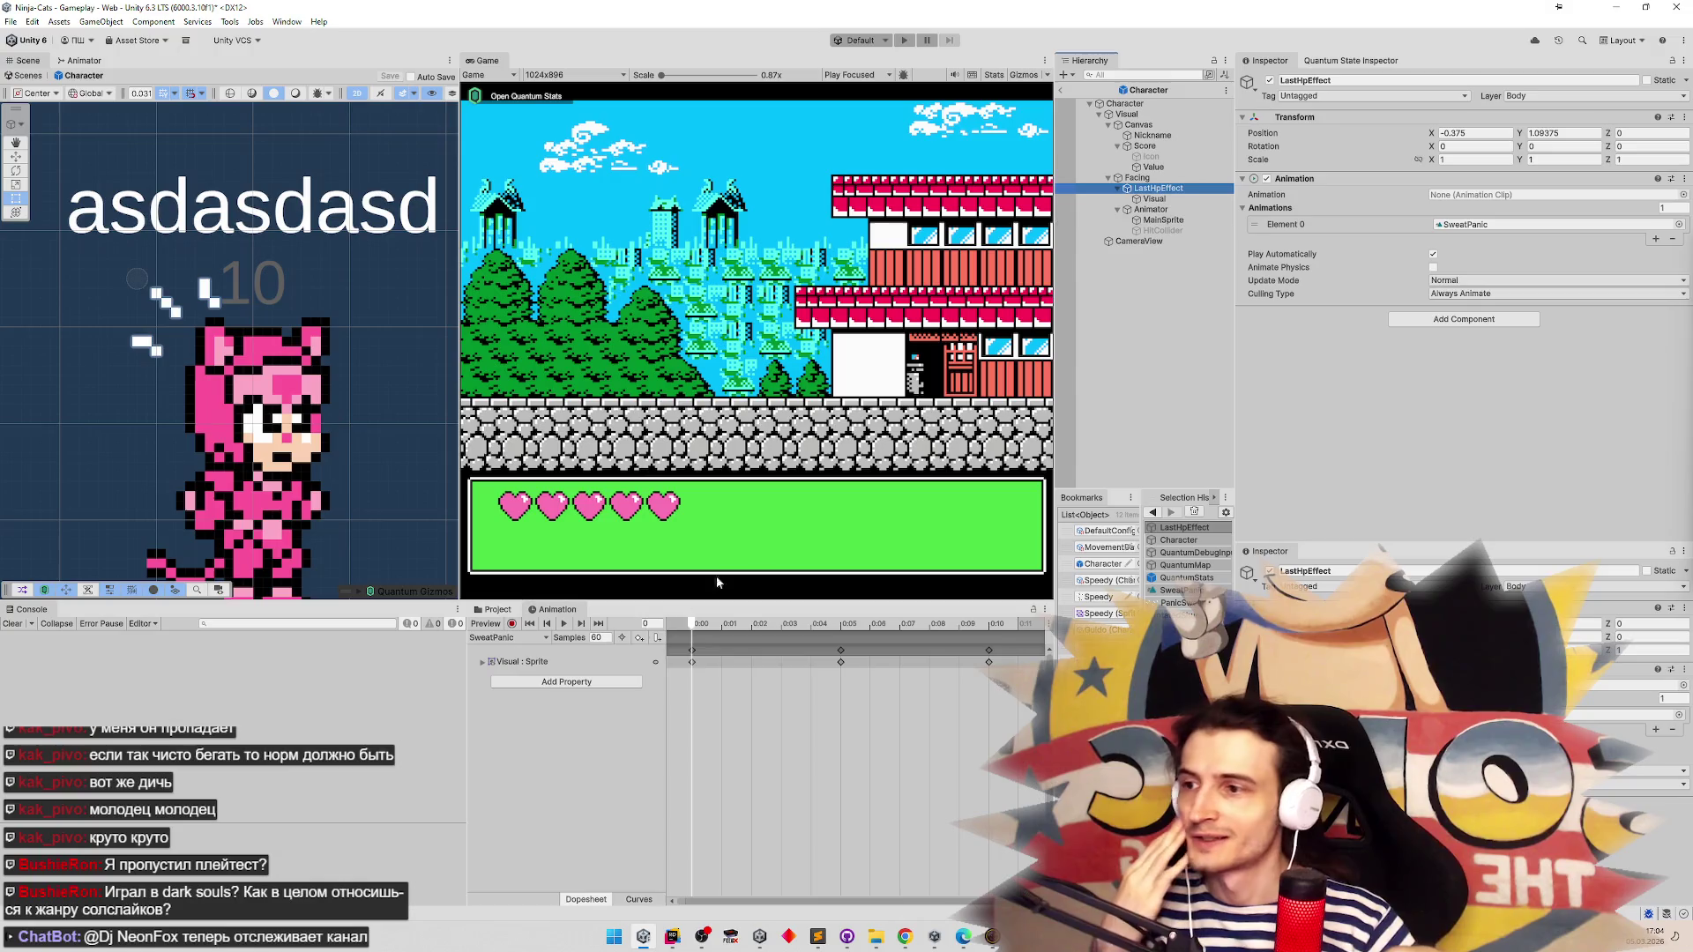
pyautogui.click(689, 650)
pyautogui.press('space')
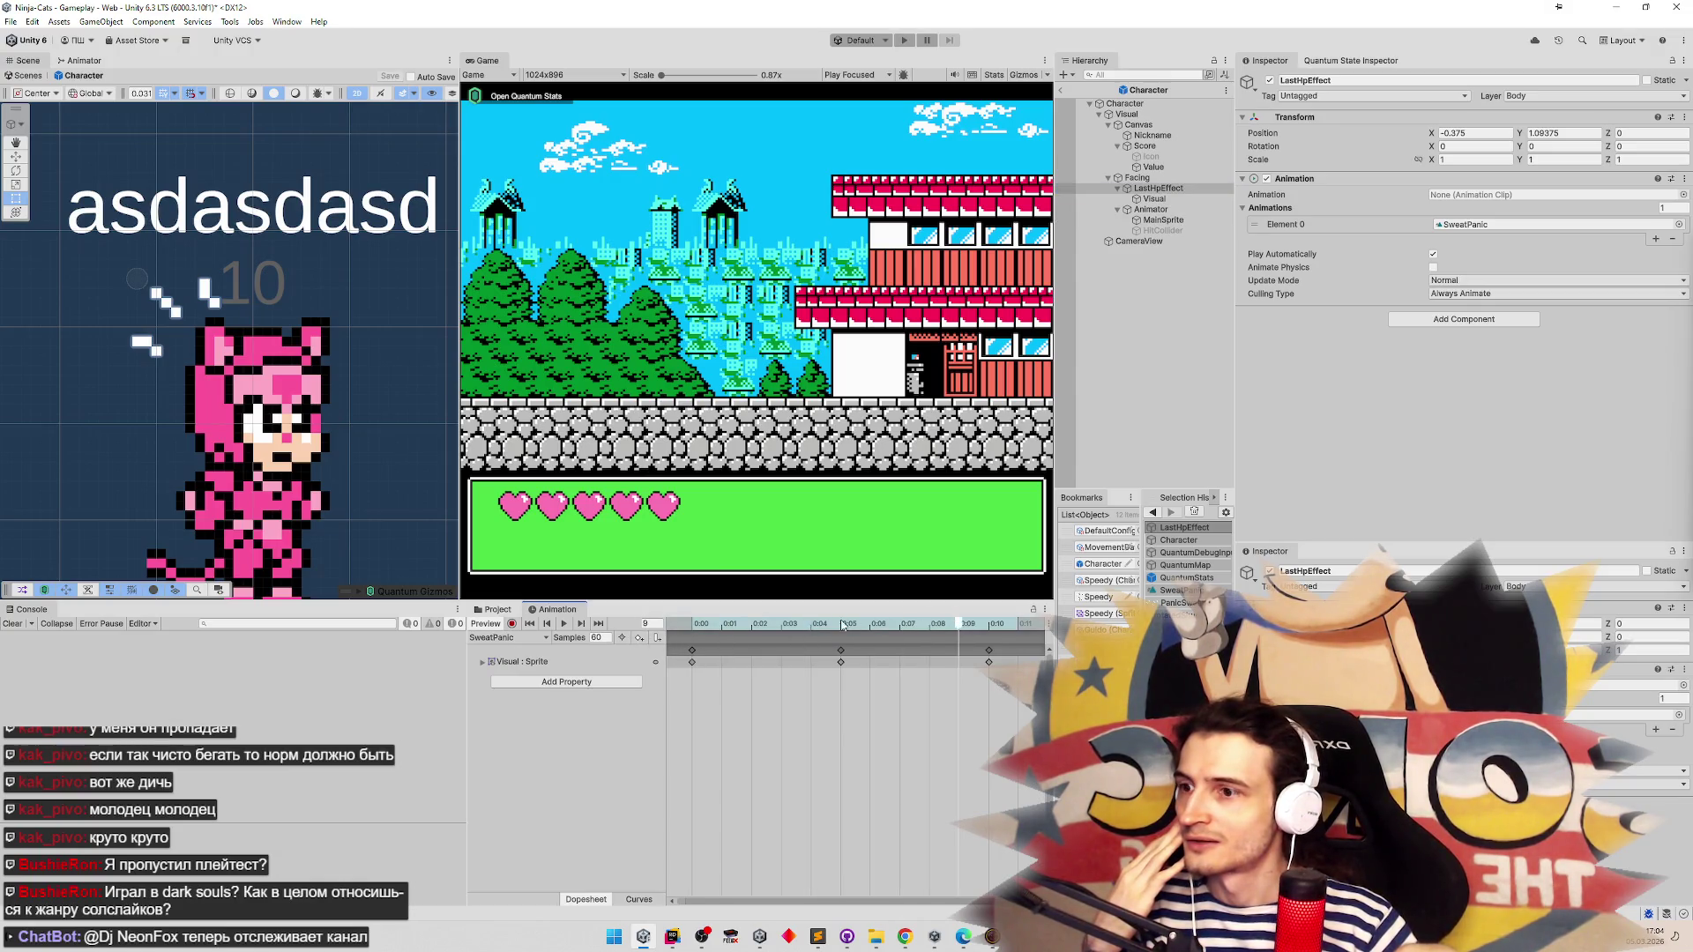
# Record a Position key, then key Position X at -0.375+0.1 (-0.275) on frame 5
pyautogui.click(511, 623)
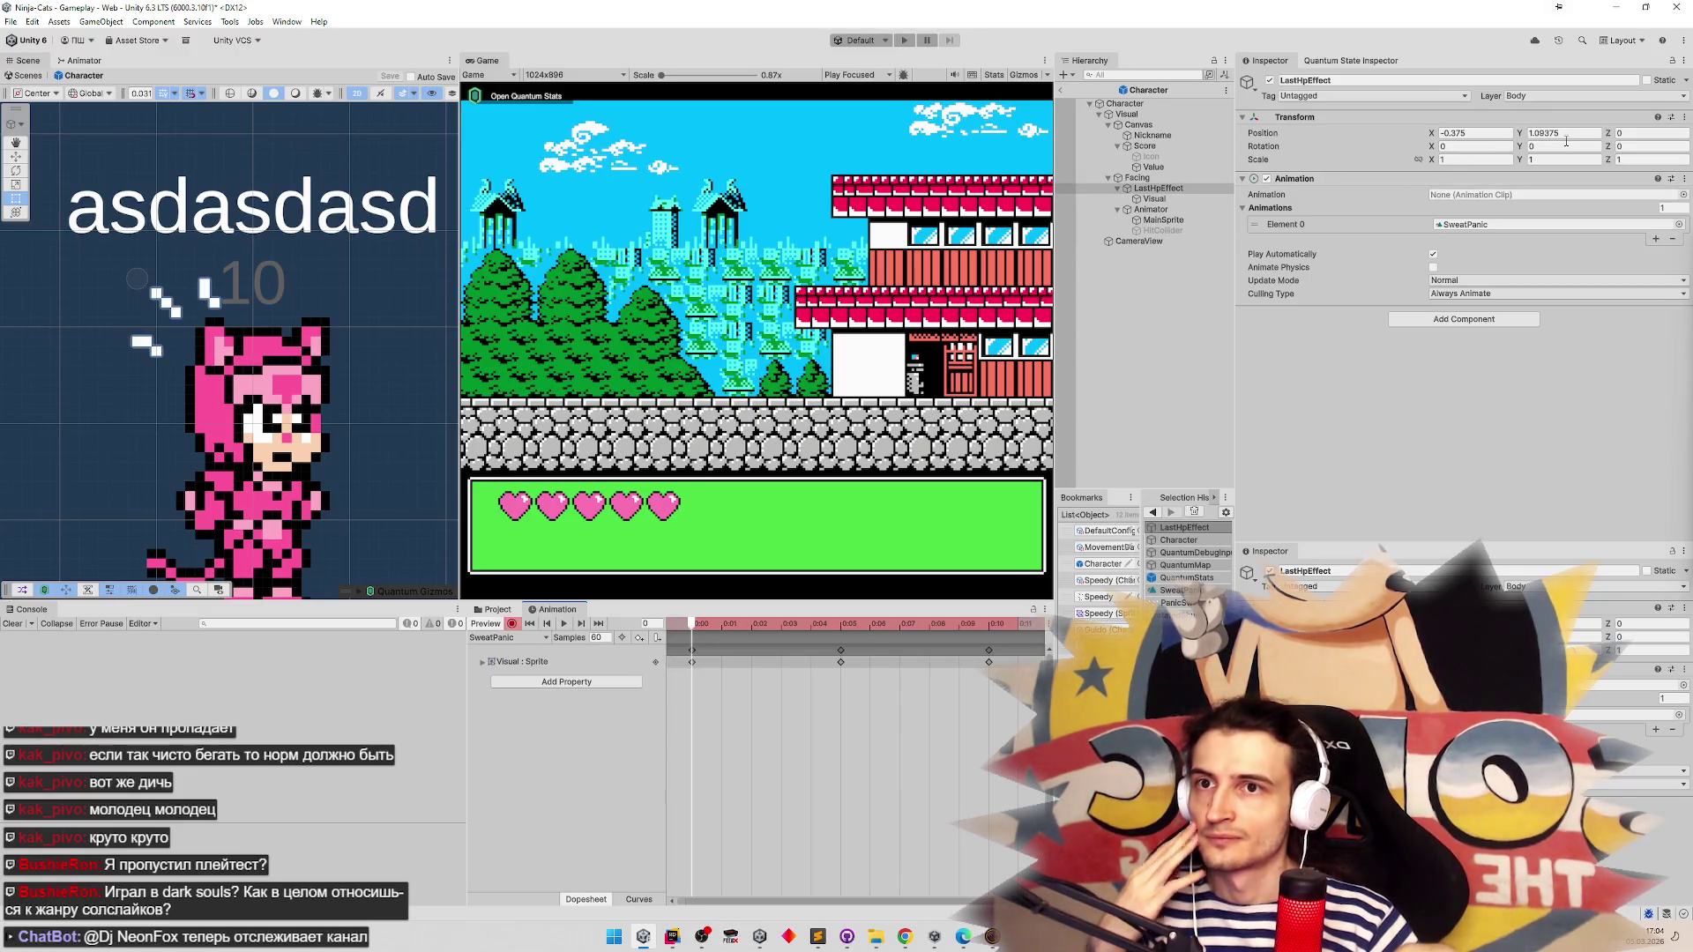
pyautogui.click(1442, 138)
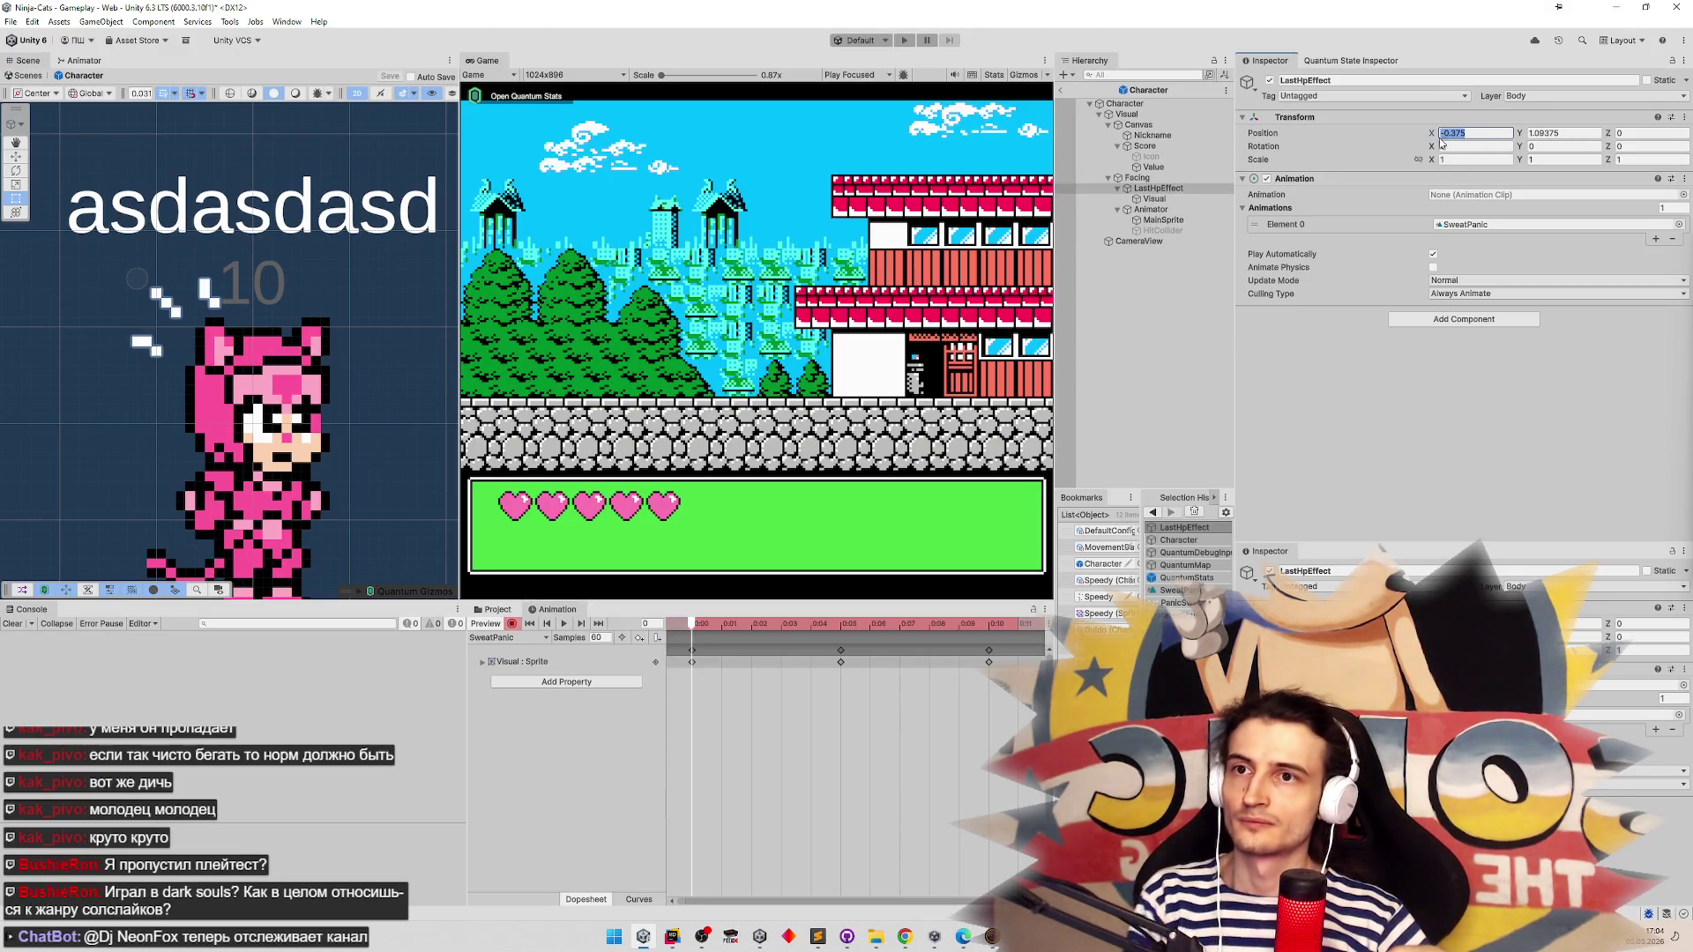
pyautogui.rightClick(1435, 136)
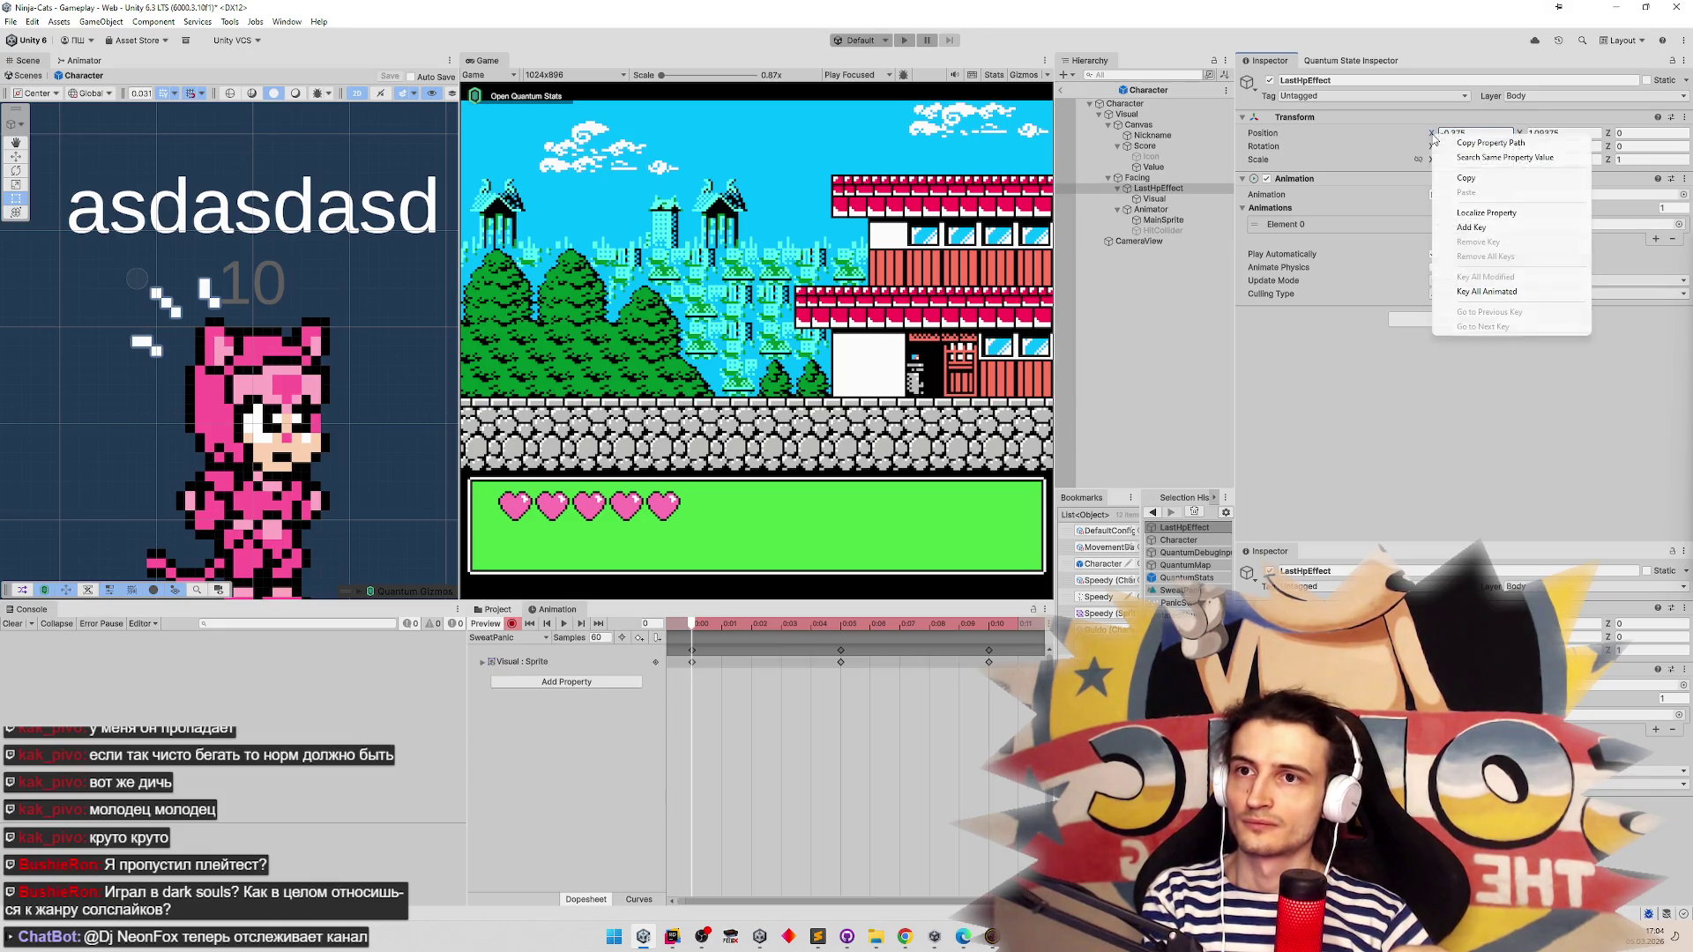
pyautogui.click(1454, 228)
pyautogui.moveTo(1455, 231); pyautogui.dragTo(1454, 227)
pyautogui.moveTo(696, 623); pyautogui.dragTo(840, 628)
pyautogui.click(1490, 133)
pyautogui.write('+0.')
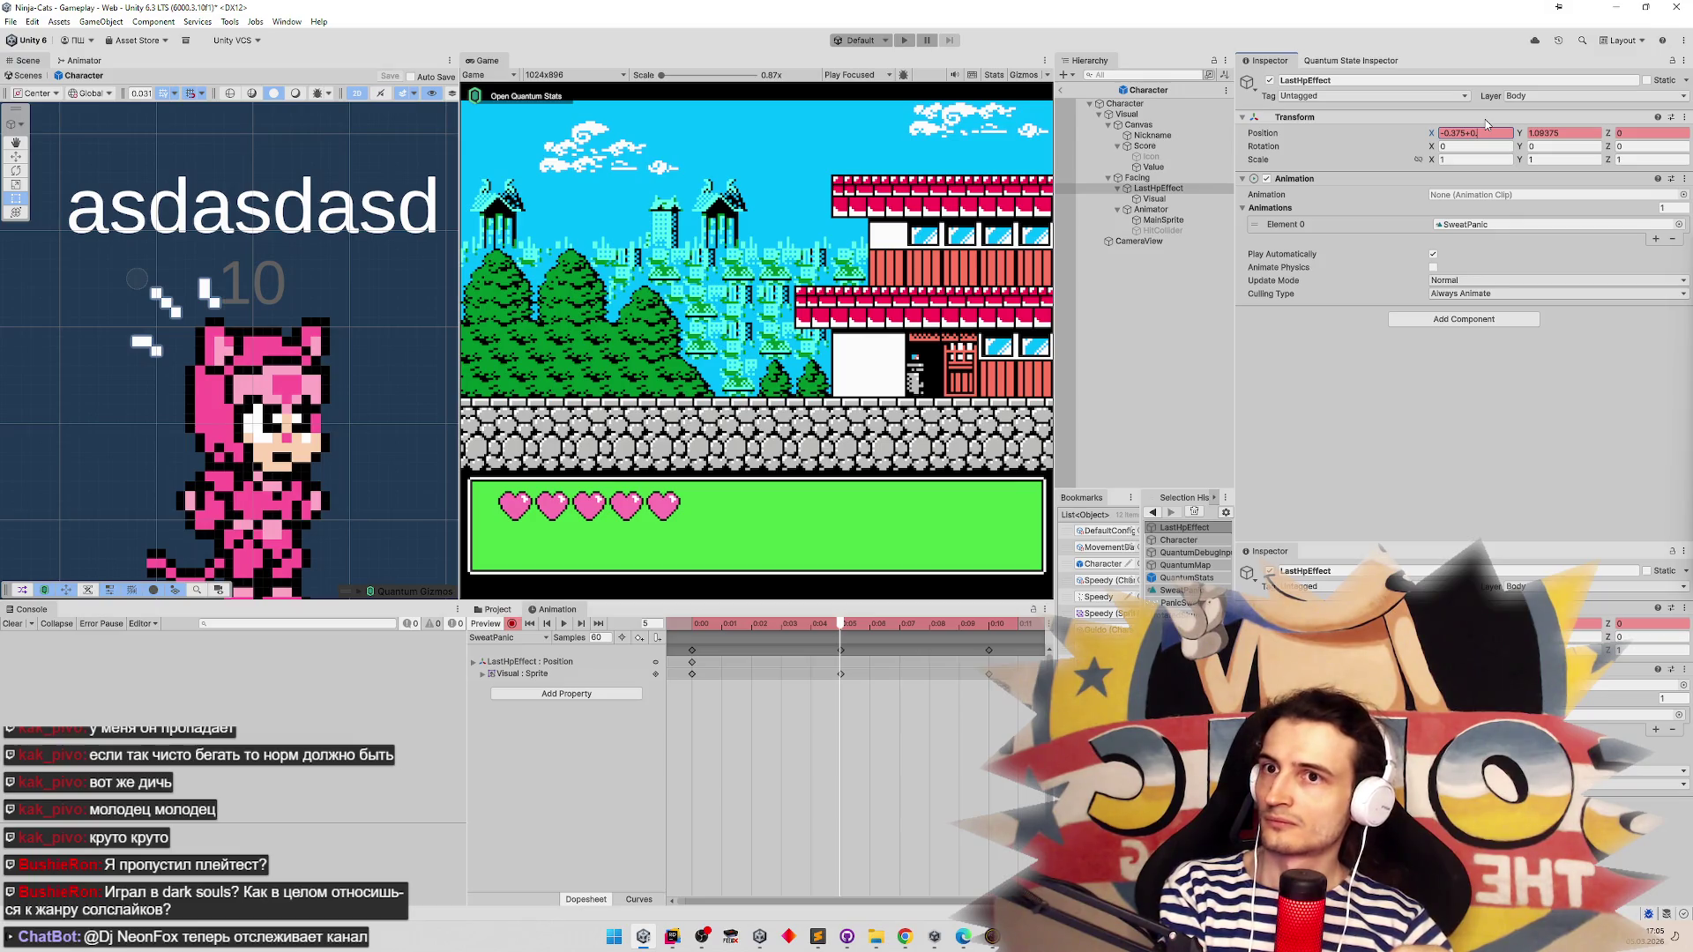
pyautogui.write('01')
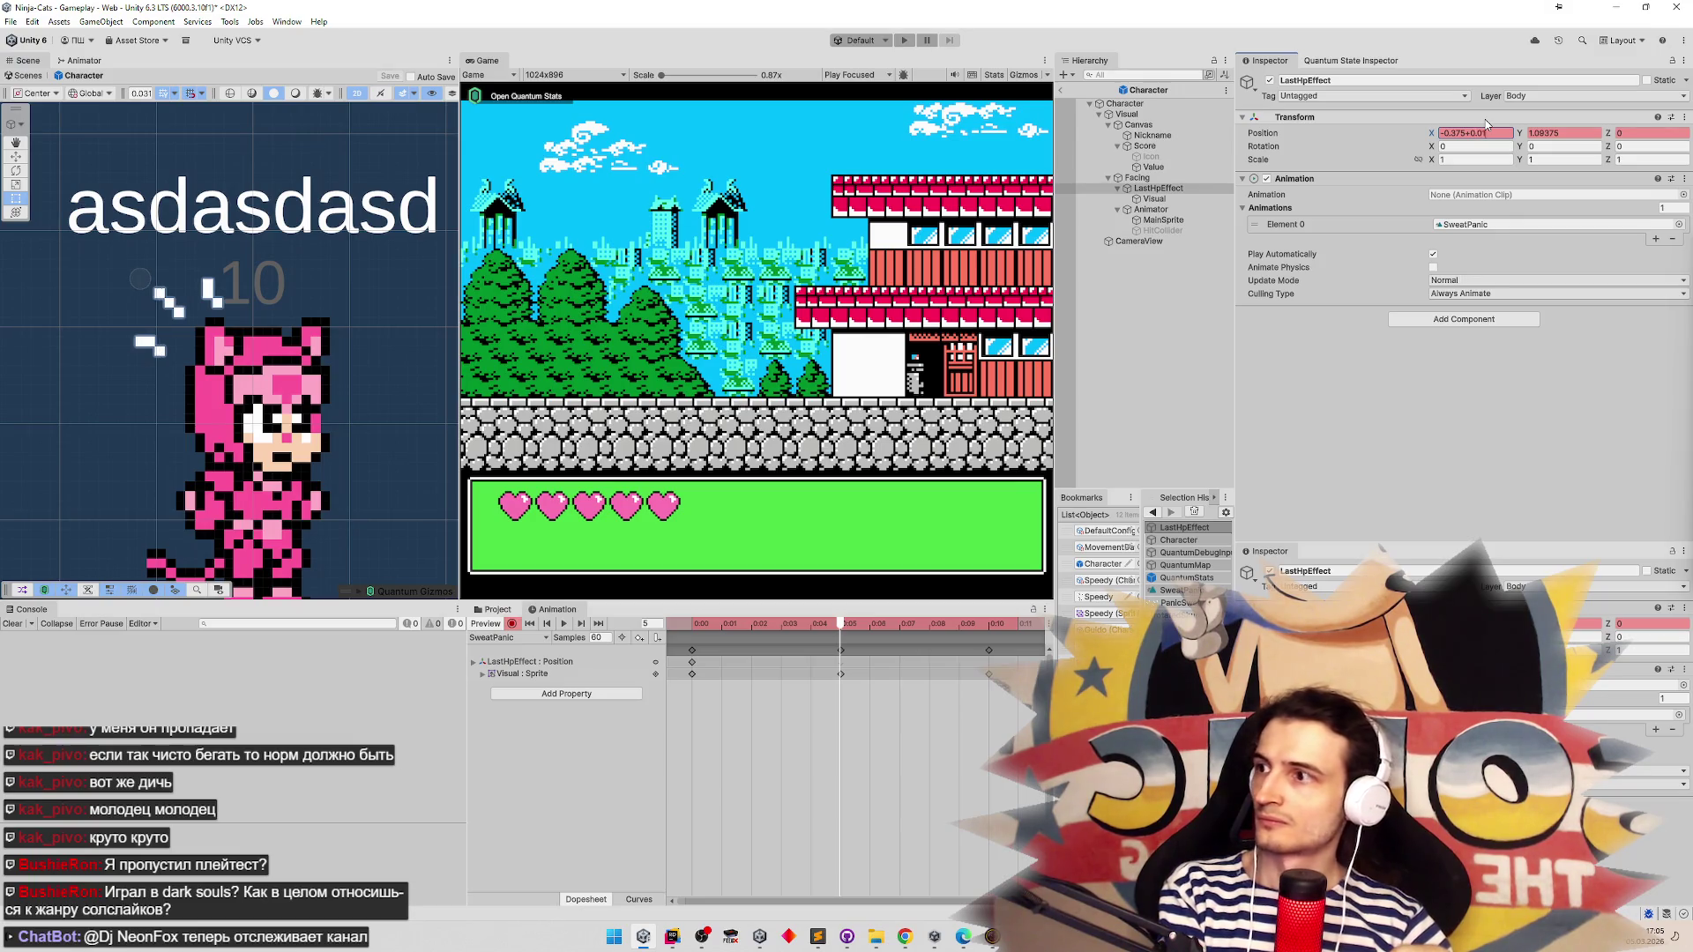
pyautogui.write('1')
pyautogui.press('BackSpace')
pyautogui.press('BackSpace')
pyautogui.write('1')
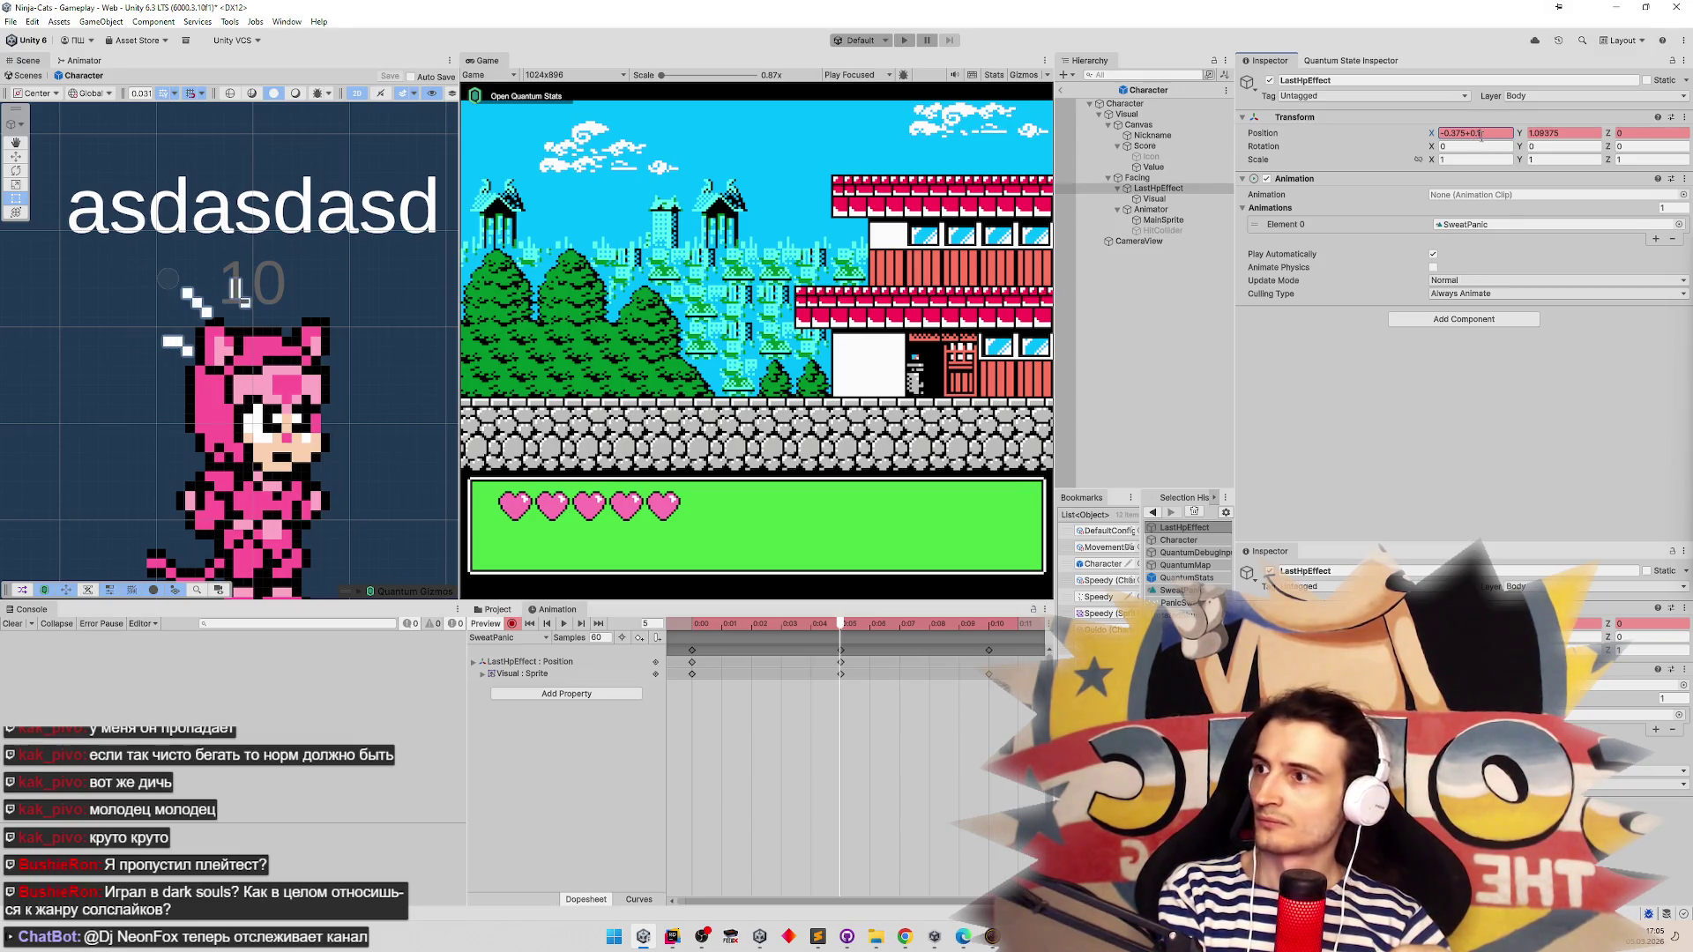
pyautogui.click(511, 624)
# Play back the SweatPanic clip with its new LastHpEffect Position track, then stop the preview
pyautogui.click(563, 623)
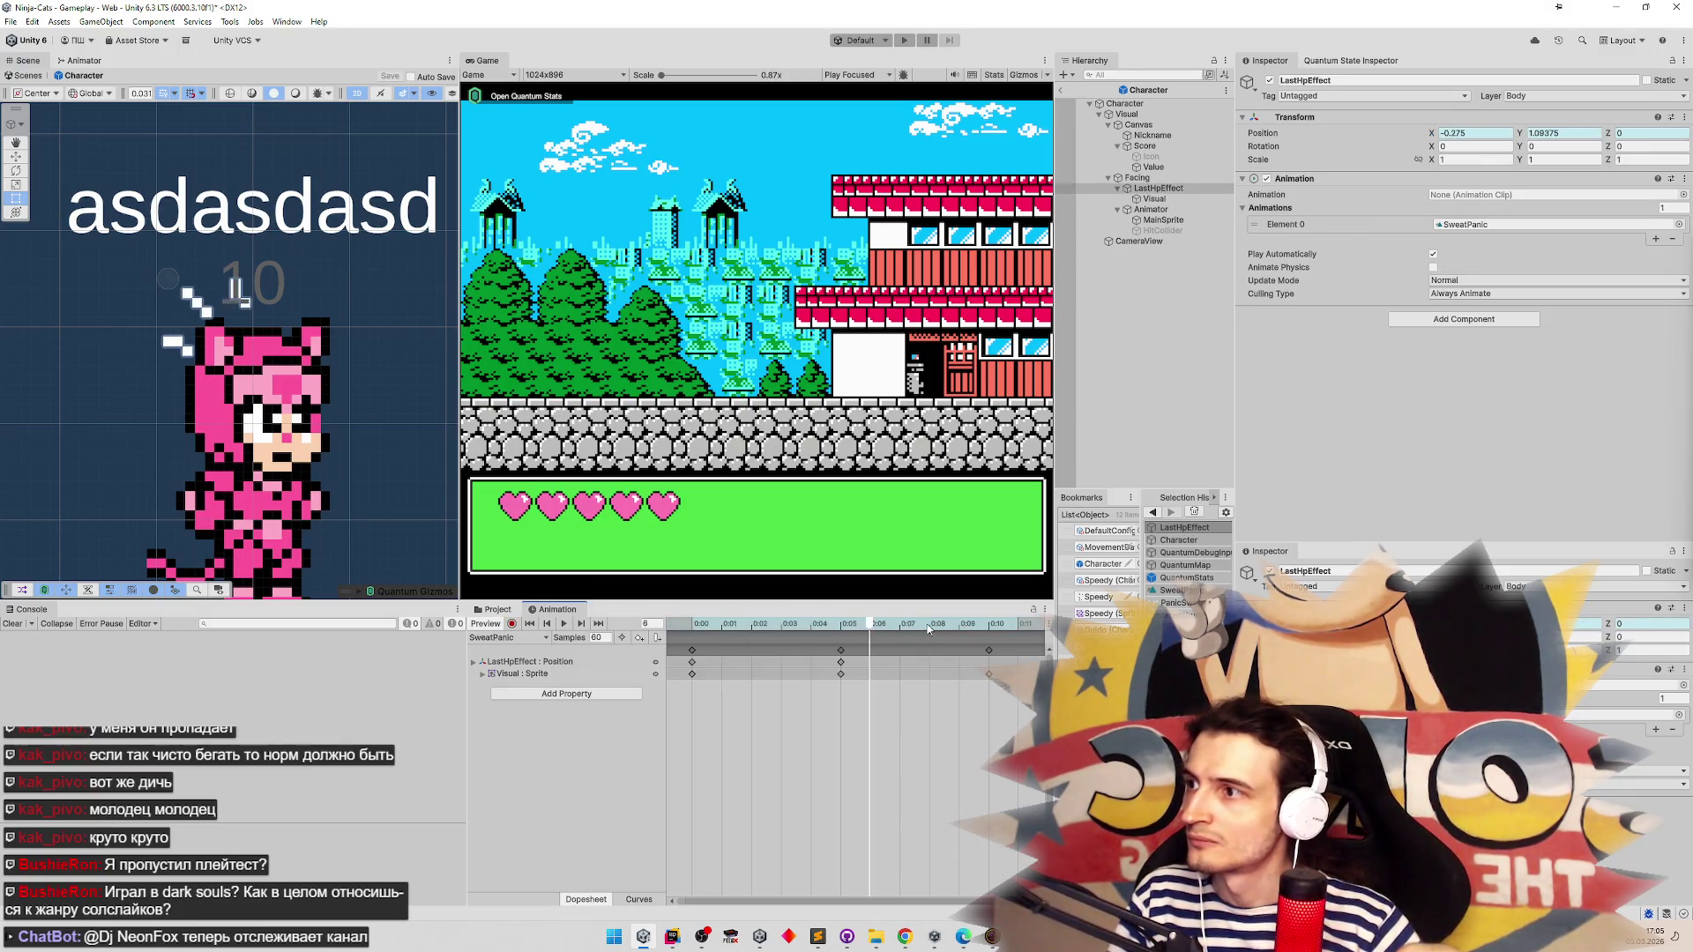
pyautogui.moveTo(899, 621); pyautogui.dragTo(982, 613)
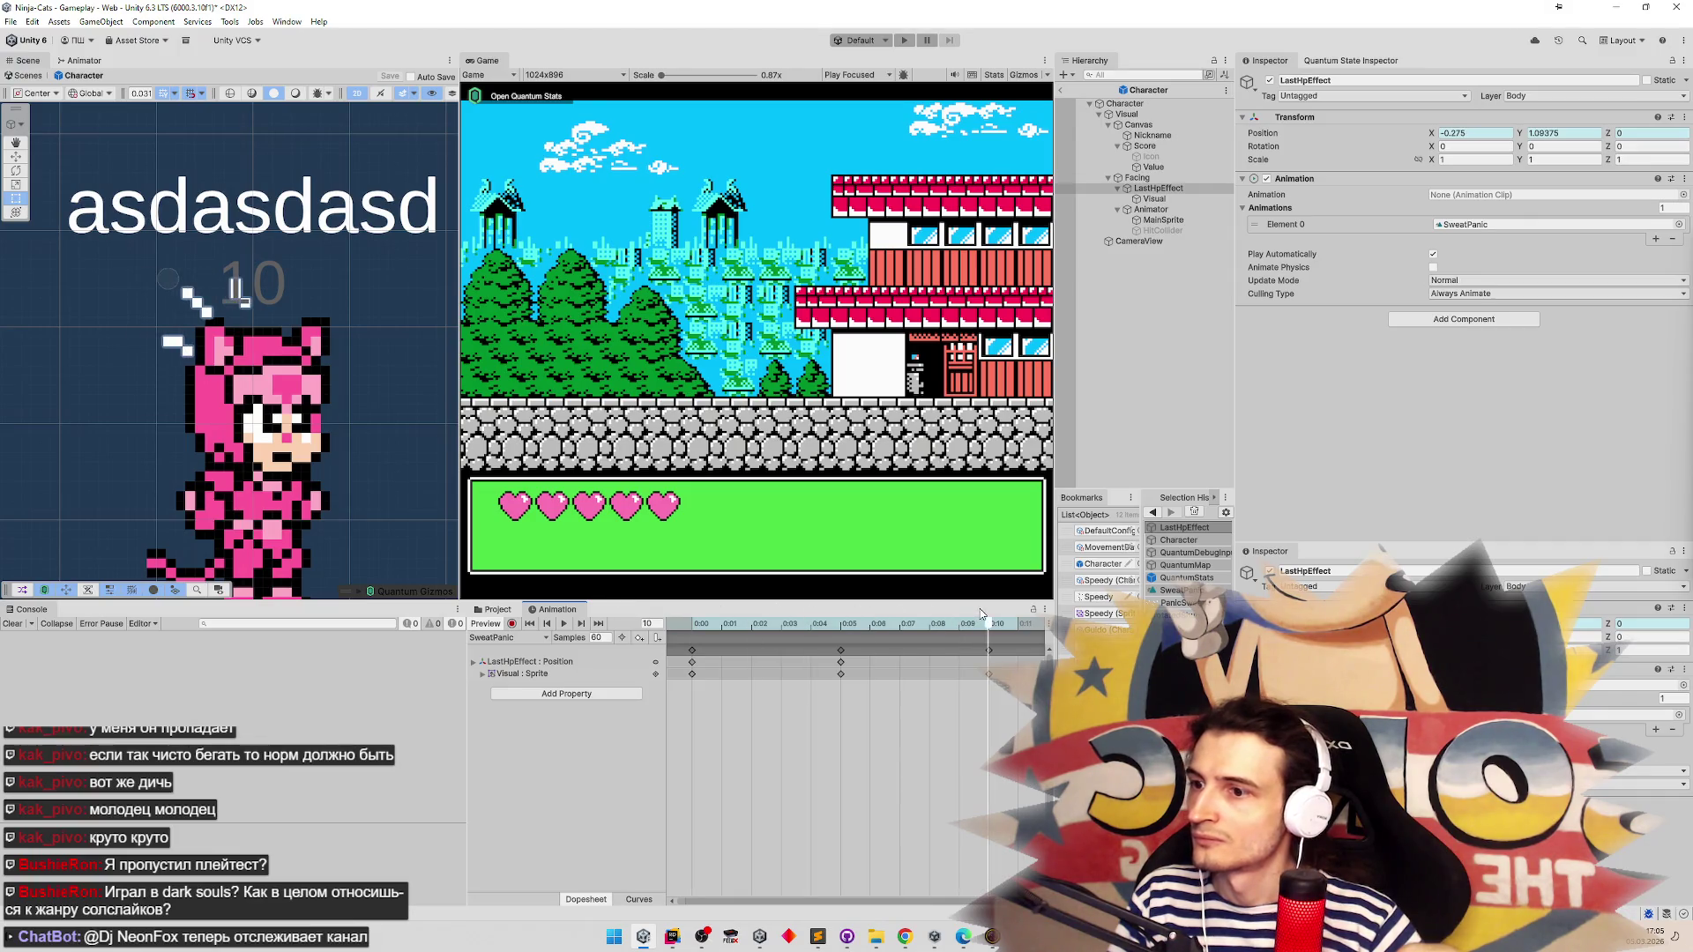
pyautogui.click(701, 663)
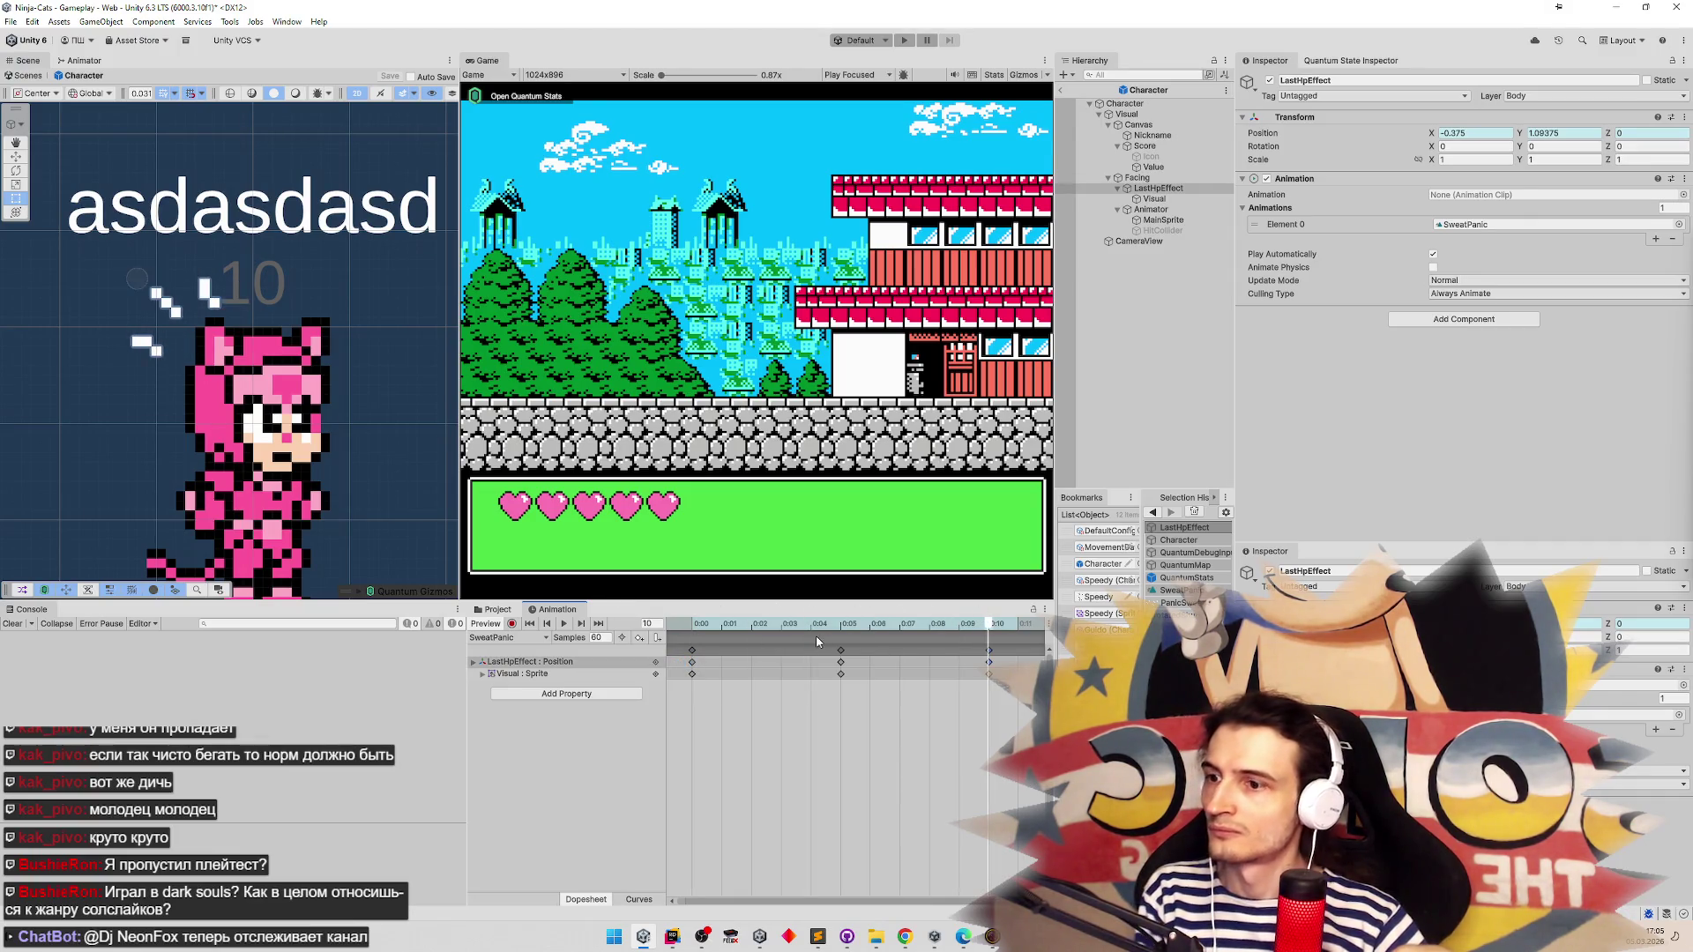
pyautogui.click(563, 623)
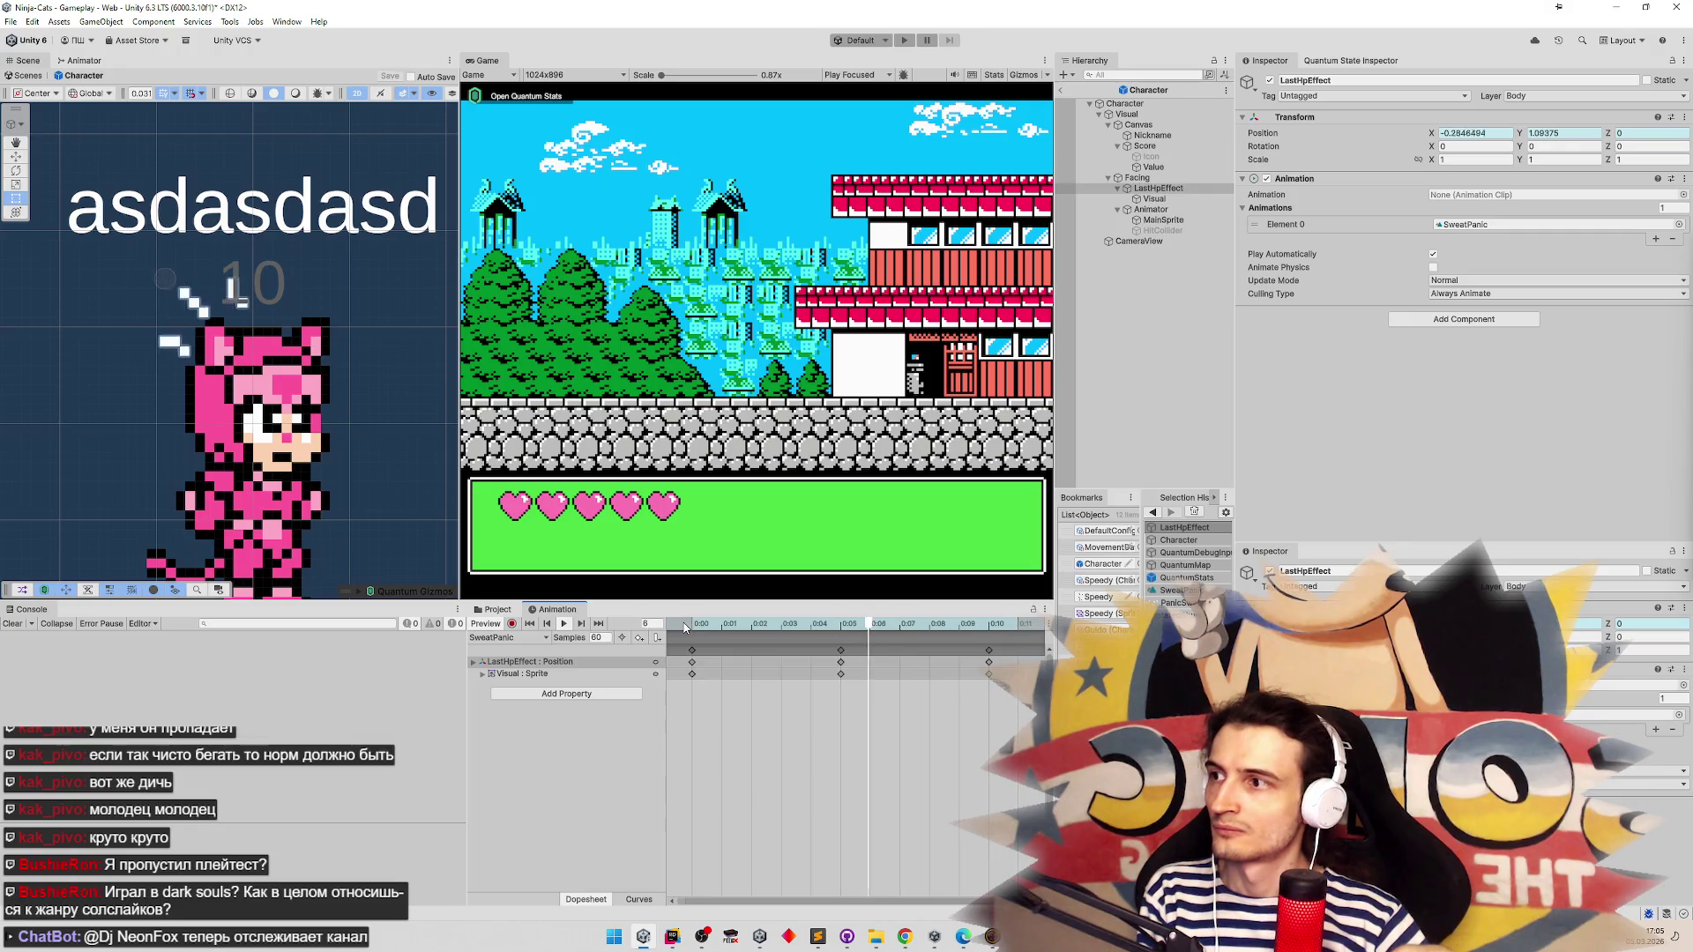
pyautogui.click(505, 626)
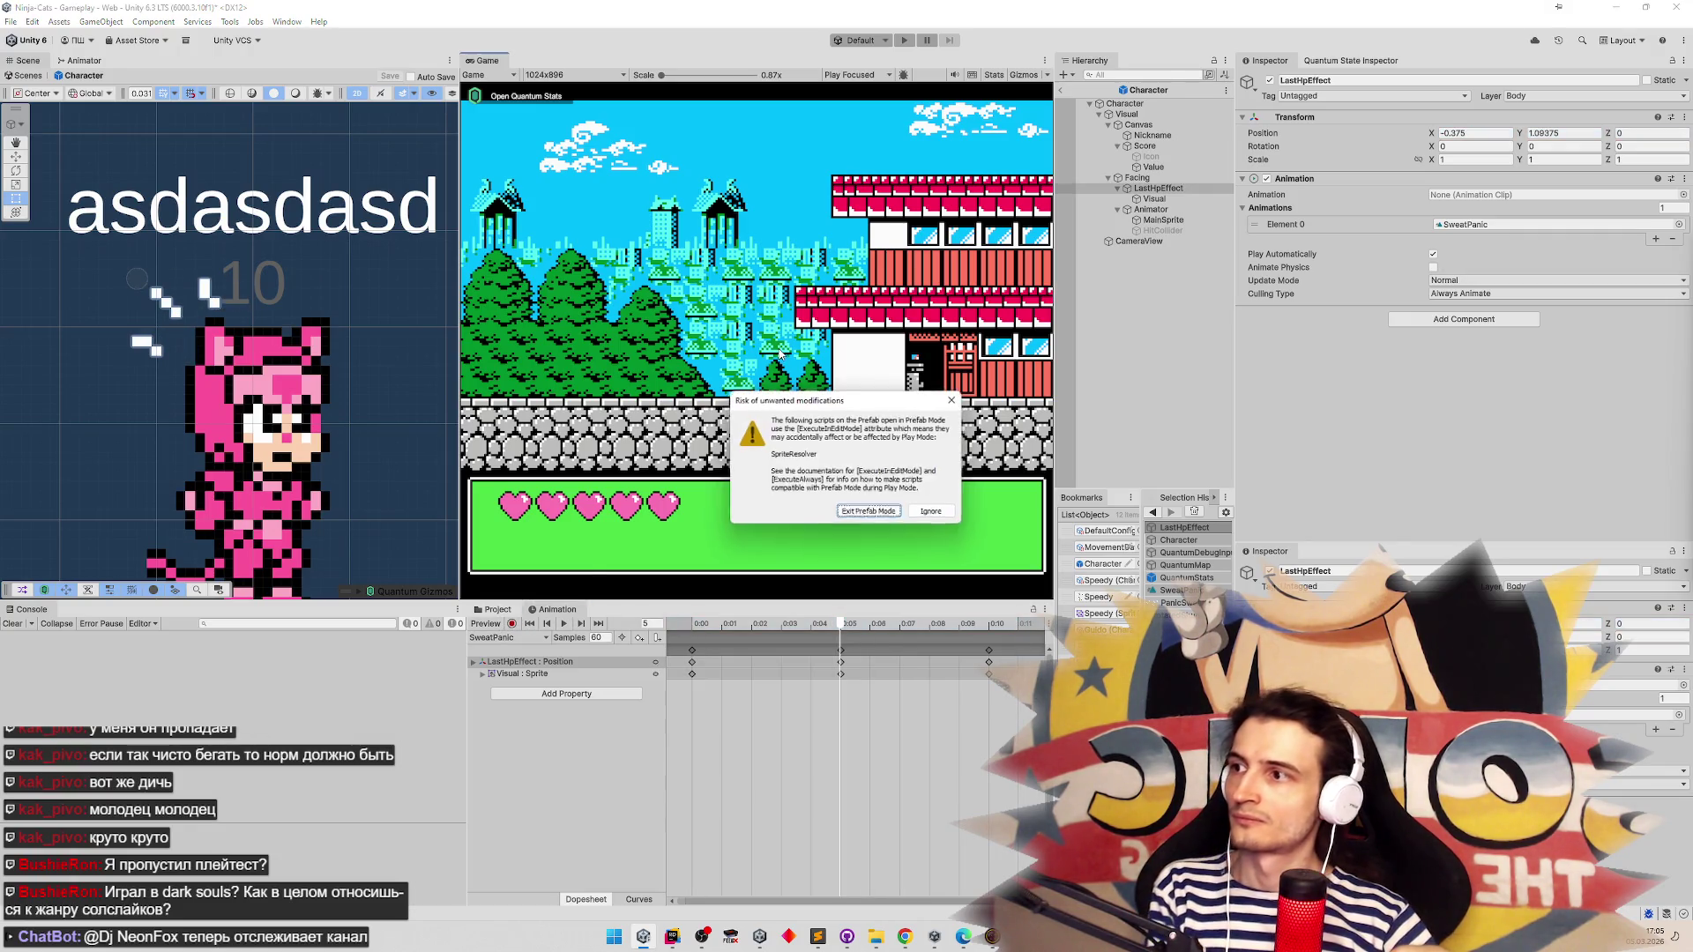
pyautogui.click(876, 518)
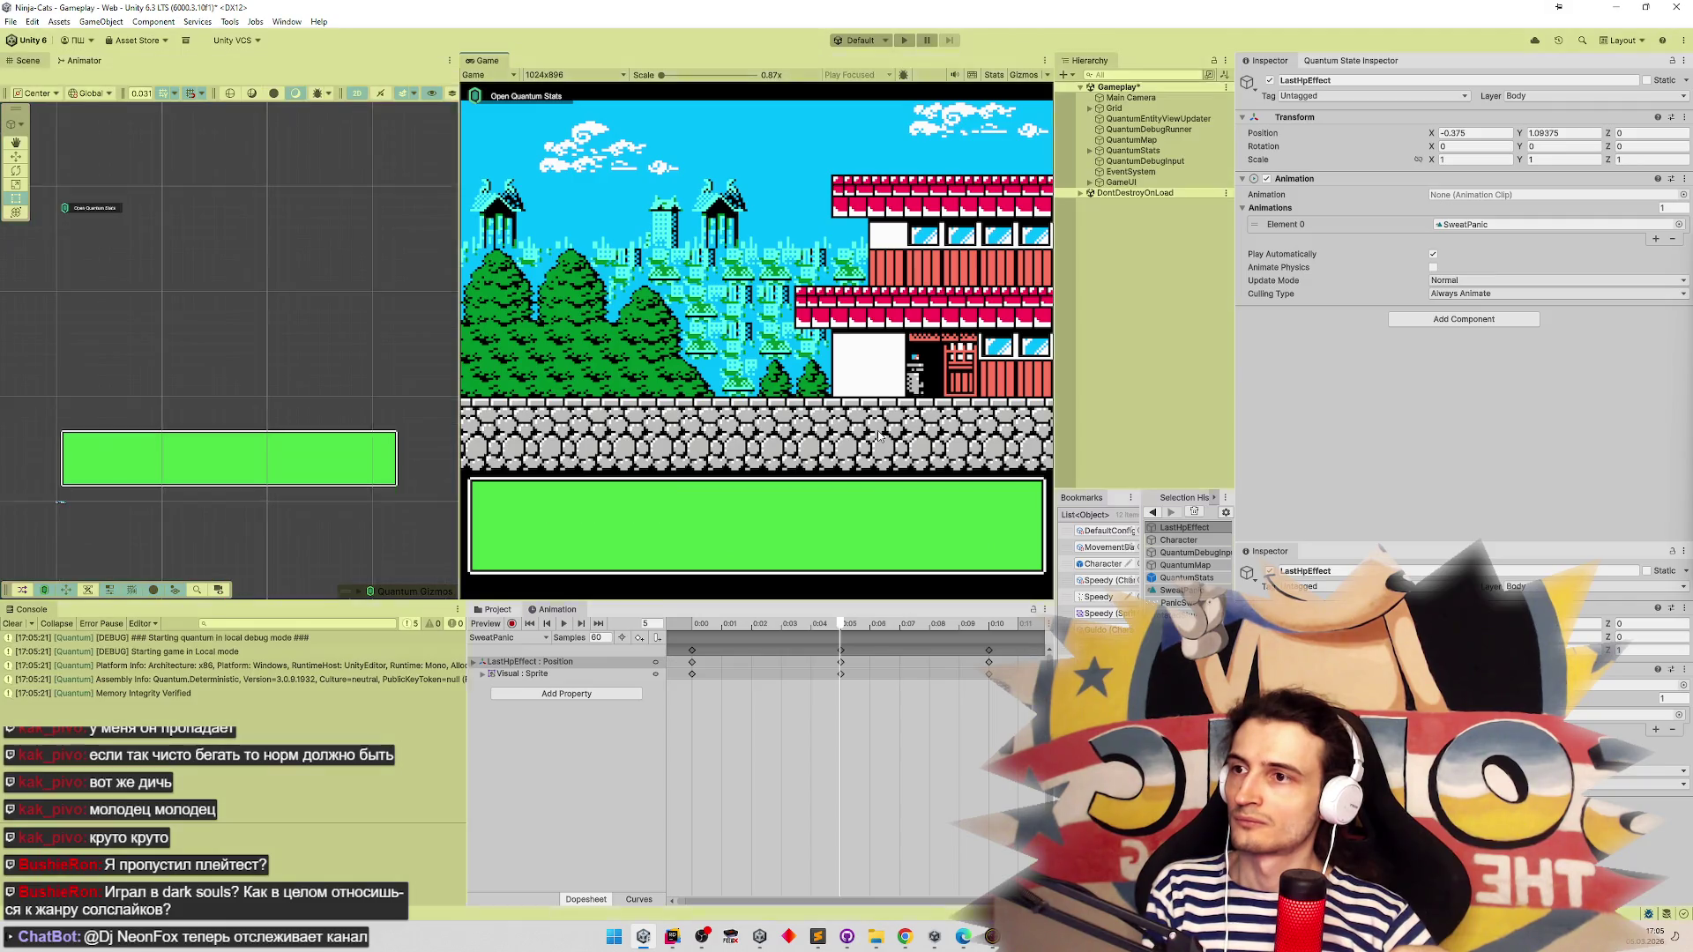
pyautogui.press('Right')
pyautogui.click(1095, 192)
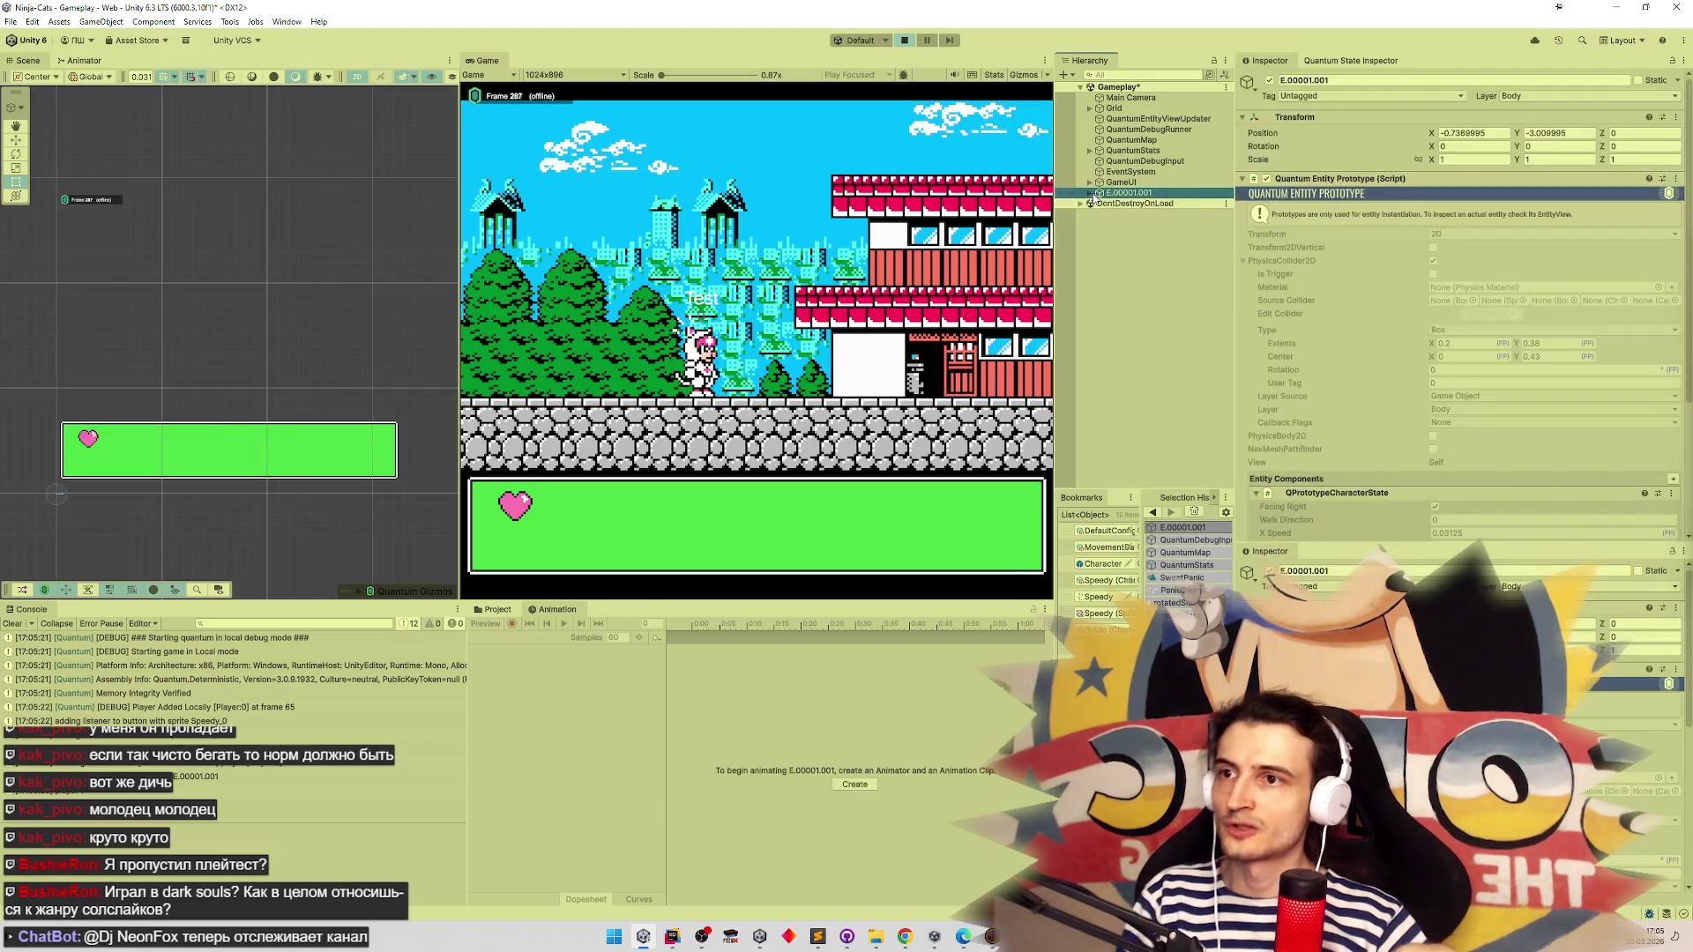
pyautogui.click(1089, 192)
pyautogui.click(1100, 204)
pyautogui.click(1108, 225)
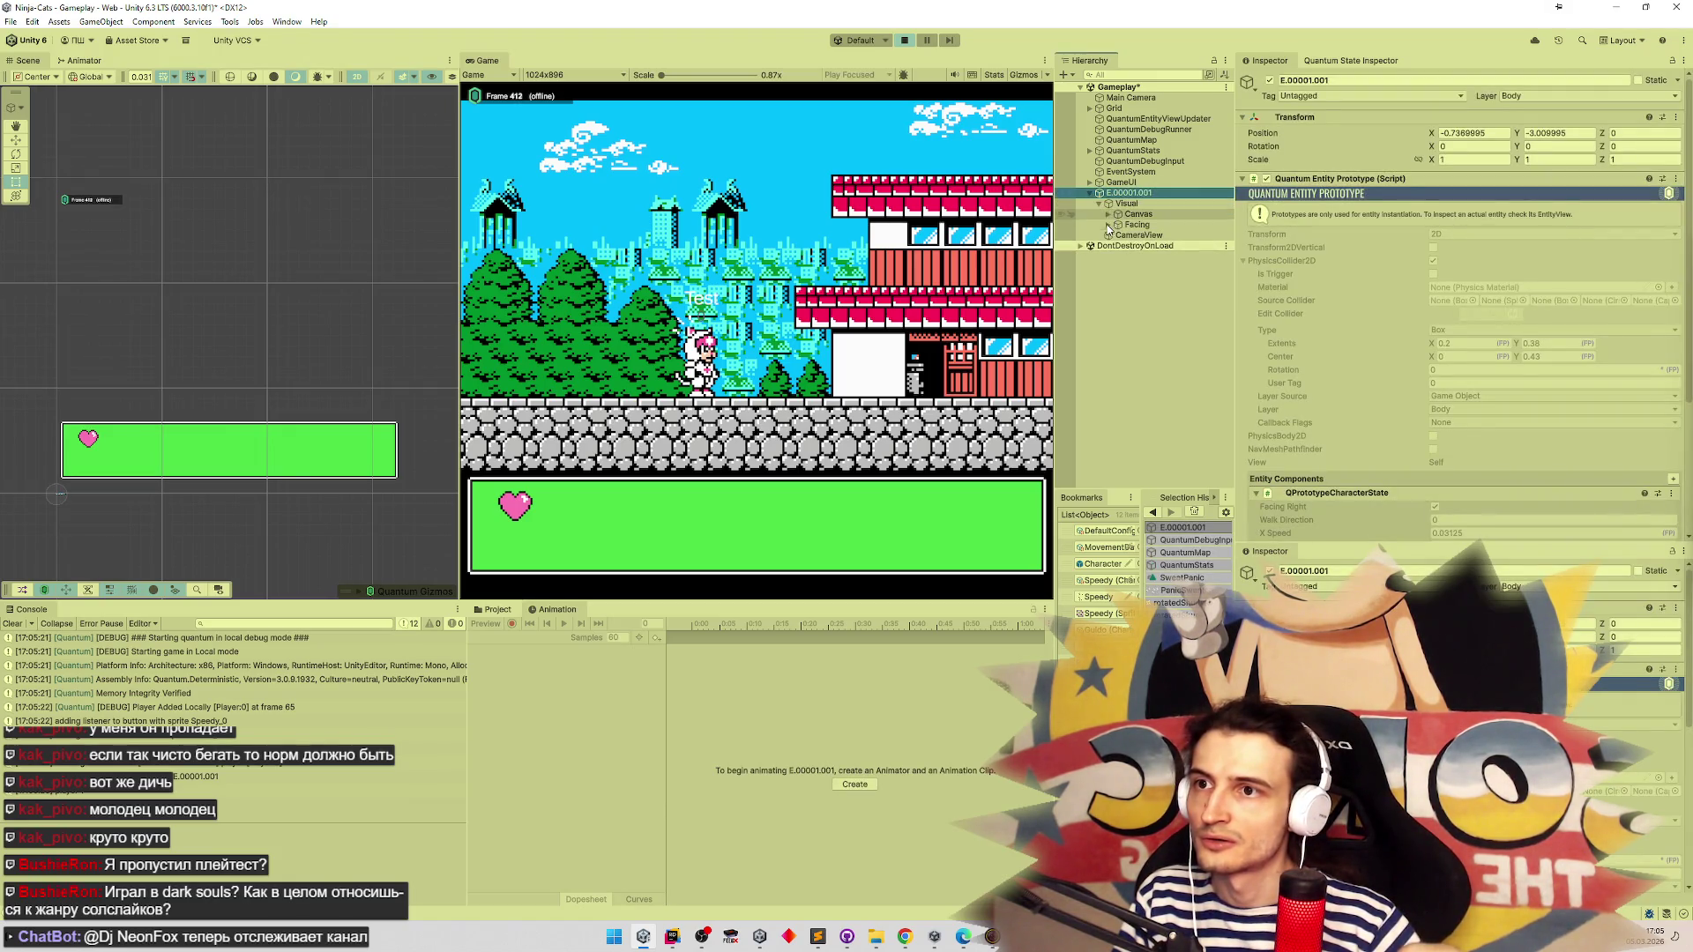
pyautogui.click(1221, 246)
pyautogui.click(1227, 235)
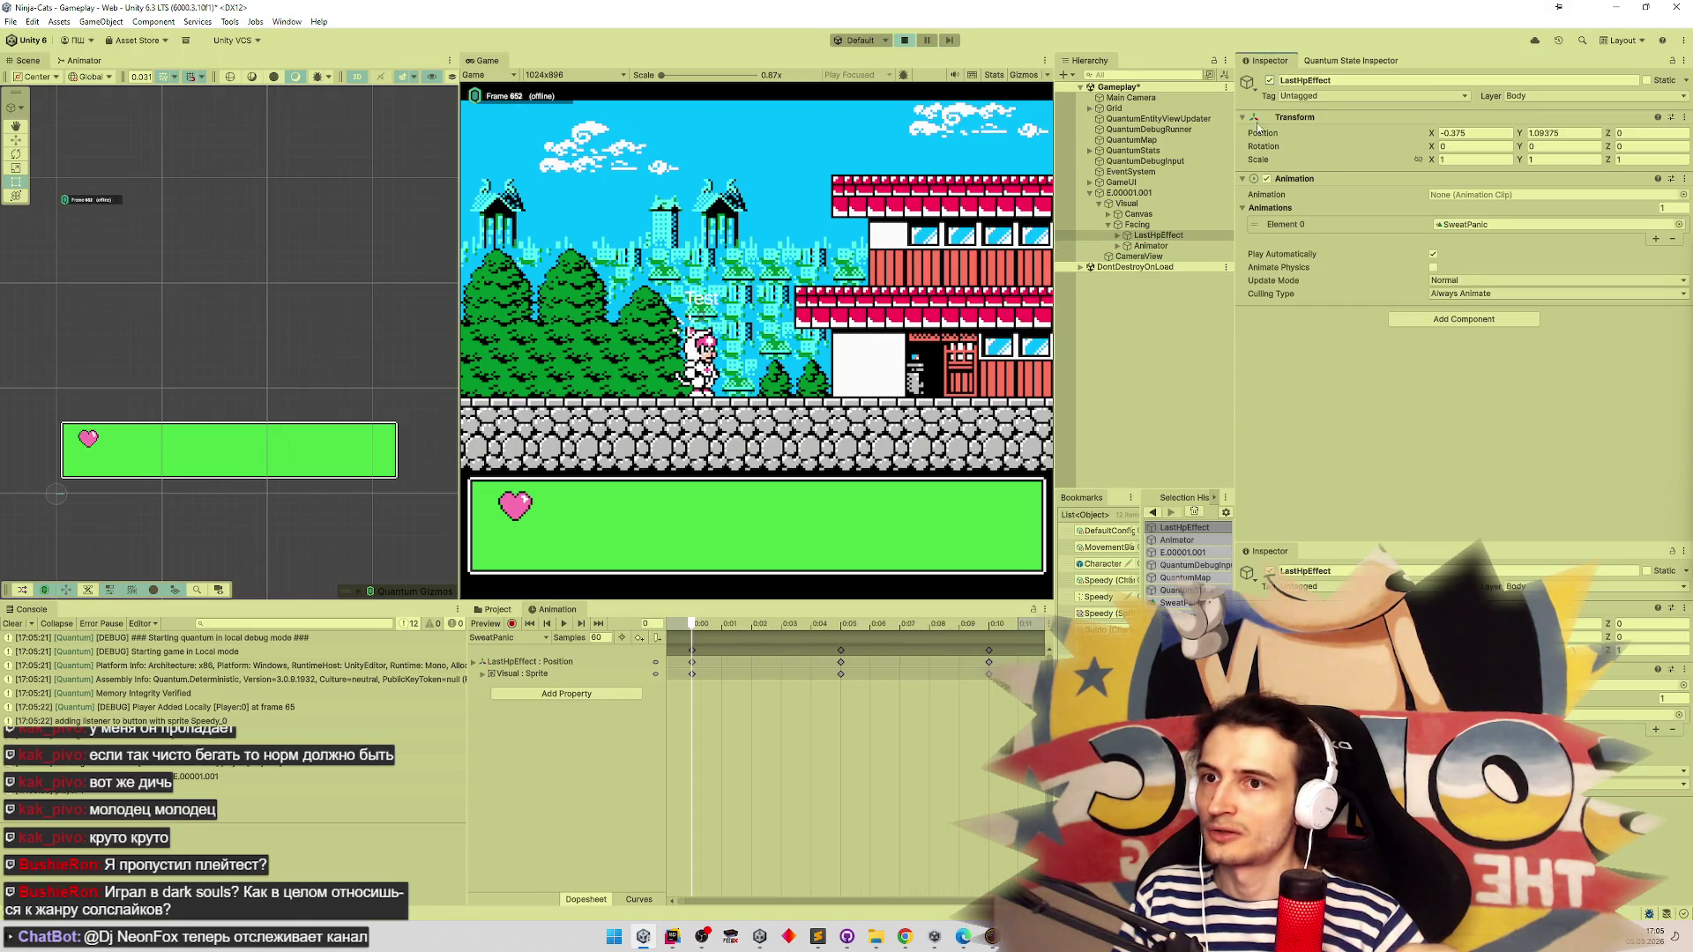
pyautogui.click(1435, 255)
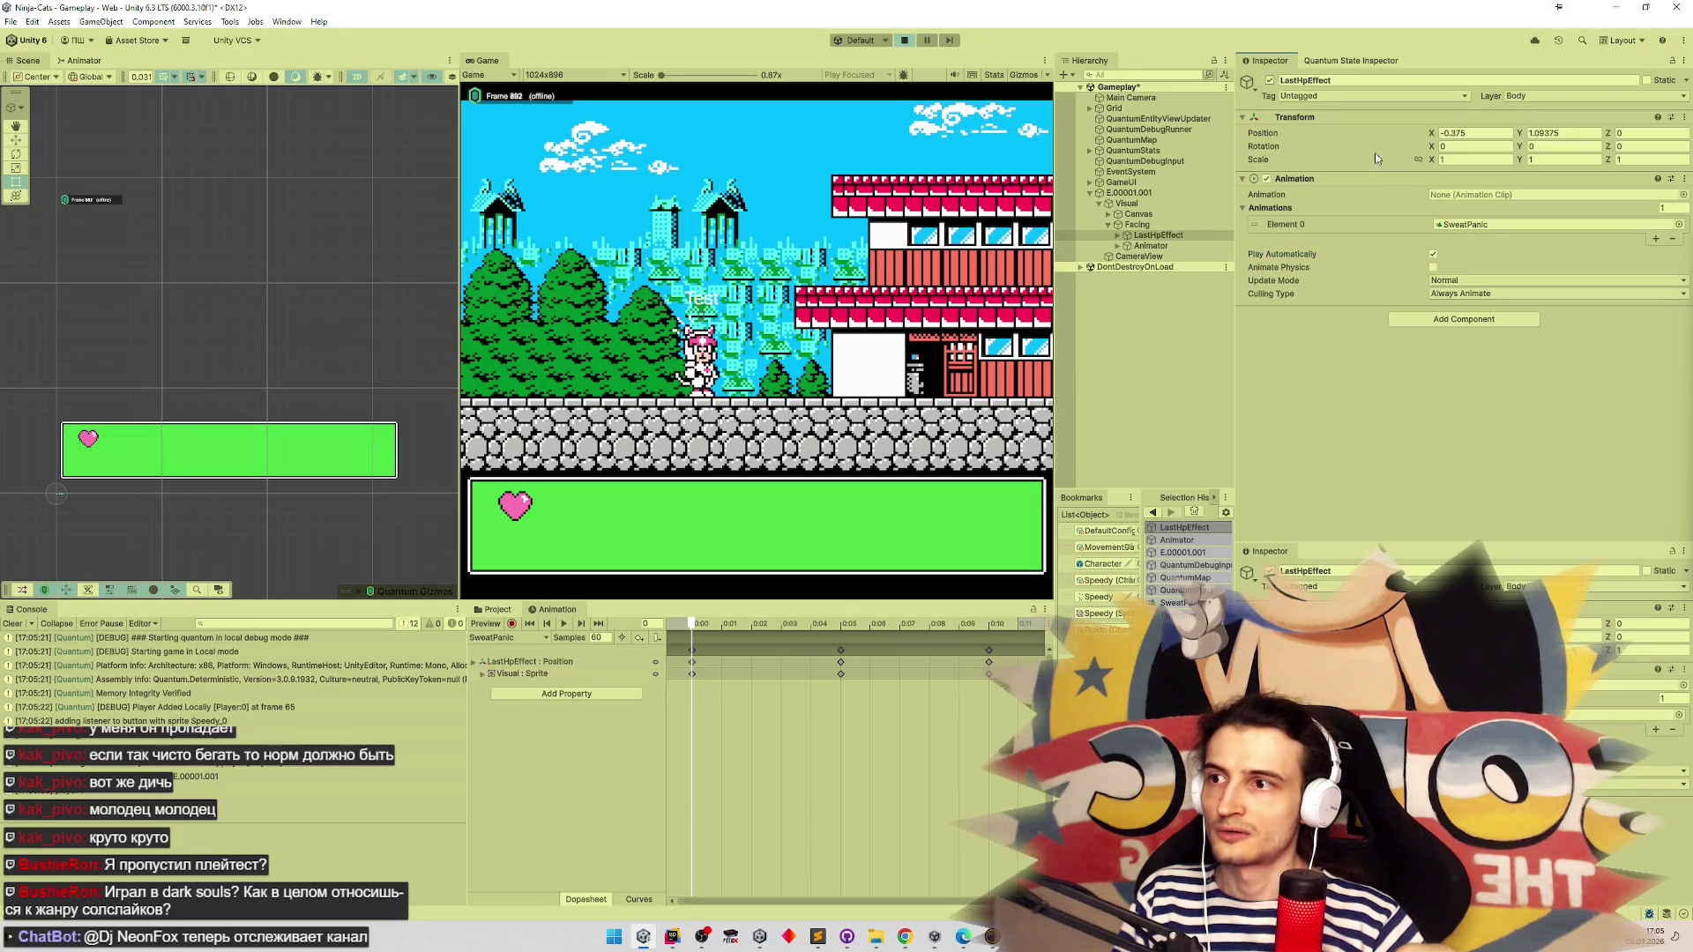
pyautogui.click(1433, 267)
pyautogui.click(1433, 255)
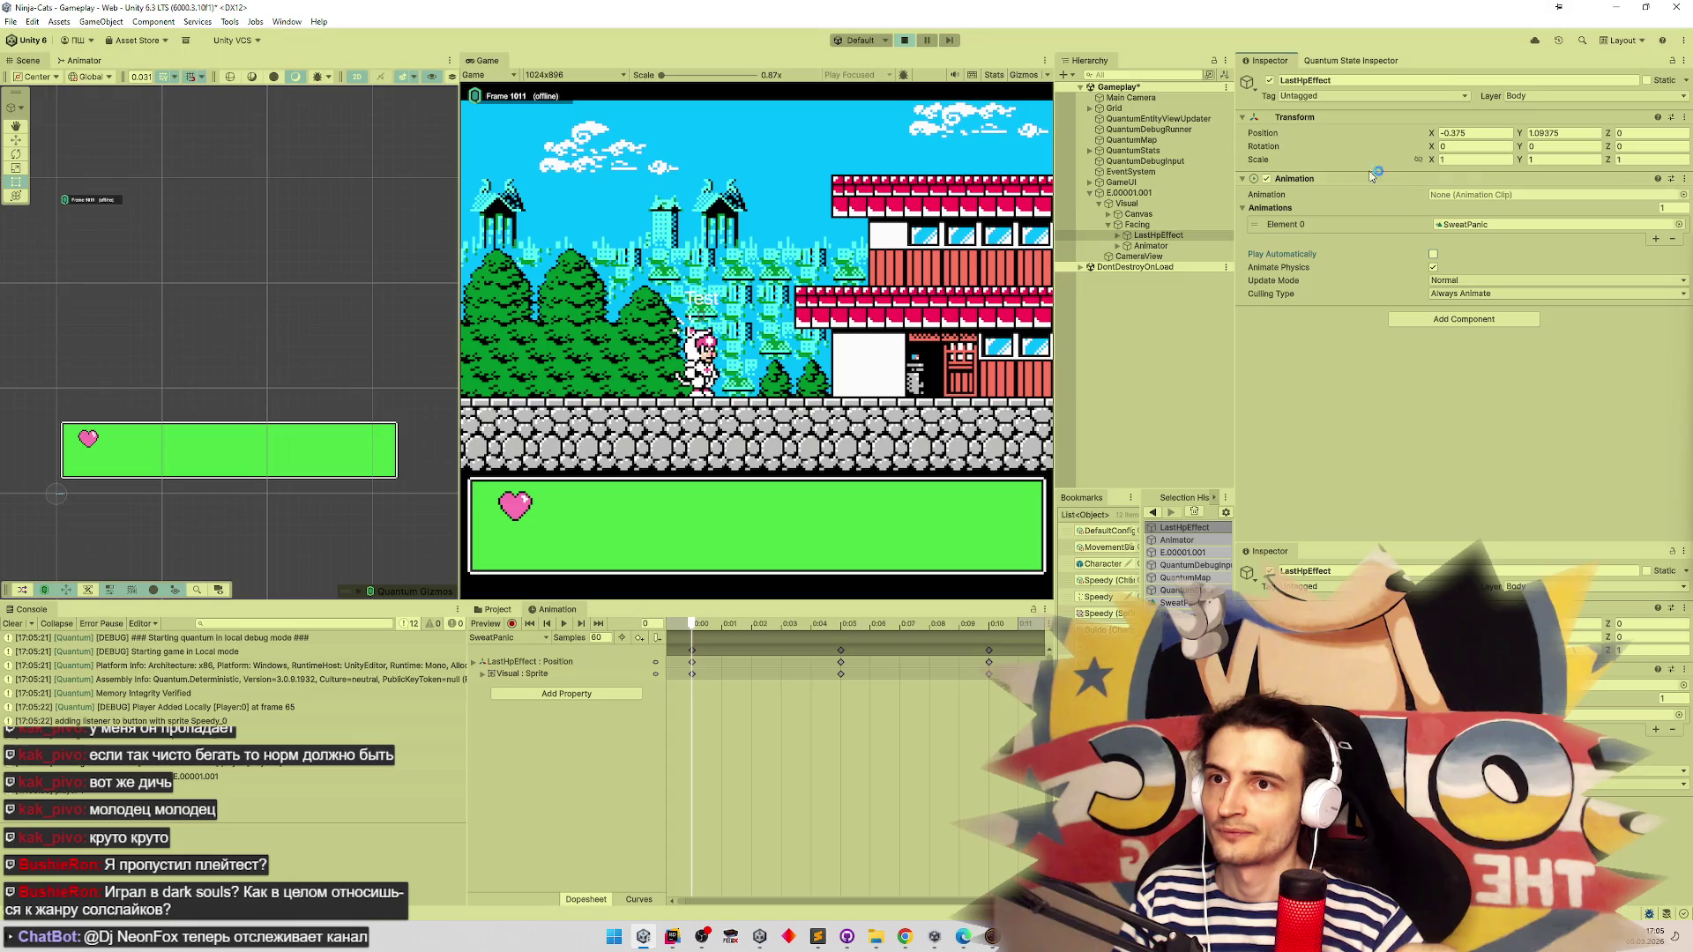
pyautogui.click(1464, 280)
pyautogui.click(1463, 310)
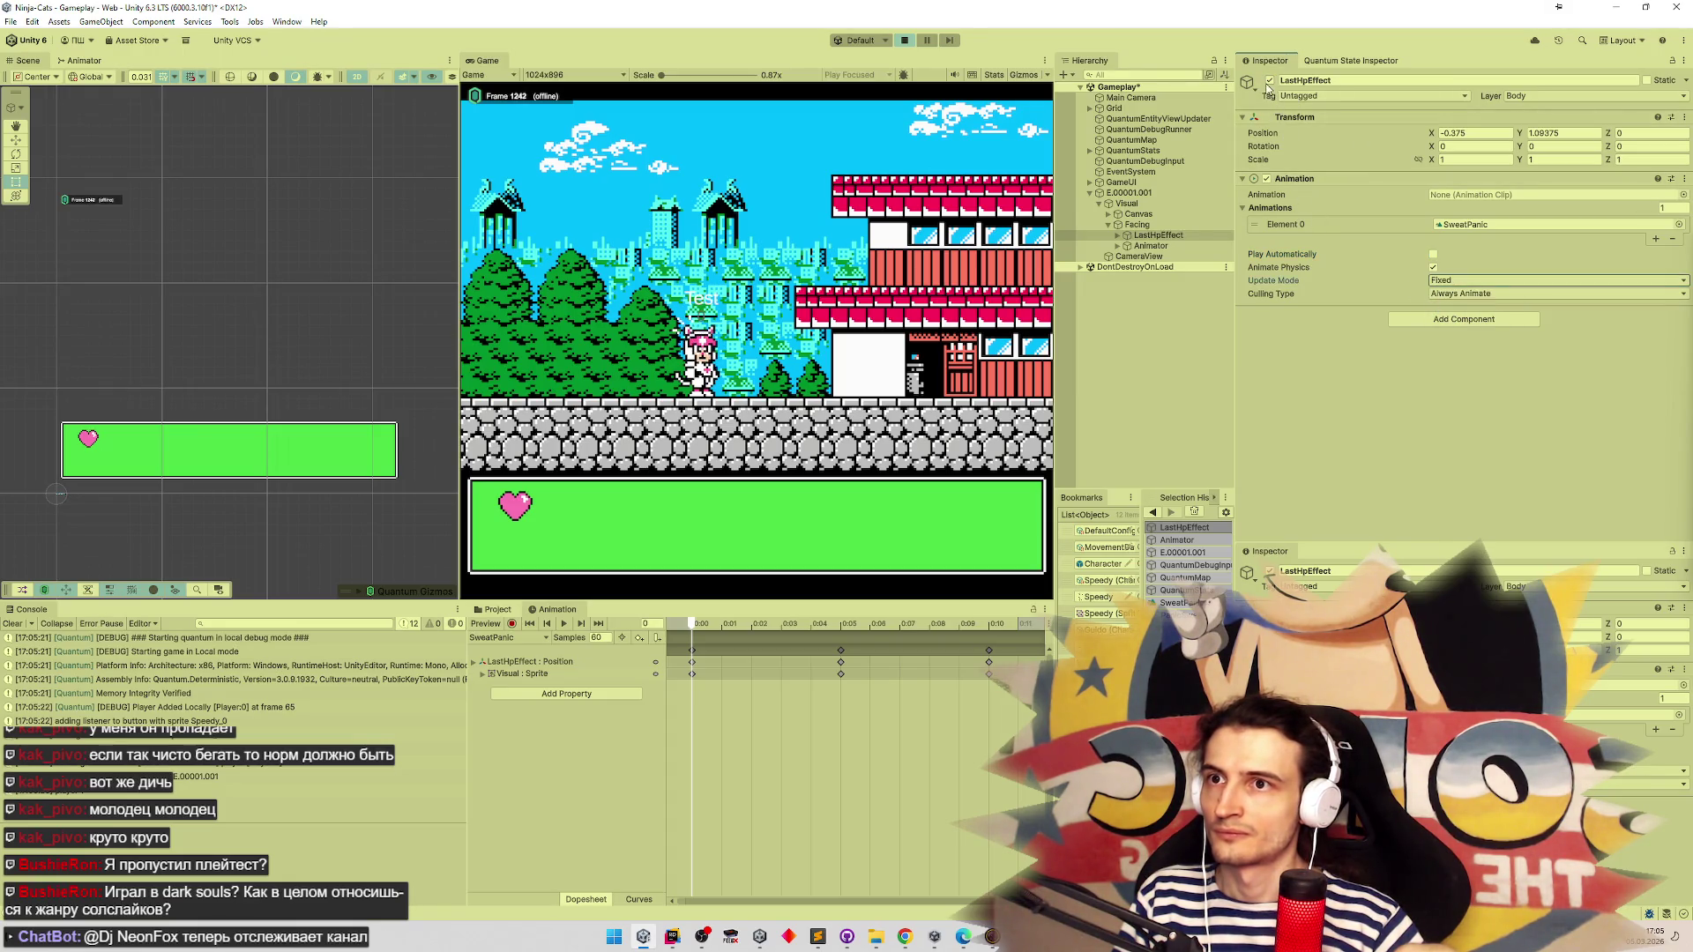
pyautogui.click(1448, 293)
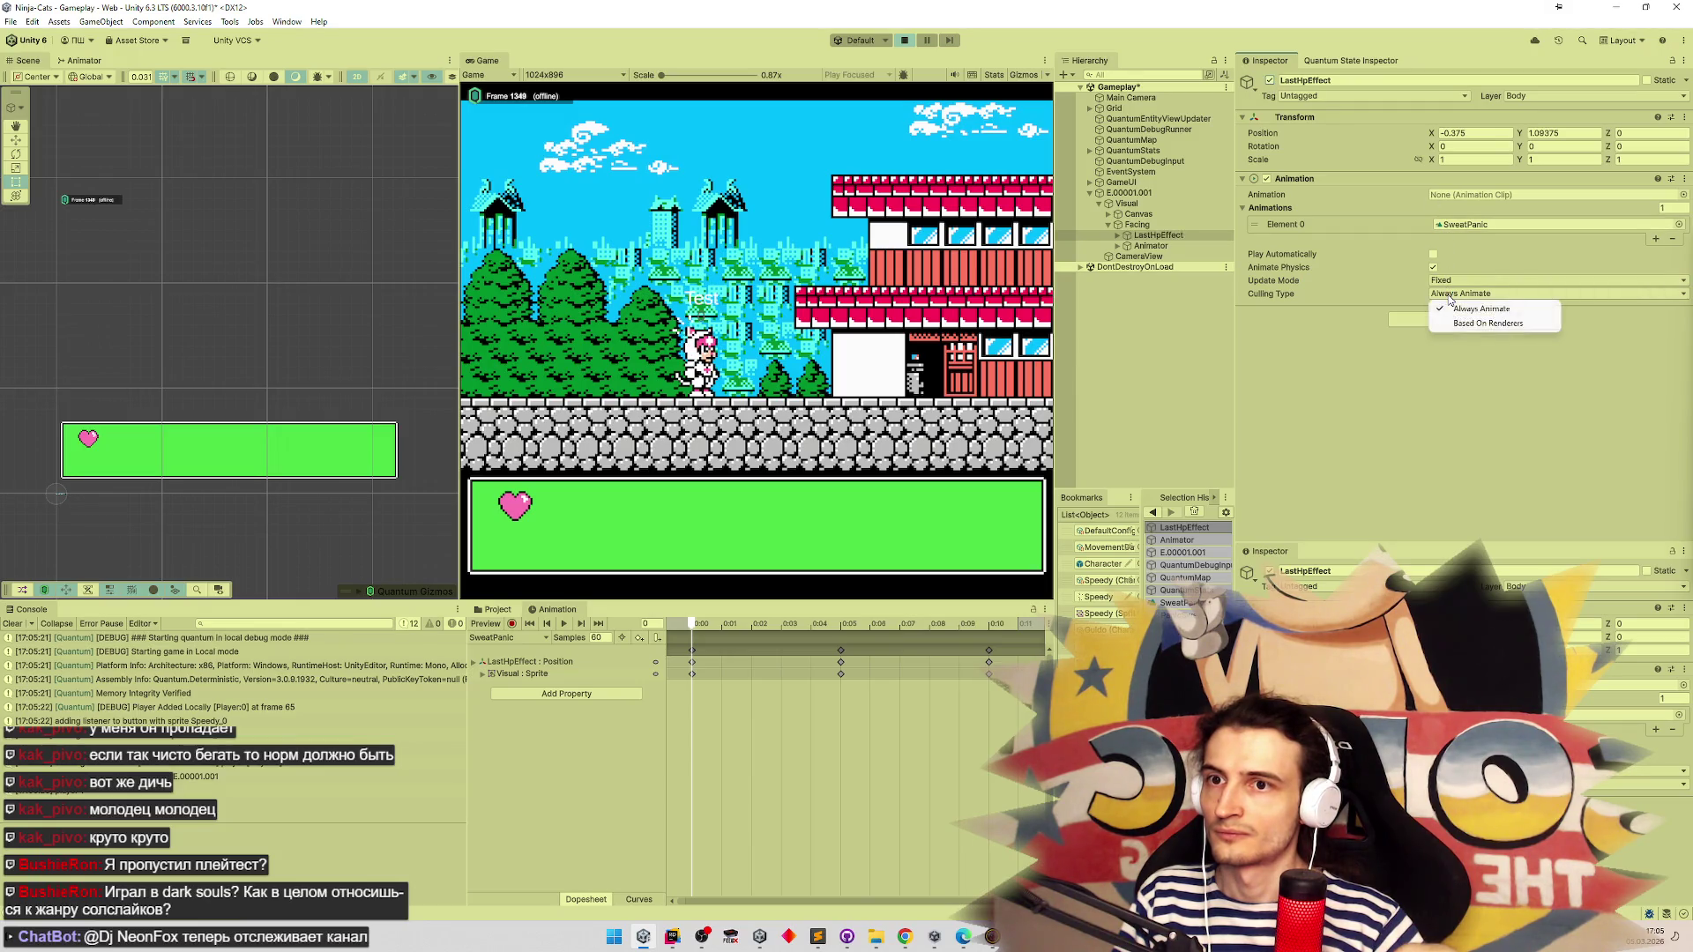
pyautogui.hotkey('ctrl', 'p')
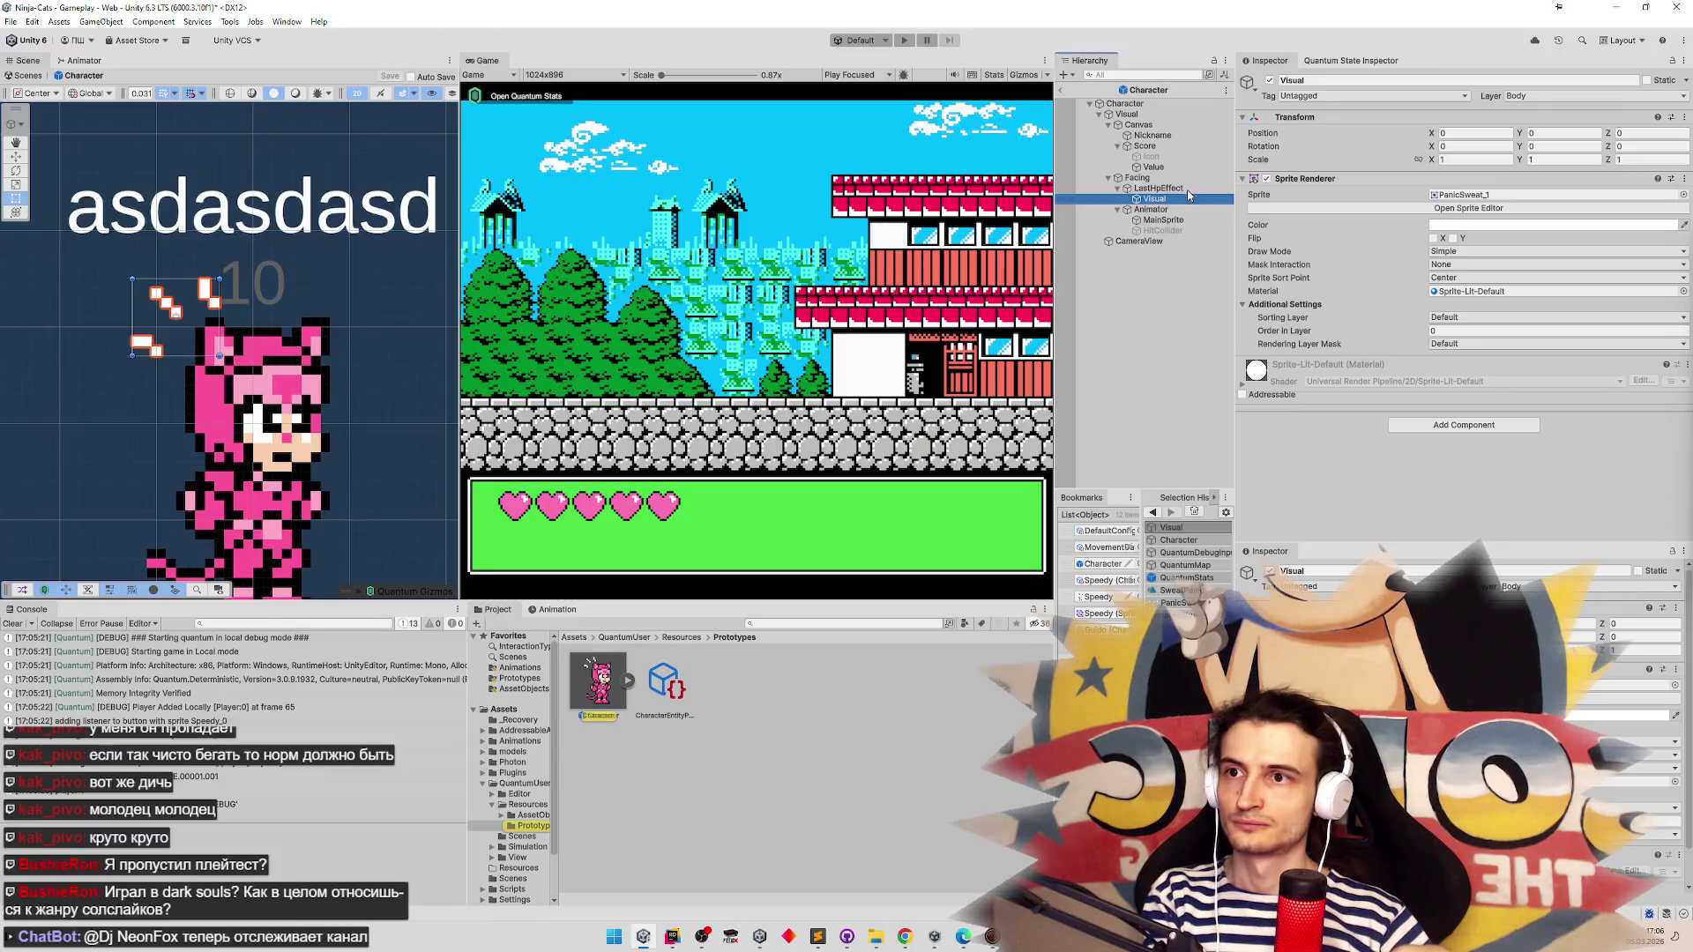
# Replace Element 0 with SweatPanic as the Animation clip, then play and exit Prefab Mode
pyautogui.click(1673, 240)
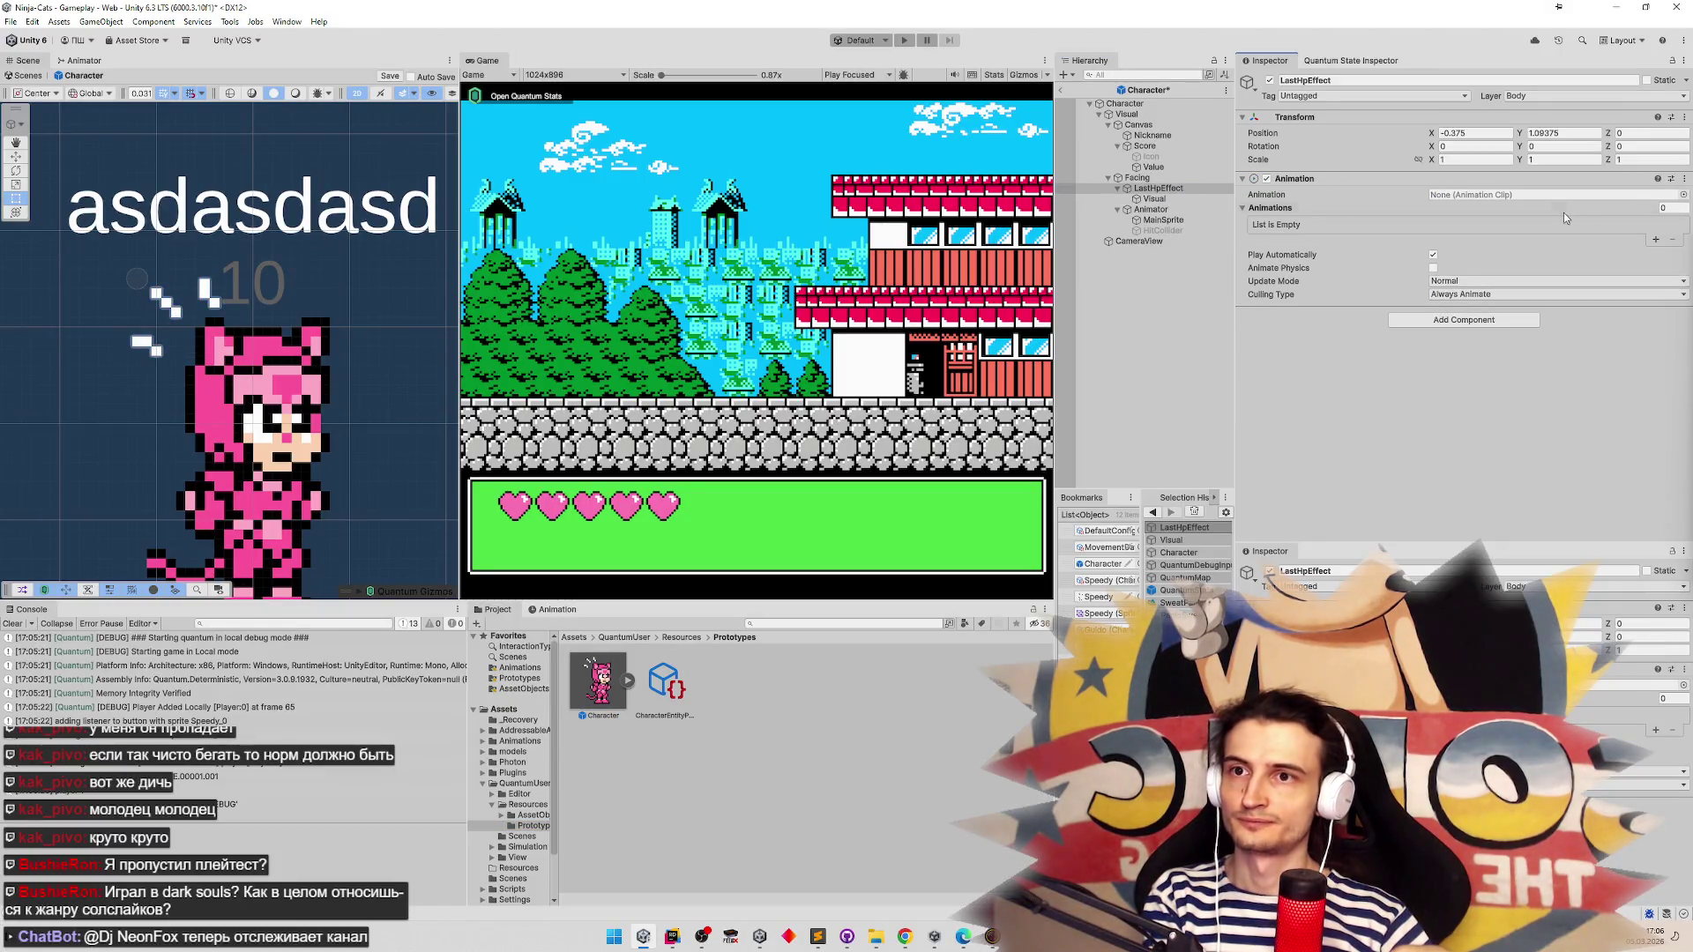
pyautogui.click(1683, 195)
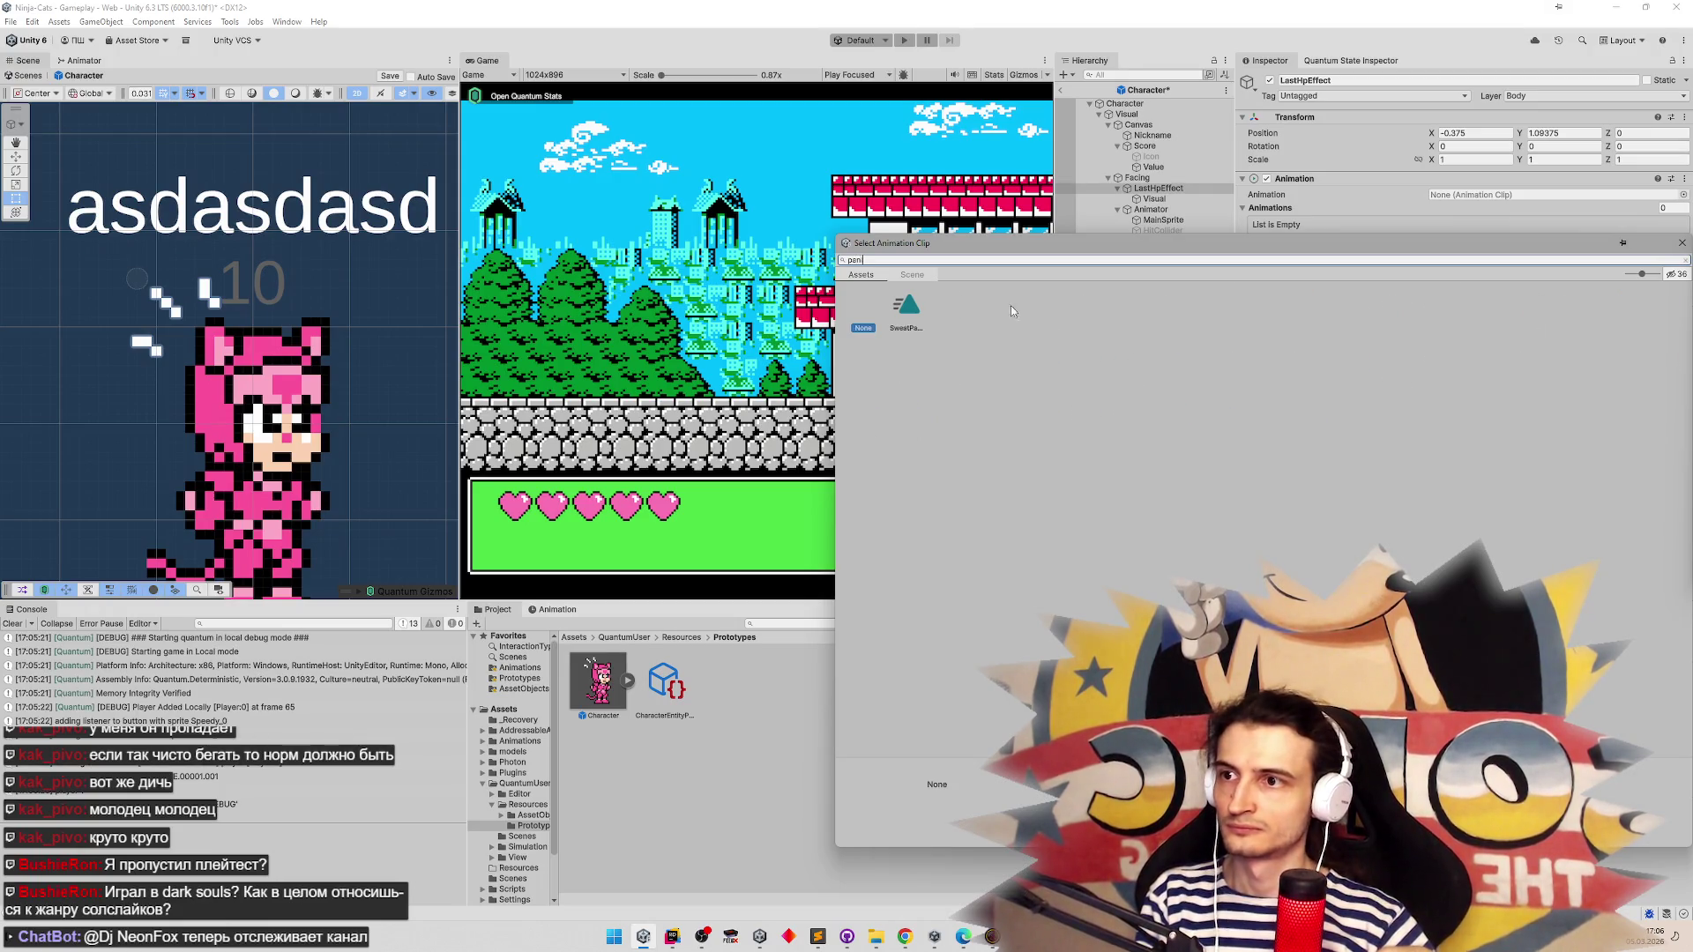
pyautogui.doubleClick(908, 309)
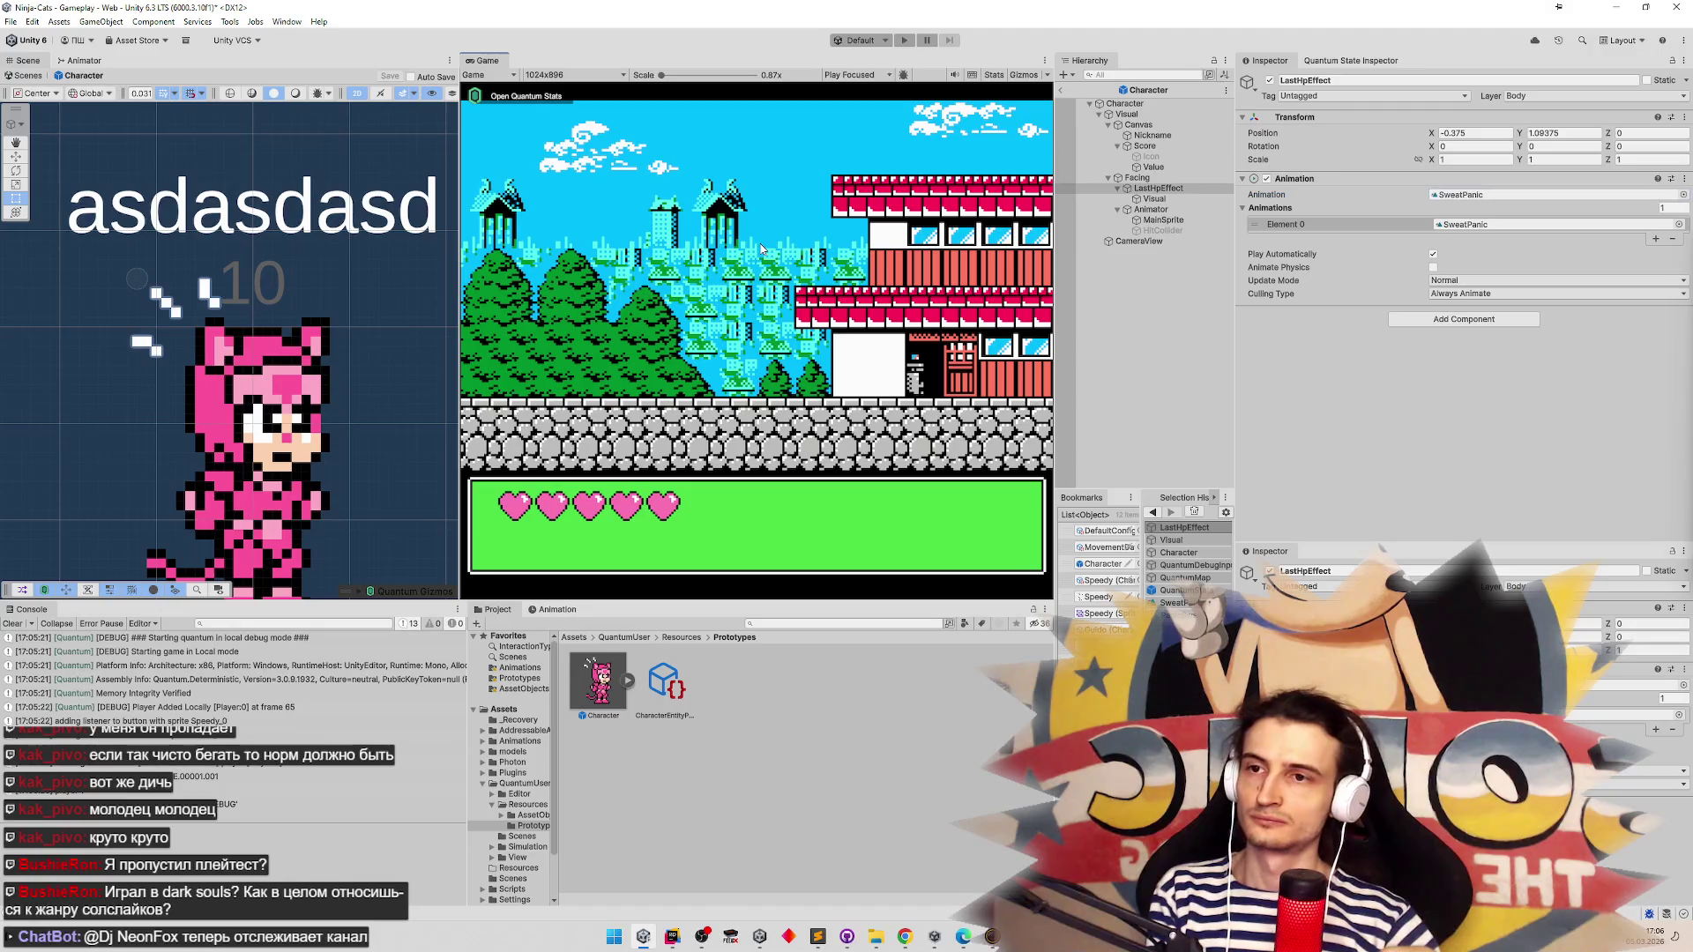
pyautogui.hotkey('ctrl', 'p')
pyautogui.click(863, 511)
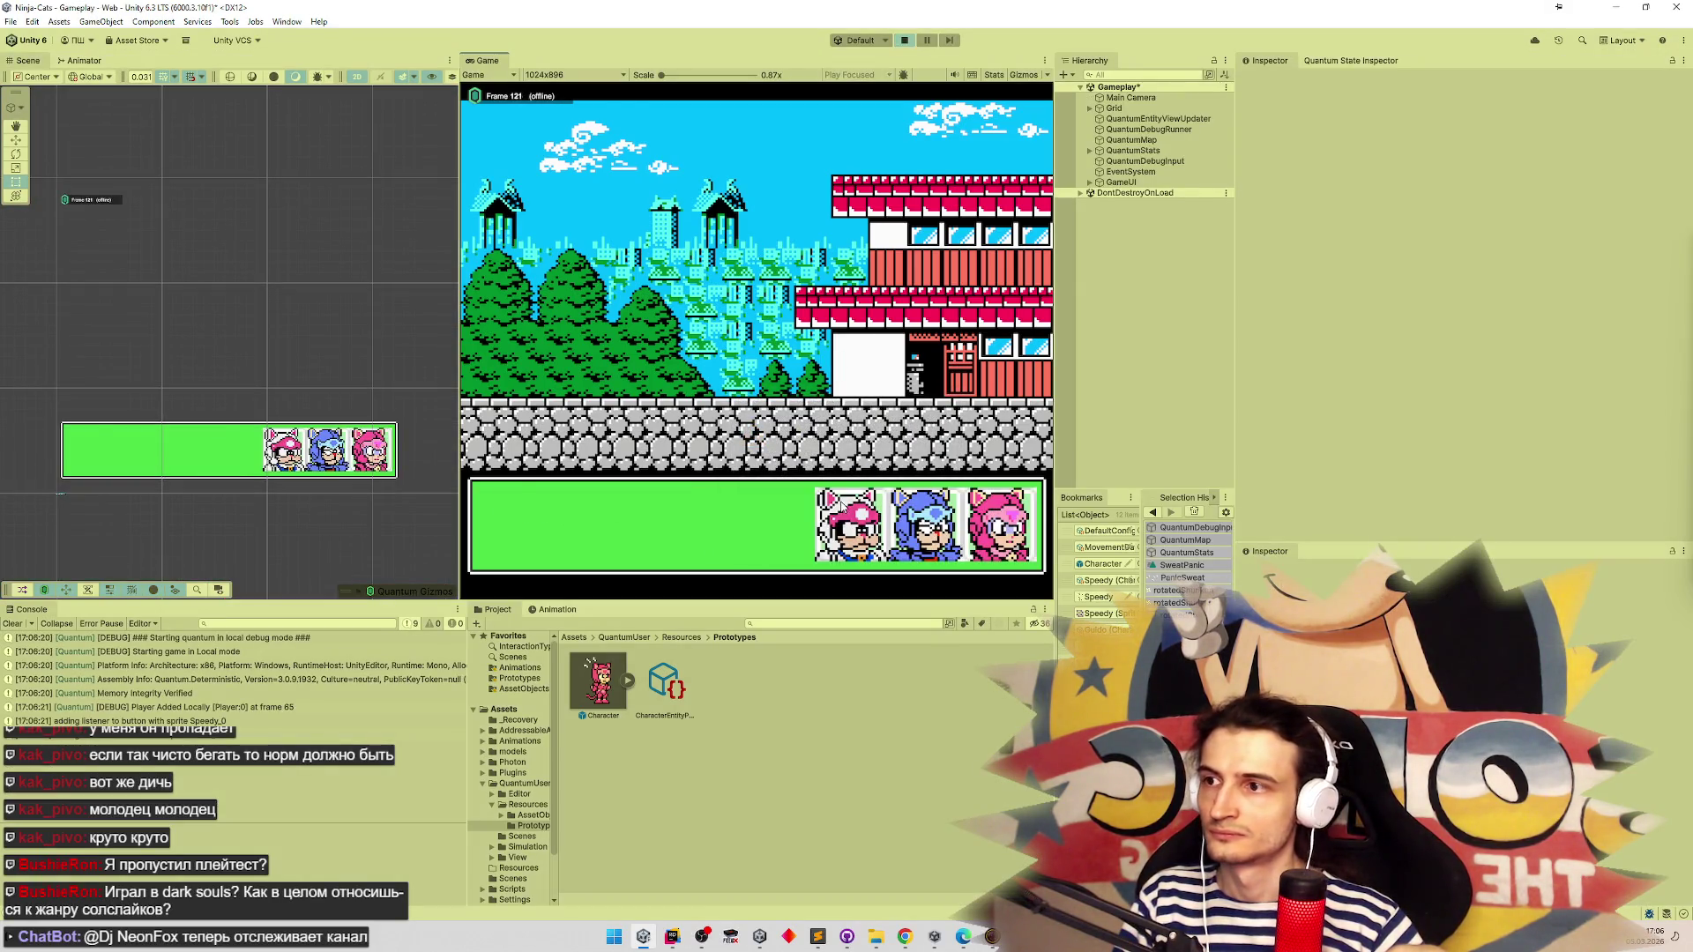
# Walk the cat character right in the game, view the Animation panel, then switch to Chrome
pyautogui.press('d')
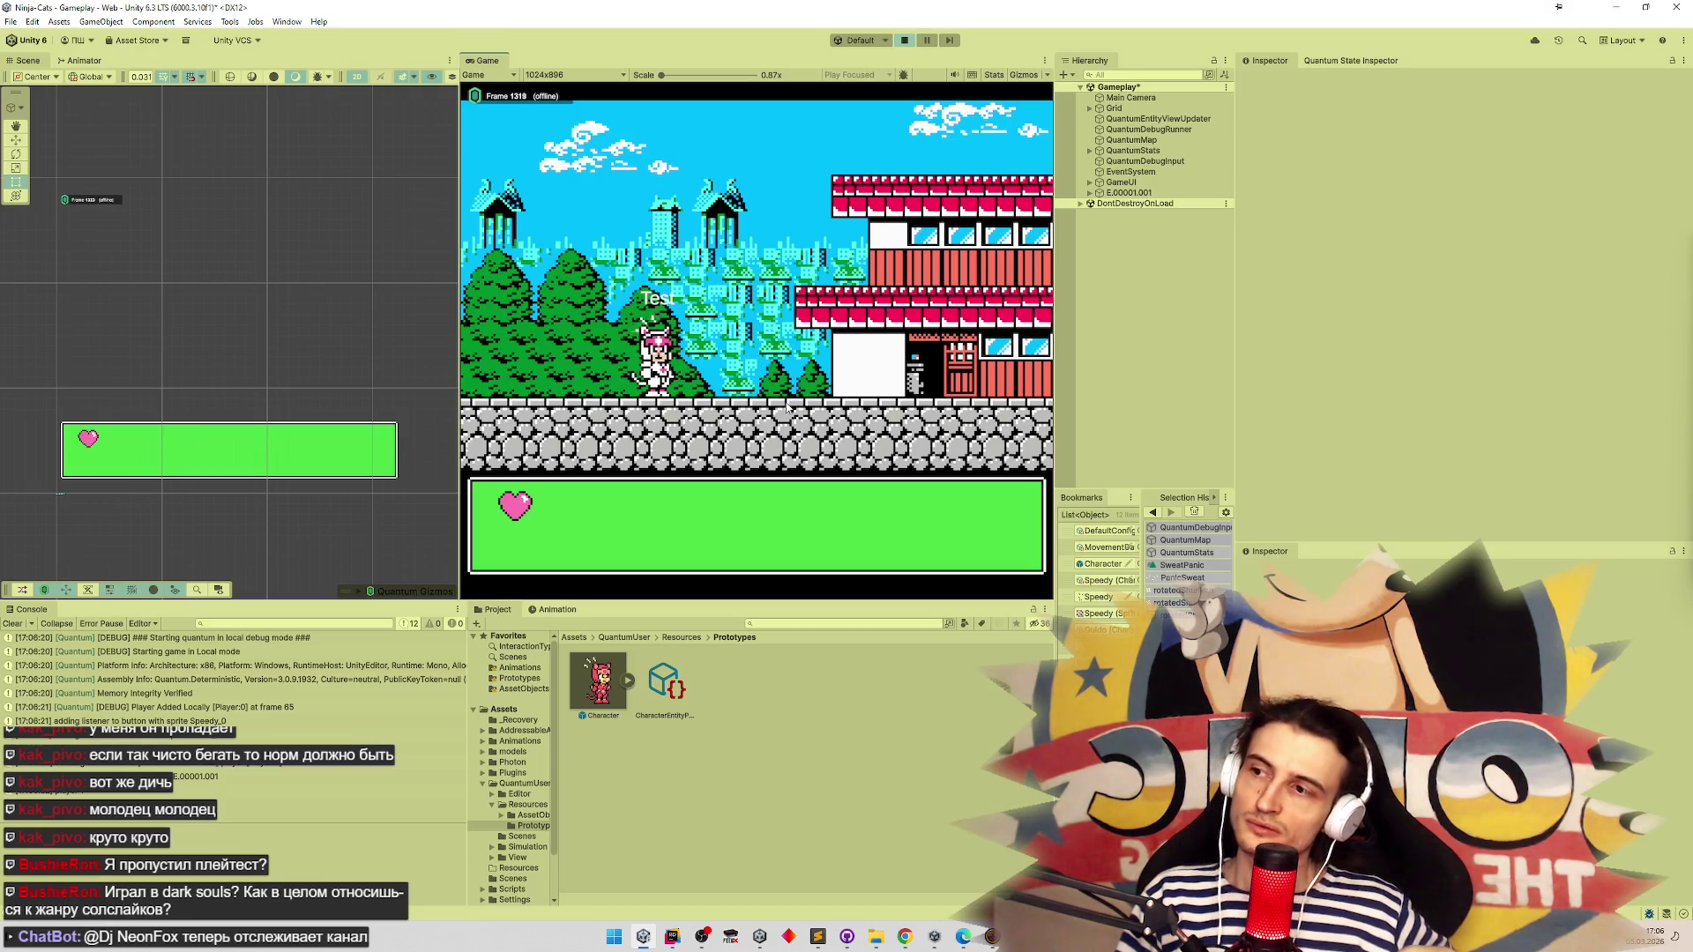
pyautogui.click(550, 610)
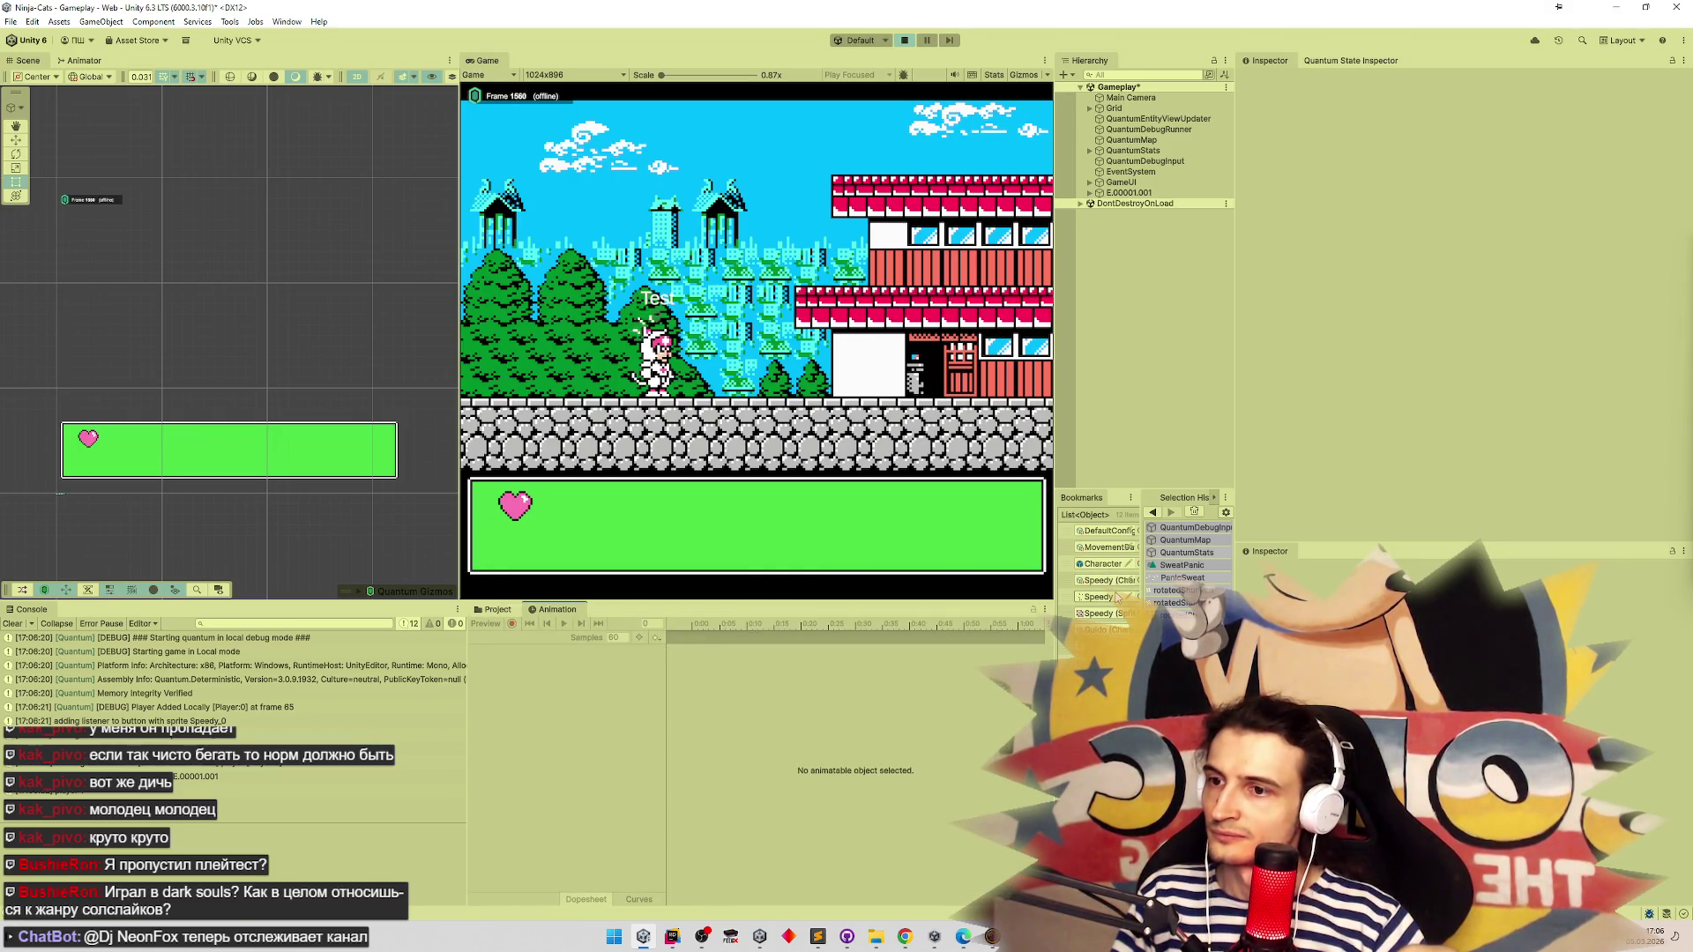
pyautogui.click(905, 936)
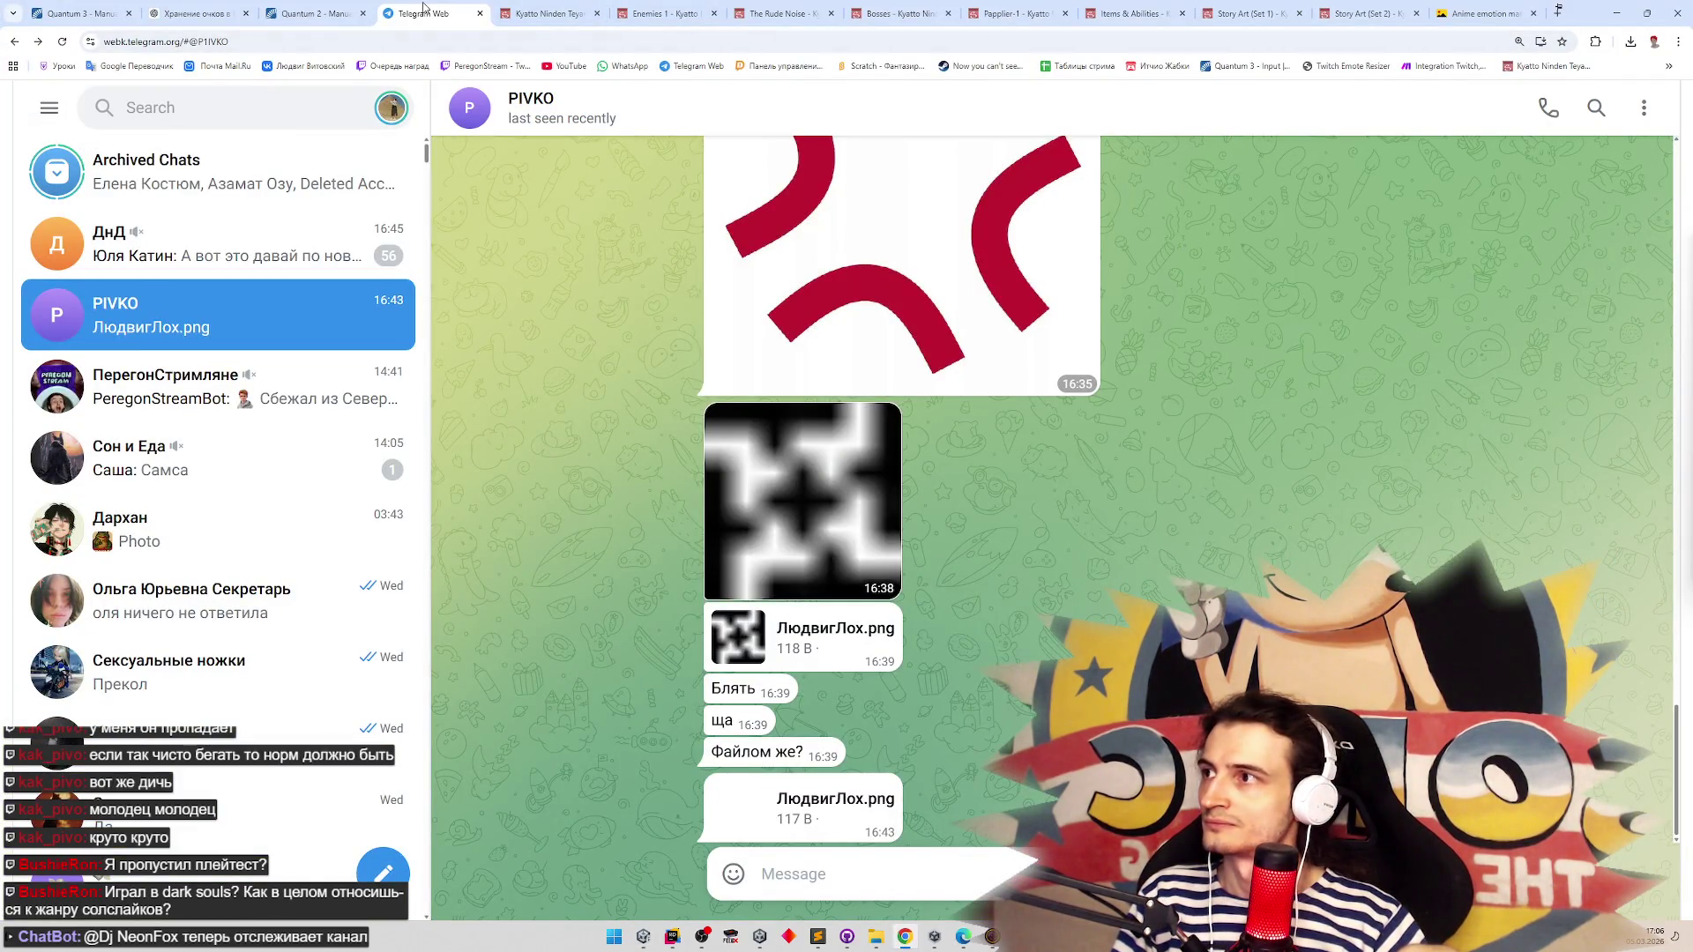
# In a new ChatGPT tab, ask why the legacy Animation component moves the transform but won't change sprites
pyautogui.click(1668, 66)
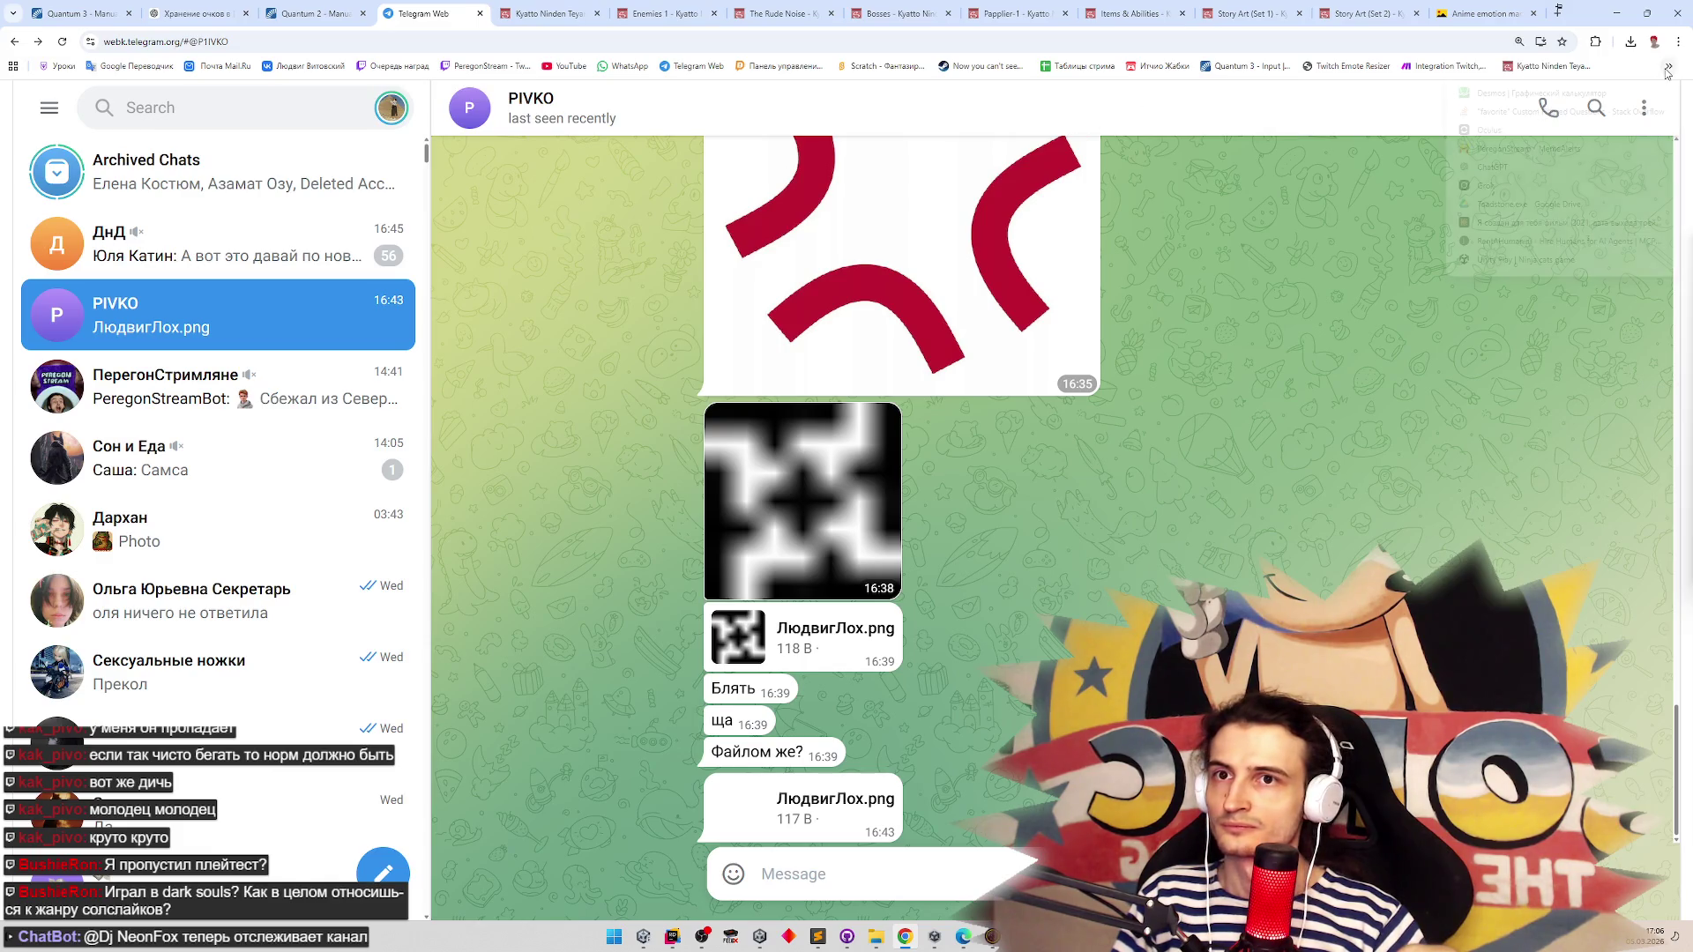
pyautogui.click(1556, 167)
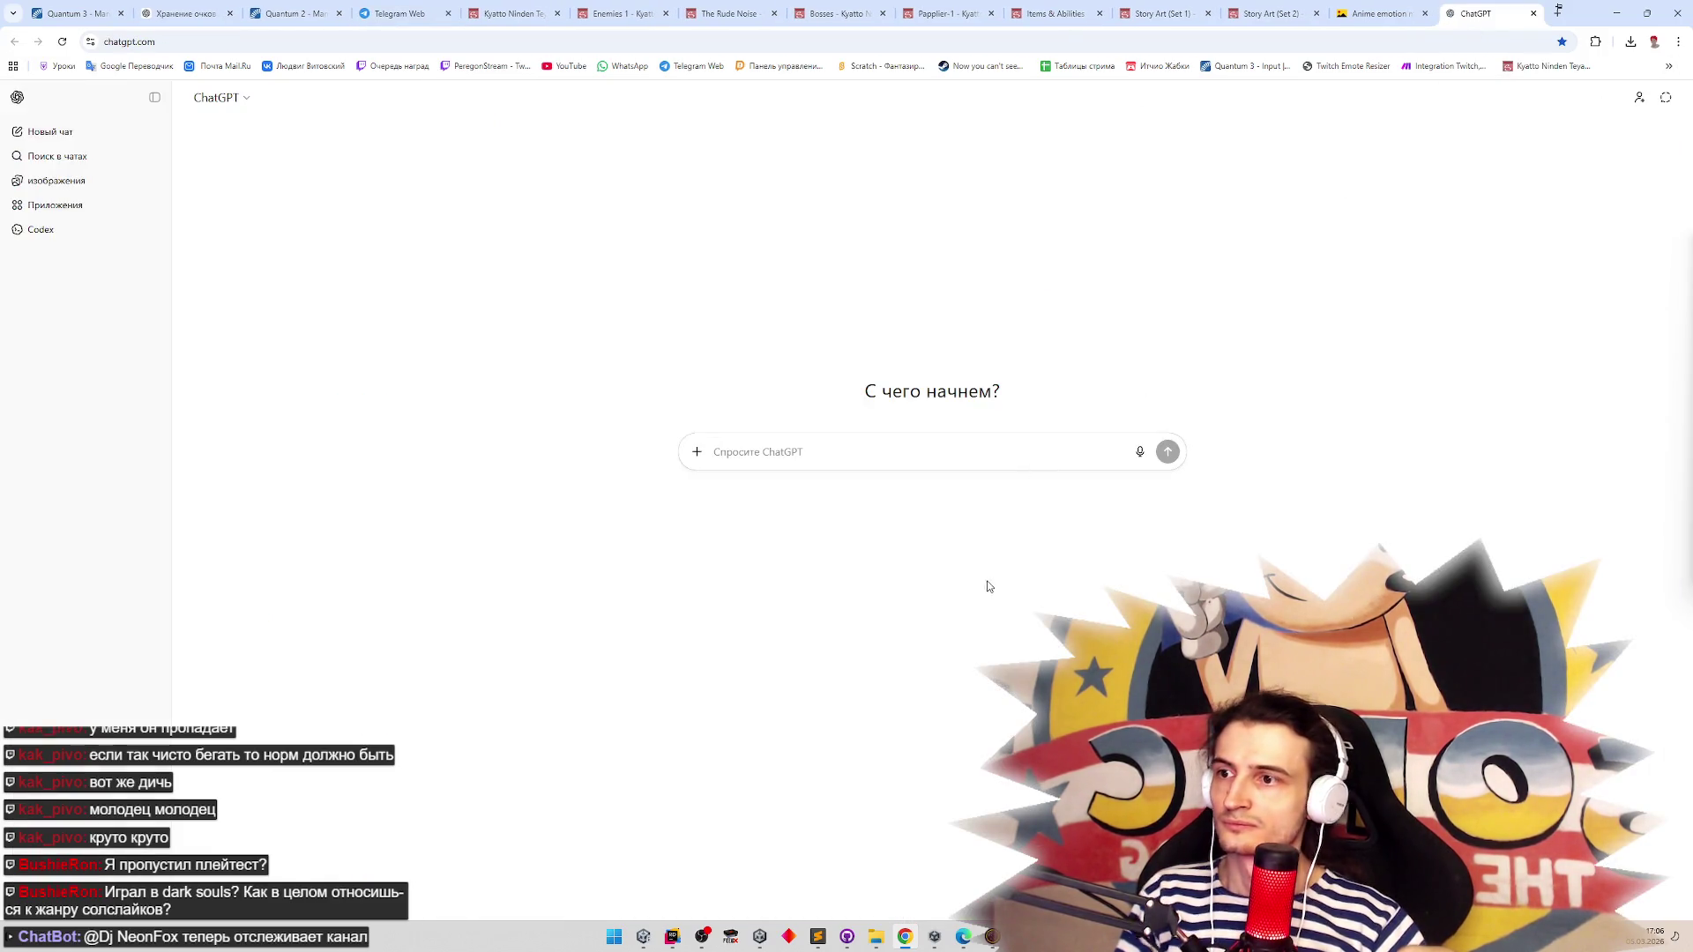
pyautogui.write('использую ')
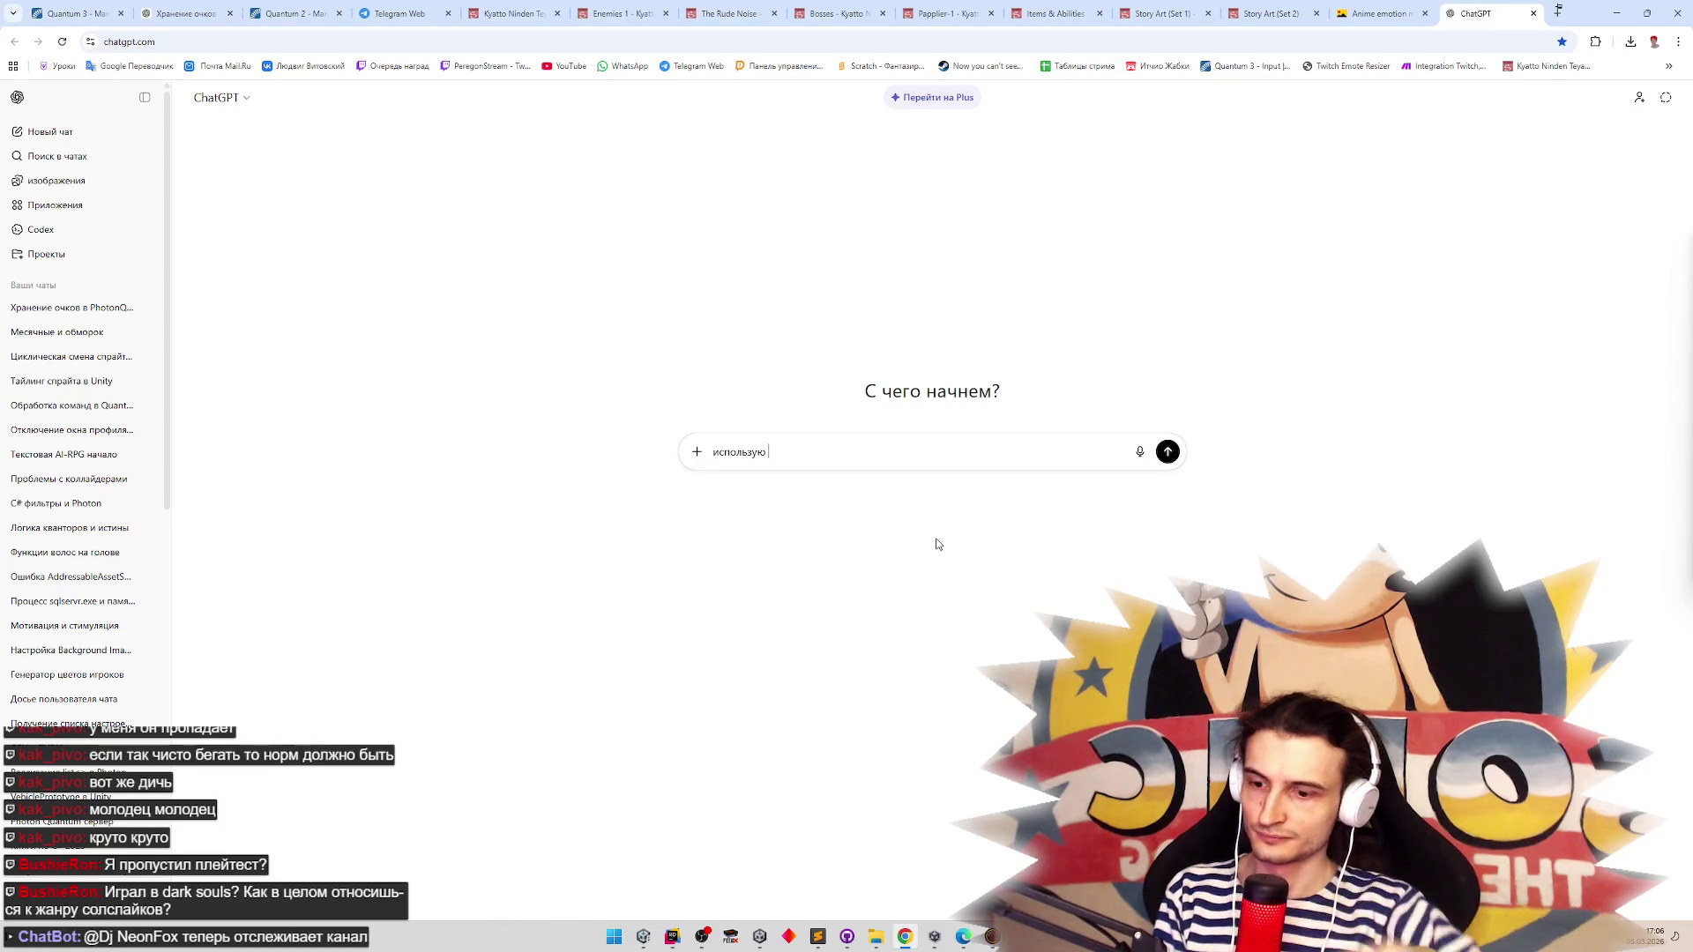
pyautogui.write('lega')
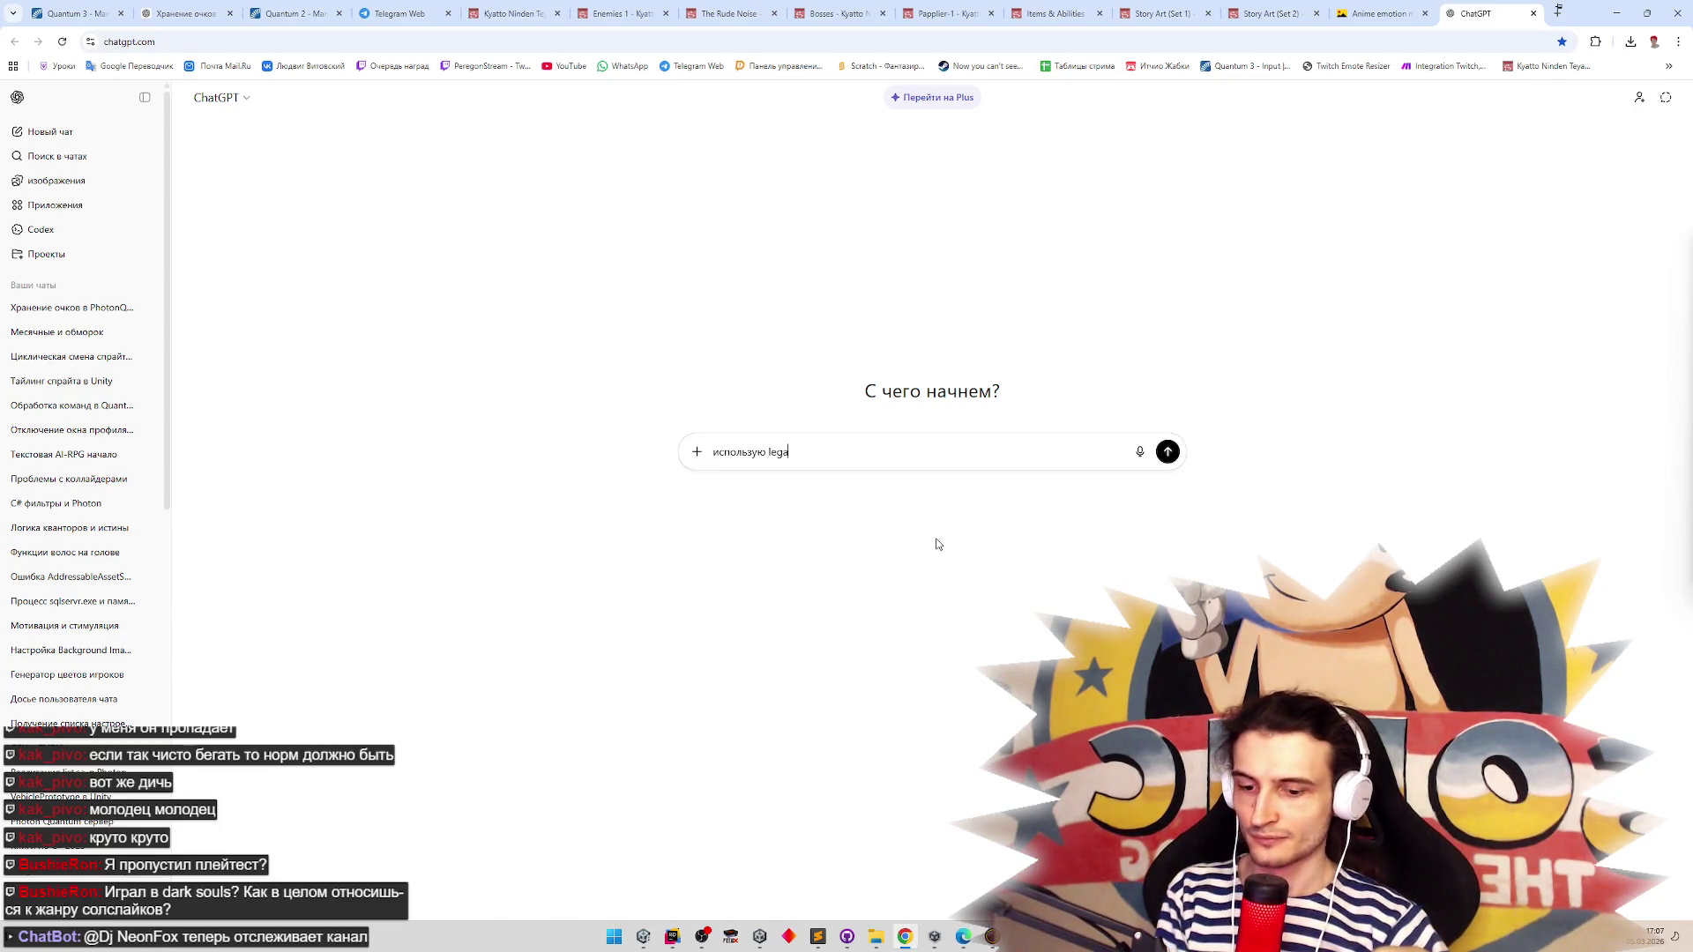
pyautogui.write('cy animation ')
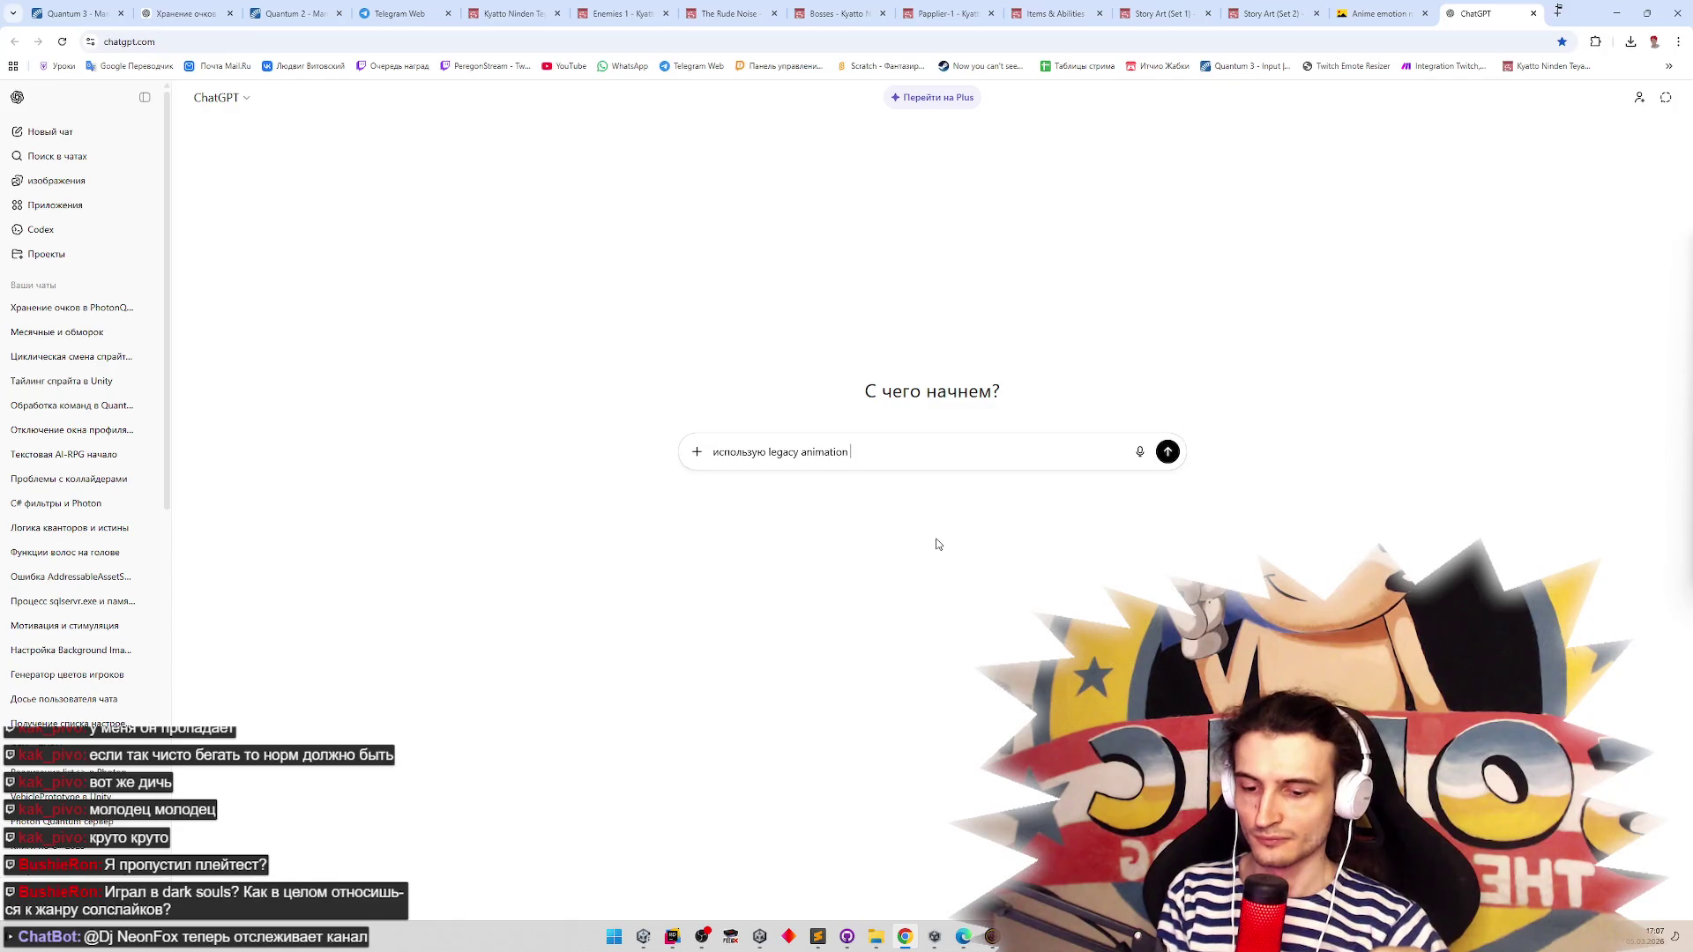
pyautogui.write('компонент, ')
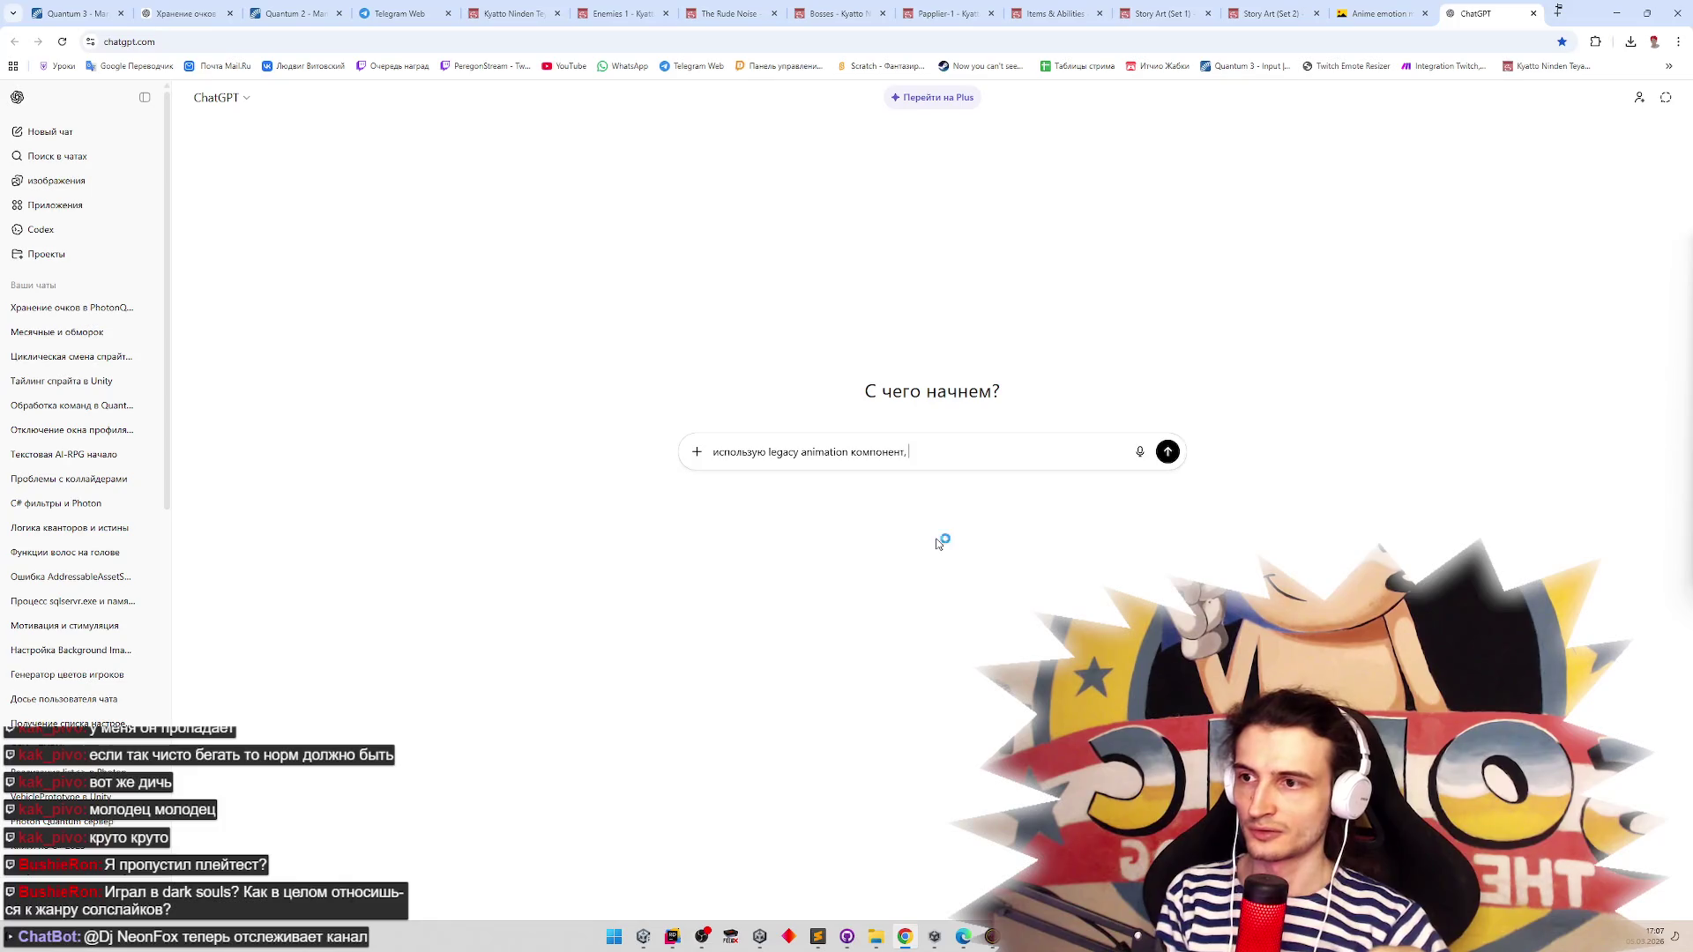
pyautogui.write('отзывается менять спрайты ')
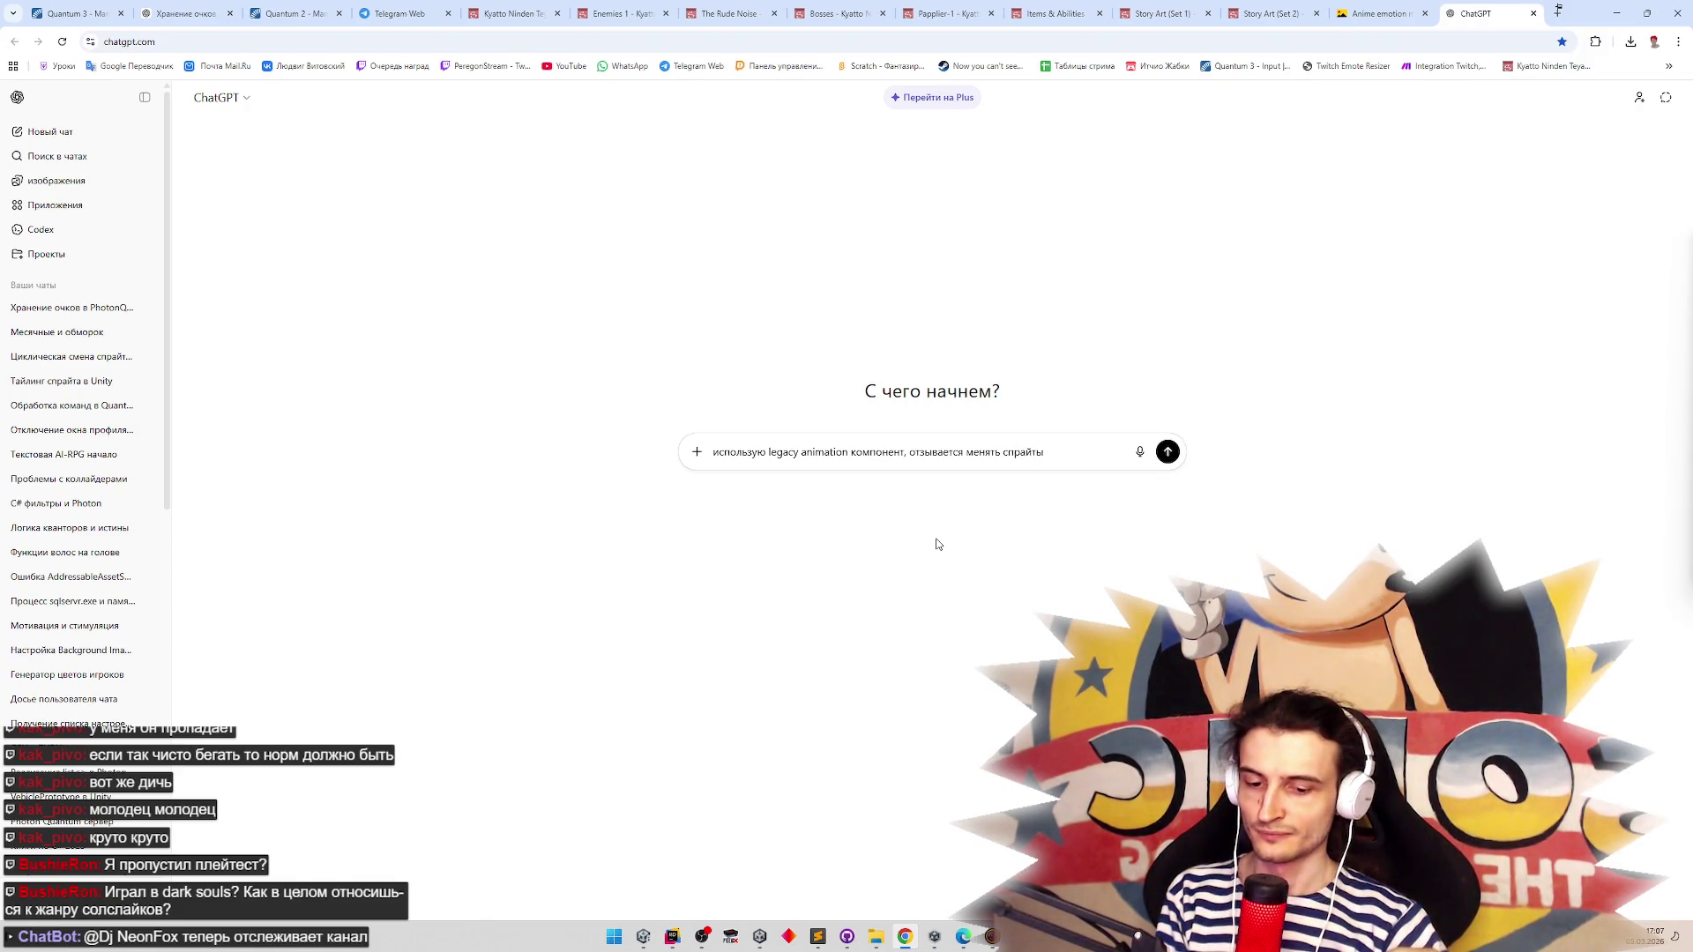
pyautogui.write(', а движение трансформа выполняет')
pyautogui.press('Return')
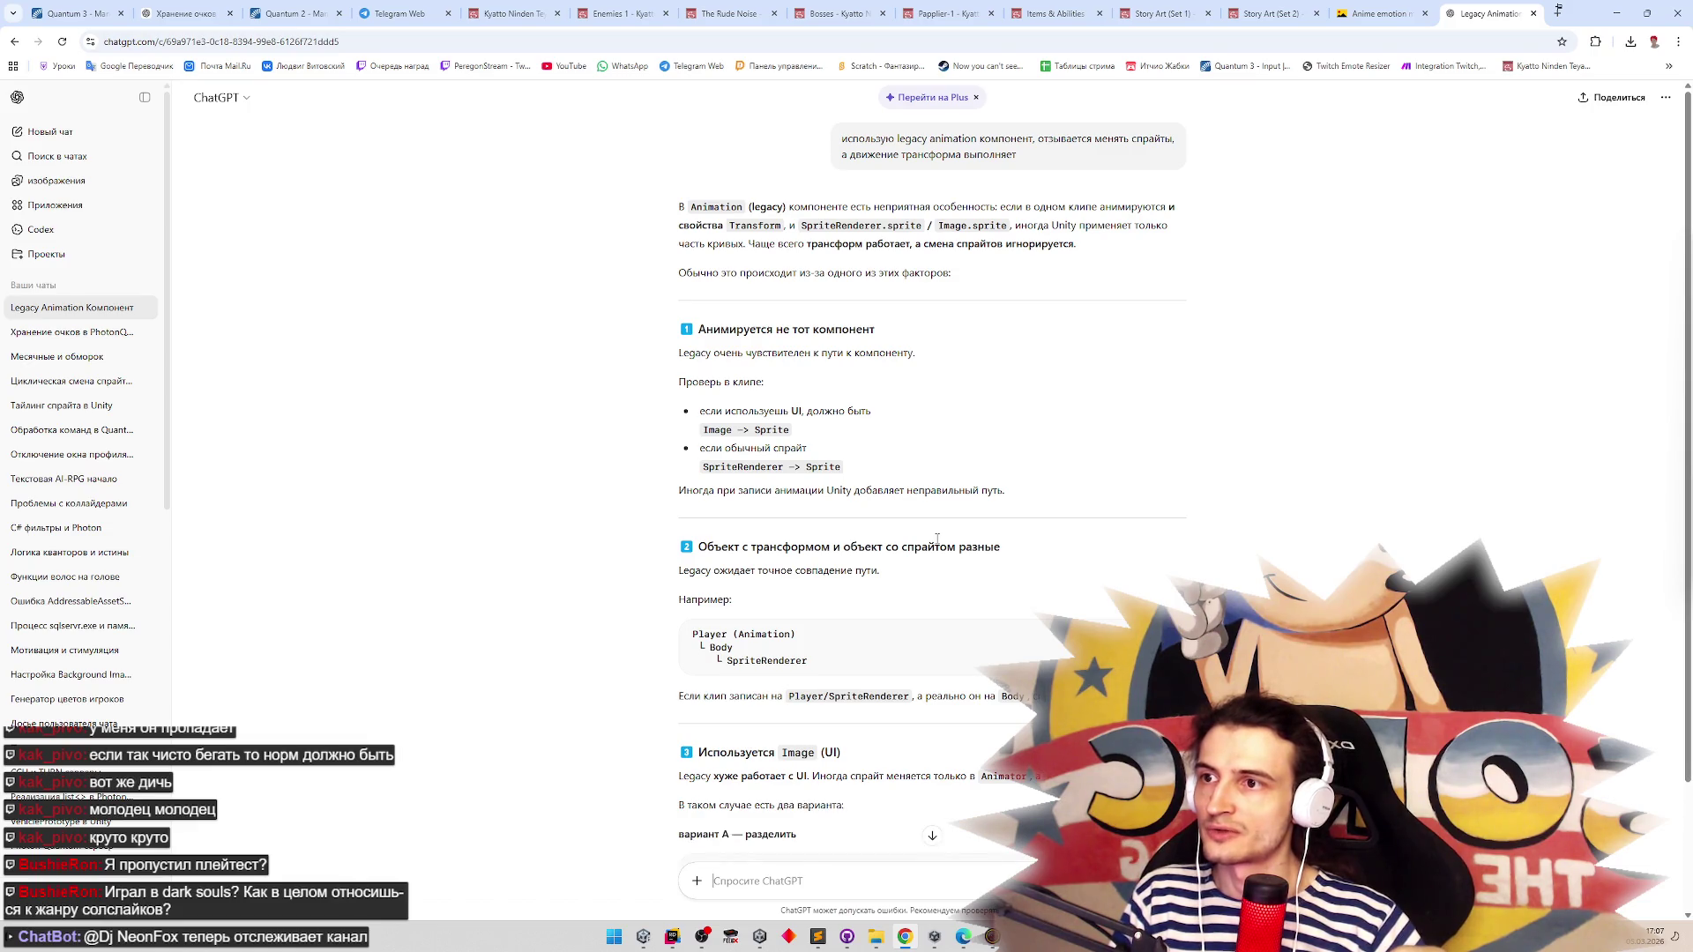
# Autoscroll through ChatGPT's reply down to the 'Если коротко' summary, then return to Unity
pyautogui.middleClick(1001, 438)
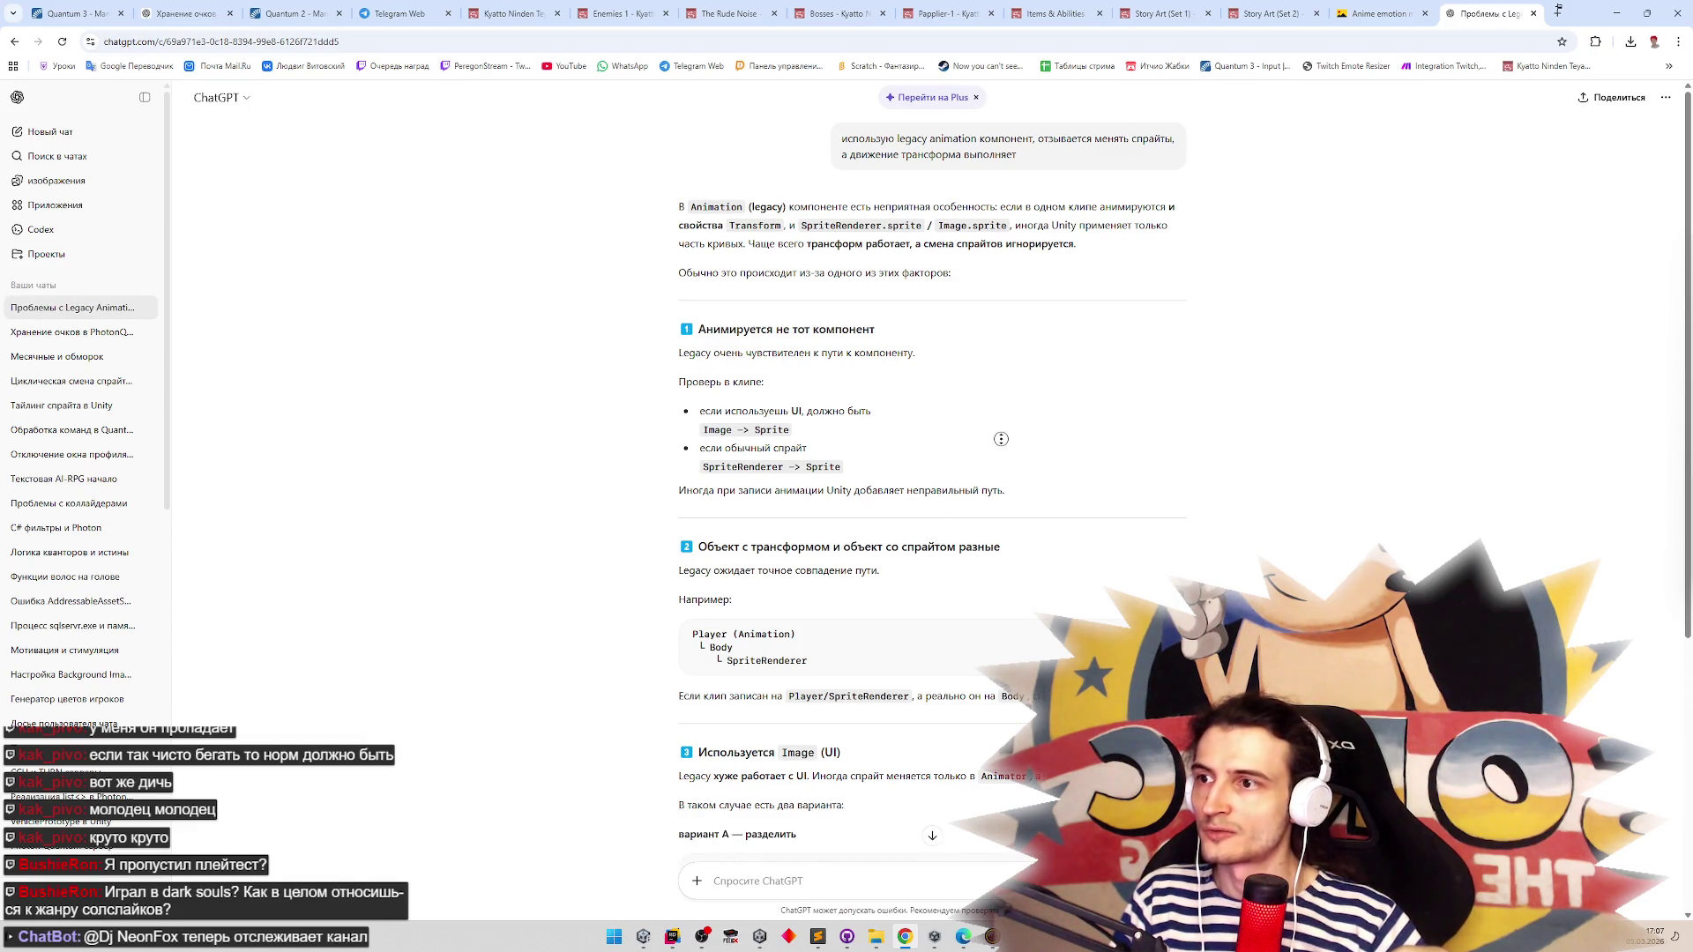
pyautogui.scroll(-1, 996, 453)
pyautogui.scroll(-1, 997, 452)
pyautogui.scroll(-1, 997, 452)
pyautogui.scroll(-1, 997, 452)
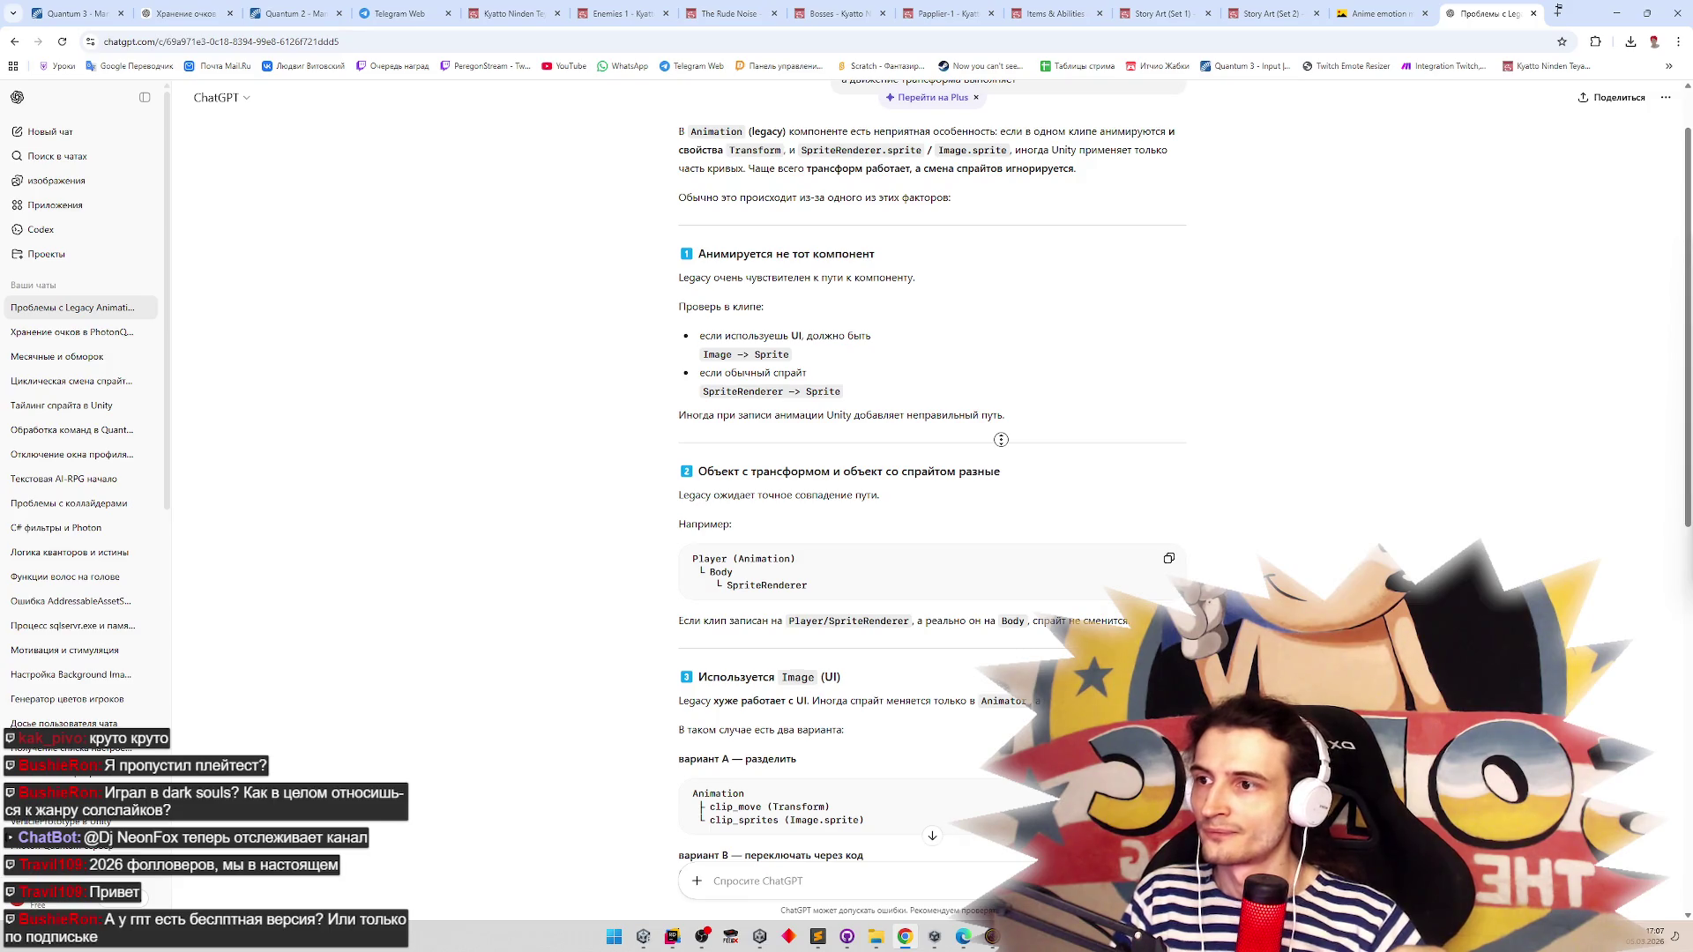
pyautogui.scroll(-1, 1003, 441)
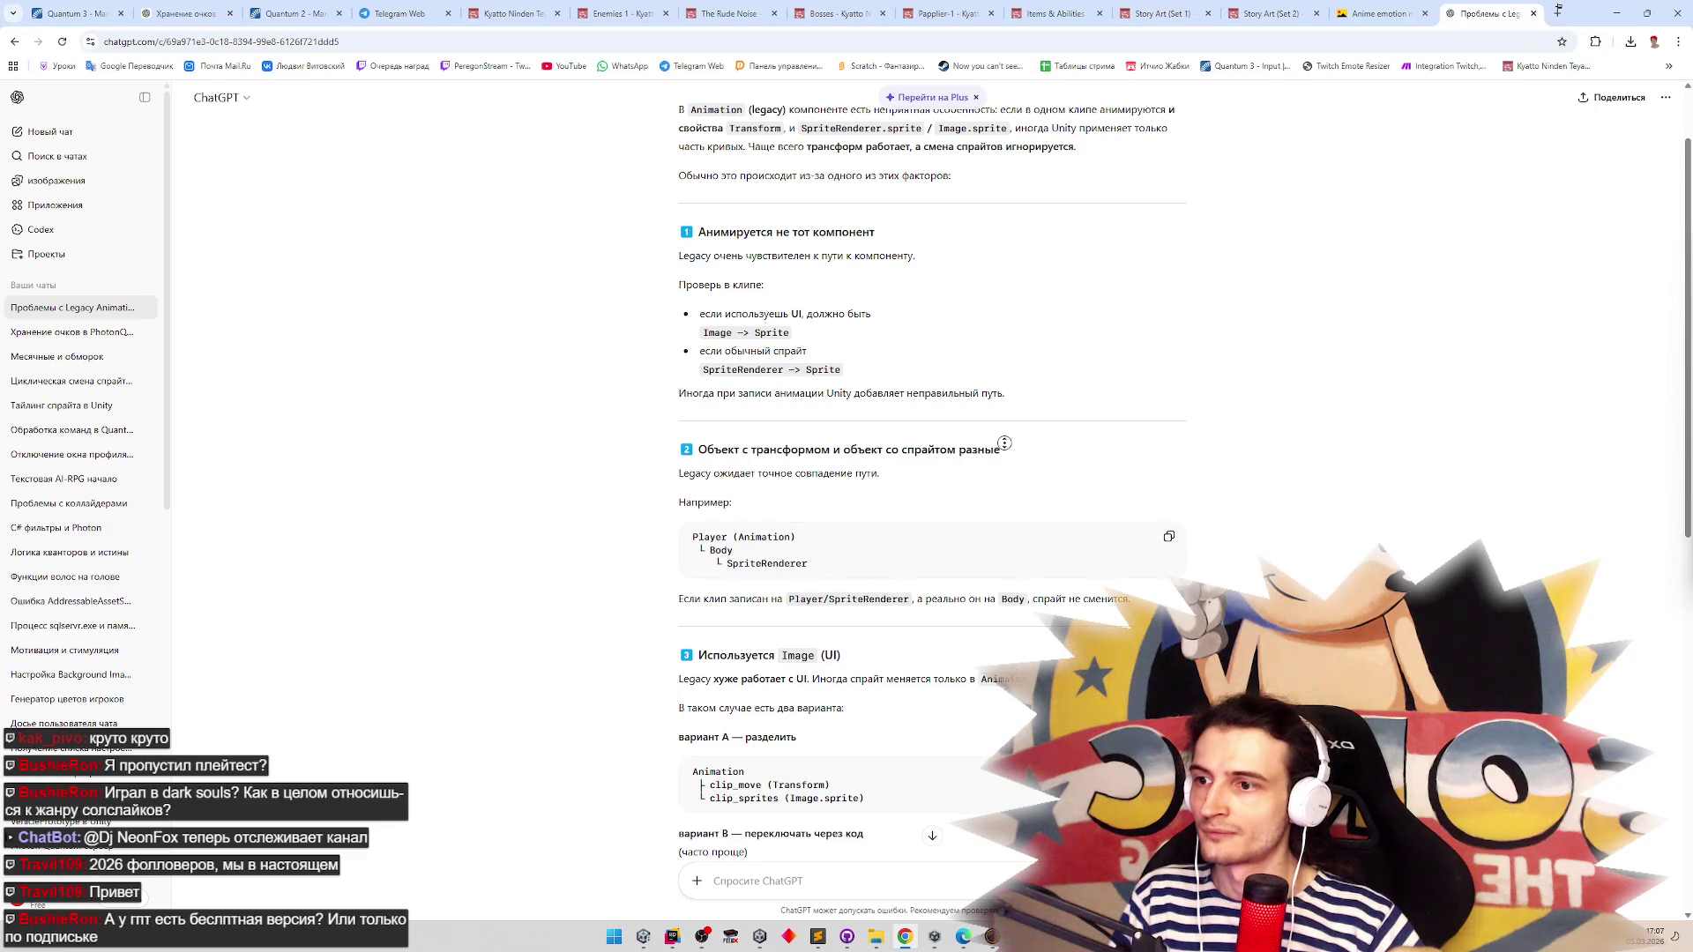
pyautogui.scroll(-1, 1003, 455)
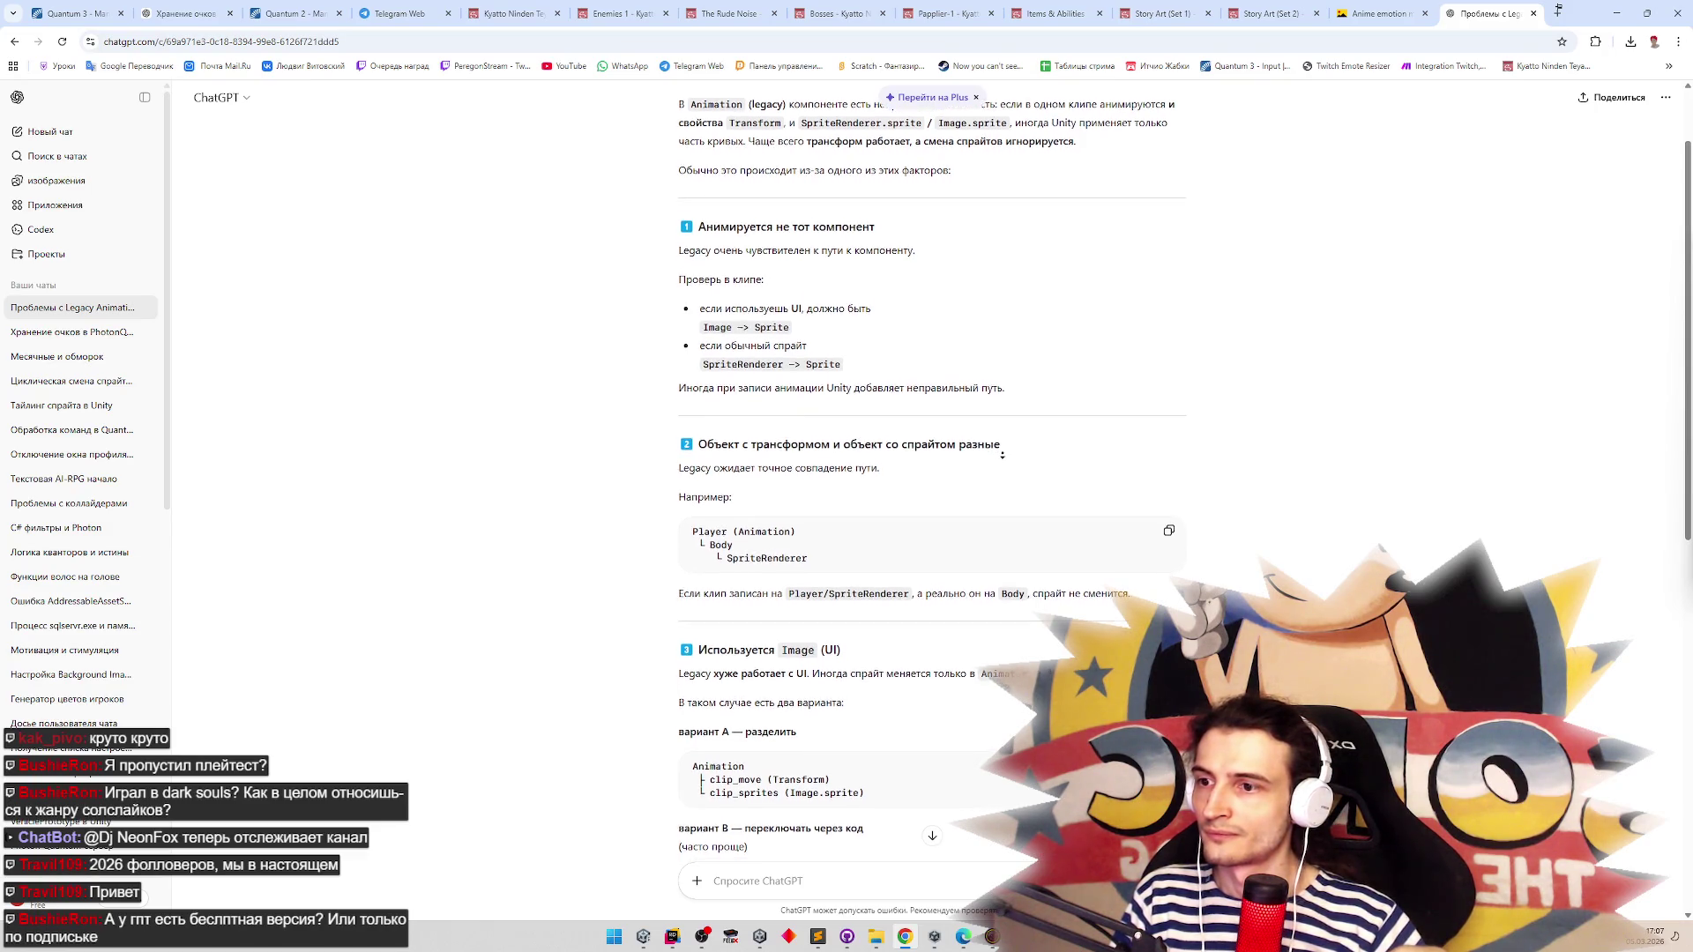
pyautogui.scroll(-2, 1002, 455)
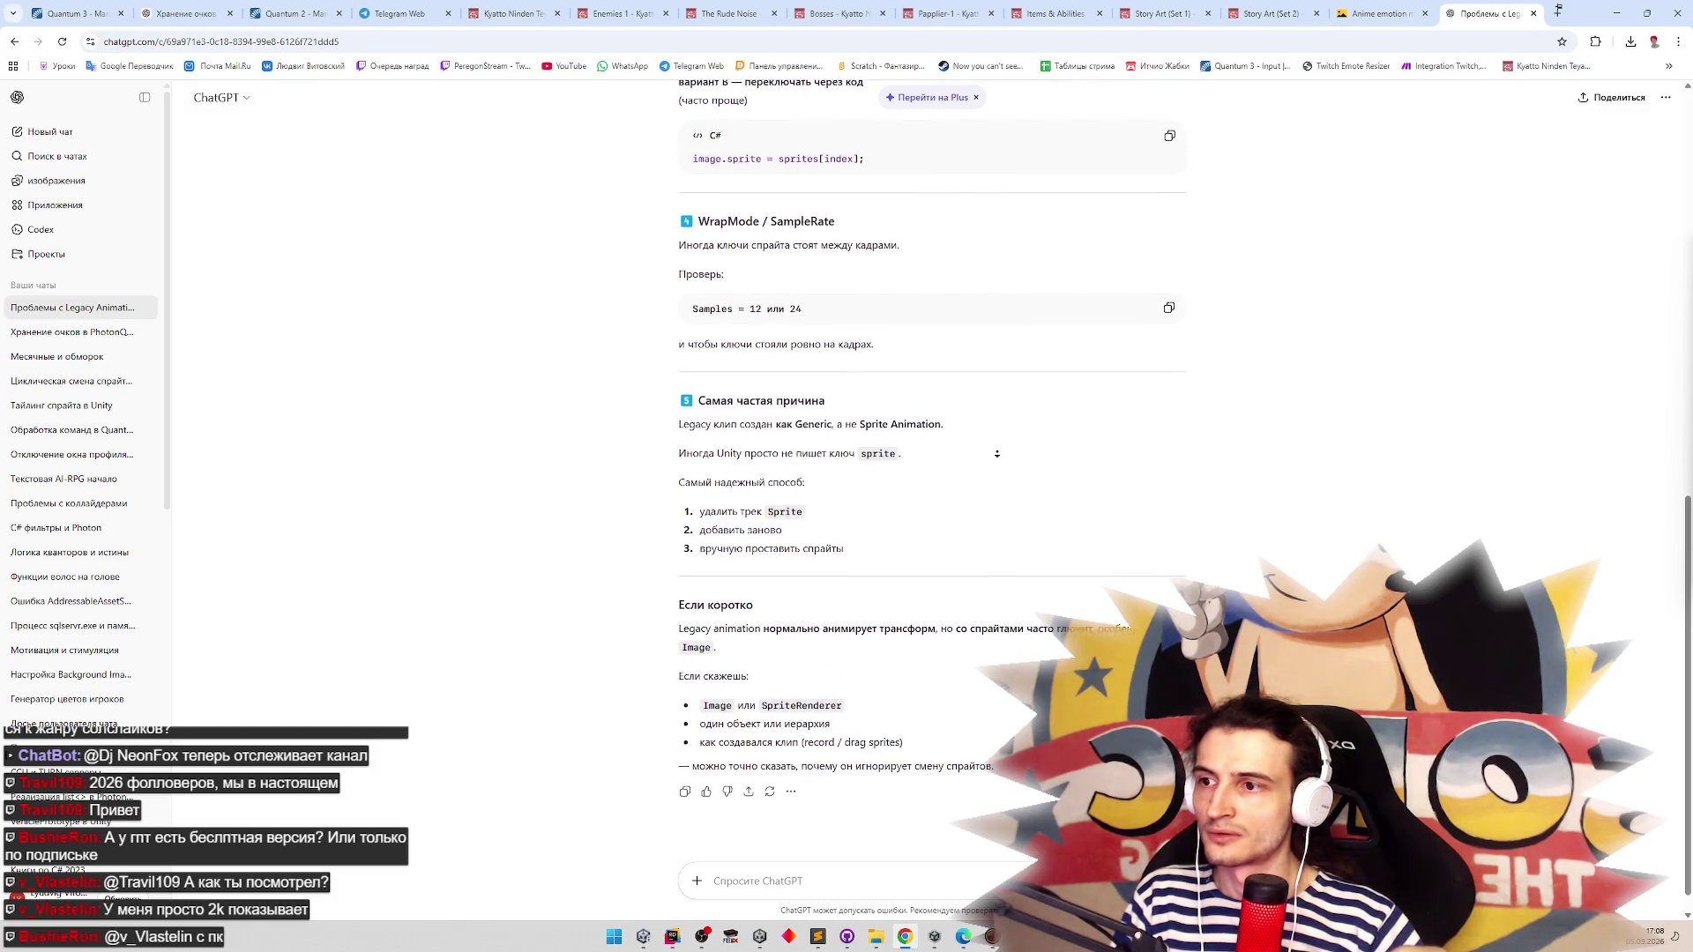
pyautogui.middleClick(999, 458)
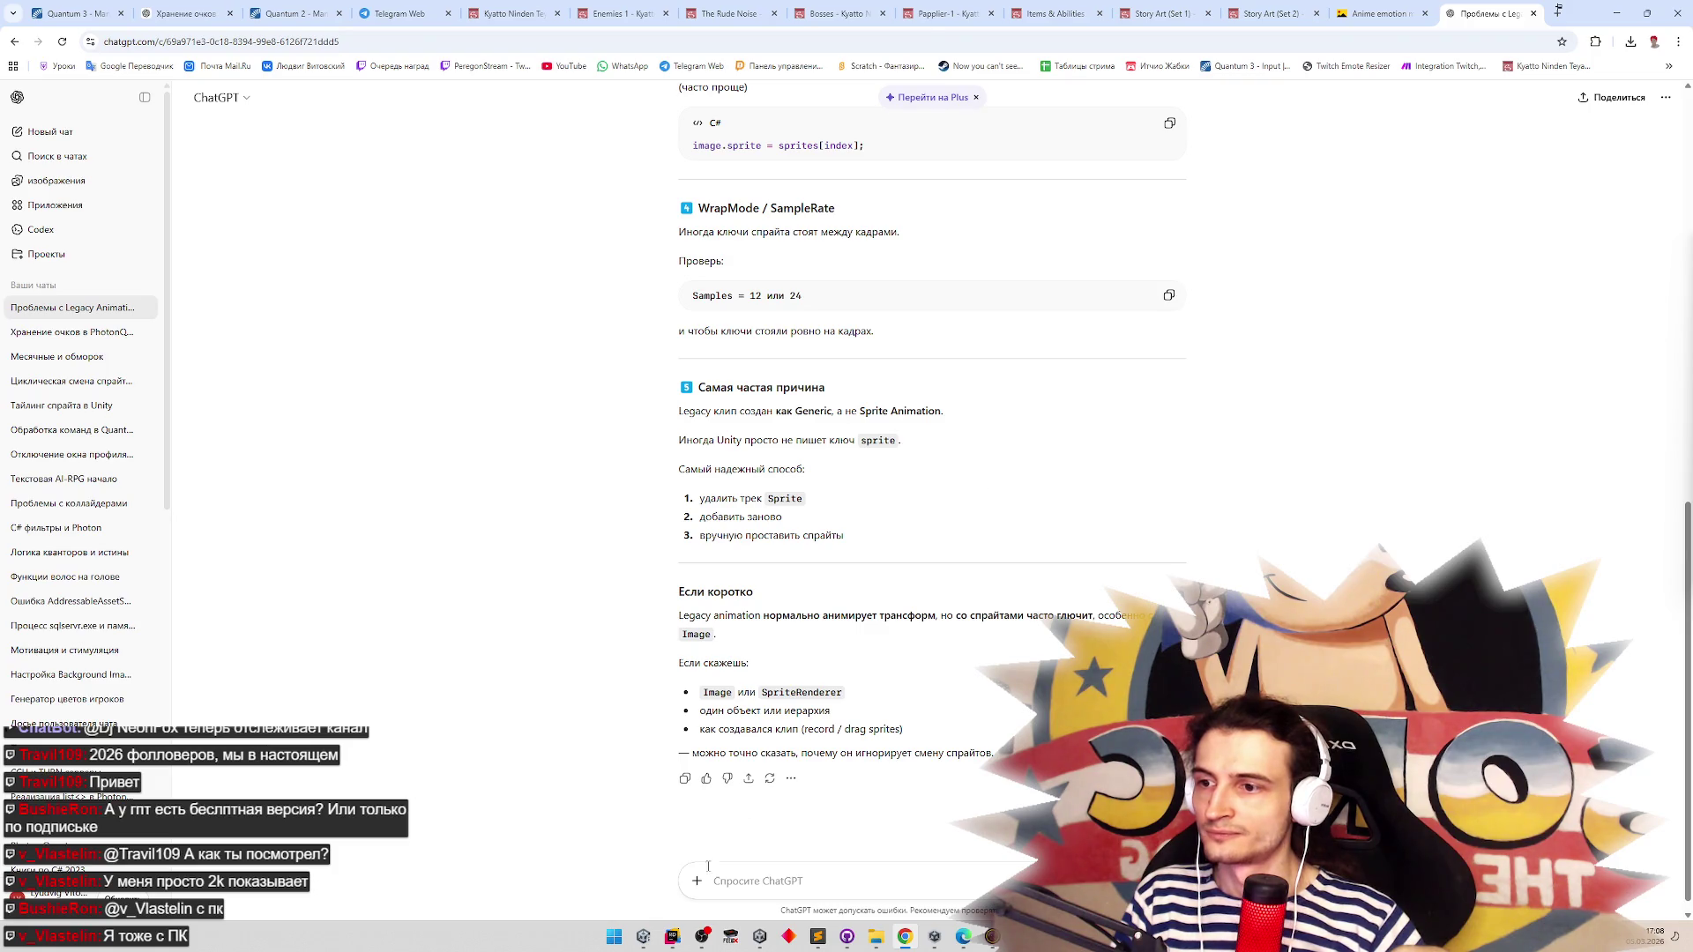
pyautogui.click(643, 936)
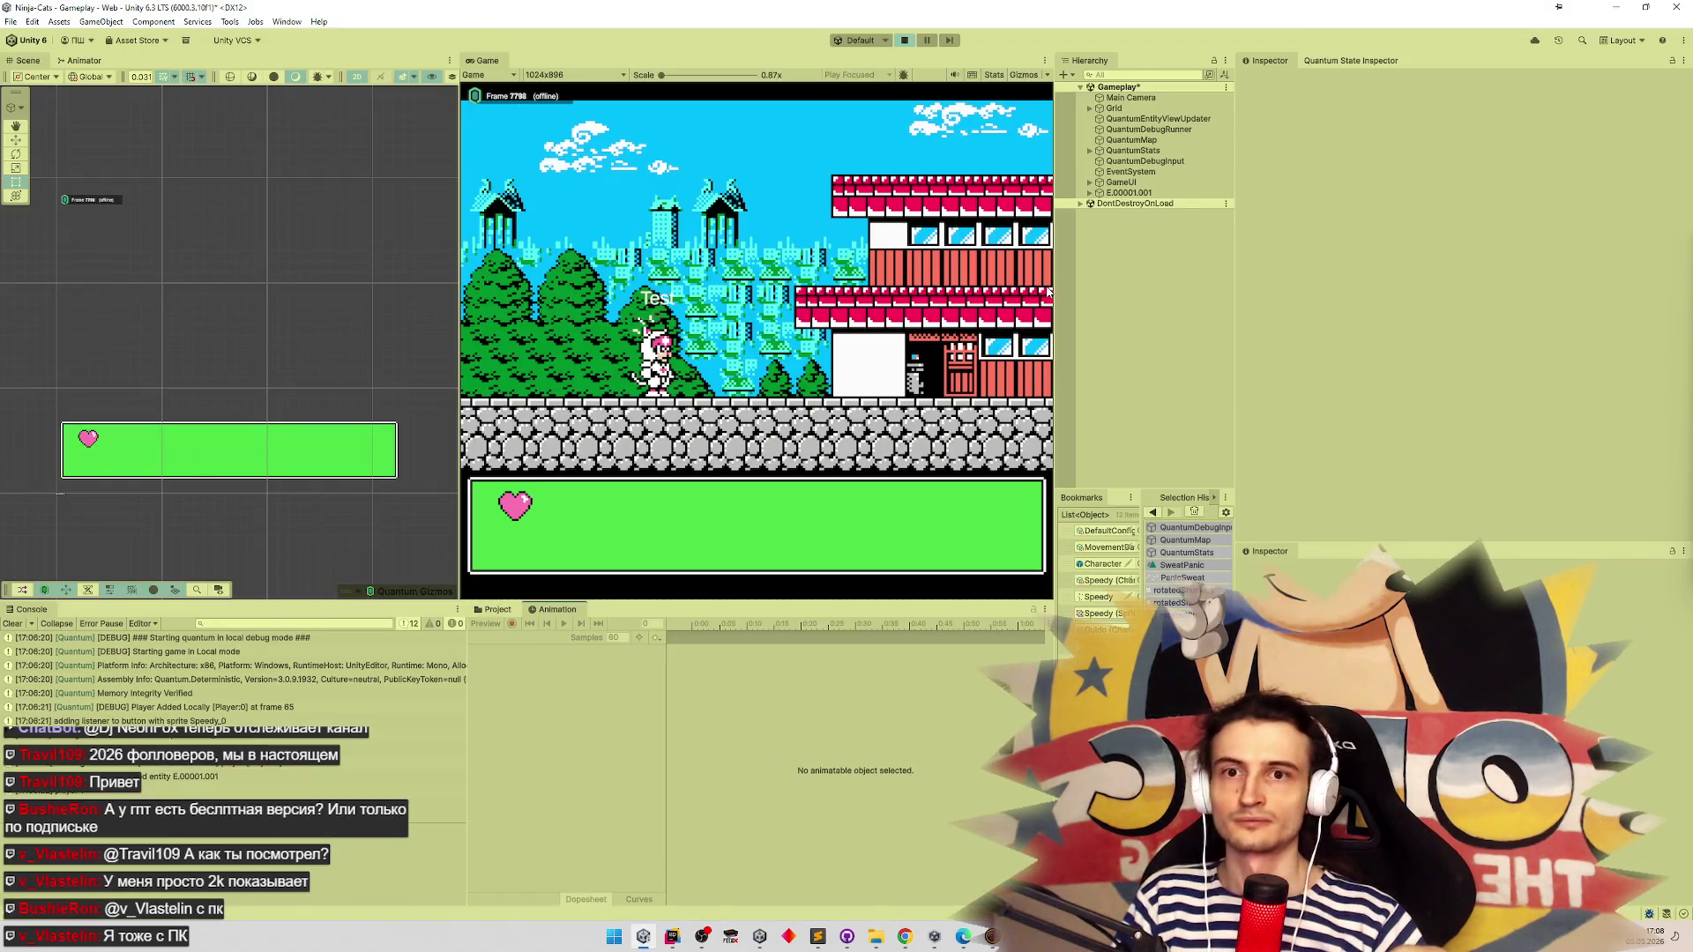
# Stop Play mode and clear the Console
pyautogui.click(903, 41)
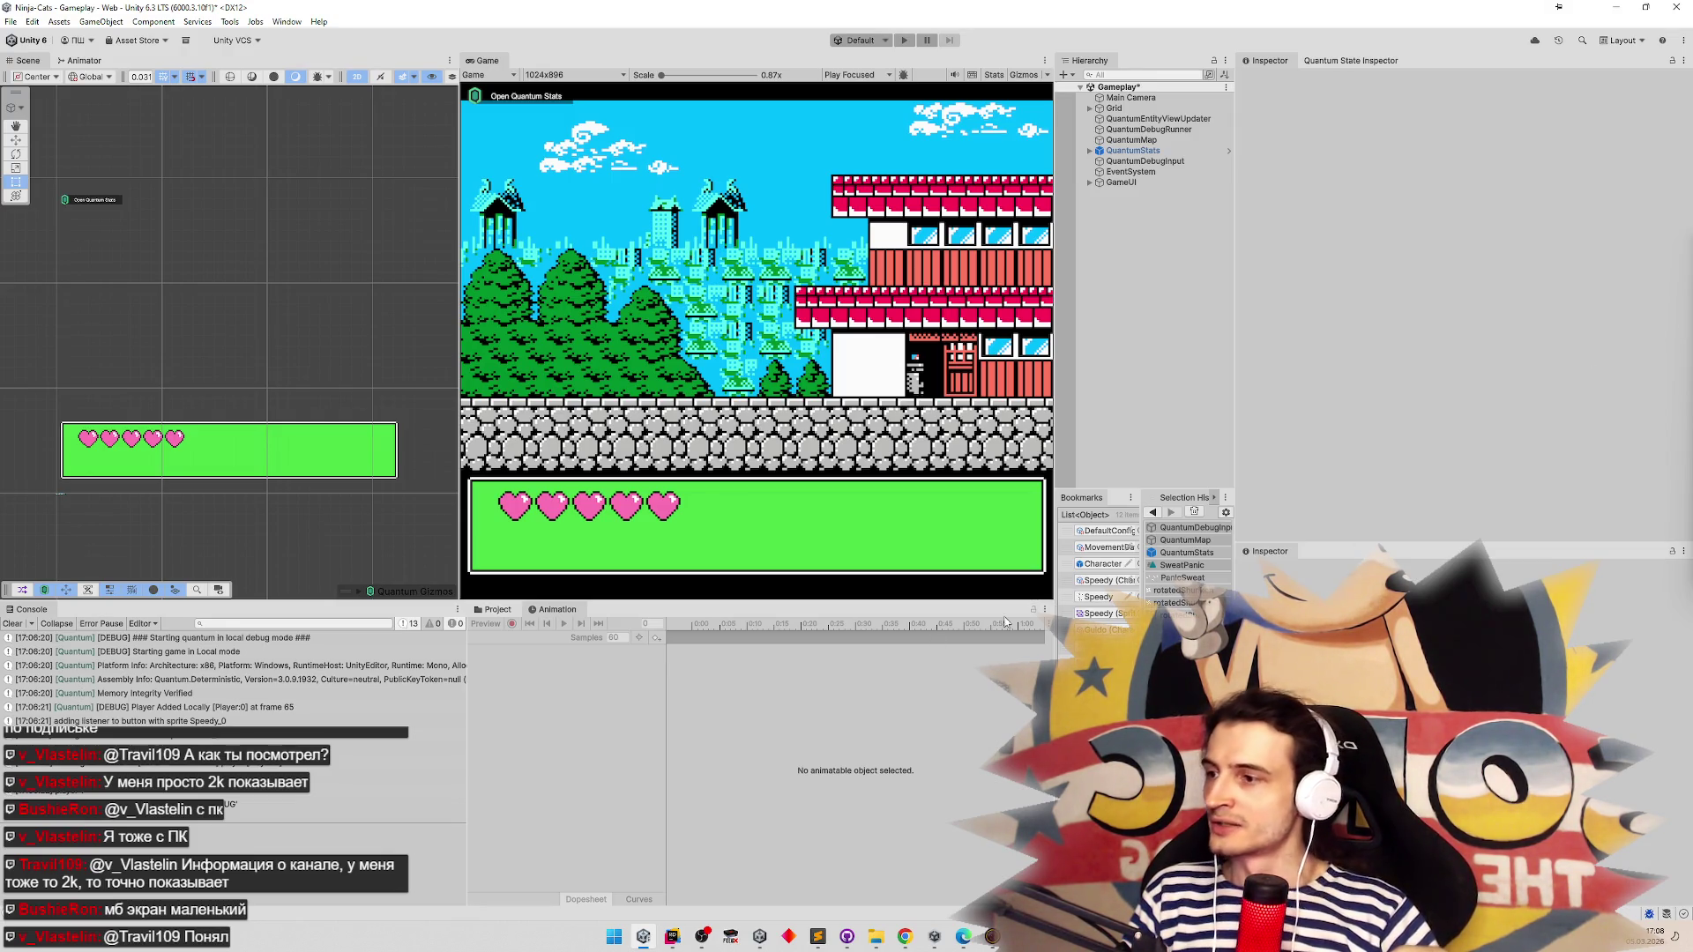
pyautogui.click(13, 624)
# Open the Character prefab, select LastHpEffect's Visual sprite track, and turn on recording
pyautogui.doubleClick(1102, 563)
pyautogui.click(1172, 189)
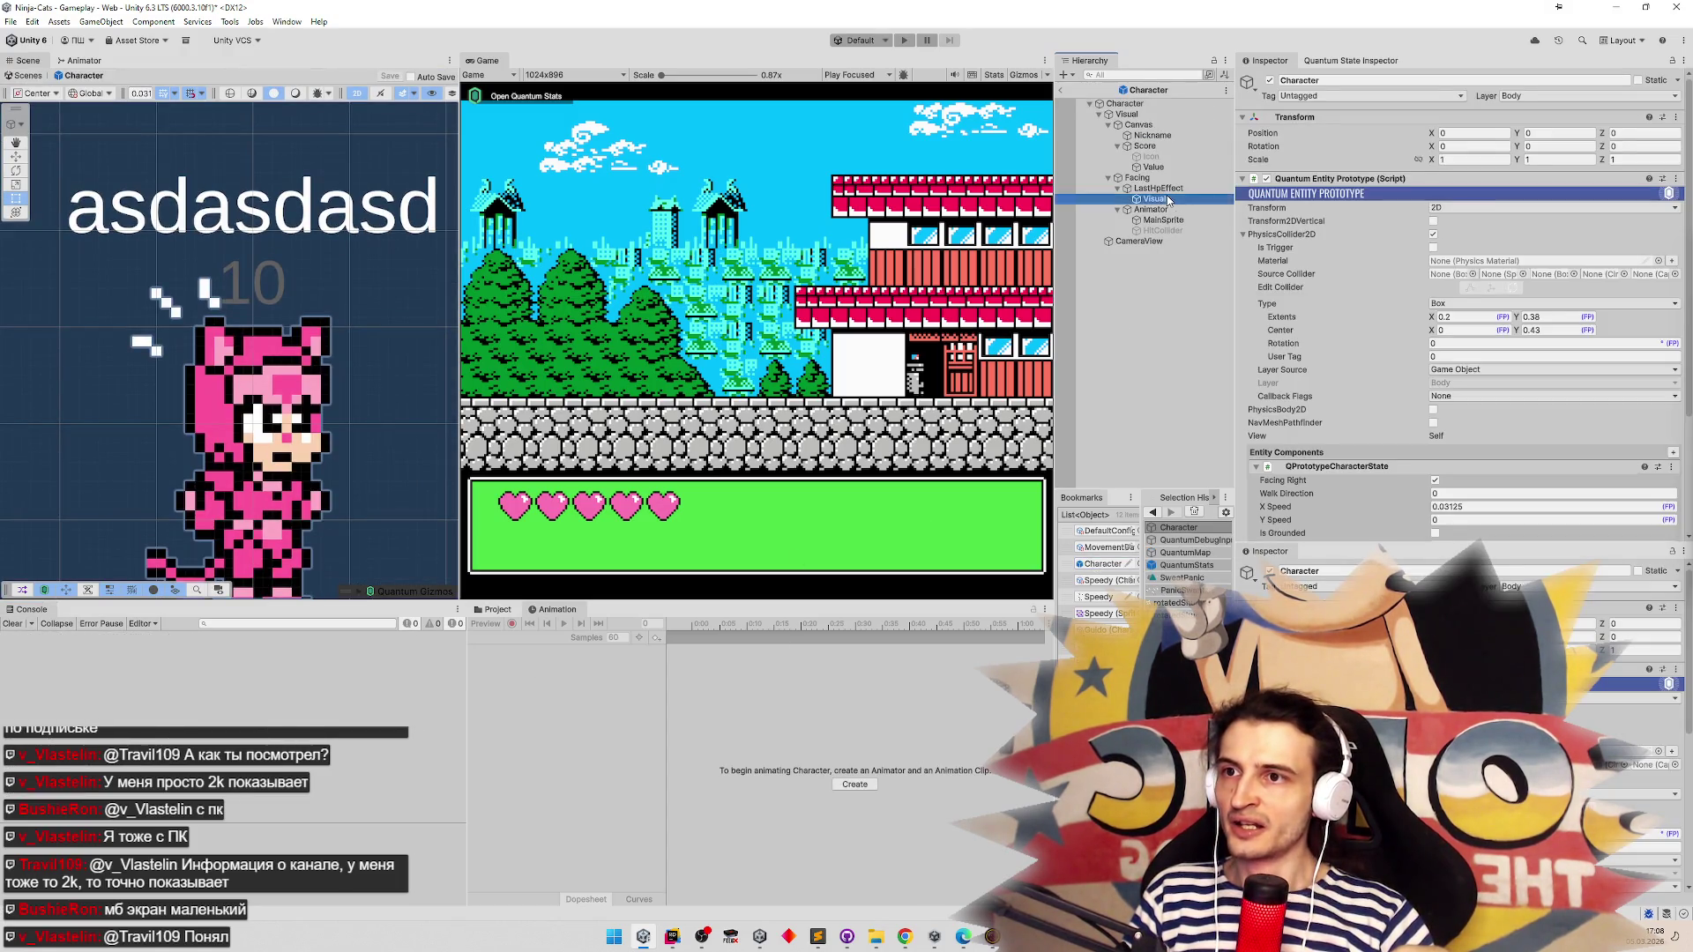
pyautogui.click(1172, 199)
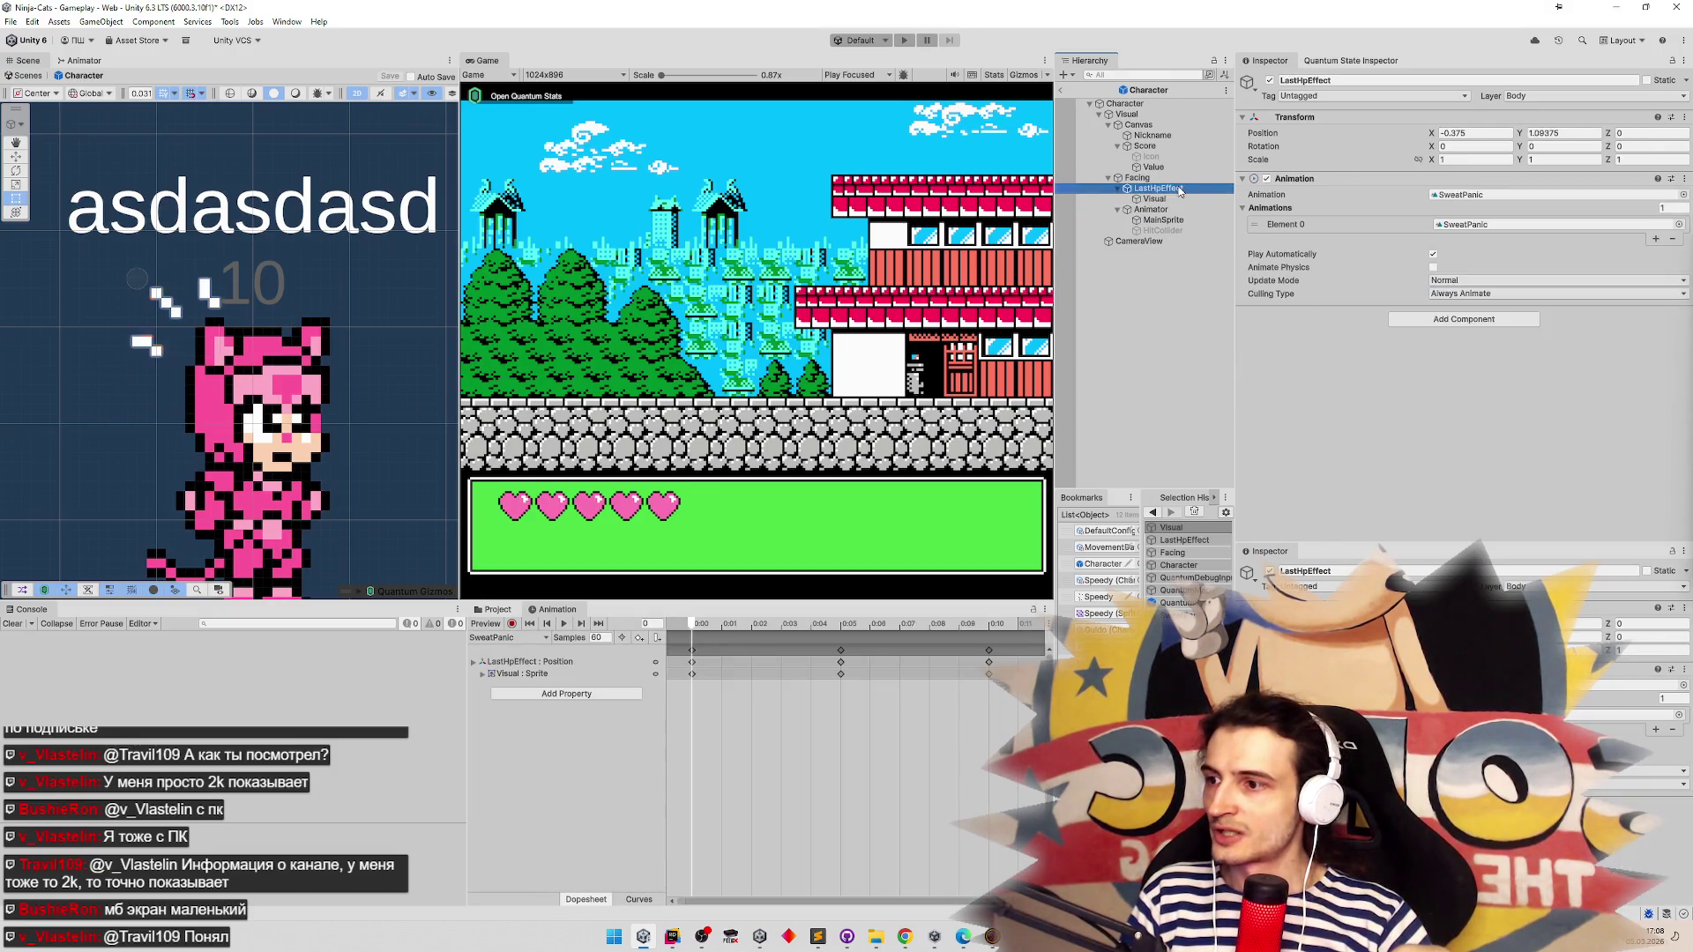
pyautogui.click(1180, 189)
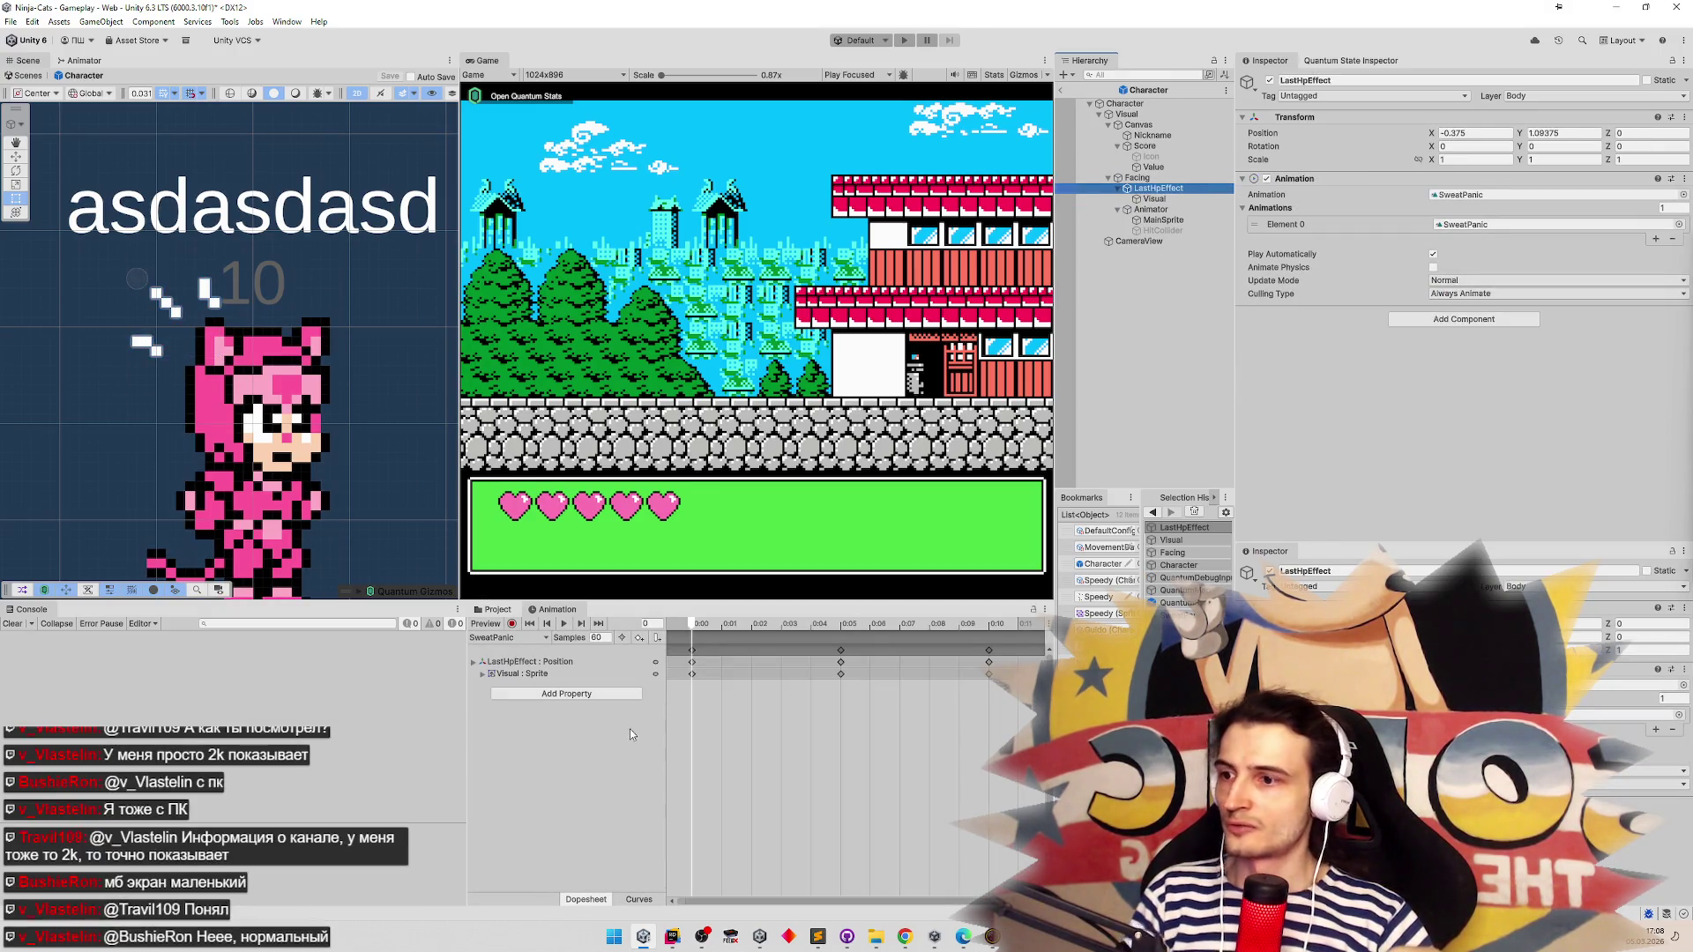
pyautogui.click(556, 664)
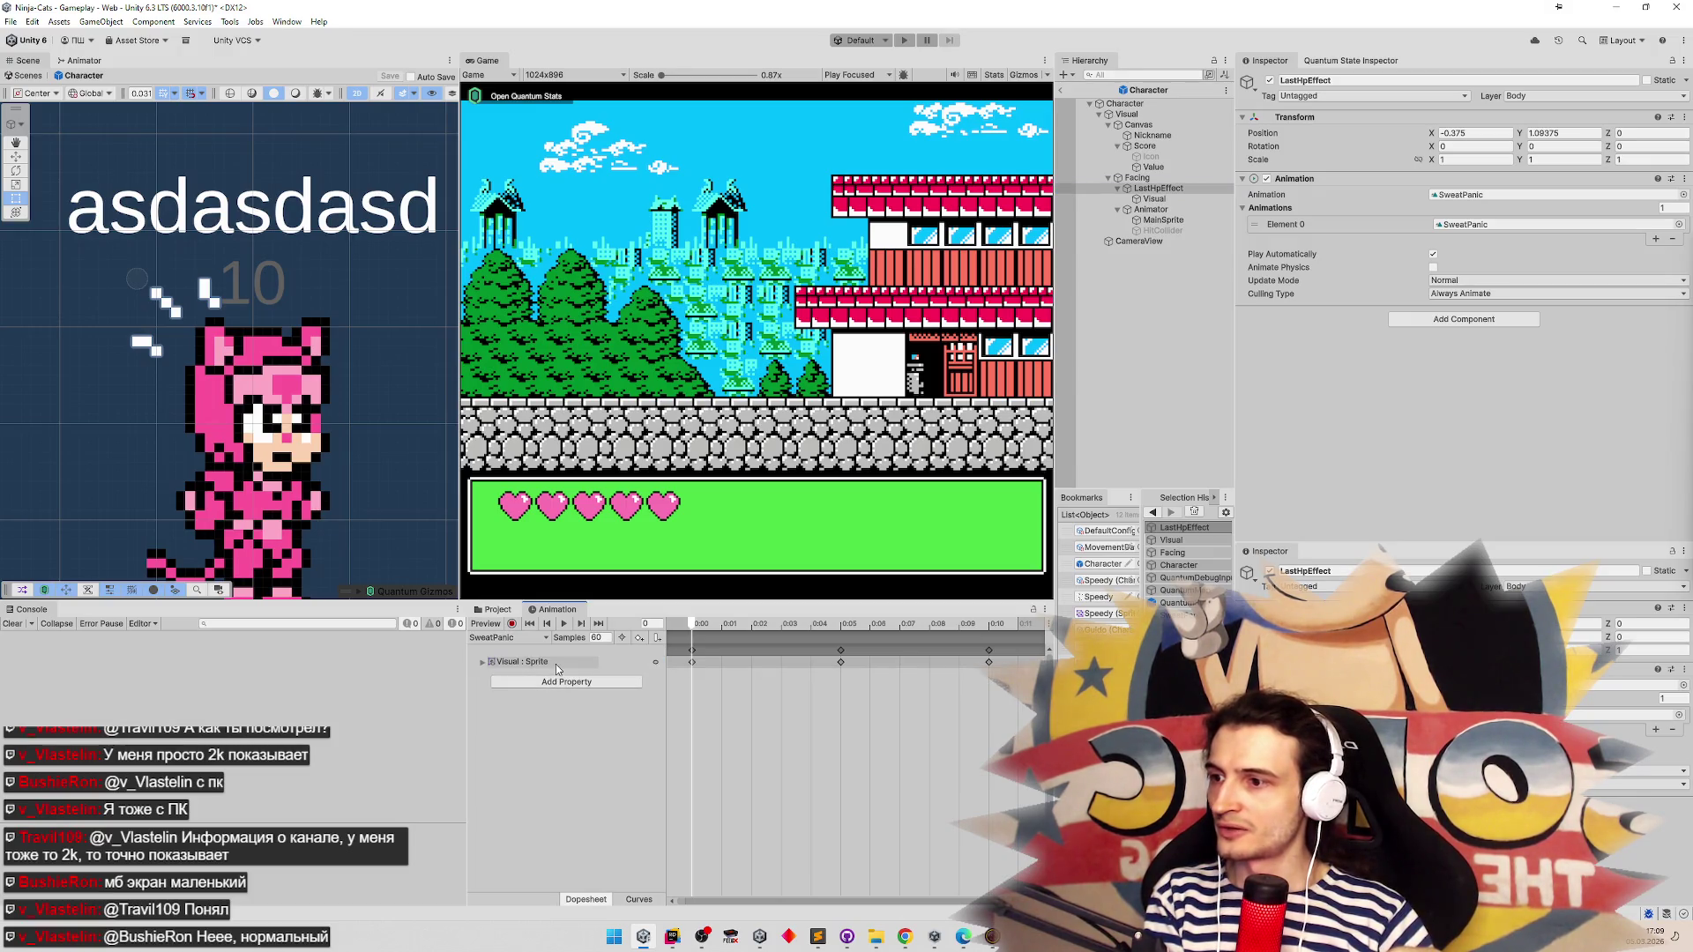
pyautogui.click(511, 624)
# Key the Visual sprite as PanicSweat_0 at frame 0
pyautogui.click(1540, 195)
pyautogui.press('Delete')
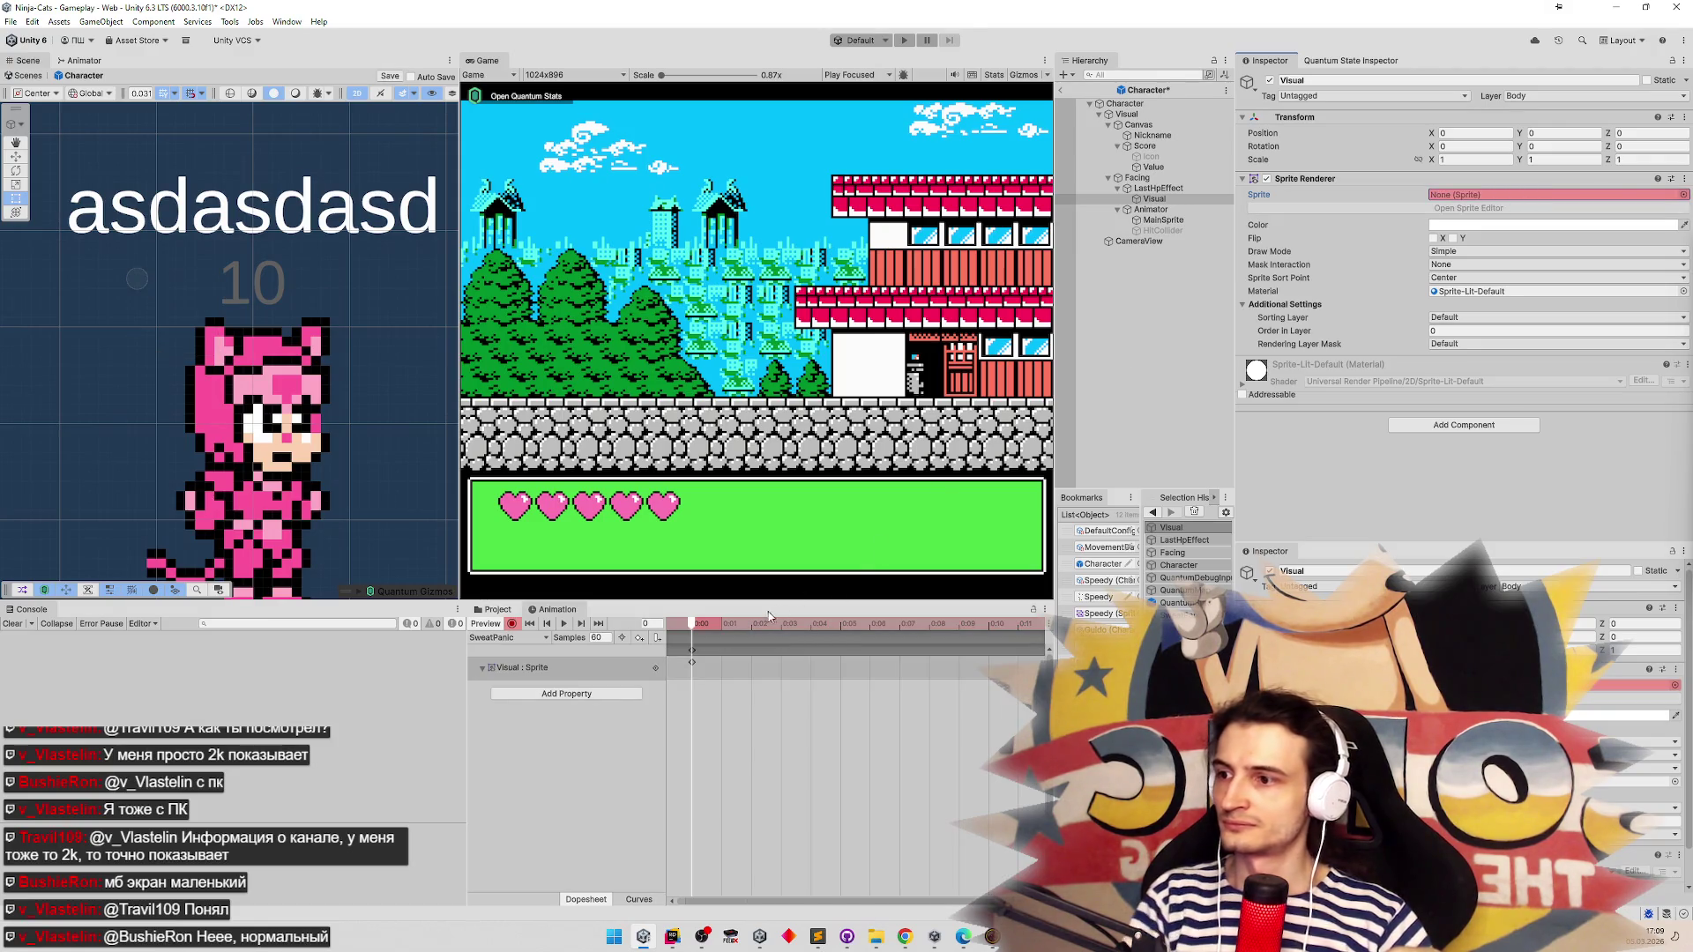
pyautogui.click(1683, 195)
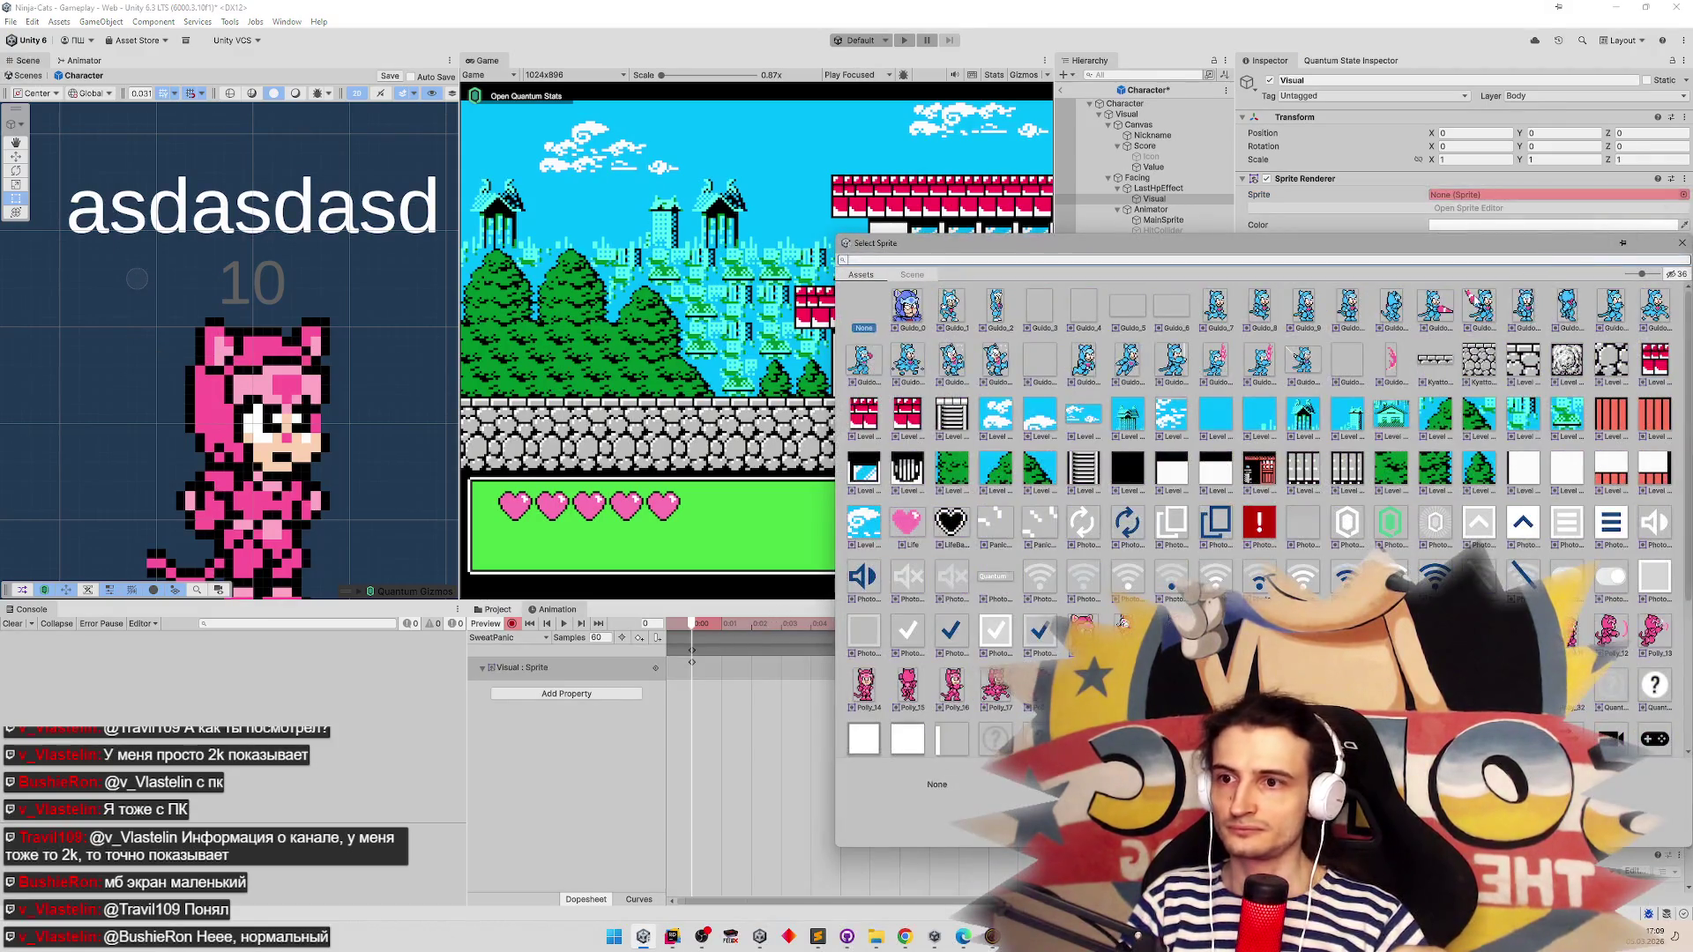
pyautogui.write('ш')
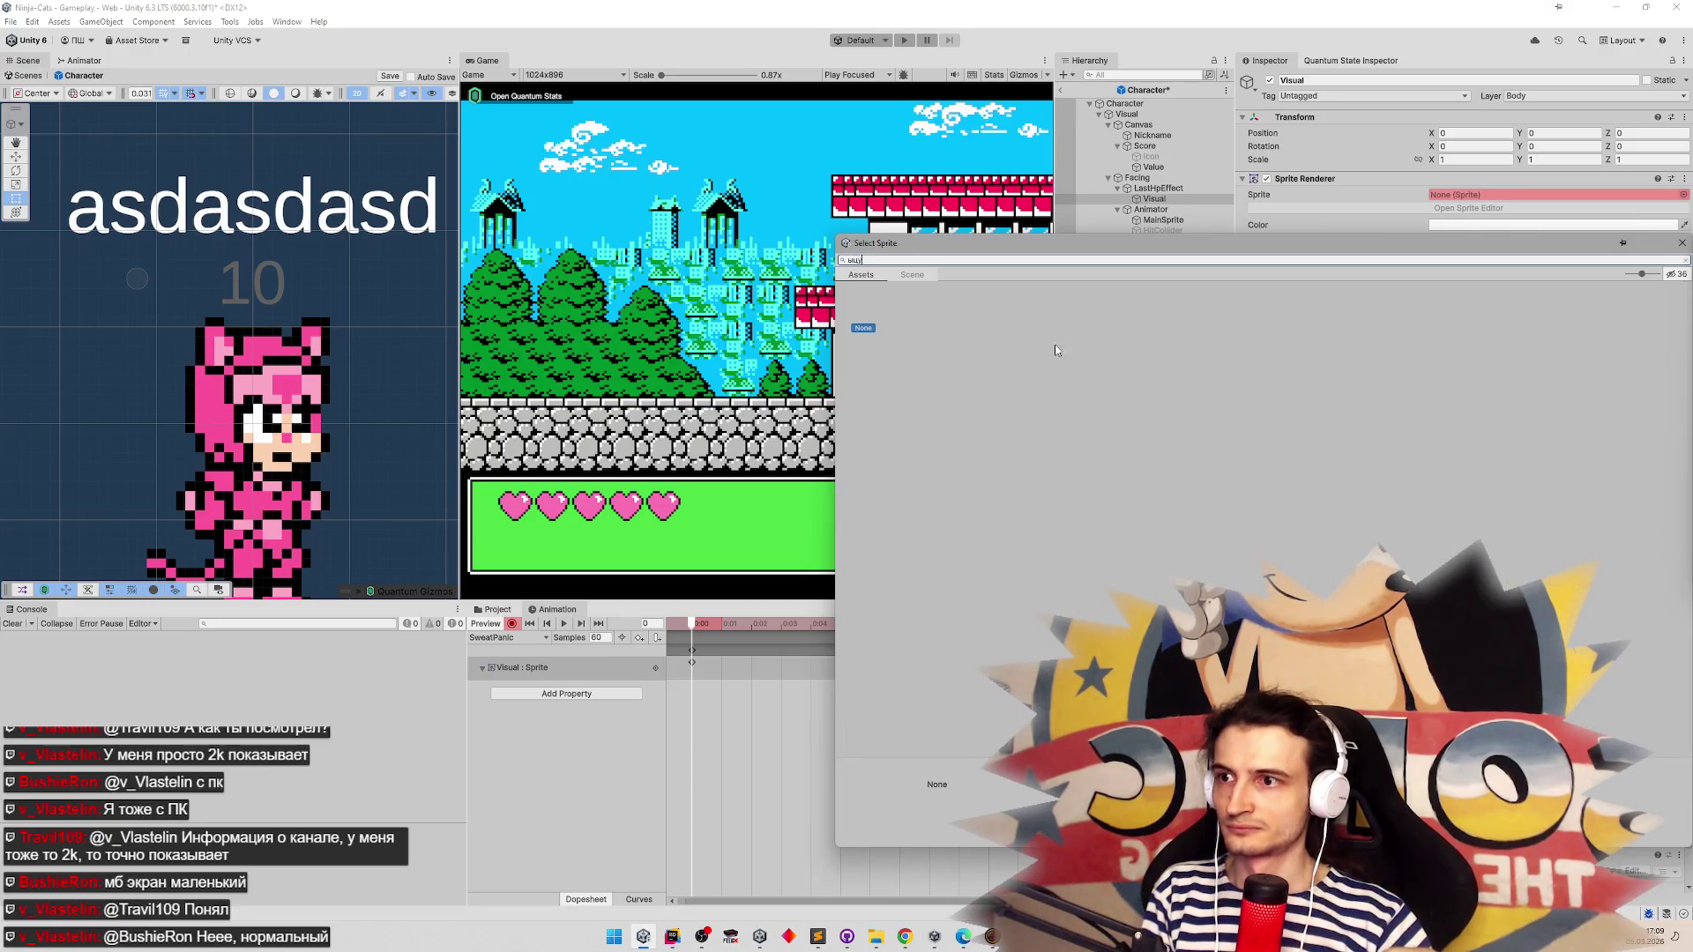
pyautogui.press('BackSpace')
pyautogui.press('BackSpace')
pyautogui.press('BackSpace')
pyautogui.write('swea')
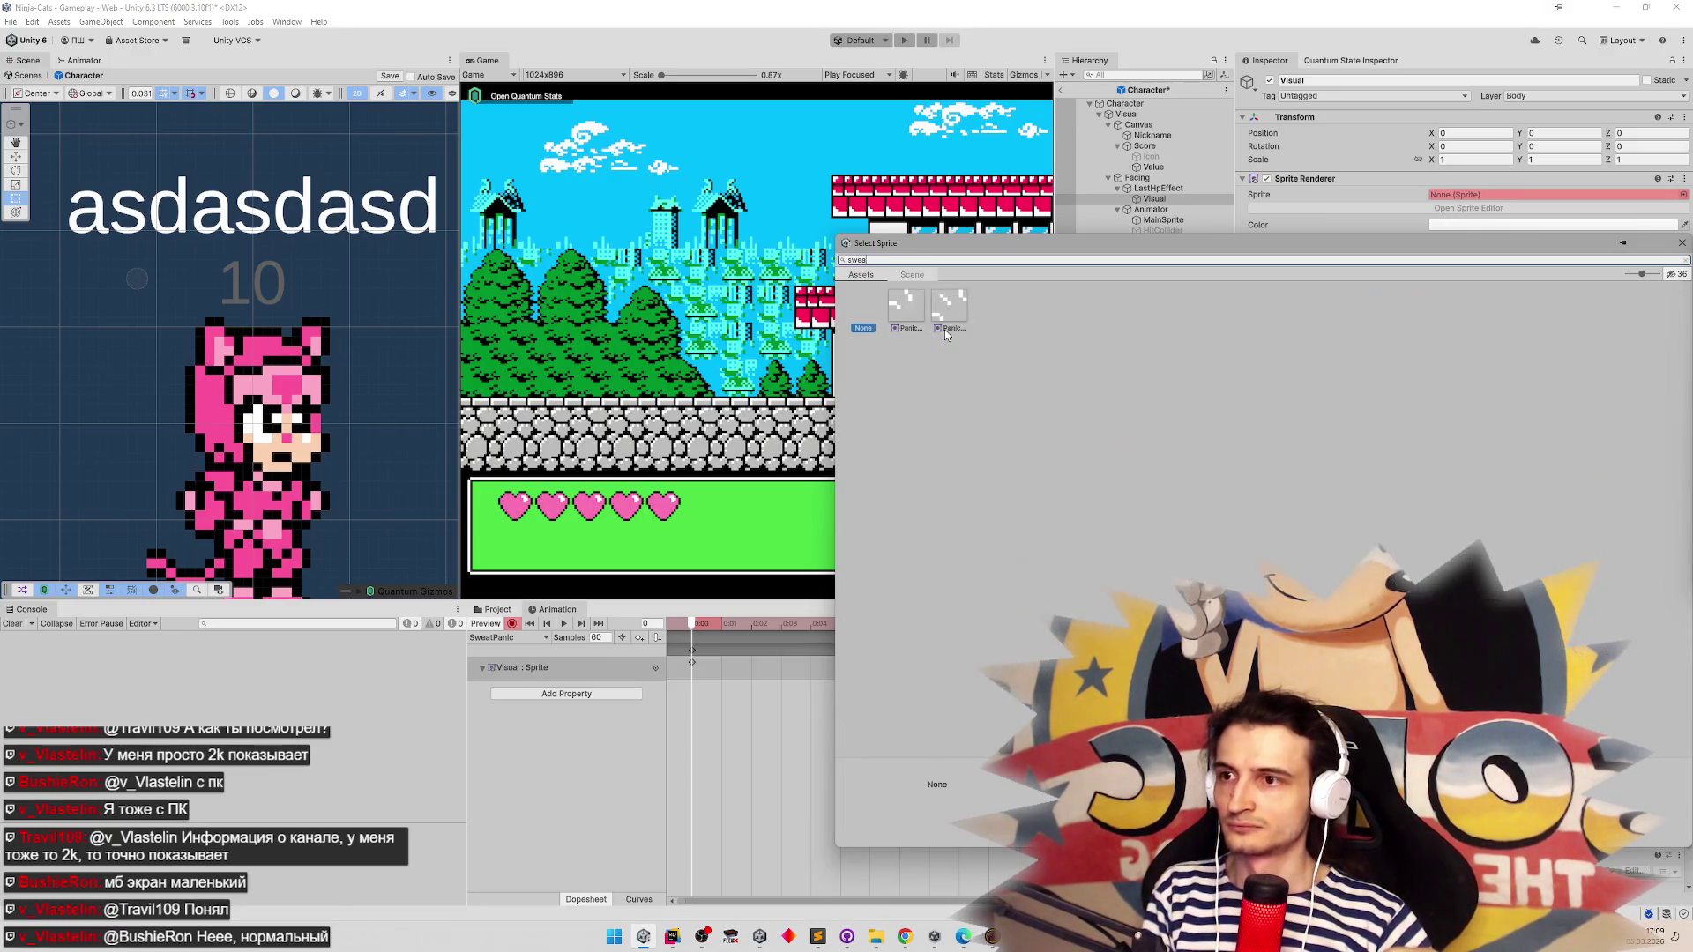
pyautogui.doubleClick(923, 315)
# Key PanicSweat_1 at frame 5 and PanicSweat_0 at frame 10, then view the curves
pyautogui.moveTo(697, 627); pyautogui.dragTo(840, 628)
pyautogui.click(1683, 195)
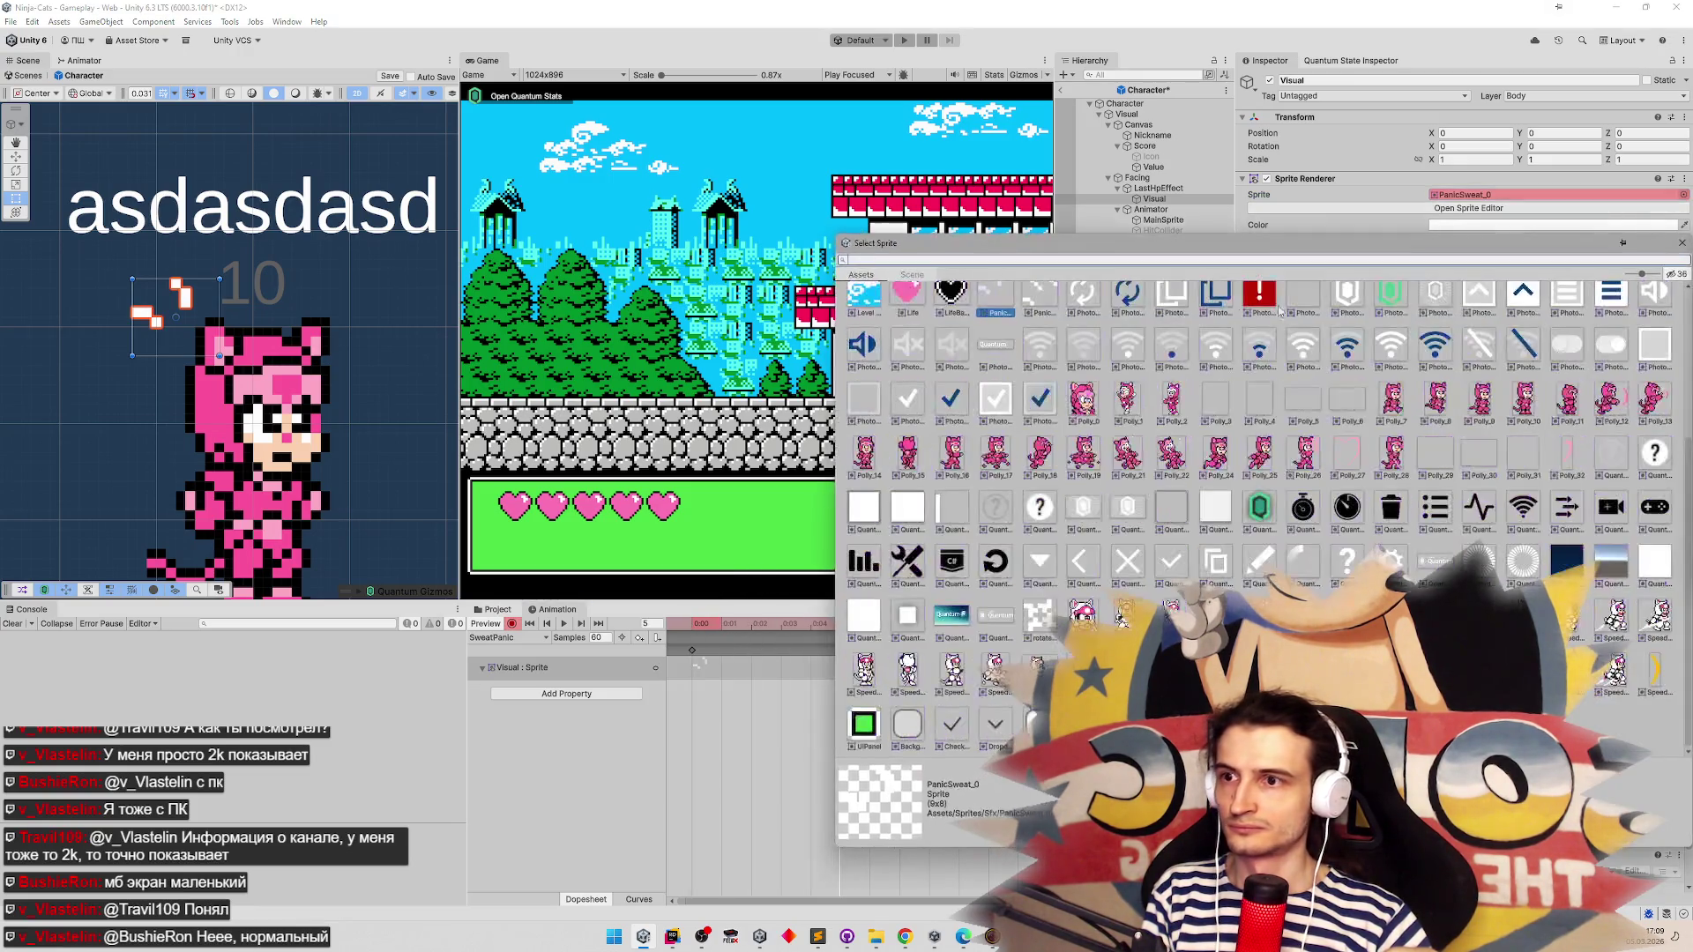
pyautogui.write('swea')
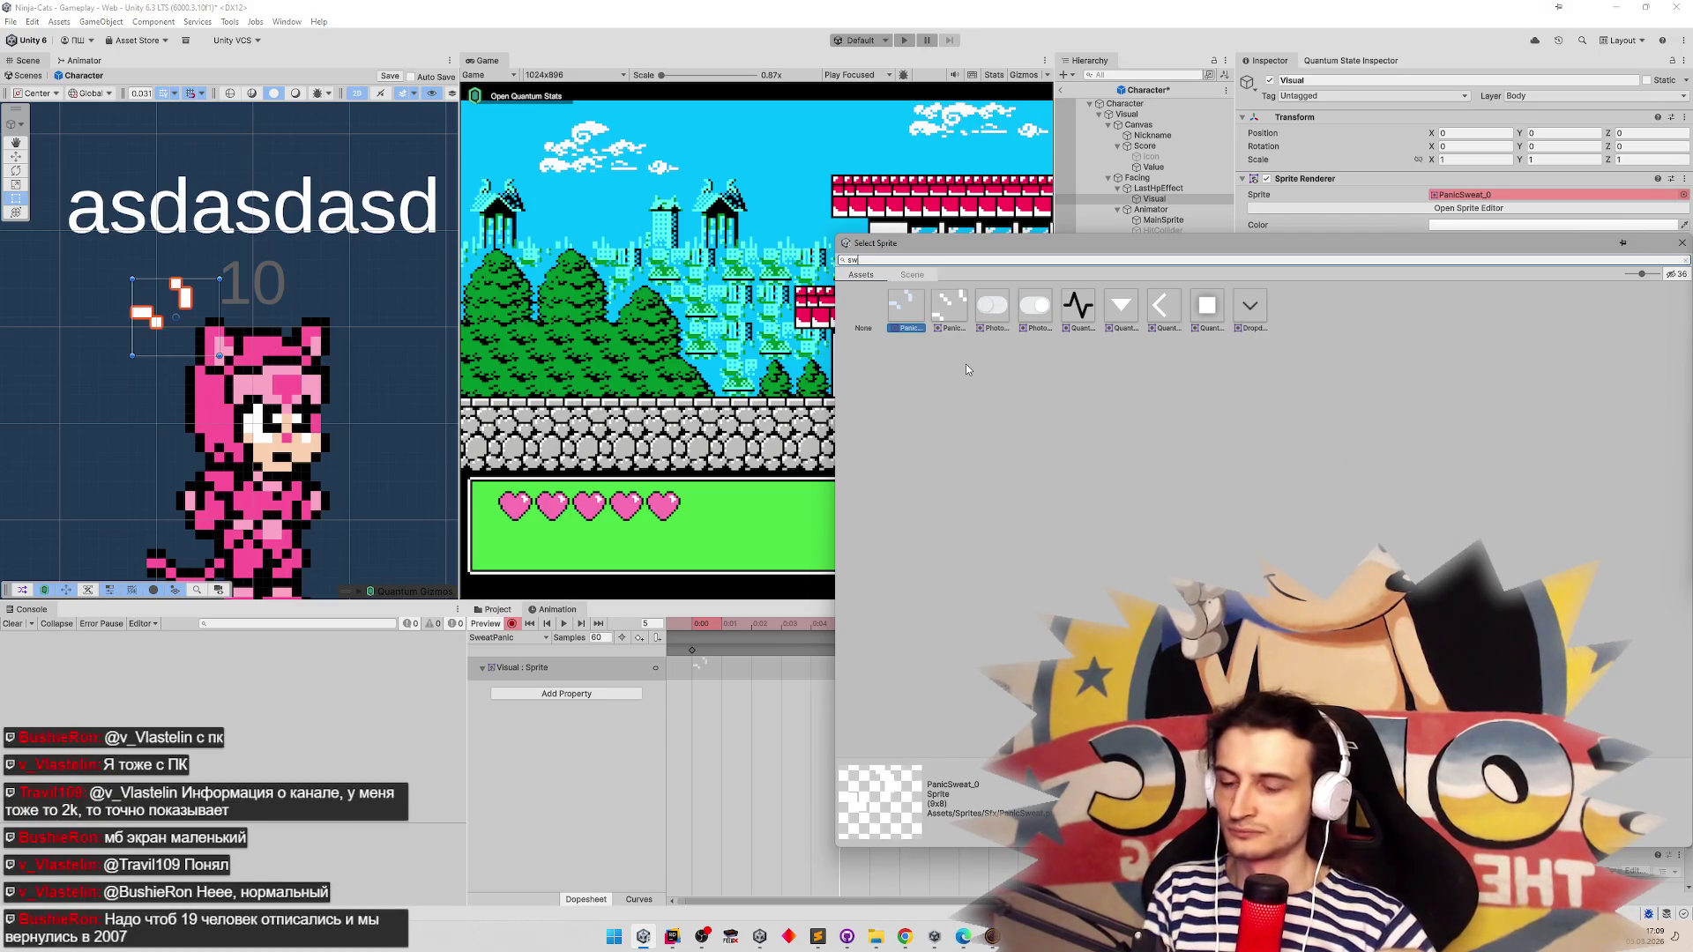
pyautogui.doubleClick(949, 309)
pyautogui.moveTo(842, 628); pyautogui.dragTo(989, 626)
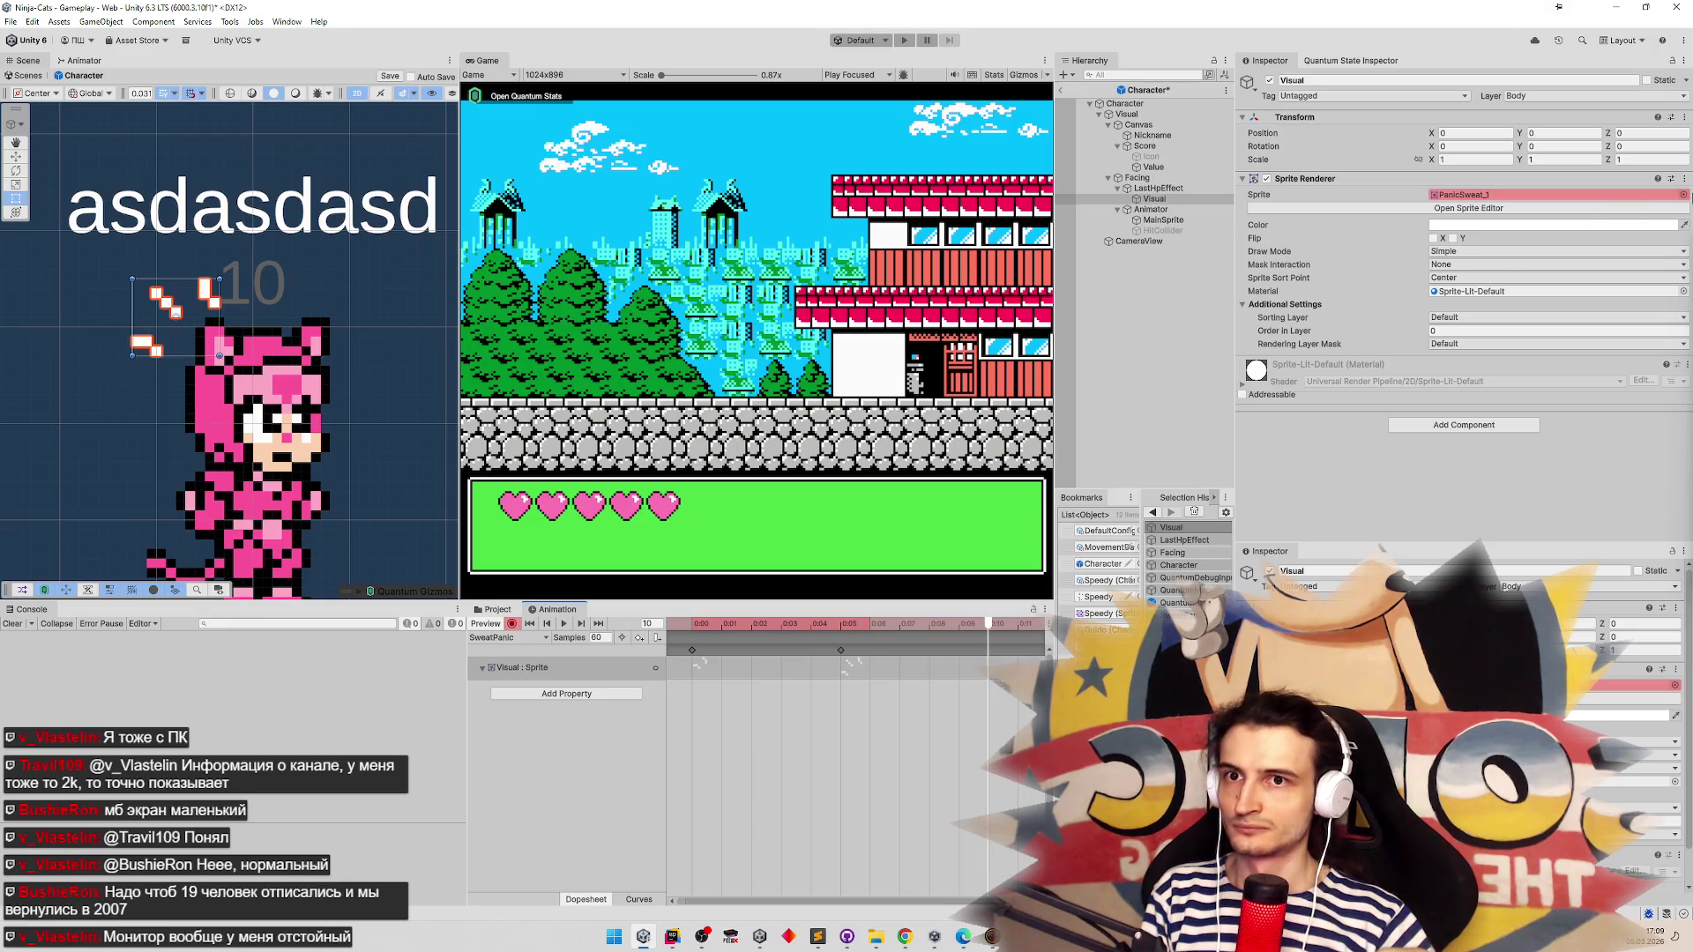
pyautogui.click(1683, 194)
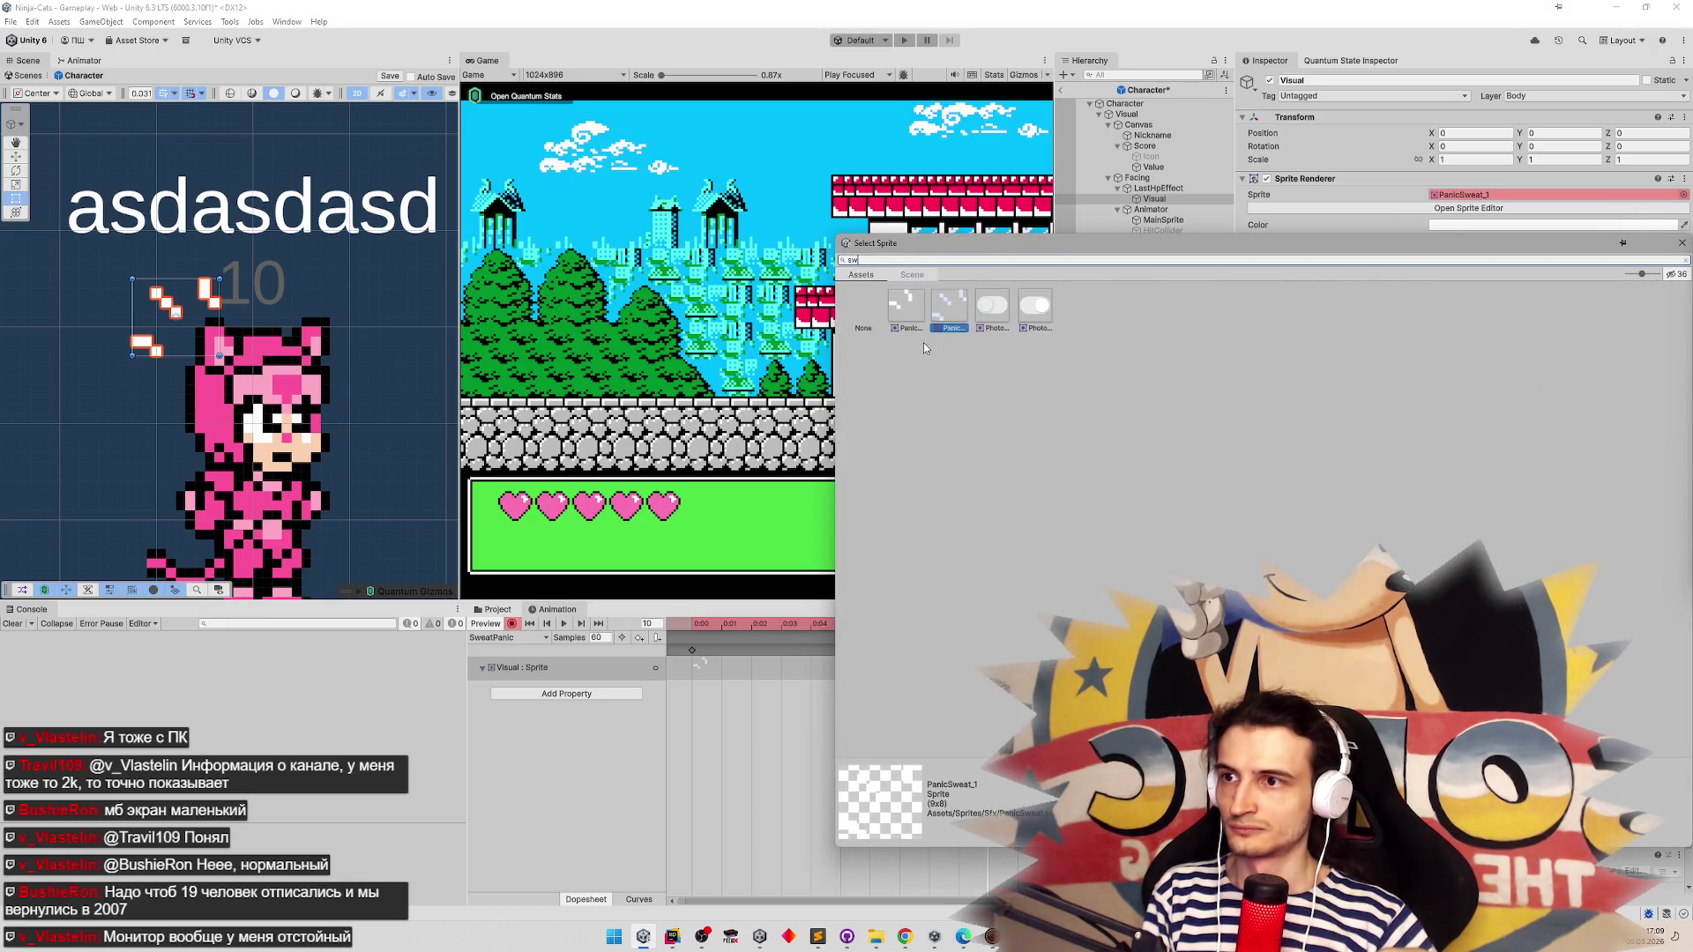
pyautogui.doubleClick(898, 317)
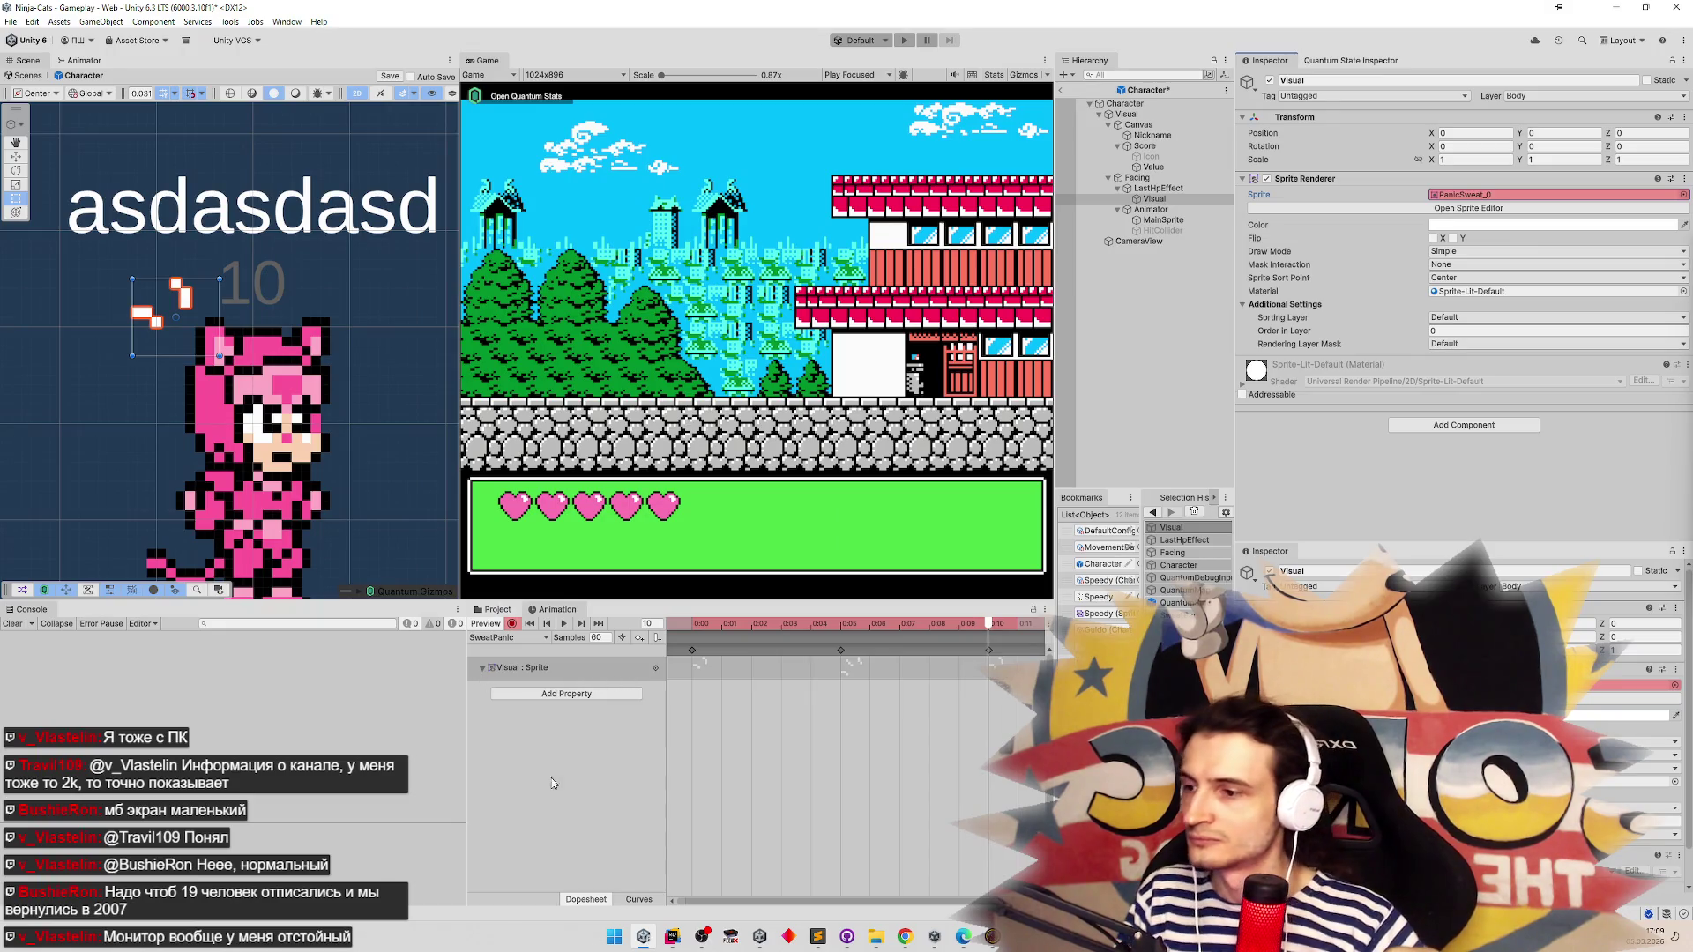
pyautogui.click(633, 901)
pyautogui.click(514, 669)
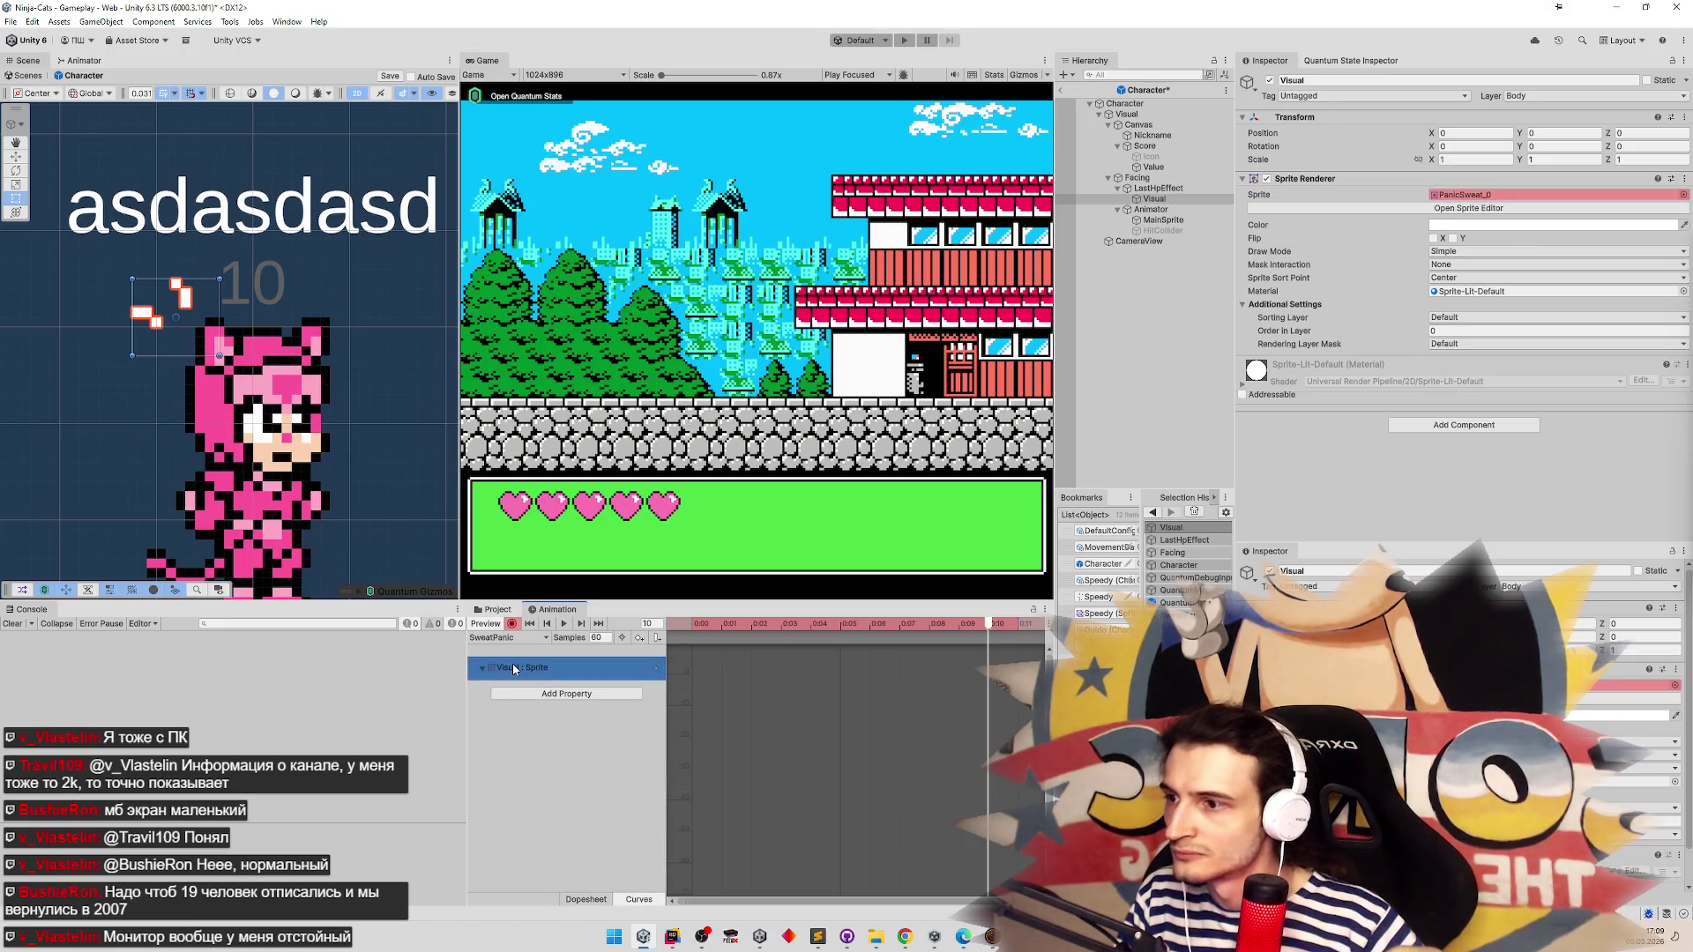
# Check the sliced PanicSweat sprites, then open and dismiss the Visual sprite track's options
pyautogui.click(508, 614)
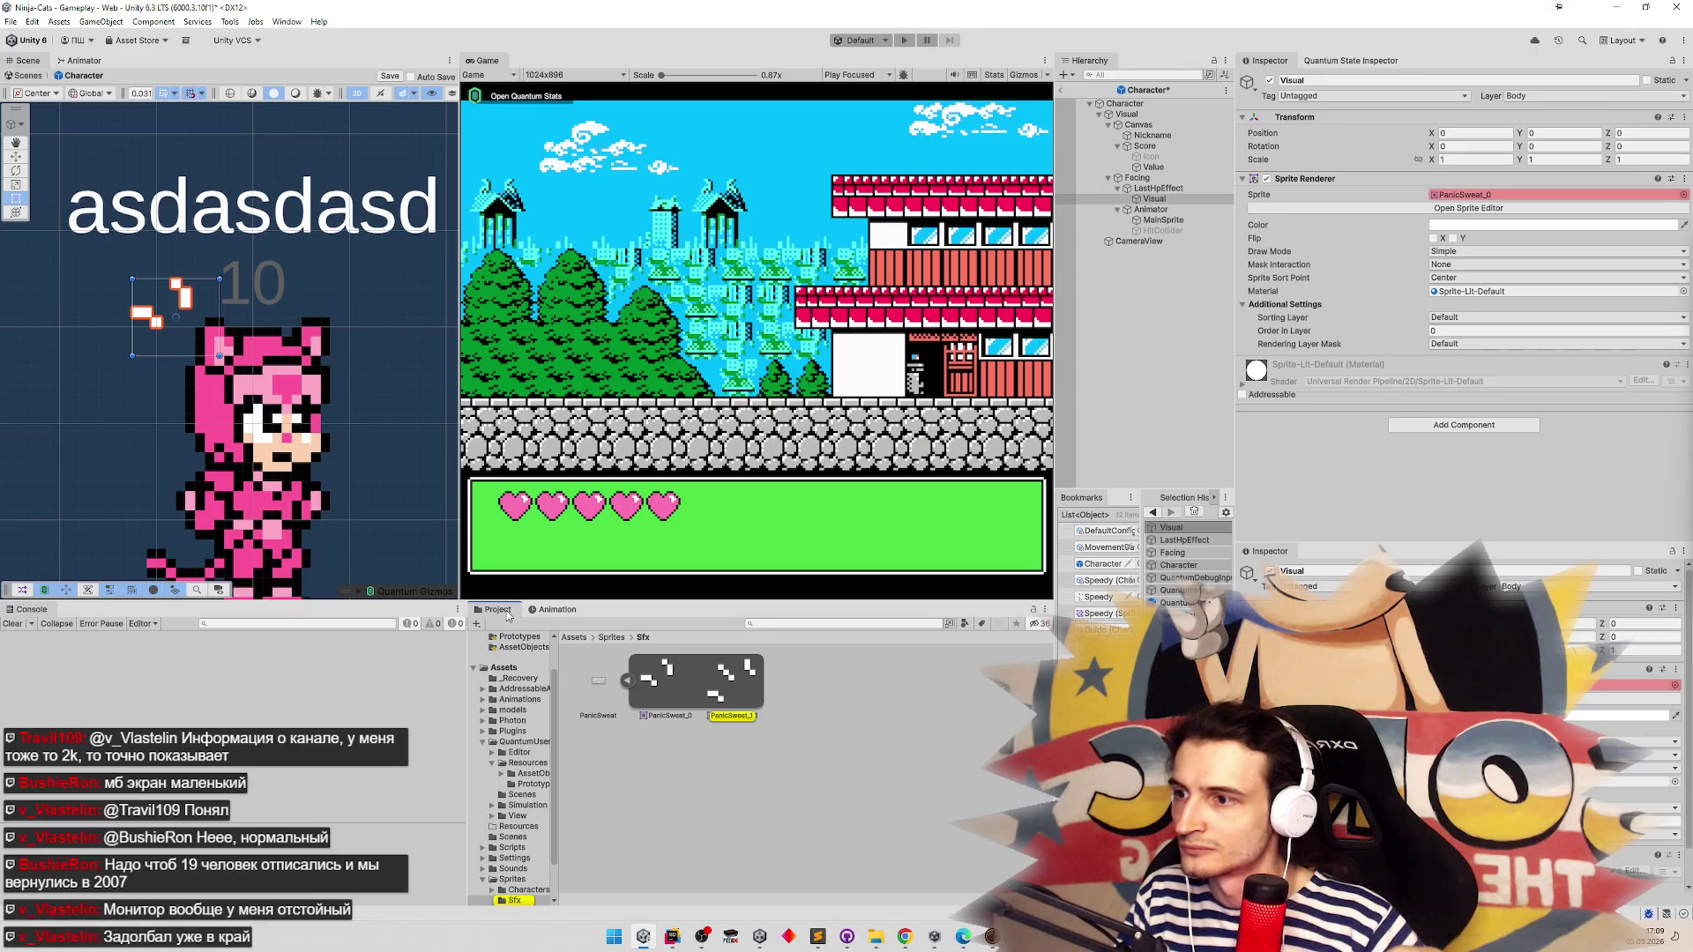
pyautogui.click(542, 610)
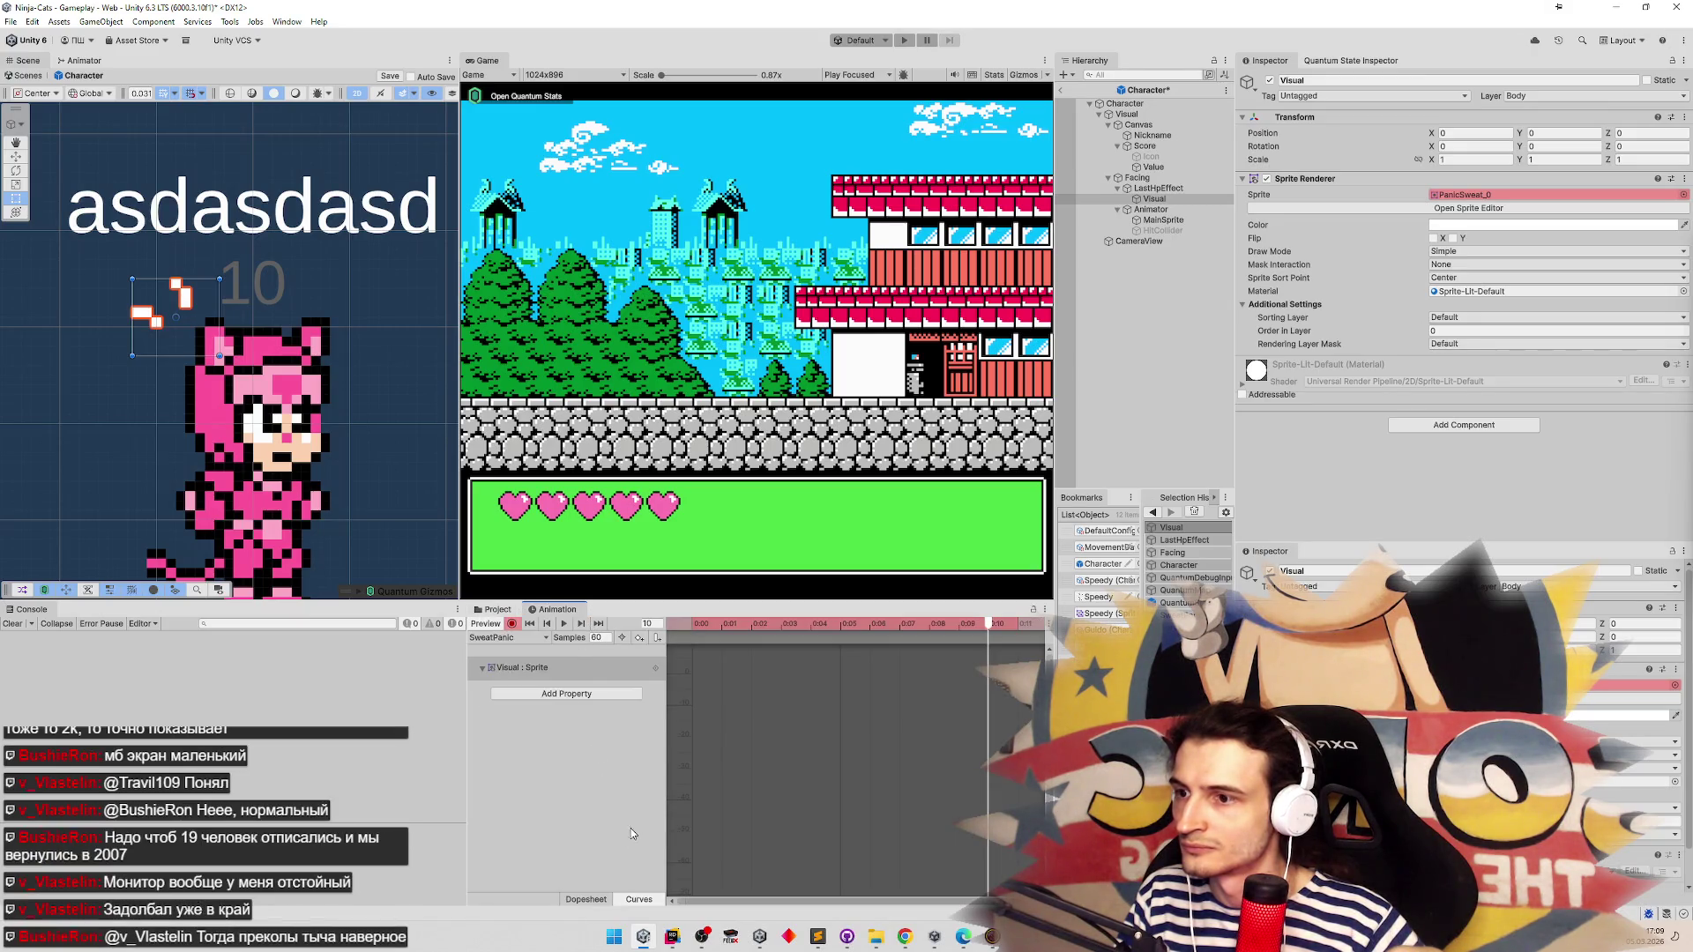
pyautogui.click(658, 667)
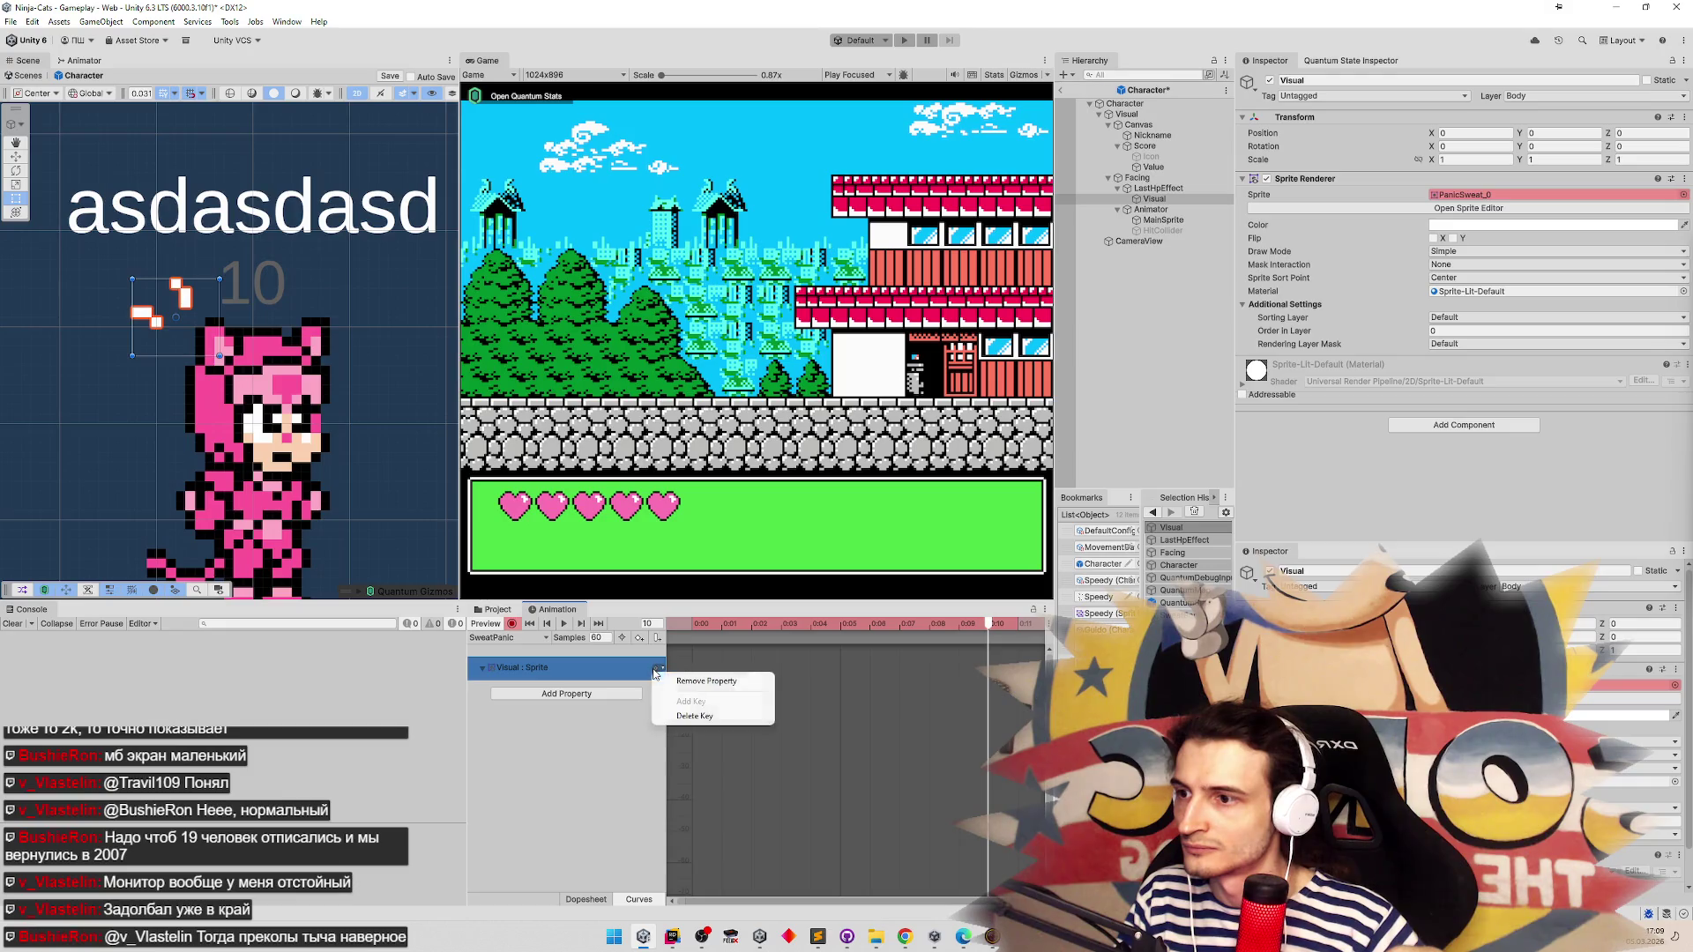
pyautogui.click(641, 747)
pyautogui.click(658, 667)
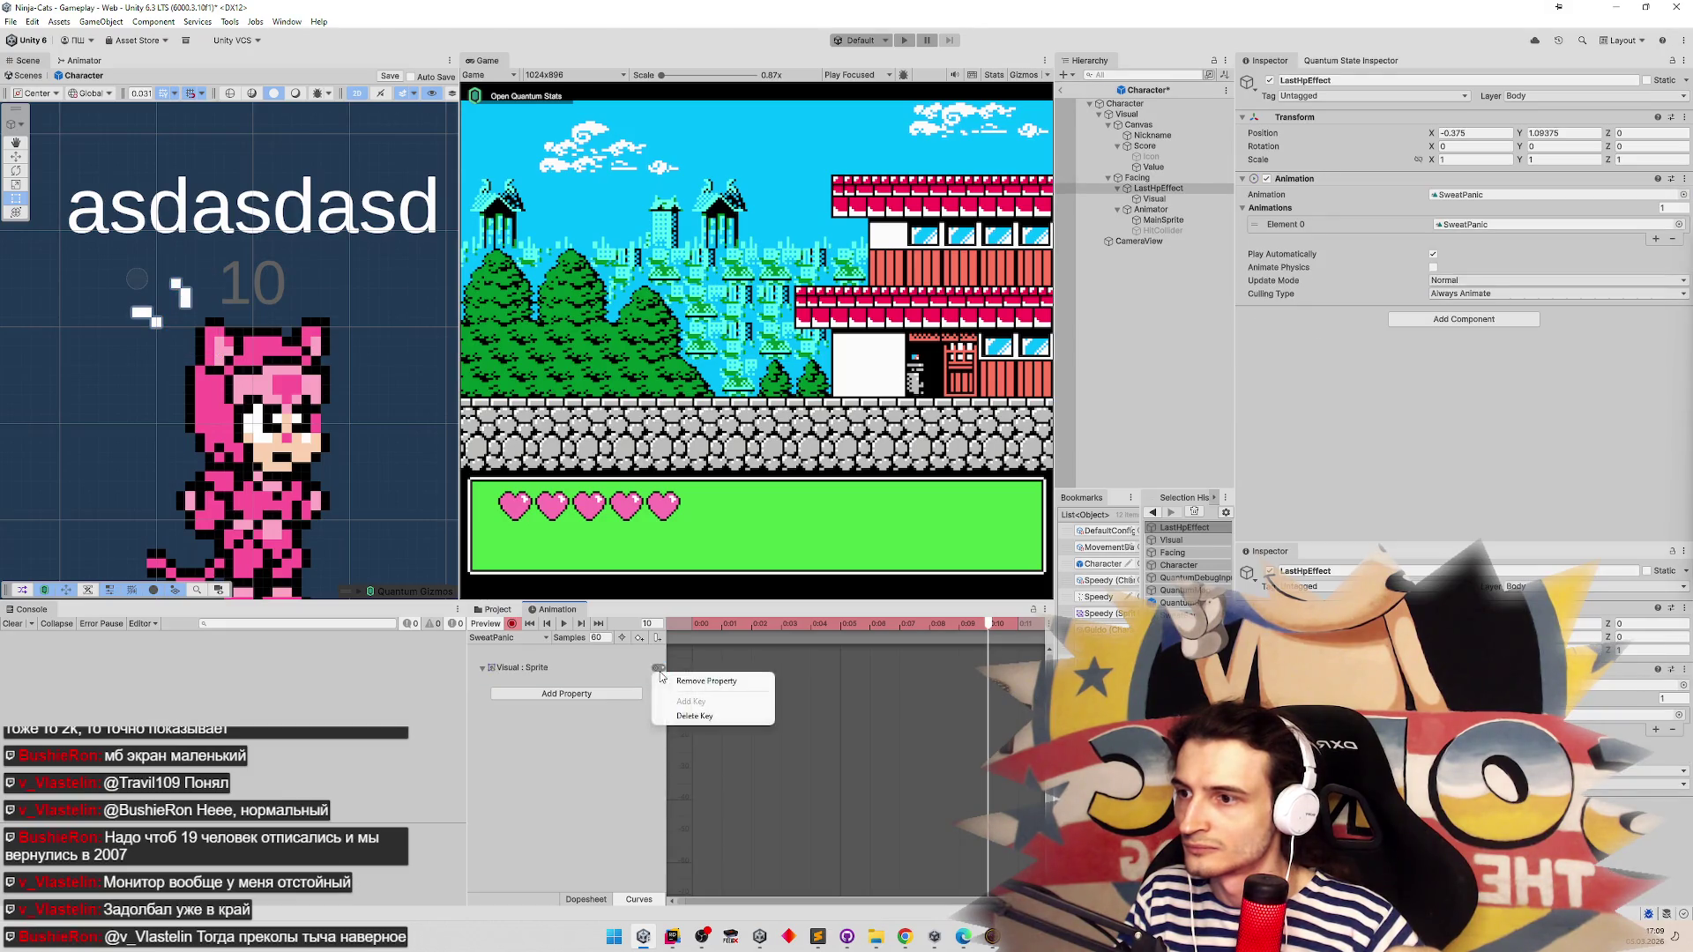
pyautogui.press('Escape')
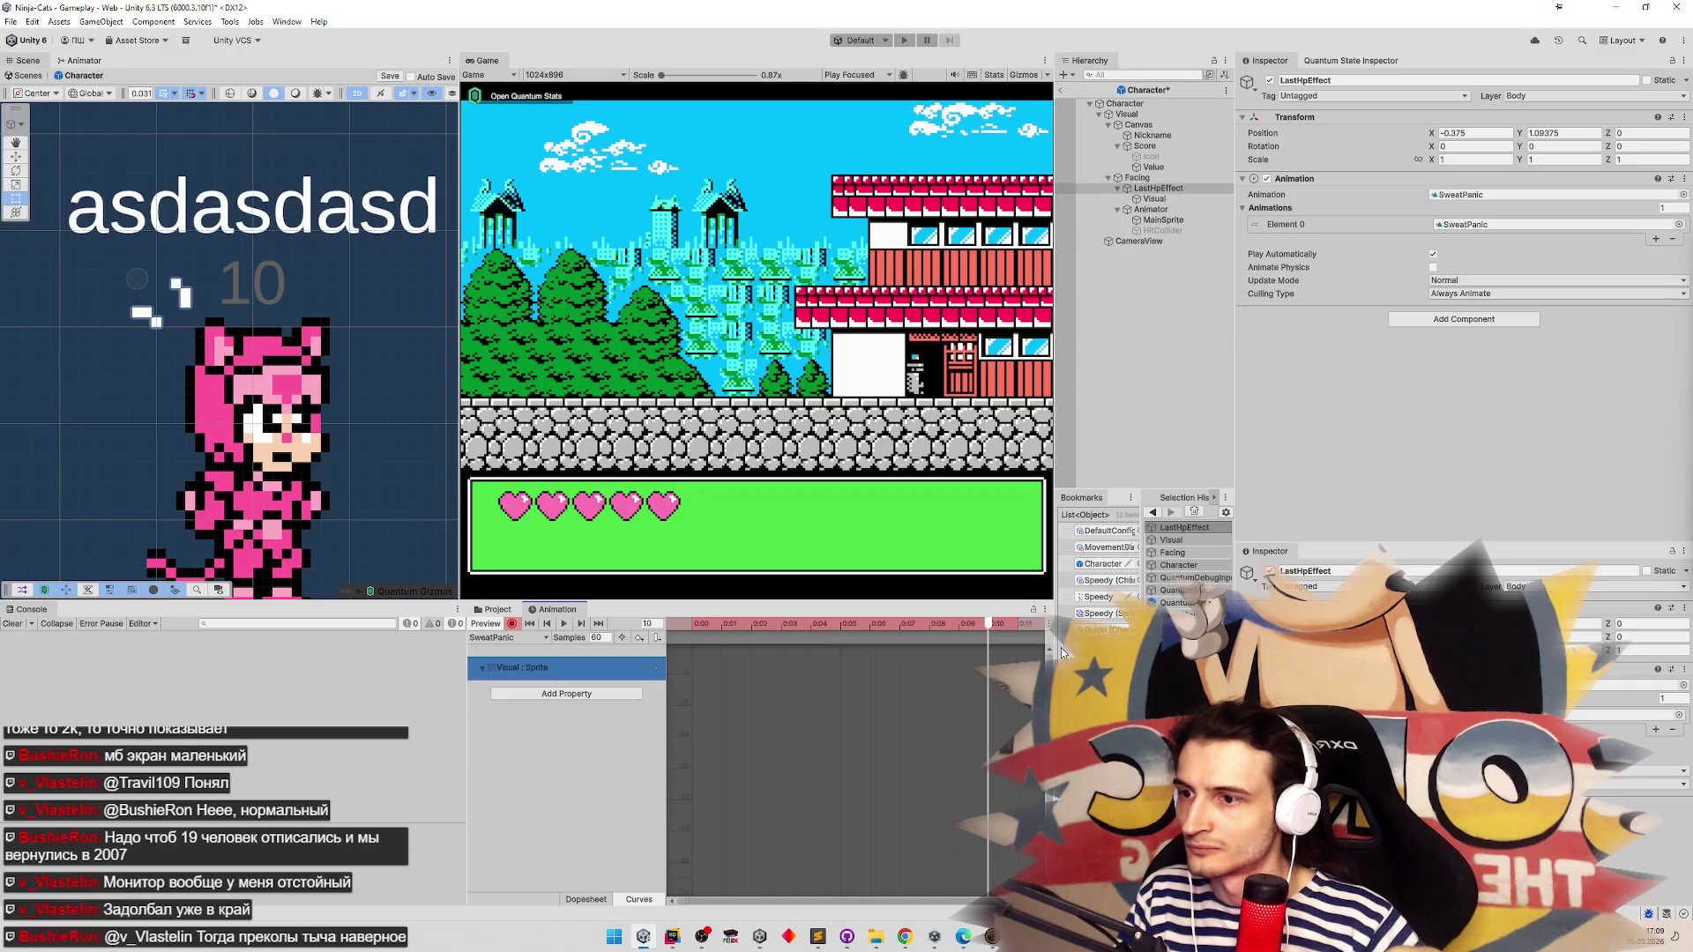
# Switch to the Dopesheet and play the SweatPanic clip twice
pyautogui.click(575, 900)
pyautogui.press('space')
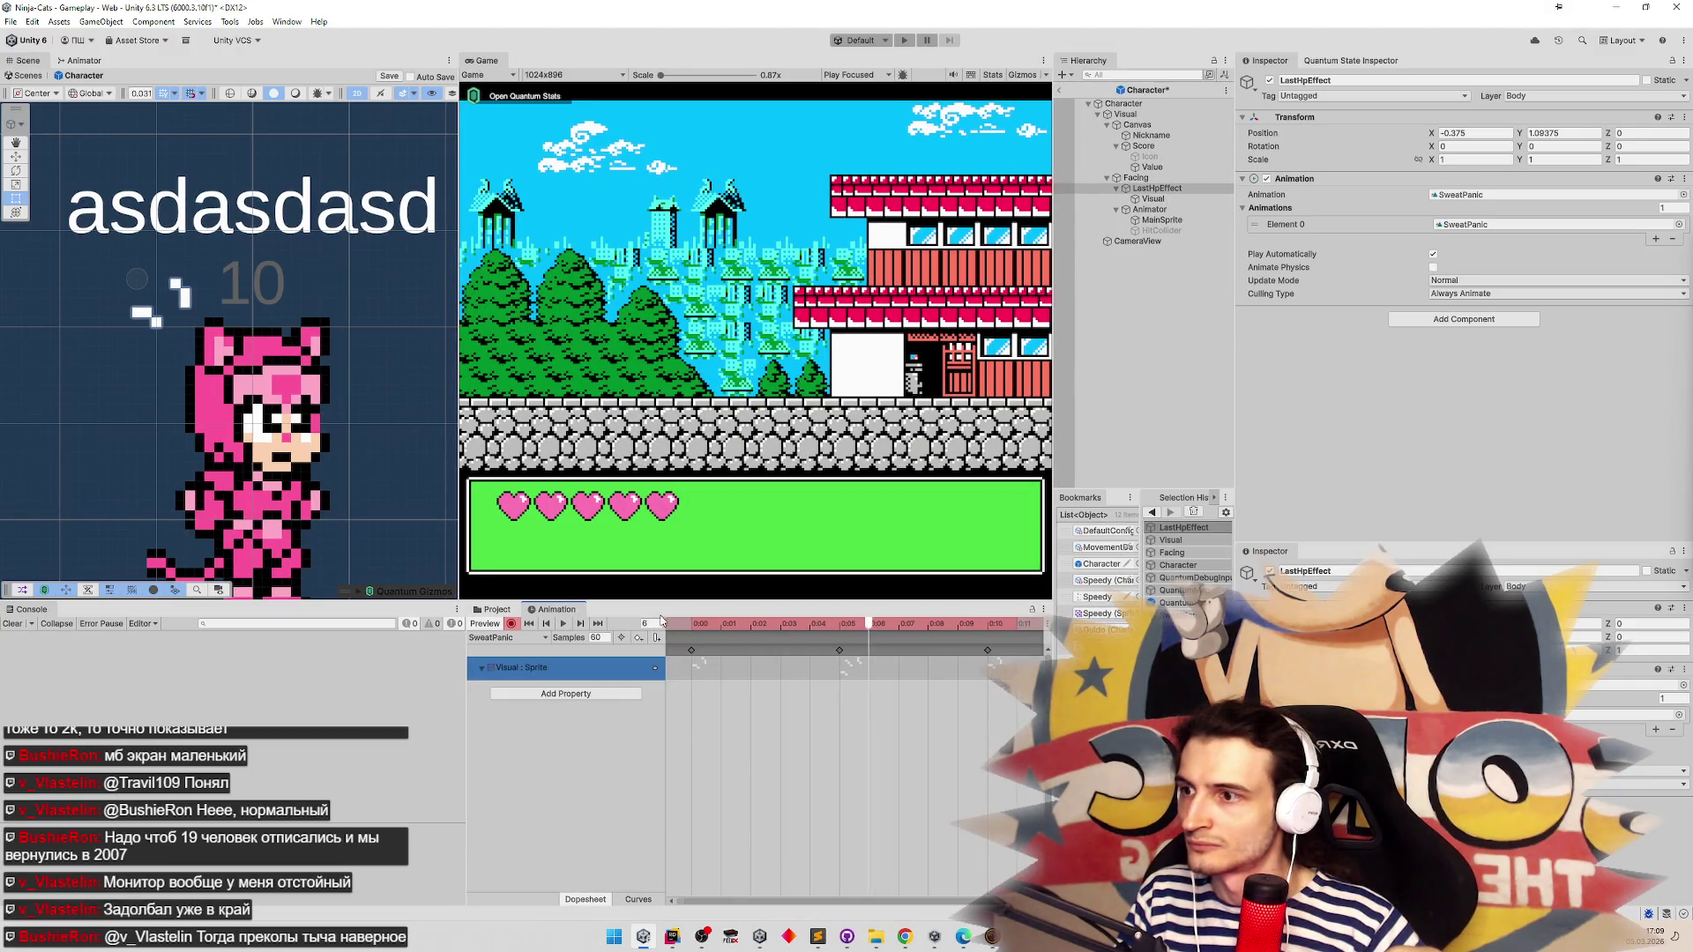
pyautogui.click(564, 623)
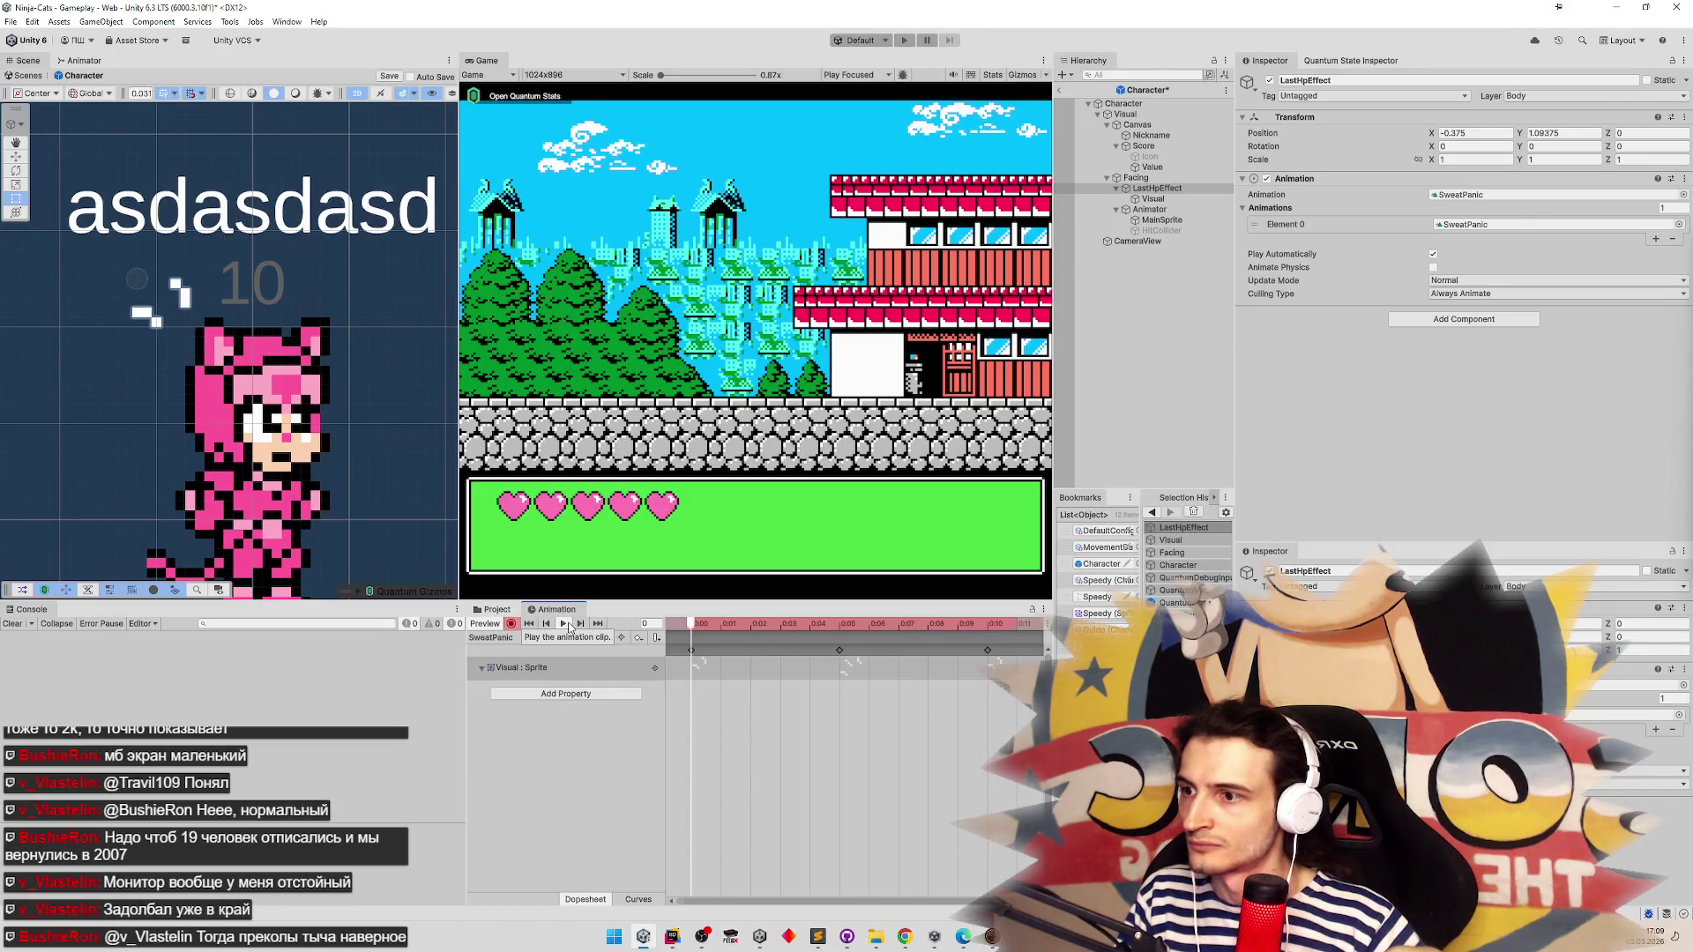
pyautogui.press('space')
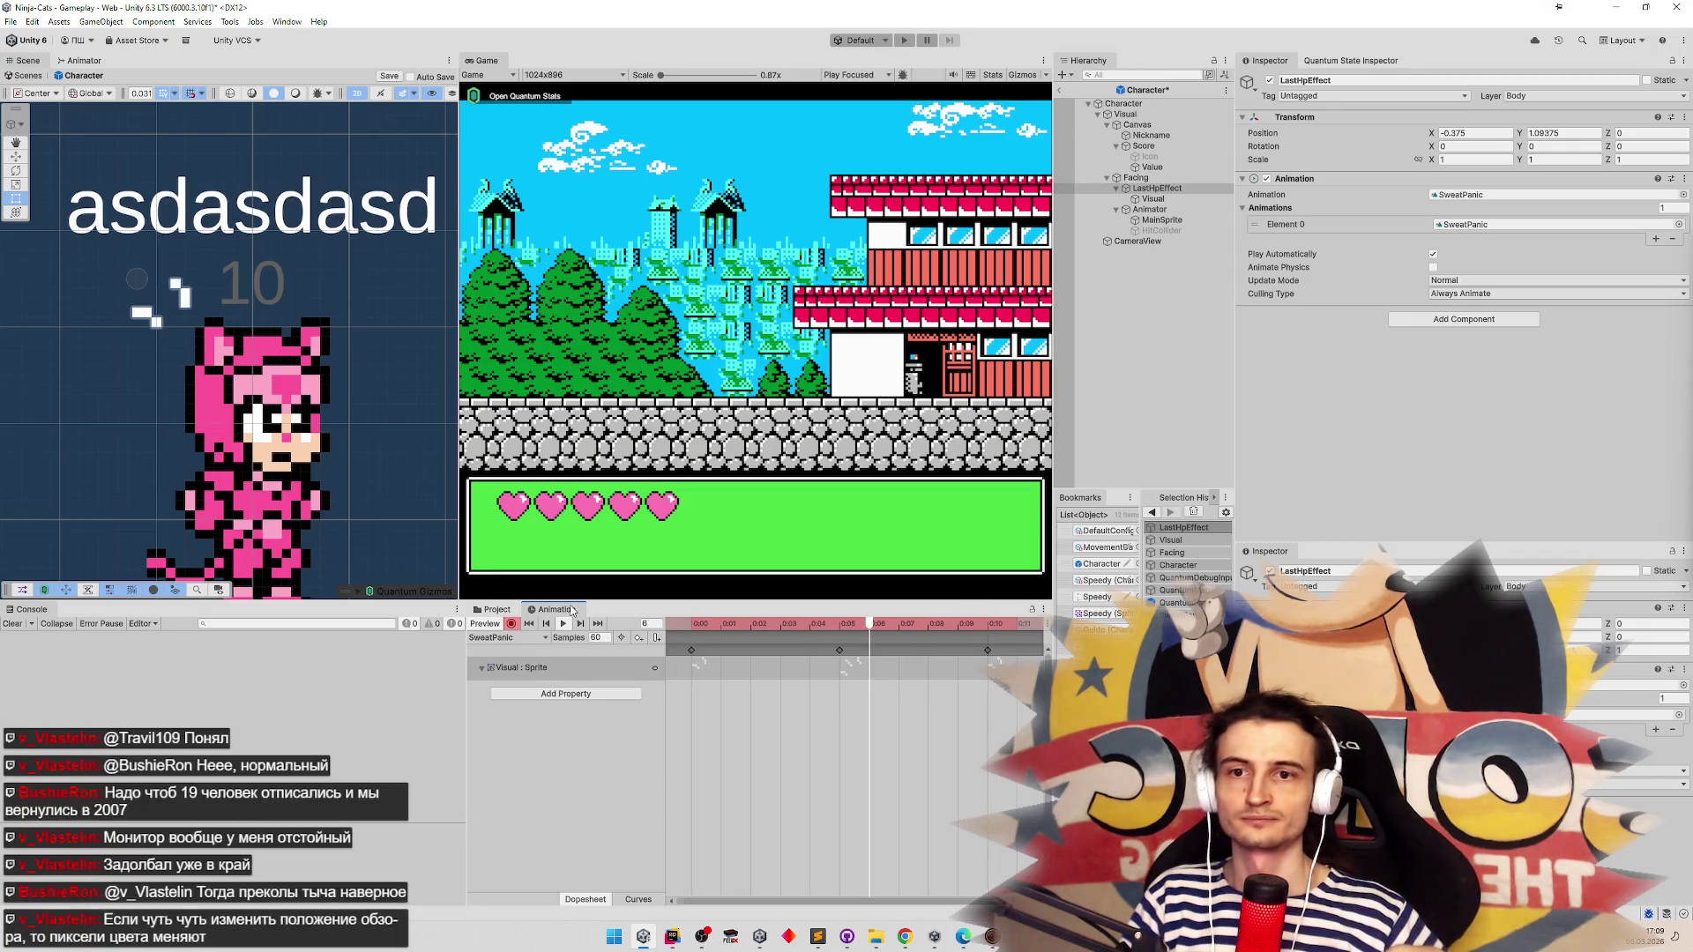
# With recording off, drag the middle sprite keyframe later, replay, then select LastHpEffect
pyautogui.click(511, 624)
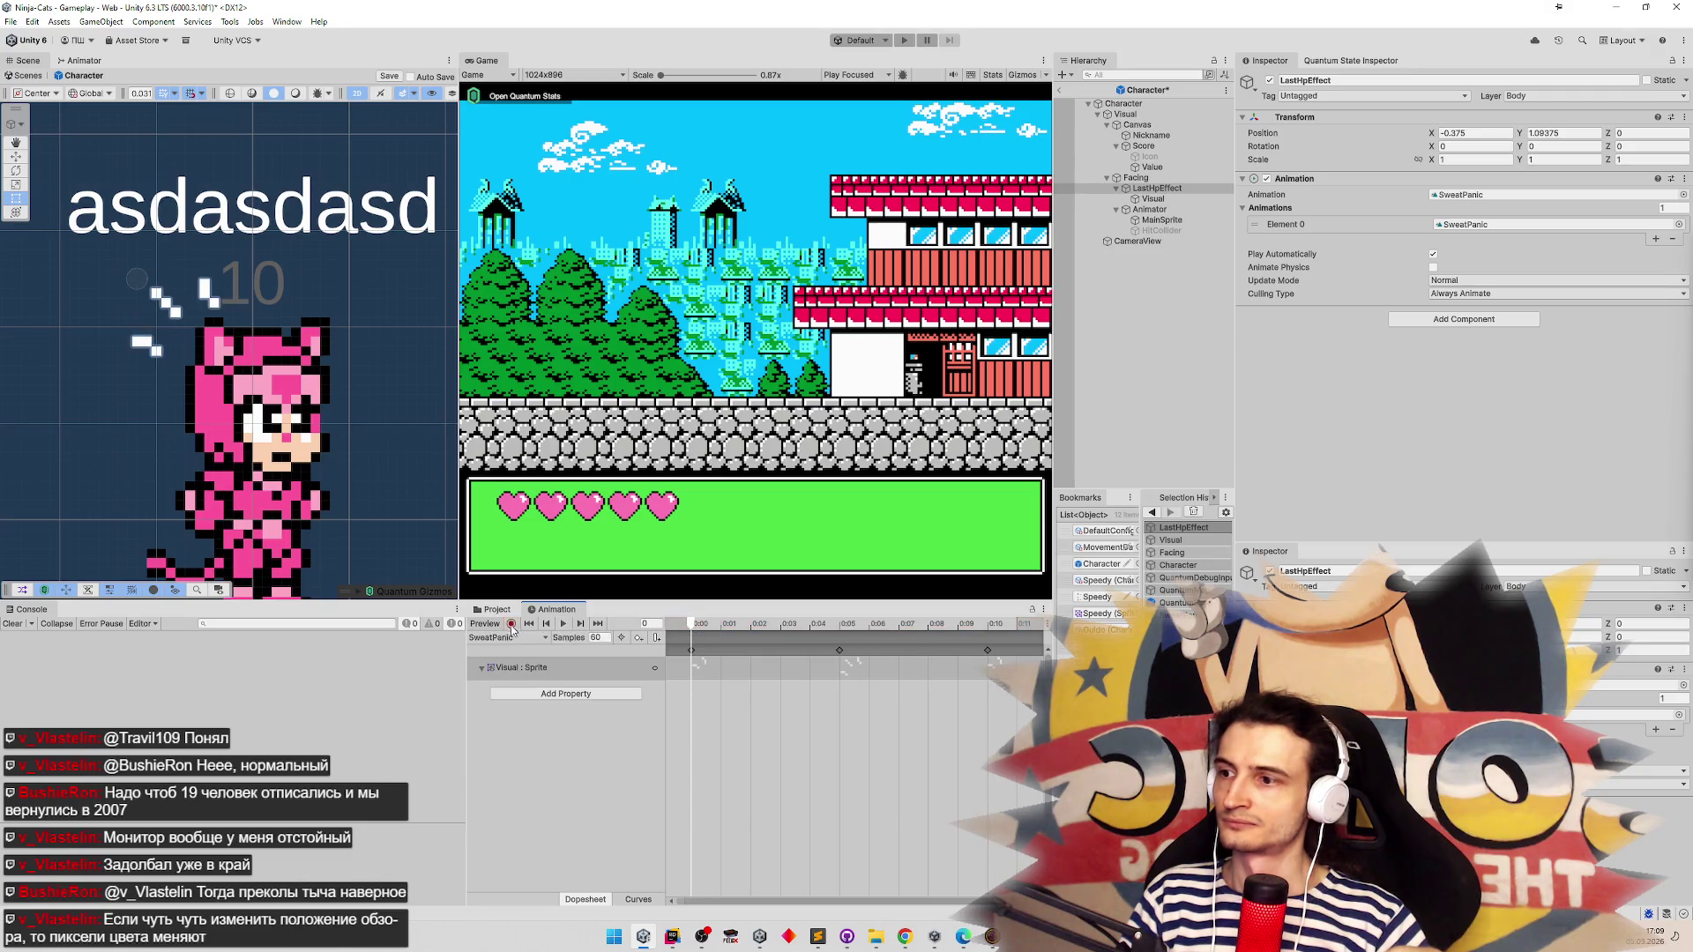
pyautogui.click(512, 625)
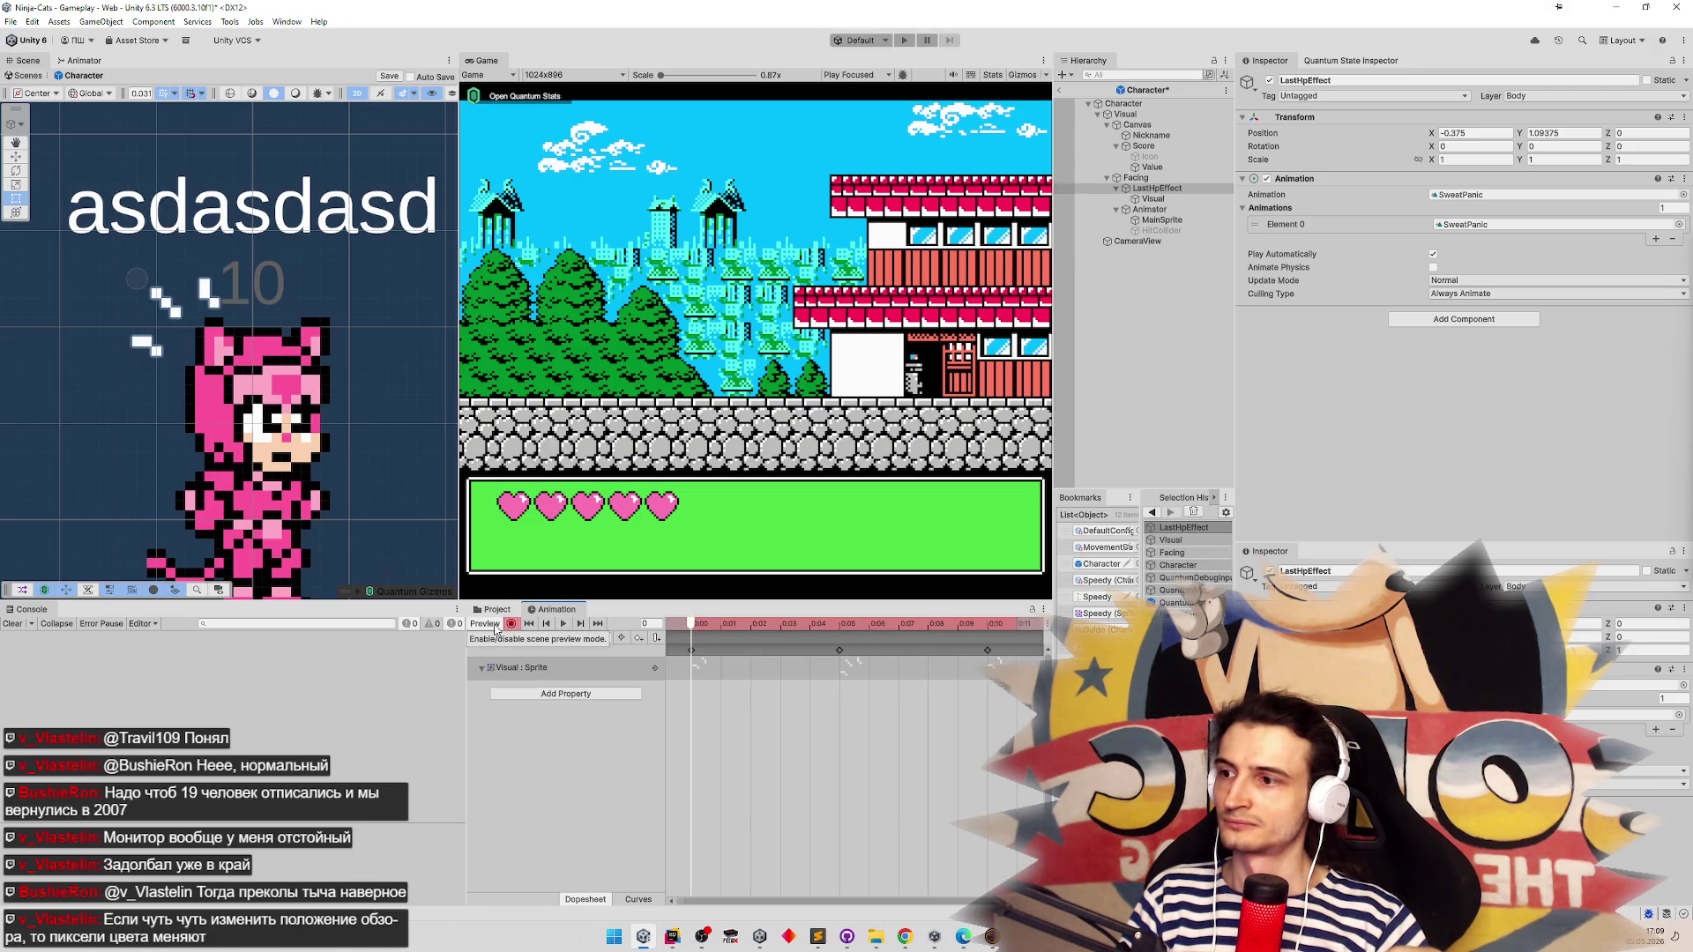
pyautogui.click(492, 624)
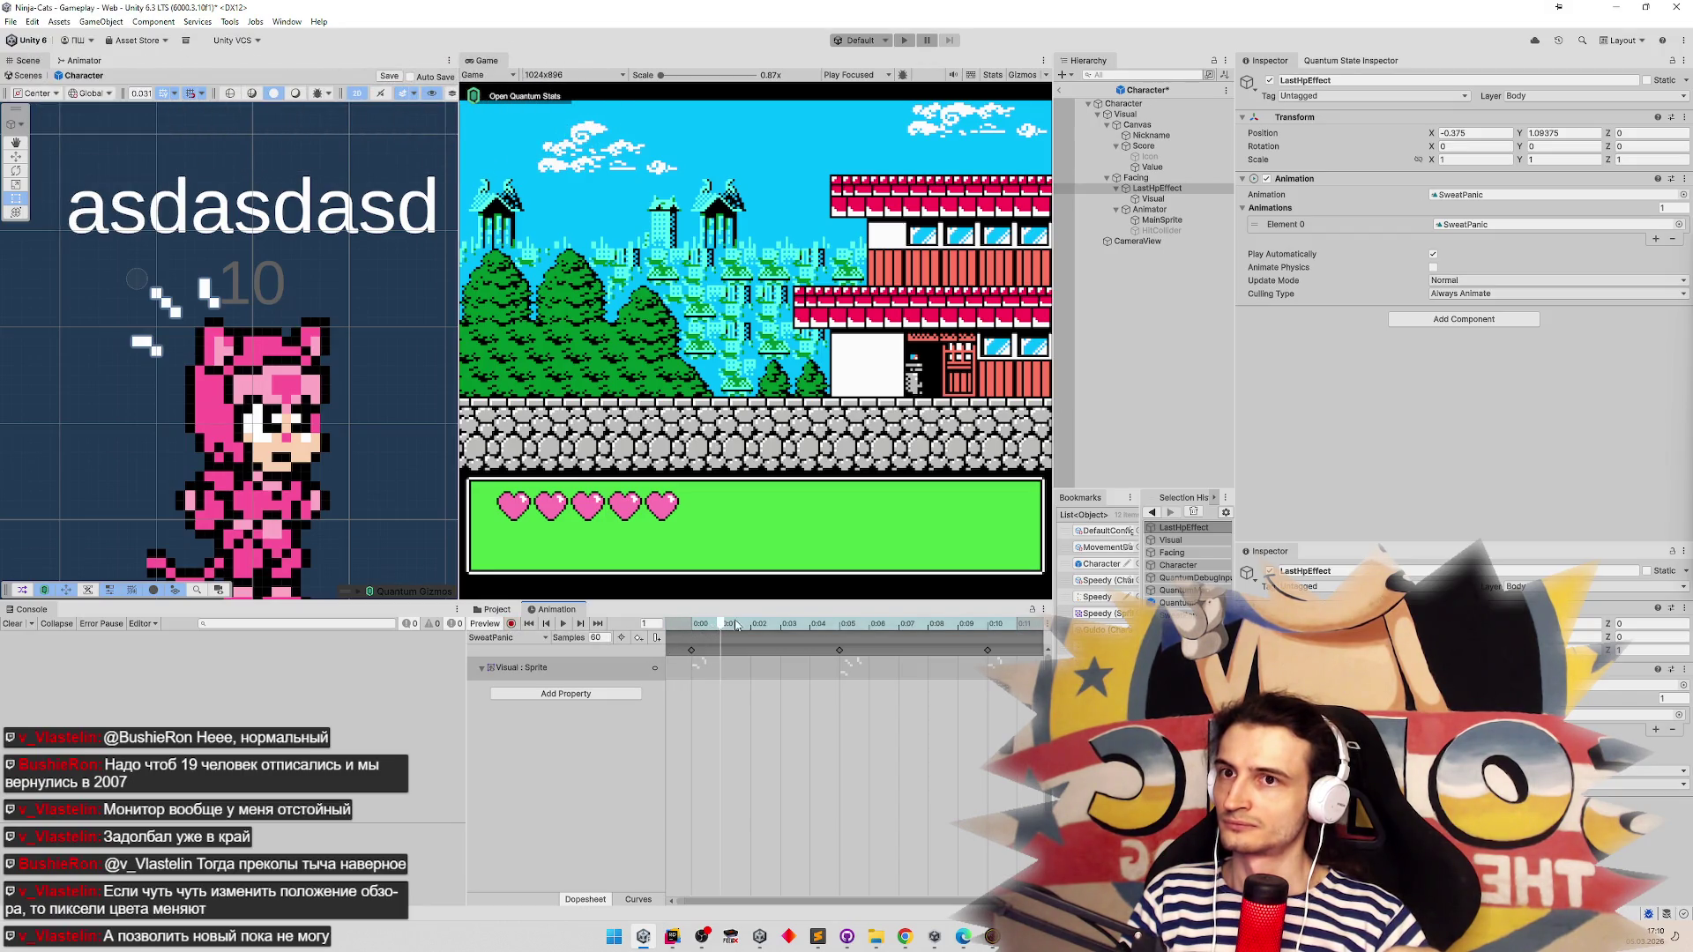
pyautogui.click(1151, 201)
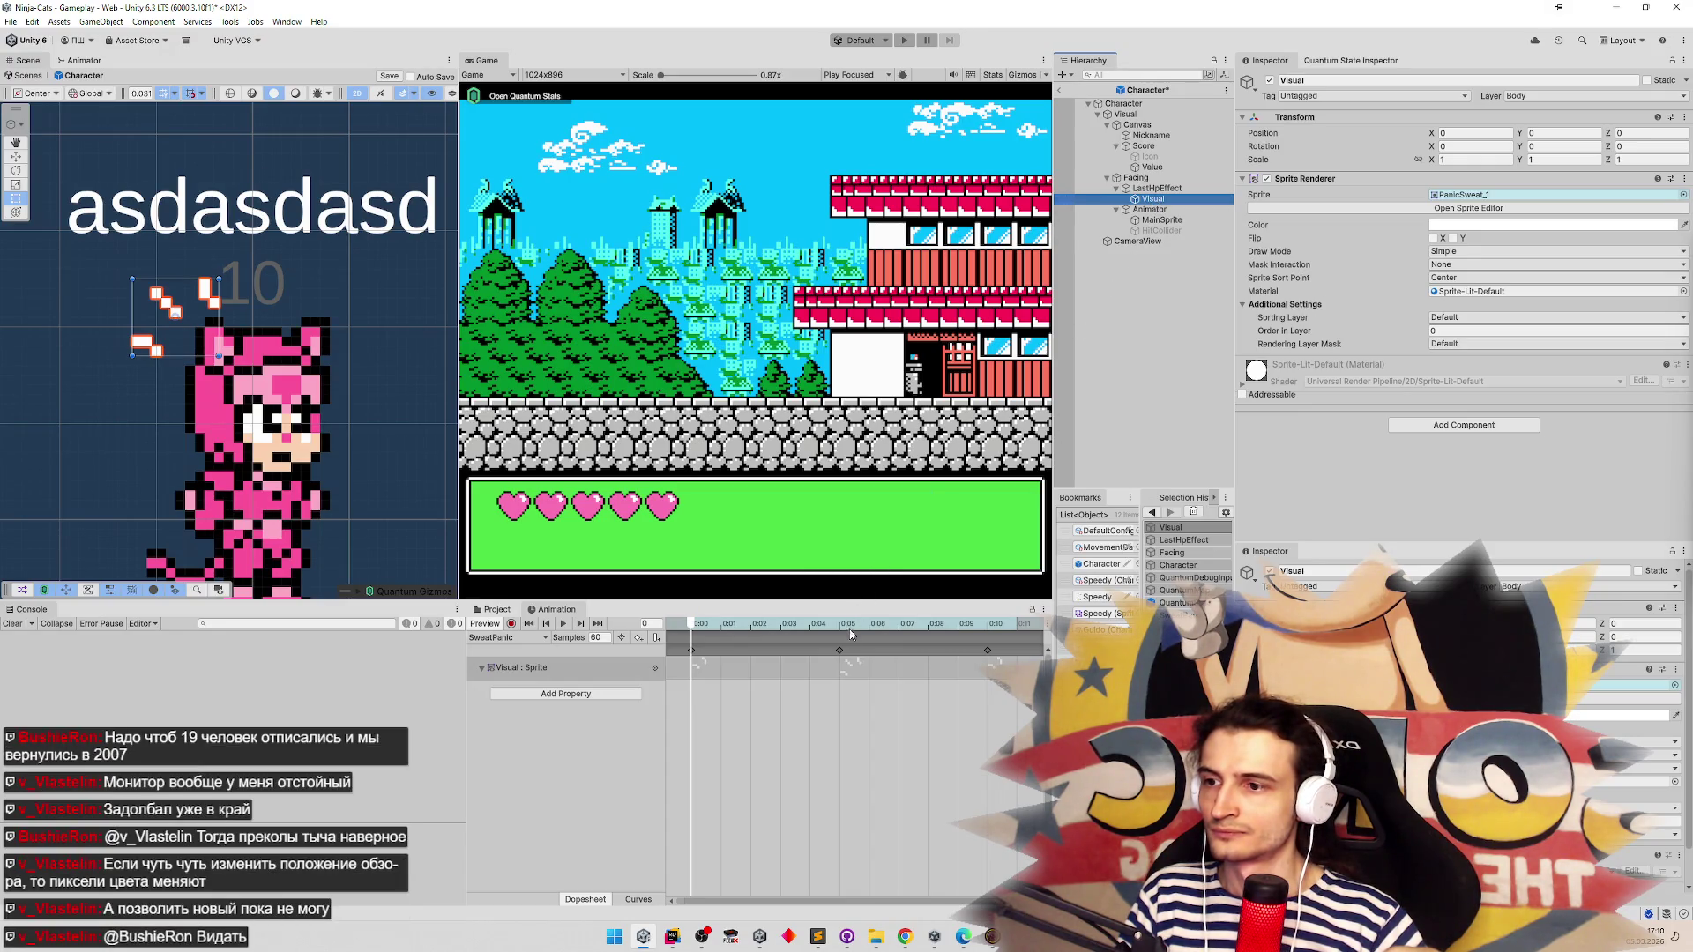
pyautogui.moveTo(841, 652); pyautogui.dragTo(869, 655)
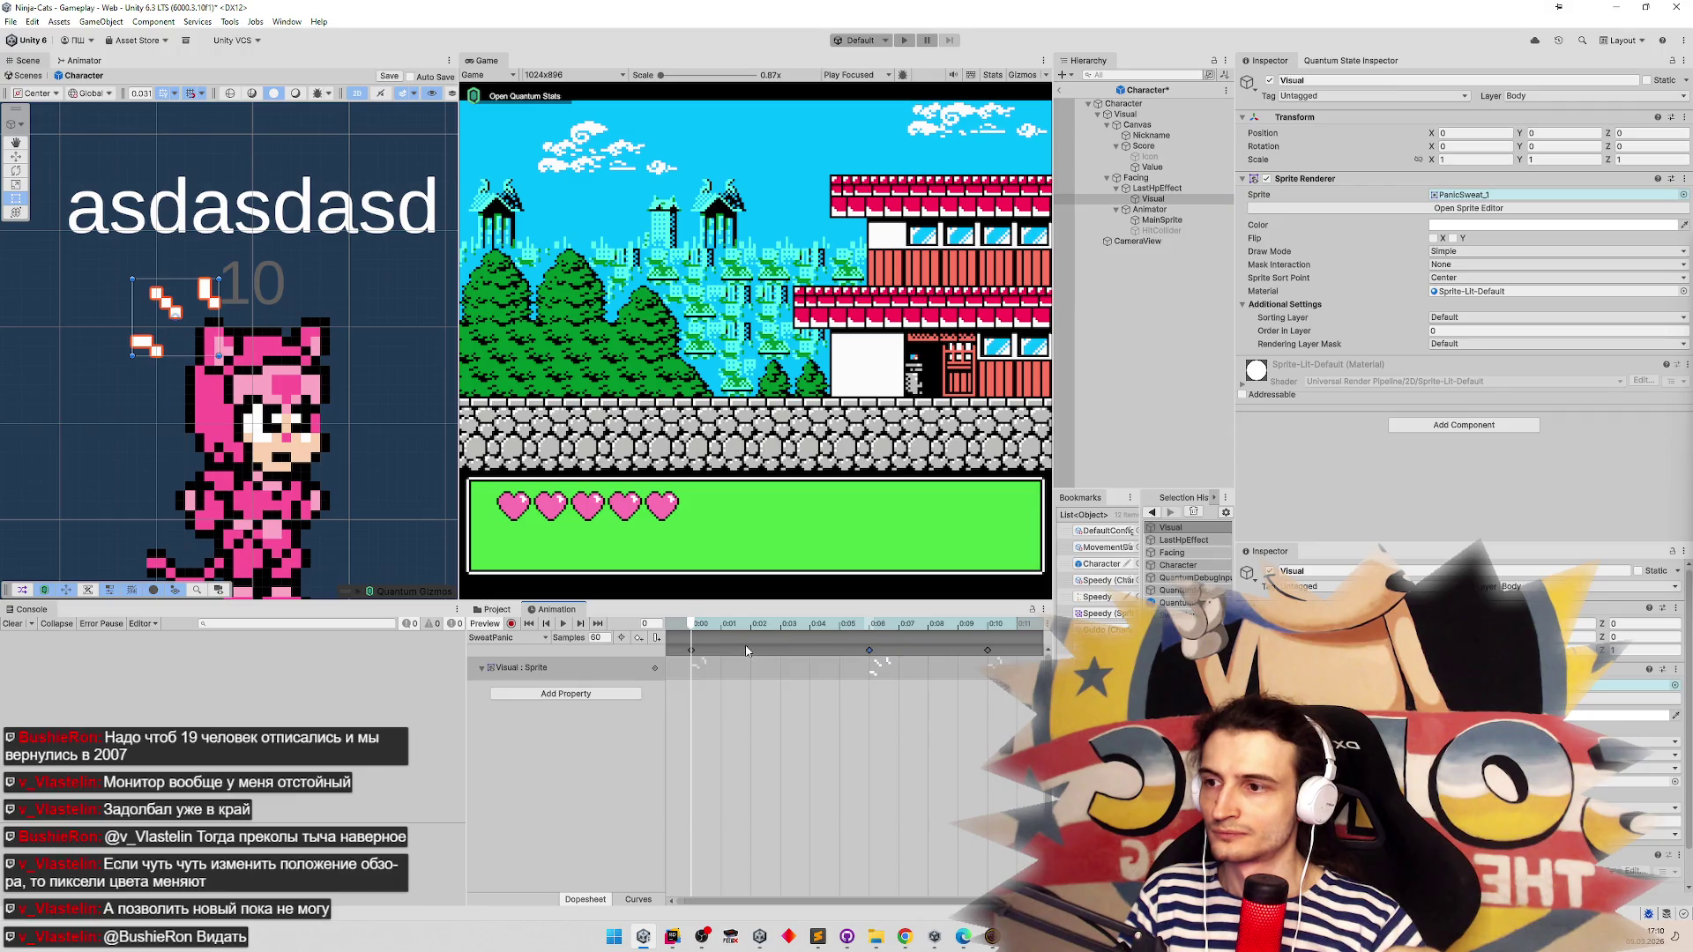
pyautogui.click(562, 623)
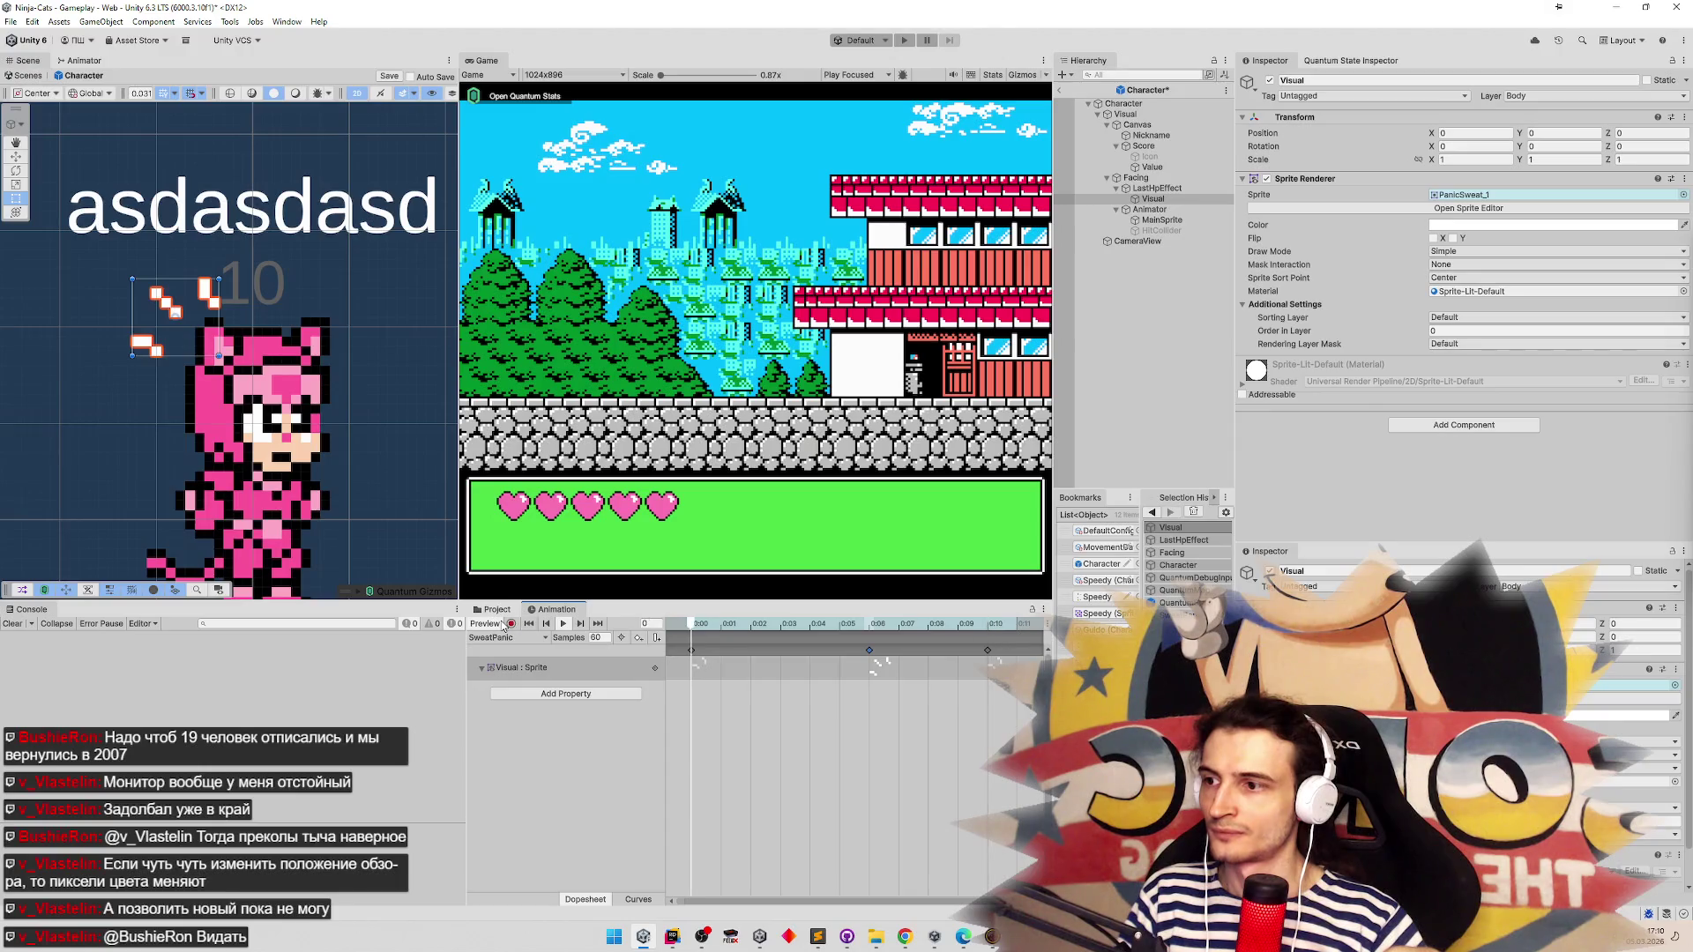
pyautogui.click(1157, 190)
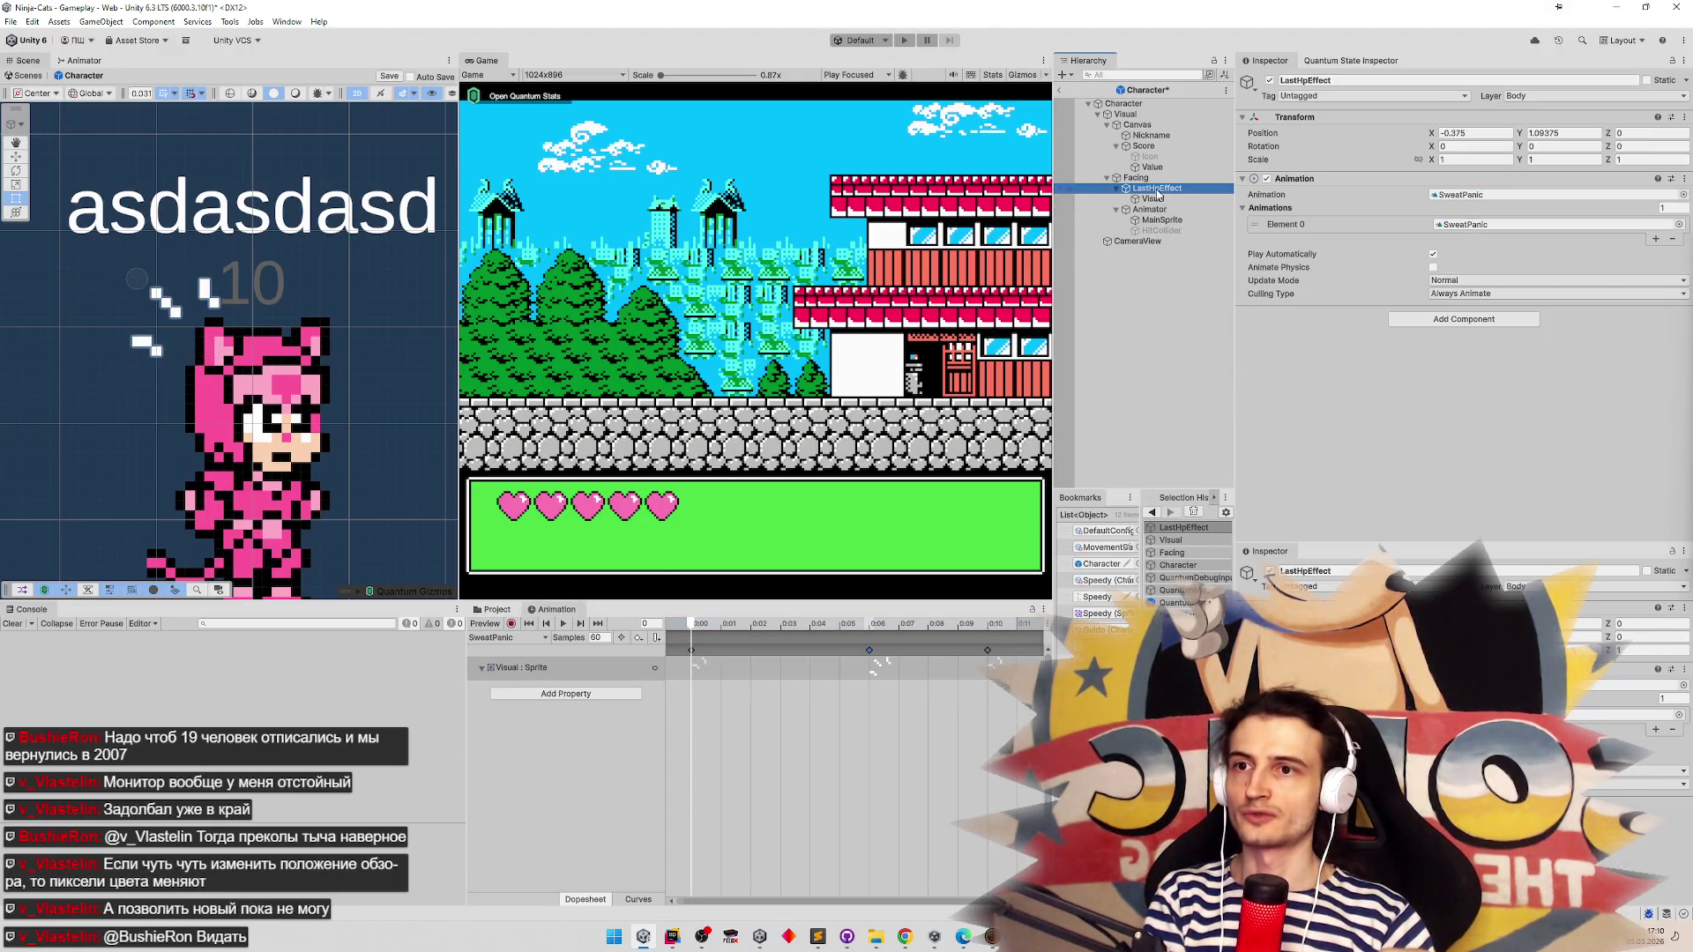
# Remove LastHpEffect's Animation component, delete the old PanicSweat sprite sheet, and switch to Photoshop
pyautogui.rightClick(1346, 178)
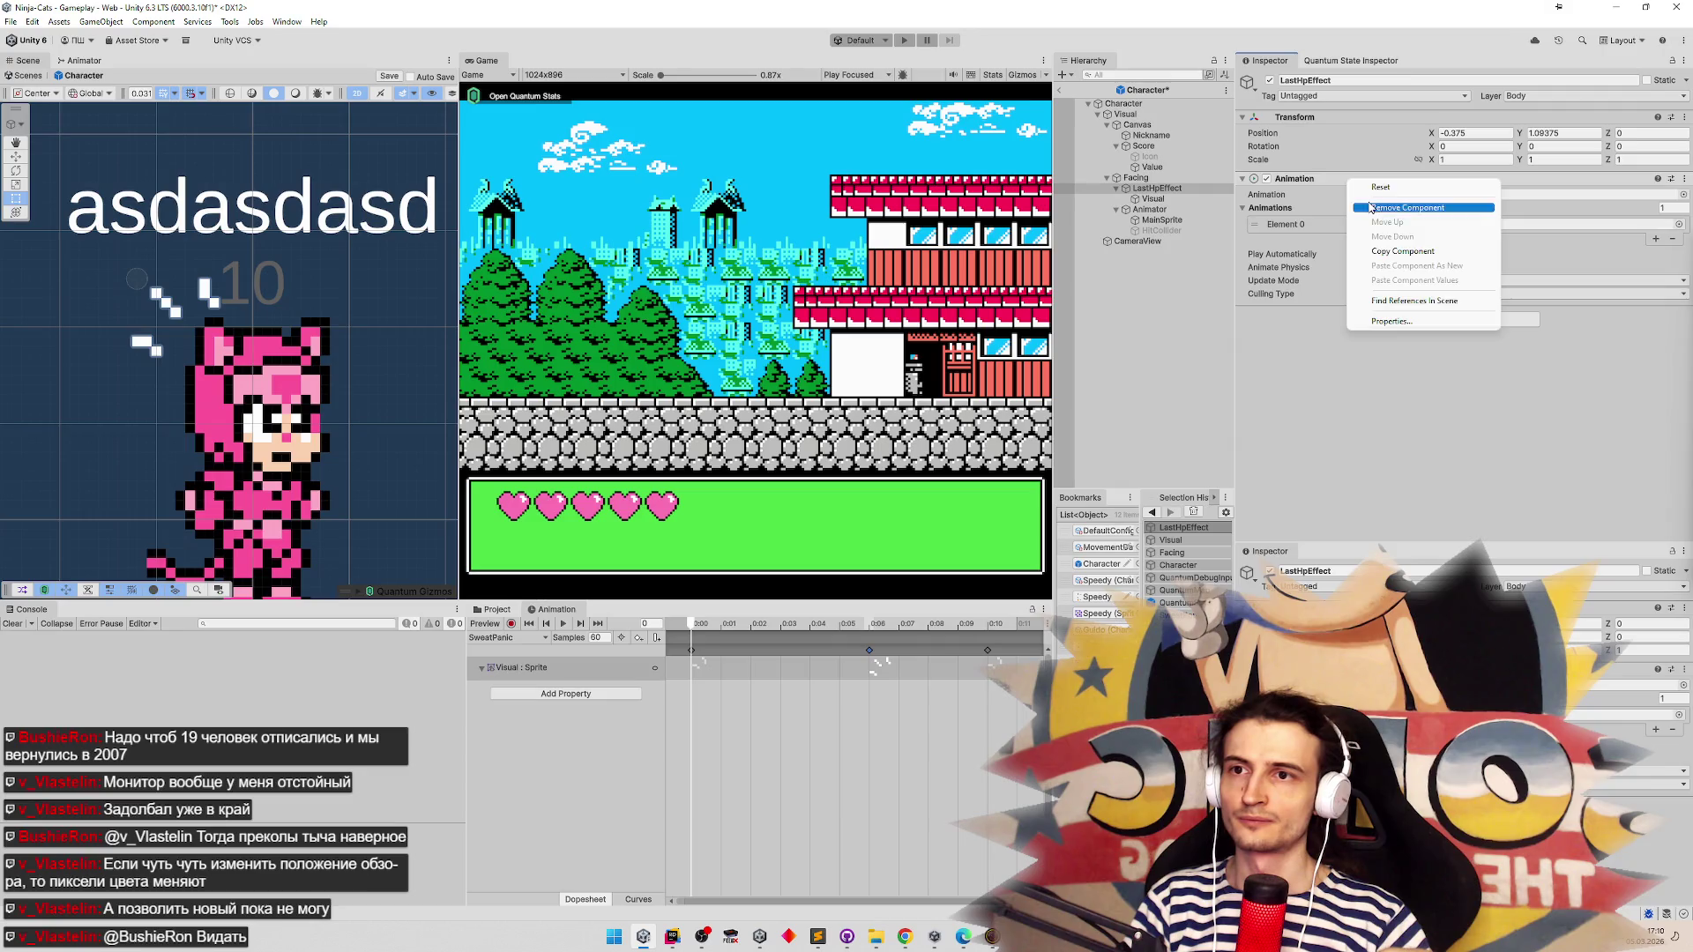
pyautogui.click(1375, 203)
pyautogui.click(497, 610)
pyautogui.click(821, 624)
pyautogui.write('a')
pyautogui.press('BackSpace')
pyautogui.write('ea')
pyautogui.click(594, 690)
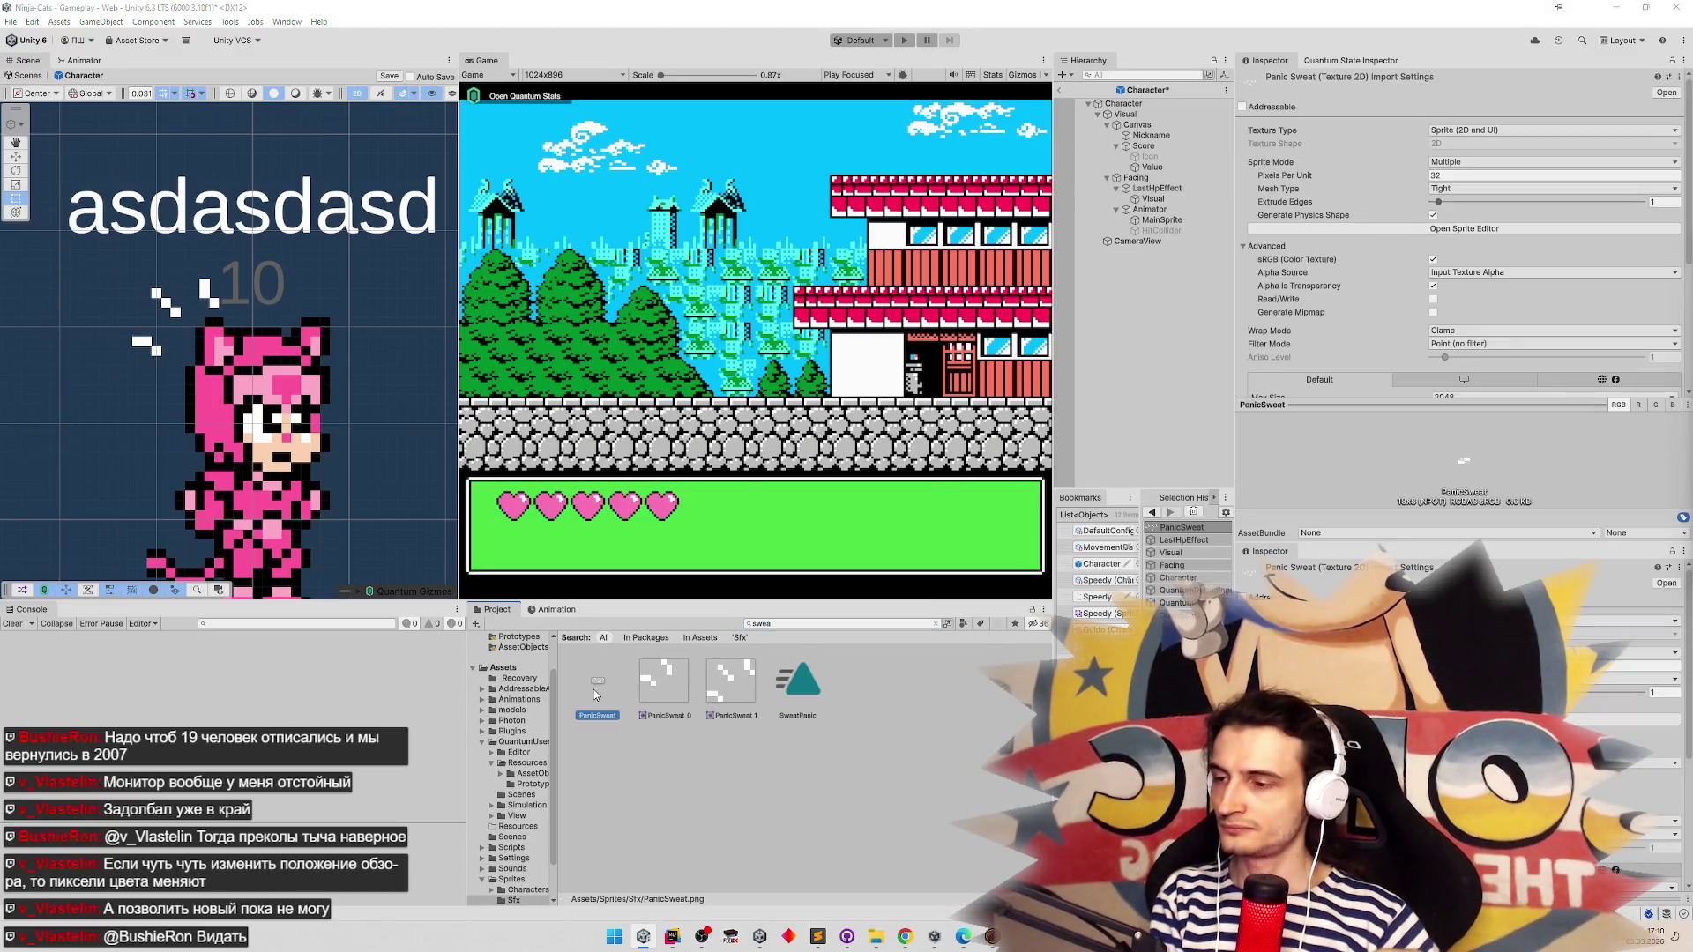
pyautogui.press('Delete')
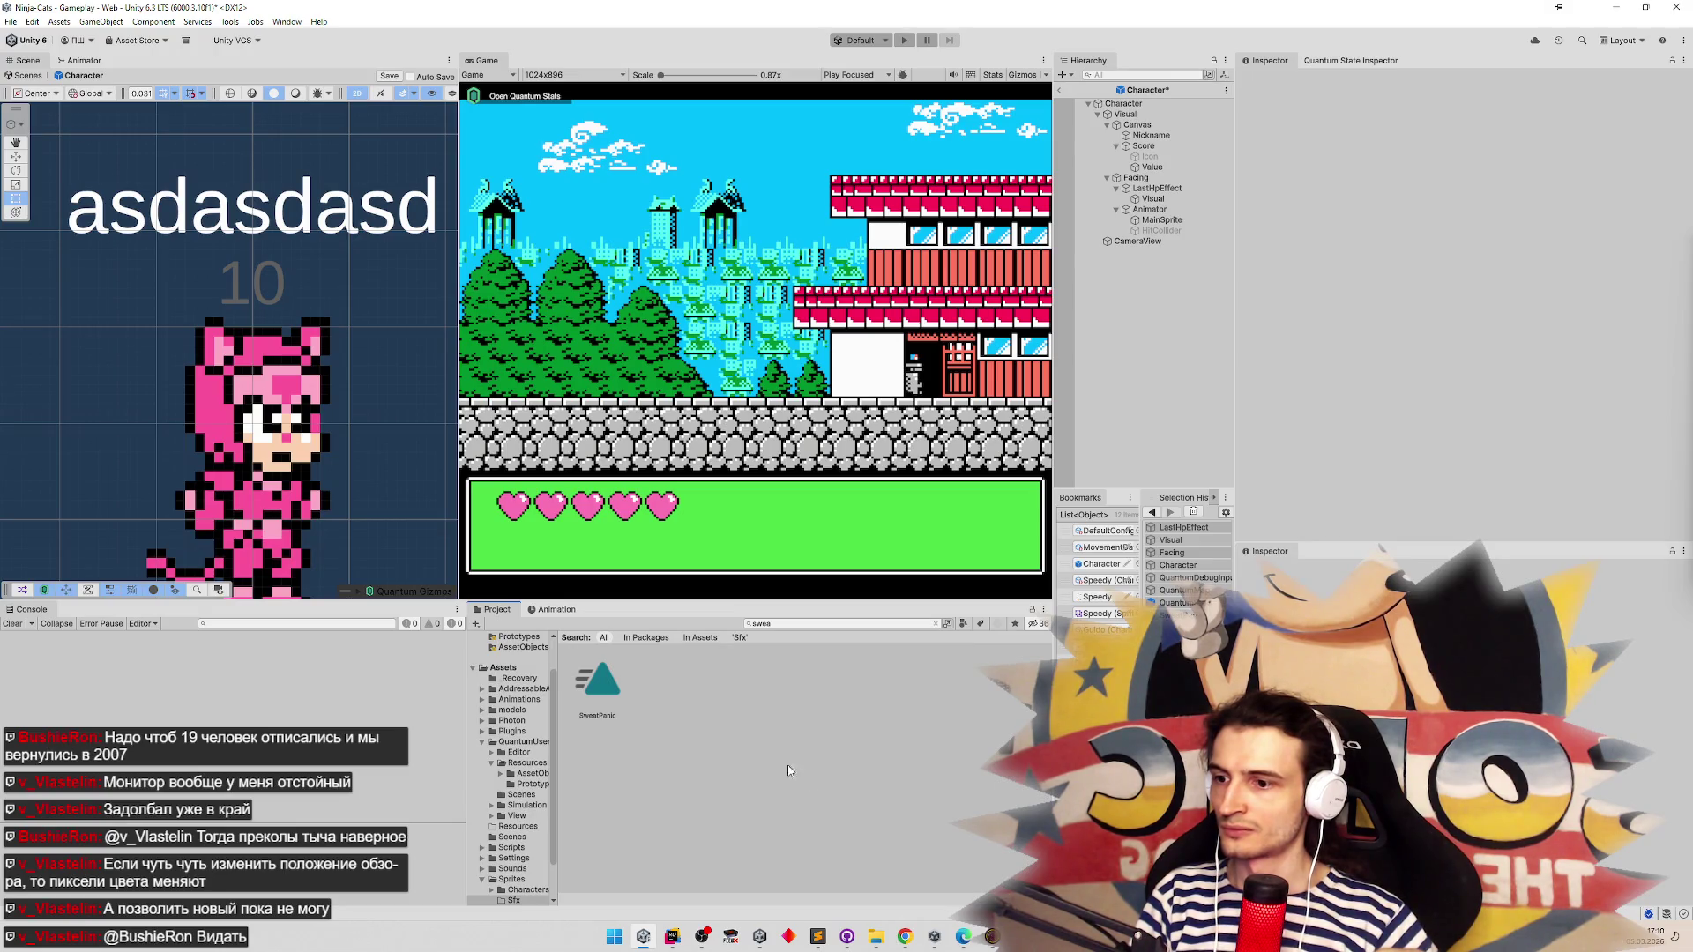
pyautogui.hotkey('alt', 'Tab')
pyautogui.click(31, 7)
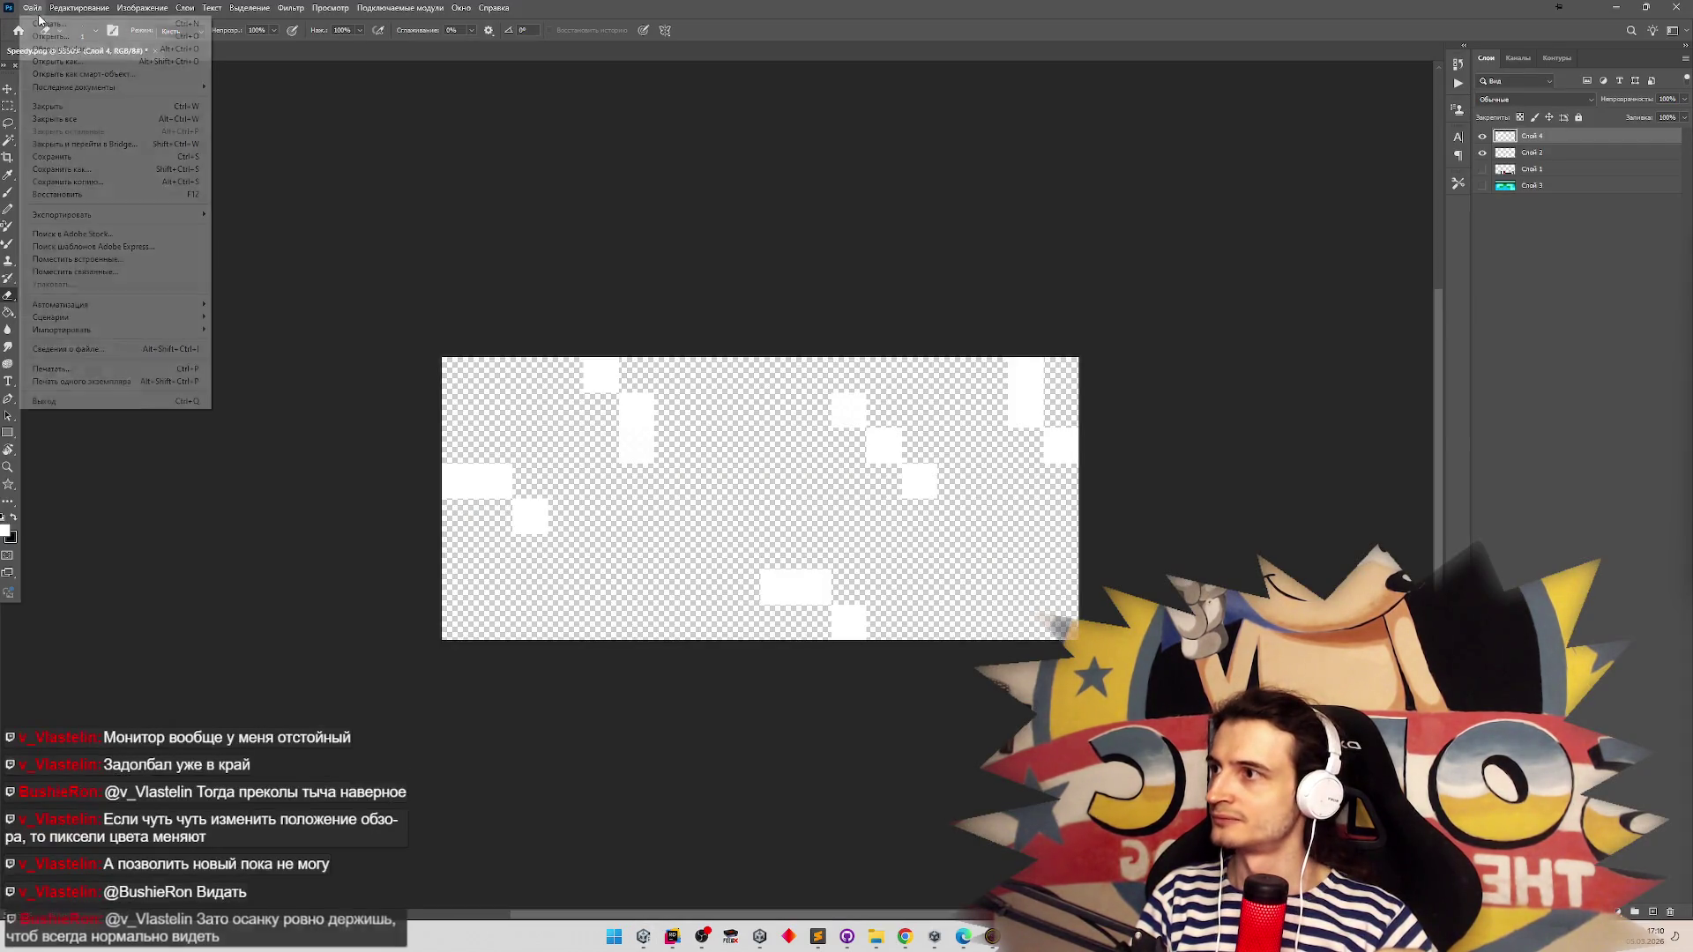
# Quick-export the sweat image as panicSweat PNG into Assets/Sprites/Sfx, then return to Unity
pyautogui.moveTo(132, 233)
pyautogui.click(335, 214)
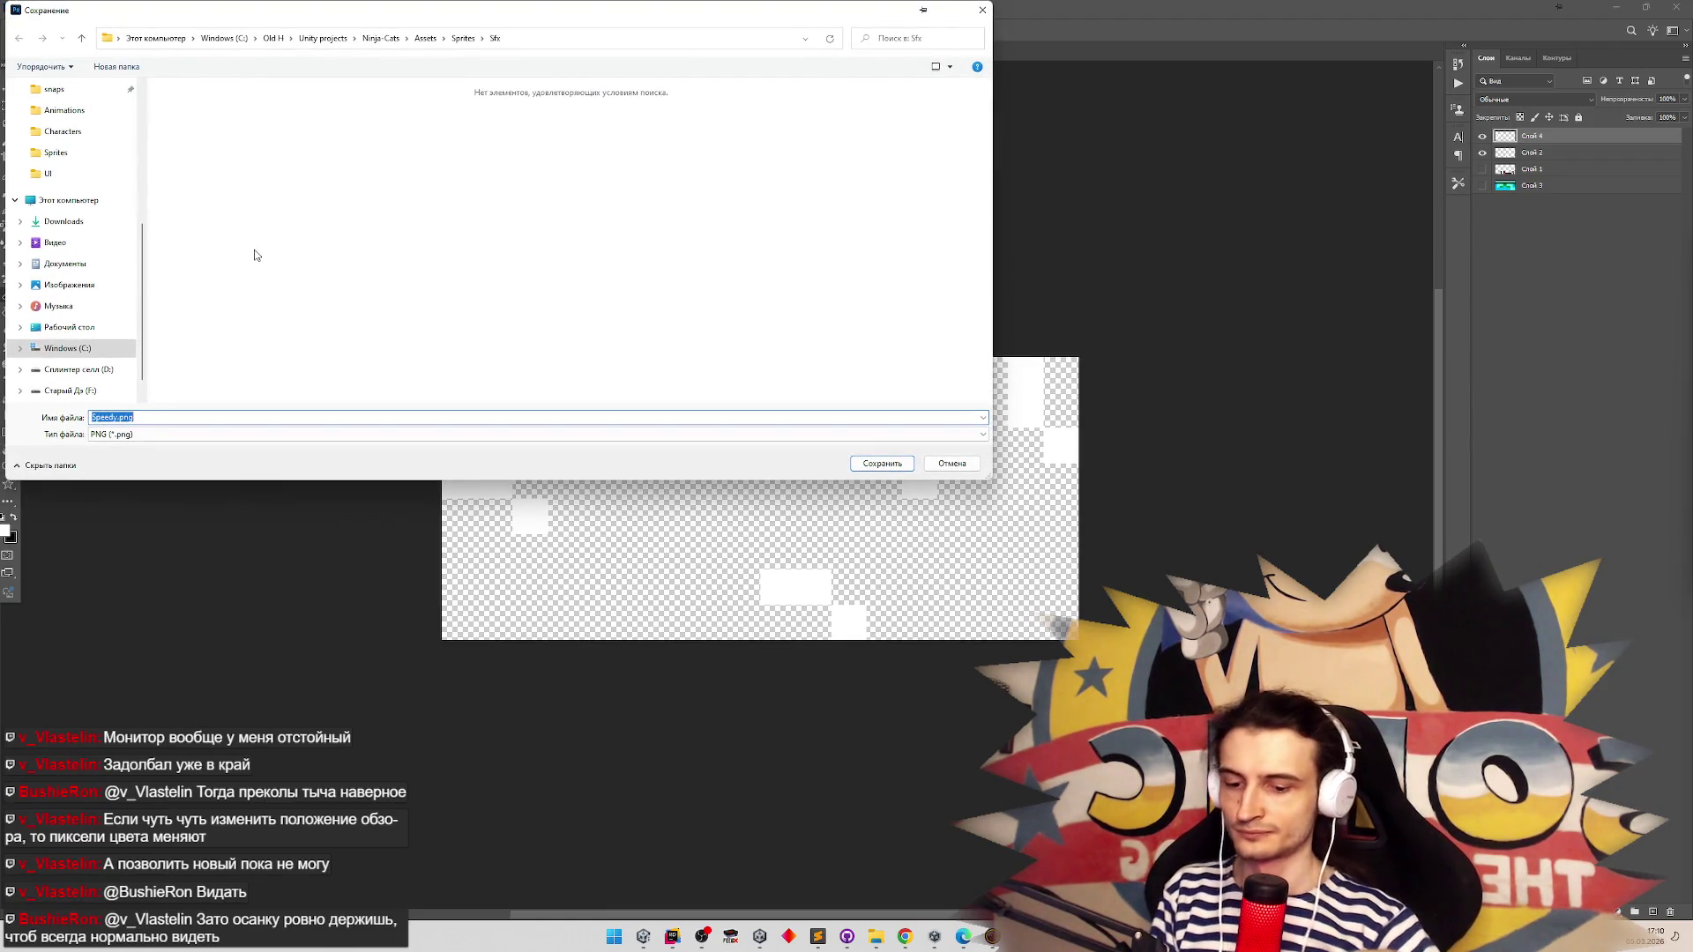
pyautogui.write('panicSweat')
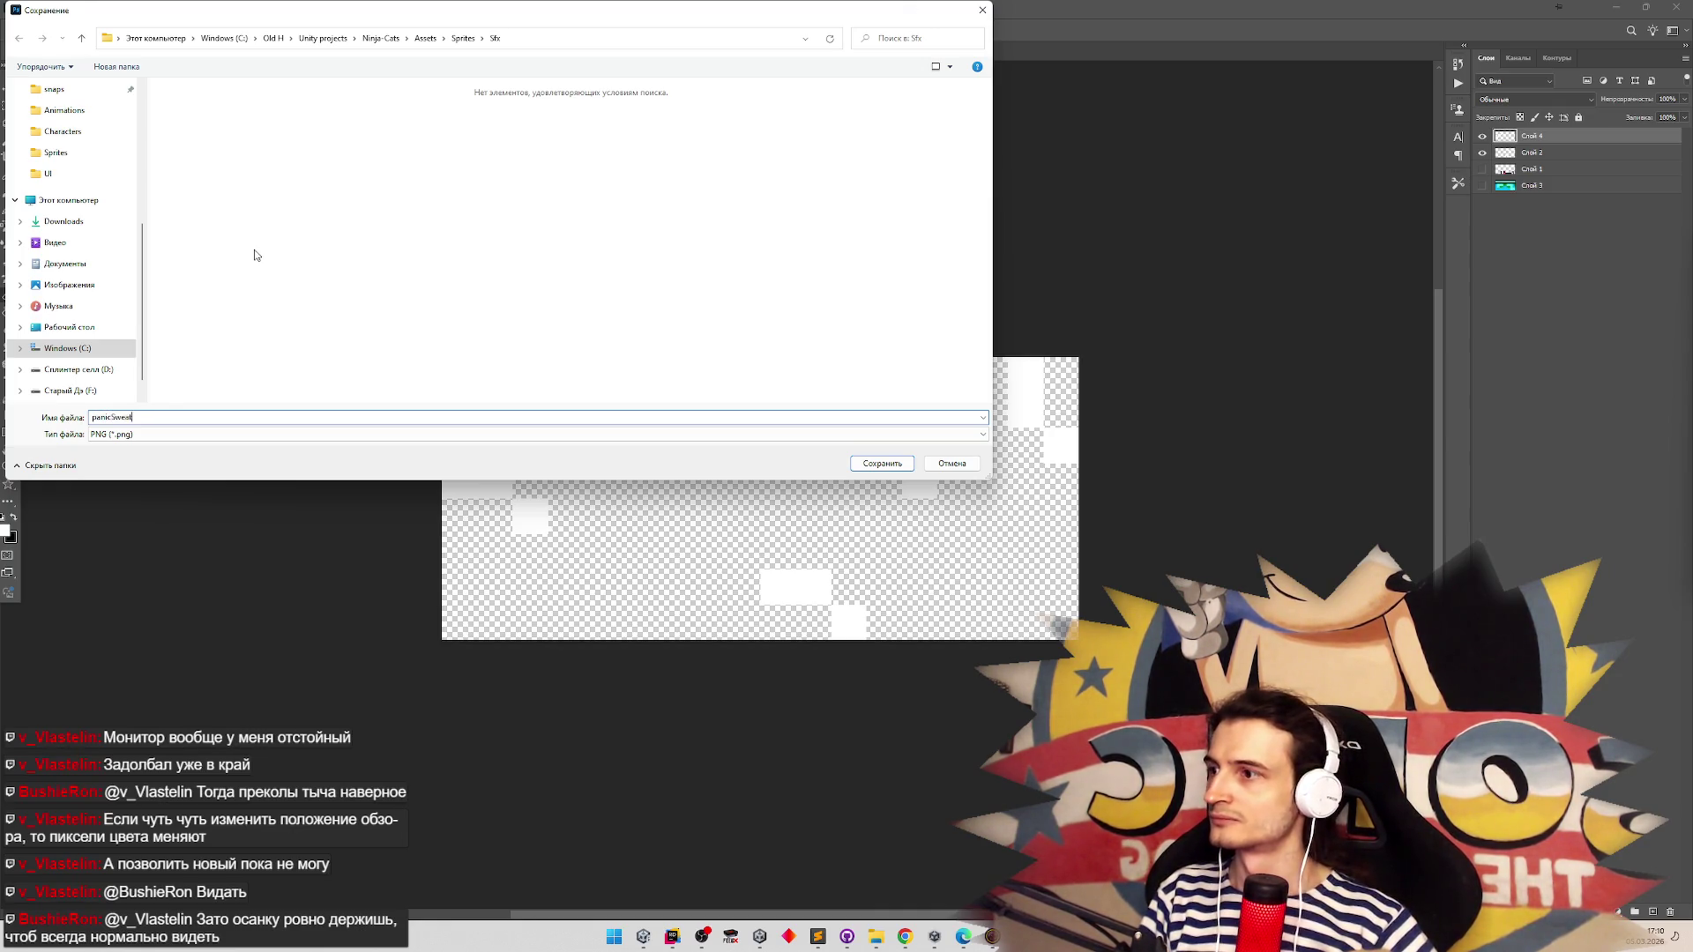
pyautogui.press('Return')
pyautogui.click(1607, 11)
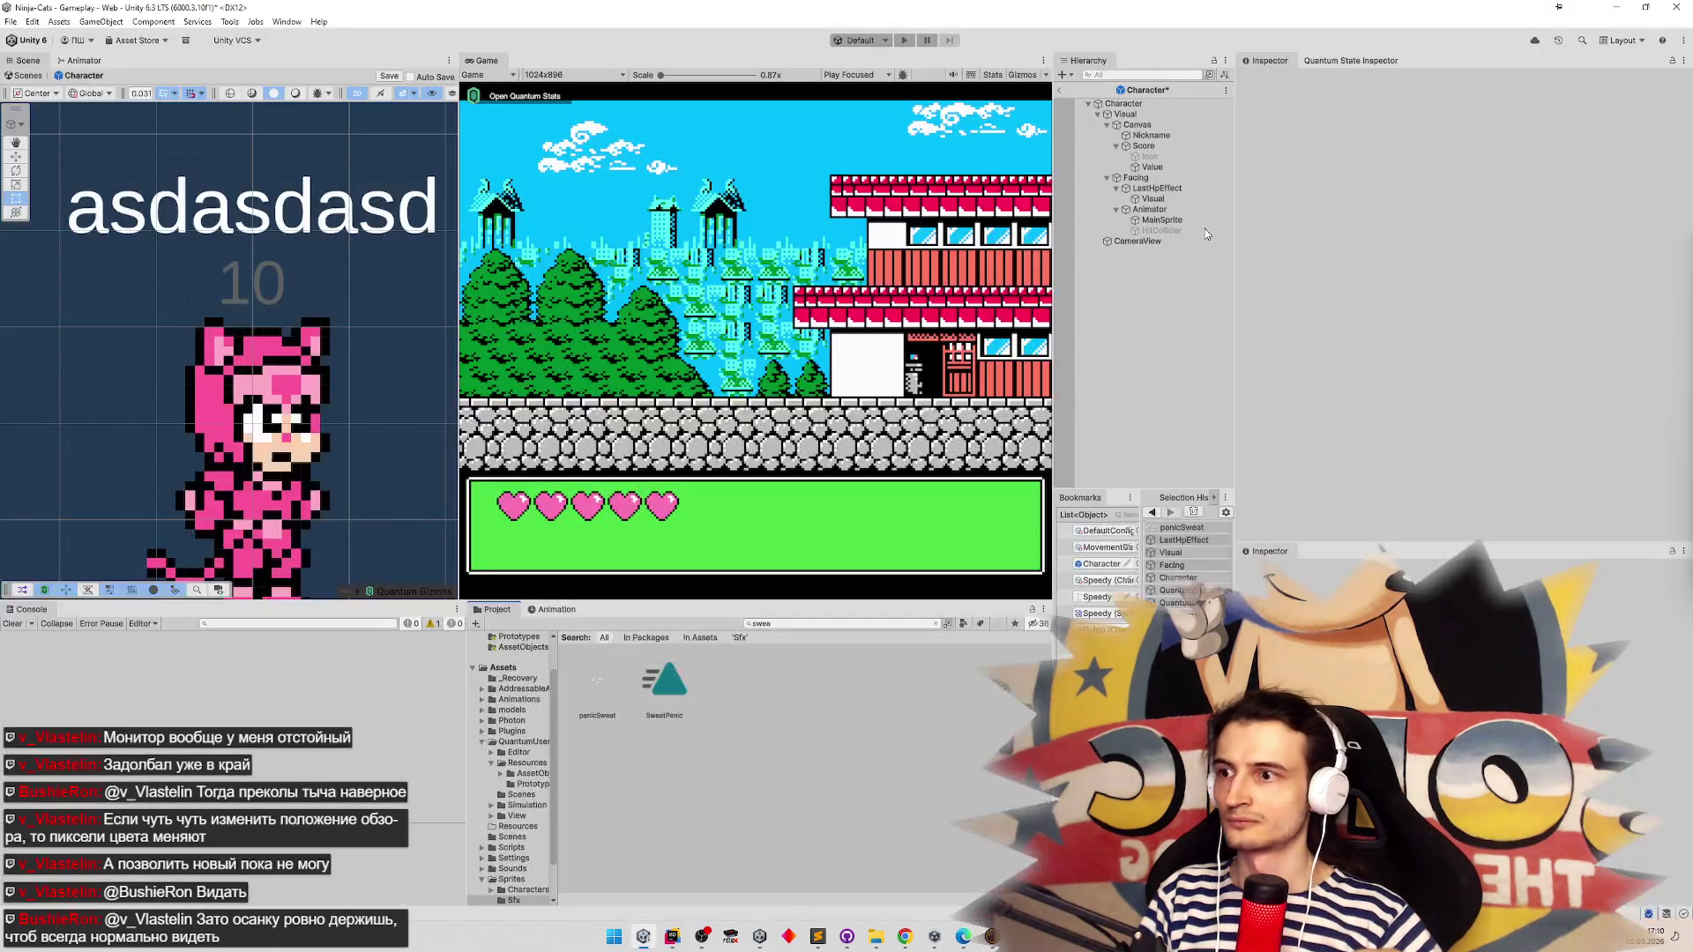
# Open panicSweat in the Sprite Editor and set Grid By Cell Count slicing with 2 columns
pyautogui.click(597, 683)
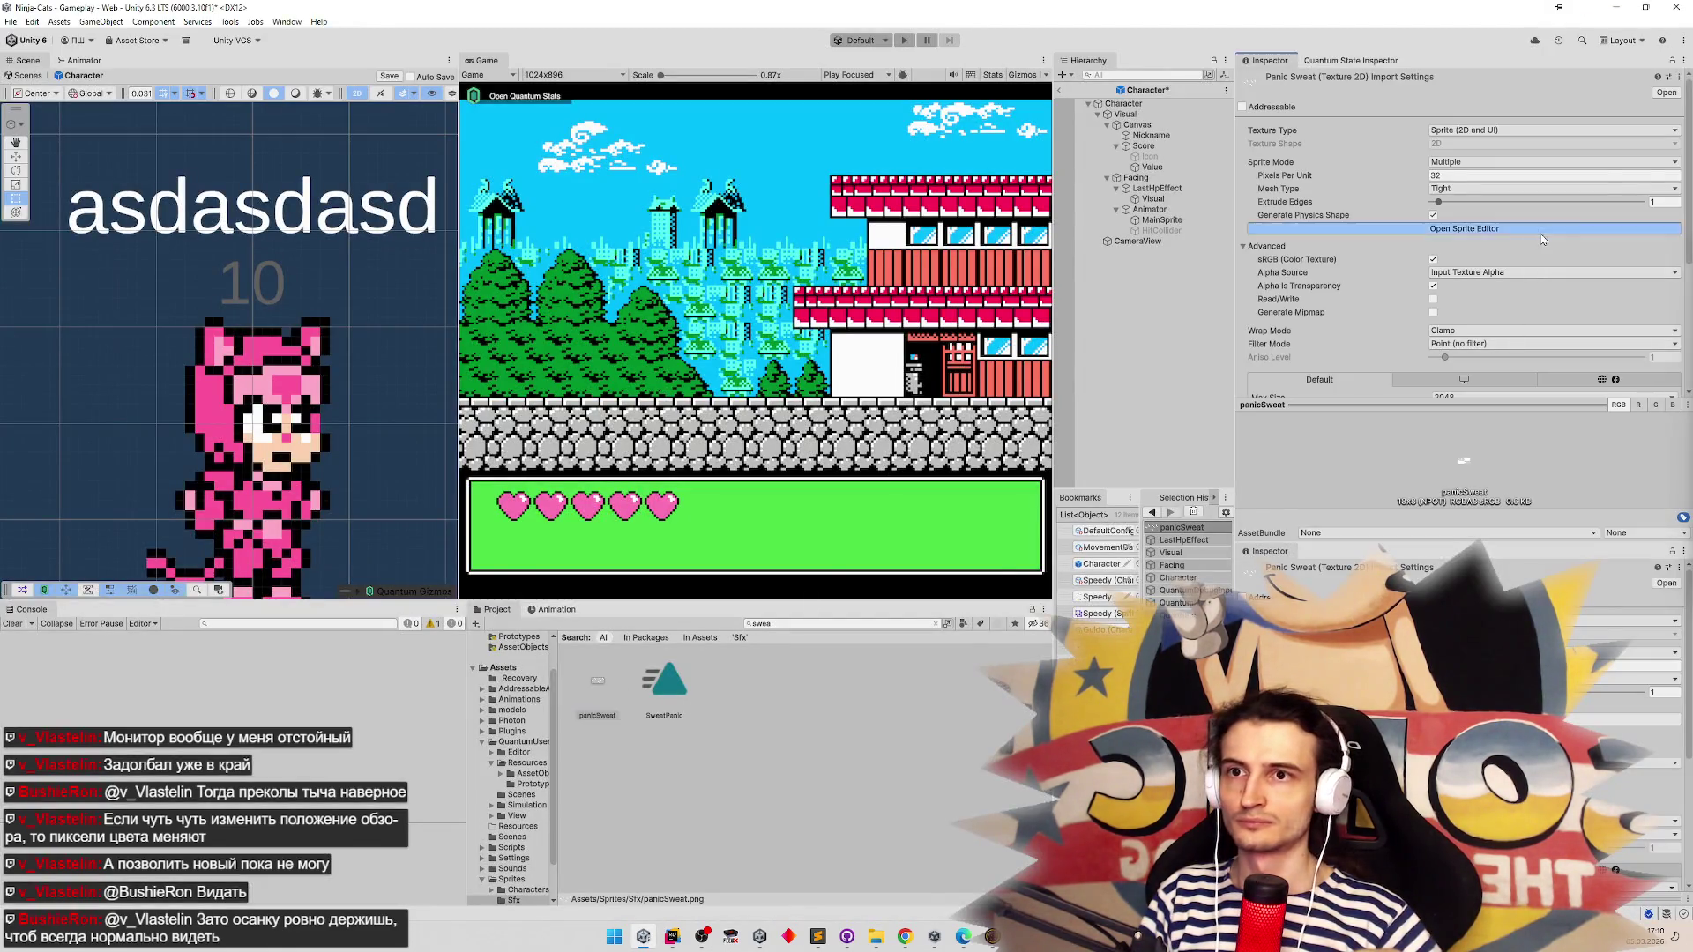
pyautogui.click(1541, 235)
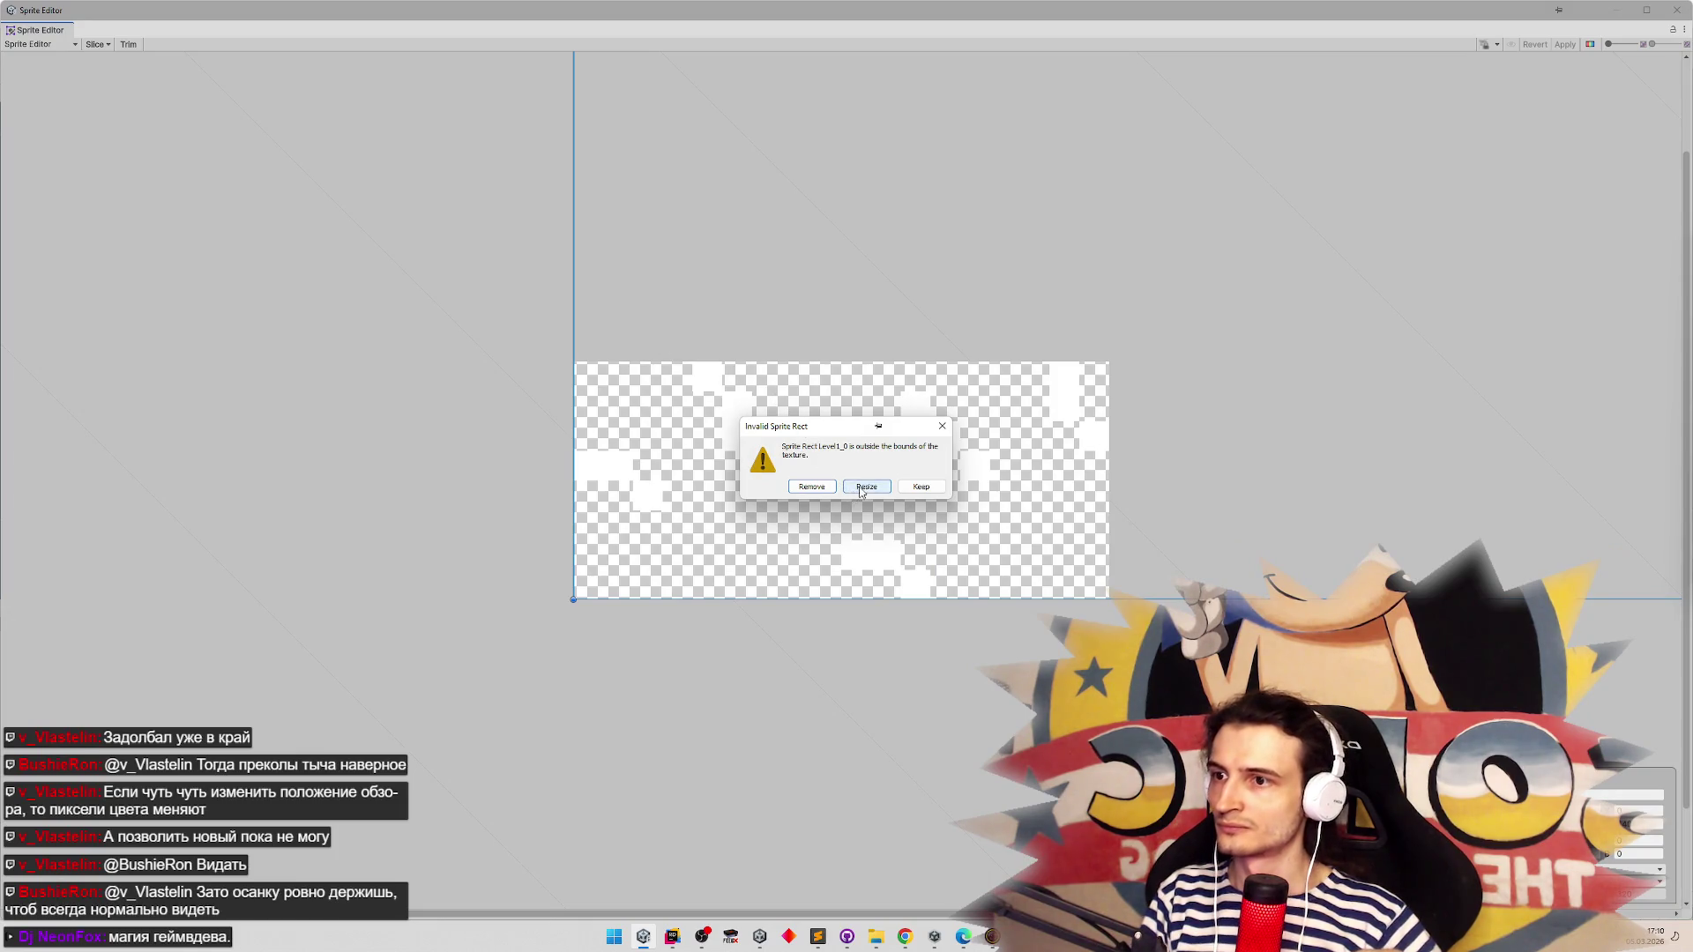
pyautogui.click(804, 487)
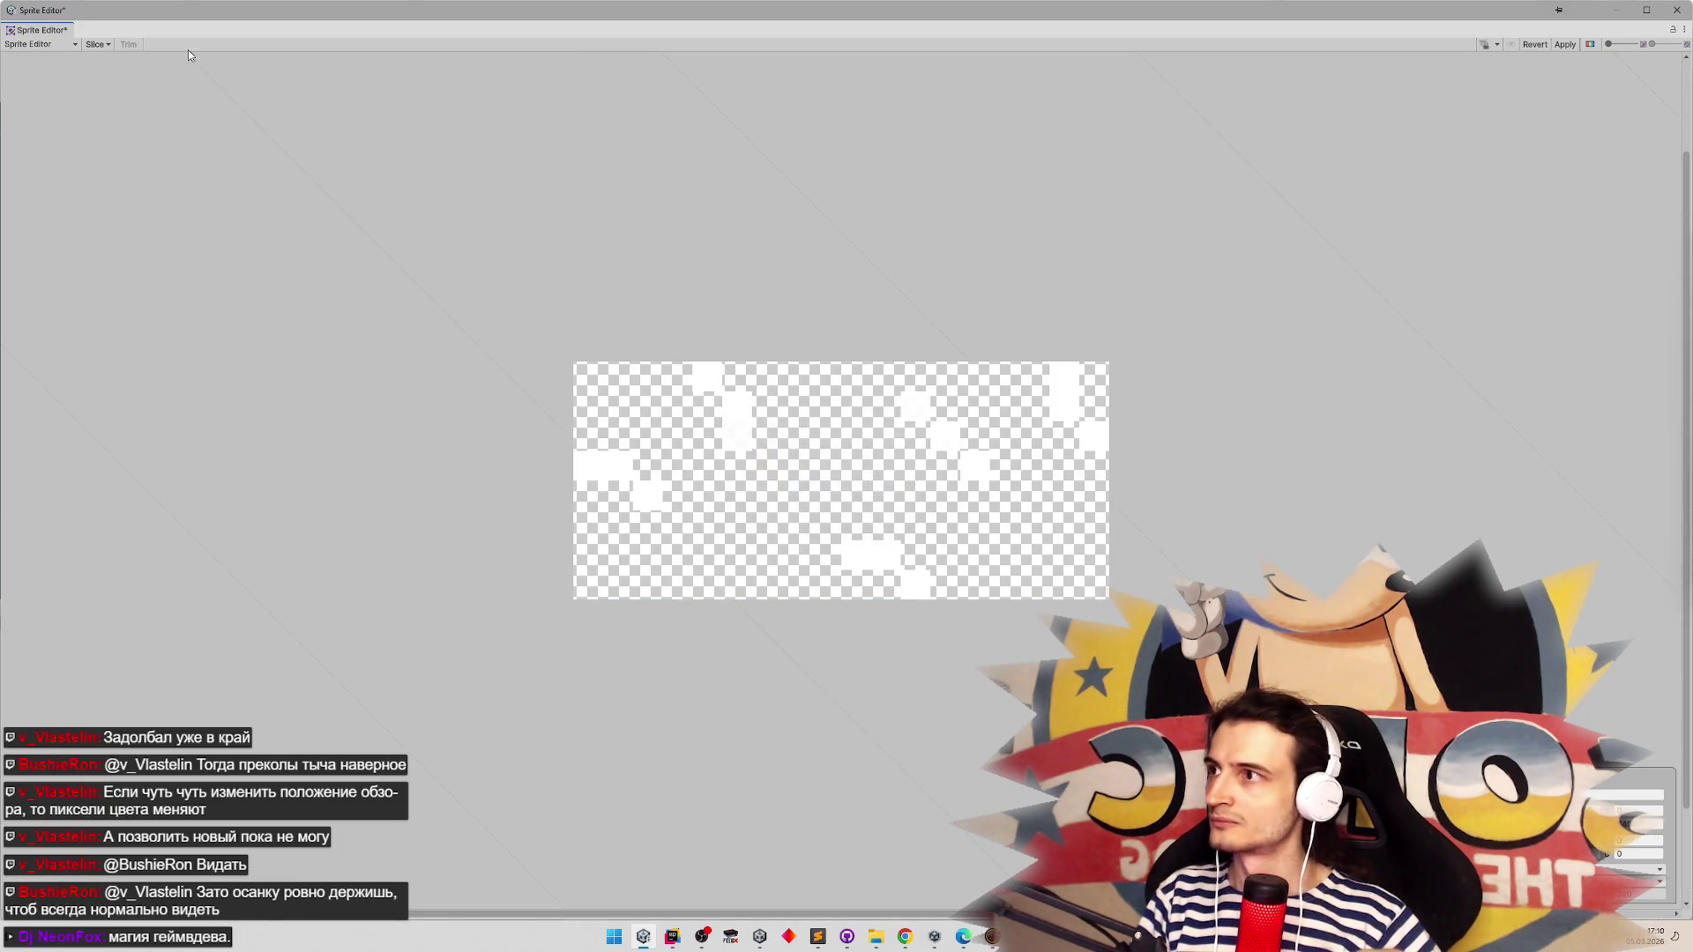
pyautogui.click(113, 47)
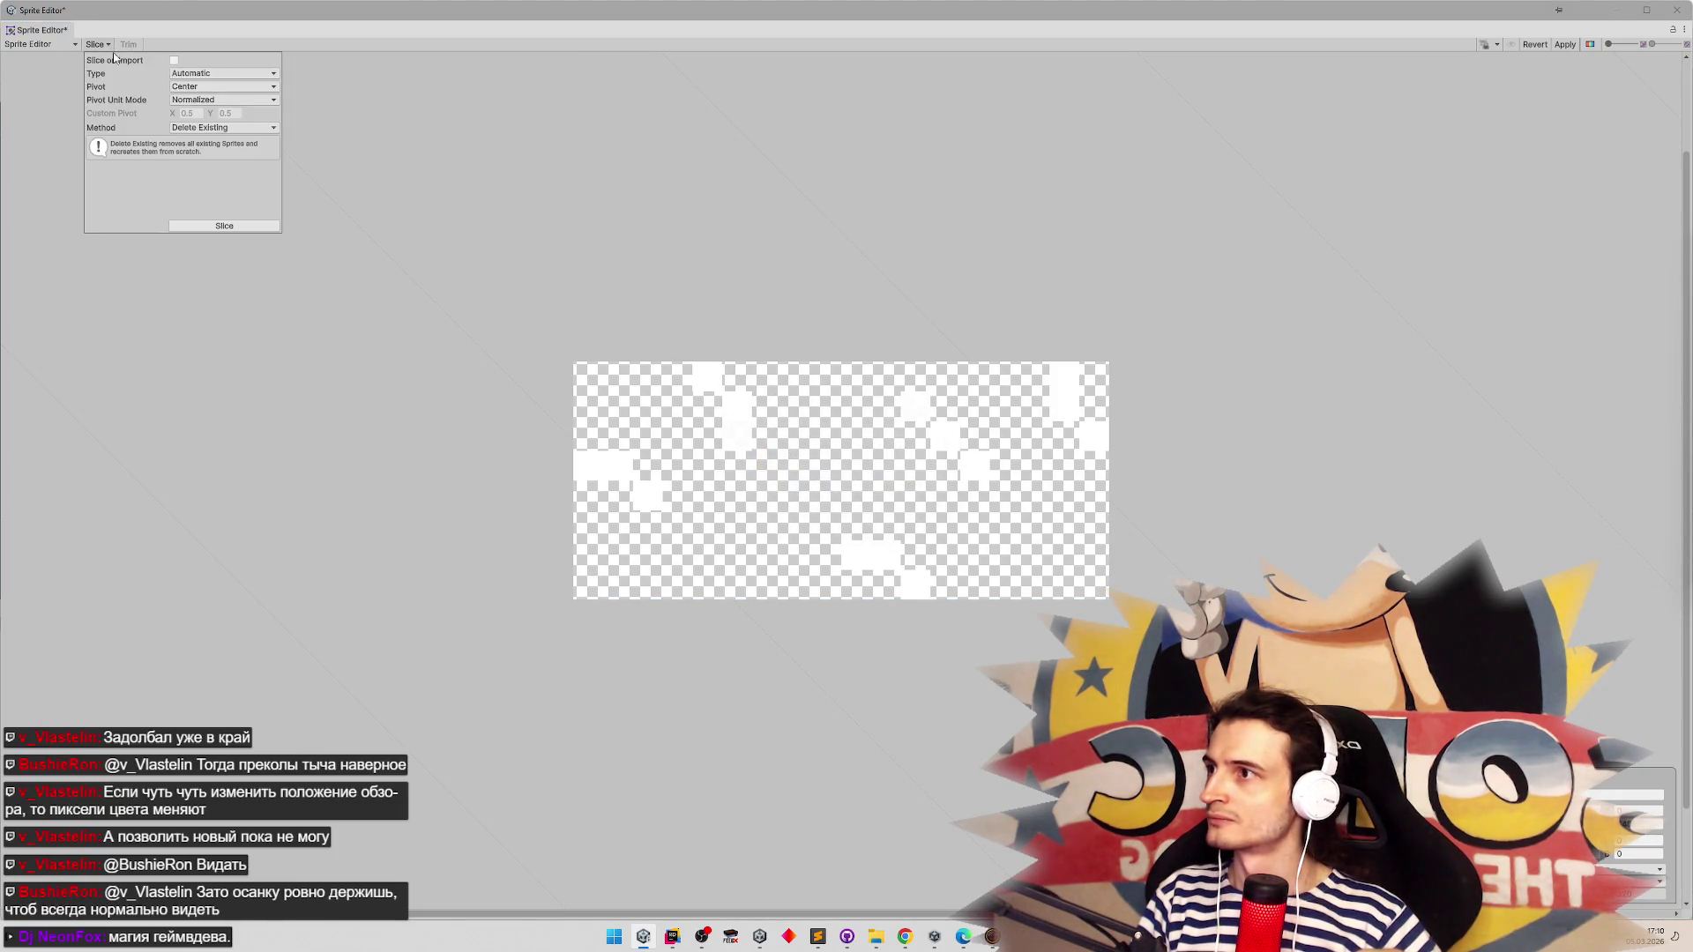
pyautogui.click(208, 74)
pyautogui.click(219, 112)
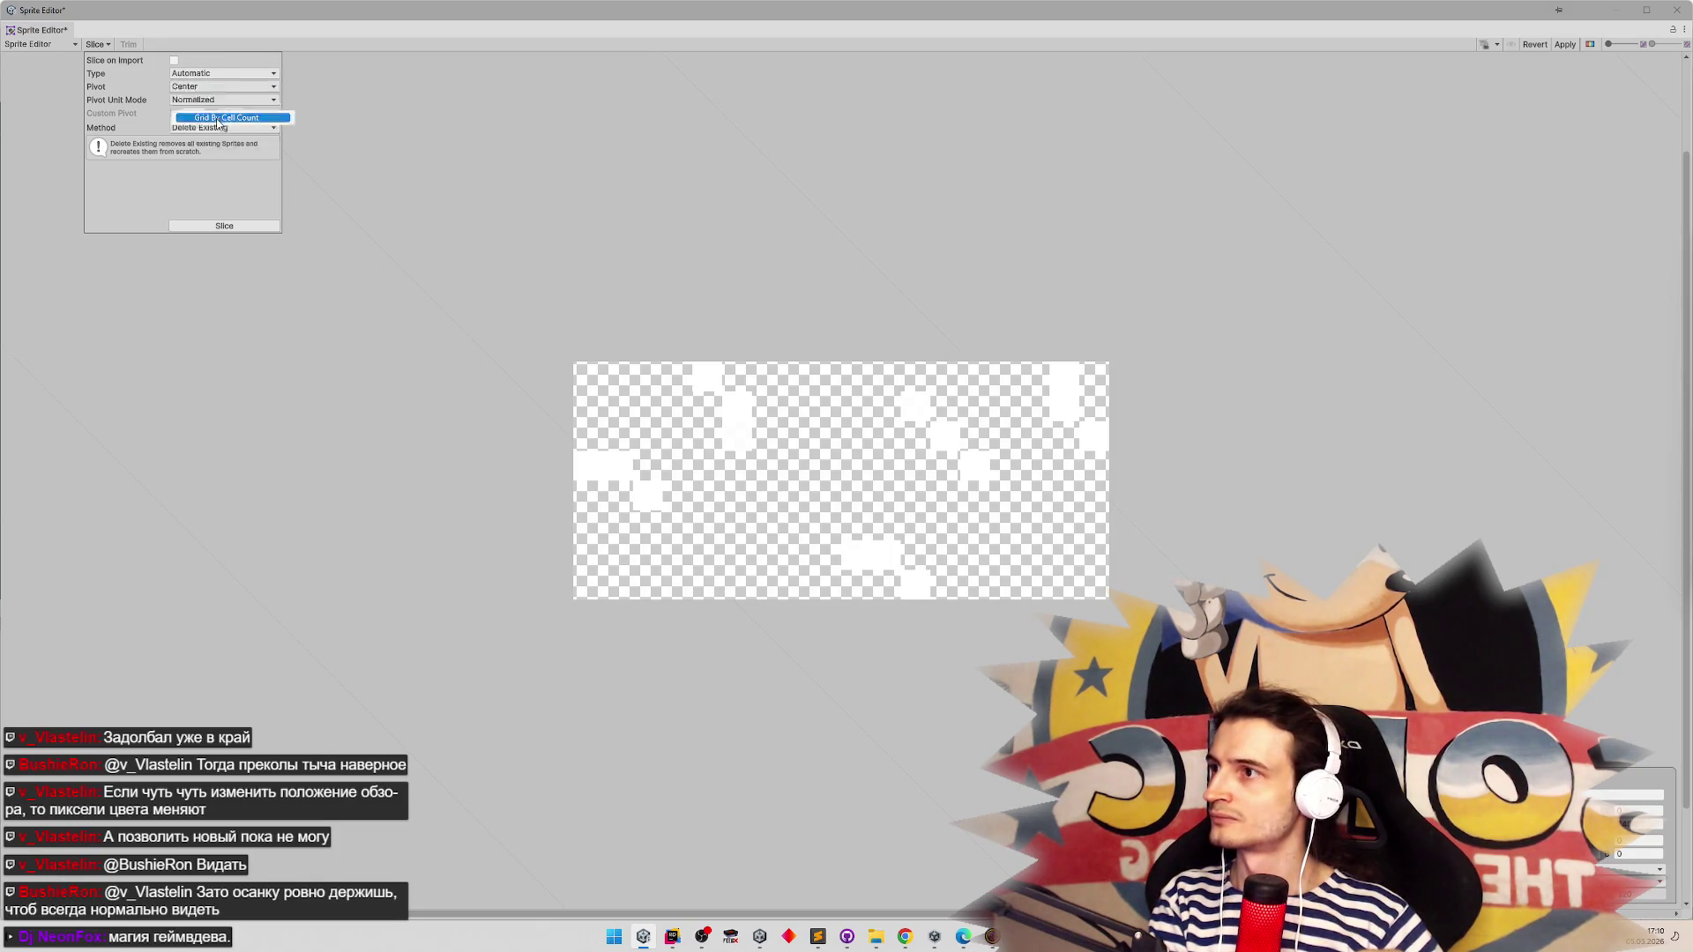
pyautogui.click(208, 87)
pyautogui.write('2')
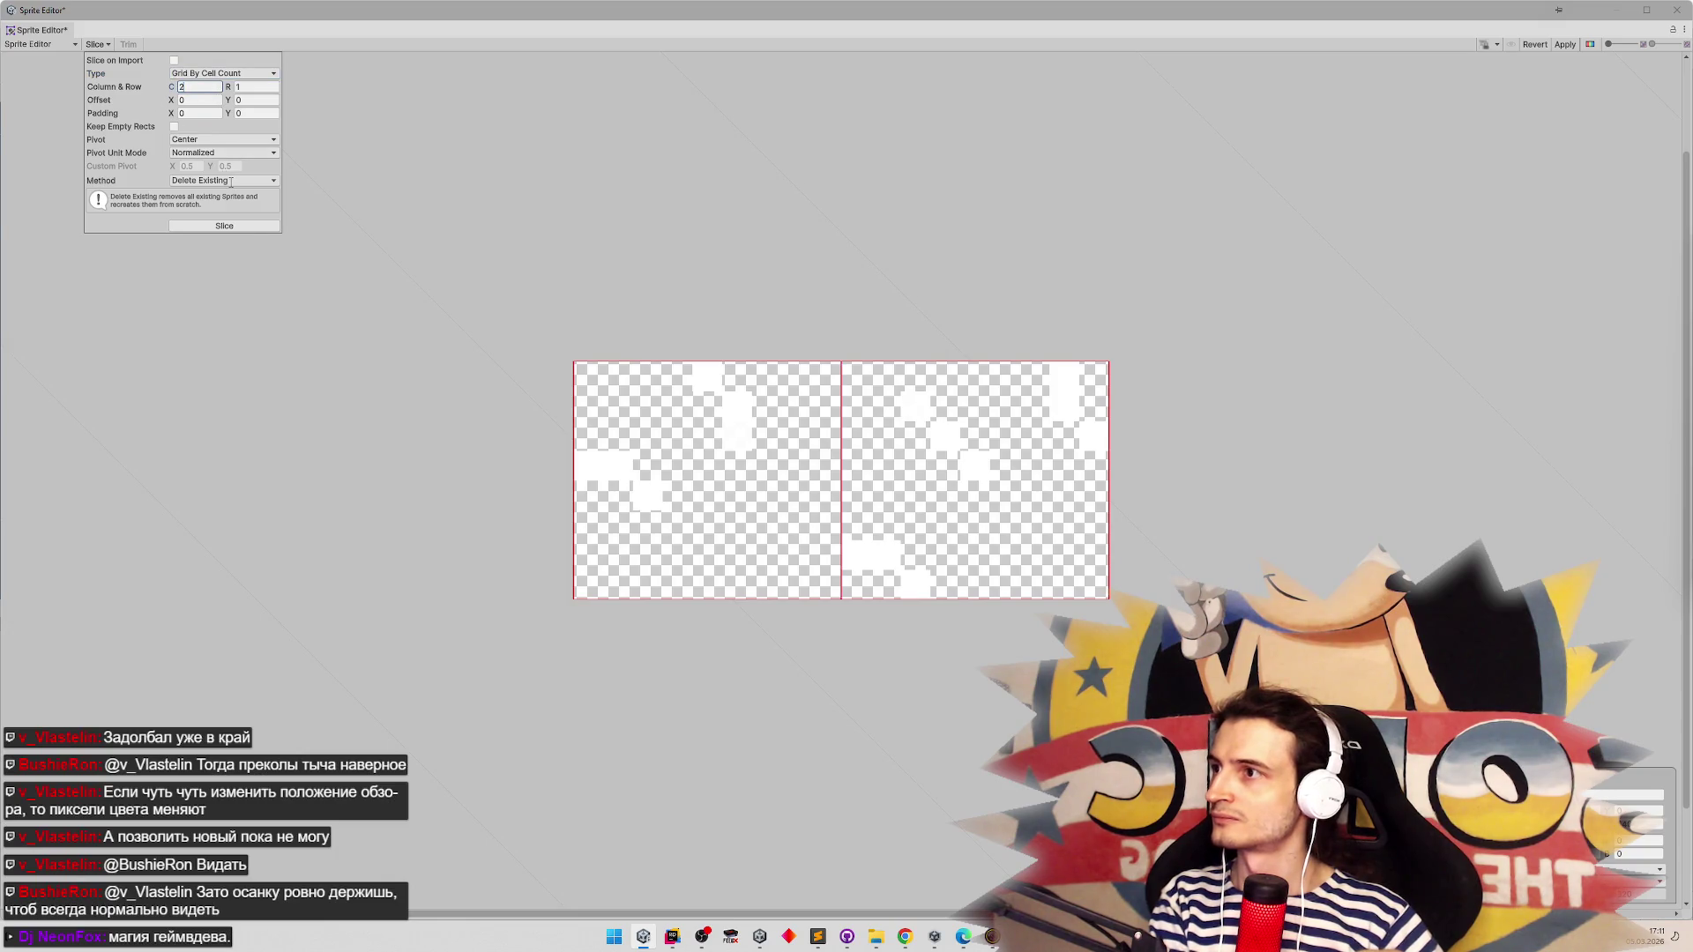
# Give the slices a custom pivot with X 0.5 and slice the sheet into two sprites
pyautogui.click(251, 140)
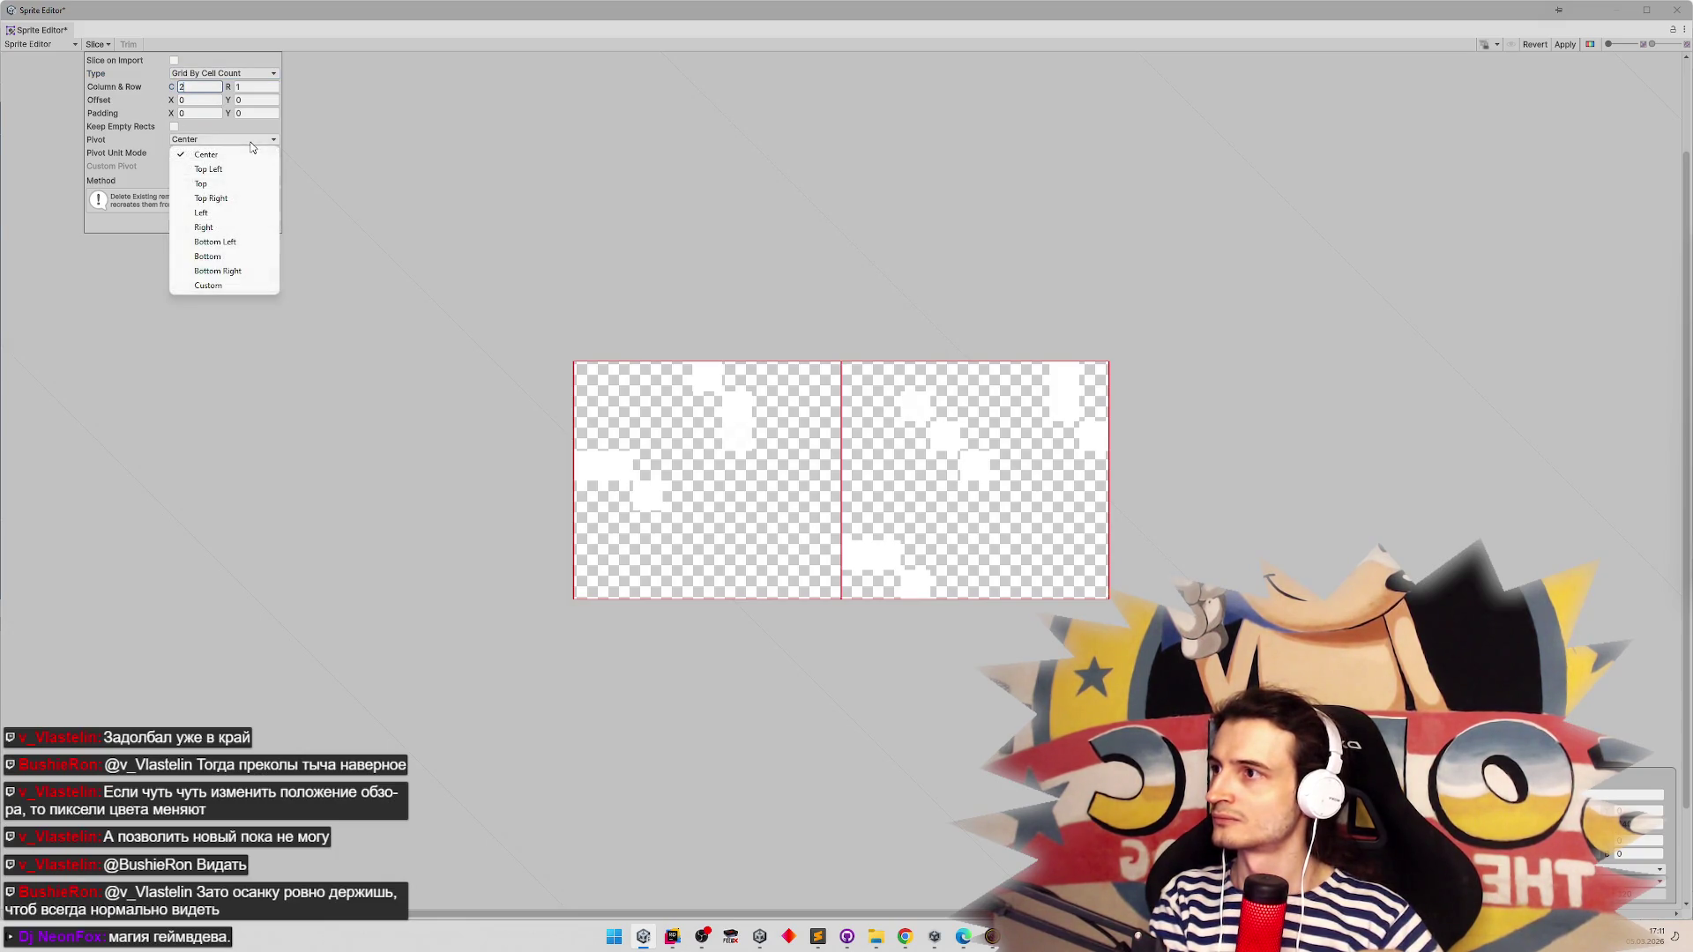
pyautogui.click(233, 170)
pyautogui.click(225, 140)
pyautogui.click(212, 286)
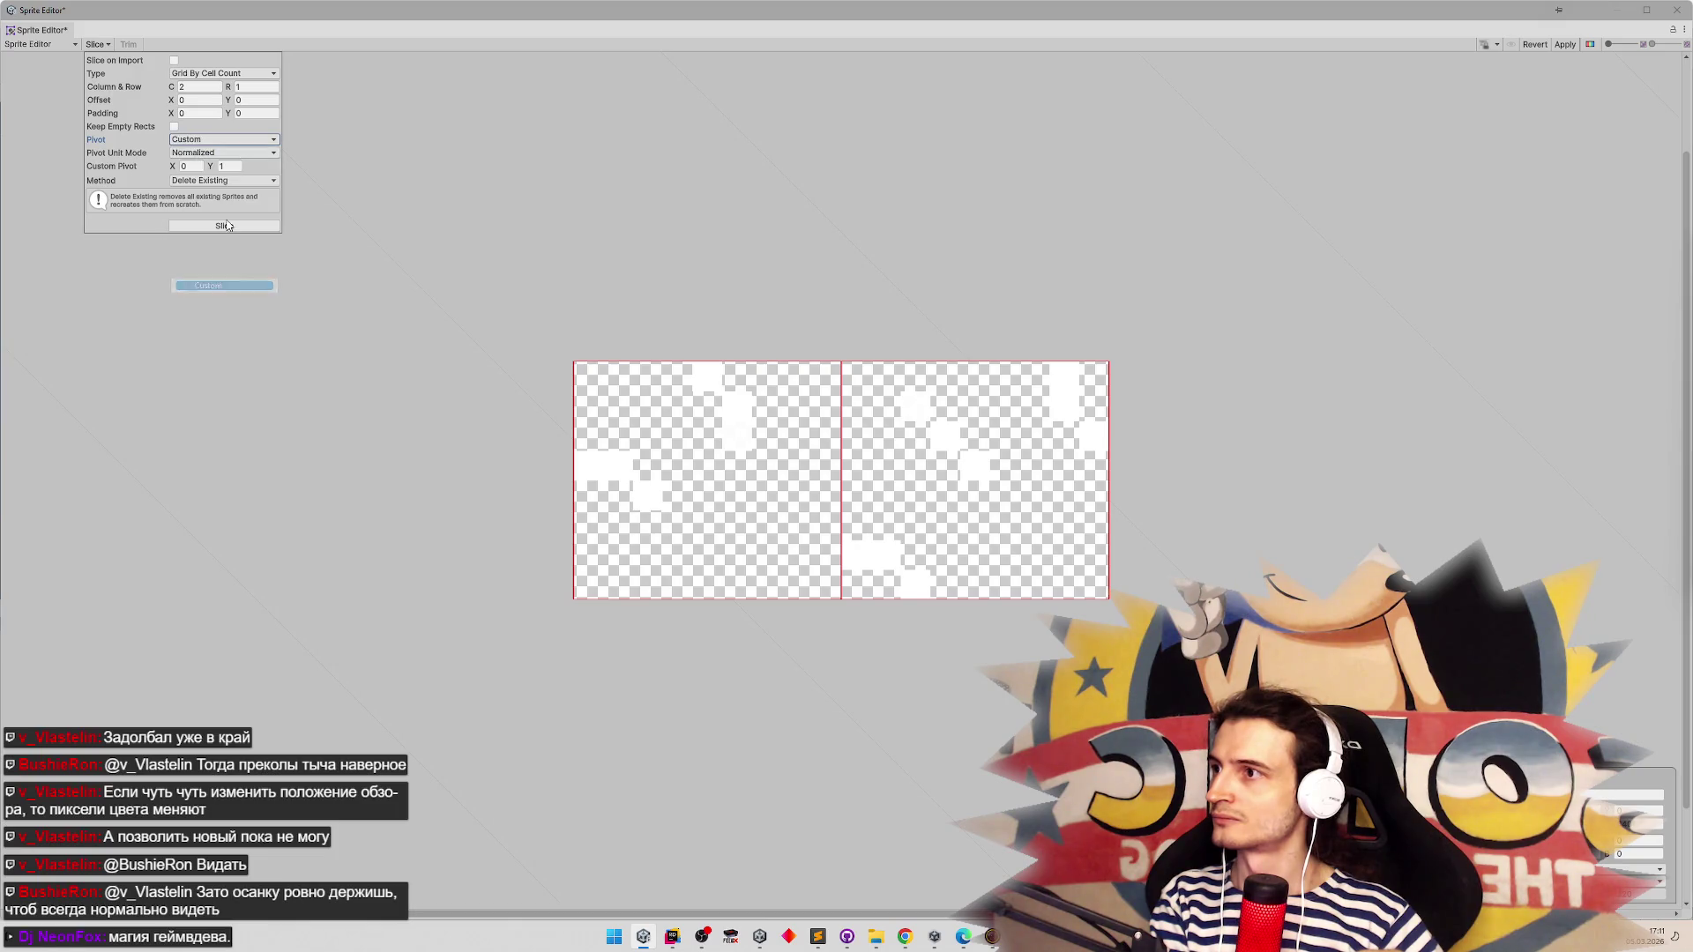
pyautogui.click(199, 166)
pyautogui.write('0.5')
pyautogui.click(228, 166)
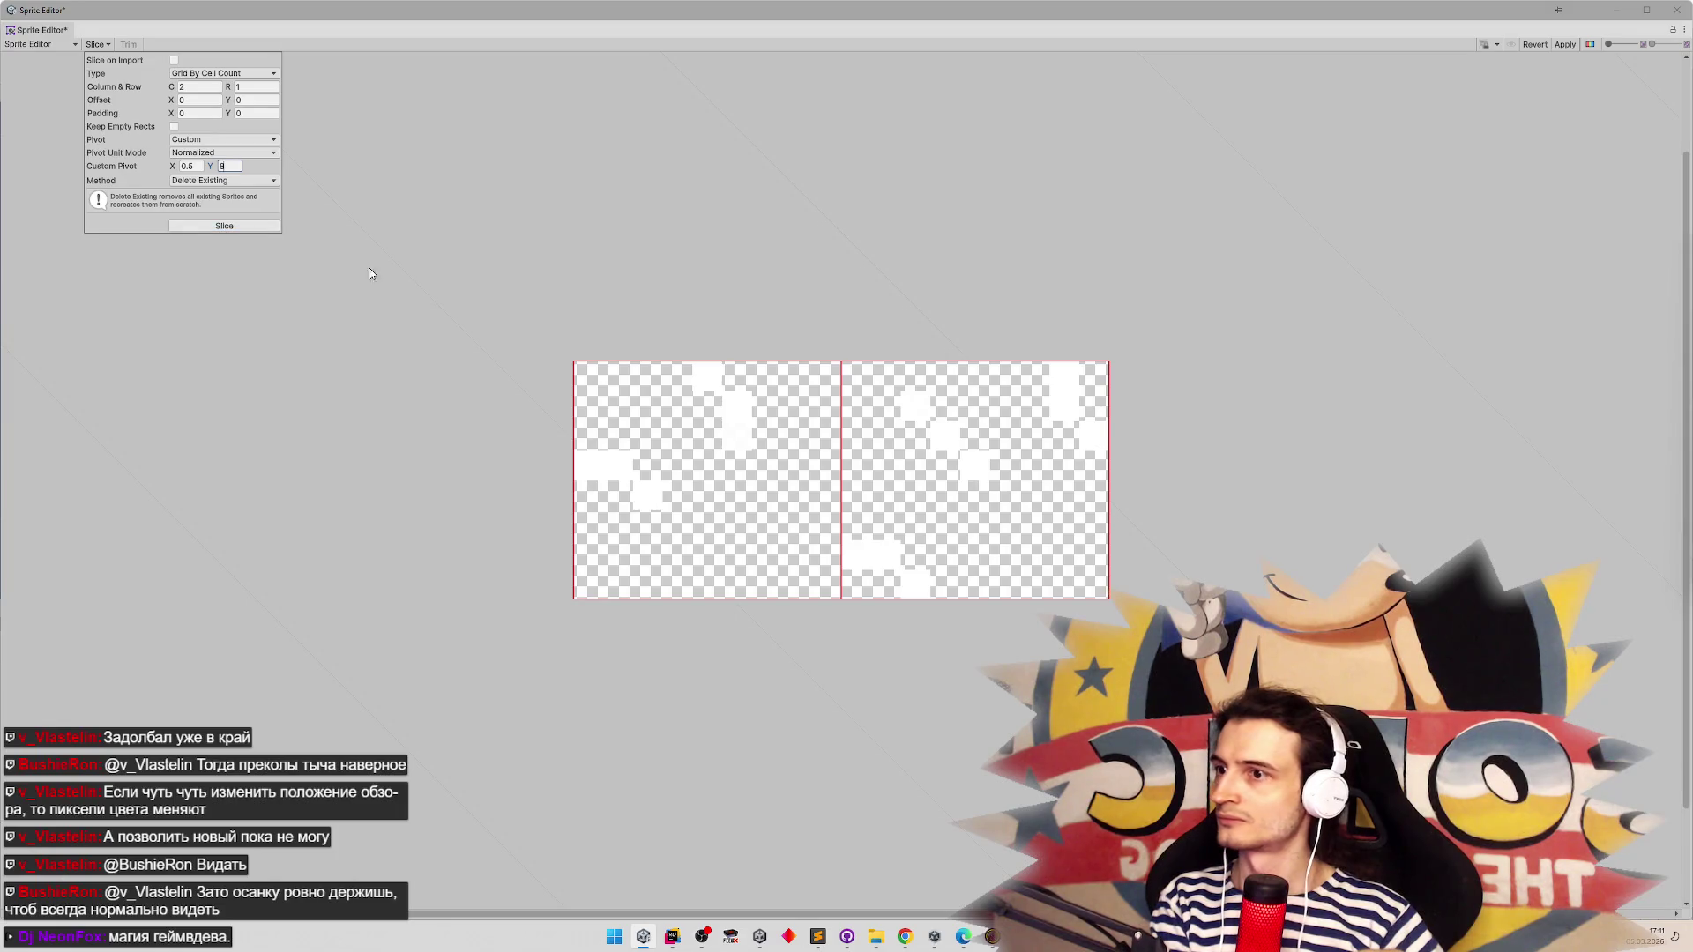
pyautogui.click(605, 369)
# Adjust the left and right slices' pivots and apply the Sprite Editor changes
pyautogui.click(888, 454)
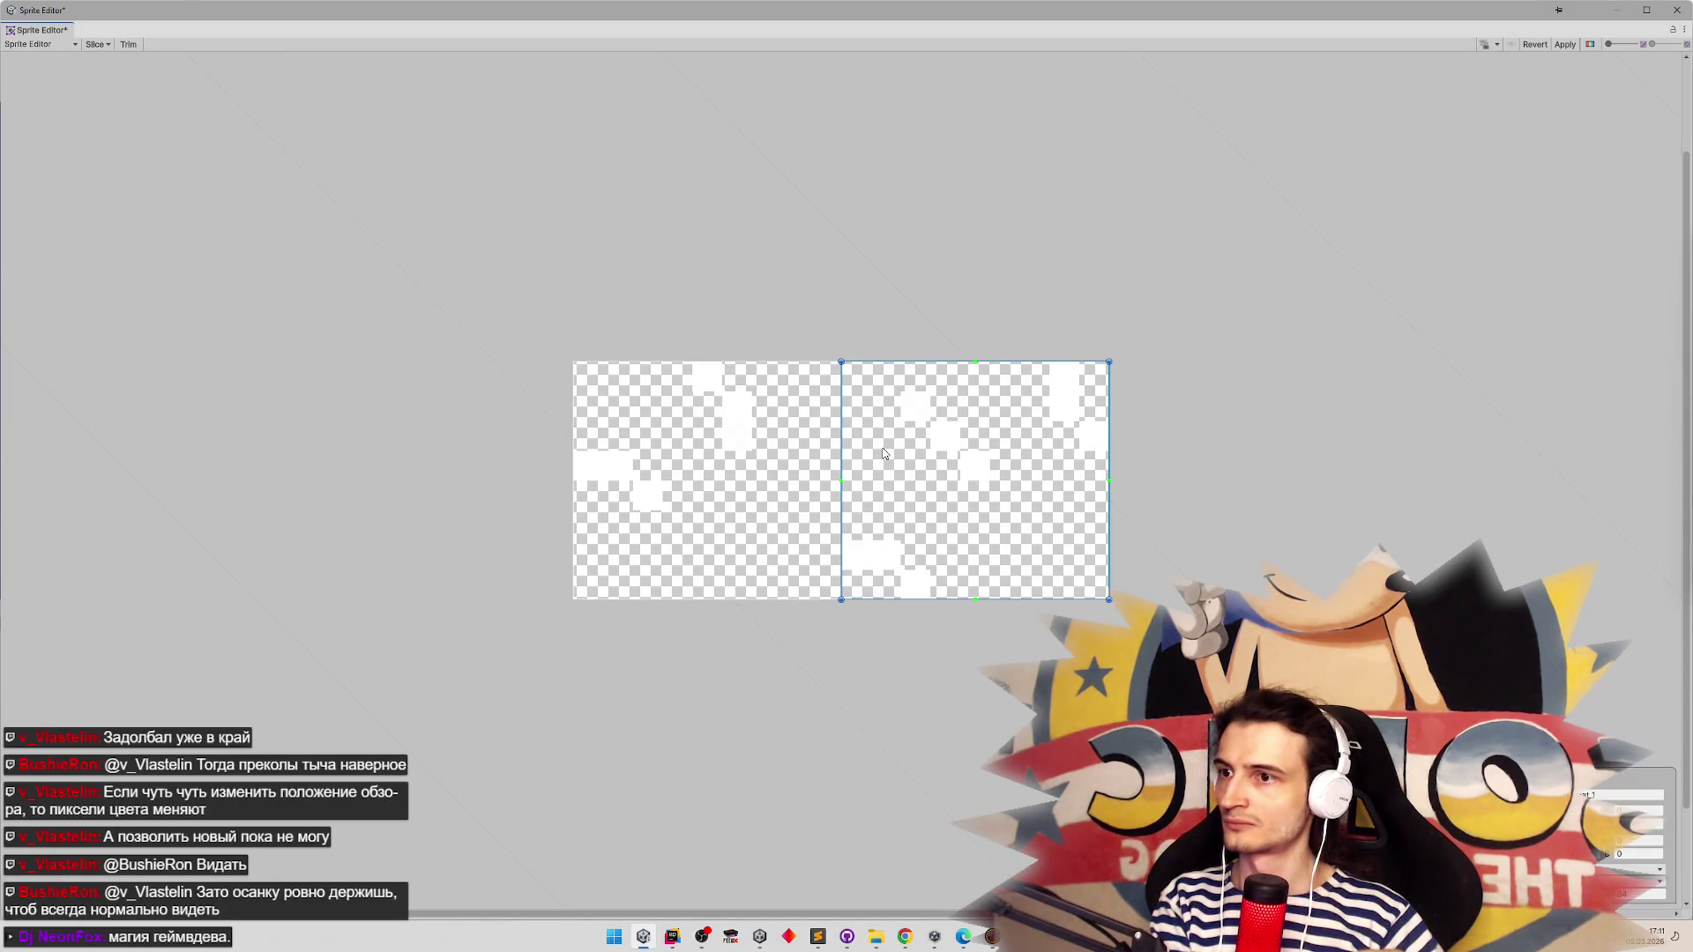
pyautogui.click(764, 431)
pyautogui.click(921, 402)
pyautogui.click(727, 426)
pyautogui.click(896, 433)
pyautogui.click(719, 413)
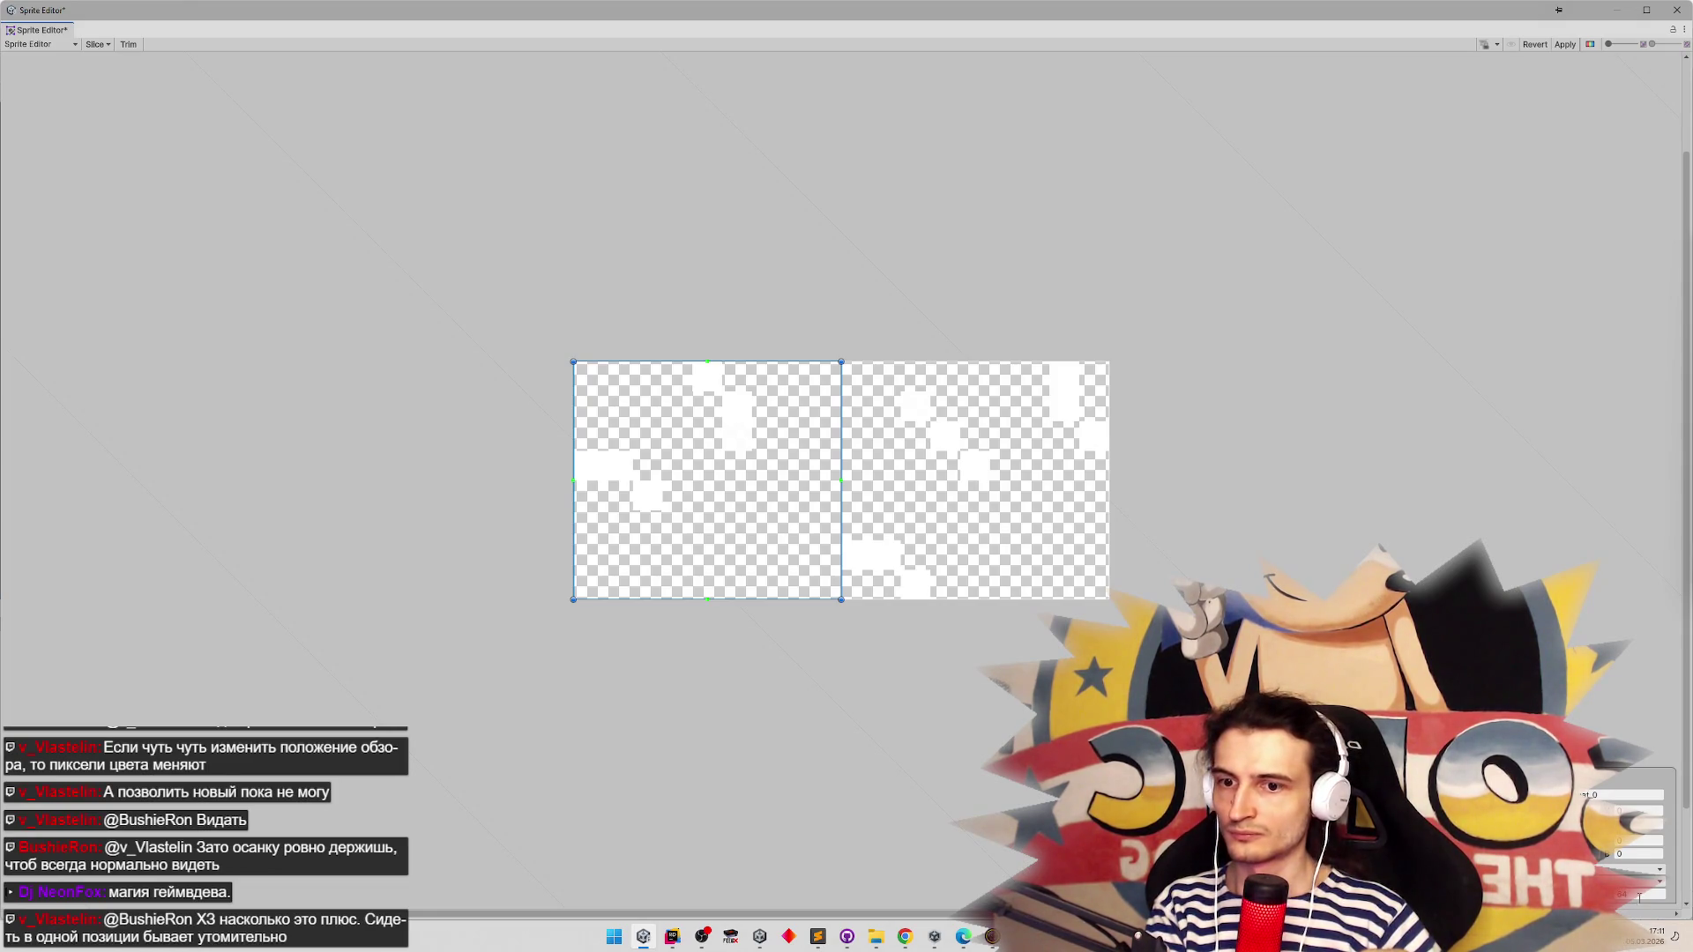
pyautogui.press('Return')
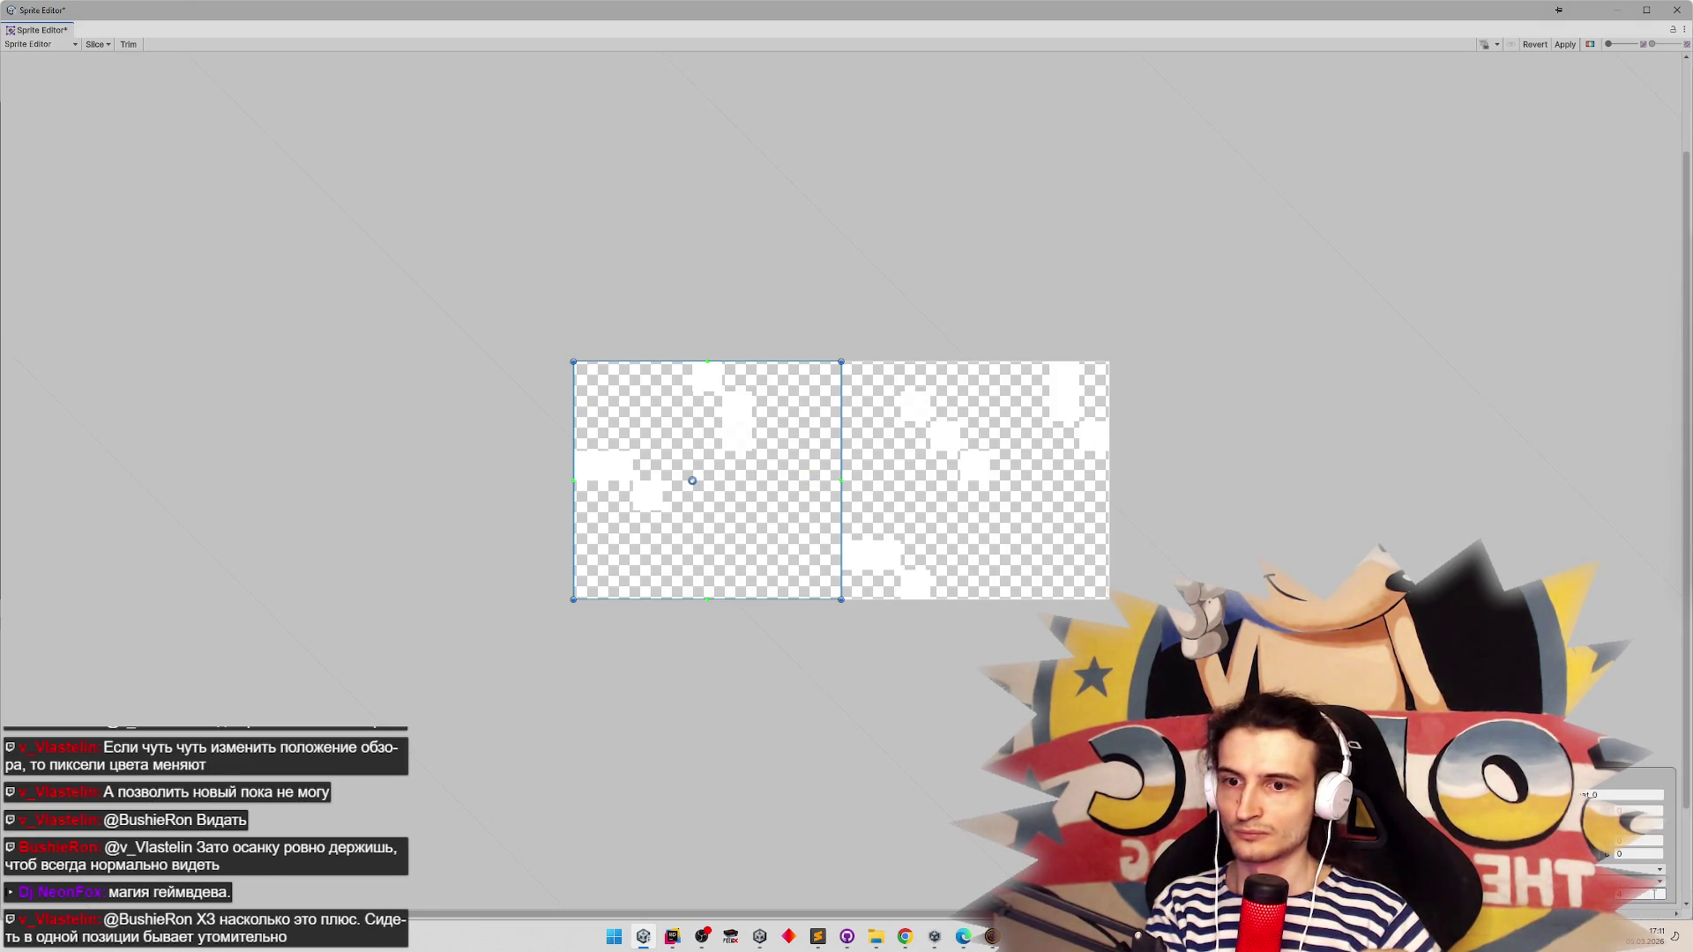
pyautogui.press('Return')
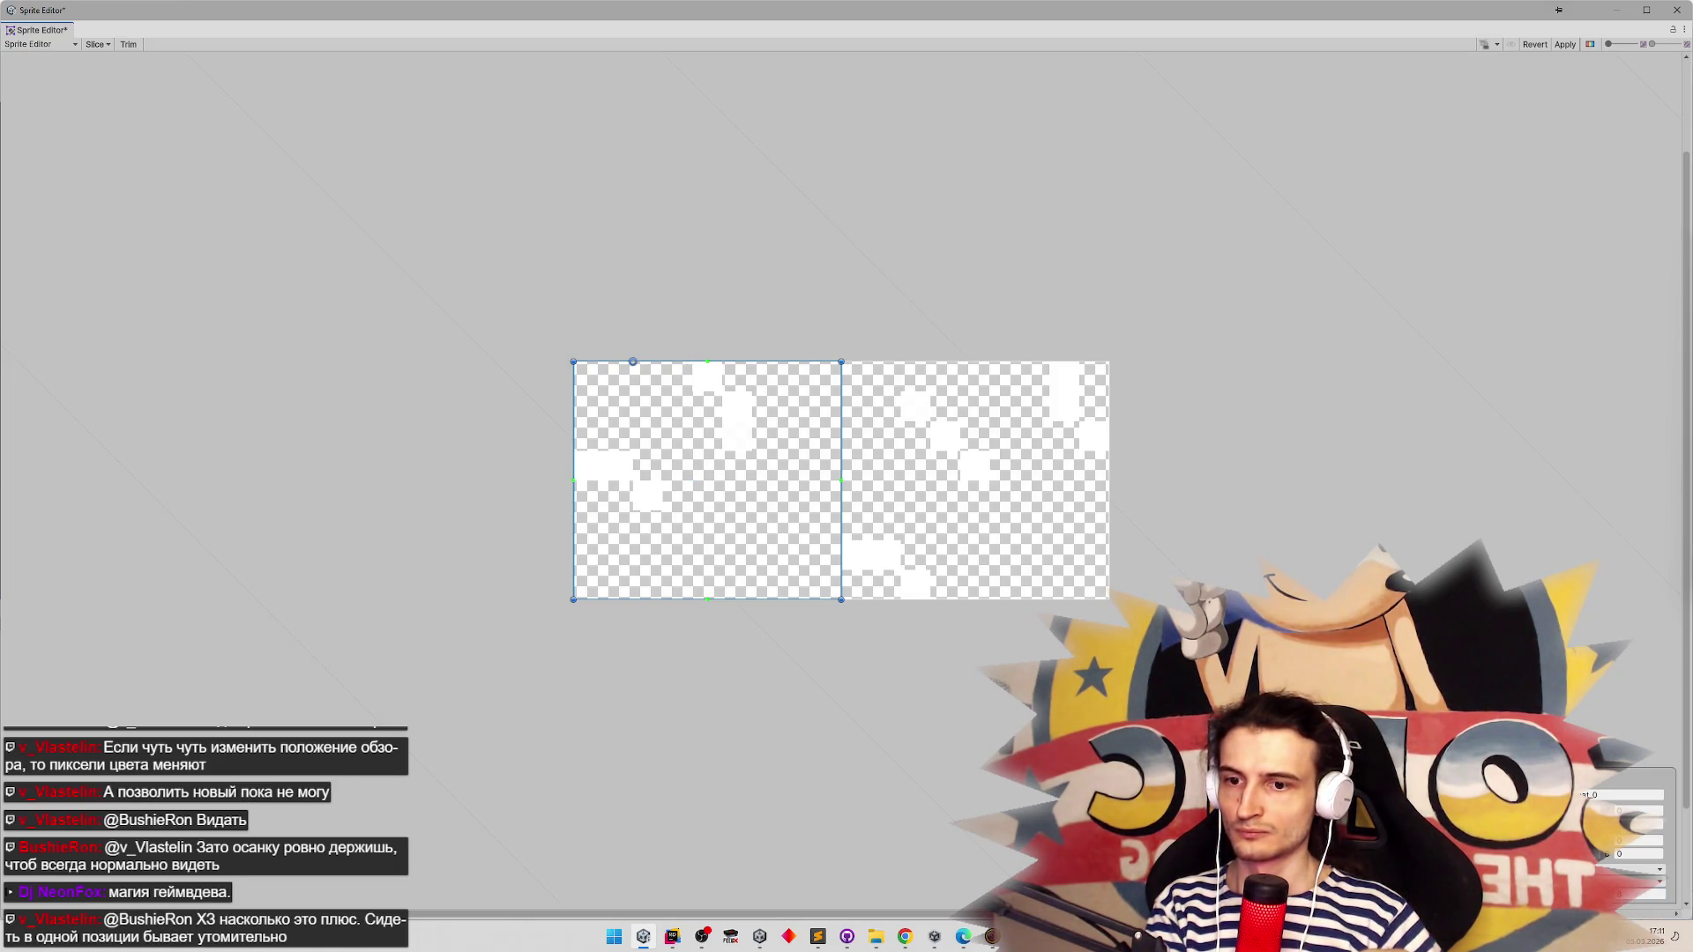
pyautogui.click(1040, 490)
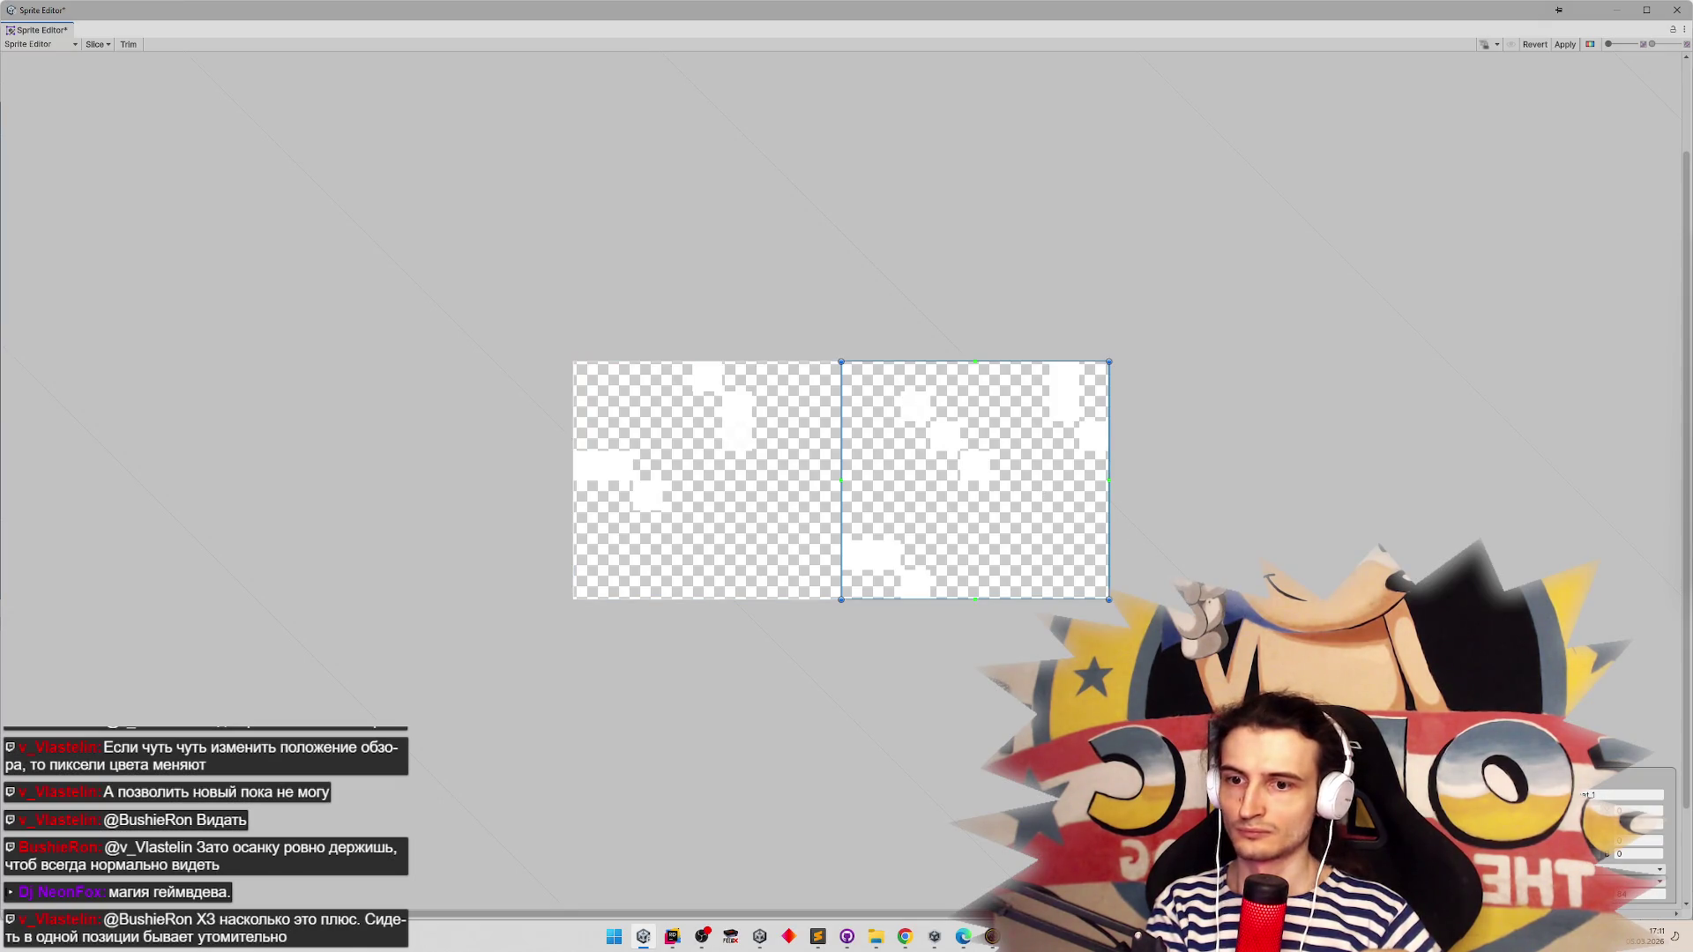
pyautogui.click(1646, 895)
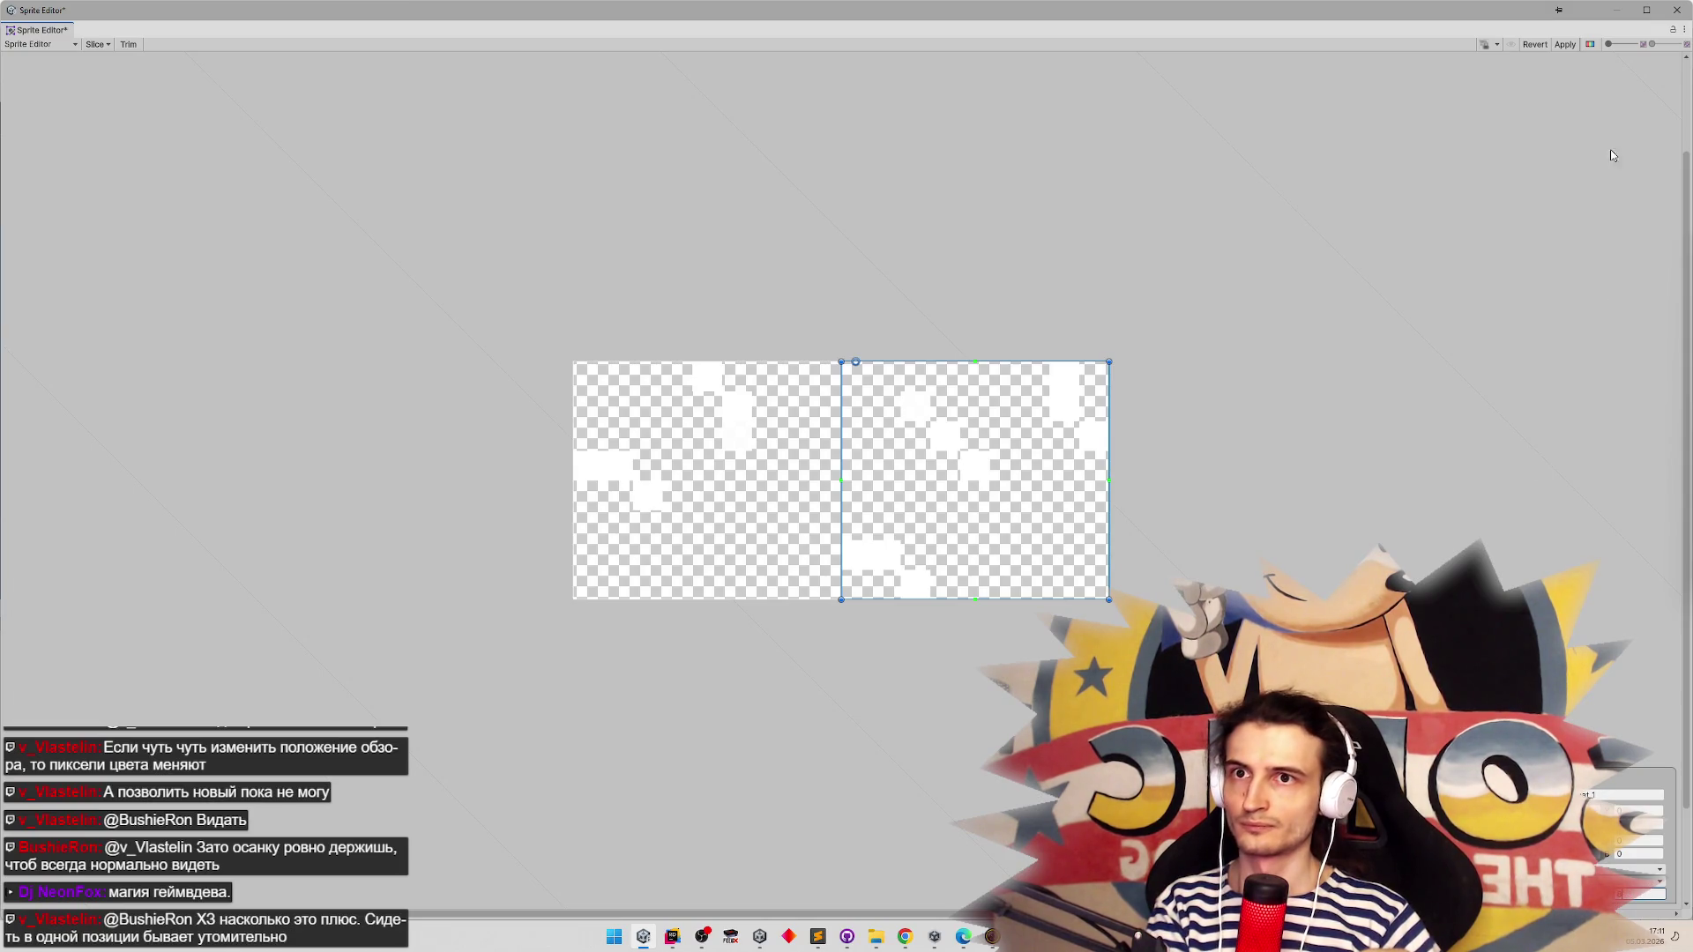
pyautogui.click(1563, 44)
pyautogui.click(1676, 10)
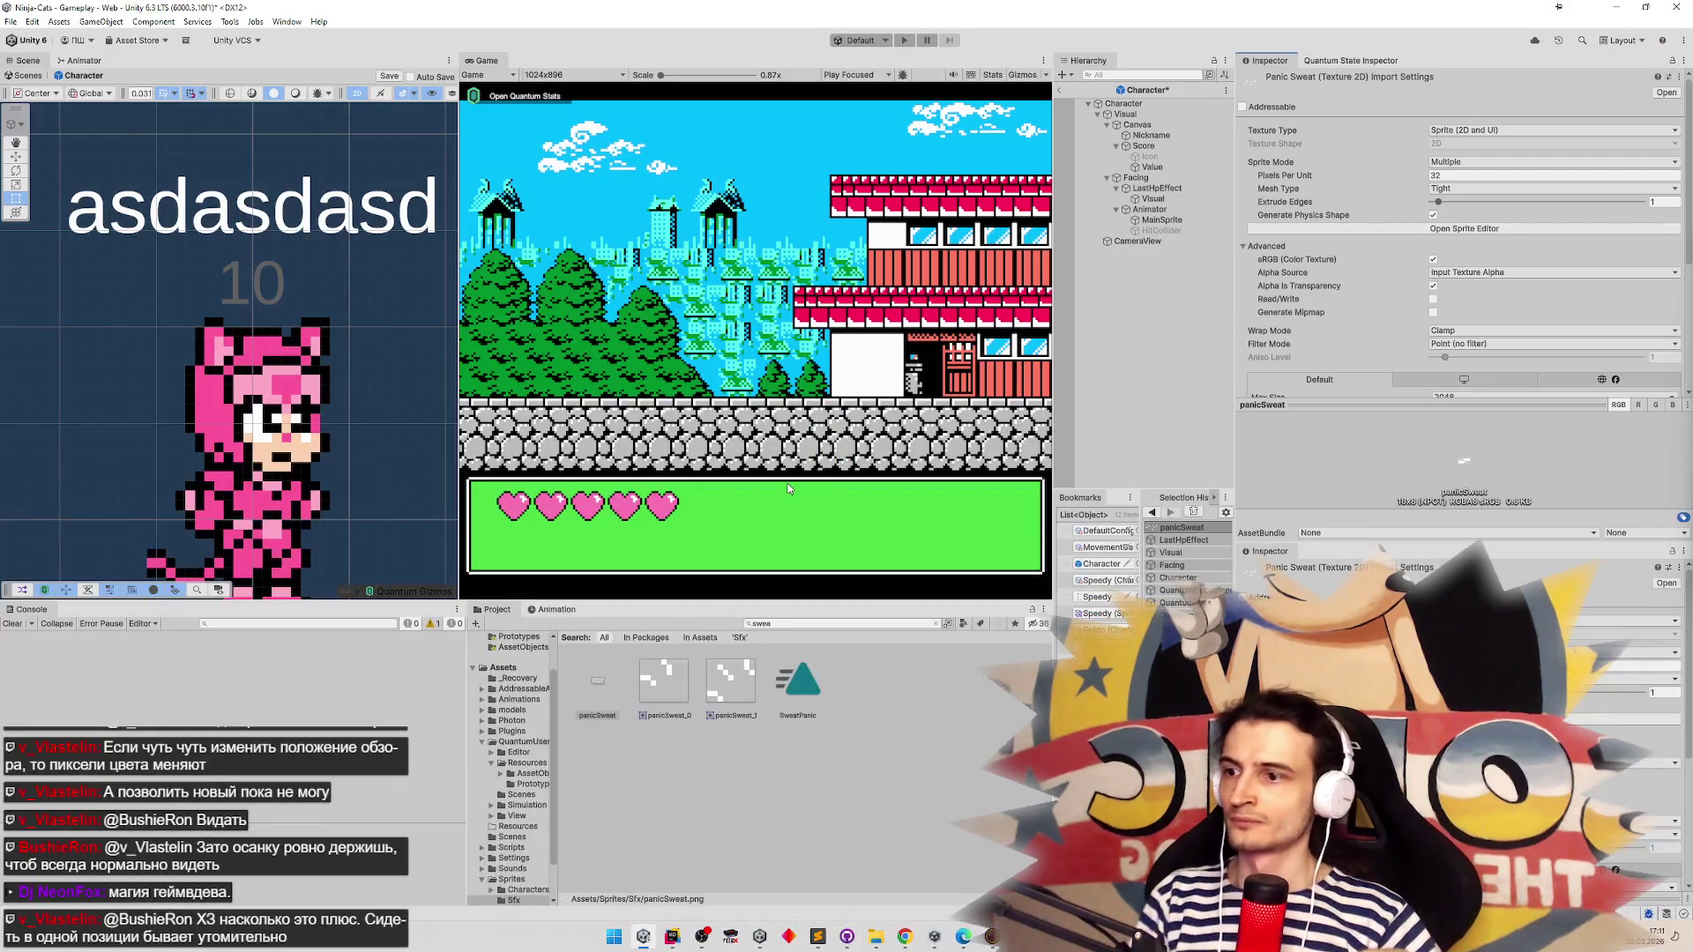
# Delete the old SweatPanic animation clip and switch to Rider
pyautogui.click(802, 692)
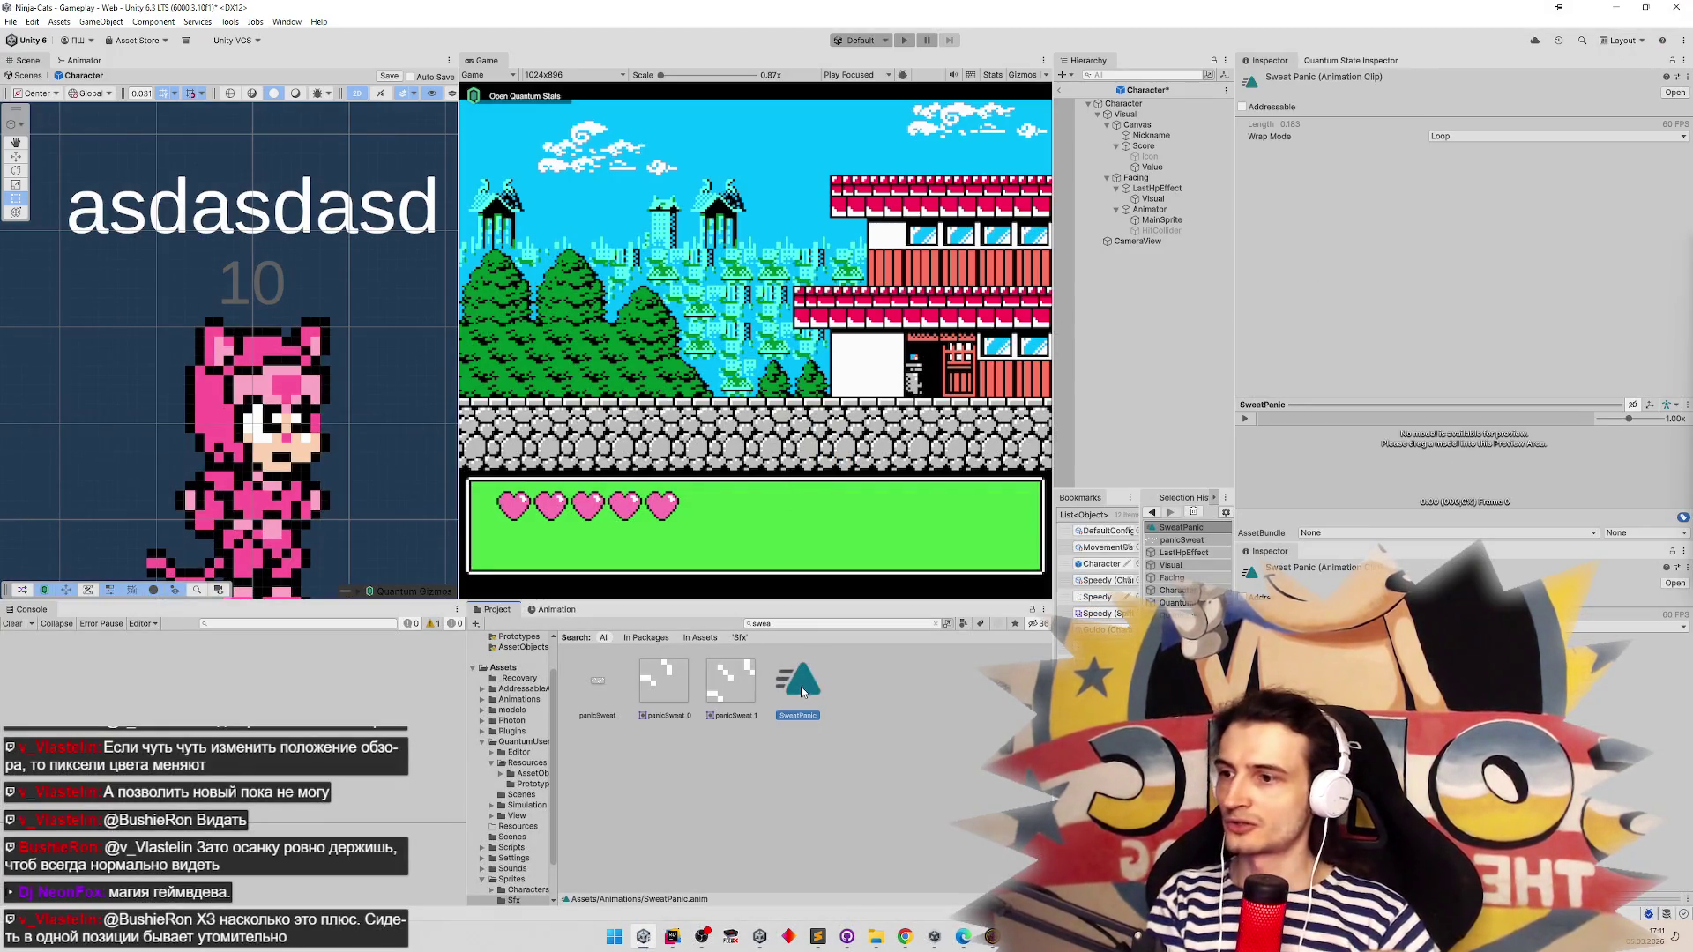
pyautogui.press('Delete')
pyautogui.press('Return')
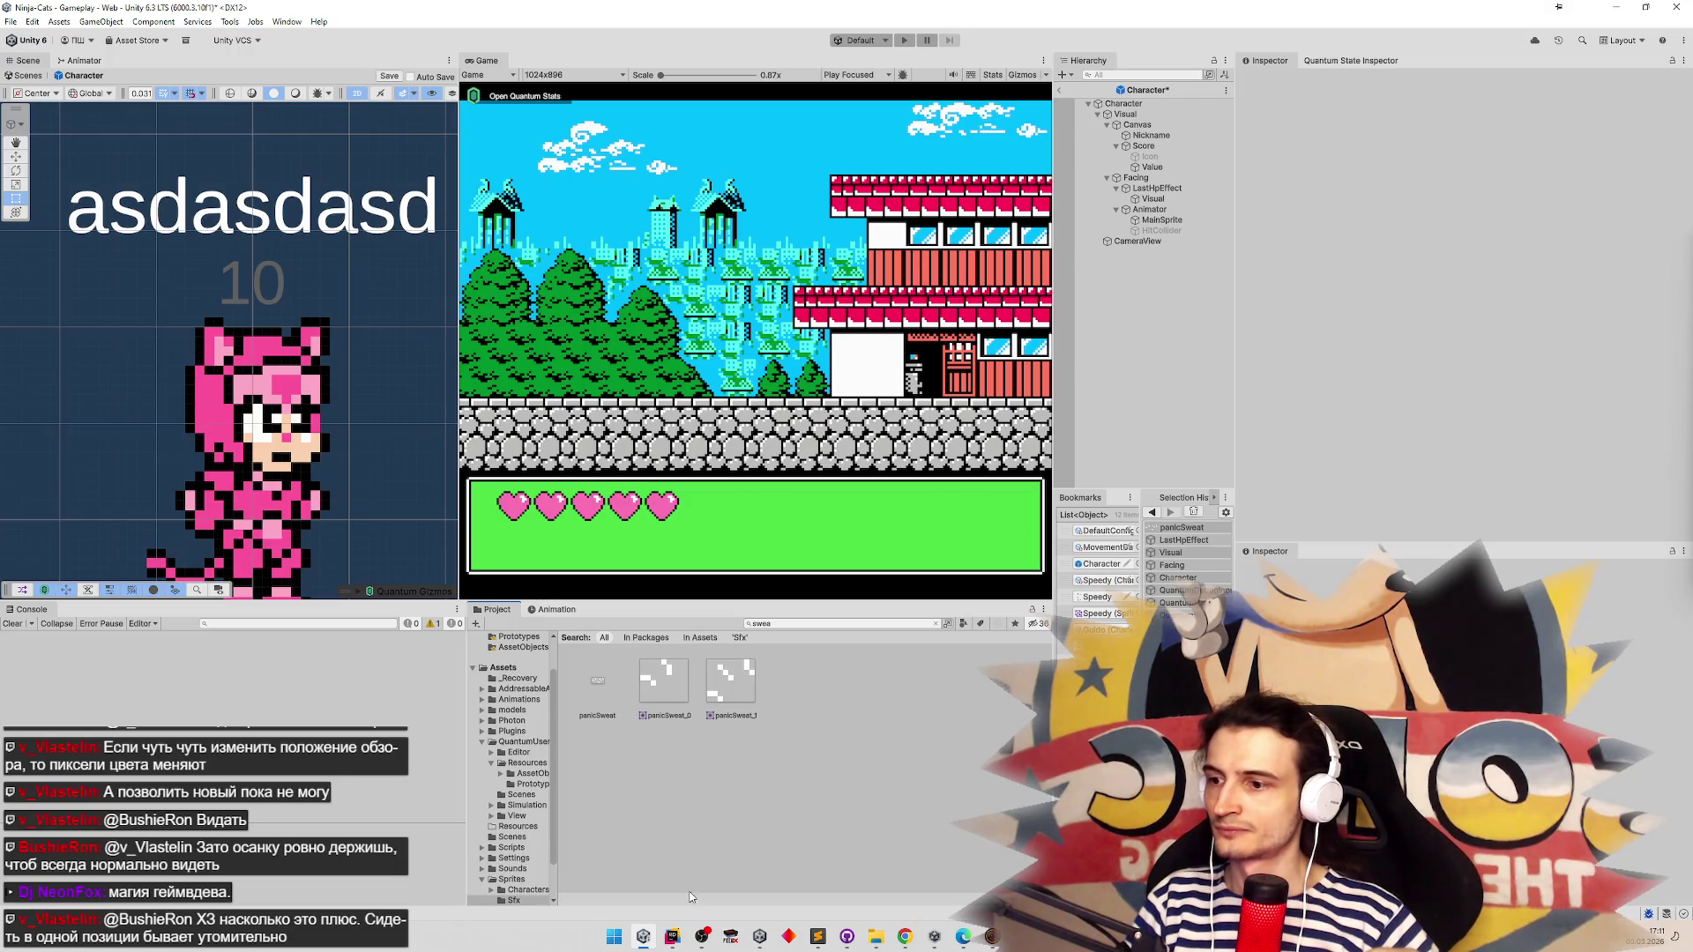
pyautogui.click(672, 936)
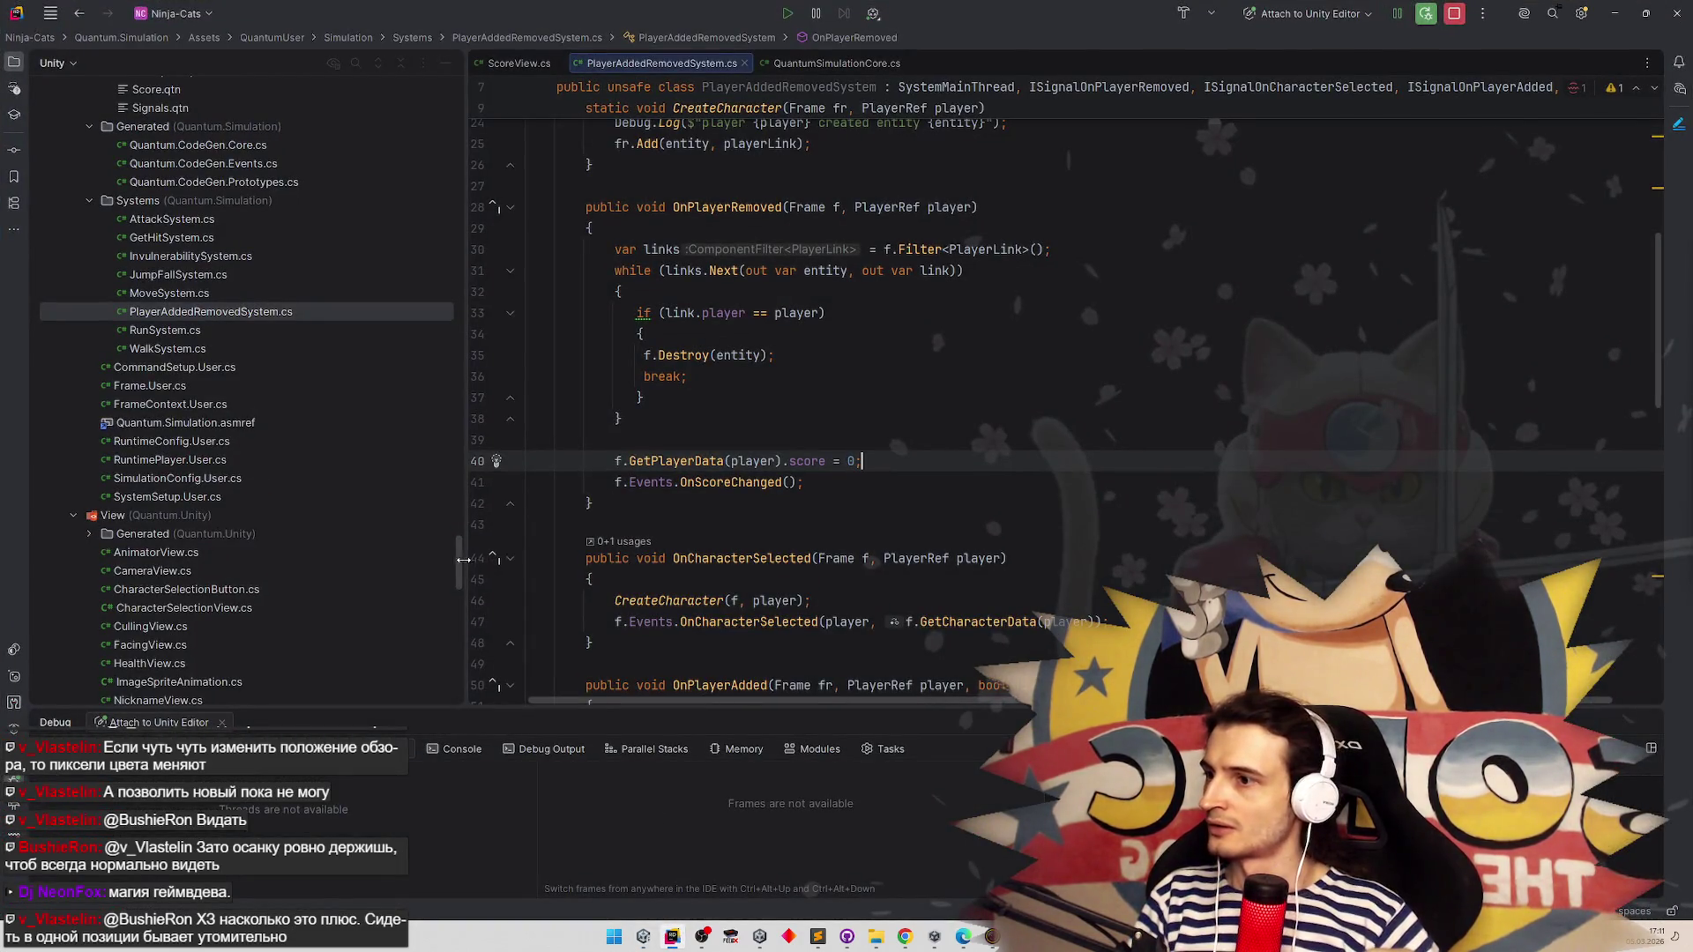
# Duplicate ImageSpriteAnimation.cs as SpriteRendererAnimation.cs
pyautogui.scroll(-5, 453, 606)
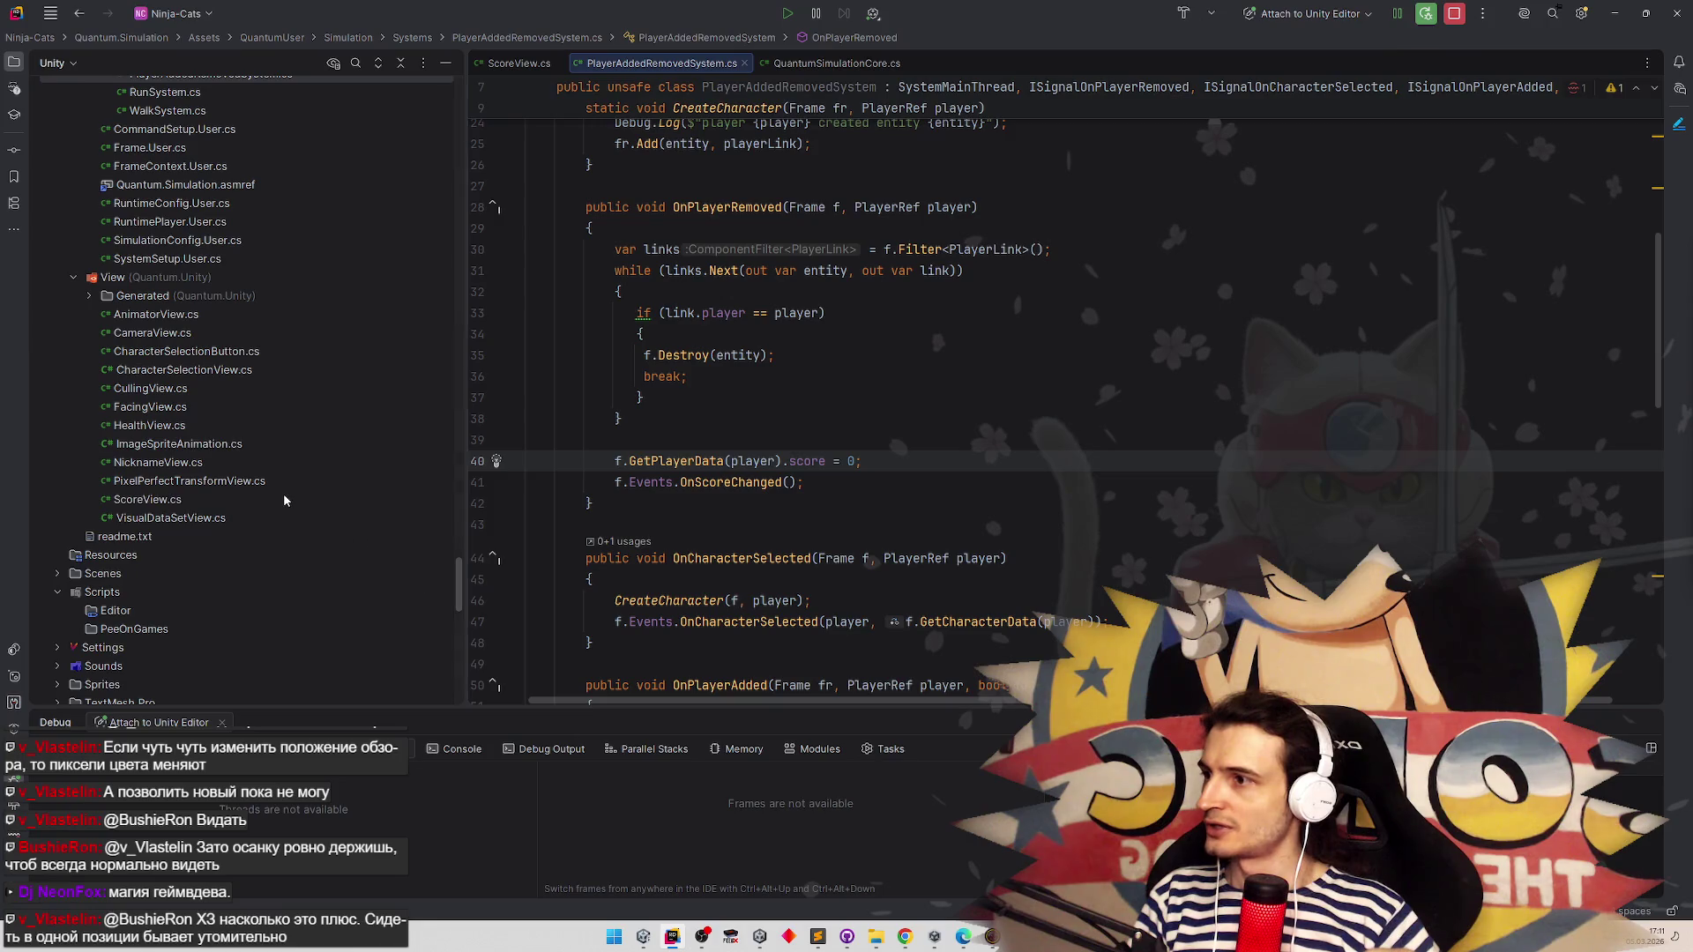
pyautogui.click(277, 443)
pyautogui.hotkey('ctrl', 'd')
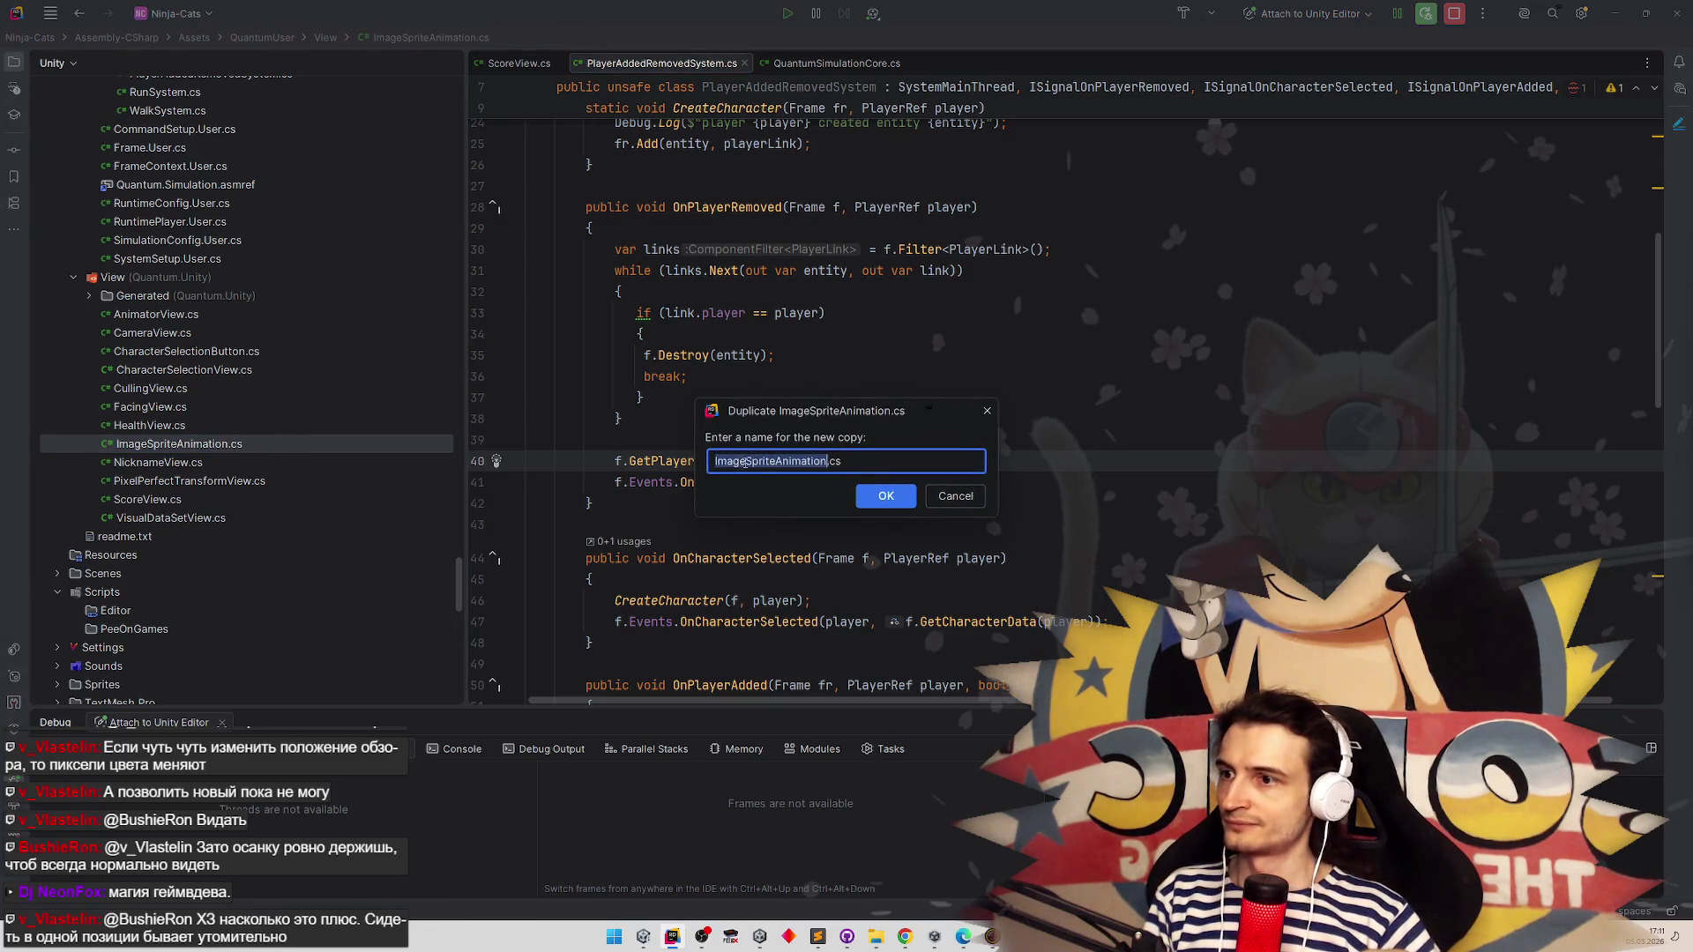
pyautogui.moveTo(745, 461); pyautogui.dragTo(584, 464)
pyautogui.write('Remnd')
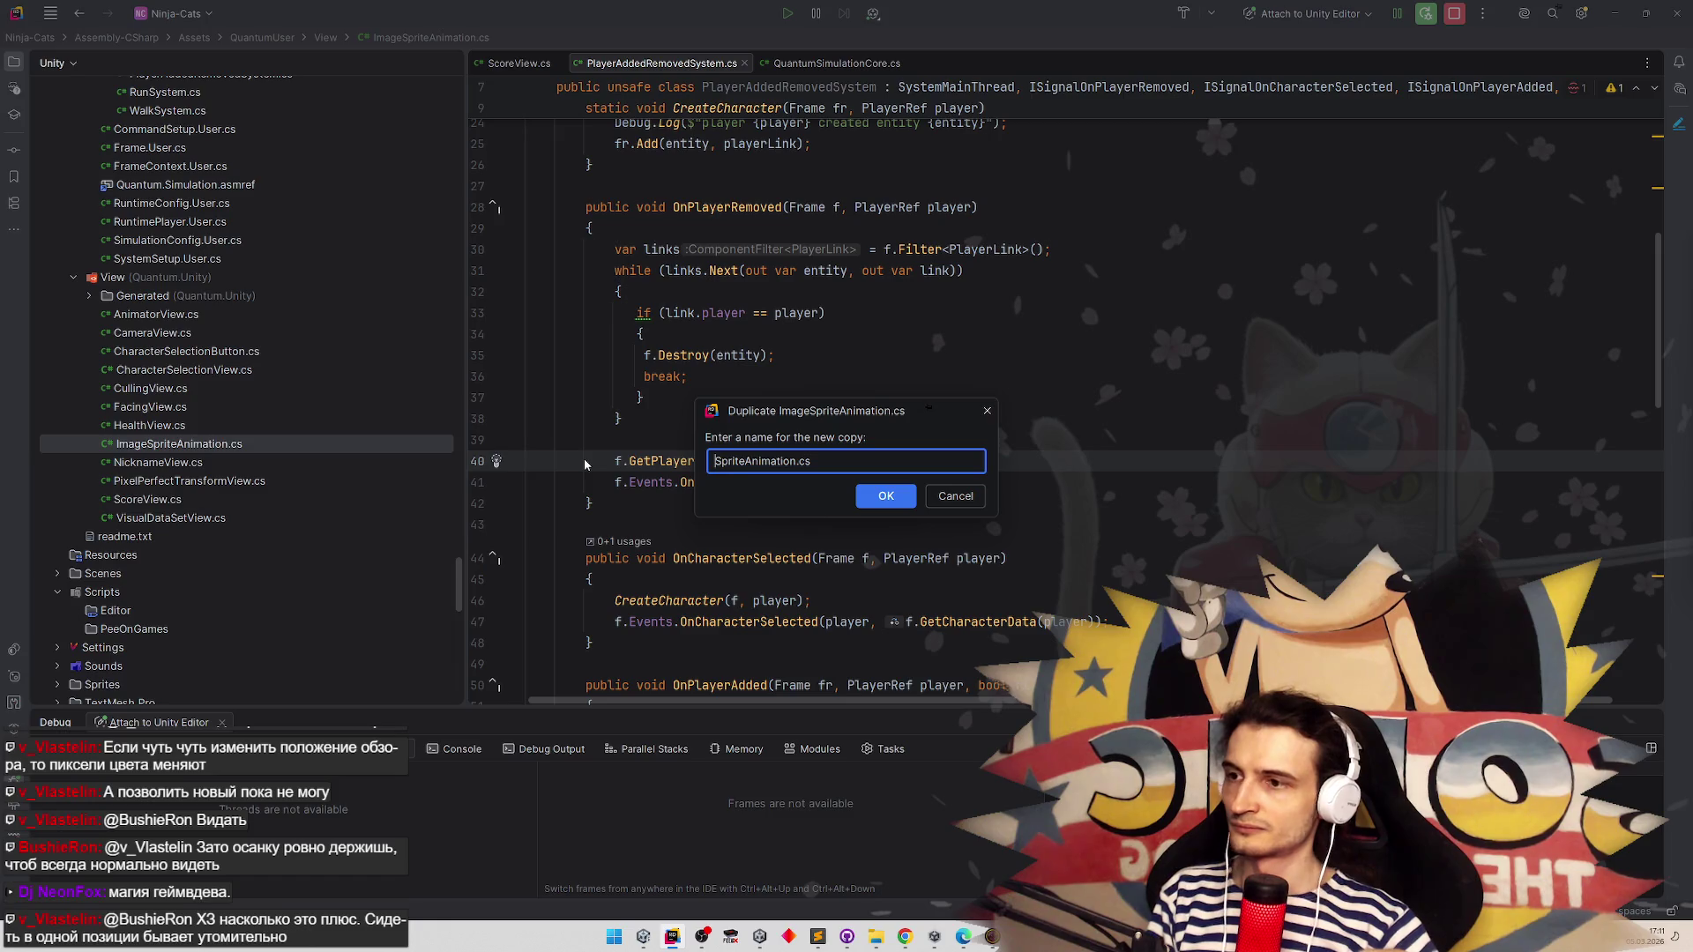
pyautogui.press('BackSpace')
pyautogui.press('BackSpace')
pyautogui.press('BackSpace')
pyautogui.press('Right')
pyautogui.press('Right')
pyautogui.press('Right')
pyautogui.press('Right')
pyautogui.write('Renderer')
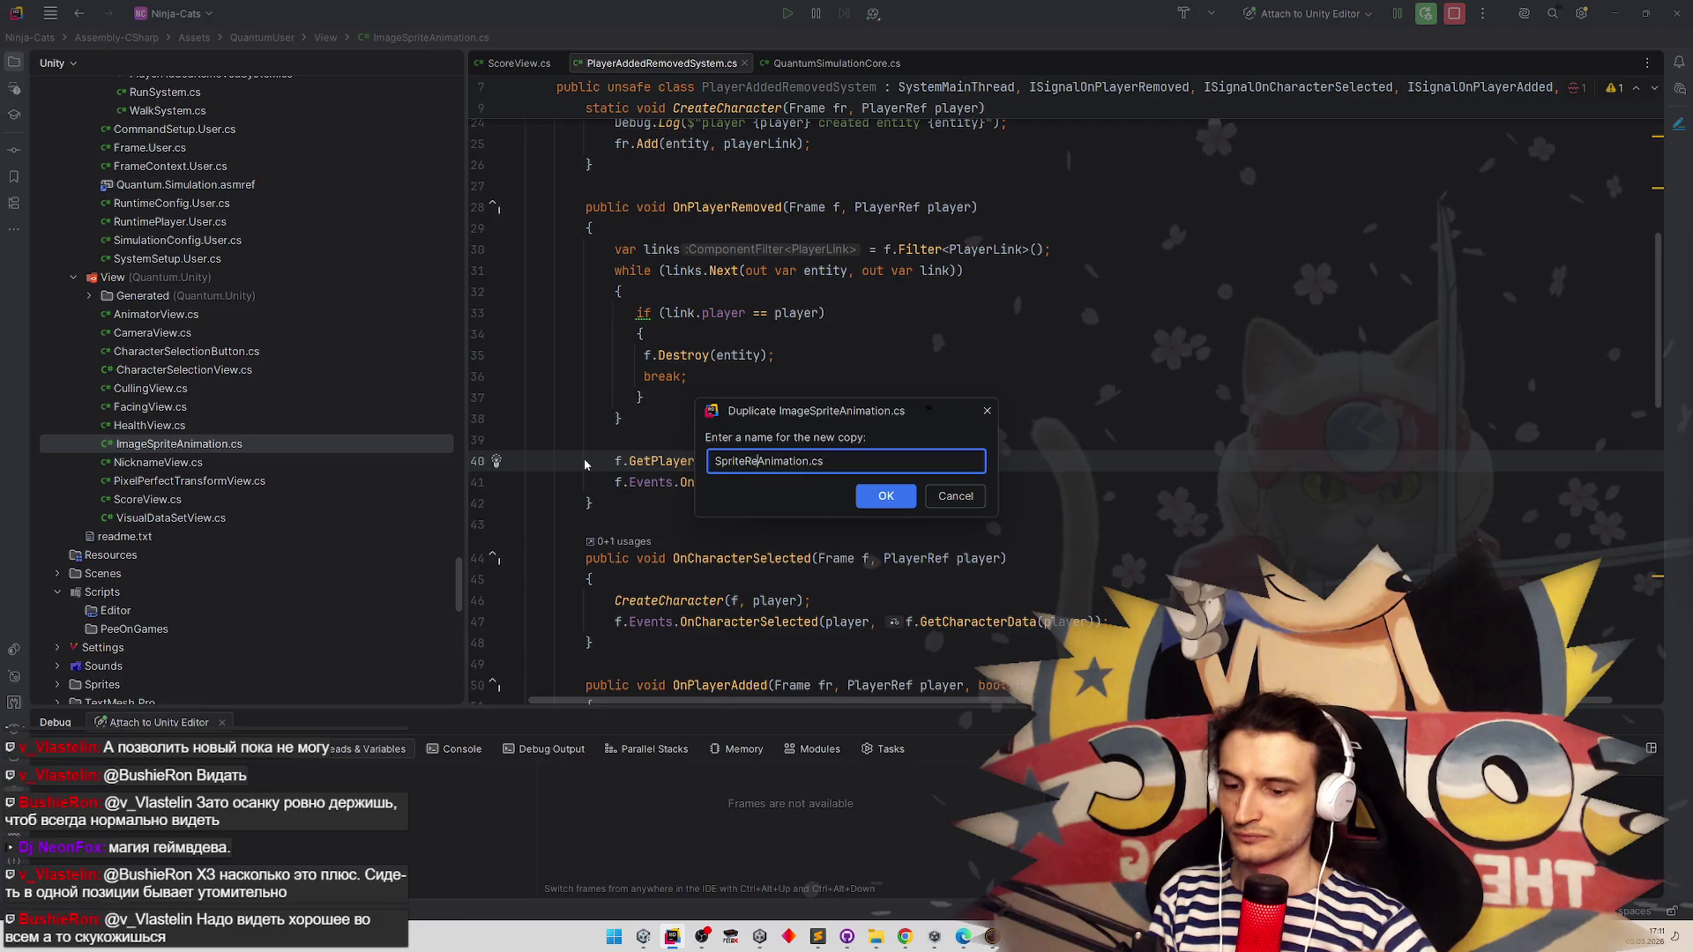
pyautogui.press('Return')
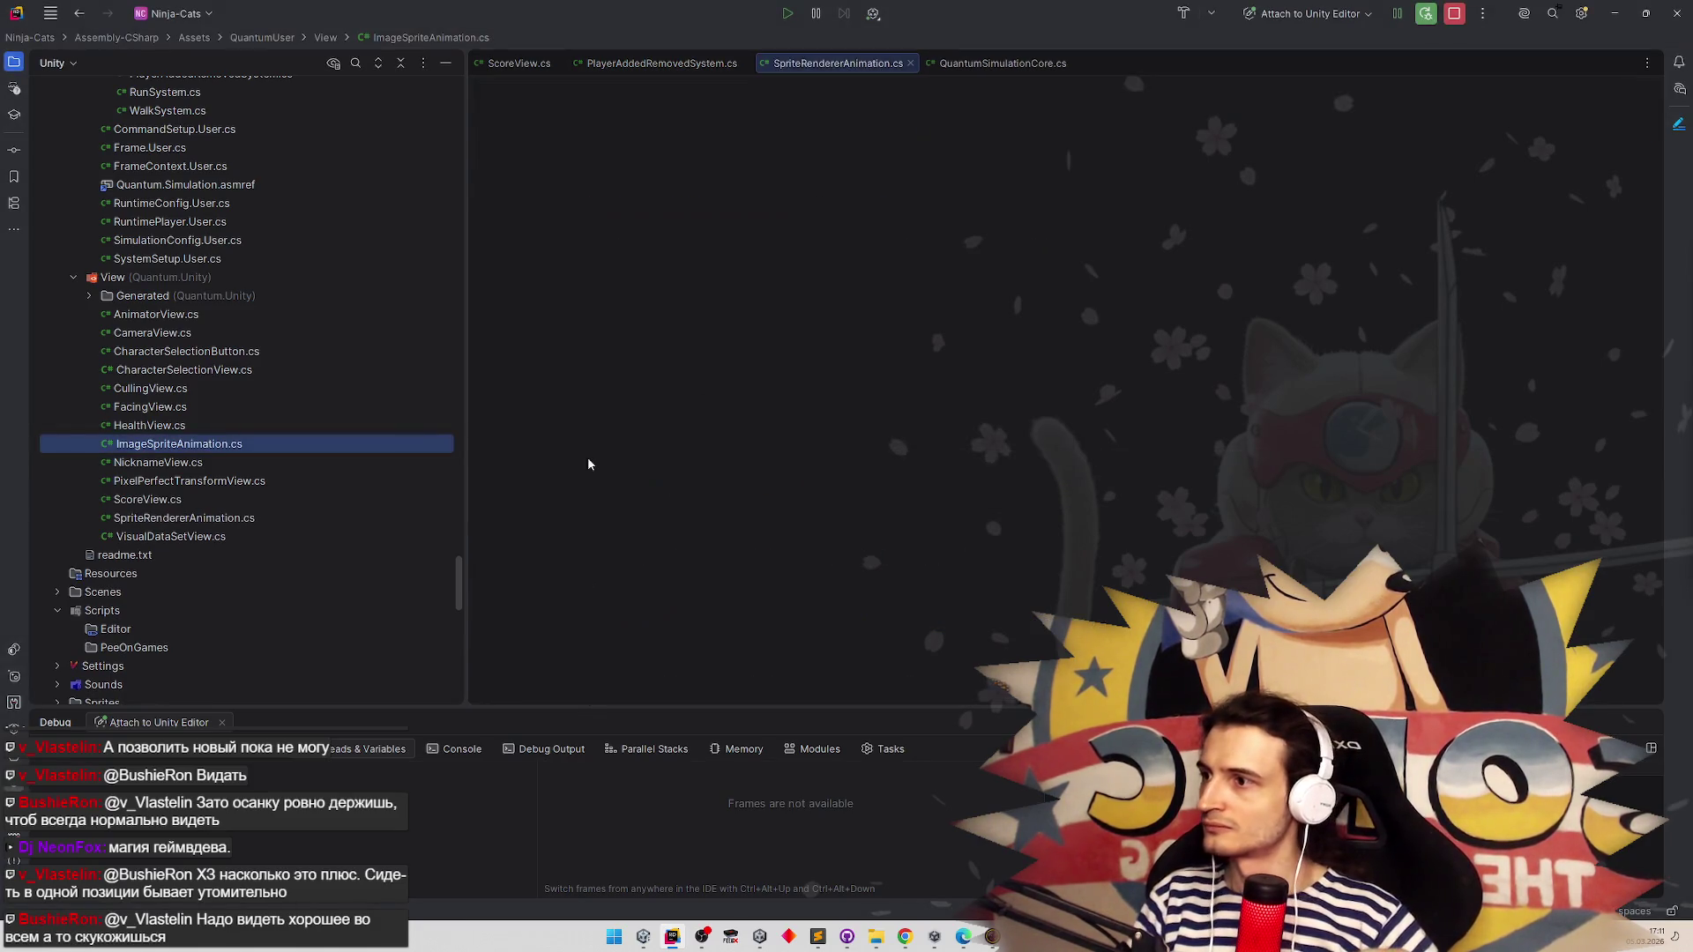
pyautogui.click(250, 517)
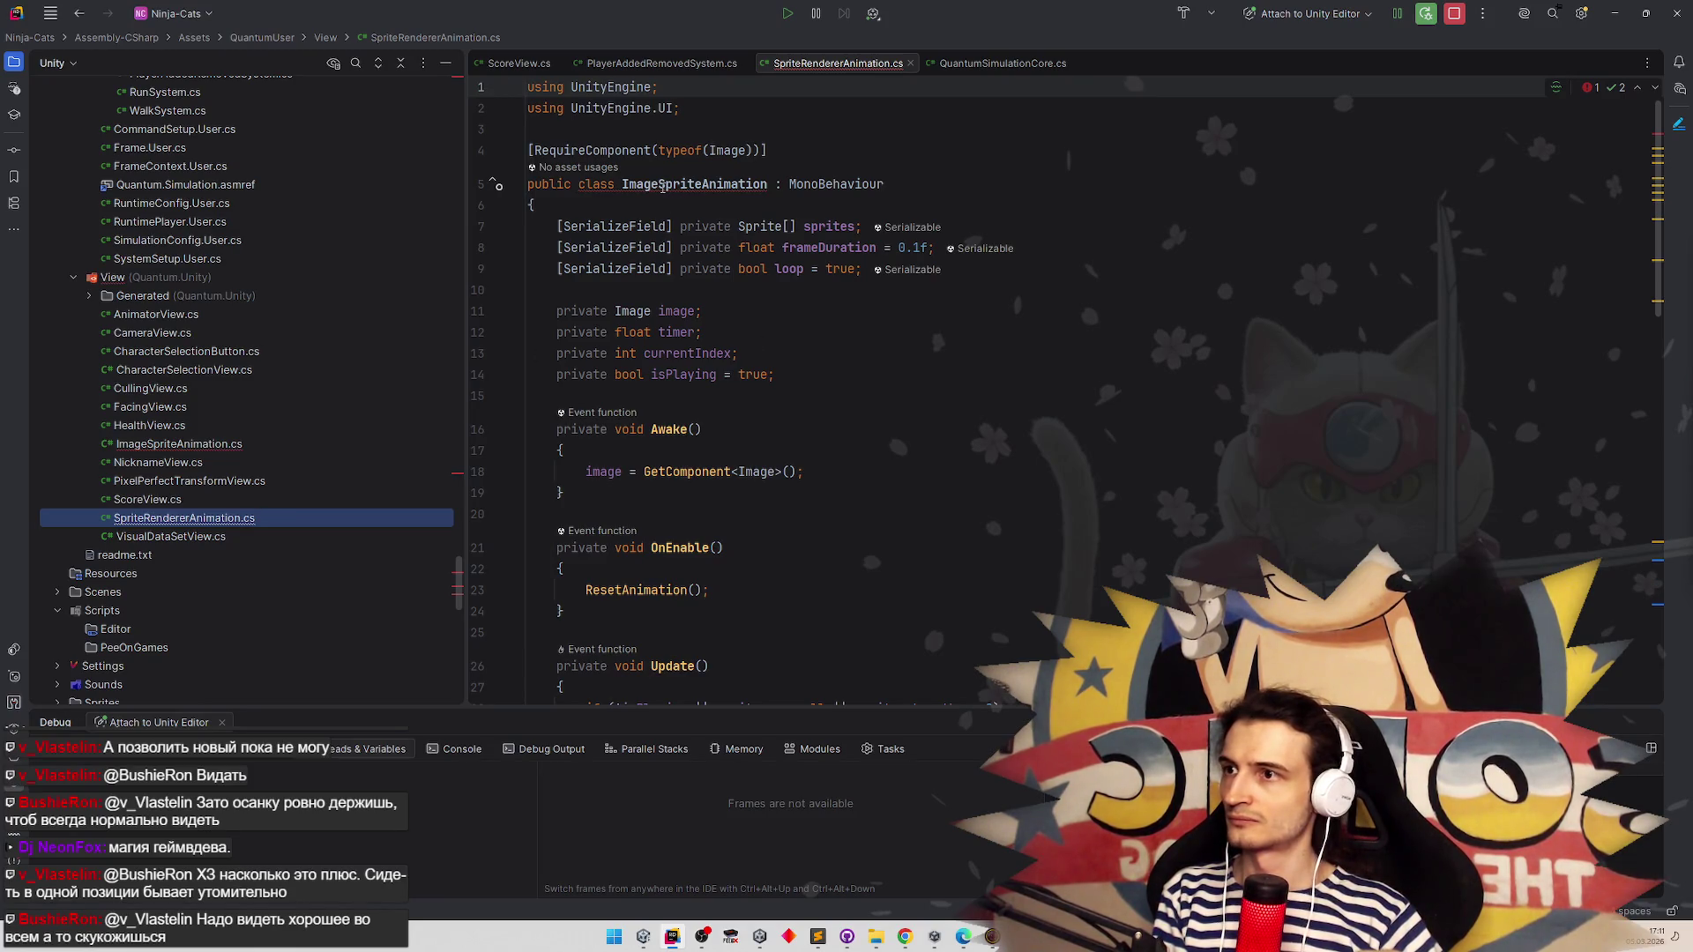
# Rename the class to SpriteRendererAnimation
pyautogui.click(662, 188)
pyautogui.hotkey('ctrl', 'BackSpace')
pyautogui.click(665, 183)
pyautogui.write('Render')
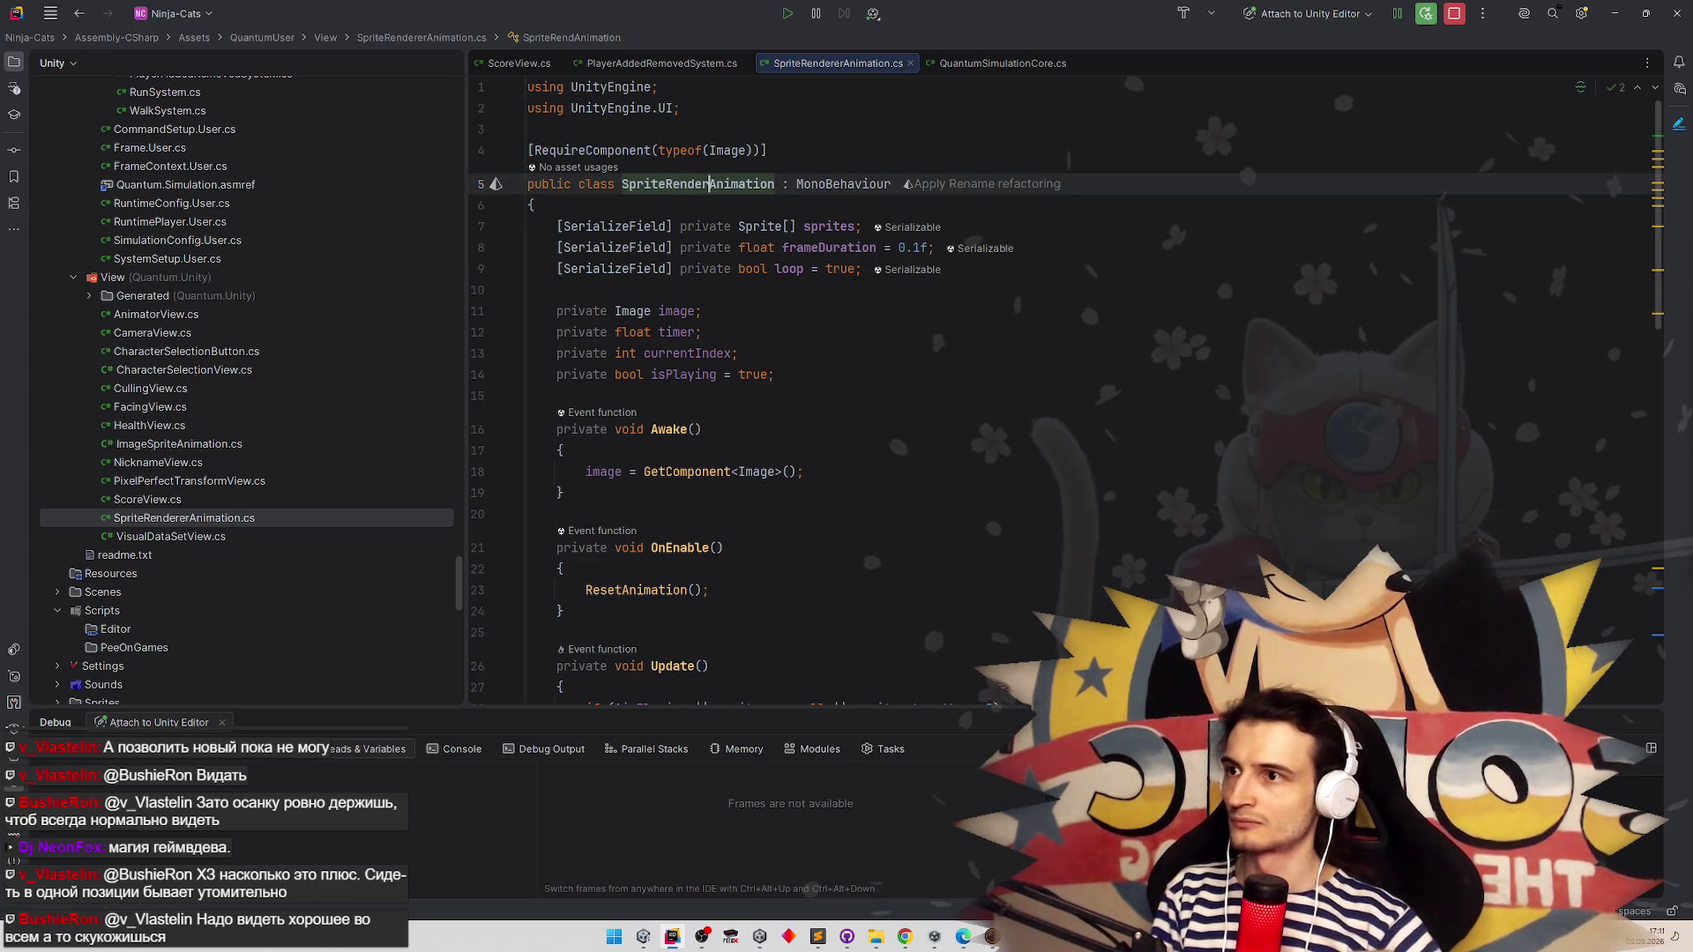
pyautogui.write('er')
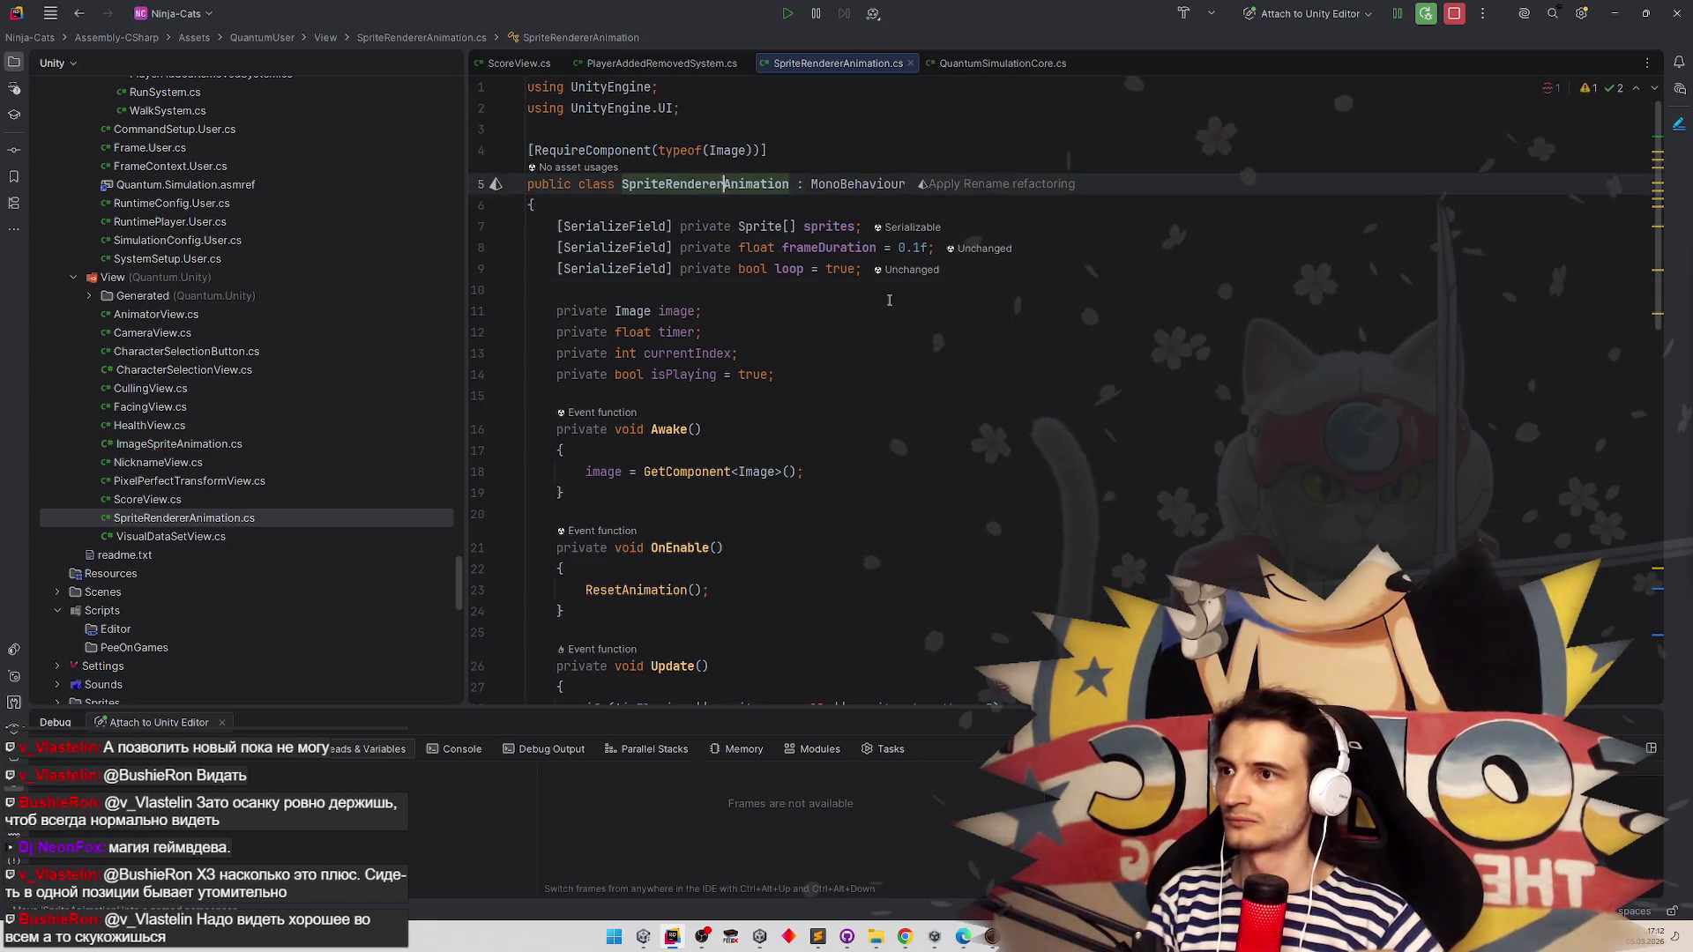
pyautogui.click(889, 299)
# Change the line 11 field type from Image to SpriteRenderer
pyautogui.scroll(-1, 853, 356)
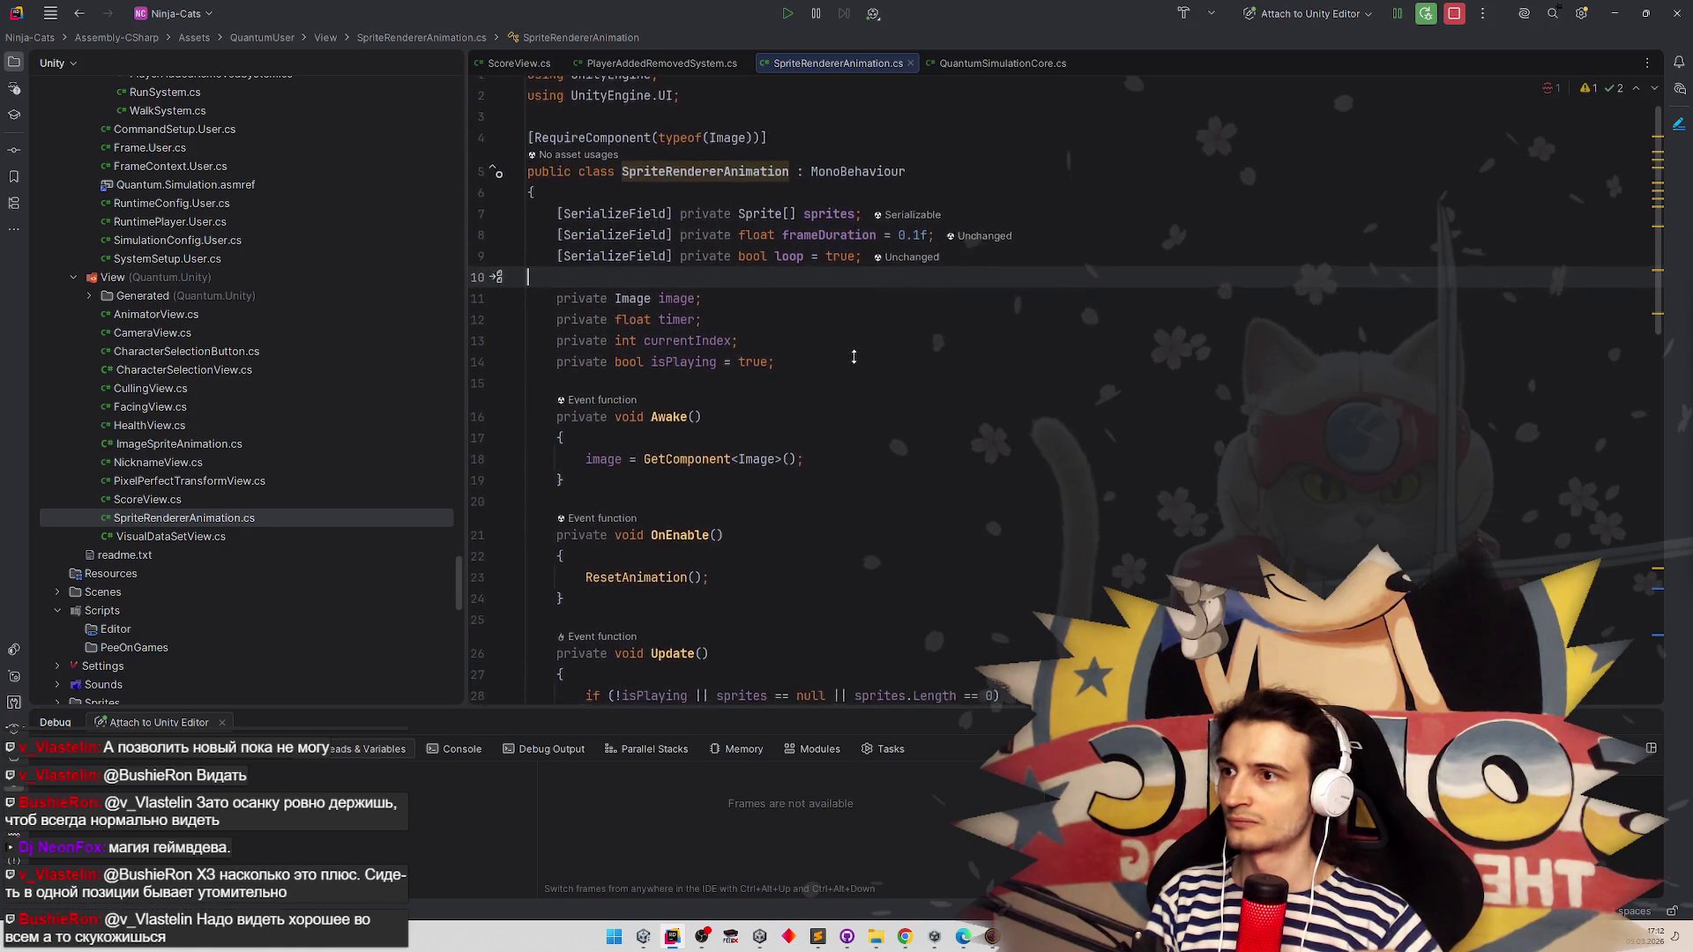
pyautogui.click(652, 296)
pyautogui.doubleClick(652, 296)
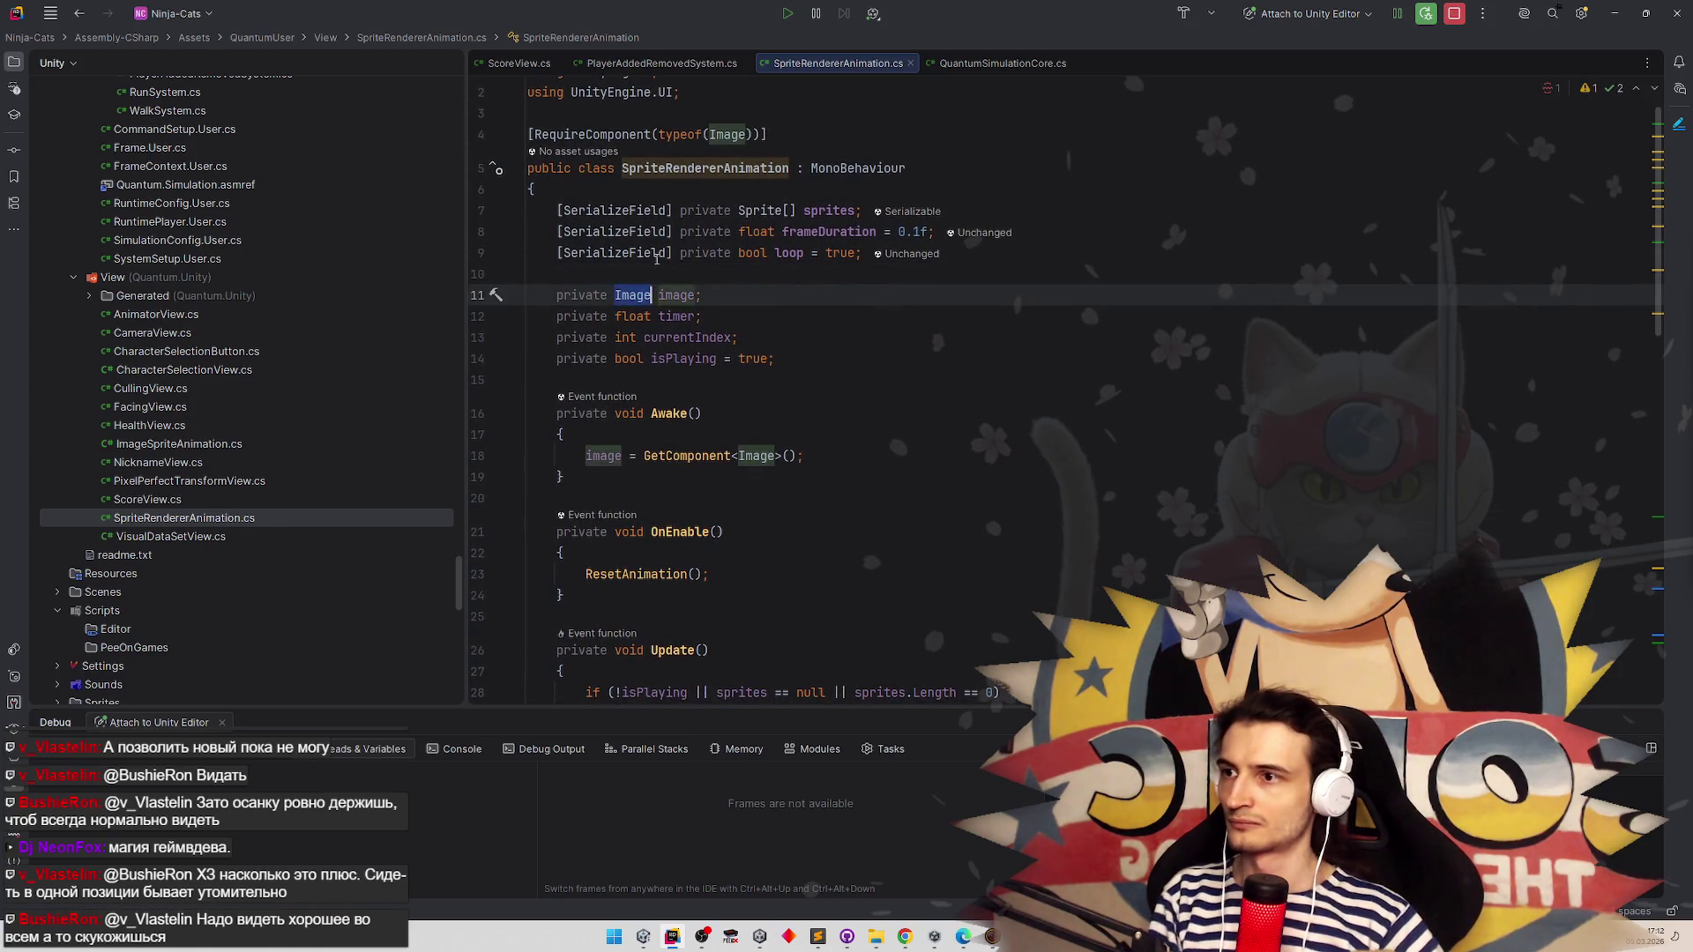
pyautogui.write('SpriteRenderer')
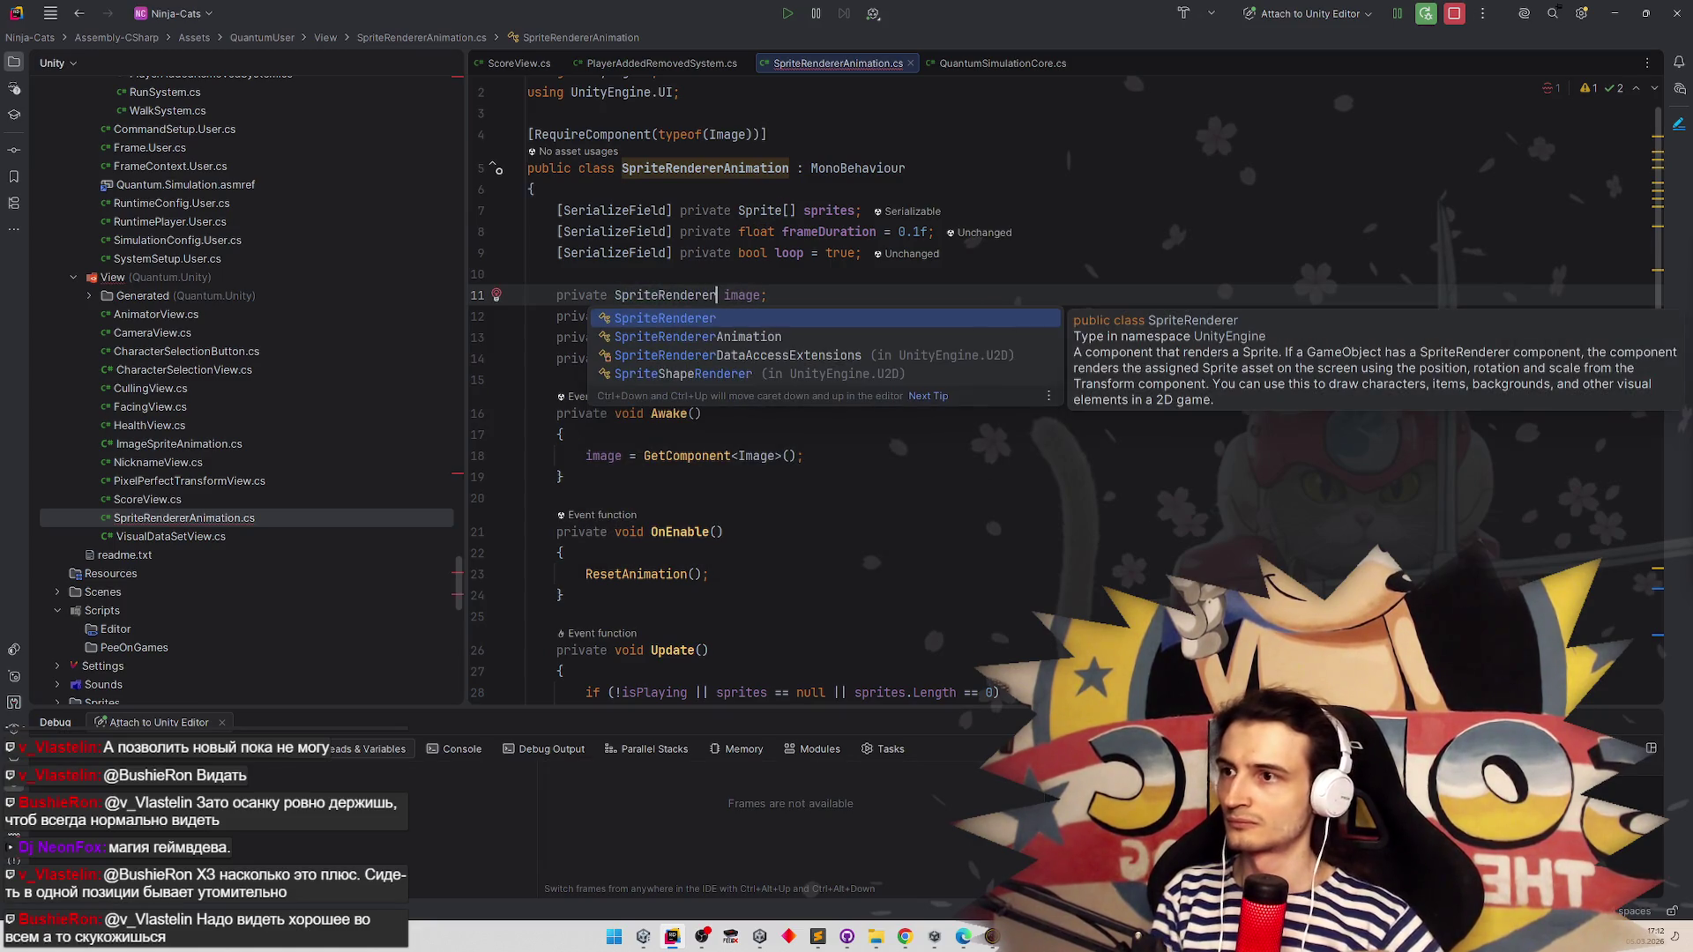
pyautogui.press('Return')
# Replace Image with SpriteRenderer in the line 18 GetComponent call, then return to Unity
pyautogui.scroll(-4, 1027, 620)
pyautogui.scroll(-10, 1027, 619)
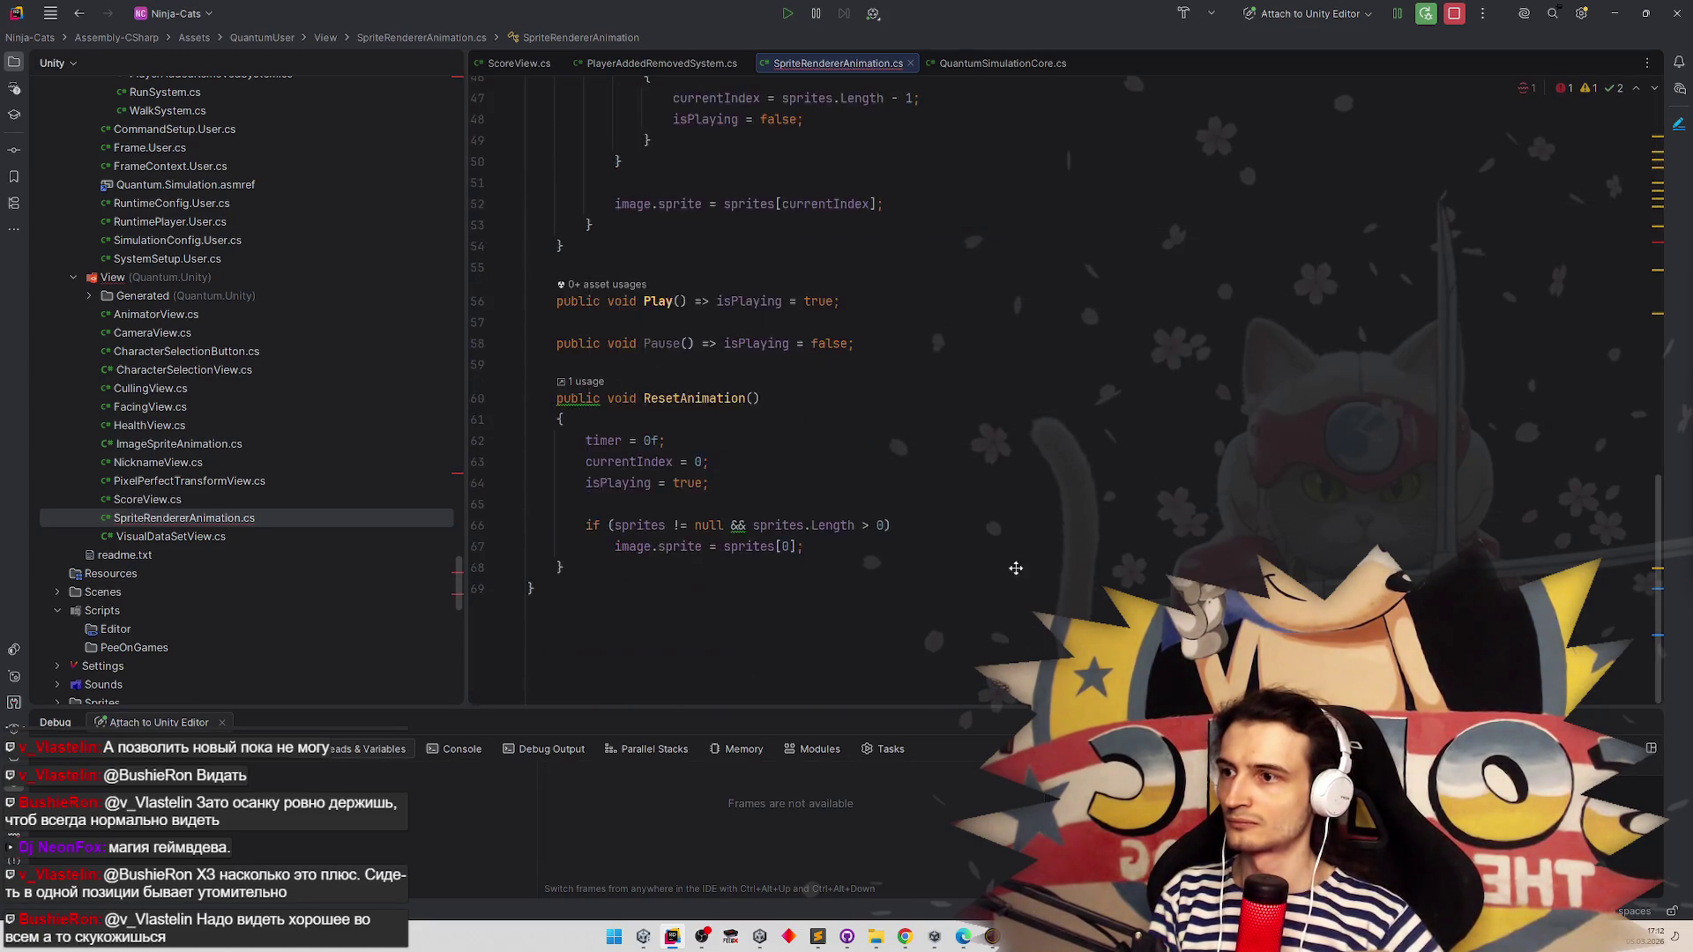
pyautogui.scroll(15, 1013, 567)
pyautogui.scroll(-1, 1028, 449)
pyautogui.click(757, 442)
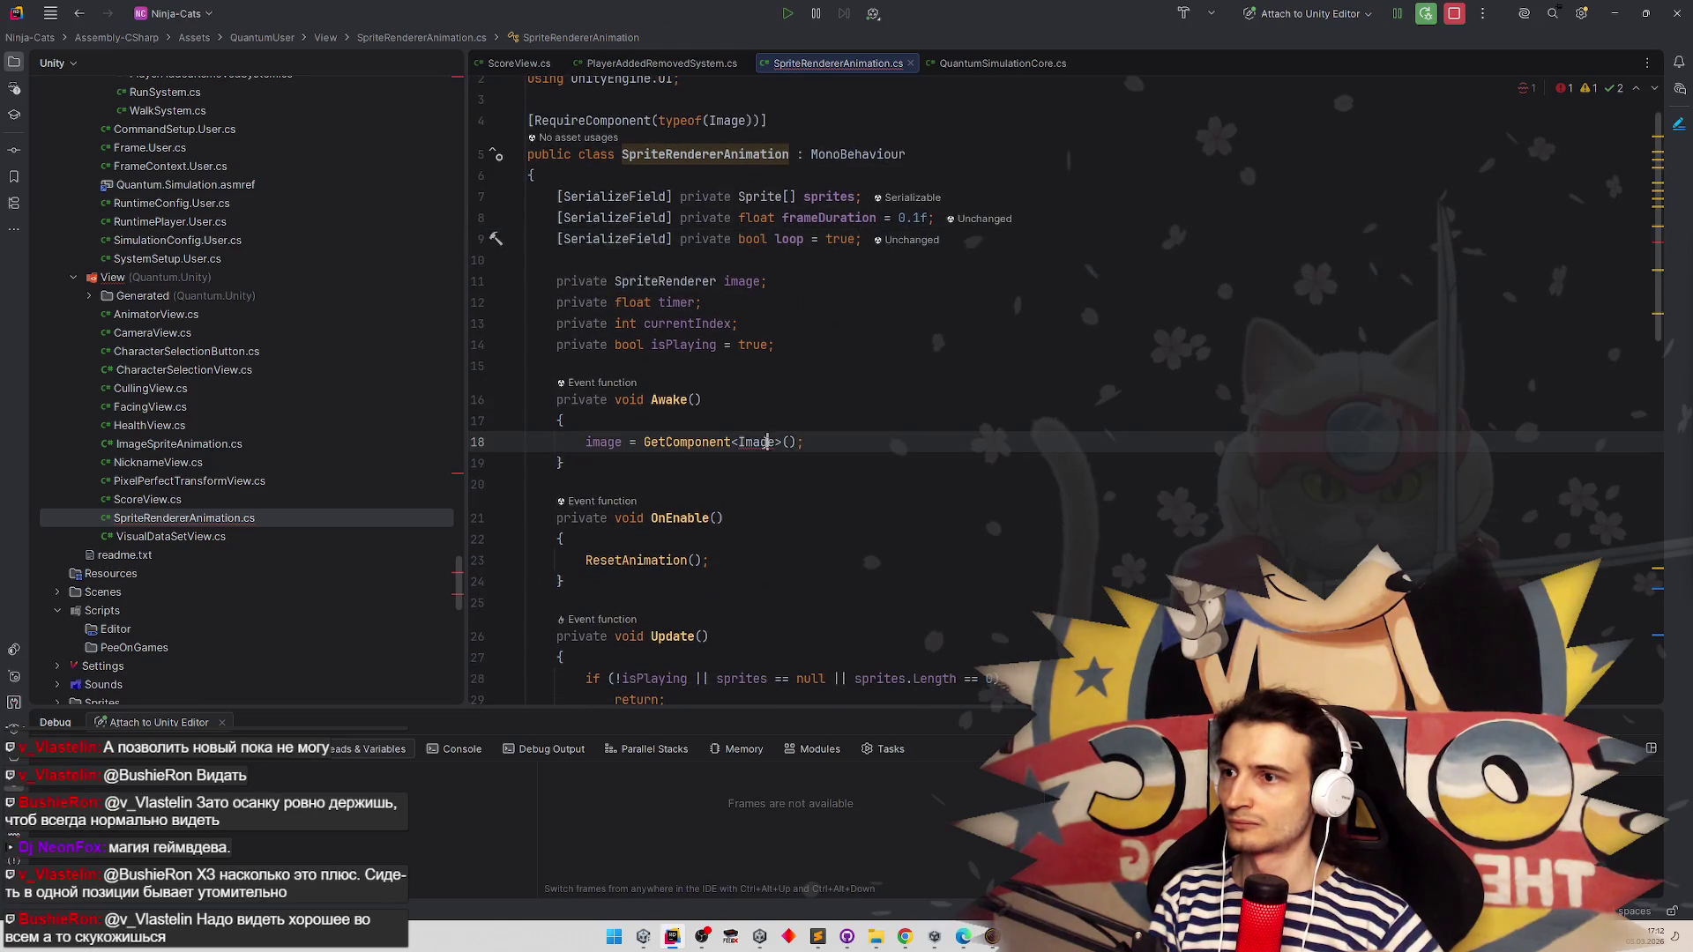
pyautogui.doubleClick(694, 283)
pyautogui.hotkey('ctrl', 'c')
pyautogui.doubleClick(756, 442)
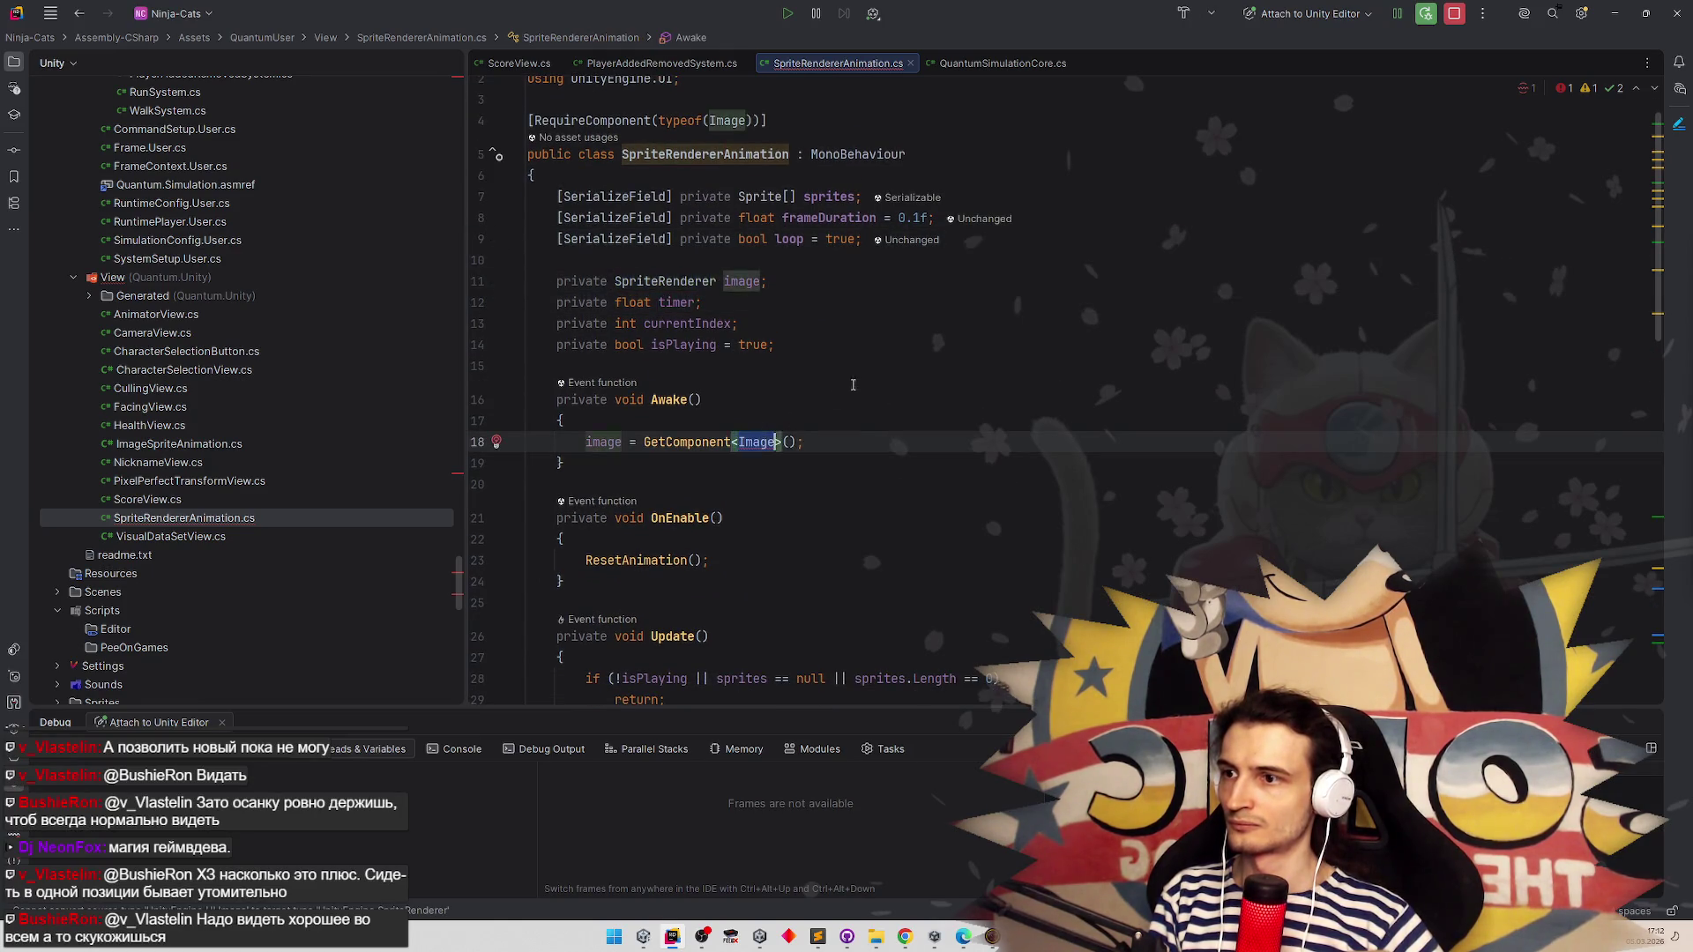
pyautogui.hotkey('ctrl', 'v')
pyautogui.click(885, 356)
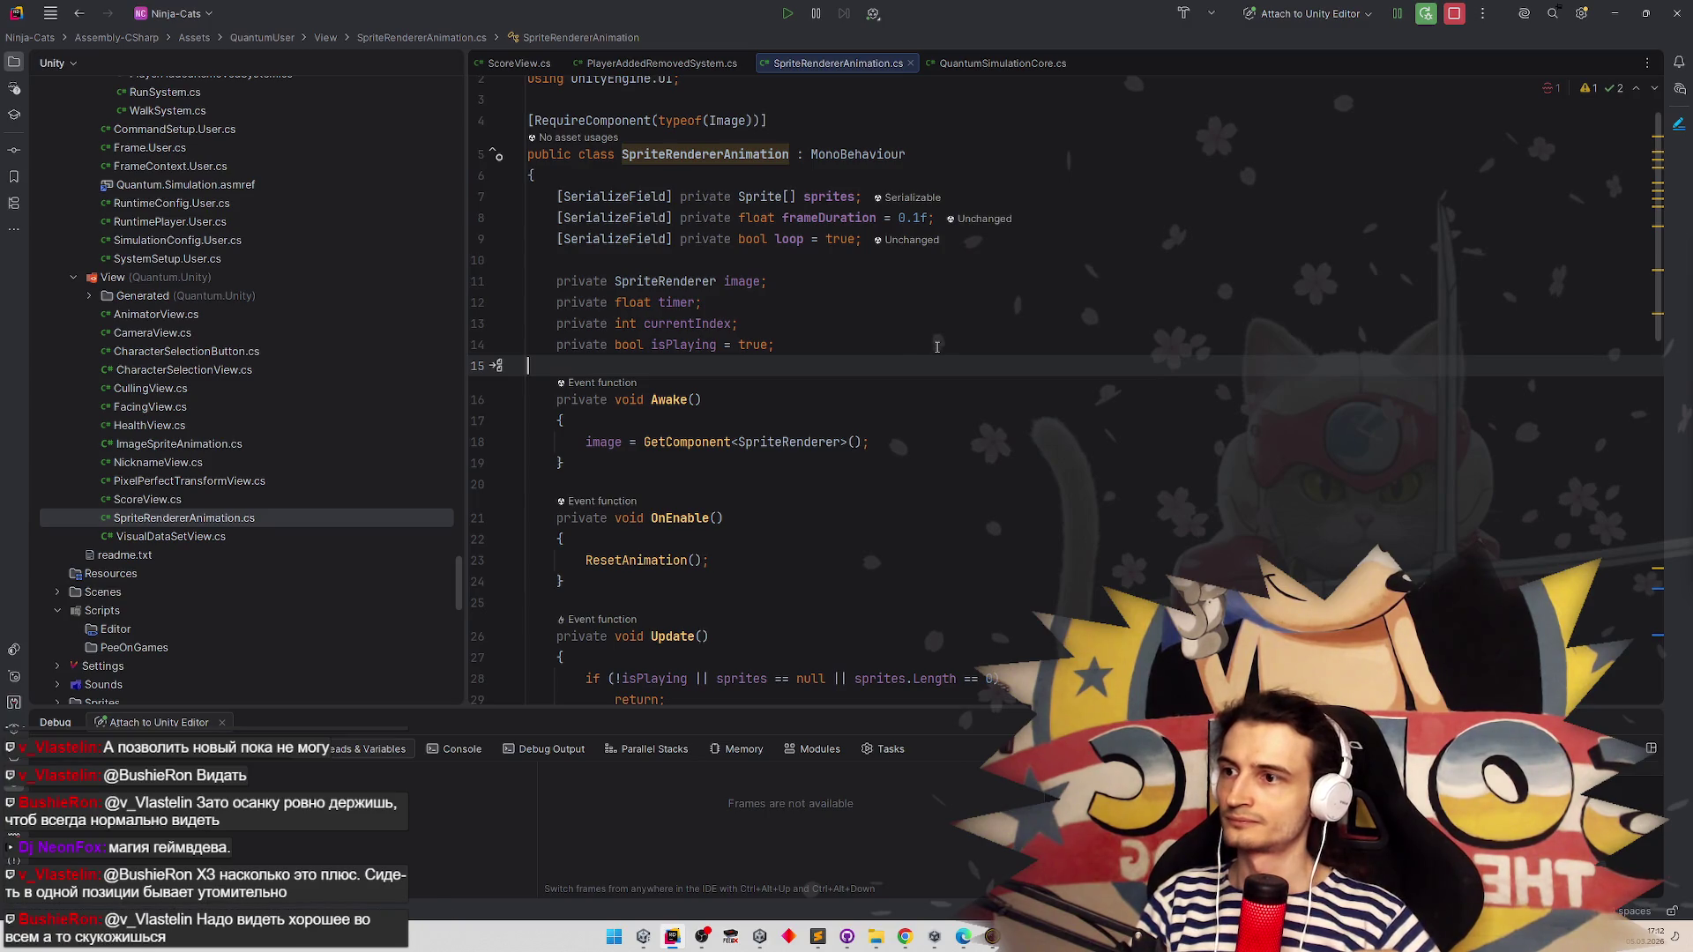
pyautogui.click(1614, 13)
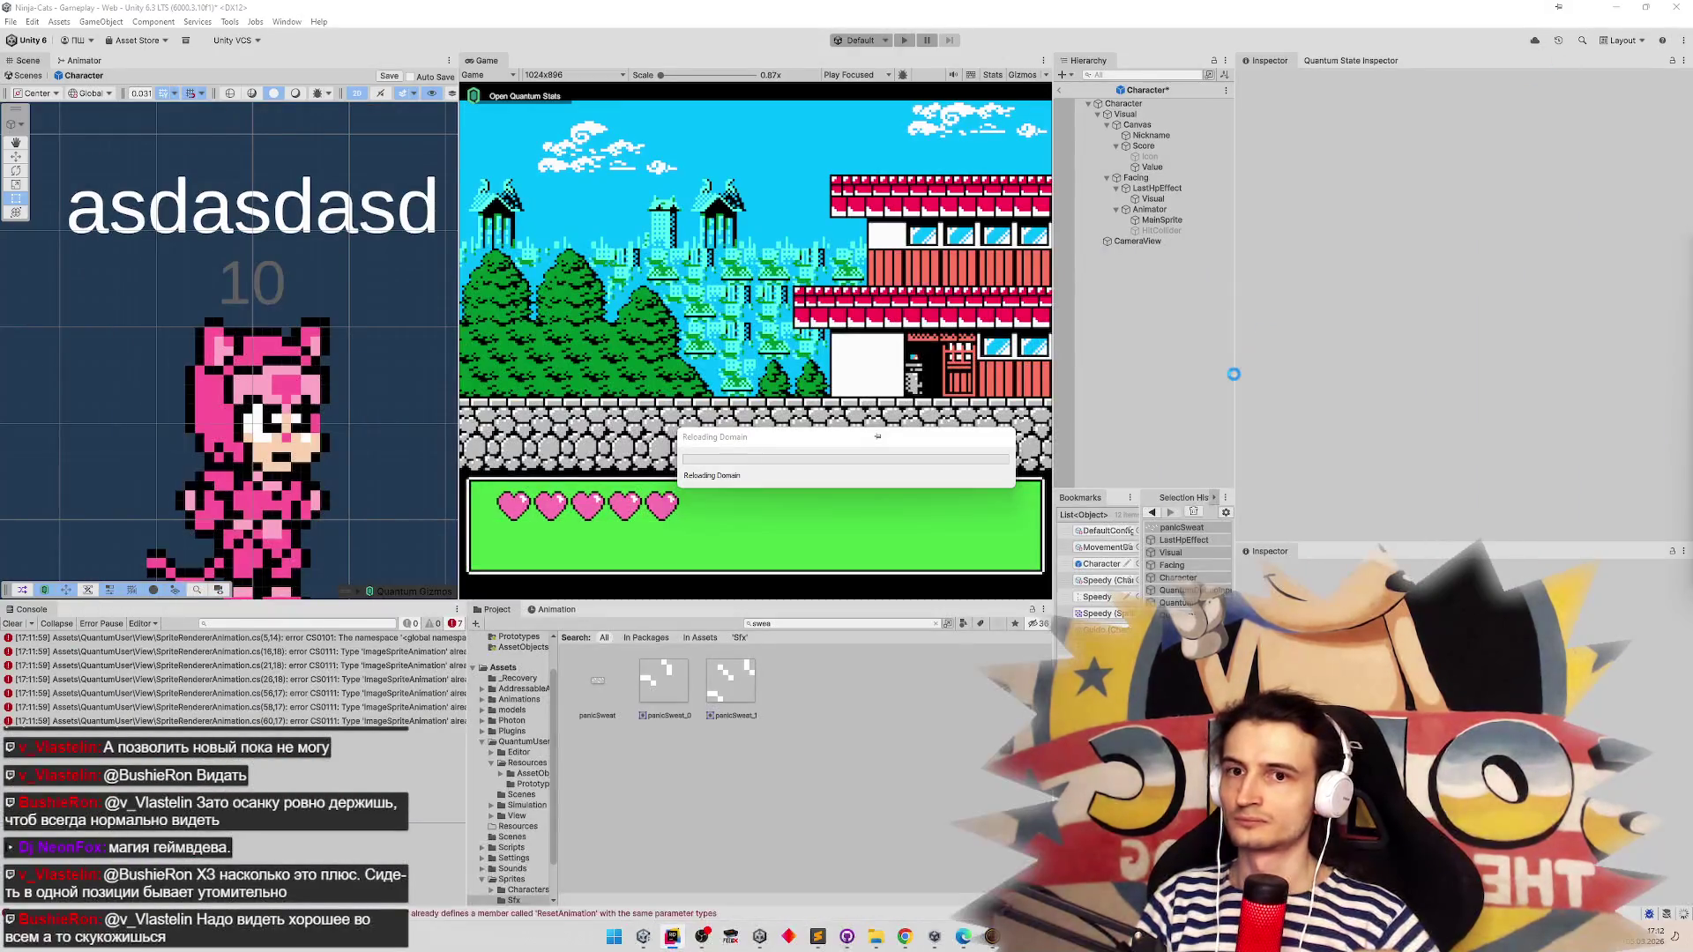
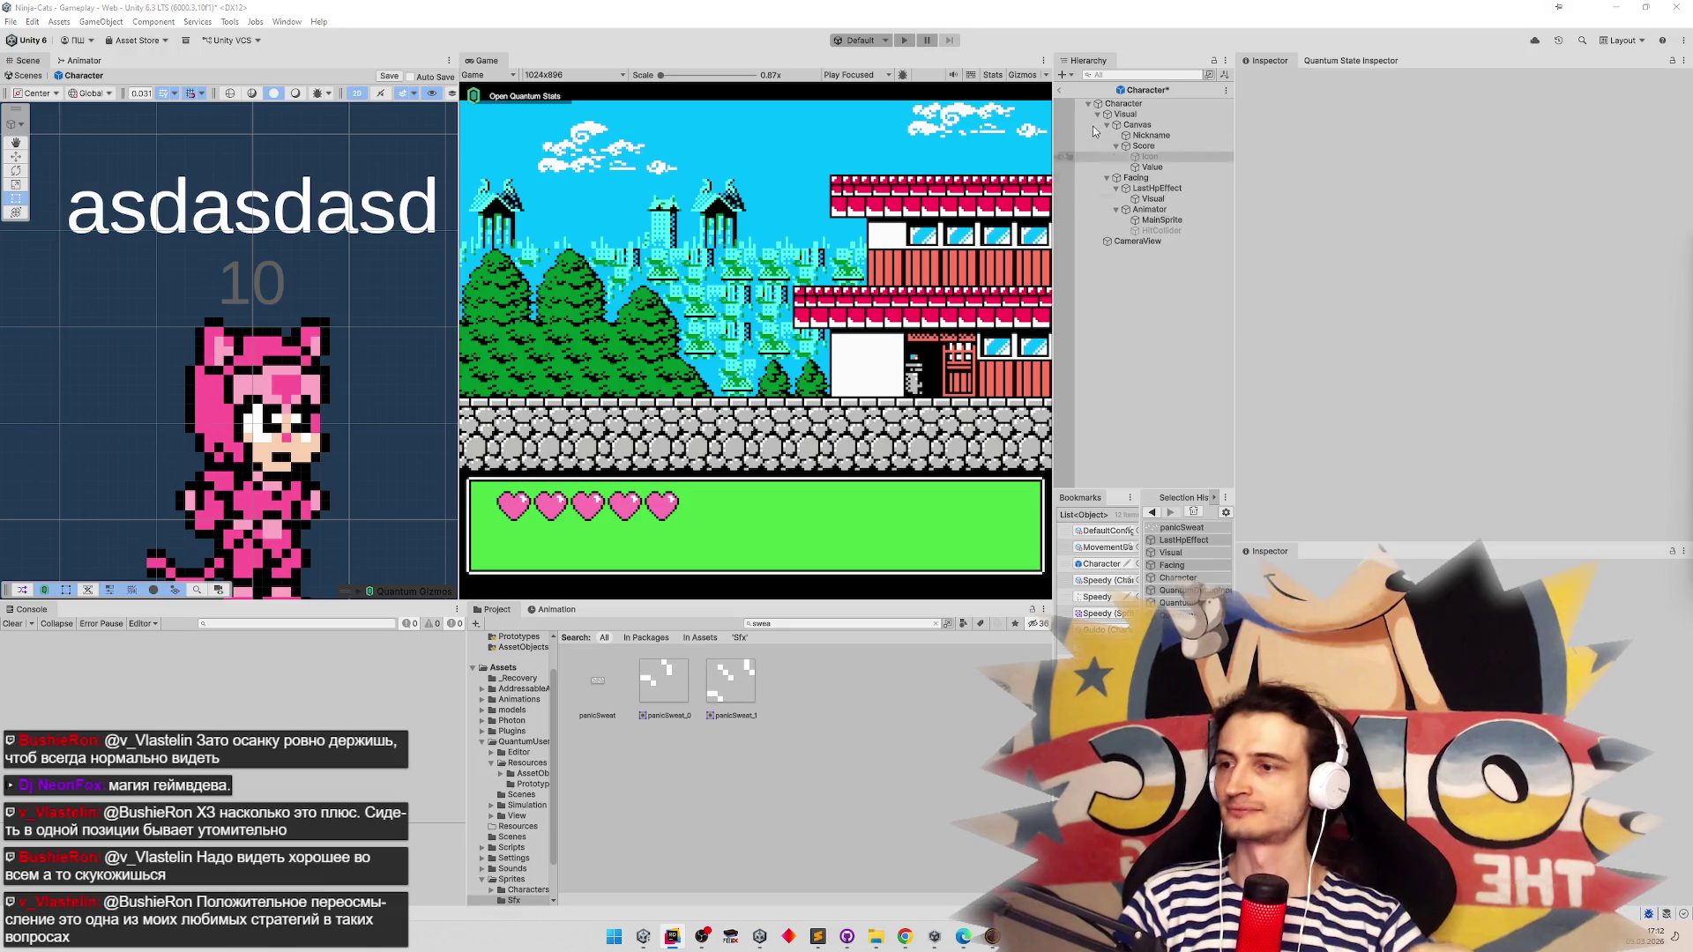
# Remove the Sprite Renderer from LastHpEffect's Visual child, then delete Visual
pyautogui.click(1162, 198)
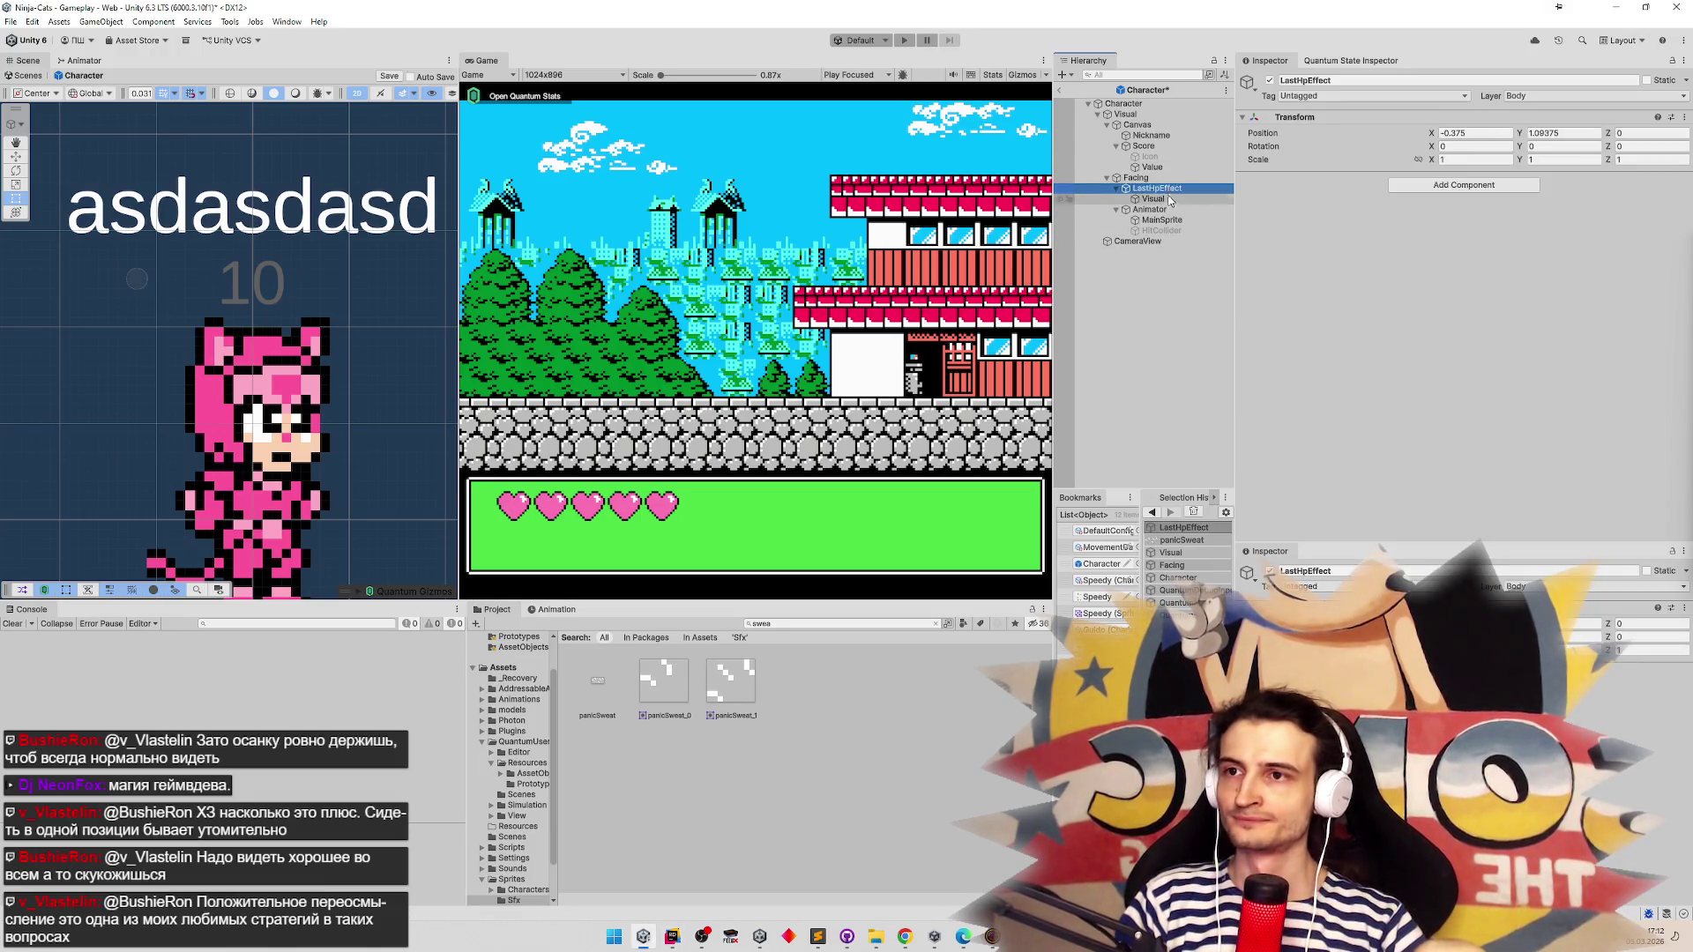
pyautogui.moveTo(1188, 202); pyautogui.dragTo(1167, 189)
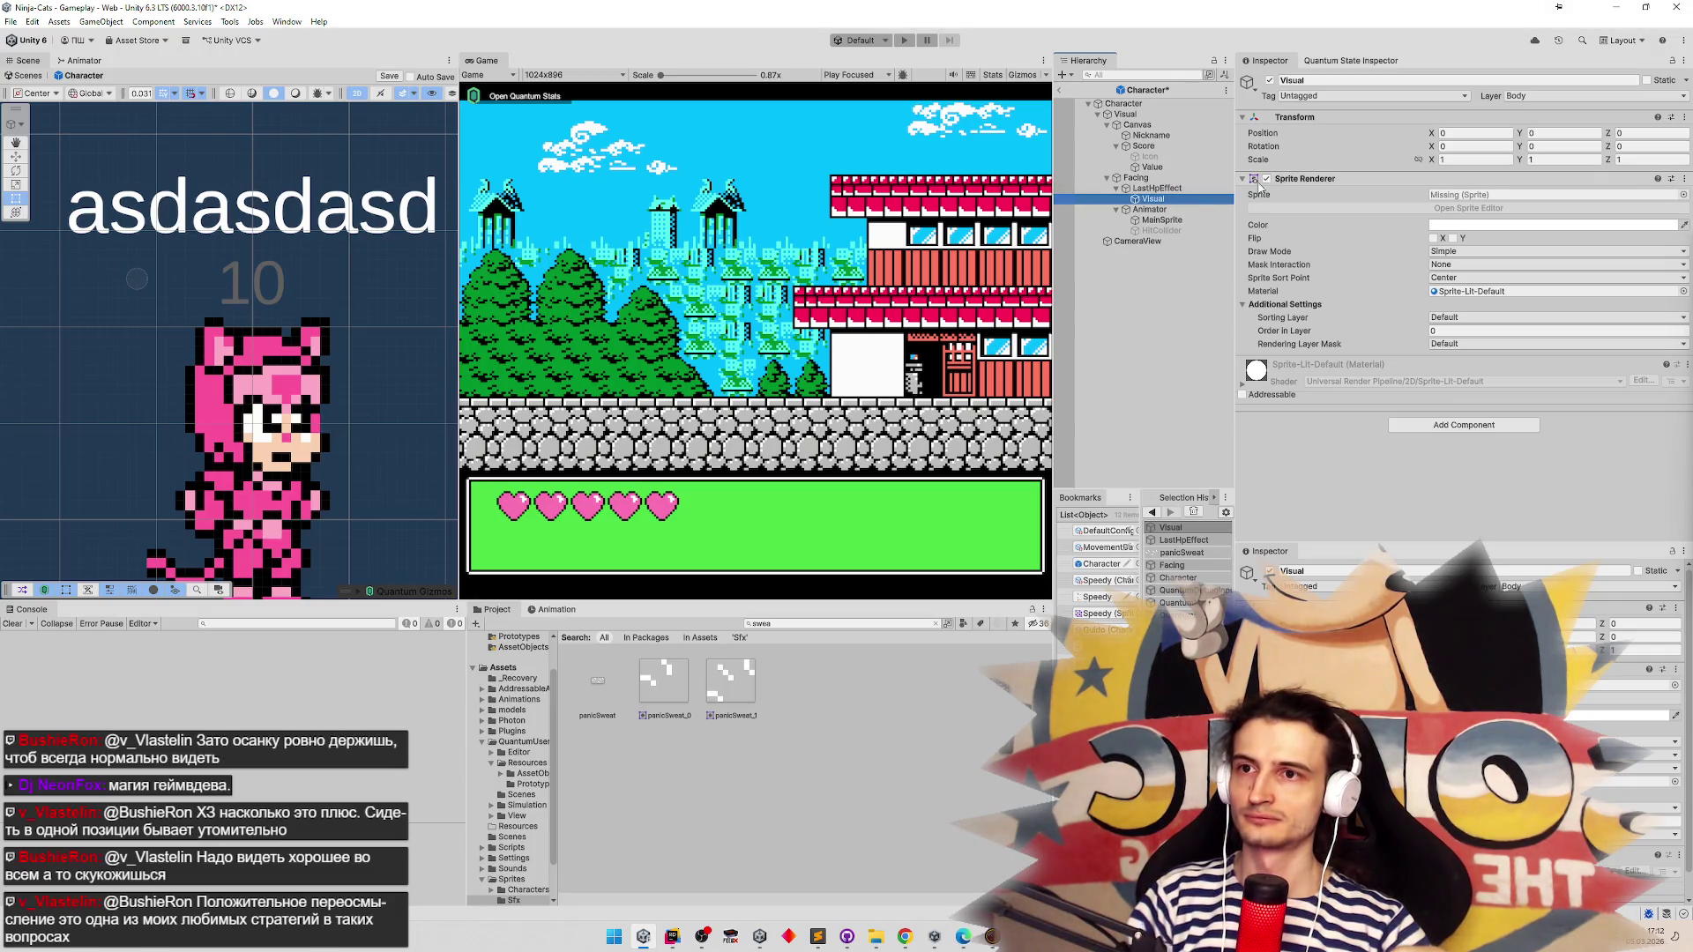
pyautogui.rightClick(1298, 179)
pyautogui.click(1305, 211)
pyautogui.click(1162, 199)
pyautogui.press('Delete')
# Add a Sprite Renderer and the Sprite Renderer Animation script to LastHpEffect
pyautogui.click(1407, 185)
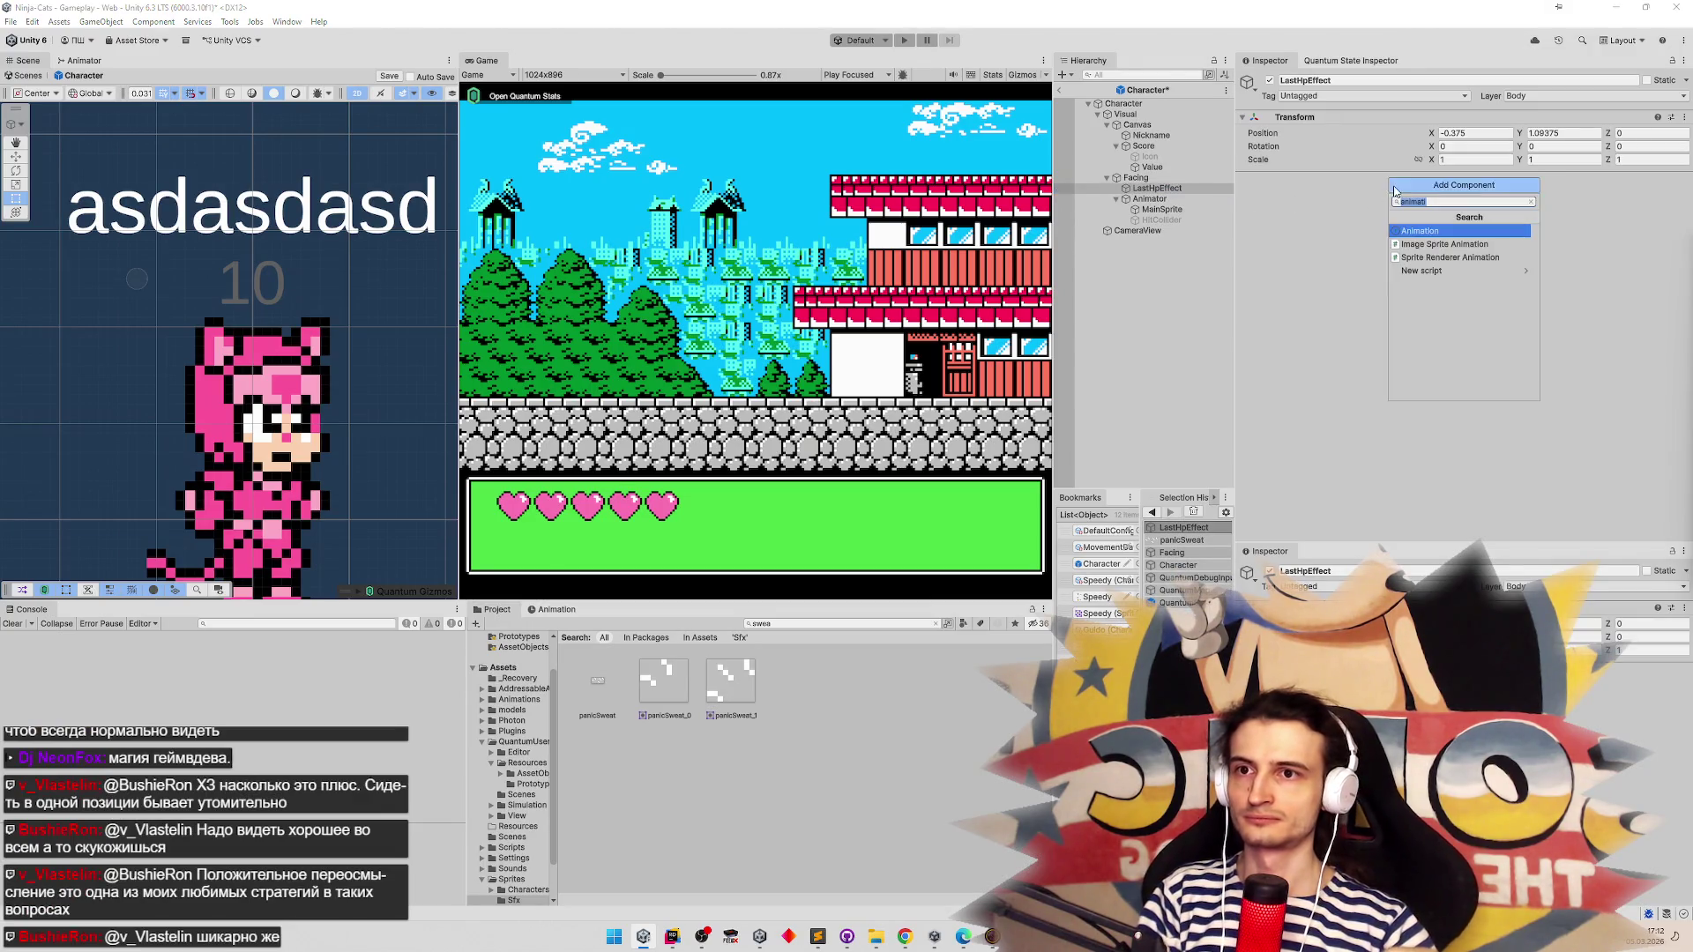
pyautogui.write('spritere')
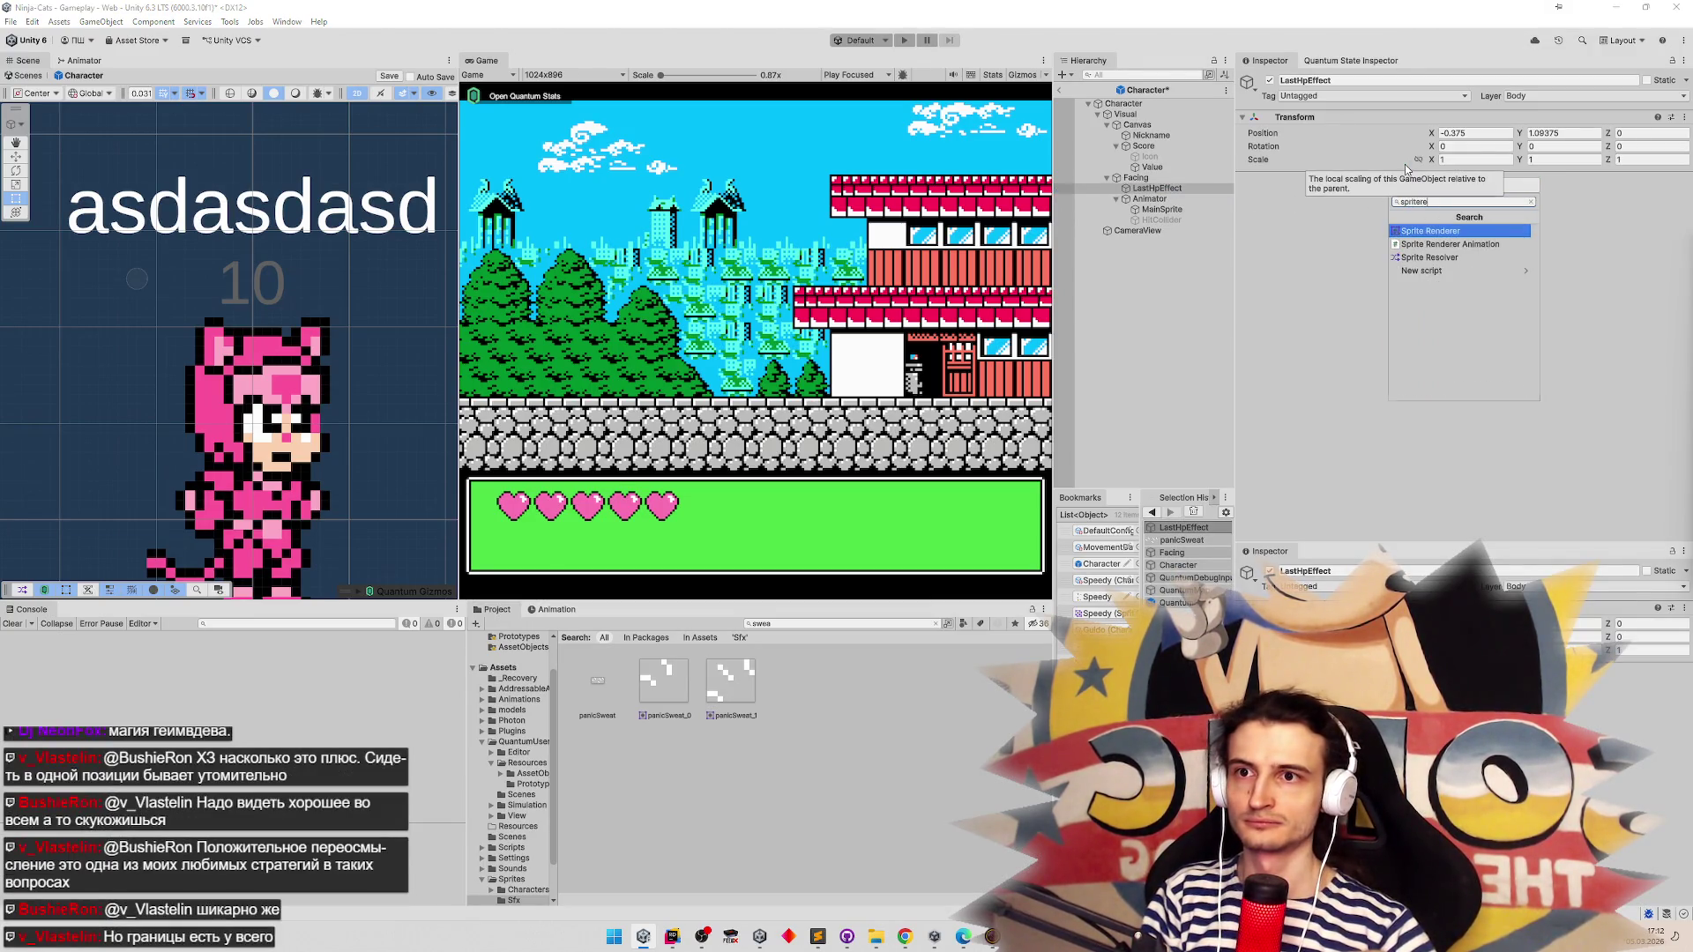
pyautogui.press('Return')
pyautogui.click(1444, 429)
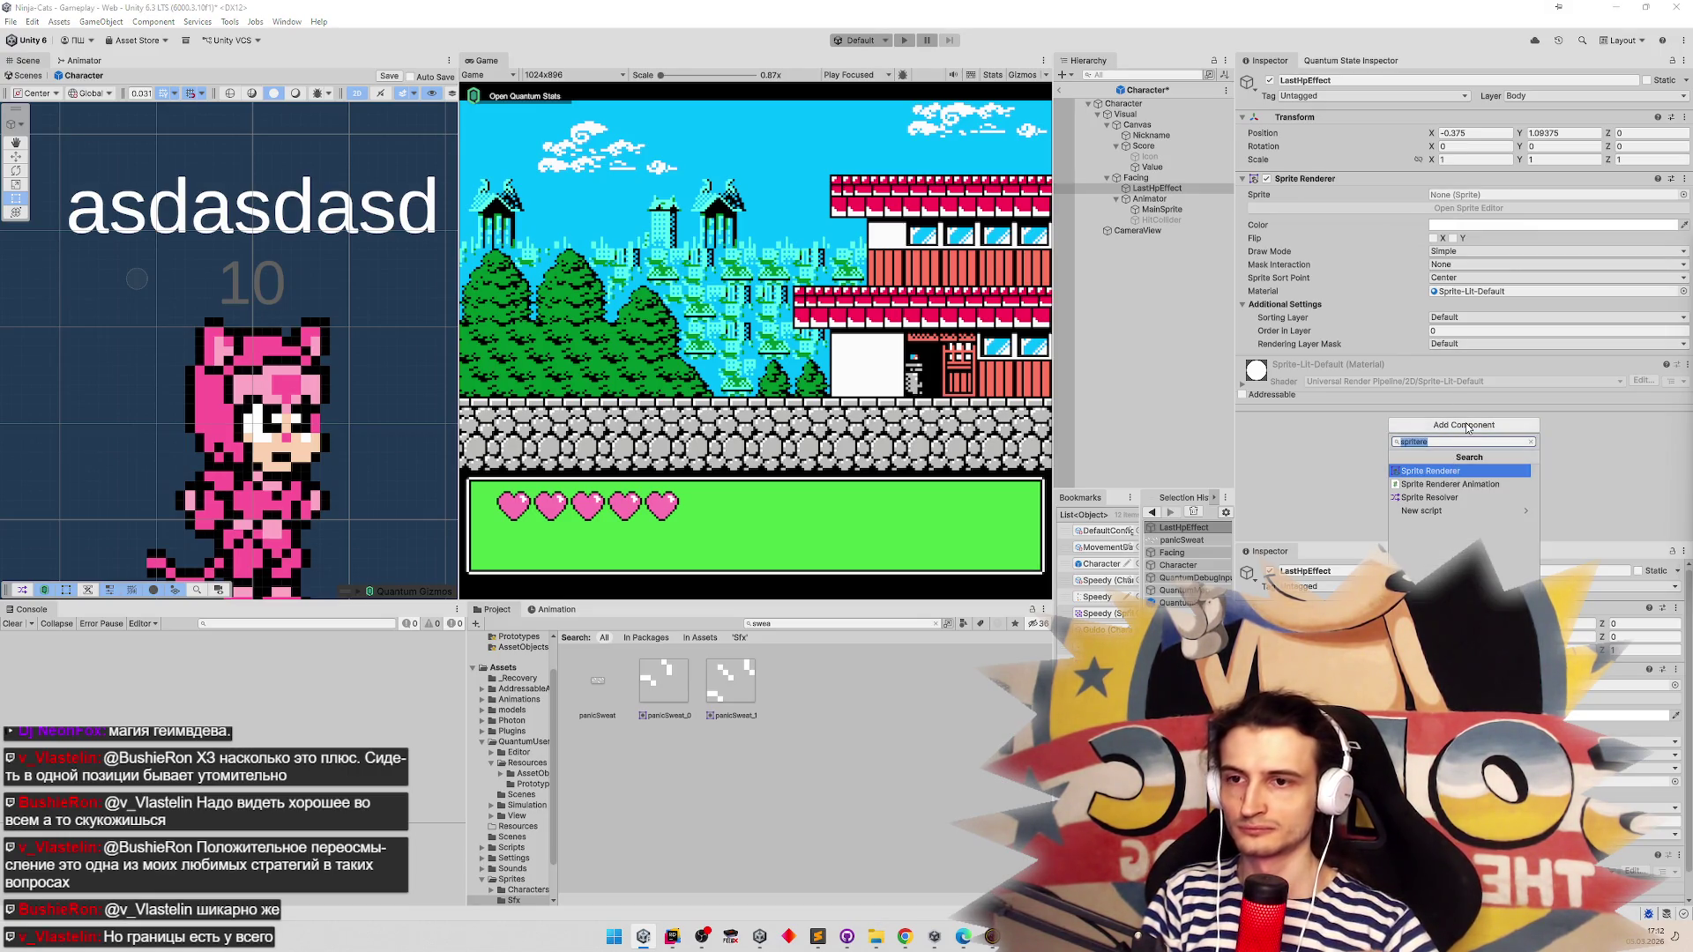
pyautogui.click(1450, 484)
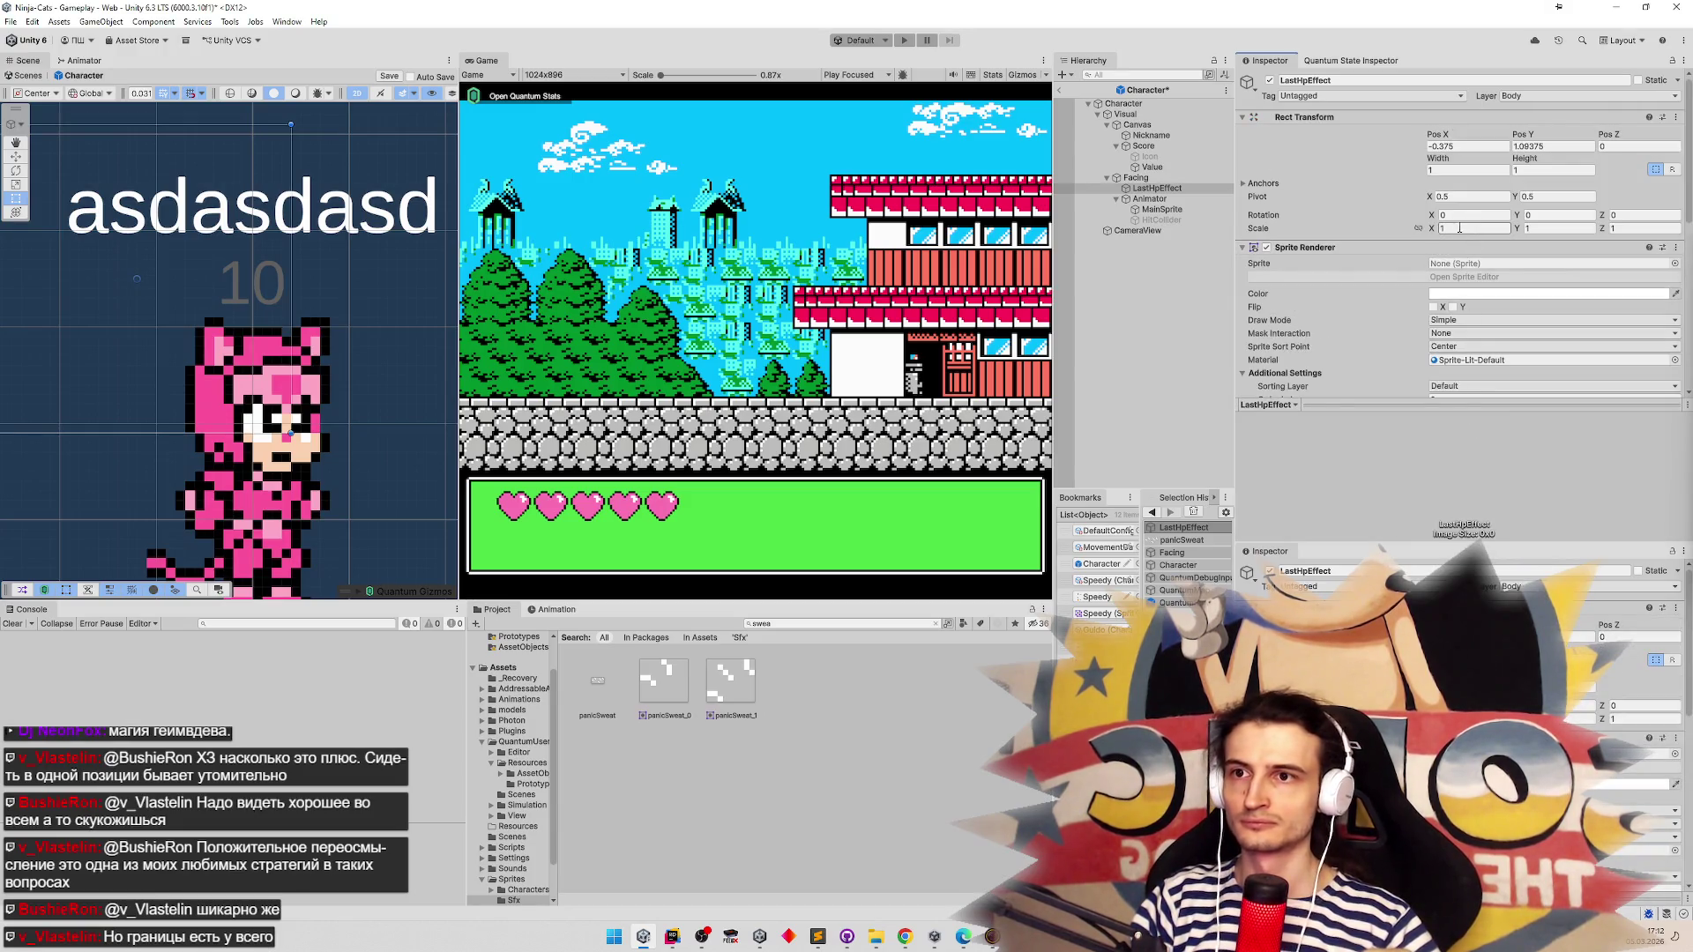
# Set LastHpEffect's Sprite Renderer sprite to panicSweat_0
pyautogui.scroll(-3, 1459, 228)
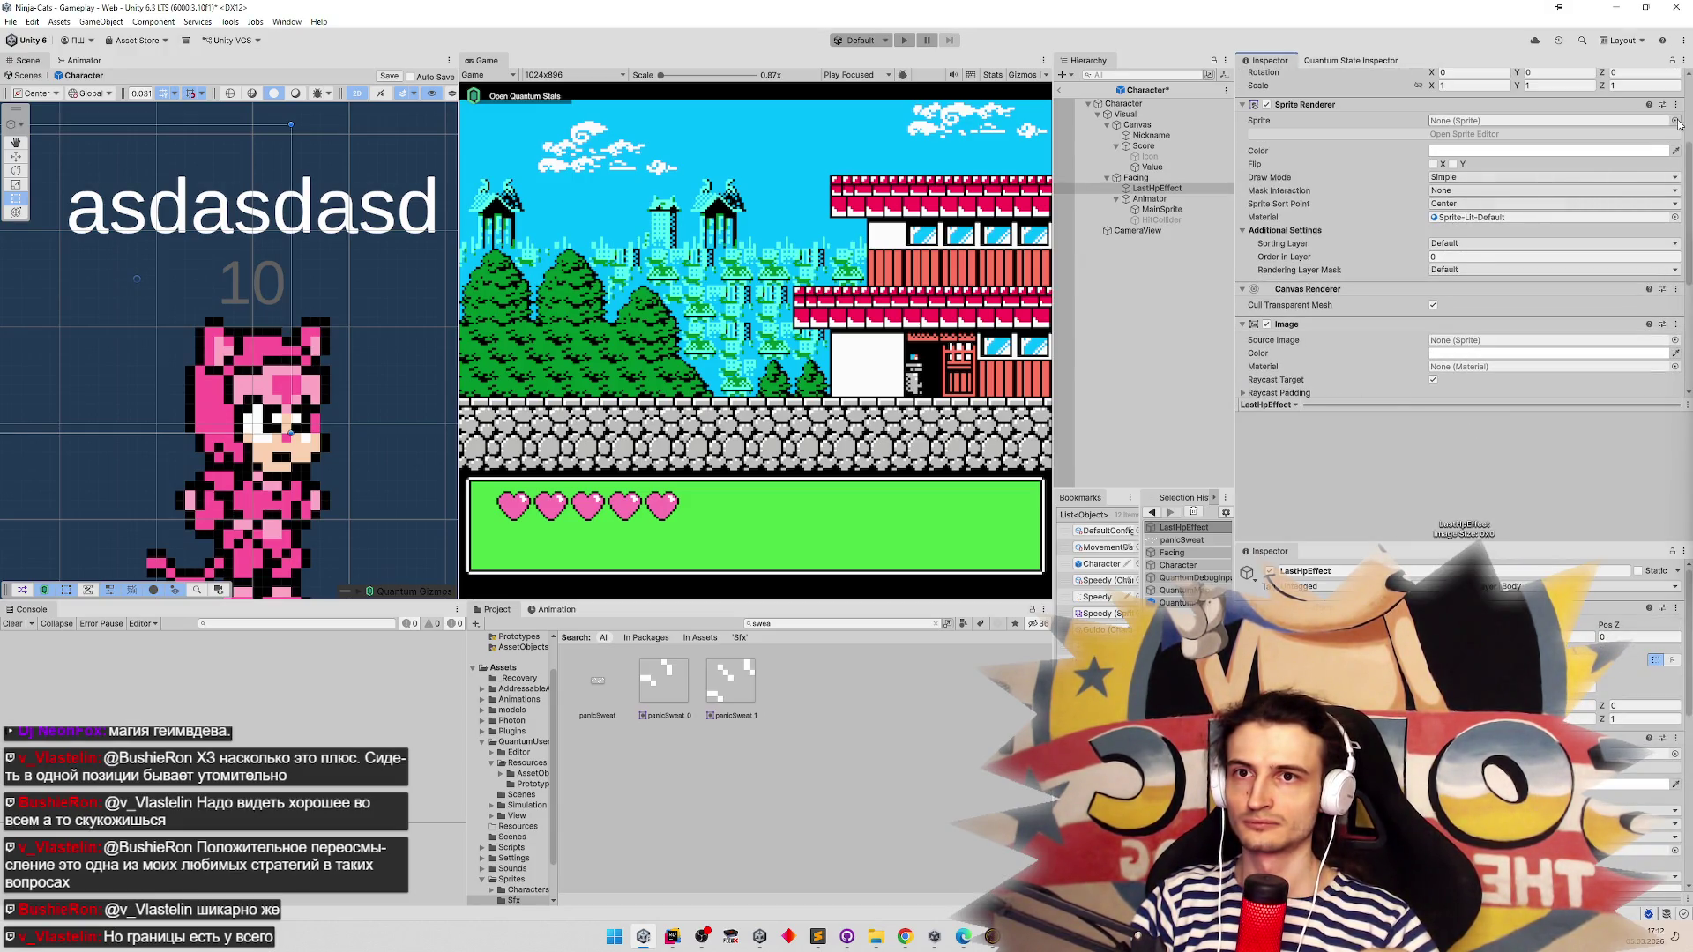
pyautogui.click(1675, 121)
pyautogui.write('swe')
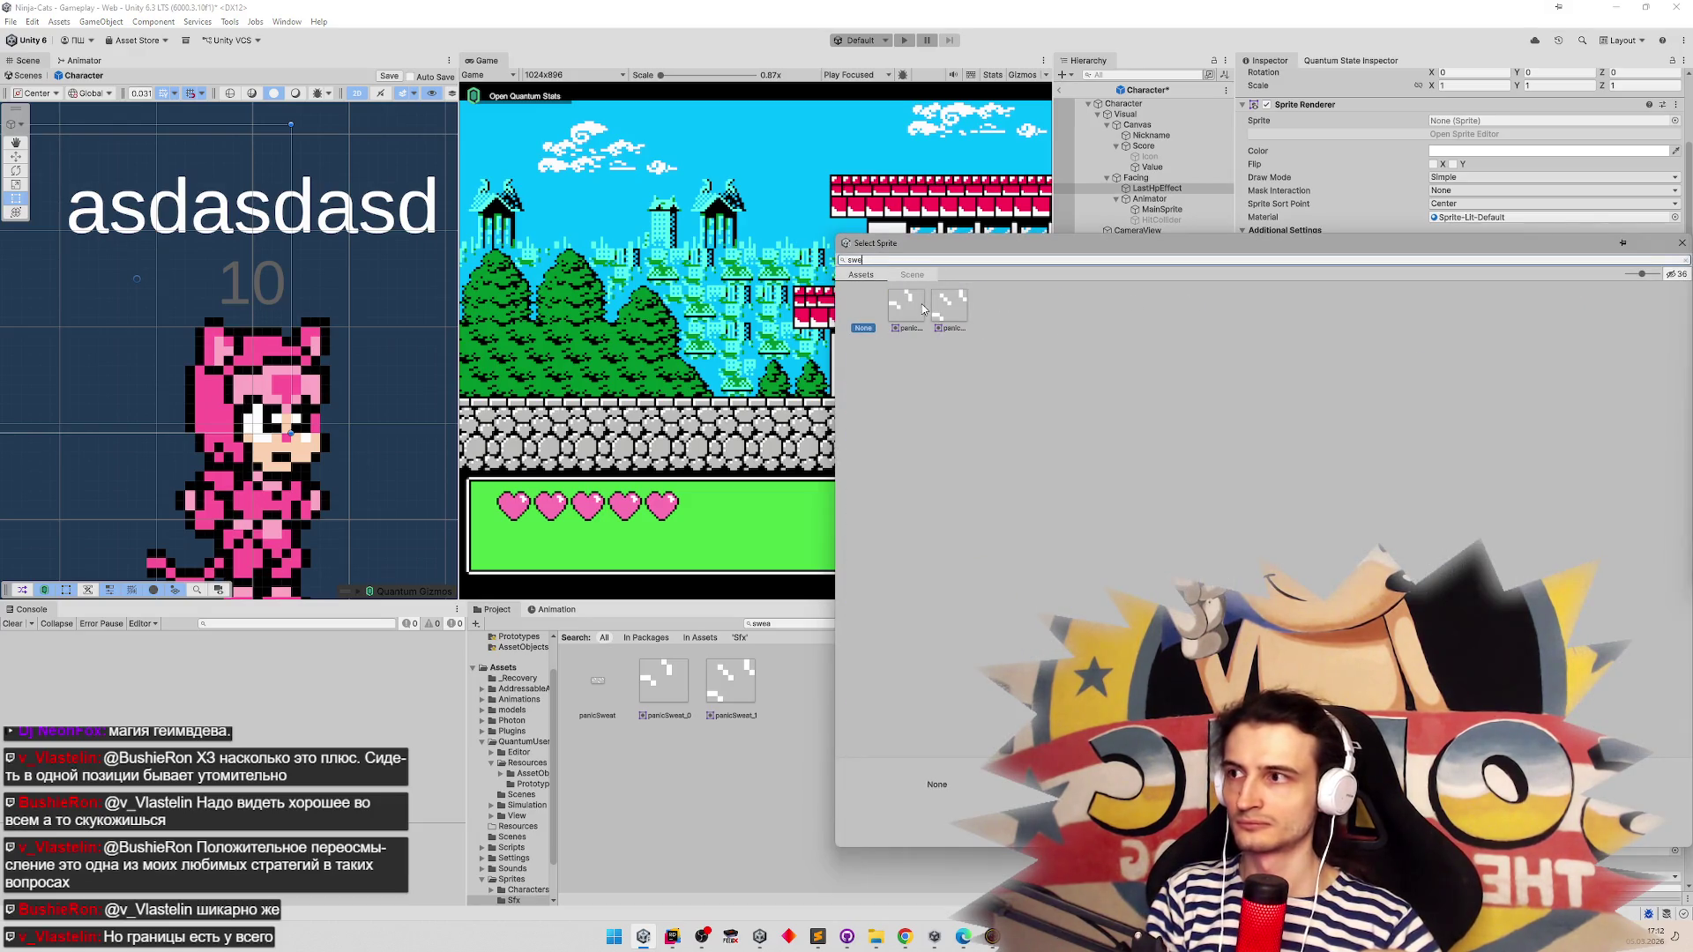
pyautogui.doubleClick(923, 308)
# Add panicSweat_0 and panicSweat_1 as the animation's Sprites frames and start play mode
pyautogui.scroll(-3, 1391, 305)
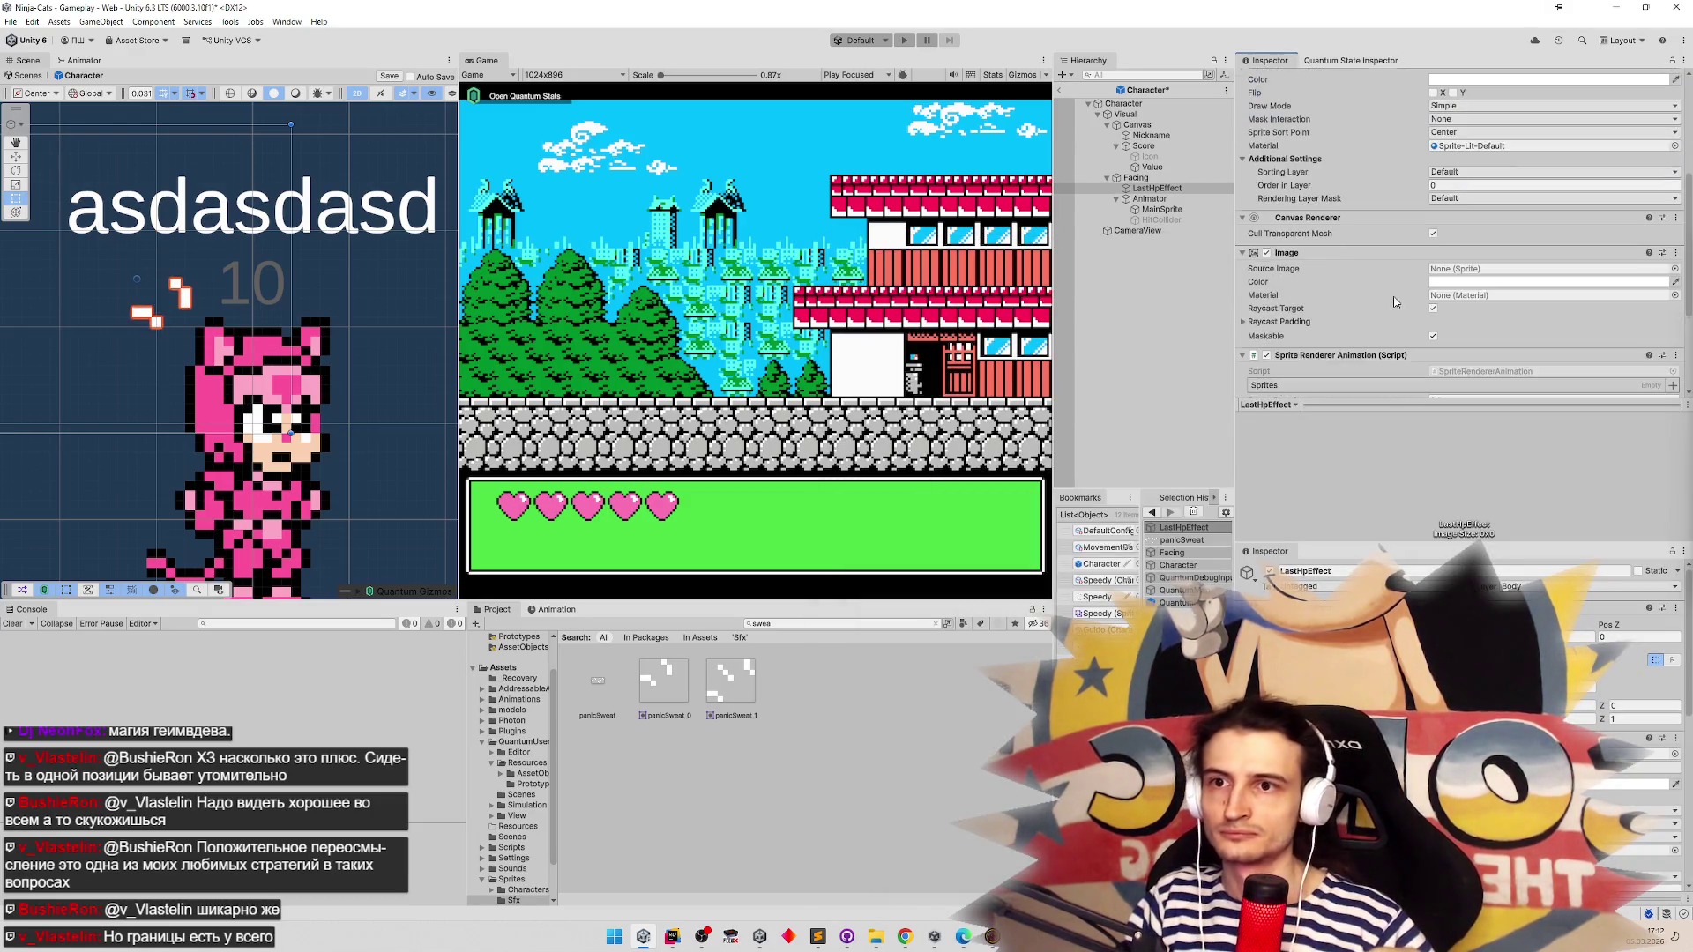
pyautogui.scroll(-1, 1438, 288)
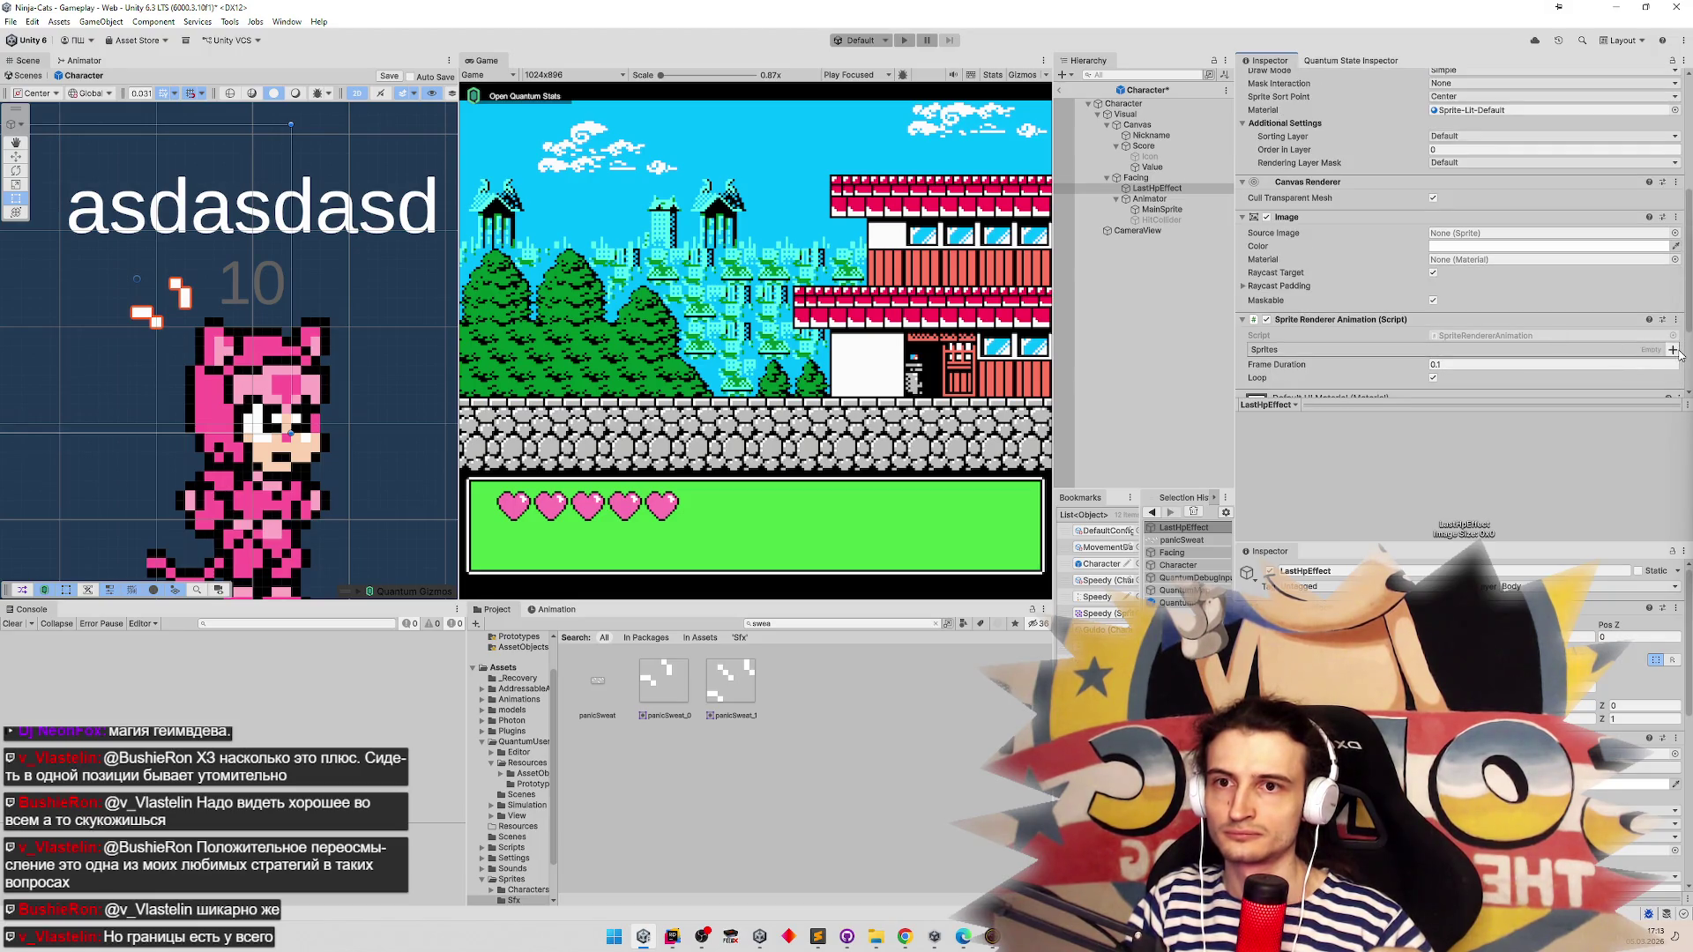
pyautogui.click(1671, 349)
pyautogui.write('r')
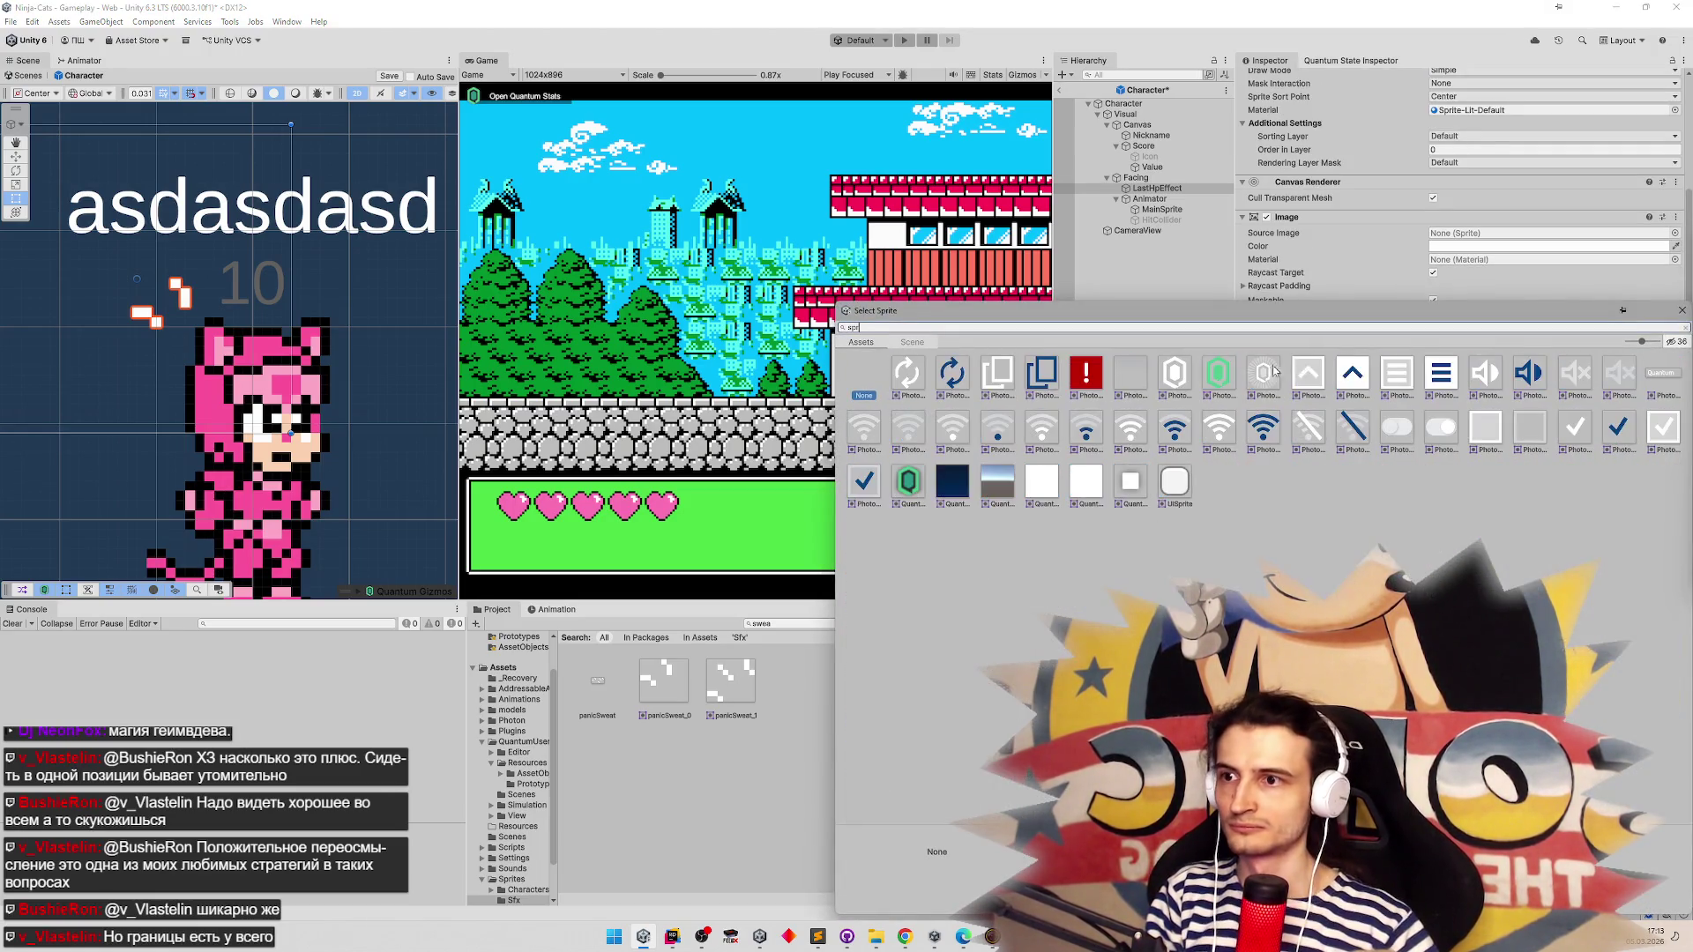
pyautogui.write('ite')
pyautogui.press('BackSpace')
pyautogui.press('BackSpace')
pyautogui.press('BackSpace')
pyautogui.write('swe')
pyautogui.click(906, 383)
pyautogui.press('BackSpace')
pyautogui.press('BackSpace')
pyautogui.press('BackSpace')
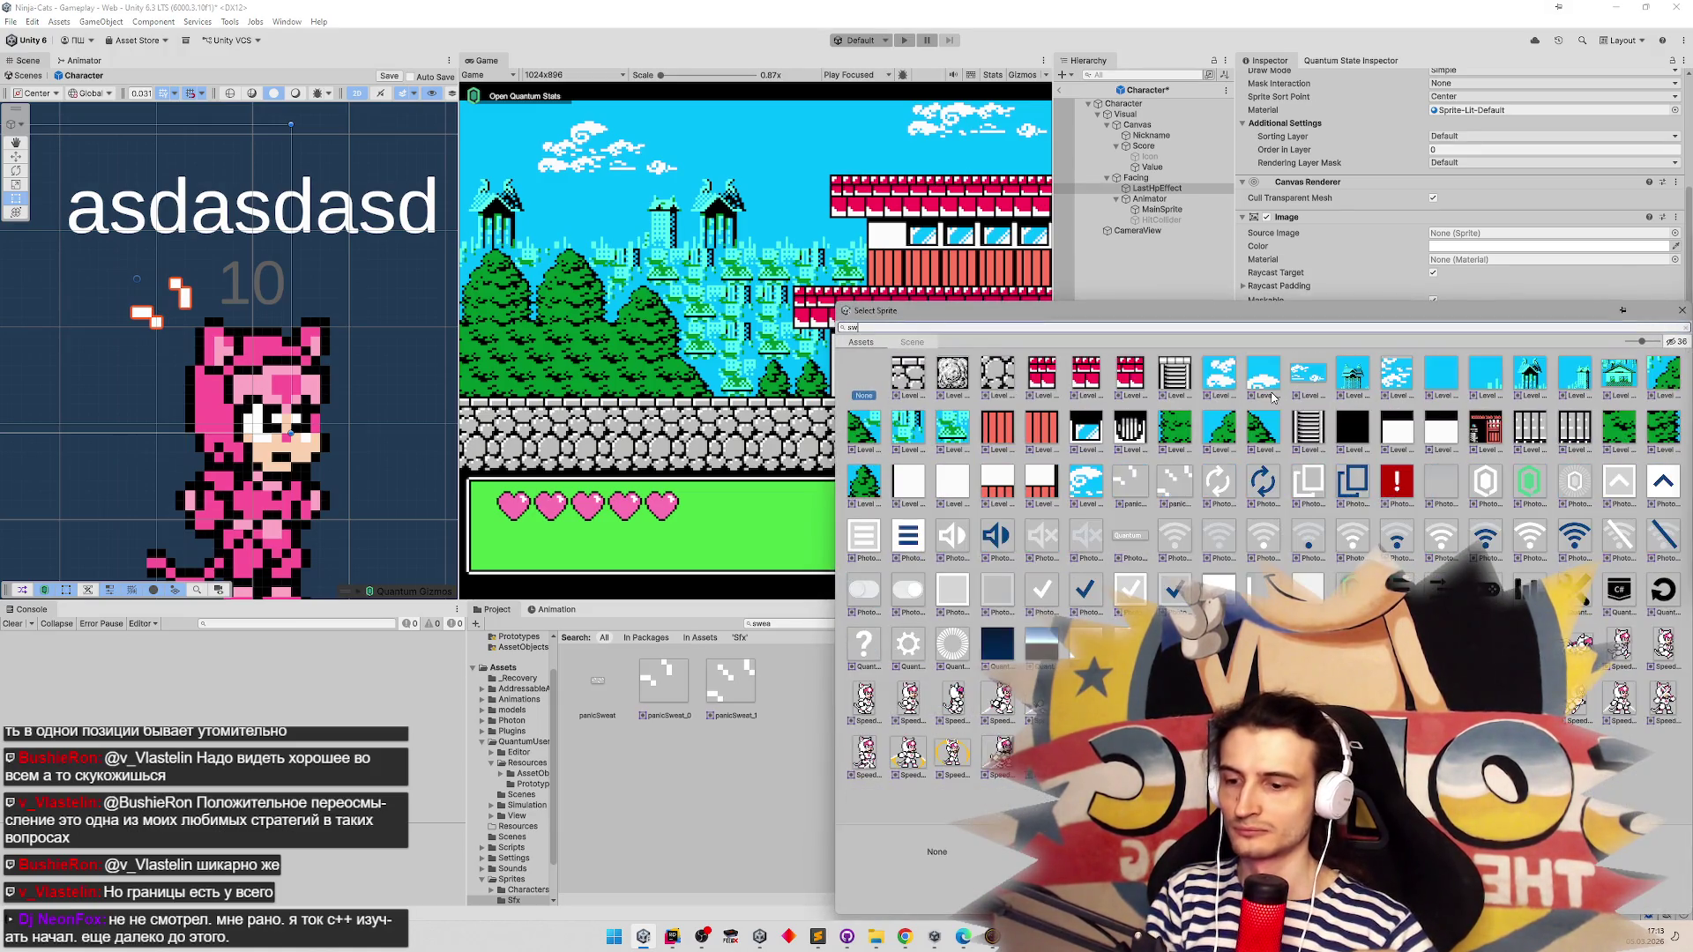
pyautogui.write('swe')
pyautogui.doubleClick(953, 369)
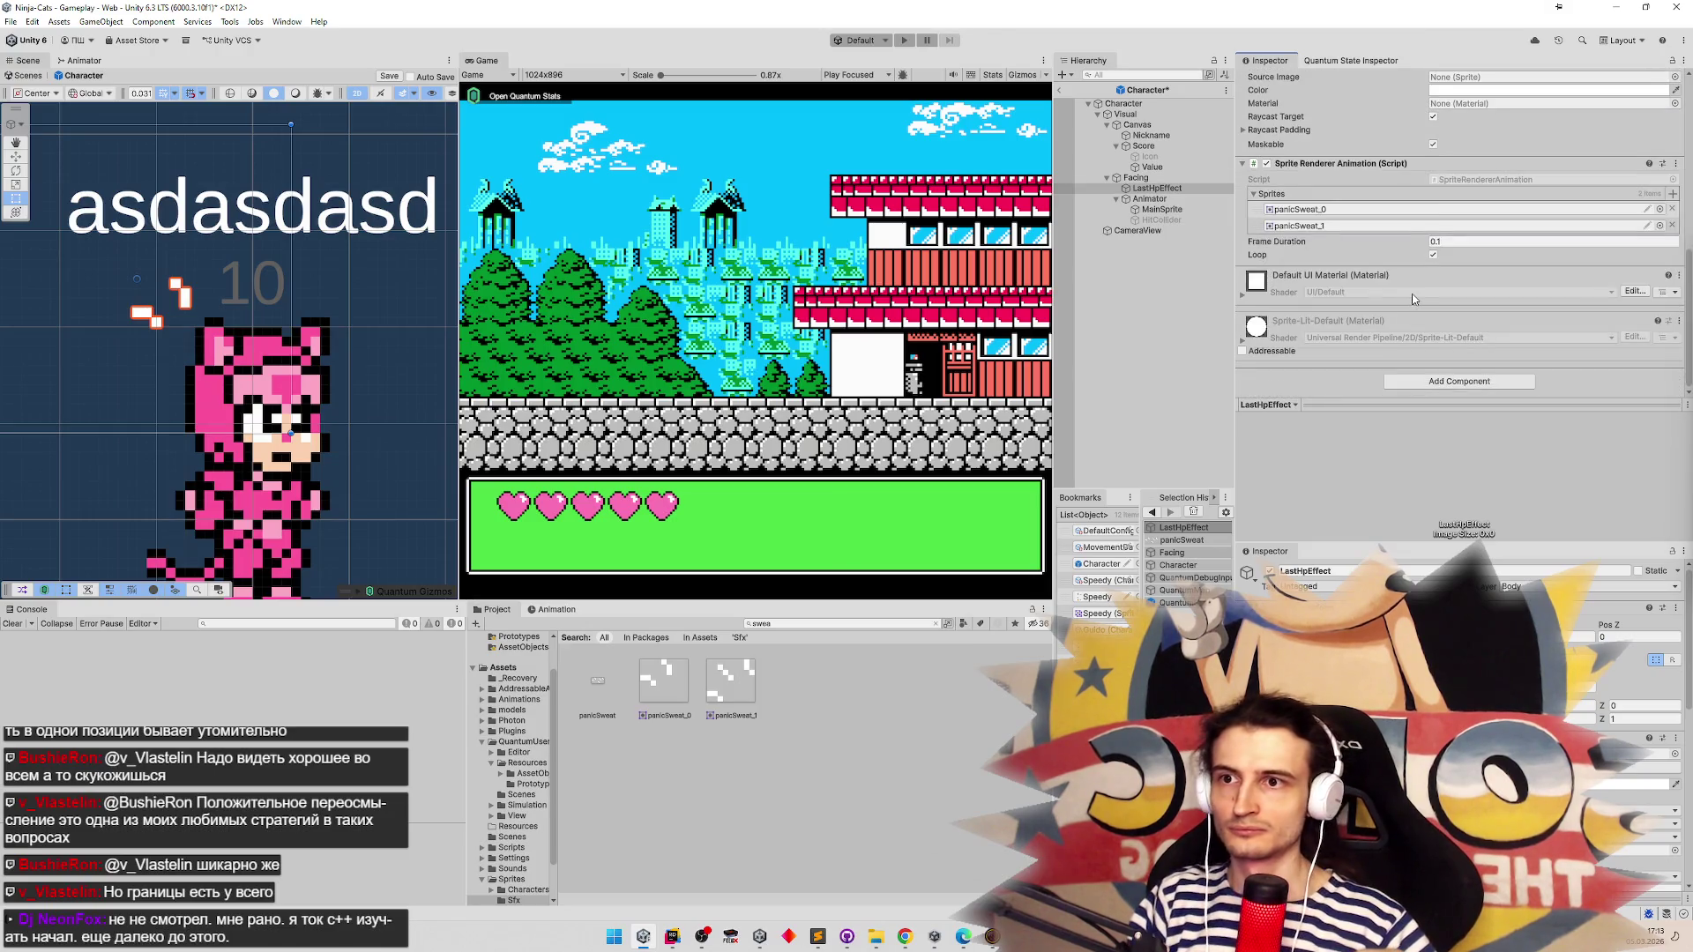
pyautogui.scroll(-2, 1420, 276)
pyautogui.scroll(9, 1420, 276)
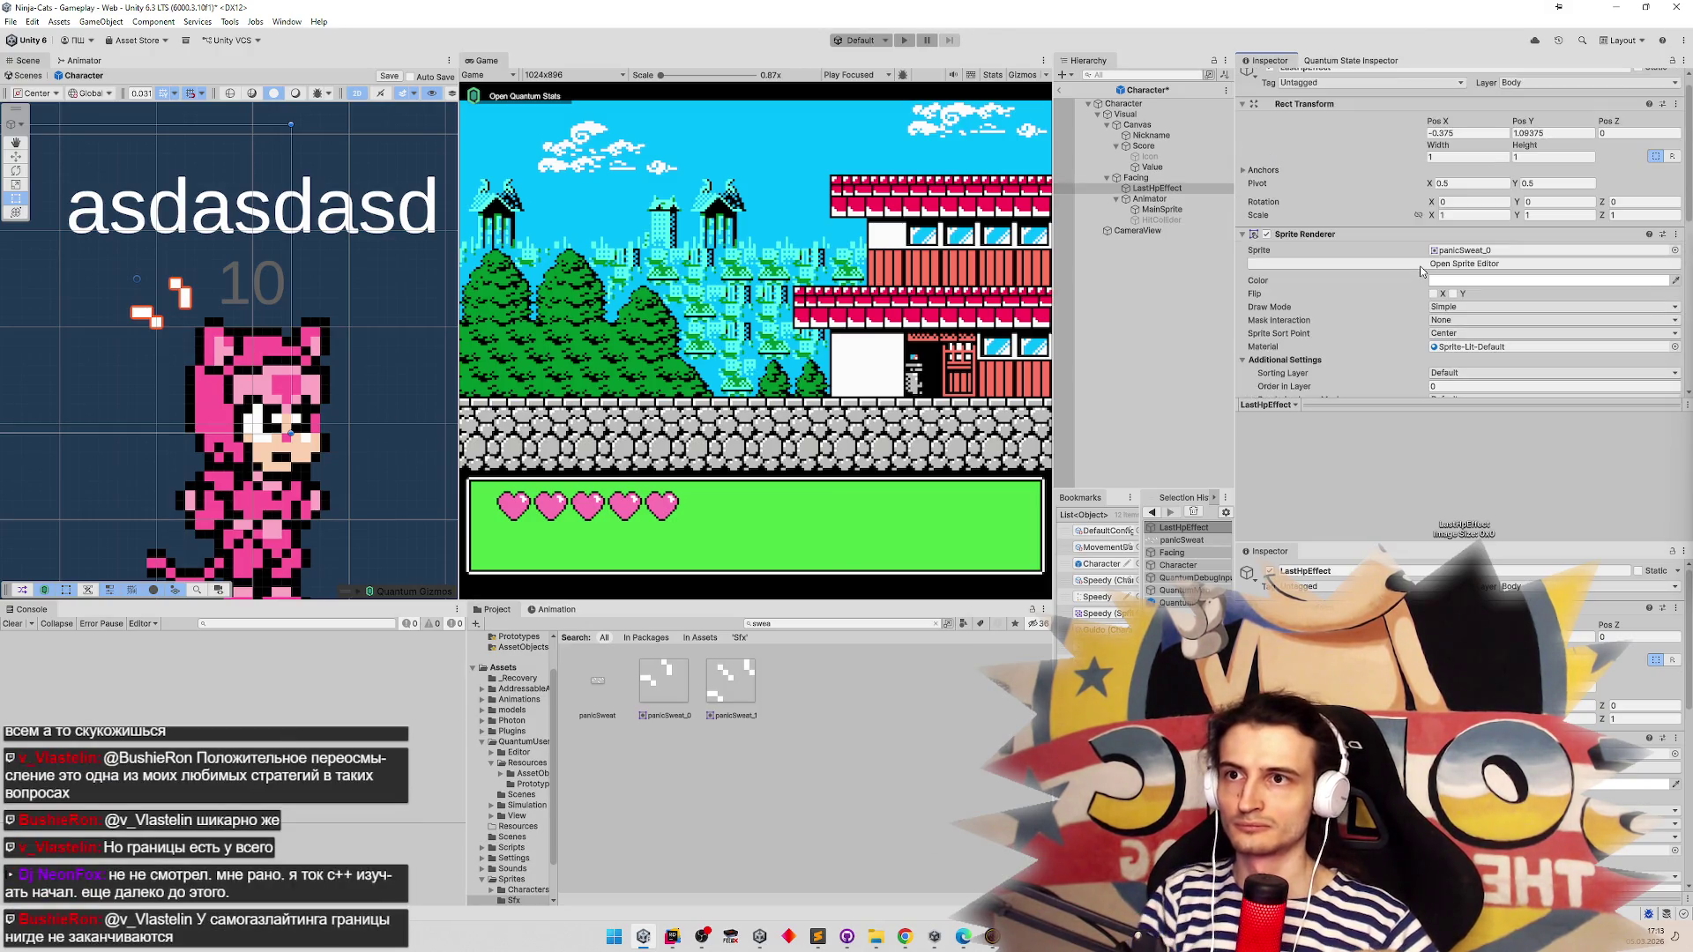
pyautogui.hotkey('ctrl', 'p')
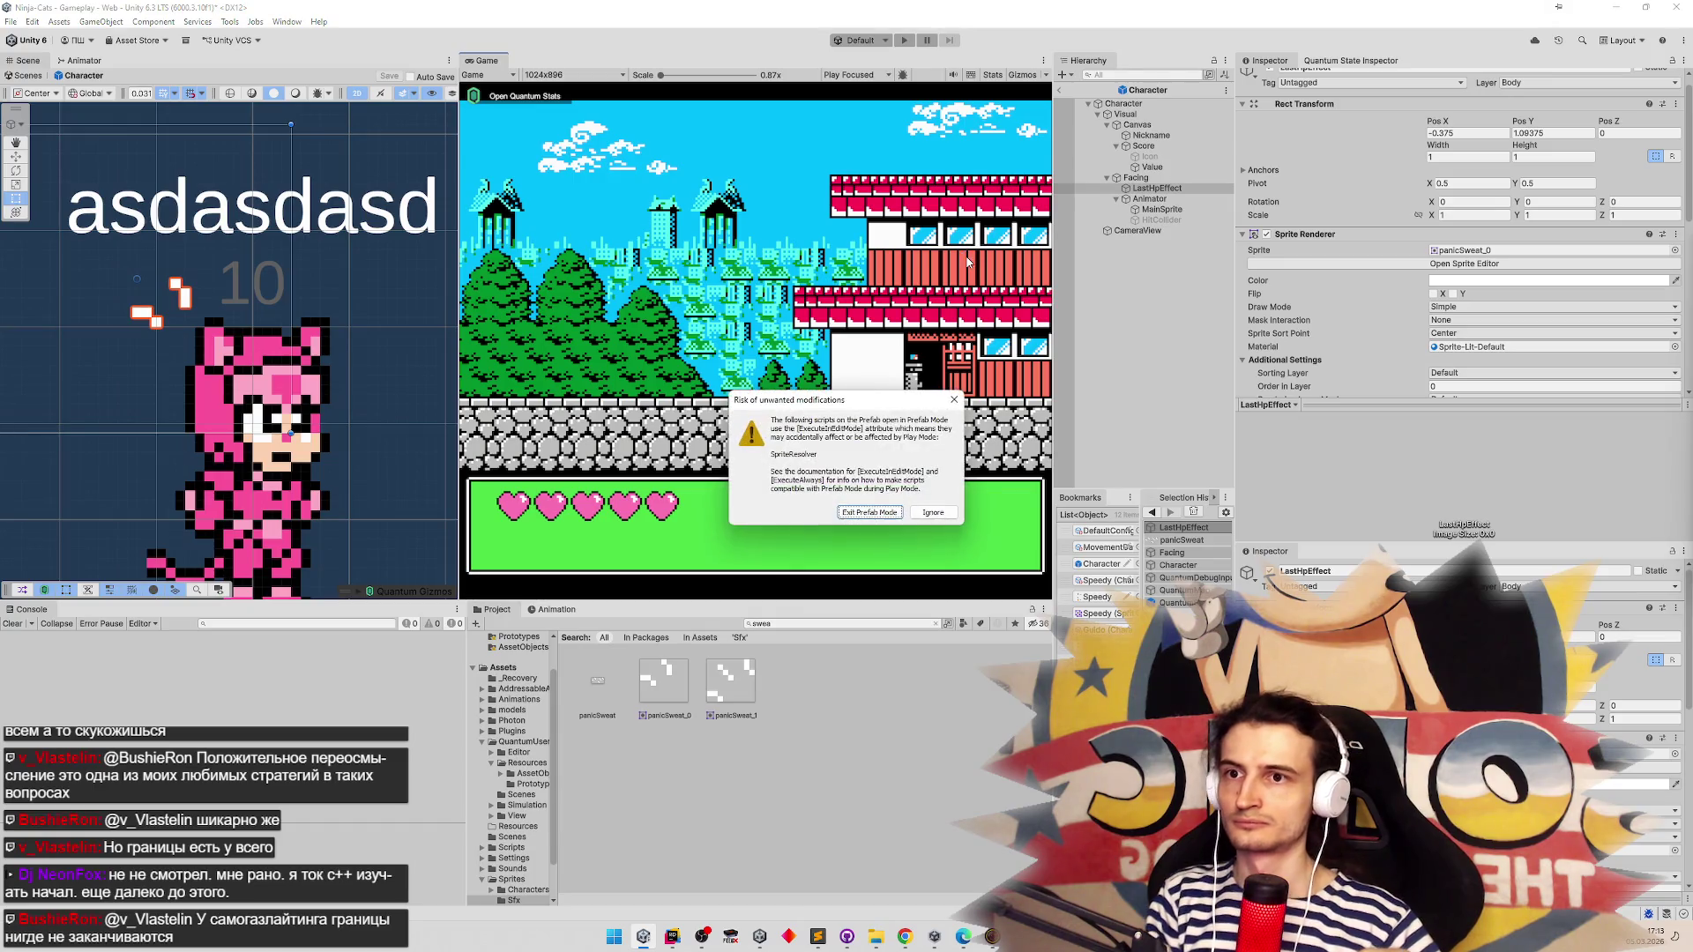
# Ignore the Prefab Mode warning, spawn the white cat character and run it left and right
pyautogui.click(953, 400)
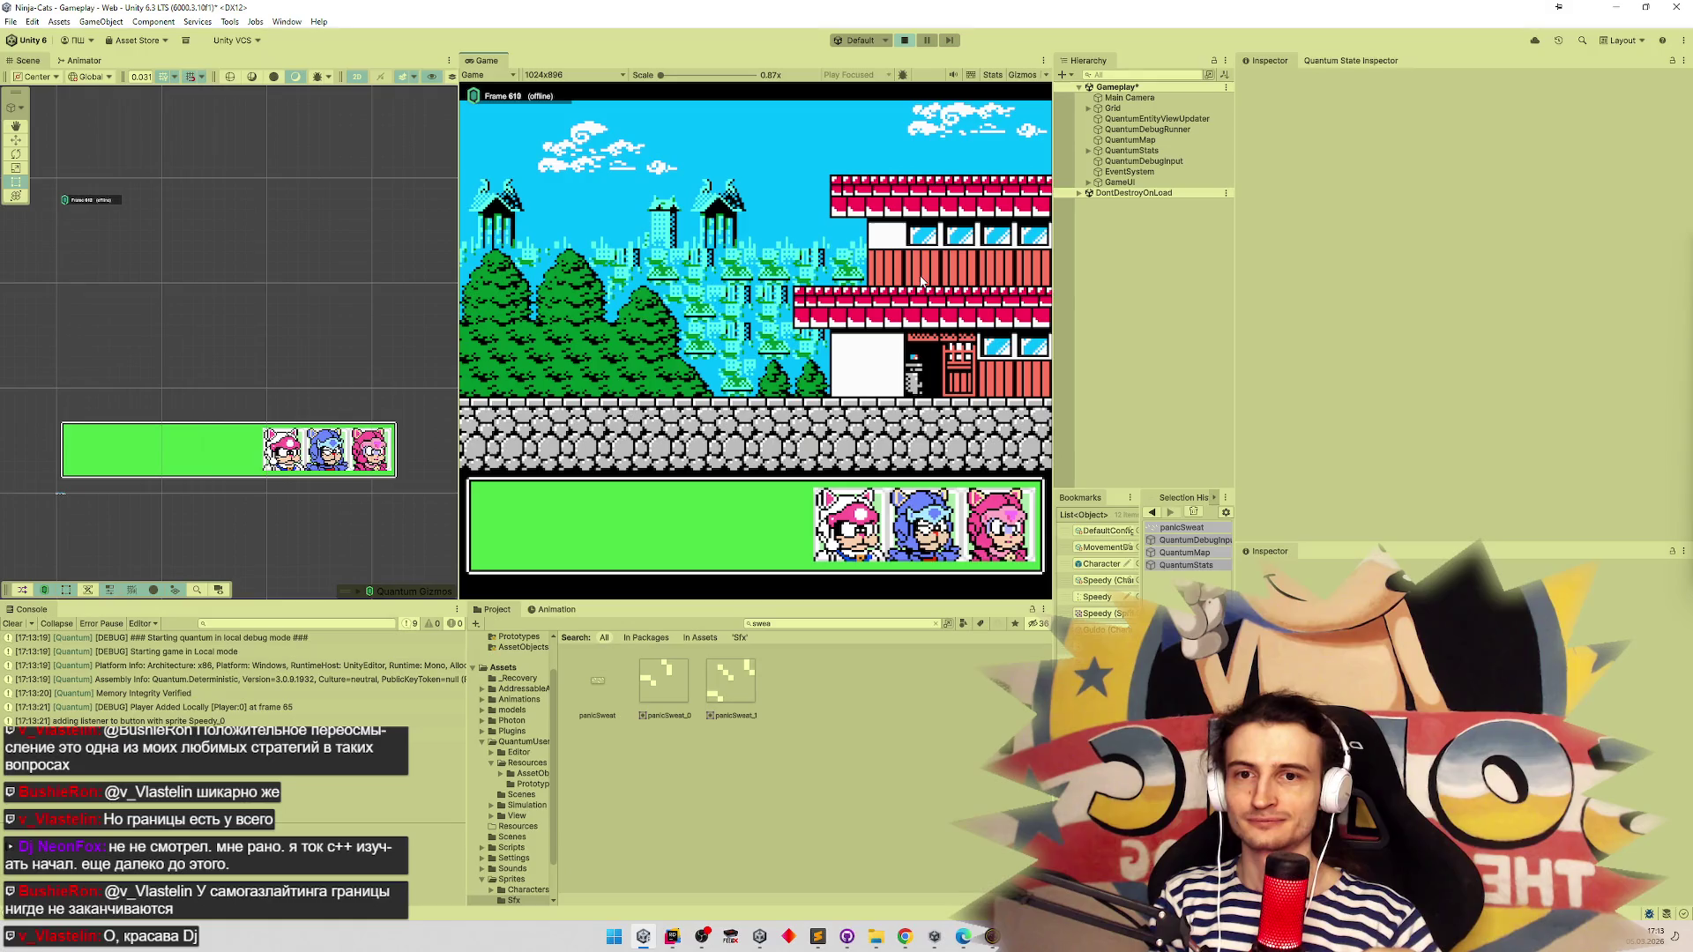
pyautogui.click(846, 526)
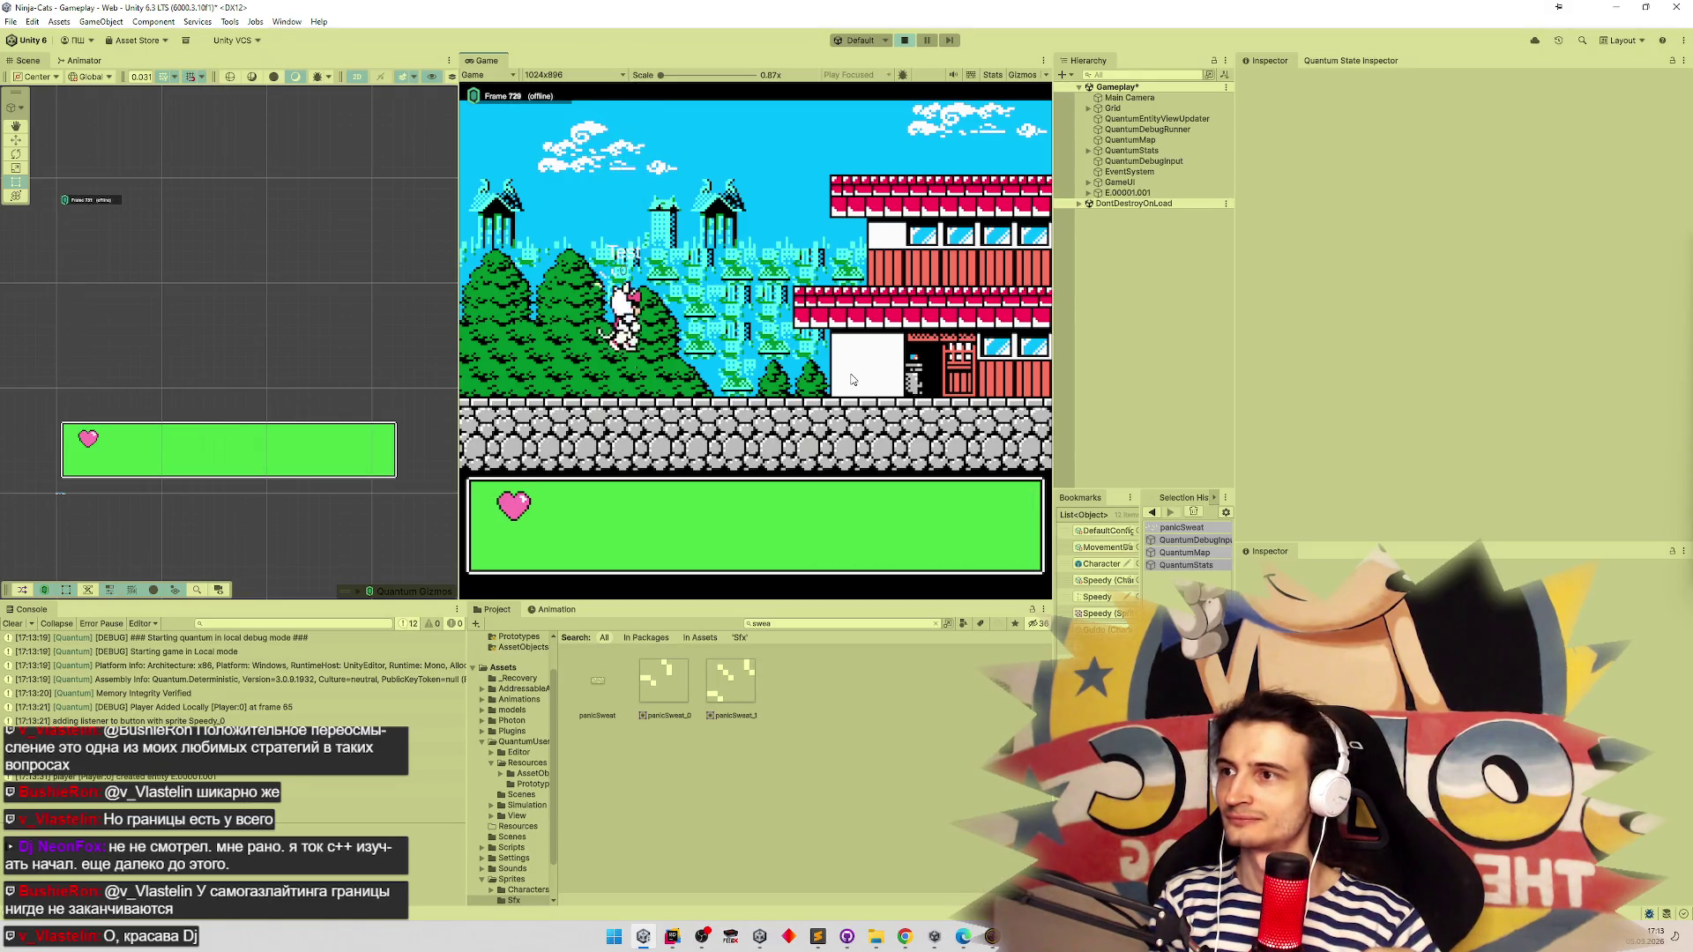
pyautogui.press('Left')
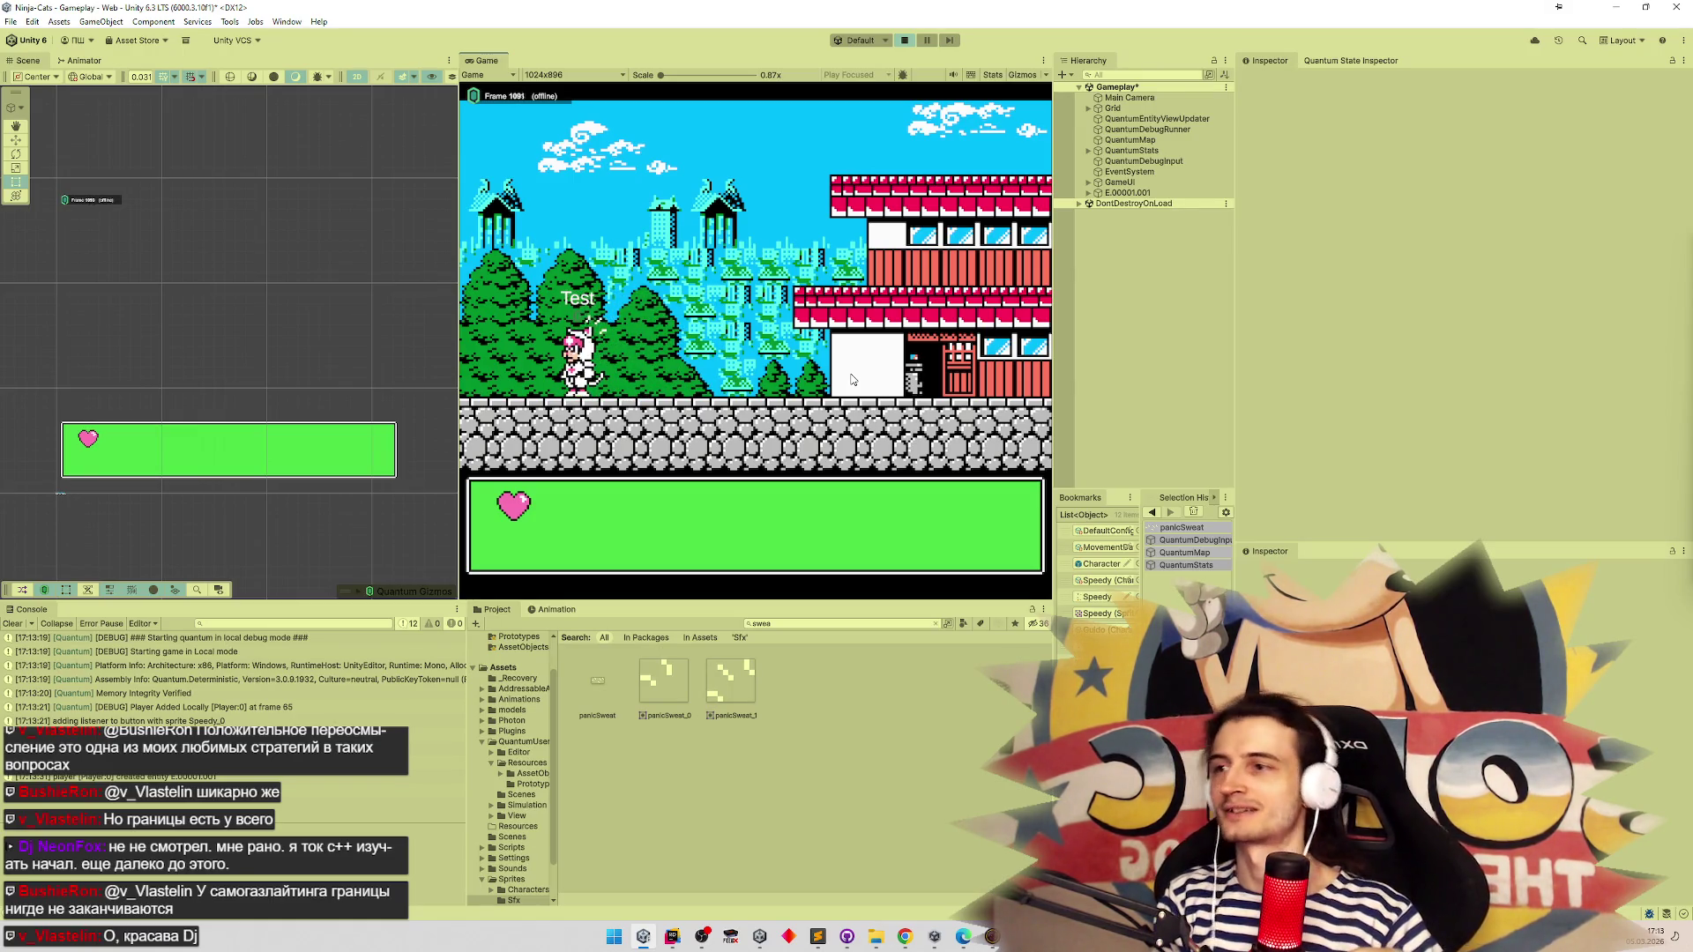
pyautogui.press('Right')
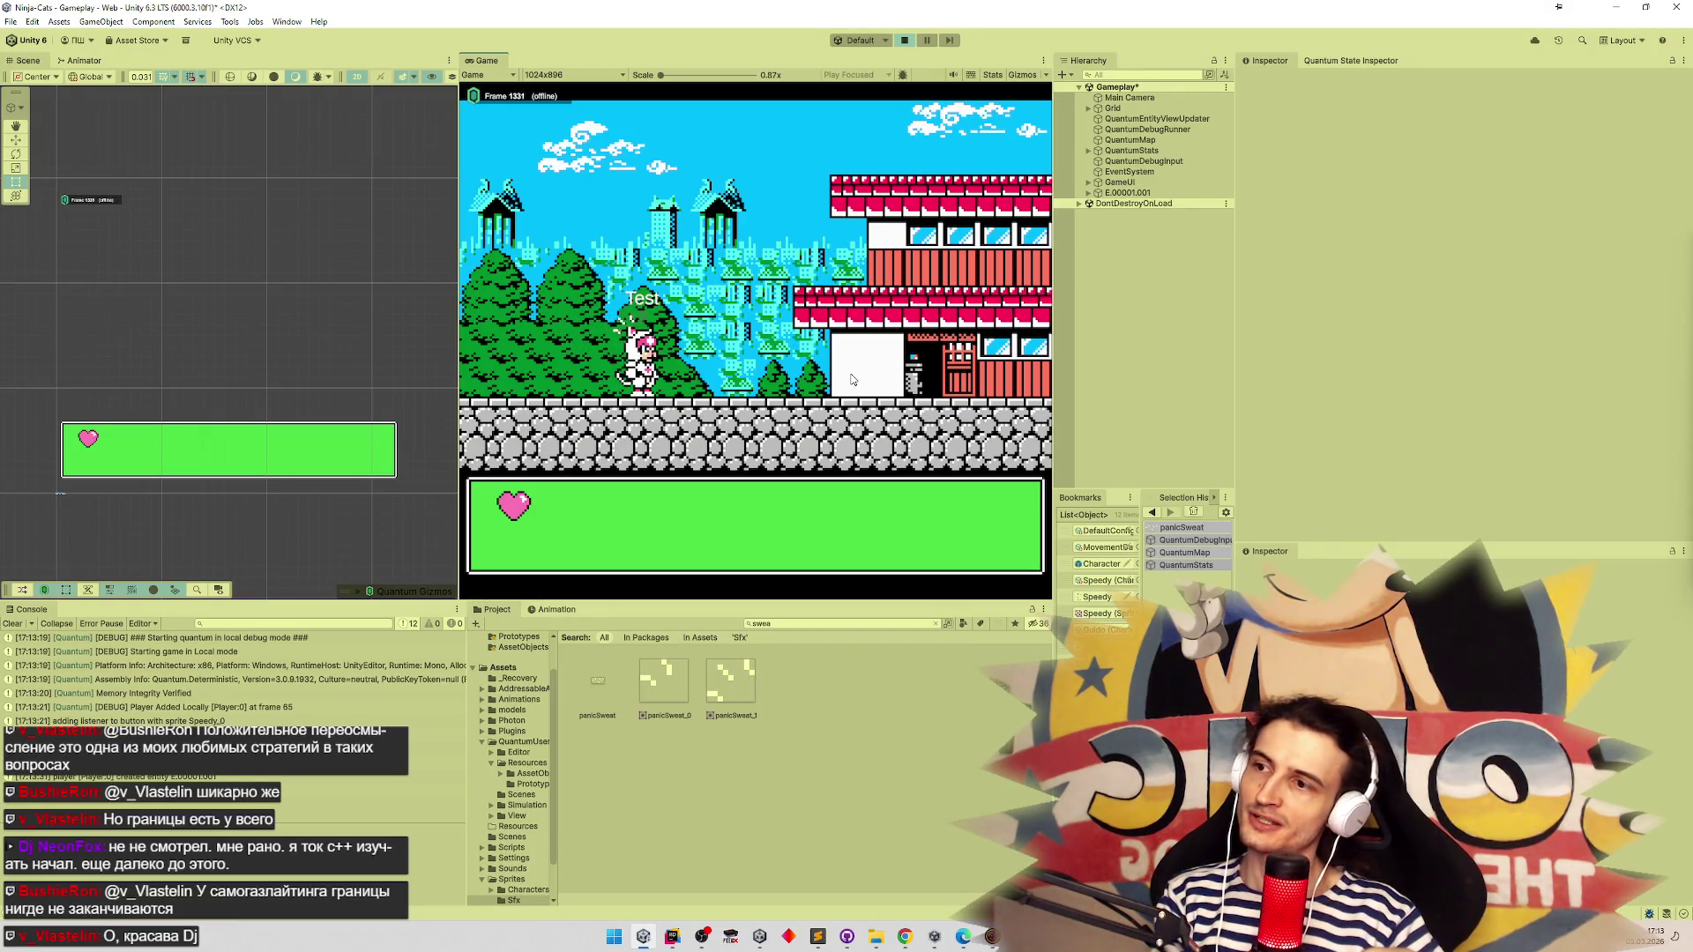
pyautogui.click(1098, 193)
# Set the spawned character's live LastHpEffect Frame Duration to 0.25, then stop play mode
pyautogui.click(1099, 203)
pyautogui.click(1107, 225)
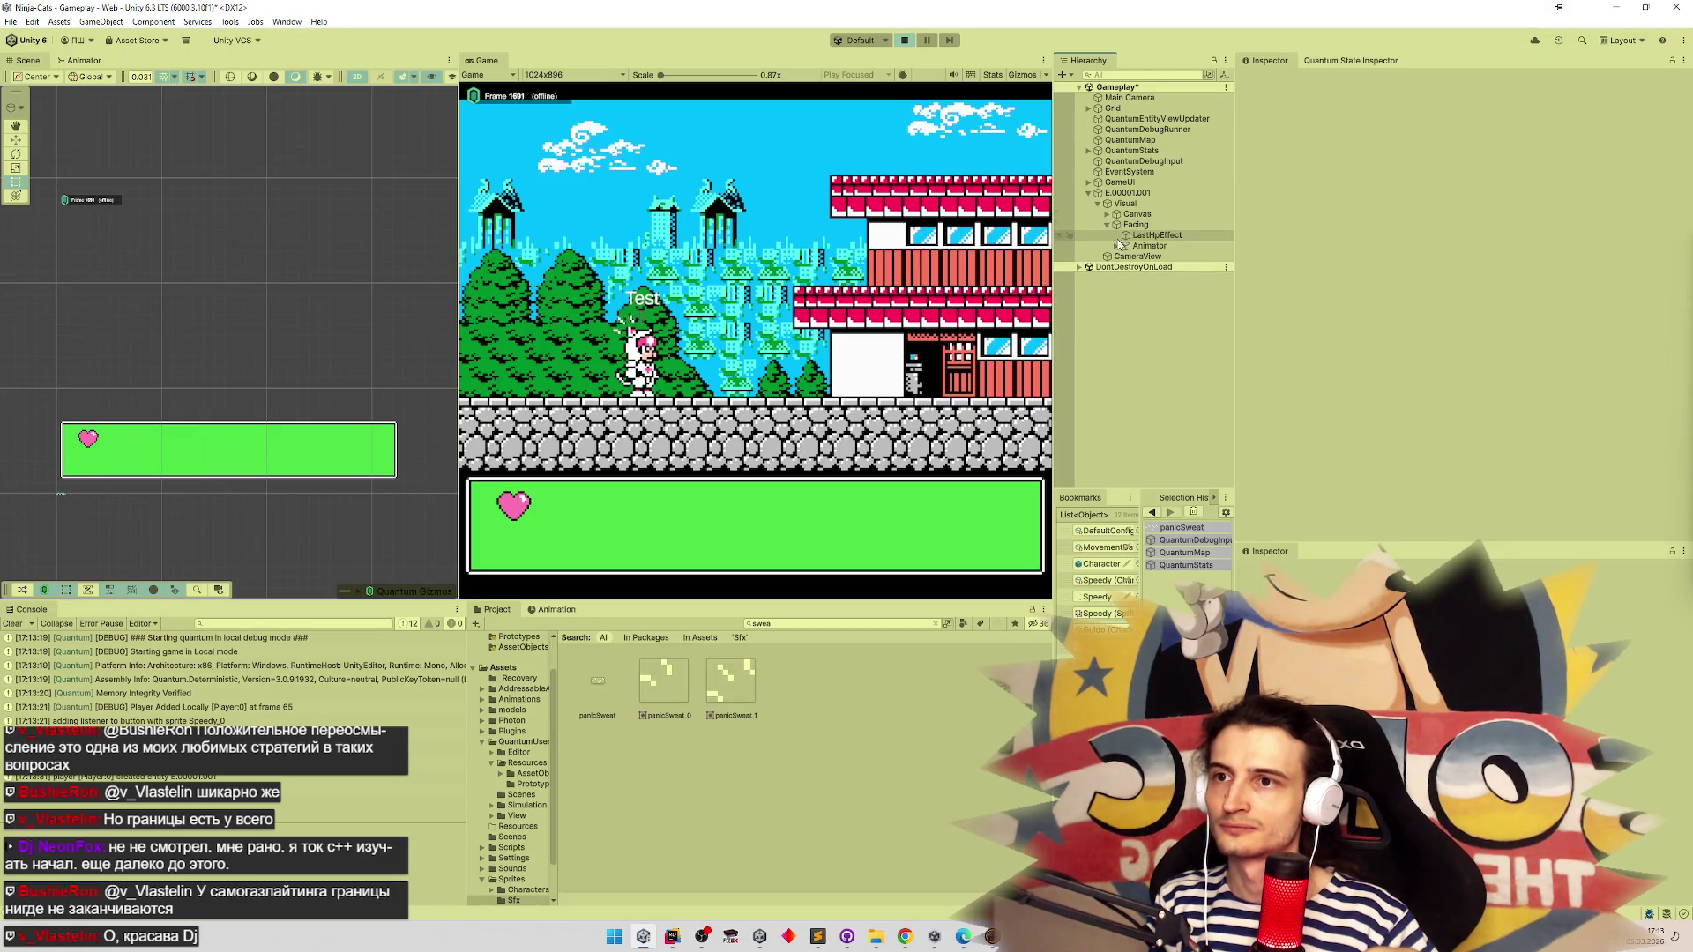
pyautogui.click(1151, 235)
pyautogui.scroll(-10, 1505, 303)
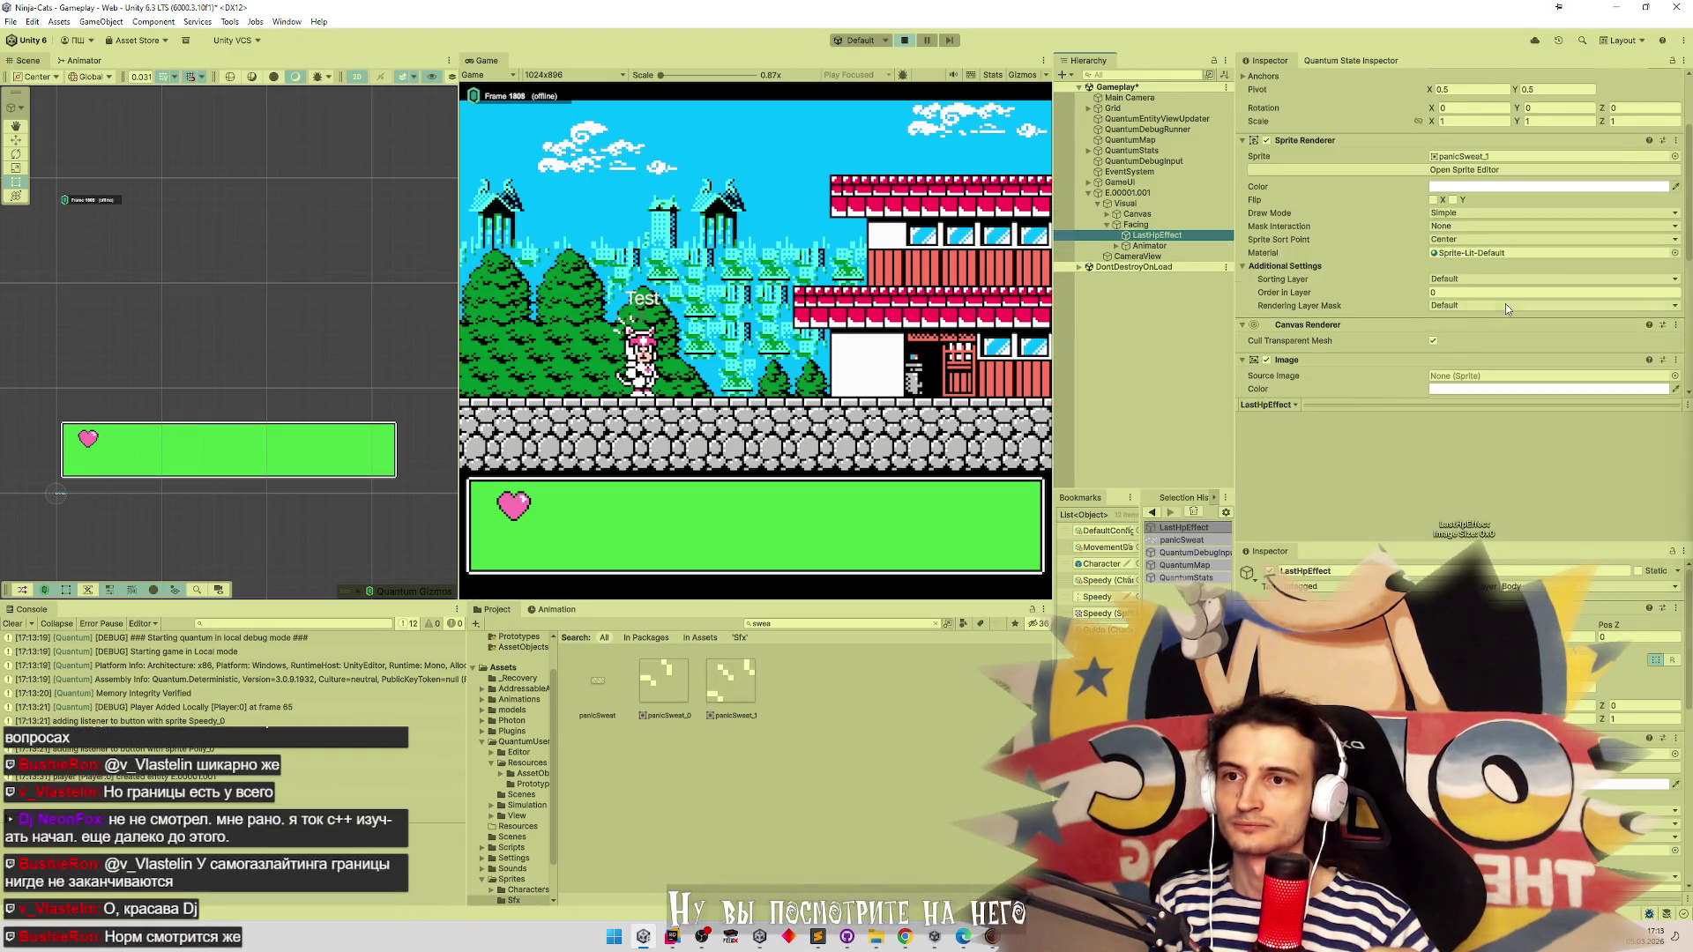
pyautogui.scroll(-2, 1504, 303)
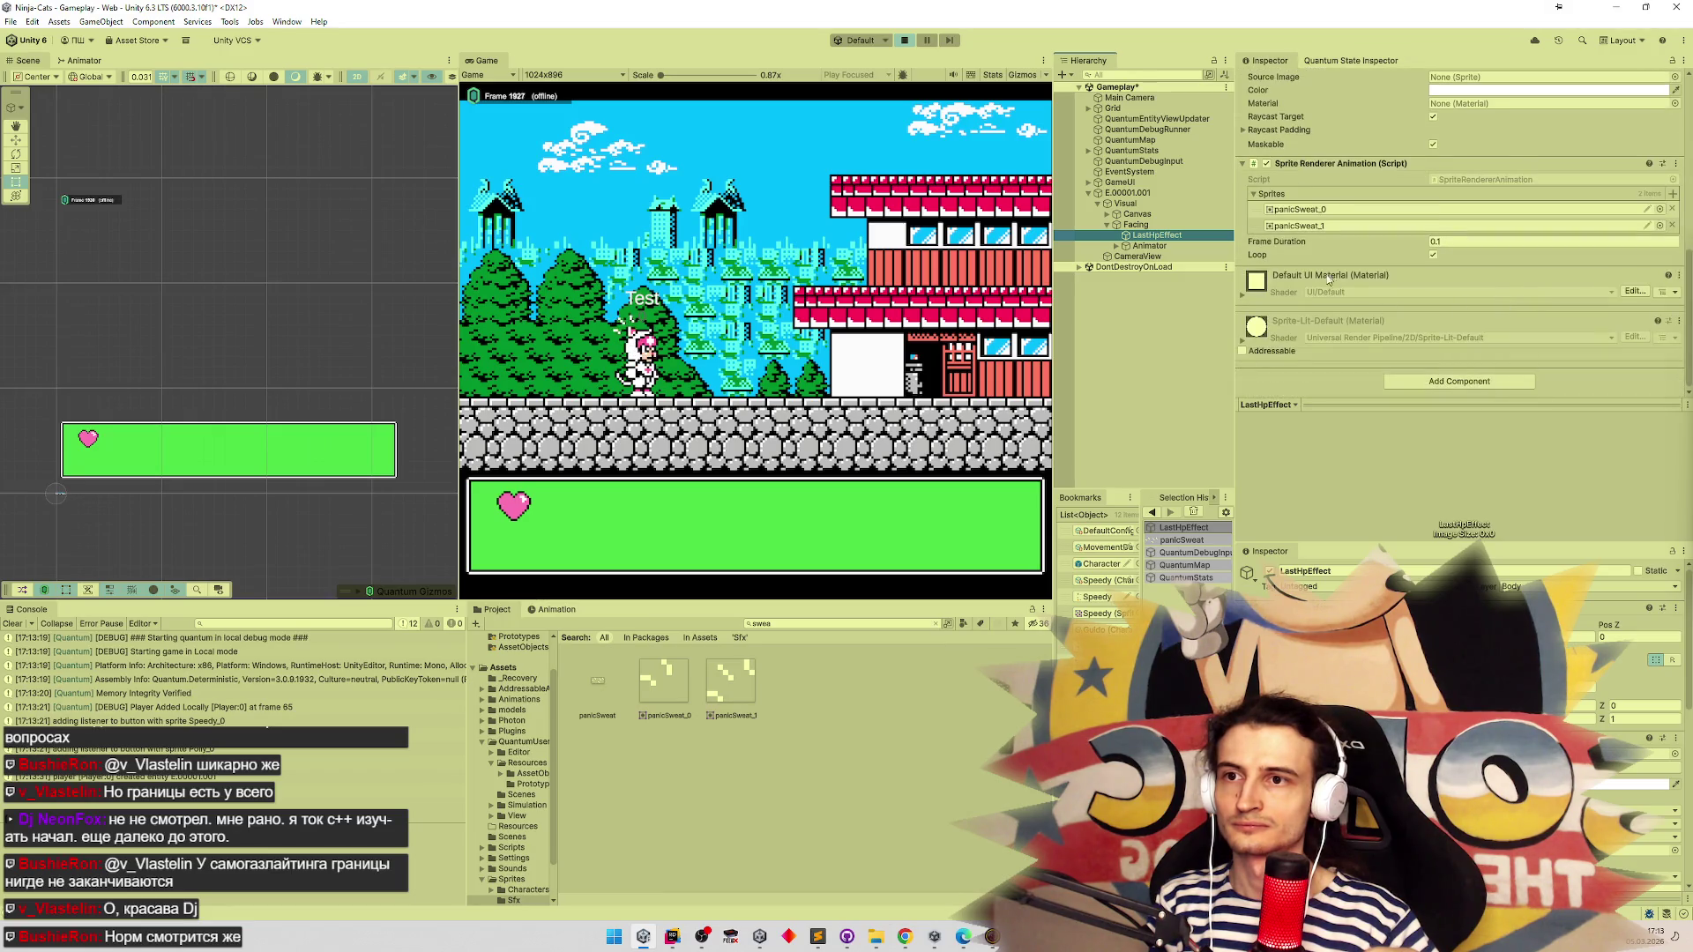
pyautogui.moveTo(1314, 242); pyautogui.dragTo(1349, 241)
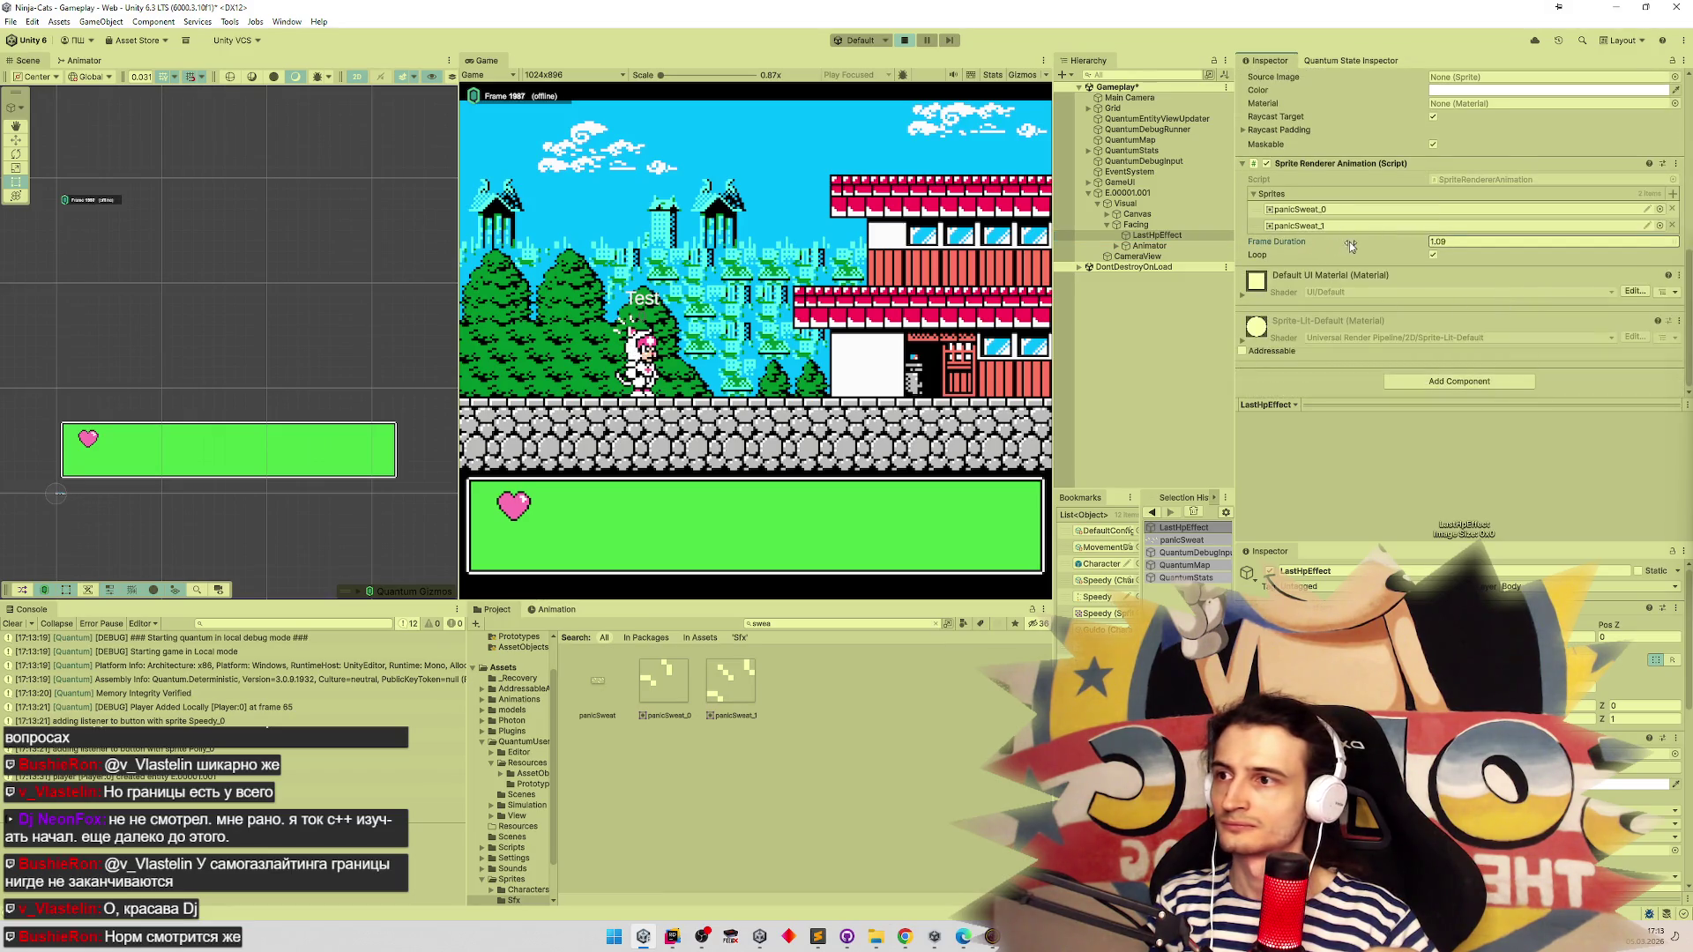
pyautogui.click(1453, 241)
pyautogui.write('1')
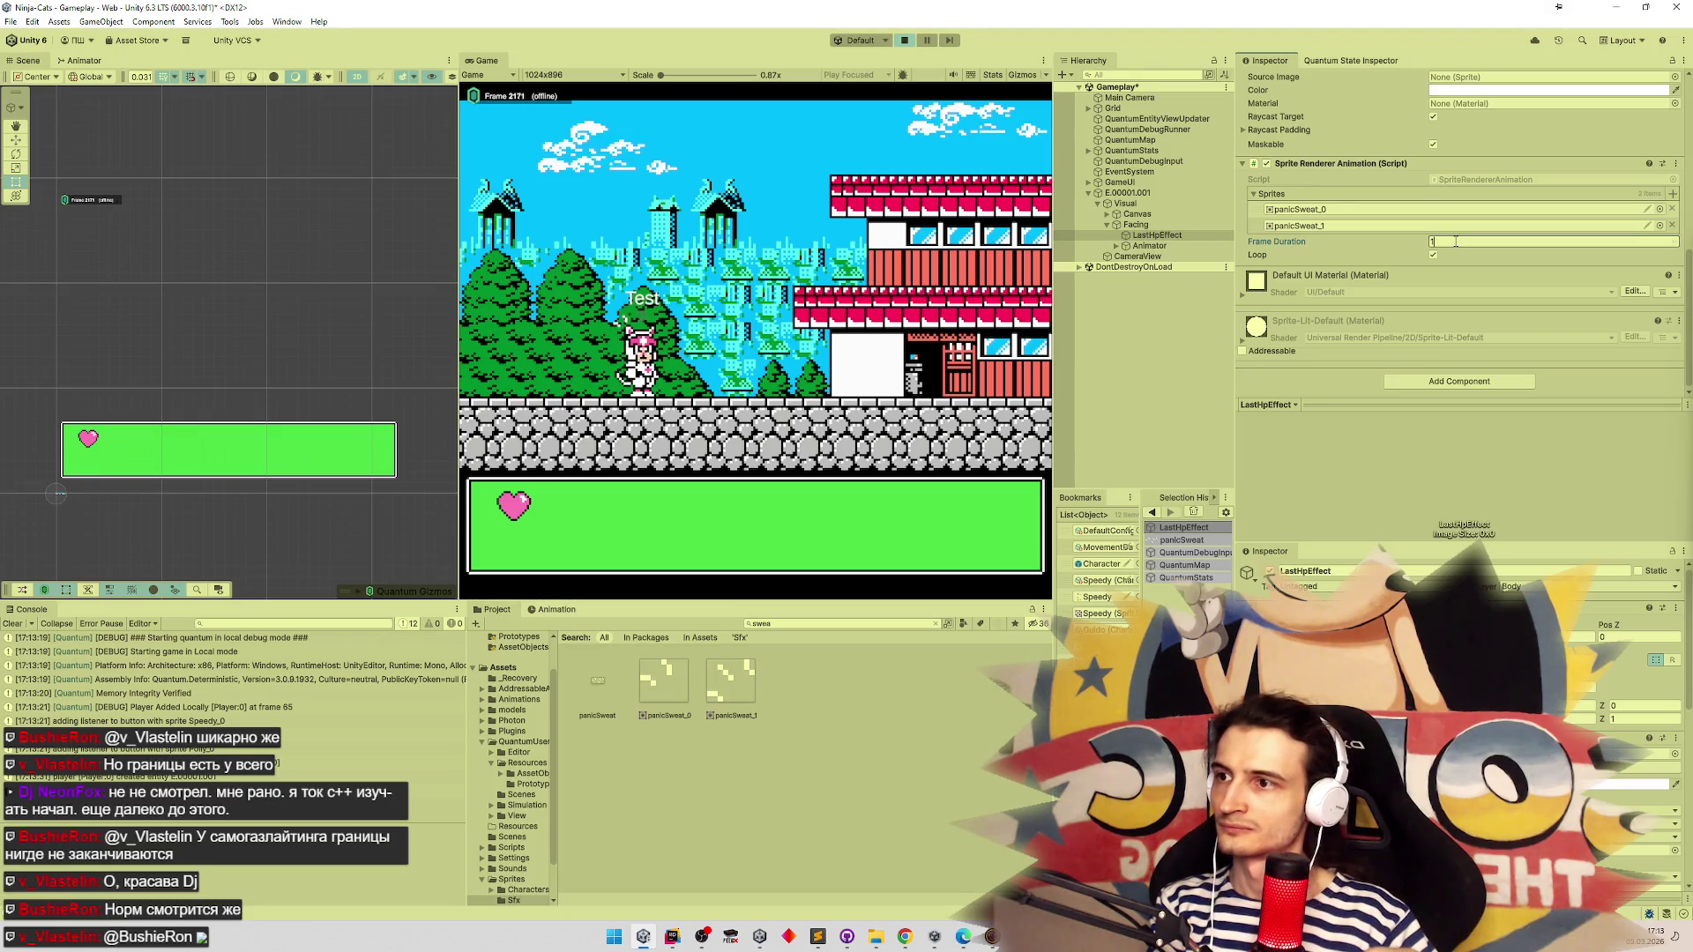
pyautogui.press('BackSpace')
pyautogui.write('0.2')
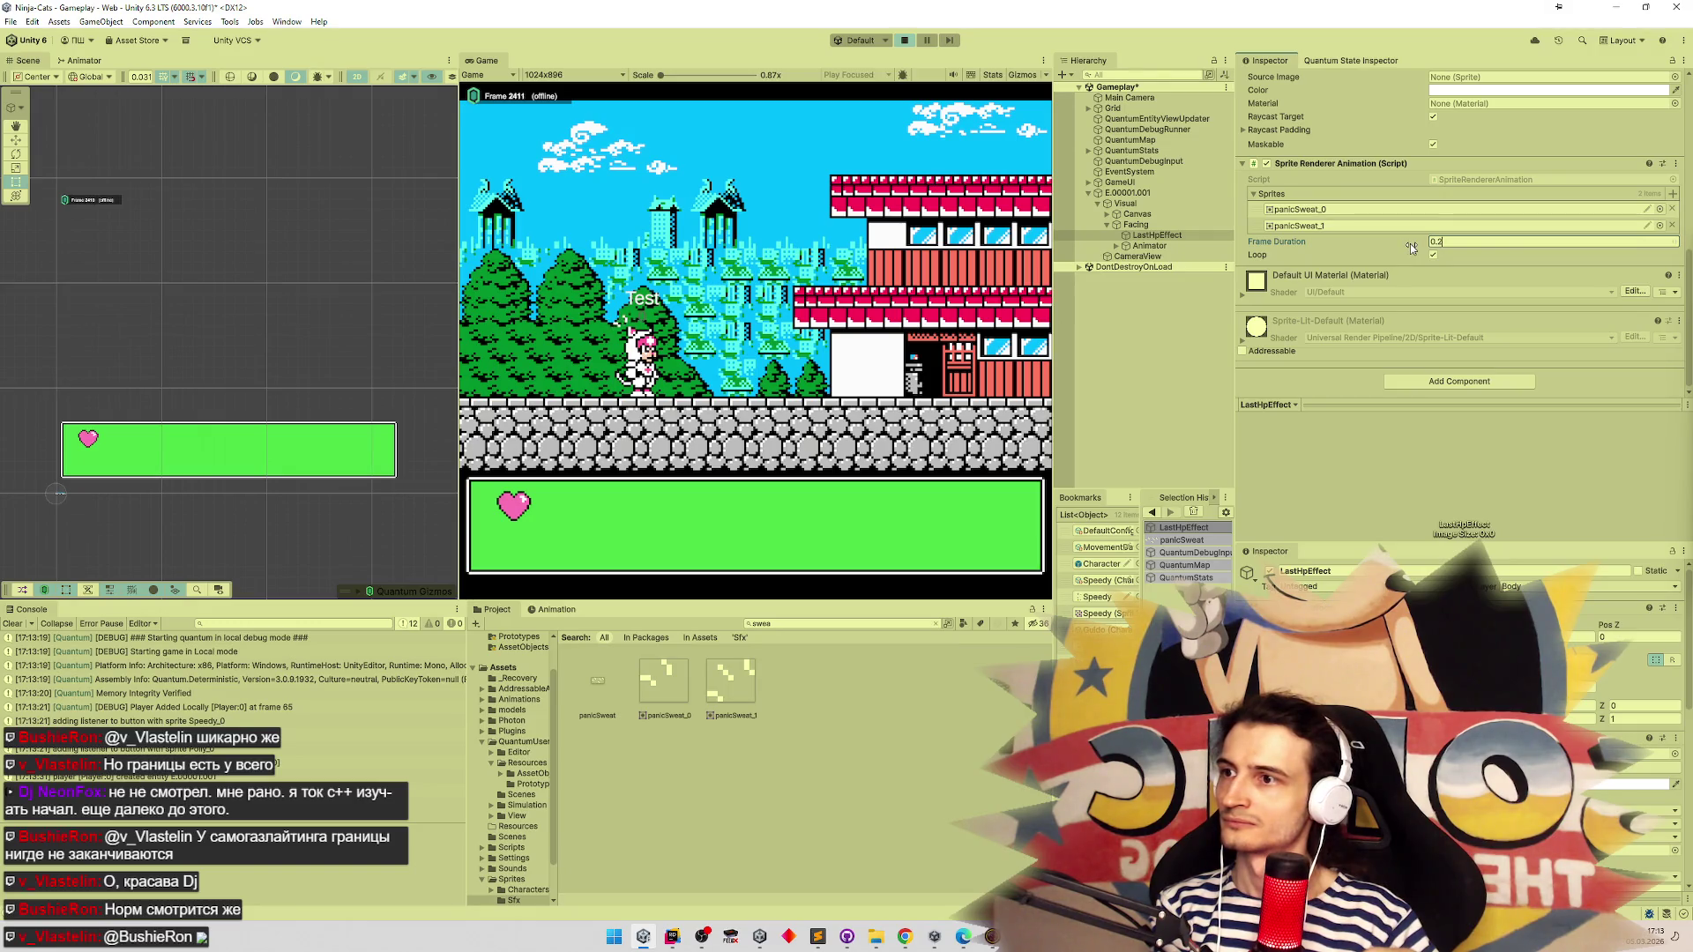
pyautogui.write('5')
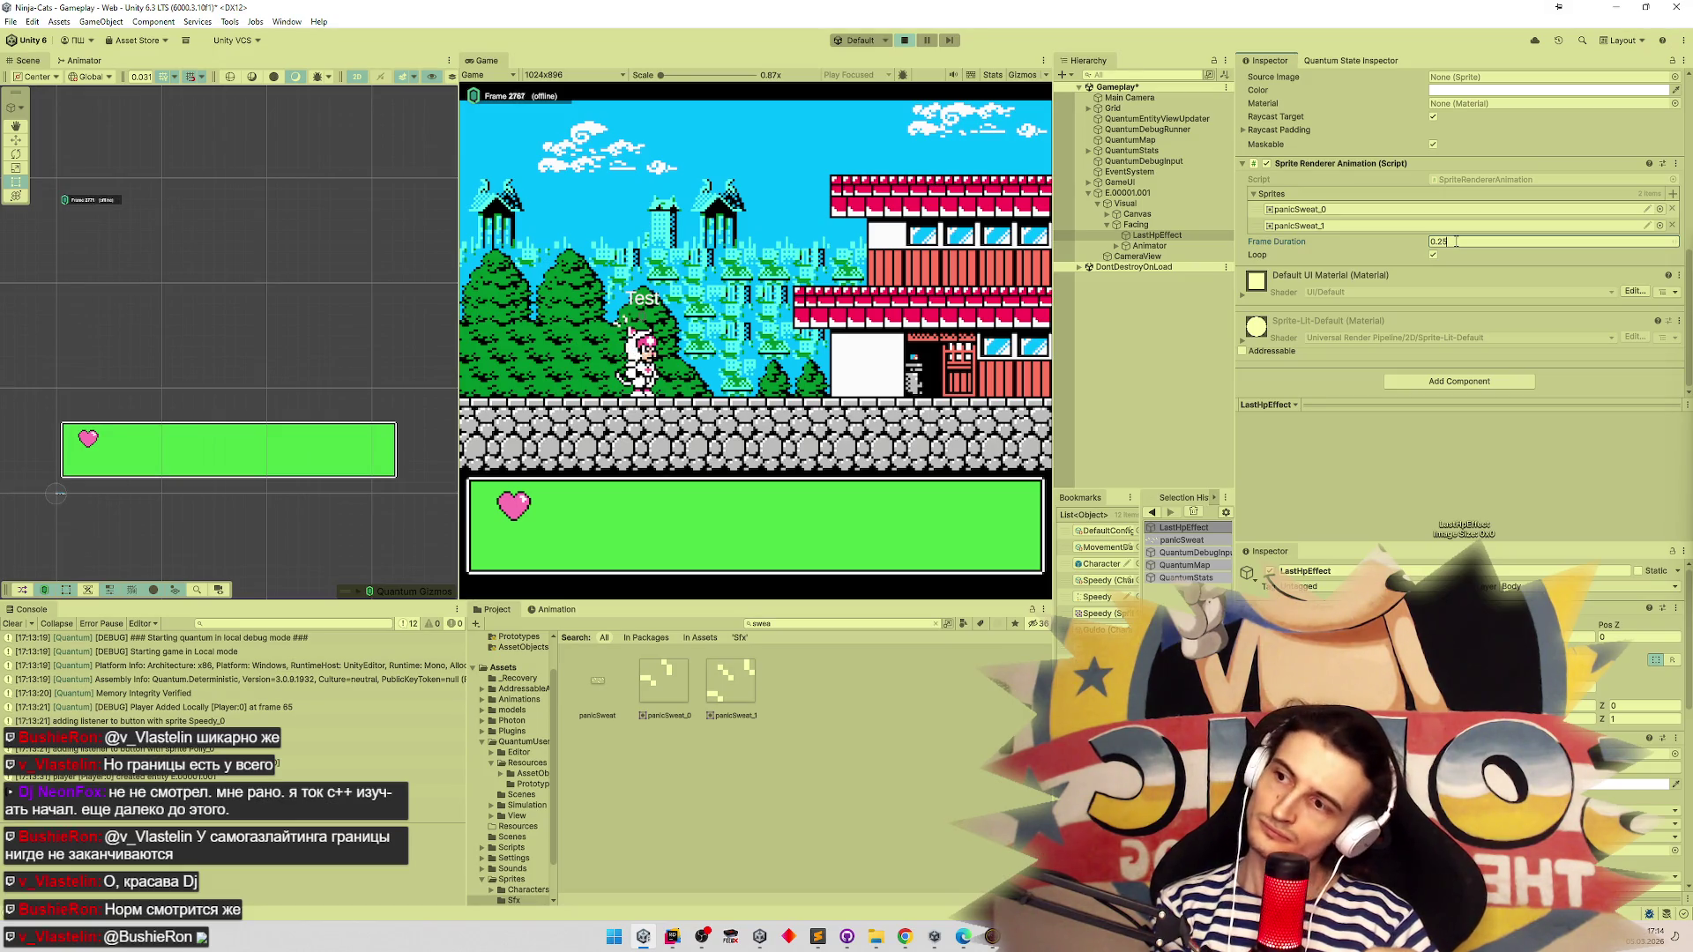
pyautogui.hotkey('ctrl', 'p')
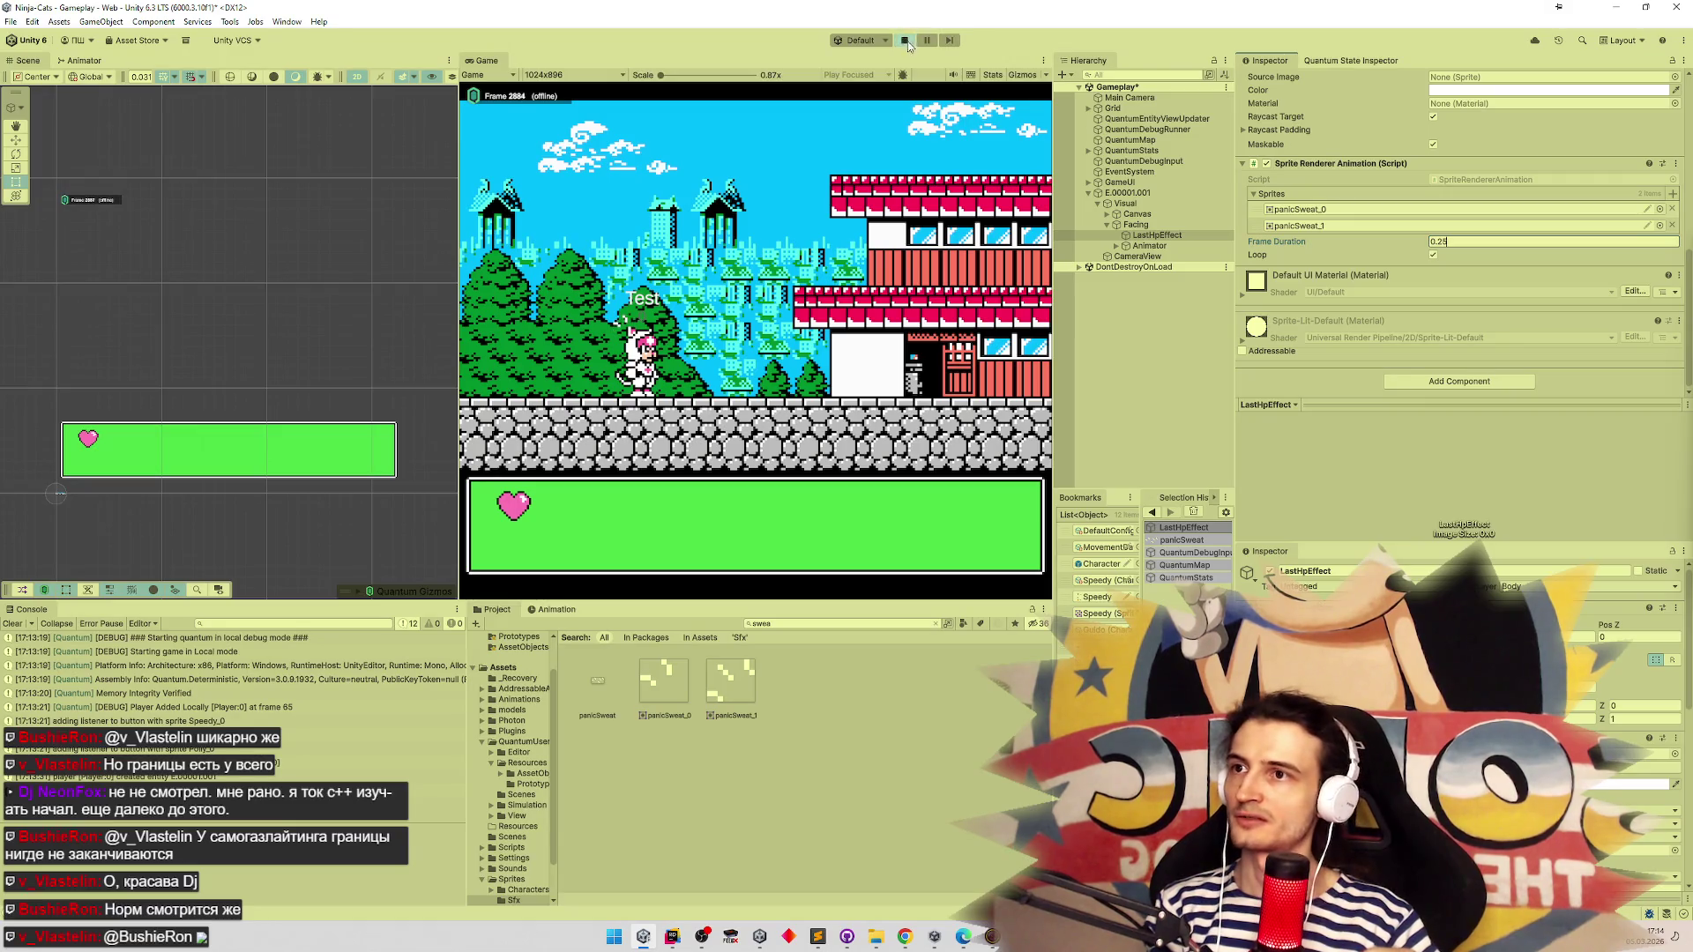
# Open the Character prefab and set LastHpEffect's Sprite Renderer Animation Frame Duration to 0.25
pyautogui.click(1104, 565)
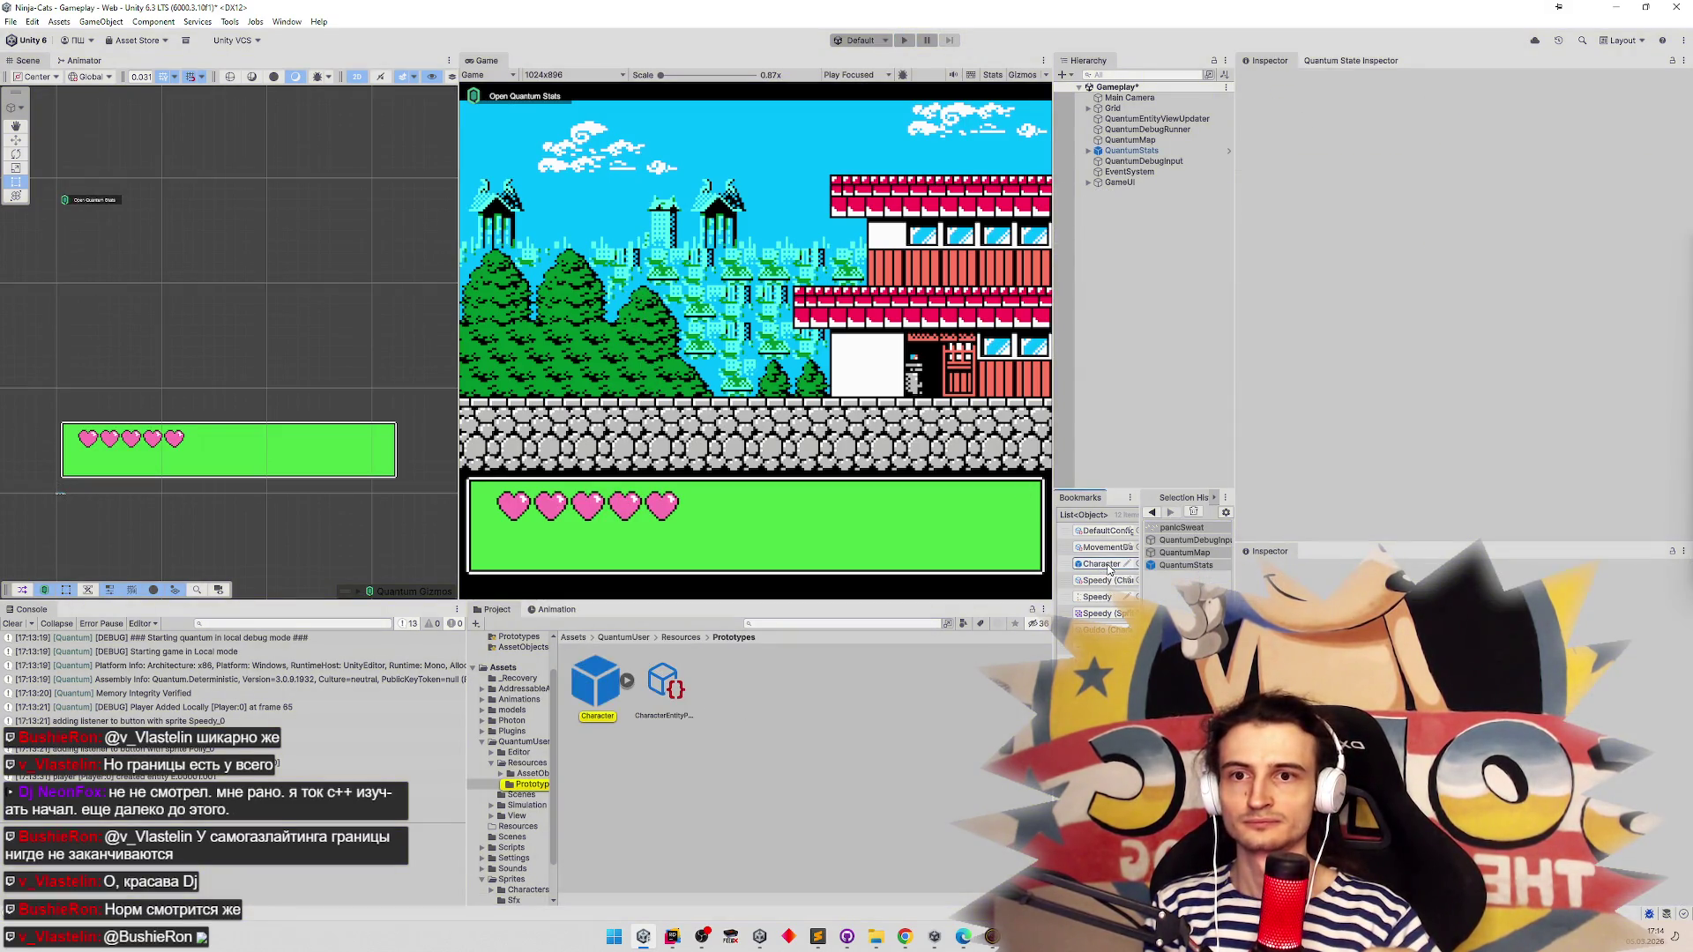
pyautogui.doubleClick(1104, 564)
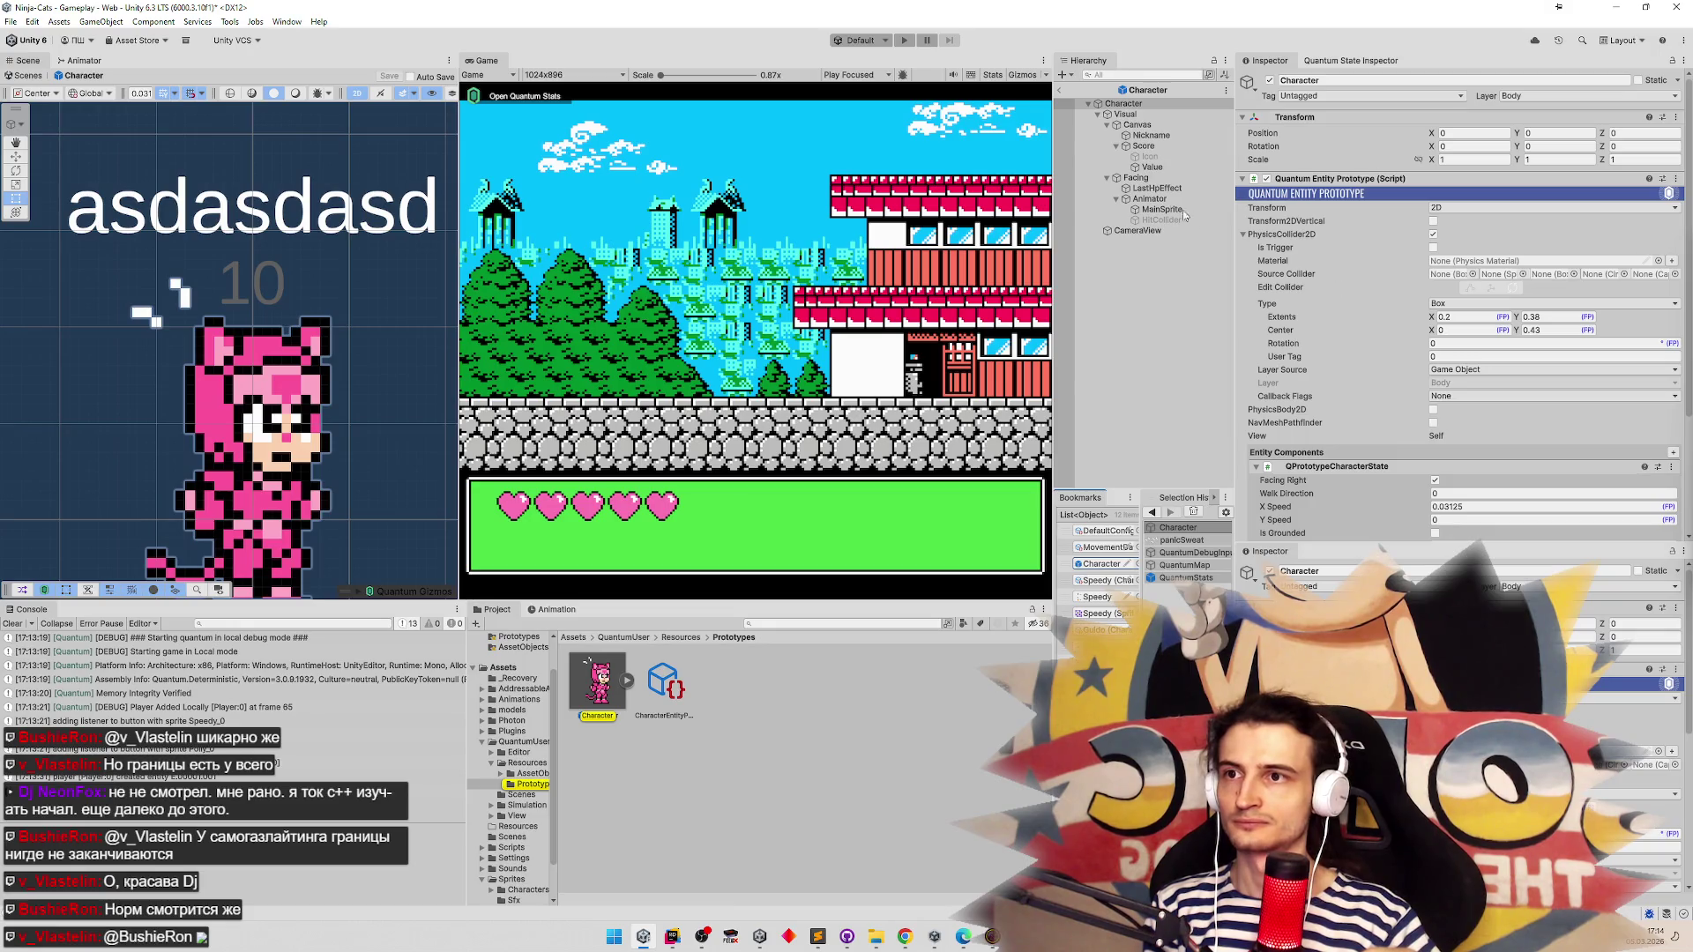
pyautogui.click(1162, 187)
pyautogui.scroll(-5, 1471, 347)
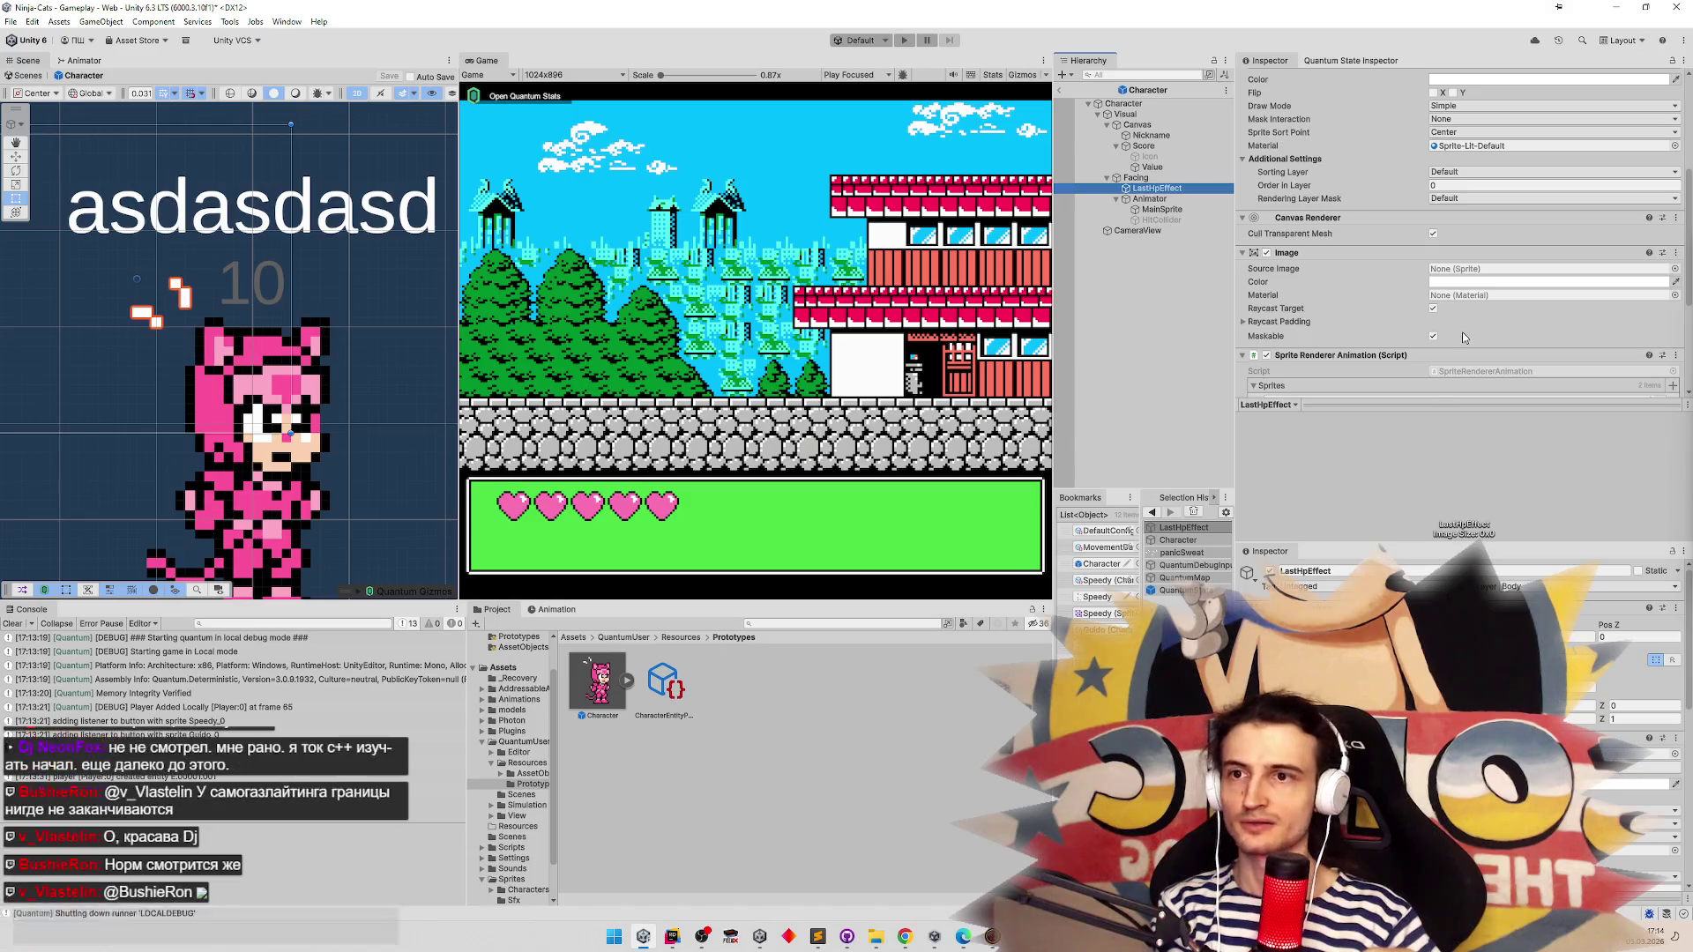
pyautogui.scroll(-3, 1464, 341)
pyautogui.click(1450, 290)
pyautogui.write('0.25')
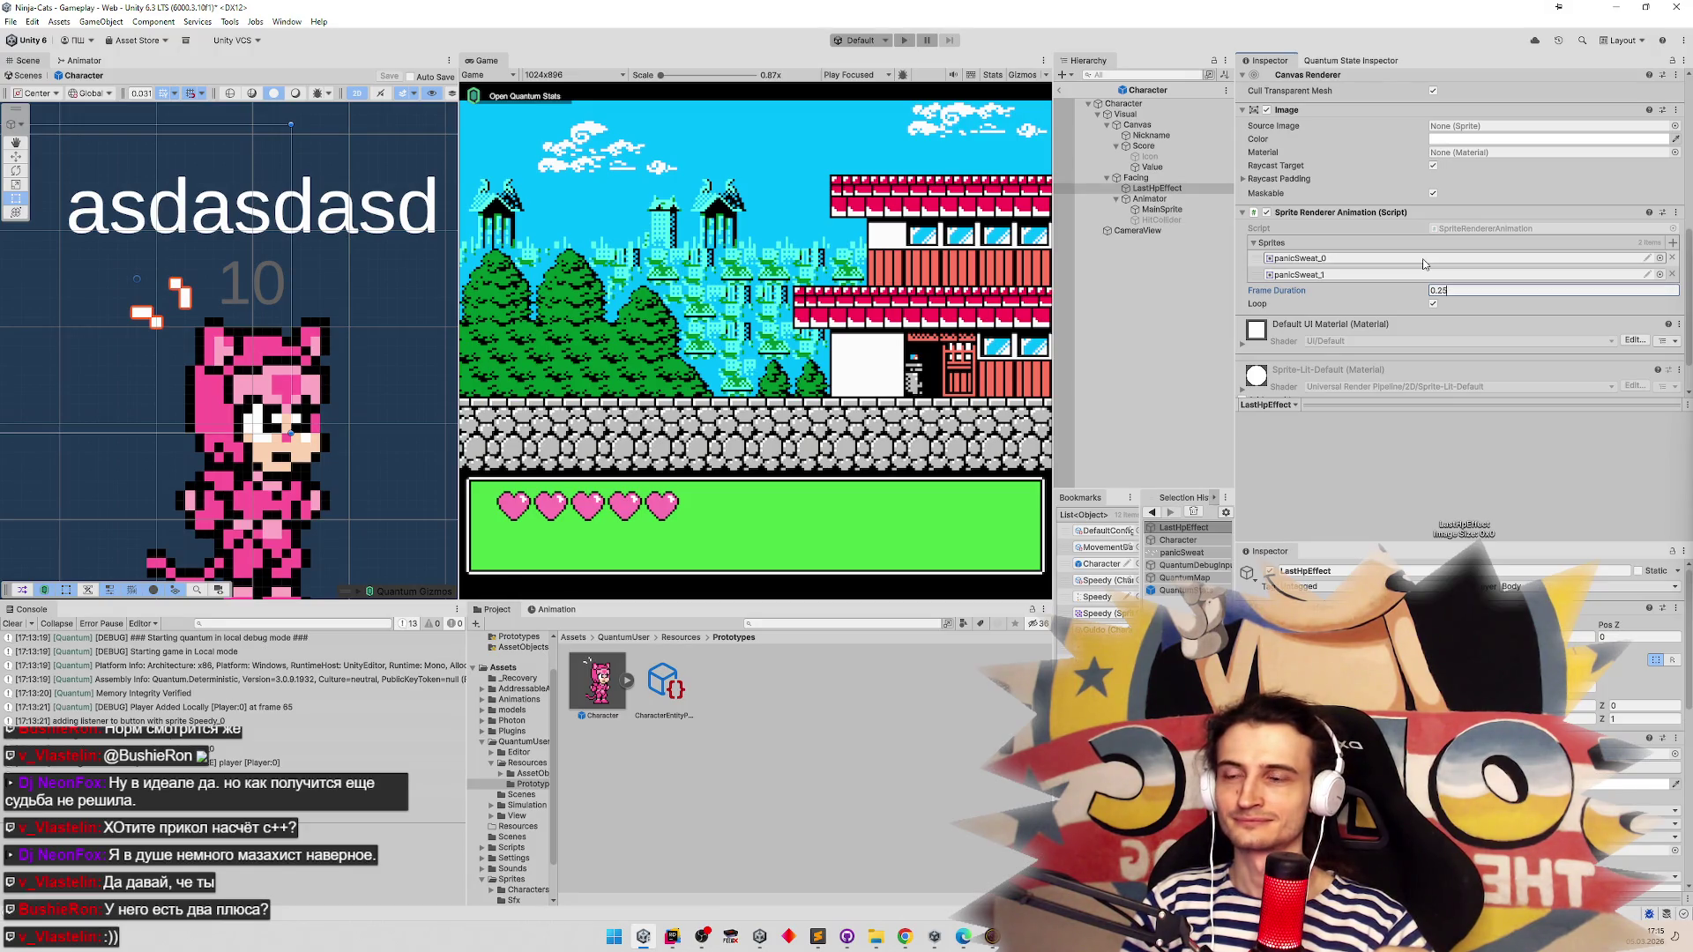
pyautogui.scroll(5, 1294, 224)
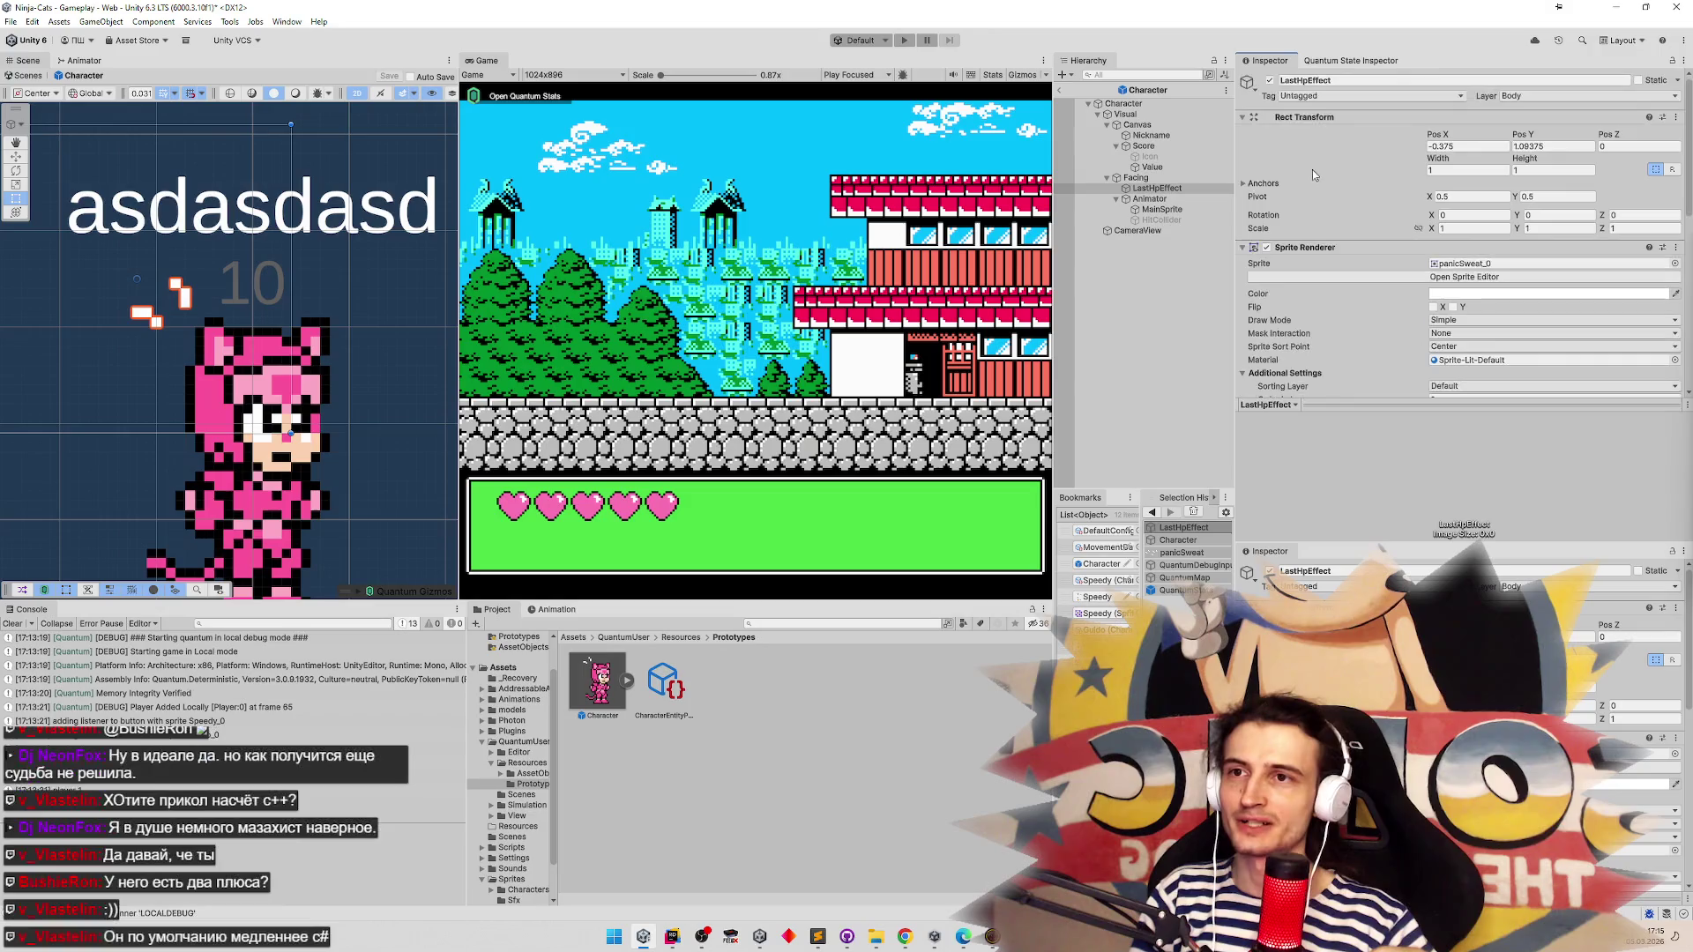
# Deactivate LastHpEffect, inspect the Animator object, and briefly check SpriteRendererAnimation.cs in Rider
pyautogui.click(1269, 80)
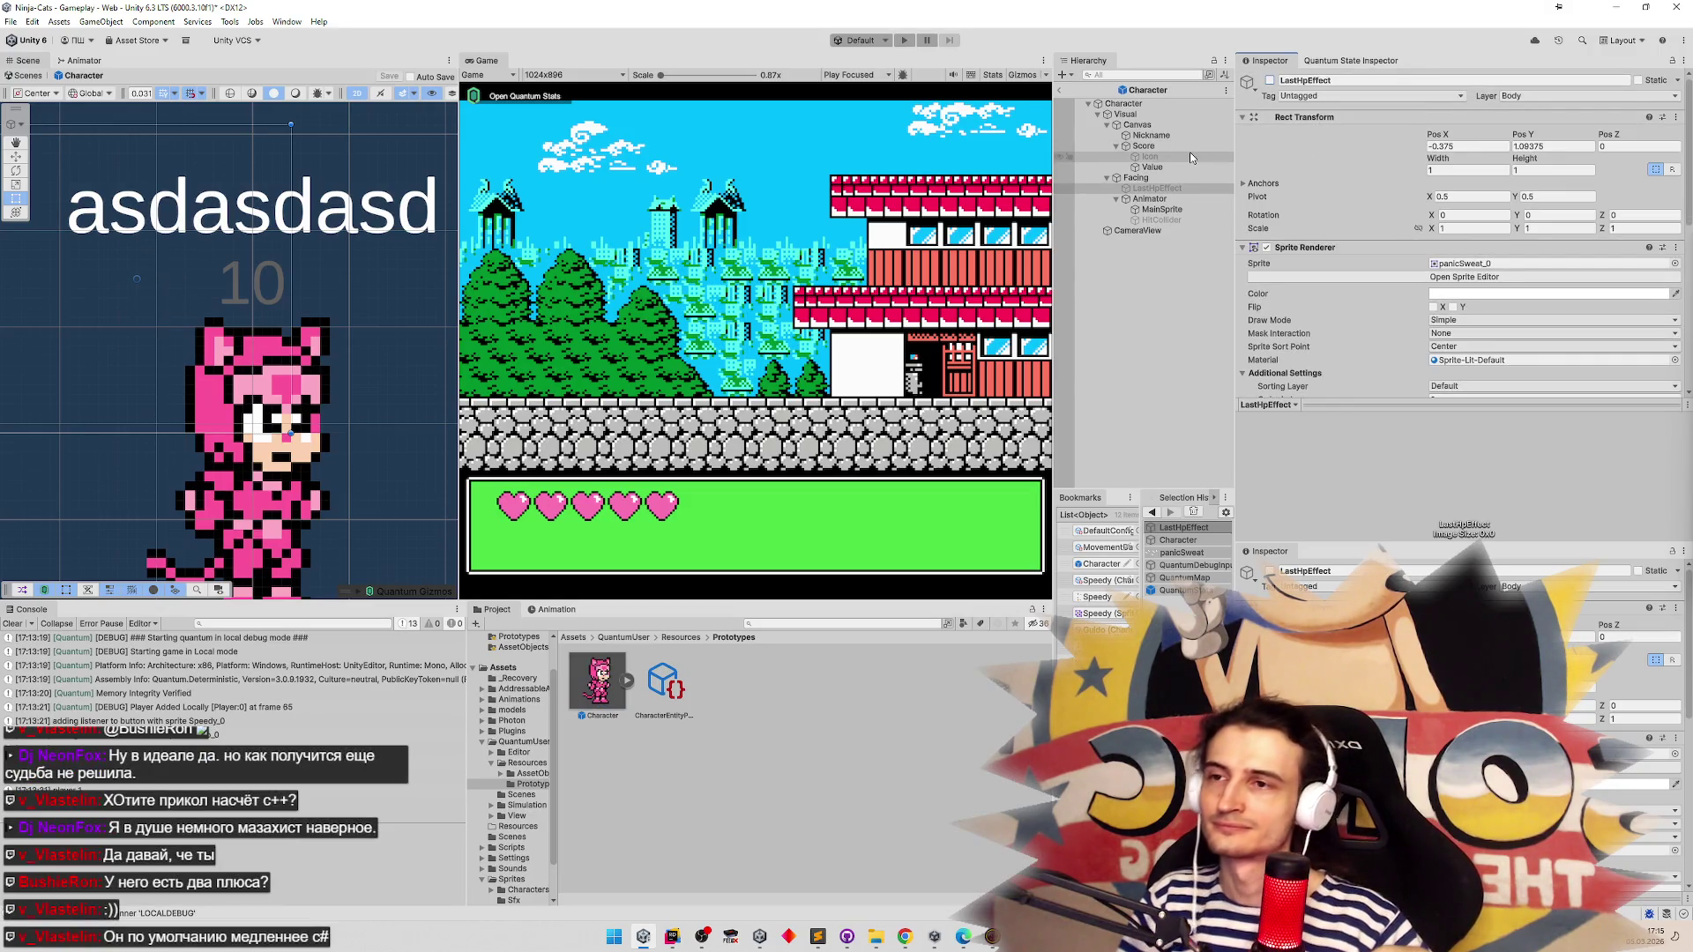
pyautogui.click(1109, 180)
pyautogui.click(1109, 180)
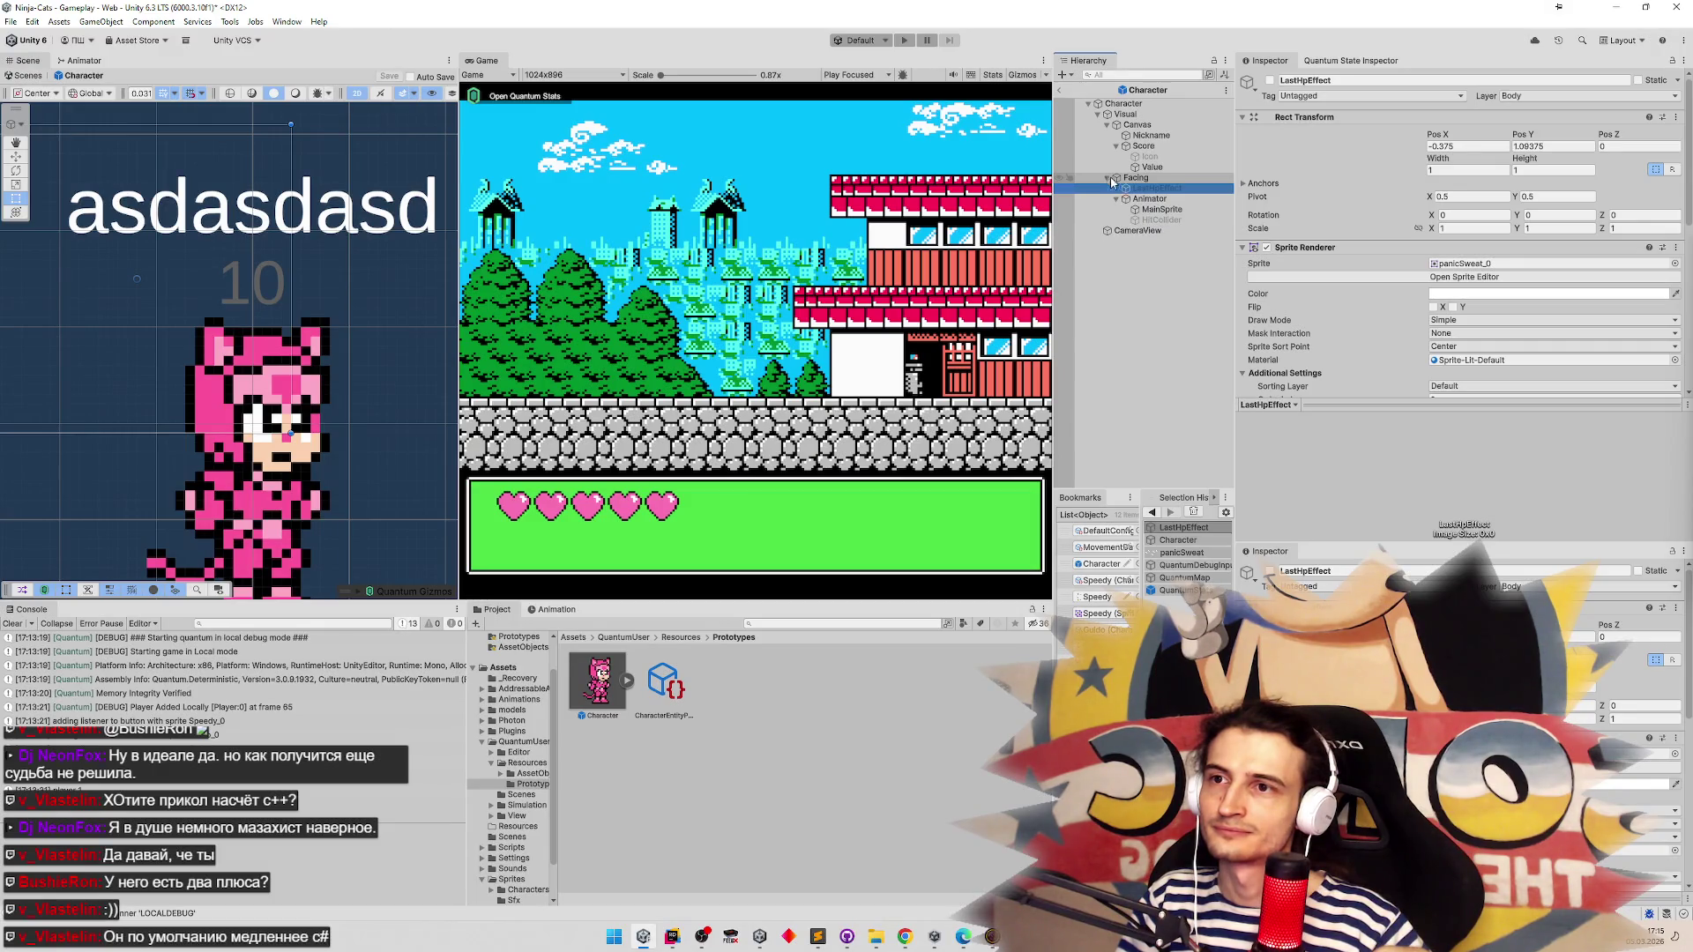
pyautogui.click(1146, 199)
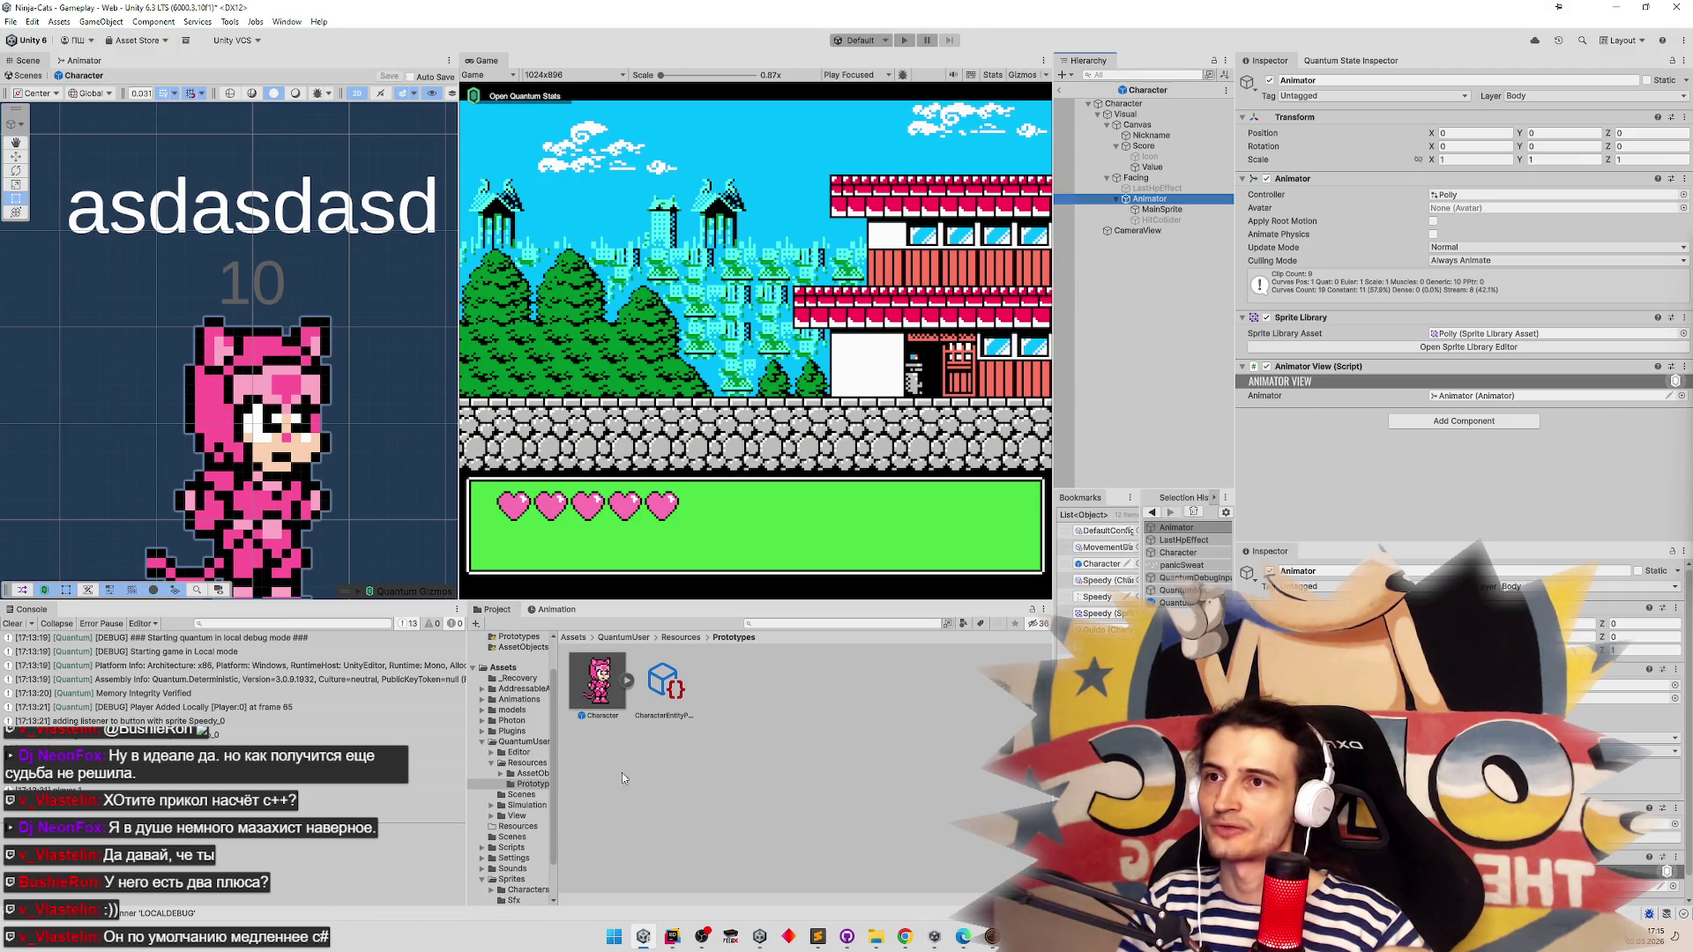
pyautogui.moveTo(671, 943)
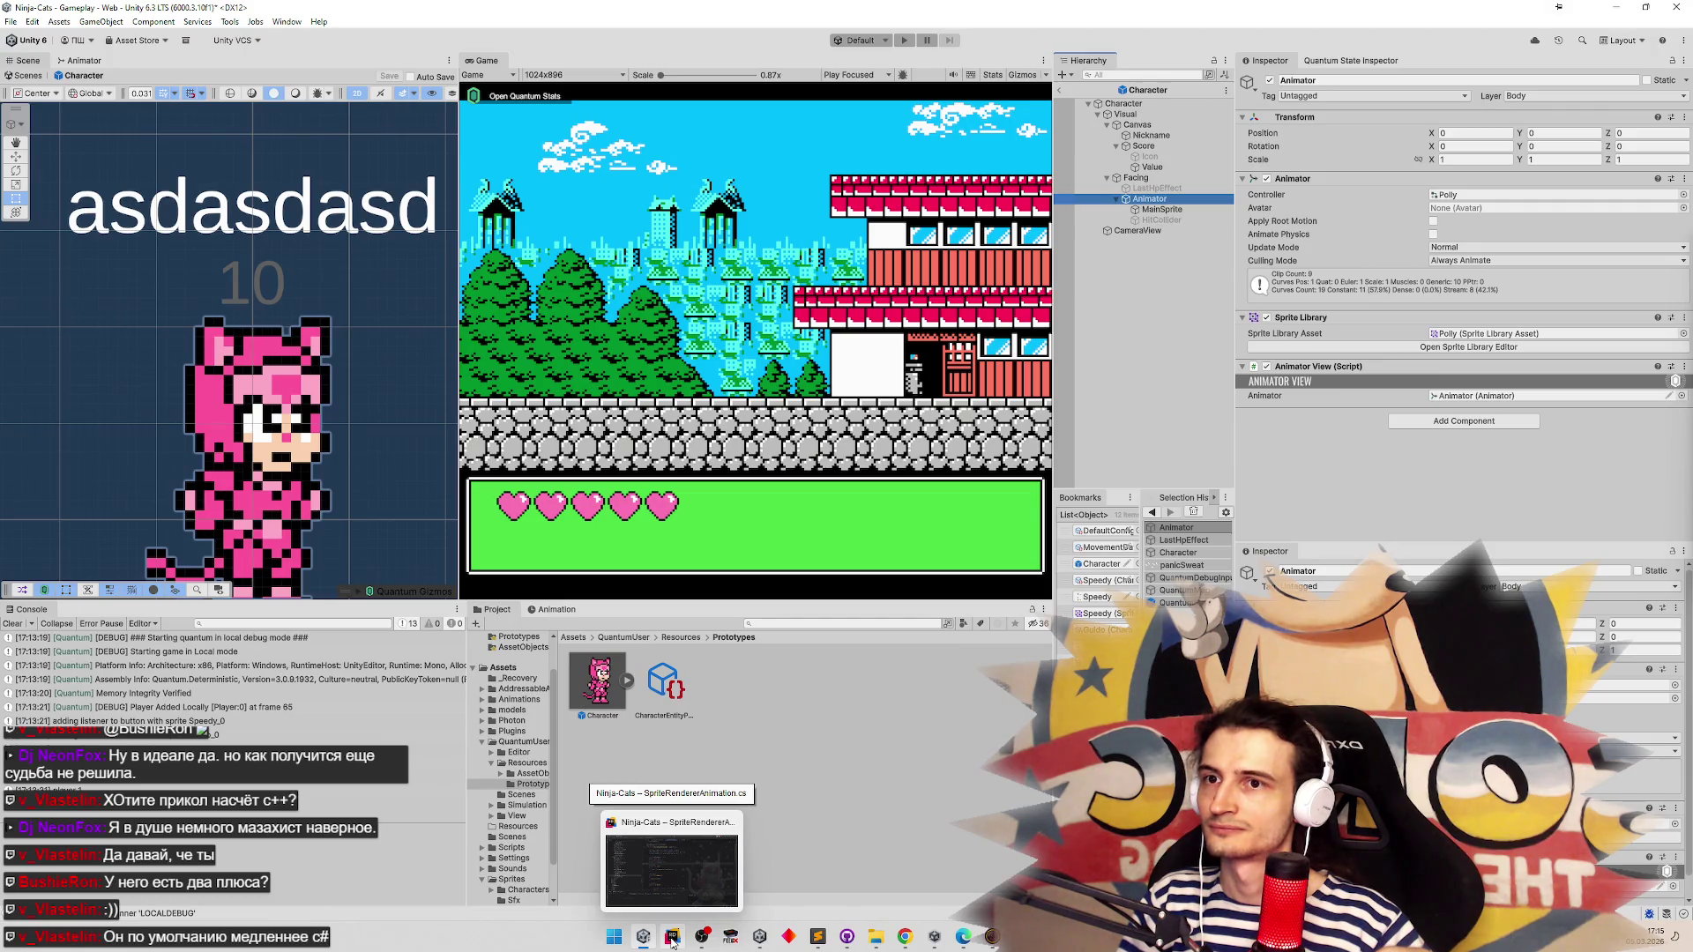
pyautogui.click(672, 943)
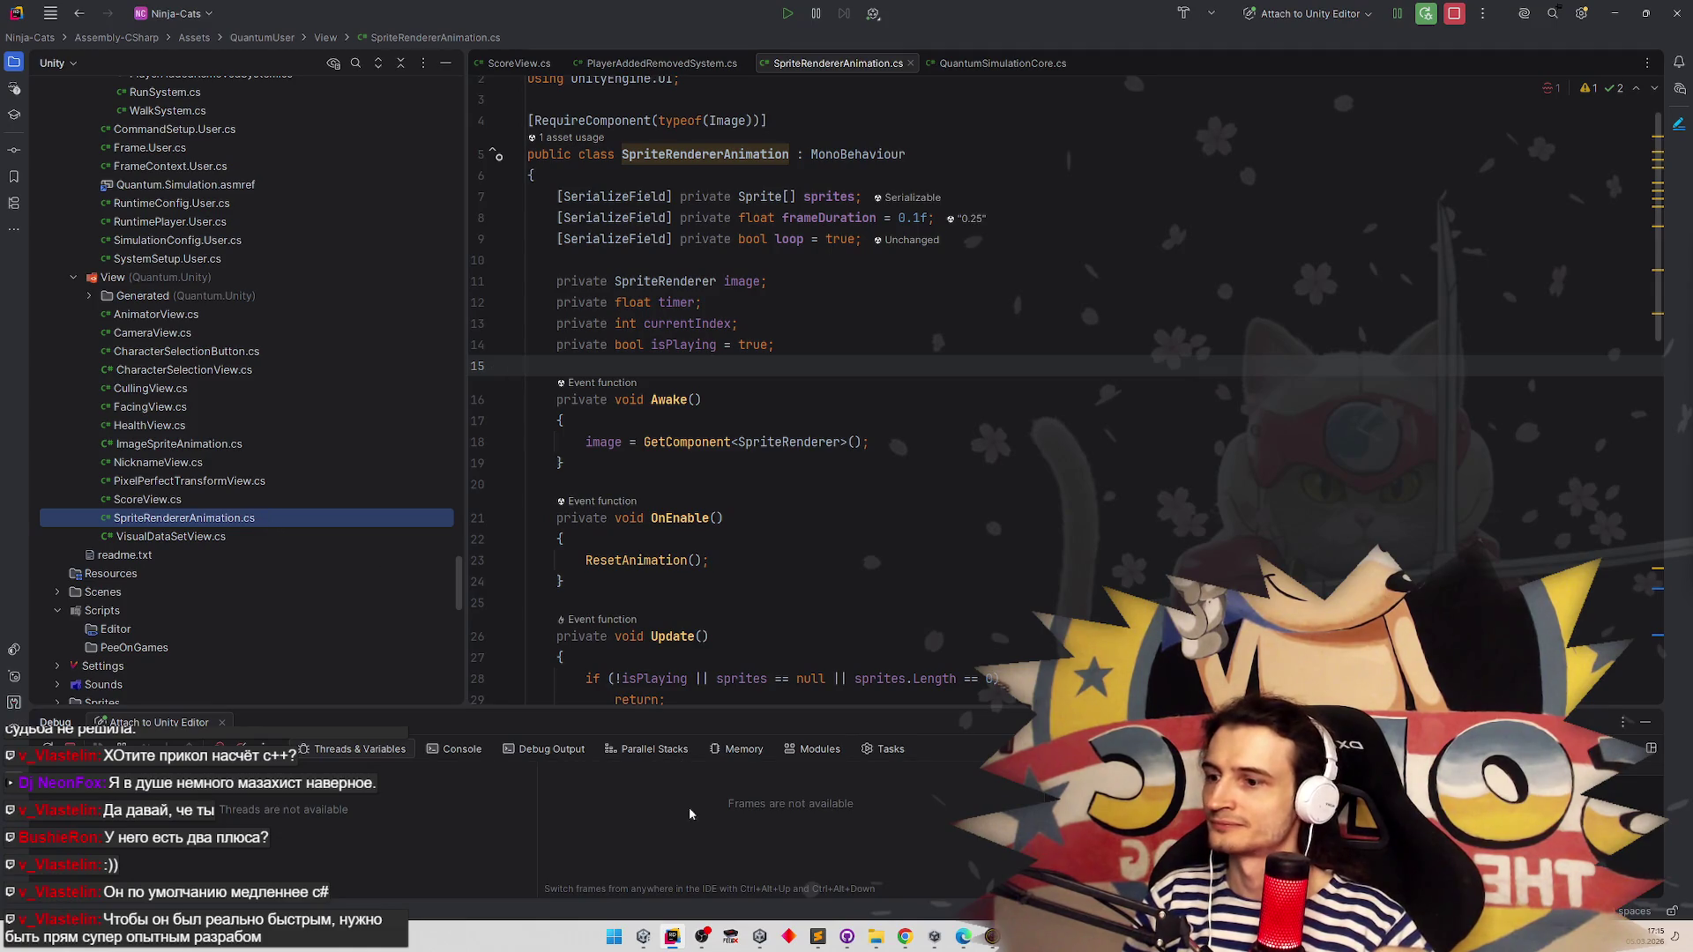
pyautogui.click(668, 928)
# Reactivate LastHpEffect, toggle its Sprite Renderer off and on, save the Character prefab, then go to Rider
pyautogui.click(1186, 187)
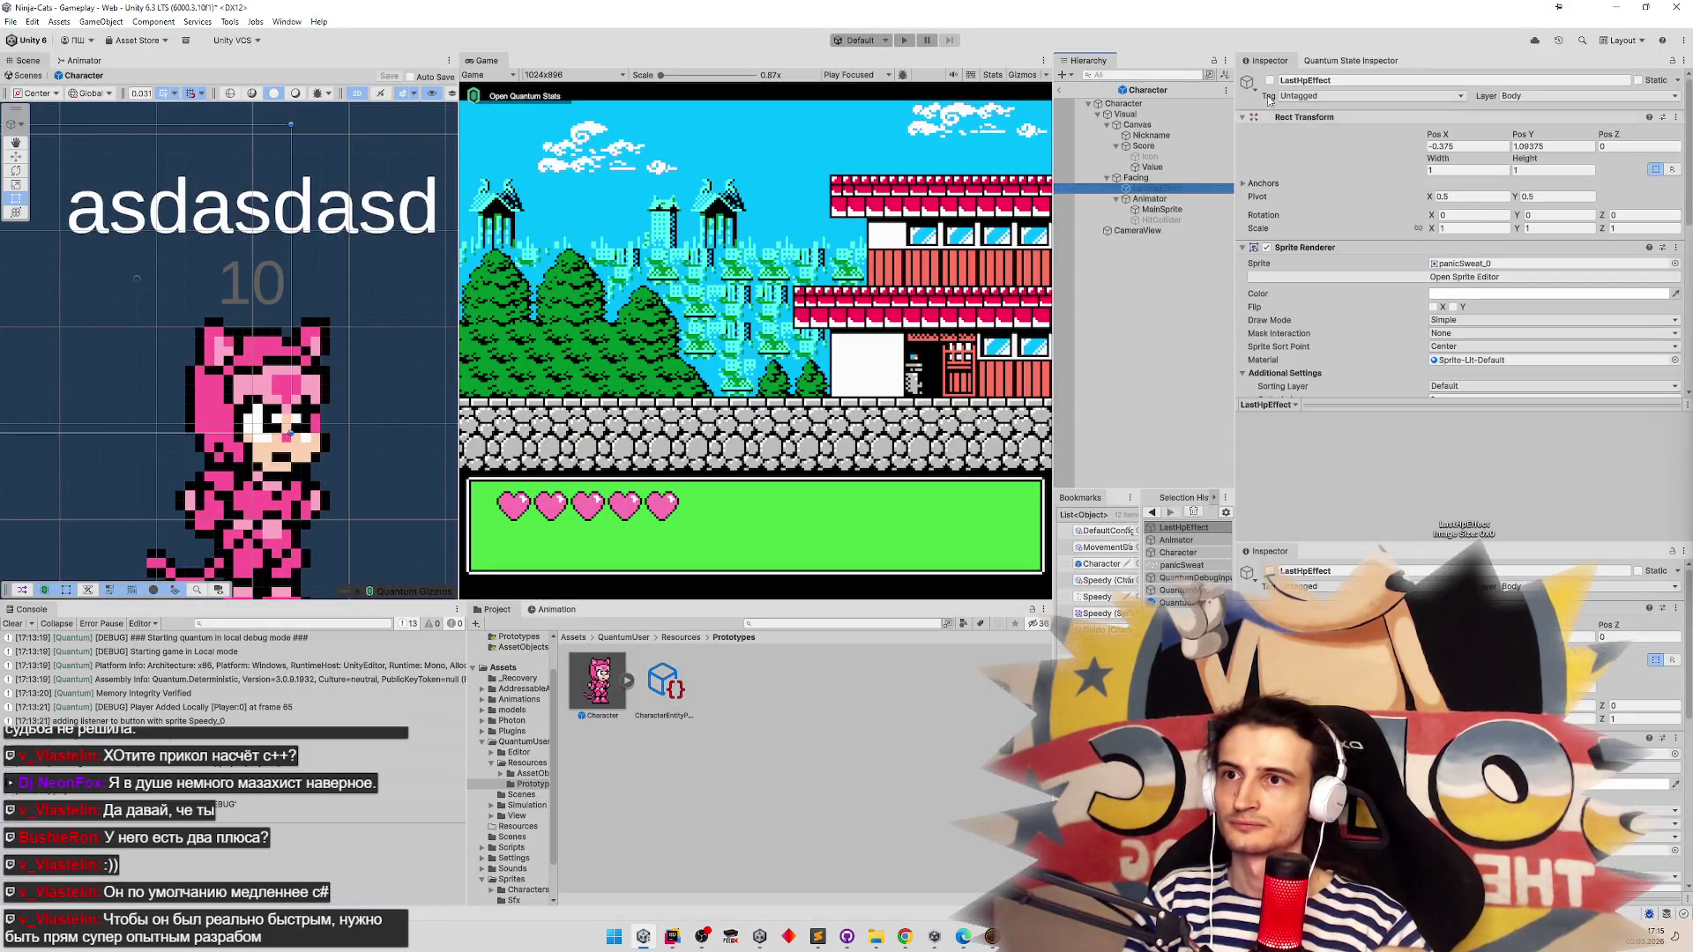
pyautogui.click(1270, 80)
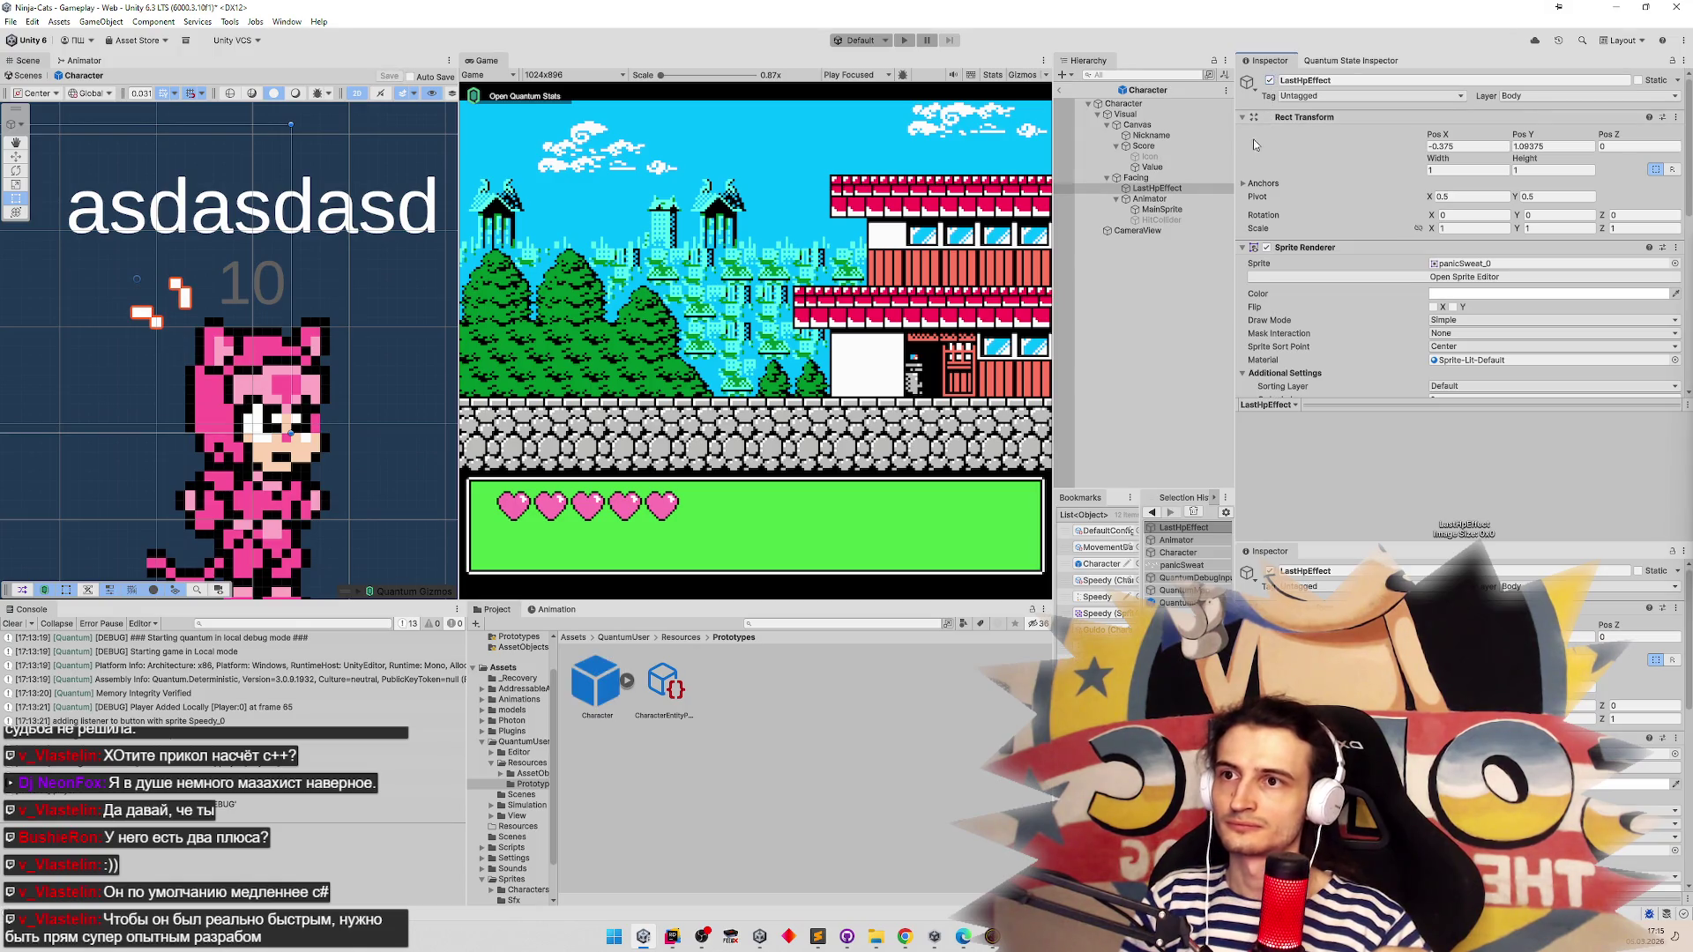
pyautogui.scroll(-2, 1291, 206)
pyautogui.click(1267, 212)
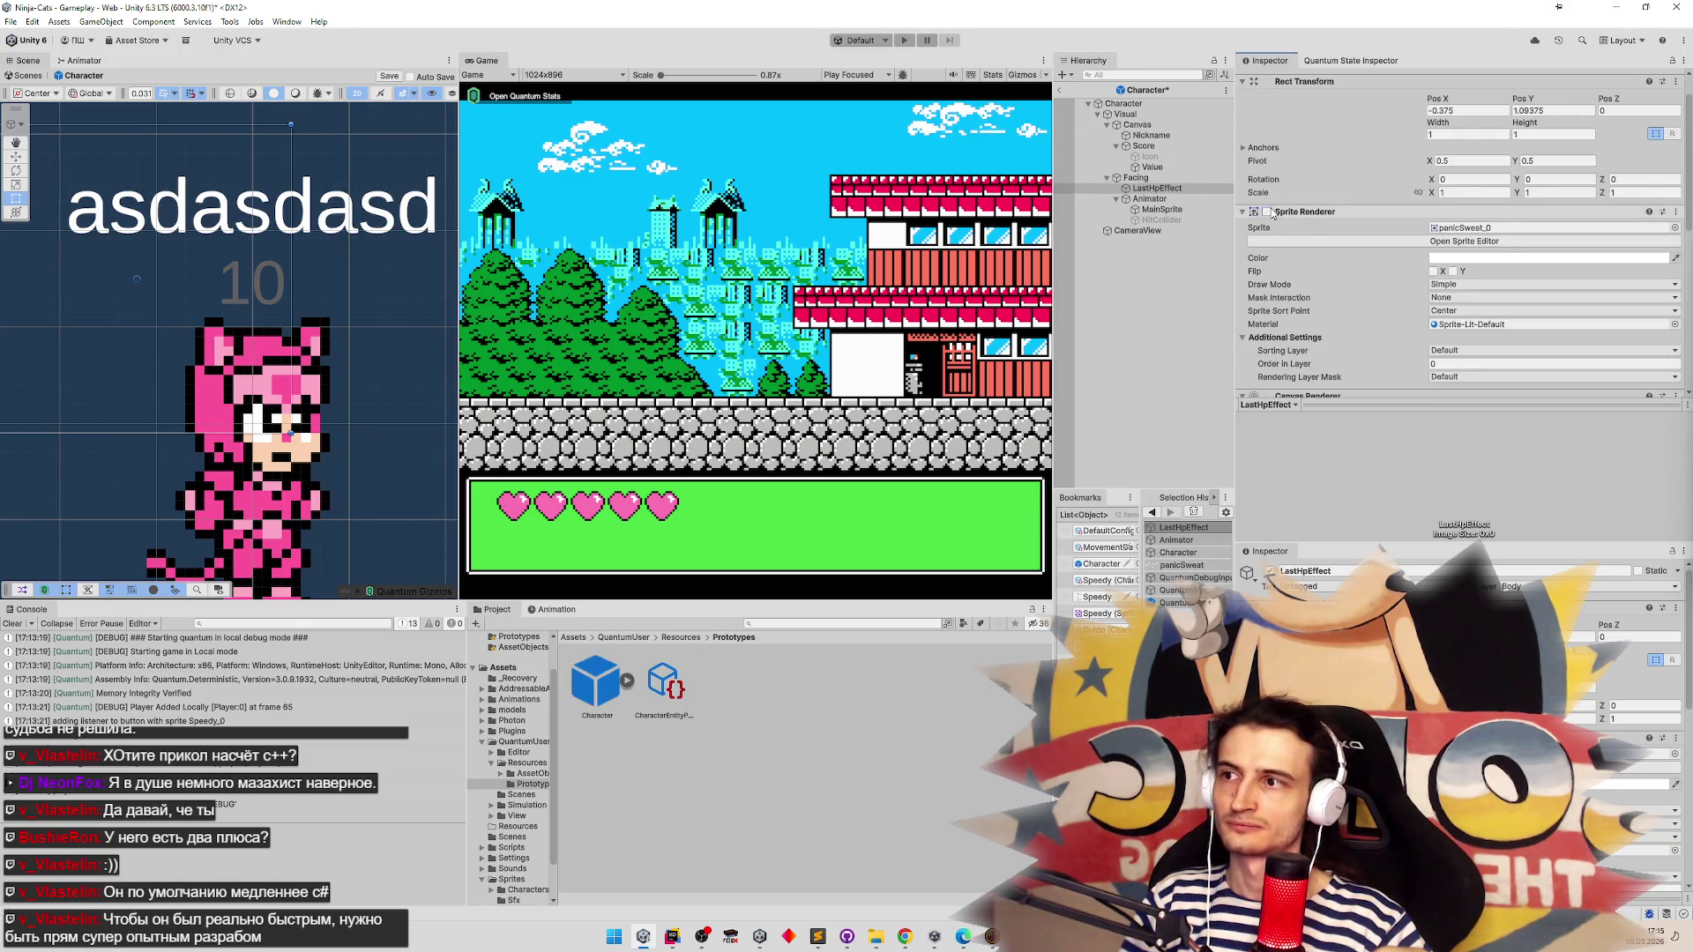
pyautogui.click(1267, 211)
pyautogui.hotkey('ctrl', 's')
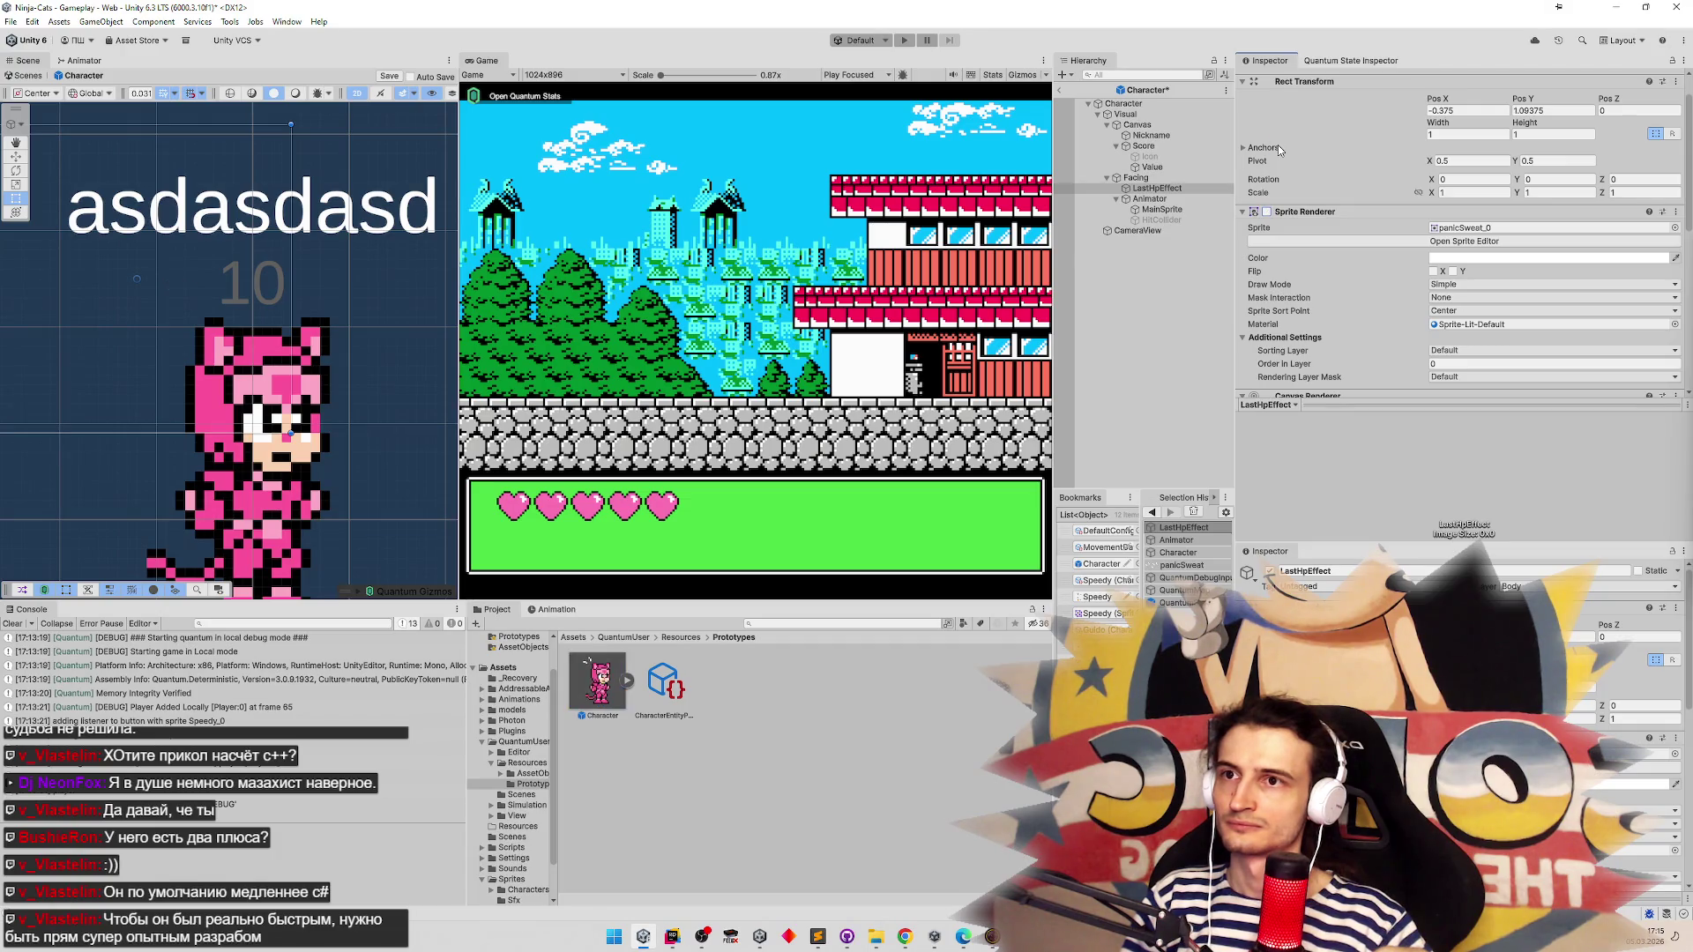
pyautogui.click(1210, 177)
pyautogui.click(1201, 187)
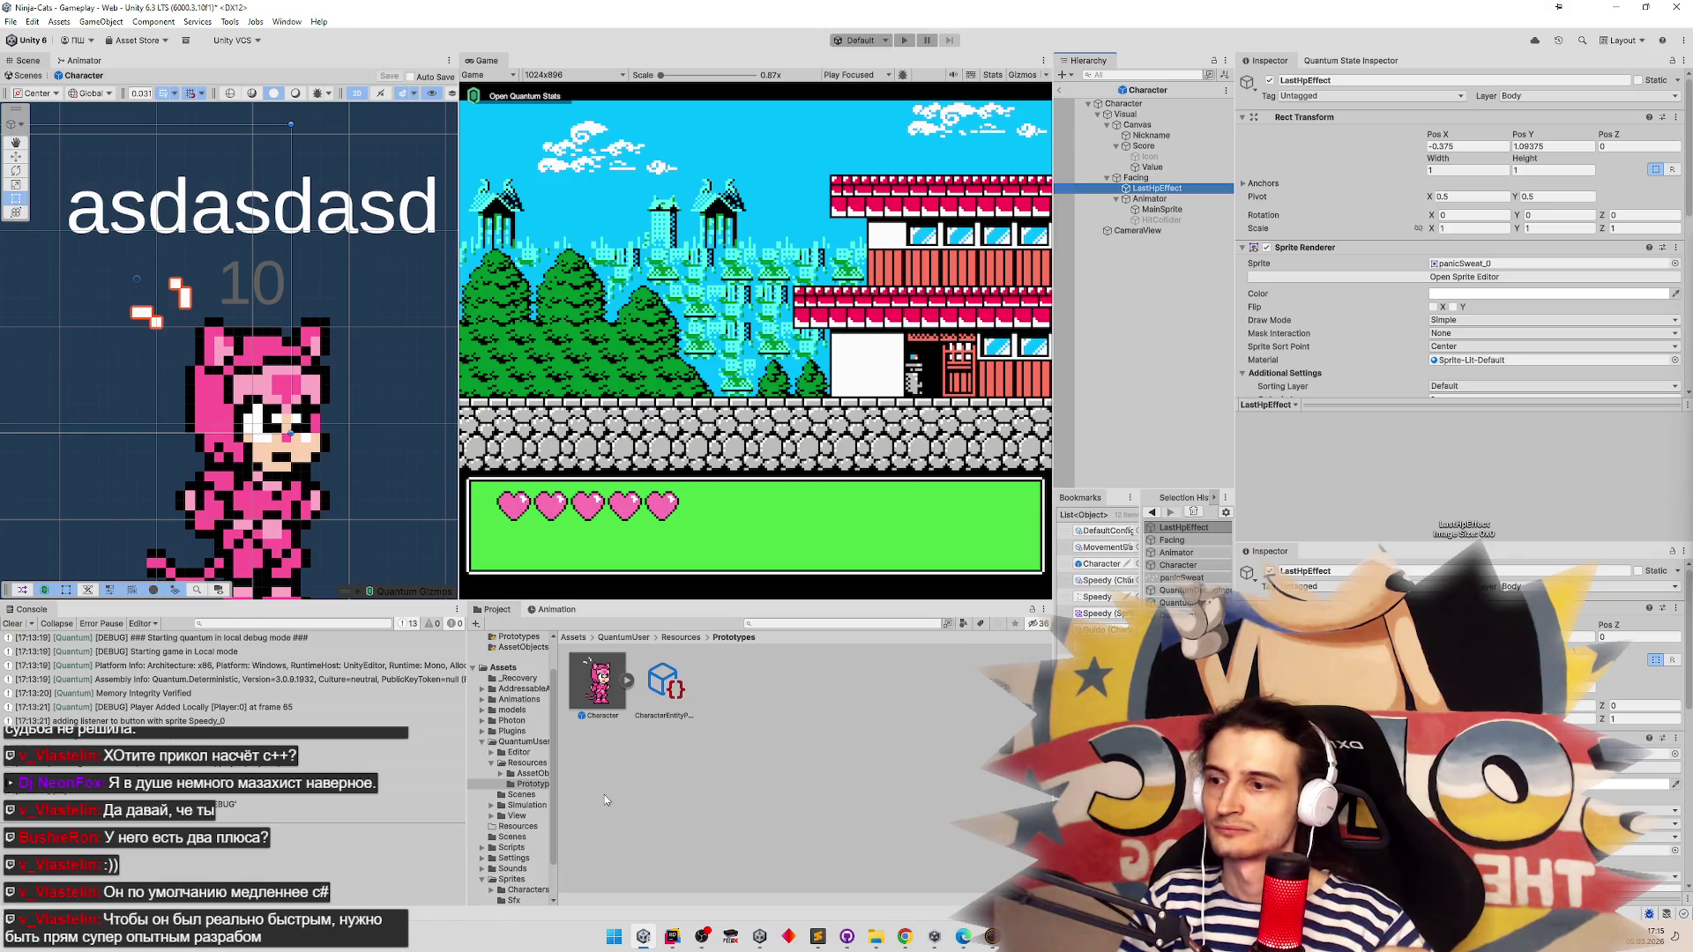
pyautogui.click(671, 936)
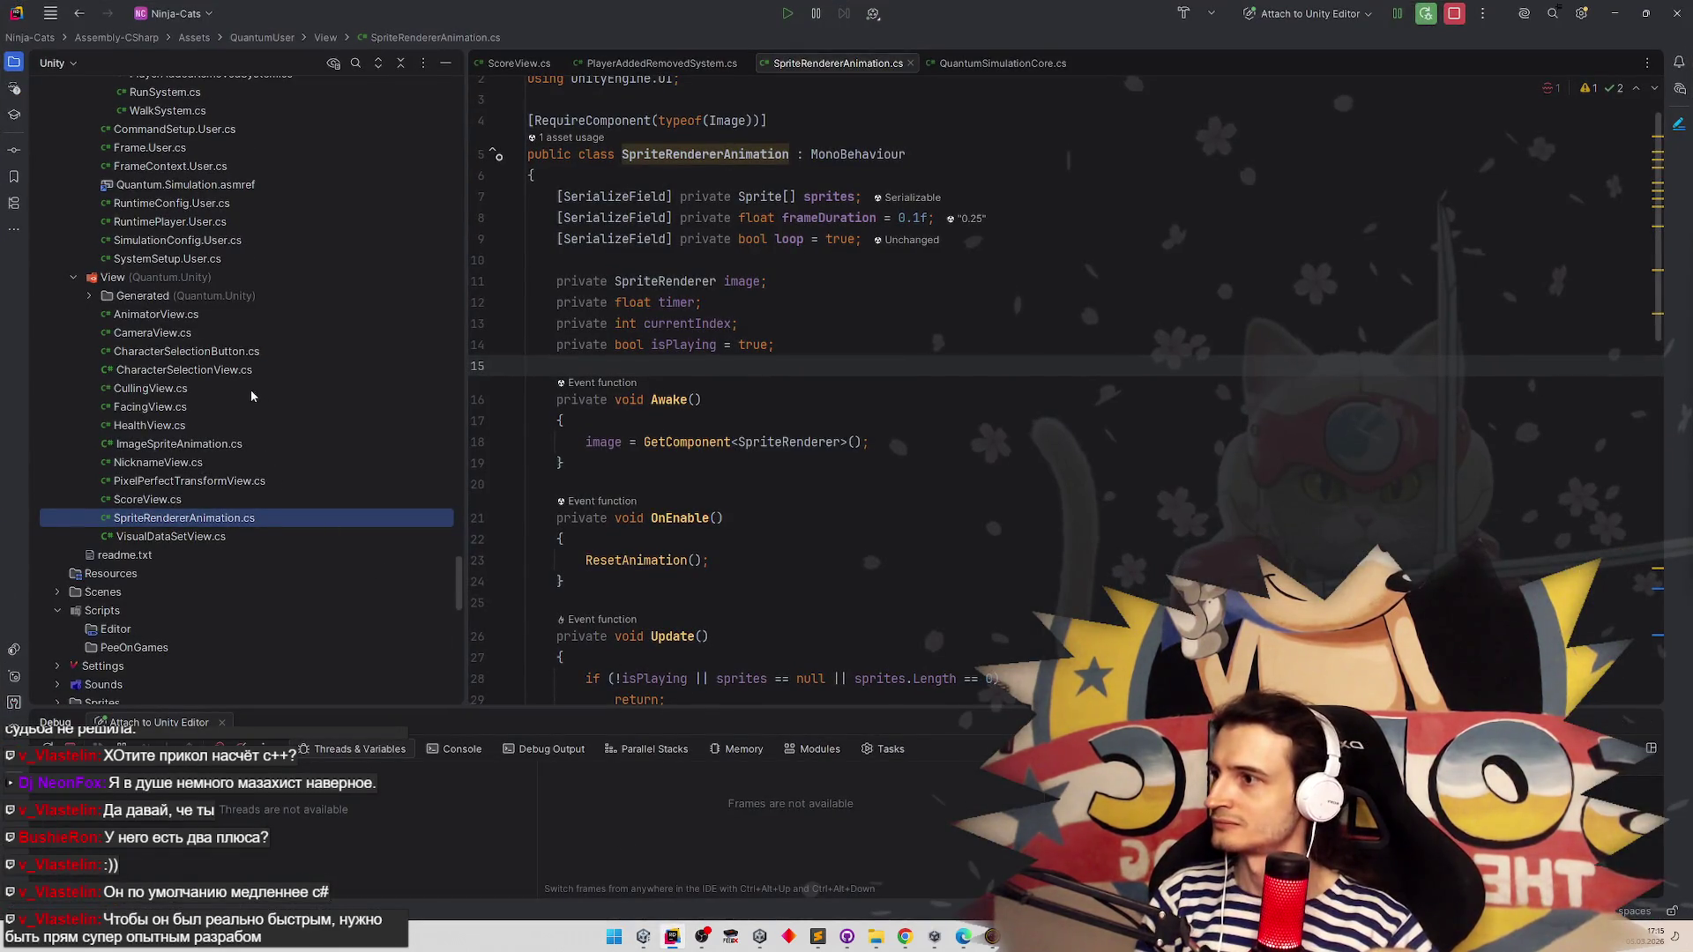
# Duplicate NicknameView.cs as a new file named LowHealthView.cs
pyautogui.click(202, 462)
pyautogui.hotkey('ctrl', 'd')
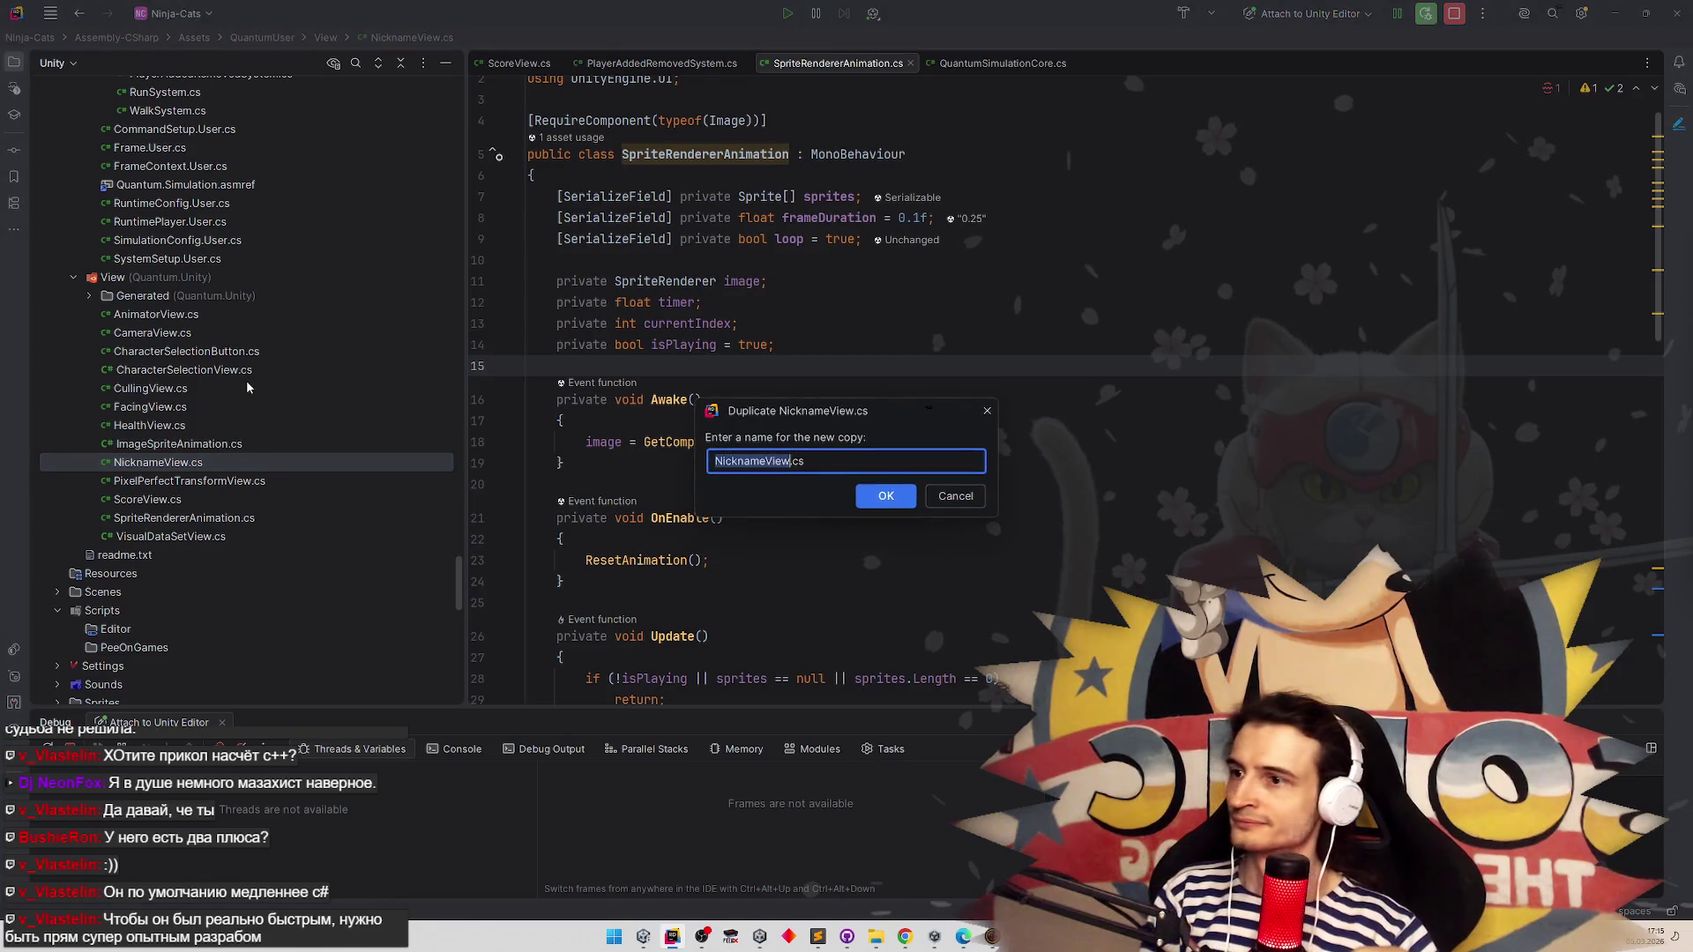
pyautogui.write('LowHP')
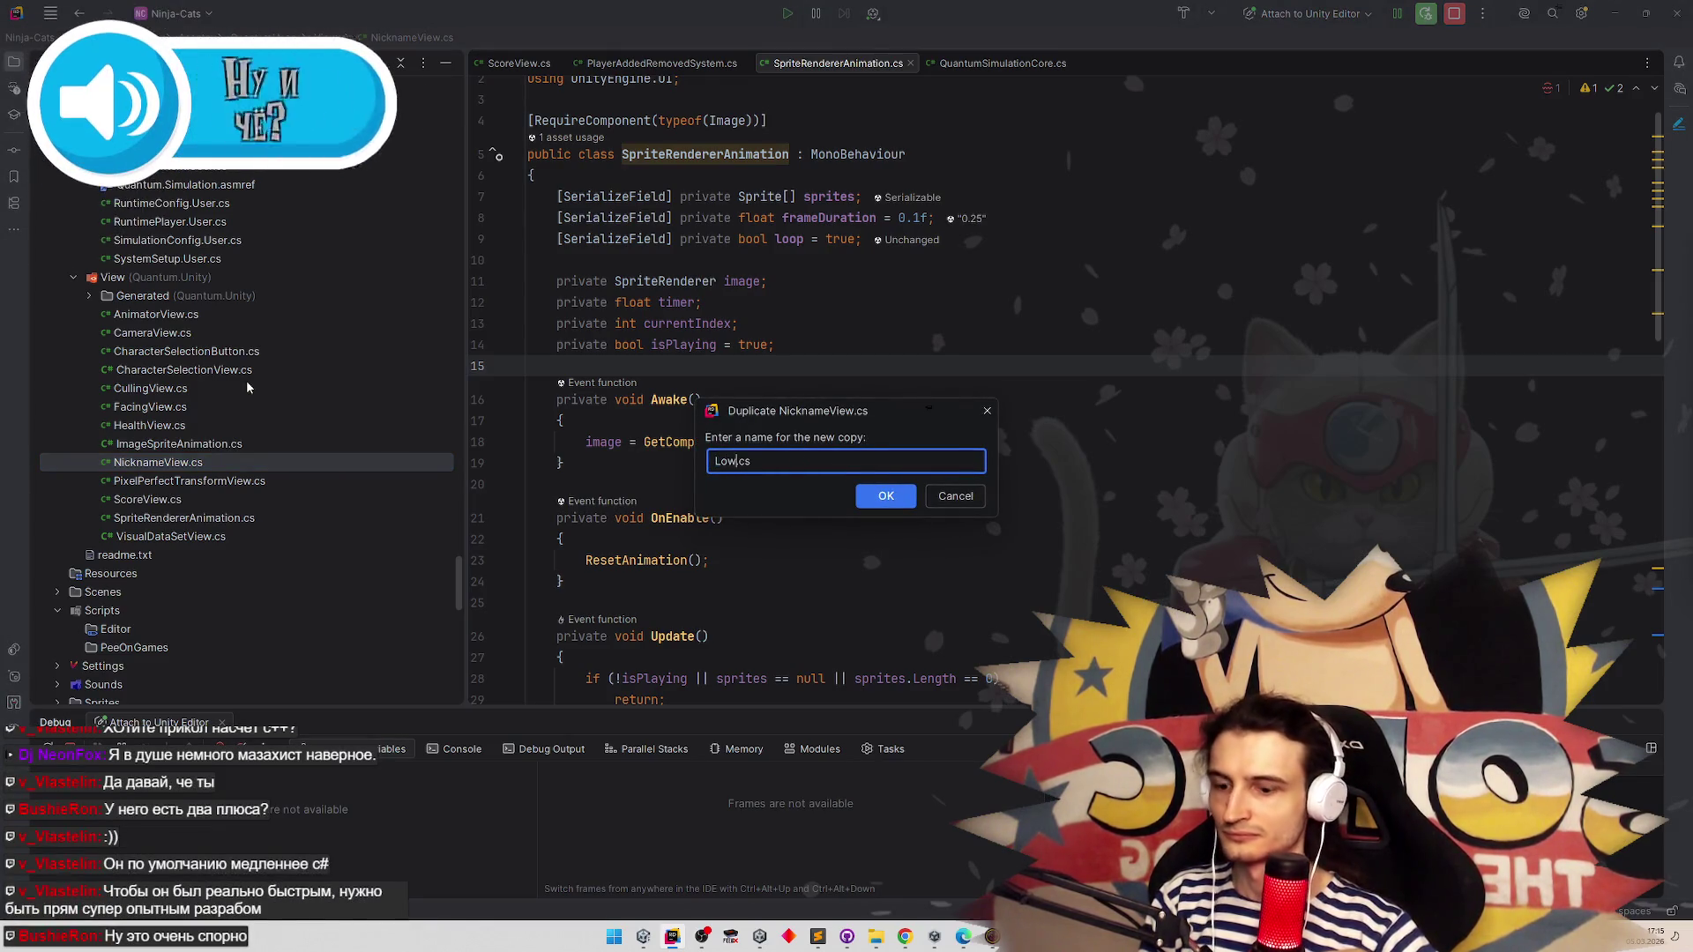
pyautogui.press('BackSpace')
pyautogui.write('ealth')
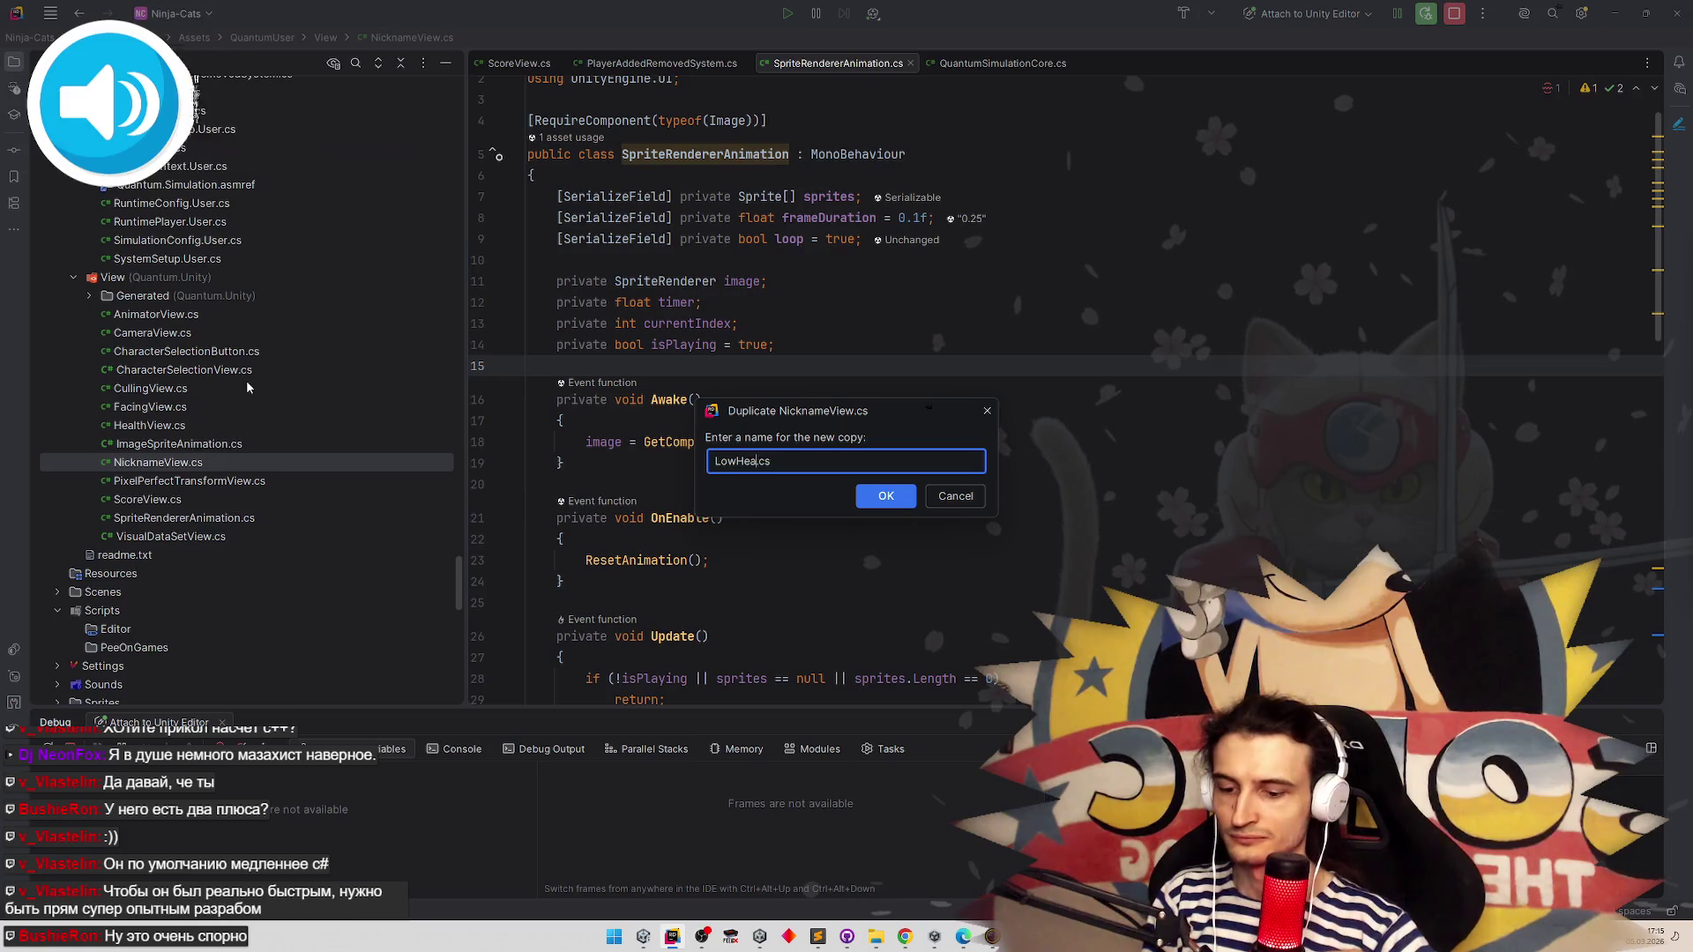
pyautogui.write('View')
pyautogui.press('Return')
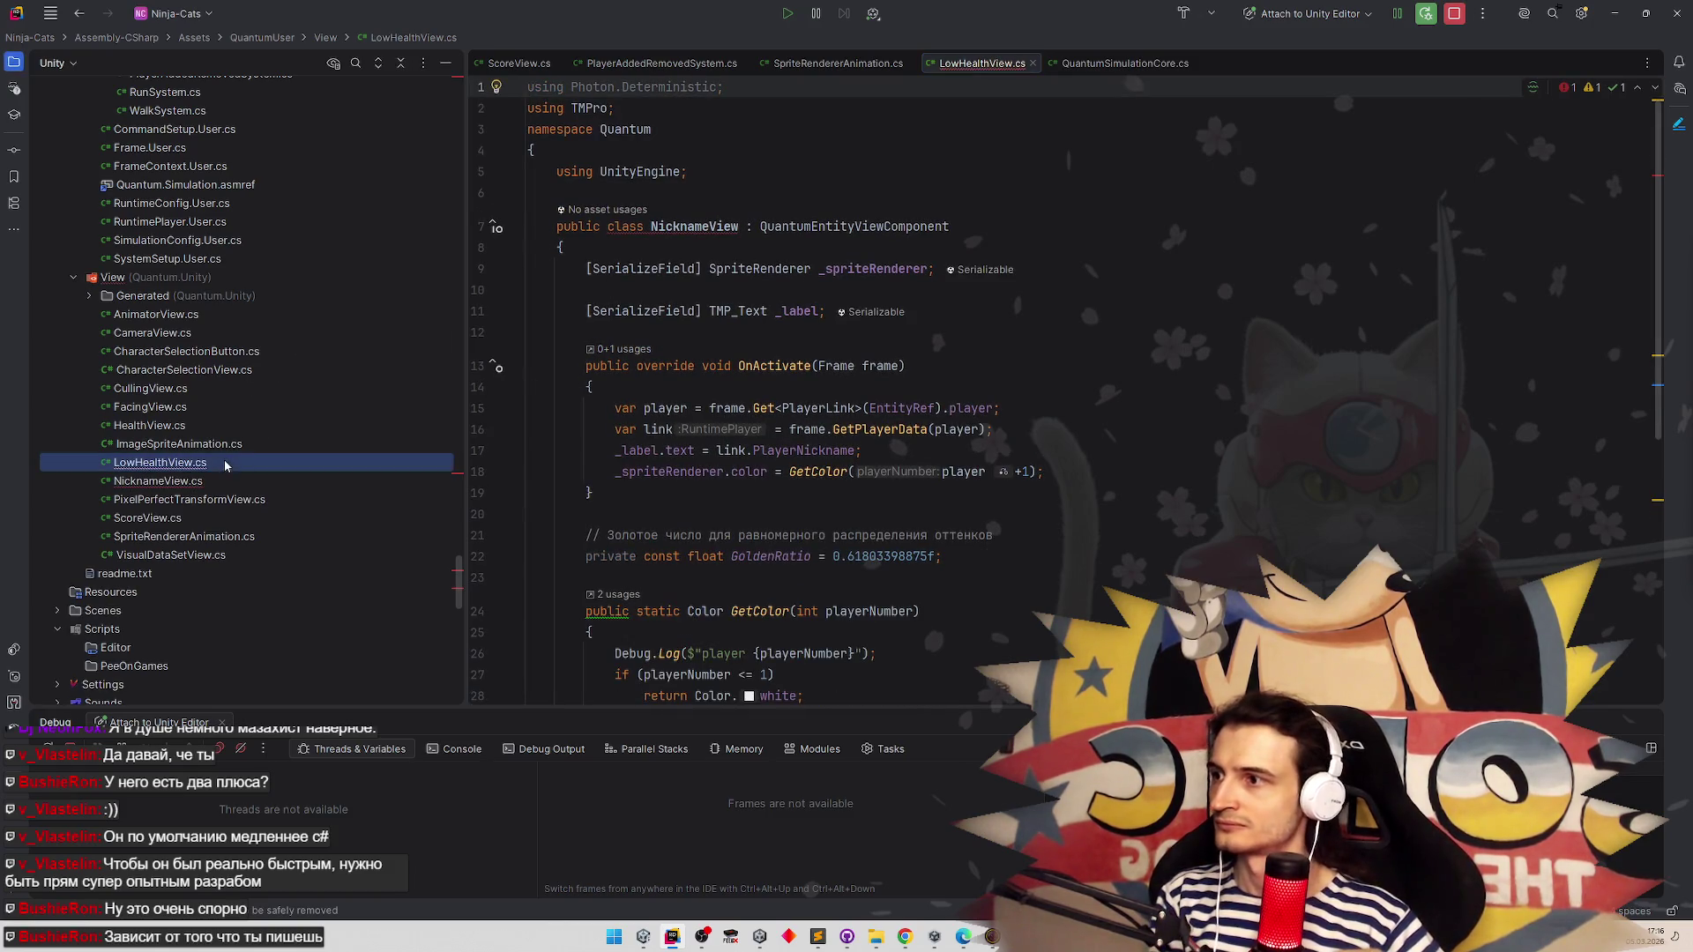
# Rename the class on line 7 to LowHealthView and open CharacterSelectionView.cs
pyautogui.hotkey('shift', 'F6')
pyautogui.press('Escape')
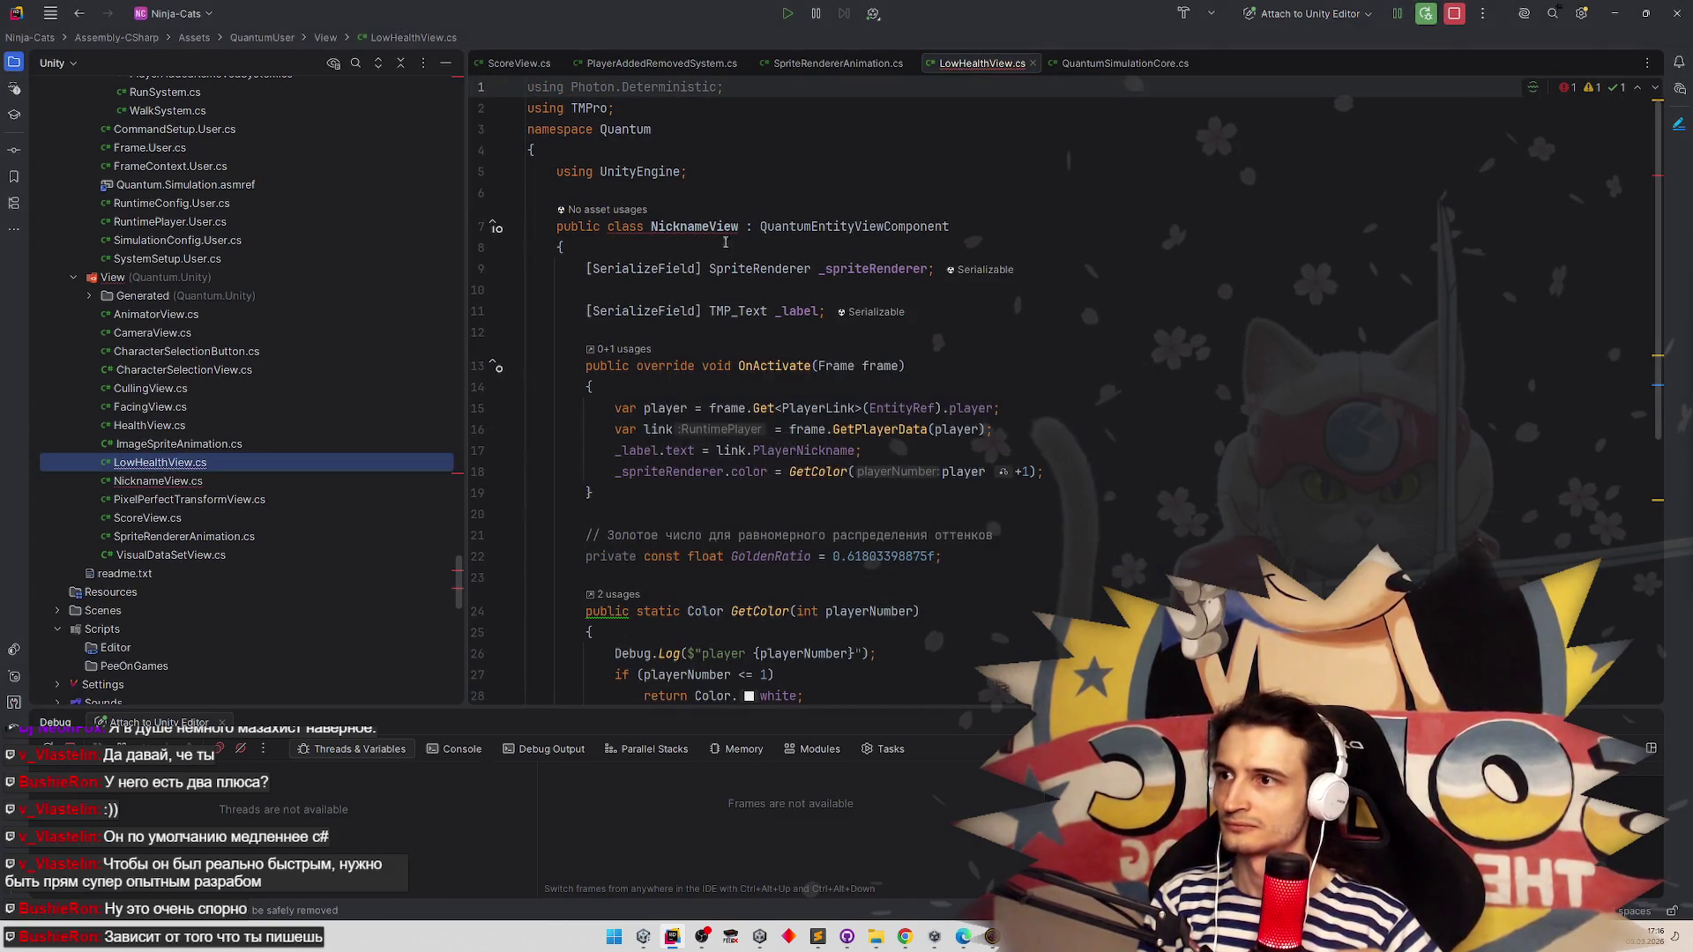
pyautogui.doubleClick(694, 214)
pyautogui.write('LowHealthView')
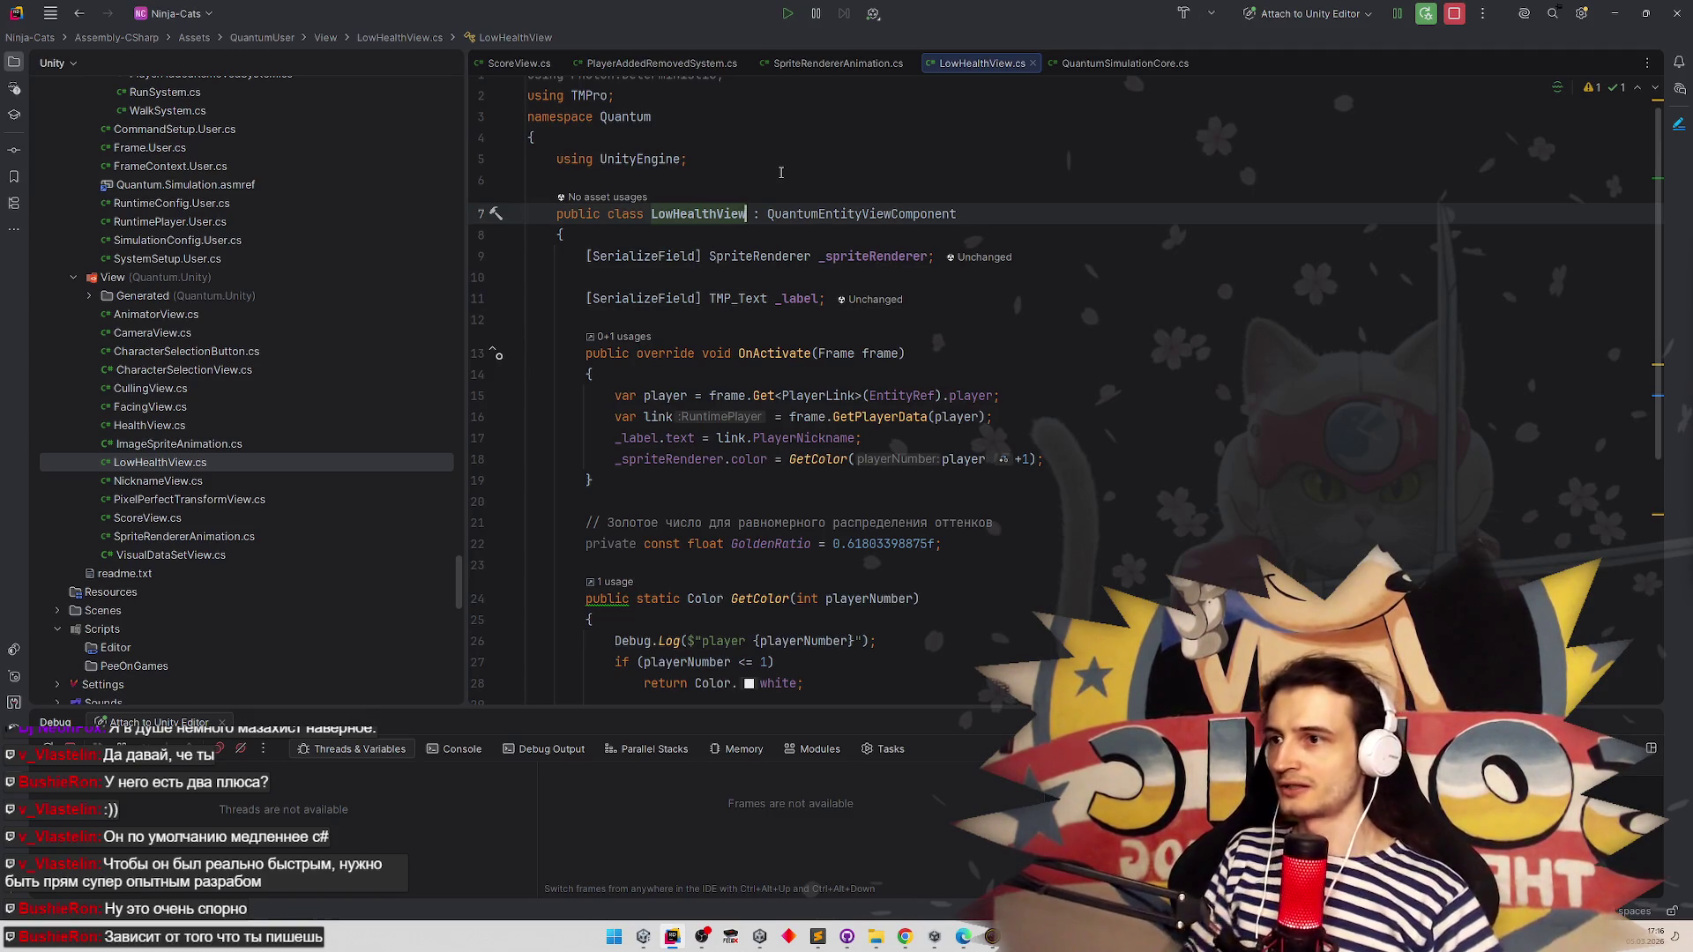
pyautogui.doubleClick(267, 370)
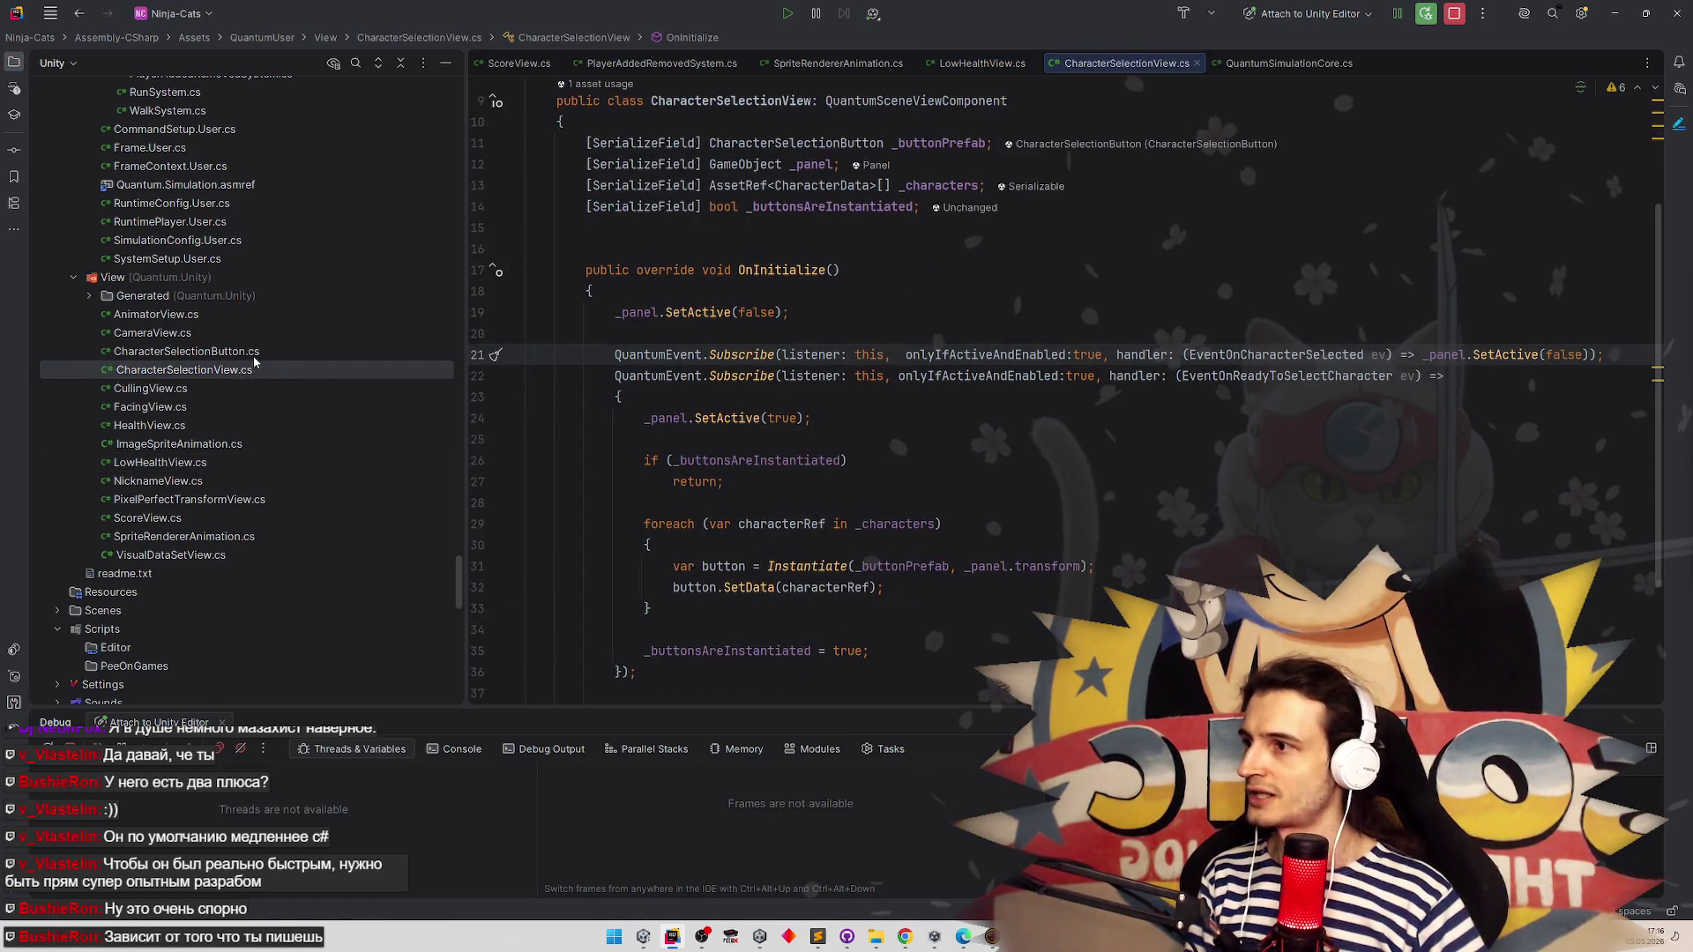
# Open ImageSpriteAnimation.cs and HealthView.cs, select HealthView lines 18–21, and return to LowHealthView.cs
pyautogui.click(192, 467)
pyautogui.doubleClick(179, 443)
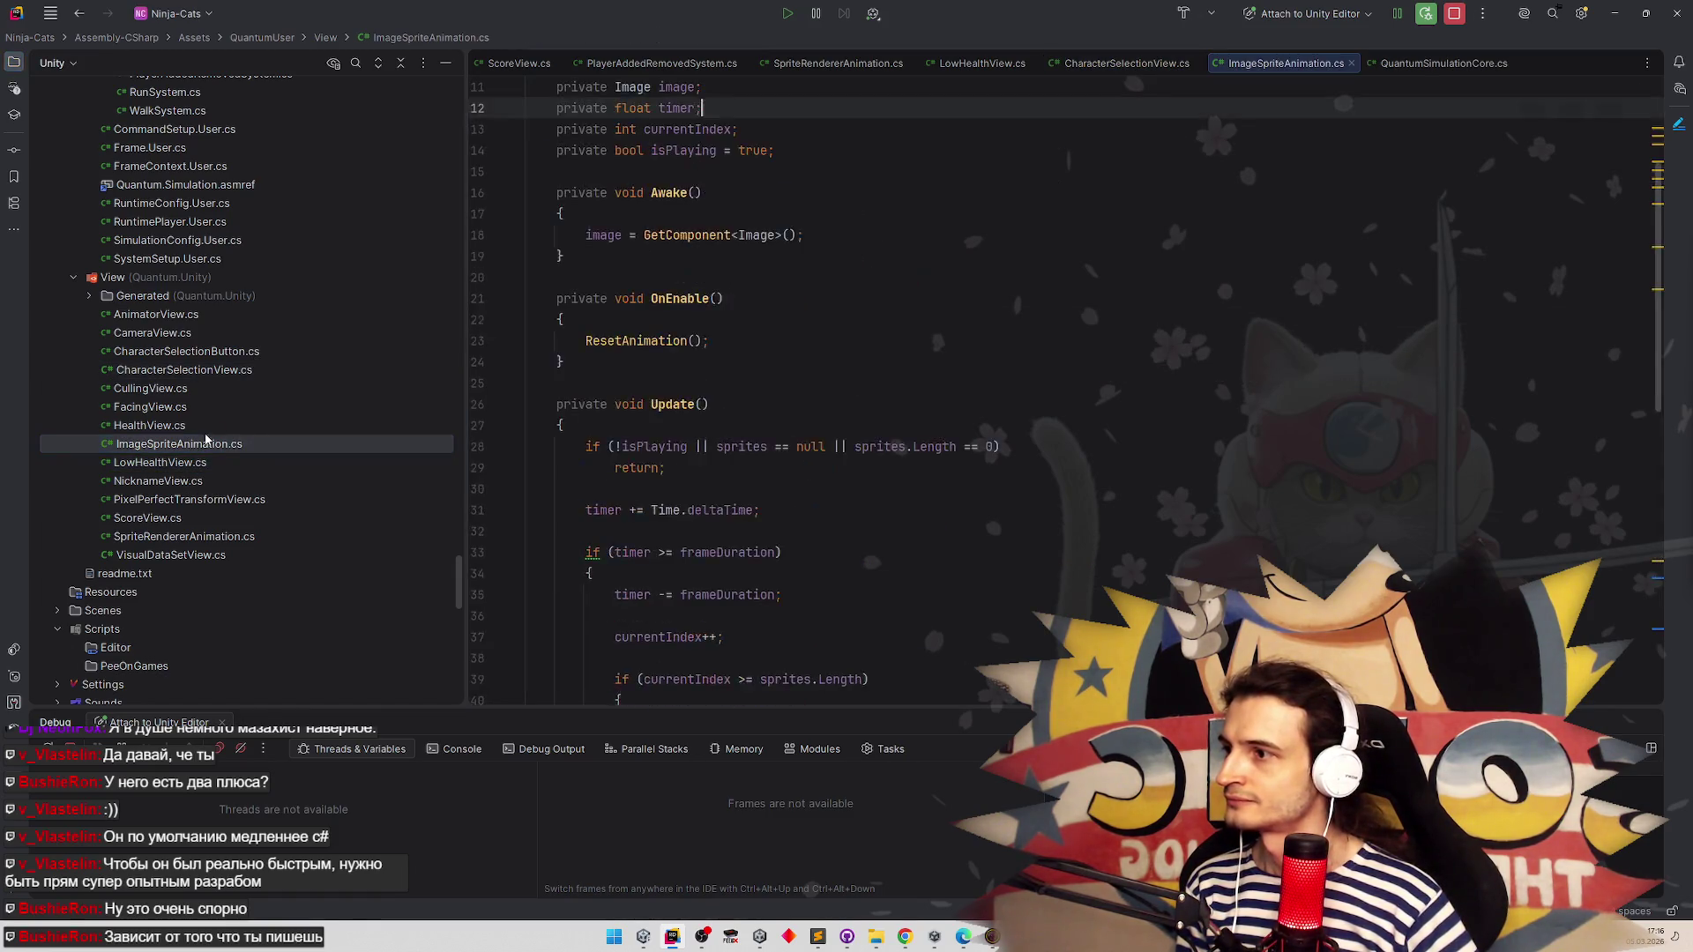
pyautogui.doubleClick(150, 425)
pyautogui.scroll(2, 725, 379)
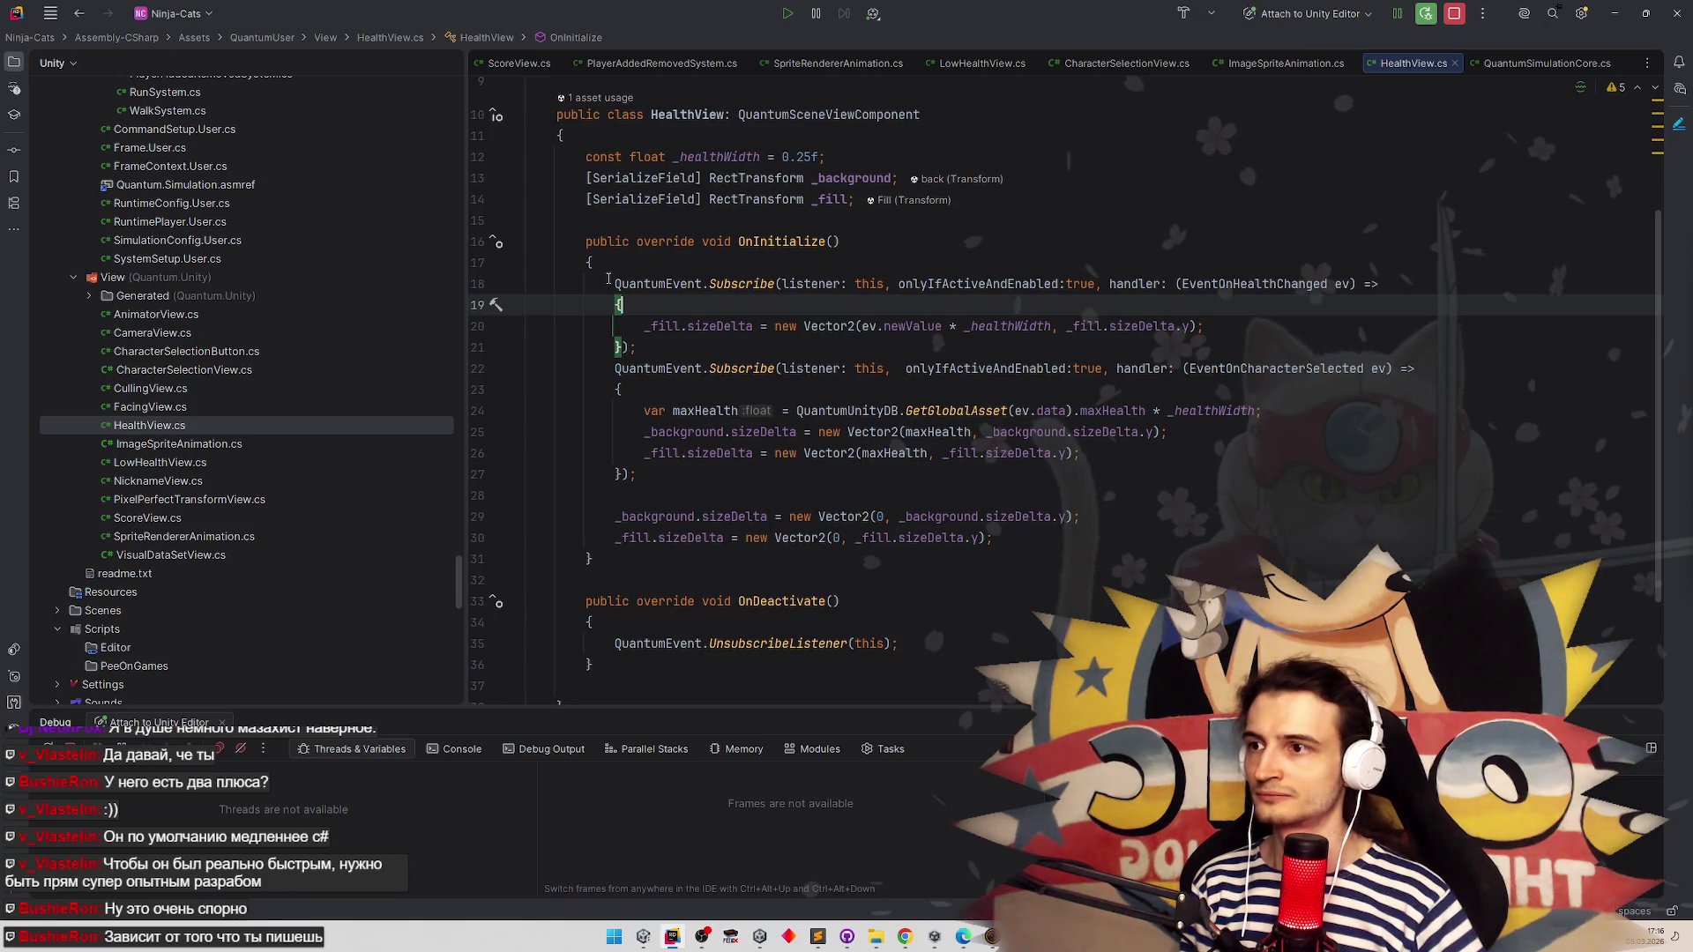
pyautogui.moveTo(615, 283); pyautogui.dragTo(638, 346)
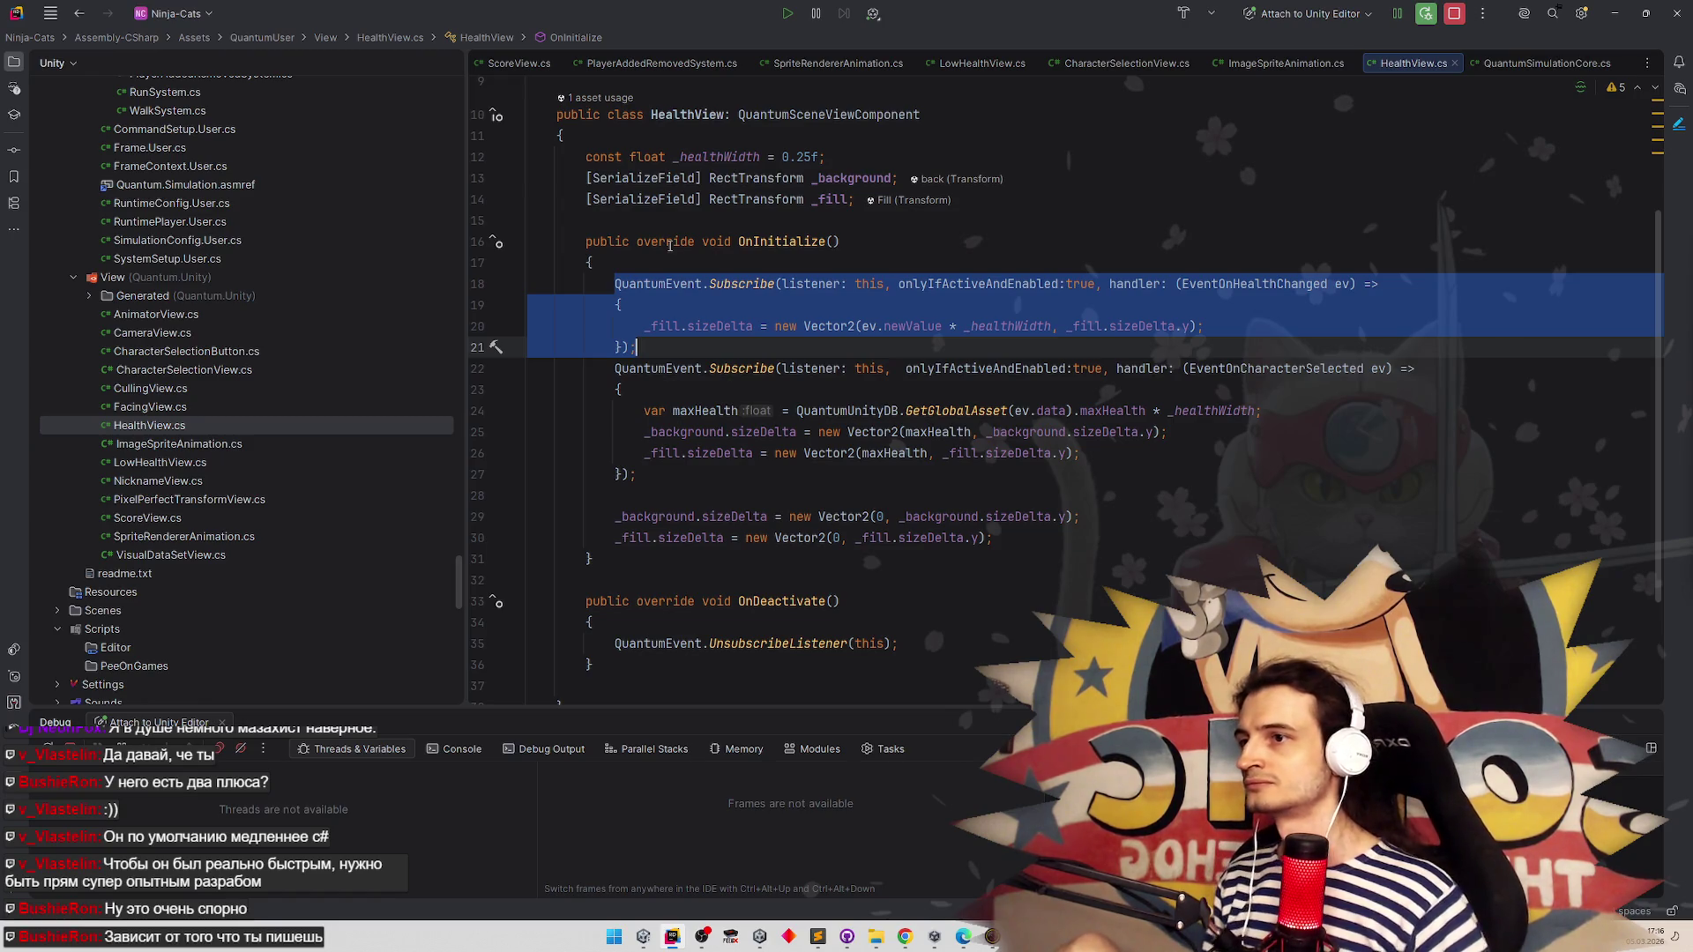
pyautogui.doubleClick(177, 463)
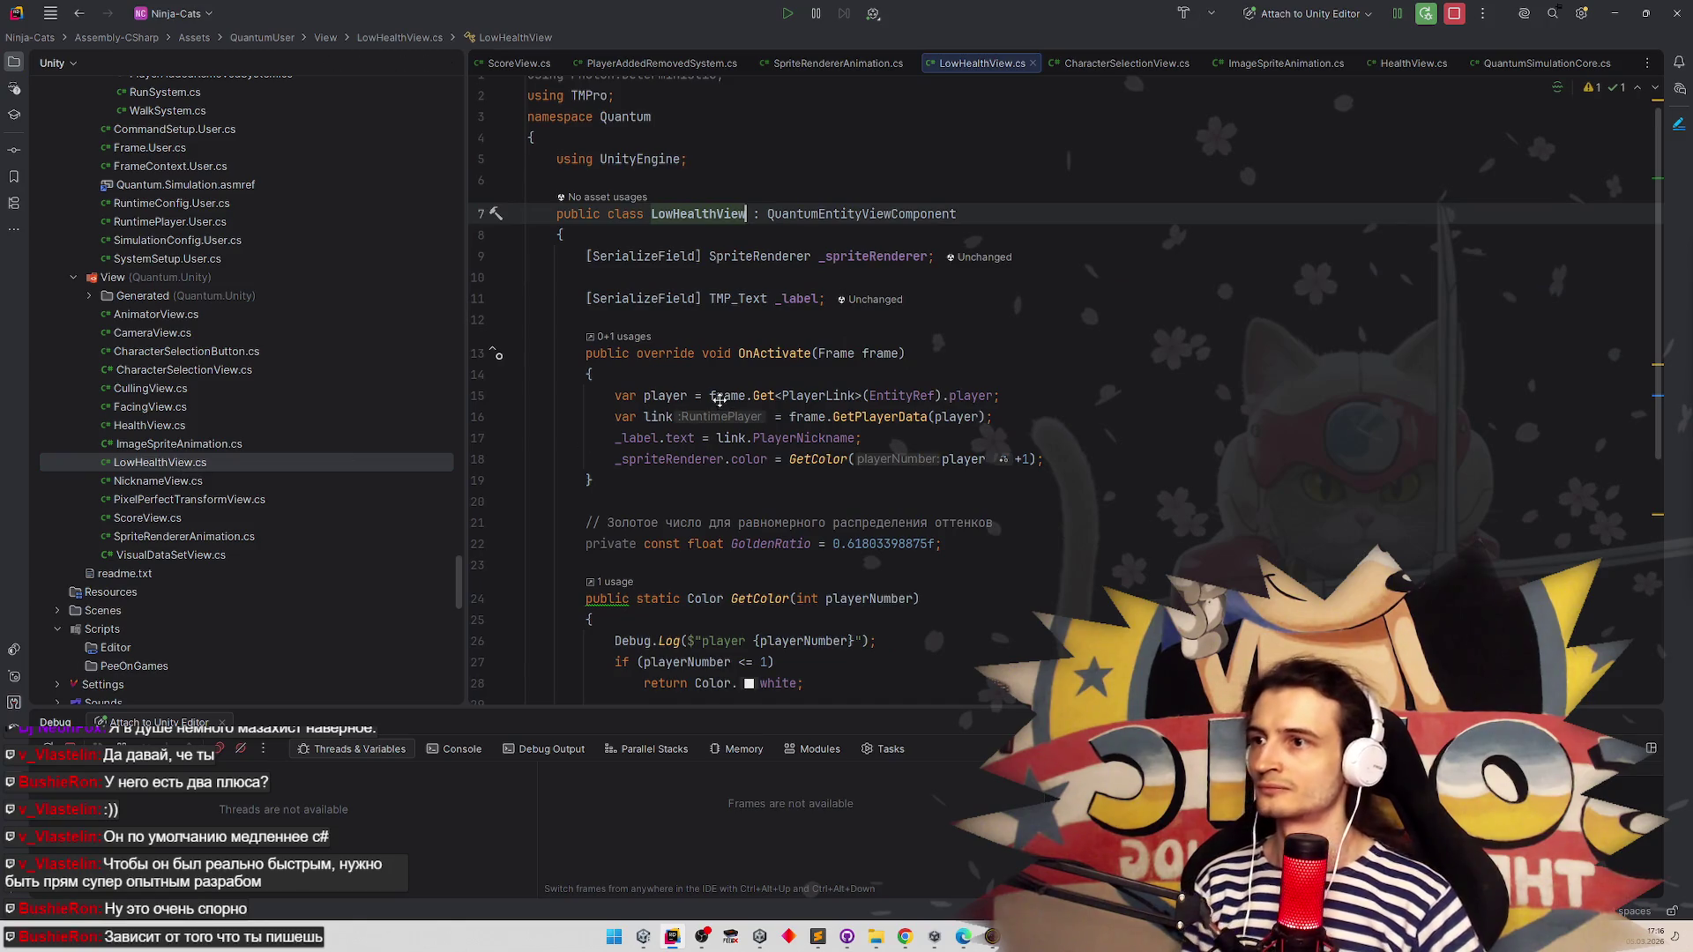
pyautogui.scroll(-1, 719, 399)
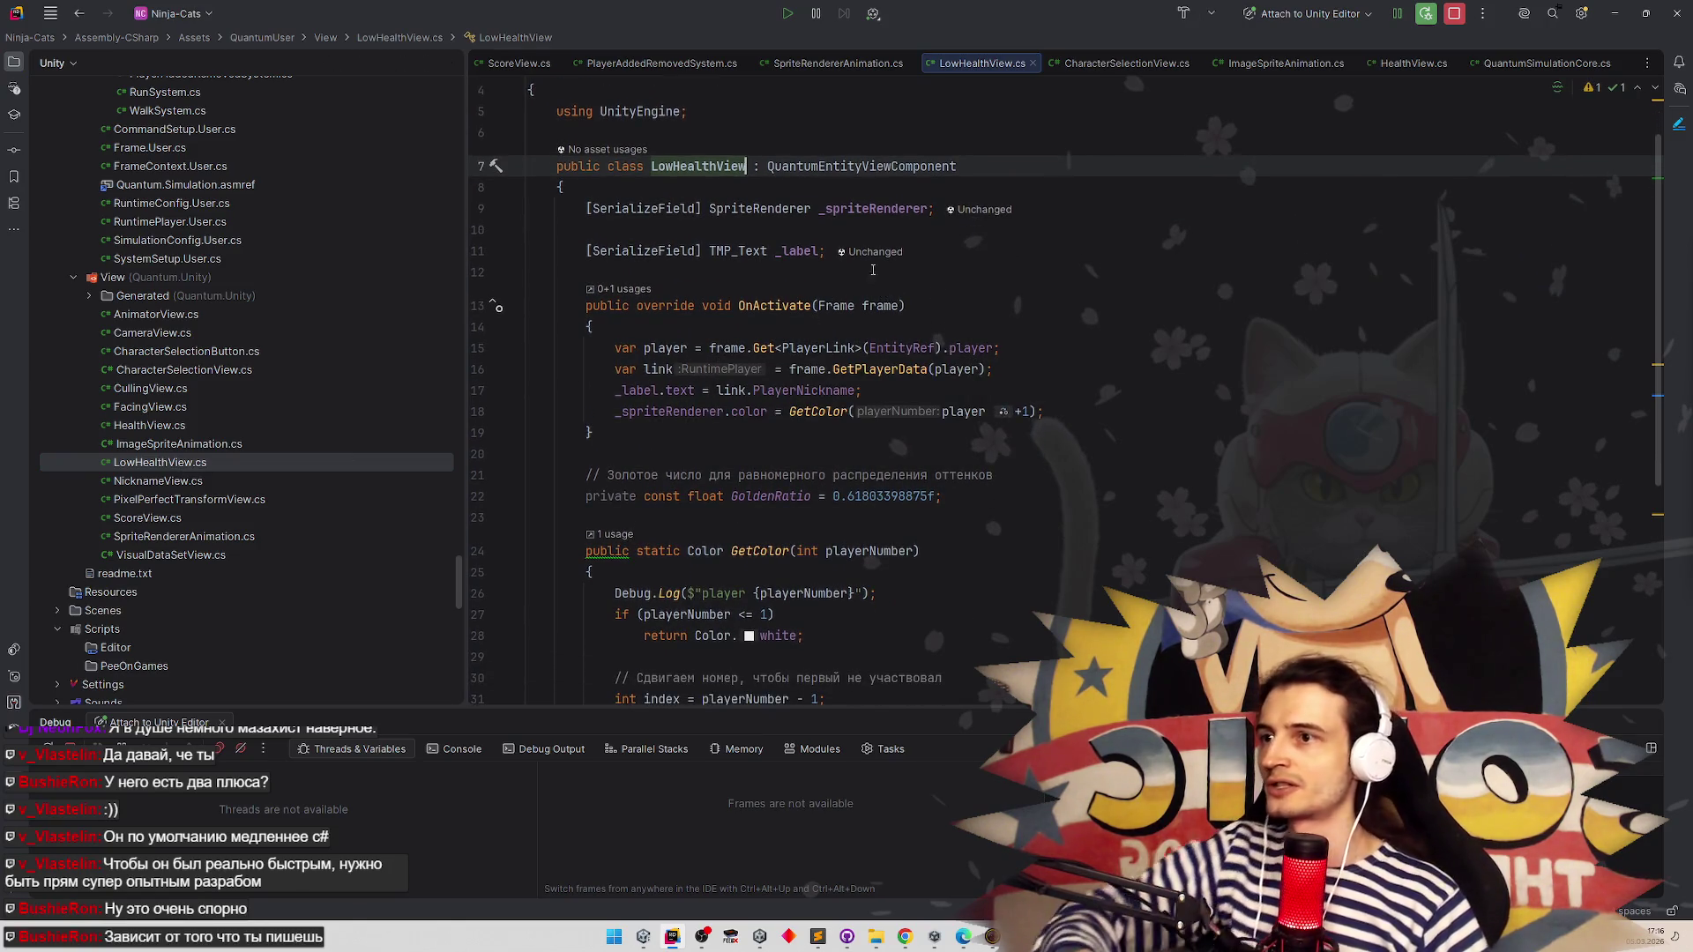
# Turn the field into a serialized GameObject _sfx and delete the TMP_Text _label field
pyautogui.doubleClick(758, 208)
pyautogui.write('G')
pyautogui.press('Down')
pyautogui.press('Down')
pyautogui.press('Down')
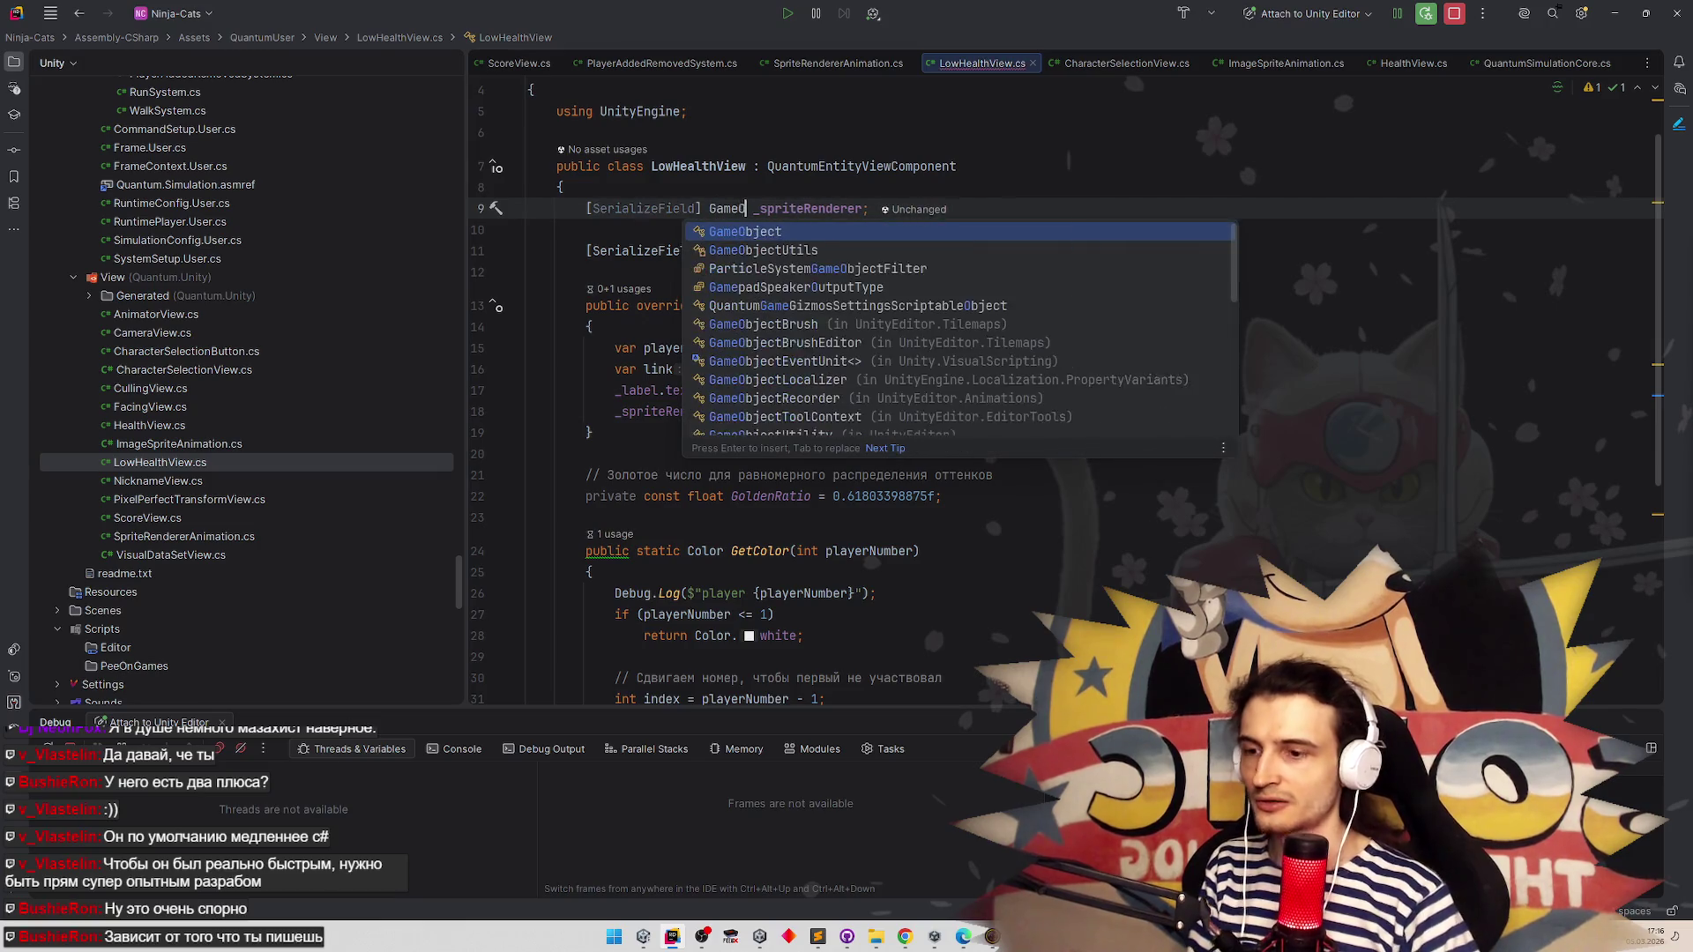
pyautogui.press('Return')
pyautogui.write('_')
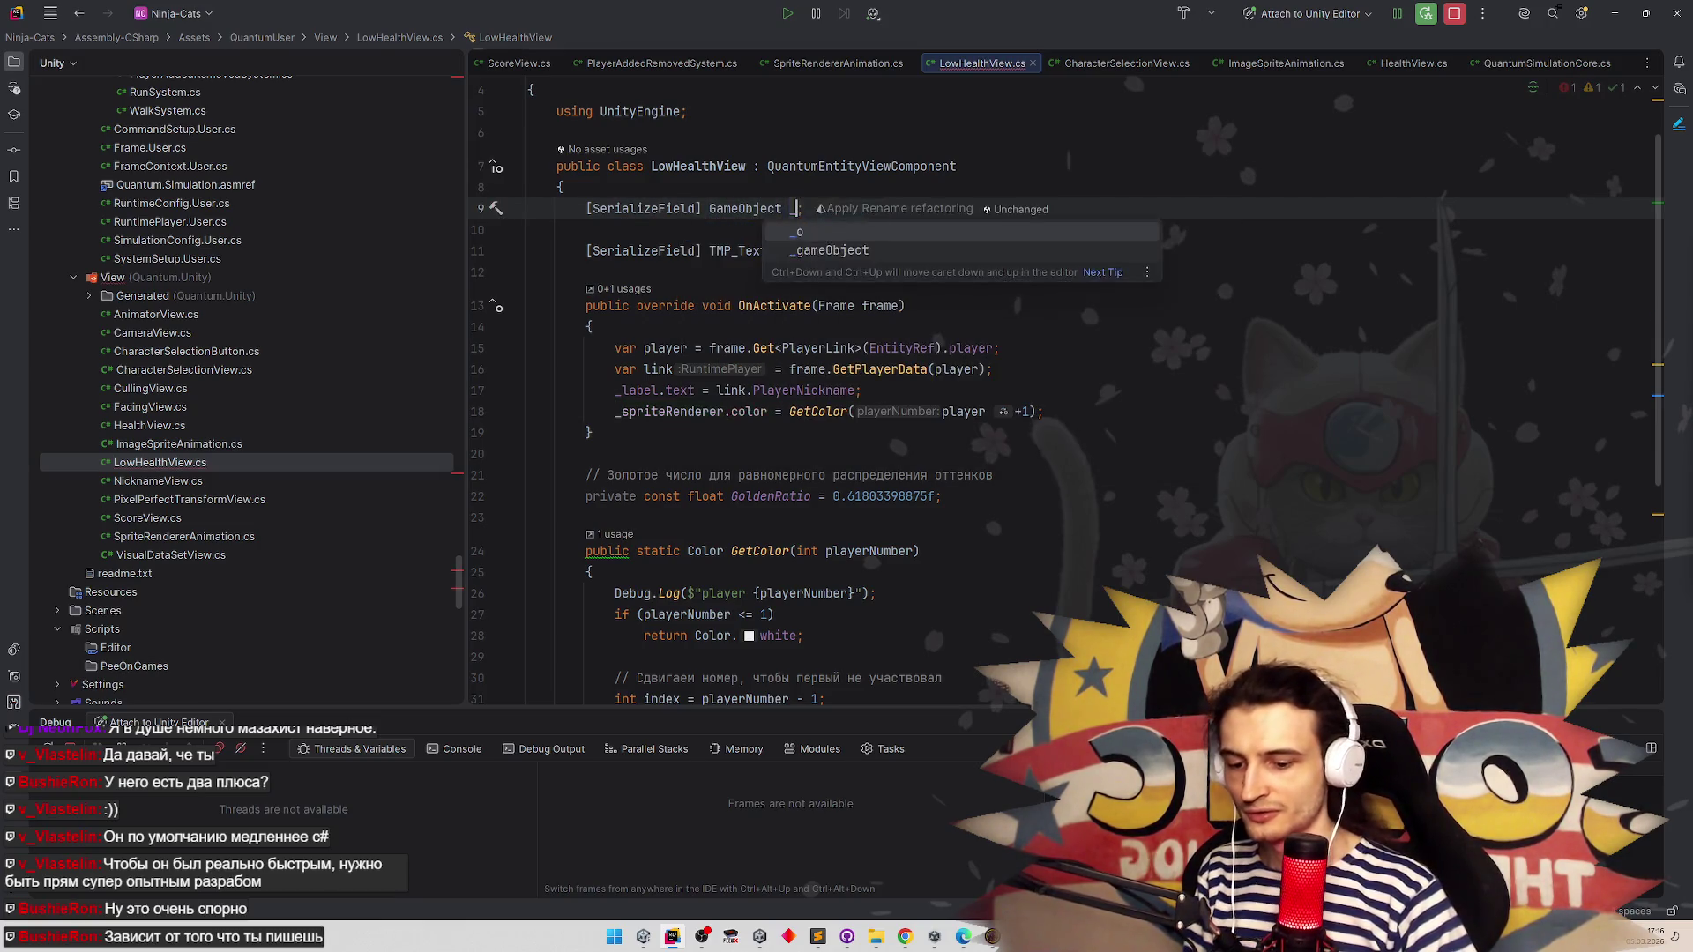
pyautogui.write('sfx')
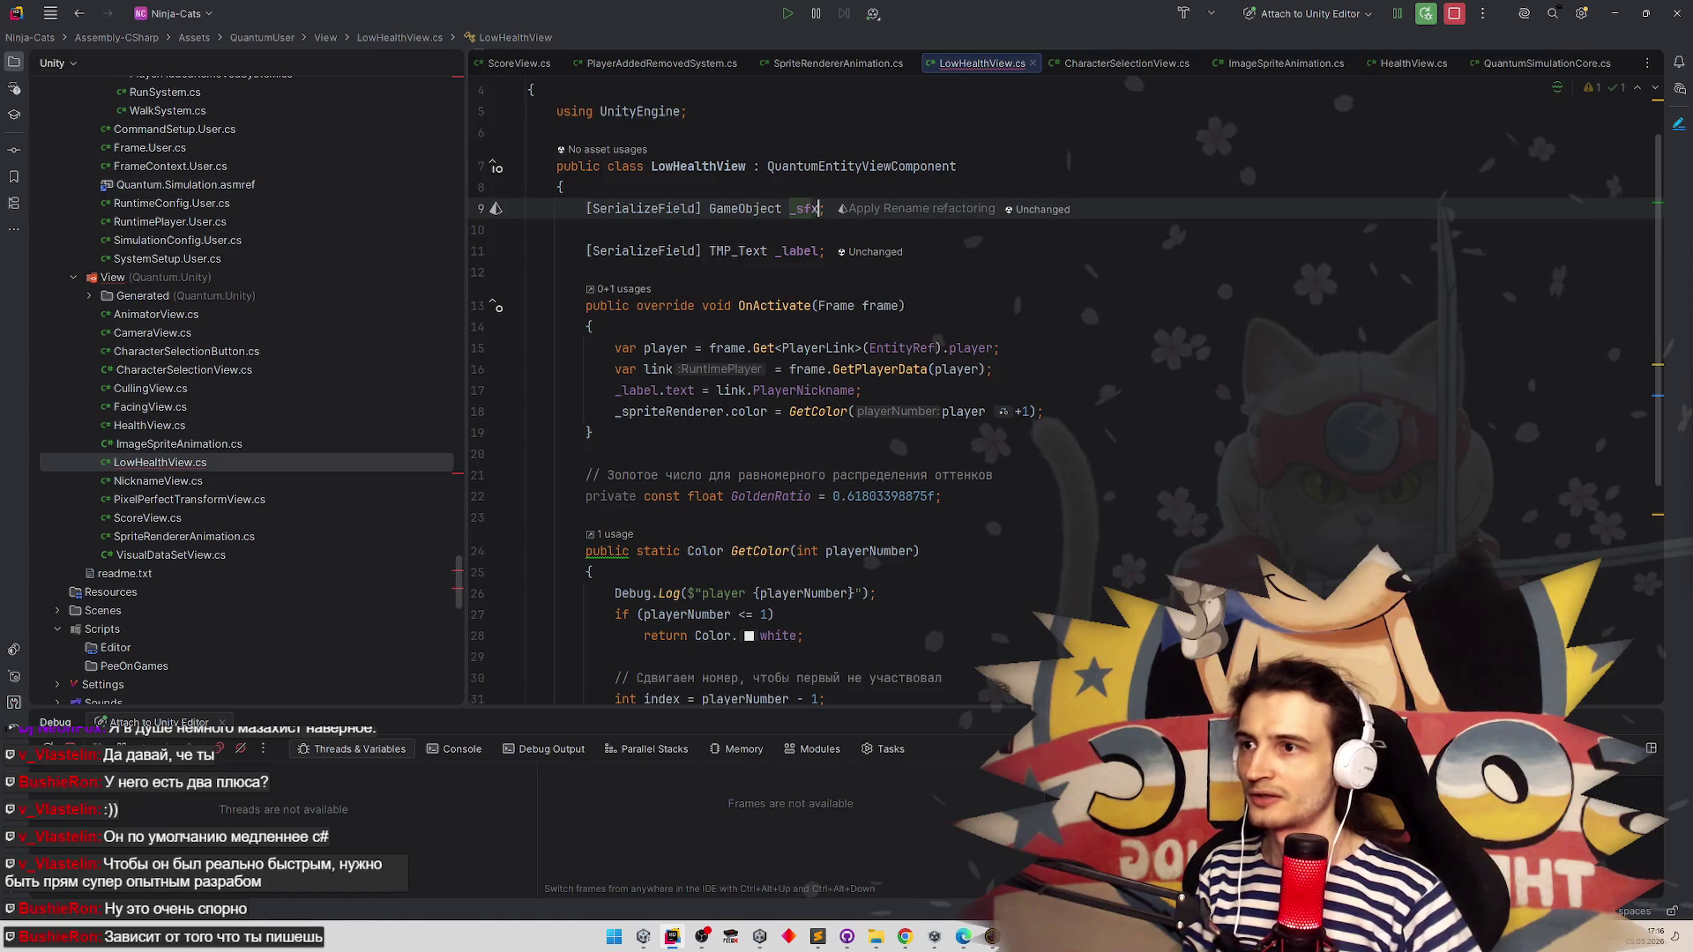
pyautogui.click(904, 279)
pyautogui.moveTo(825, 251); pyautogui.dragTo(555, 252)
pyautogui.press('BackSpace')
pyautogui.press('BackSpace')
pyautogui.press('BackSpace')
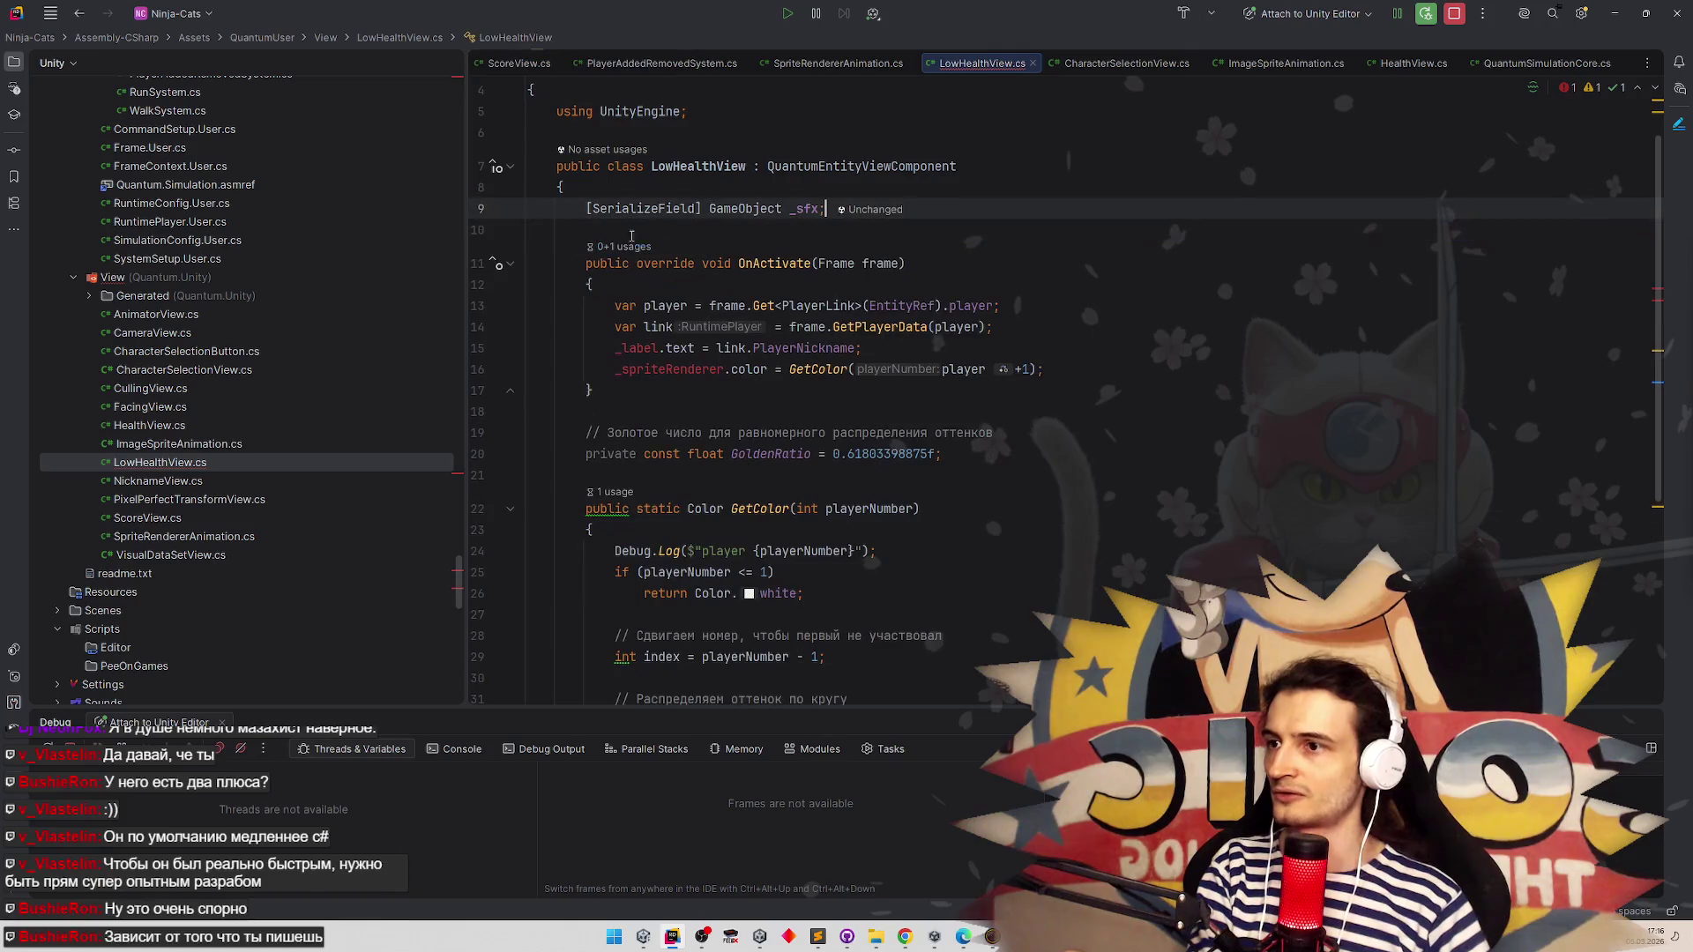
# Replace the OnActivate body with _sfx.SetActive(false); and add blank lines below it
pyautogui.moveTo(1049, 369)
pyautogui.mouseDown()
pyautogui.moveTo(587, 305)
pyautogui.moveTo(615, 305)
pyautogui.mouseUp()
pyautogui.press('BackSpace')
pyautogui.write('_sf')
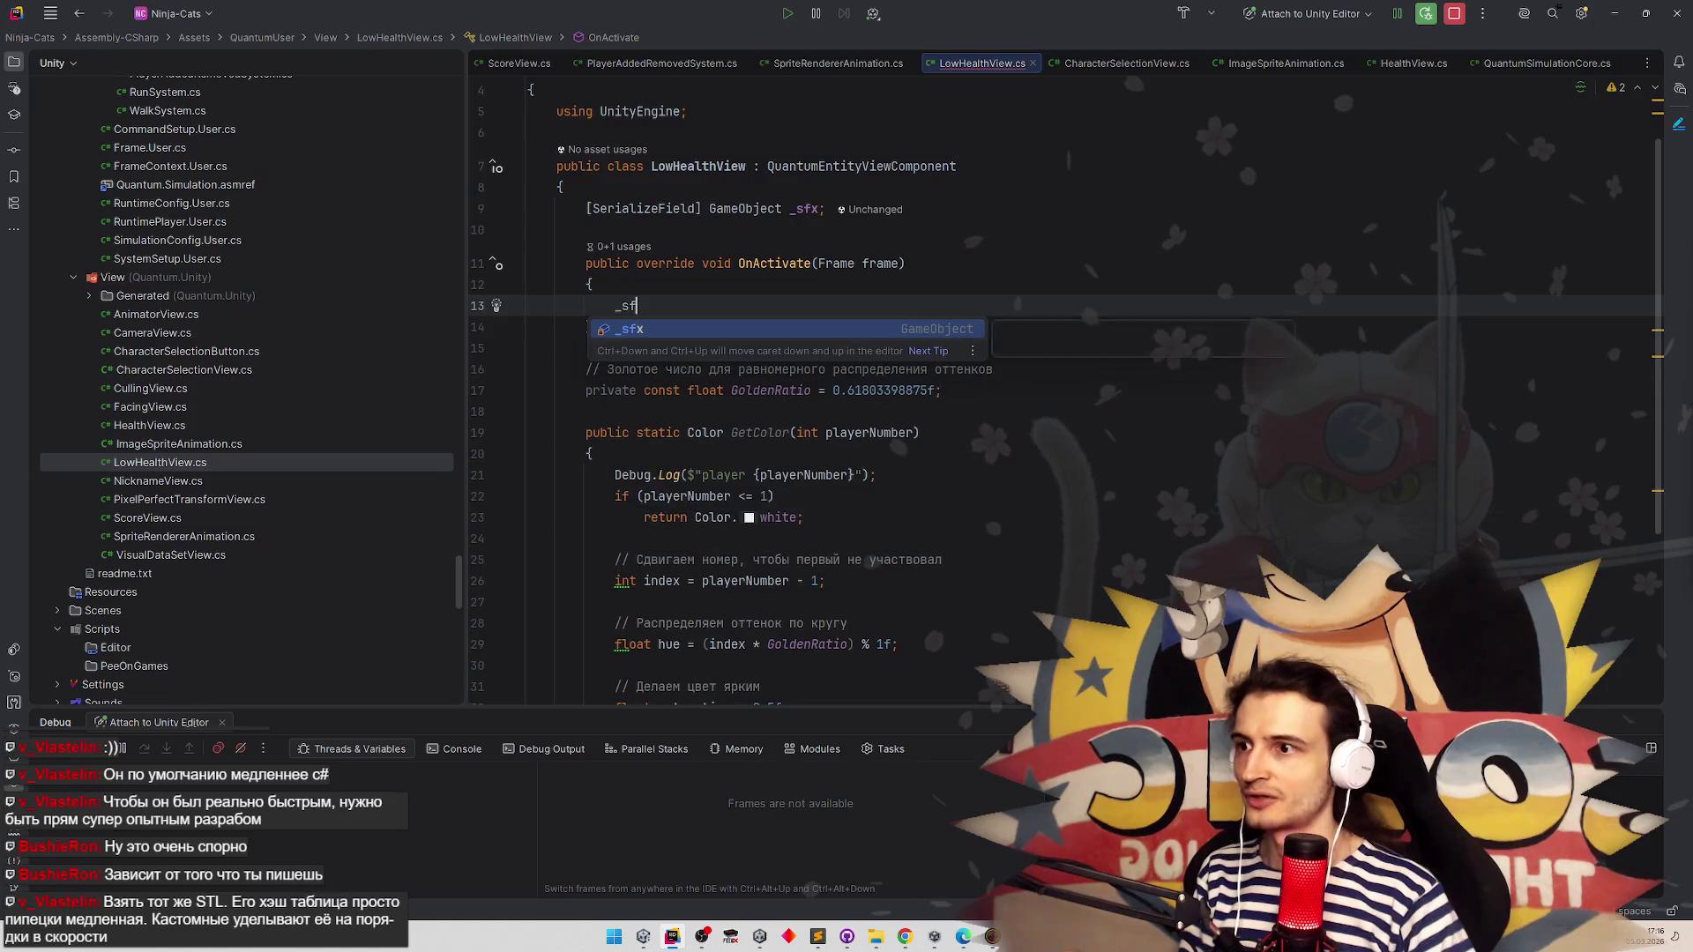
pyautogui.write('x.')
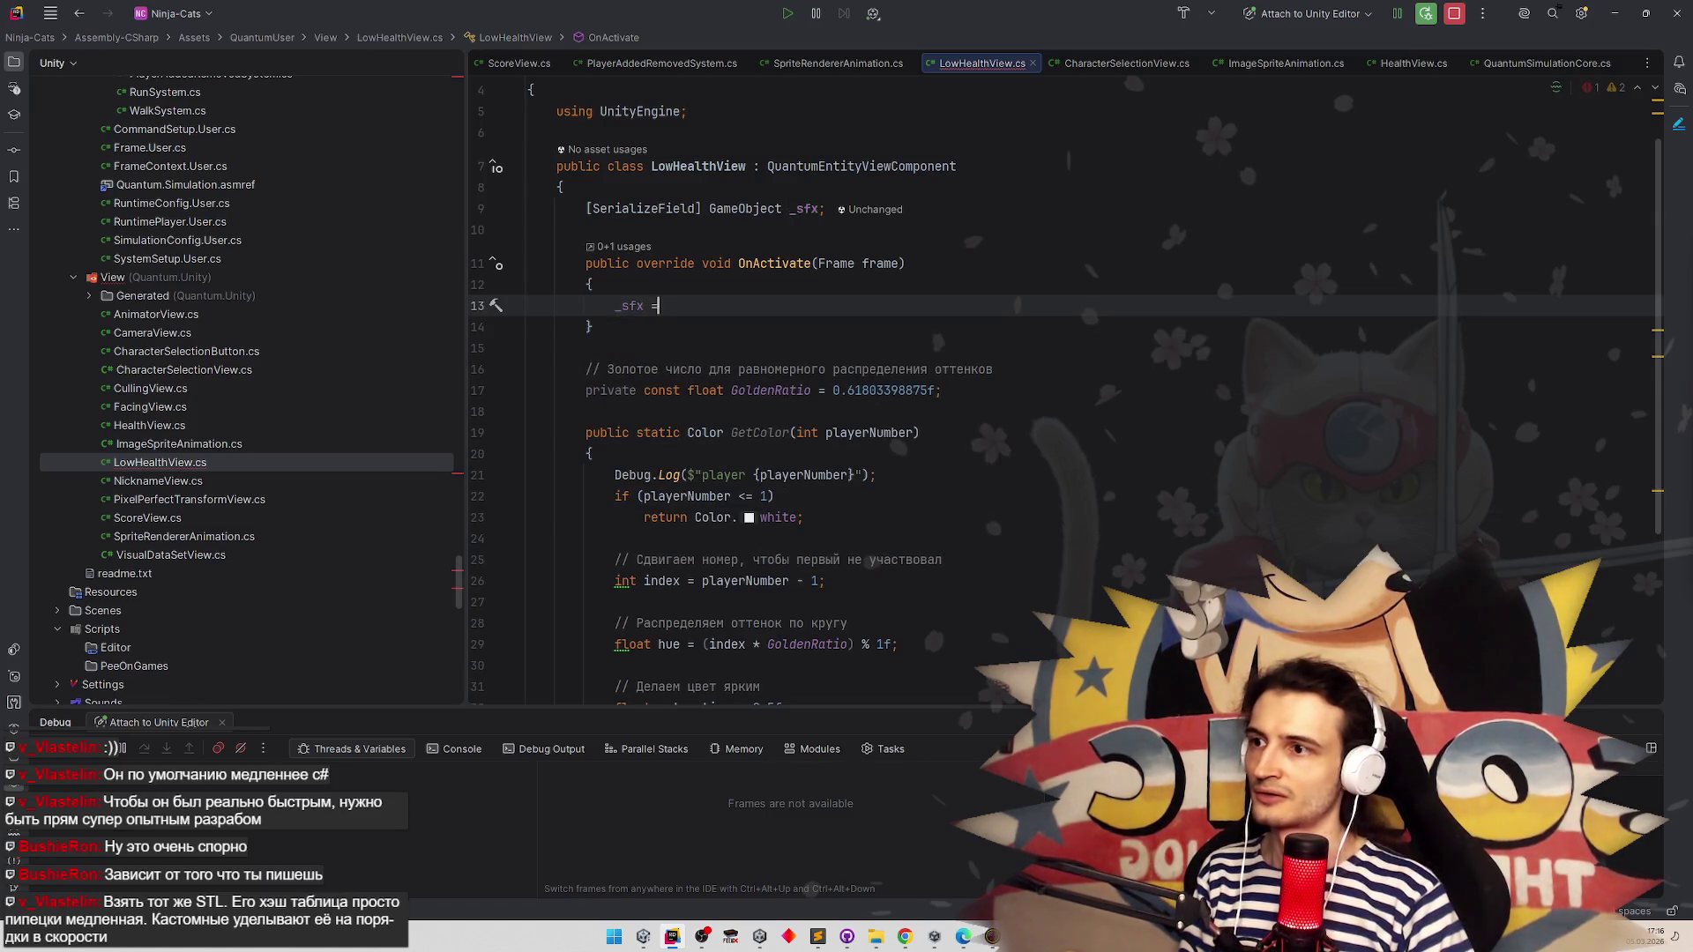
pyautogui.write('SetA')
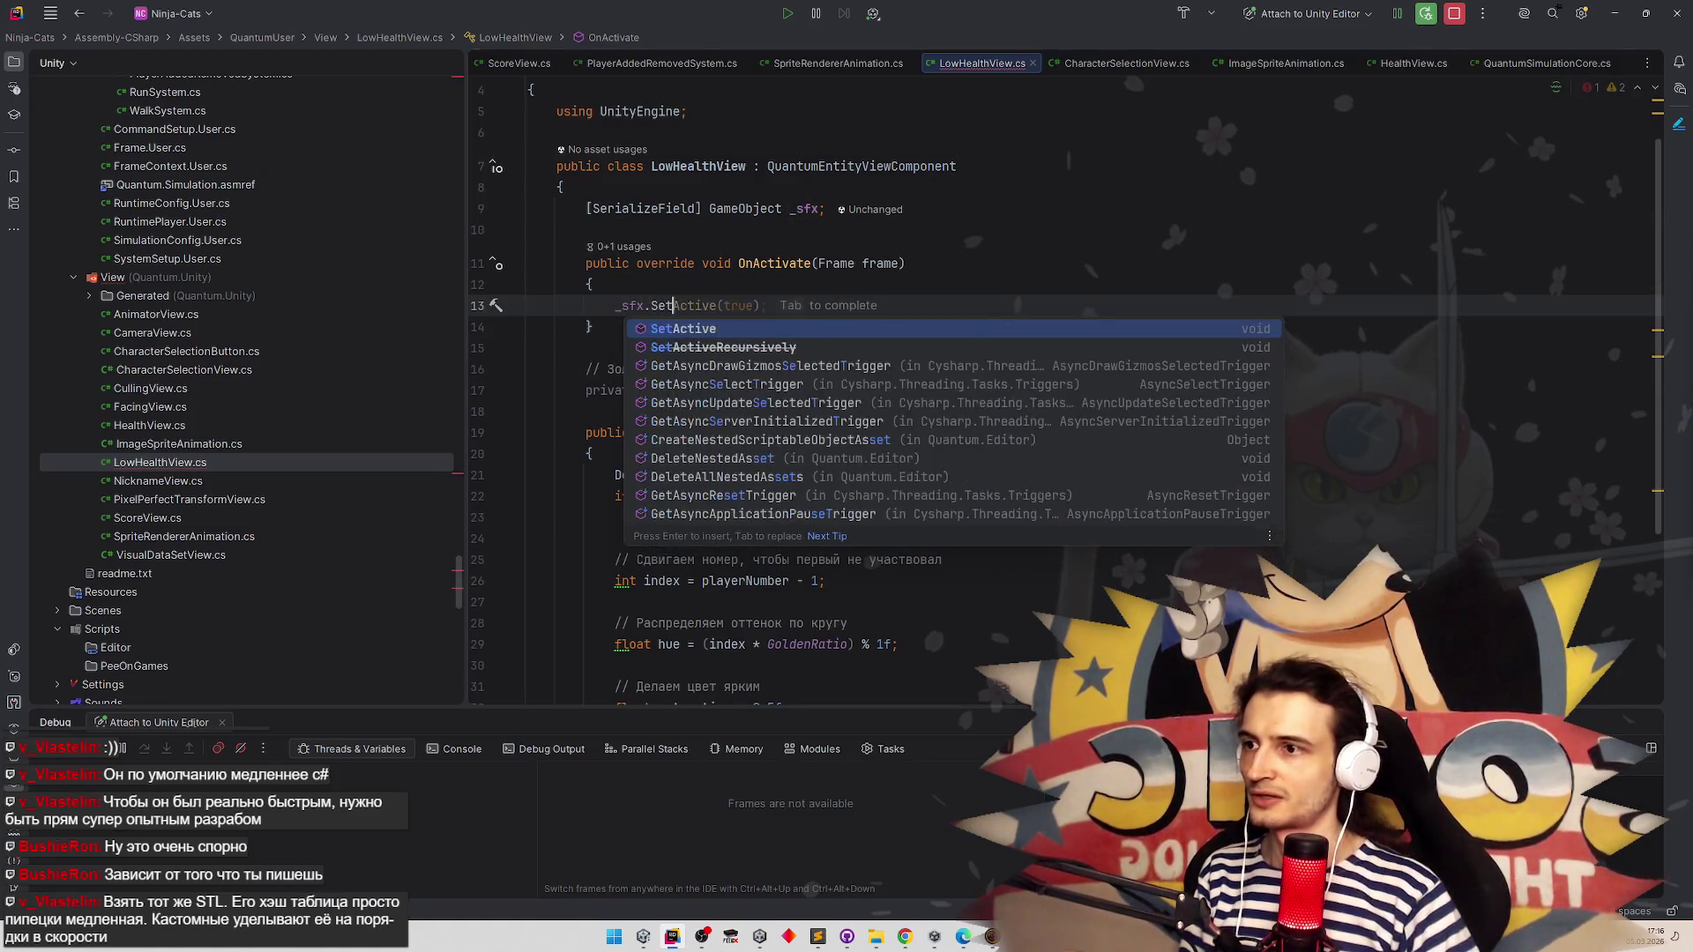
pyautogui.press('Return')
pyautogui.write('false);')
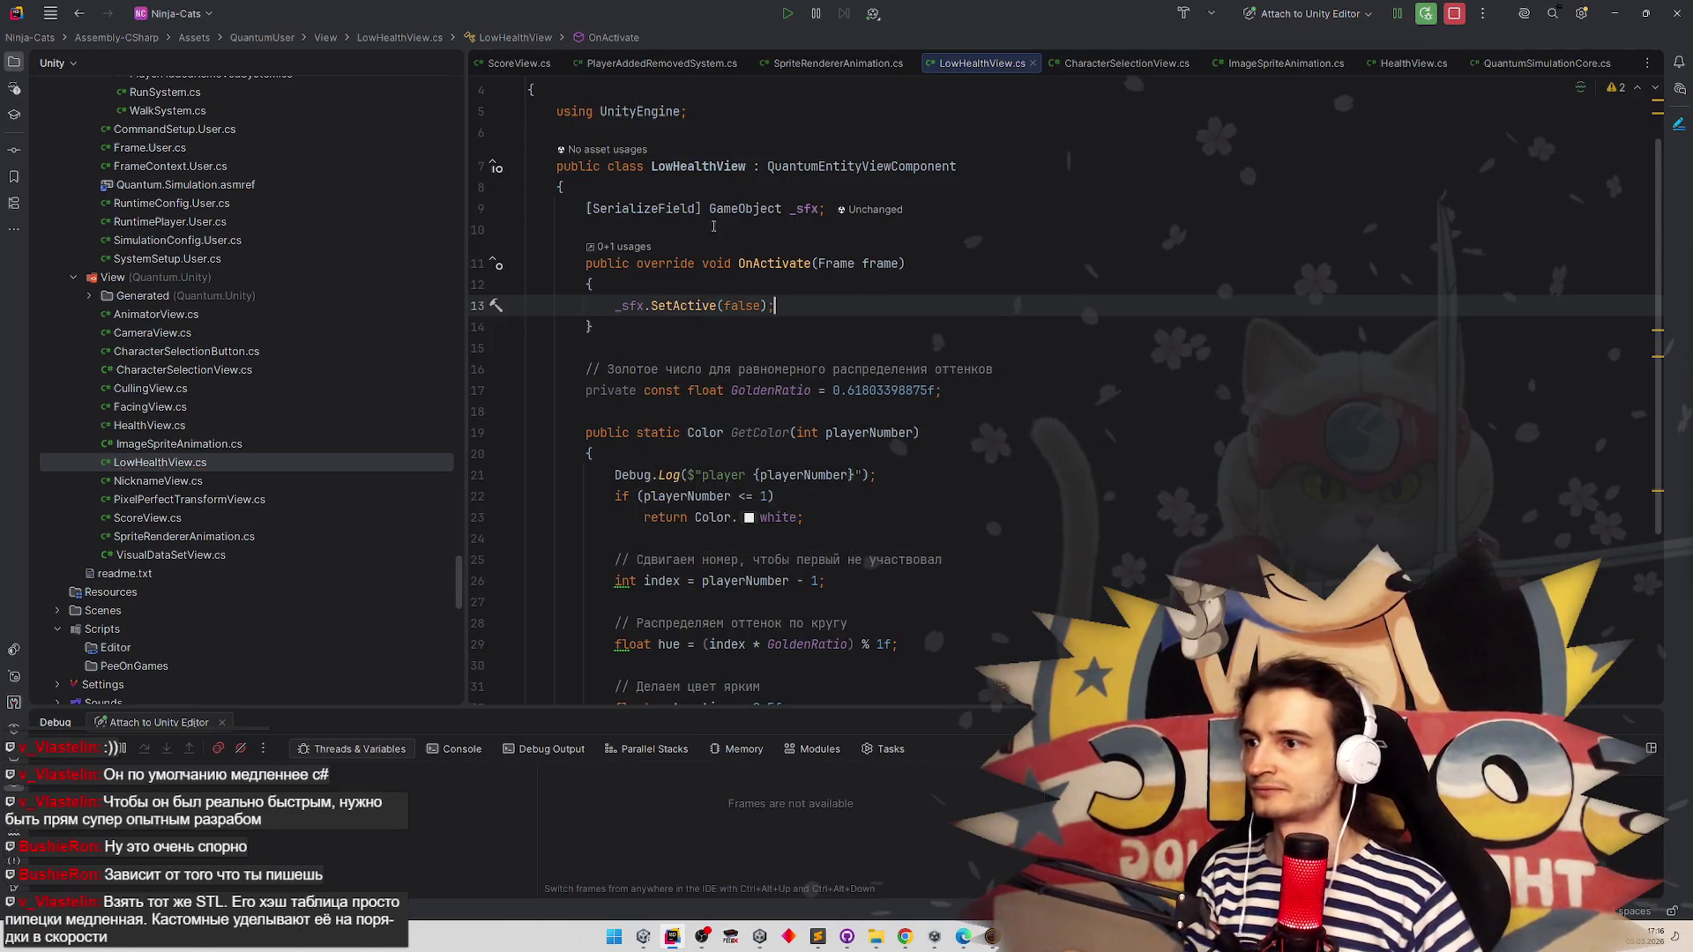
pyautogui.click(653, 321)
pyautogui.press('Return')
pyautogui.press('Return')
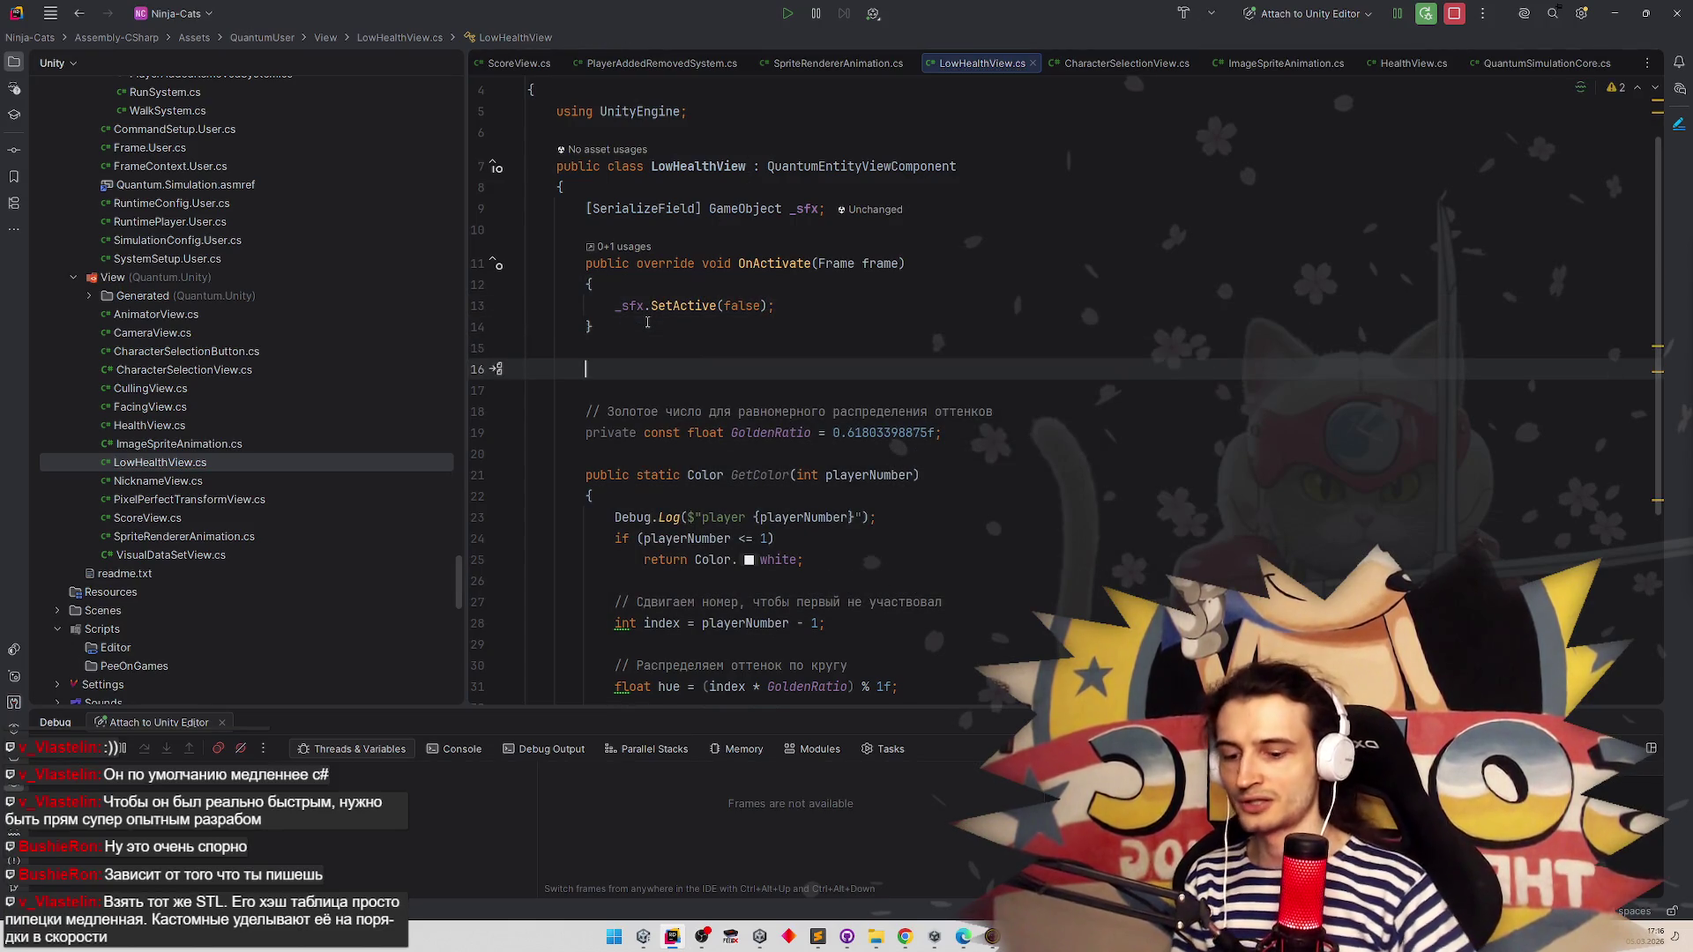
pyautogui.write('ov')
pyautogui.press('BackSpace')
pyautogui.press('BackSpace')
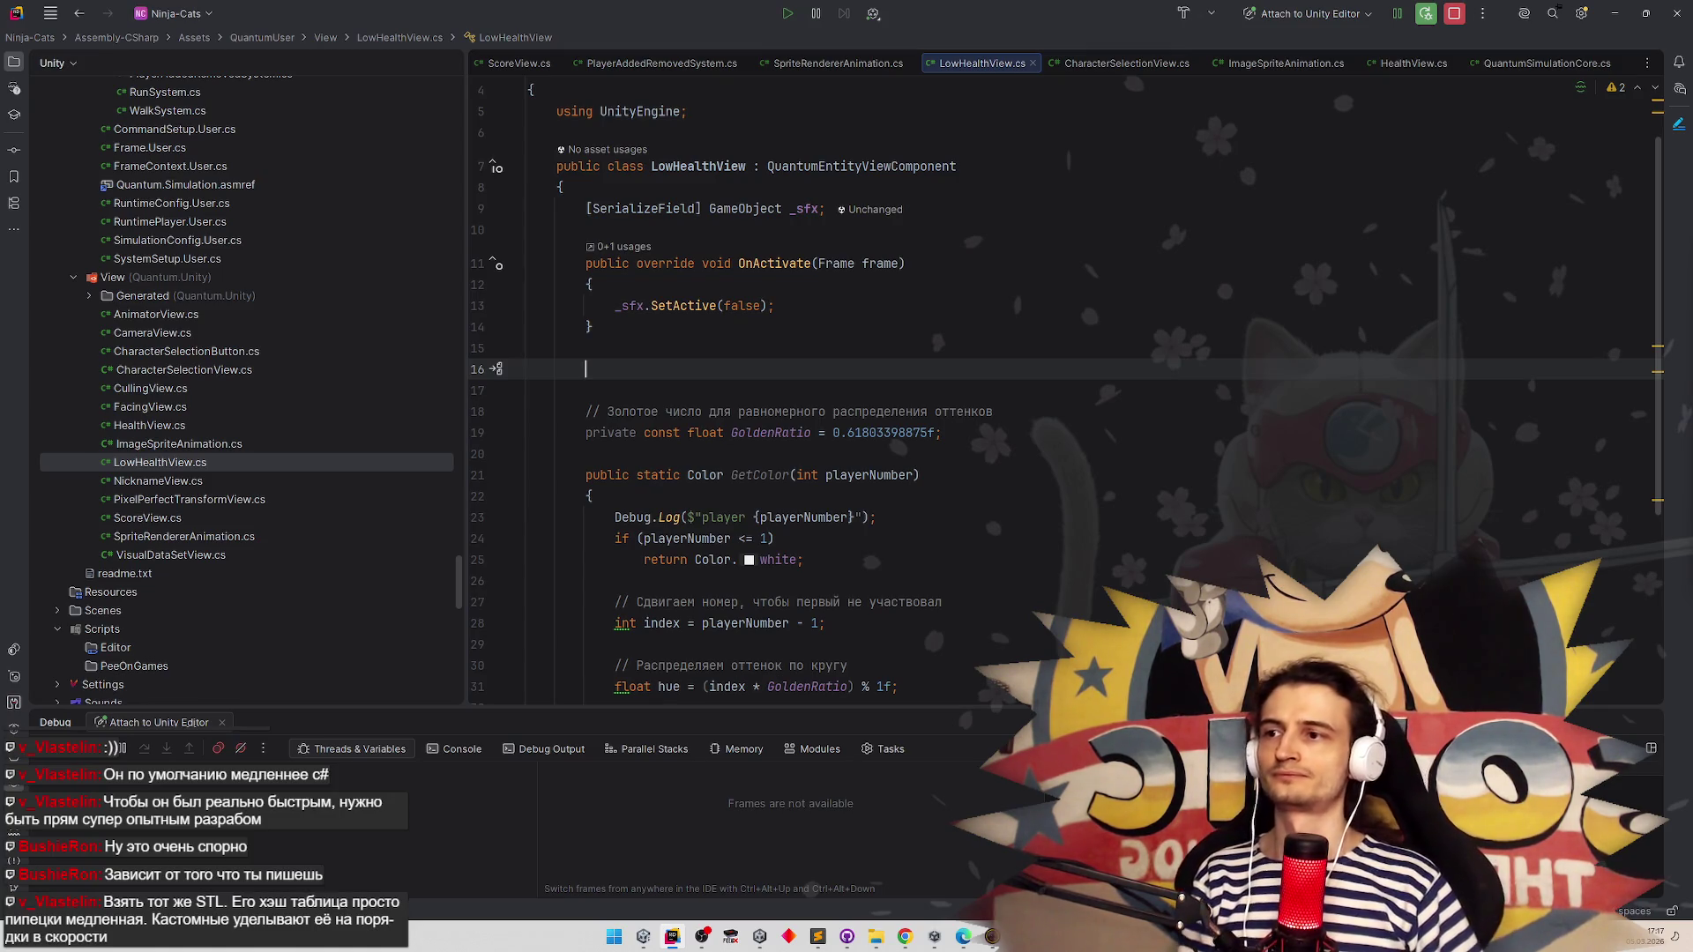
# Add an OnInitialize override and convert it to a block body
pyautogui.write('Ove')
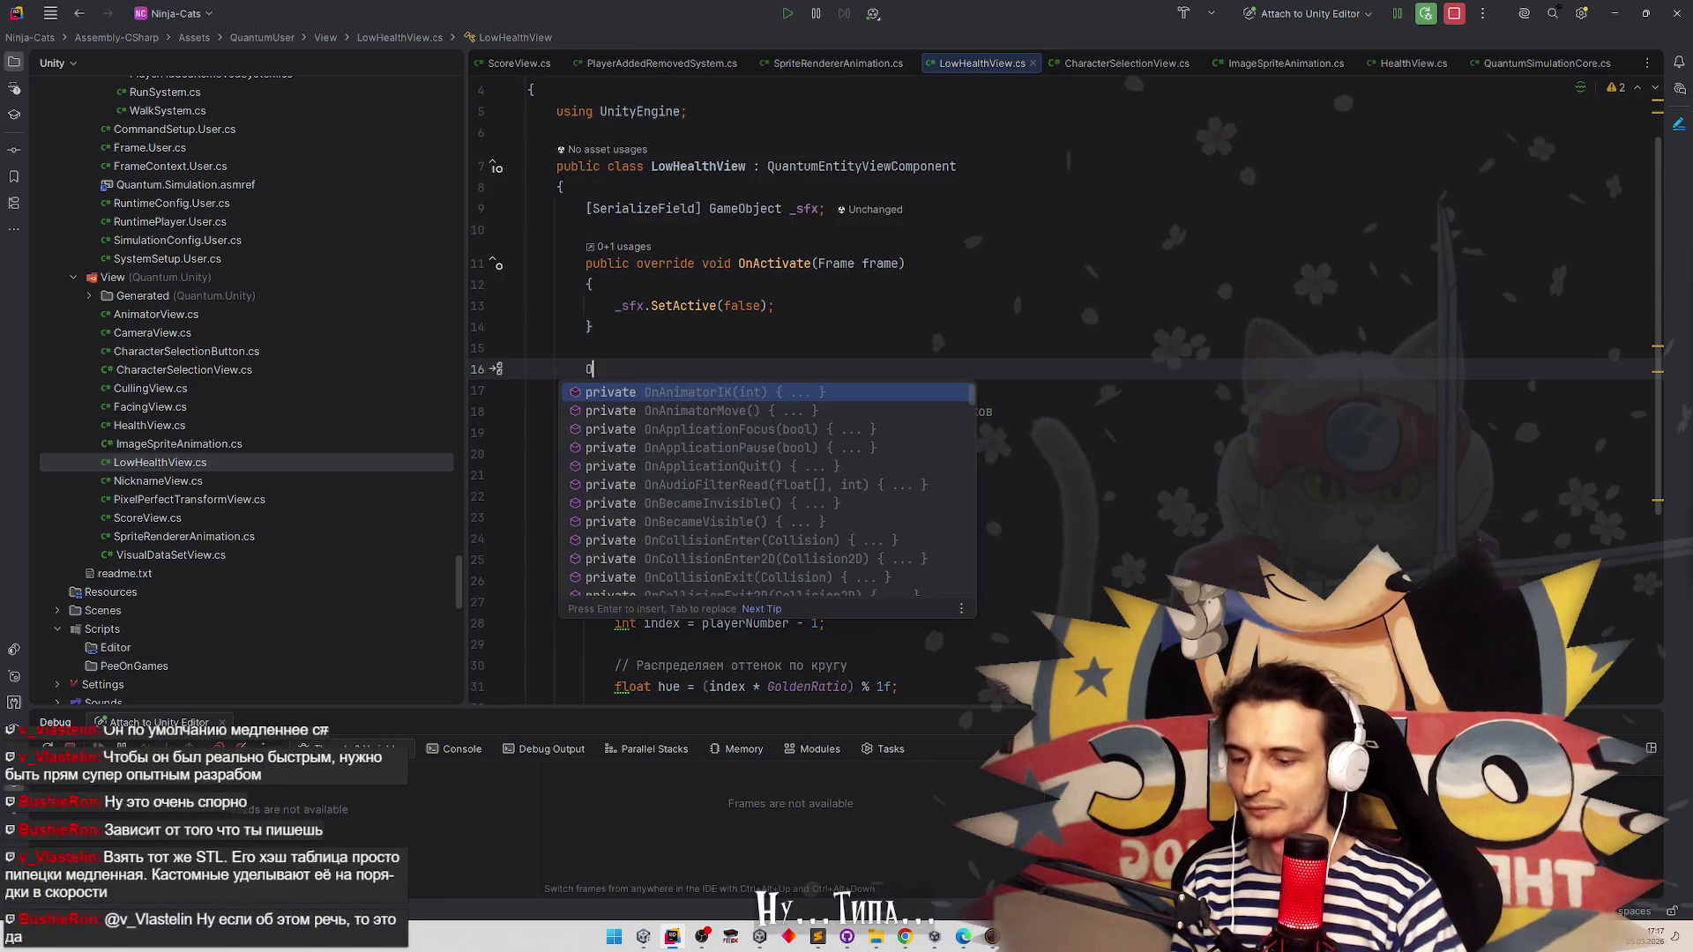
pyautogui.press('BackSpace')
pyautogui.press('BackSpace')
pyautogui.press('BackSpace')
pyautogui.write('over')
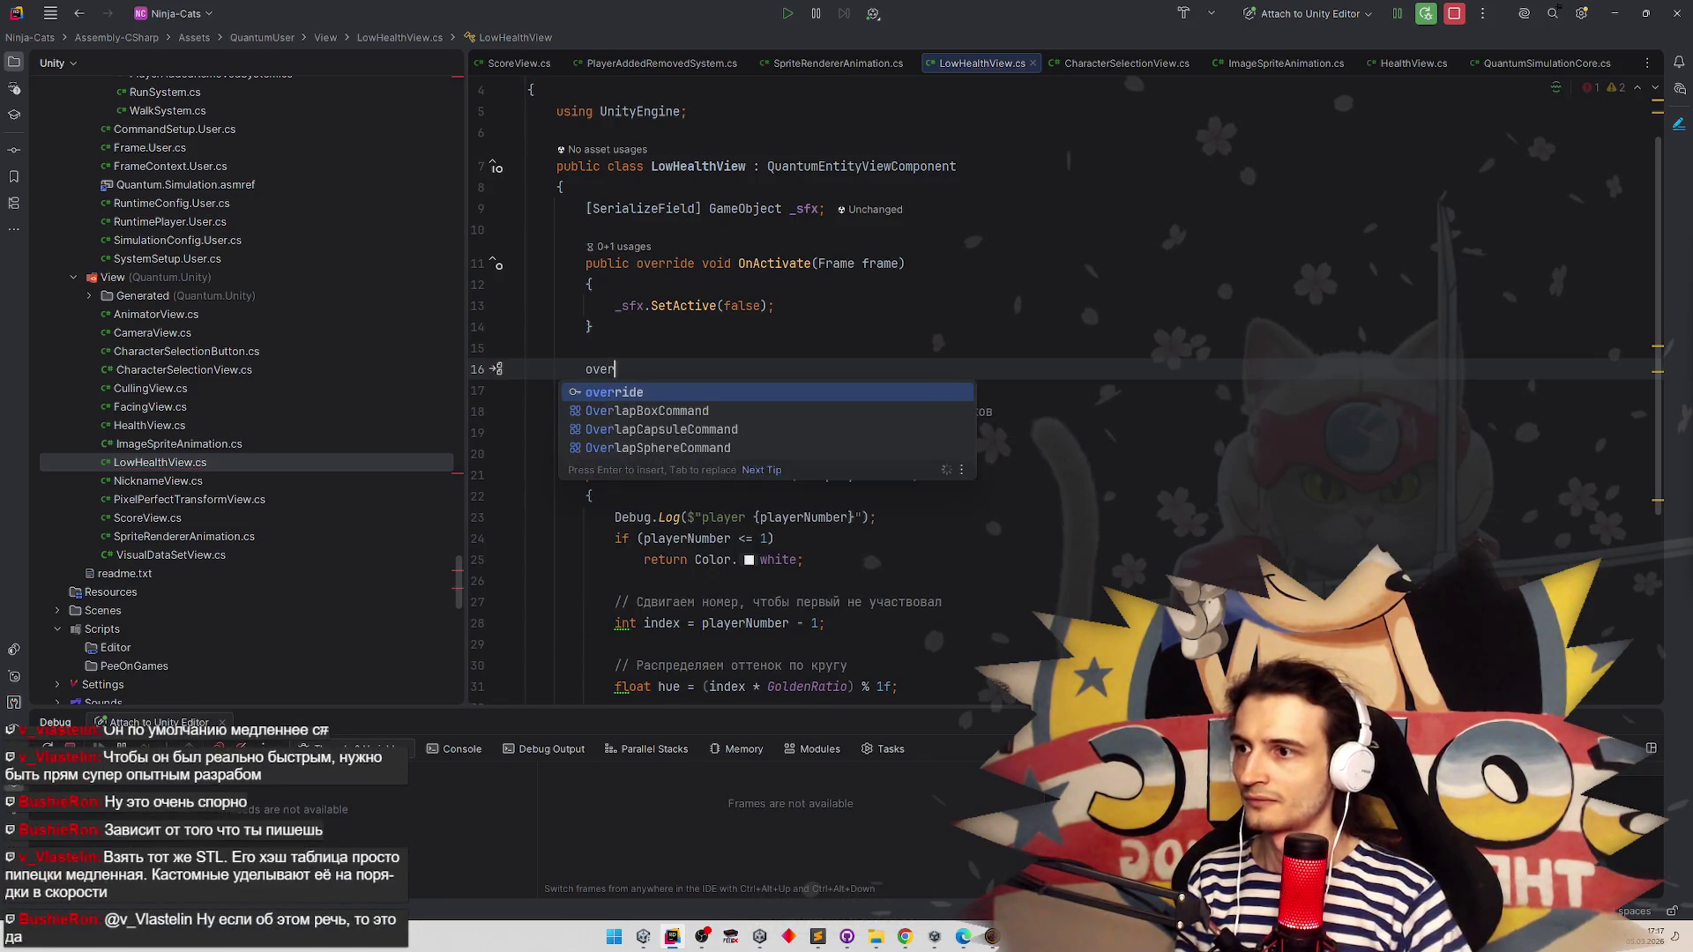
pyautogui.press('Return')
pyautogui.click(767, 392)
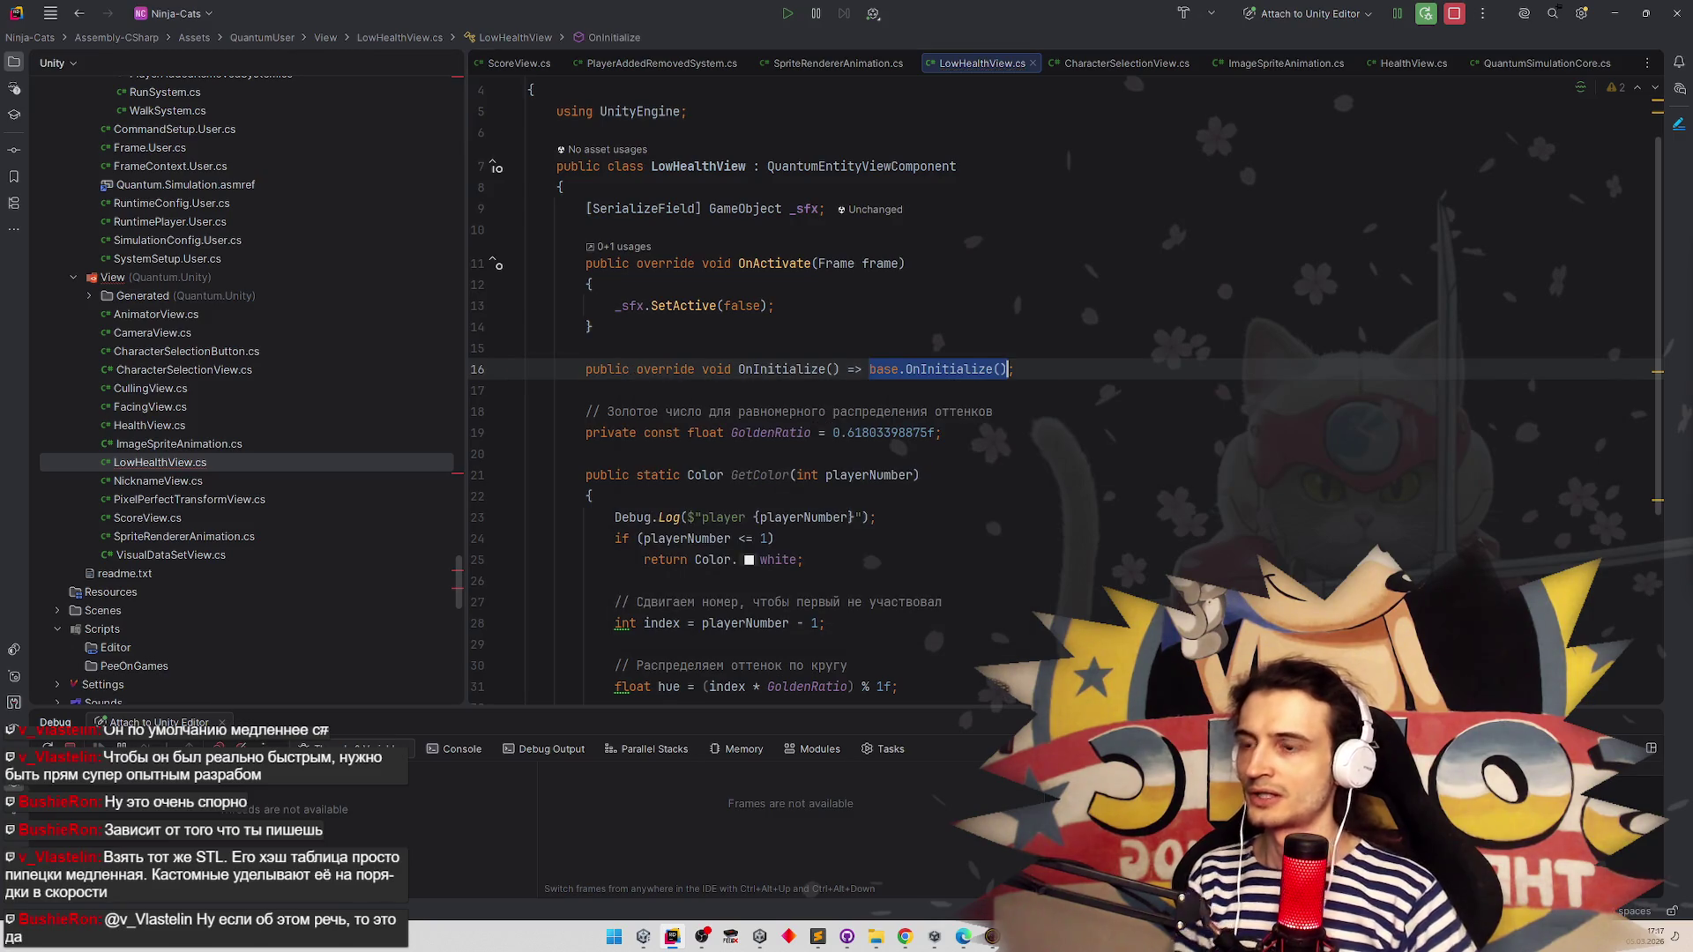
pyautogui.click(865, 369)
pyautogui.hotkey('alt', 'Return')
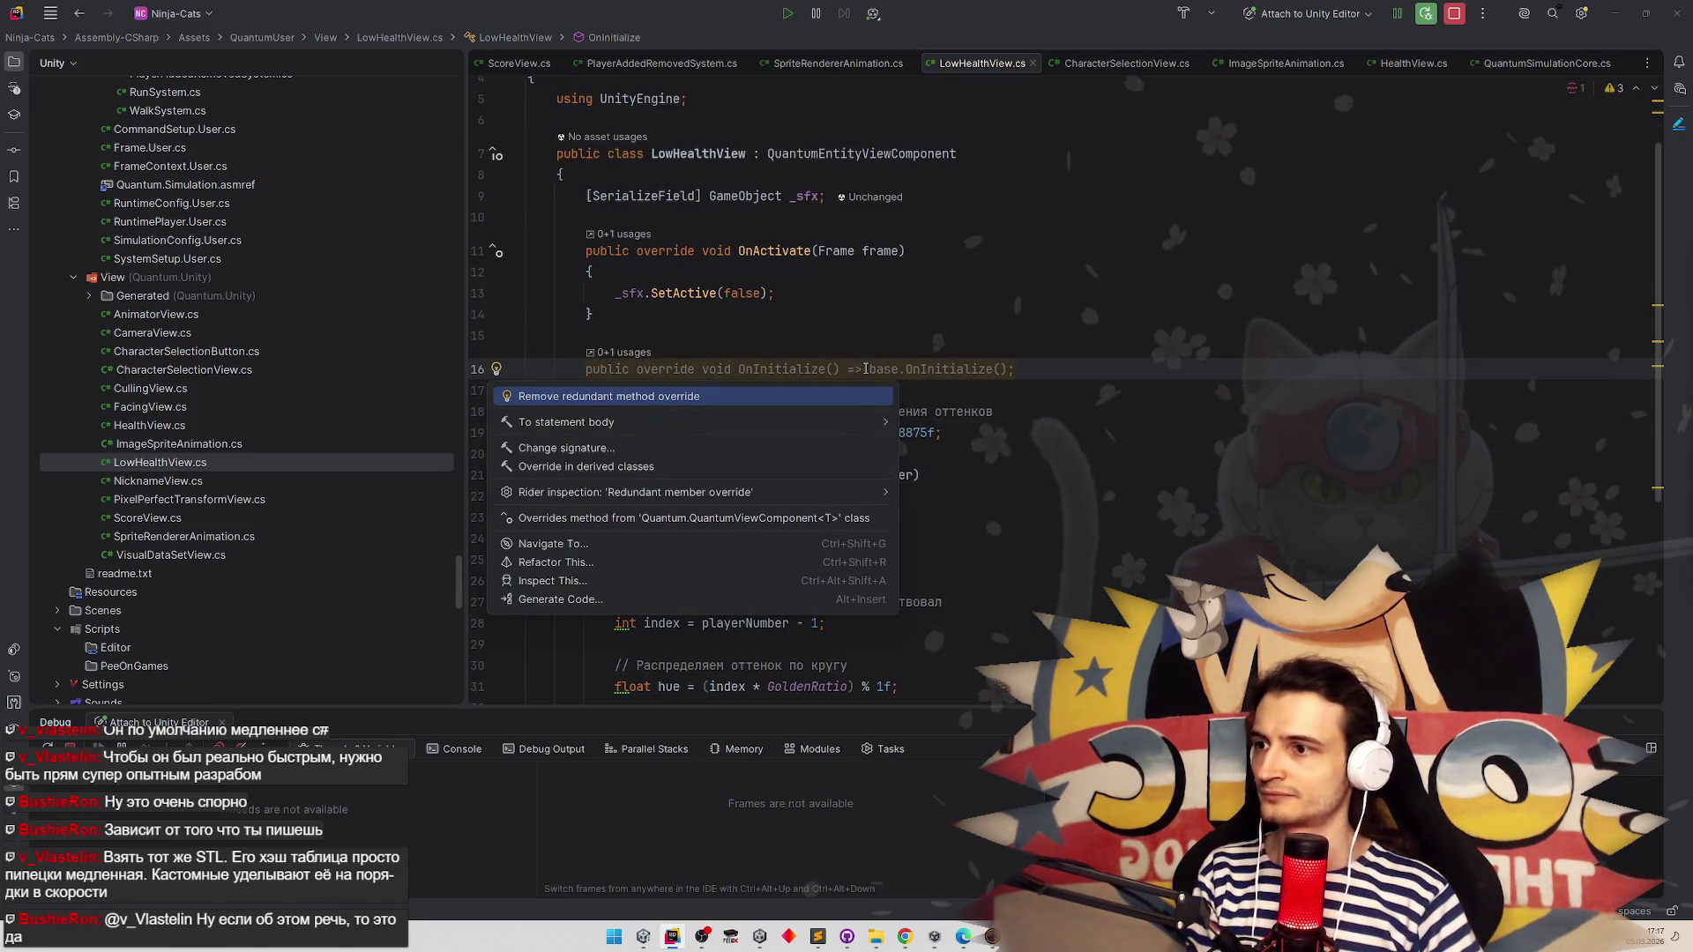
pyautogui.press('Down')
pyautogui.press('Return')
# Replace the base call with the pasted EventOnHealthChanged subscription, remove the sizeDelta line, and begin 'if (ev.'
pyautogui.moveTo(760, 391); pyautogui.dragTo(619, 391)
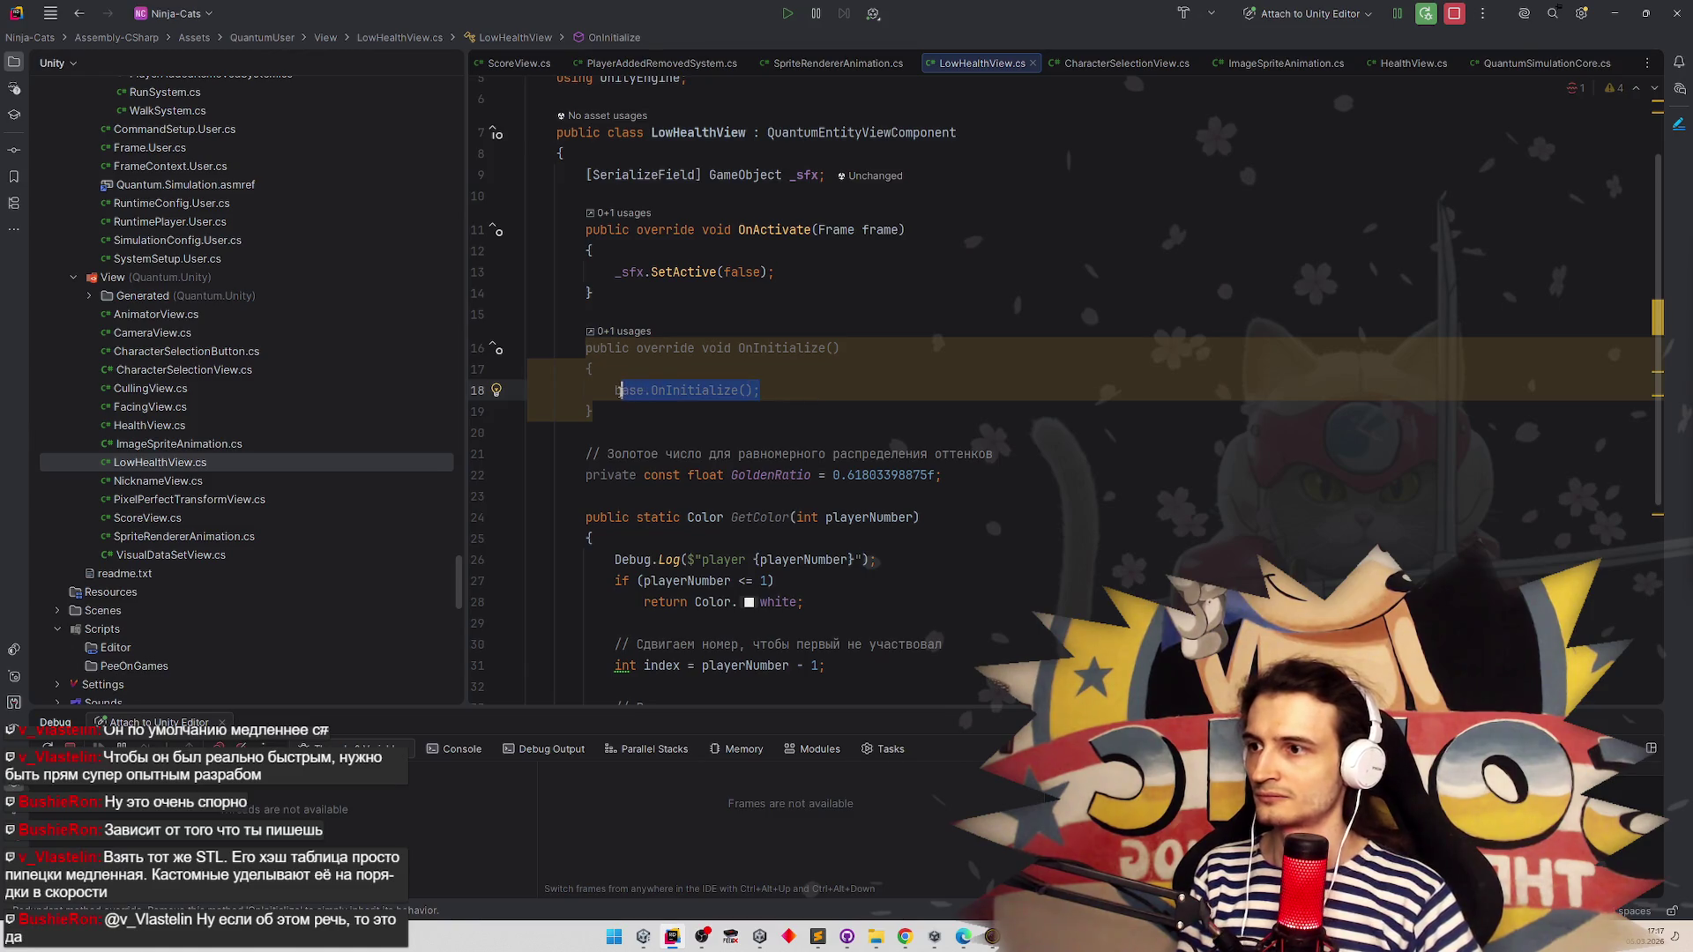
pyautogui.write('QuantumEvent.Subscribe(listener: this, onlyIfActiveAndEnabled:true, handler: (EventOnHealthChanged ev) =>                     {                         _fill.sizeDelta = new Vector2(ev.newValue * _healthWidth, _fill.sizeDelta.y);                     });')
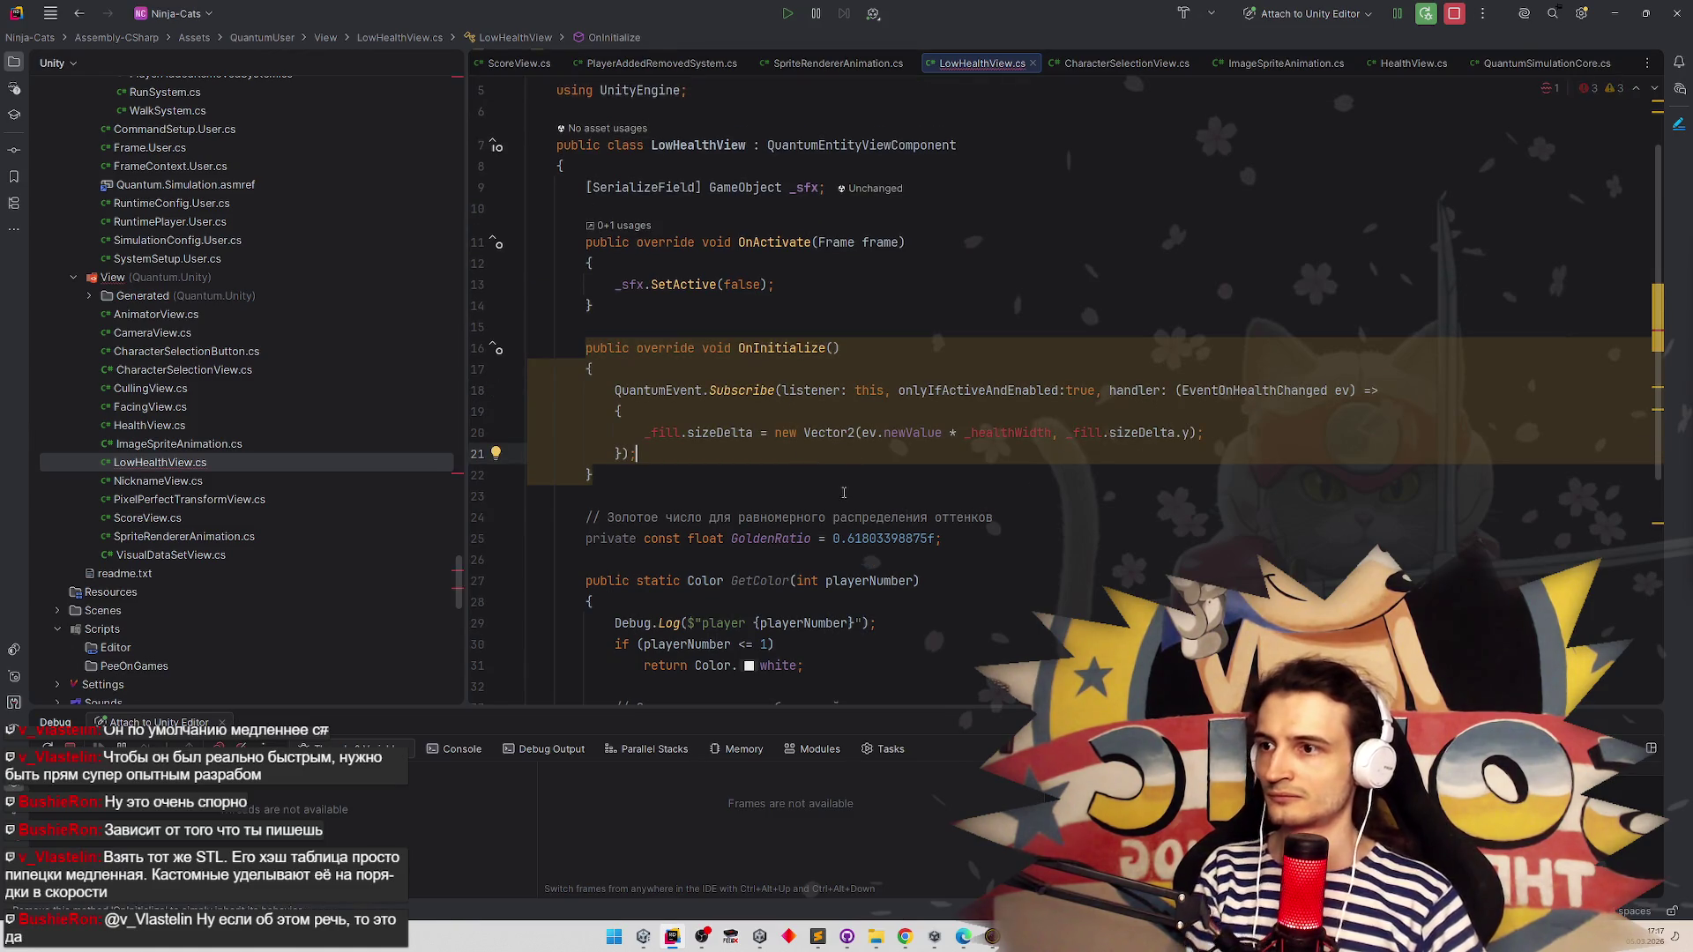
pyautogui.moveTo(1202, 433); pyautogui.dragTo(644, 432)
pyautogui.press('BackSpace')
pyautogui.write('if (')
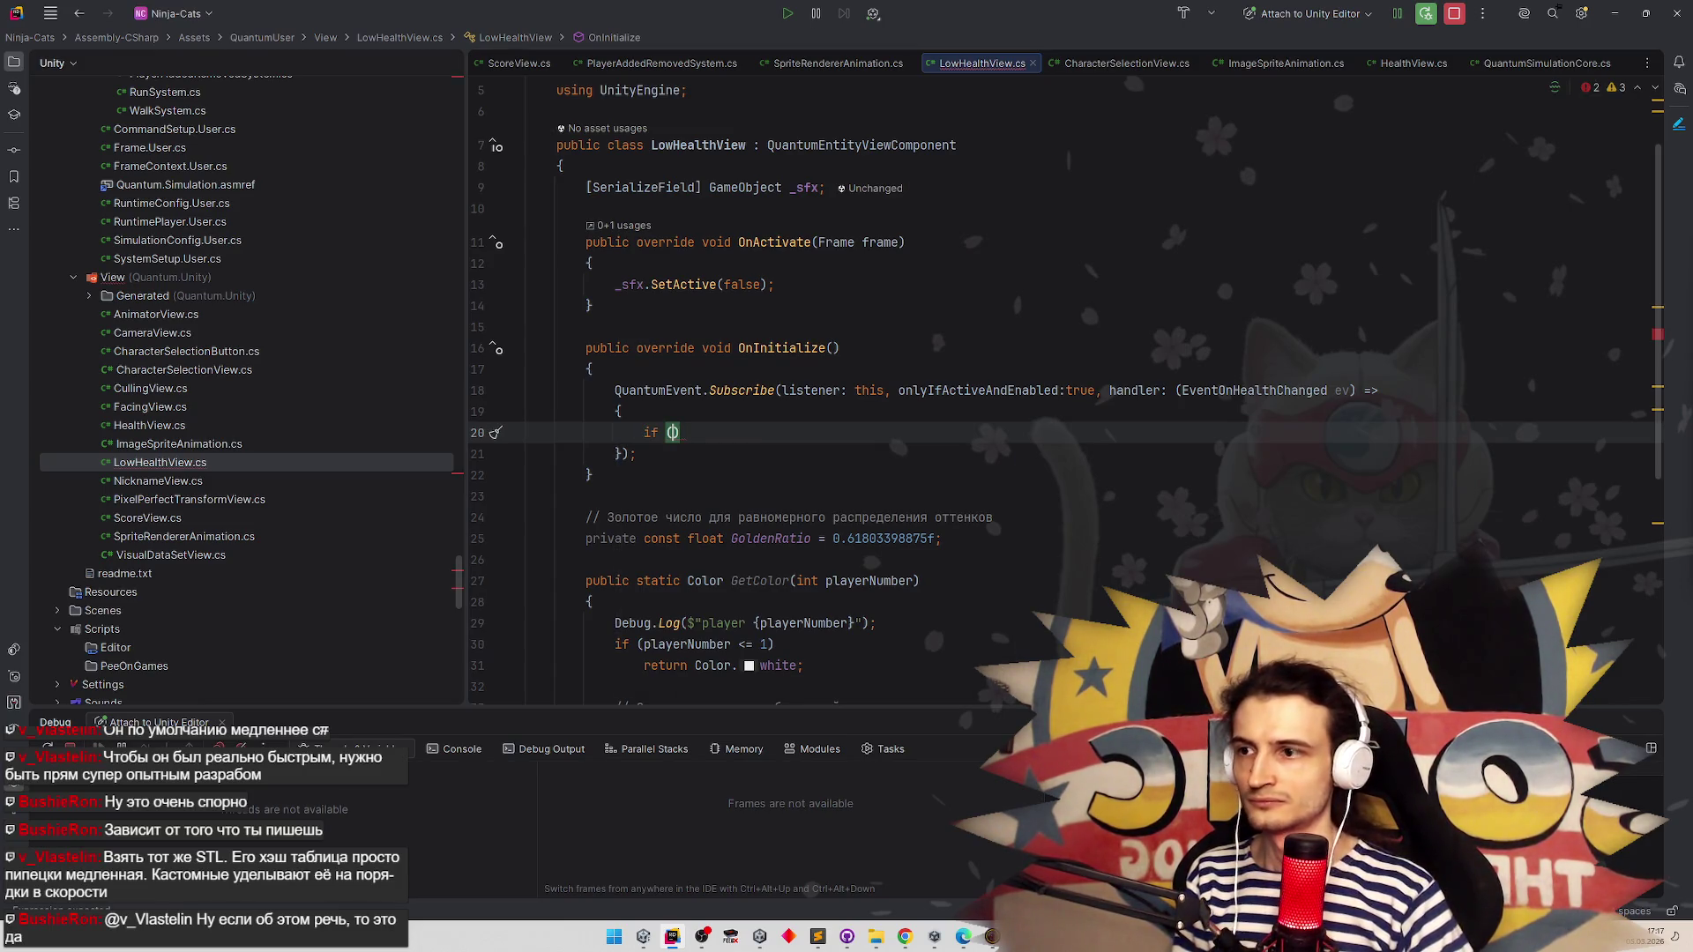
pyautogui.write('ev.')
pyautogui.press('Down')
pyautogui.press('Down')
pyautogui.press('Down')
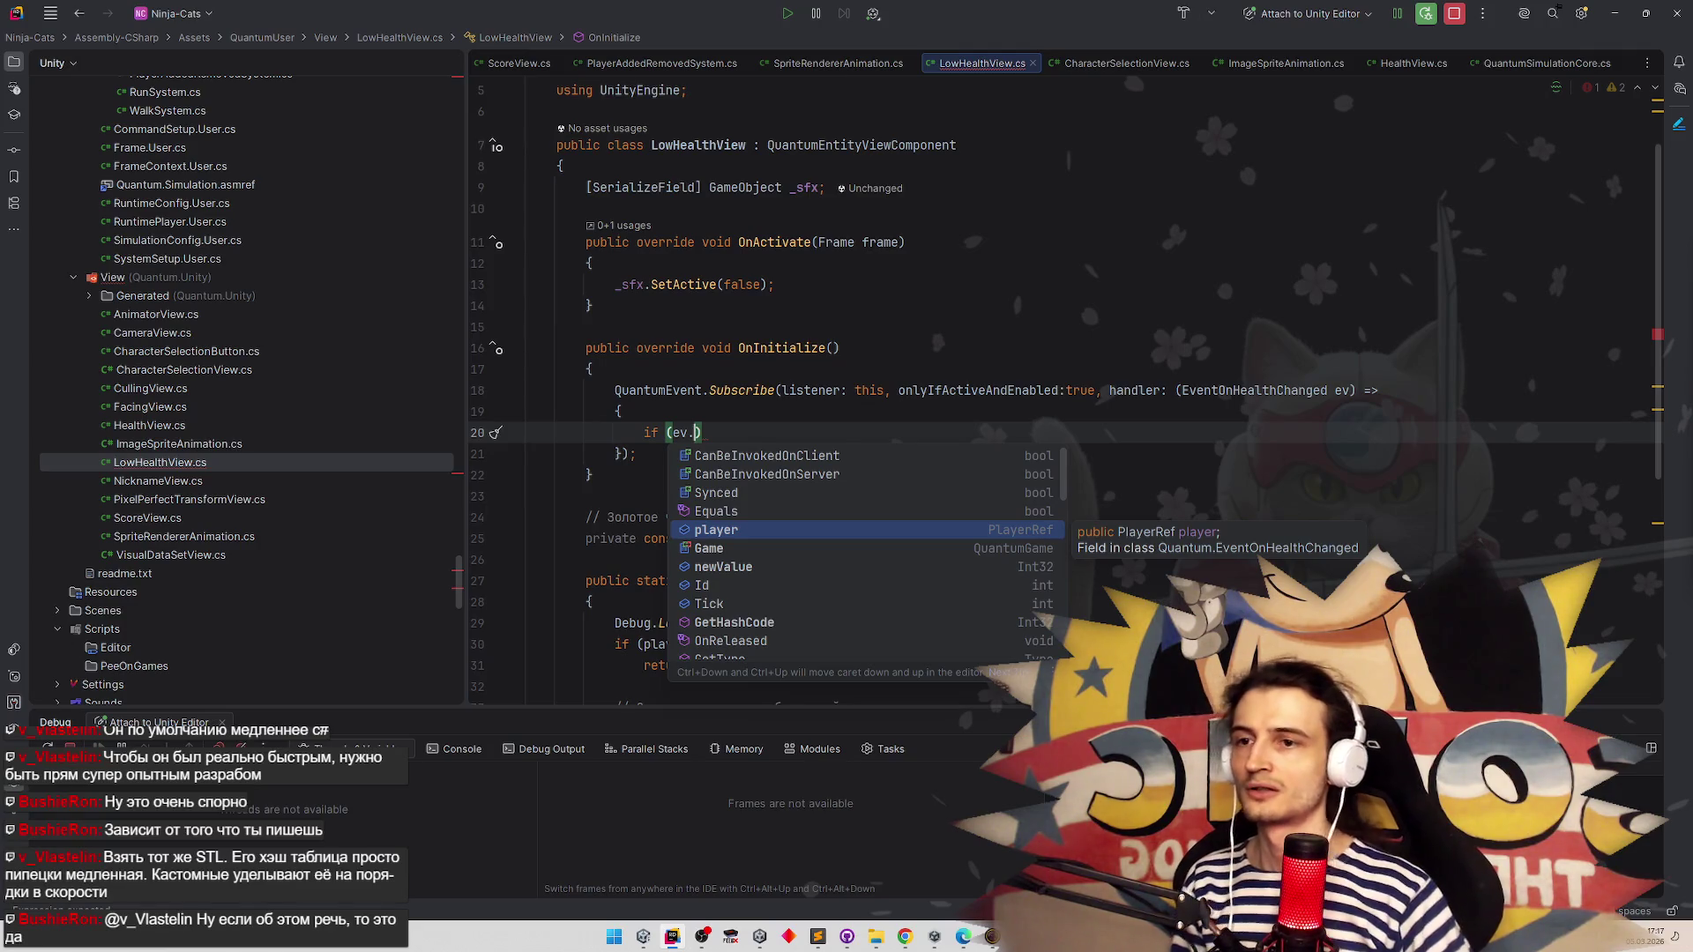
pyautogui.click(1126, 323)
# Look at EventOnHealthChanged and open Events.qtn to check its fields
pyautogui.click(1254, 391)
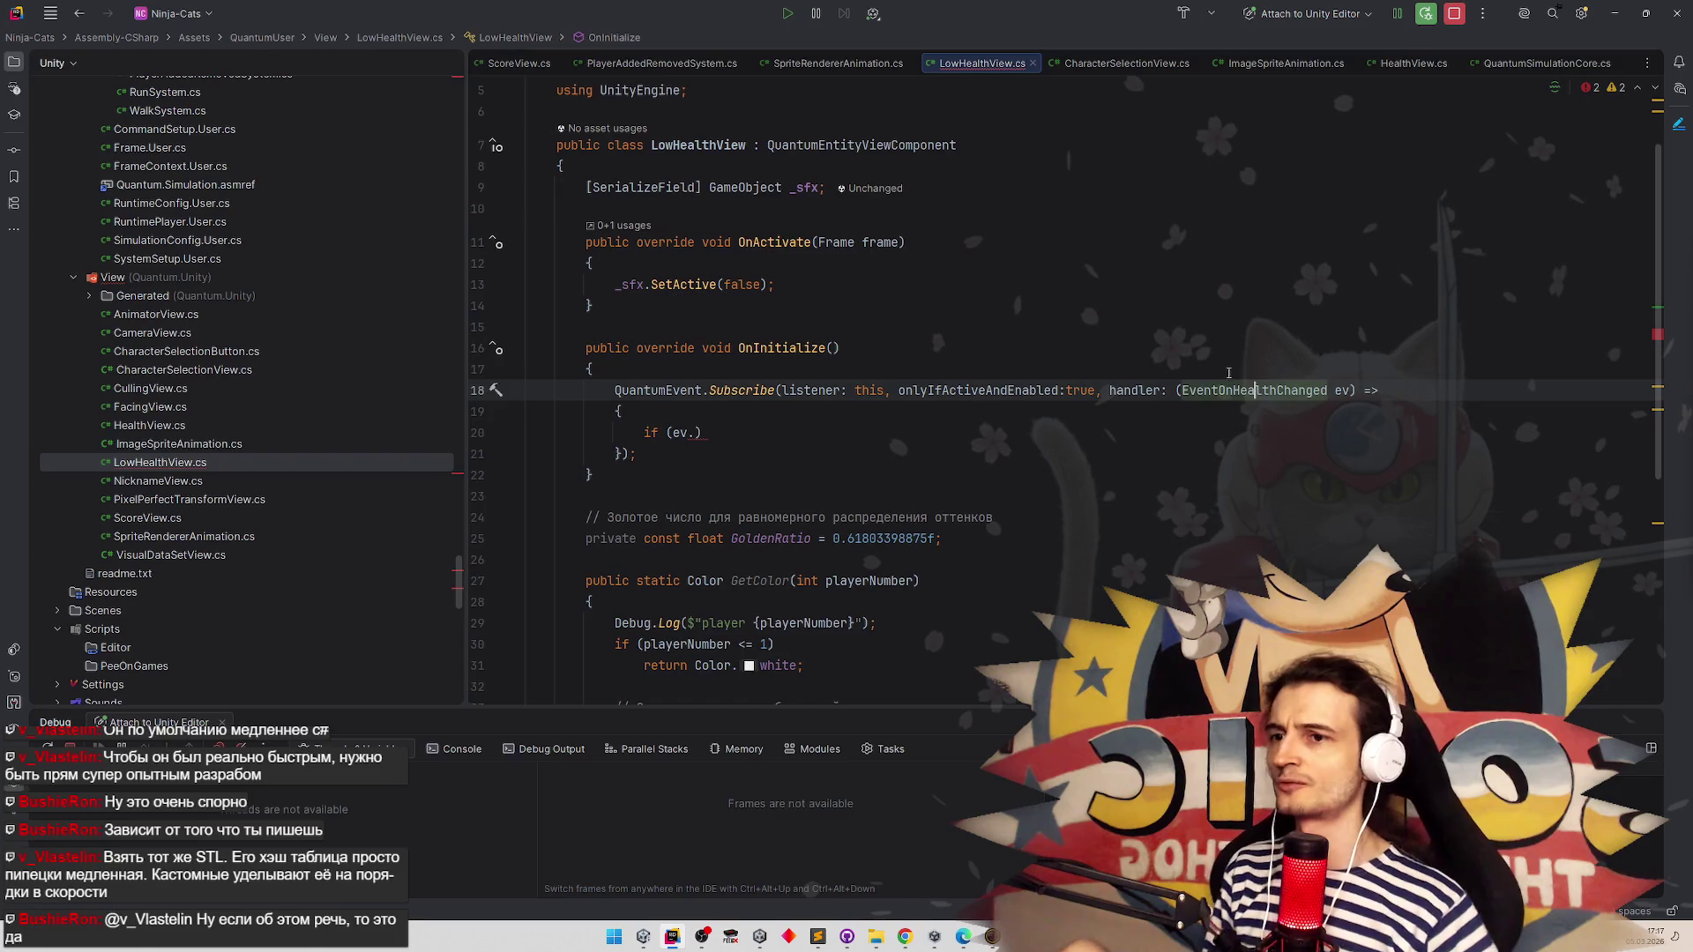
pyautogui.scroll(10, 300, 308)
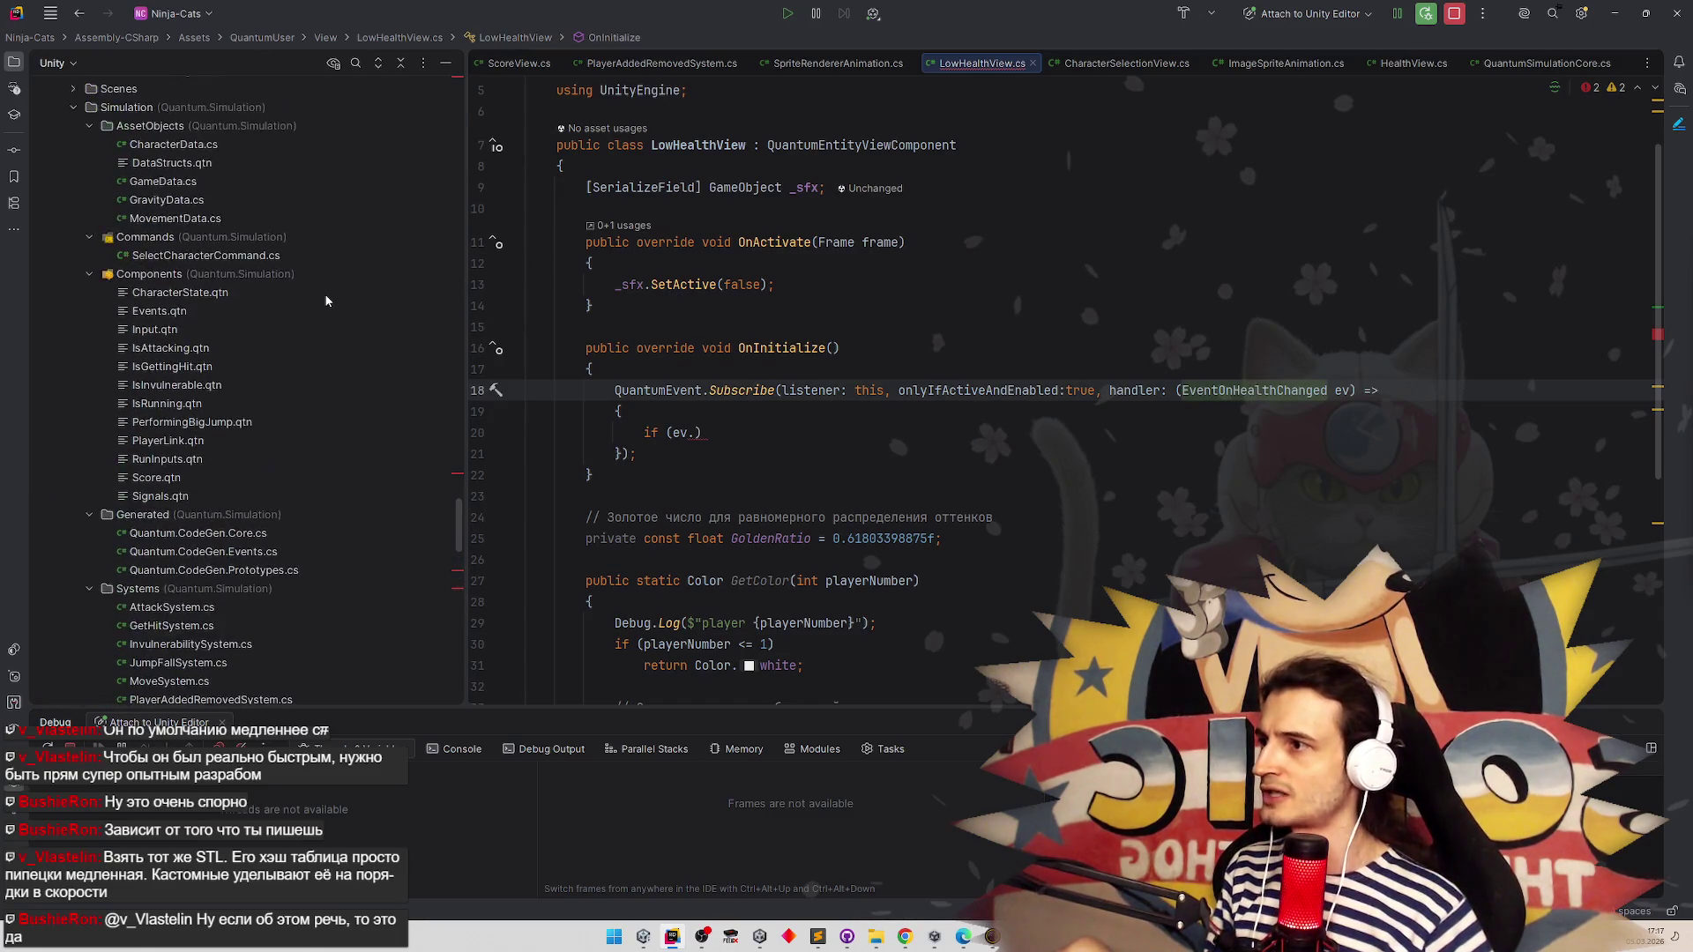
pyautogui.scroll(-1, 291, 308)
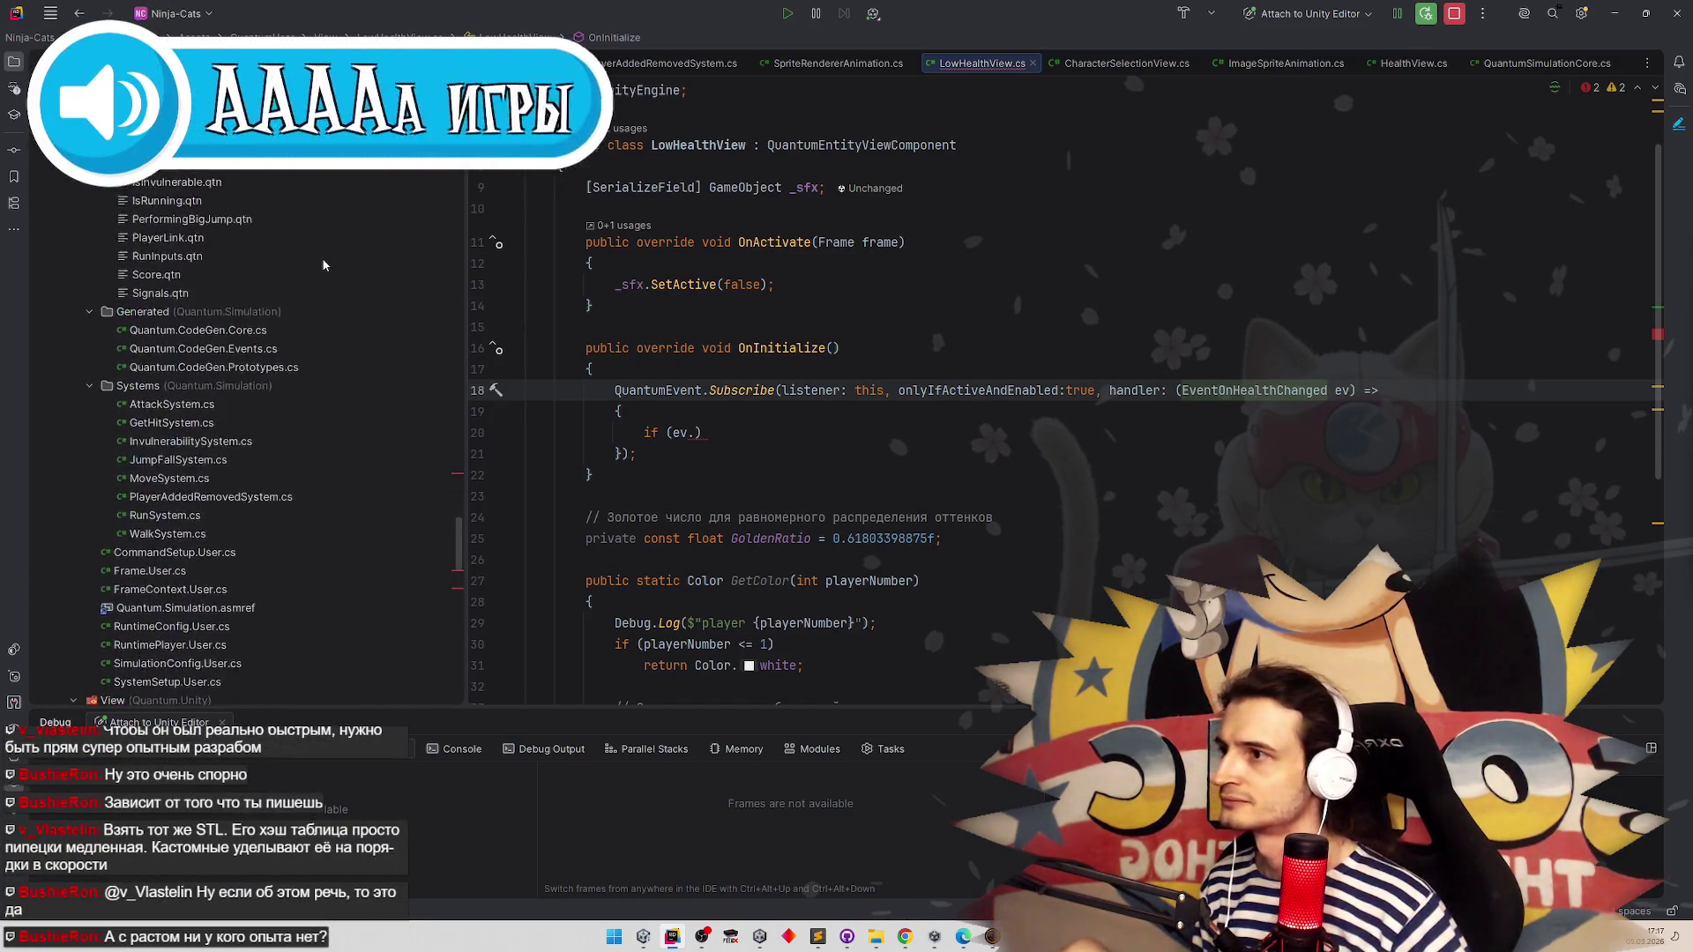
pyautogui.scroll(3, 367, 288)
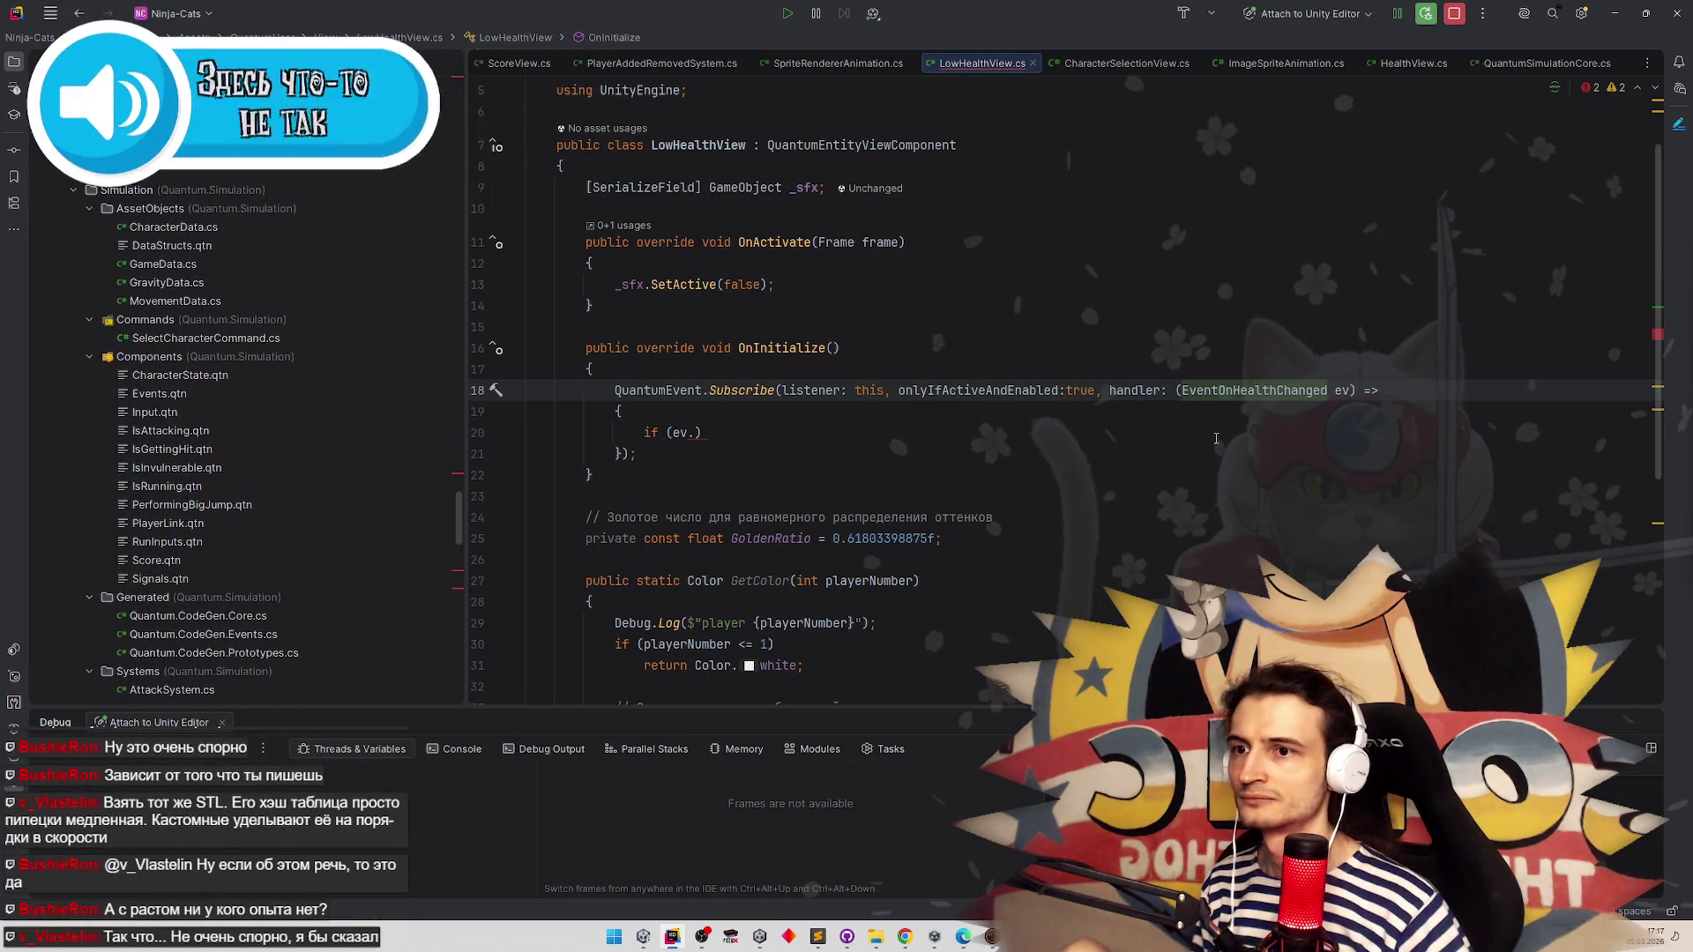
pyautogui.scroll(-1, 1162, 446)
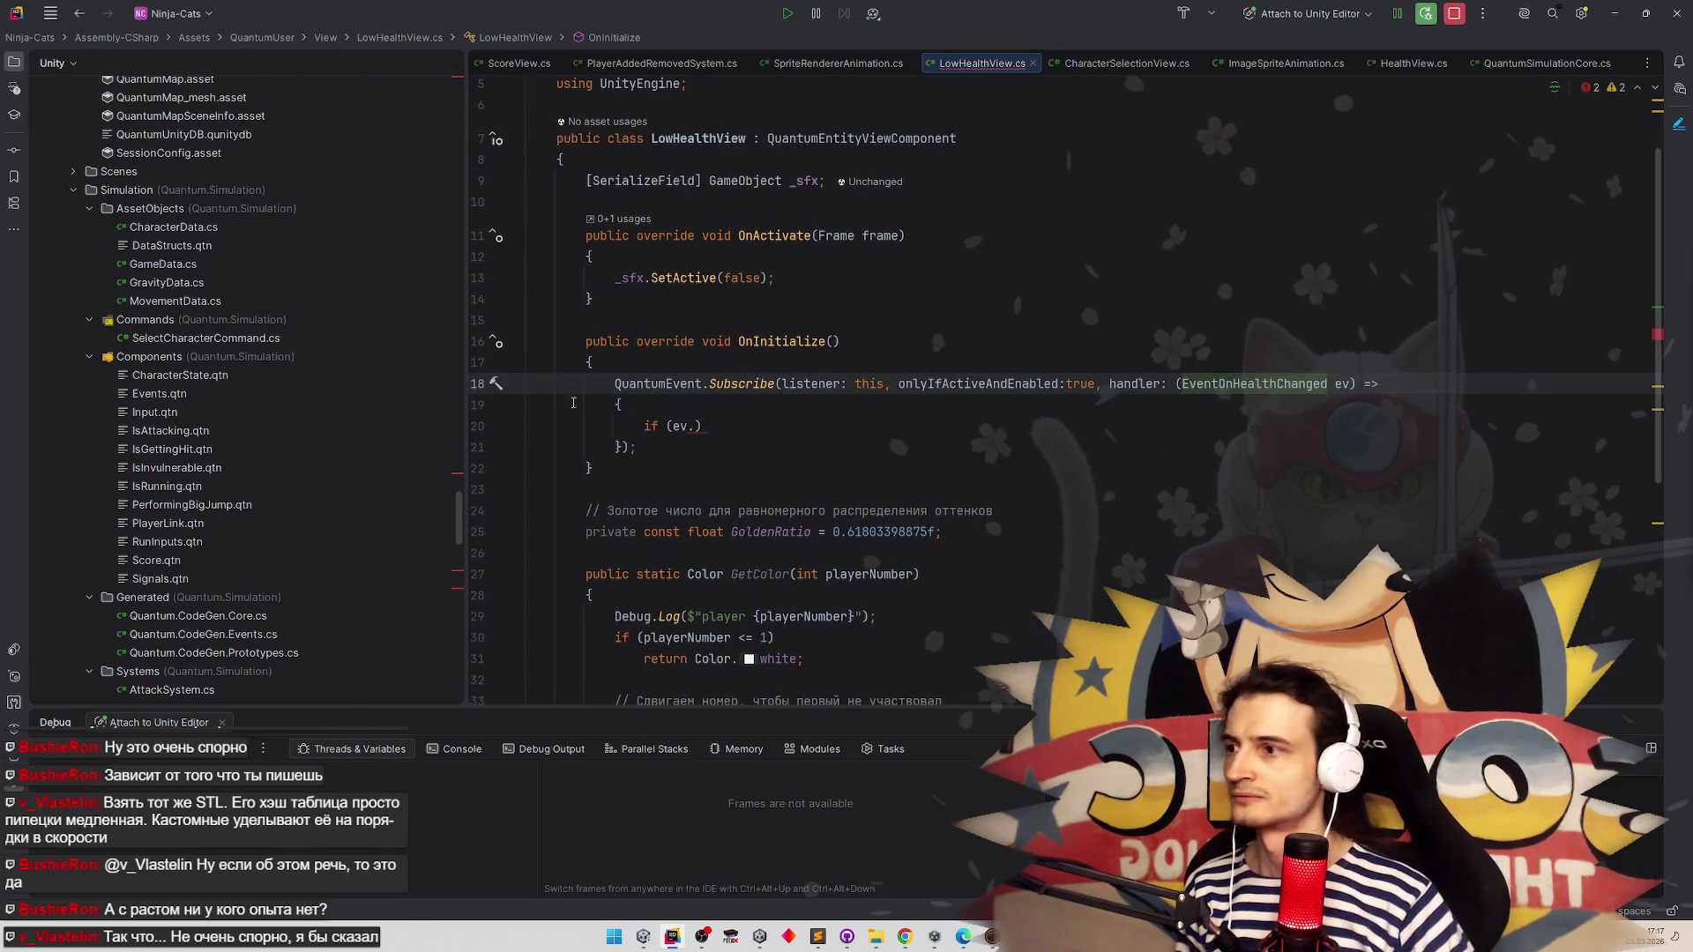
pyautogui.doubleClick(215, 394)
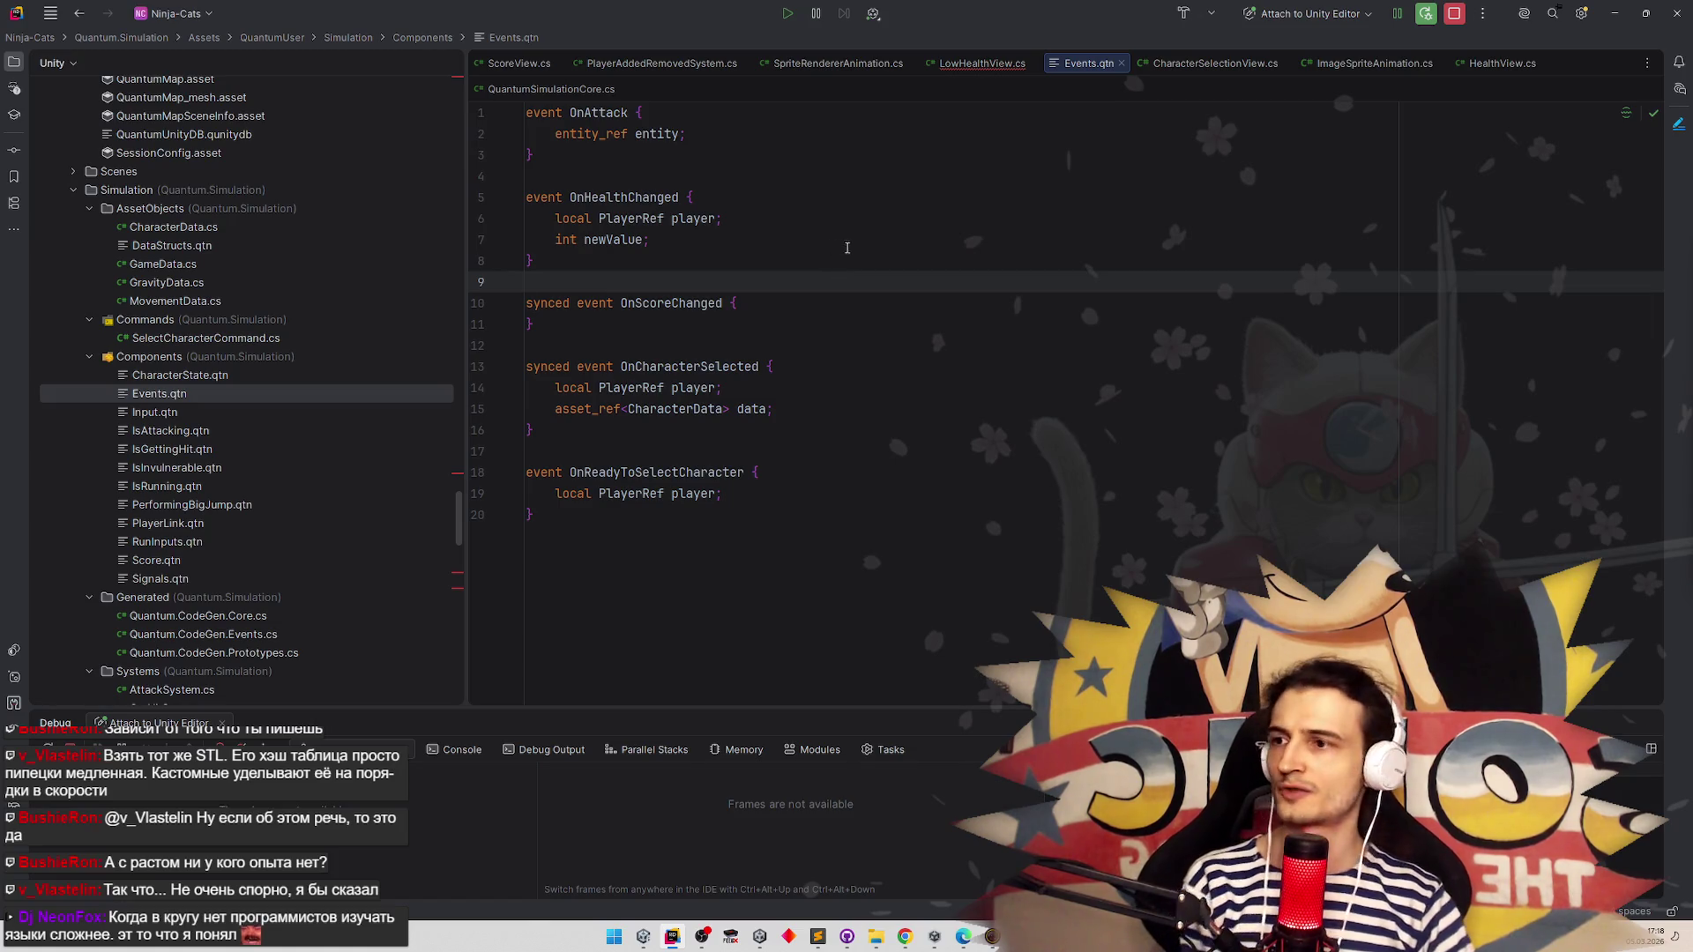
# Remove 'local' from OnHealthChanged's player field and try replacing it with entity_ref entity, then undo
pyautogui.doubleClick(569, 218)
pyautogui.press('Delete')
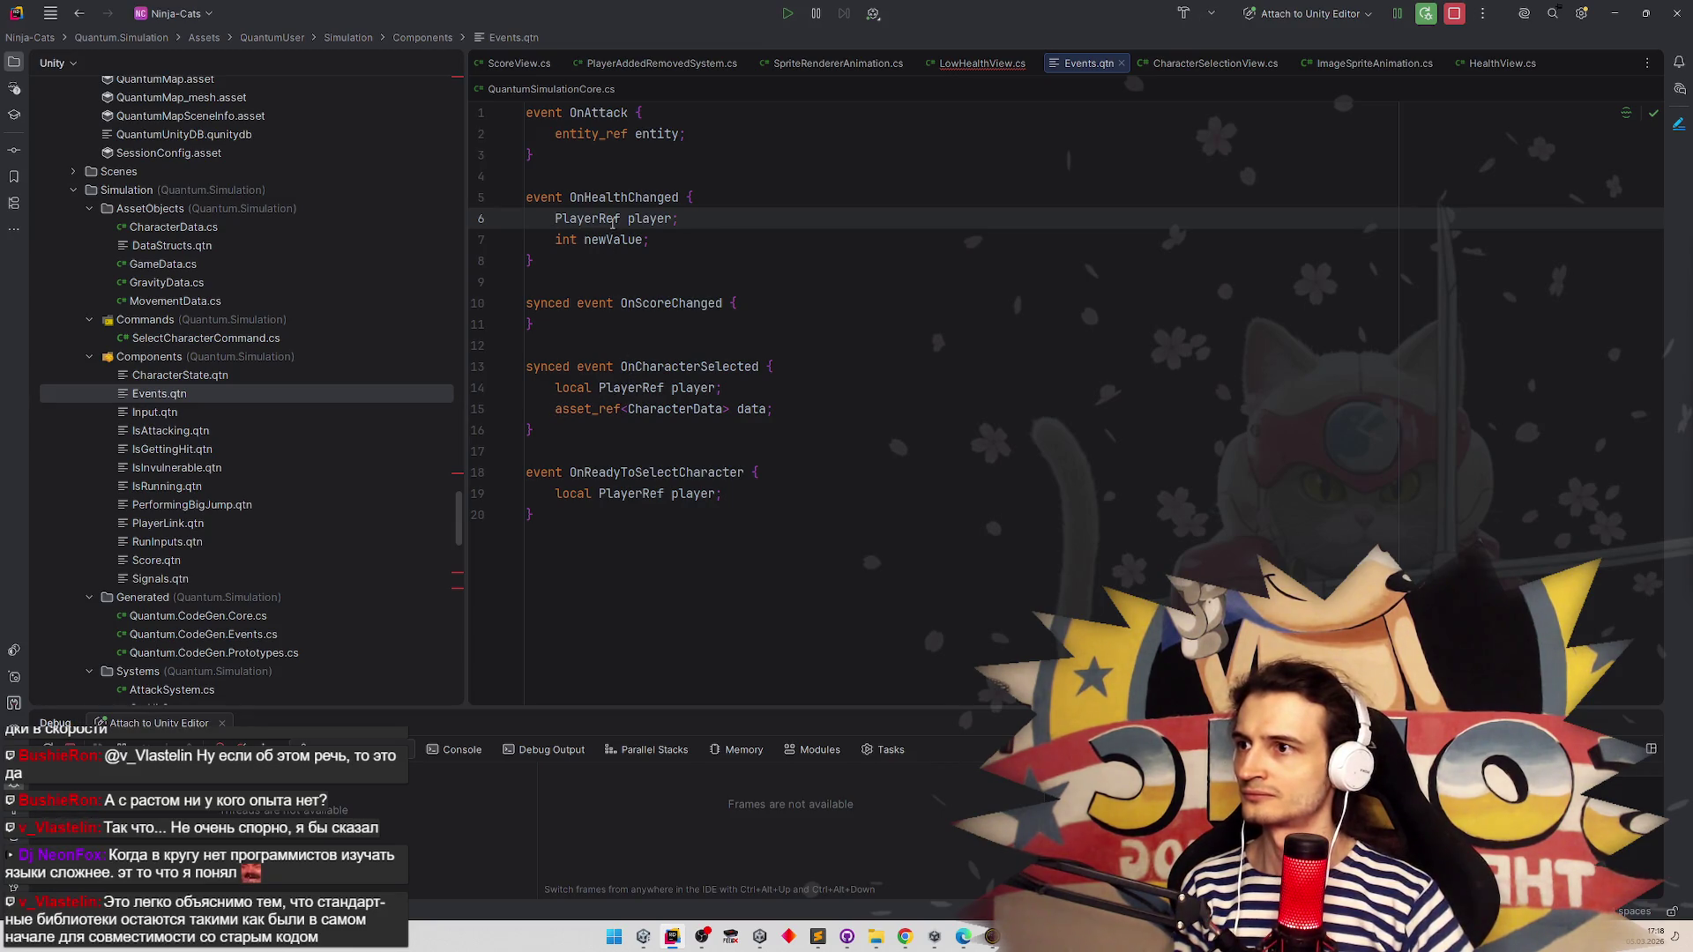
pyautogui.press('Up')
pyautogui.press('Up')
pyautogui.press('Up')
pyautogui.hotkey('shift', 'End')
pyautogui.hotkey('ctrl', 'c')
pyautogui.moveTo(556, 220); pyautogui.dragTo(675, 220)
pyautogui.hotkey('ctrl', 'v')
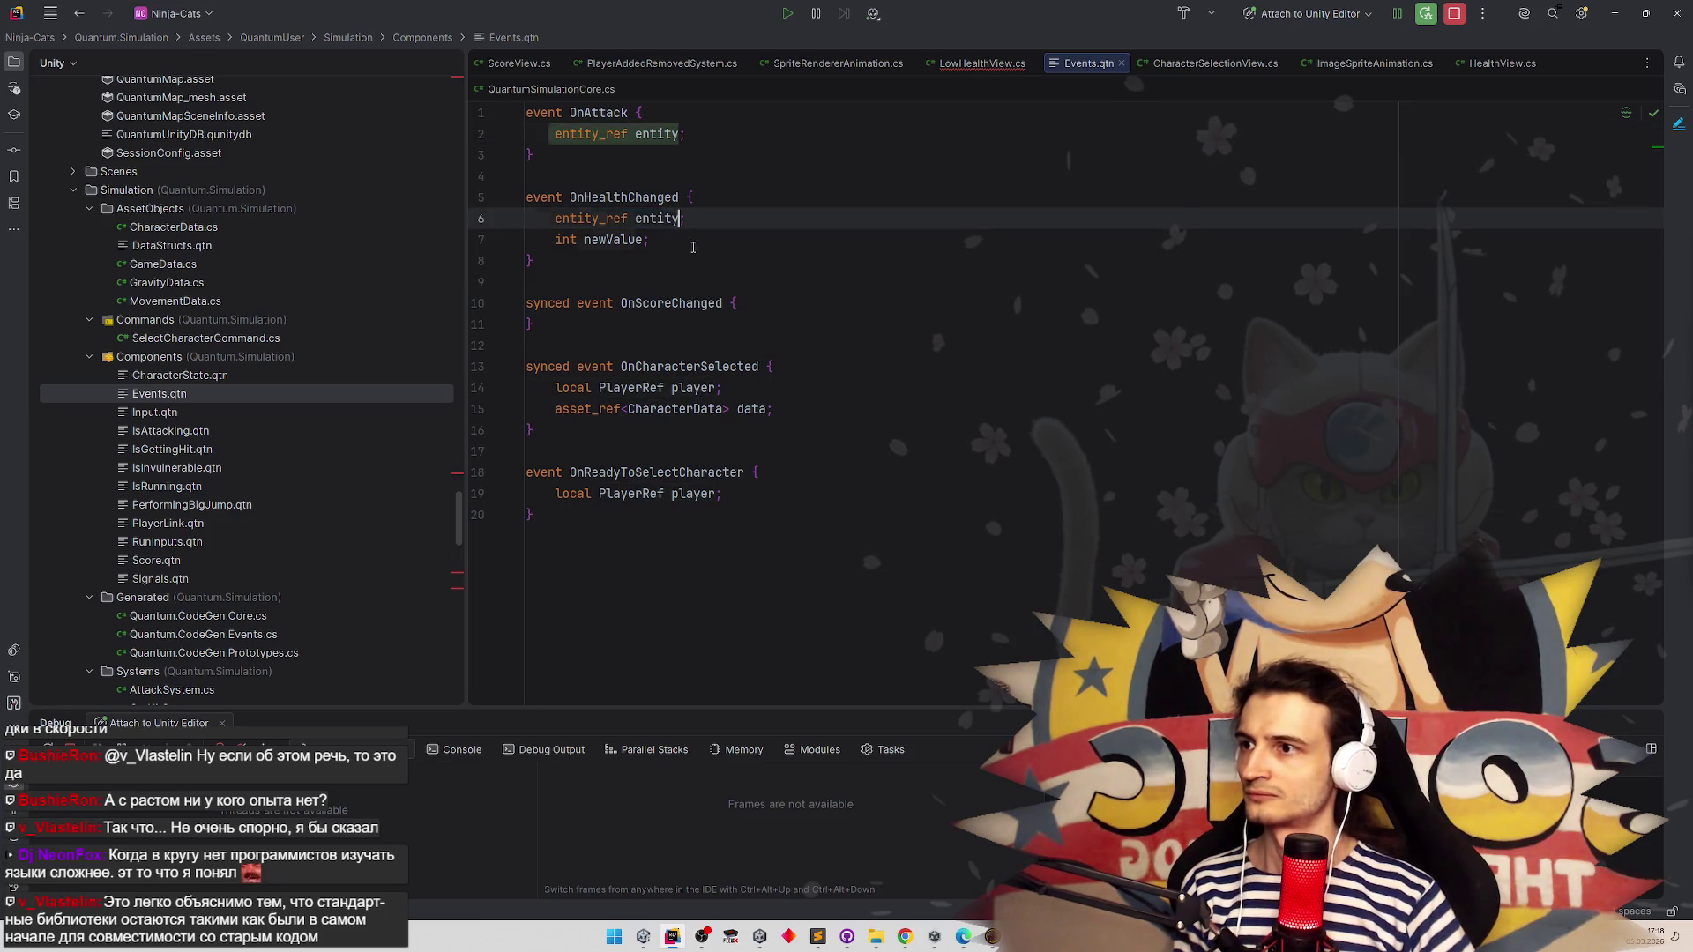
pyautogui.click(693, 247)
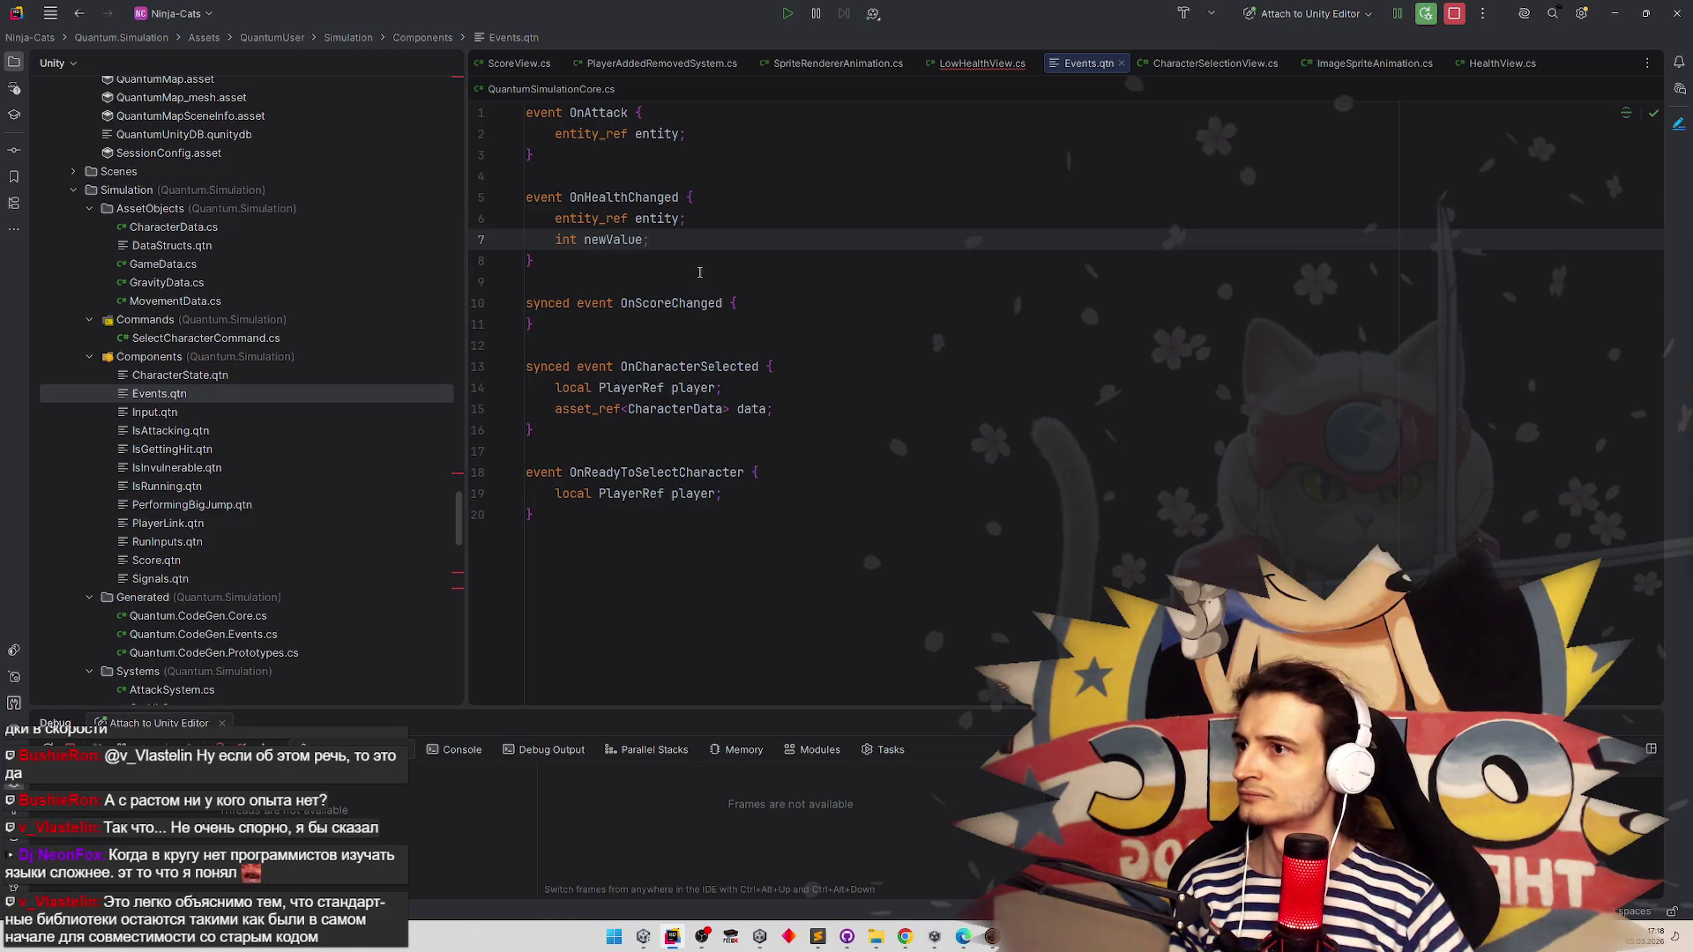
pyautogui.hotkey('ctrl', 'z')
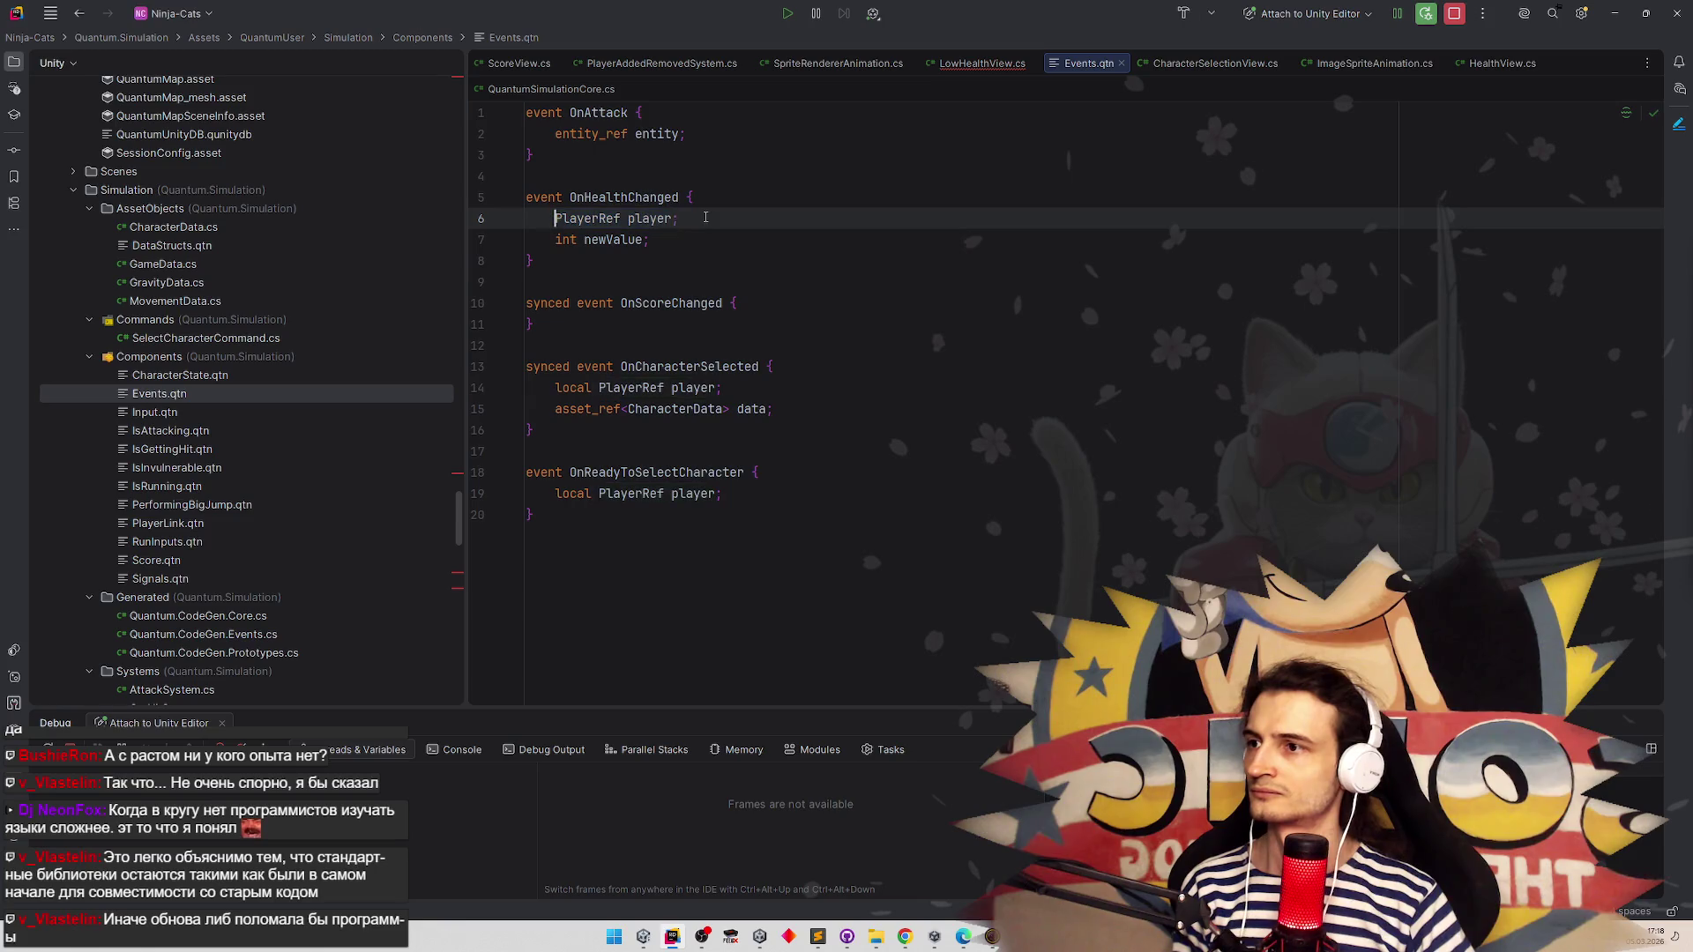
# Add an entity_ref entity line to OnHealthChanged, then revert it and restore the local keyword
pyautogui.press('Return')
pyautogui.hotkey('ctrl', 'v')
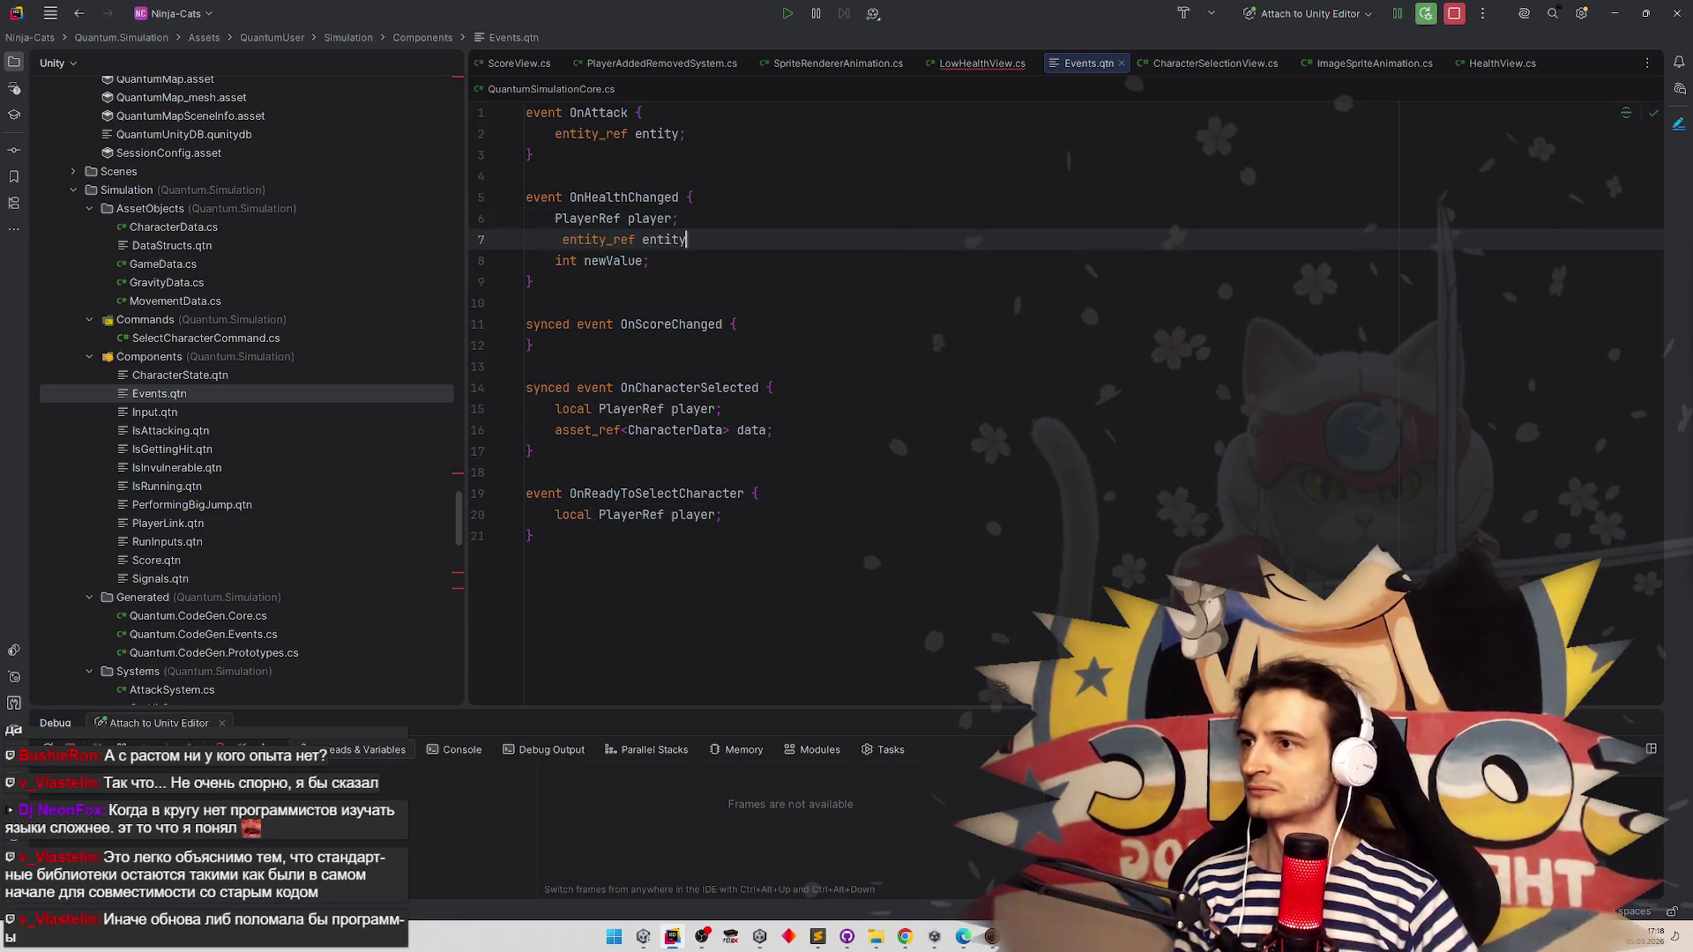
pyautogui.click(565, 239)
pyautogui.press('BackSpace')
pyautogui.click(769, 215)
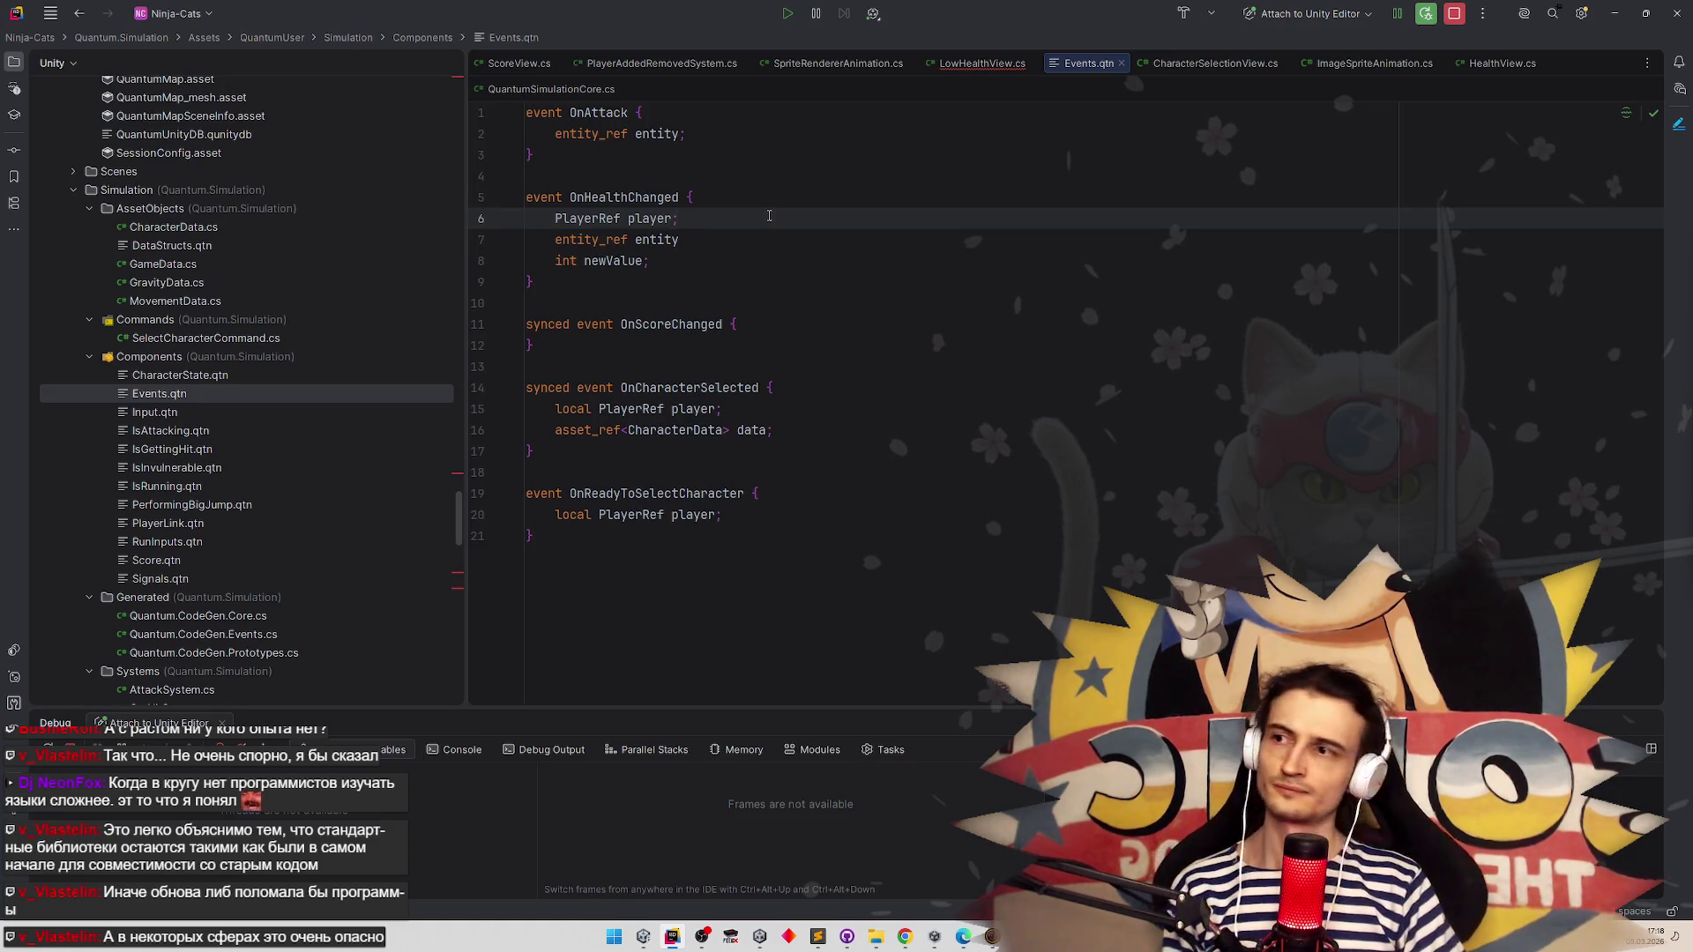
pyautogui.press('Down')
pyautogui.hotkey('ctrl', 'y')
pyautogui.press('Up')
pyautogui.press('Home')
pyautogui.write('local')
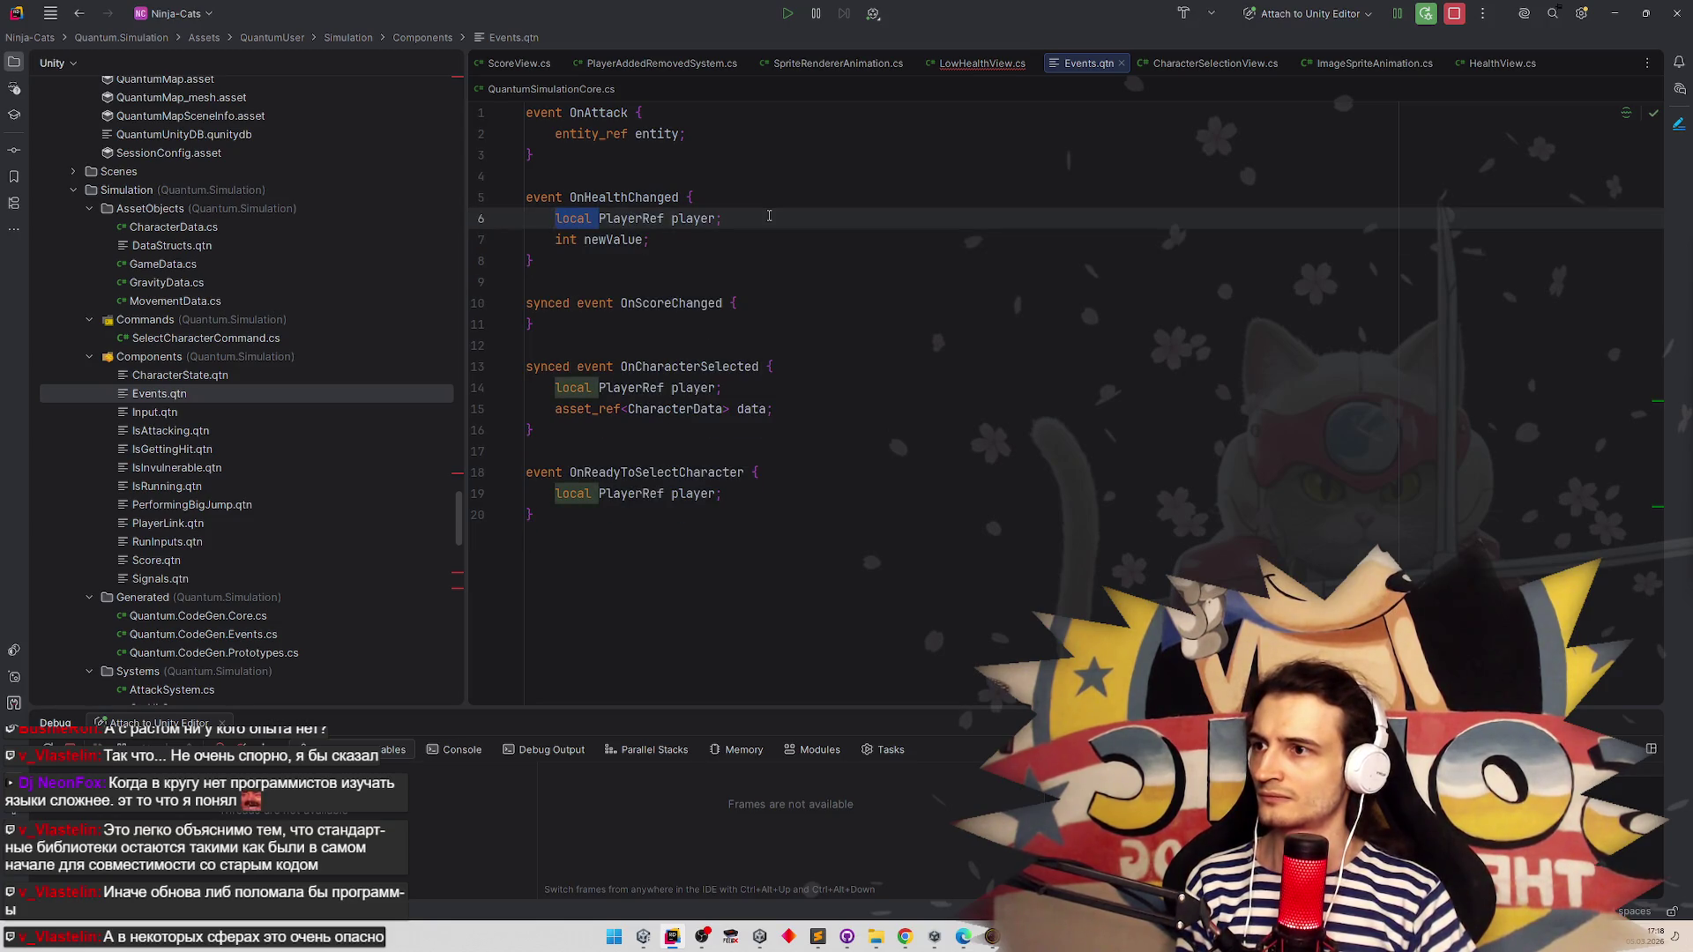
pyautogui.press('End')
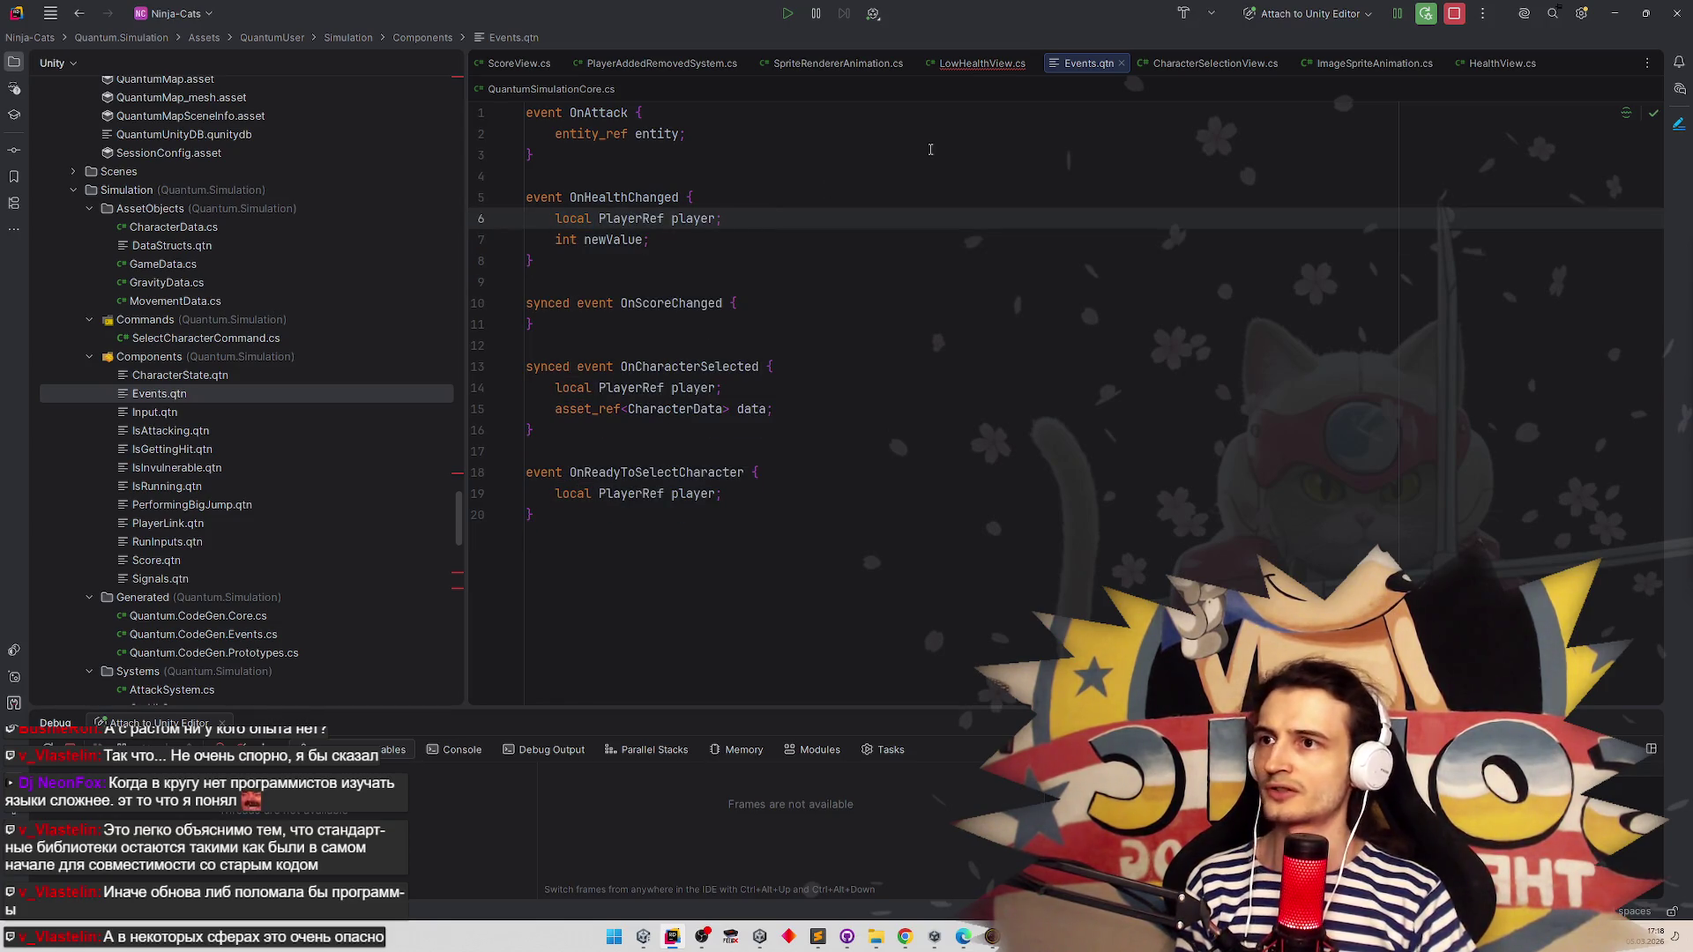
pyautogui.click(974, 63)
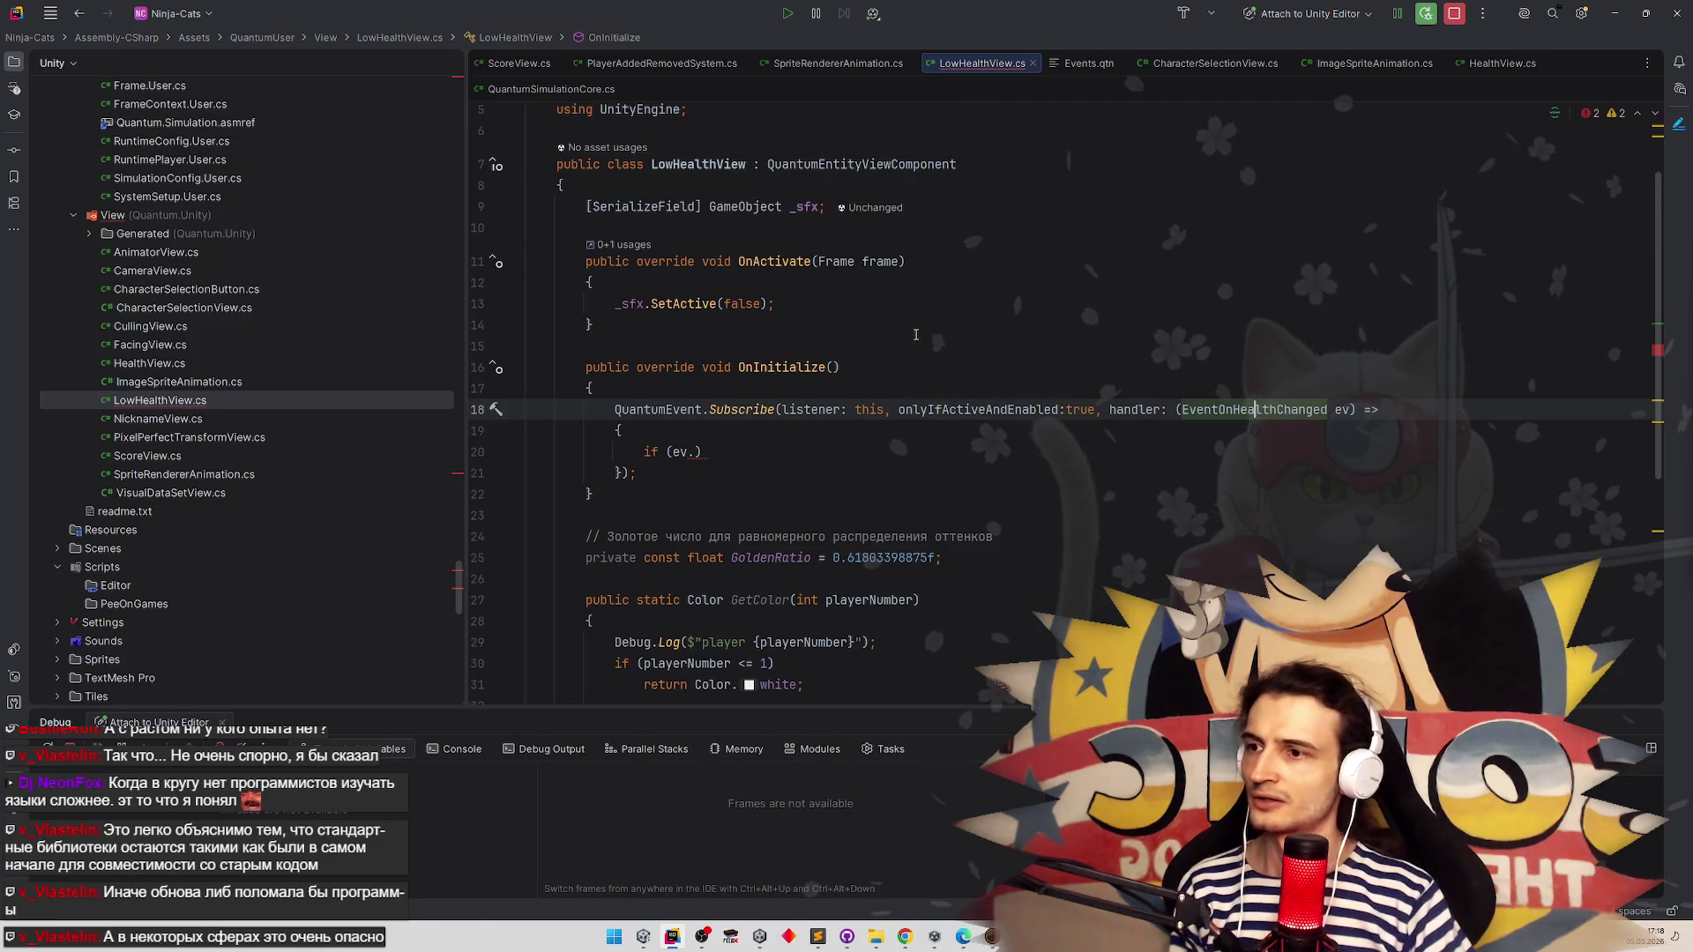
# Delete the old OnInitialize and GetColor code and add an OnUpdateView override with a statement body
pyautogui.scroll(-5, 755, 607)
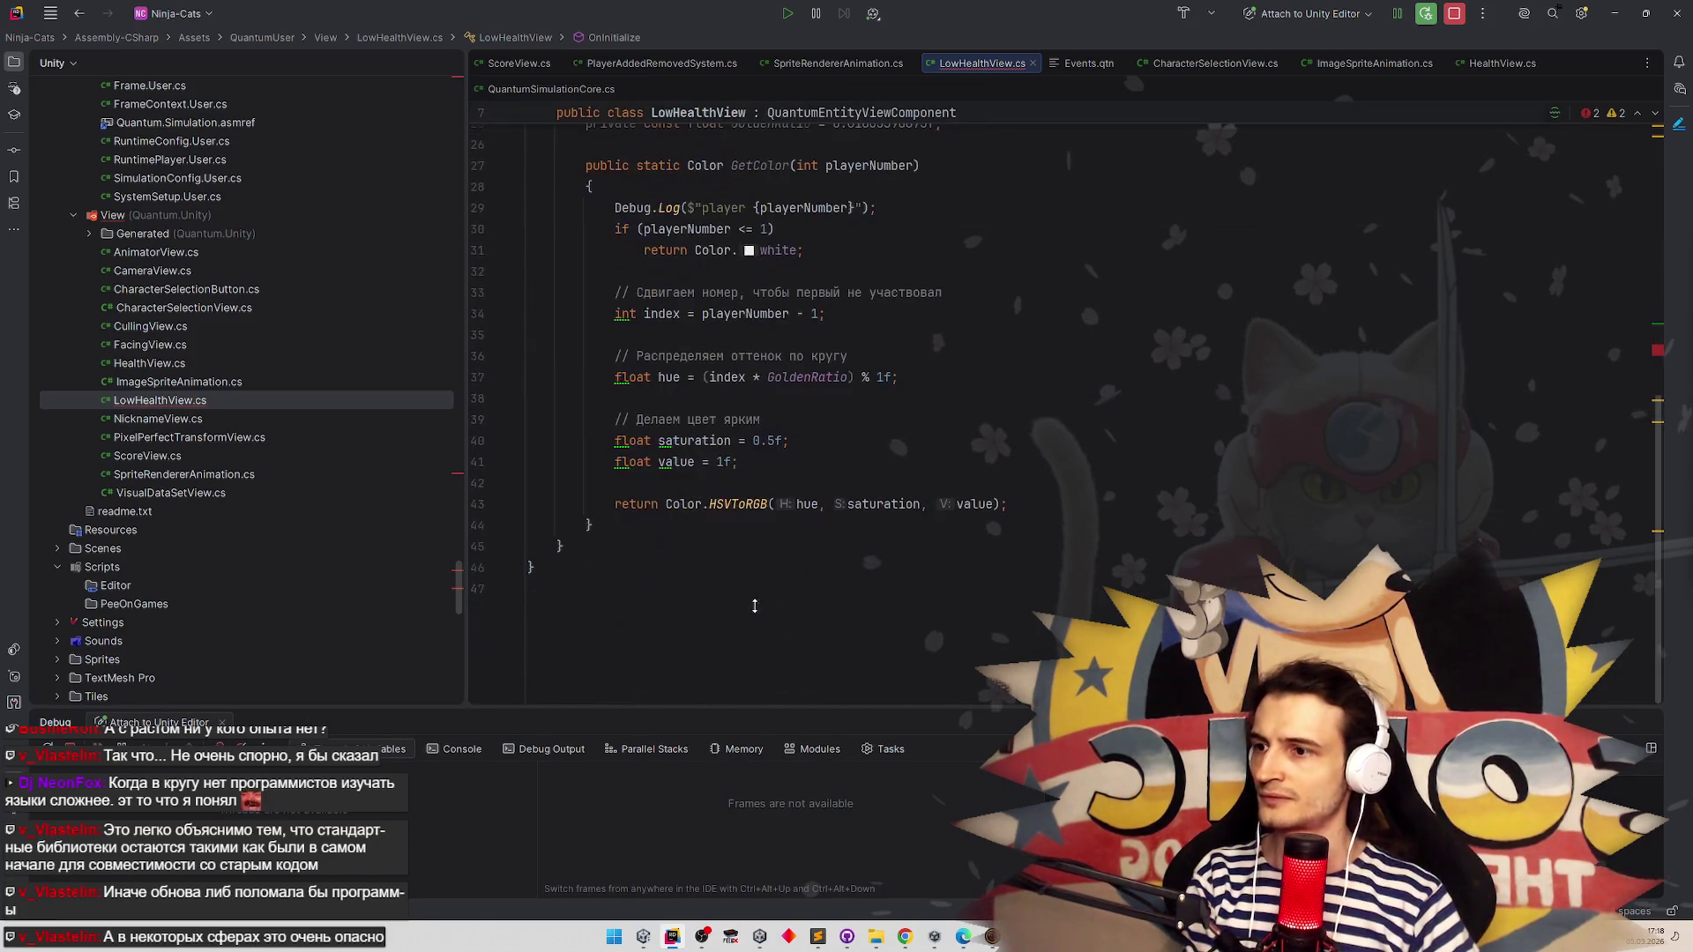
pyautogui.moveTo(647, 511)
pyautogui.mouseDown()
pyautogui.moveTo(581, 159)
pyautogui.moveTo(569, 247)
pyautogui.moveTo(573, 212)
pyautogui.moveTo(592, 272)
pyautogui.mouseUp()
pyautogui.press('BackSpace')
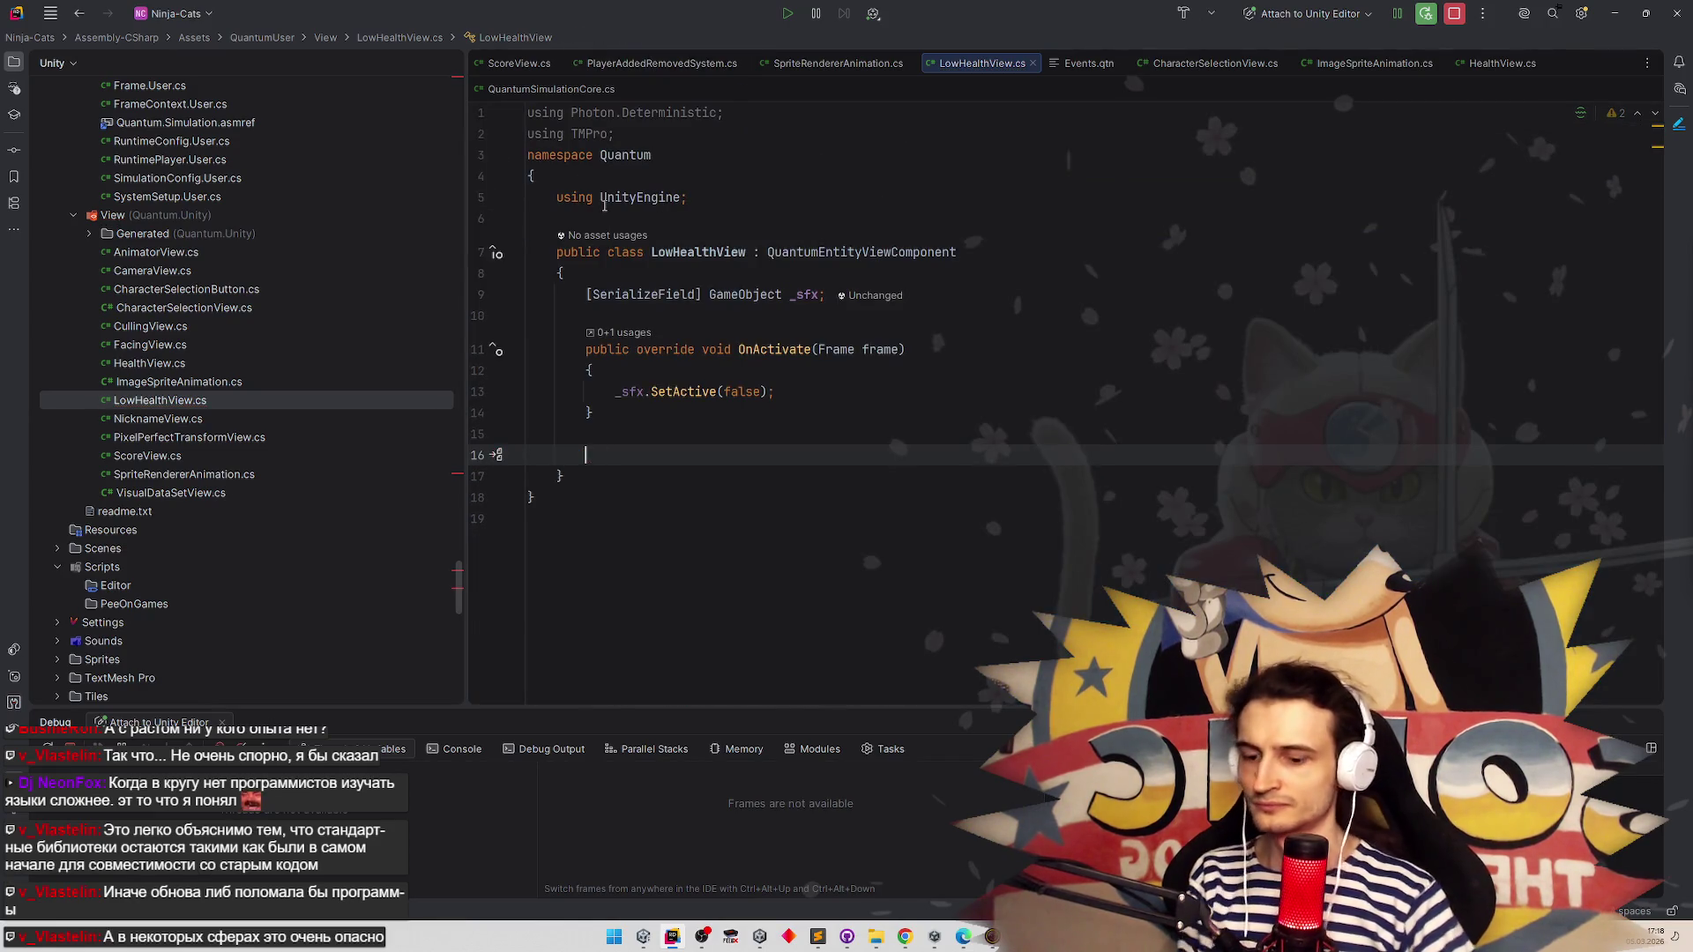
pyautogui.write('On')
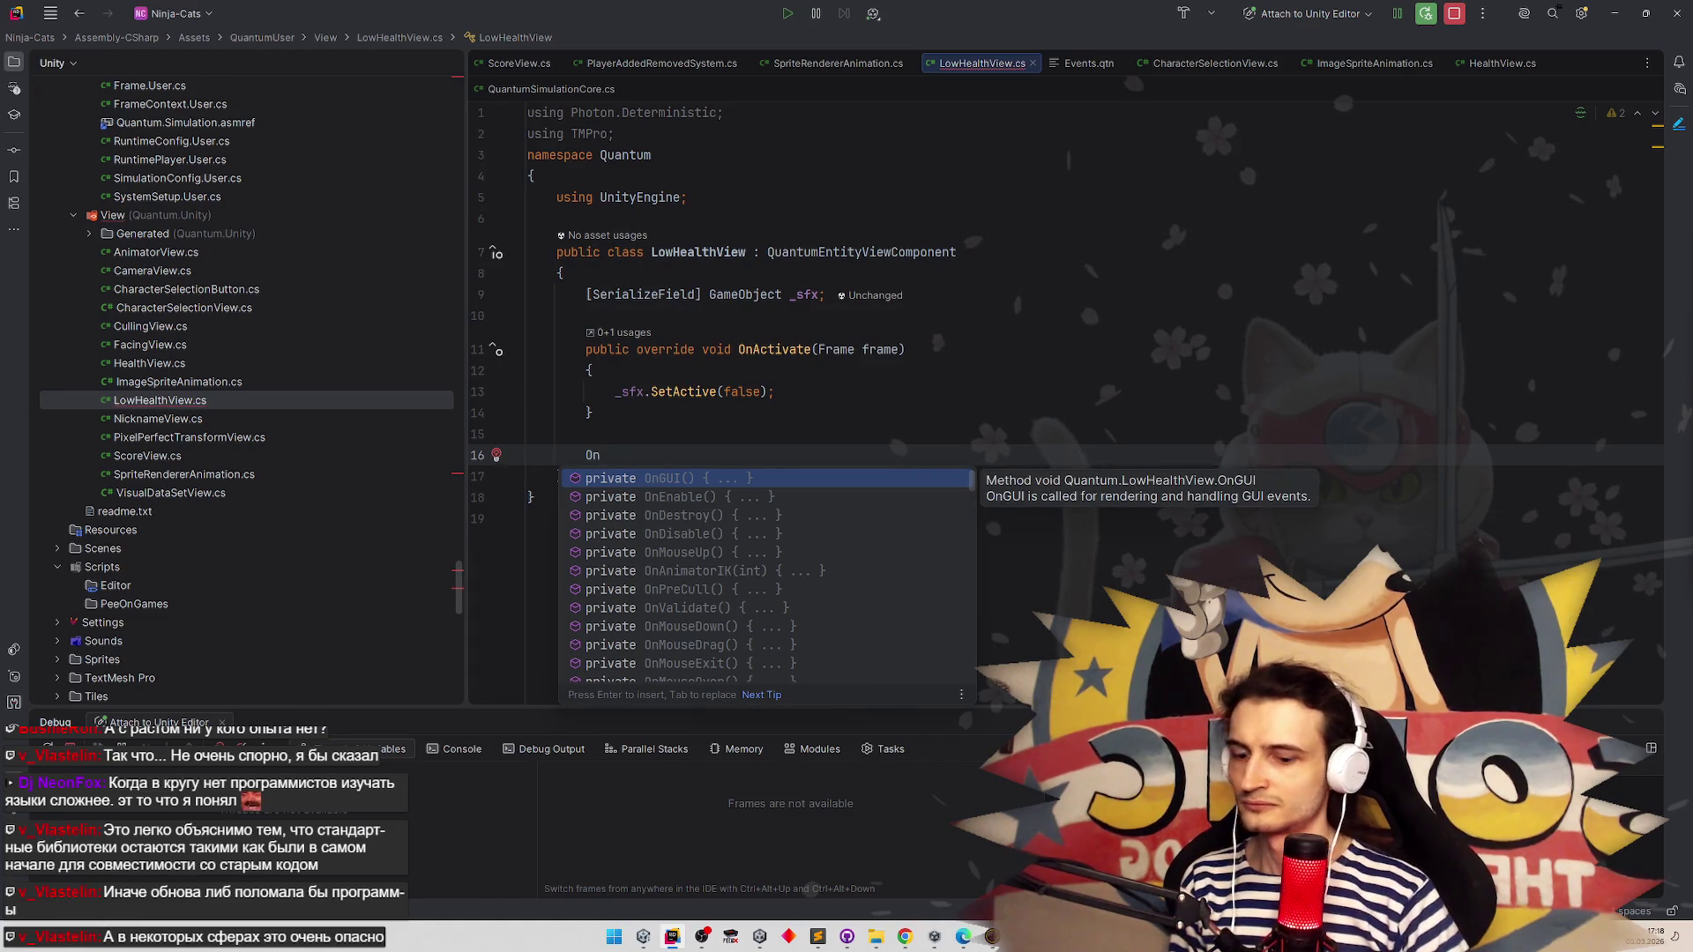
pyautogui.write('Up')
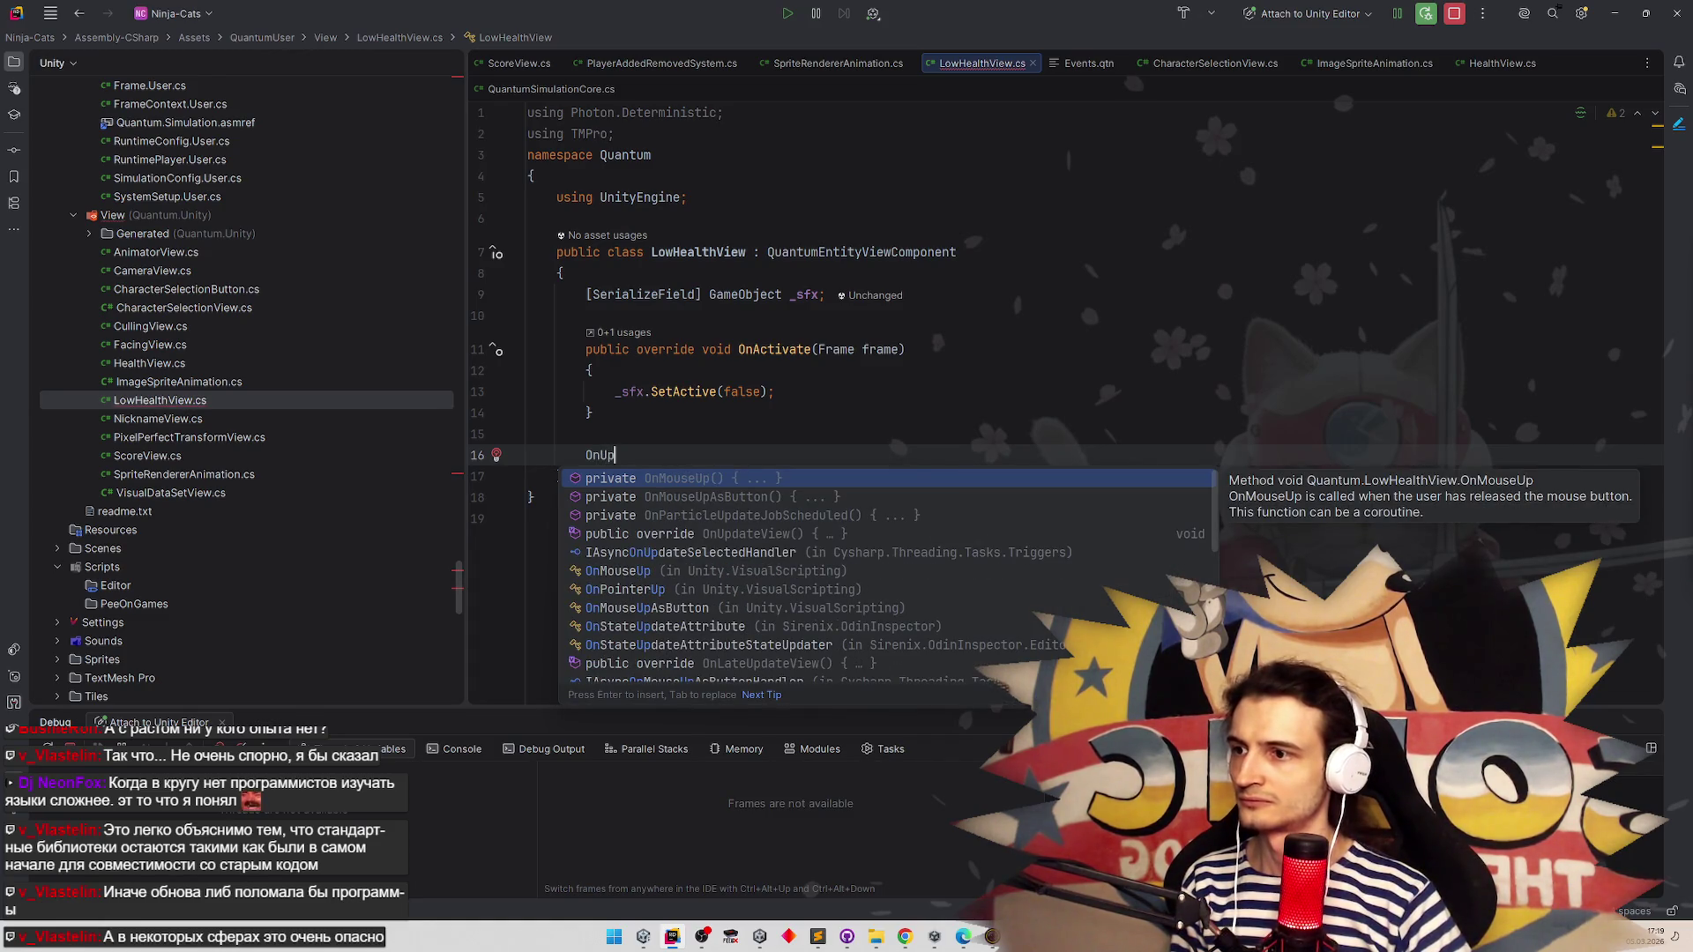
pyautogui.press('Down')
pyautogui.press('Down')
pyautogui.press('Down')
pyautogui.press('Return')
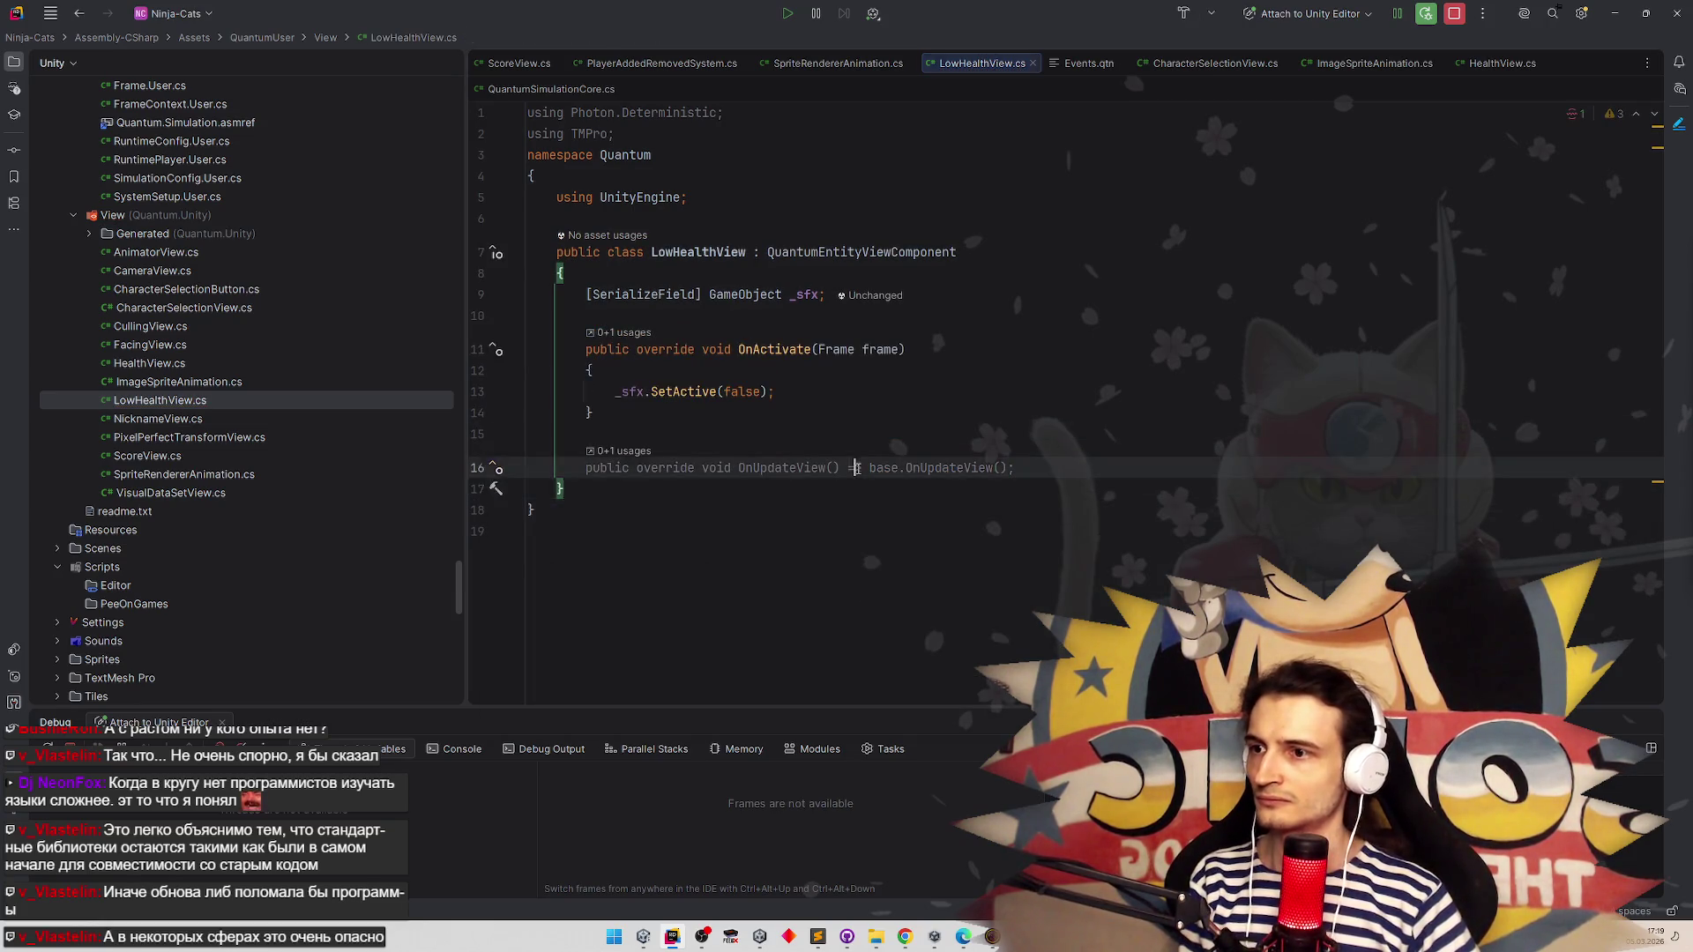
pyautogui.hotkey('alt', 'Return')
pyautogui.press('Return')
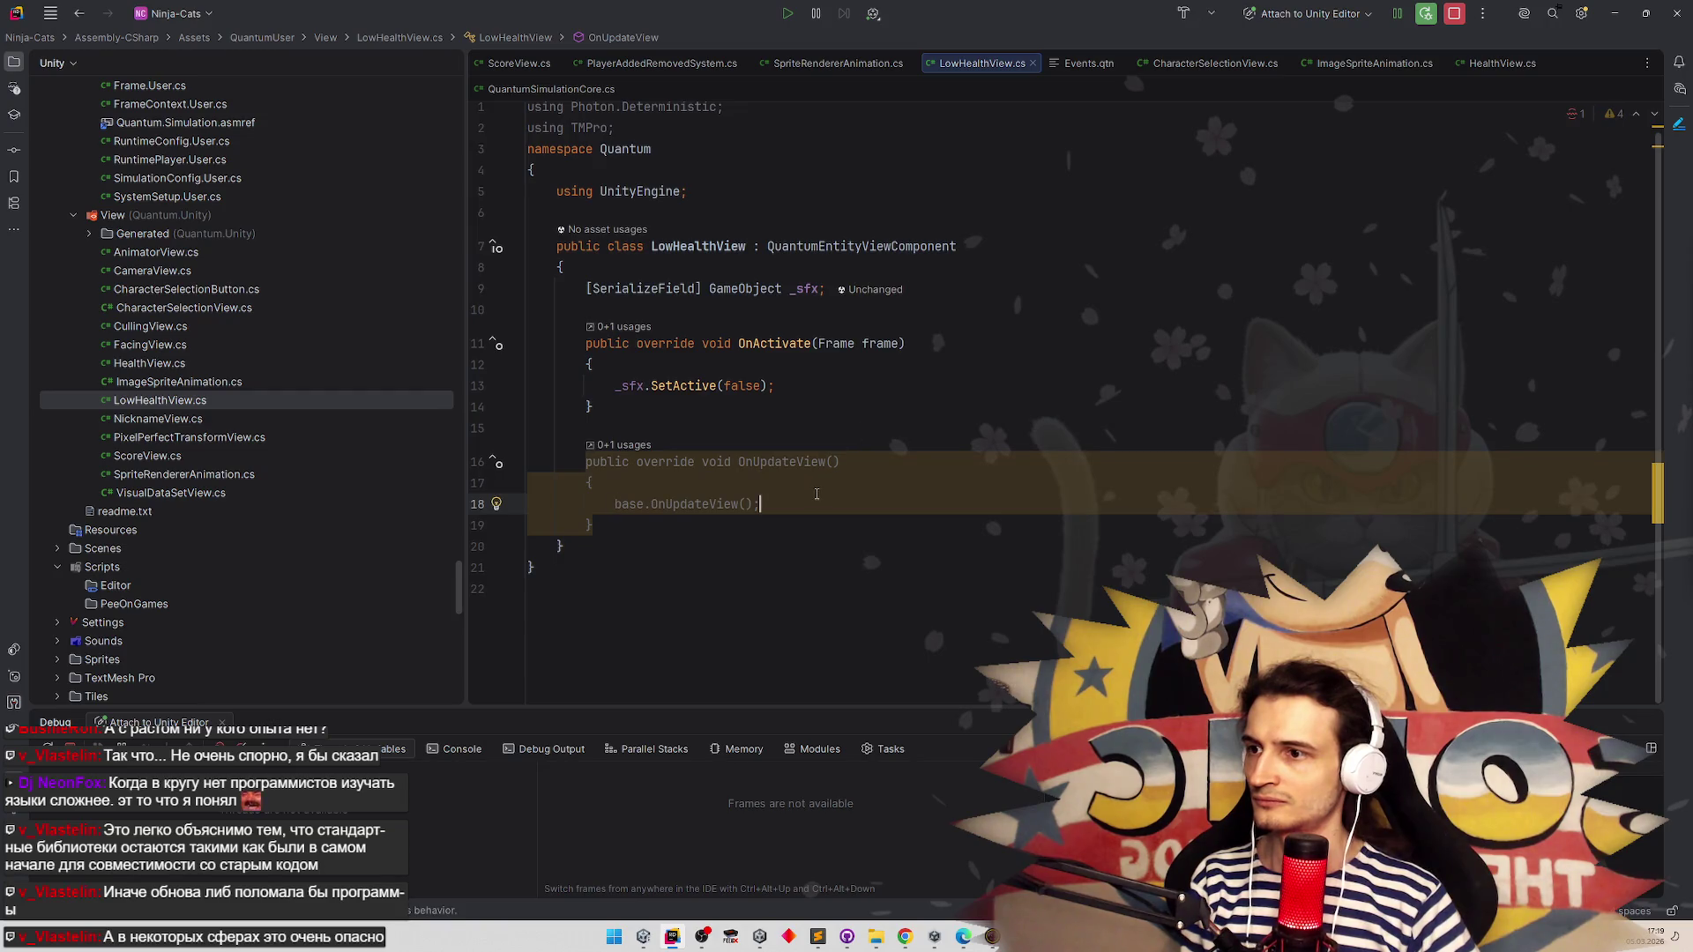
pyautogui.hotkey('shift', 'Home')
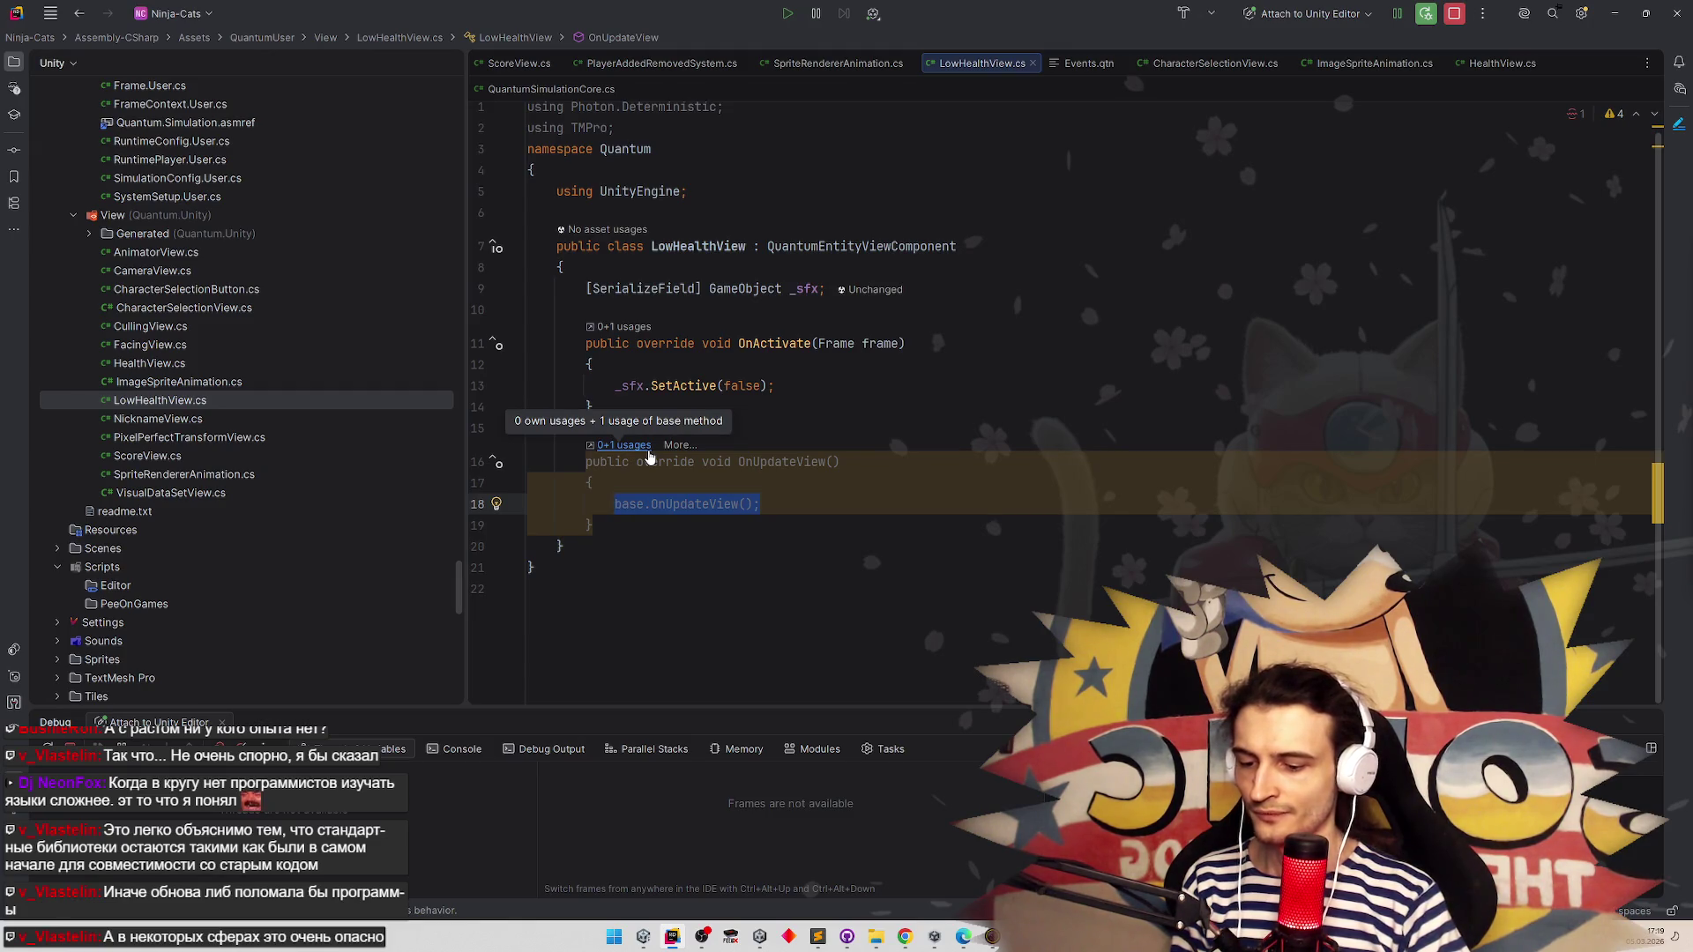
# Replace the base call with VerifiedFrame.Get<CharacterState>(EntityRef).health using code completion
pyautogui.write('Ver')
pyautogui.press('Return')
pyautogui.write('.')
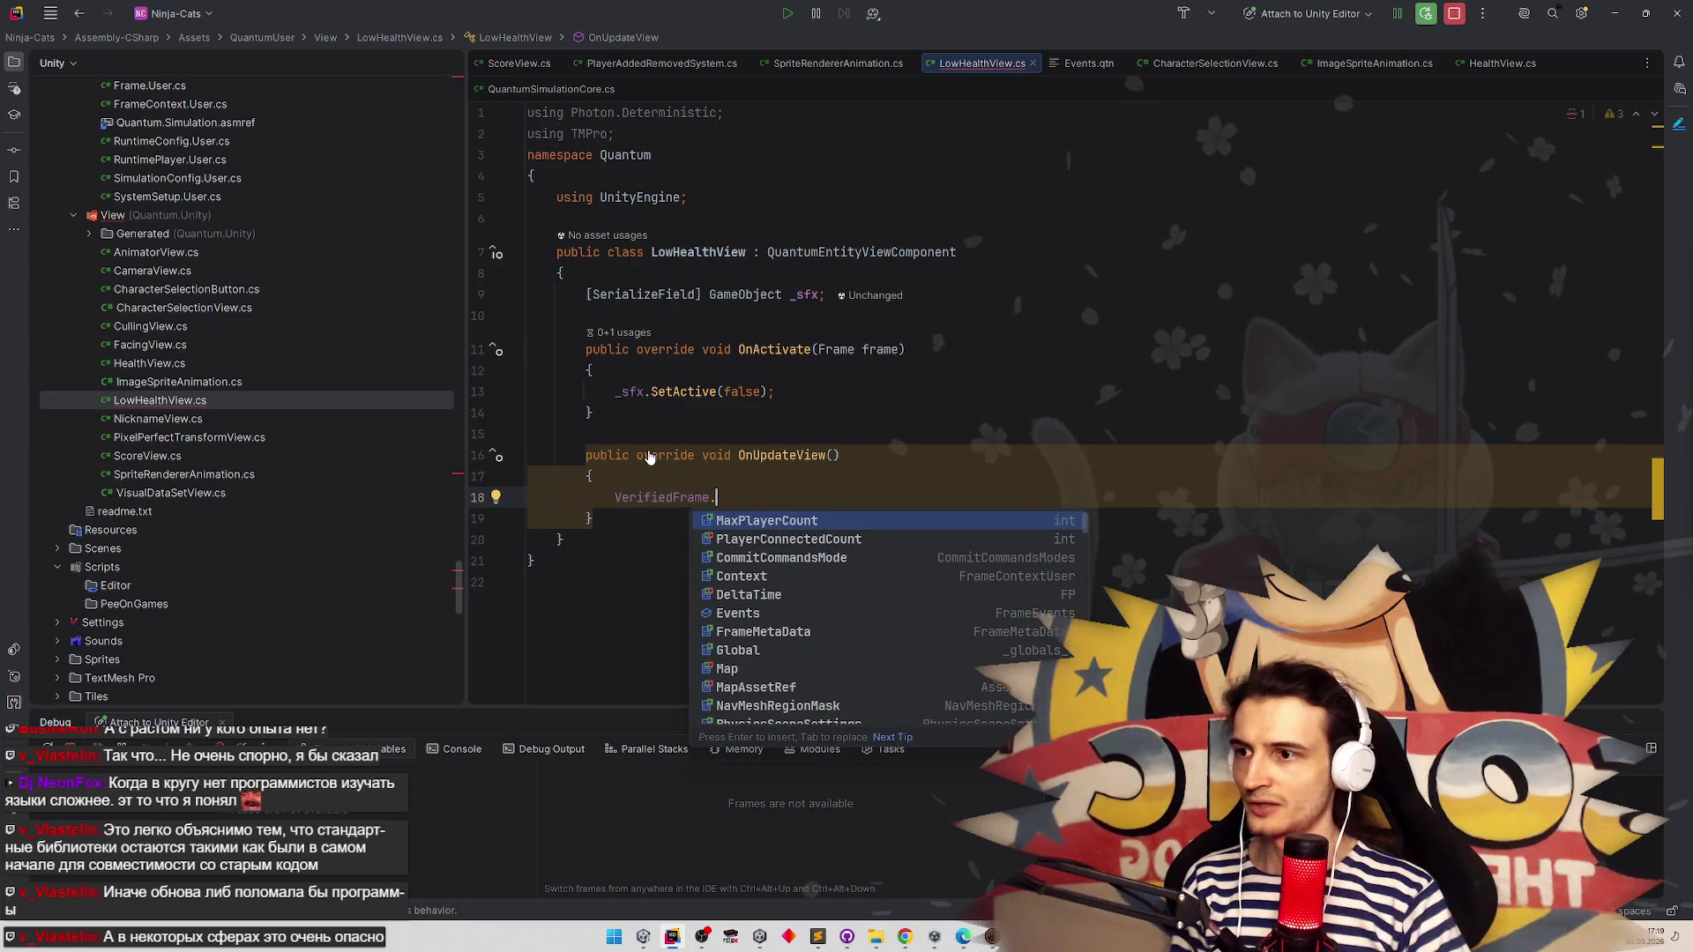
pyautogui.write('Get')
pyautogui.press('Return')
pyautogui.write('Charact>(')
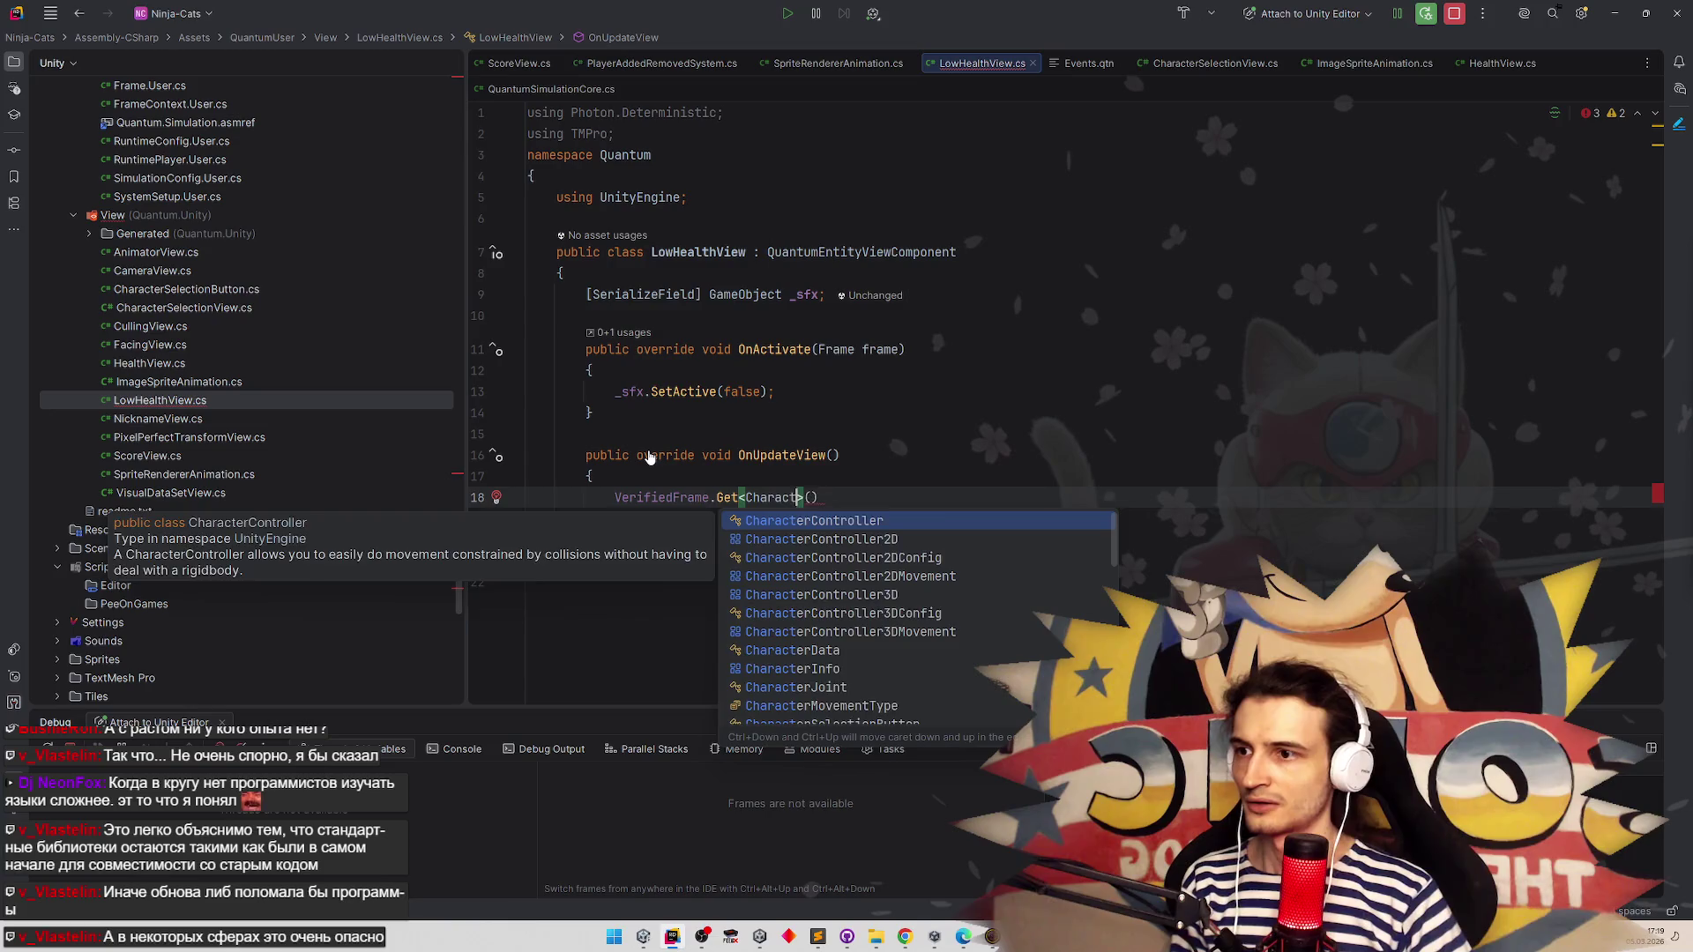
pyautogui.write('erSt')
pyautogui.press('Return')
pyautogui.press('Right')
pyautogui.press('Right')
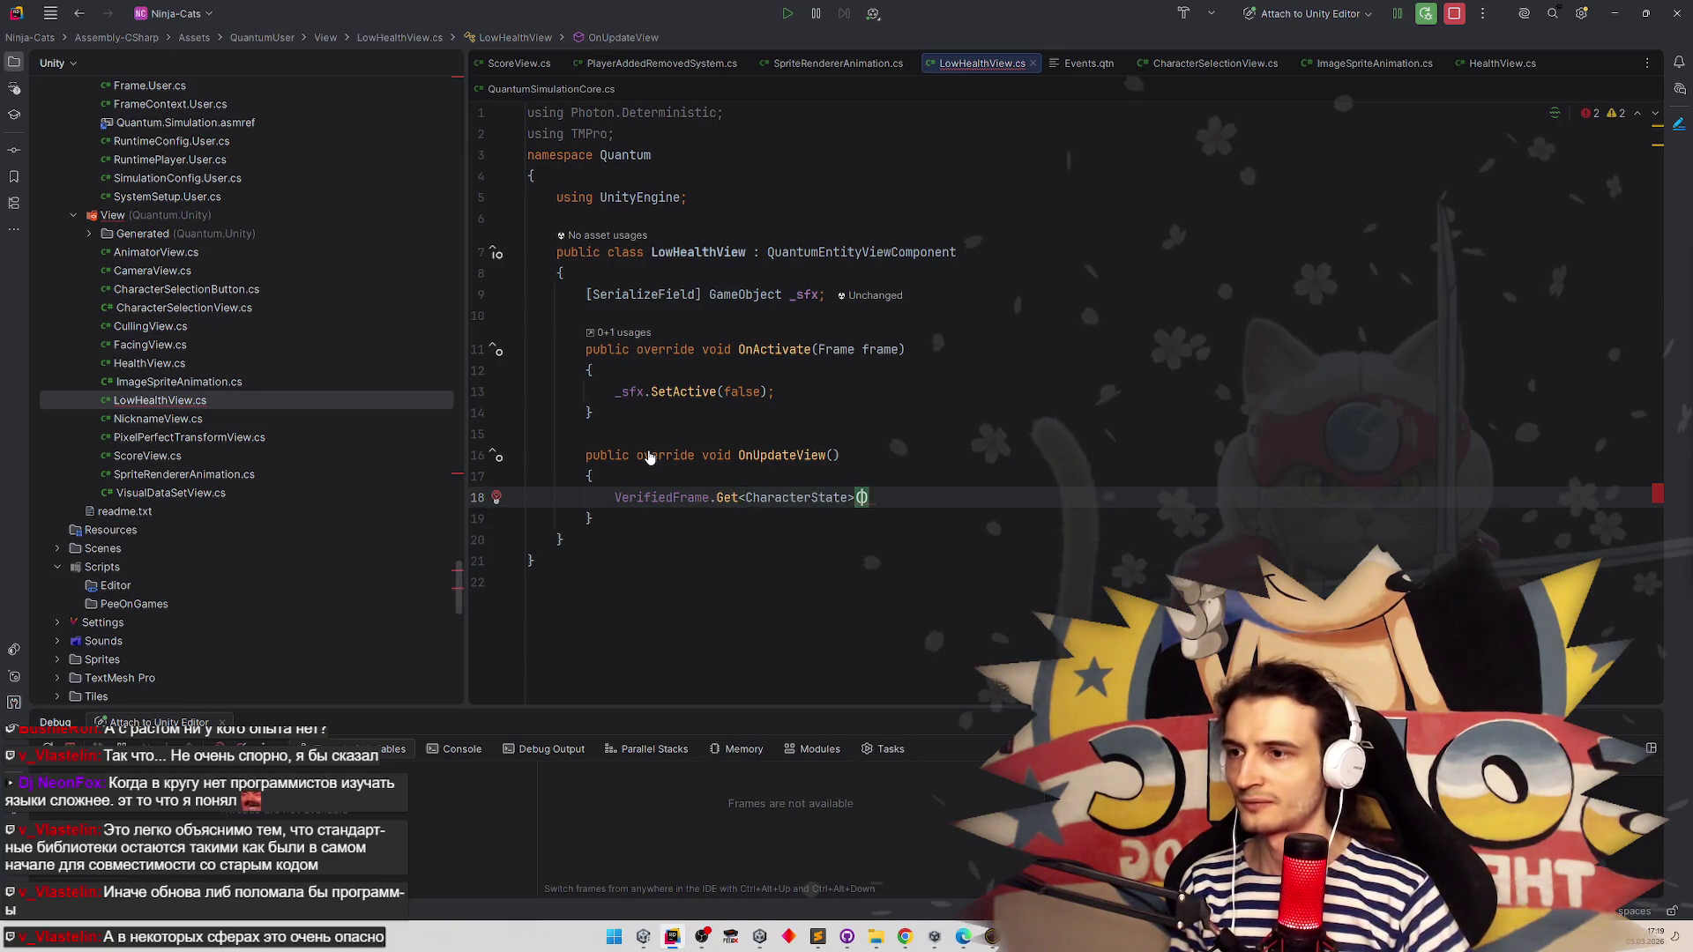
pyautogui.write('Enti')
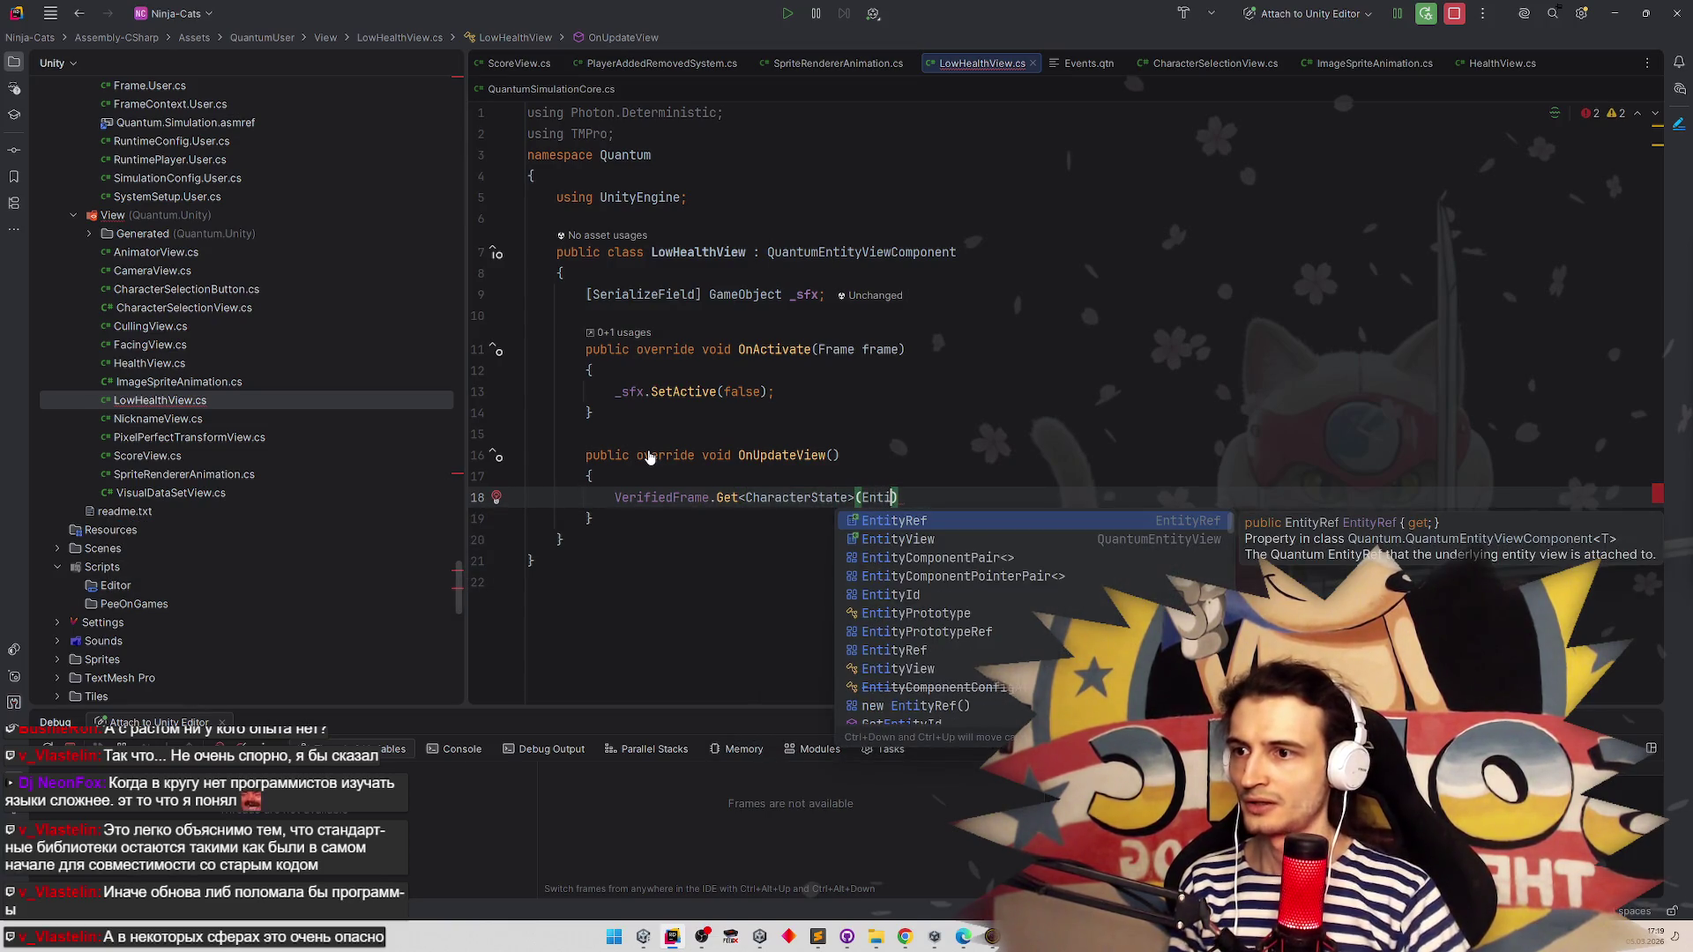
pyautogui.press('Up')
pyautogui.press('Return')
pyautogui.press('Right')
pyautogui.write('.he')
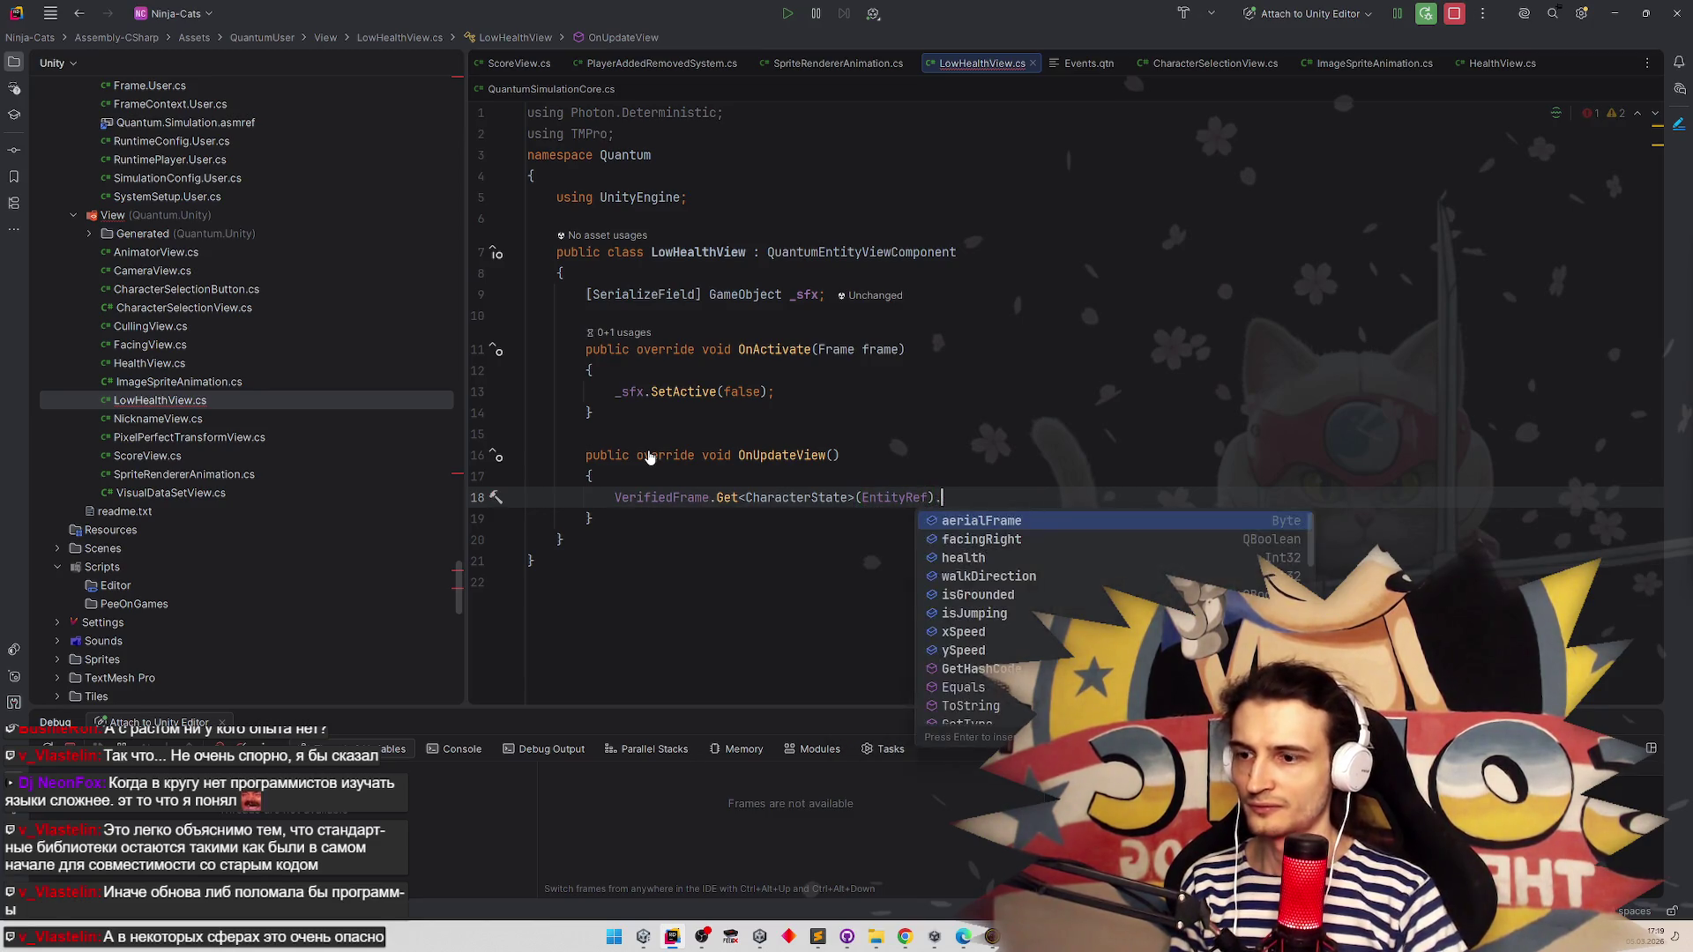
pyautogui.press('Return')
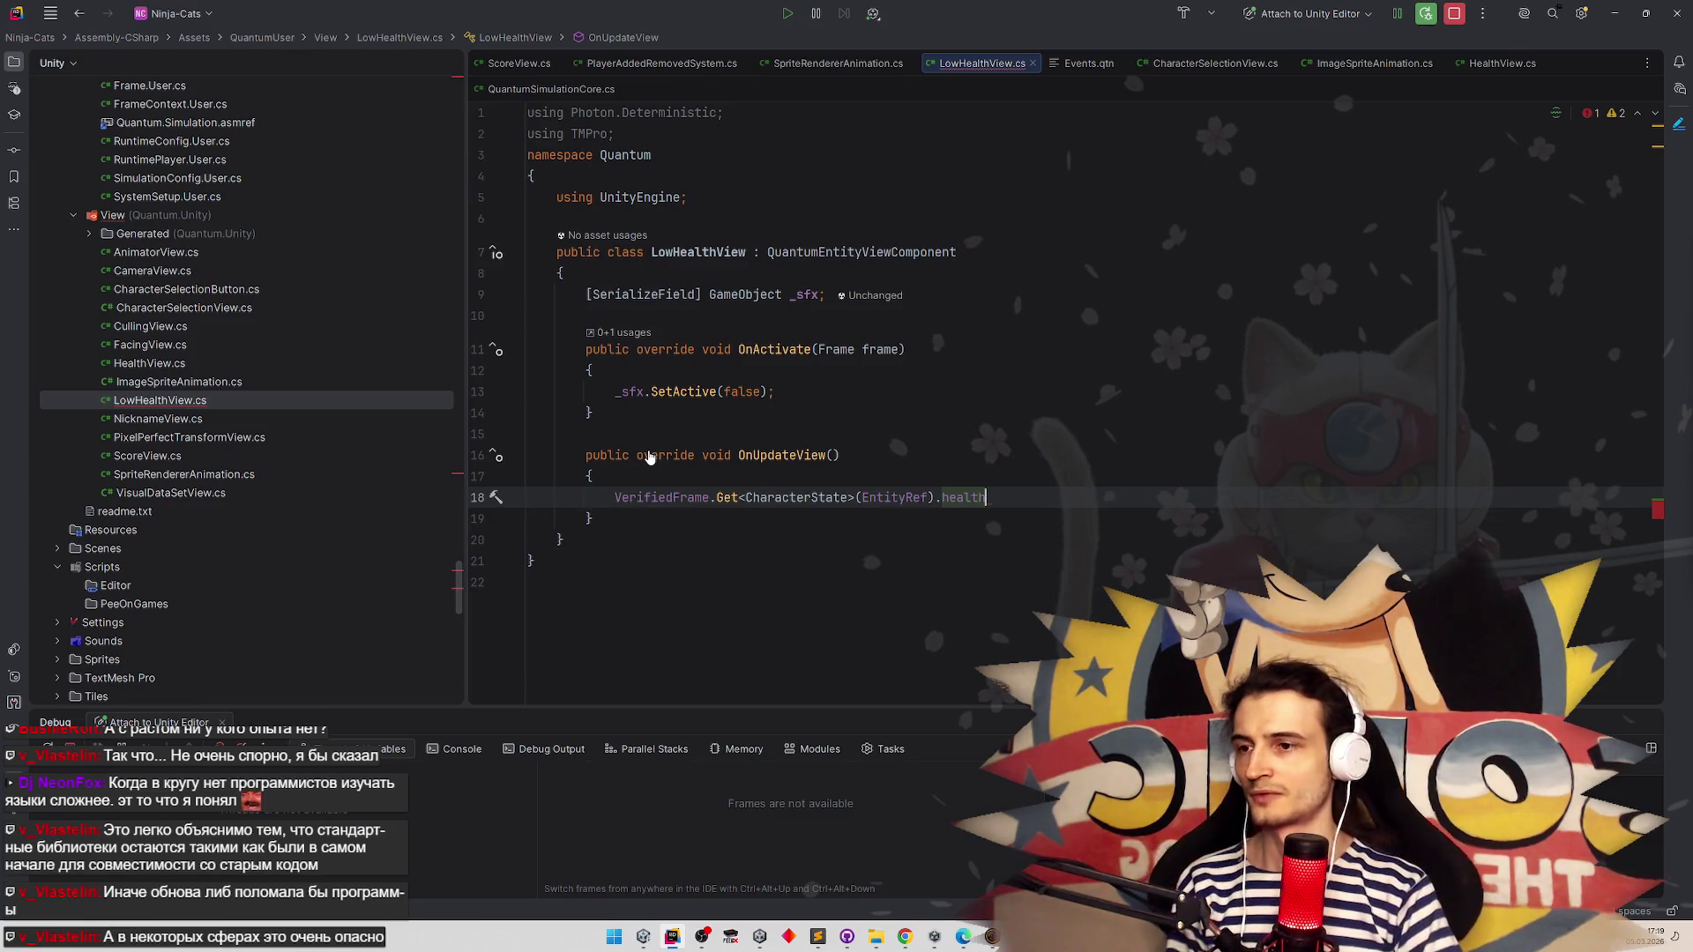
# Append '= 1;' to the health expression, fixing a stray equals sign
pyautogui.write(' =')
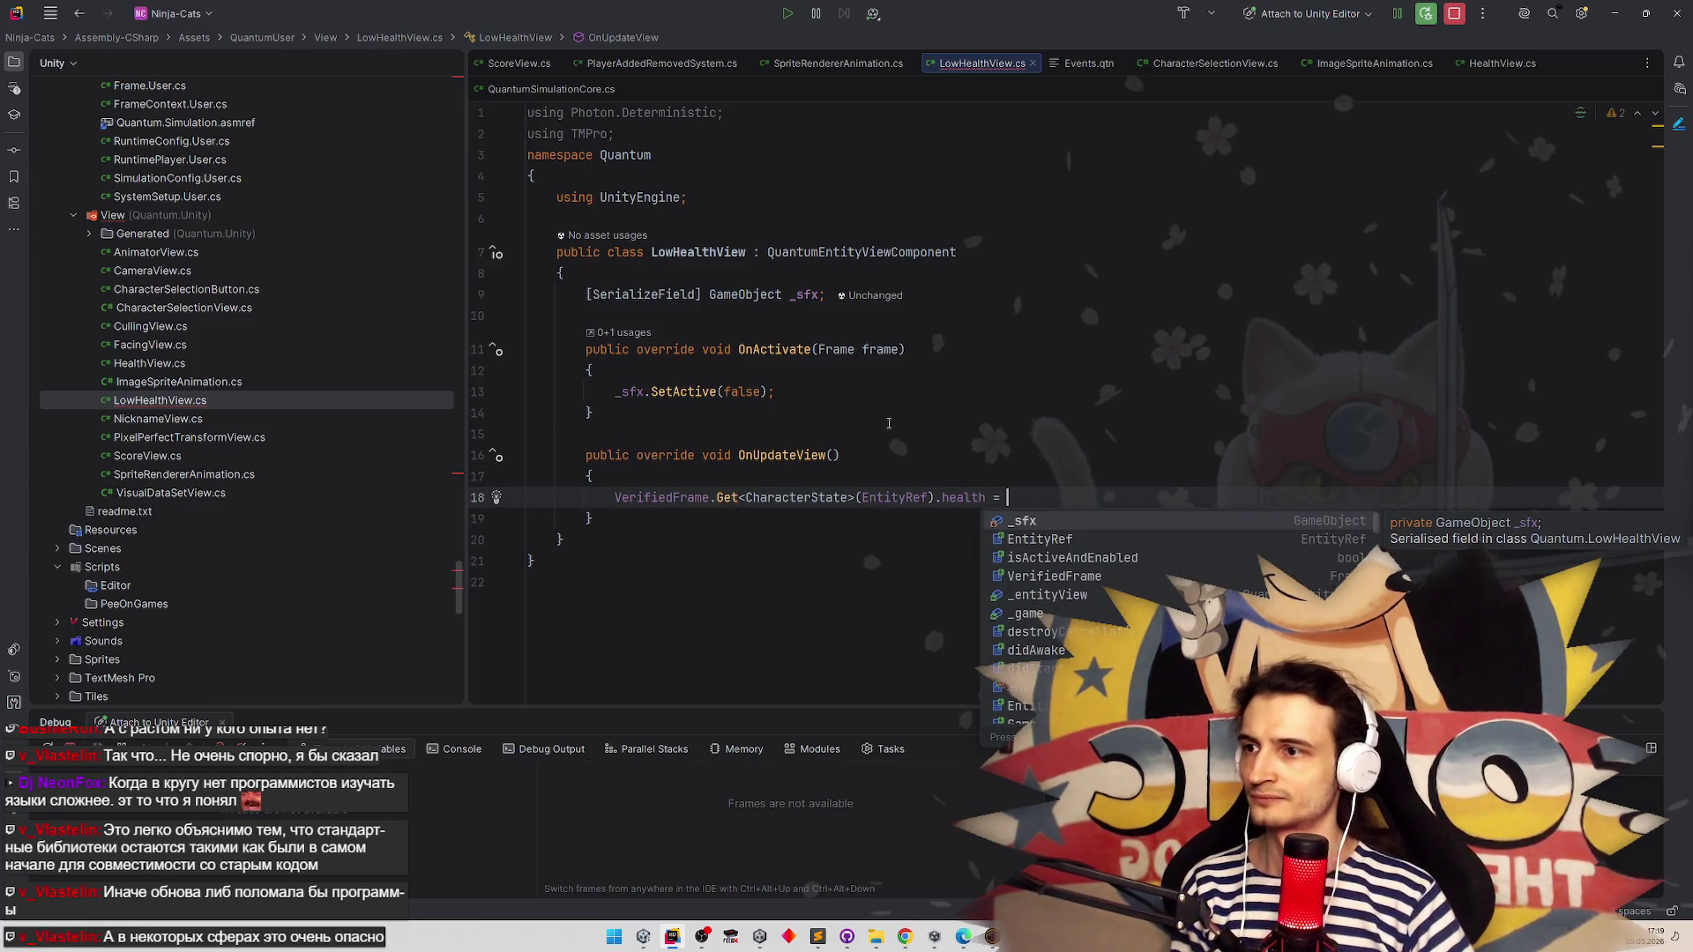
pyautogui.press('Escape')
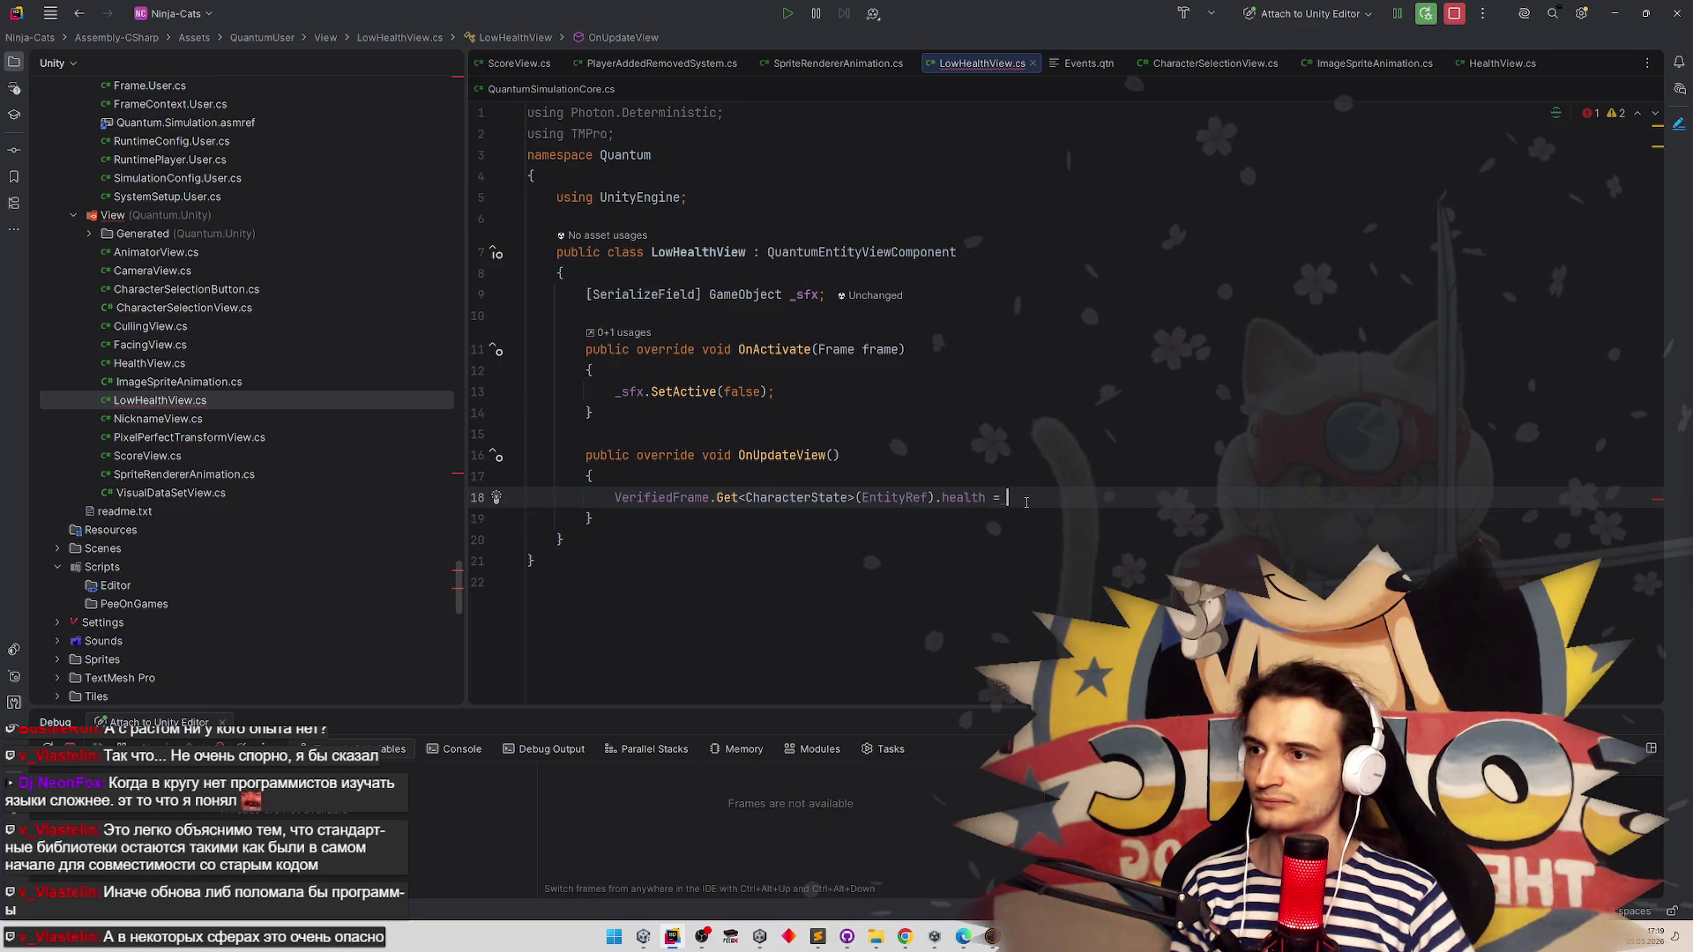
pyautogui.click(999, 498)
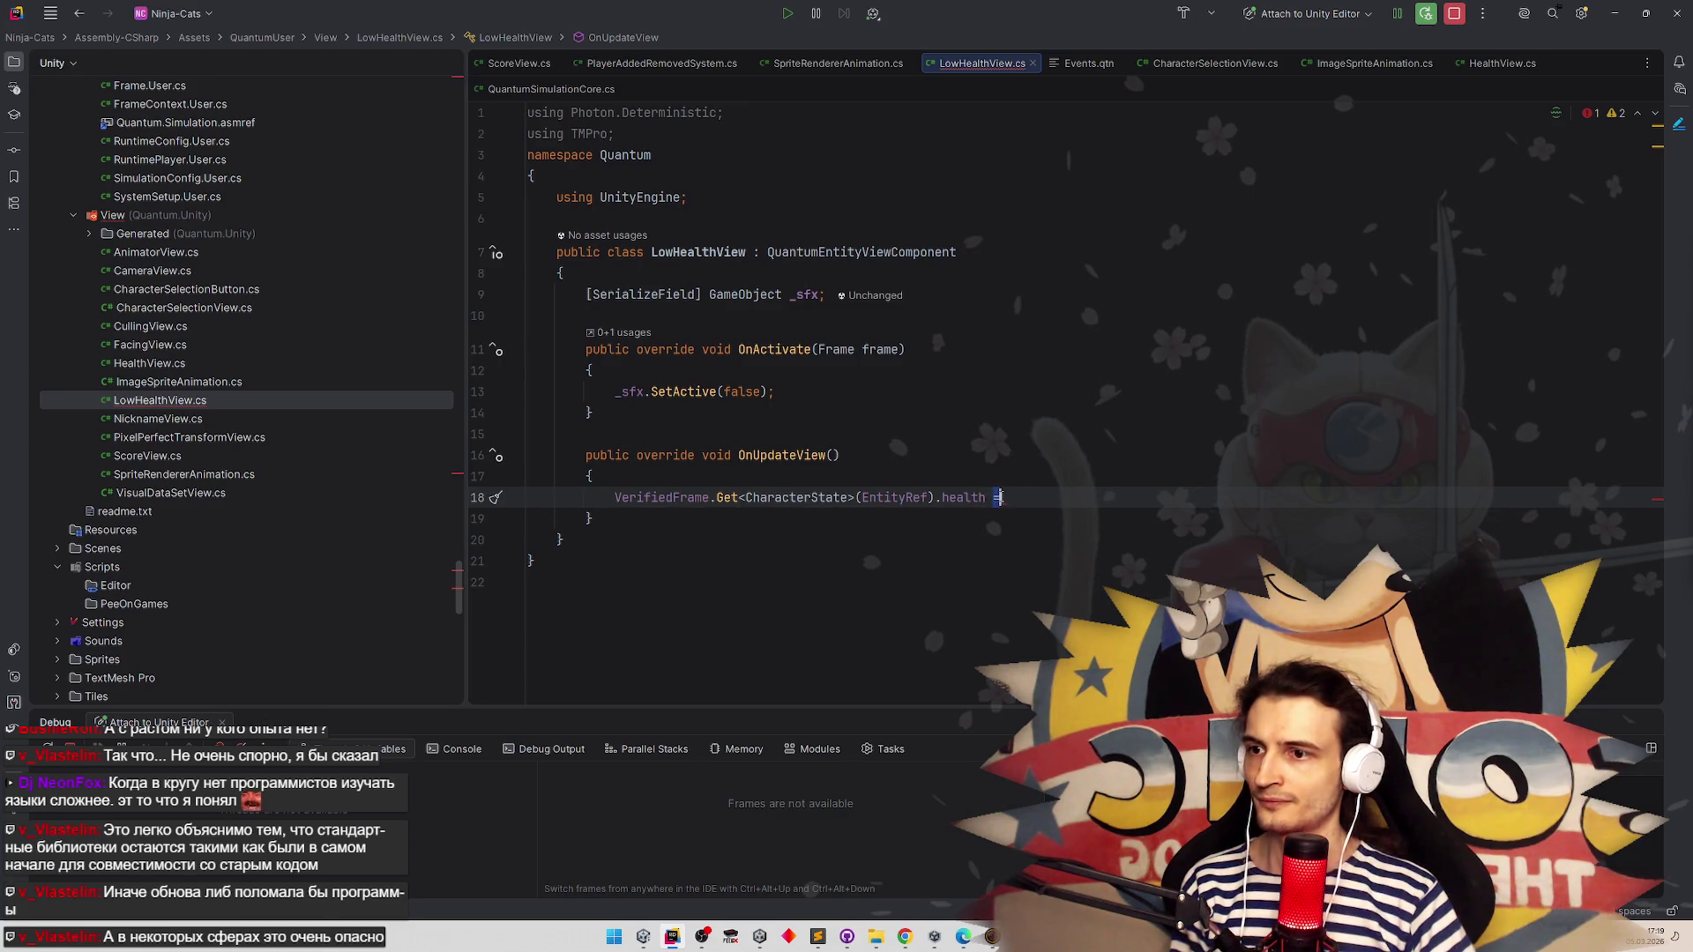
pyautogui.press('BackSpace')
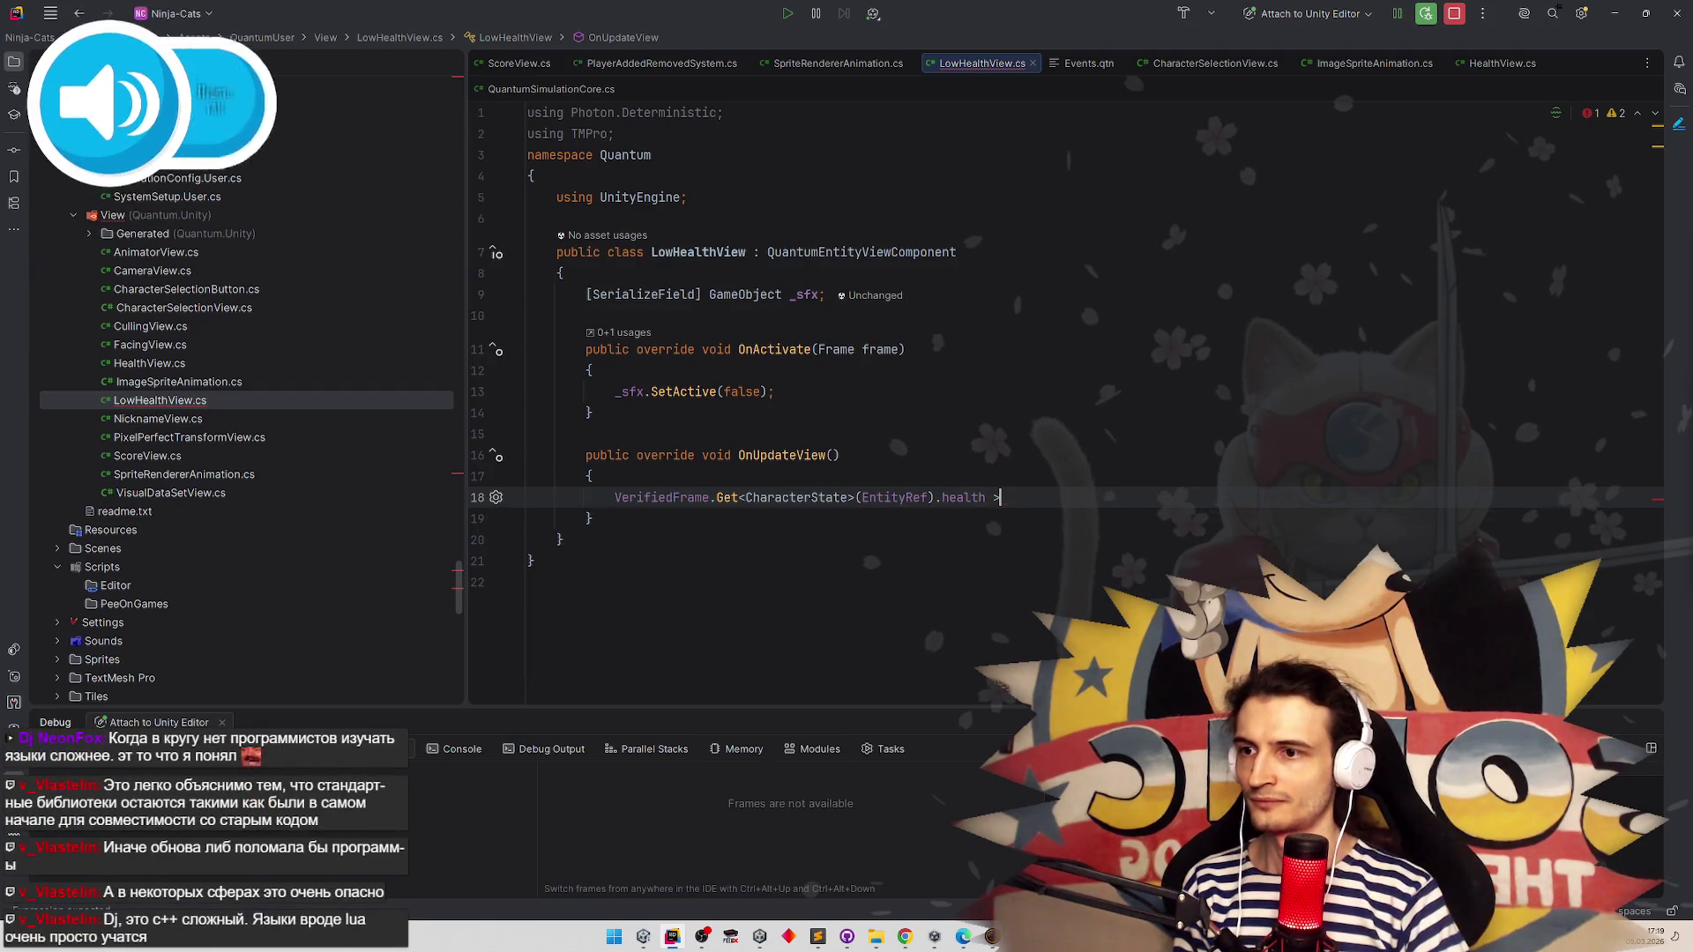
pyautogui.write('= ')
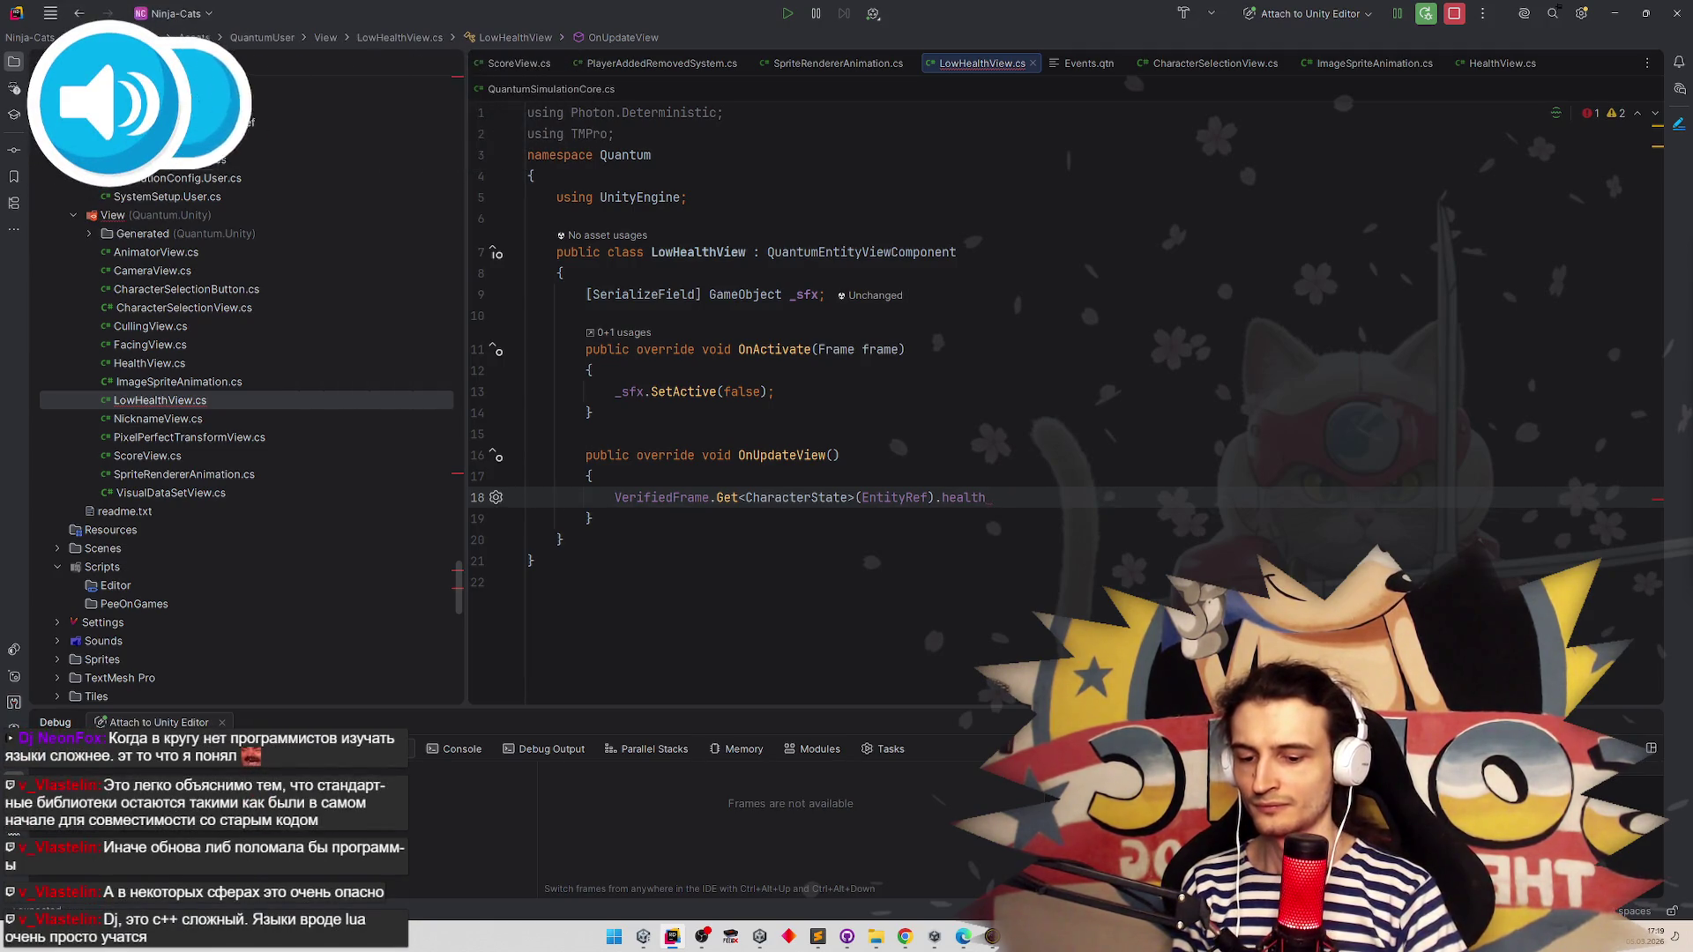
pyautogui.write('1;')
# Wrap the health check on line 18 in a copied _sfx.SetActive(...) call
pyautogui.moveTo(614, 392); pyautogui.dragTo(766, 391)
pyautogui.hotkey('ctrl', 'c')
pyautogui.click(615, 497)
pyautogui.hotkey('ctrl', 'v')
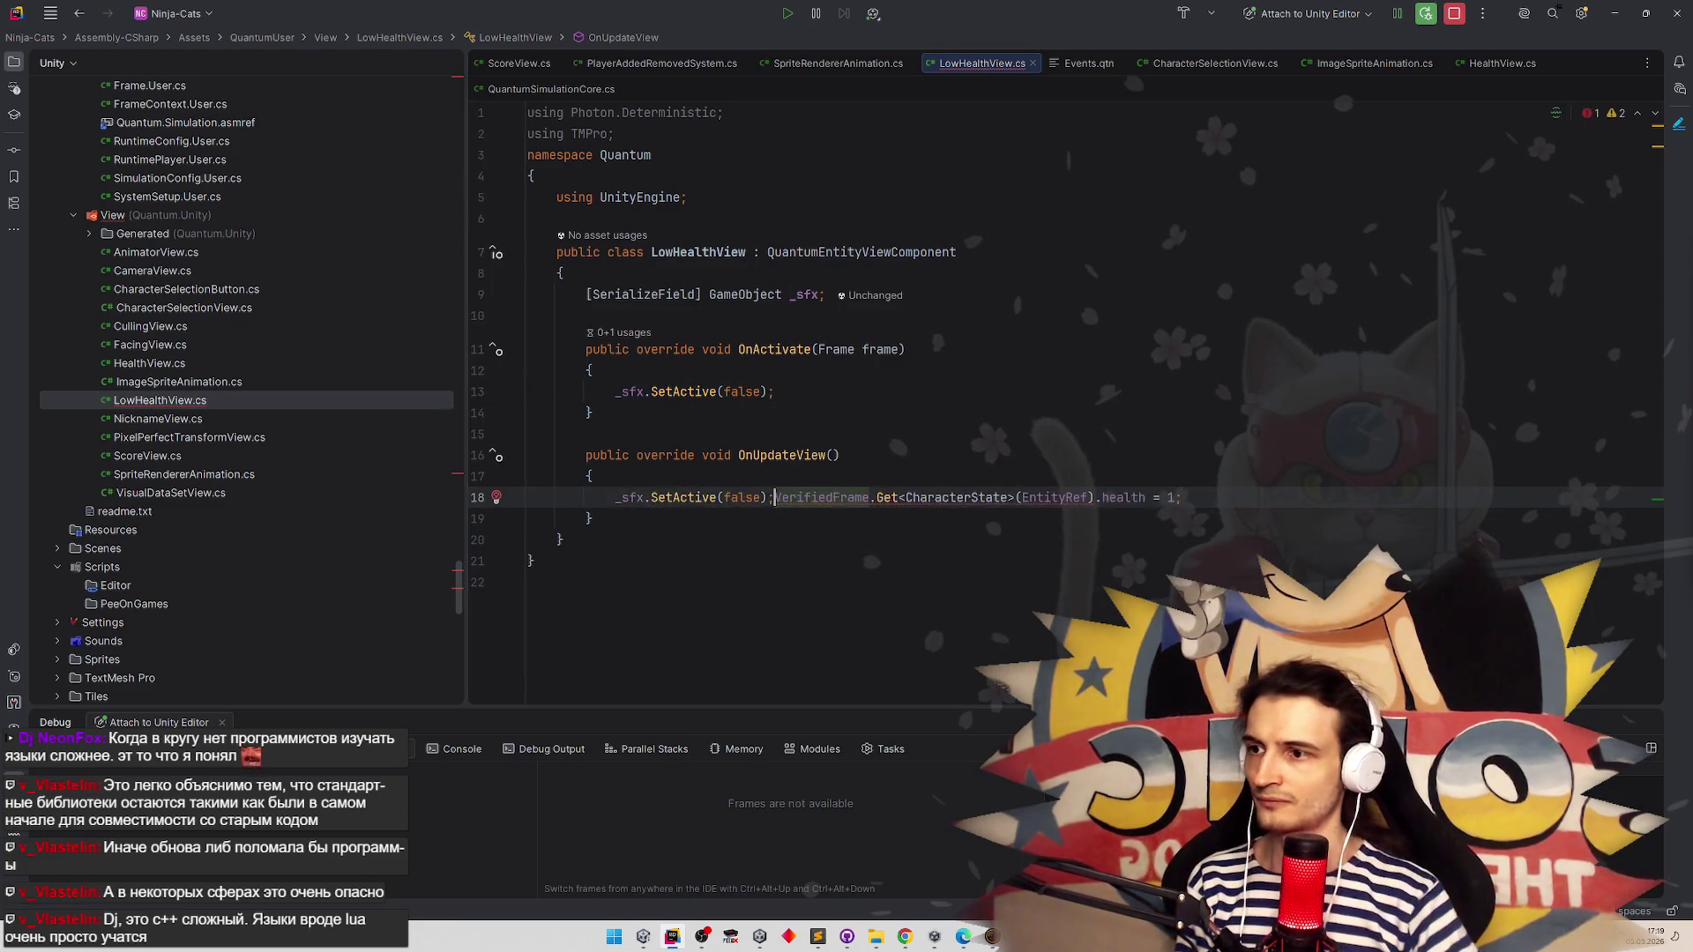
pyautogui.press('BackSpace')
pyautogui.press('BackSpace')
pyautogui.press('BackSpace')
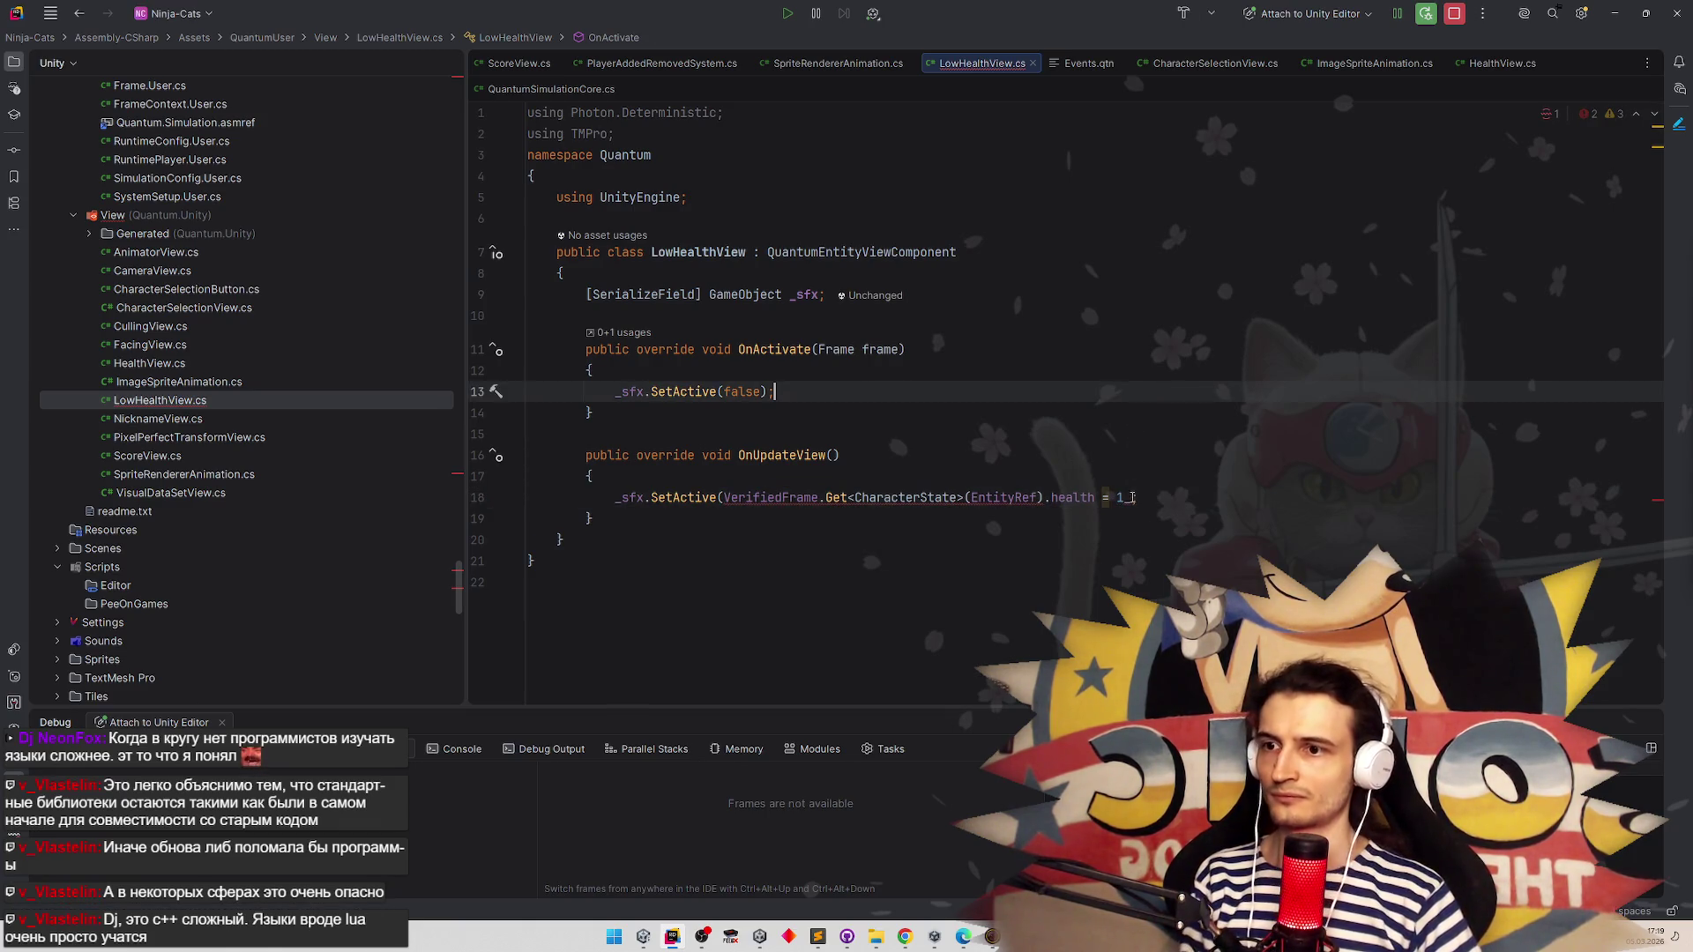
pyautogui.write(')')
pyautogui.click(1124, 433)
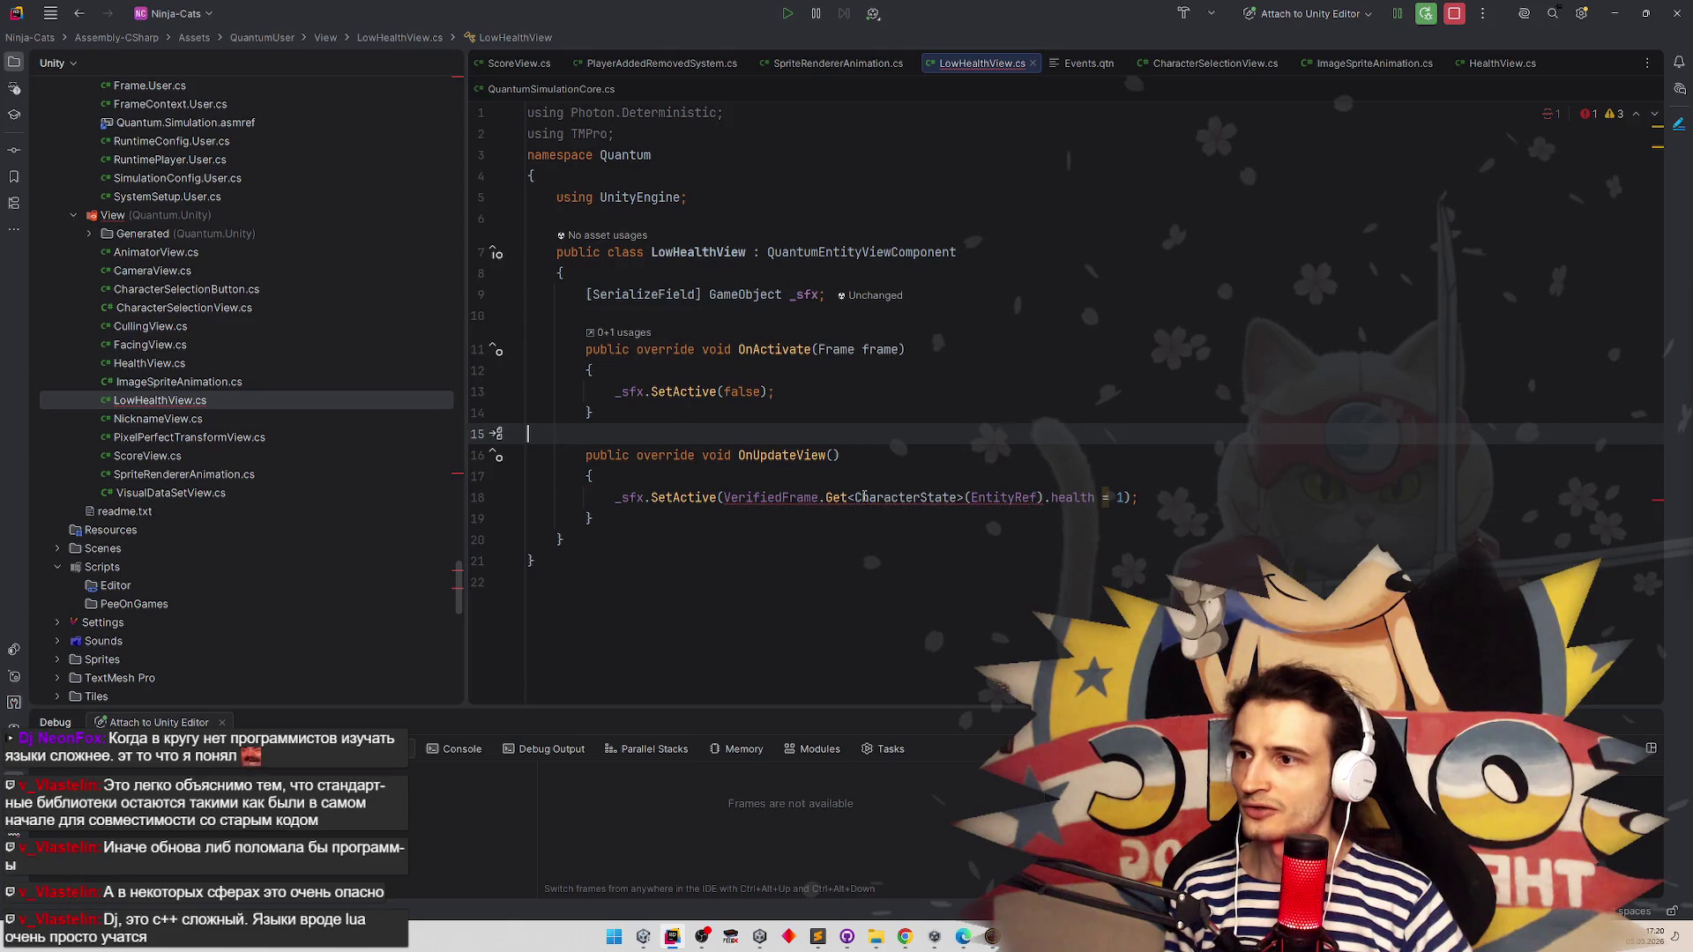
# Change the health comparison to '== 1' and place the caret after the _sfx field
pyautogui.moveTo(993, 497)
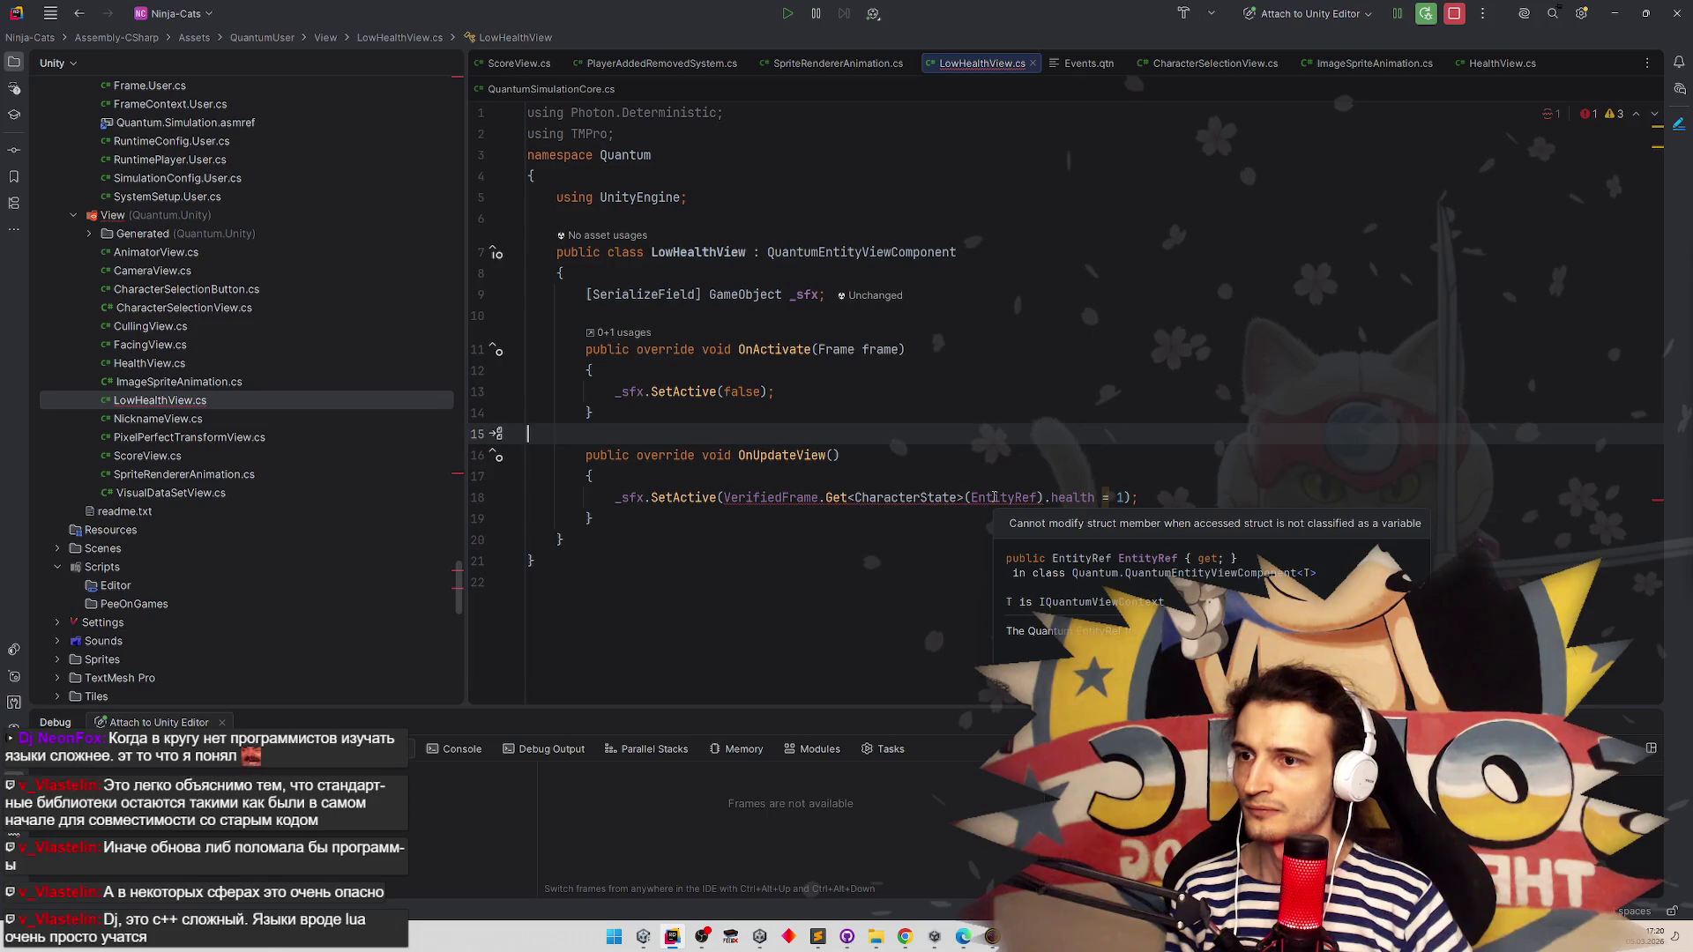
pyautogui.click(1107, 497)
pyautogui.write('=')
pyautogui.click(1140, 411)
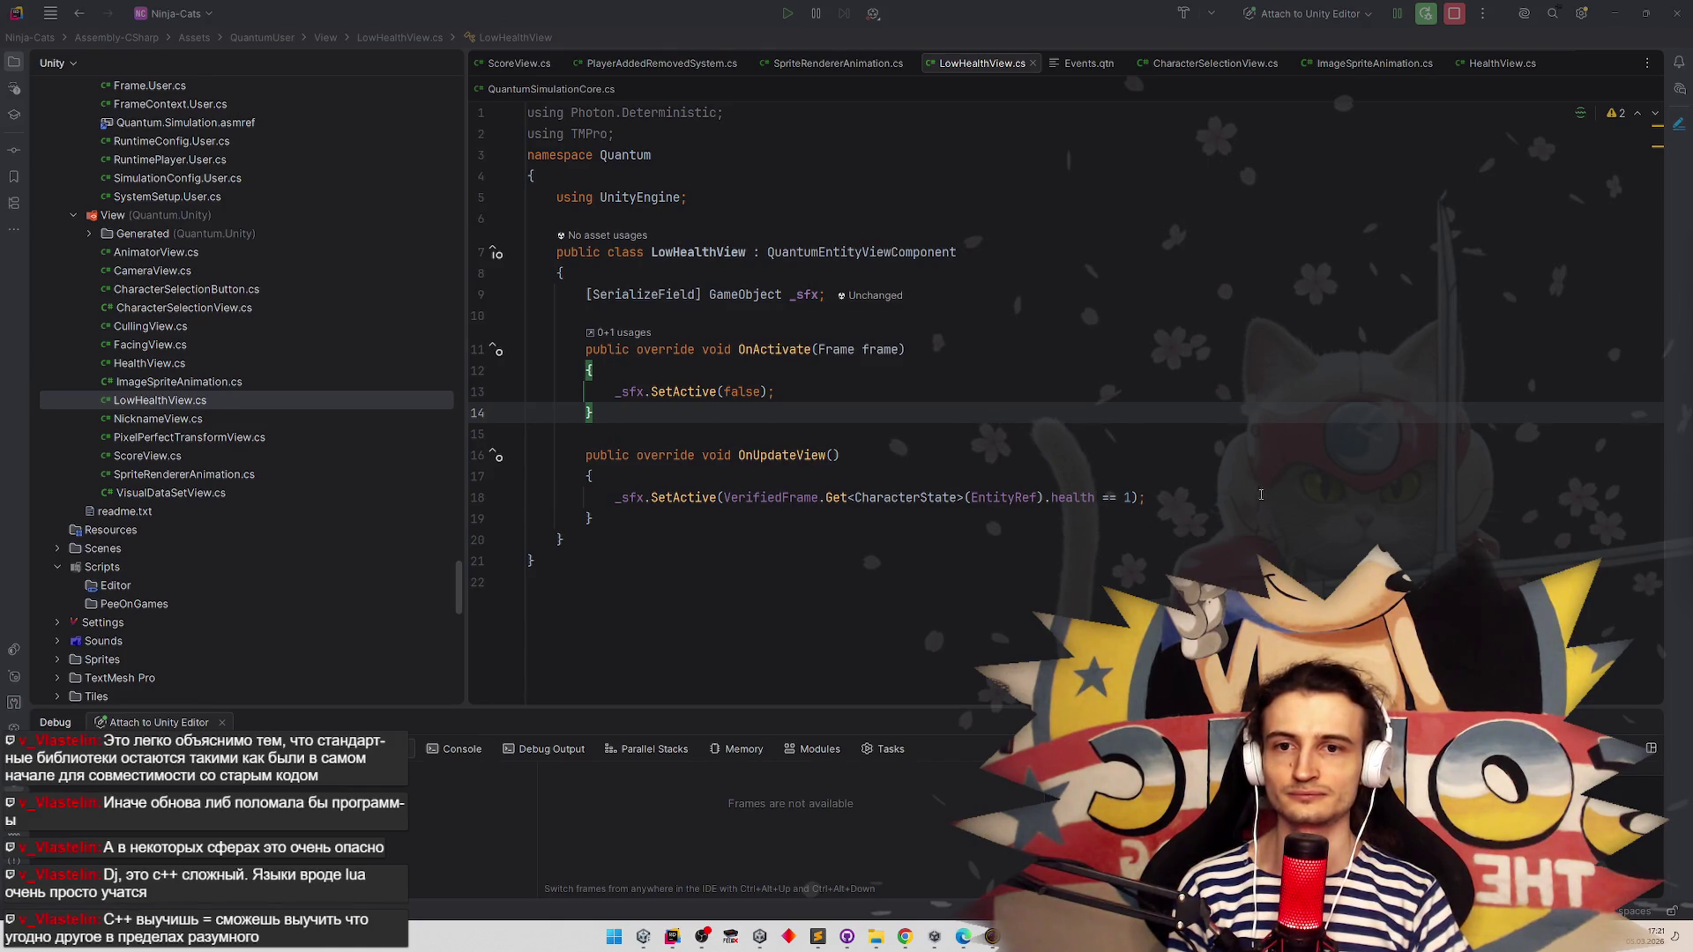
pyautogui.click(1231, 488)
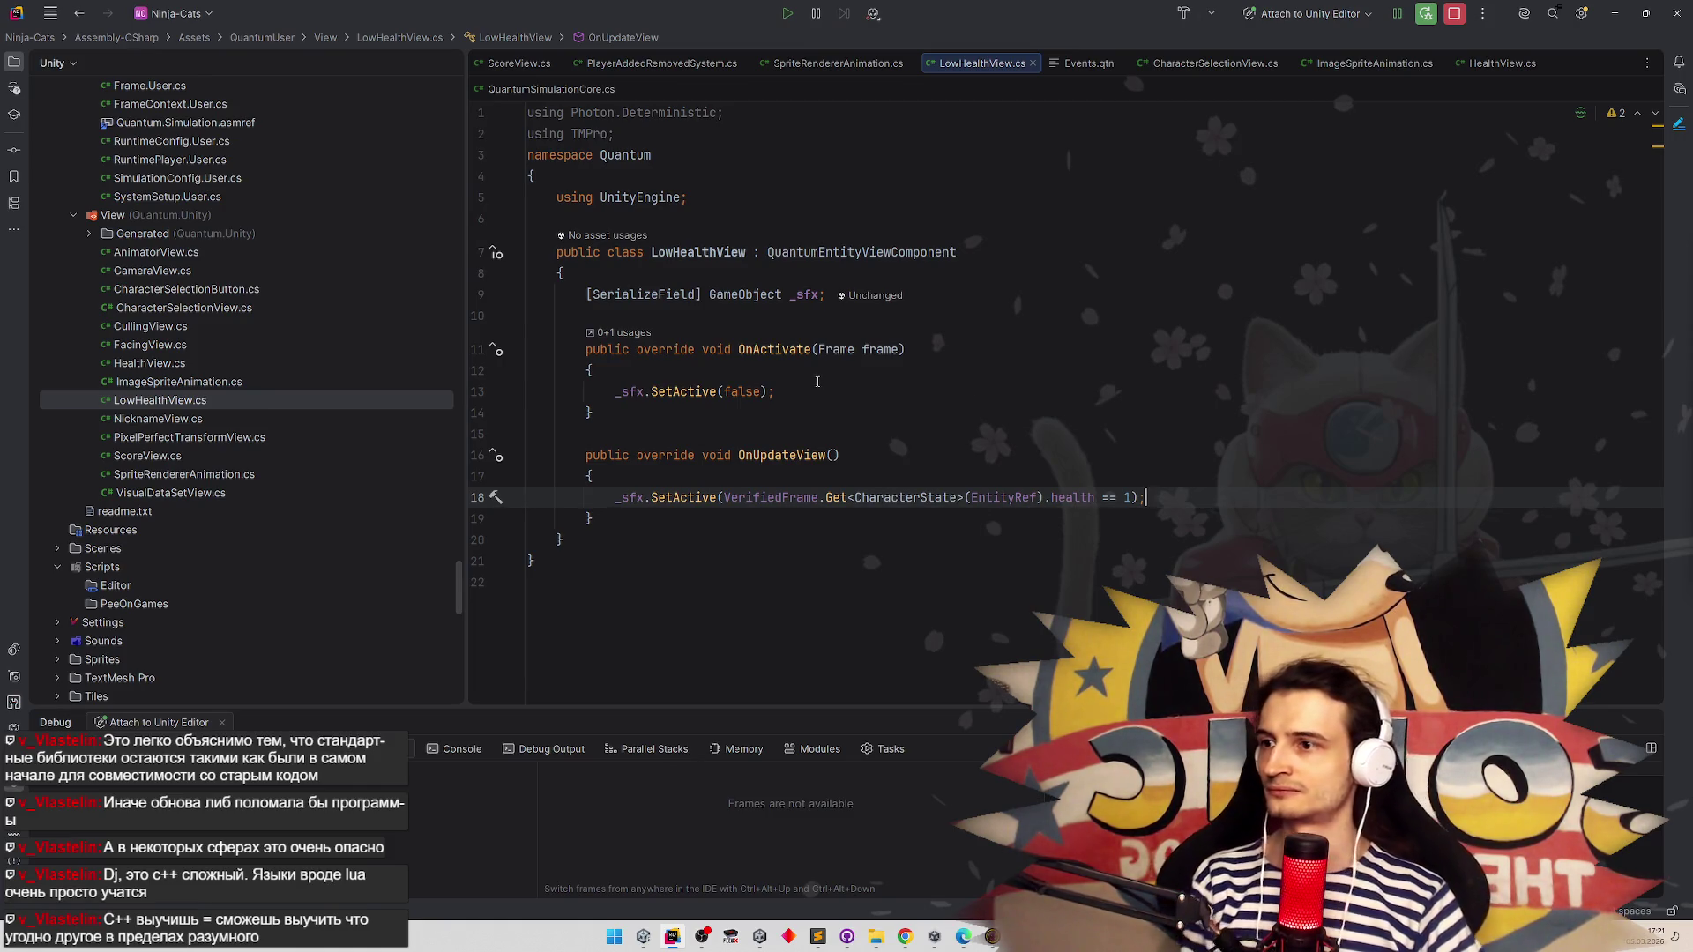
pyautogui.click(947, 374)
pyautogui.click(1042, 300)
# Declare a bool maxHpGreater1 field below the _sfx field
pyautogui.press('Return')
pyautogui.write('bool maxHp')
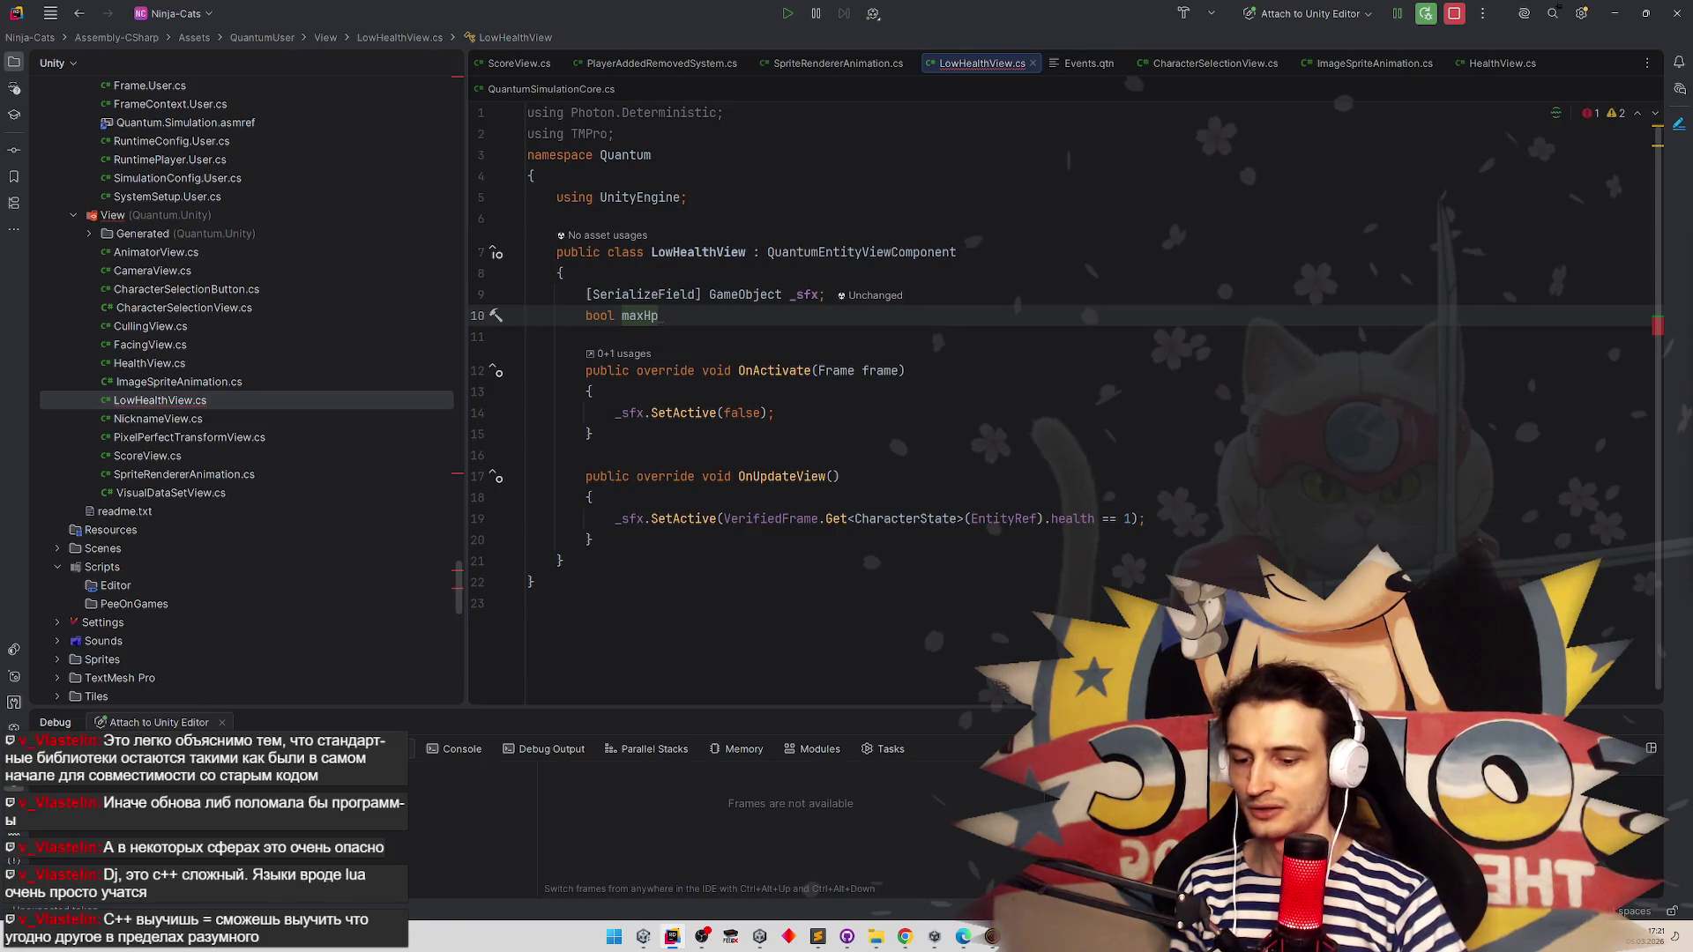
pyautogui.write('Greater1')
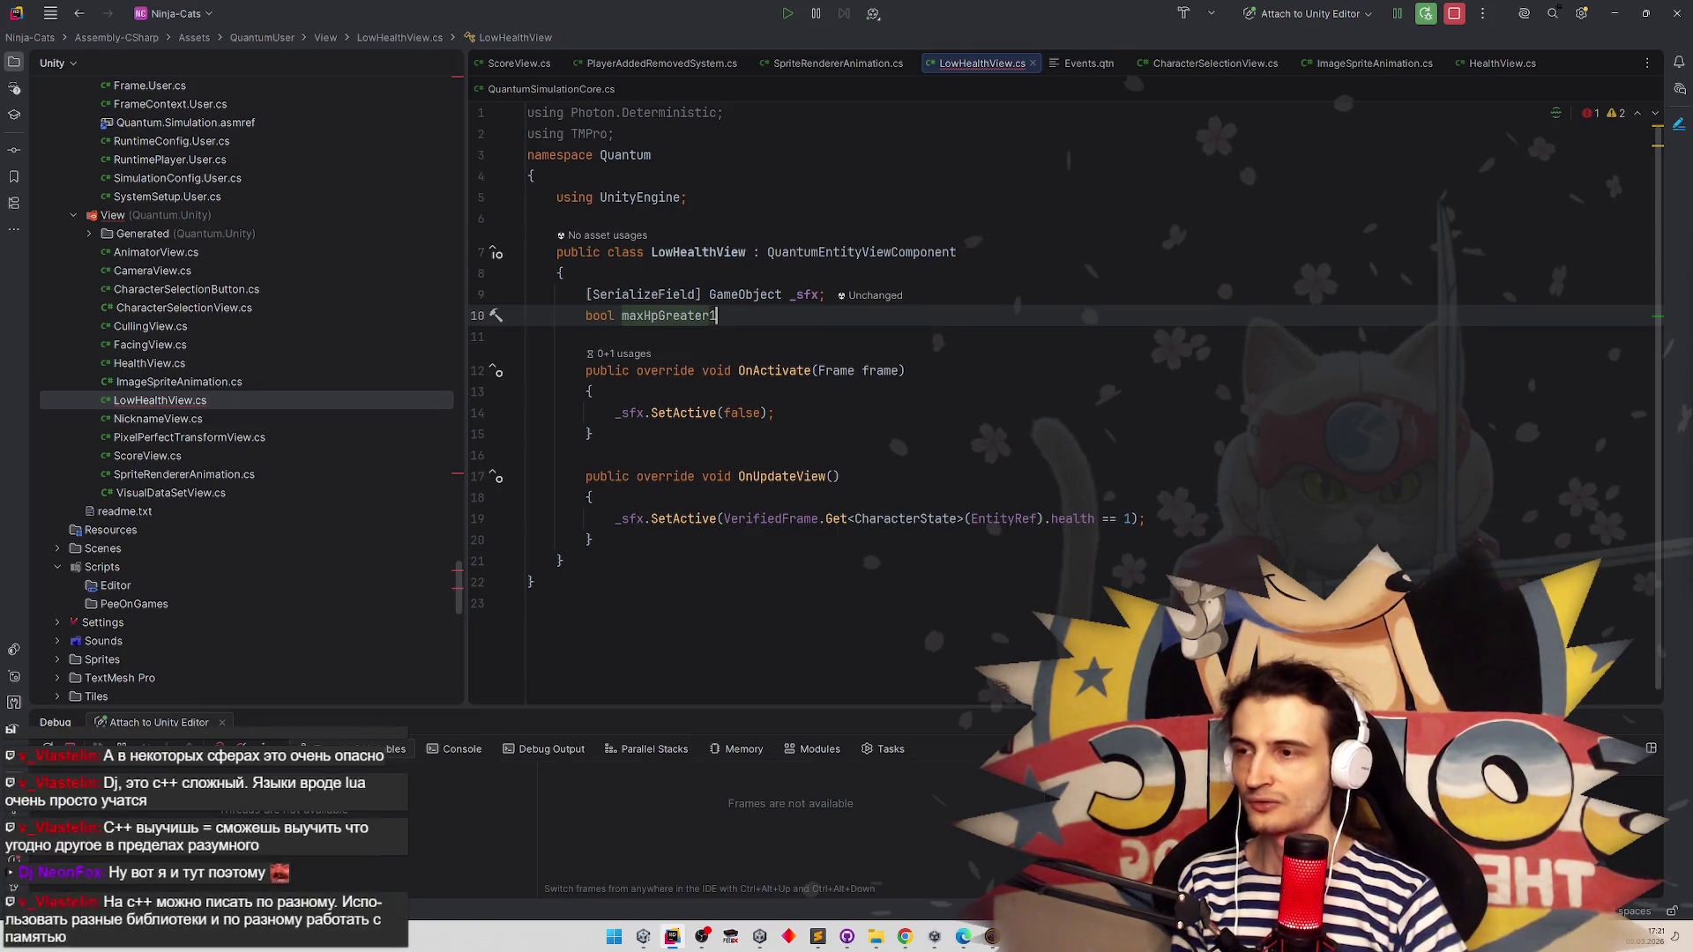
pyautogui.write(' = fa')
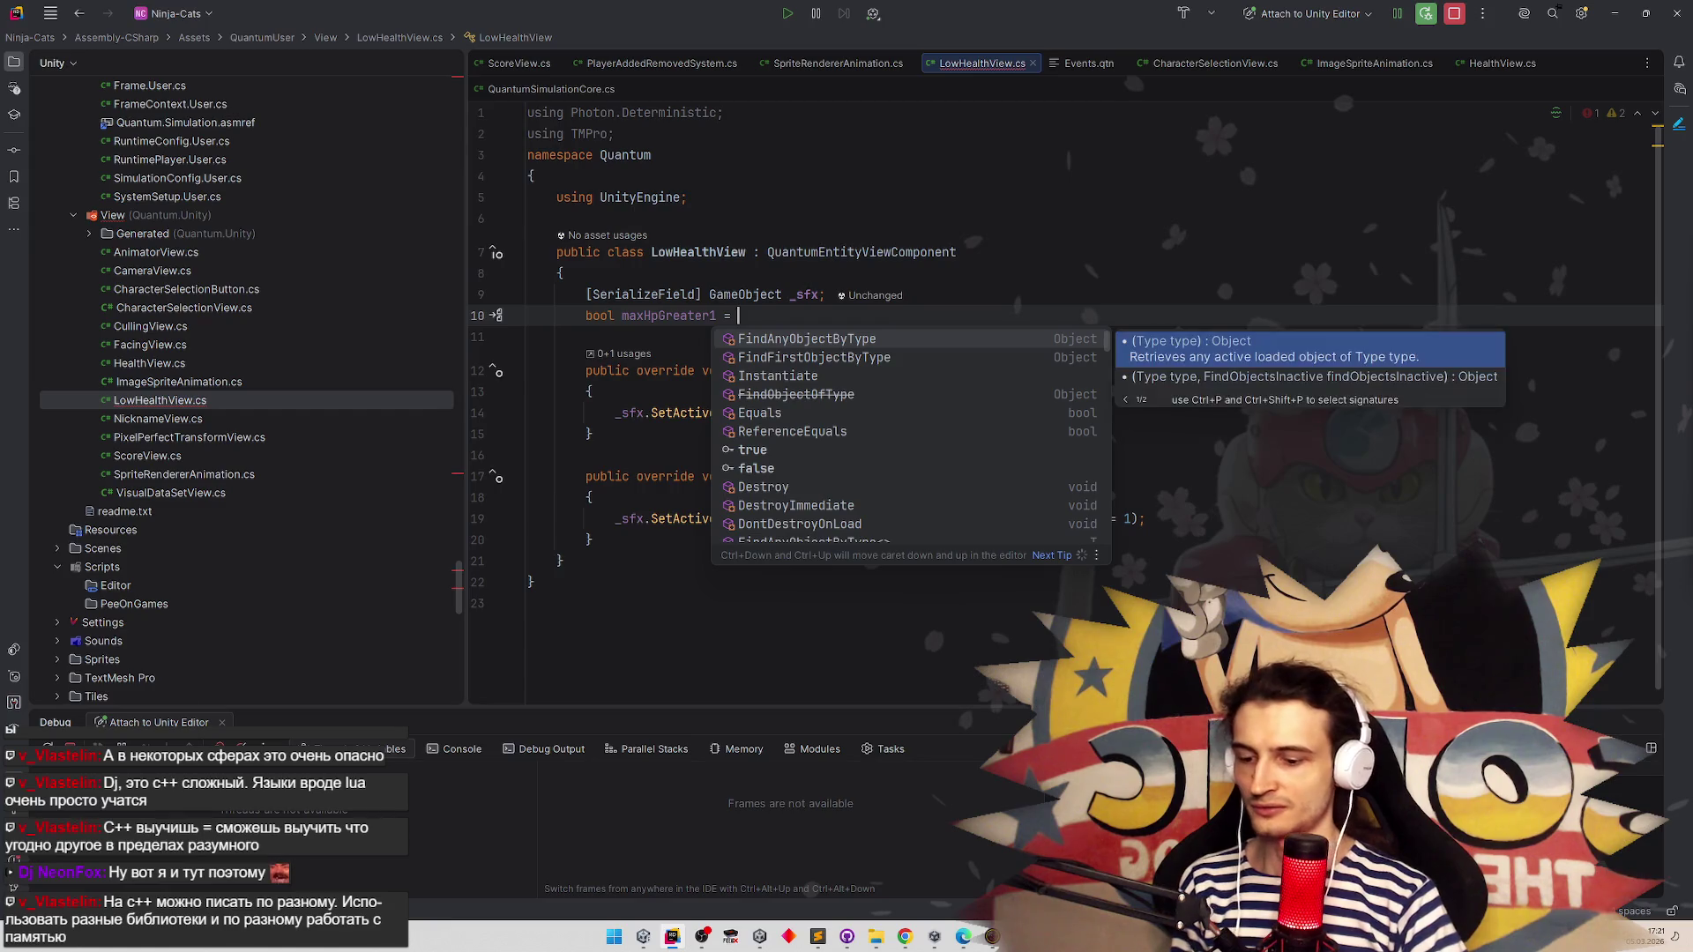
pyautogui.press('BackSpace')
pyautogui.press('BackSpace')
pyautogui.press('BackSpace')
pyautogui.write(';')
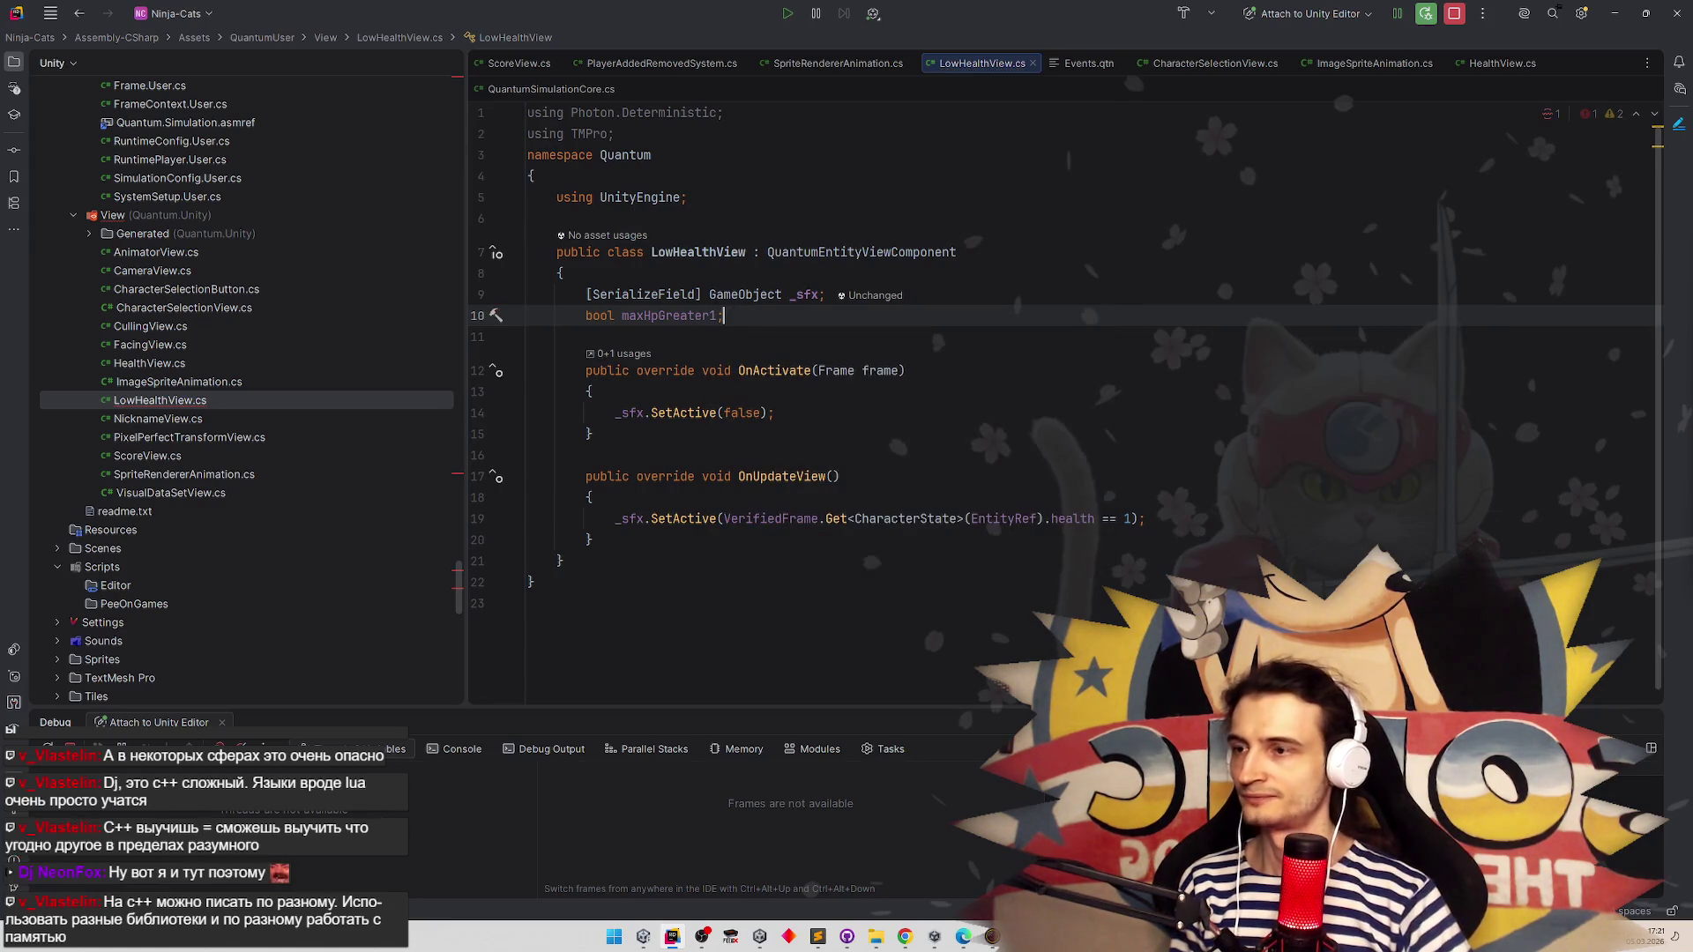
# In OnActivate, set maxHpGreater1 = frame.GetCharacterData(EntityRef).maxHealth > 1
pyautogui.click(663, 393)
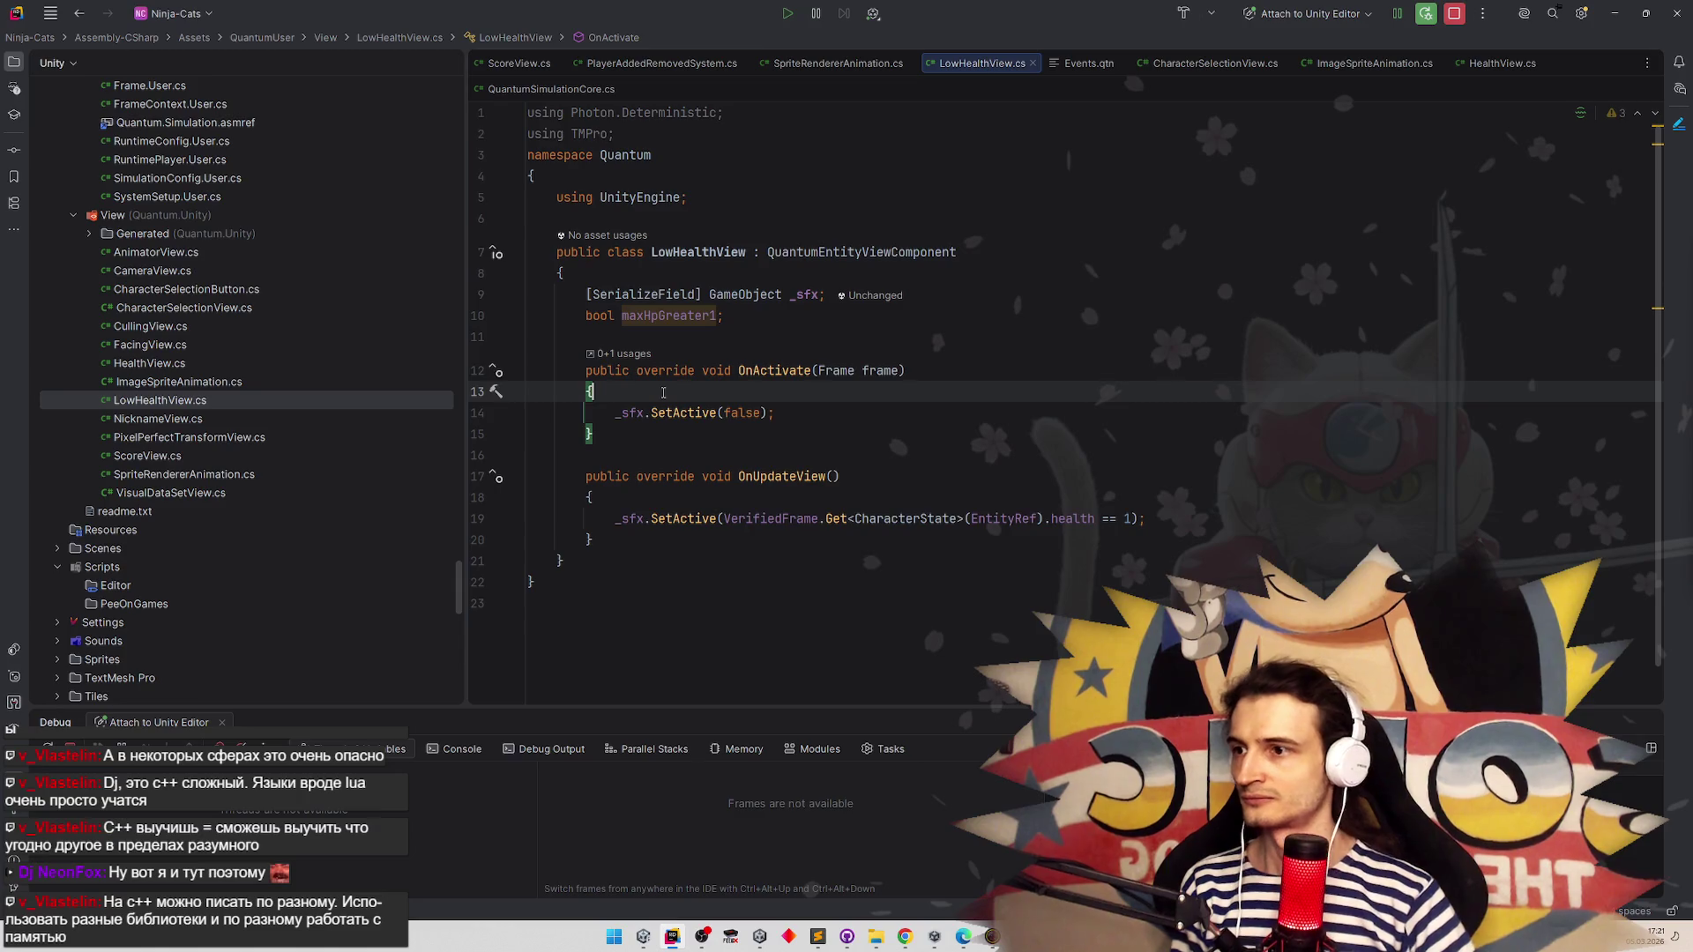
pyautogui.press('Return')
pyautogui.write('maxHpGreater1 =')
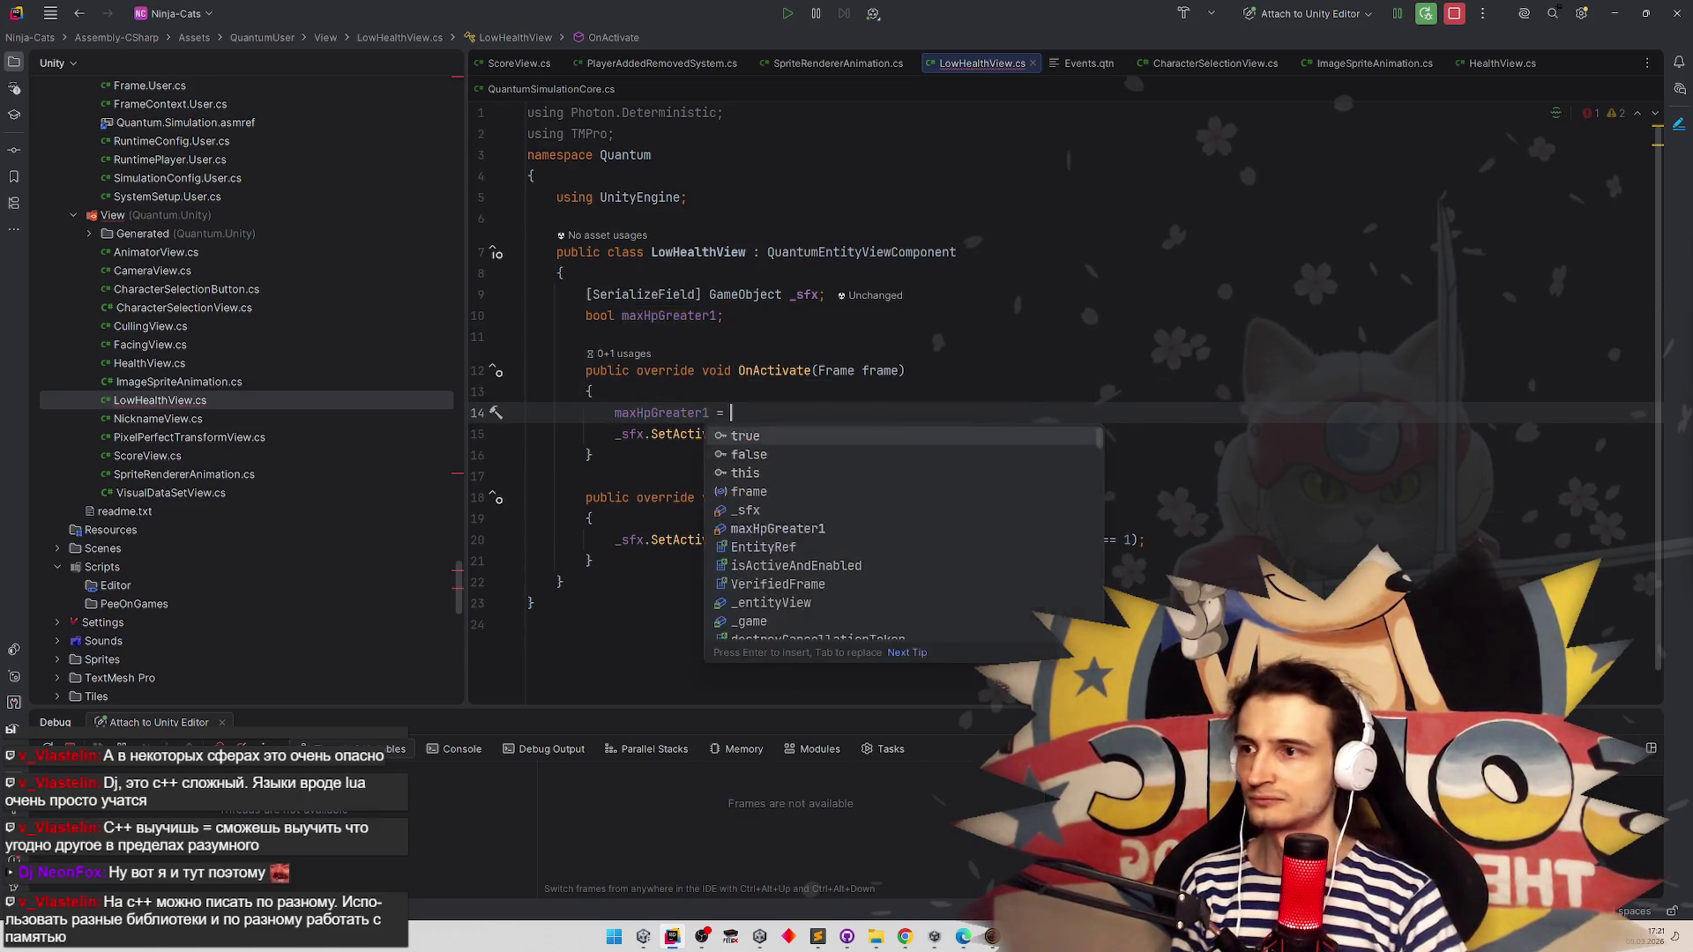
pyautogui.press('Escape')
pyautogui.write('frame.Get')
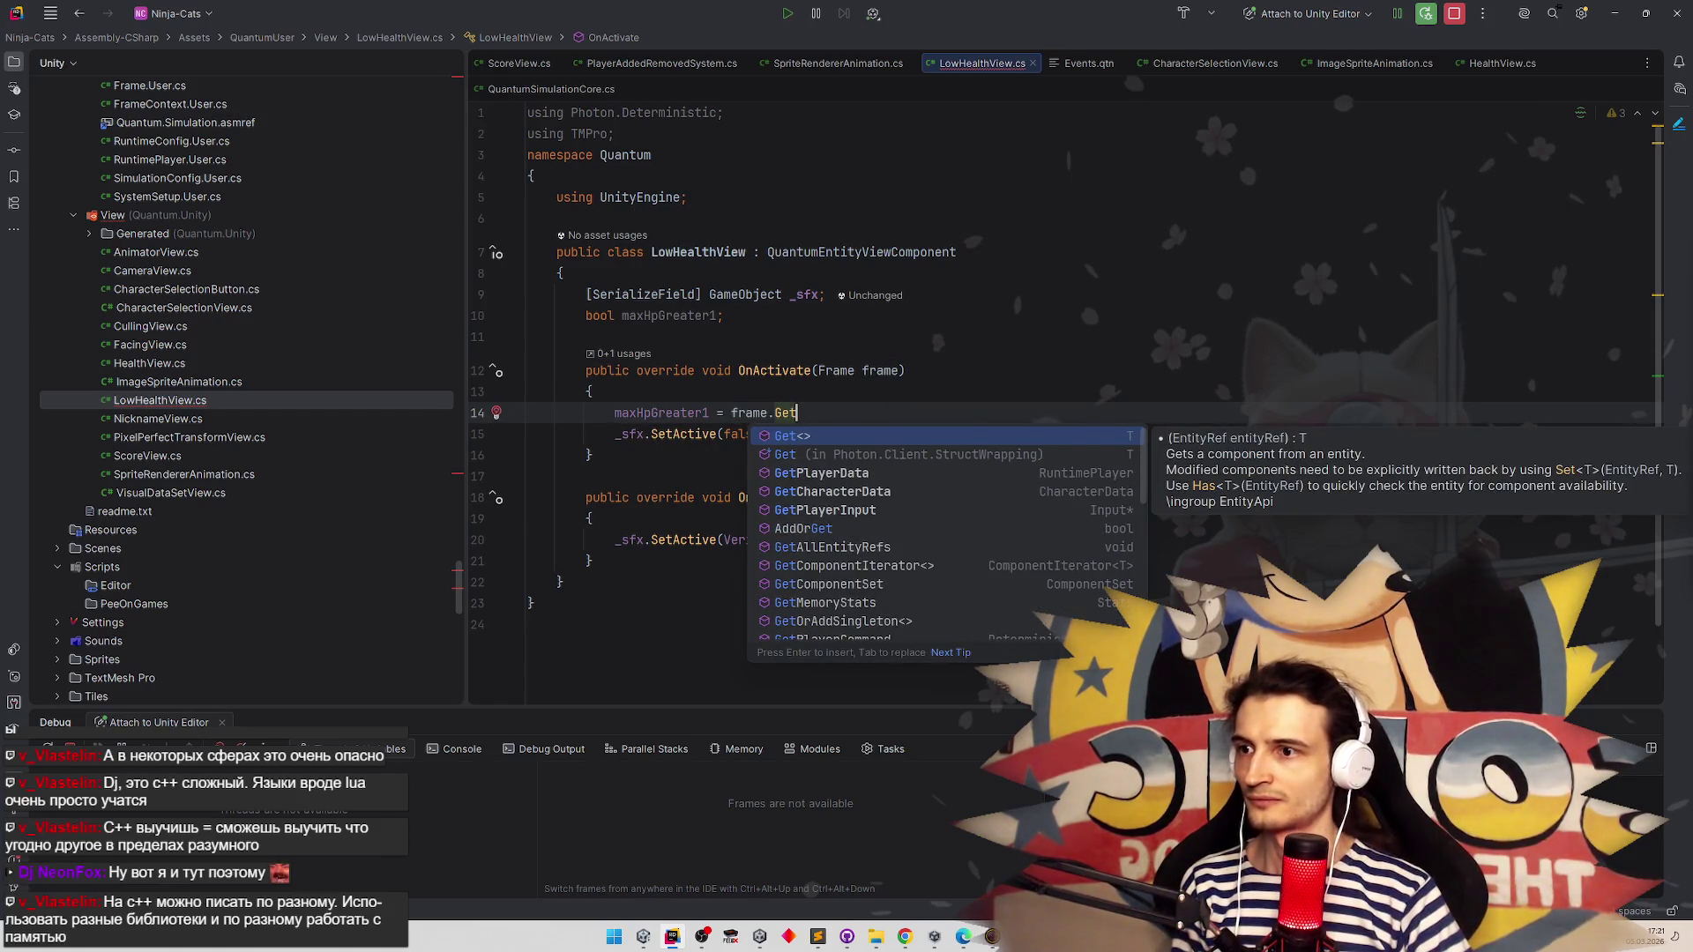
pyautogui.press('Down')
pyautogui.press('Down')
pyautogui.press('Down')
pyautogui.press('Return')
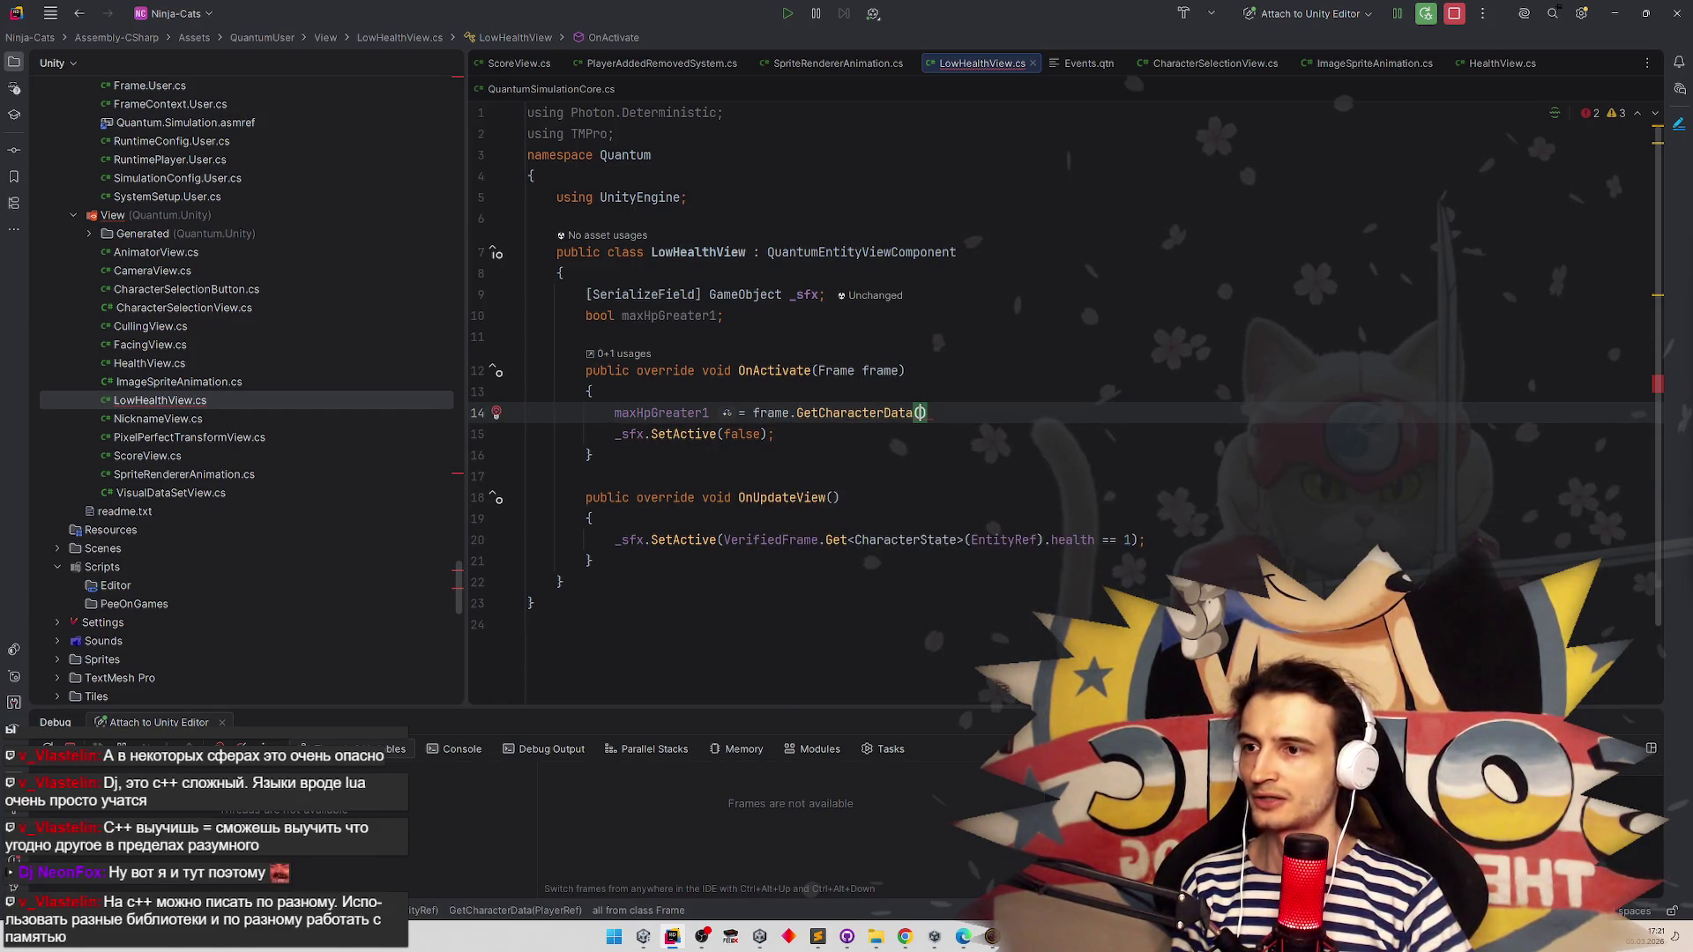
pyautogui.write('Enti')
pyautogui.press('Return')
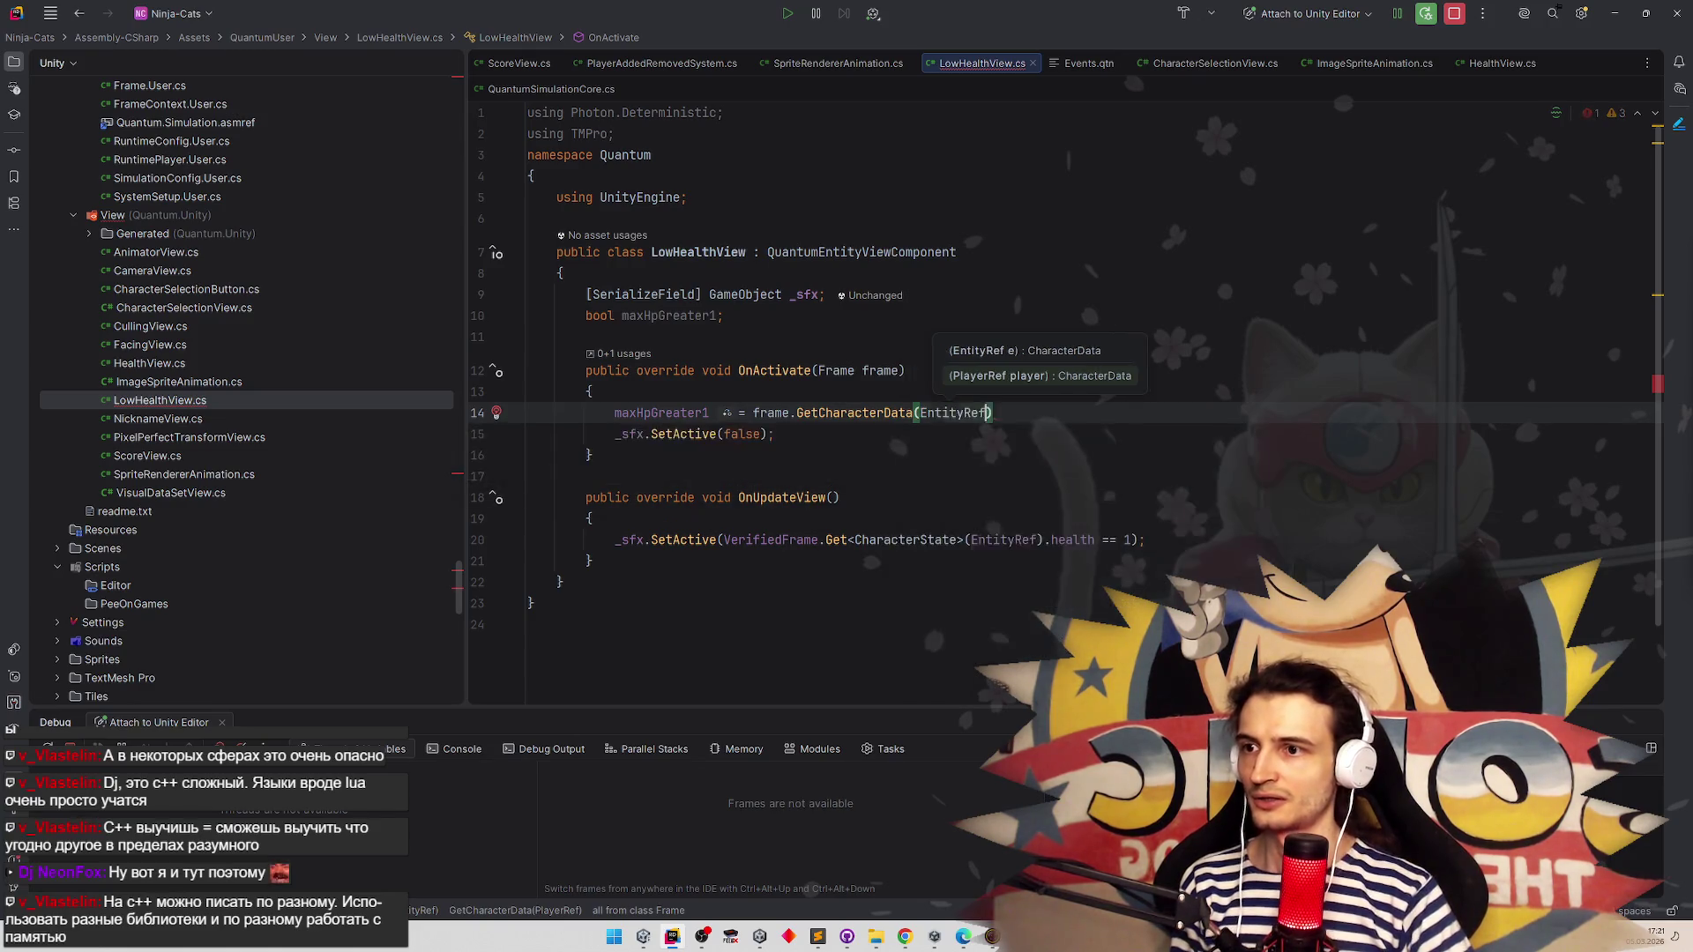
pyautogui.press('End')
pyautogui.write('.maxHealth,')
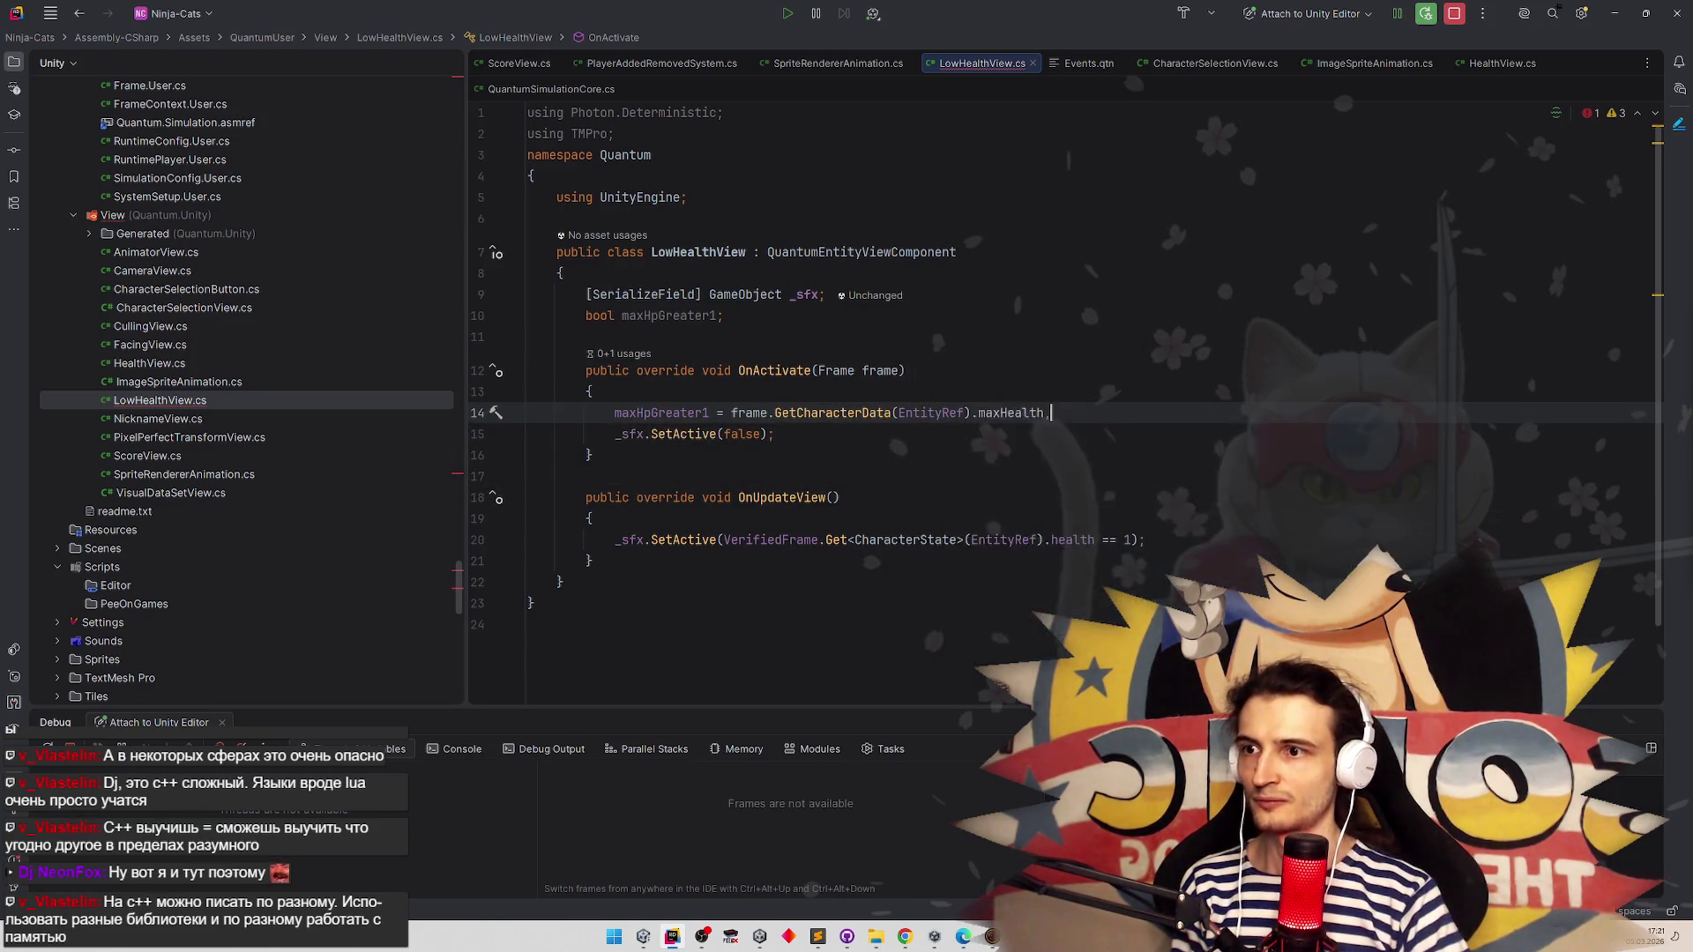
pyautogui.press('BackSpace')
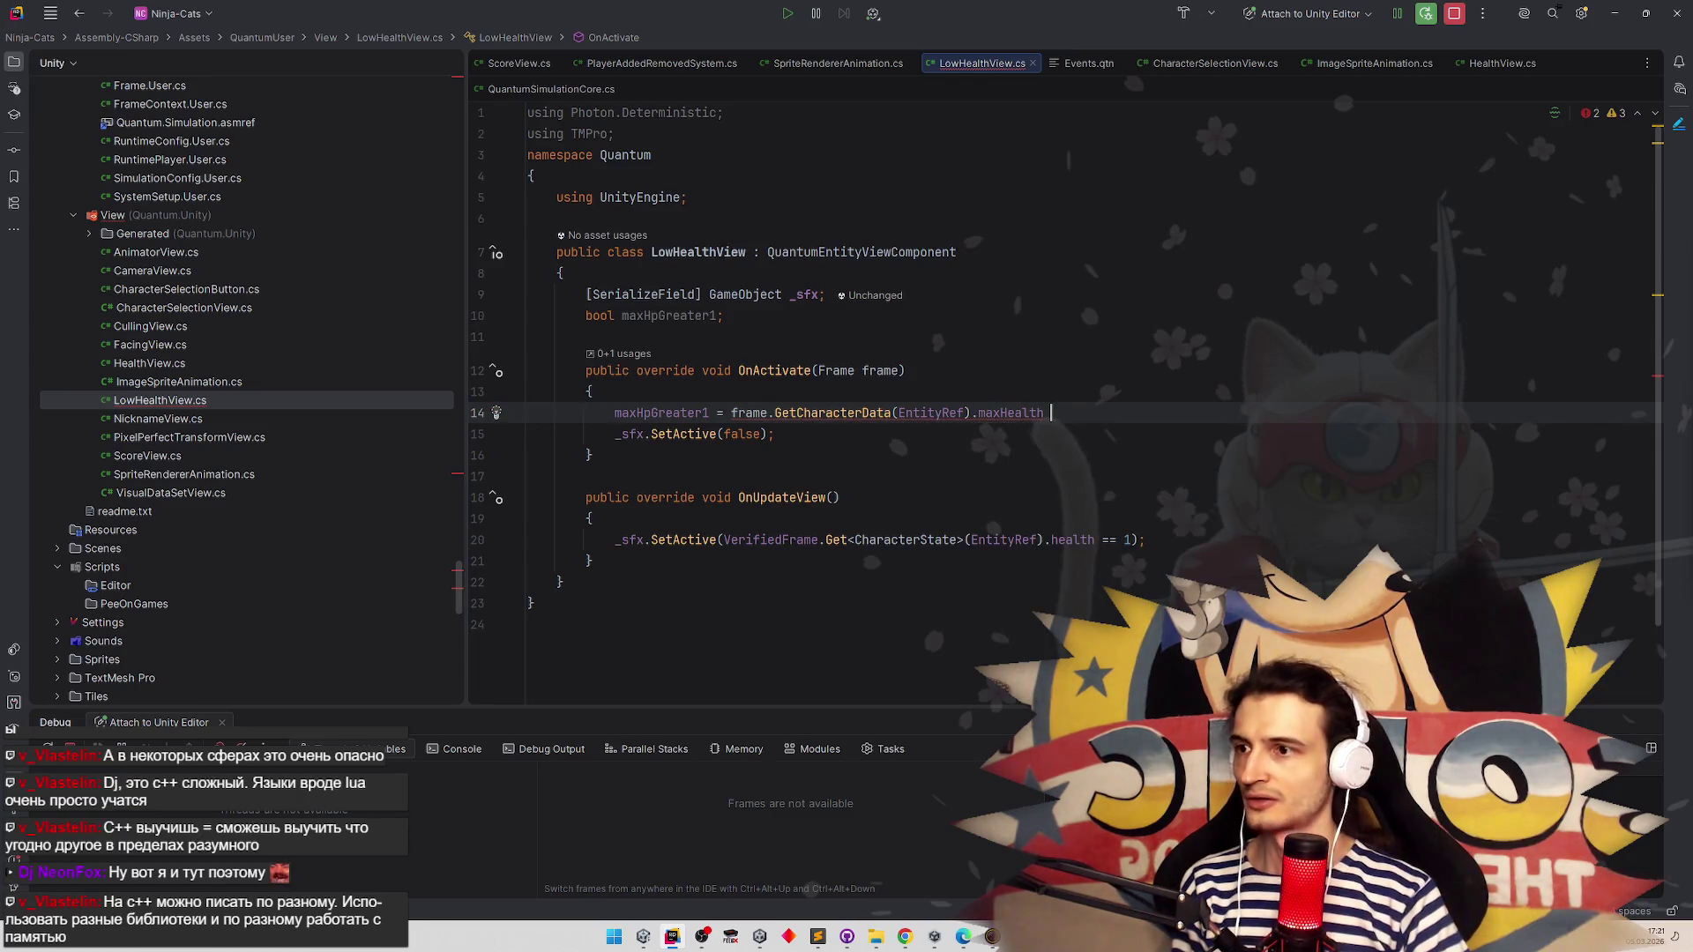
pyautogui.write('> 1;')
pyautogui.click(694, 414)
# Move OnUpdateView's _sfx.SetActive statement inside an if (maxHpGreater1) block
pyautogui.click(593, 518)
pyautogui.press('Return')
pyautogui.write('if (max')
pyautogui.press('Return')
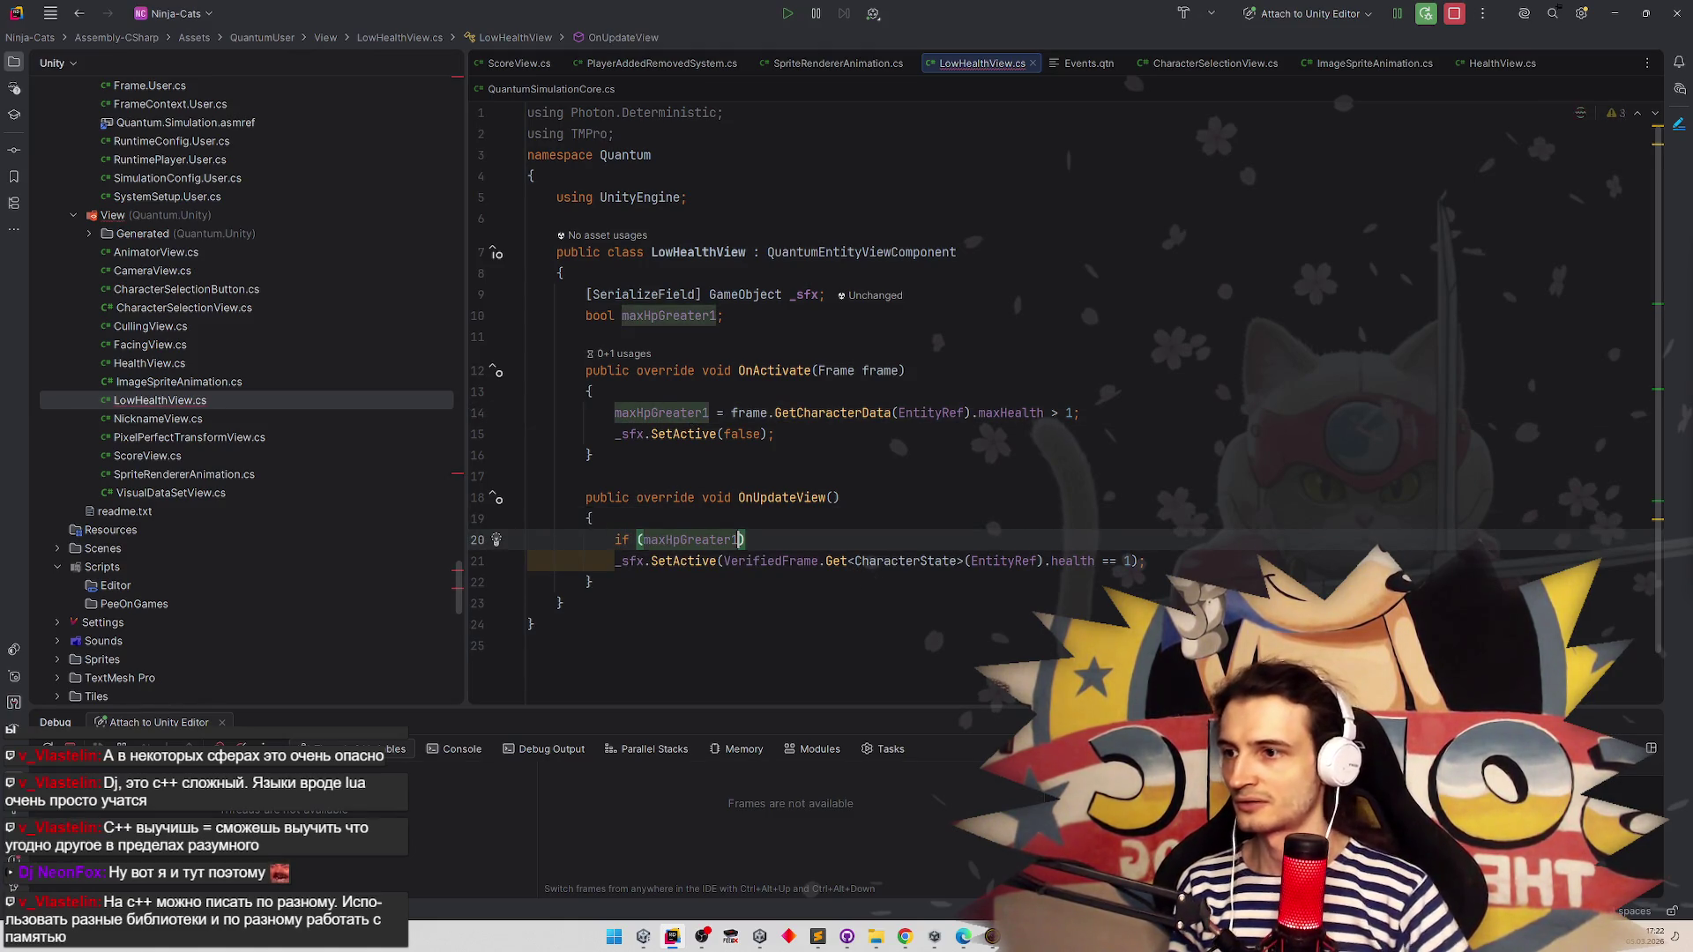
pyautogui.press('End')
pyautogui.press('Return')
pyautogui.write('{')
pyautogui.press('Return')
pyautogui.moveTo(615, 624); pyautogui.dragTo(1169, 607)
pyautogui.hotkey('ctrl', 'x')
pyautogui.press('Up')
pyautogui.press('Up')
pyautogui.hotkey('ctrl', 'v')
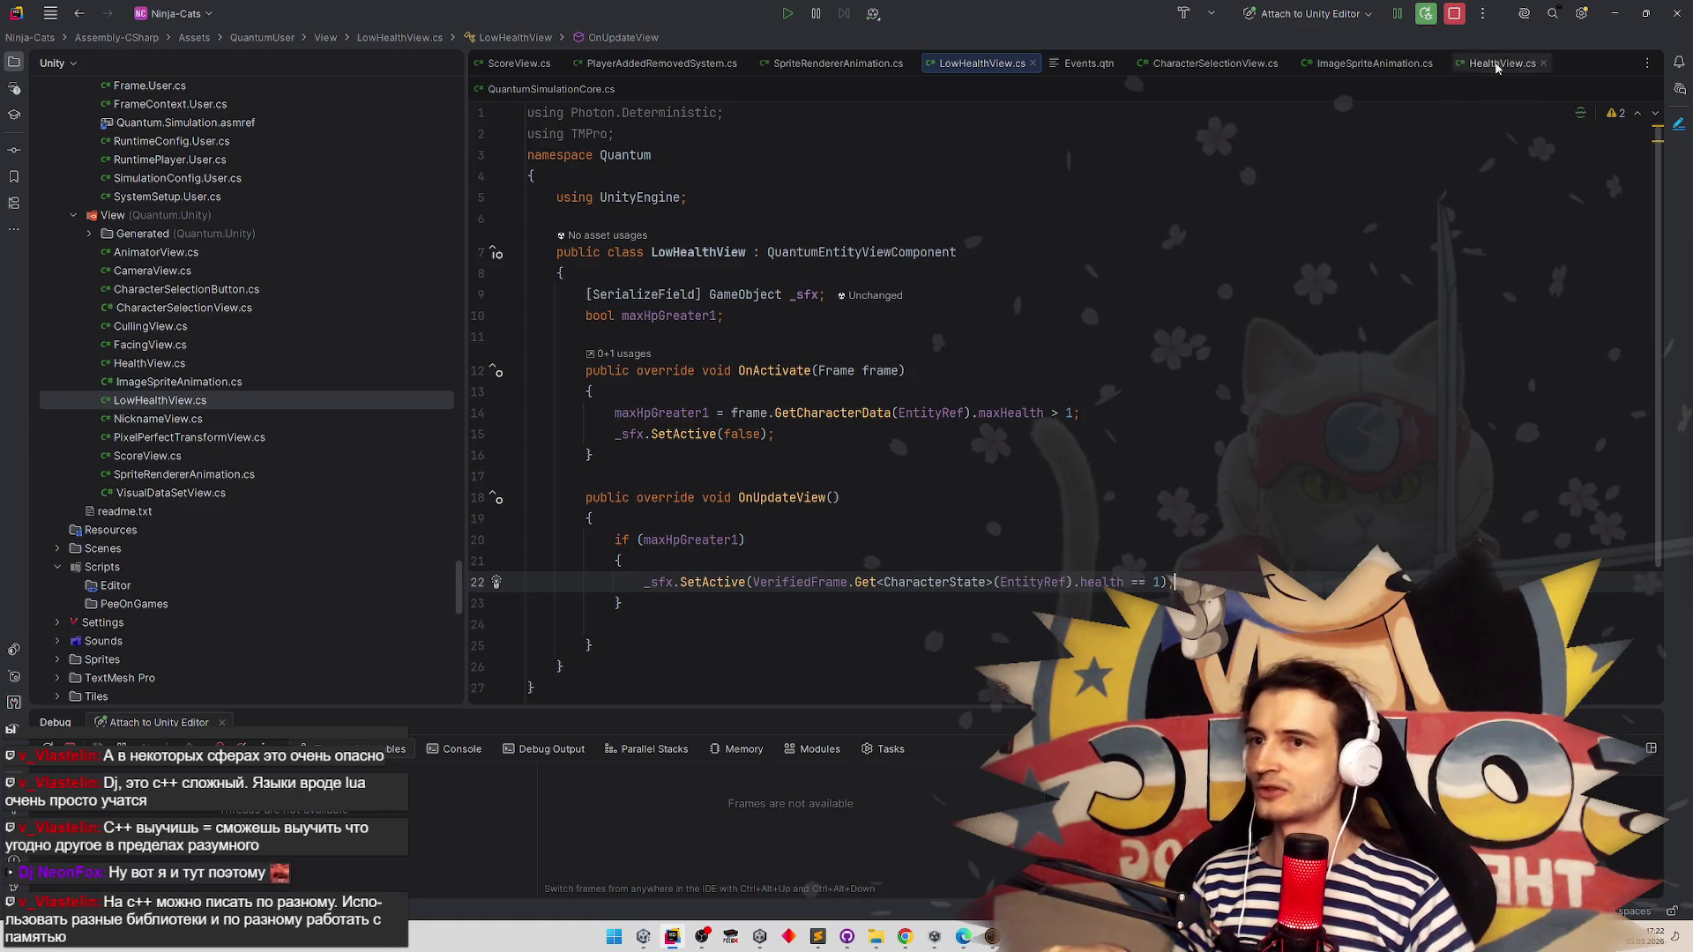
# Return to Unity and select the Character prefab's Facing object
pyautogui.click(1612, 15)
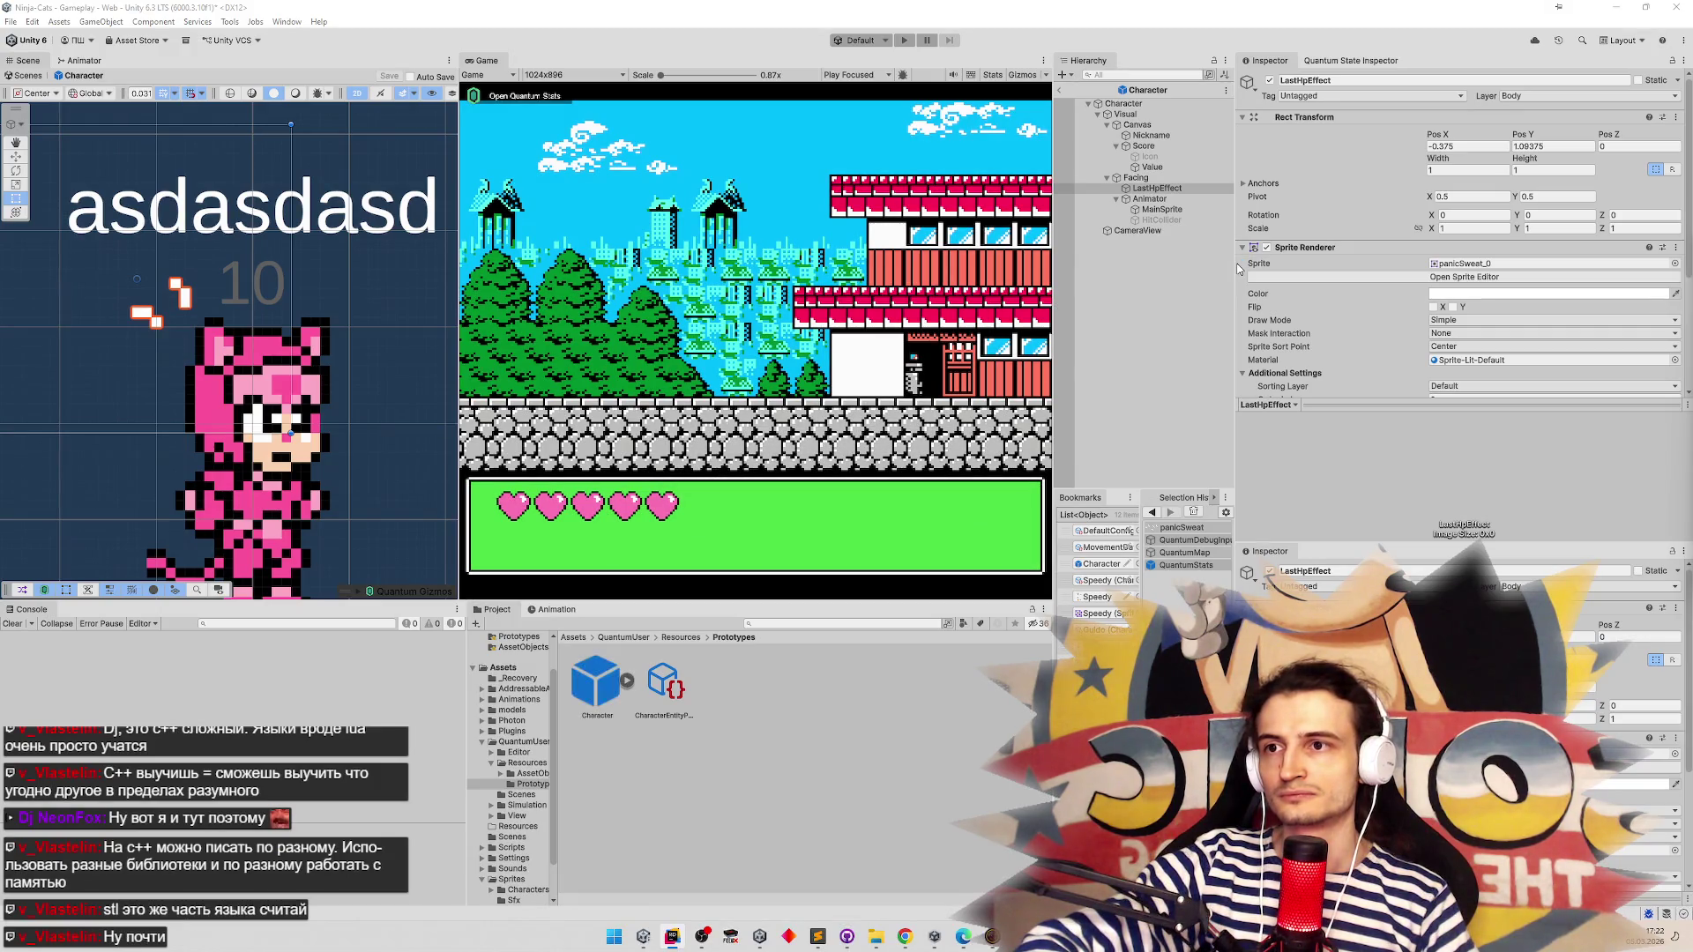
pyautogui.scroll(-5, 1294, 196)
pyautogui.scroll(3, 1294, 196)
pyautogui.click(1182, 188)
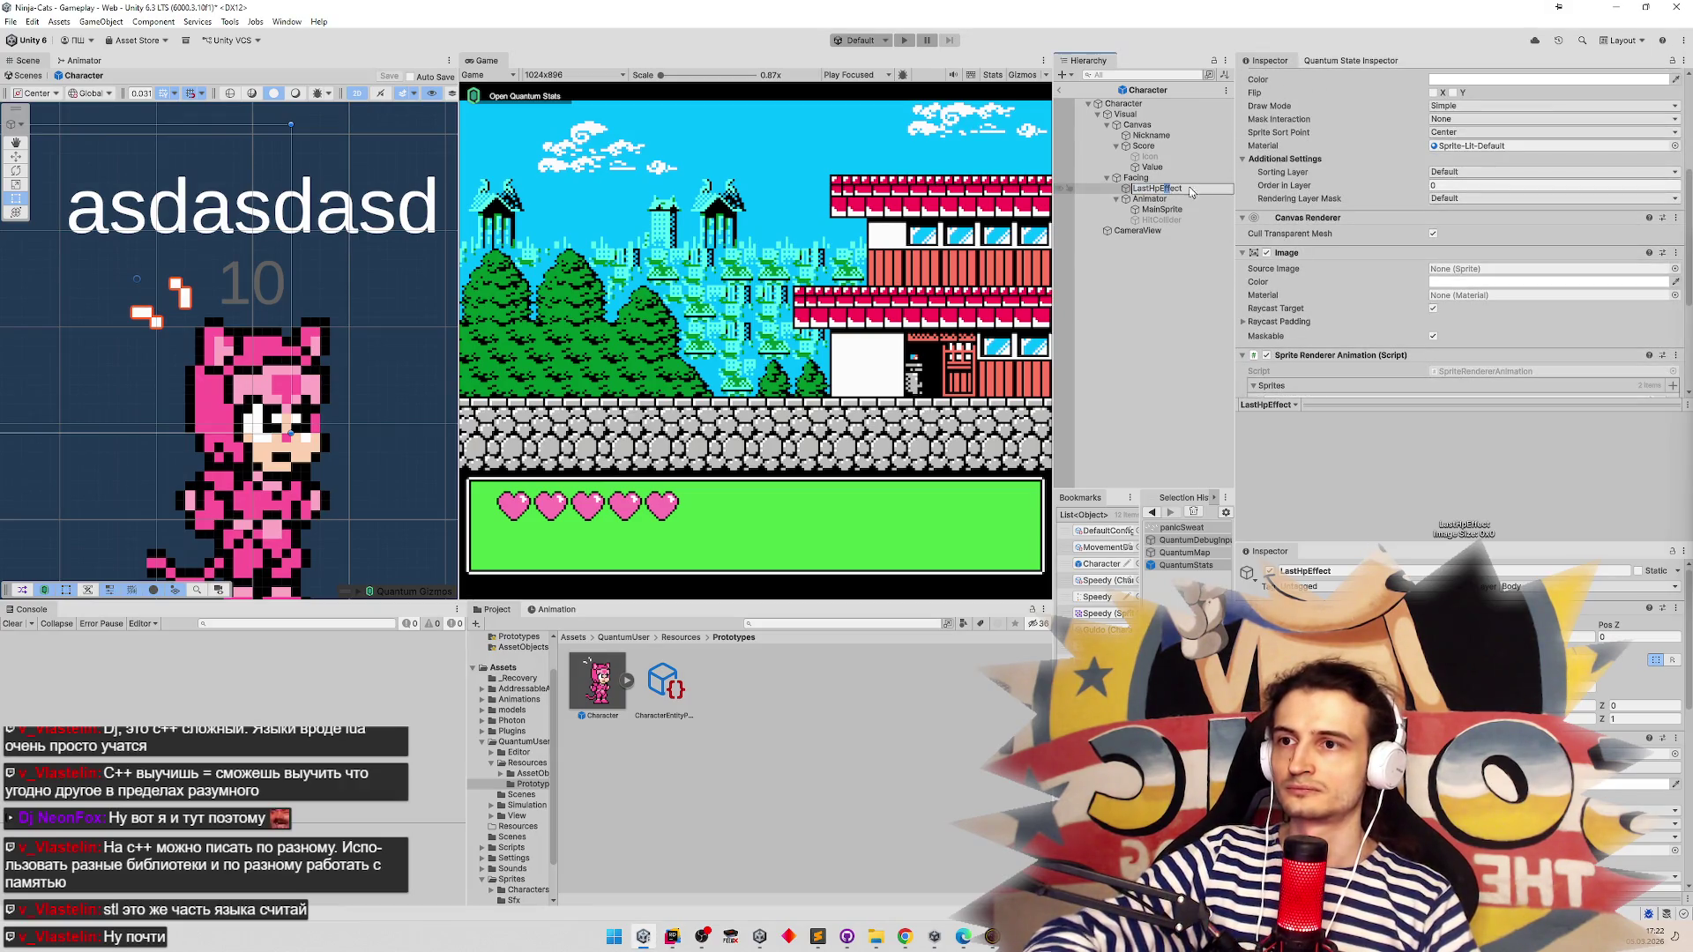
pyautogui.click(1150, 199)
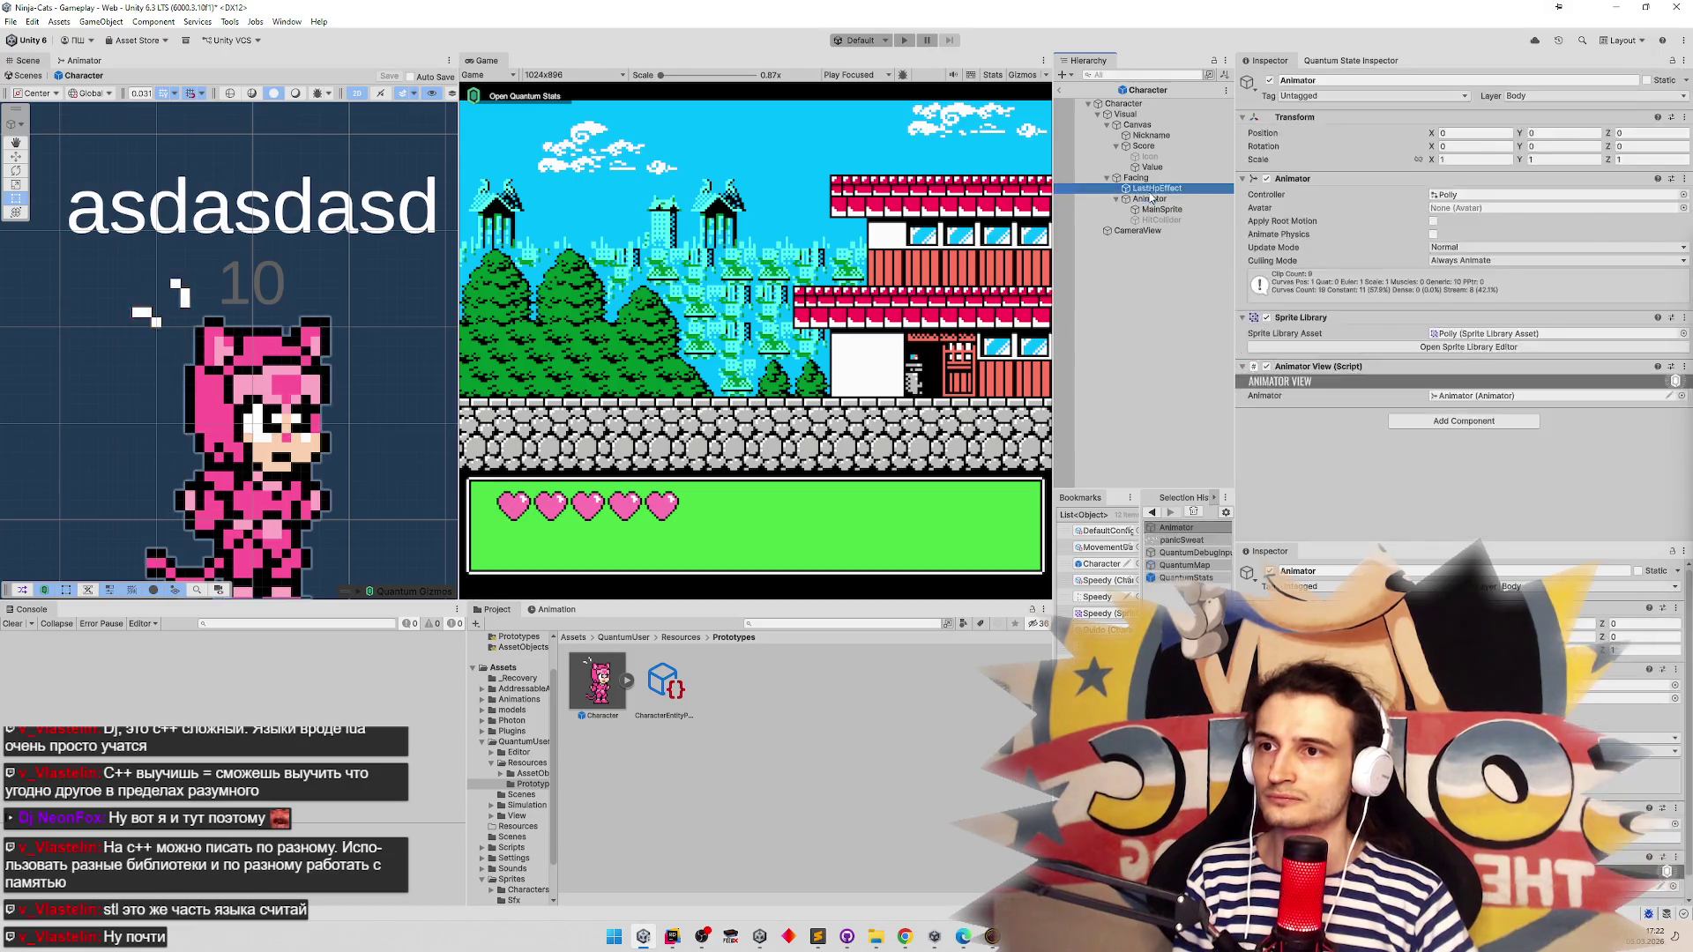
pyautogui.click(1168, 178)
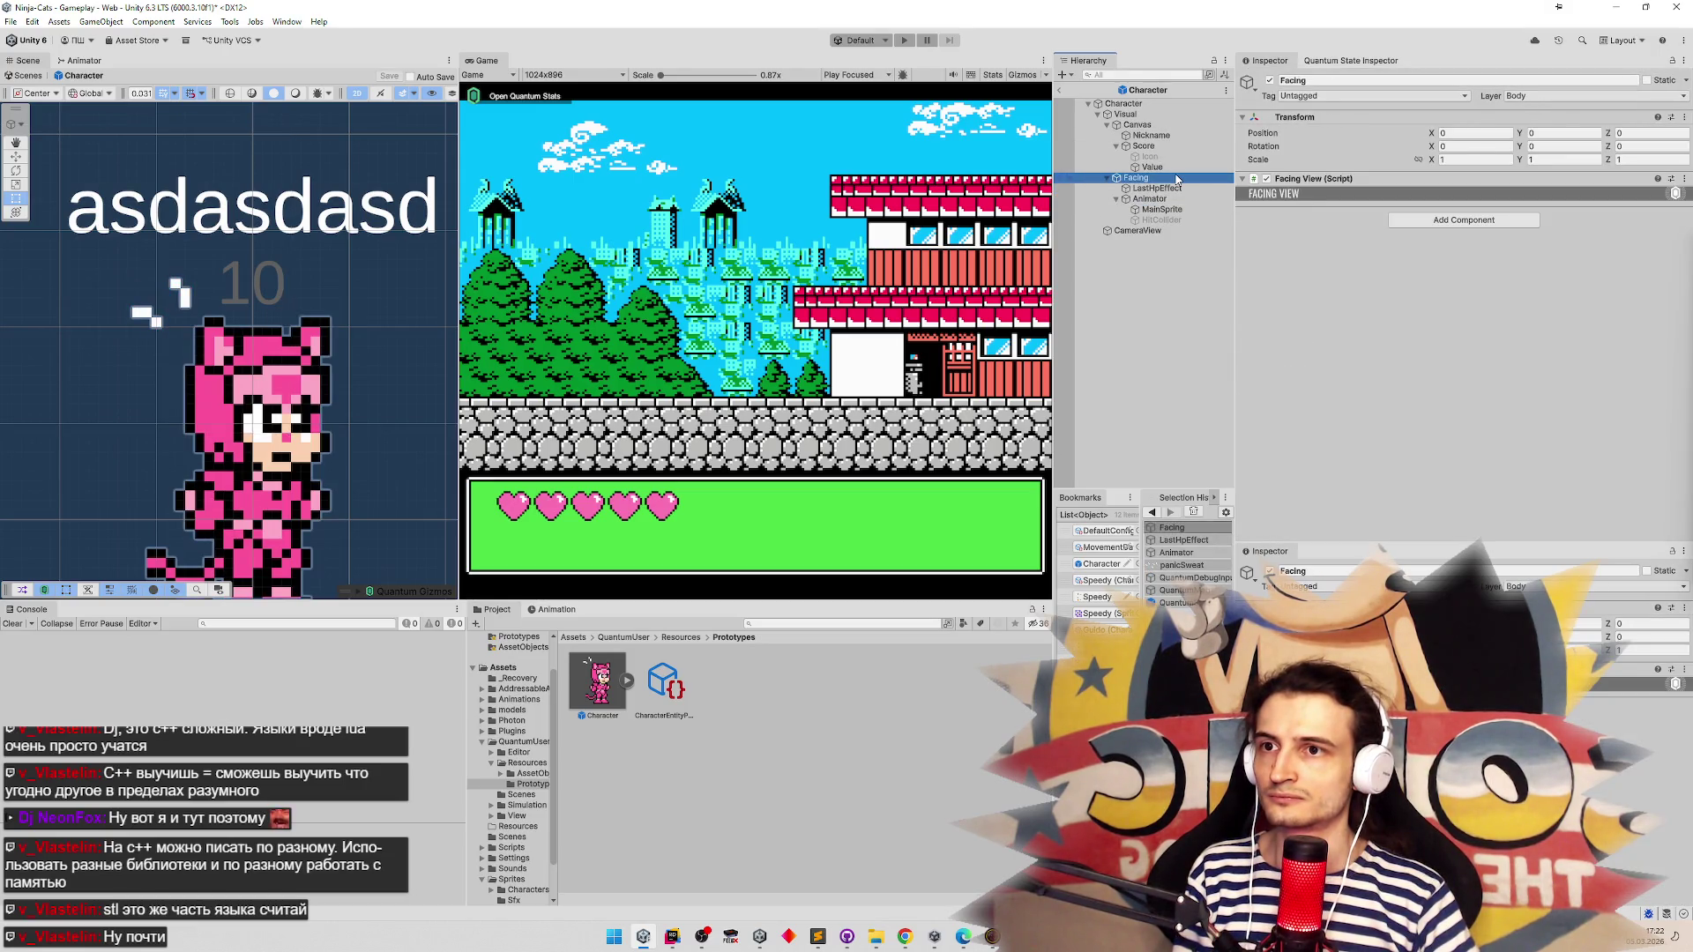
# Add Low Health View to Facing, assign LastHpEffect to its Sfx field, and exit Prefab Mode
pyautogui.click(1406, 219)
pyautogui.write('last')
pyautogui.press('BackSpace')
pyautogui.press('BackSpace')
pyautogui.press('BackSpace')
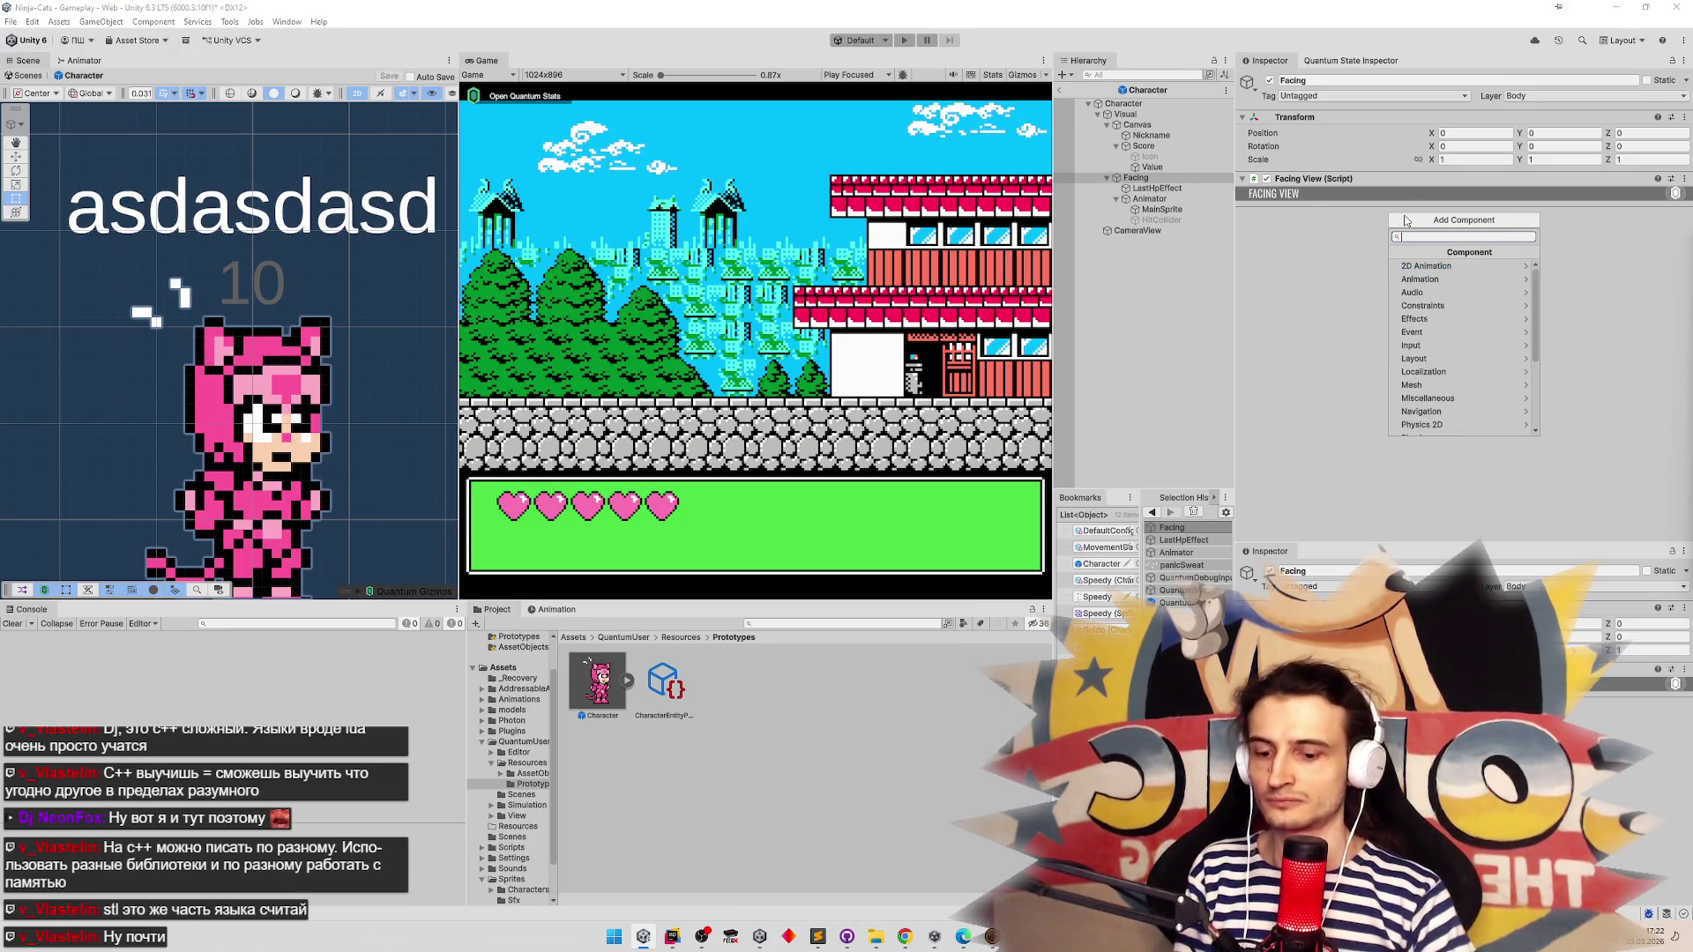
pyautogui.write('hea')
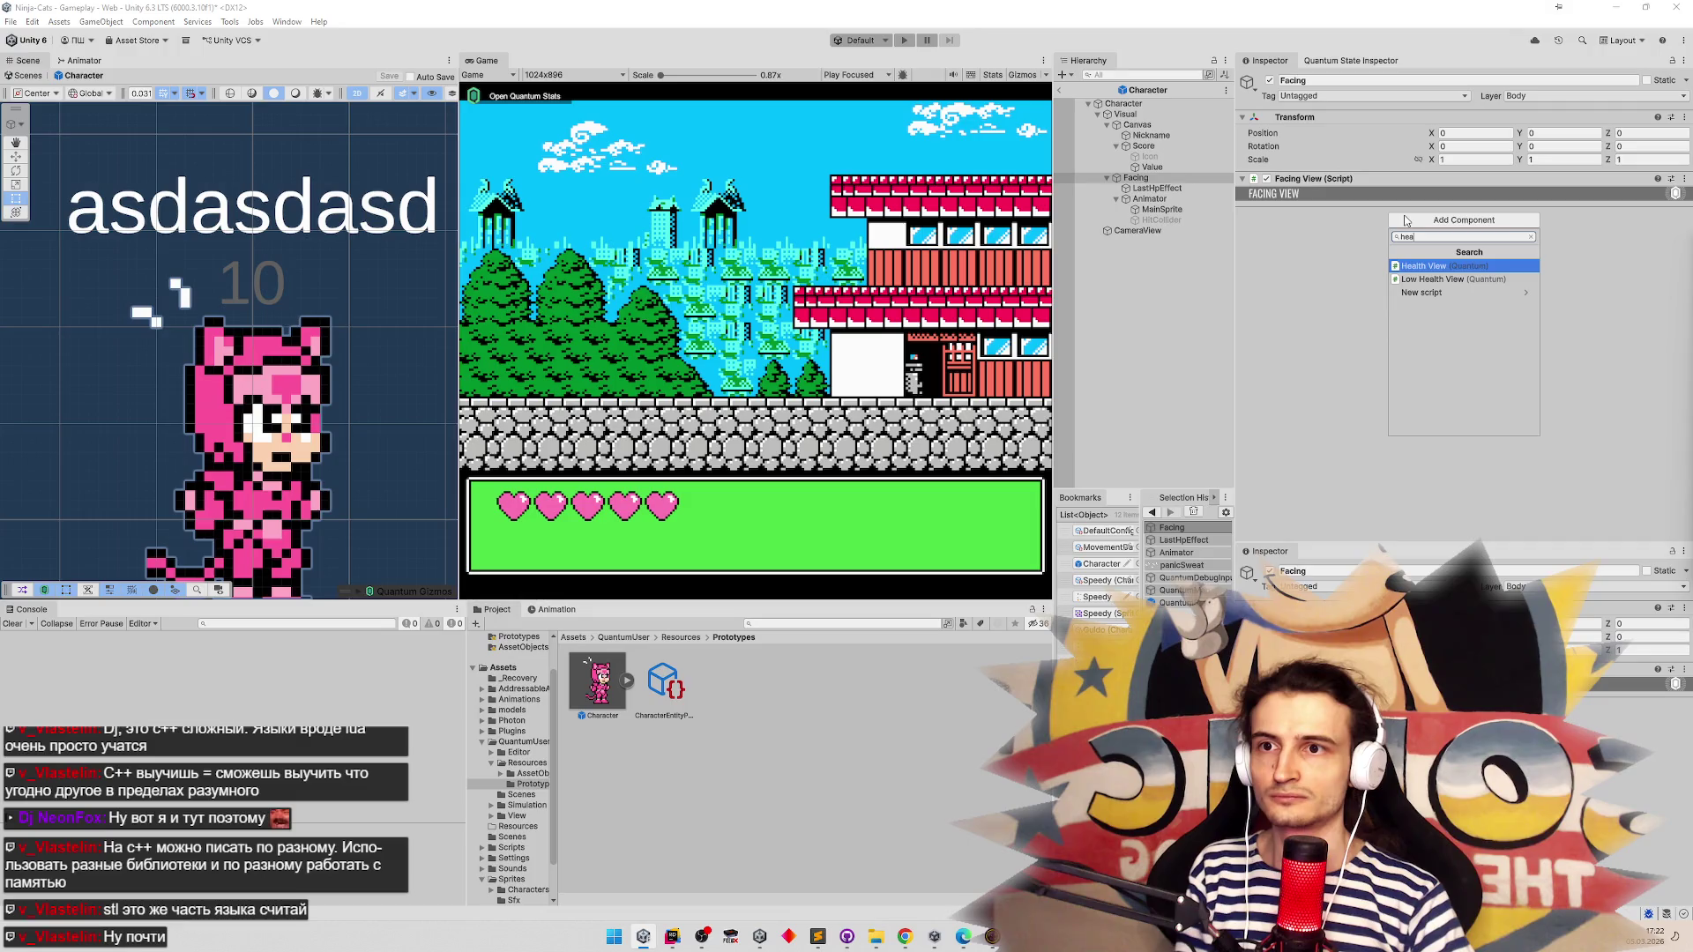
pyautogui.click(1454, 278)
pyautogui.moveTo(1157, 188); pyautogui.dragTo(1453, 246)
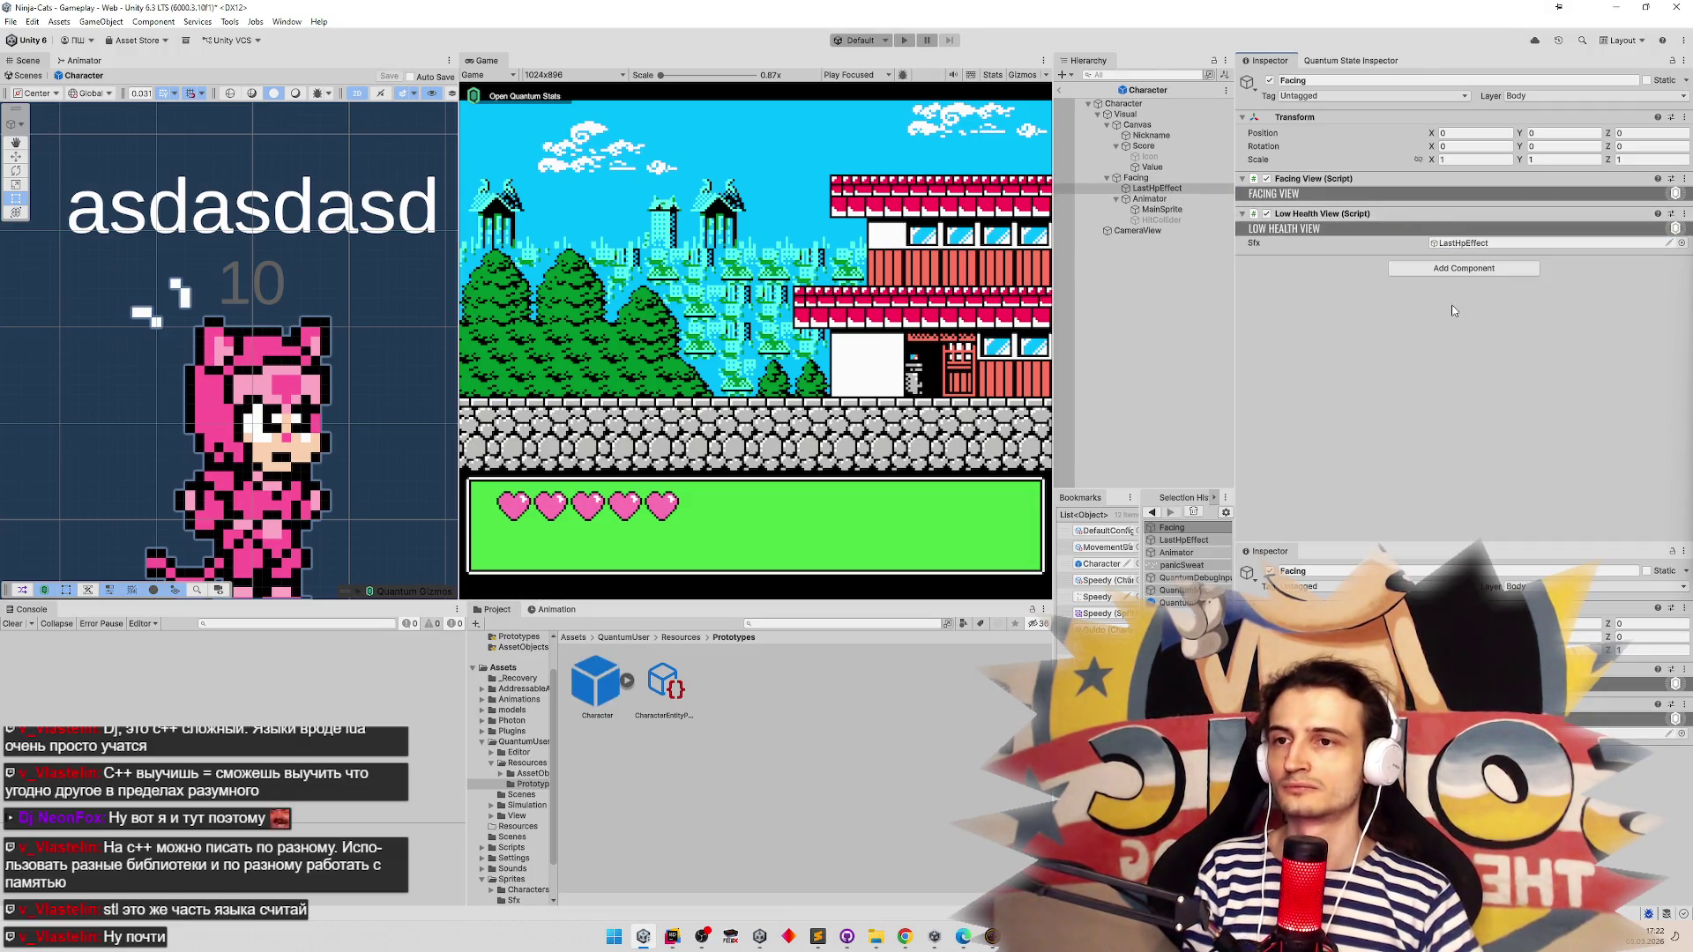
pyautogui.click(1159, 188)
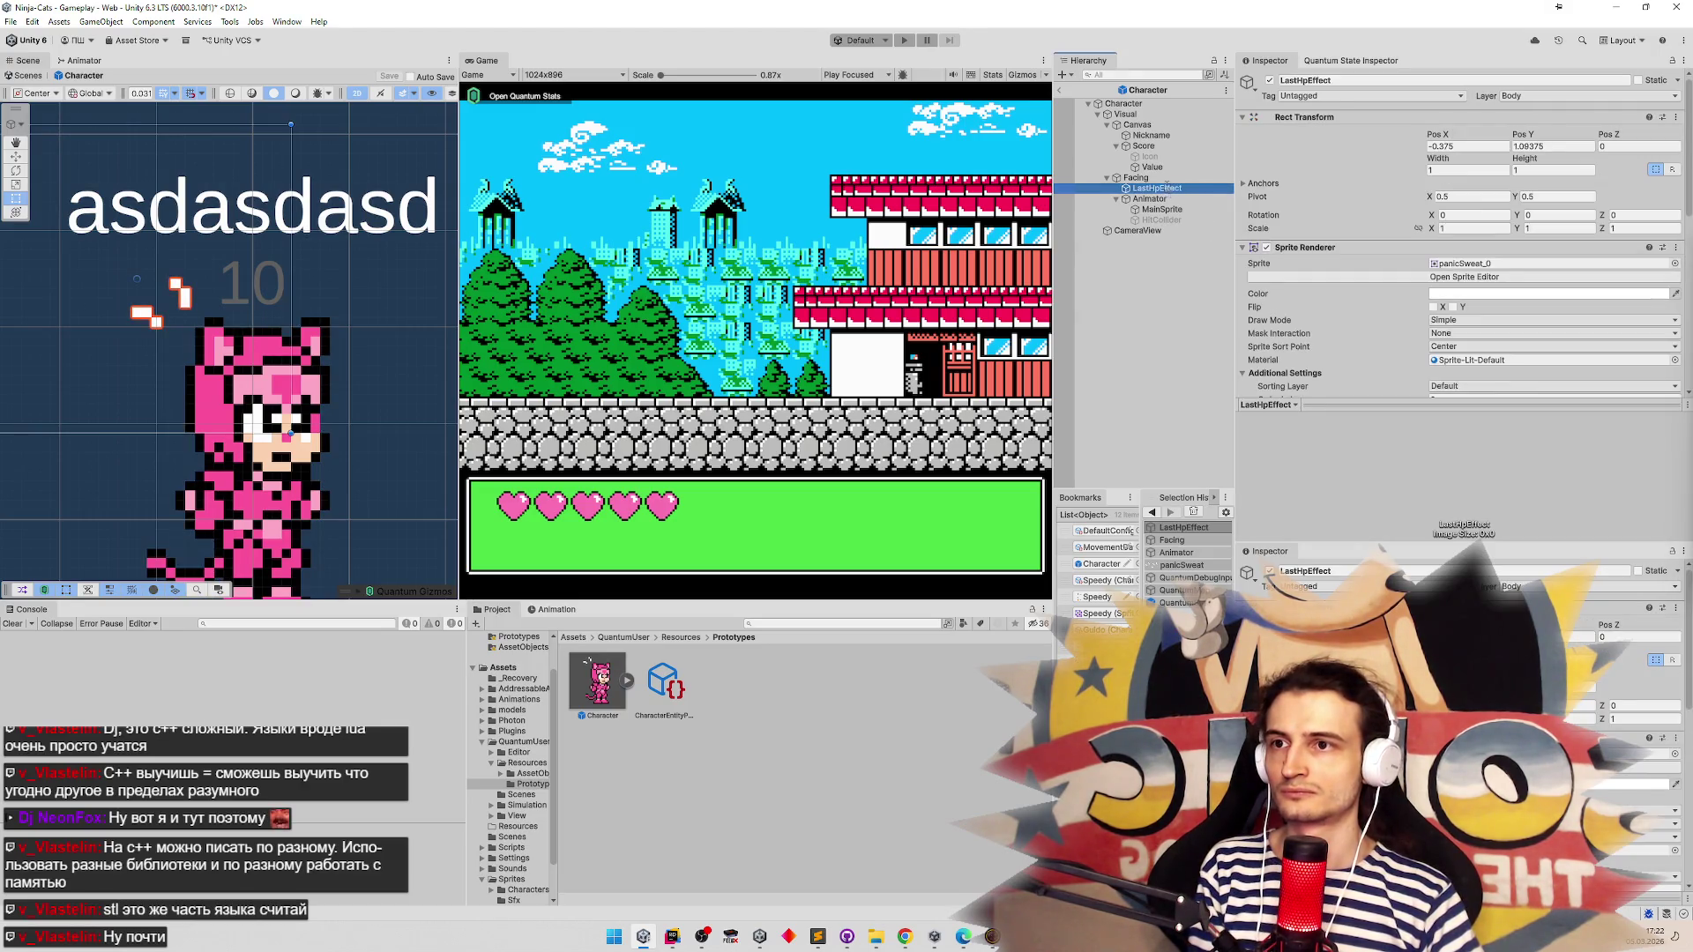
pyautogui.keyDown('ctrl'); pyautogui.click(1160, 188); pyautogui.keyUp('ctrl')
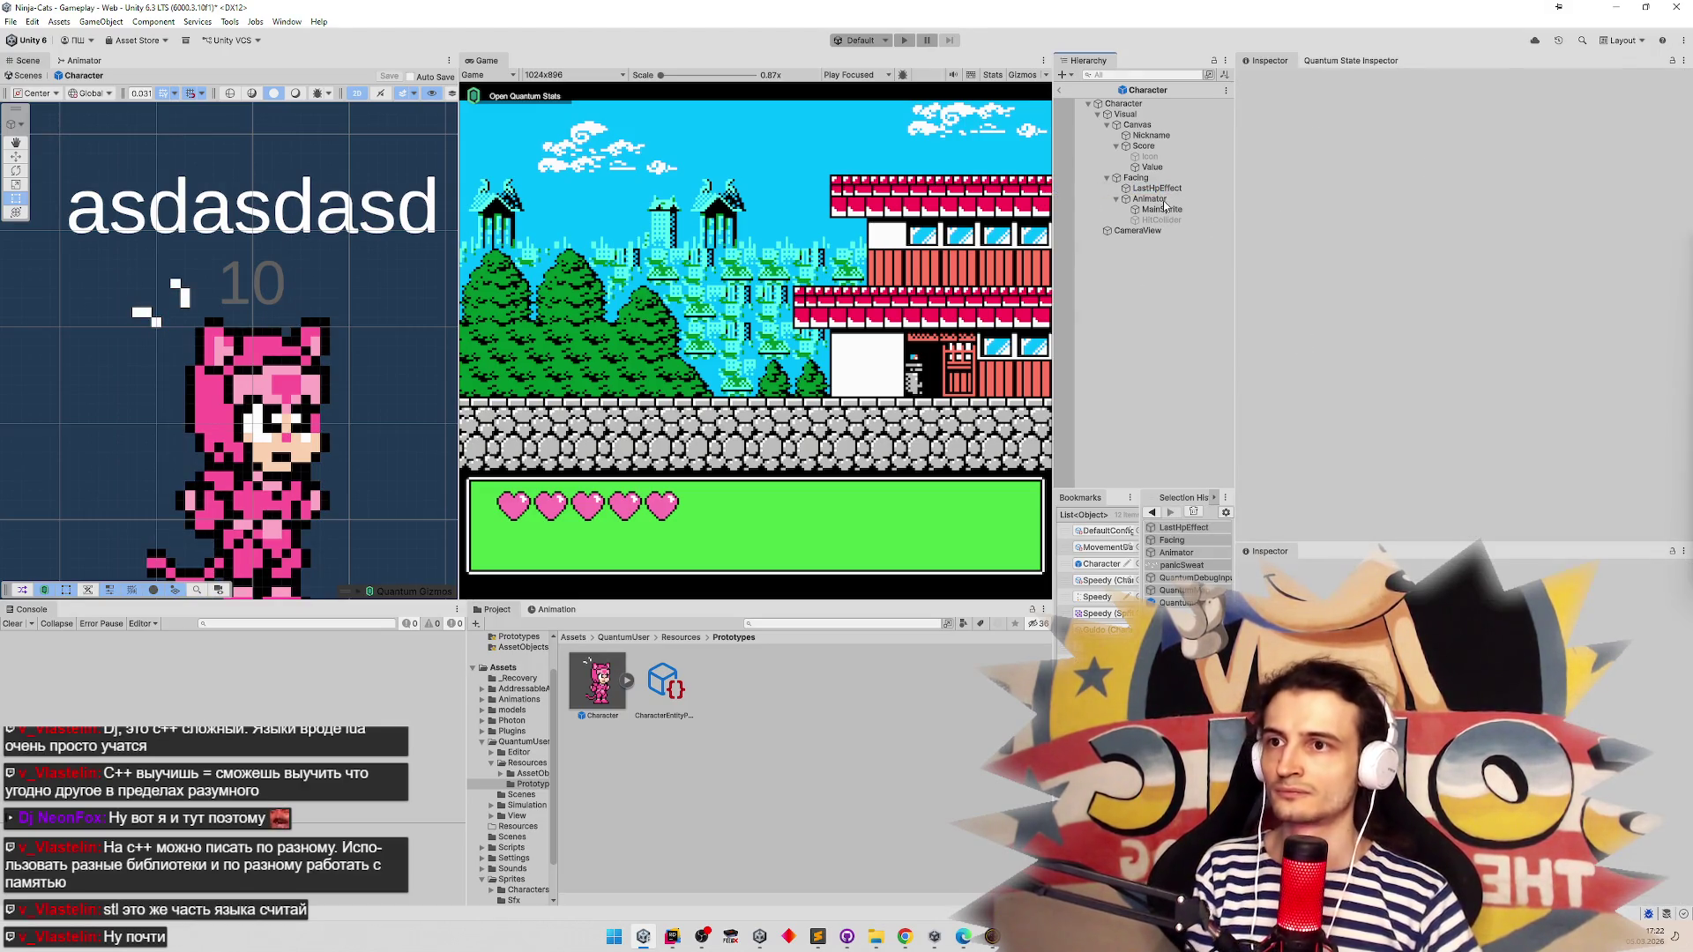
pyautogui.hotkey('ctrl', 'p')
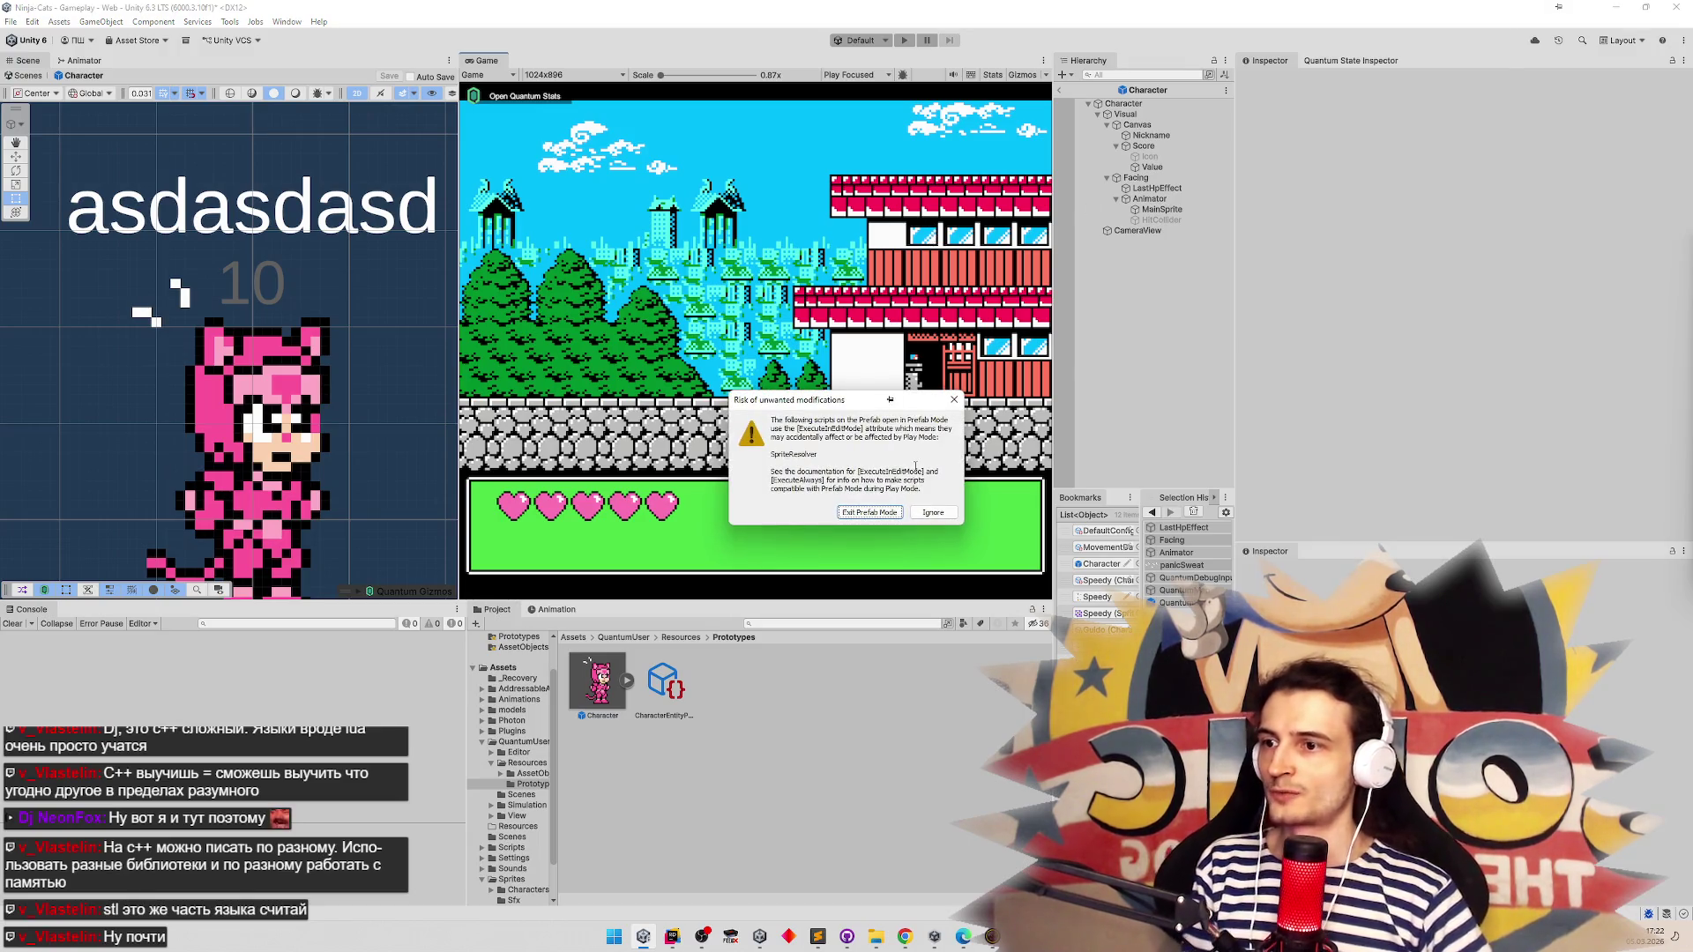
pyautogui.click(888, 516)
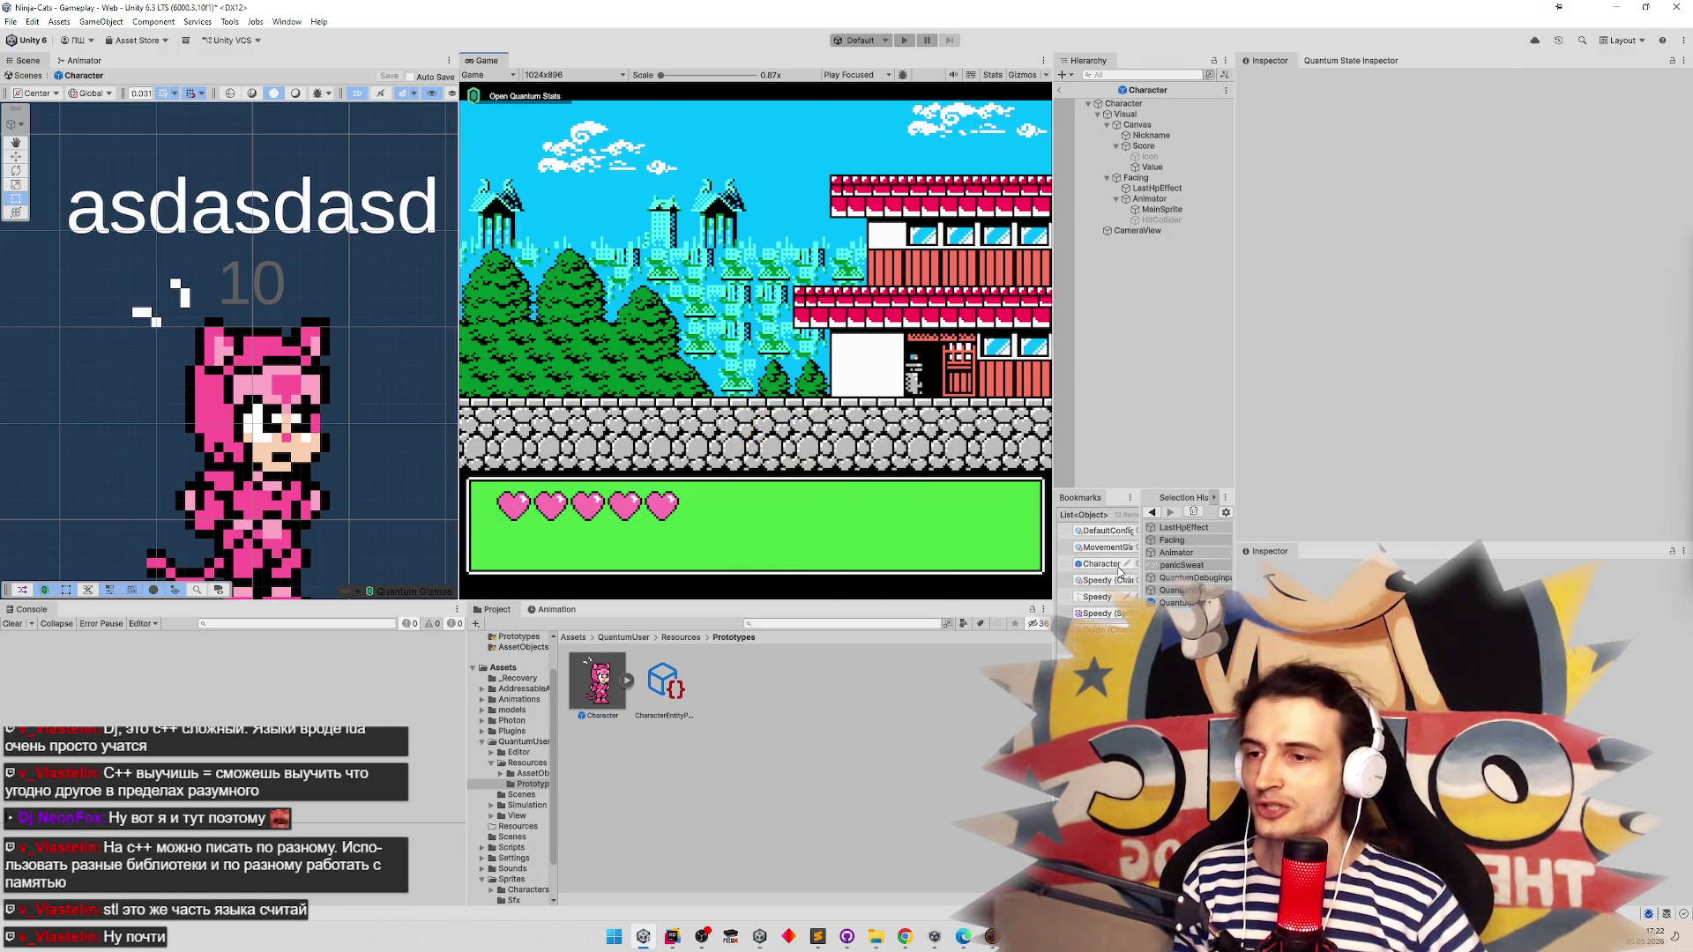
# Set Max Health to 1 in Speedy's character data
pyautogui.click(1097, 598)
pyautogui.hotkey('ctrl', 'p')
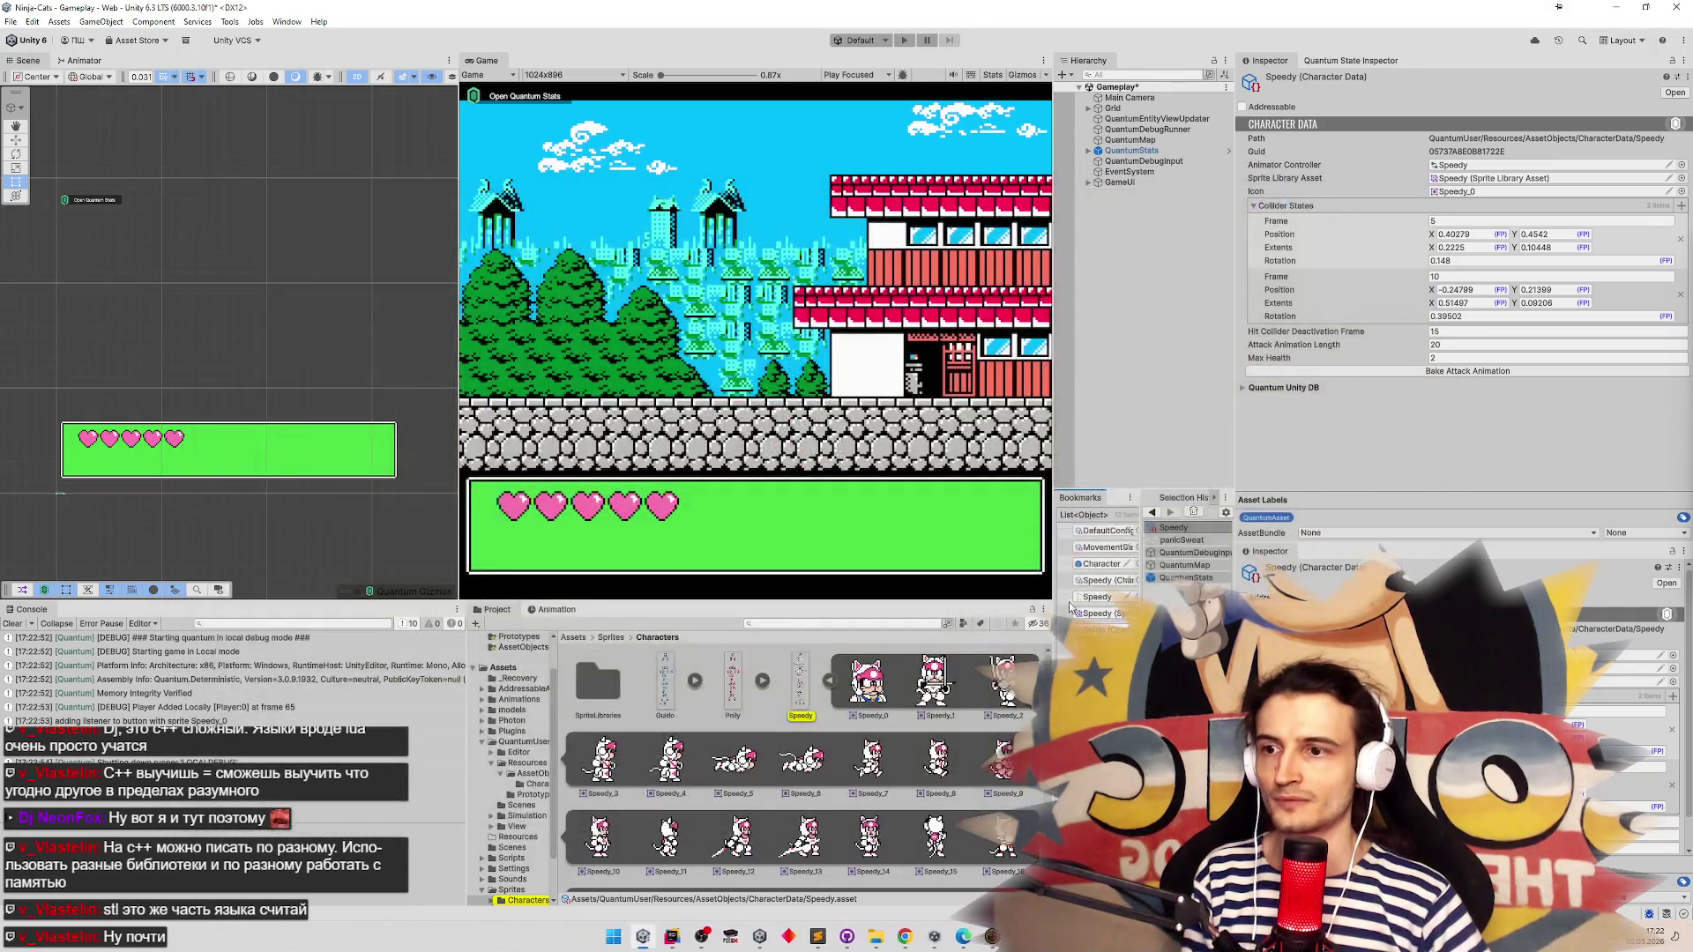
pyautogui.click(1098, 612)
pyautogui.doubleClick(1499, 358)
pyautogui.write('1')
pyautogui.press('Return')
# Play-test by spawning Speedy and moving right, then stop the game
pyautogui.hotkey('ctrl', 'p')
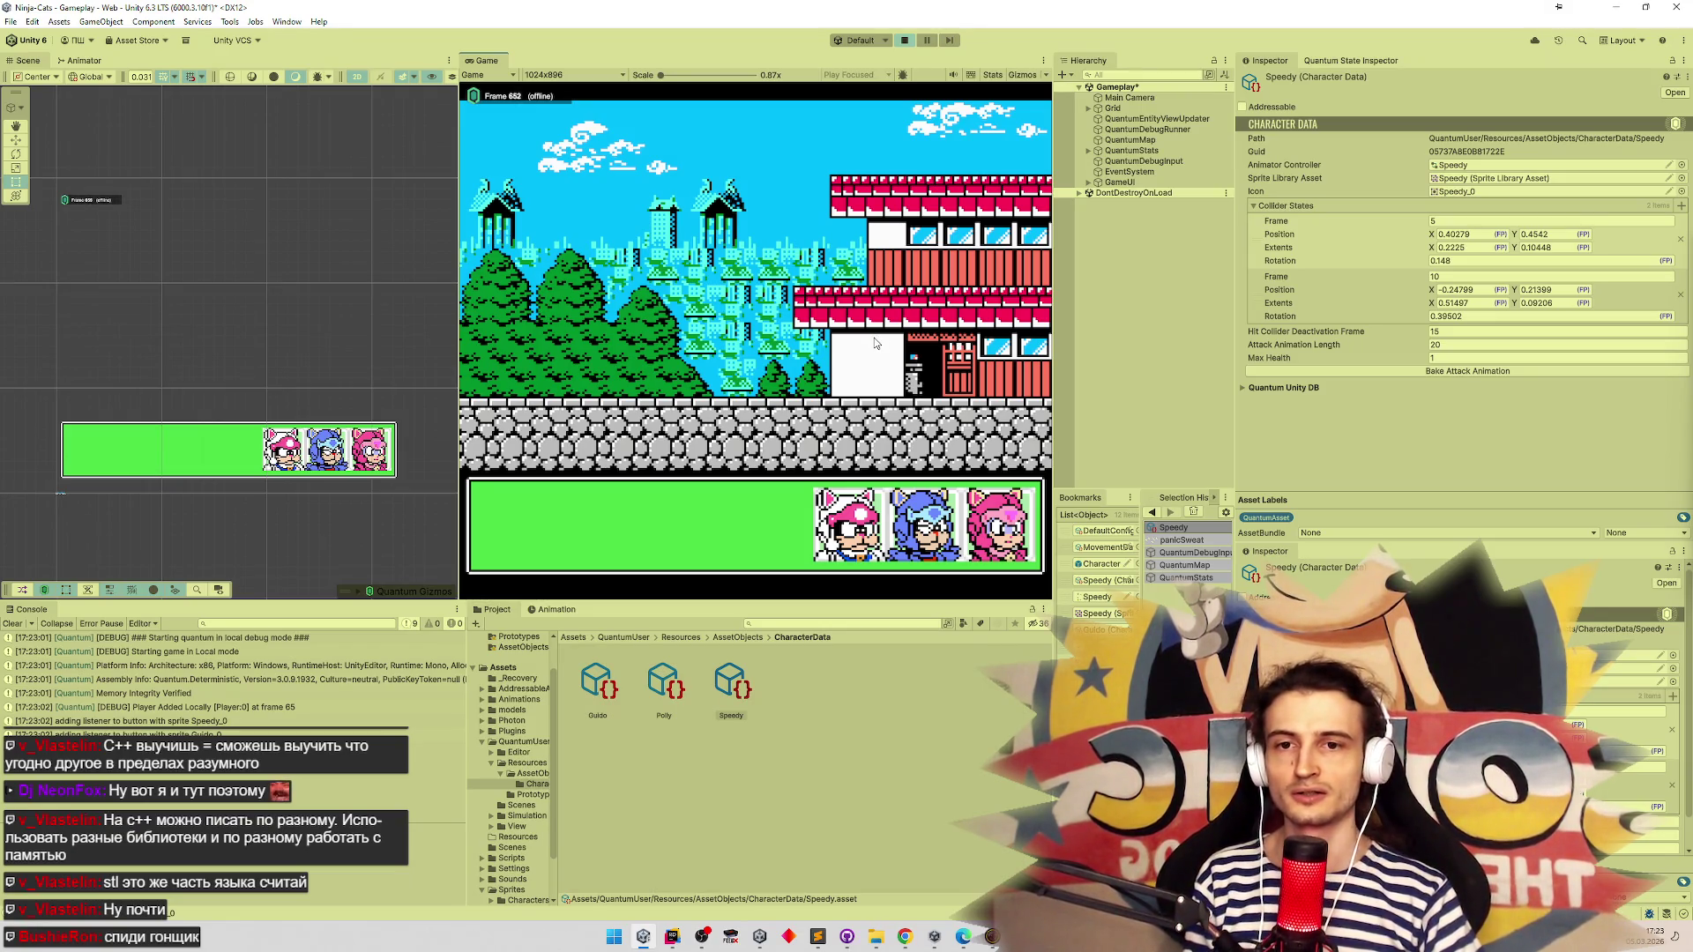
pyautogui.click(847, 527)
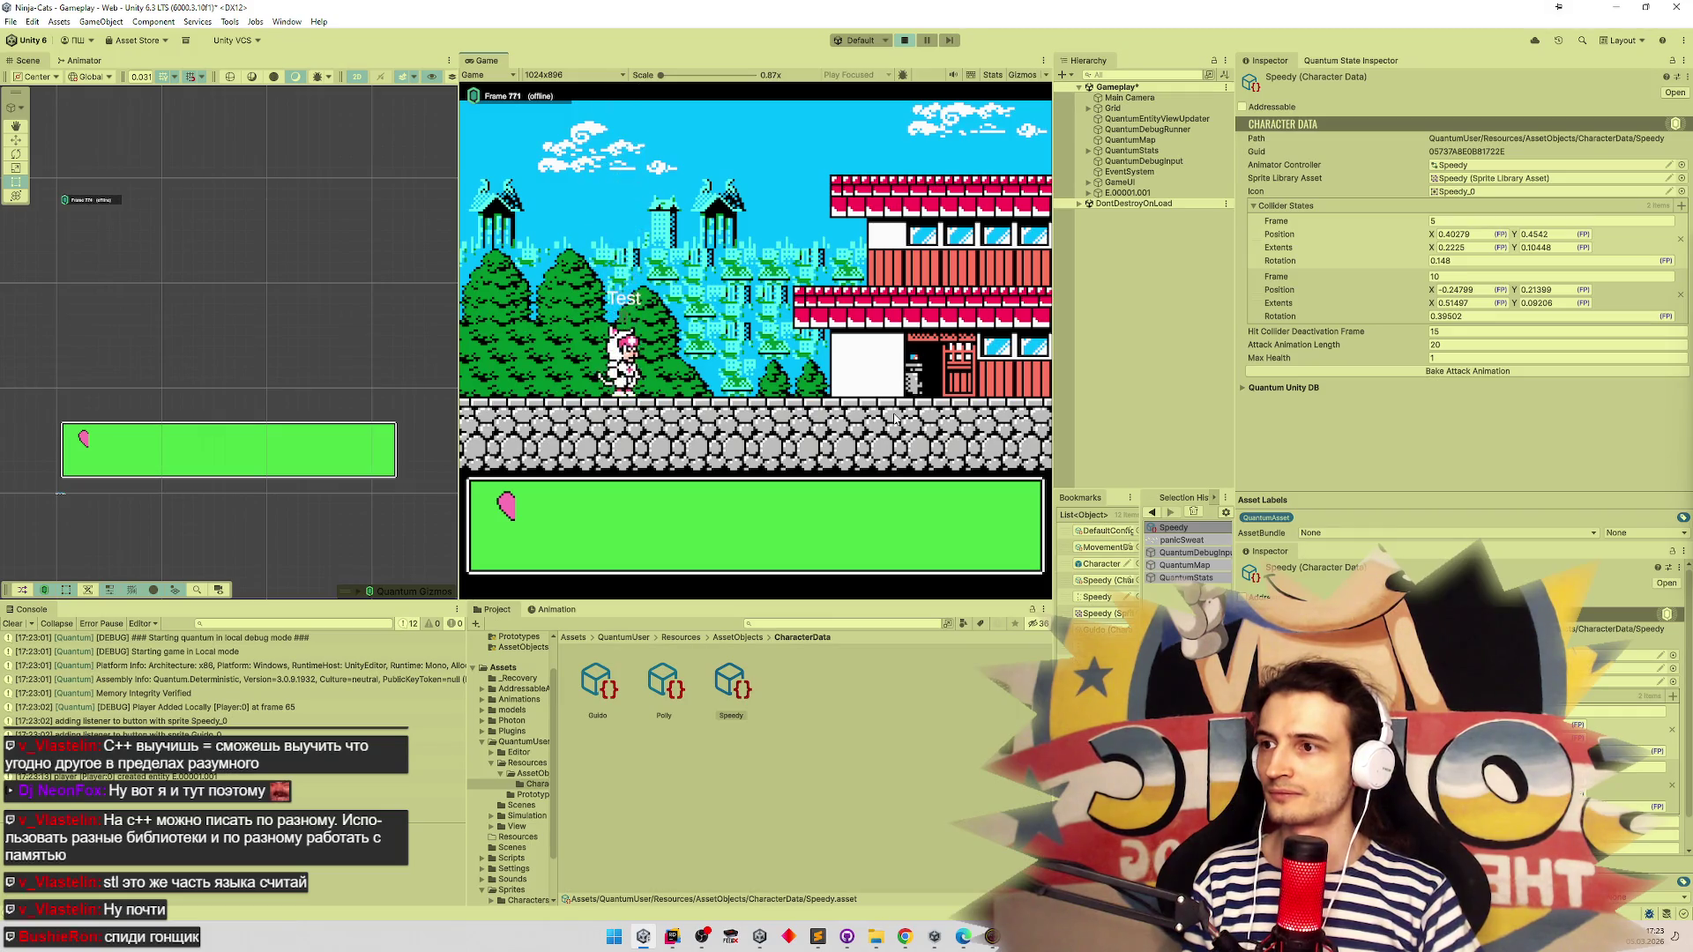
pyautogui.press('Right')
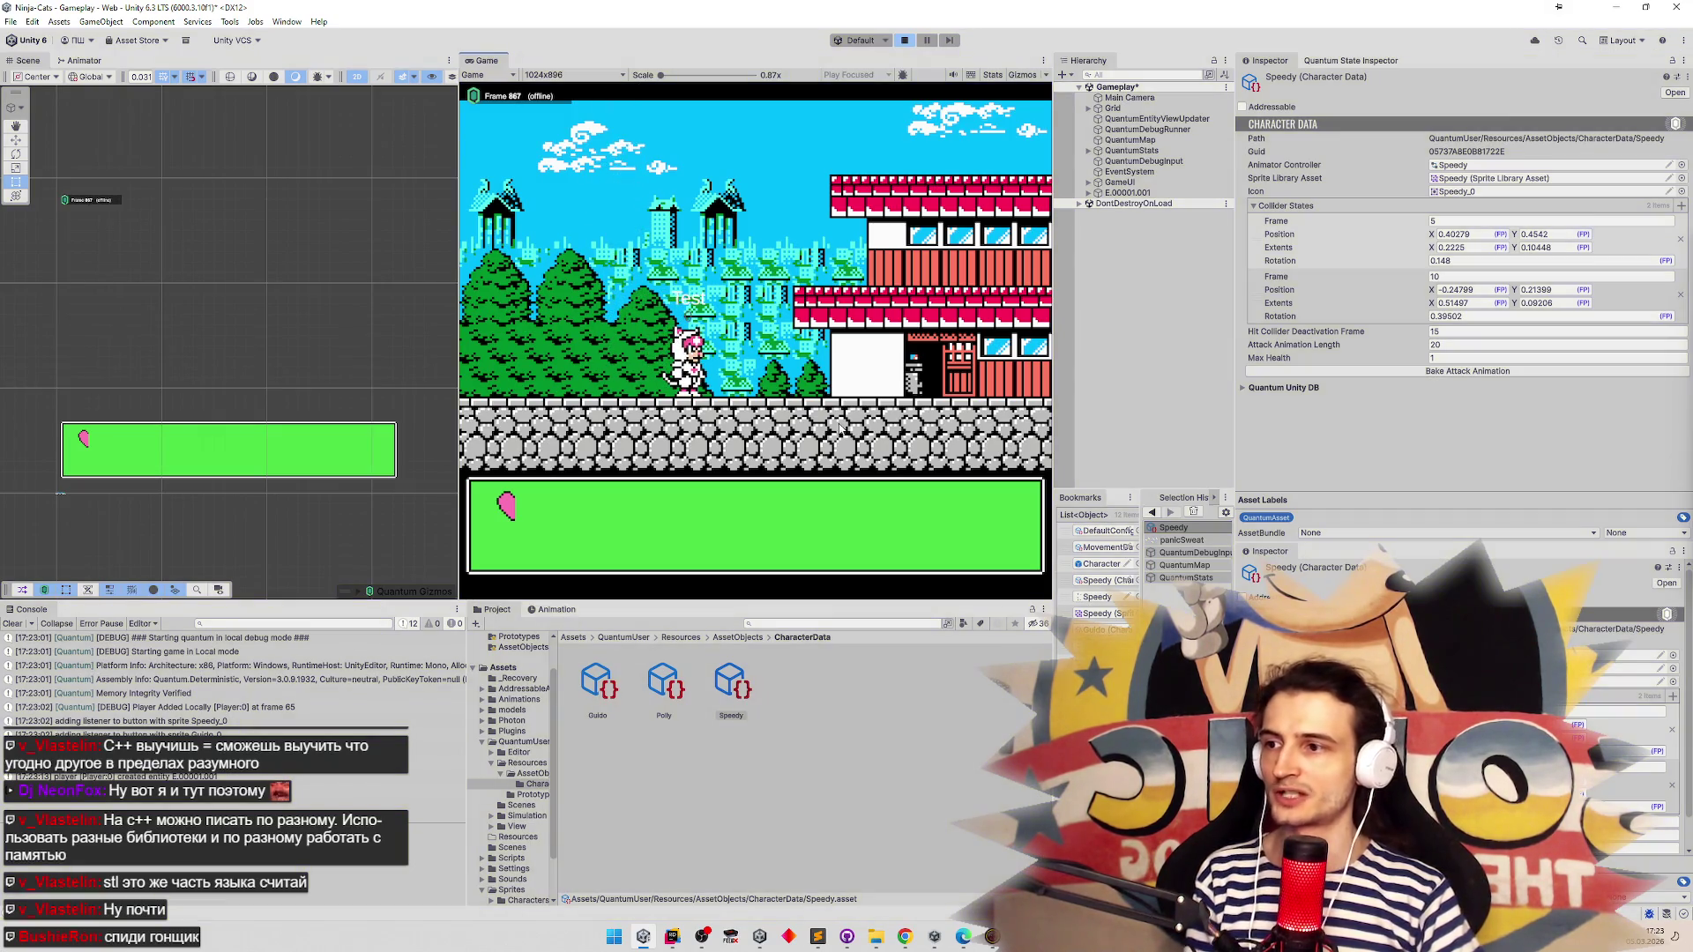
pyautogui.hotkey('ctrl', 'p')
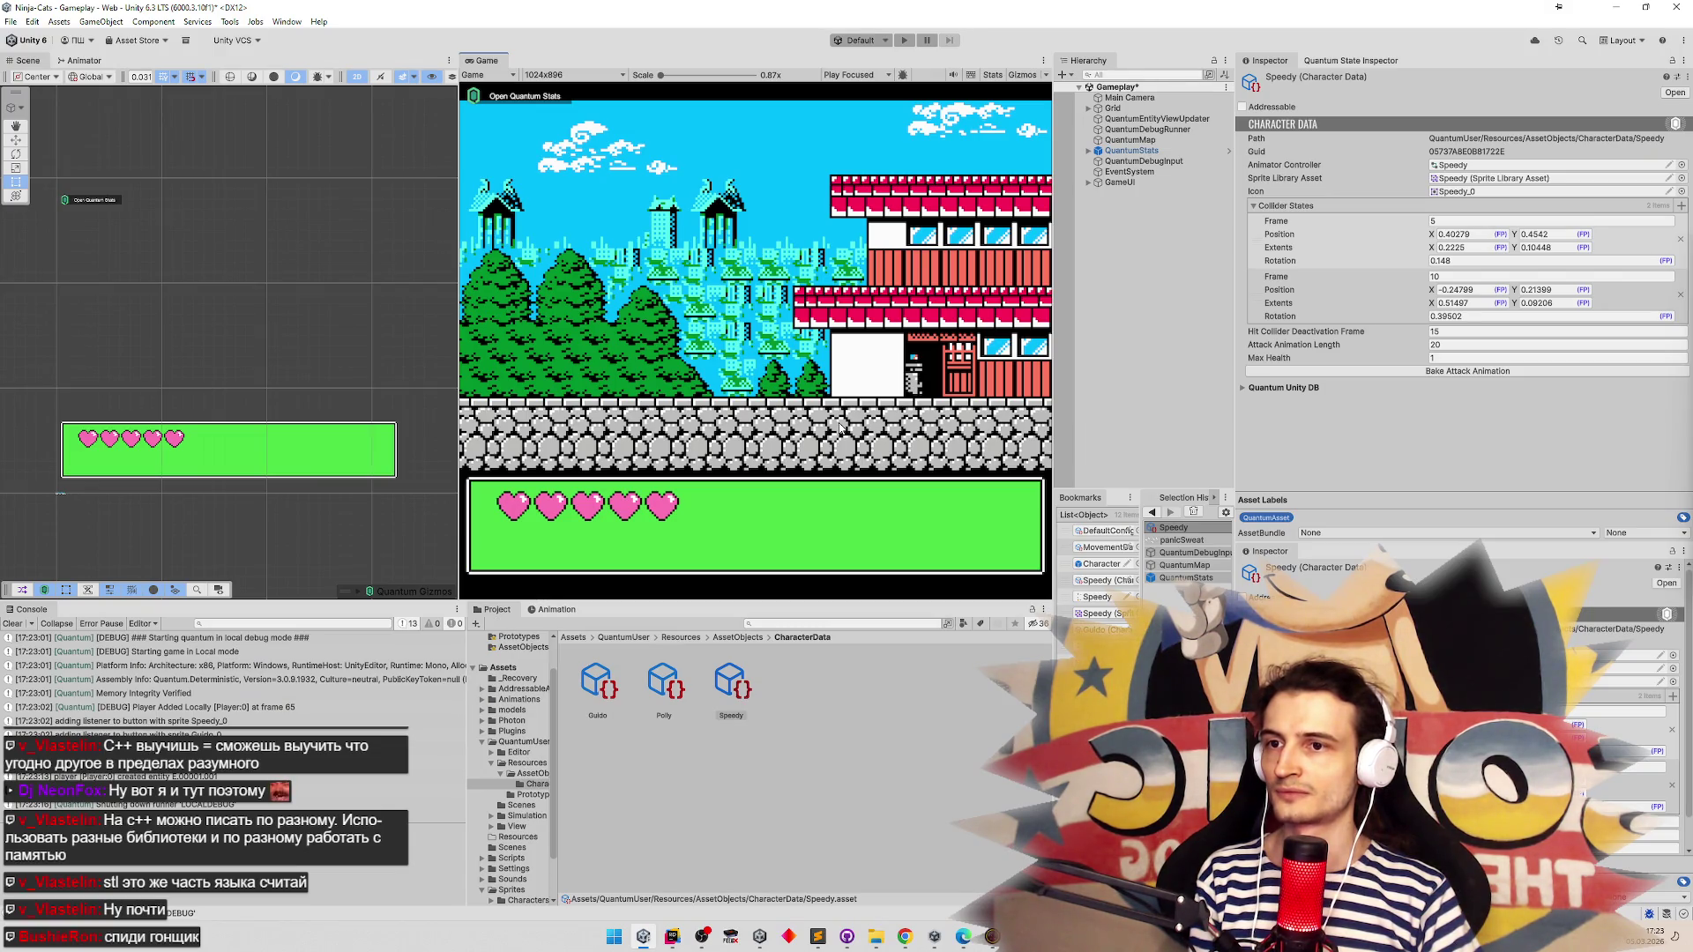
pyautogui.moveTo(671, 934)
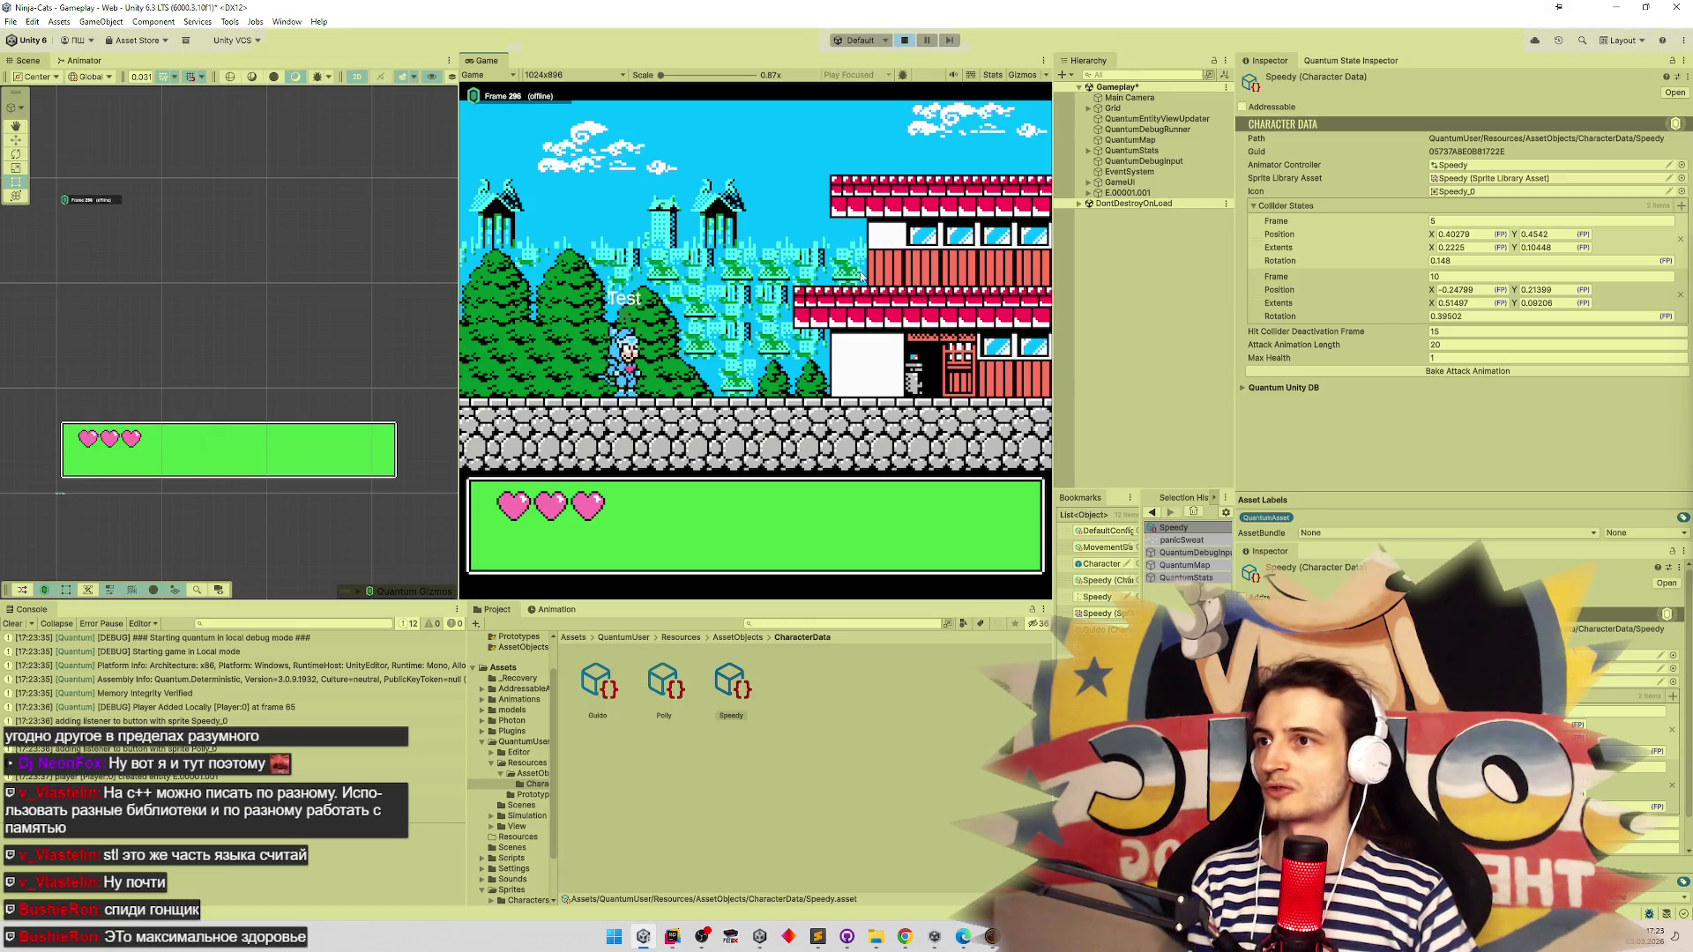
pyautogui.click(904, 40)
# Select the StartFromMenu play mode scenario and start play mode, dismissing the modified scenes prompt
pyautogui.click(883, 41)
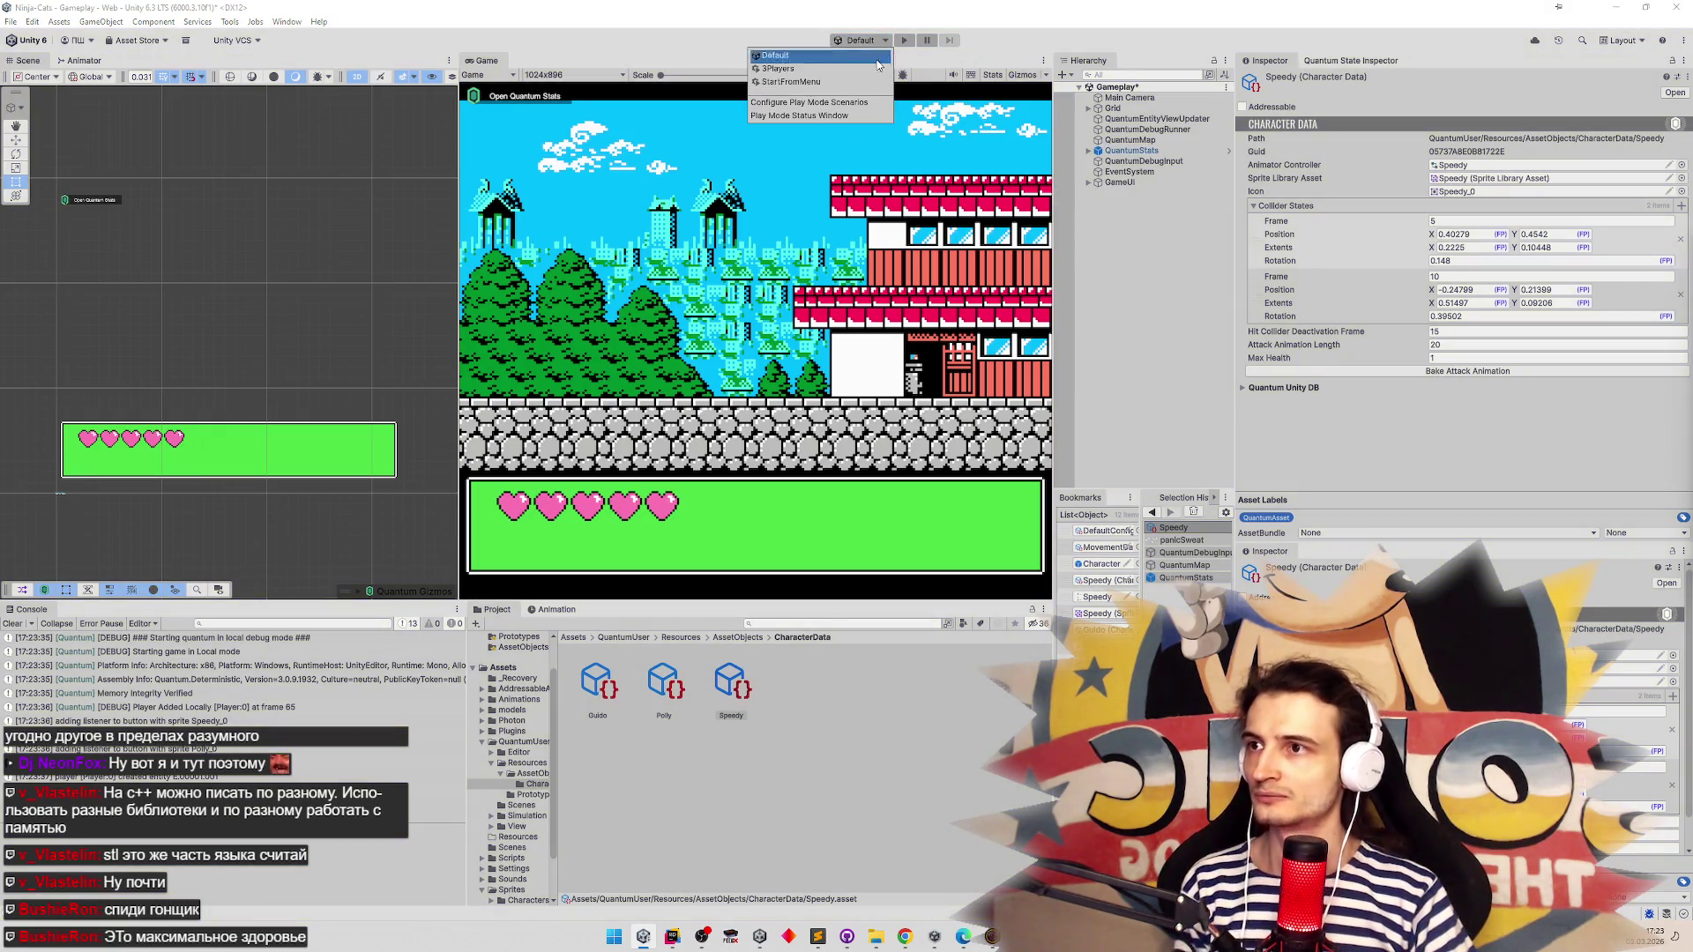
pyautogui.click(870, 80)
pyautogui.click(953, 39)
pyautogui.click(833, 495)
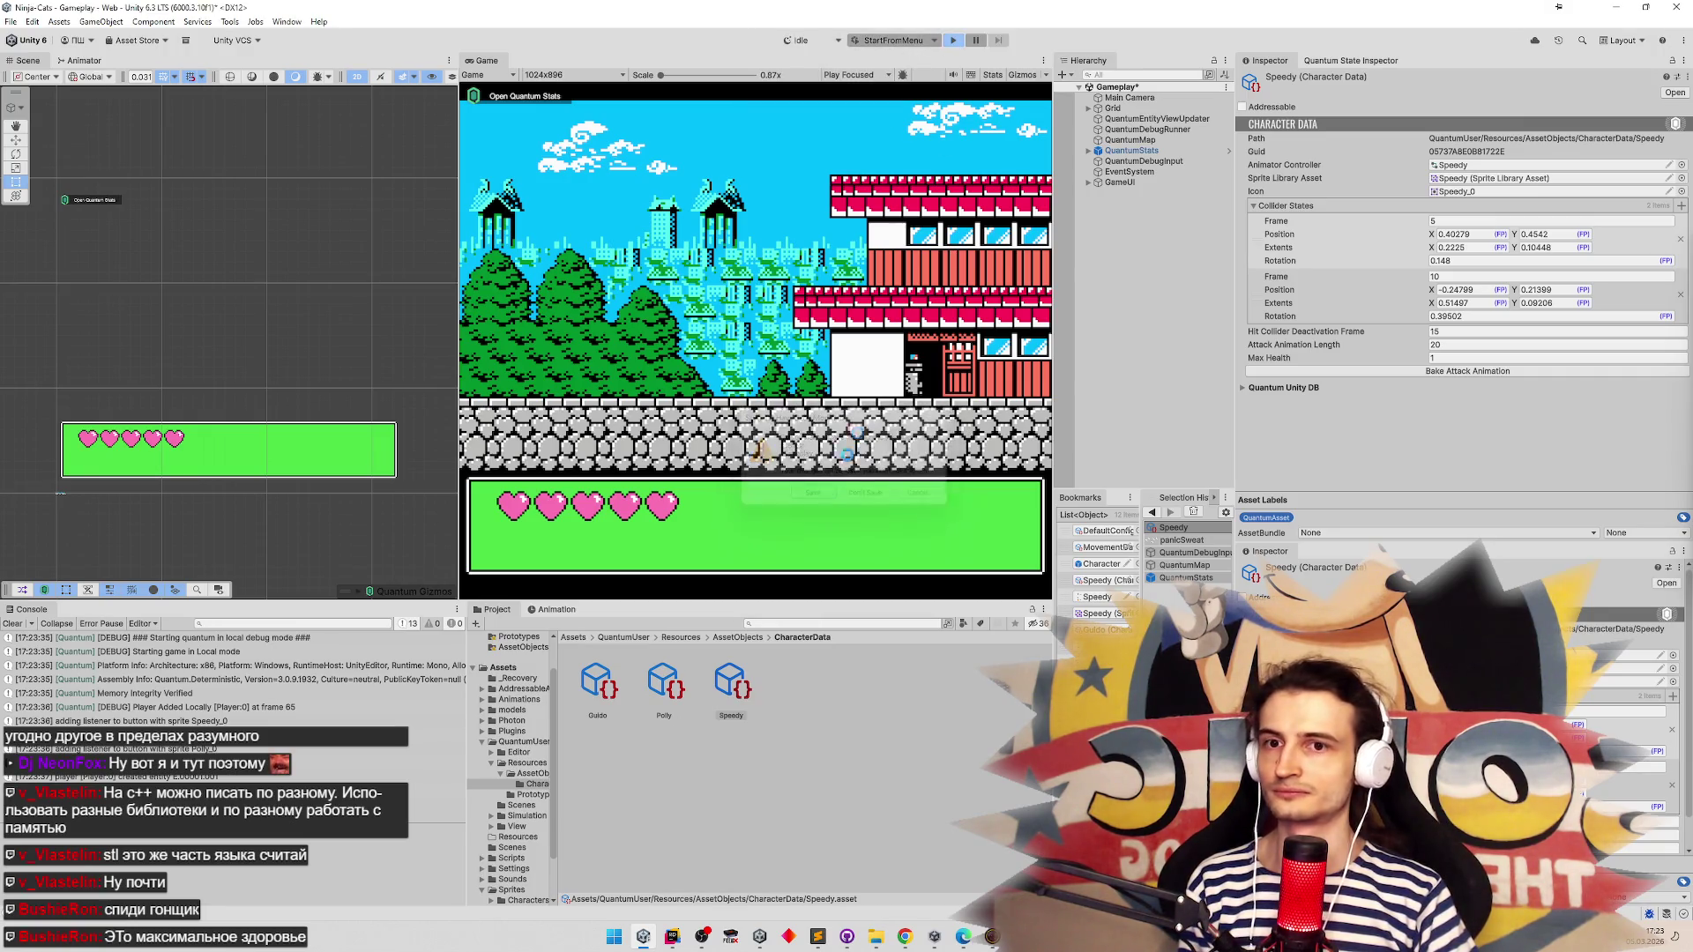